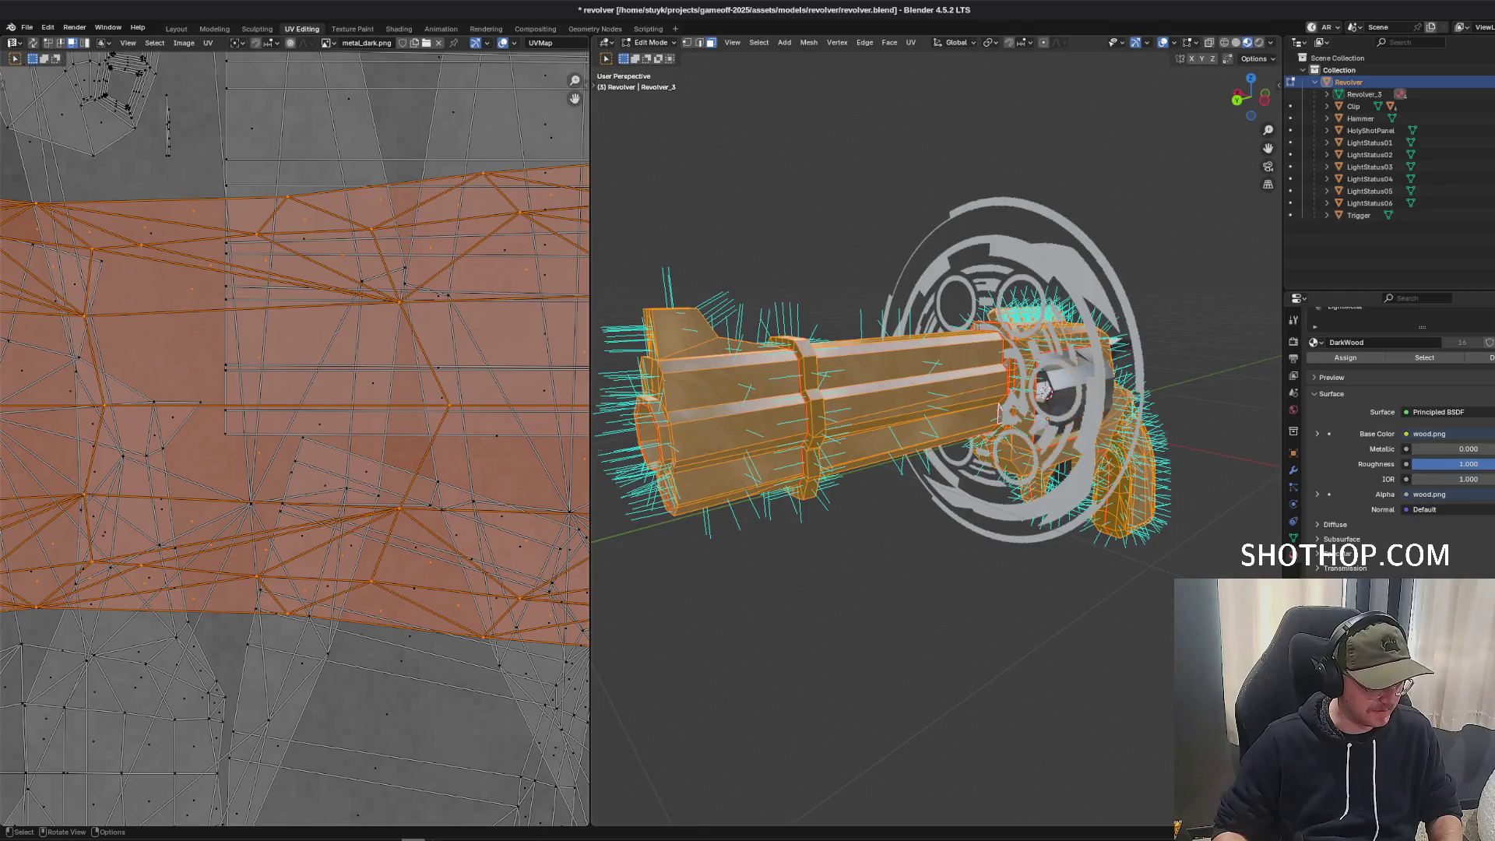
Clear the selection, then select the Grey, Metal and LightMetal faces by material slot.
scroll(895, 390, "down", 2)
key("alt+a")
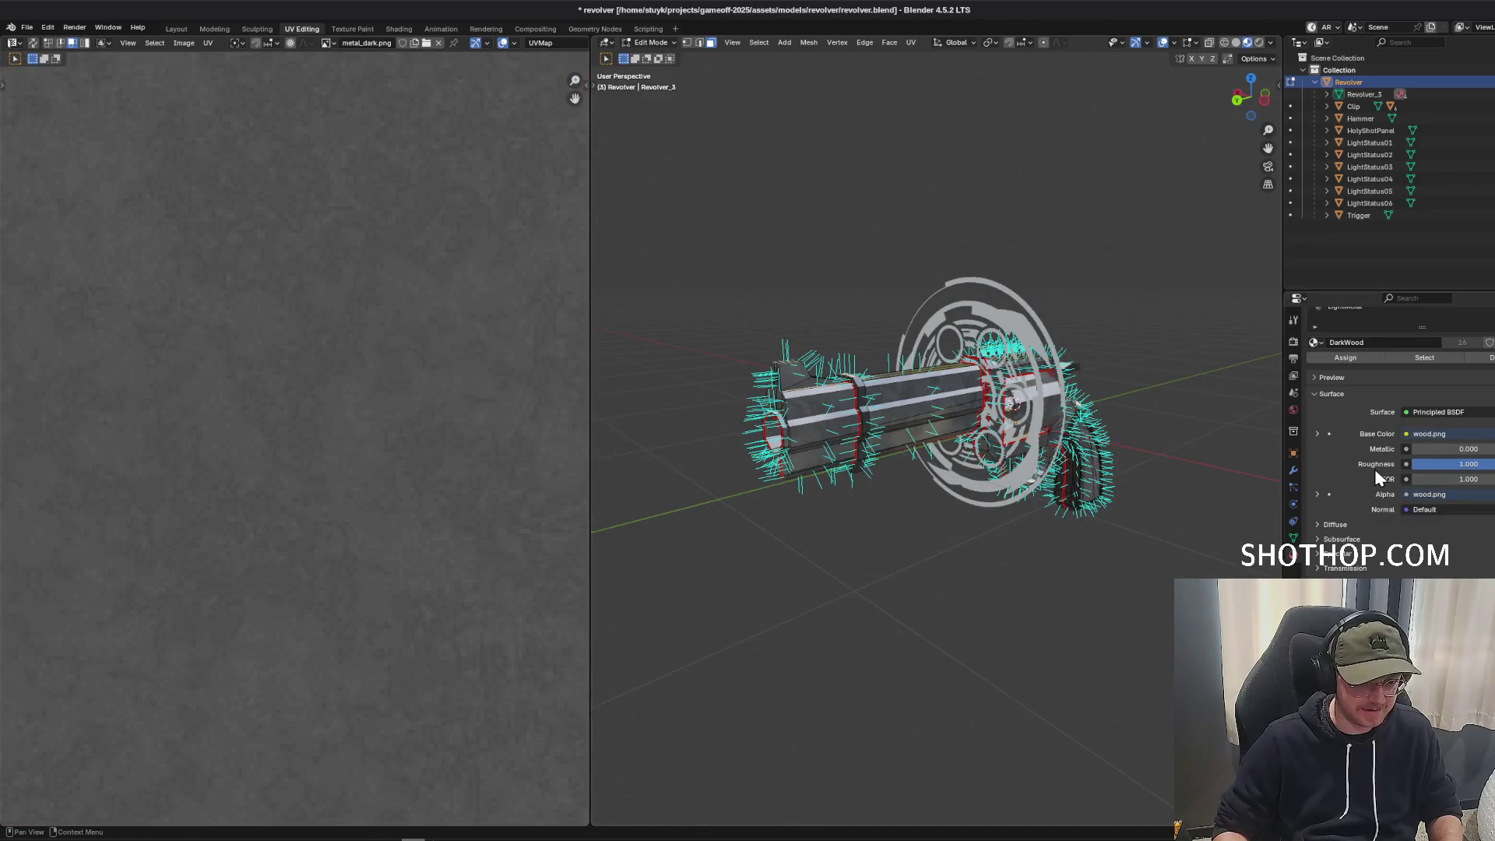
scroll(1359, 319, "up", 3)
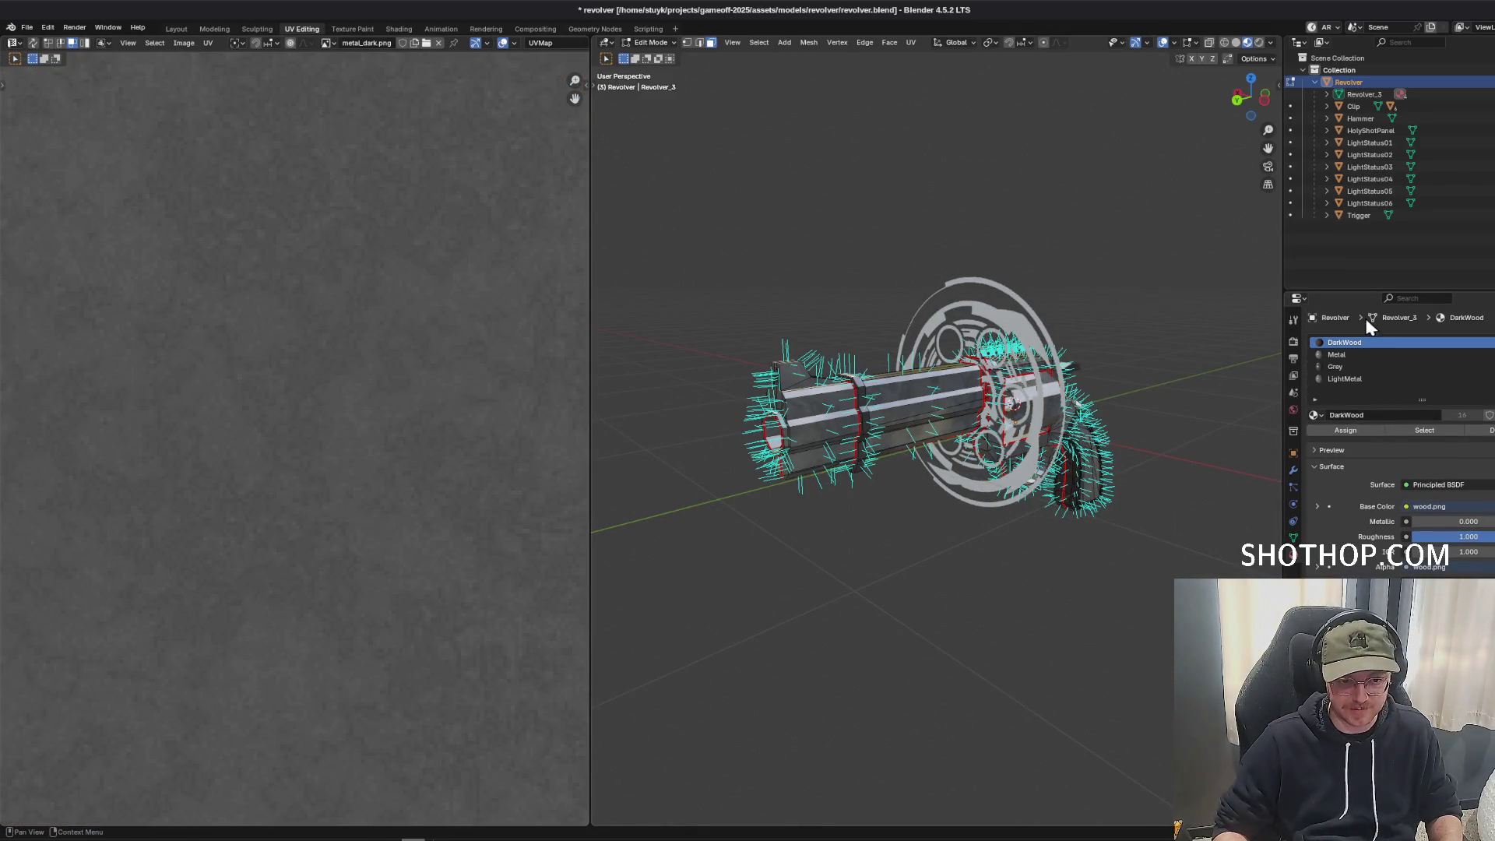
left_click(1353, 366)
left_click(1425, 433)
scroll(313, 358, "down", 5)
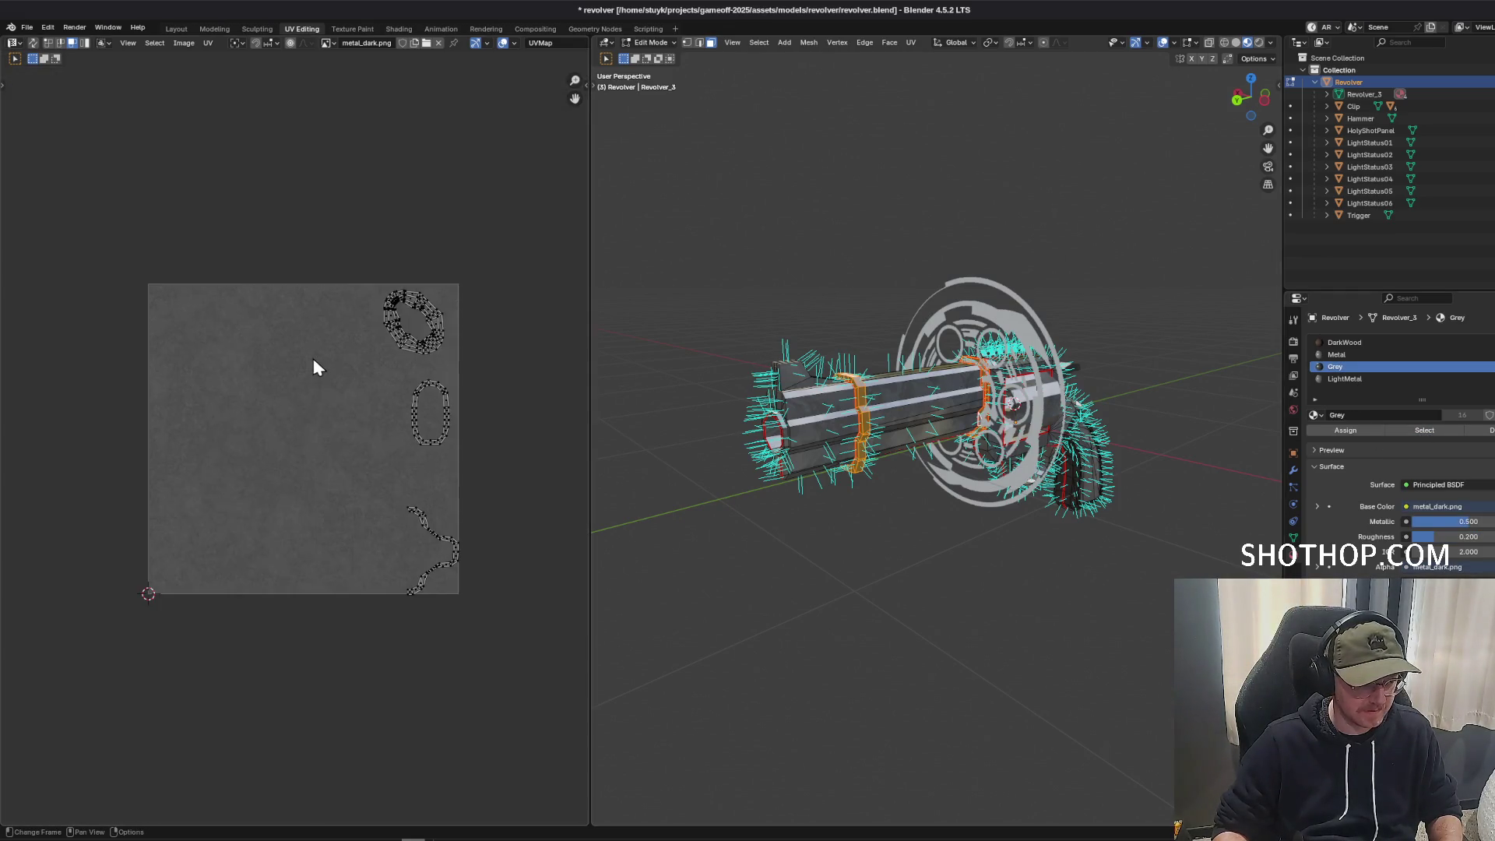
scroll(318, 361, "up", 1)
left_click(1363, 354)
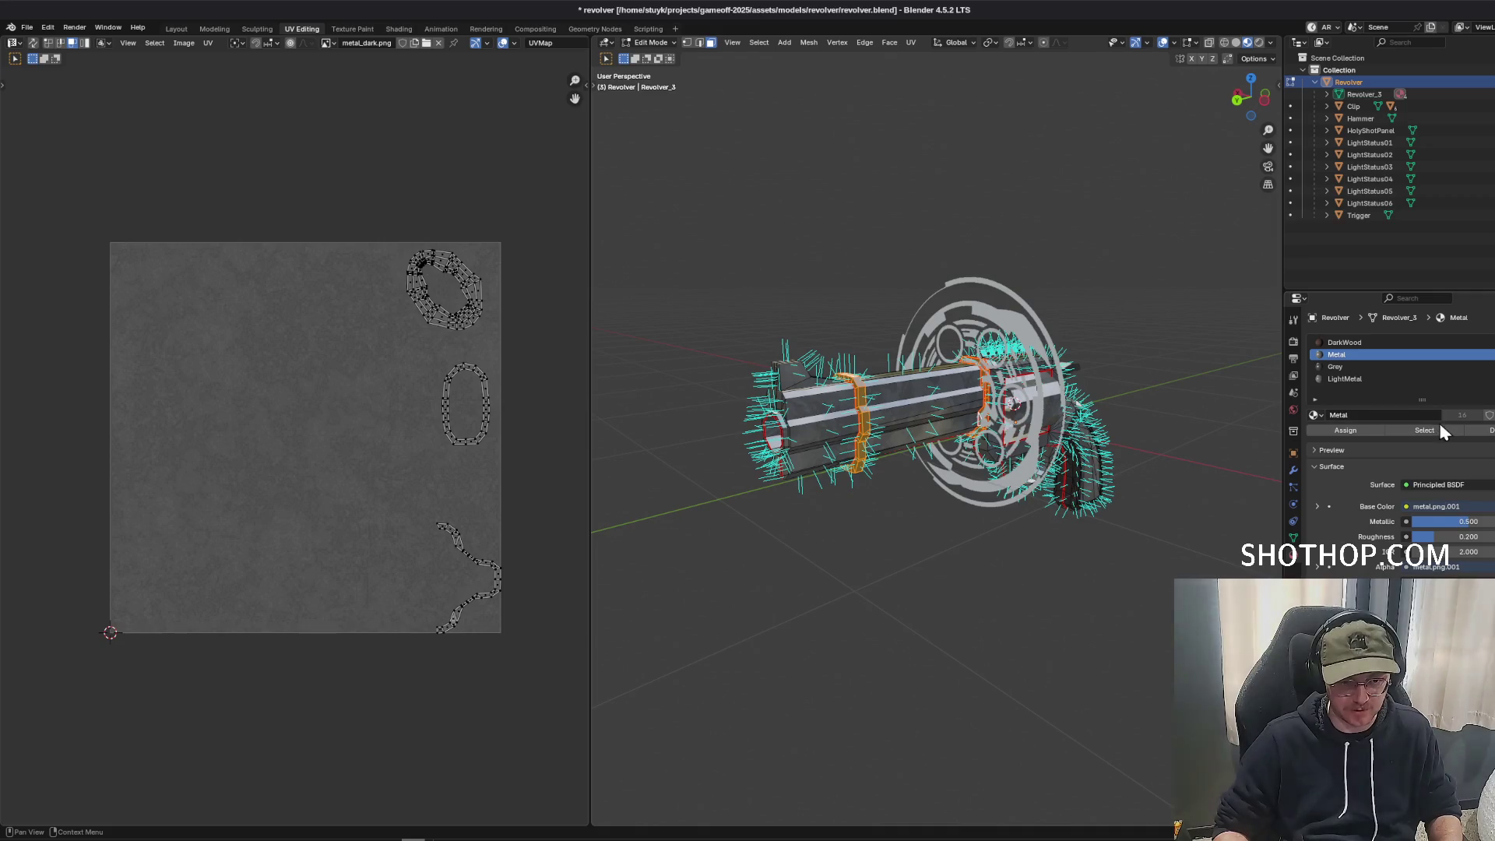
left_click(1434, 428)
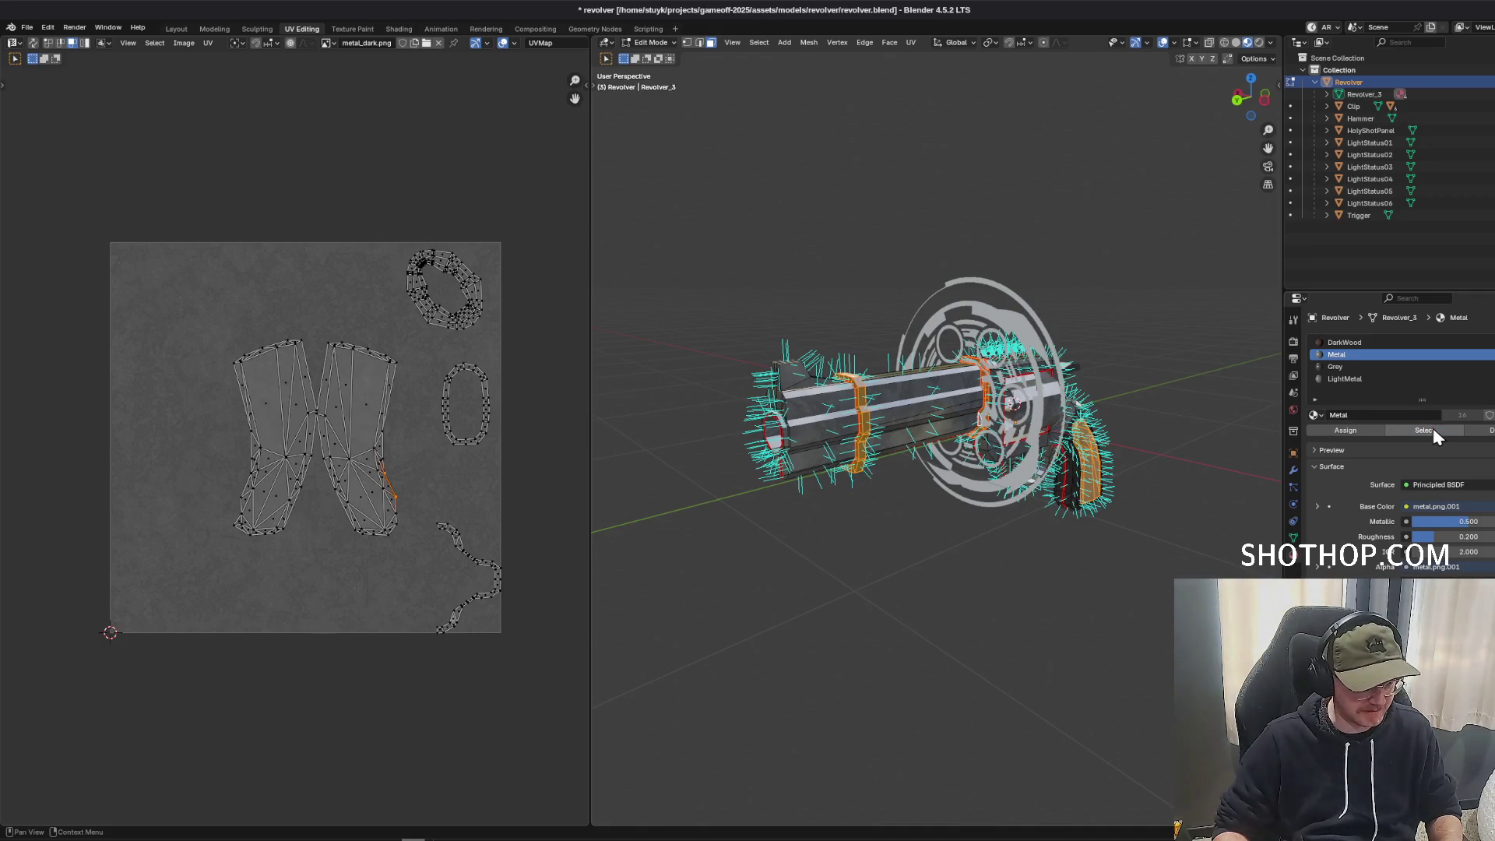
left_click(1381, 377)
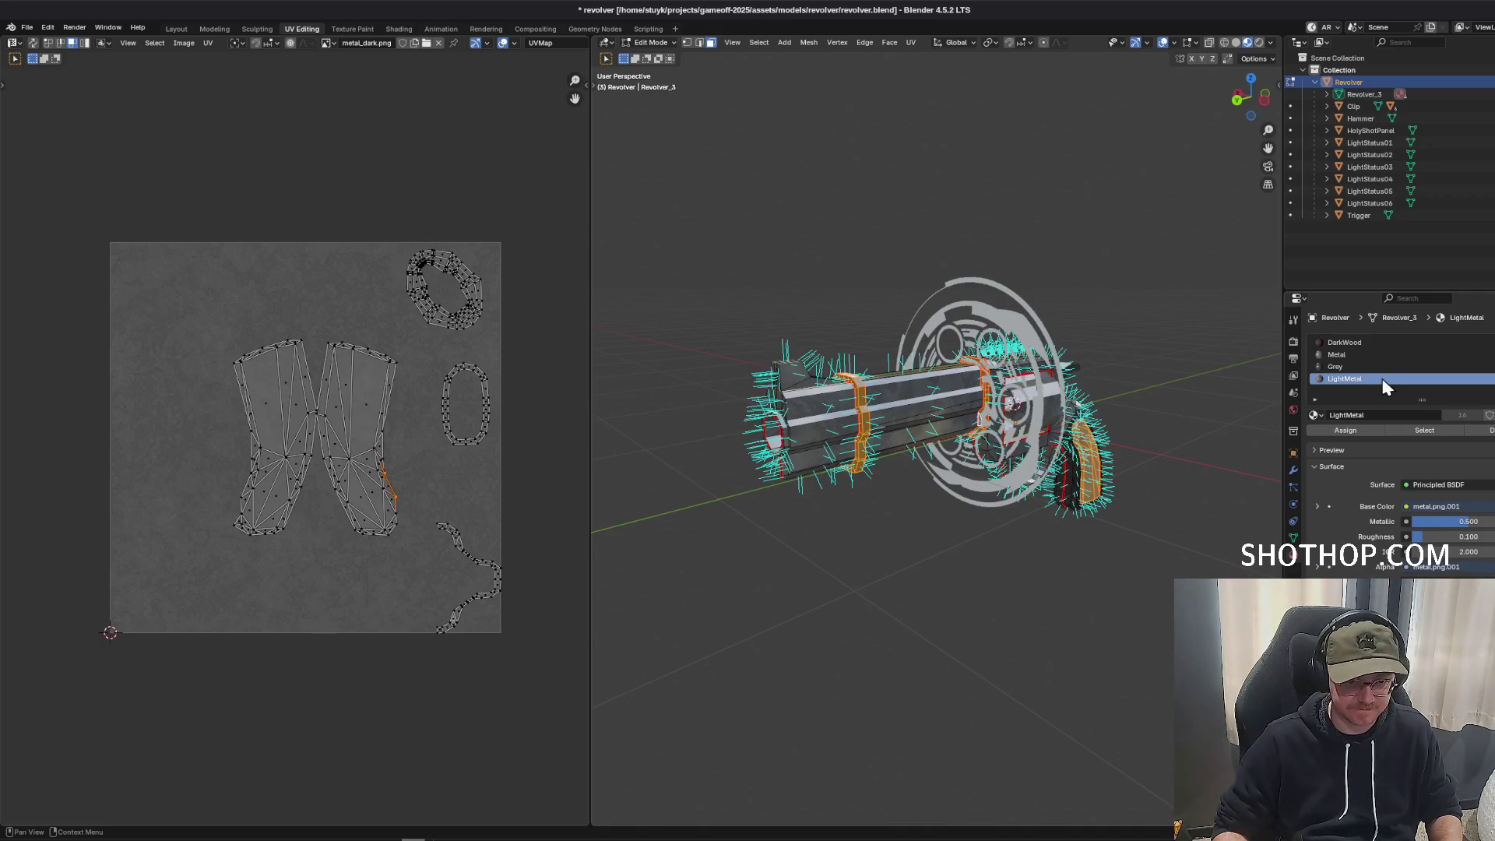
left_click(1423, 436)
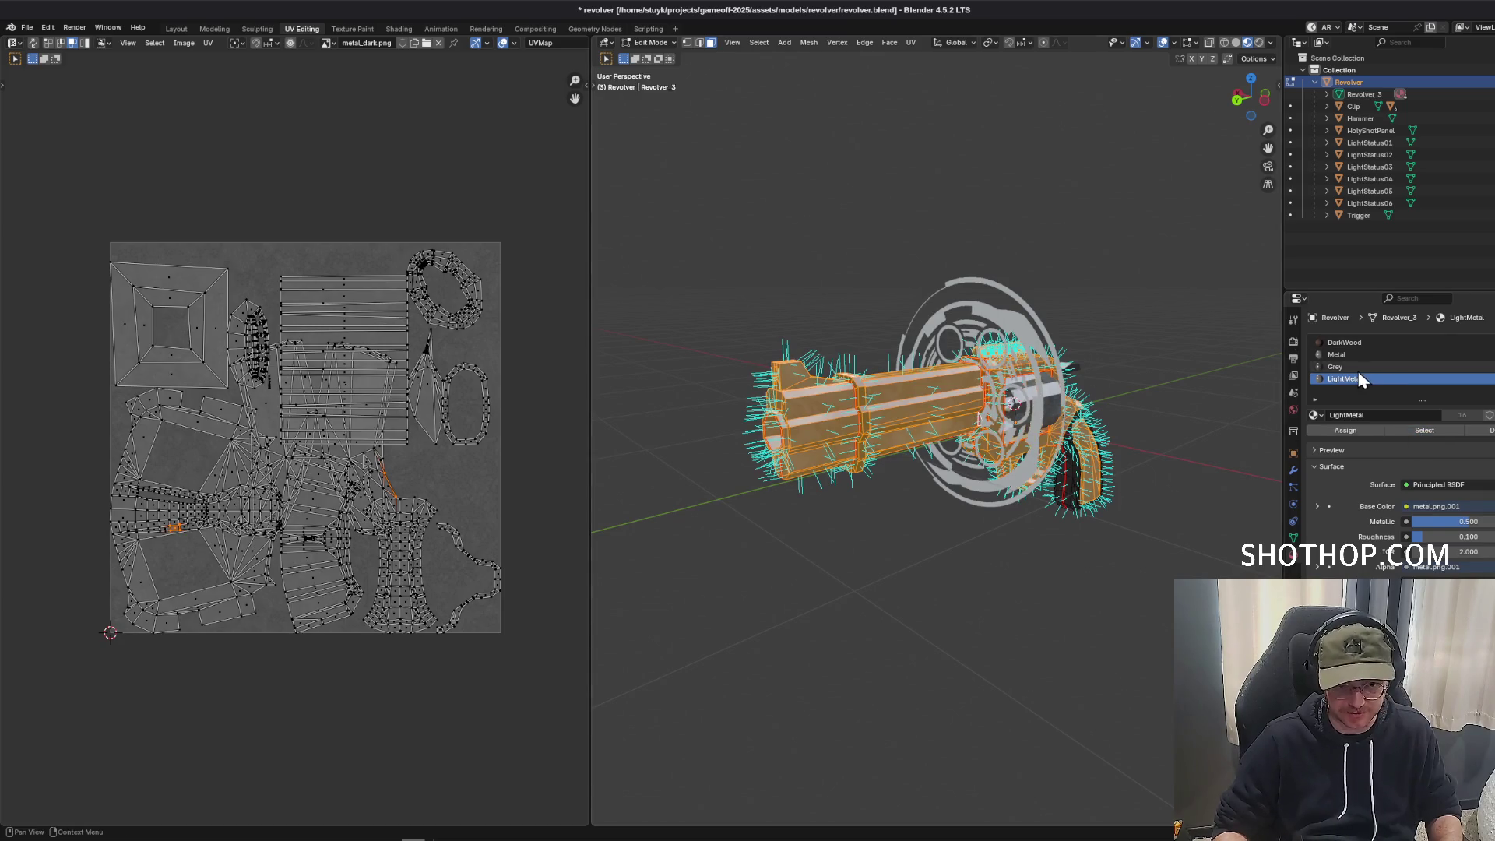
Deselect the Grey and Metal faces so only LightMetal faces stay selected.
left_click(1480, 430)
left_click(1365, 367)
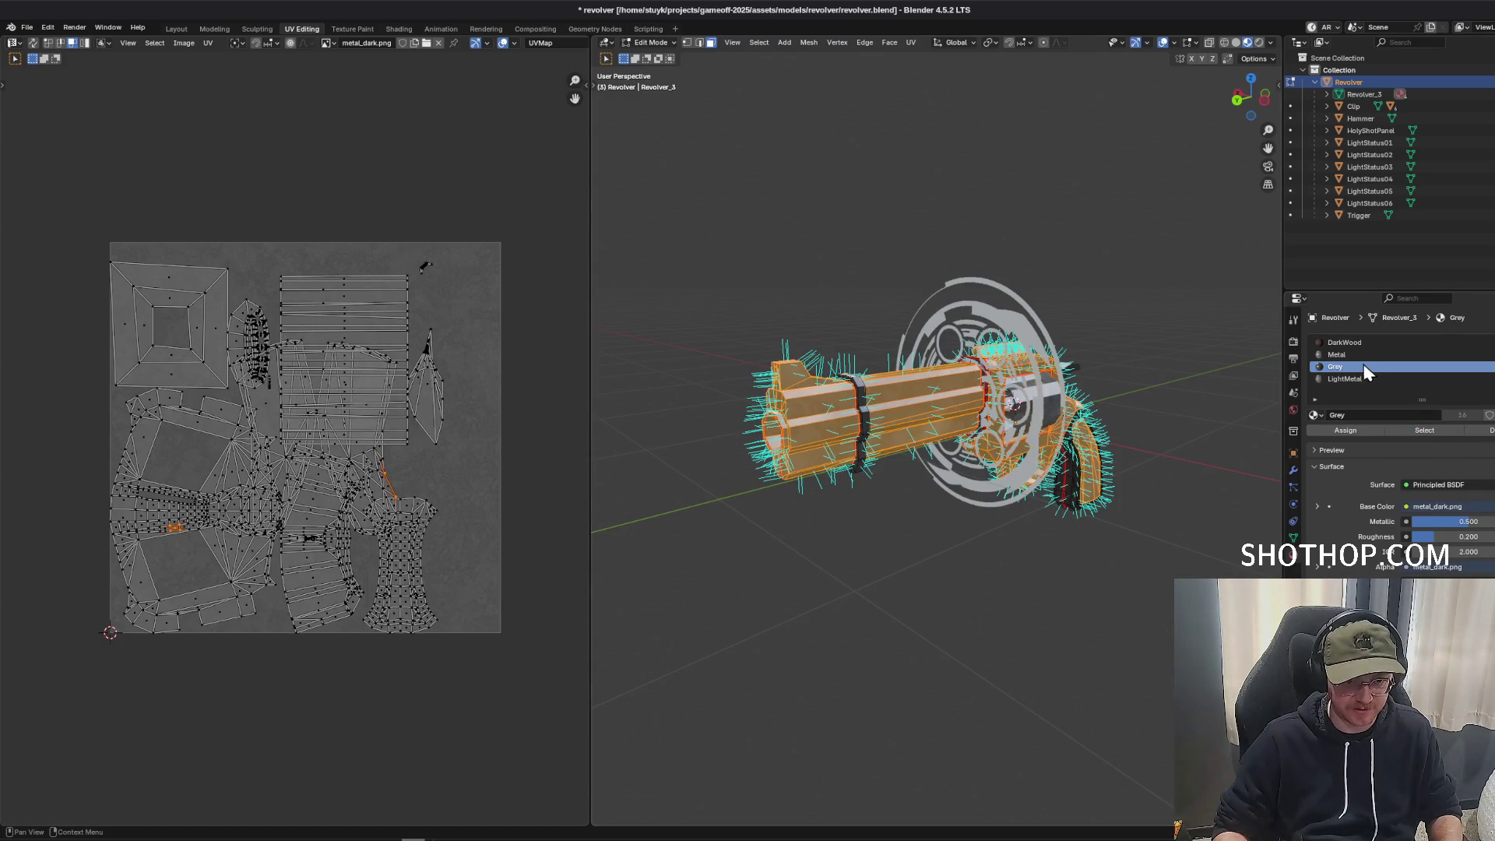
left_click(1338, 354)
left_click(1485, 430)
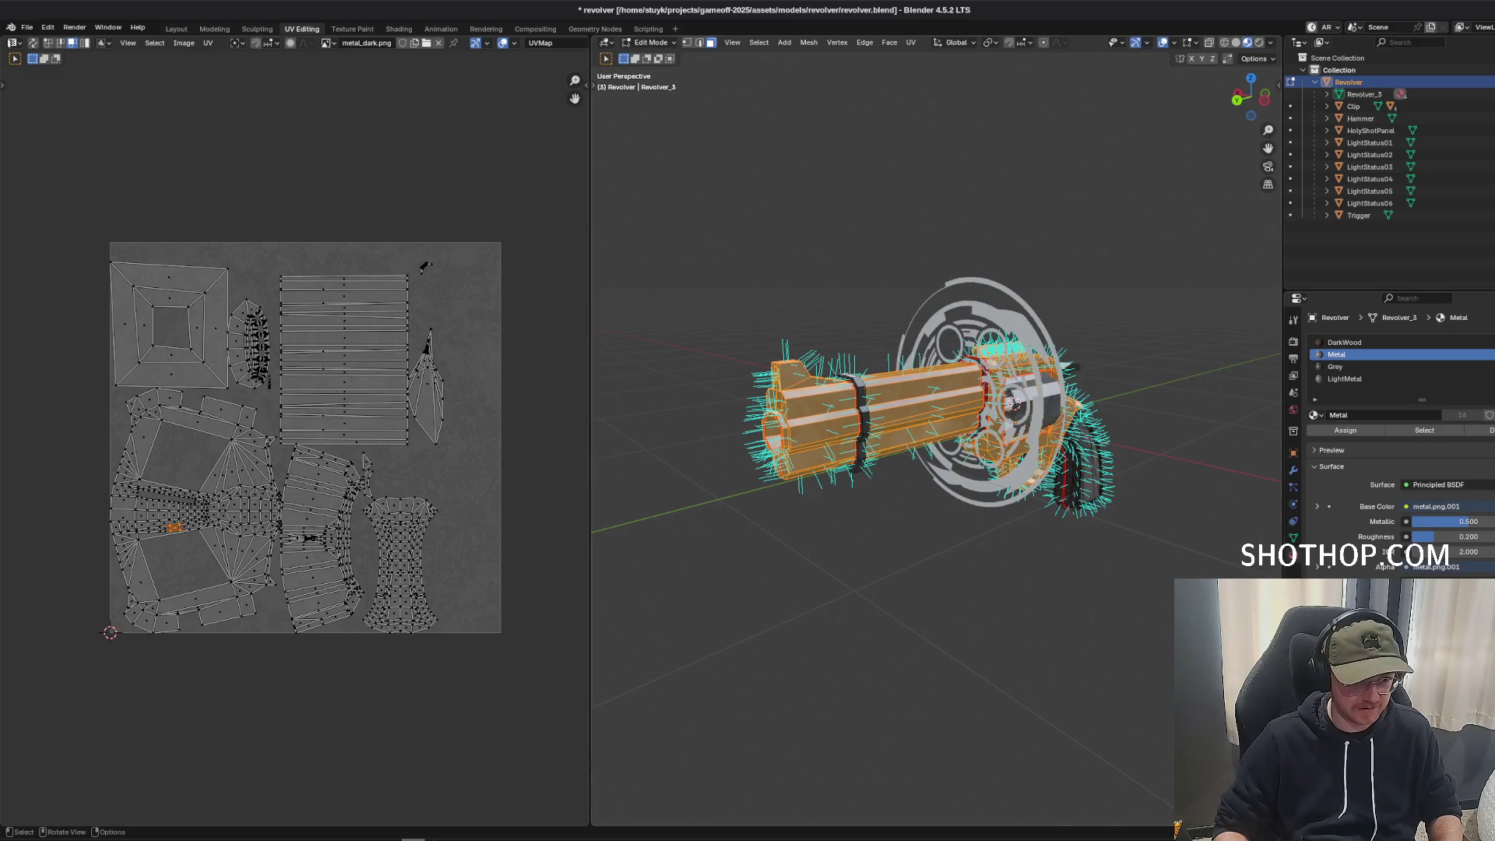
Orbit the revolver to side and angled rear views to check the LightMetal selection.
left_click_drag(1246, 97, 1297, 98)
scroll(173, 527, "up", 3)
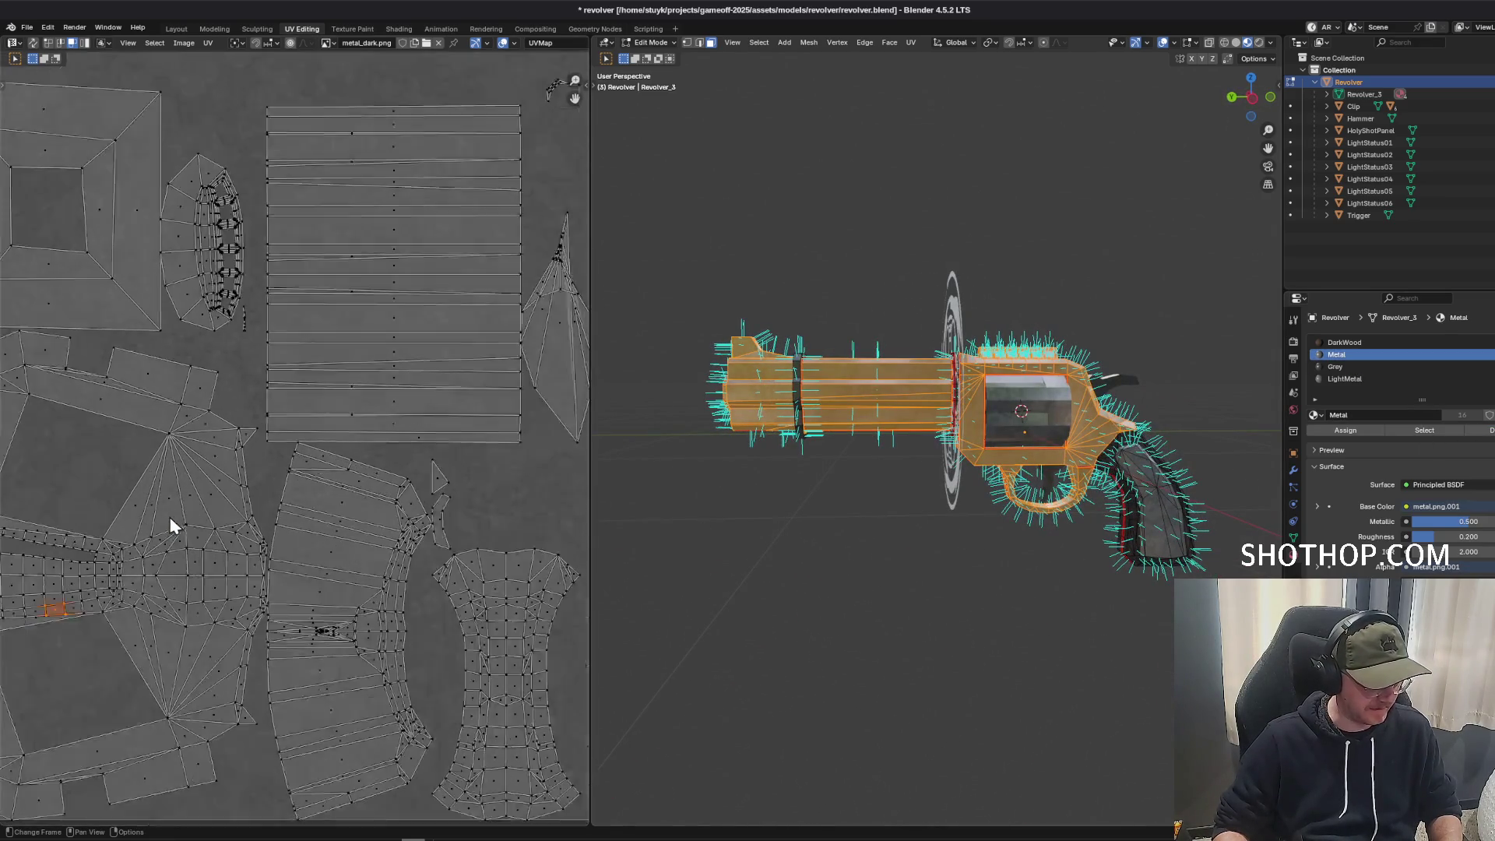
scroll(173, 527, "down", 2)
scroll(328, 468, "up", 3)
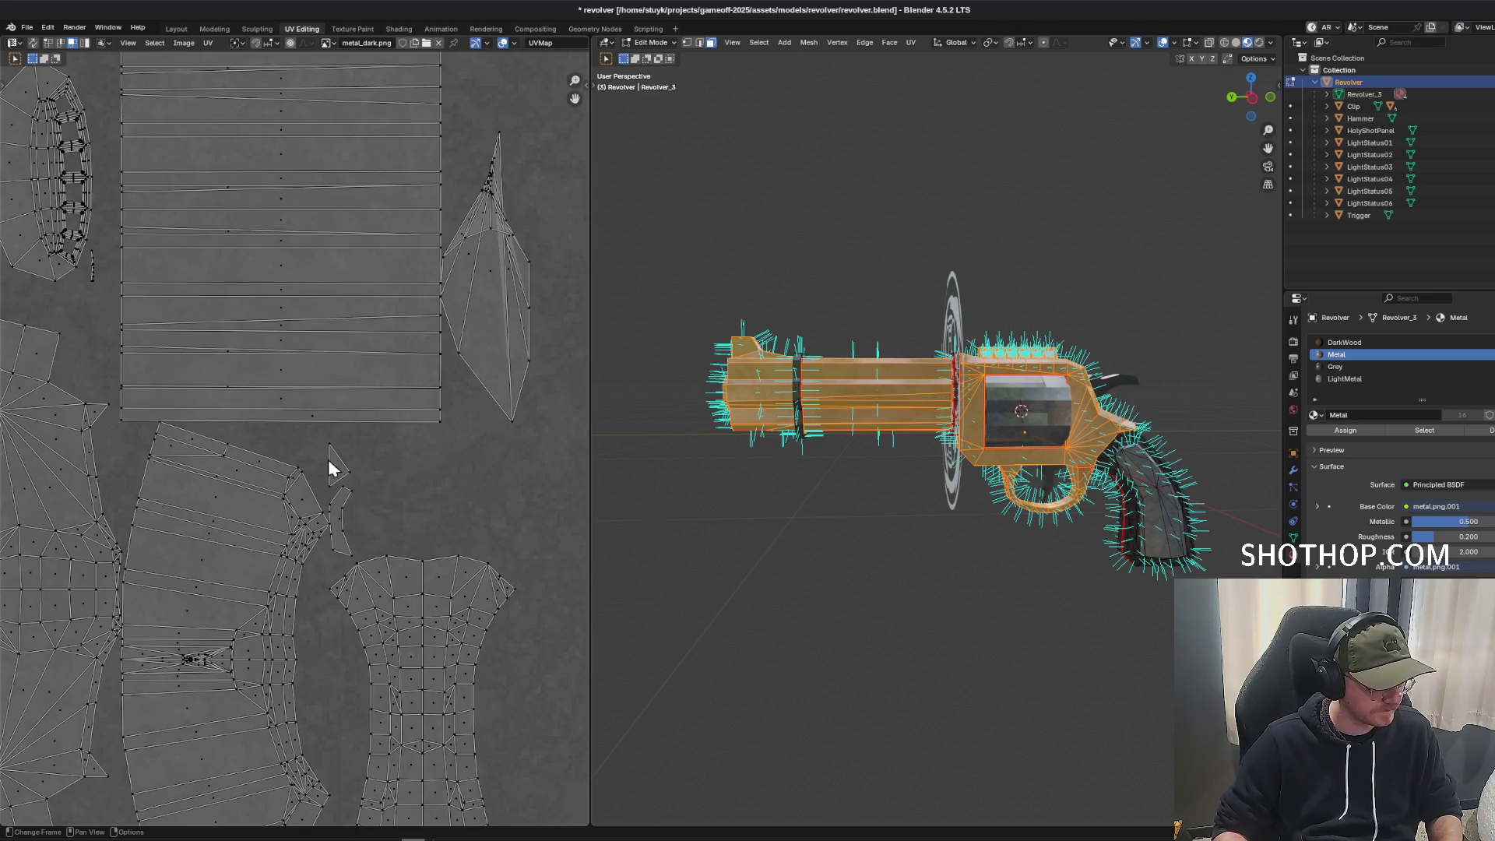
scroll(328, 468, "down", 2)
scroll(329, 467, "up", 3)
left_click_drag(1251, 97, 1320, 105)
scroll(303, 448, "down", 2)
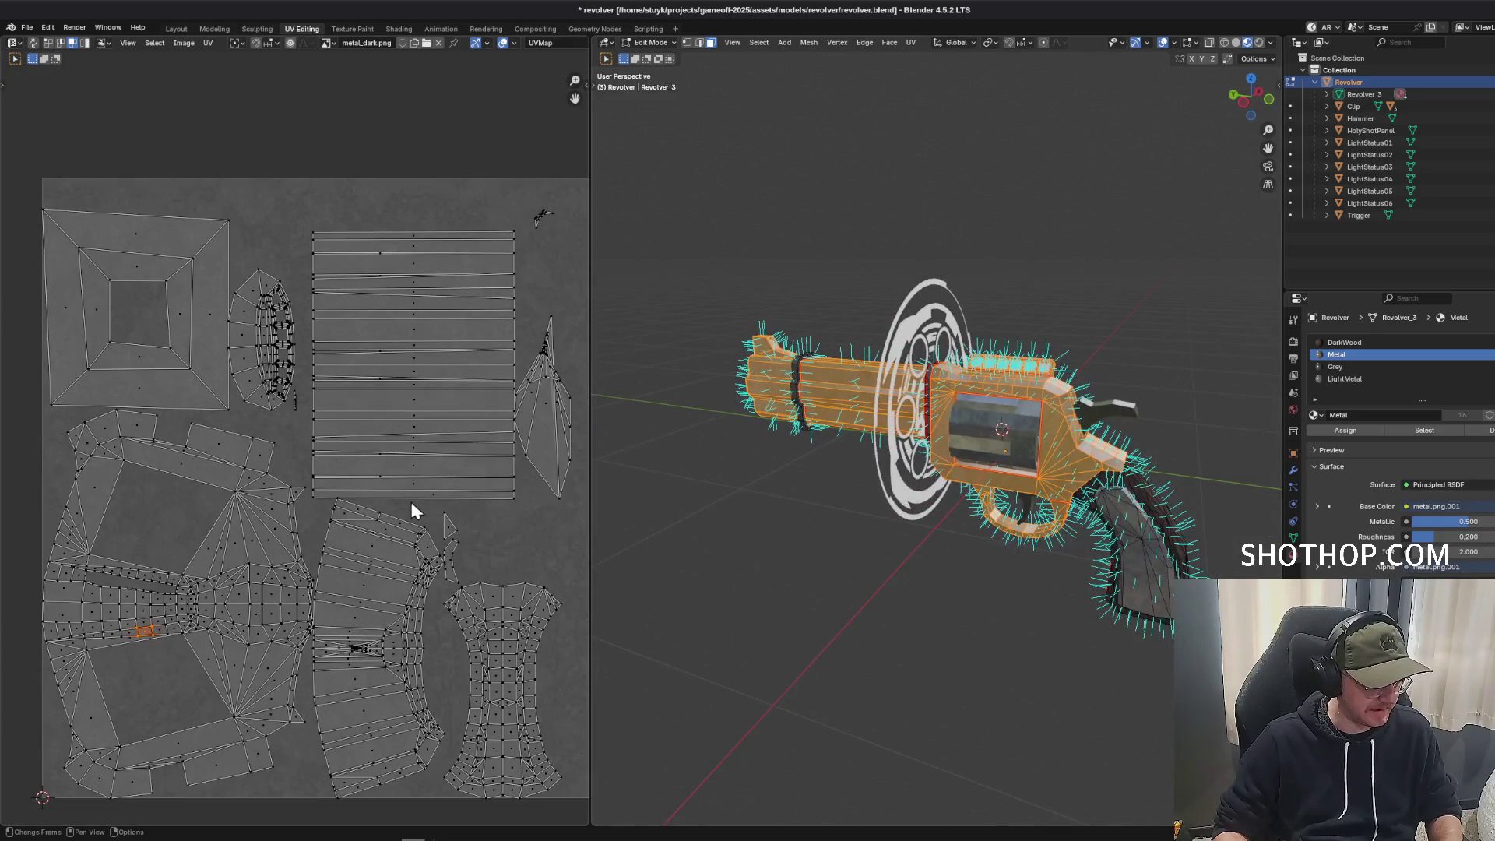
scroll(413, 511, "up", 1)
scroll(351, 377, "down", 3)
scroll(368, 434, "up", 2)
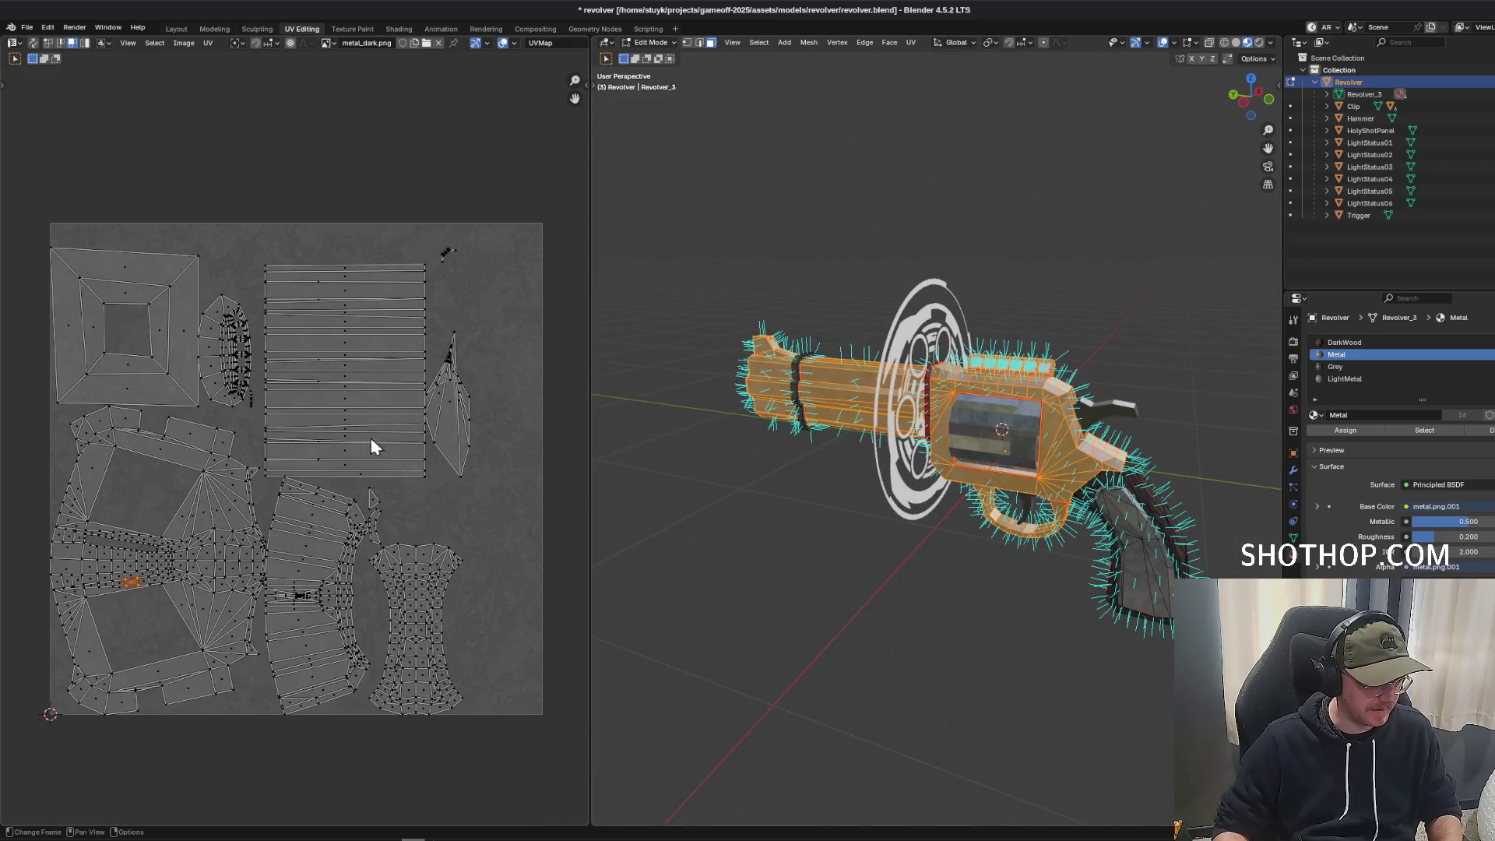
left_click(208, 43)
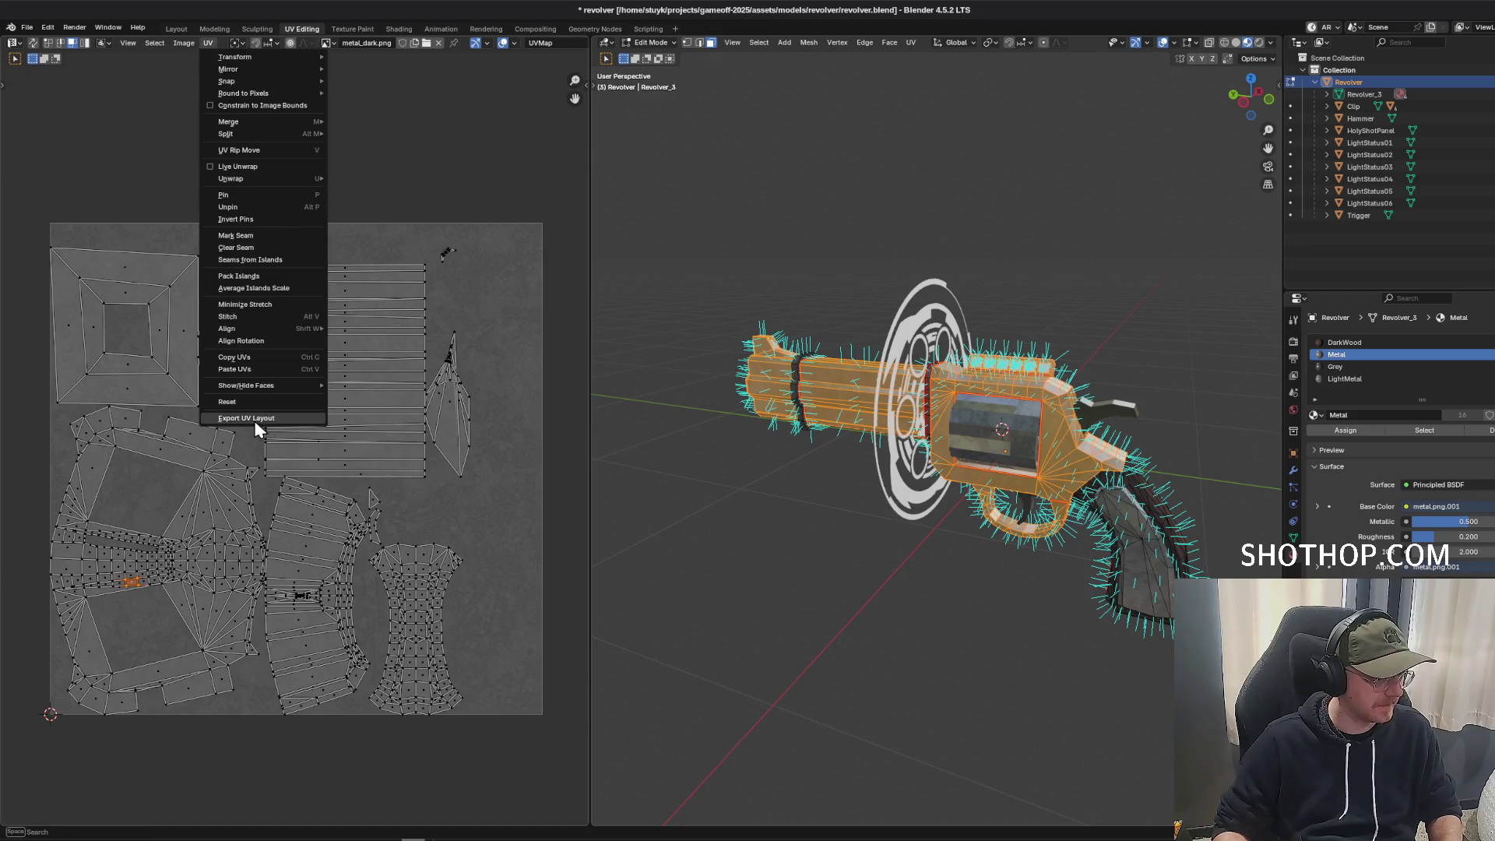
Export the UV layout as revolver_spark_mask.png with width and height both 512.
left_click(246, 418)
left_click(615, 661)
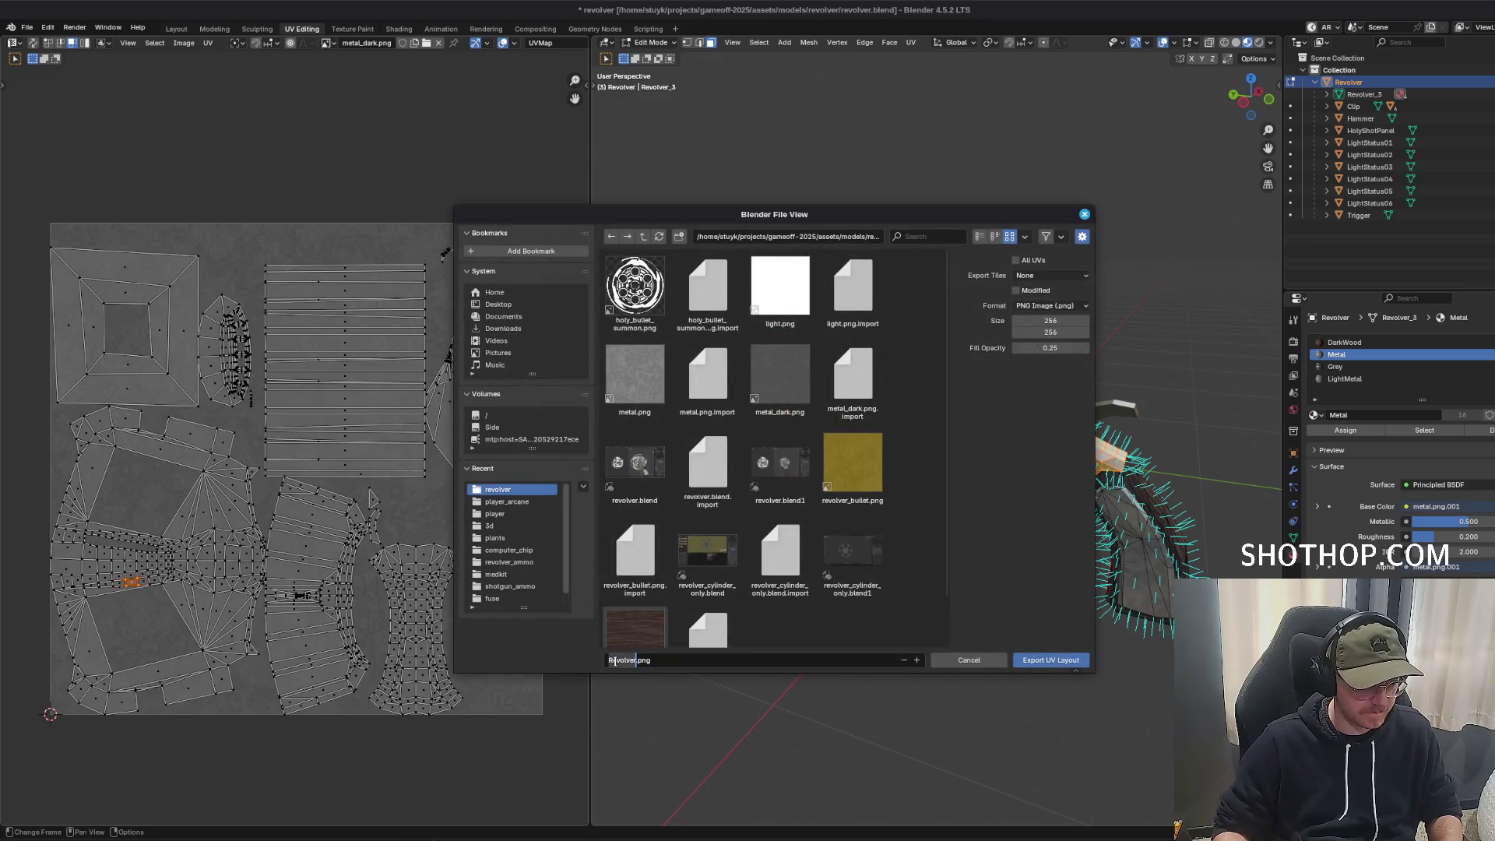
type("revolver")
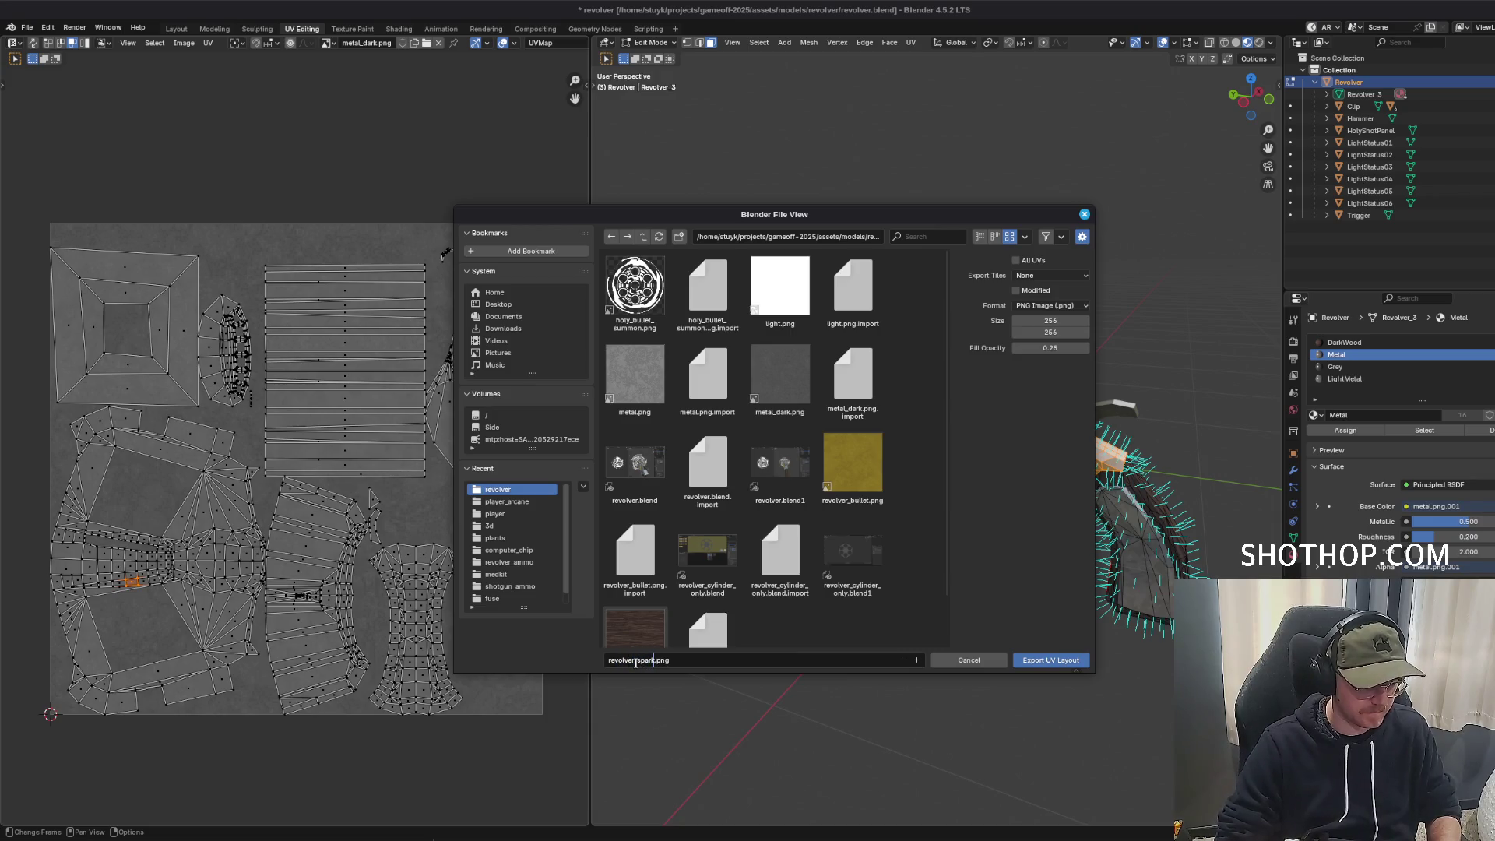
type("_spark_mask")
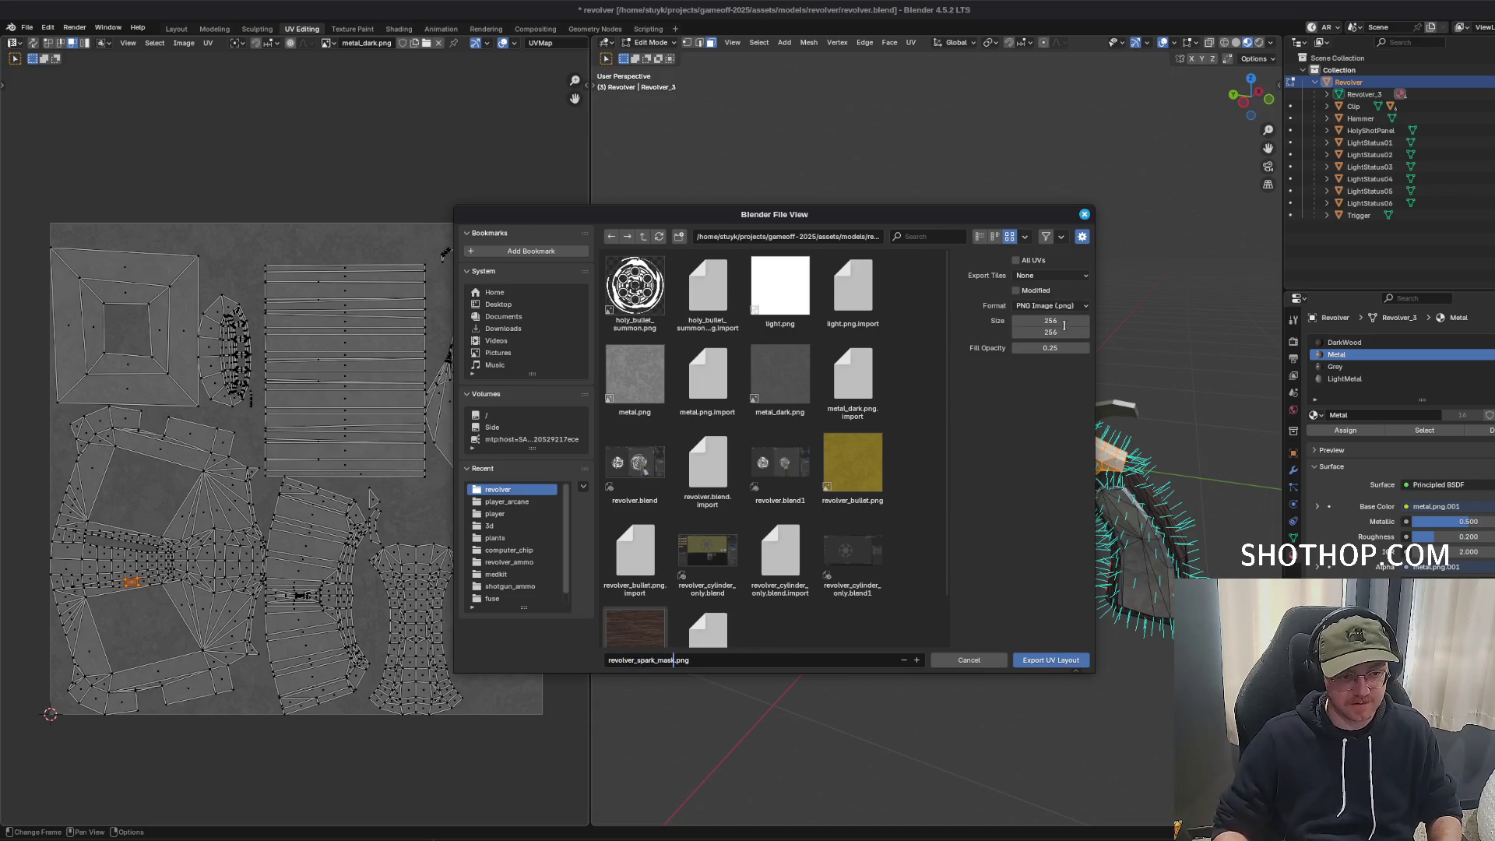
left_click(1051, 320)
type("512")
key("Return")
left_click(1054, 332)
type("512")
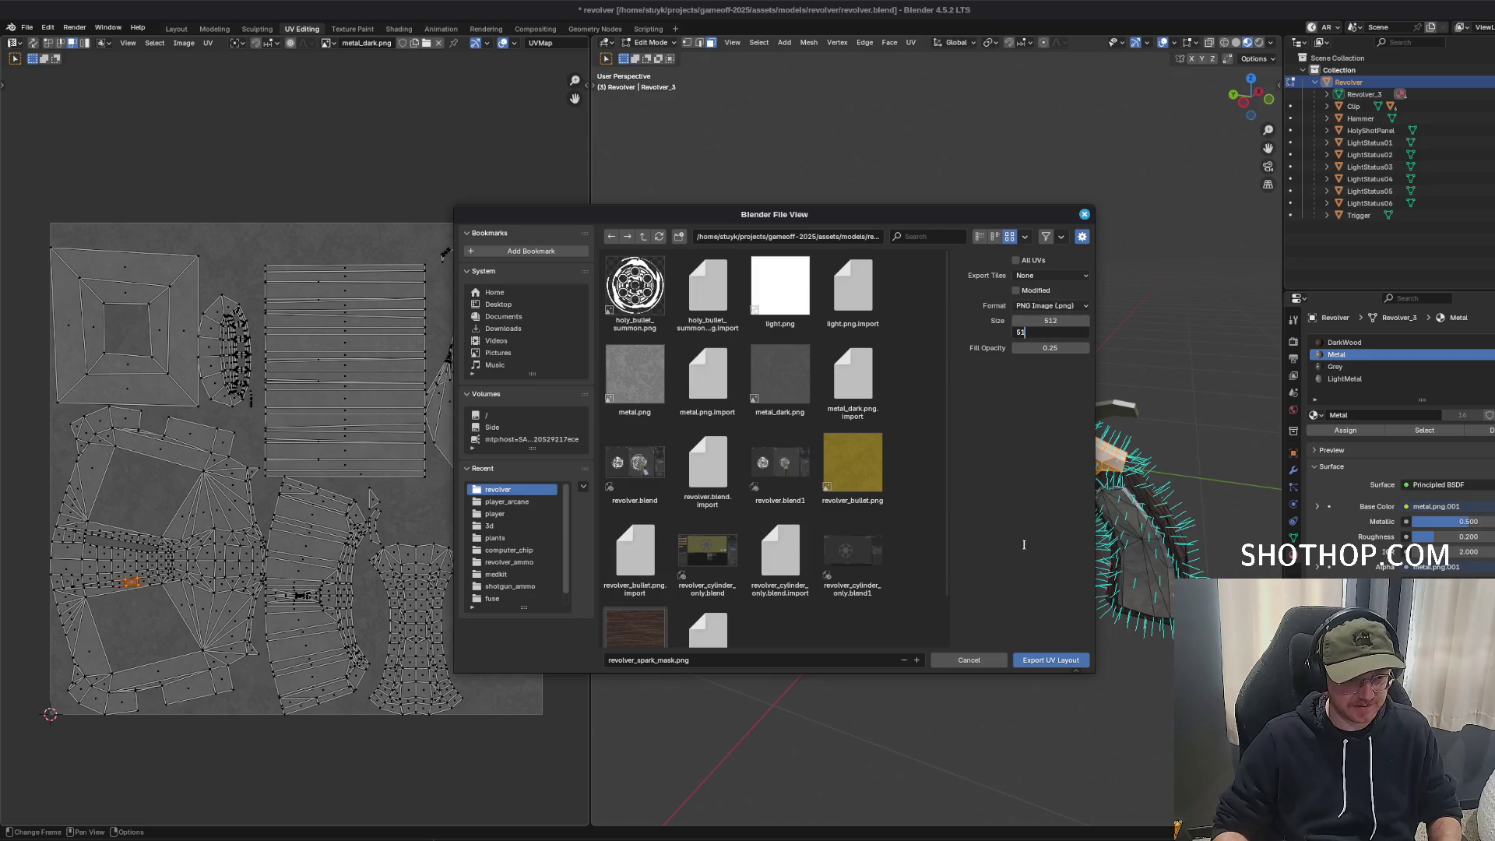
key("Return")
left_click(1050, 659)
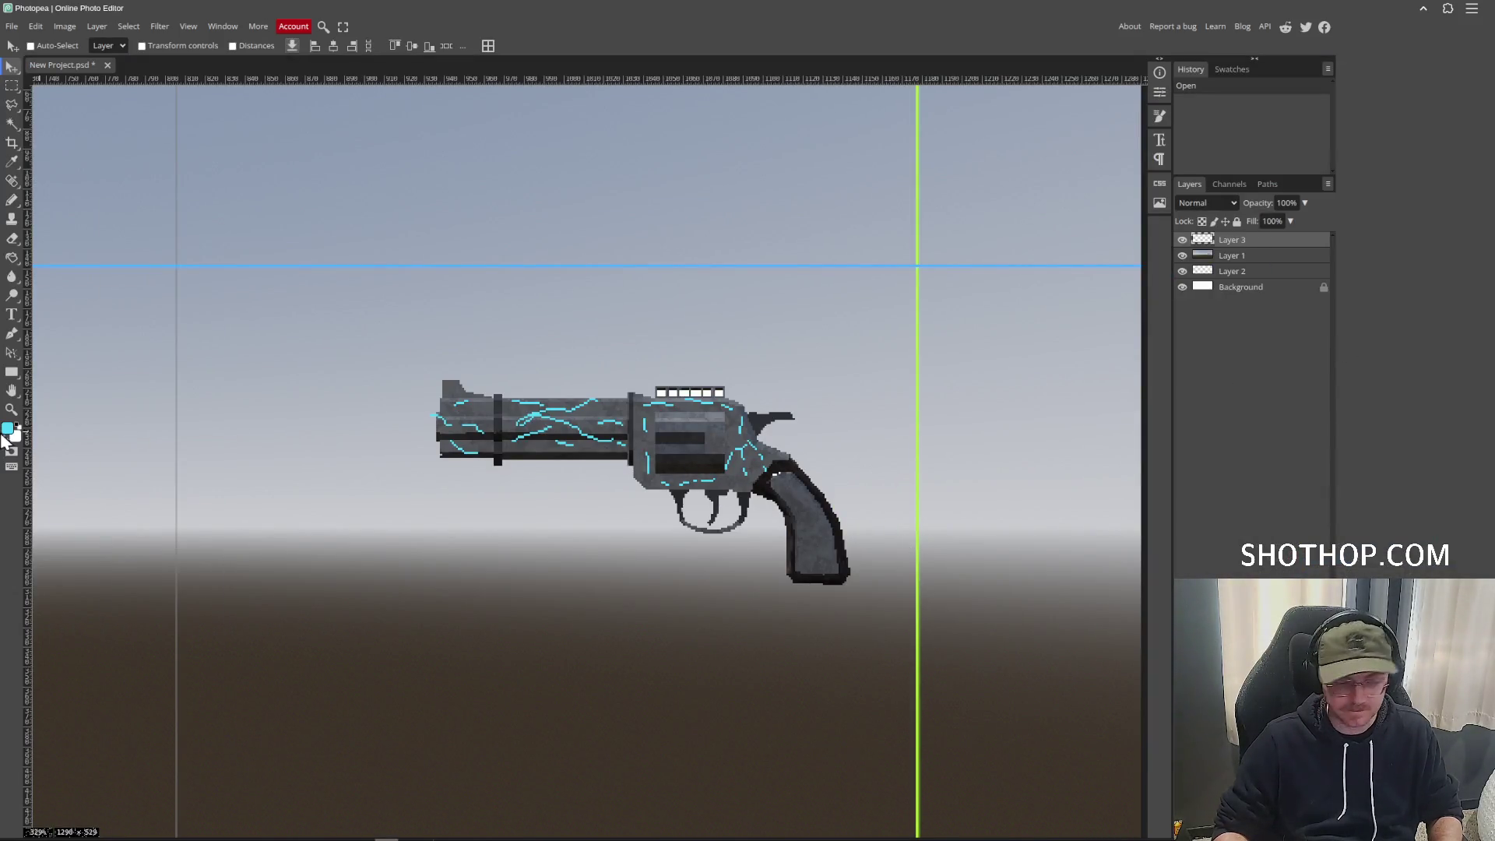
Open revolver_spark_mask.png from gameoff-2025/assets/models/revolver in Photopea.
left_click(12, 26)
left_click(32, 67)
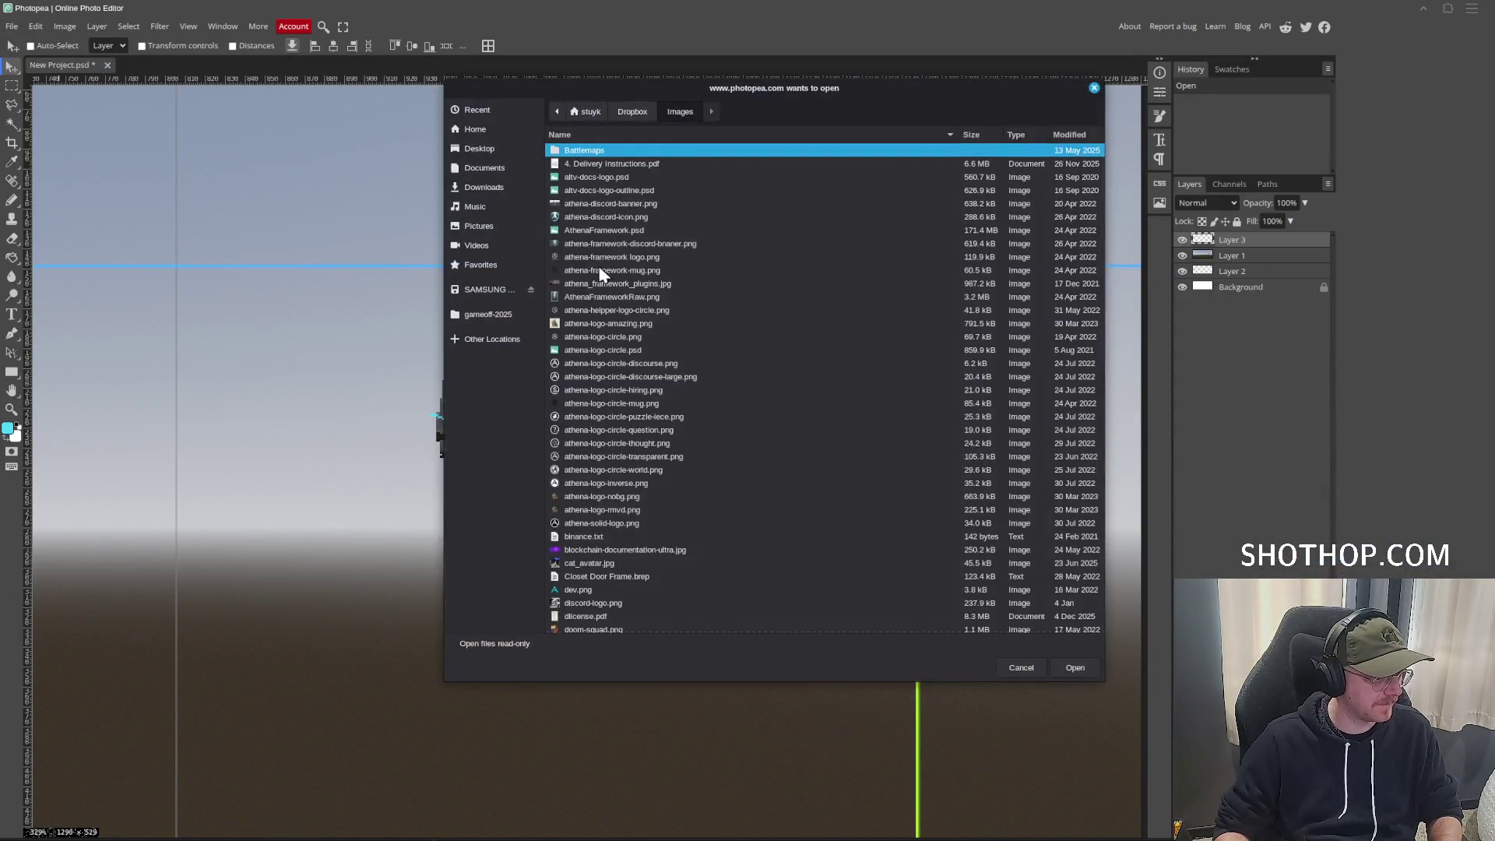
left_click(493, 321)
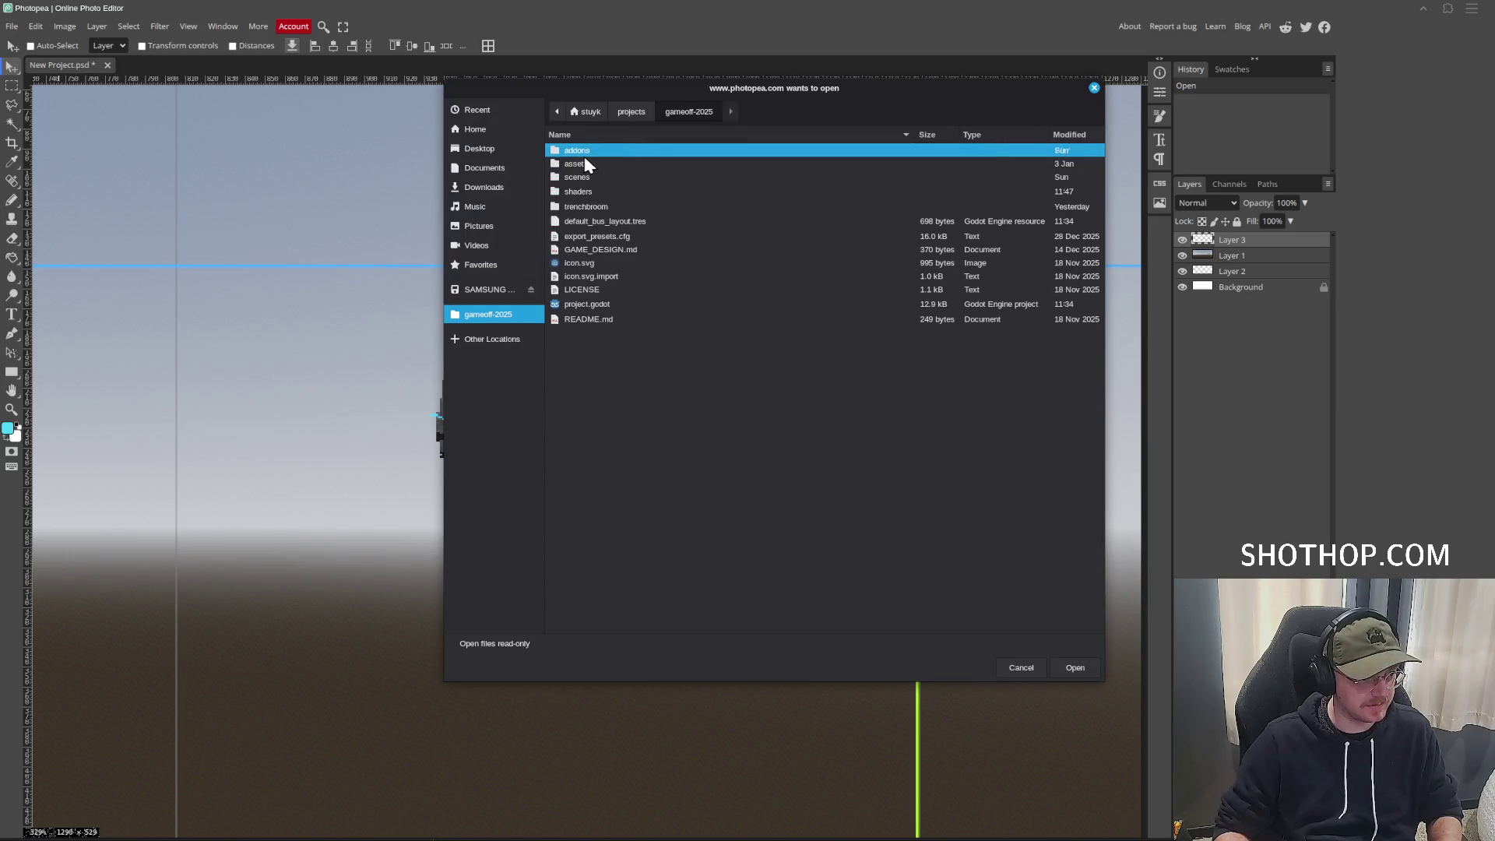
double_click(585, 152)
left_click(689, 112)
double_click(596, 165)
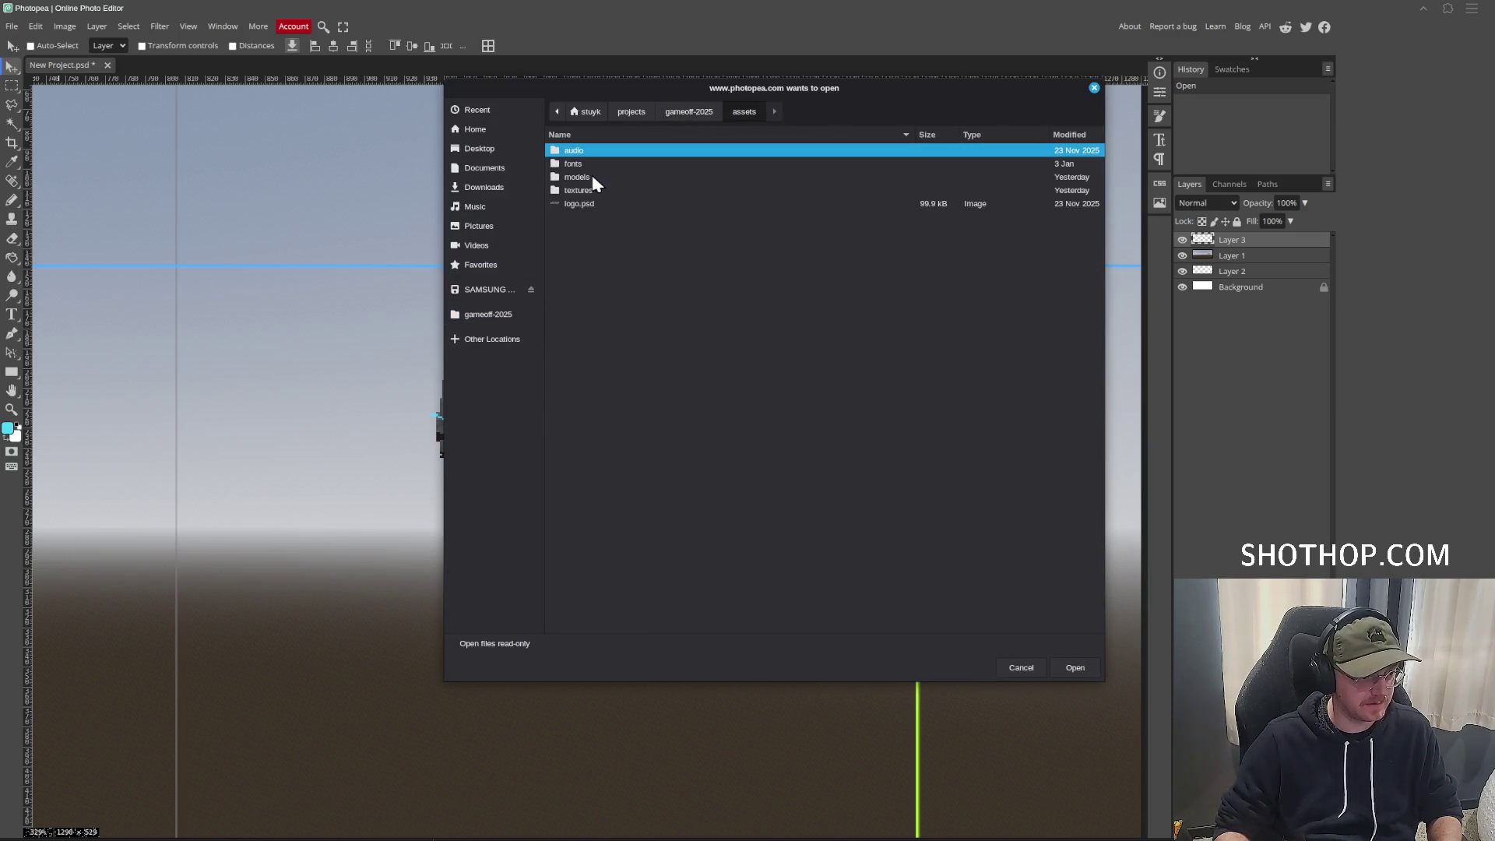
double_click(592, 175)
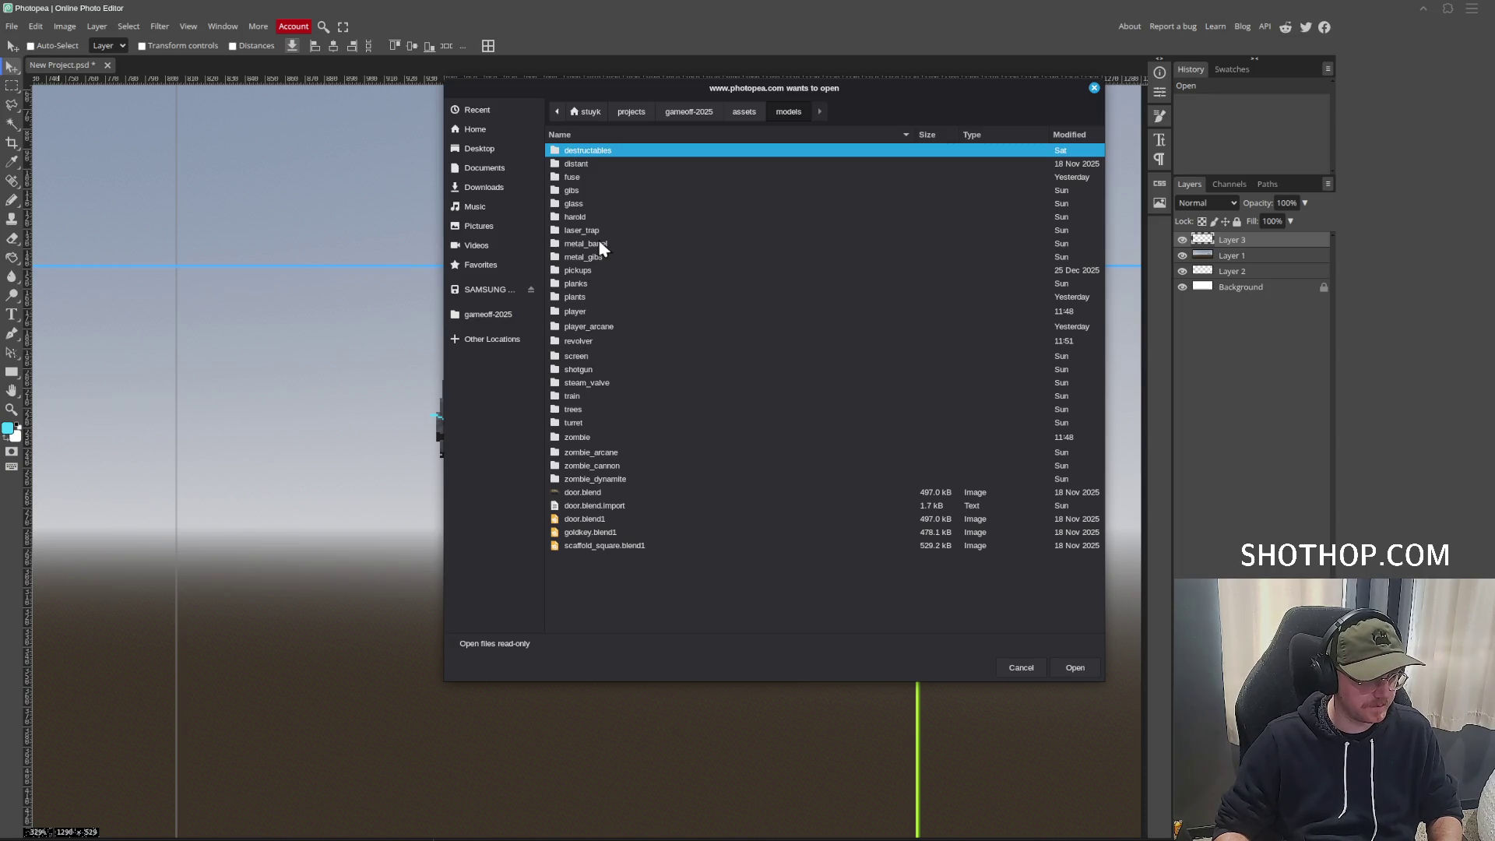
left_click(584, 342)
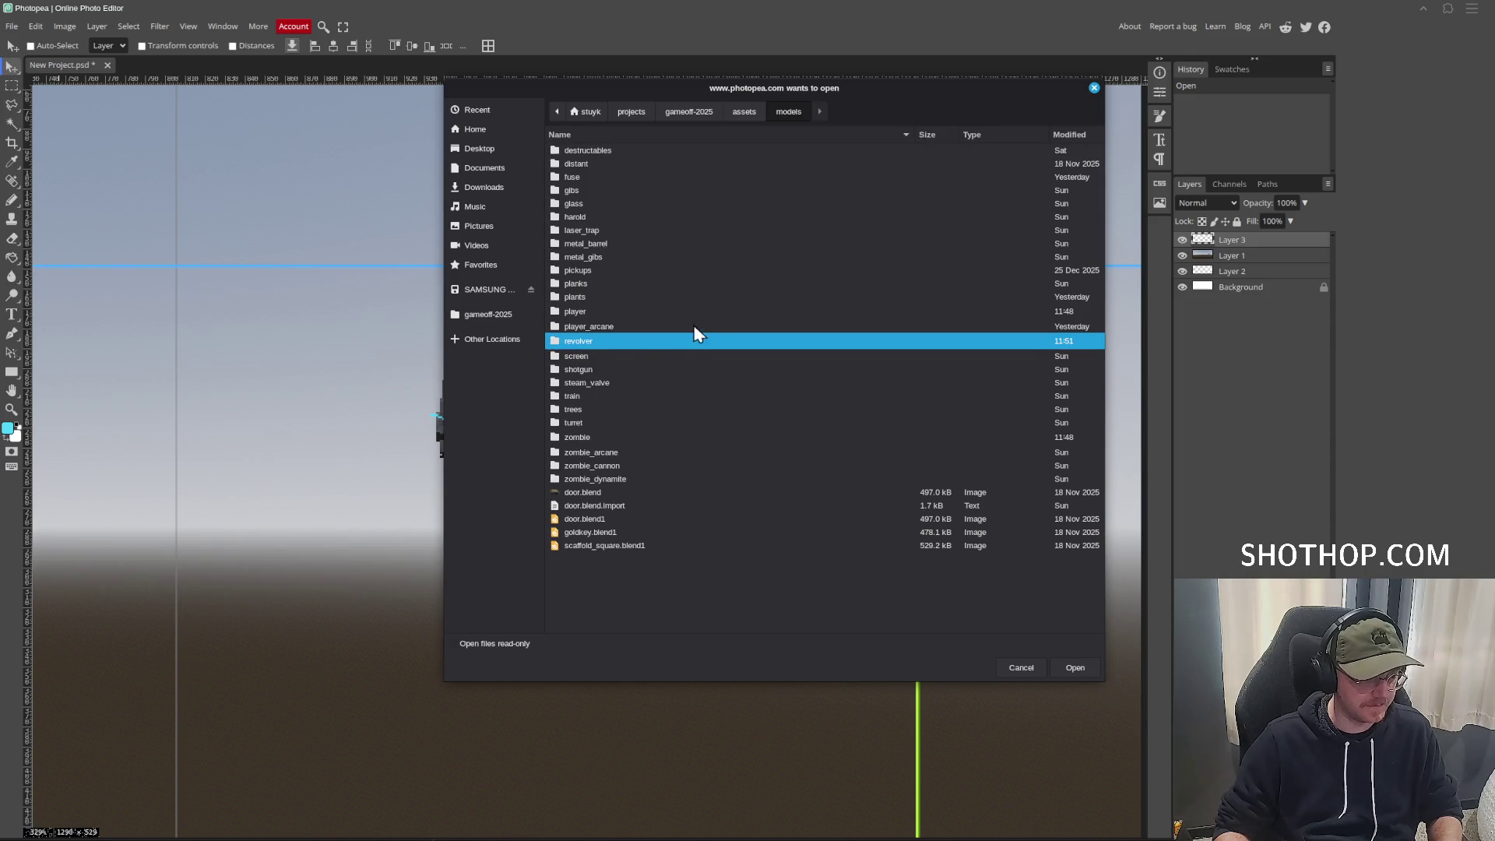
double_click(673, 341)
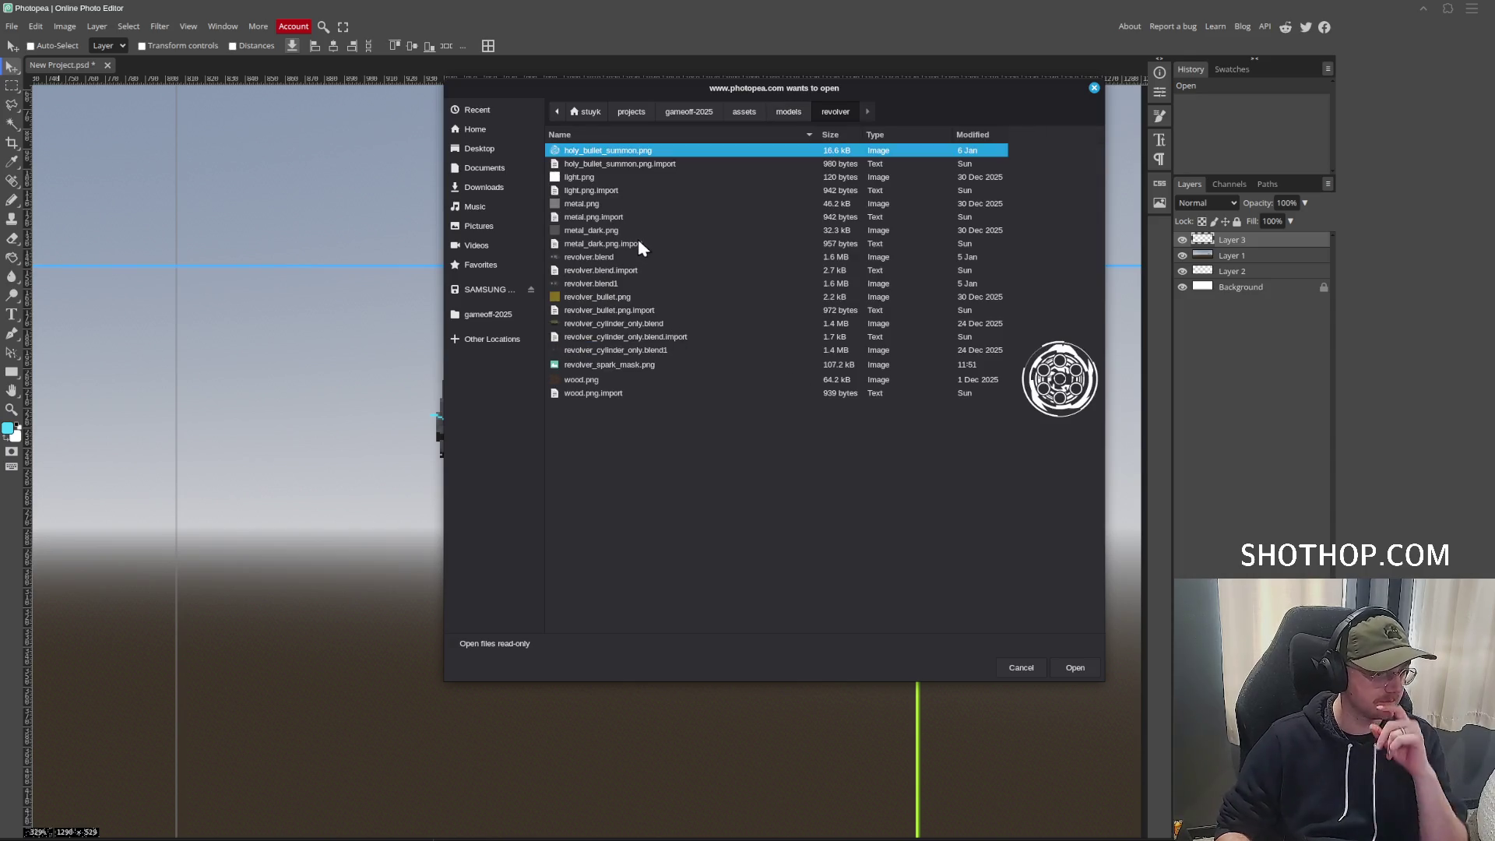
double_click(627, 364)
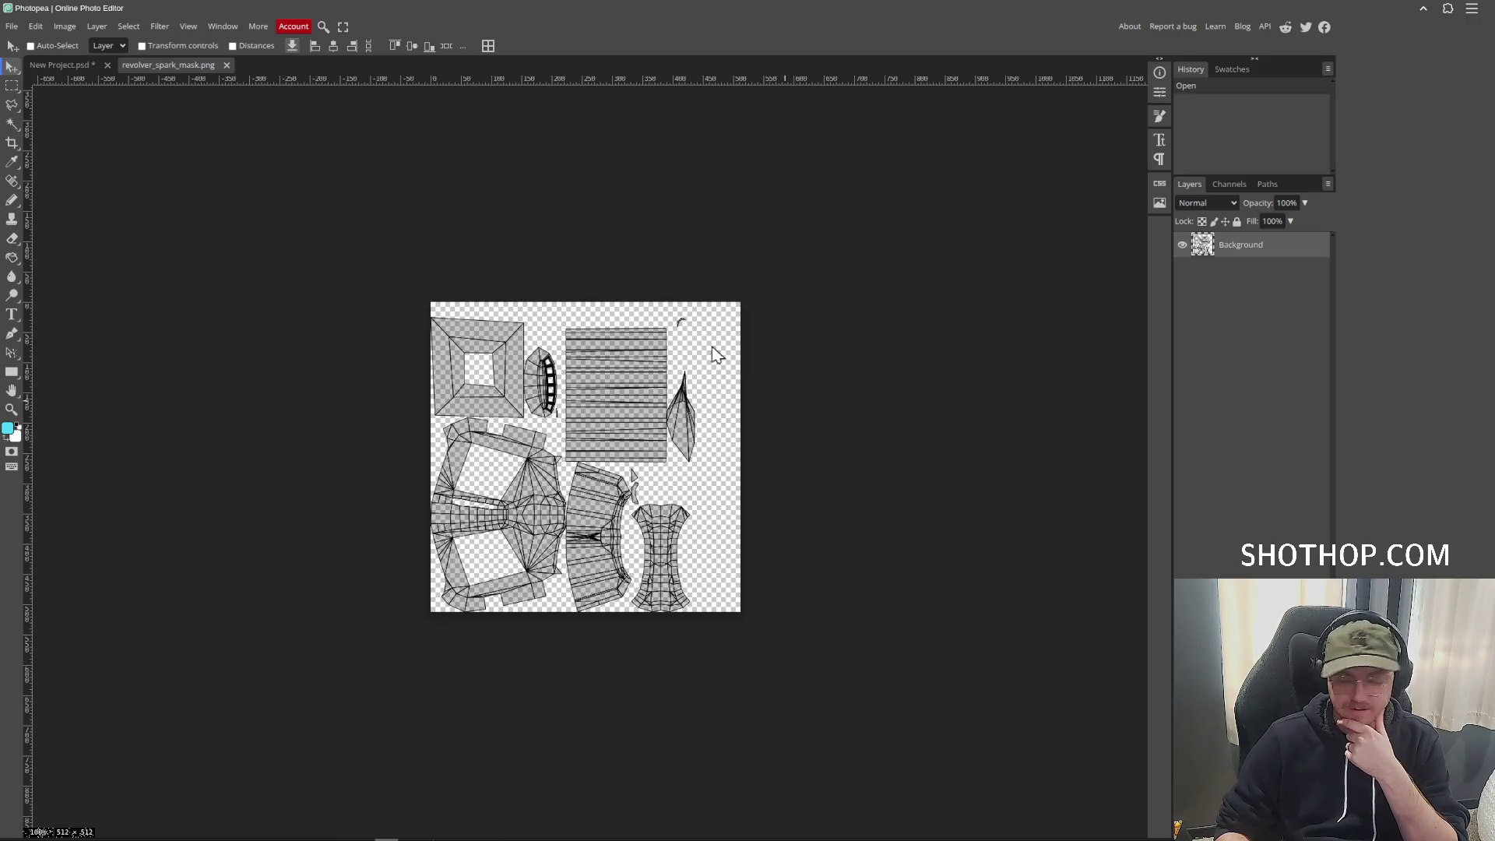
Magic Wand select the transparent background plus the six eyepiece window cells.
scroll(555, 459, "up", 2)
scroll(554, 460, "up", 3)
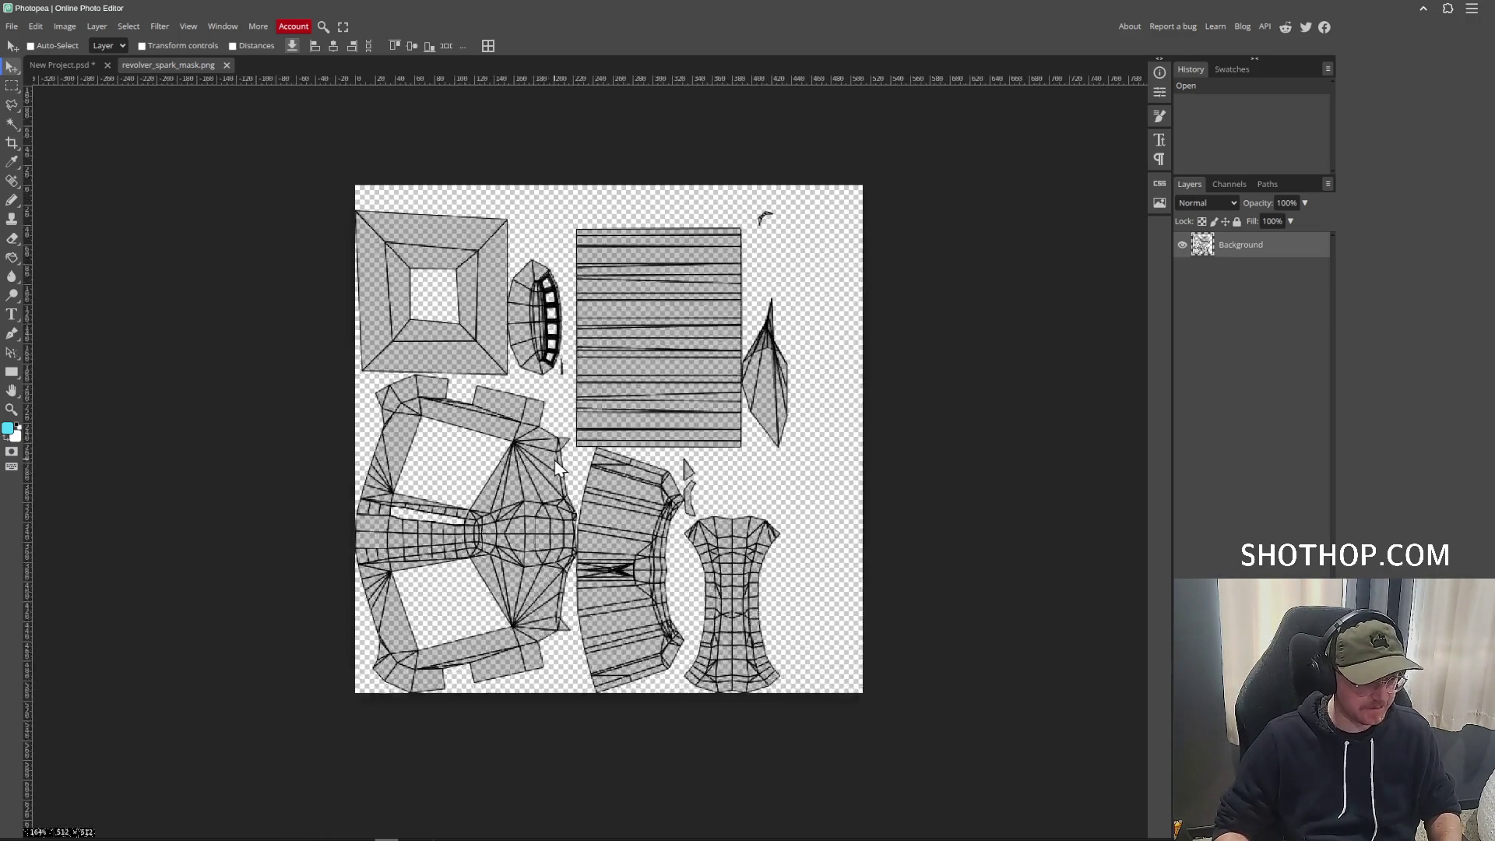
scroll(382, 327, "down", 1)
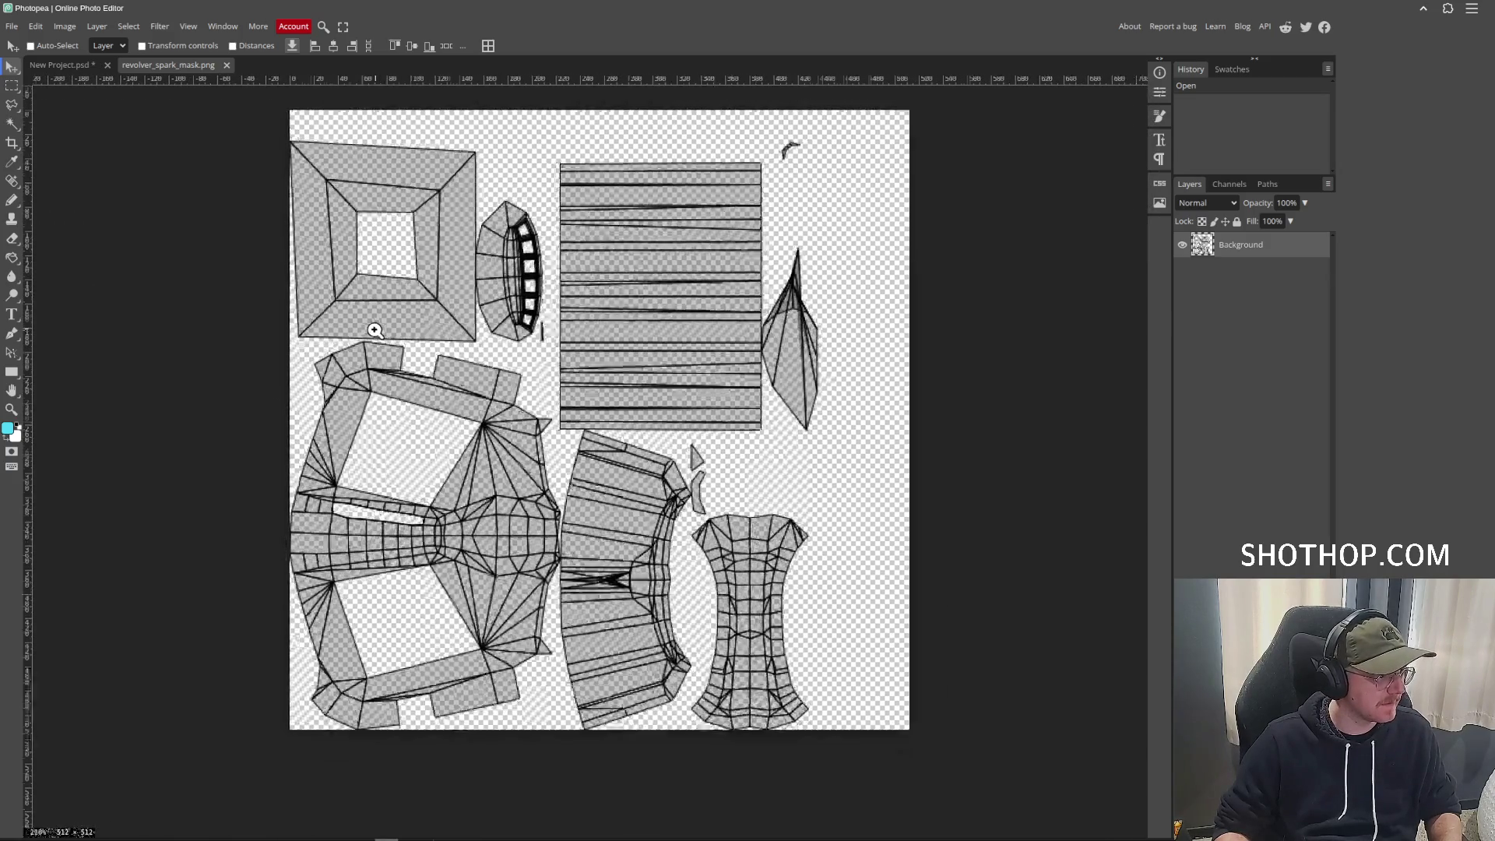
key("w")
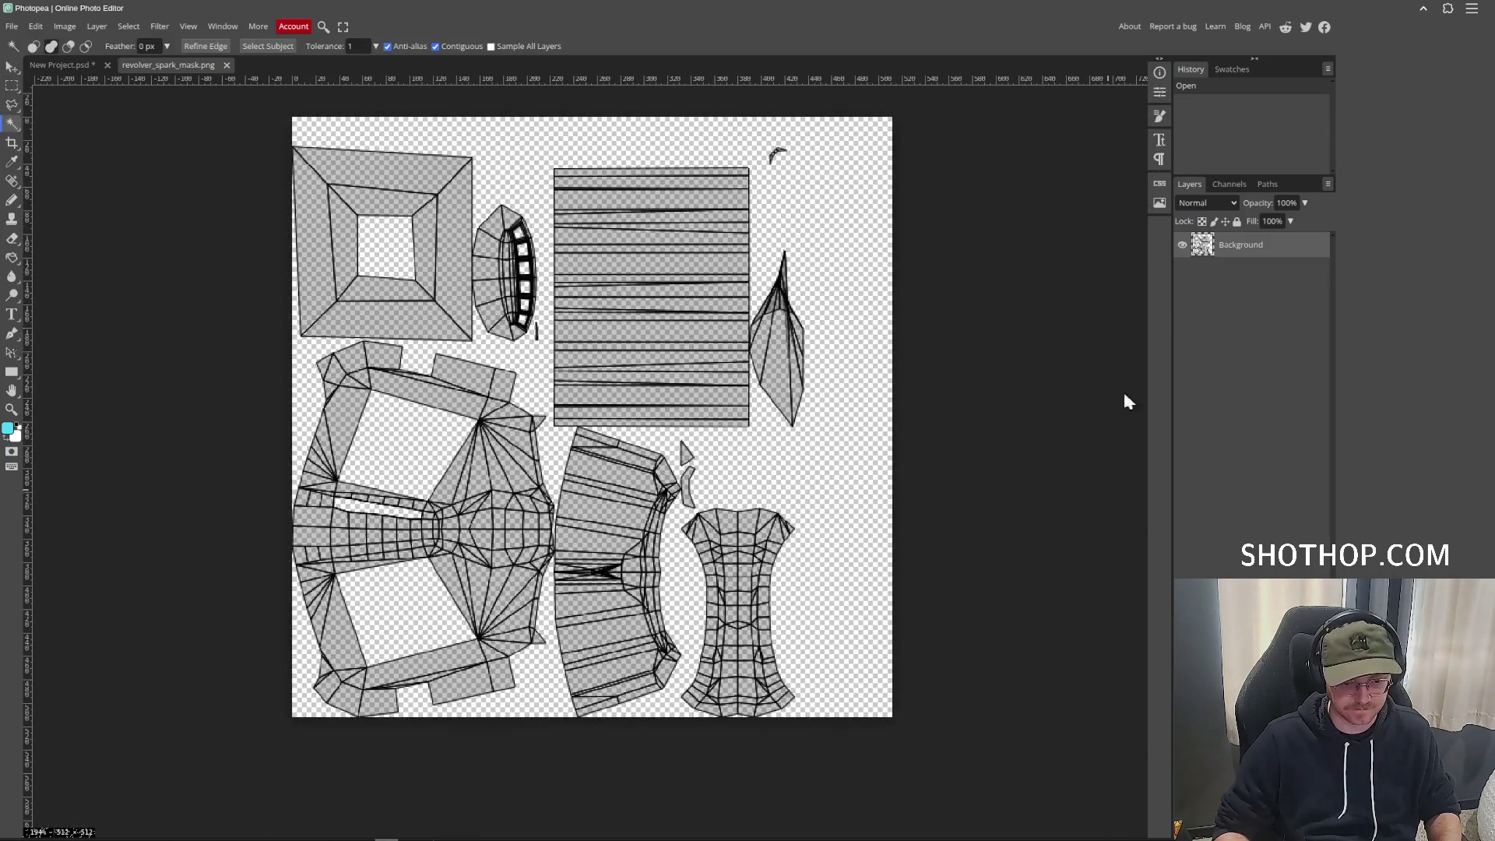
left_click(838, 571)
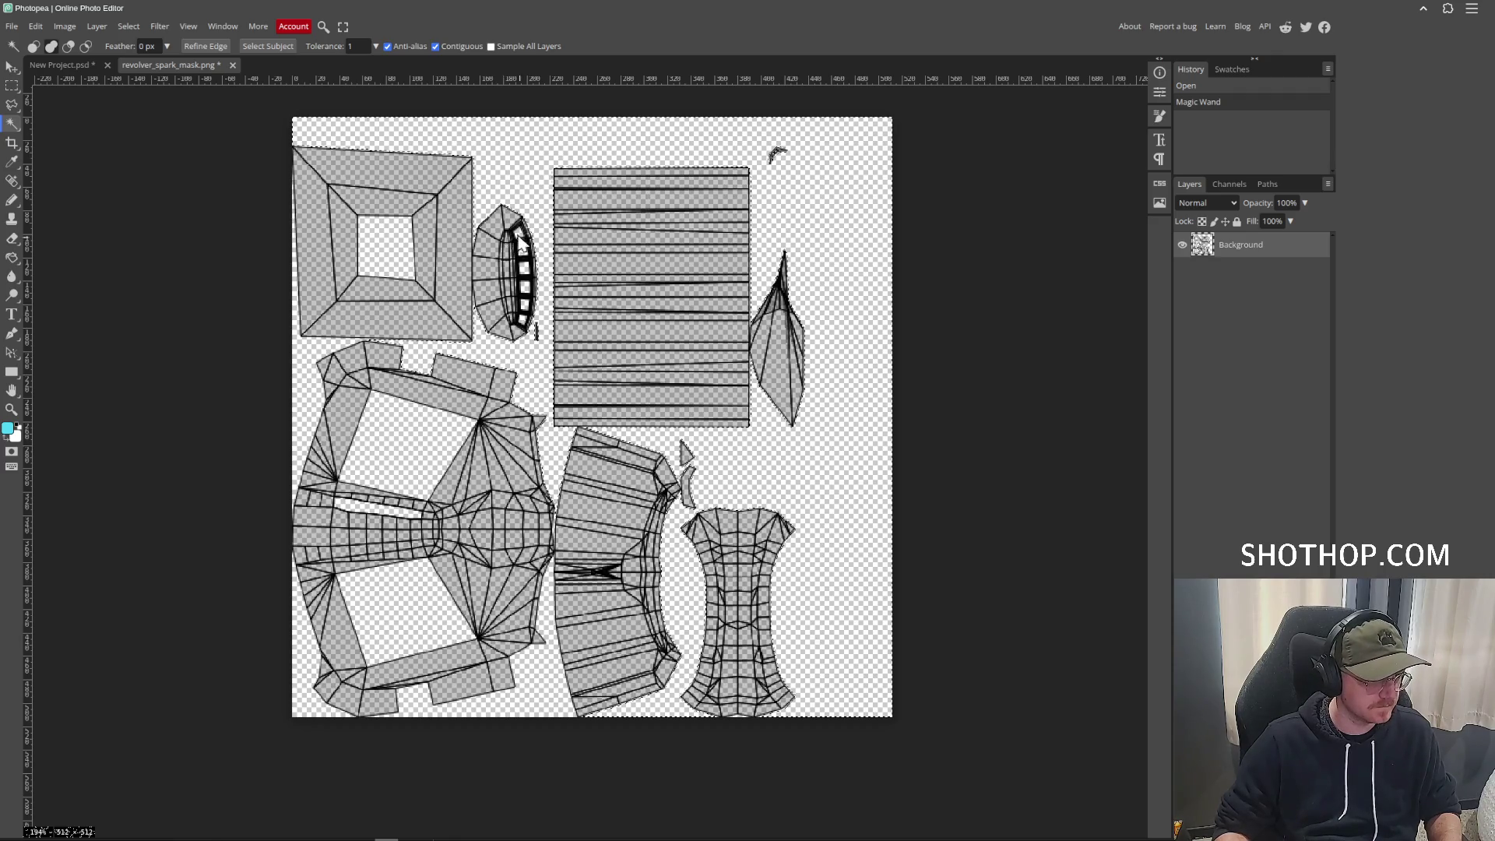
scroll(524, 244, "up", 6)
left_click(554, 264, "shift")
left_click(572, 315, "shift")
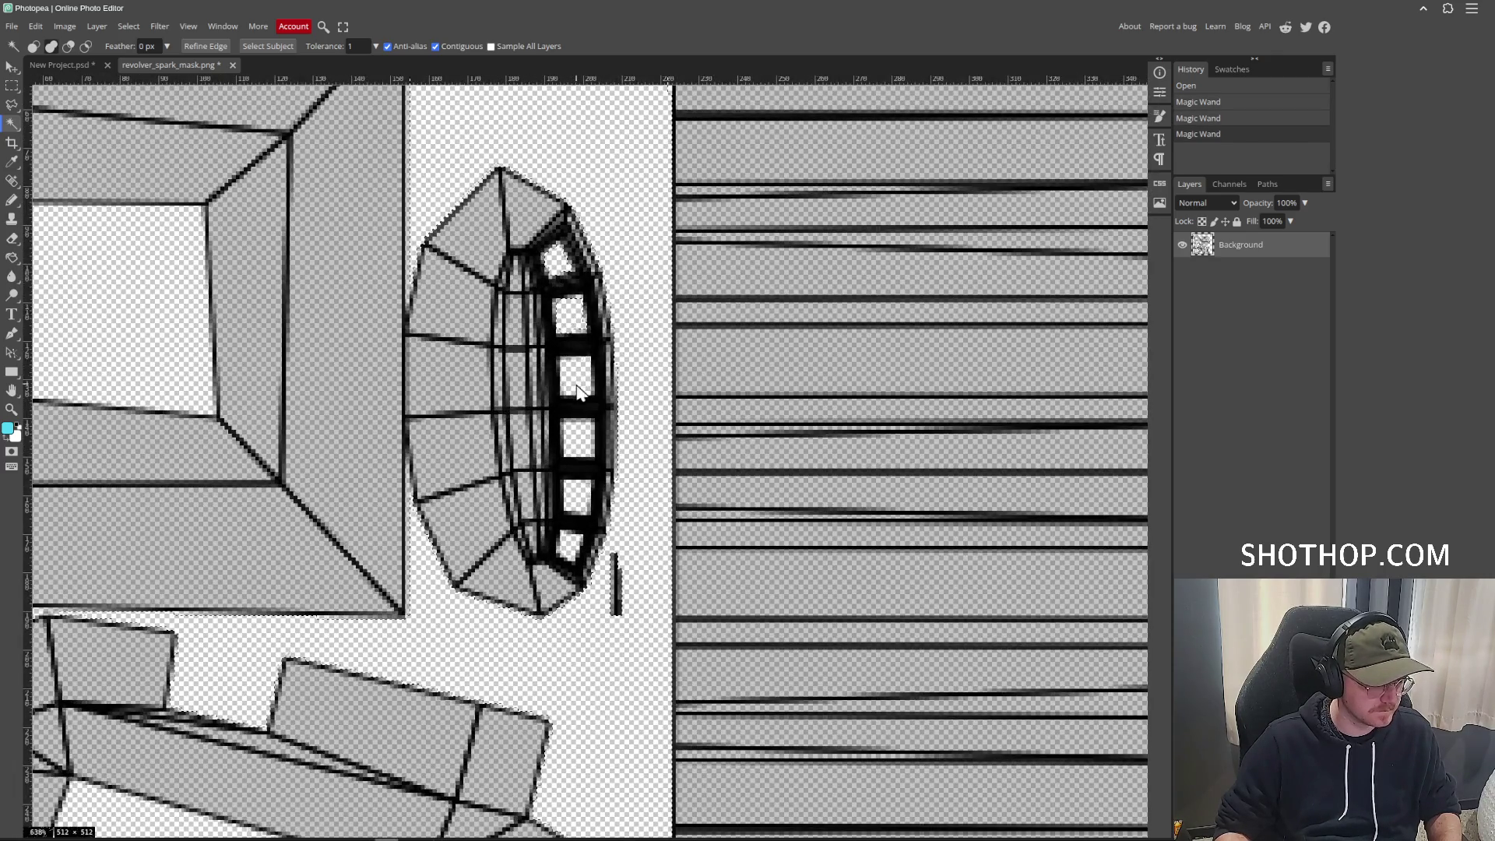
left_click(576, 378, "shift")
left_click(577, 438, "shift")
left_click(576, 495, "shift")
left_click(573, 540, "shift")
Invert the selection to cover the UV islands and add a new empty layer.
scroll(572, 540, "down", 4)
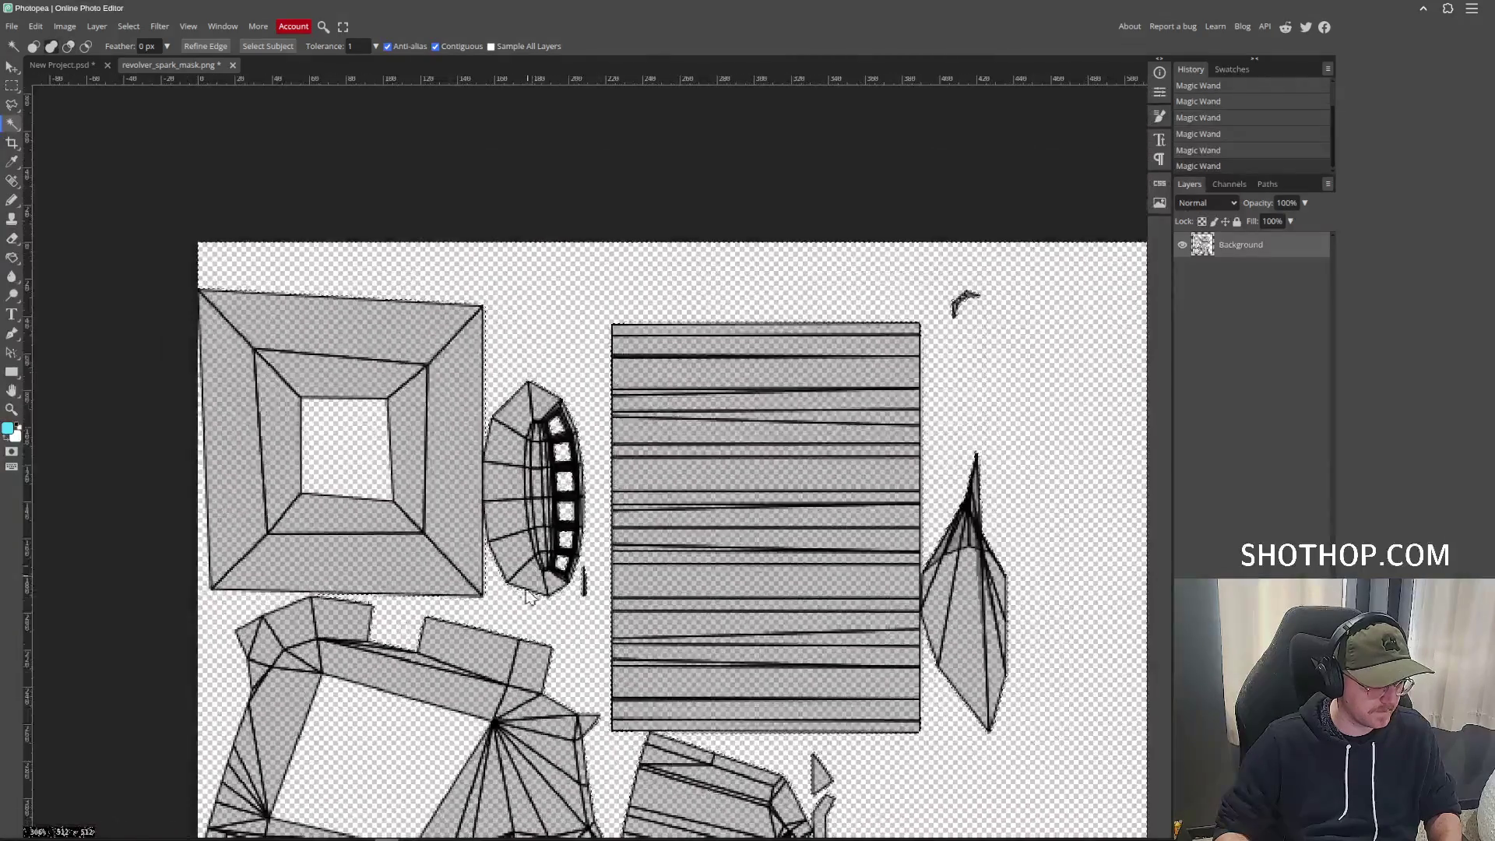
scroll(538, 436, "down", 3)
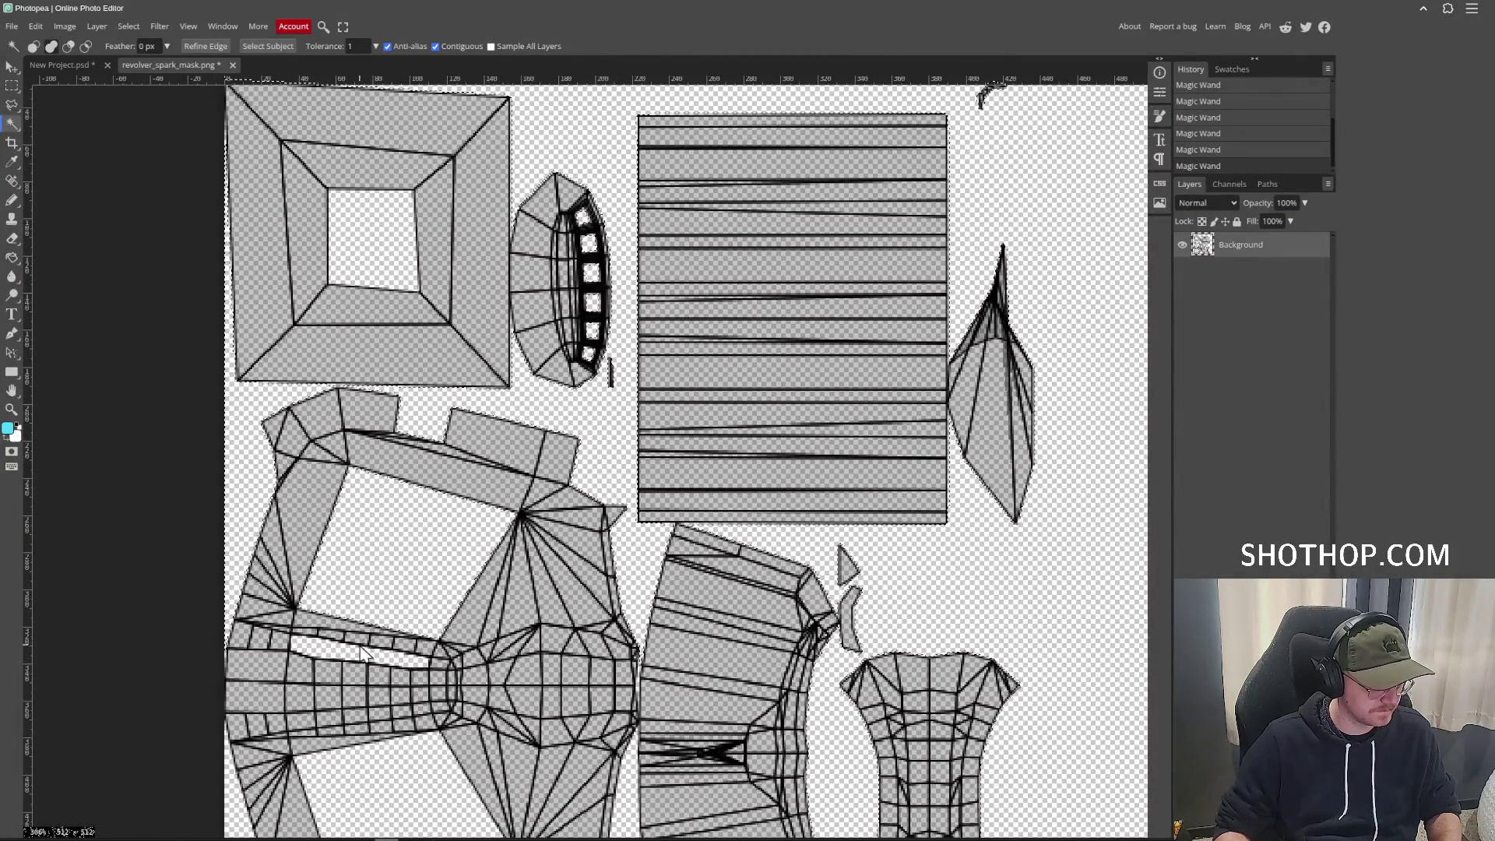
scroll(361, 587, "down", 9)
scroll(421, 752, "up", 9)
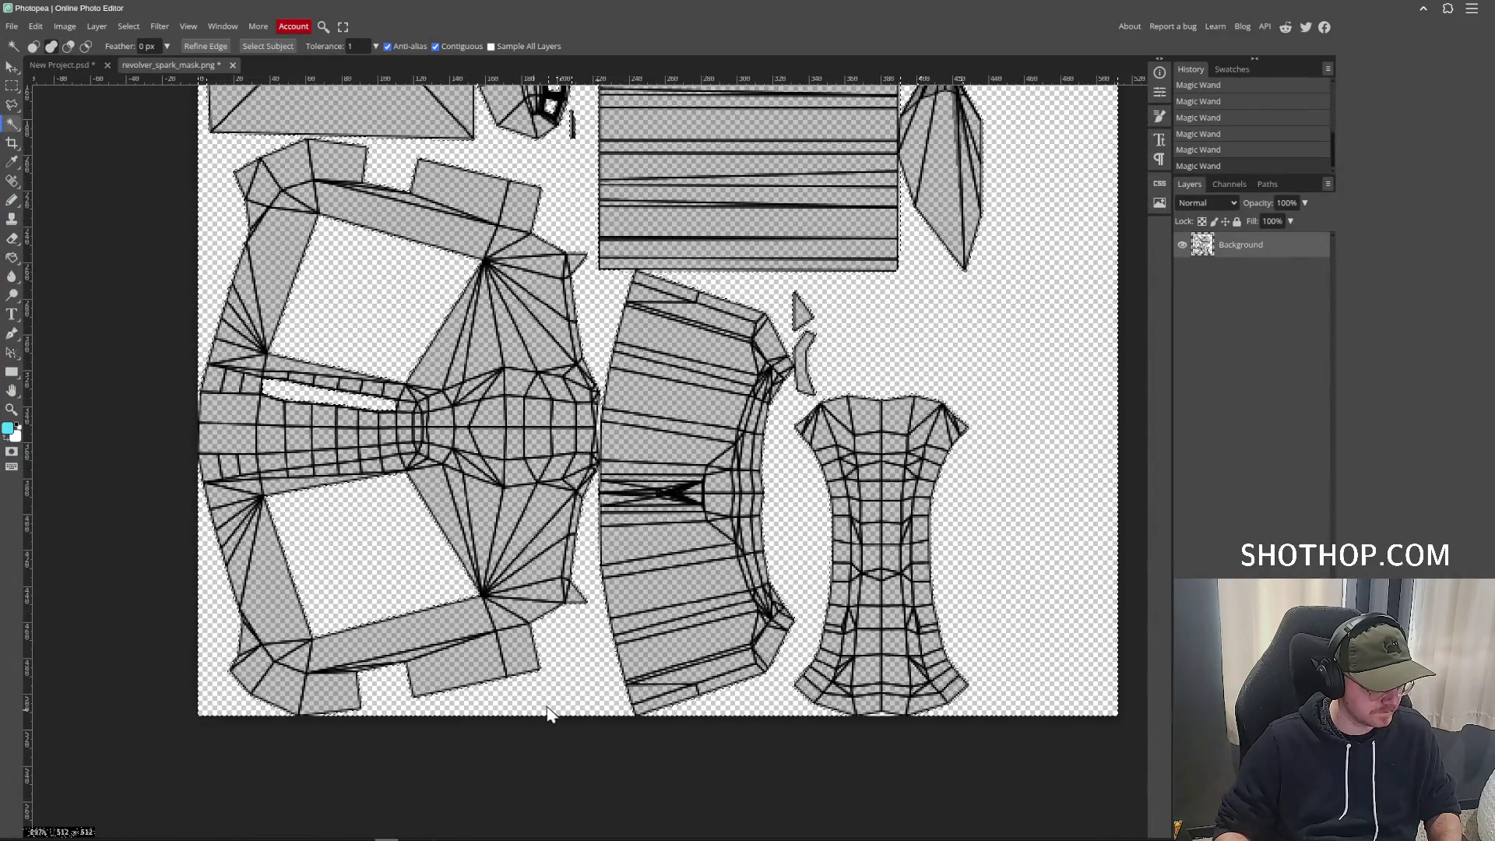
mouse_move(808, 477)
left_mouse_down()
mouse_move(749, 658)
mouse_move(692, 511)
mouse_move(699, 596)
left_mouse_up()
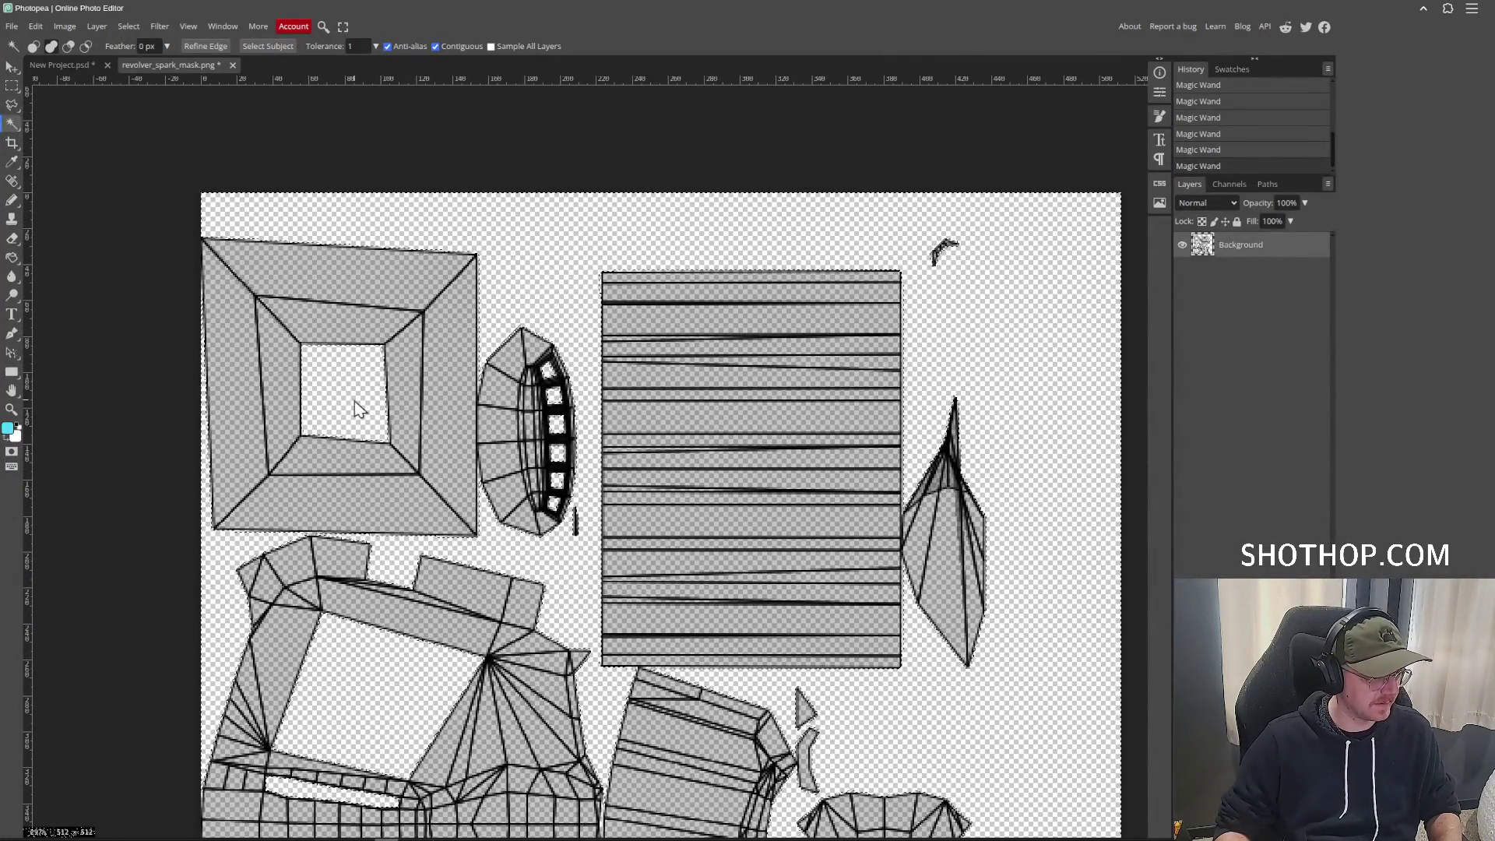
left_click(128, 27)
left_click(148, 75)
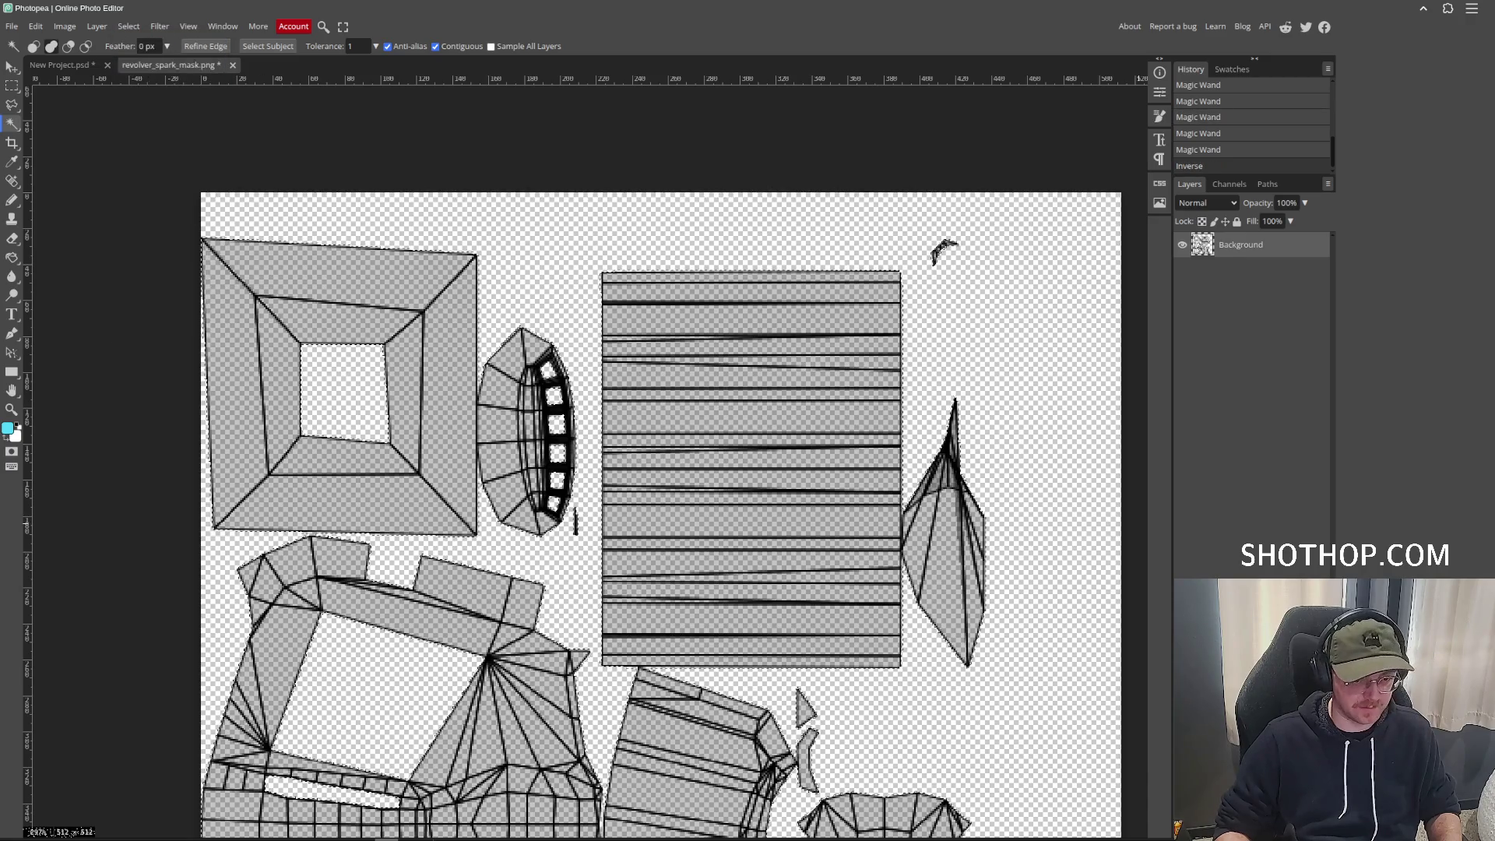
key("ctrl+shift+n")
Fill the selected UV islands with black on Layer 1.
left_click(12, 259)
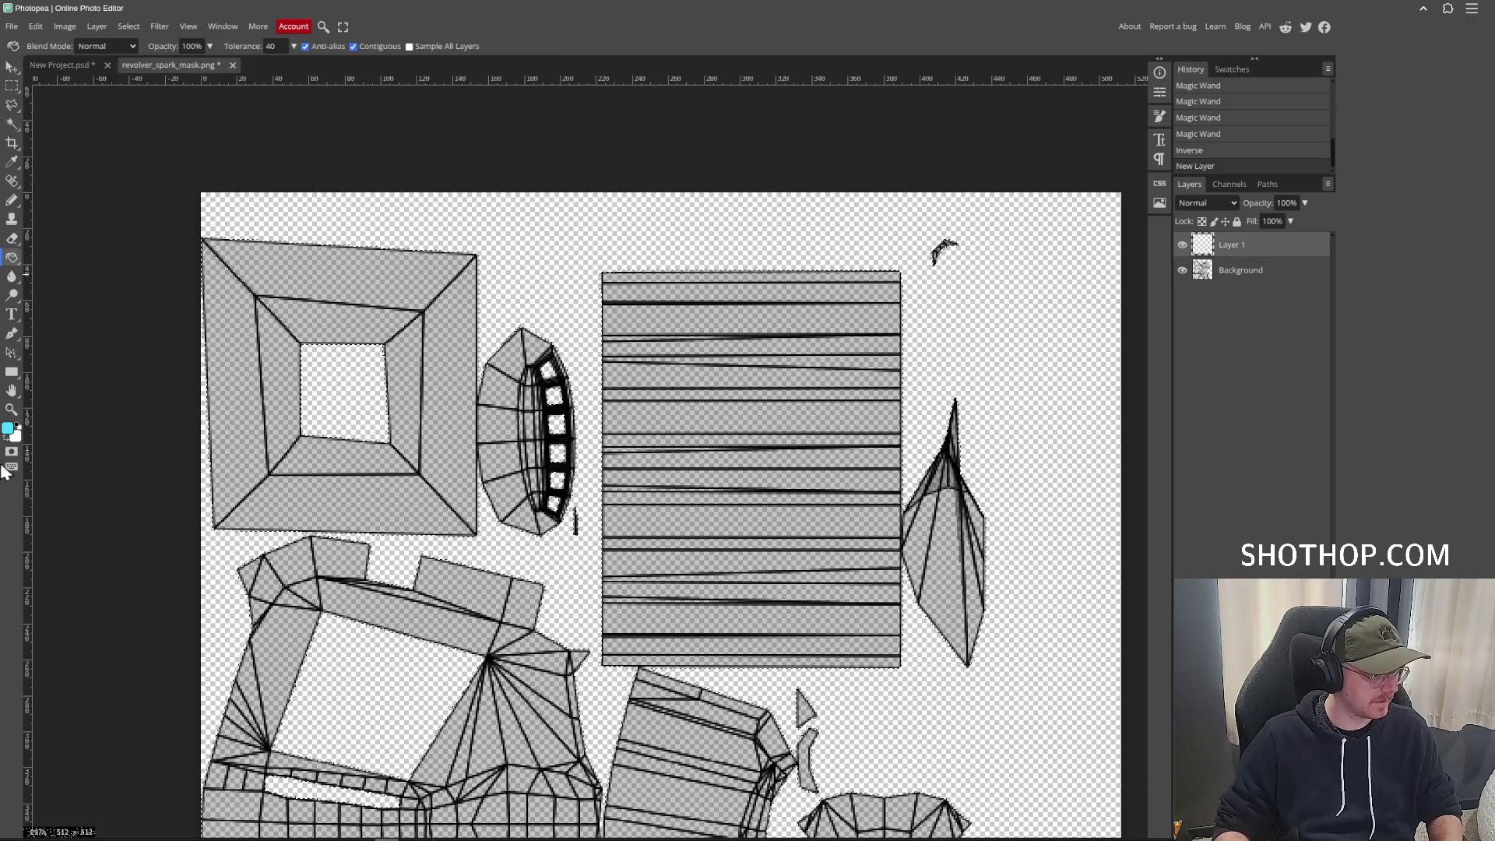
left_click(5, 441)
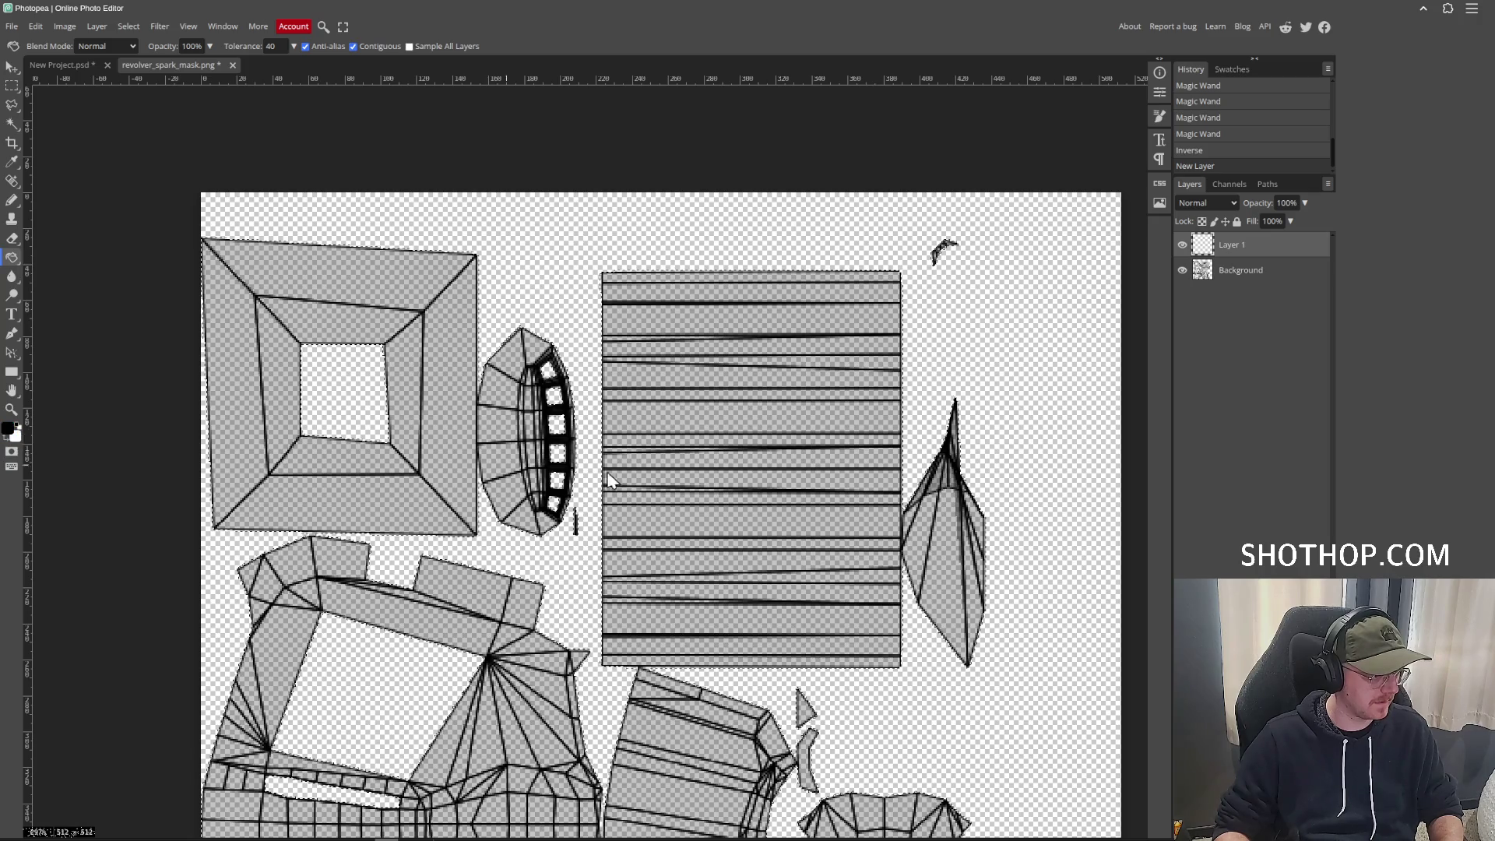
left_click(615, 472)
scroll(932, 489, "down", 3)
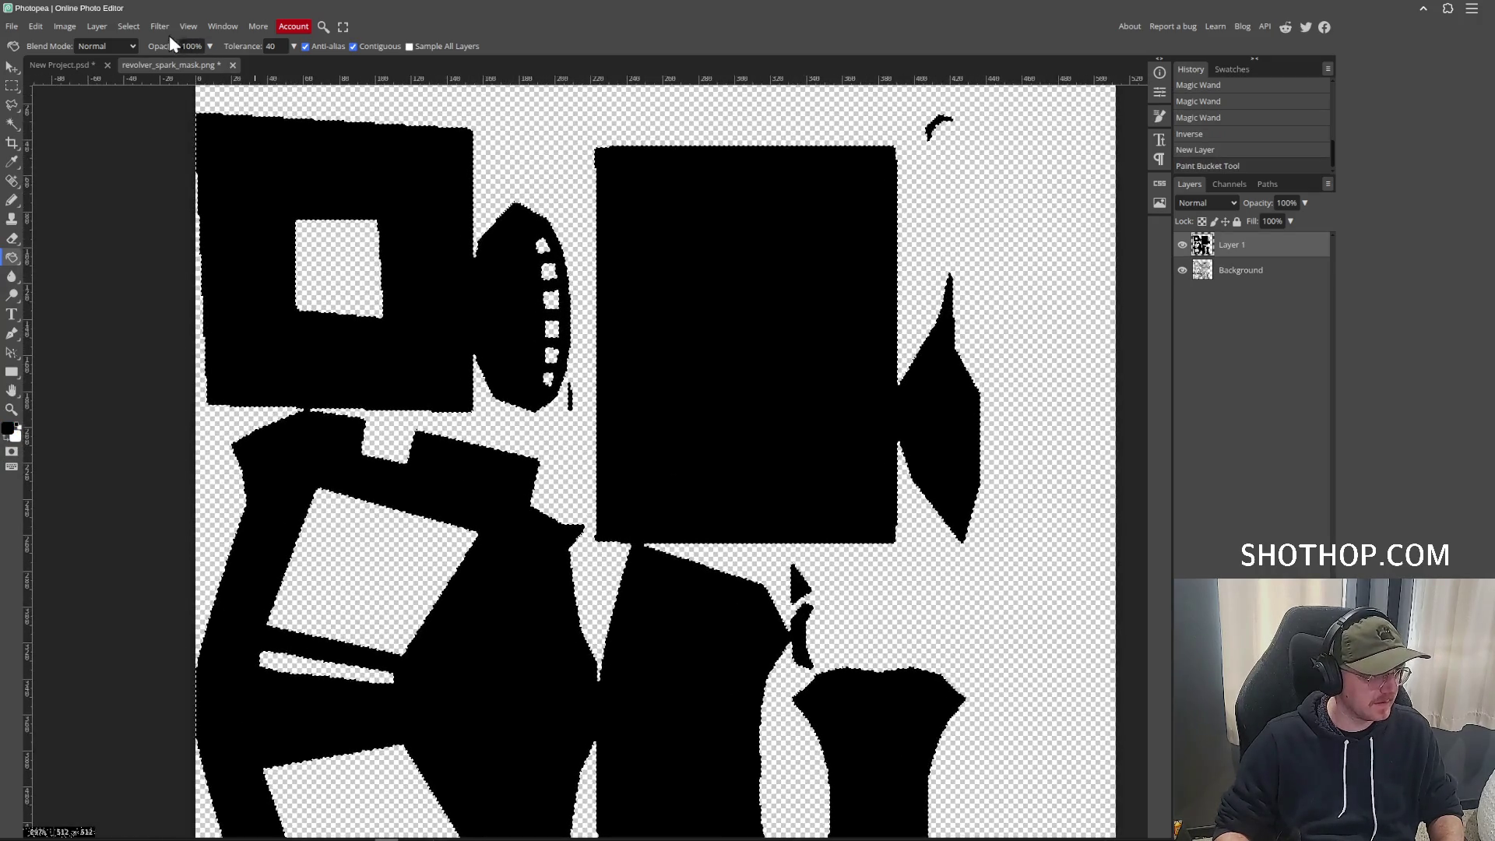
Contract then expand the selection and refill it with black.
left_click(128, 26)
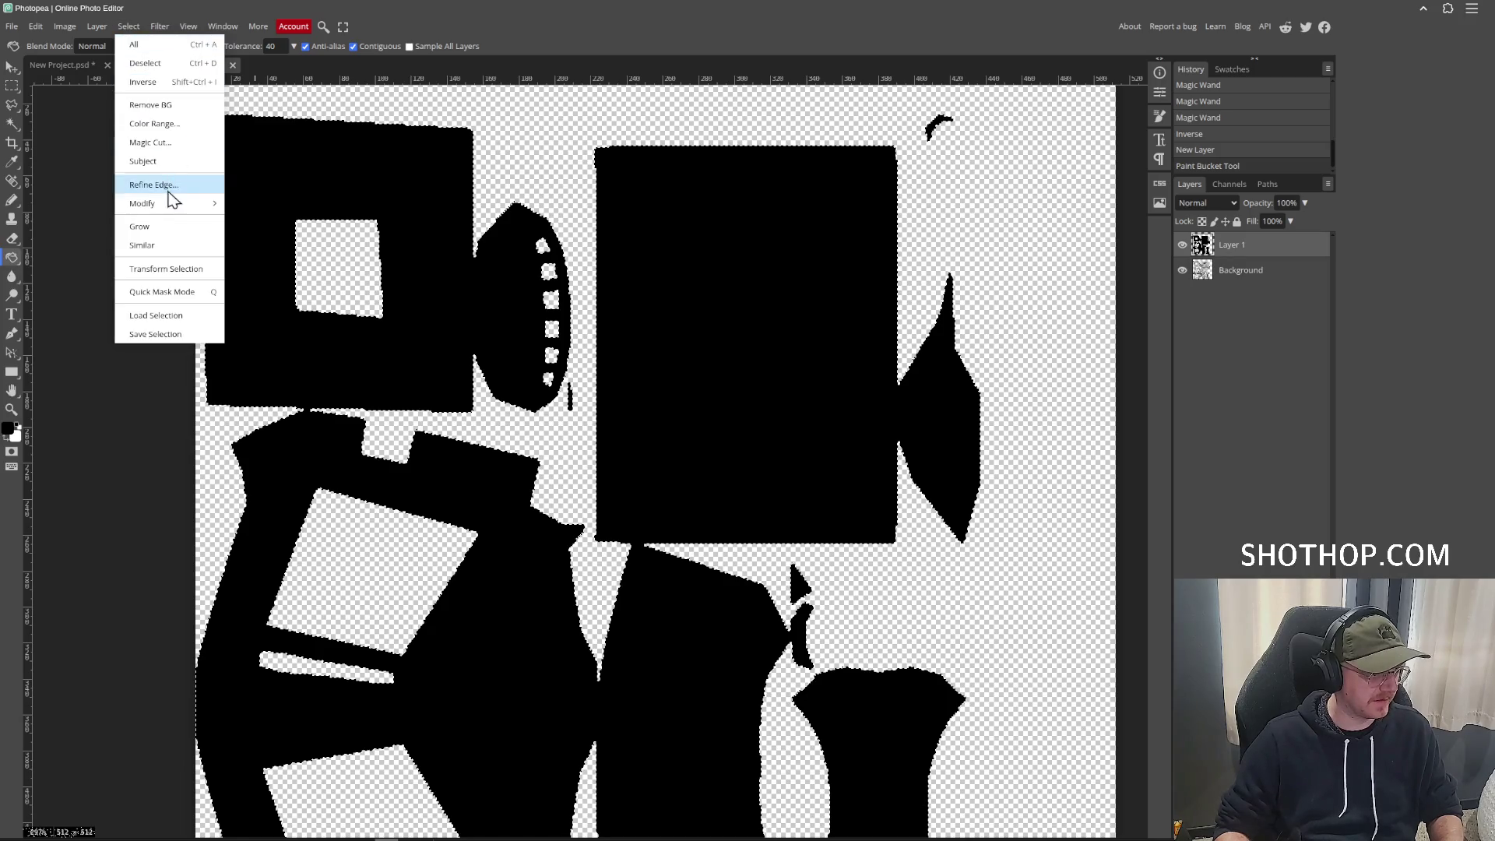
mouse_move(170, 203)
left_click(254, 259)
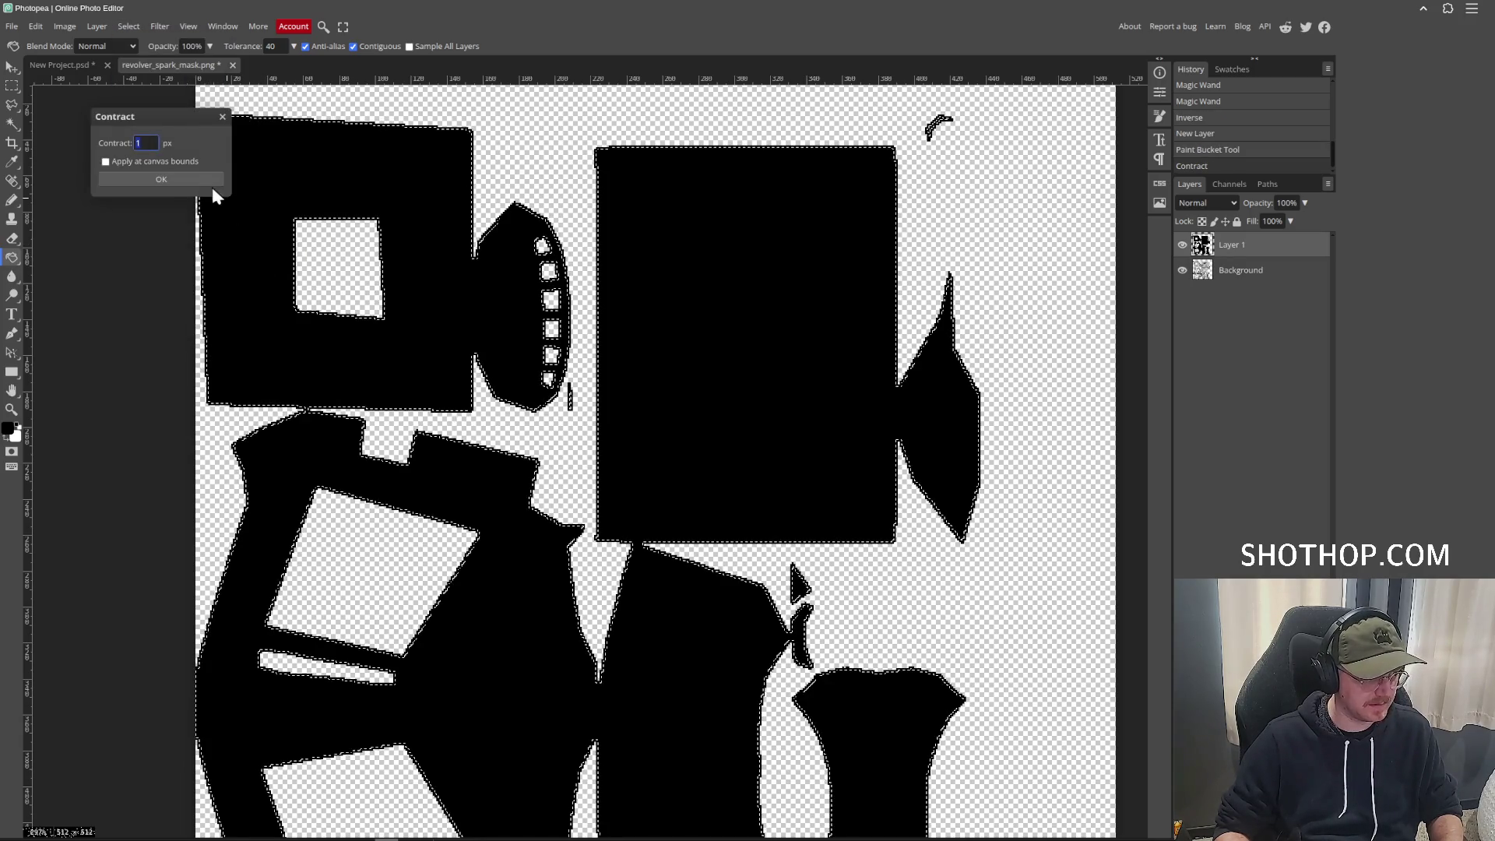
left_click(228, 129)
left_click(129, 26)
mouse_move(195, 187)
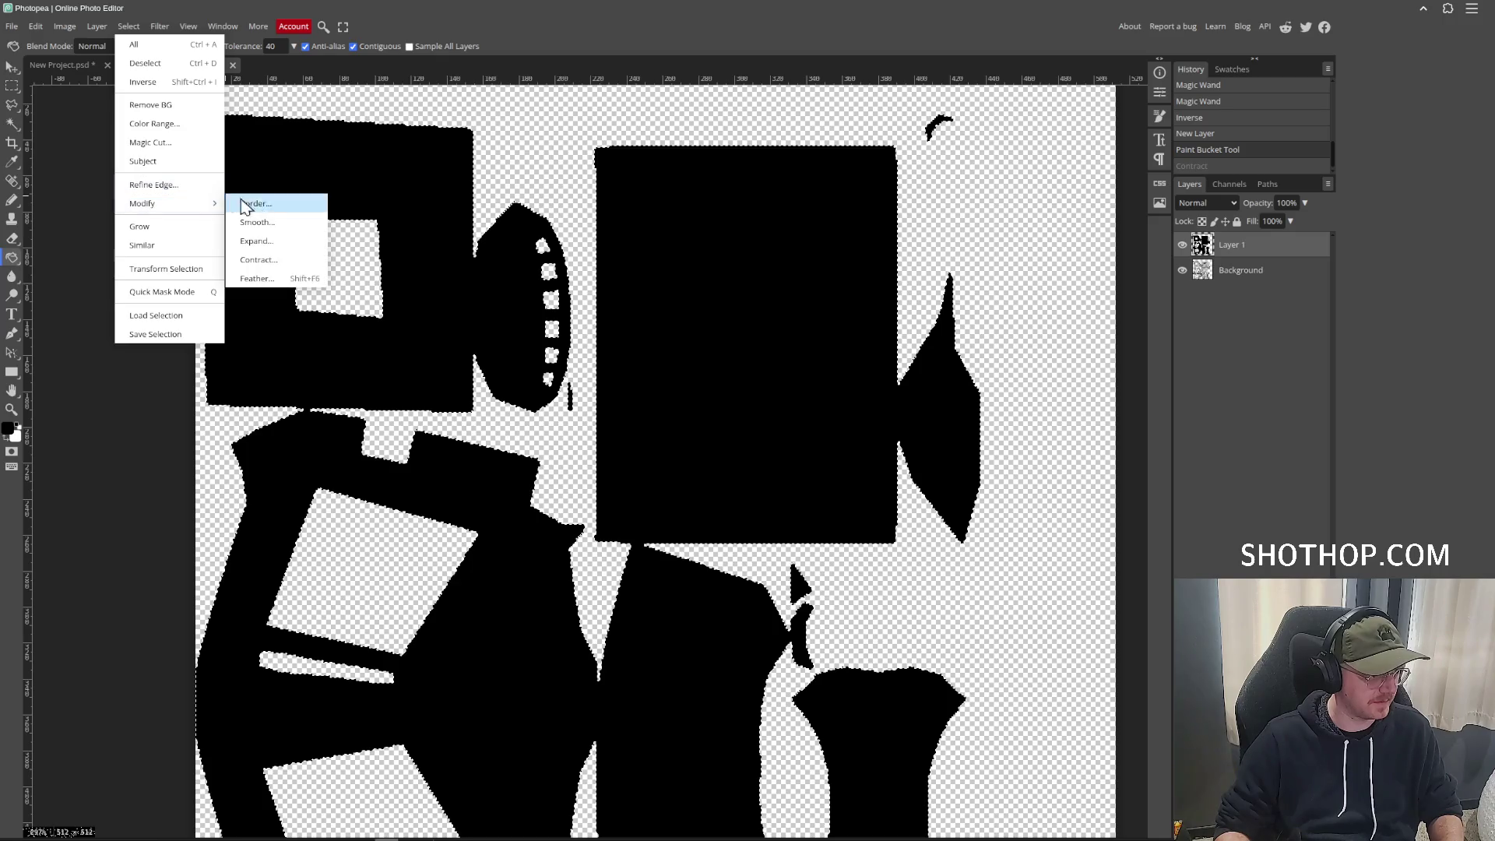
left_click(277, 242)
left_click(183, 179)
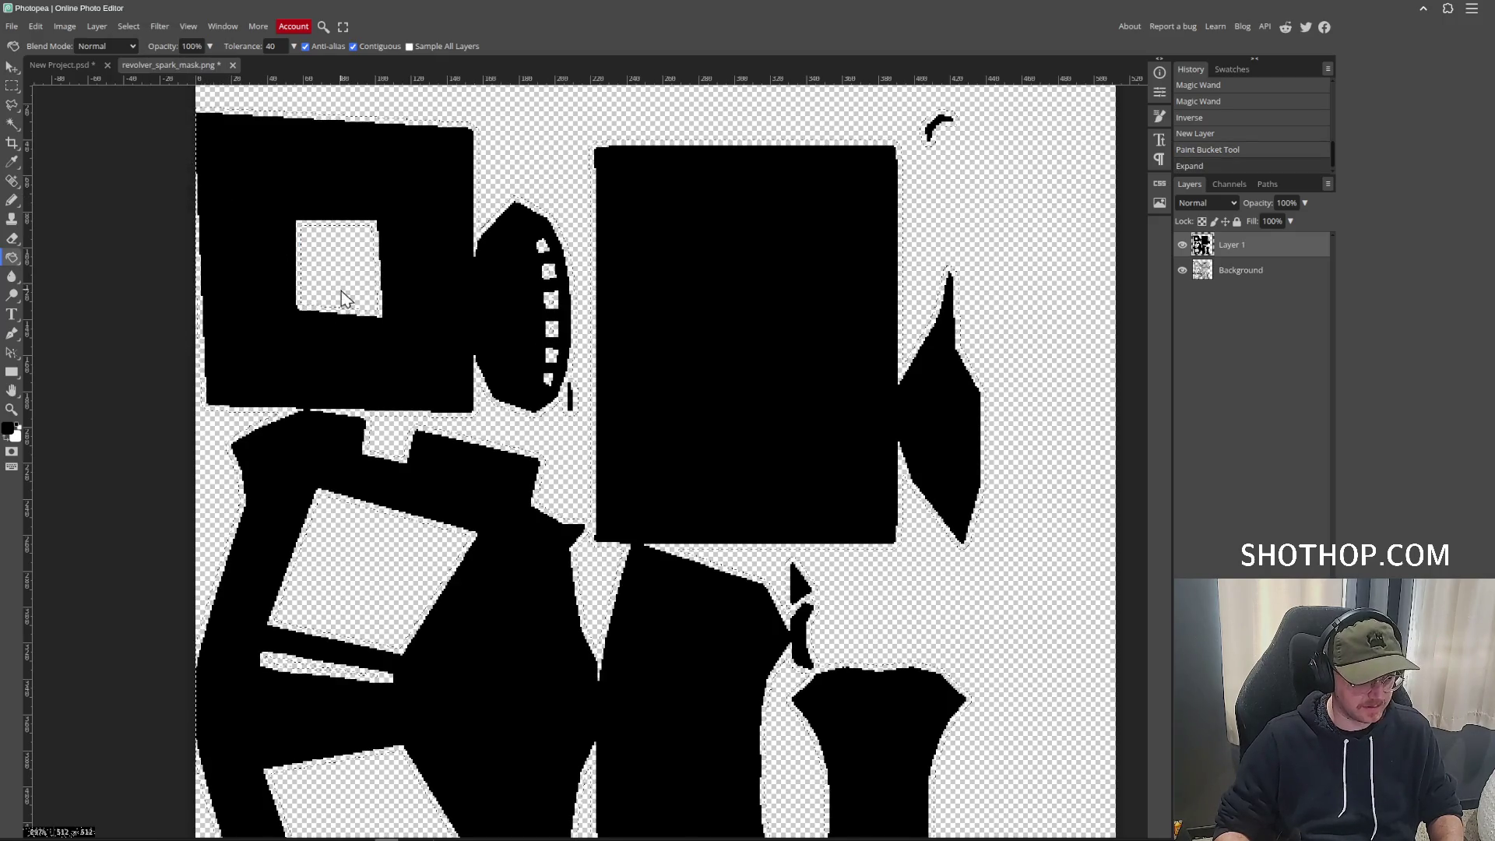
left_click(596, 259)
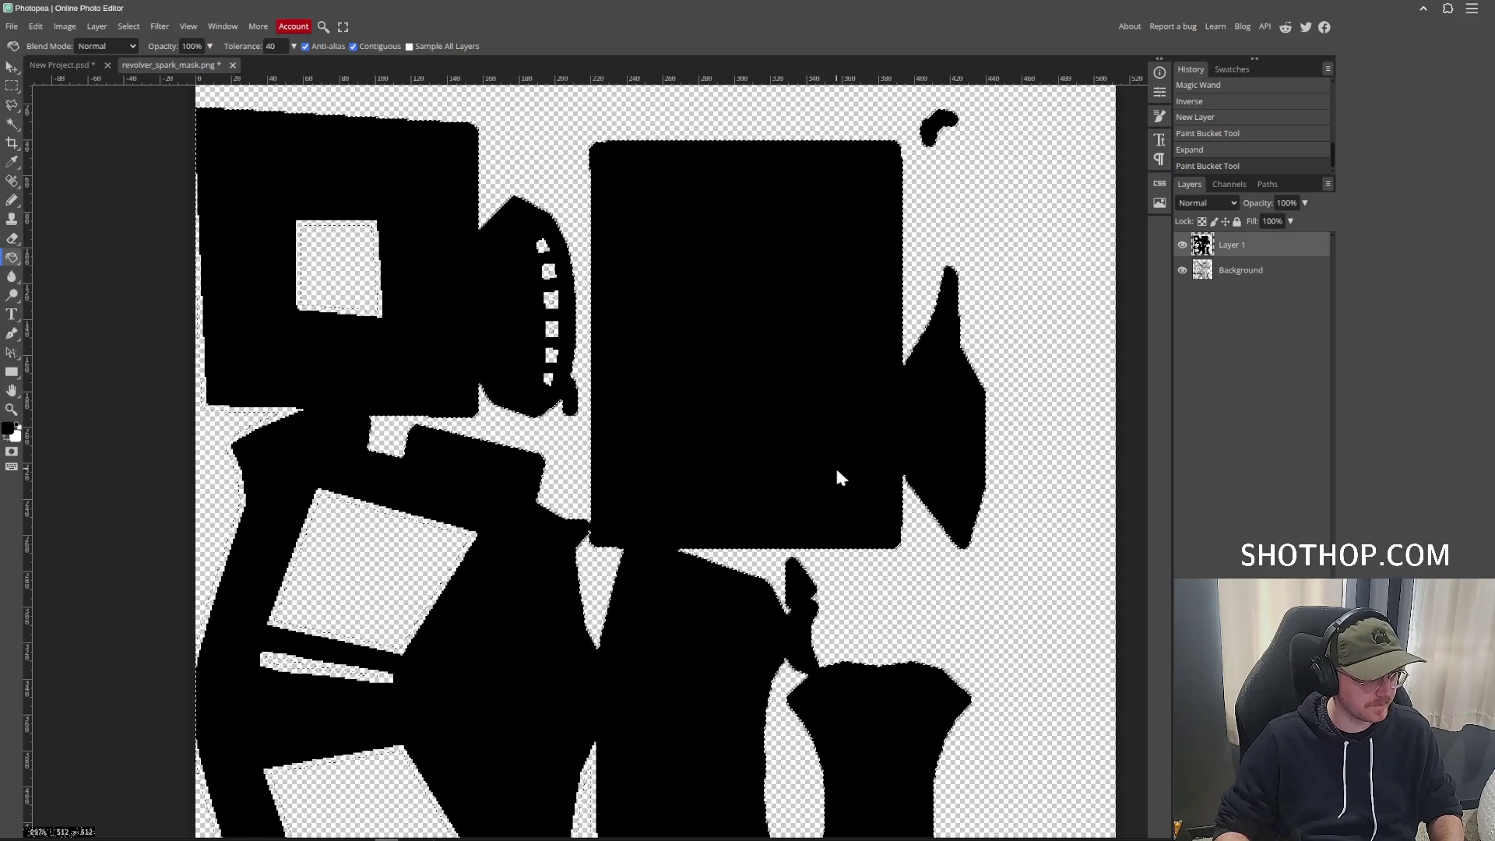
Expand the selection further and fill it white on new Layer 3 above Background, then deselect.
key("ctrl+shift+n")
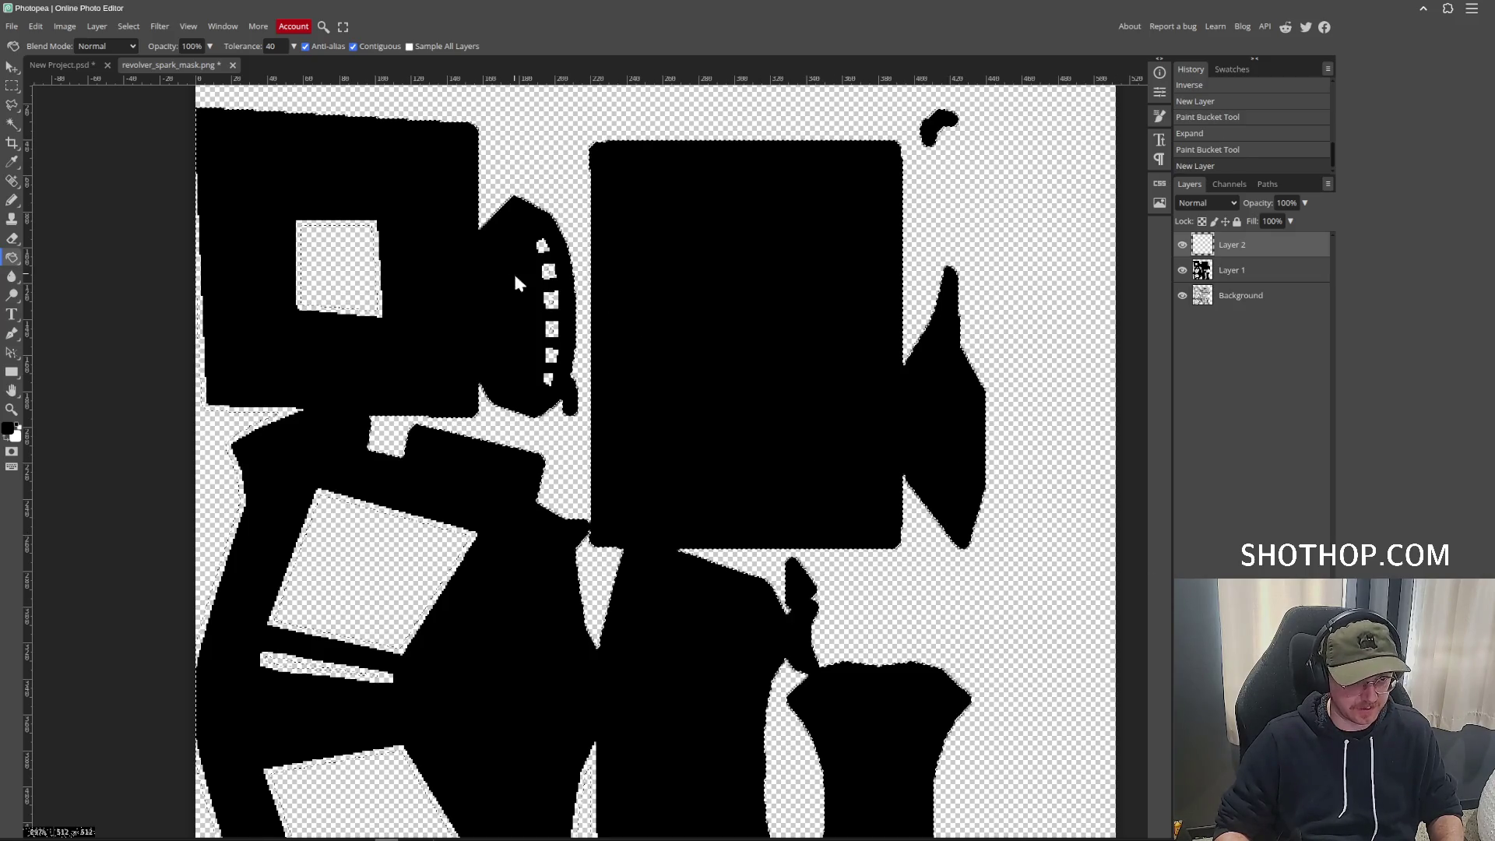
left_click(129, 25)
mouse_move(181, 205)
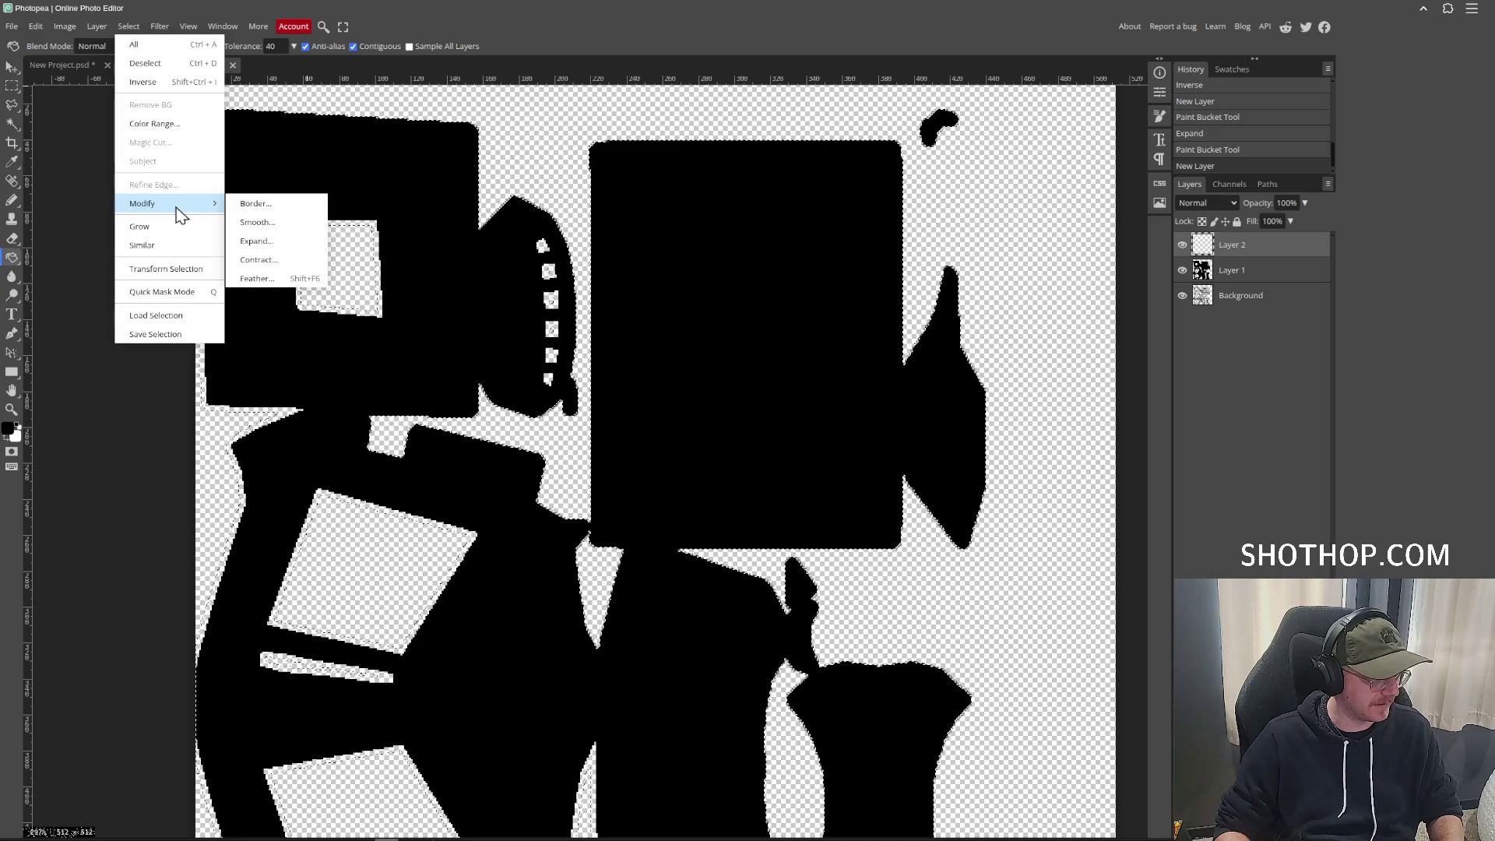
left_click(291, 244)
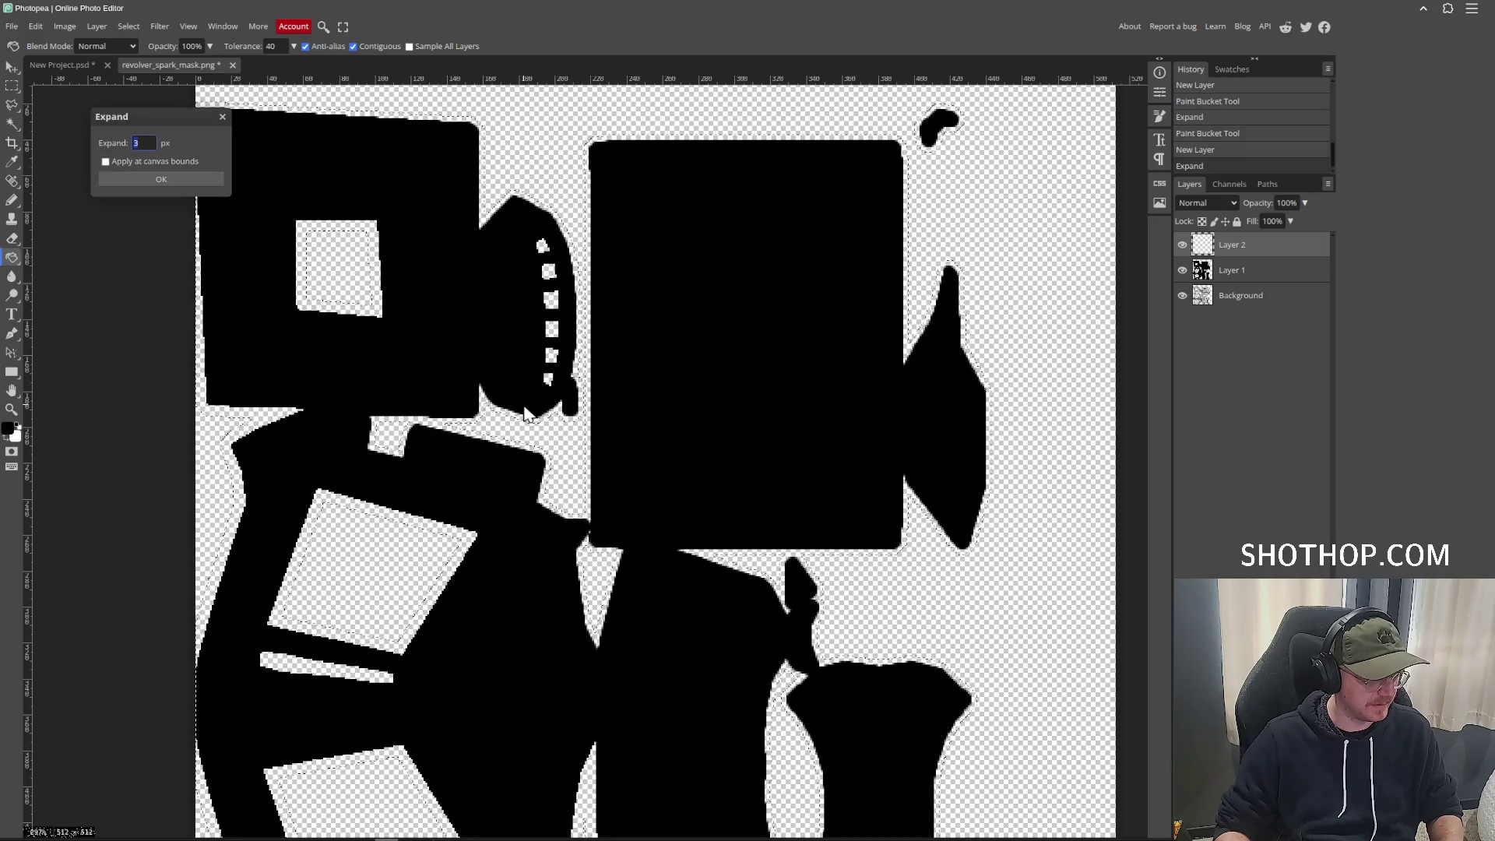
left_click(152, 179)
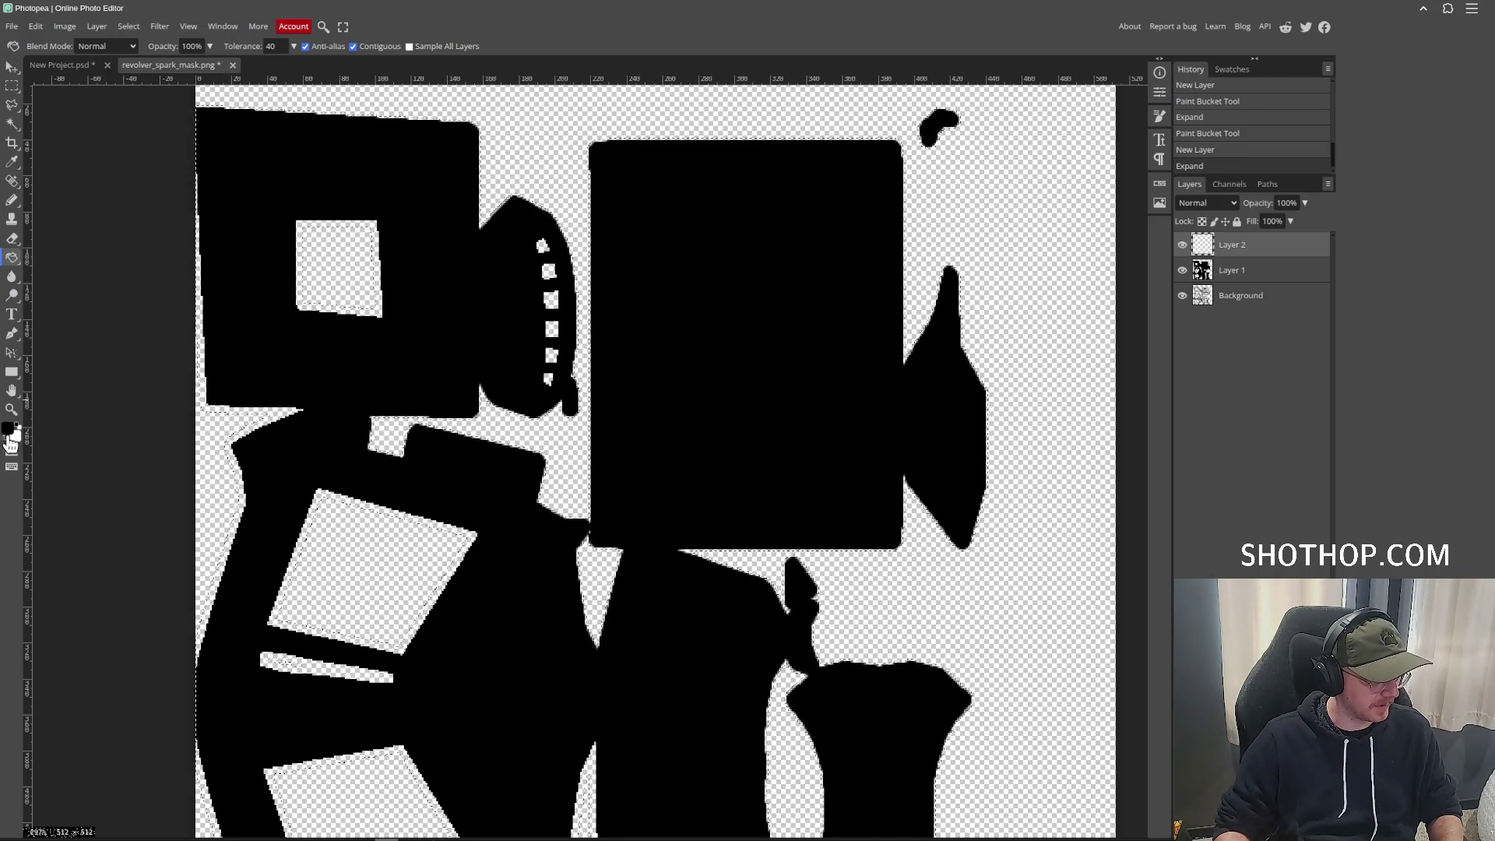
left_click(17, 425)
left_click(360, 365)
key("ctrl+z")
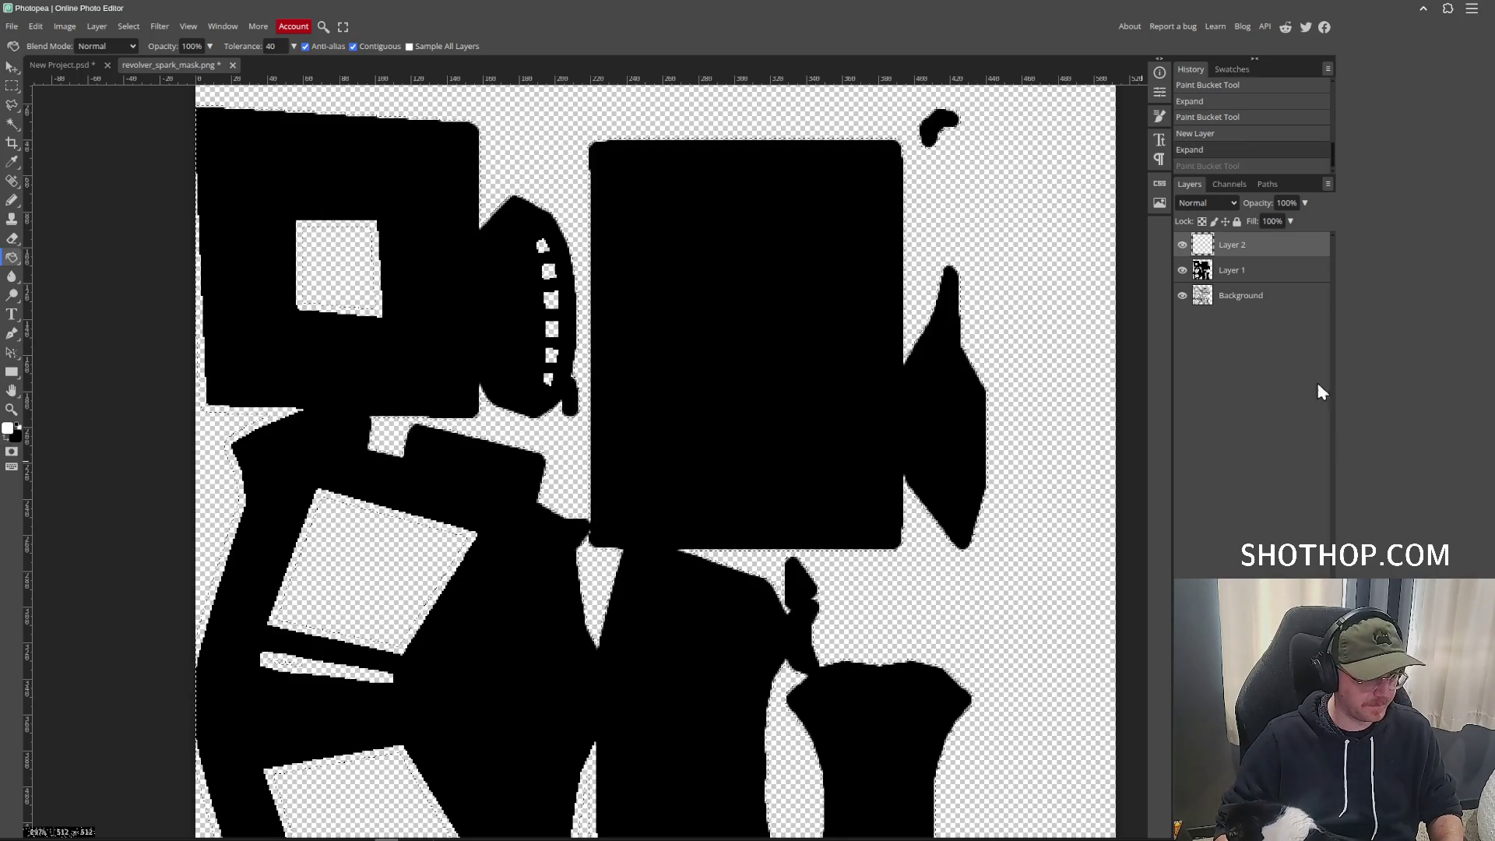
left_click(1249, 299)
key("ctrl+shift+n")
left_click(618, 382)
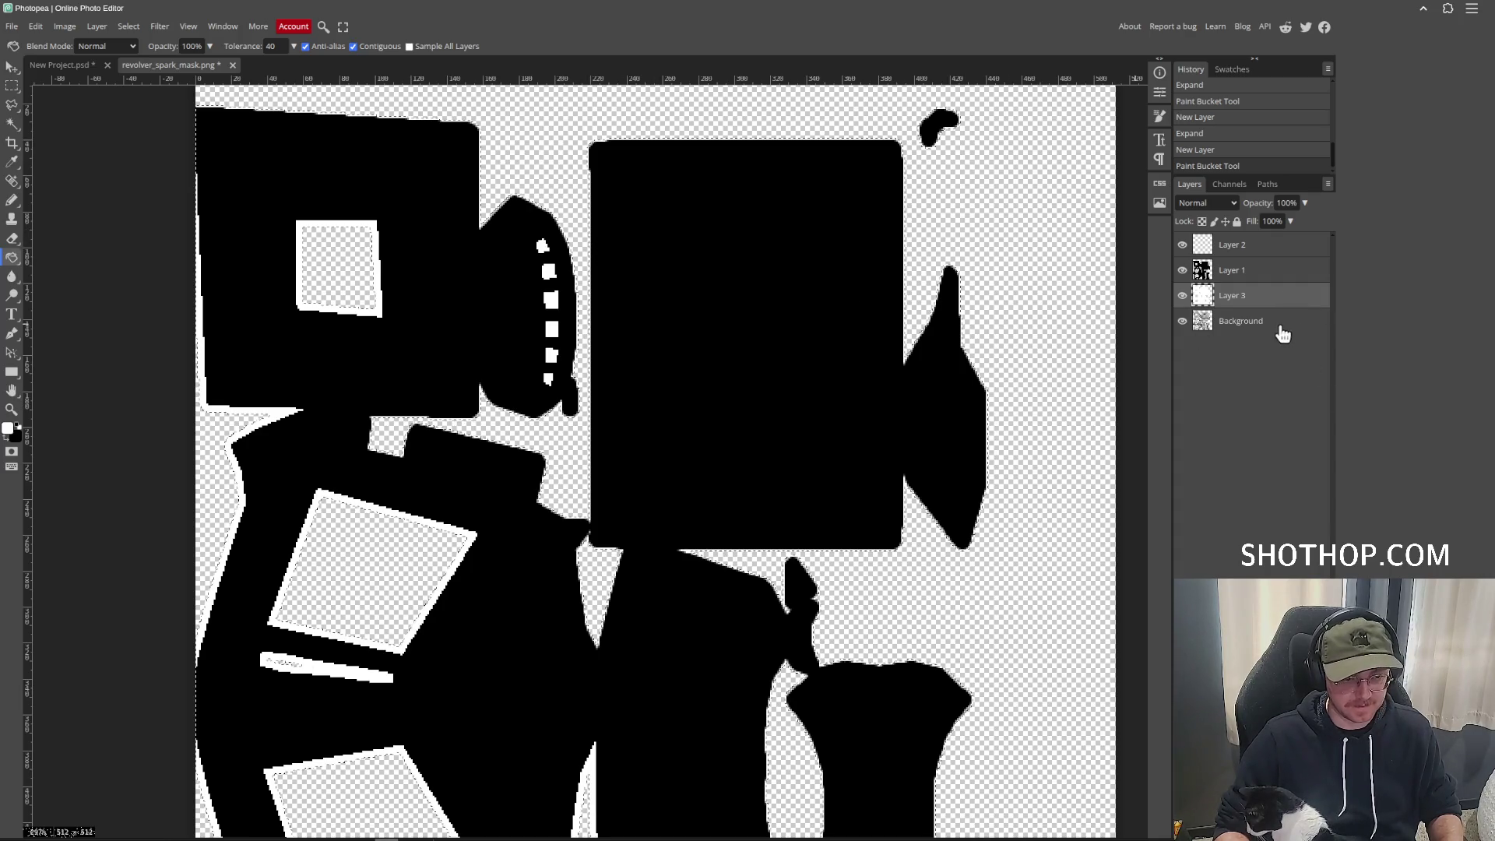
key("ctrl+d")
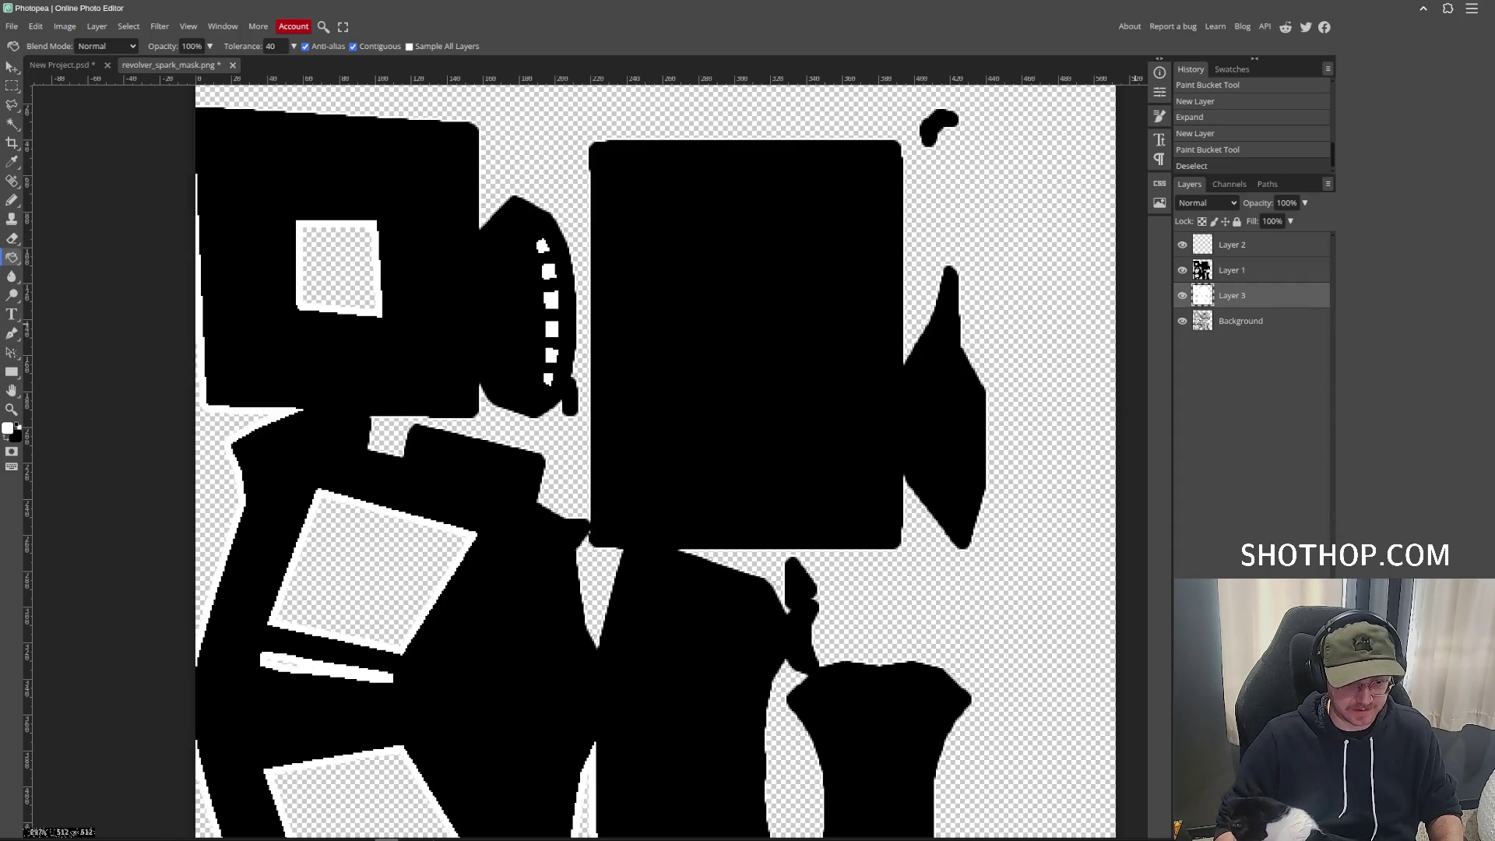
Add Layer 4 below Background and fill it solid black.
key("ctrl+shift+n")
left_click_drag(1237, 307, 1255, 370)
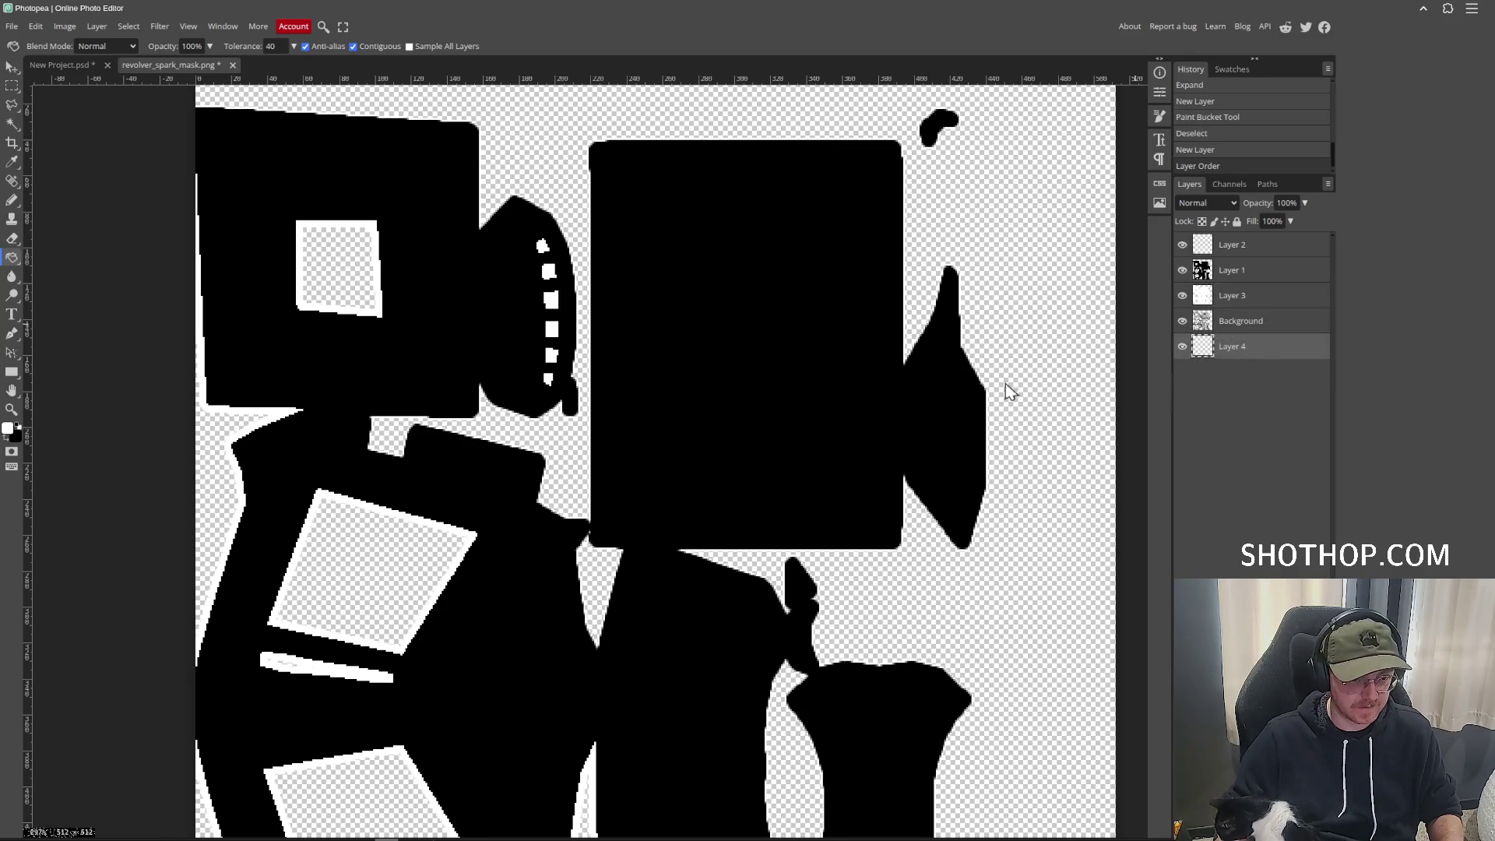
left_click(8, 441)
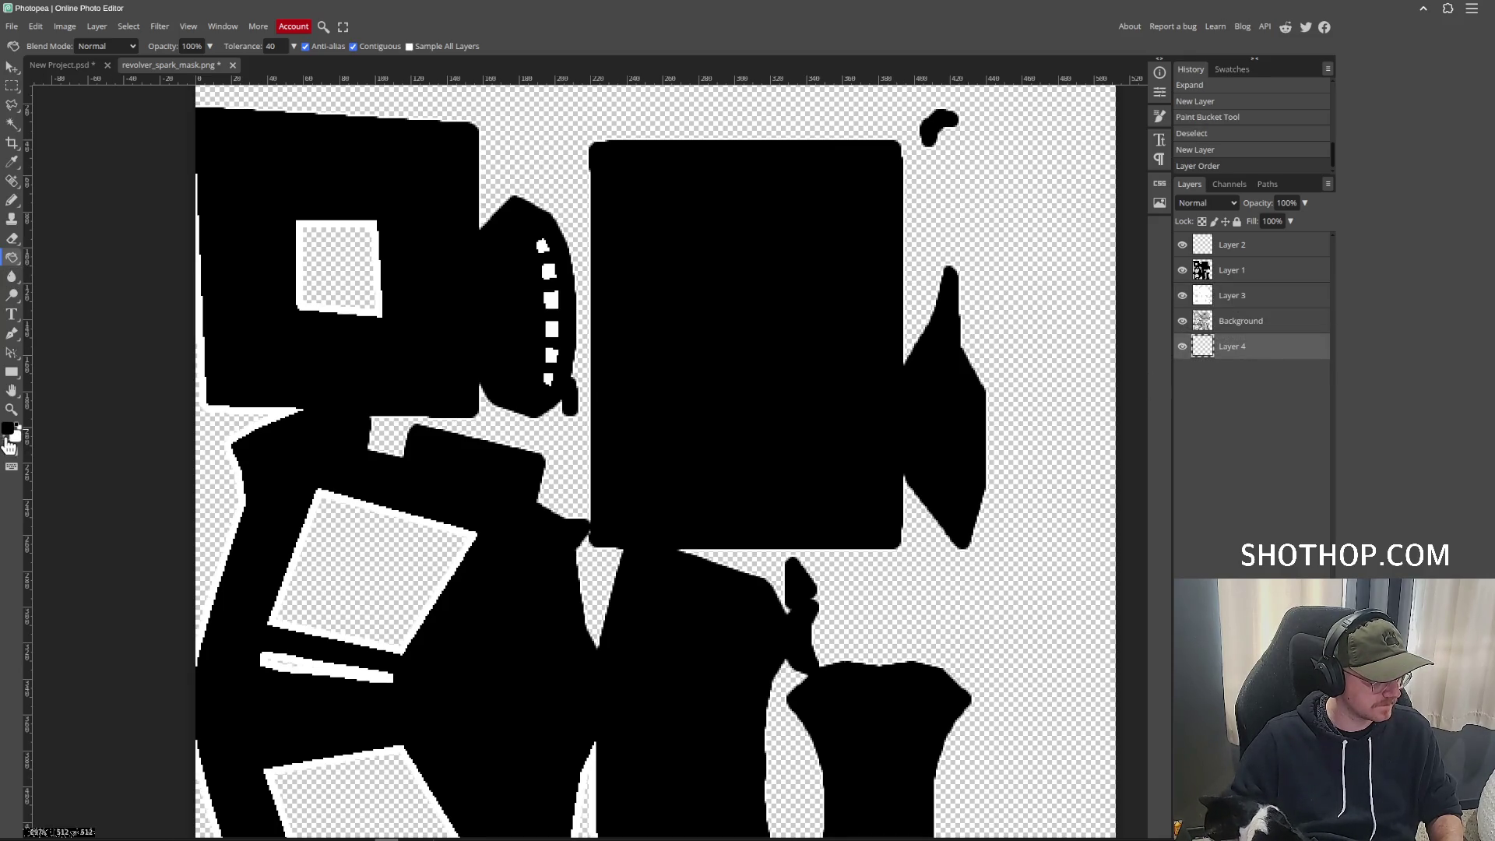
left_click(473, 457)
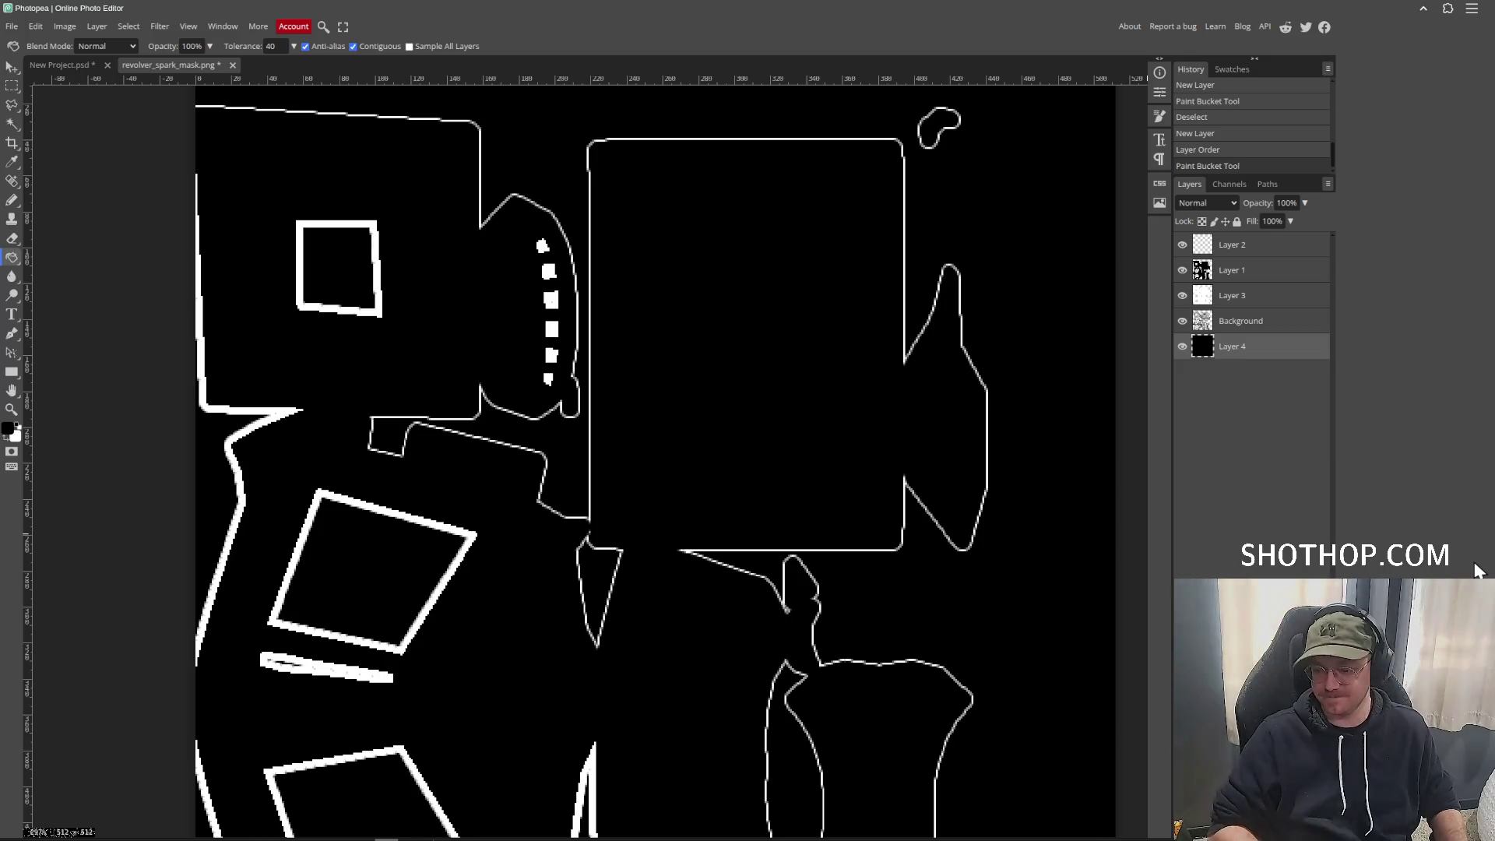
Pan around the mask to inspect the white UV outlines on black.
mouse_move(575, 515)
left_mouse_down()
mouse_move(694, 244)
mouse_move(585, 420)
left_mouse_up()
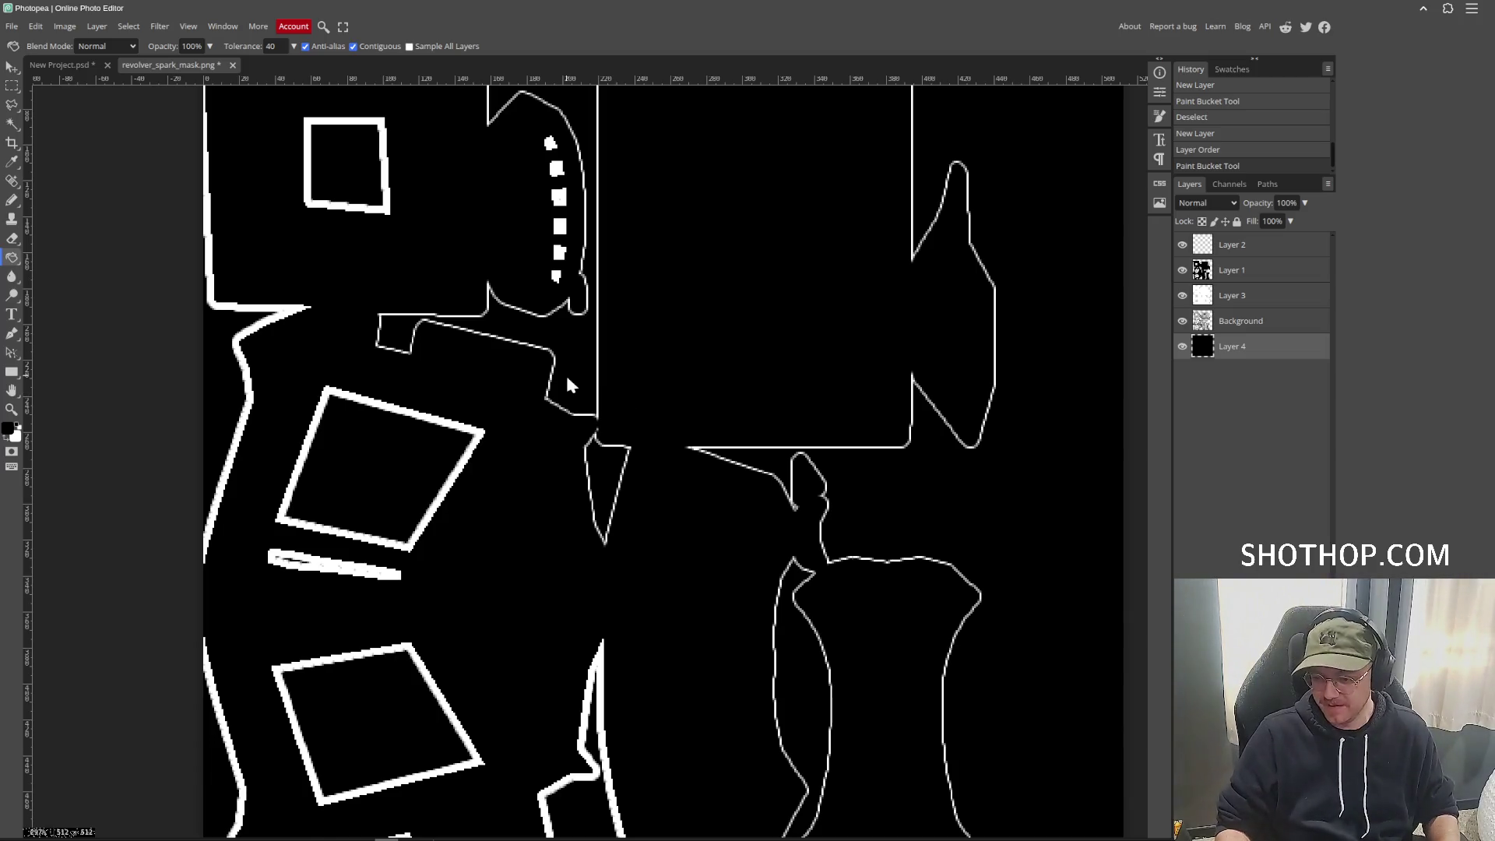
left_click_drag(667, 293, 674, 441)
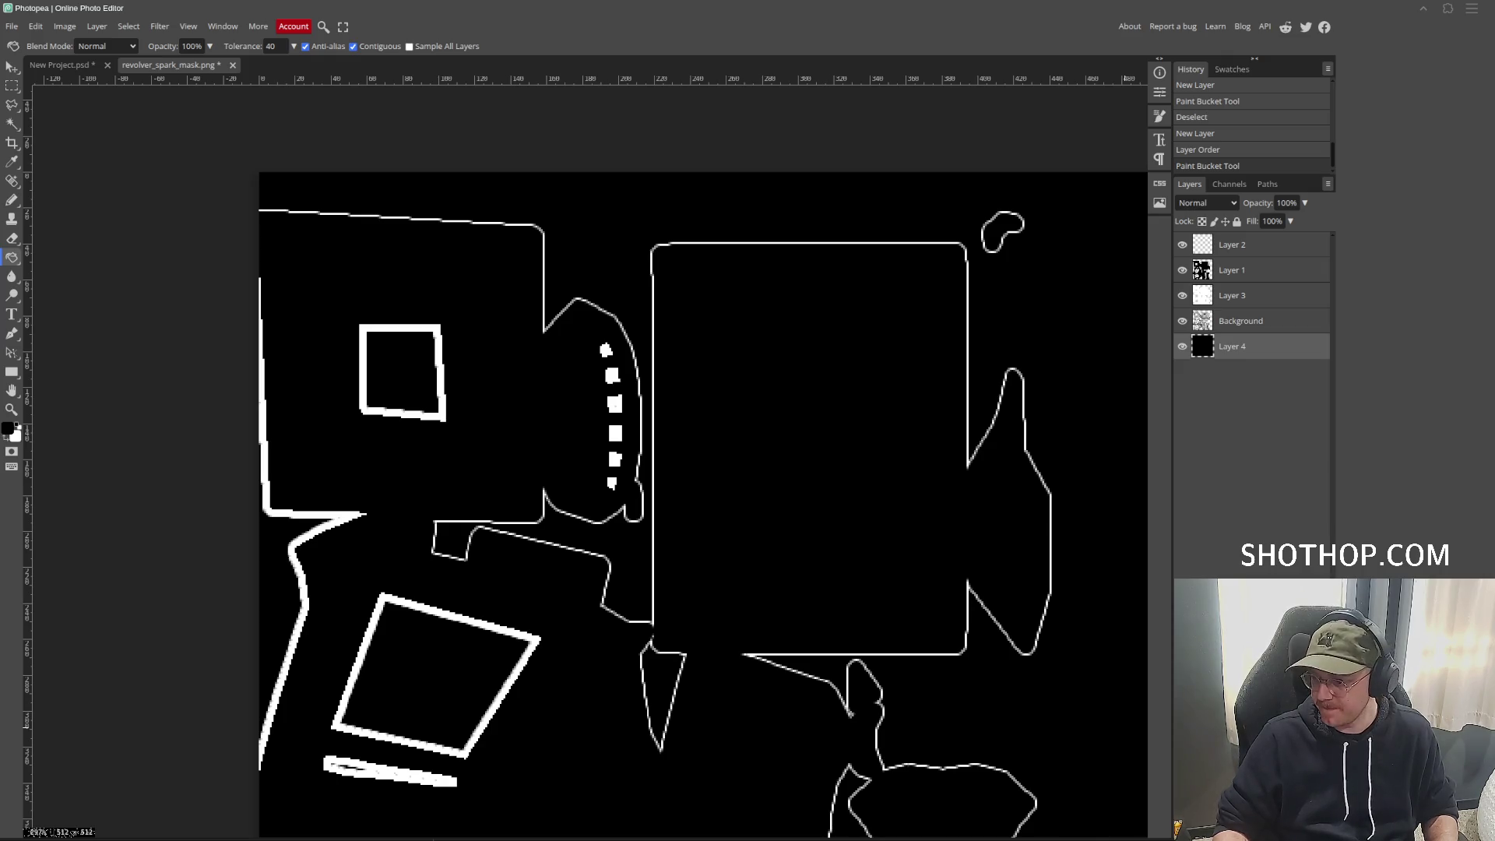
Place Layer 5 beneath Layer 2 and paste the lava texture into it.
key("v")
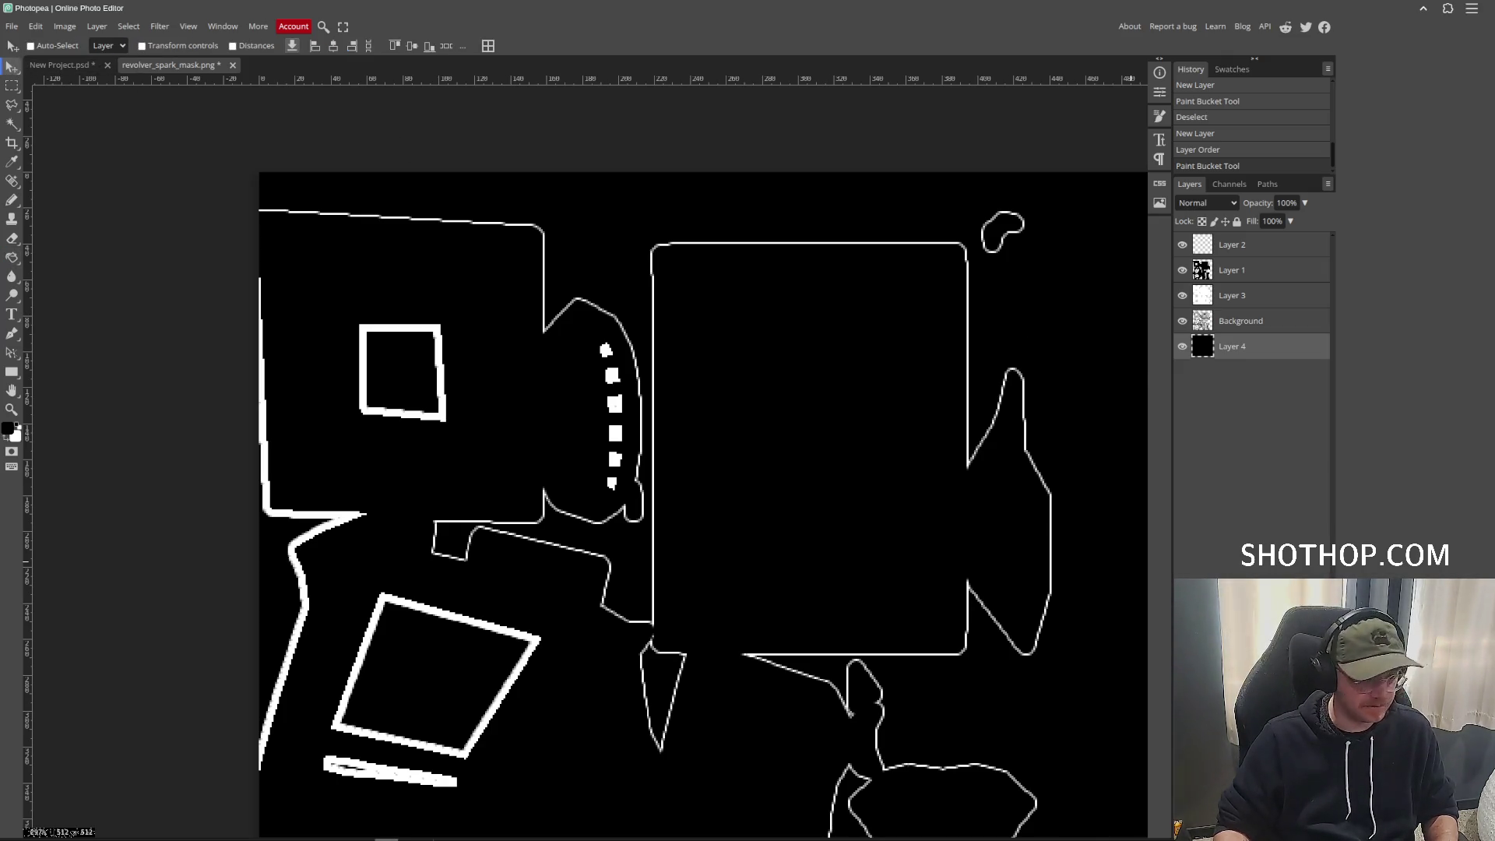
left_click(1268, 248)
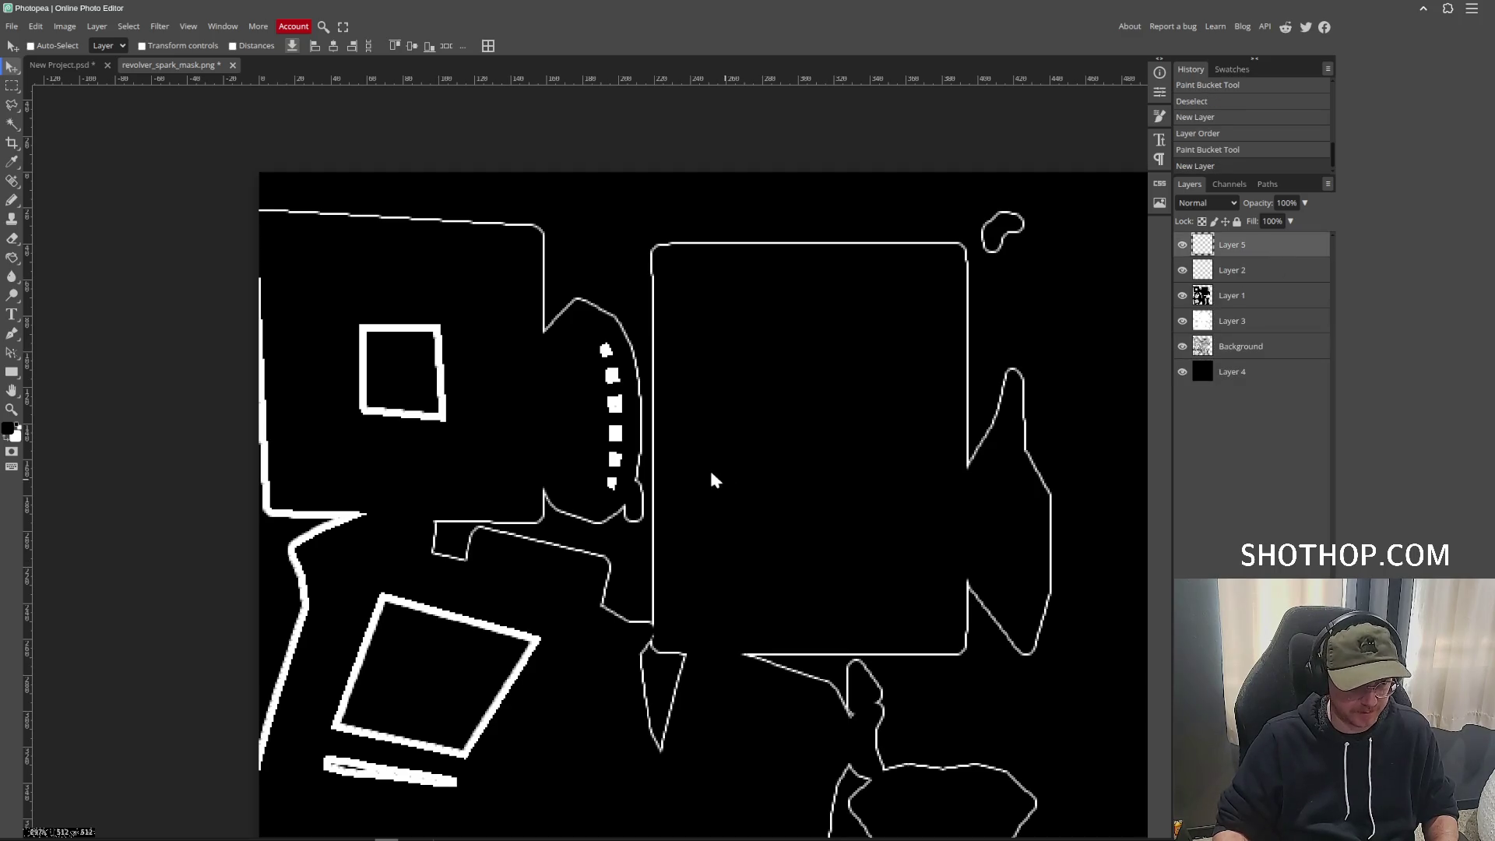
mouse_move(711, 478)
left_mouse_down()
mouse_move(698, 460)
mouse_move(1239, 247)
mouse_move(1253, 281)
left_mouse_up()
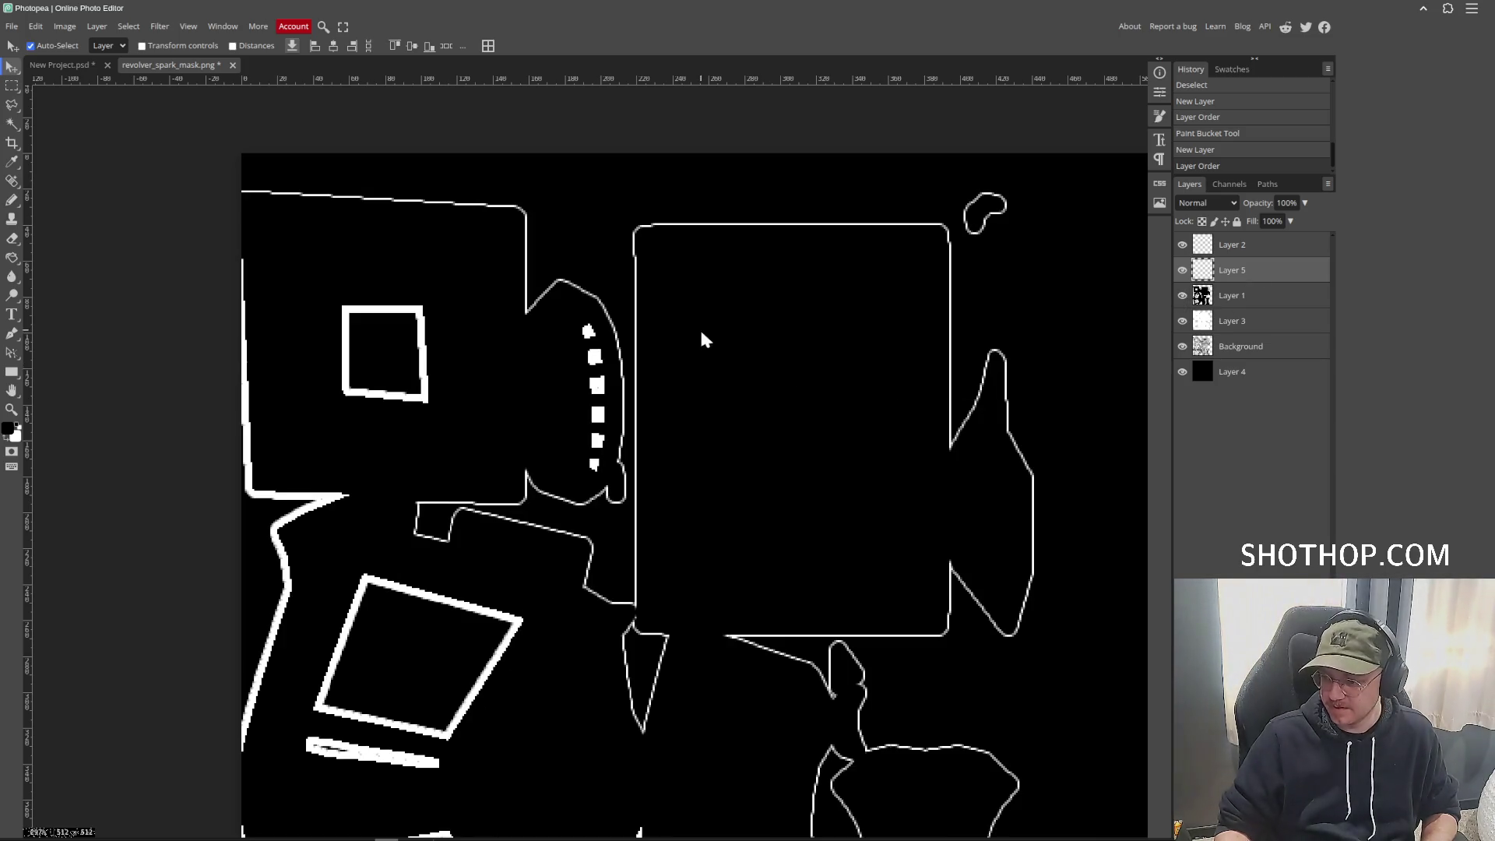
key("ctrl+v")
scroll(774, 610, "down", 2)
left_click_drag(812, 661, 711, 498)
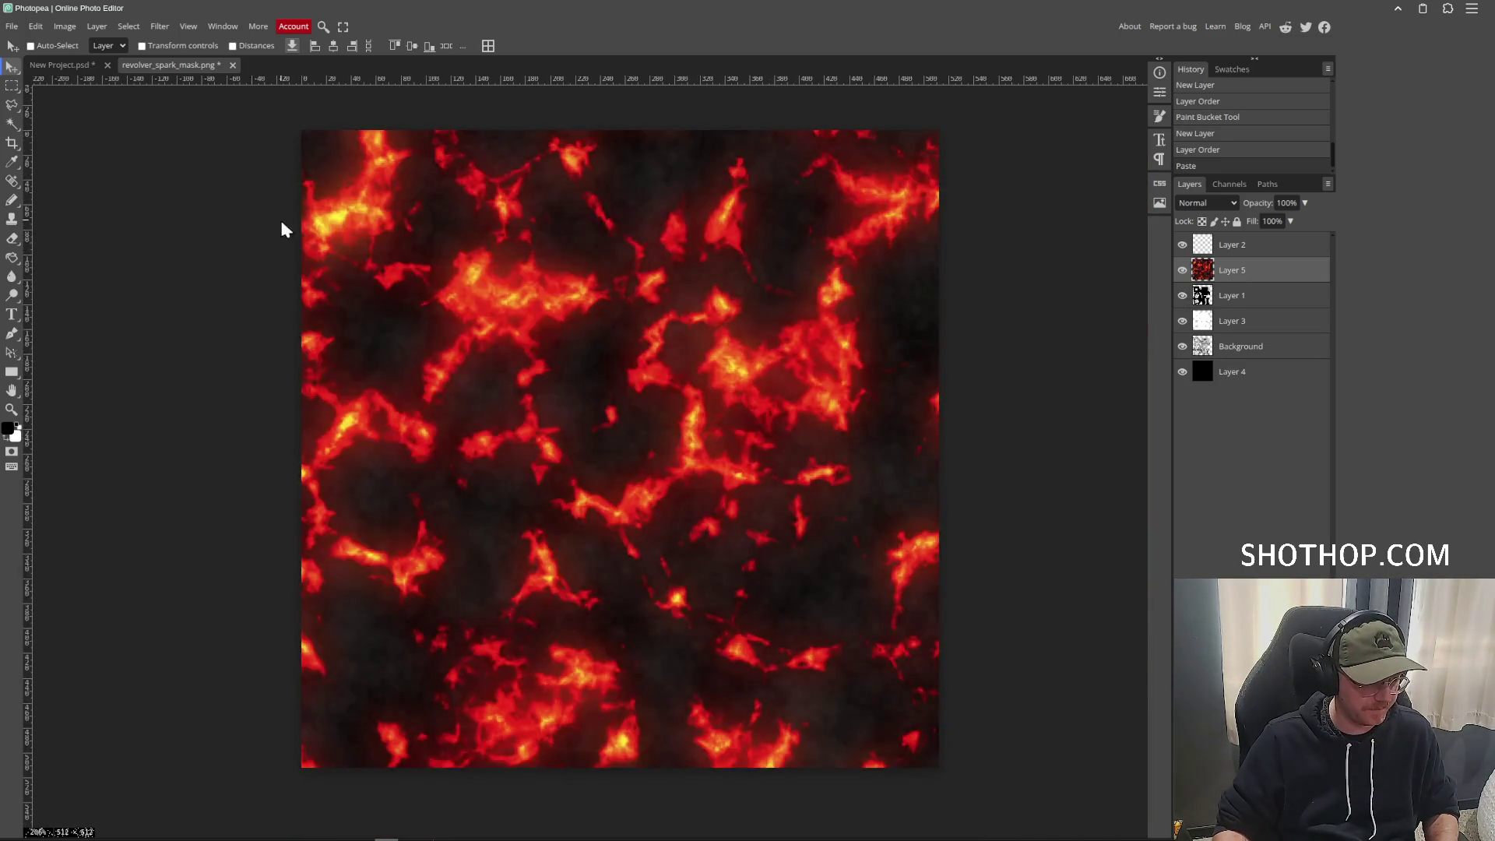
Free-transform the lava texture down to about 48% in the canvas's top-left corner.
left_click(39, 26)
mouse_move(143, 344)
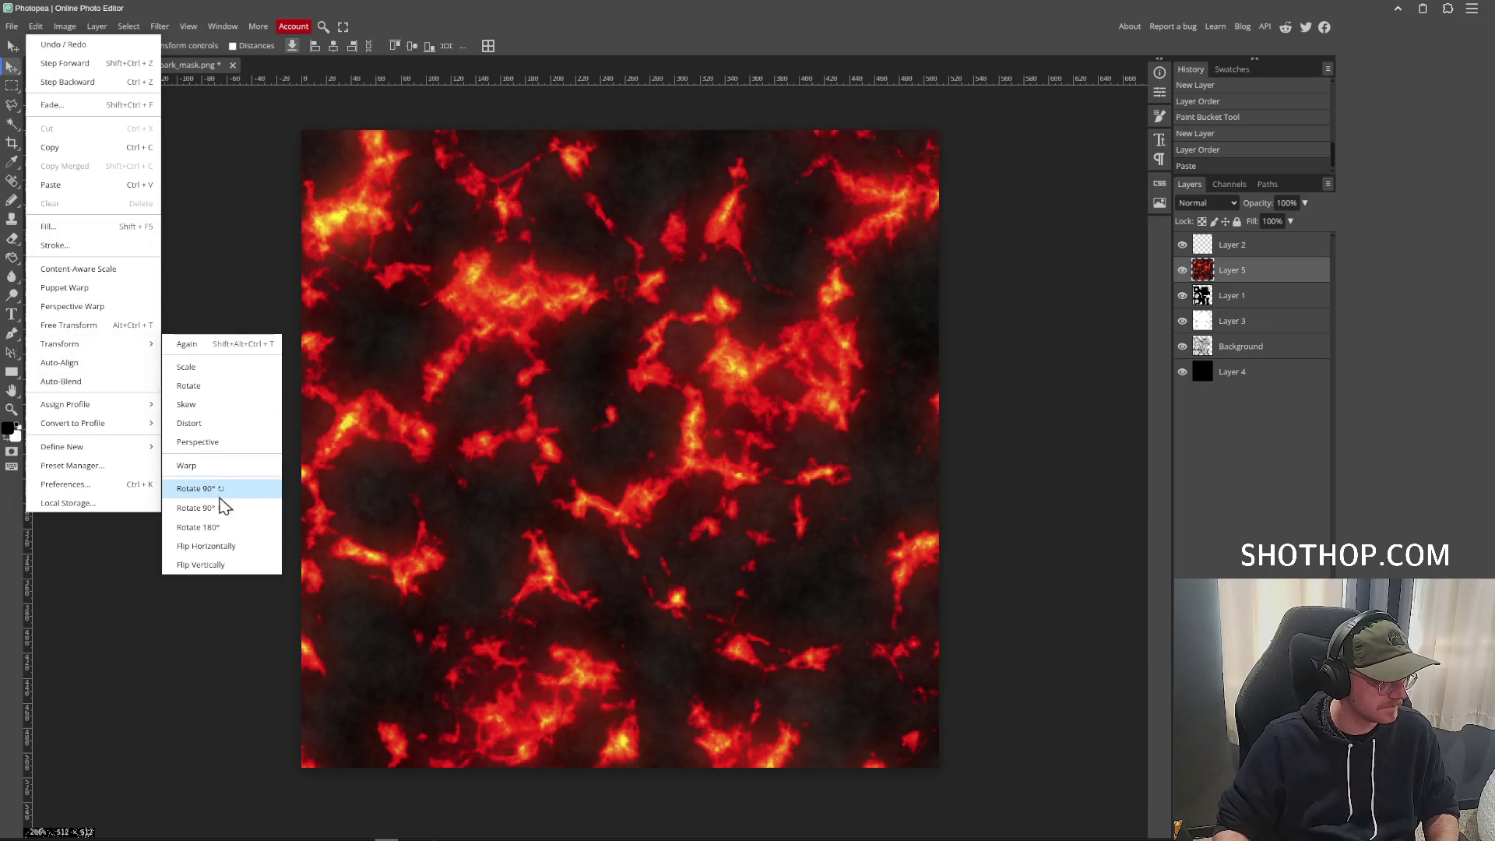
left_click(204, 385)
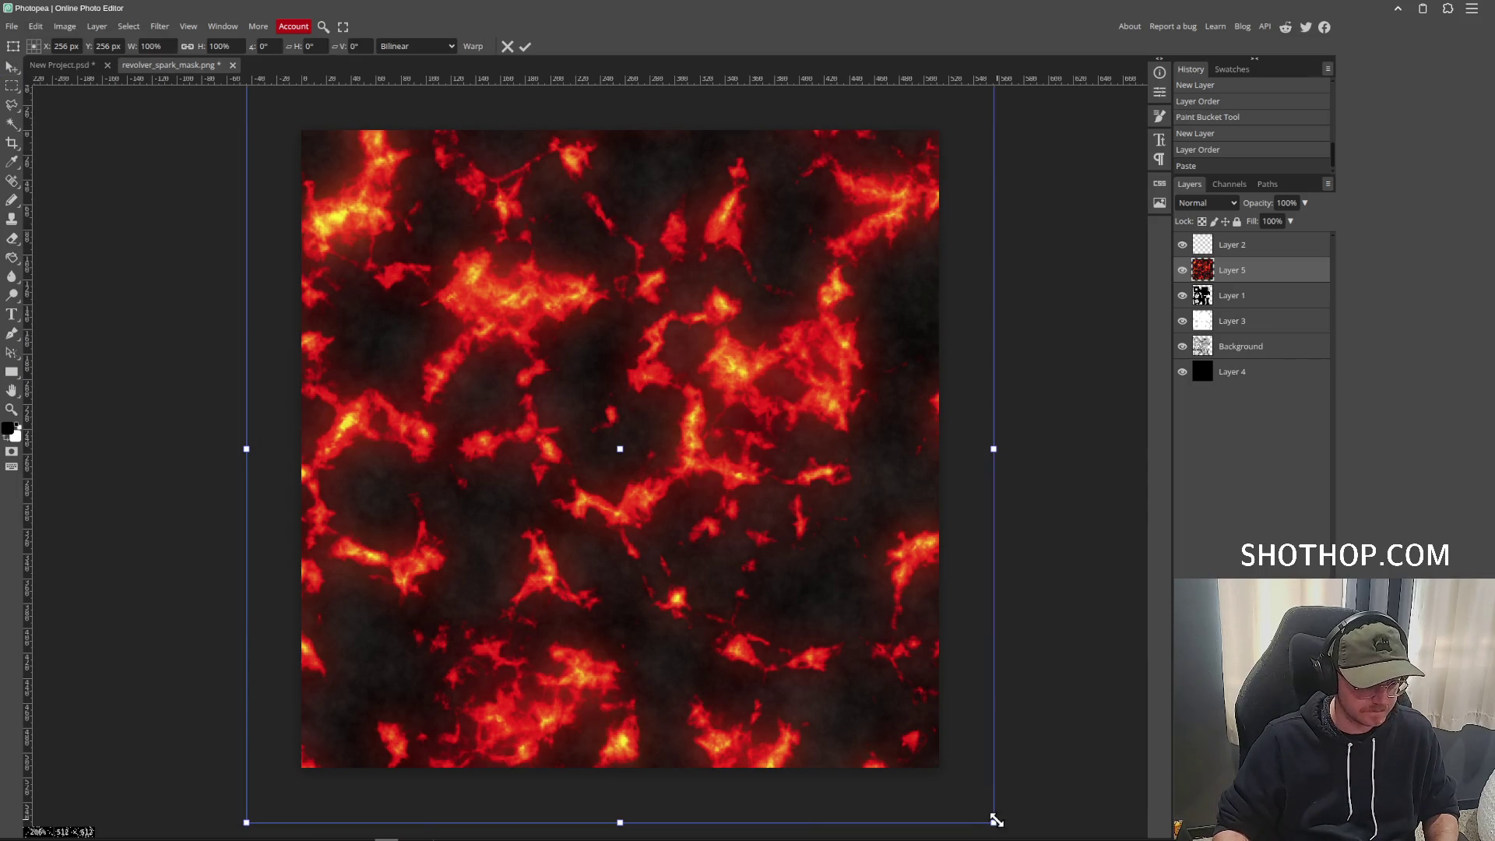
left_click_drag(996, 819, 574, 400)
mouse_move(445, 240)
left_mouse_down()
mouse_move(605, 403)
mouse_move(492, 277)
left_mouse_up()
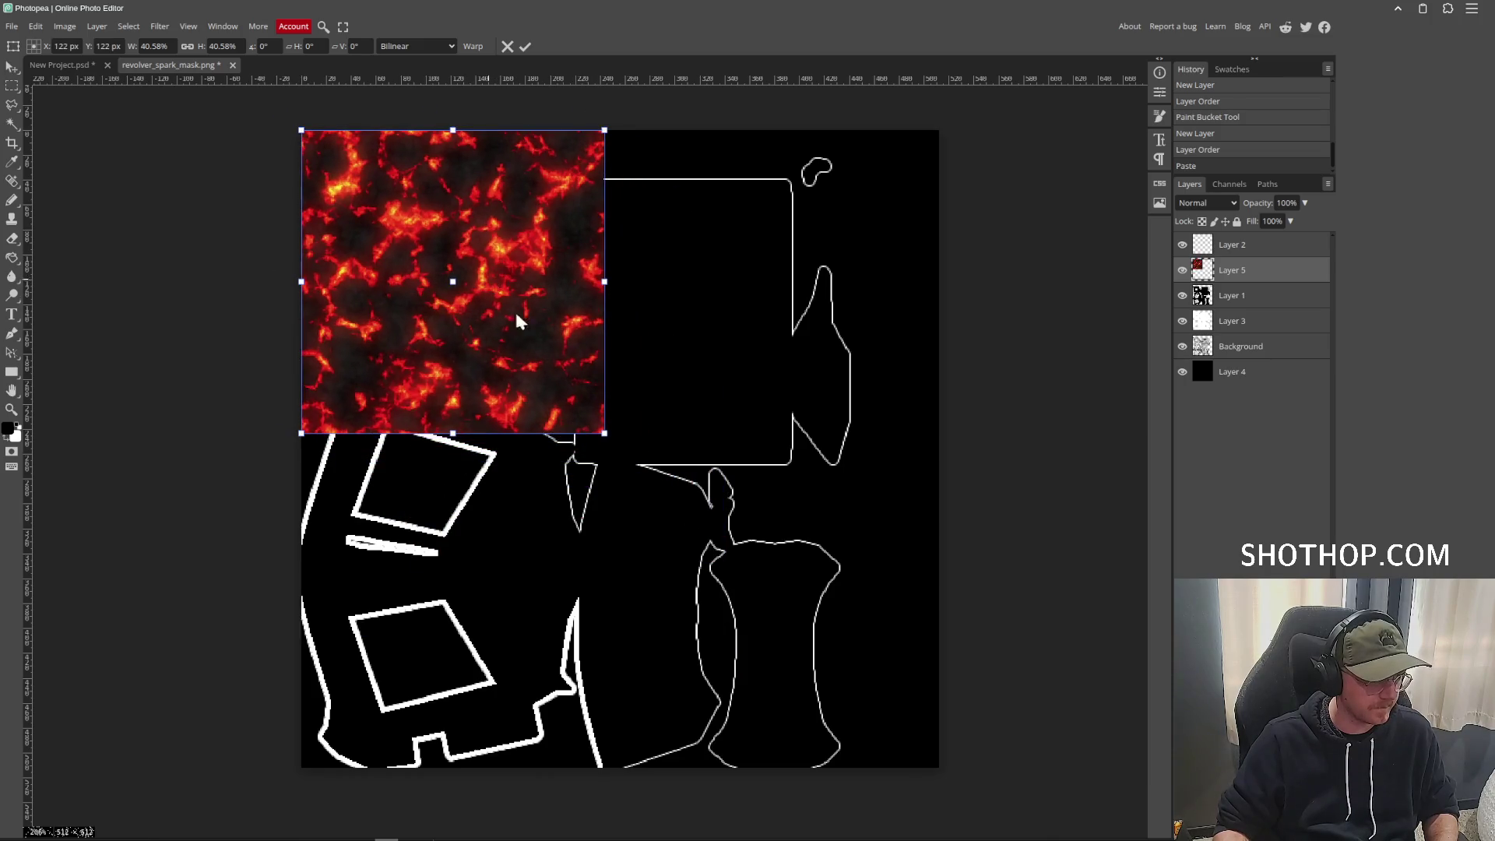
left_click_drag(605, 432, 666, 494)
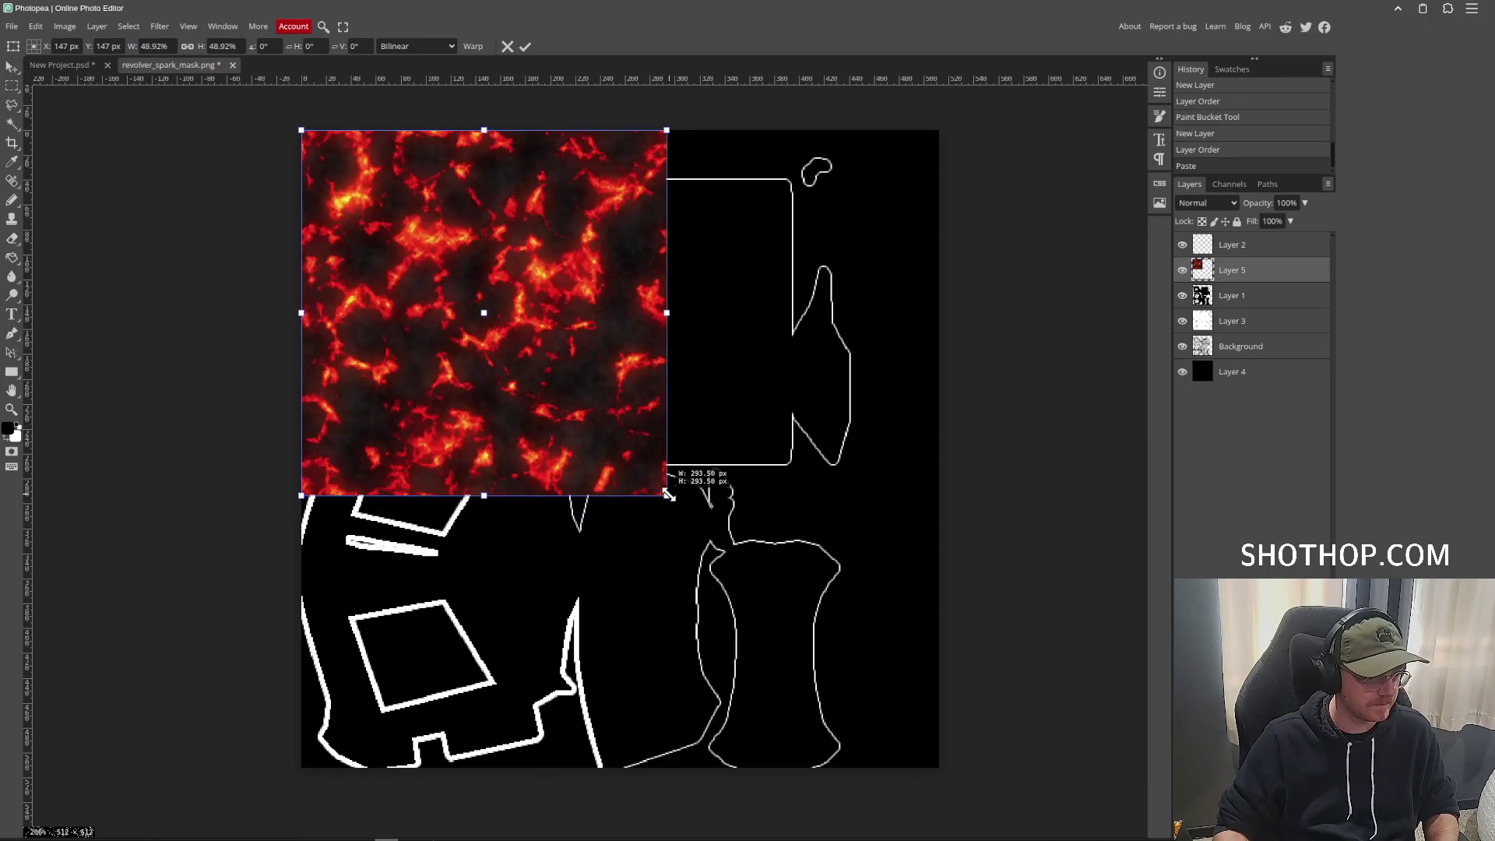
key("Return")
Duplicate and tile the lava copies into a 2×2 pattern and merge them into one layer.
mouse_move(555, 341)
left_mouse_down("alt")
mouse_move(905, 334)
mouse_move(835, 335)
left_mouse_up("alt")
left_click(1246, 296, "ctrl")
right_click(1246, 296)
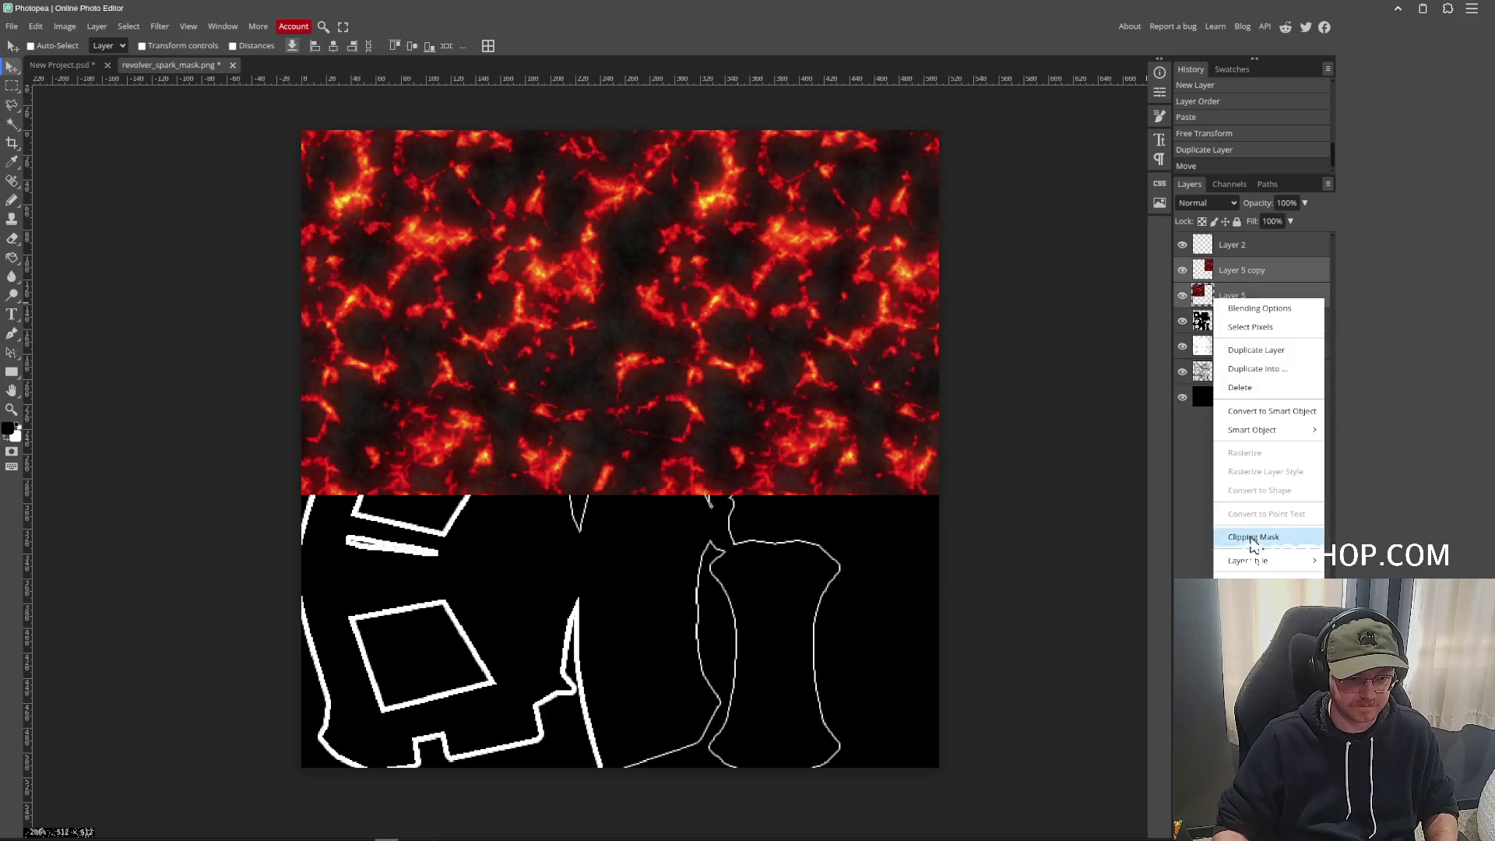
left_click(1243, 567)
mouse_move(748, 613)
left_mouse_down()
mouse_move(745, 641)
mouse_move(724, 628)
left_mouse_up()
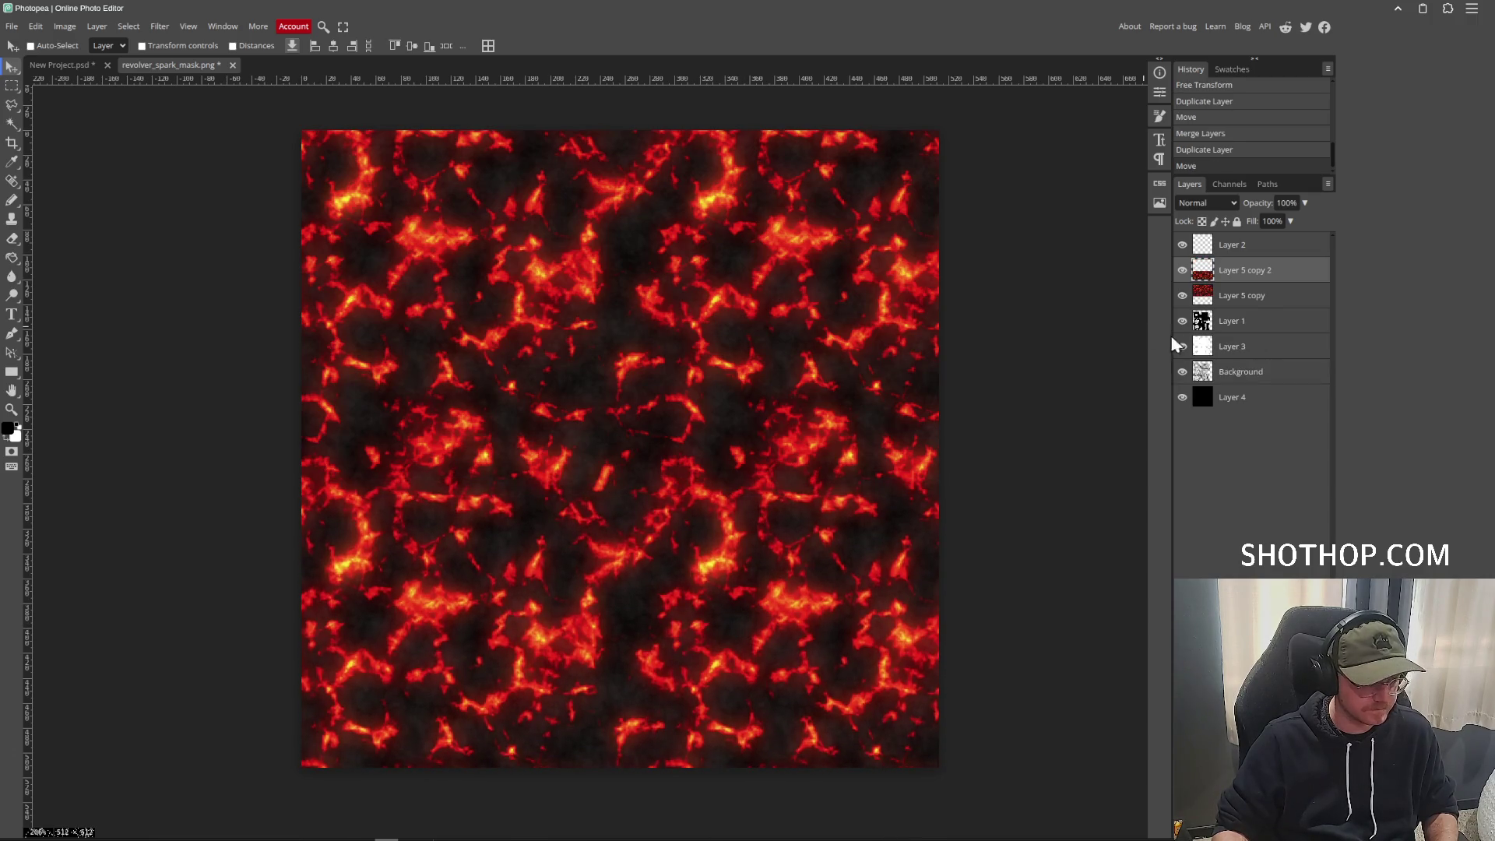
left_click(1256, 294, "ctrl")
right_click(1256, 295)
left_click(1262, 576)
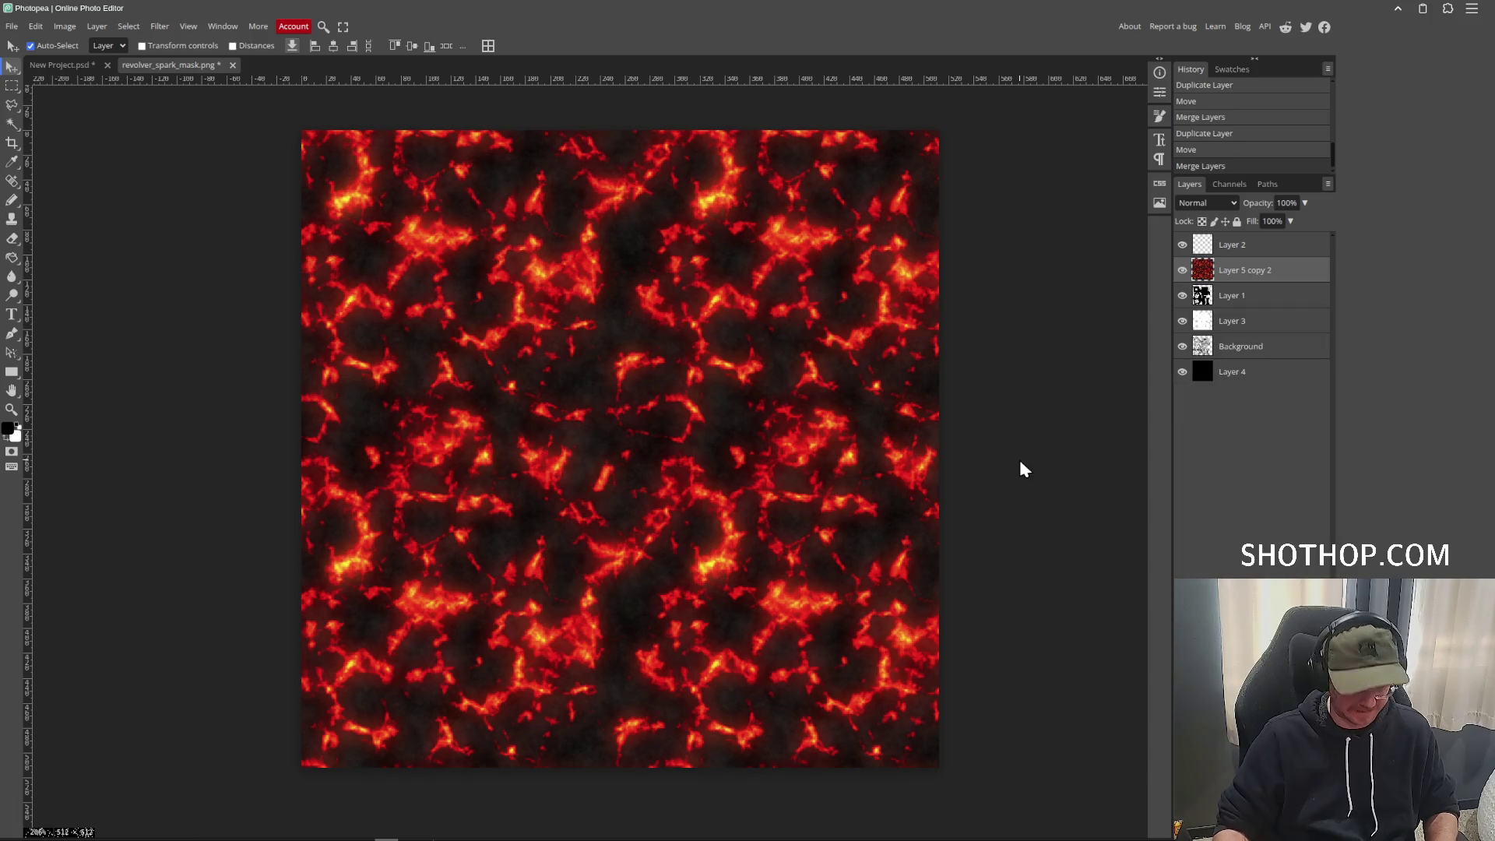
Desaturate the tiled lava with Hue/Saturation at −100 saturation and slightly raised lightness.
key("ctrl+u")
left_click_drag(193, 213, 101, 213)
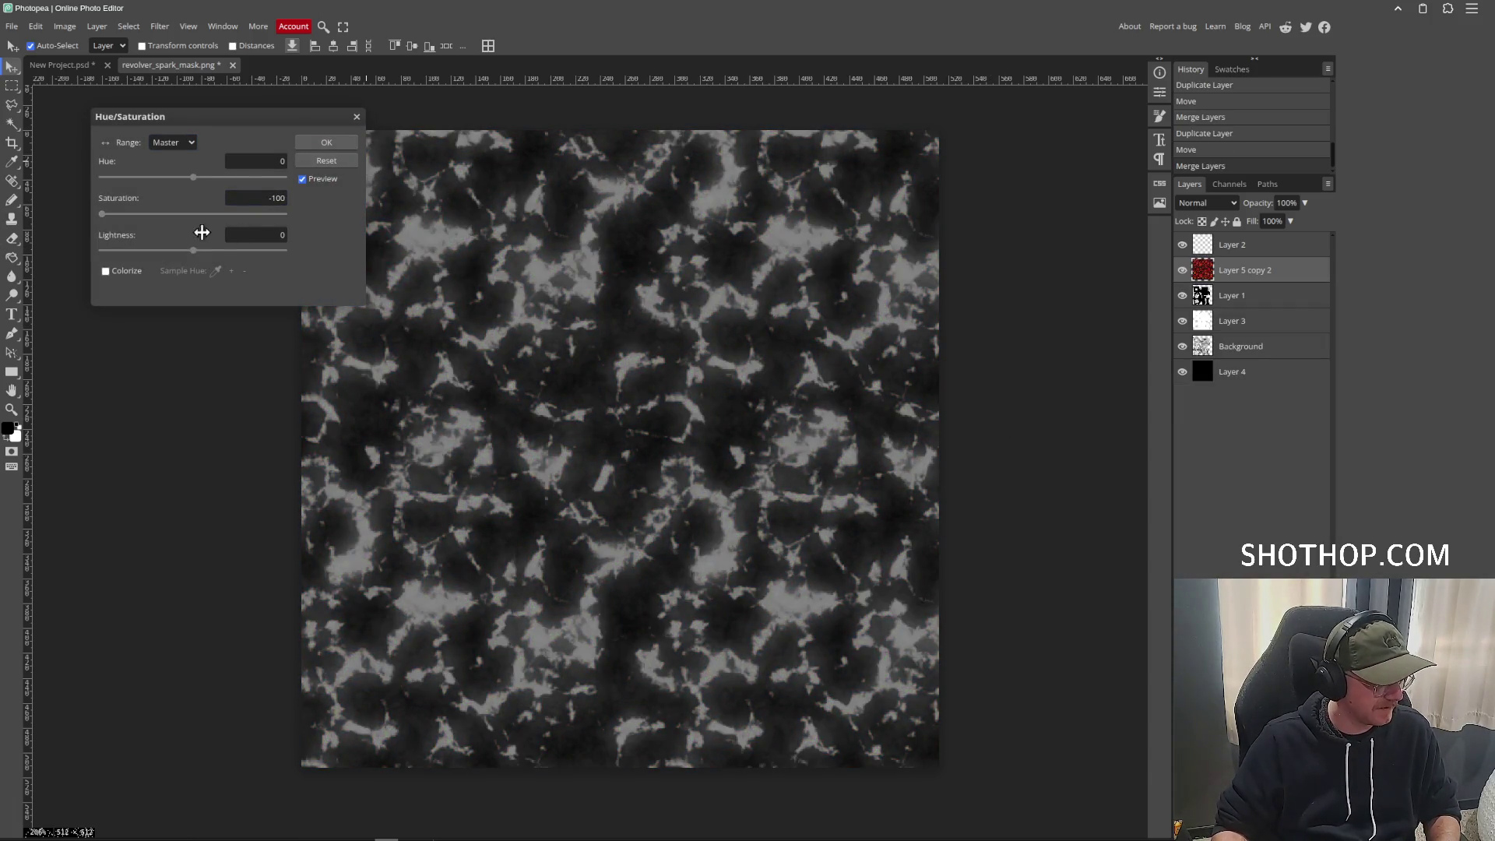
left_click_drag(194, 250, 204, 251)
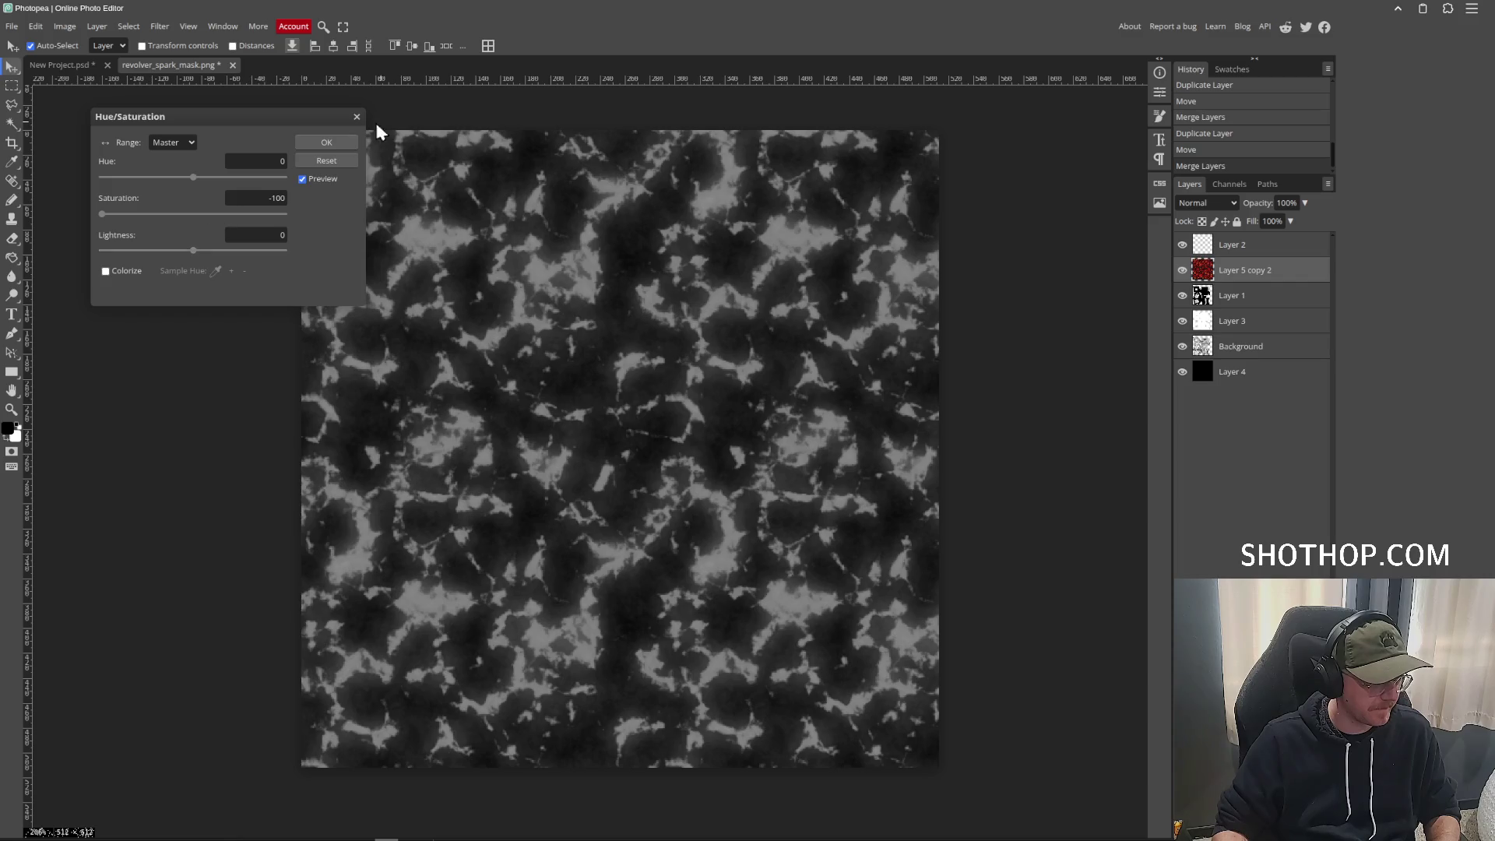
left_click(326, 142)
left_click(1250, 827)
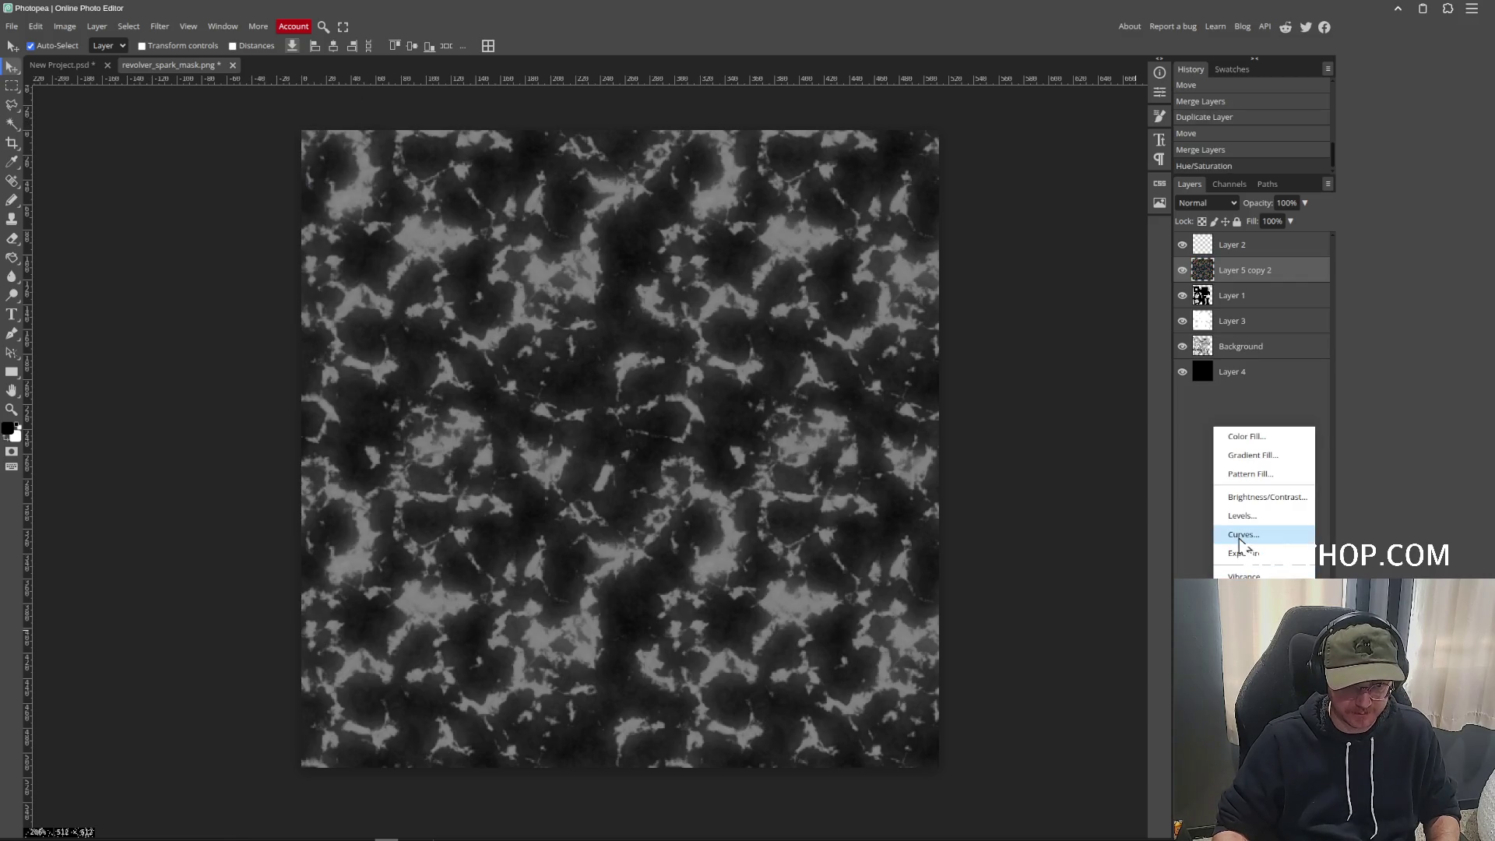
Add a Curves adjustment and steepen it into stark black and white.
left_click(1238, 536)
left_click_drag(1061, 260, 1042, 242)
left_click_drag(999, 314, 1039, 347)
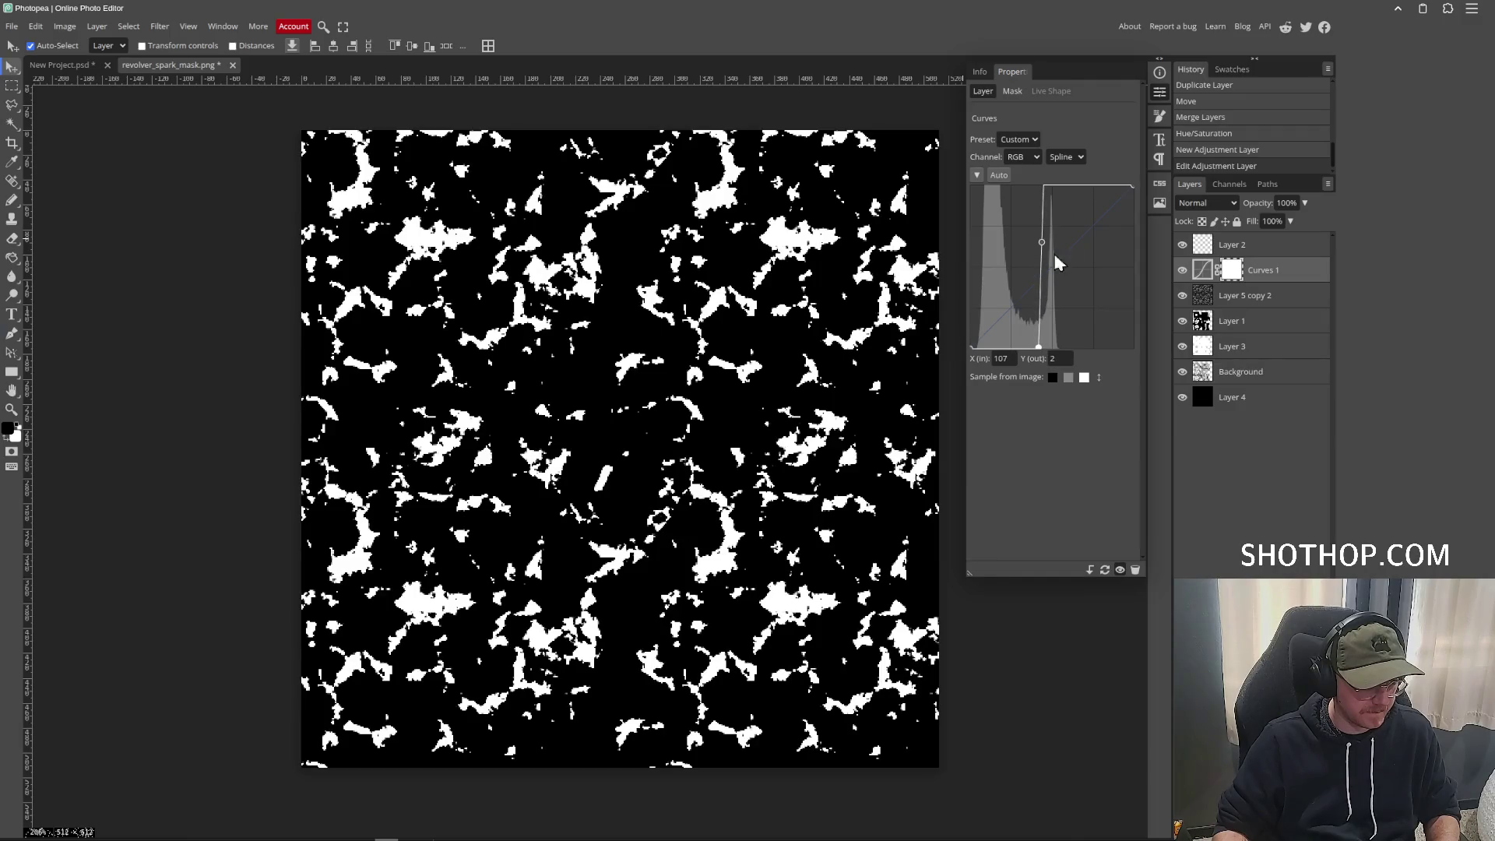
left_click_drag(1040, 241, 1042, 244)
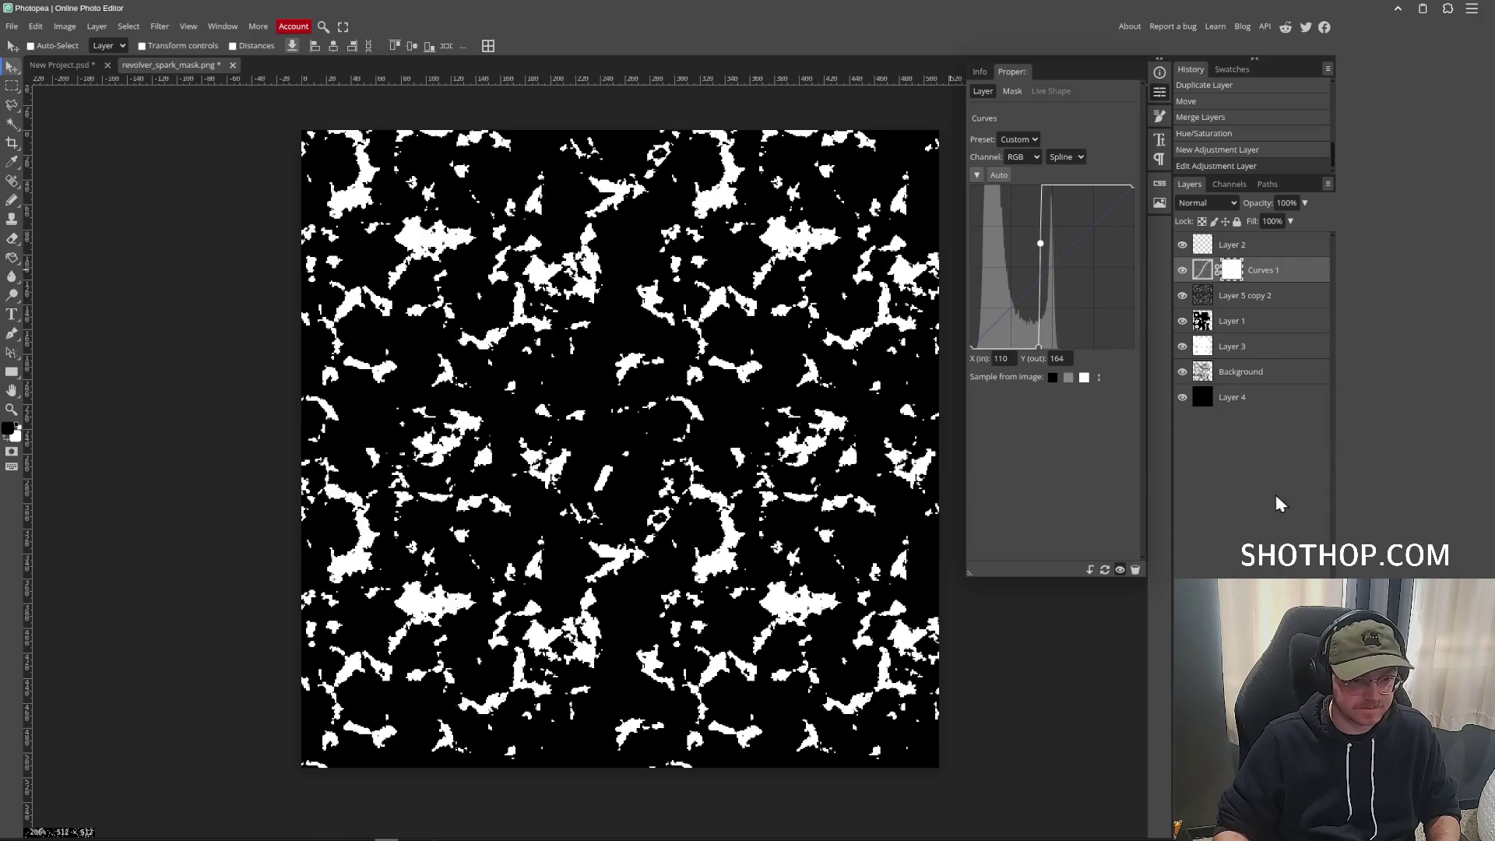
Merge Curves 1 into Layer 5 copy 2 and clip the spot texture to the UV layout.
right_click(1223, 270)
left_click(1278, 509)
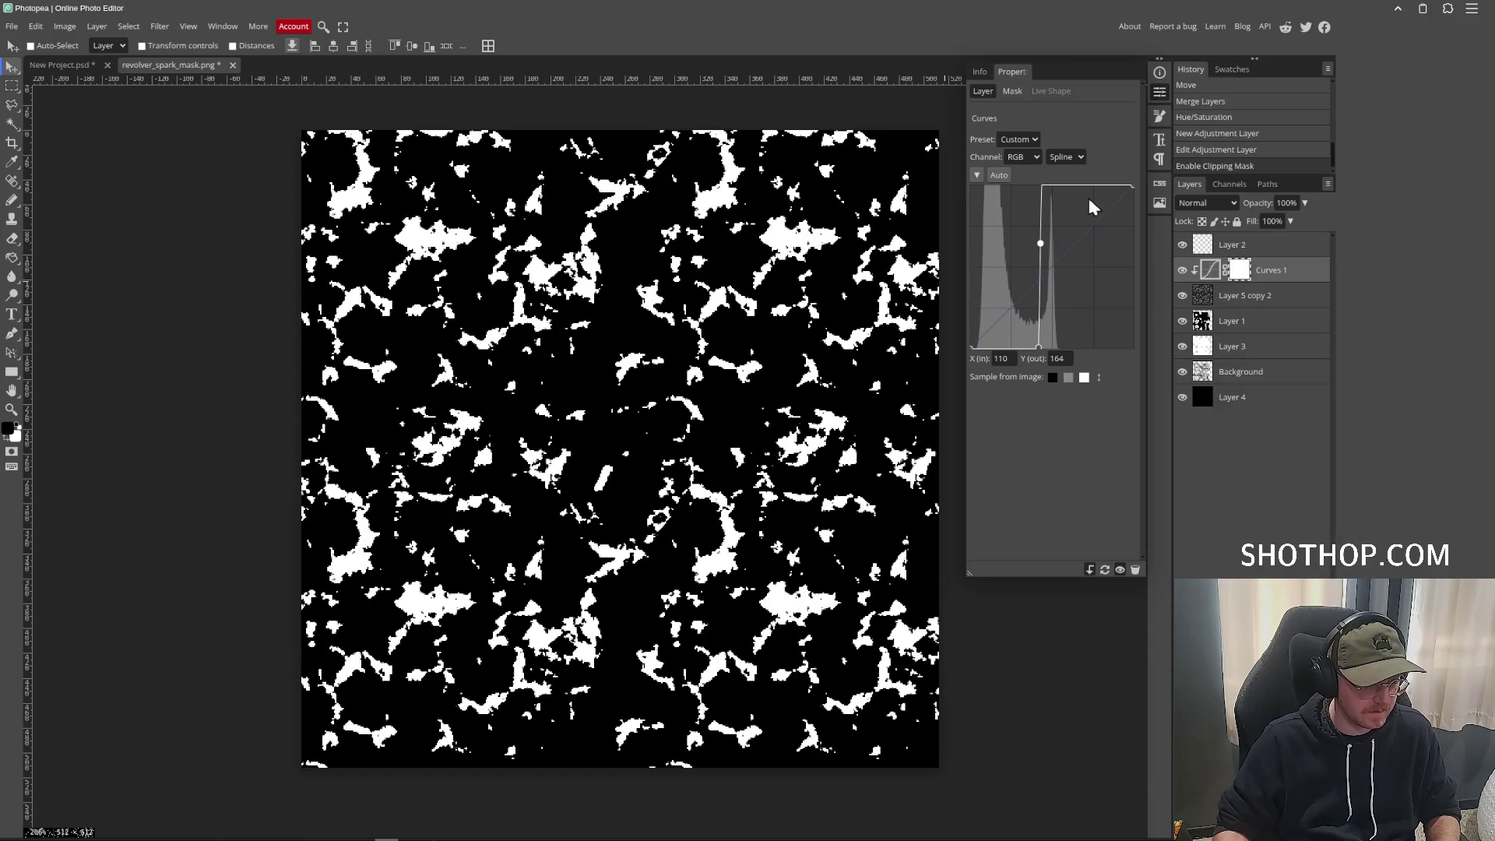
left_click(1231, 302)
right_click(1240, 298)
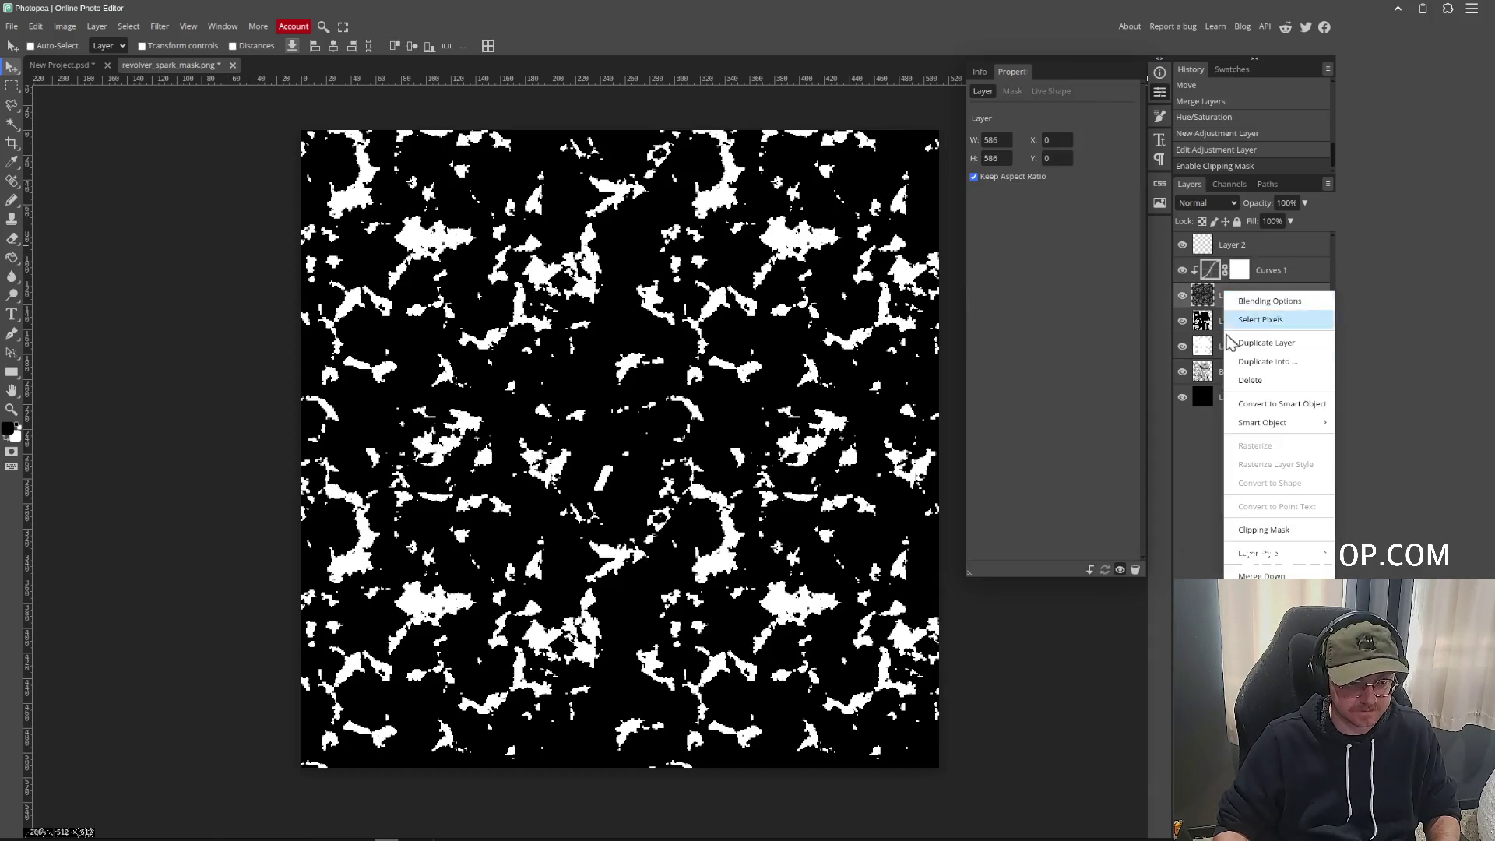
left_click(1268, 276)
double_click(1267, 272)
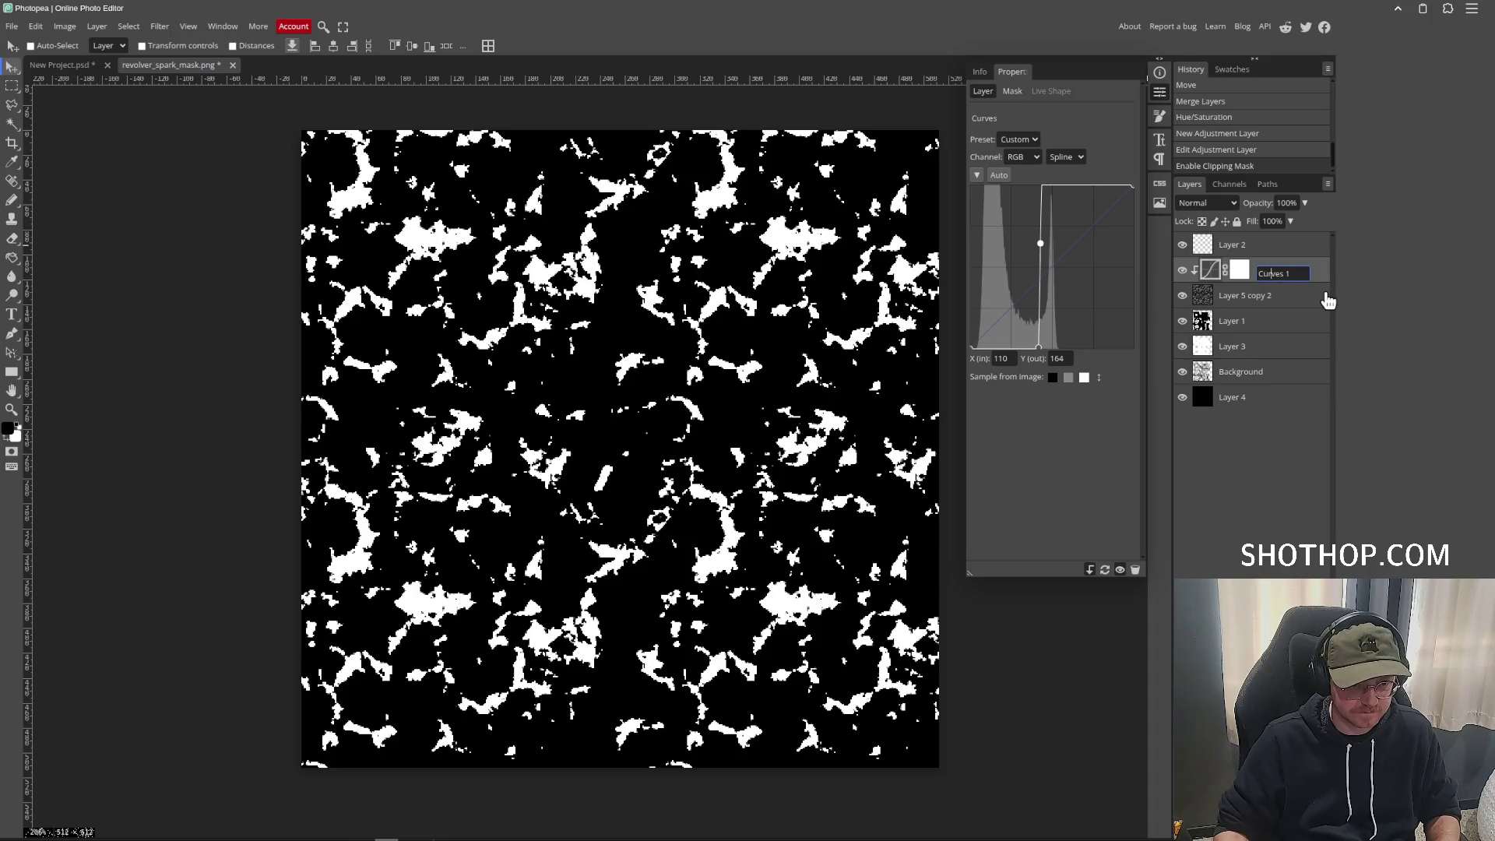
right_click(1227, 270)
left_click(1244, 398)
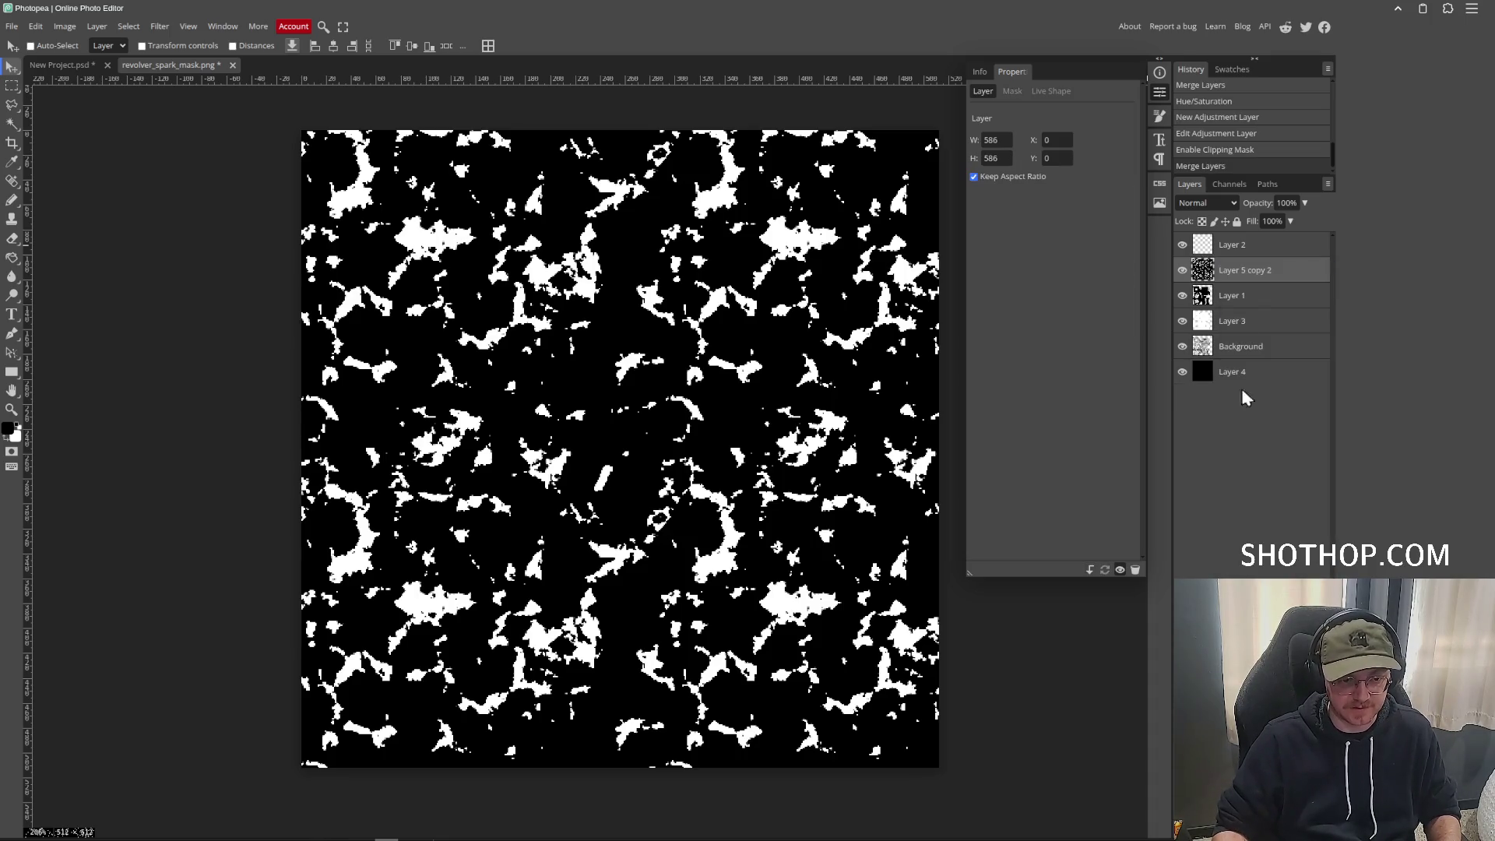
right_click(1256, 279)
left_click(1266, 514)
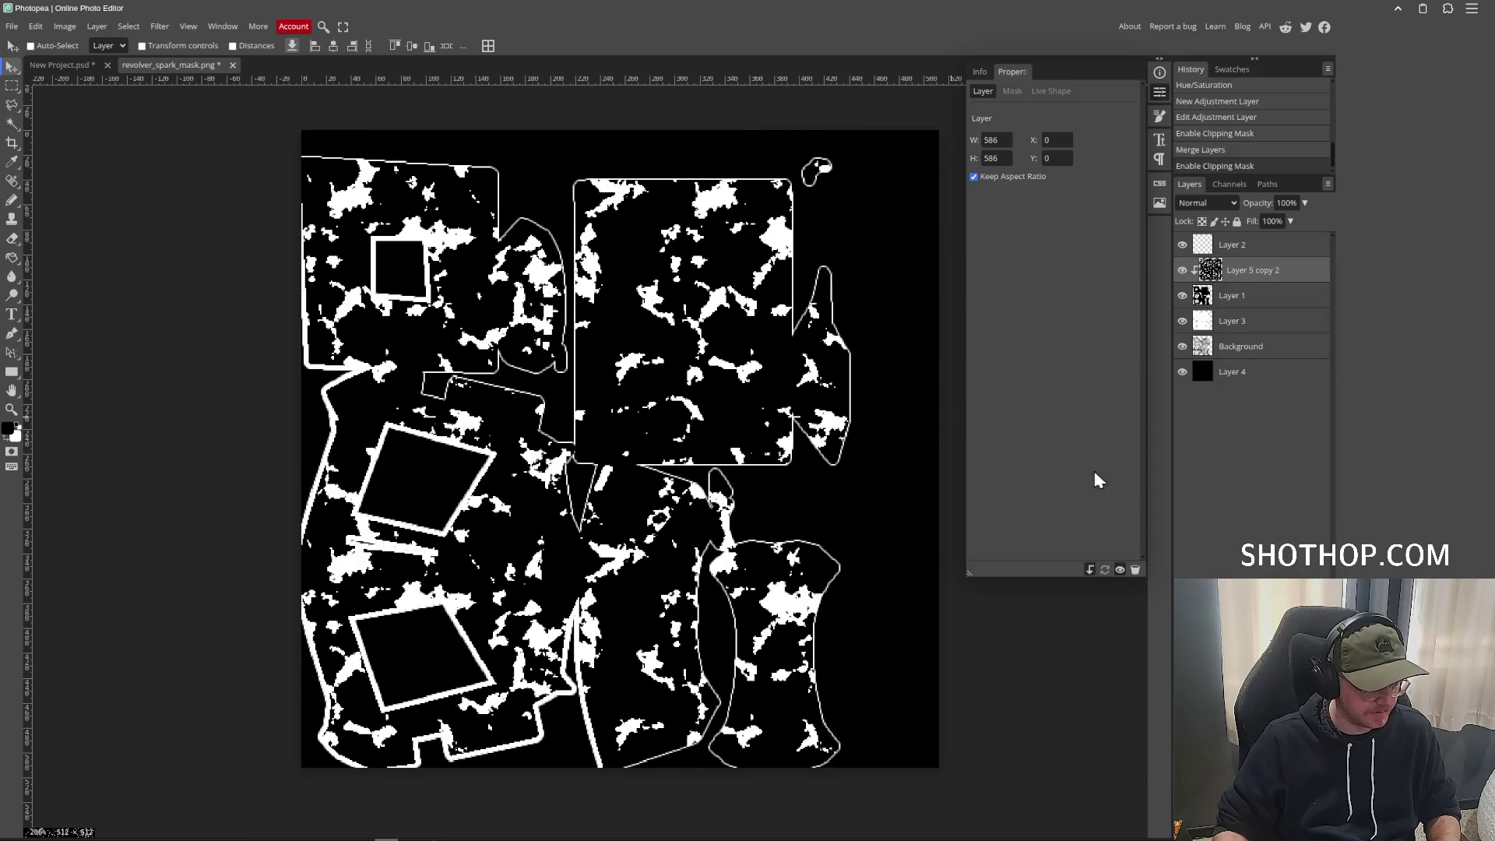
Nudge the spot layer to offset X 4, Y 8, then pick the Eraser and its brush presets.
left_click_drag(526, 560, 531, 569)
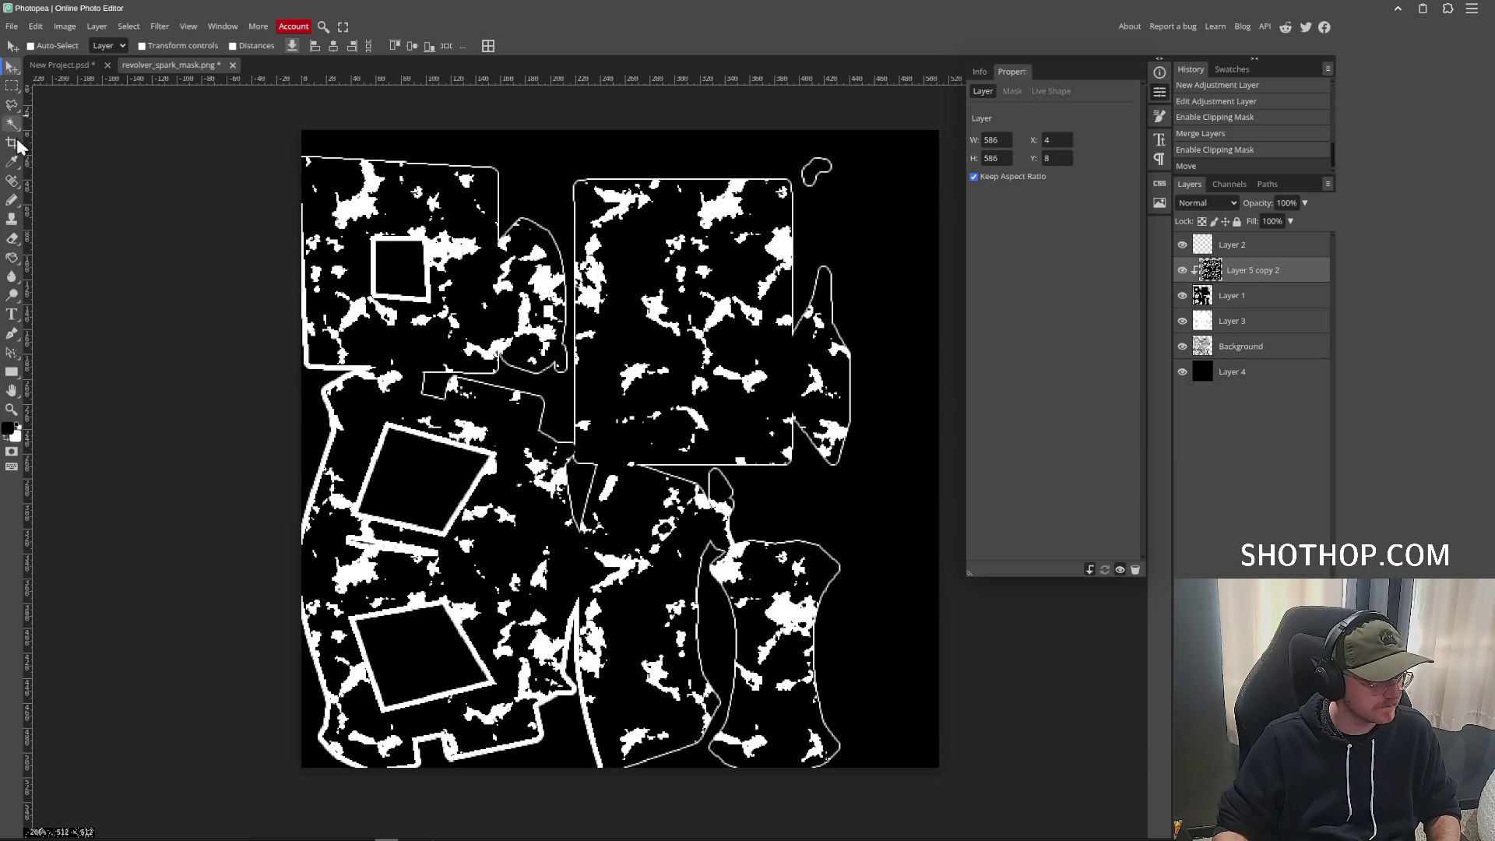
left_click(12, 238)
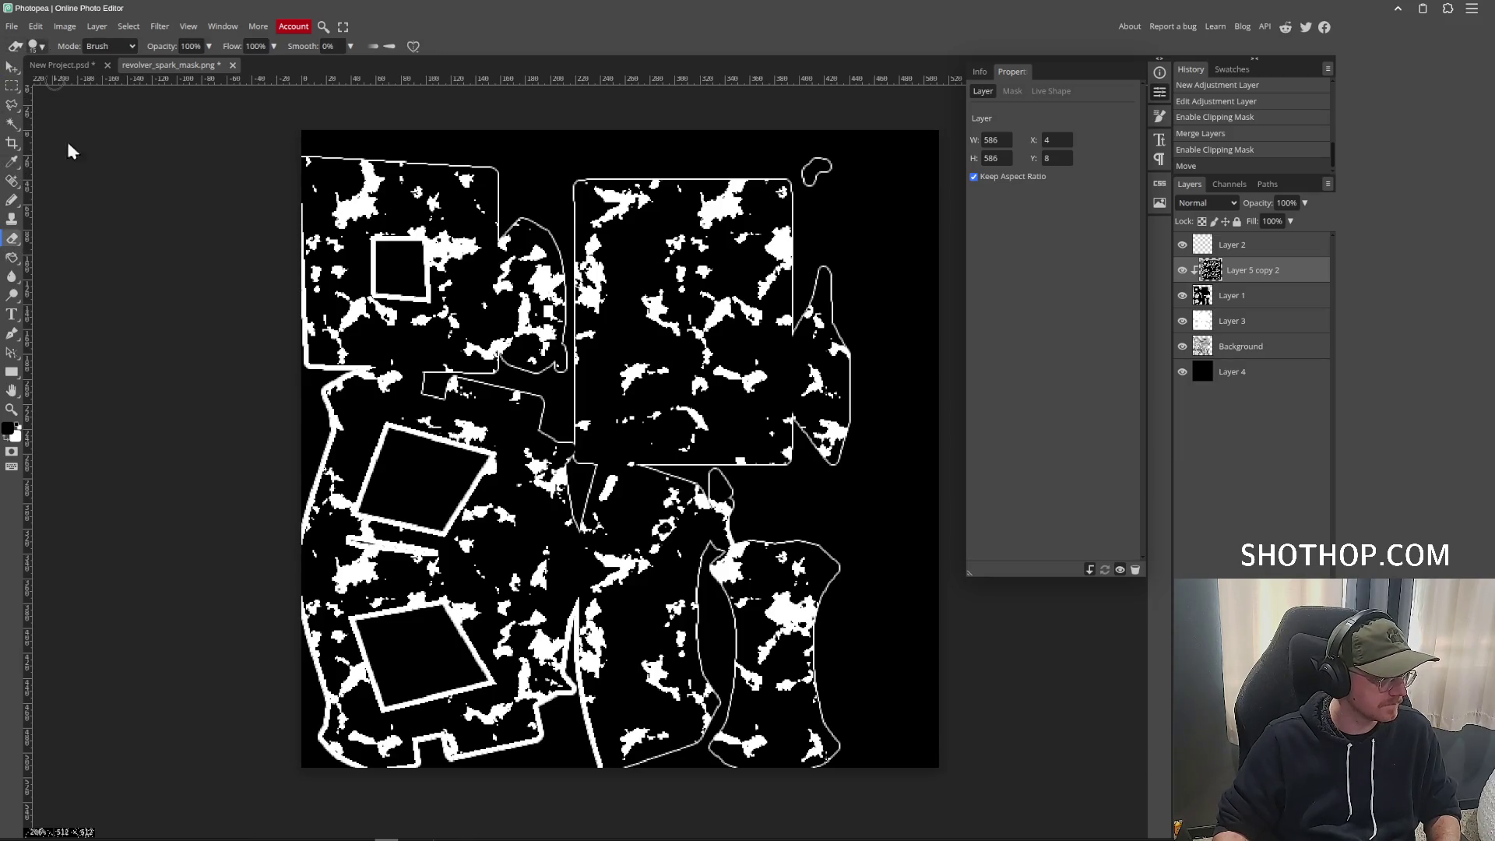
left_click(36, 46)
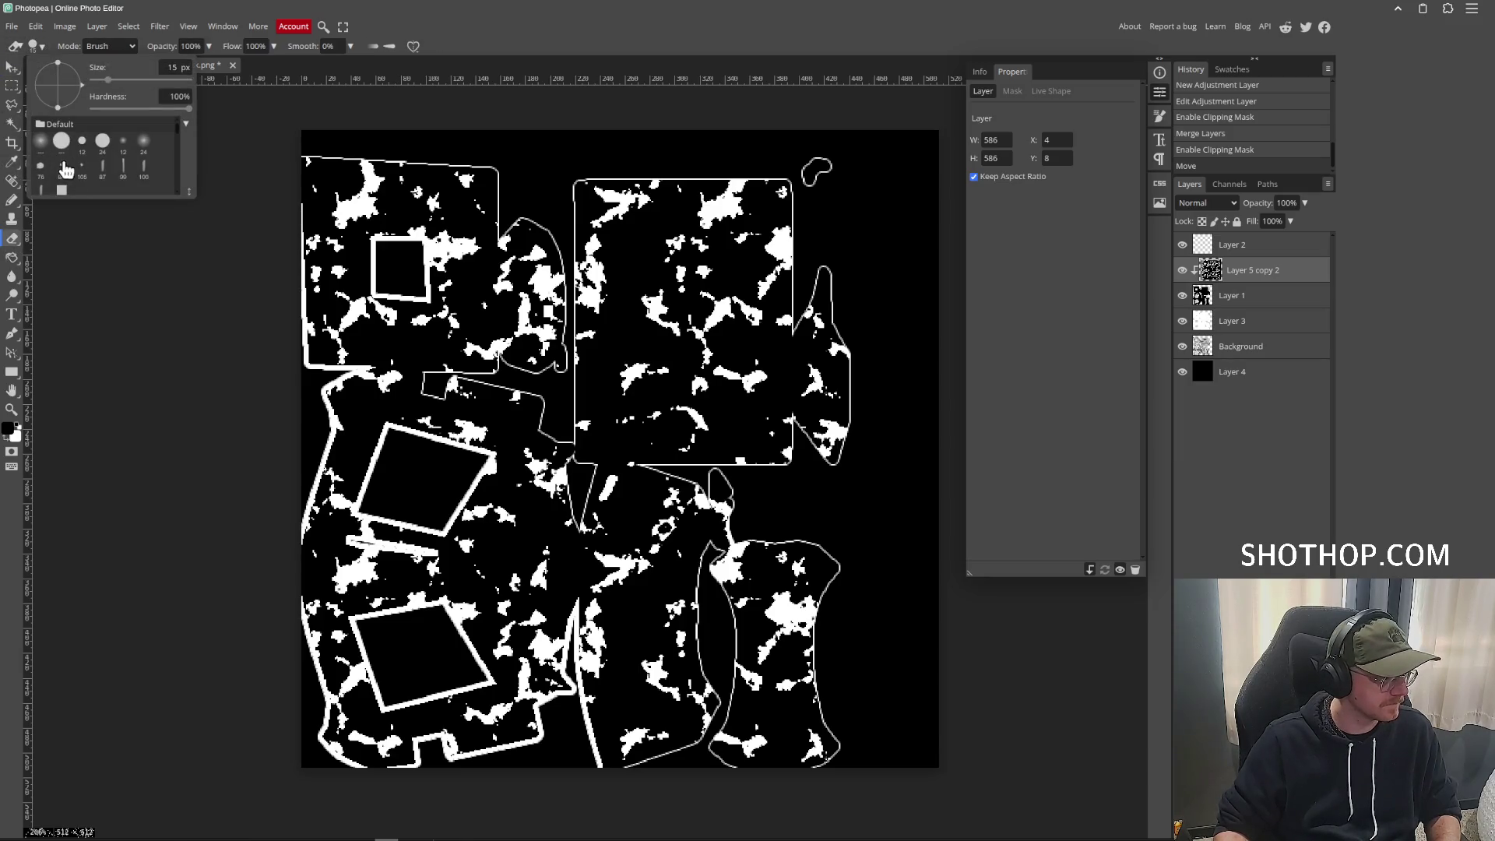
right_click(14, 241)
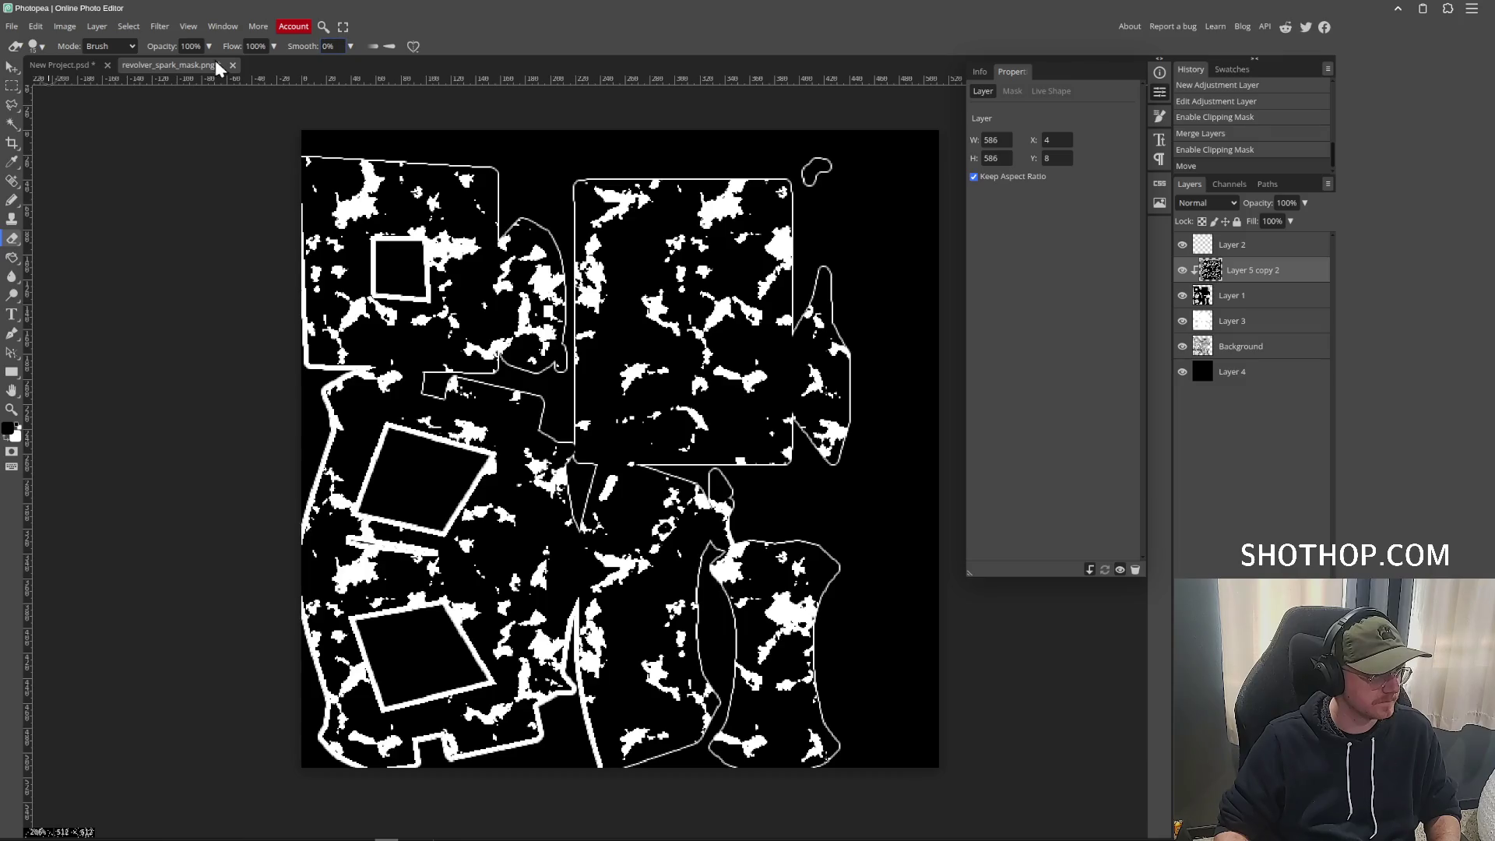
Try the 2500 px cracks eraser brush on the texture, then undo that stroke.
left_click(43, 46)
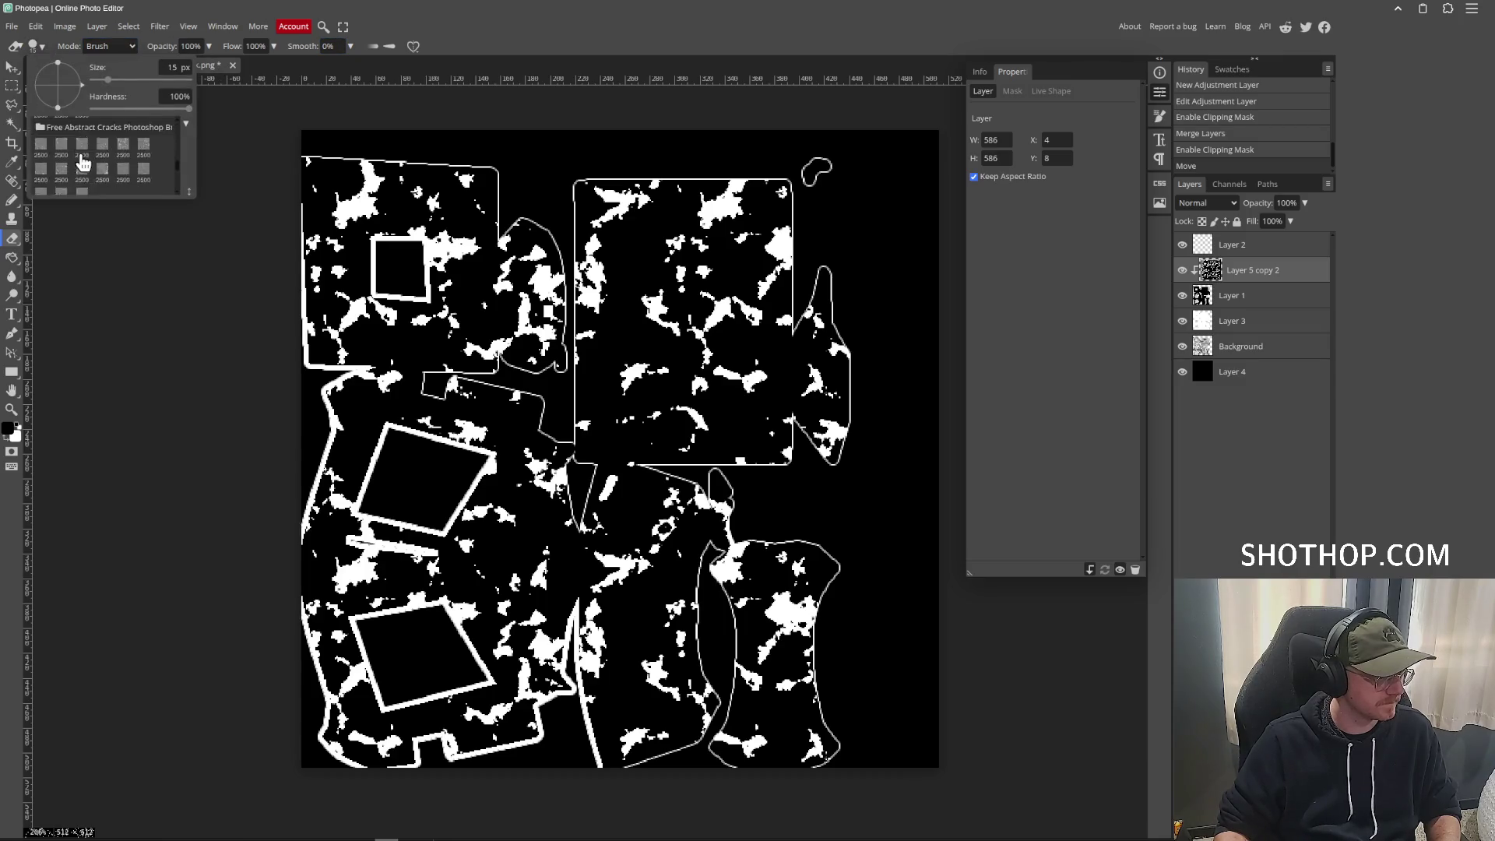
scroll(119, 172, "down", 5)
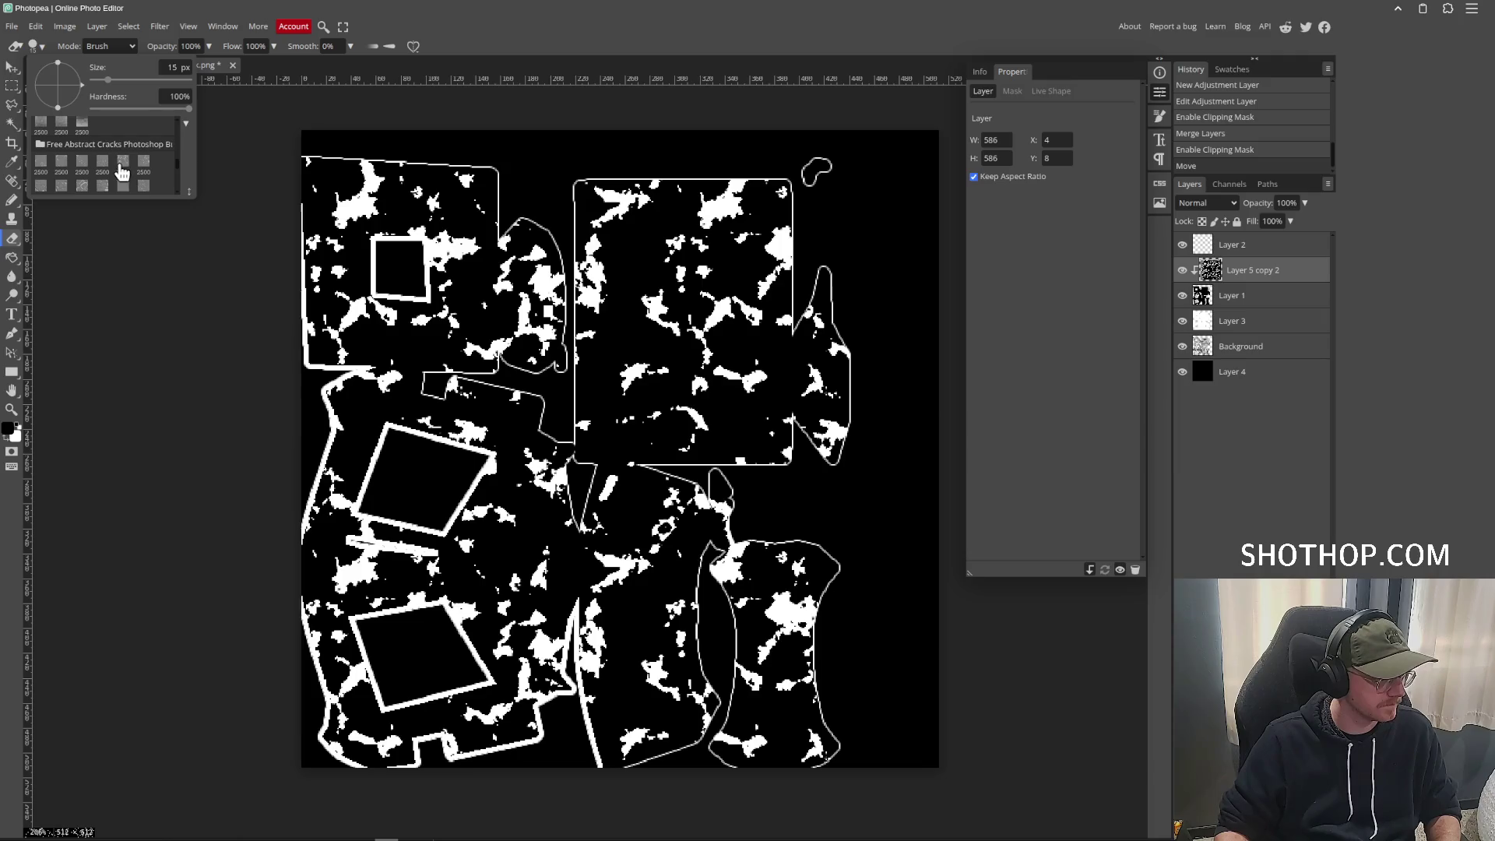
left_click(81, 187)
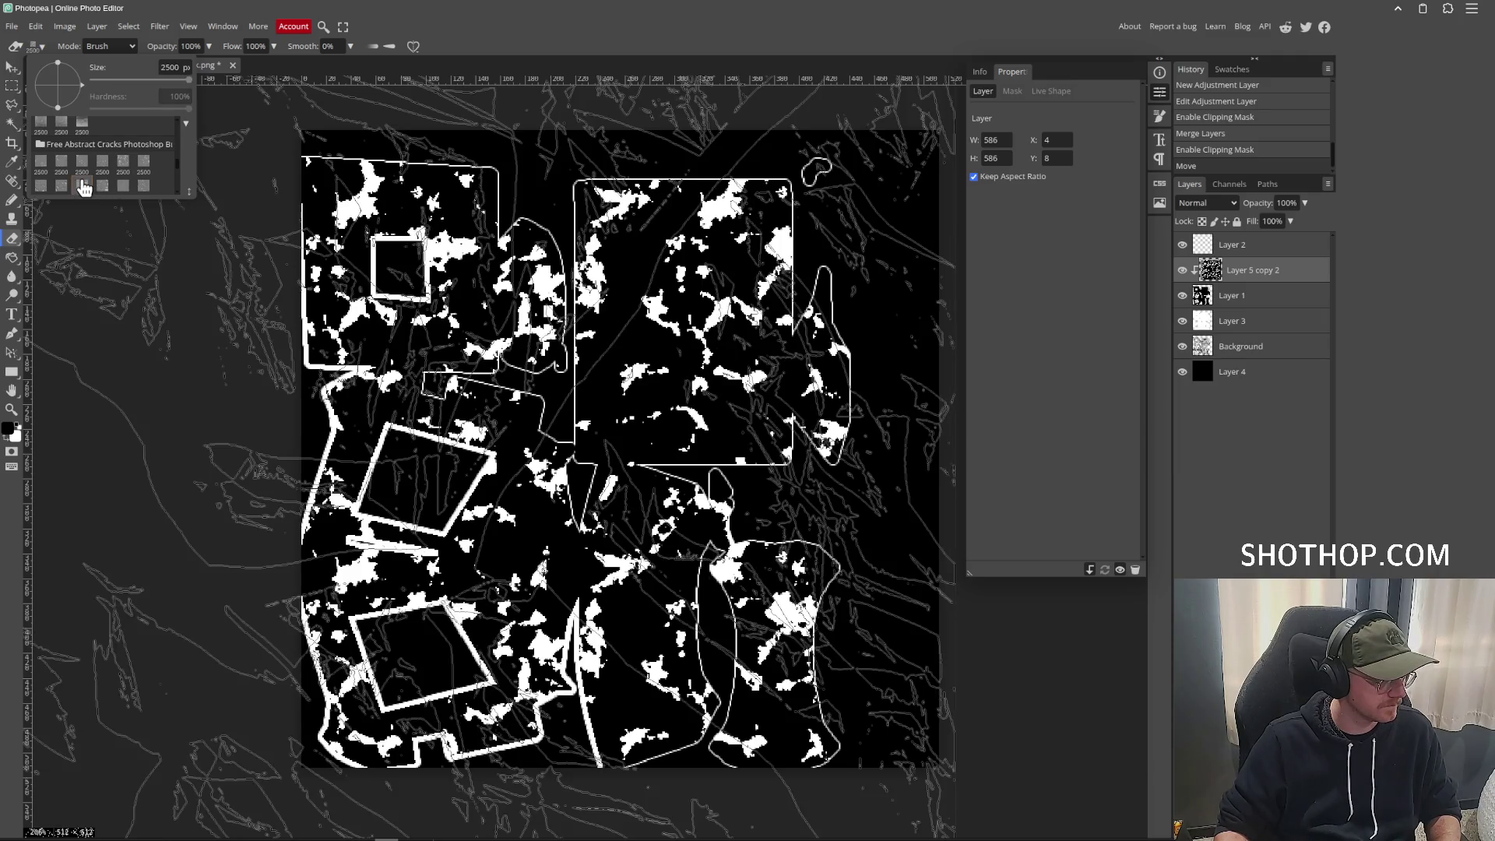
left_click(615, 436)
key("ctrl+z")
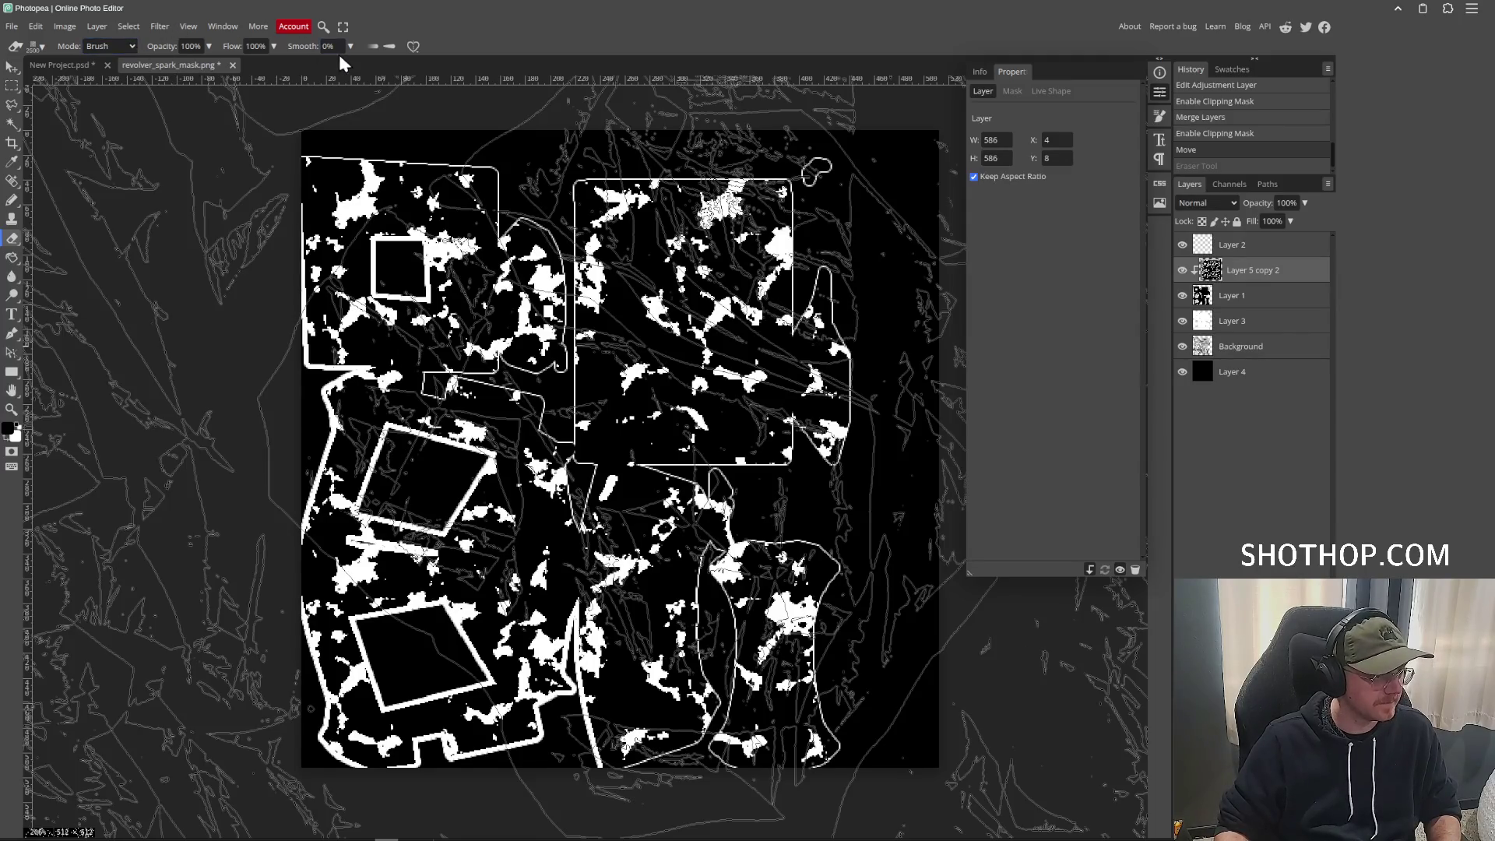
Switch the eraser to pencil mode at 504 px and erase crack patterns from the white spots.
left_click(414, 47)
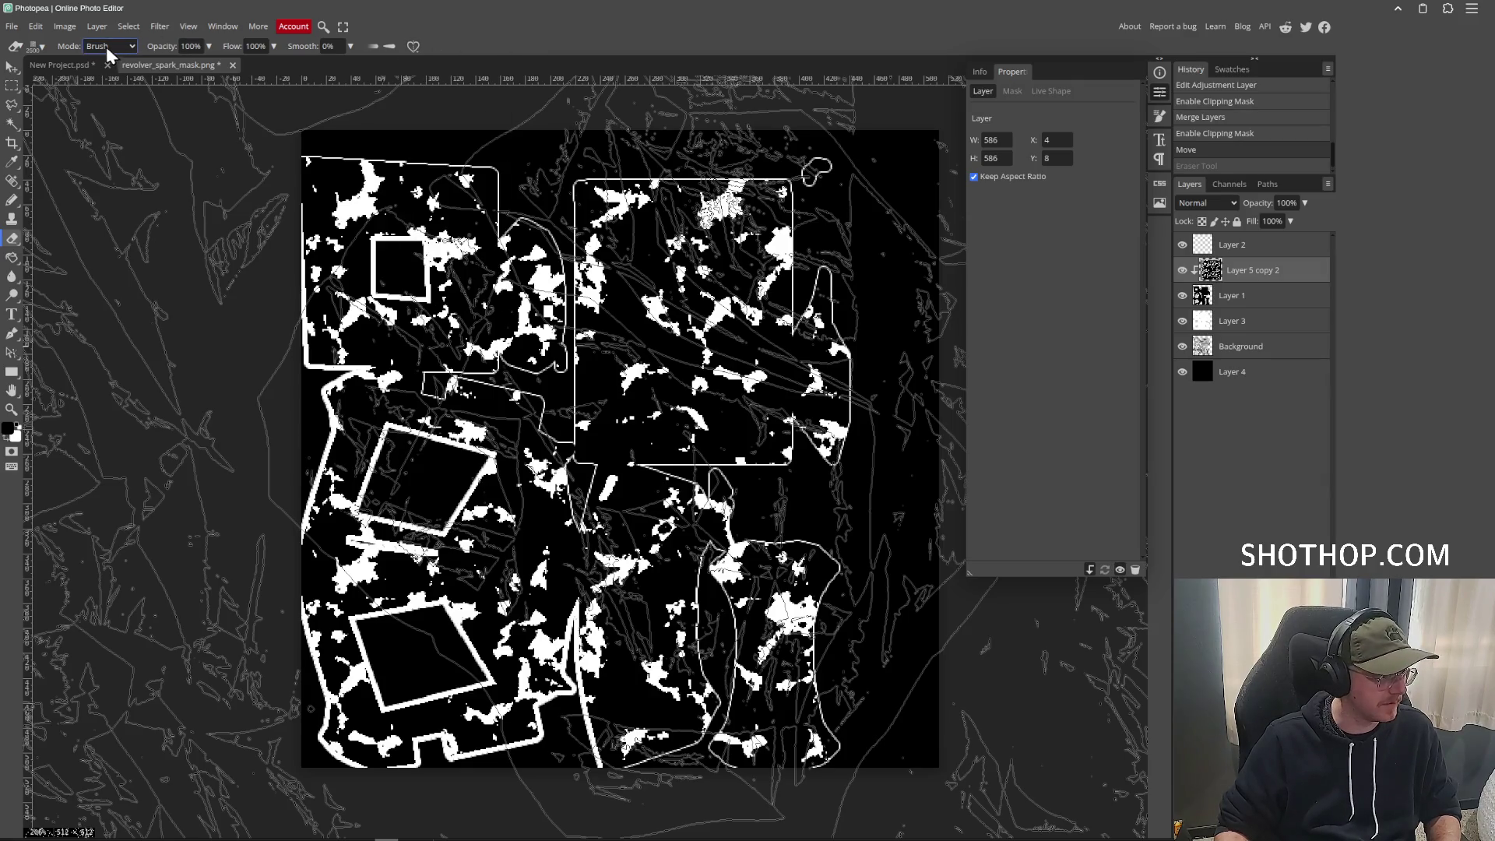
left_click(106, 78)
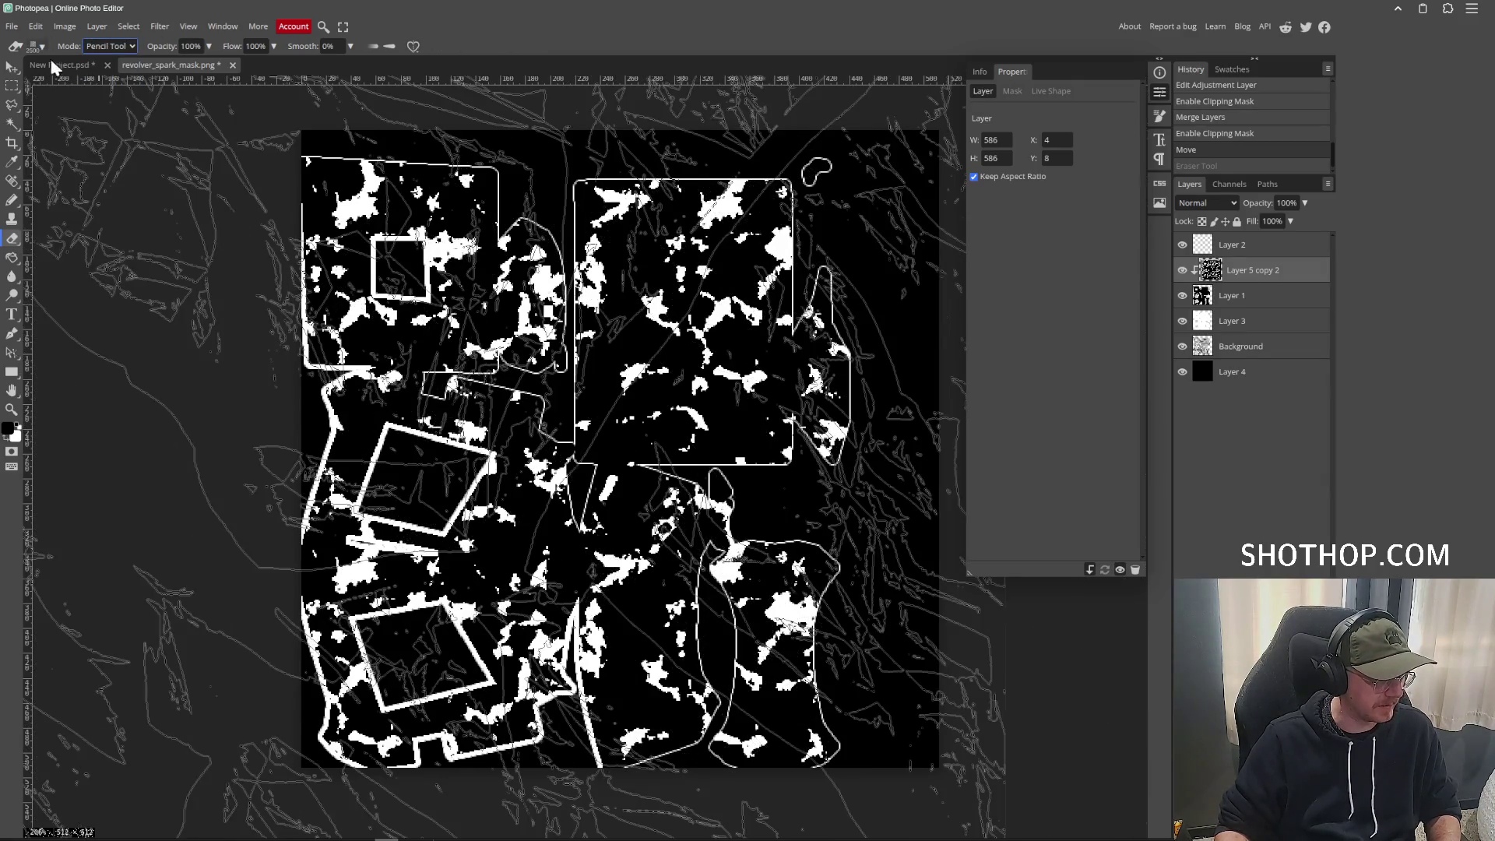
left_click(46, 49)
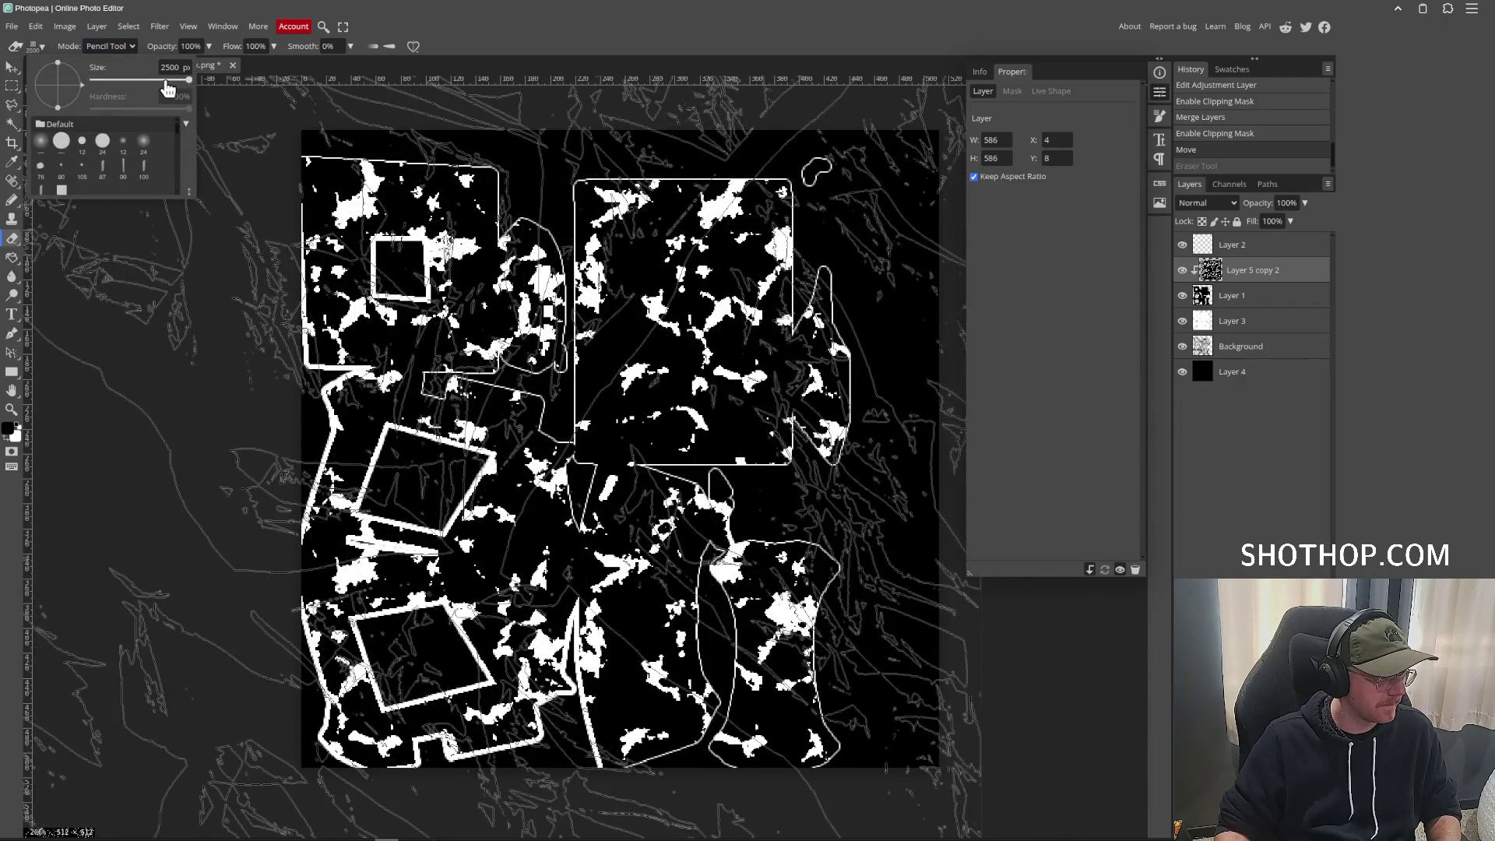
left_click_drag(168, 88, 151, 84)
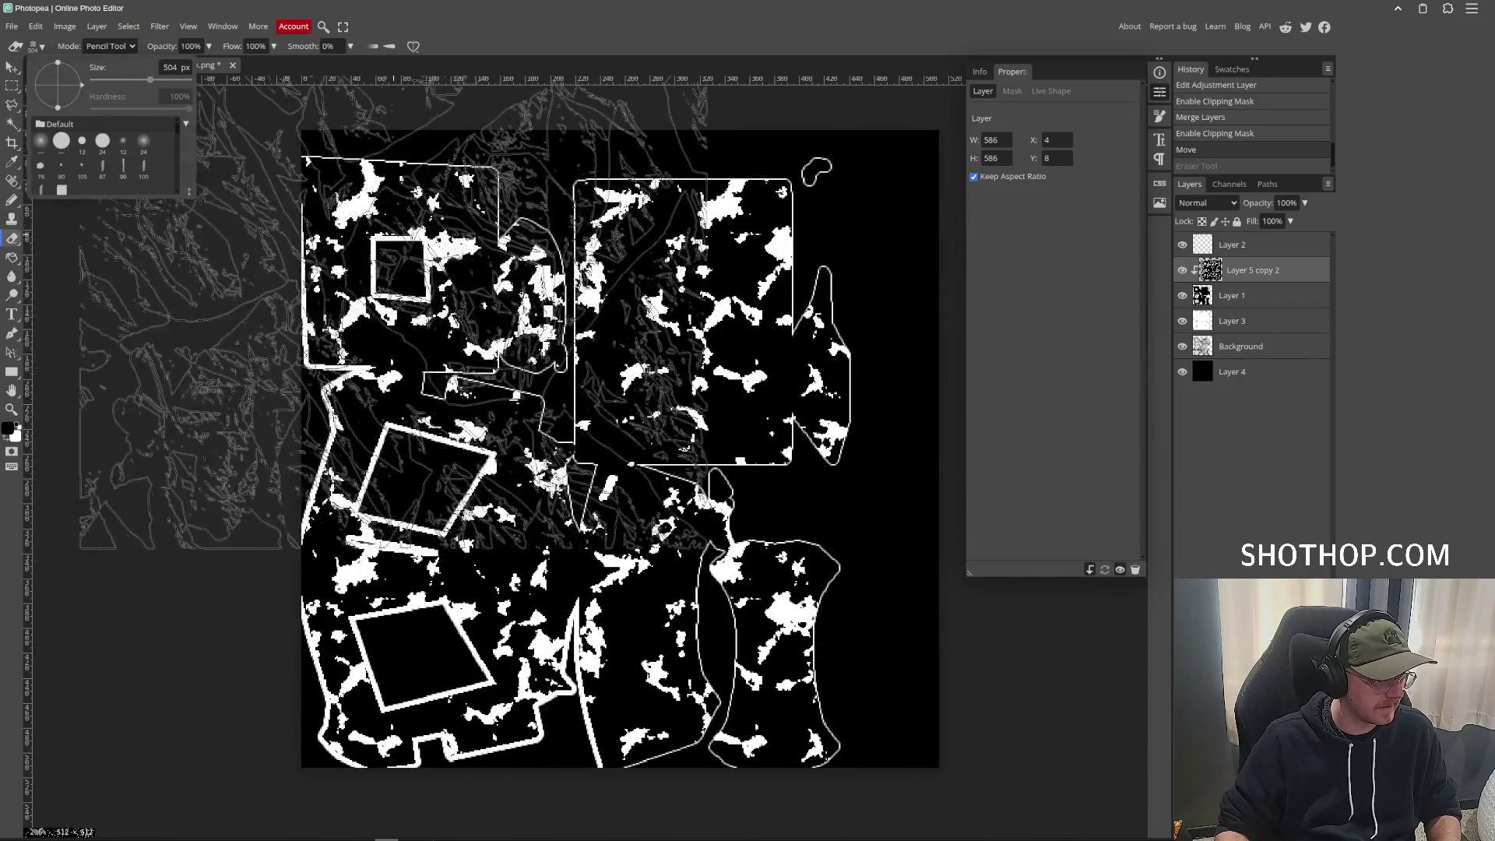
mouse_move(393, 318)
left_mouse_down()
mouse_move(860, 320)
mouse_move(1013, 585)
mouse_move(668, 584)
mouse_move(327, 624)
left_mouse_up()
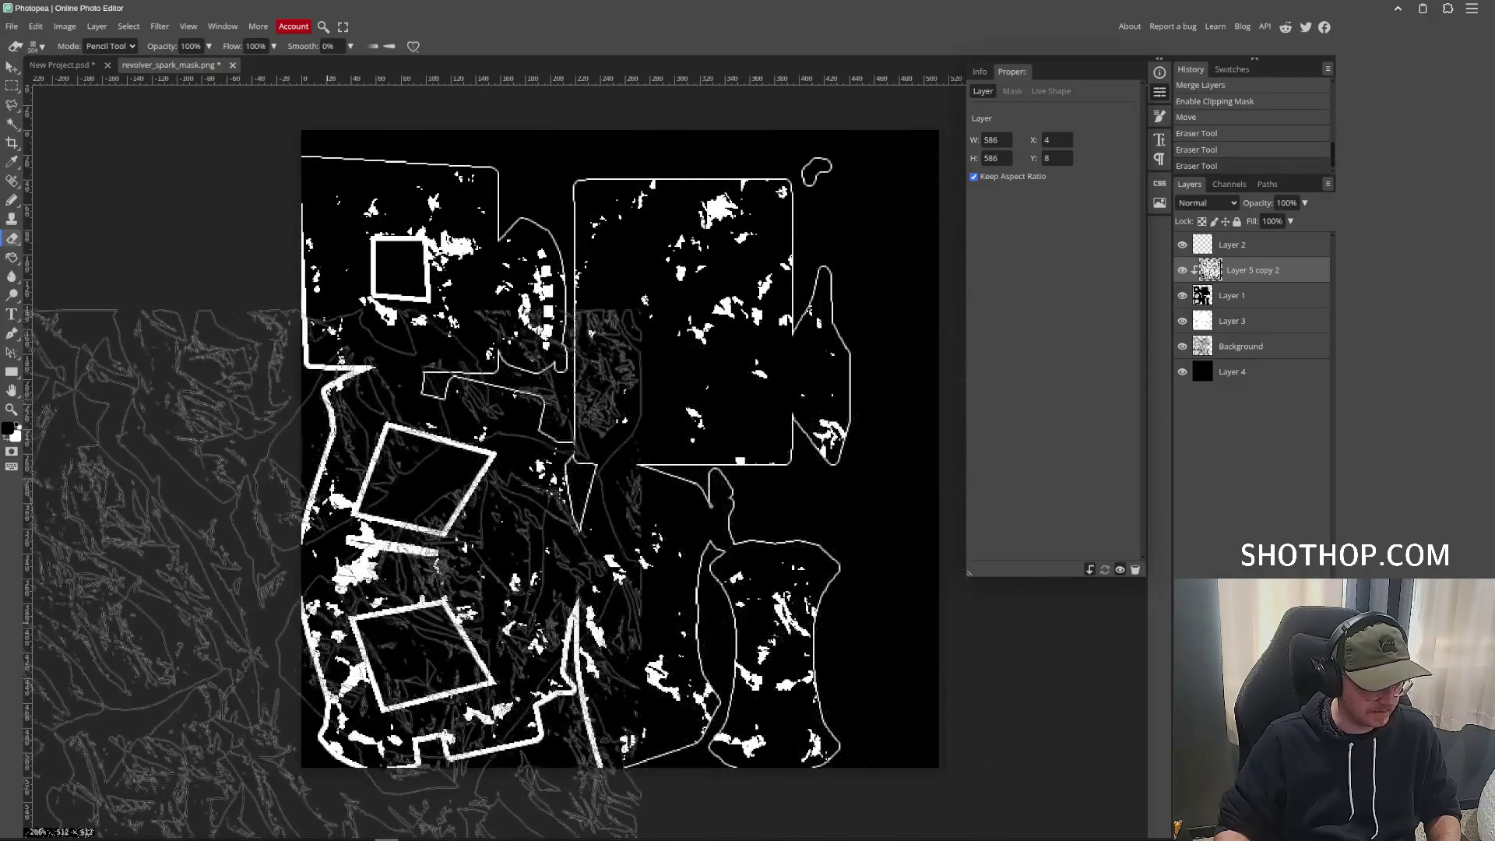
Compare the result with undo and redo, keeping the erased version of the mask.
key("ctrl+z")
key("ctrl+z")
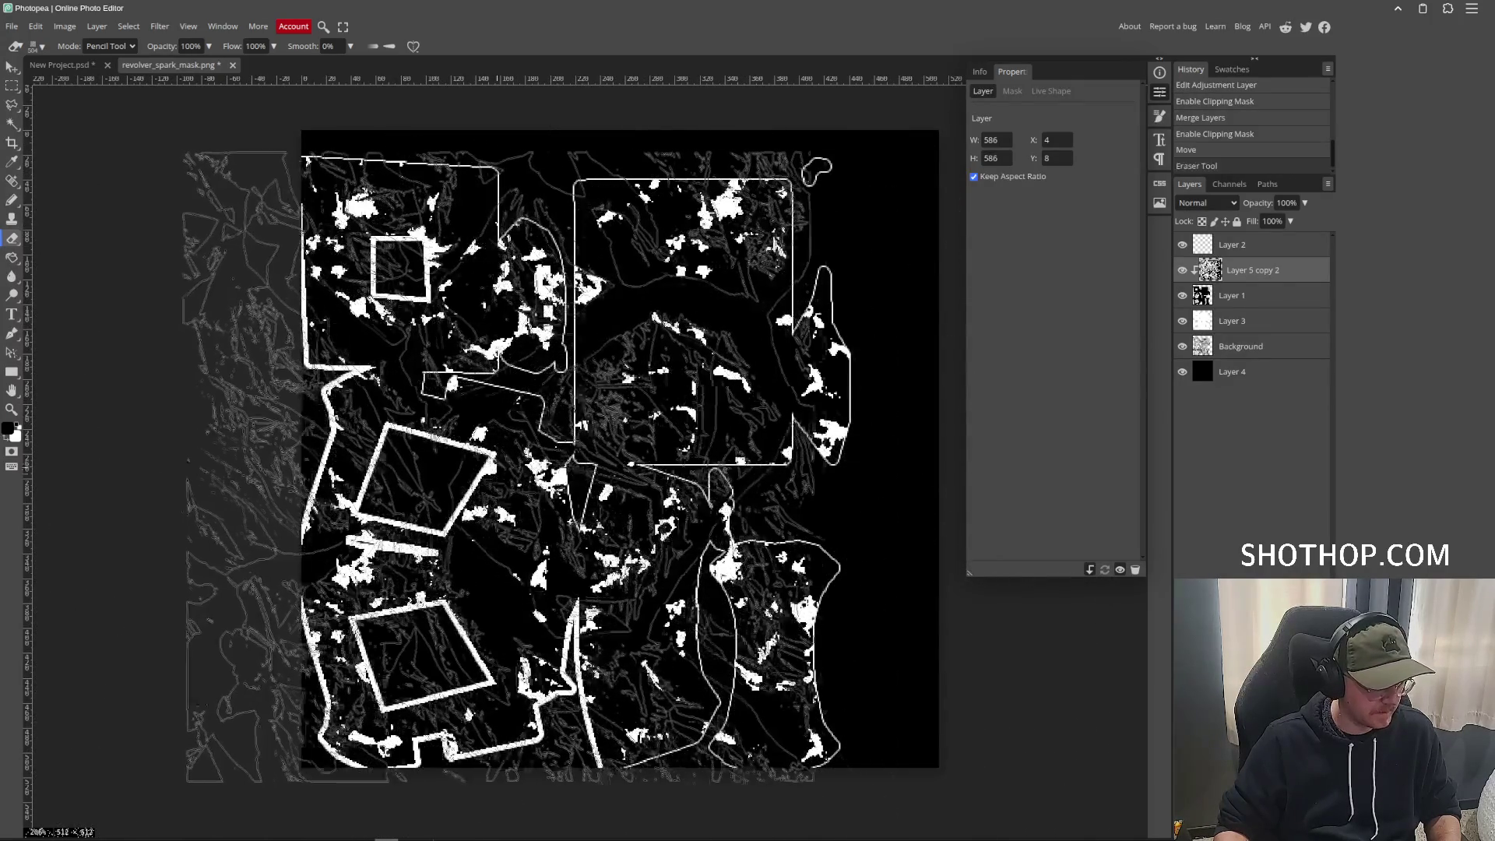
key("ctrl+z")
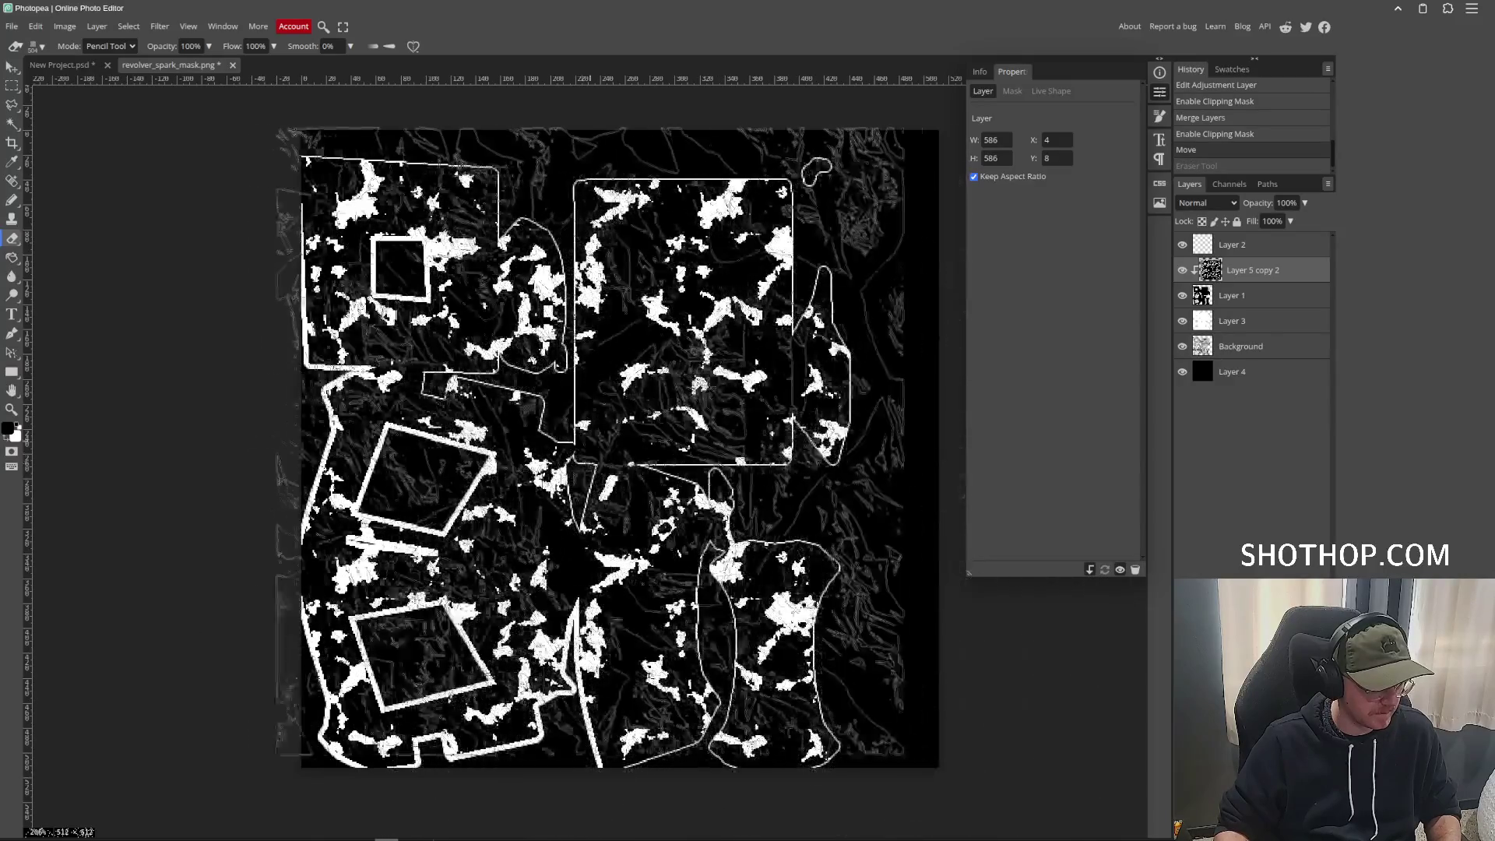
key("ctrl+shift+z")
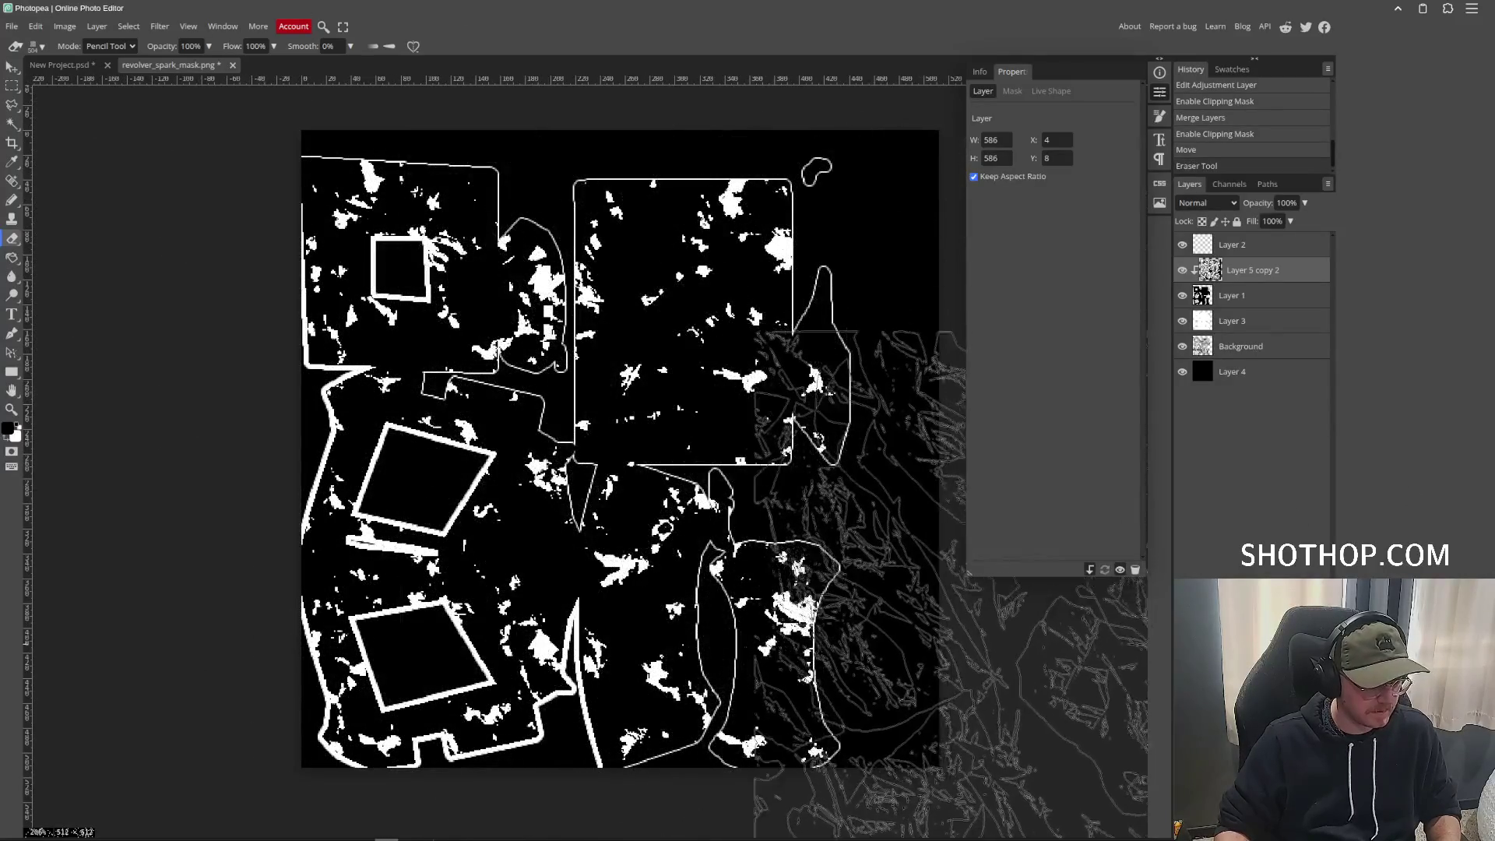
key("ctrl+shift+z")
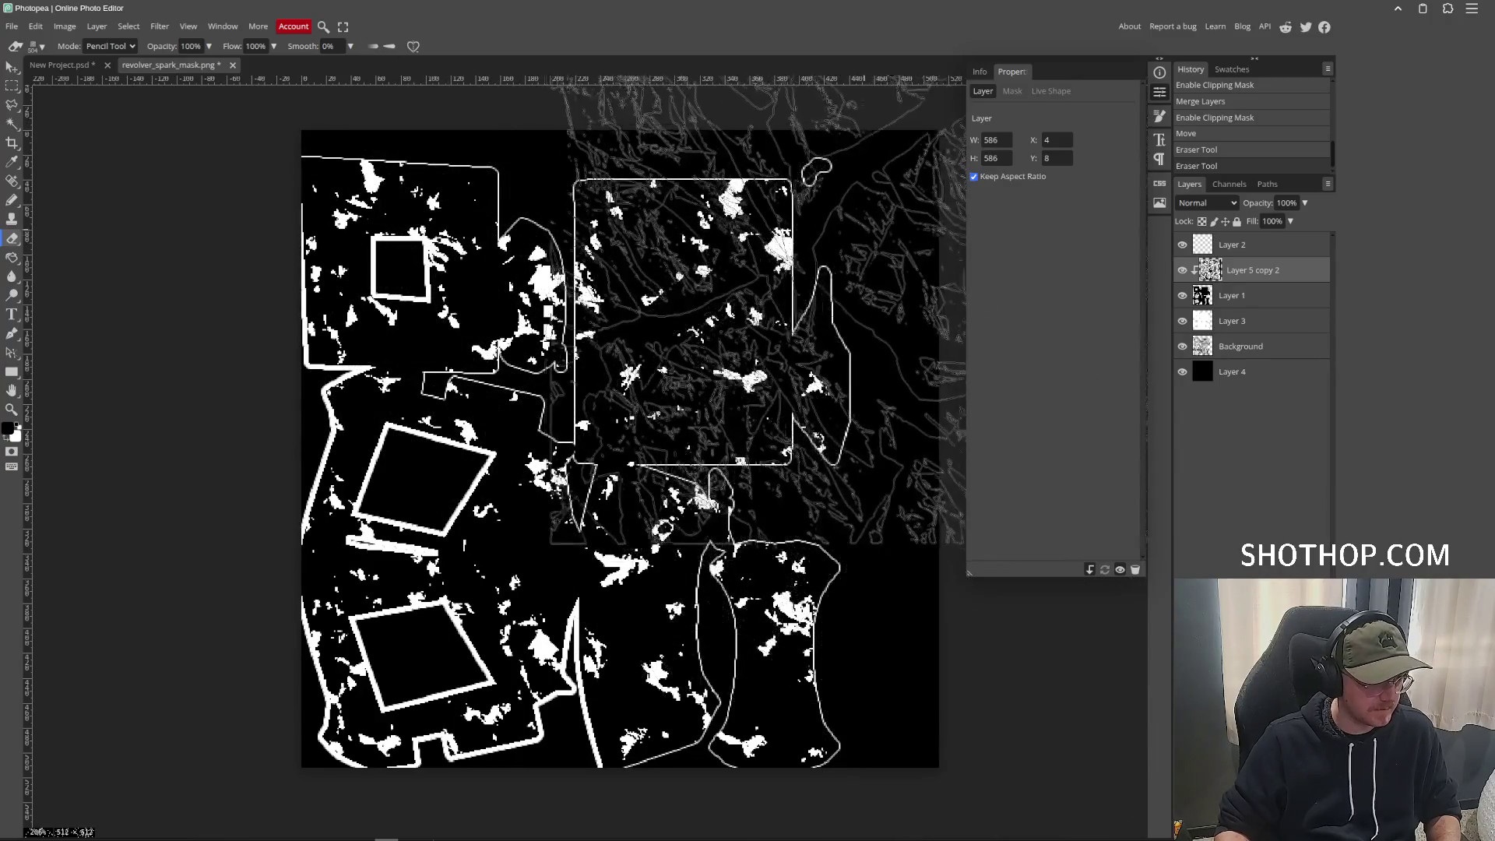
key("ctrl+shift+z")
left_click(11, 26)
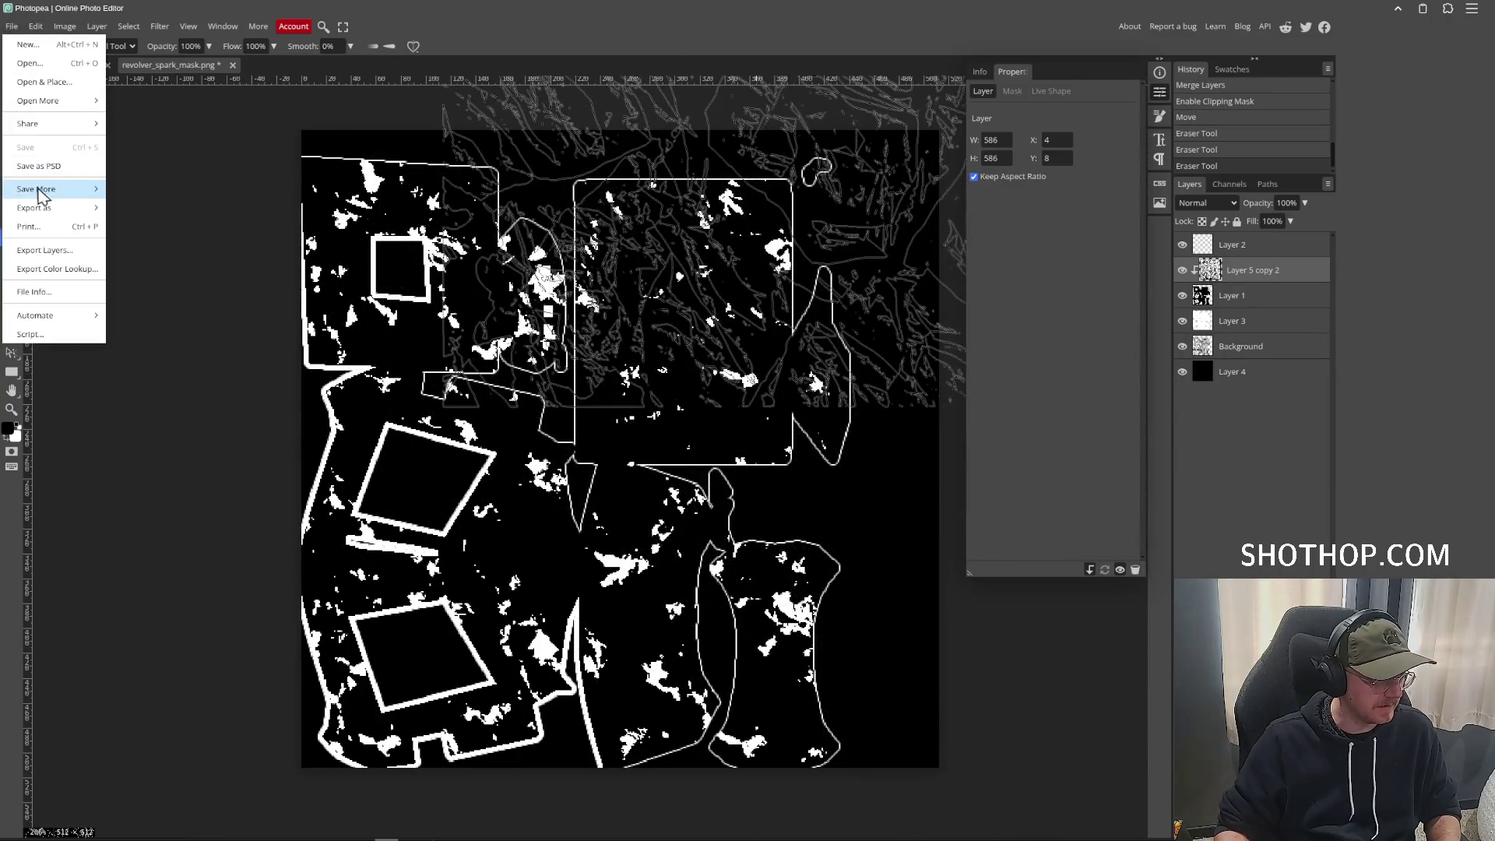
Export the mask as PNG, overwriting revolver_spark_mask.png in gameoff-2025/assets/models/revolver.
mouse_move(46, 191)
left_click(152, 210)
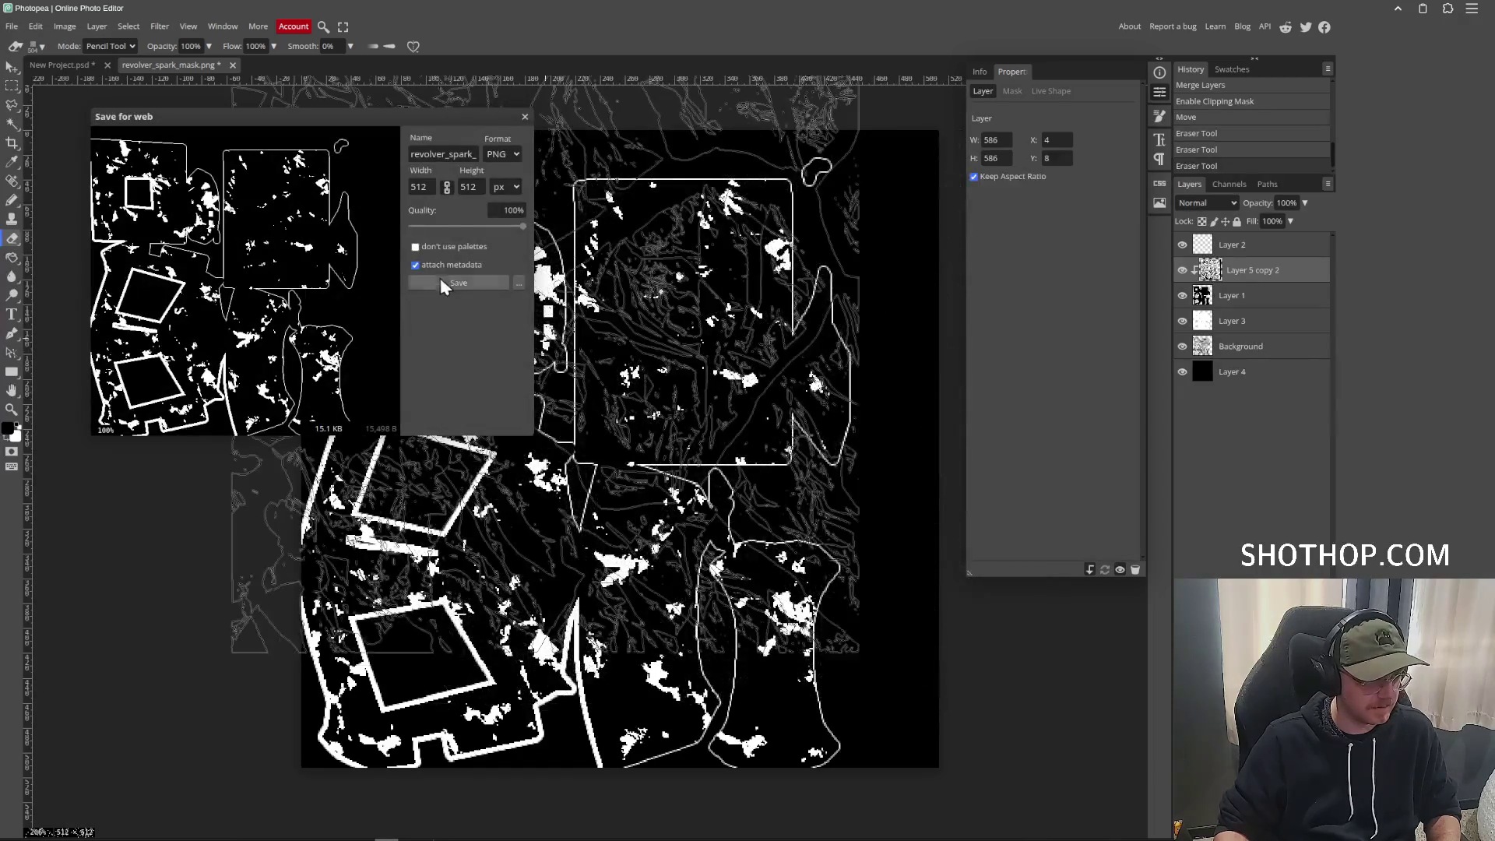
left_click(457, 283)
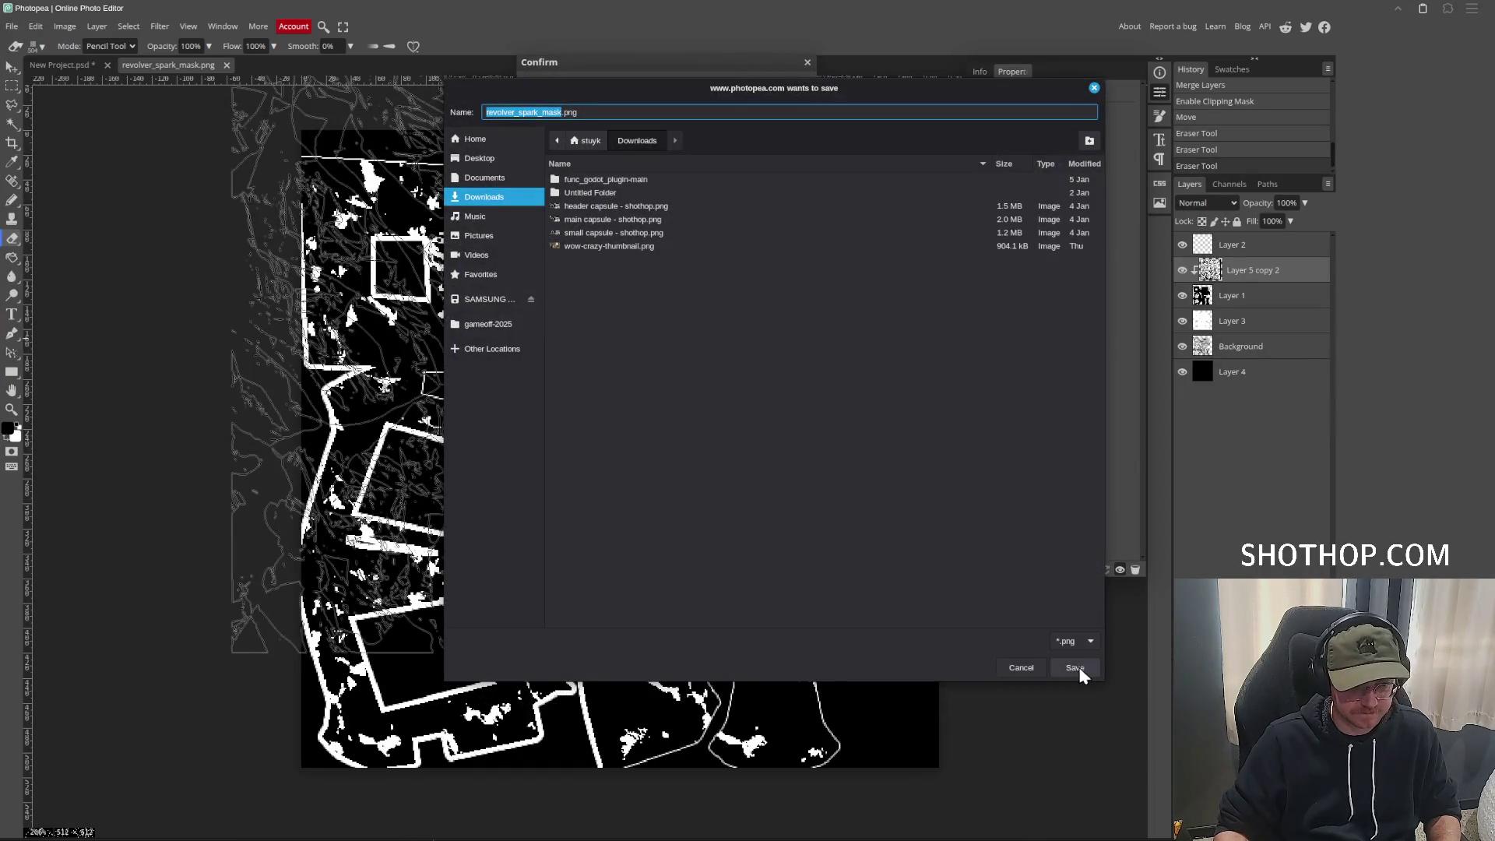
left_click(488, 324)
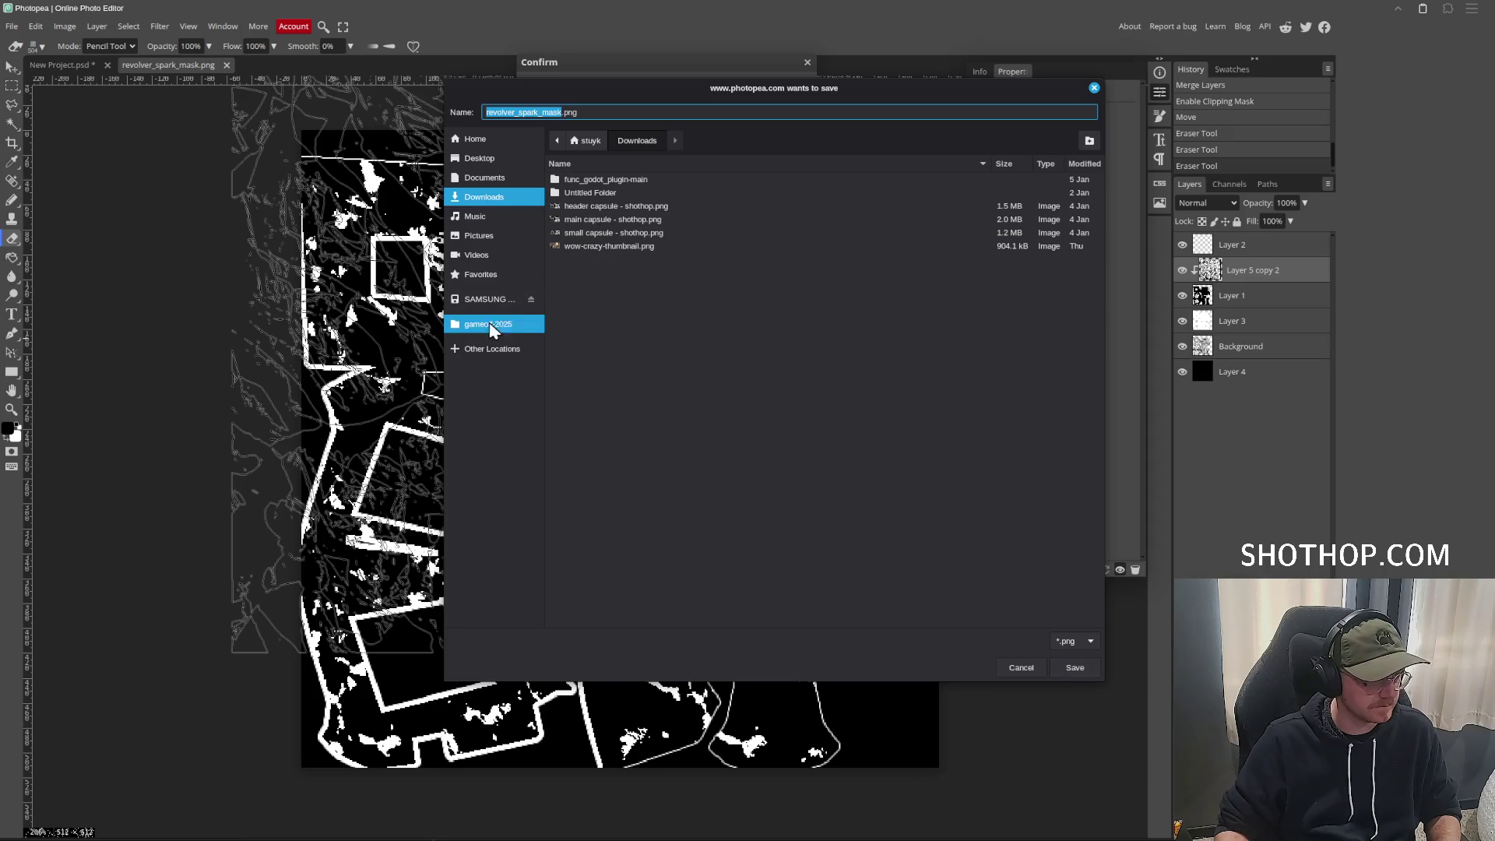
double_click(571, 193)
double_click(578, 206)
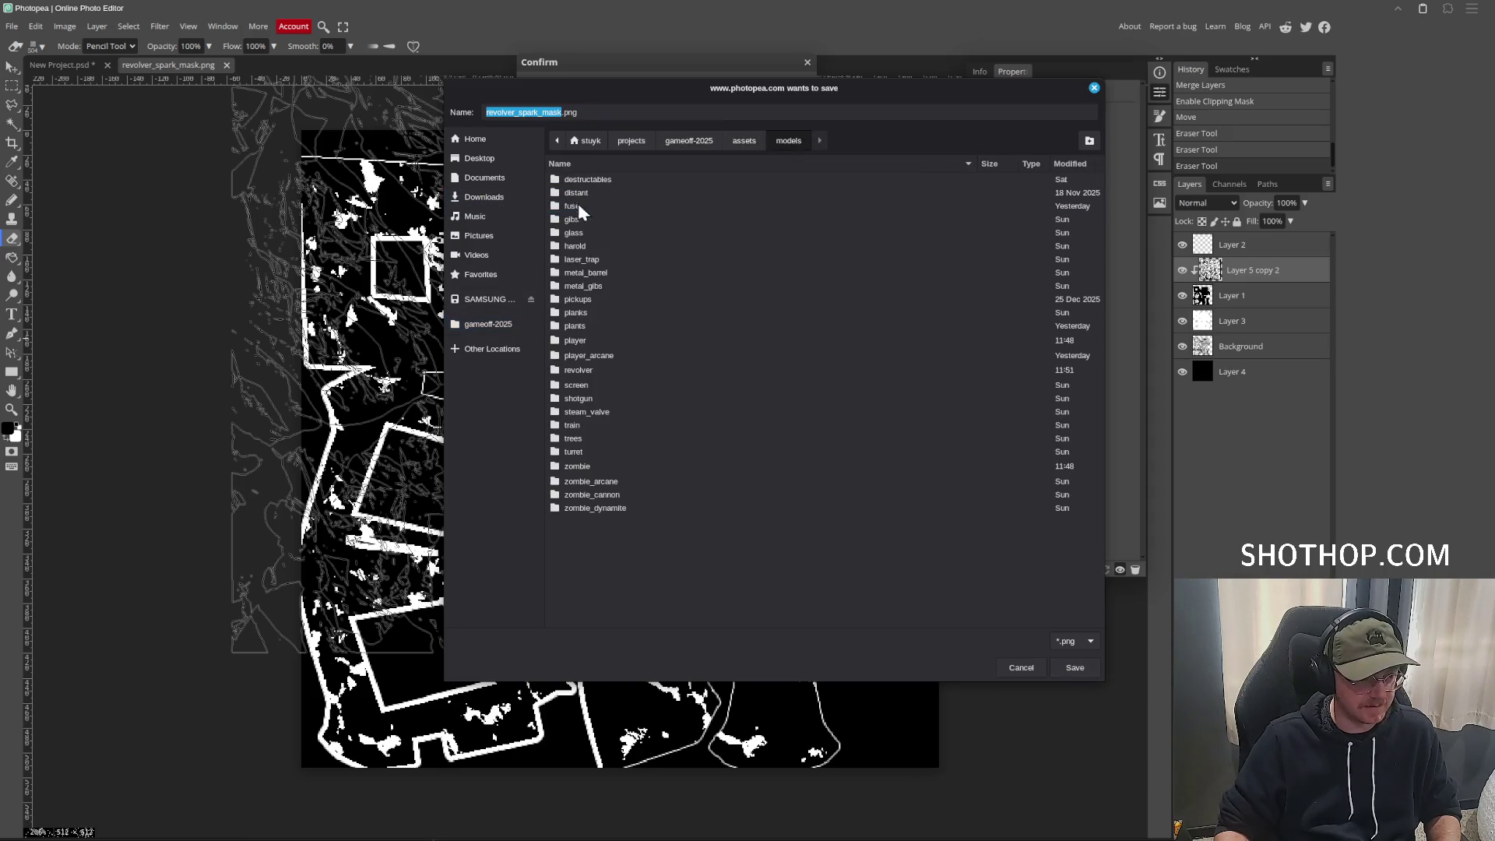
double_click(582, 372)
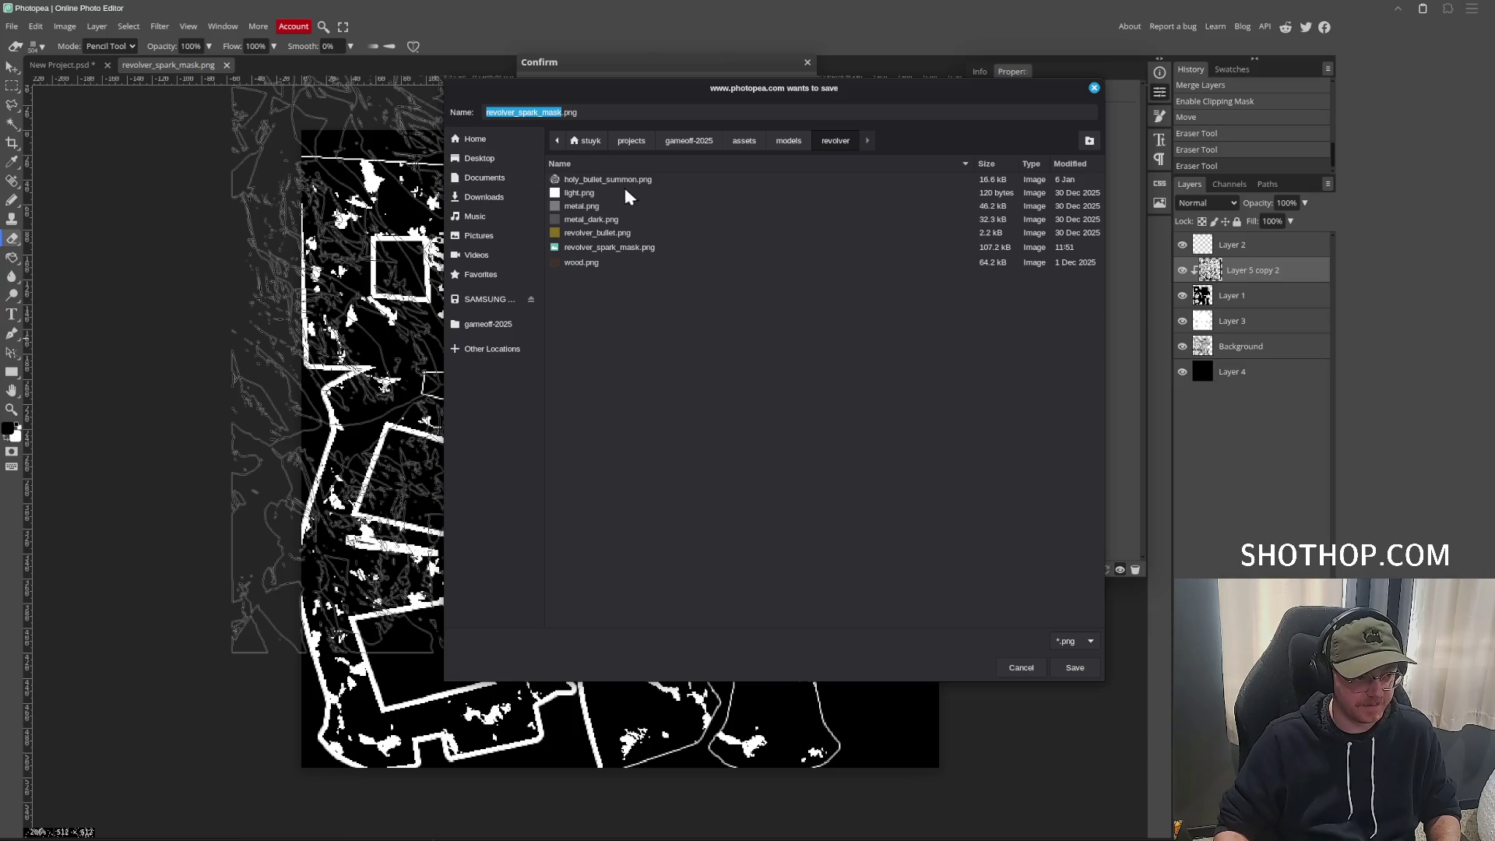
double_click(604, 246)
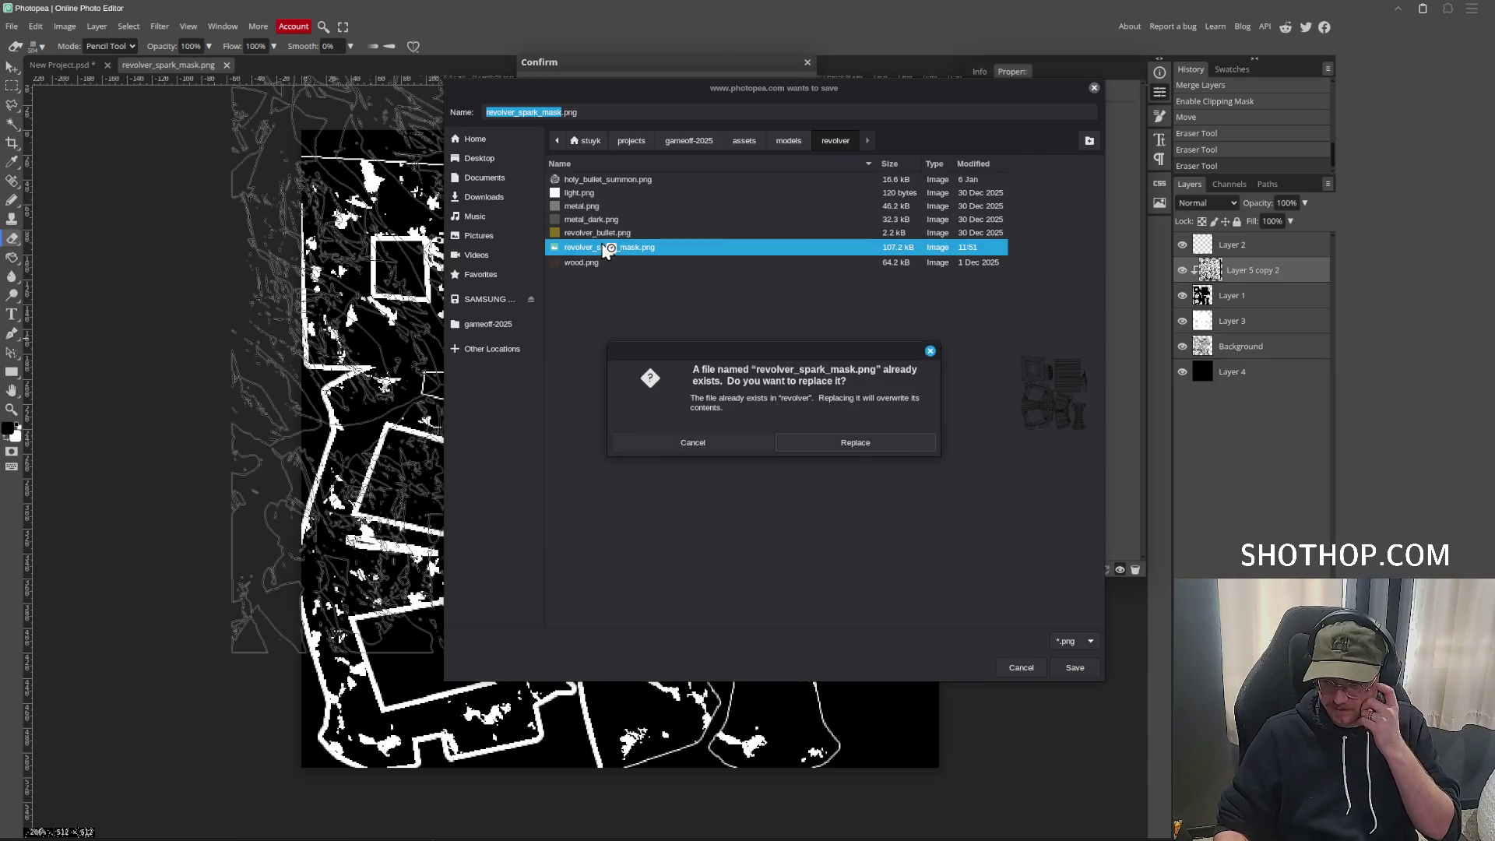
left_click(855, 433)
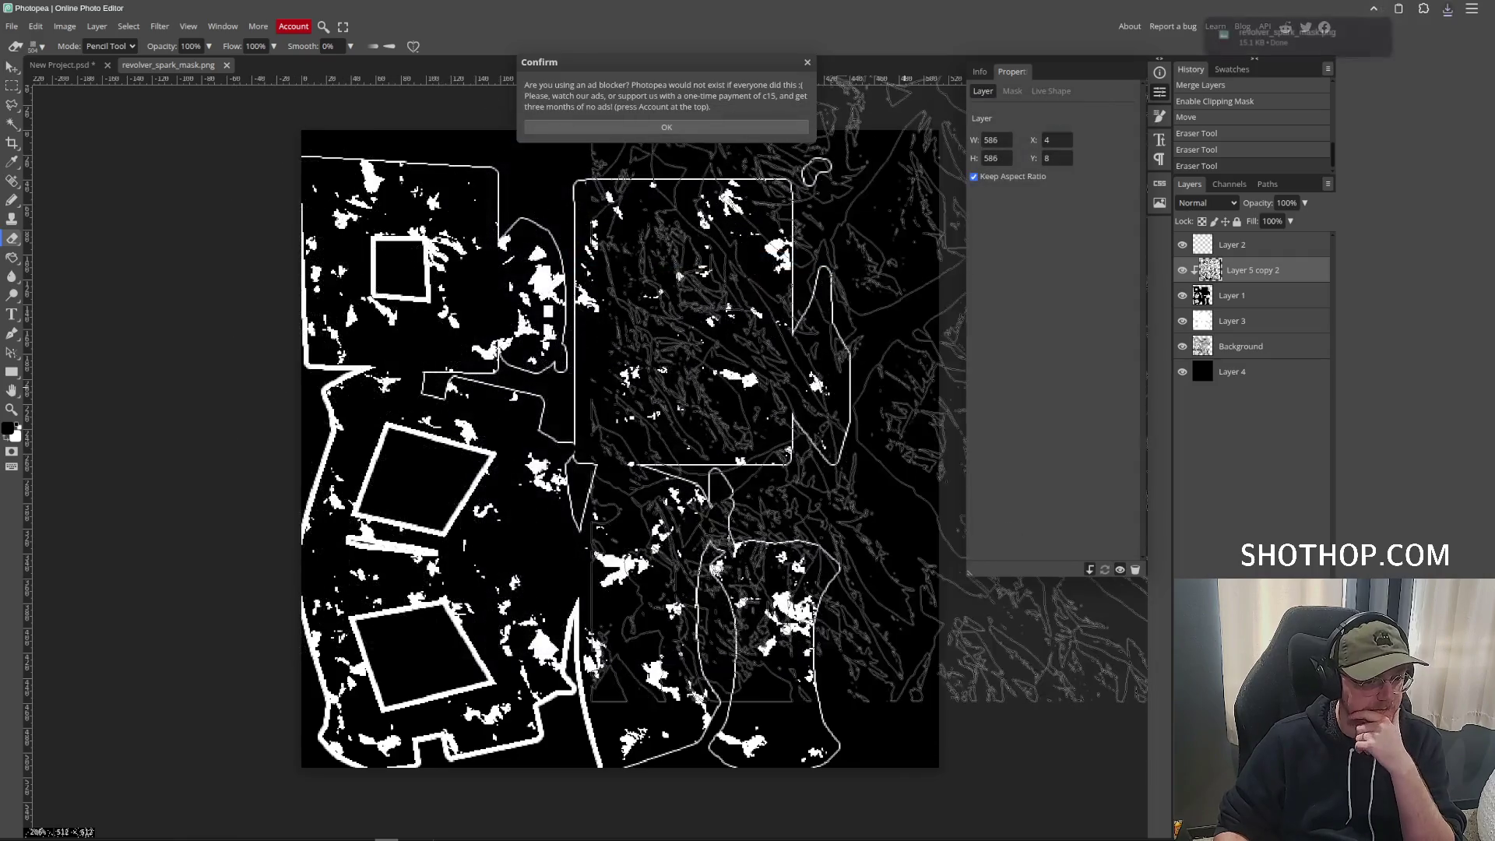
Save the layered document as revolver_spark_mask.psd in the same revolver folder.
left_click(666, 128)
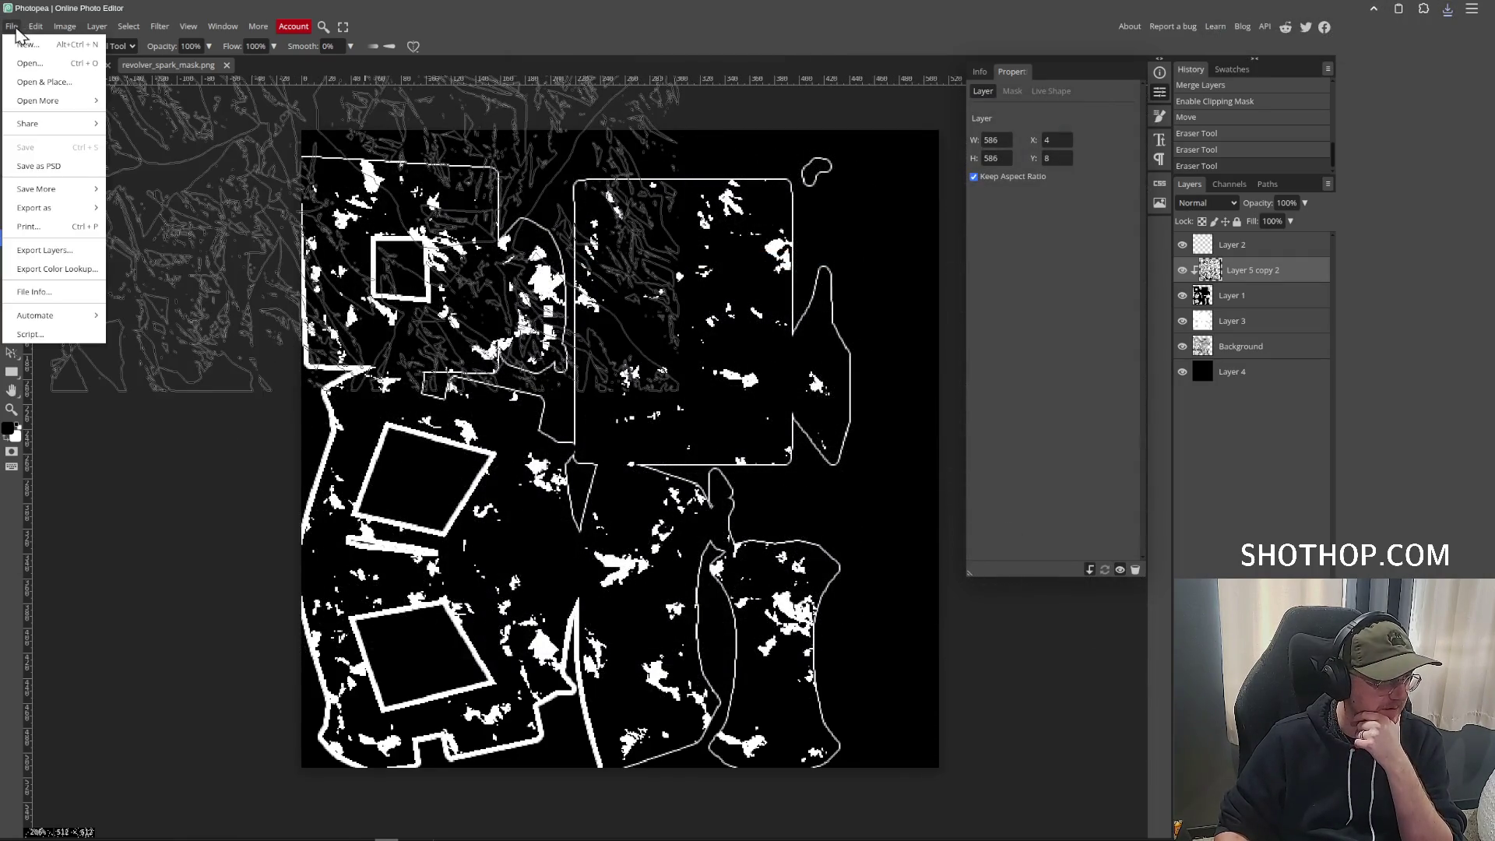
left_click(1260, 250)
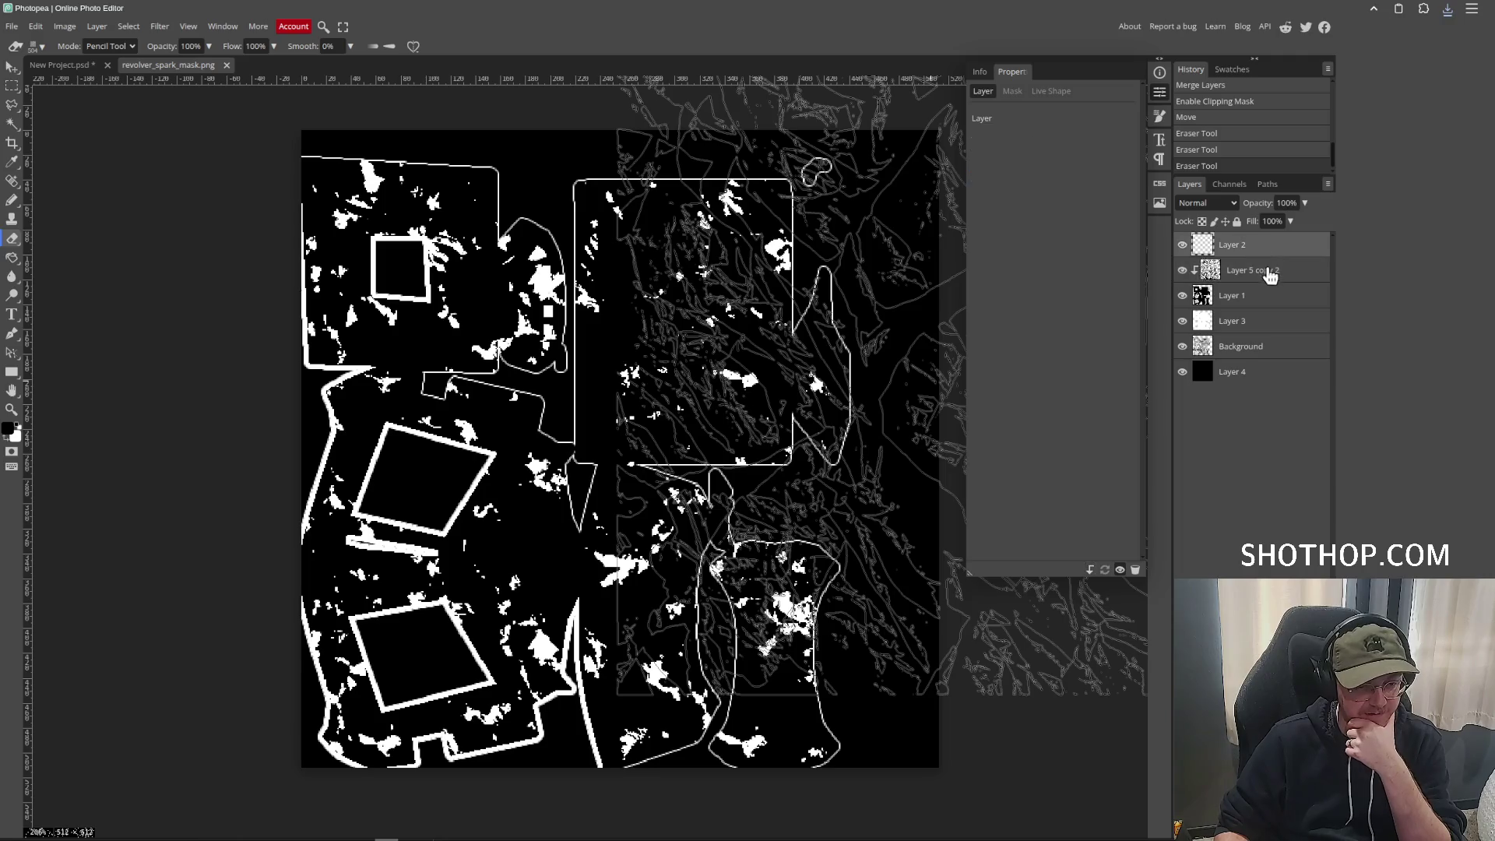
left_click(12, 26)
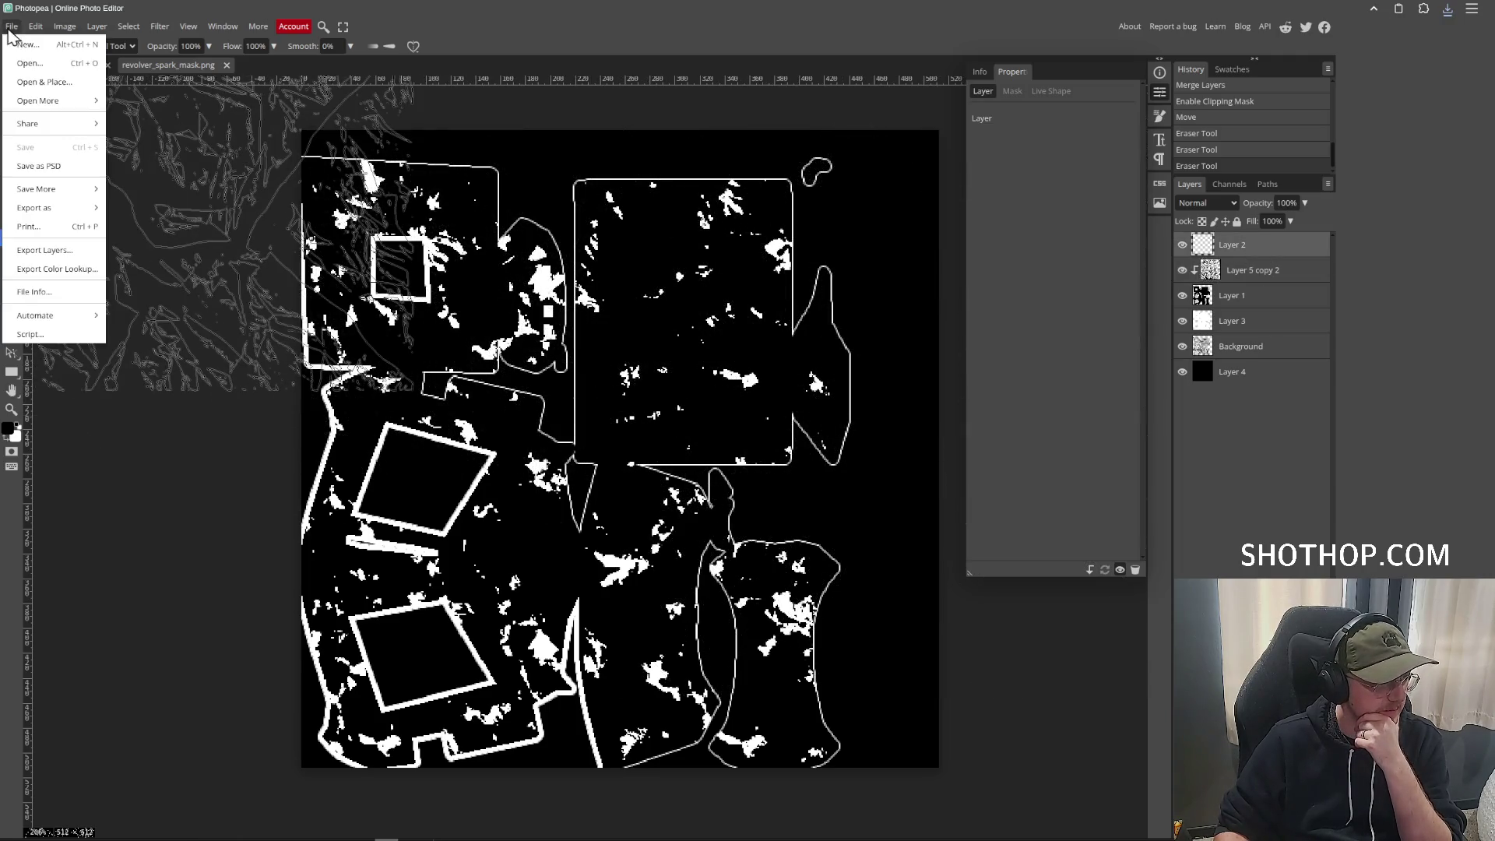
left_click(50, 166)
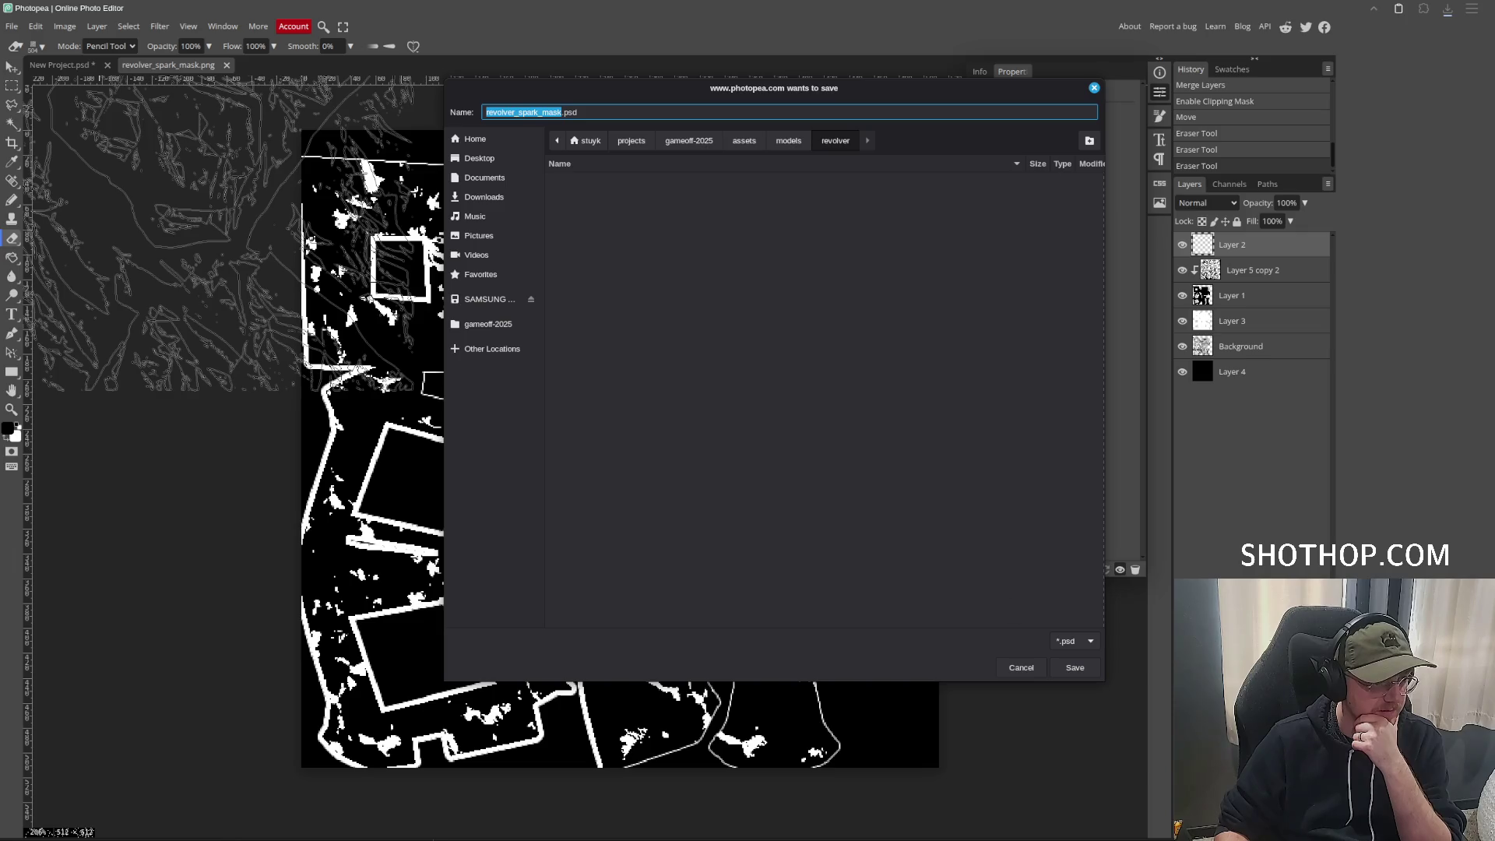
left_click(1091, 668)
key("alt+Tab")
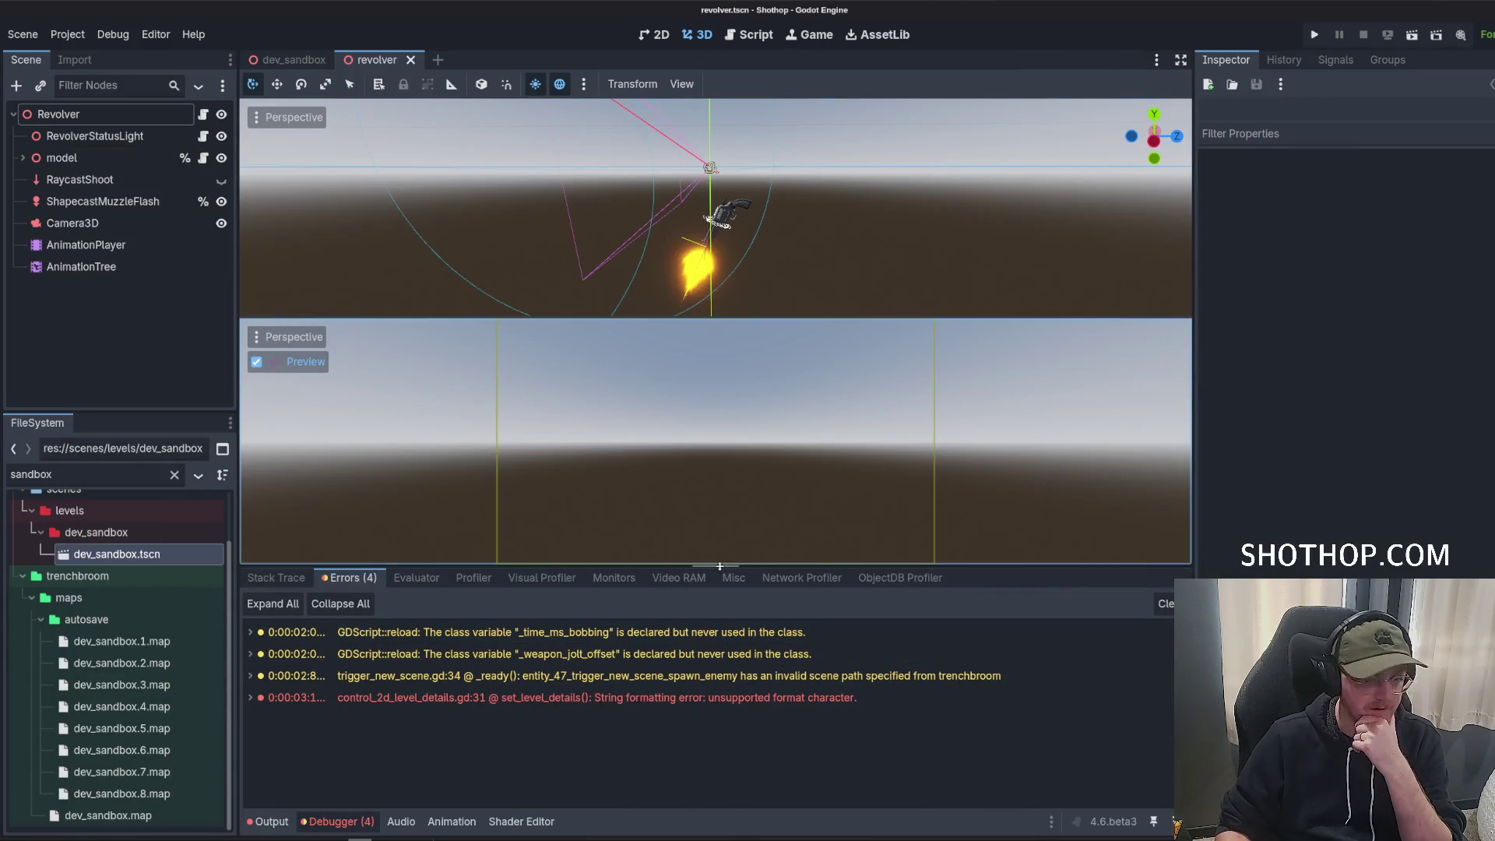
Switch Godot to a single, taller 3D viewport and clear the debugger errors.
left_click(87, 136)
scroll(688, 259, "up", 3)
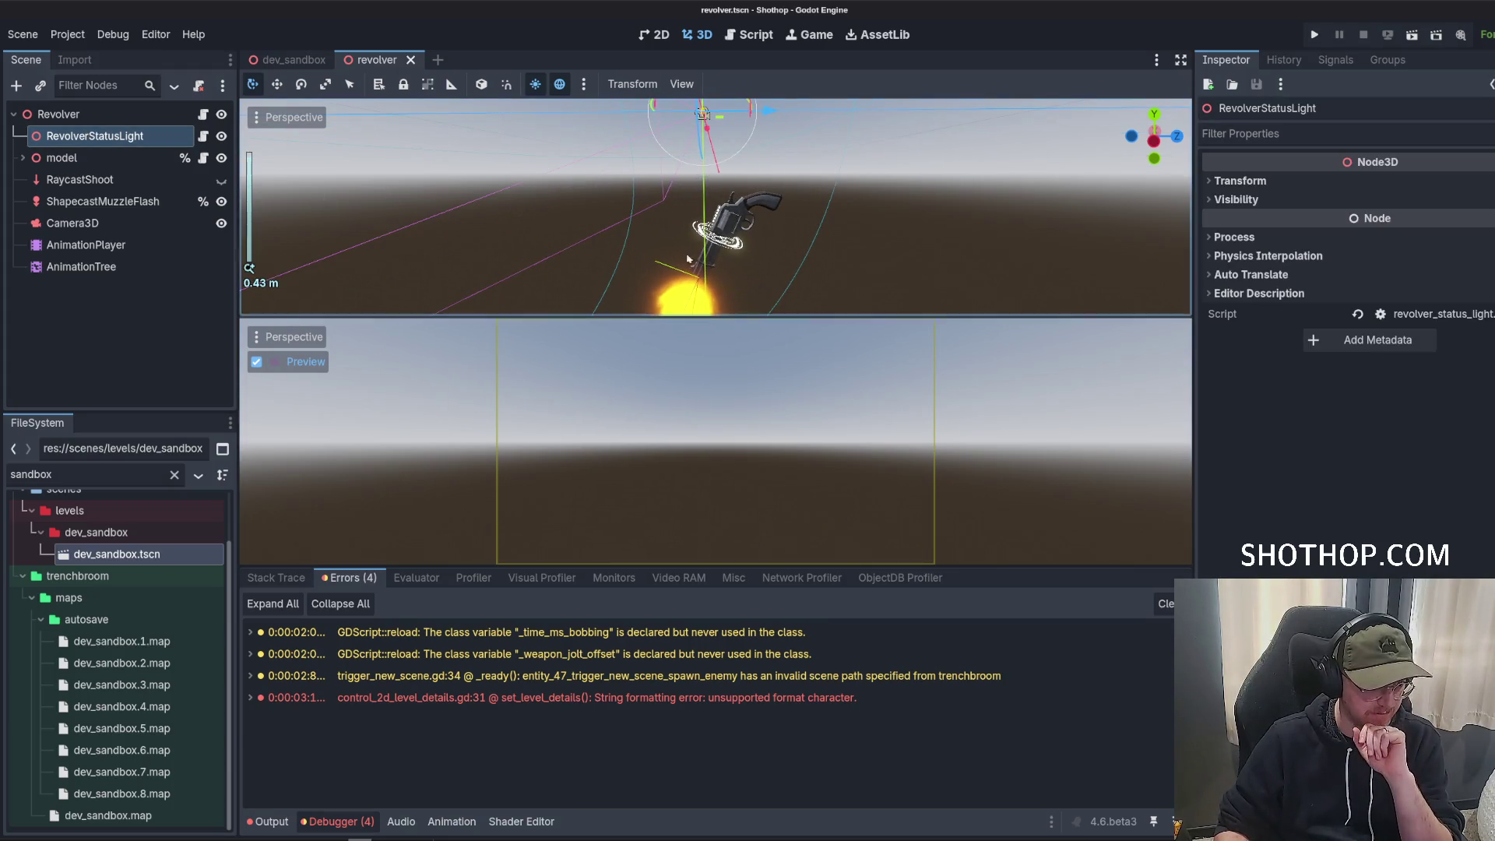
left_click(683, 84)
left_click(729, 107)
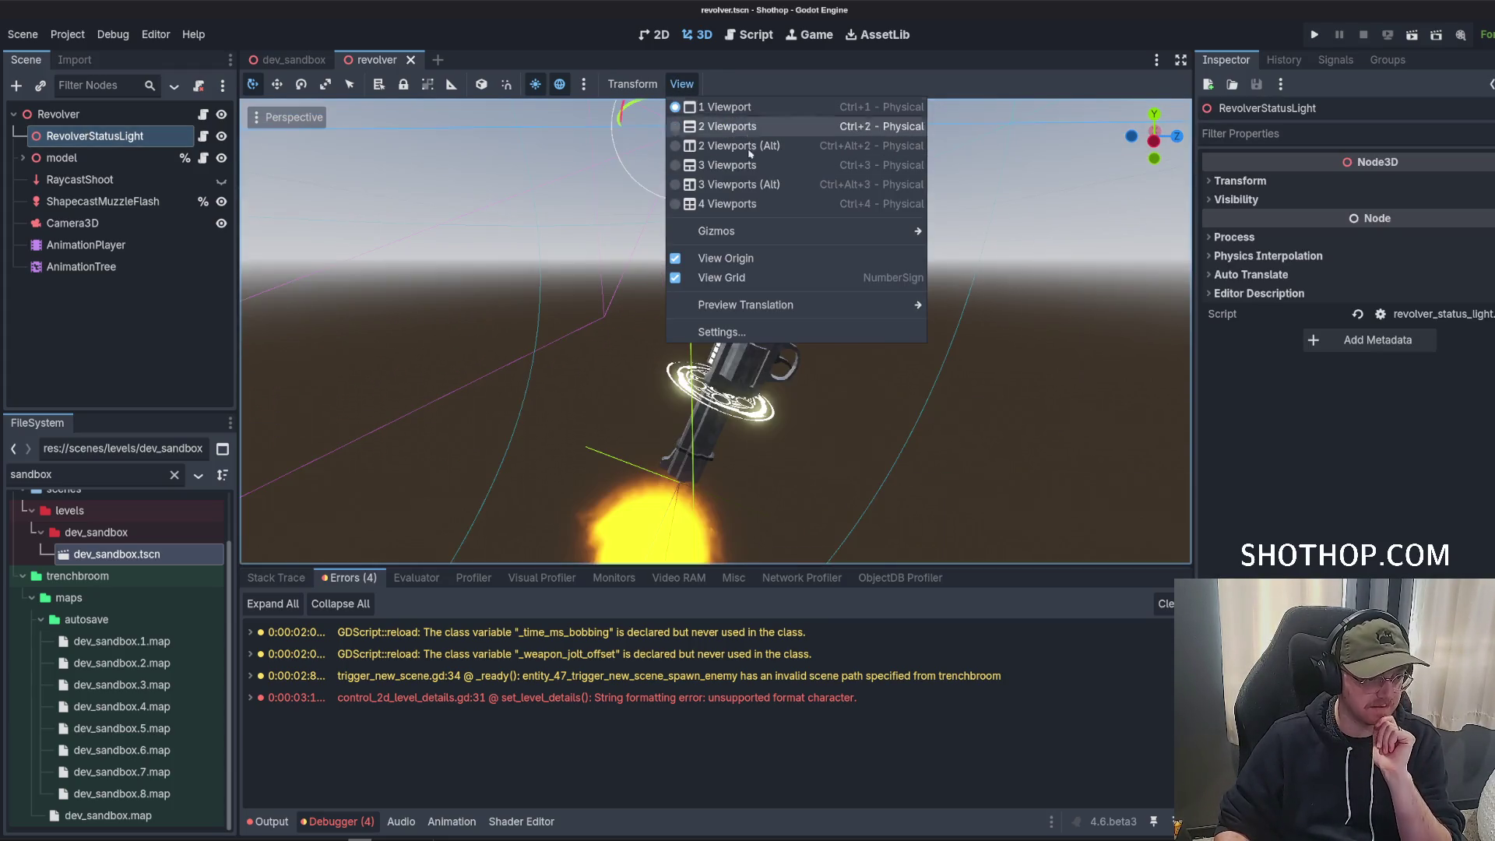
left_click(776, 522)
left_click_drag(717, 566, 716, 616)
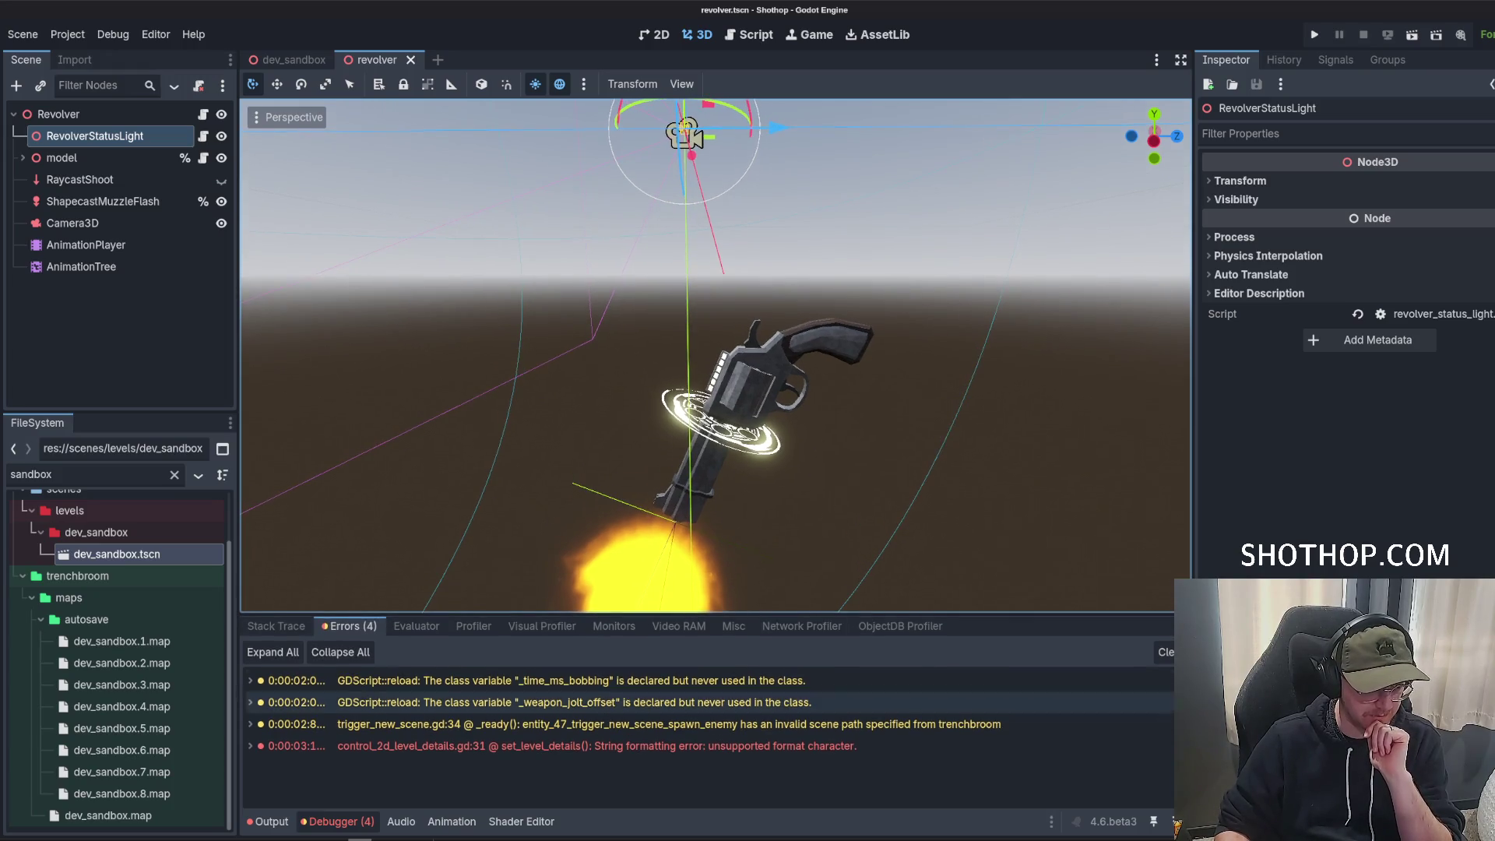
left_click(1166, 652)
Select the Revolver mesh node and inspect its mesh surfaces 0, 1 and 2.
left_click(22, 158)
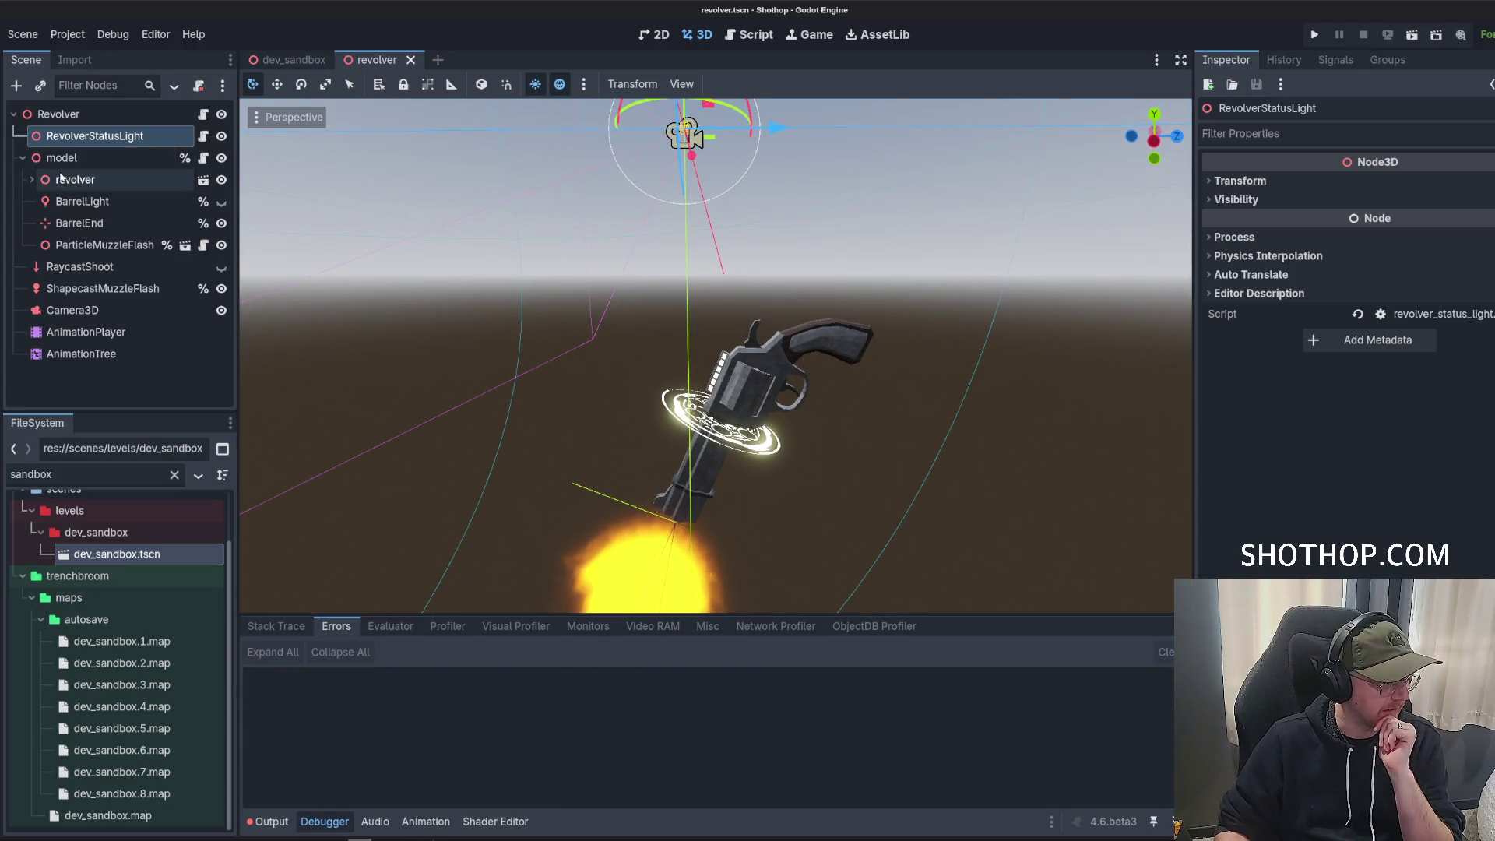
left_click(50, 185)
left_click(32, 180)
scroll(107, 259, "down", 4)
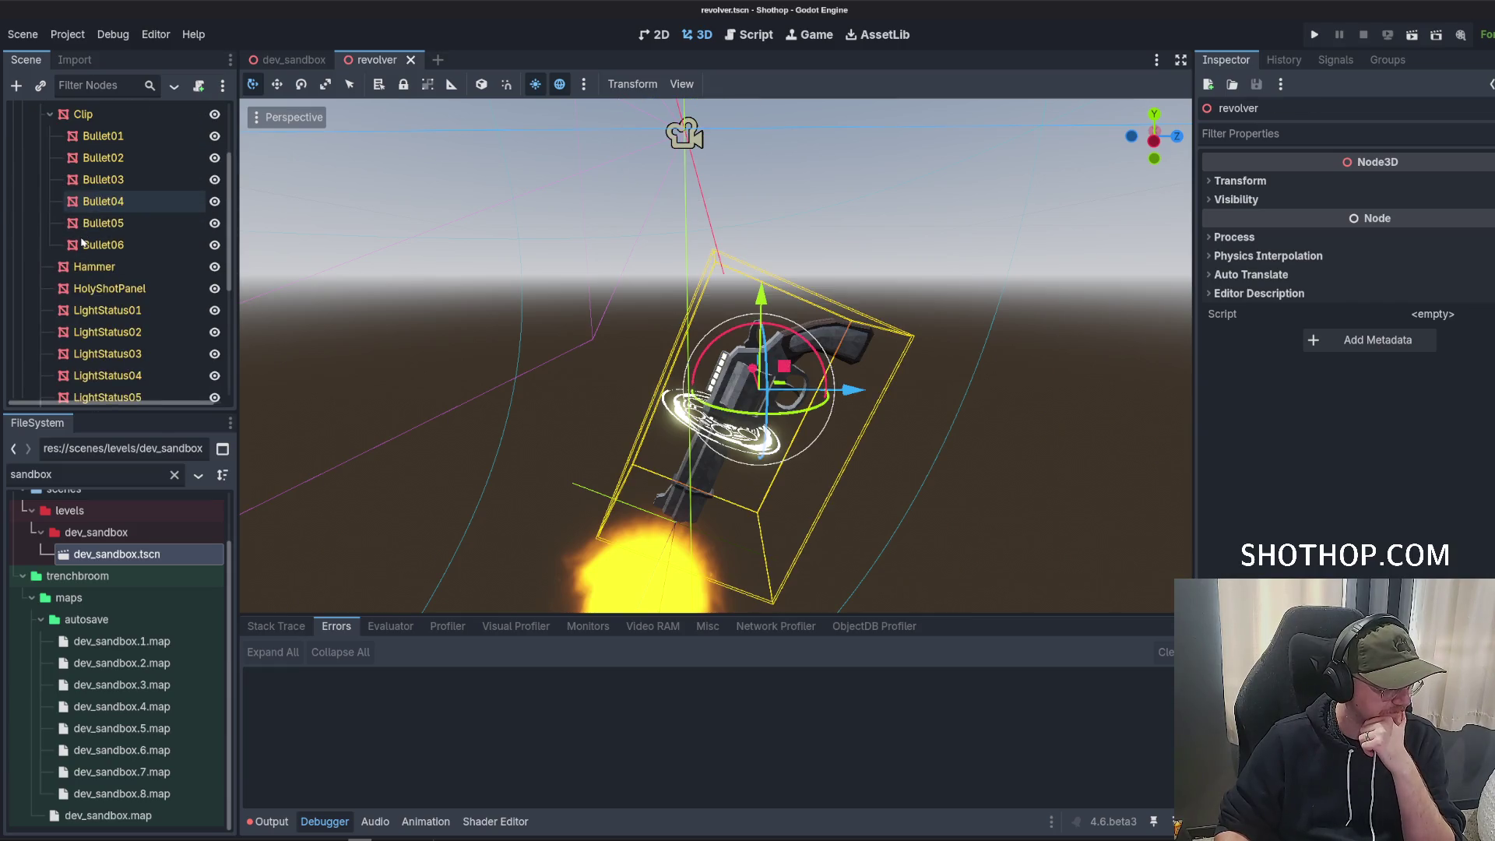
scroll(108, 259, "up", 4)
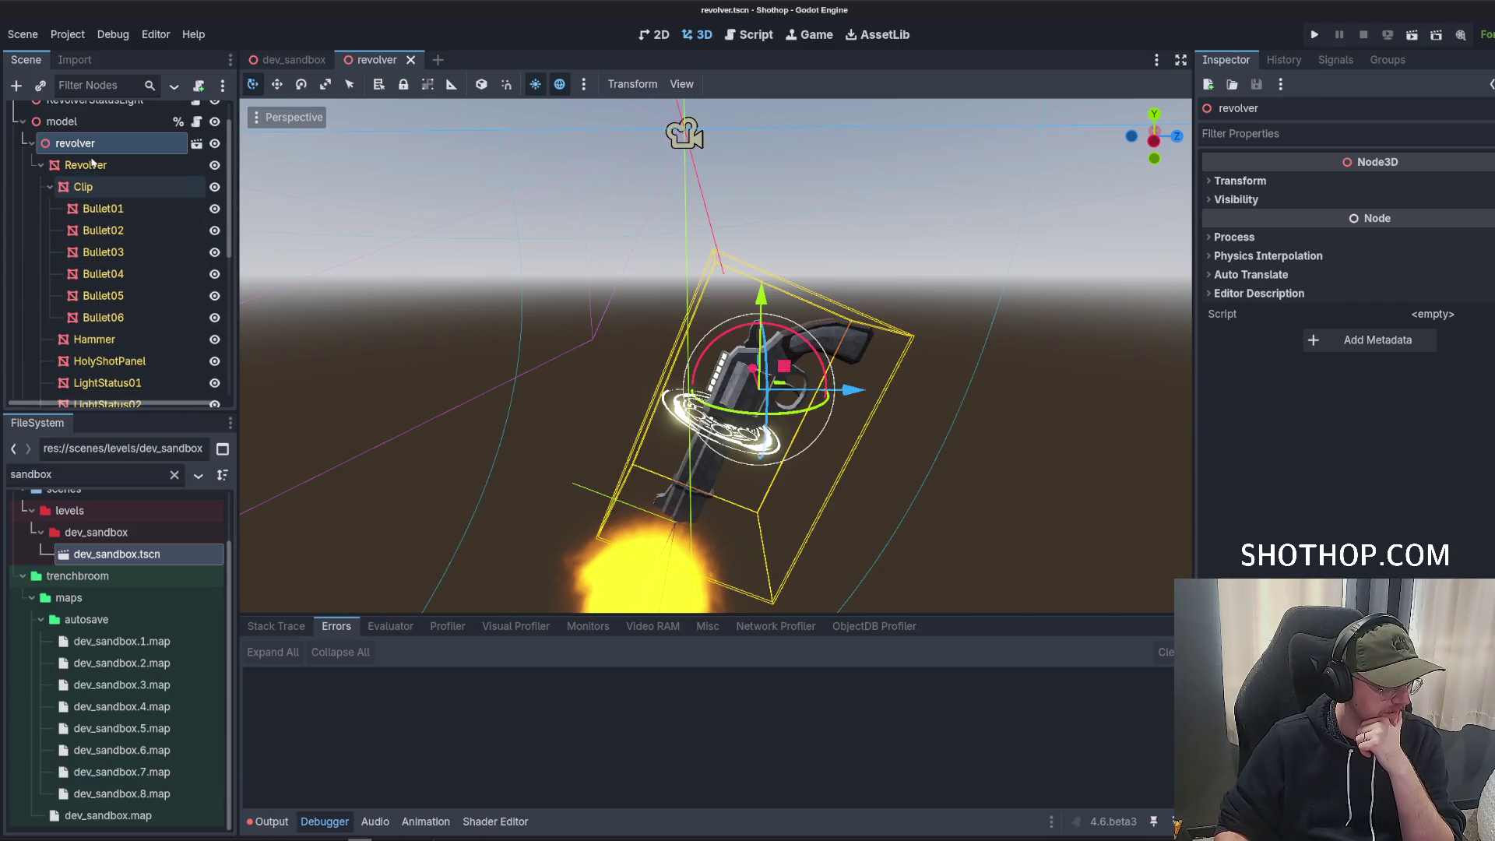
left_click(85, 165)
left_click(1297, 250)
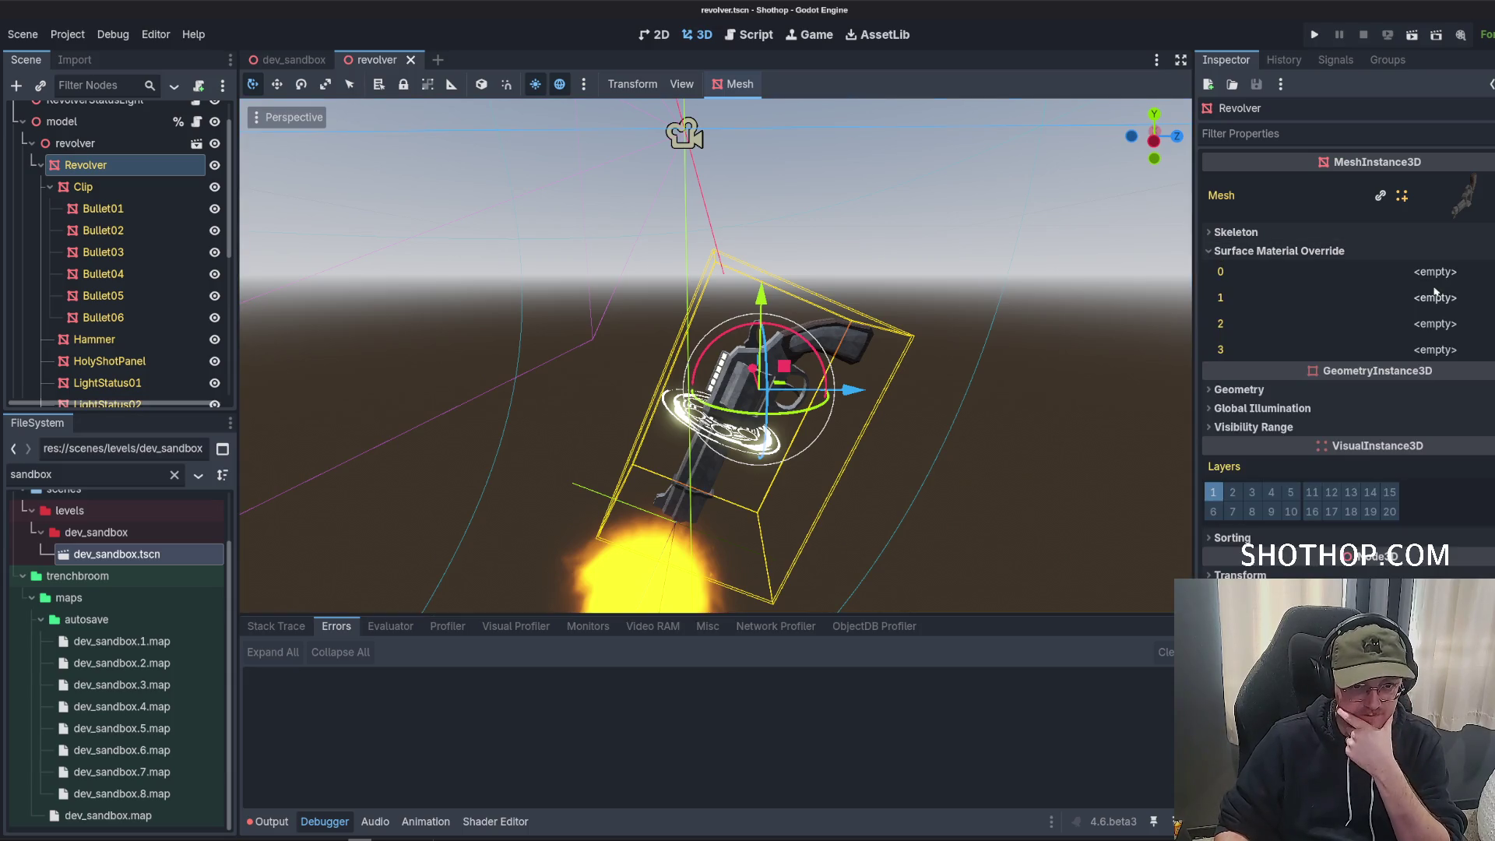
left_click(1442, 200)
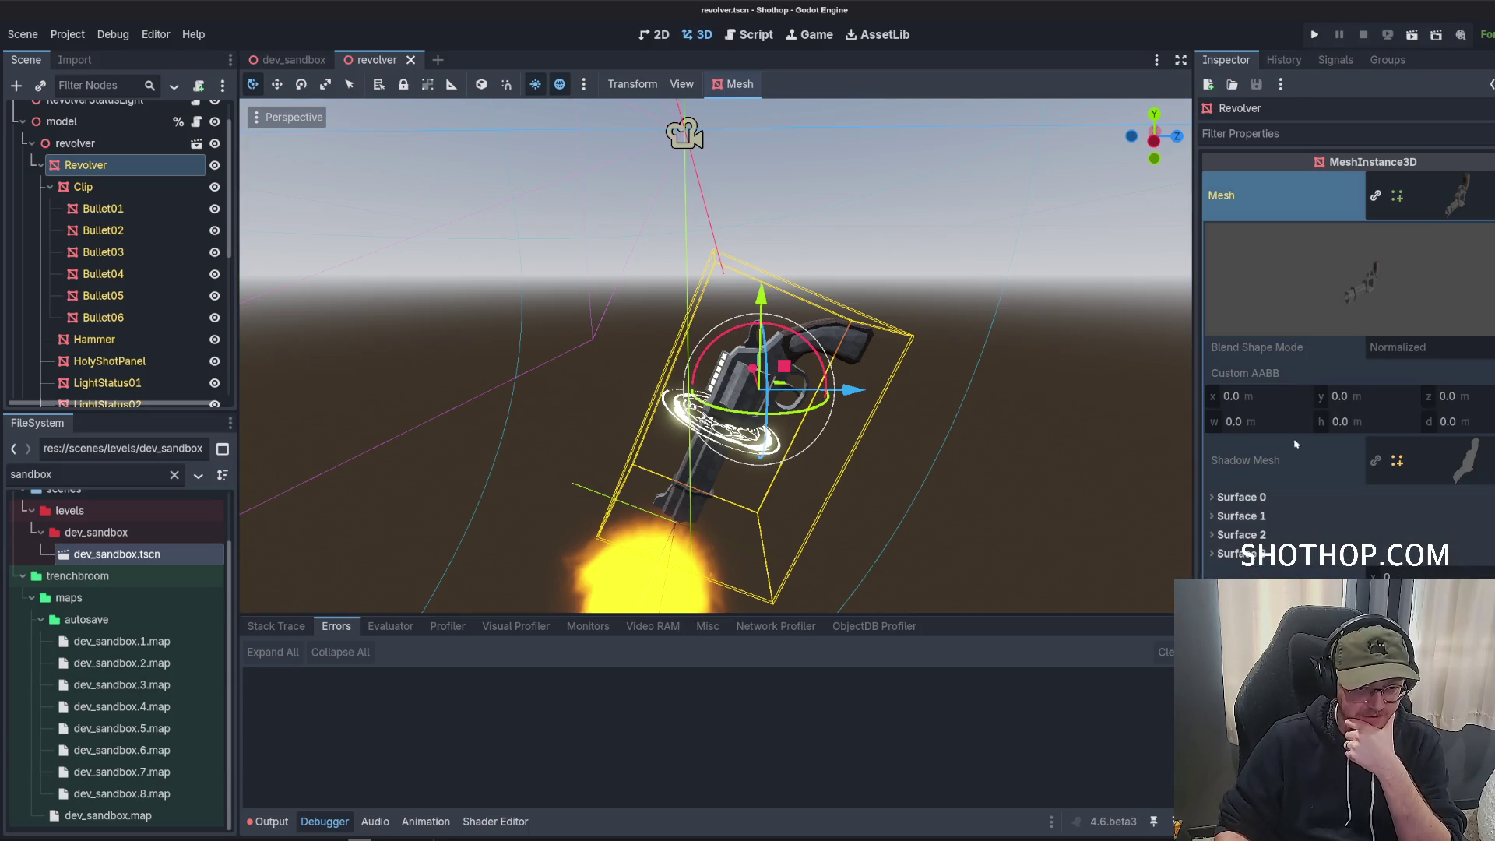
left_click(1240, 497)
left_click(1240, 496)
left_click(1263, 536)
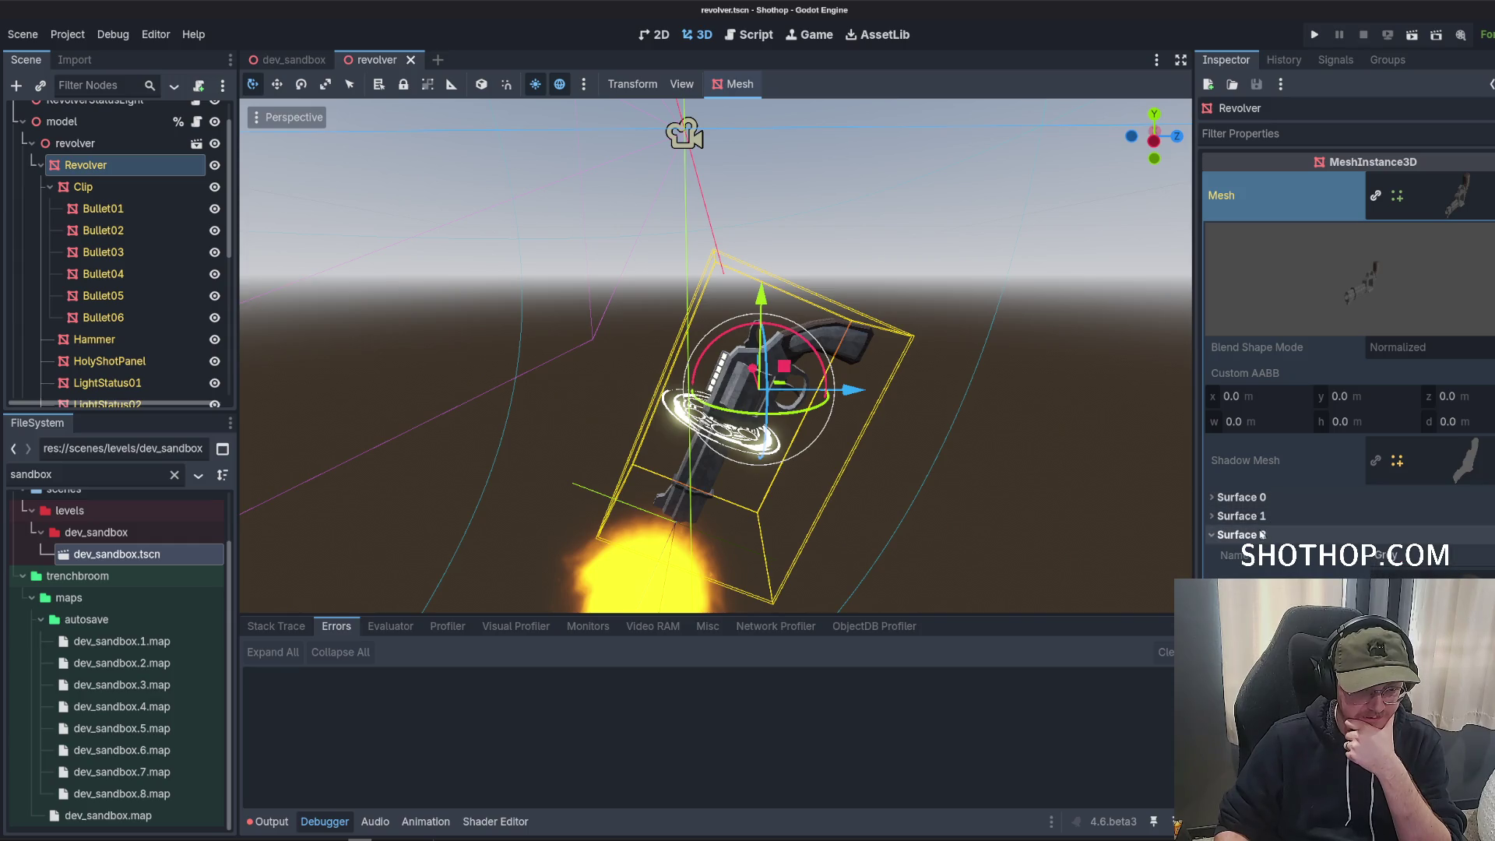
left_click(1262, 535)
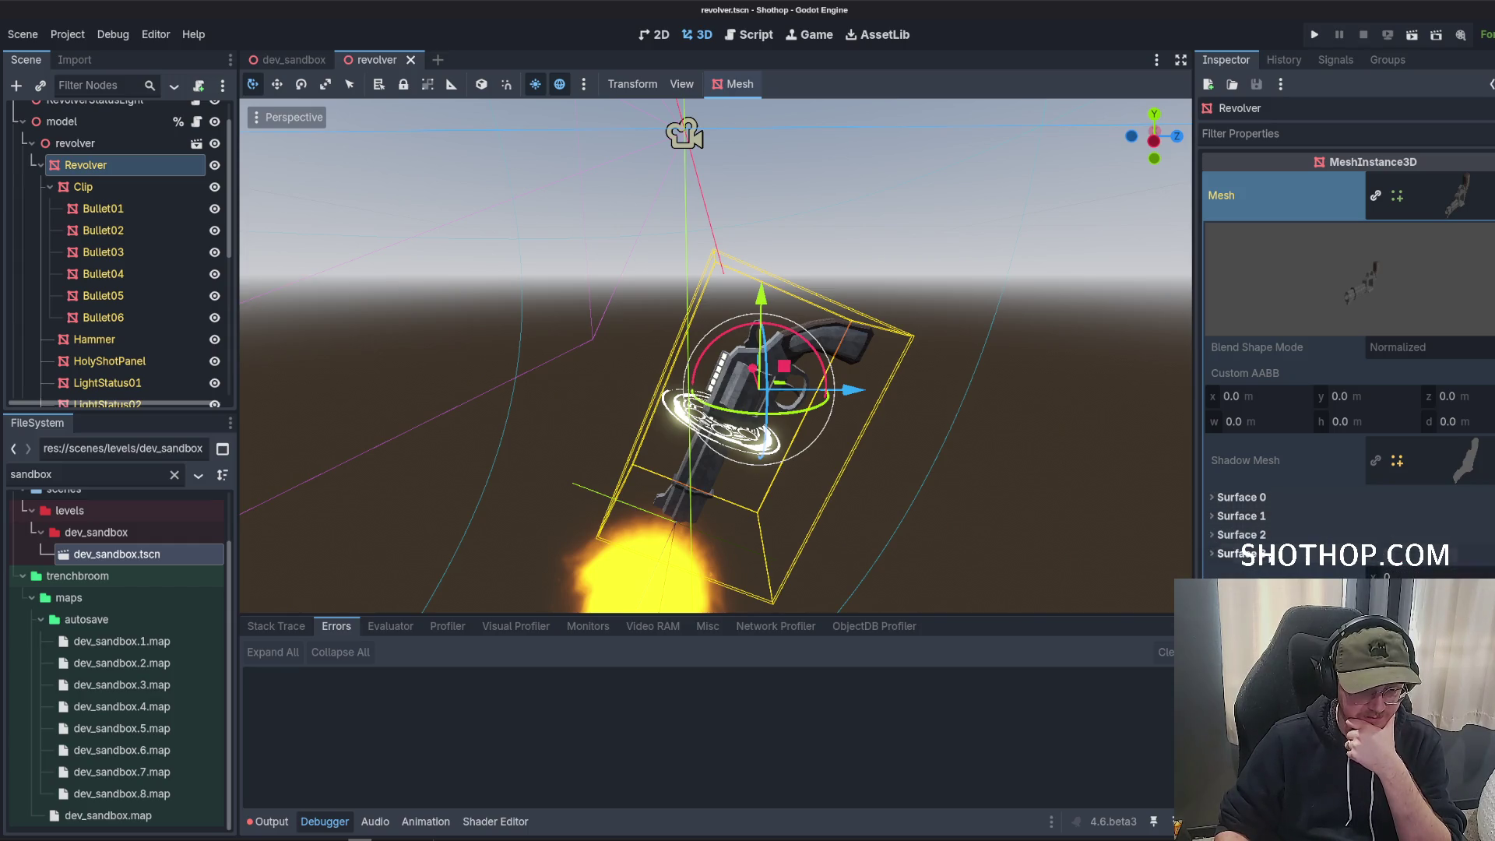
left_click(1257, 516)
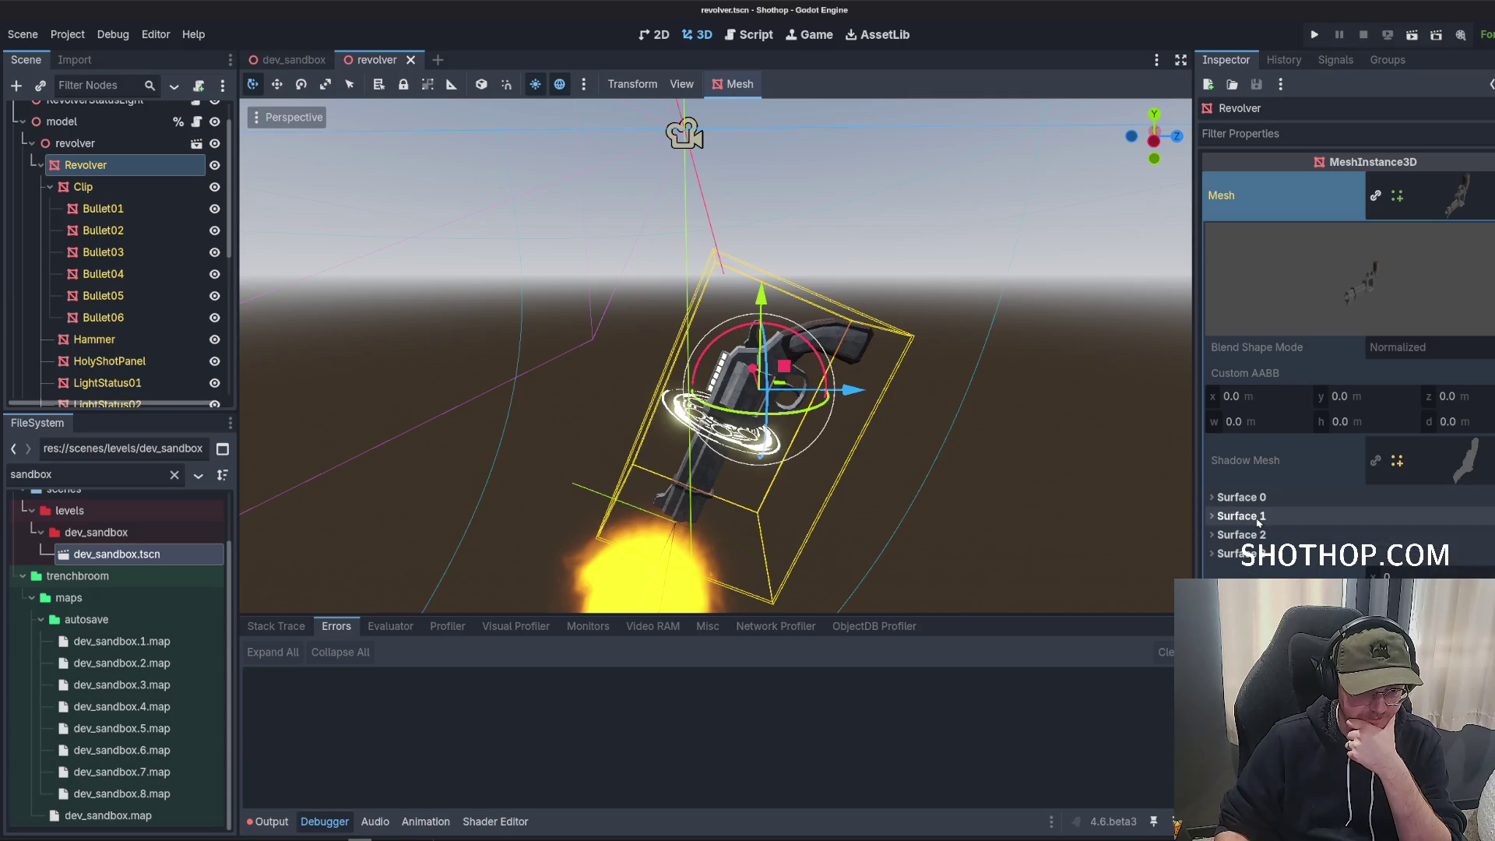
left_click(1257, 516)
Compare the revolver side-on in Blender, then recheck surface 1's name and material in Godot.
key("alt+Tab")
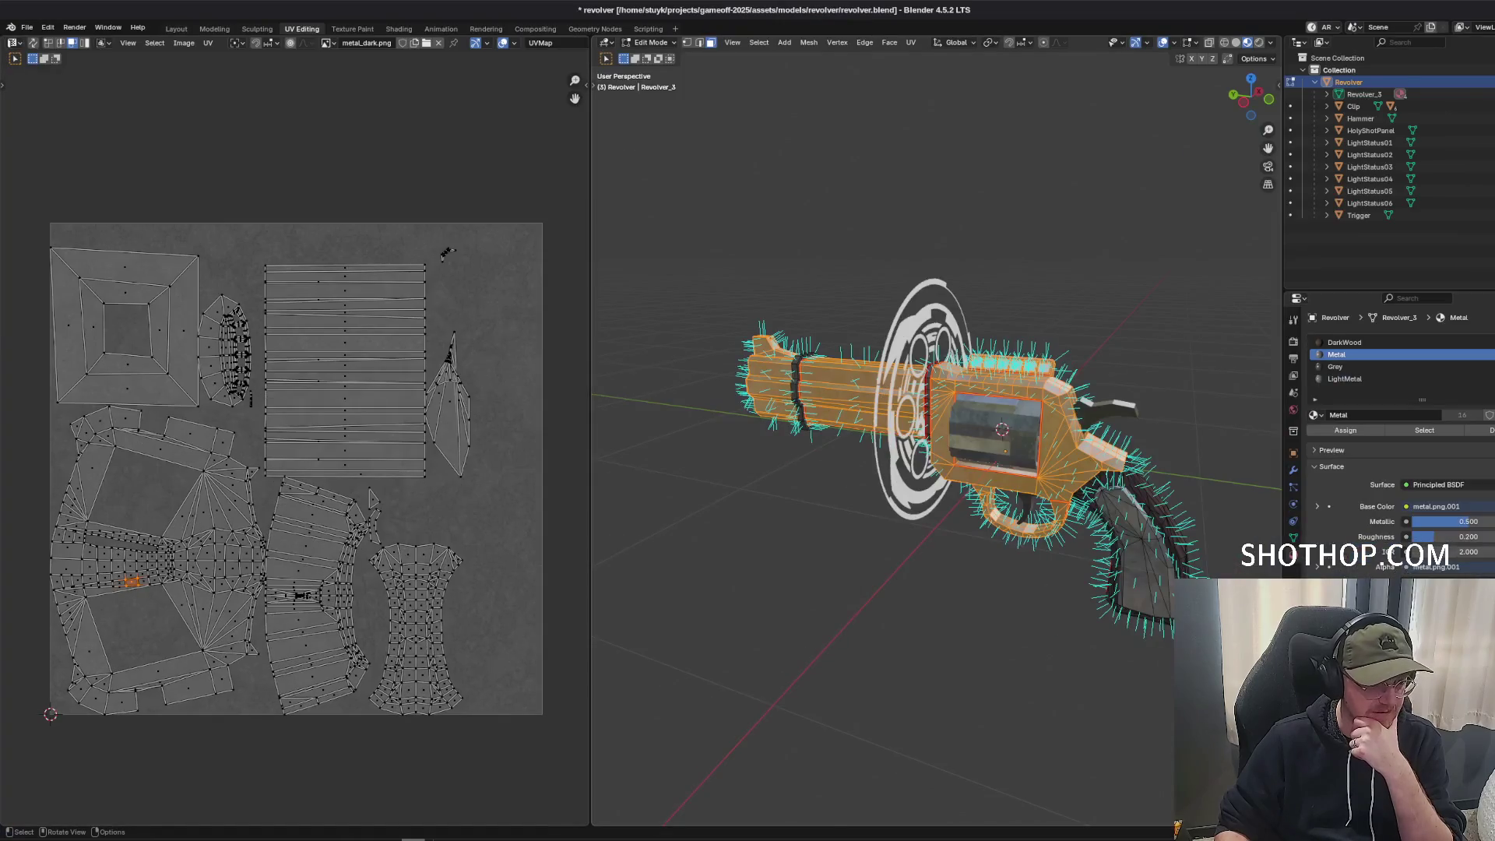
left_click_drag(896, 468, 974, 467)
key("alt+Tab")
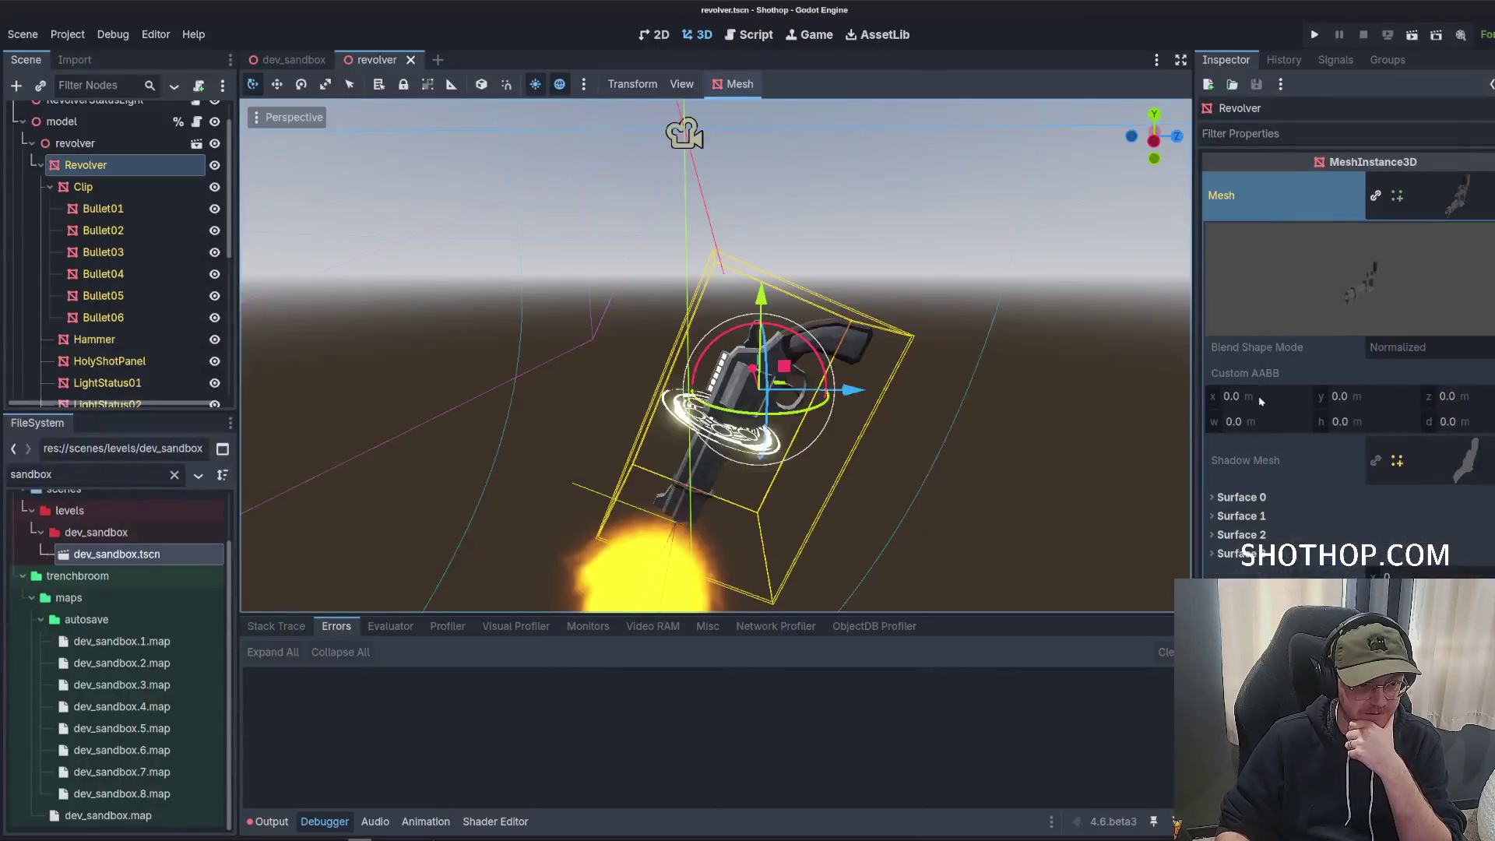
left_click(1270, 518)
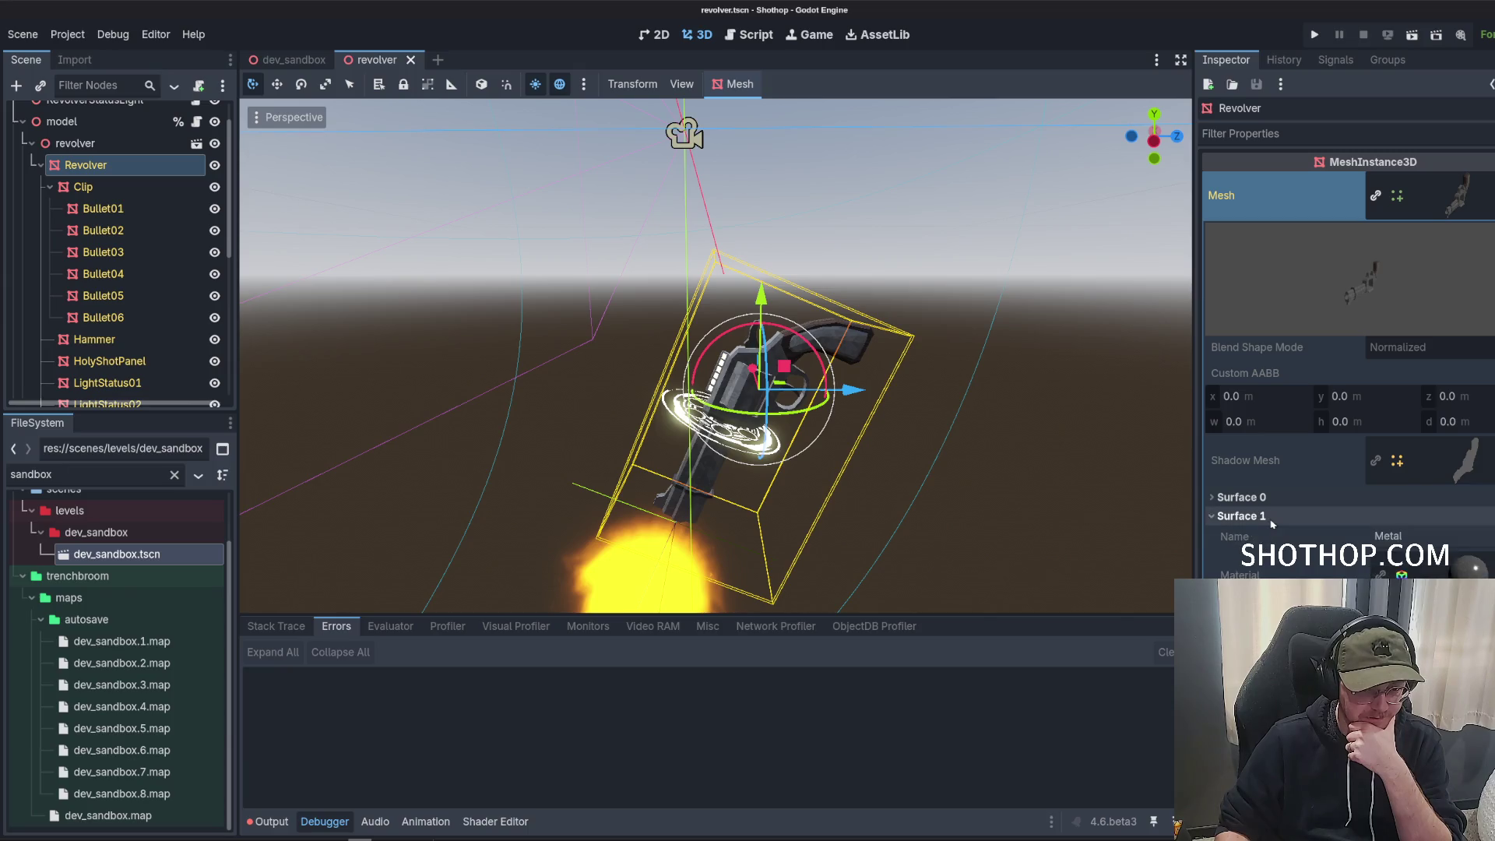
left_click(1414, 201)
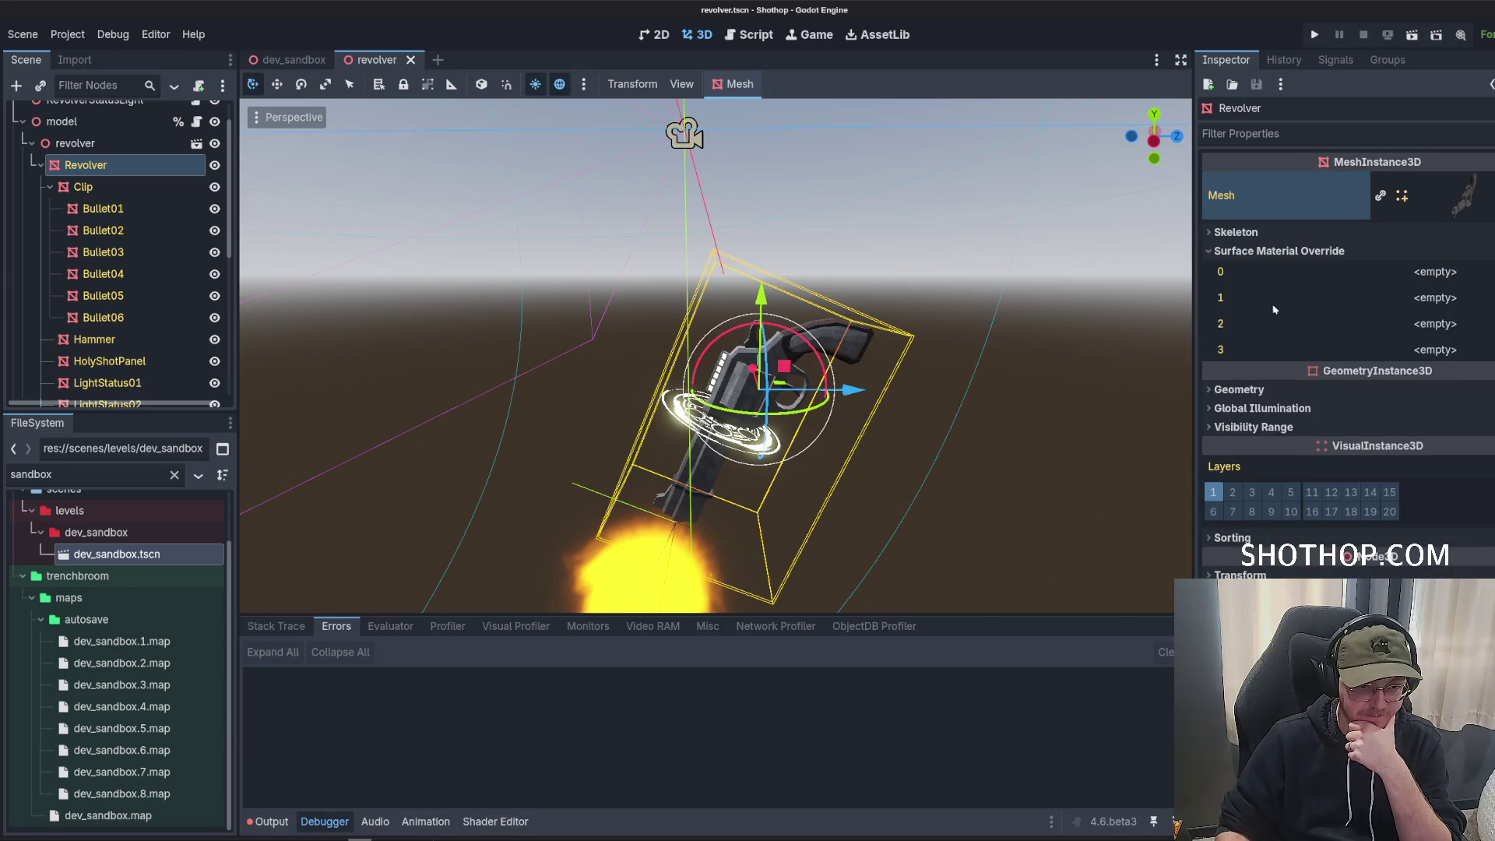
left_click(1482, 306)
left_click(1455, 197)
left_click(1455, 197)
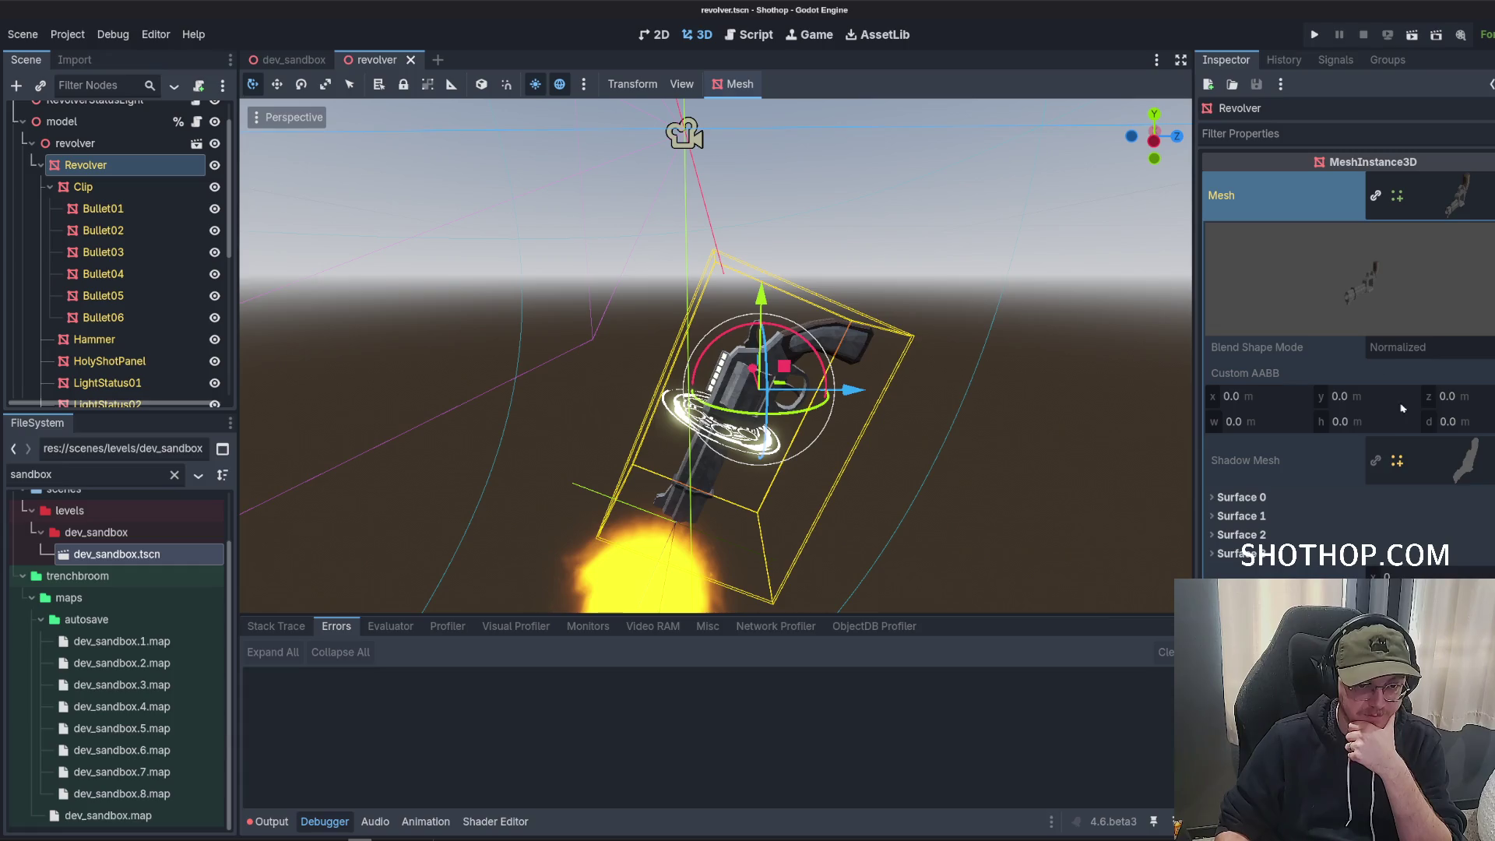
scroll(1371, 459, "down", 5)
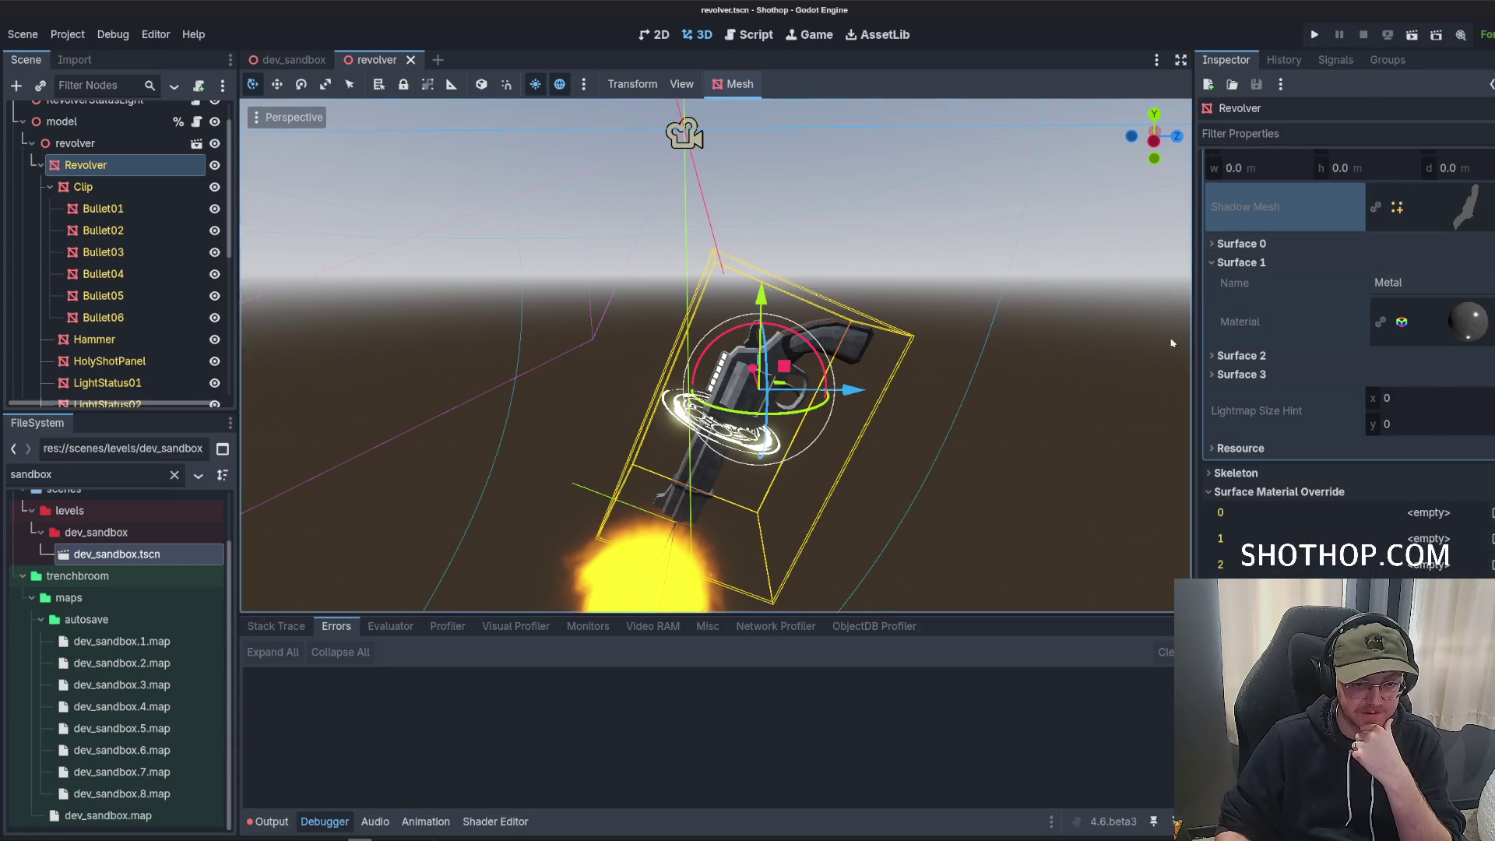
left_click(1426, 243)
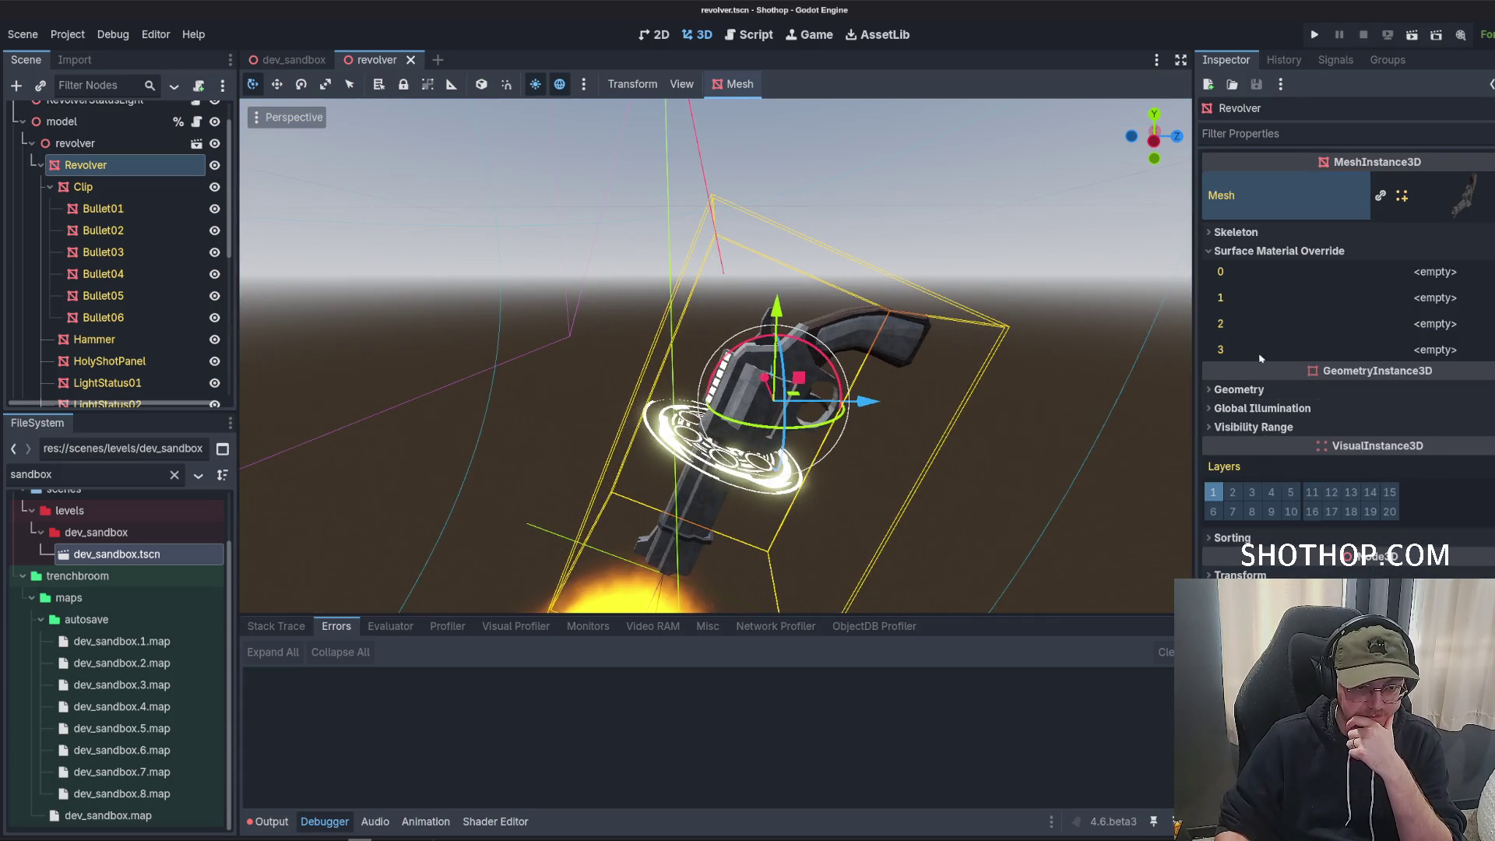
Put a unique copy of the material into Surface Material Override slot 1.
left_click(1450, 299)
left_click(1457, 462)
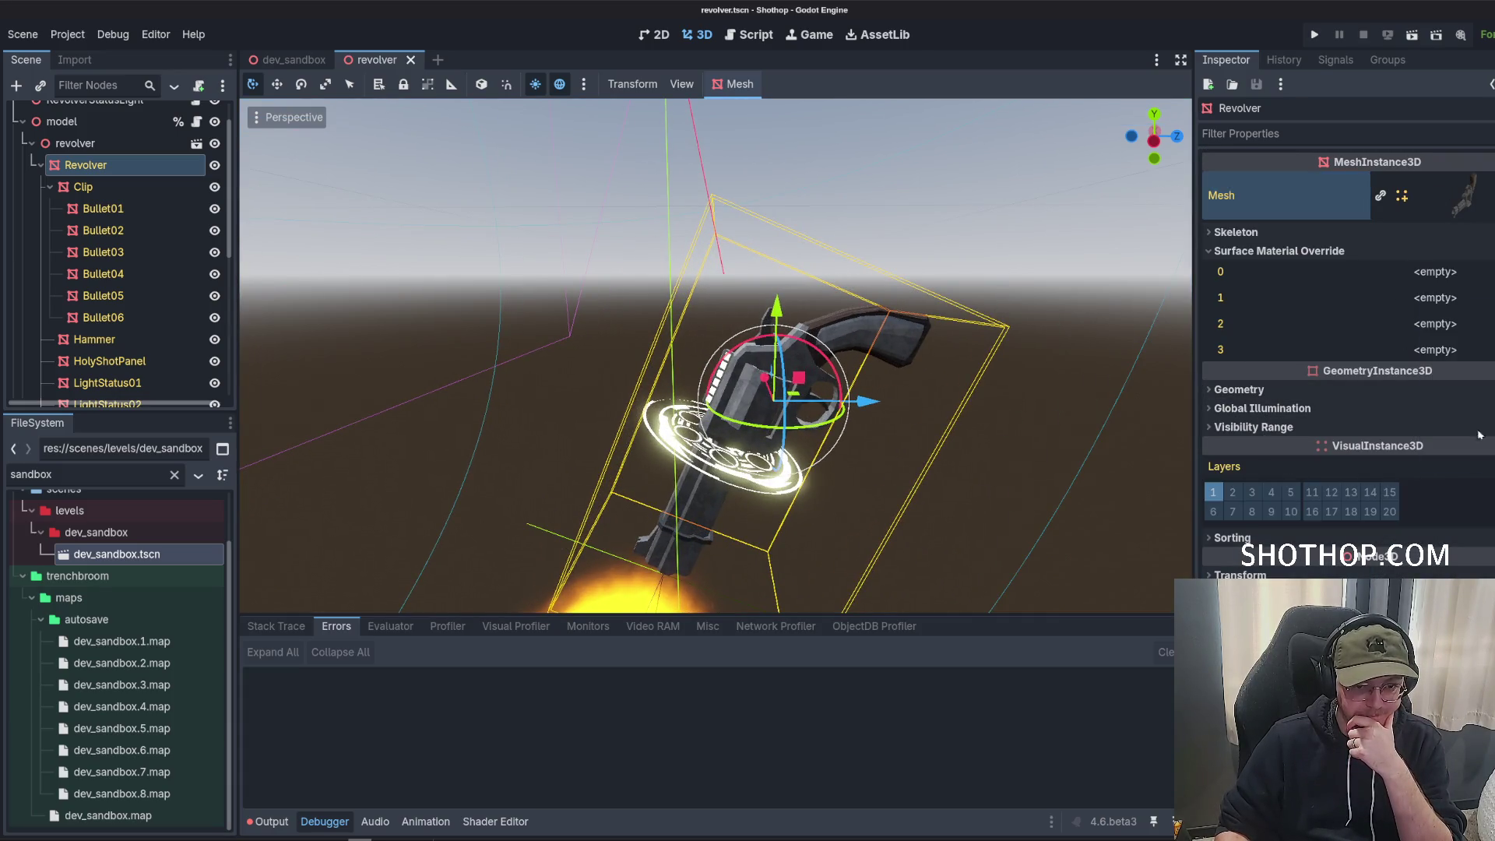
left_click(851, 564)
Give the slot 1 material a new StandardMaterial3D as its Next Pass.
left_click(1312, 331)
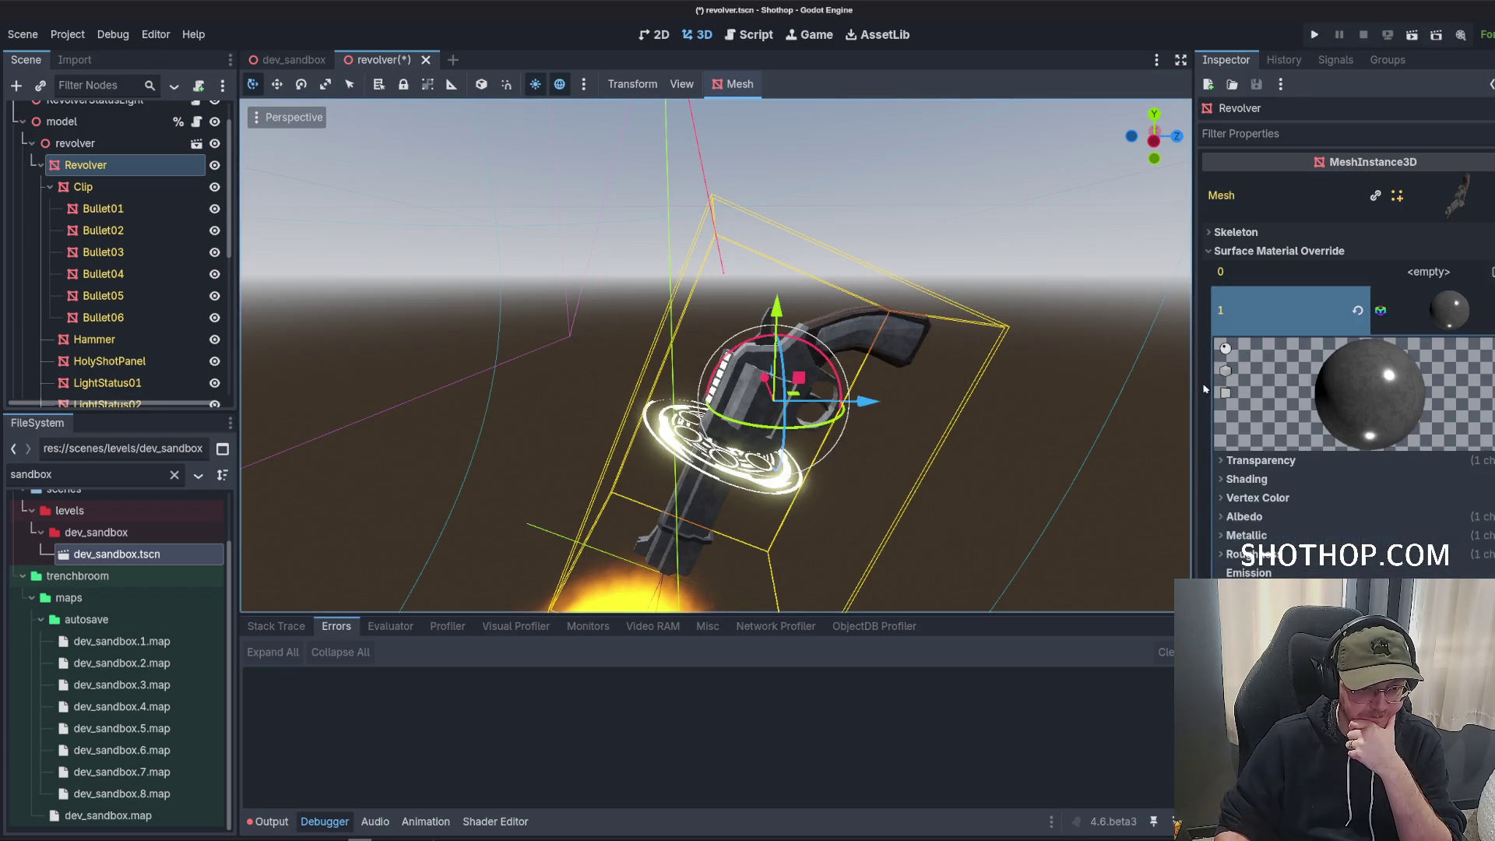
left_click_drag(1193, 383, 1130, 384)
scroll(1194, 355, "down", 4)
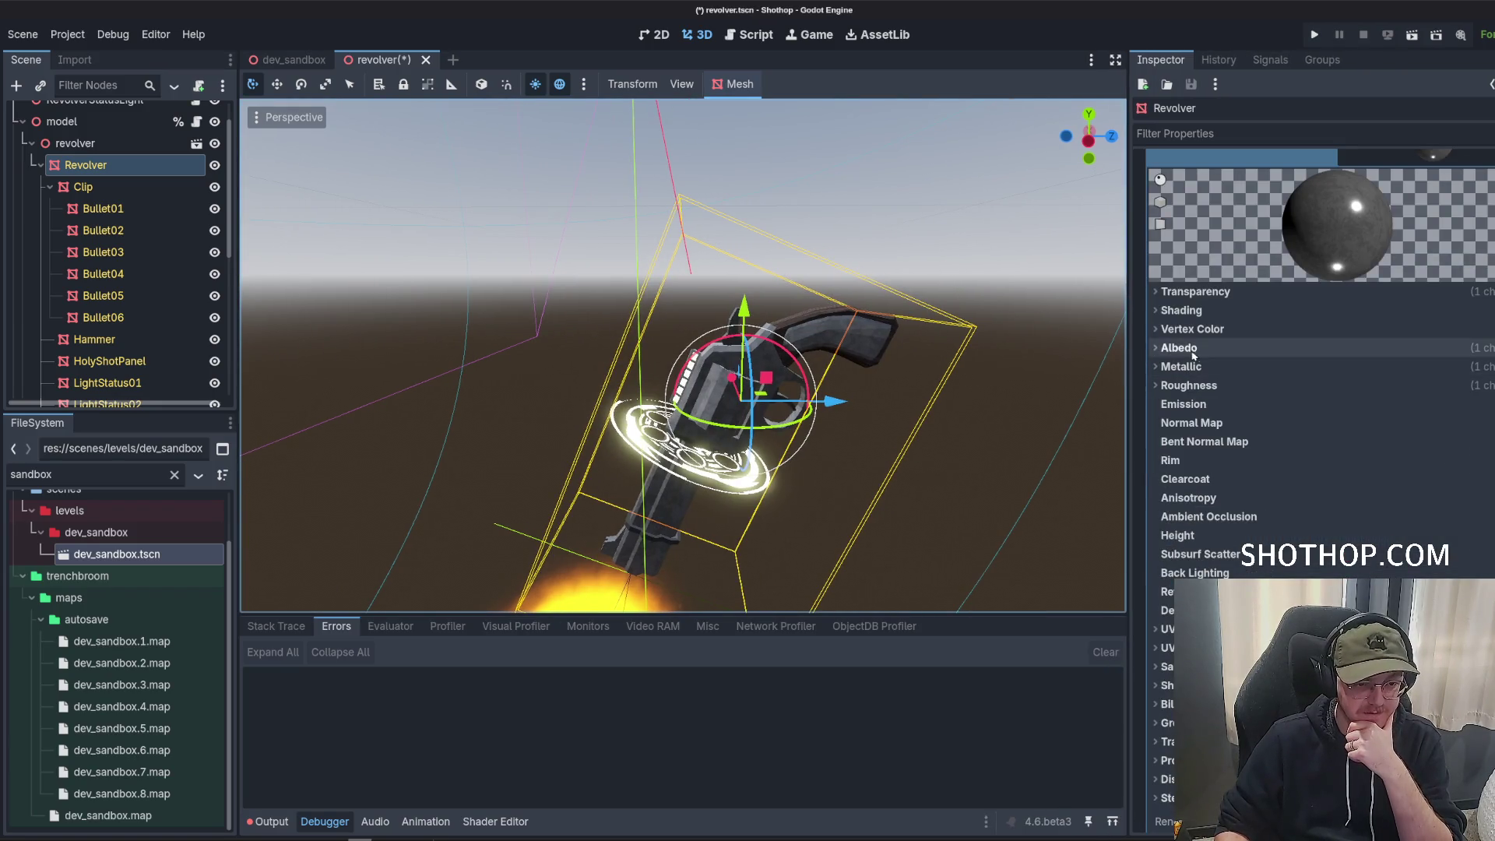
scroll(1191, 320, "up", 3)
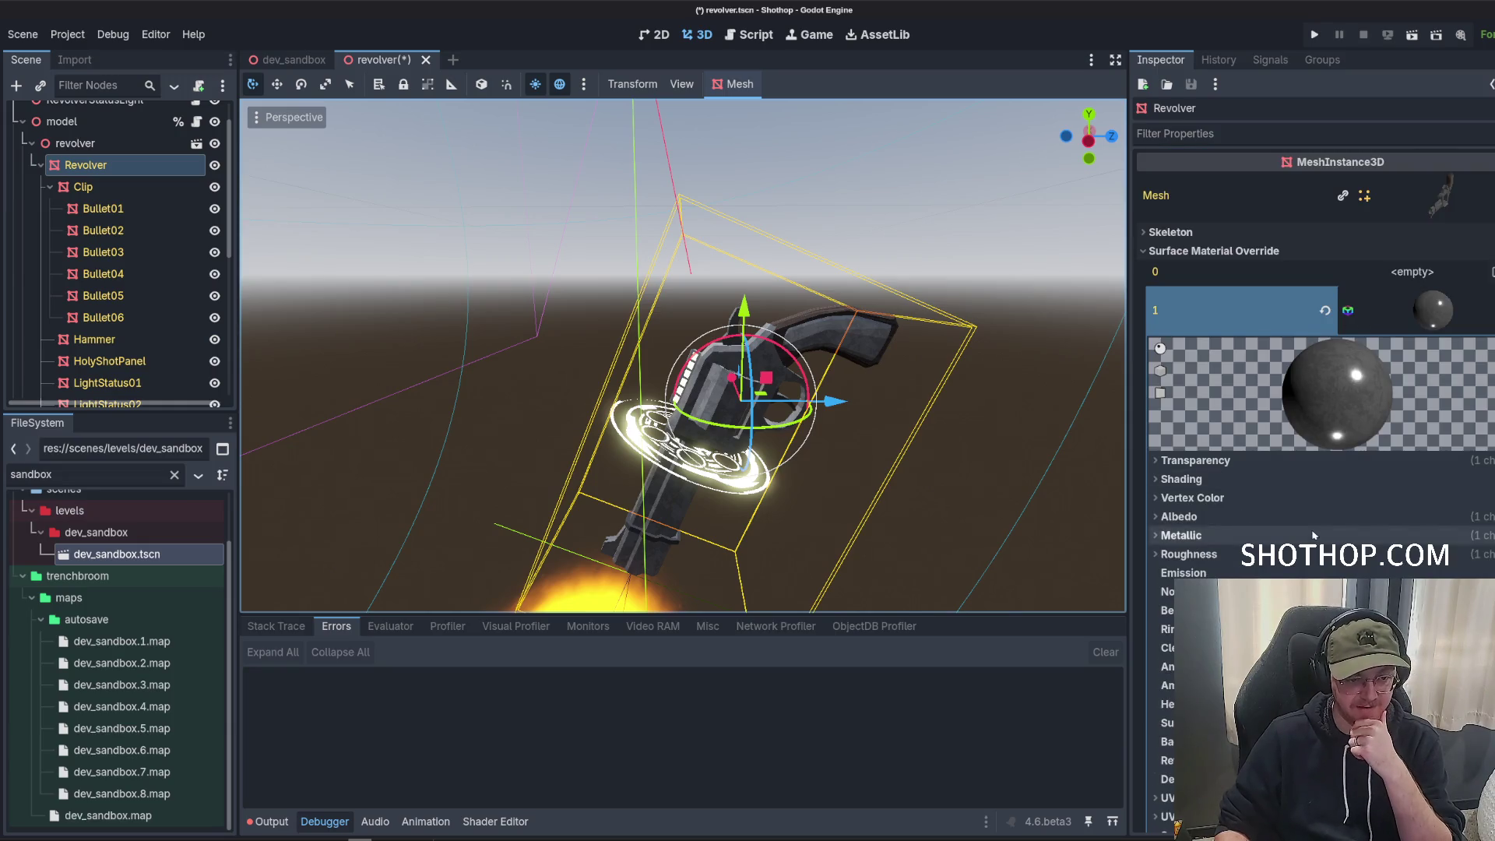
scroll(1307, 534, "down", 8)
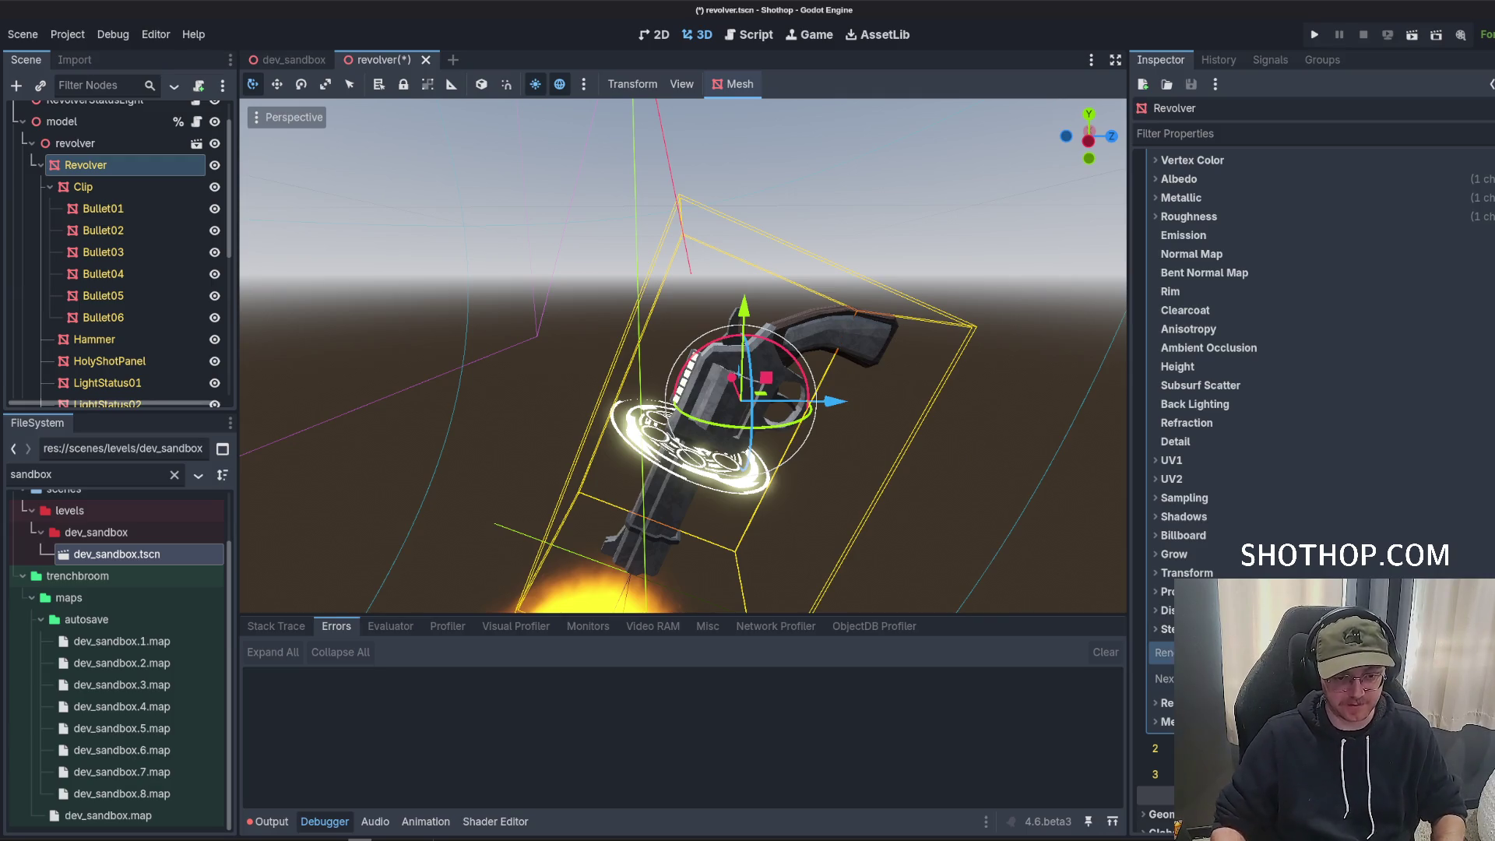
left_click(1402, 679)
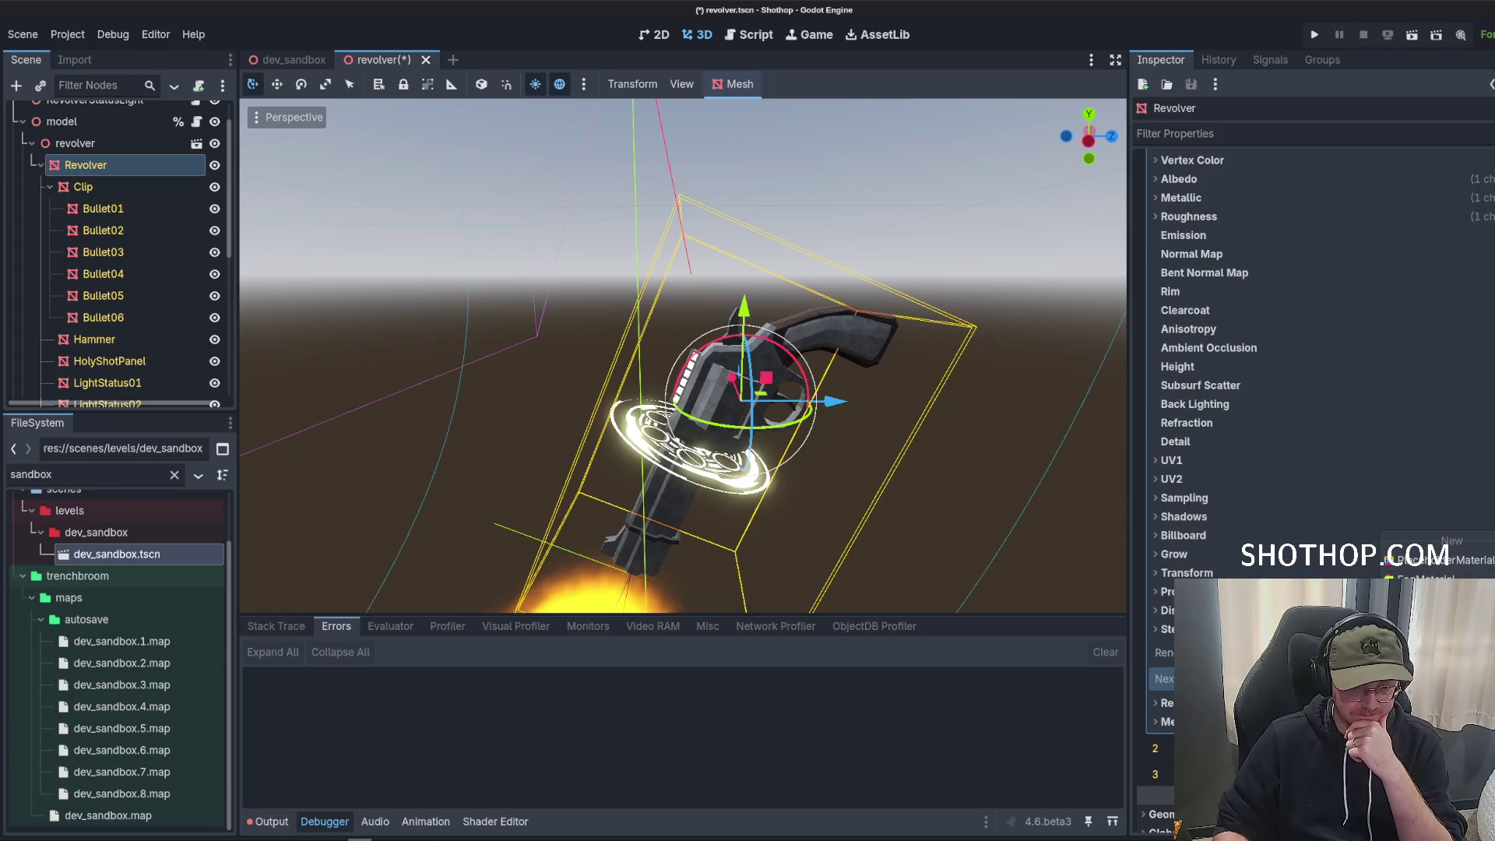
key("Escape")
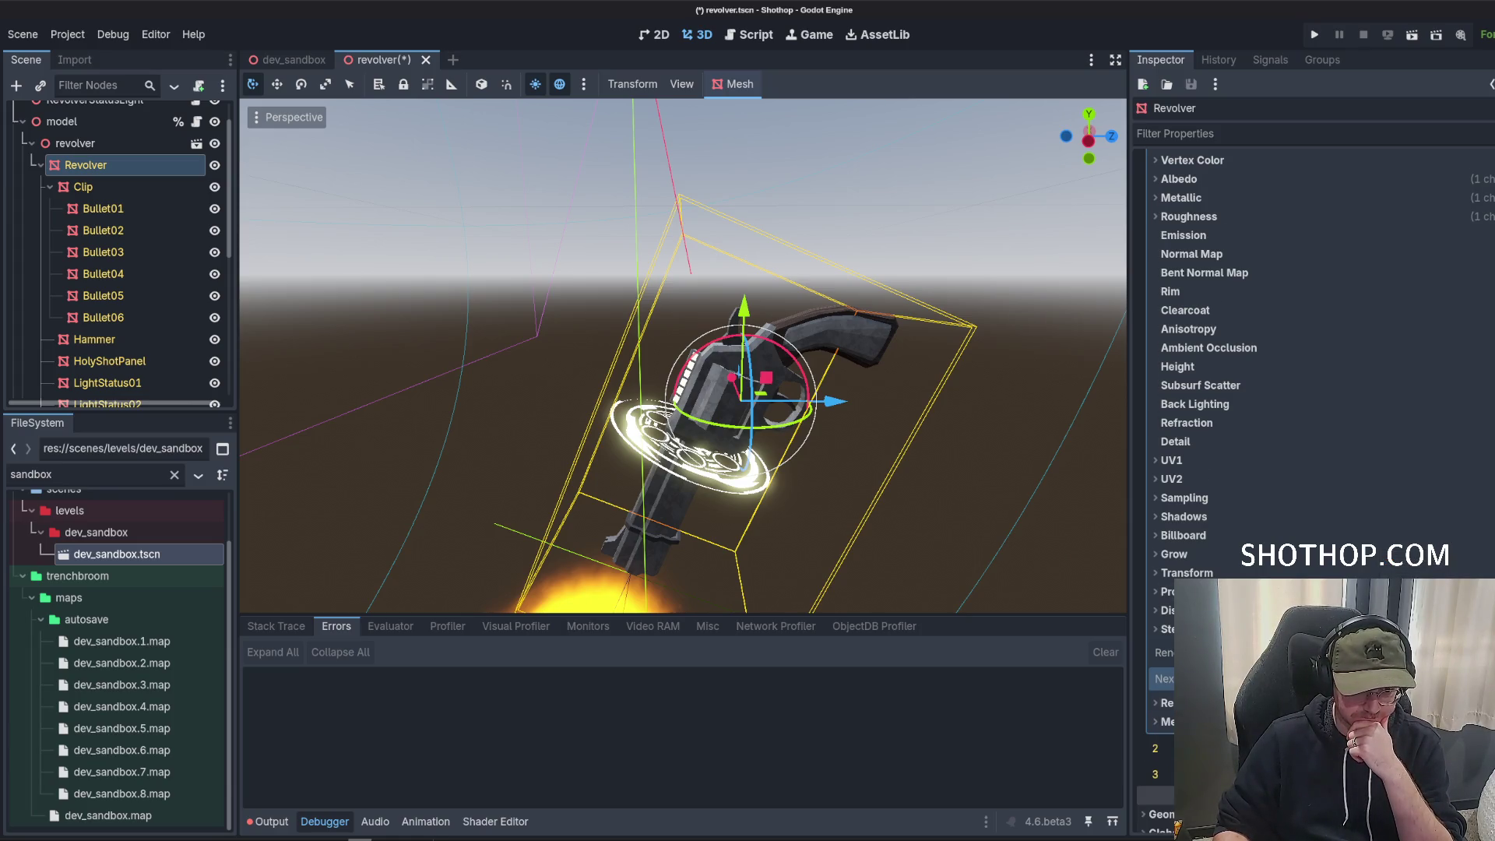
left_click(1434, 615)
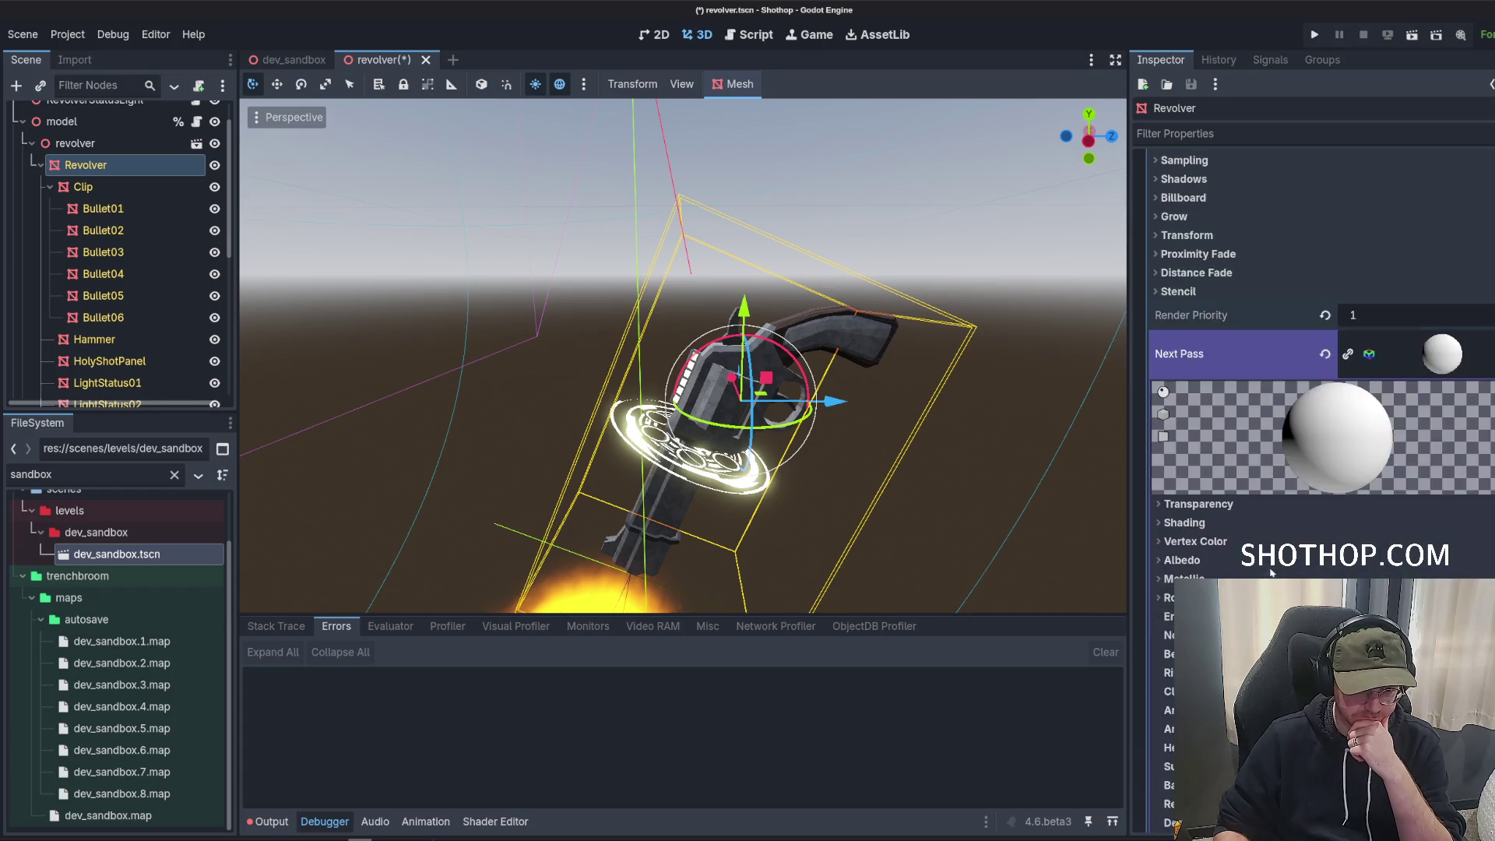
Quick Load the revolver spark mask texture into the next pass's Albedo Texture.
scroll(1215, 312, "down", 5)
left_click(1215, 305)
left_click(1384, 355)
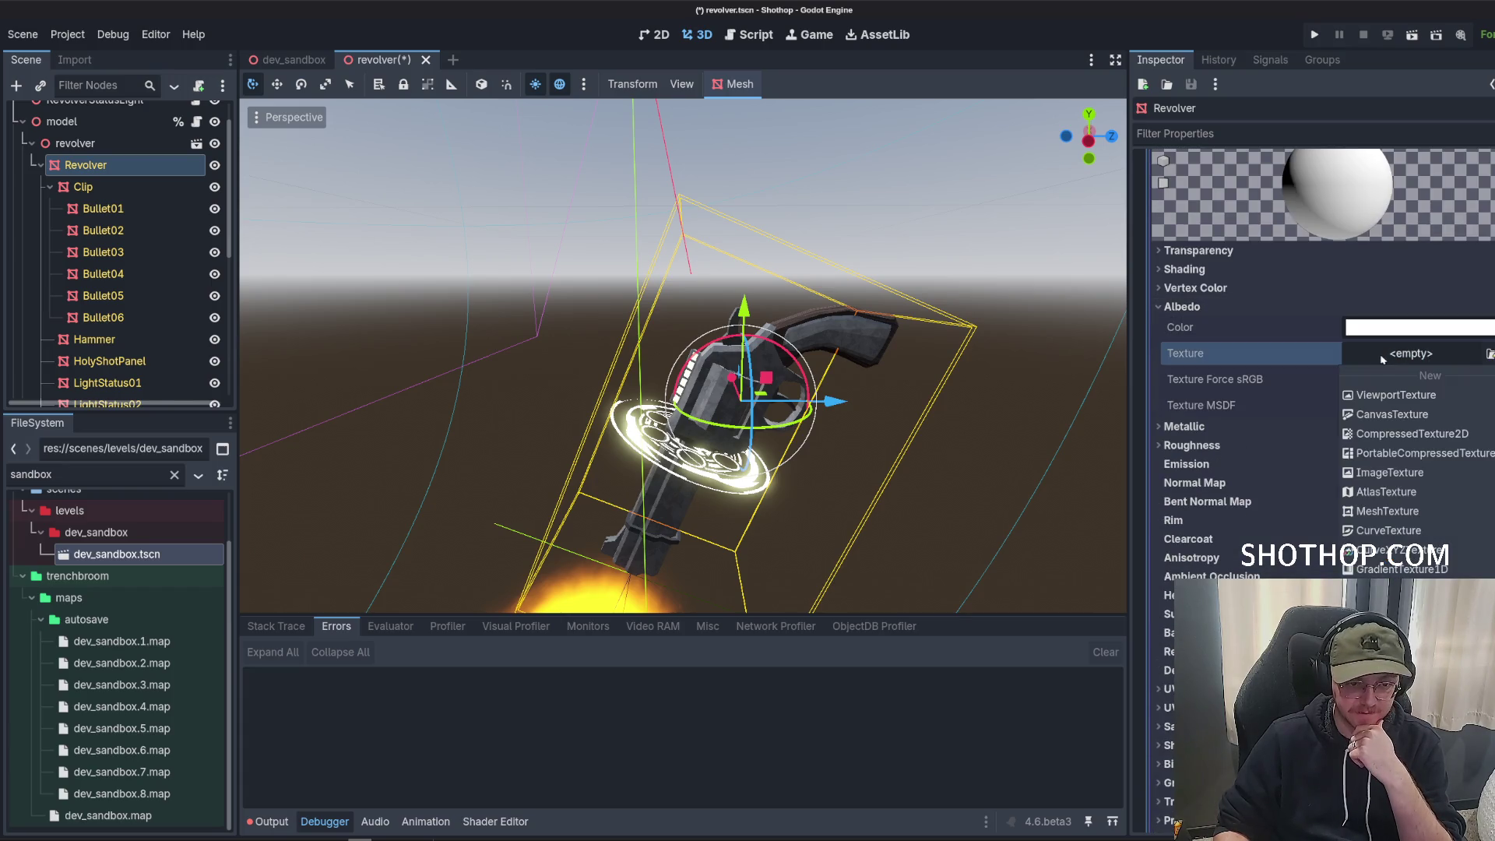
left_click(1489, 353)
type("mask")
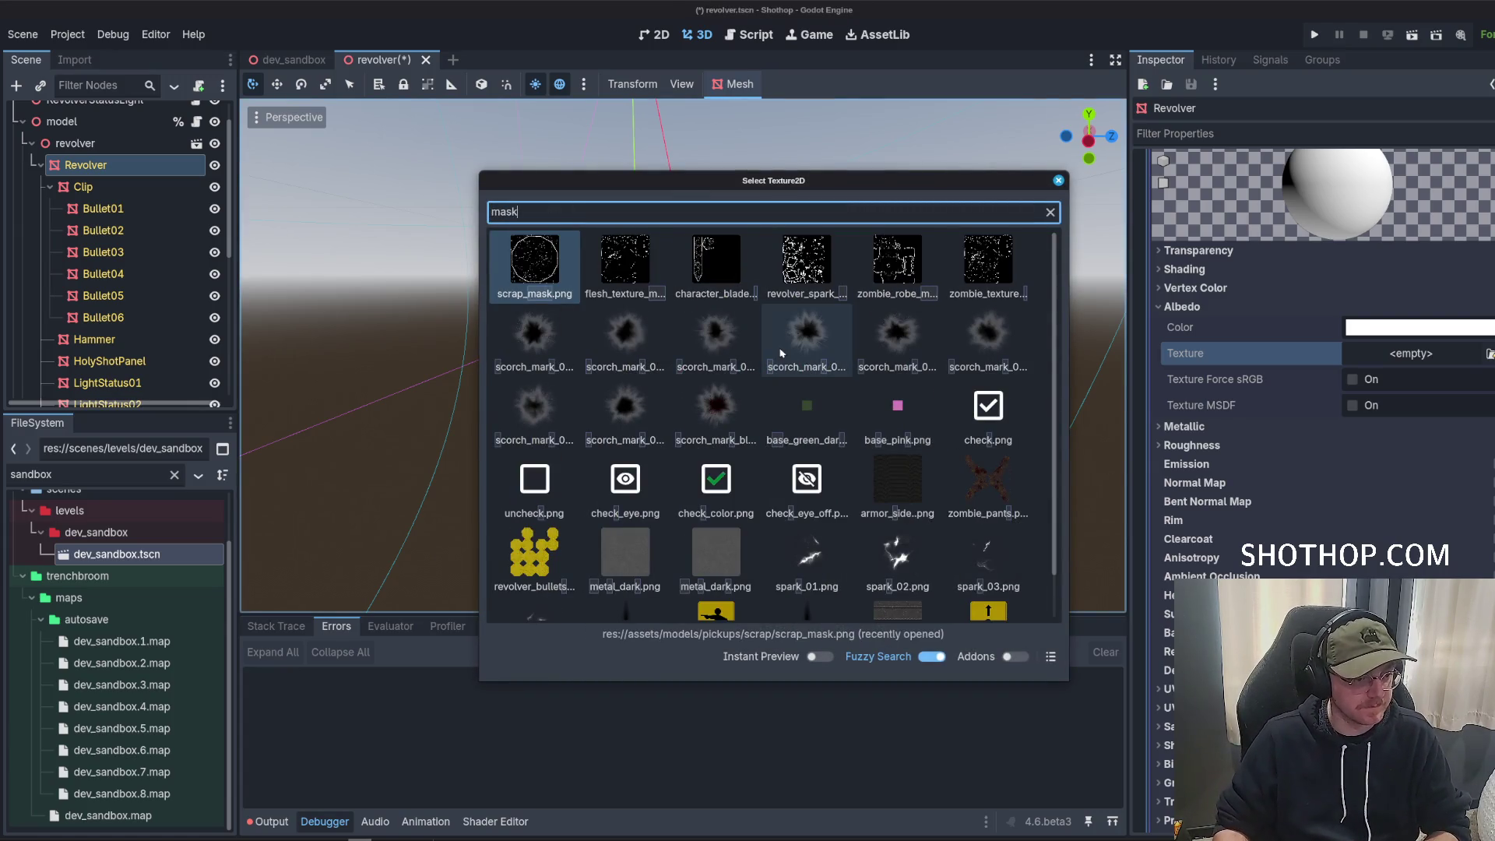
double_click(807, 261)
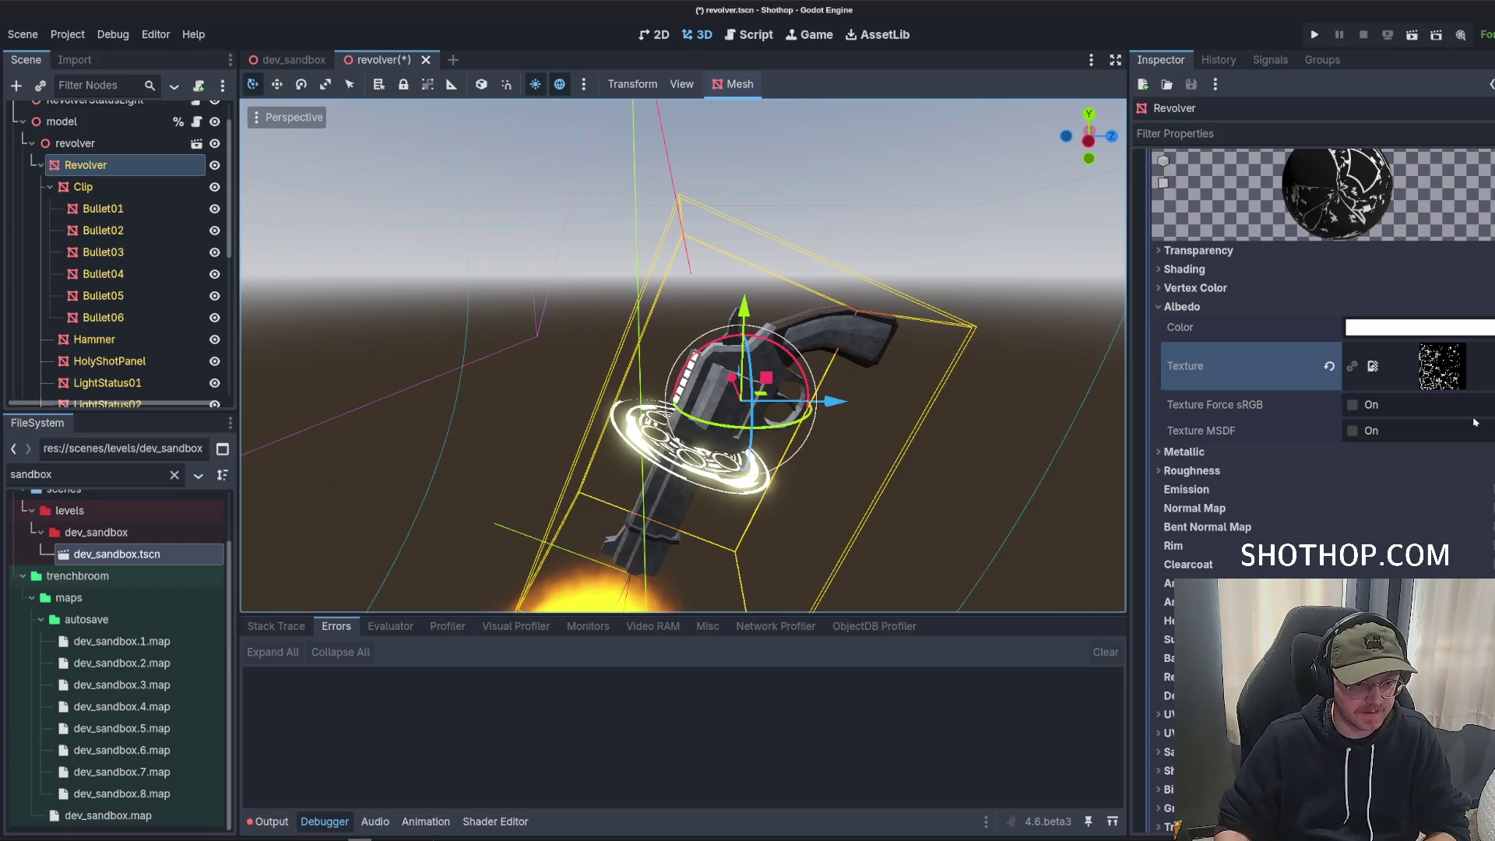
mouse_move(1012, 390)
left_mouse_down()
mouse_move(935, 421)
mouse_move(925, 441)
mouse_move(1027, 408)
mouse_move(1008, 400)
left_mouse_up()
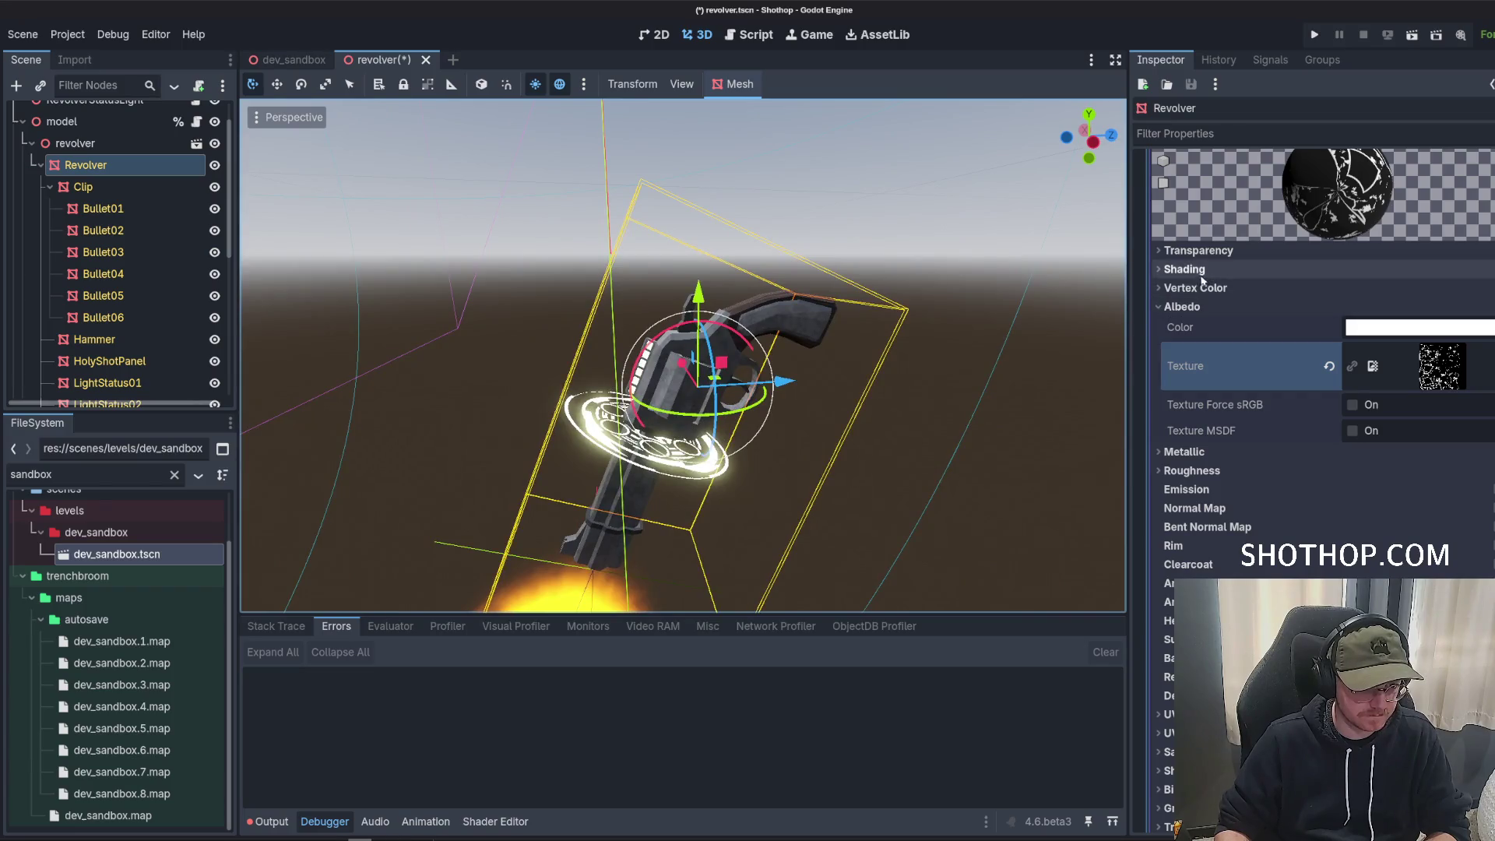
scroll(1234, 419, "down", 3)
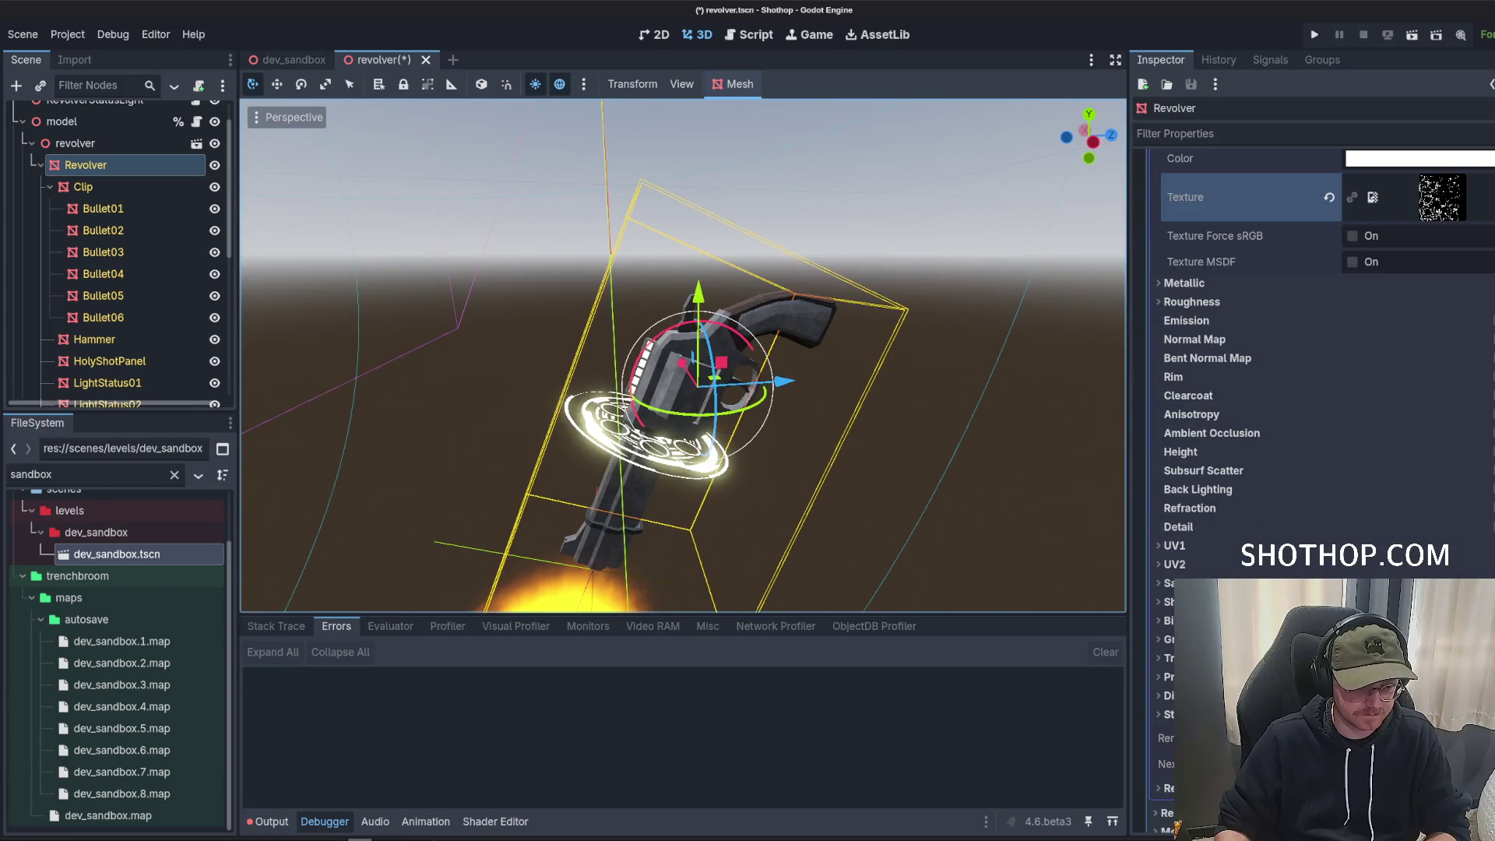
scroll(1316, 351, "down", 5)
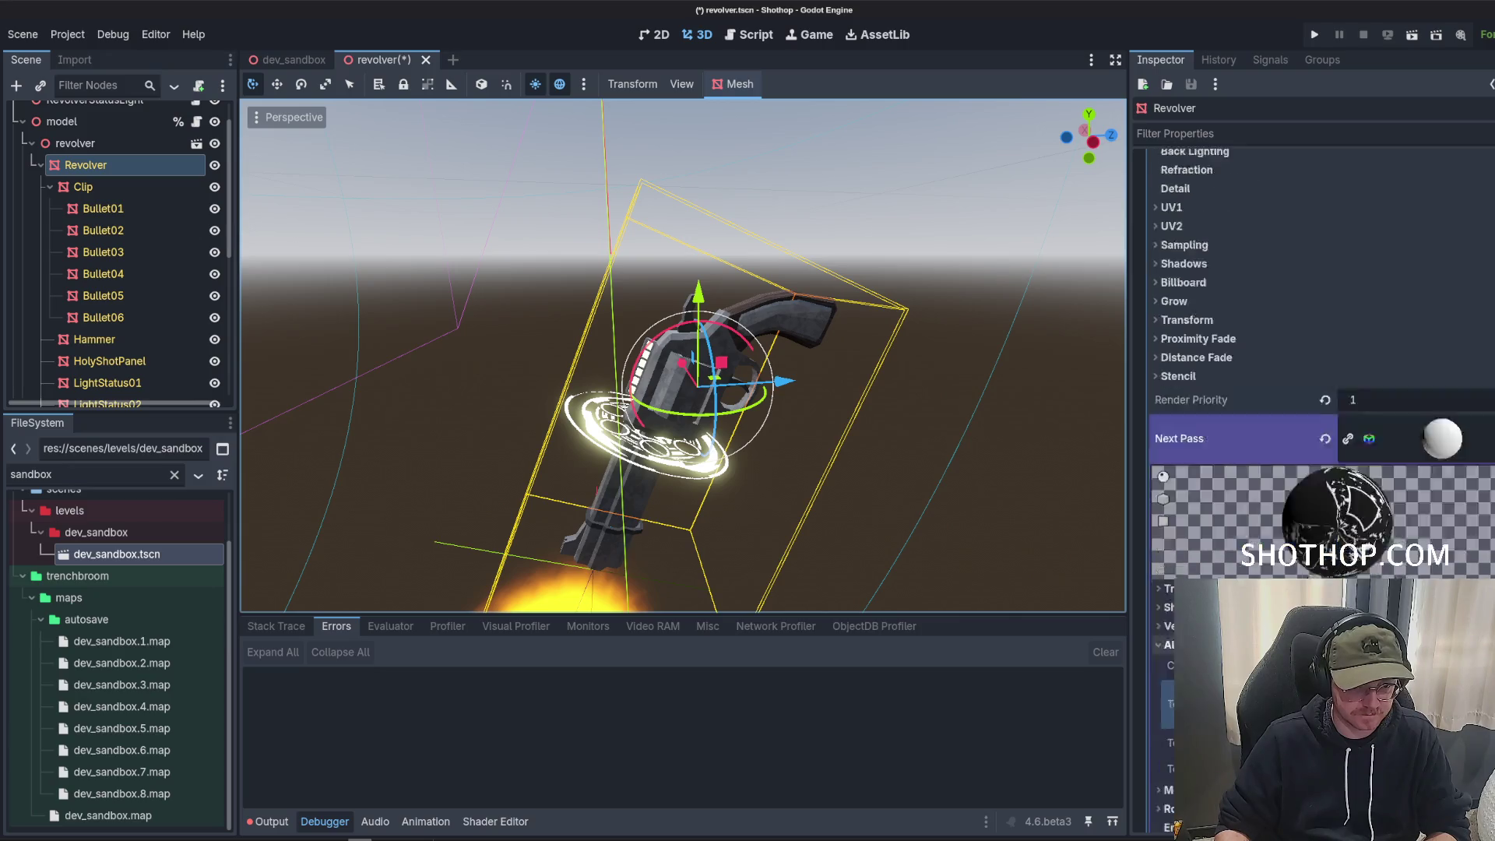
scroll(1316, 350, "down", 3)
scroll(1268, 319, "up", 3)
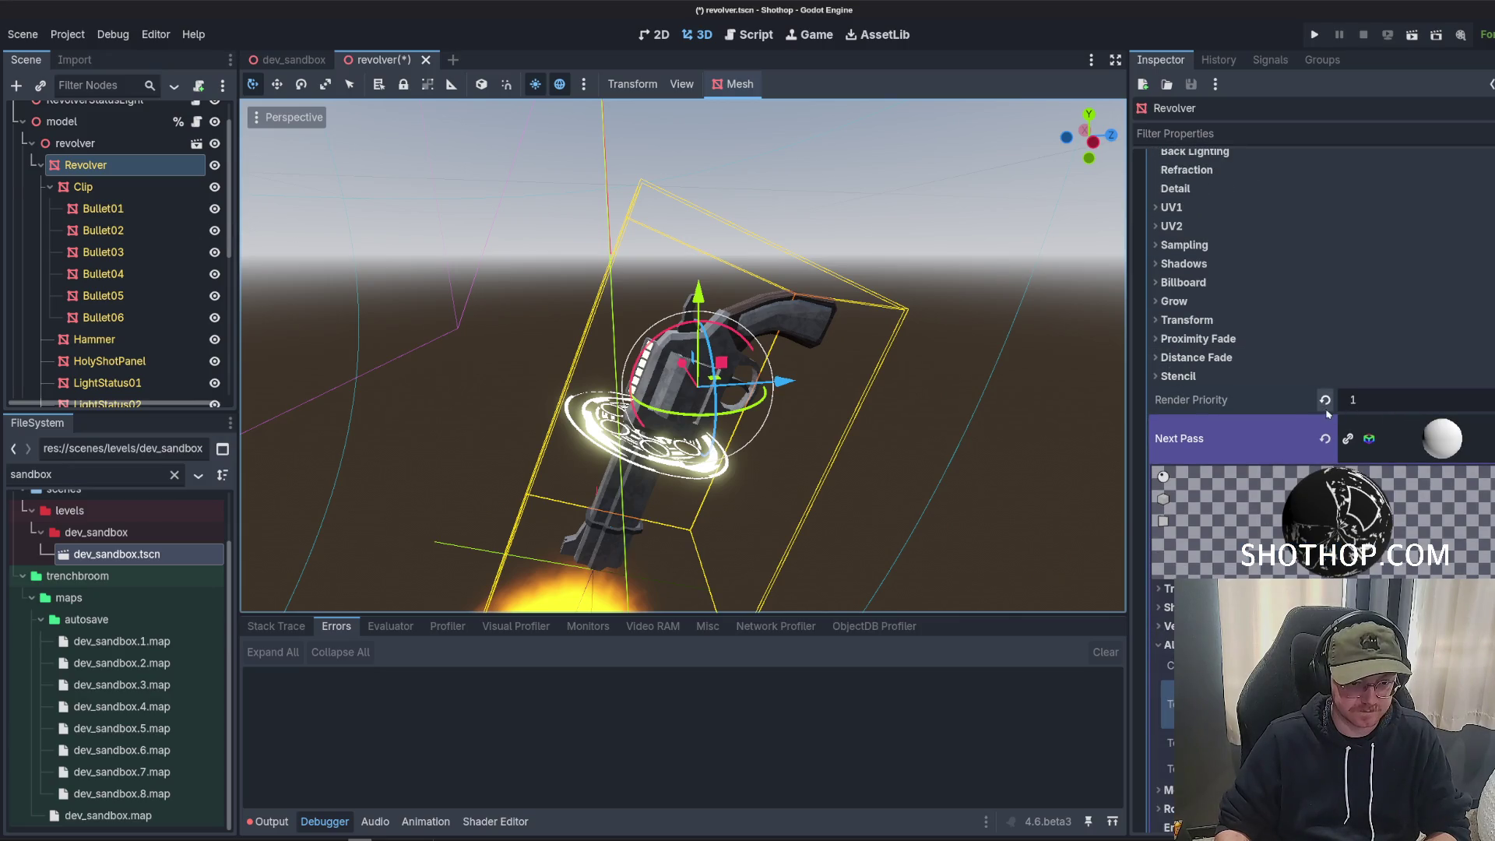
scroll(1279, 526, "down", 6)
scroll(1279, 526, "down", 6)
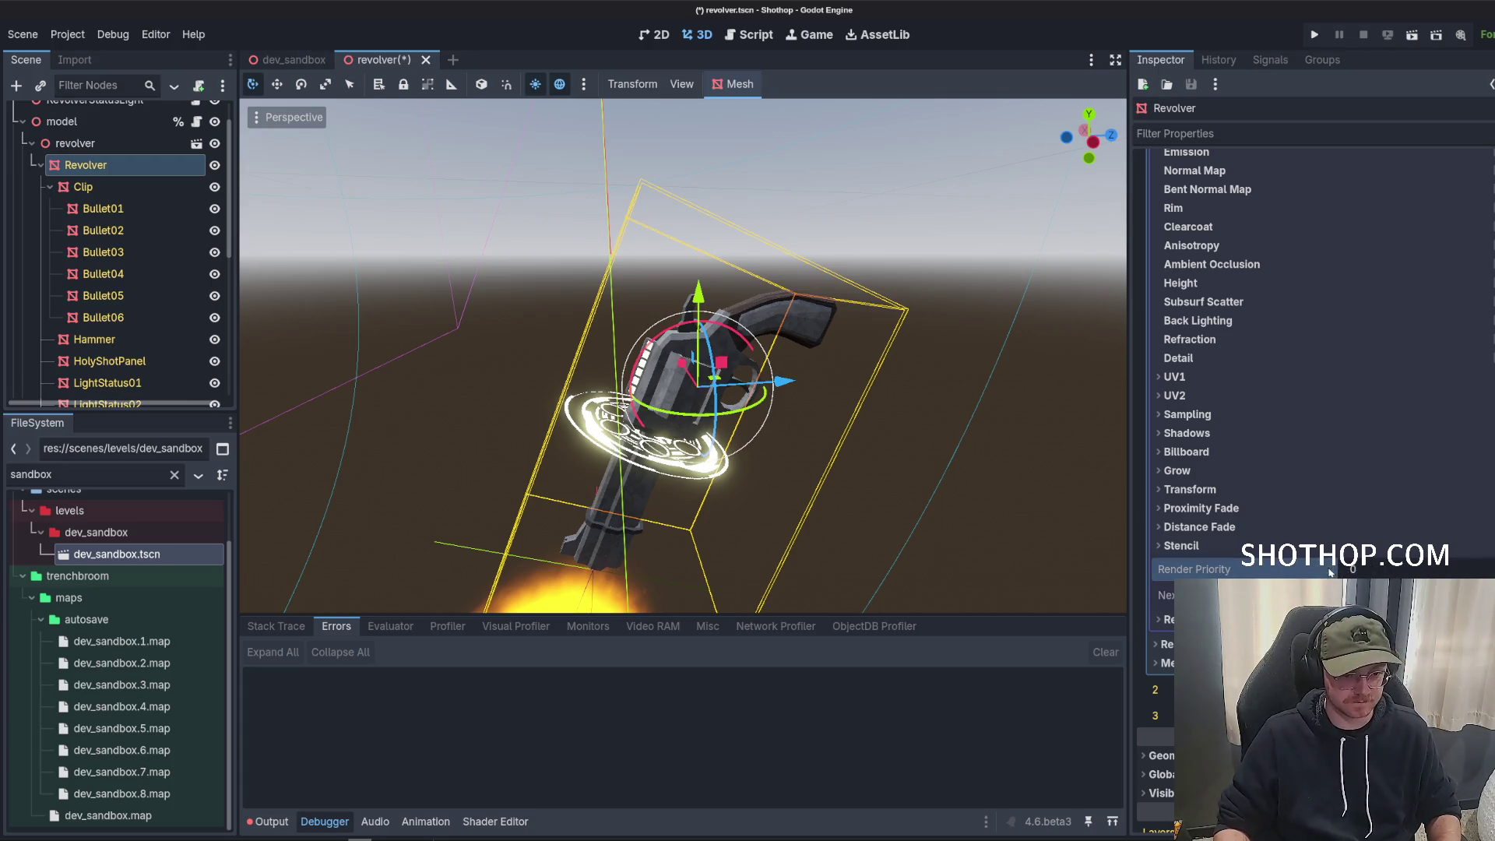
Set the next-pass material's Transparency mode to Alpha.
left_click(1339, 595)
scroll(1340, 468, "down", 4)
scroll(1348, 436, "up", 2)
scroll(1355, 418, "down", 3)
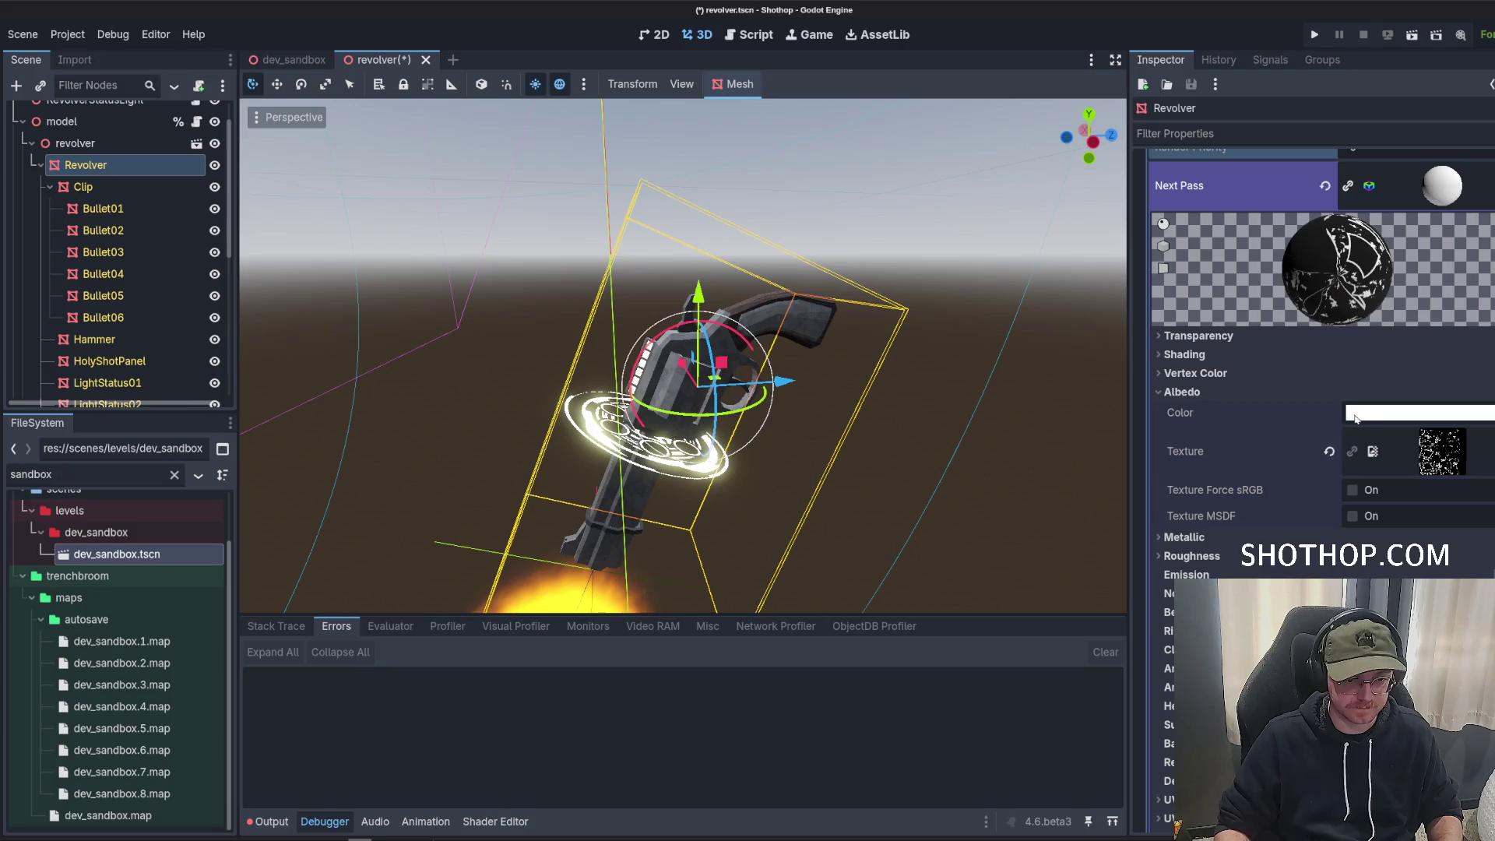
left_click(1359, 336)
left_click(1377, 360)
left_click(1387, 400)
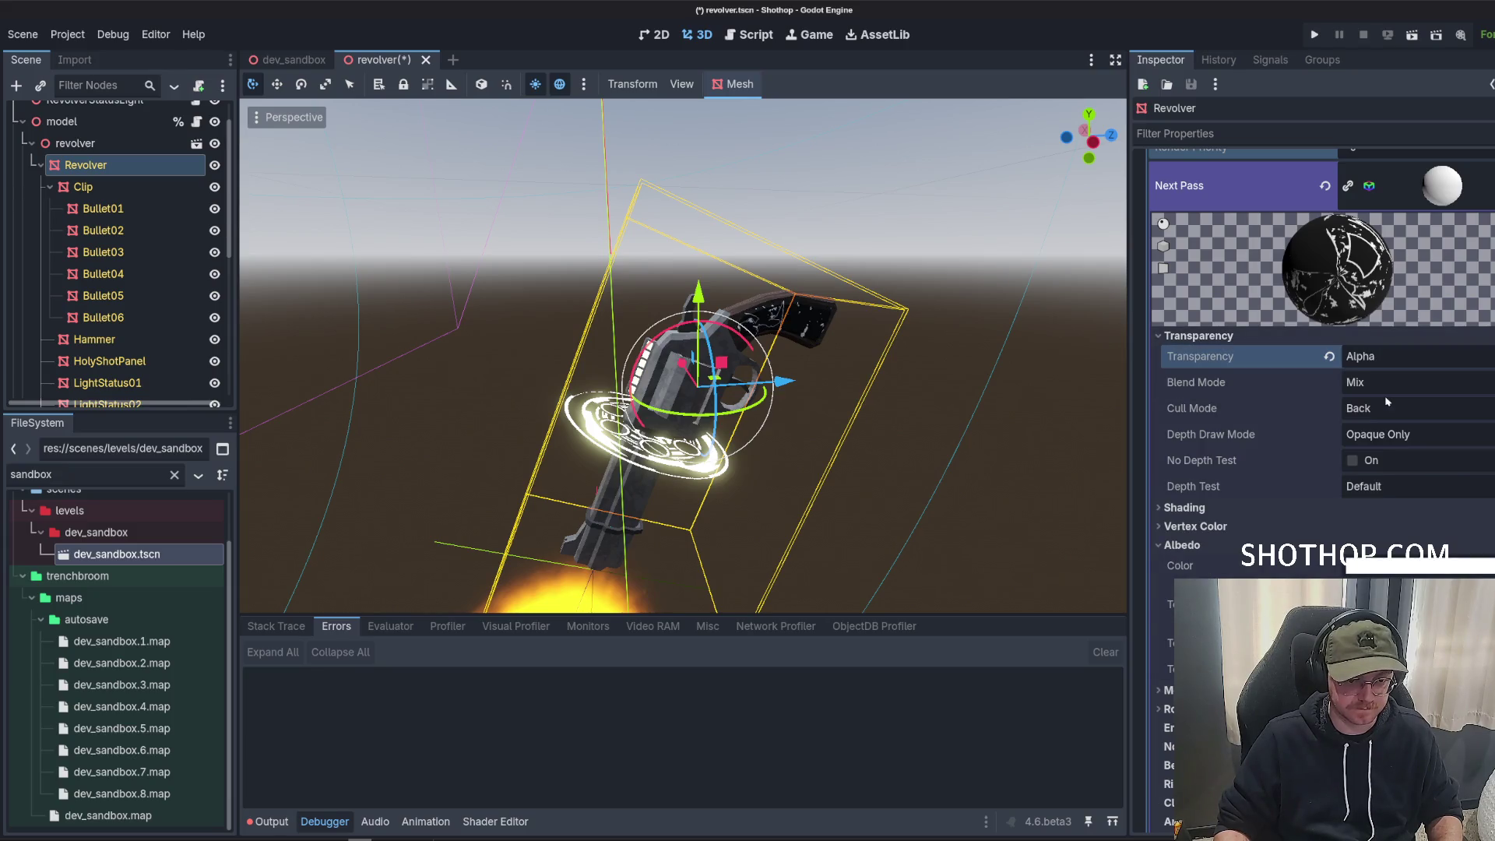
Clear the material from Surface Material Override slot 1.
scroll(1328, 441, "up", 4)
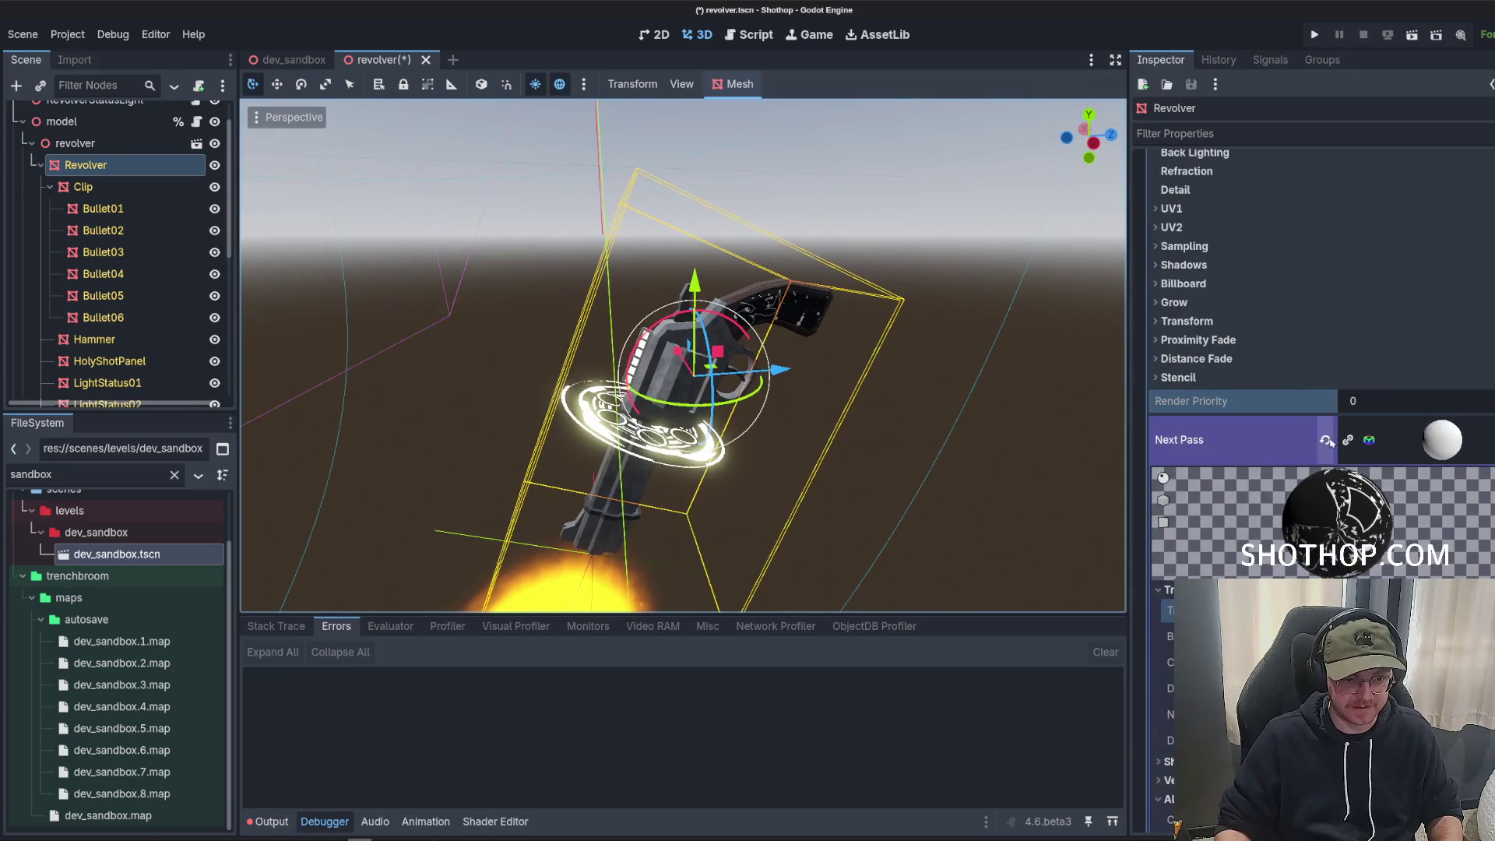
scroll(1328, 444, "up", 10)
right_click(1392, 218)
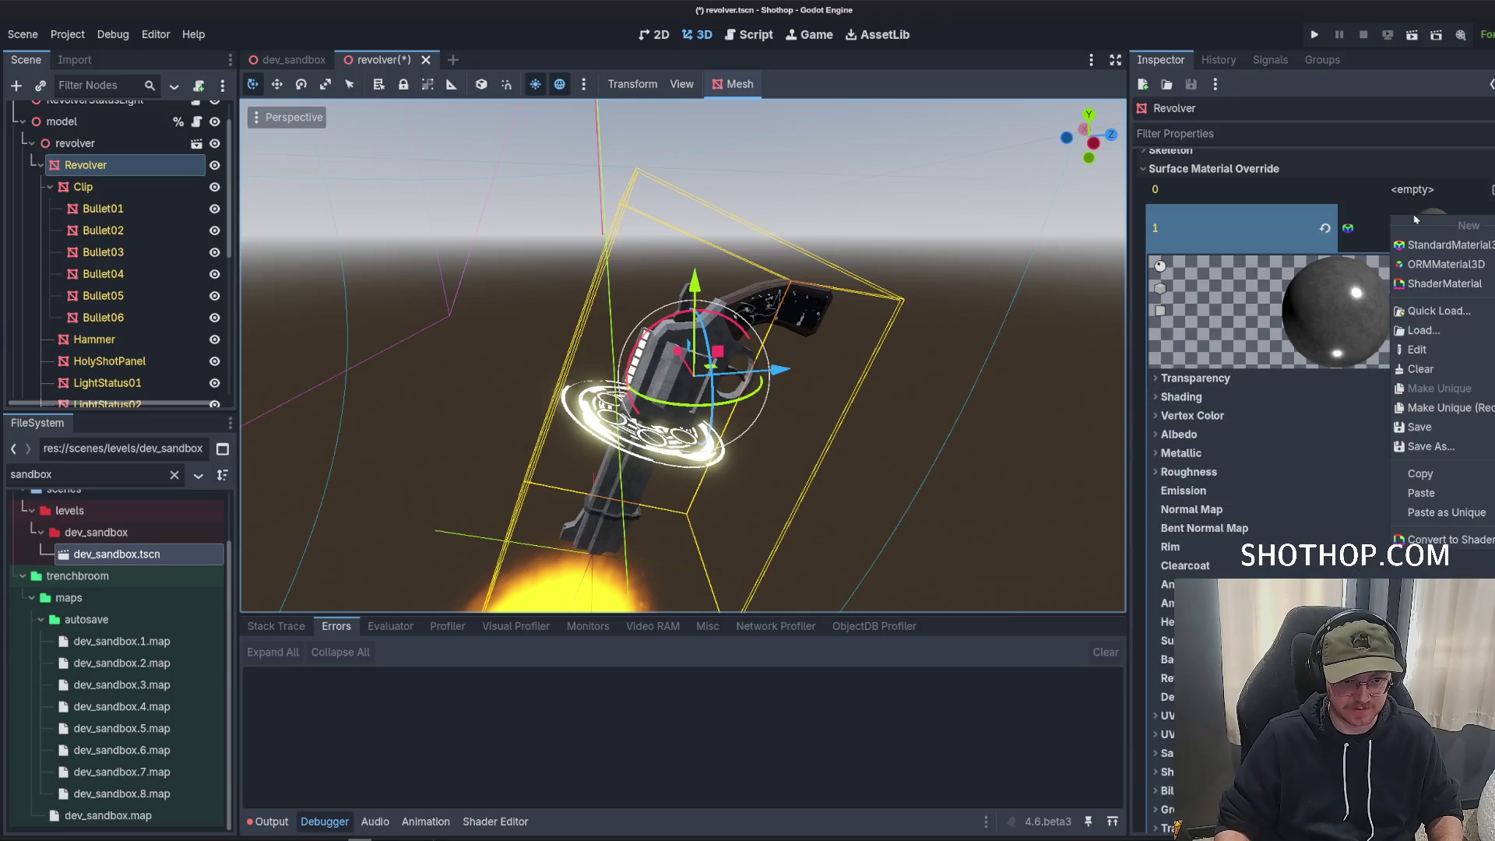
left_click(1324, 228)
left_click(1325, 229)
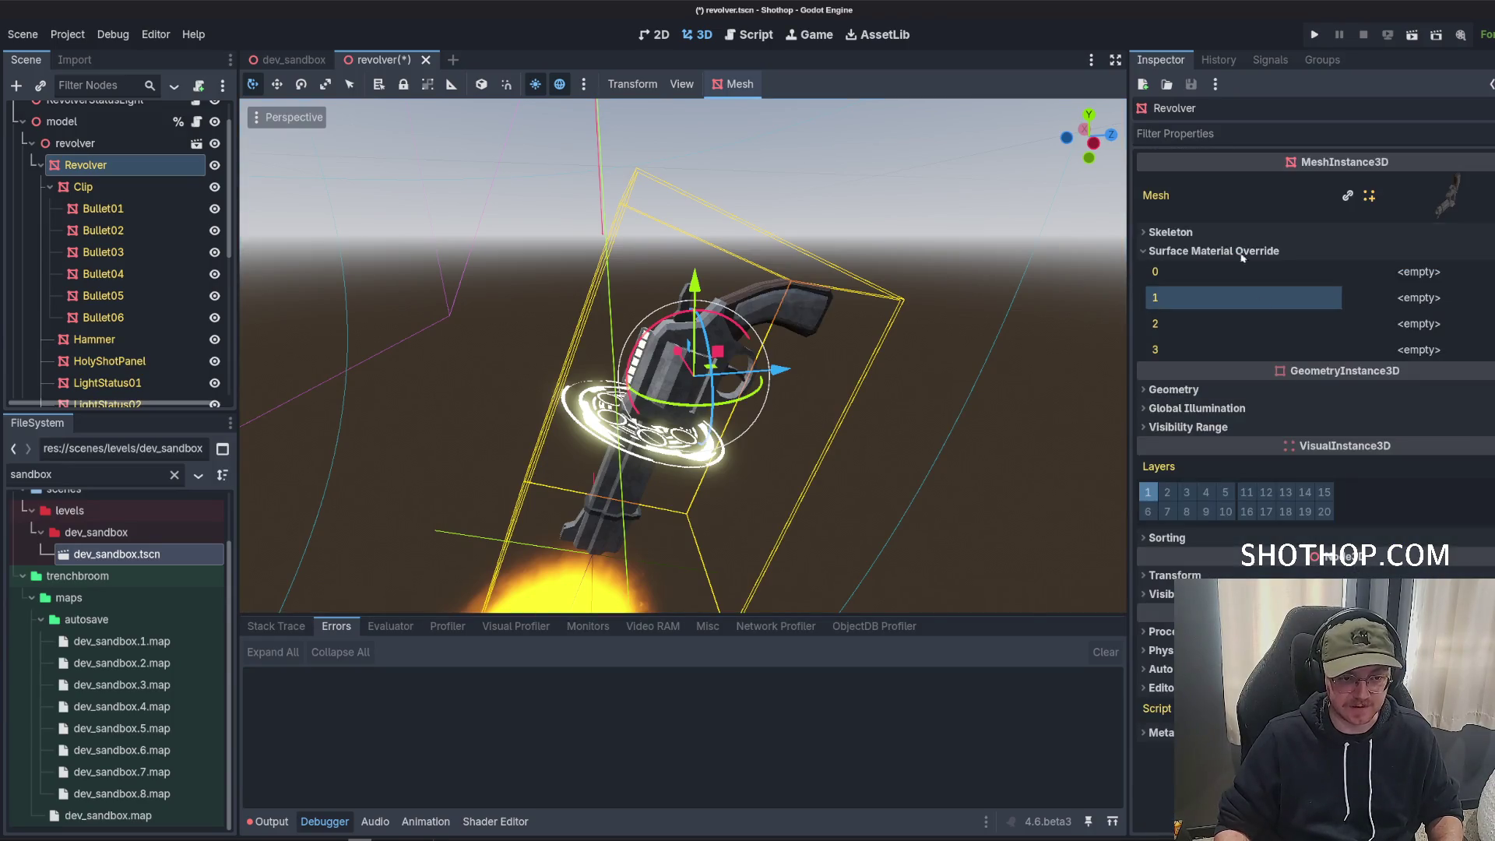
Check surfaces 1–3 of the mesh, then paste the material as unique into override slot 3.
left_click(1439, 204)
left_click(1178, 516)
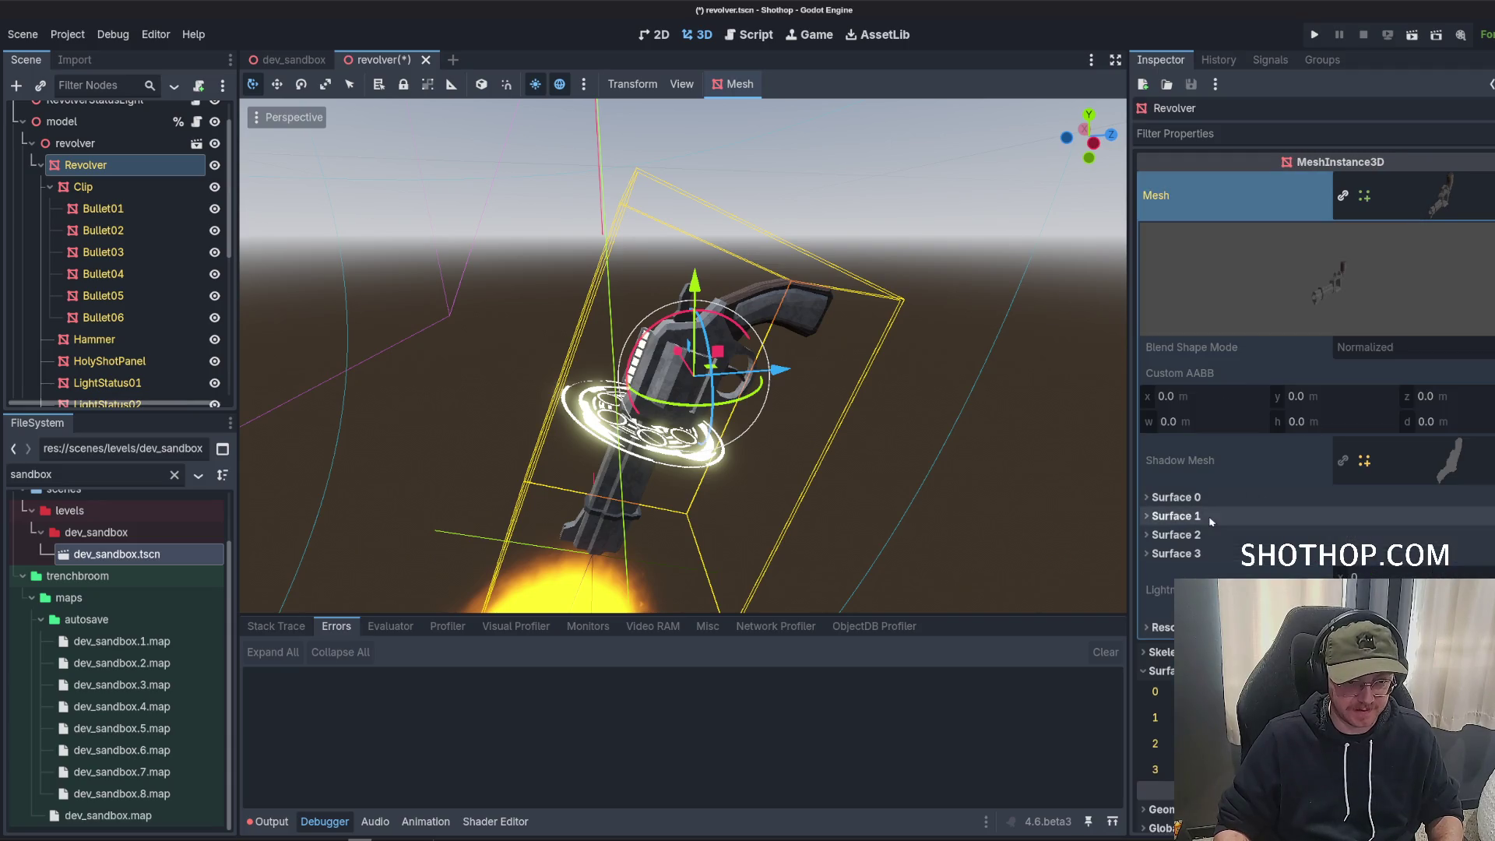
left_click(1189, 534)
left_click(1191, 536)
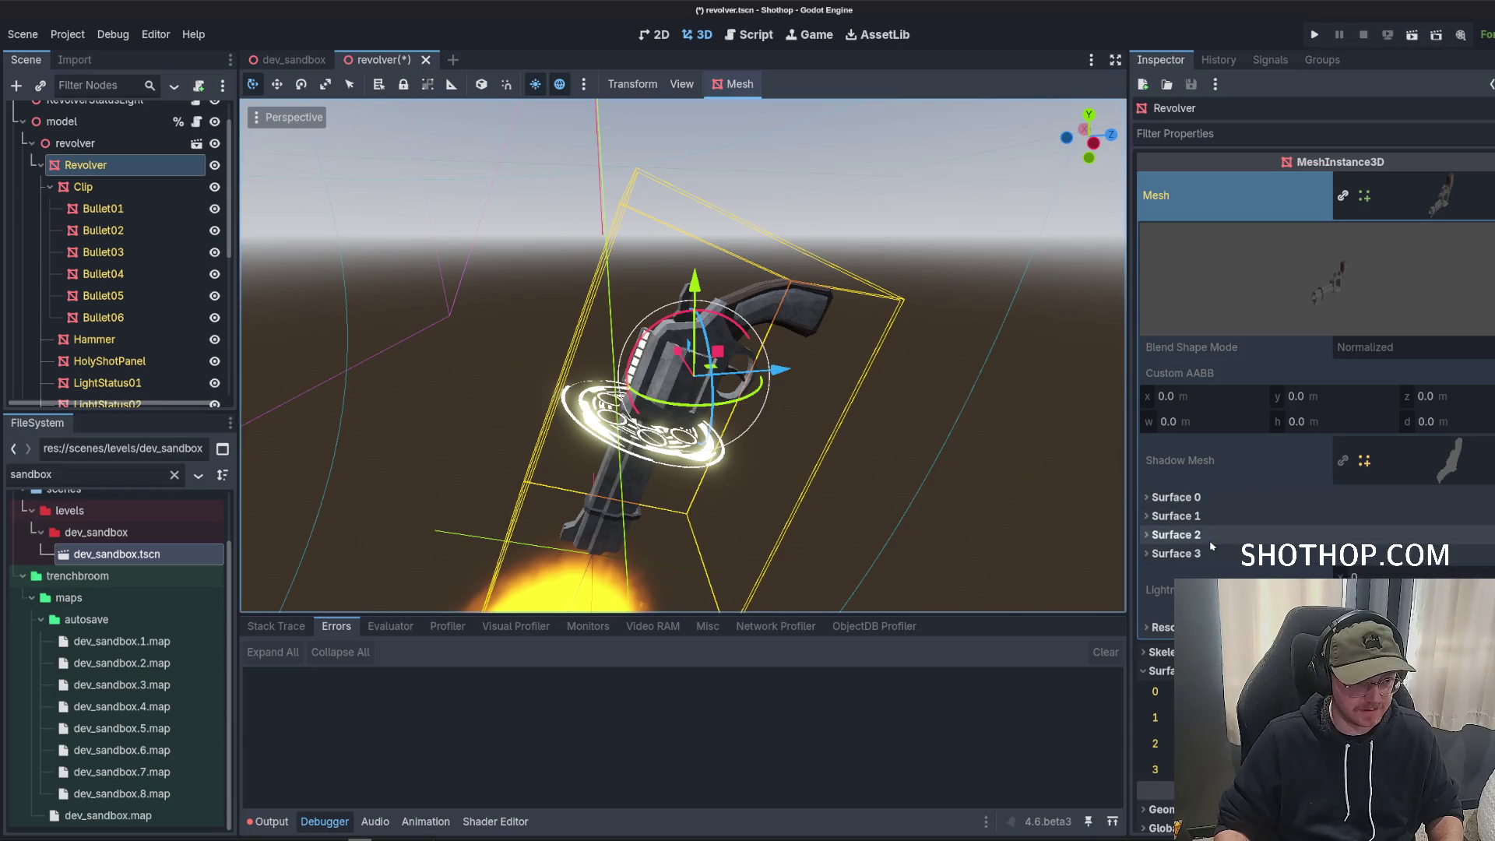
left_click(1199, 554)
left_click(1200, 554)
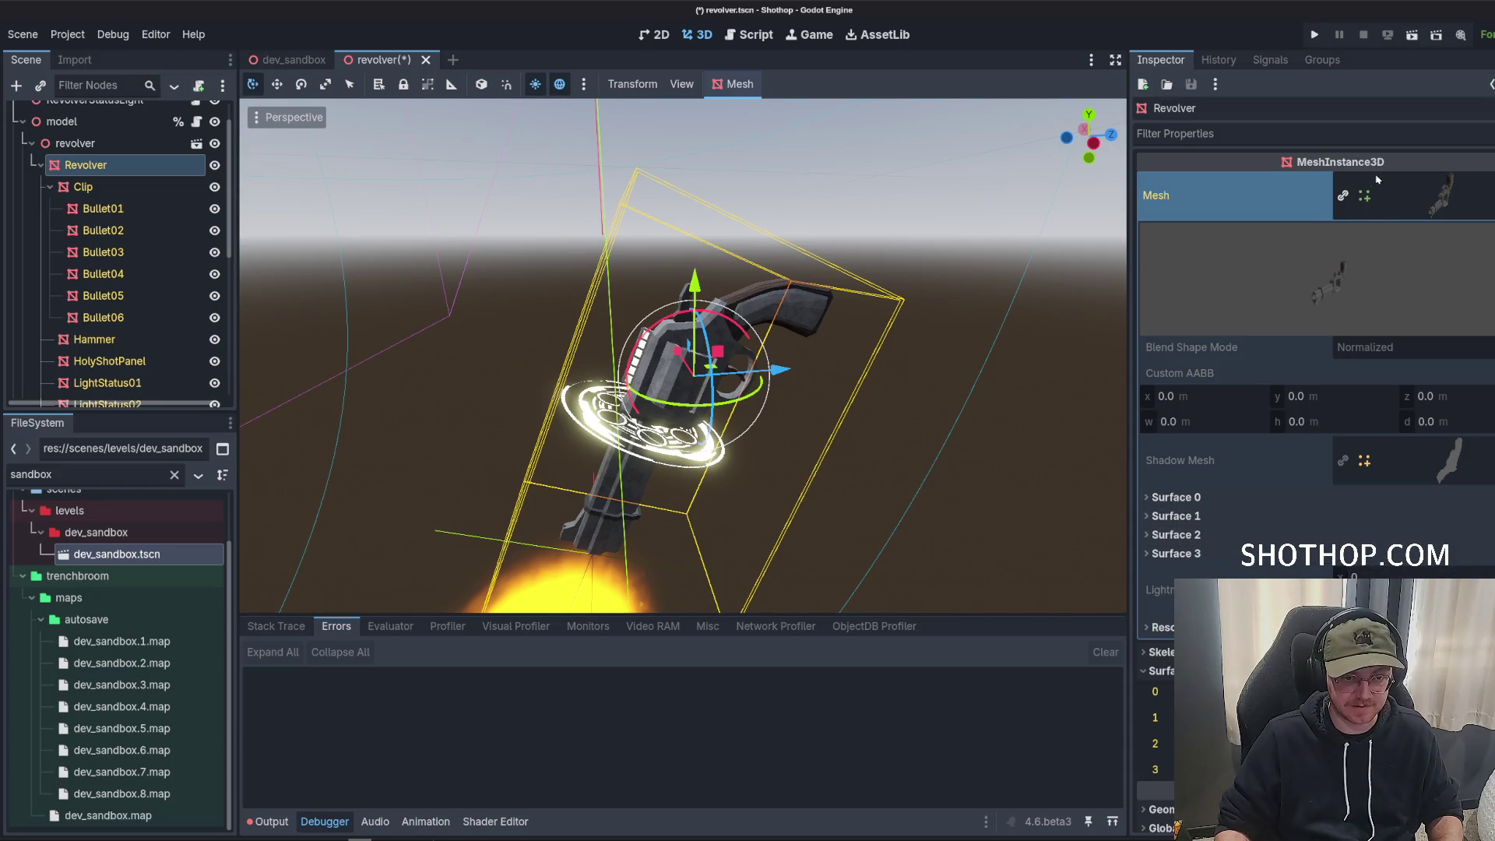
left_click(1398, 201)
left_click(1386, 203)
left_click(1429, 352)
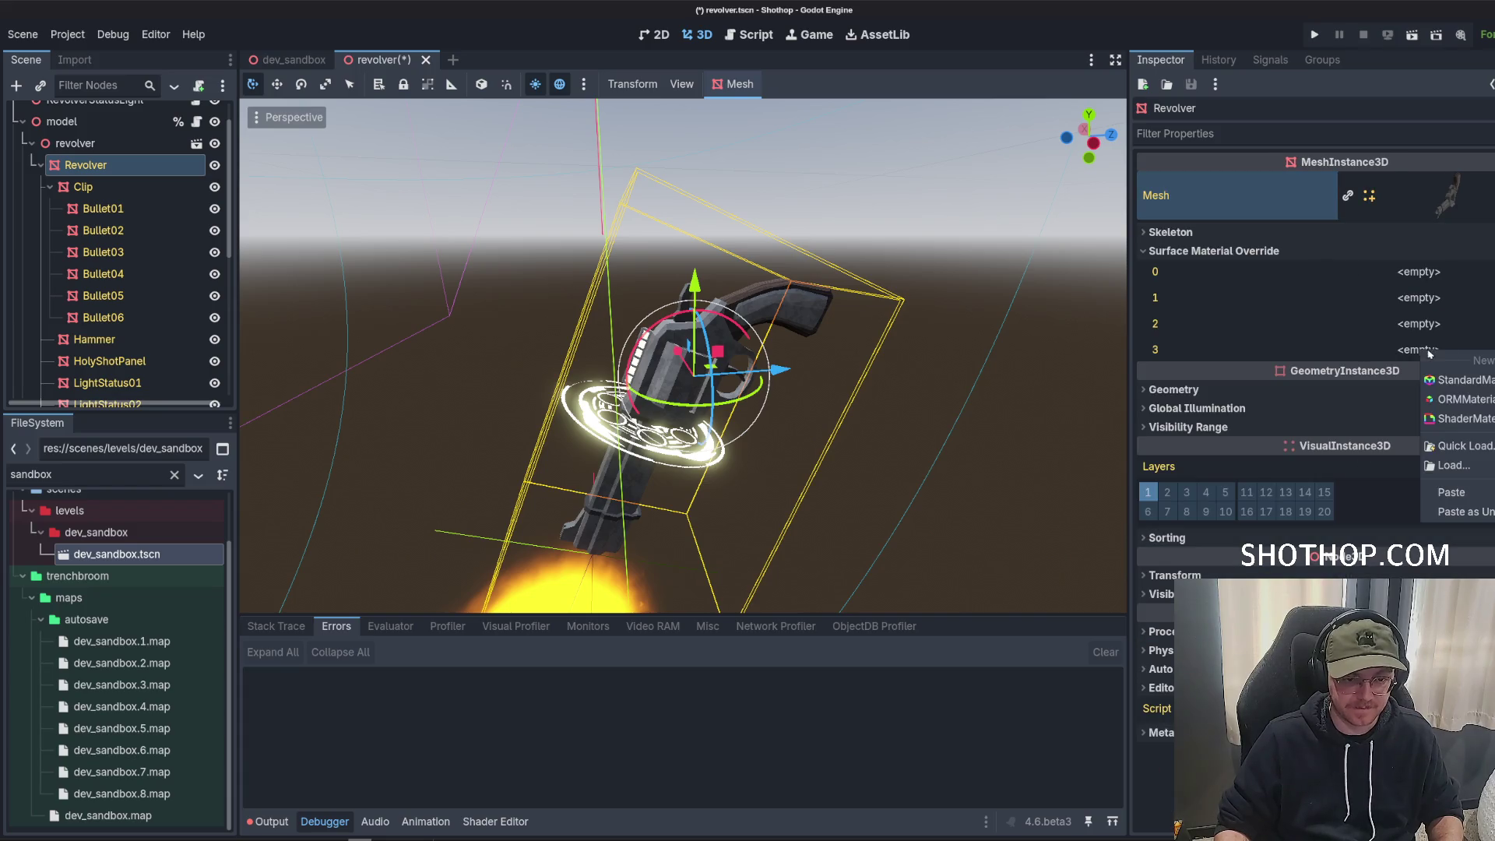
left_click(1475, 514)
left_click(852, 566)
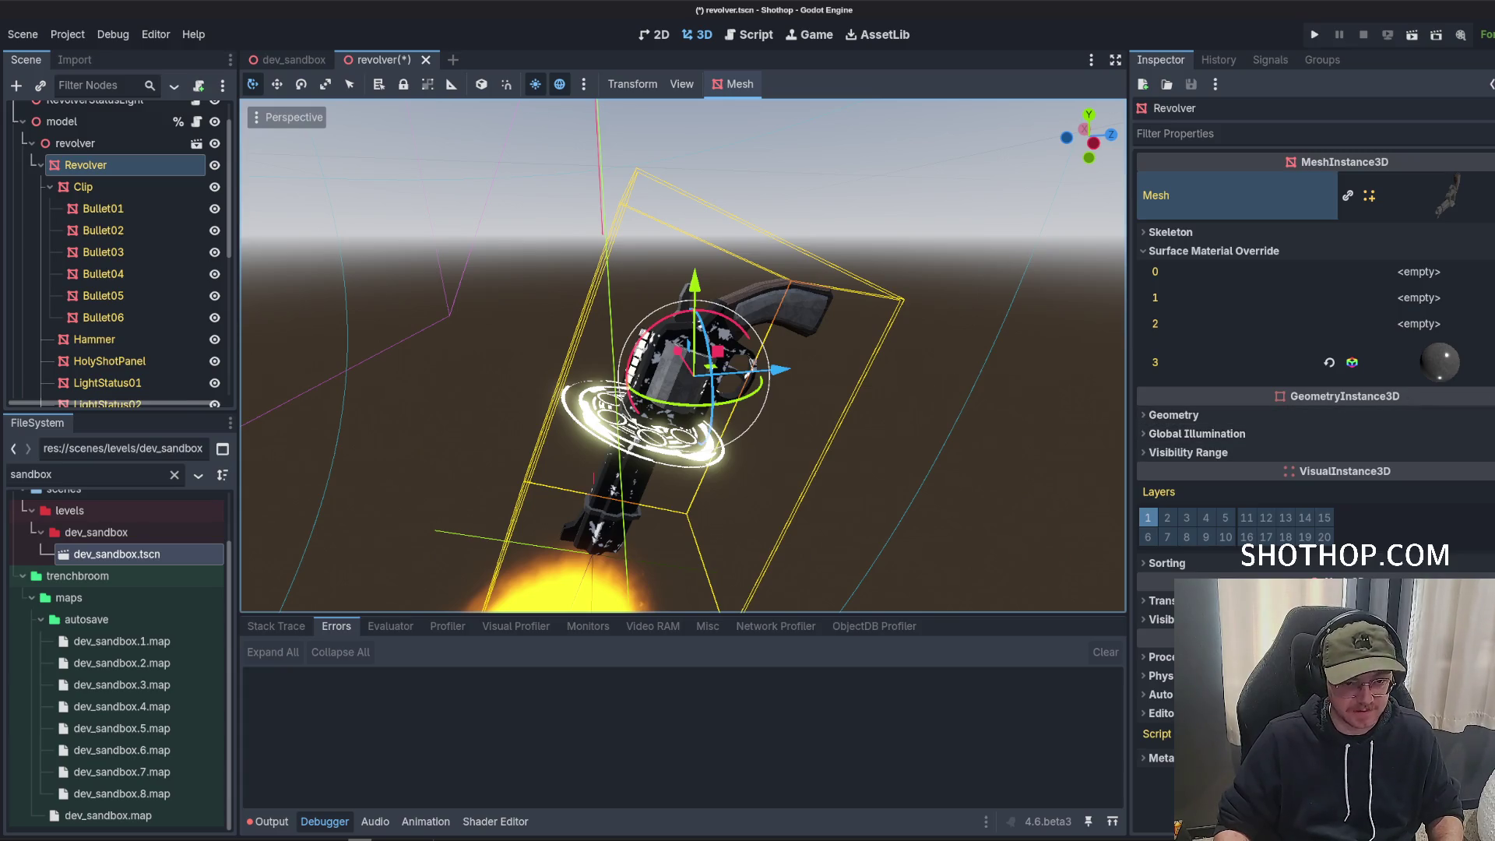
Raise the slot 3 material's Render Priority to 1.
left_click(1439, 362)
scroll(1324, 467, "down", 5)
left_click(1246, 315)
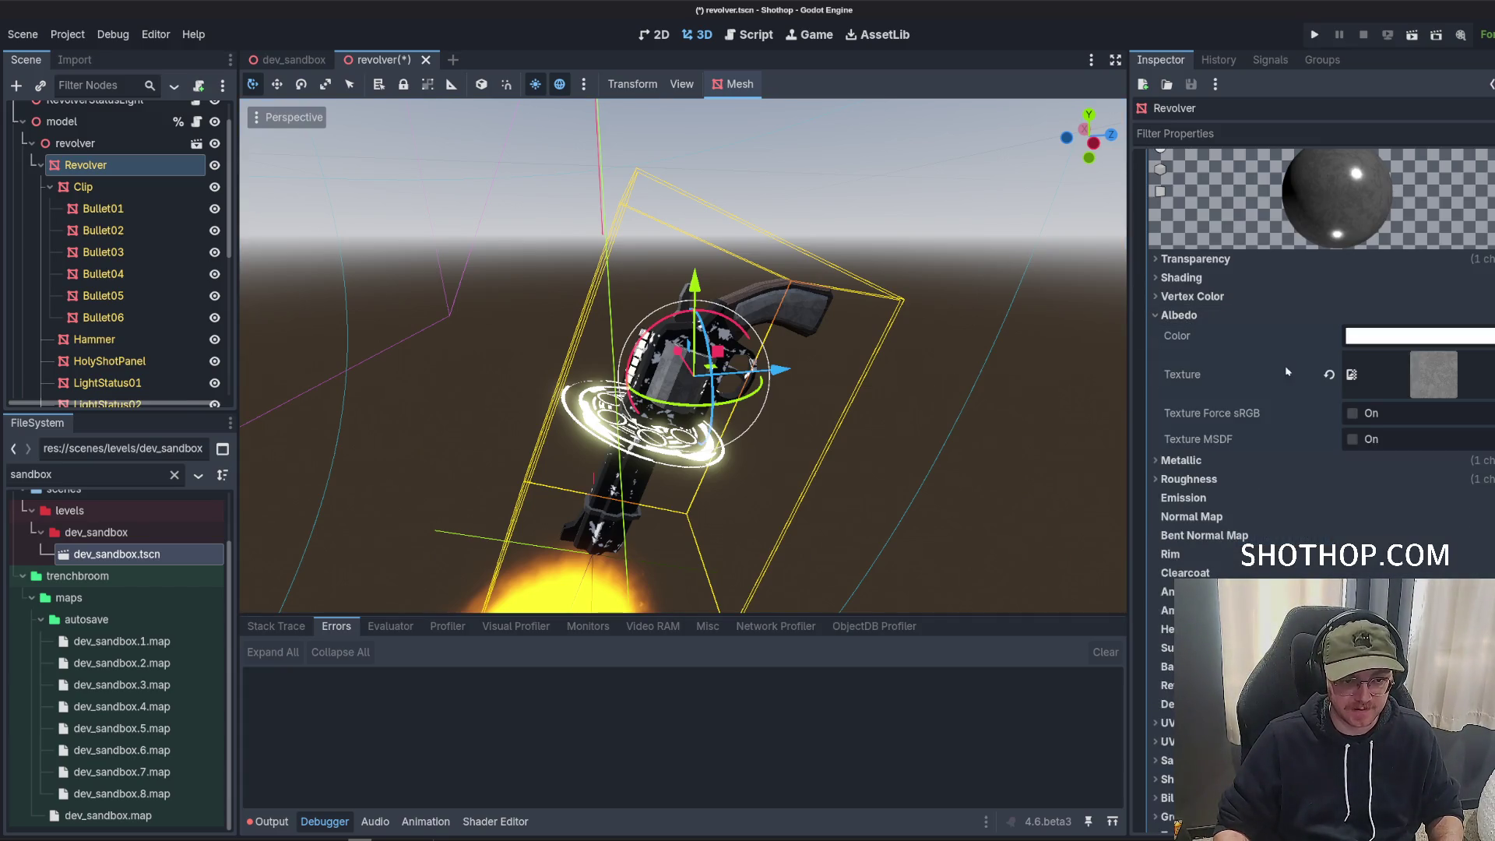
left_click(1195, 259)
left_click(1200, 261)
left_click(1179, 315)
scroll(1179, 315, "down", 5)
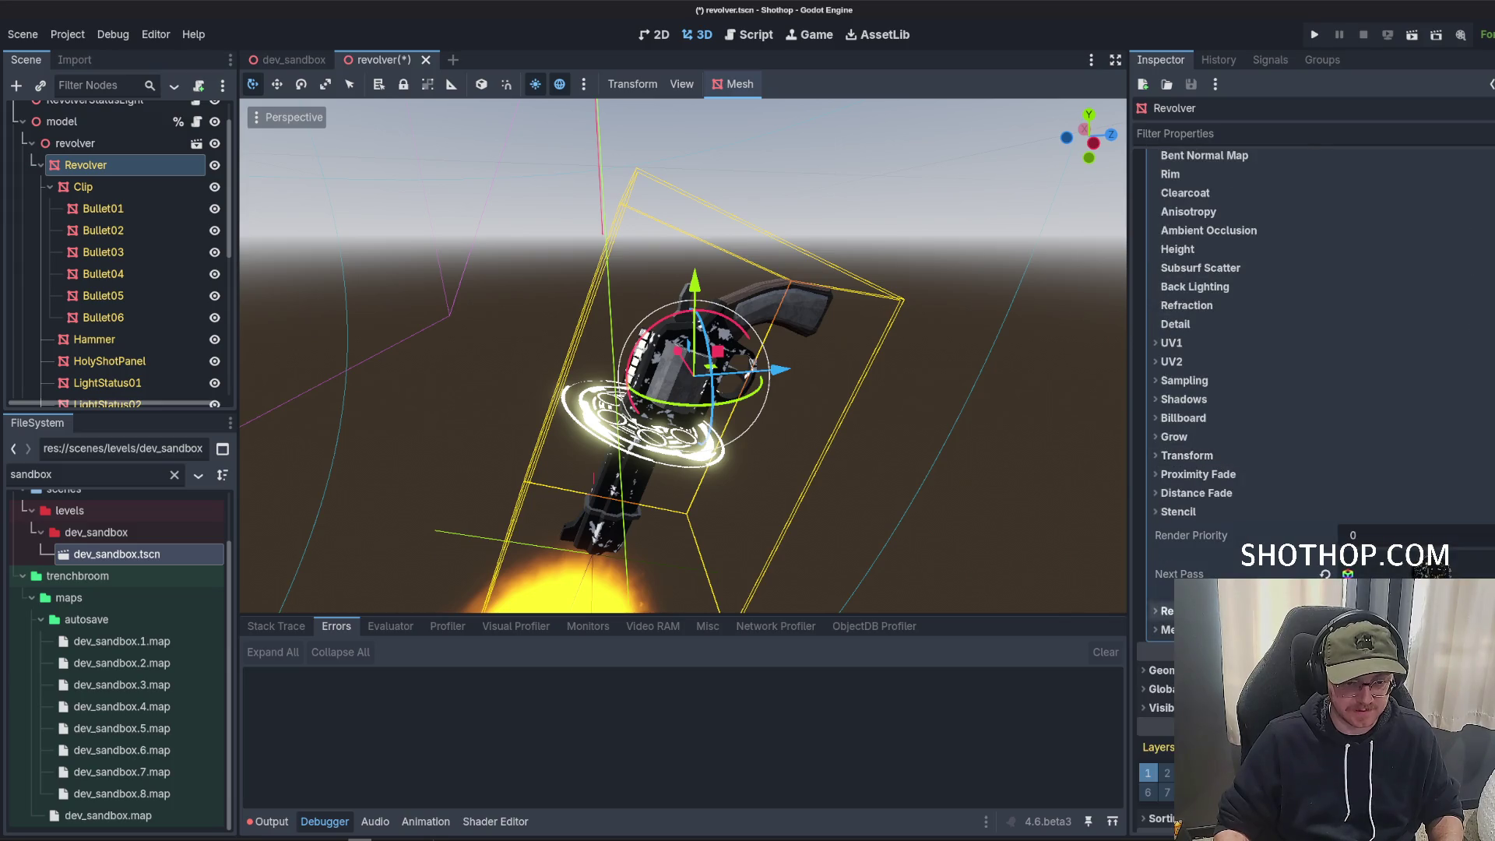
left_click(1483, 531)
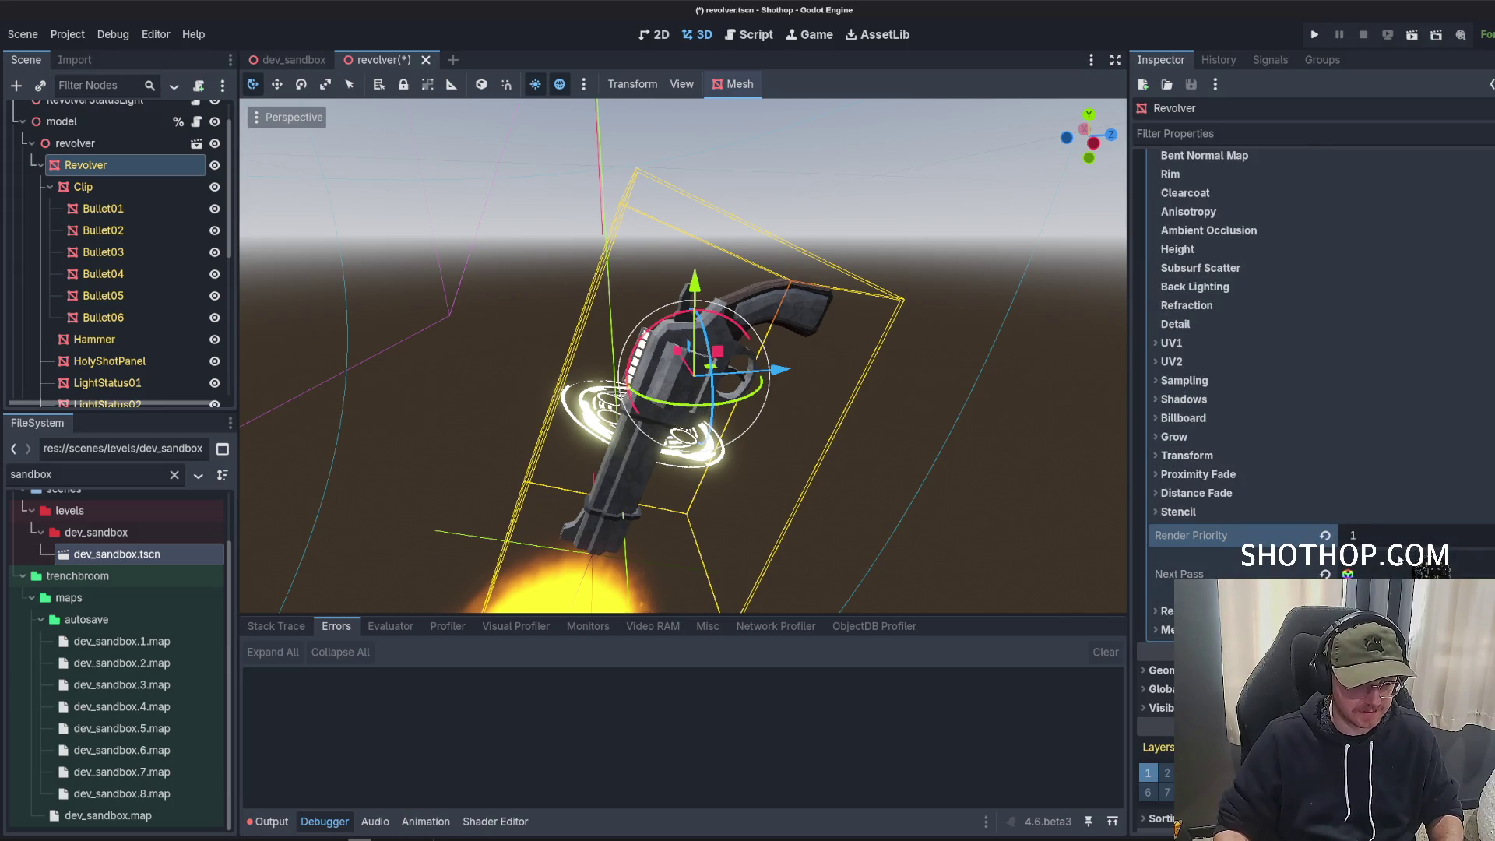
left_click(1483, 540)
scroll(1406, 409, "down", 3)
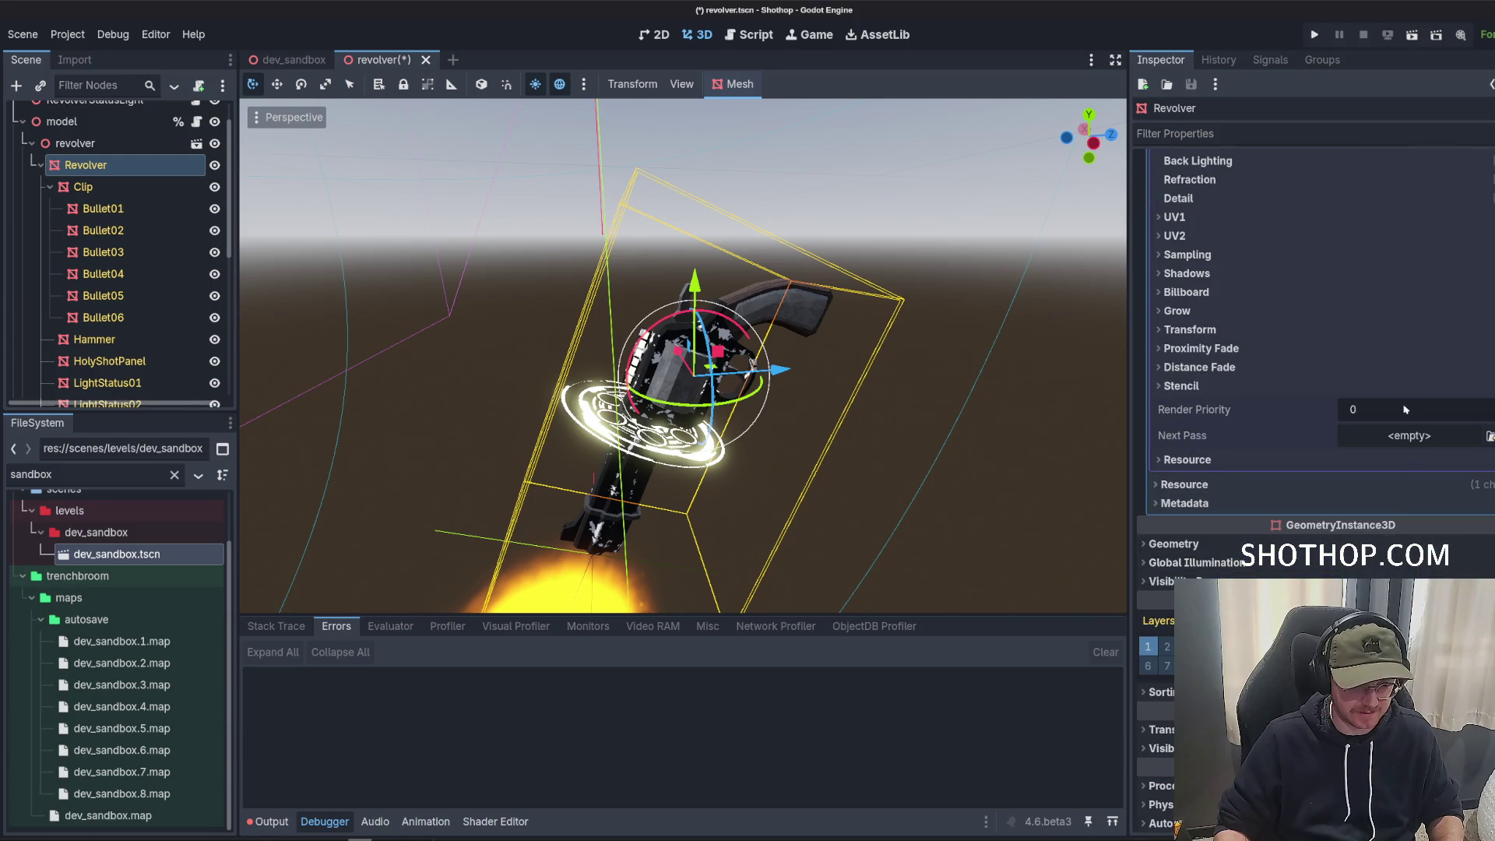
left_click_drag(1406, 409, 1422, 411)
Expand the next-pass material's Transparency section and view its Blend Mode options.
scroll(1422, 410, "up", 10)
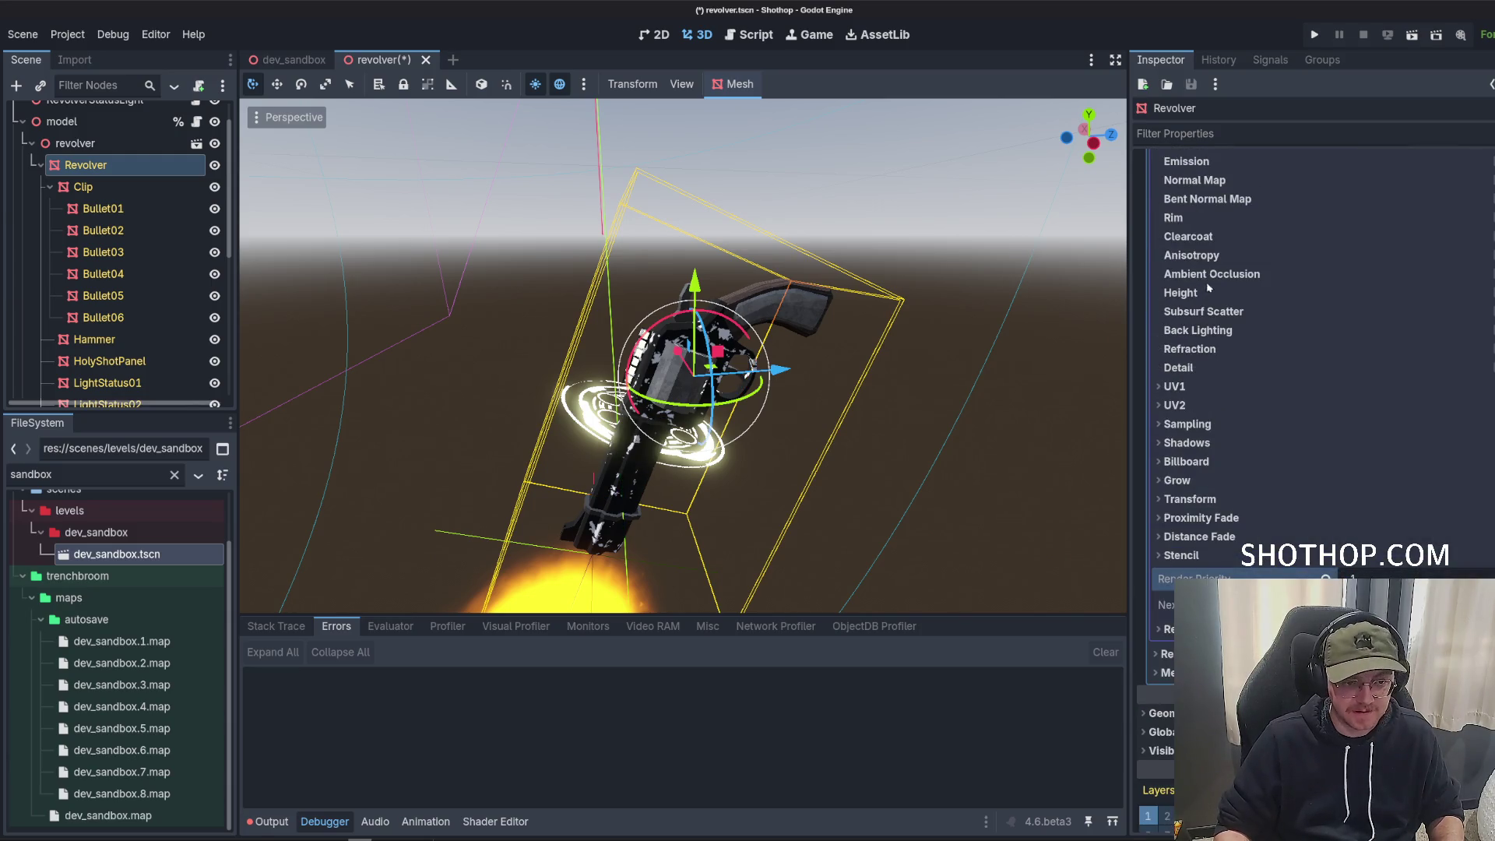
left_click(1402, 303)
left_click(1402, 349)
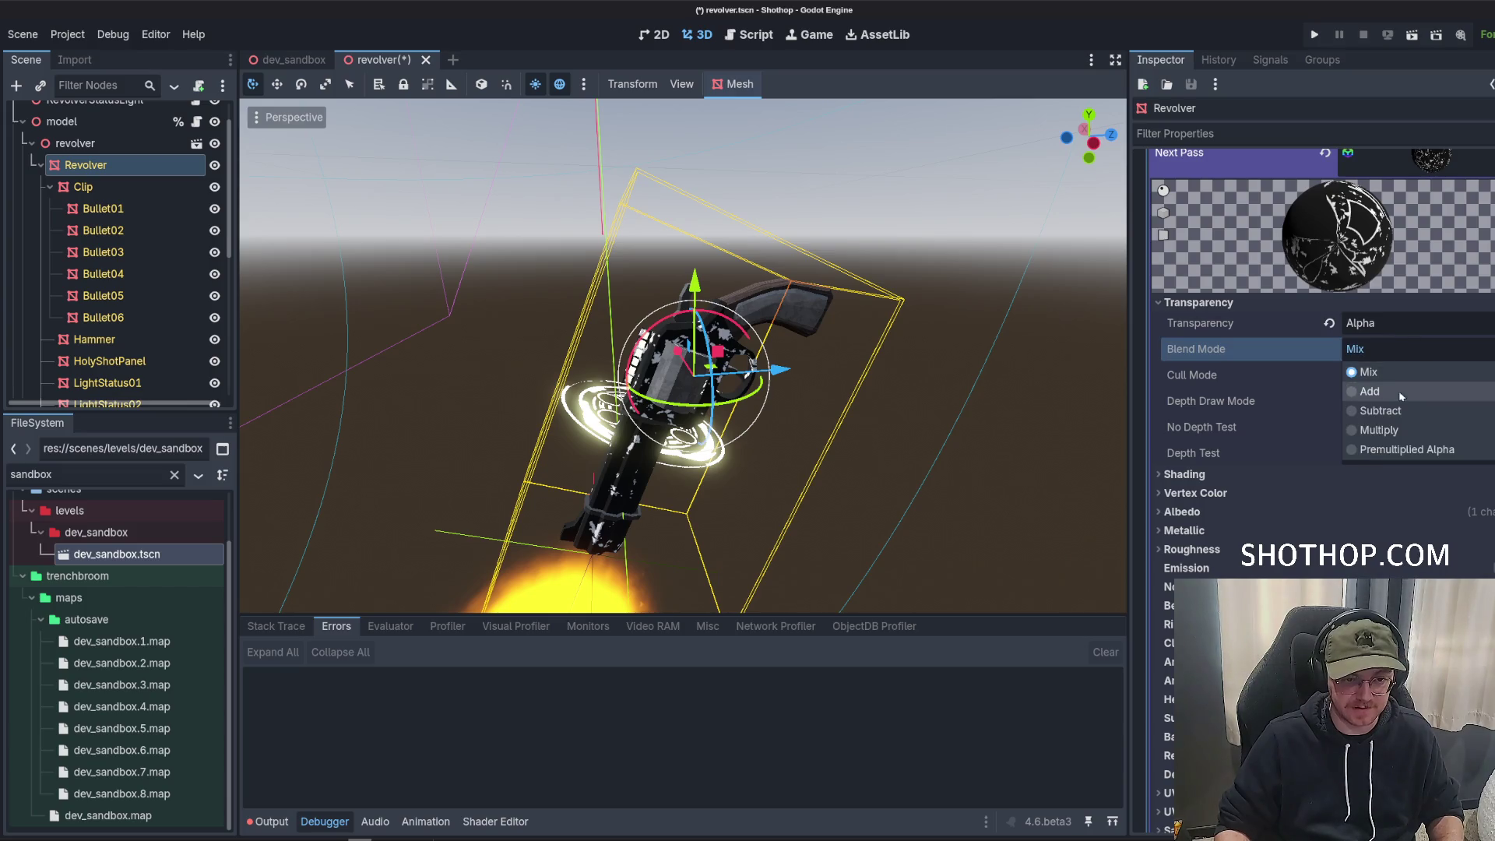
Set the crack pass to Add blend mode, Unshaded shading, with Disable Fog on.
left_click(1403, 398)
left_click(1200, 475)
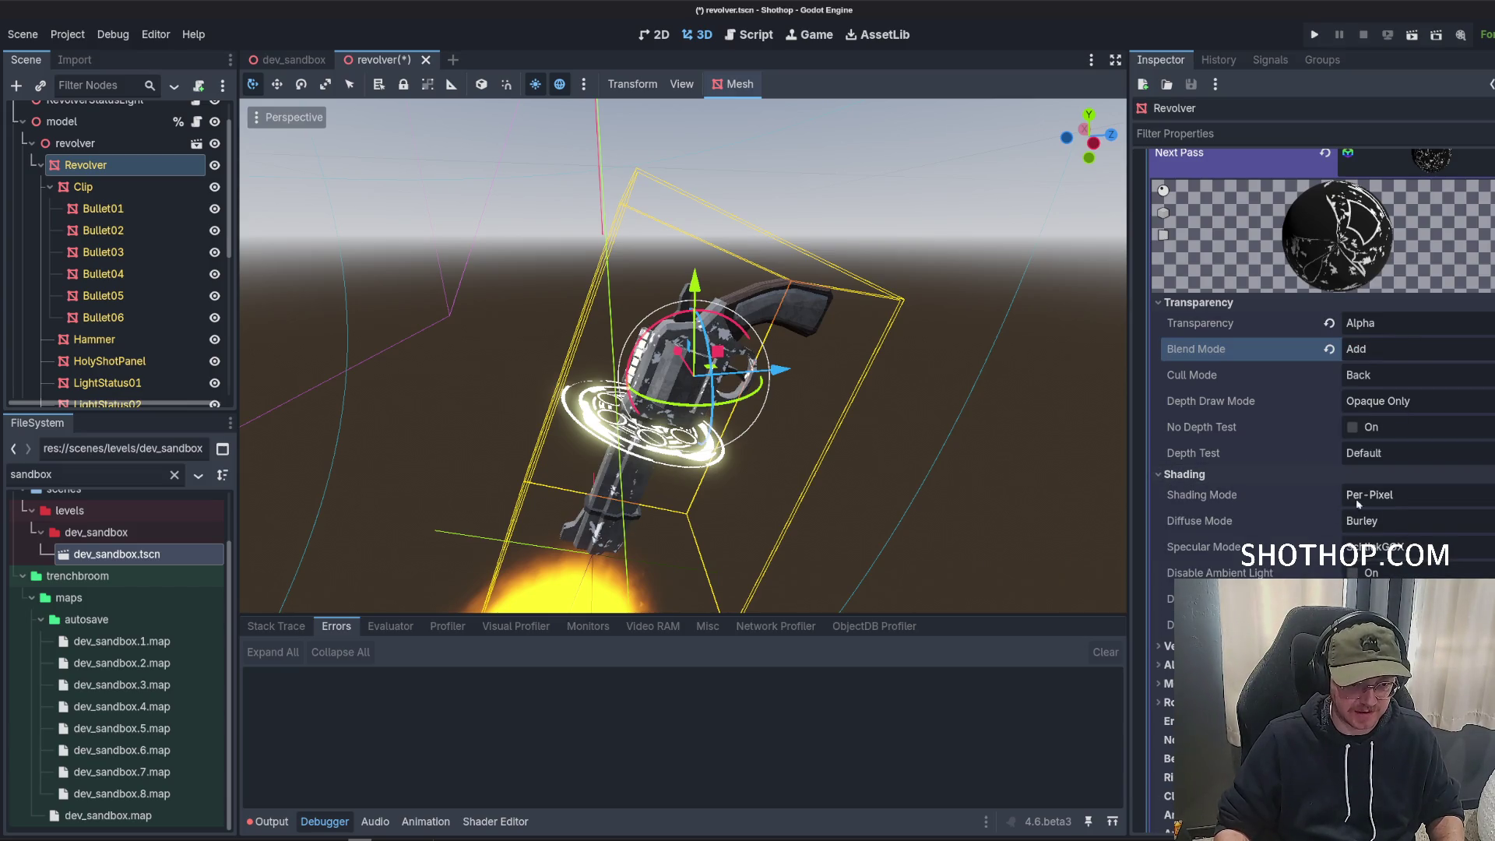
left_click(1358, 504)
left_click(1371, 518)
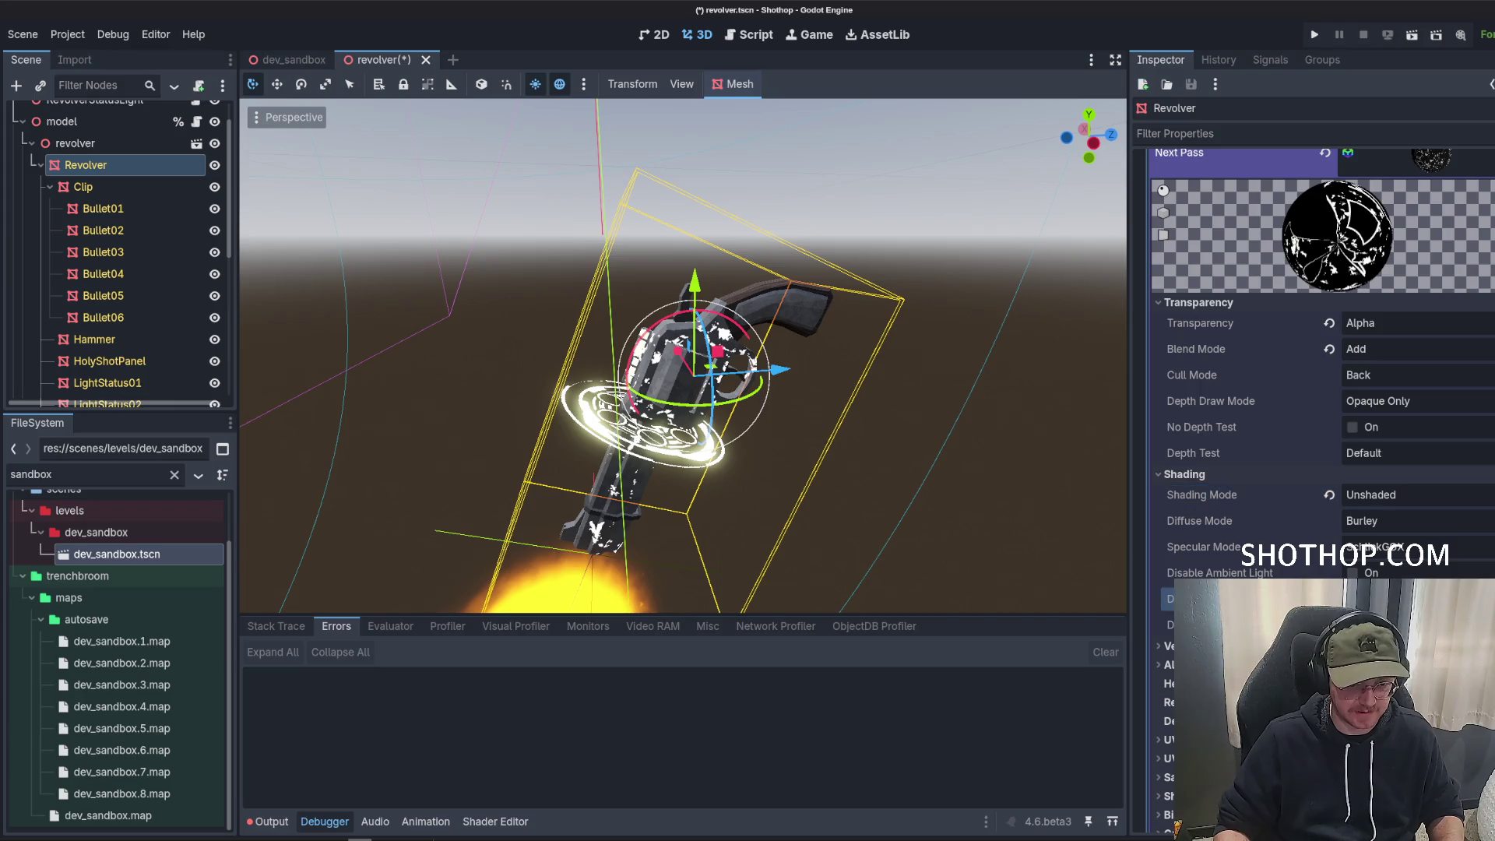
left_click(1353, 599)
scroll(1214, 421, "down", 5)
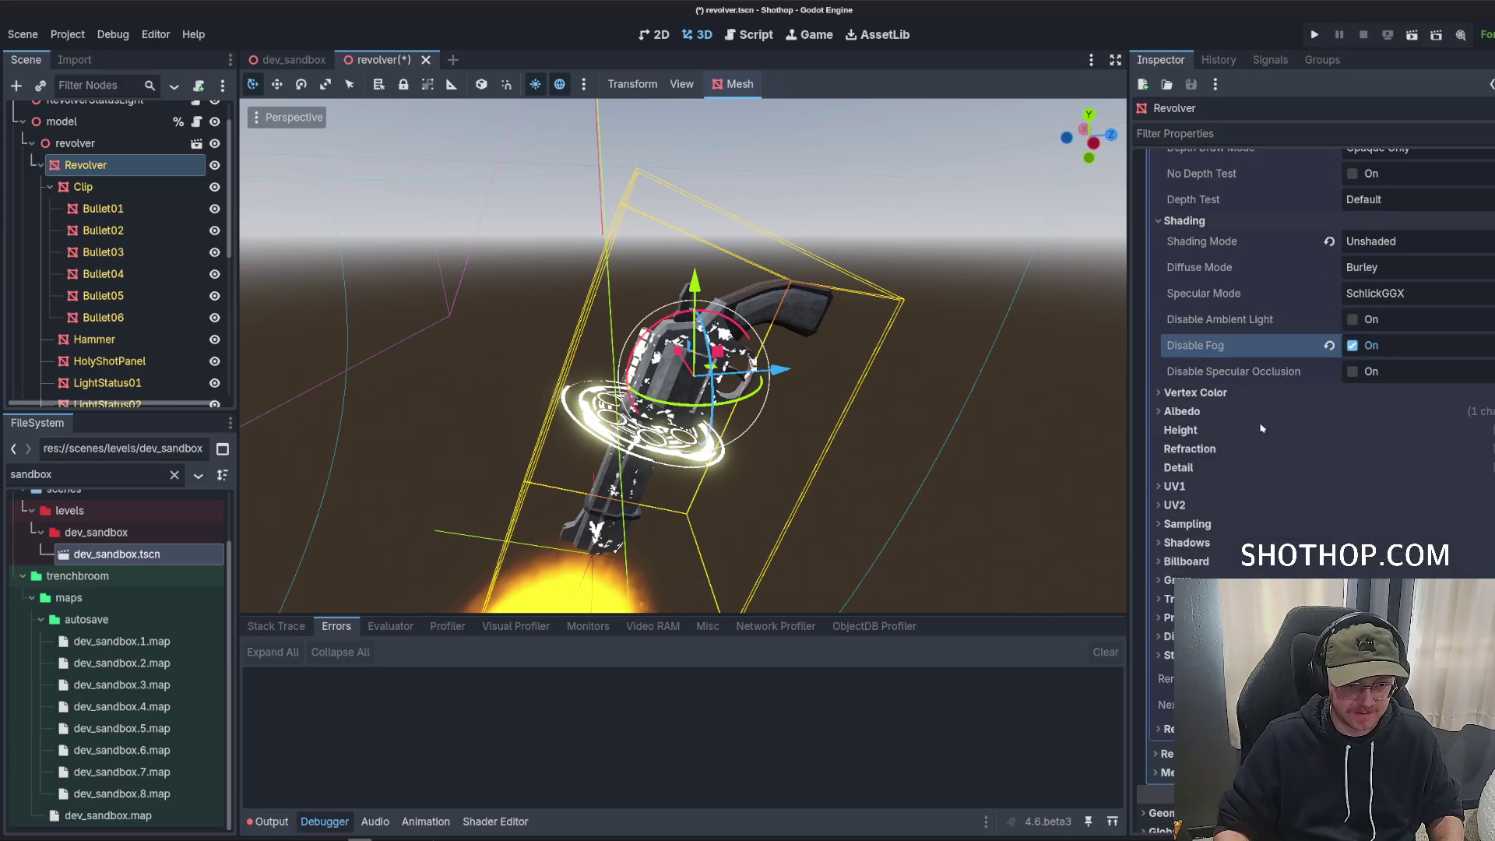
Give the crack pass a bright, overbright cyan Albedo Color.
left_click(1214, 415)
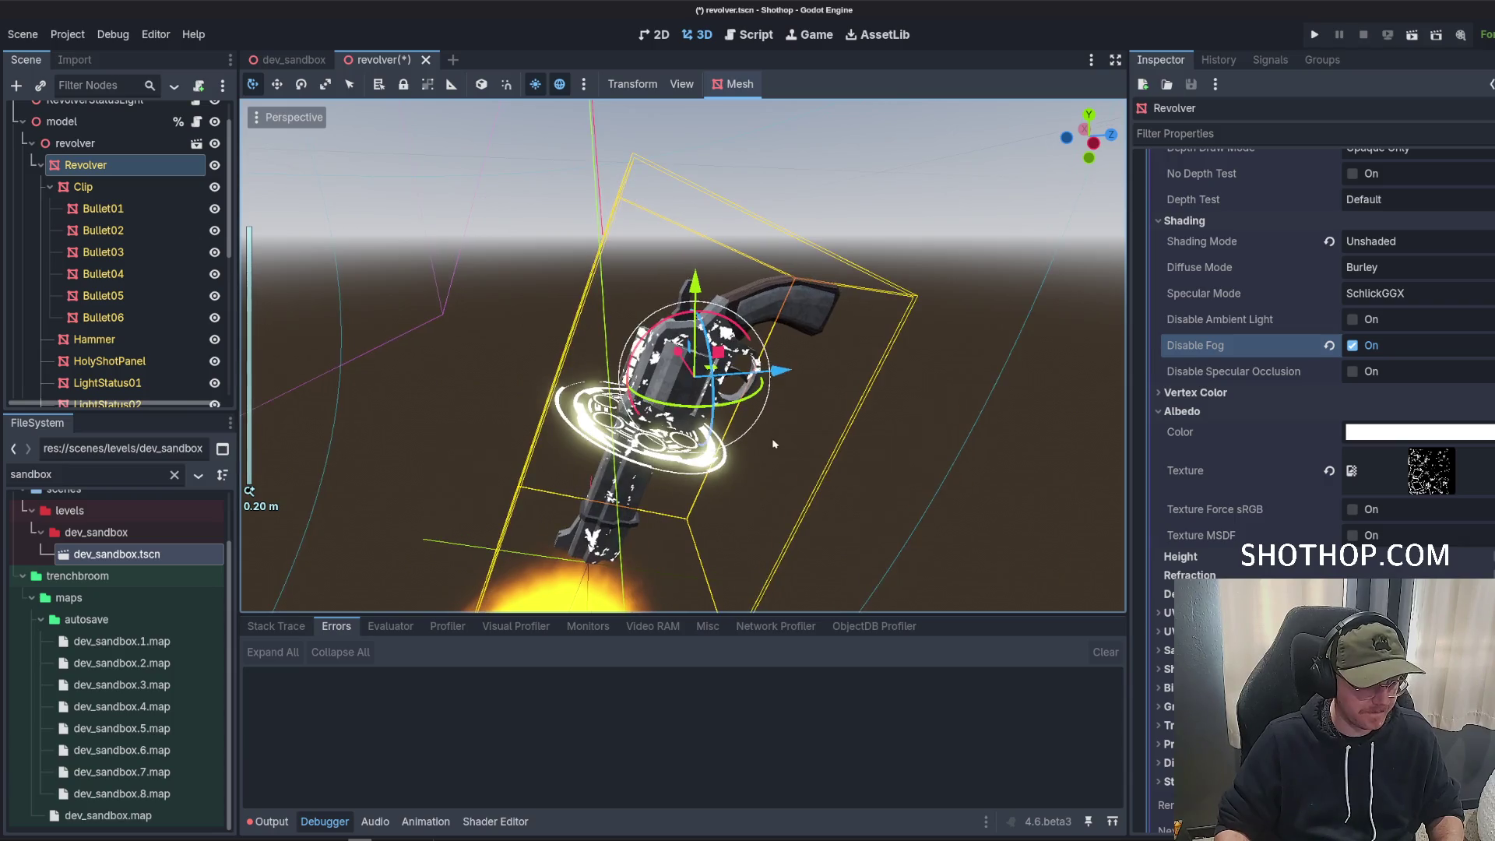
left_click(1429, 435)
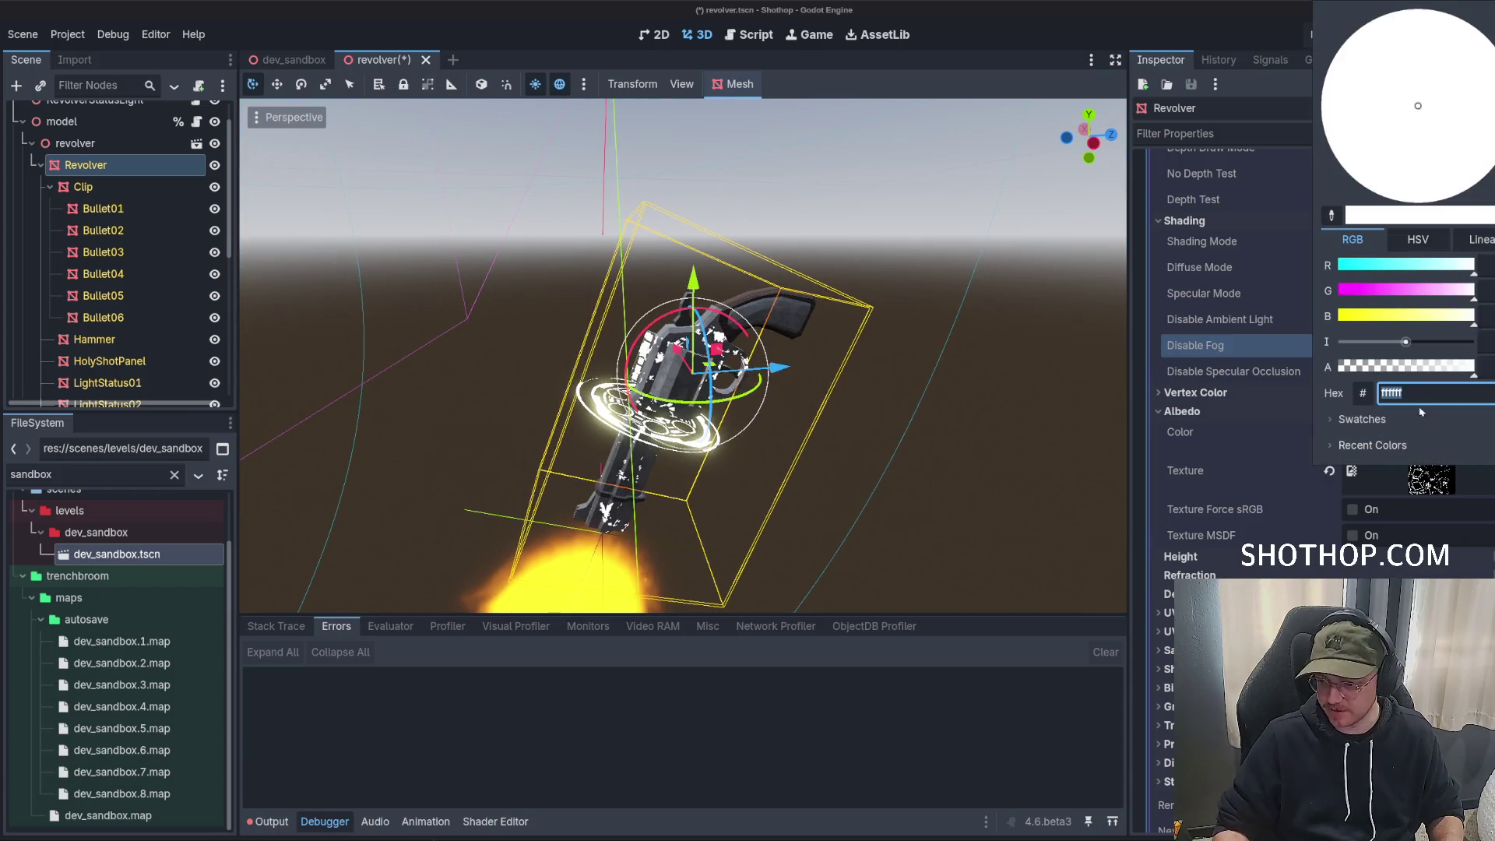
left_click(1398, 266)
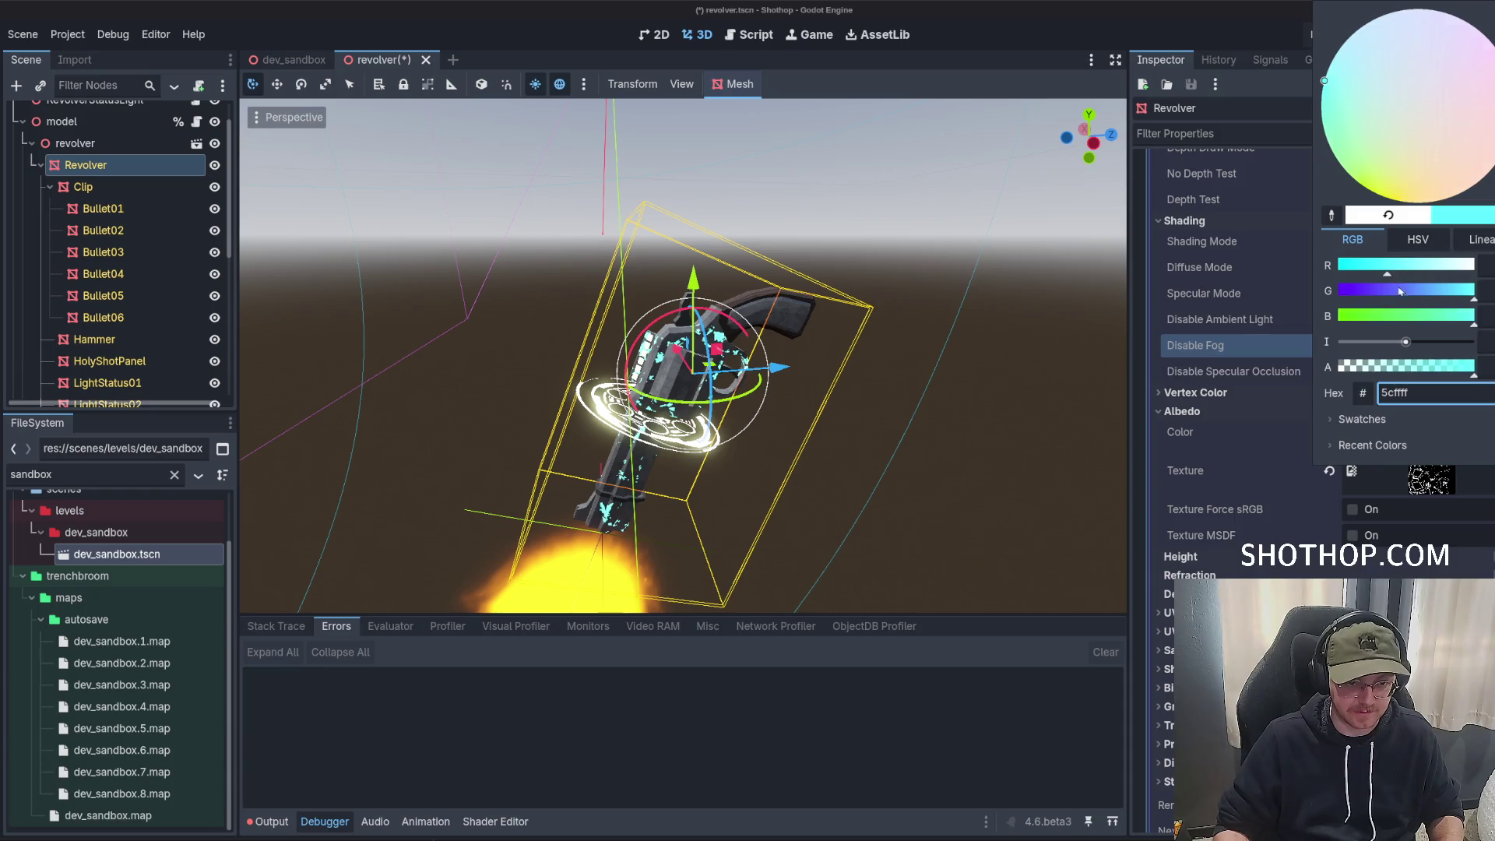
left_click_drag(1400, 291, 1432, 298)
left_click(1446, 300)
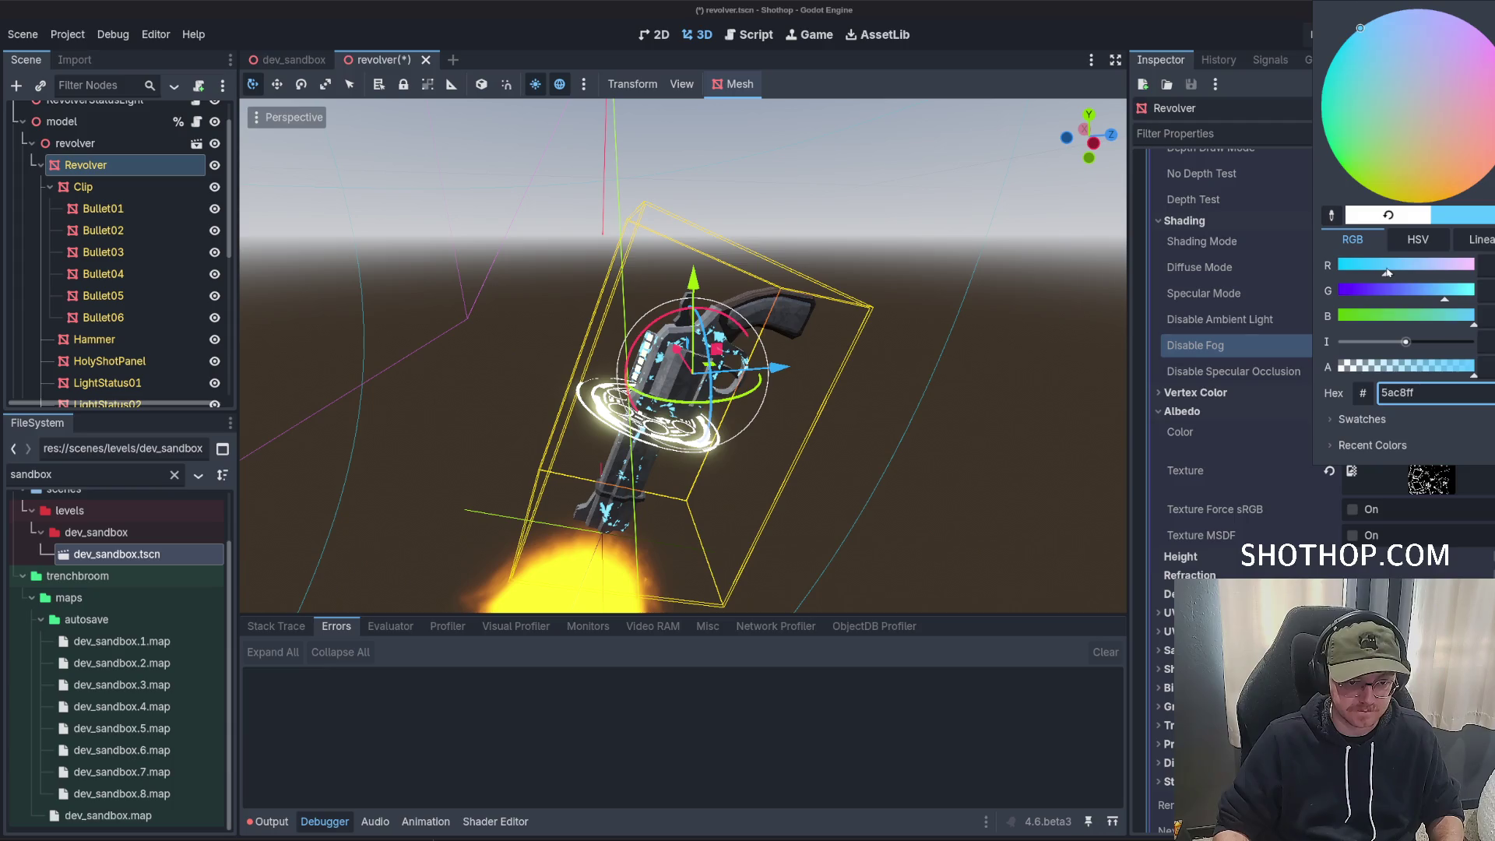
key("Escape")
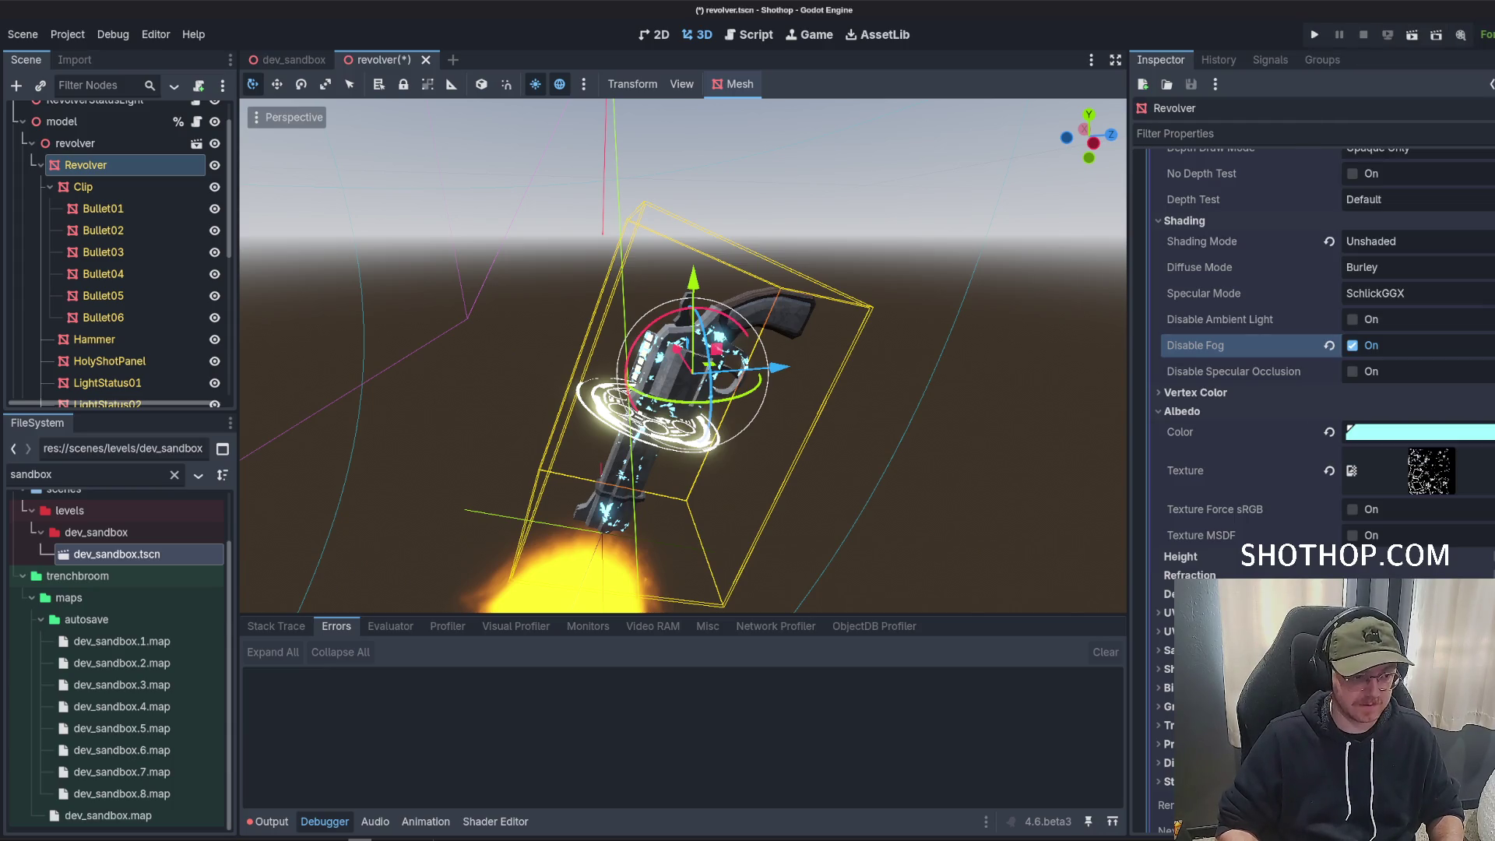
left_click(1398, 434)
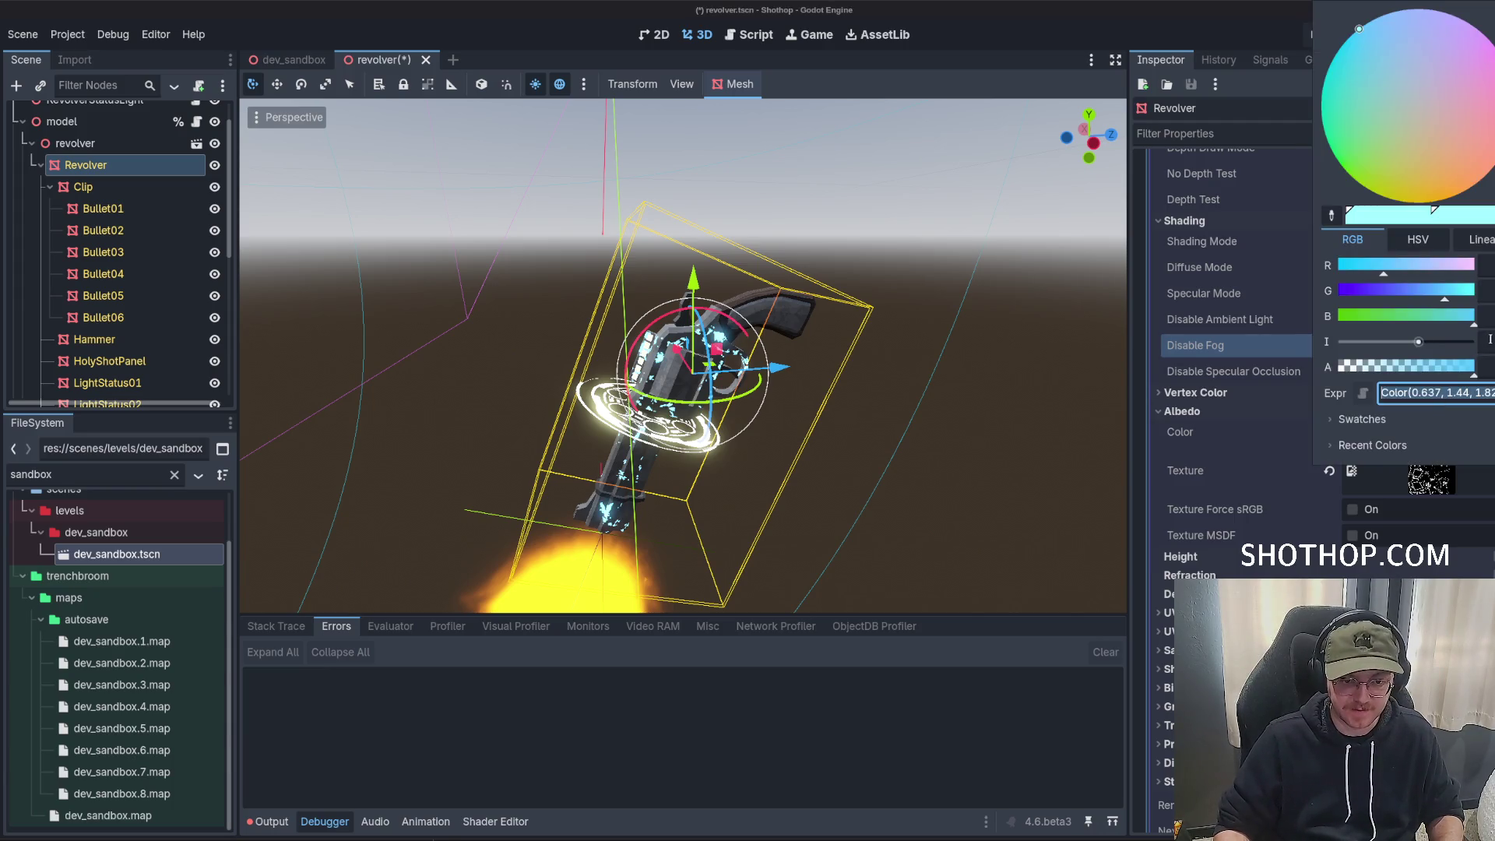
left_click(828, 385)
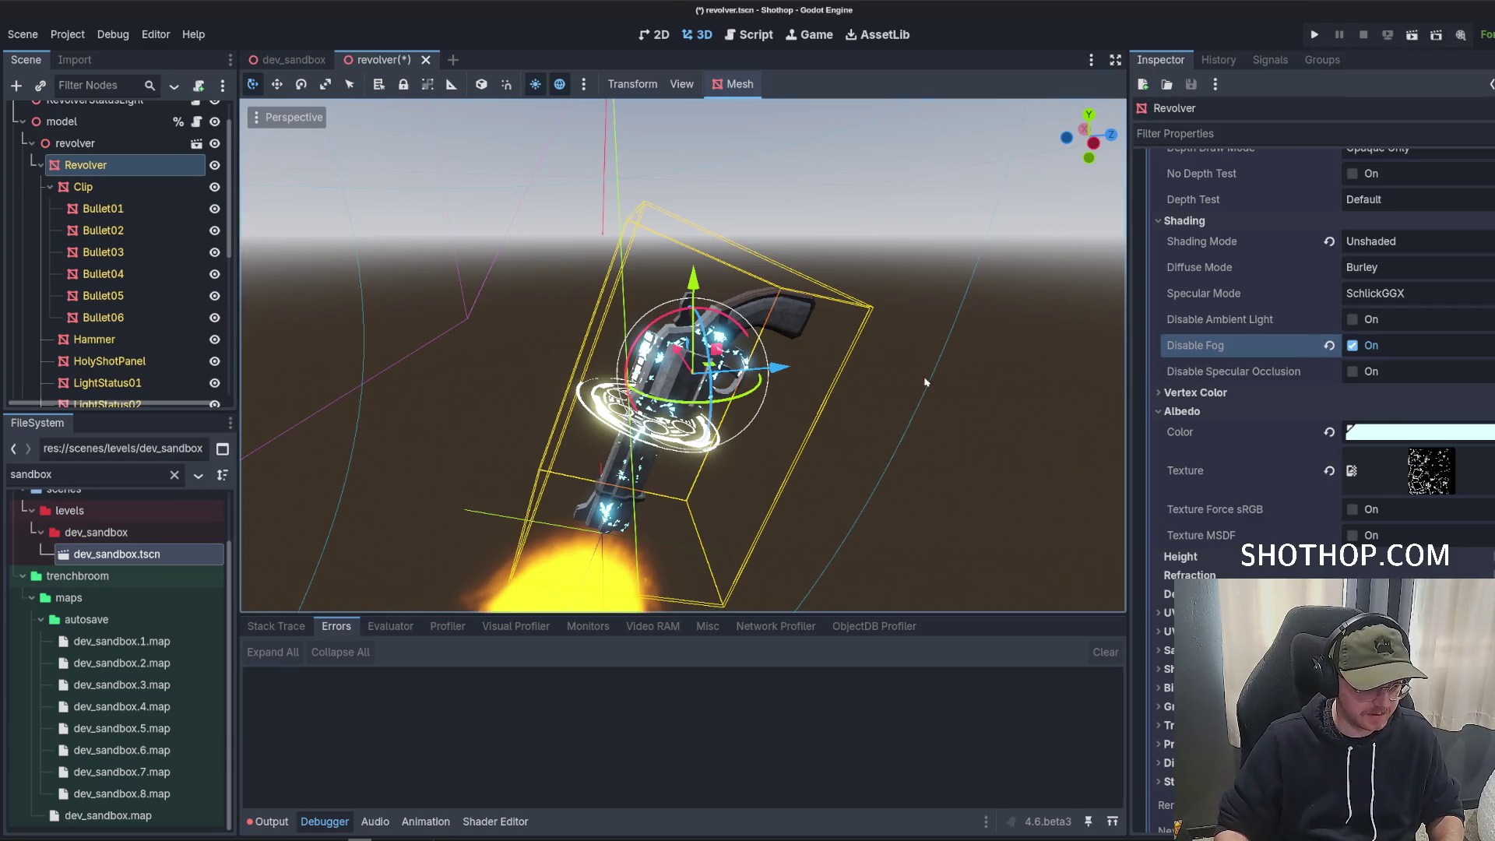
left_click_drag(828, 385, 864, 411)
left_click(1182, 412)
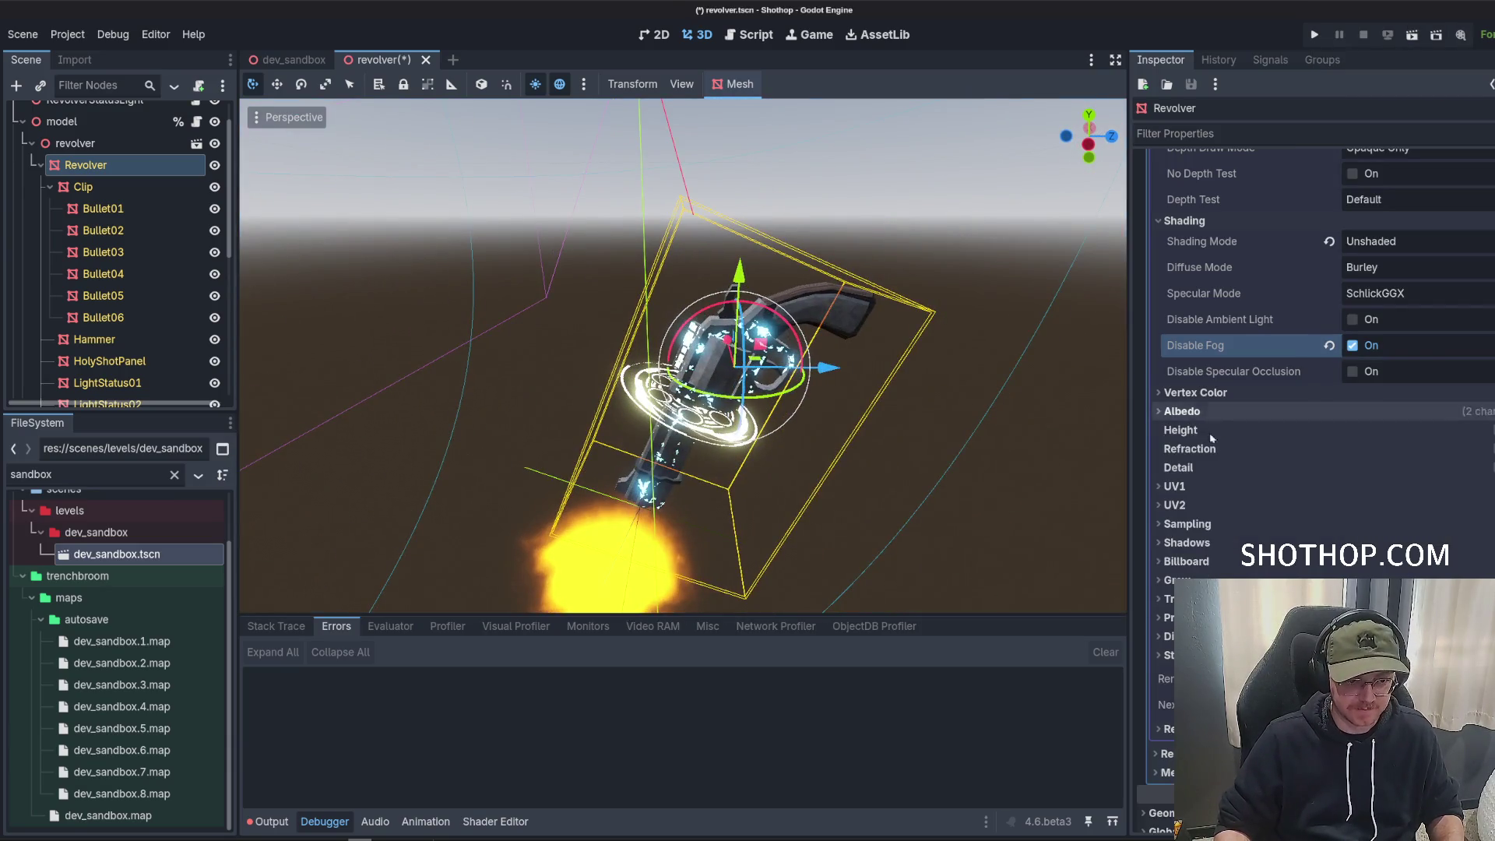
Collapse the Shading and Transparency sections and save the revolver scene.
scroll(1202, 397, "up", 3)
left_click(1202, 390)
left_click(1199, 218)
key("ctrl+s")
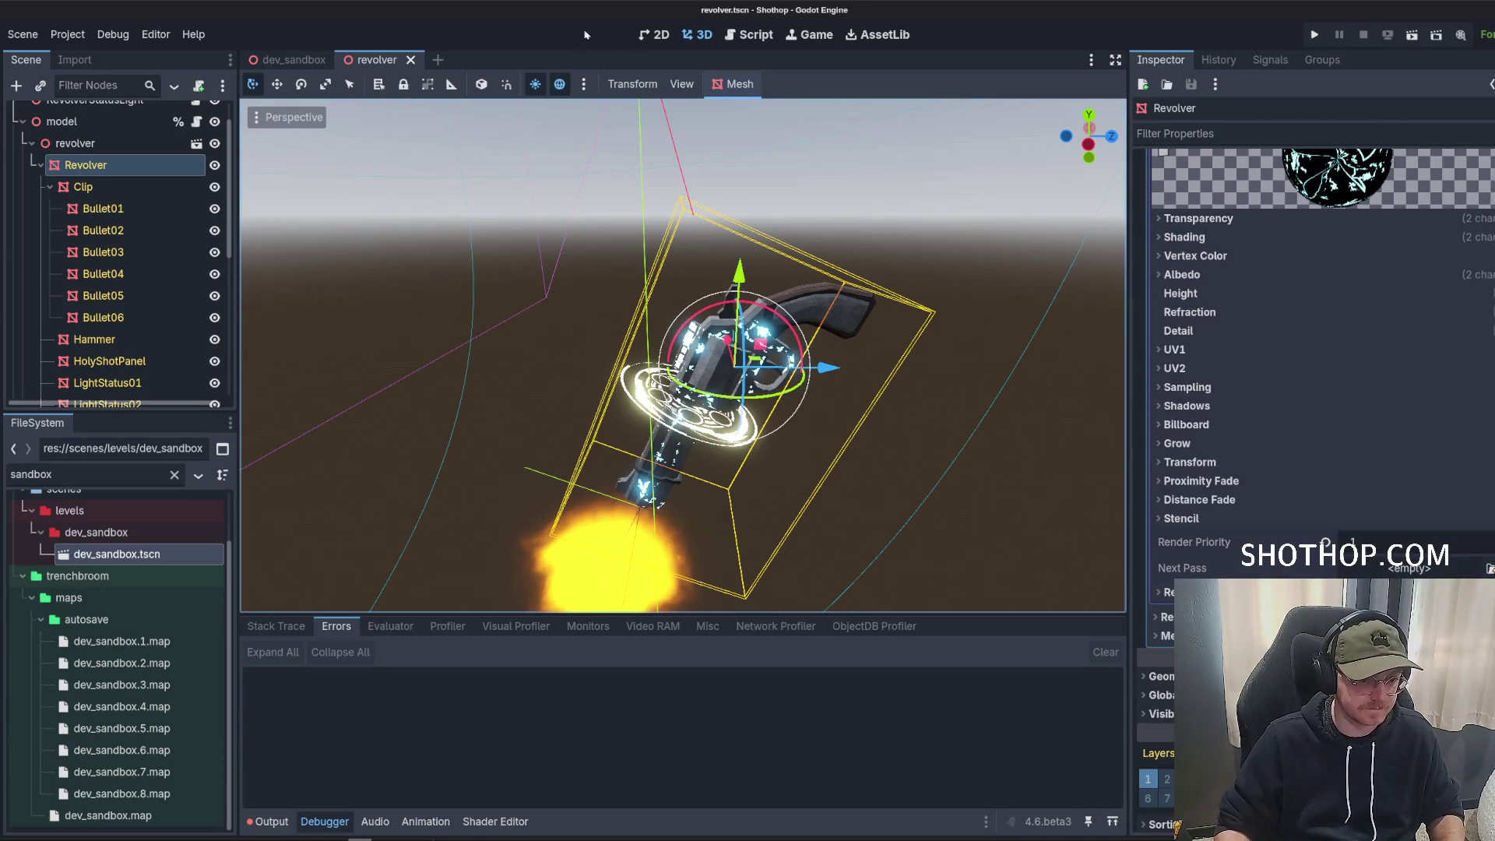
Test-run the dev_sandbox scene, then stop it and return to the revolver scene.
left_click(302, 52)
key("F6")
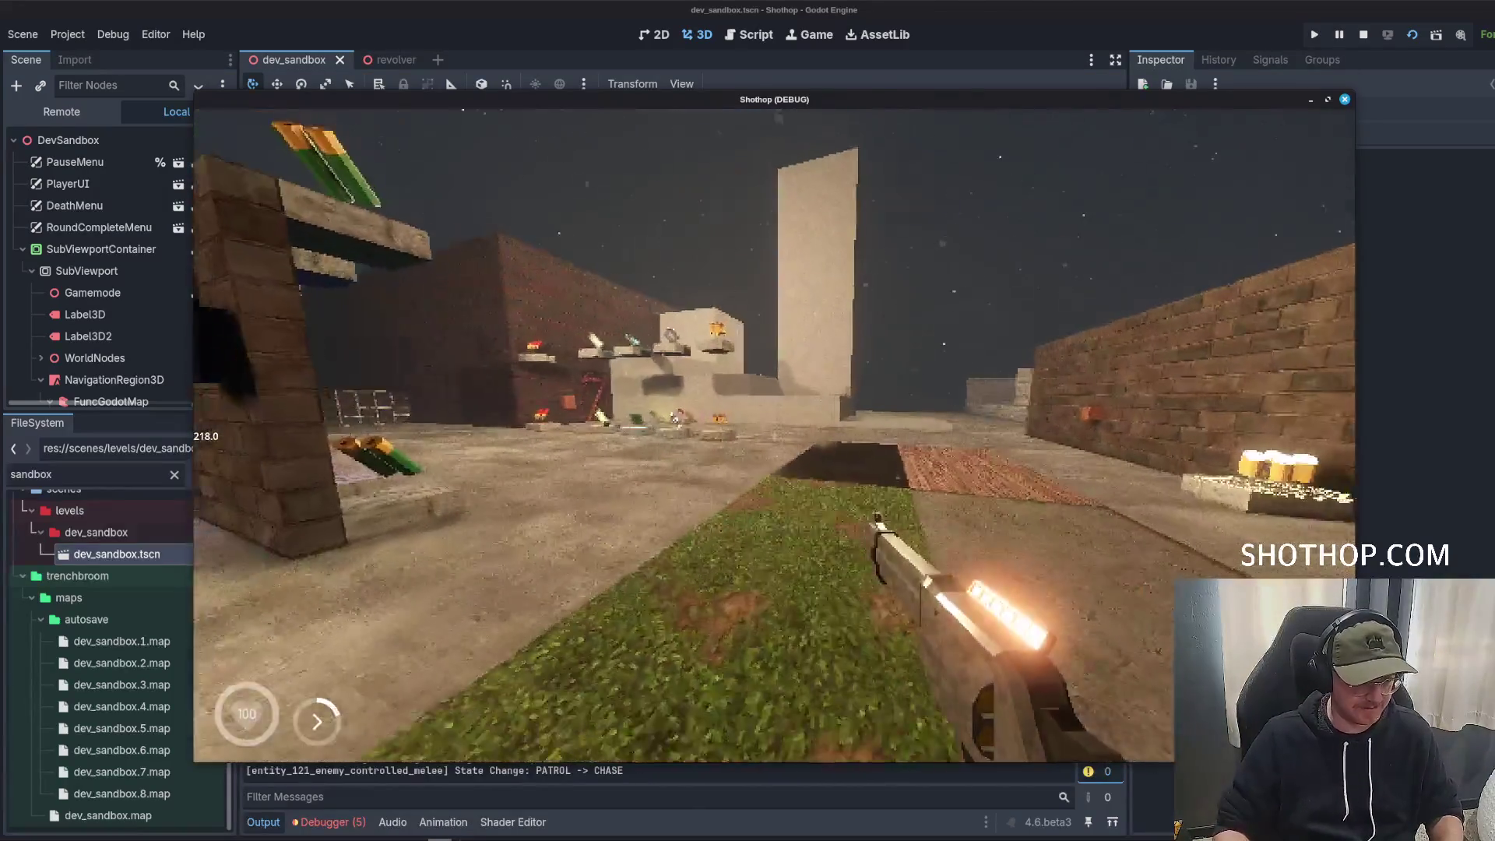
key("Escape")
key("F8")
left_click(387, 60)
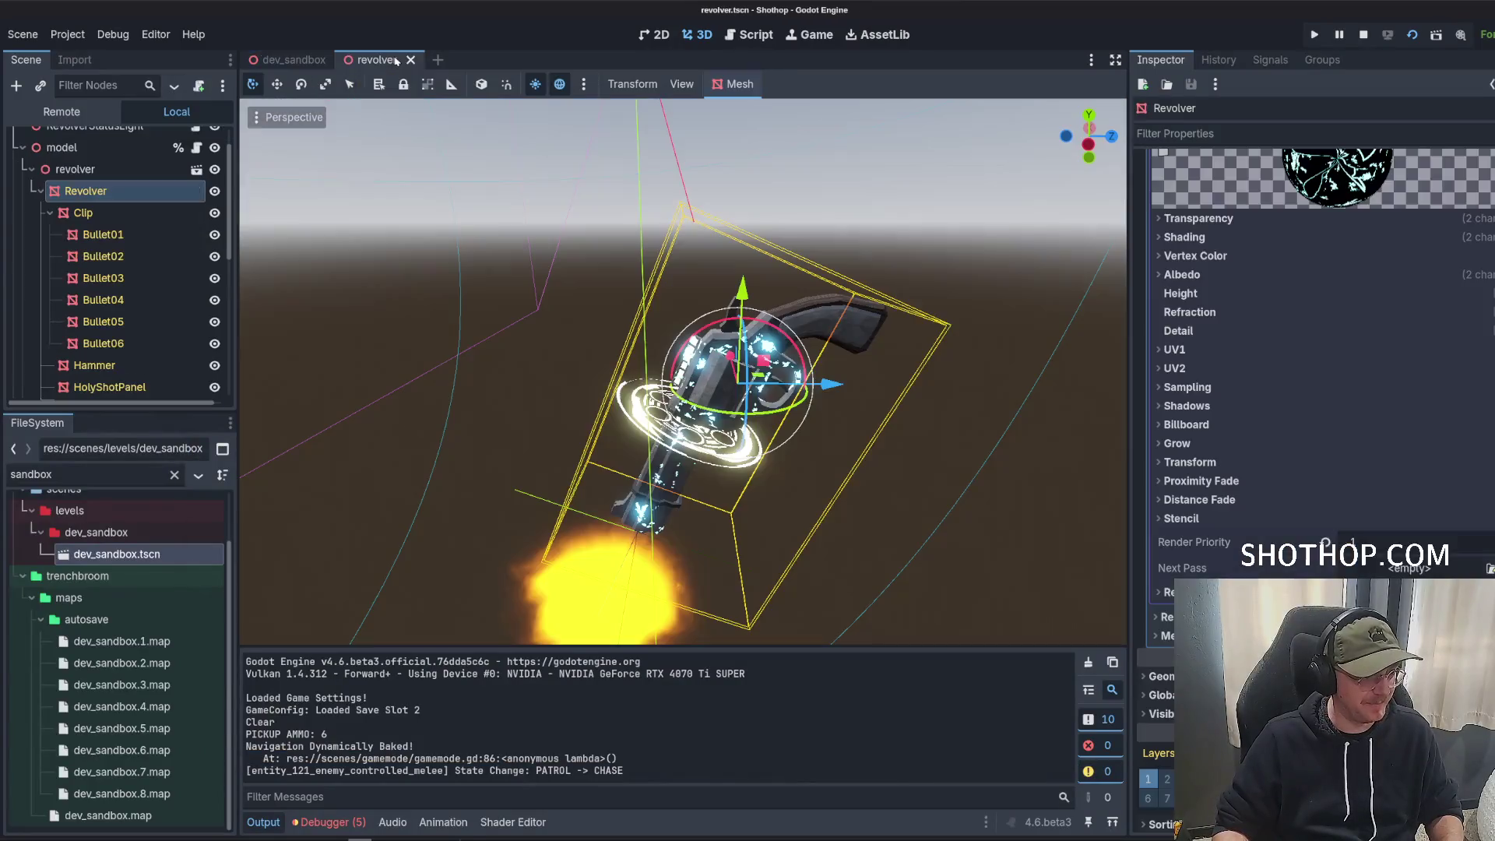
scroll(218, 279, "up", 2)
left_click_drag(237, 282, 331, 282)
Open the model node's model.gd script and read through it.
left_click(291, 183)
scroll(980, 412, "up", 6)
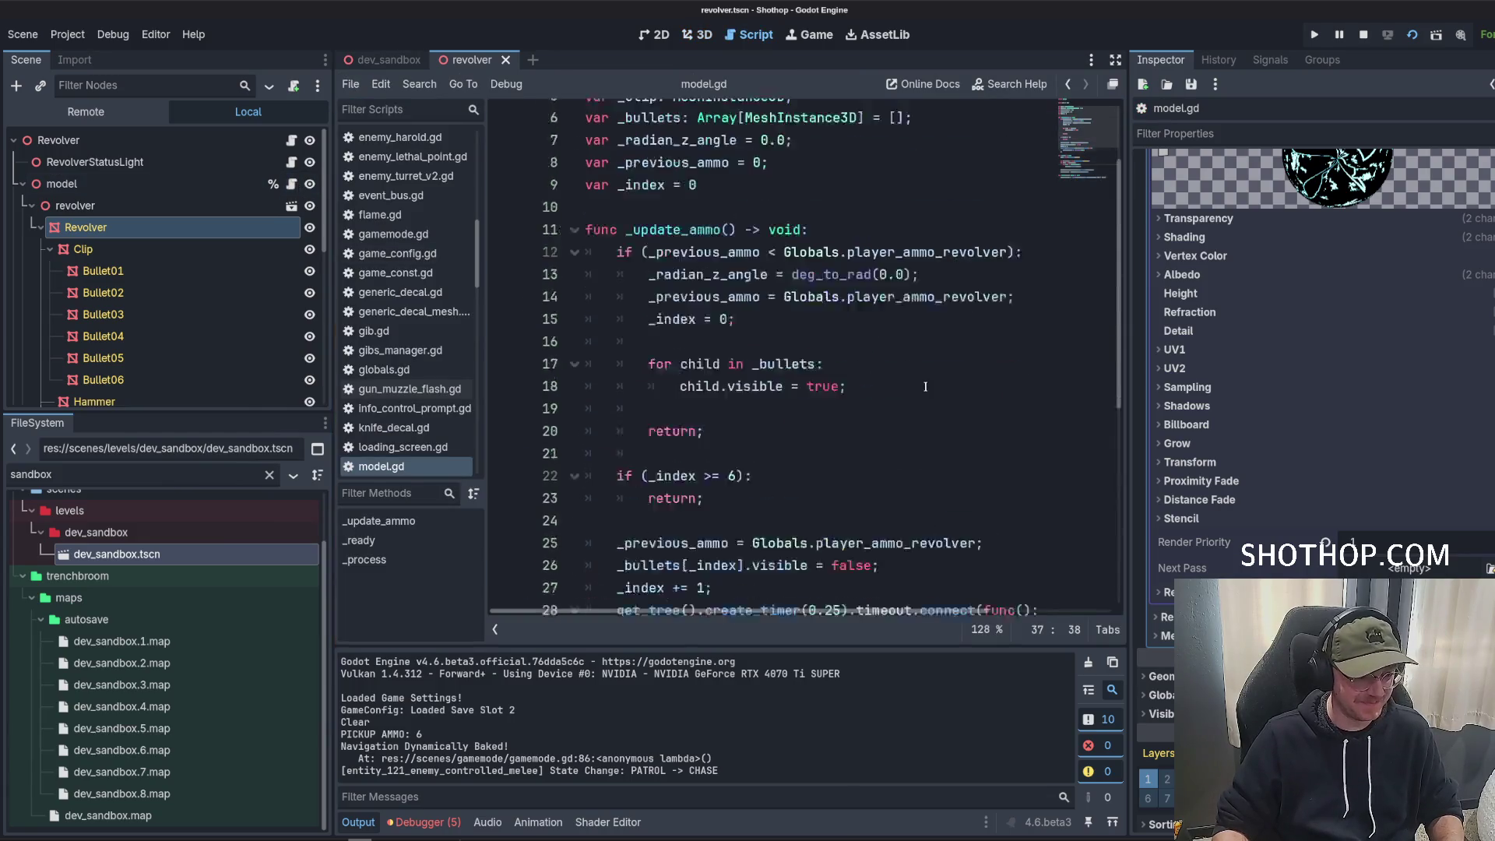
scroll(921, 385, "down", 6)
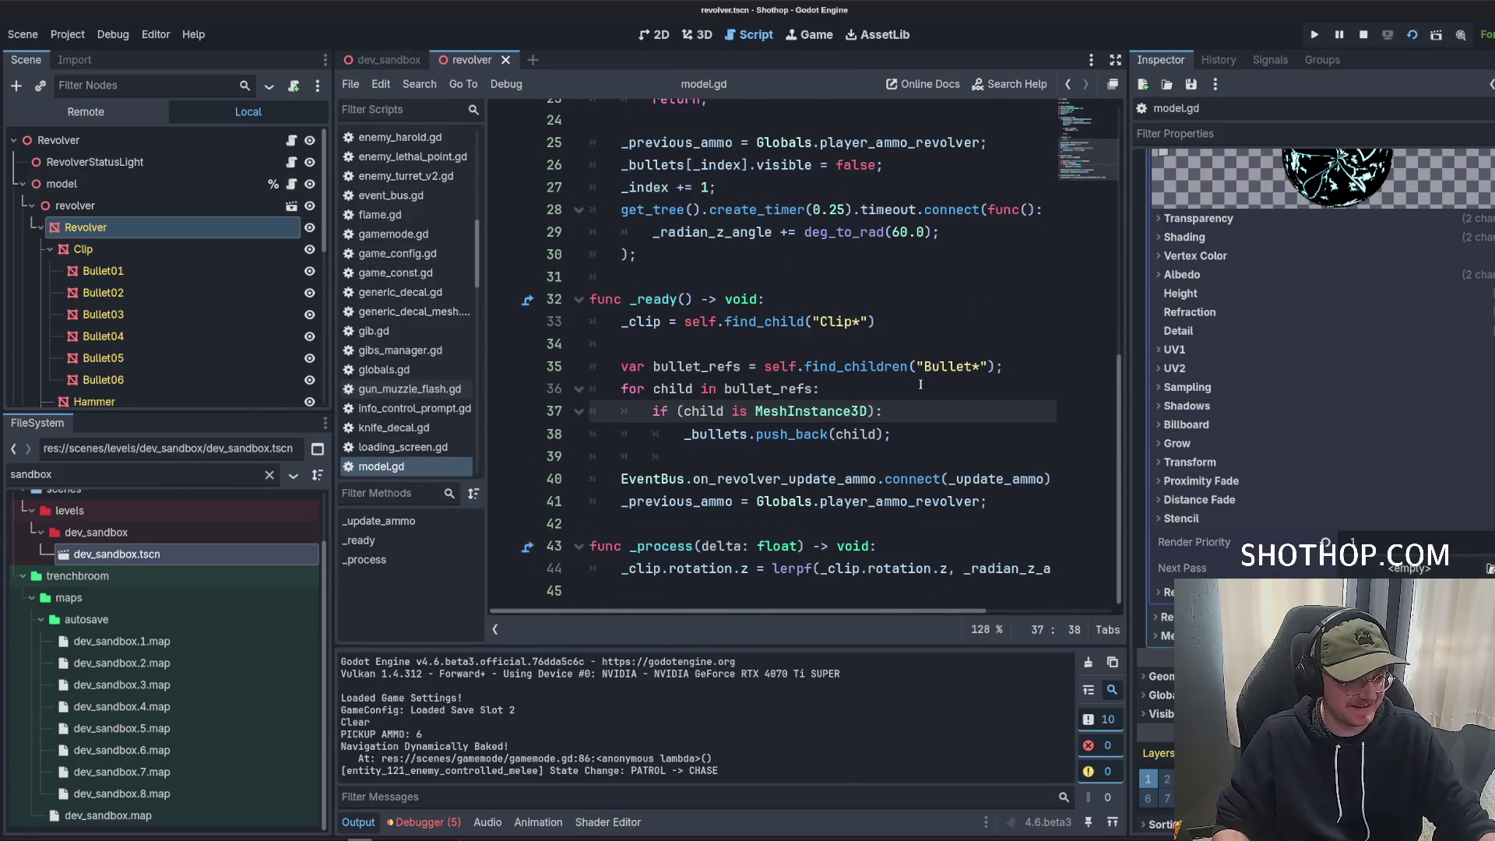
scroll(916, 381, "up", 7)
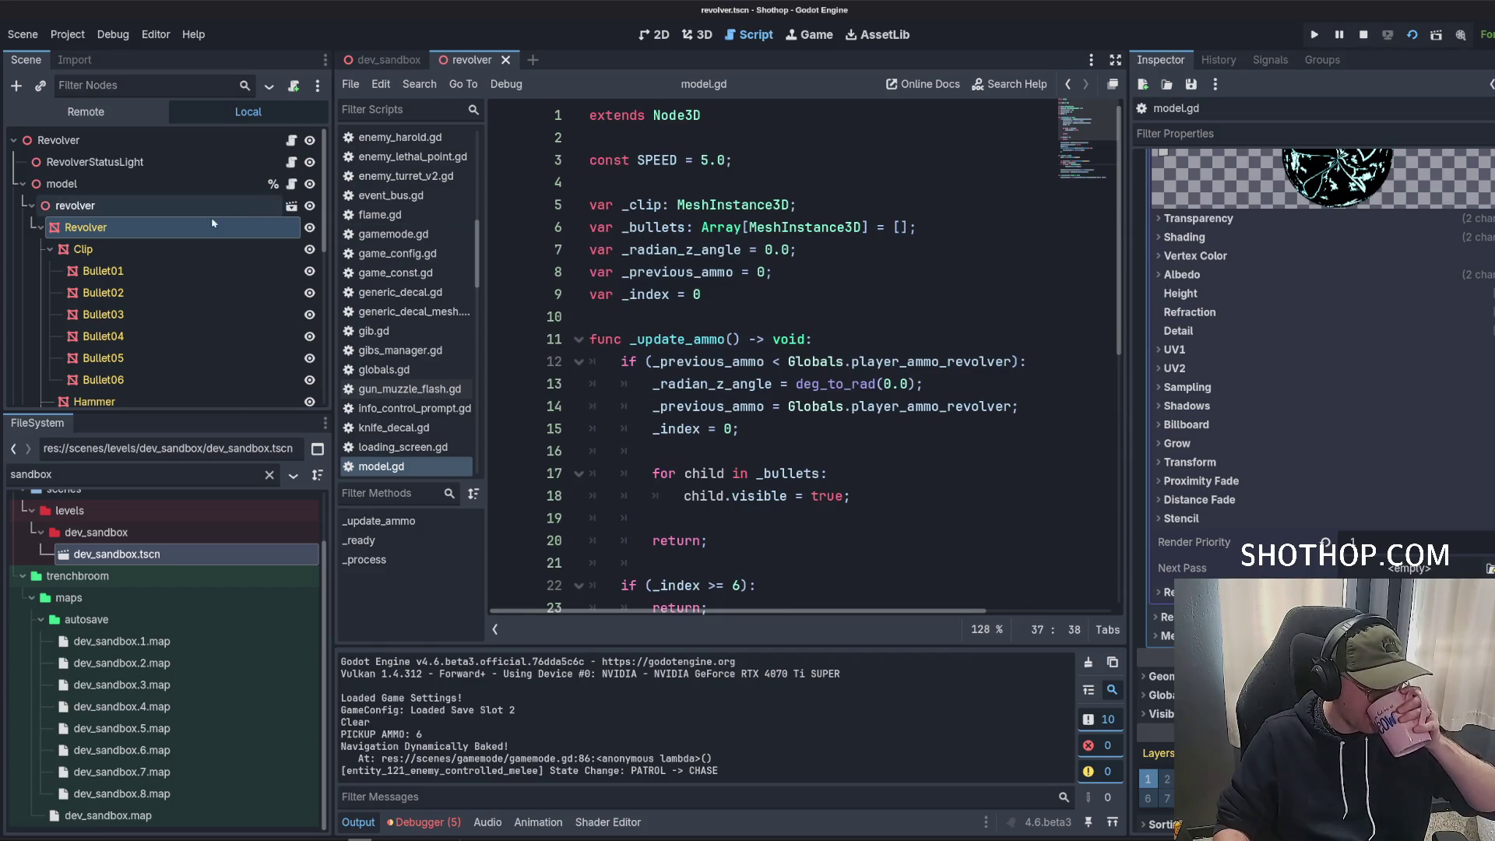
scroll(1247, 390, "up", 10)
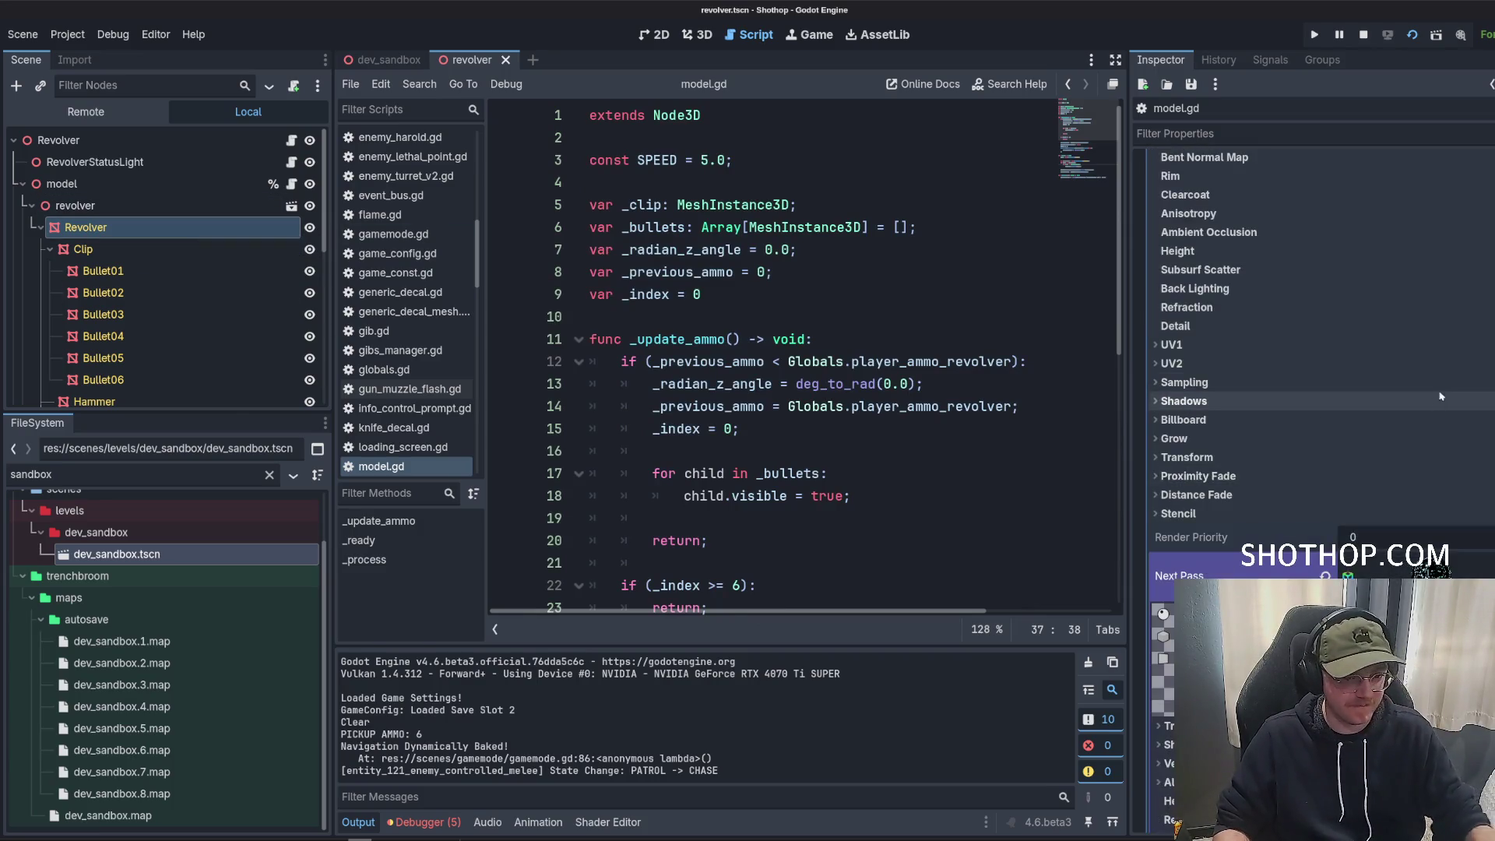
left_click(1246, 459)
scroll(187, 335, "down", 5)
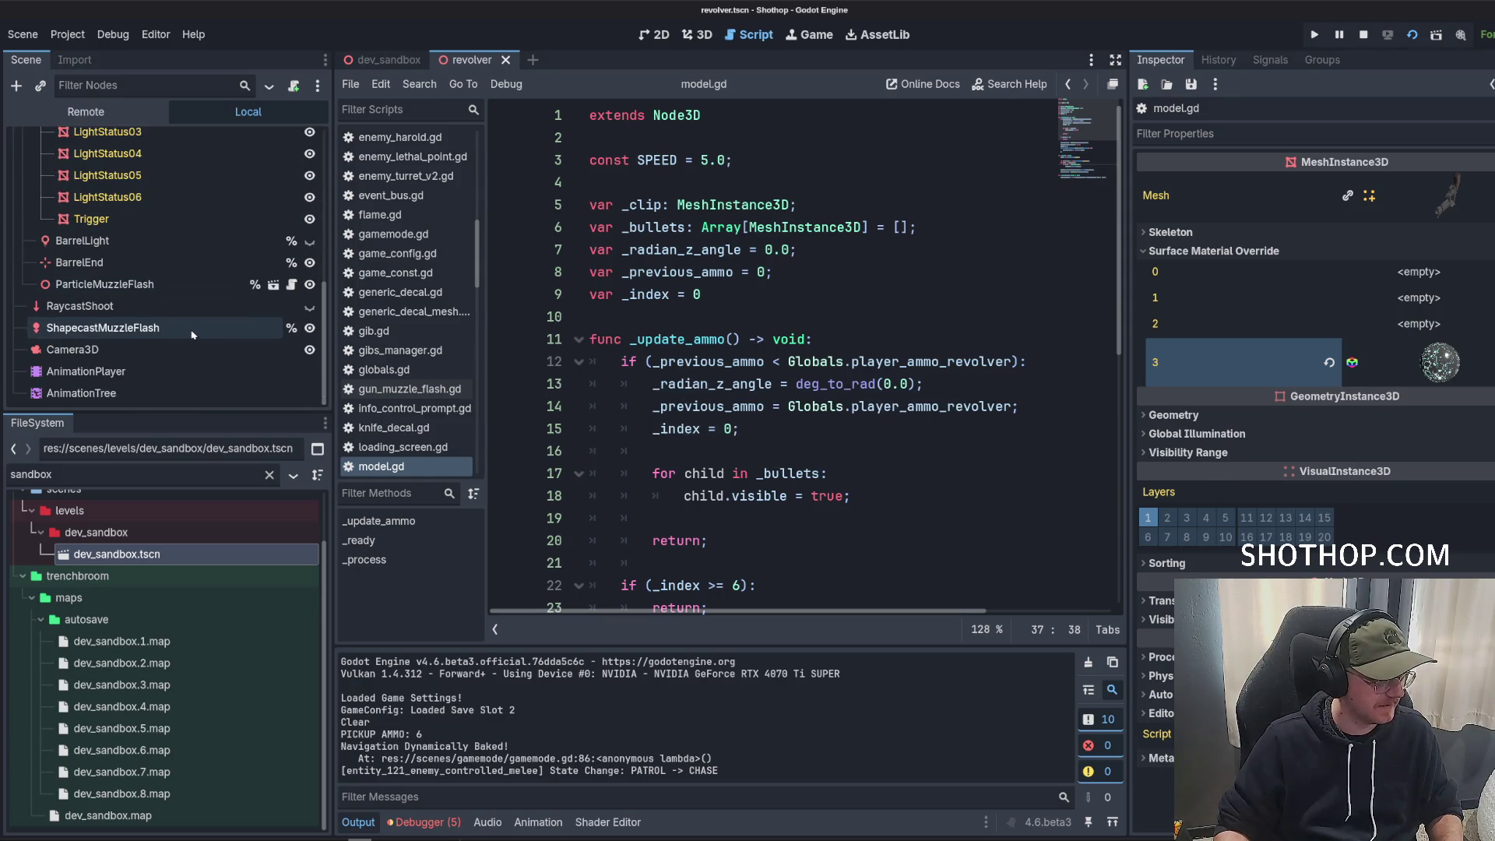
scroll(233, 249, "up", 5)
Review revolver_status_light.gd, then return to the dev_sandbox scene in the 3D view.
left_click(293, 164)
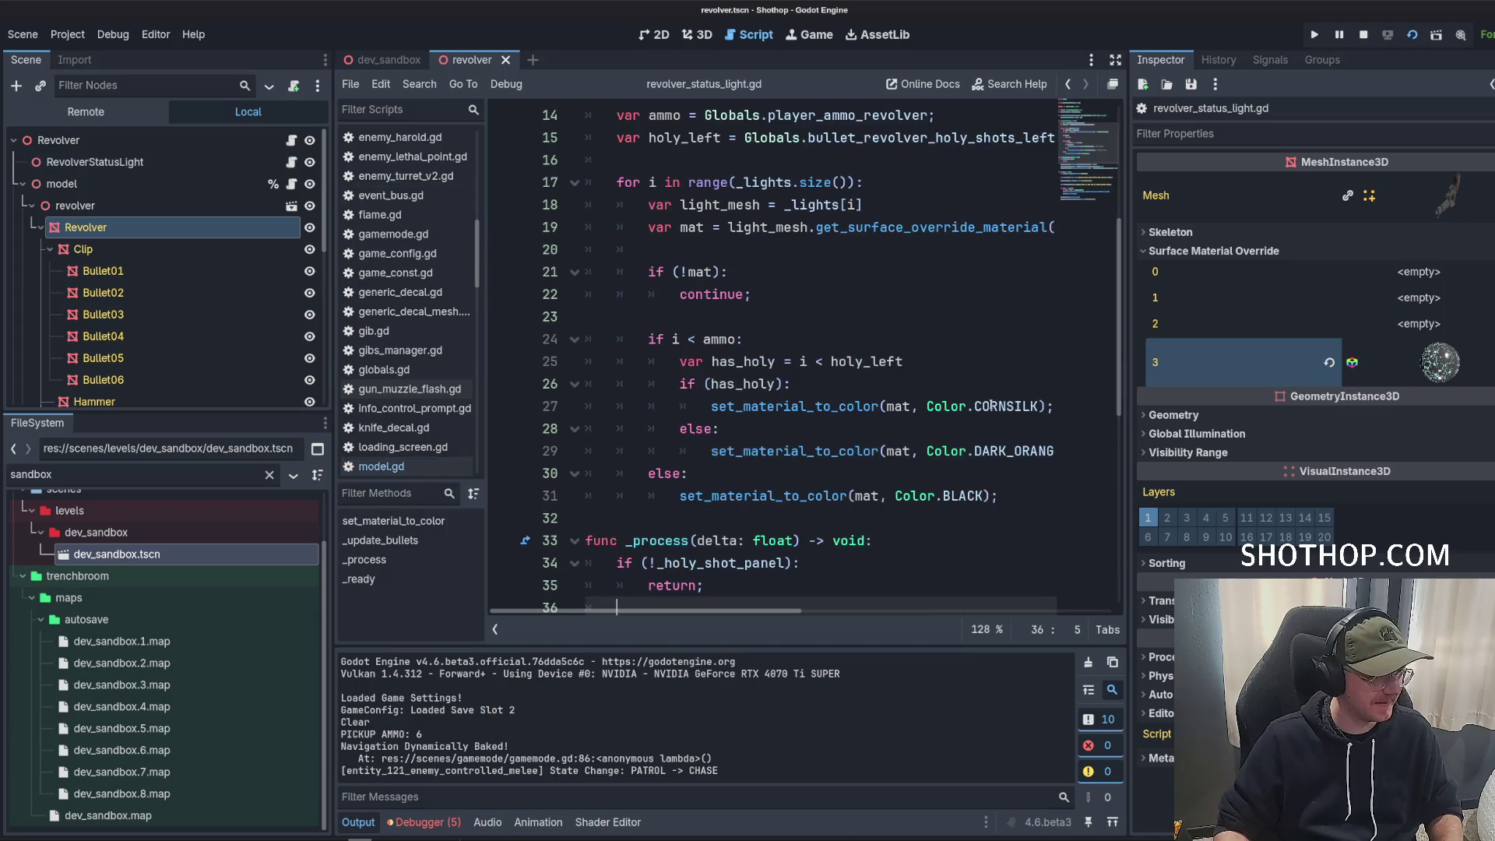
scroll(961, 386, "up", 4)
scroll(961, 386, "down", 9)
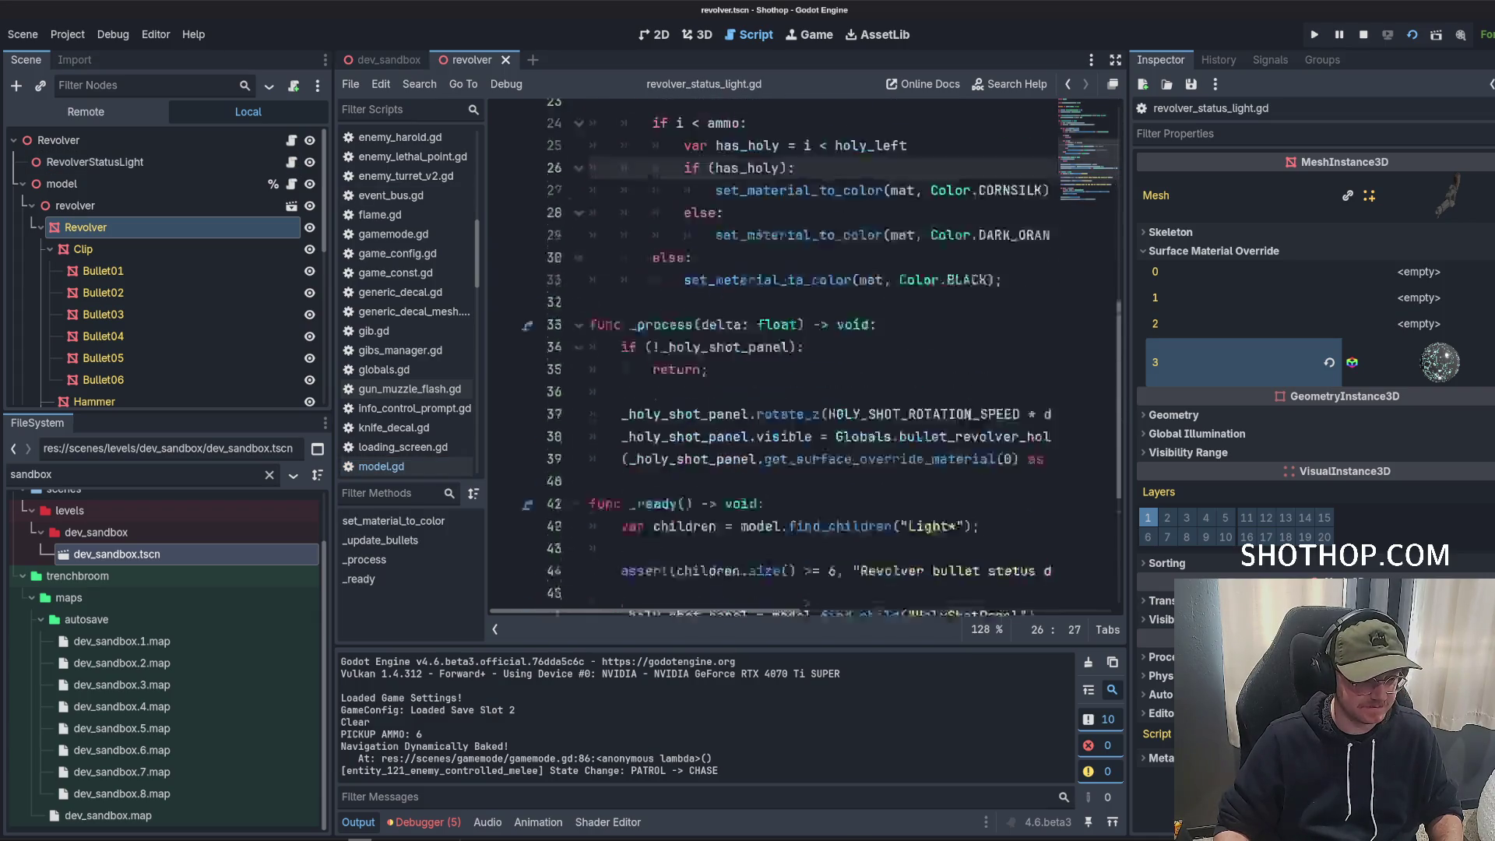
scroll(961, 413, "up", 9)
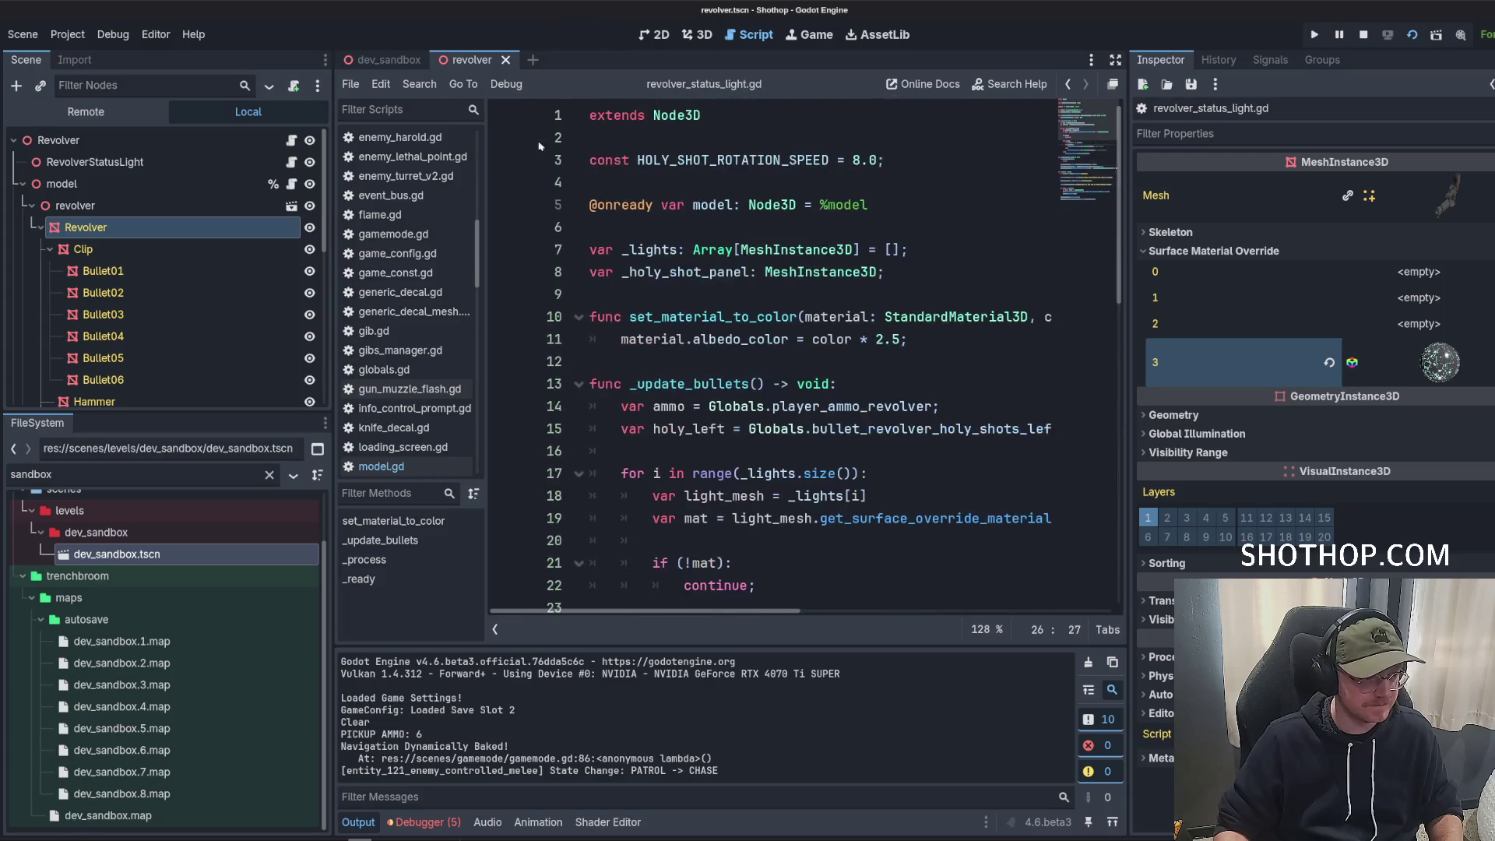
left_click(371, 69)
left_click(694, 39)
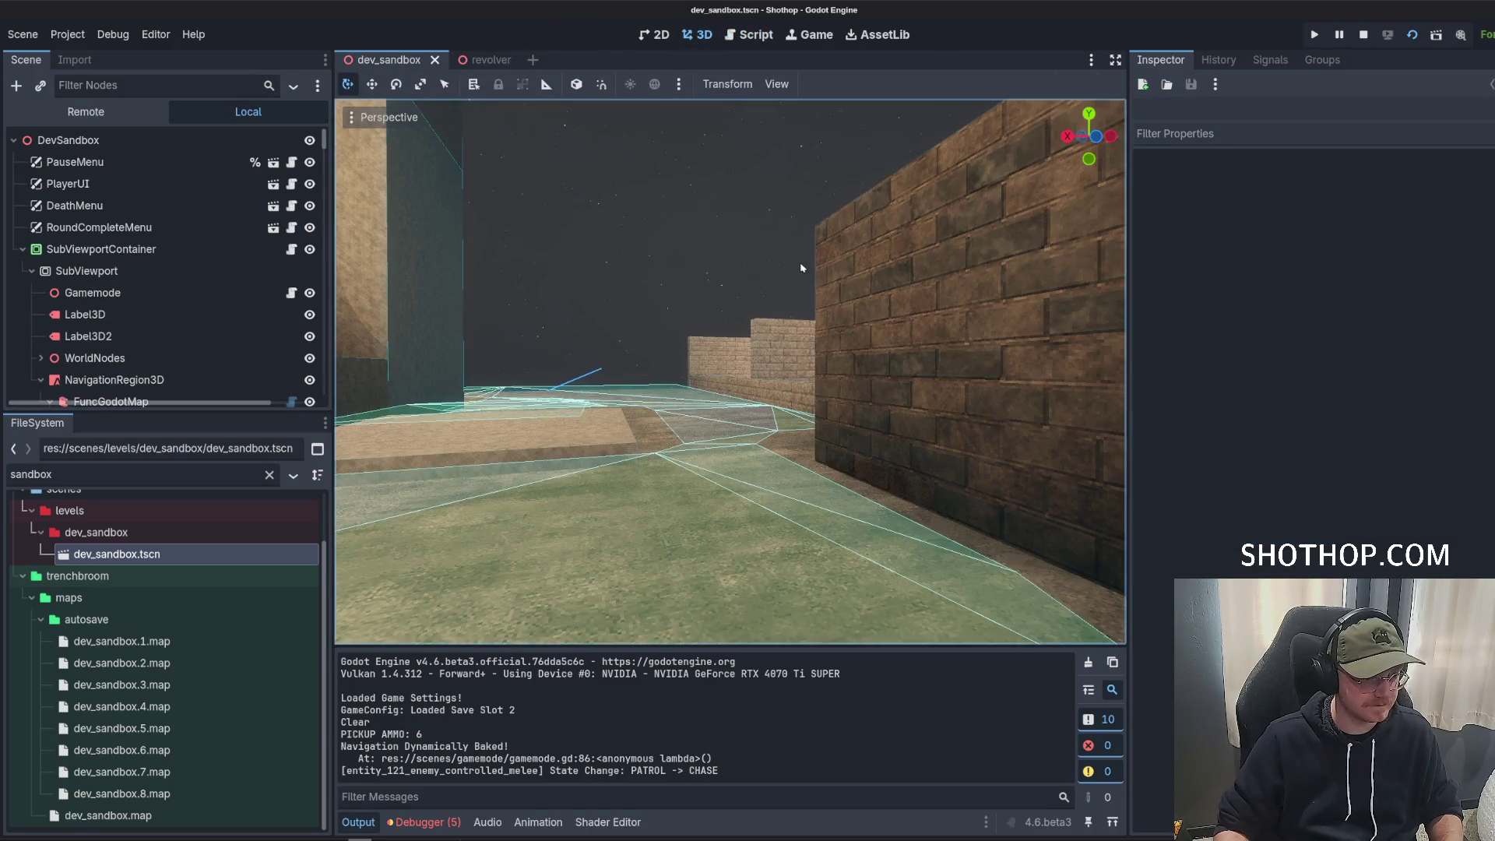
Run dev_sandbox with F5, pause it, and return to the editor's Remote scene tree.
key("F5")
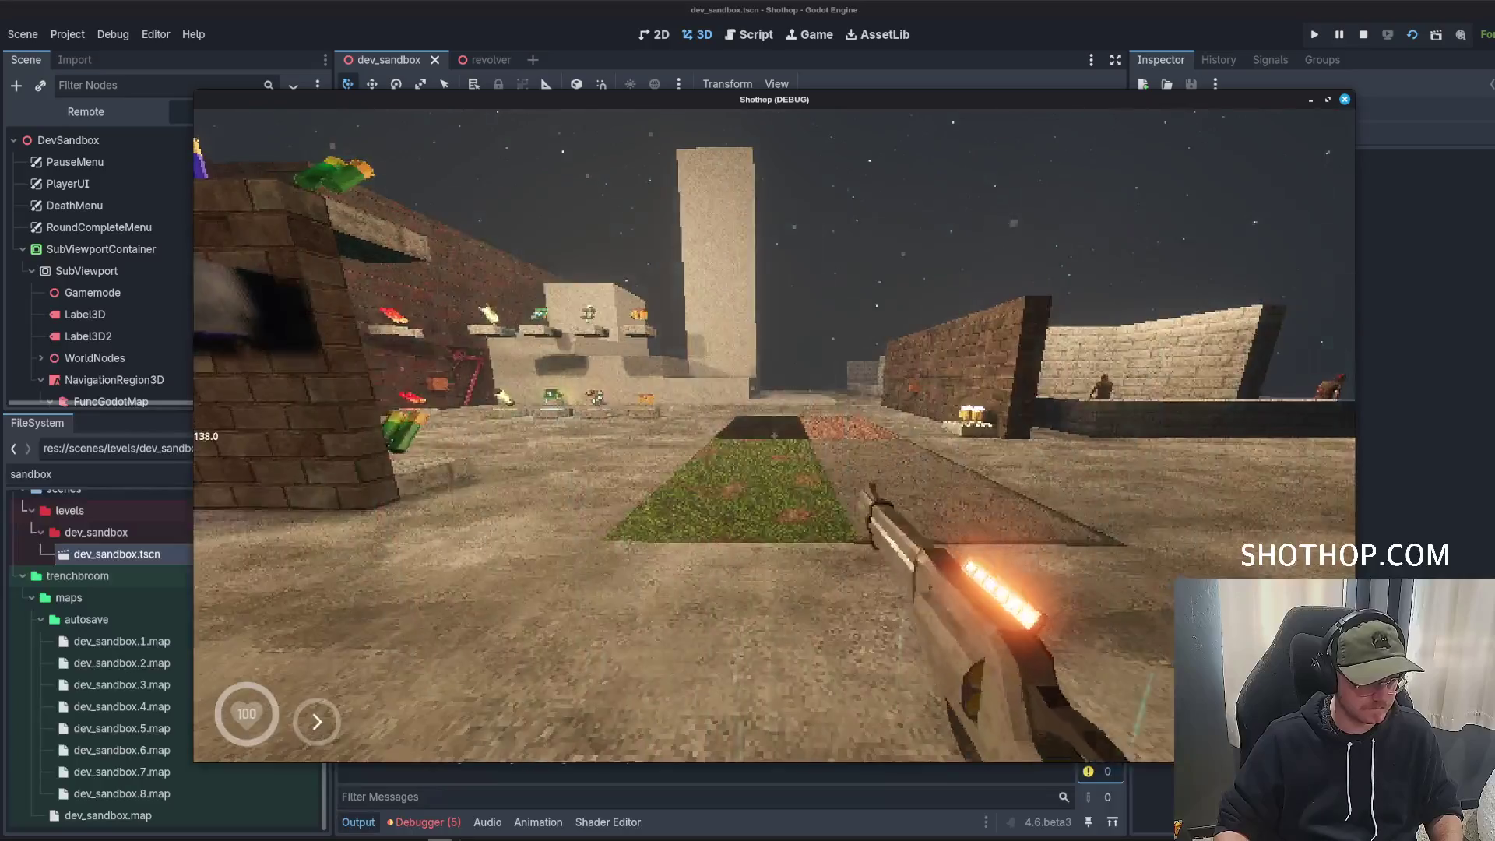
key("Escape")
left_click(86, 111)
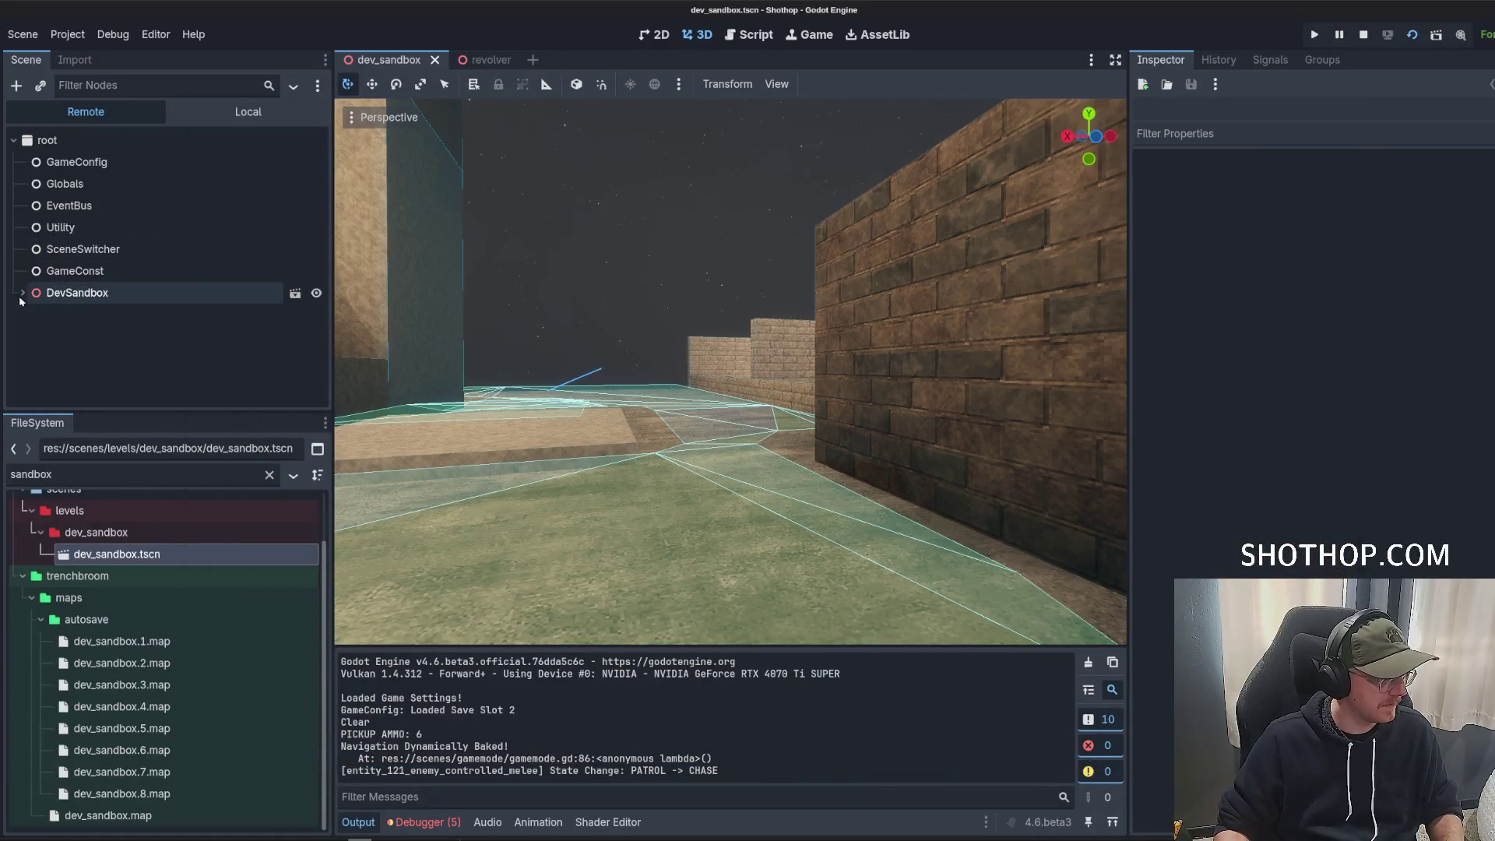
In the Remote tree expand SubViewportContainer, Gamemode, Player, CameraPivot, CameraOffset, Camera and ZClipFix.
scroll(156, 350, "down", 1)
left_click(31, 371)
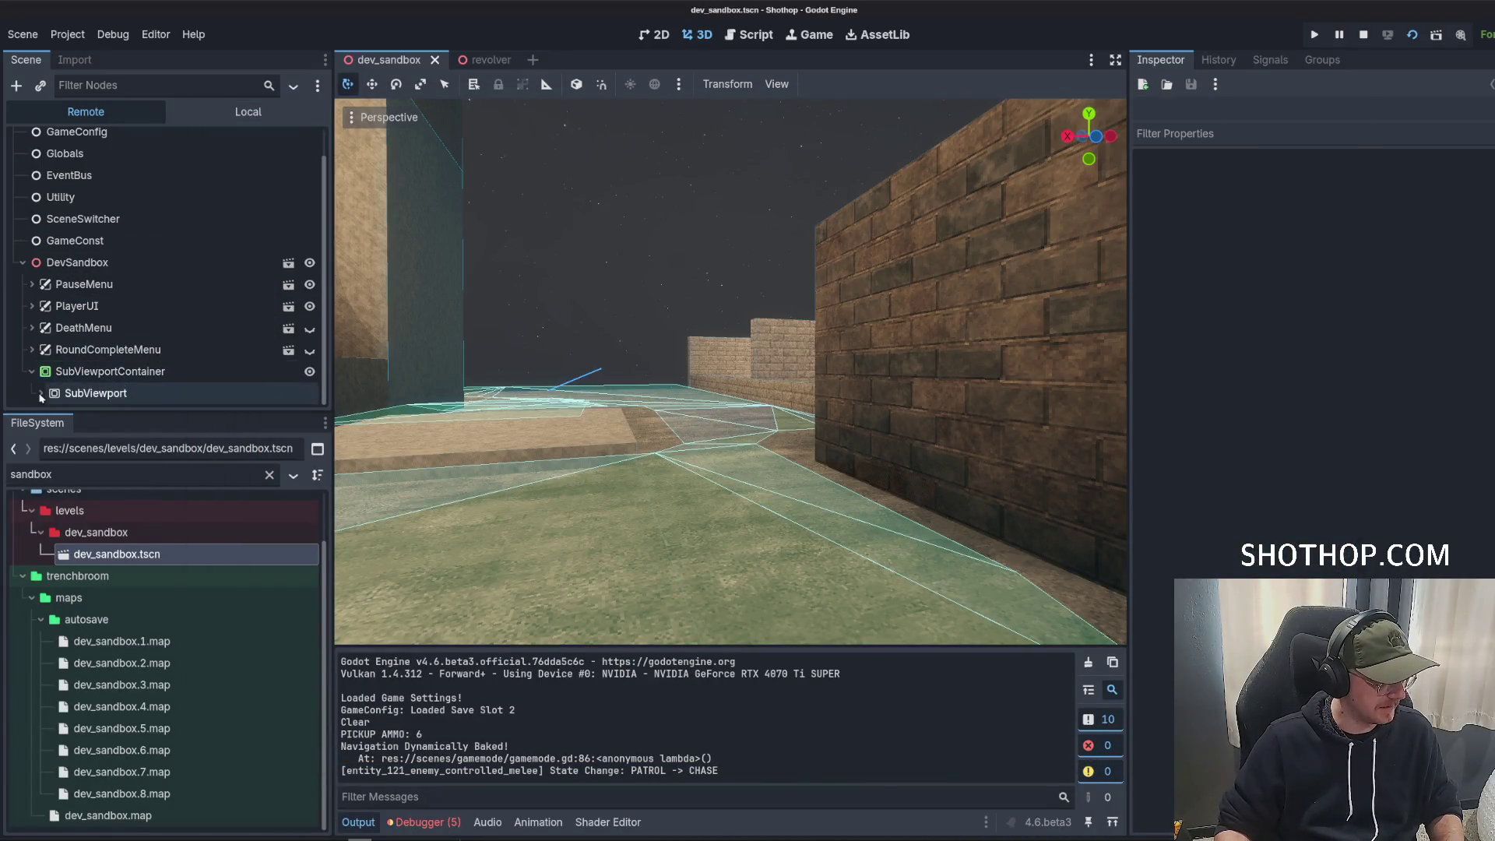
scroll(60, 346, "down", 3)
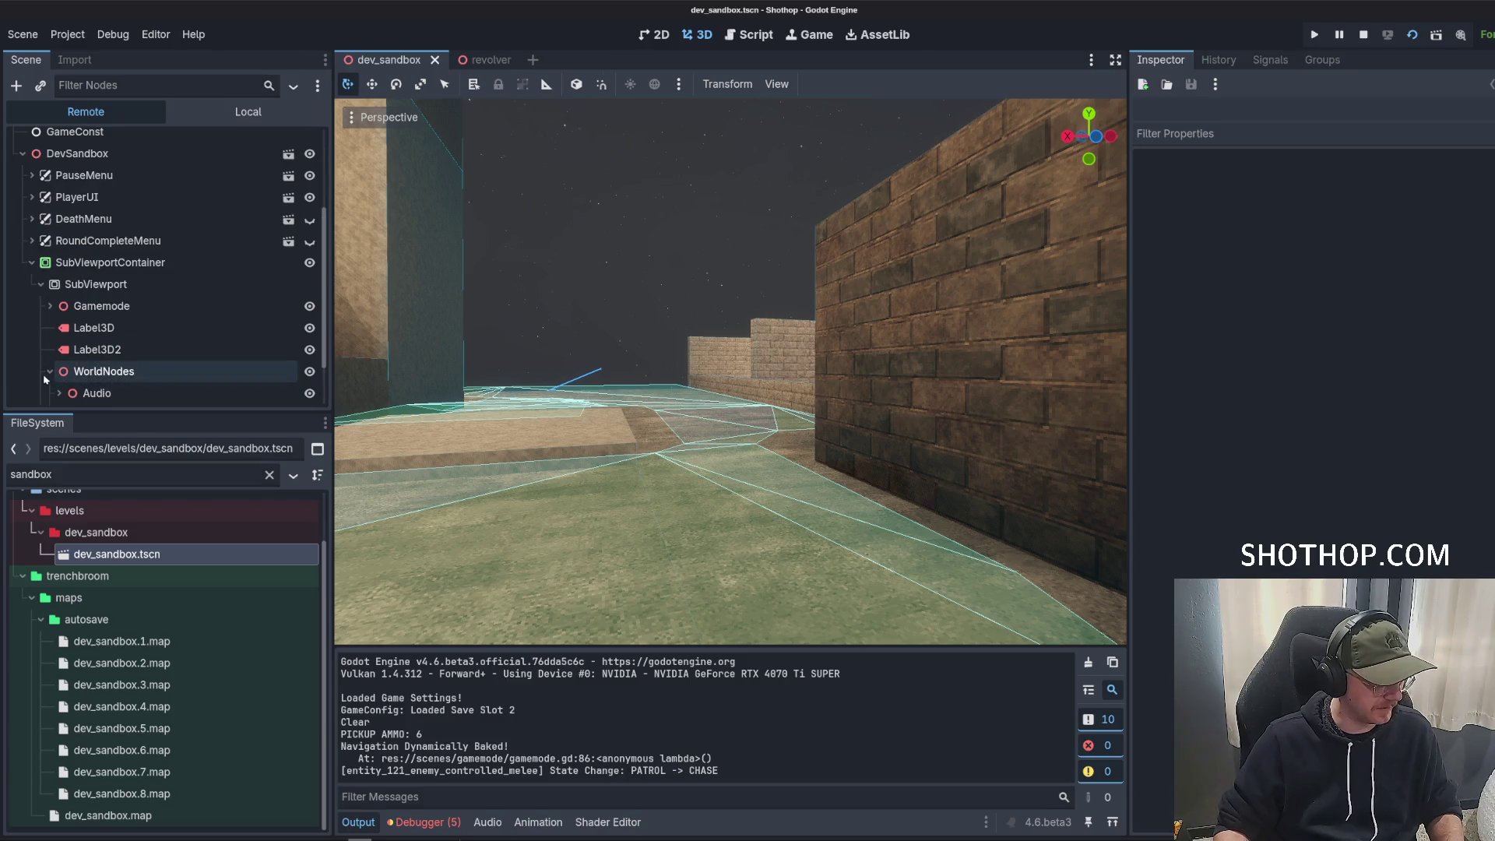
left_click(50, 371)
left_click(50, 306)
scroll(50, 311, "down", 3)
left_click(56, 322)
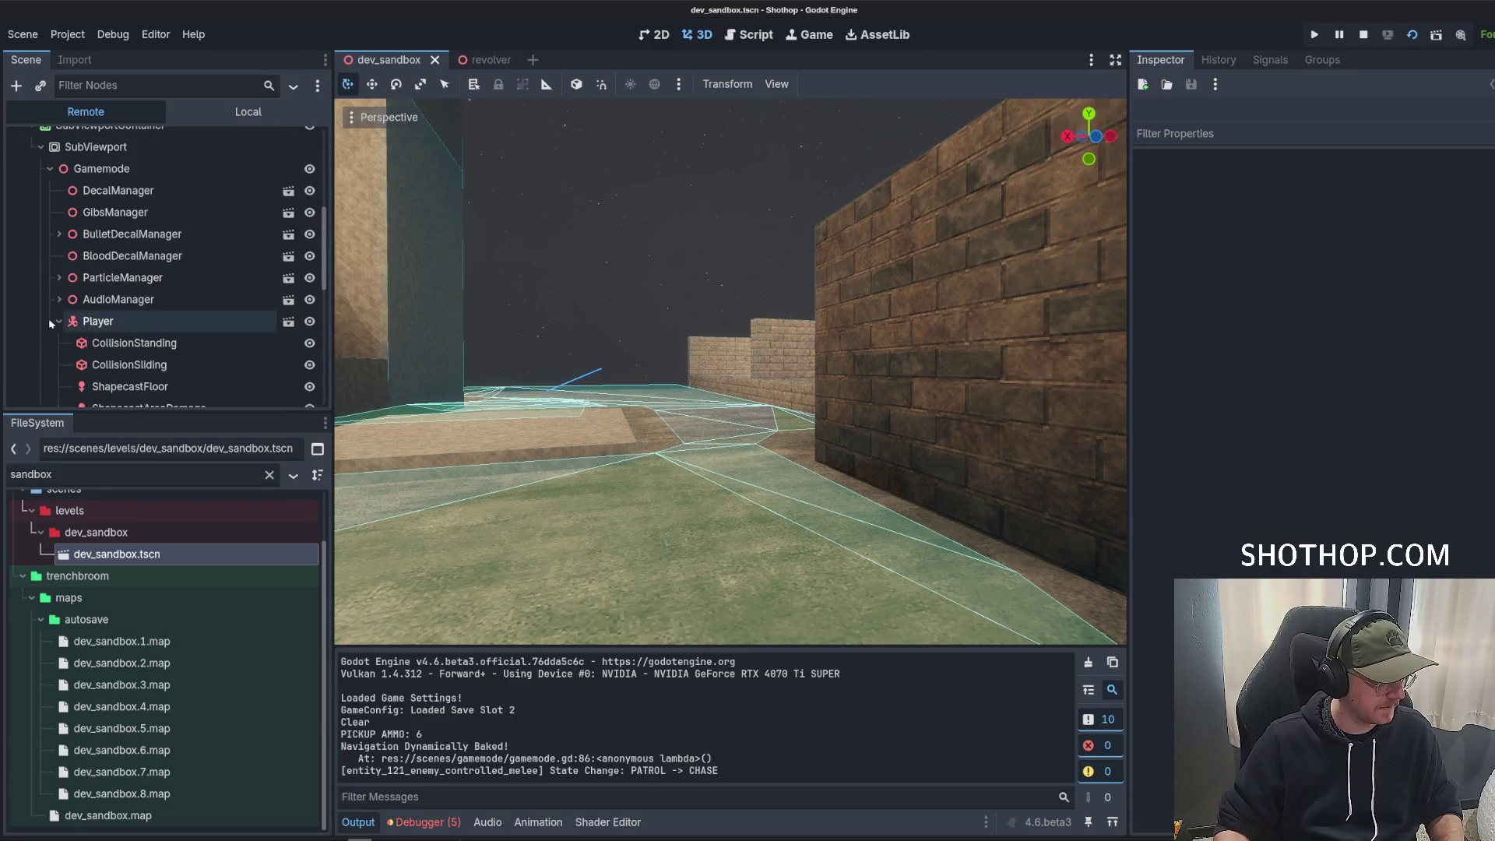
scroll(50, 324, "down", 5)
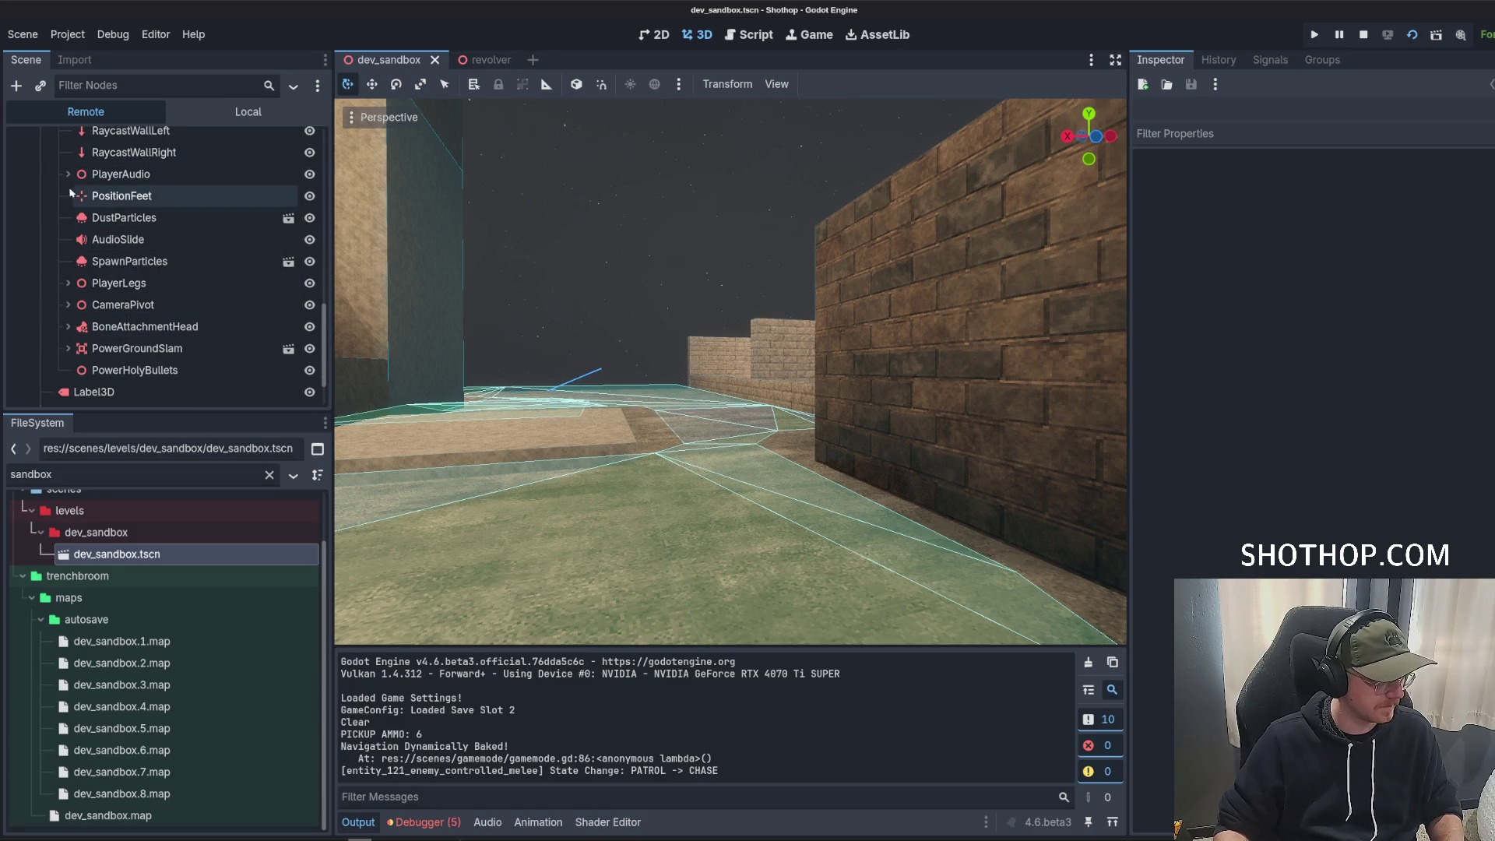
left_click(67, 305)
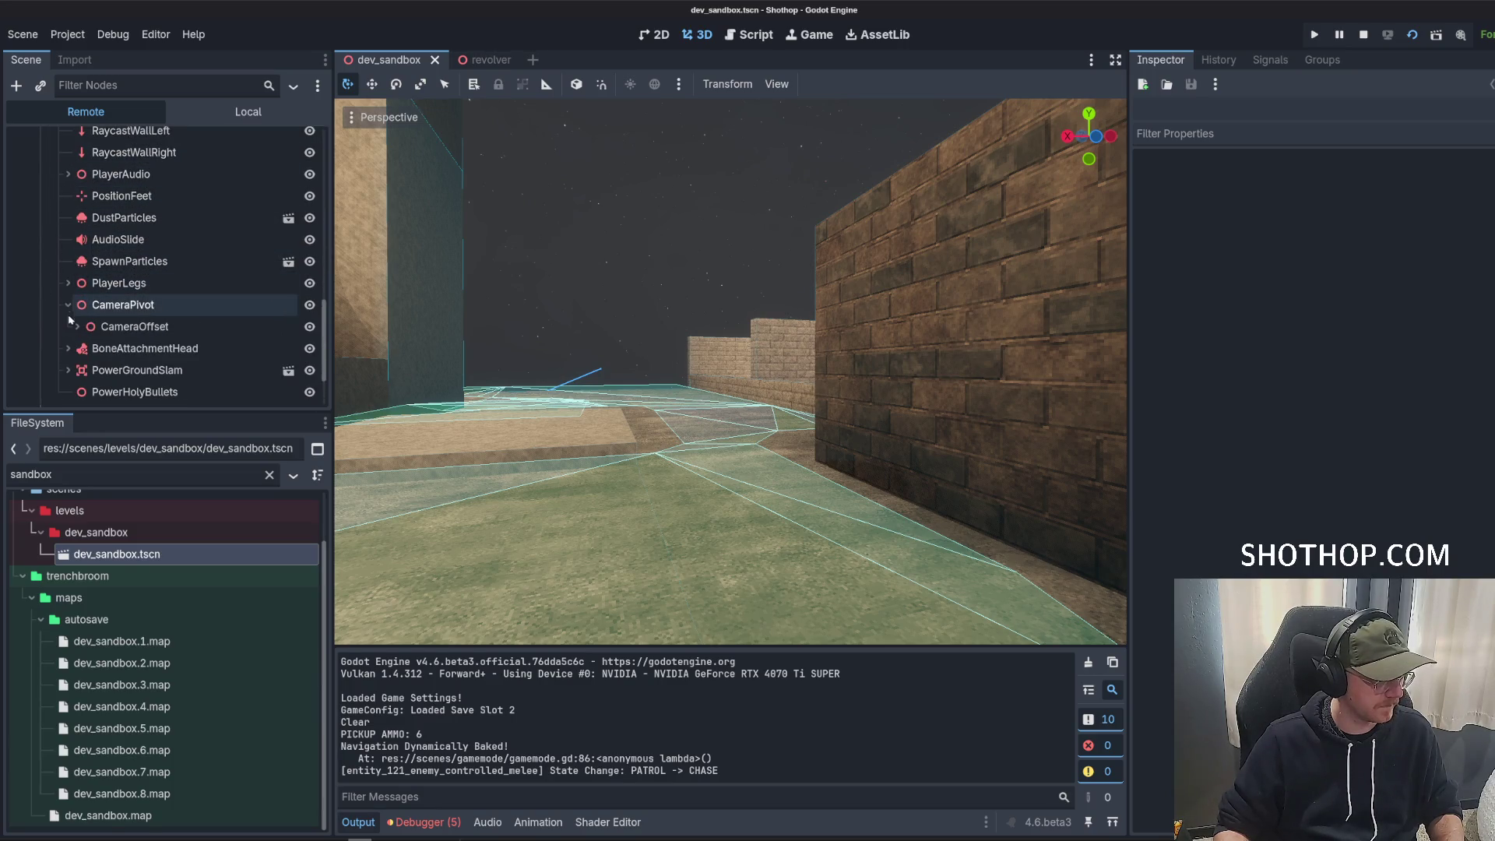
left_click(77, 326)
left_click(86, 349)
left_click(95, 370)
Expand Revolver, model and revolver, select the mesh, and open Surface Material Override 3.
scroll(117, 358, "down", 3)
left_click(144, 299)
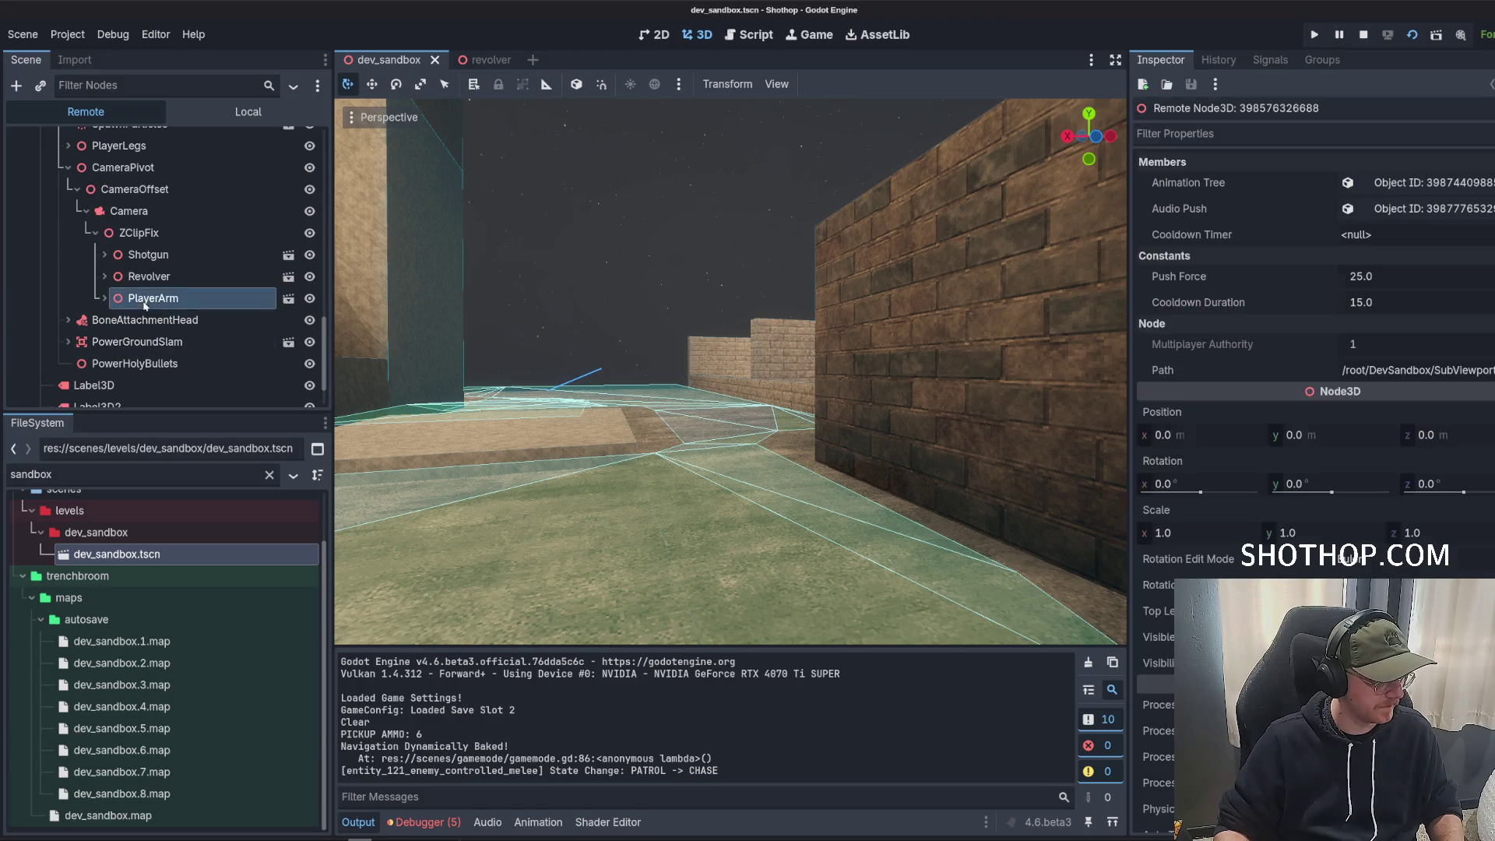
double_click(148, 277)
double_click(152, 320)
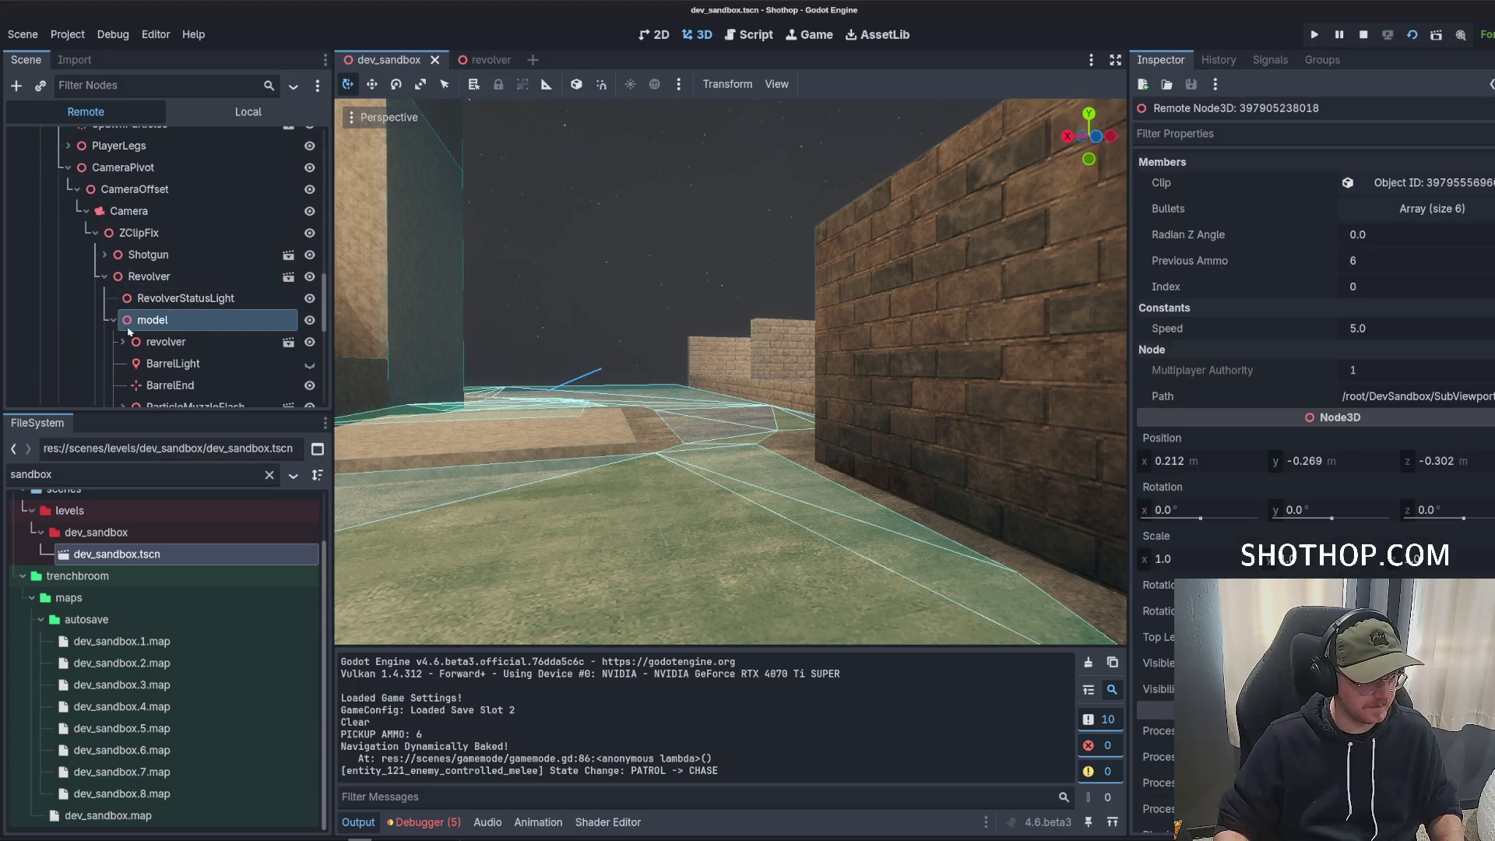
double_click(166, 342)
left_click(176, 363)
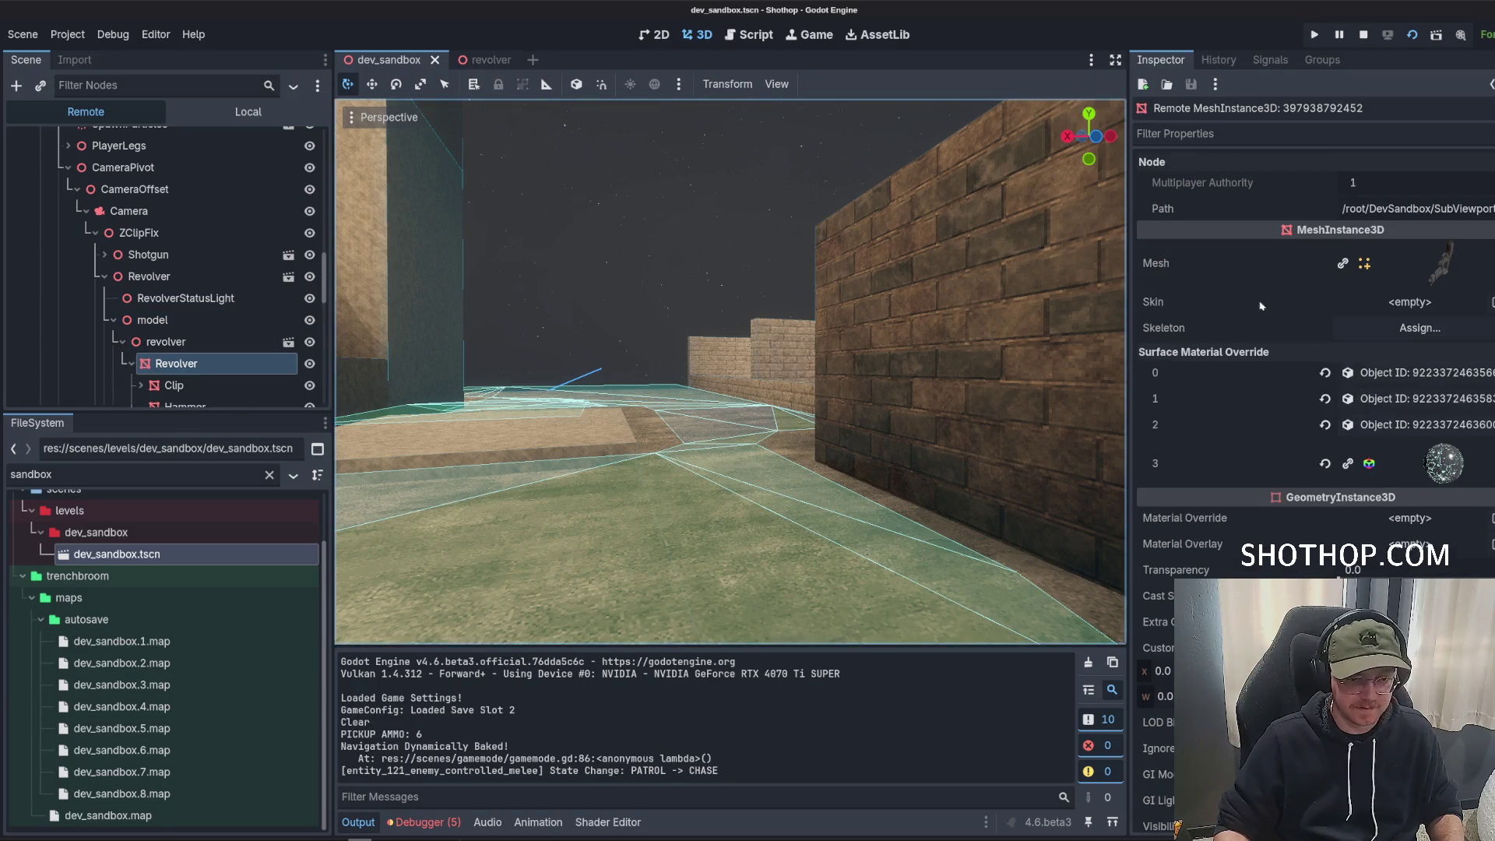
left_click(1420, 456)
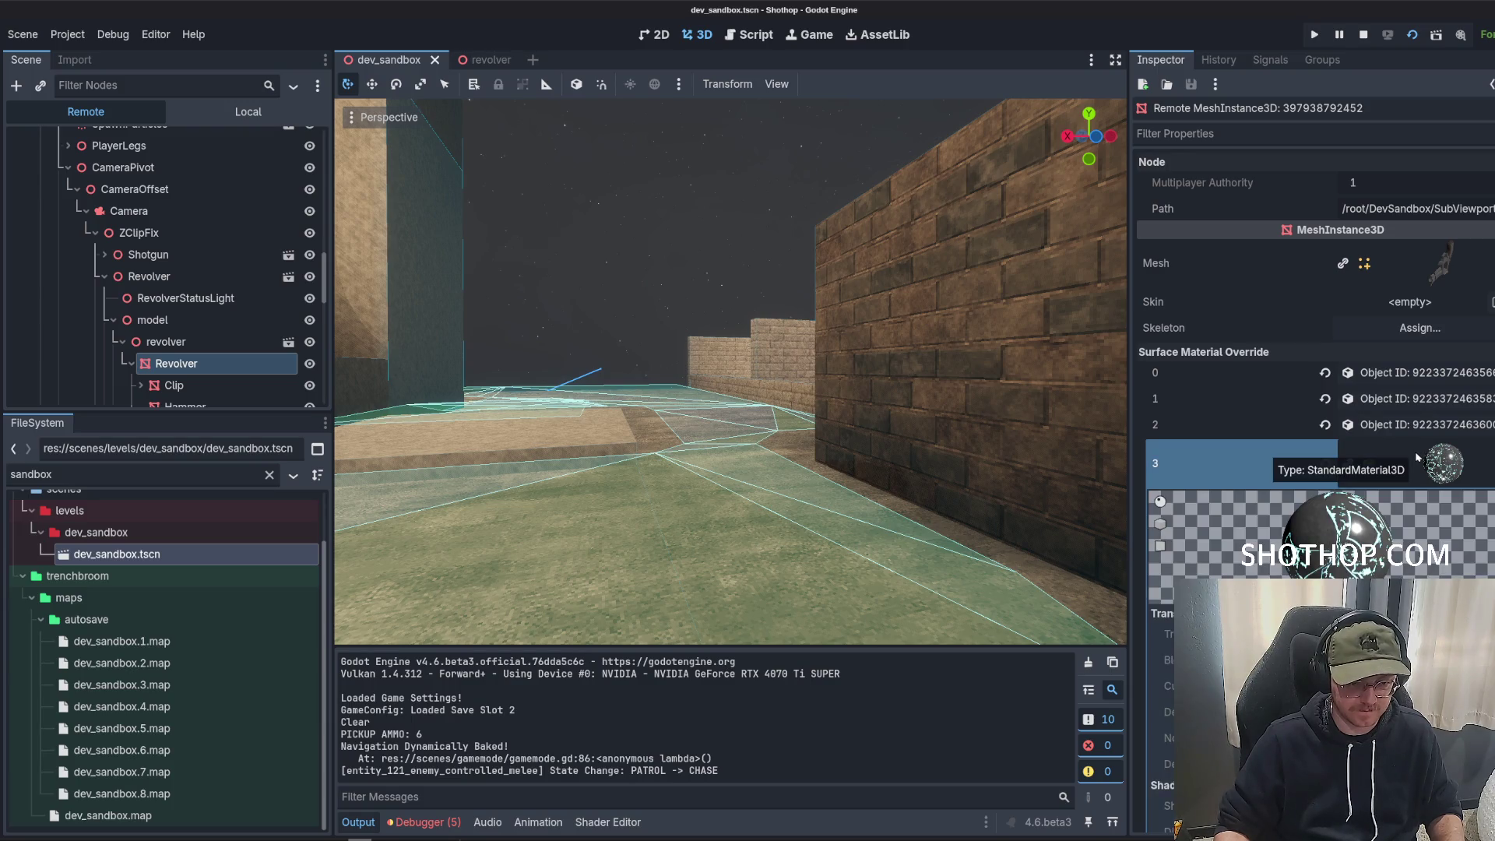
Scroll through the material's Transparency, Render Priority and Next Pass settings.
scroll(1381, 476, "down", 5)
scroll(1228, 511, "down", 15)
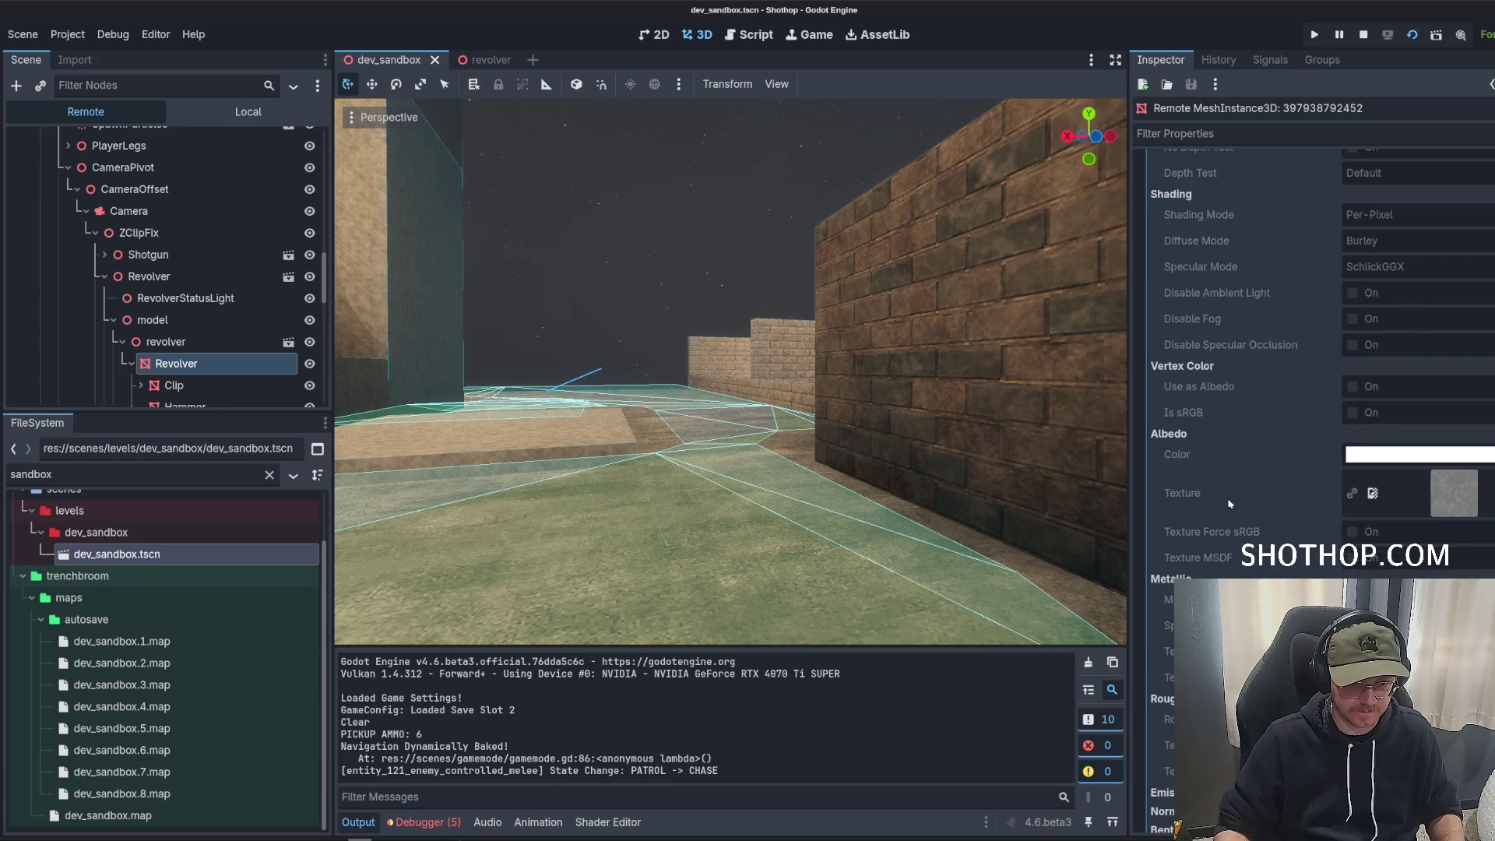
scroll(1231, 490, "up", 15)
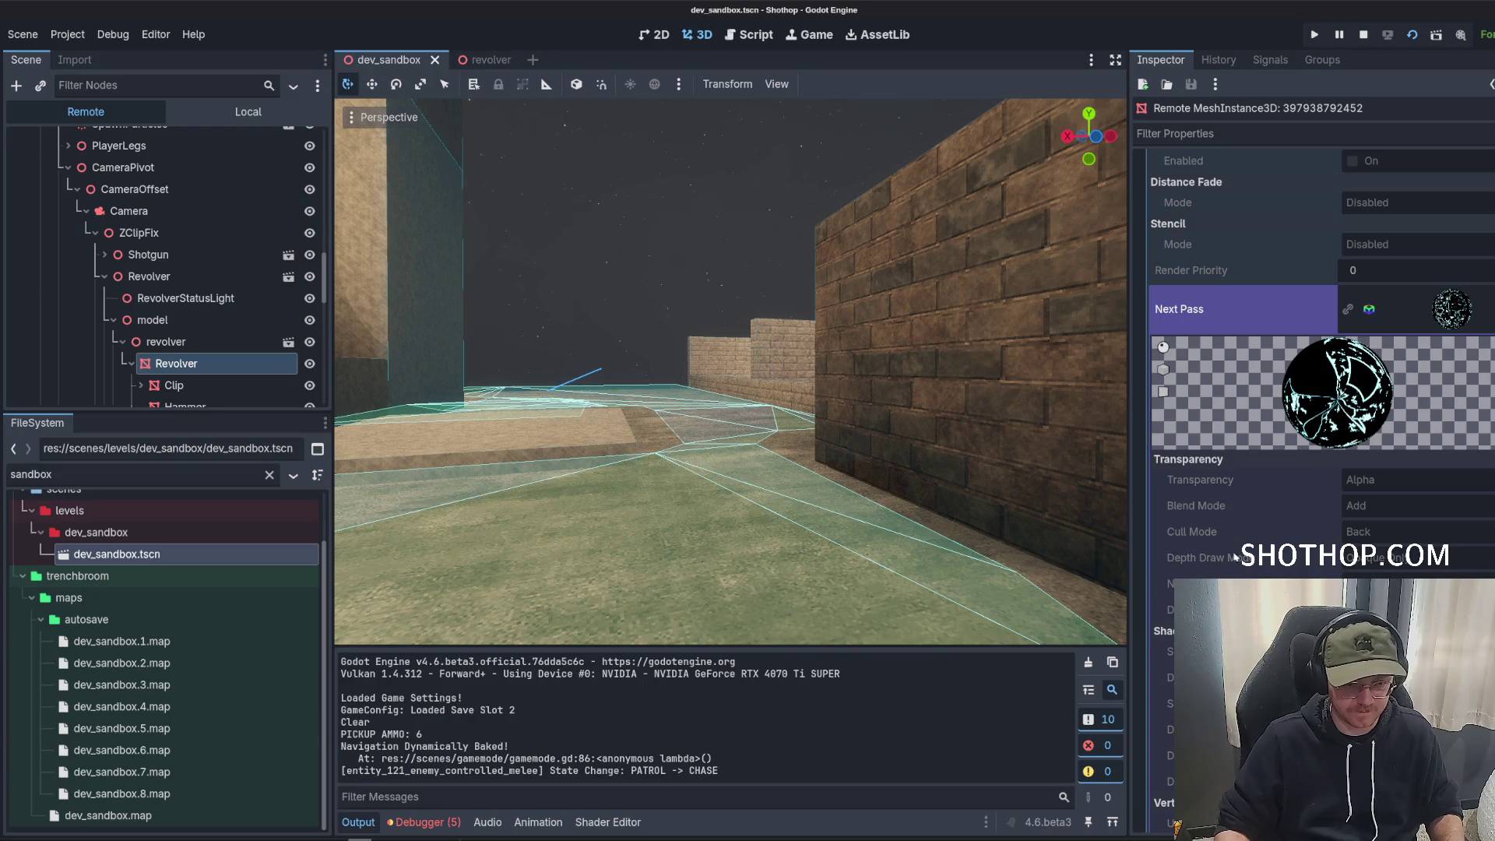
scroll(1231, 545, "up", 10)
scroll(1227, 514, "down", 8)
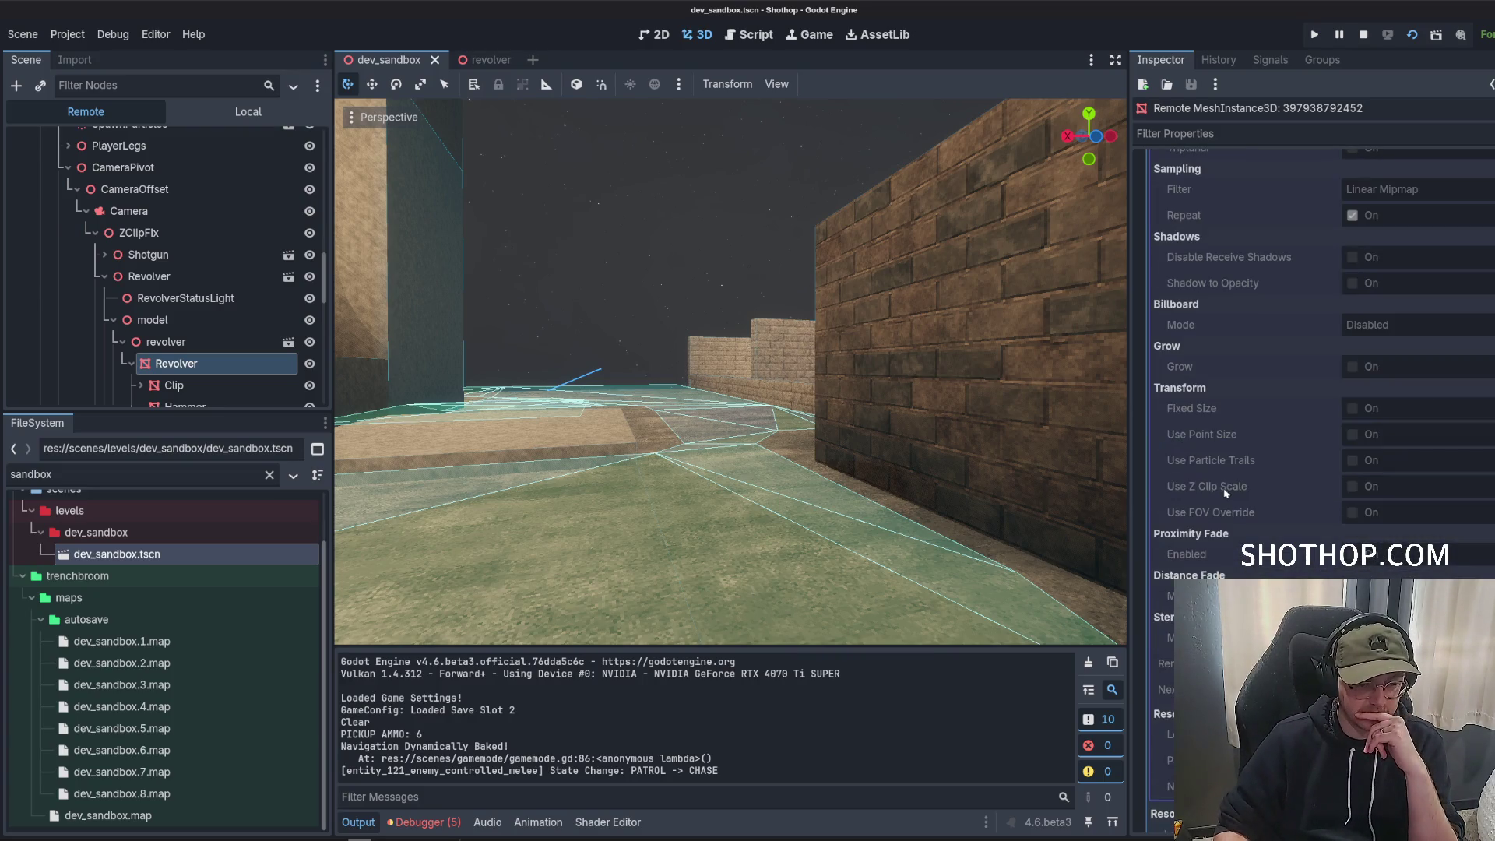
scroll(1356, 425, "down", 5)
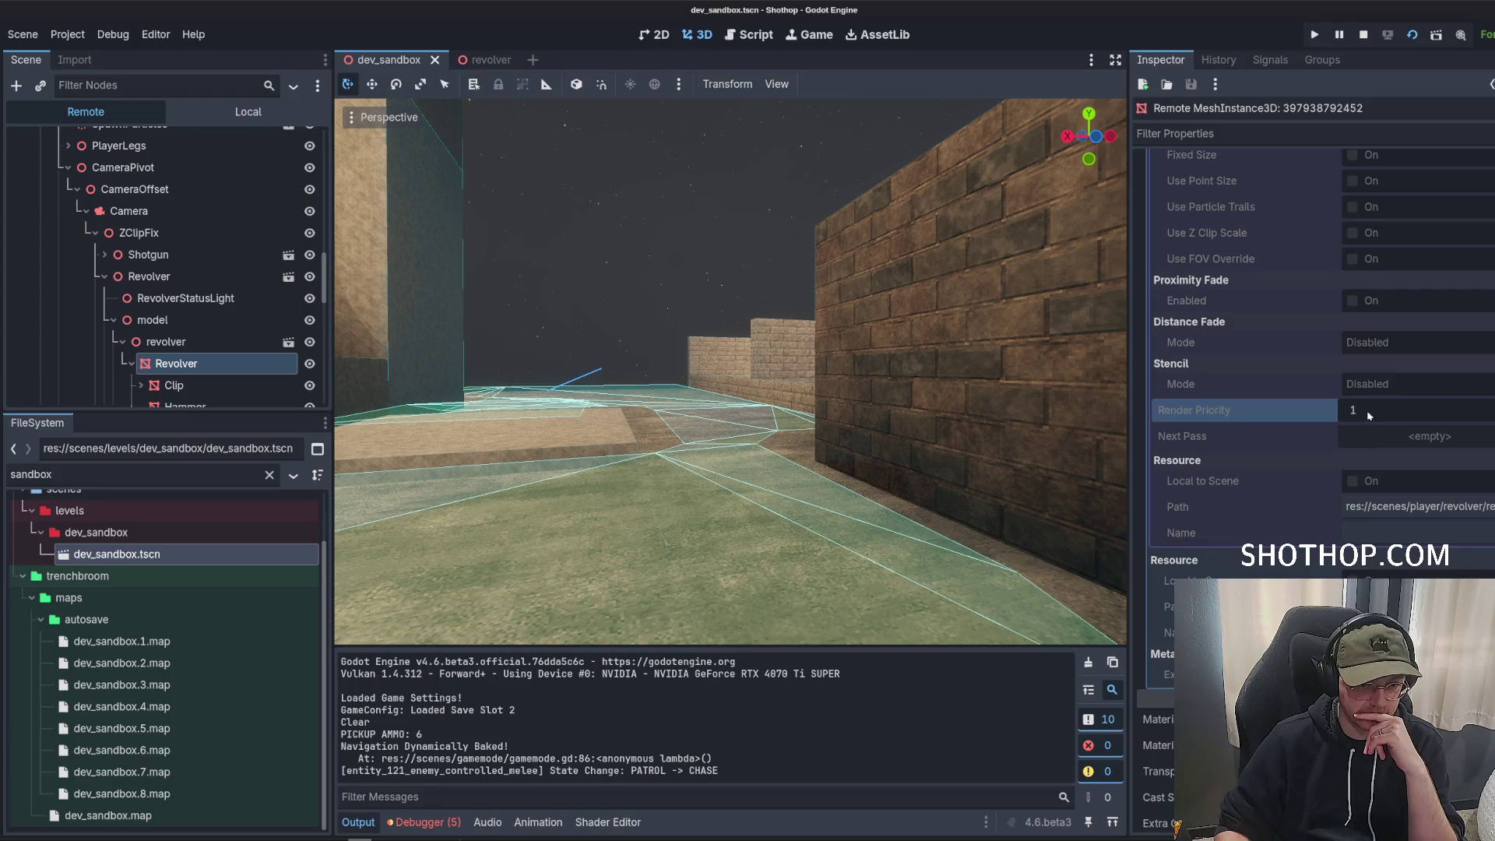
scroll(1282, 443, "up", 8)
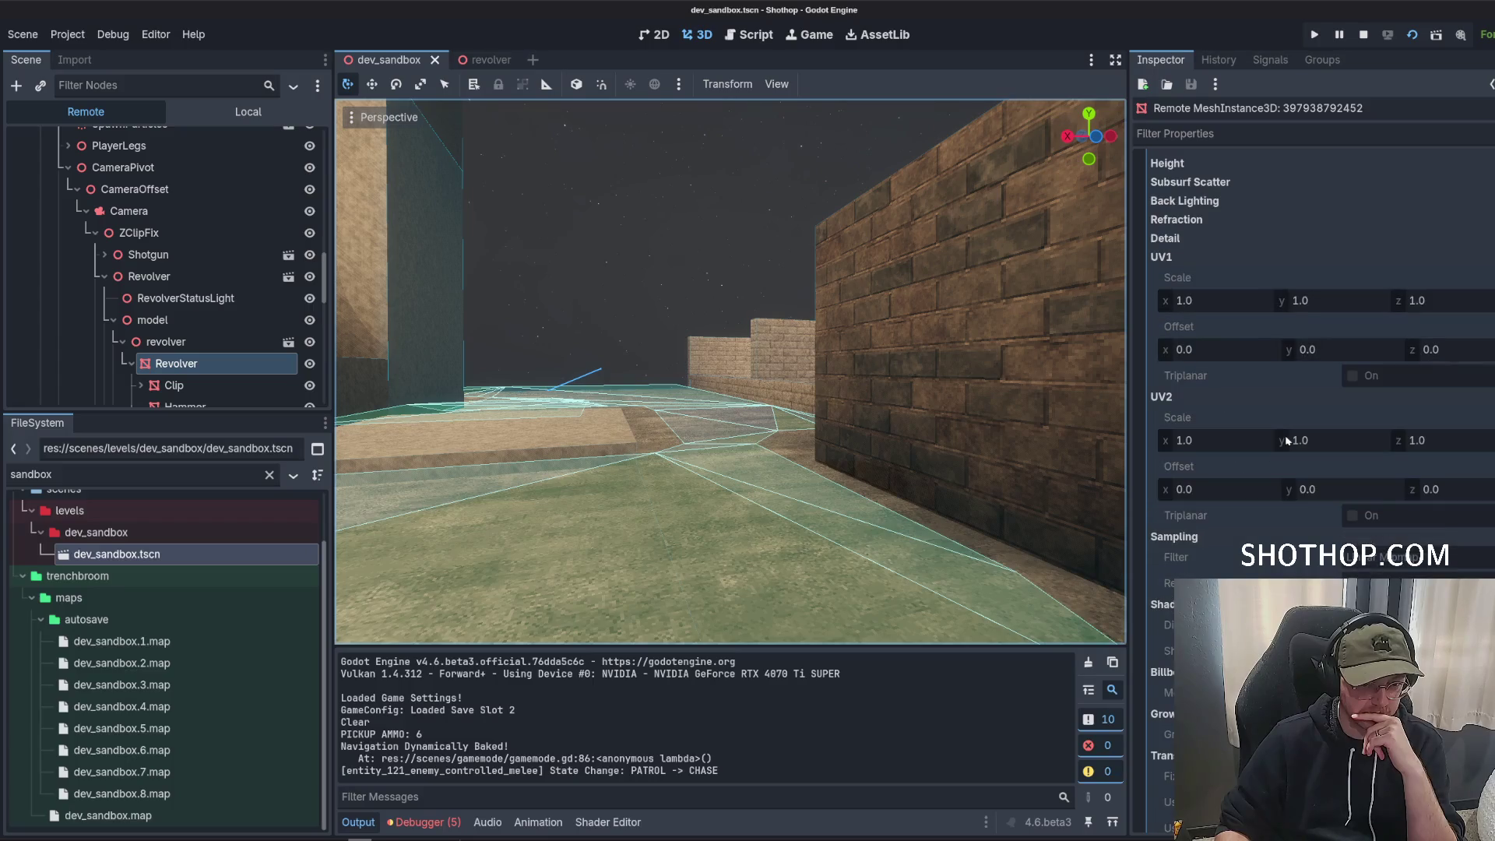
scroll(1281, 443, "up", 10)
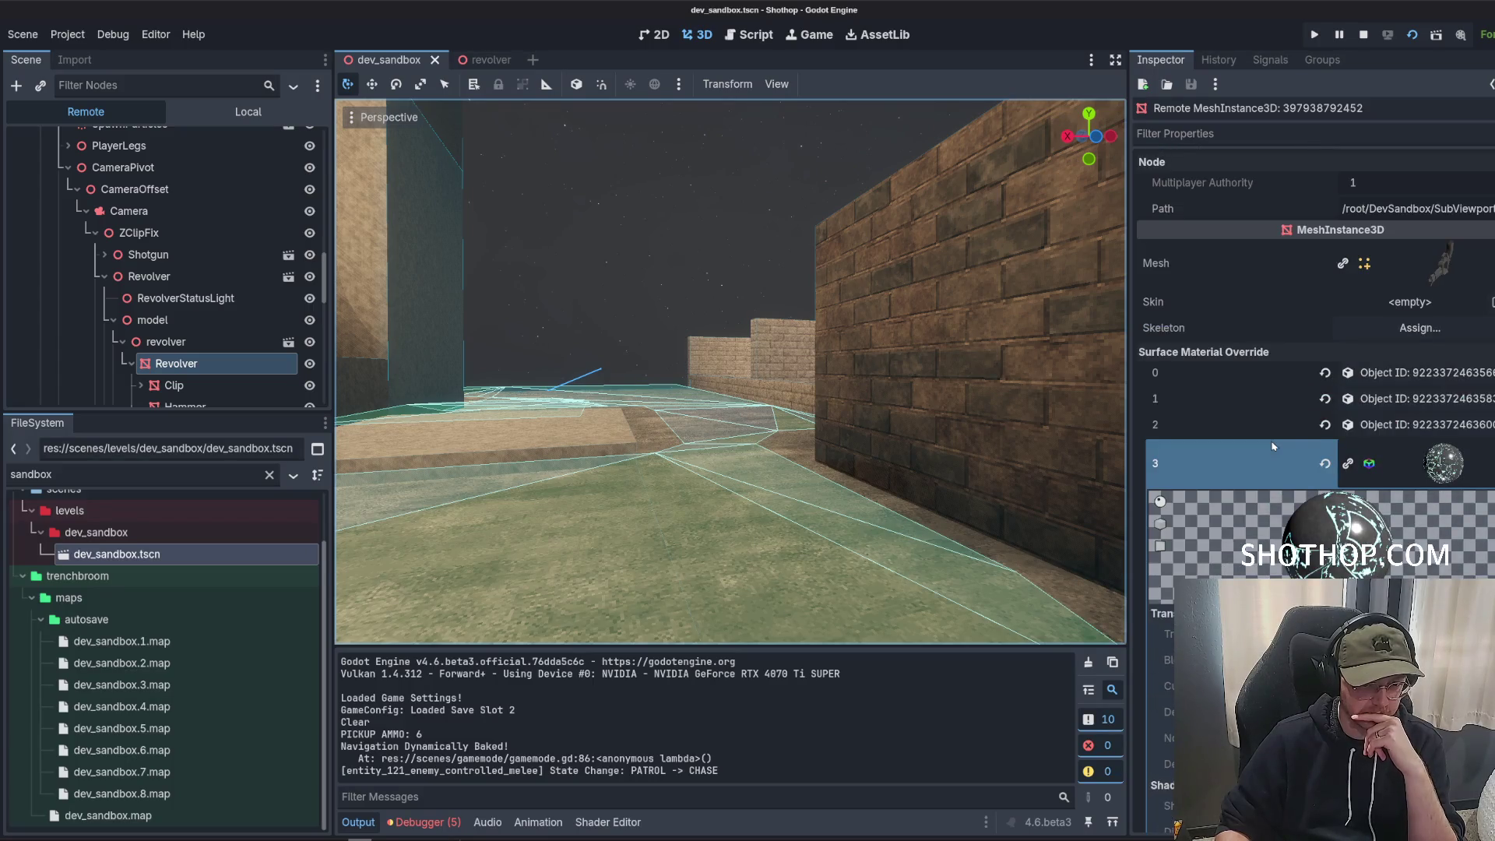
Expand the Mesh resource's surfaces, then switch the Scene dock back to Local.
left_click(1429, 280)
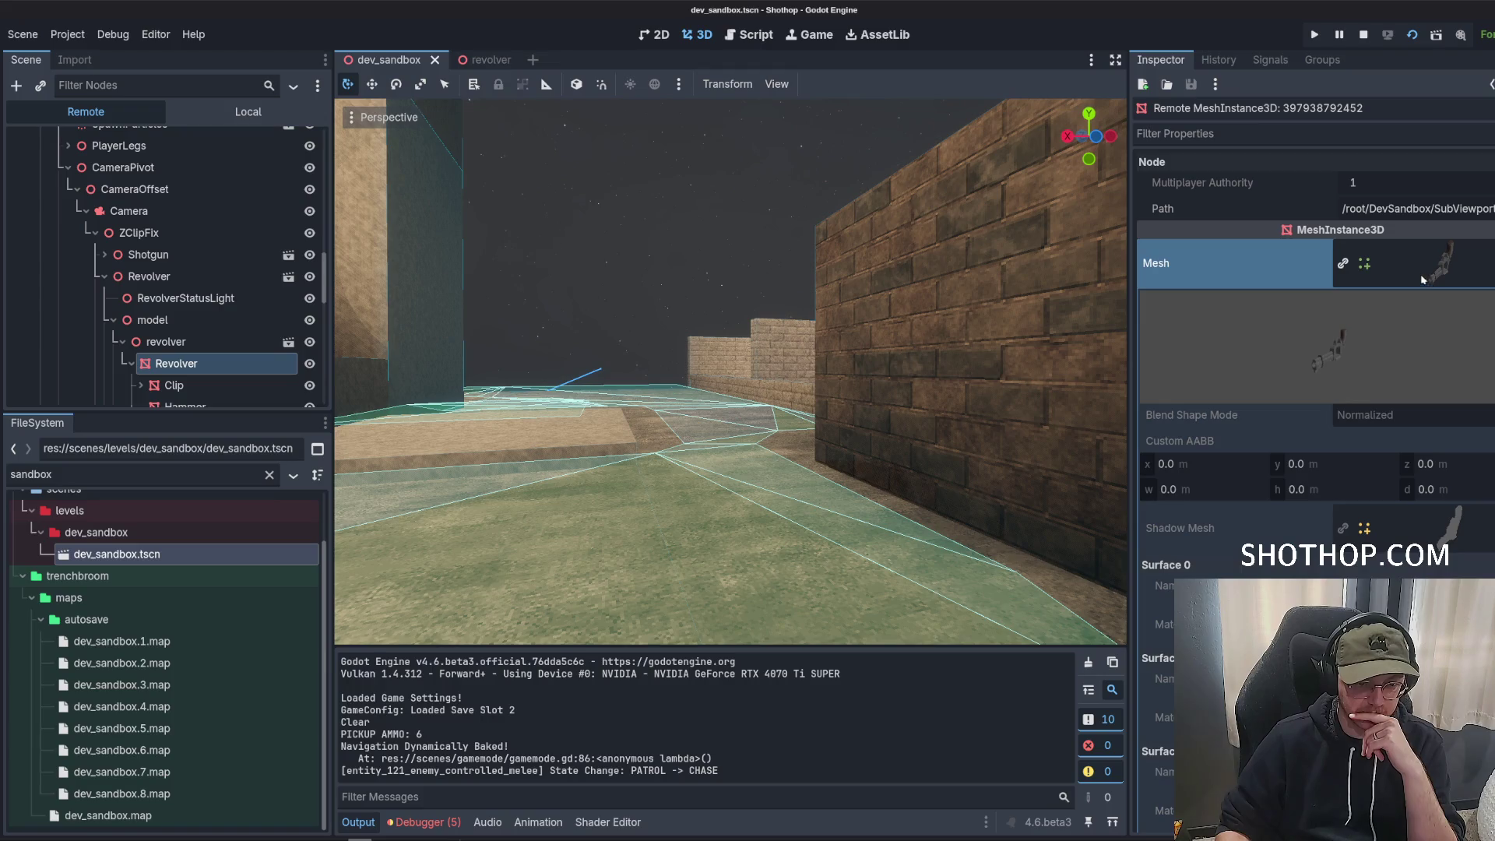
scroll(1316, 351, "down", 3)
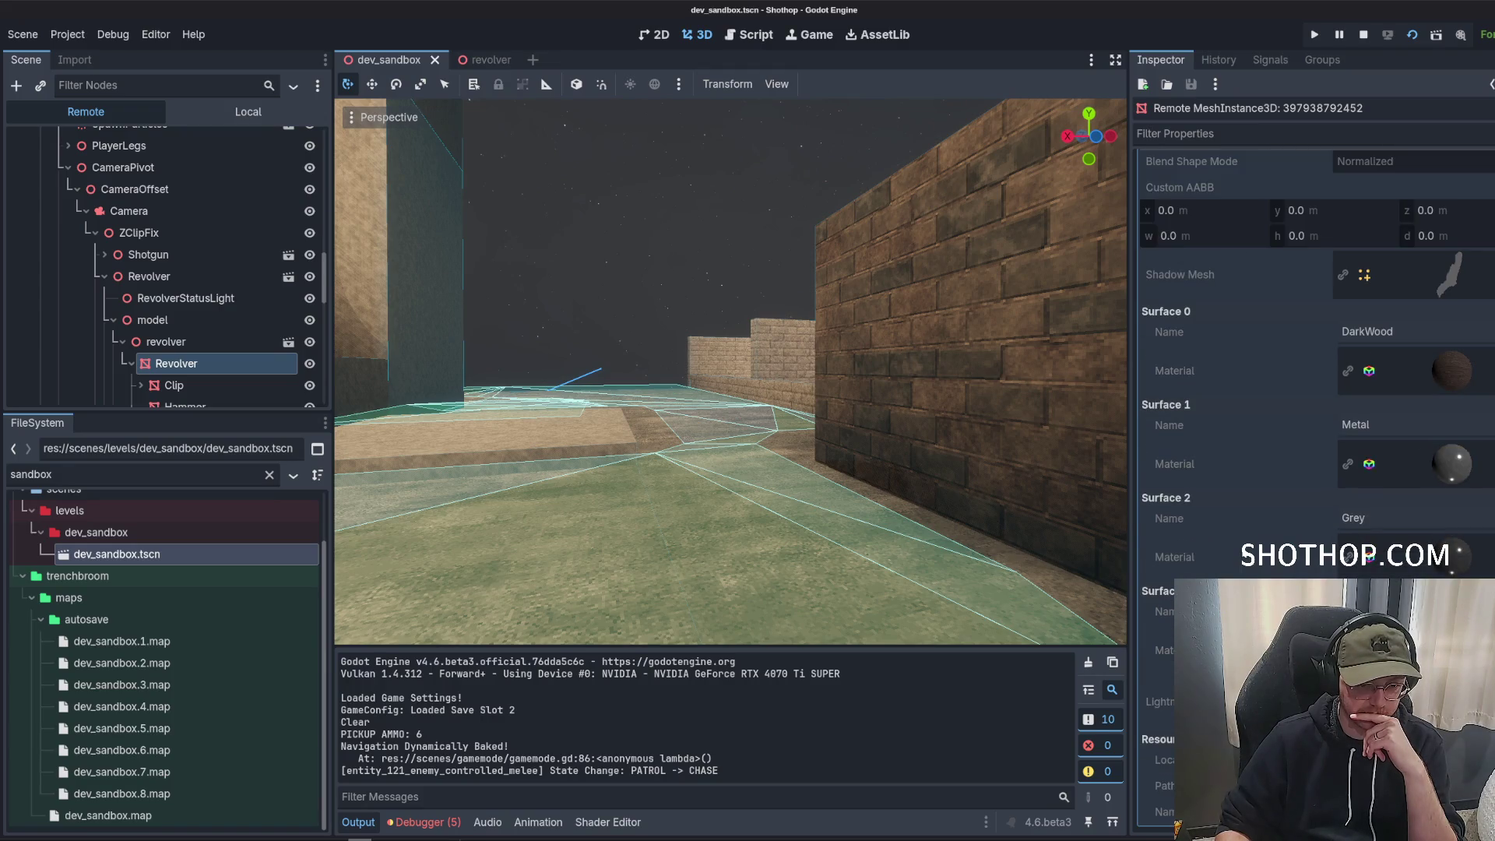
scroll(1234, 558, "down", 2)
scroll(1231, 515, "up", 5)
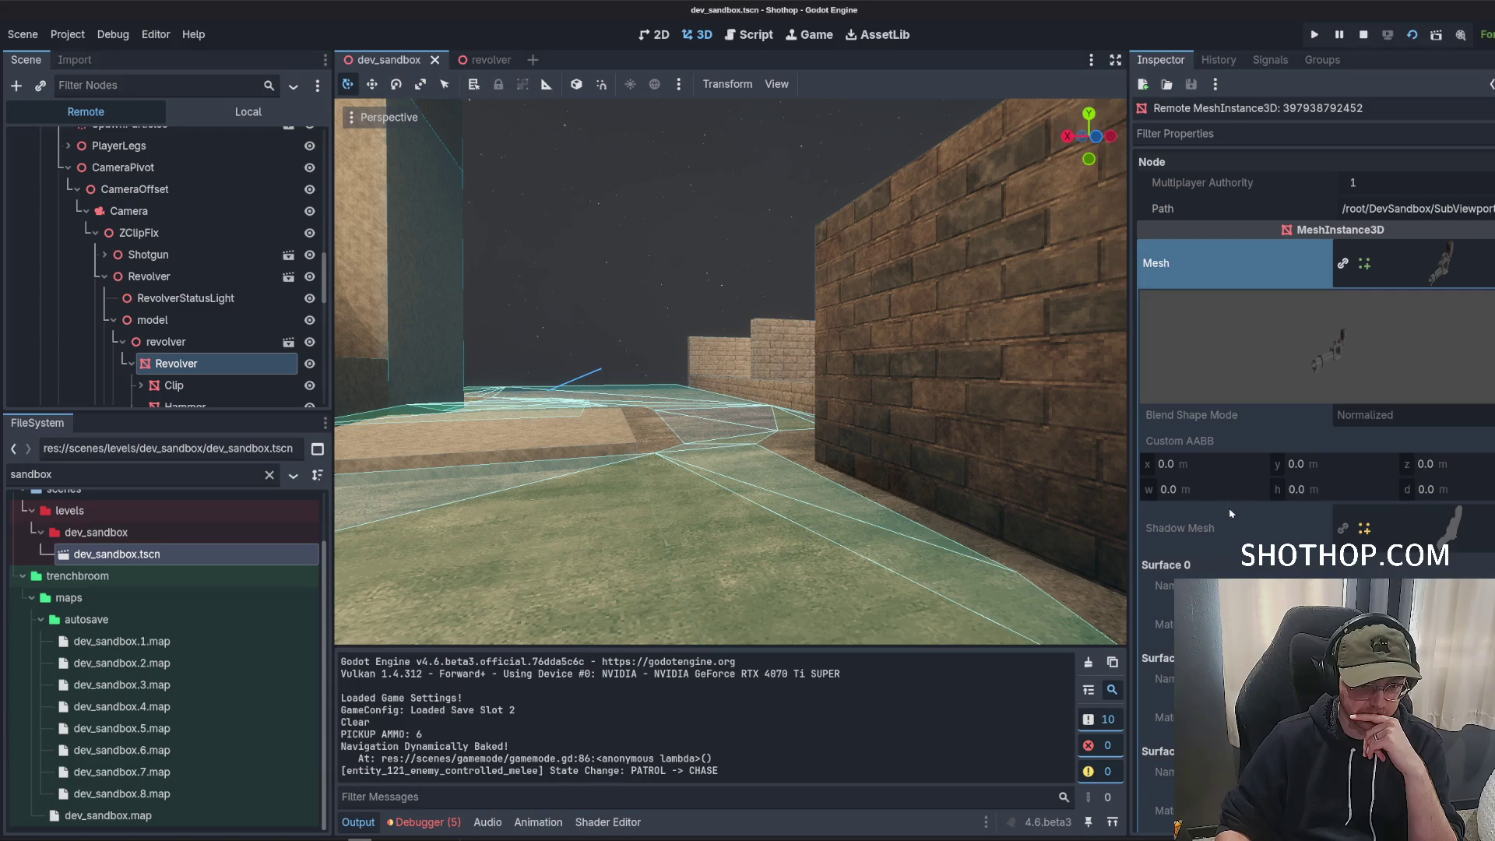
scroll(199, 234, "up", 10)
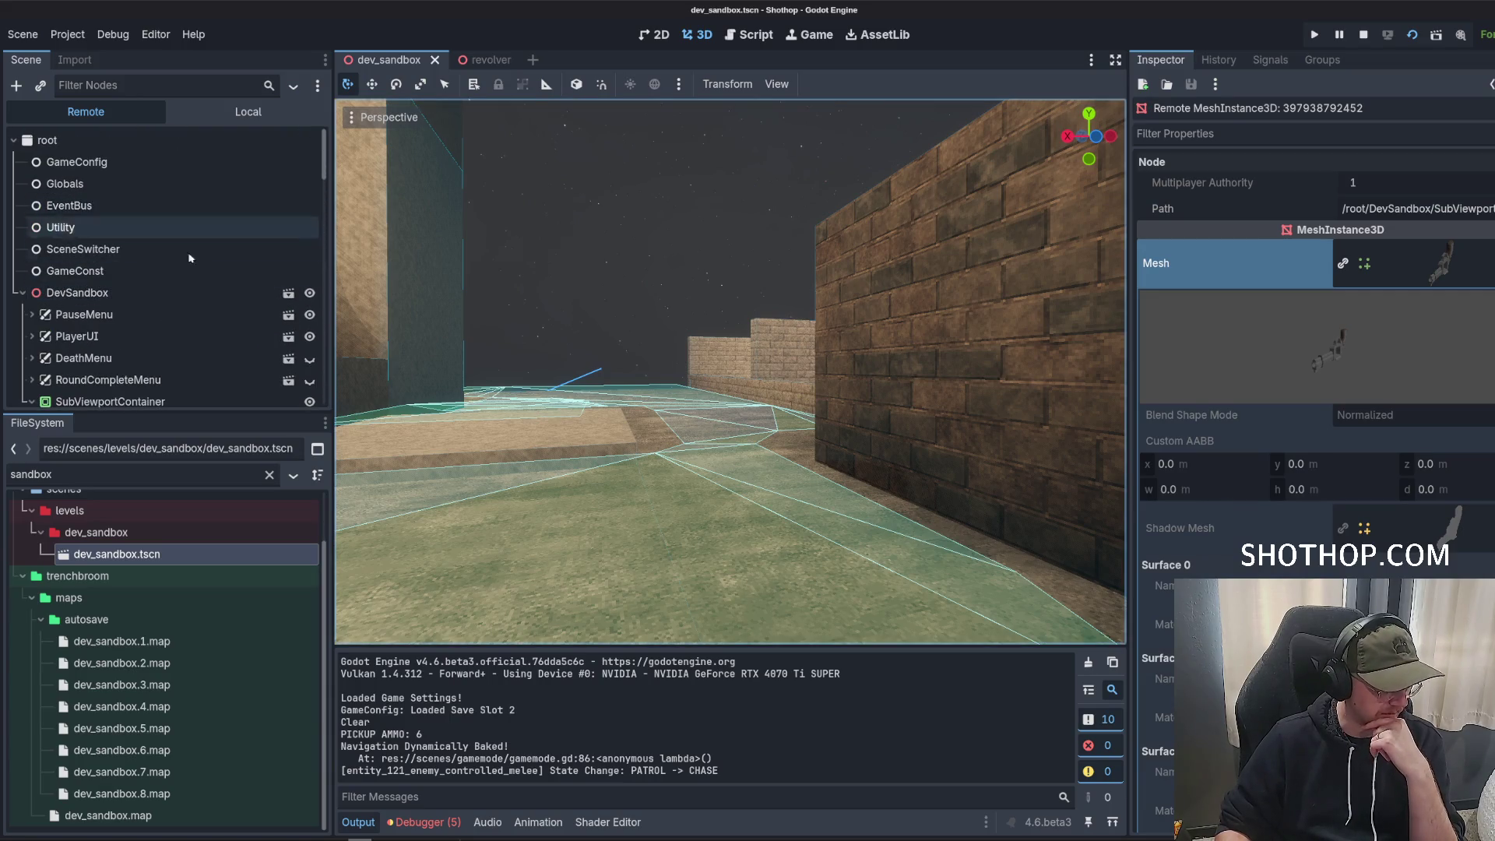
left_click(249, 113)
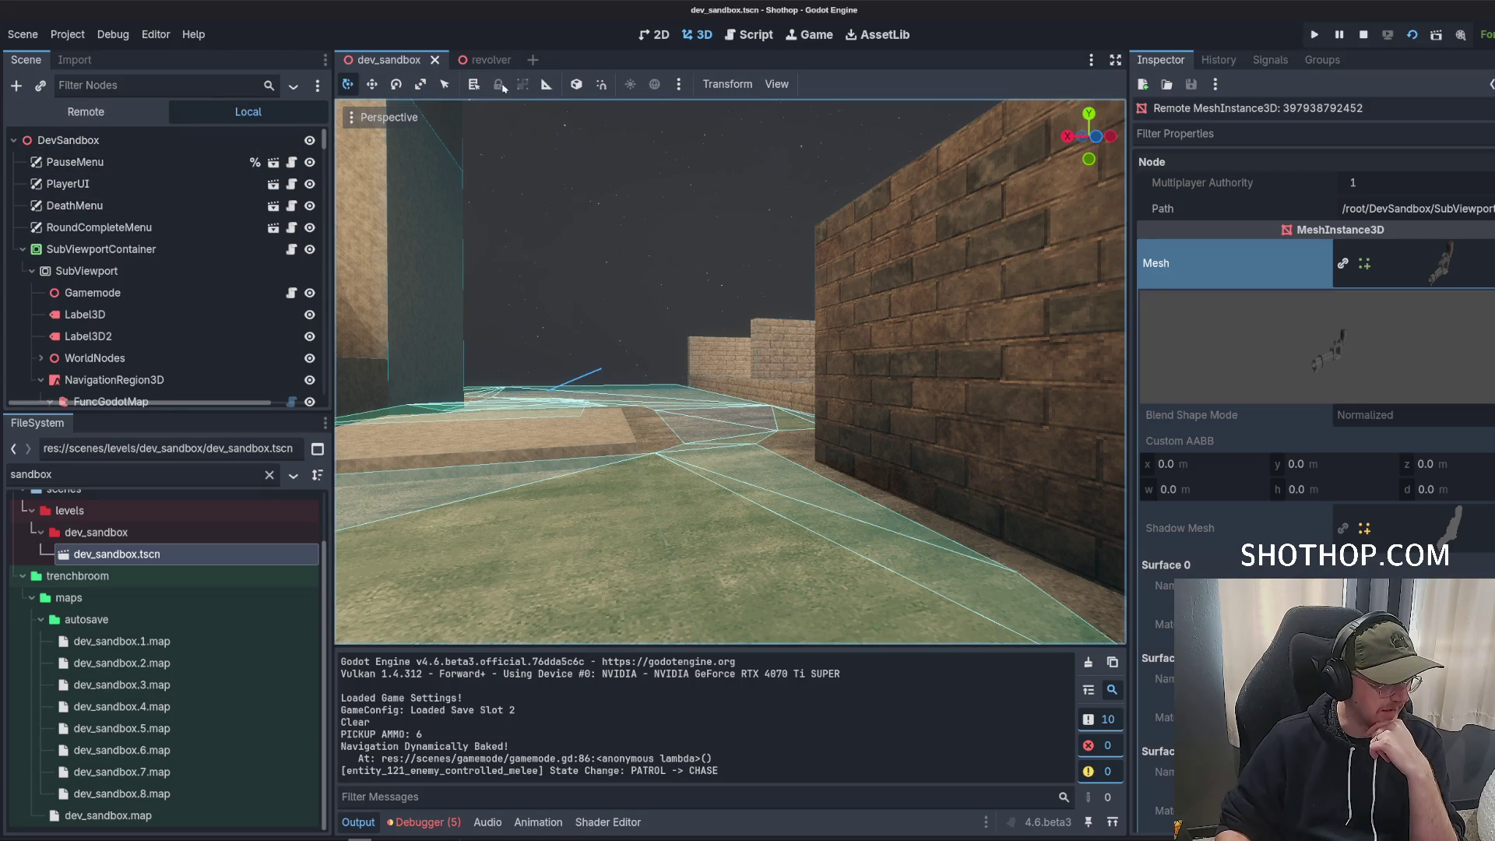
Open revolver.gd from the revolver scene and search it for 'material', then 'surfa'.
key("ctrl+Tab")
left_click(294, 141)
left_click(800, 298)
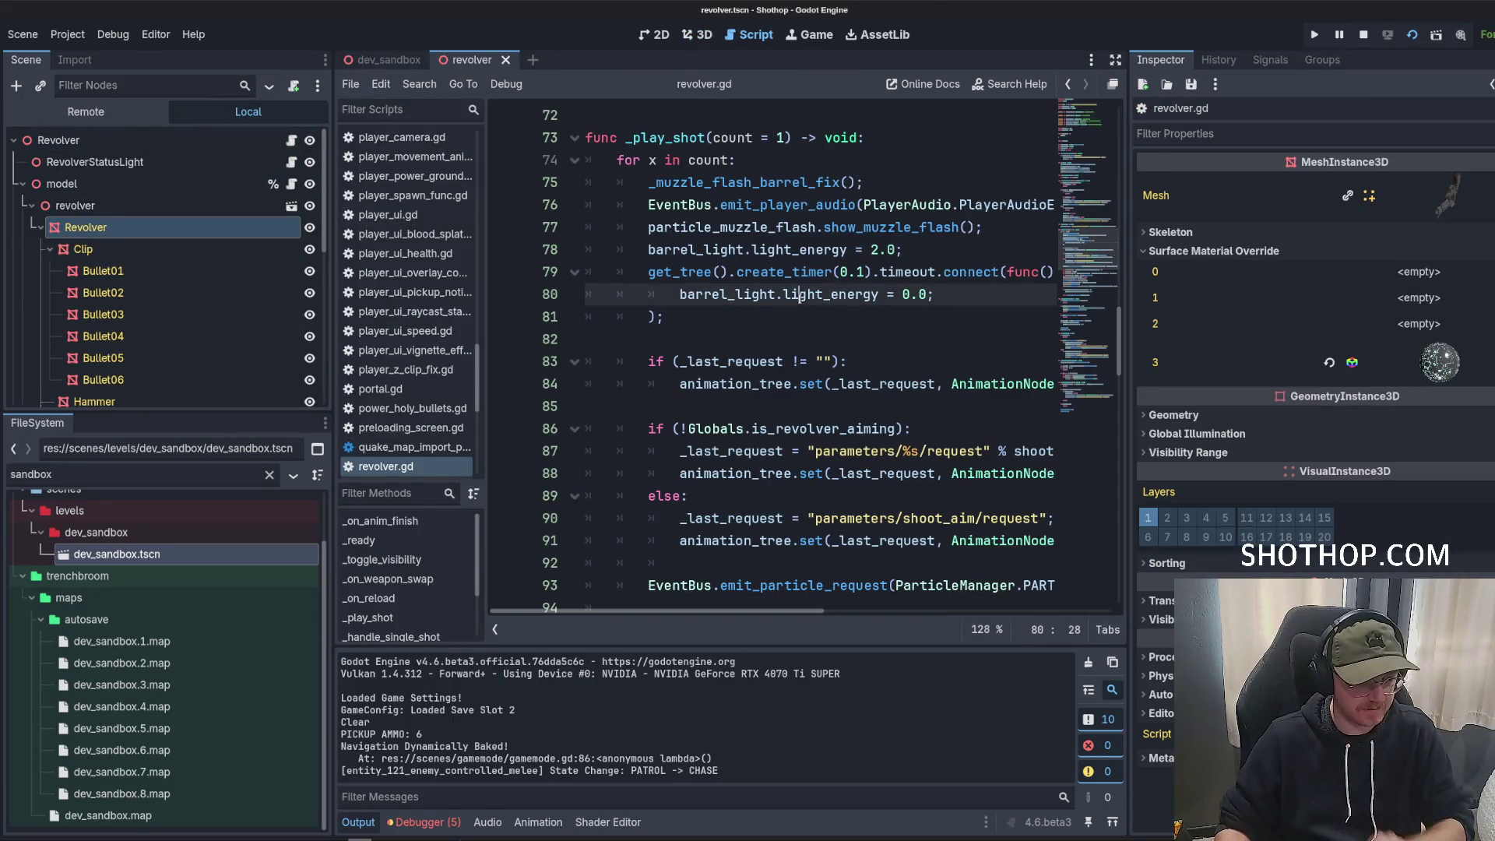
key("ctrl+f")
type("material")
key("ctrl+BackSpace")
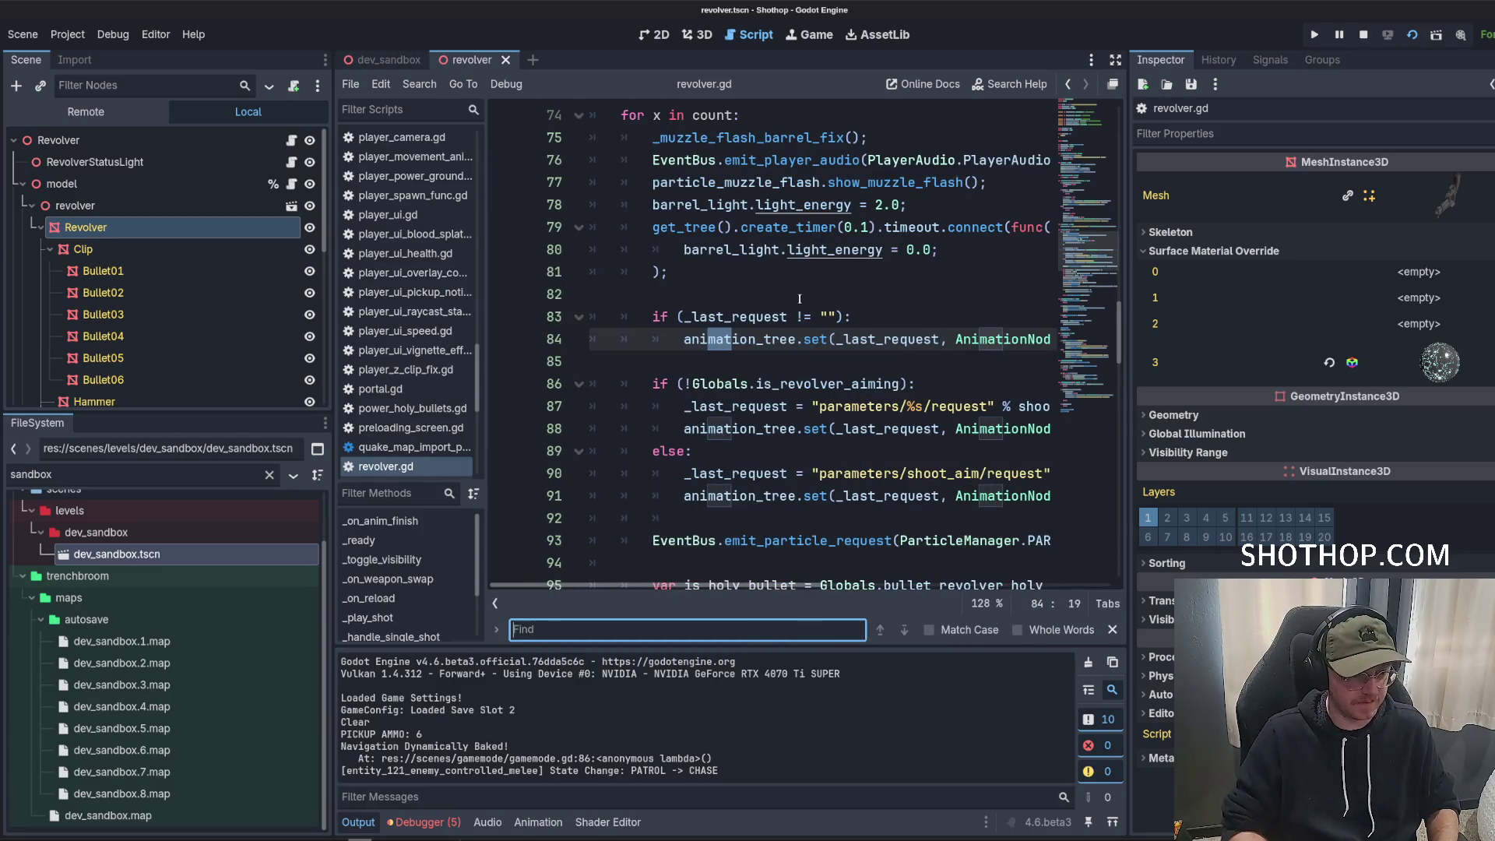
type("surfa")
Browse the code around the DestructableBarrel check on line 154, then show the revolver in 3D.
scroll(1117, 372, "down", 4)
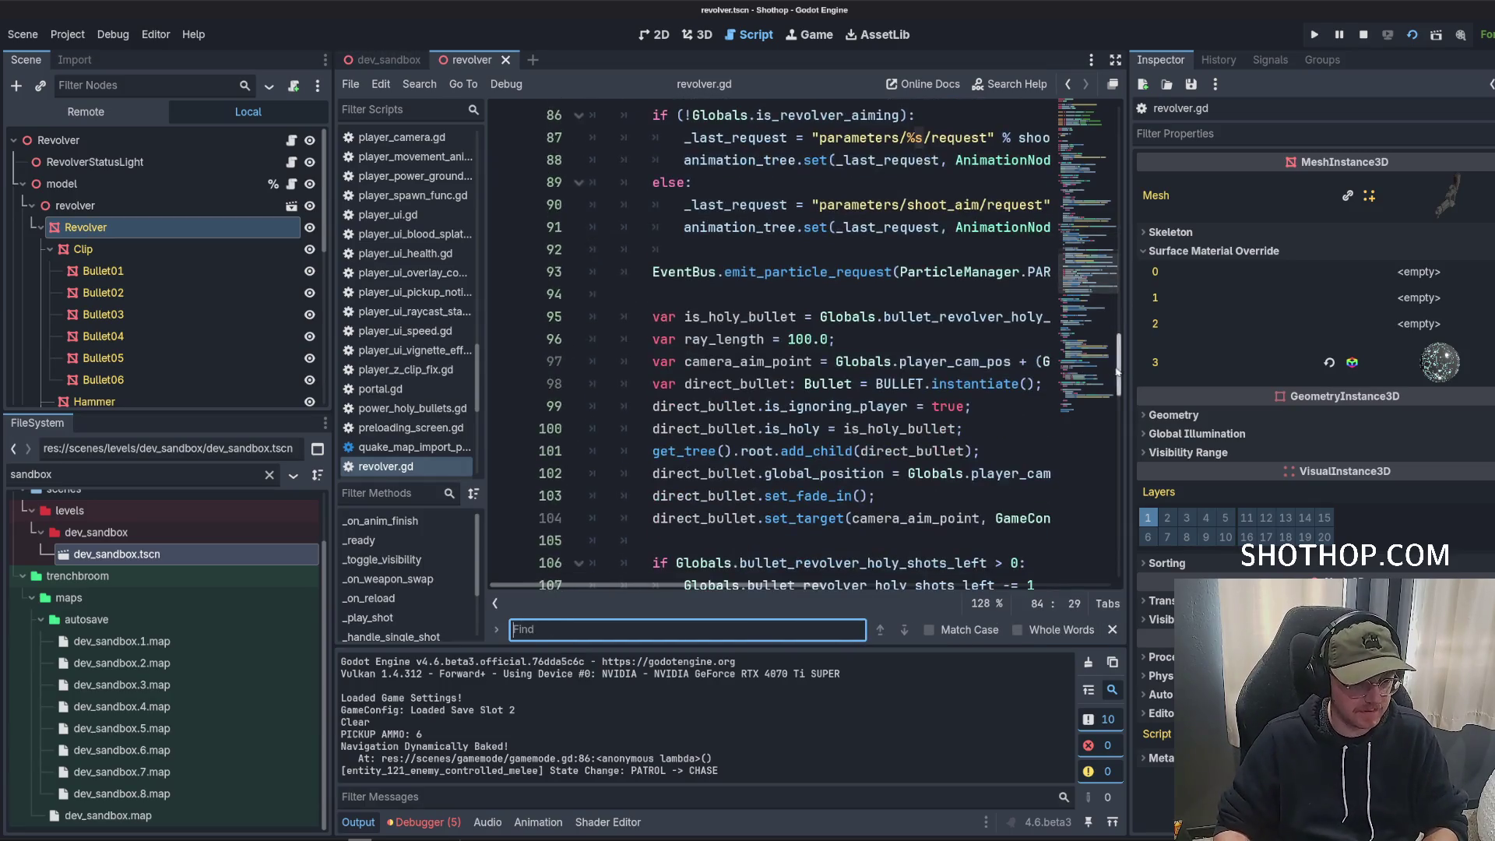
left_click_drag(1126, 379, 1289, 379)
scroll(1203, 374, "down", 15)
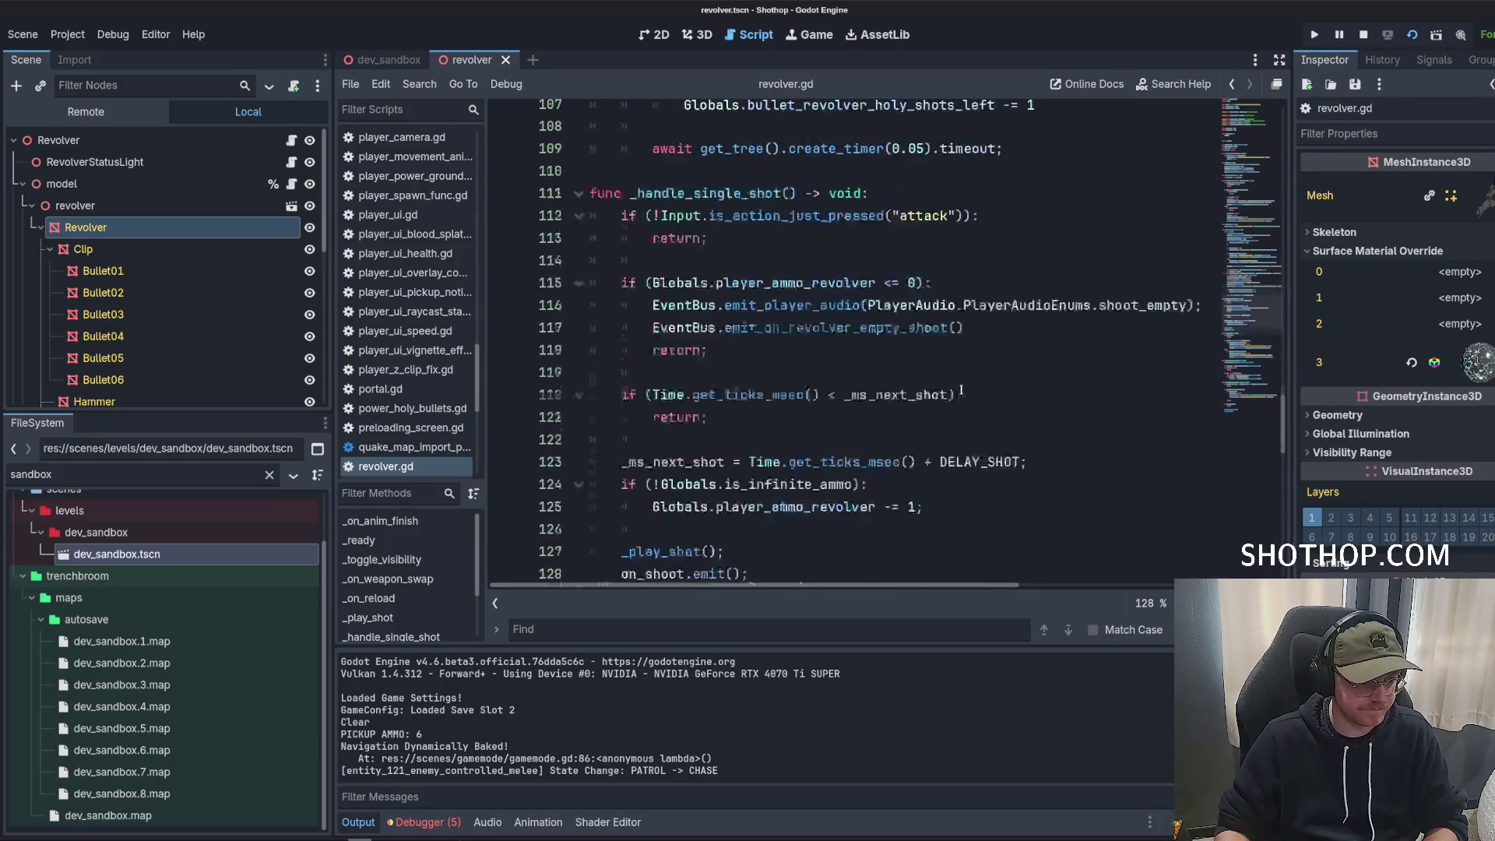
scroll(1202, 373, "down", 7)
left_click(963, 401)
scroll(963, 401, "up", 4)
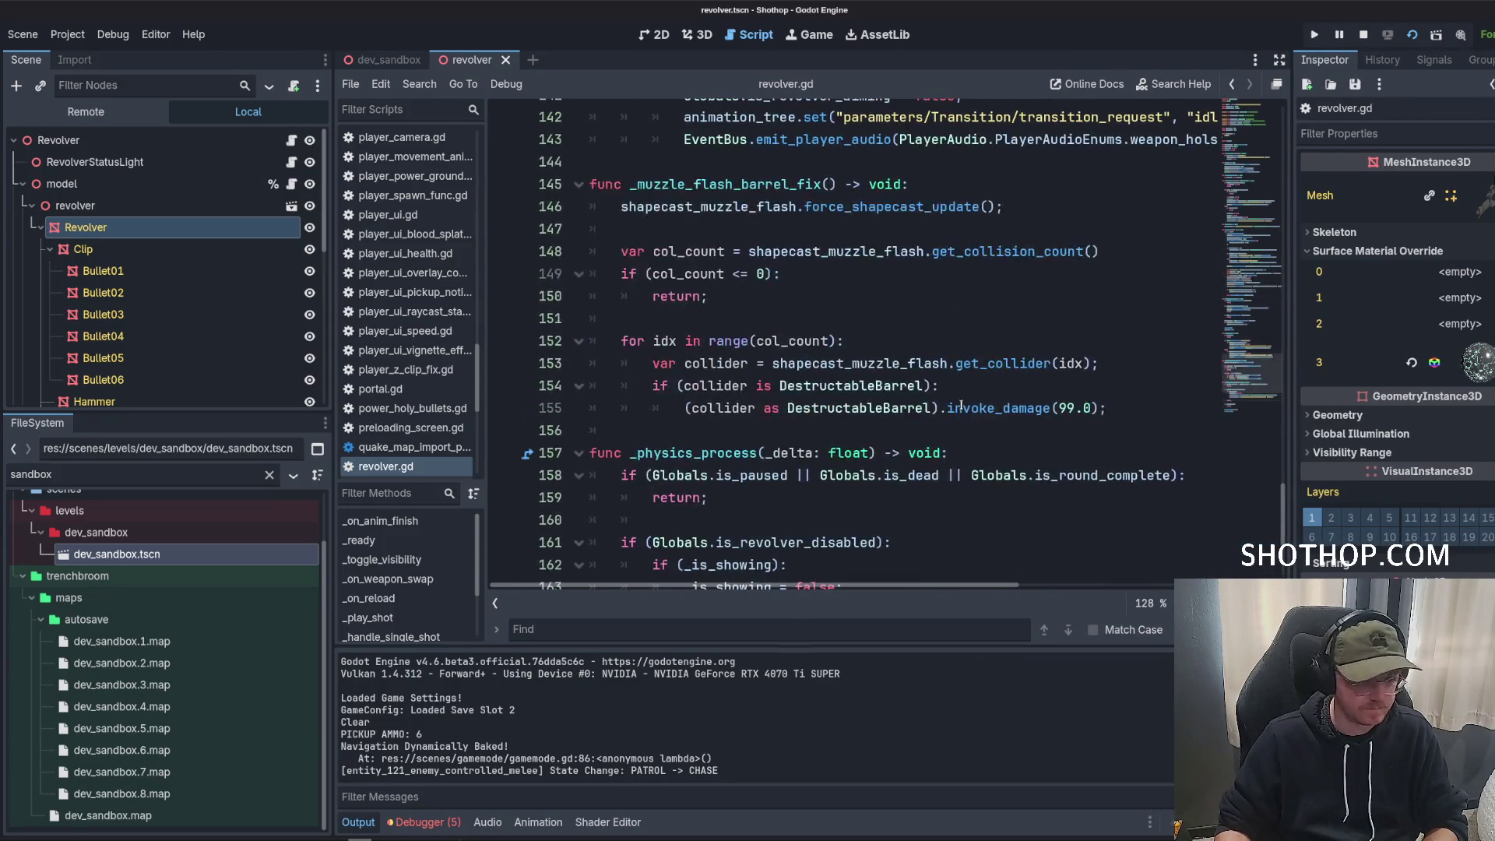
left_click(963, 408)
key("Up")
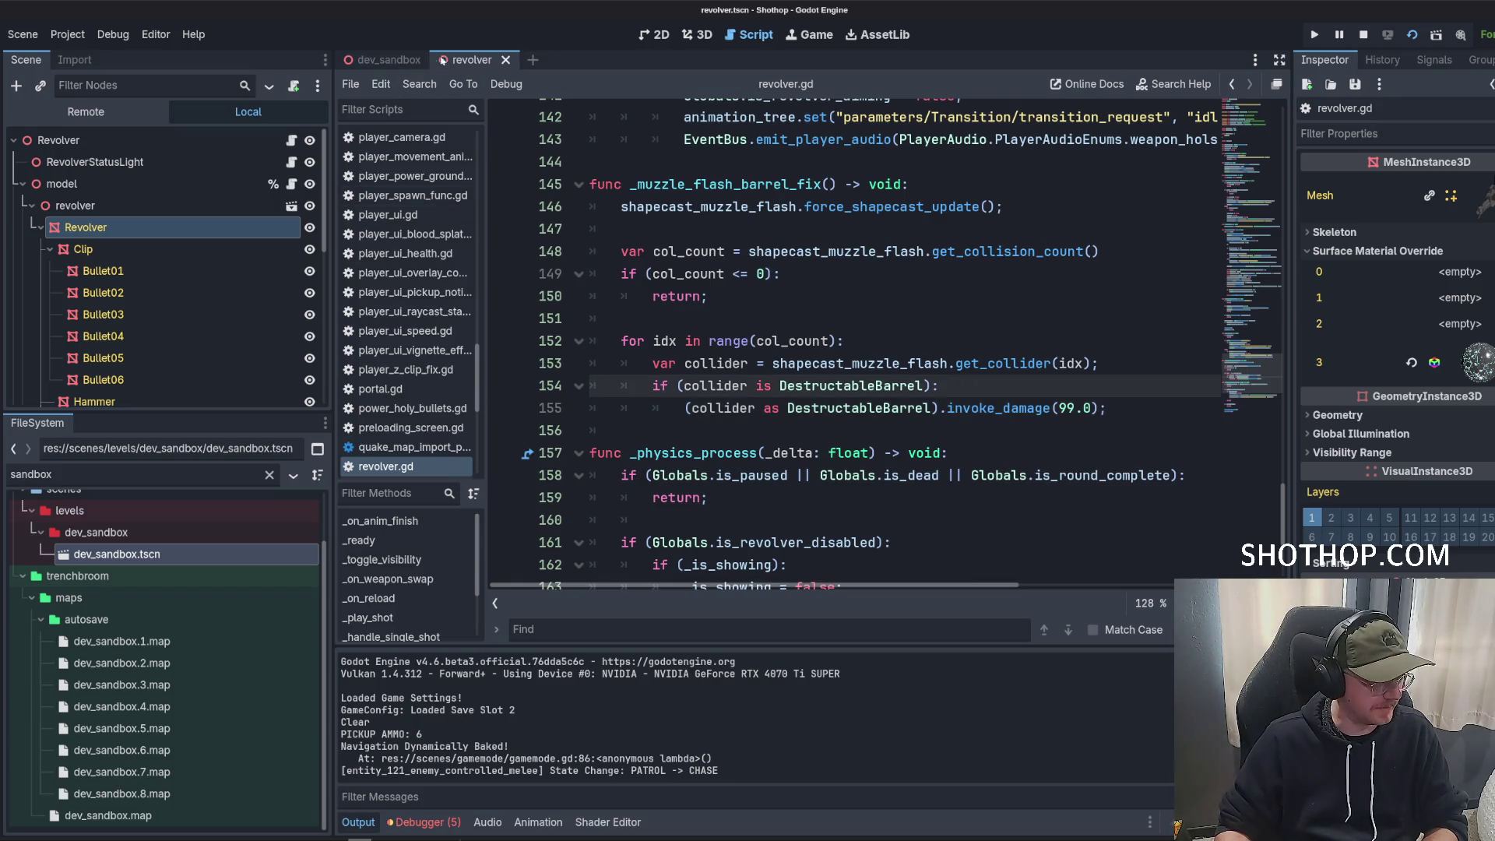
left_click(706, 40)
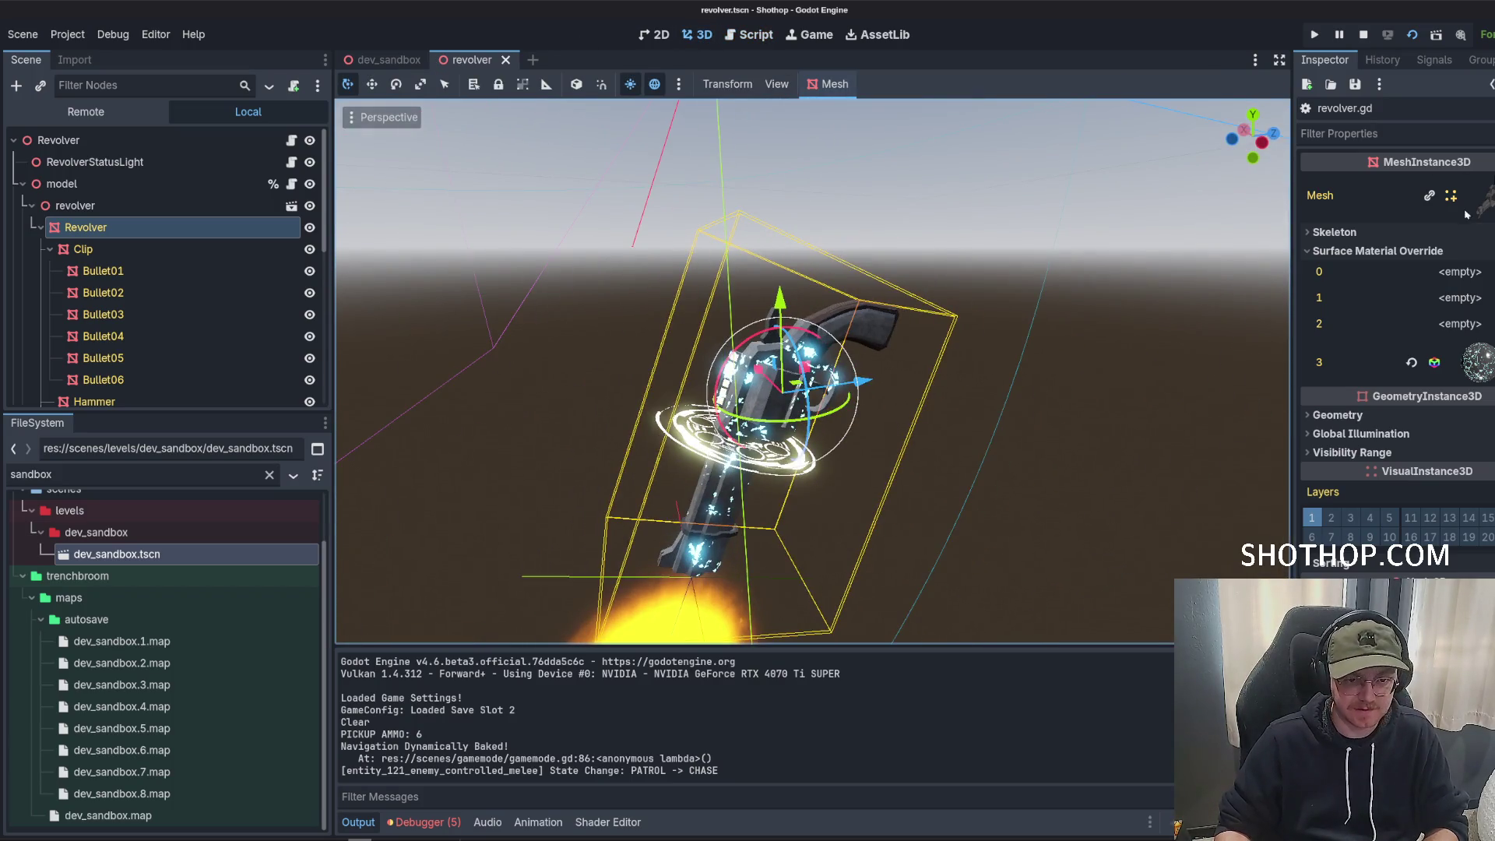
Set the surface 3 material's Render Priority to 1 and save the revolver scene.
left_click(1489, 360)
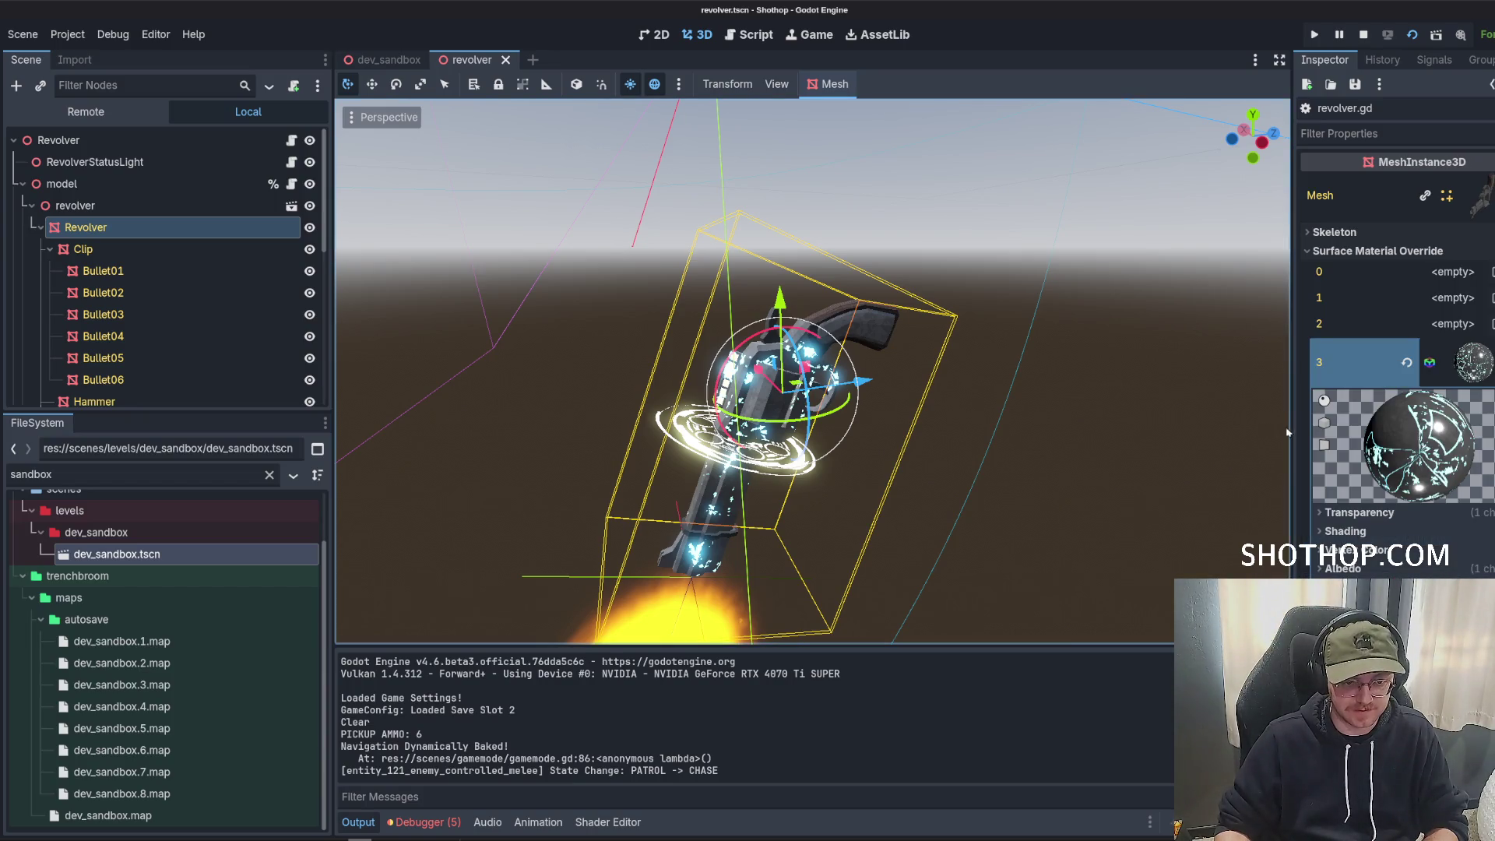
left_click_drag(1288, 432, 1142, 432)
scroll(1301, 475, "down", 5)
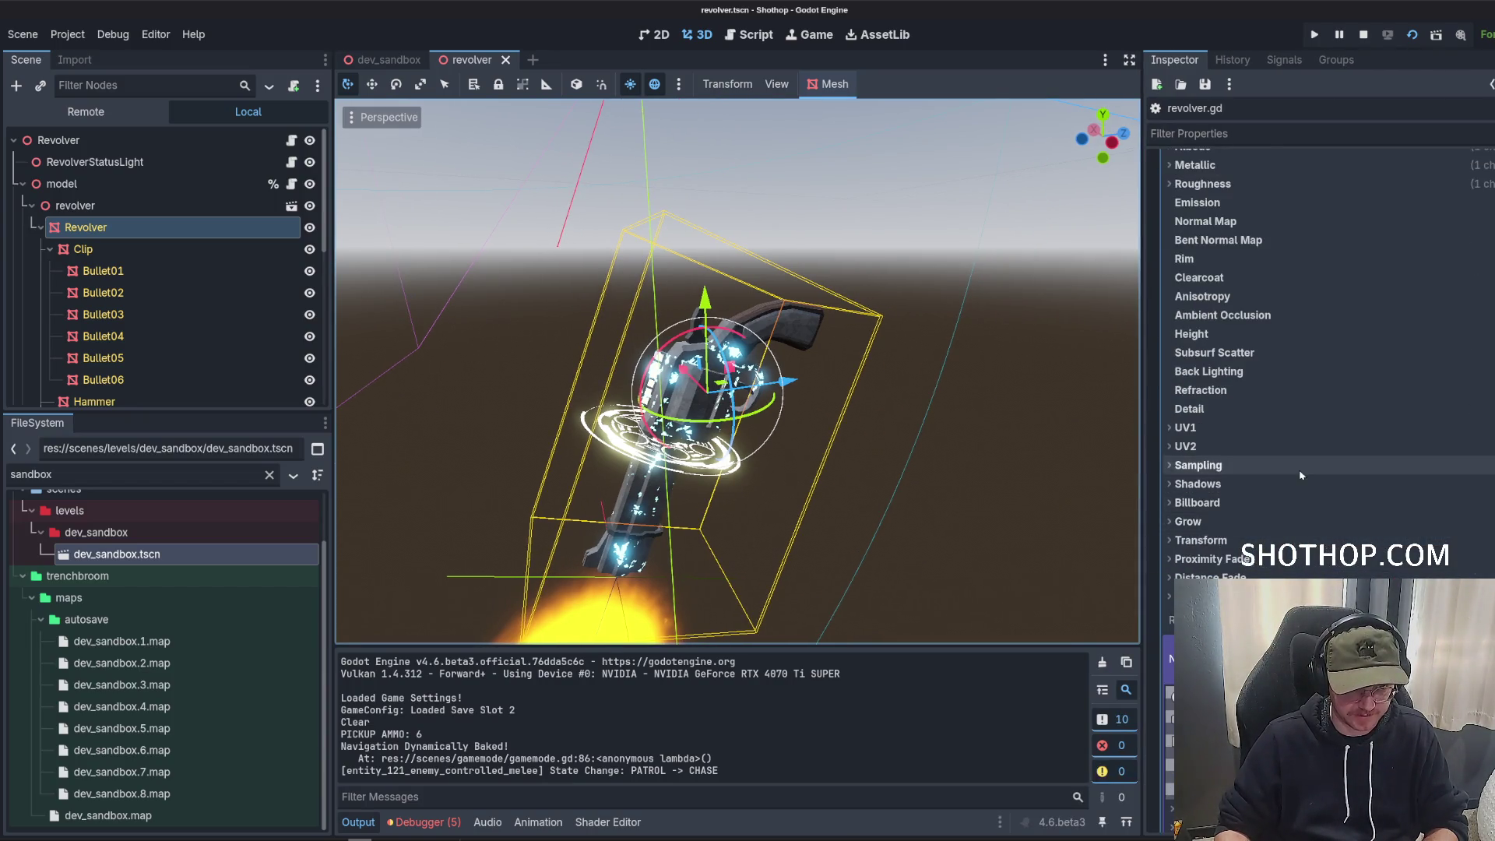
scroll(1301, 475, "down", 4)
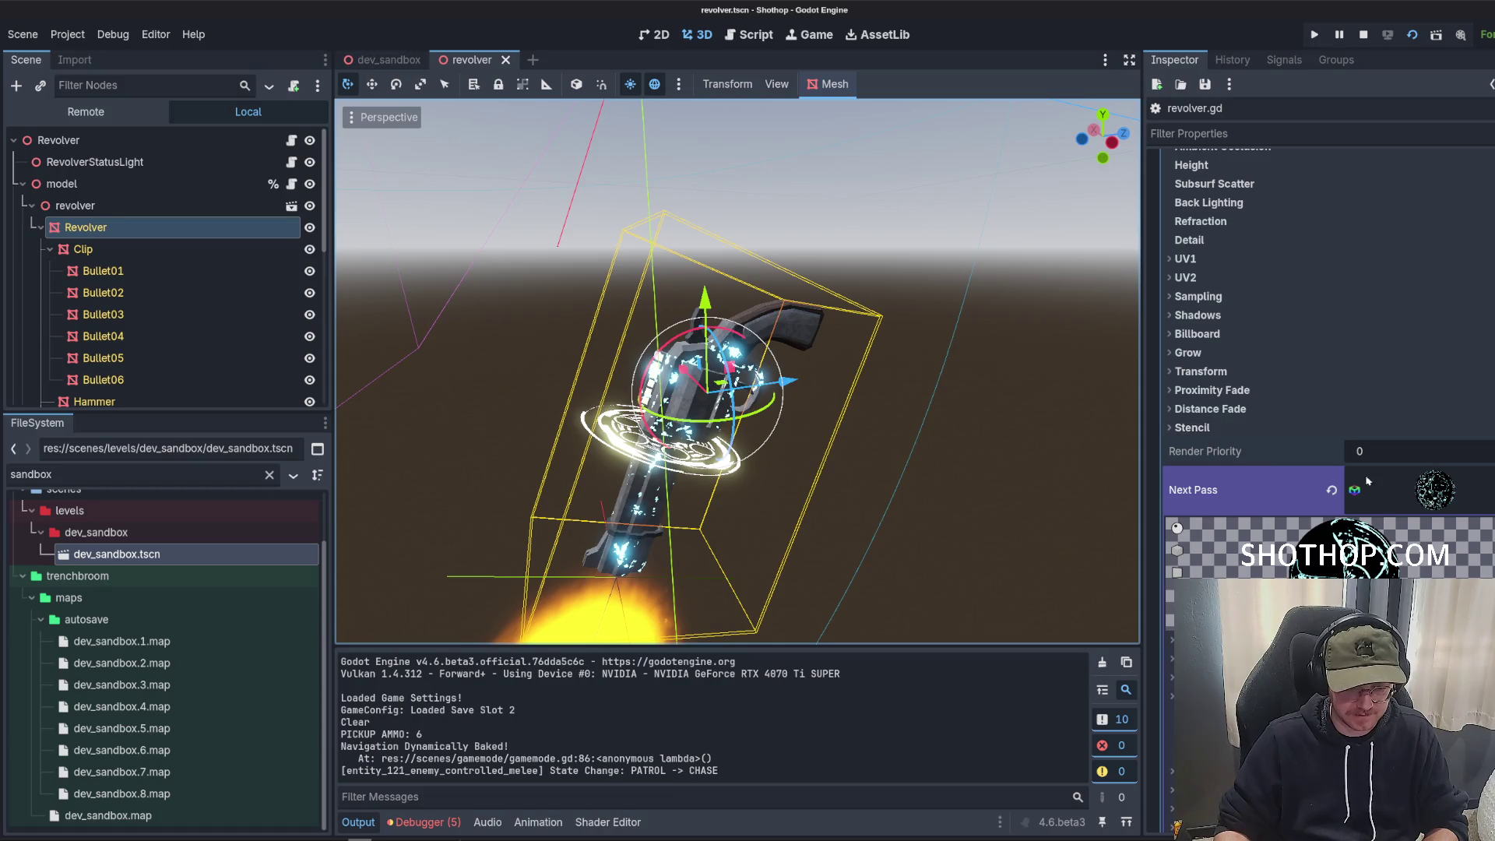
left_click(1391, 490)
left_click(1381, 459)
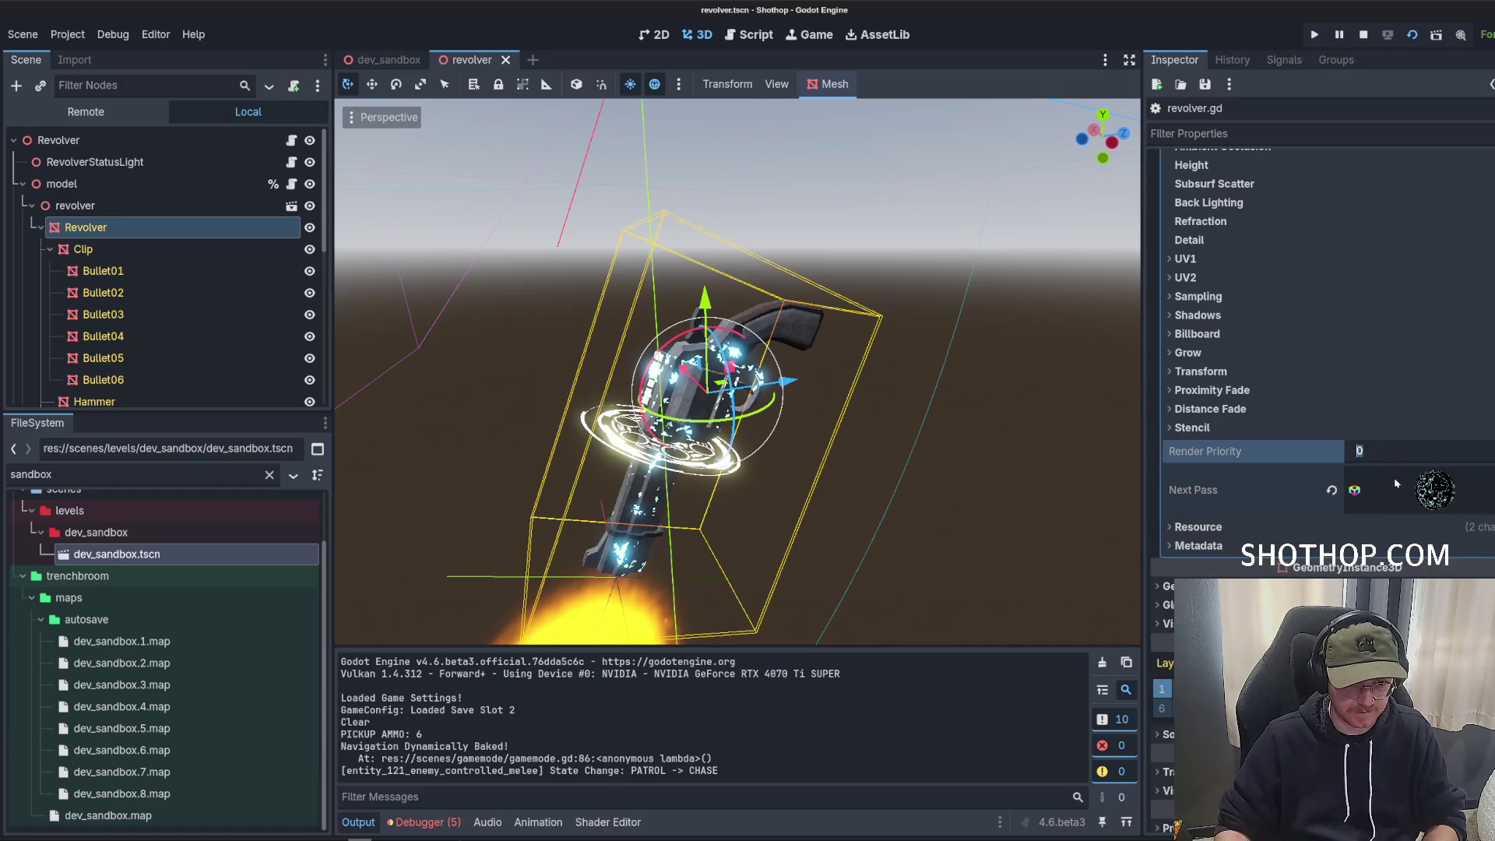
type("1")
left_click(1419, 495)
scroll(1387, 350, "down", 3)
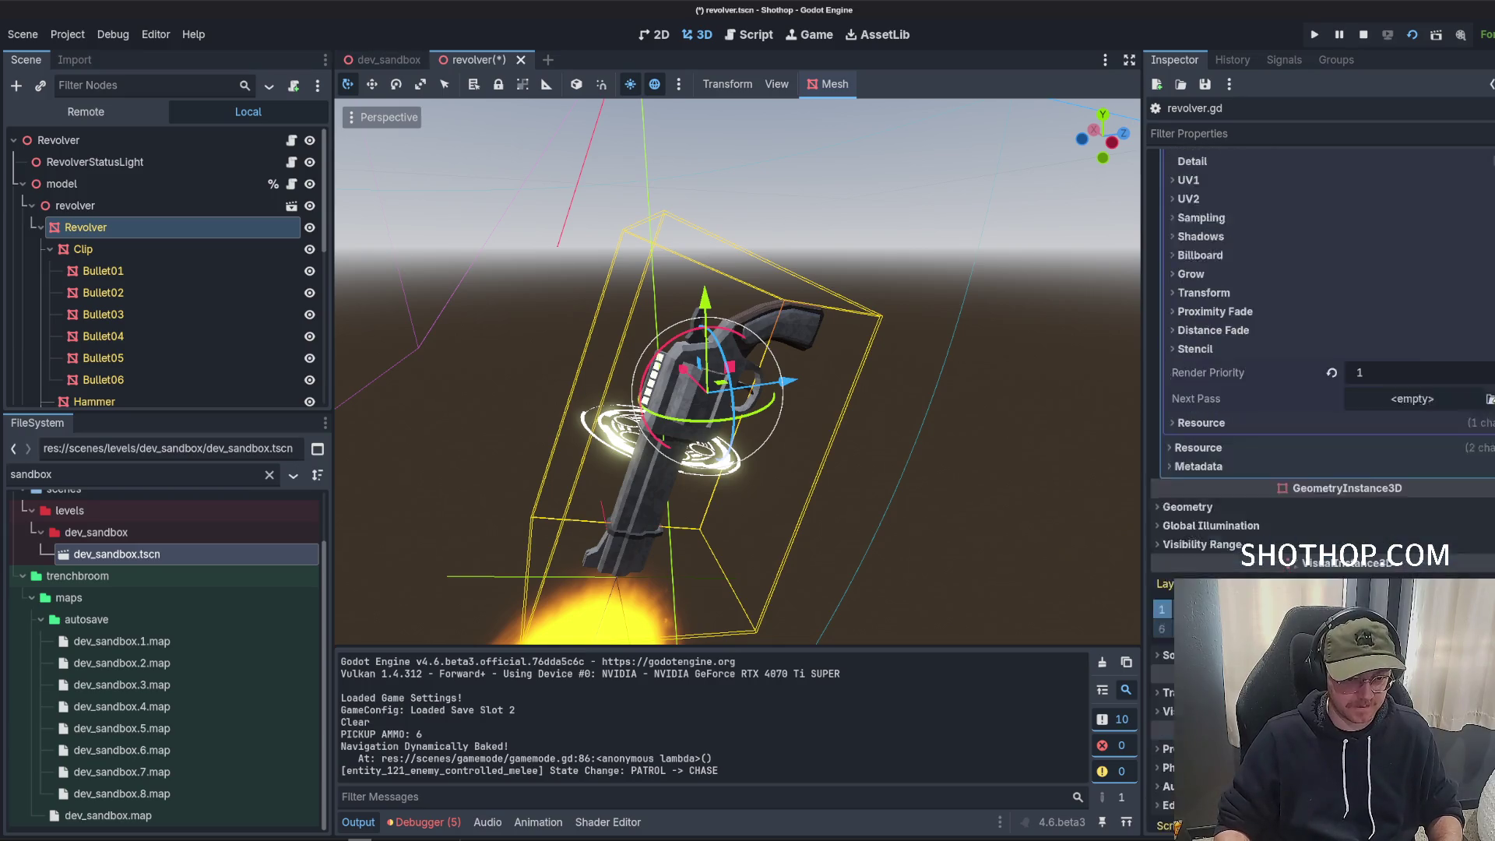
left_click_drag(1381, 316, 1390, 318)
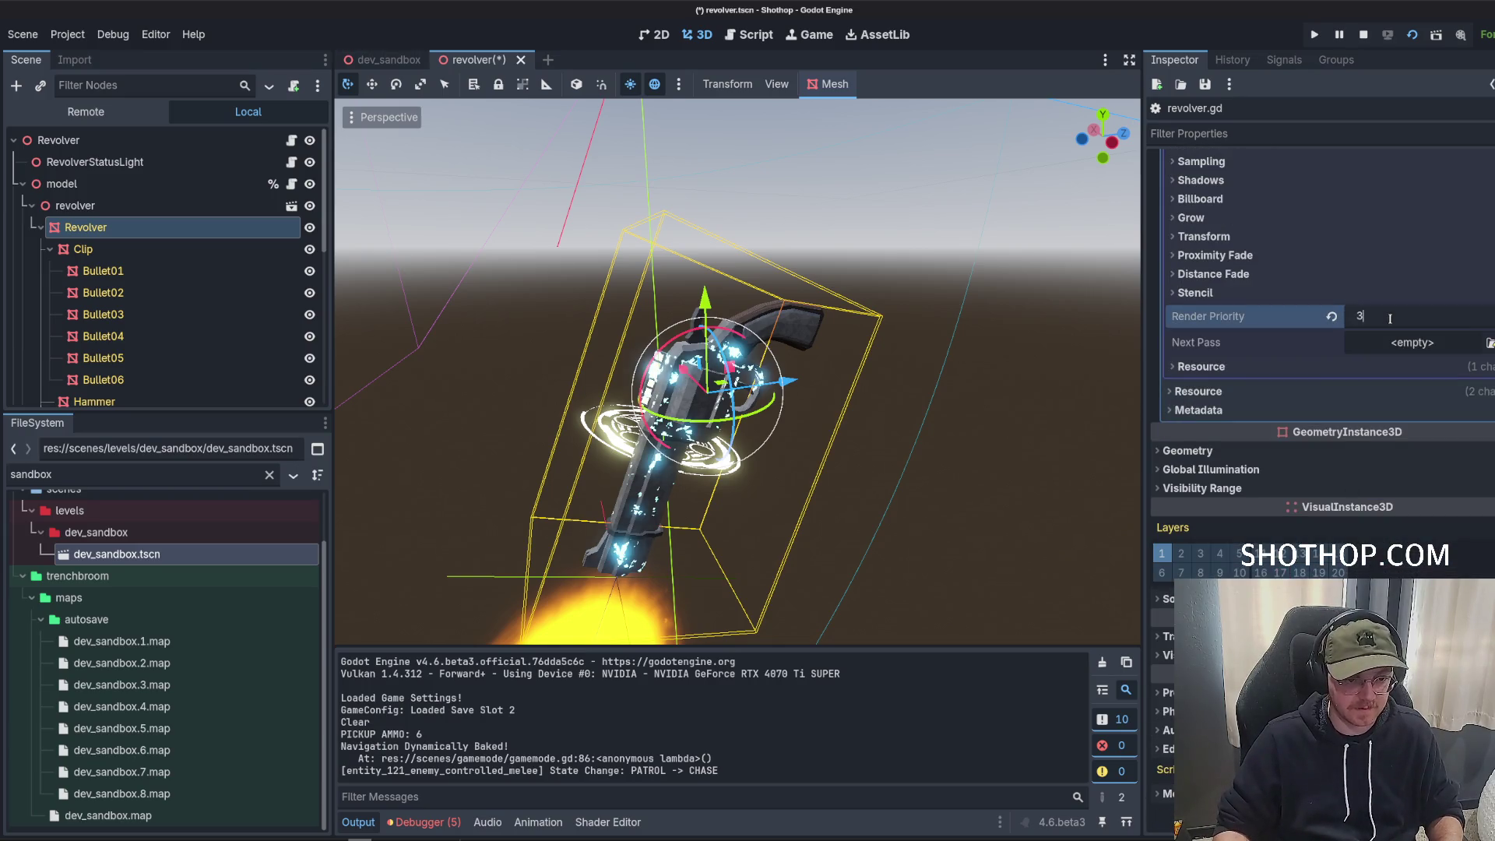
scroll(1325, 335, "up", 5)
left_click(1213, 331)
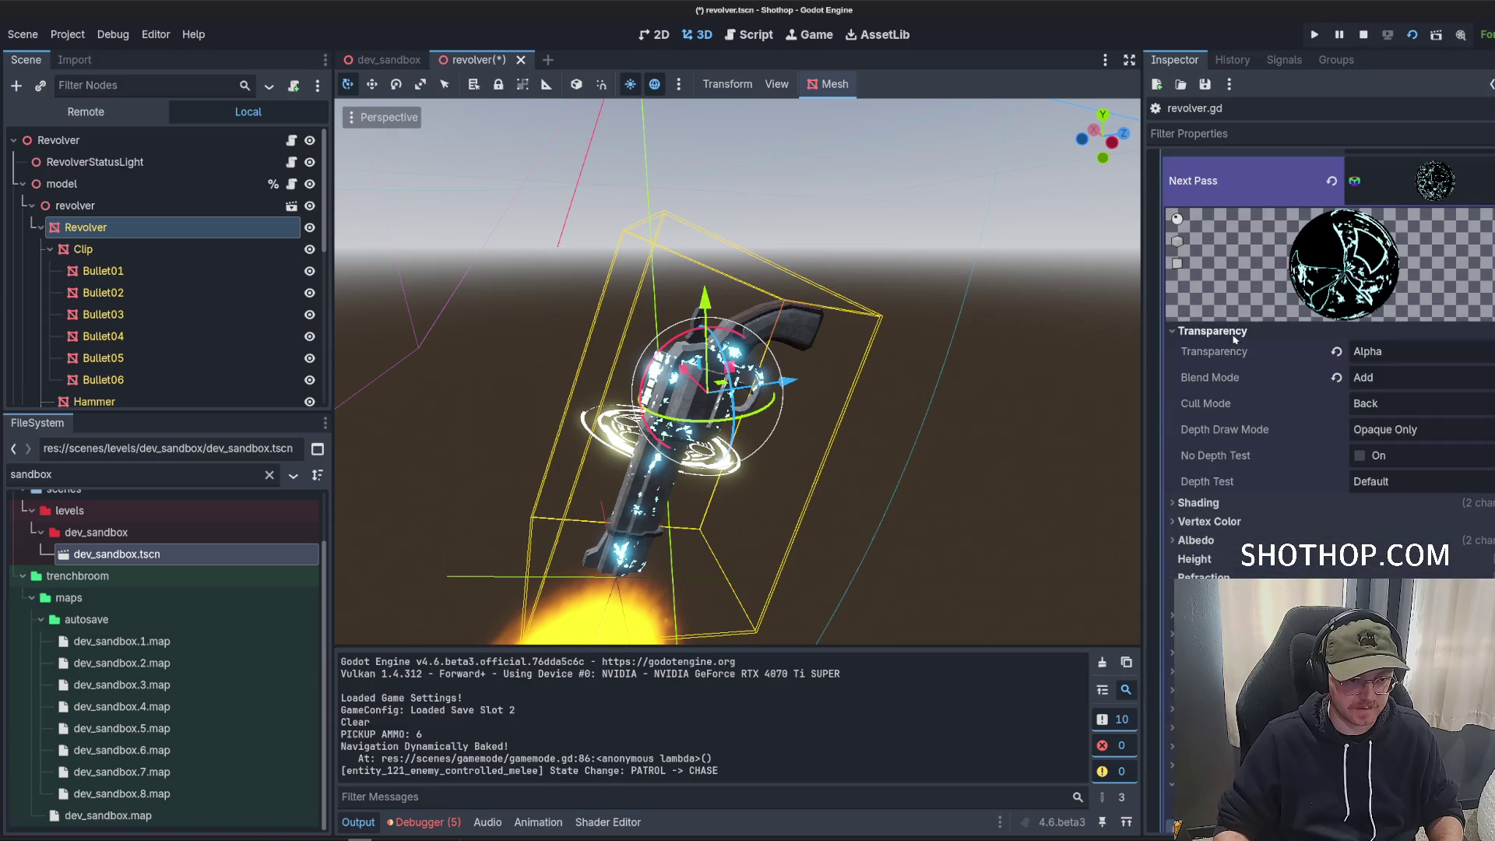
left_click(1213, 331)
key("ctrl+s")
Inspect the next pass's Albedo, Vertex Color and Shading settings.
left_click(1215, 387)
left_click(1215, 387)
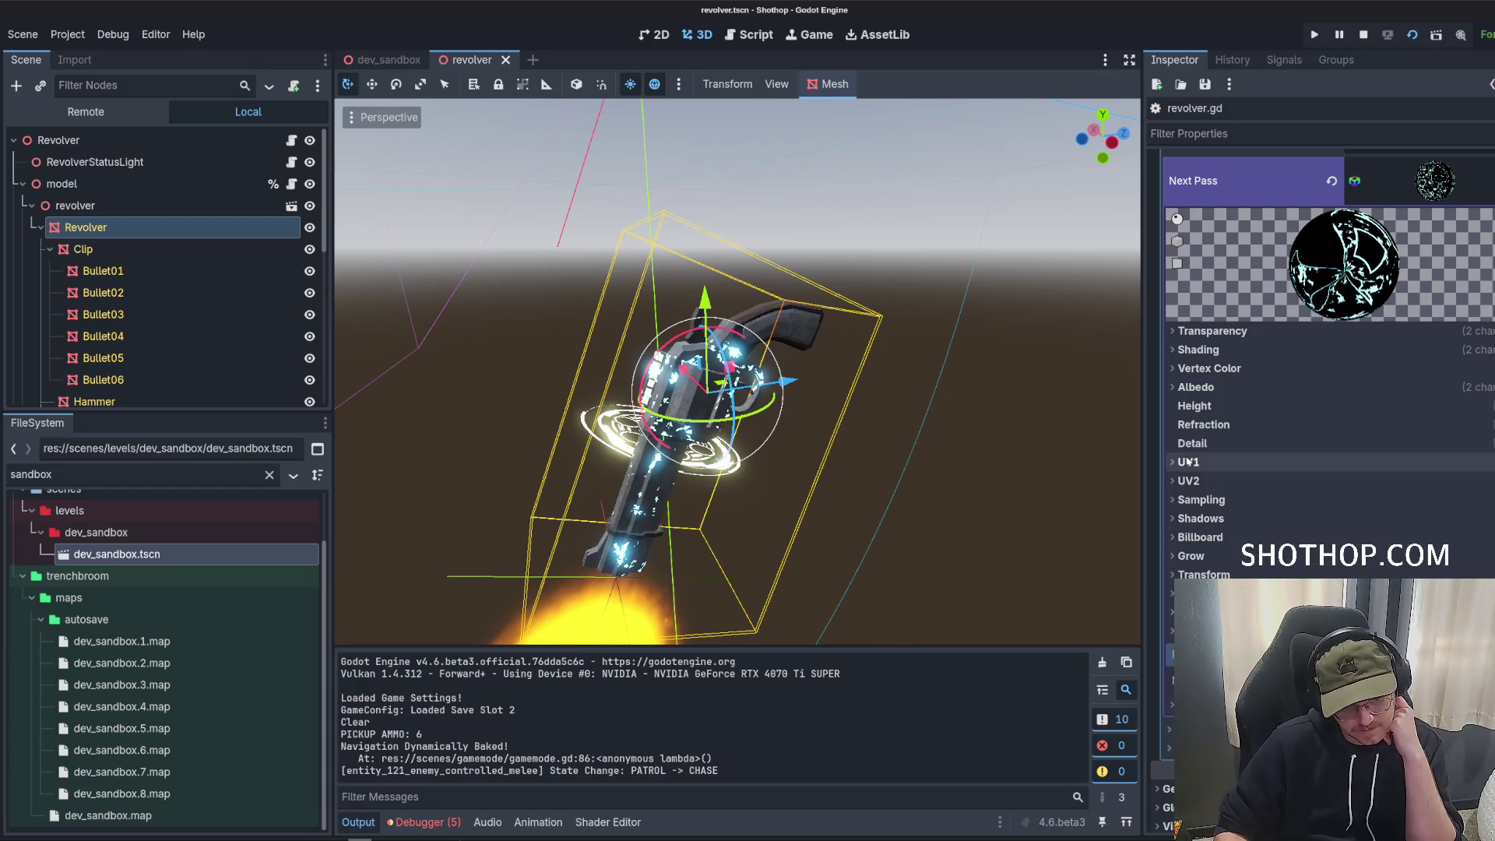
left_click(1211, 369)
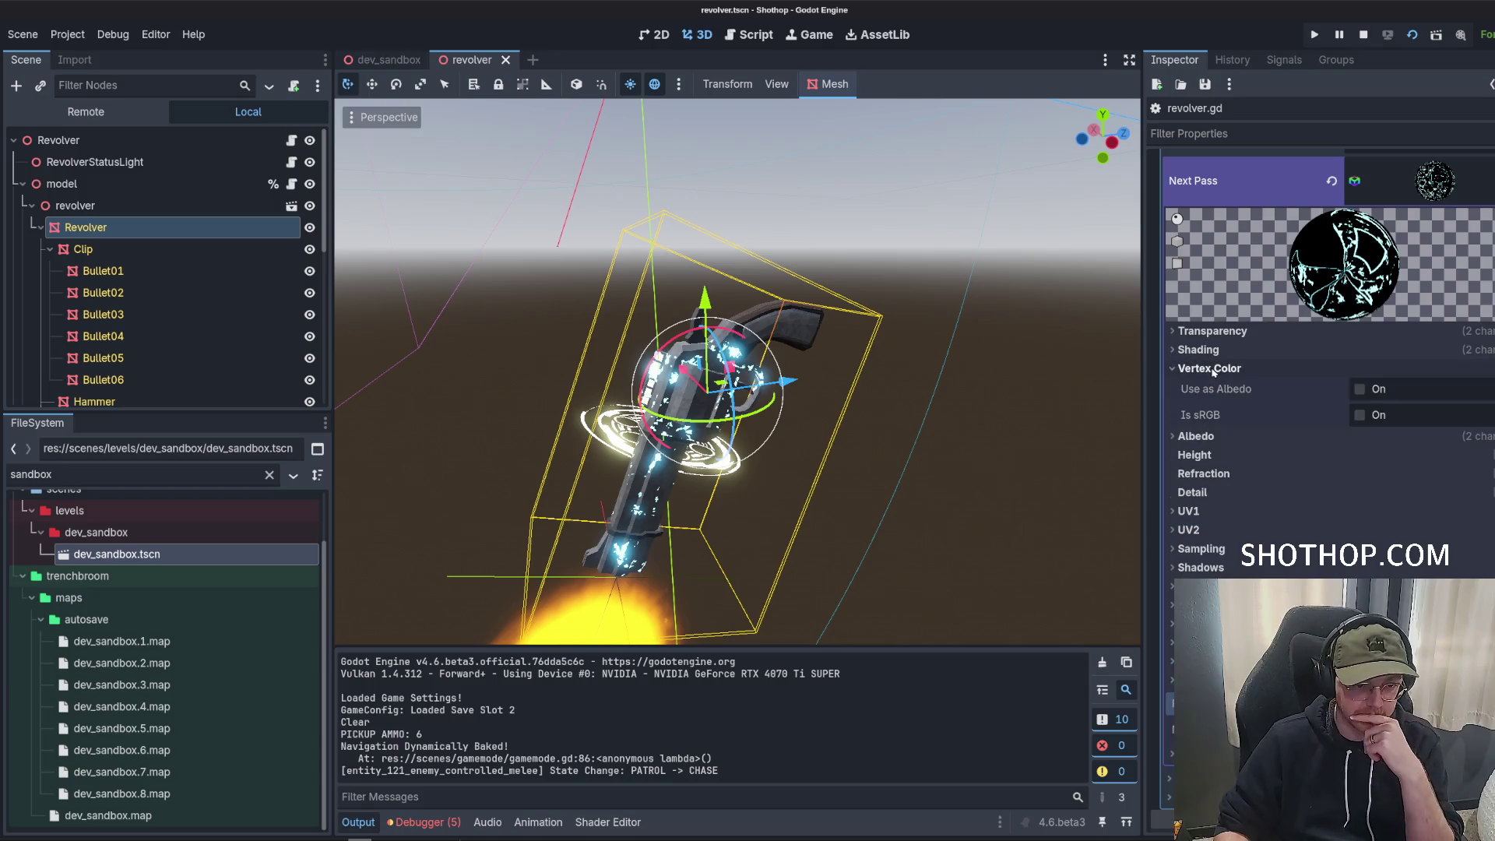
left_click(1211, 369)
left_click(1213, 388)
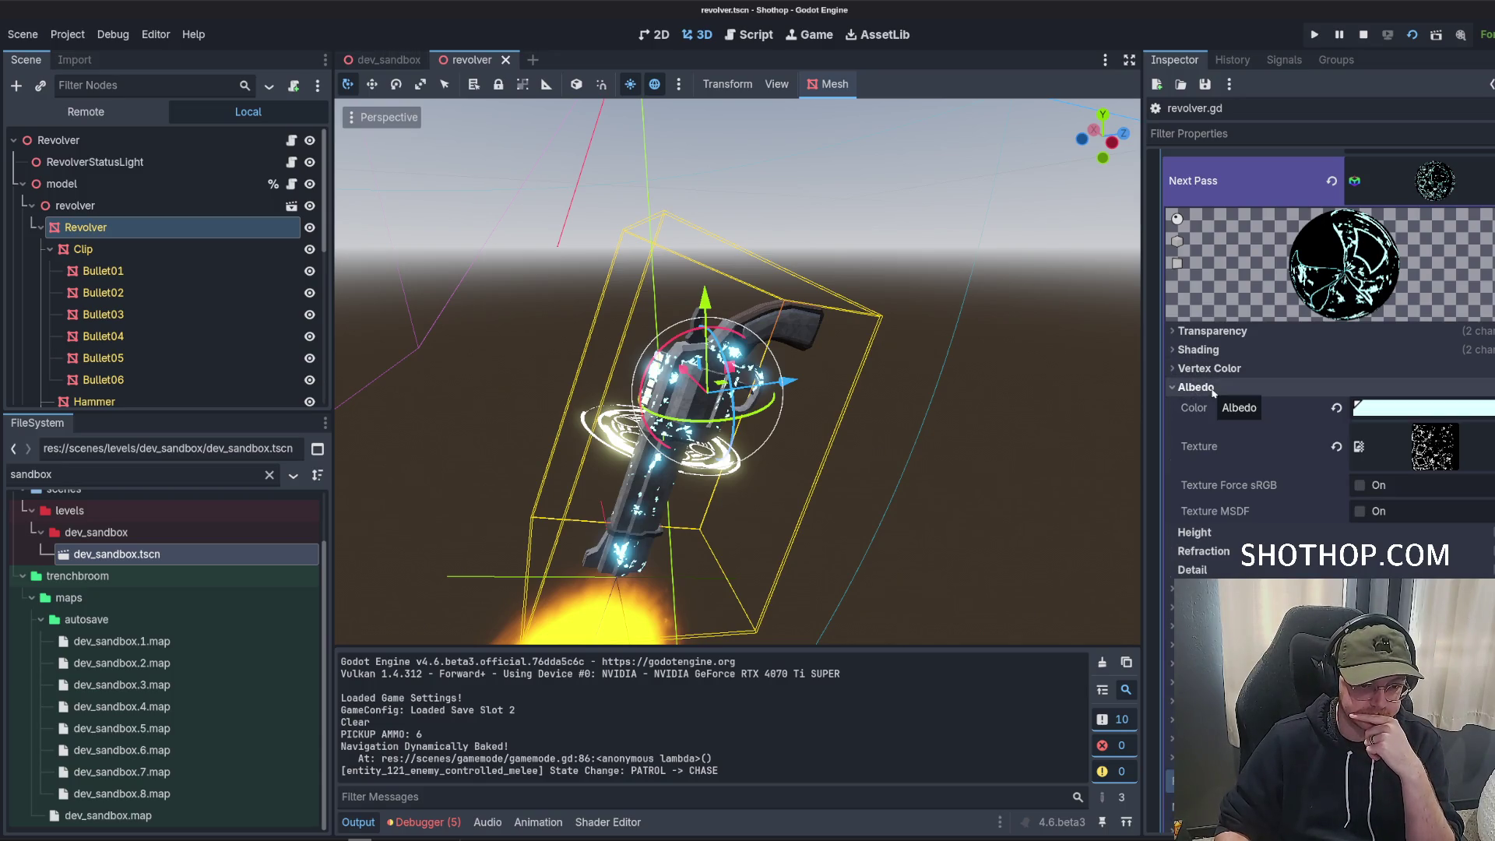
left_click(1213, 389)
left_click(1213, 350)
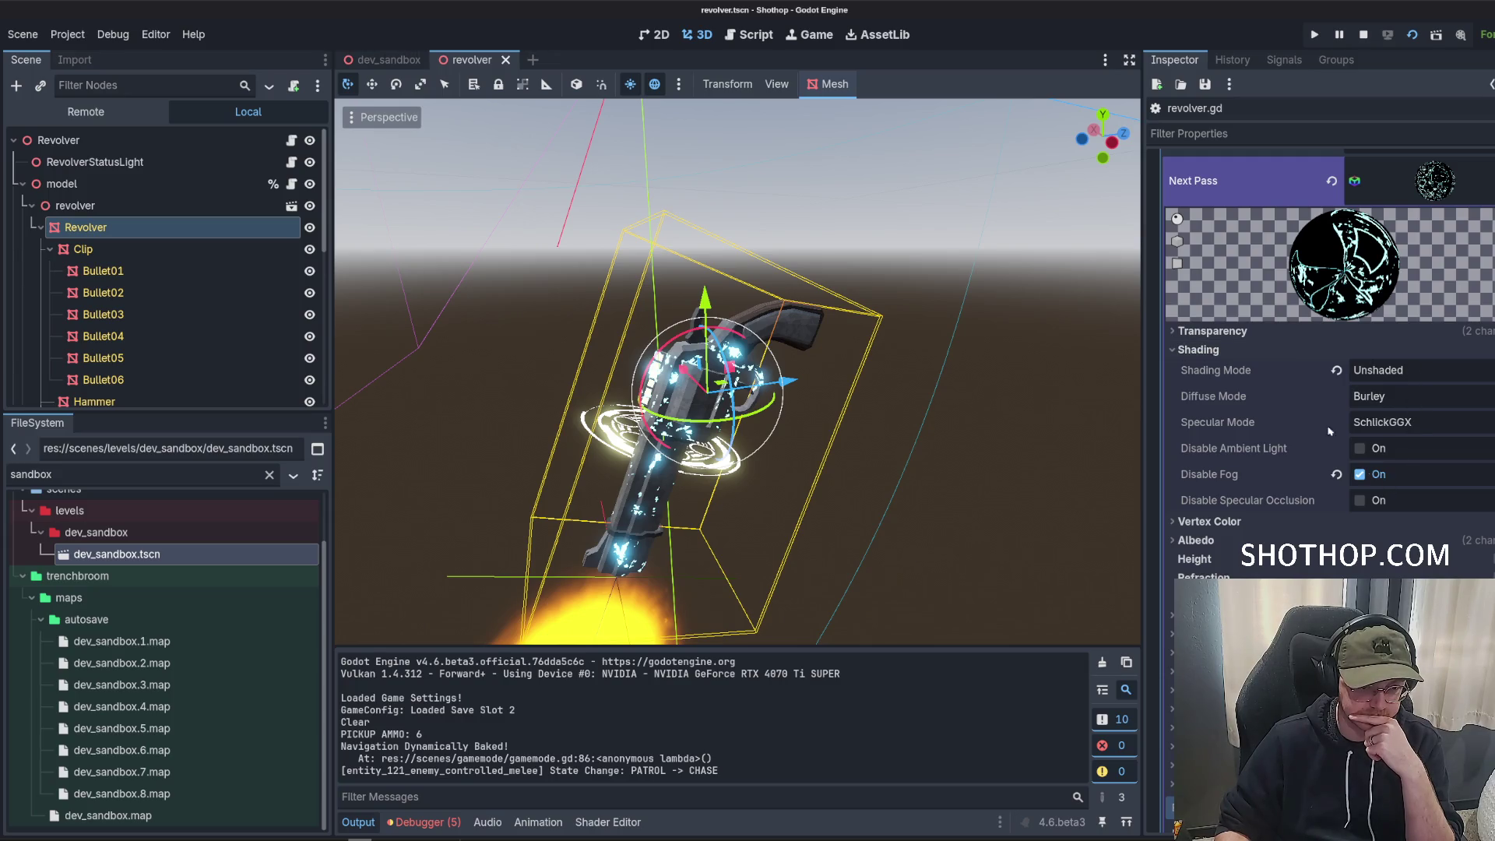
Keep the next pass Transparency on Alpha, set Cull Mode to Disabled, and run the project.
left_click(1213, 331)
left_click(1402, 352)
left_click(1379, 394)
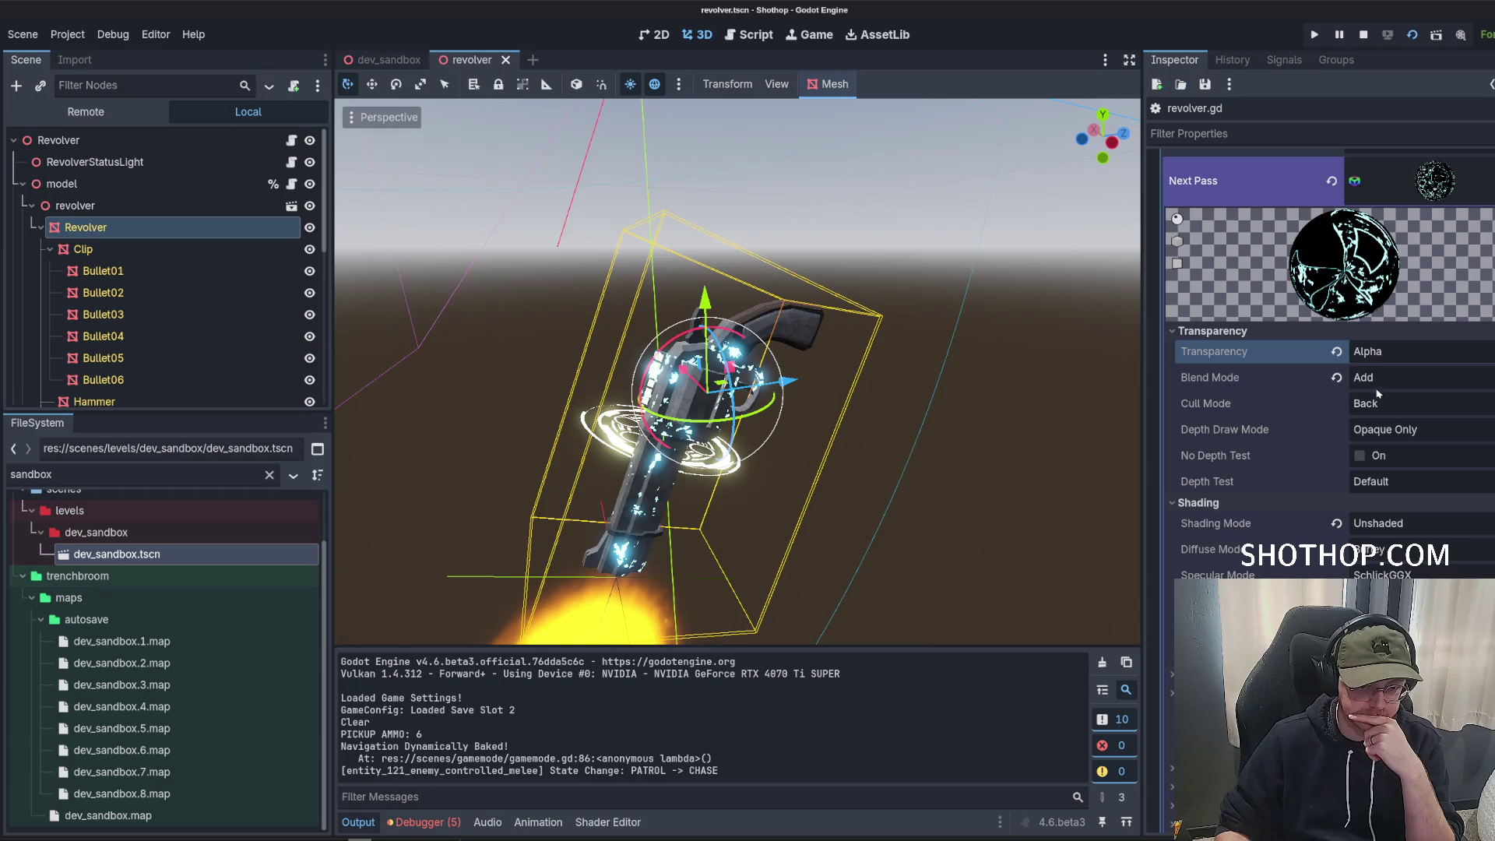
left_click(1383, 404)
left_click(1393, 466)
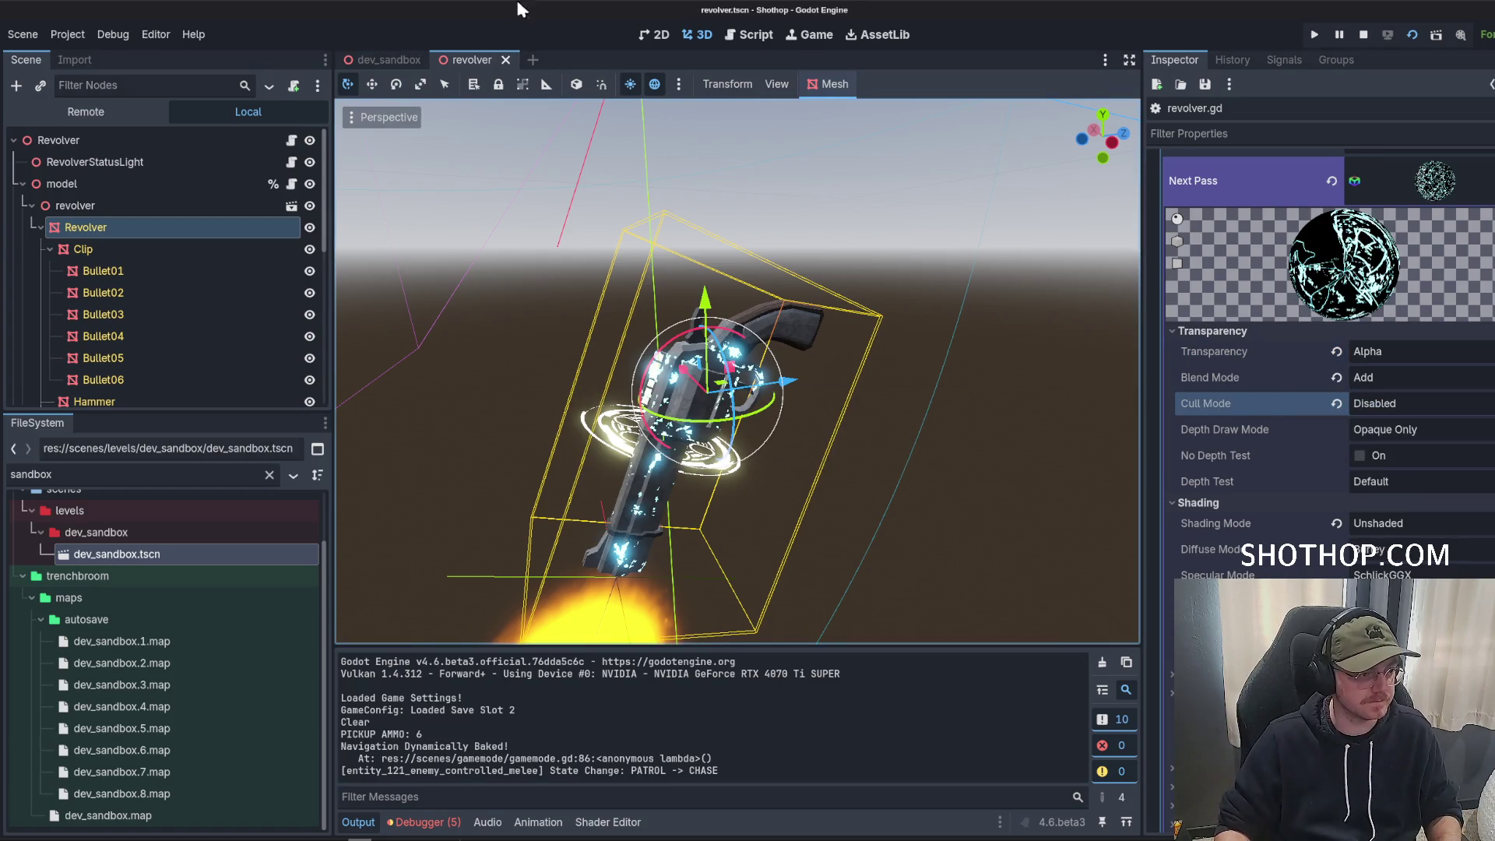
left_click(1412, 35)
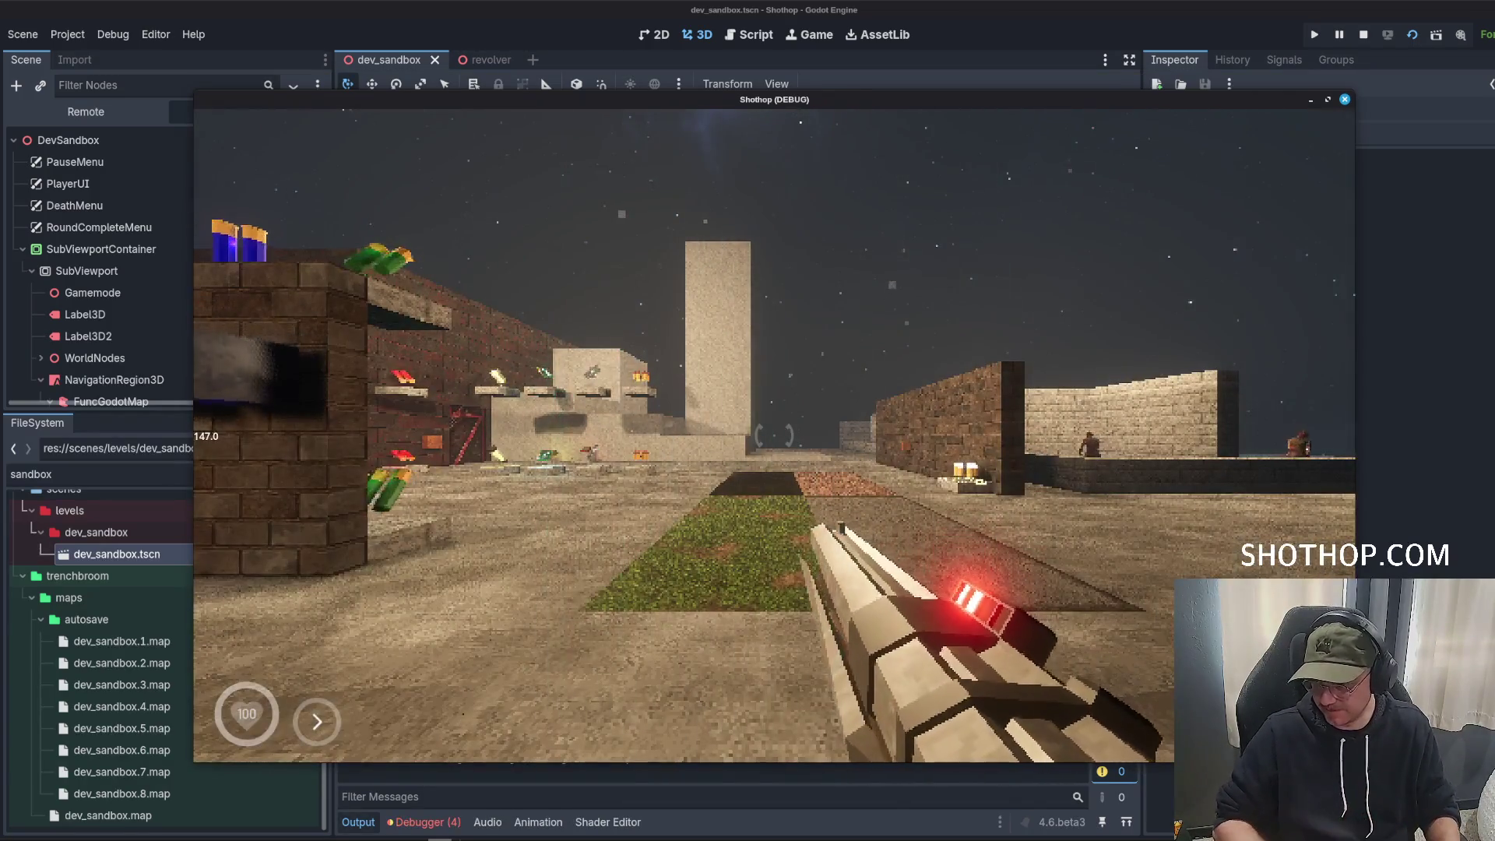
Walk forward in the game to view the glowing revolver, then stop it and return to the revolver scene.
key("w")
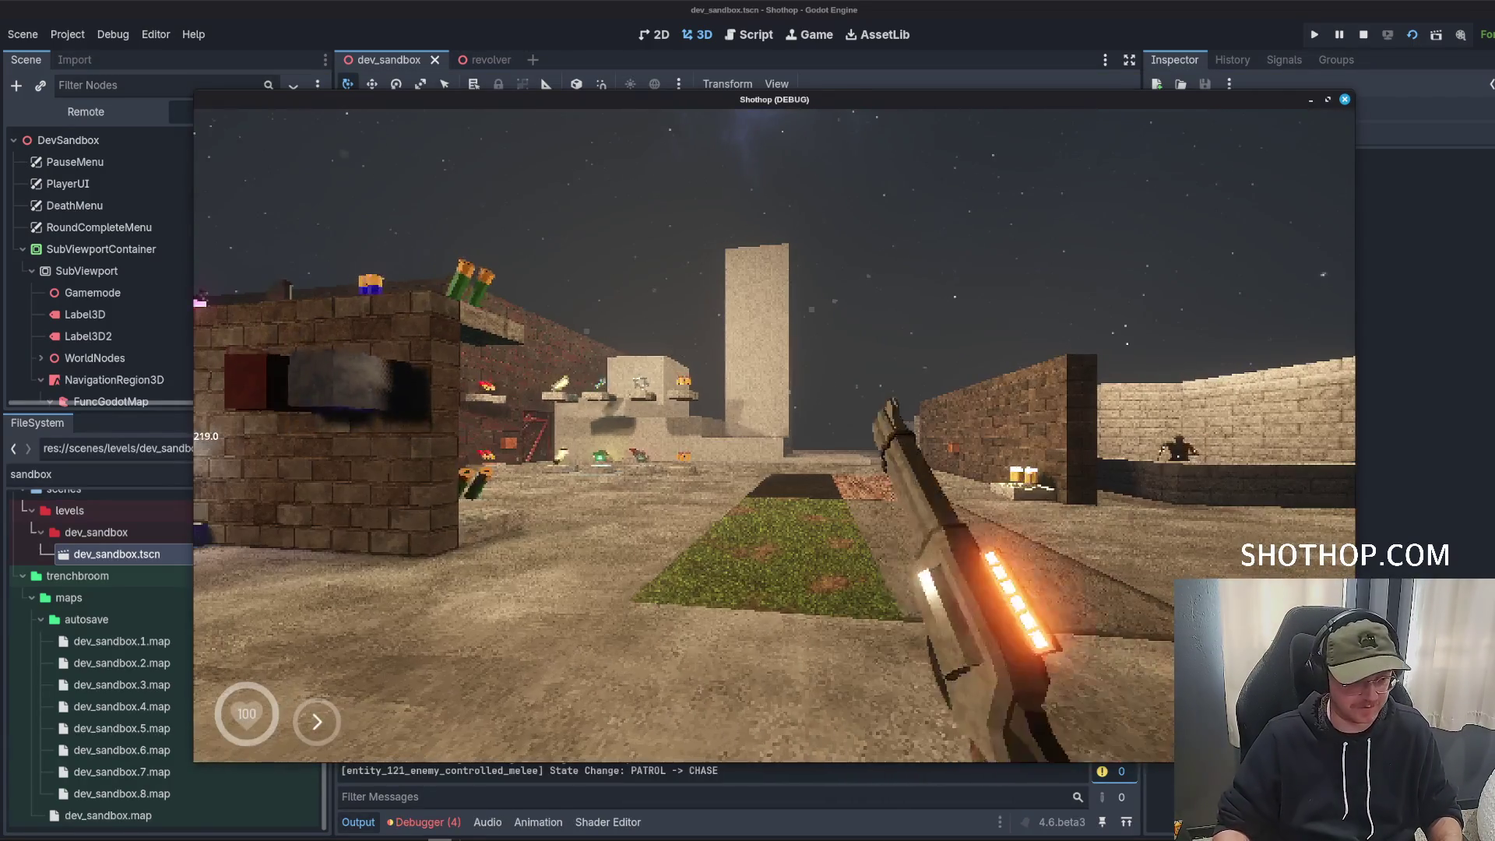
key("w")
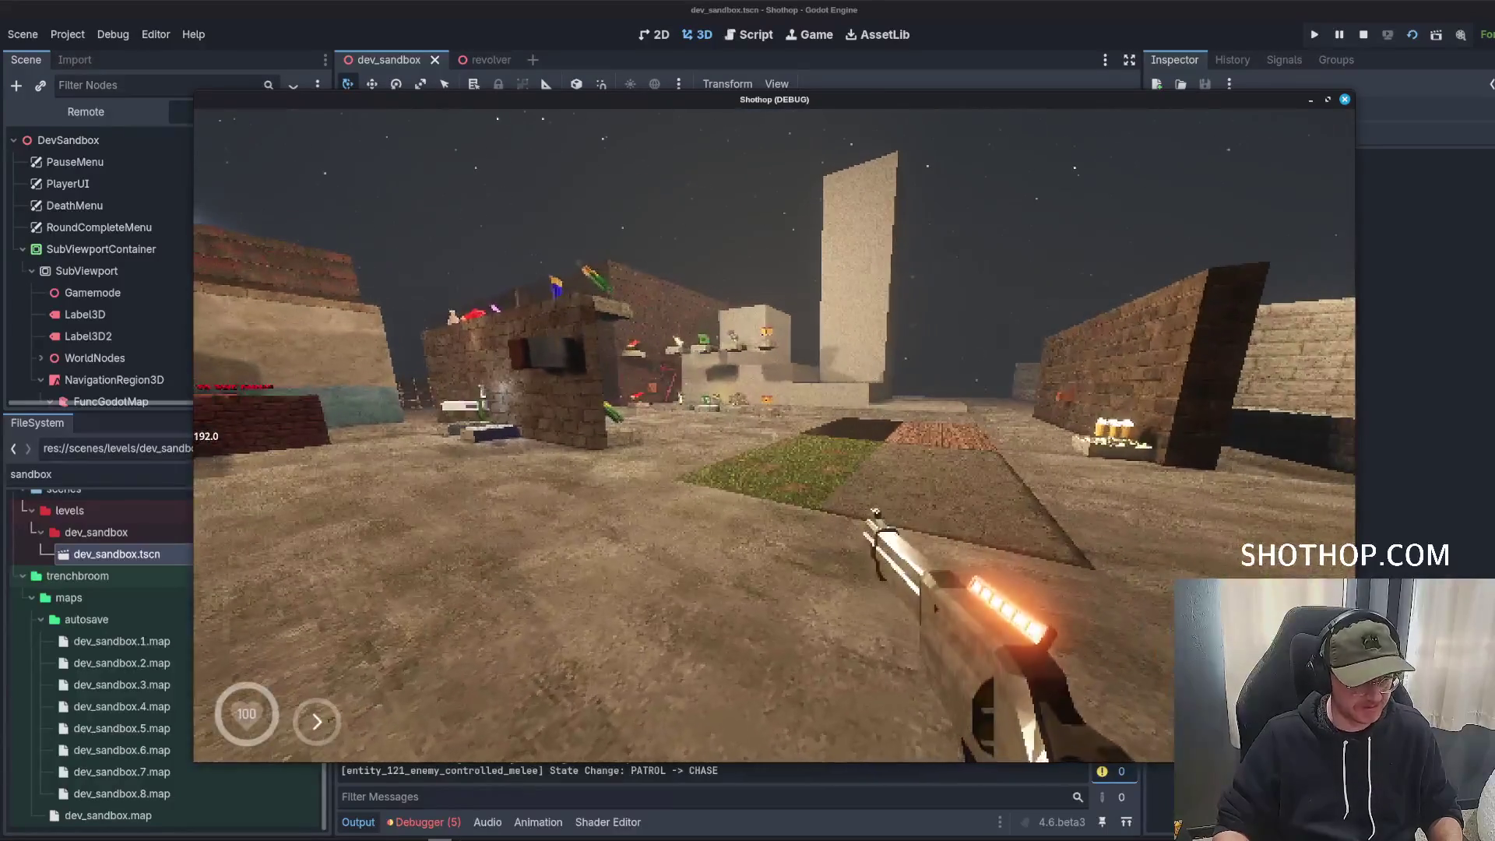
key("w")
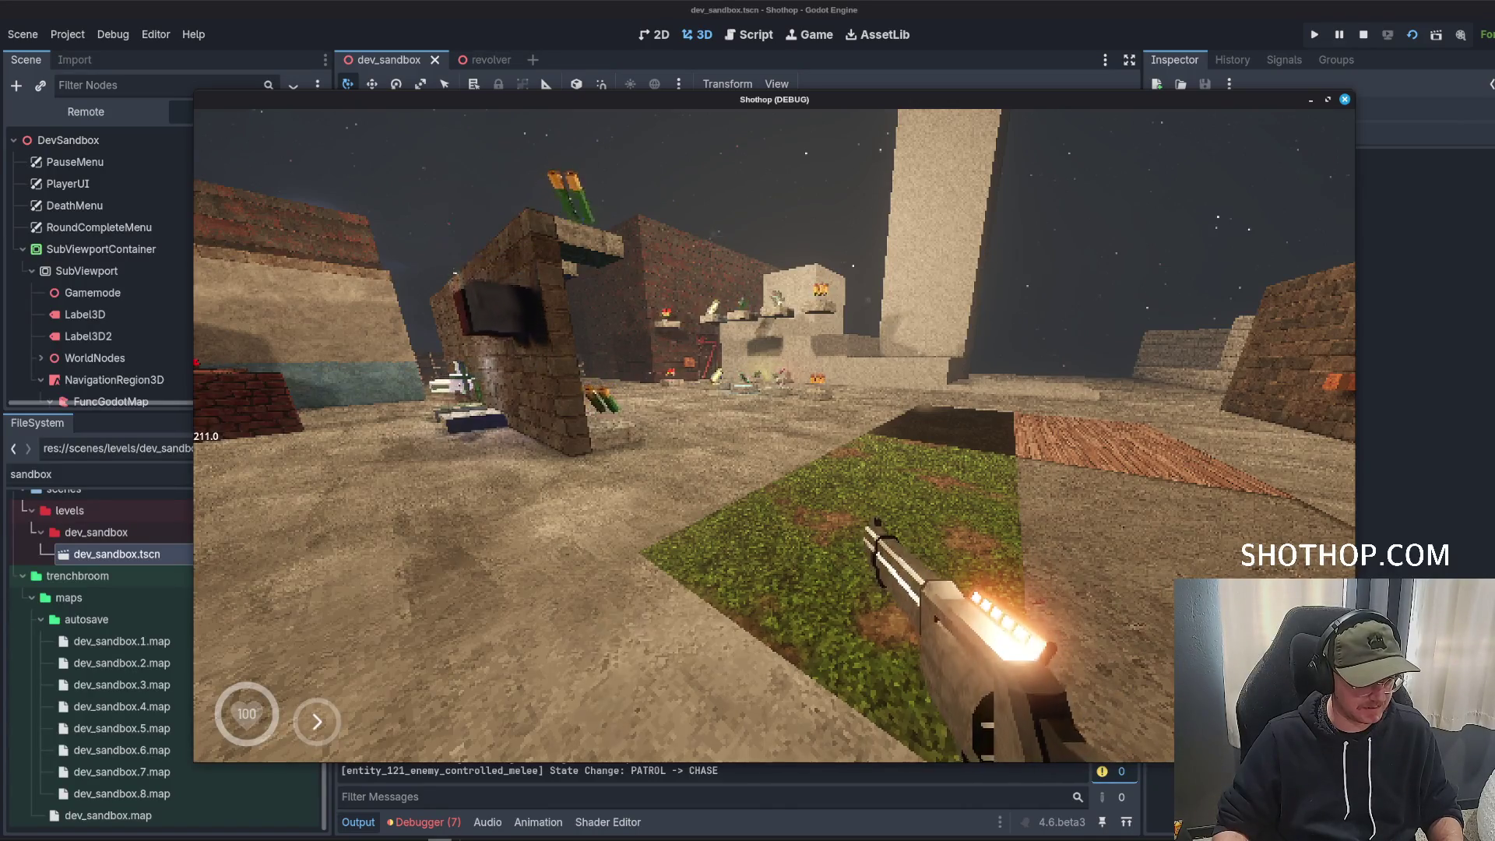
key("Escape")
key("F8")
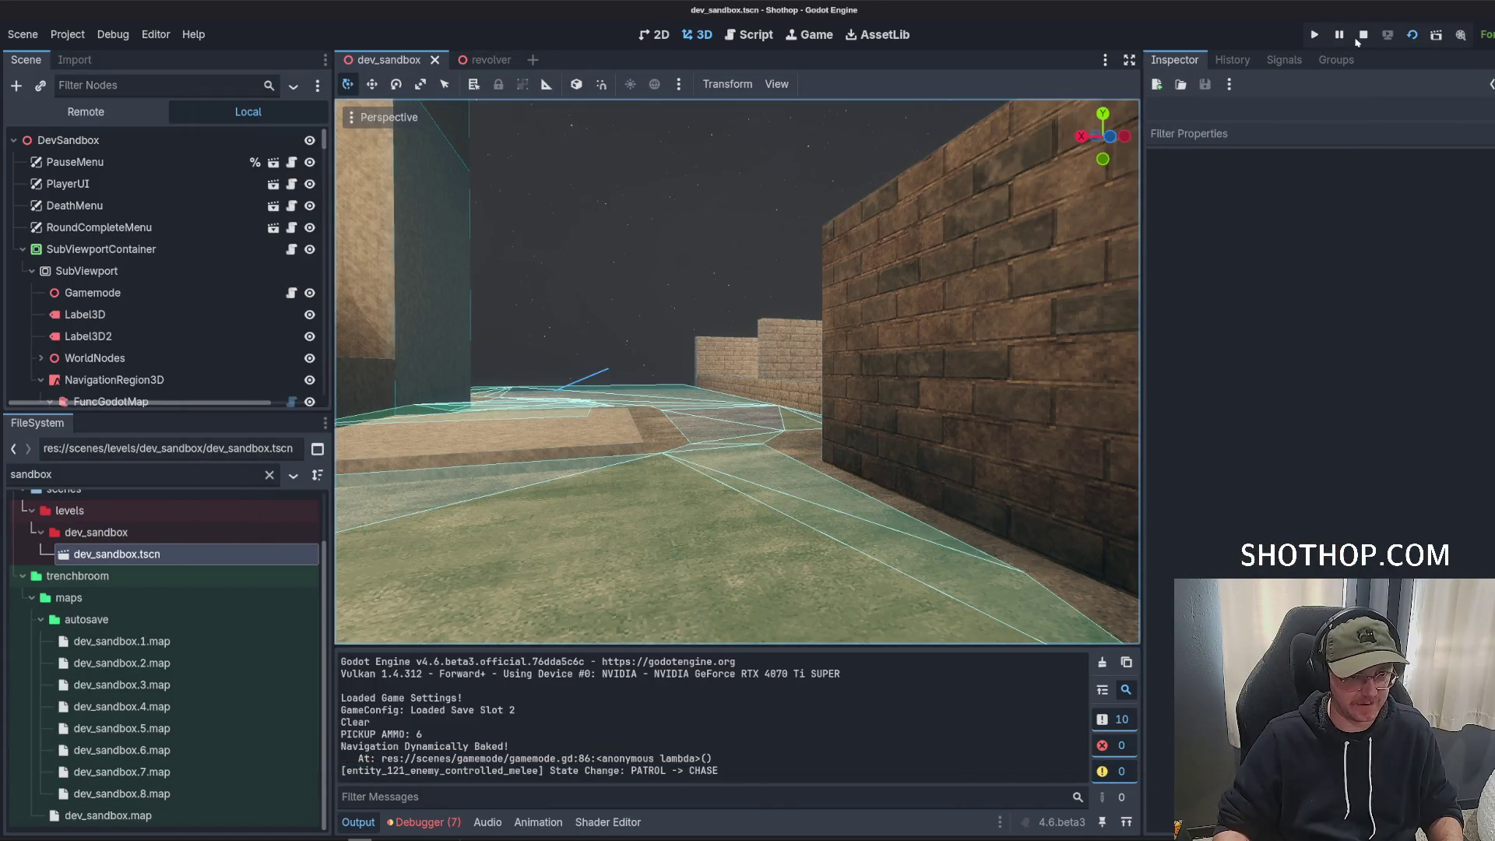
left_click(476, 60)
Try a 'zfi' file filter, clear it, and collapse the scenes folder.
scroll(1343, 382, "up", 5)
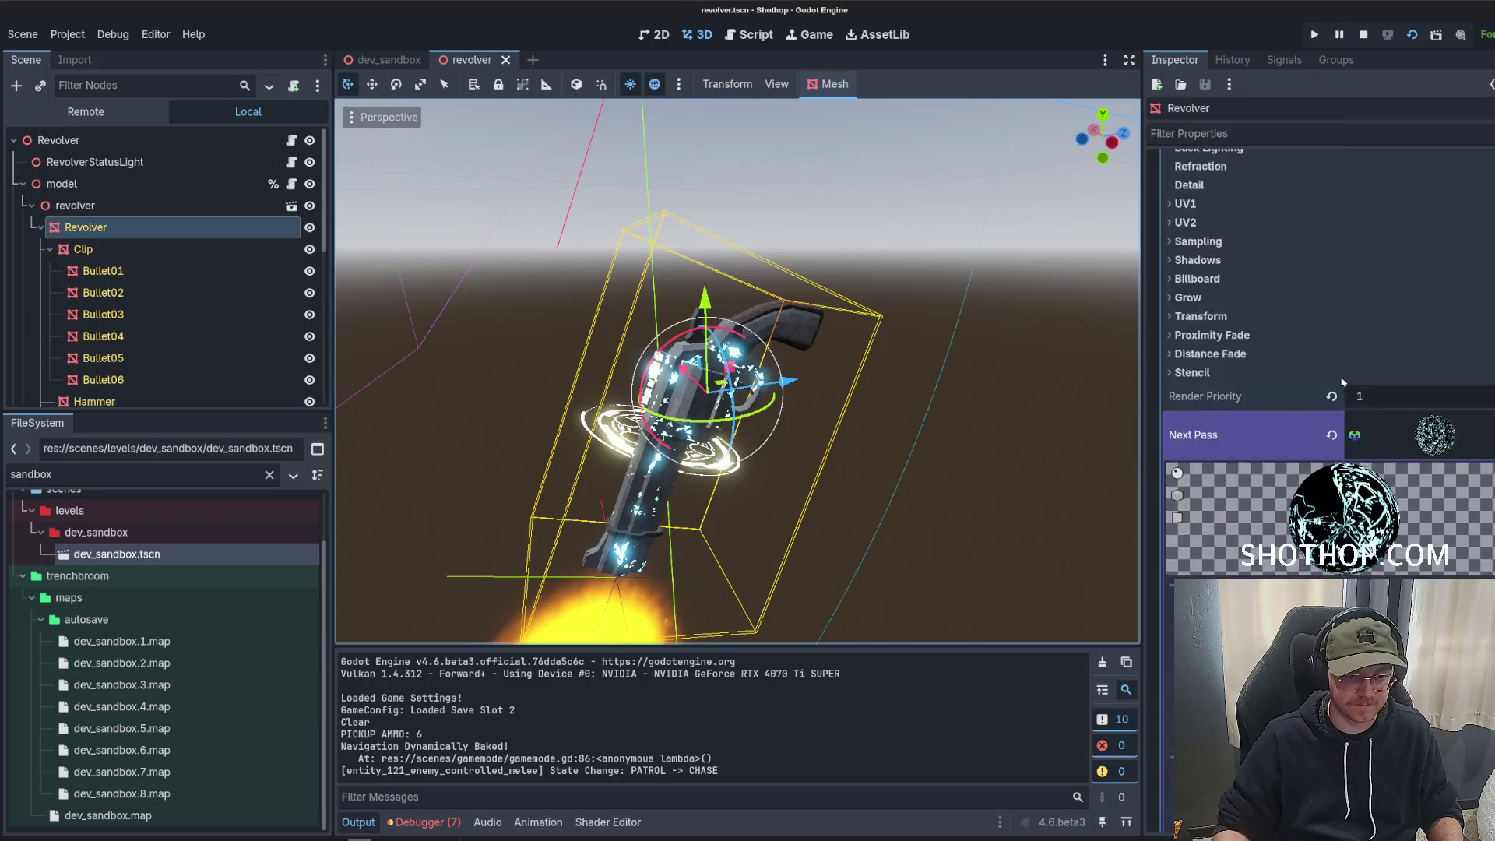
scroll(1343, 382, "up", 5)
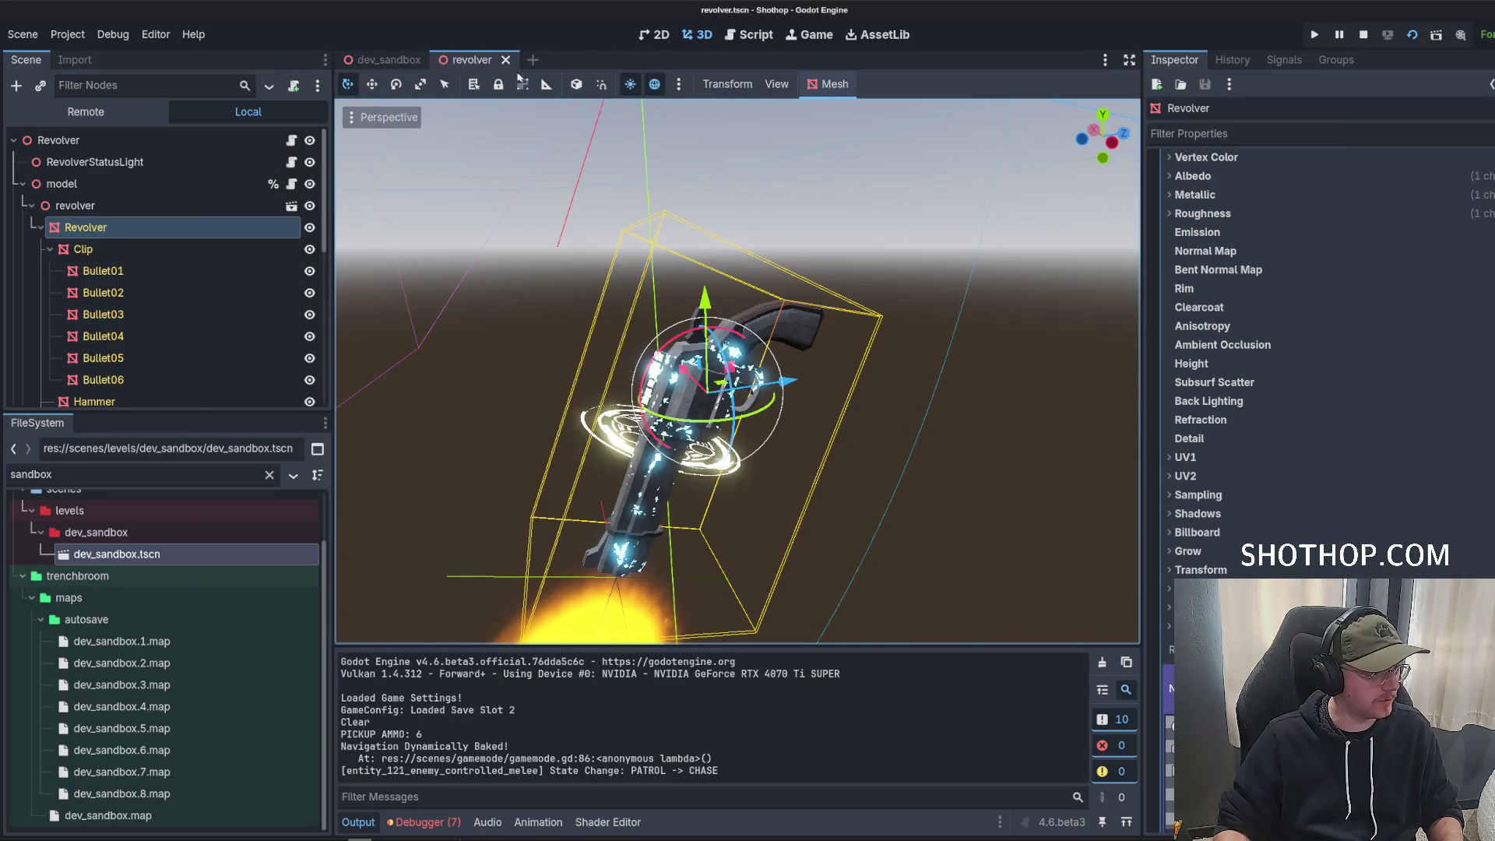
key("ctrl+f")
type("zcl")
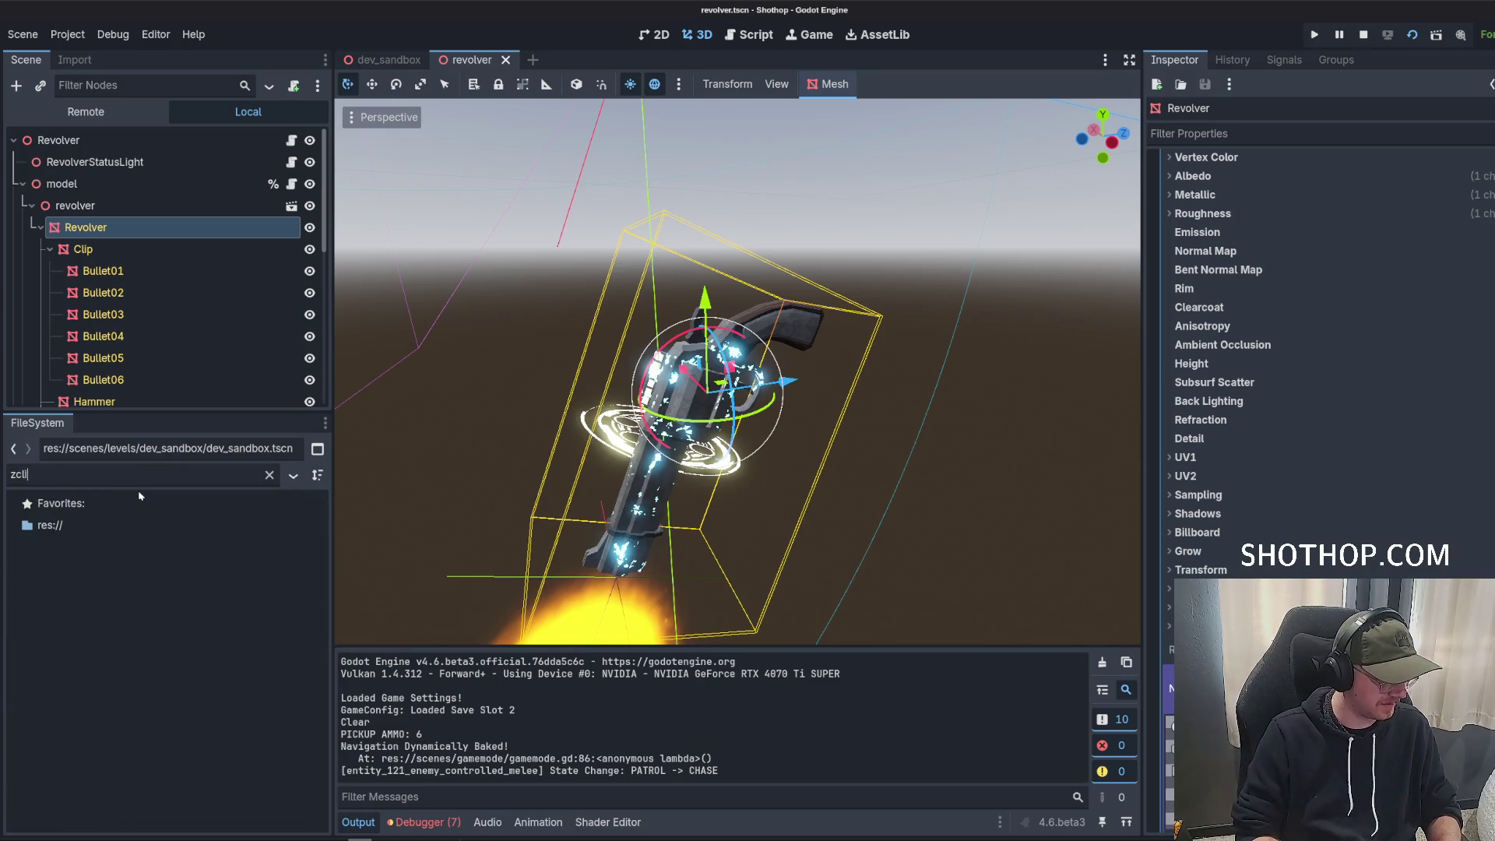
type("fi")
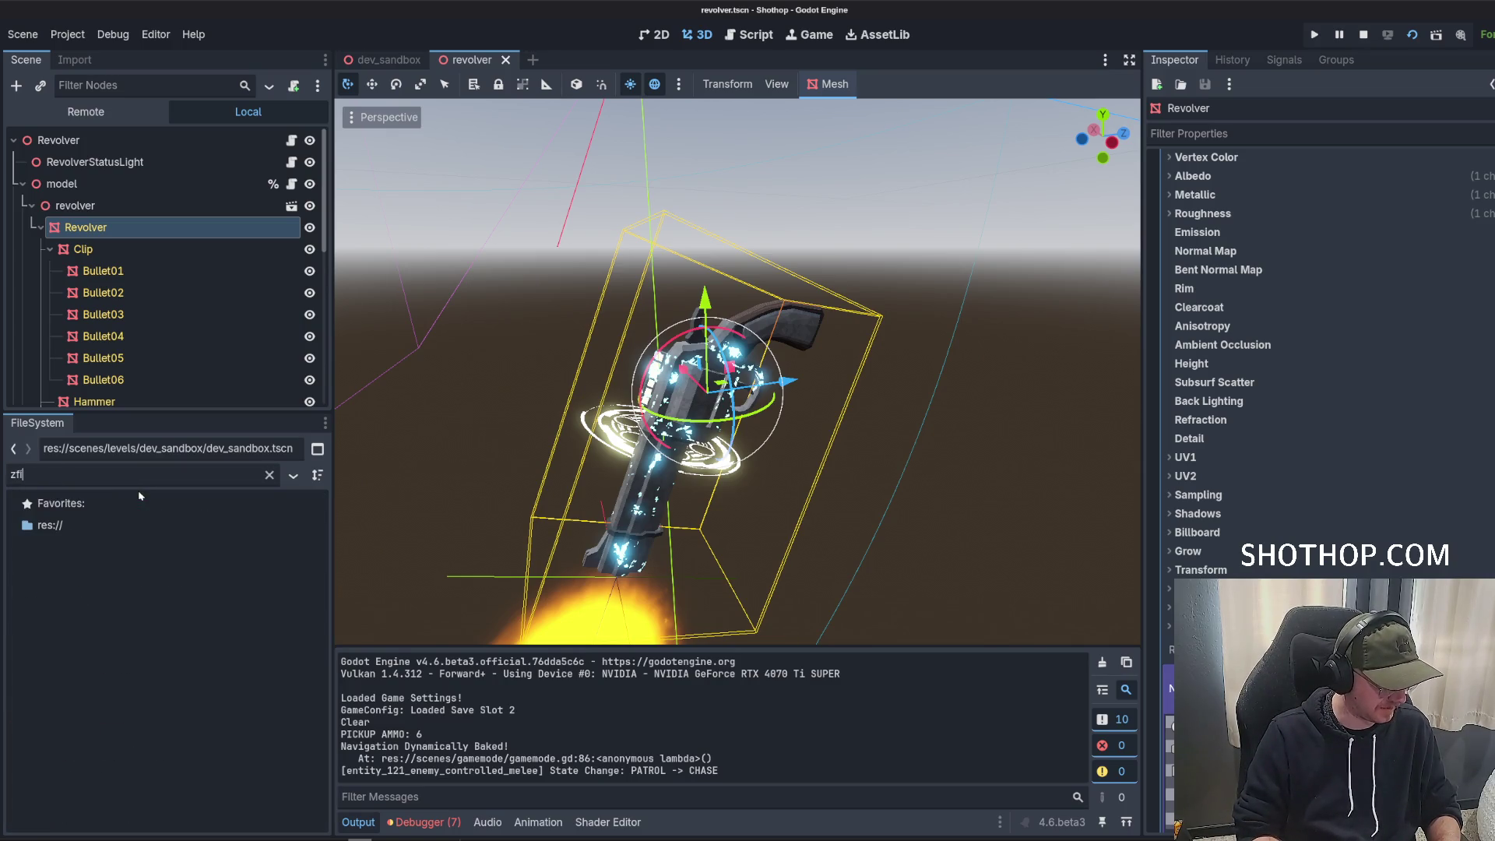
key("BackSpace")
key("BackSpace")
scroll(31, 616, "up", 10)
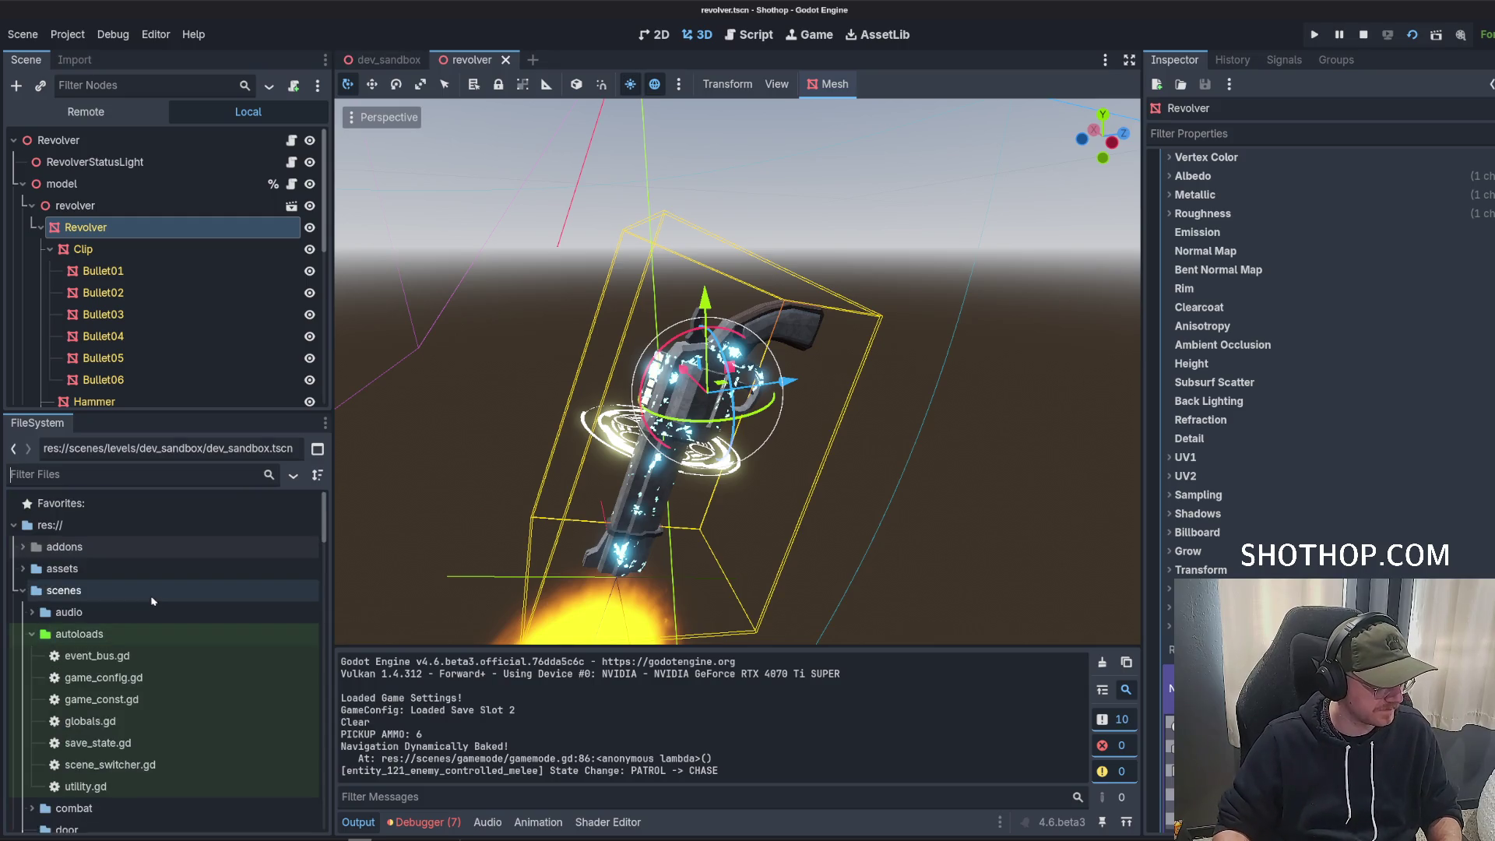
left_click(31, 613)
Filter the FileSystem by 'z' and open player_z_clip_fix.gd in the script editor.
key("Left")
key("Left")
key("Left")
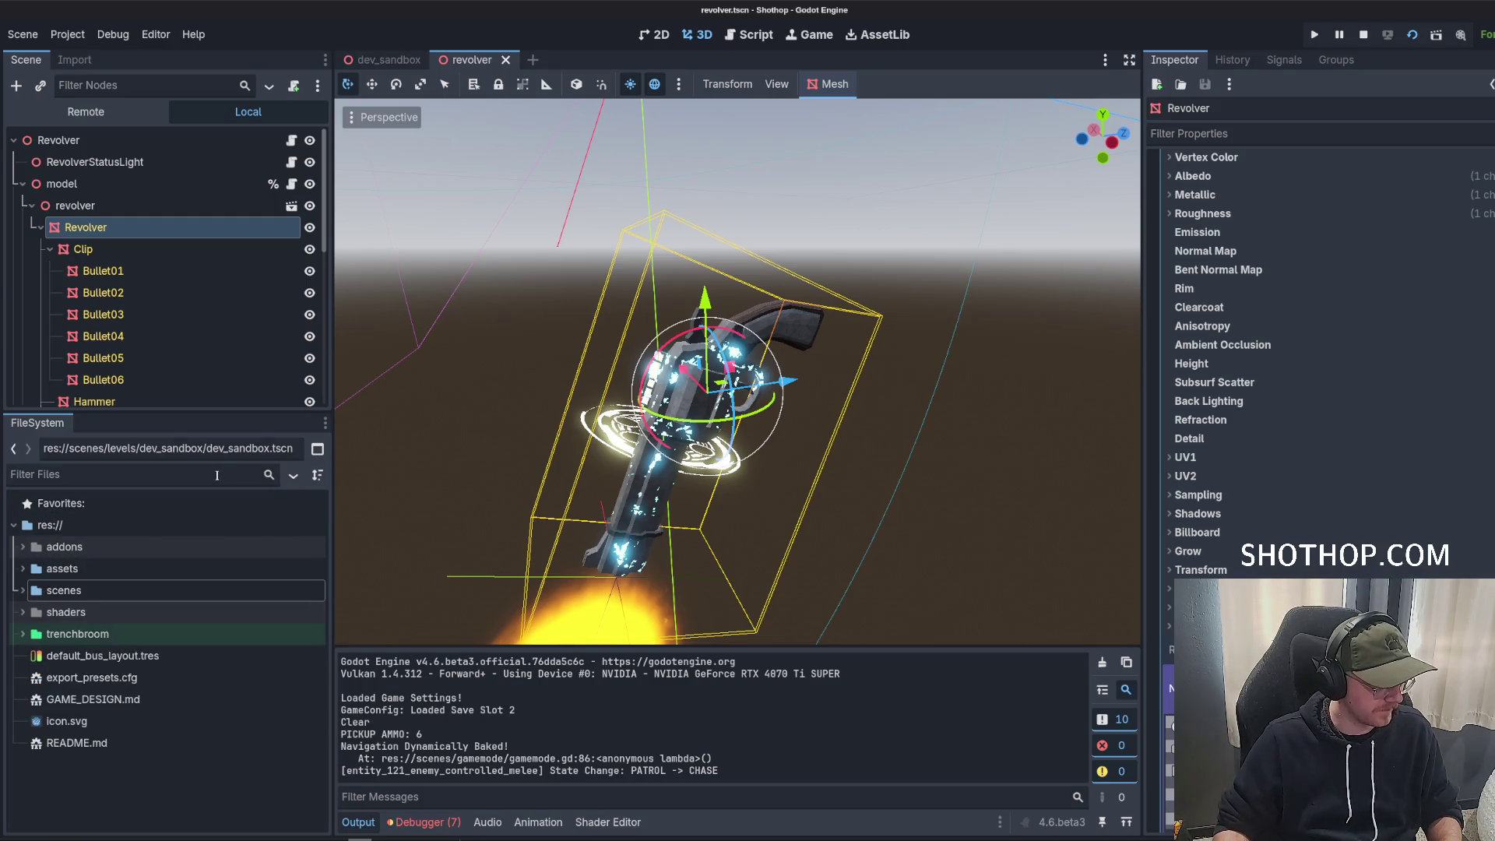
type("z")
scroll(219, 677, "down", 10)
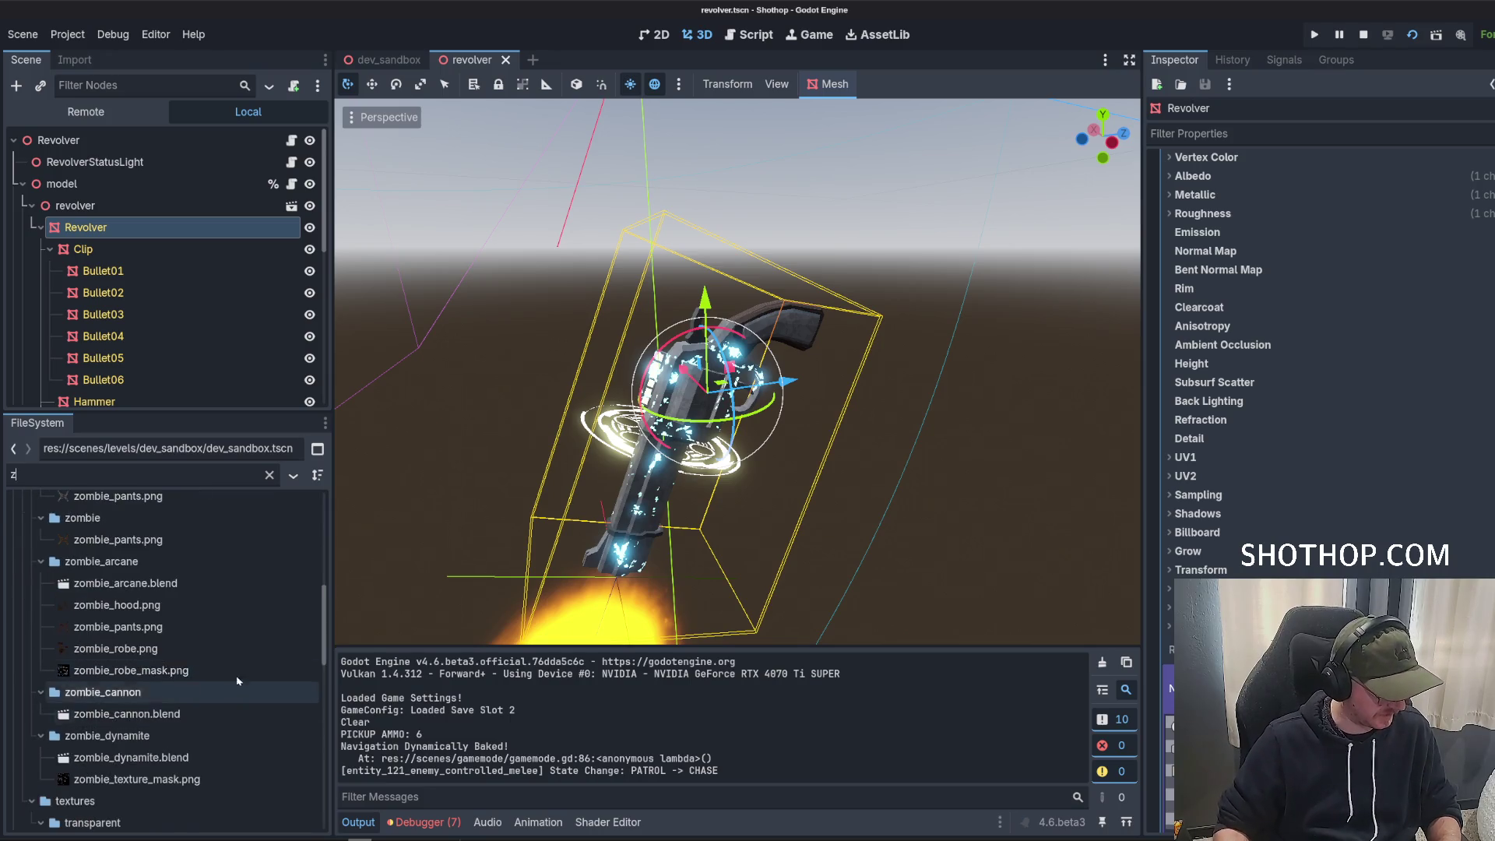
scroll(226, 669, "down", 5)
left_click(151, 688)
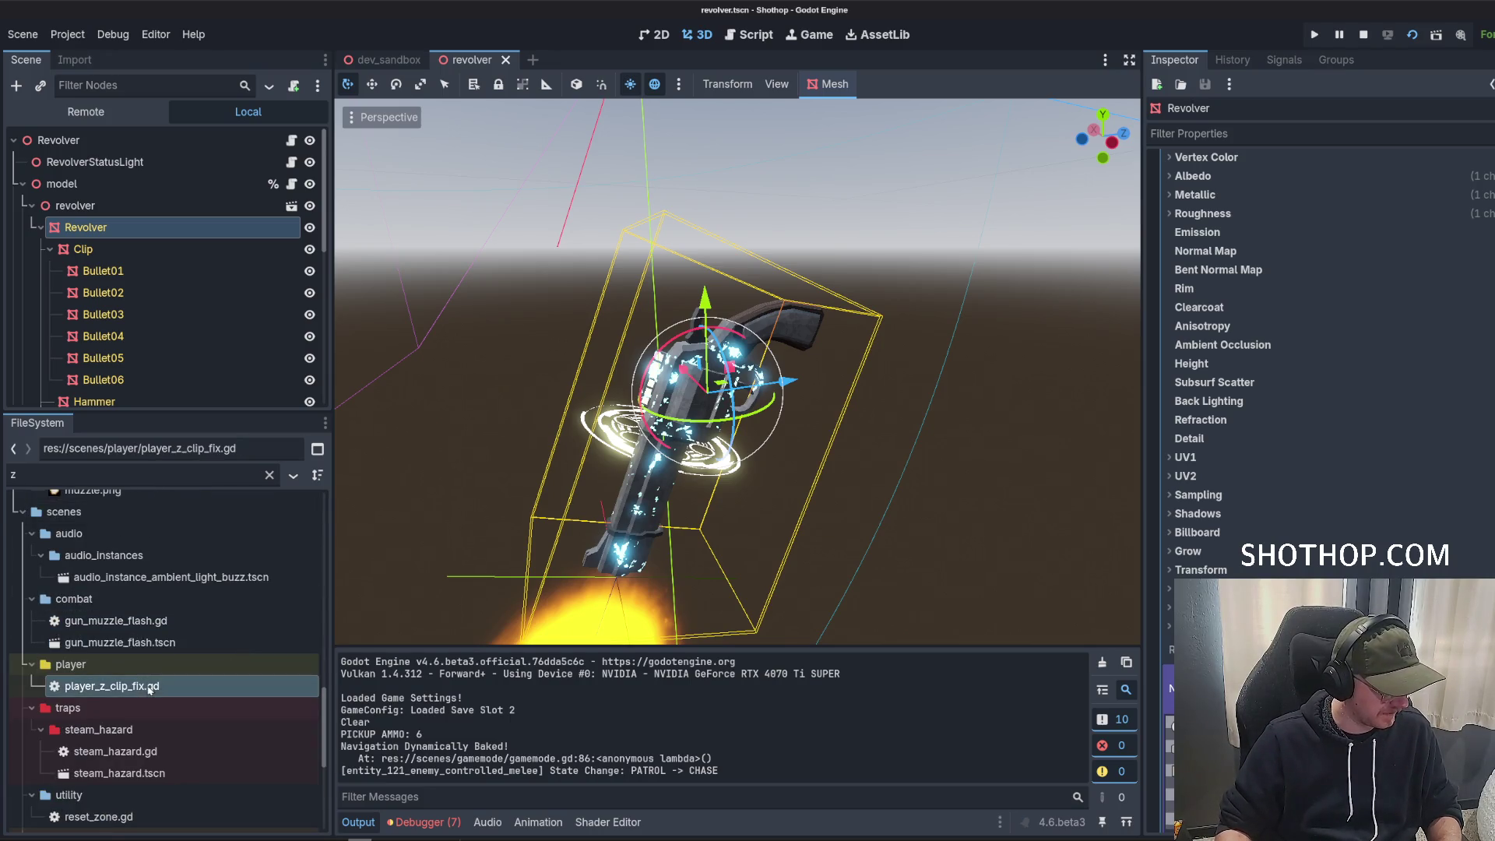
double_click(146, 689)
scroll(779, 350, "down", 2)
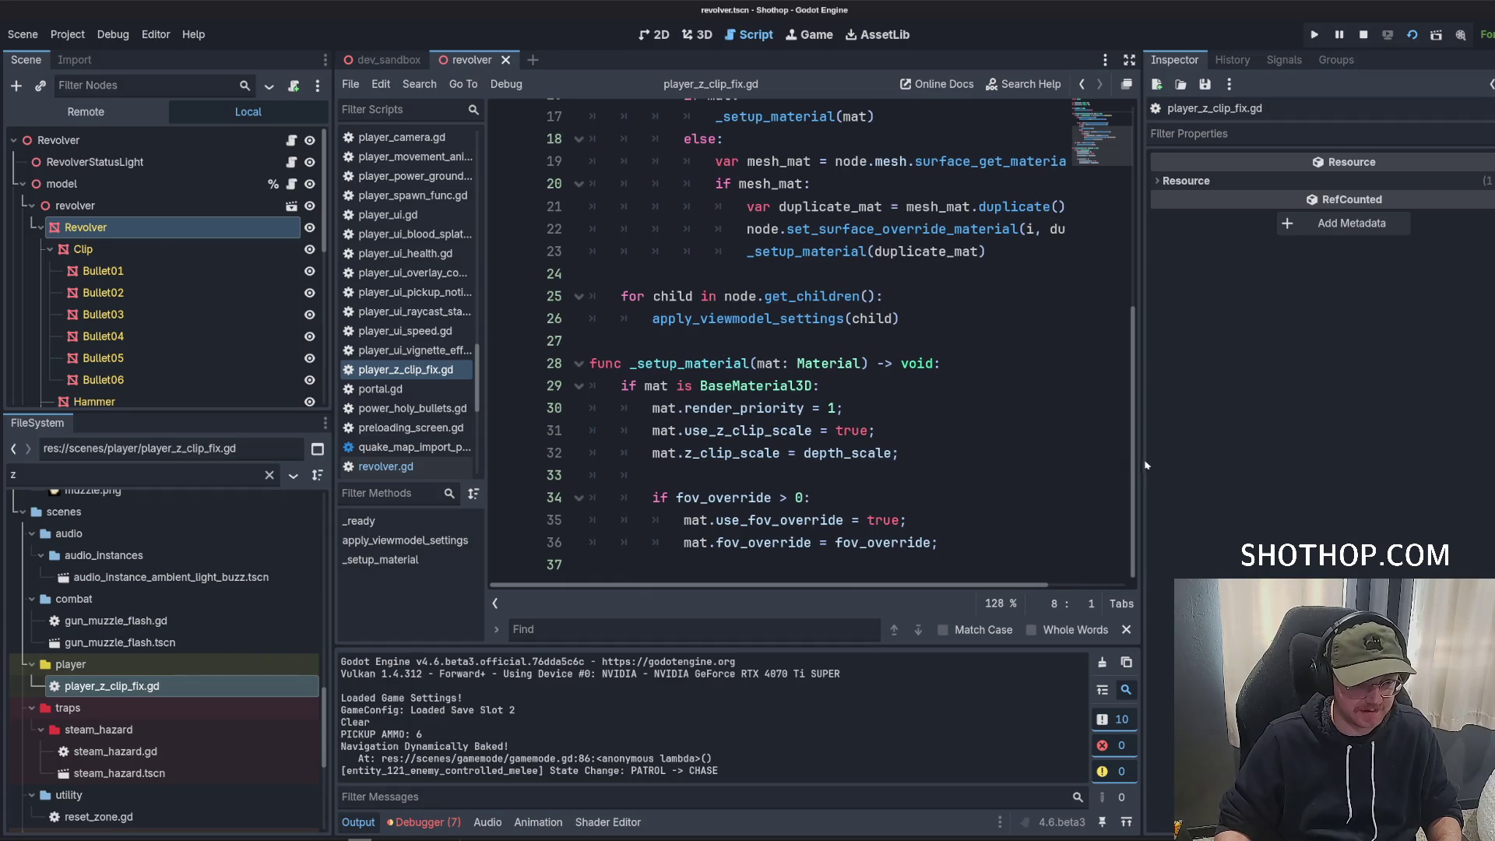
Inspect the mat variable and the _setup_material calls in the mesh material loop.
left_click_drag(1331, 468, 1383, 467)
scroll(808, 125, "up", 5)
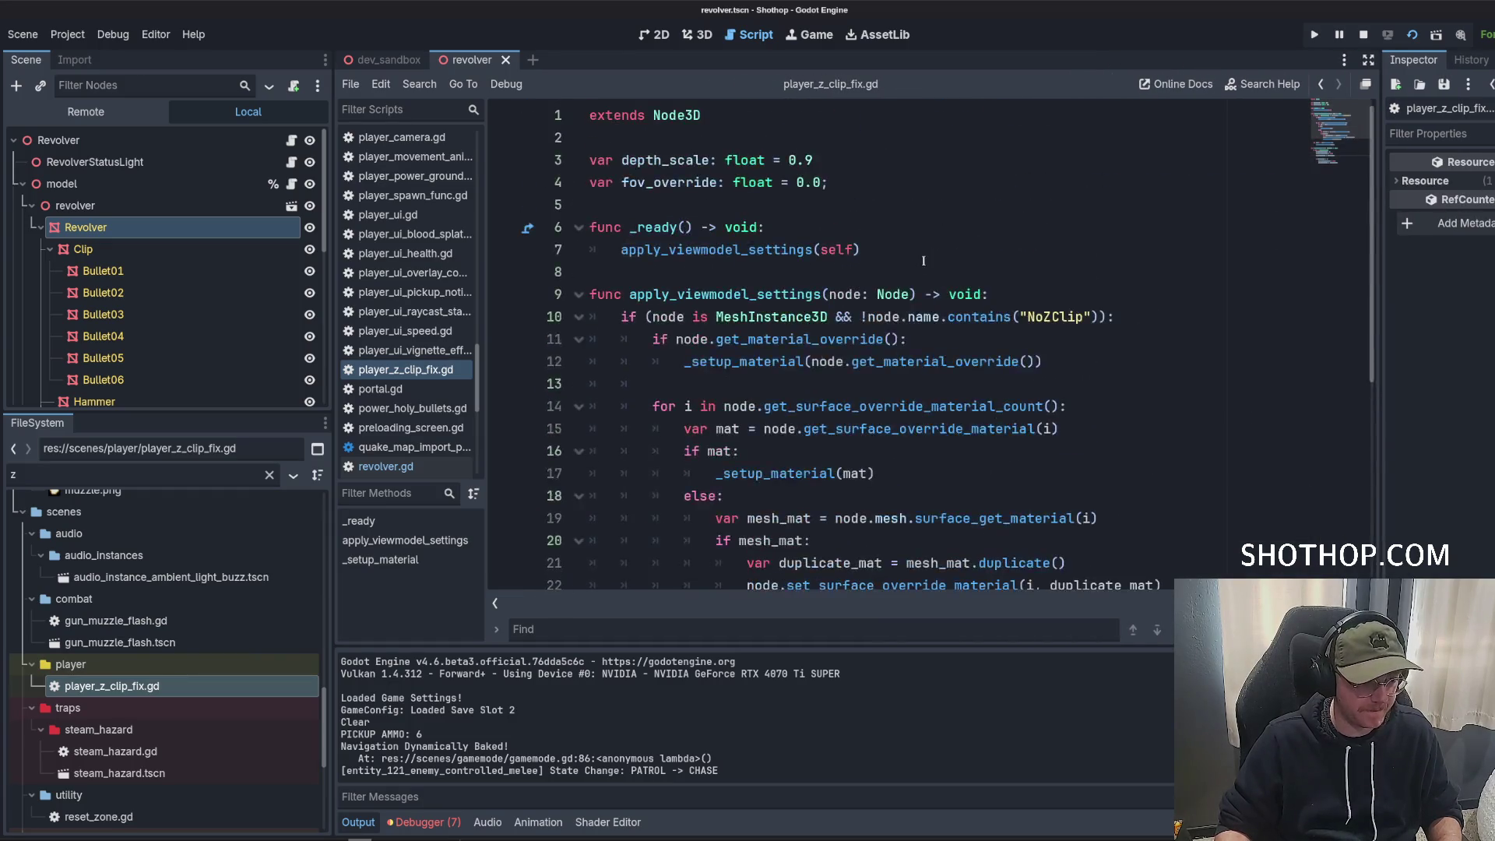
scroll(808, 124, "down", 3)
left_click(793, 293)
left_click(749, 247)
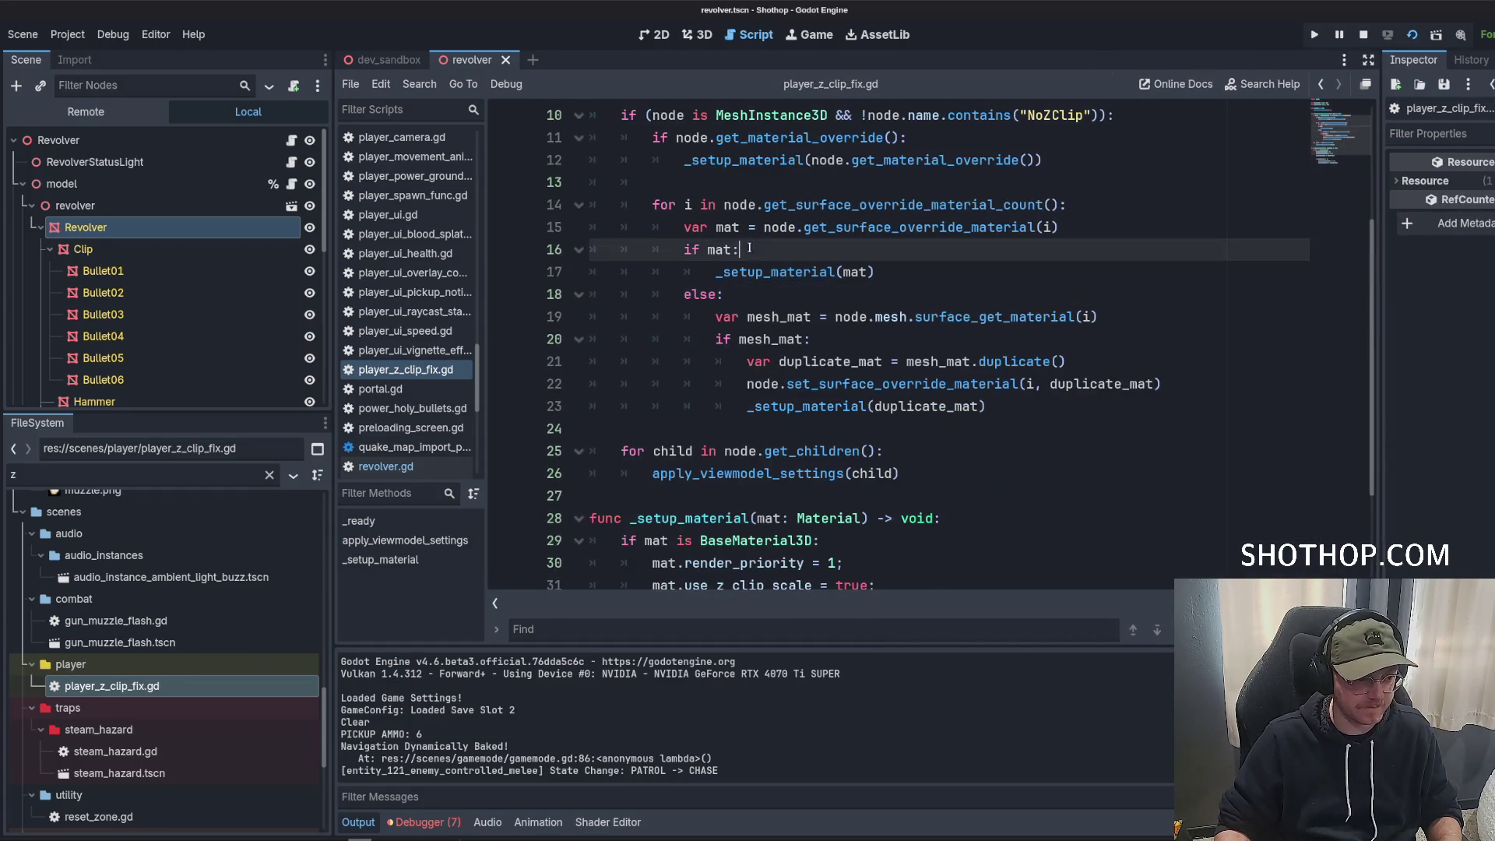
double_click(858, 230)
double_click(719, 249)
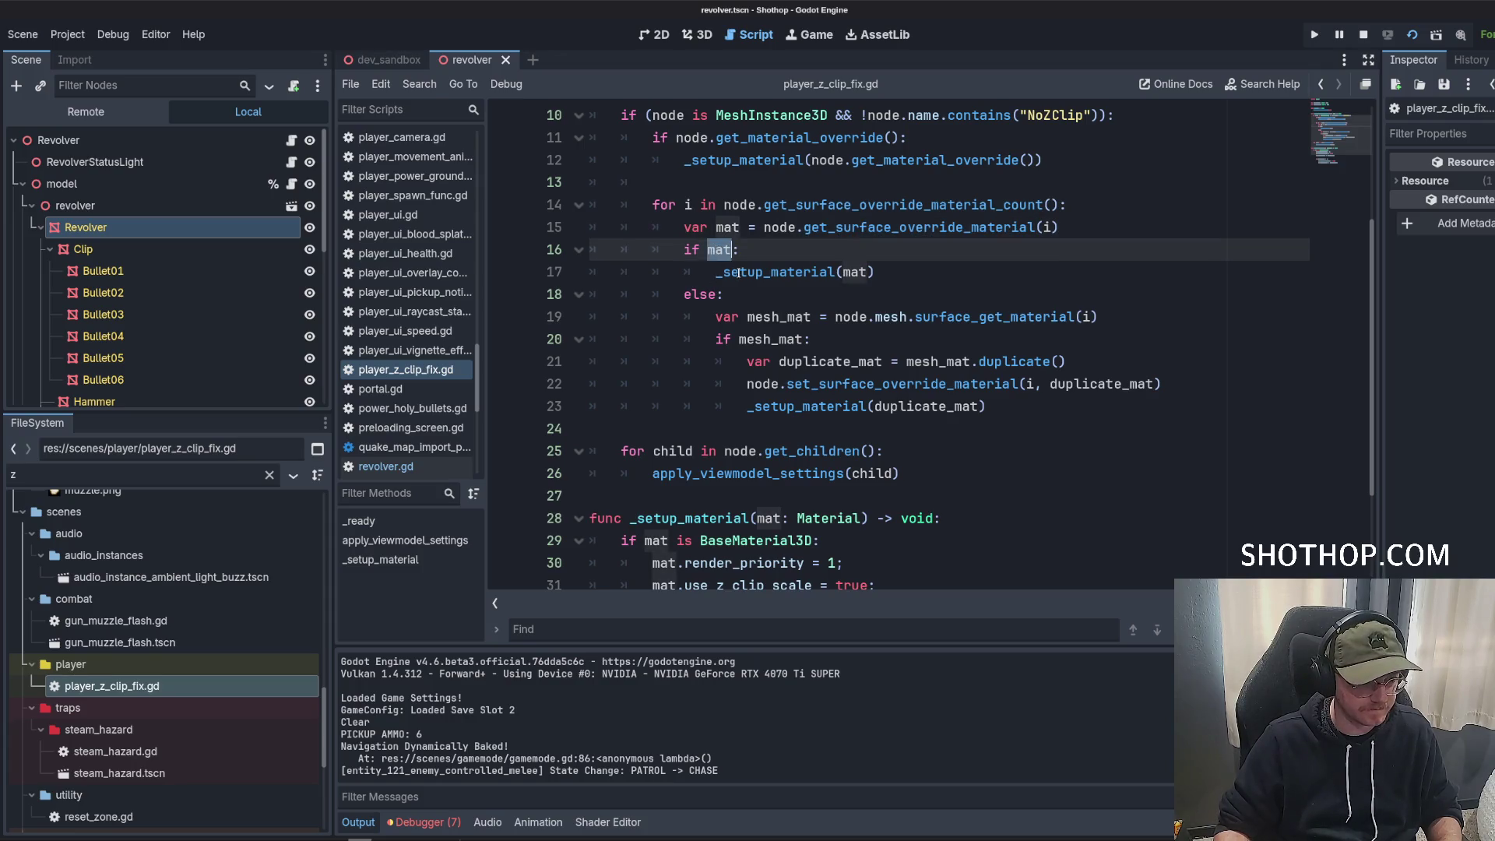
double_click(758, 317)
double_click(759, 273)
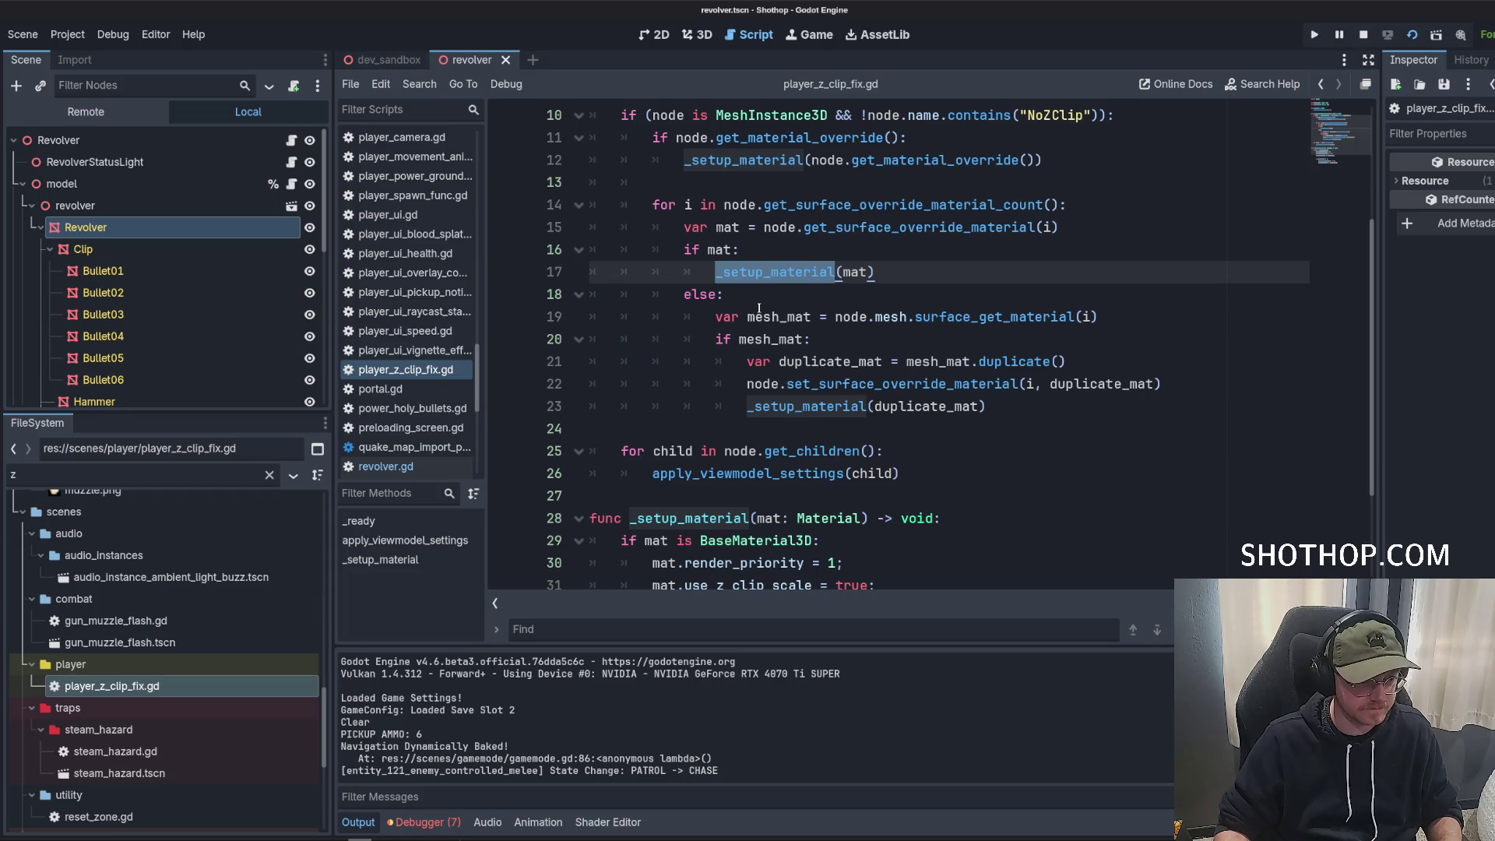
Review the get_surface_override_material_count and get_surface_override_material calls feeding _setup_material.
scroll(818, 310, "down", 2)
scroll(895, 384, "up", 2)
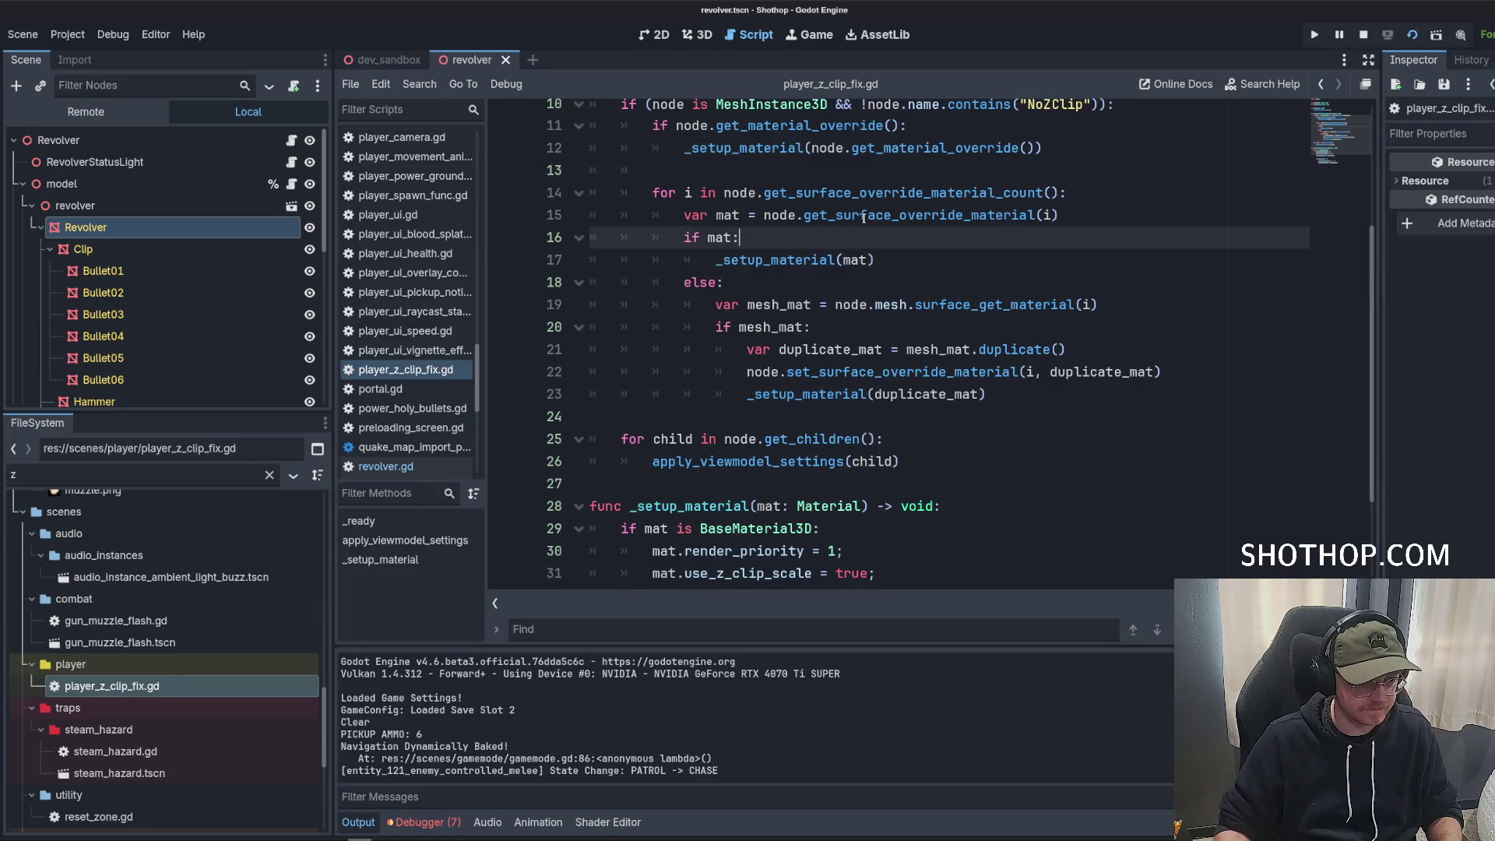
double_click(920, 217)
scroll(919, 309, "up", 1)
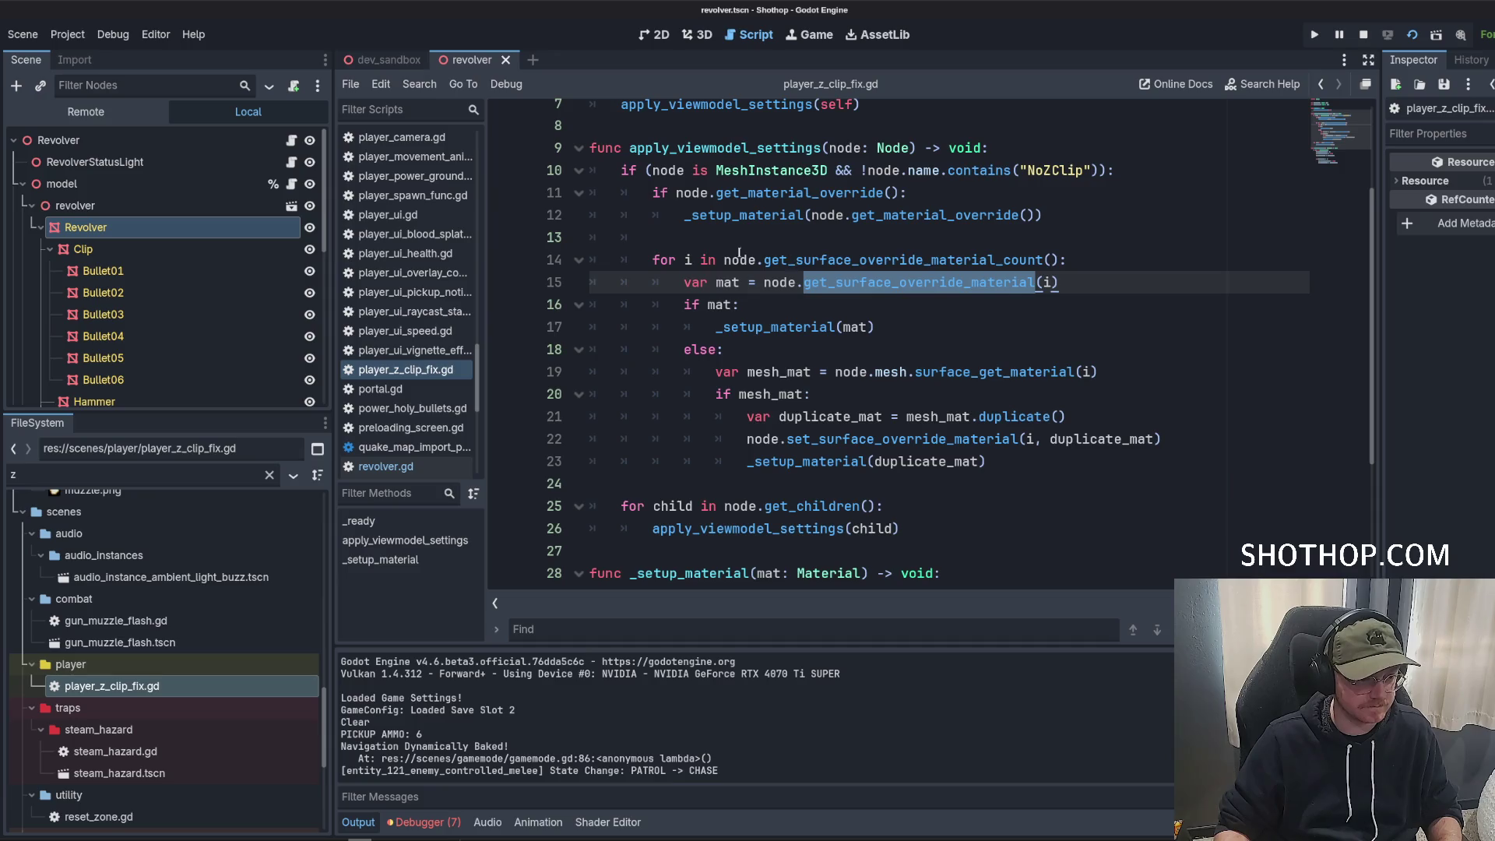
double_click(849, 263)
double_click(919, 282)
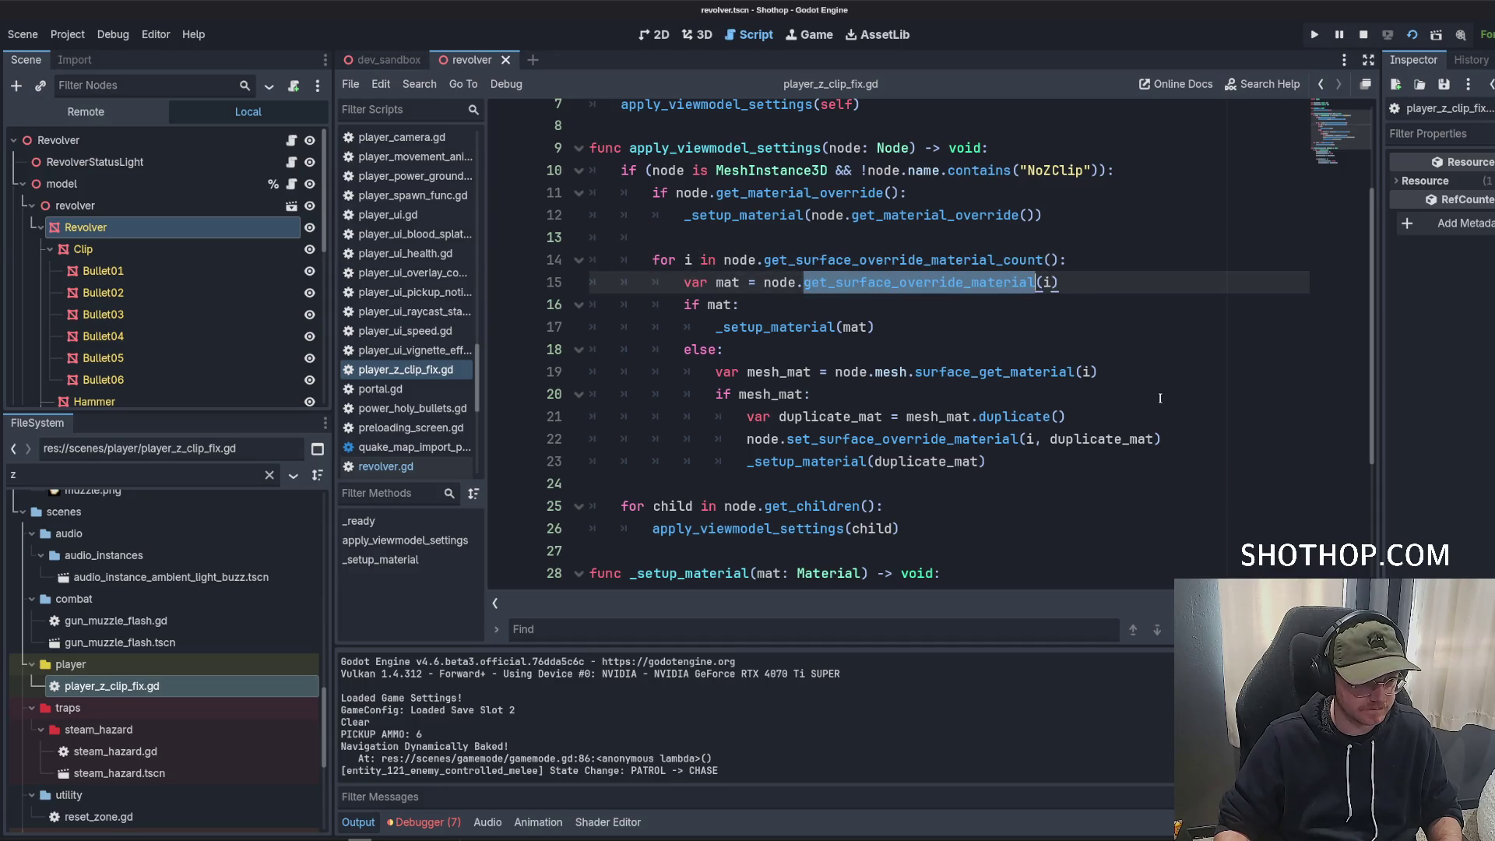
left_click_drag(684, 304, 875, 327)
scroll(964, 383, "down", 2)
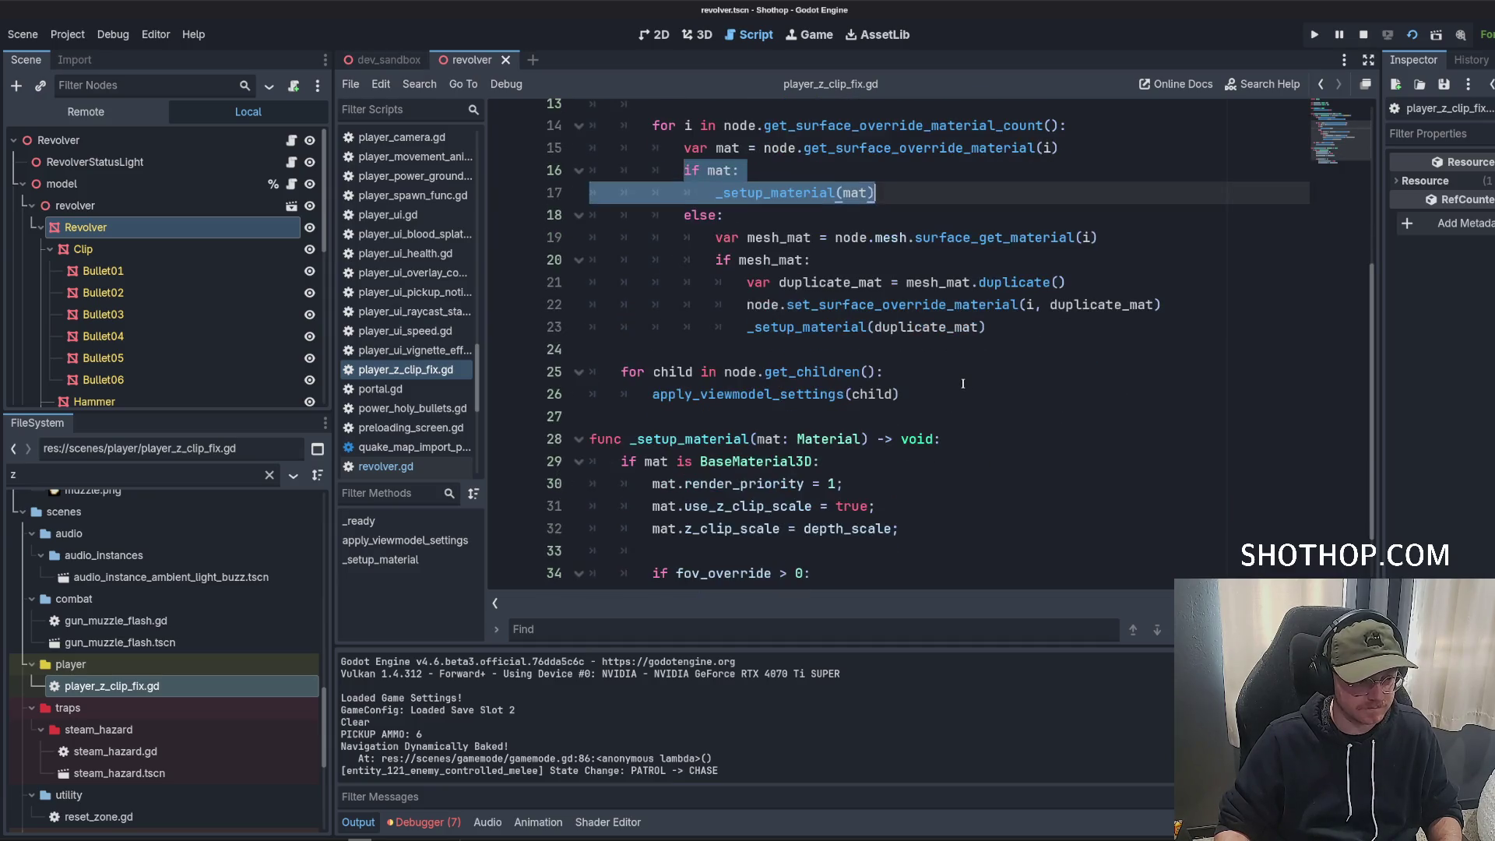
scroll(958, 383, "down", 1)
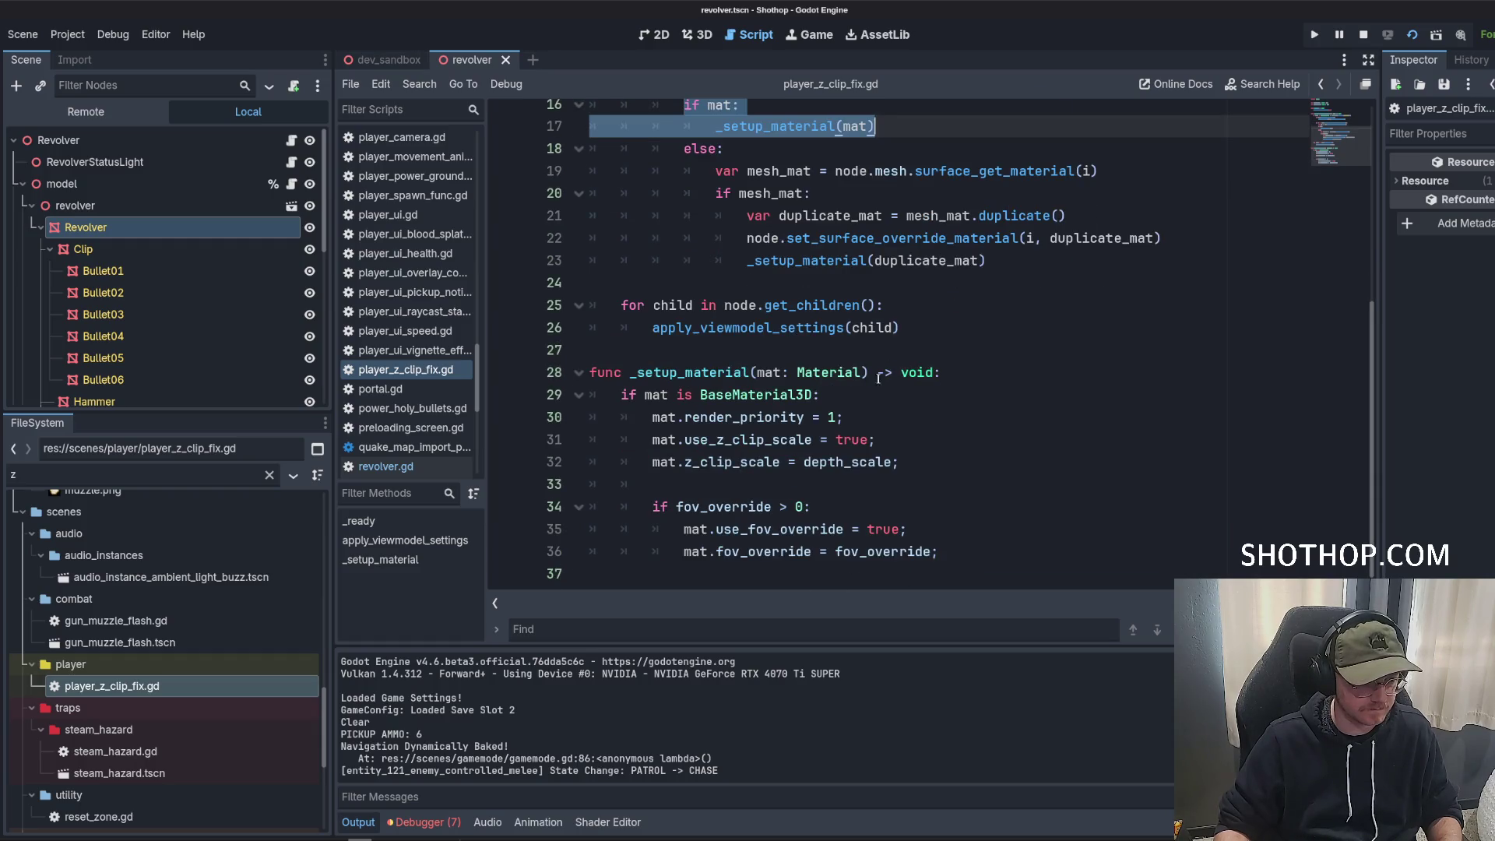
Add the condition 'if (mat.render_priority == 0):' above the render_priority assignment.
left_click(730, 440)
left_click(960, 427)
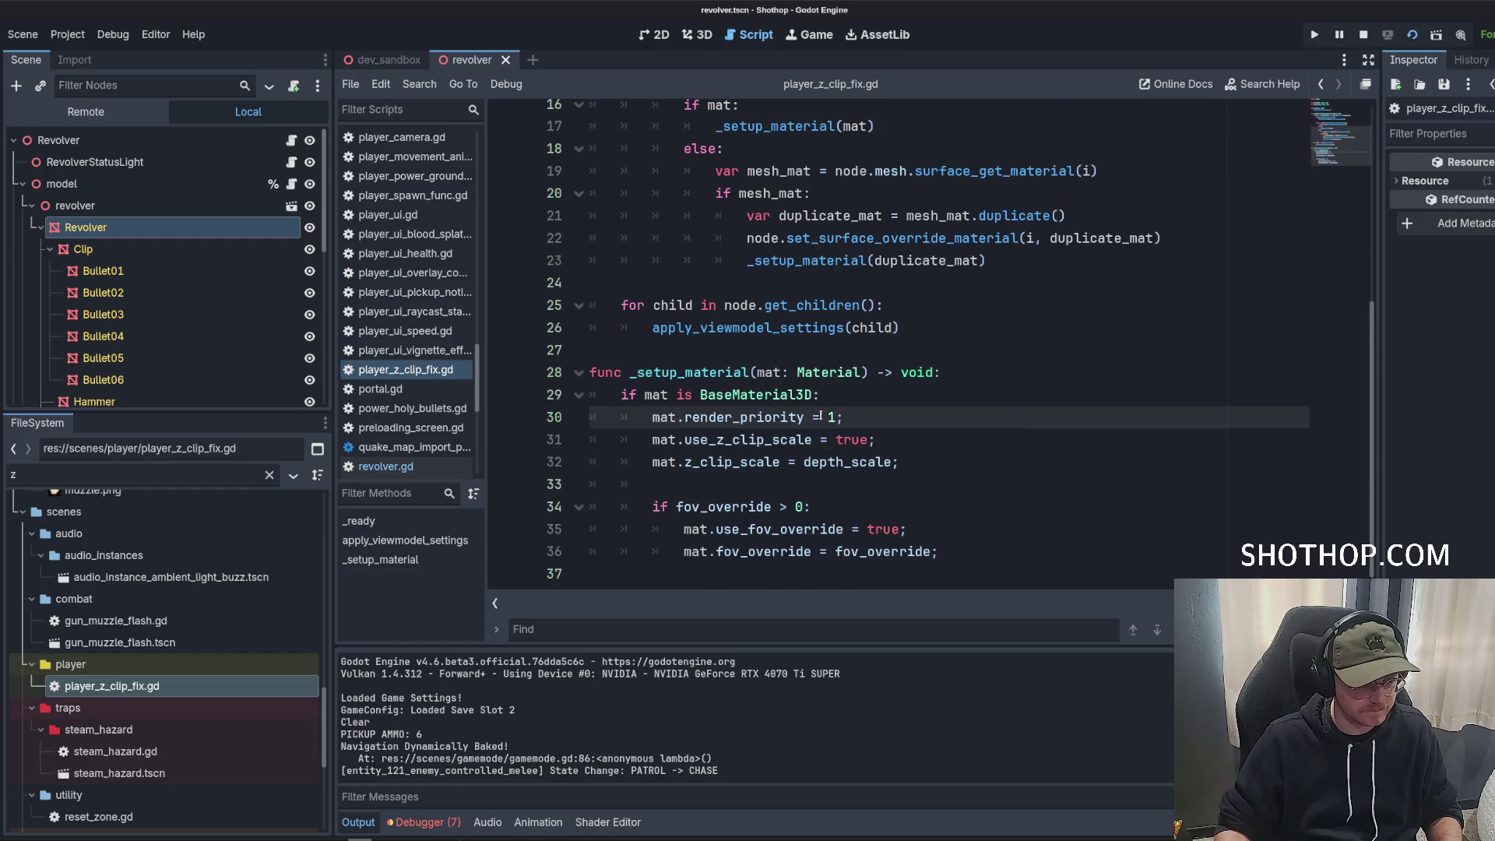
key("Up")
key("Return")
key("Return")
key("Up")
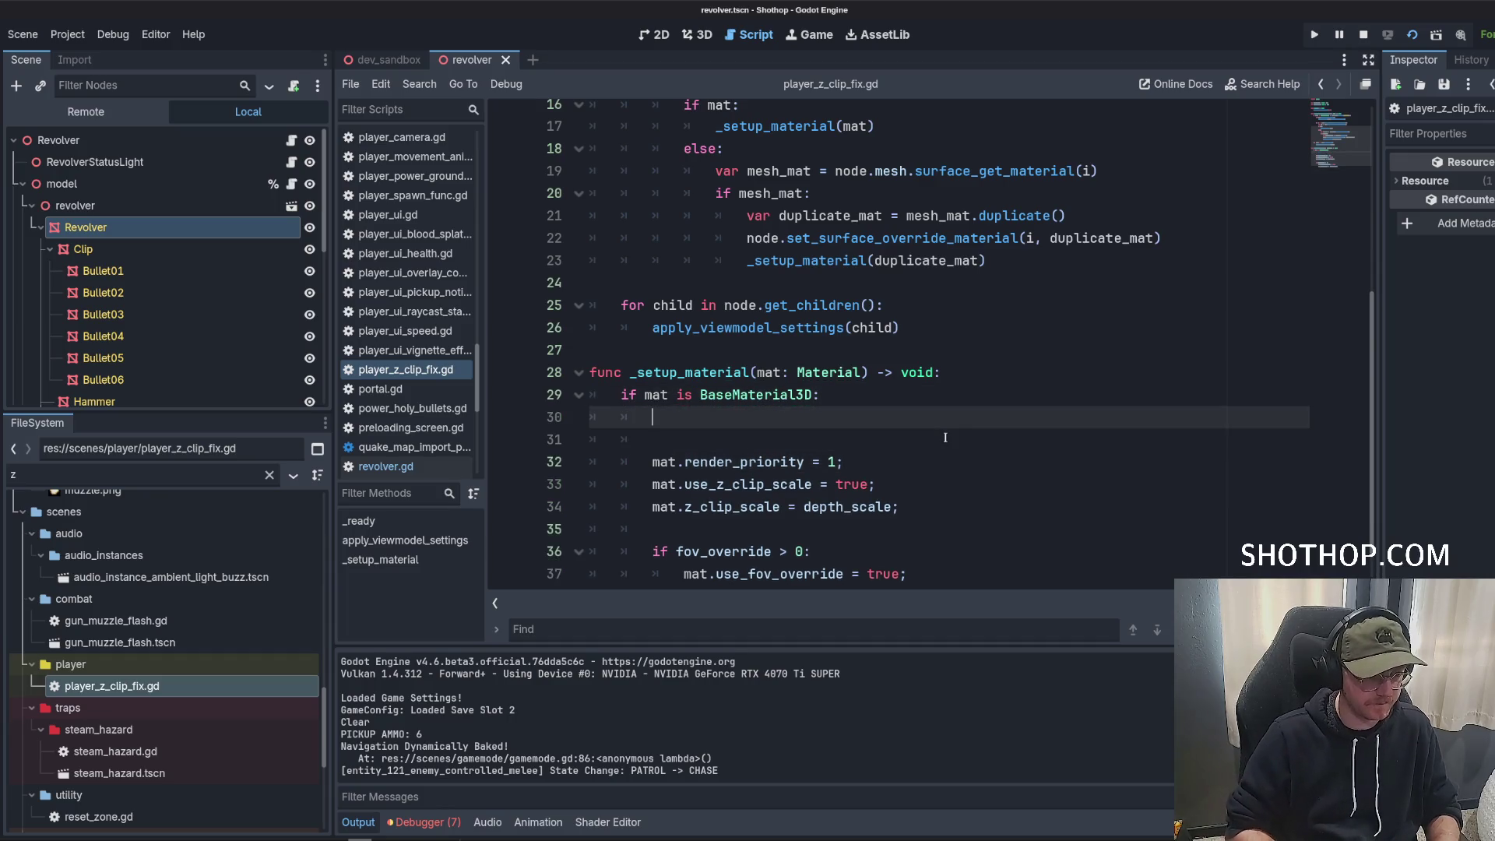
type("if (mat.re")
type("nder_pr")
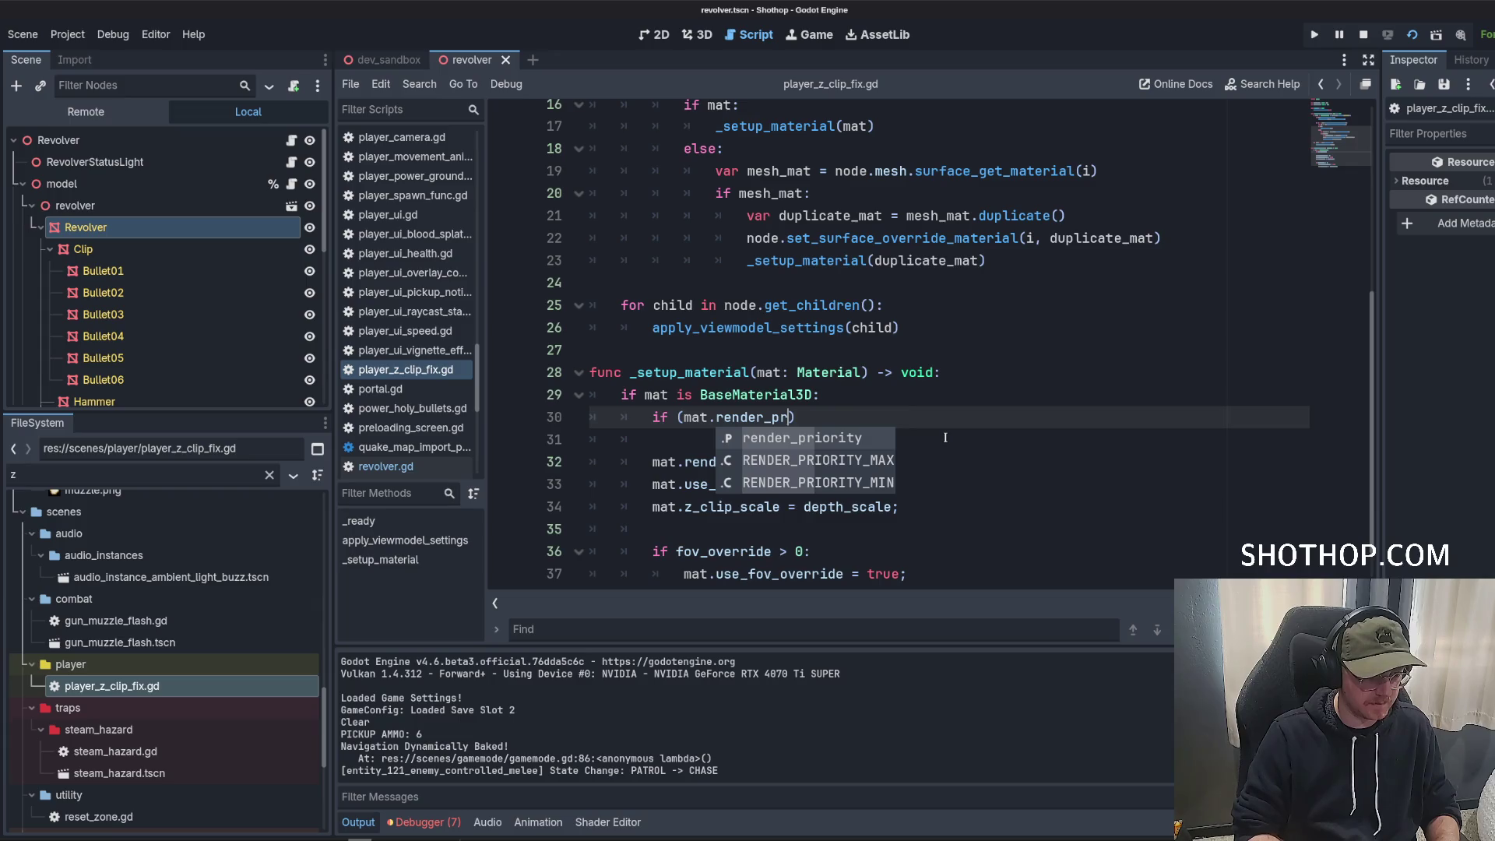
key("Return")
type("== 1)")
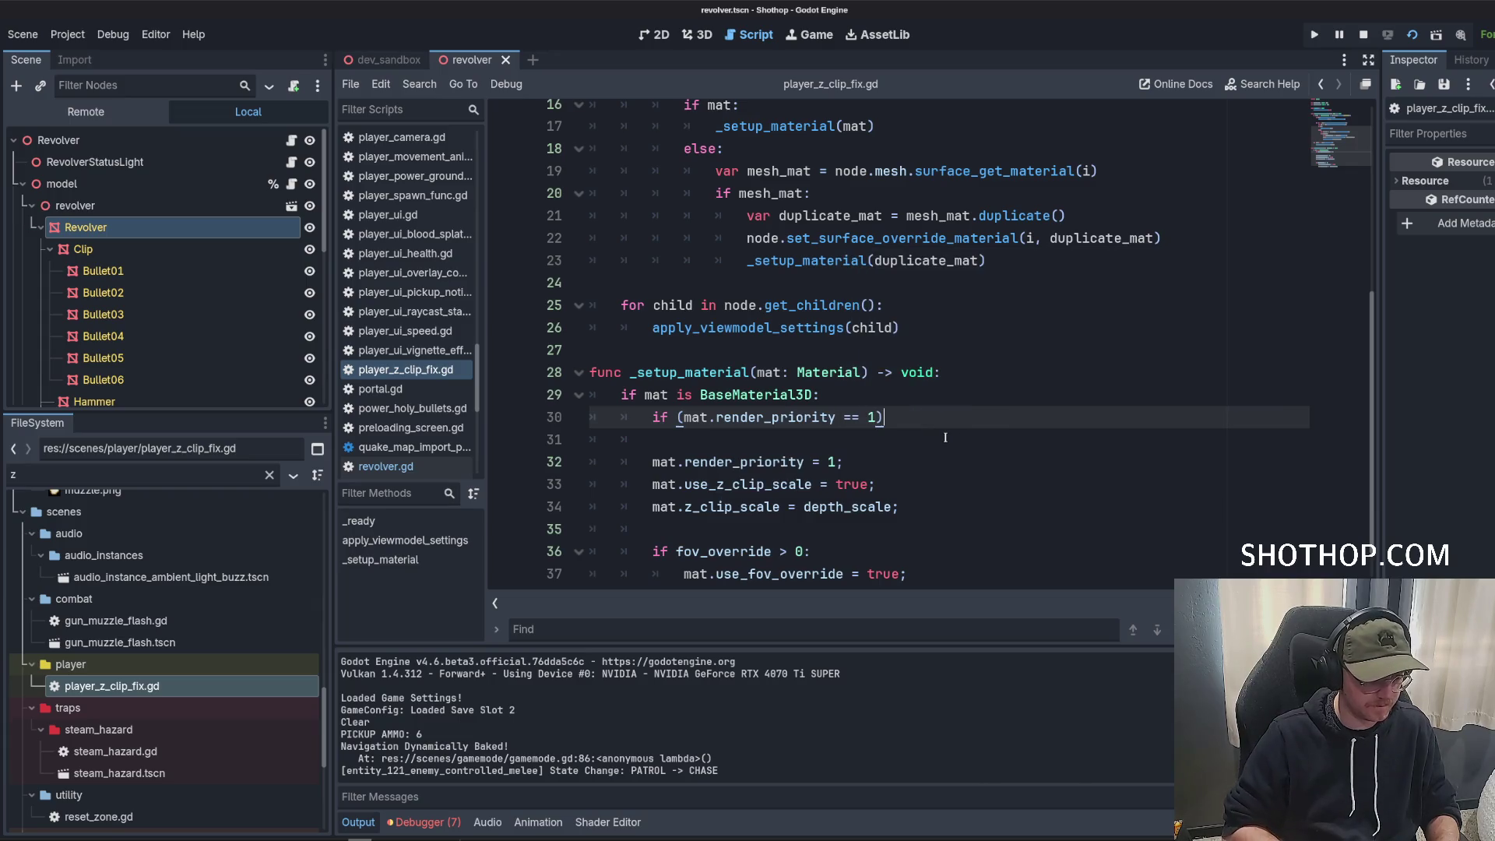
key("BackSpace")
key("BackSpace")
type("0")
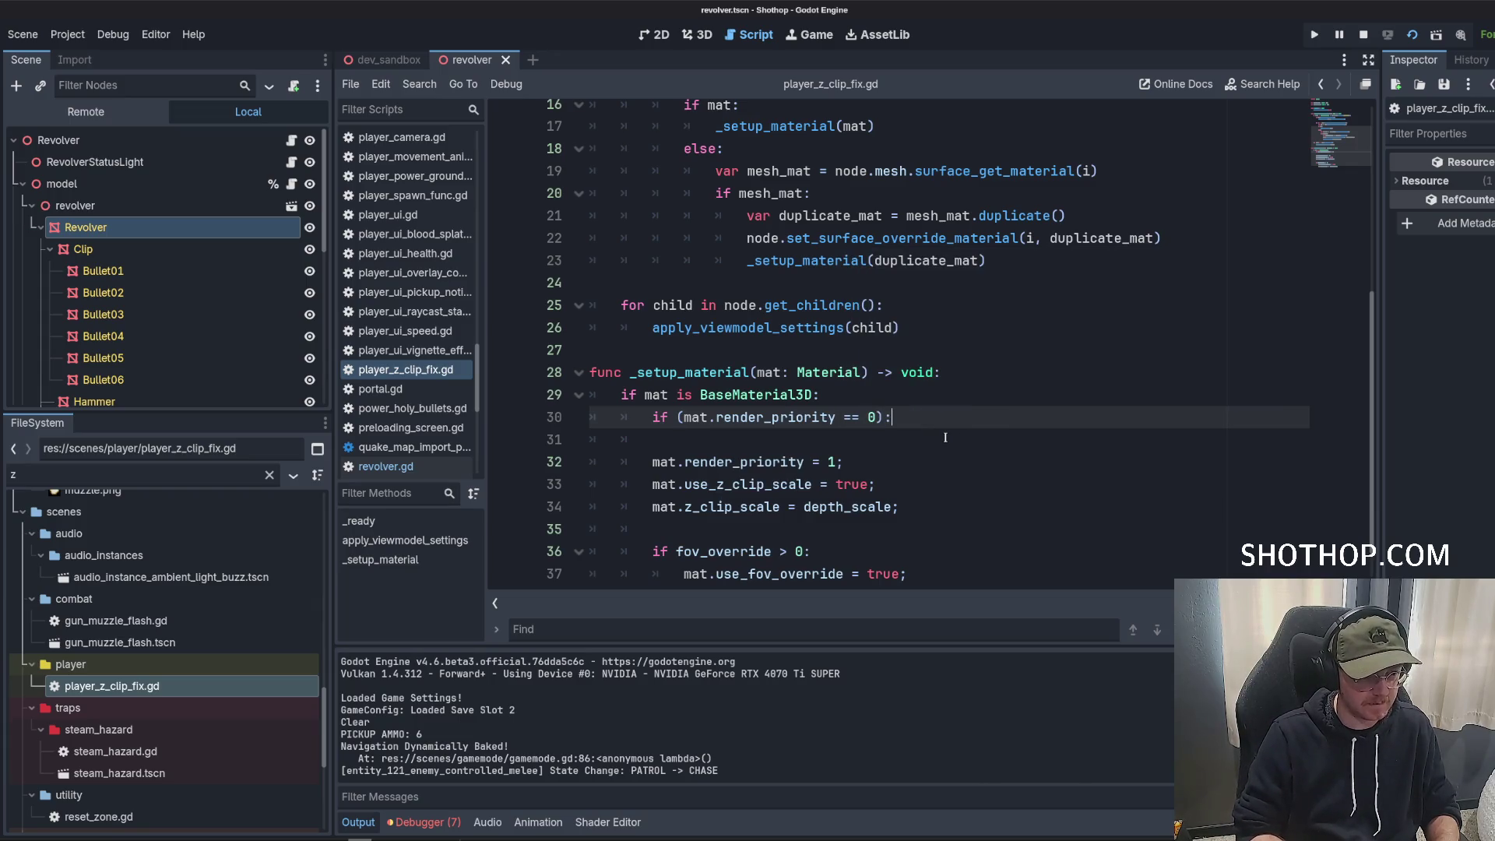
Indent 'mat.render_priority = 1' under the new condition and save player_z_clip_fix.gd.
key("Down")
key("Down")
key("alt+Up")
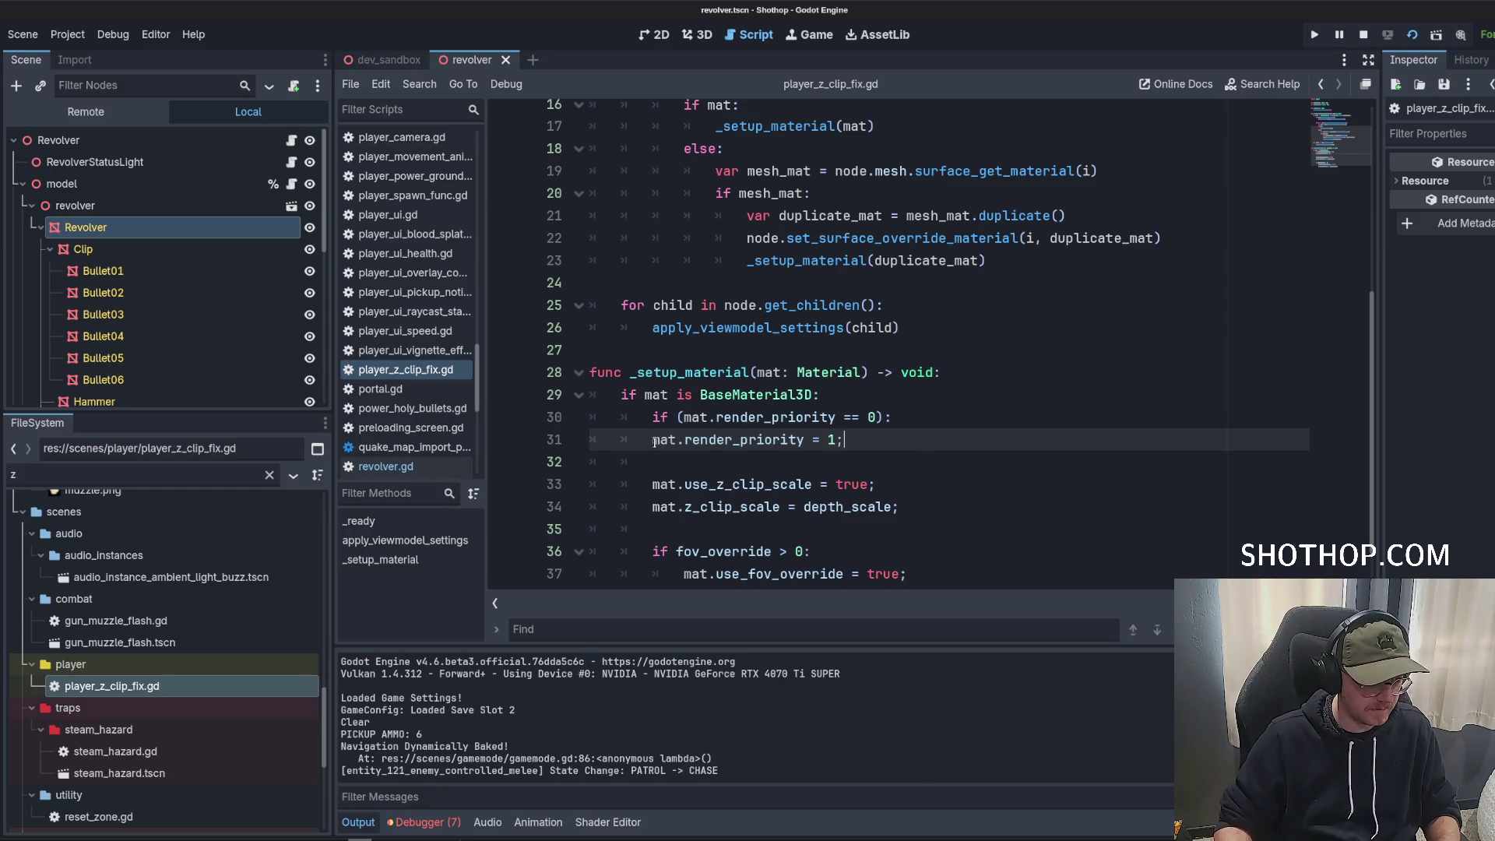
key("Tab")
key("ctrl+s")
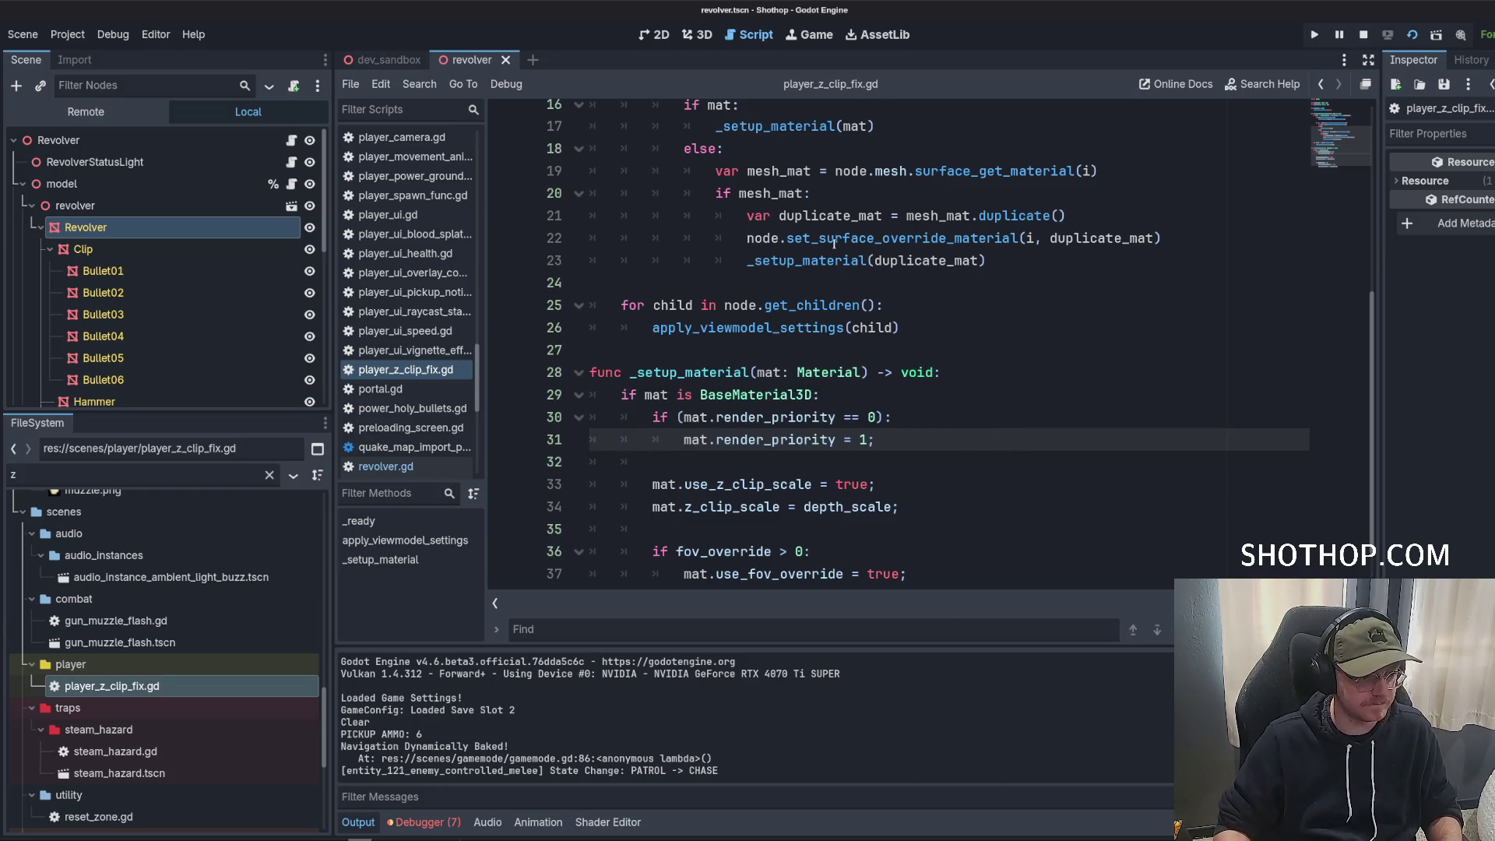
left_click(374, 61)
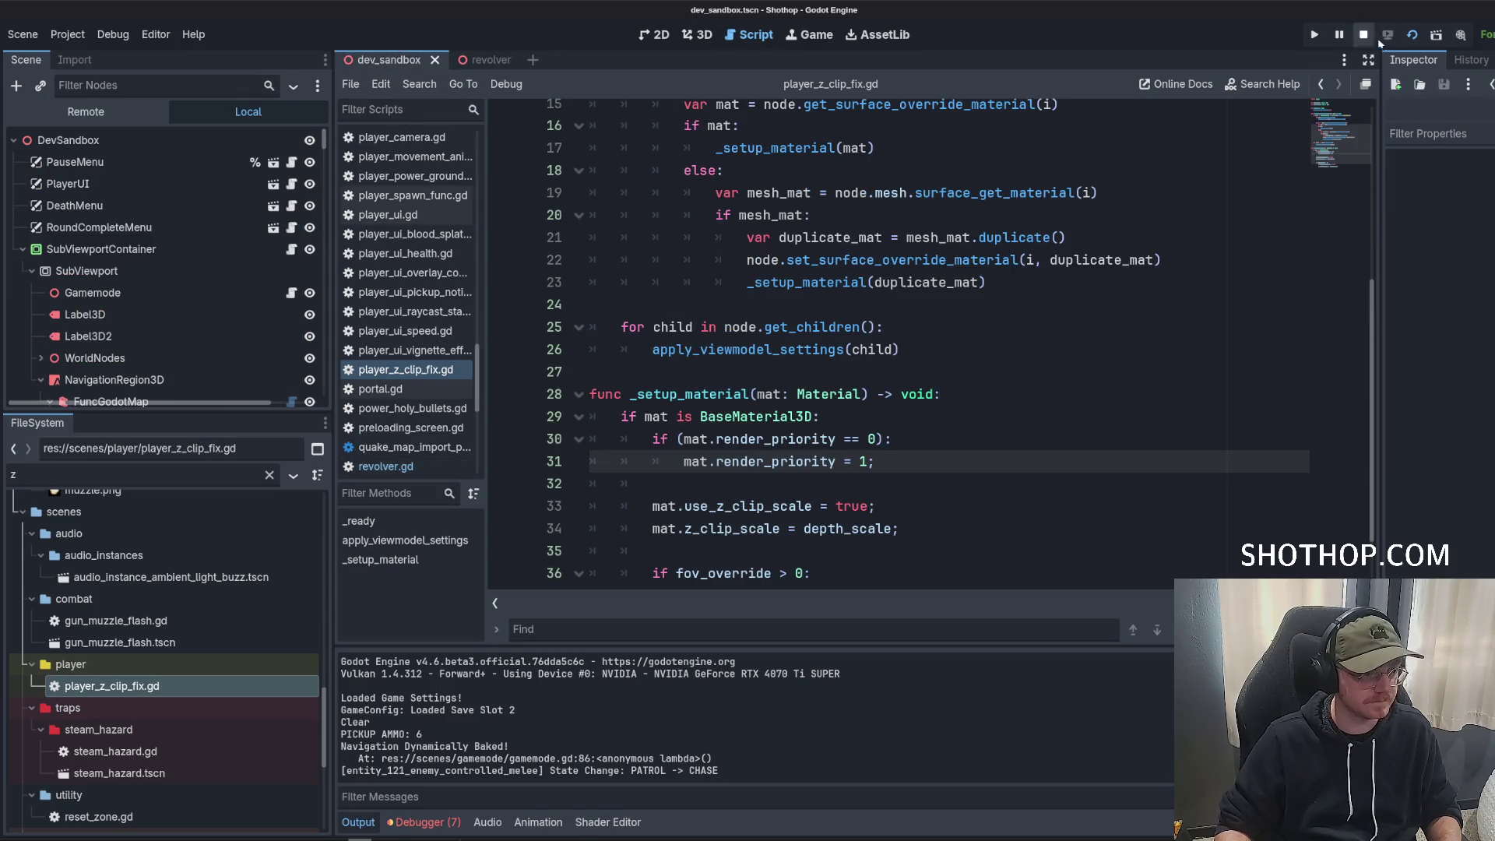
left_click(1388, 34)
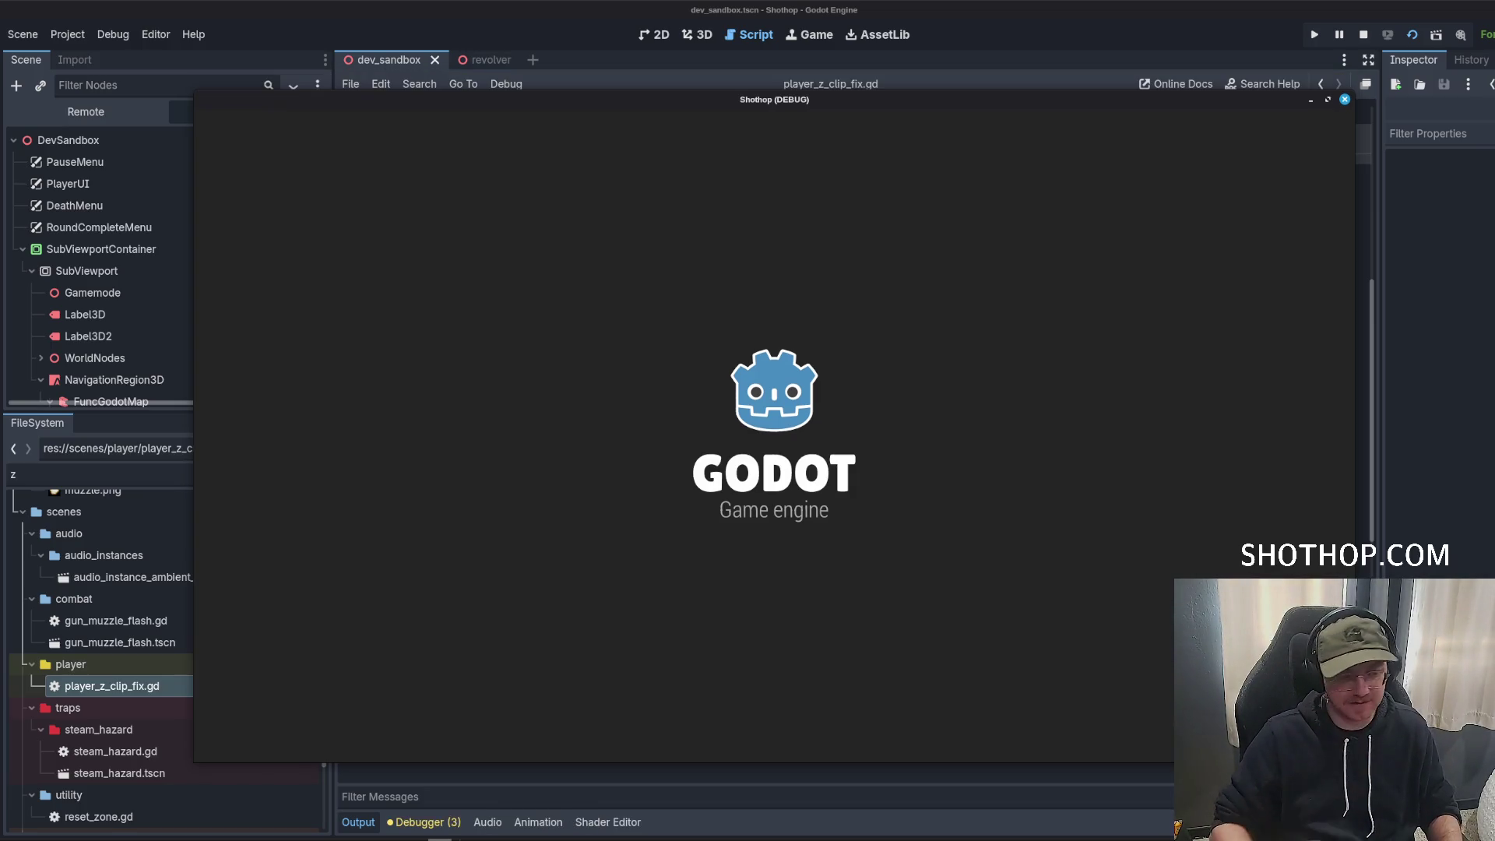
key("Escape")
key("F8")
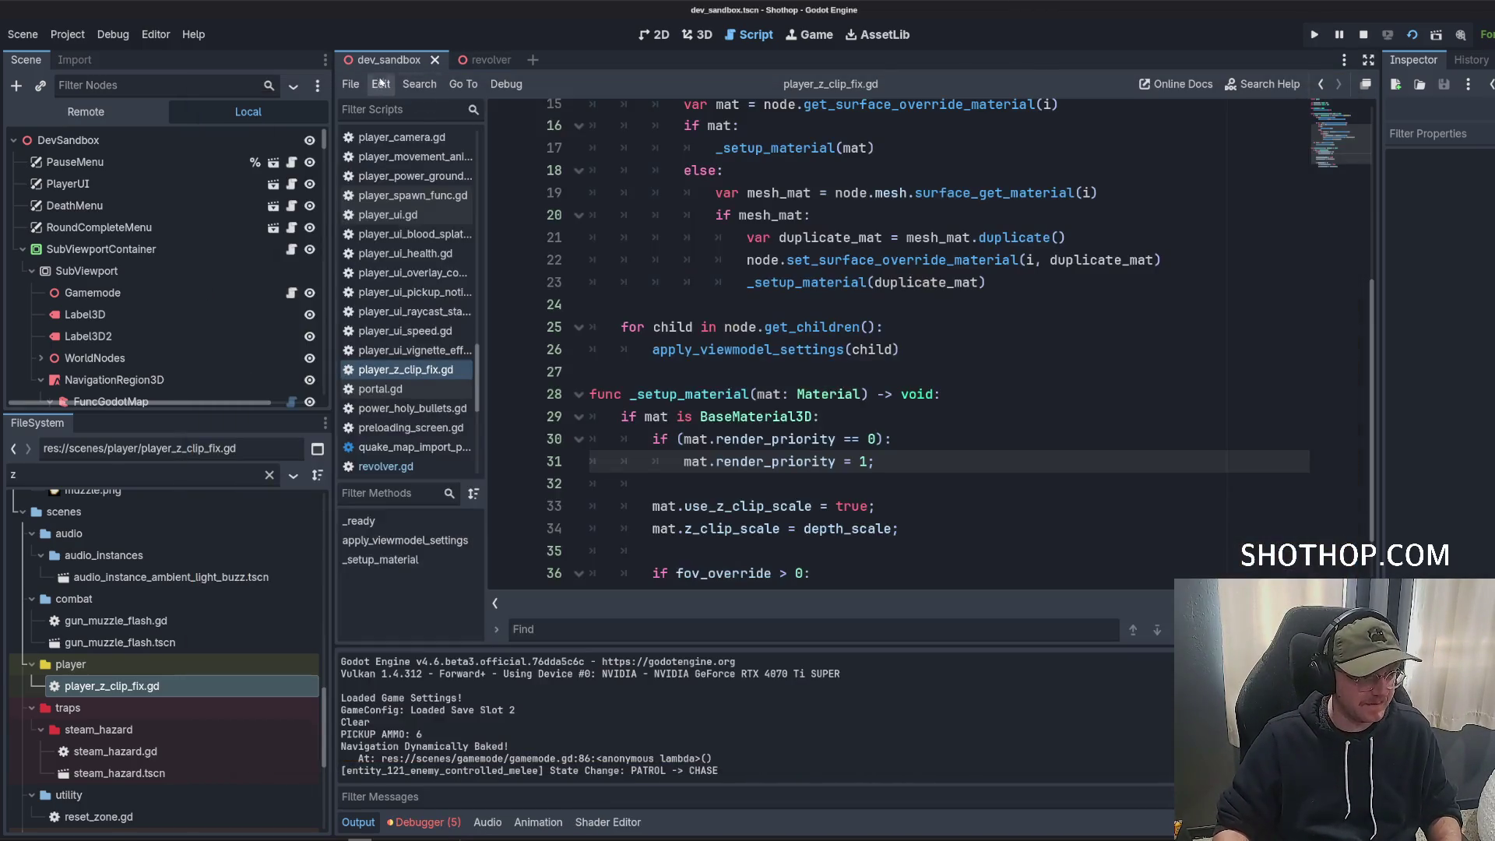
scroll(178, 377, "down", 2)
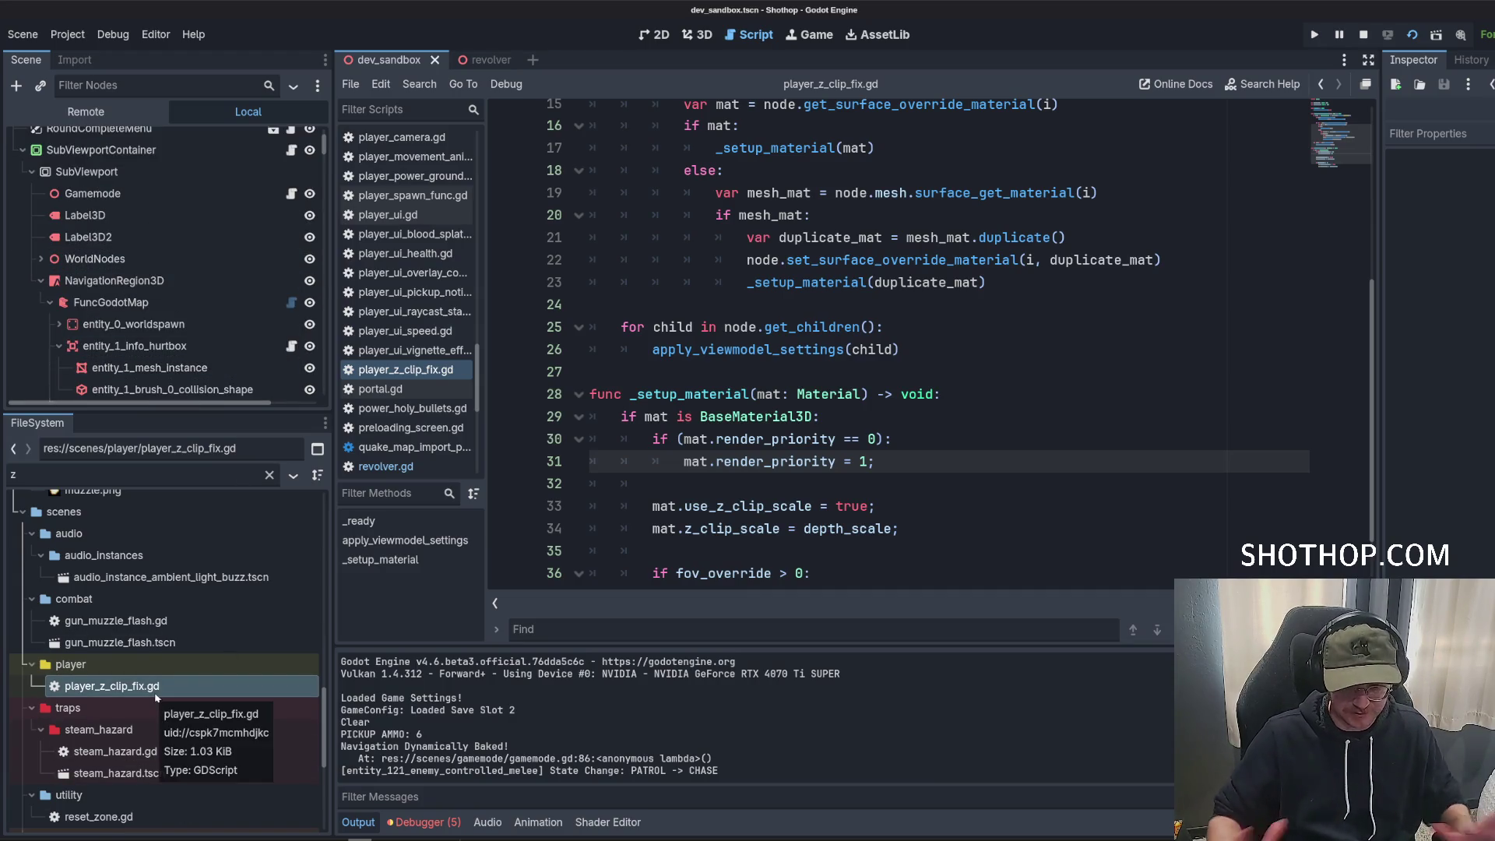
key("alt+Tab")
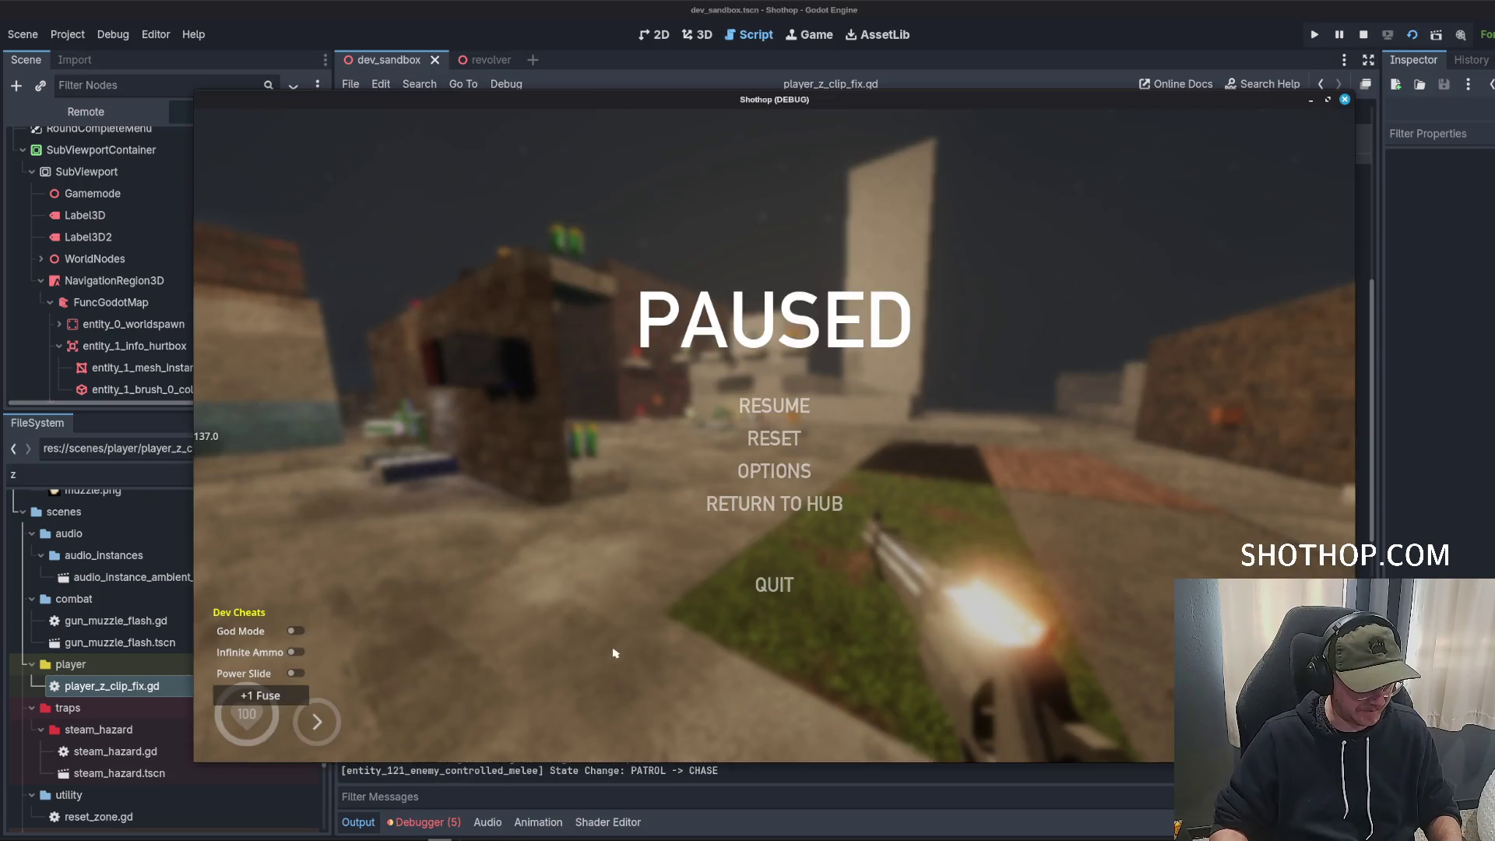
key("Escape")
key("w")
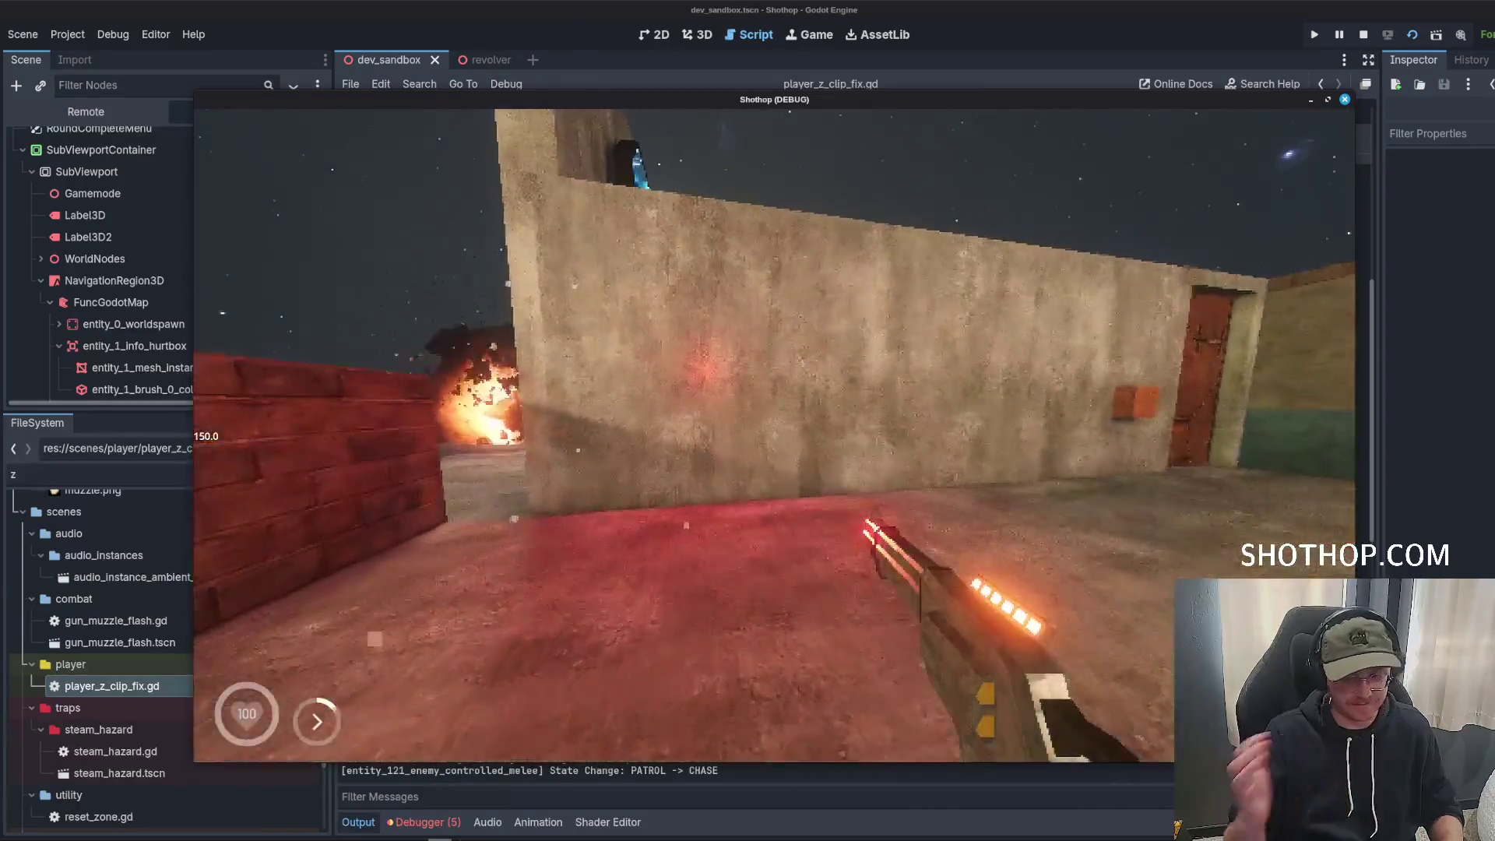
key("2")
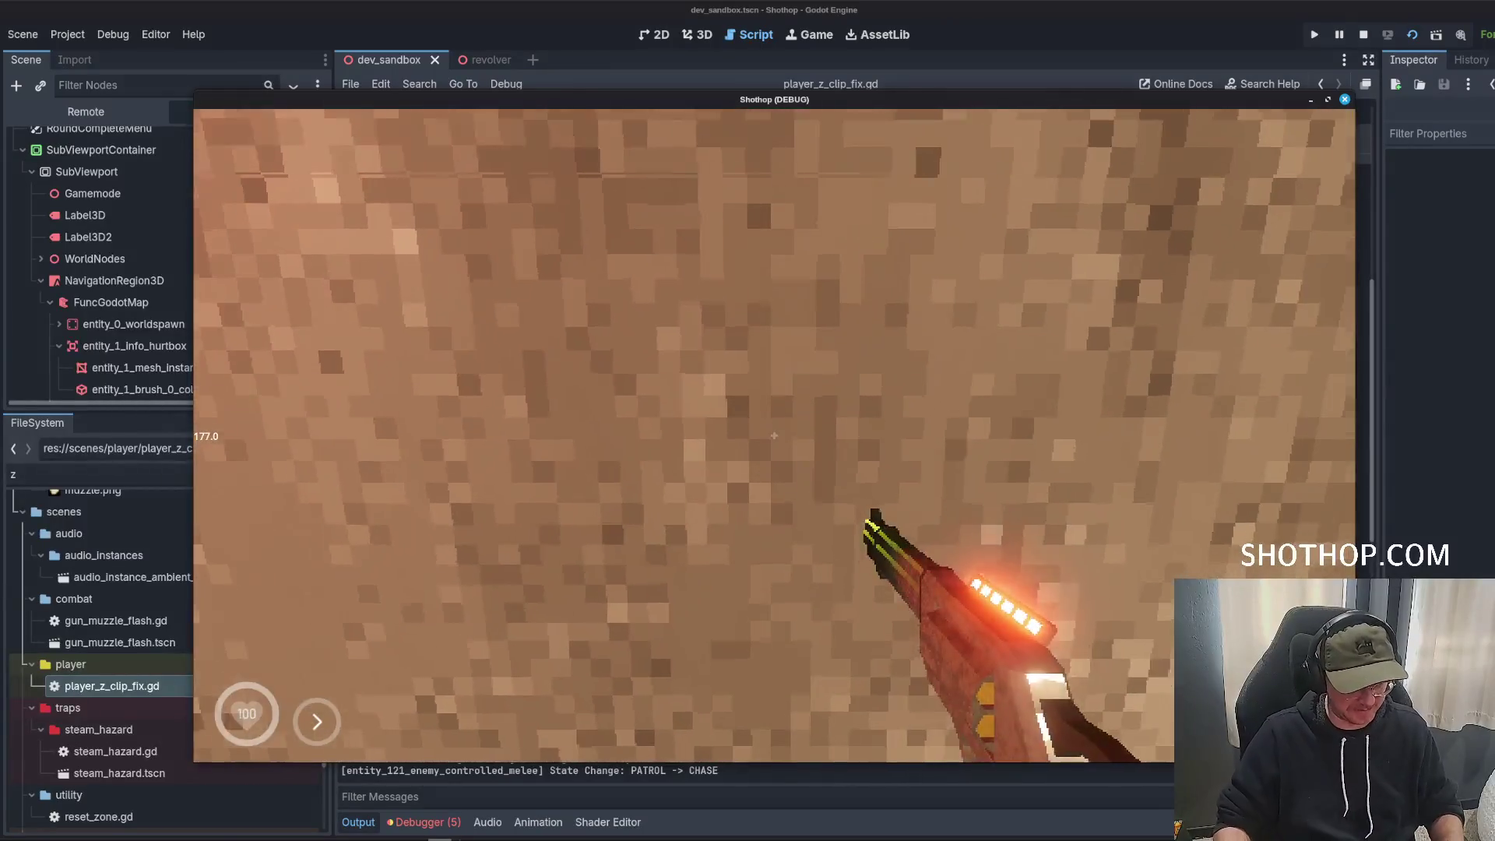
key("1")
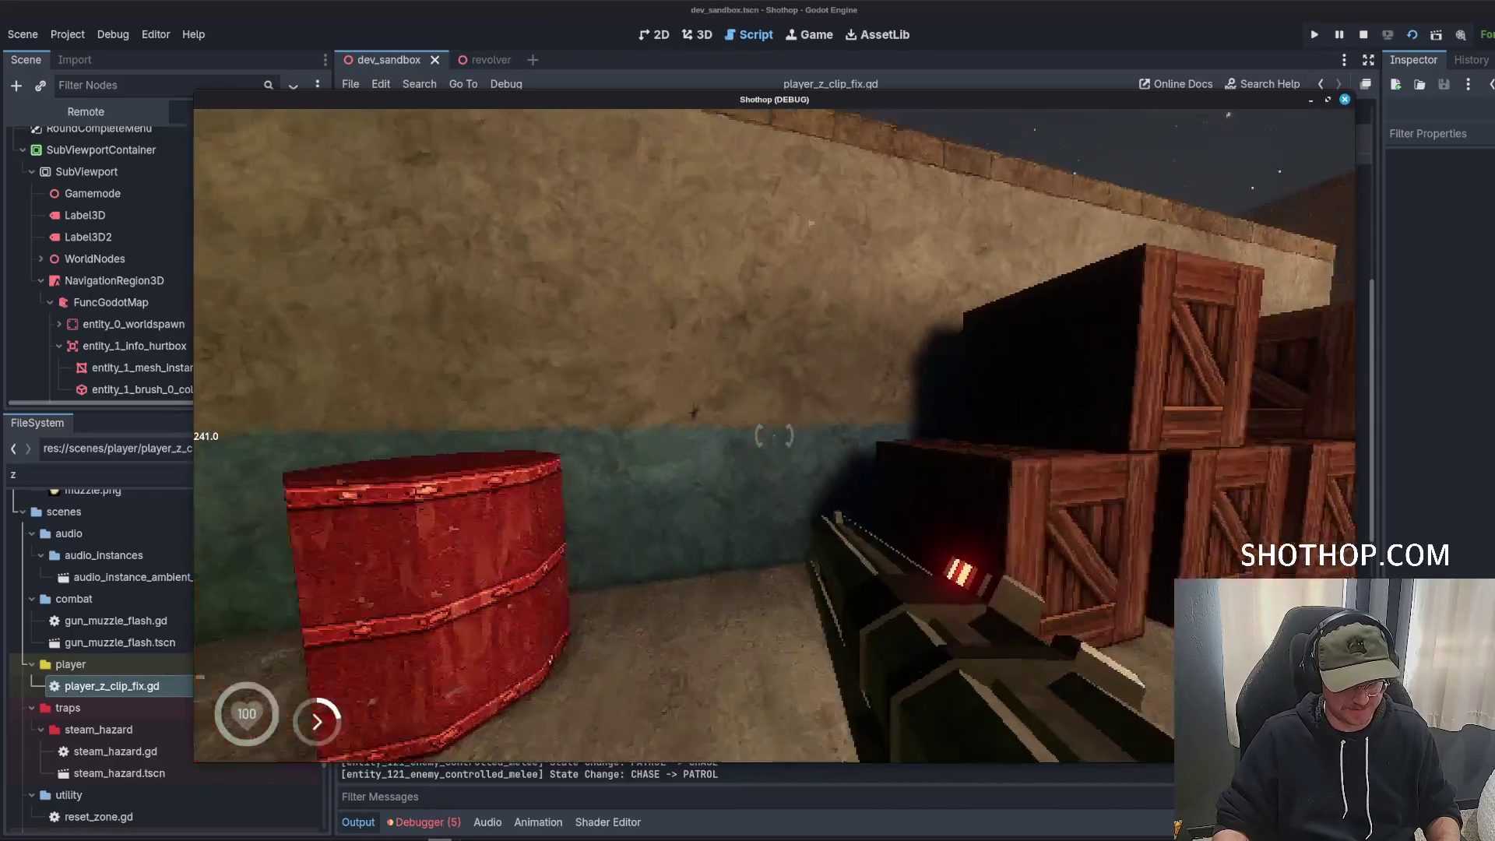
key("F8")
left_click(867, 394)
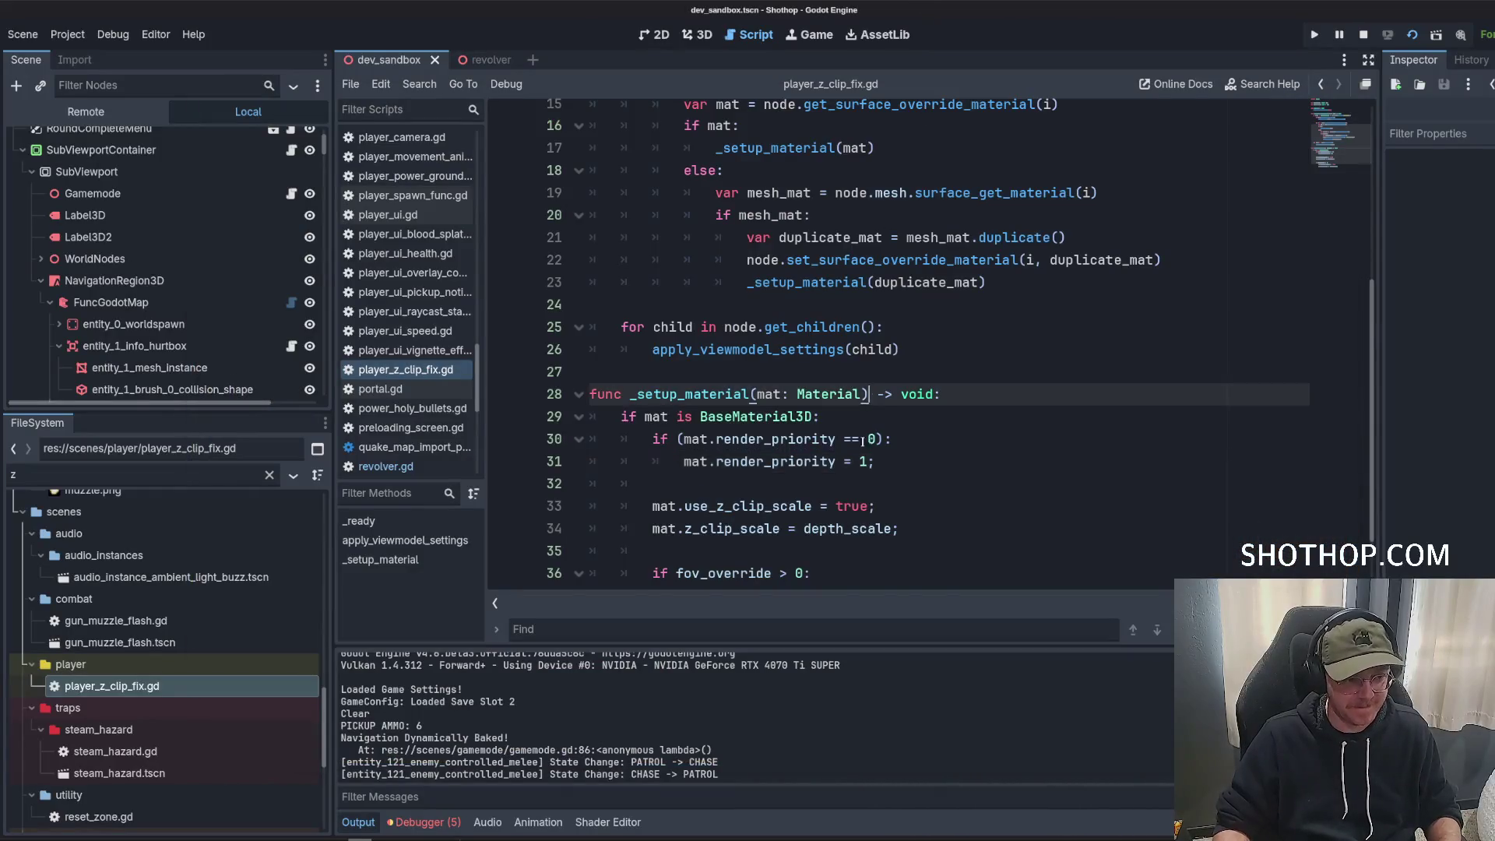
Select the entire _setup_material body from line 29 and run the current scene with F6.
scroll(779, 374, "down", 1)
mouse_move(610, 396)
left_mouse_down()
mouse_move(938, 551)
mouse_move(898, 464)
left_mouse_up()
mouse_move(589, 351)
left_mouse_down()
mouse_move(622, 352)
mouse_move(947, 546)
left_mouse_up()
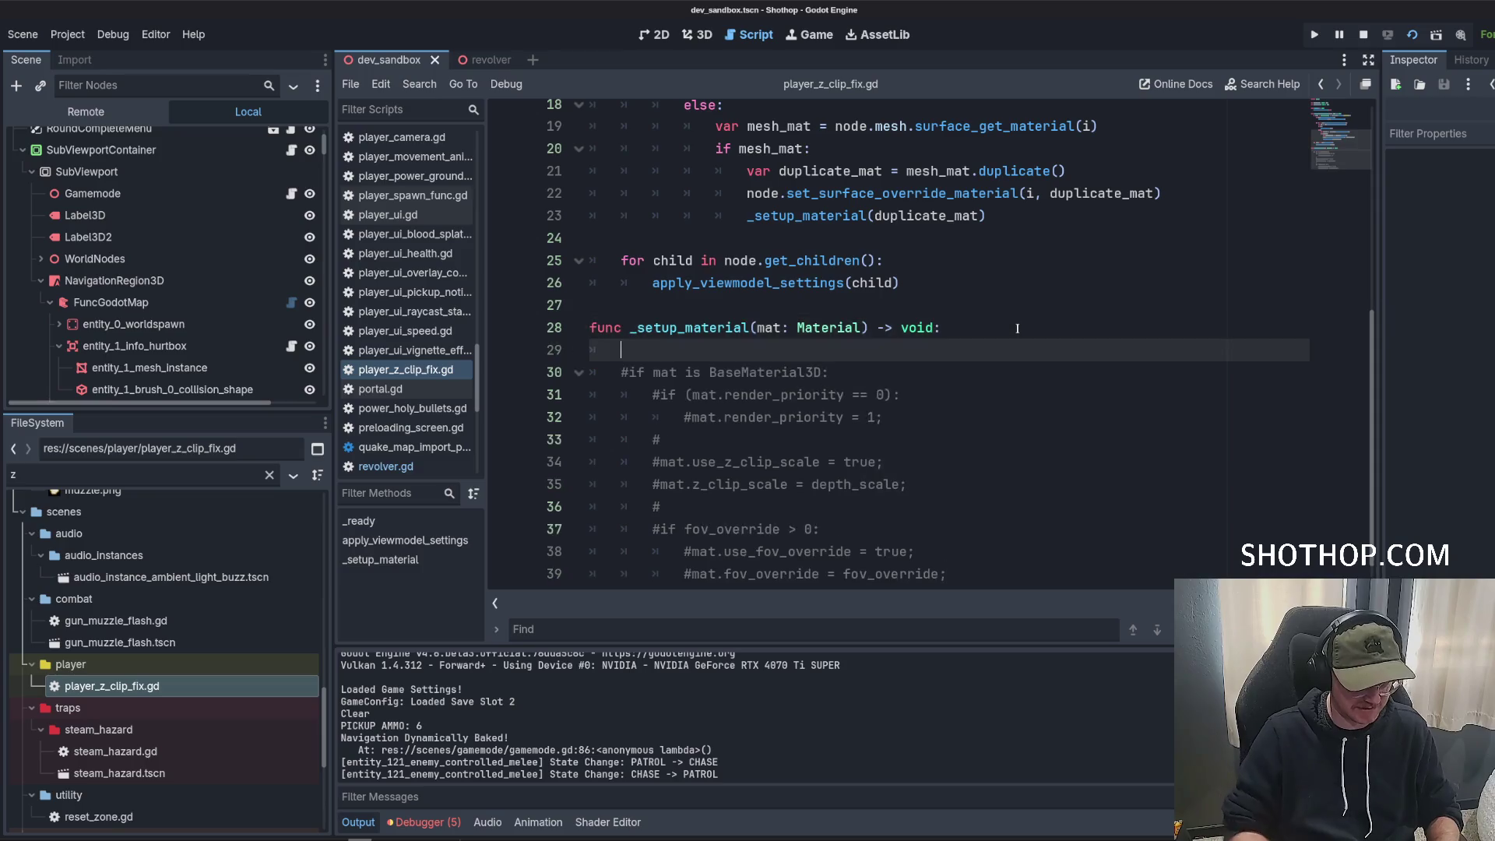
type("pass;")
key("F6")
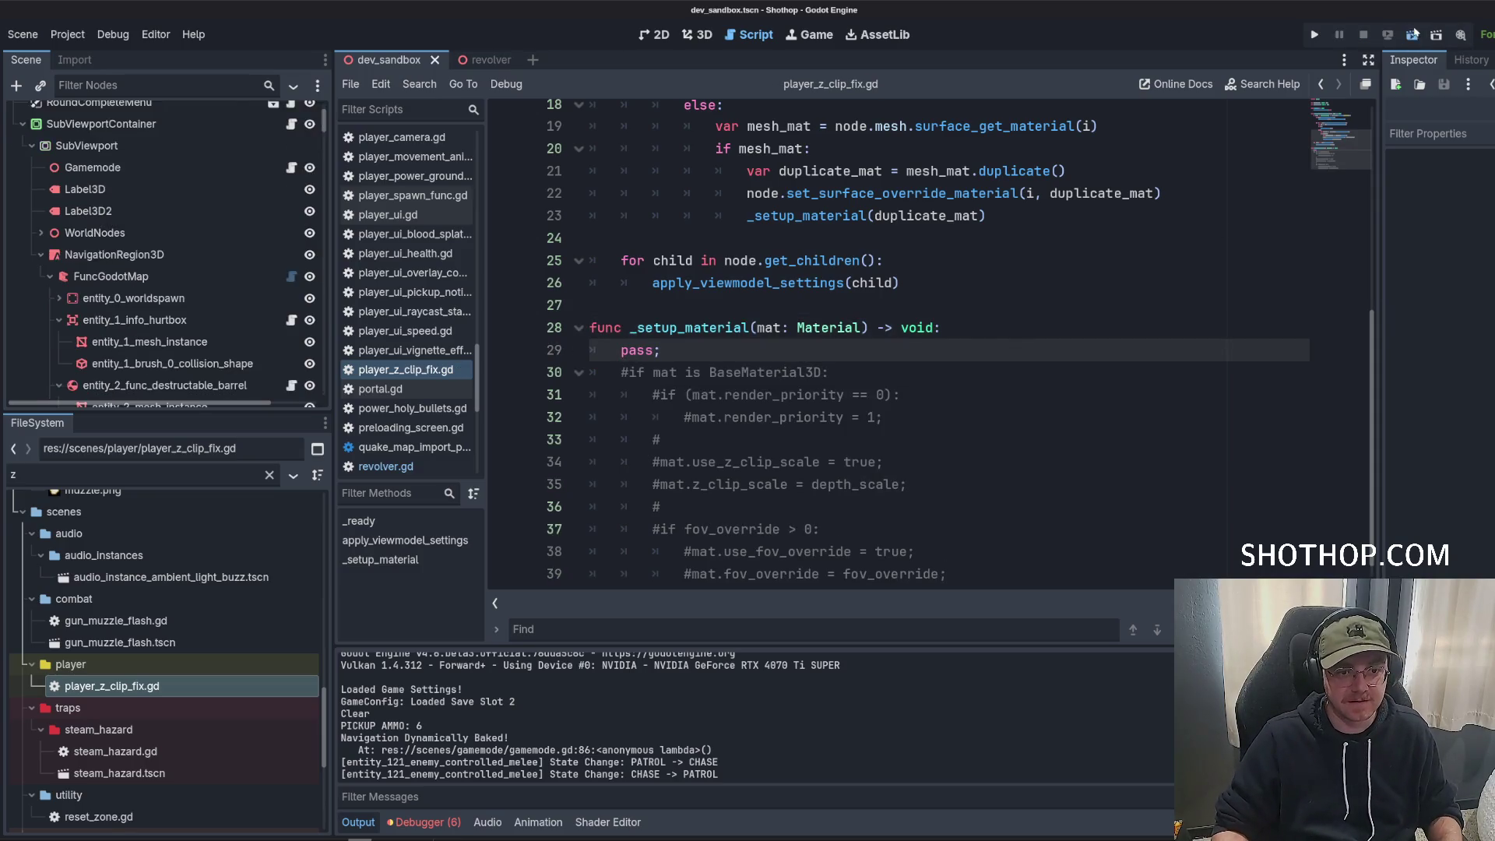
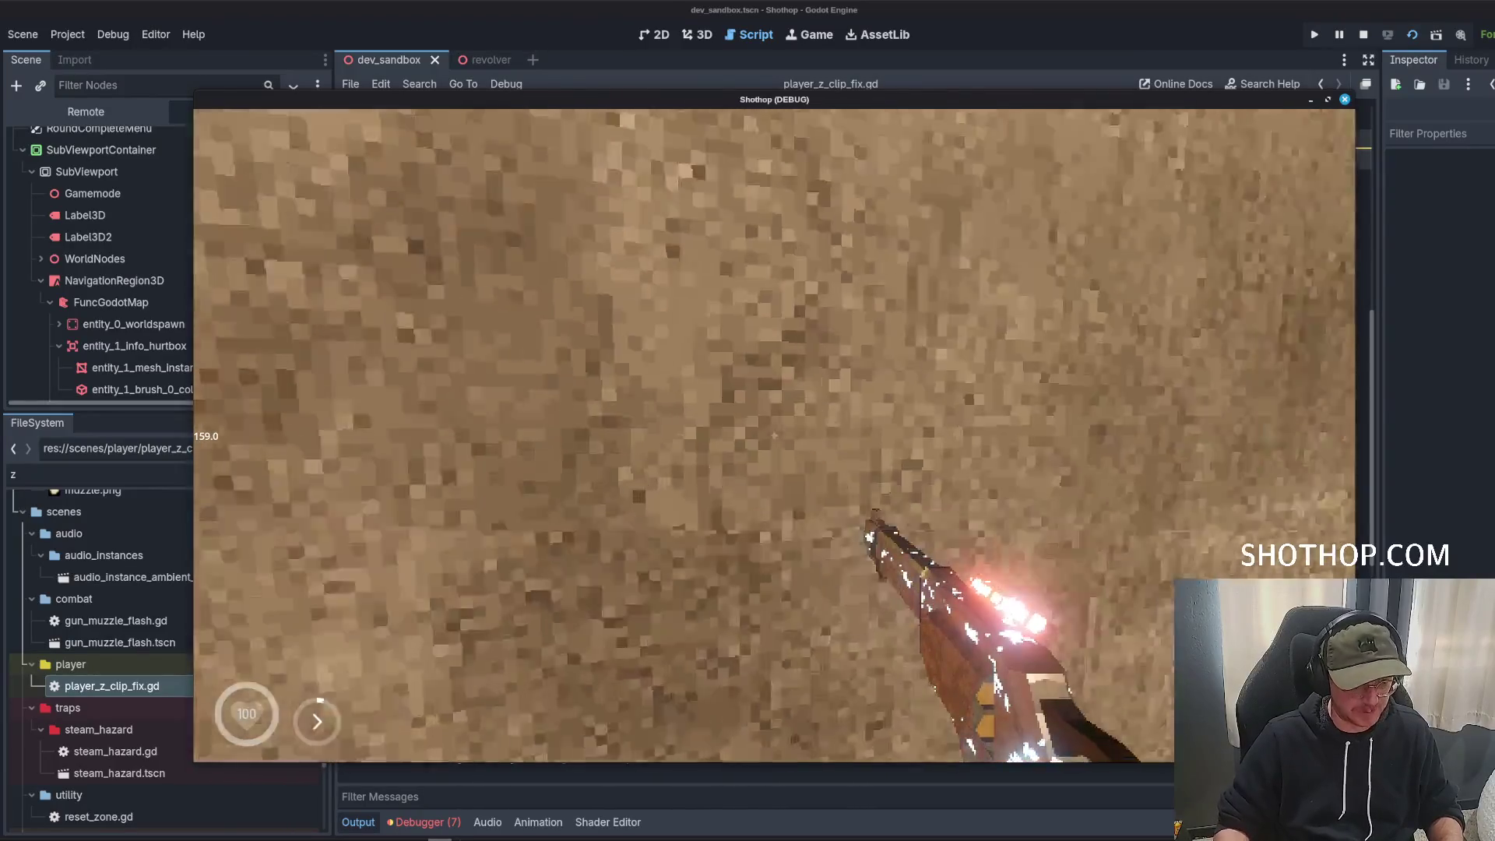
Stop the running game and delete the placeholder 'pass' line under _setup_material.
key("Escape")
left_click(993, 42)
scroll(889, 305, "down", 1)
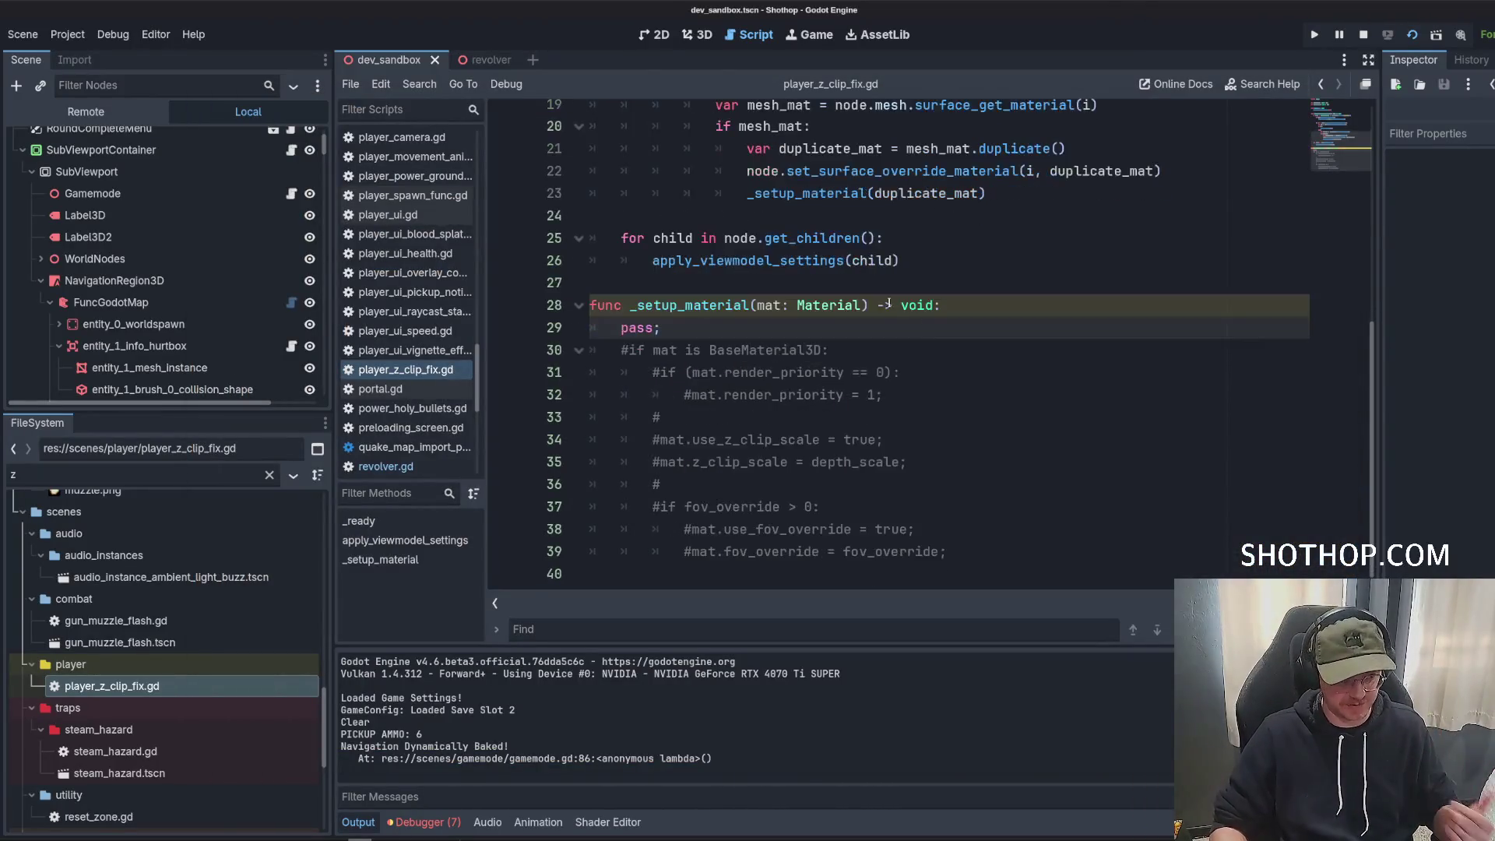
key("BackSpace")
key("BackSpace")
key("BackSpace")
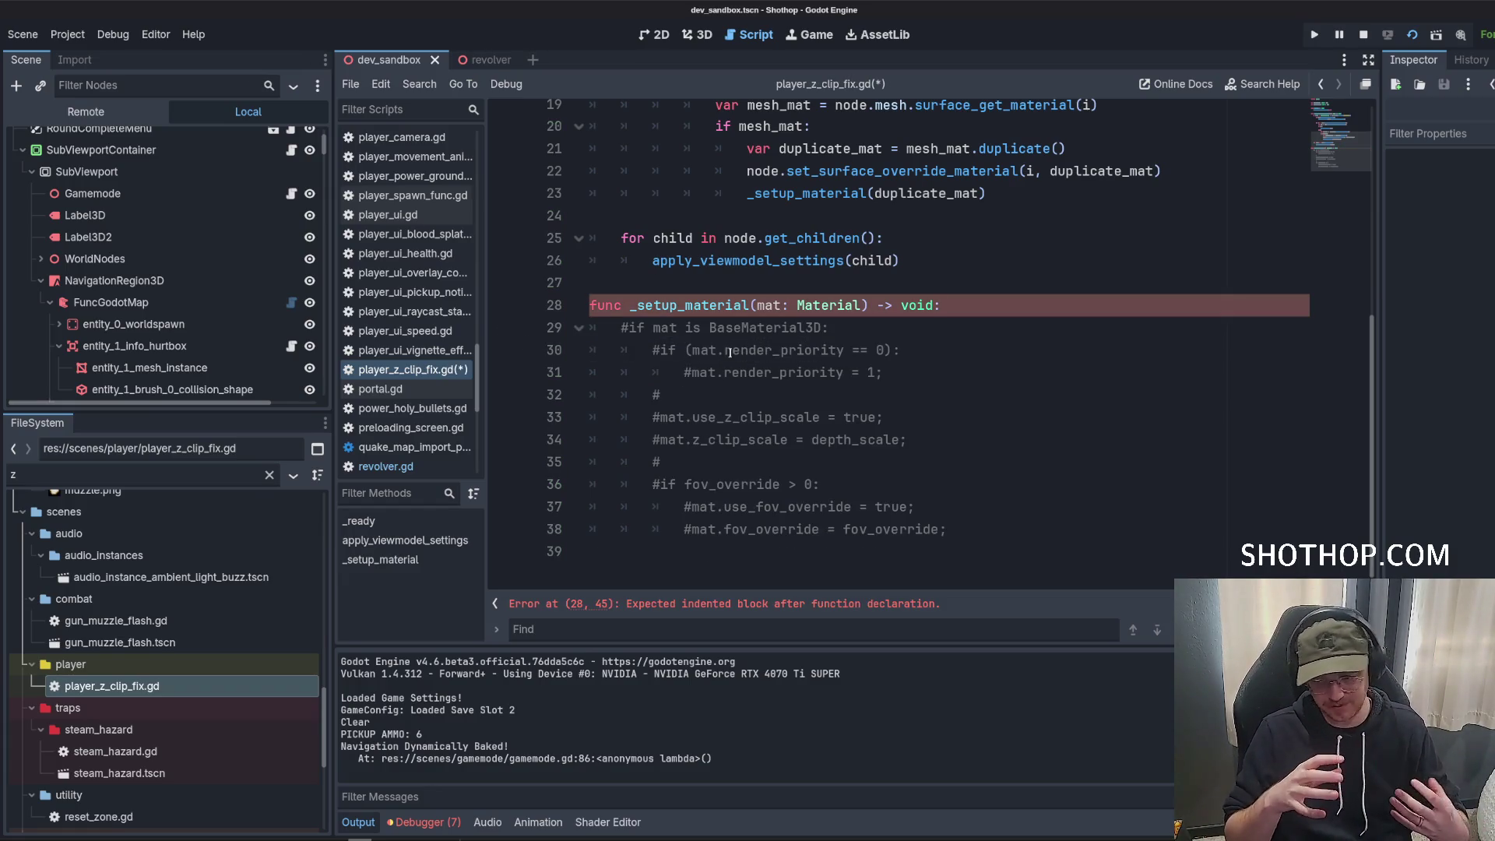
Select the commented-out z-clip lines 29–38 in player_z_clip_fix.gd.
left_click(834, 442)
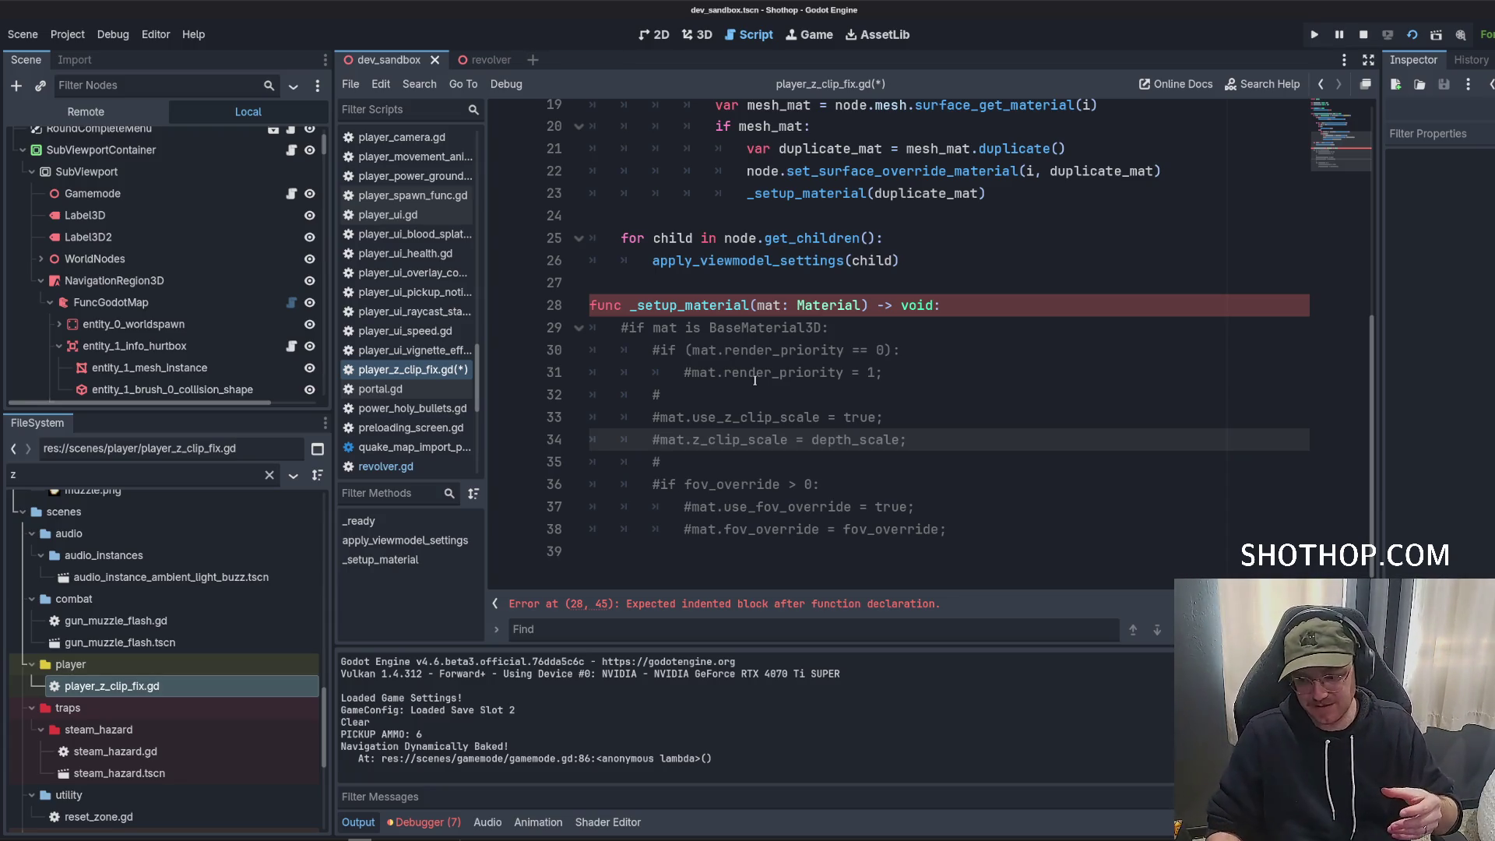
left_click(880, 238)
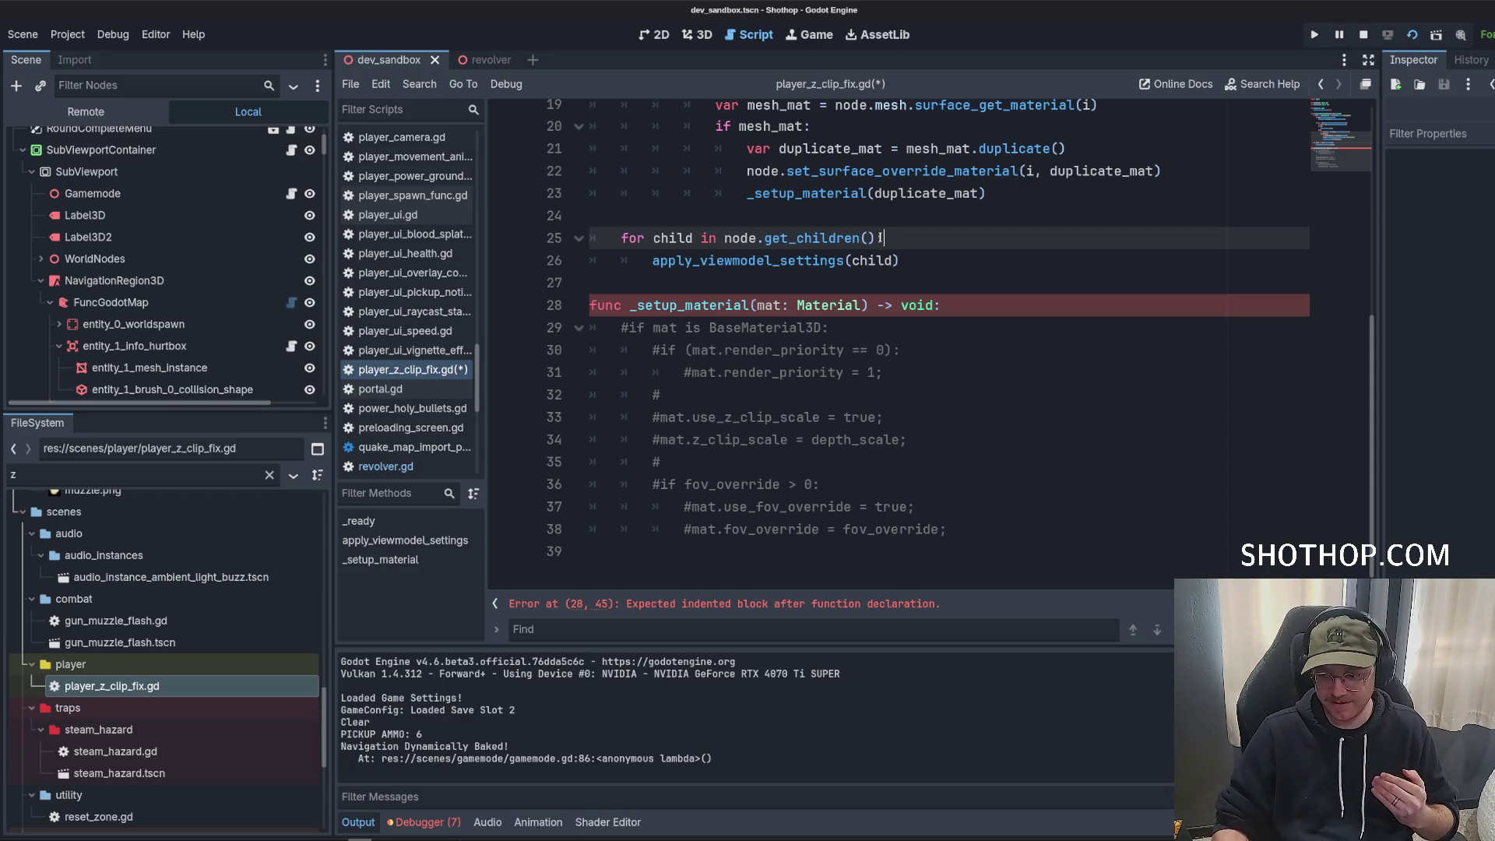
left_click(837, 290)
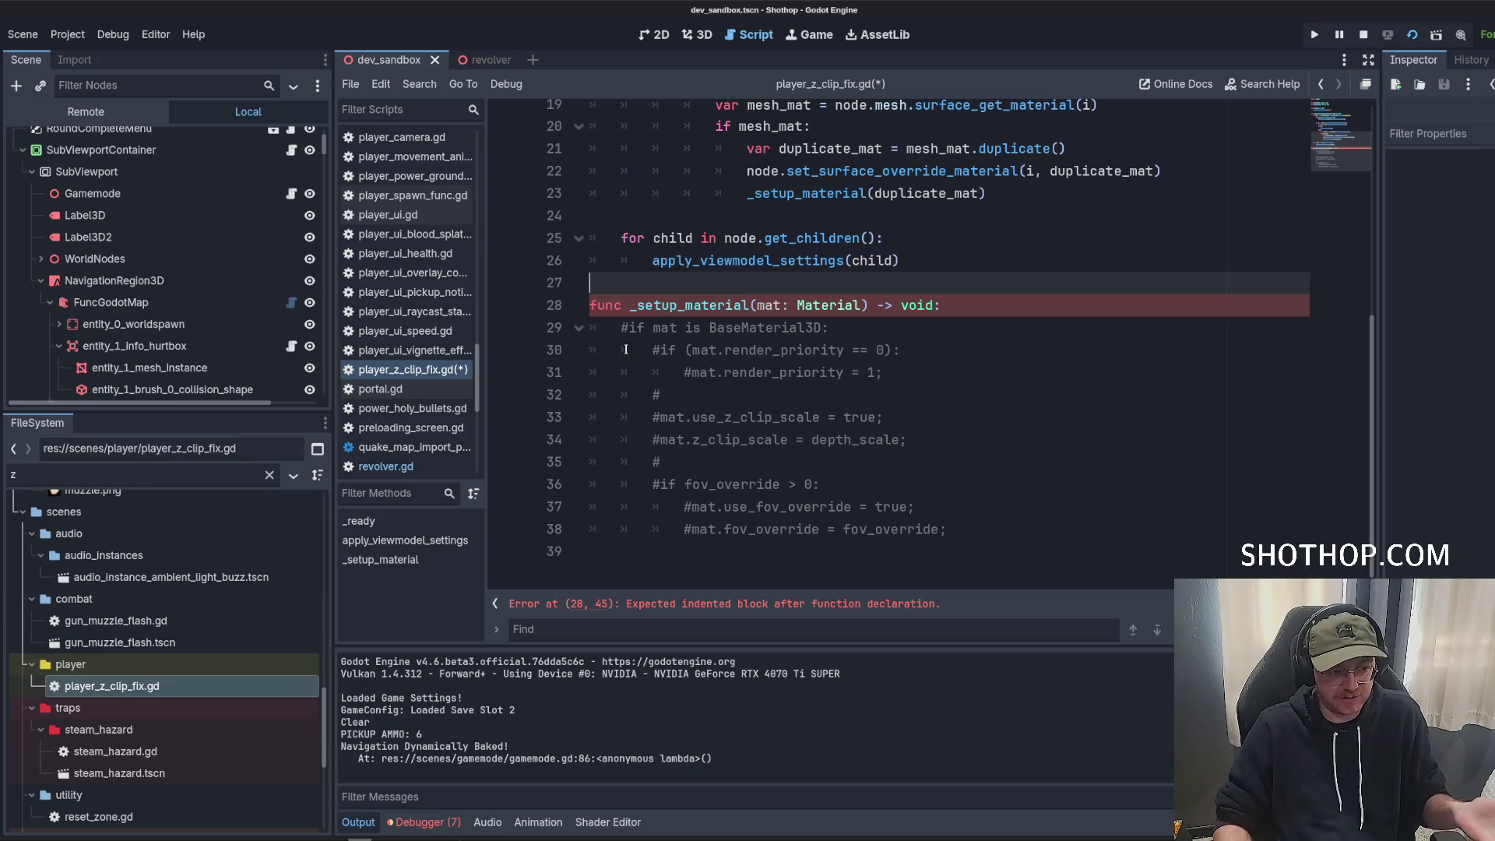
left_click_drag(622, 337, 1018, 540)
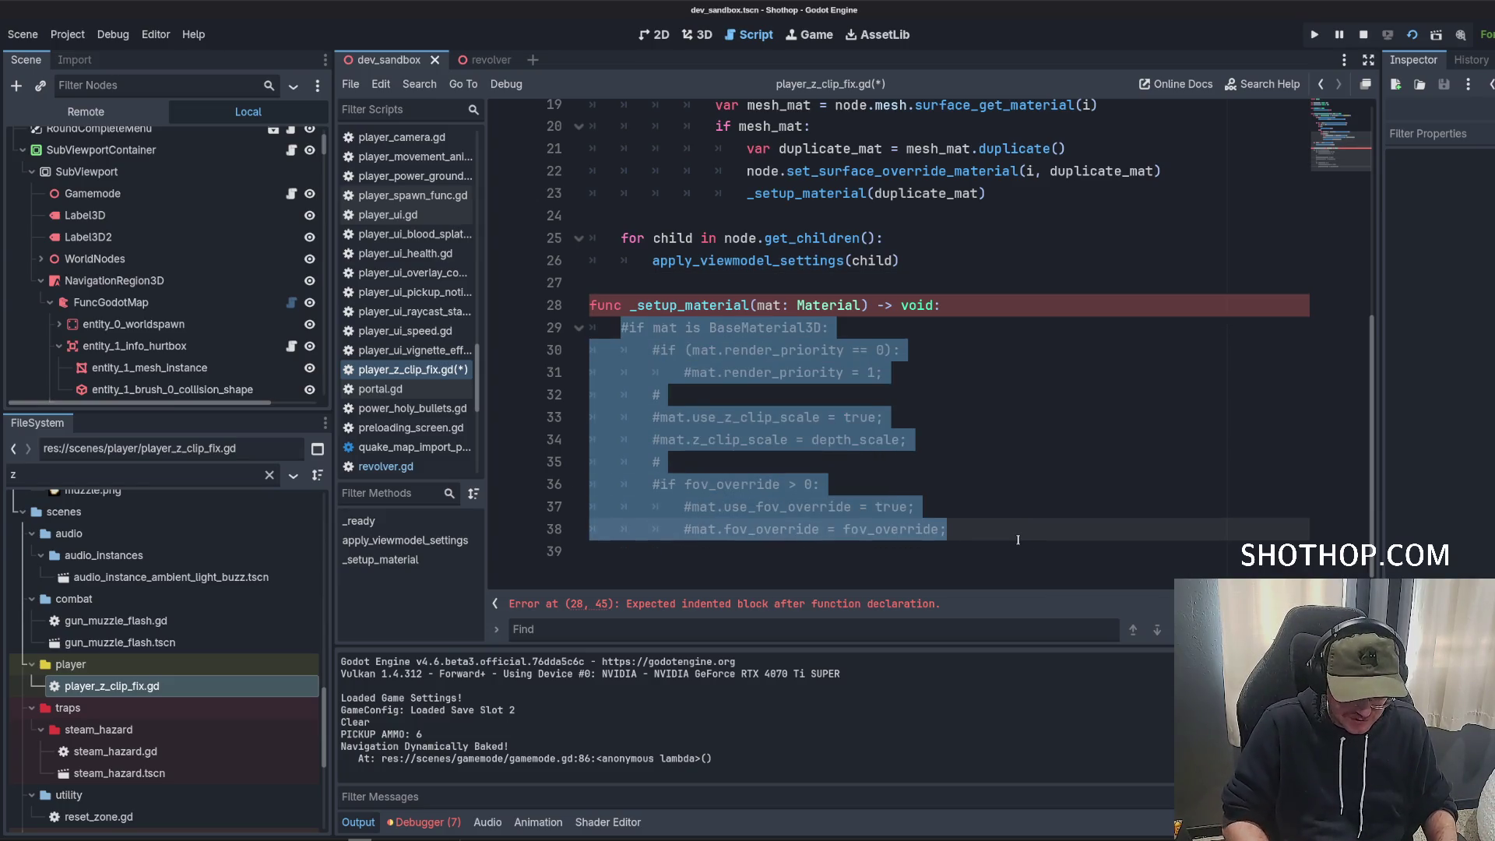
Uncomment lines 29–38 of _setup_material with Ctrl+K and review the surface override loop.
key("ctrl+k")
left_click(1018, 540)
scroll(856, 390, "up", 4)
double_click(904, 461)
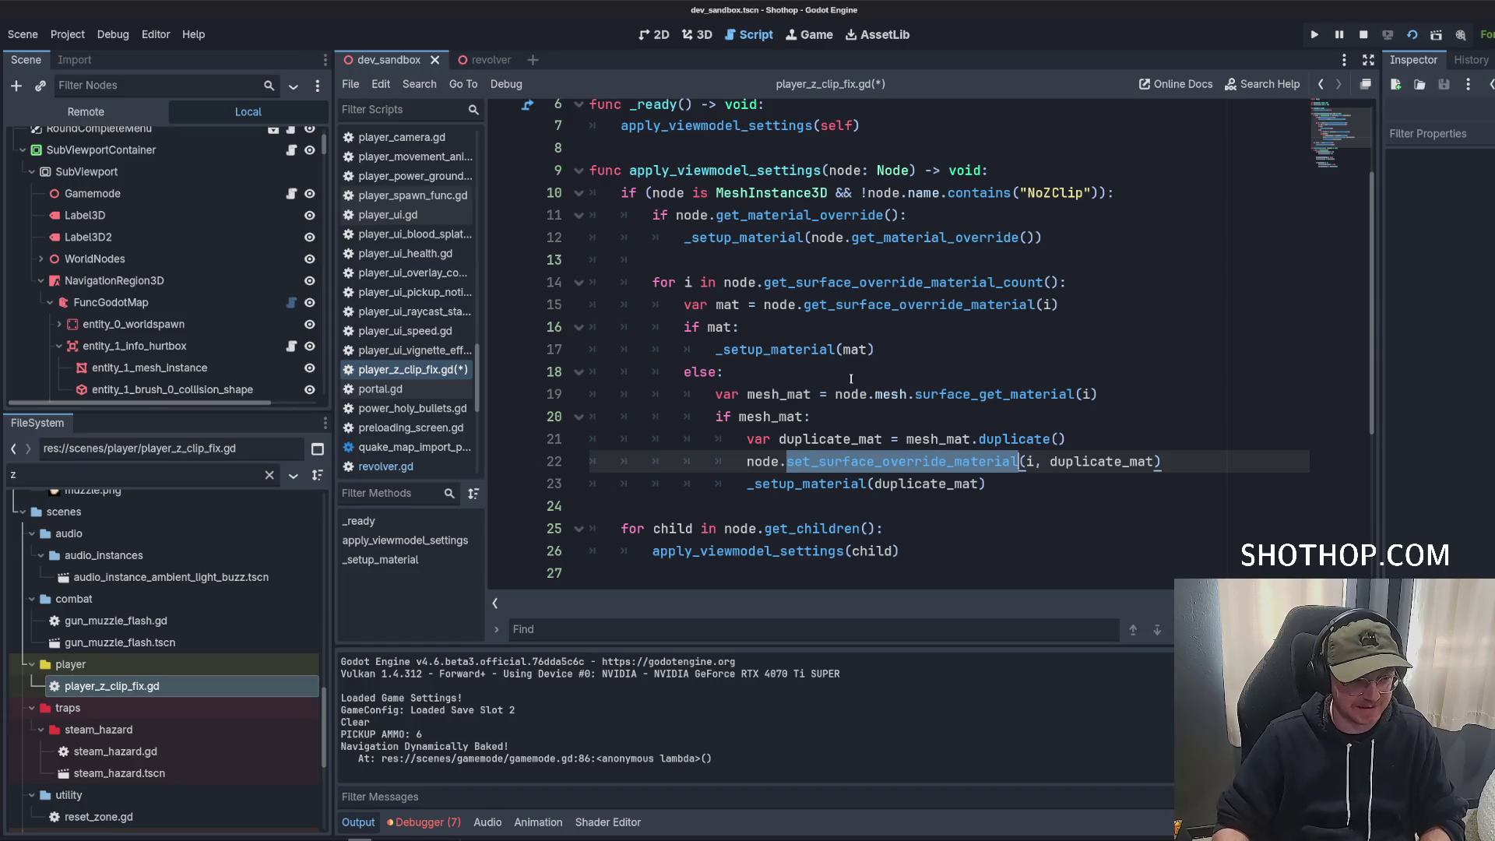
left_click(857, 282)
scroll(825, 311, "down", 4)
scroll(818, 288, "up", 3)
Try inserting new lines around 'if mat:' on lines 15–16, then remove the extra line.
left_click(808, 260)
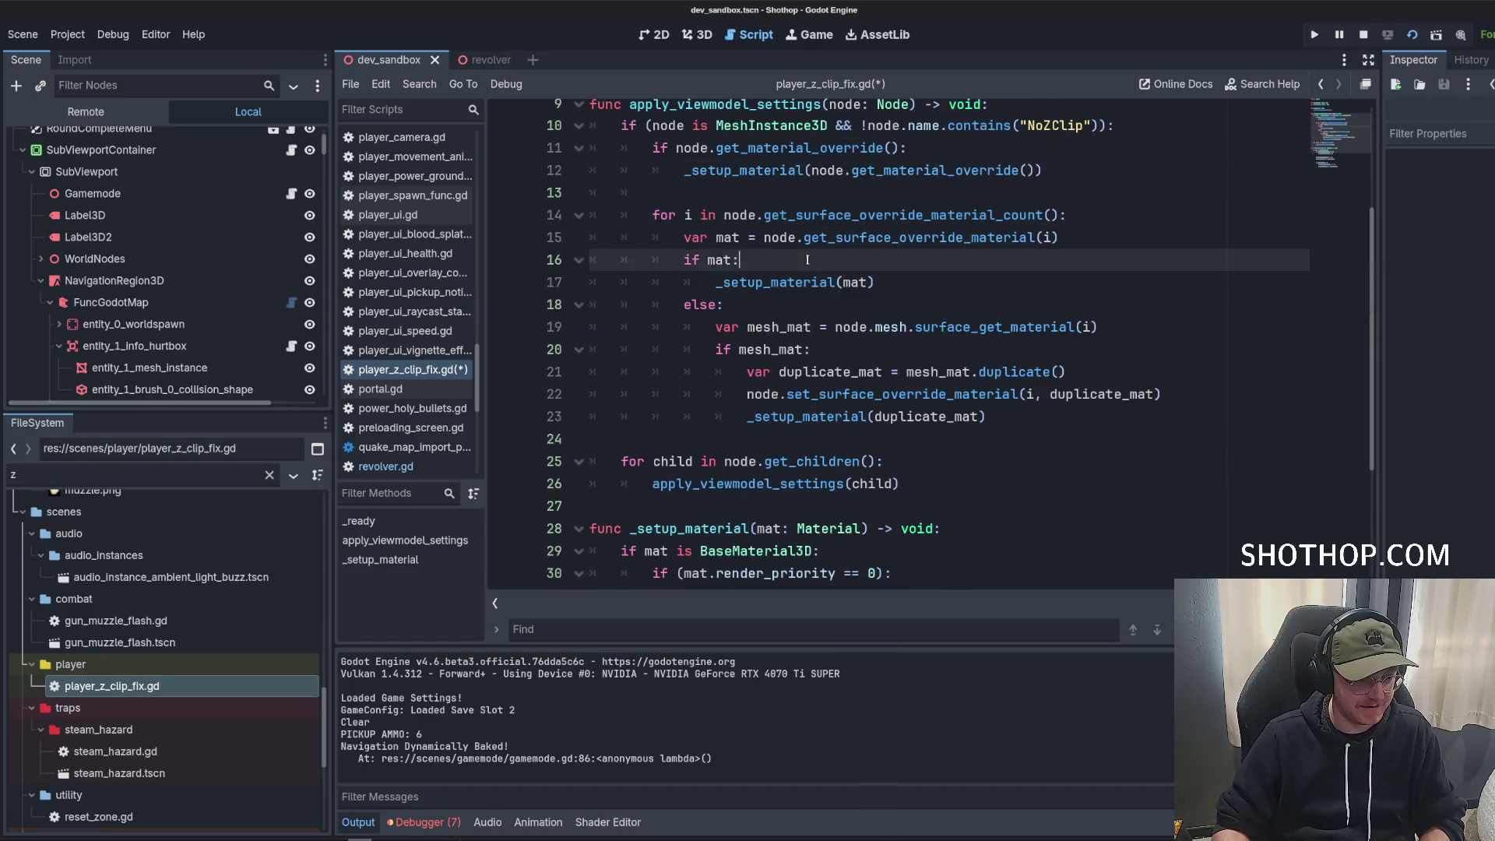
left_click(1010, 349)
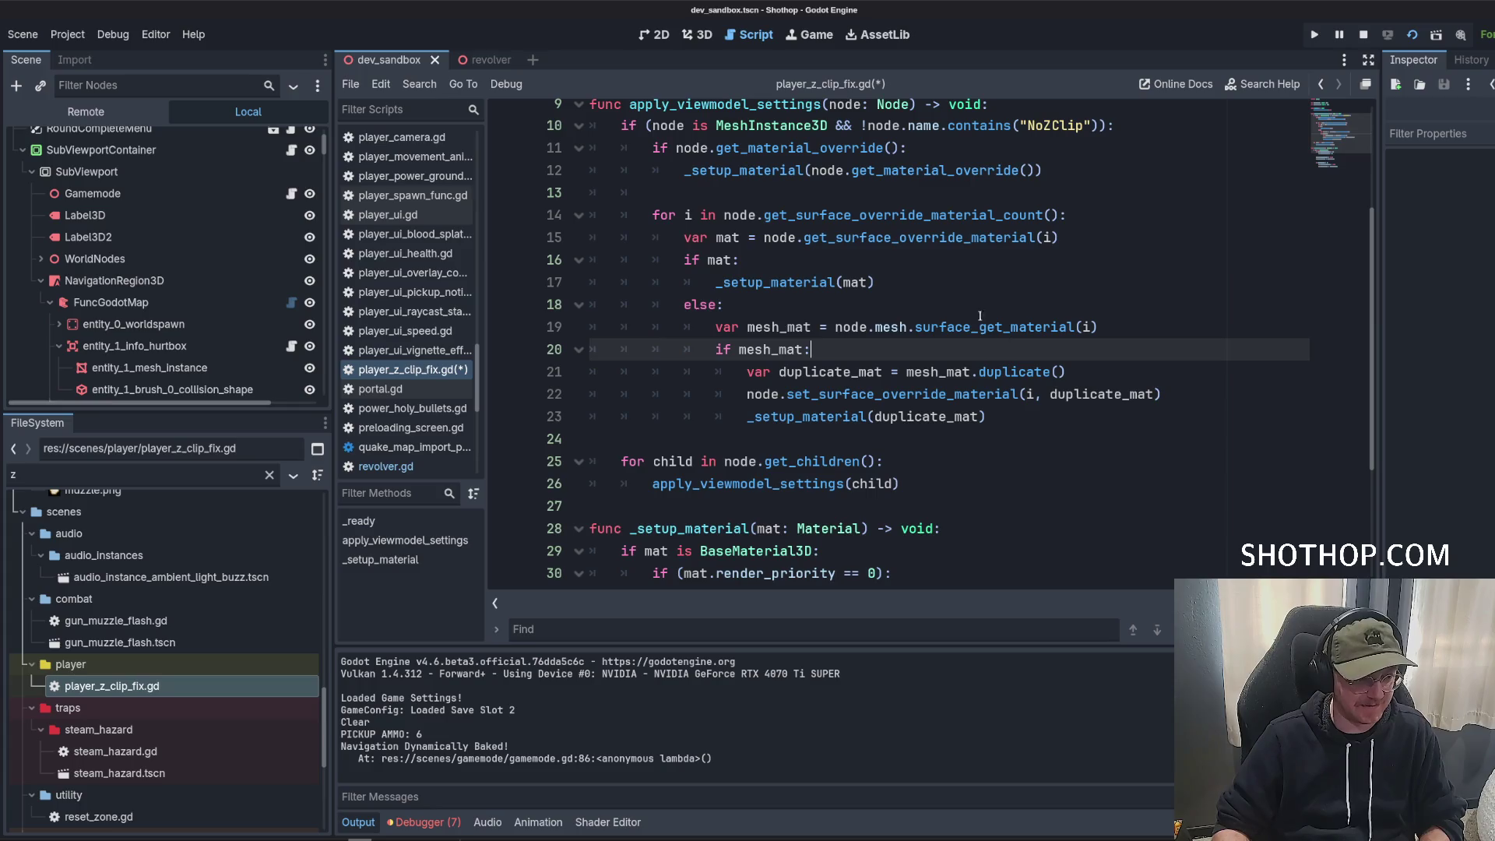
left_click(935, 237)
left_click(870, 262)
double_click(878, 240)
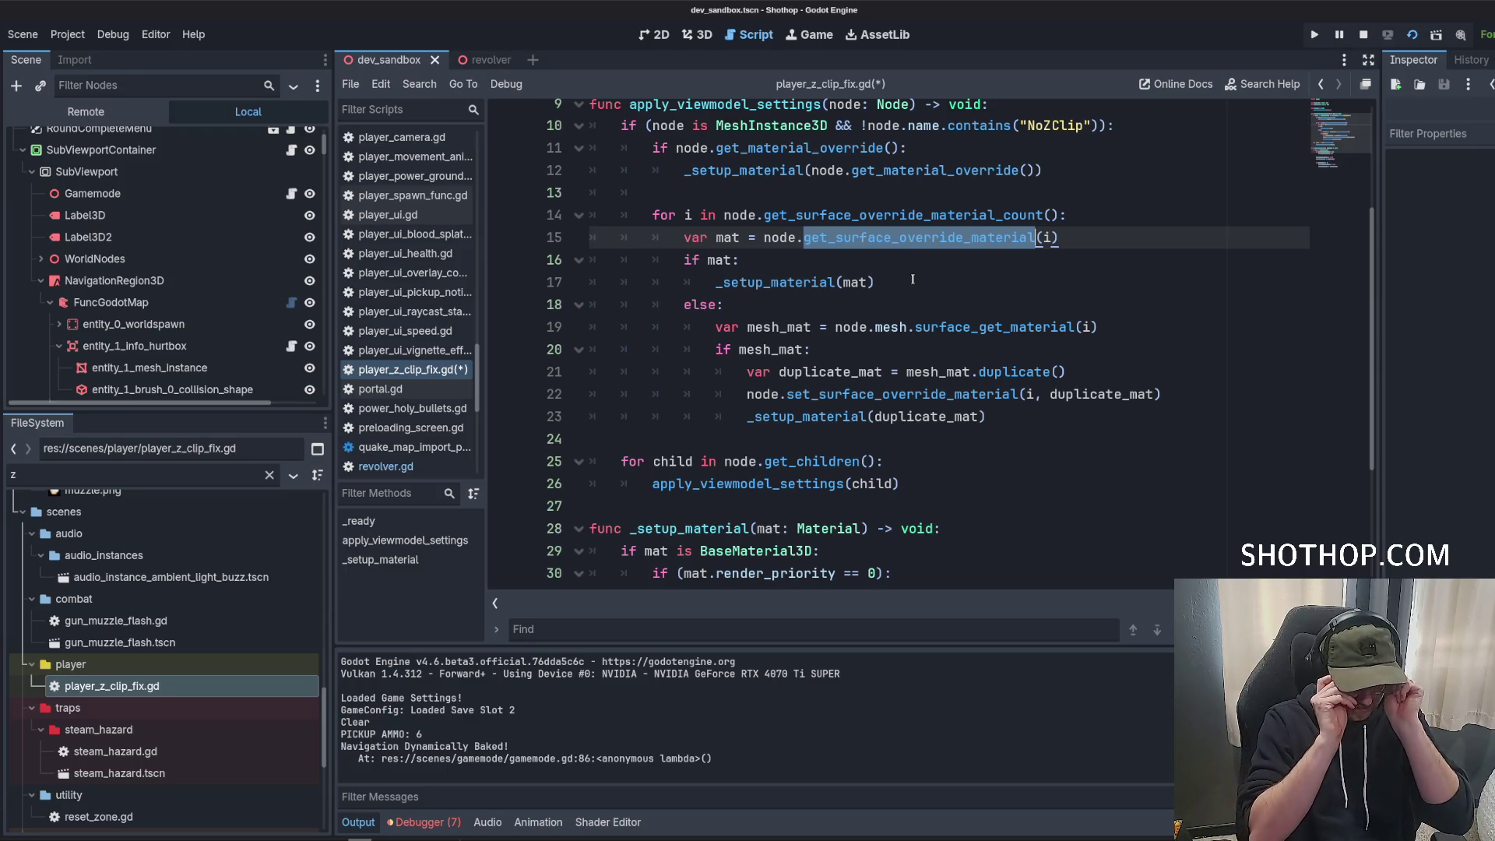
left_click(912, 279)
left_click(871, 255)
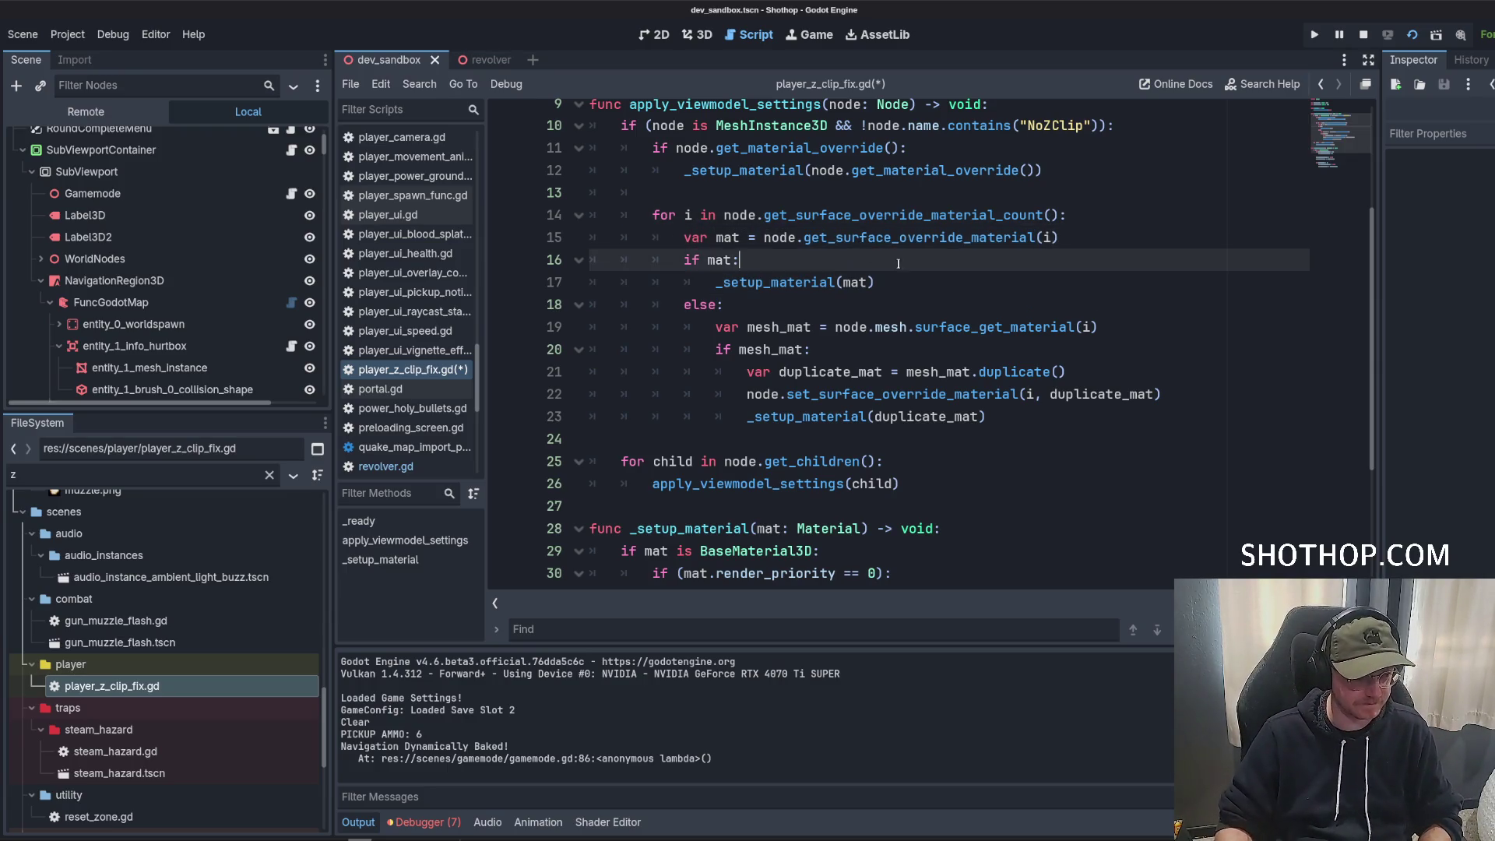
key("Return")
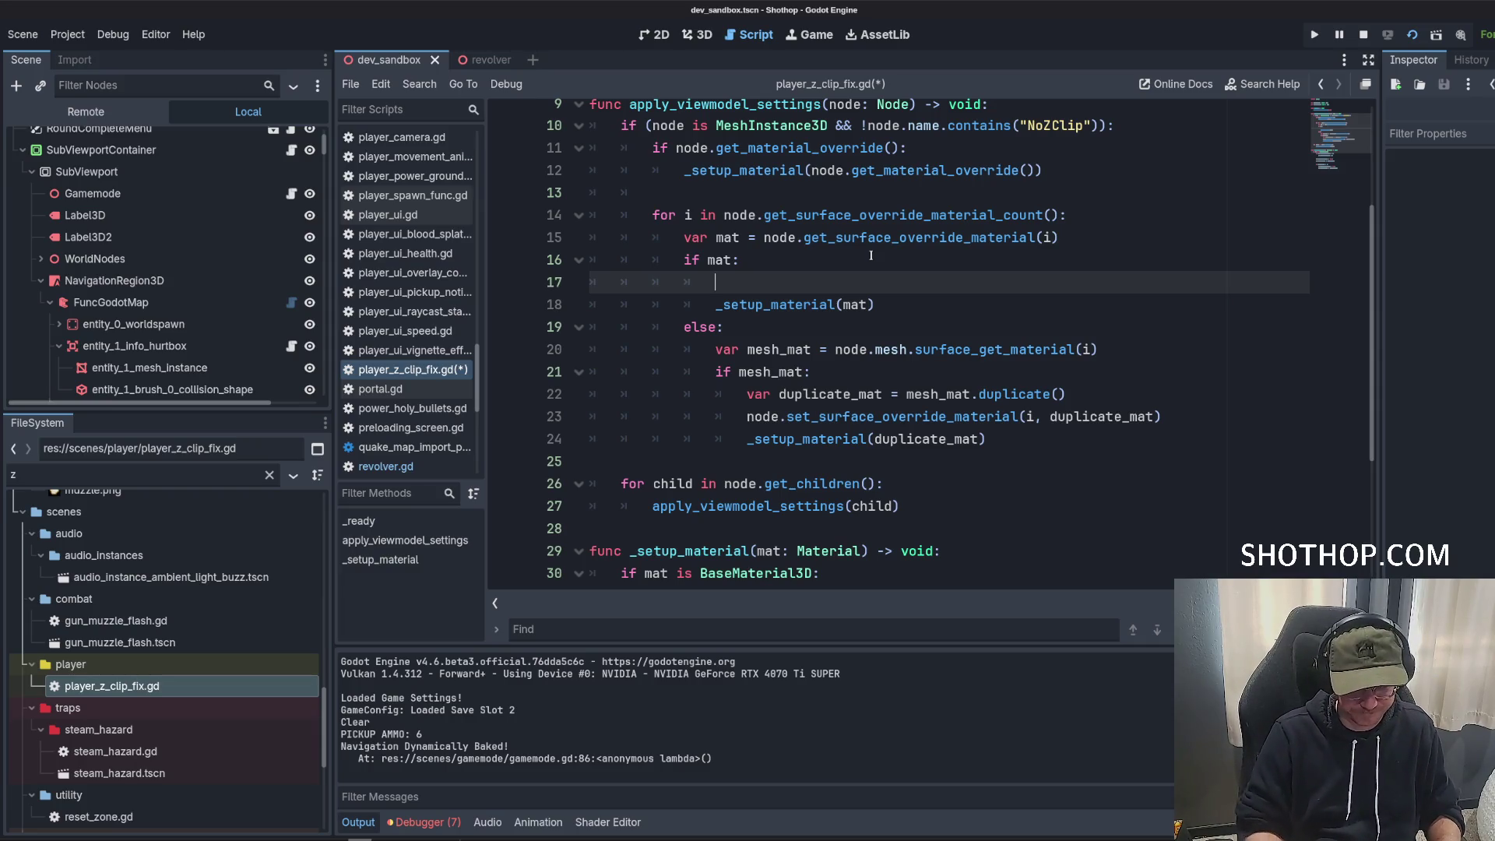
key("Up")
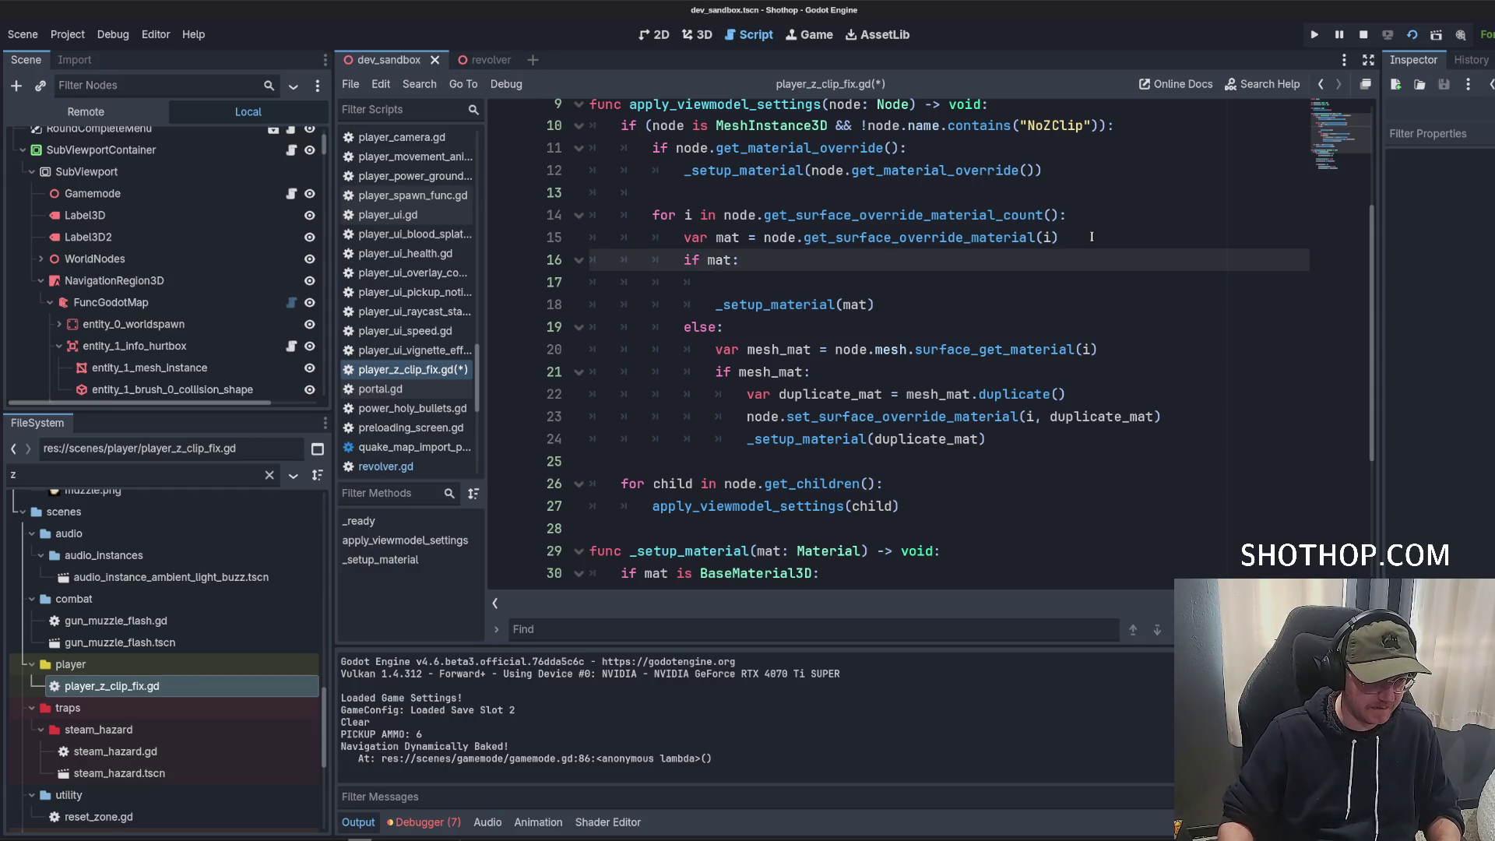
left_click(1092, 237)
key("Return")
type("t")
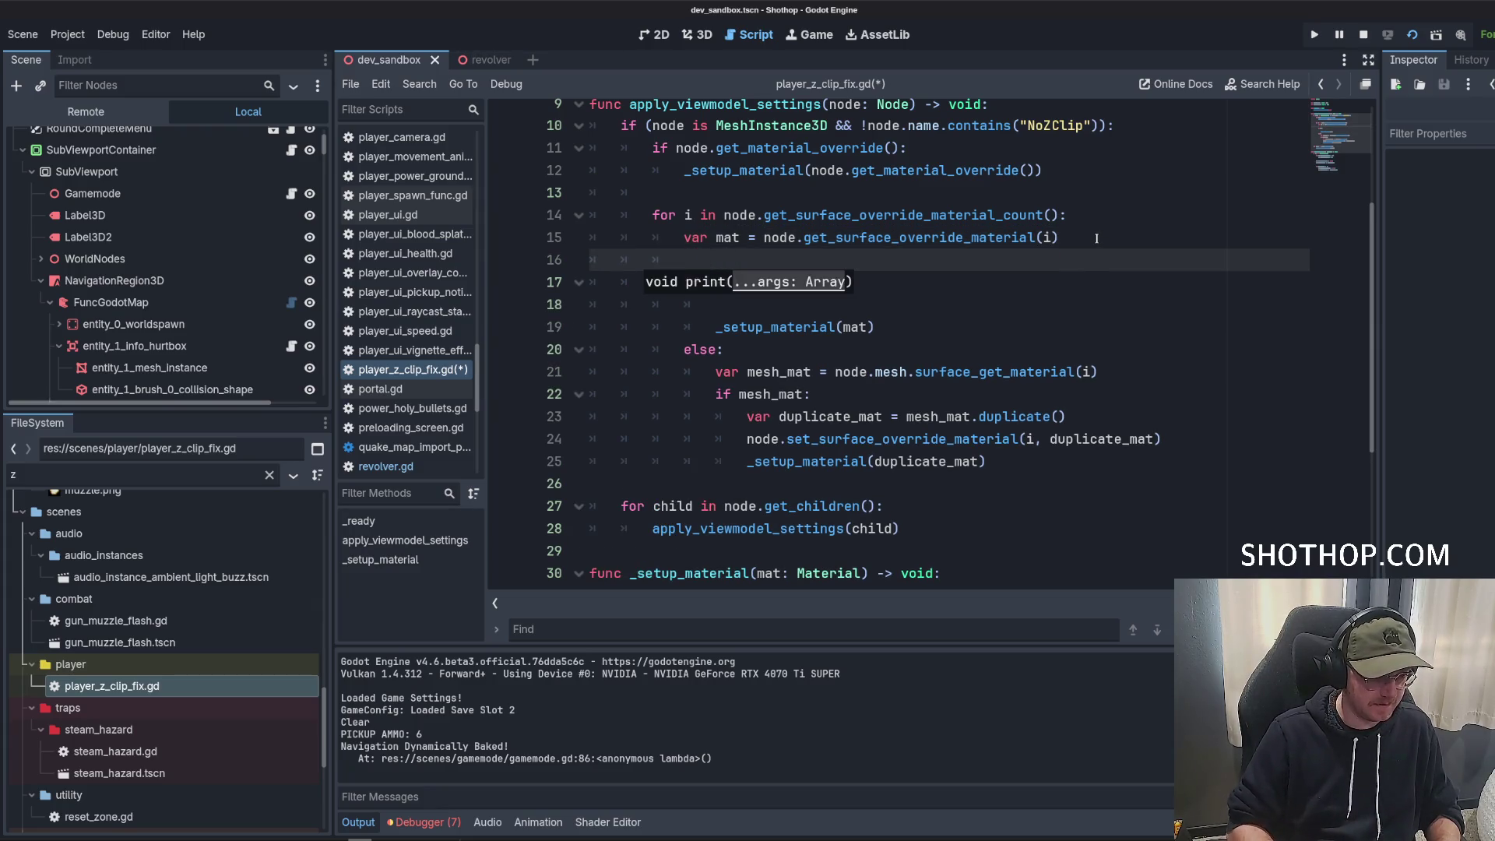
key("BackSpace")
key("BackSpace")
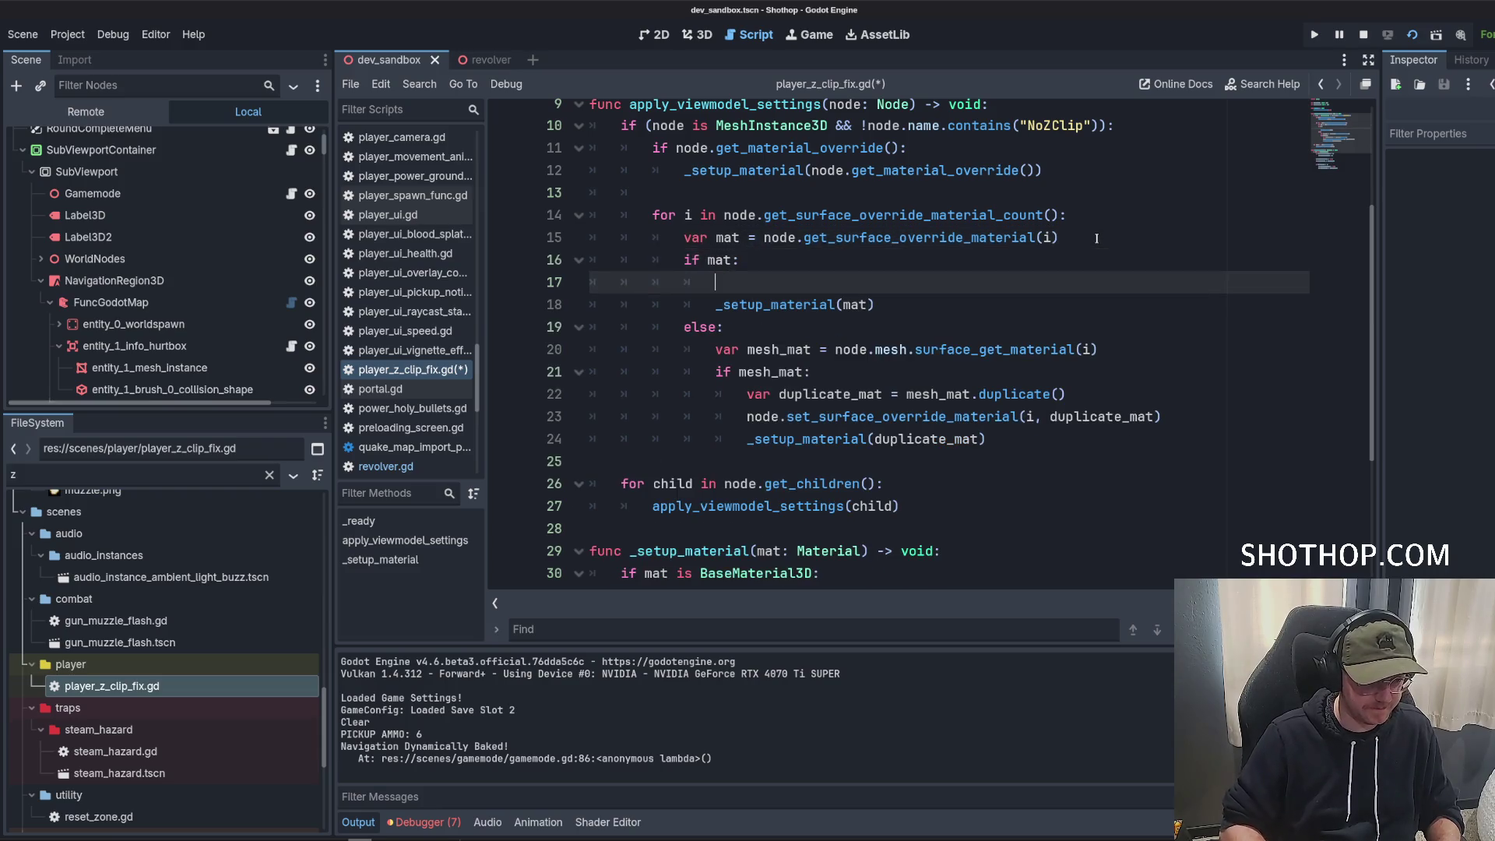
Delete the stray empty line 17 and review the render priority check near line 29.
scroll(857, 238, "down", 3)
left_click(835, 238)
scroll(834, 237, "up", 2)
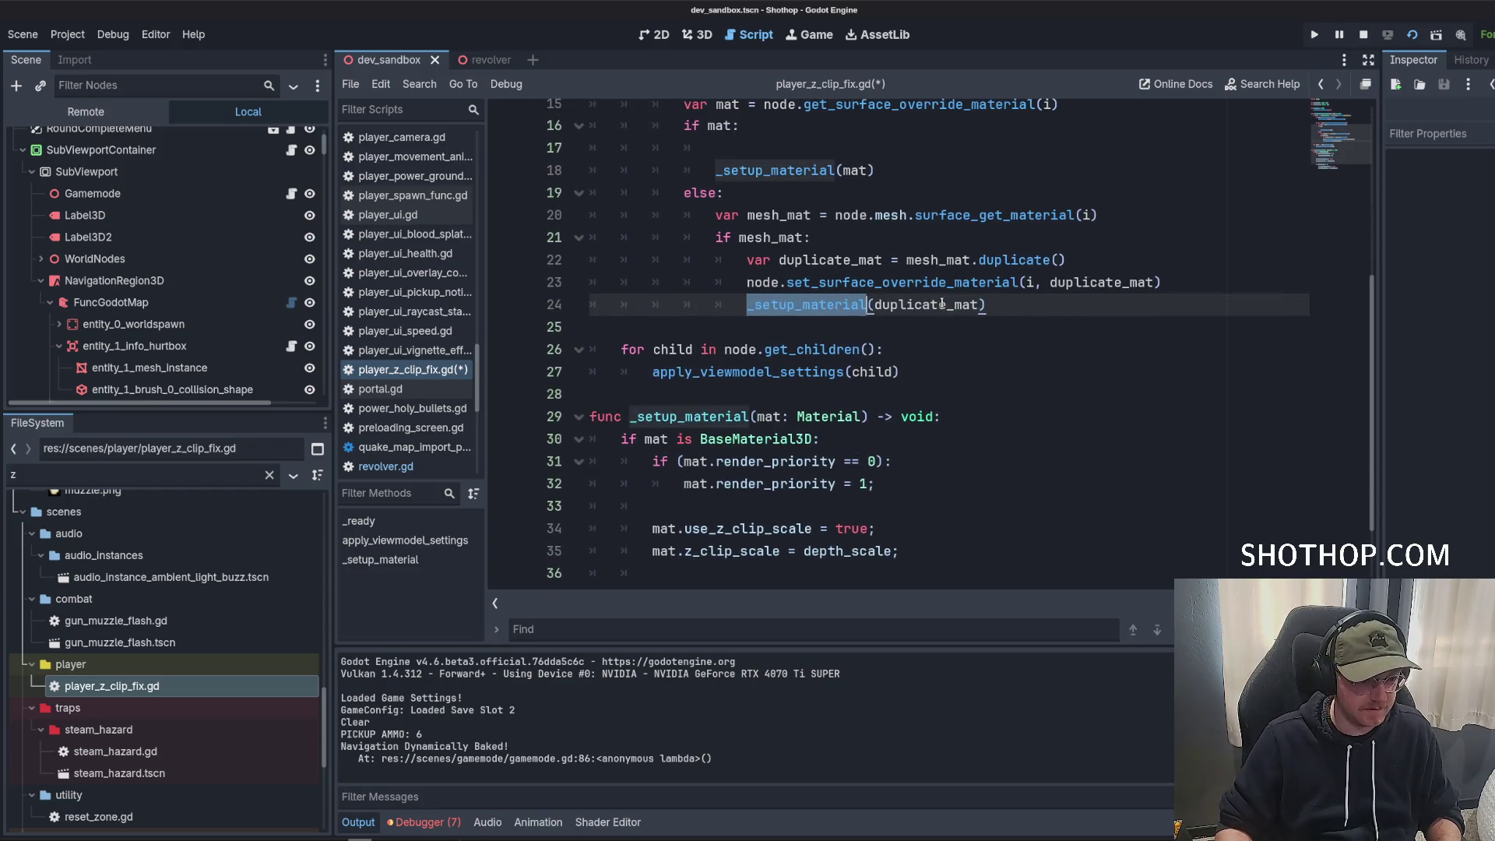
left_click(802, 222)
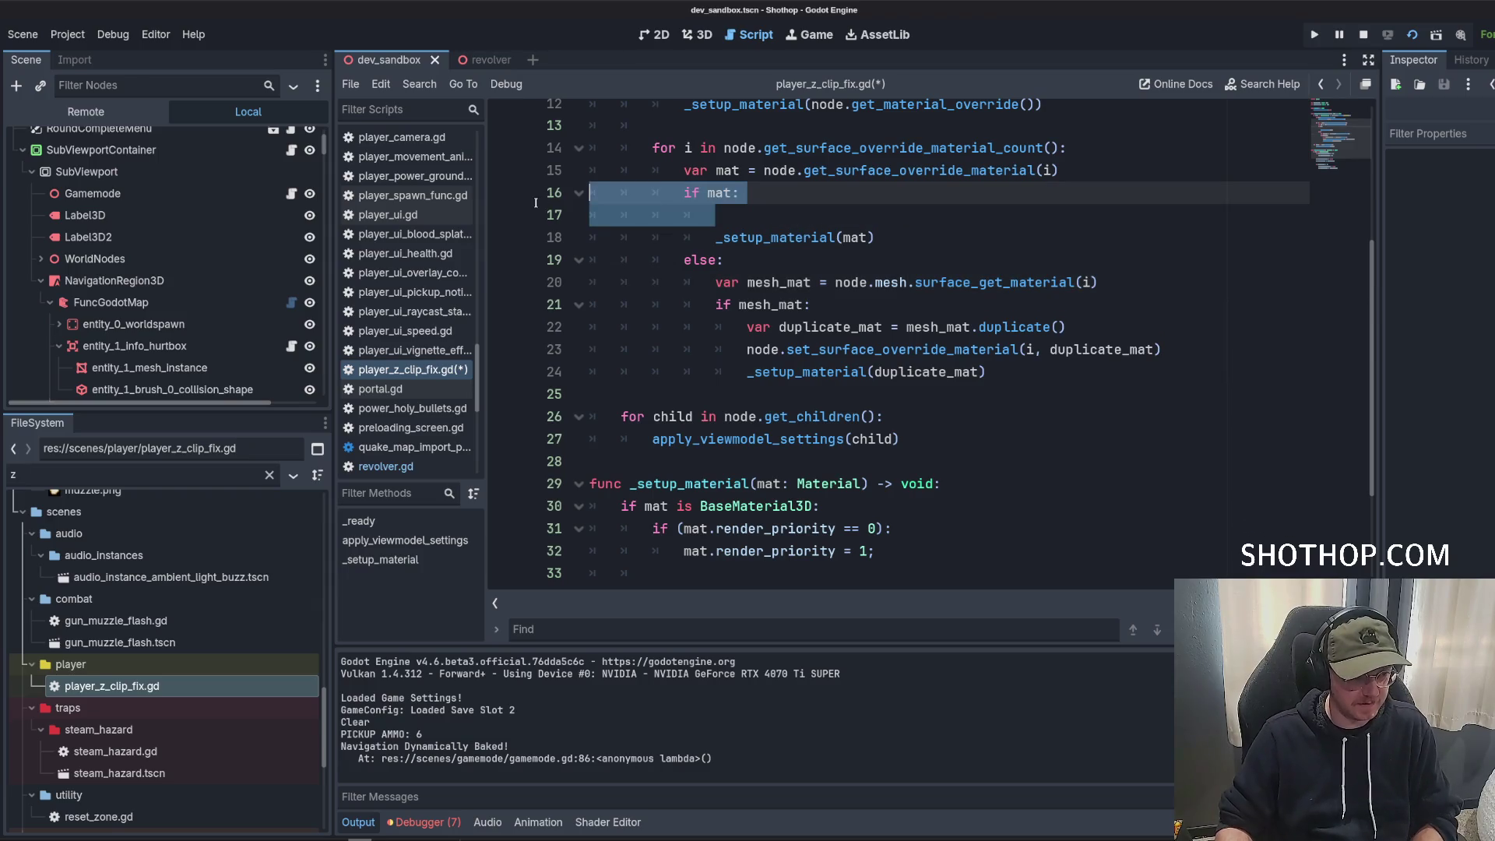
key("BackSpace")
key("BackSpace")
scroll(794, 419, "down", 2)
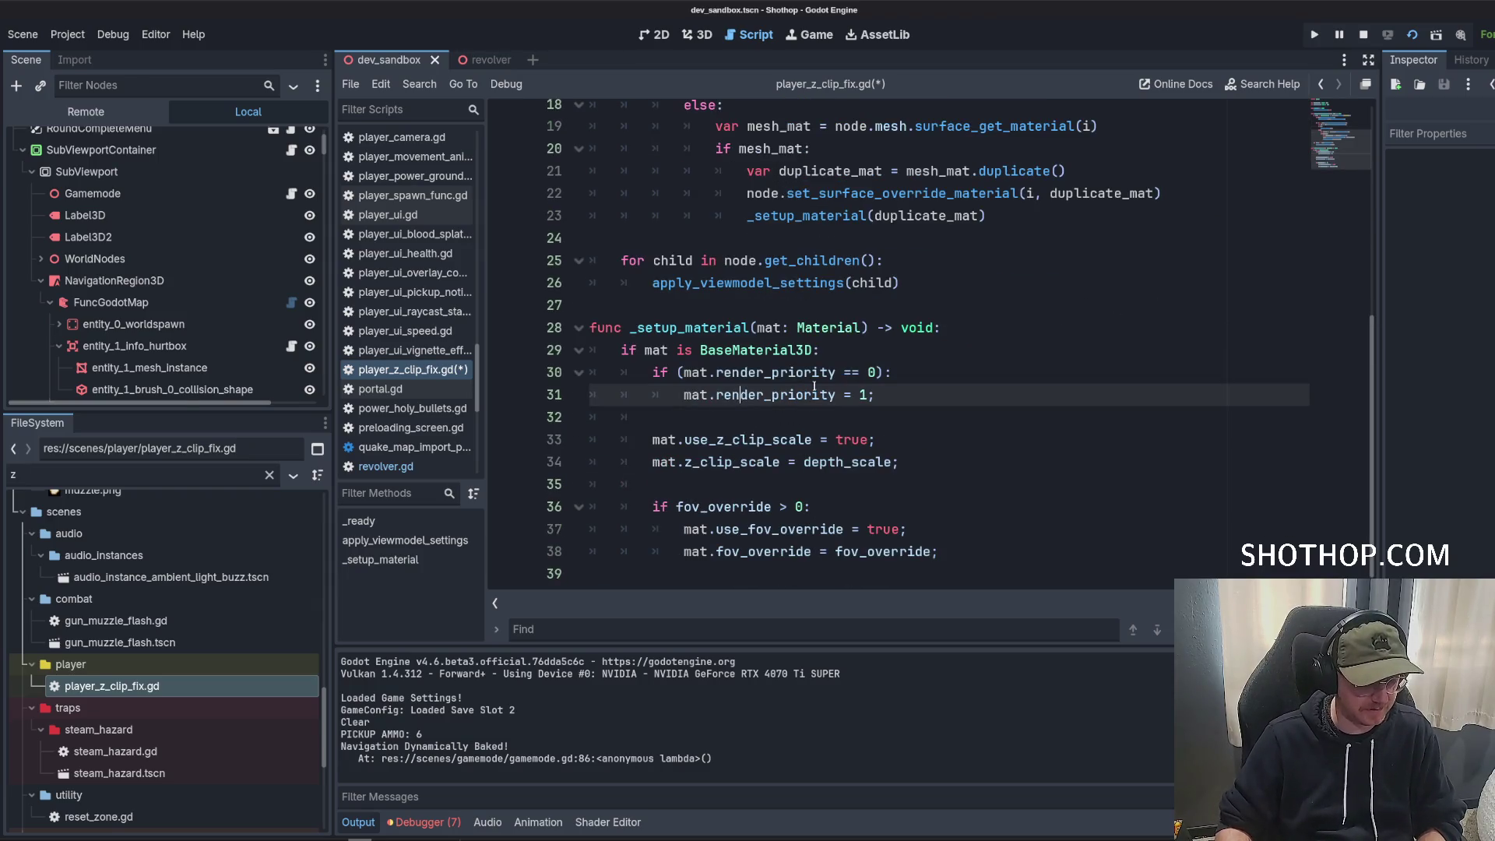
left_click(850, 372)
left_click(832, 360)
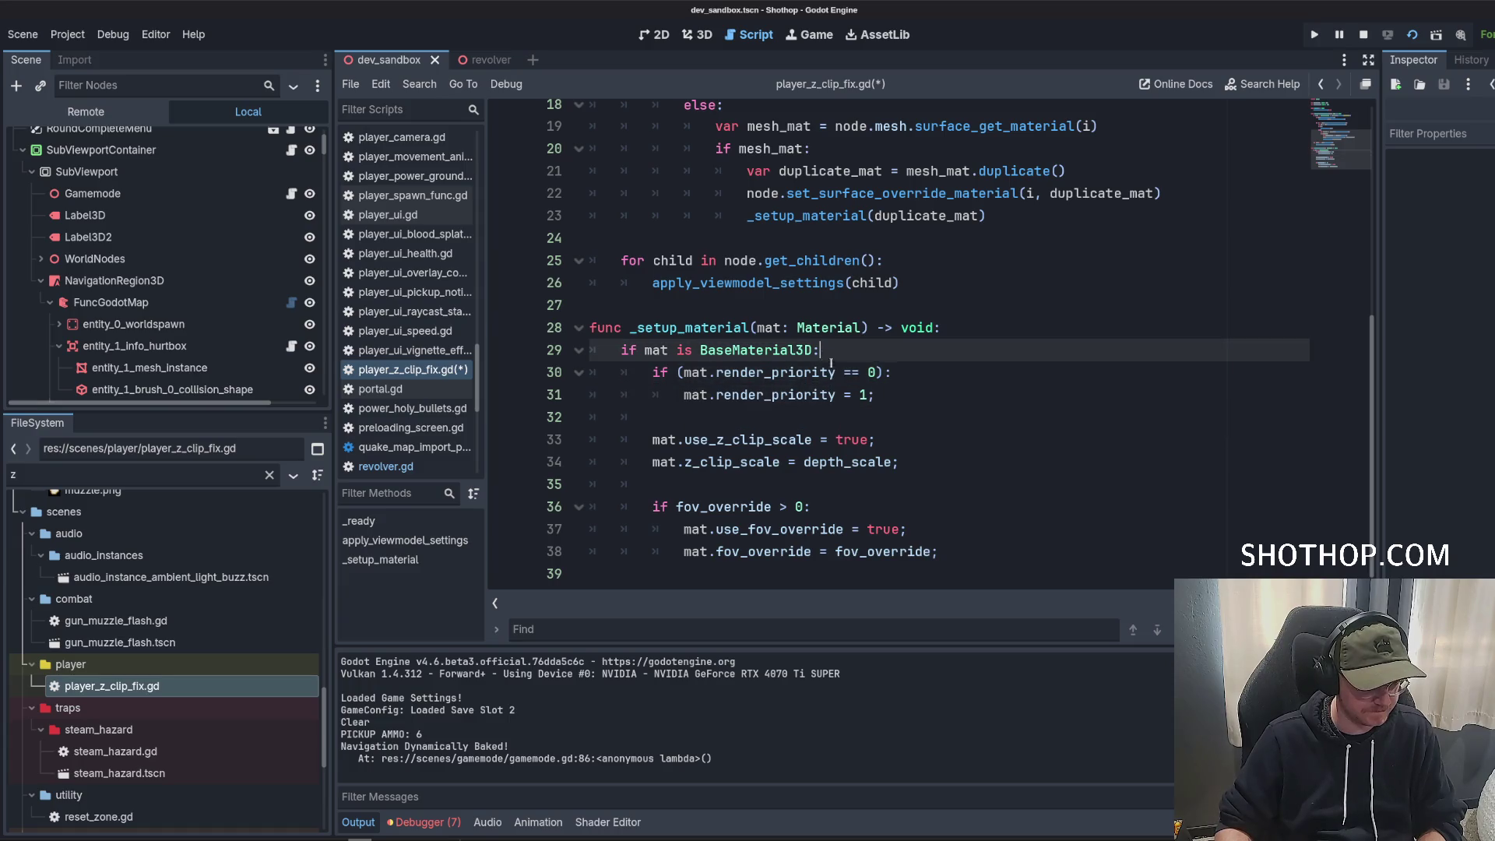
left_click(998, 339)
scroll(1009, 342, "up", 3)
left_click(922, 267)
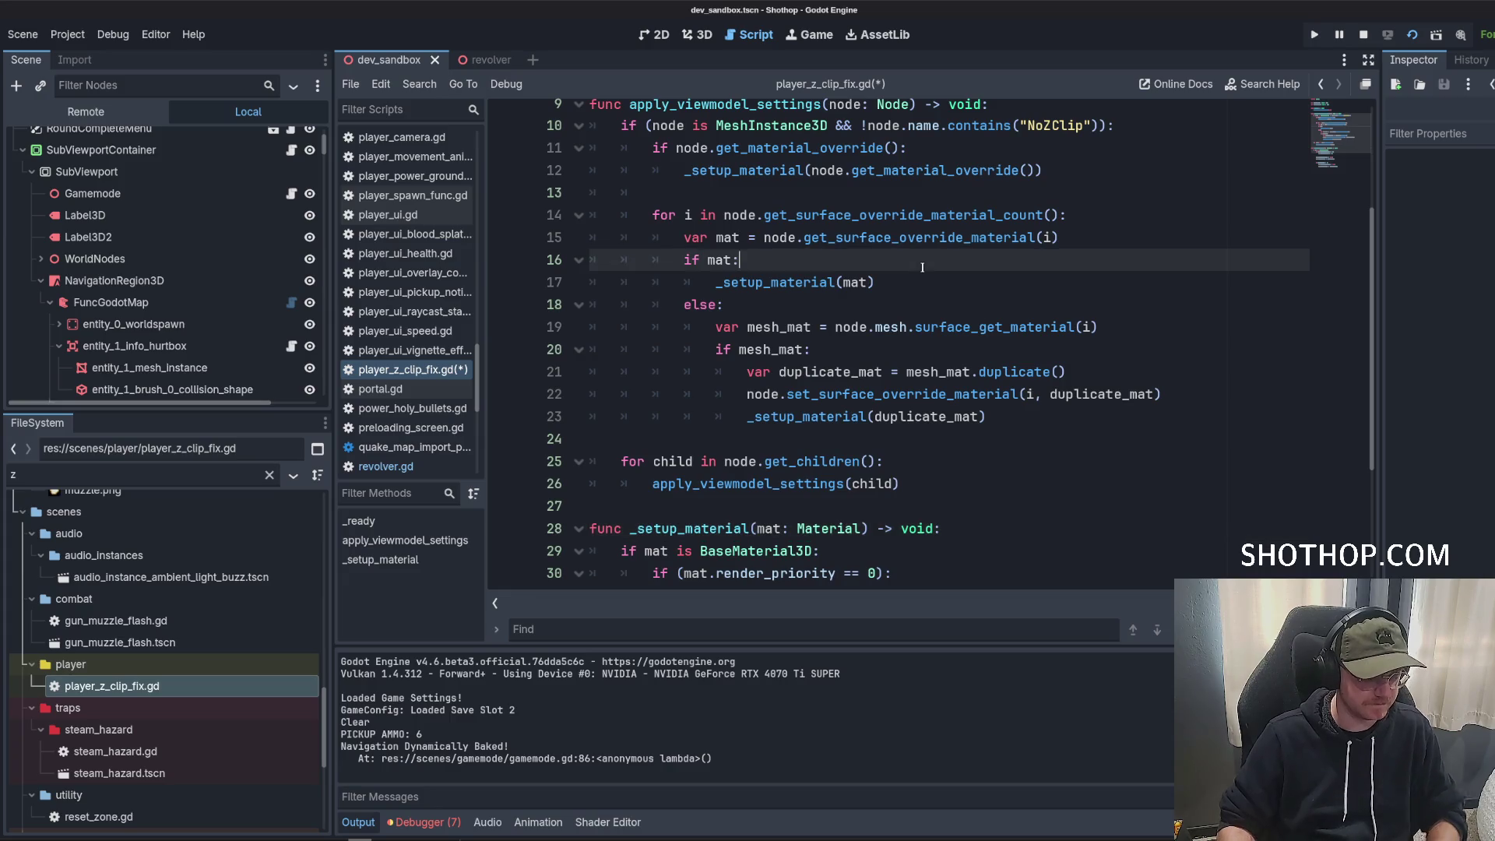
Add print(self.name) under 'if mat:' and save player_z_clip_fix.gd.
key("Return")
type("print(")
type("self.name")
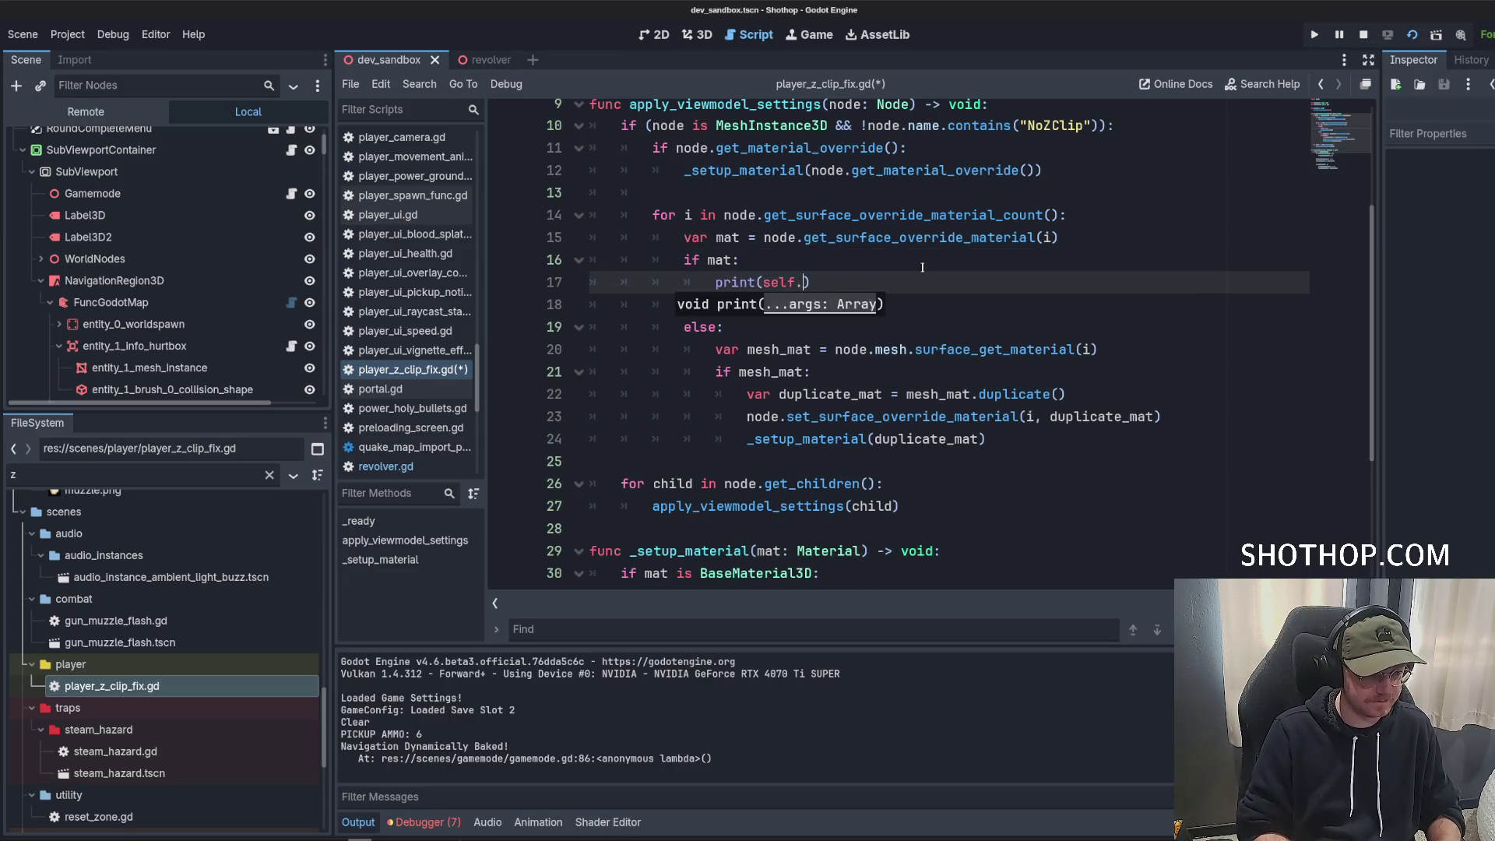
key("ctrl+s")
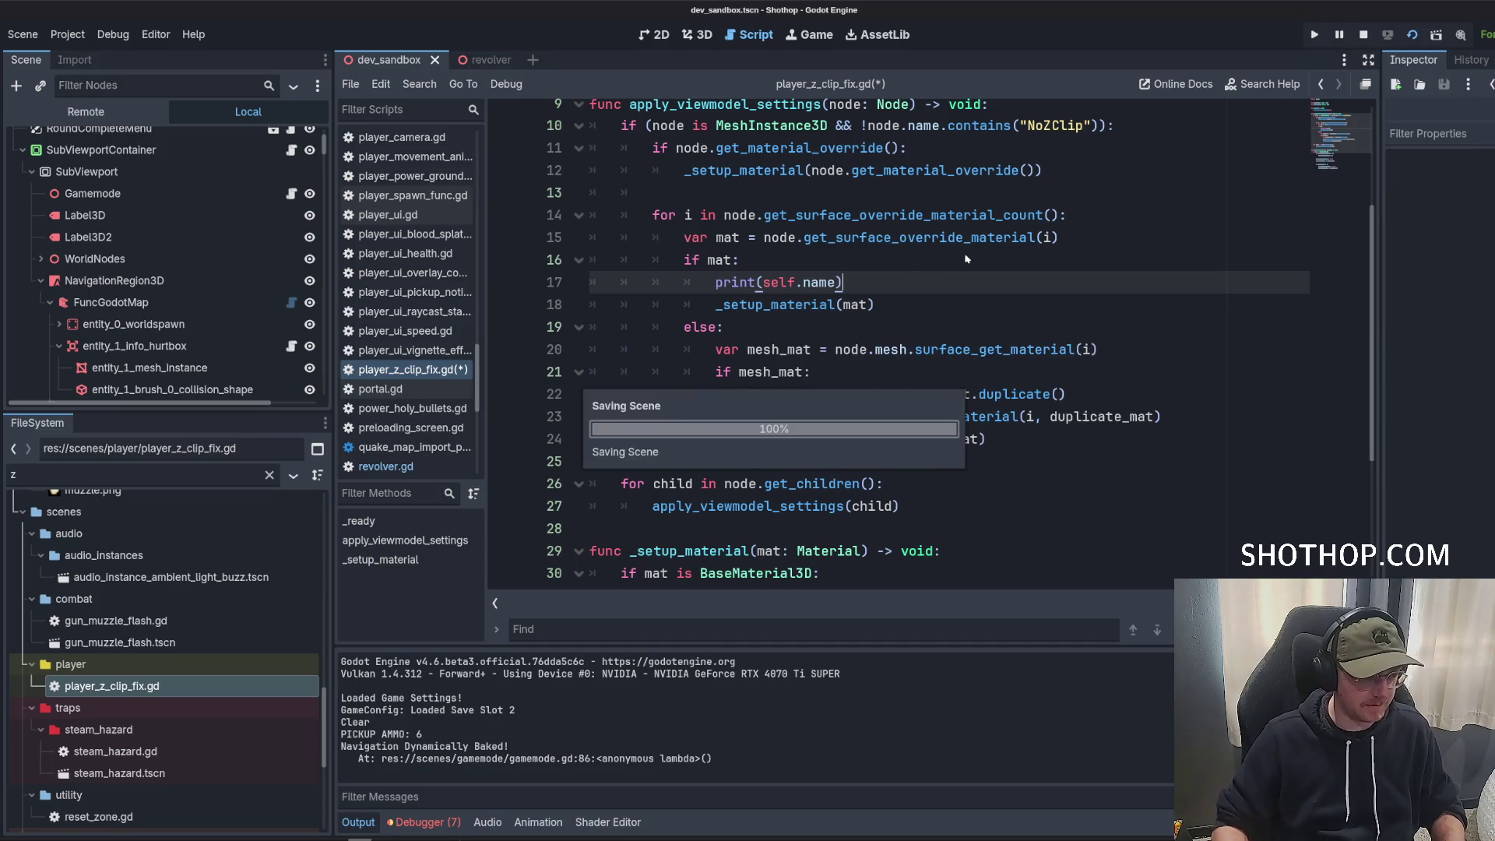
scroll(1054, 329, "down", 3)
left_click(1054, 330)
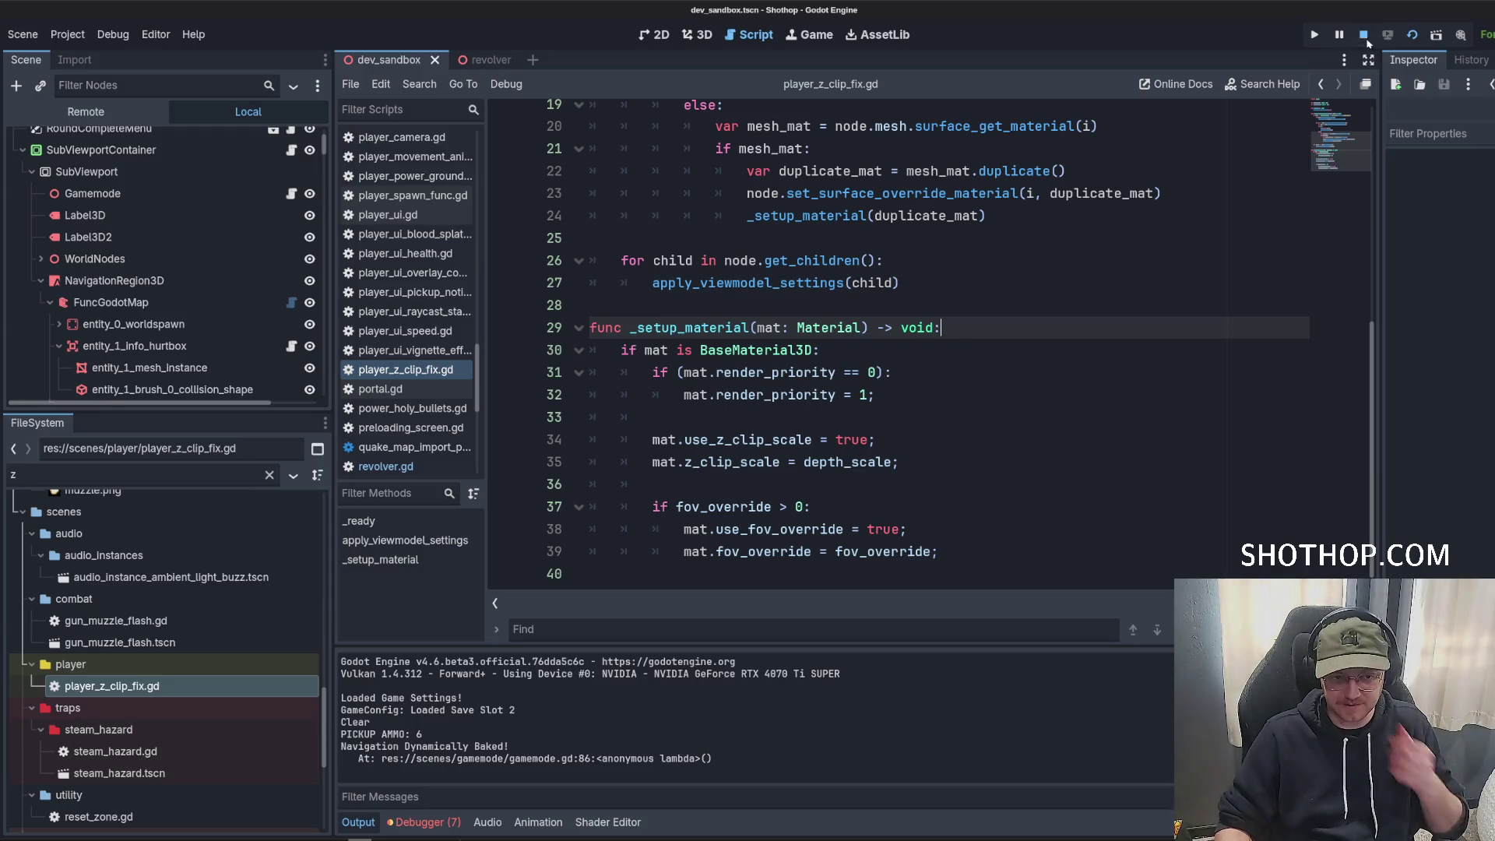
Run the game to test the print line, then pause it and stop it with F8.
left_click(1412, 34)
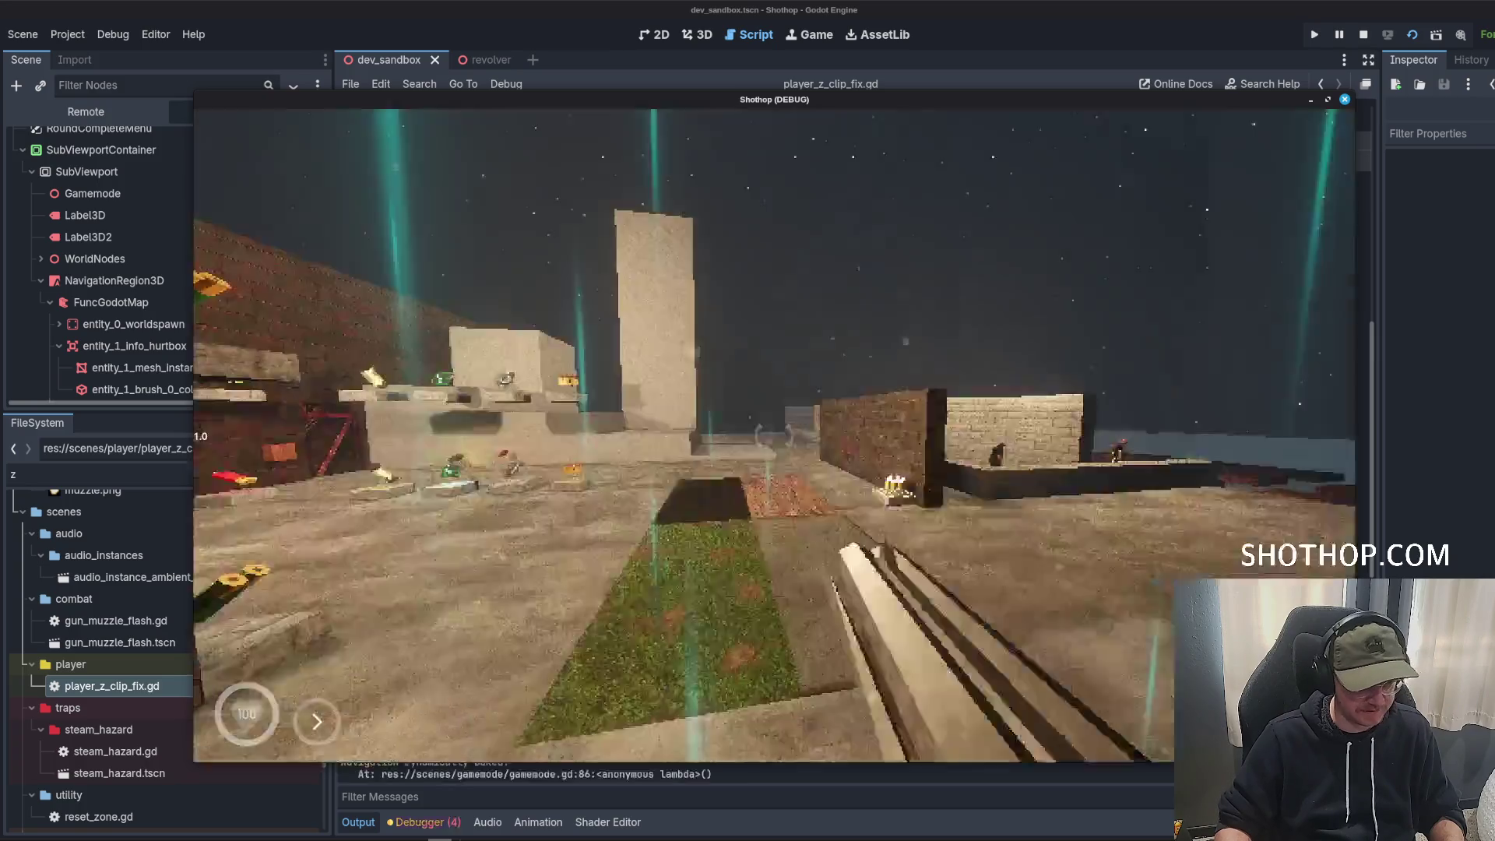
key("Escape")
key("F8")
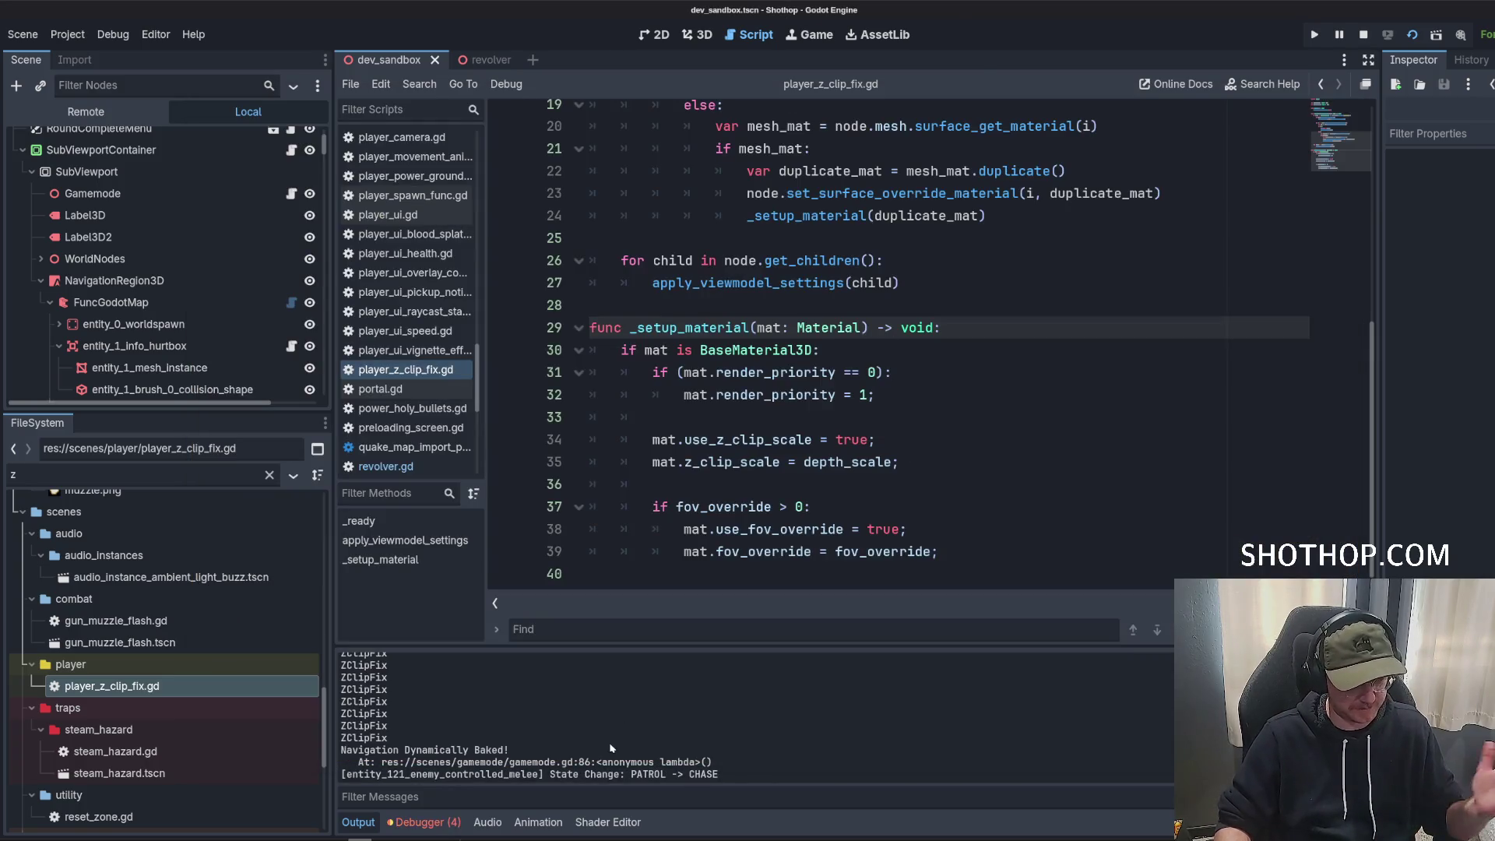
Change the debug line from print(self.name) to print(node.name).
scroll(593, 711, "up", 5)
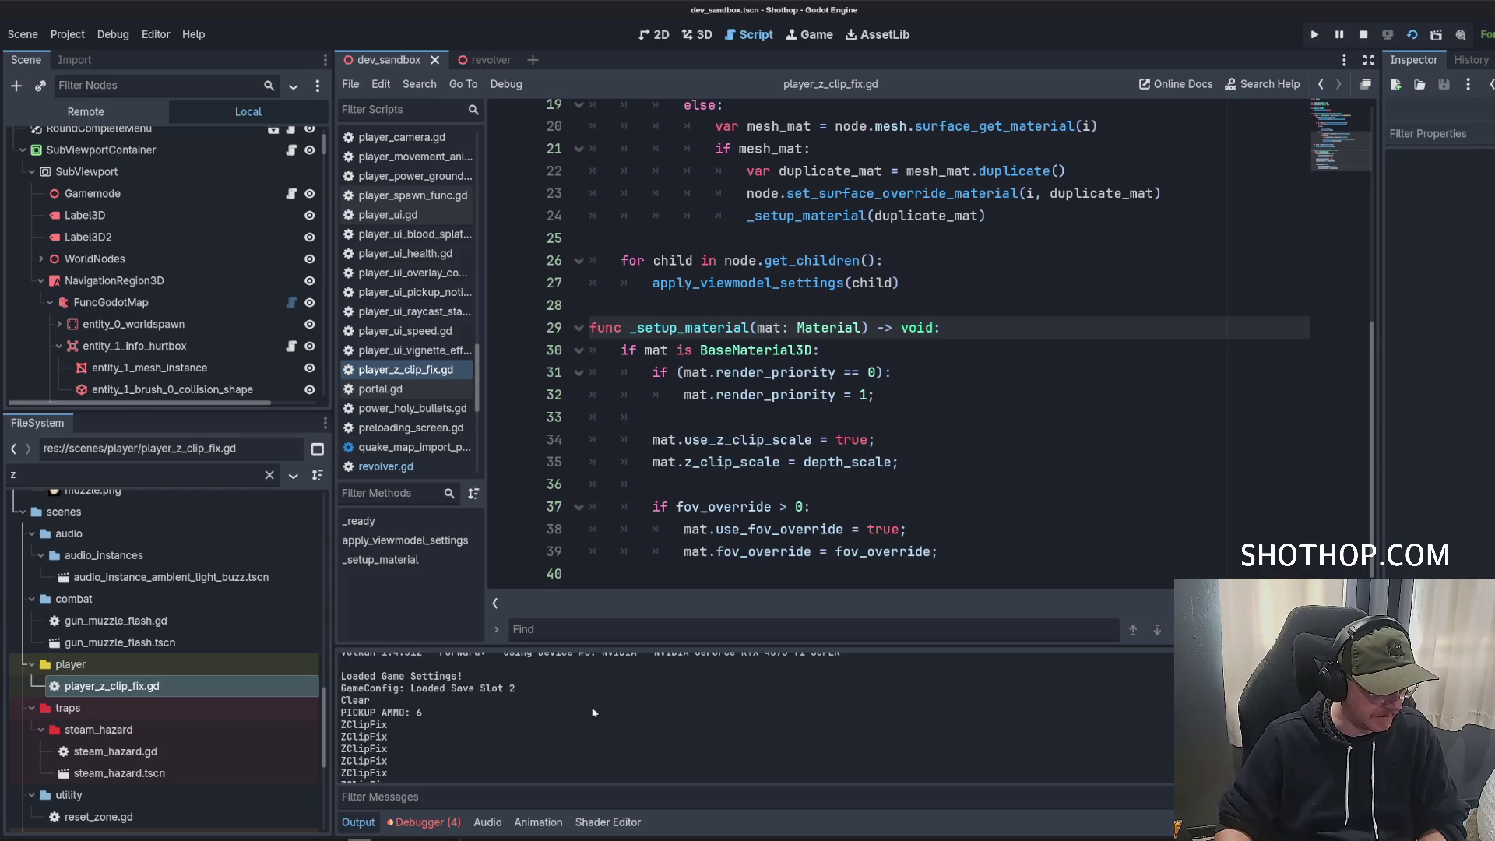
scroll(755, 327, "up", 6)
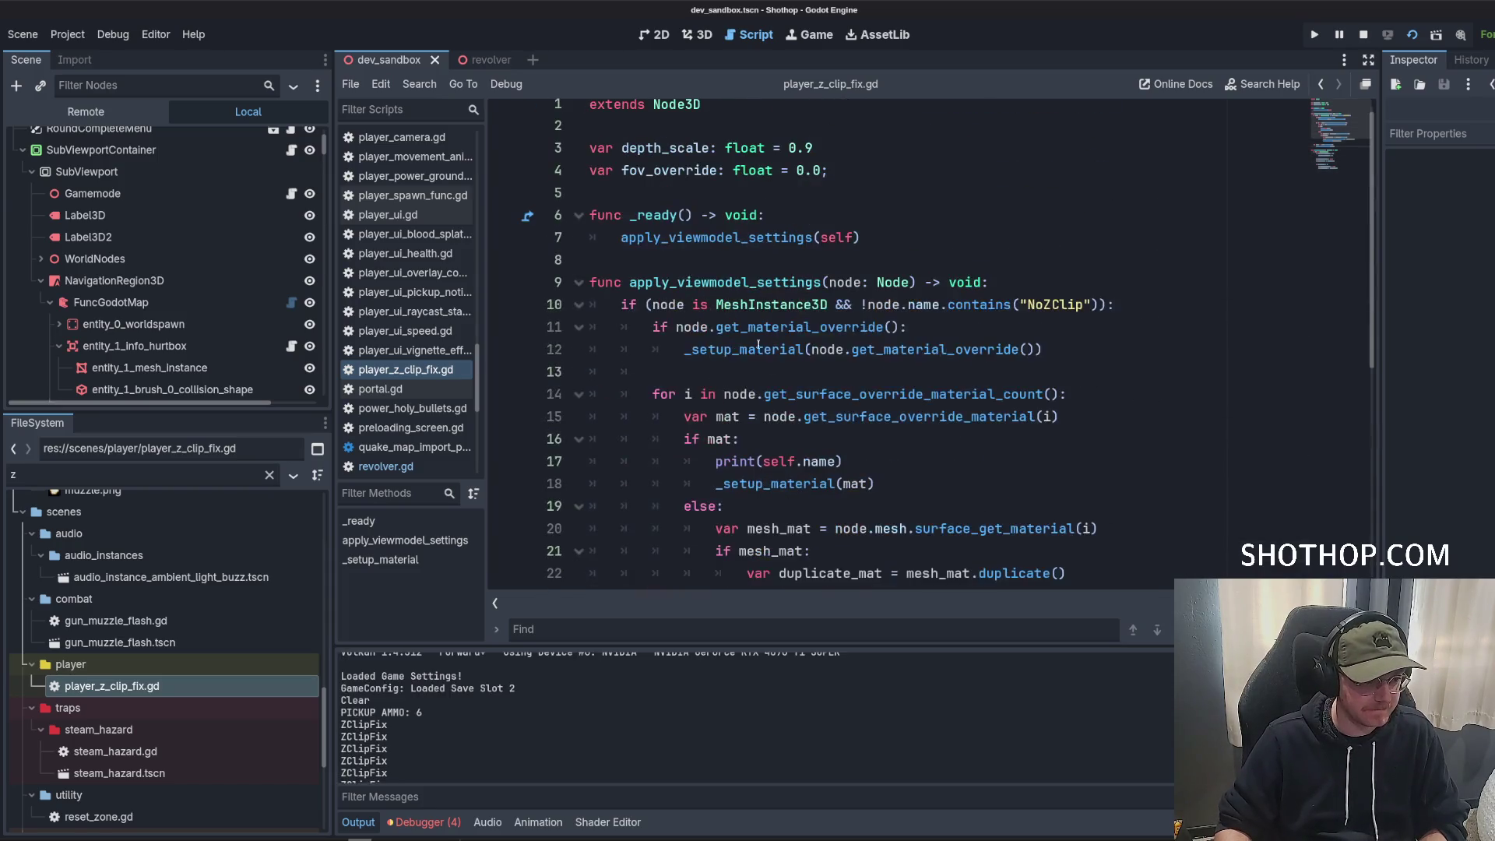
double_click(778, 461)
type("node")
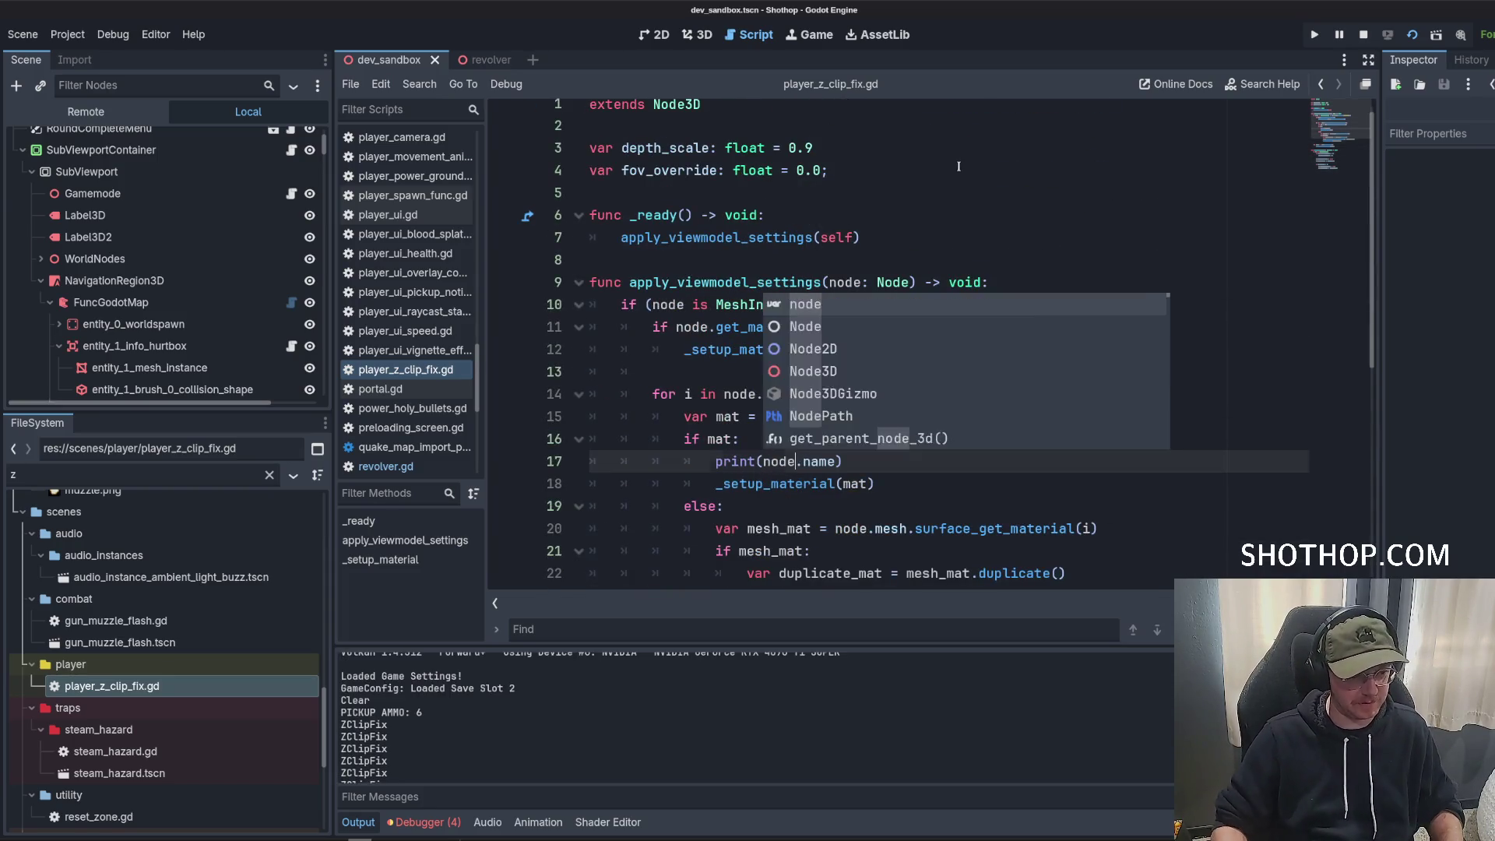
left_click(1167, 169)
left_click(1363, 35)
left_click(950, 328)
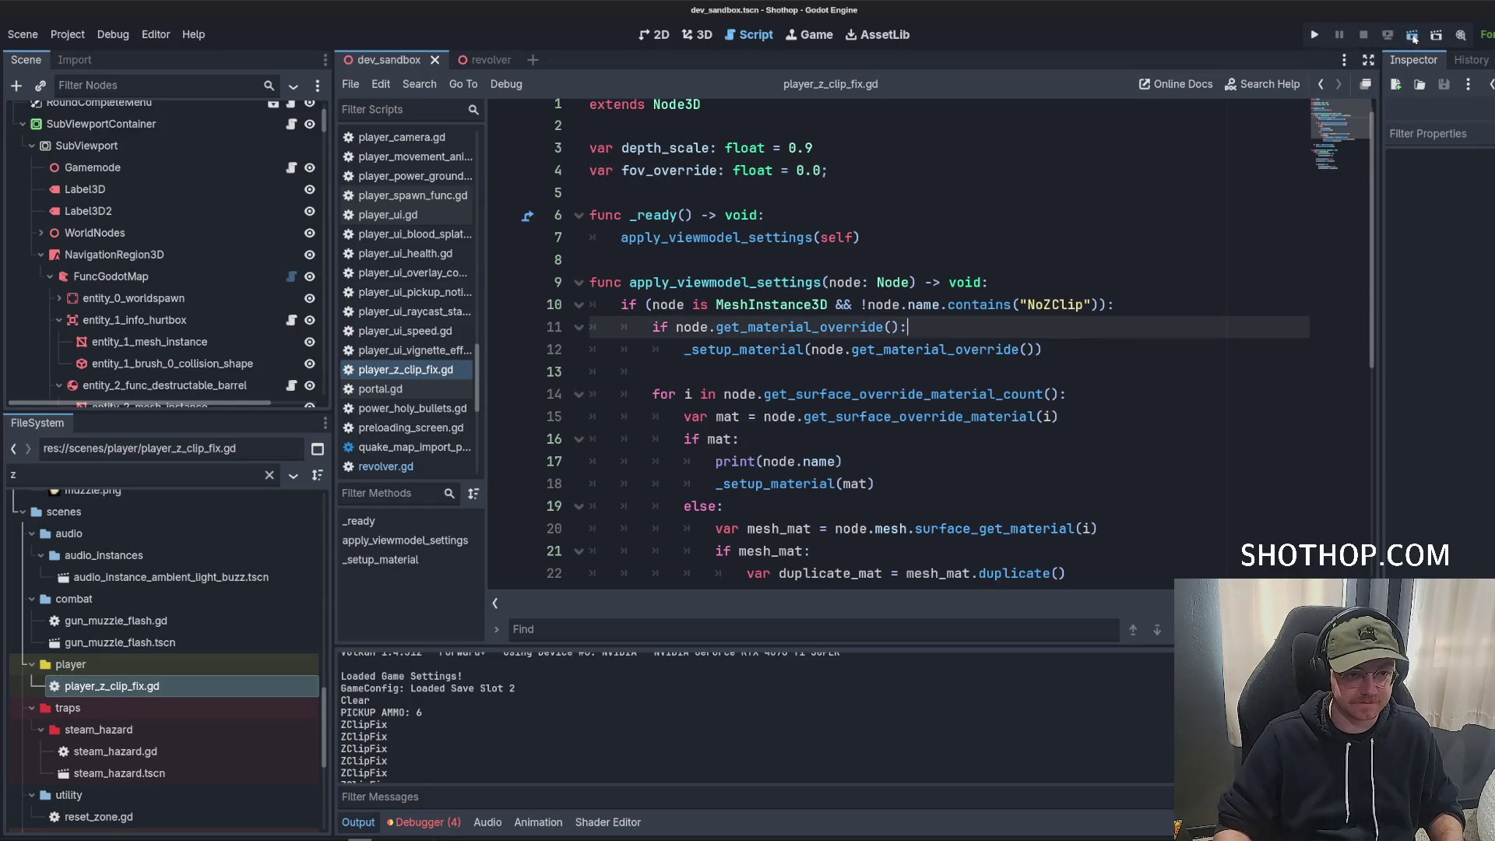
Relaunch with F5, pause, and return to the editor to read logged mesh names like Body, Barrels, Light01.
key("F5")
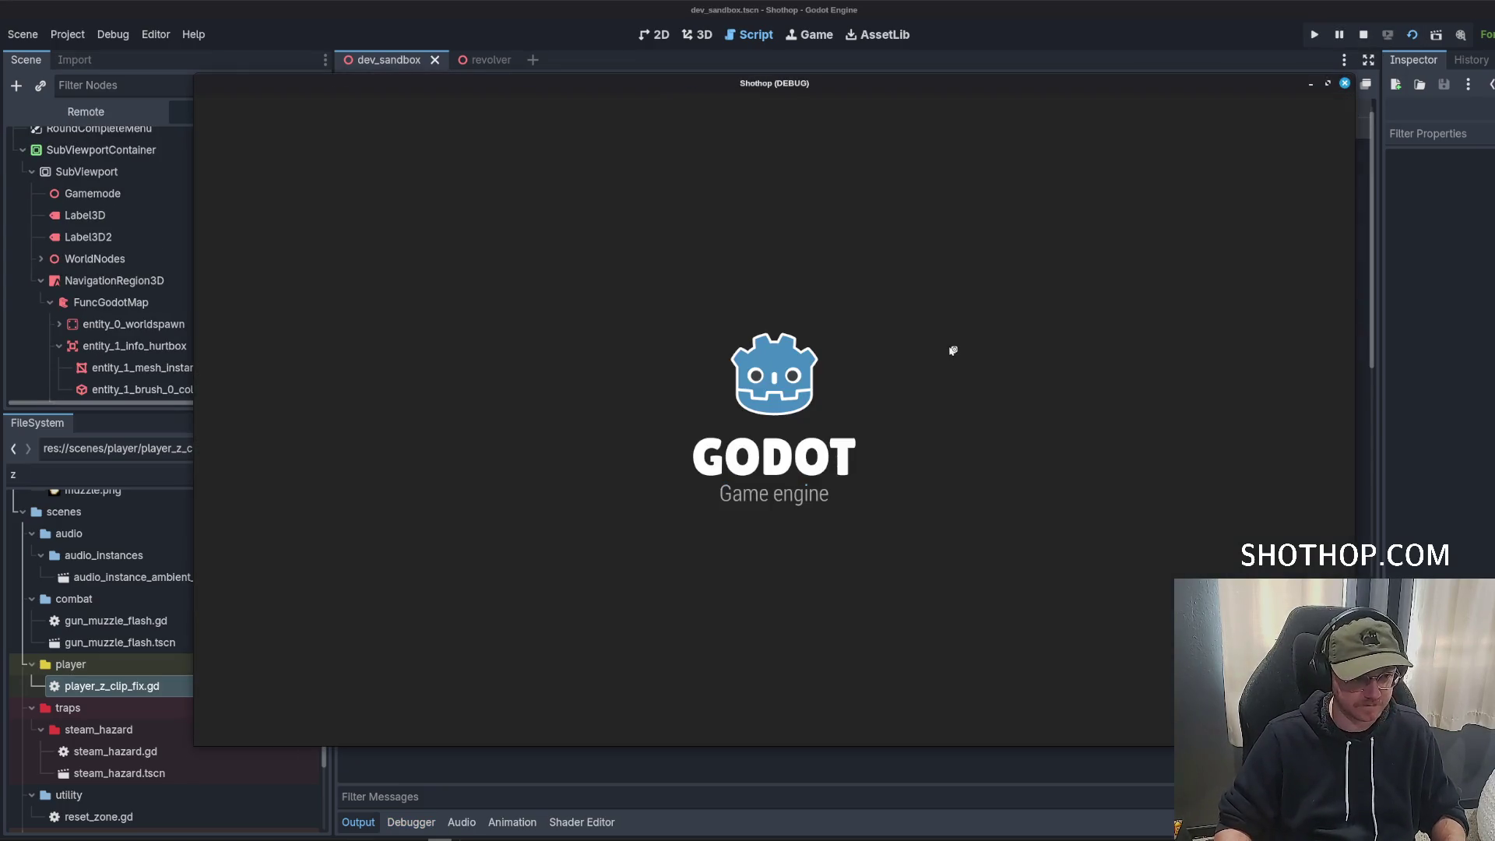
key("Escape")
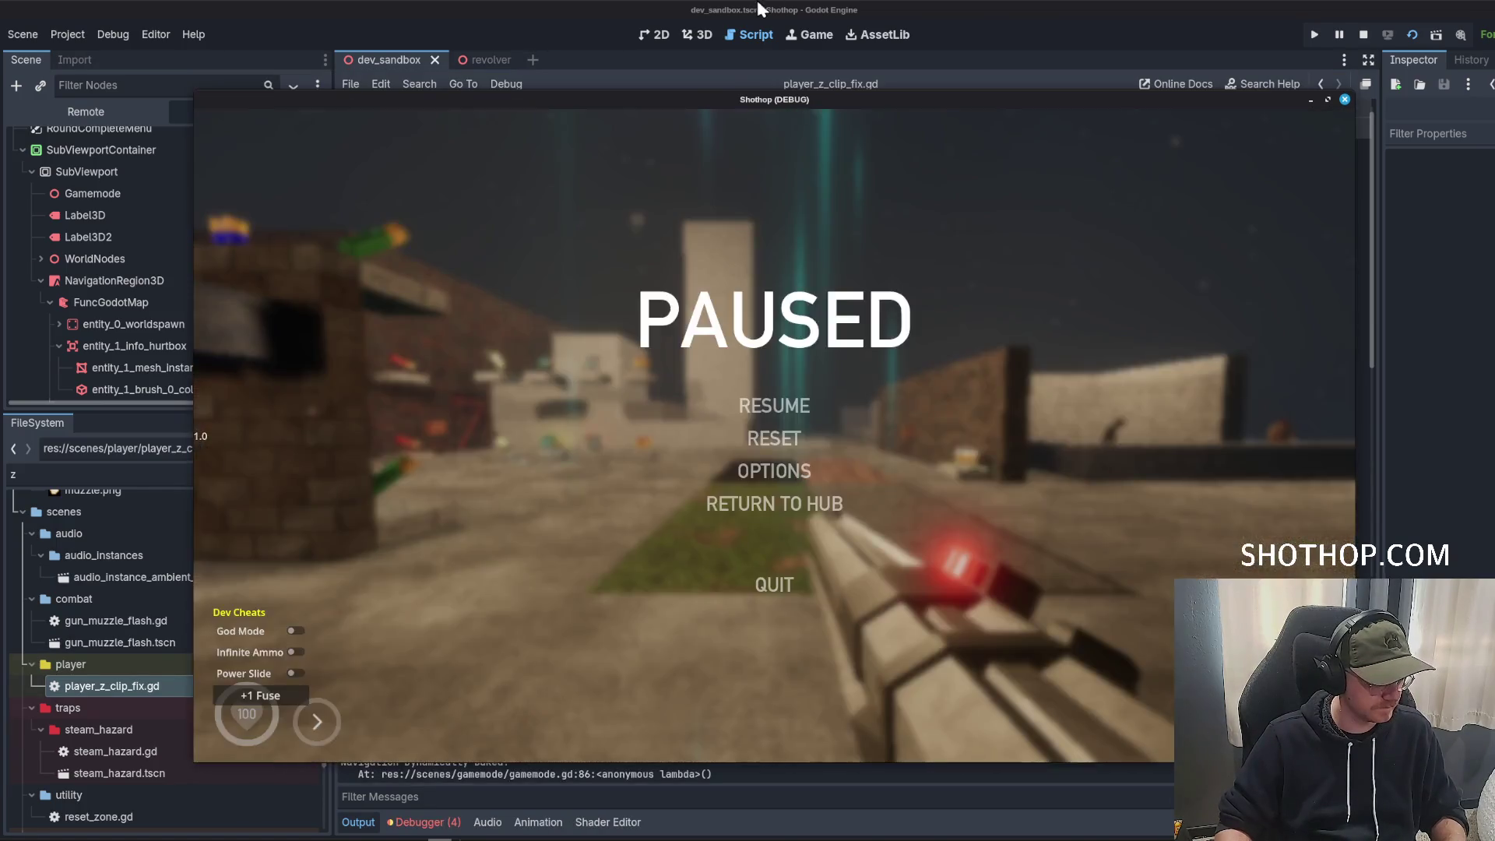
left_click(519, 765)
scroll(500, 730, "up", 10)
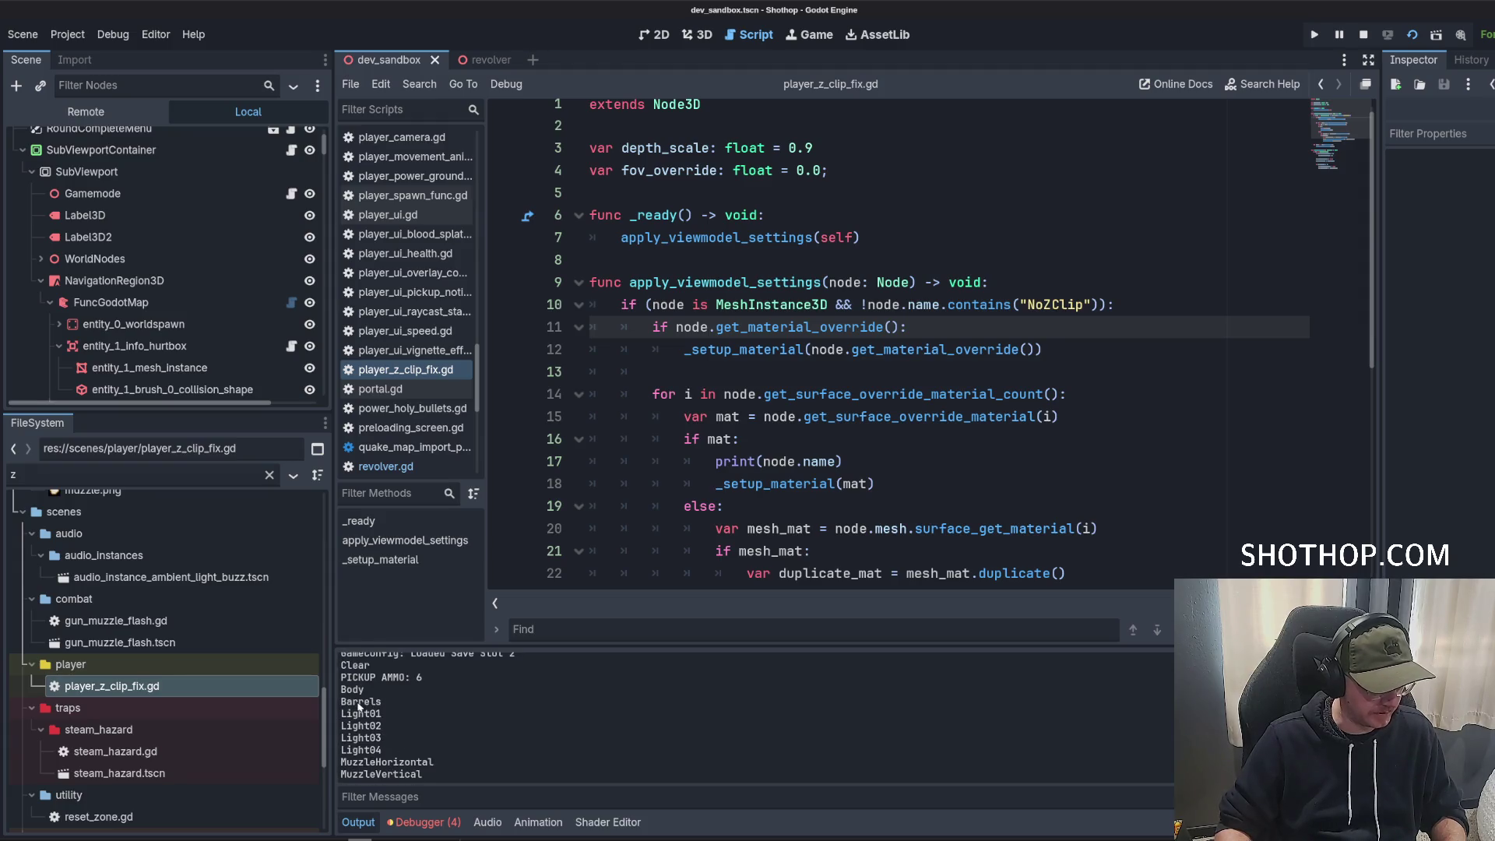
scroll(460, 723, "down", 3)
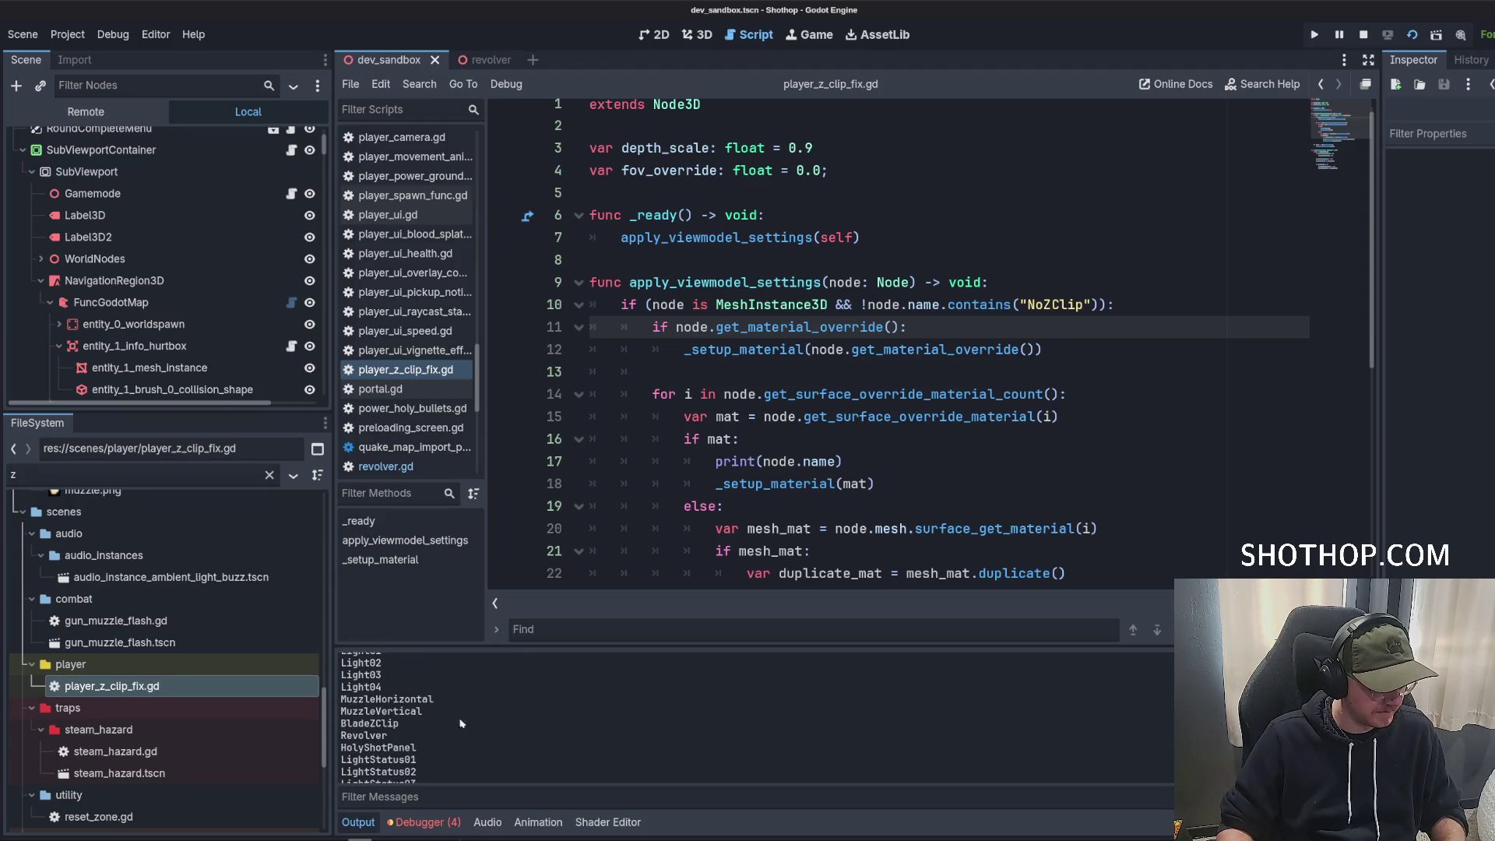
scroll(704, 566, "down", 2)
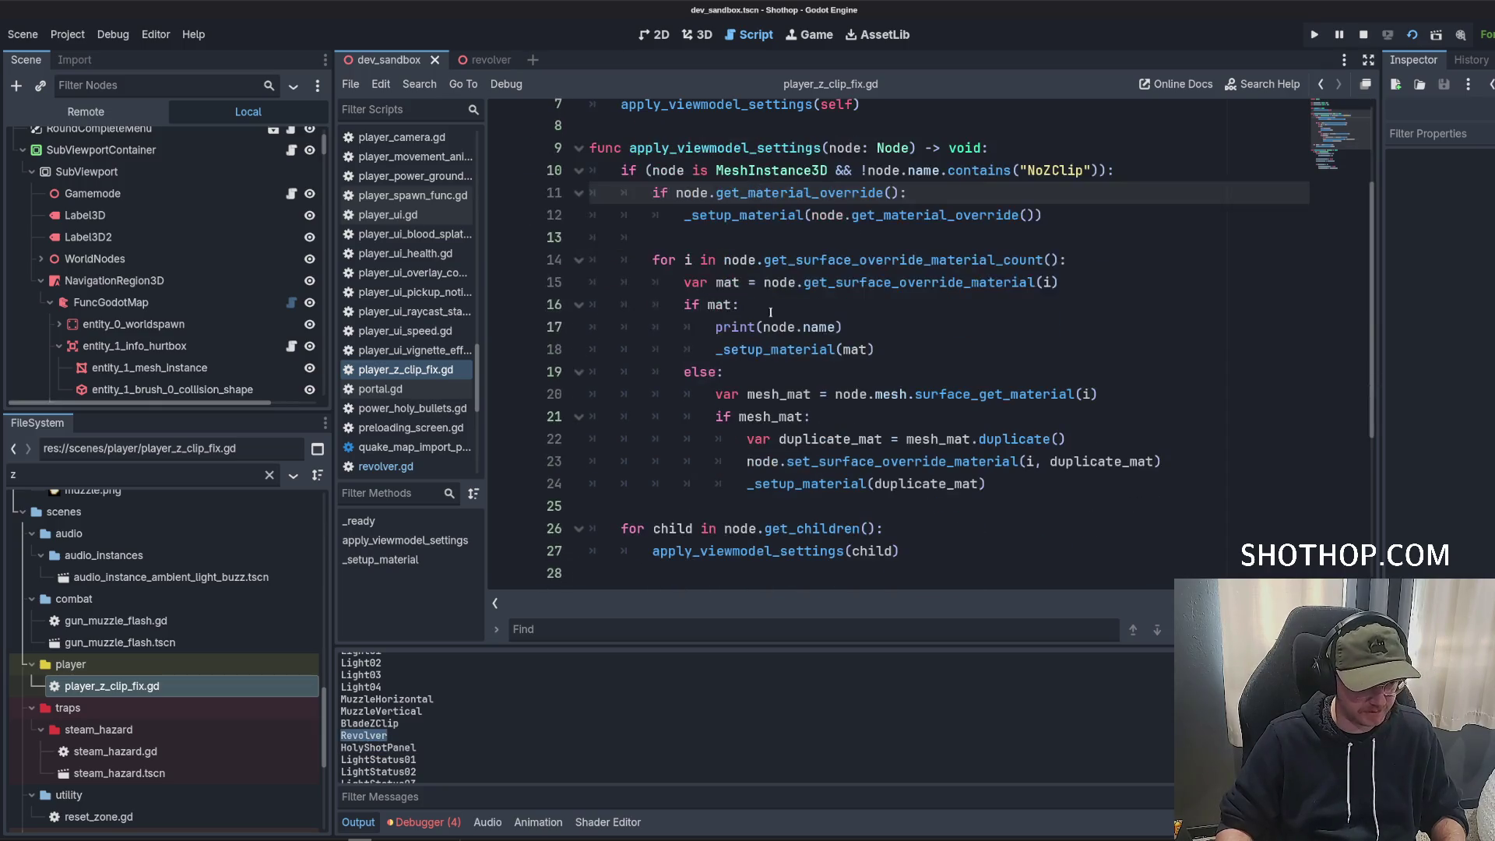
left_click(748, 282)
left_click(761, 216)
left_click_drag(688, 316, 872, 351)
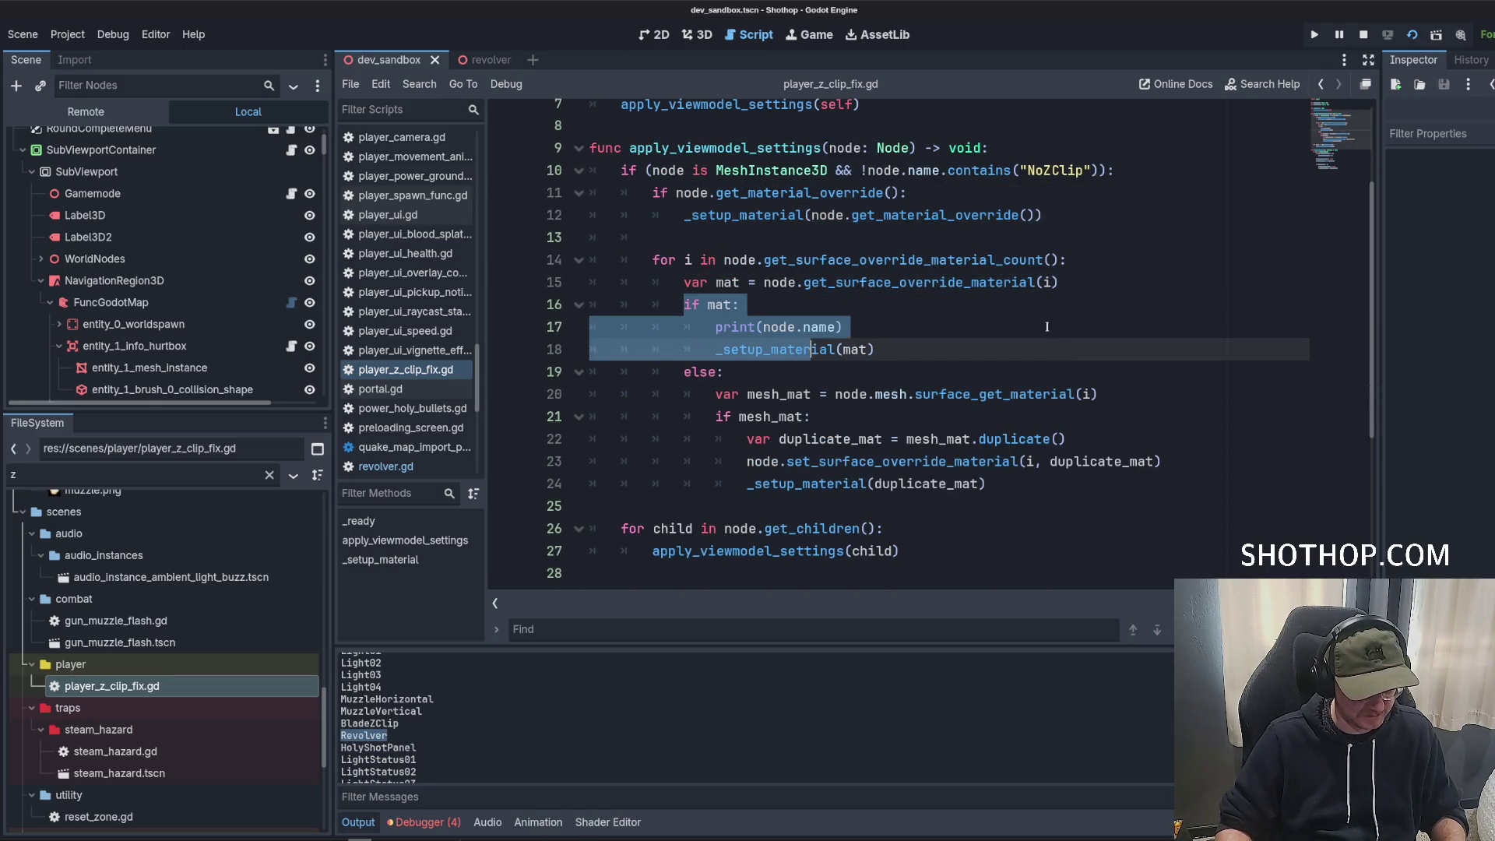
left_click(1123, 292)
key("Return")
key("Return")
key("Return")
key("Up")
key("Up")
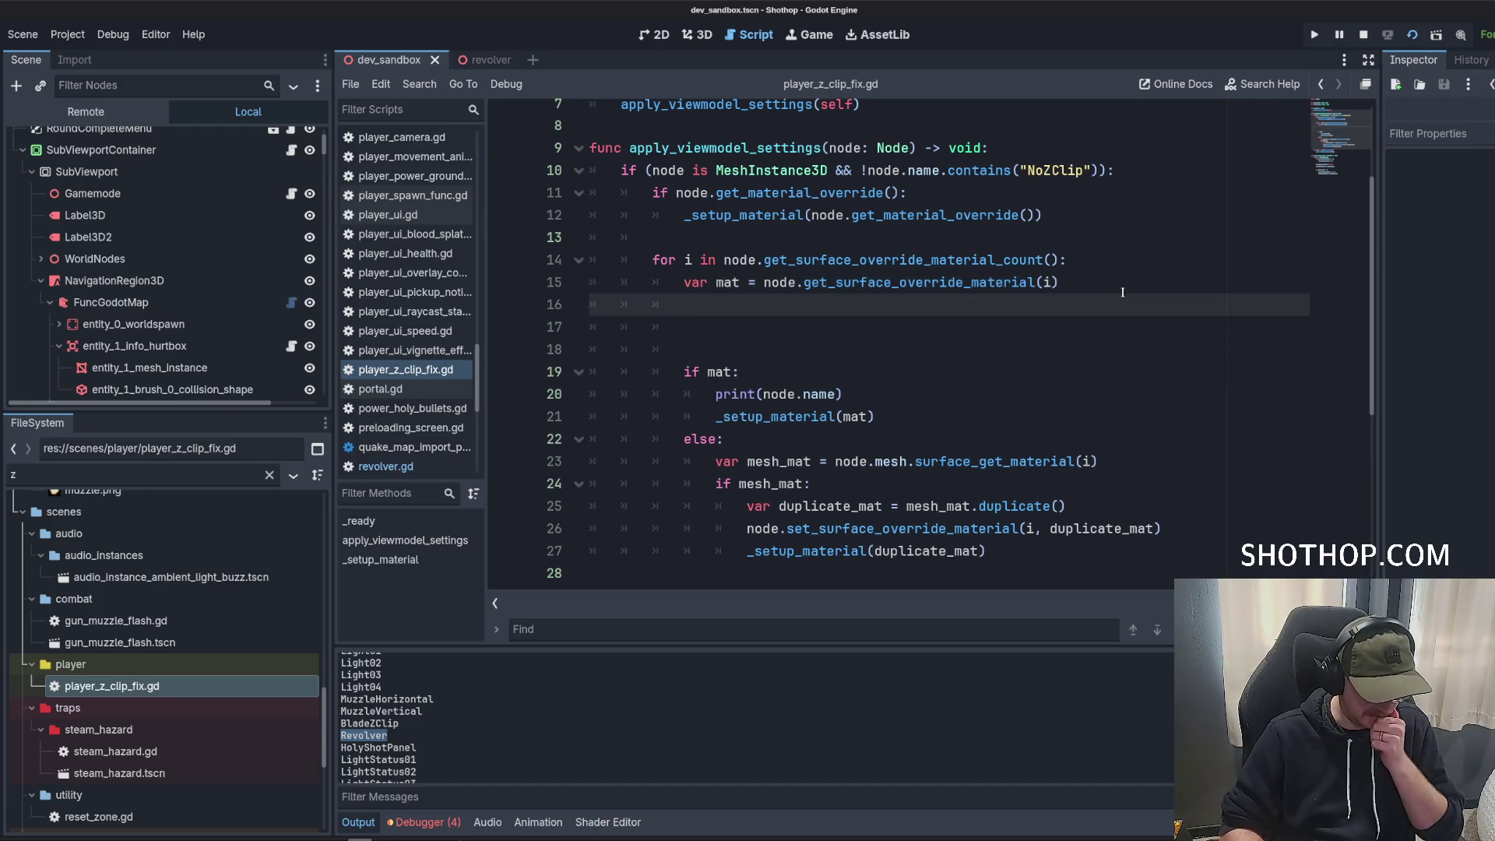
key("Return")
type("if (node.")
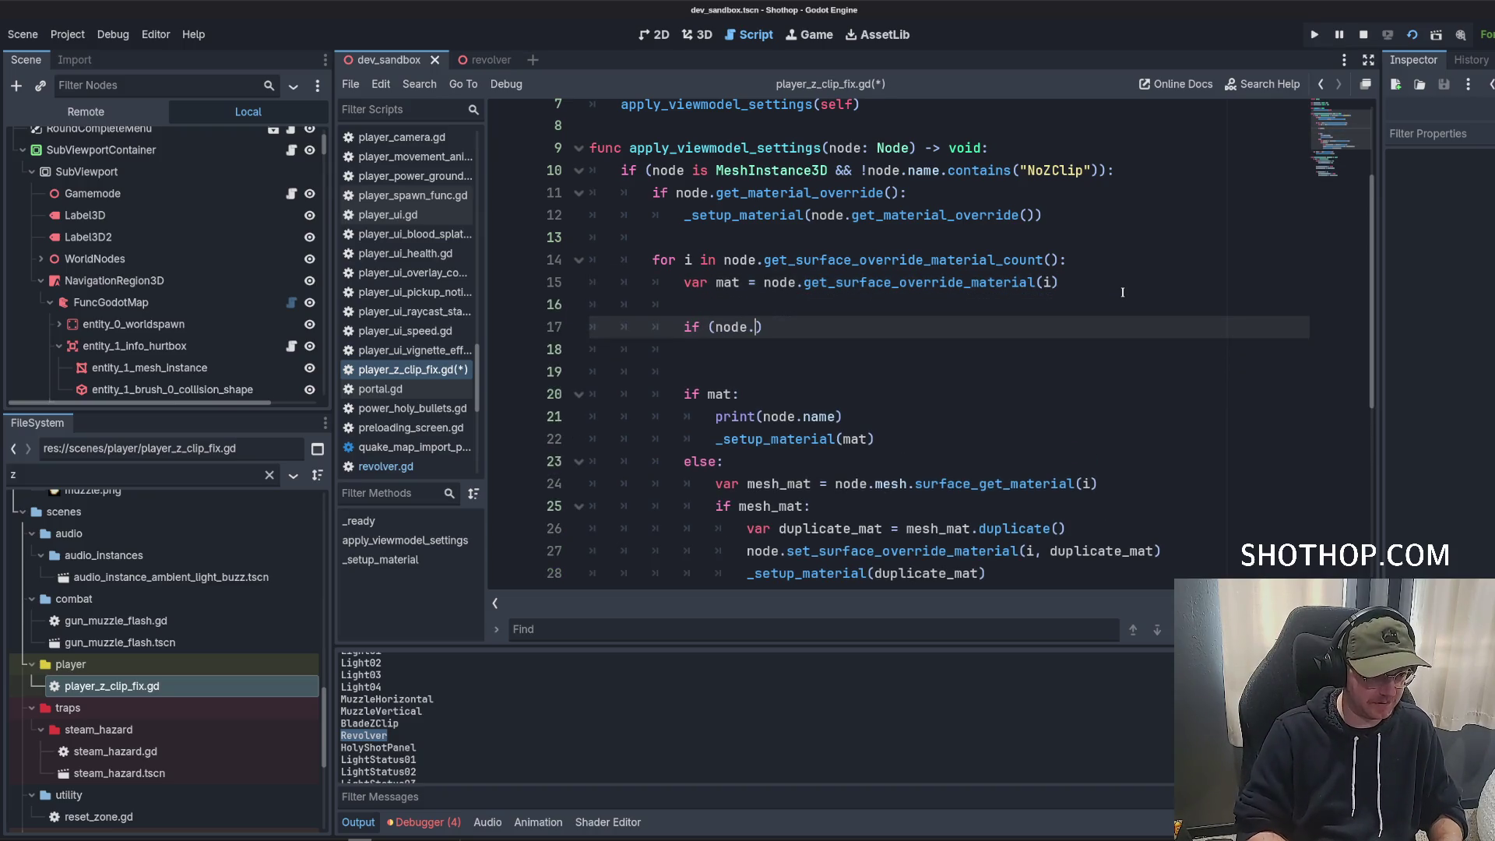
type("has_su")
key("BackSpace")
key("BackSpace")
key("BackSpace")
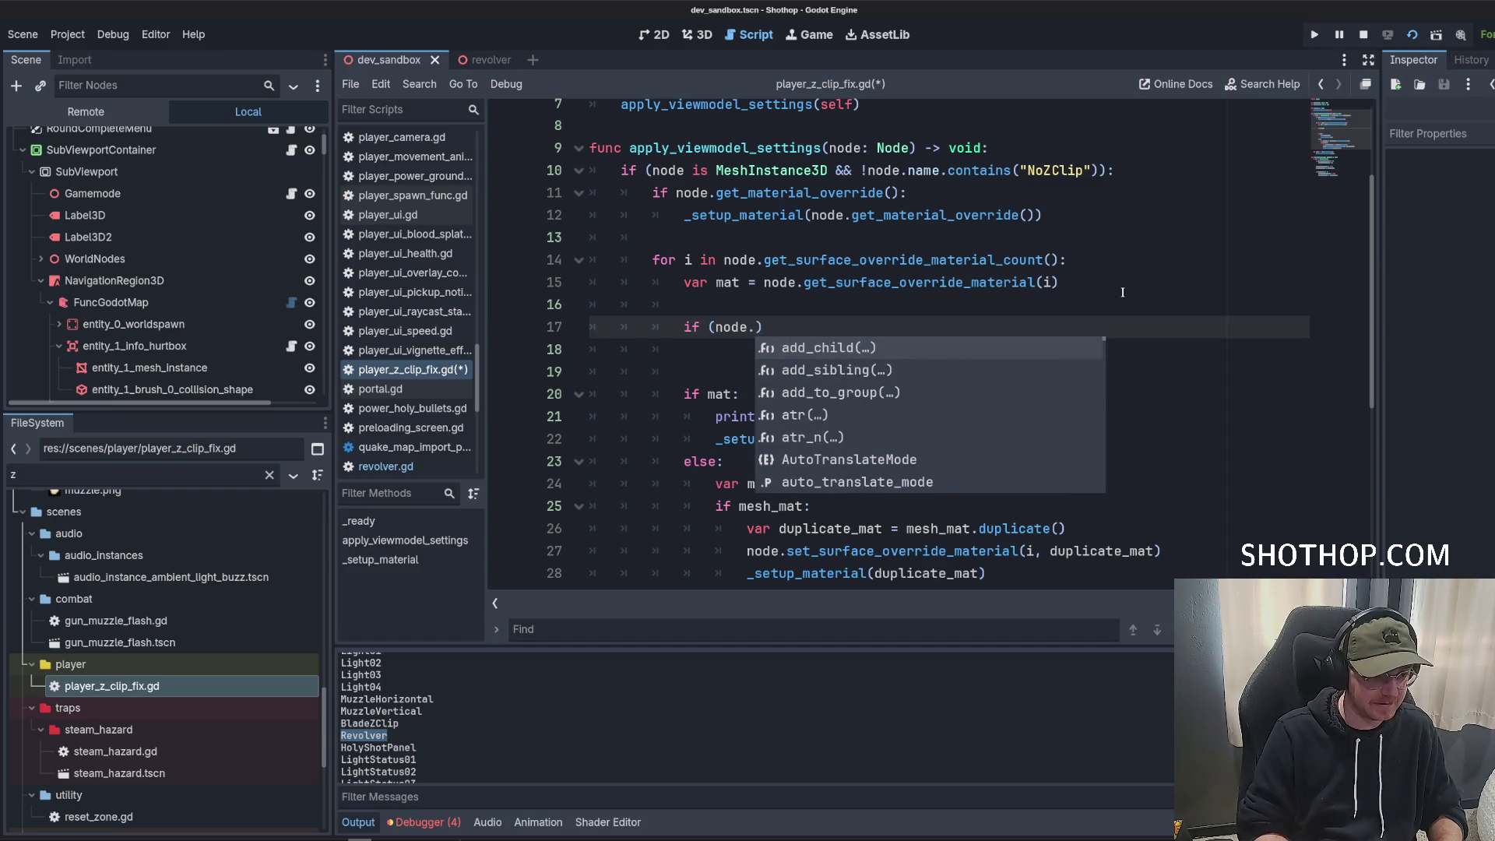
left_click(927, 236)
double_click(789, 282)
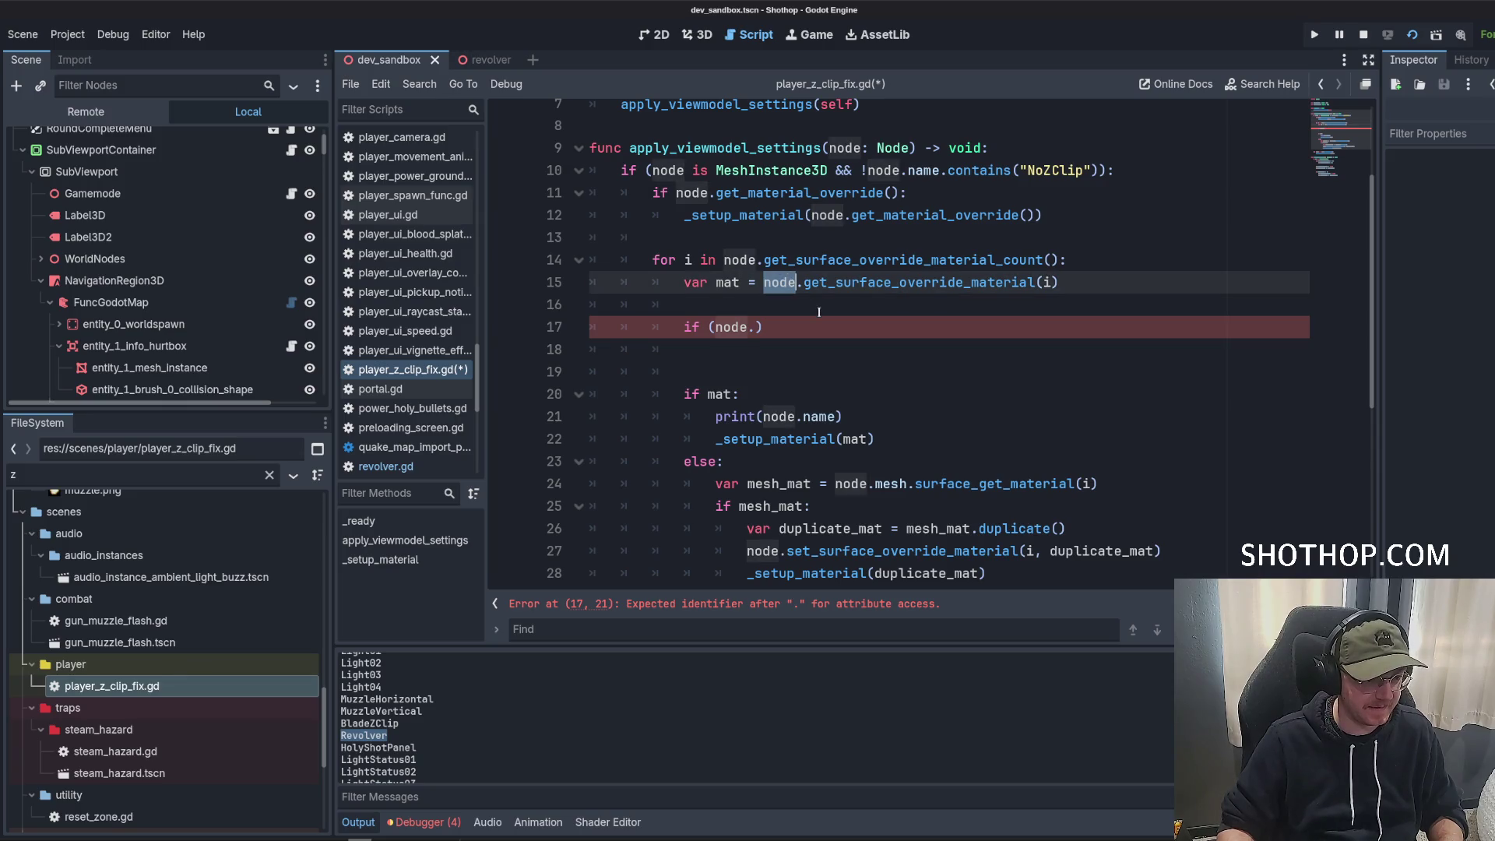
left_click(764, 282)
key("Down")
left_click(764, 282)
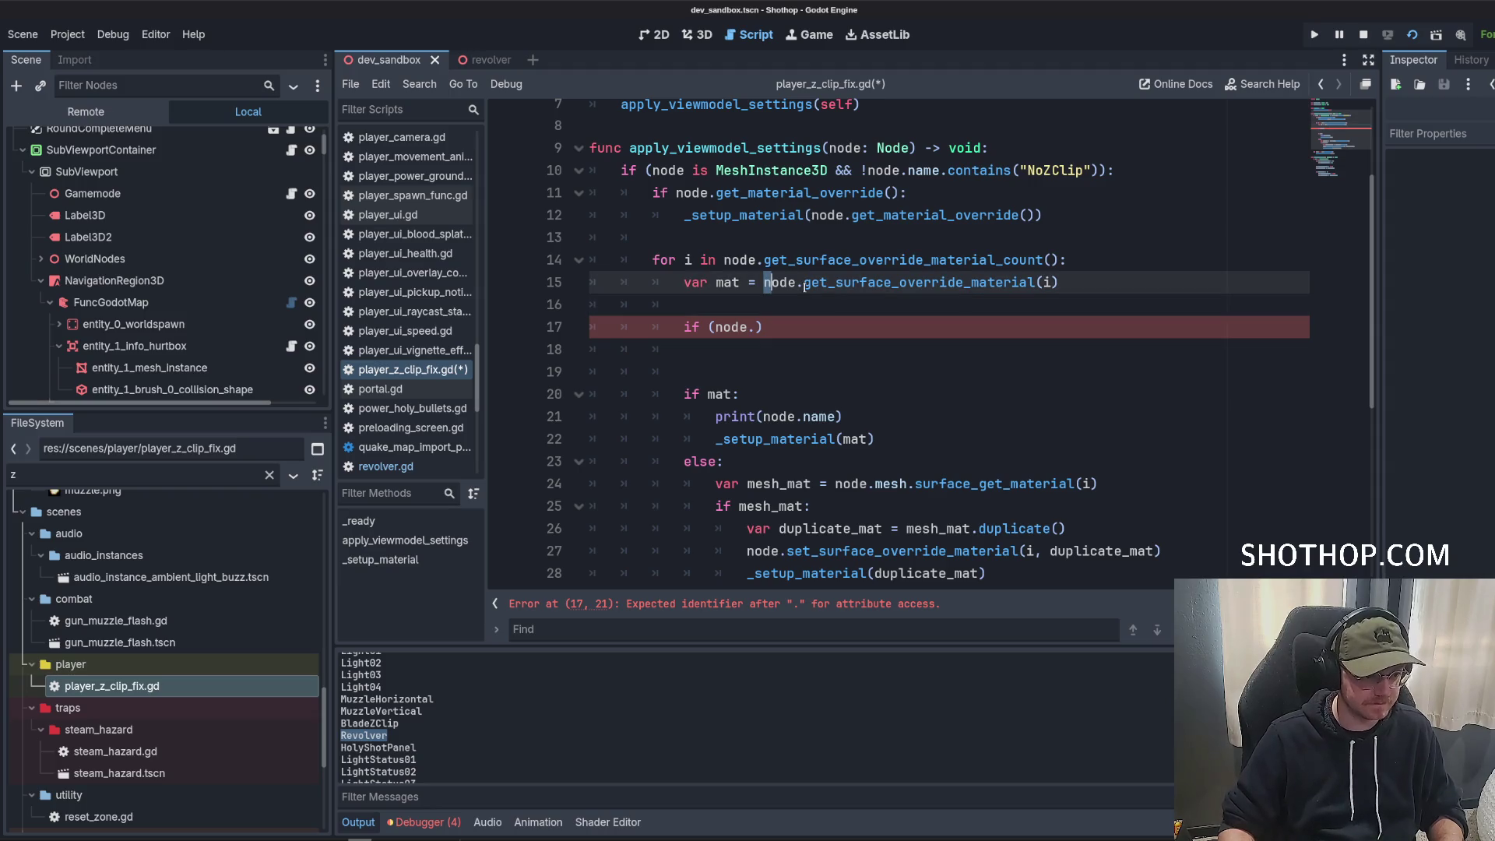
type("(")
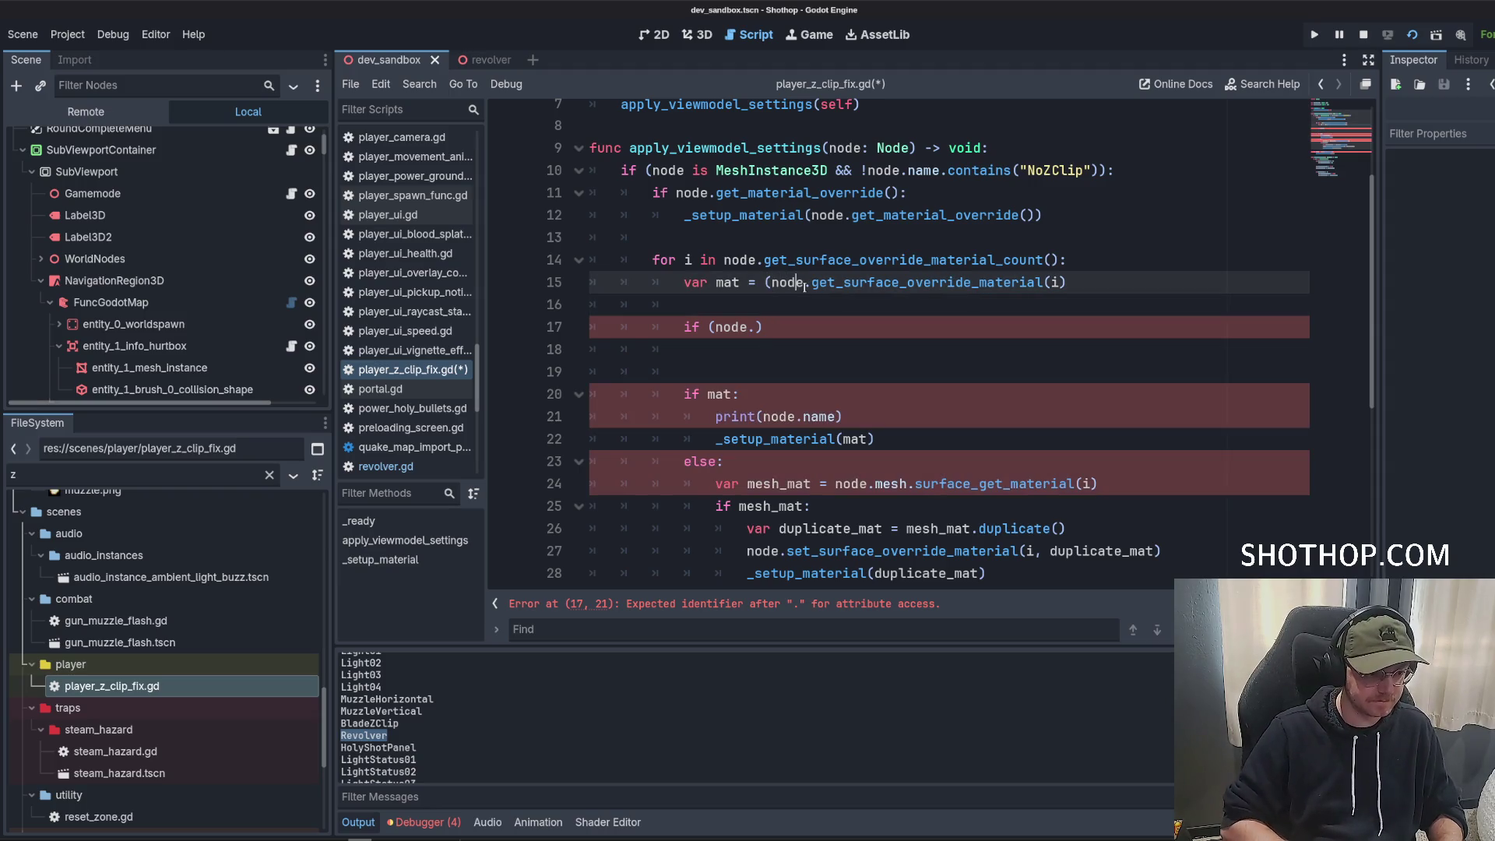
type(".)")
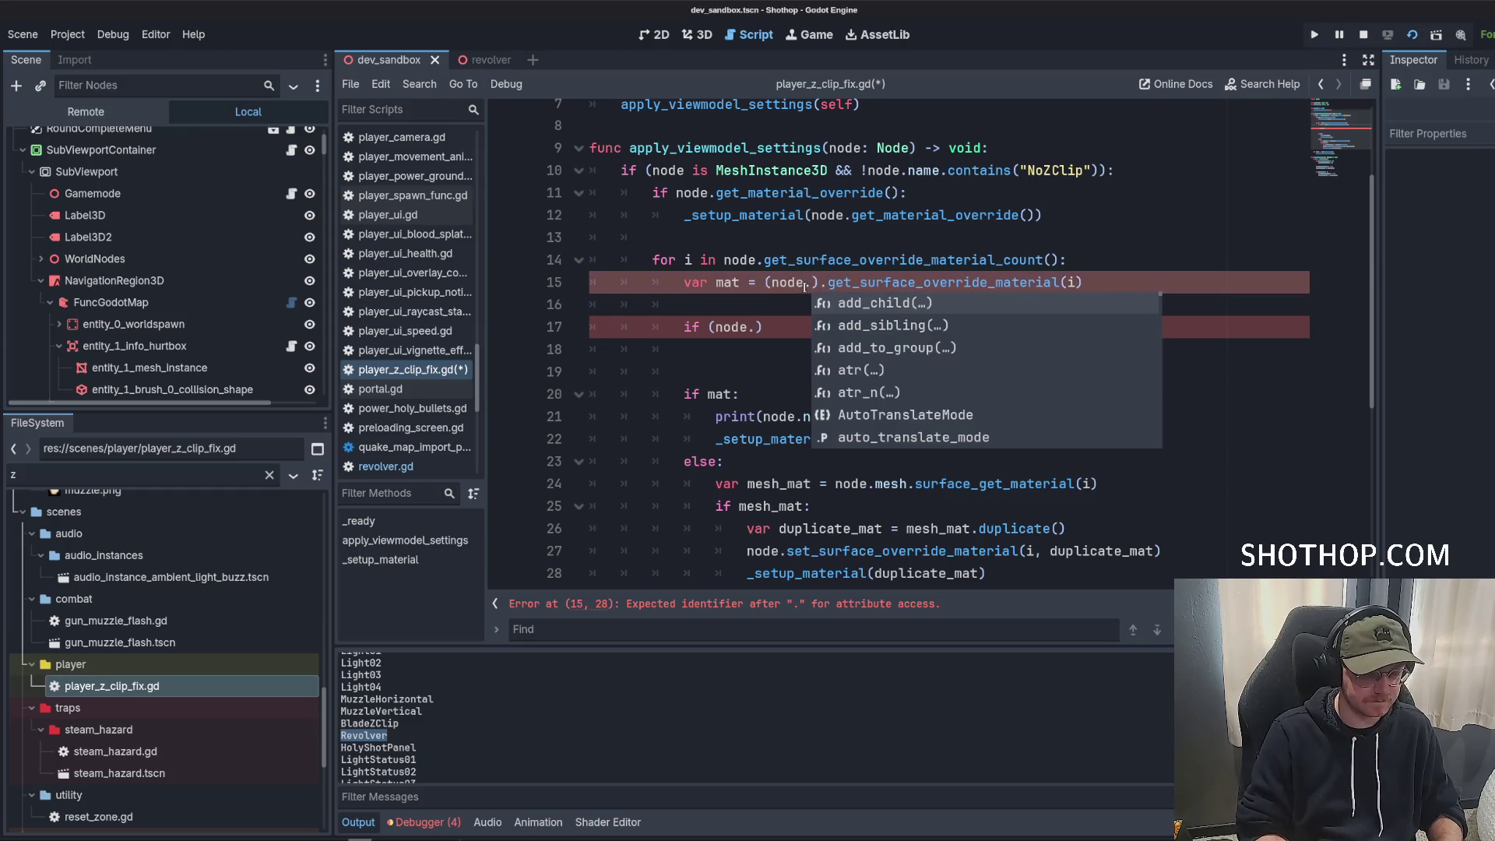
type("get_su")
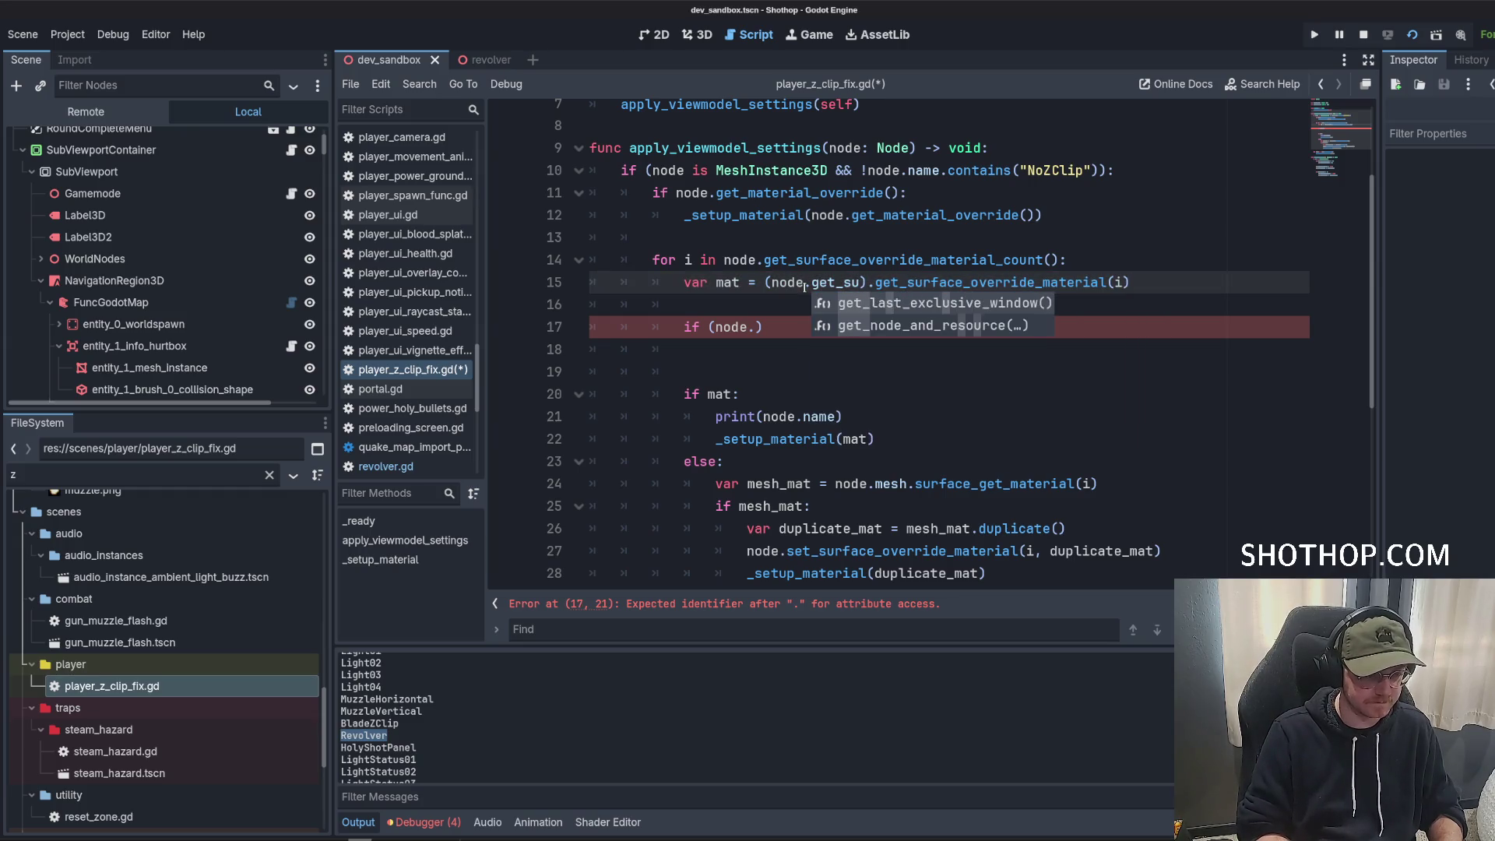
key("ctrl+z")
key("ctrl+z")
key("ctrl+z")
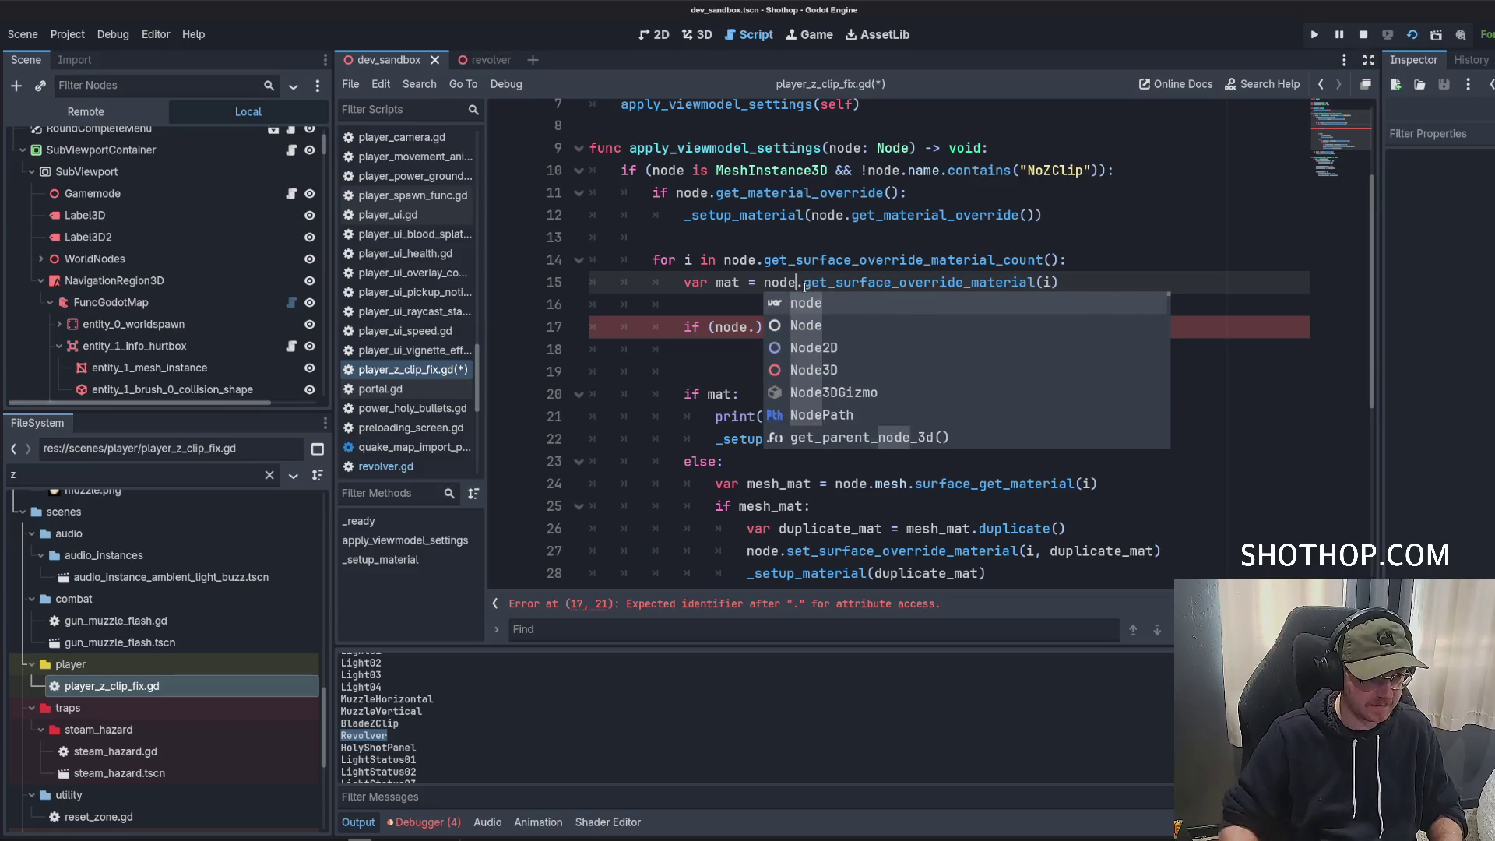
key("ctrl+z")
key("ctrl+z")
key("ctrl+z")
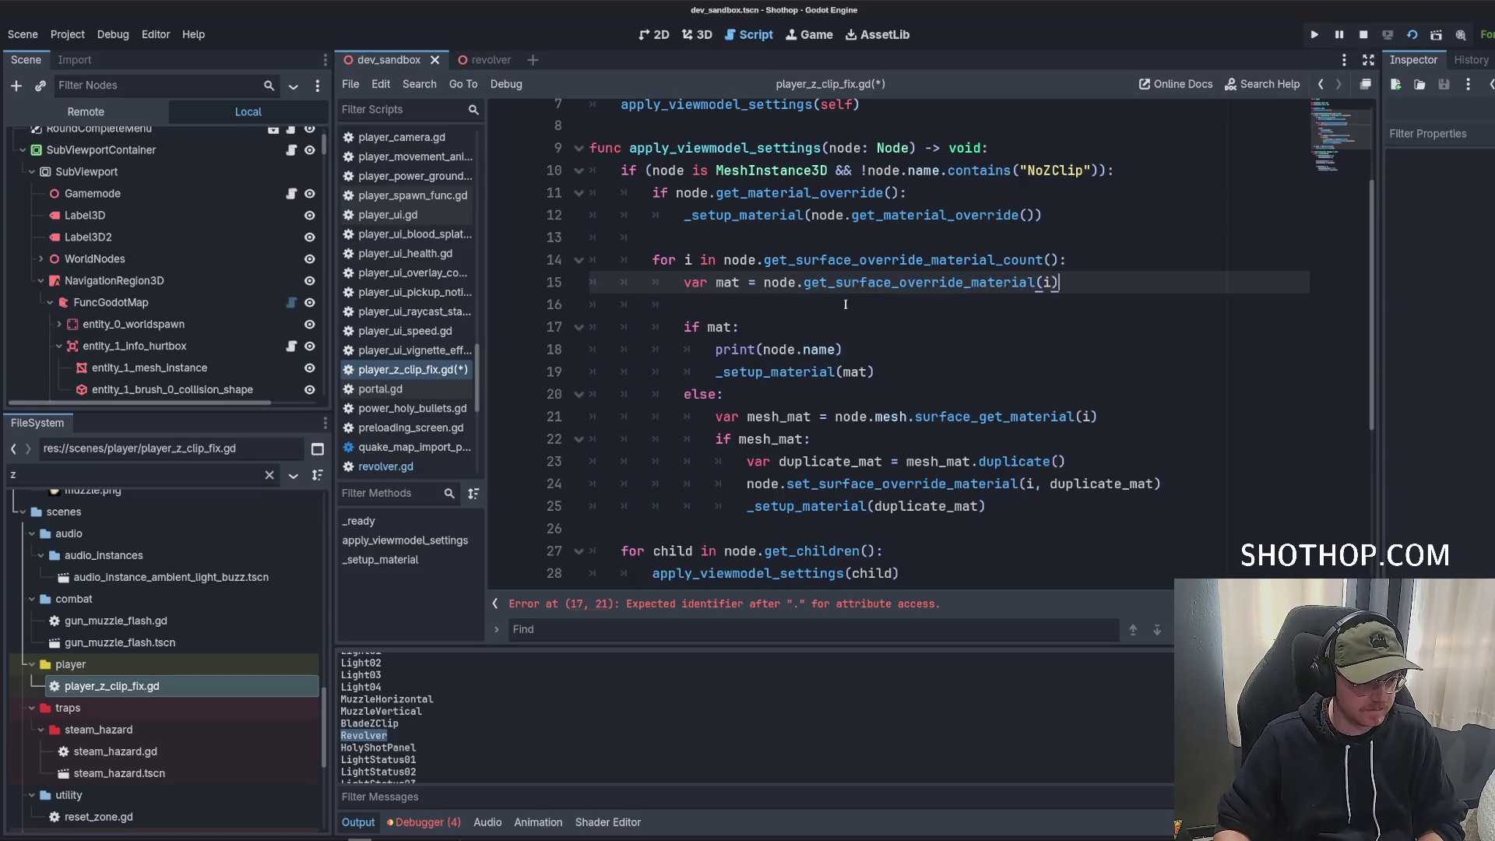
key("ctrl+z")
key("ctrl+s")
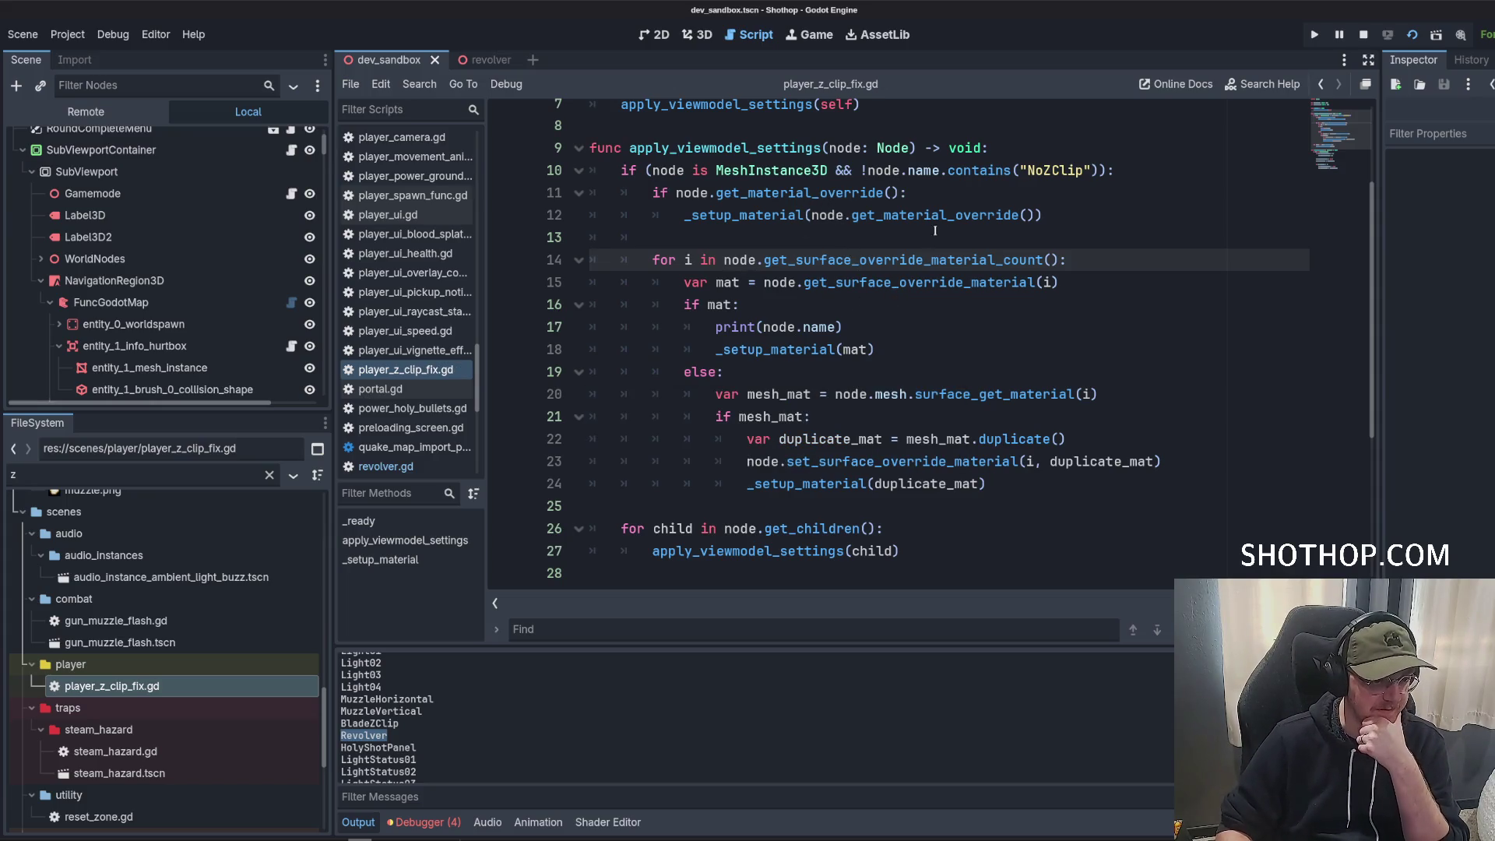
key("alt+Tab")
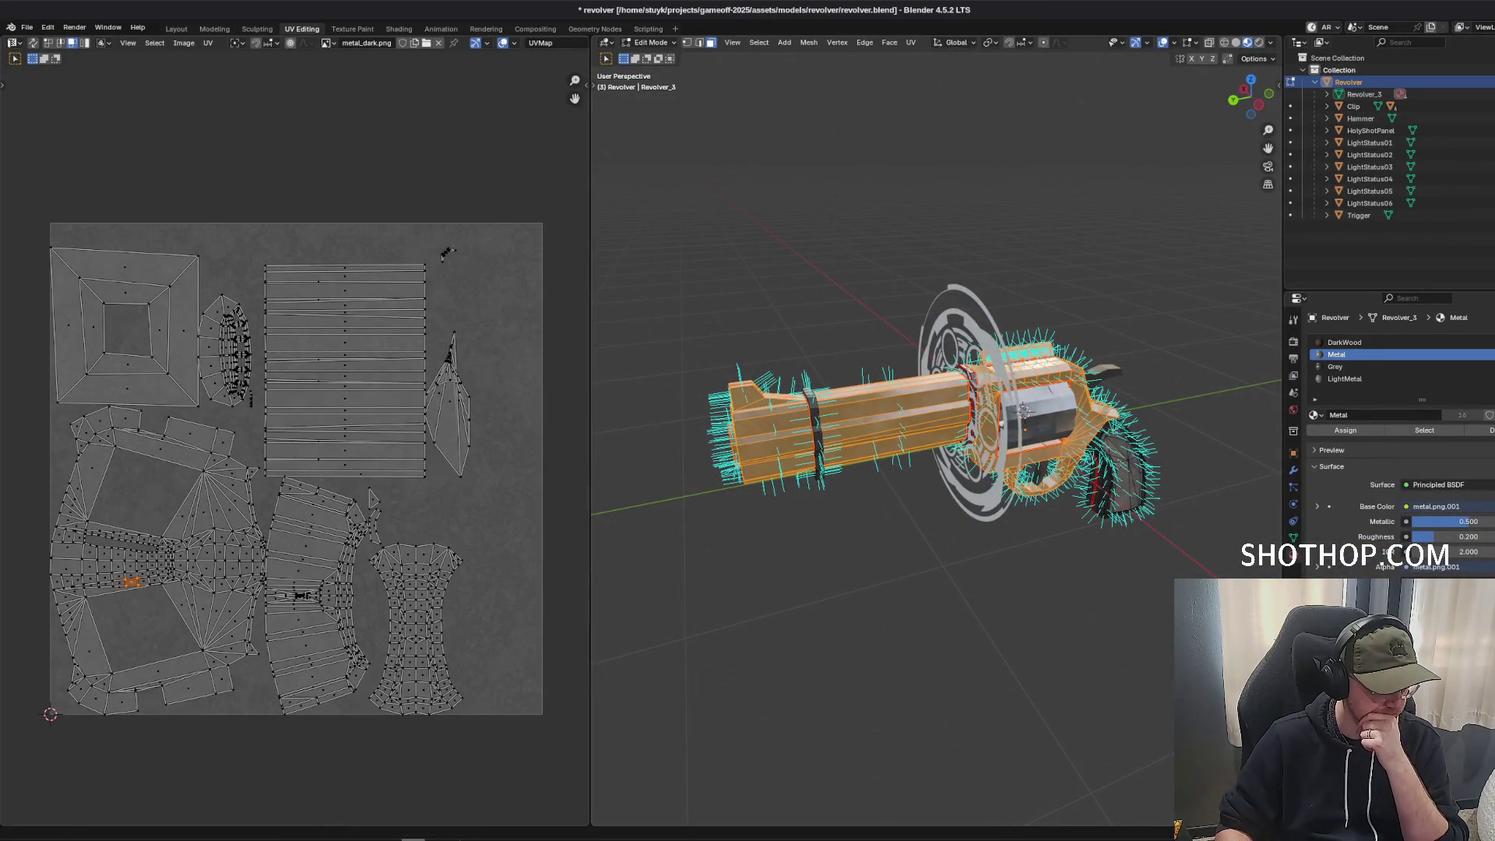
key("alt+Tab")
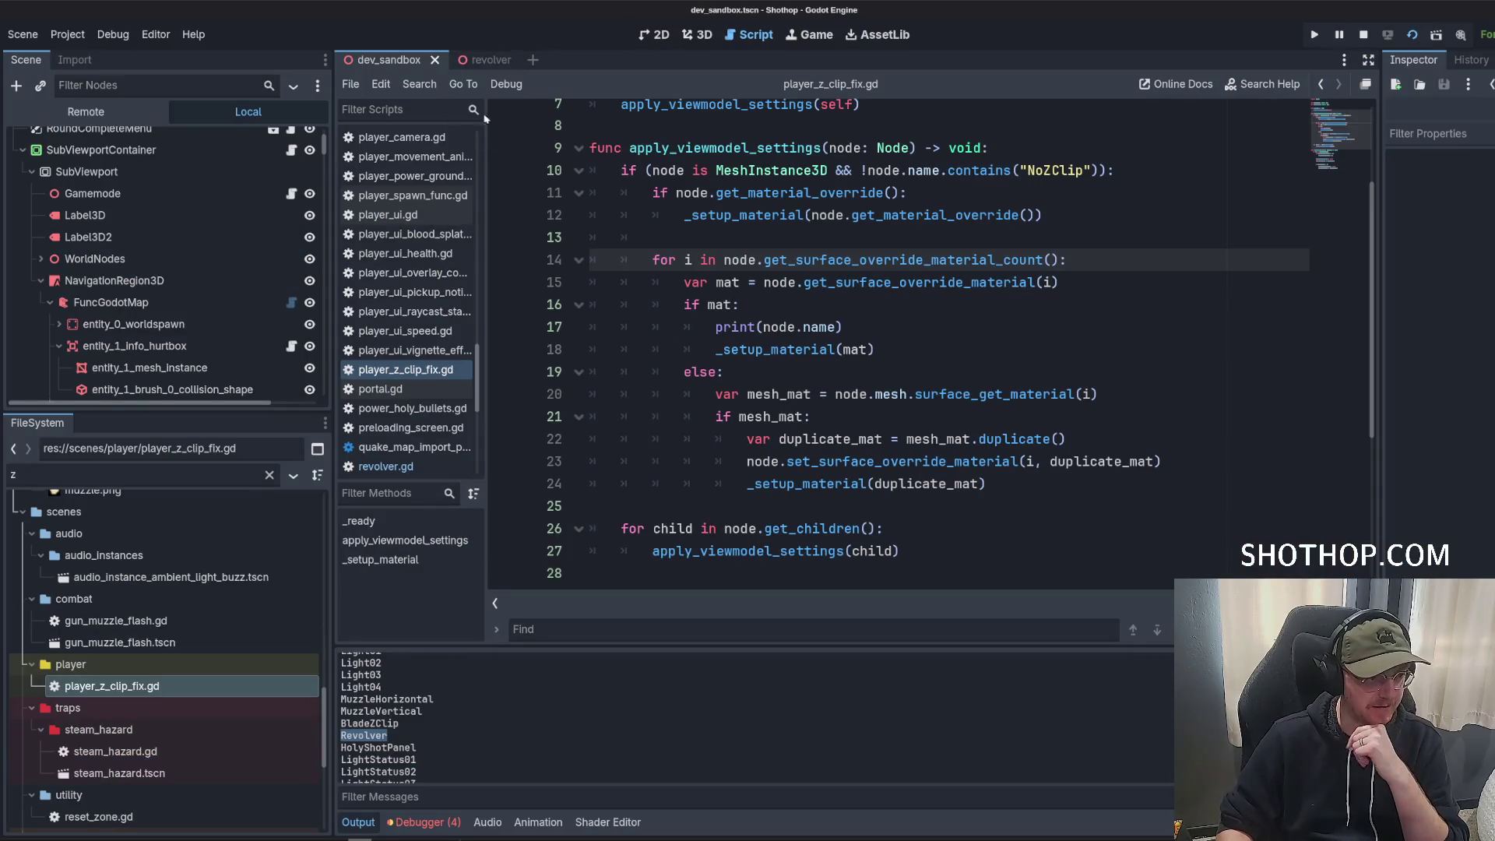
Open revolver.tscn, check the Revolver mesh's slot-3 material override, and place the caret on script line 5.
left_click(477, 60)
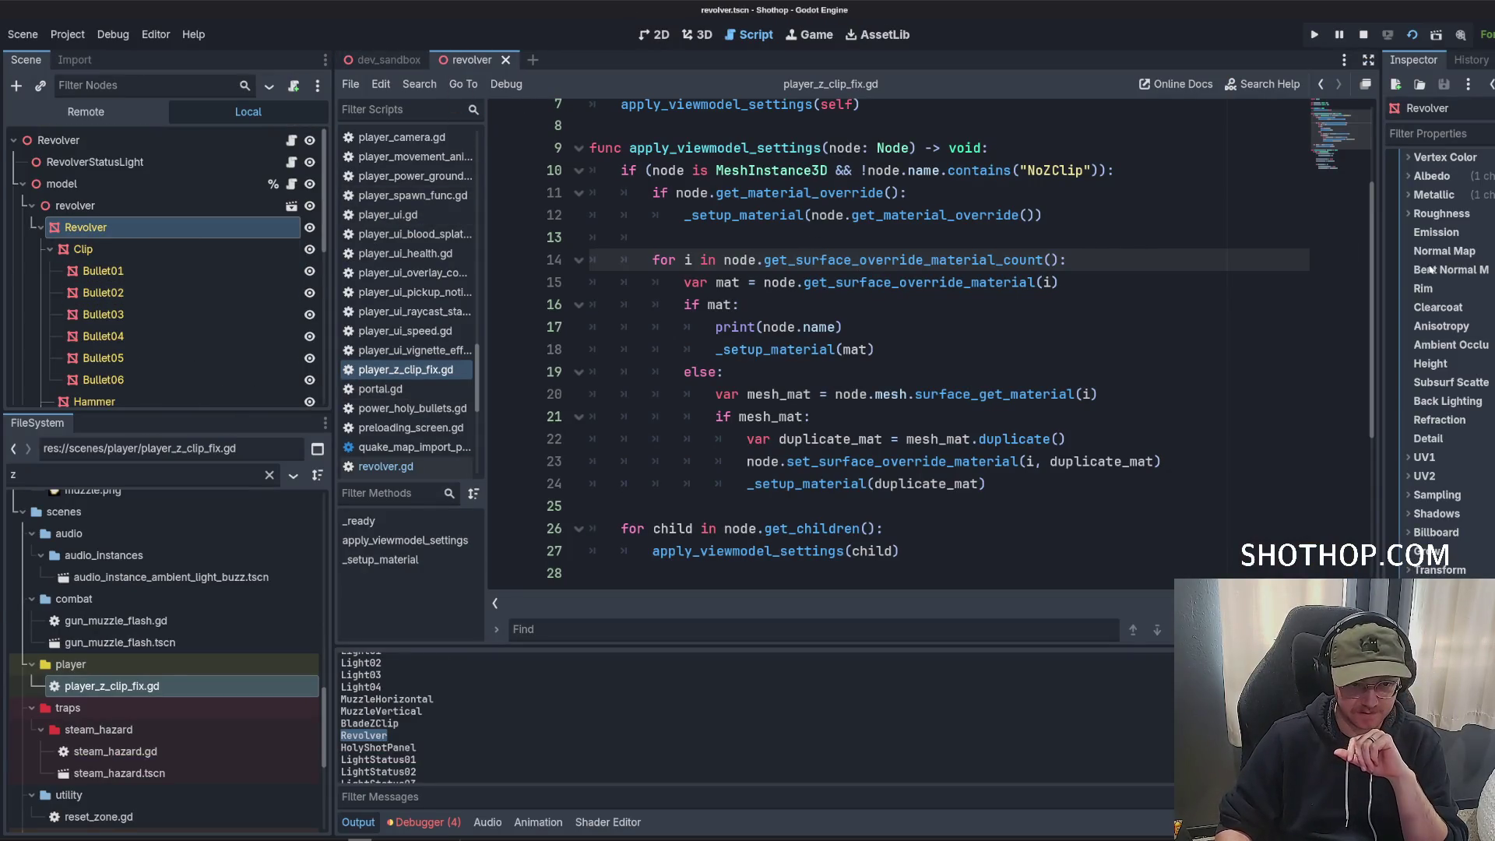
scroll(1431, 268, "up", 5)
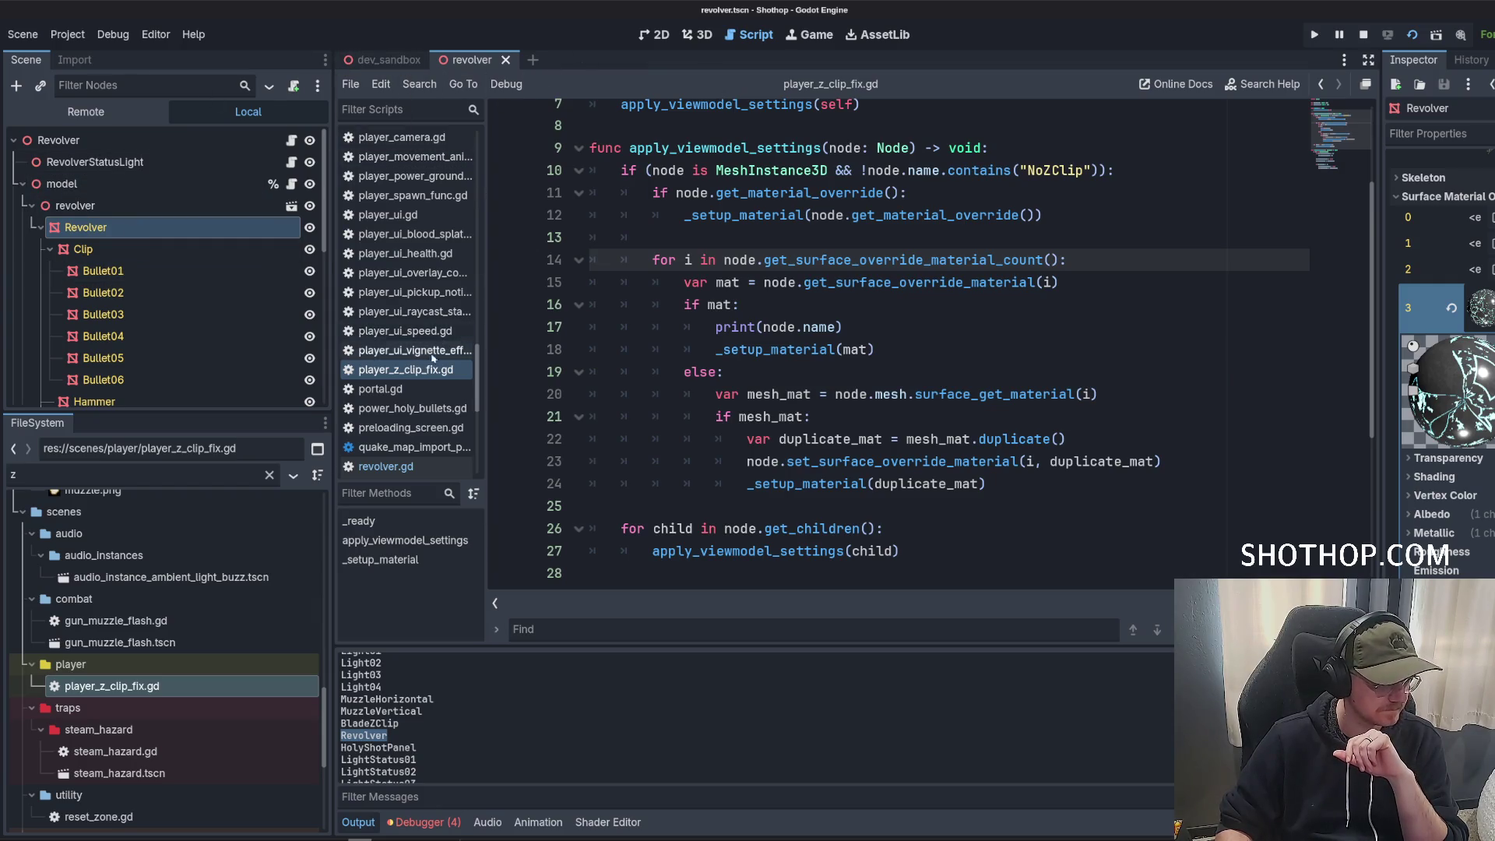
scroll(842, 373, "up", 2)
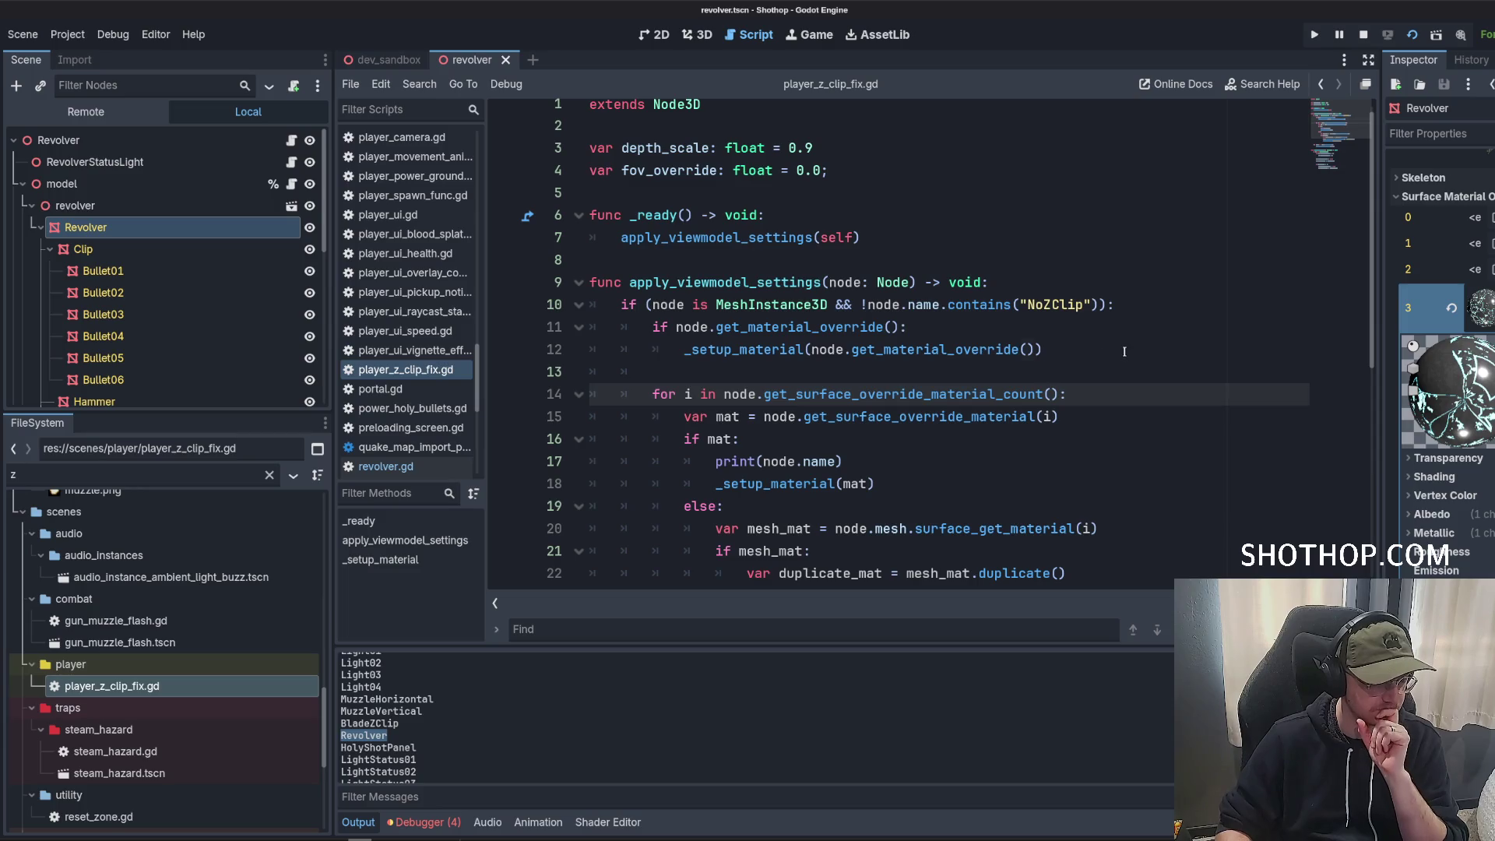
left_click(1125, 351)
scroll(1160, 297, "down", 2)
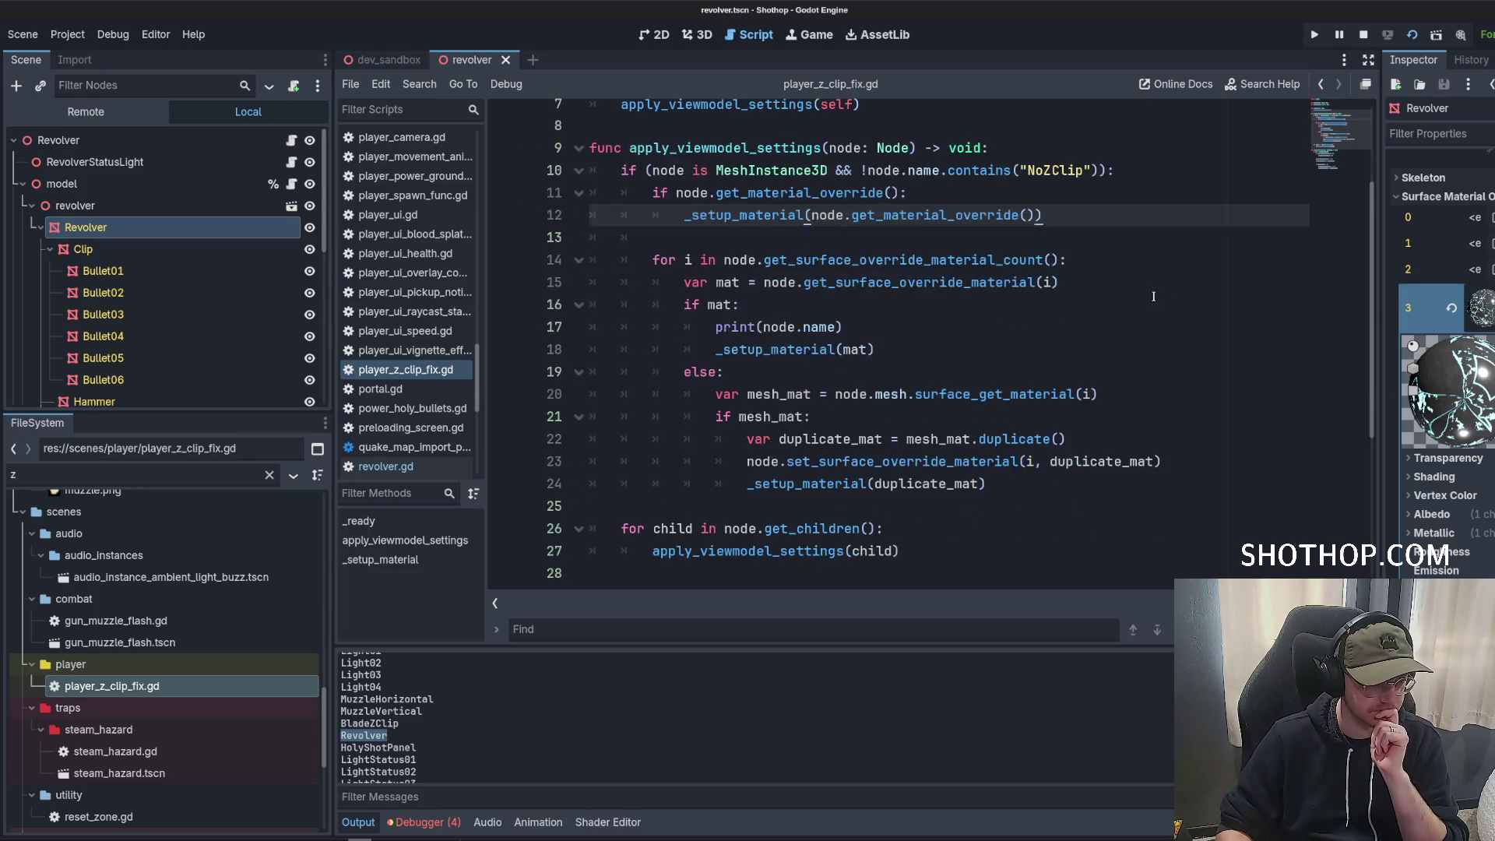
scroll(1013, 250, "up", 2)
left_click(933, 207)
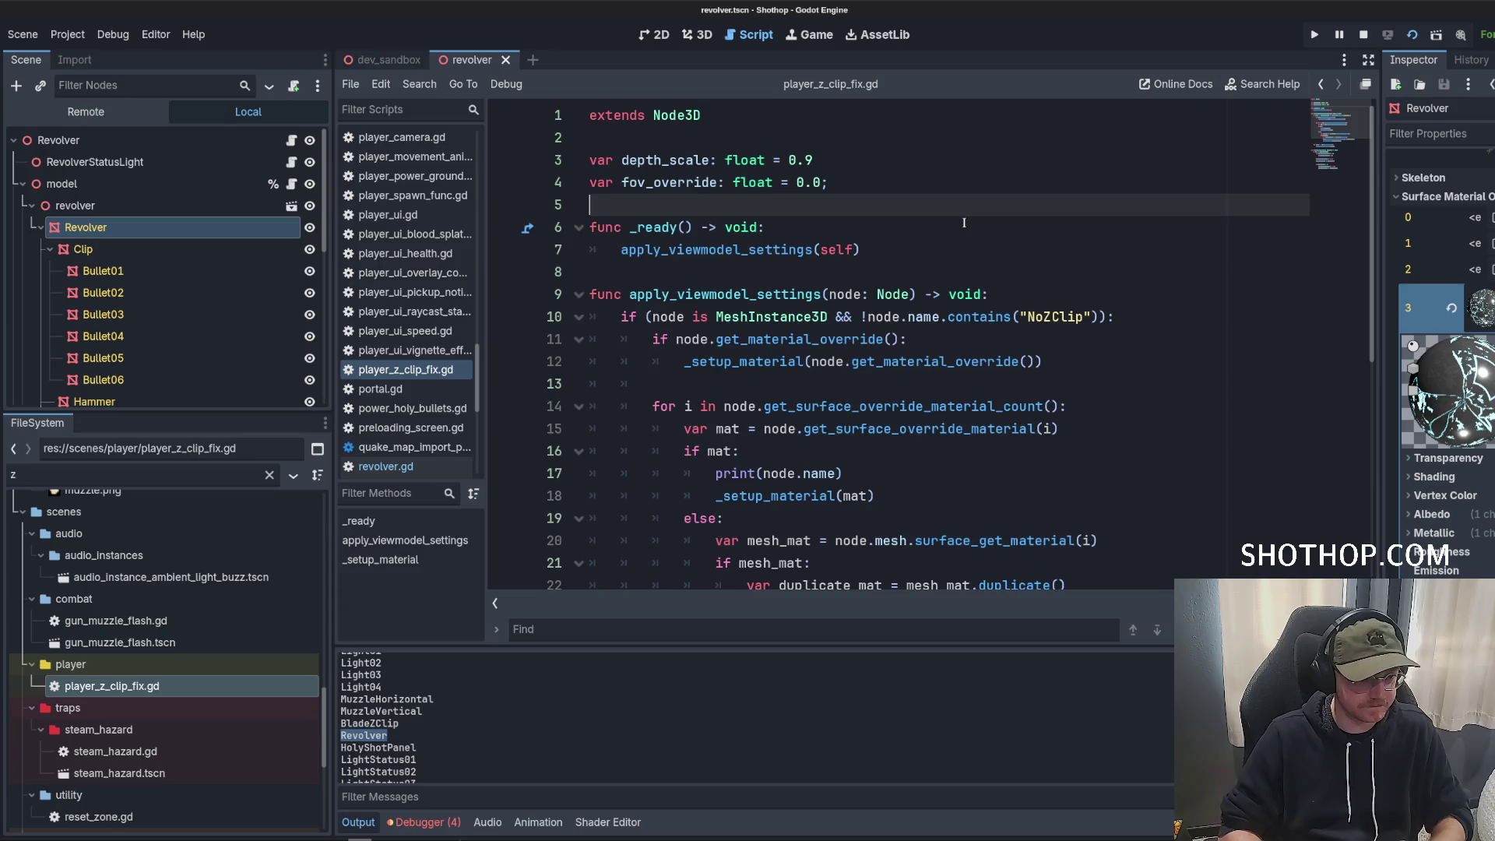
Declare const skip_meshes = ["Revolver"] on a new line near the top of the script.
key("Return")
key("Return")
key("Up")
key("Up")
key("Return")
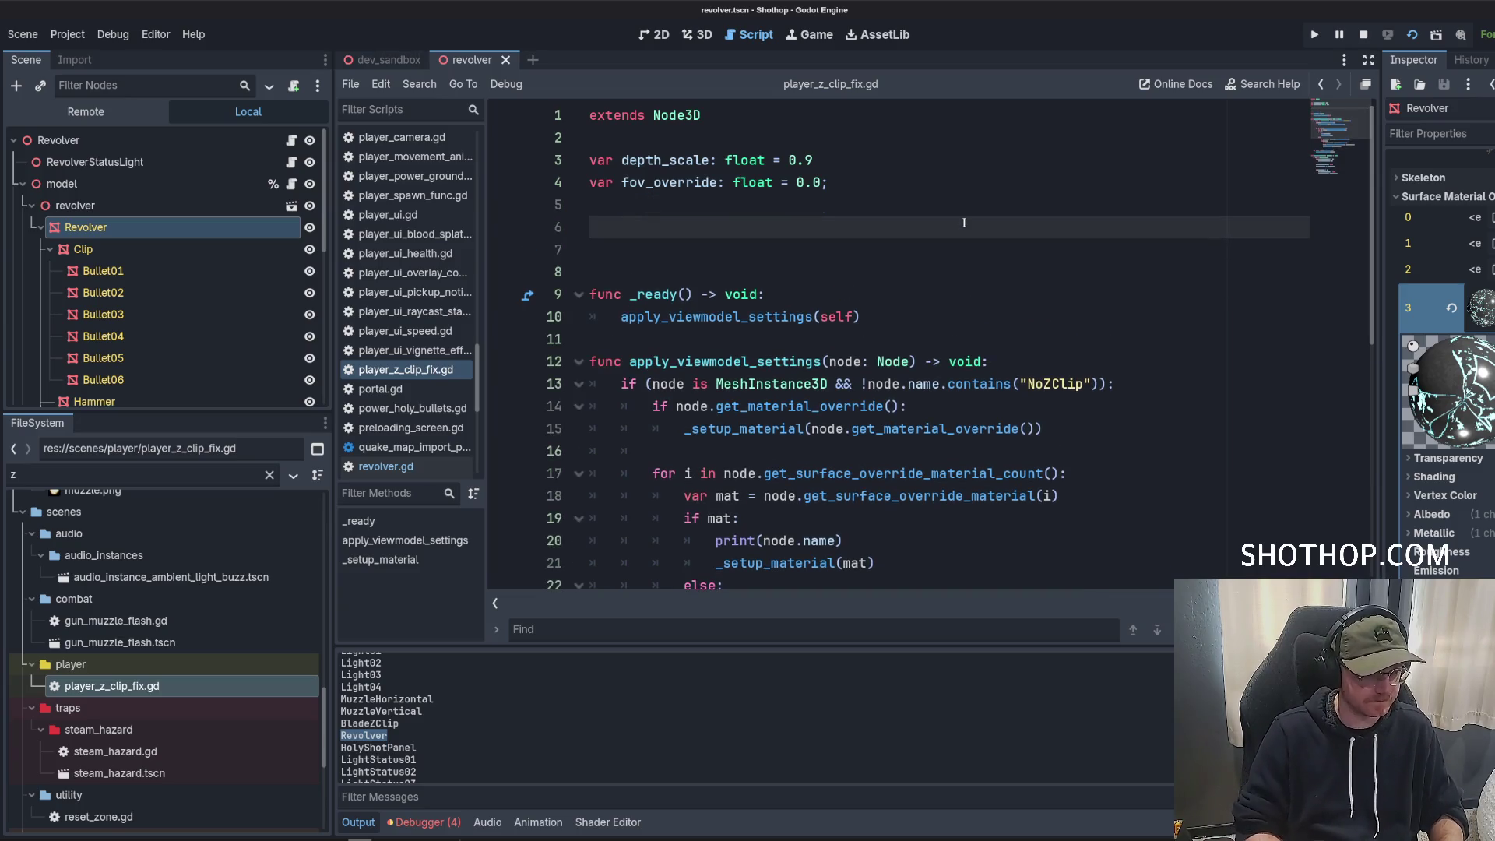
type("const skip_")
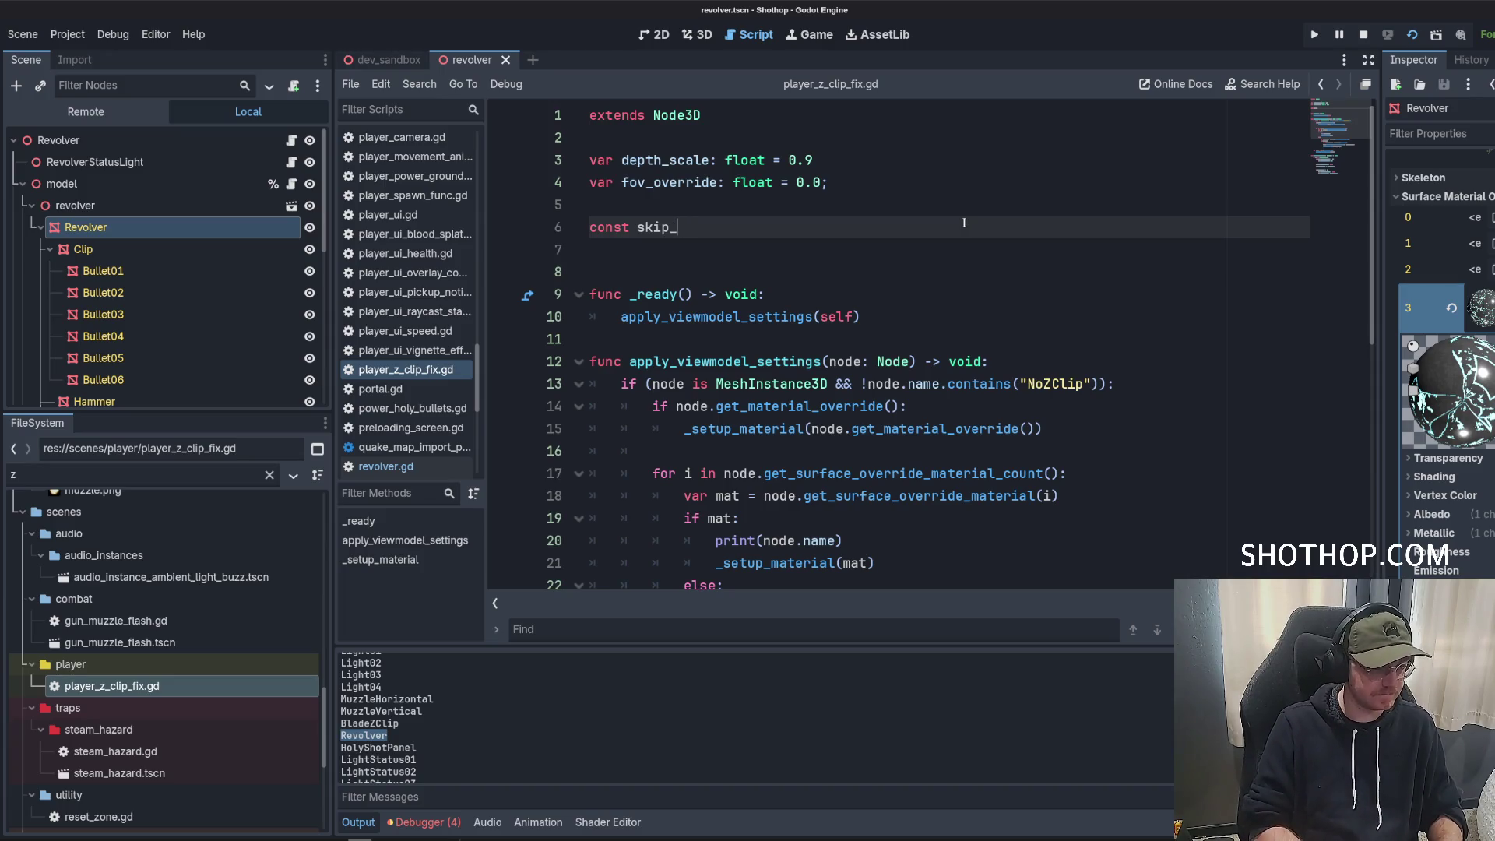
type("mesh")
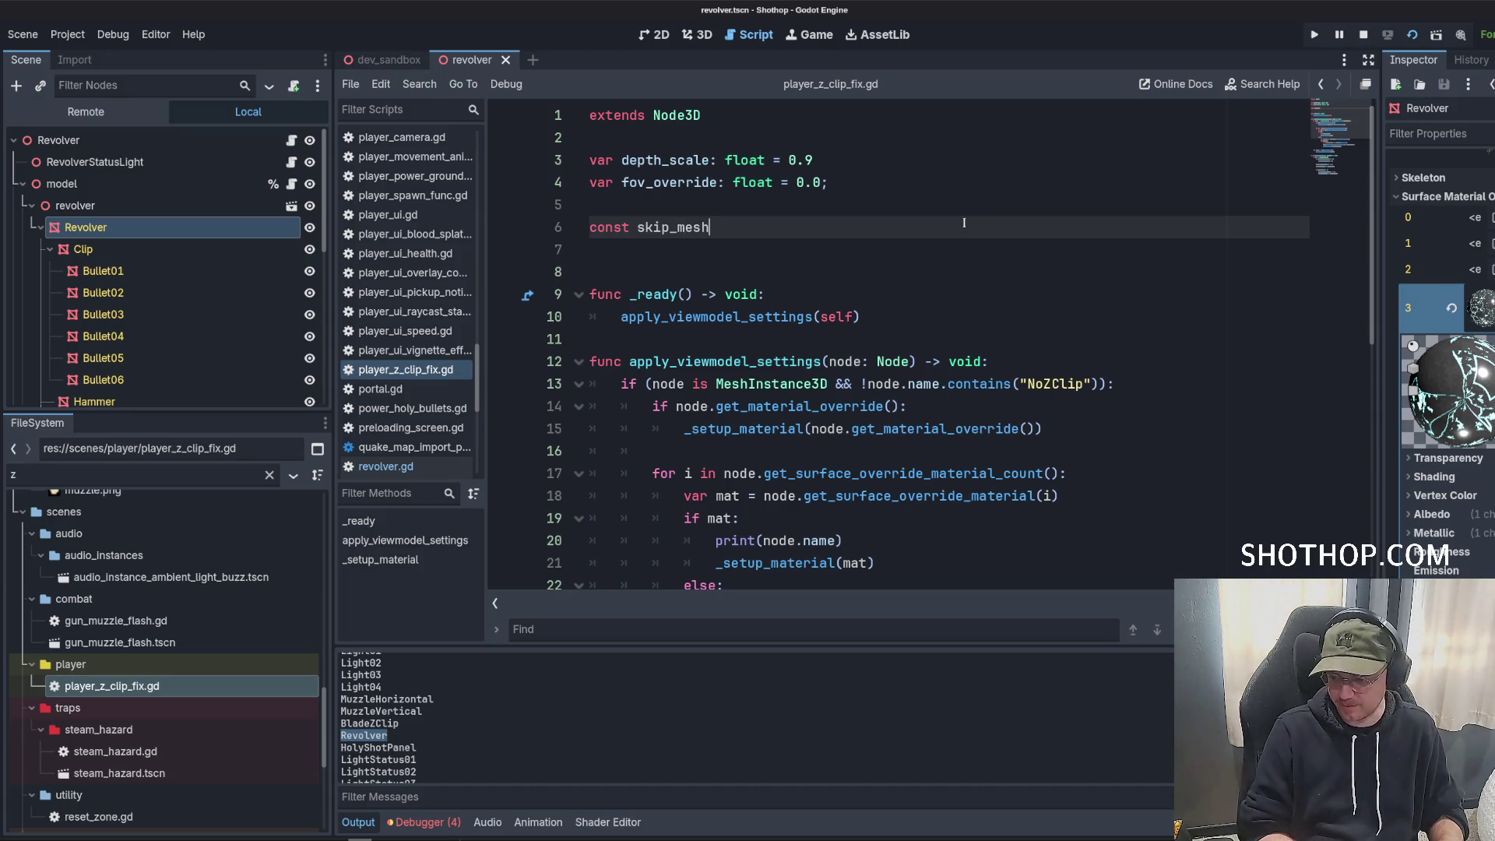
type("es = [\"Revolver\"];")
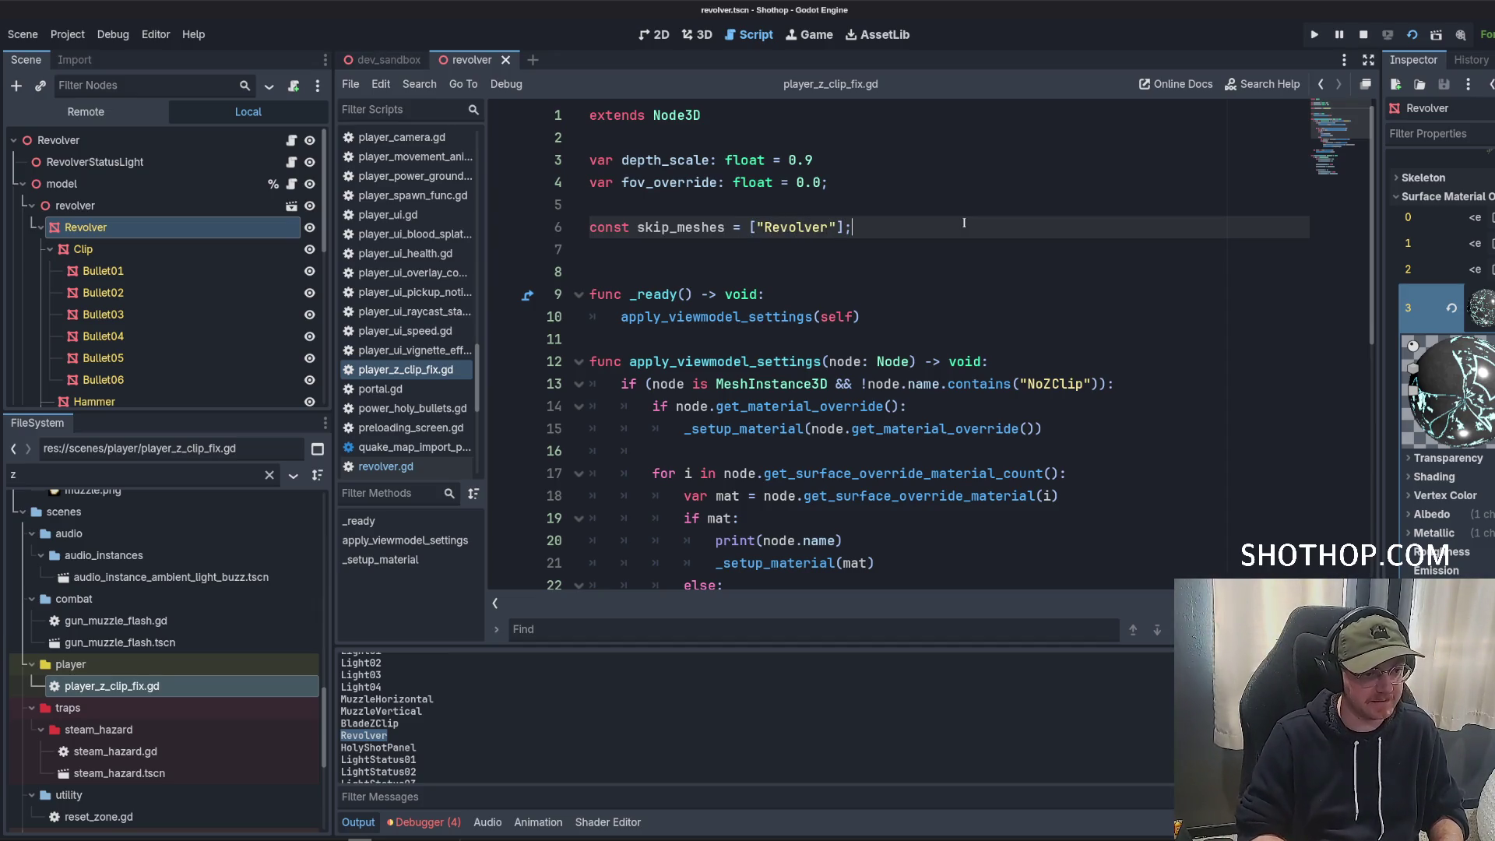
Add and remove blank lines under the line 13 NoZClip condition, leaving one open line.
scroll(915, 342, "down", 3)
left_click(915, 249)
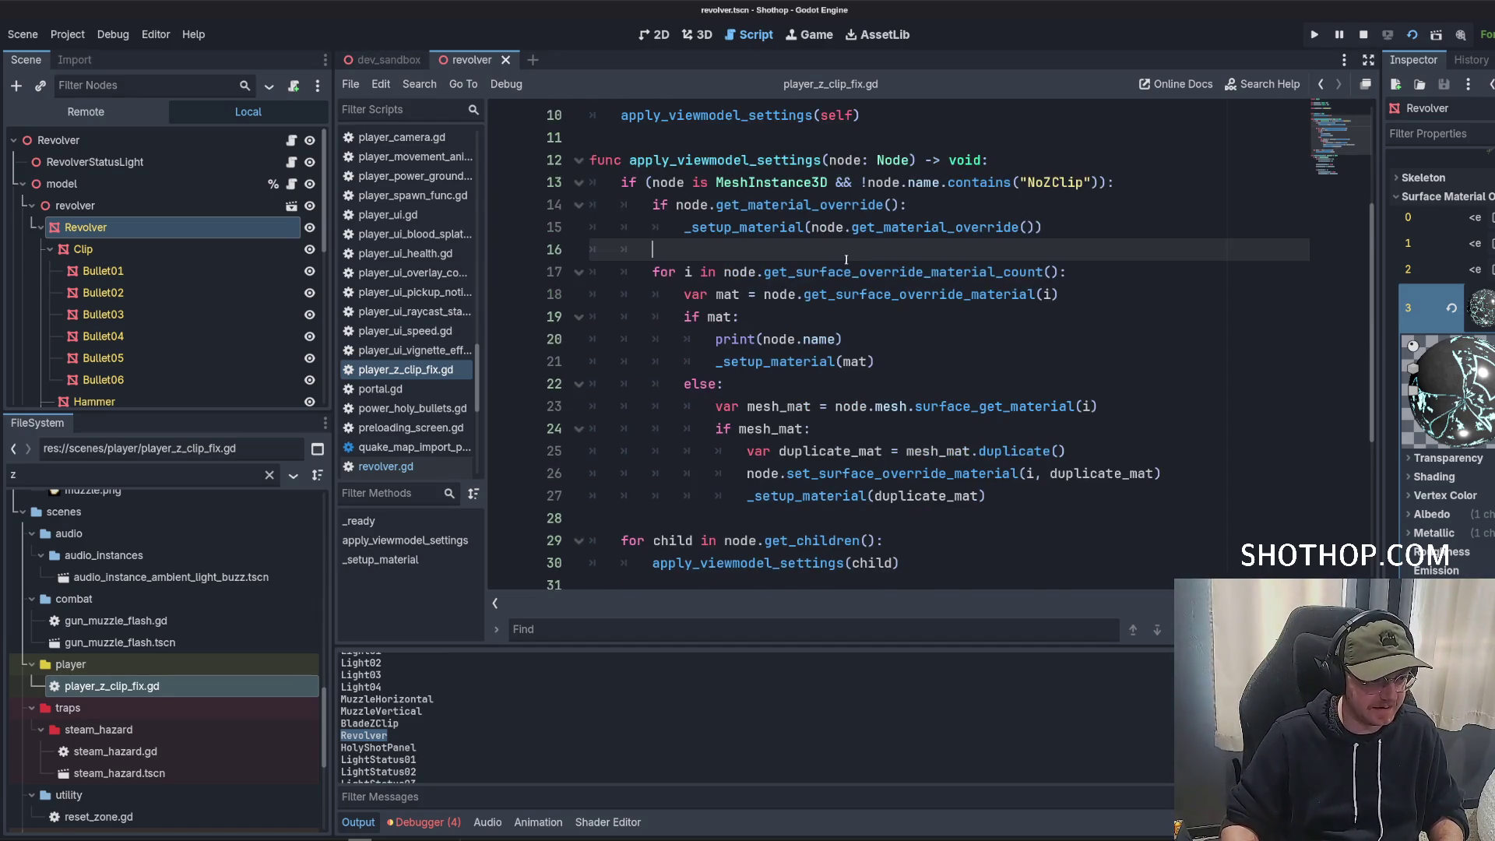
left_click(915, 204)
scroll(915, 272, "down", 1)
scroll(914, 271, "down", 1)
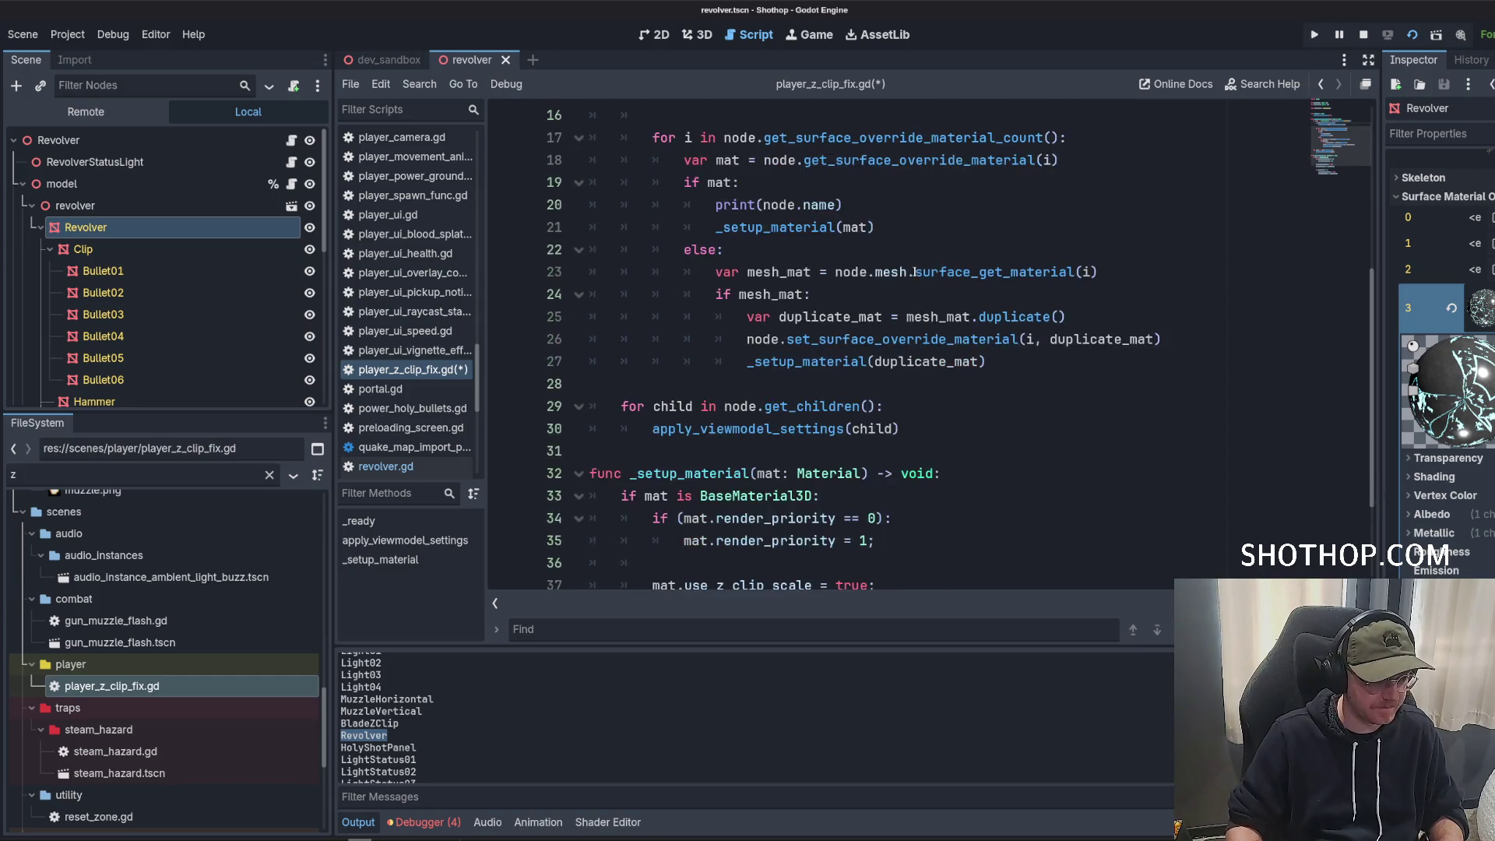
scroll(919, 269, "up", 3)
left_click(1223, 248)
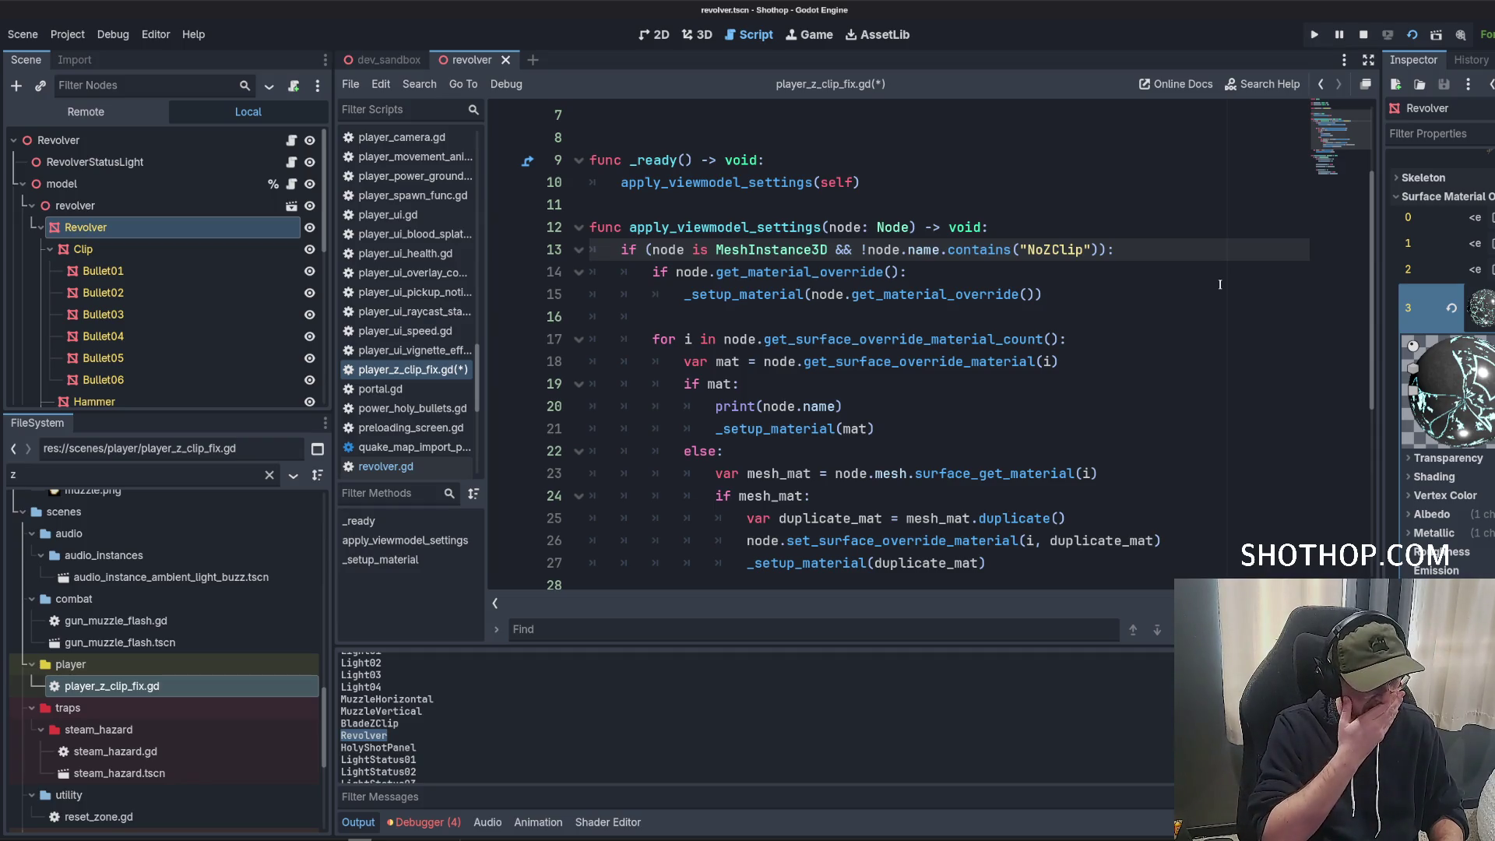
key("Return")
key("Return")
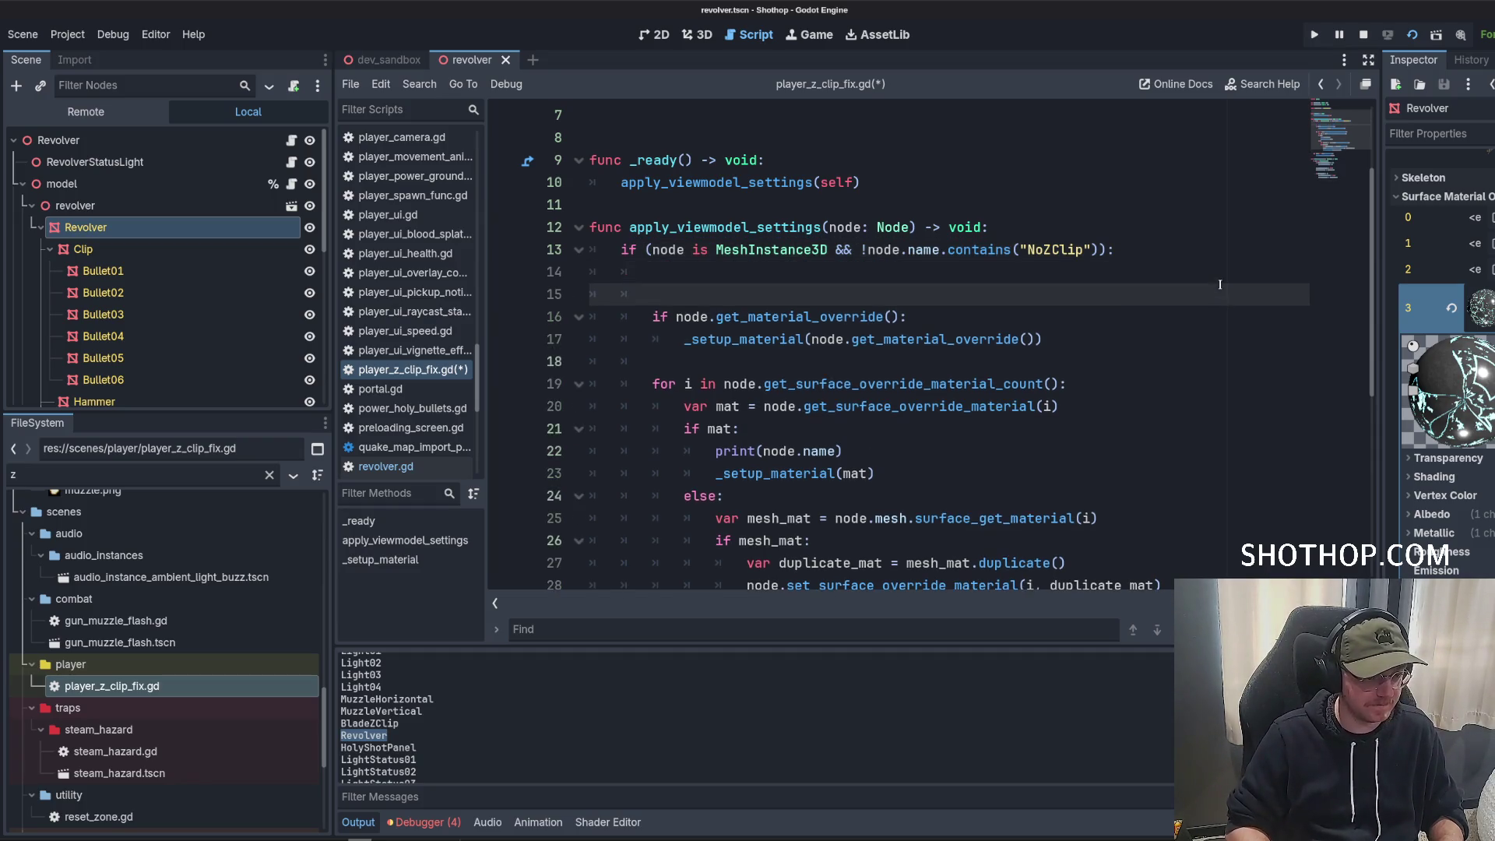
key("Up")
key("Delete")
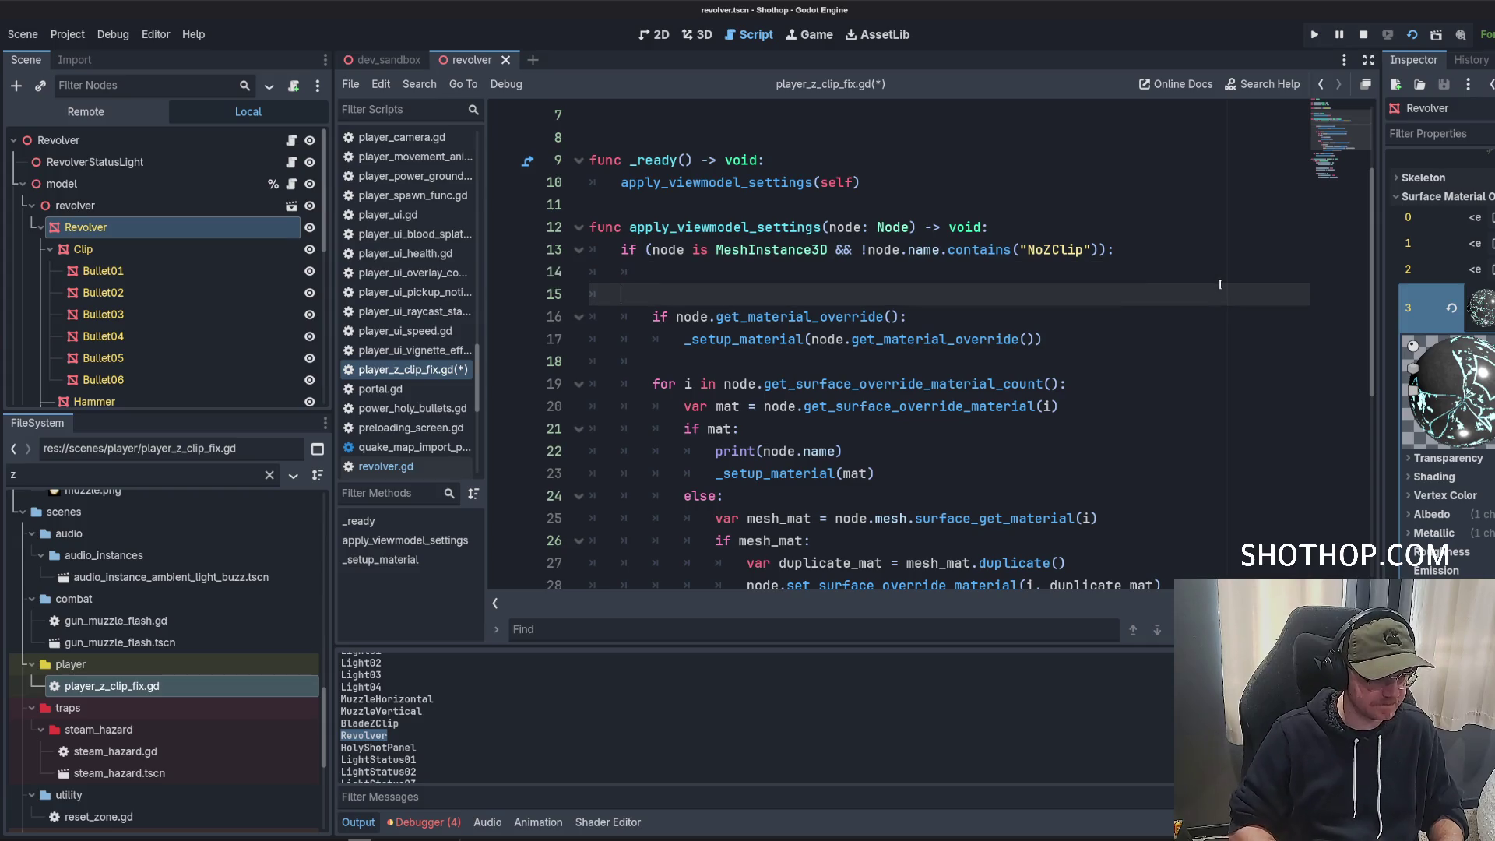
key("BackSpace")
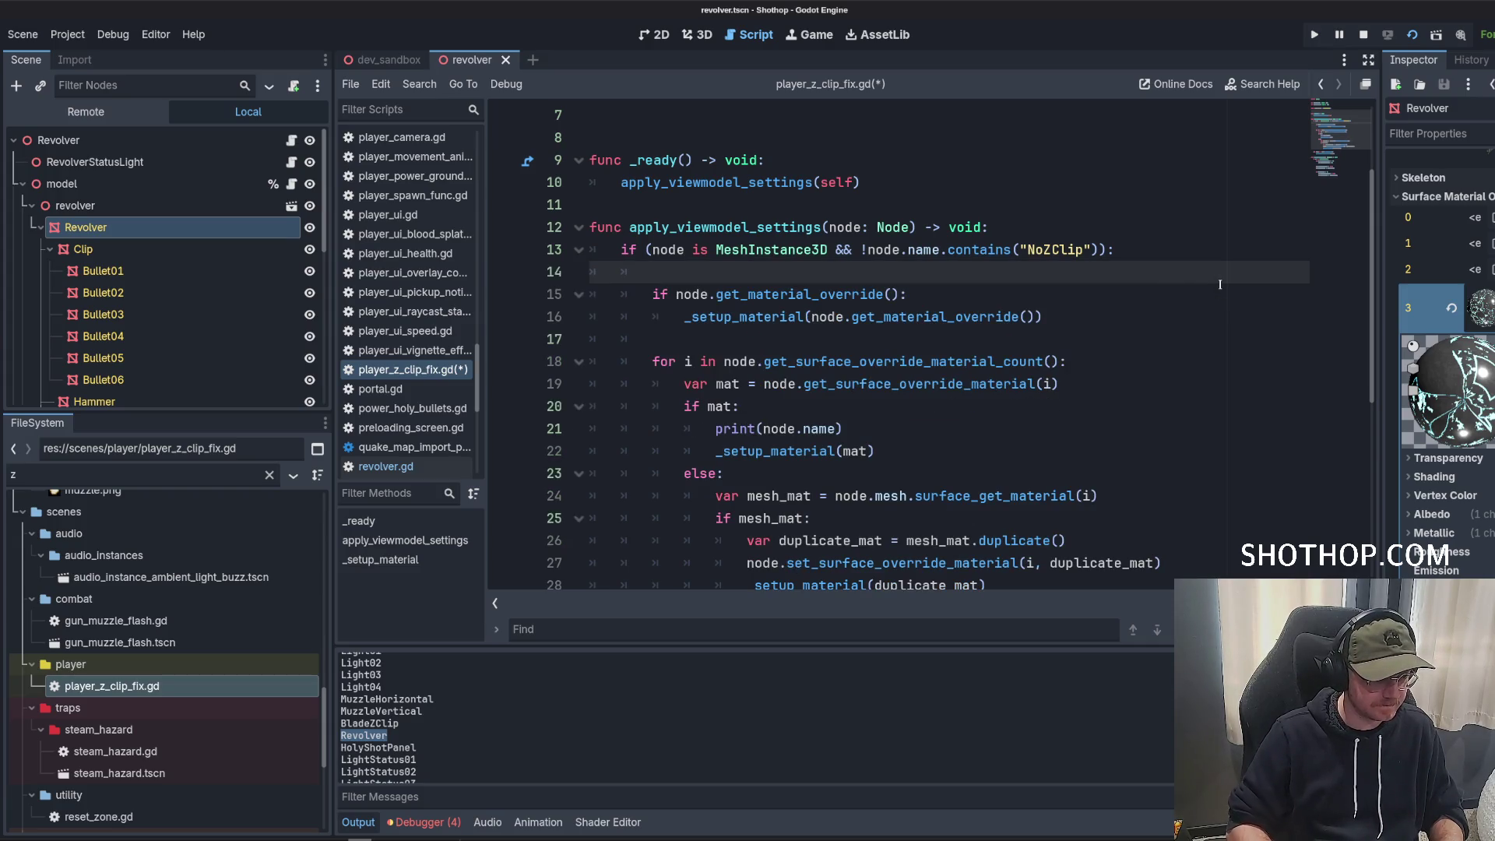
scroll(1178, 273, "down", 5)
scroll(868, 417, "up", 4)
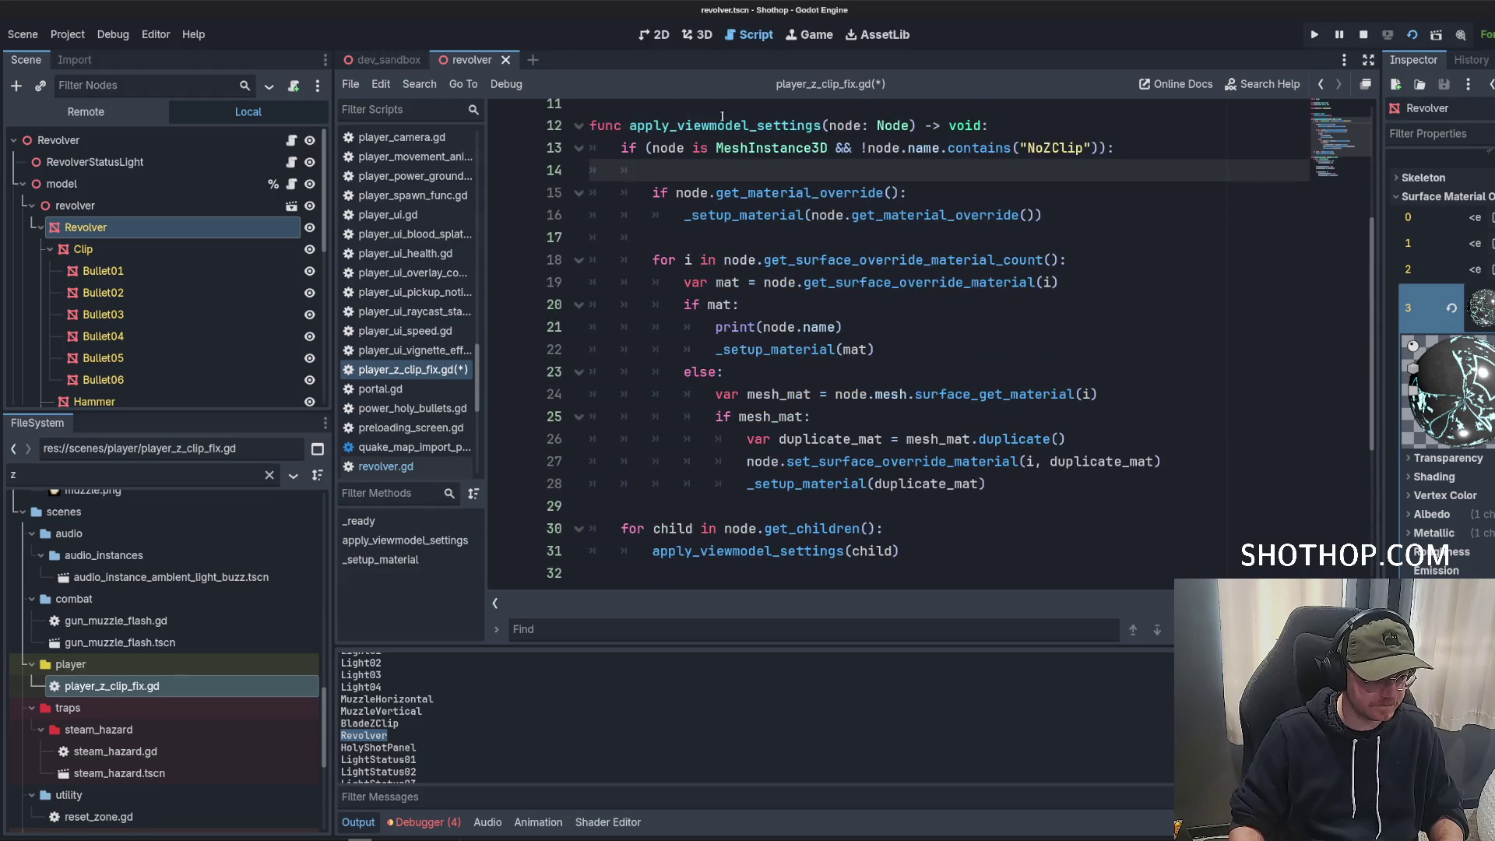
scroll(828, 223, "up", 3)
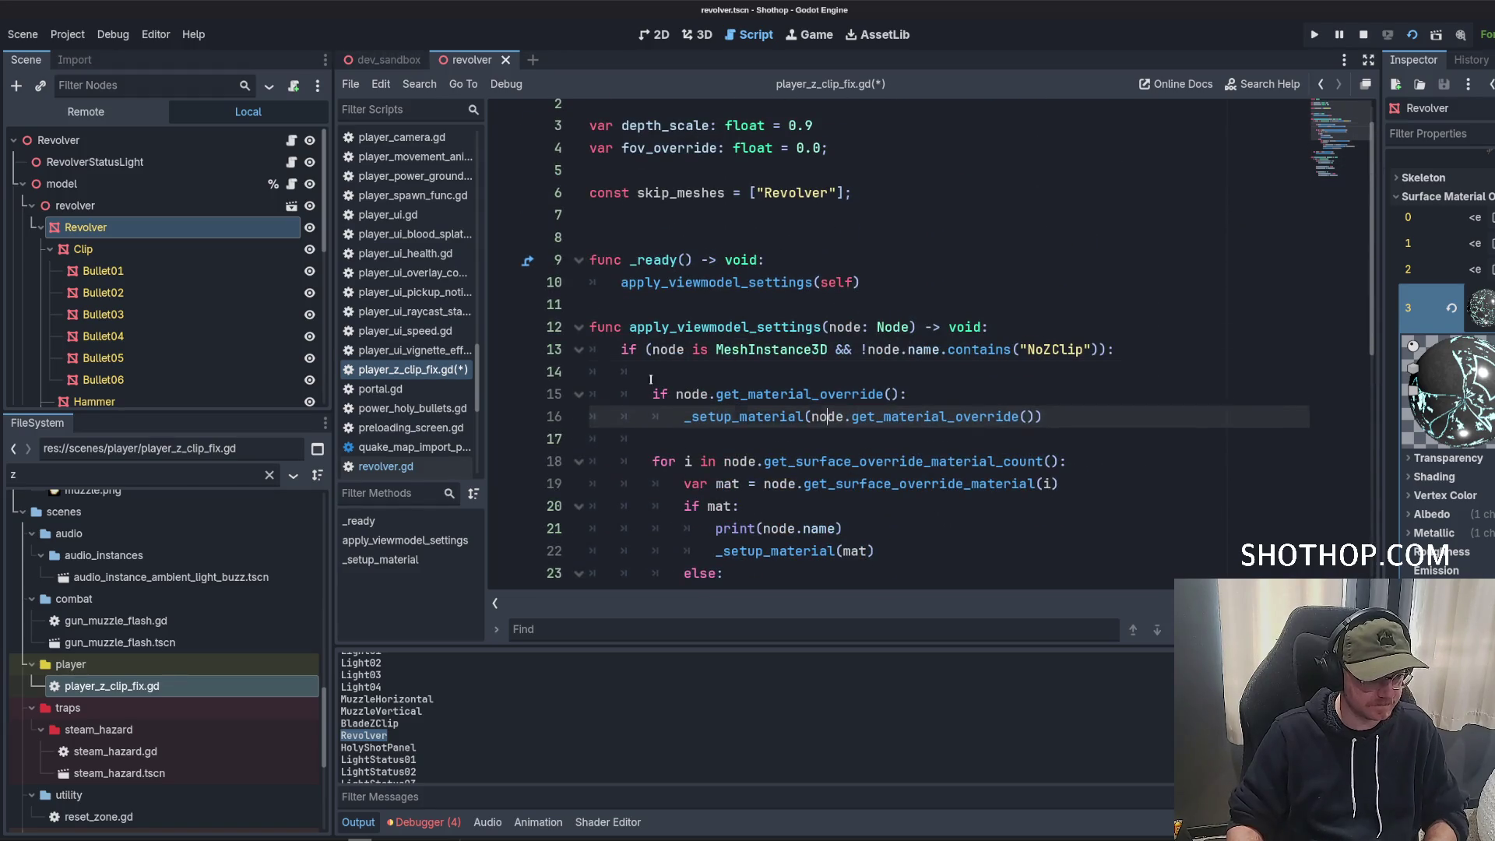
Append '&& node.name not in skip_meshes' to the line 13 NoZClip condition and save.
key("BackSpace")
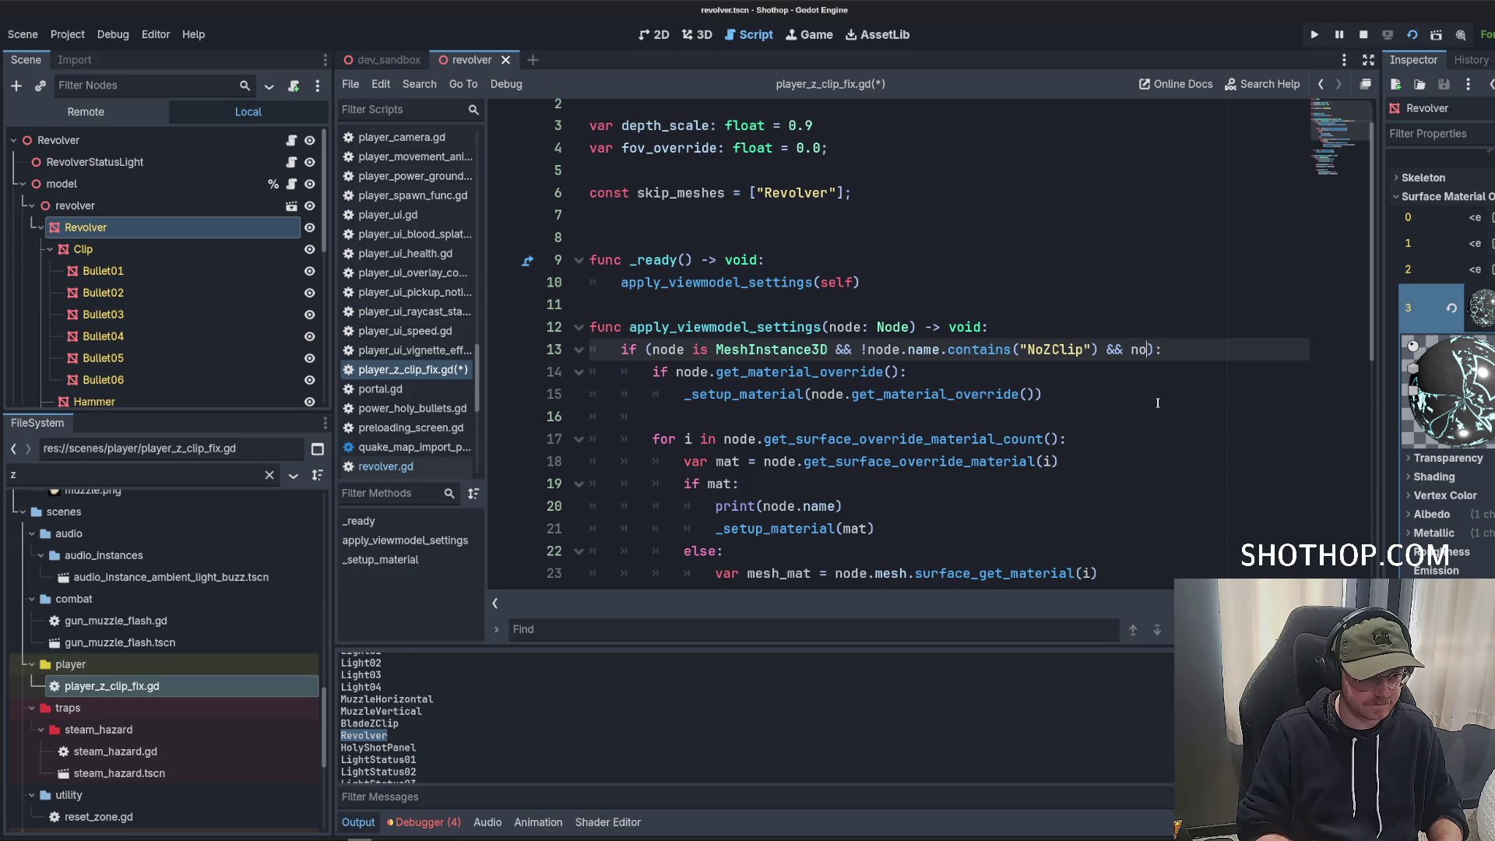
key("BackSpace")
key("BackSpace")
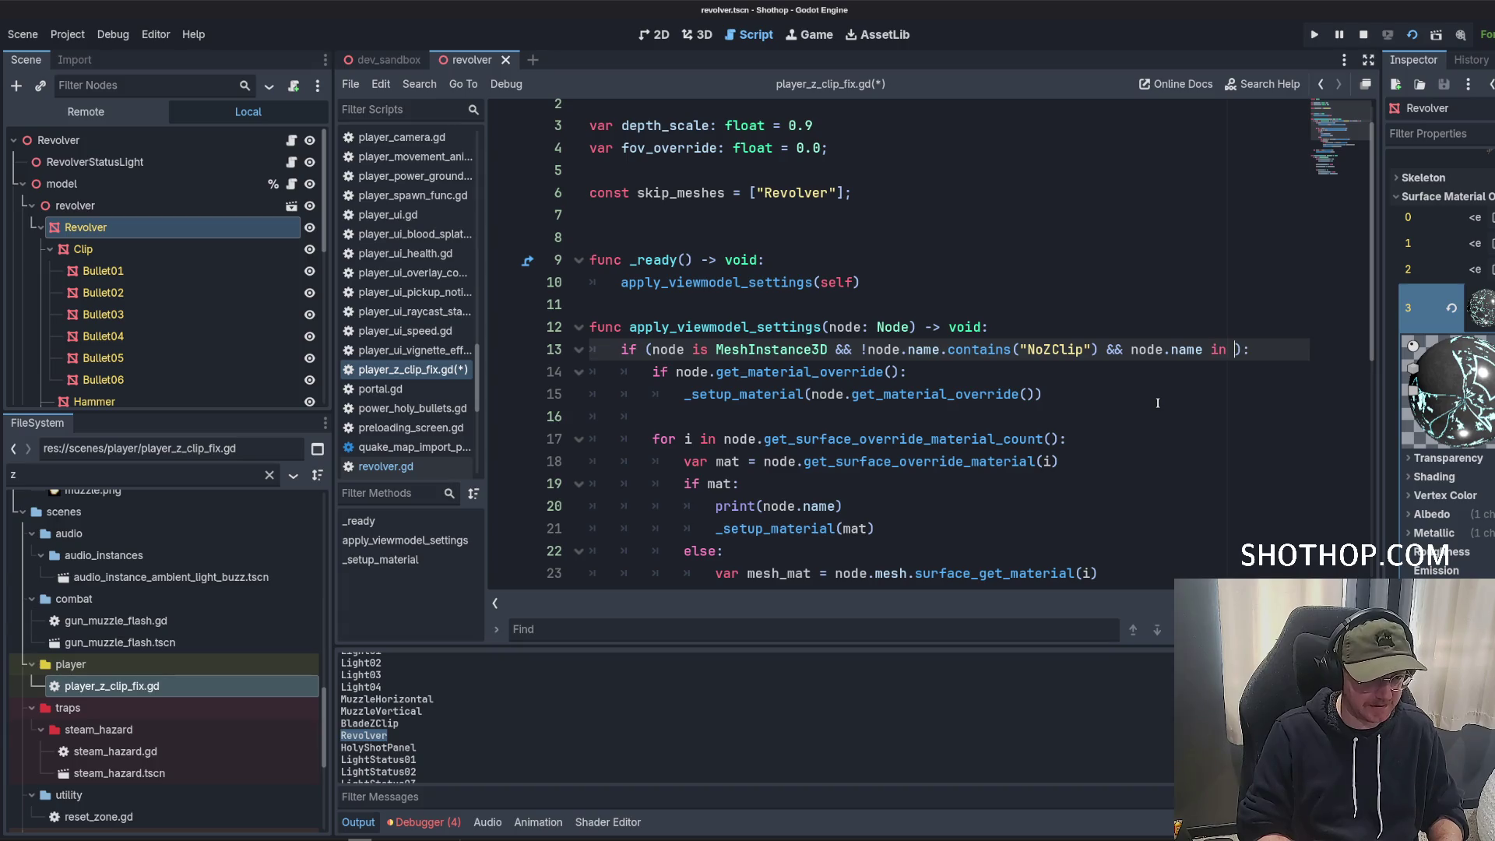
type("skip_m")
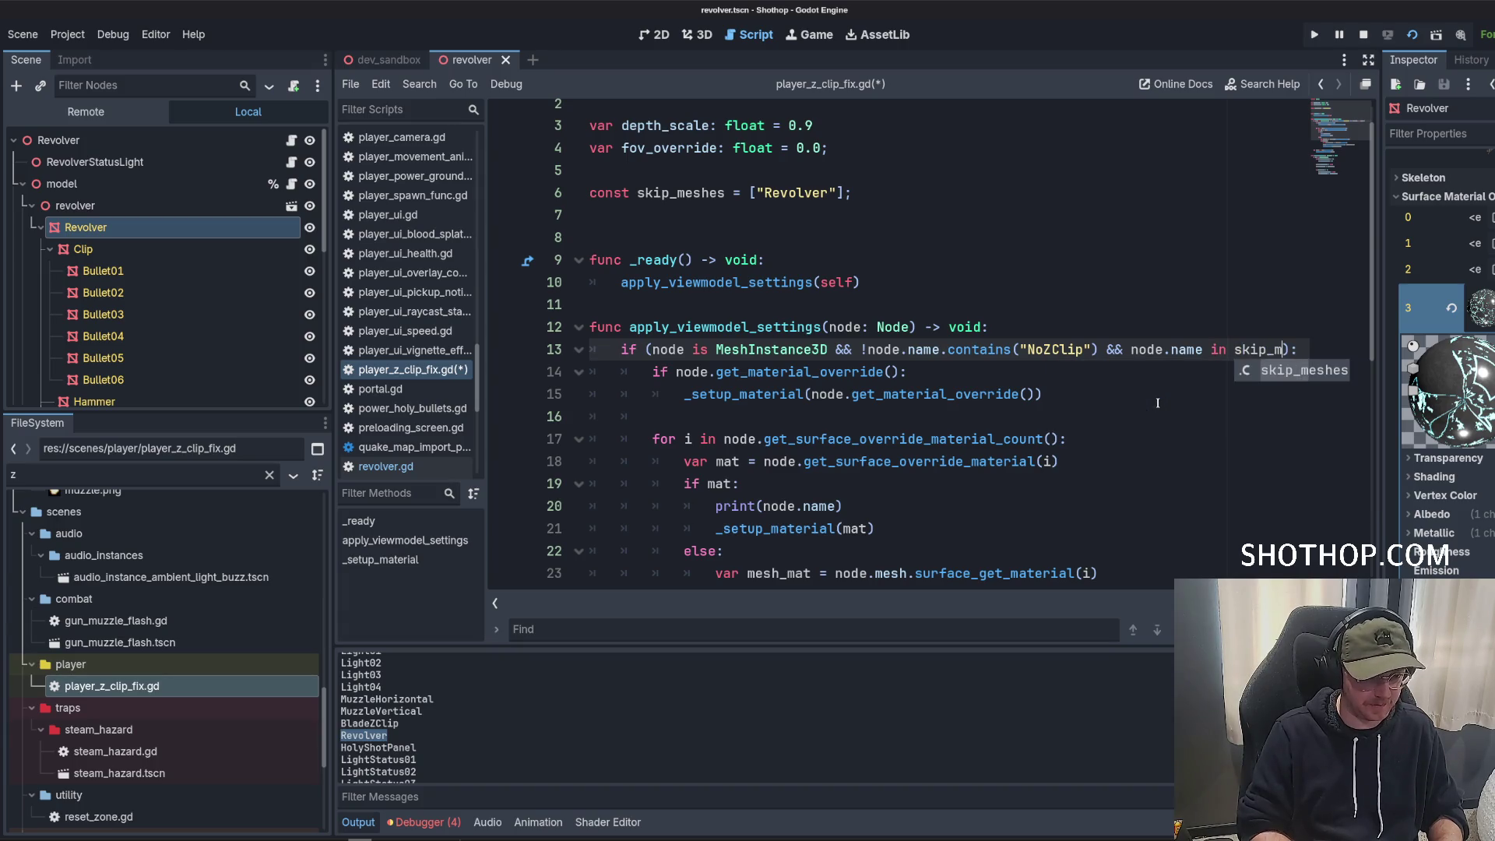
key("Return")
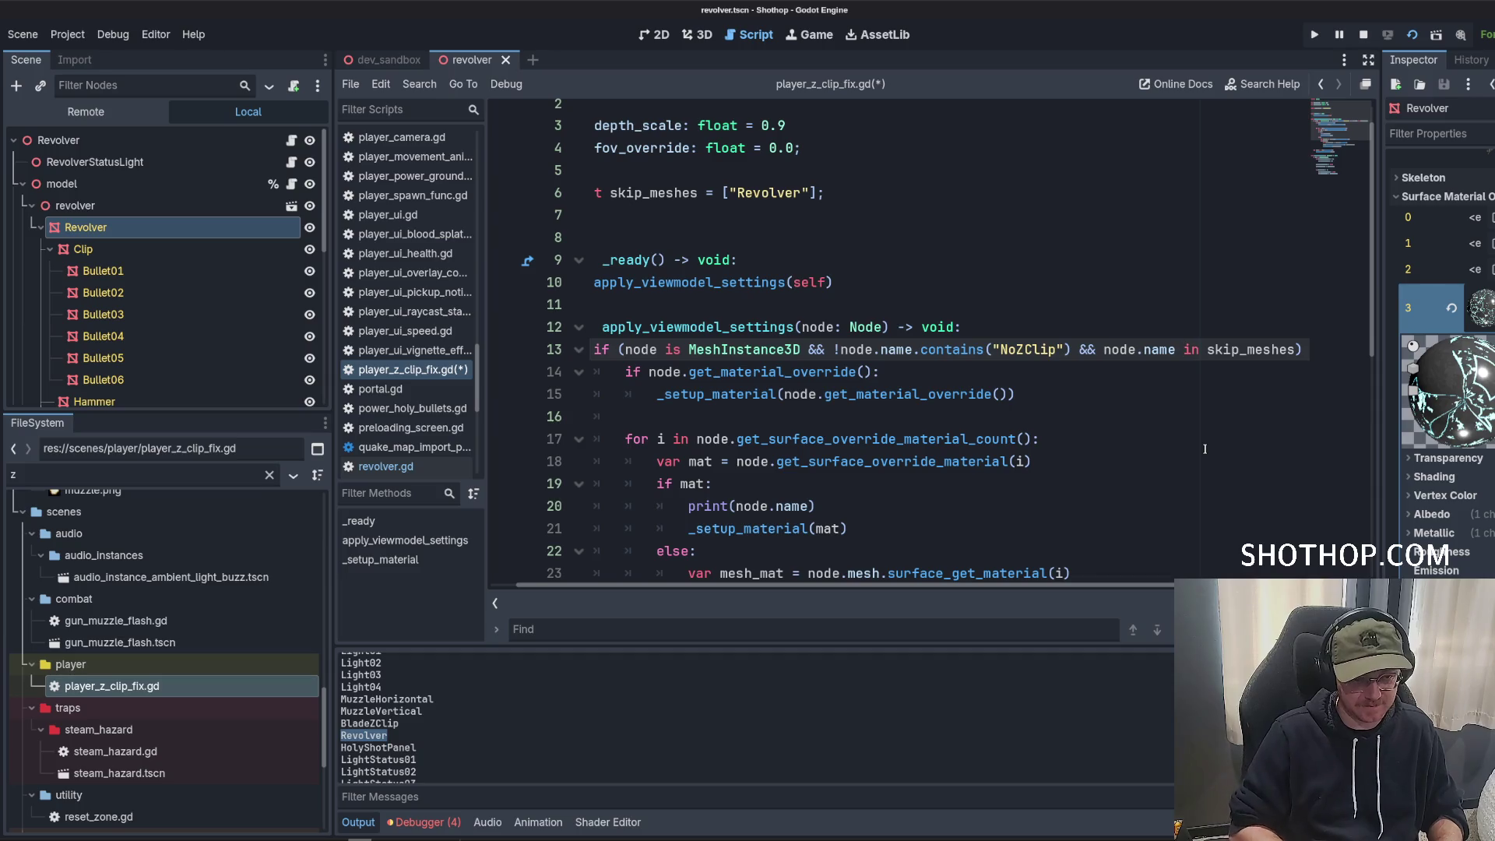
type("not")
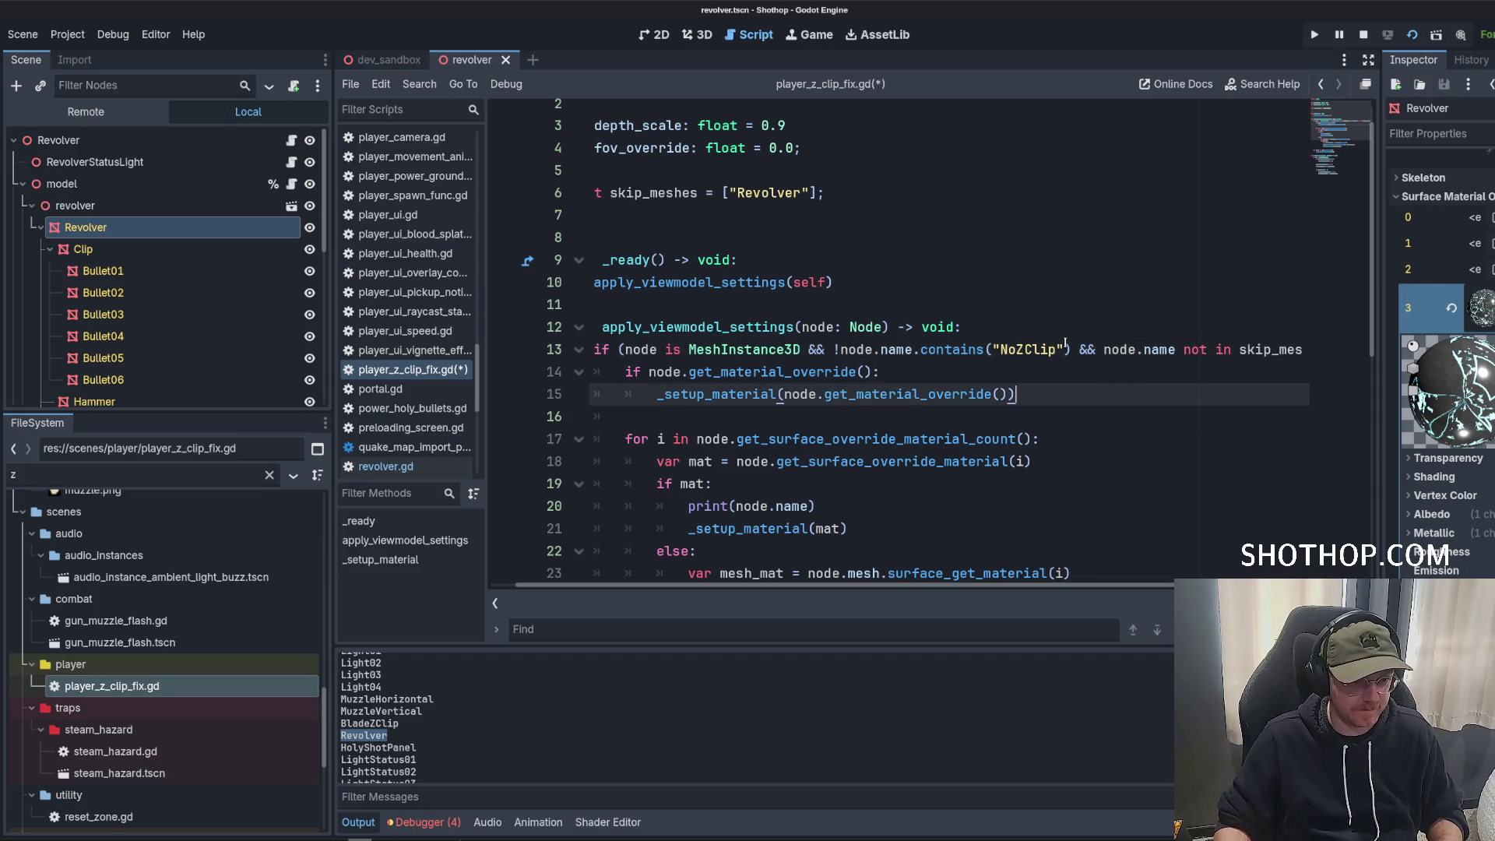
key("ctrl+s")
Run the project to test the revolver viewmodel in-game.
left_click_drag(779, 417, 390, 408)
left_click(623, 417)
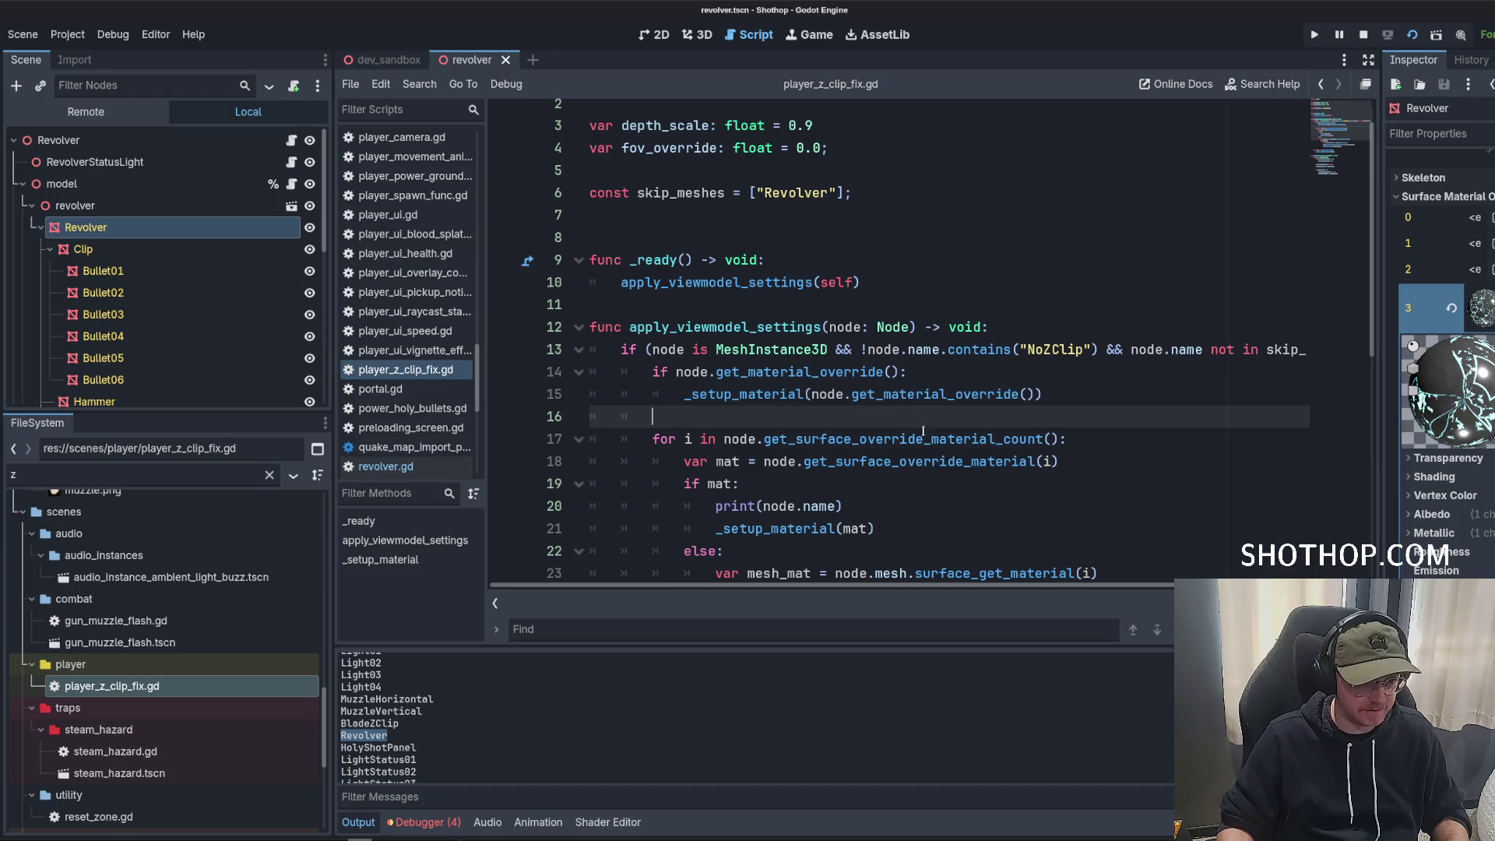
key("Up")
key("Up")
key("Up")
key("End")
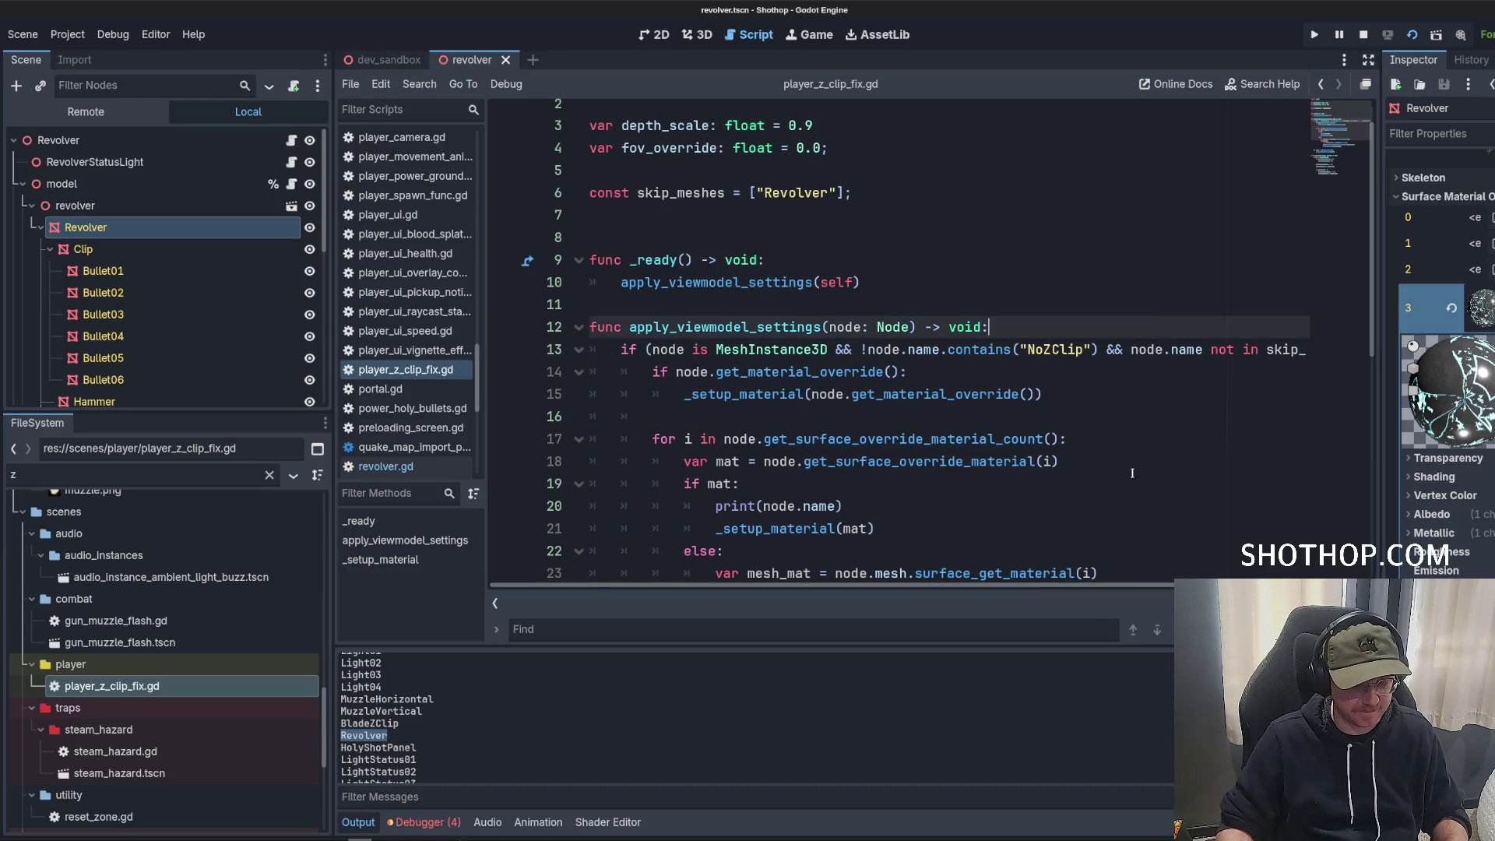
left_click(1013, 394)
left_click(927, 284)
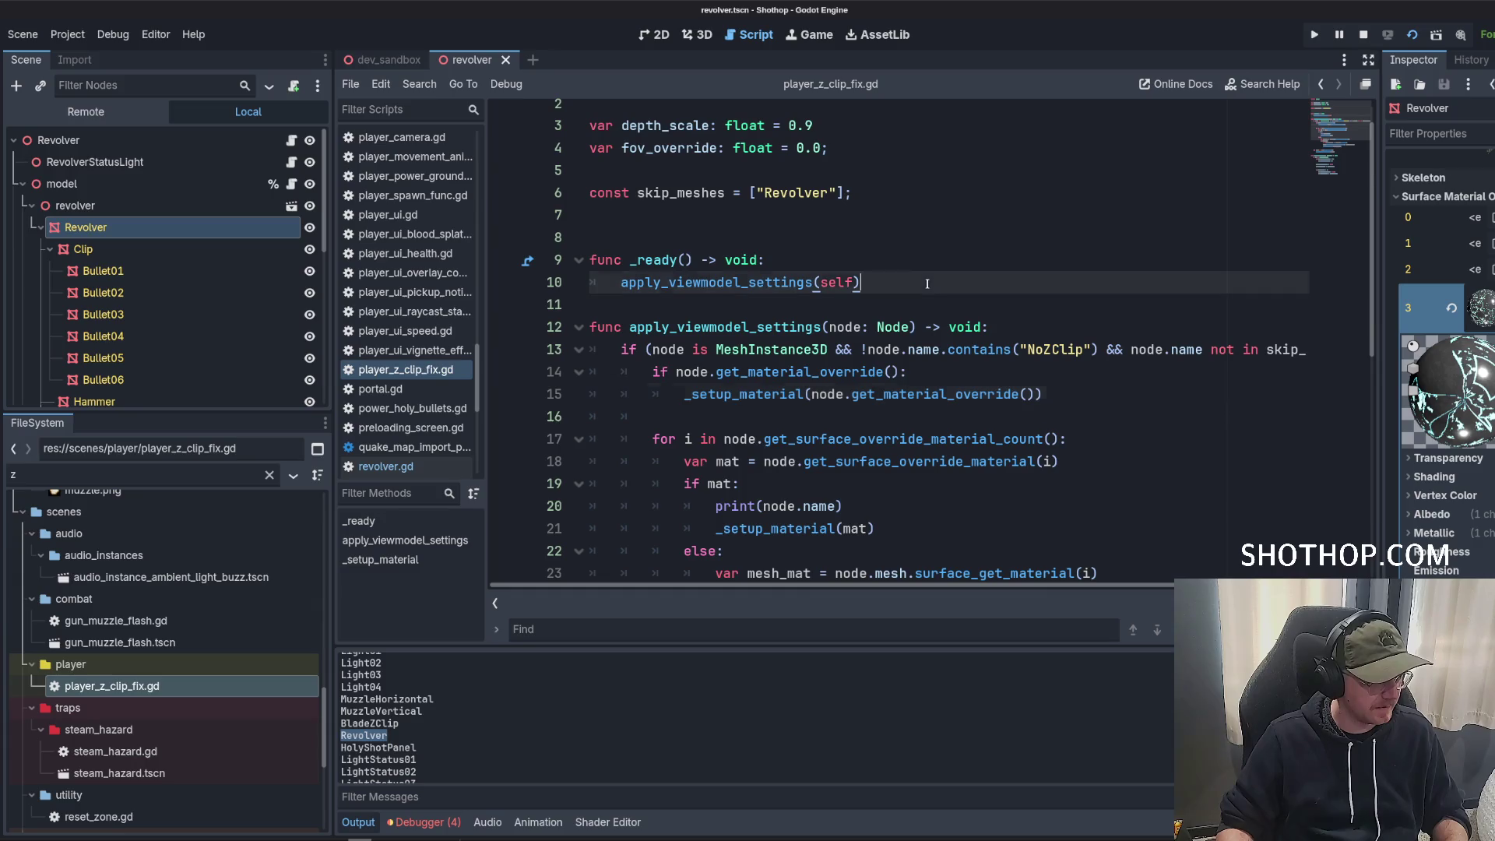
key("Up")
key("Up")
key("Up")
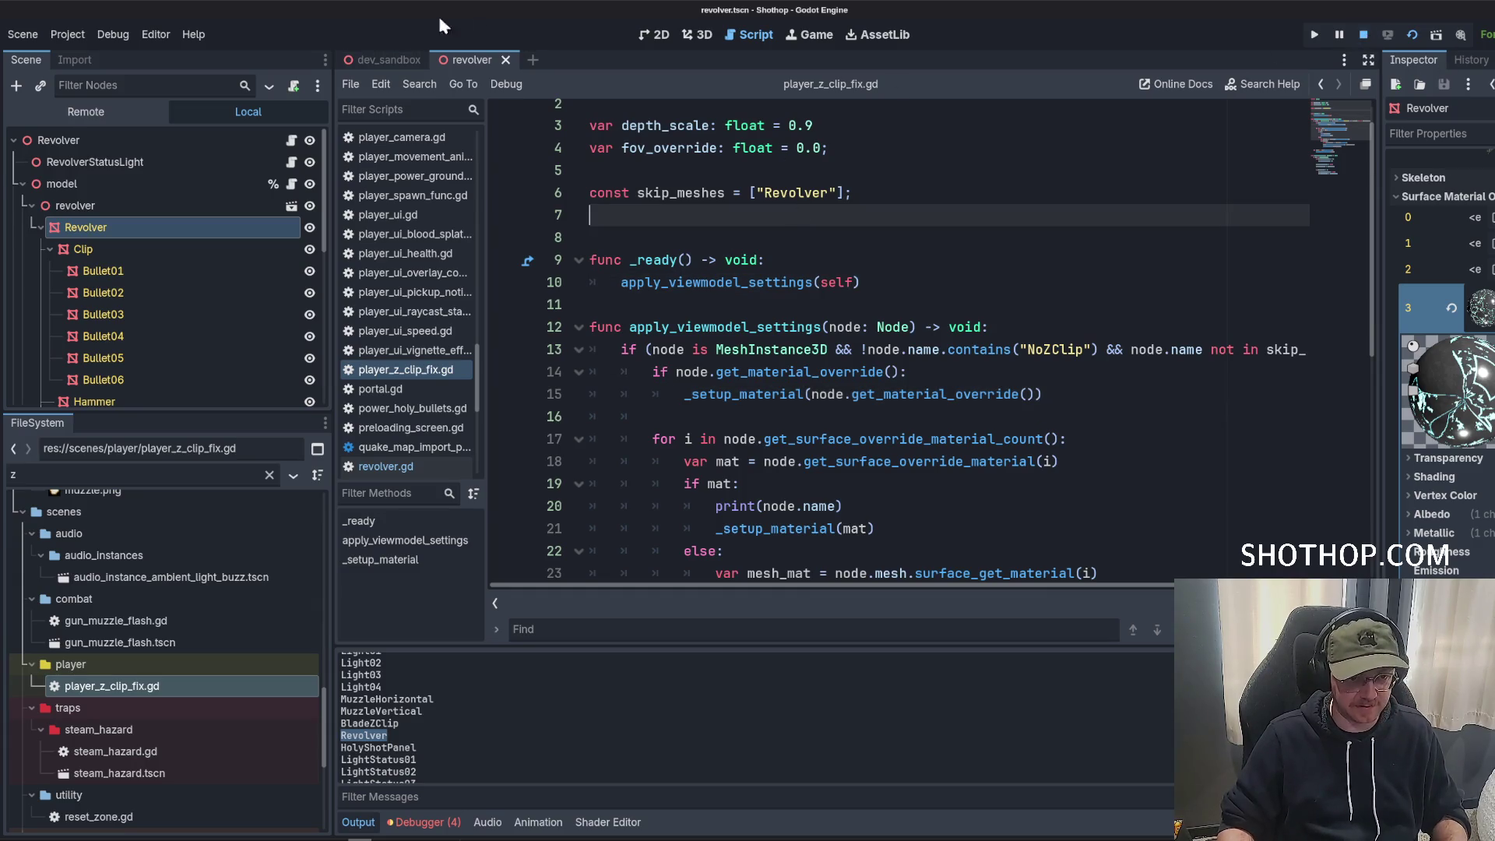
left_click(382, 59)
left_click(1437, 35)
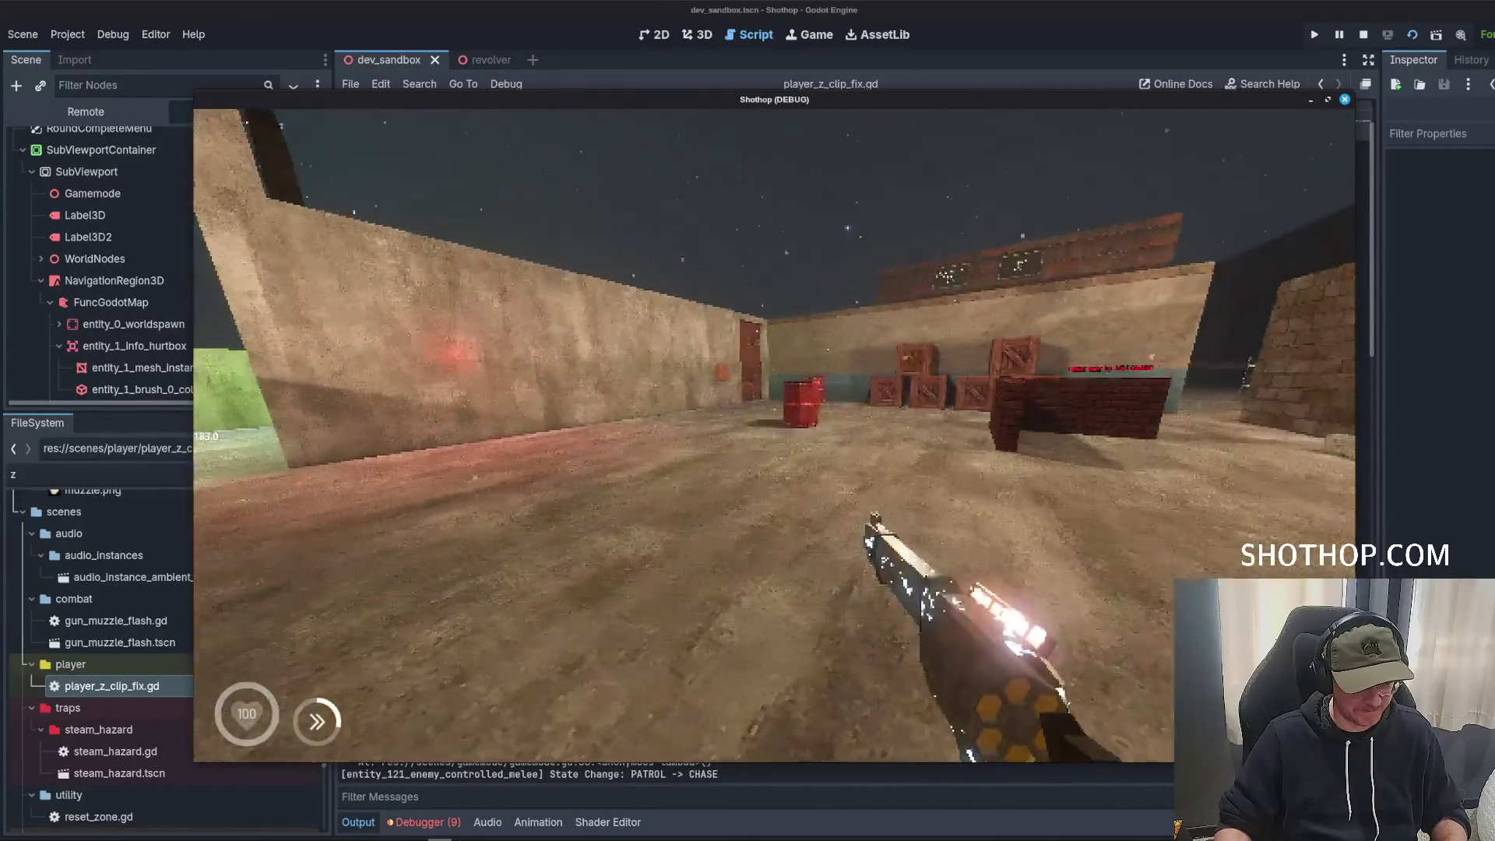
Pause the test game with Escape and stop it with F8.
key("Escape")
key("F8")
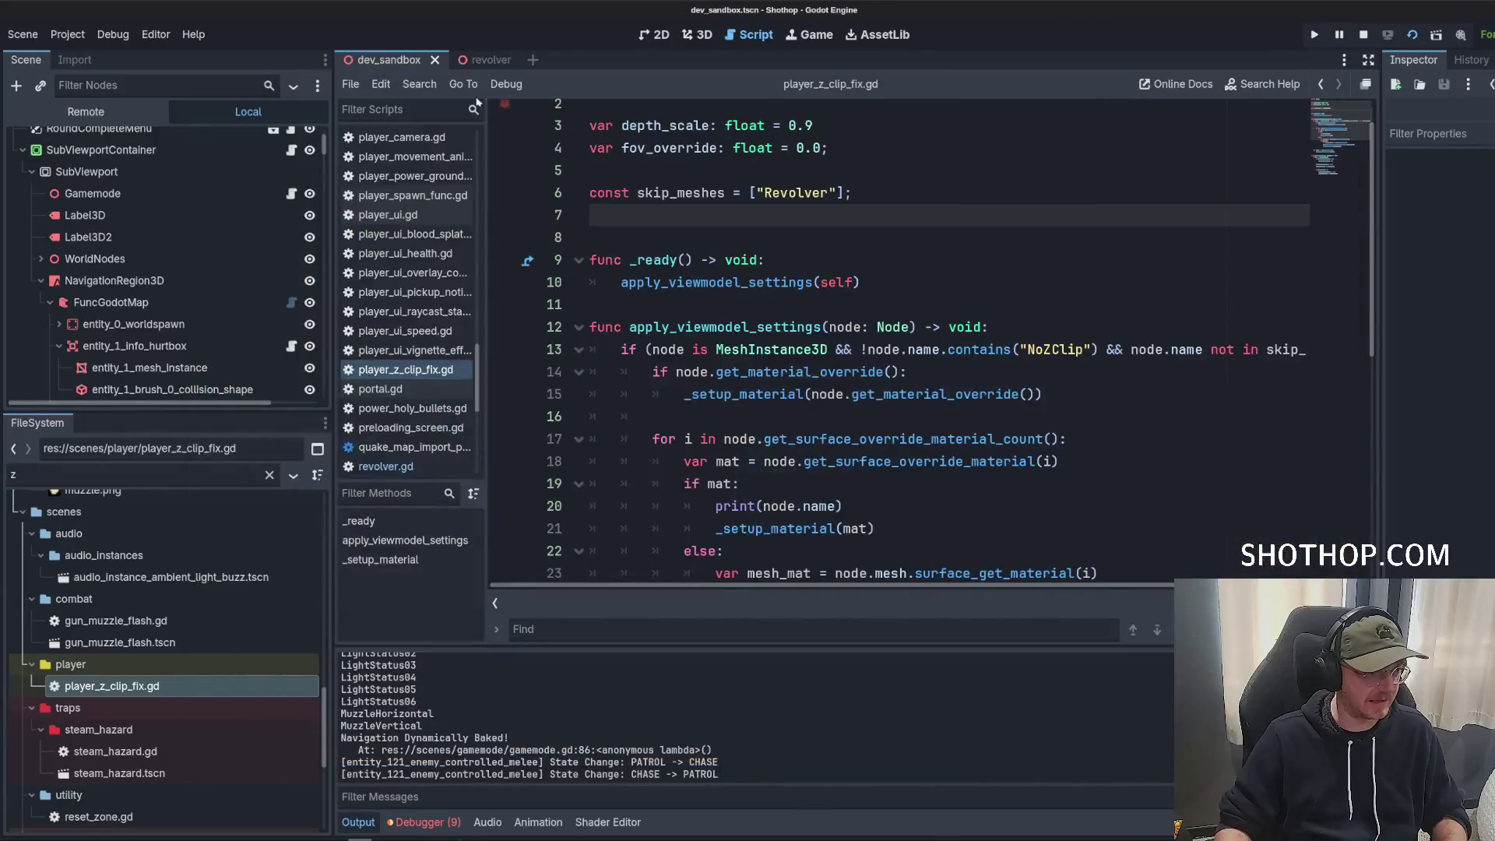
Switch to the revolver scene and widen the script editor by dragging the Inspector split.
left_click(481, 60)
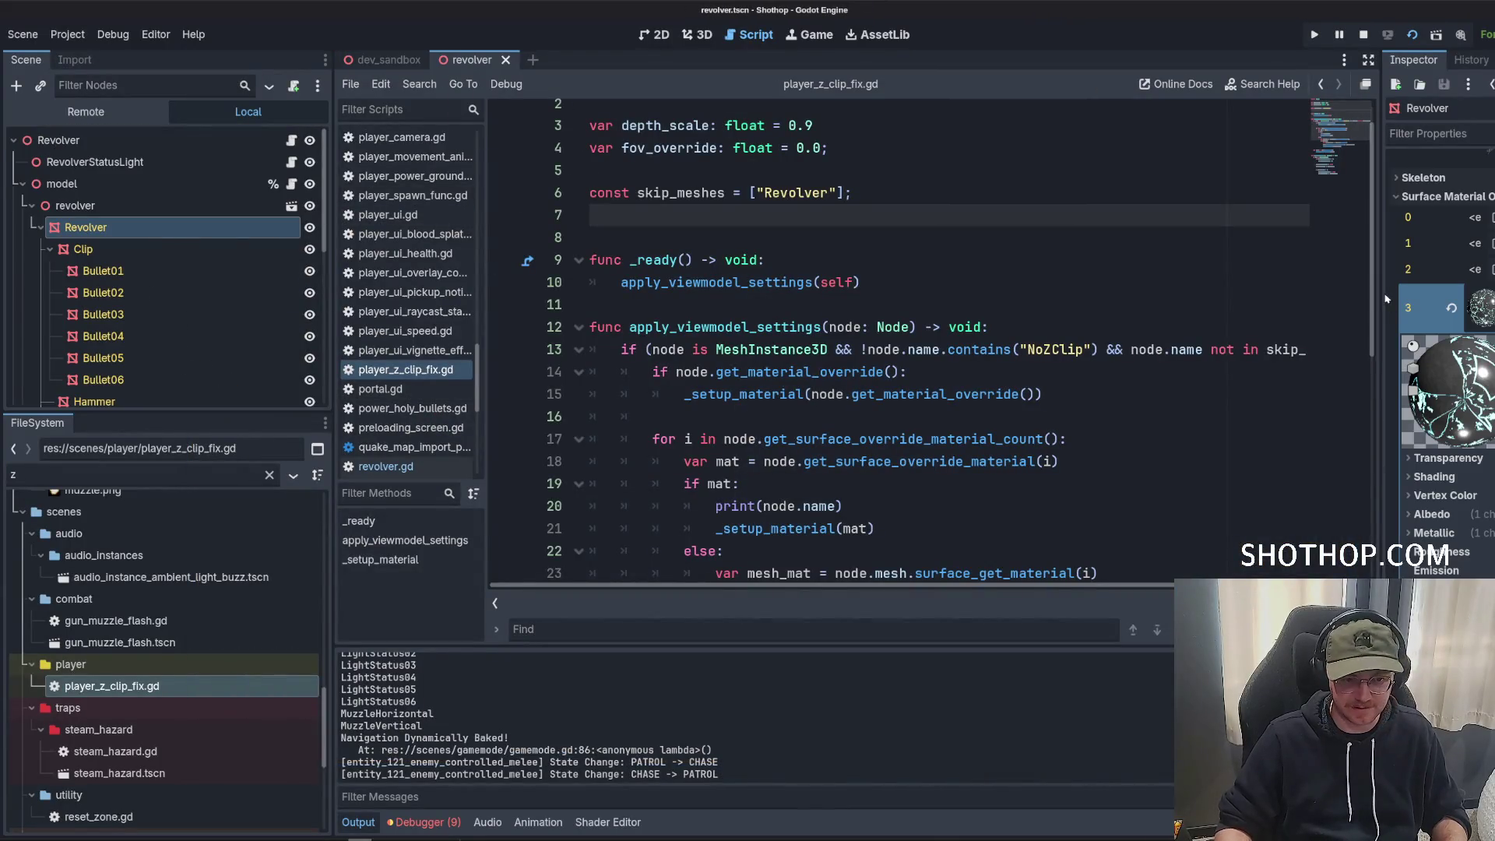
left_click_drag(1380, 296, 1117, 302)
scroll(1247, 351, "down", 5)
scroll(784, 359, "up", 1)
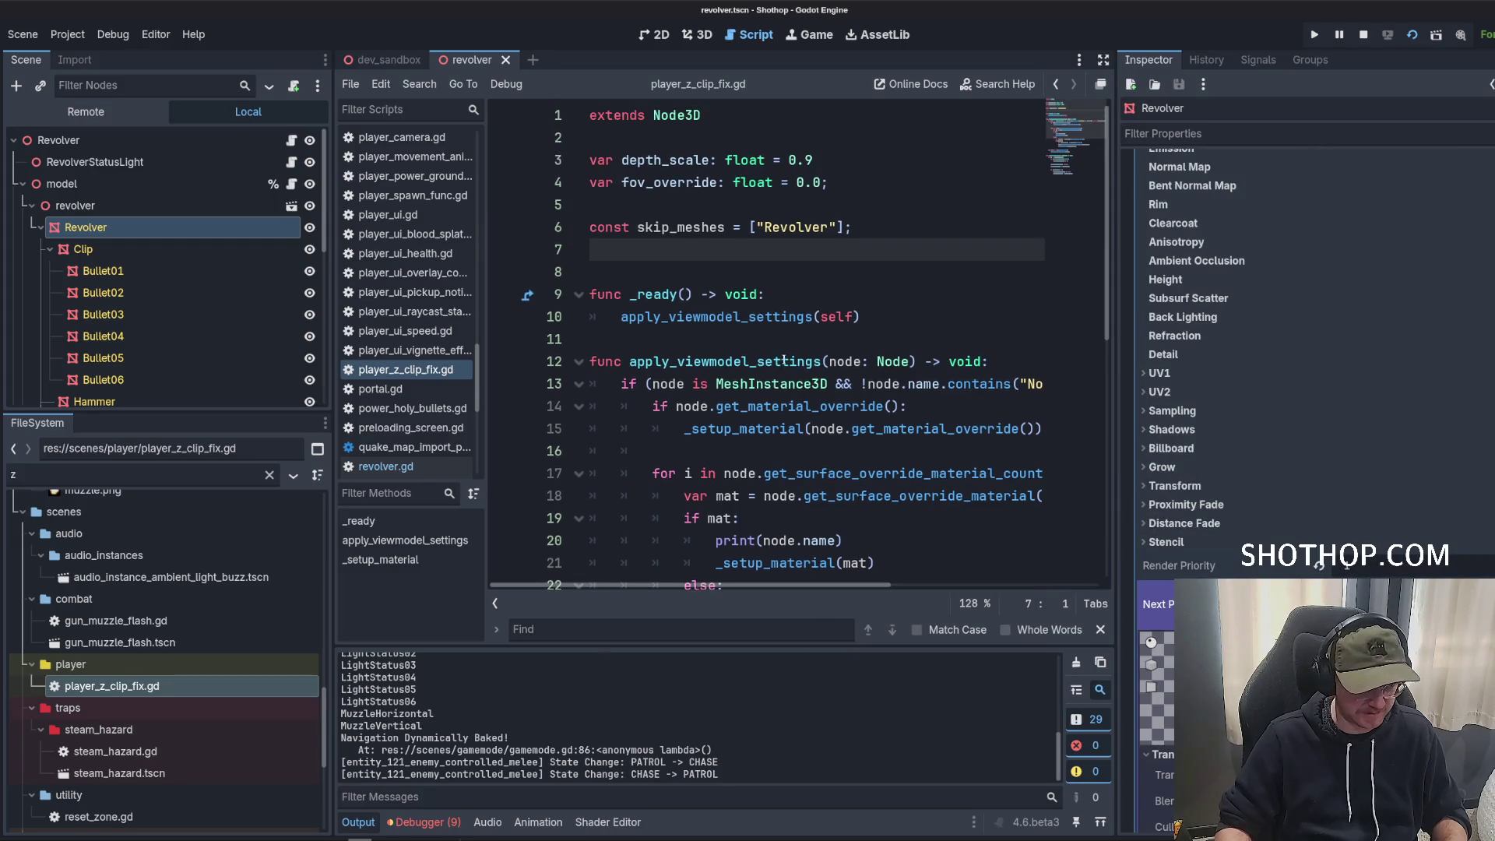
scroll(1112, 321, "down", 1)
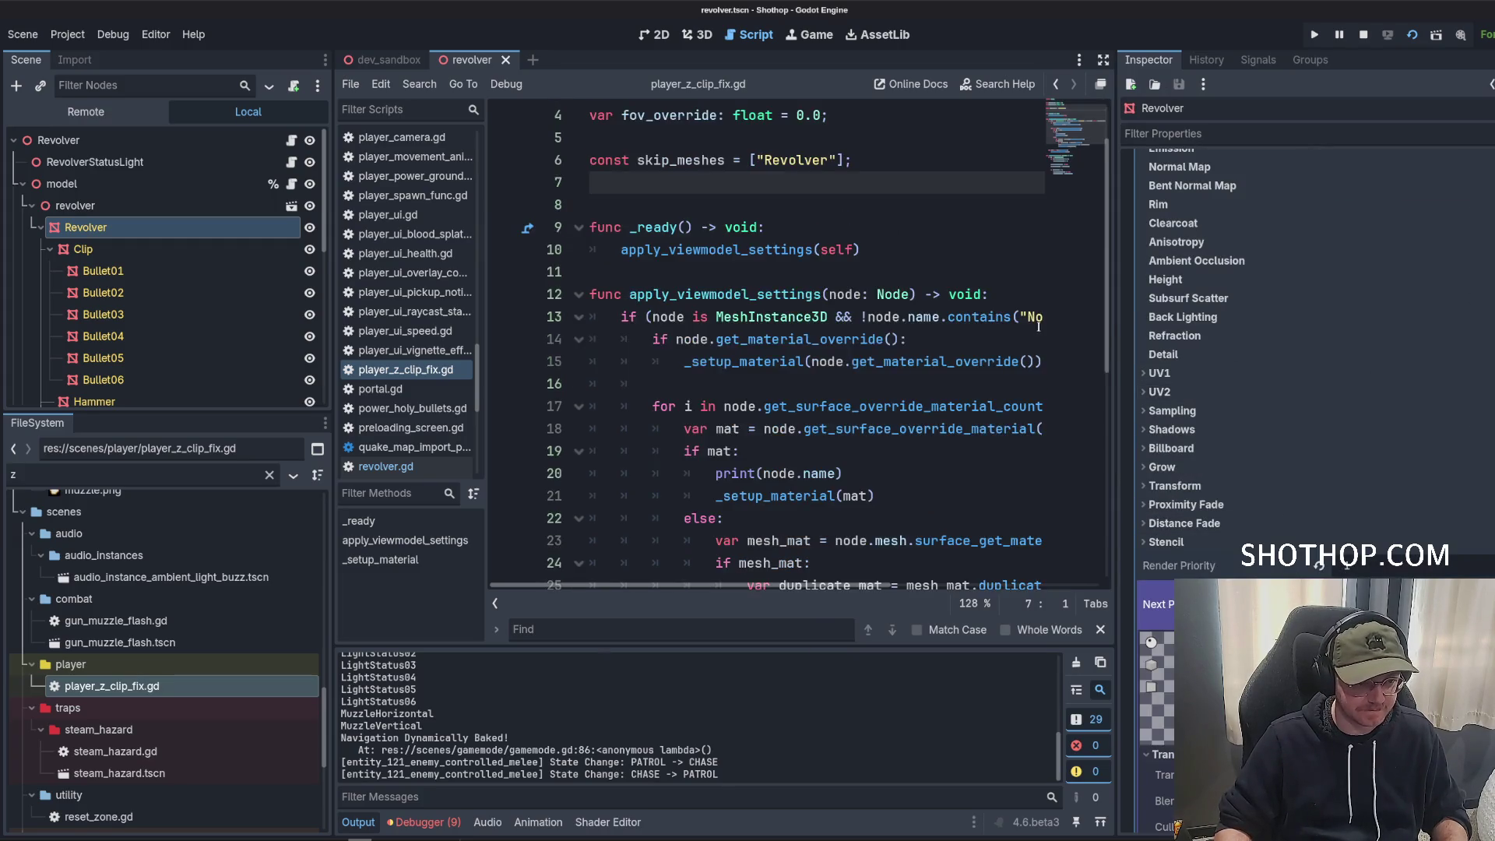
left_click_drag(1113, 321, 1248, 324)
scroll(1015, 328, "down", 6)
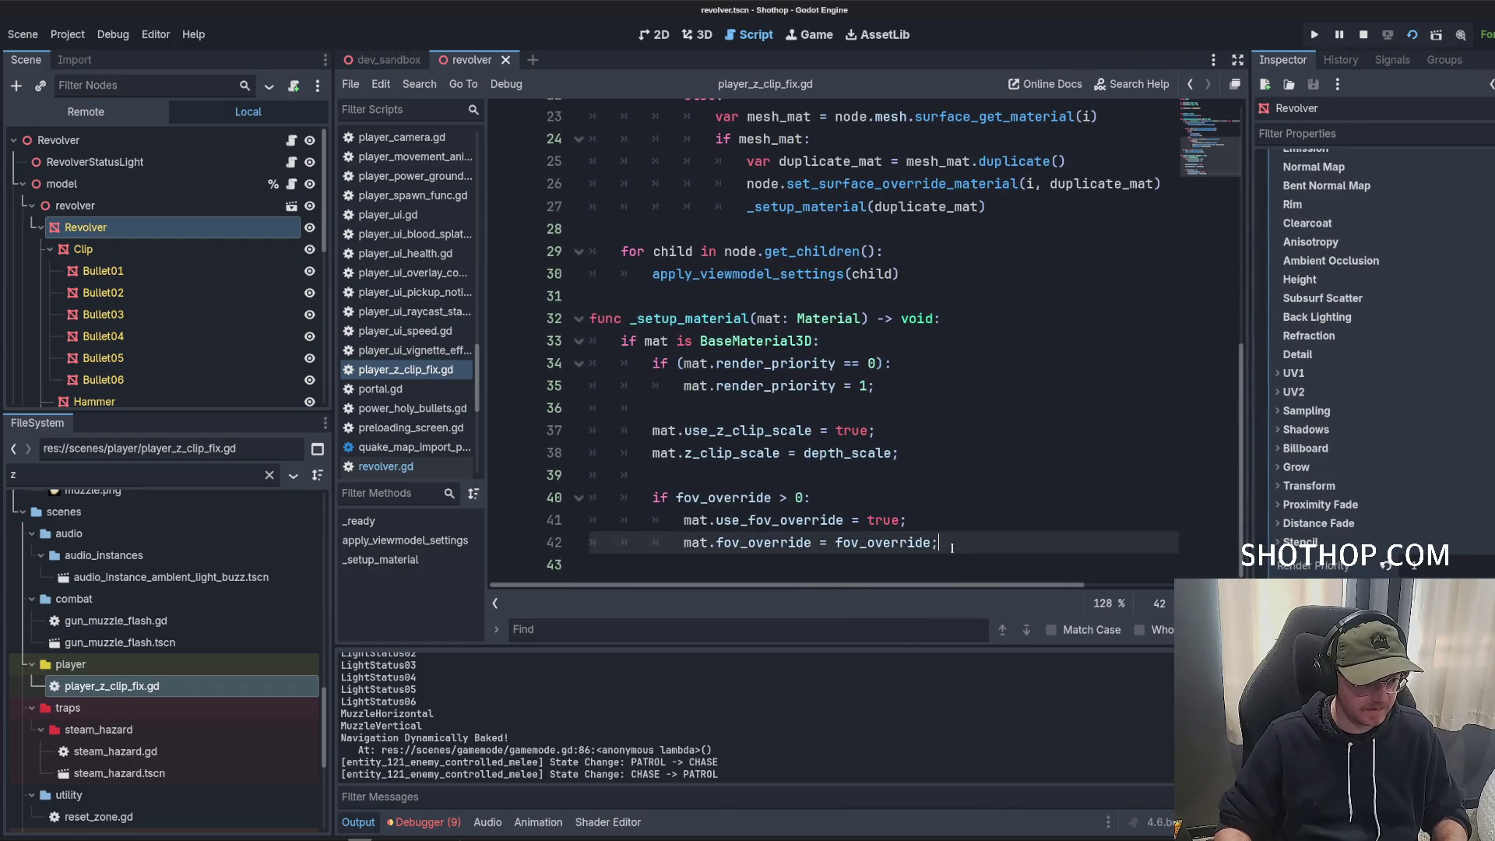
Select the _setup_material call on line 15 and scroll through its z-clip and FOV code.
left_click_drag(939, 542, 600, 250)
scroll(857, 311, "up", 5)
left_click(872, 363)
left_click(873, 275)
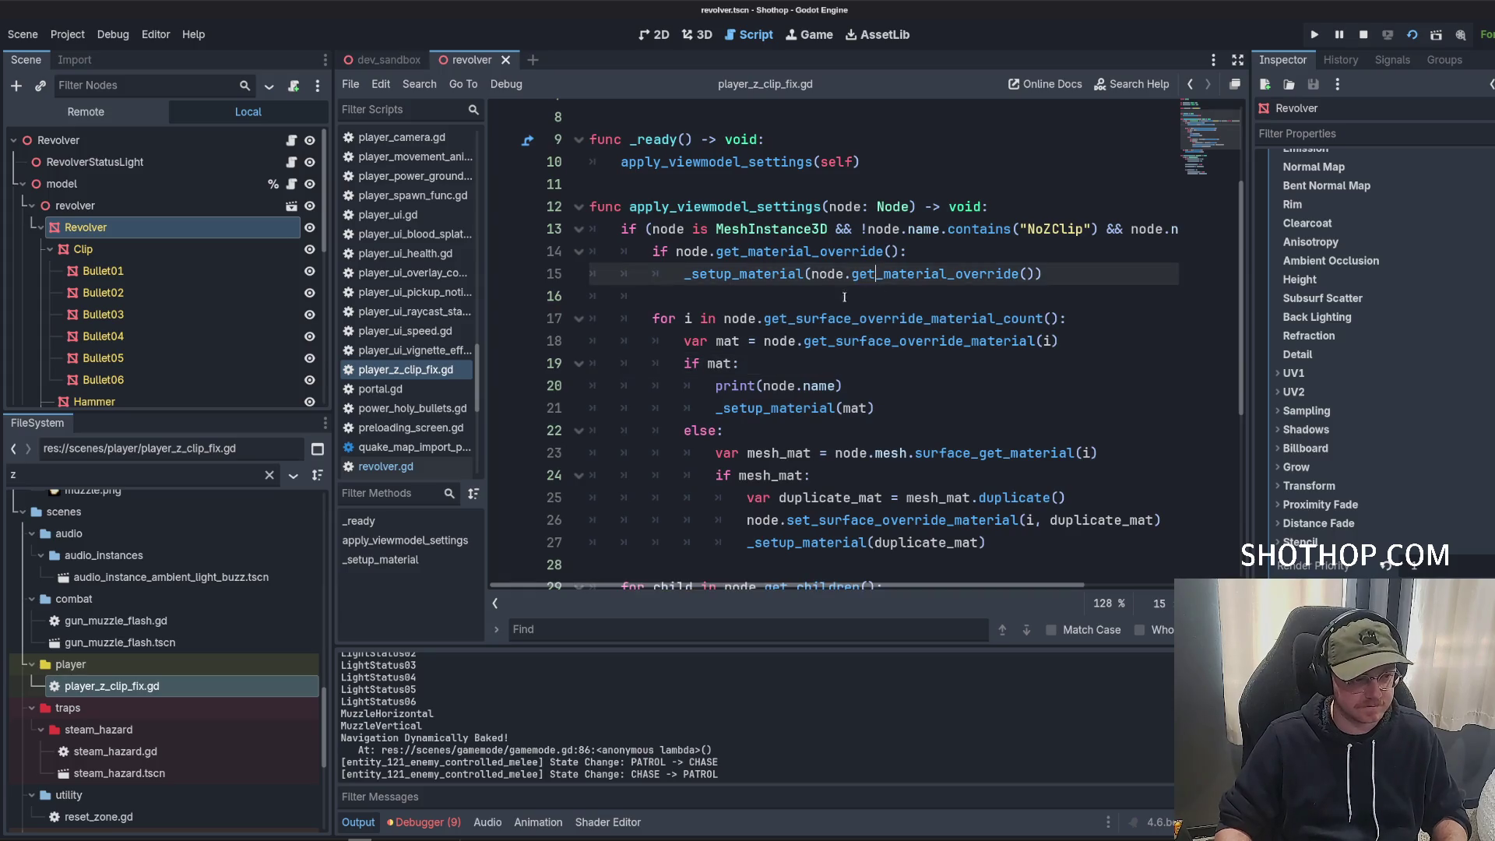
key("Down")
double_click(764, 273)
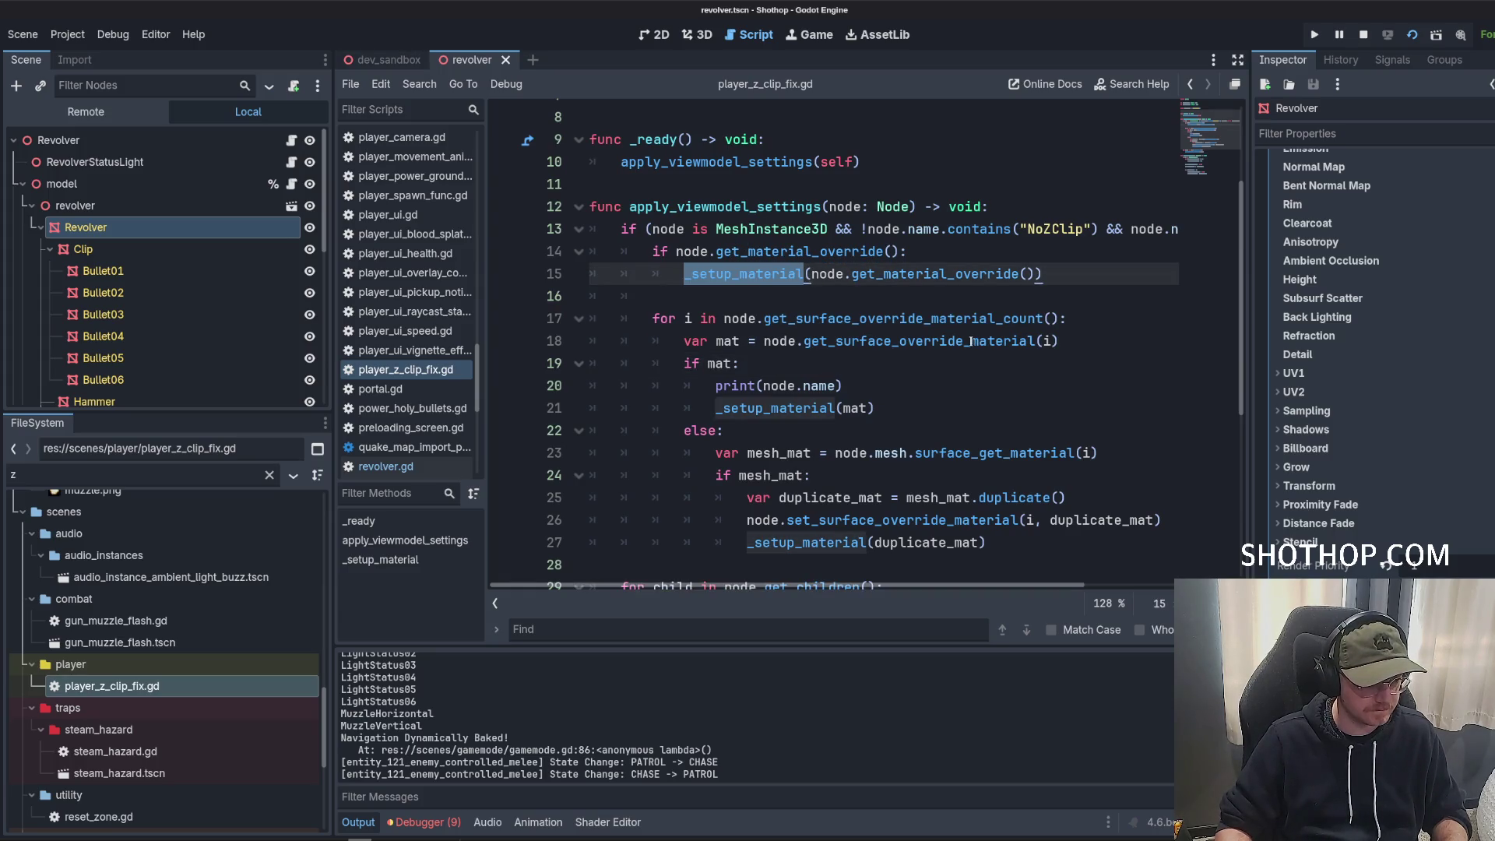
scroll(971, 341, "down", 4)
scroll(990, 319, "up", 4)
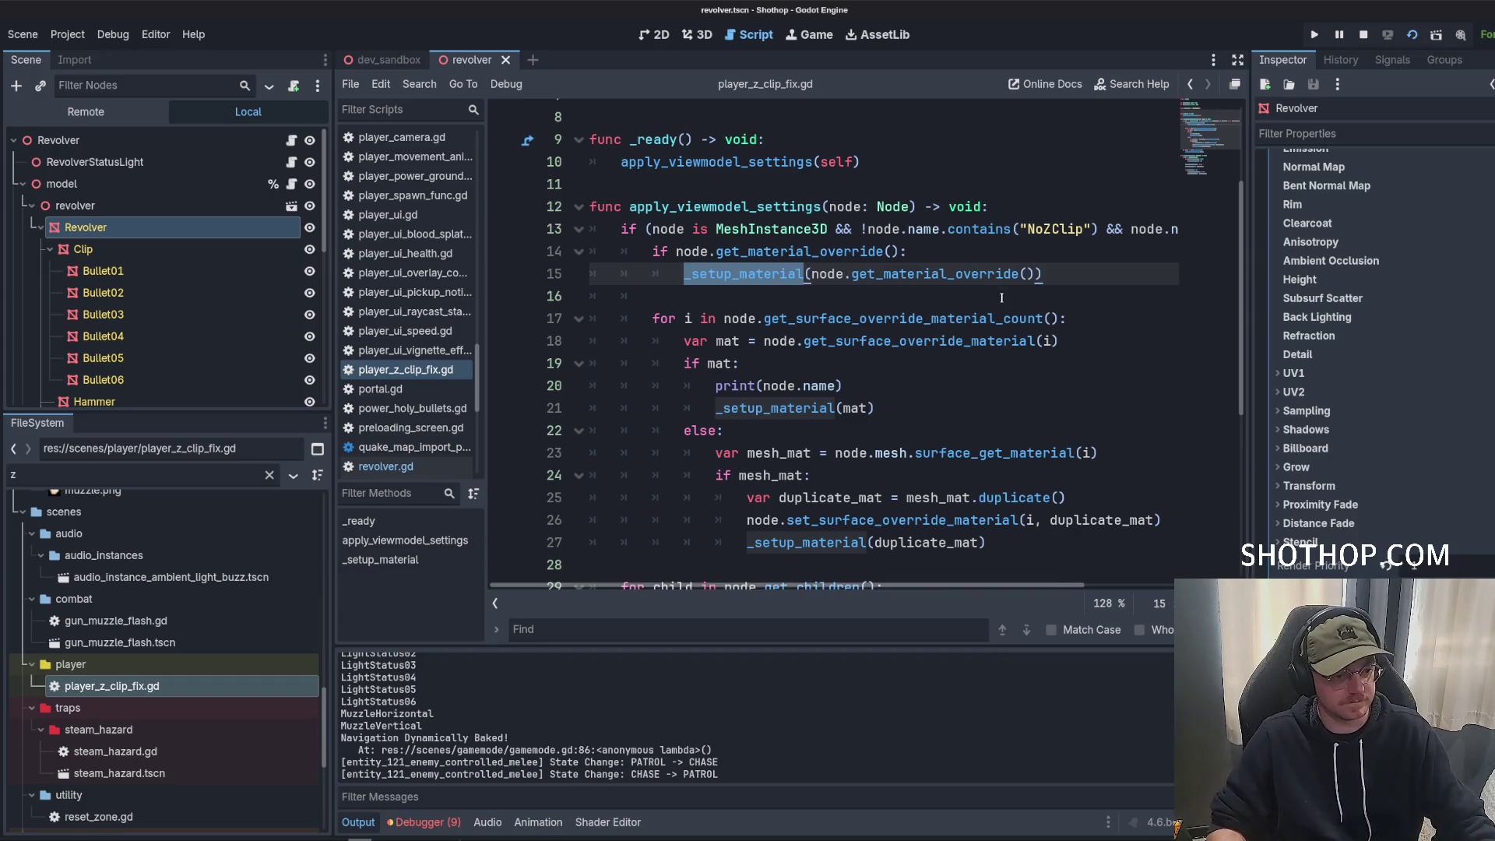
scroll(1000, 304, "down", 4)
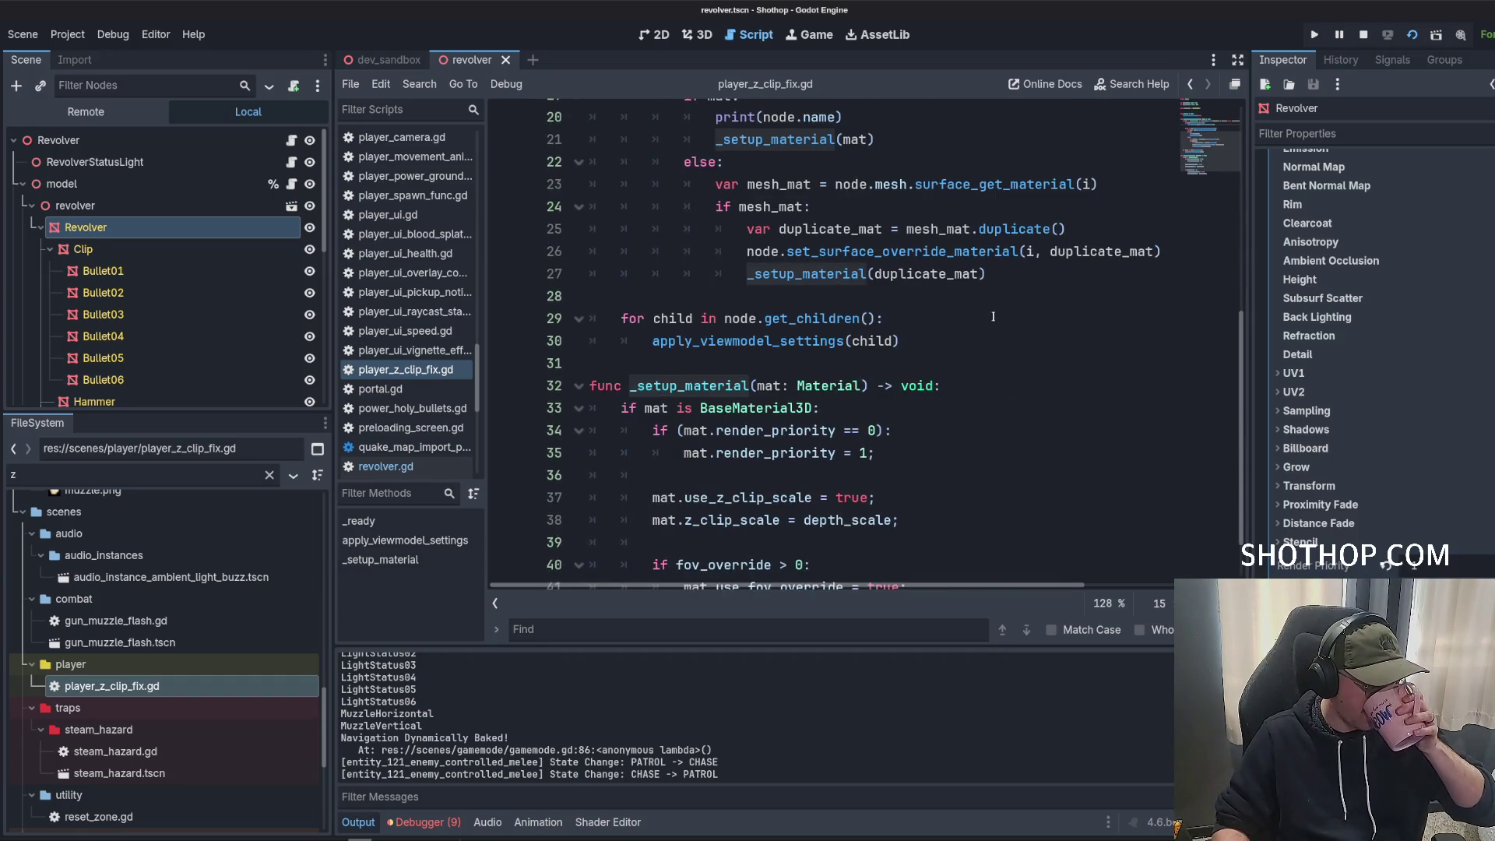
scroll(977, 316, "down", 1)
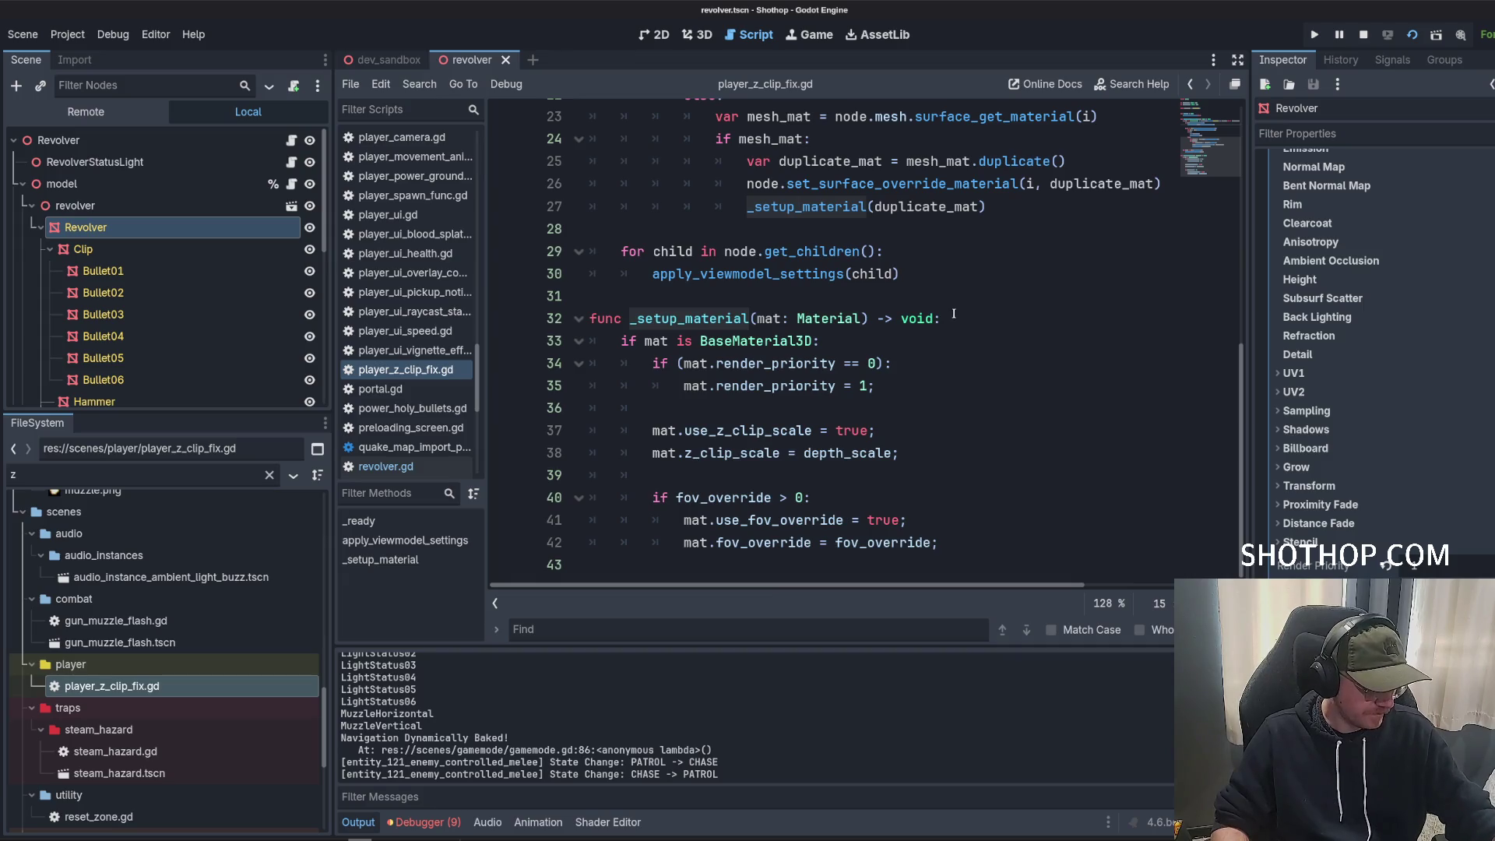
scroll(1005, 350, "up", 6)
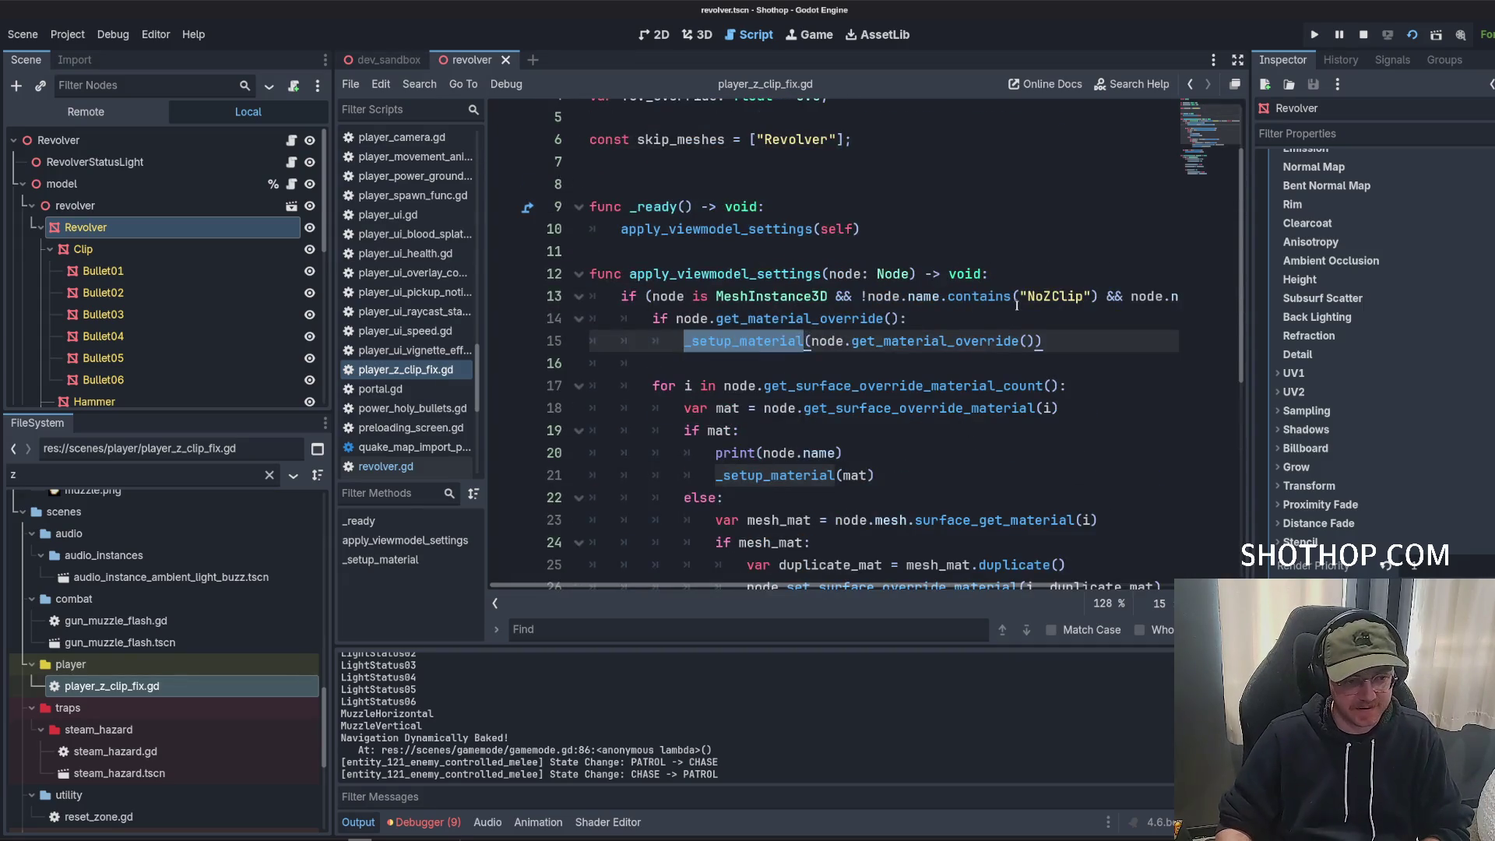
Delete the skip_meshes check from the end of the line 13 condition.
scroll(849, 448, "down", 6)
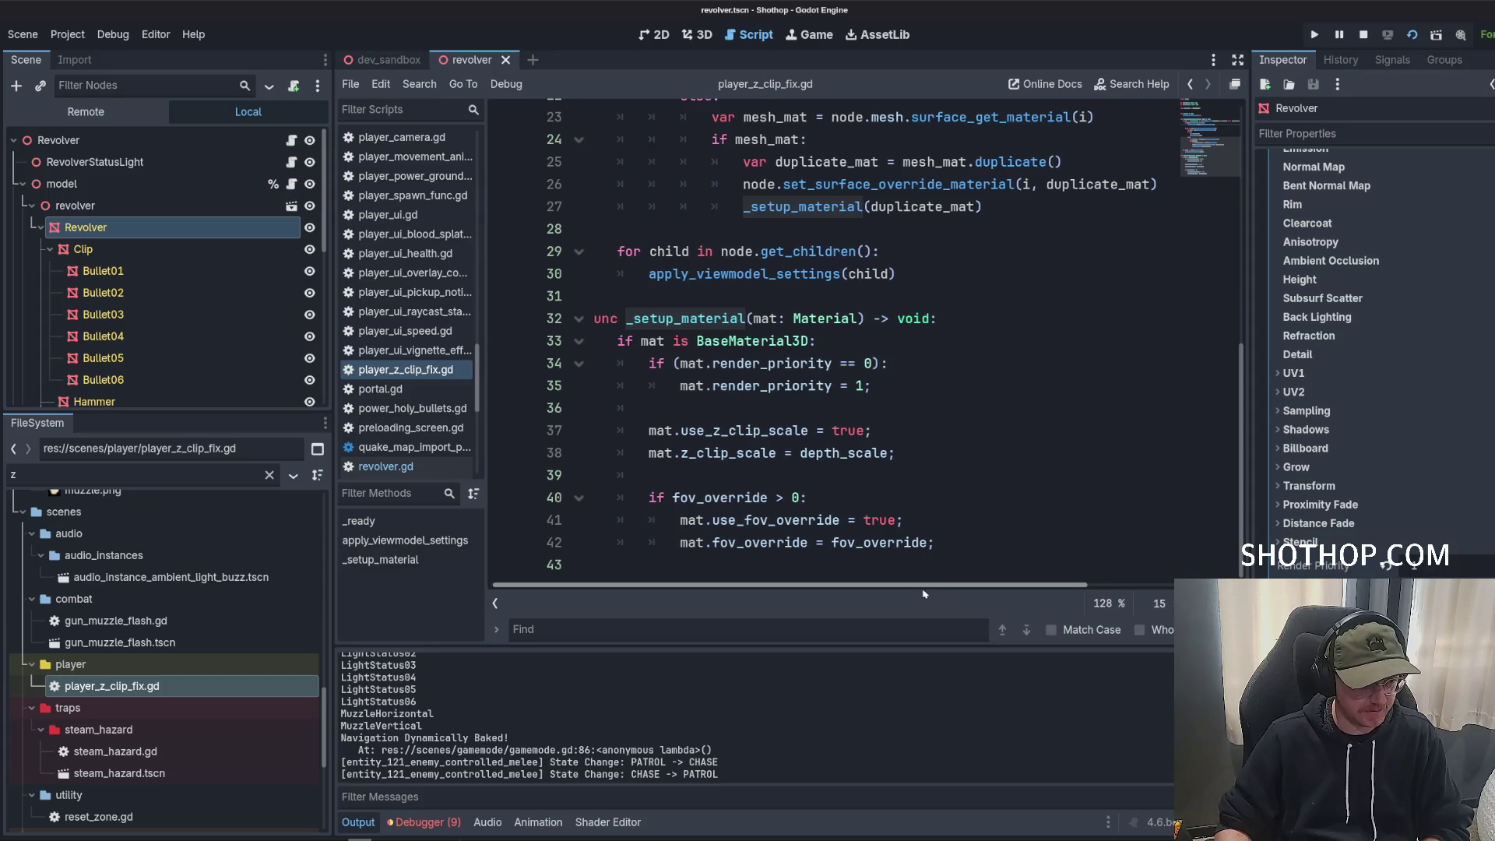
scroll(974, 530, "right", 3)
scroll(974, 529, "up", 2)
scroll(997, 451, "up", 5)
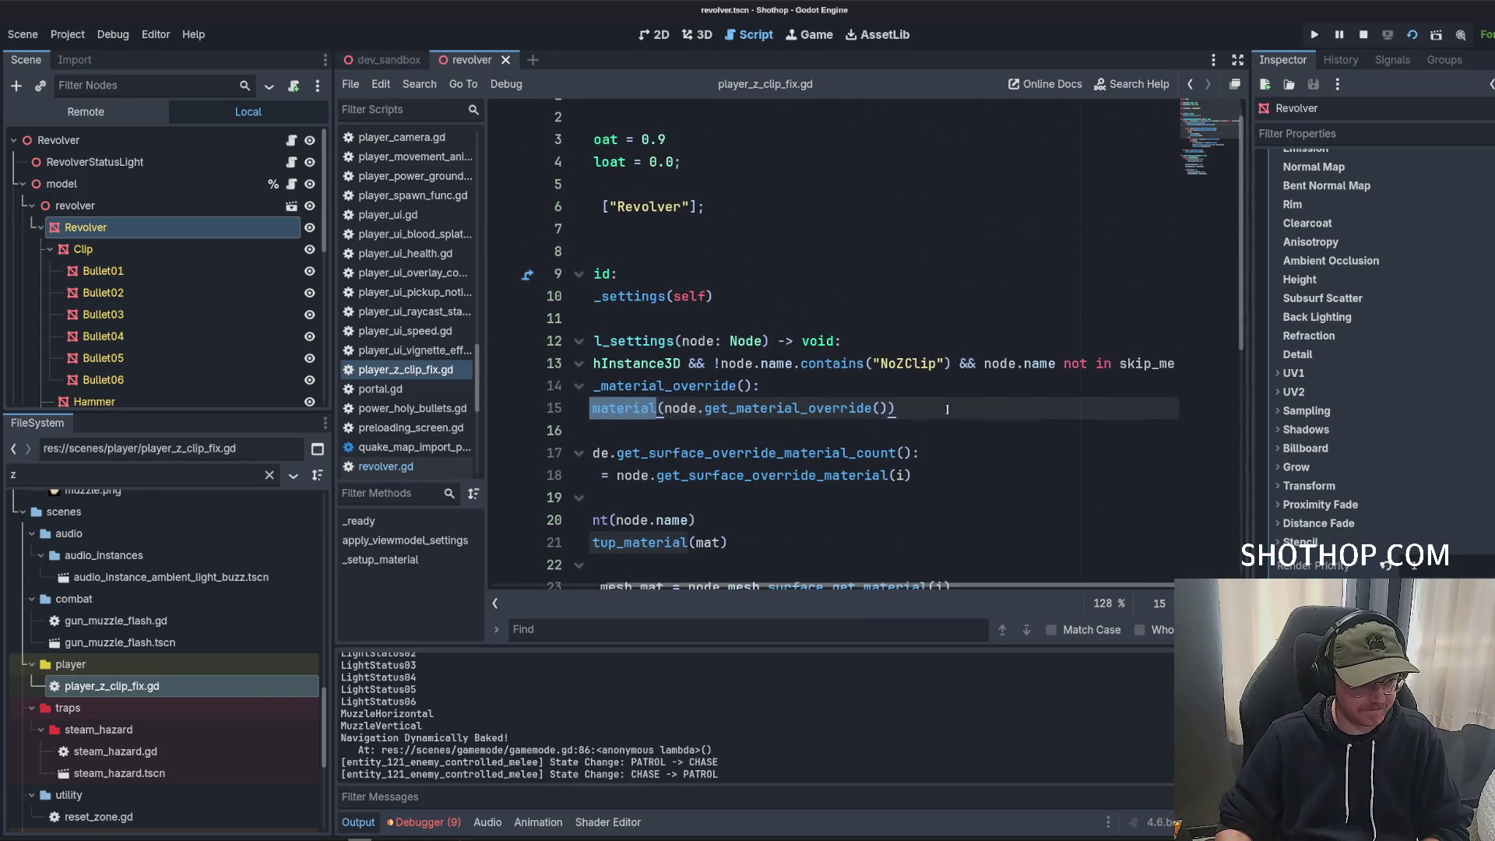
left_click(960, 363)
key("shift+End")
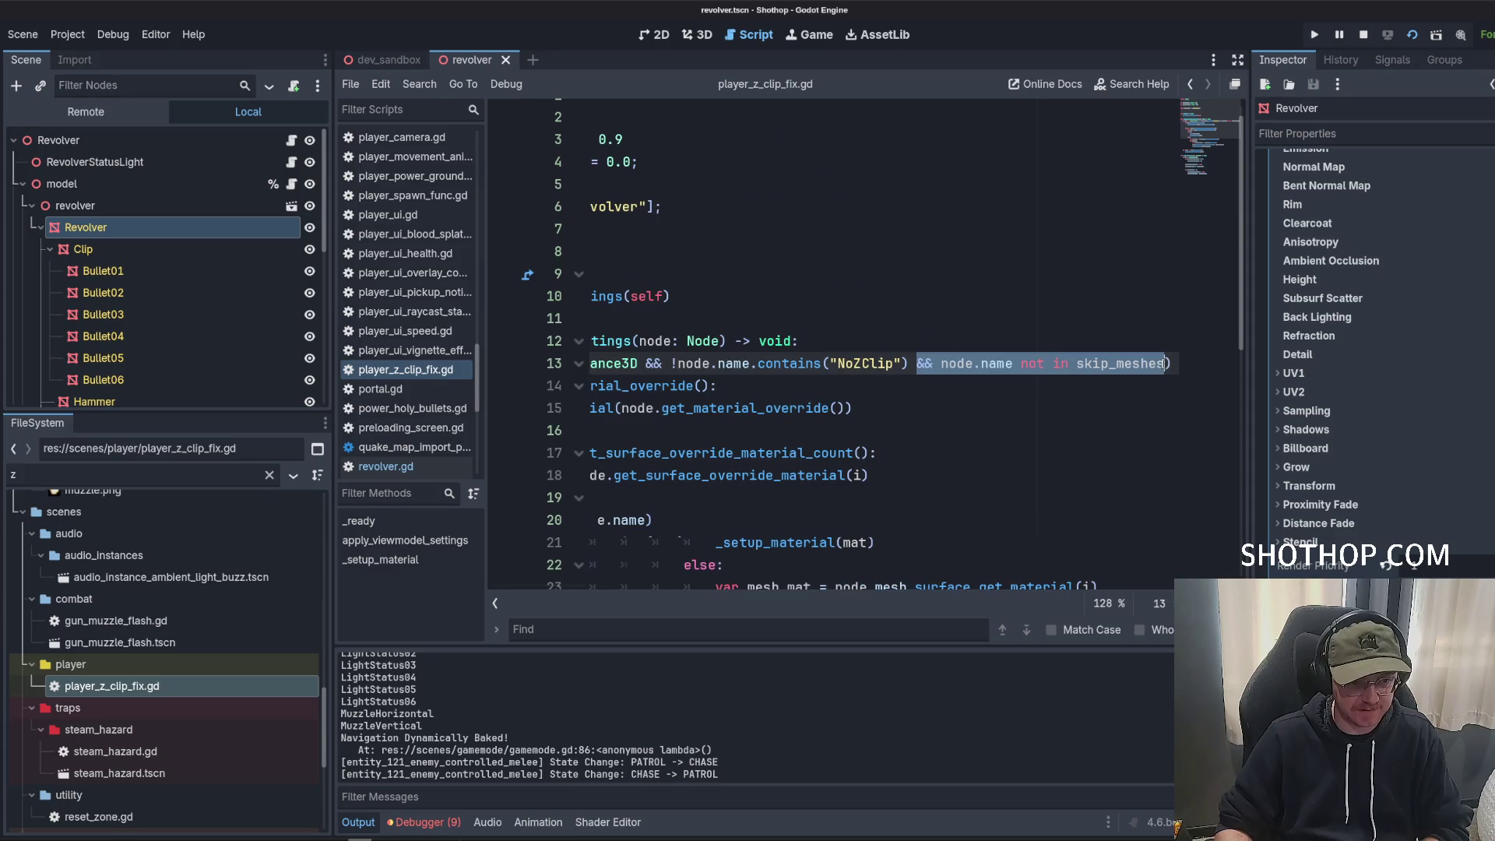
key("BackSpace")
Delete the const skip_meshes line and its leftover blank line, then save the script.
left_click(688, 251)
key("BackSpace")
key("BackSpace")
key("shift+Home")
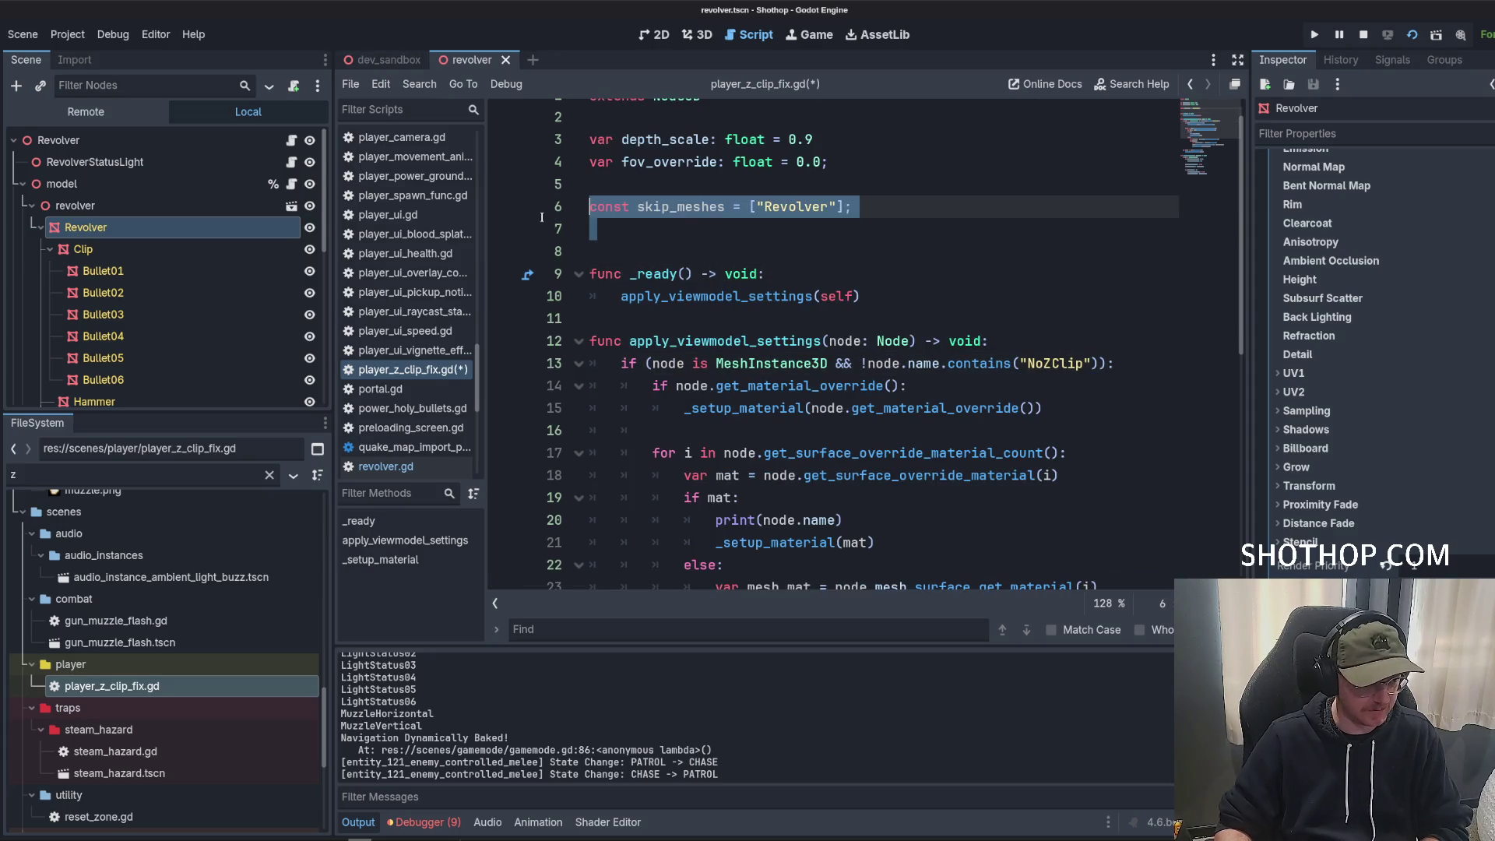
key("BackSpace")
key("BackSpace")
scroll(740, 273, "down", 5)
key("ctrl+s")
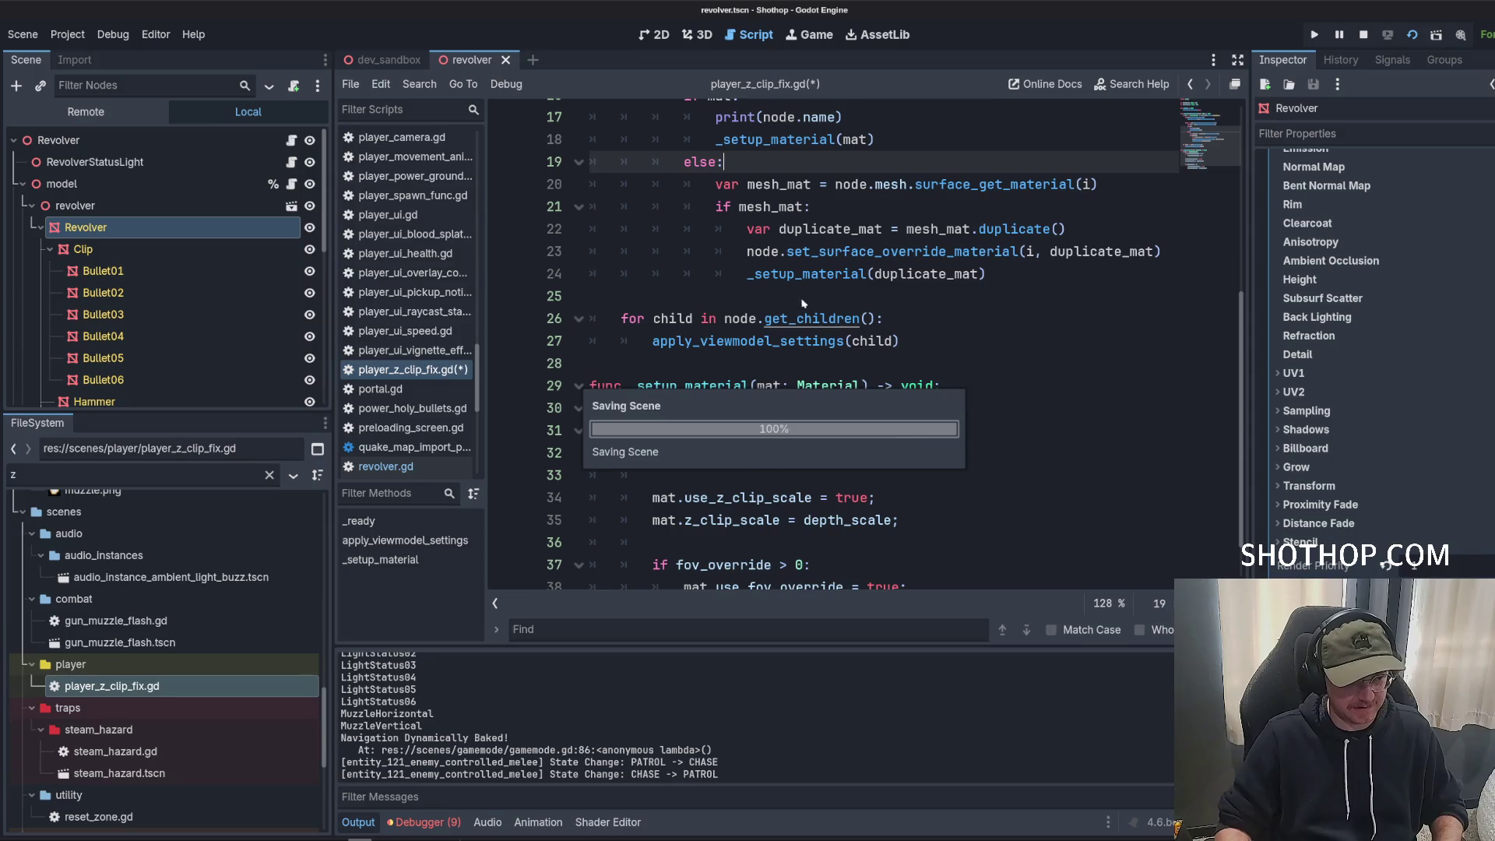
left_click(791, 298)
Change line 31's render_priority check in _setup_material from '== 0' to '<= 0'.
scroll(1326, 467, "down", 3)
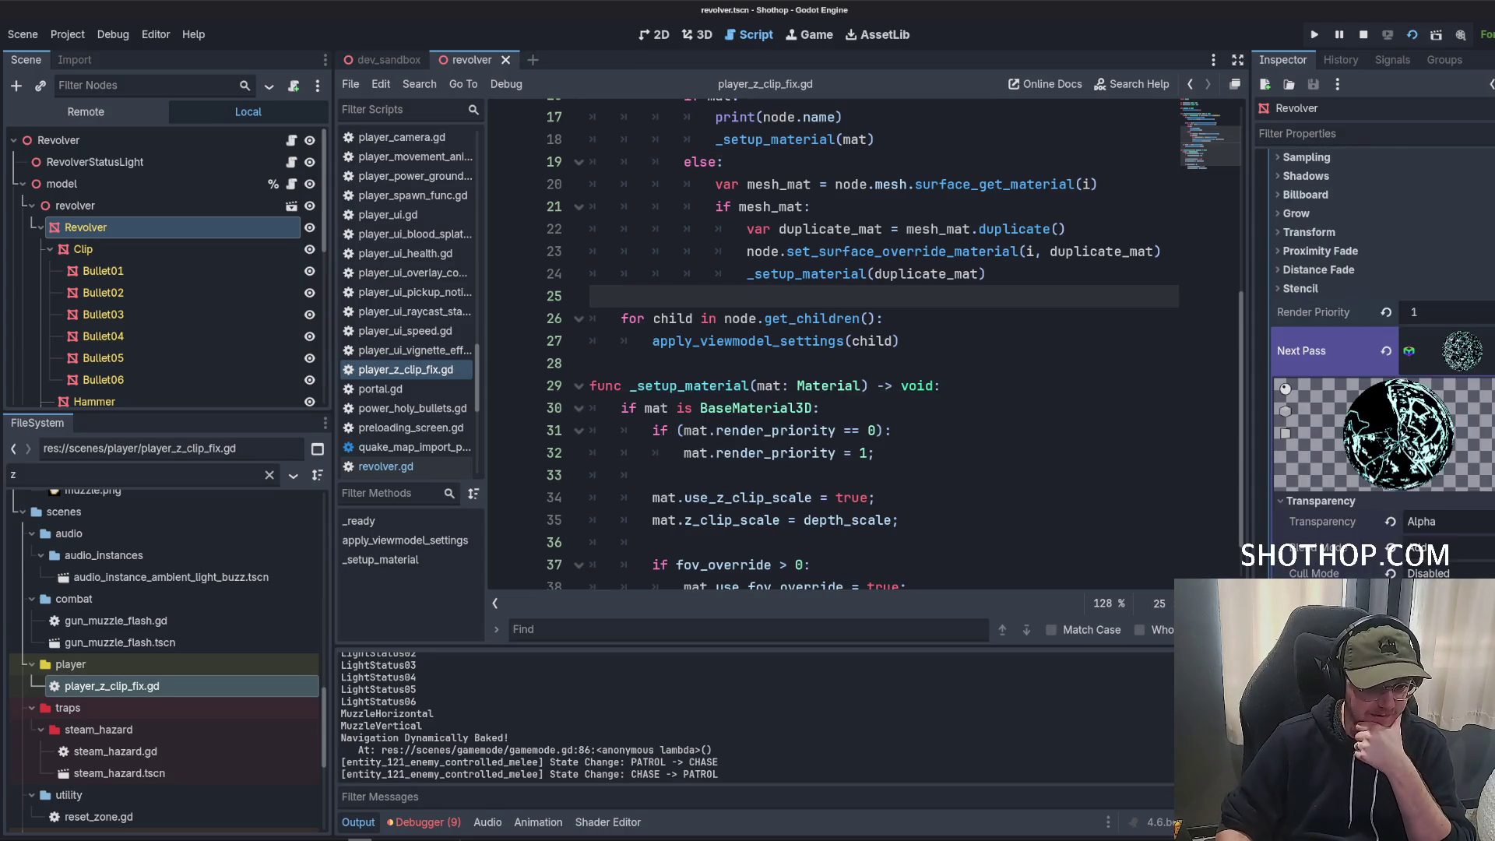
scroll(1325, 528, "up", 8)
scroll(1326, 528, "down", 5)
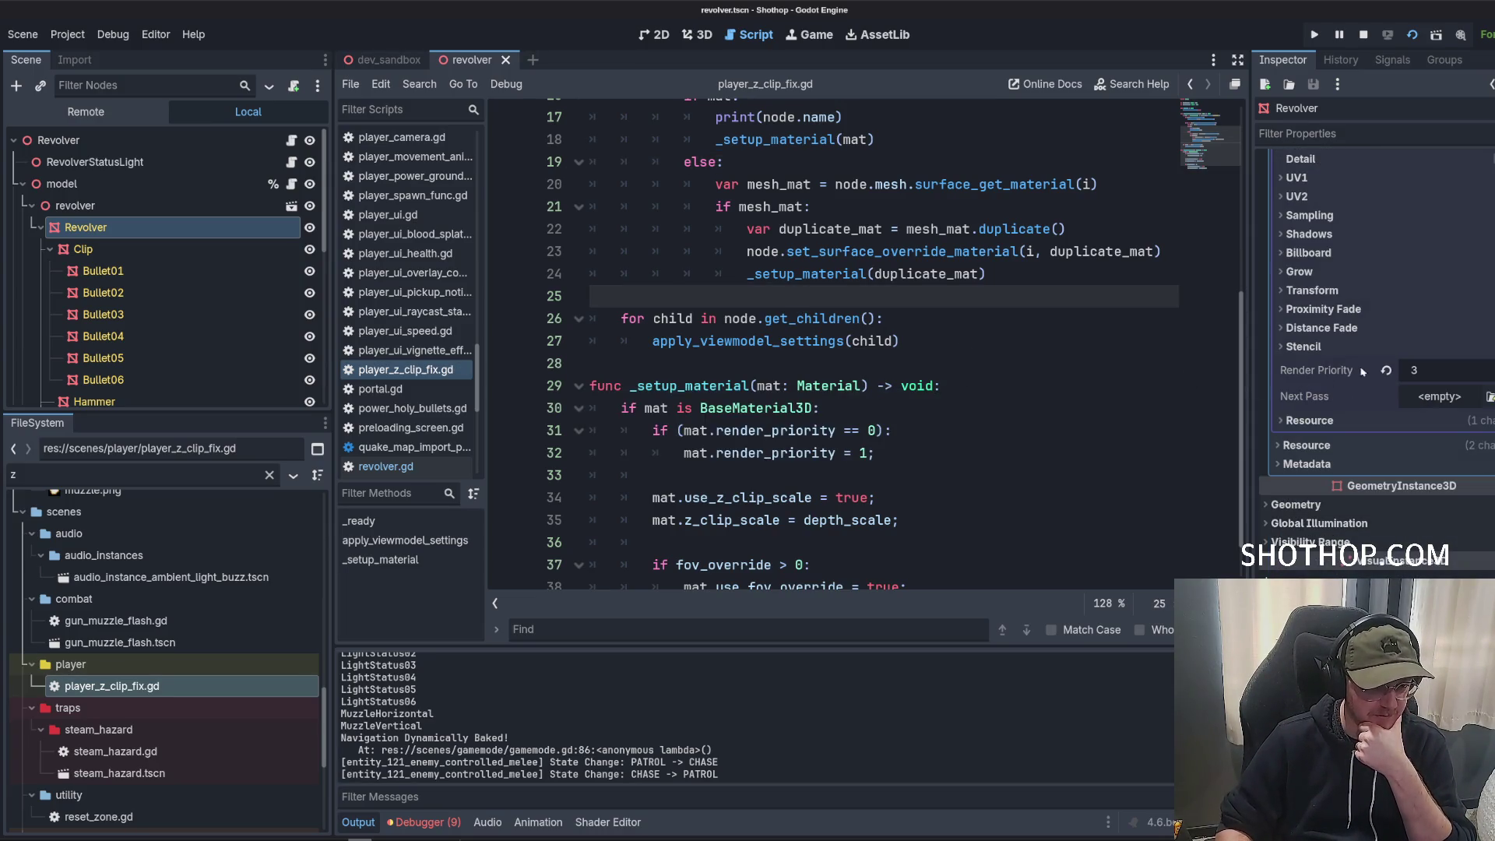
left_click(896, 390)
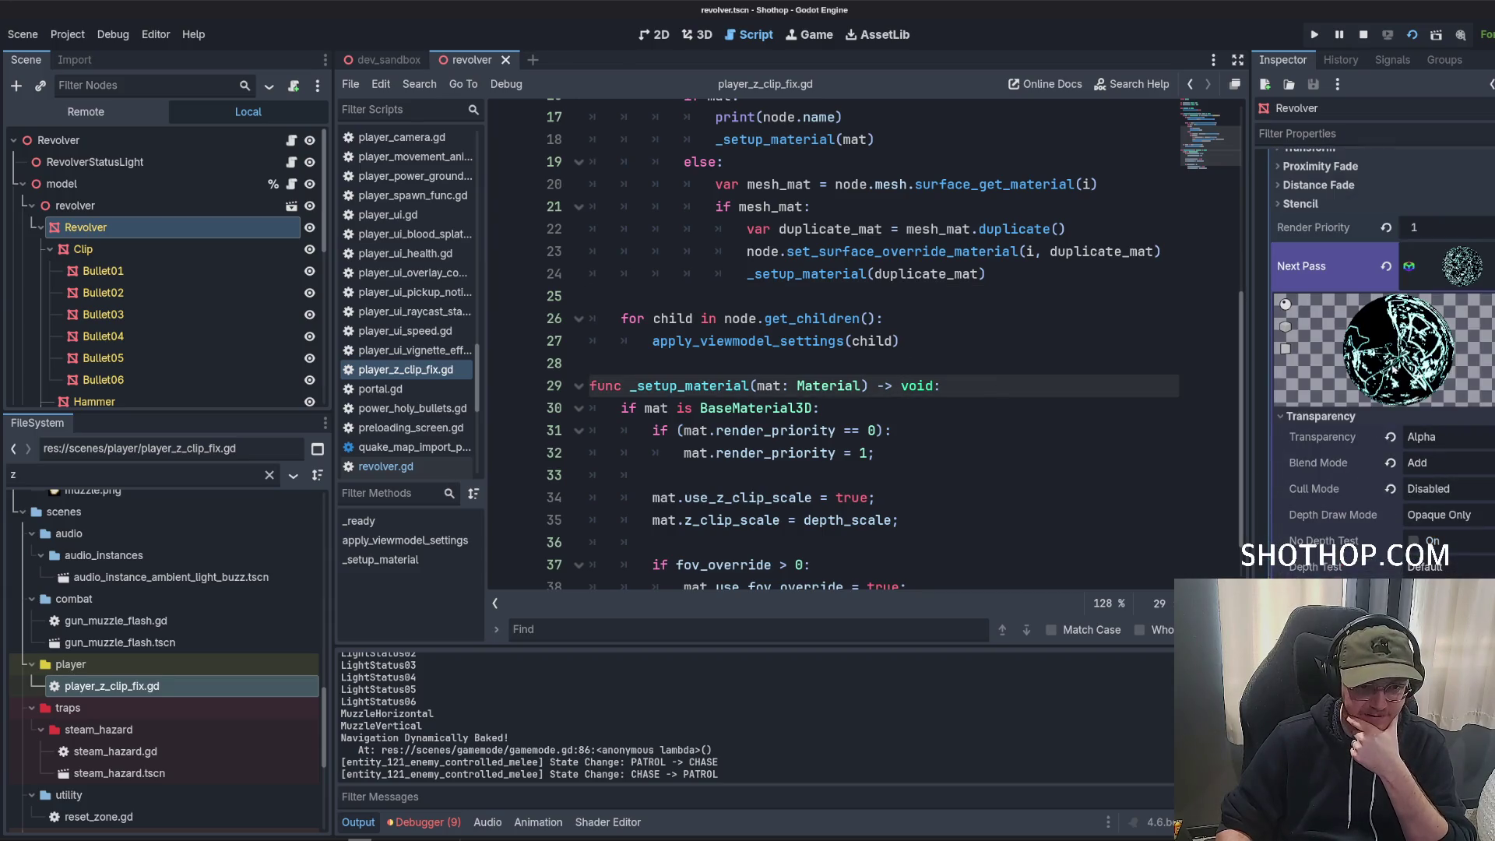
scroll(890, 381, "down", 1)
left_click(871, 401)
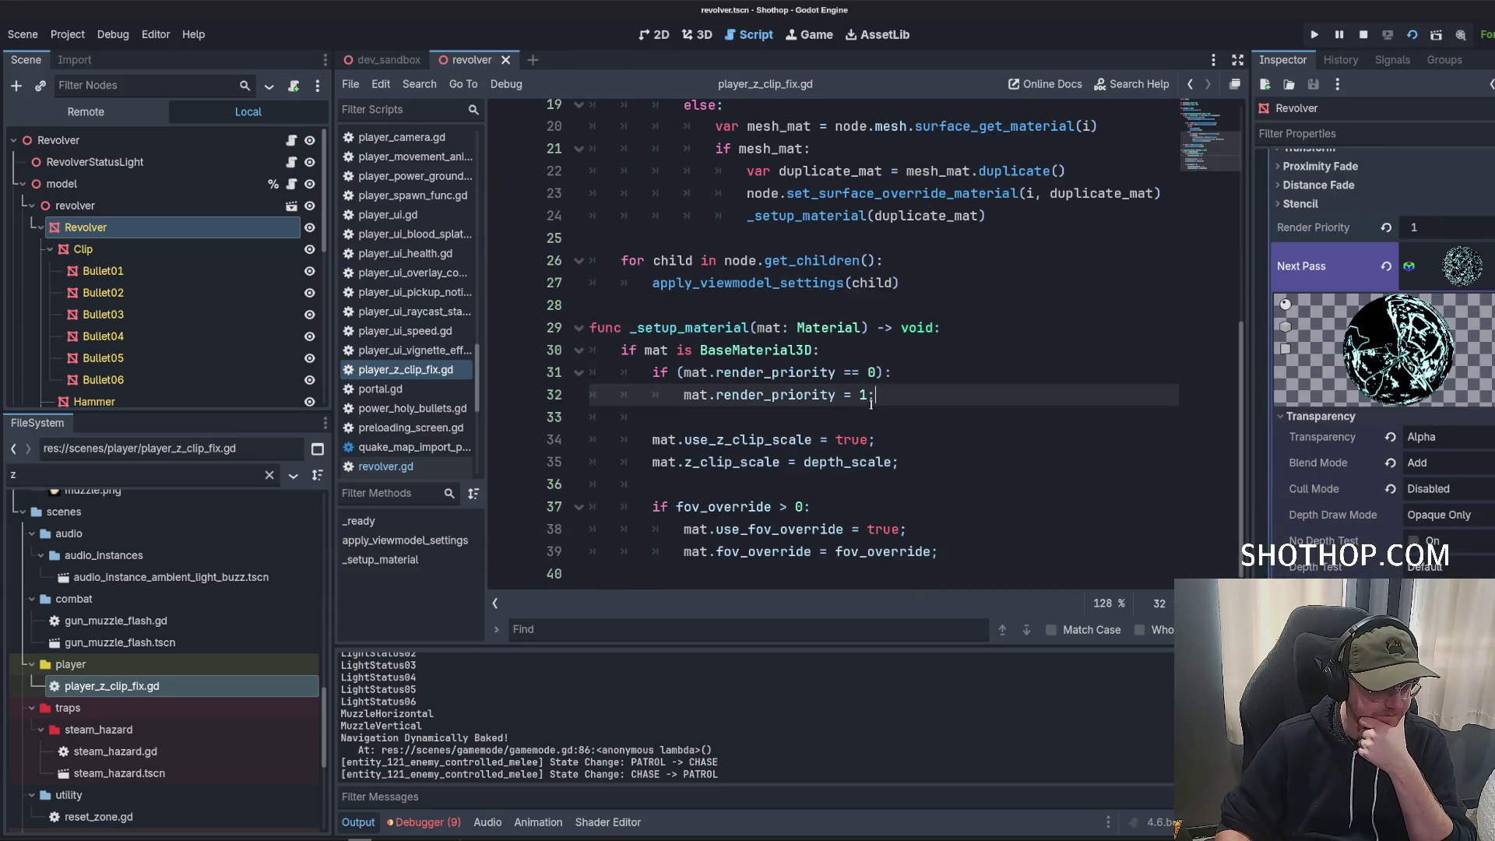
left_click(856, 372)
key("BackSpace")
type("<>")
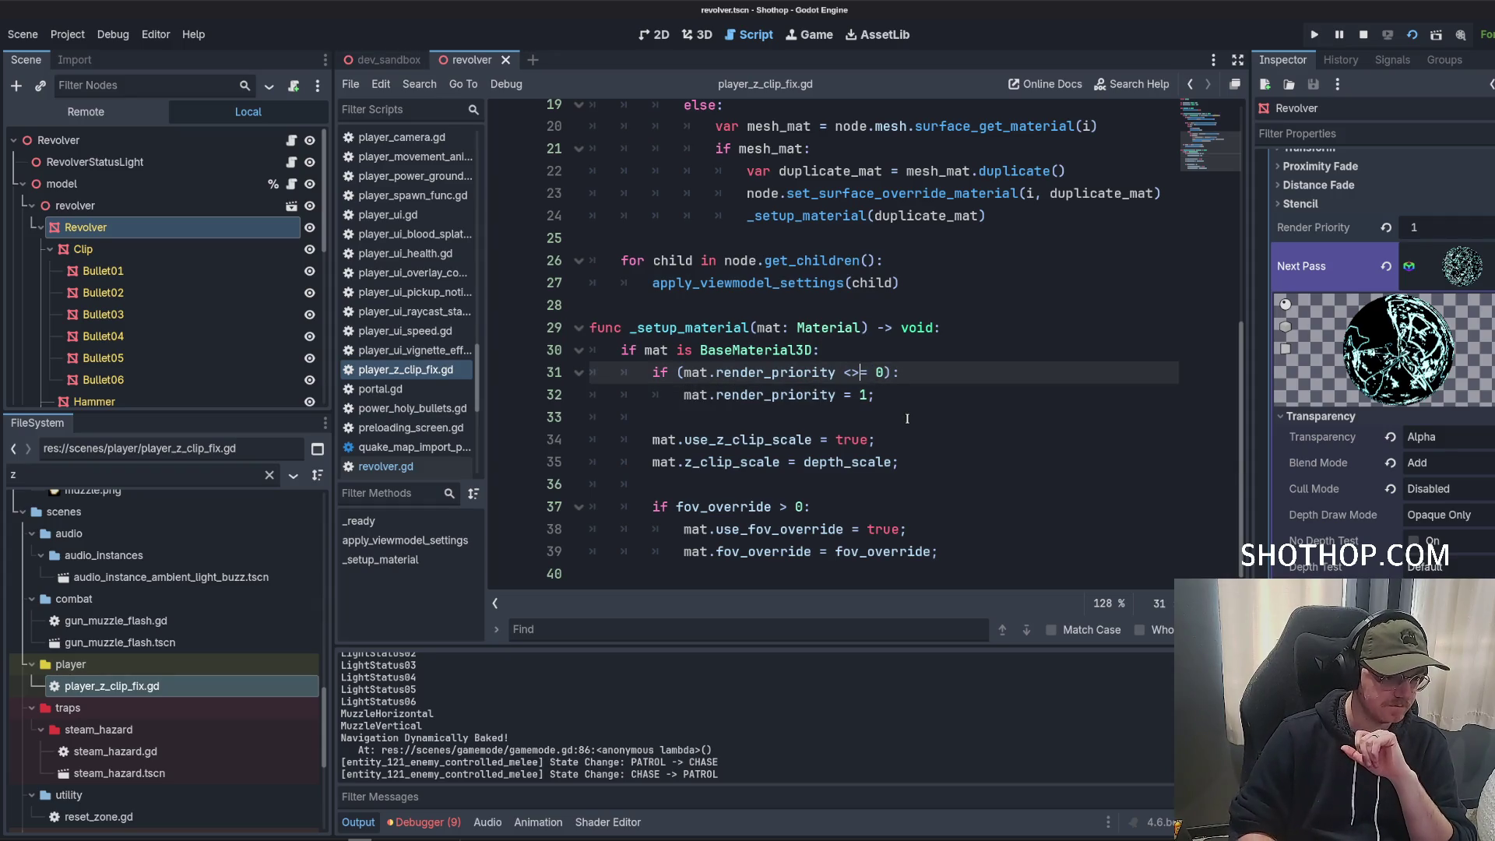
type("=")
left_click(906, 421)
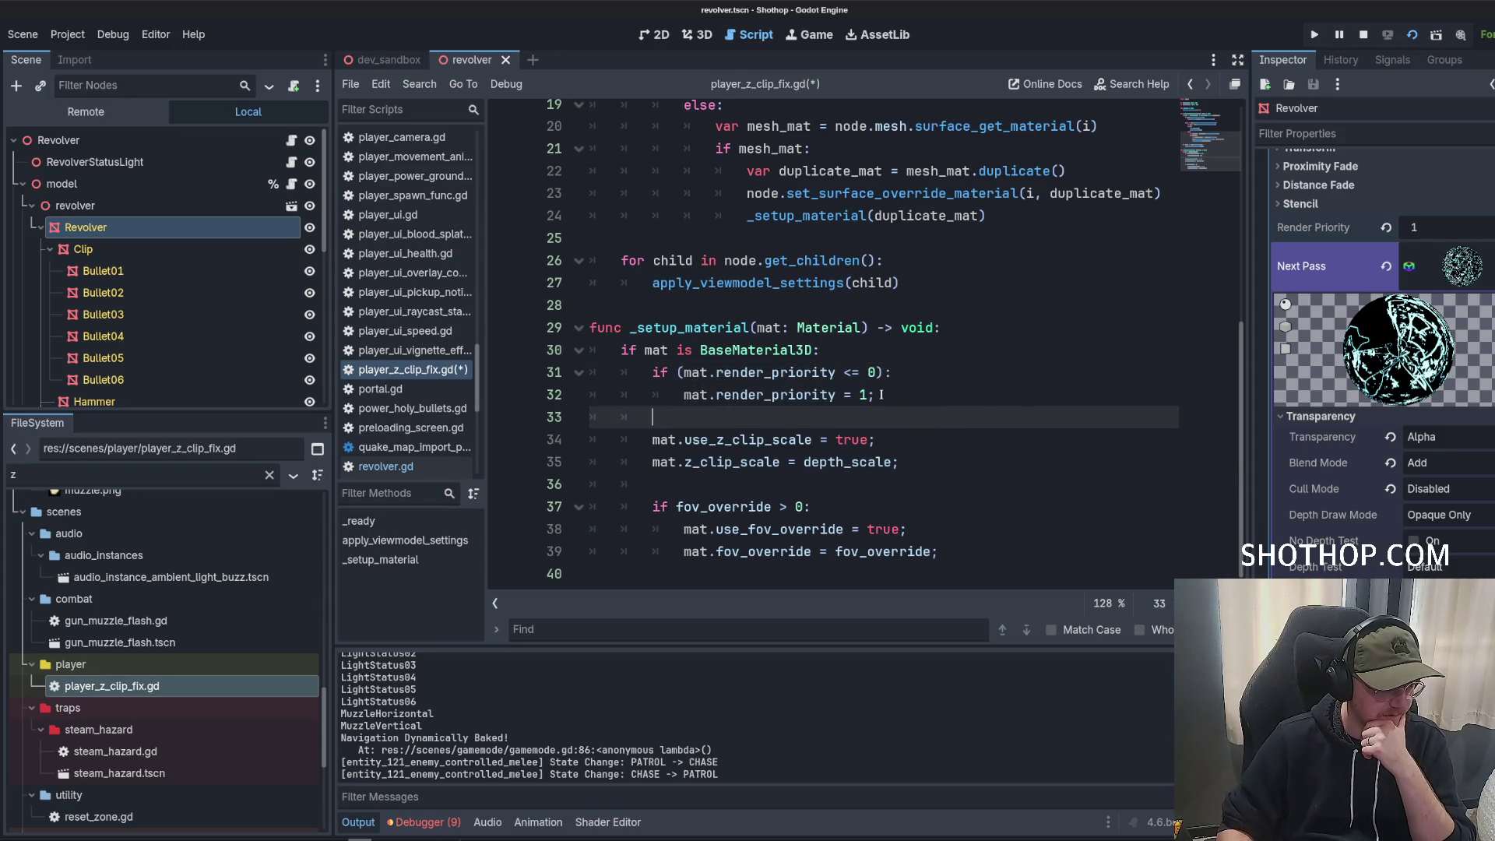
left_click(896, 397)
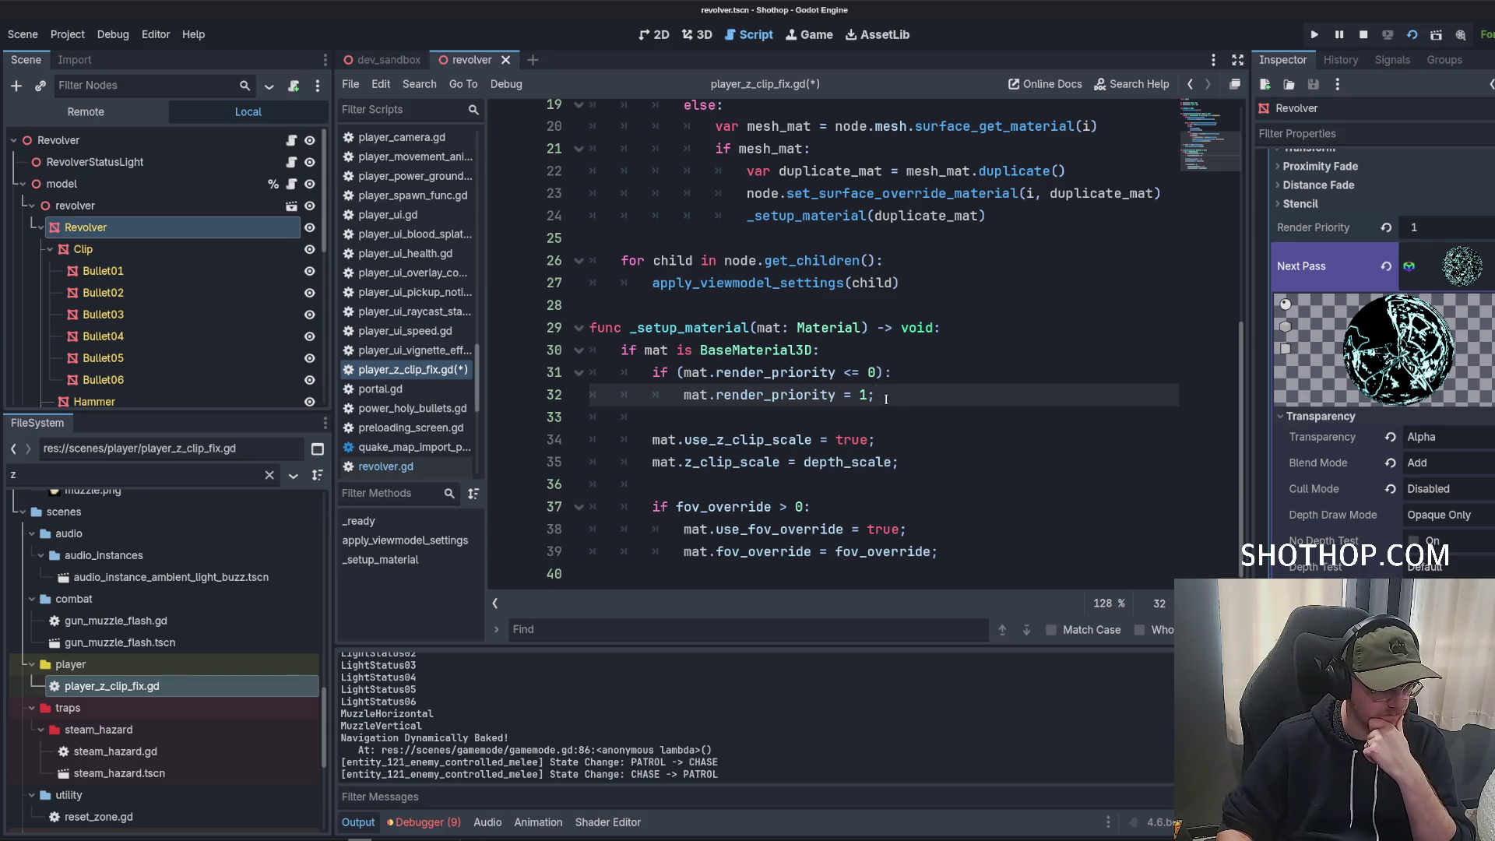
scroll(886, 399, "up", 5)
Remove the extra blank lines after line 13 of the script.
left_click(834, 304)
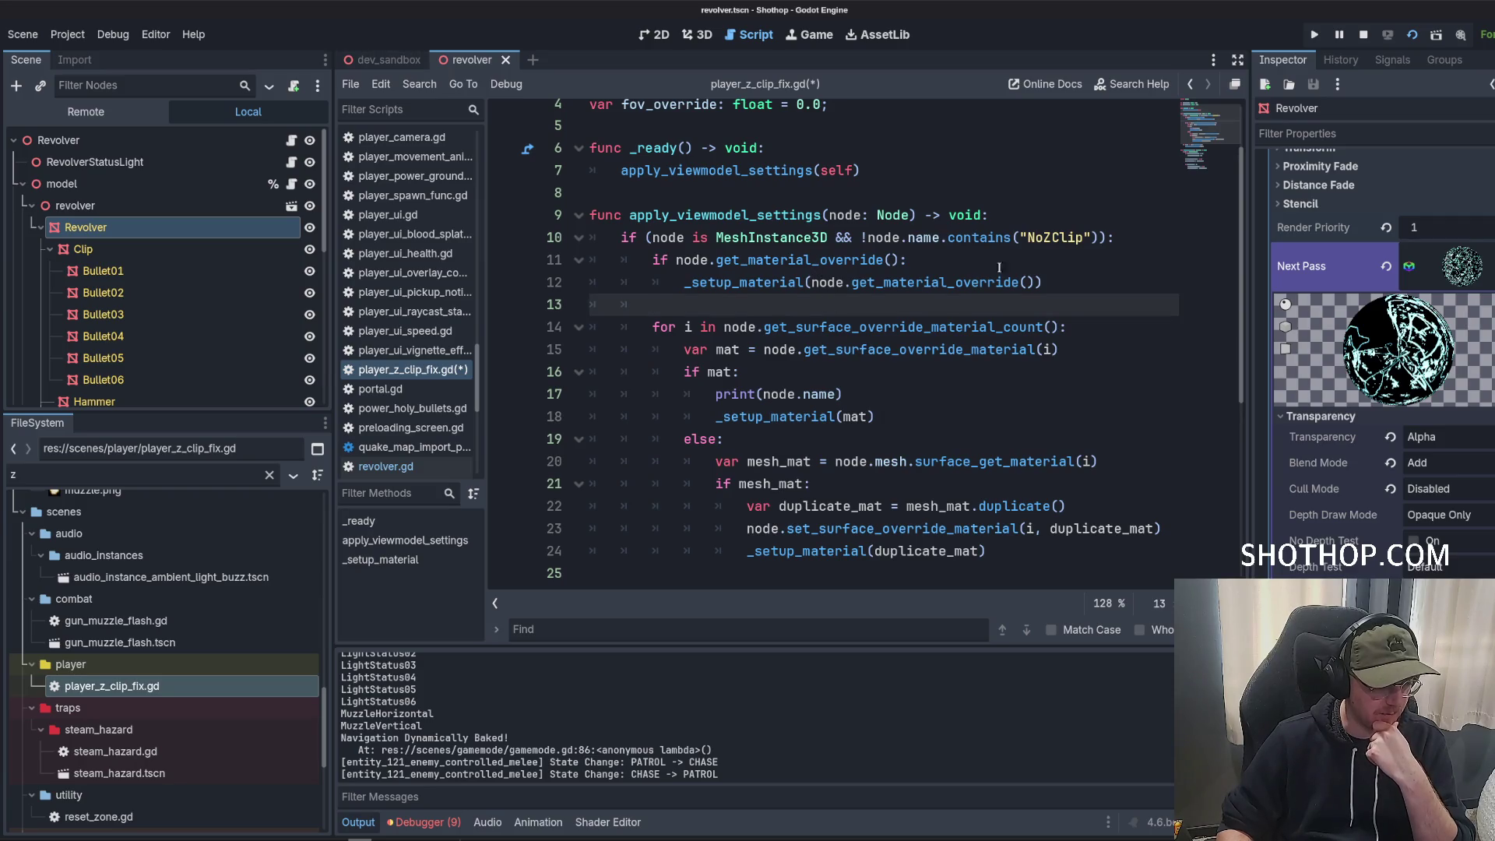
key("Return")
key("Return")
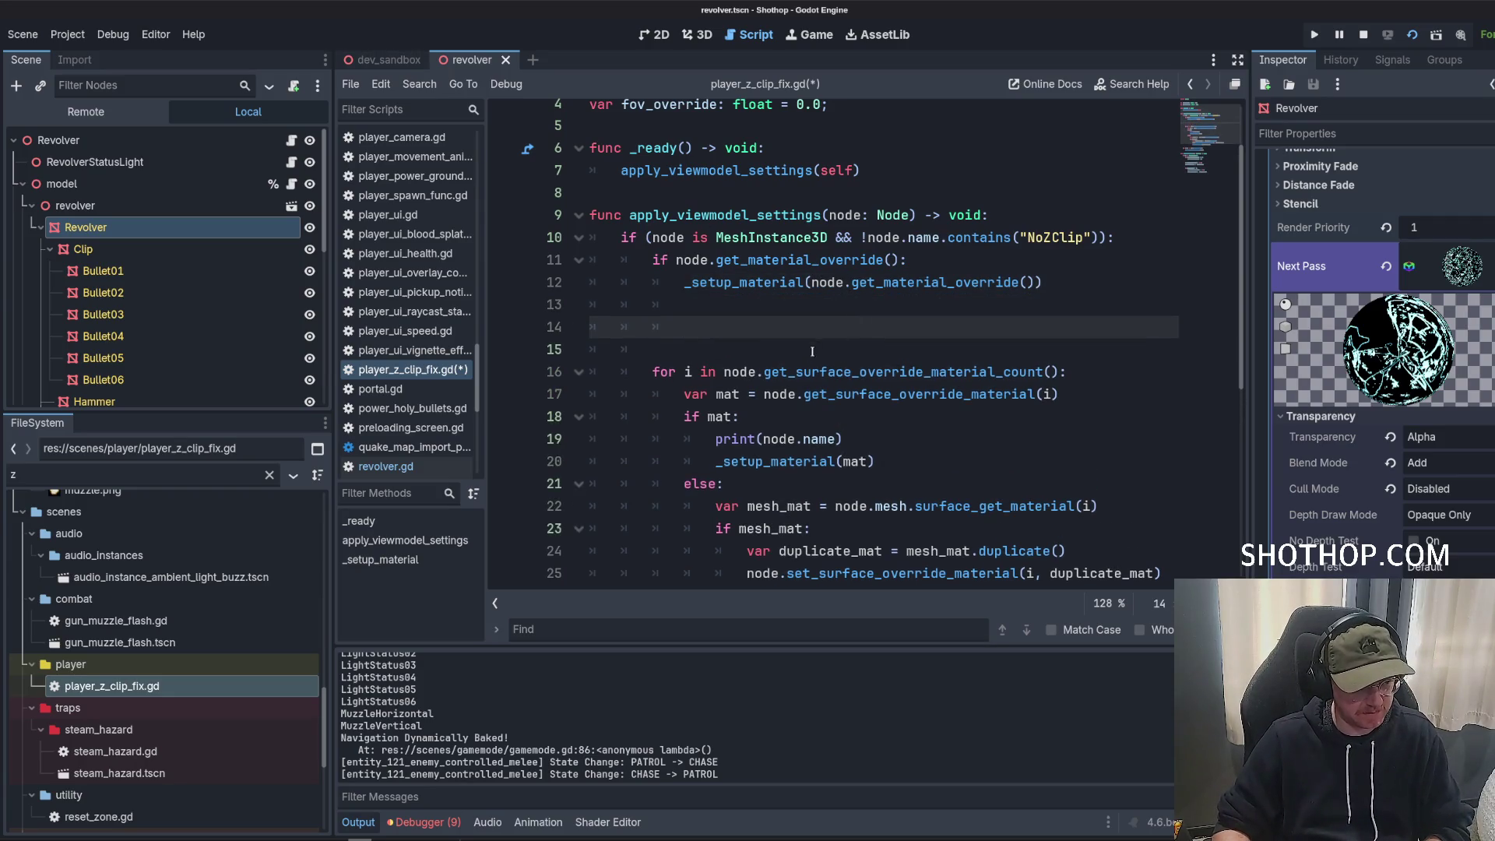
left_click(536, 326, "shift")
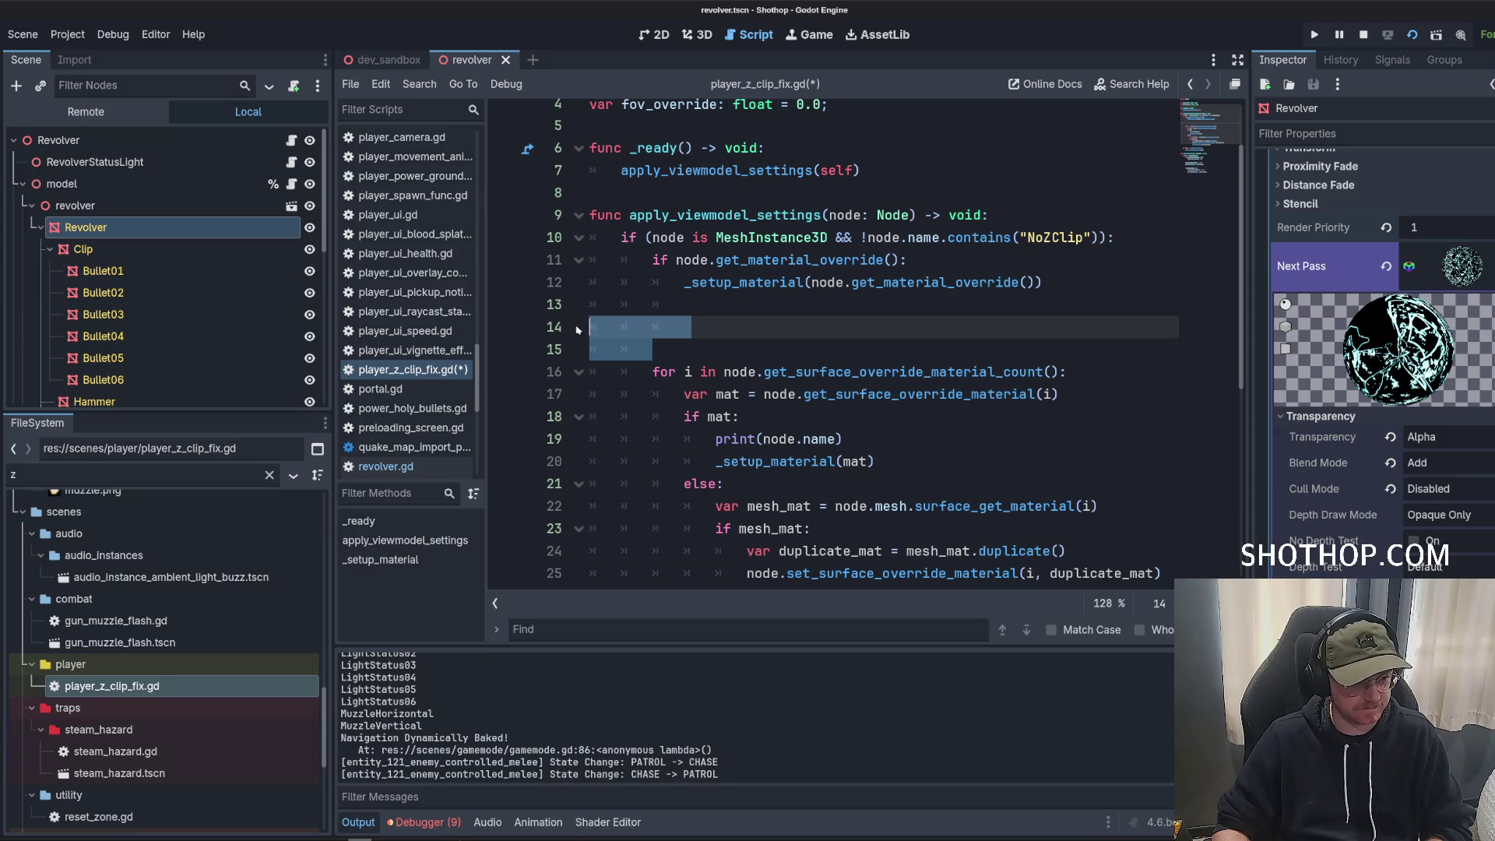
key("BackSpace")
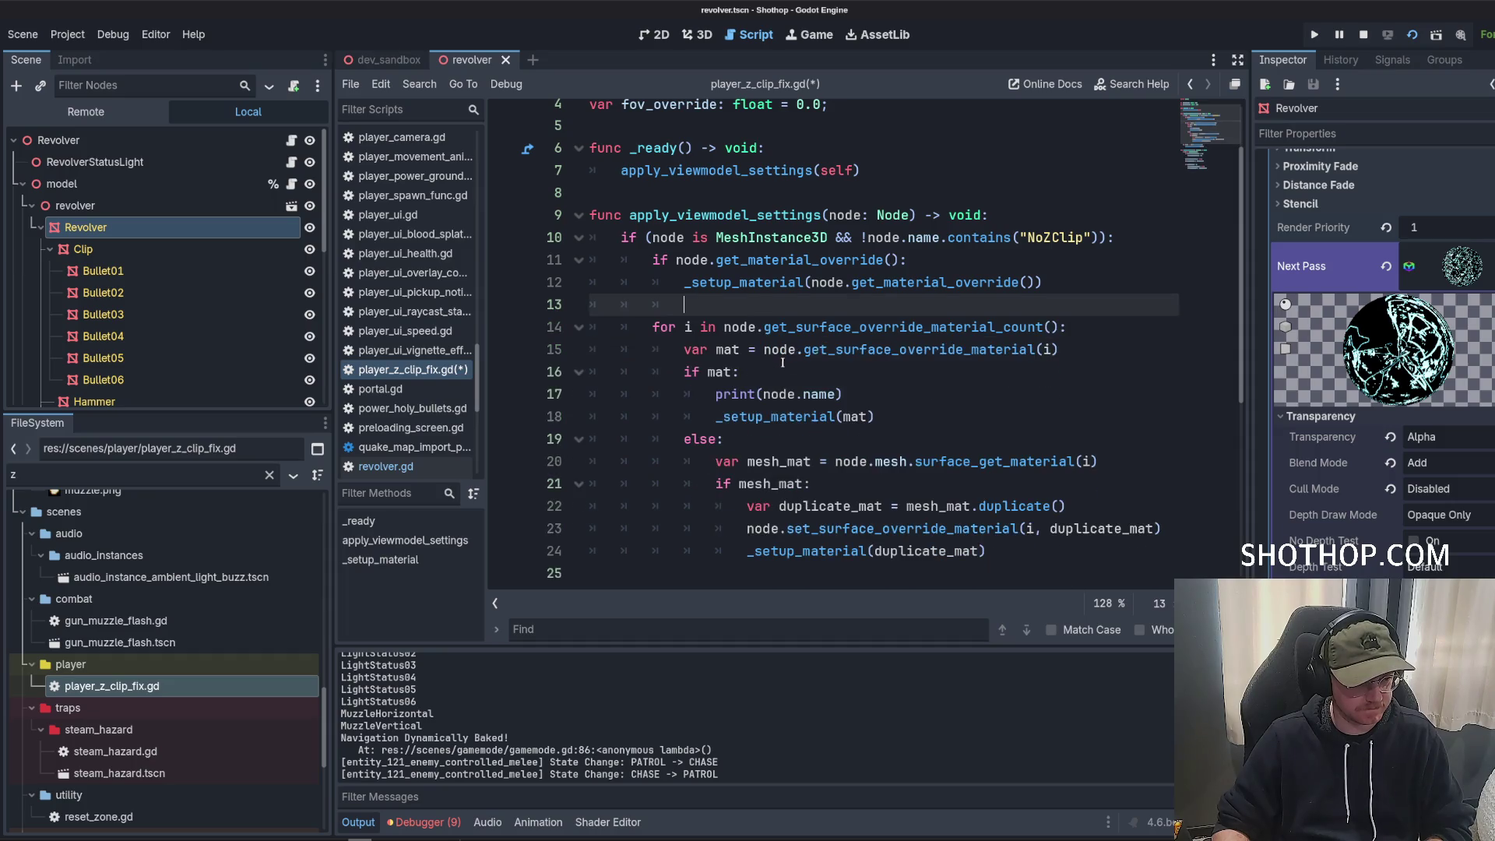
Add a print(mat) line below the var mat line, save, and switch to the dev_sandbox scene.
left_click(1090, 336)
left_click(1094, 349)
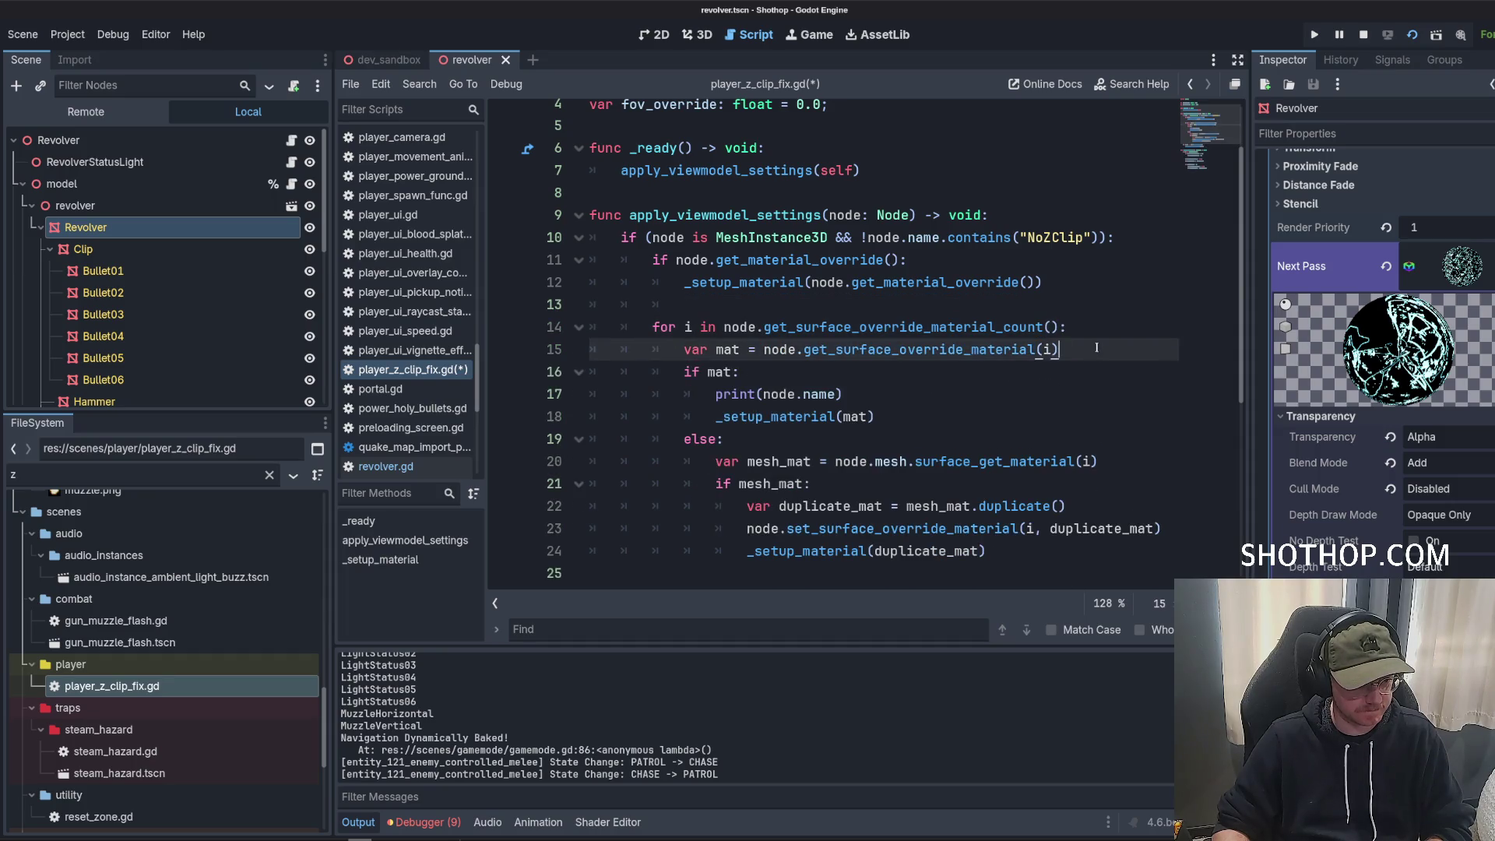
key("Return")
key("Return")
key("Up")
type("print(")
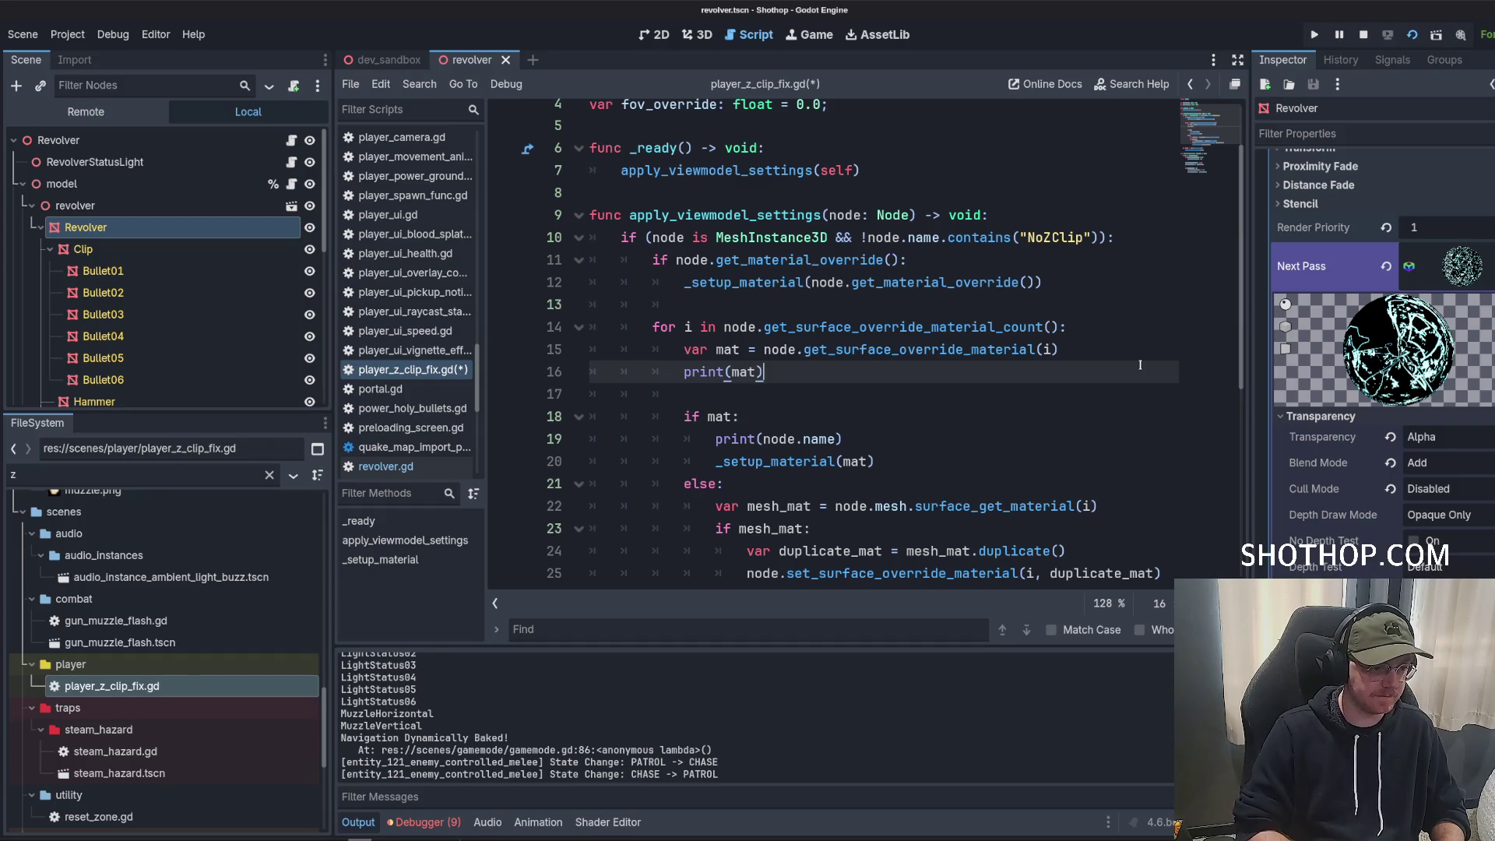
key("ctrl+s")
key("ctrl+Tab")
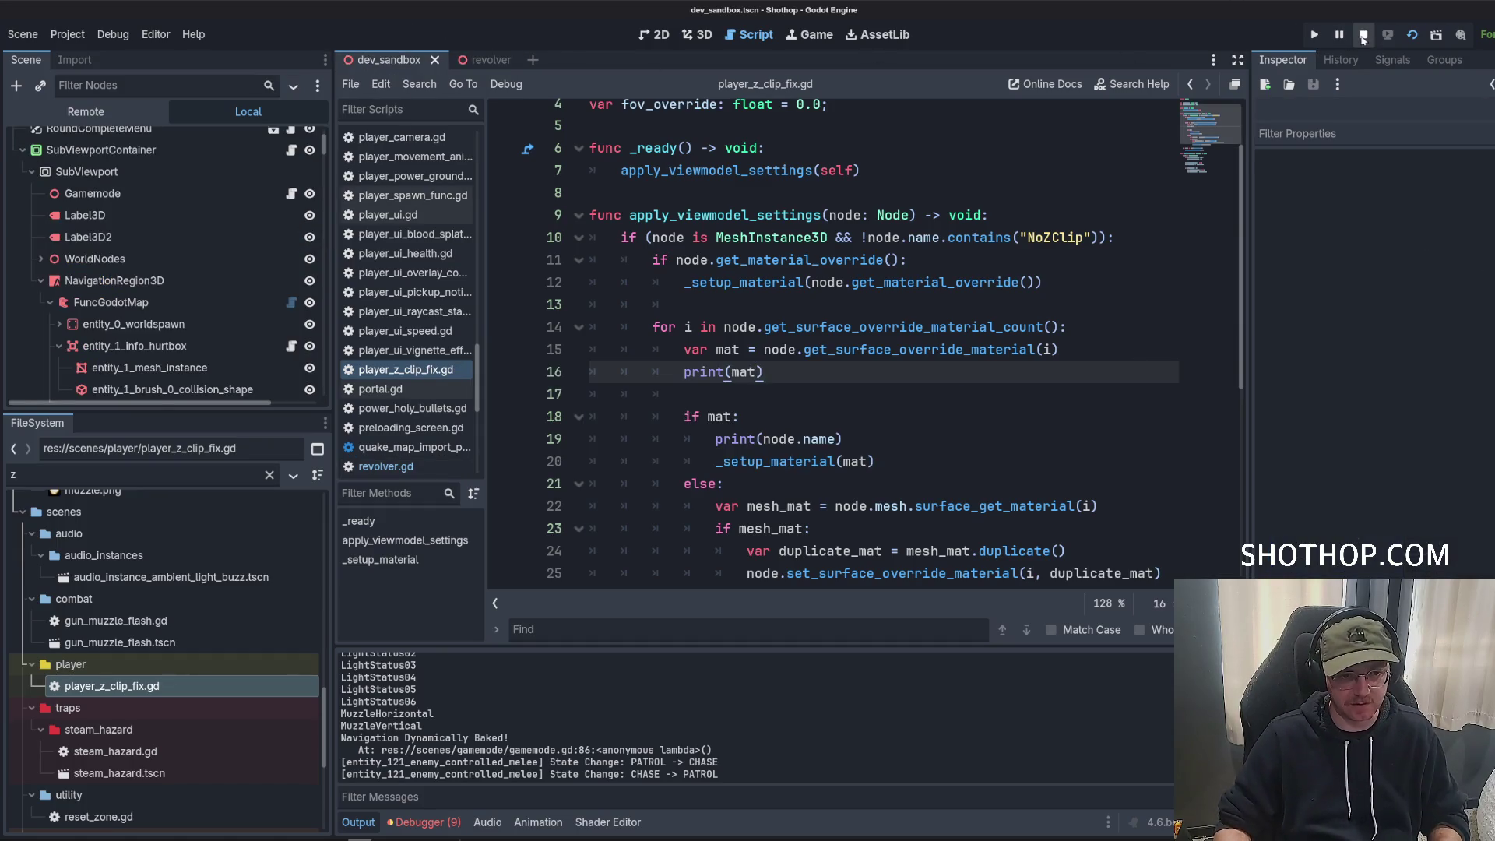
Run the game with F6, pause it, then stop it to return to the editor.
key("F6")
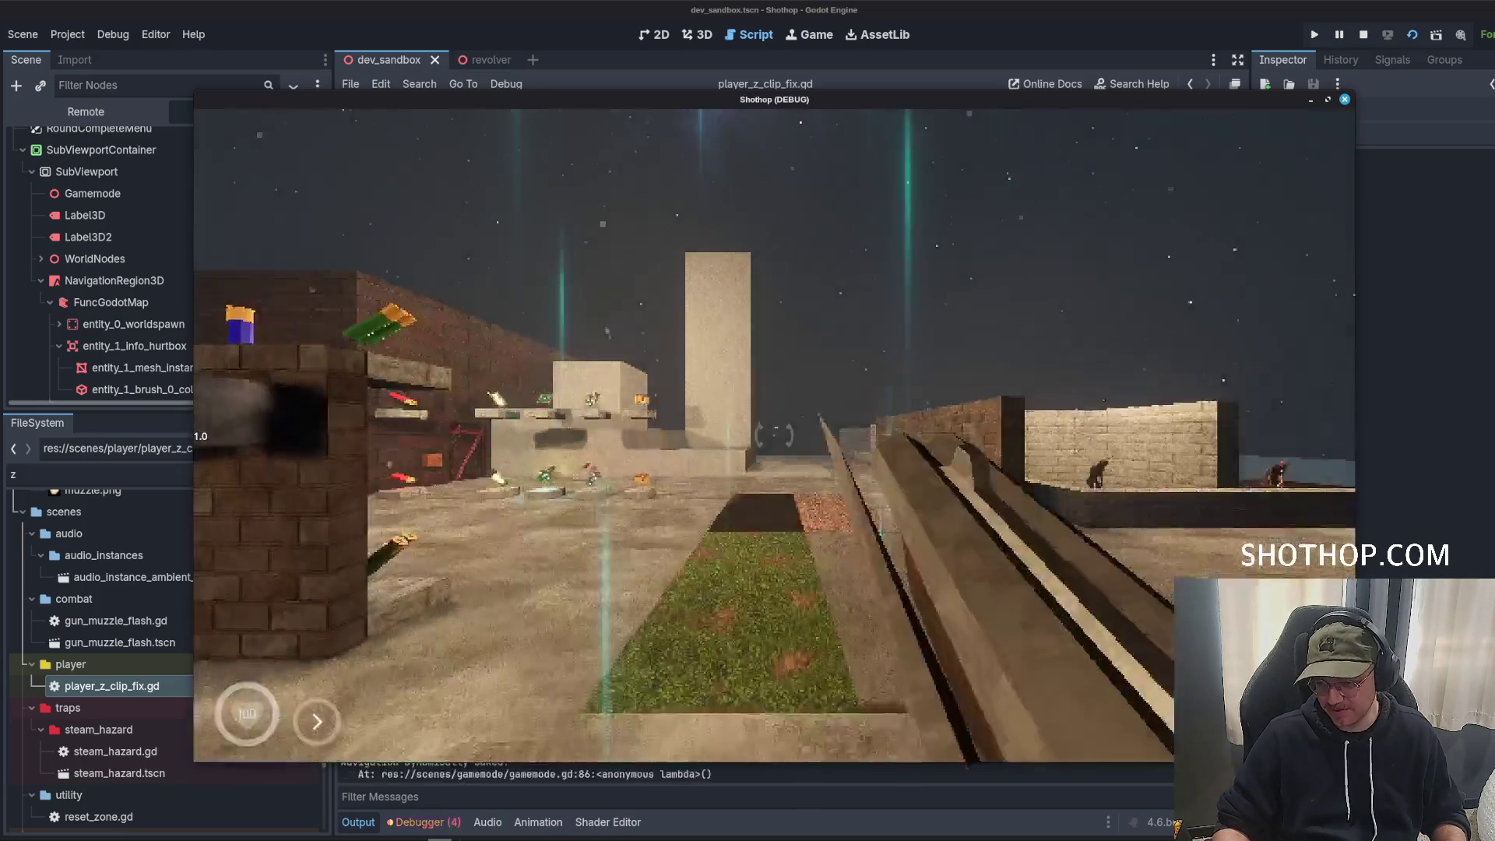
key("Escape")
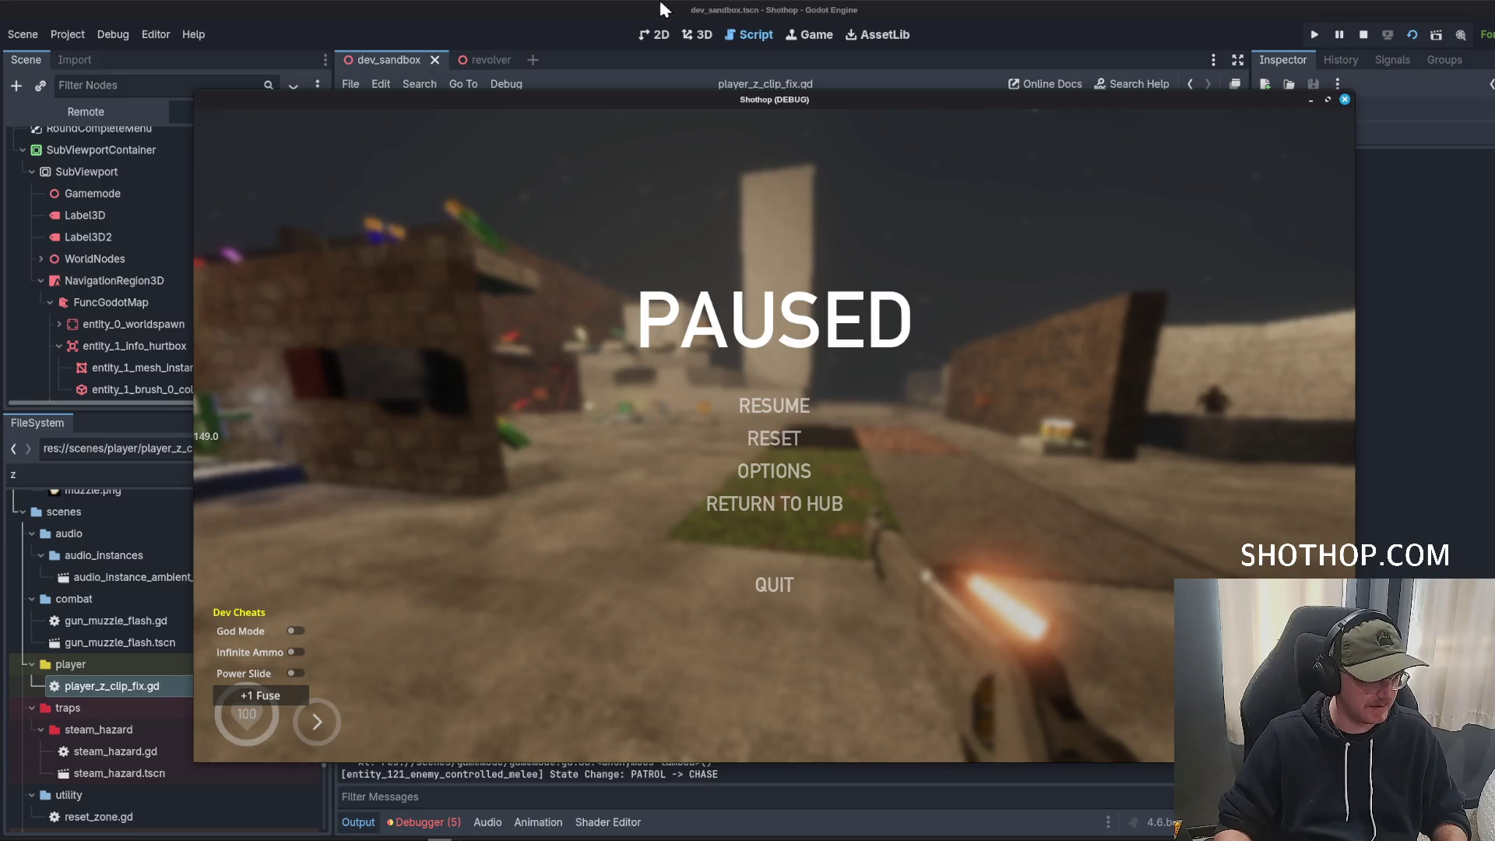
key("F8")
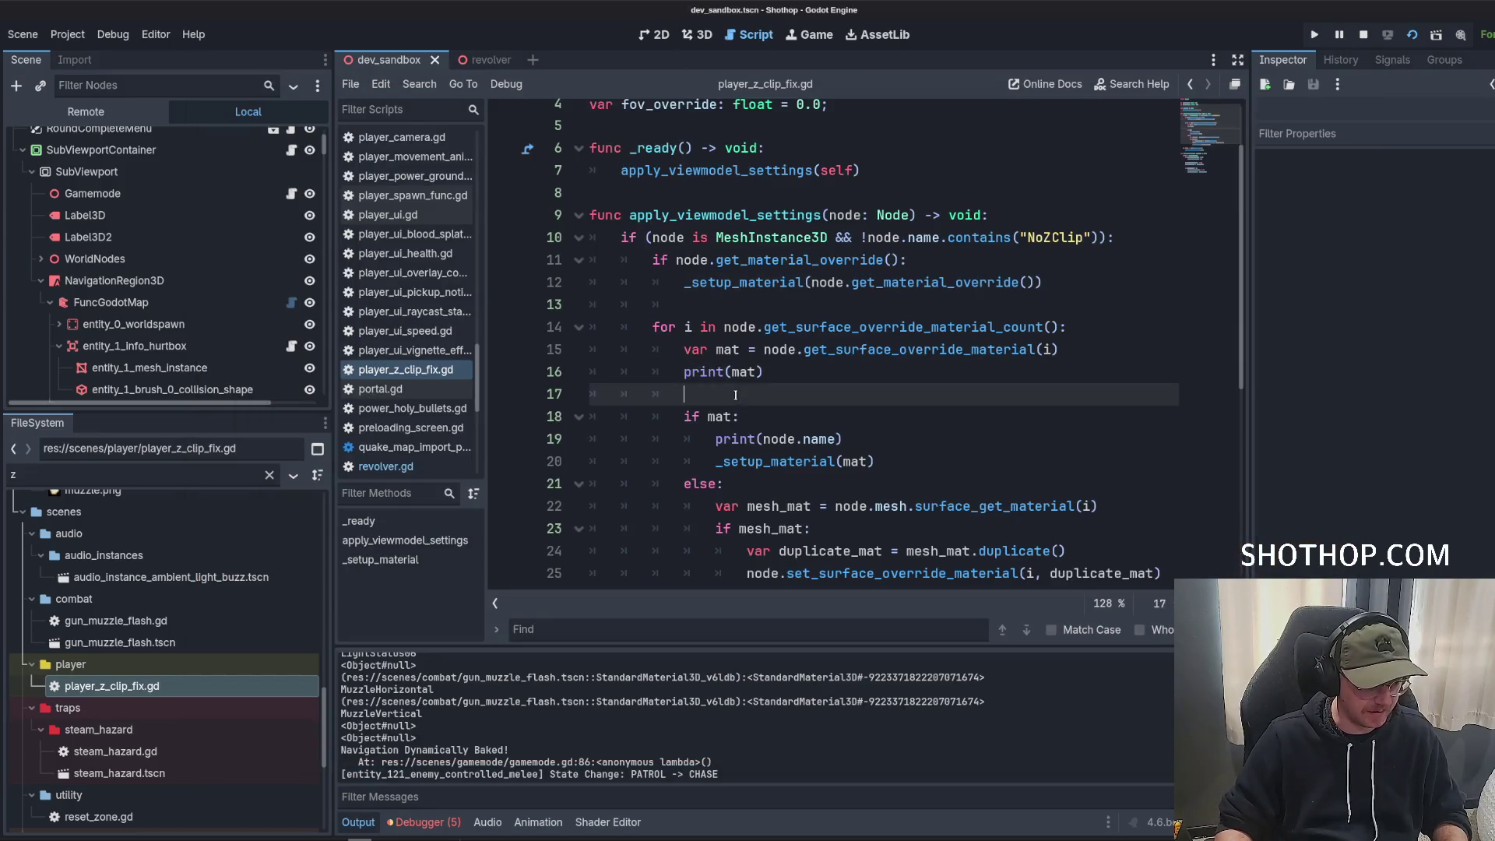
Replace the print(mat) debug line with an 'if mat == null:' condition.
left_click_drag(684, 394, 509, 380)
scroll(543, 721, "up", 1)
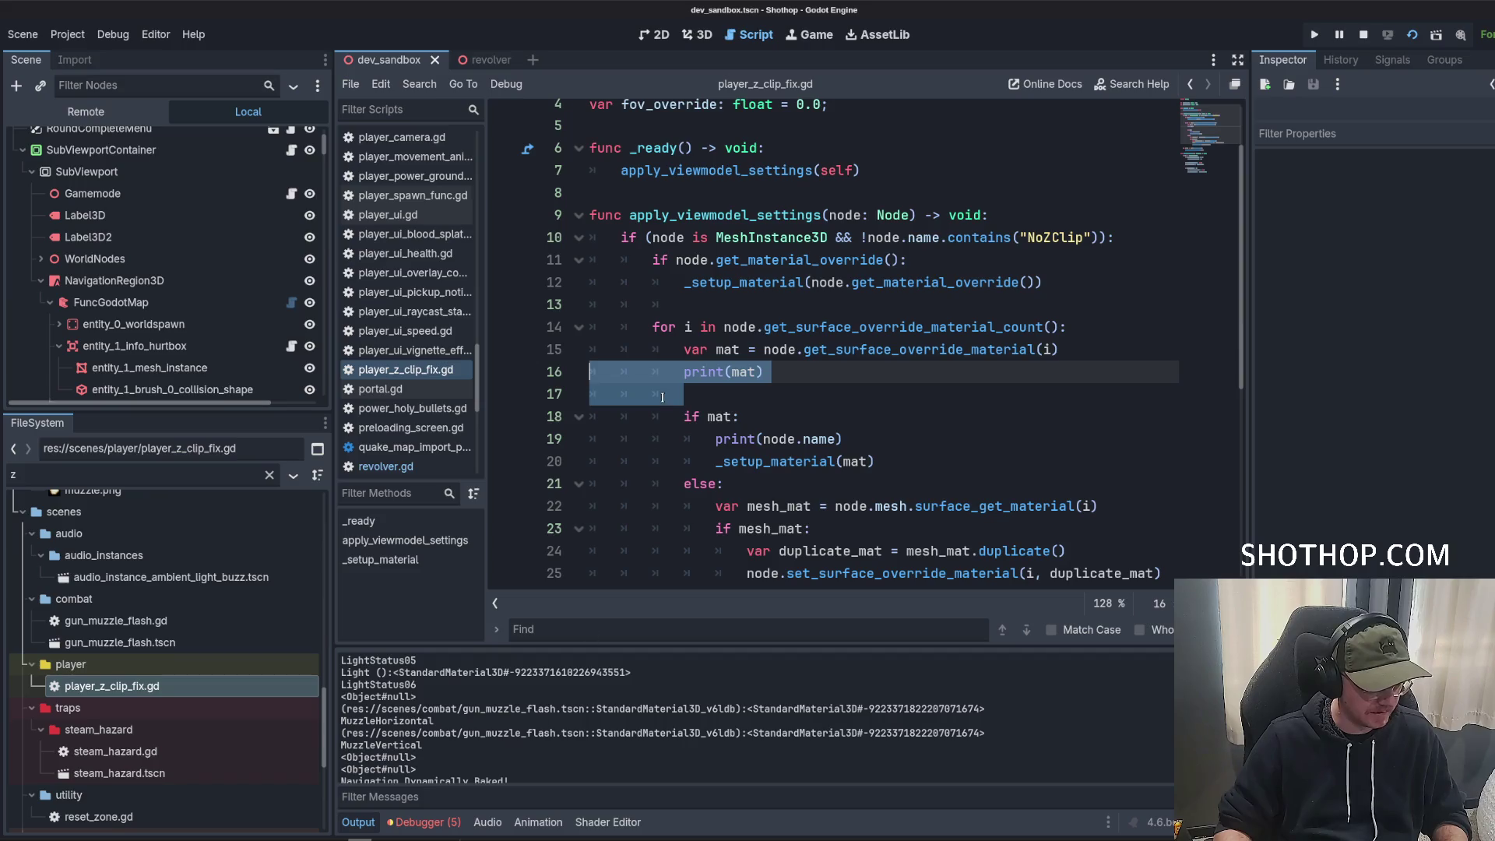
key("Return")
key("Return")
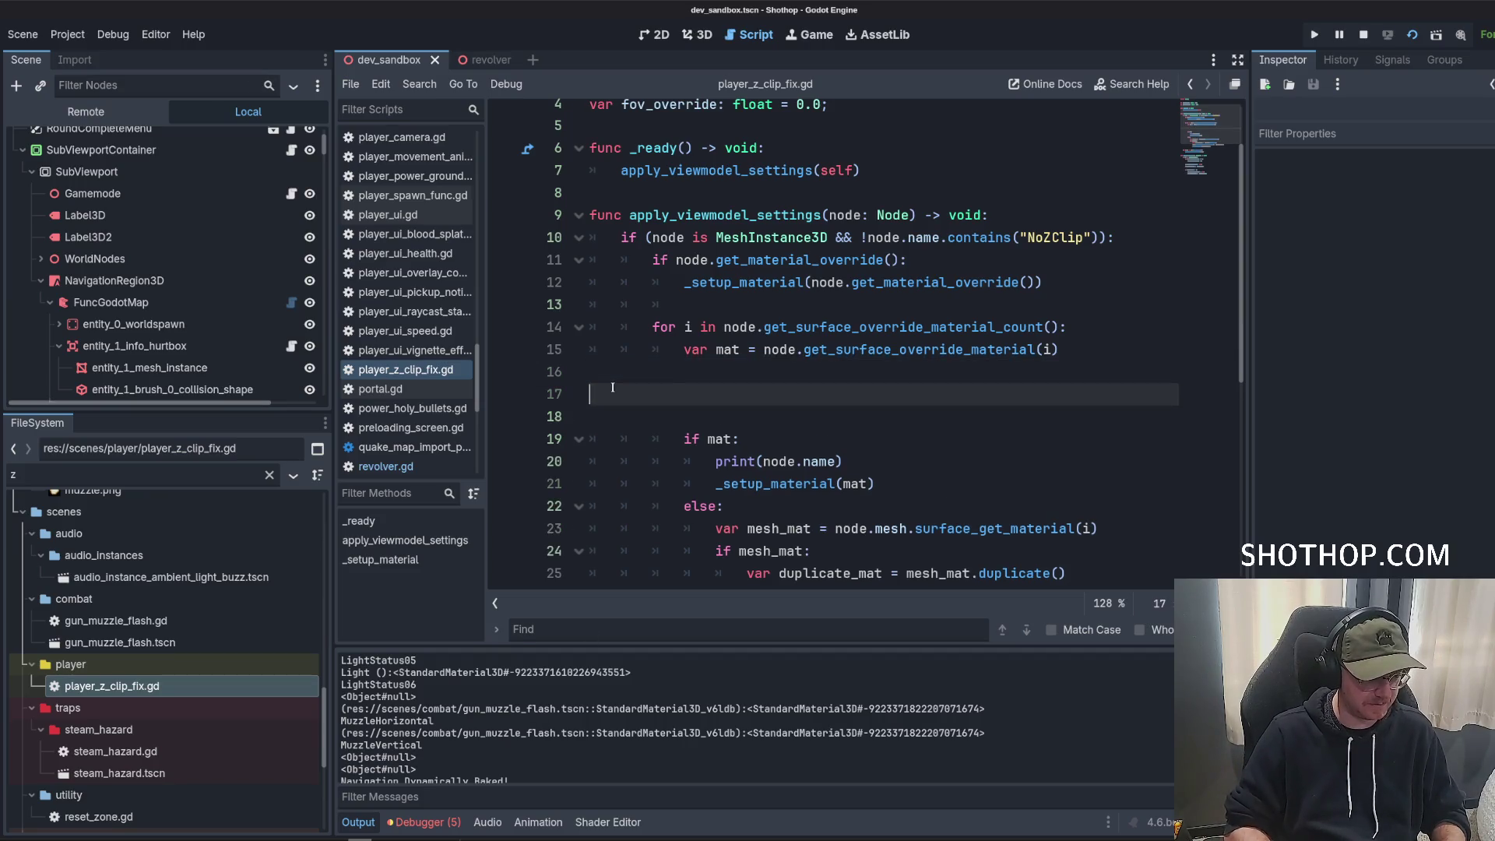
key("Up")
key("Tab")
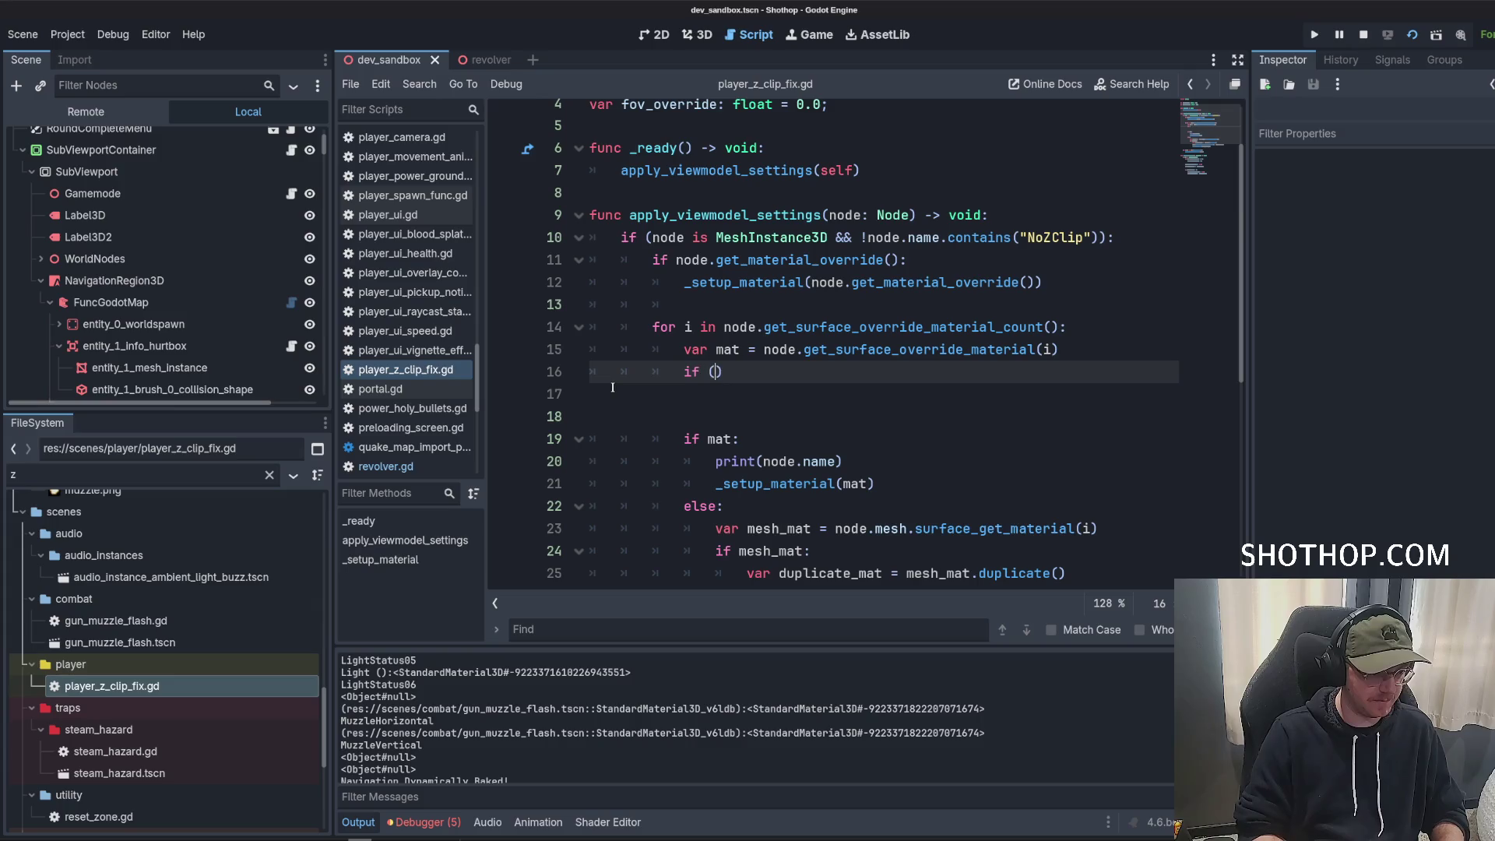
type("mat == null):")
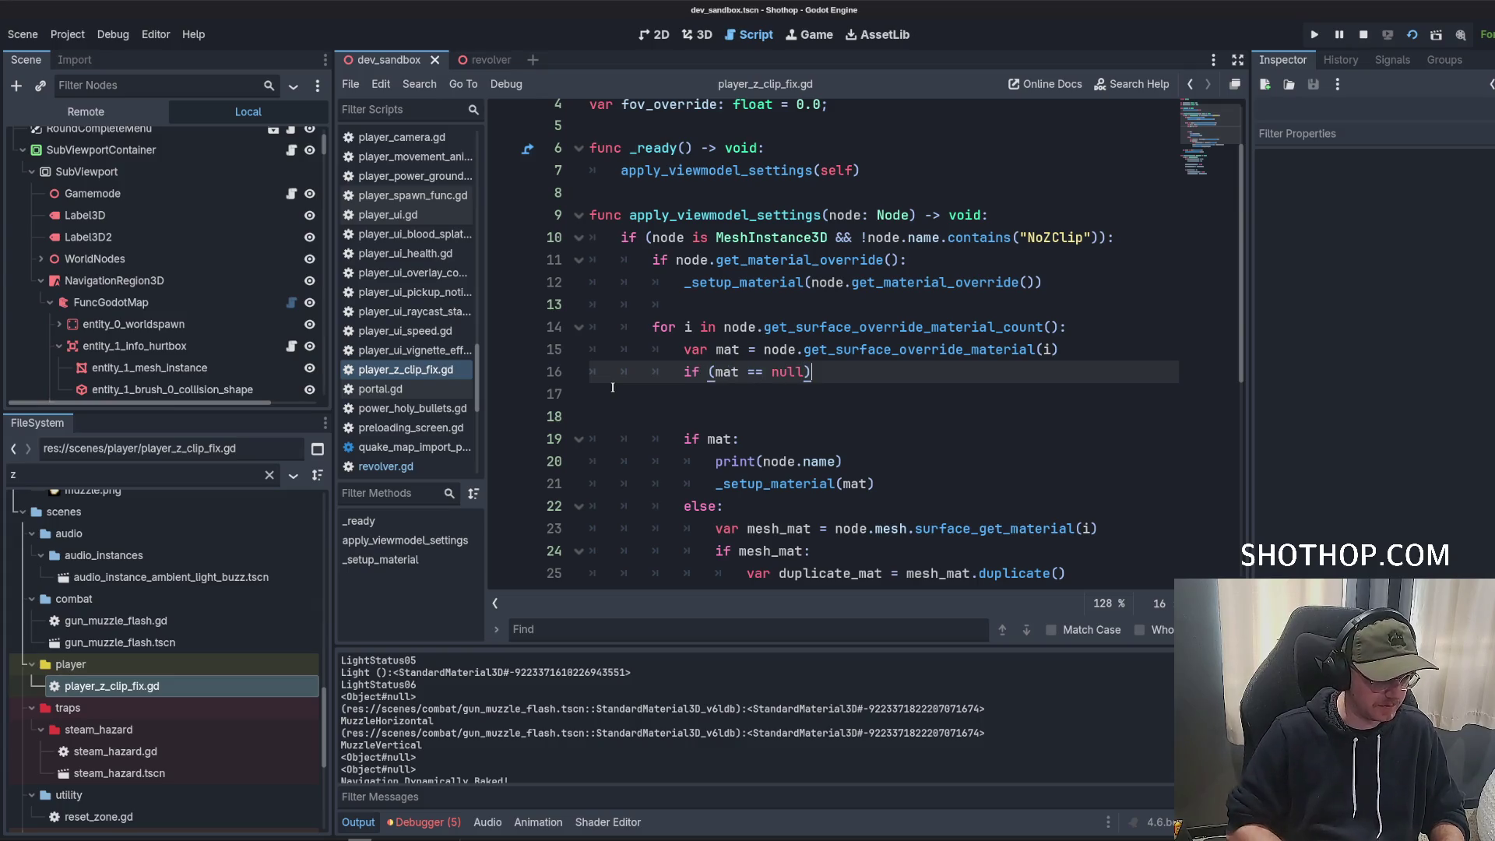
key("Return")
Move the mesh-material duplication code under the null check and delete the old if mat/else block.
scroll(701, 398, "down", 2)
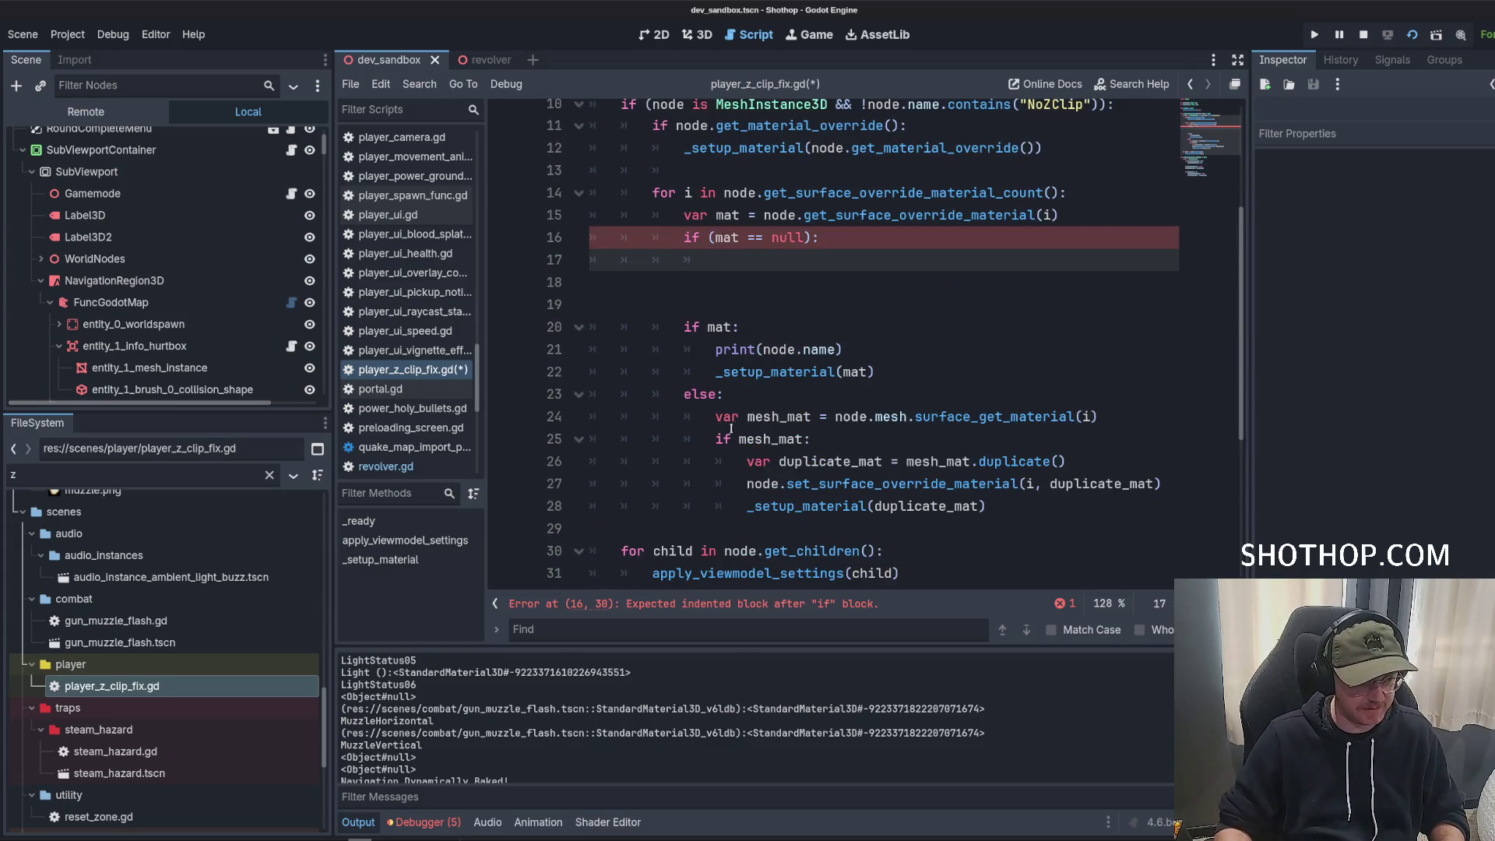
mouse_move(716, 416)
left_mouse_down()
mouse_move(1099, 419)
mouse_move(1209, 510)
left_mouse_up()
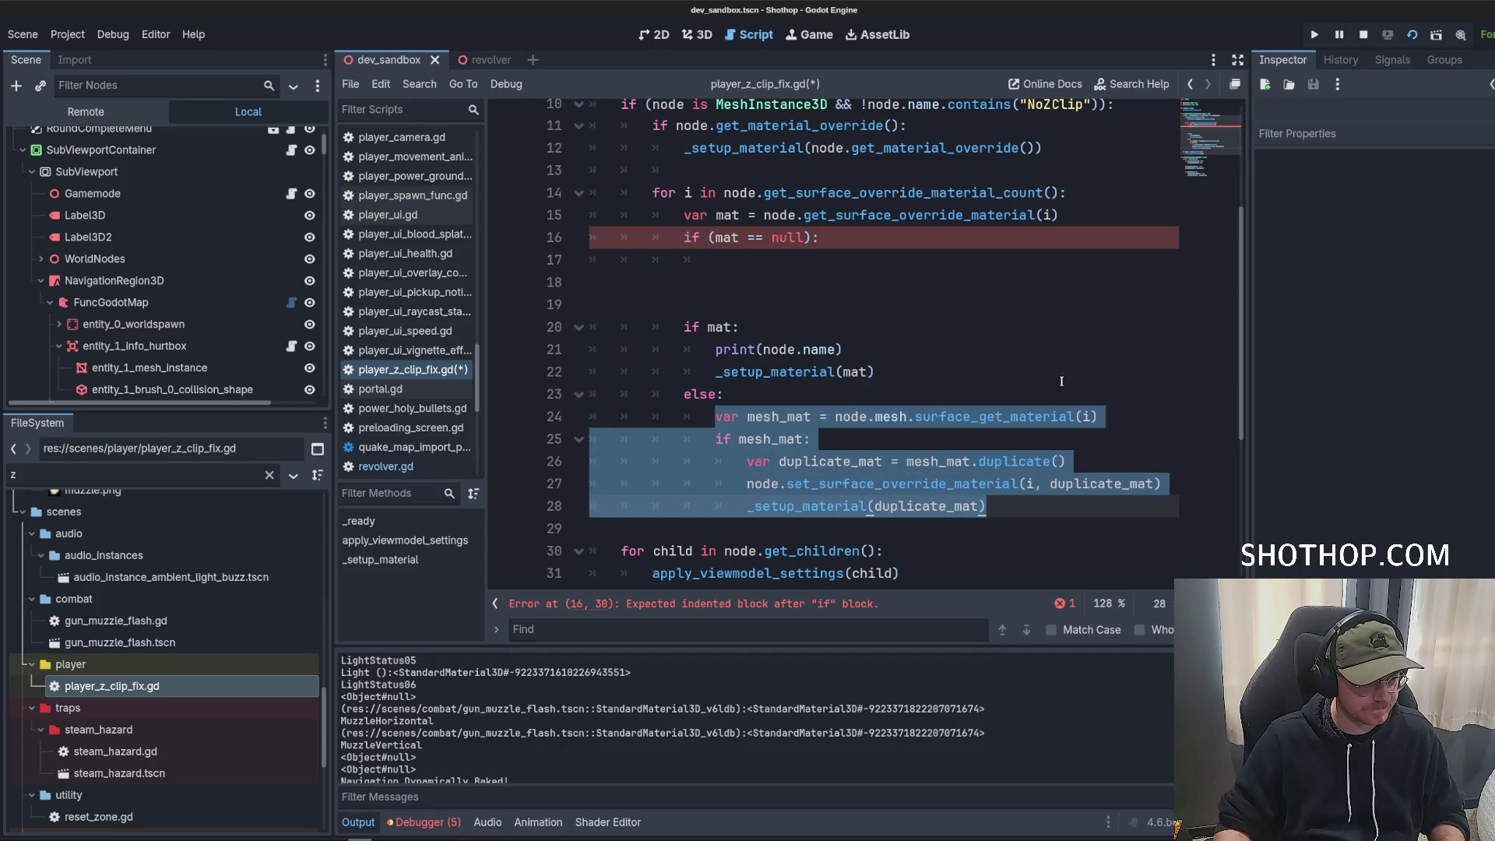
key("alt+Up")
key("alt+Up")
key("alt+Up")
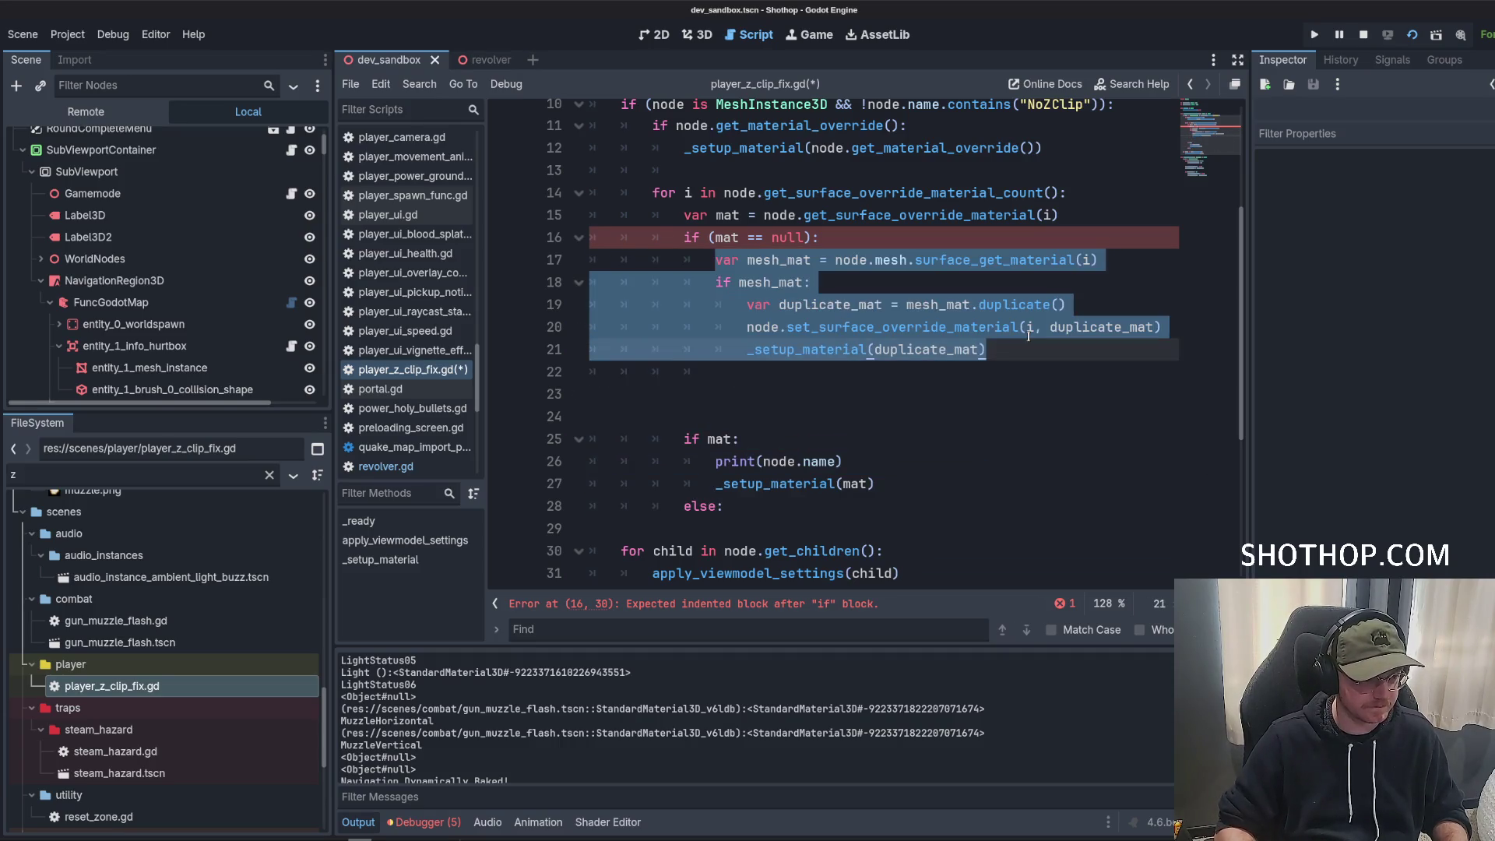
left_click(804, 440)
left_click_drag(732, 507, 694, 394)
key("BackSpace")
left_click(755, 375)
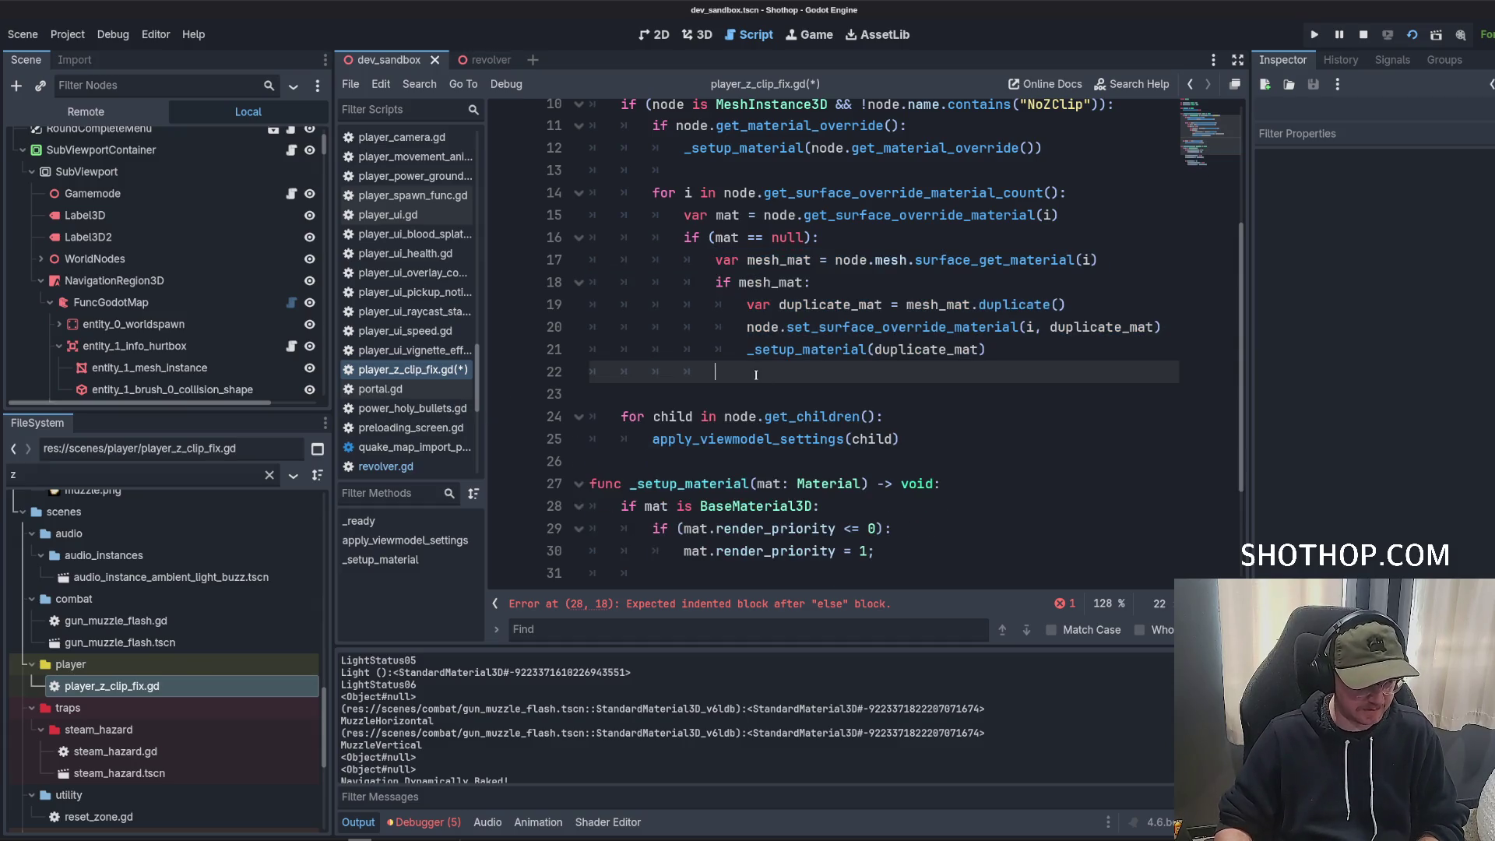
key("BackSpace")
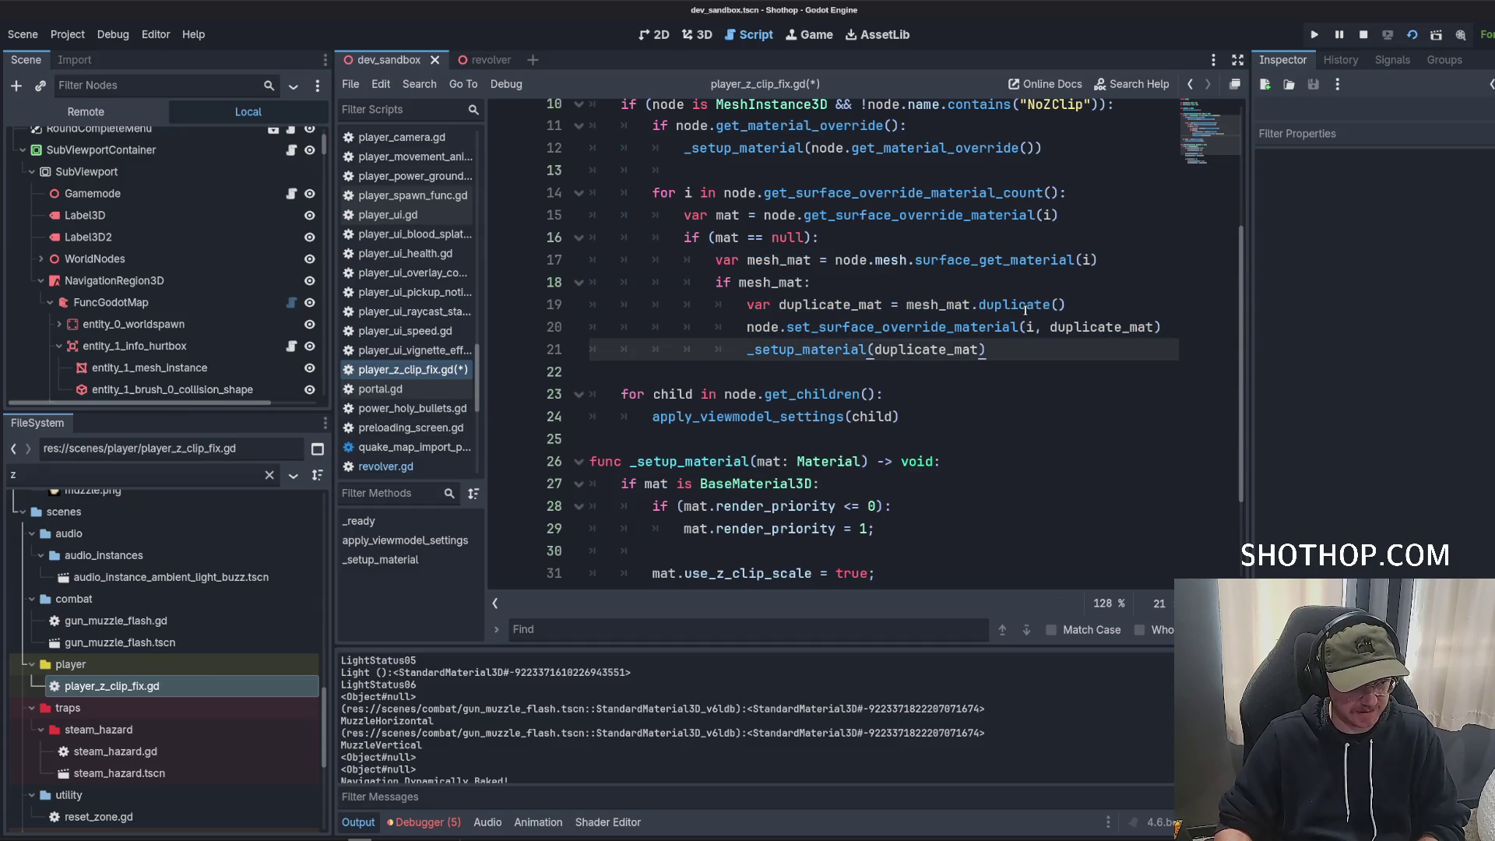
Try adding a 'skip' parameter to the _setup_material definition, then undo it.
scroll(880, 327, "down", 2)
left_click(970, 279)
key("ctrl+z")
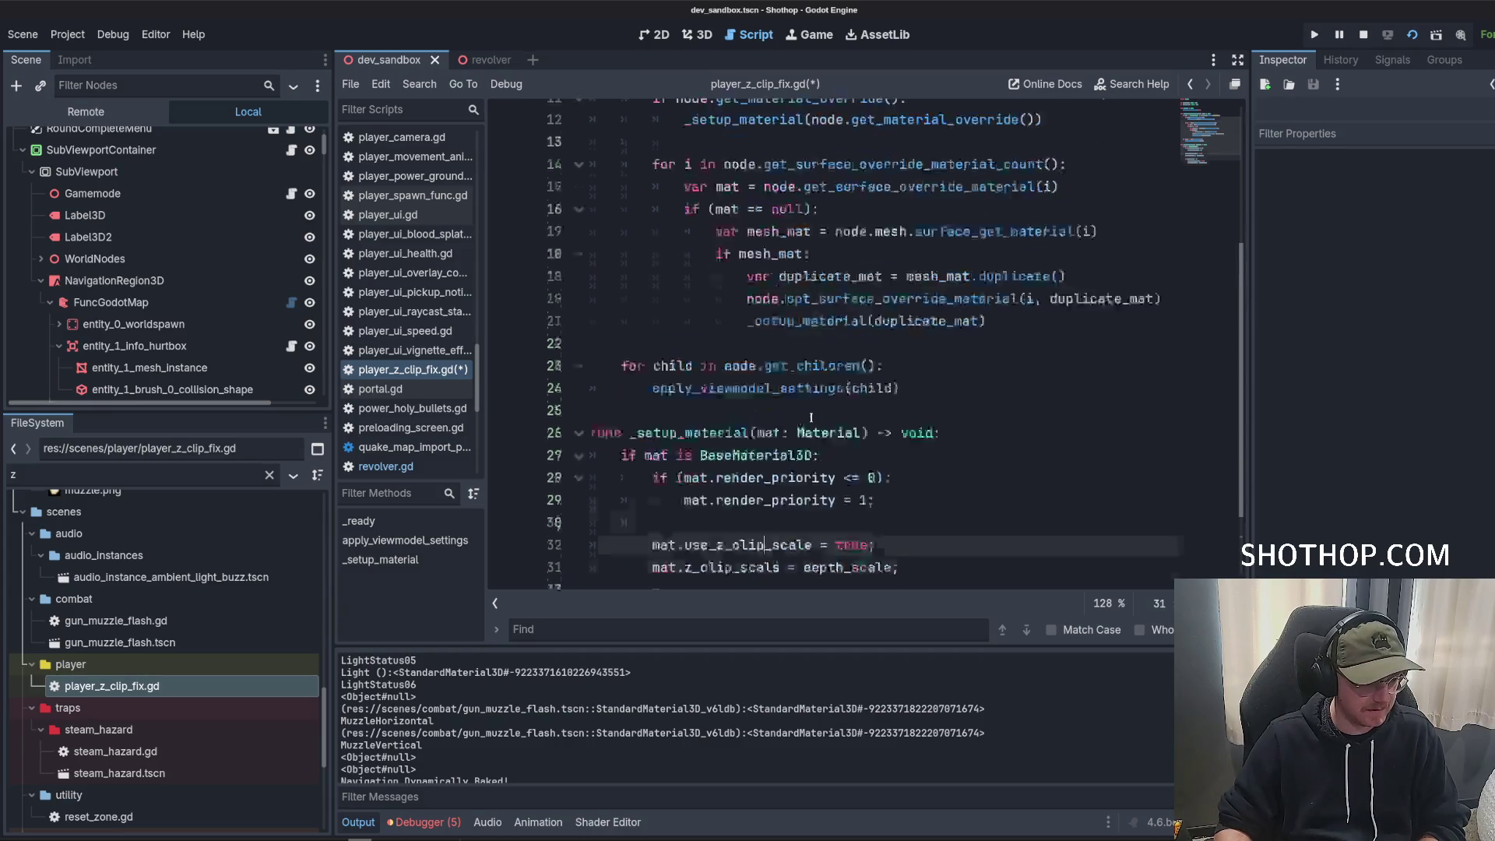
key("ctrl+shift+z")
left_click(859, 331)
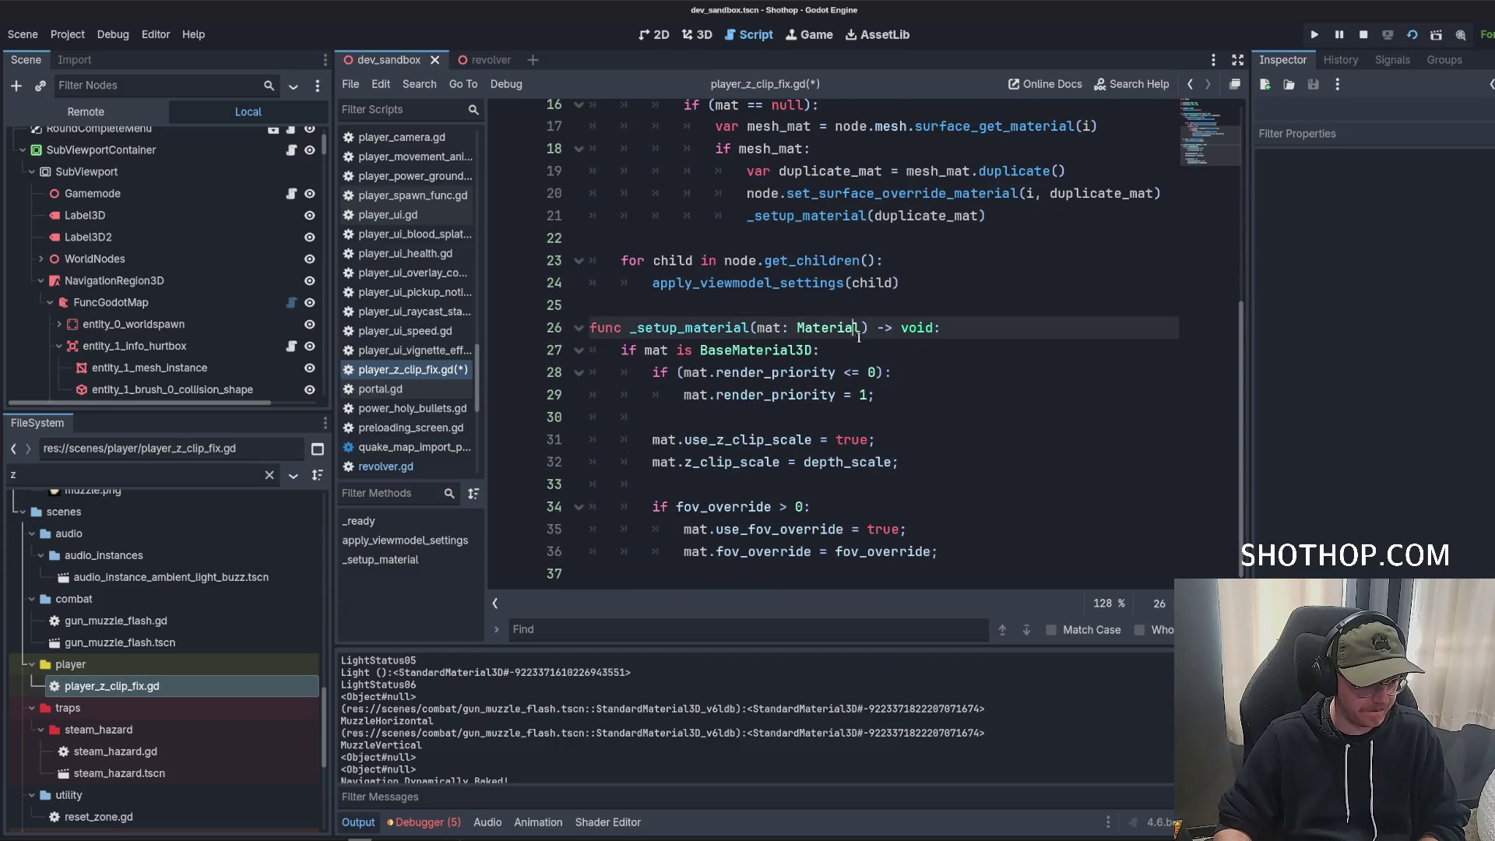
type(", skip")
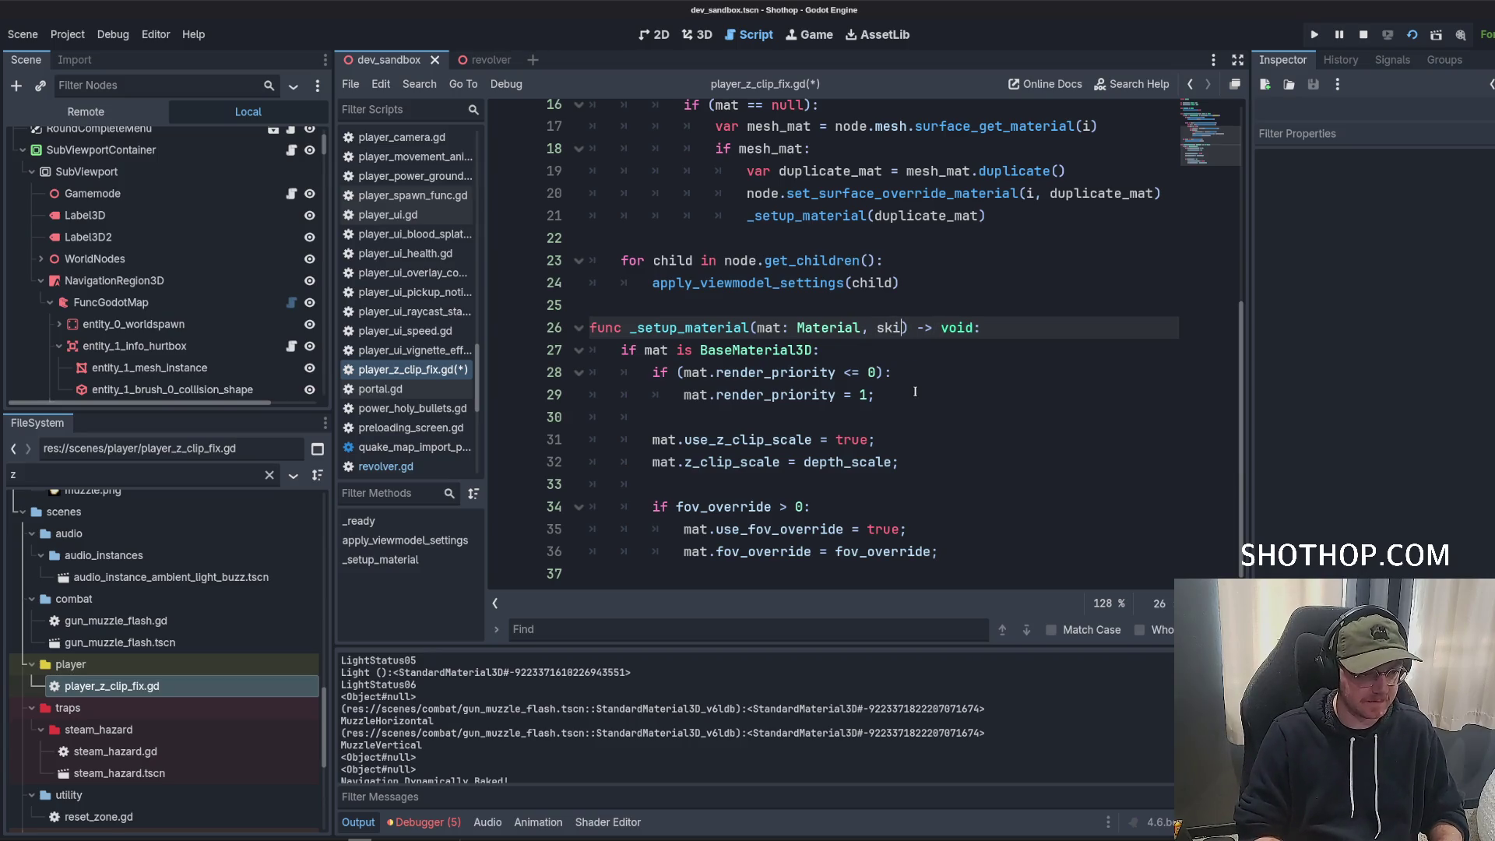
scroll(796, 224, "up", 2)
key("ctrl+z")
key("ctrl+z")
key("ctrl+z")
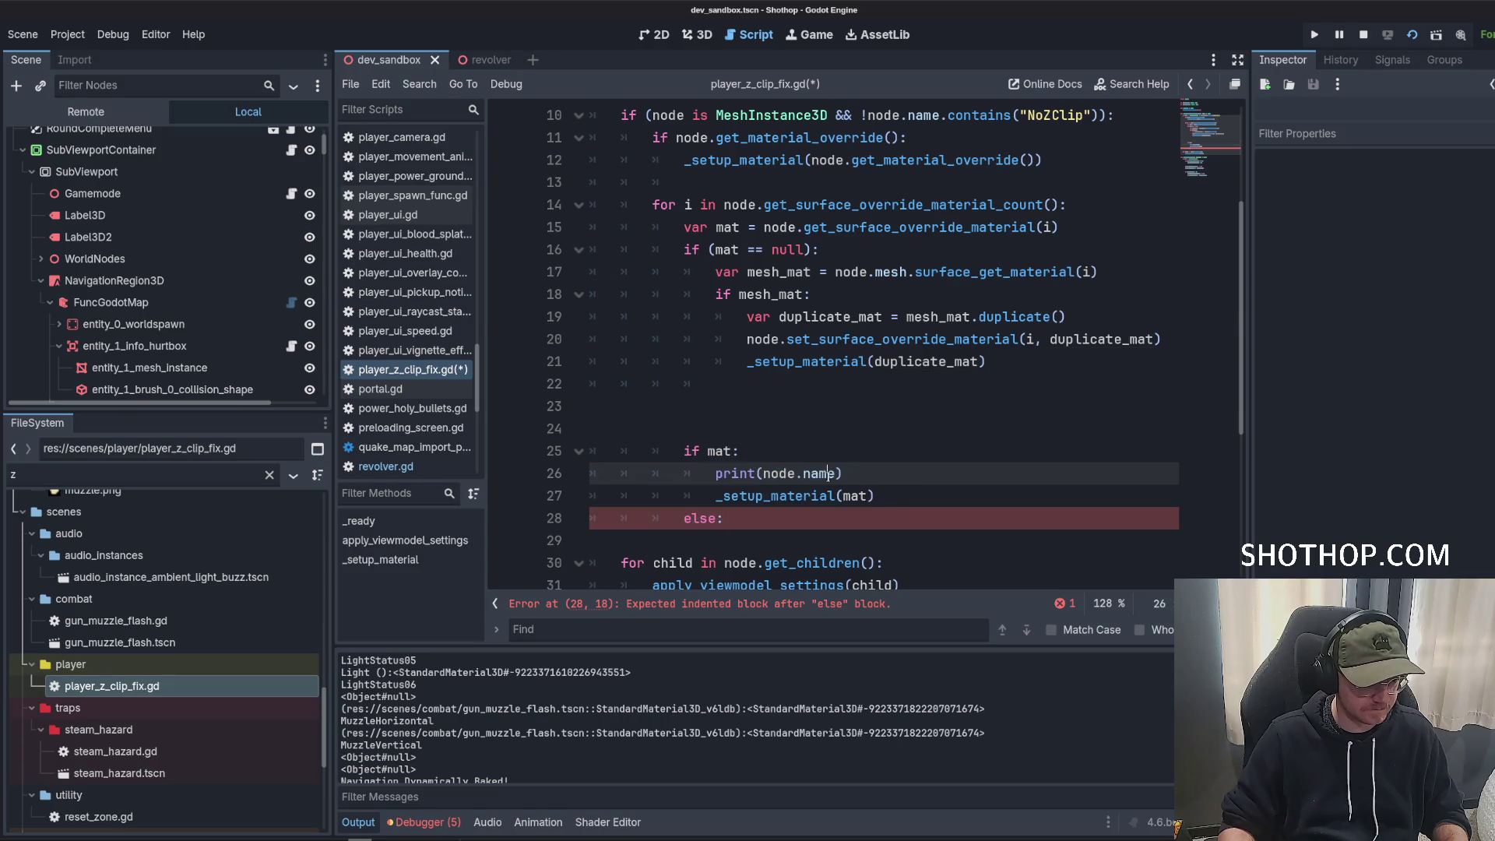
Delete the print(node.name) debug line, keeping the lines below the duplicate-material call.
left_click_drag(843, 473, 590, 473)
key("BackSpace")
key("BackSpace")
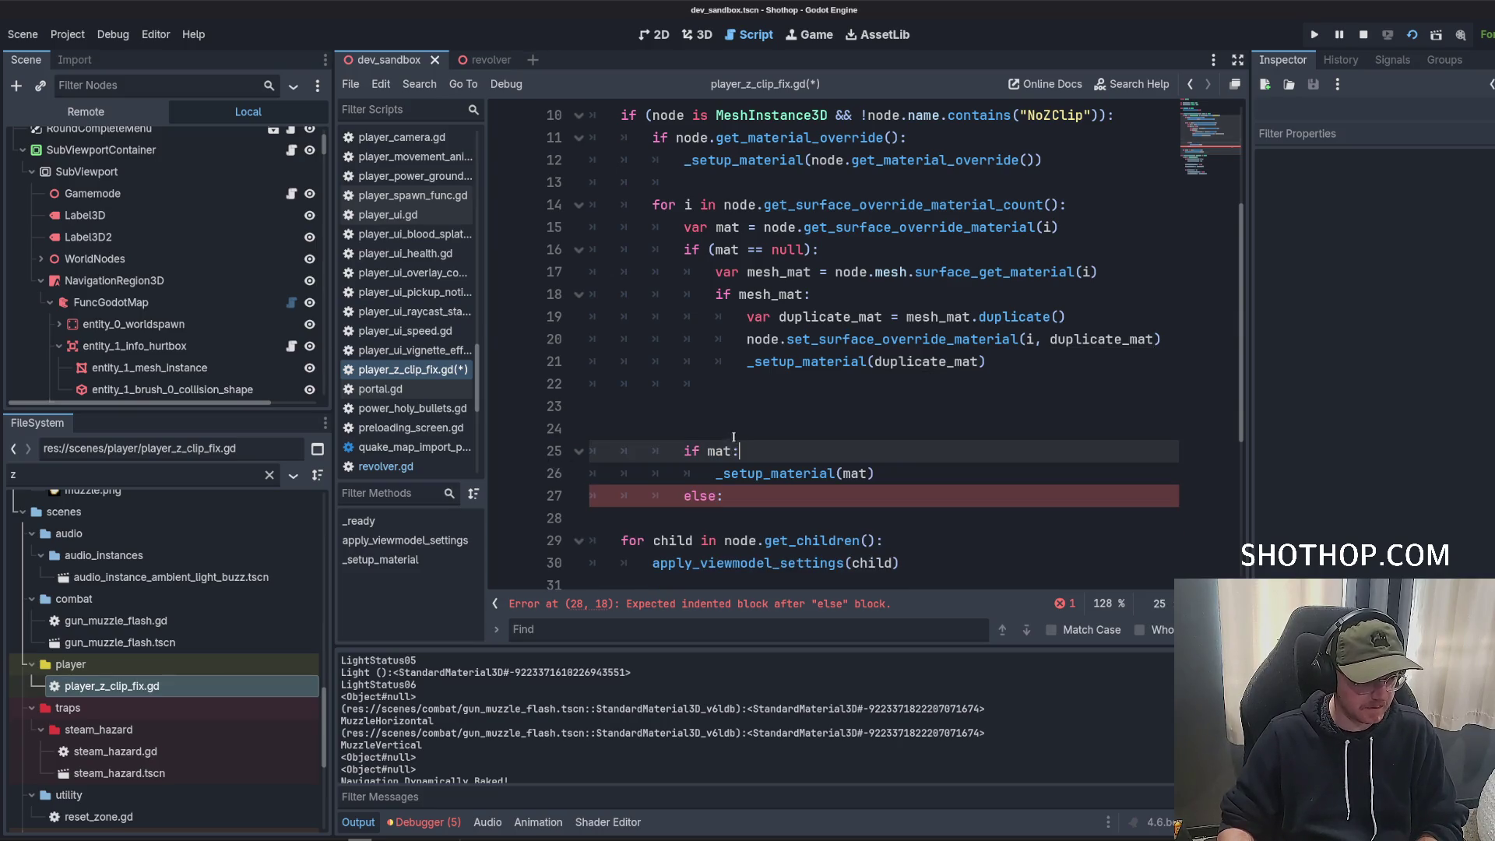
left_click_drag(734, 437, 747, 374)
key("BackSpace")
key("ctrl+z")
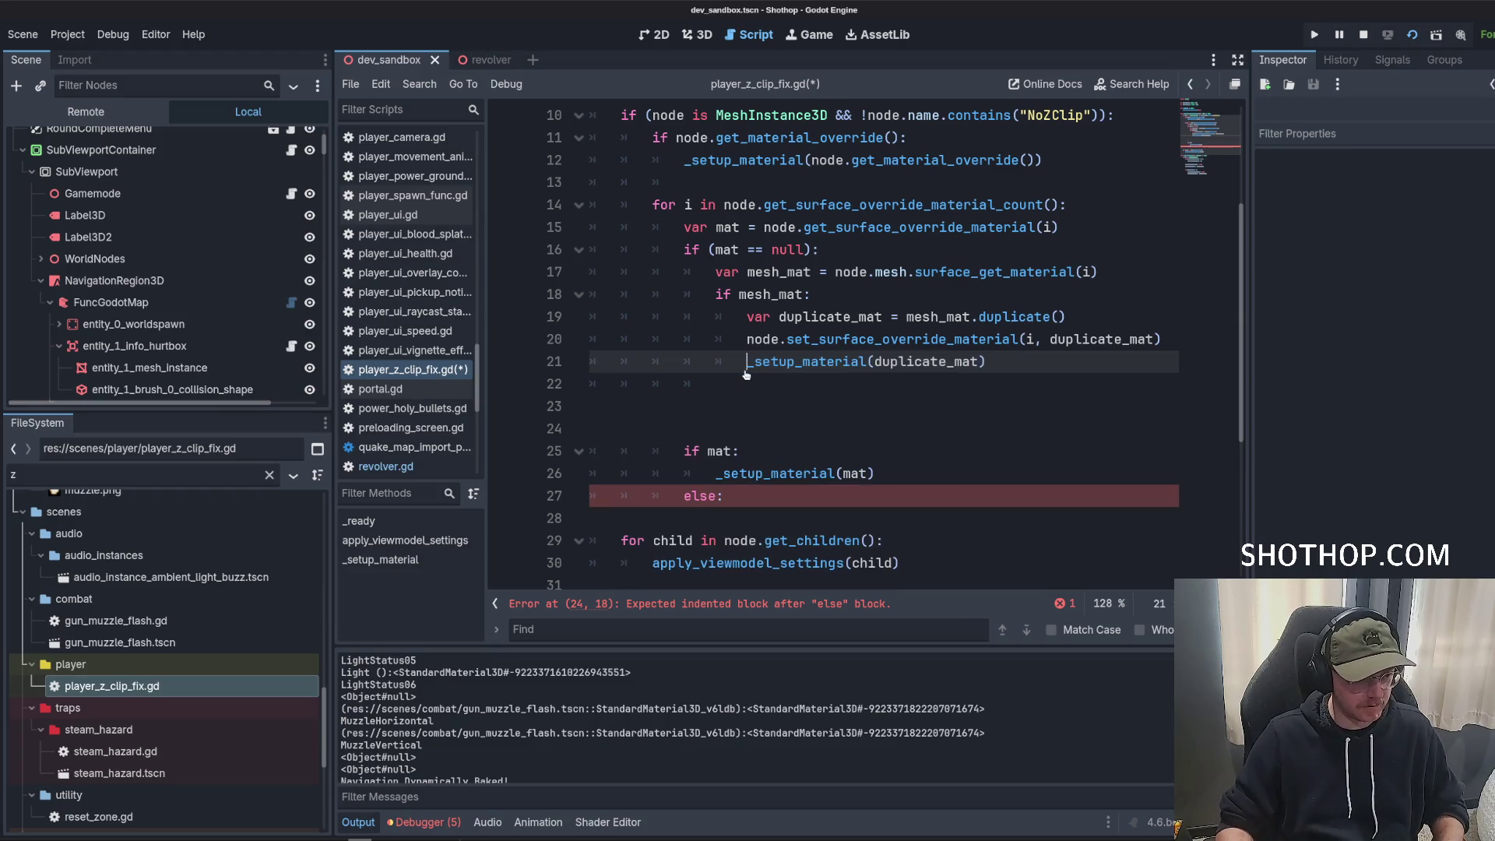
Add an 'else:' branch after the duplicate-material call and remove the leftover if mat line.
left_click(931, 387)
key("BackSpace")
type("else:")
key("Return")
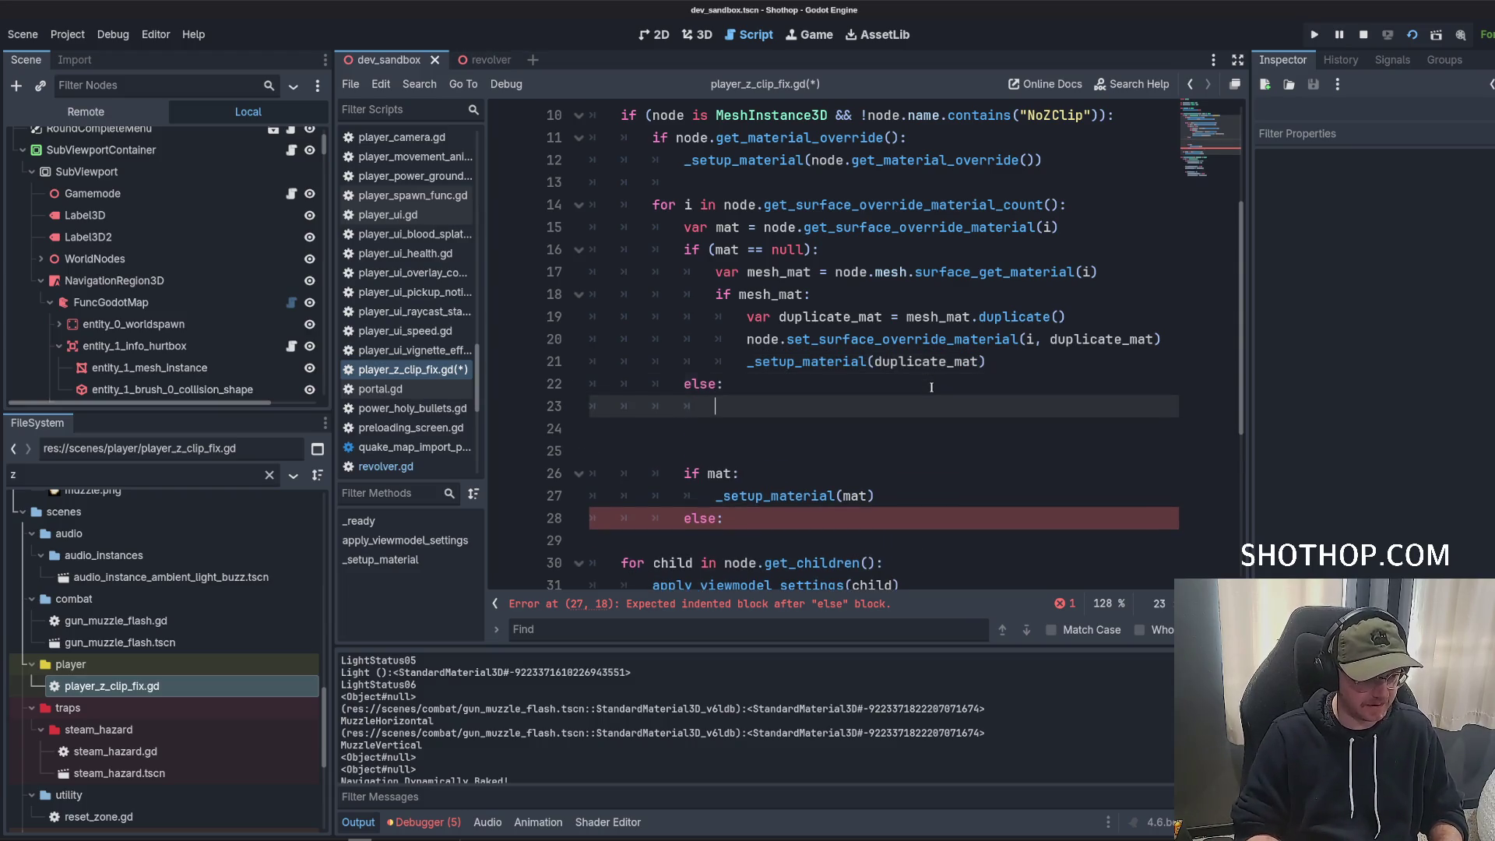
left_click_drag(782, 469, 779, 384)
key("BackSpace")
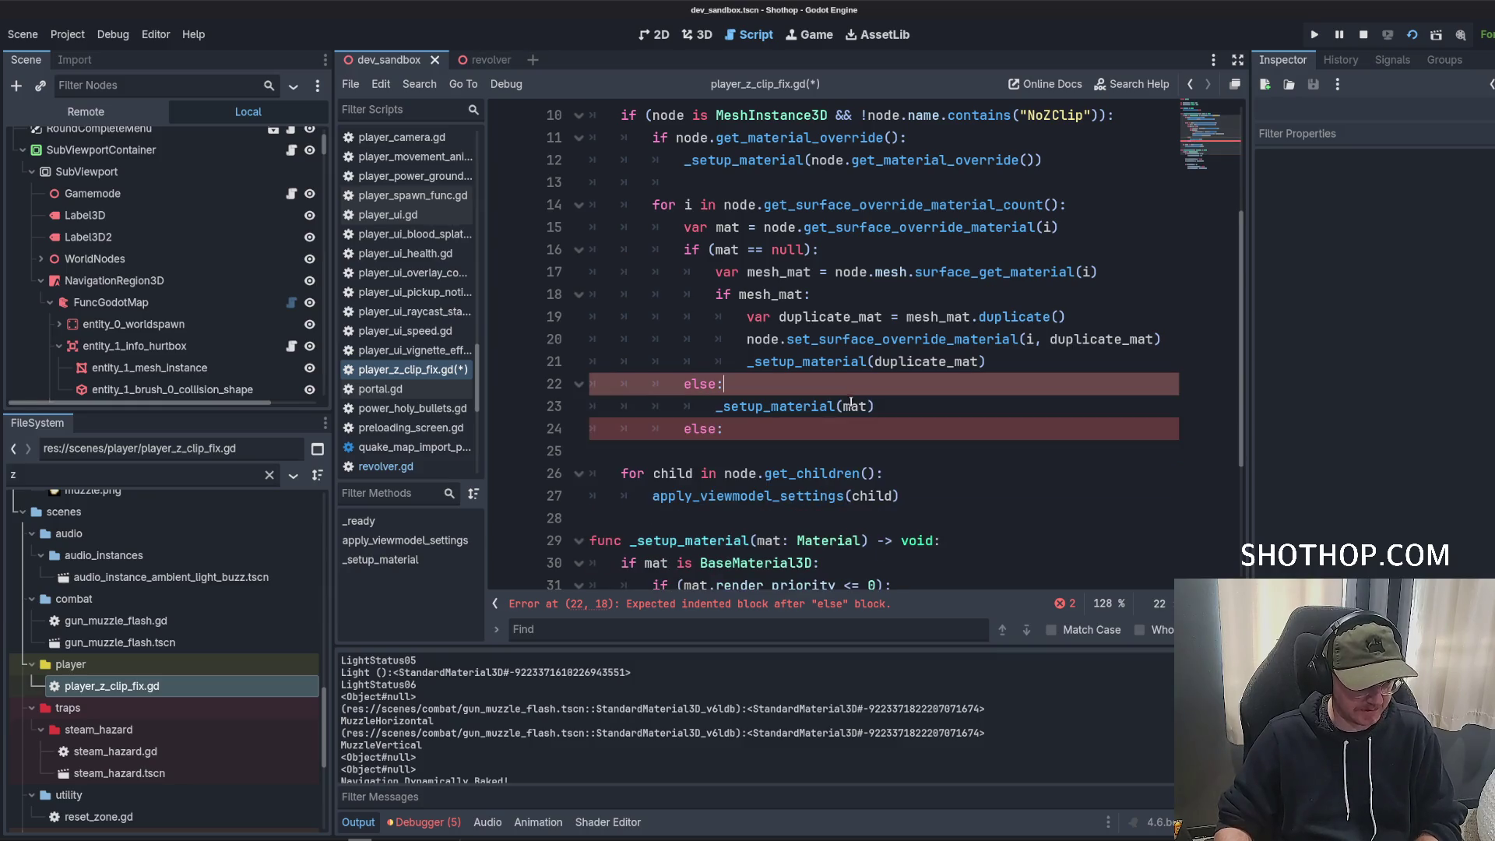
Make the else branch call _setup_material(mat, true) and delete the stray else line.
left_click(867, 407)
type(",")
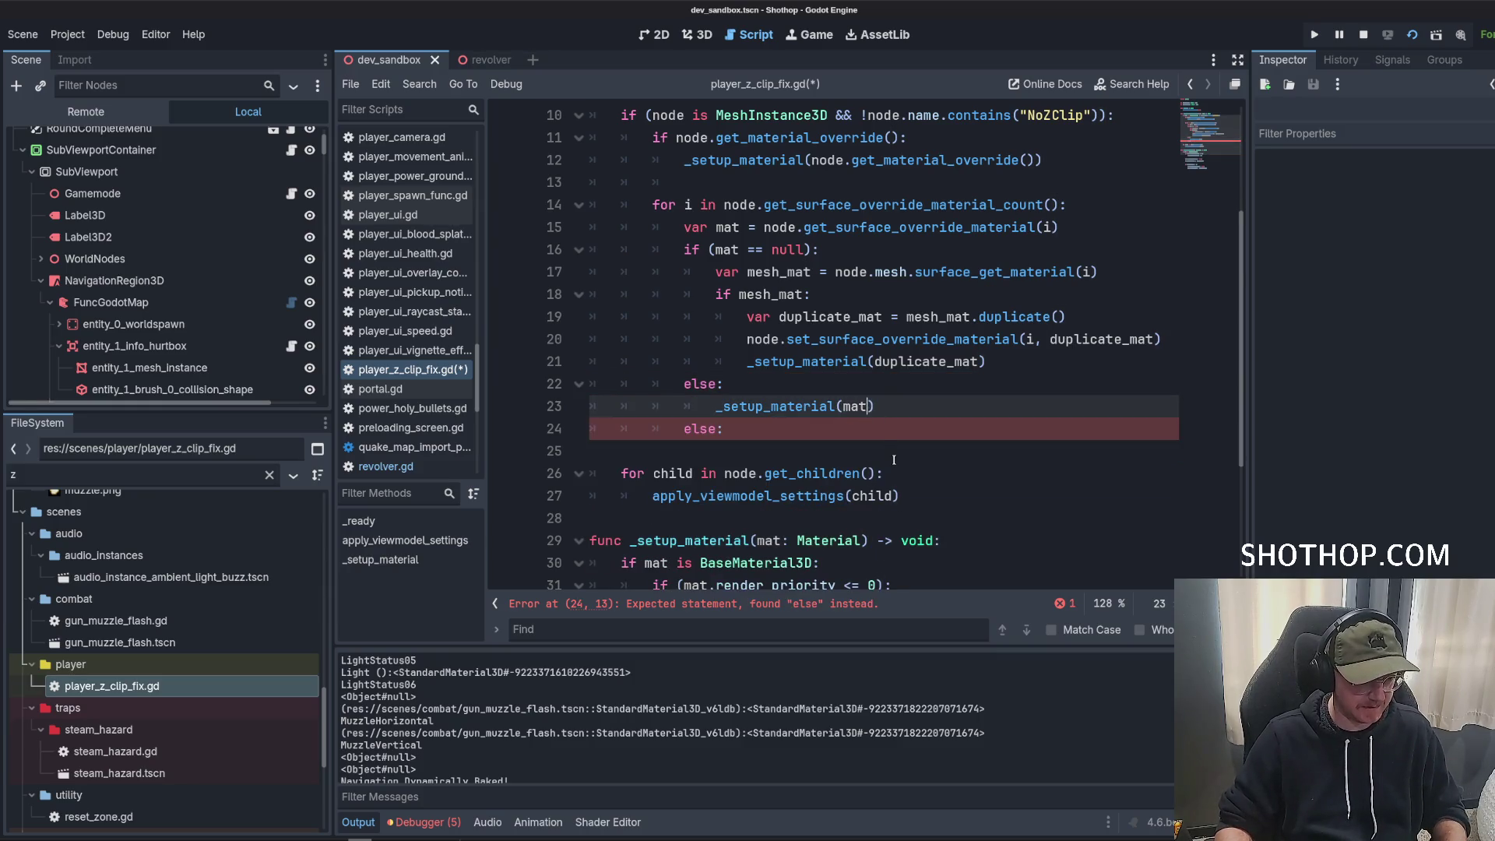
key("BackSpace")
key("BackSpace")
type("only_z")
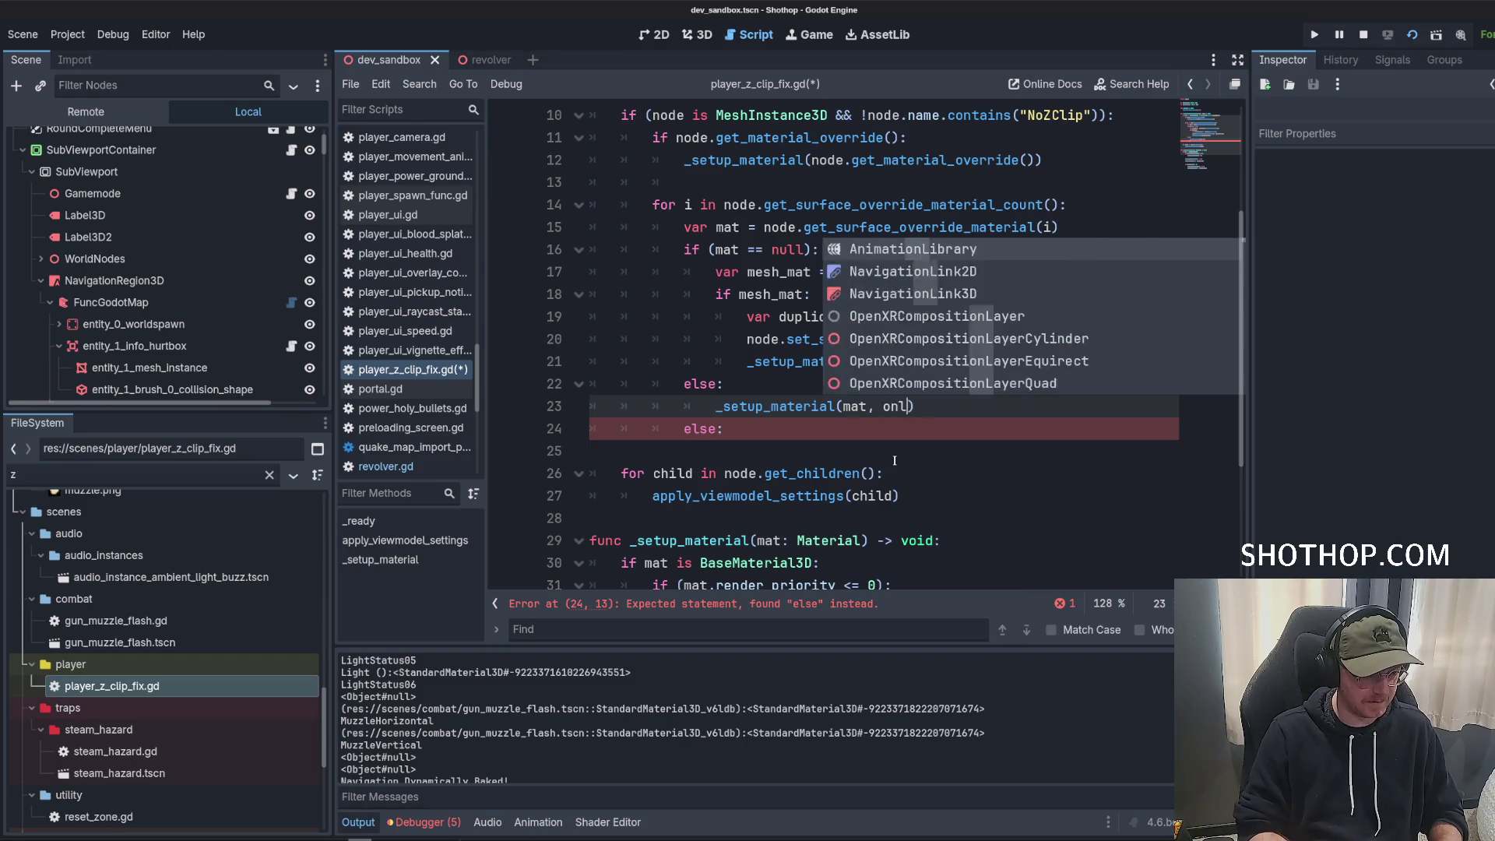
key("BackSpace")
key("BackSpace")
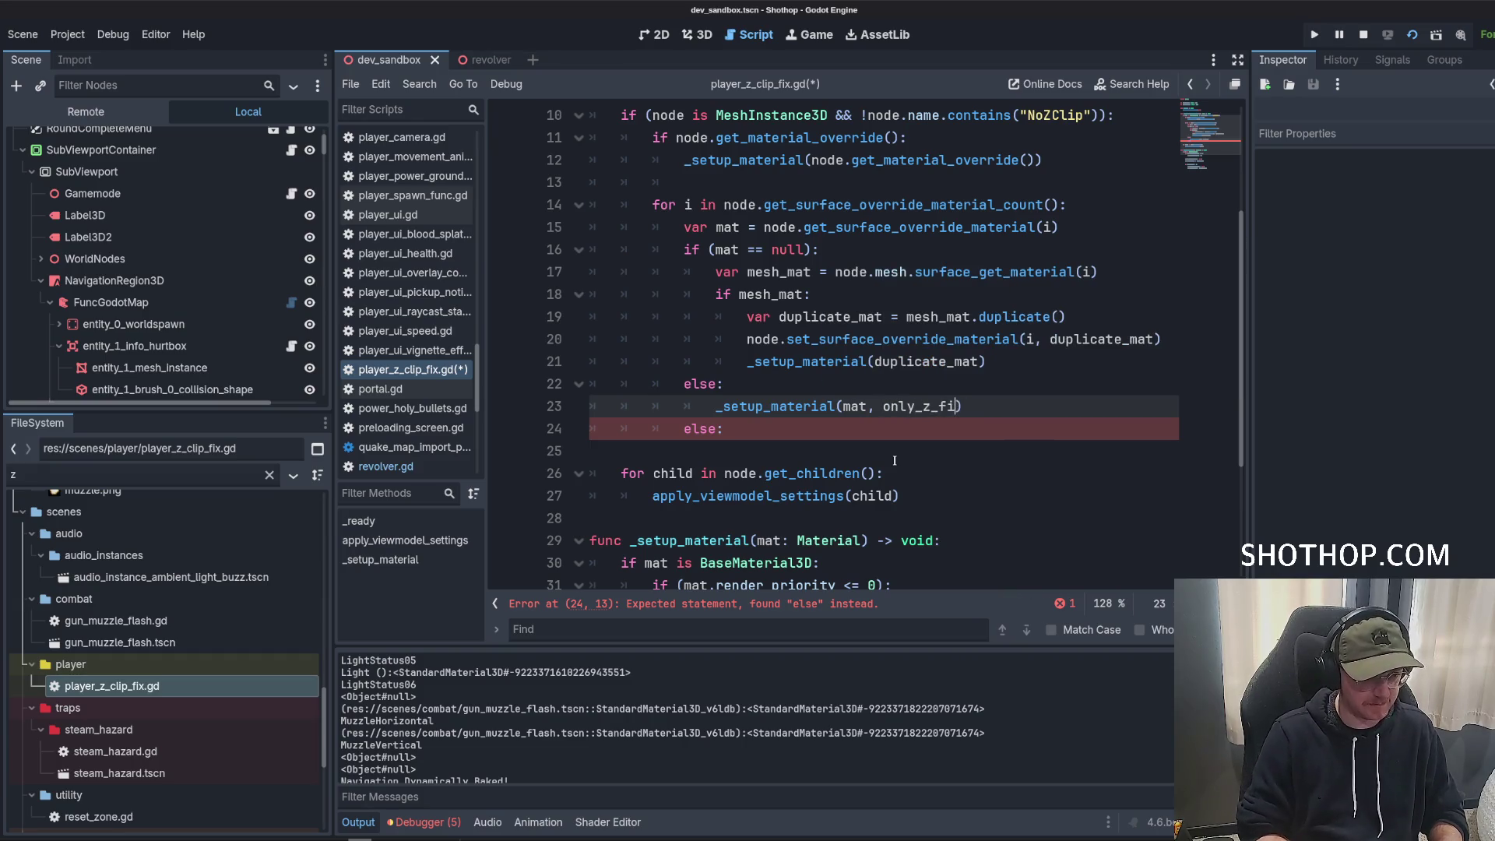
key("BackSpace")
key("BackSpace")
key("BackSpace")
type("tur")
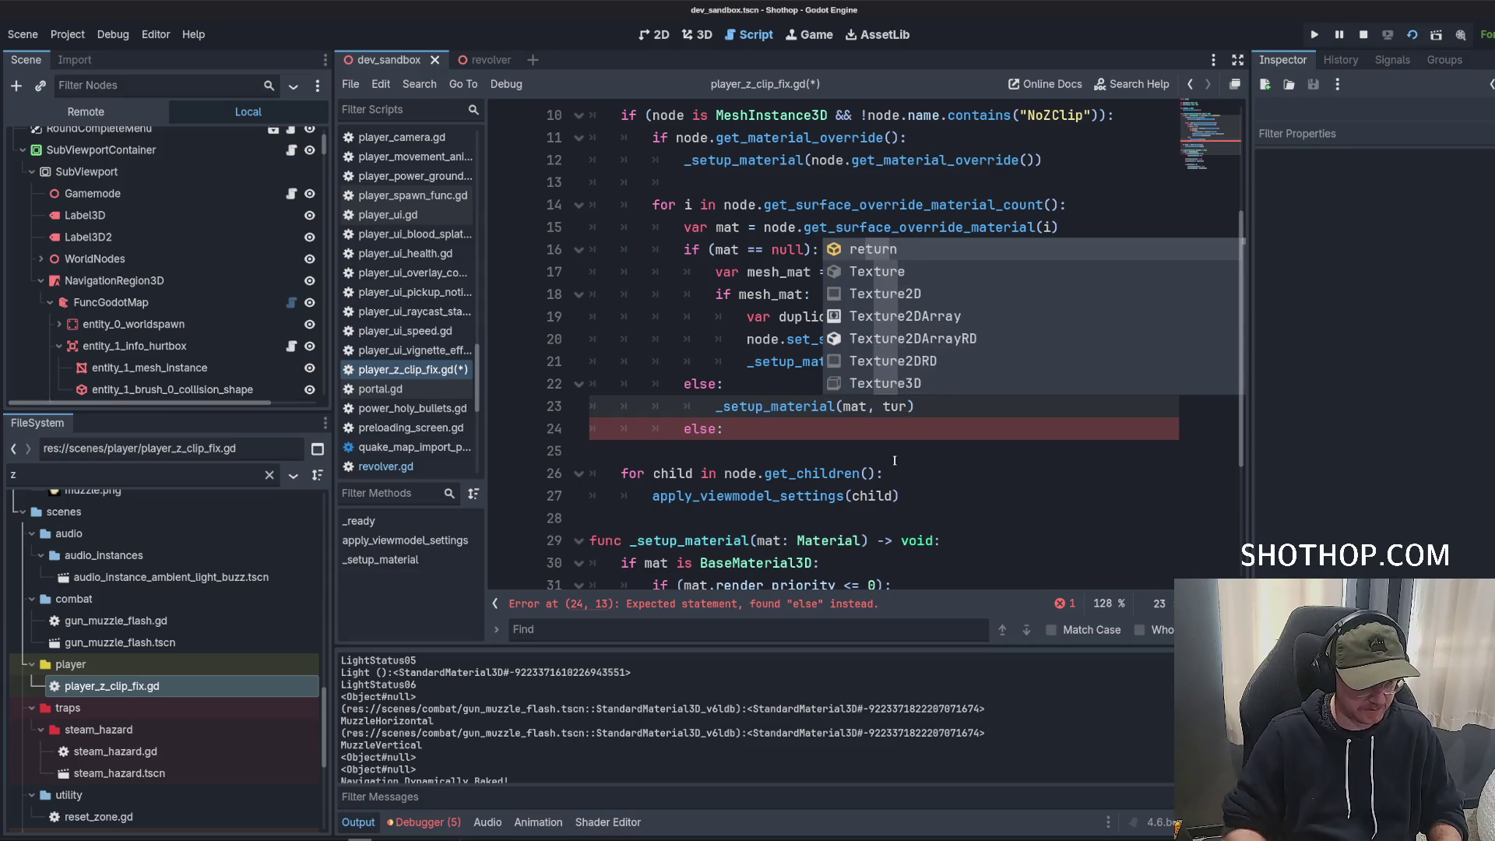
type("true")
key("Up")
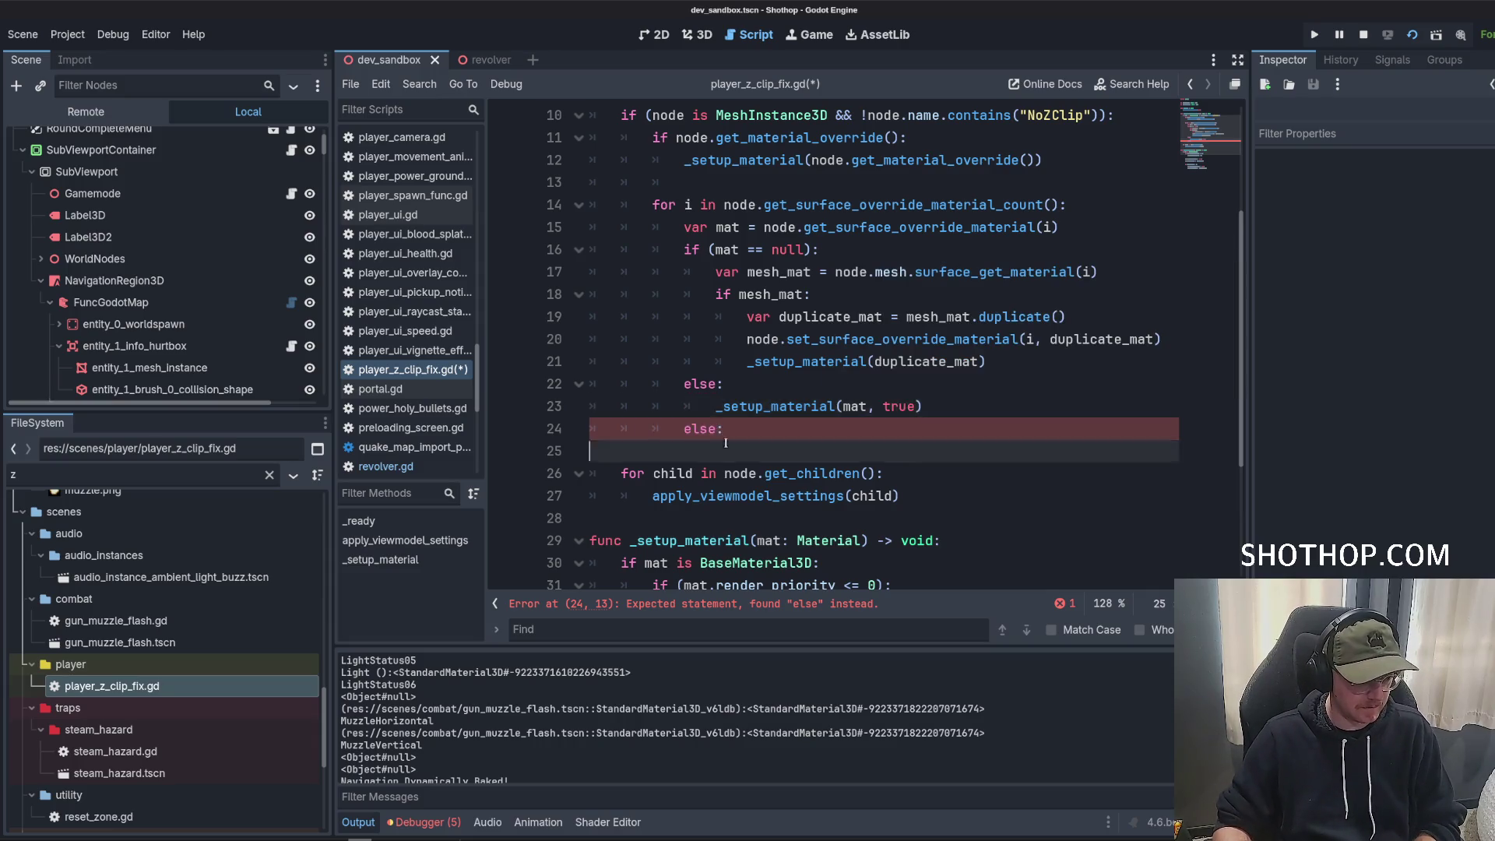
key("Down")
key("Down")
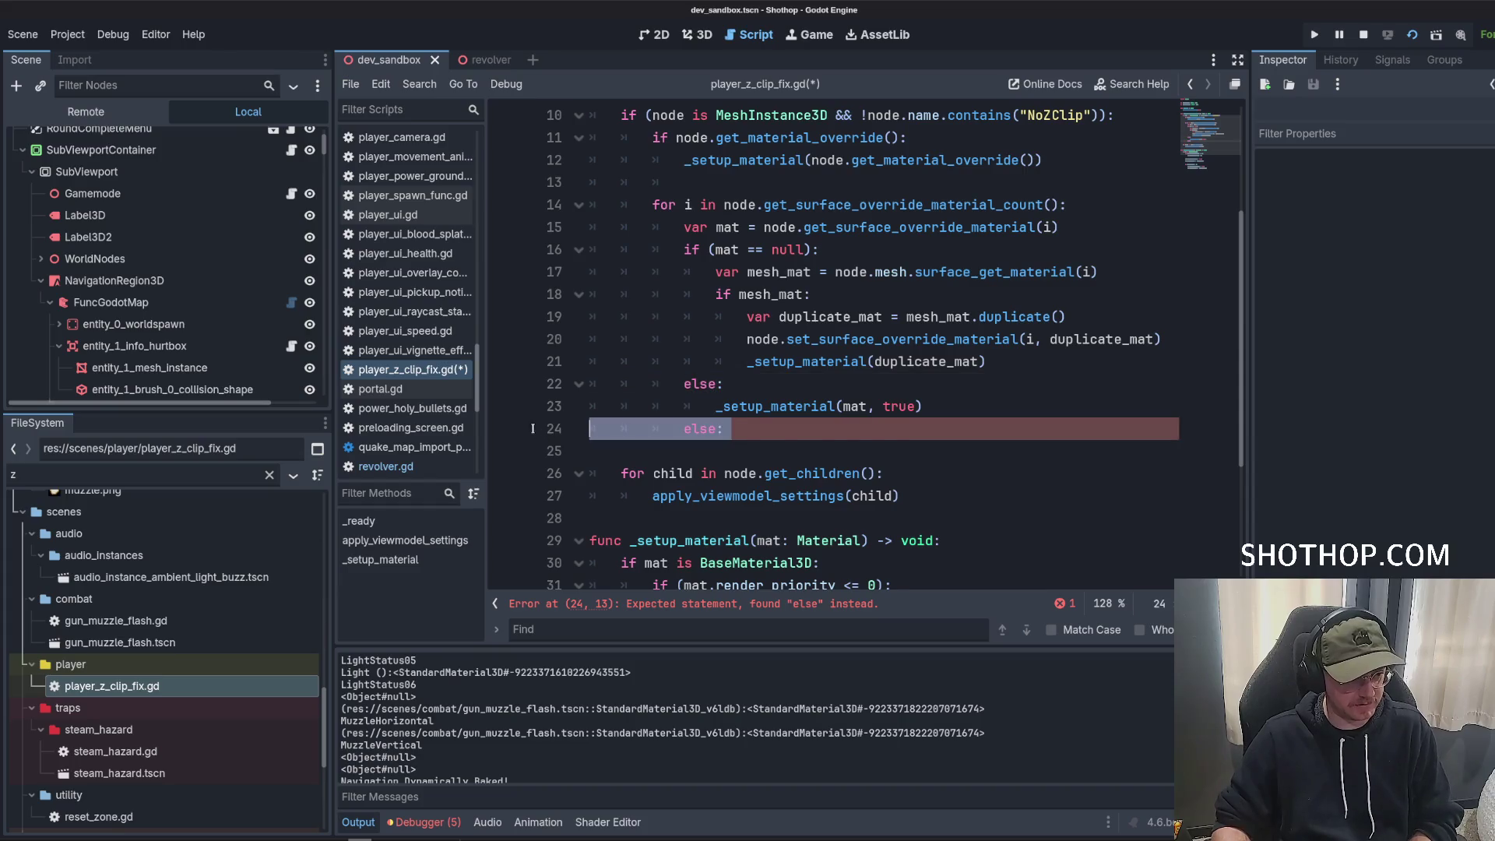
key("ctrl+shift+k")
Start adding ', only_z_fix = false' to the _setup_material signature.
scroll(778, 467, "down", 1)
left_click(865, 451)
type(", only_z_f")
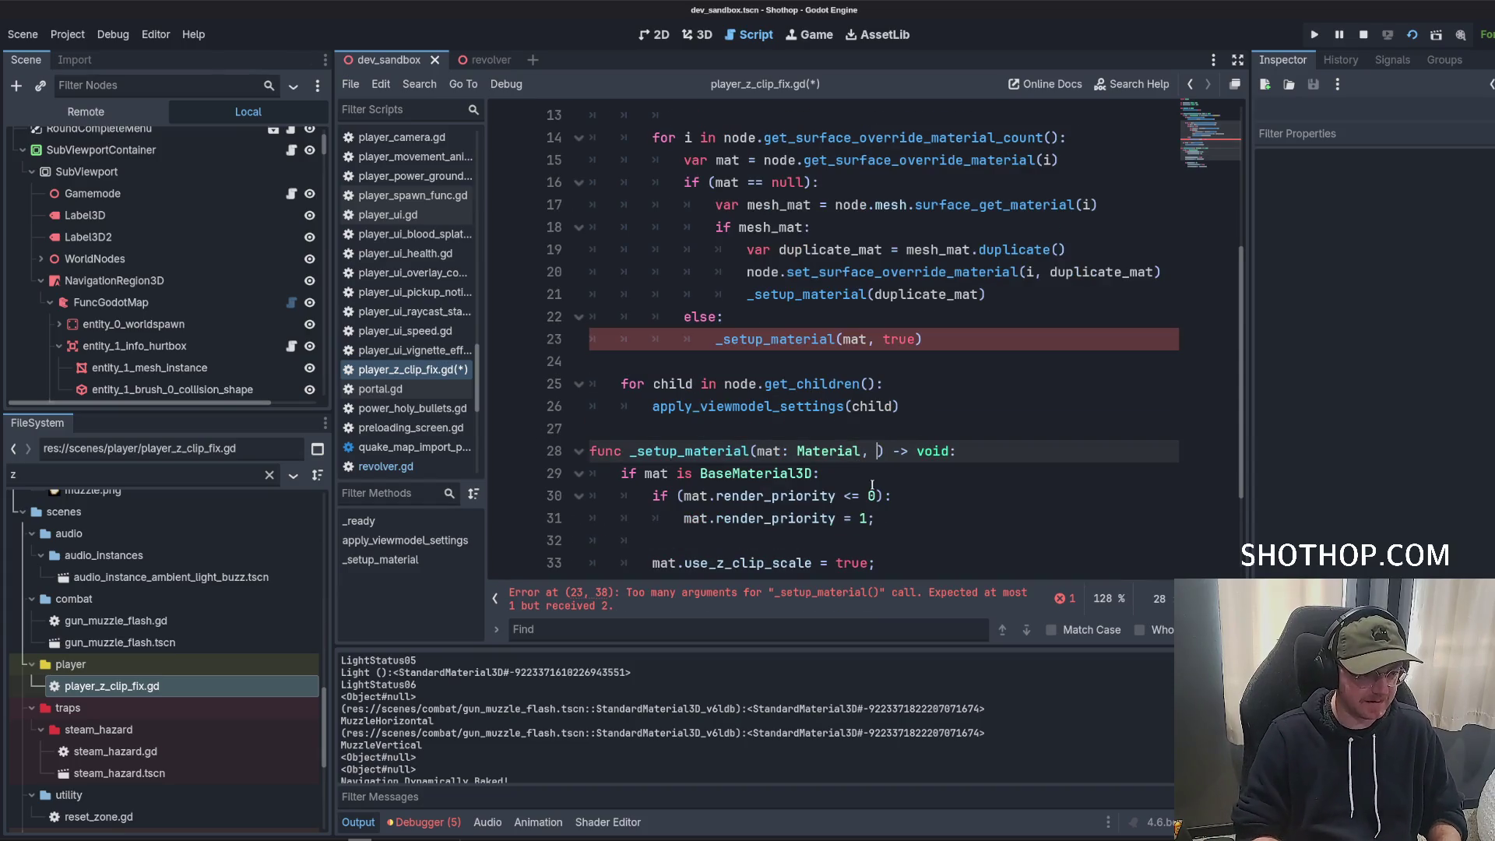
type("ix = false")
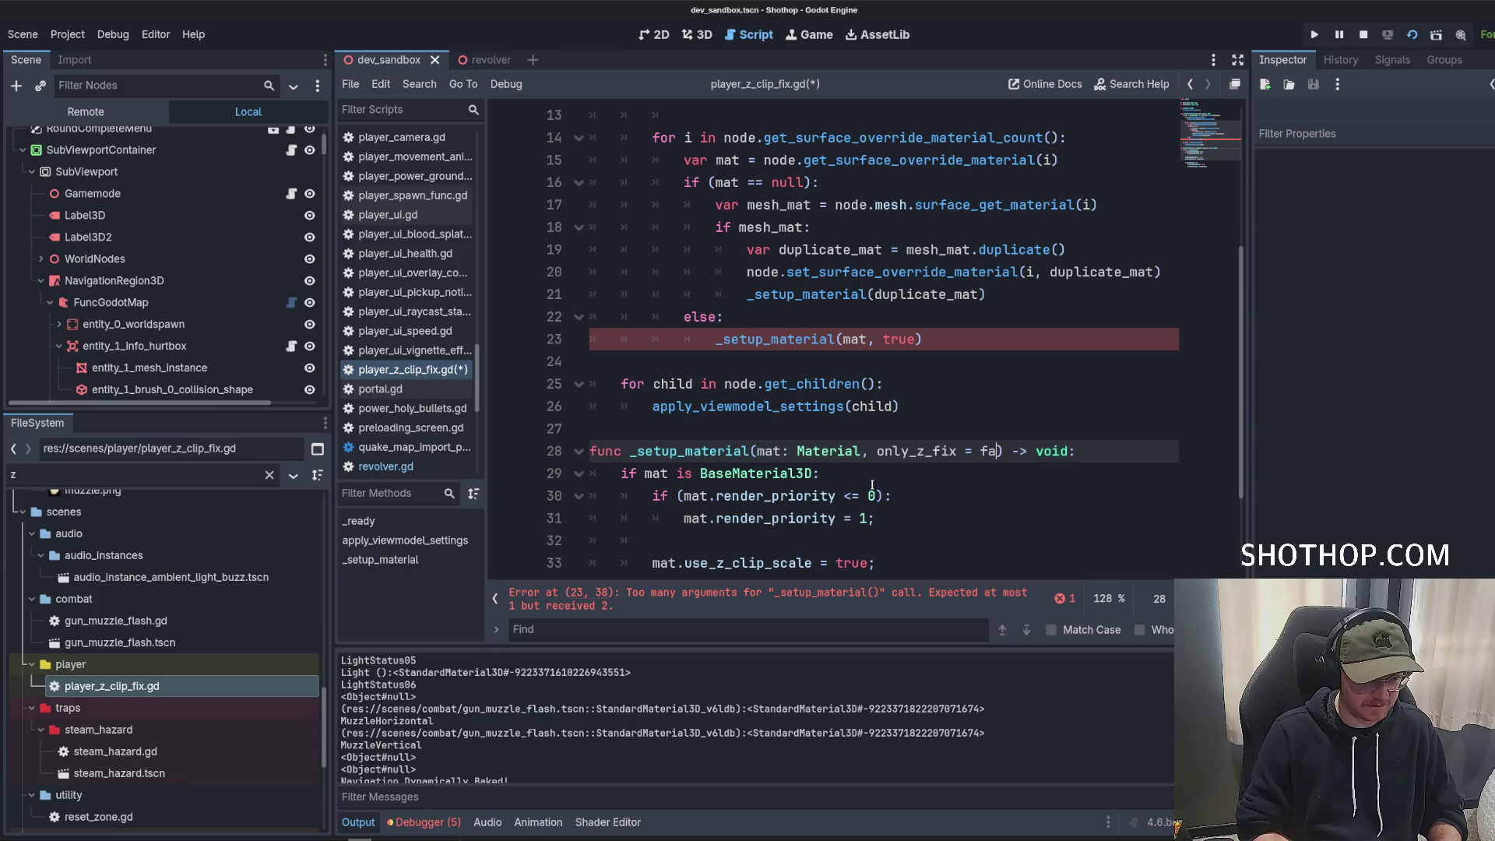
Insert a new only_z_fix condition line after the BaseMaterial3D check in _setup_material.
left_click(863, 420)
scroll(863, 416, "down", 2)
left_click(796, 423)
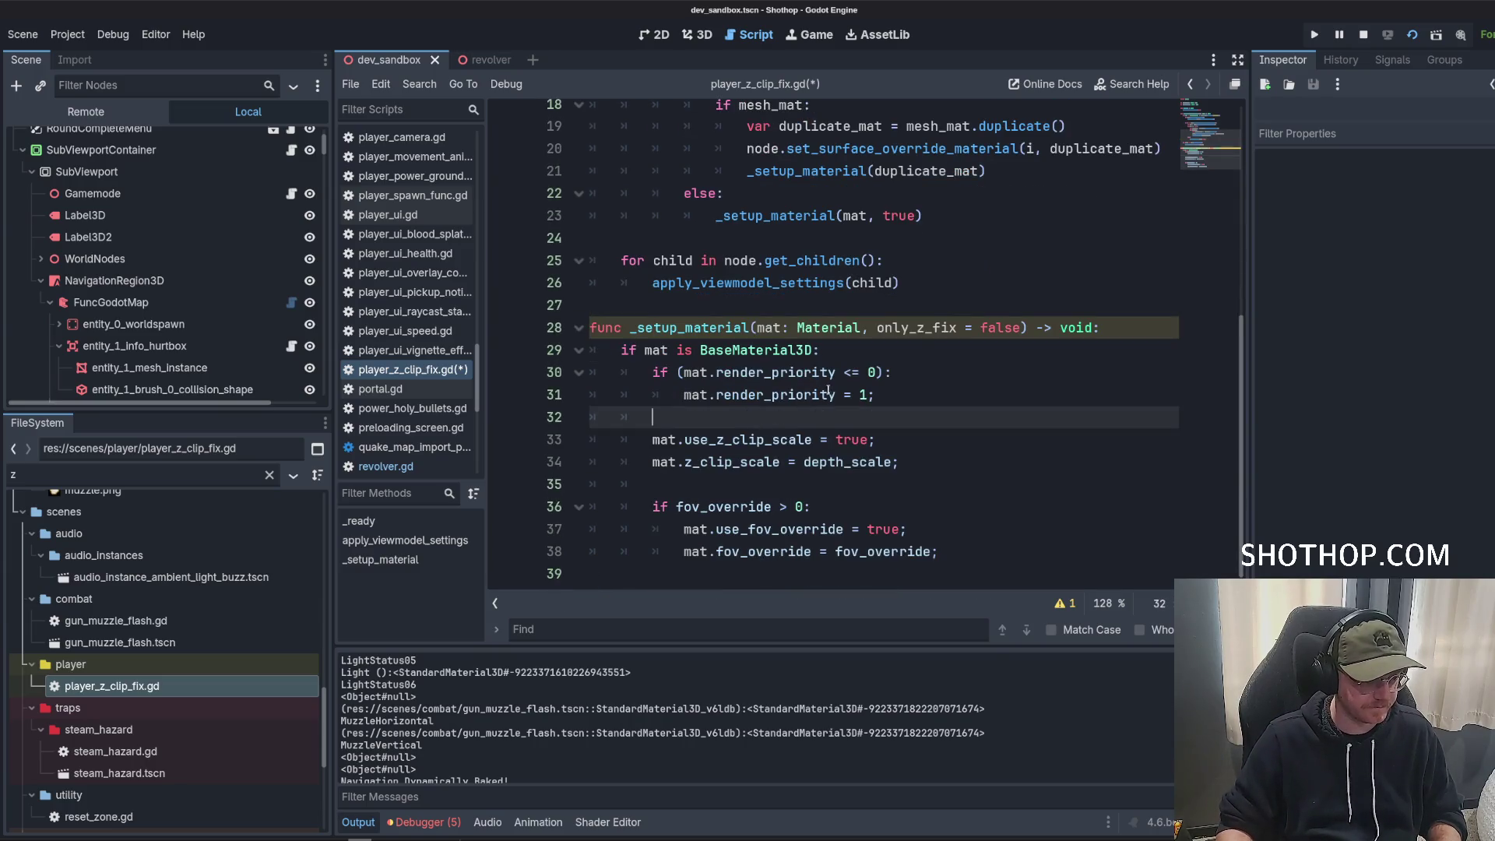
left_click(892, 381)
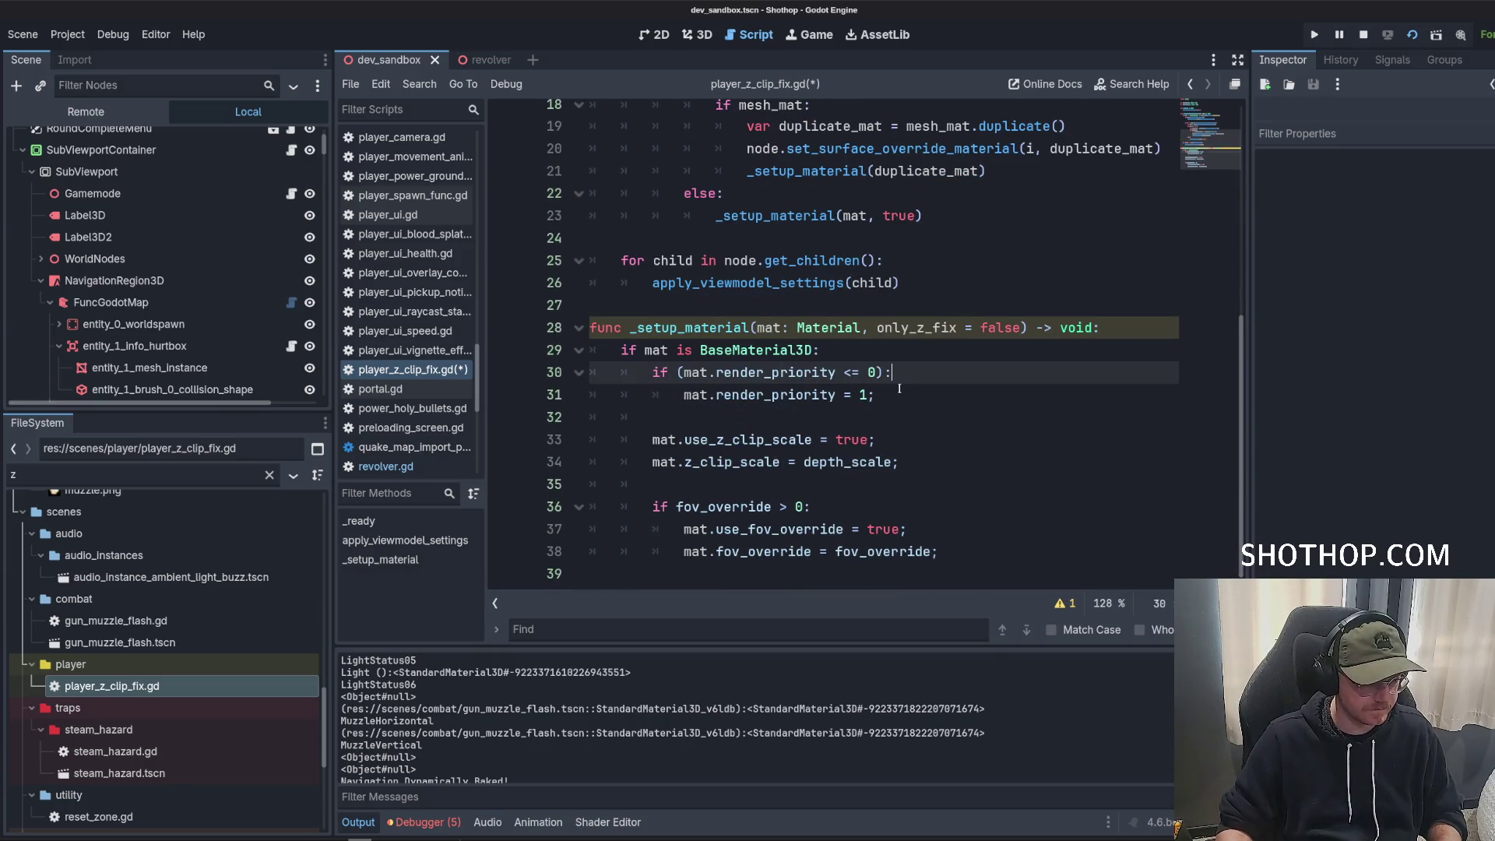
left_click(840, 351)
key("Return")
key("Return")
key("Up")
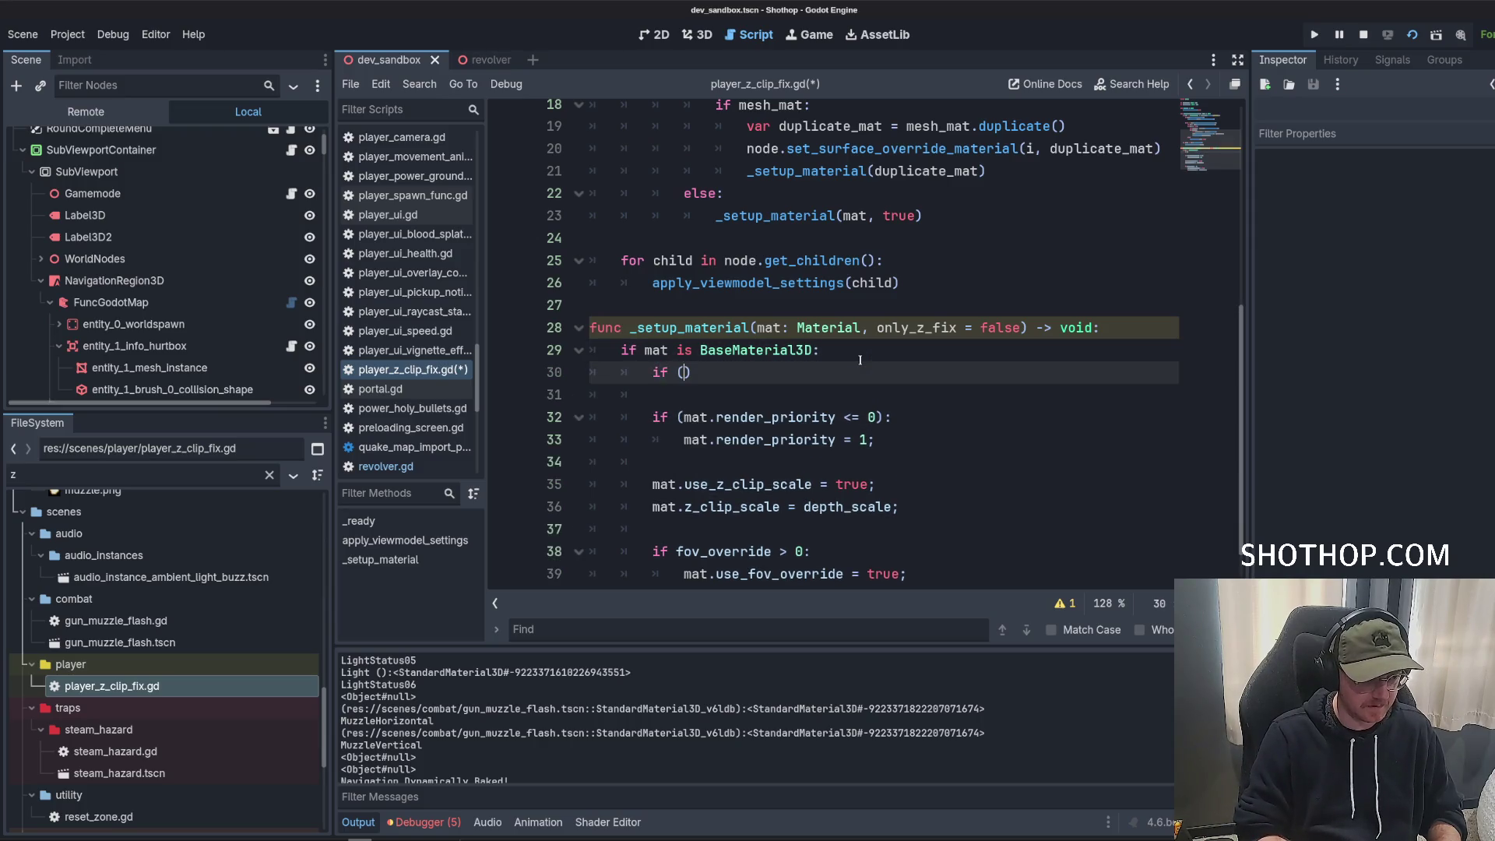
type("_fix)")
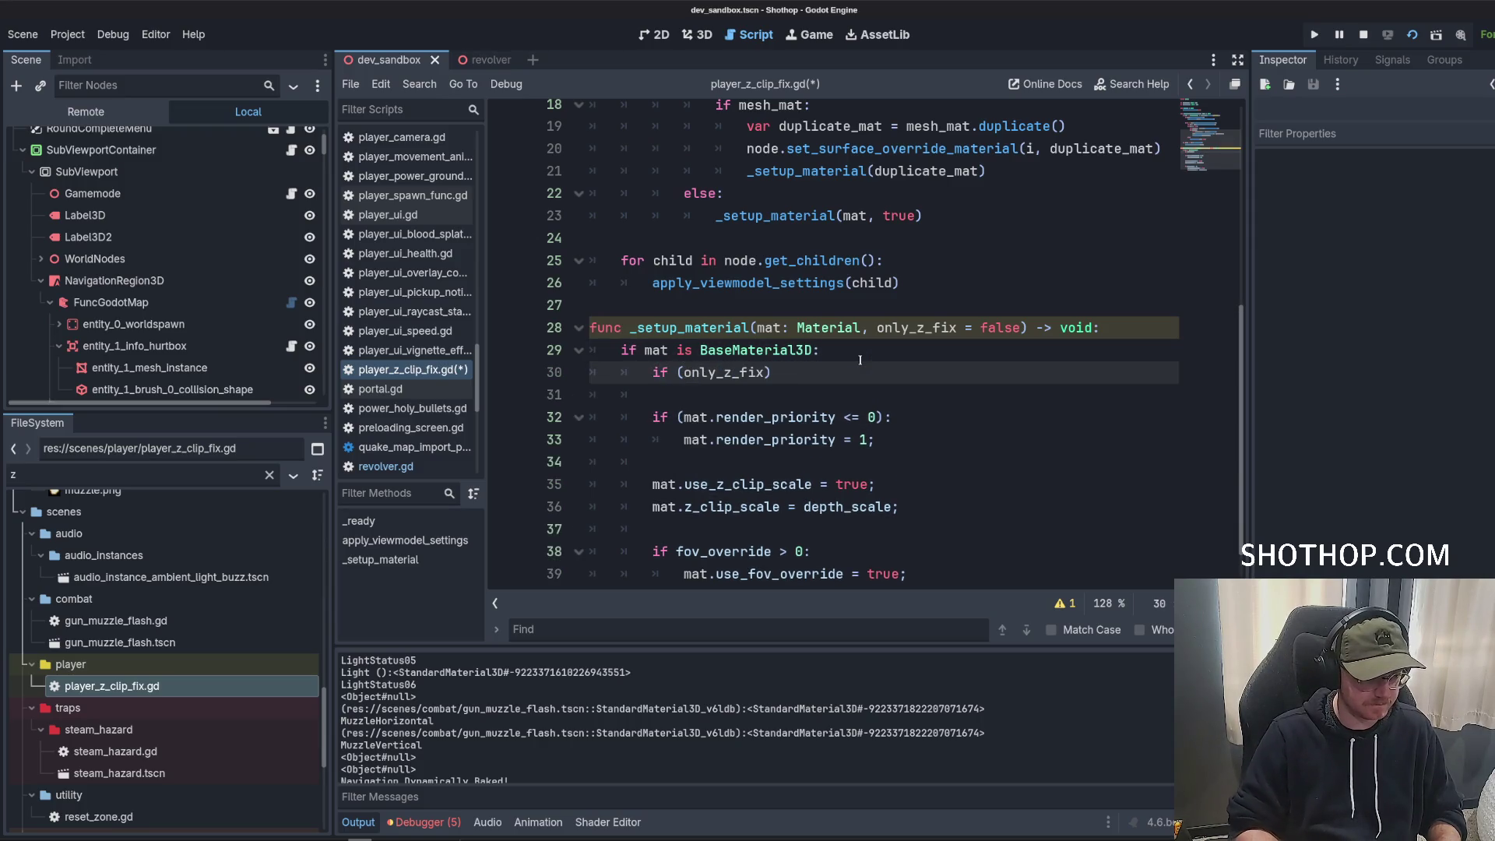
type(":")
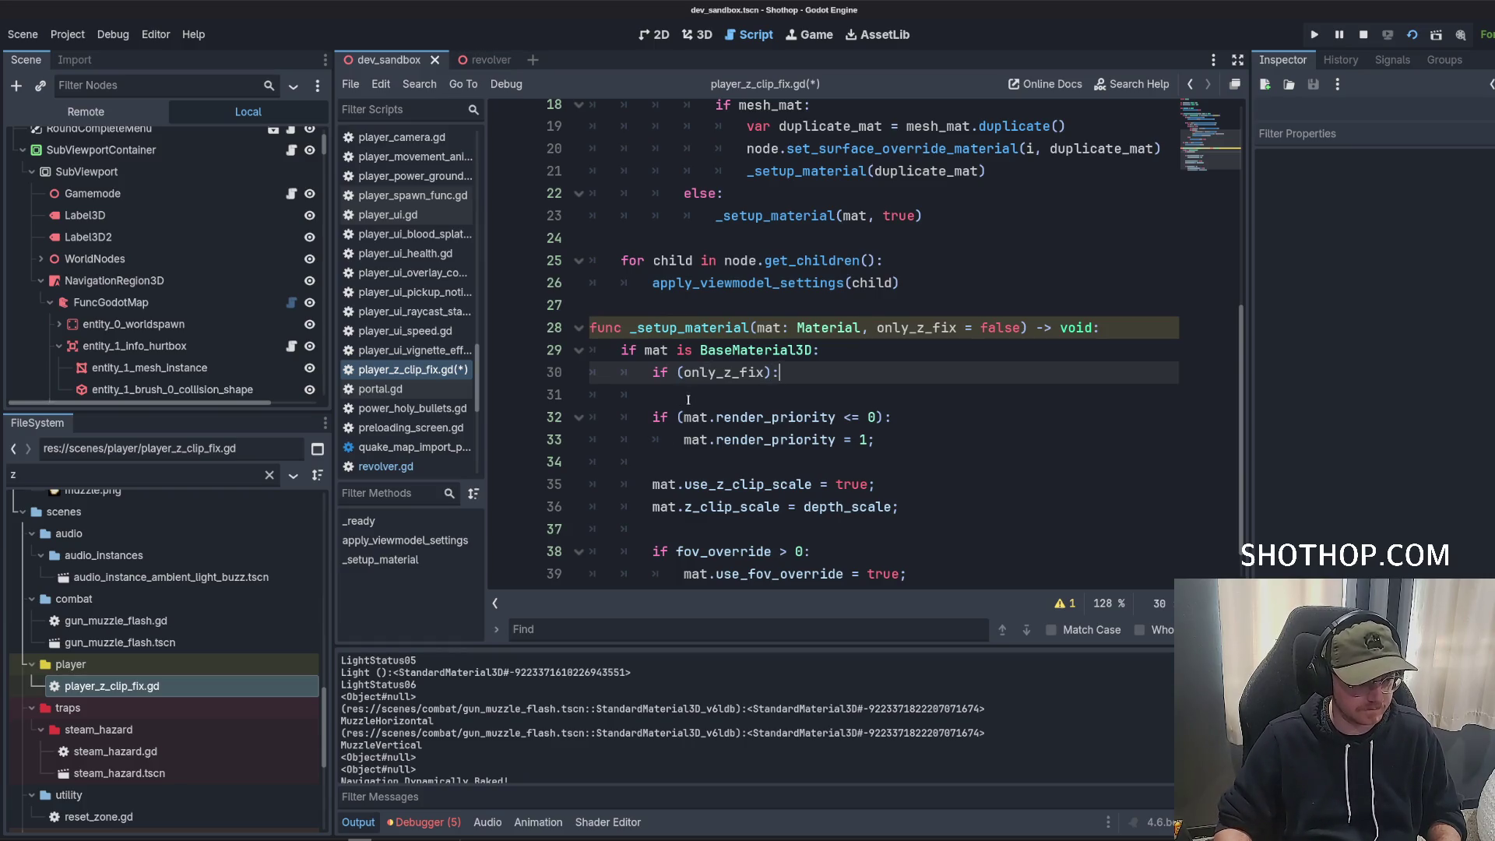
Combine the conditions into '!only_z_fix && mat.render_priority <= 0'.
mouse_move(684, 417)
left_mouse_down()
mouse_move(888, 417)
mouse_move(875, 416)
left_mouse_up()
key("ctrl+c")
key("BackSpace")
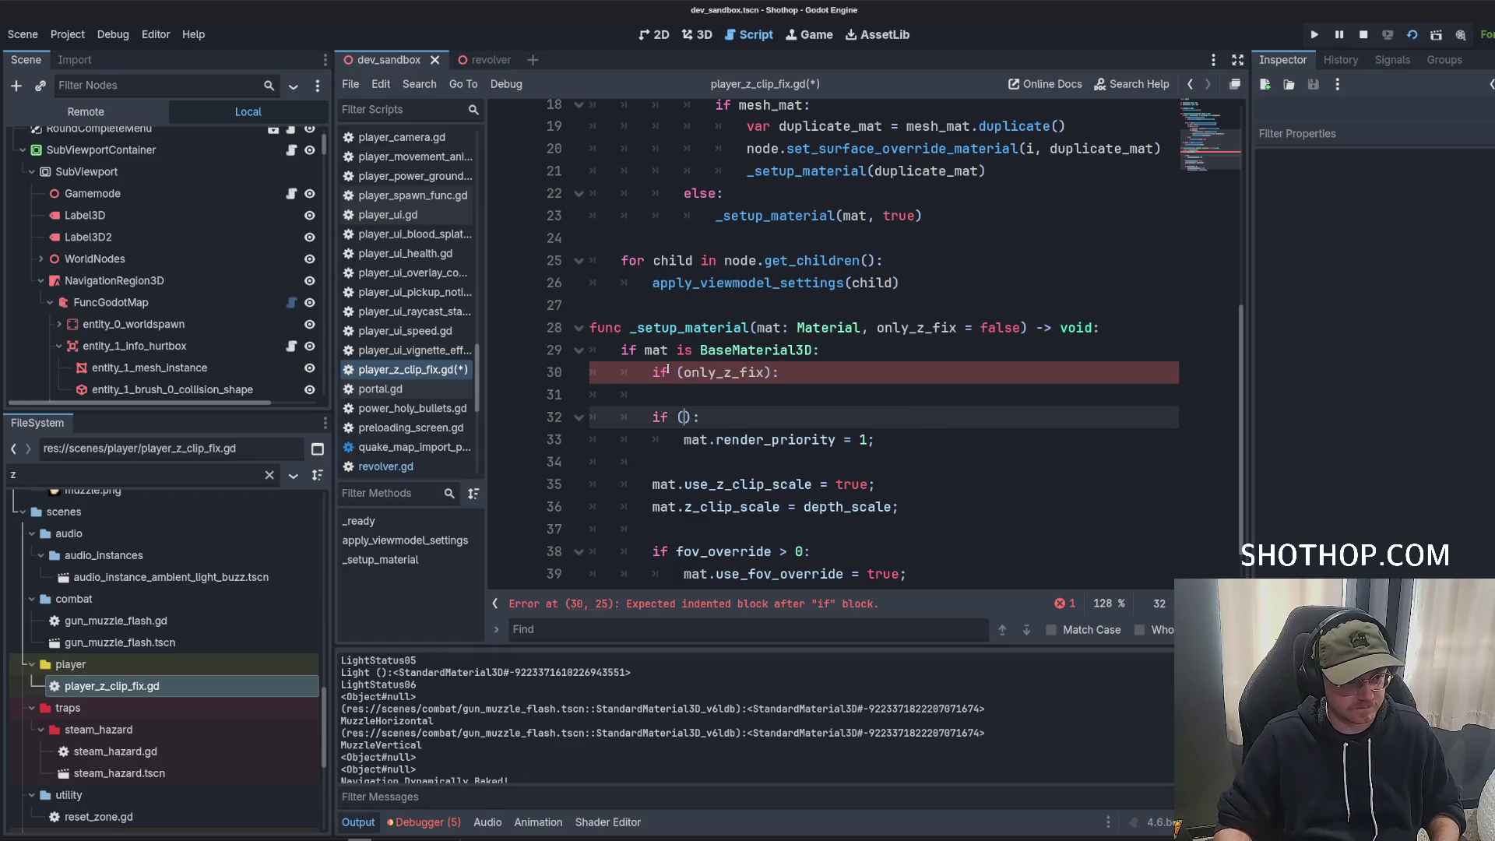
left_click(690, 372)
type("!")
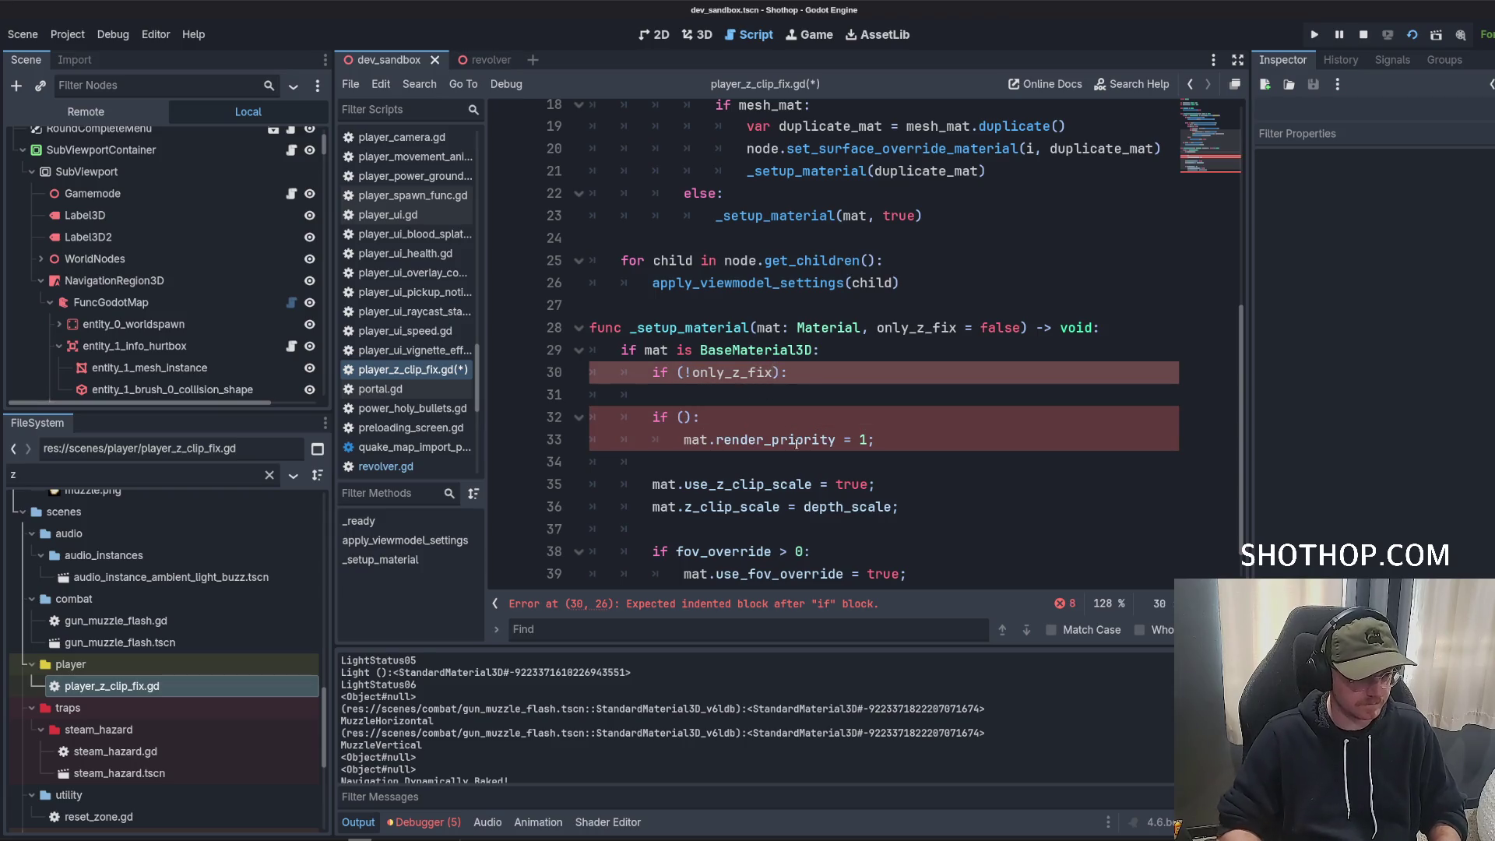
key("ctrl+v")
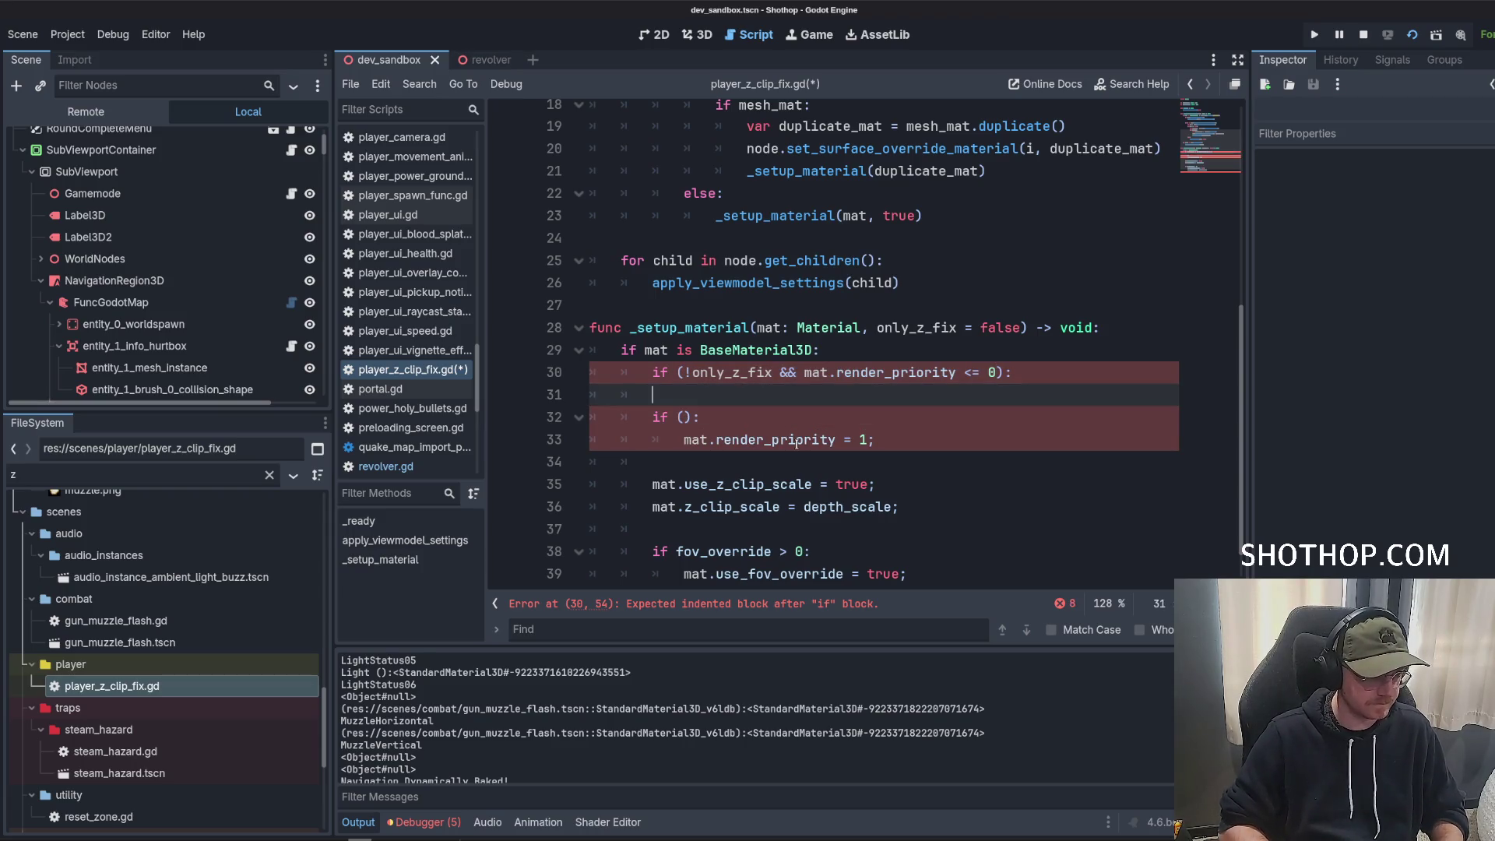
Move the render-priority assignment under the new condition, clear the empty lines, and save.
left_click(856, 441)
key("alt+Up")
key("alt+Up")
key("Down")
key("Down")
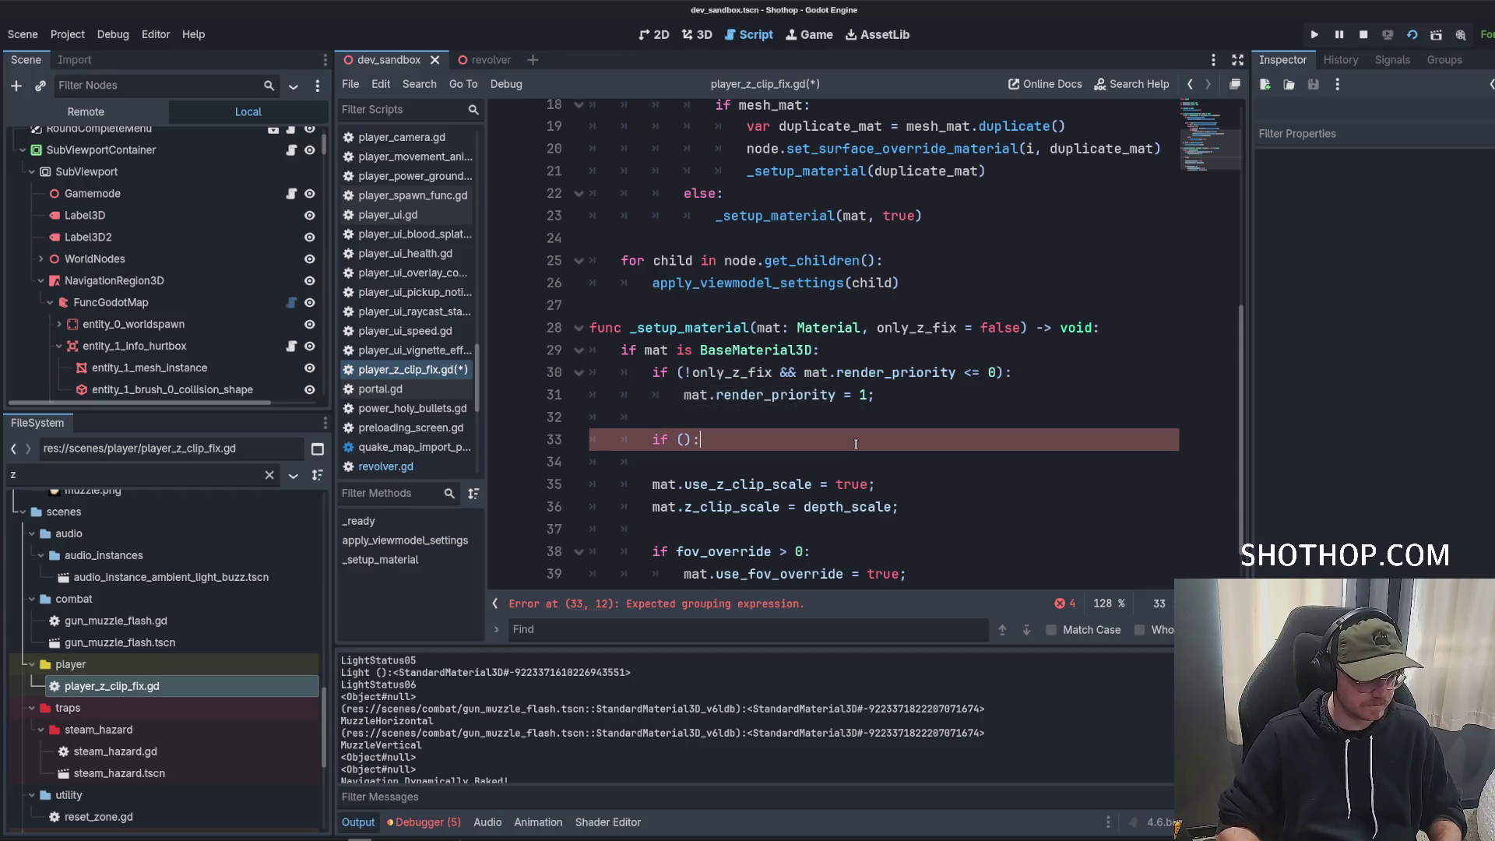
key("shift+Home")
key("BackSpace")
key("BackSpace")
key("Down")
key("shift+Home")
key("BackSpace")
key("BackSpace")
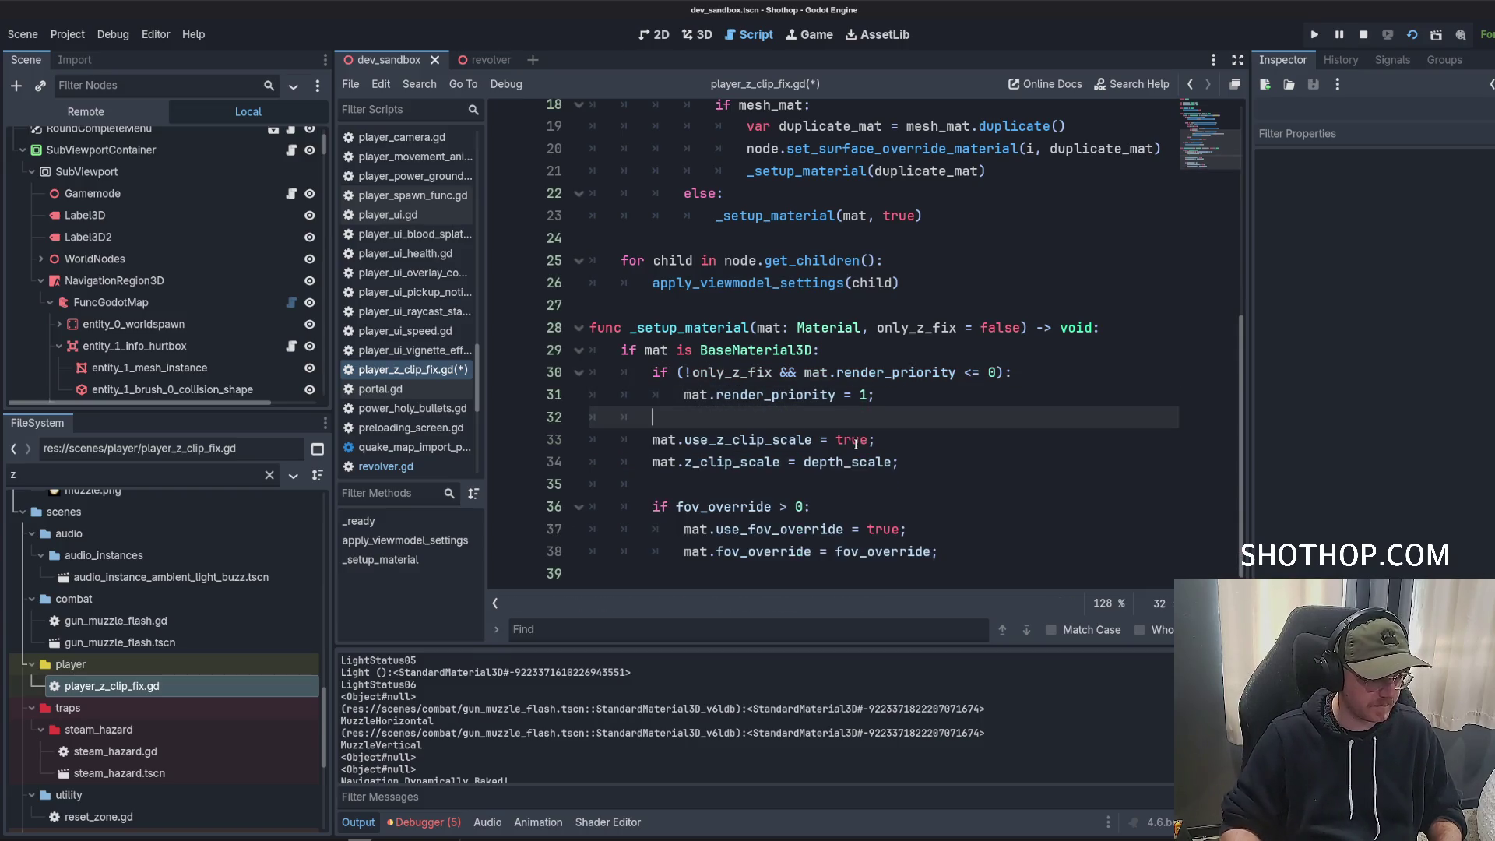
key("ctrl+s")
Review apply_viewmodel_settings, then relaunch the game with the updated script.
left_click(980, 350)
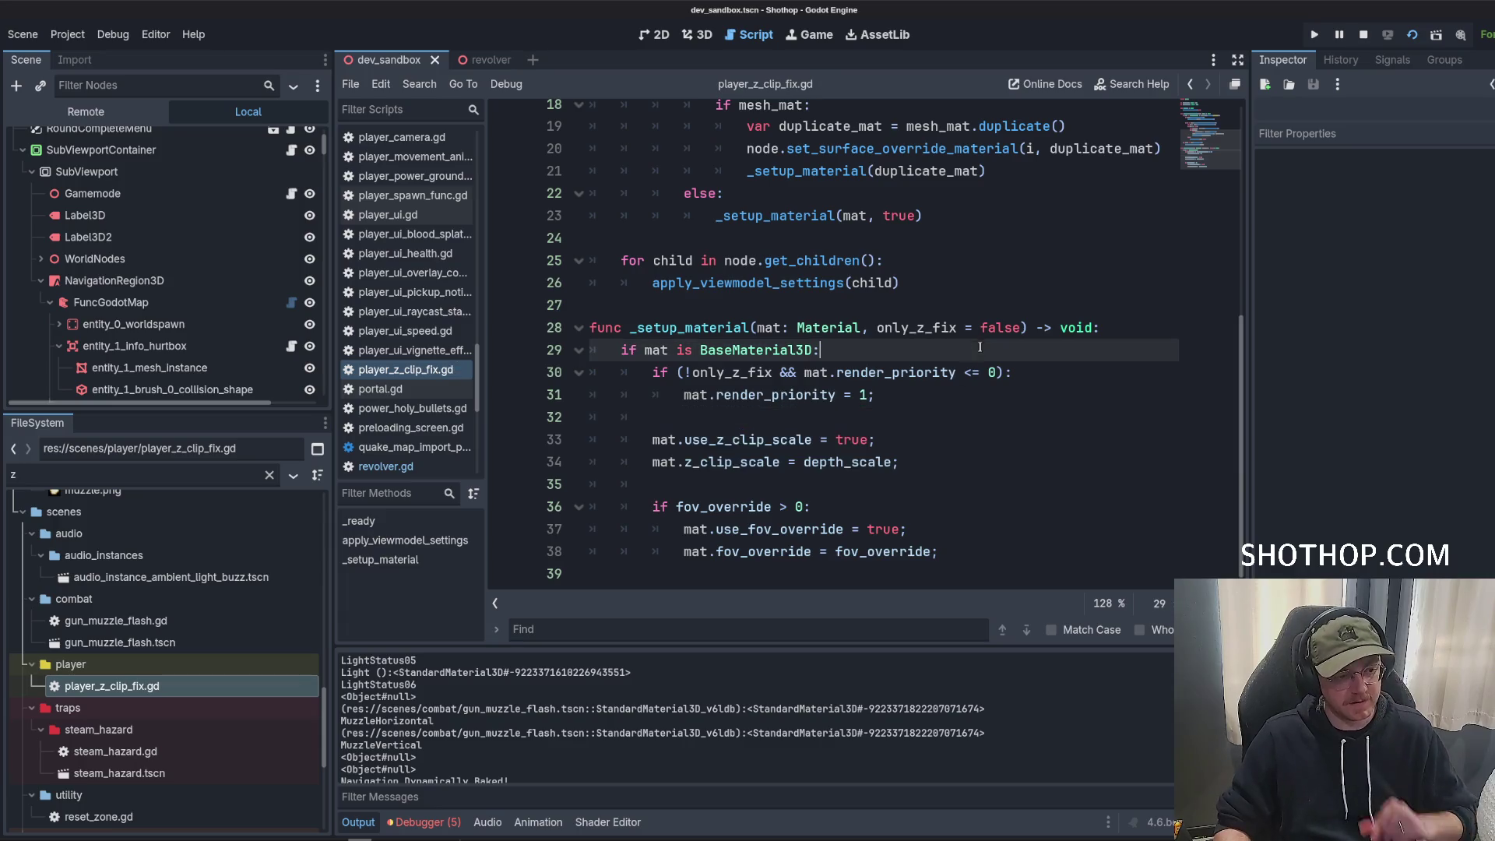
left_click(818, 433)
scroll(824, 408, "up", 6)
left_click(830, 387)
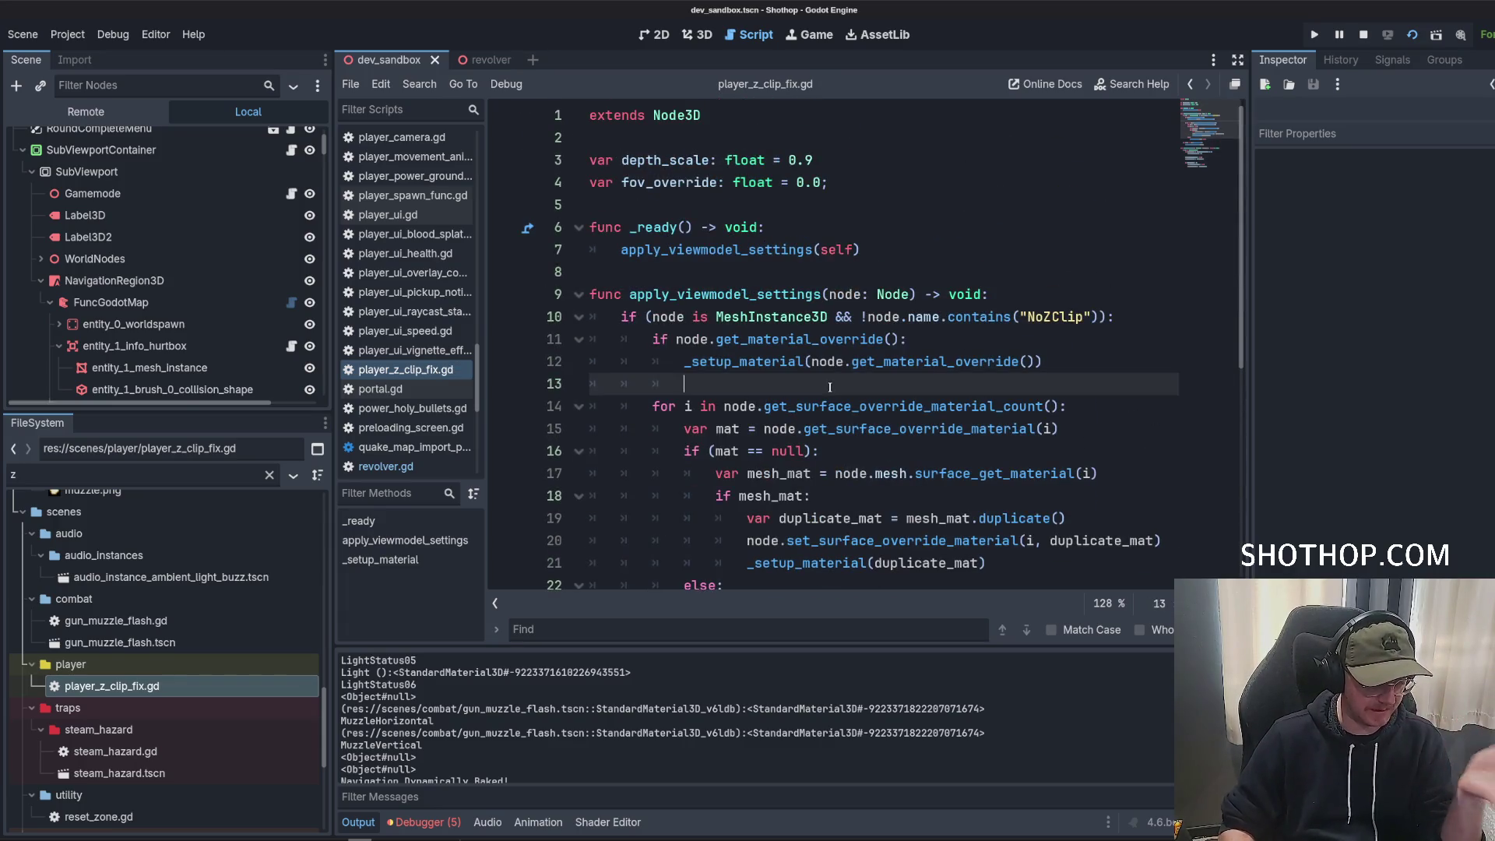
key("Up")
key("Up")
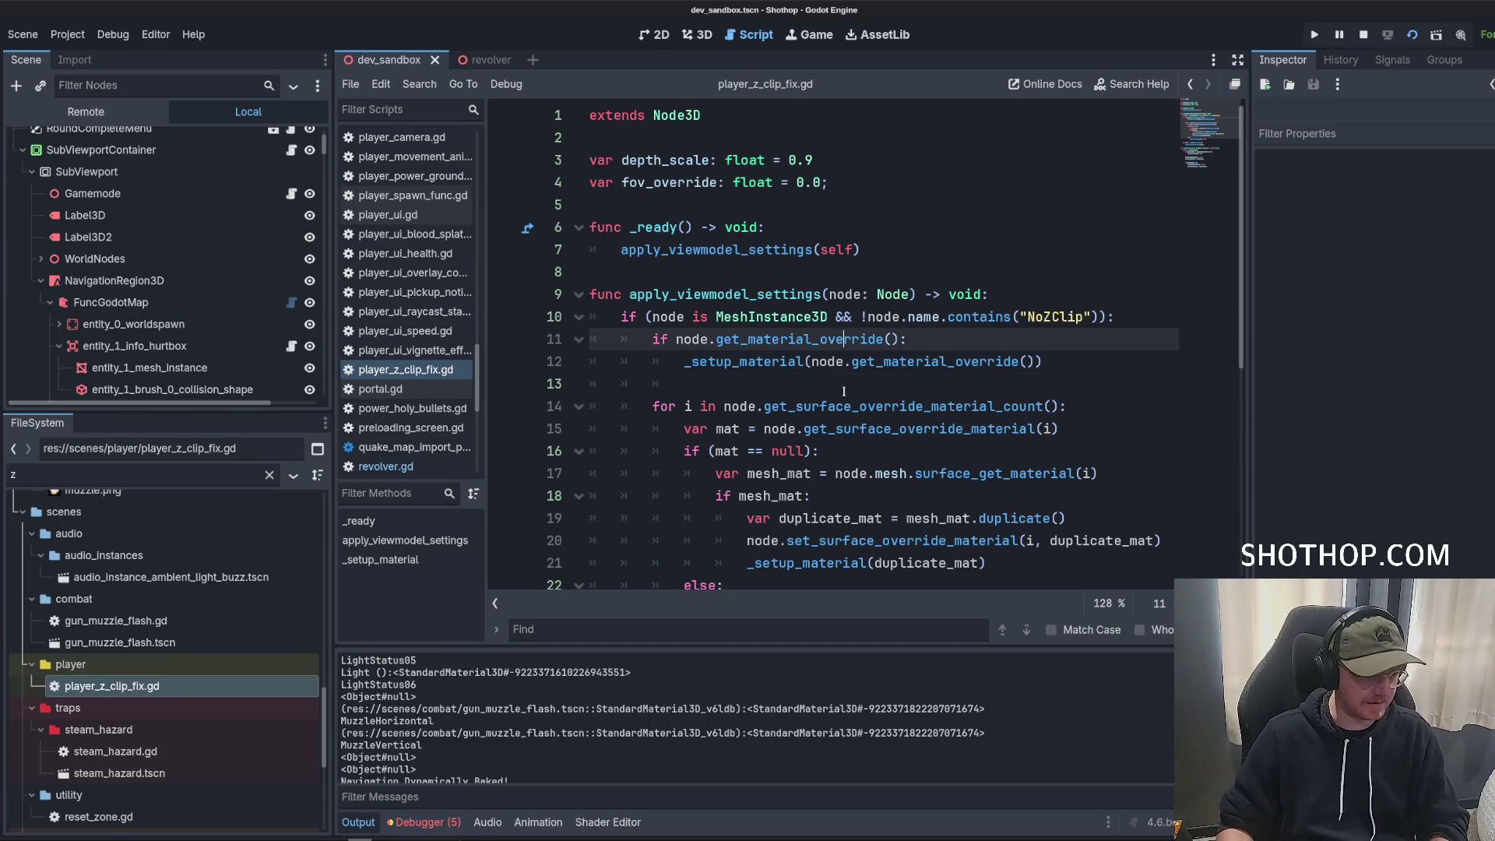
left_click(1413, 36)
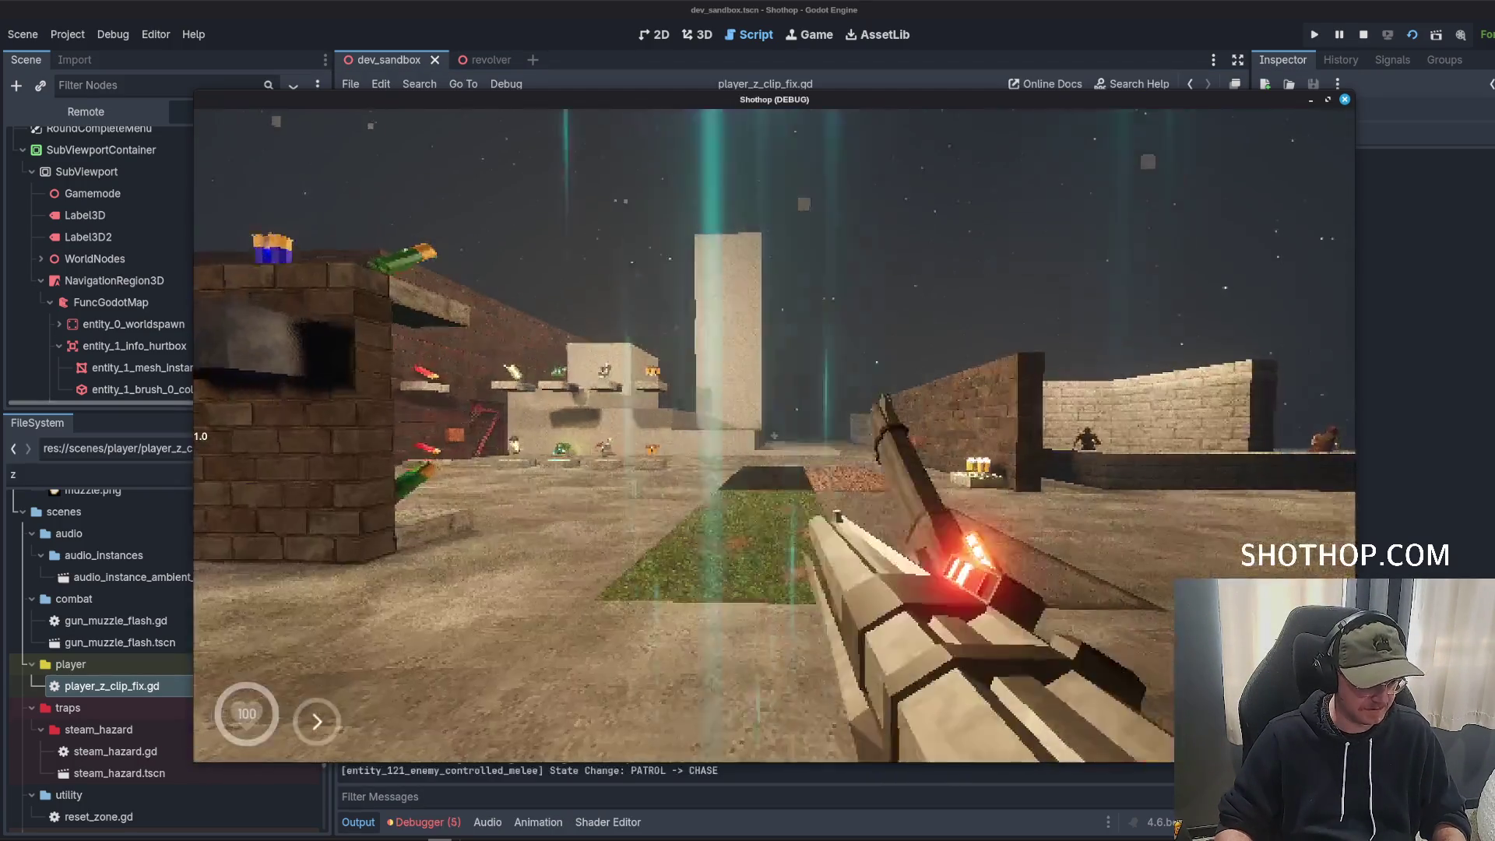
Pause the running game and review the mesh_mat check and else branch of the surface loop.
key("Escape")
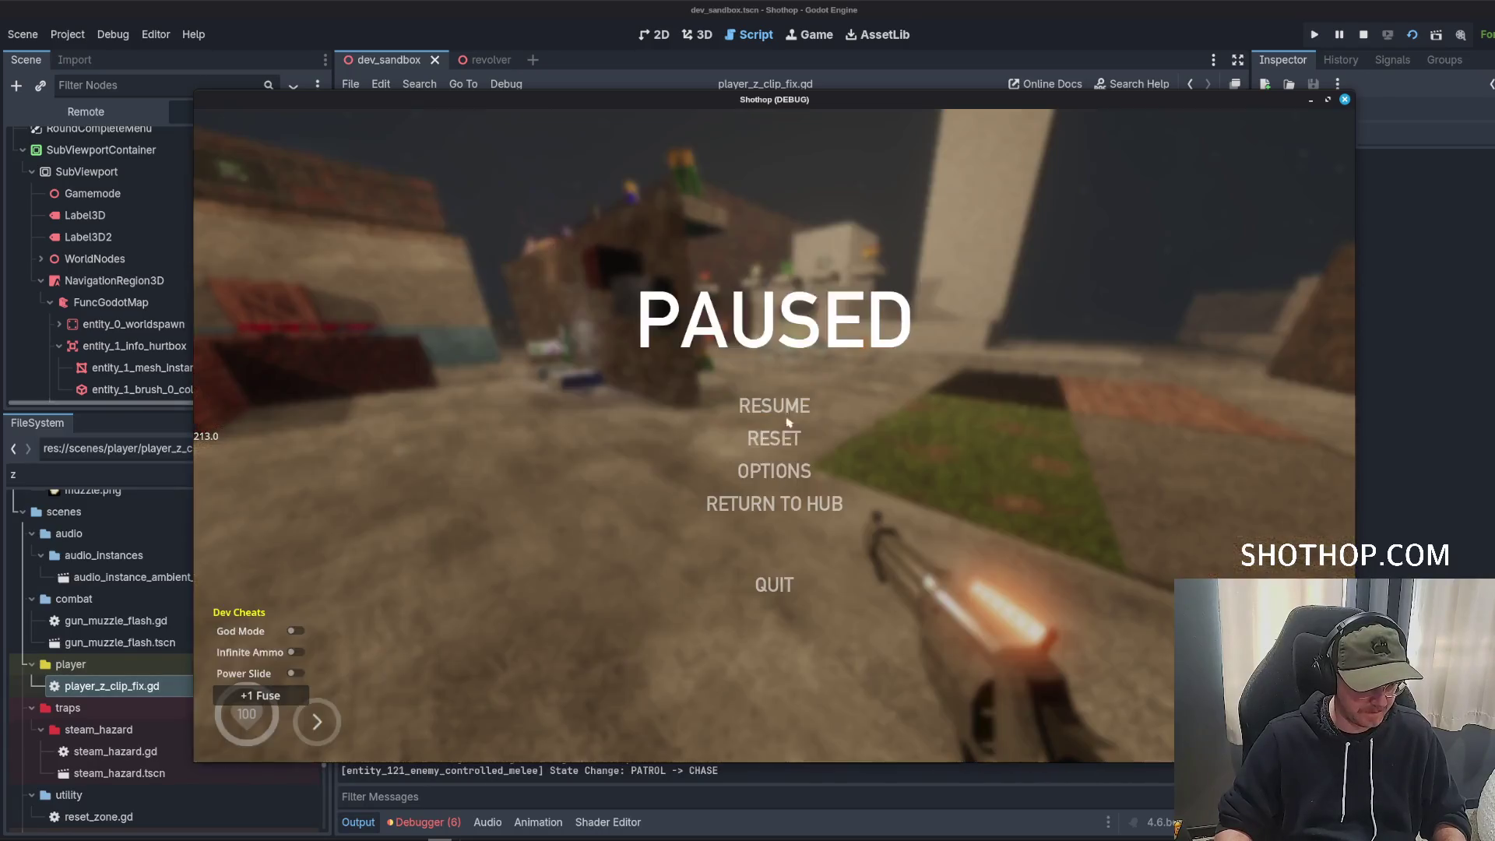
key("alt+Tab")
scroll(872, 342, "down", 3)
left_click(853, 335)
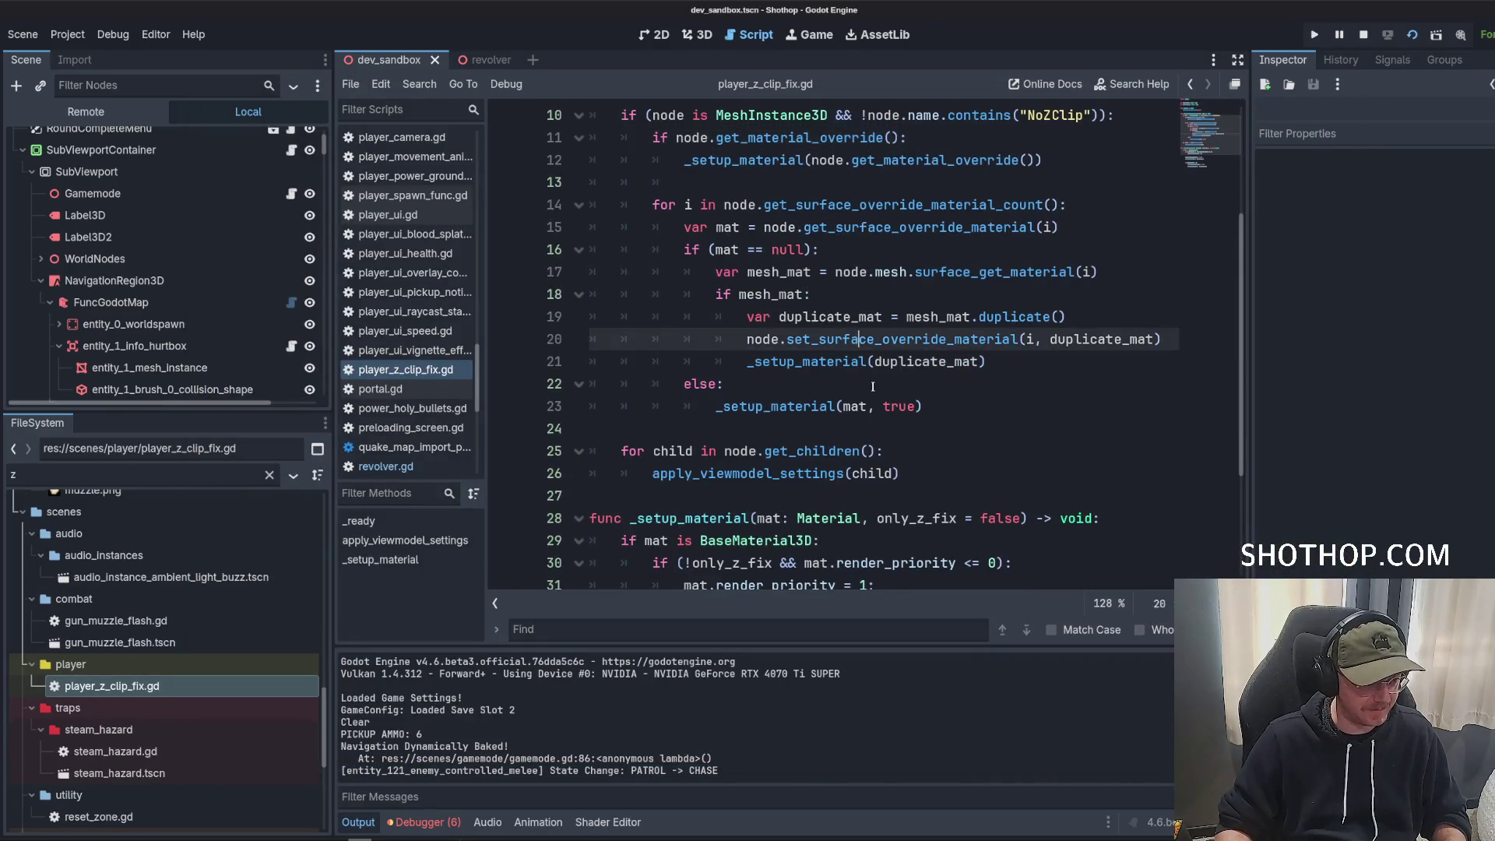
scroll(818, 366, "down", 3)
scroll(784, 395, "up", 5)
scroll(784, 394, "down", 2)
left_click(740, 304)
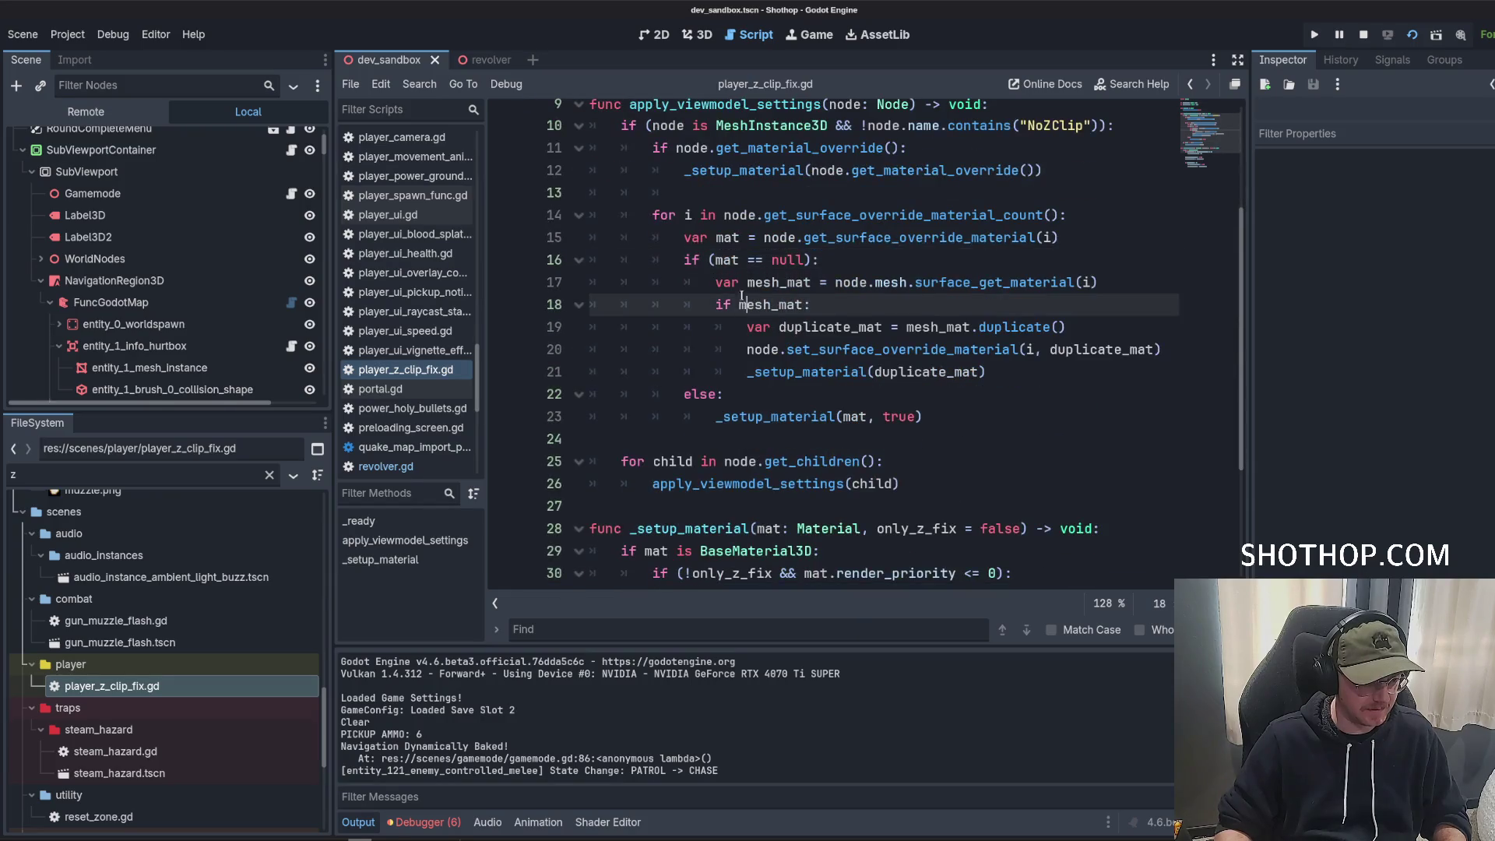
left_click(762, 389)
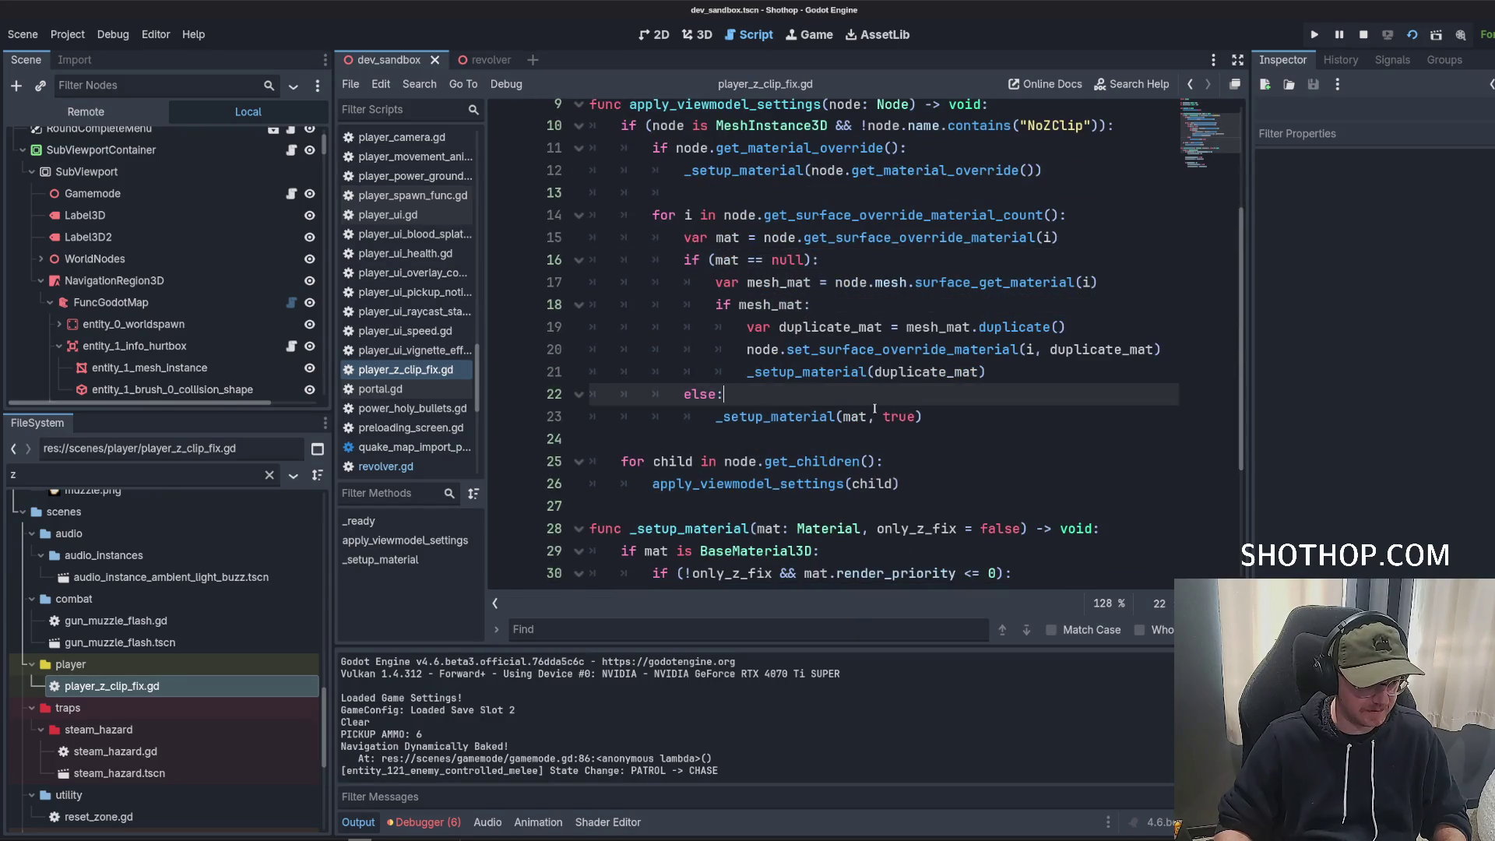
left_click(721, 261)
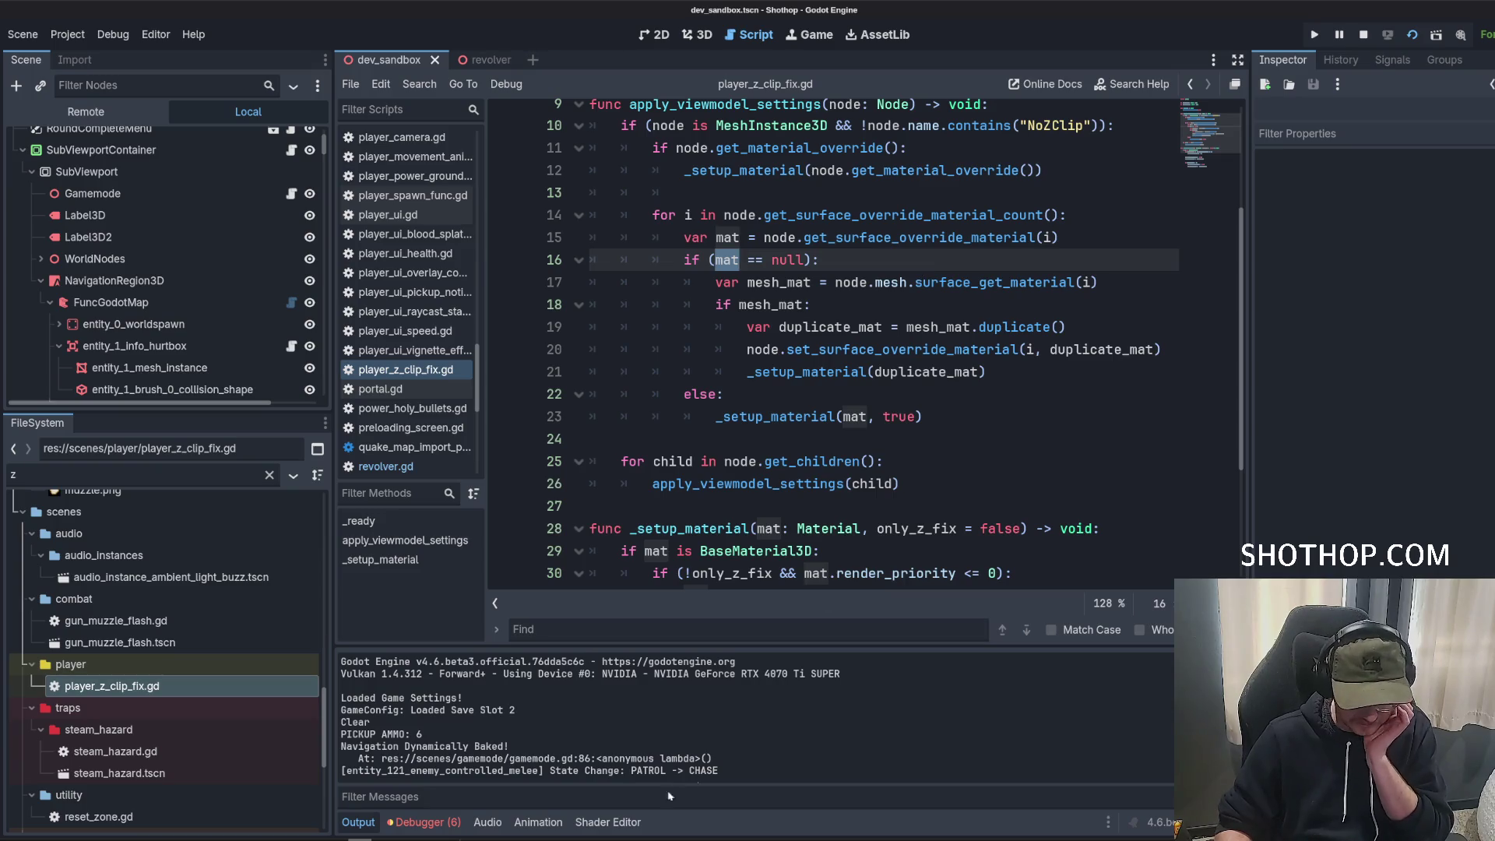
Add print(mat) and print(node.name) lines after the mat assignment, then save.
left_click(1096, 233)
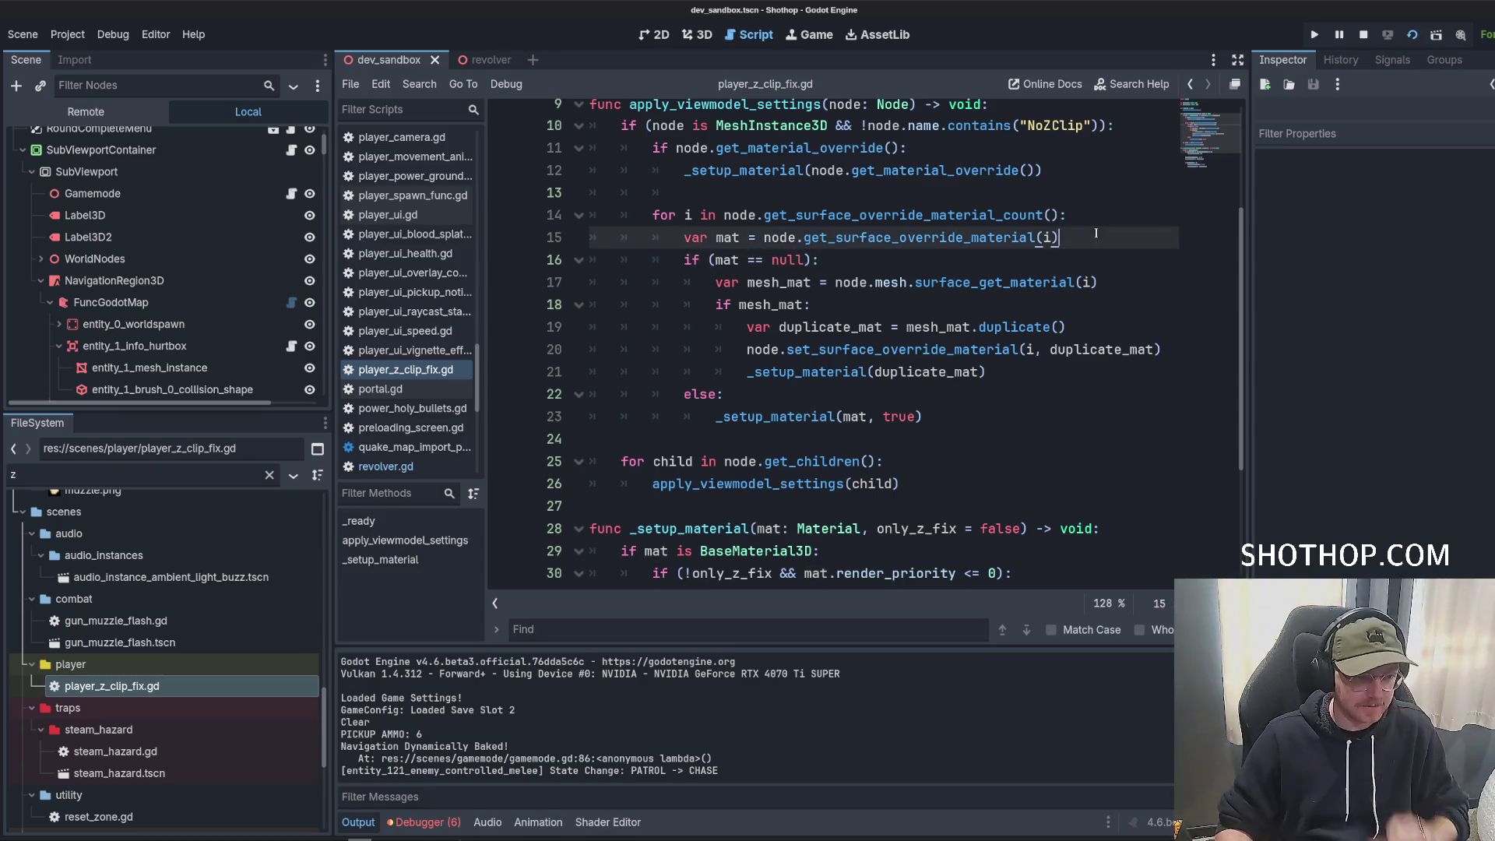
key("Return")
type("print(mat")
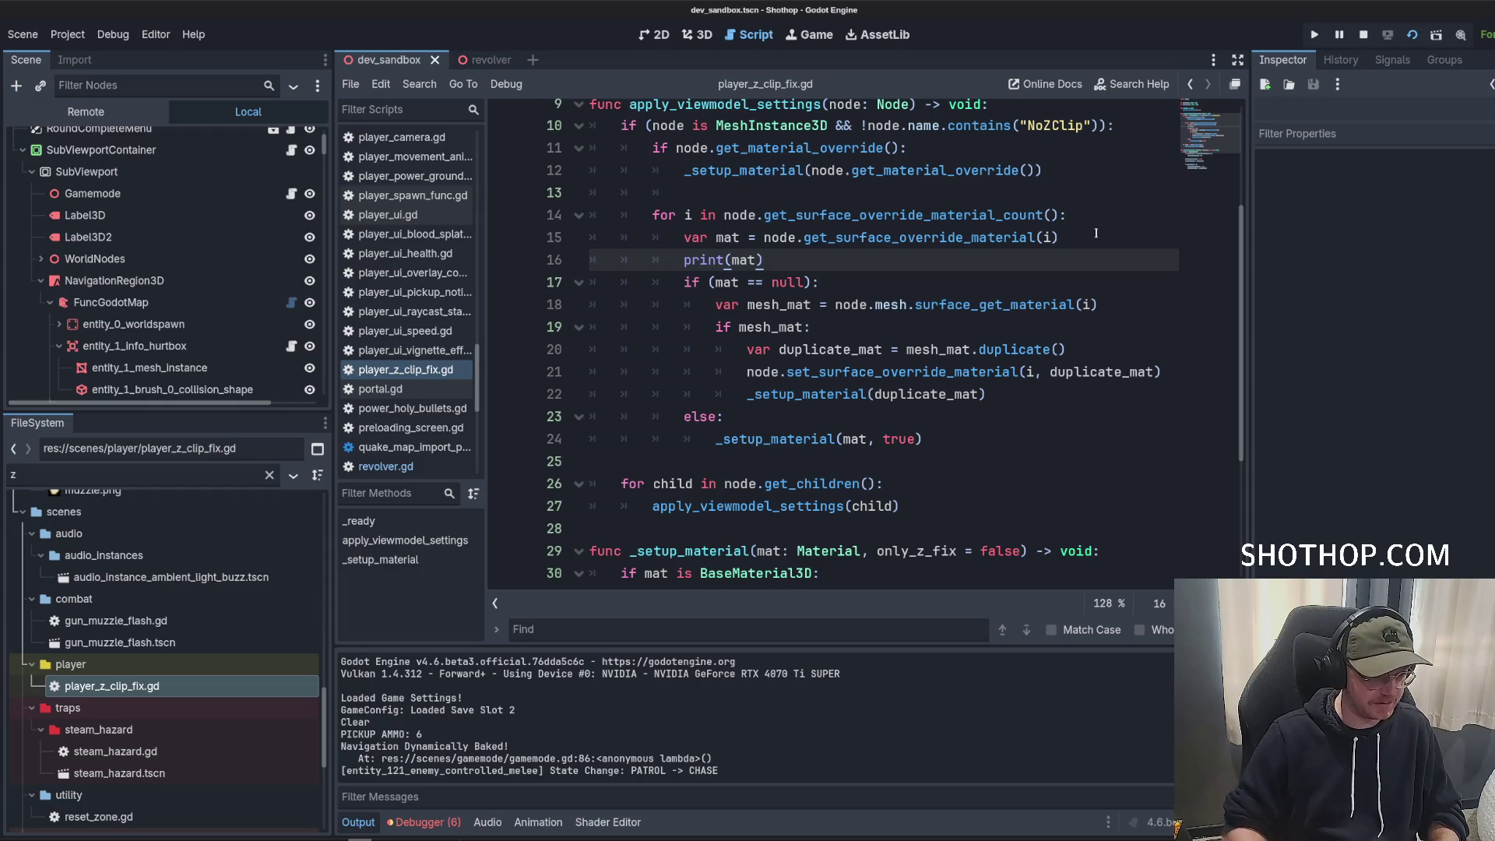
left_click(1096, 233)
key("Return")
type("print(node.n")
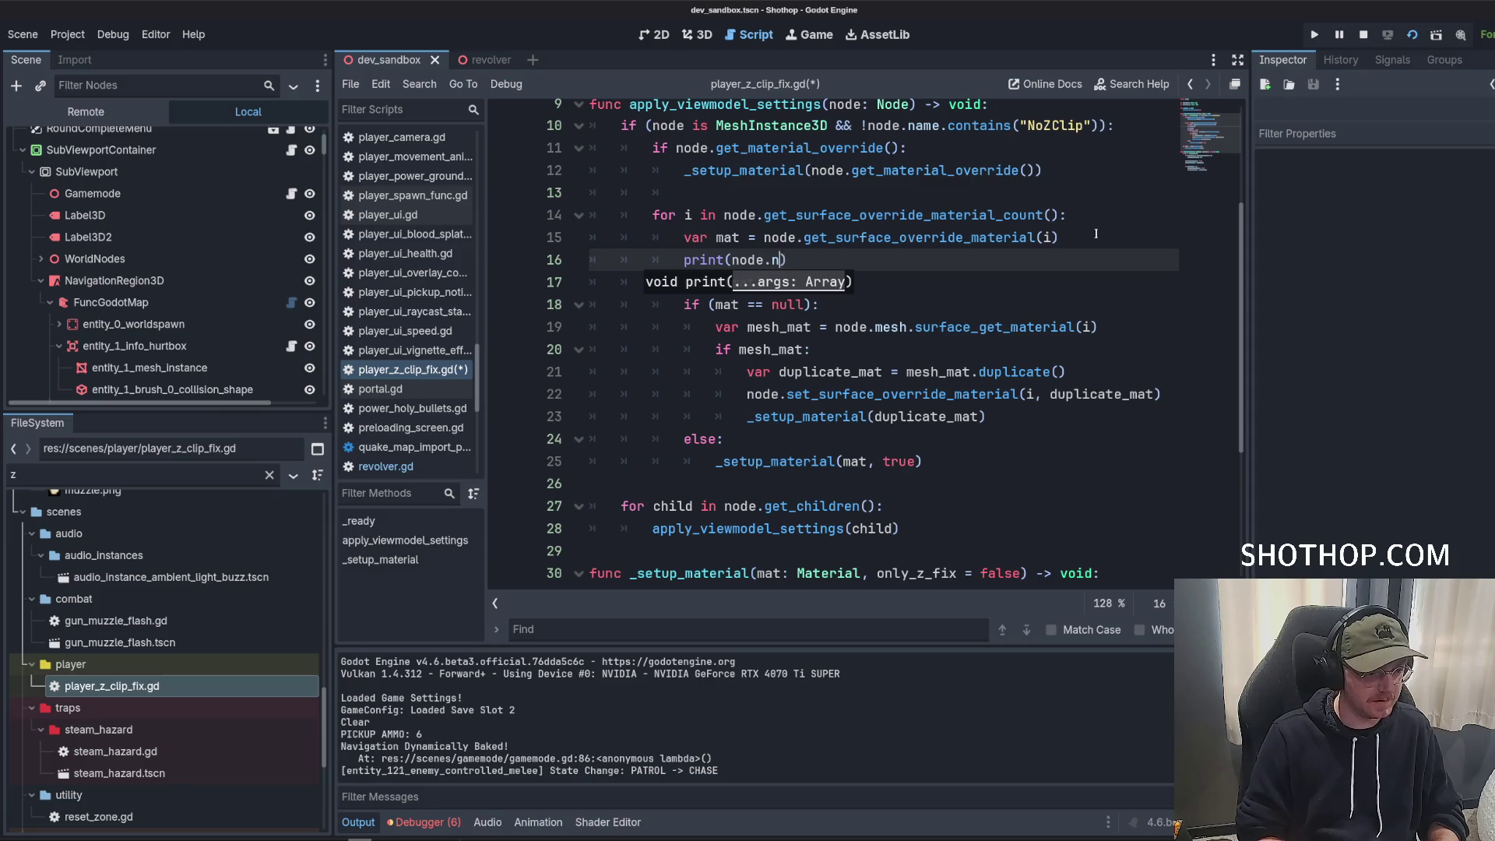
type("ame")
key("ctrl+s")
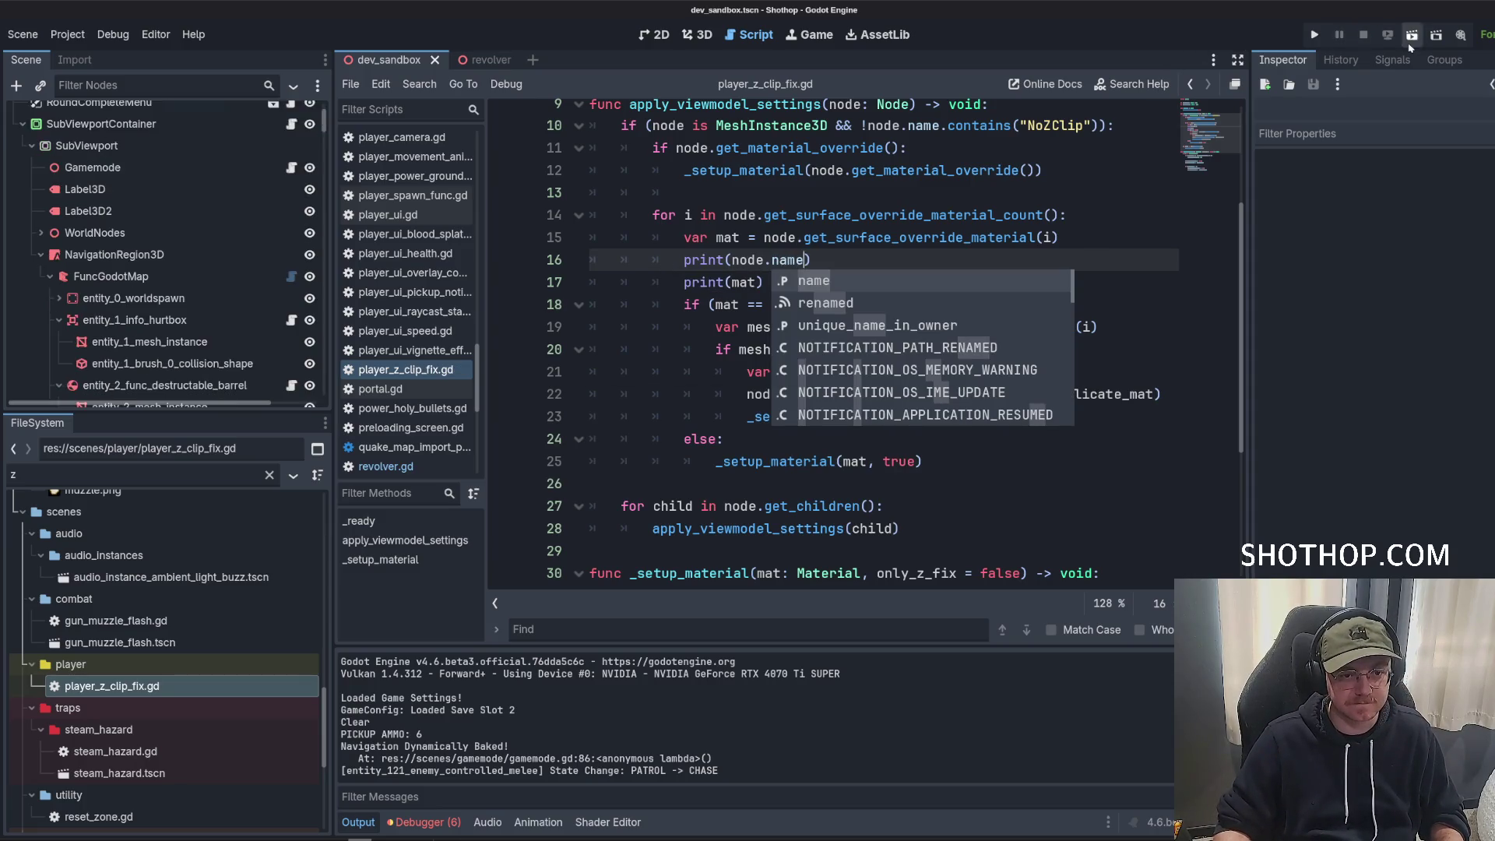
Launch the game, enlarge the editor's Output panel, and select the Revolver entry in the log.
left_click(1412, 41)
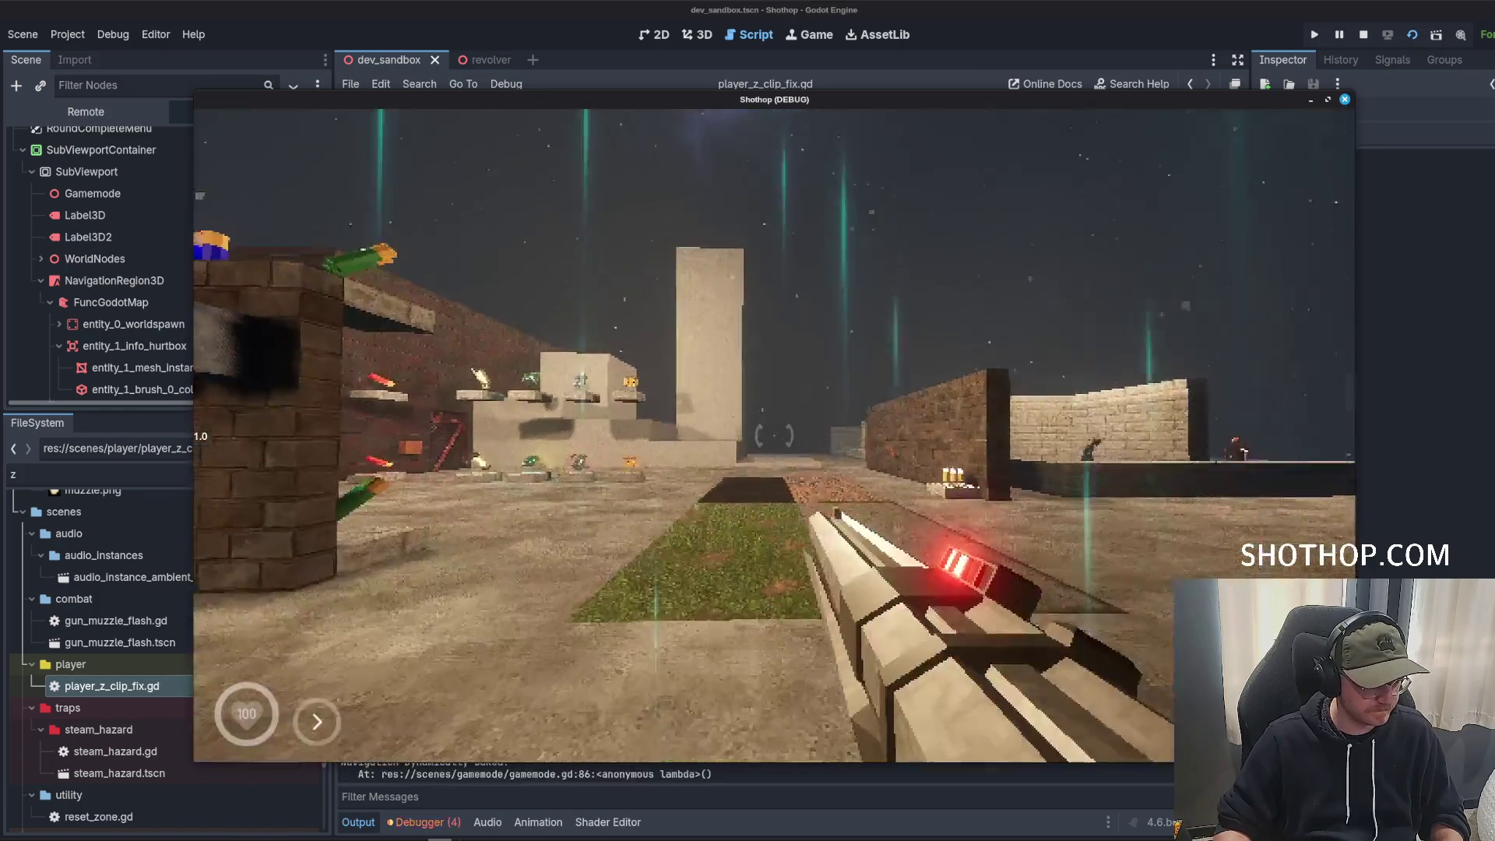
left_click(916, 19)
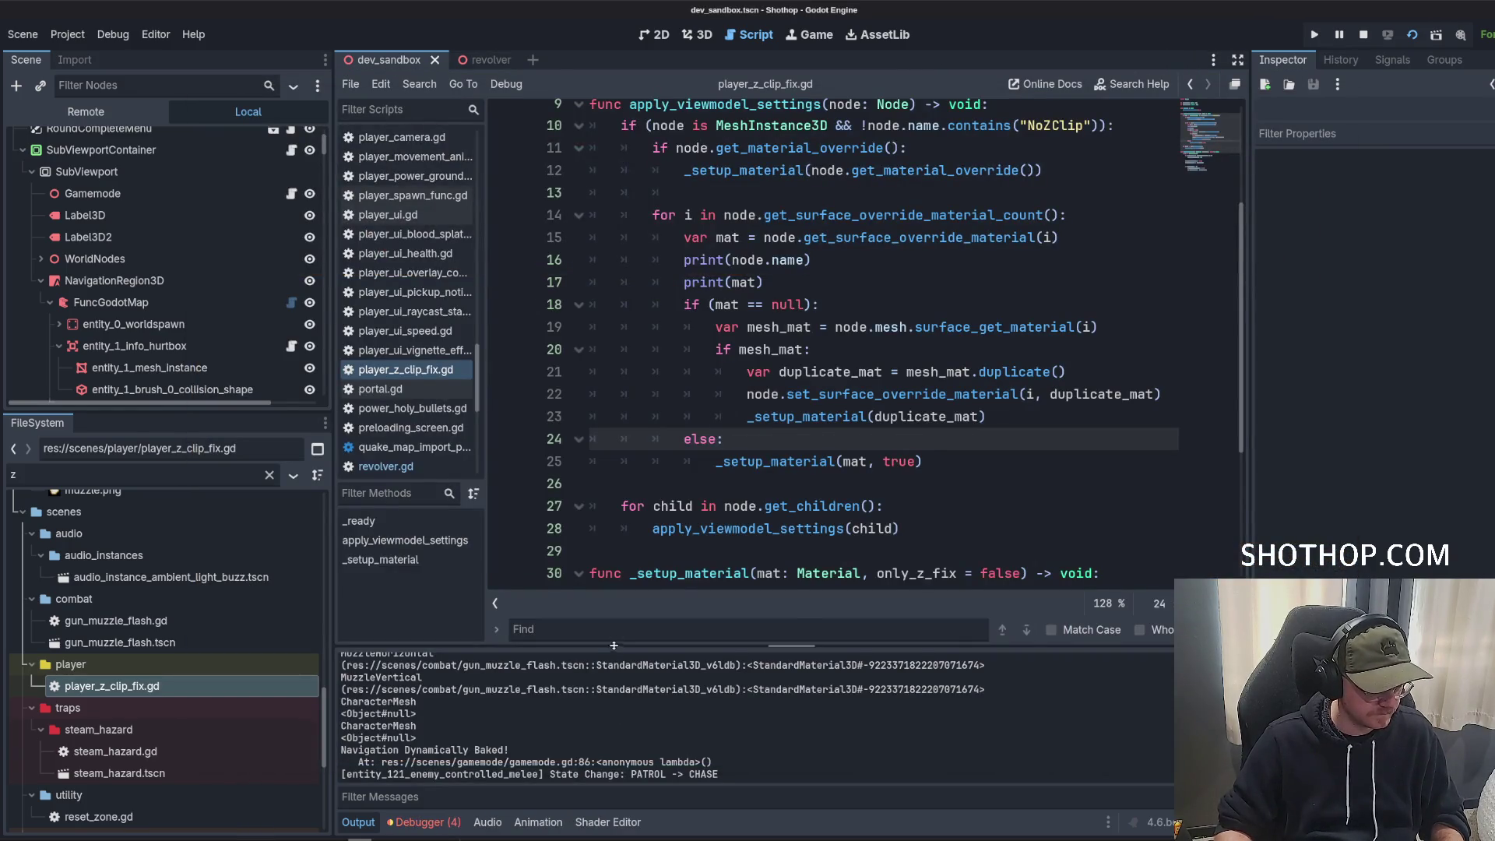
left_click_drag(613, 646, 614, 493)
scroll(478, 653, "up", 10)
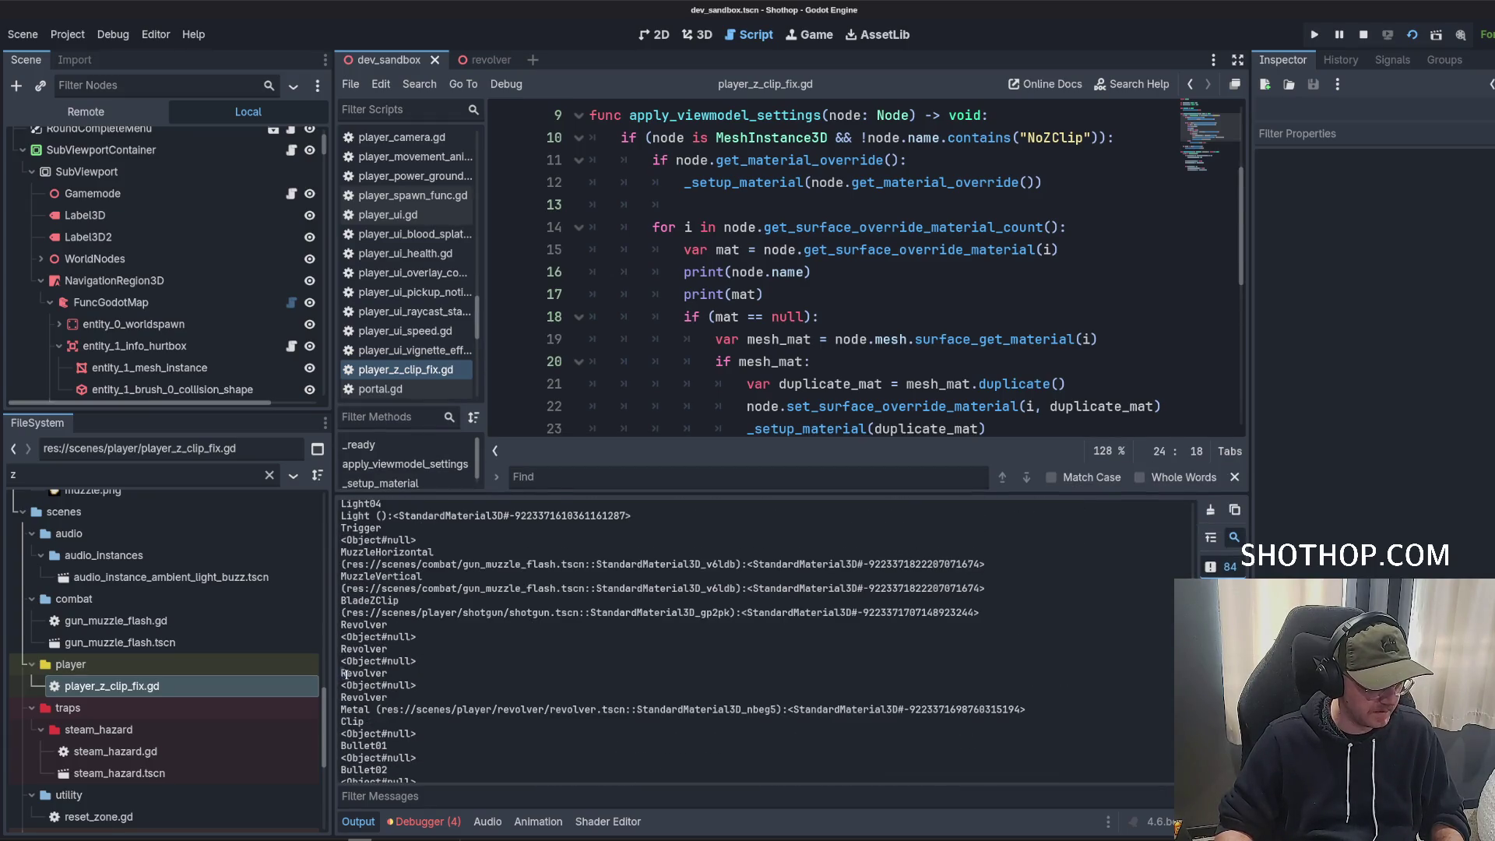
left_click_drag(343, 674, 401, 678)
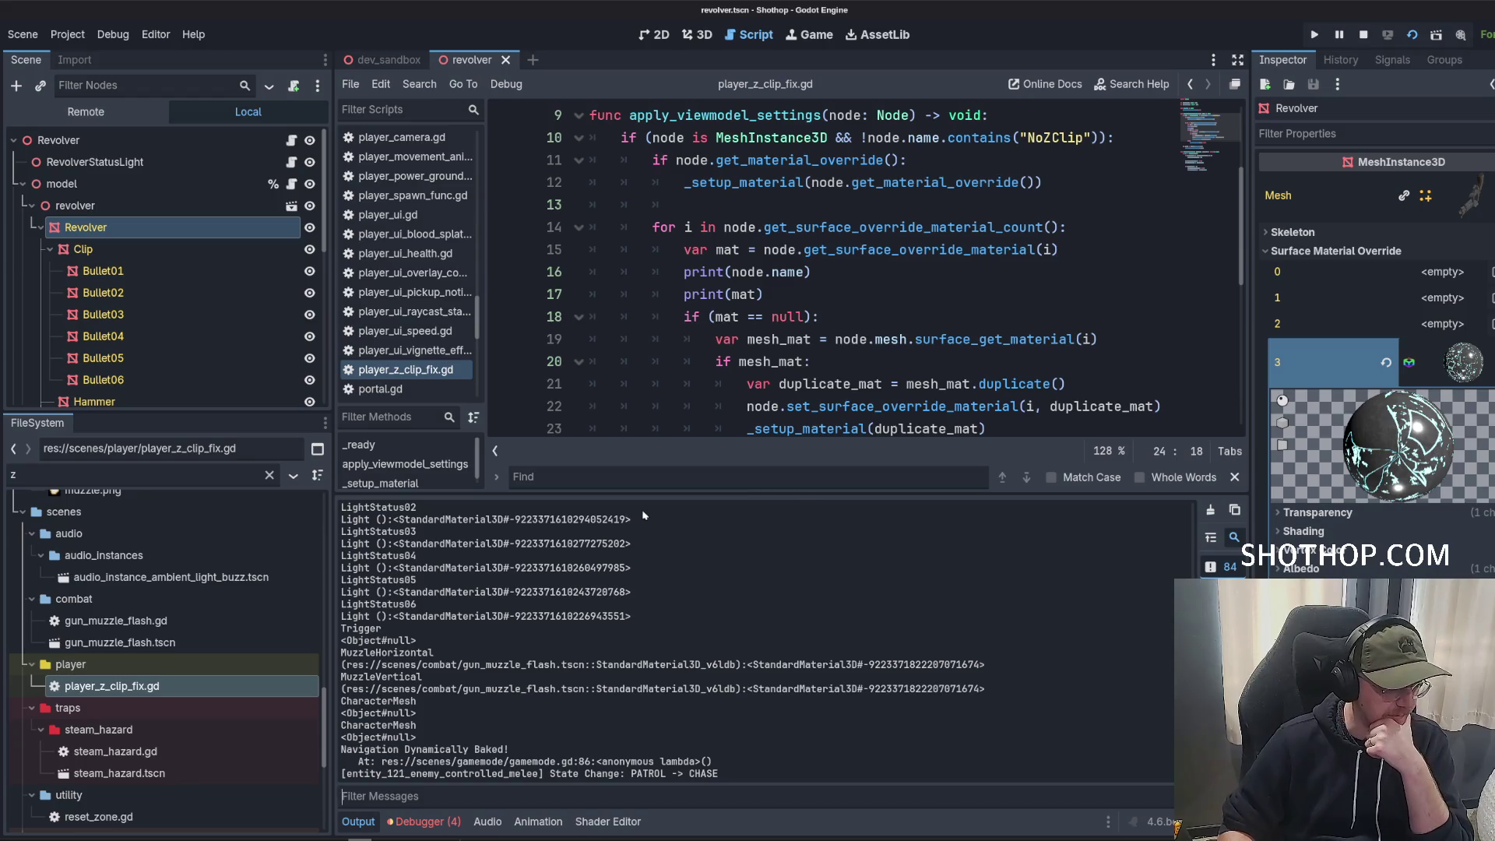
Start a print line in the else branch, above _setup_material(mat, true).
scroll(796, 267, "down", 4)
scroll(796, 268, "up", 1)
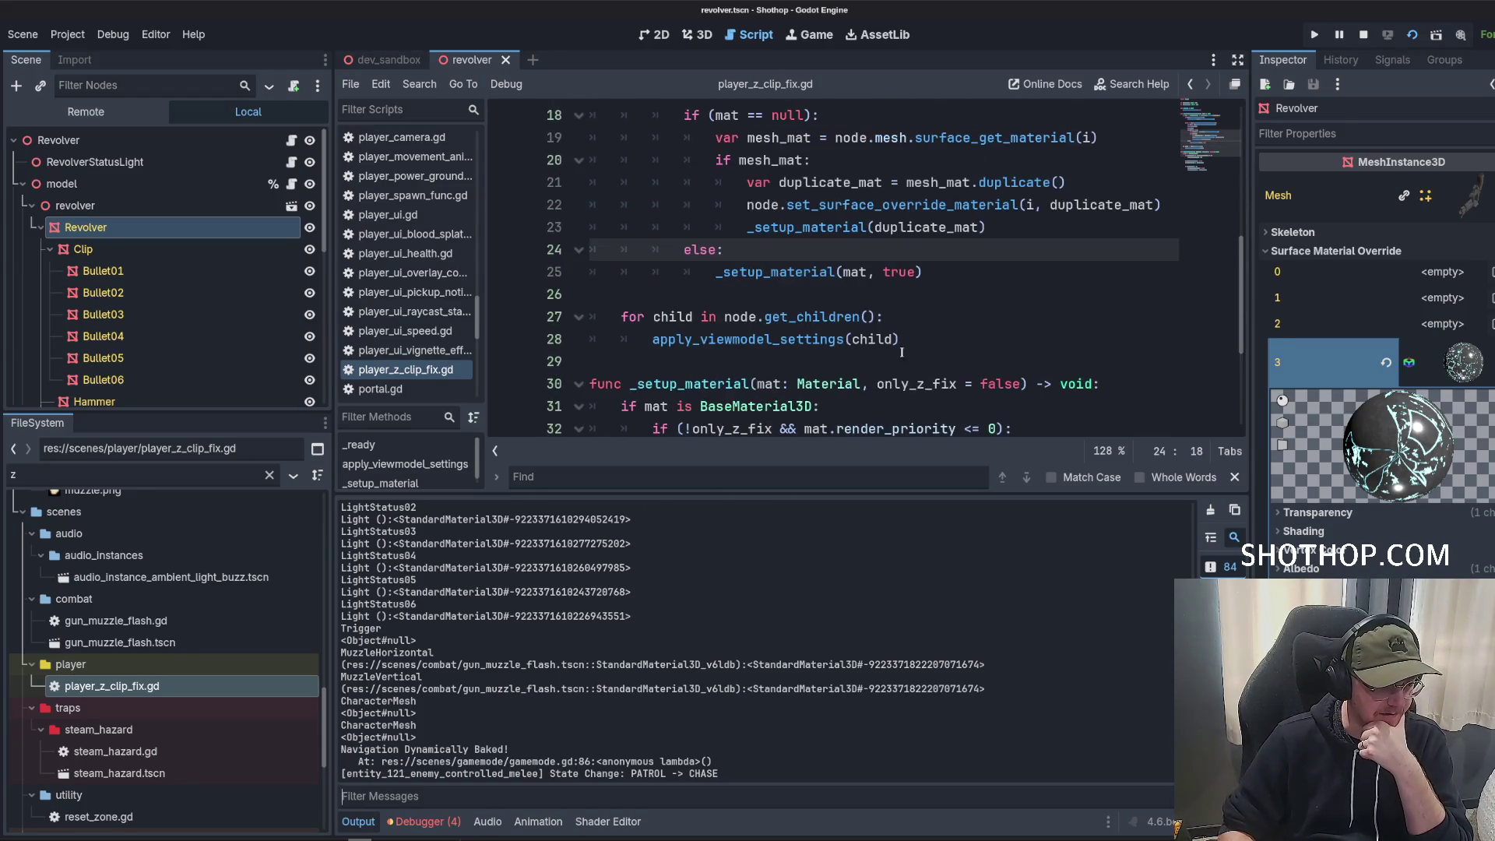
left_click(958, 271)
scroll(797, 268, "up", 3)
scroll(686, 280, "down", 2)
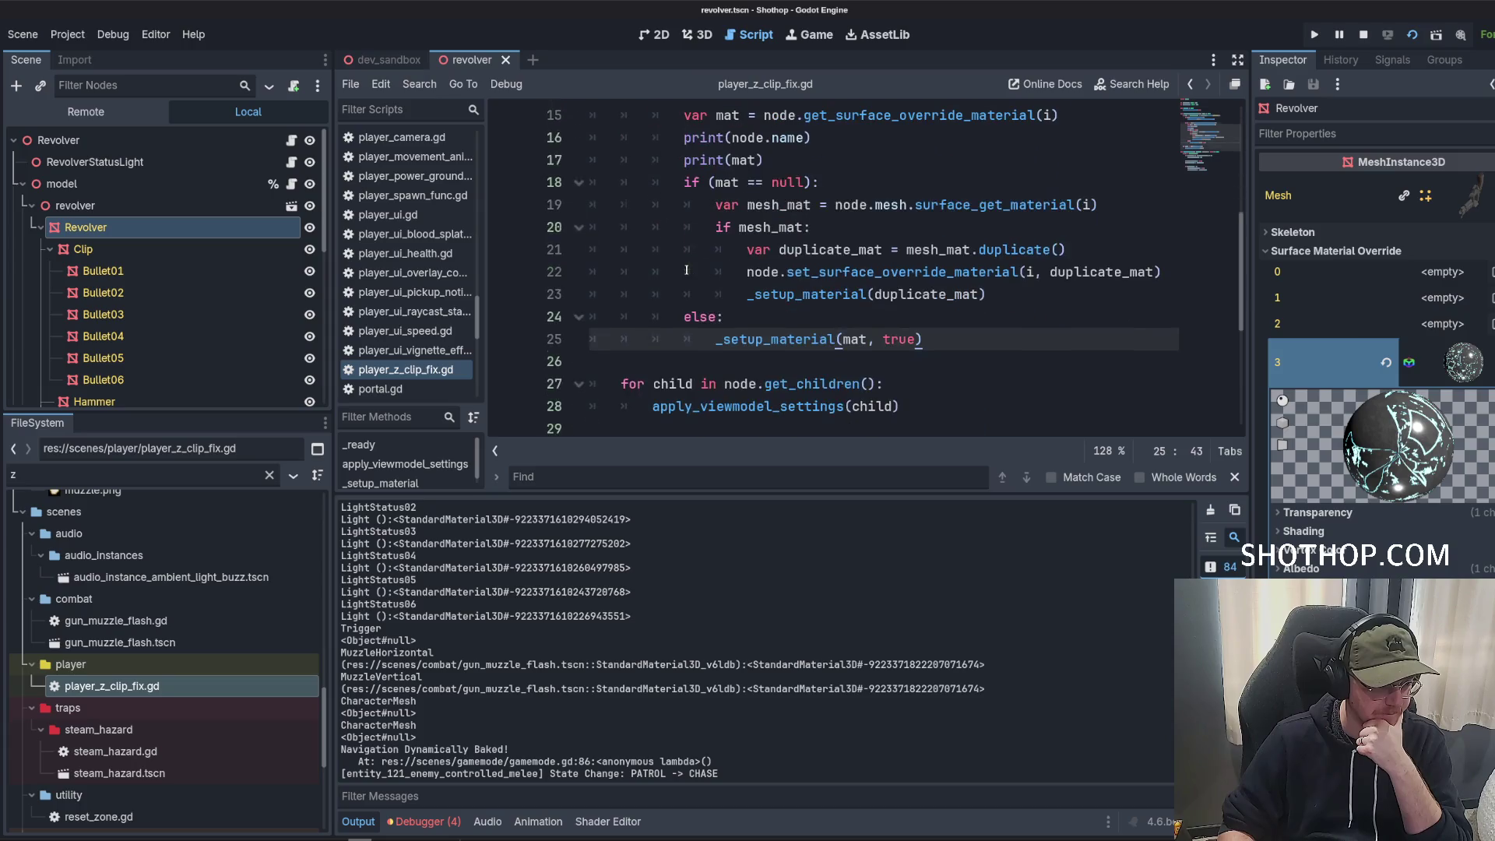
left_click(832, 326)
key("Return")
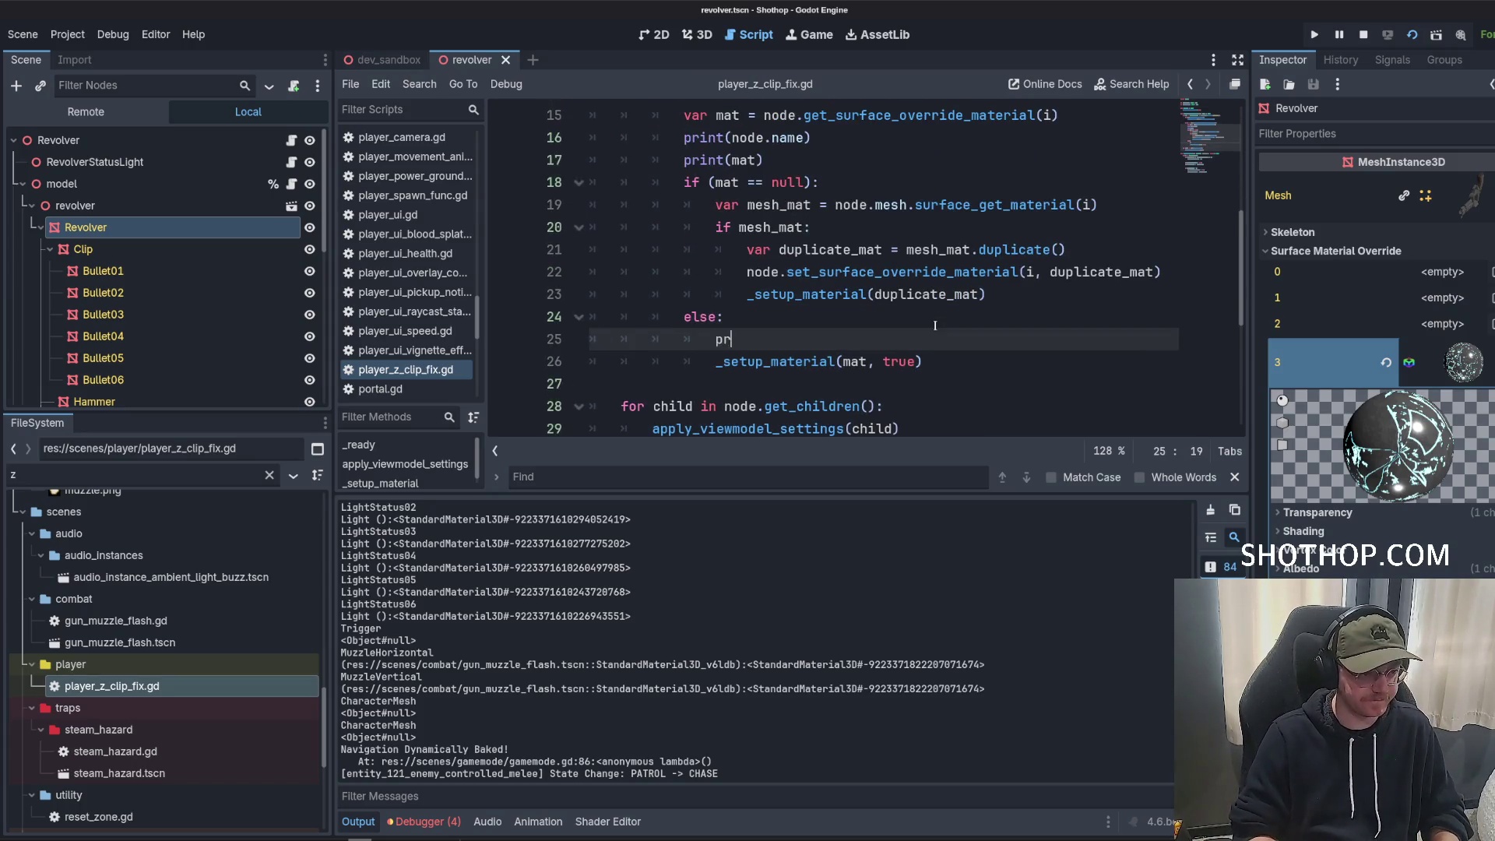
type("print(\"used")
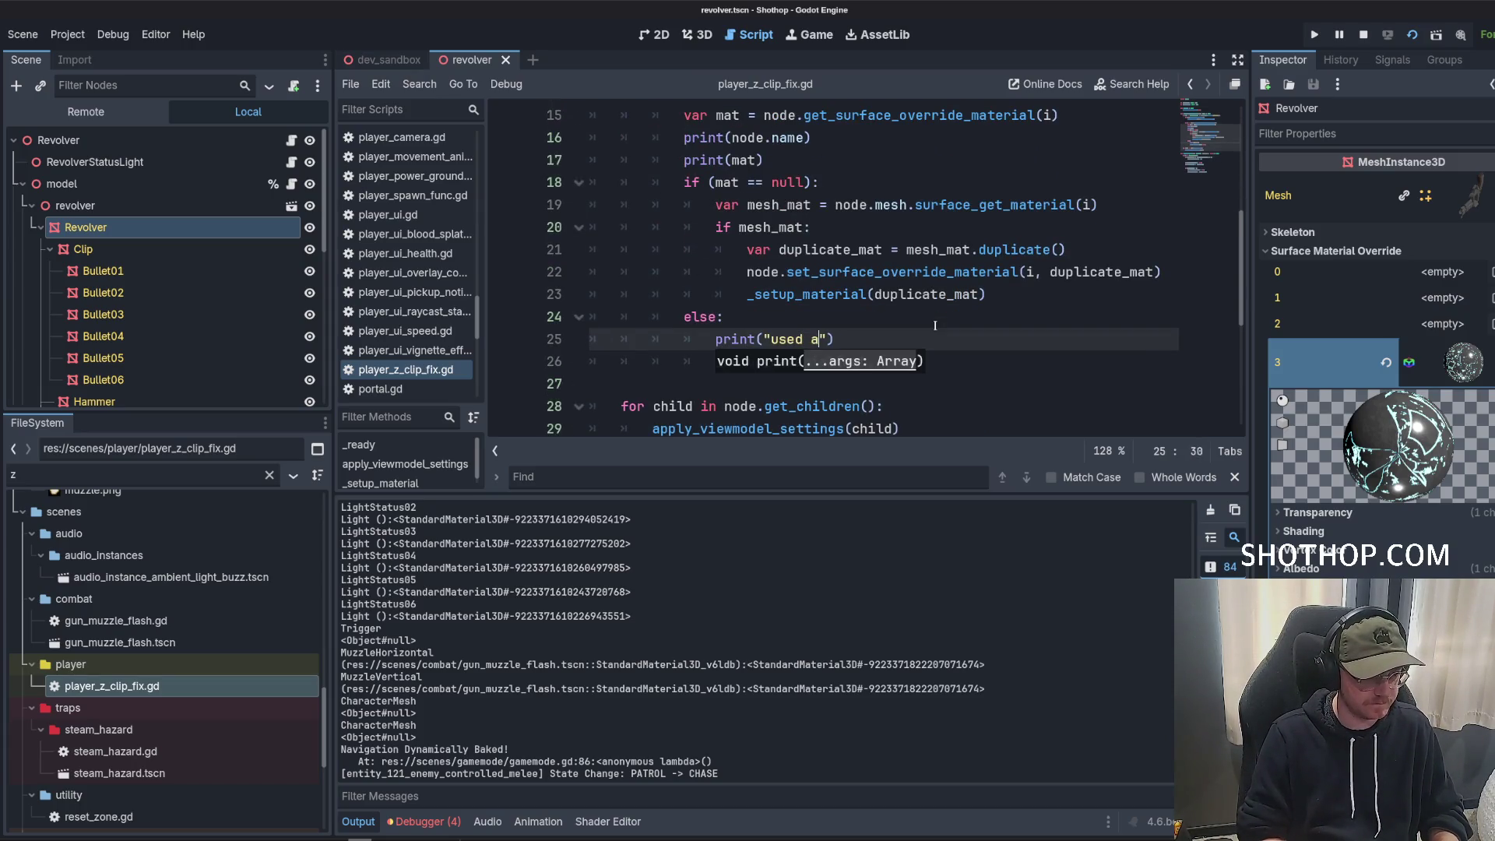
Correct the print message to read "only setting up z fix".
scroll(896, 311, "down", 3)
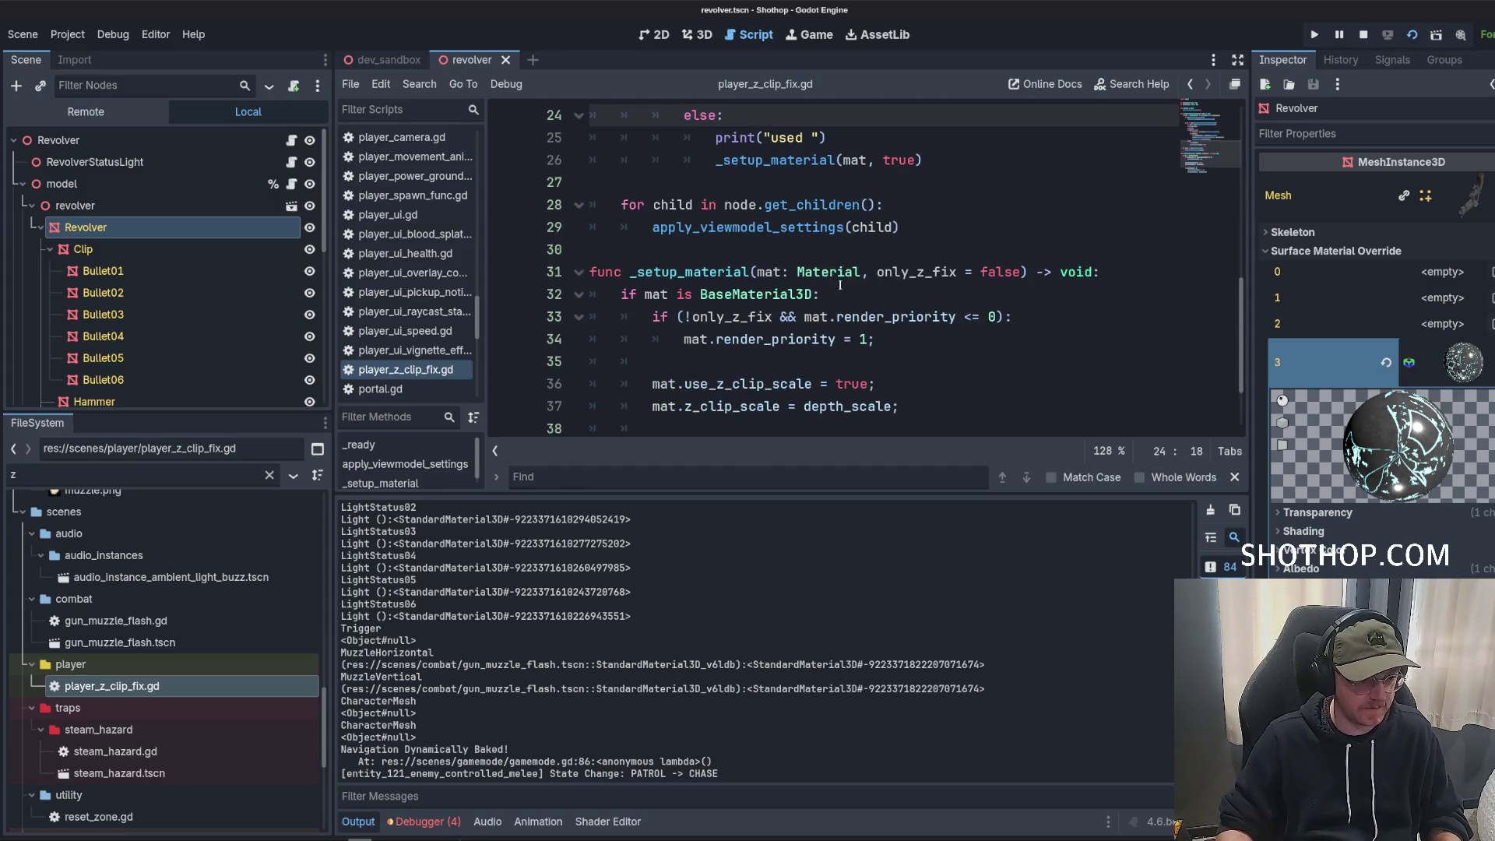
double_click(916, 272)
scroll(847, 236, "down", 2)
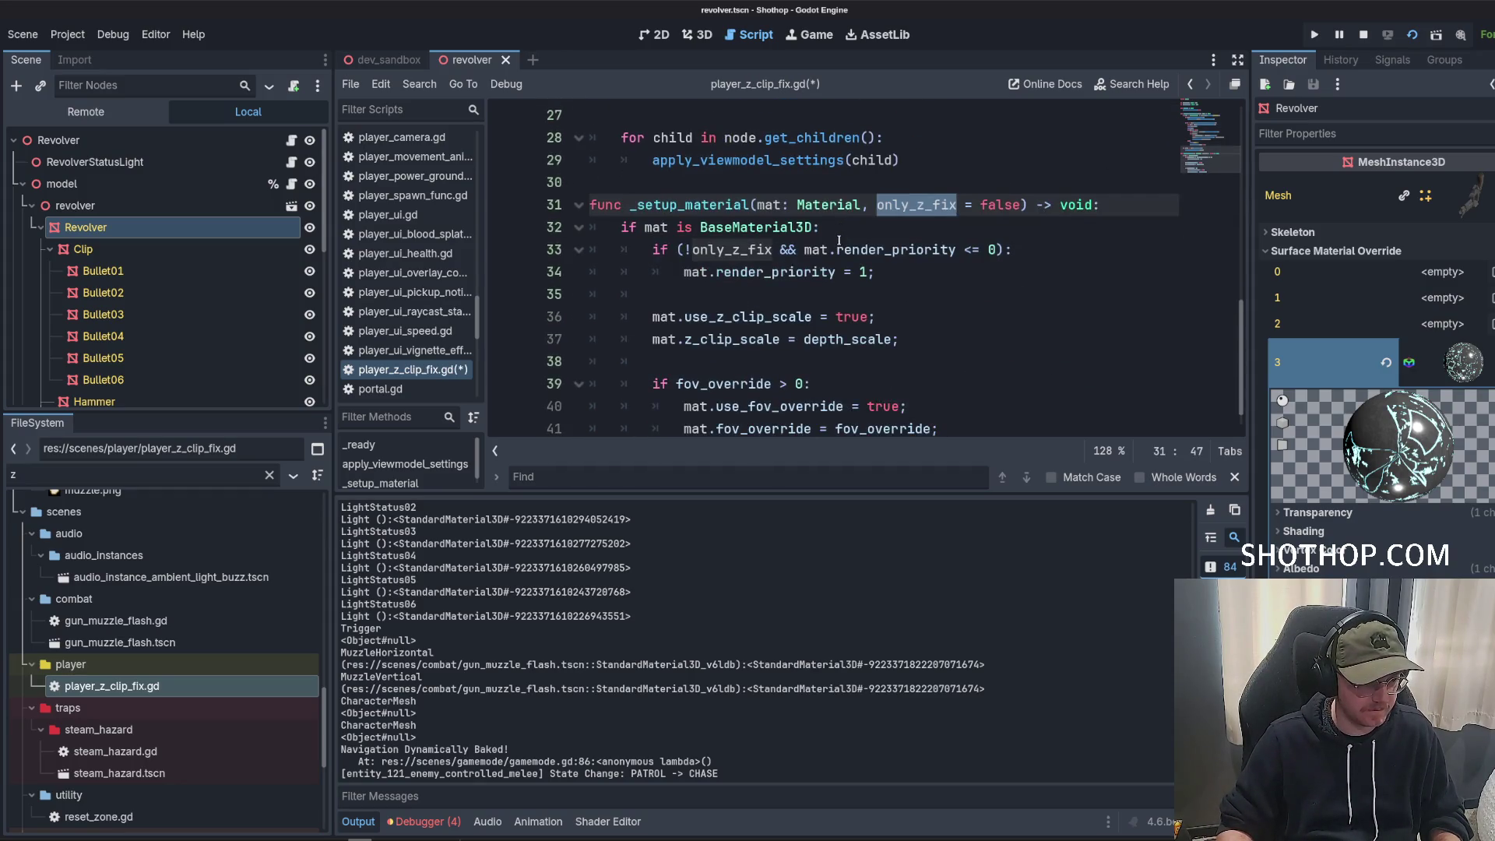
left_click_drag(647, 295, 983, 318)
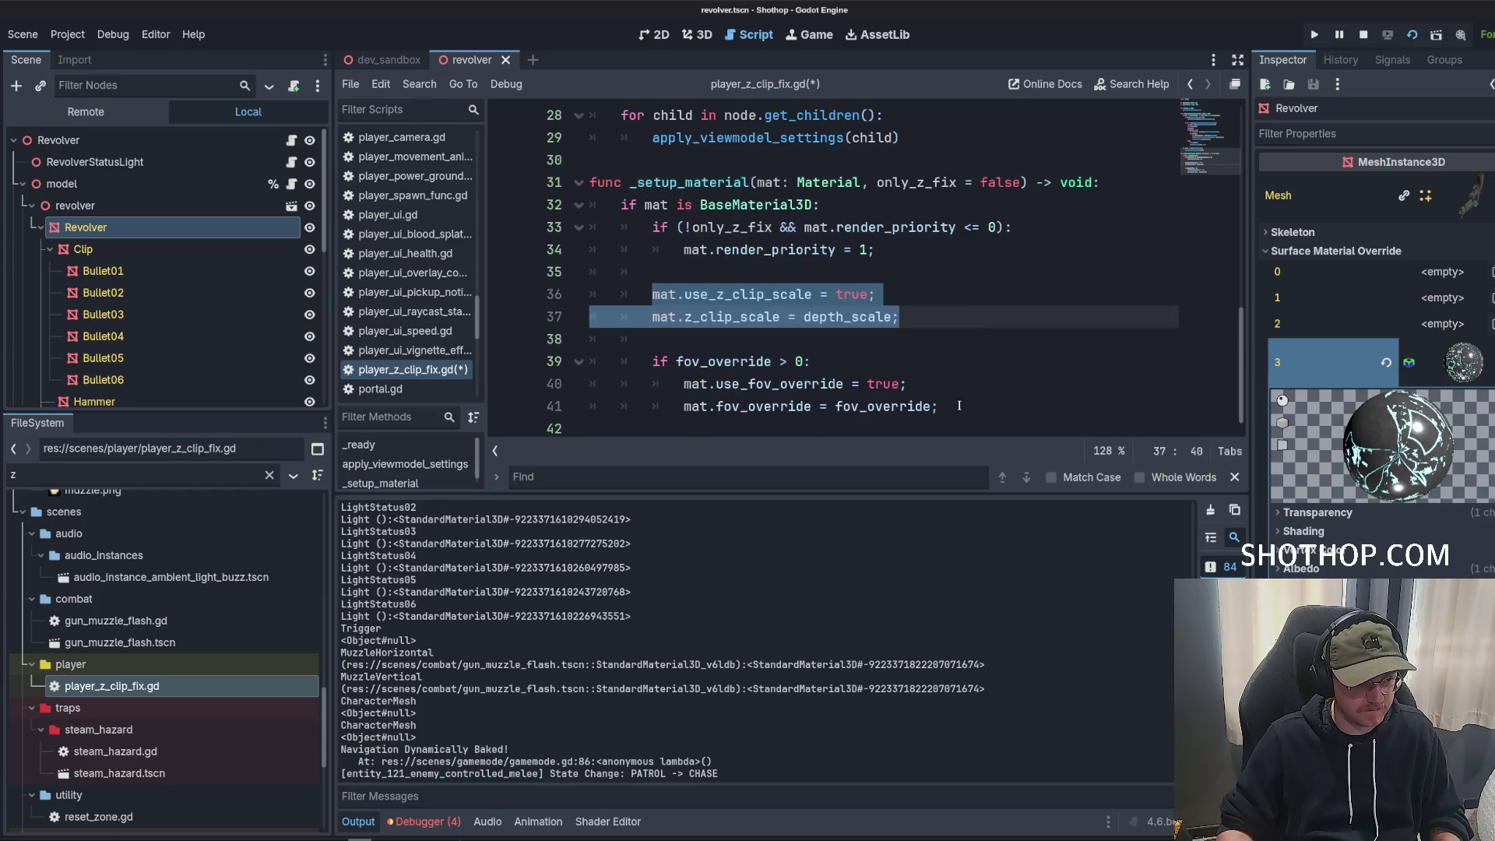
scroll(857, 335, "up", 4)
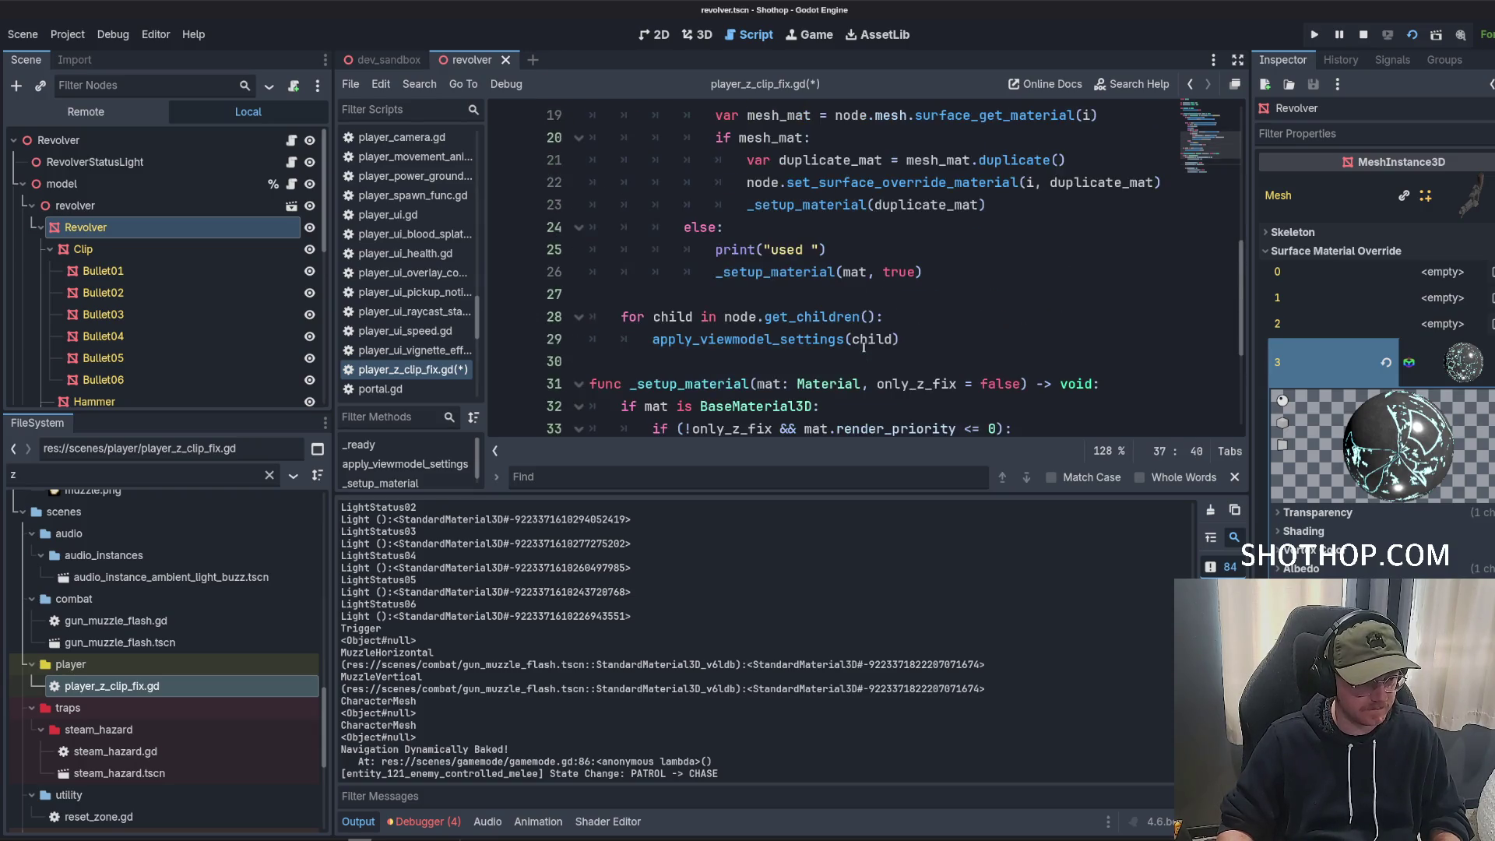
left_click(844, 320)
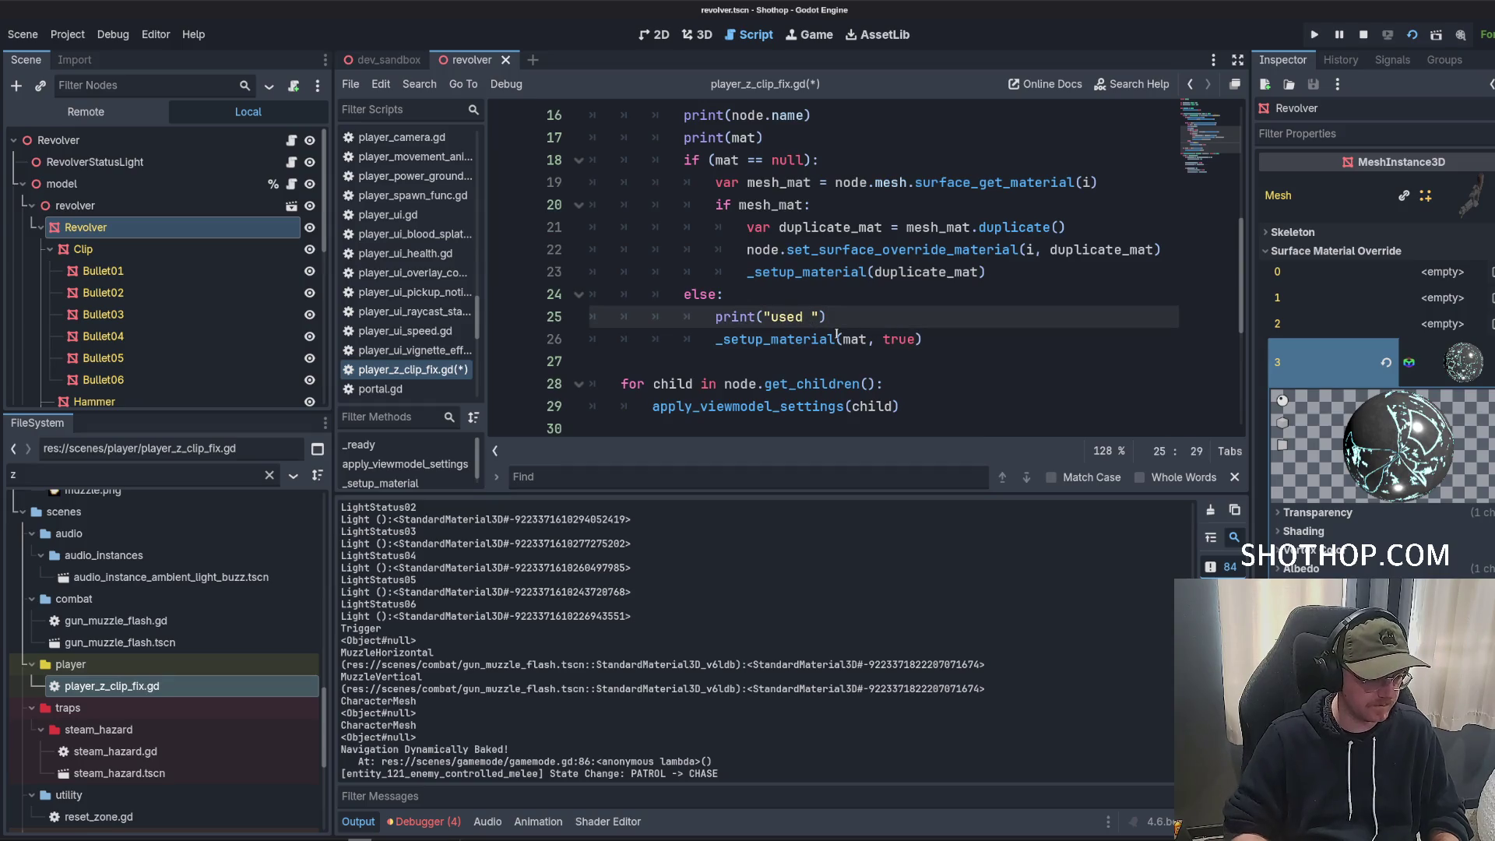
key("BackSpace")
key("BackSpace")
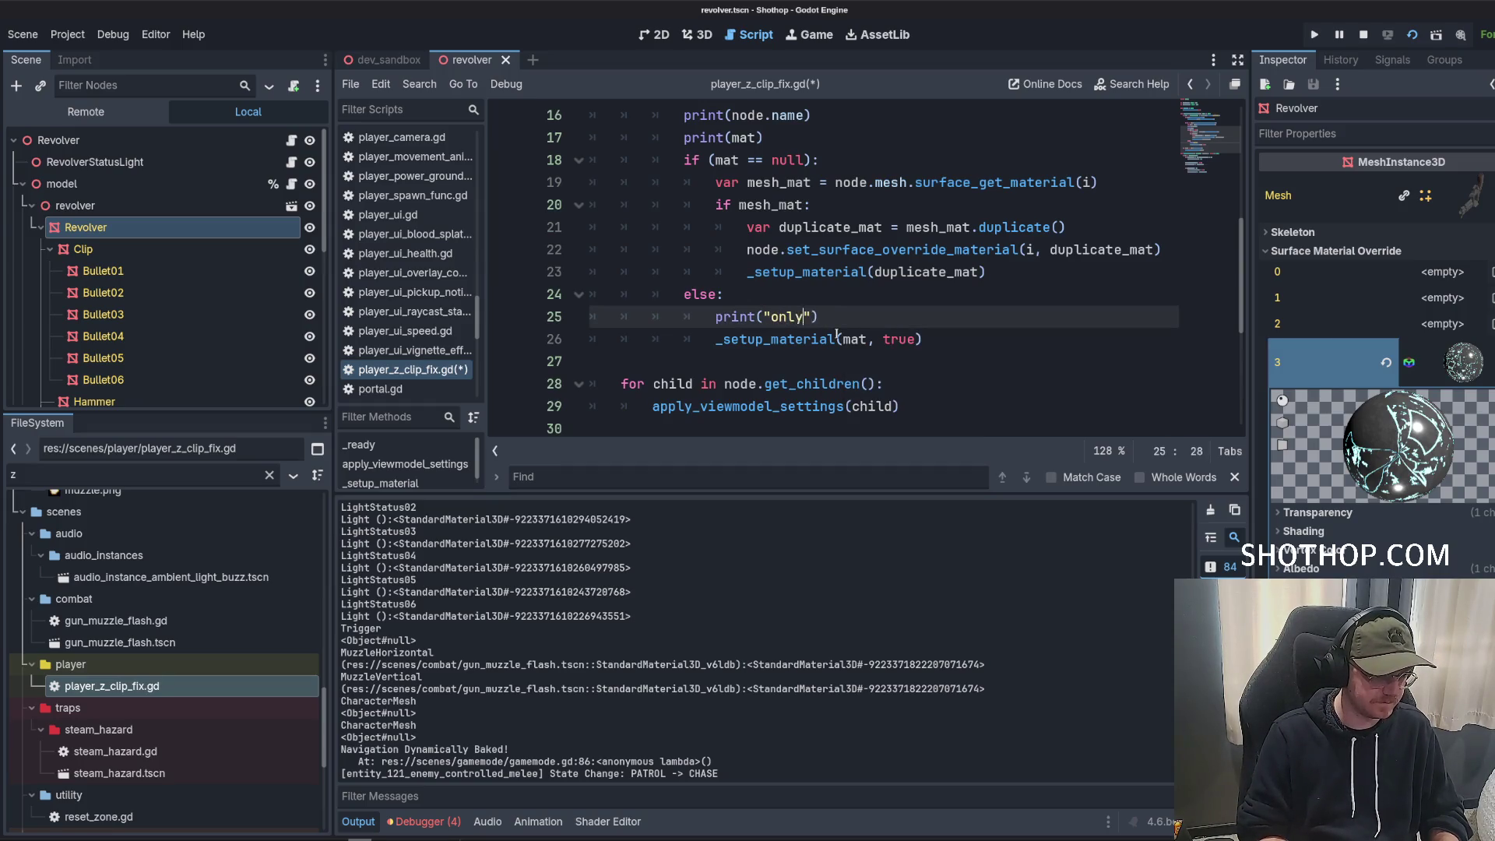
type(" setting up z fix")
Save the script and relaunch the game from the dev_sandbox scene.
key("ctrl+s")
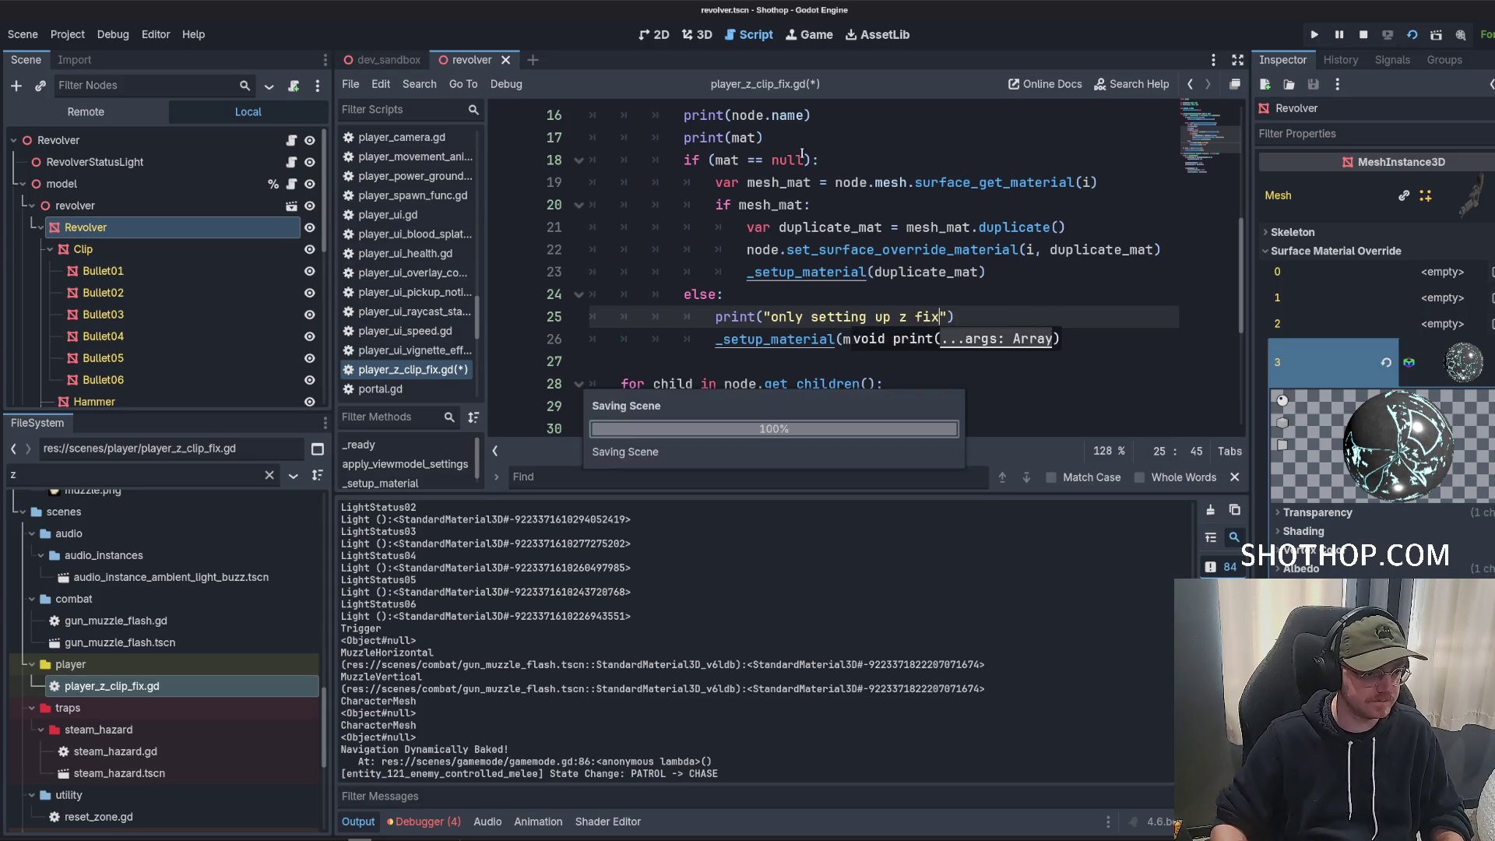
left_click(390, 60)
left_click(1414, 29)
left_click(1414, 29)
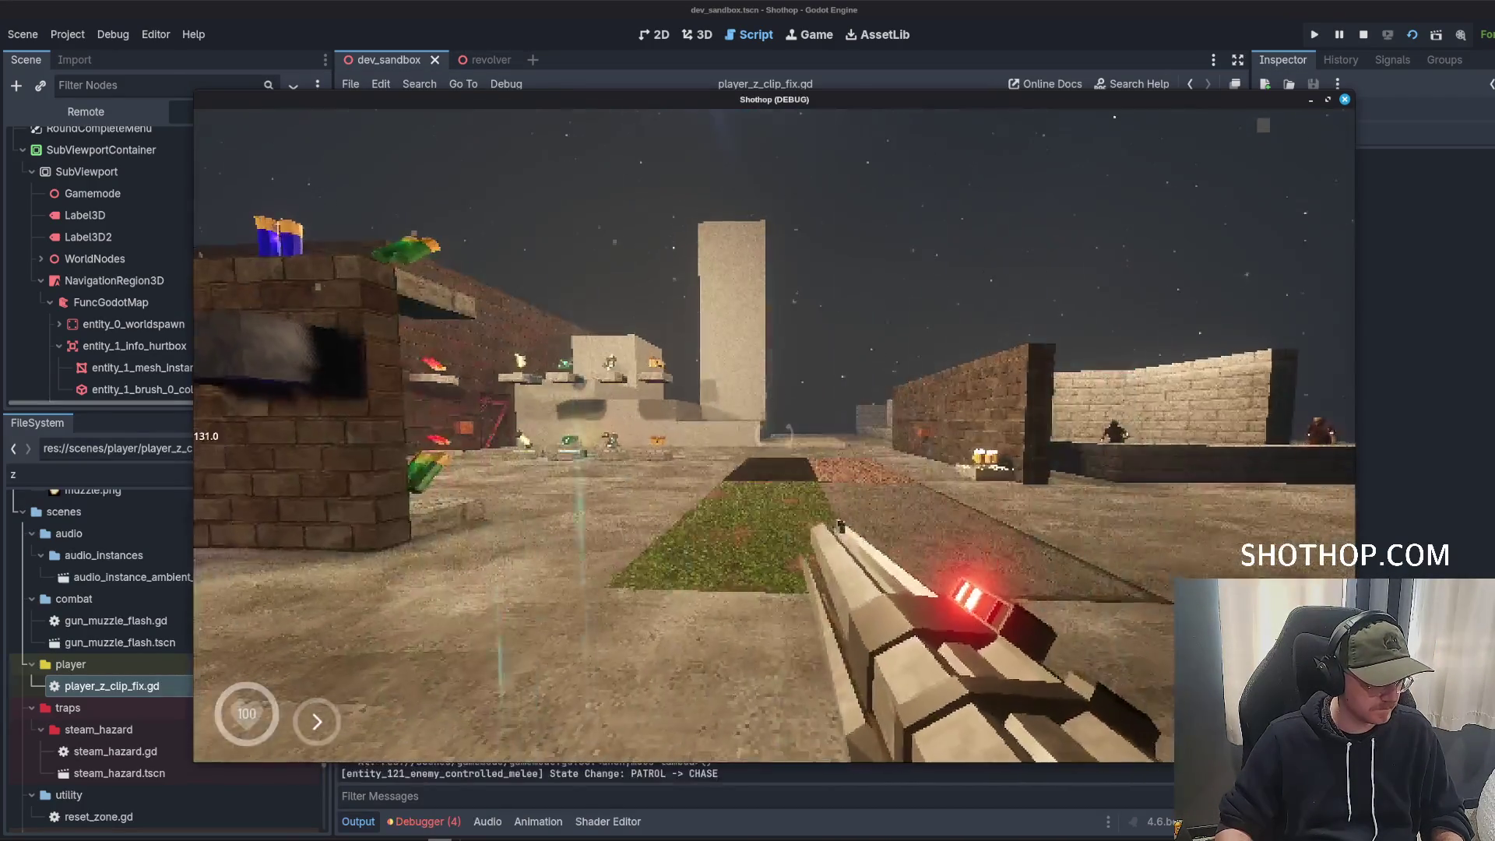
key("alt+Tab")
scroll(391, 631, "up", 5)
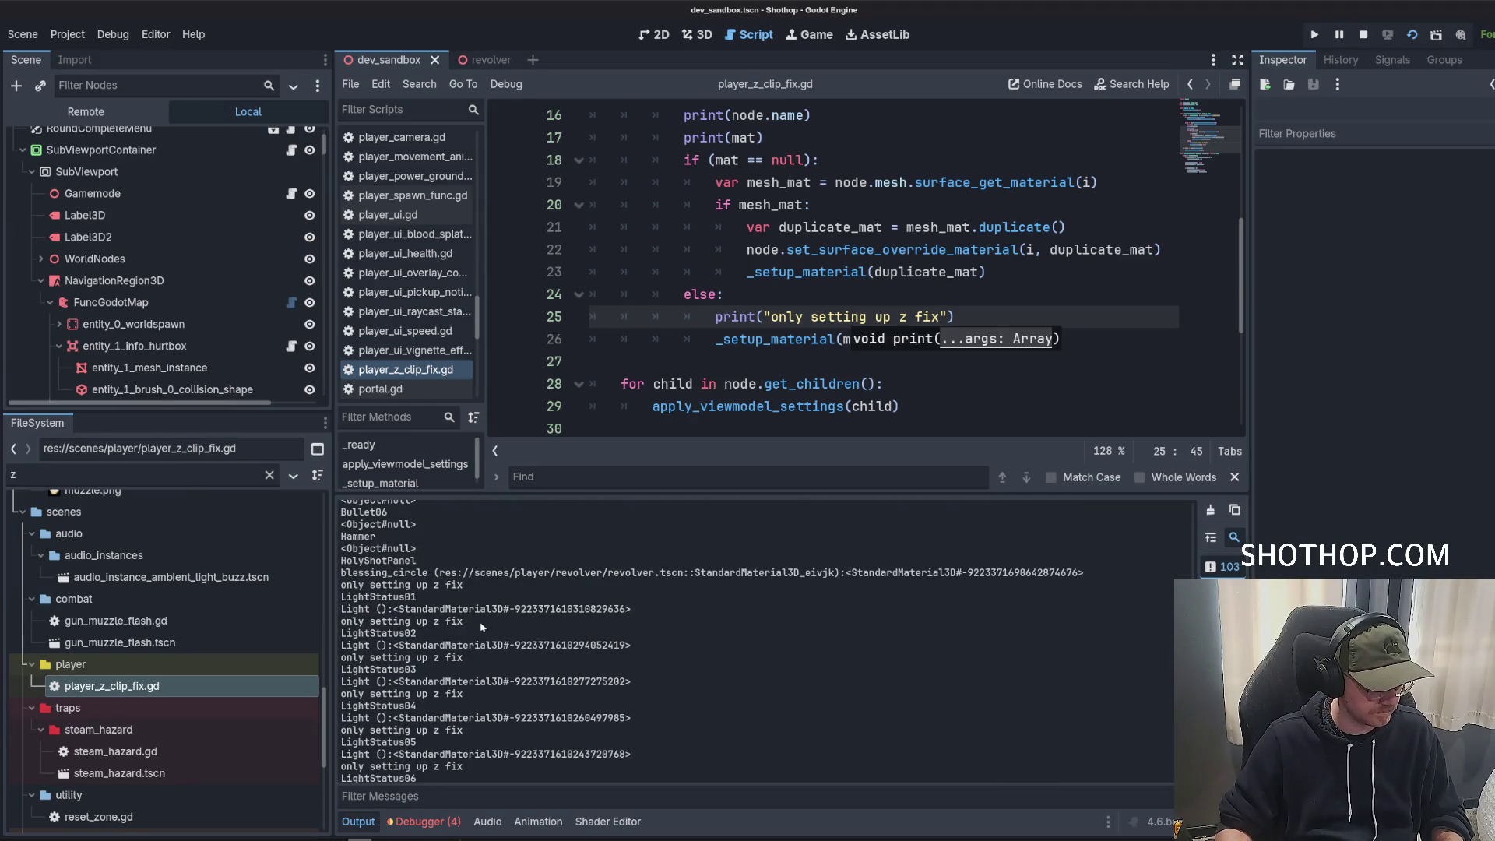
left_click_drag(481, 627, 310, 619)
scroll(428, 627, "up", 7)
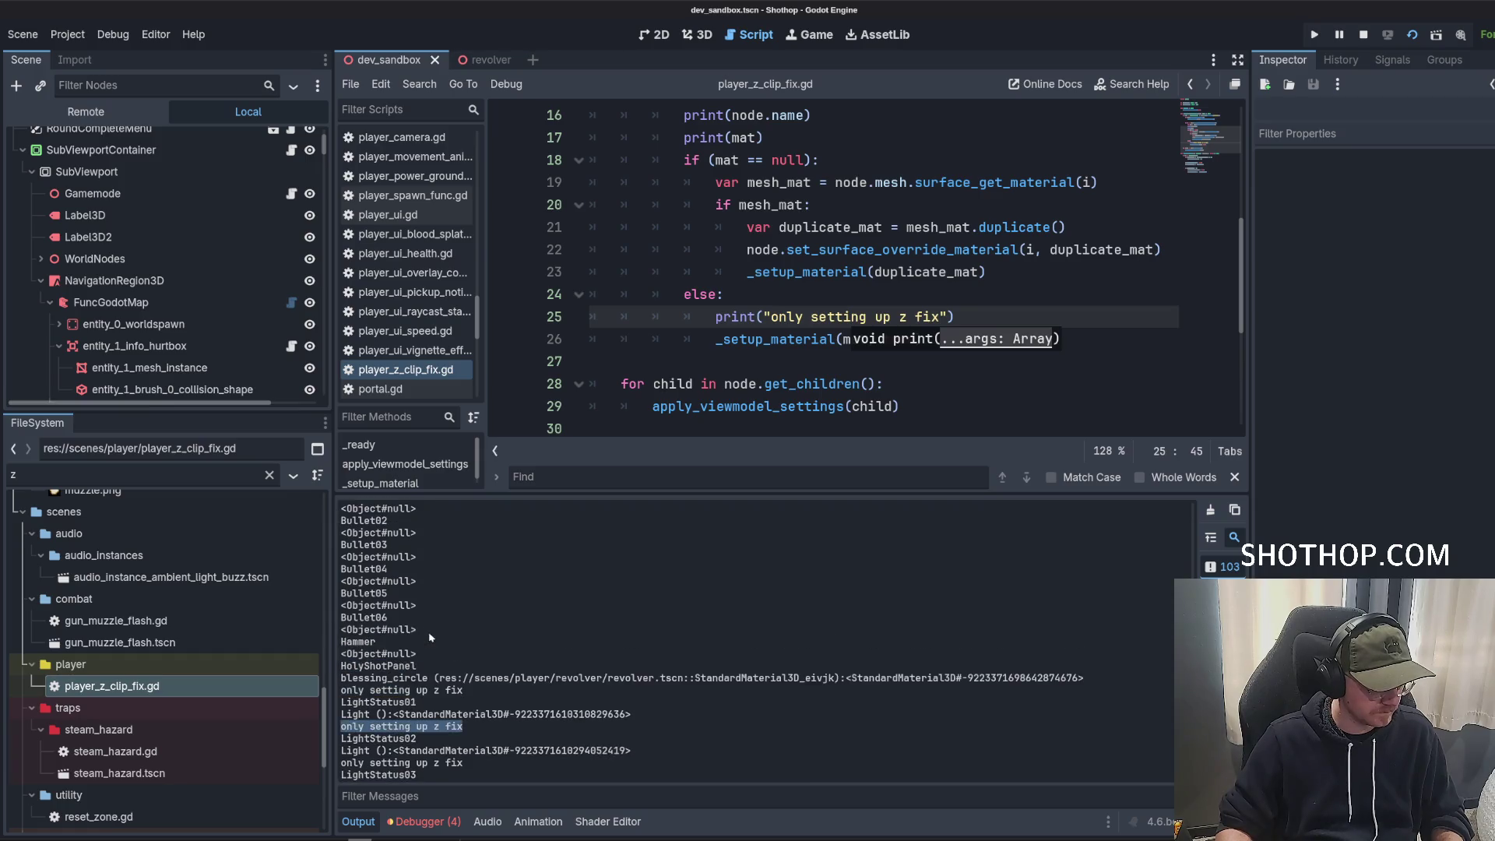
left_click_drag(468, 640, 316, 614)
scroll(896, 257, "down", 2)
left_click(896, 227)
scroll(896, 243, "up", 1)
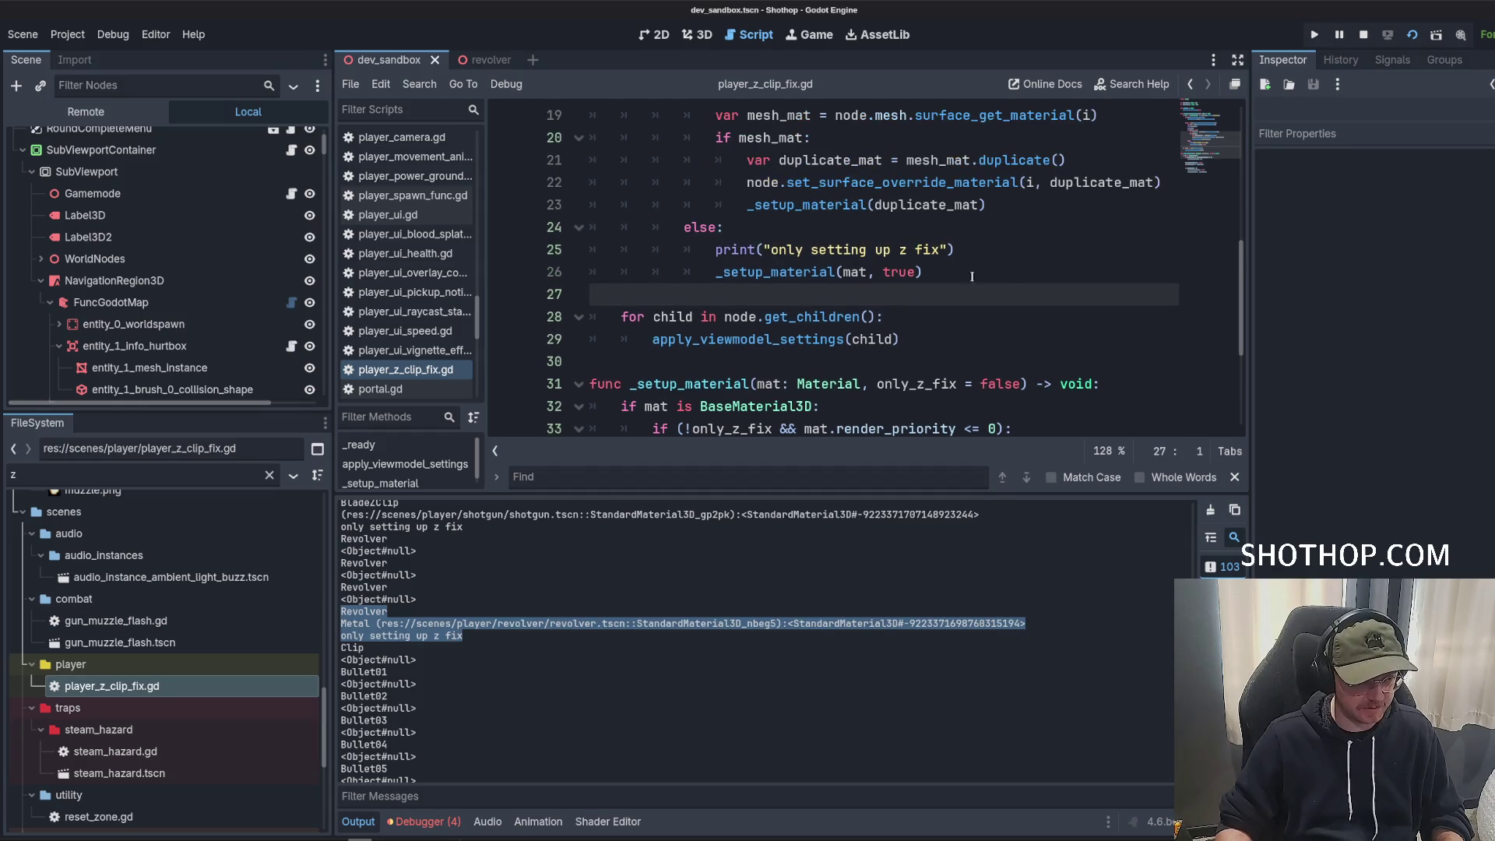
left_click(931, 264)
scroll(857, 234, "down", 3)
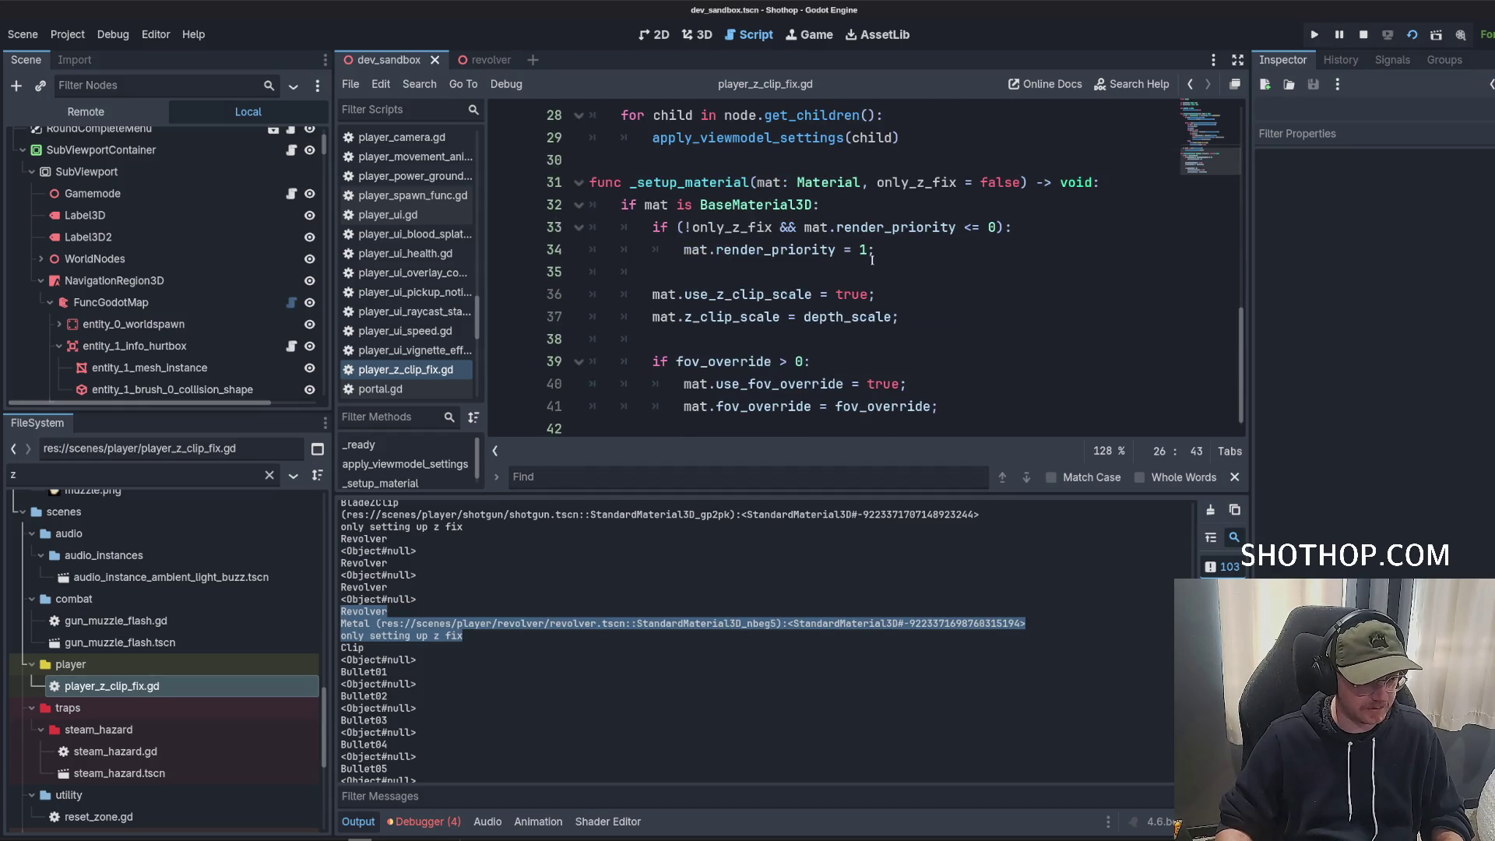
mouse_move(623, 294)
left_mouse_down()
mouse_move(877, 296)
mouse_move(904, 318)
left_mouse_up()
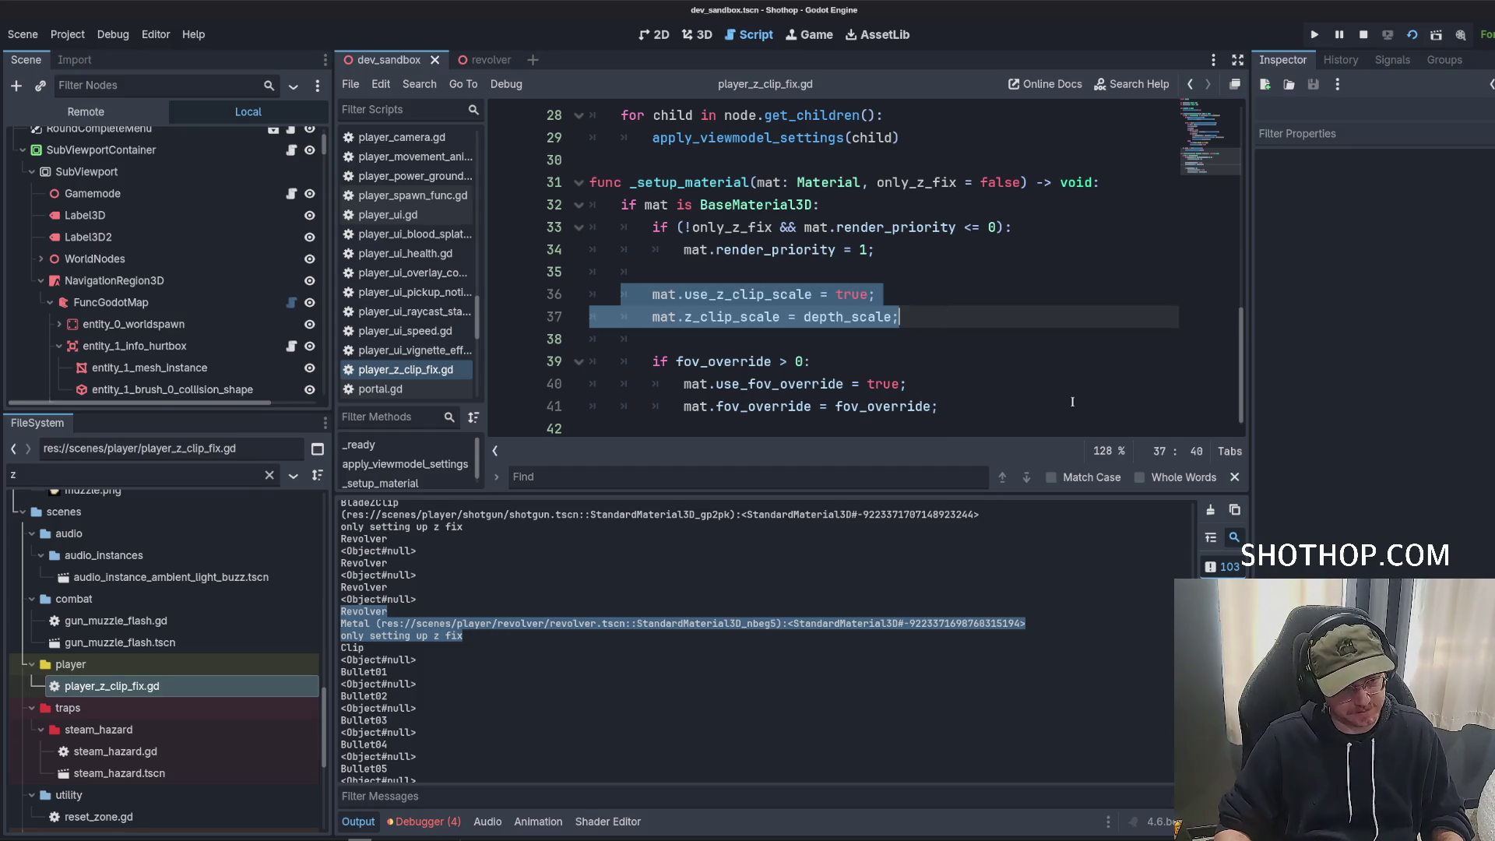
left_click(871, 227)
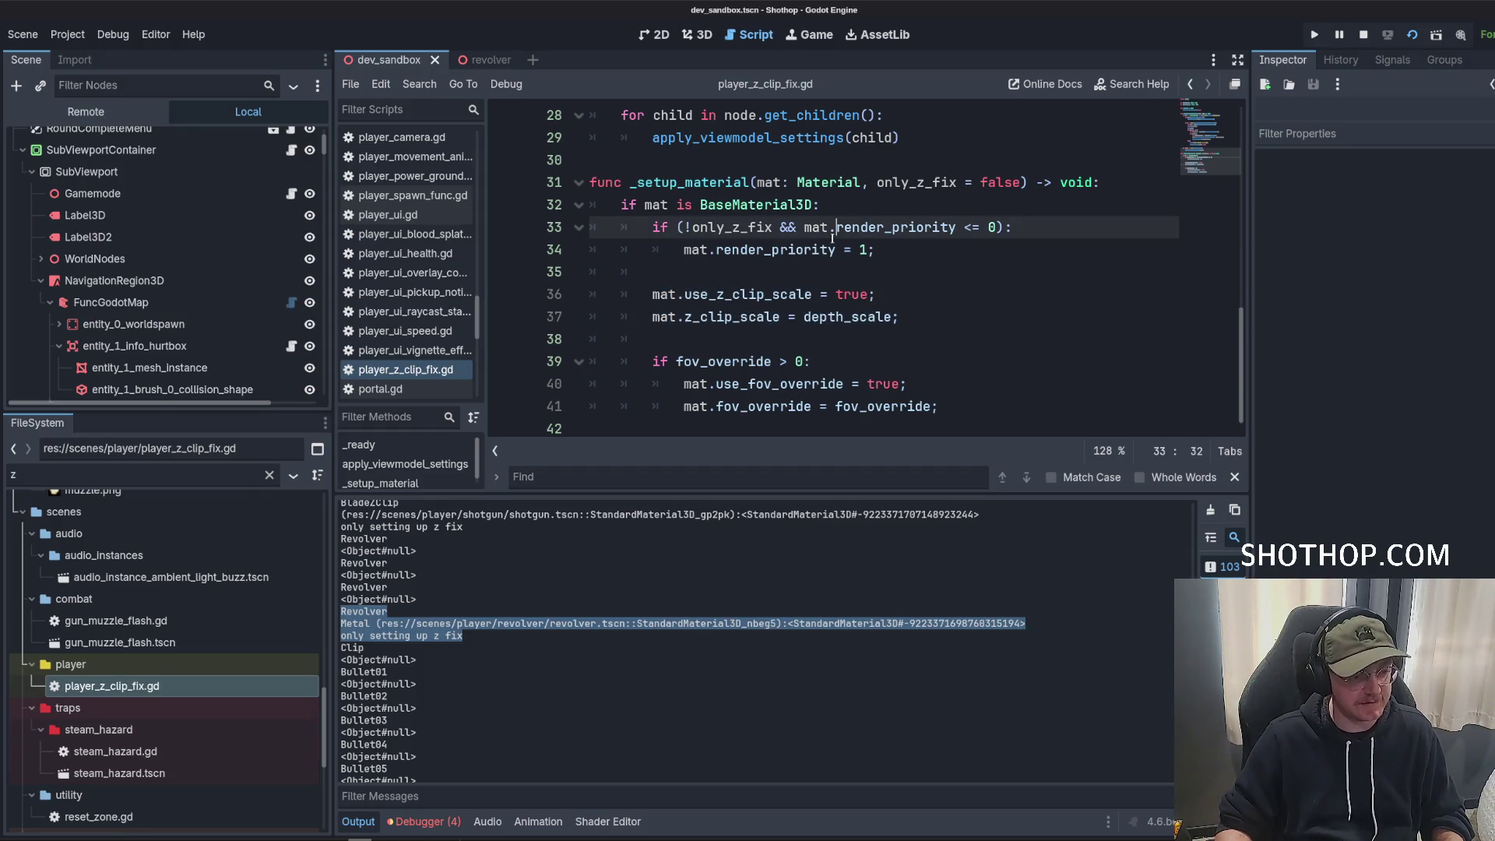
left_click(870, 275)
left_click(825, 182)
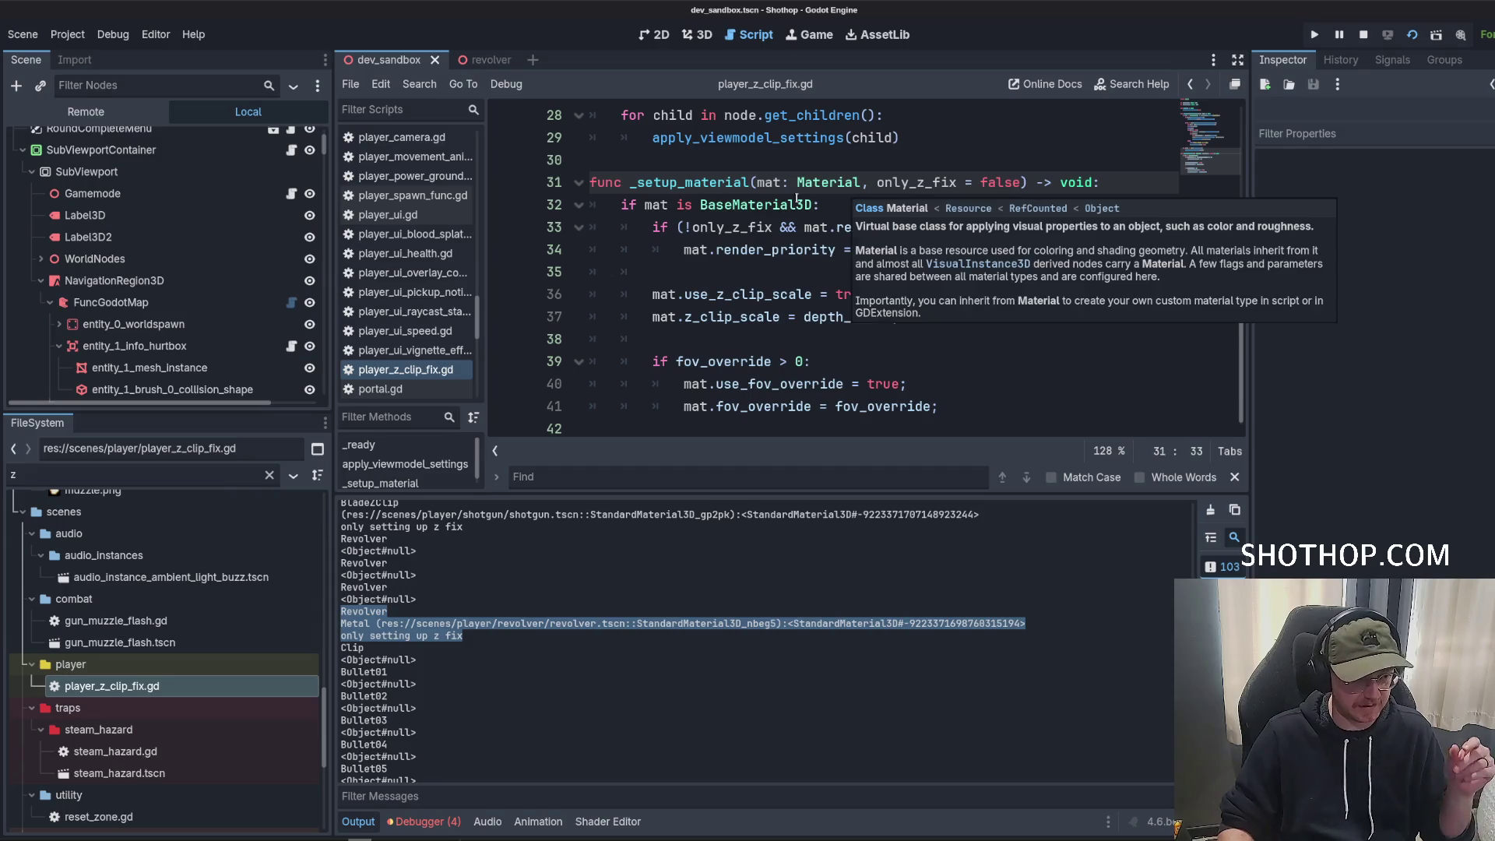
left_click(792, 272)
scroll(791, 248, "up", 3)
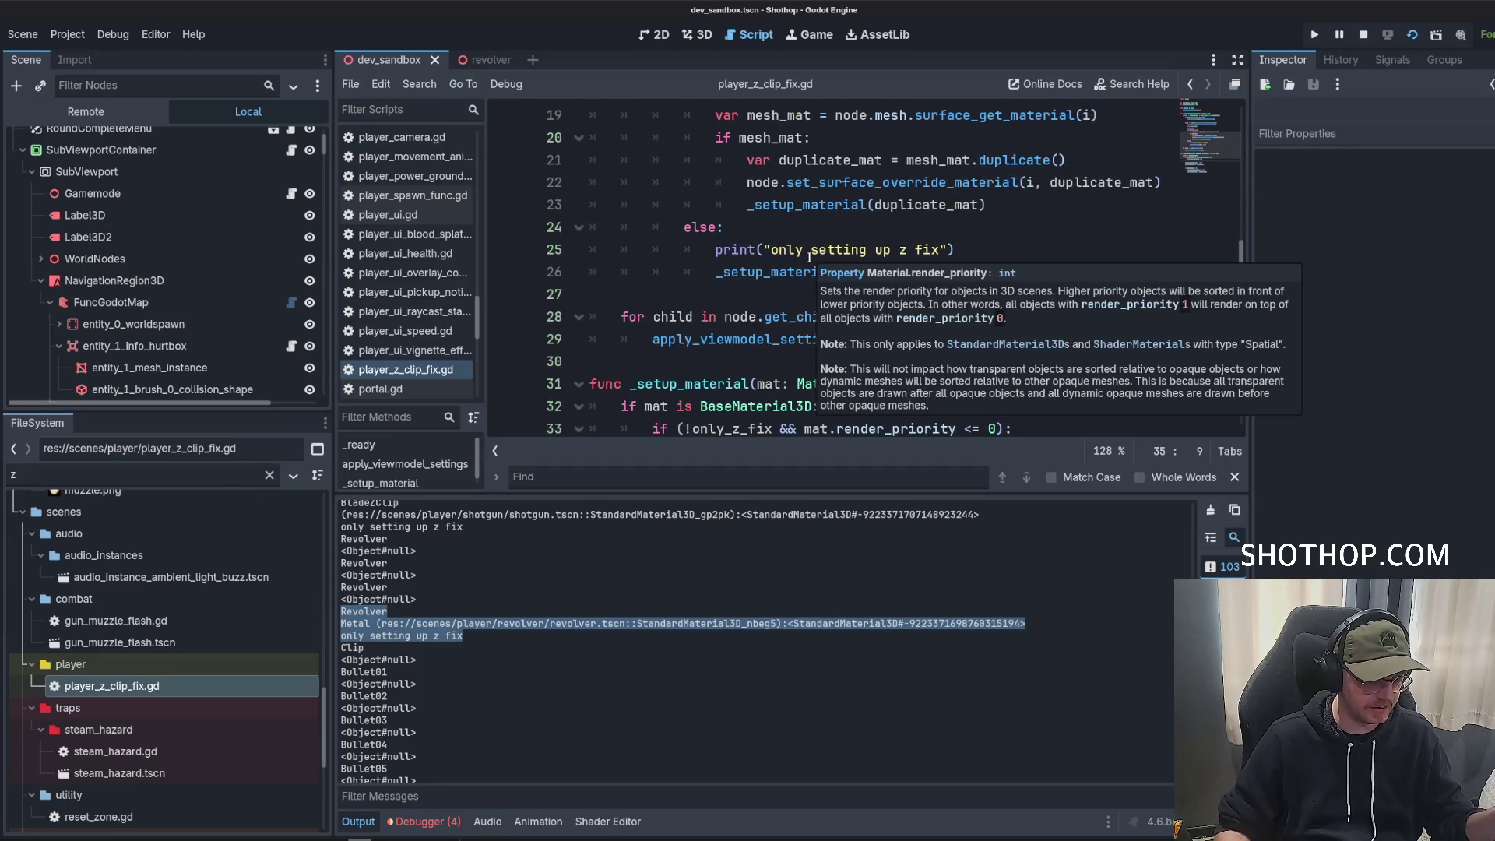
left_click(826, 226)
scroll(954, 300, "down", 3)
left_click(937, 272)
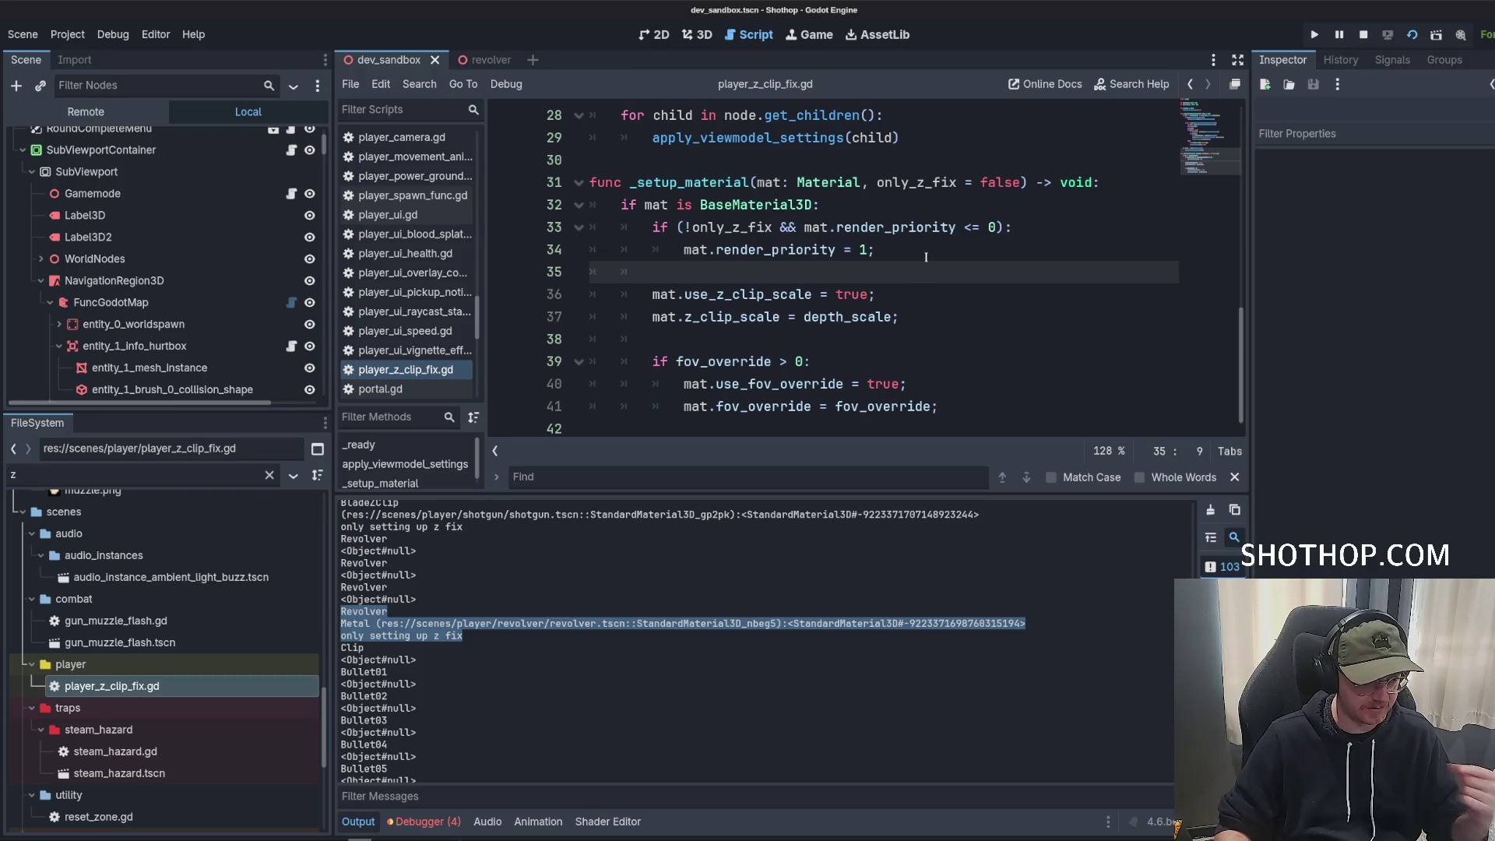
left_click(931, 353)
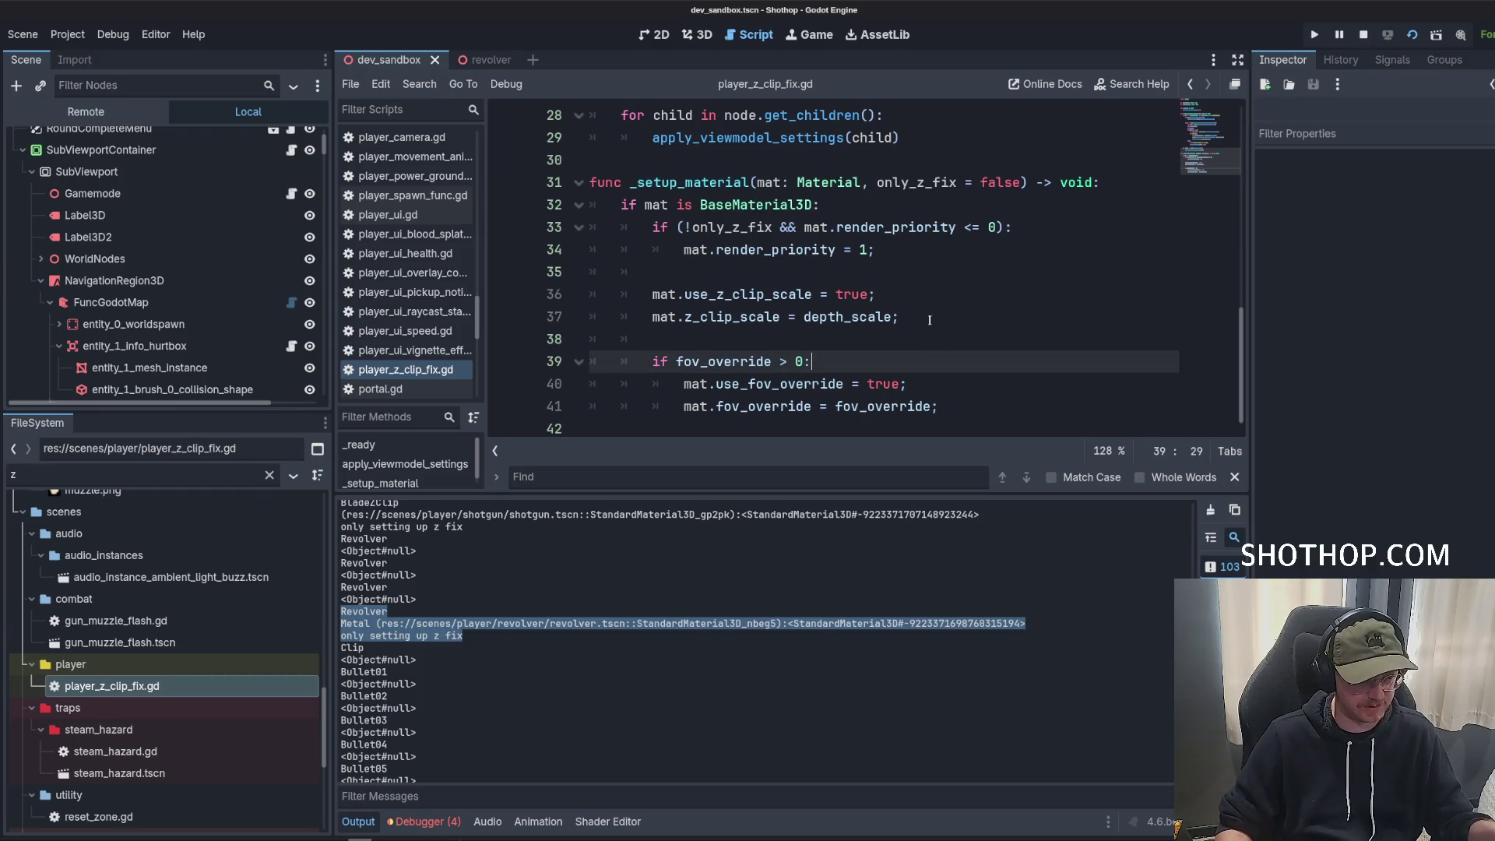
left_click(724, 227)
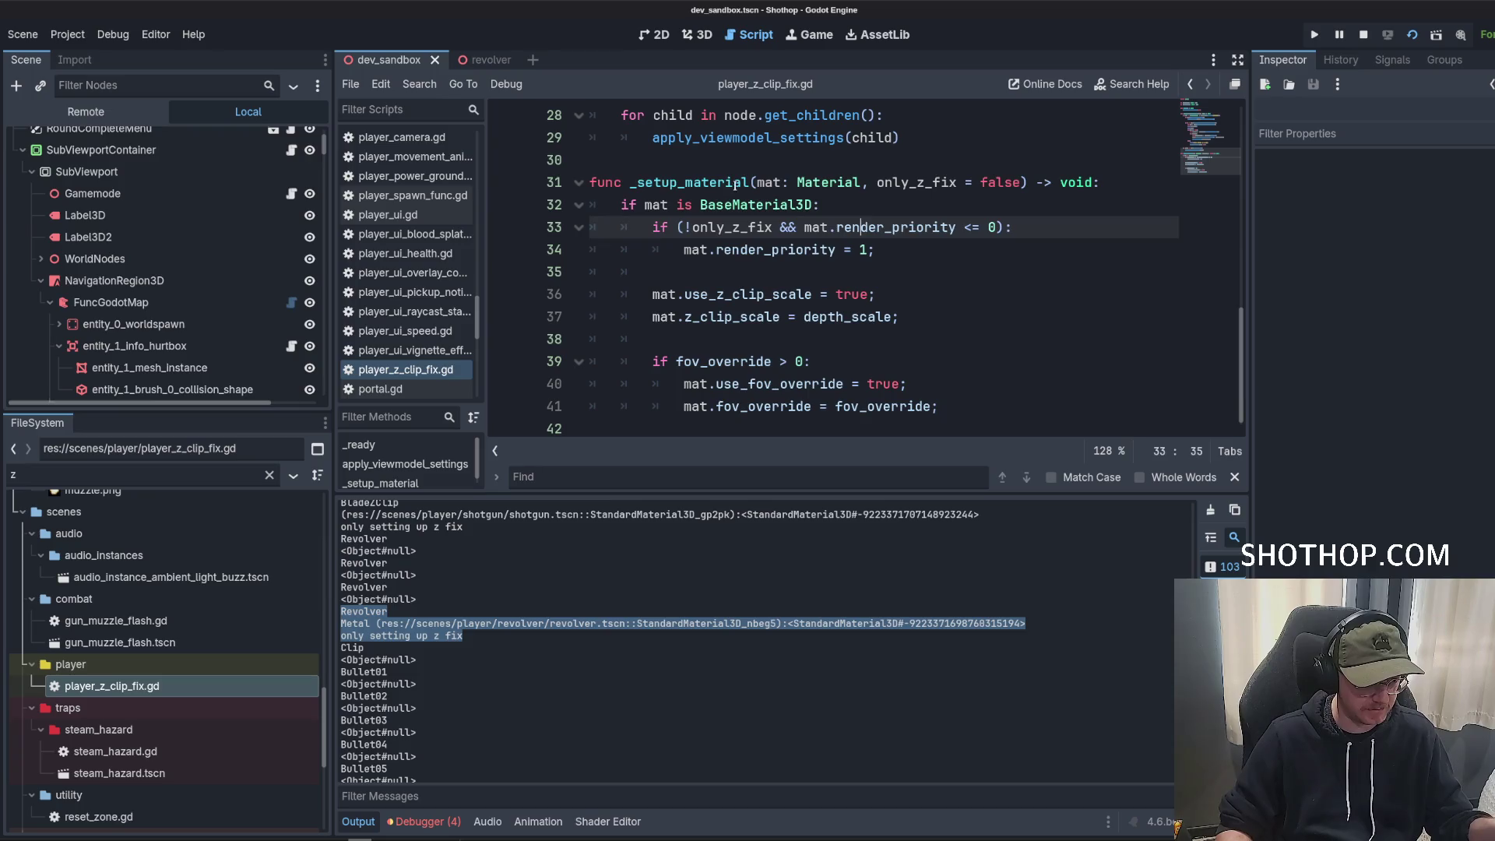
double_click(678, 182)
left_click(745, 411)
left_click(893, 427)
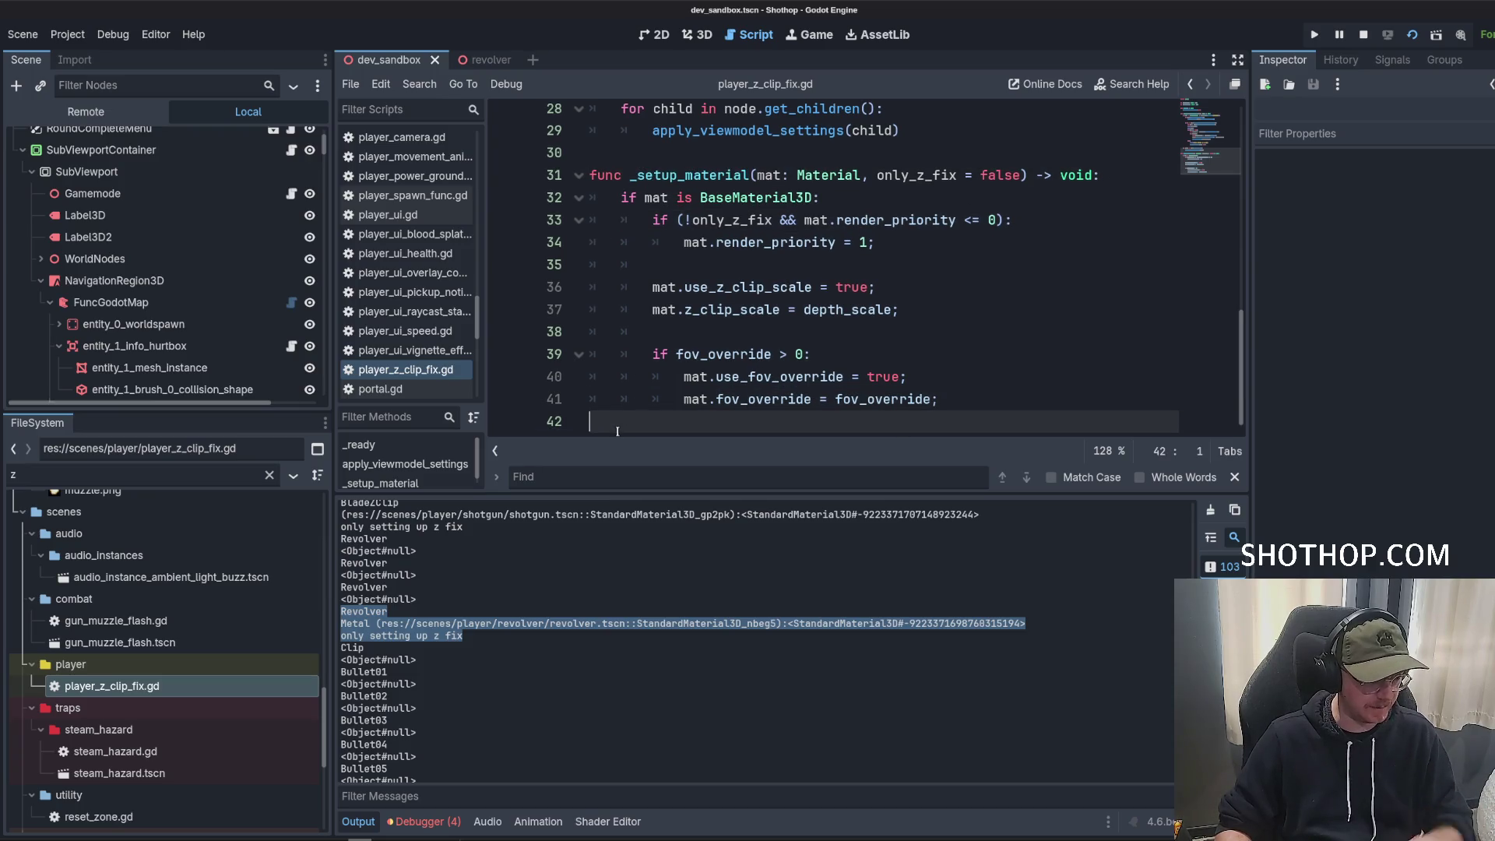
scroll(893, 410, "down", 1)
Add a new function header _setup_z_clip_depth(mat: Material) below _setup_material.
key("Return")
type("func _setup_")
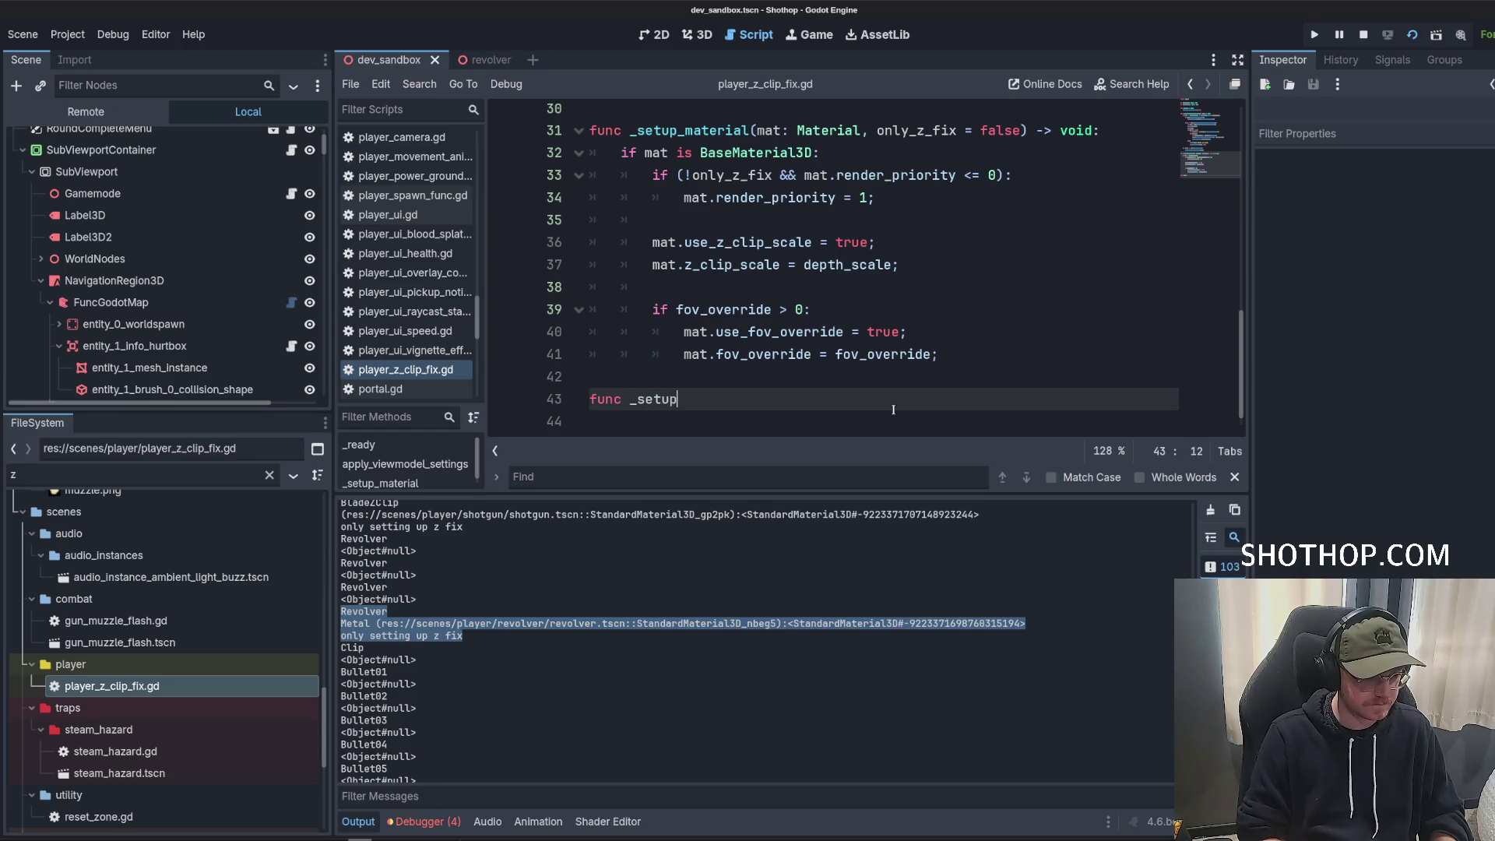
key("BackSpace")
type("tup")
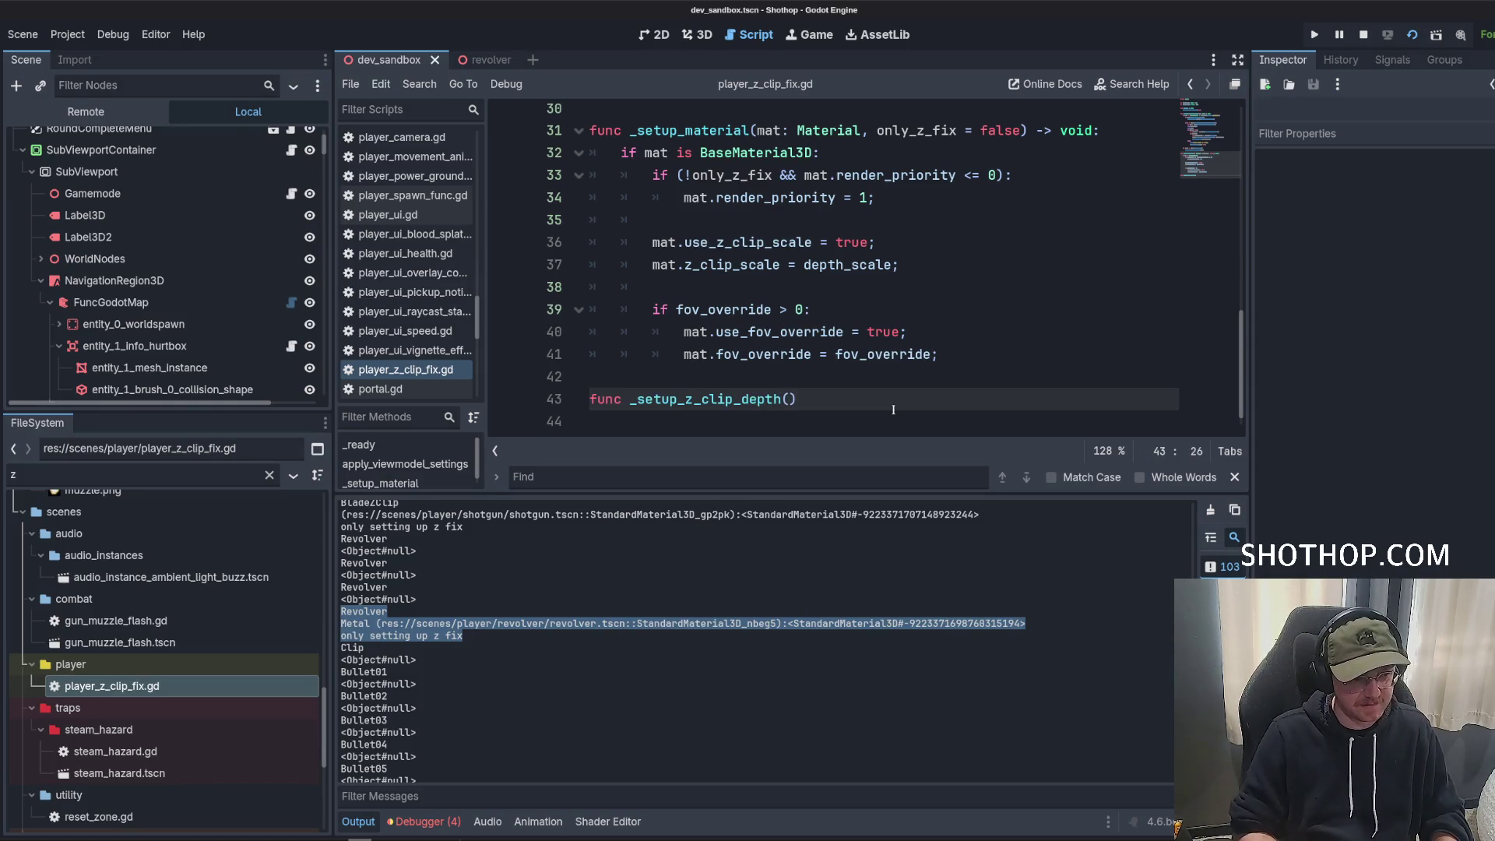
type(")")
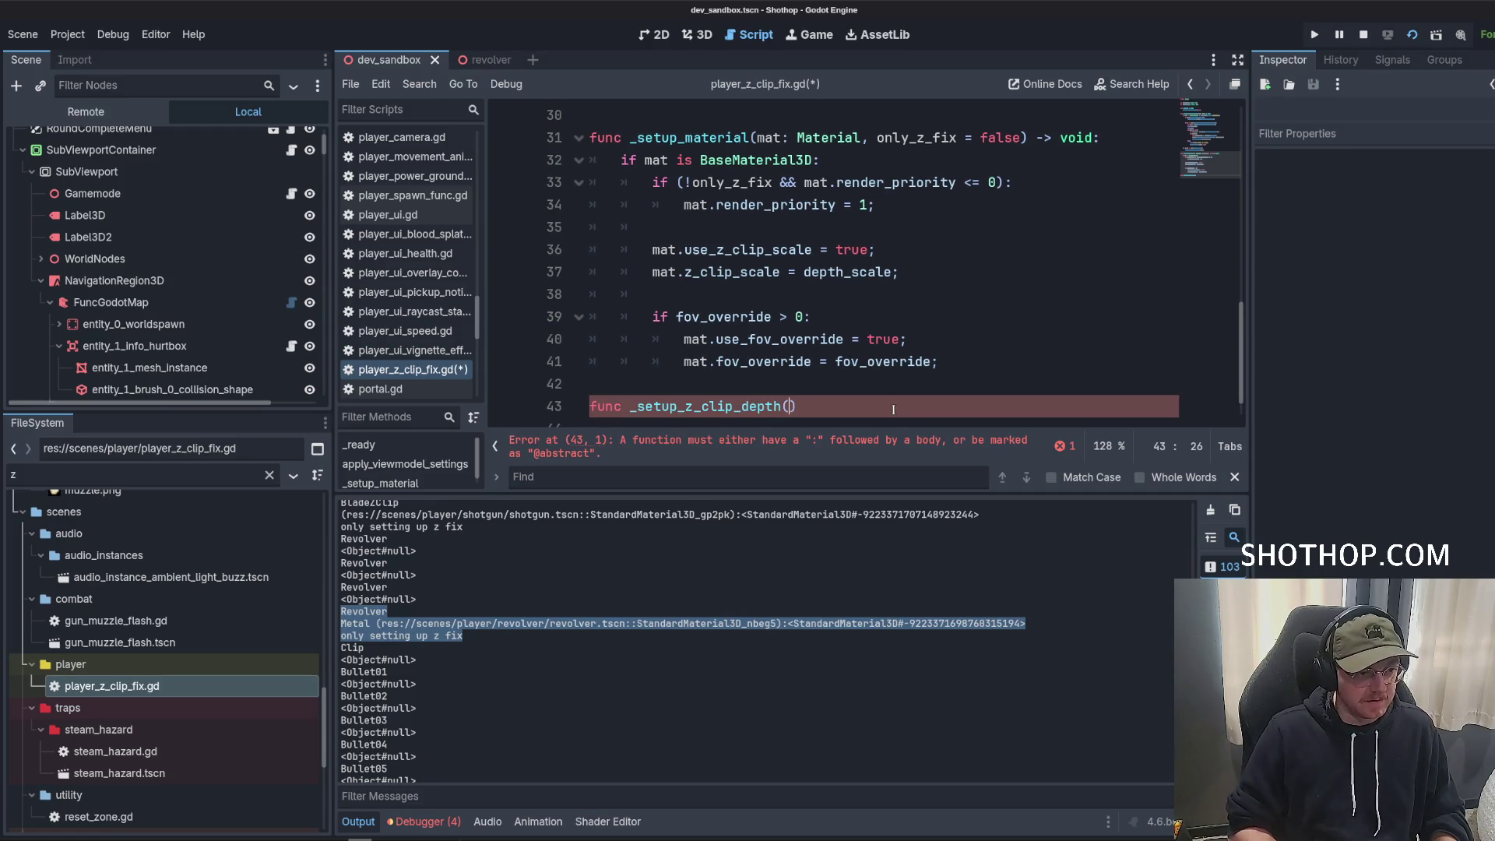
key("Left")
type("mat: Material) -")
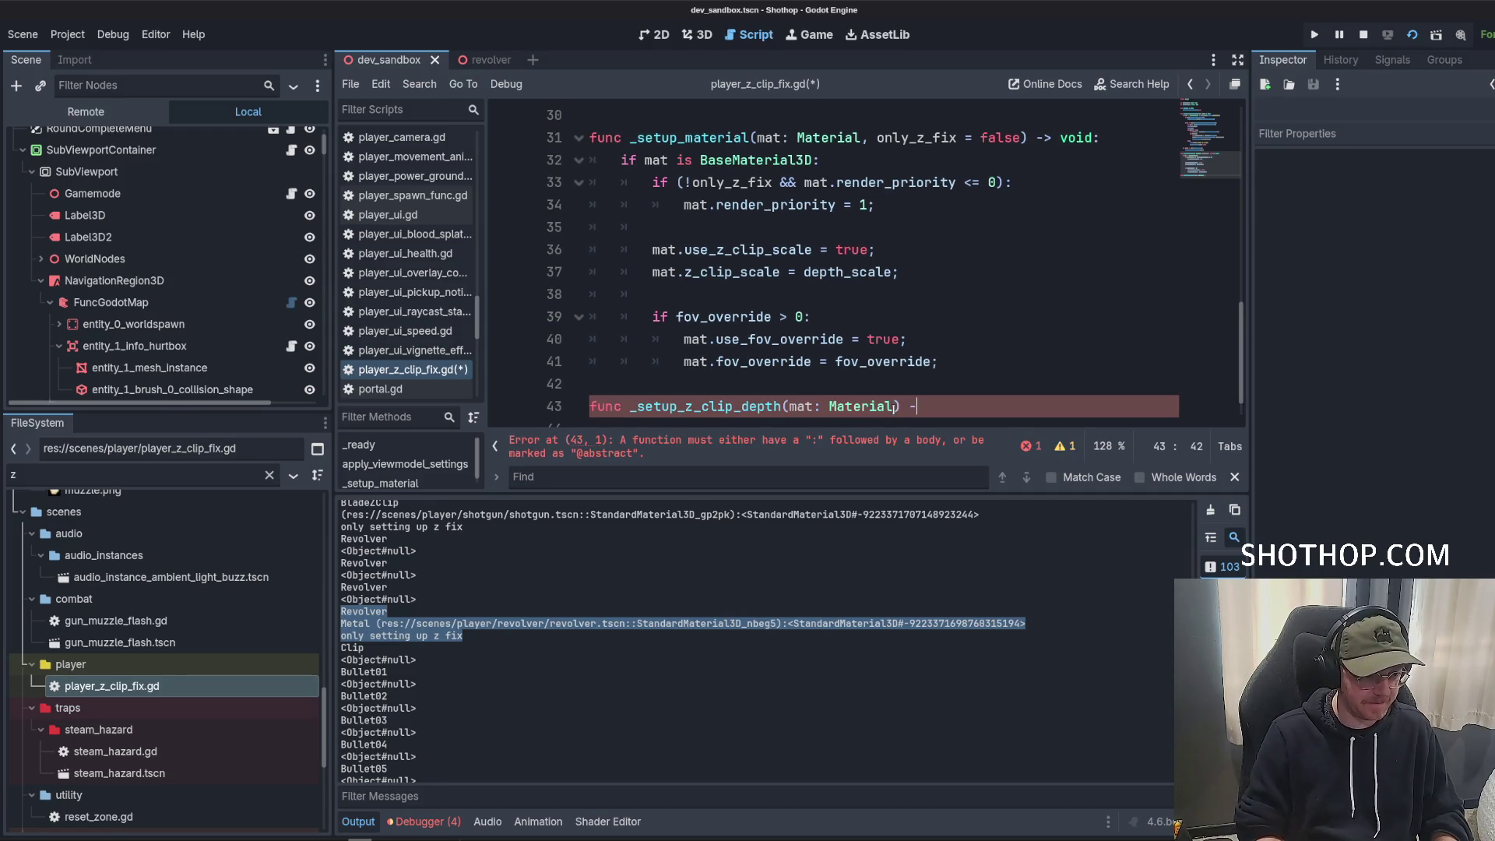
Move the z-clip and FOV override lines into _setup_z_clip_depth's body.
mouse_move(652, 249)
left_mouse_down()
mouse_move(838, 273)
mouse_move(939, 361)
left_mouse_up()
key("BackSpace")
left_click(724, 330)
key("ctrl+z")
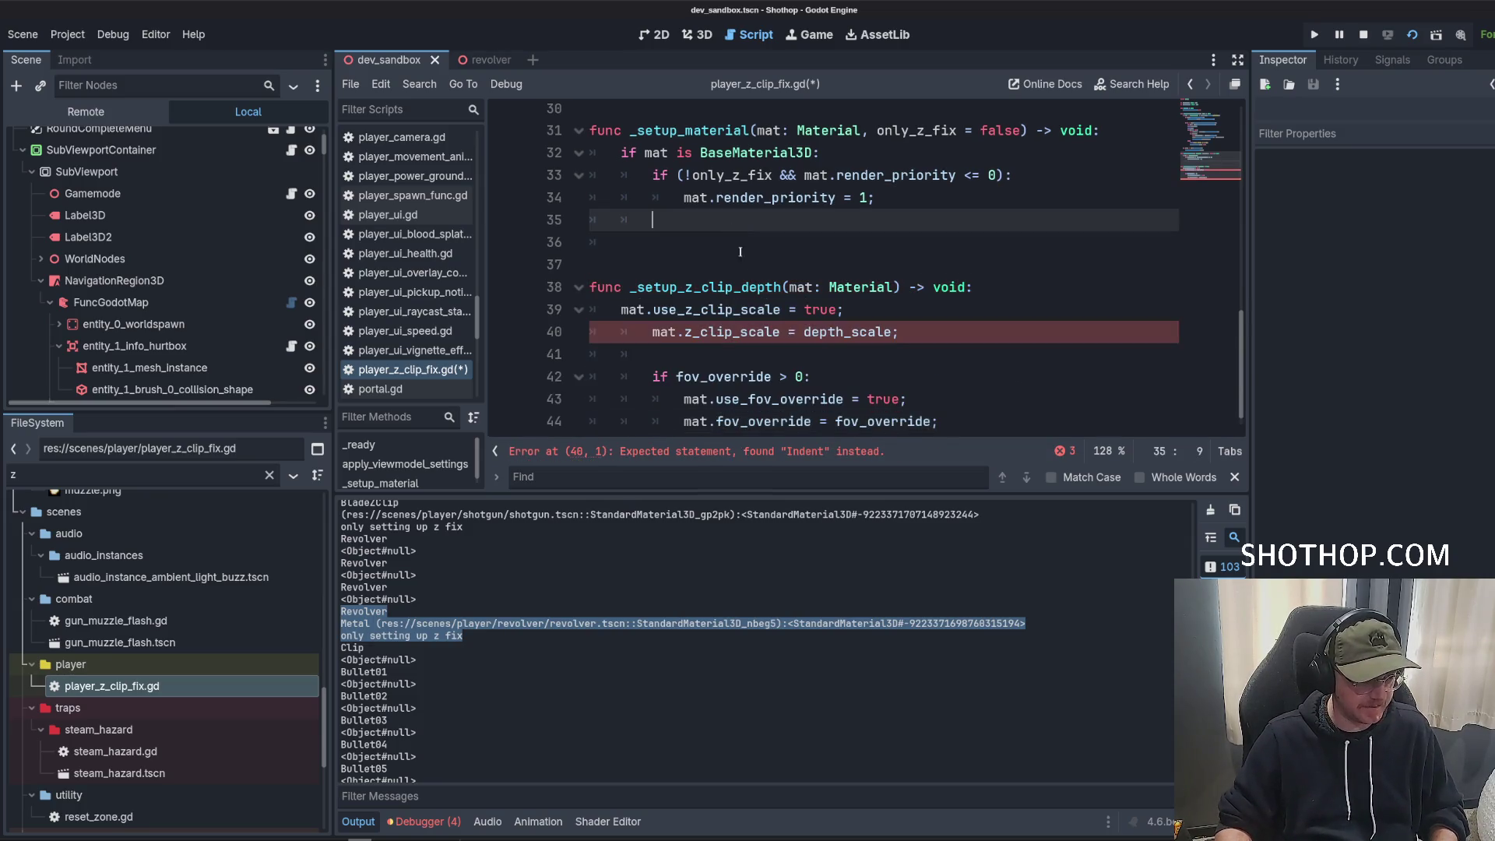
key("shift+Tab")
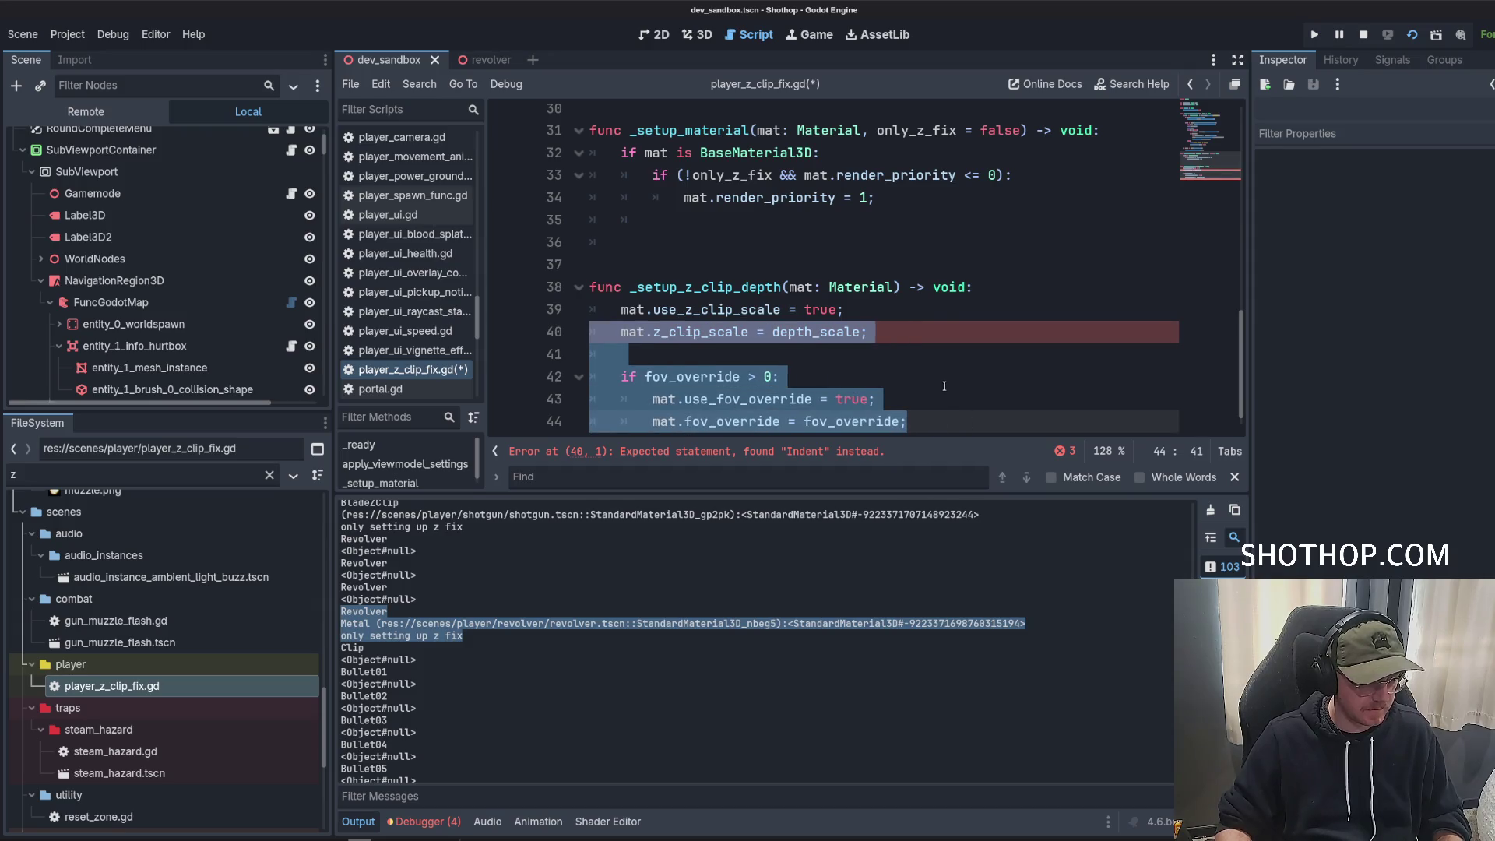
left_click(967, 410)
key("Down")
key("Down")
Add an if mat.next_pass: check at the end of _setup_z_clip_depth.
key("Return")
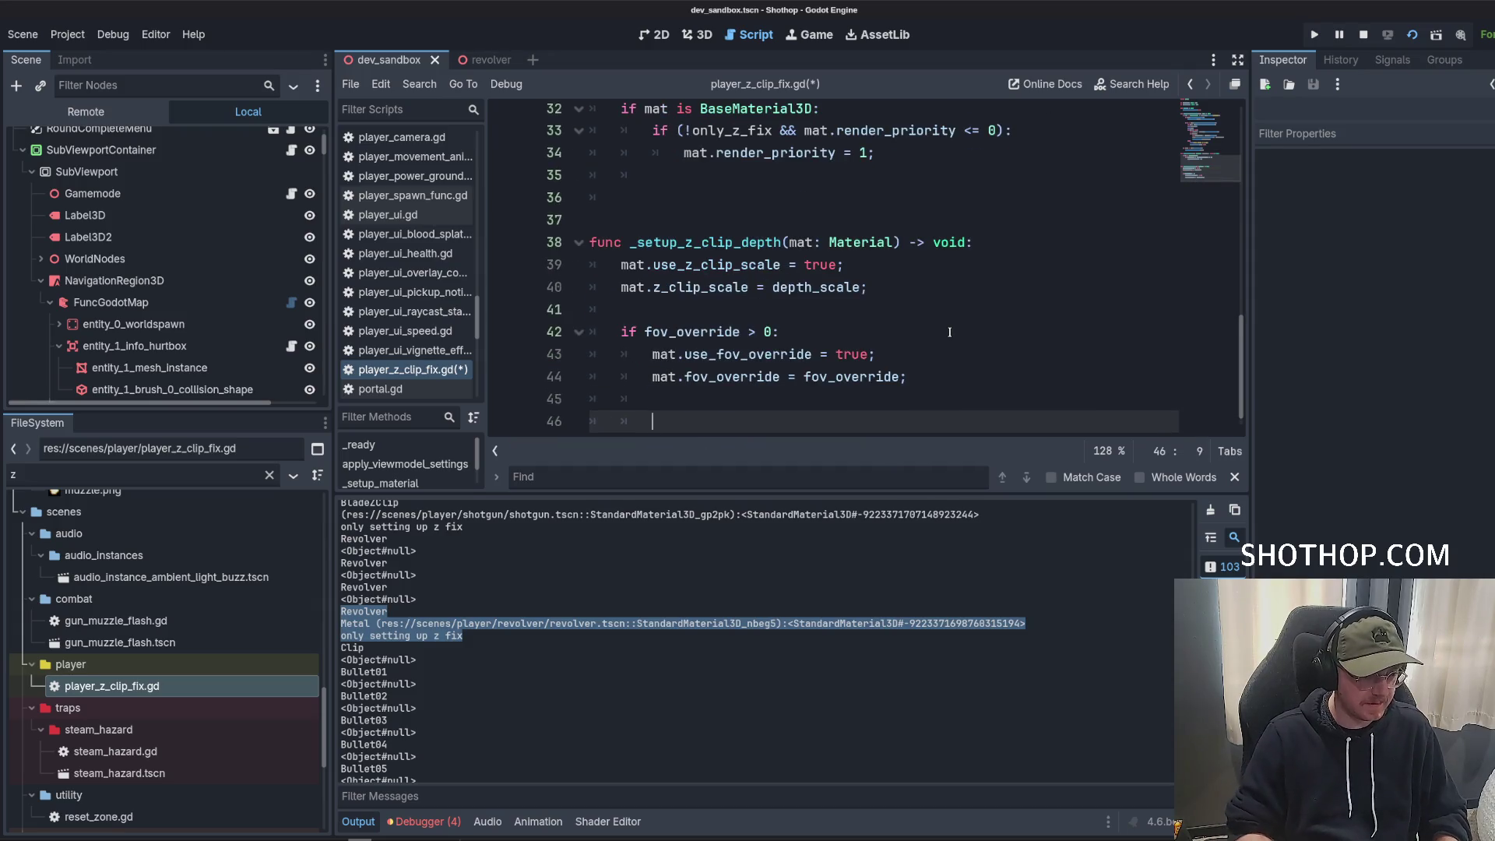
type("if (mat.")
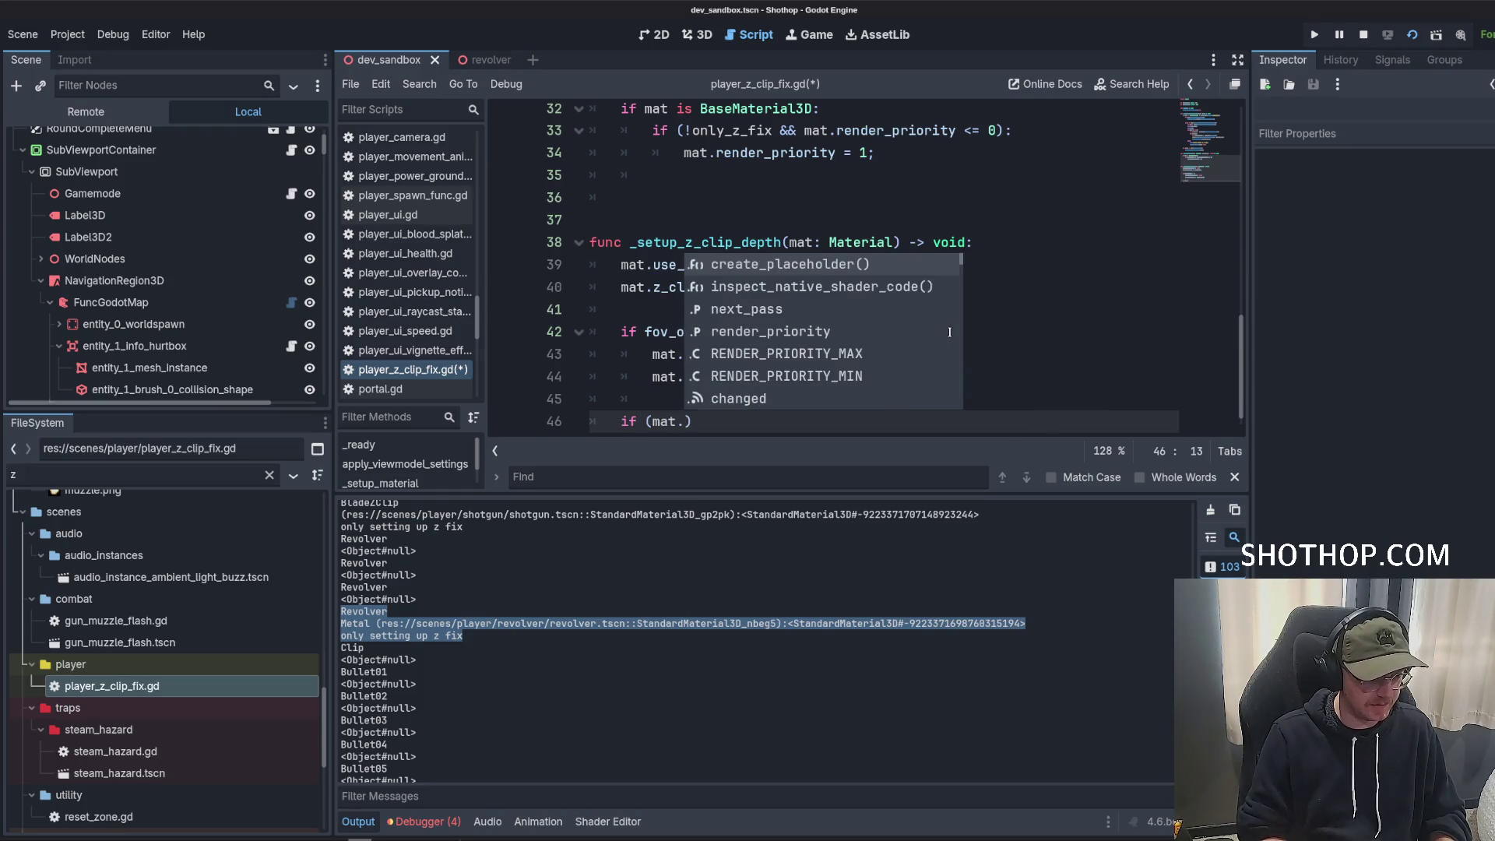
key("Down")
key("Down")
key("Return")
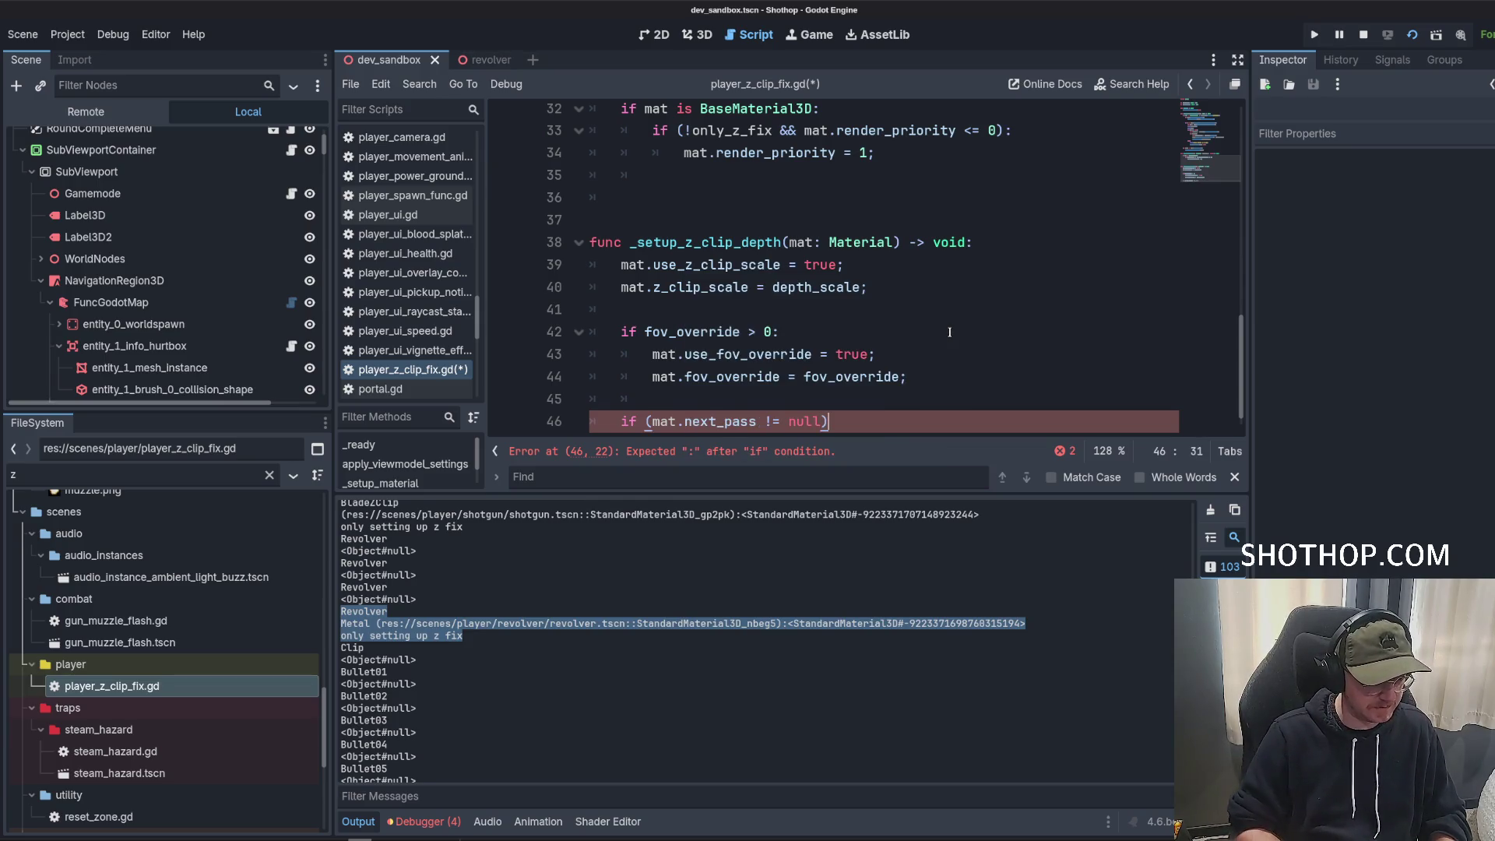
type(":")
key("Return")
Call _setup_z_clip_depth recursively inside the next_pass check.
double_click(705, 220)
key("ctrl+c")
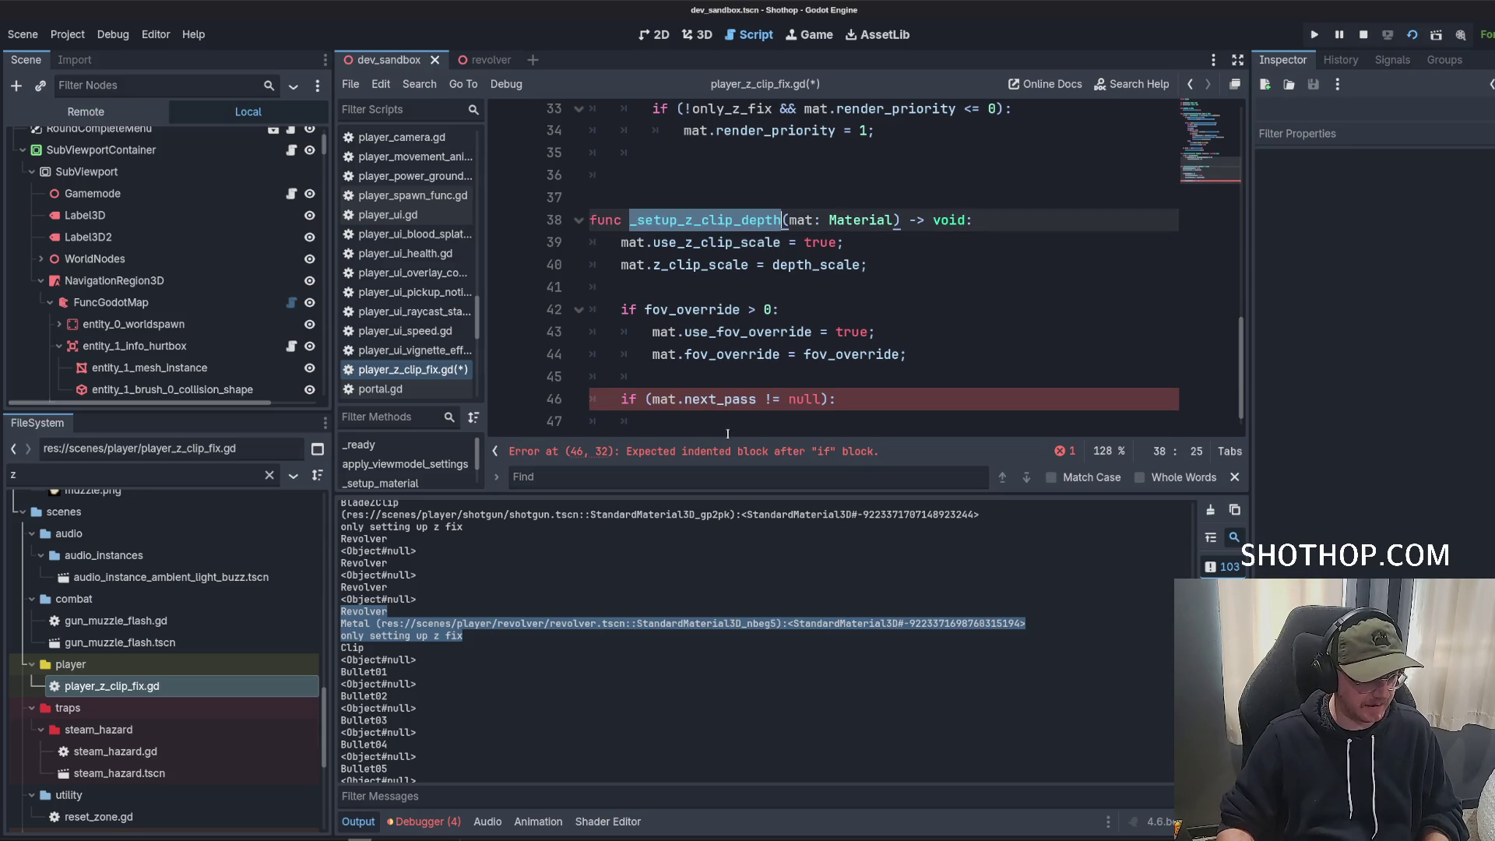
left_click(729, 432)
key("ctrl+v")
type("(mat);")
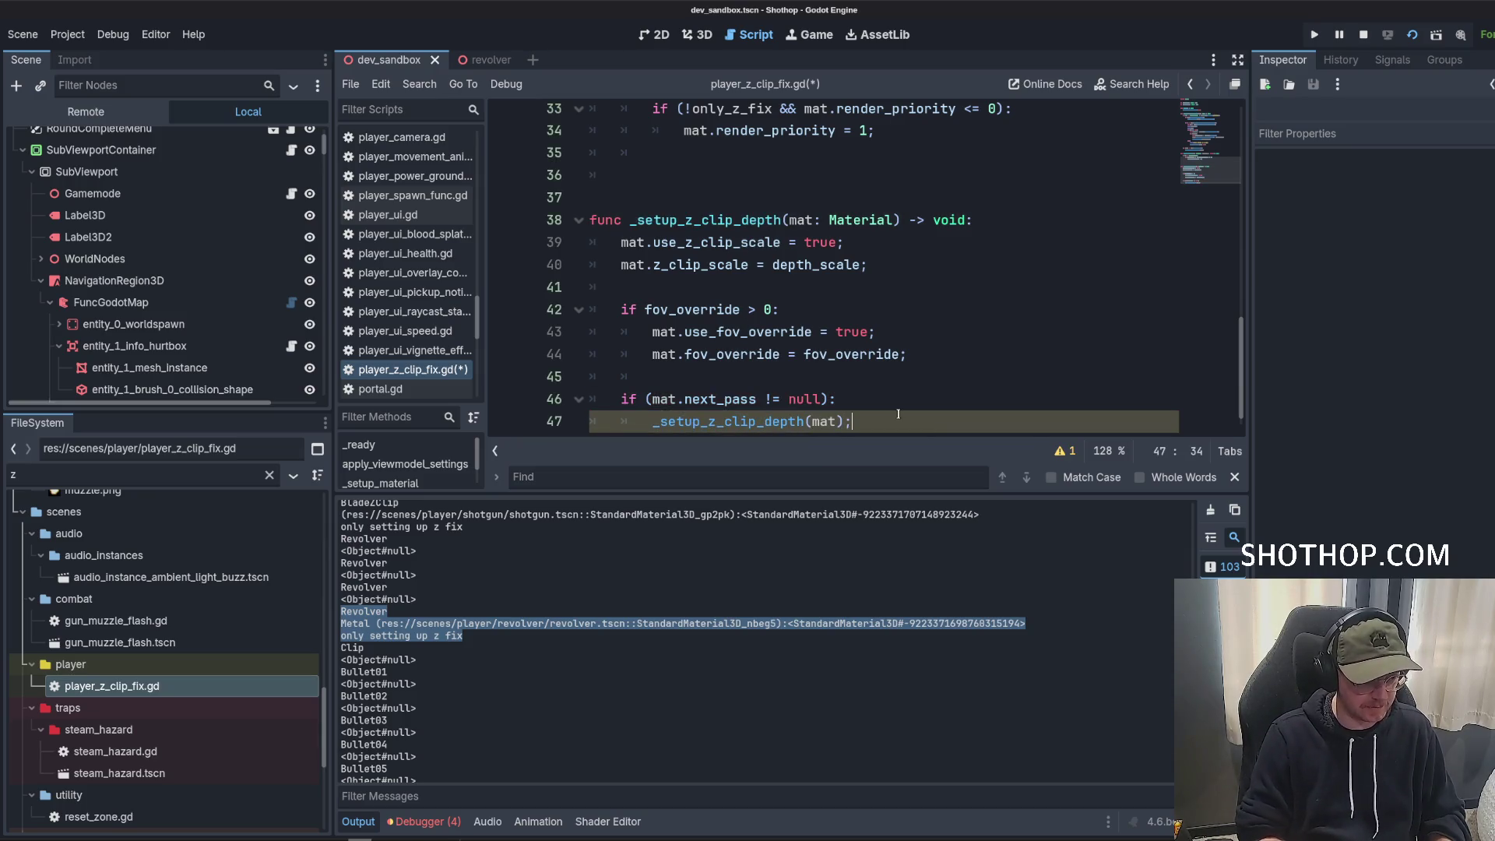
Give _setup_z_clip_depth a depth = 1 parameter and pass depth in the recursive call.
key("Up")
key("Up")
key("Up")
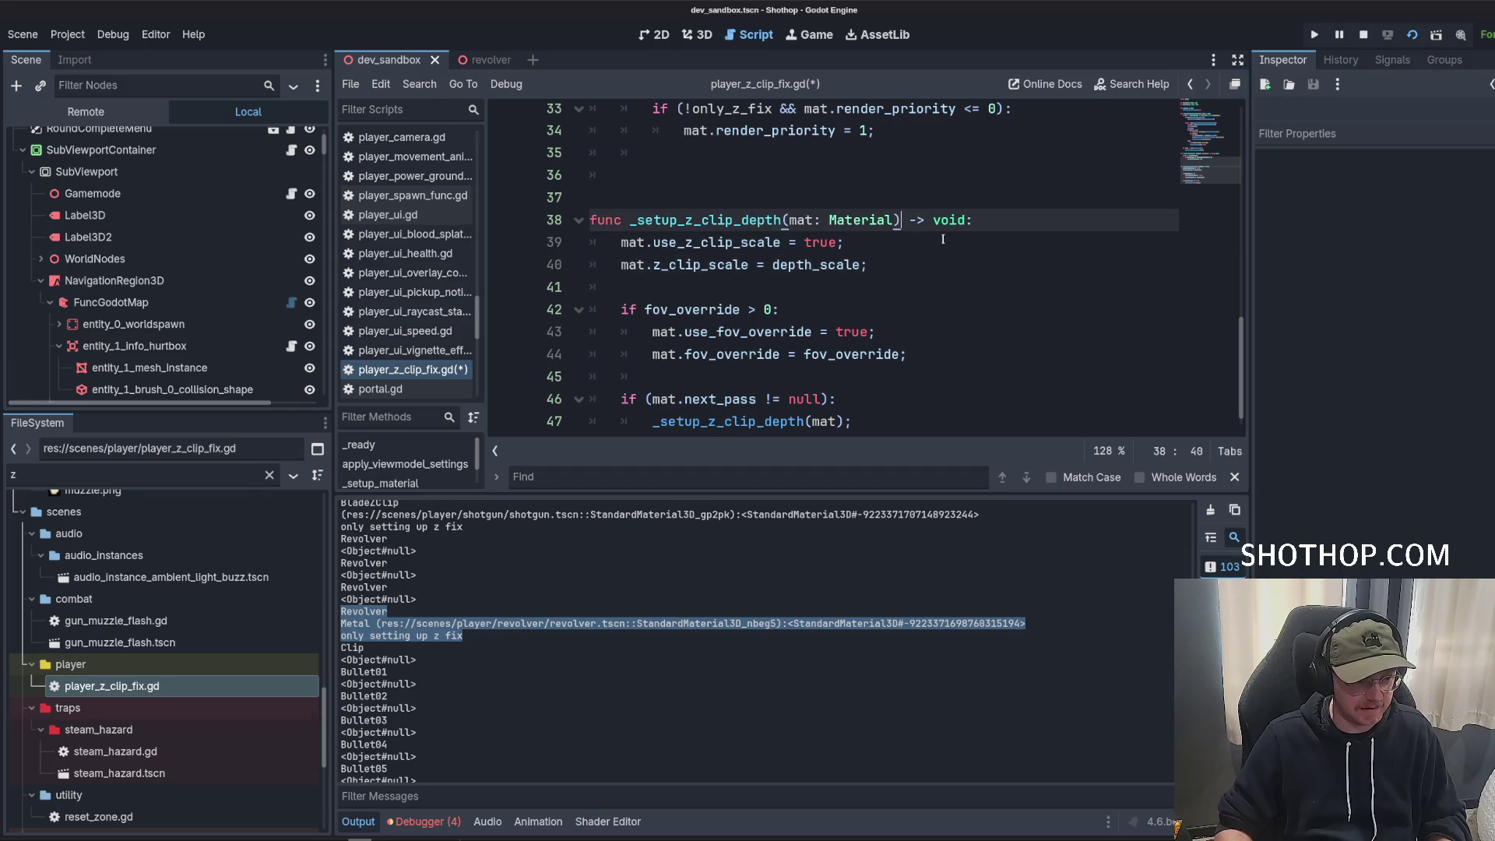
type(", depth = 0")
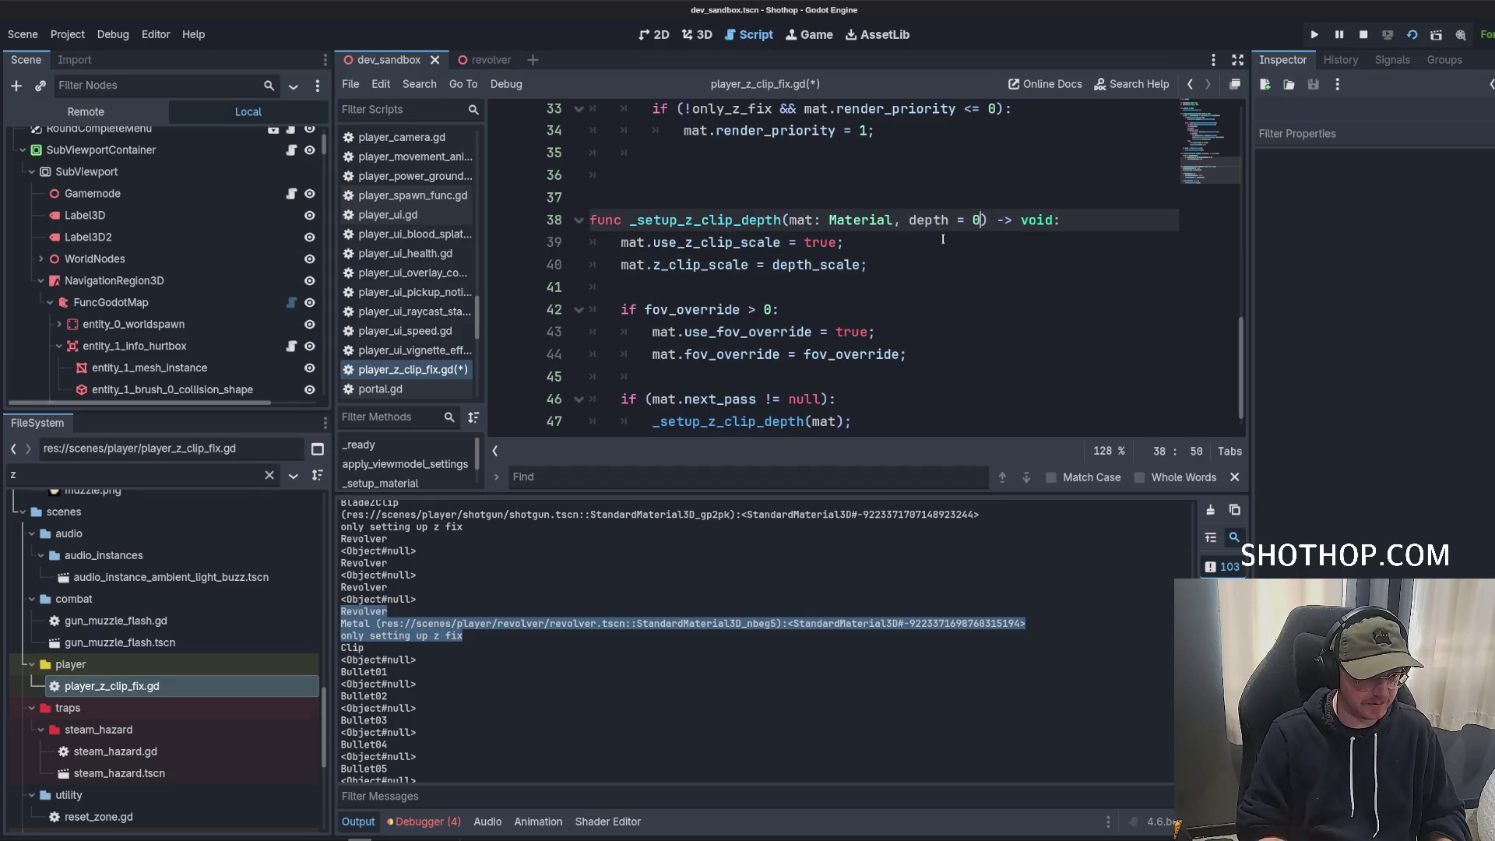
scroll(940, 239, "up", 2)
key("BackSpace")
type("1")
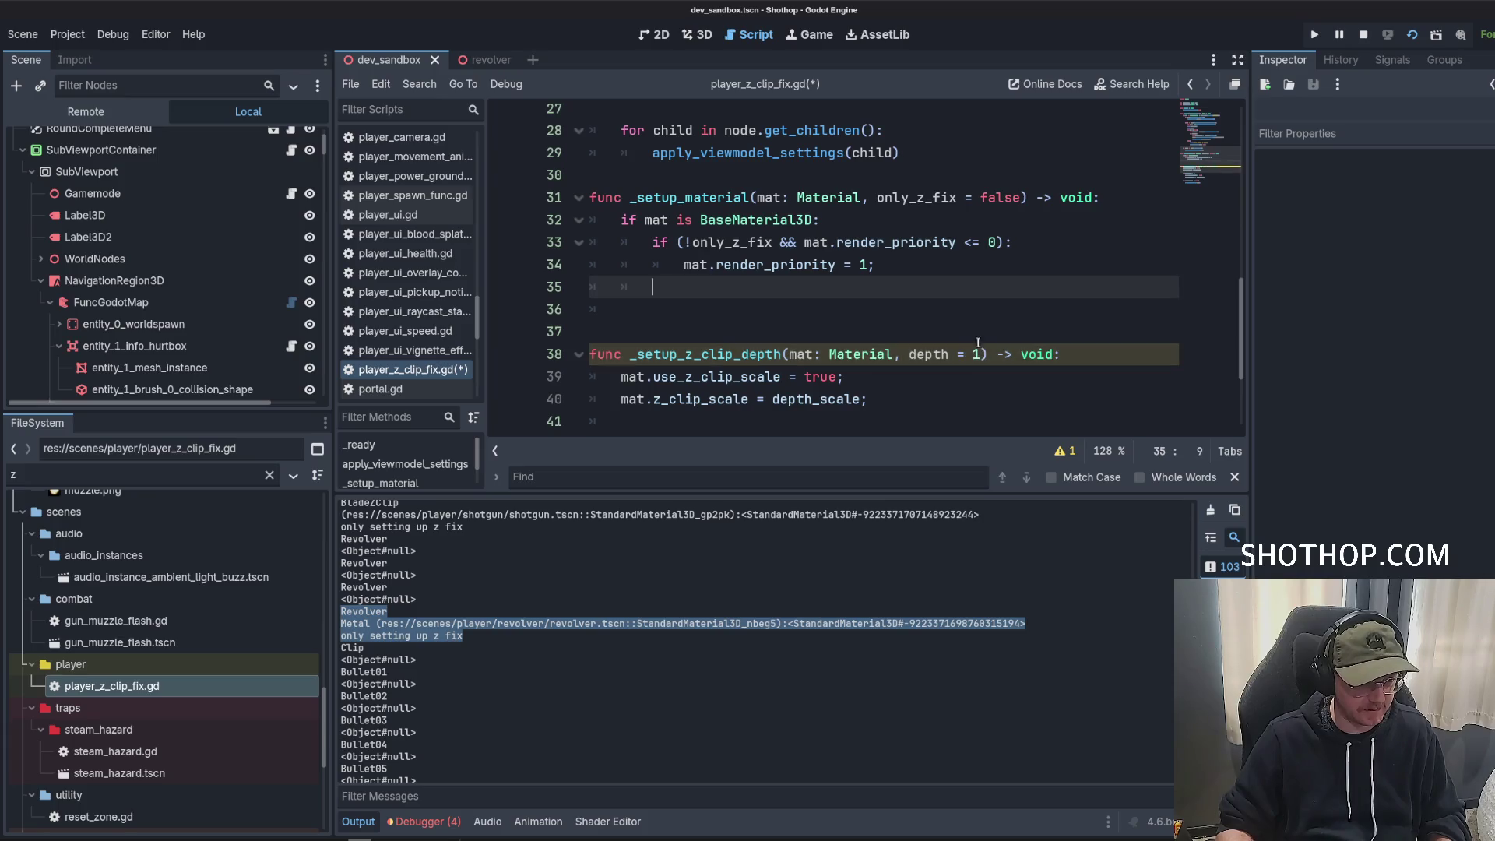
key("Up")
key("Up")
key("Up")
scroll(922, 315, "down", 2)
left_click(835, 405)
type(", depth + 1);")
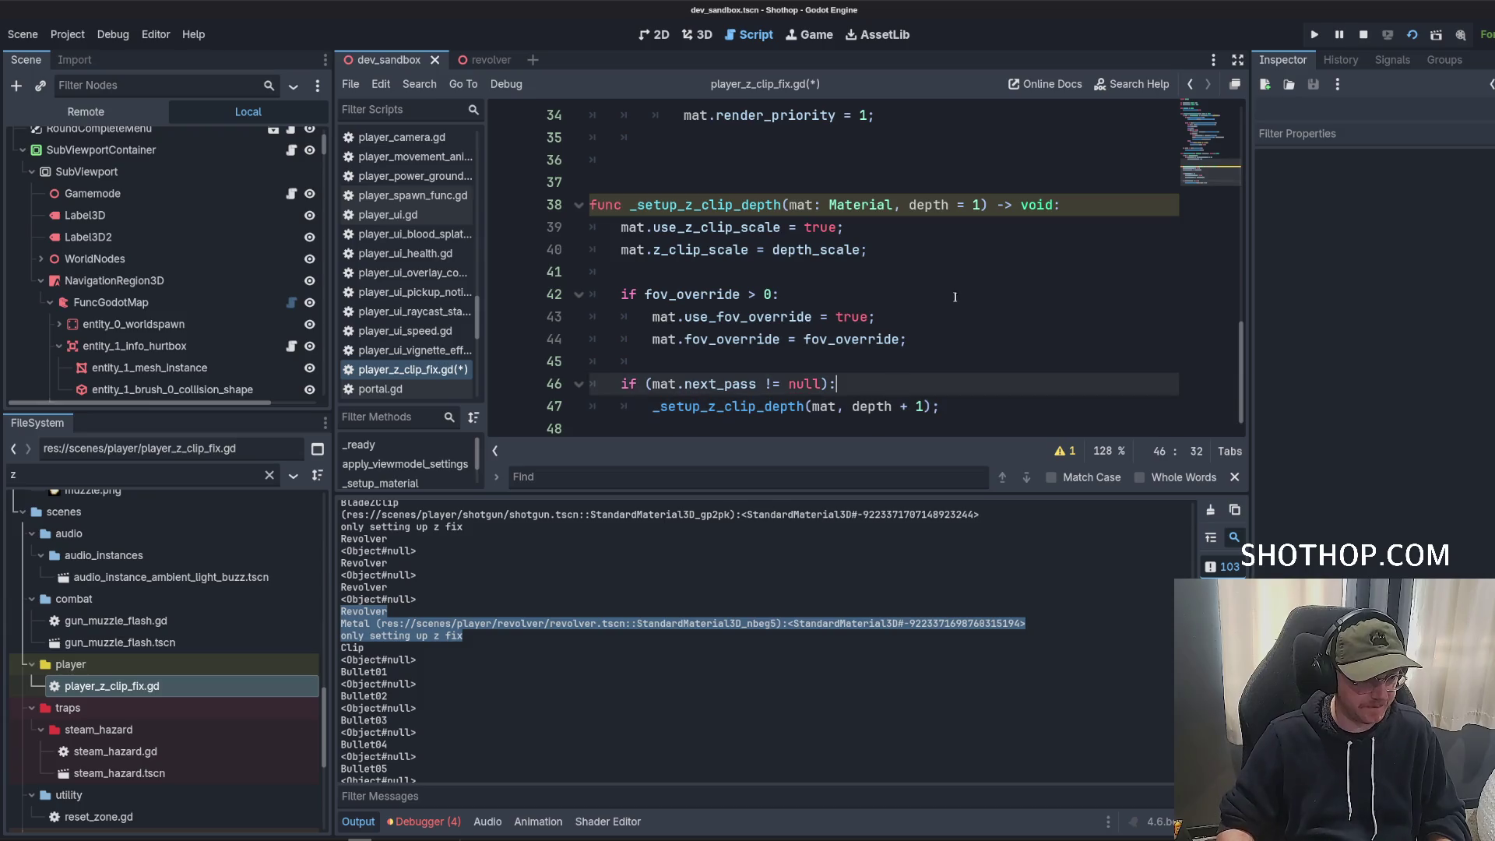
Select the only_z_fix = false parameter in _setup_material's signature.
scroll(880, 350, "up", 2)
left_click(899, 272)
left_click_drag(879, 184, 1021, 184)
Copy the only_z_fix = false parameter into _setup_z_clip_depth's signature.
key("ctrl+c")
left_click(896, 340)
key("ctrl+v")
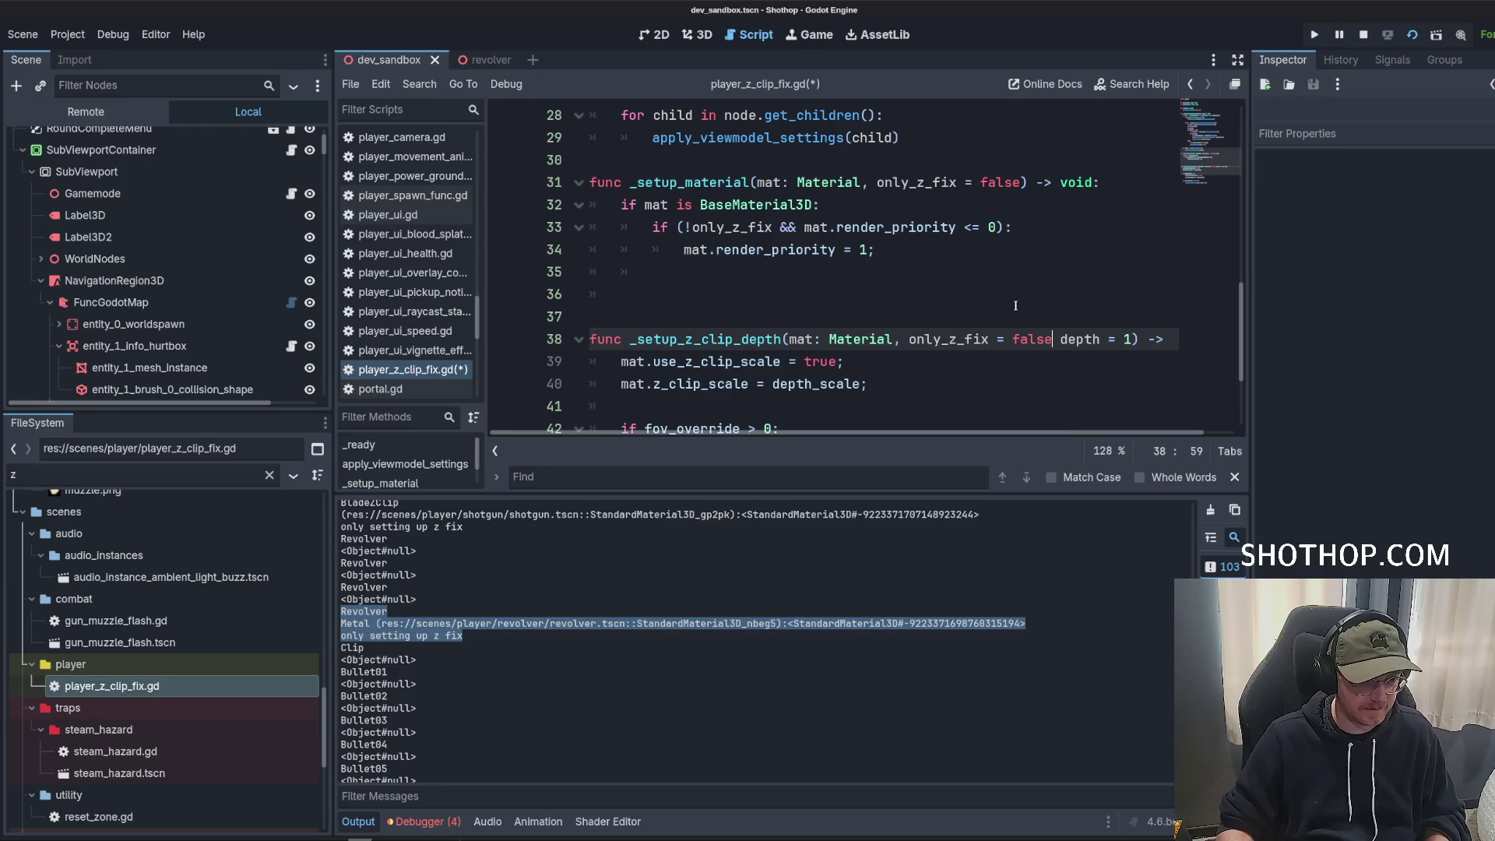
type(",")
Move the render_priority assignment into _setup_z_clip_depth, above the z-clip setting.
left_click(1013, 296)
scroll(973, 265, "down", 2)
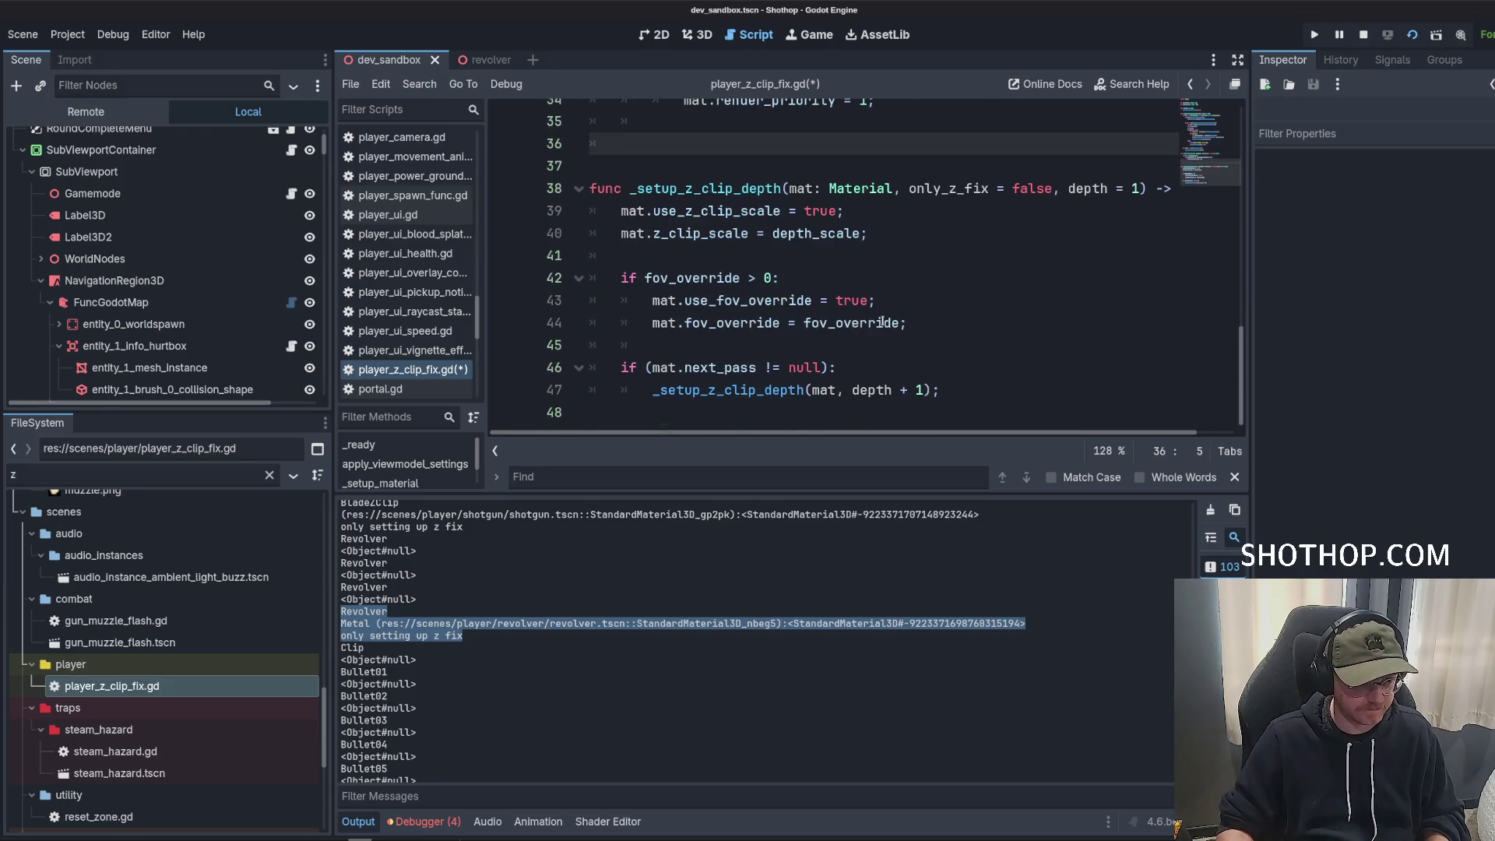
left_click(930, 278)
left_click(931, 233)
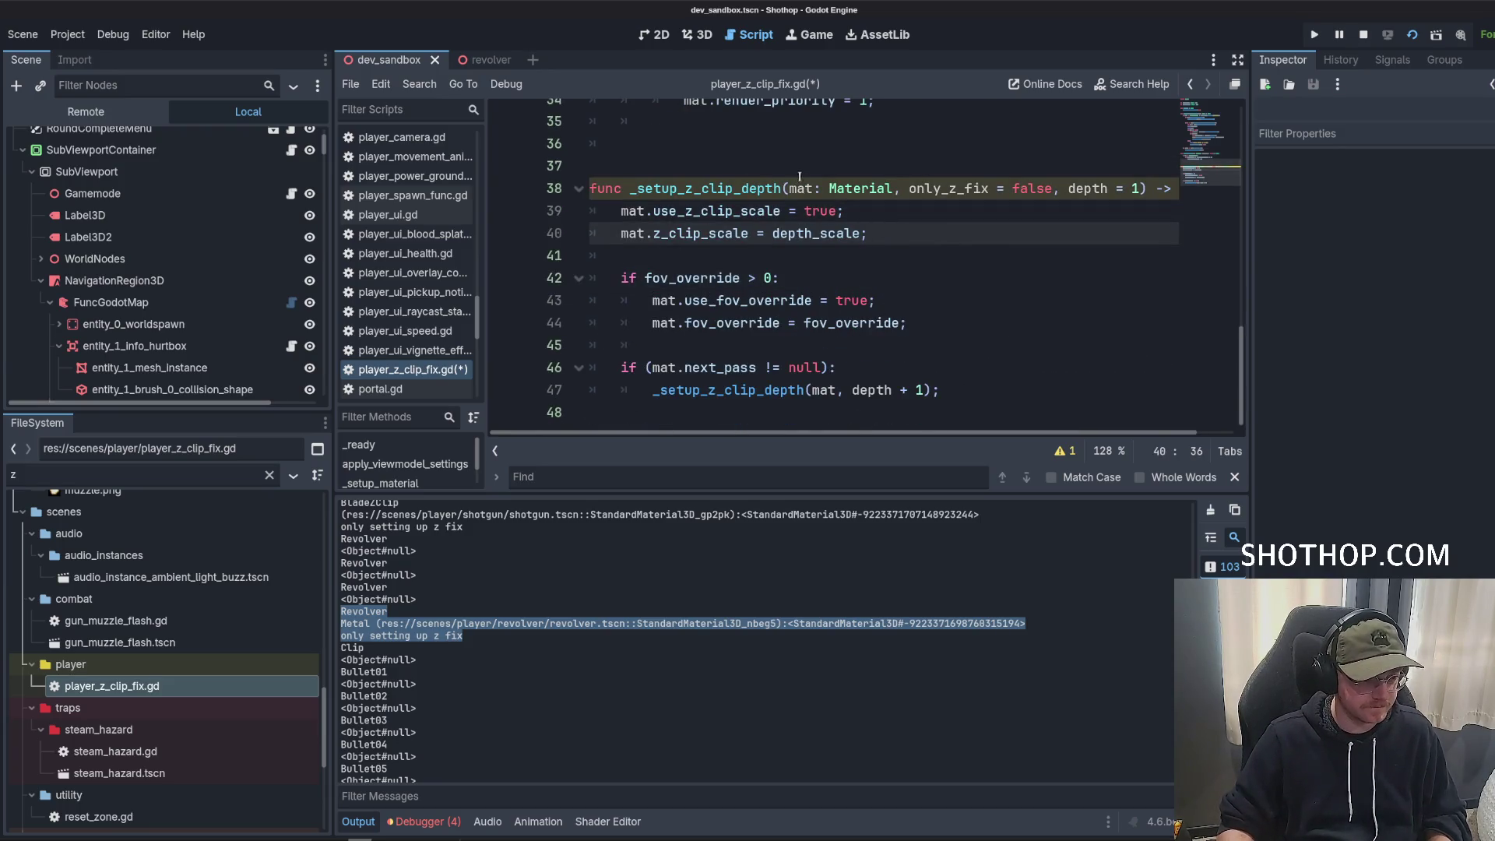
scroll(776, 233, "up", 3)
scroll(704, 198, "down", 2)
left_click_drag(672, 168, 876, 166)
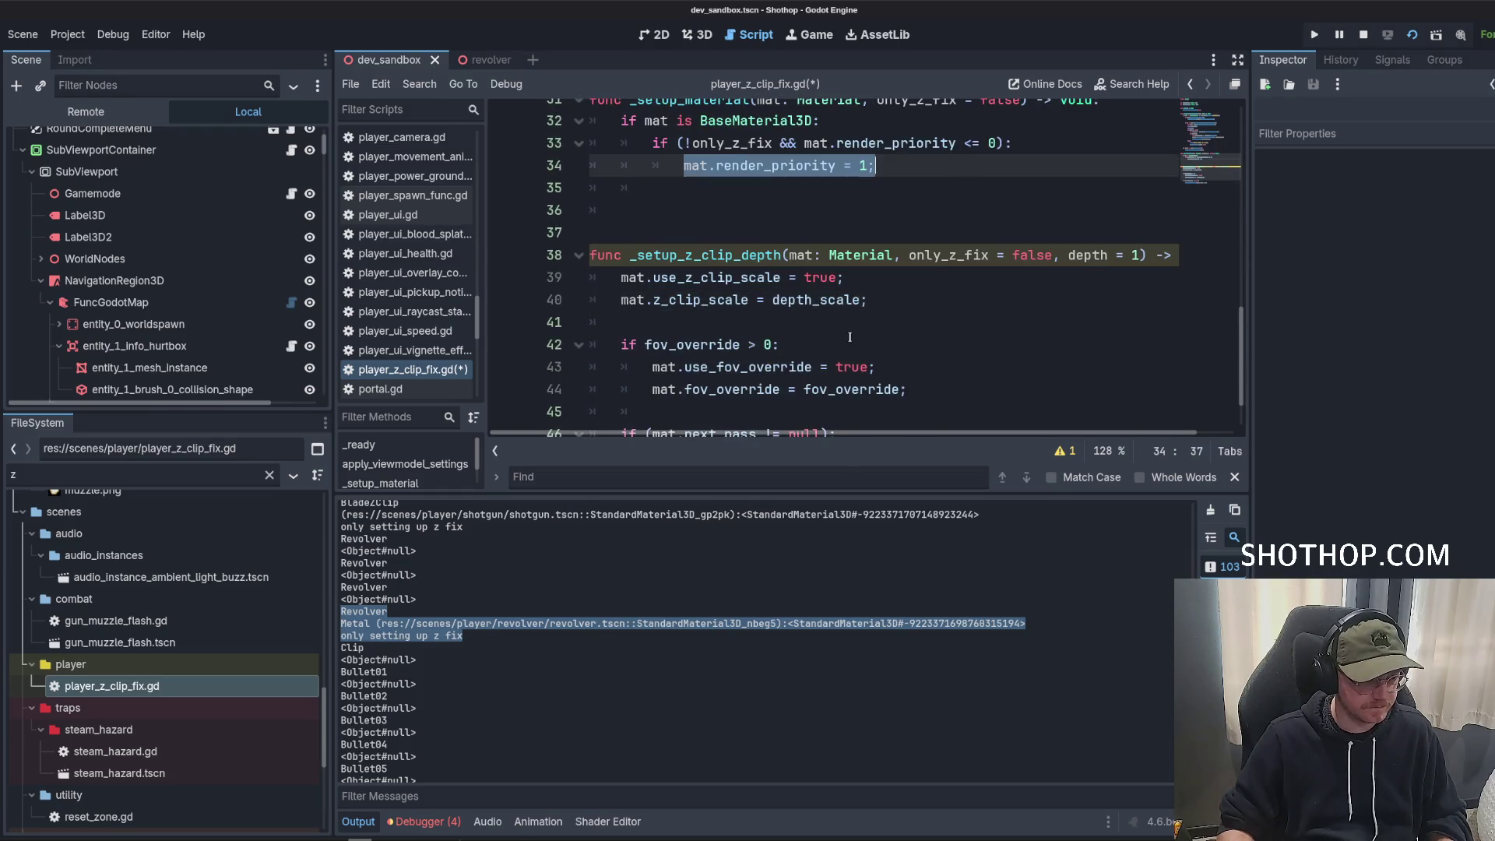
key("BackSpace")
left_click(661, 300)
key("Up")
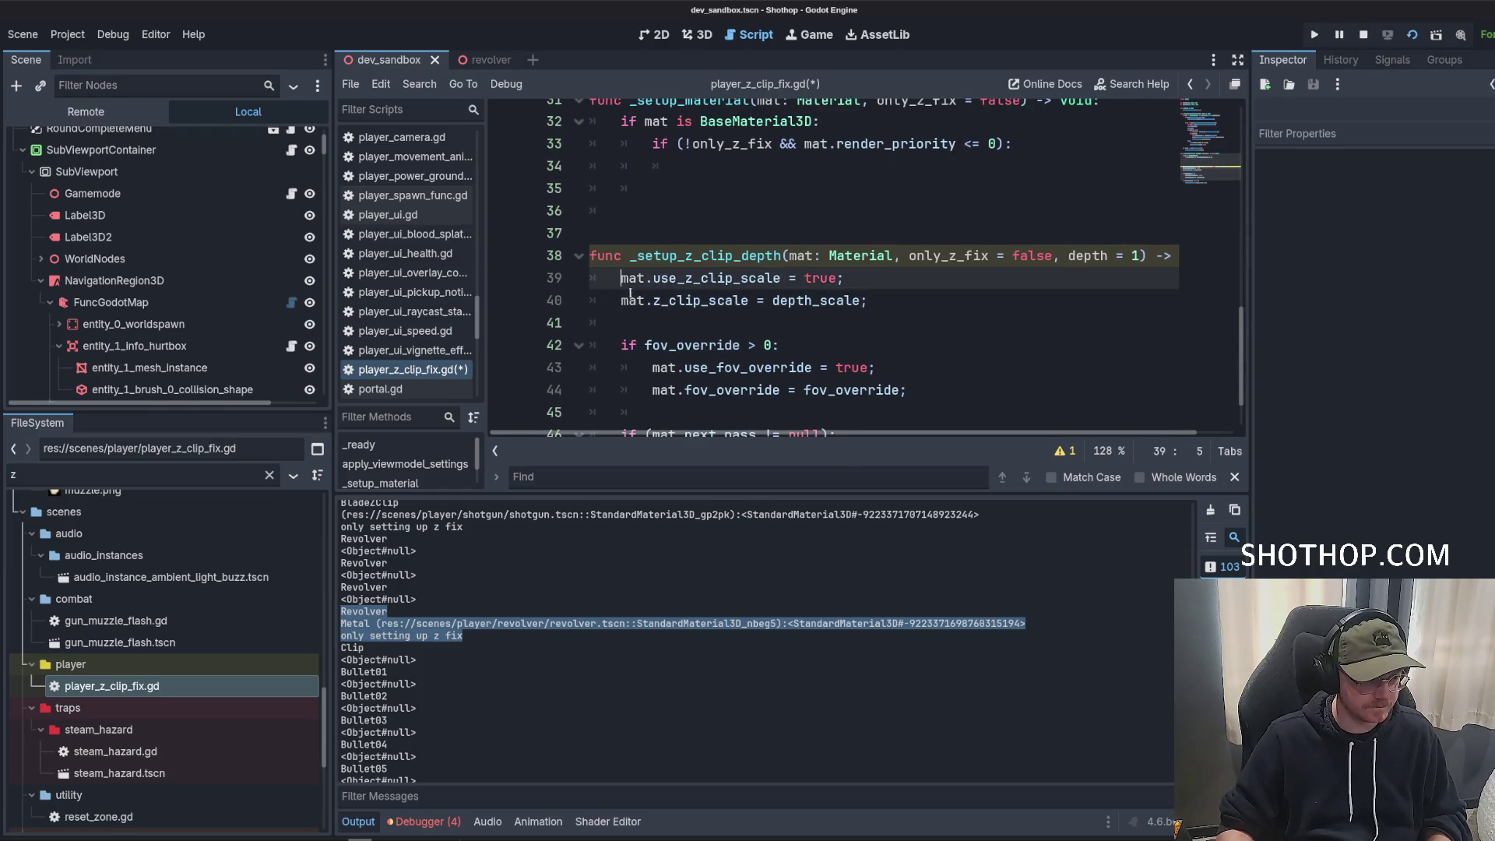
key("ctrl+shift+Return")
key("ctrl+v")
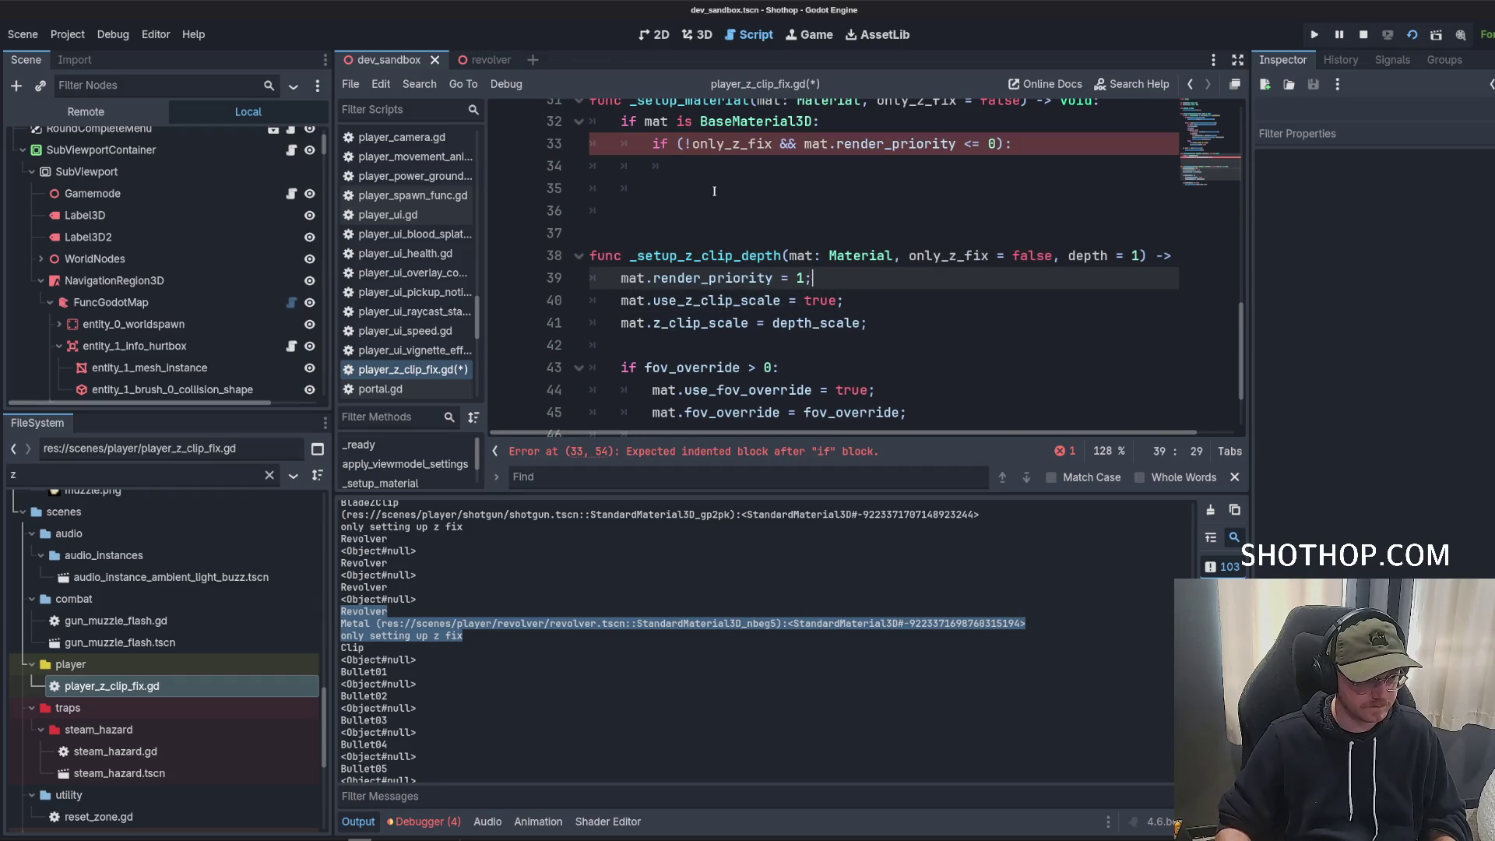
Put the BaseMaterial3D type check with a return at the top of _setup_z_clip_depth.
left_click(714, 191)
left_click_drag(592, 121, 680, 127)
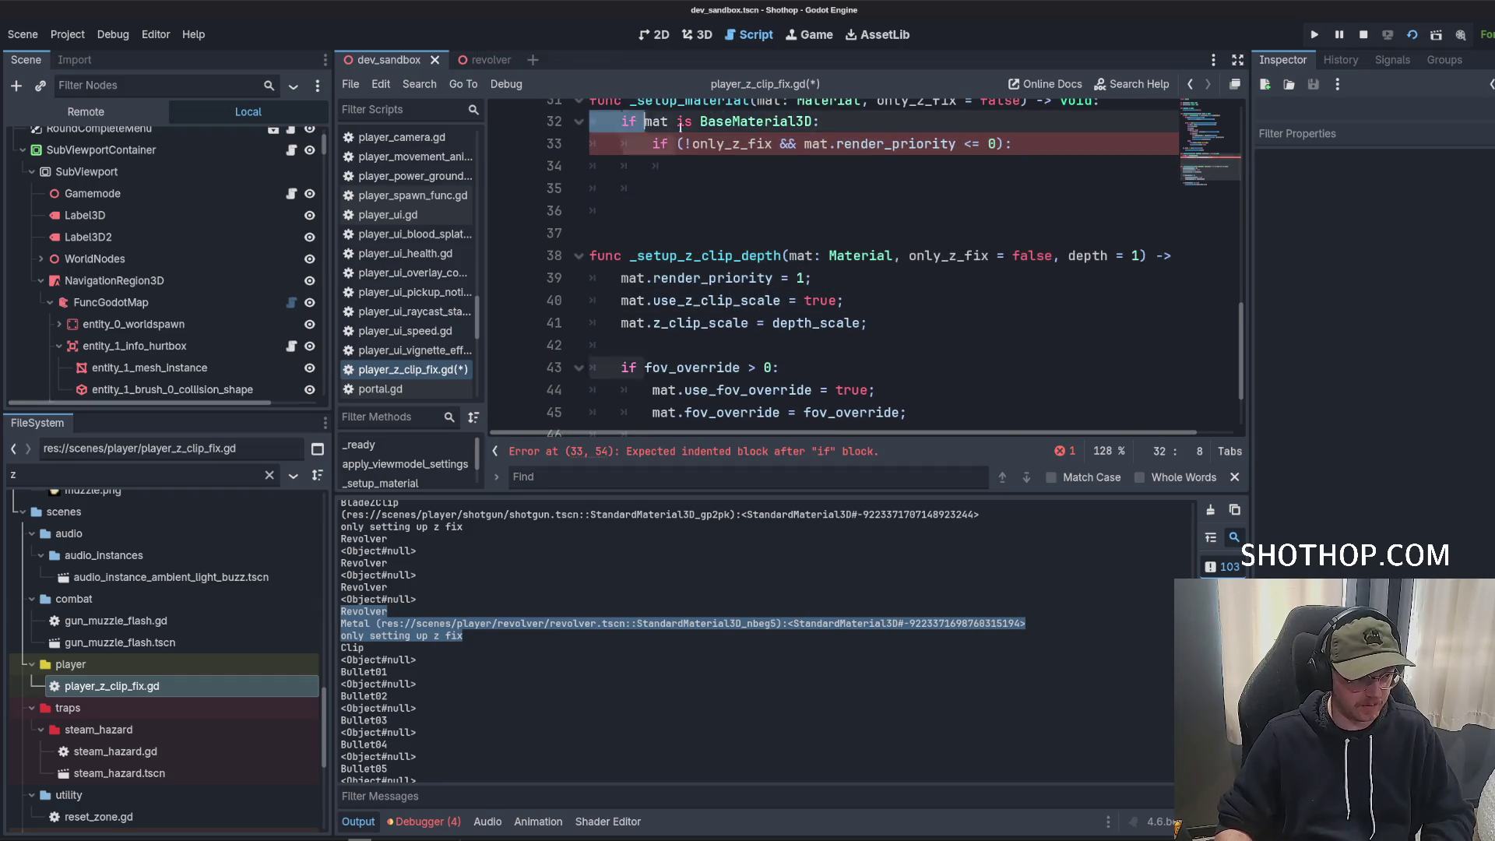
key("End")
scroll(685, 171, "up", 3)
scroll(689, 205, "down", 3)
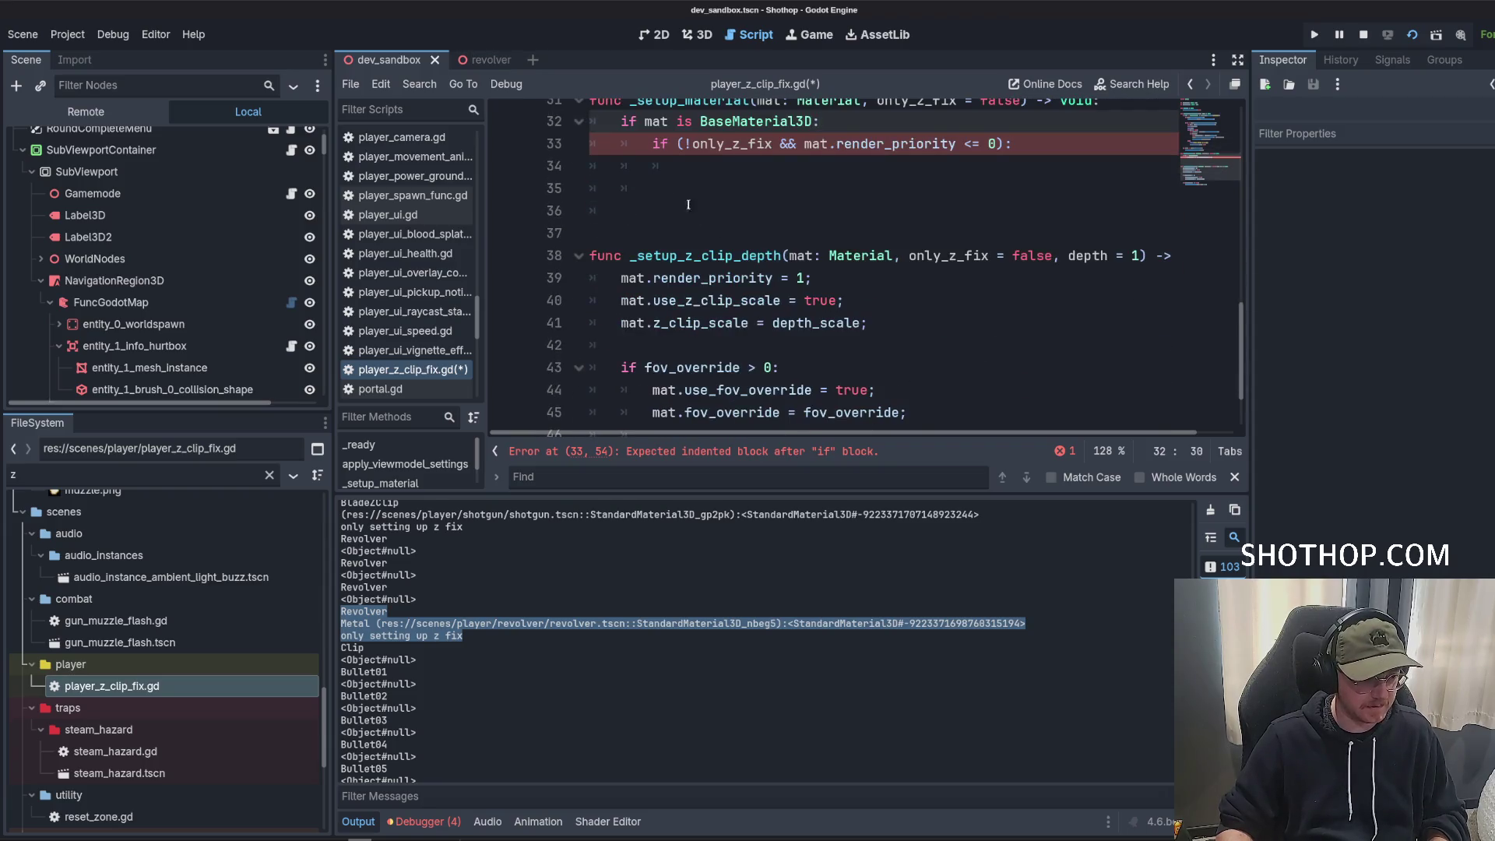
key("shift+Home")
key("ctrl+c")
left_click(663, 278)
key("Home")
key("Return")
key("Return")
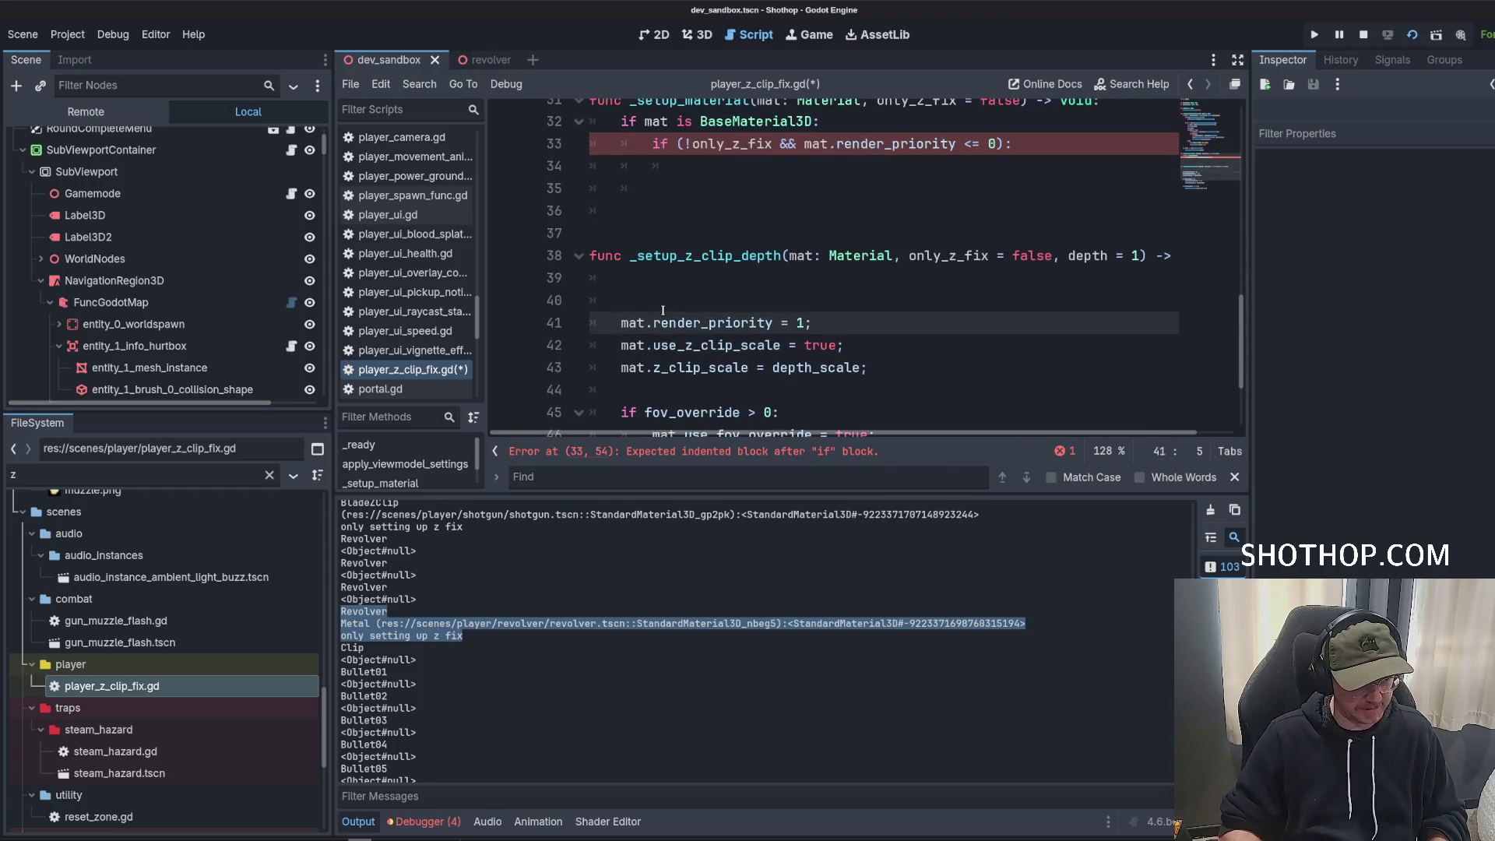
key("Up")
key("Up")
key("ctrl+v")
key("Return")
type("return;")
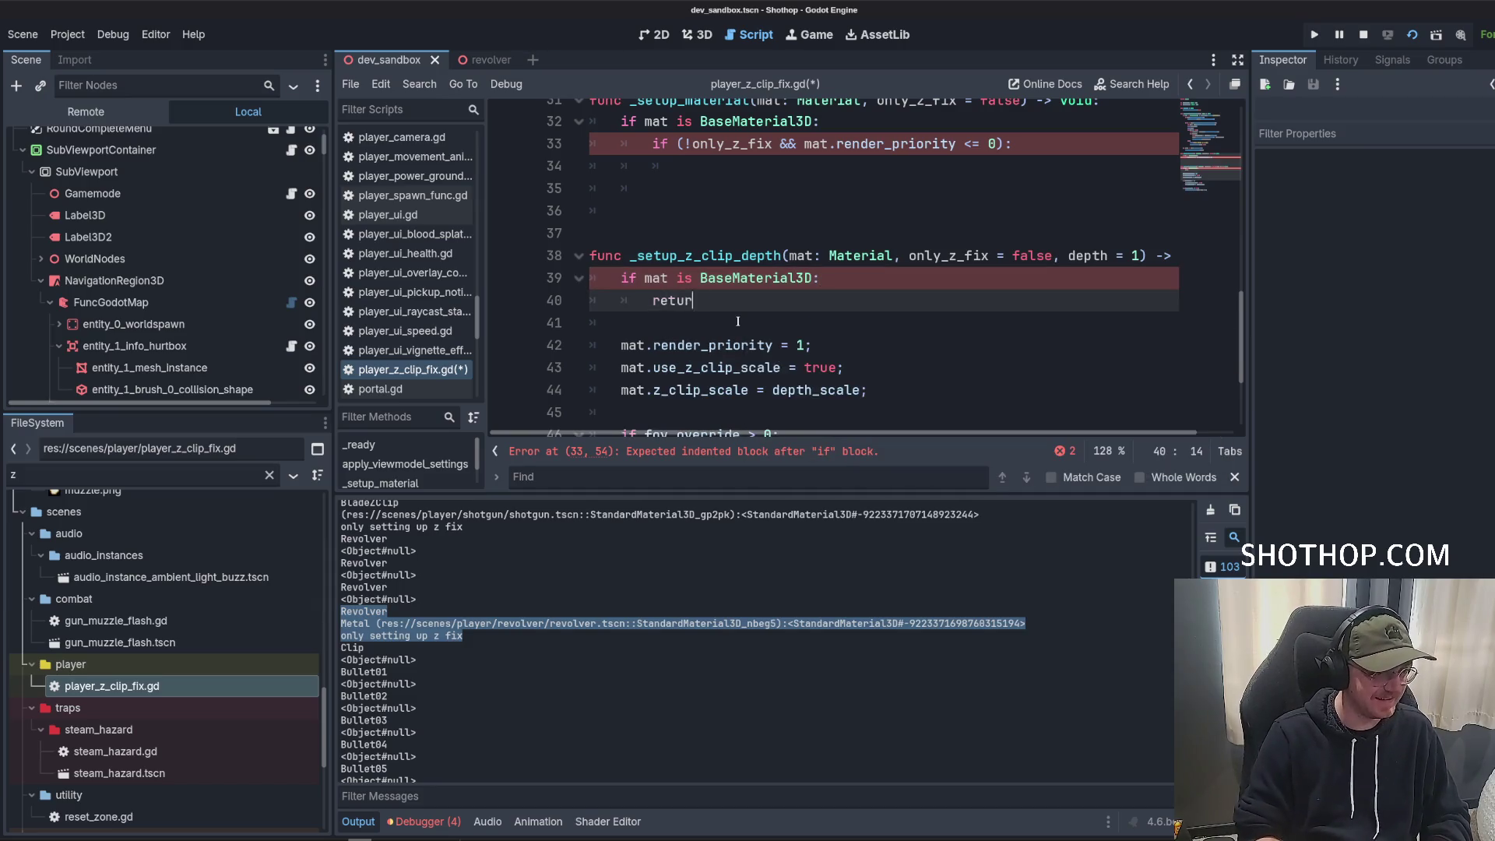
Delete the two if statements from _setup_material.
scroll(738, 321, "up", 1)
left_click(690, 246)
key("shift+Up")
key("shift+Up")
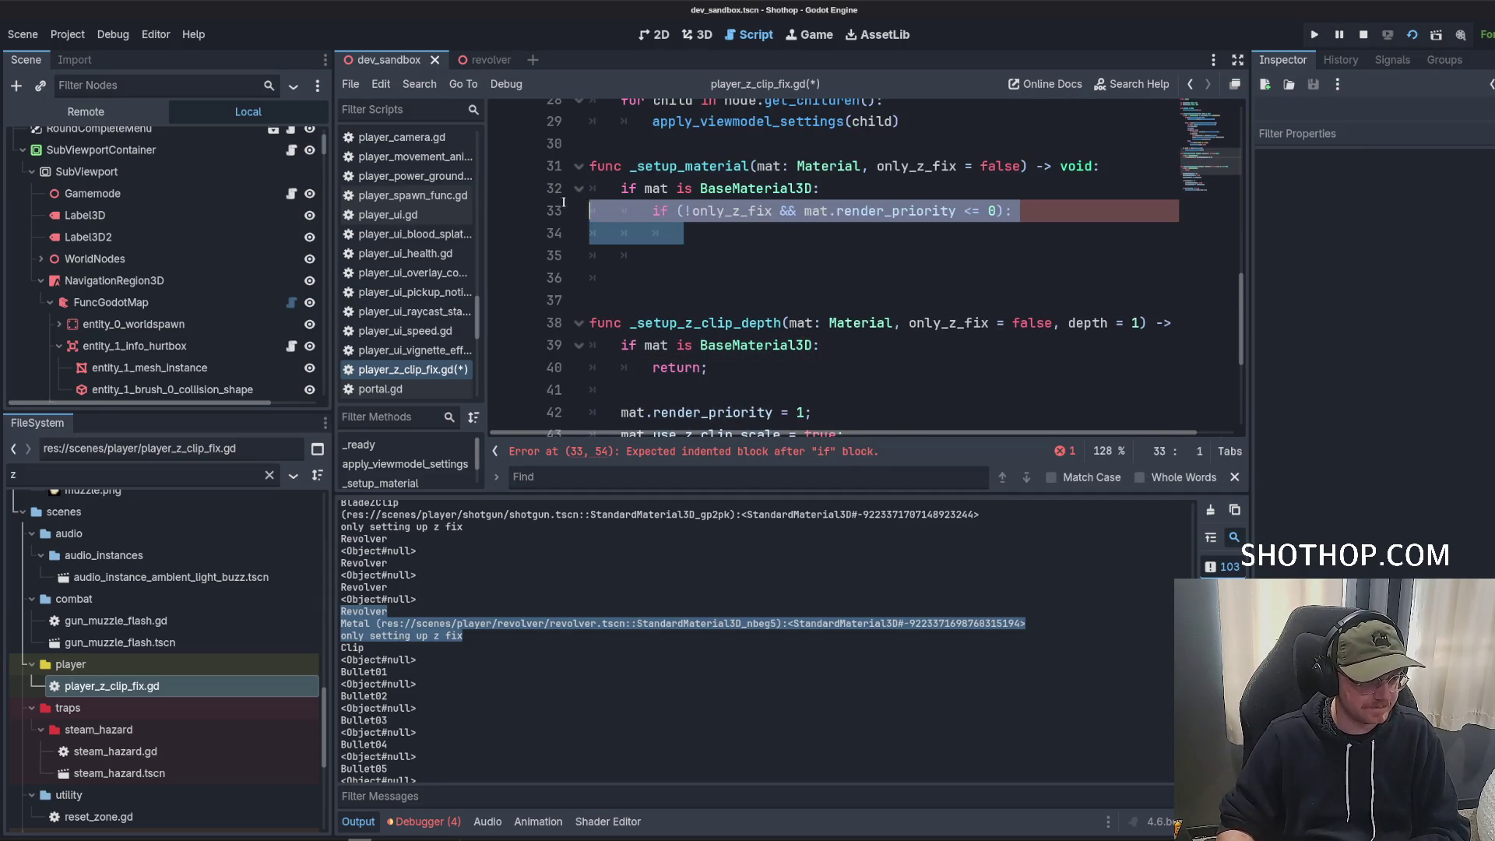
key("BackSpace")
left_click(712, 203)
Review the next_pass recursion, then select the now-empty _setup_material function.
left_click(1142, 278)
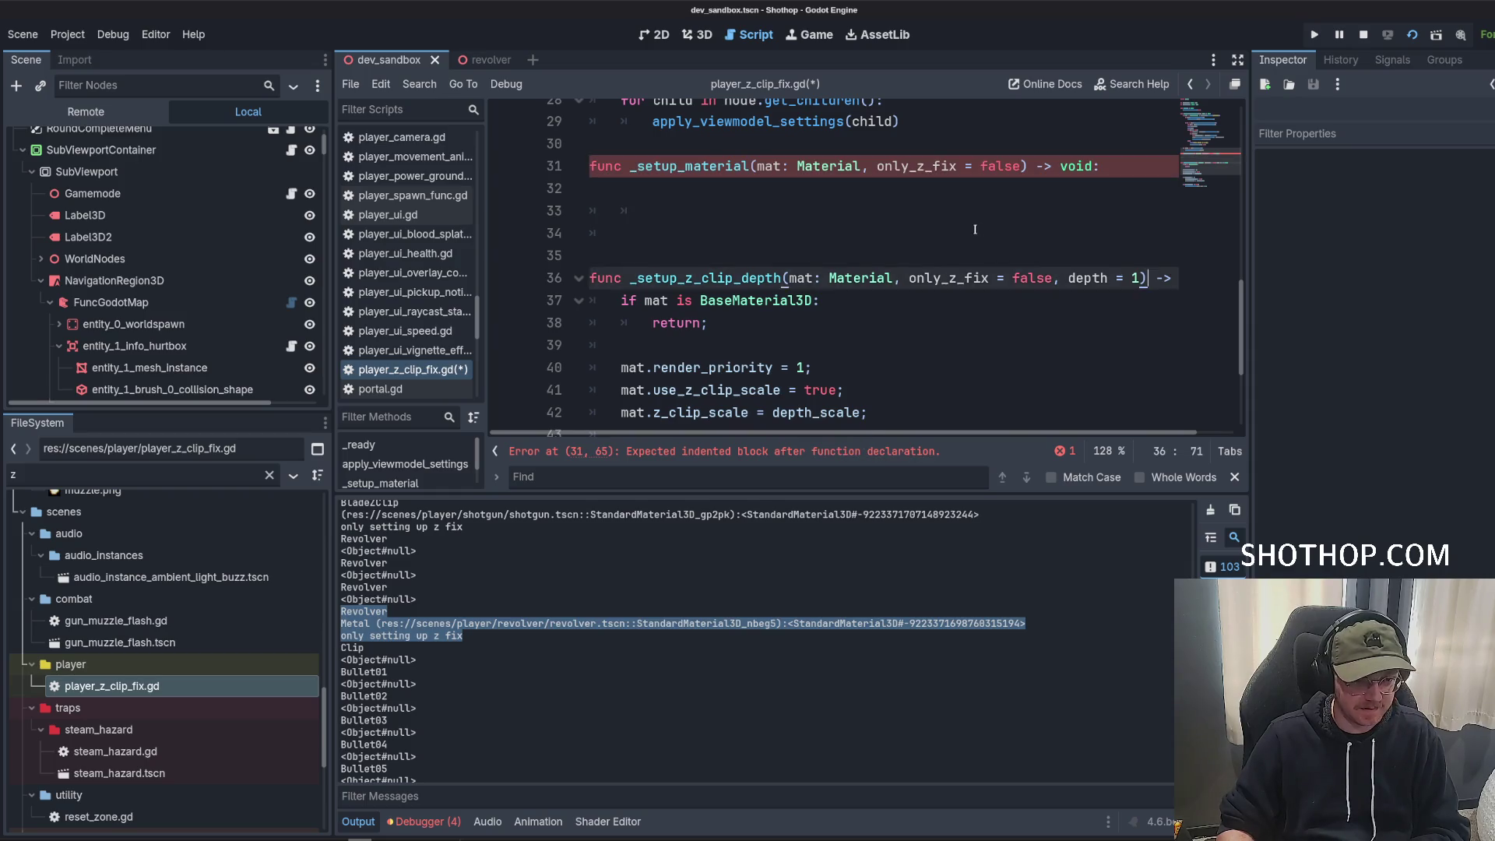
scroll(829, 331, "down", 3)
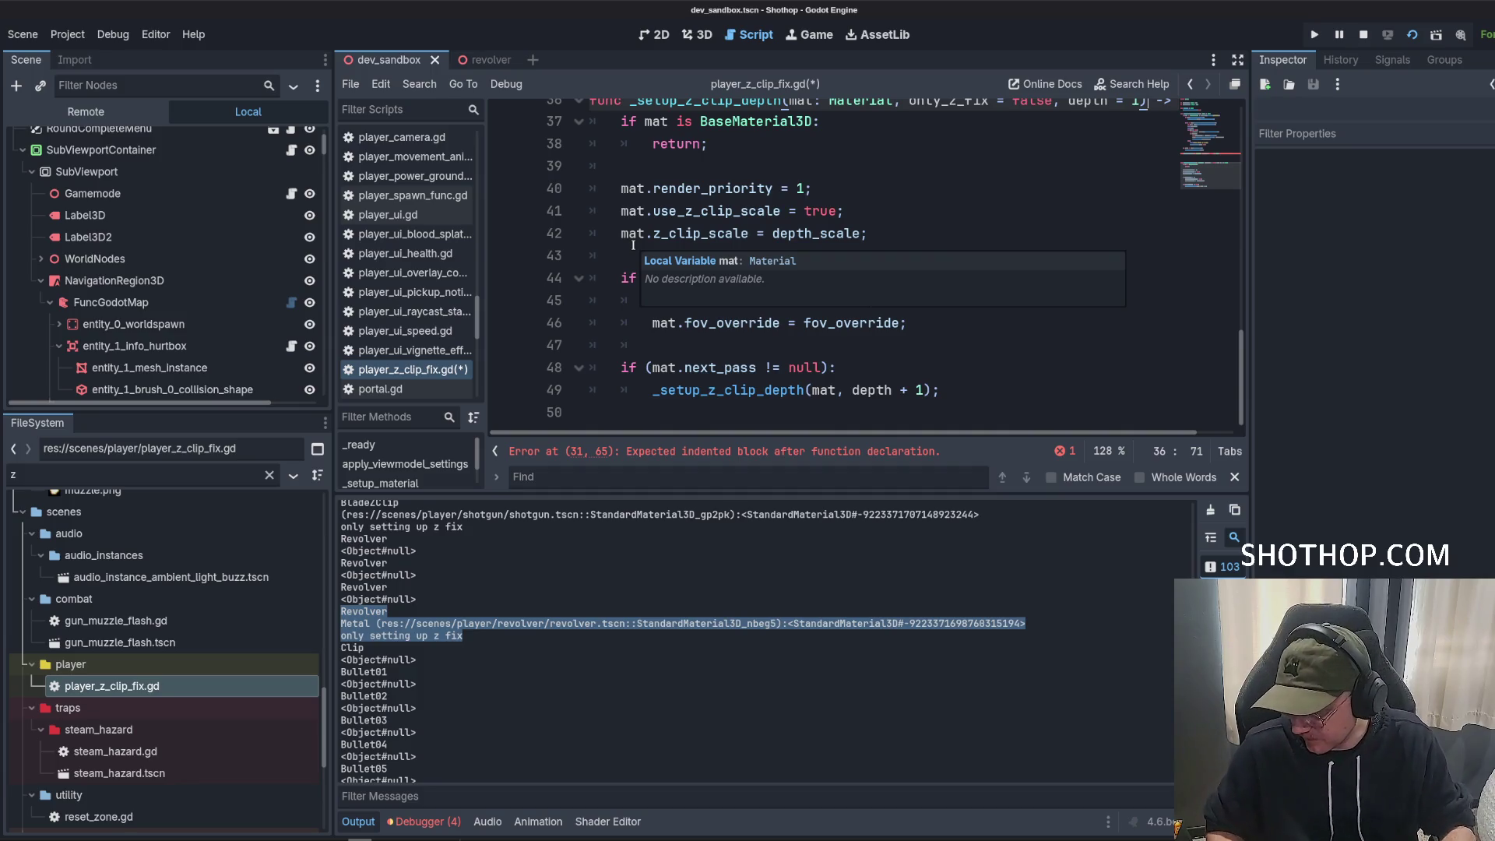
left_click(836, 211)
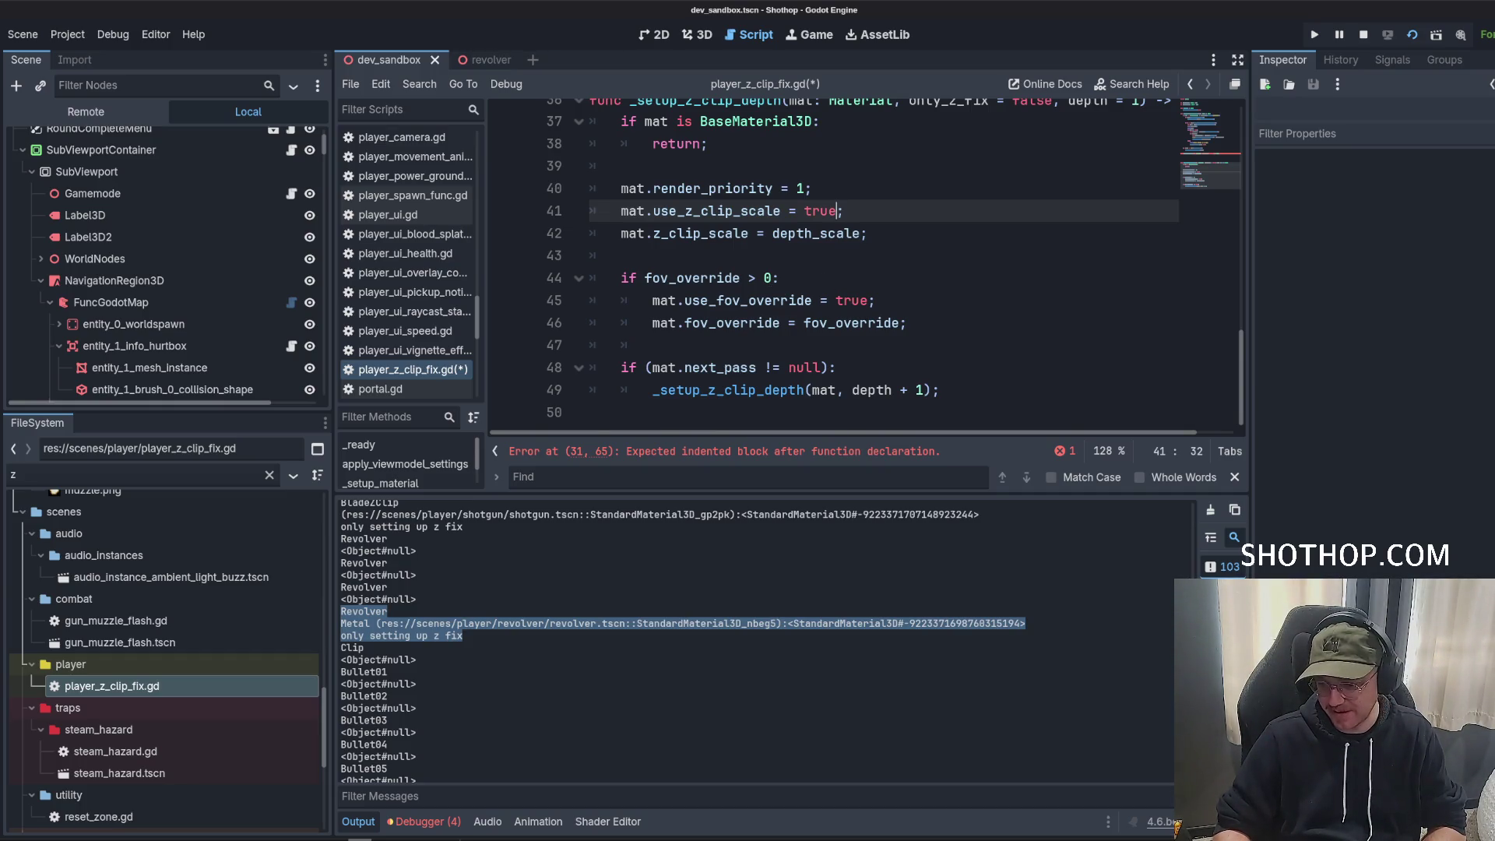
left_click(759, 366)
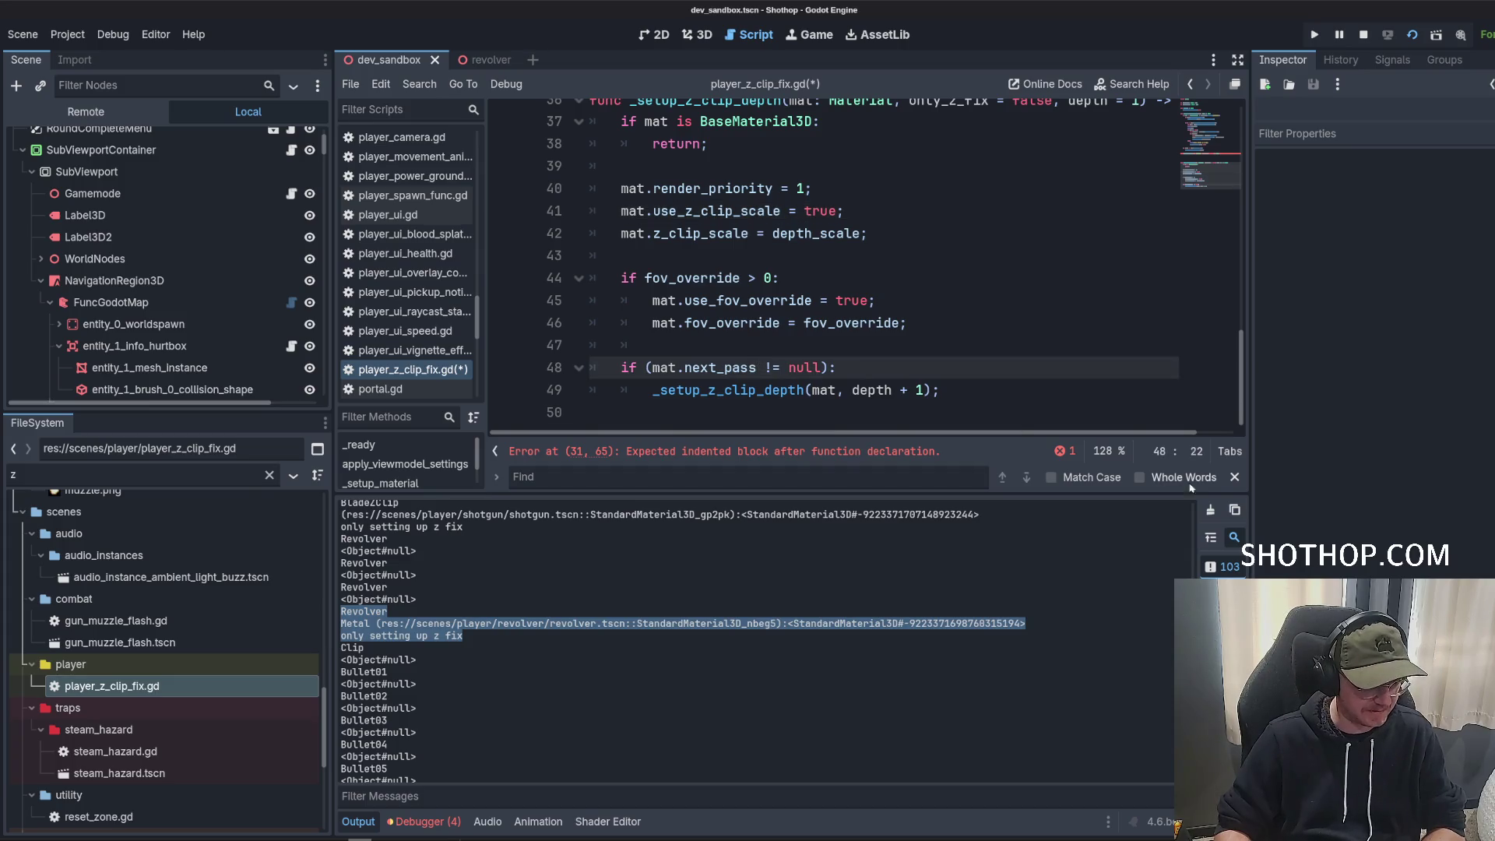
key("Escape")
left_click(724, 477)
left_click_drag(628, 349, 558, 281)
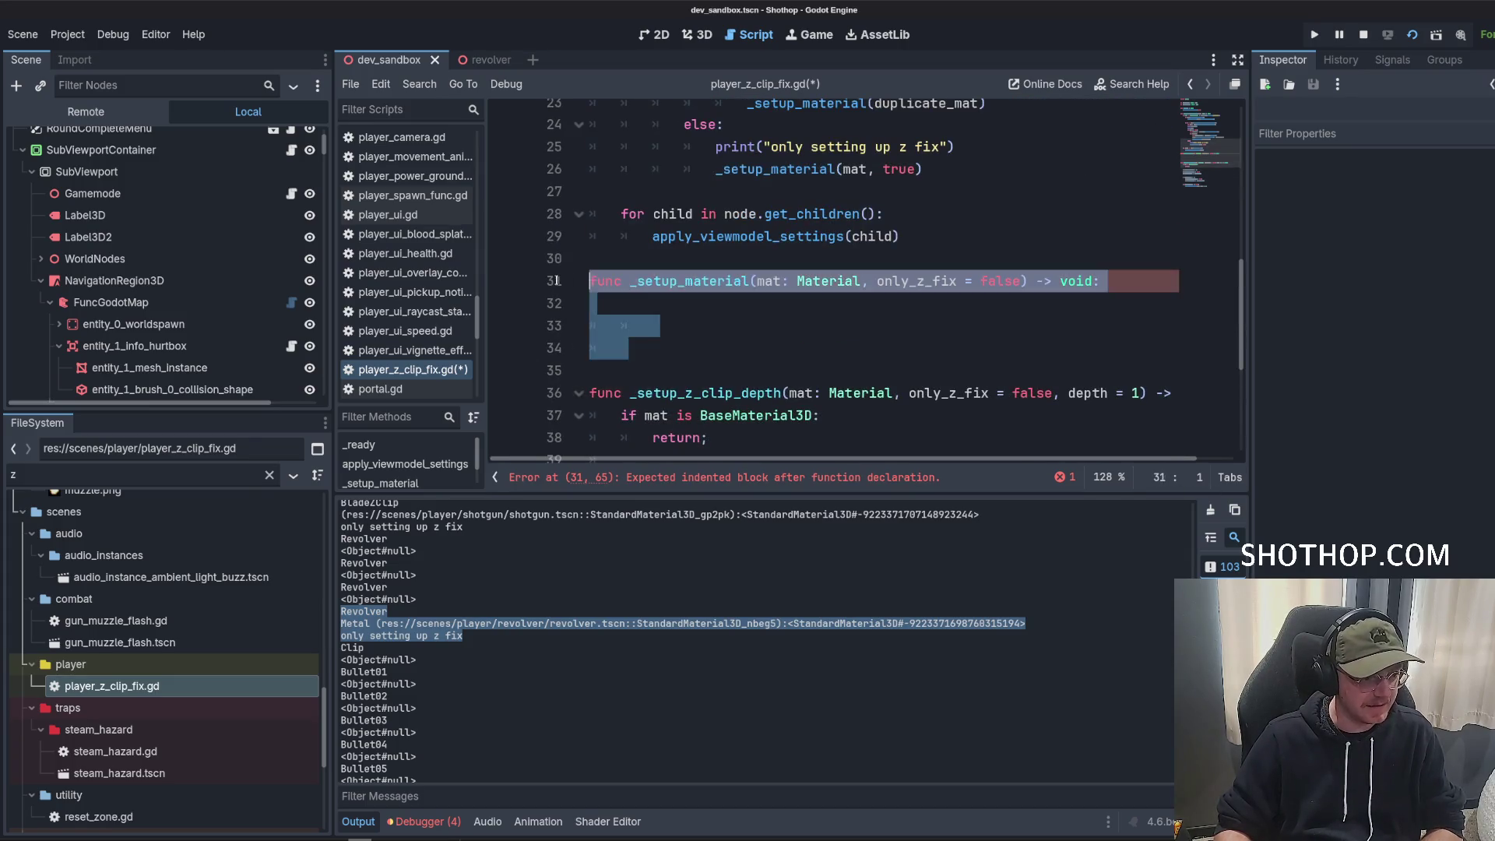
Delete the empty _setup_material function and rewrite line 23's call as _setup_z_clip_depth(mat, false).
key("BackSpace")
double_click(705, 281)
scroll(861, 337, "up", 2)
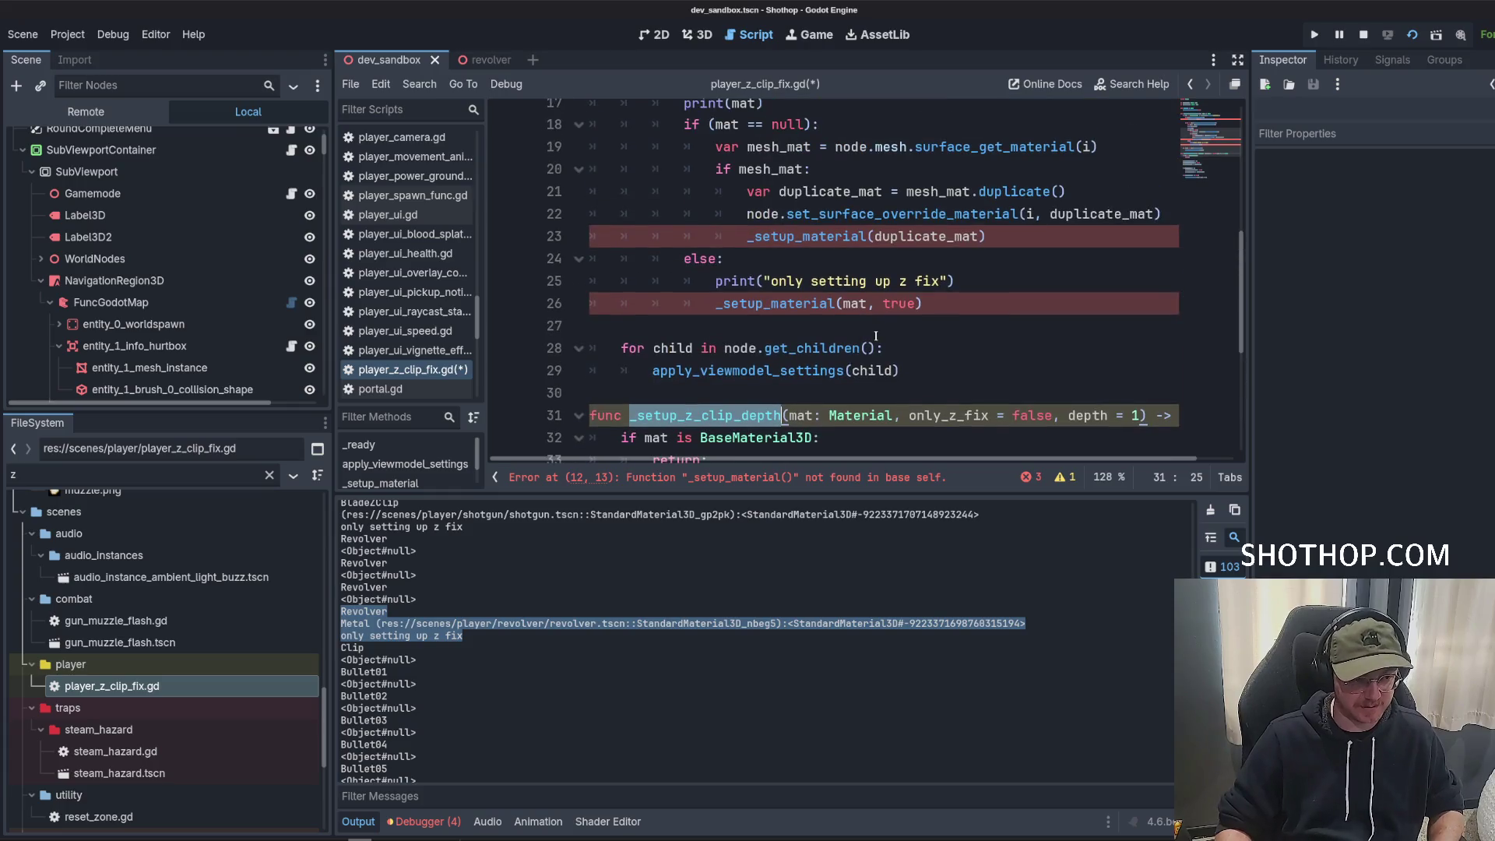
key("ctrl+c")
left_click(987, 236)
key("shift+Home")
key("ctrl+v")
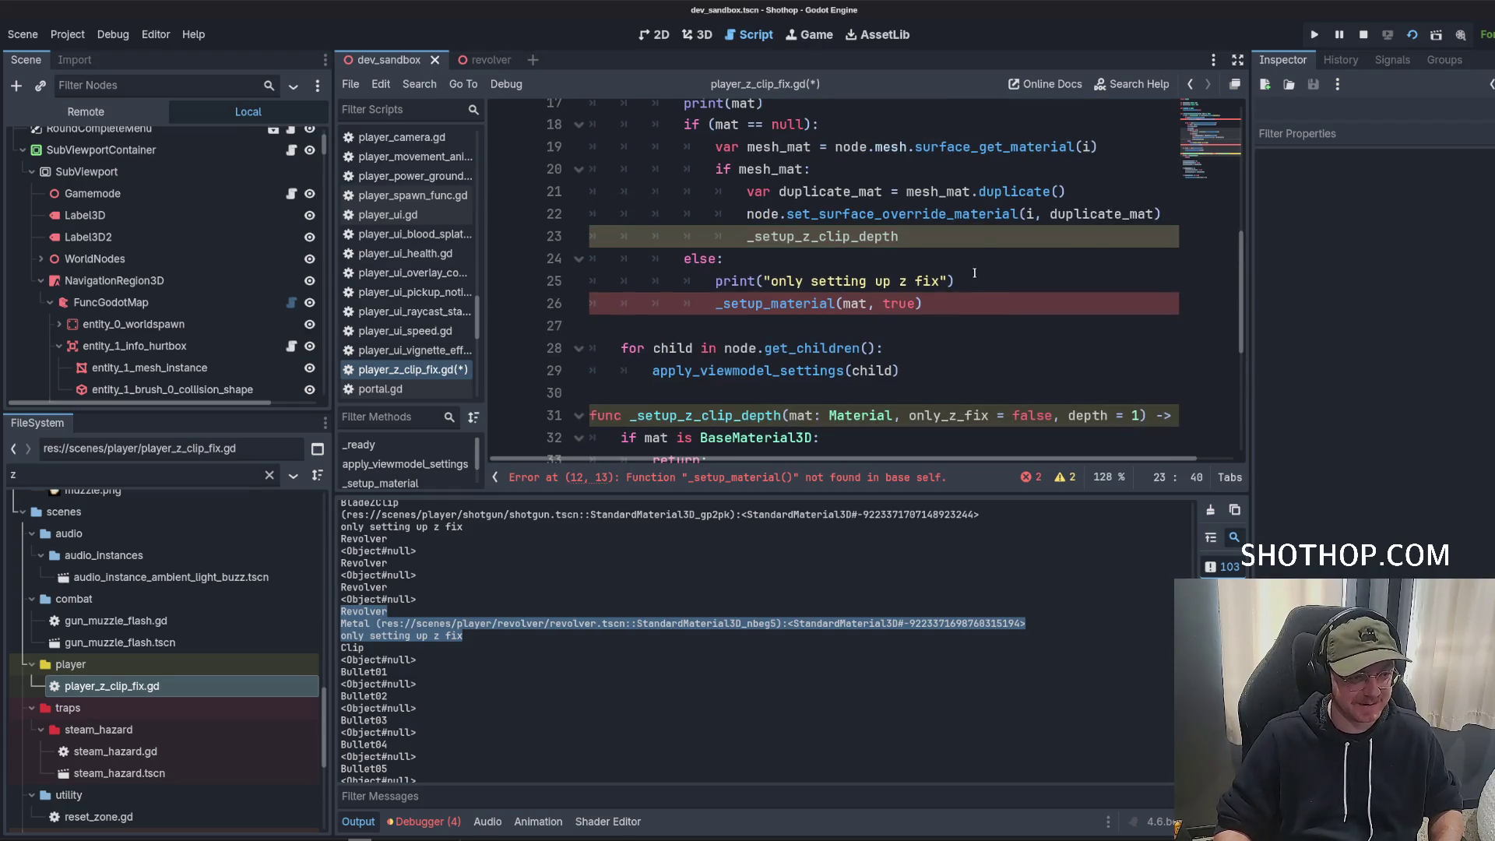
scroll(974, 274, "down", 1)
type("(m")
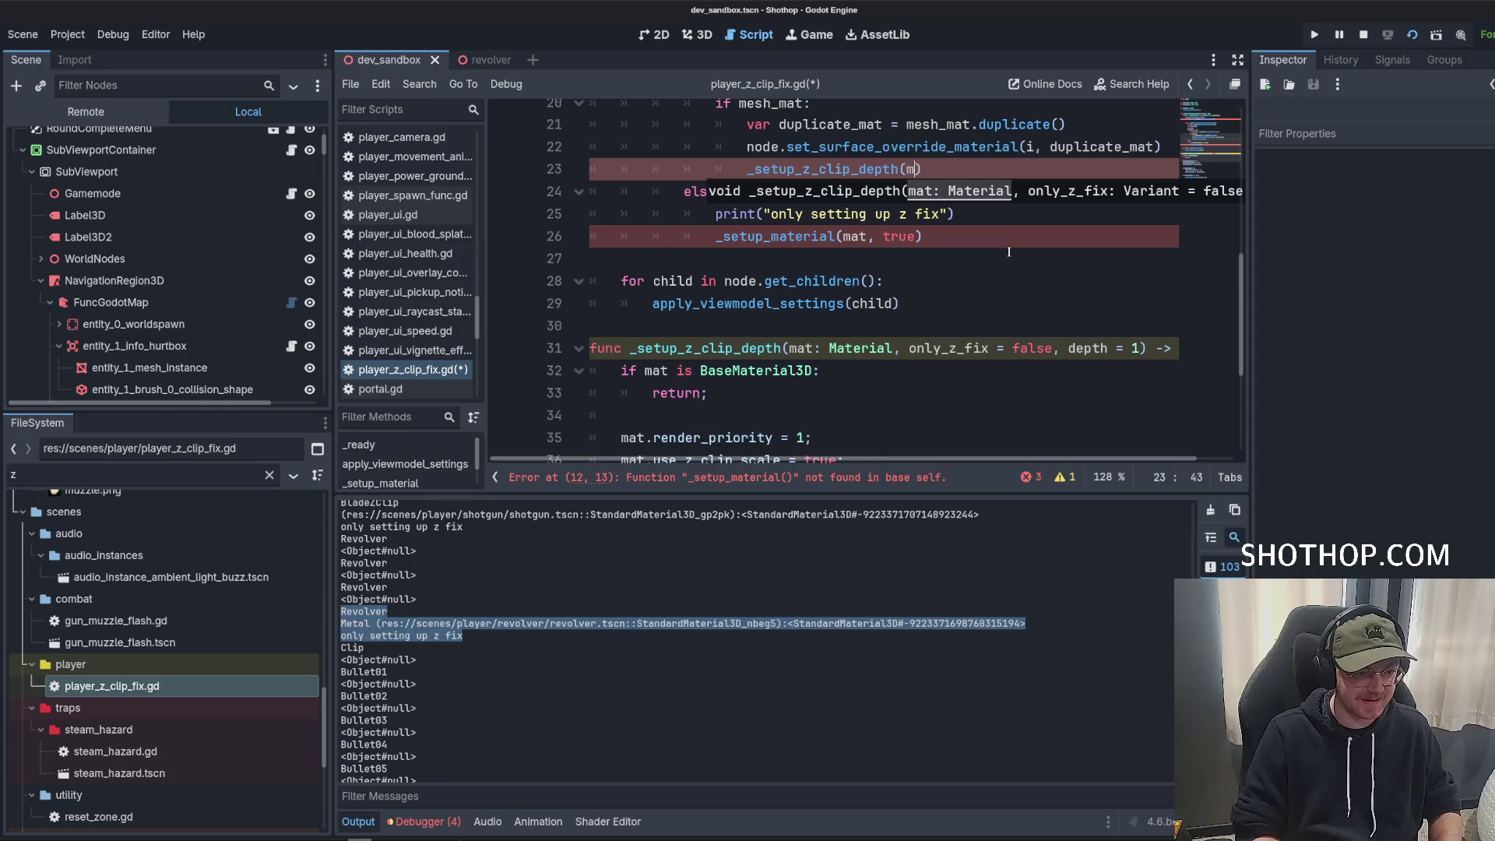
type("at, false, 1")
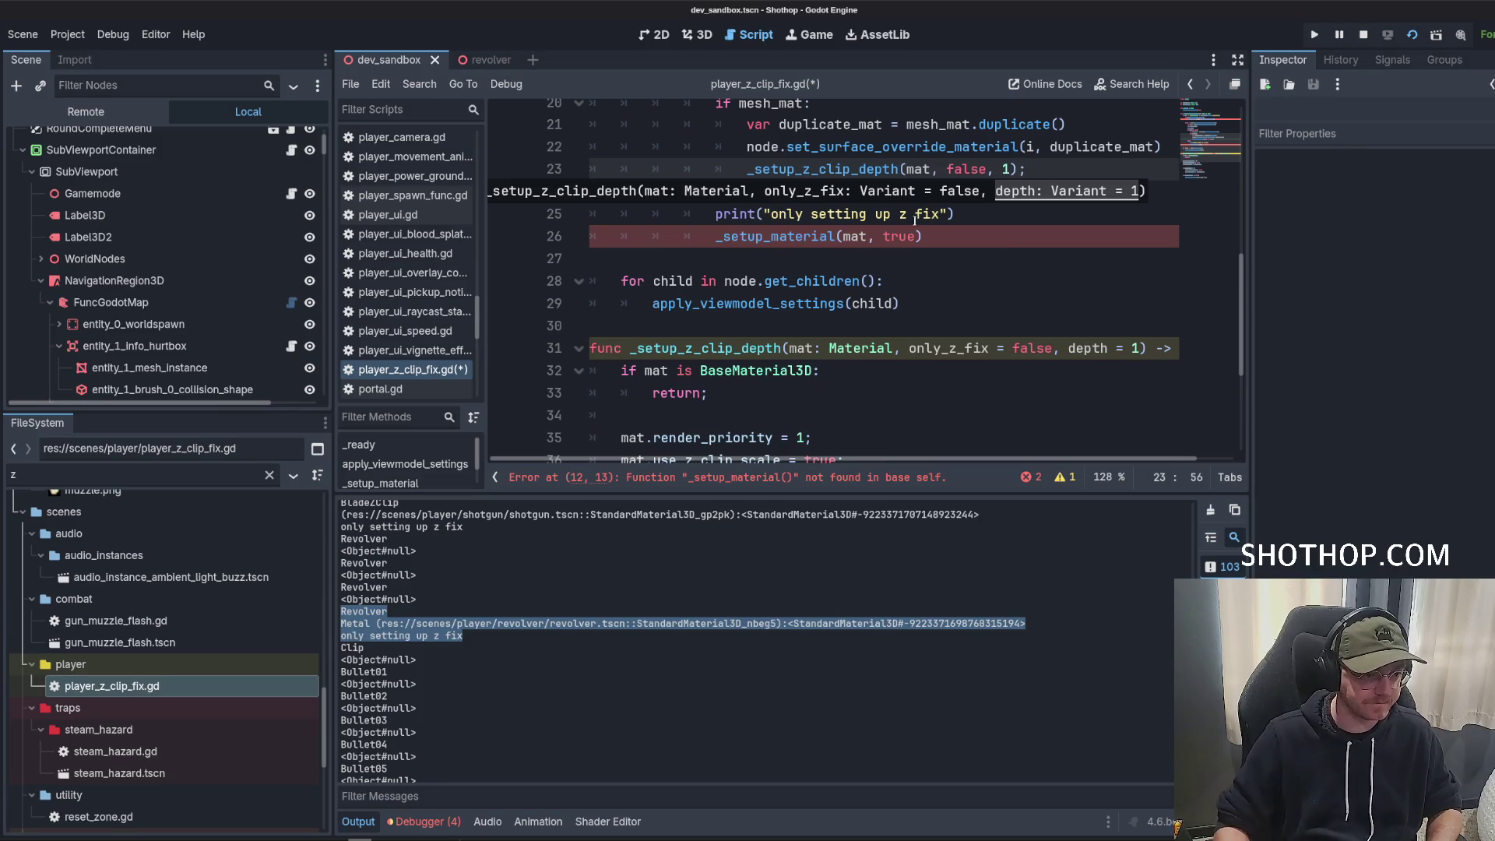
type(");")
Copy the new call over line 26's old call, changing its argument to true.
key("shift+Home")
key("ctrl+c")
left_click_drag(718, 238, 925, 237)
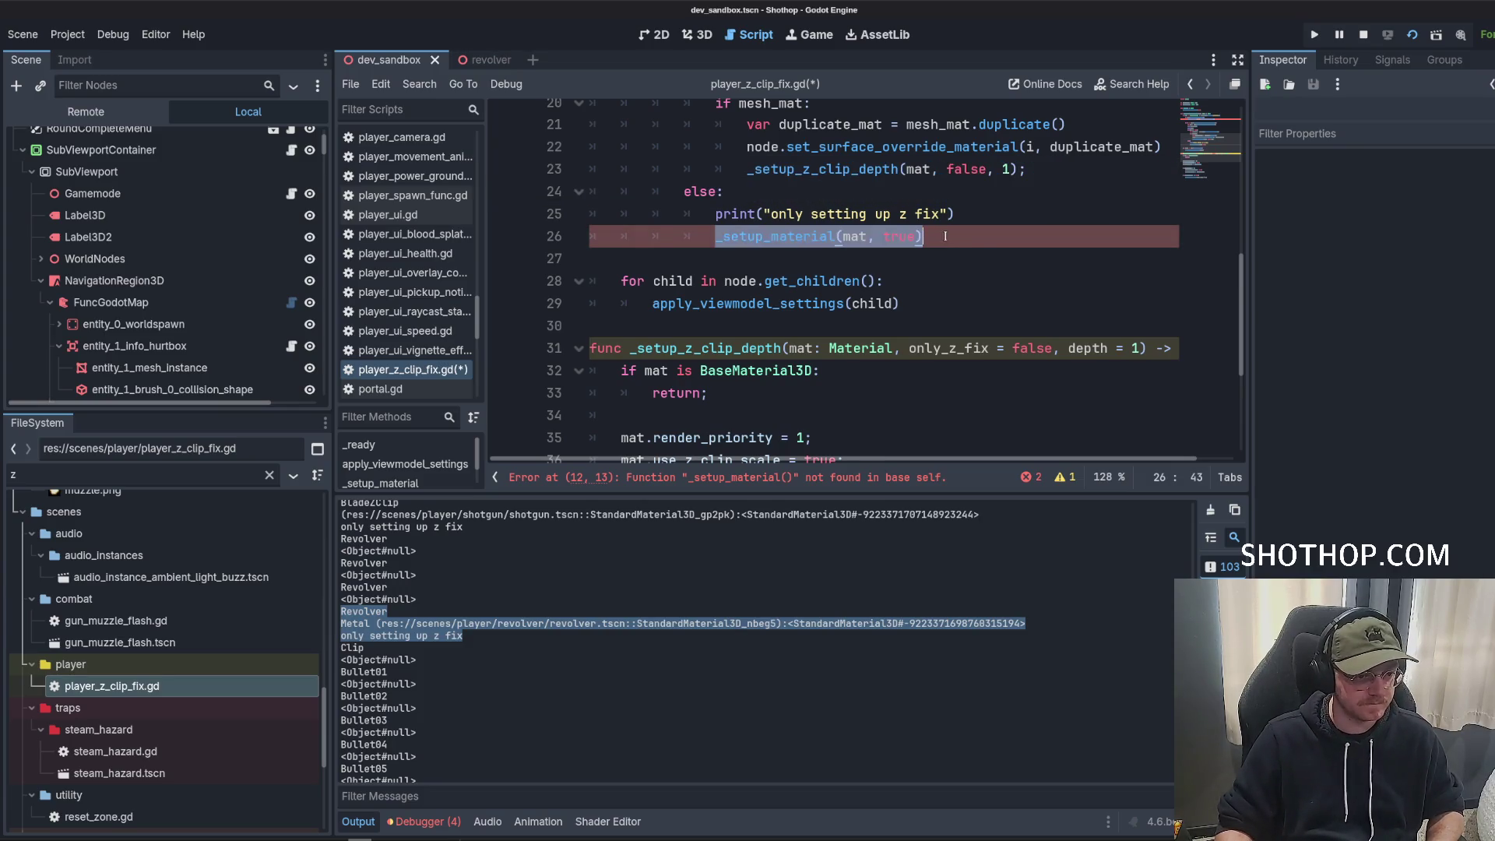
key("ctrl+v")
double_click(937, 236)
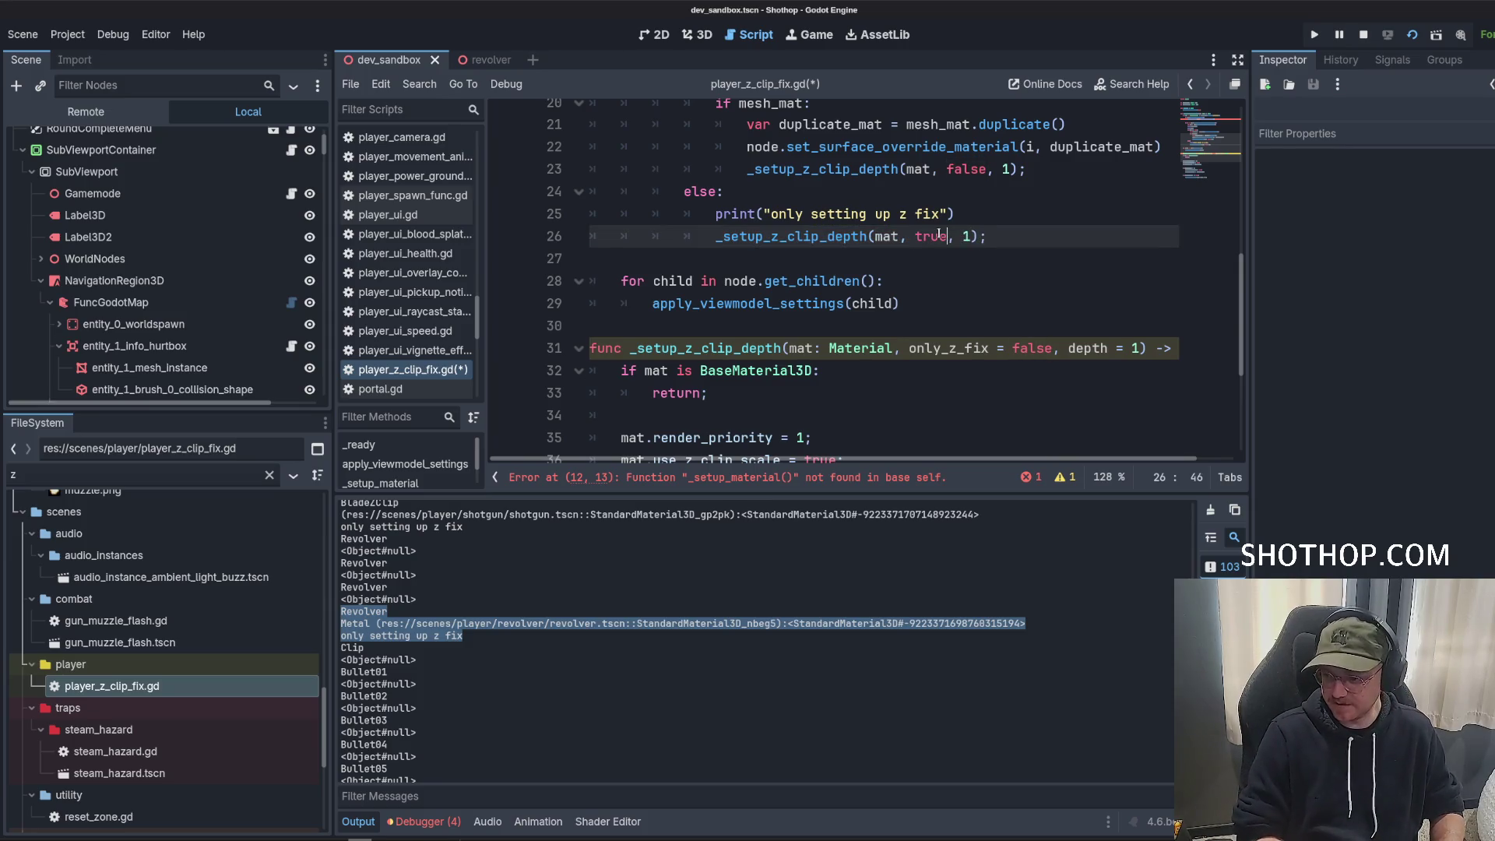
type("true")
Remove the only_z_fix parameter from _setup_z_clip_depth and drop the false/true arguments from both calls.
scroll(779, 234, "down", 3)
left_click(745, 220)
scroll(1136, 351, "down", 1)
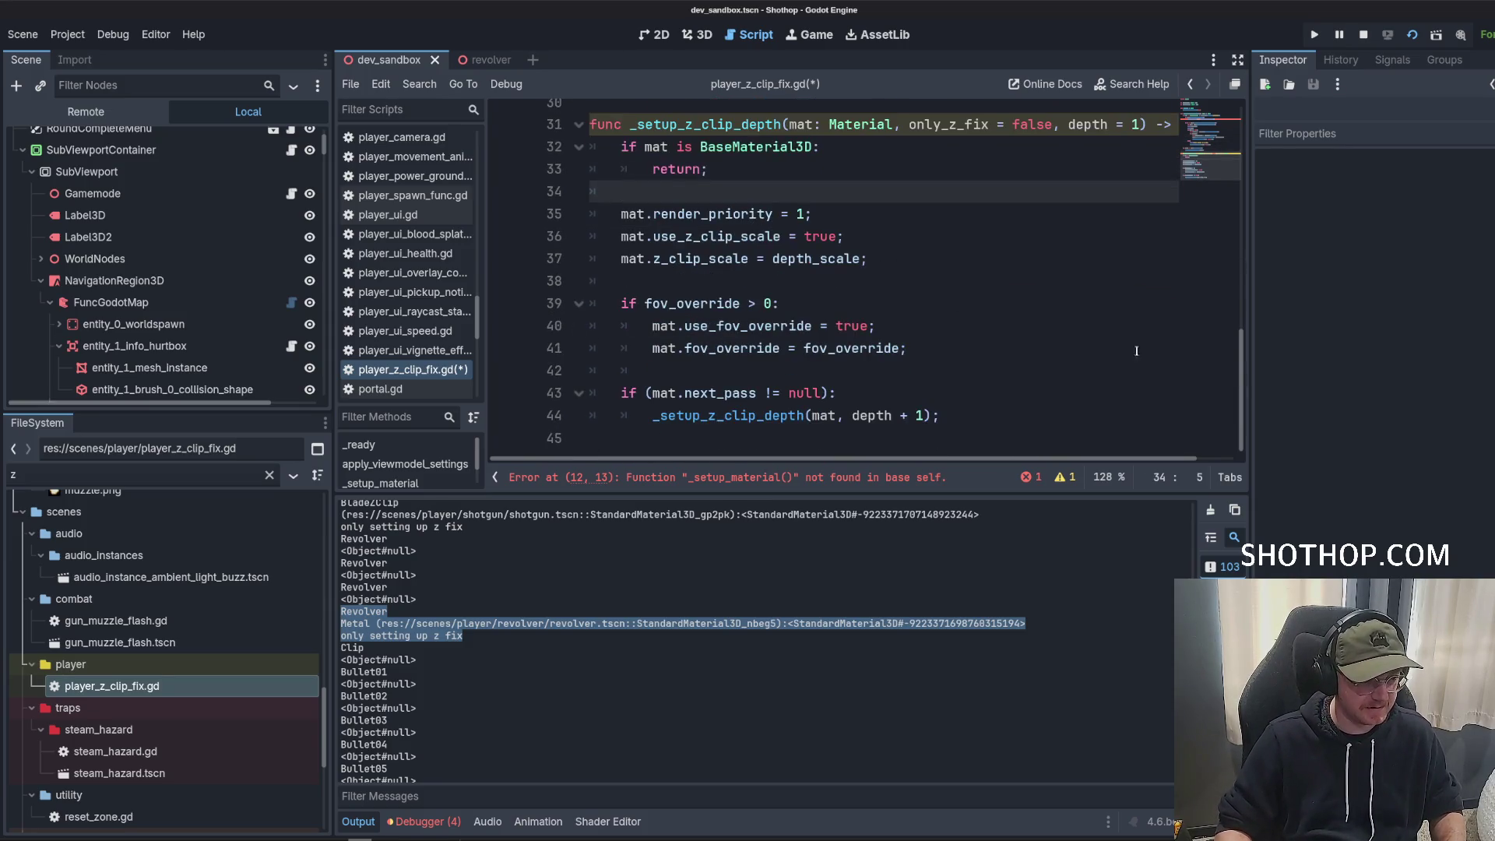
scroll(972, 289, "up", 3)
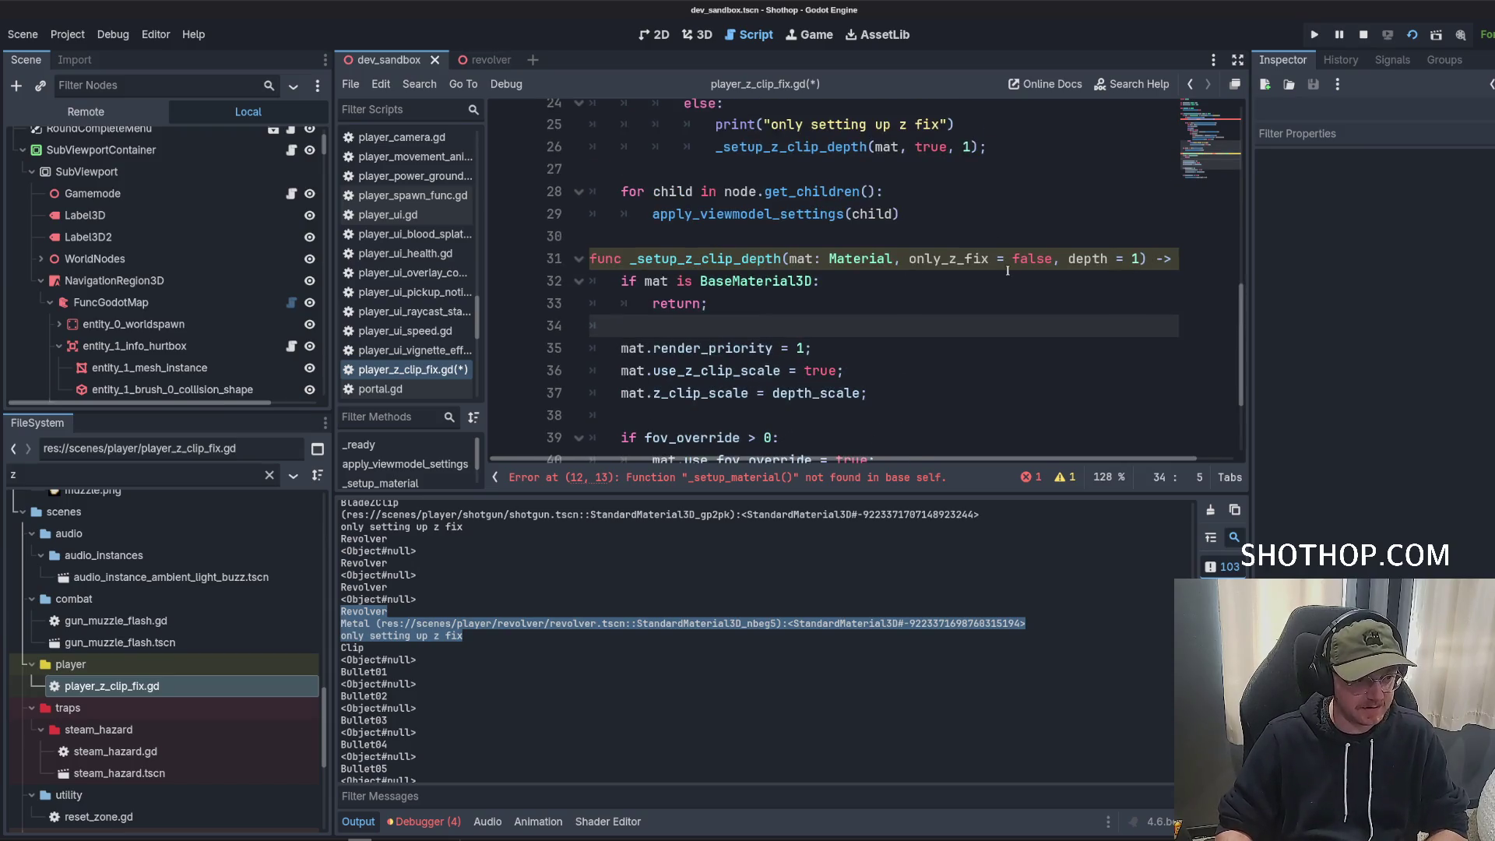
double_click(969, 259)
key("ctrl+shift+Right")
key("ctrl+shift+Right")
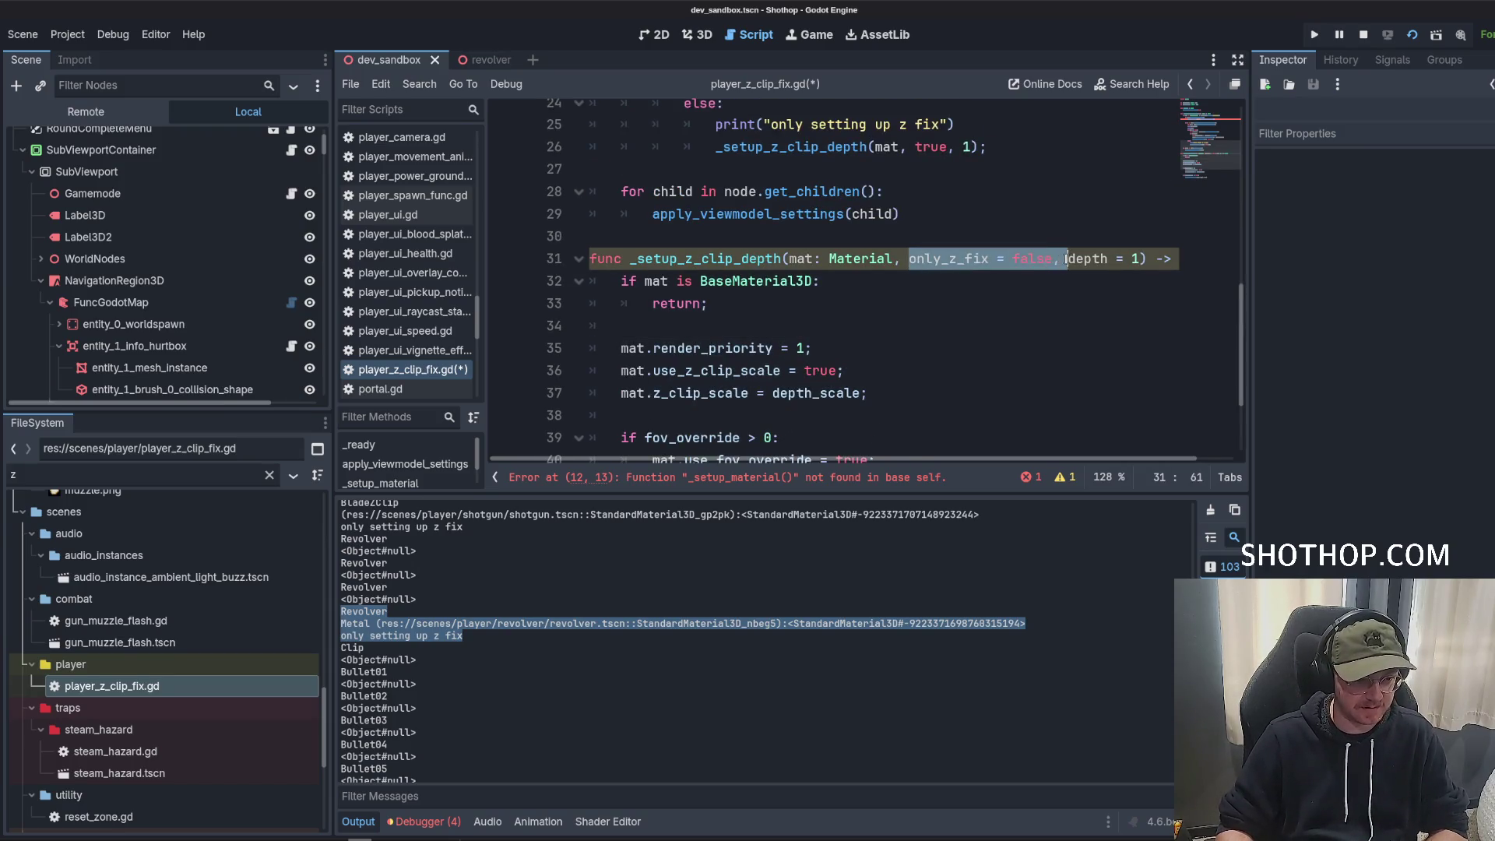
key("BackSpace")
scroll(949, 369, "up", 4)
left_click(932, 348)
key("ctrl+Delete")
key("ctrl+Delete")
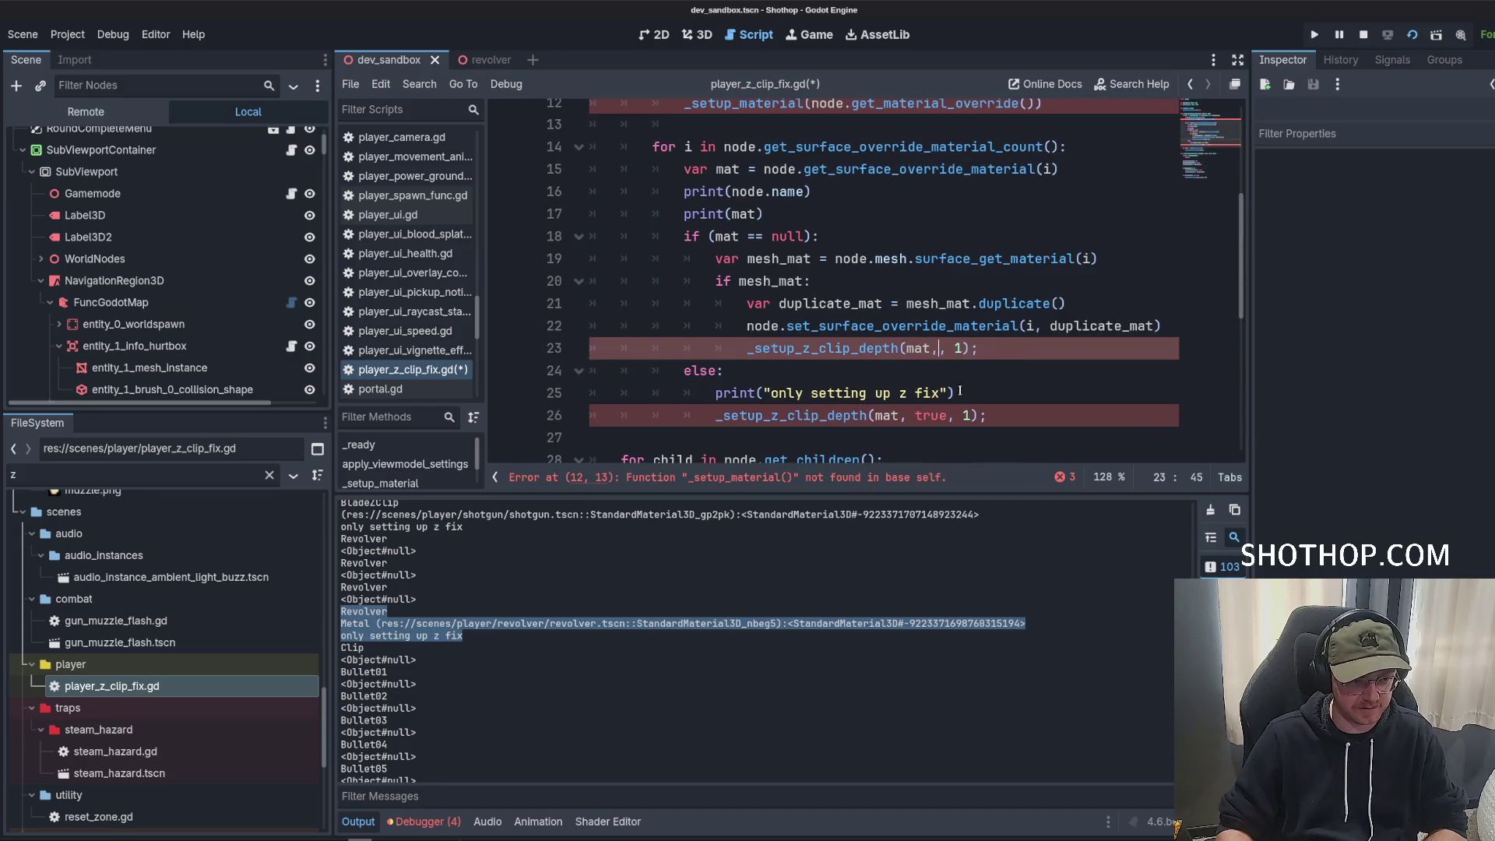
left_click(900, 416)
key("ctrl+Delete")
key("ctrl+Delete")
Add a depth argument of 1 to line 12's call.
scroll(935, 327, "up", 3)
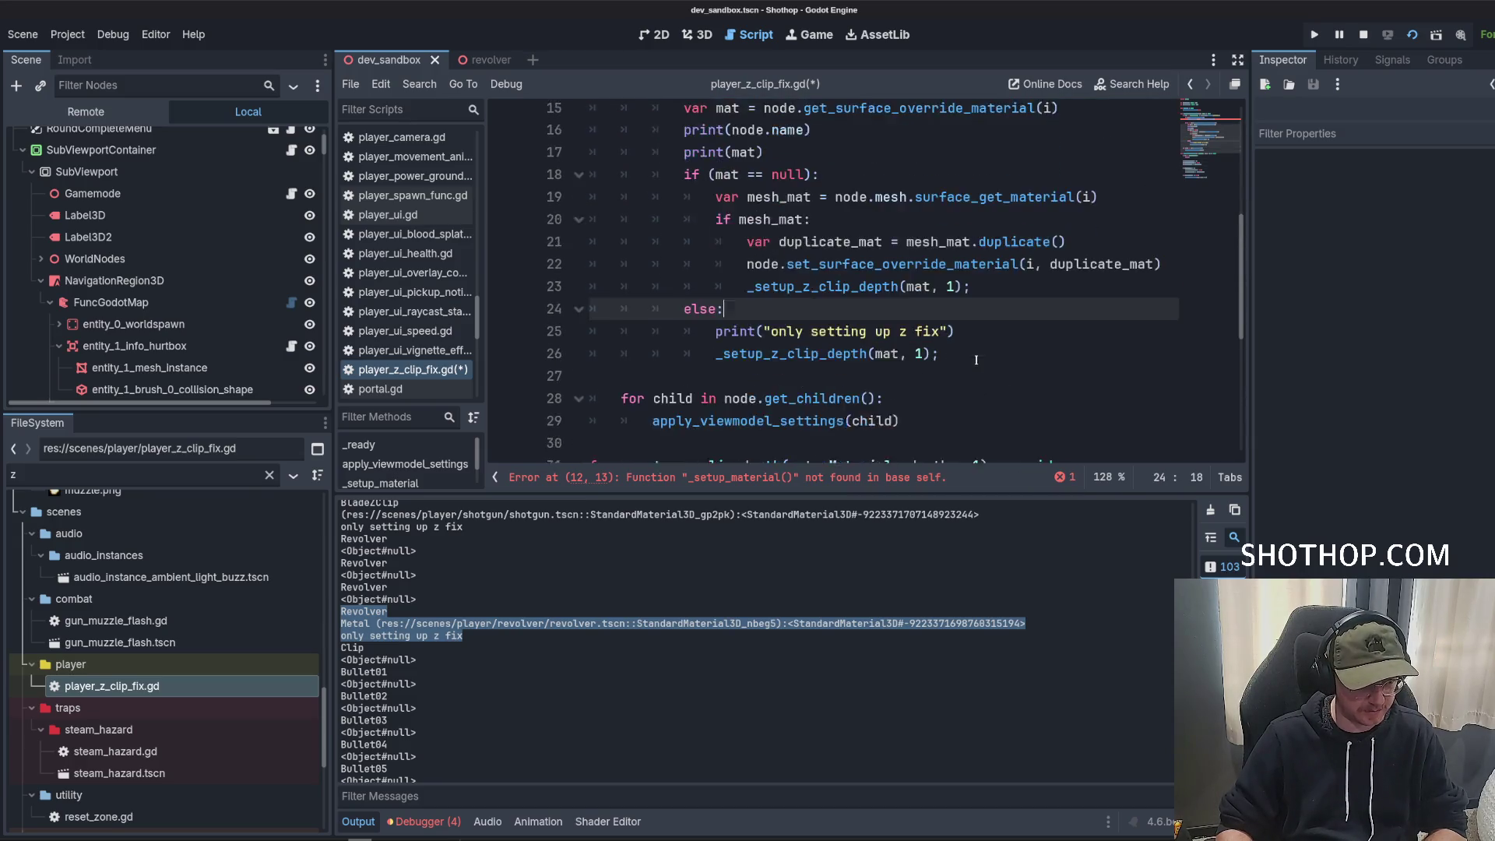
left_click(812, 255)
left_click(814, 242)
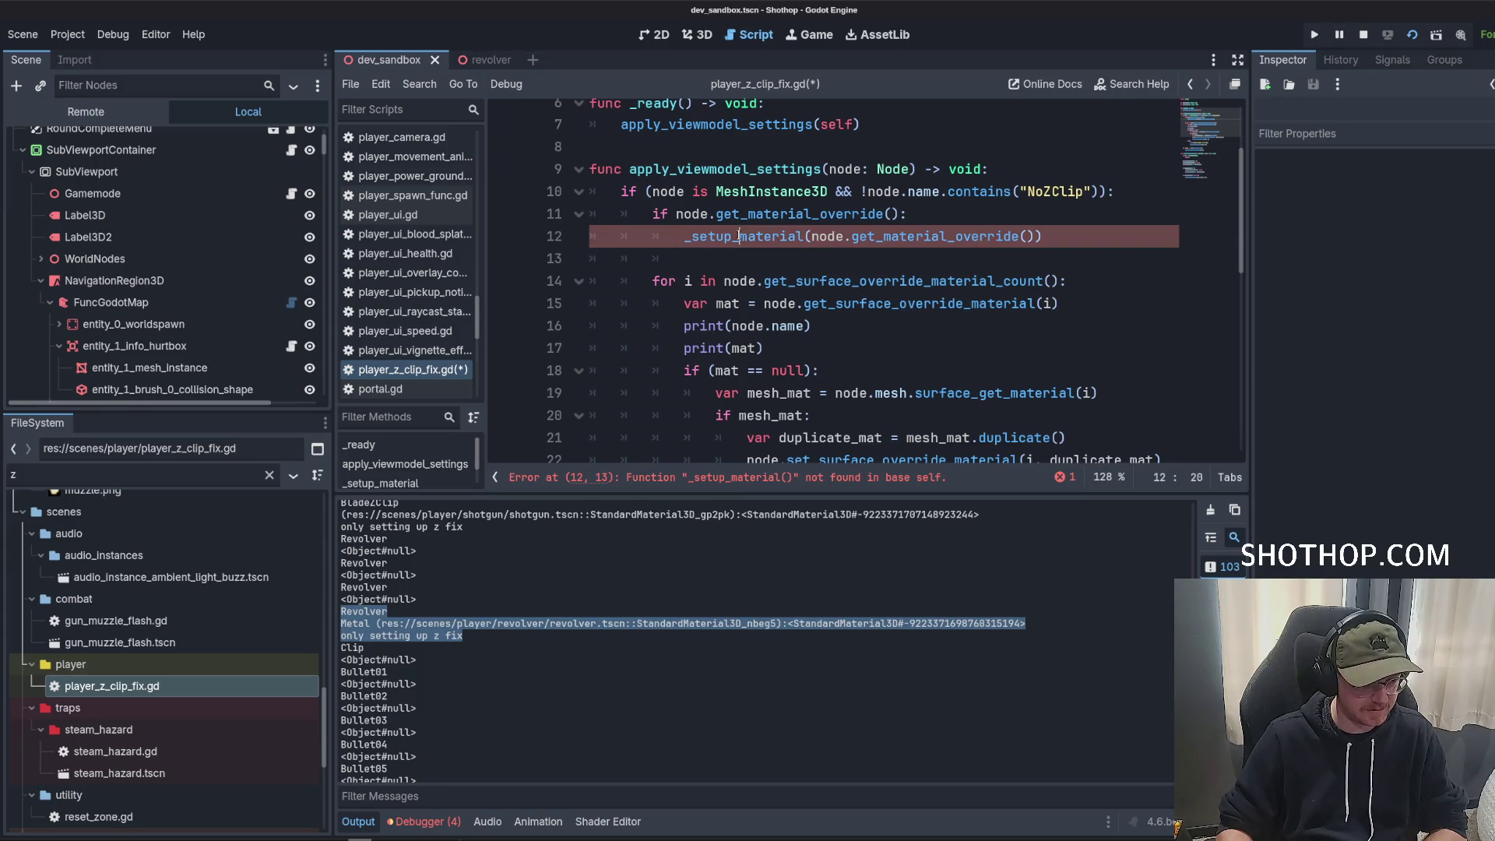
scroll(816, 250, "down", 2)
scroll(816, 250, "up", 2)
left_click(1033, 238)
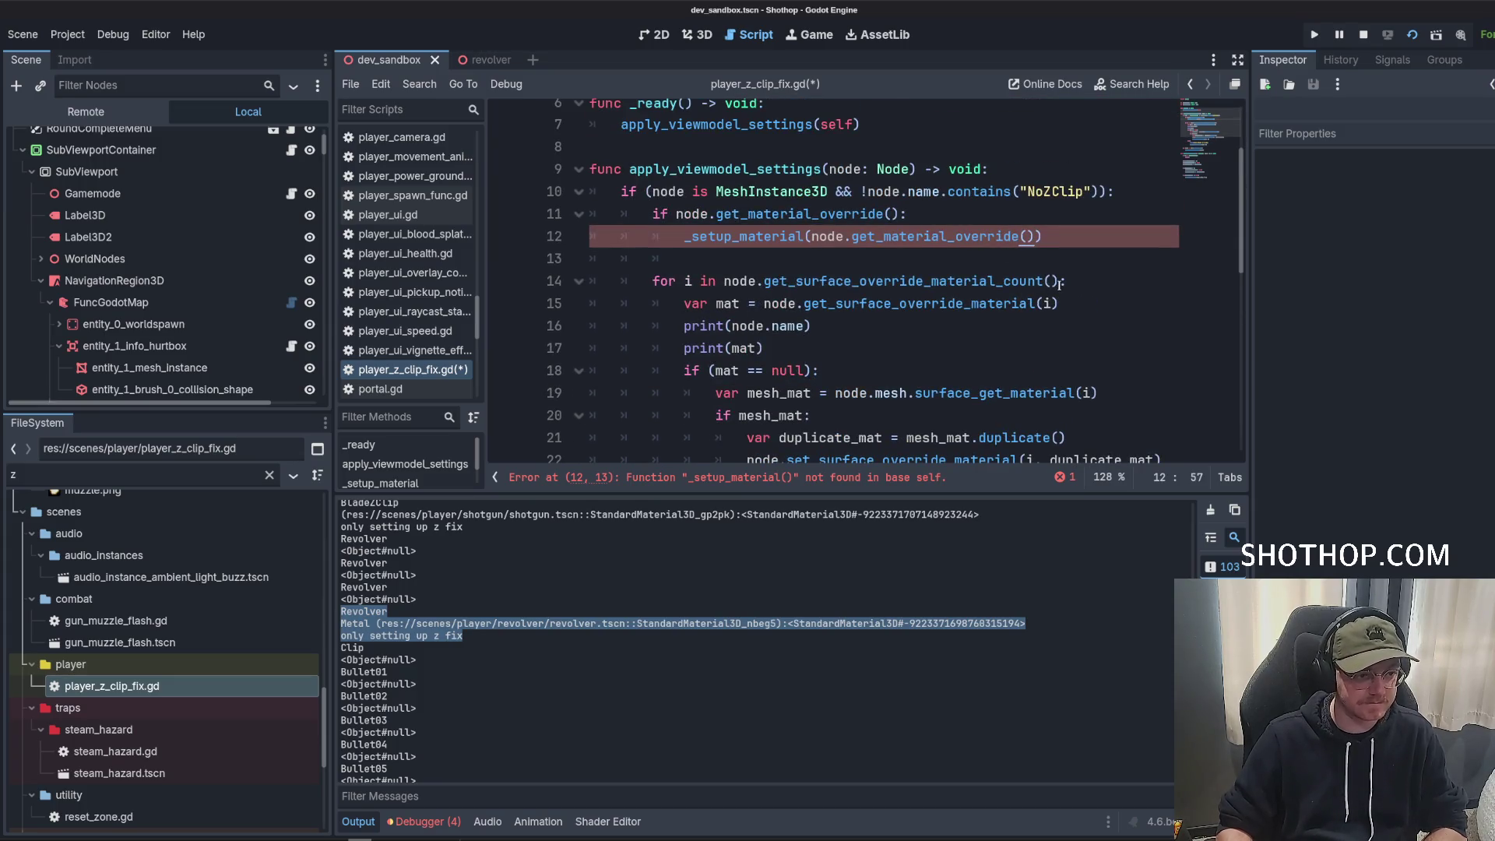
type(", 1")
left_click(885, 214)
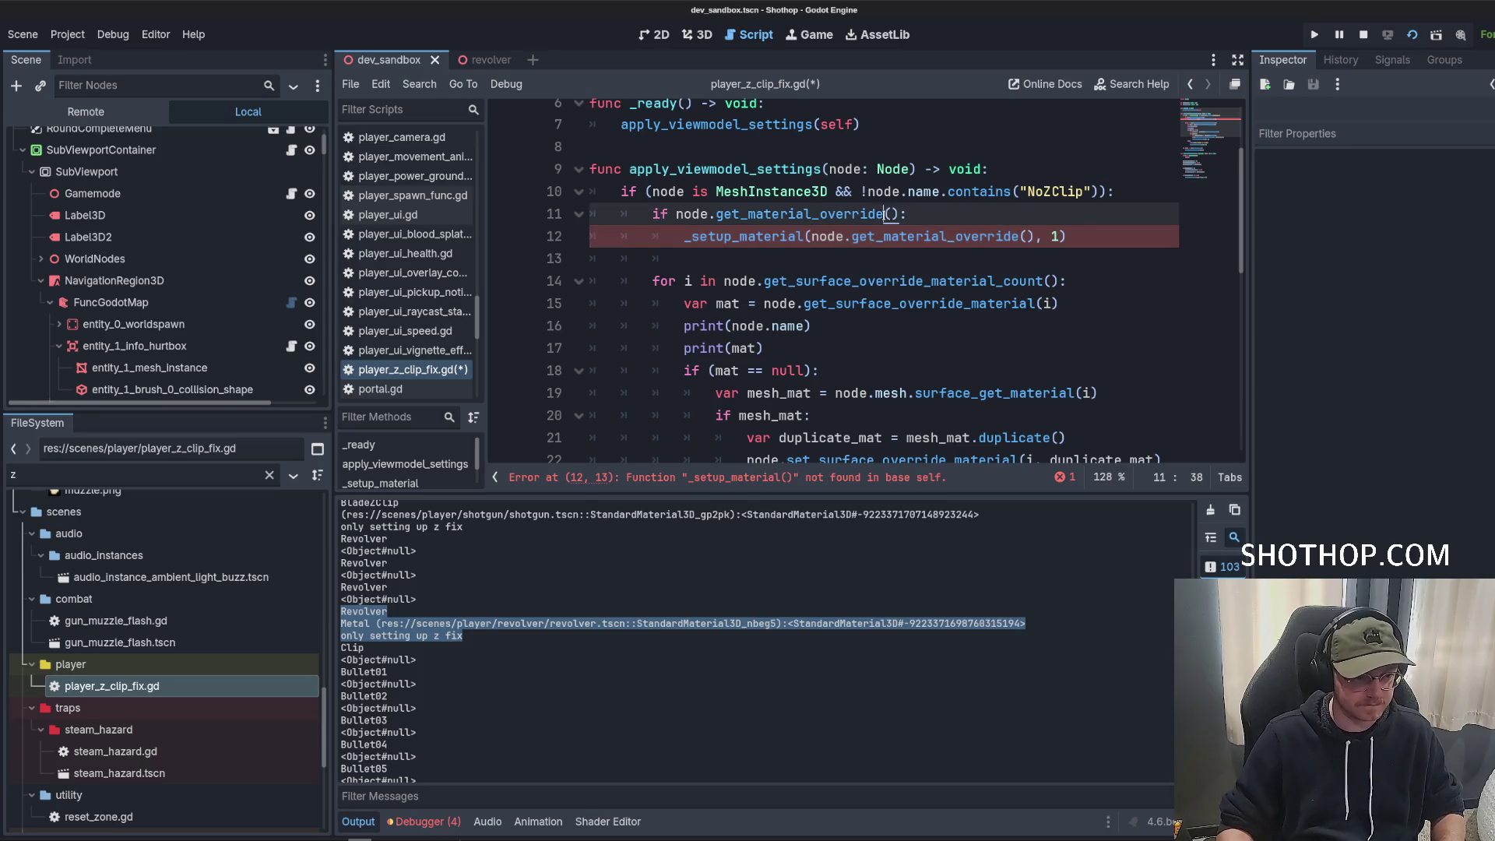
Rename line 12's call to _setup_z_clip_depth, then save and run the game with F5.
left_click(747, 238, "ctrl")
scroll(770, 330, "up", 5)
scroll(770, 331, "up", 1)
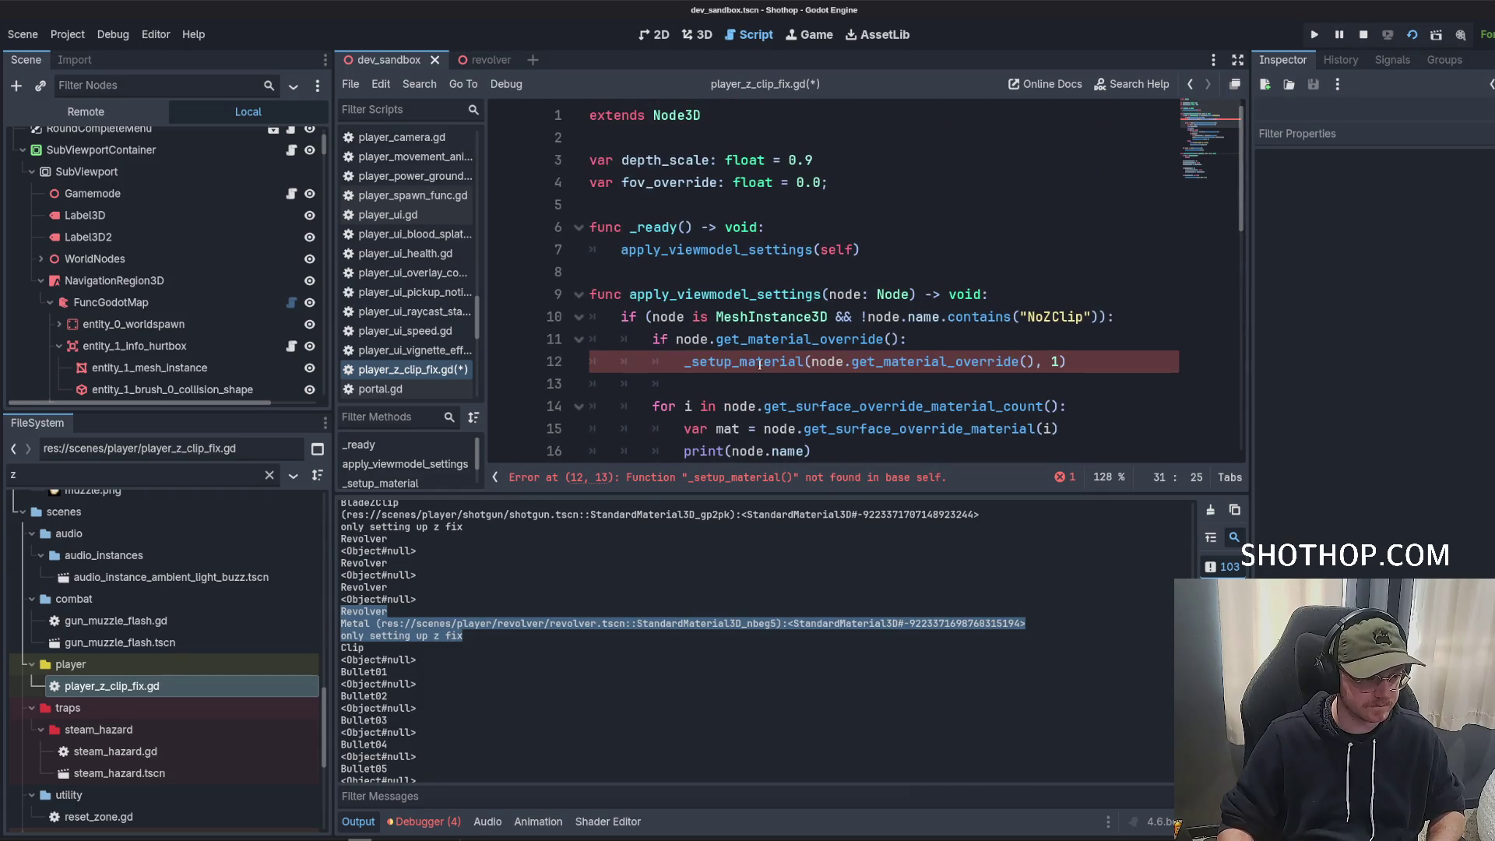
double_click(740, 362)
type("_setup_z_clip_depth")
left_click(1105, 366)
scroll(1099, 366, "down", 6)
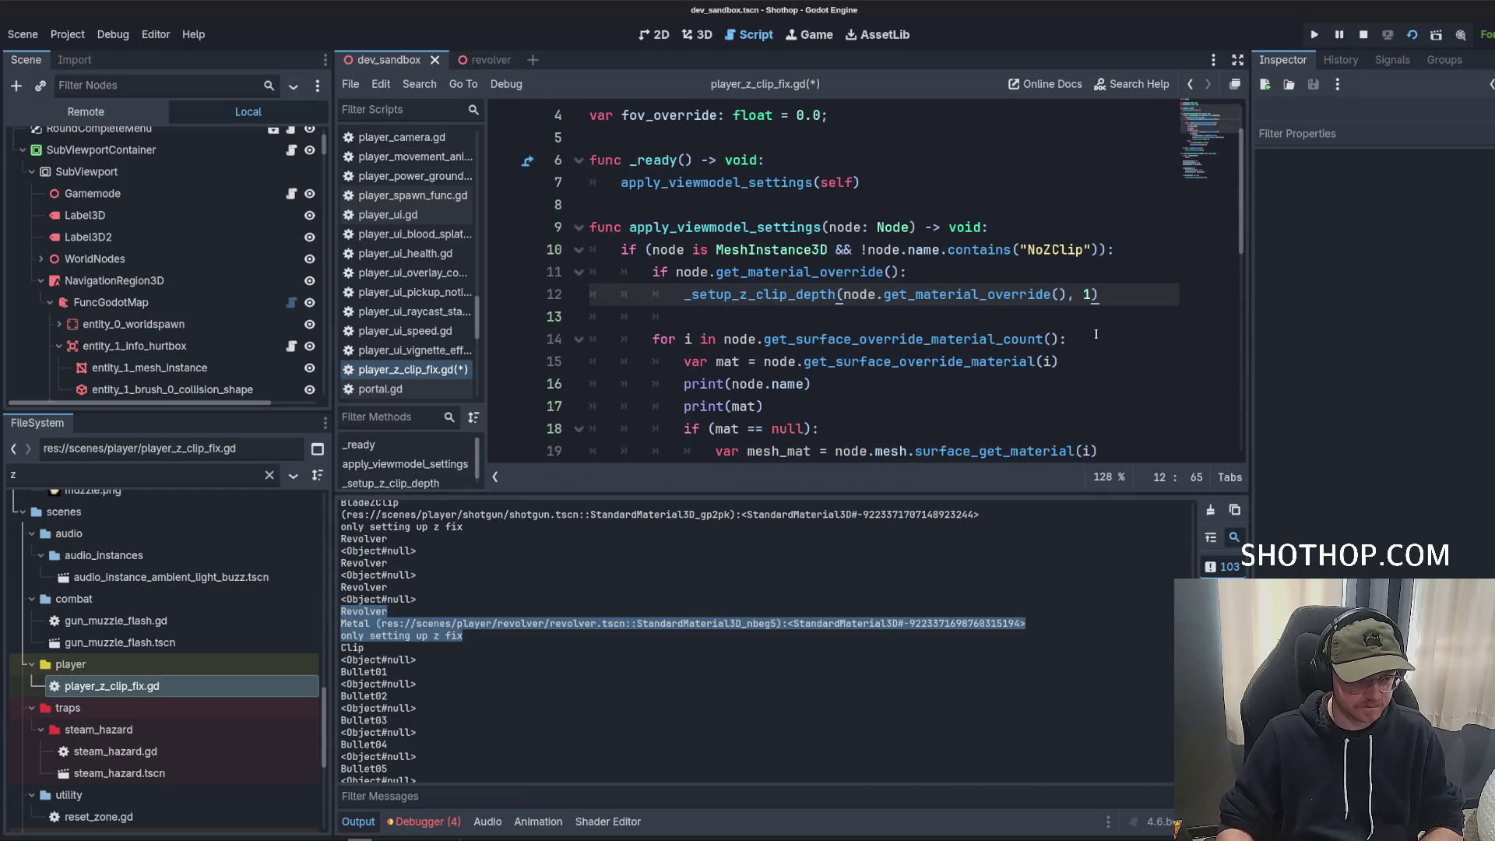
scroll(1086, 350, "up", 3)
scroll(1075, 336, "down", 1)
scroll(1075, 336, "down", 5)
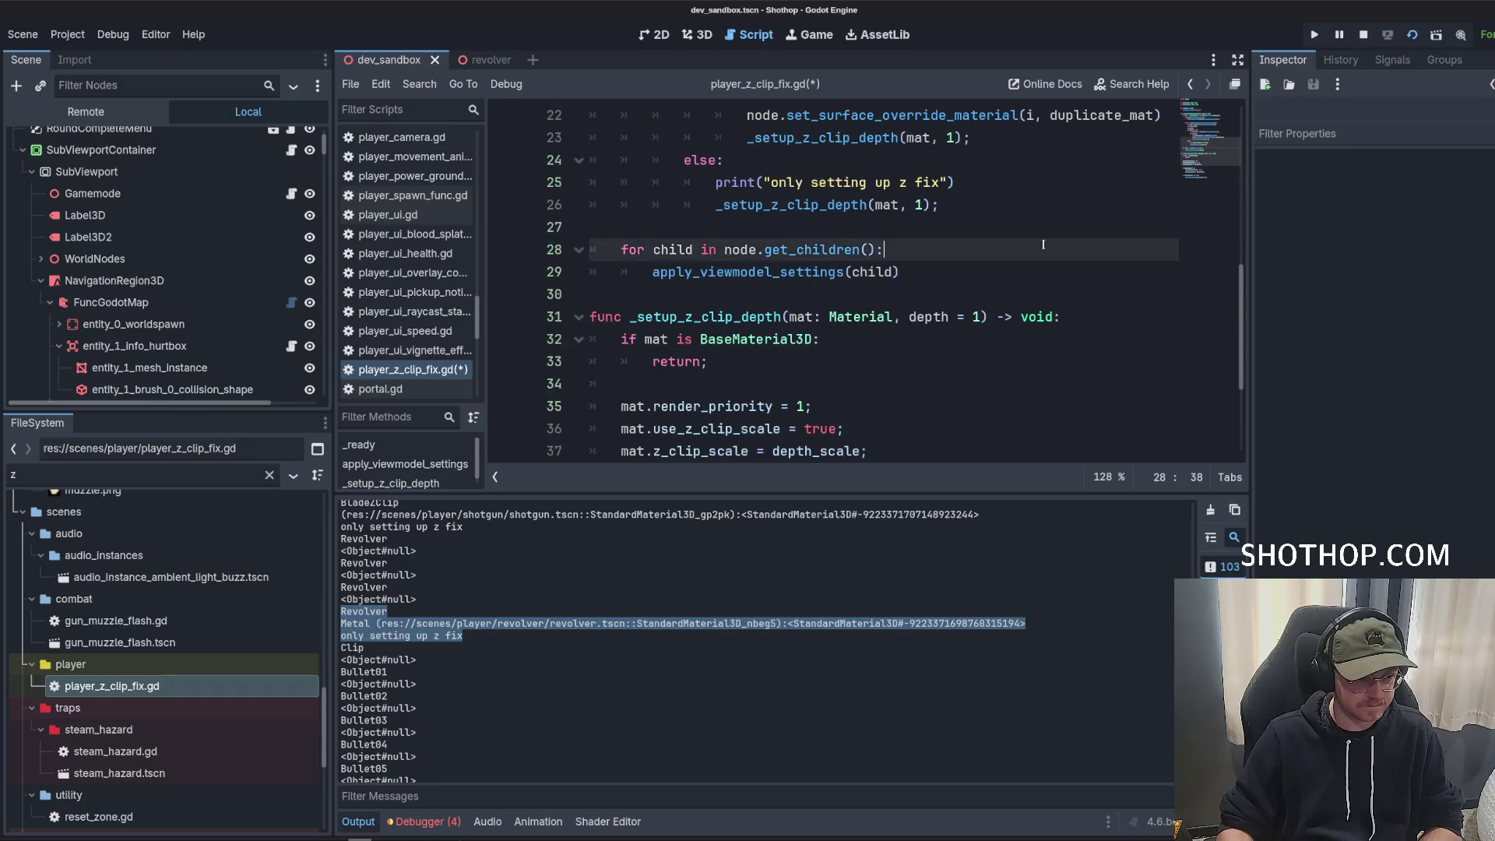
left_click(771, 383)
key("F5")
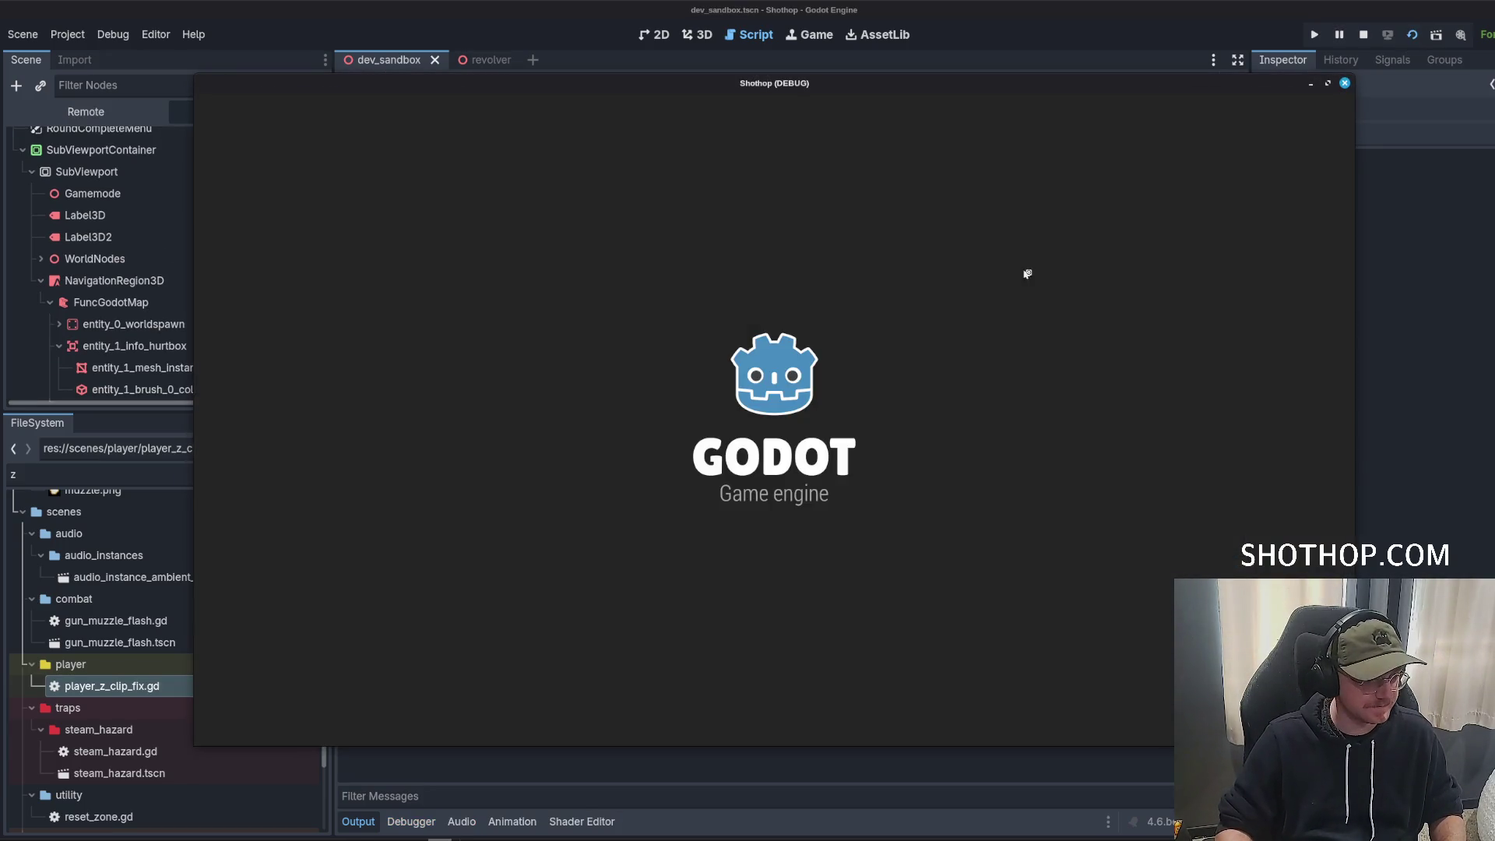
Make render_priority on line 35 use depth instead of the hardcoded 1.
left_click(718, 352)
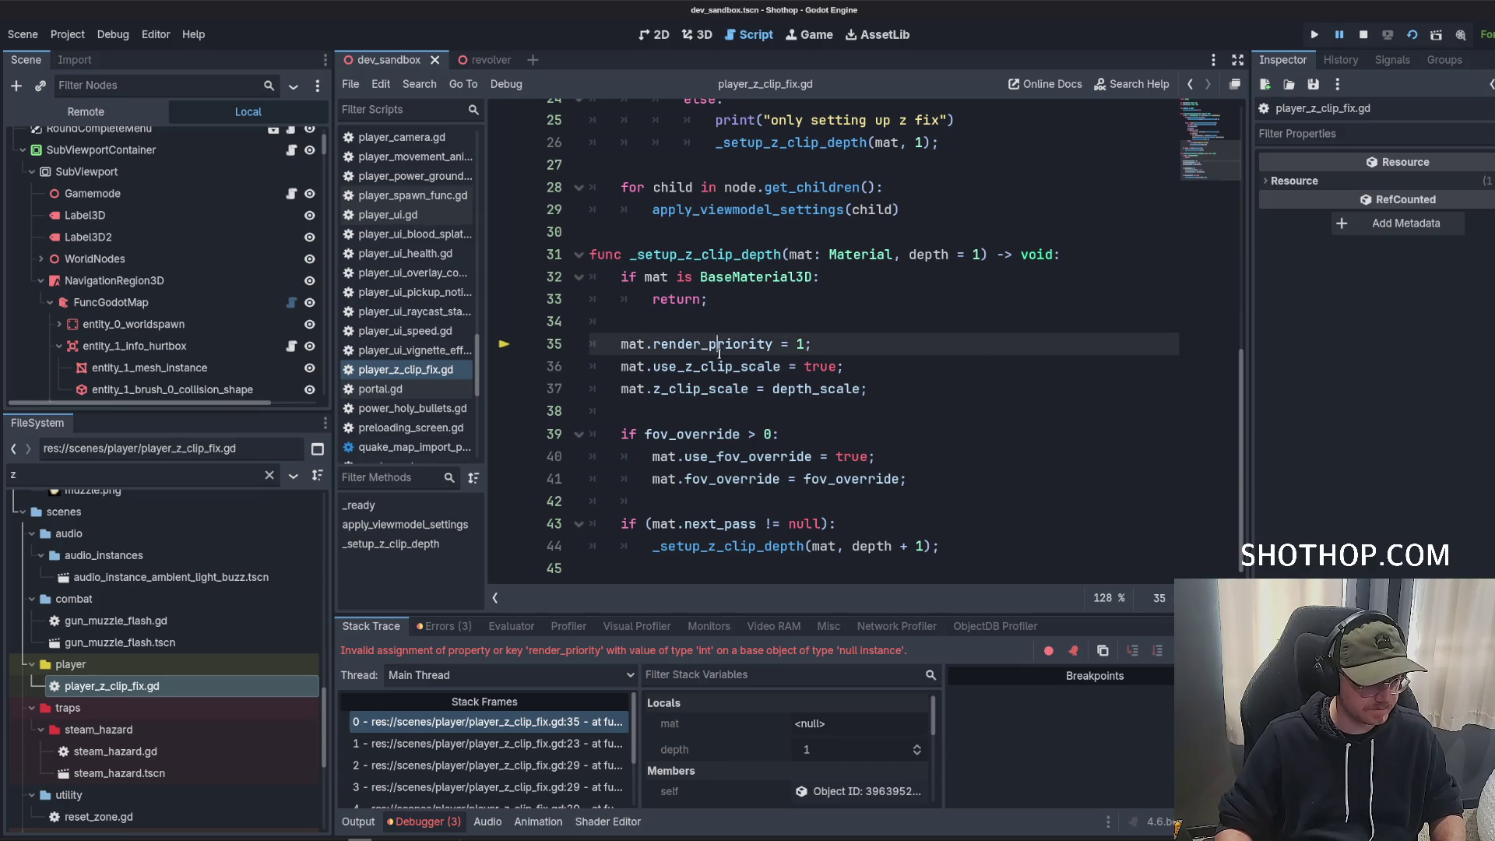
double_click(718, 352)
left_click(807, 346)
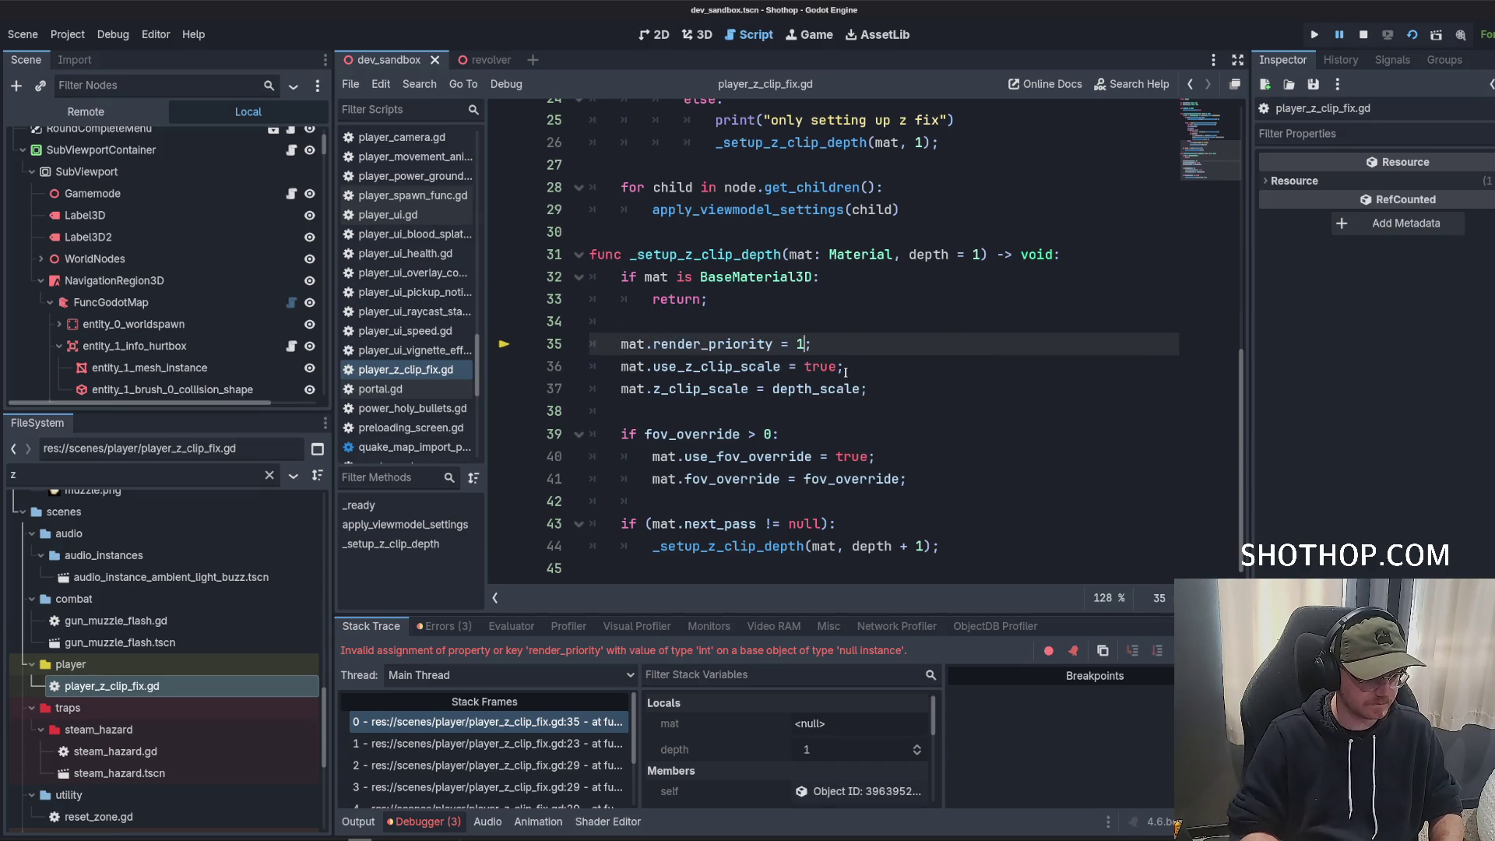
key("Delete")
type("depth")
Add a null check that returns early when the material is null.
left_click(807, 304)
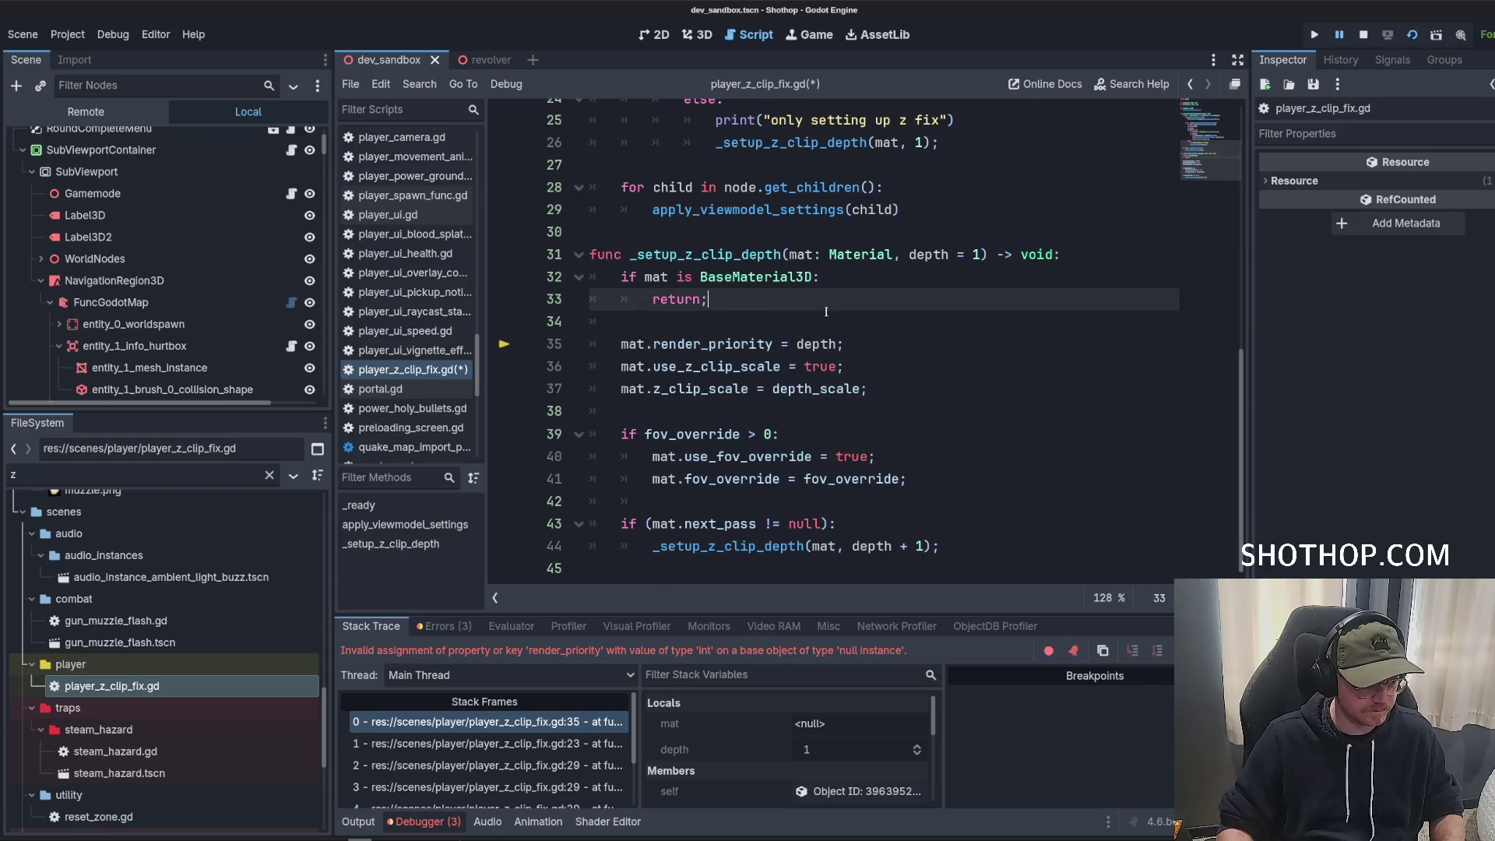
key("Return")
key("Return")
type("if (mat == nu")
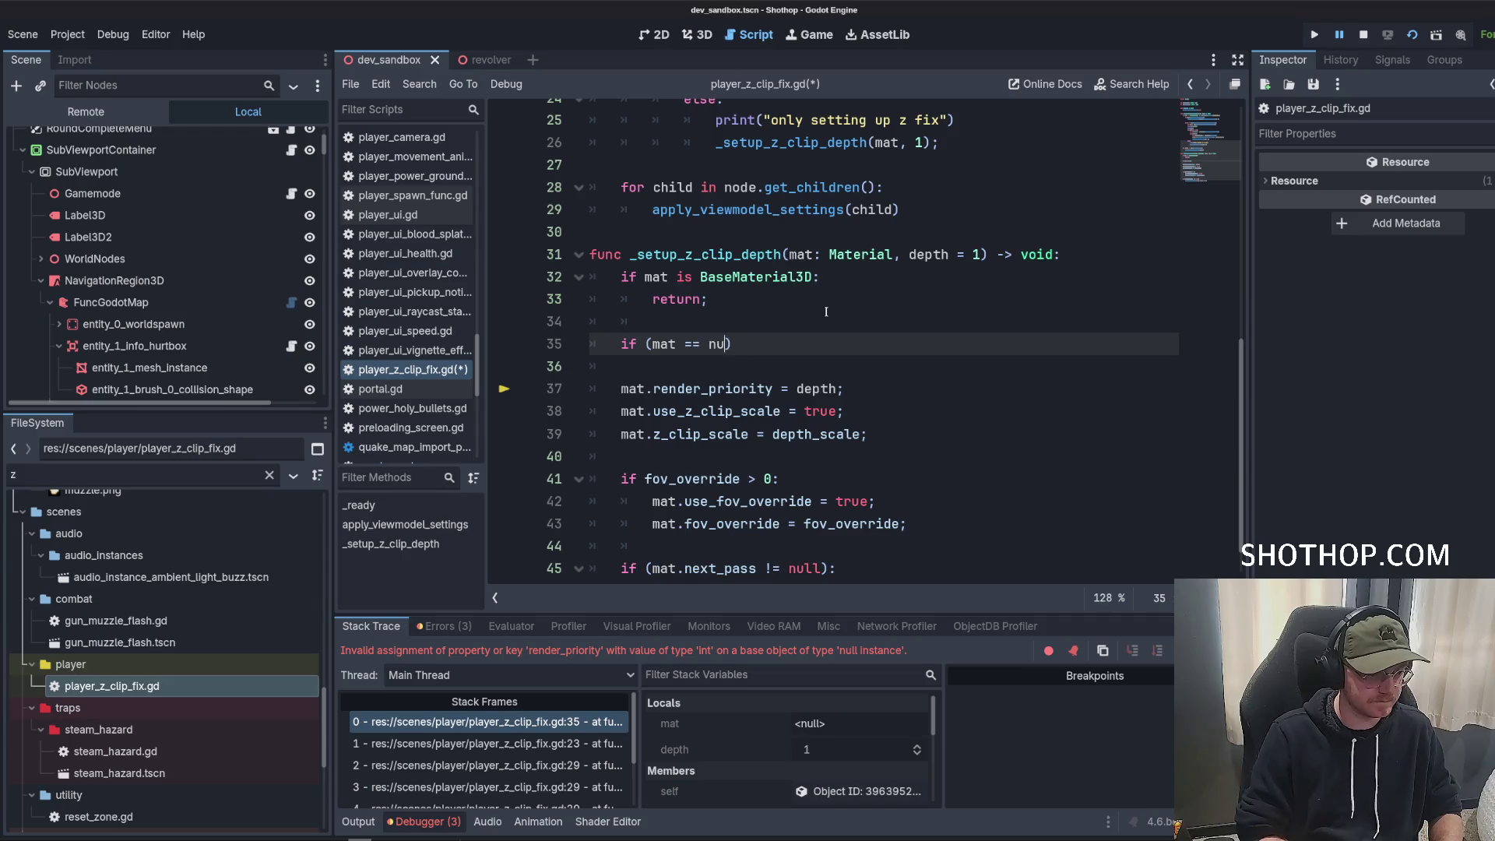
type("ll):")
key("Return")
type("return;")
Replace mat with mat.next_pass in the recursive call on line 47 and stop the crashed run.
scroll(826, 311, "down", 1)
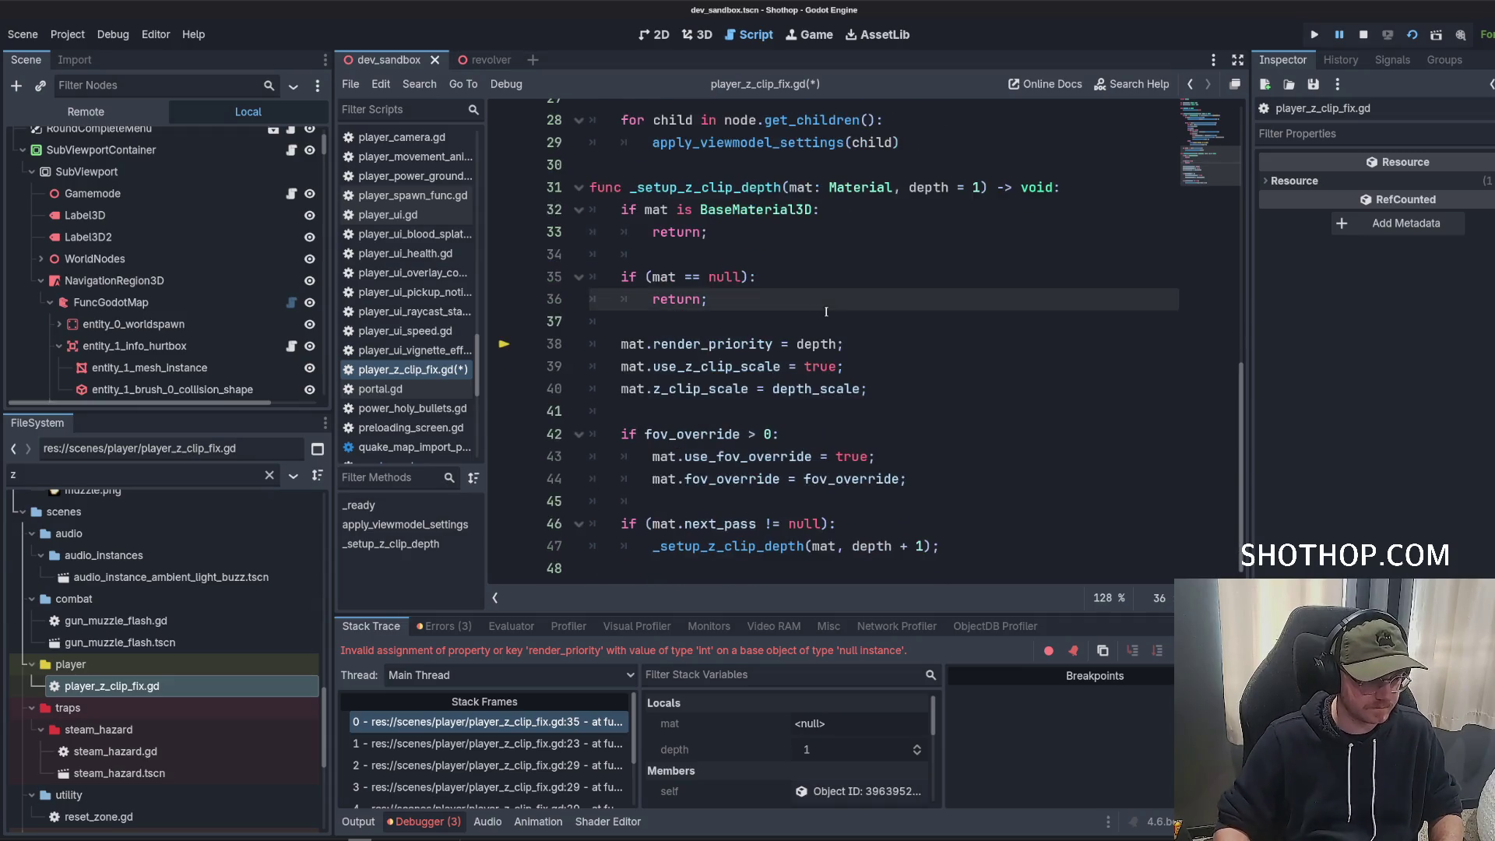
left_click(701, 506)
left_click(802, 523)
double_click(824, 546)
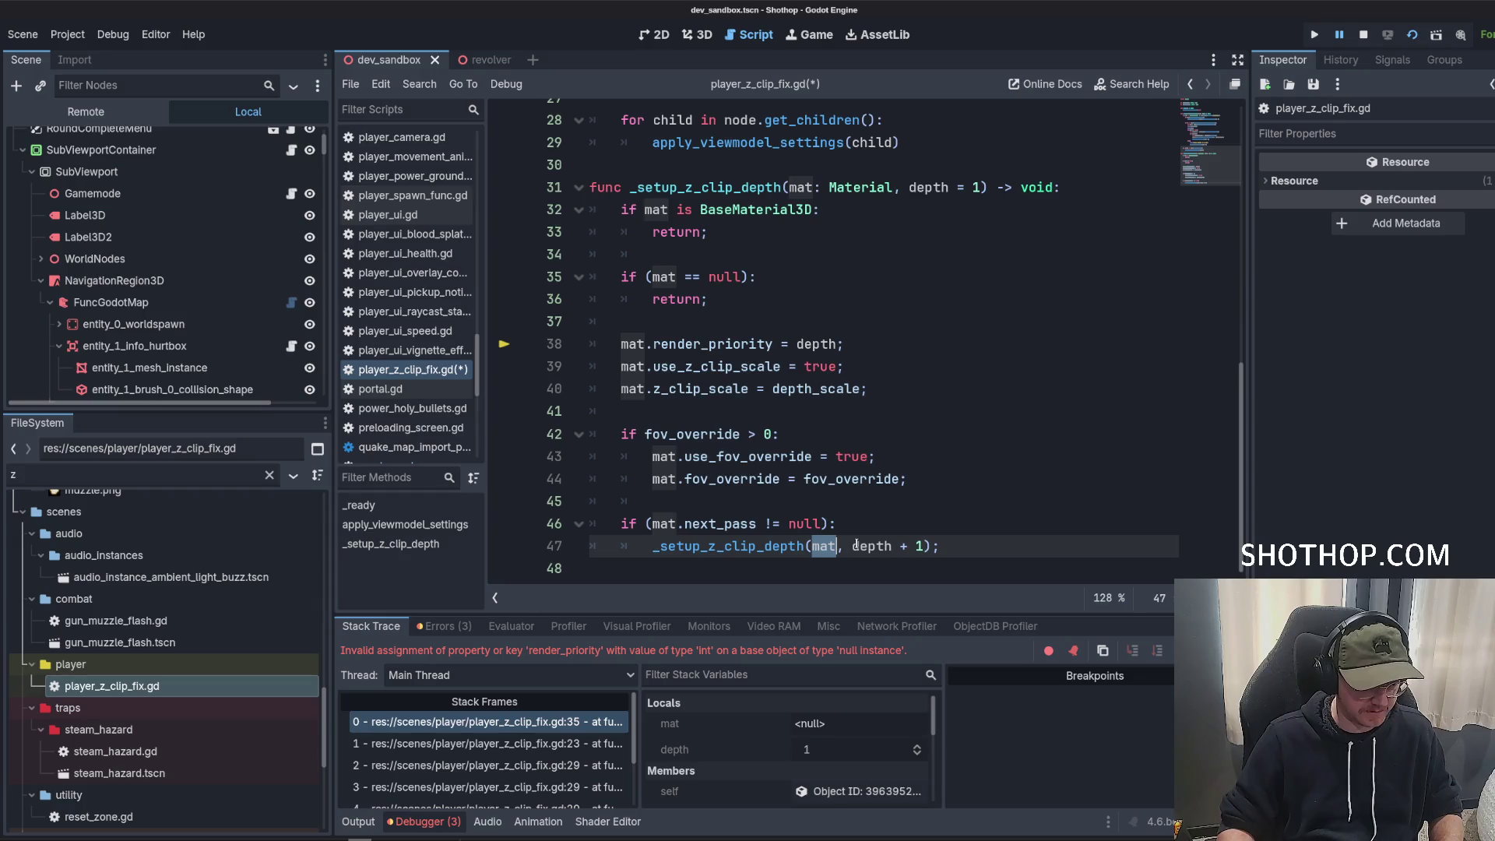
mouse_move(856, 545)
key("BackSpace")
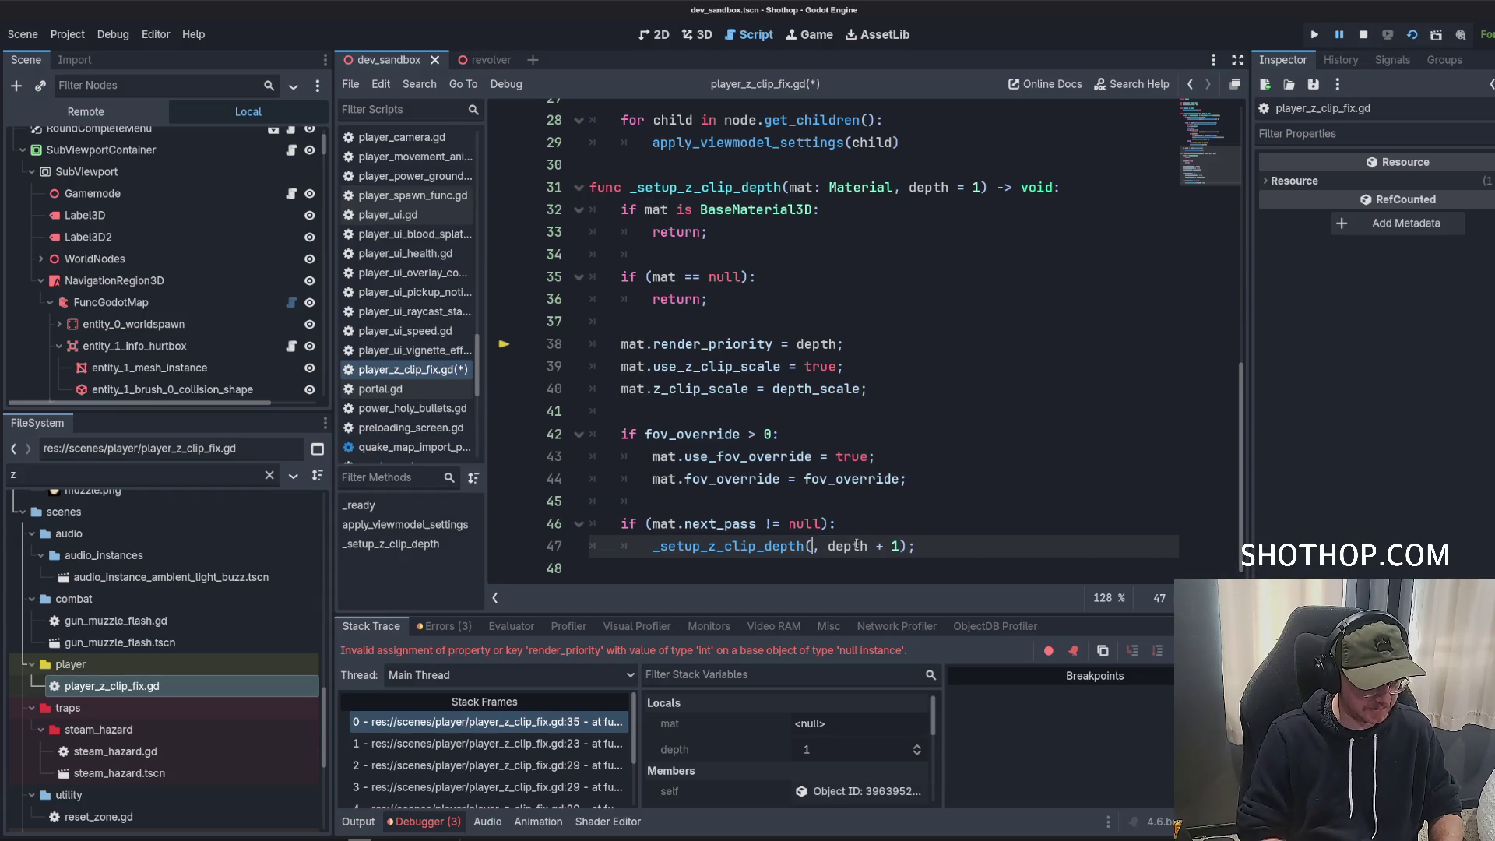
type("mat.next_p")
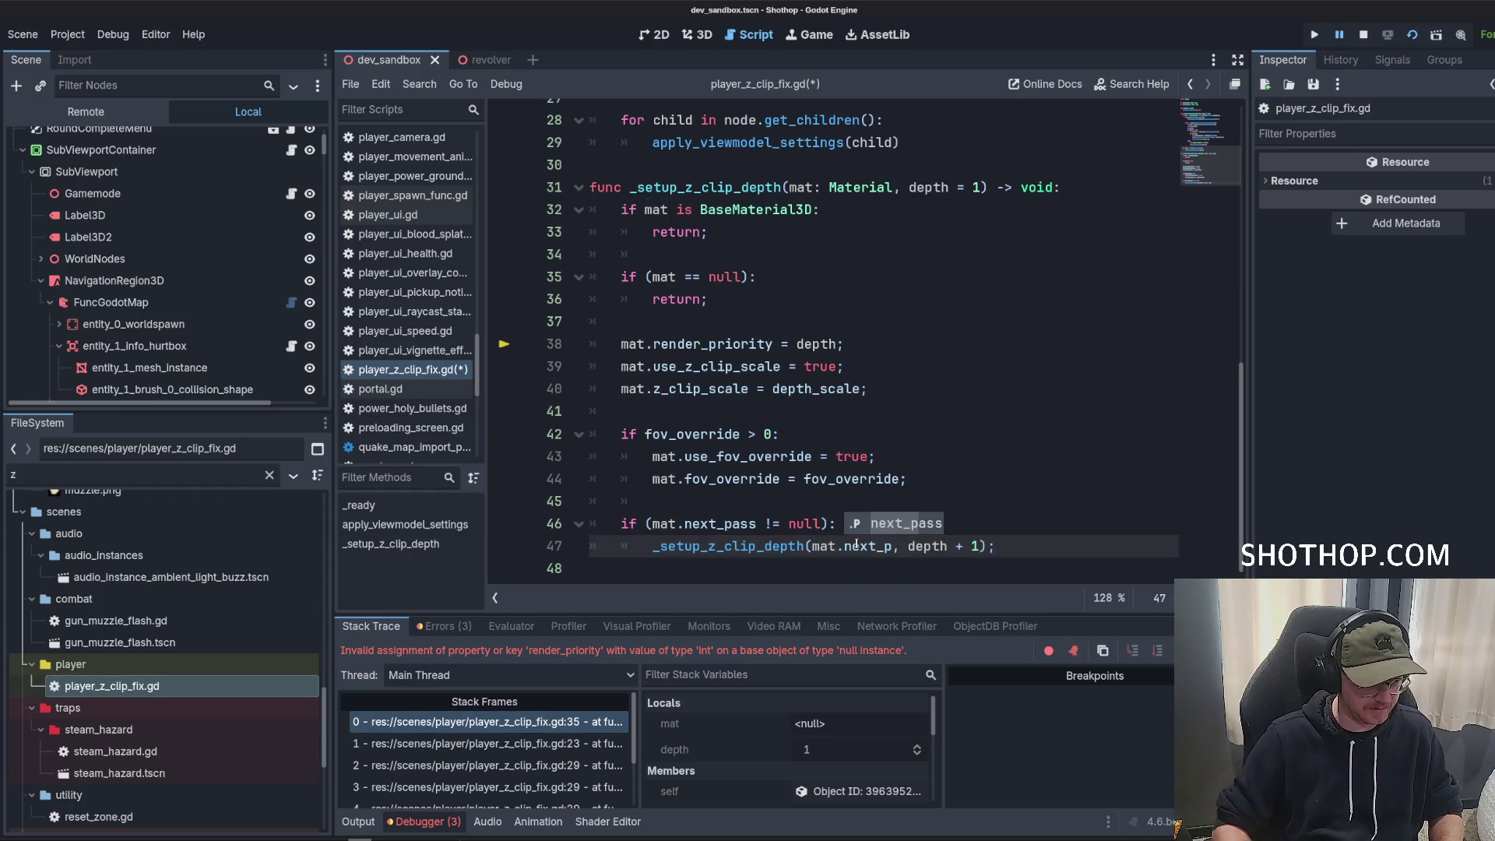
key("Return")
left_click(1364, 35)
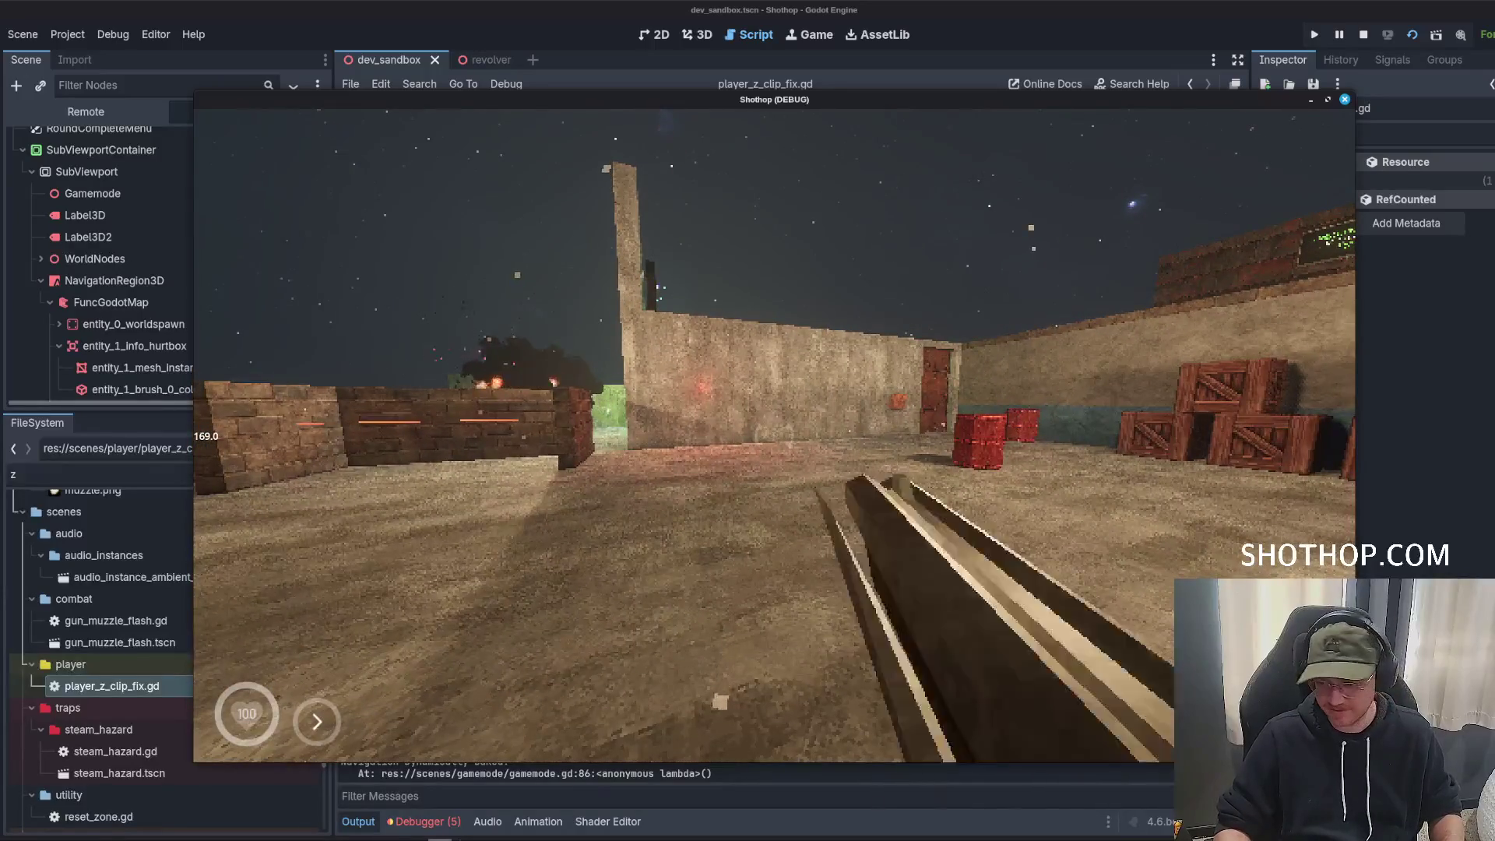
Pause the running game with Esc and quit back to the editor.
key("Escape")
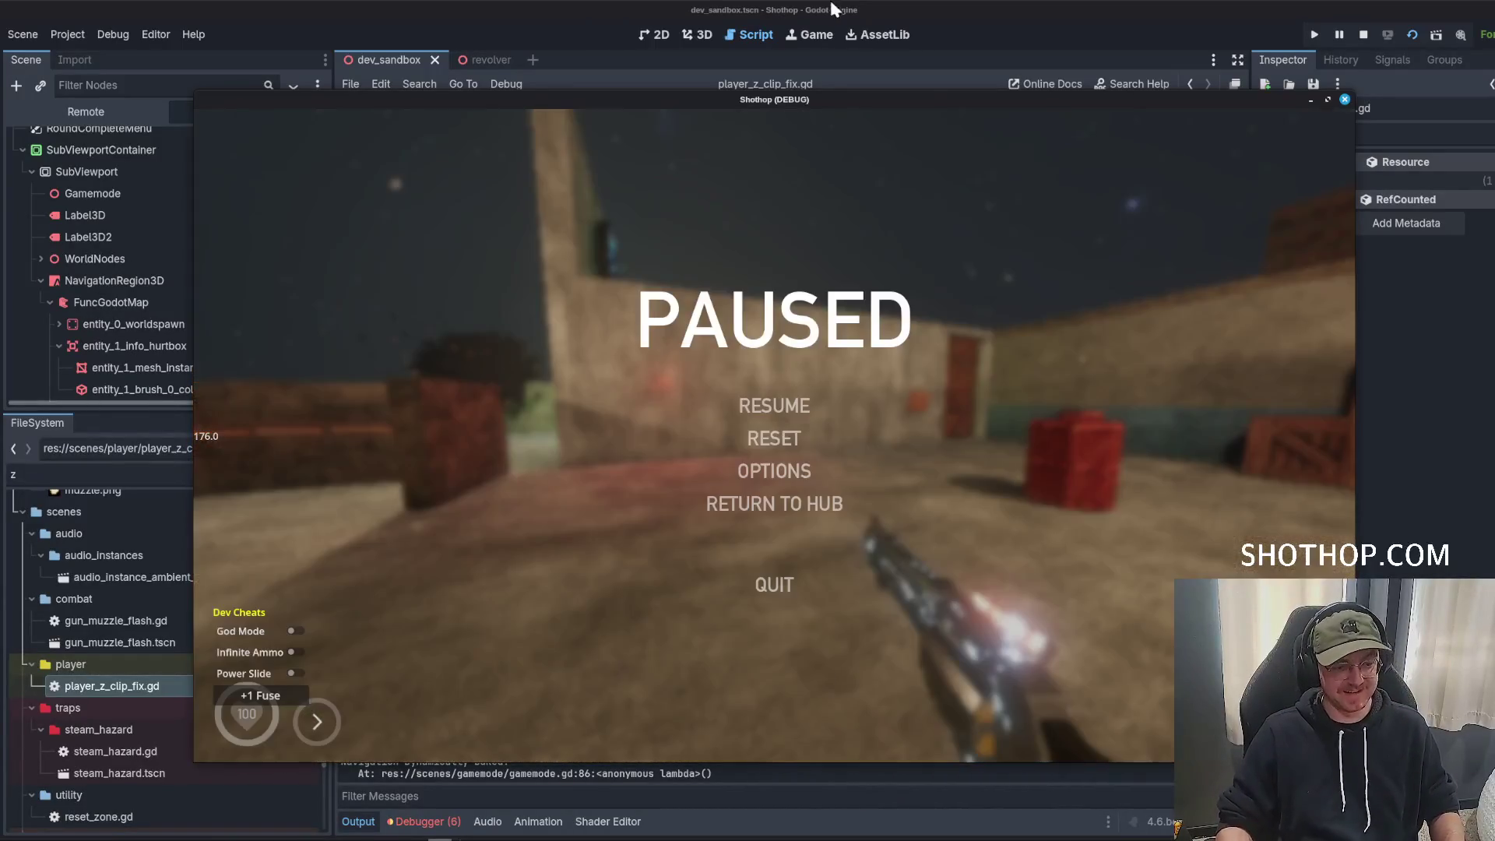
left_click(771, 584)
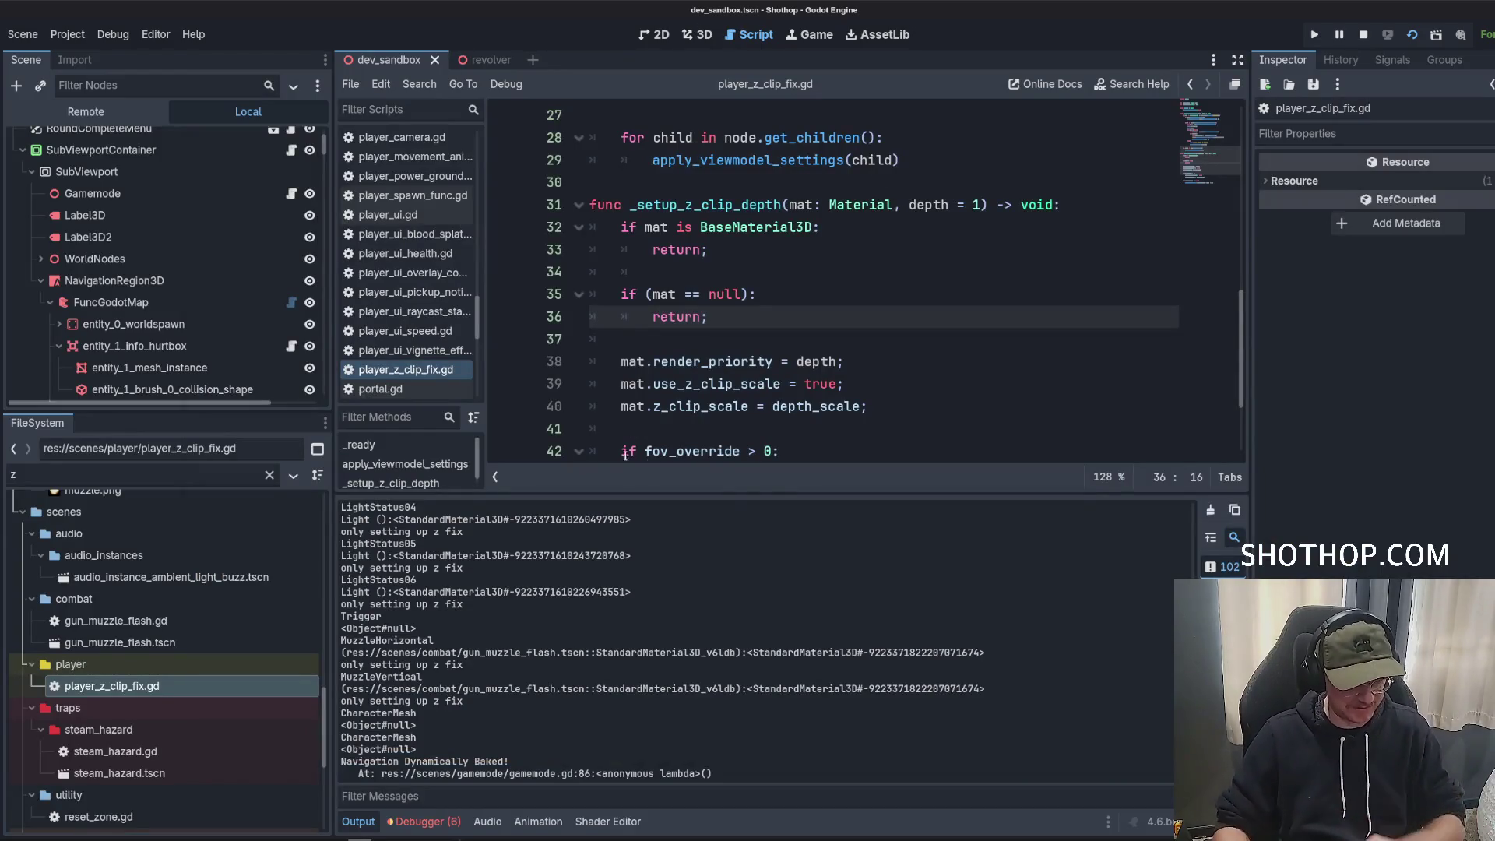
Delete the print(mat) and print(node.name) debug lines from player_z_clip_fix.gd.
left_click_drag(757, 494, 764, 628)
scroll(771, 416, "up", 8)
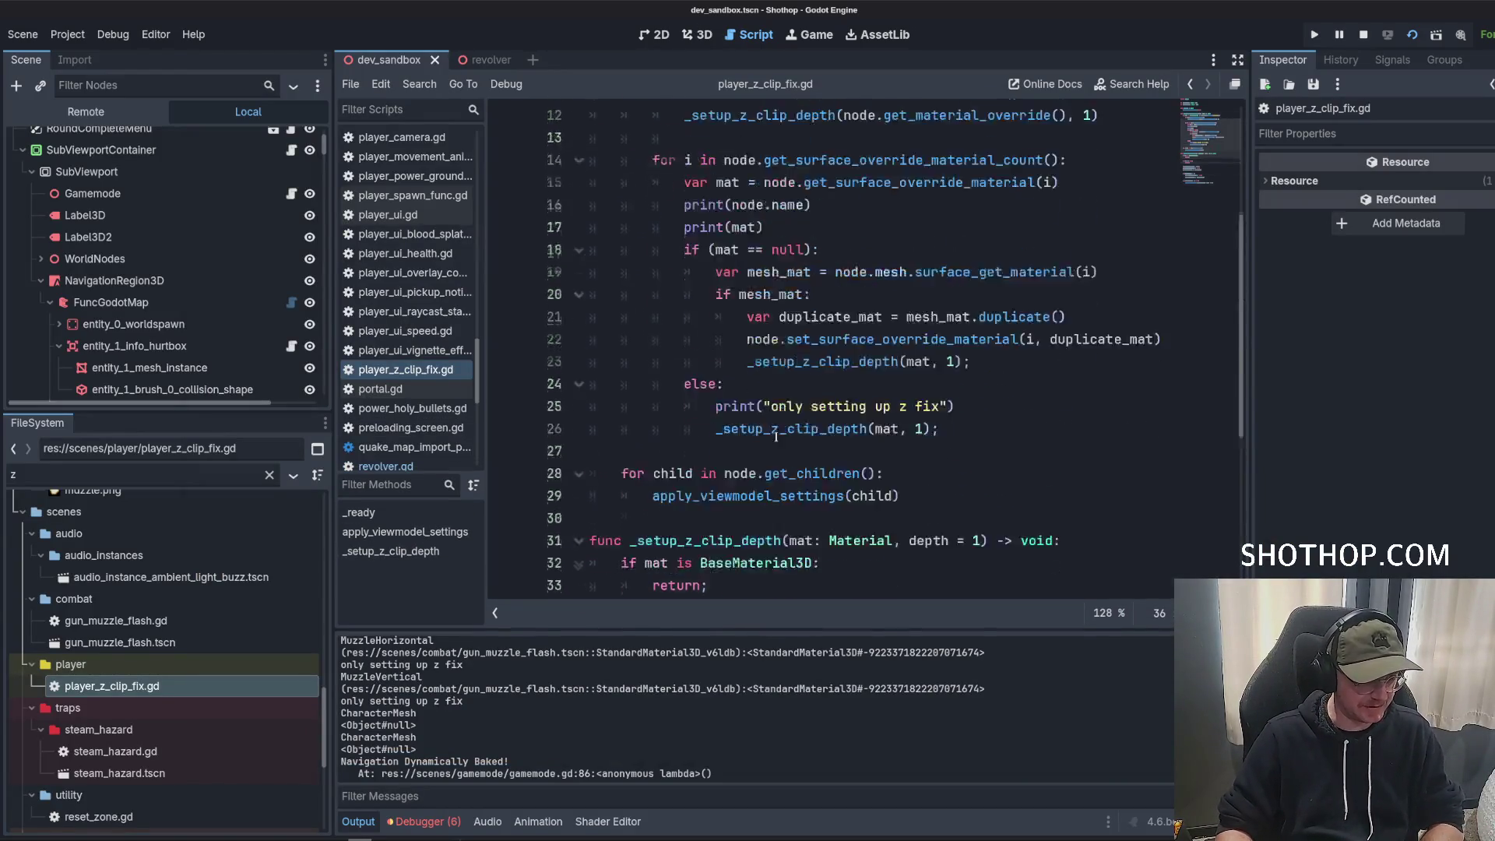
left_click_drag(780, 409, 814, 384)
key("BackSpace")
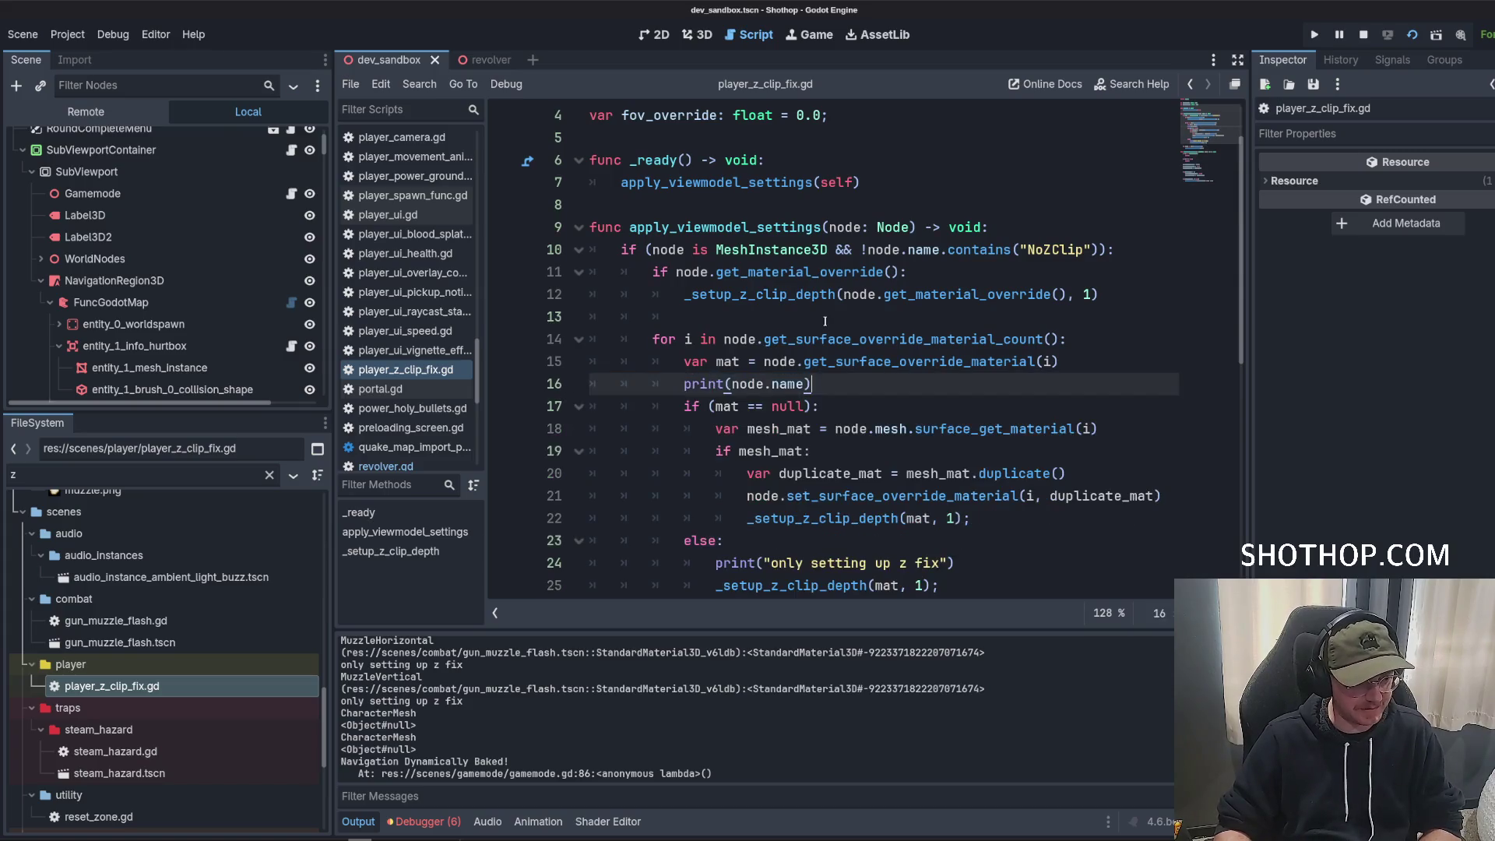
left_click(841, 320)
scroll(841, 328, "down", 3)
left_click_drag(814, 182, 1060, 160)
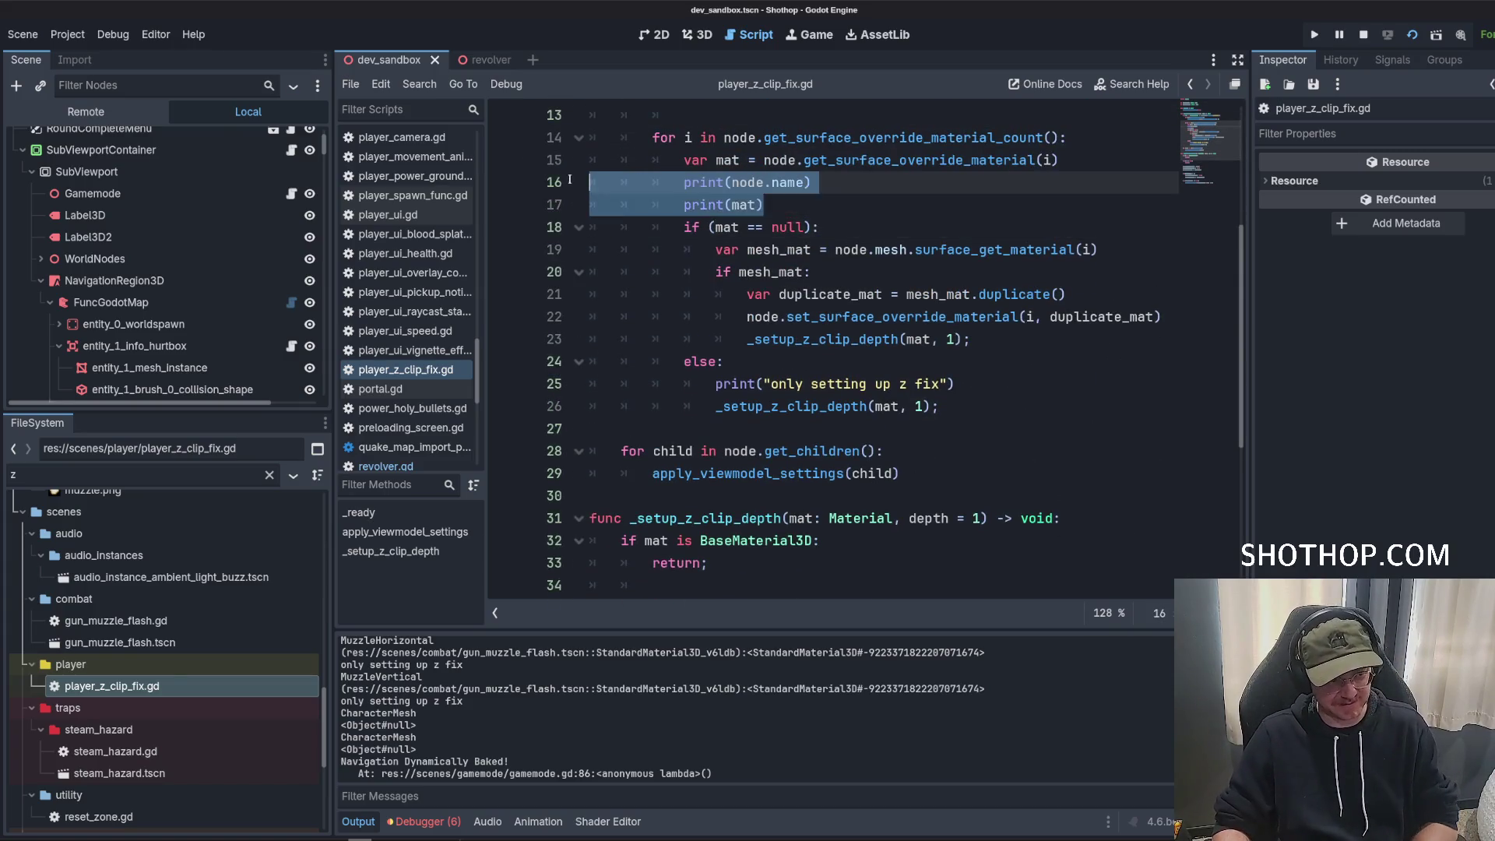
key("BackSpace")
Delete the print("only setting up z fix") line and save the script.
left_click(928, 173)
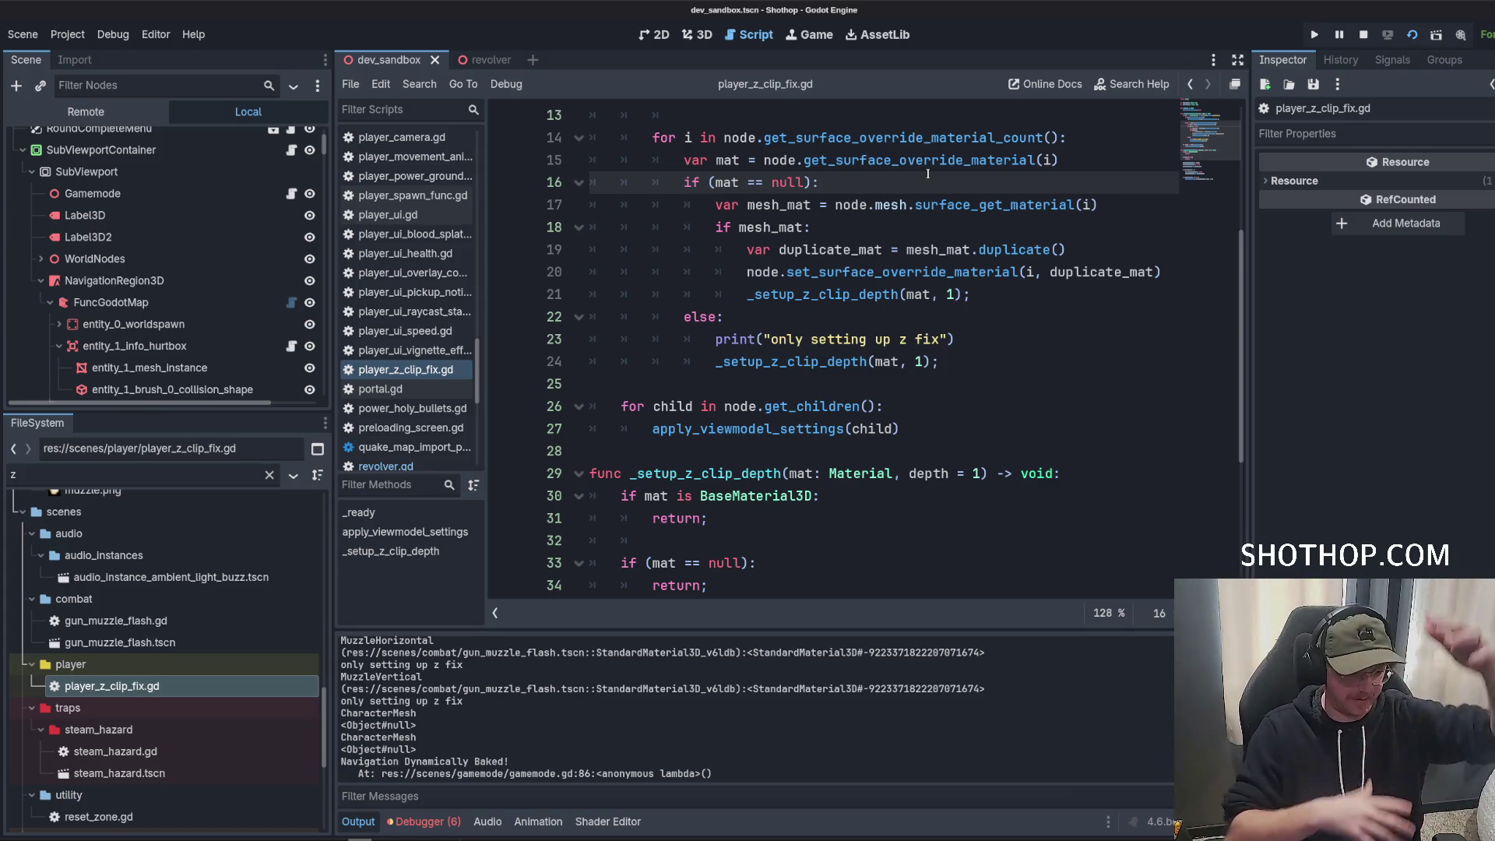
scroll(928, 173, "down", 3)
left_click_drag(955, 137, 684, 137)
key("BackSpace")
key("BackSpace")
key("BackSpace")
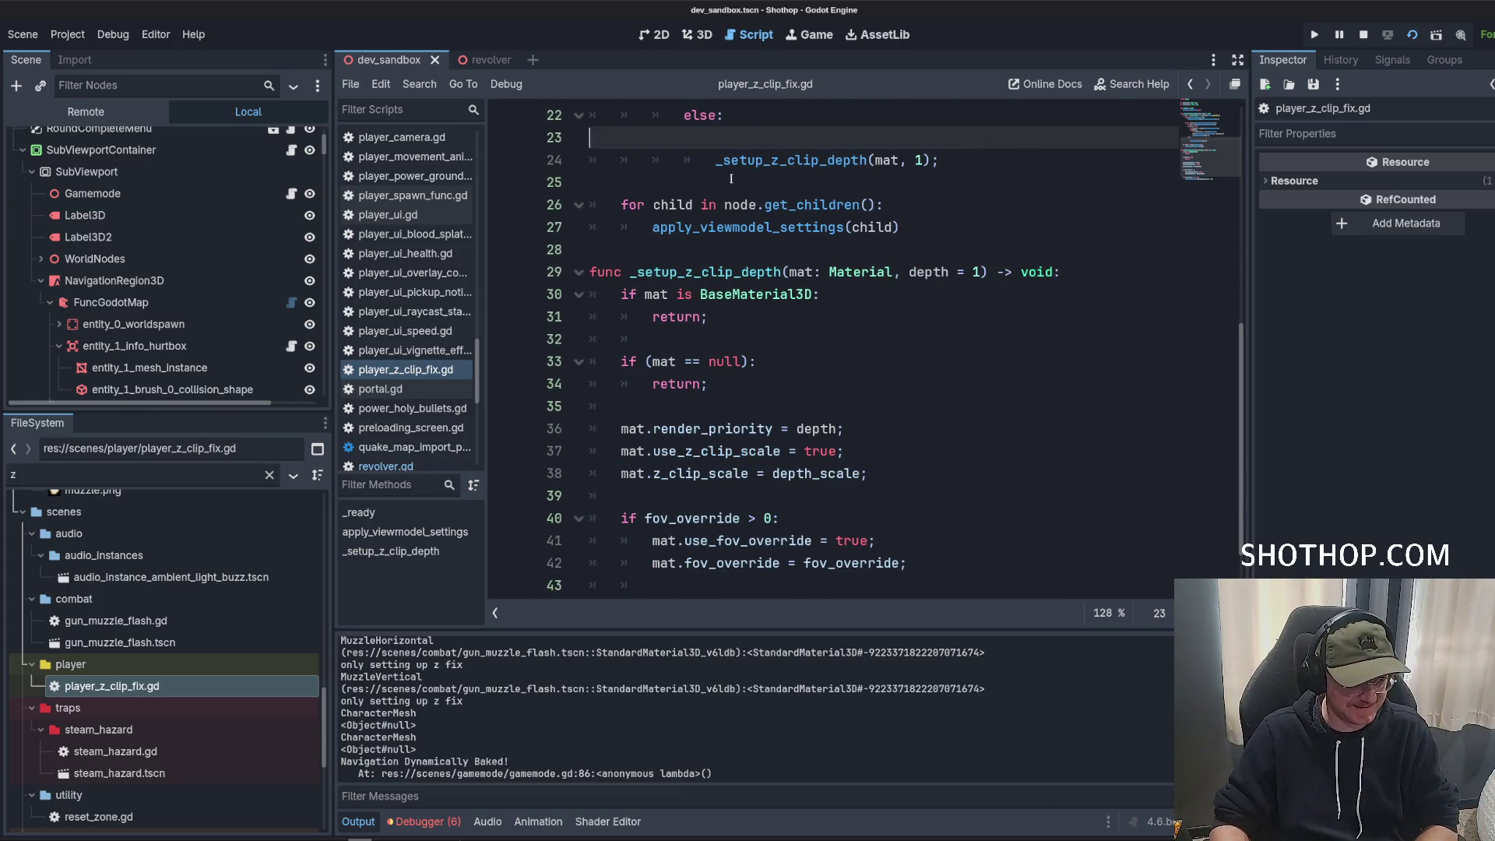
key("ctrl+s")
Review the _setup_z_clip_depth definition, ending with the caret on the blank line after _ready.
left_click(829, 300)
scroll(826, 317, "down", 1)
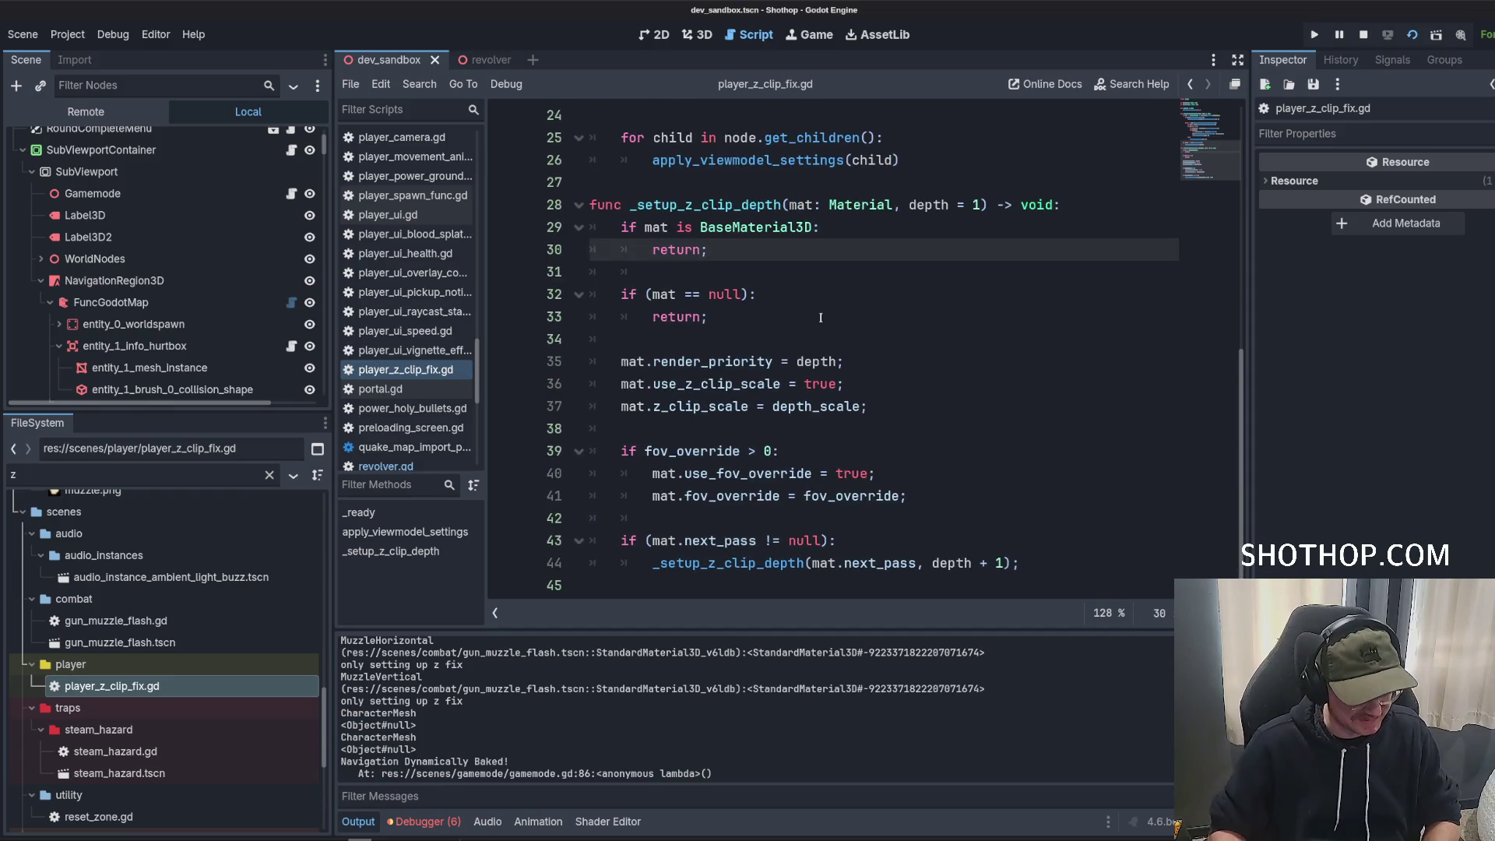
left_click(821, 318)
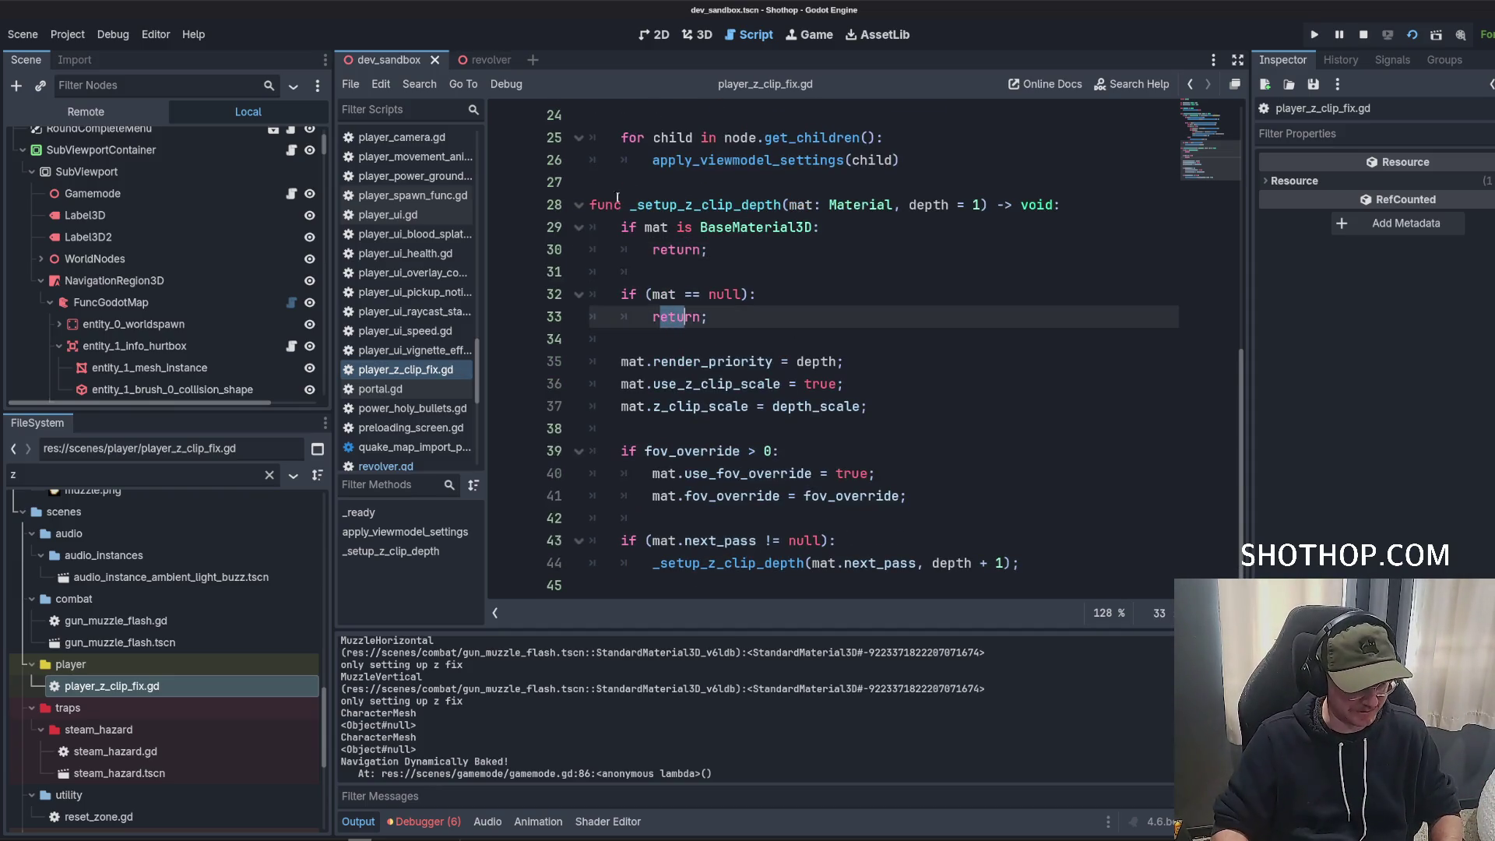
left_click(683, 207)
right_click(683, 206)
double_click(683, 206)
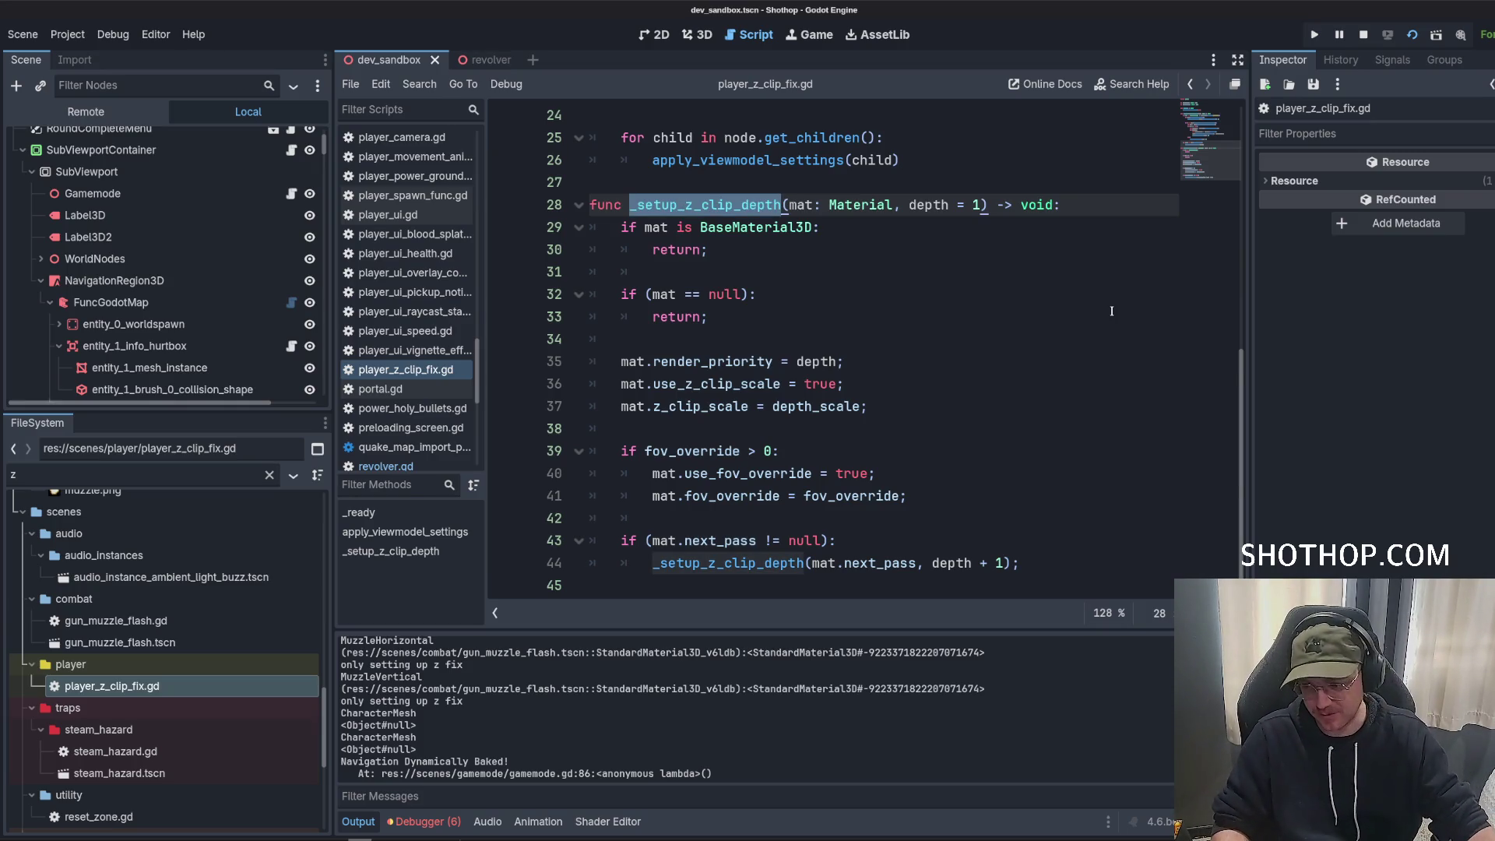
left_click(917, 273)
scroll(917, 281, "up", 4)
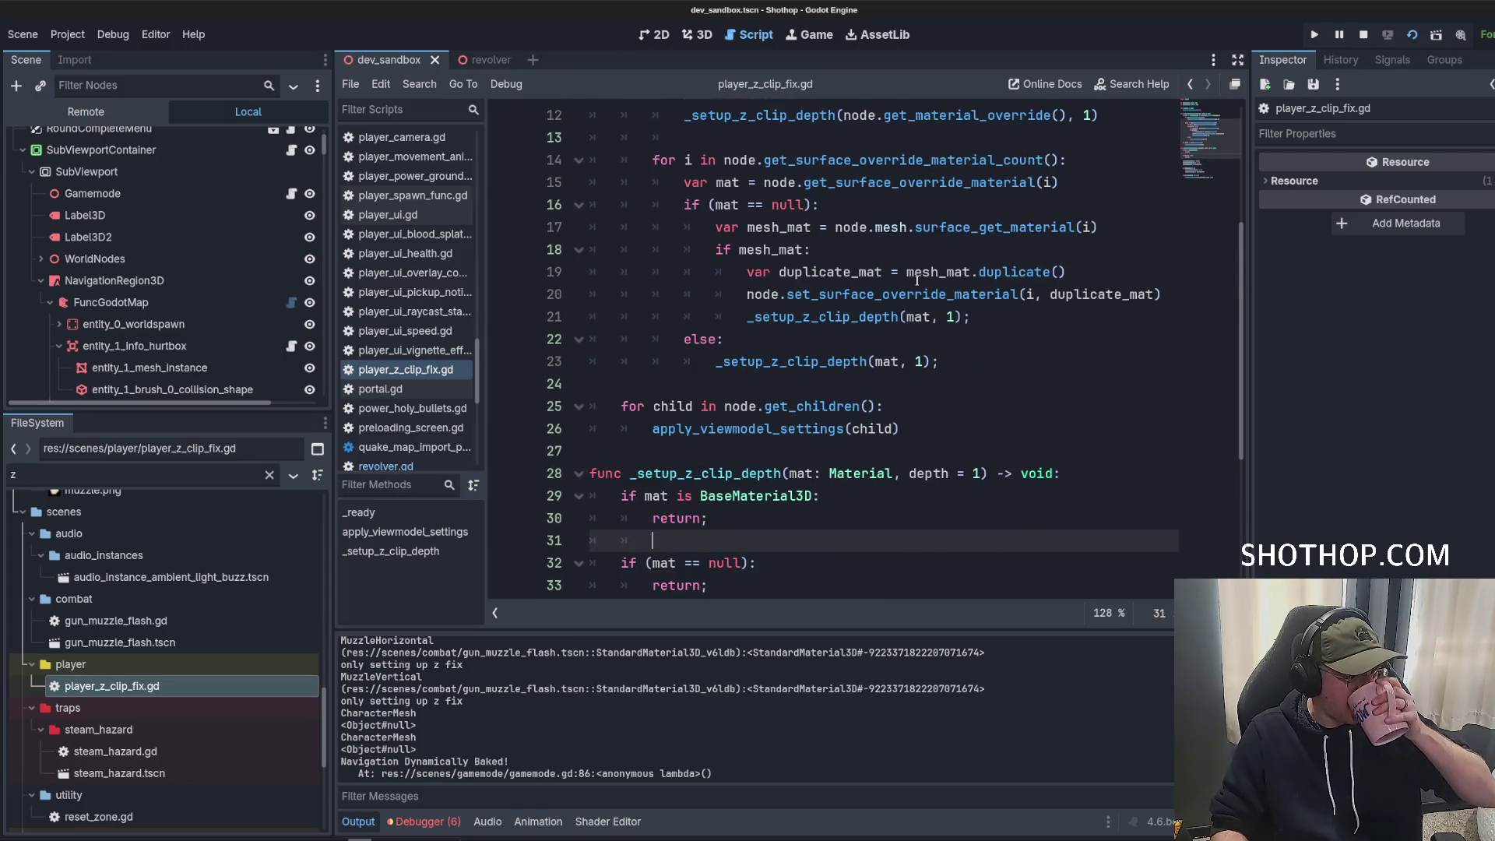
scroll(908, 272, "up", 4)
left_click(912, 271)
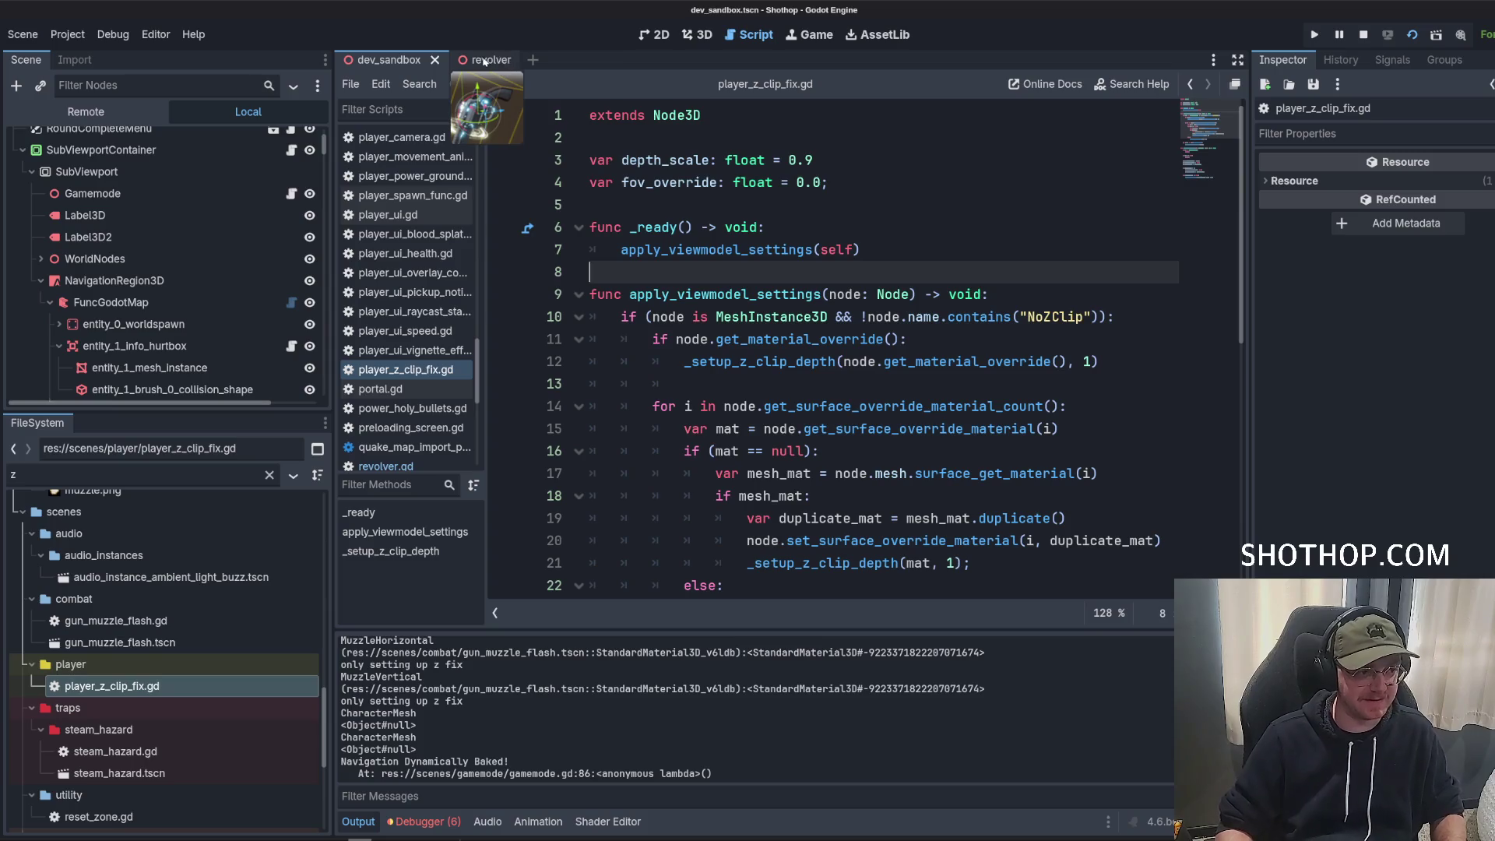
Restart the game, walk forward toward the wall to view the gun, then pause.
left_click(1413, 35)
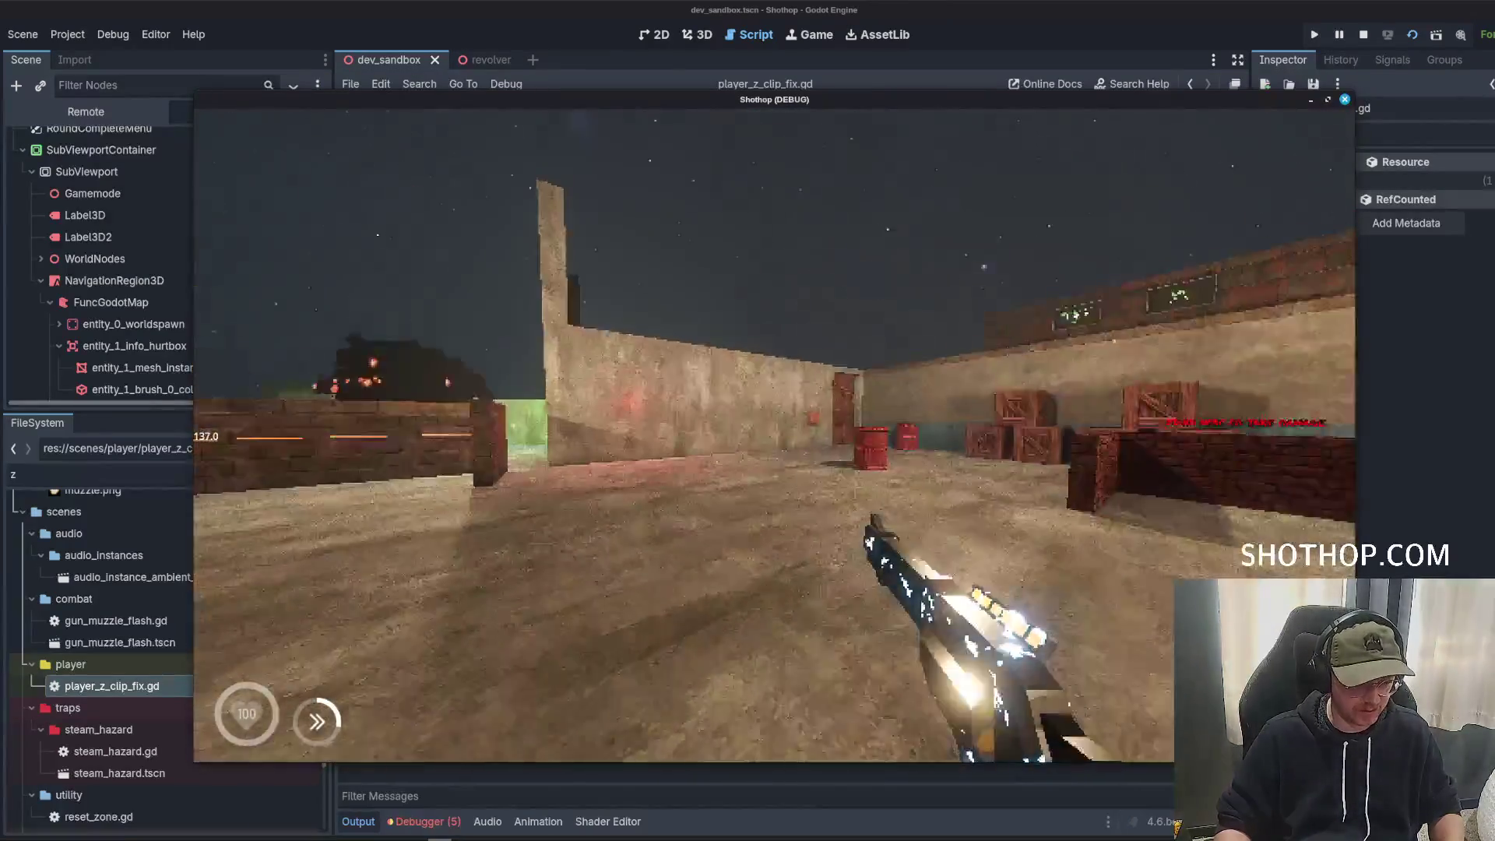
key("w")
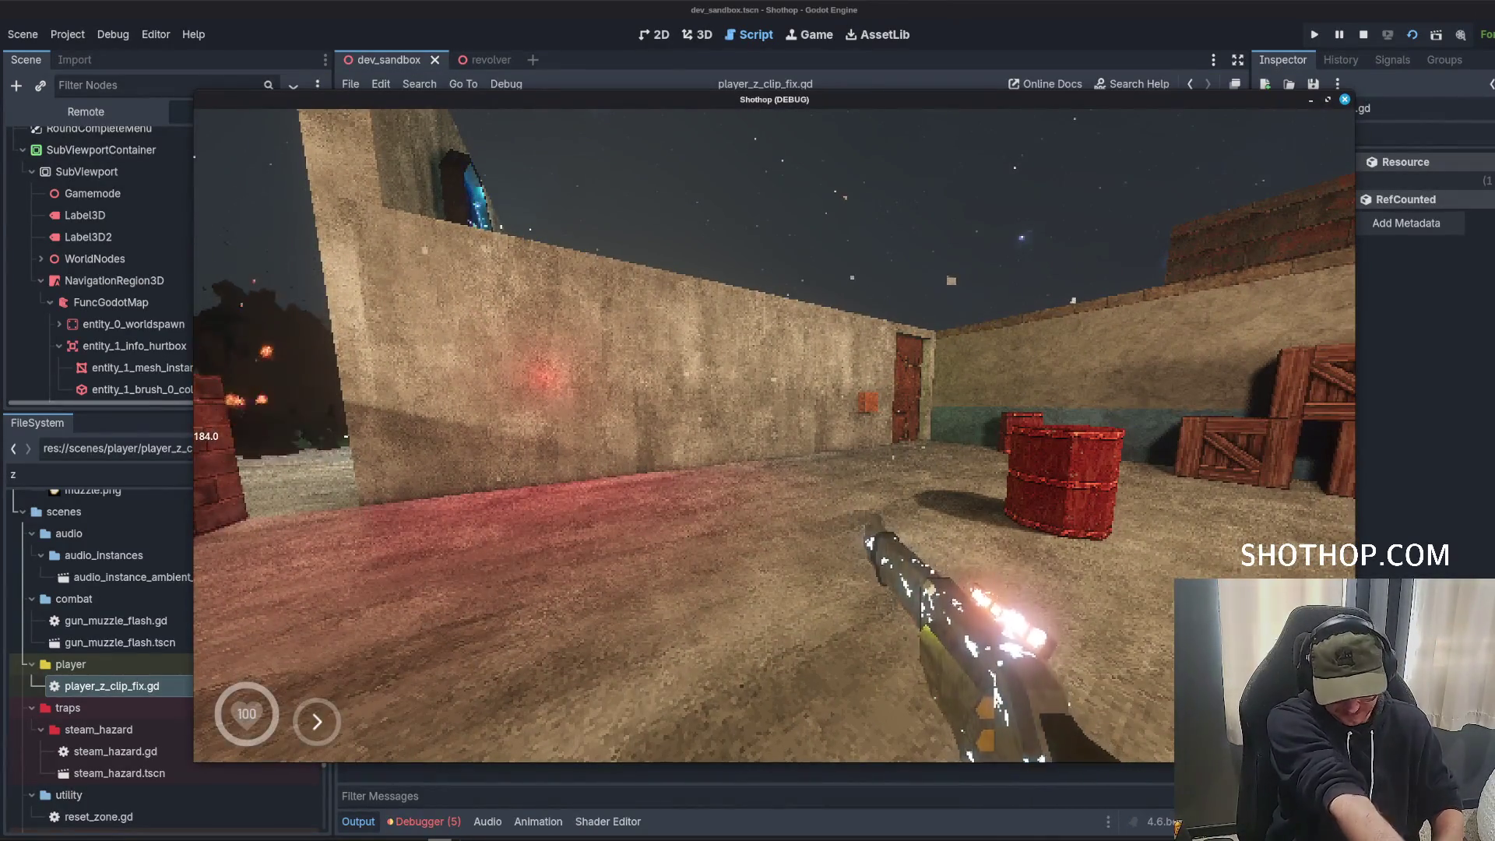
key("w")
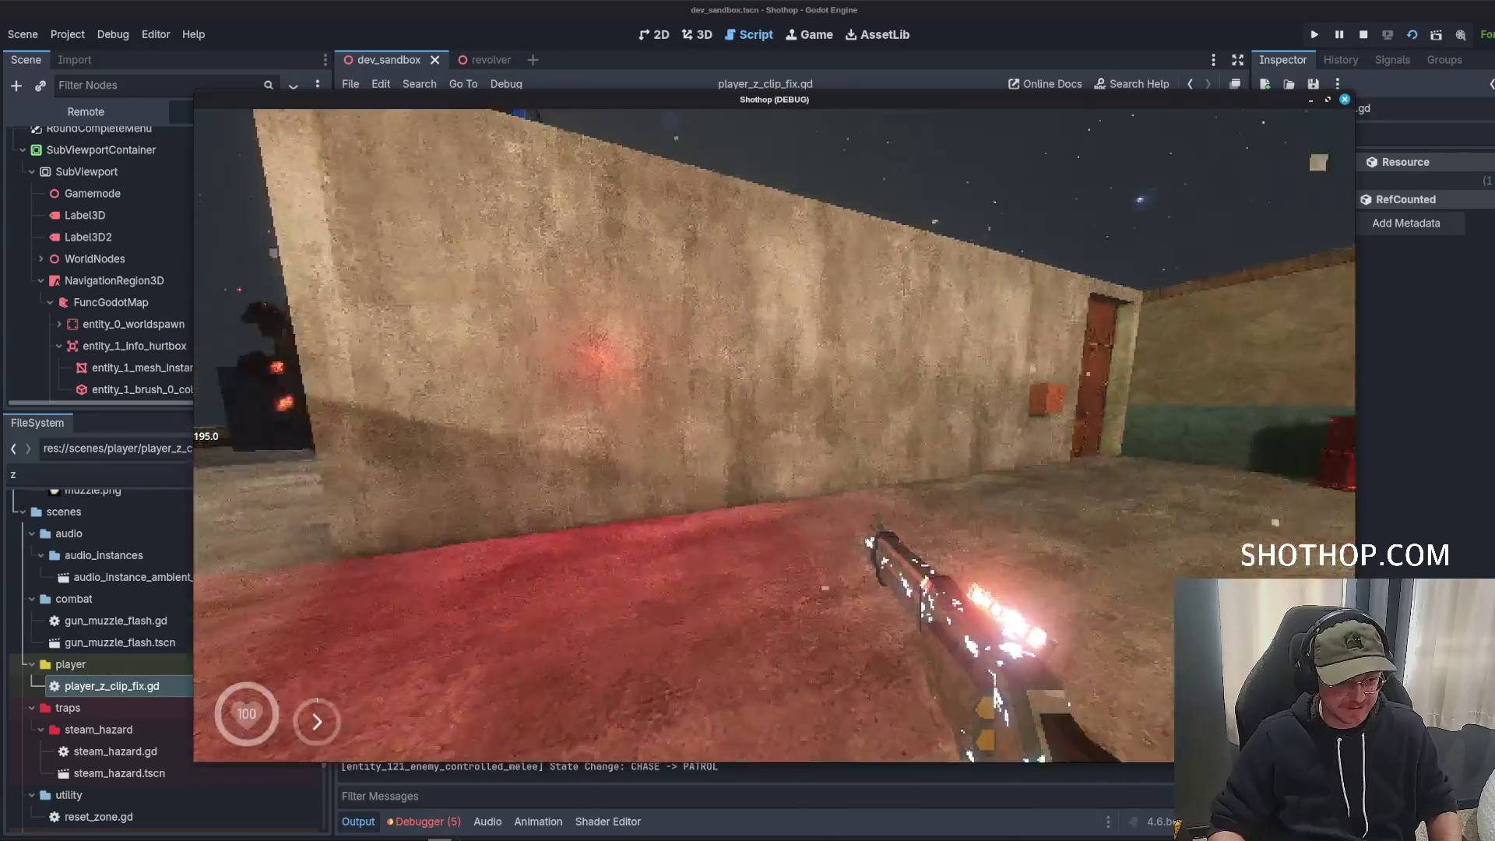
key("Escape")
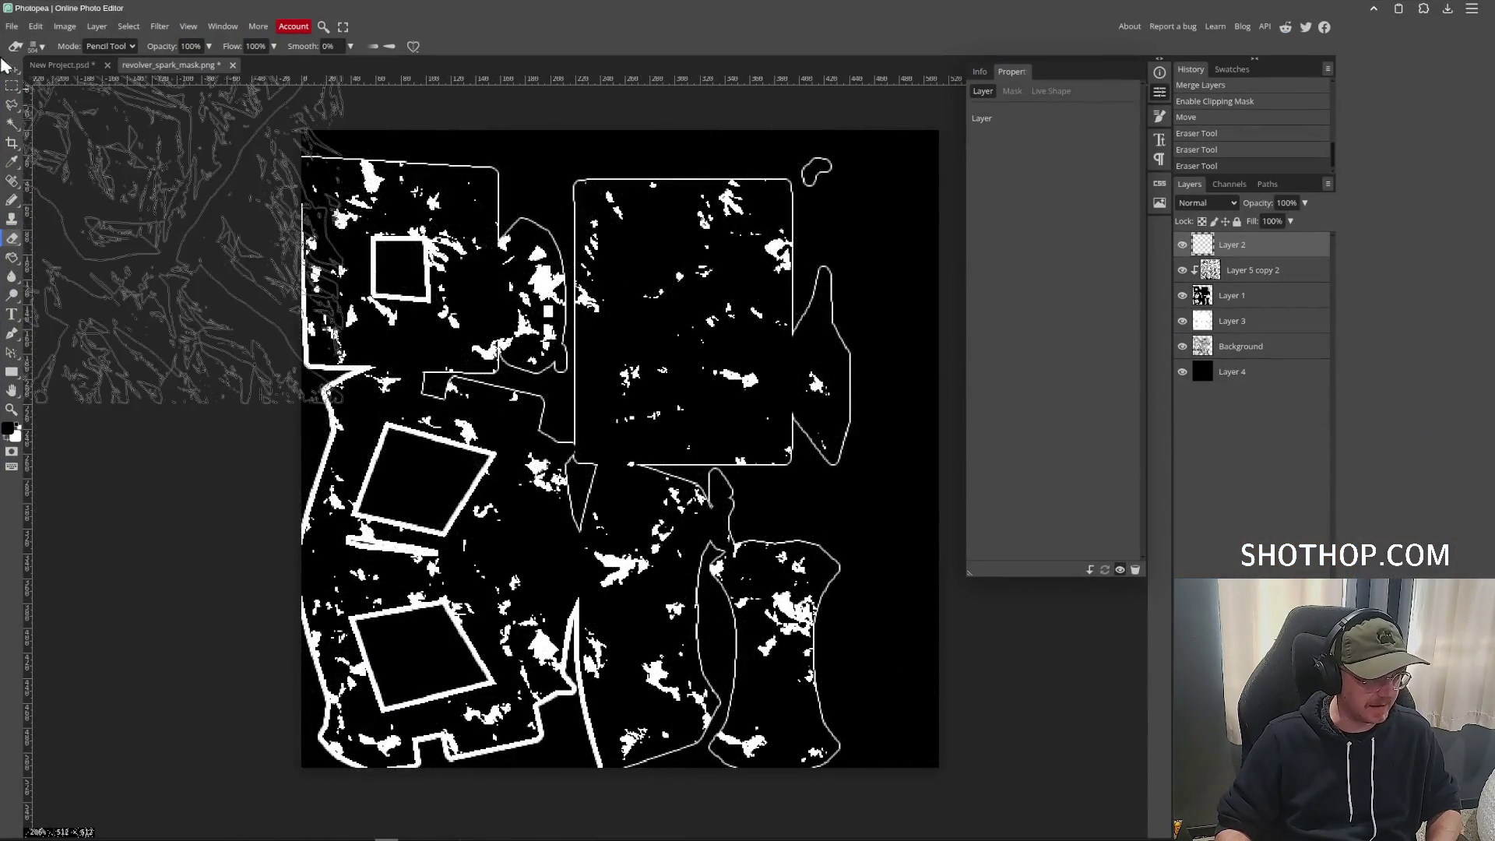
Paste the electric texture at the top-left, tile copies across the canvas, and merge them into one layer.
left_click(8, 67)
key("ctrl+v")
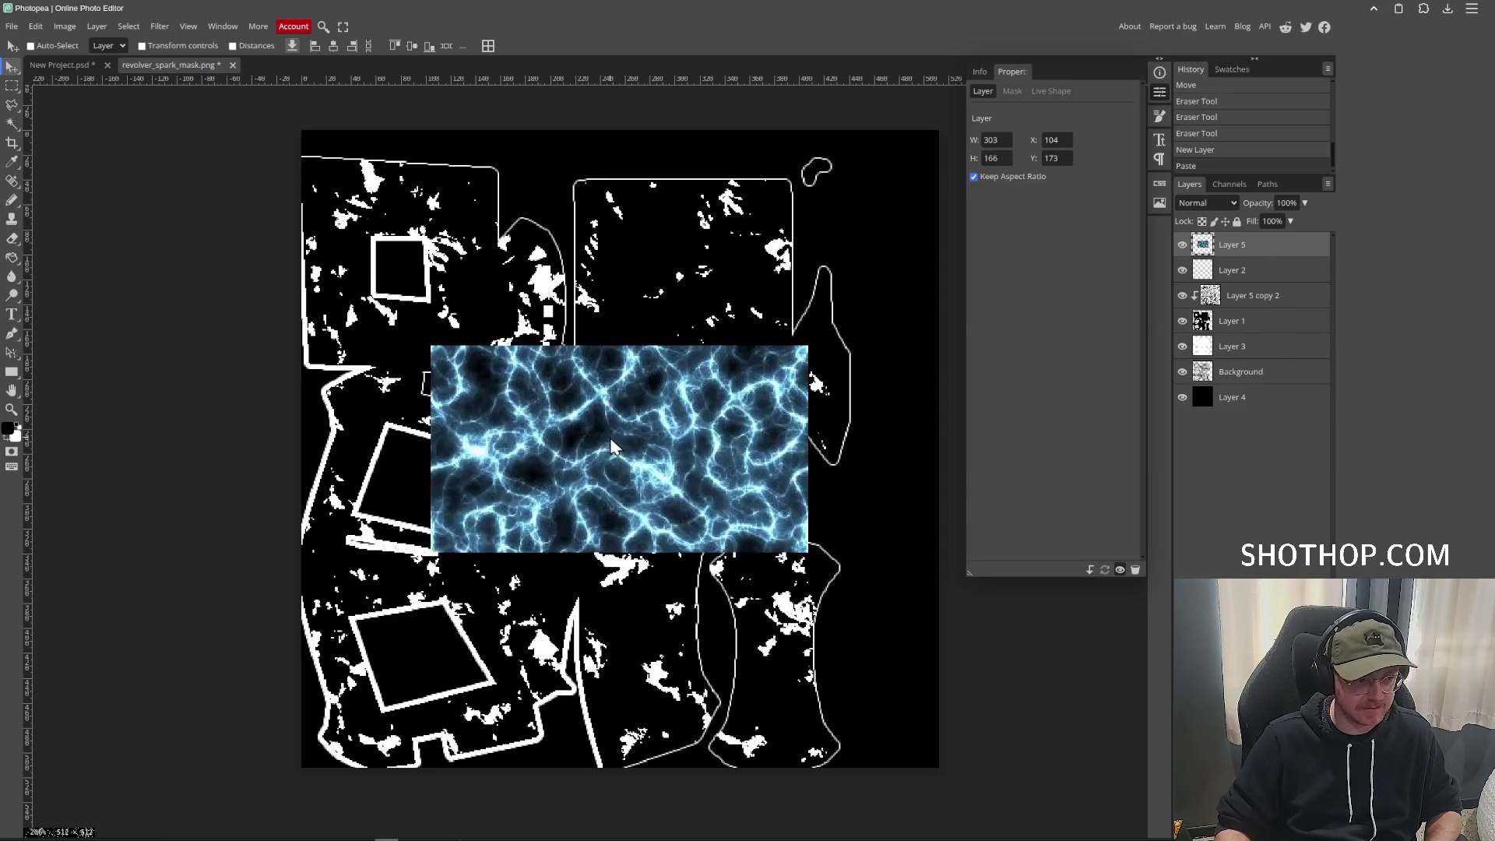
mouse_move(579, 447)
left_mouse_down()
mouse_move(450, 231)
mouse_move(466, 415)
mouse_move(465, 399)
left_mouse_up()
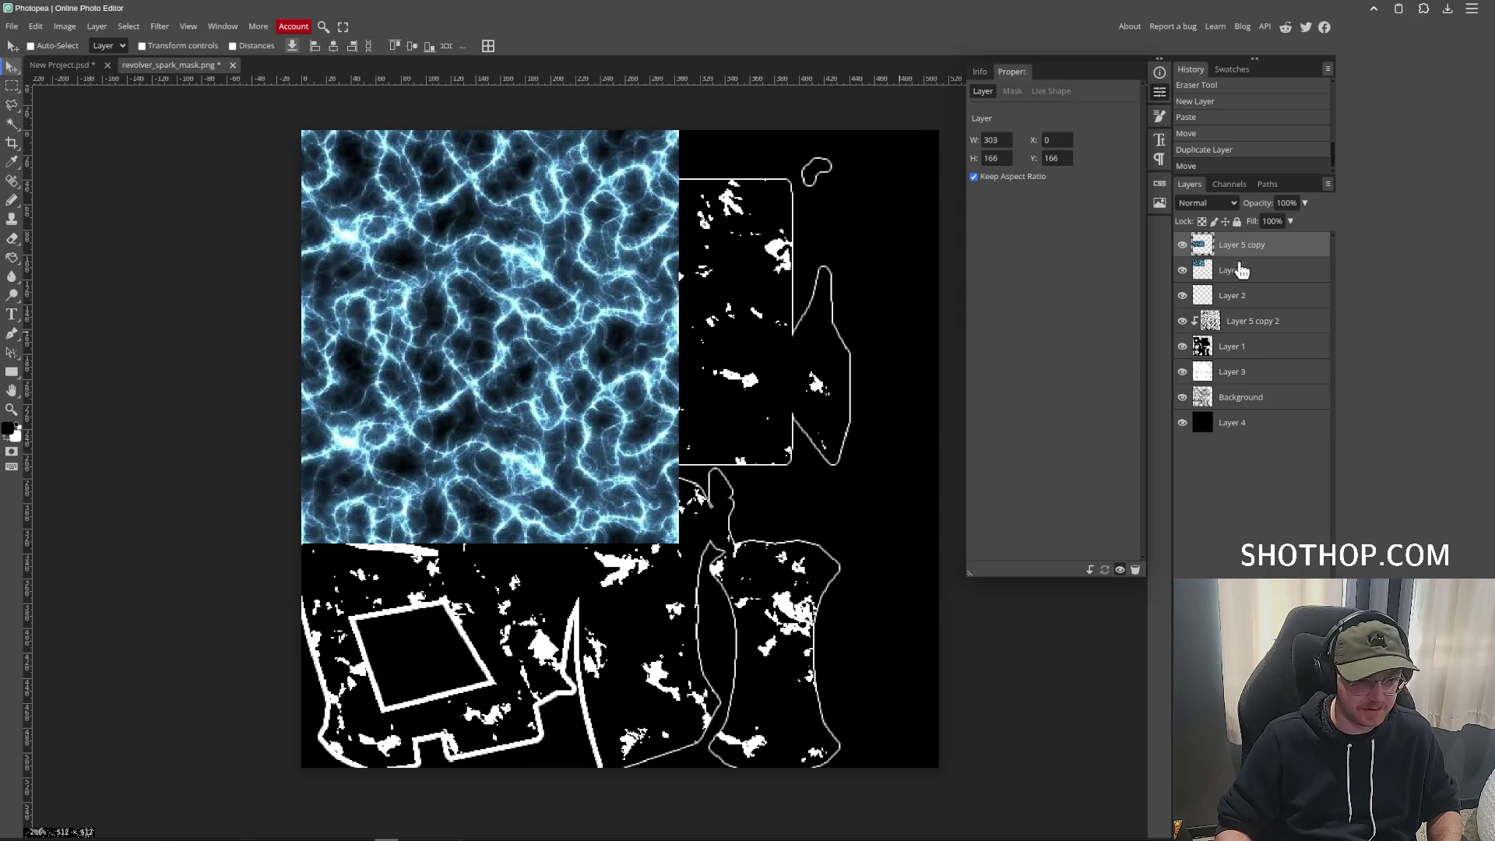
right_click(1224, 265)
left_click(1284, 551)
mouse_move(467, 312)
left_mouse_down()
mouse_move(424, 806)
mouse_move(438, 799)
mouse_move(423, 793)
mouse_move(436, 732)
mouse_move(880, 701)
mouse_move(788, 689)
mouse_move(800, 717)
mouse_move(825, 207)
mouse_move(812, 306)
left_mouse_up()
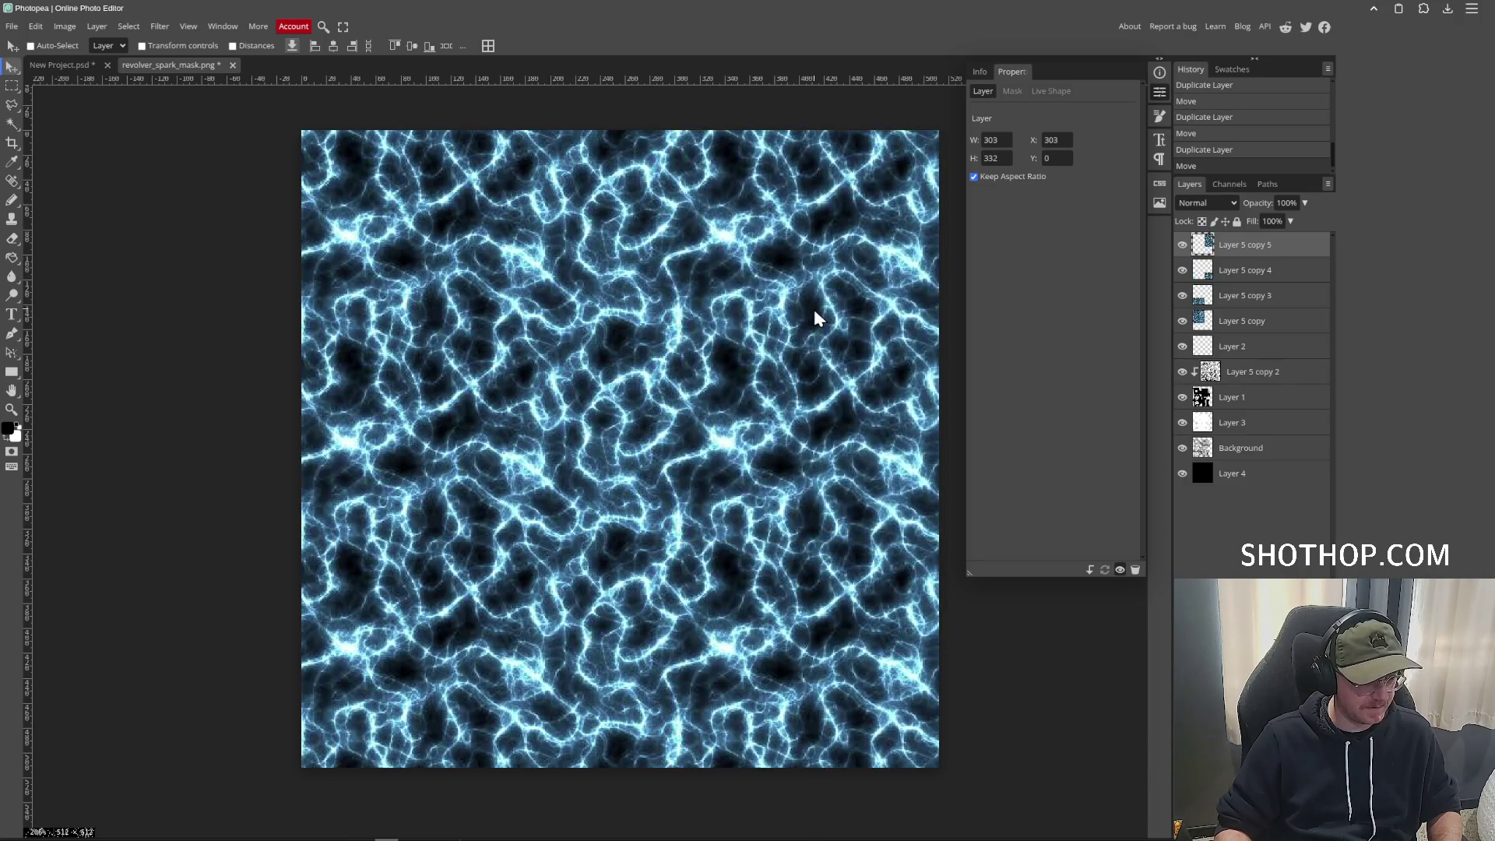
left_click(1255, 329, "shift")
right_click(1255, 328)
left_click(1277, 401)
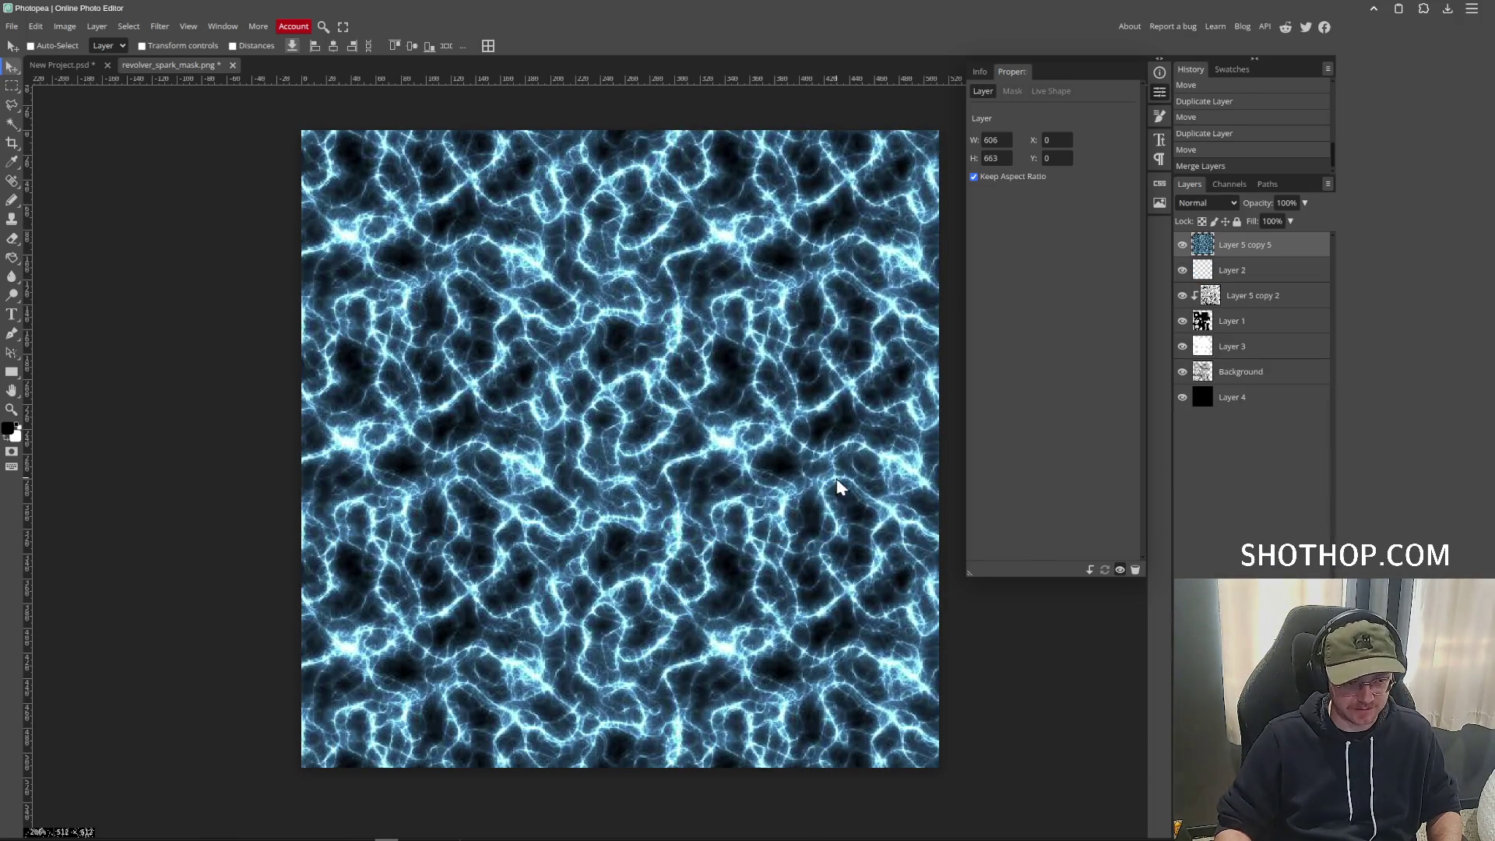
key("ctrl+u")
Desaturate the texture to -100 saturation and add a Curves adjustment layer.
left_click_drag(192, 214, 129, 215)
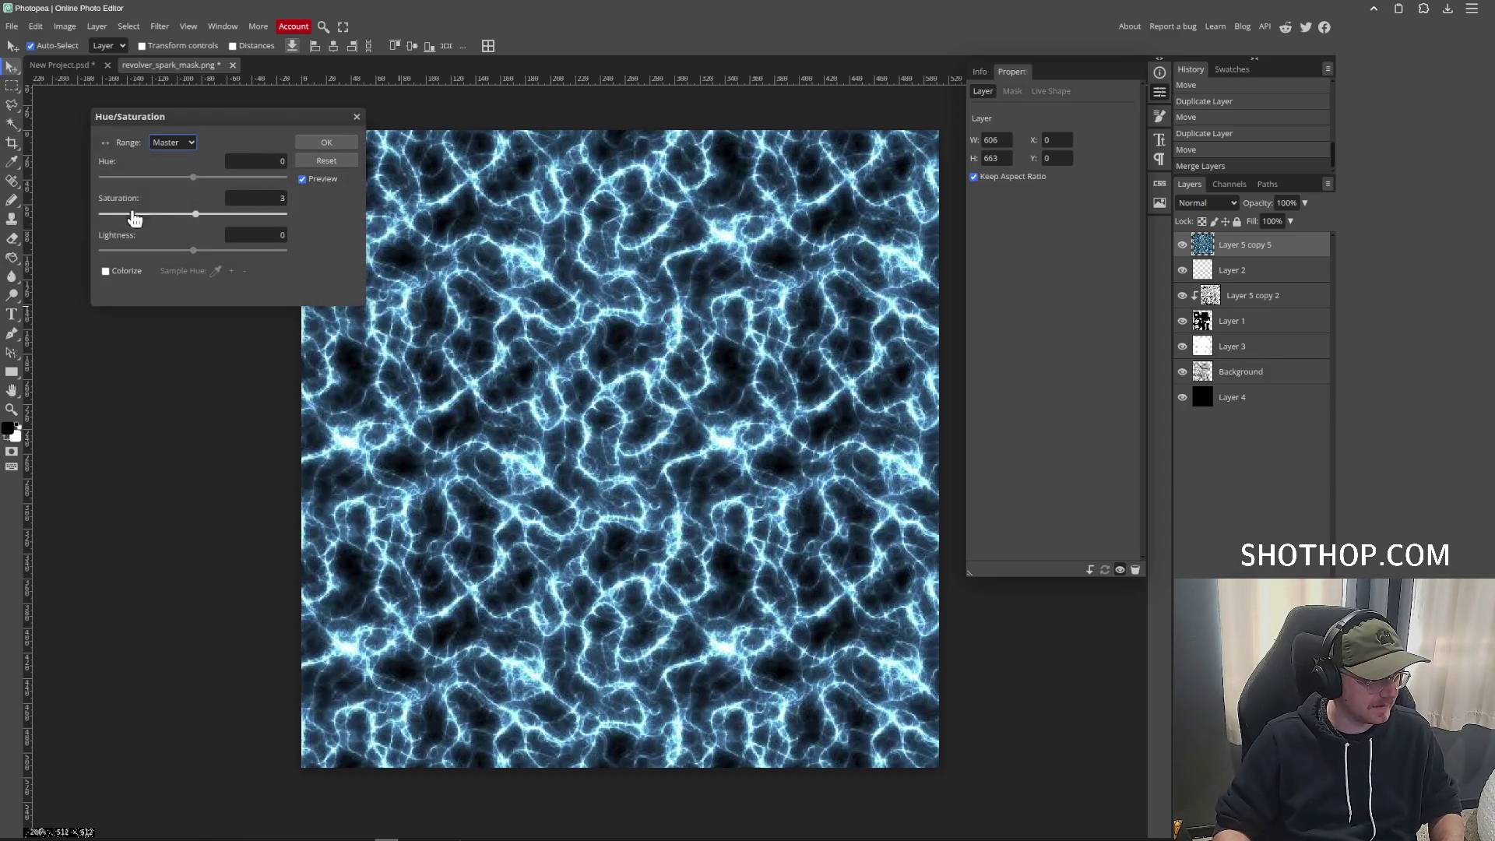
left_click(320, 144)
left_click(1243, 830)
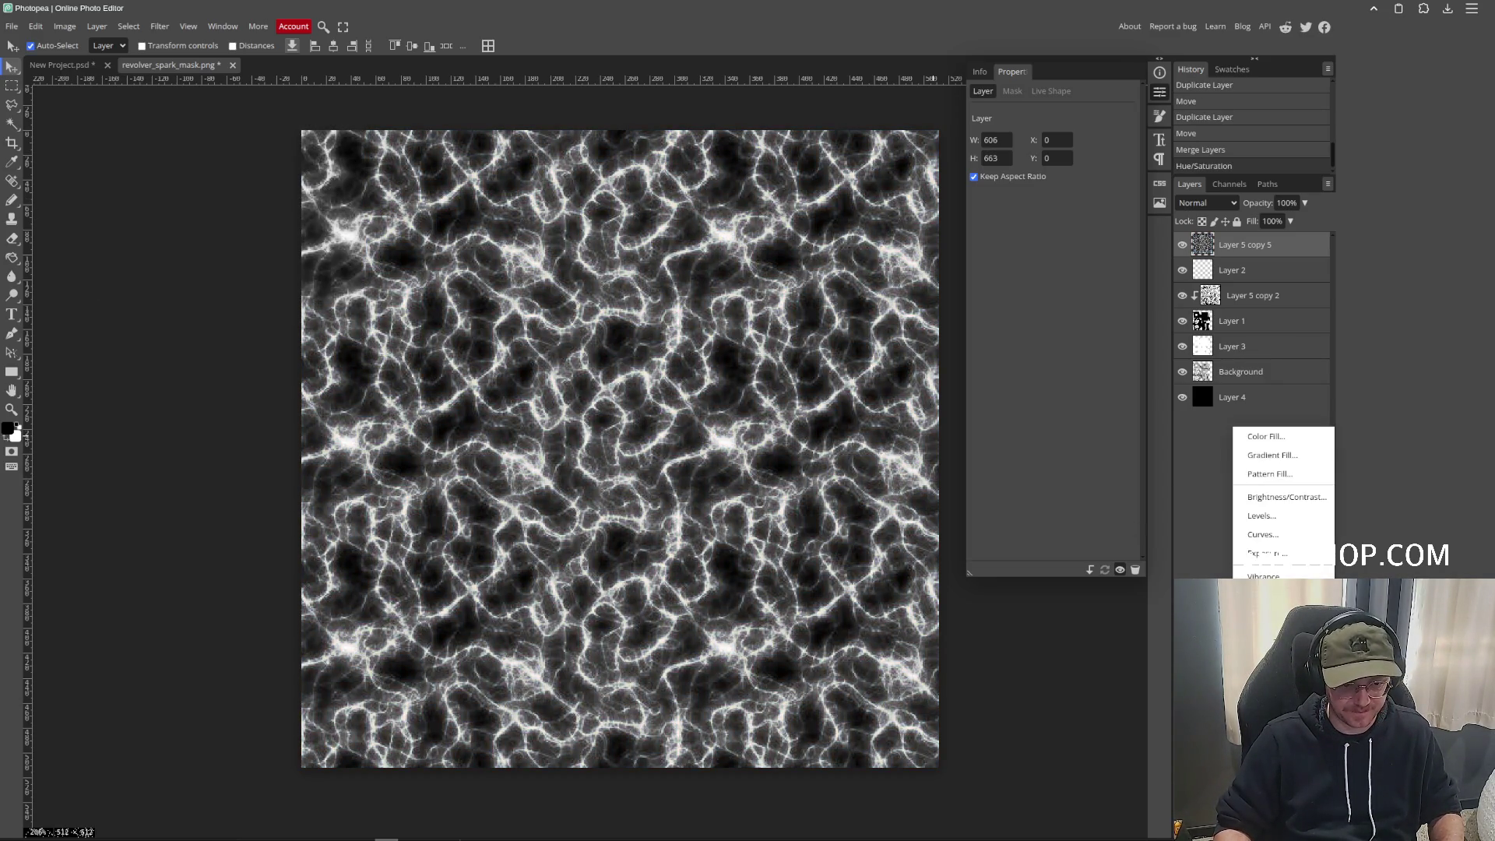
left_click(1262, 534)
Steepen the curve points until the texture shows thick white veins on solid black.
left_click_drag(1010, 310, 1026, 332)
mouse_move(1076, 260)
left_mouse_down()
mouse_move(1046, 227)
mouse_move(1043, 245)
left_mouse_up()
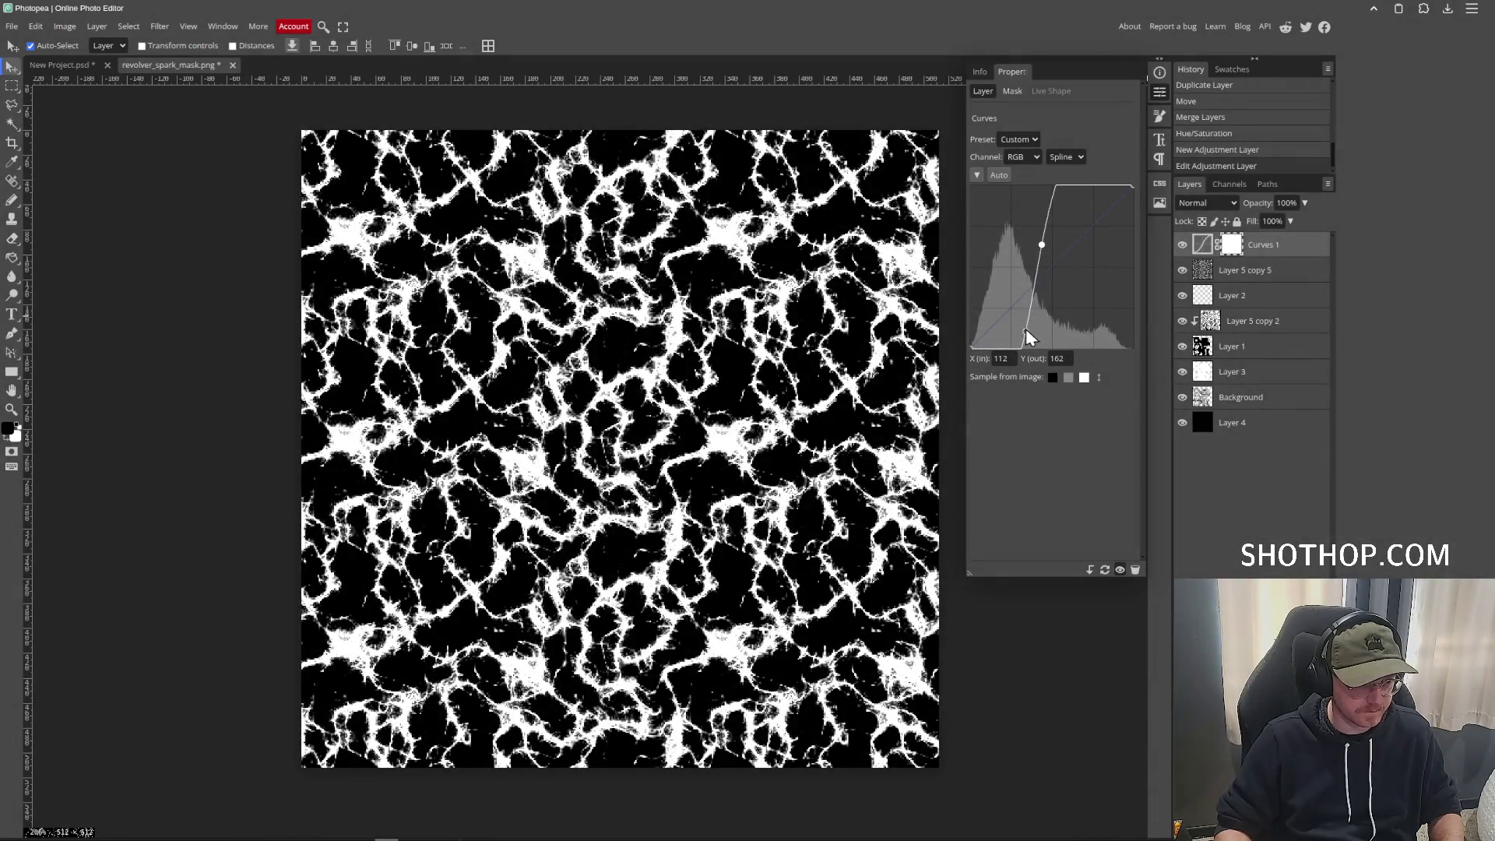
left_click_drag(1025, 335, 974, 347)
left_click_drag(1053, 244, 1108, 196)
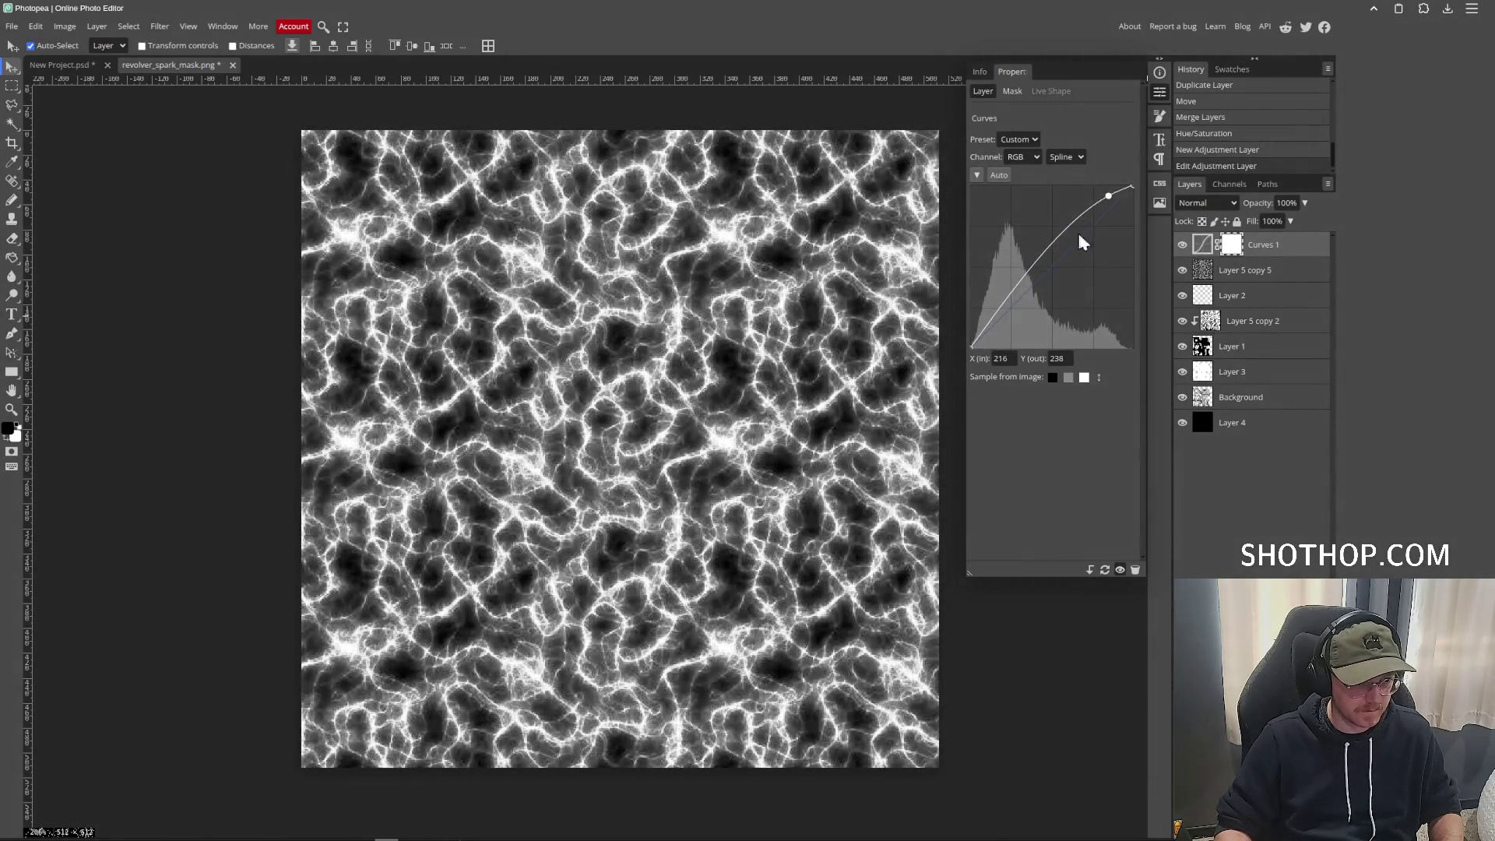
mouse_move(1018, 318)
left_mouse_down()
mouse_move(1098, 335)
mouse_move(1054, 326)
mouse_move(1083, 329)
left_mouse_up()
left_click_drag(1107, 199, 1094, 198)
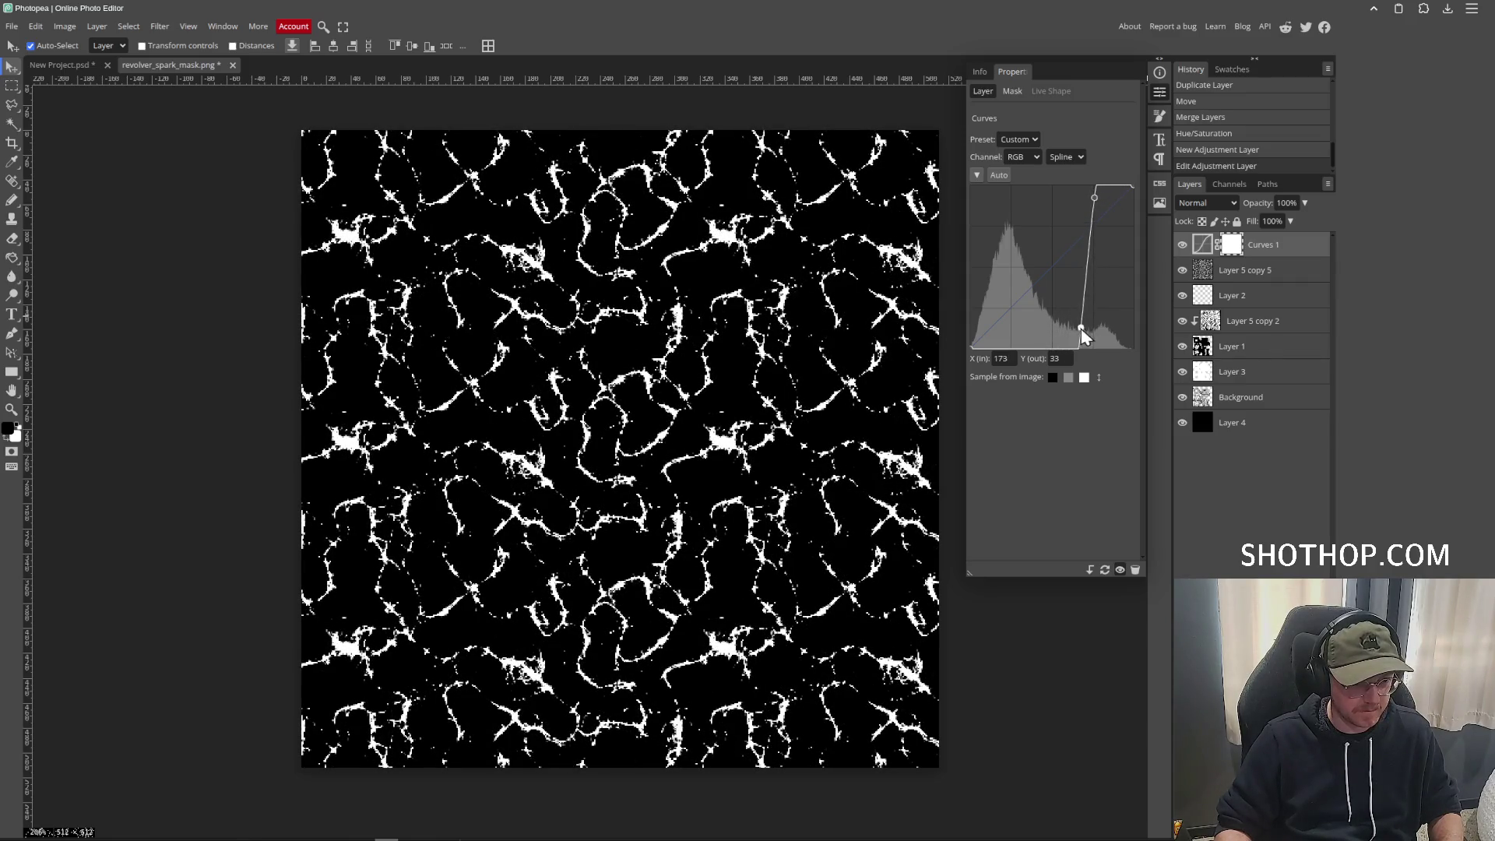
left_click_drag(1081, 328, 1040, 322)
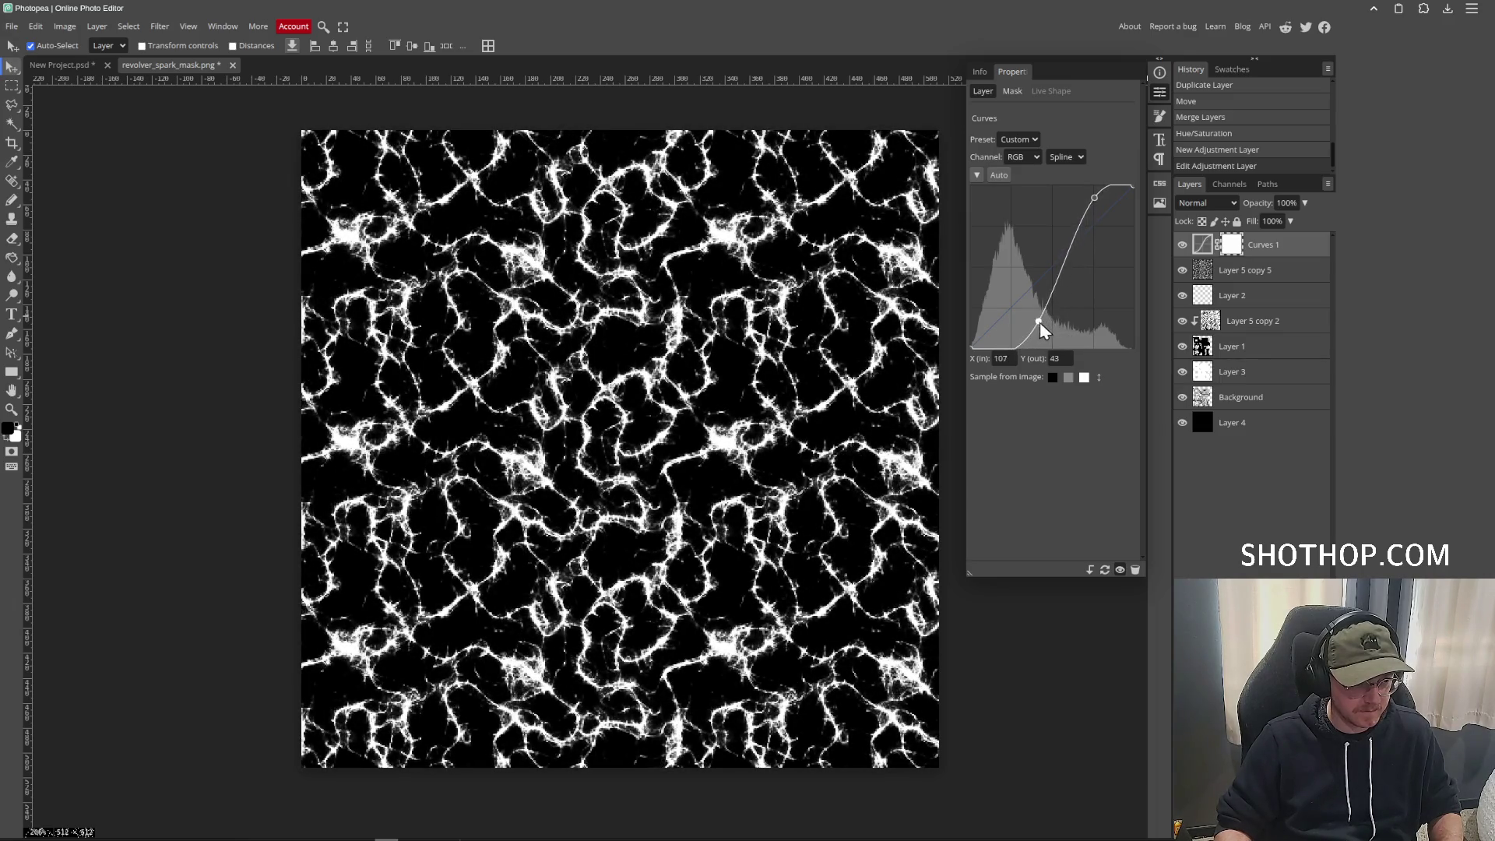
key("alt+bracketleft")
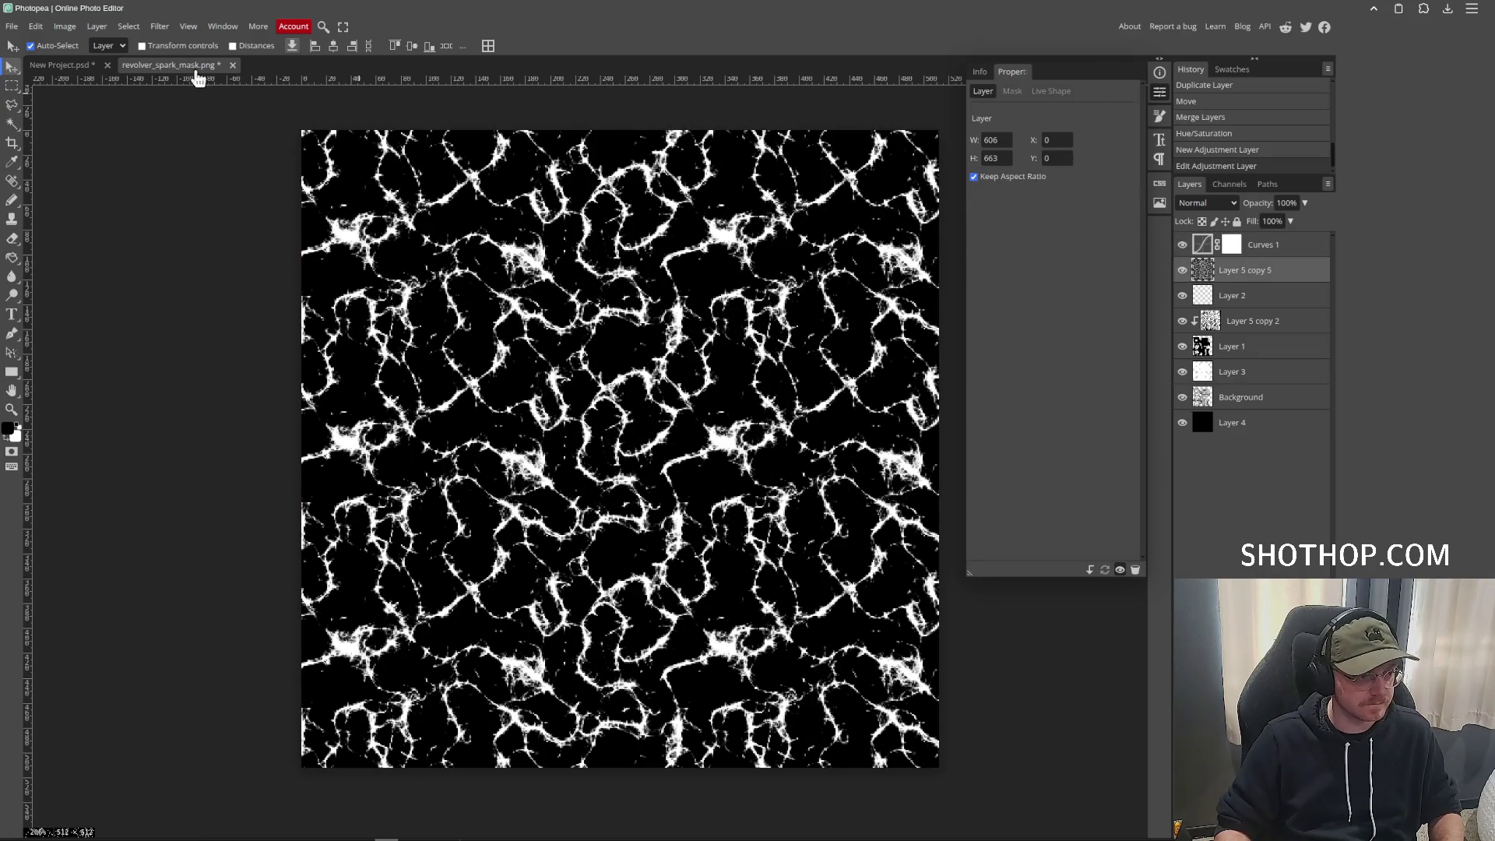
Select the white crack pattern with Select > Color Range.
left_click(128, 26)
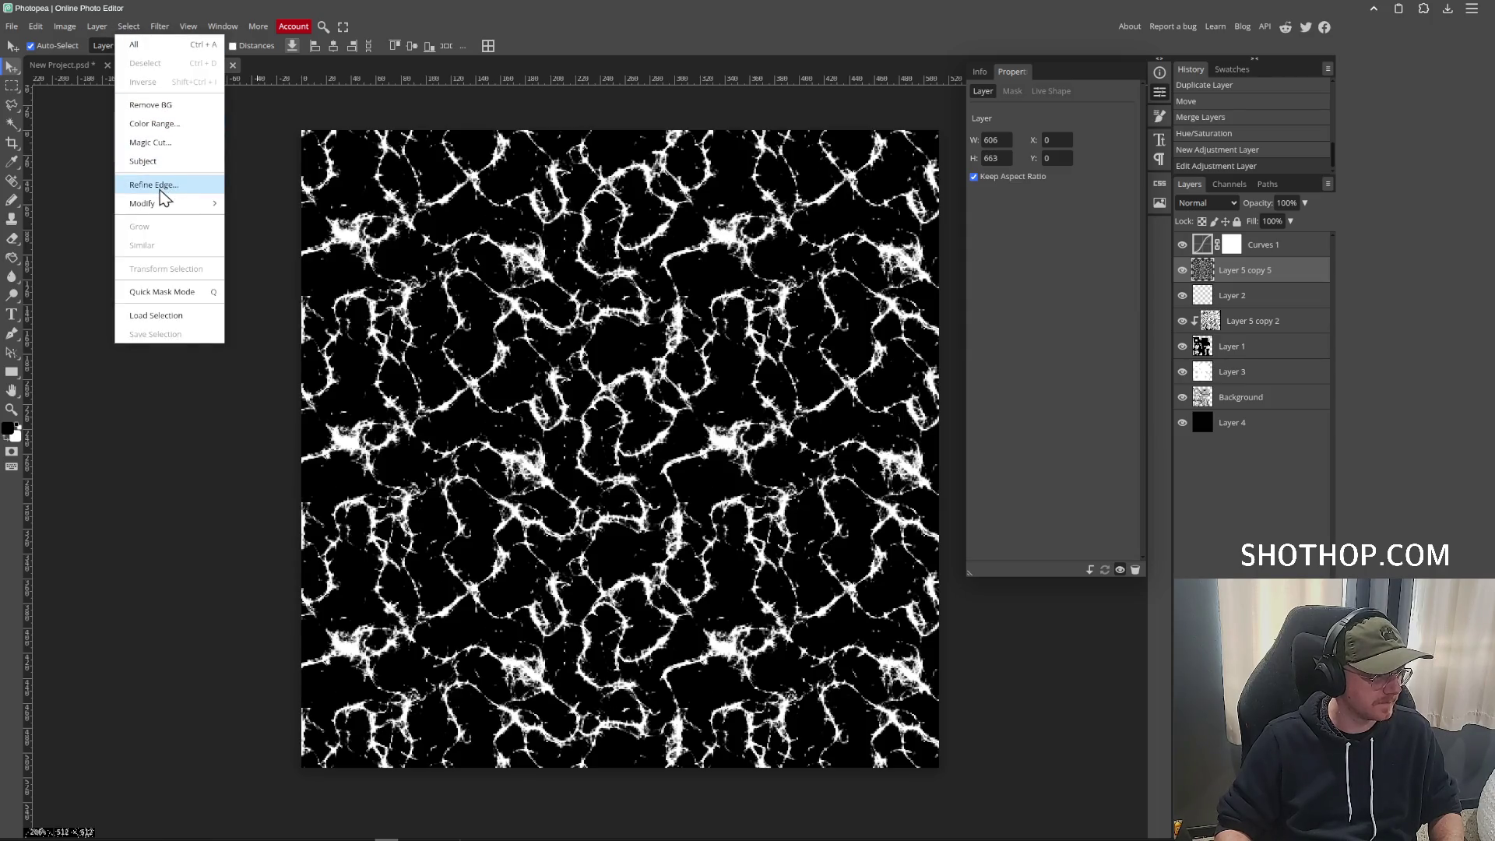
left_click(159, 123)
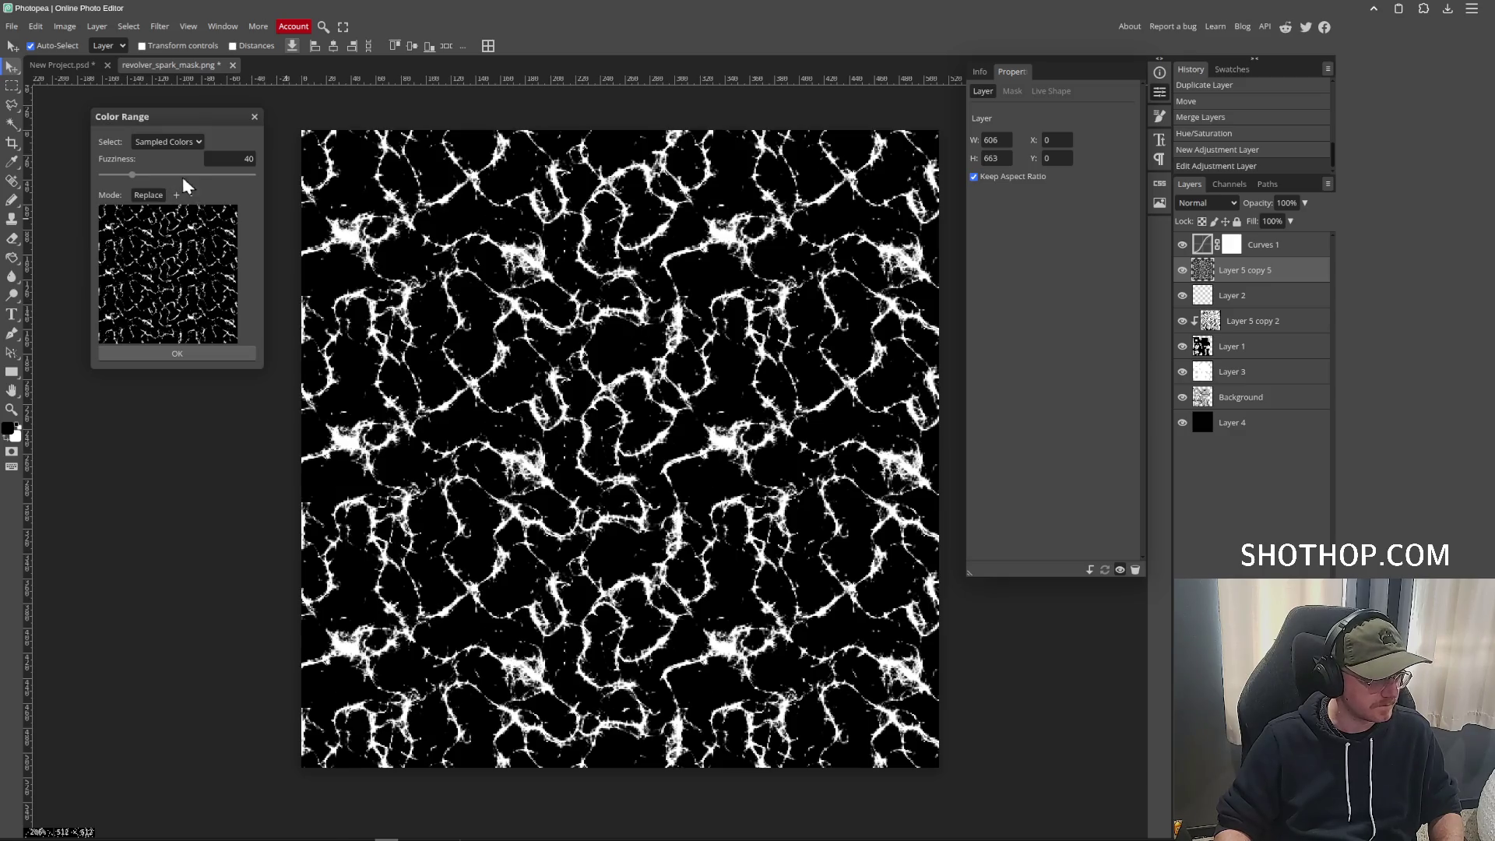
left_click(172, 352)
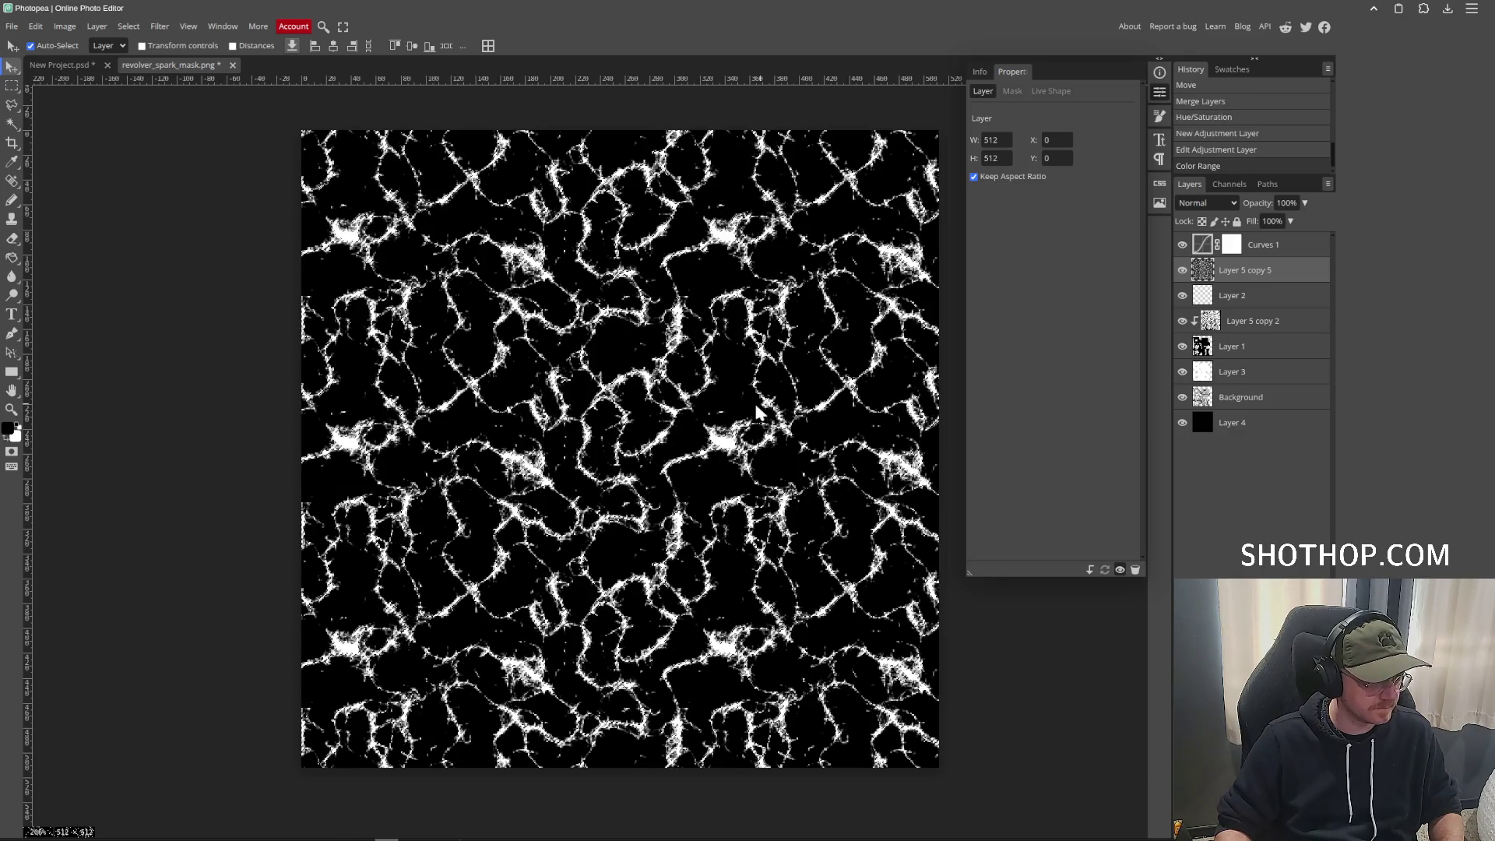
Hide Curves 1, Layer 5 copy 5 and Layer 5 copy 2, then add a new layer above Layer 1.
left_click(1183, 245)
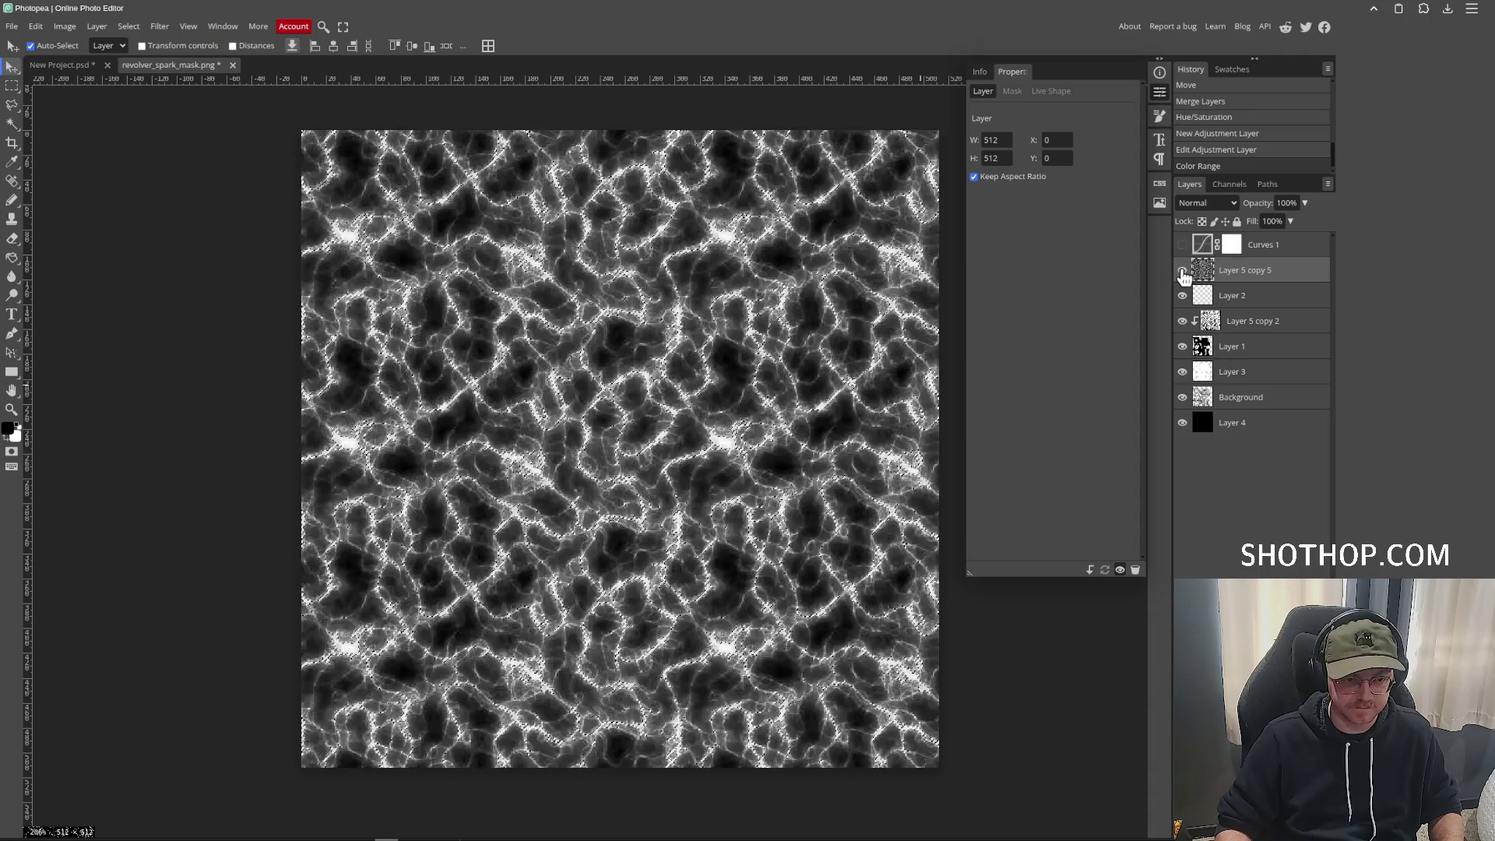
left_click(1182, 270)
left_click(1182, 321)
left_click(1253, 346)
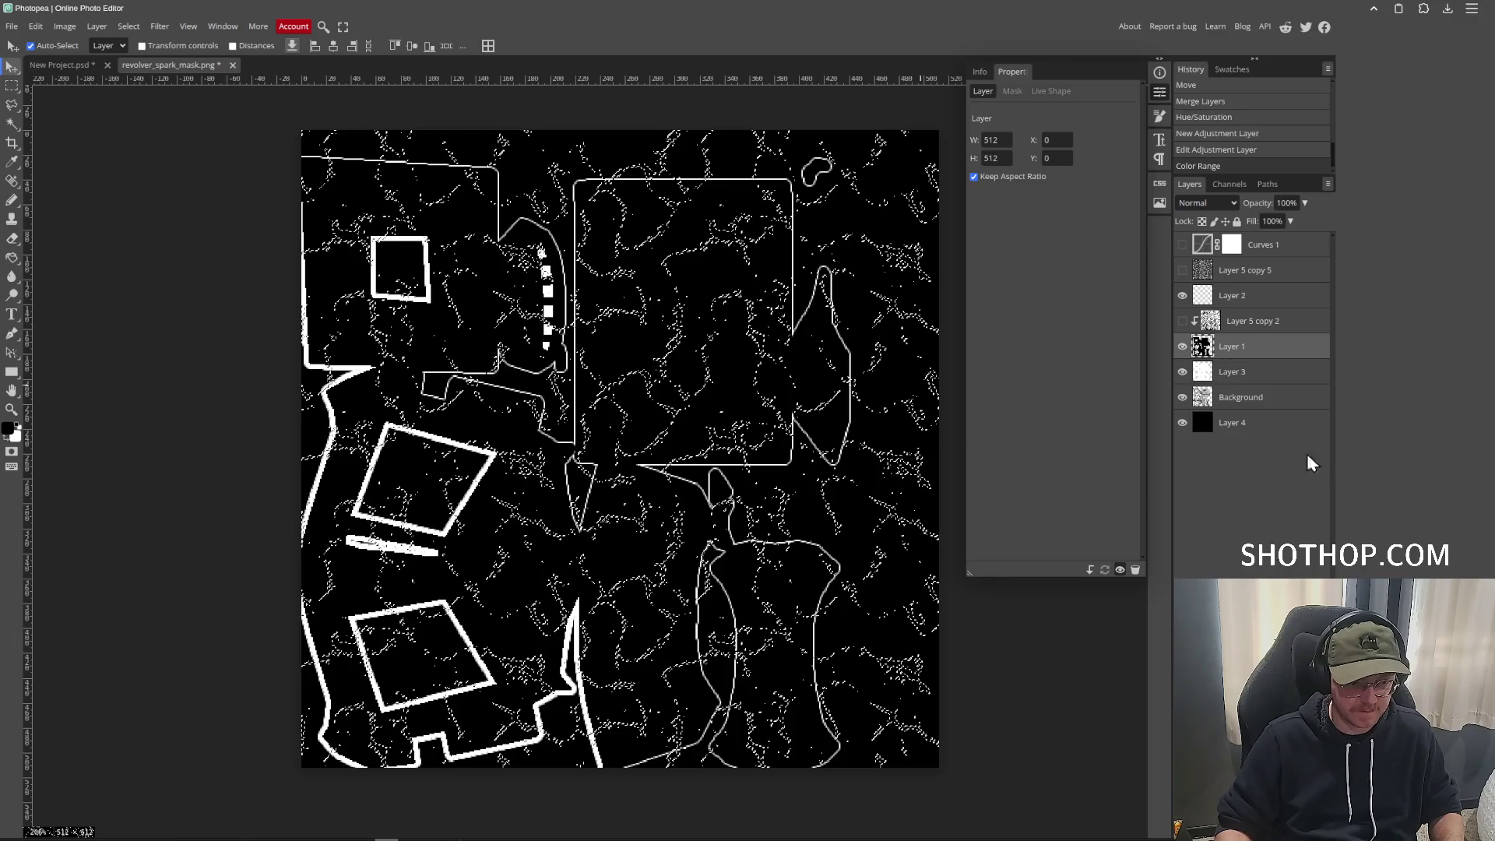
key("ctrl+shift+n")
Clip the new layer to the UV layout and set the pencil to a huge size.
right_click(1238, 346)
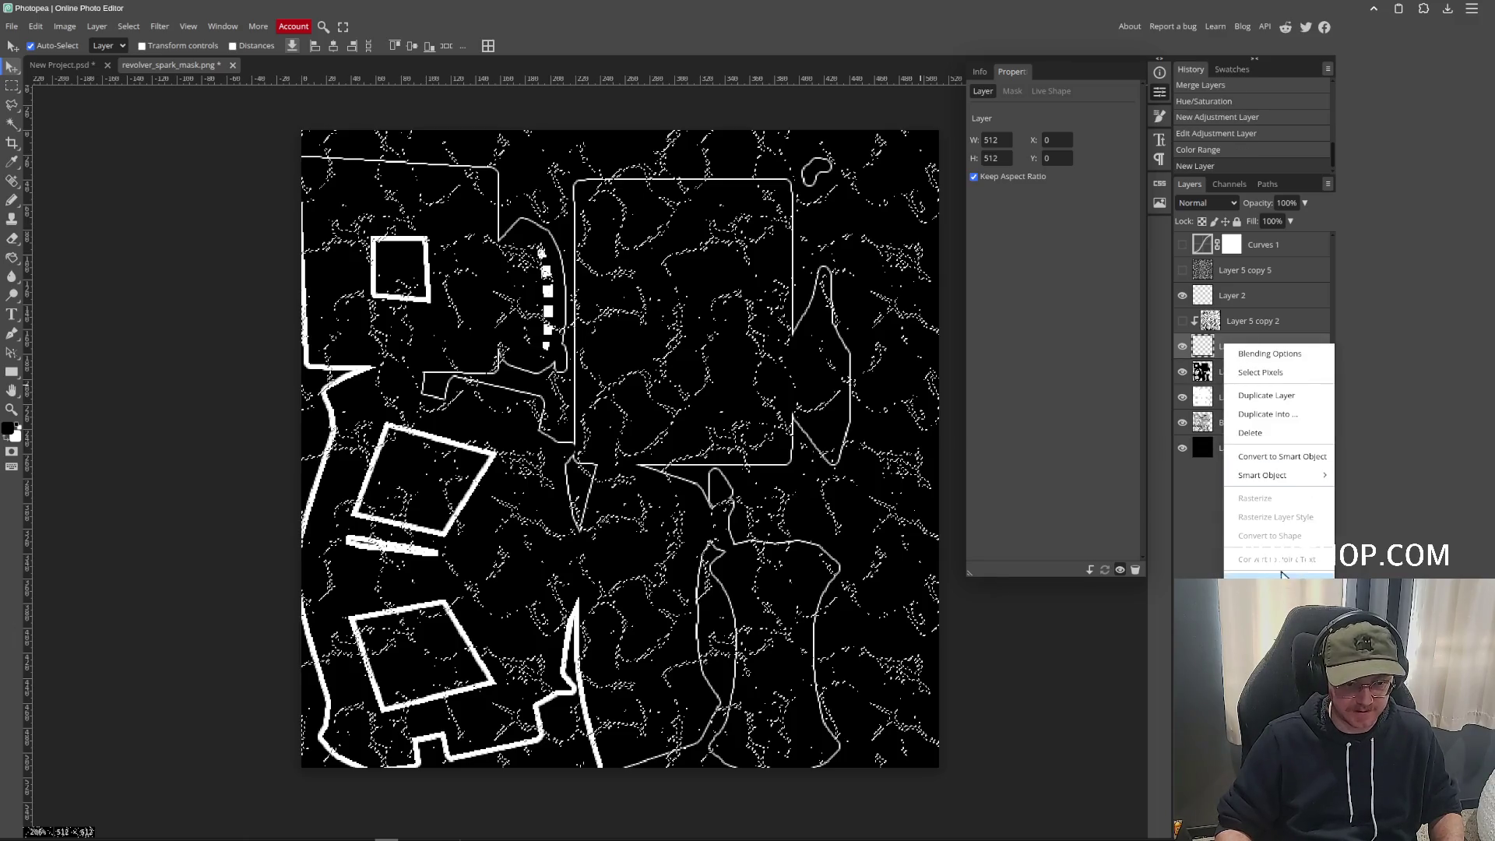
left_click(1261, 467)
key("b")
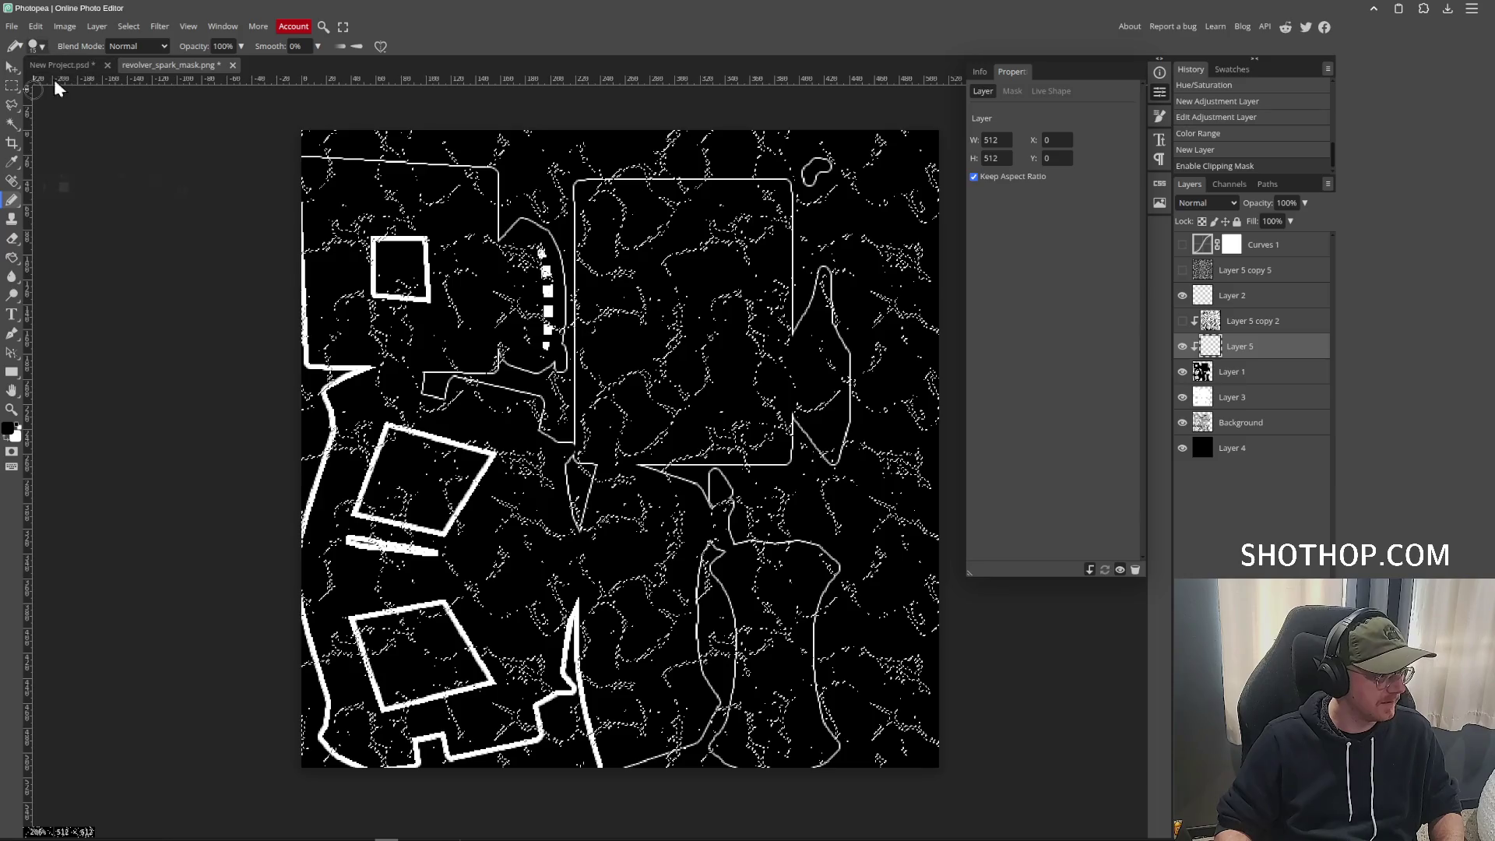
left_click(35, 46)
left_click_drag(100, 81, 187, 81)
left_click(506, 211)
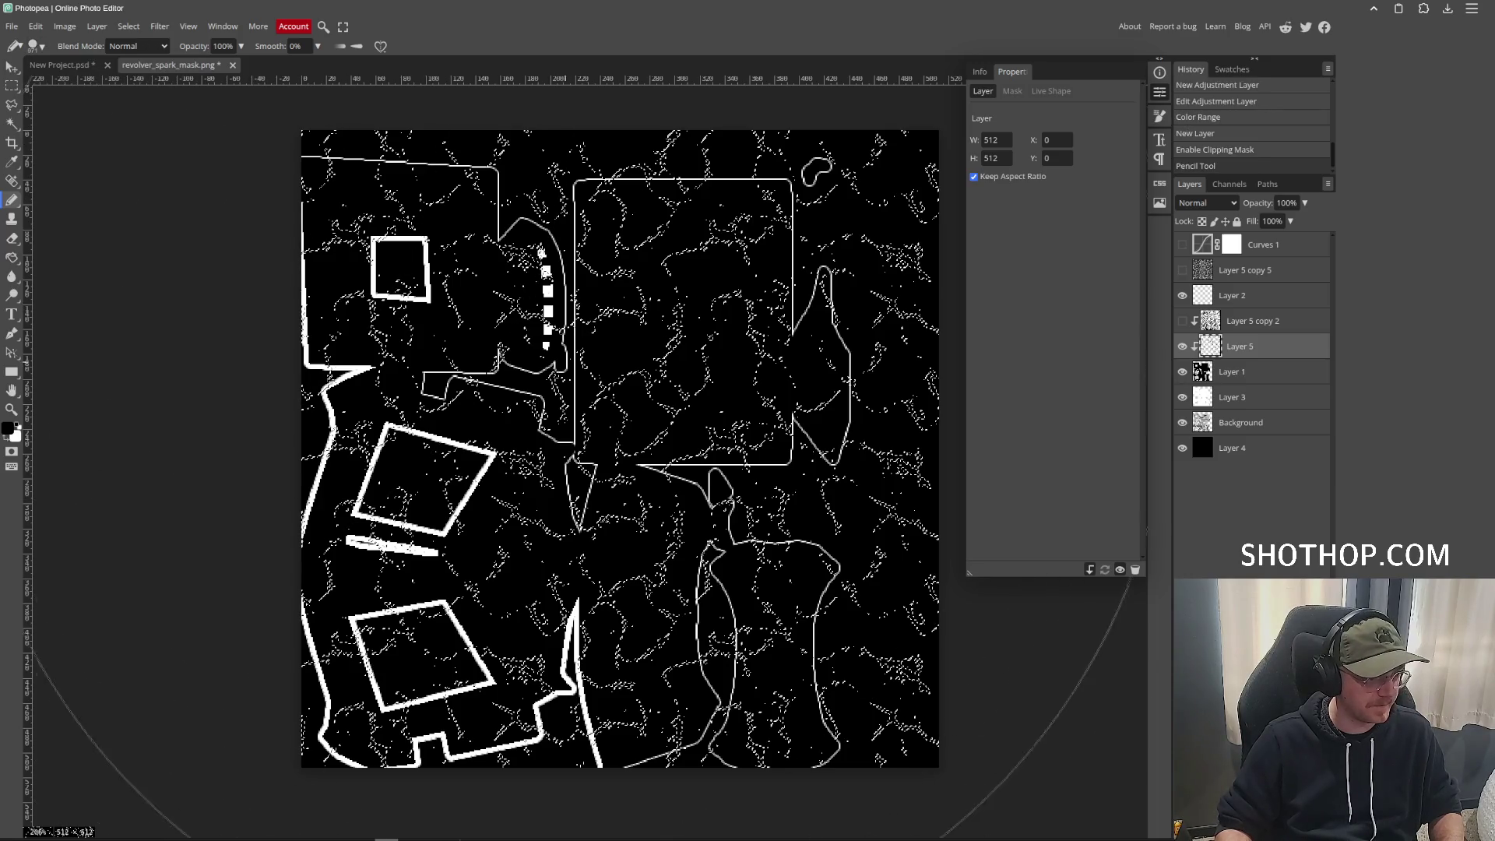
Paint the selected cracks white, then deselect.
left_click(565, 358)
left_click(564, 358)
left_click(557, 362)
left_click(557, 362)
left_click(10, 444)
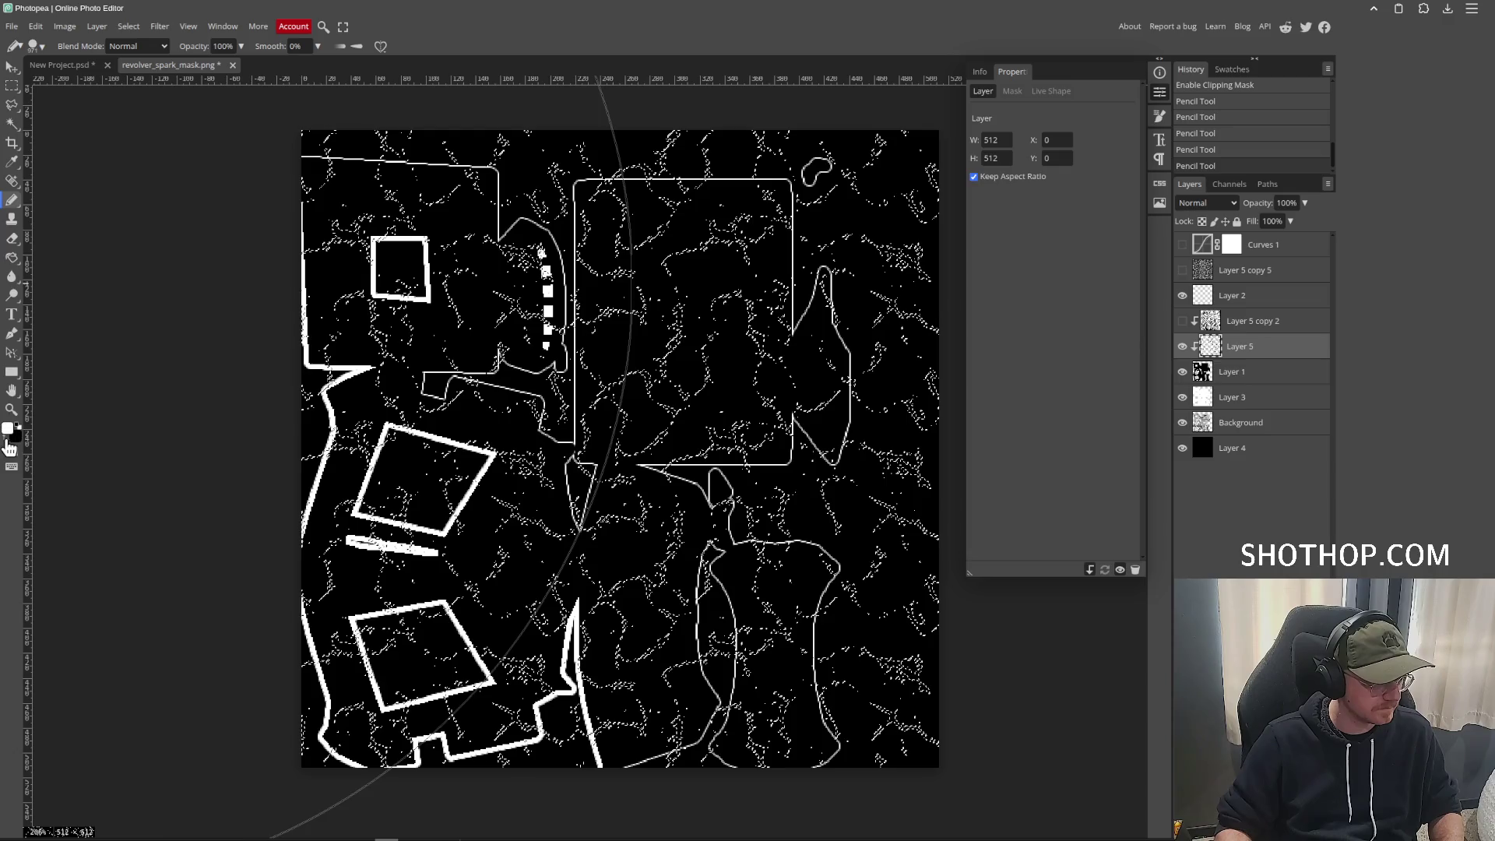
left_click(467, 405)
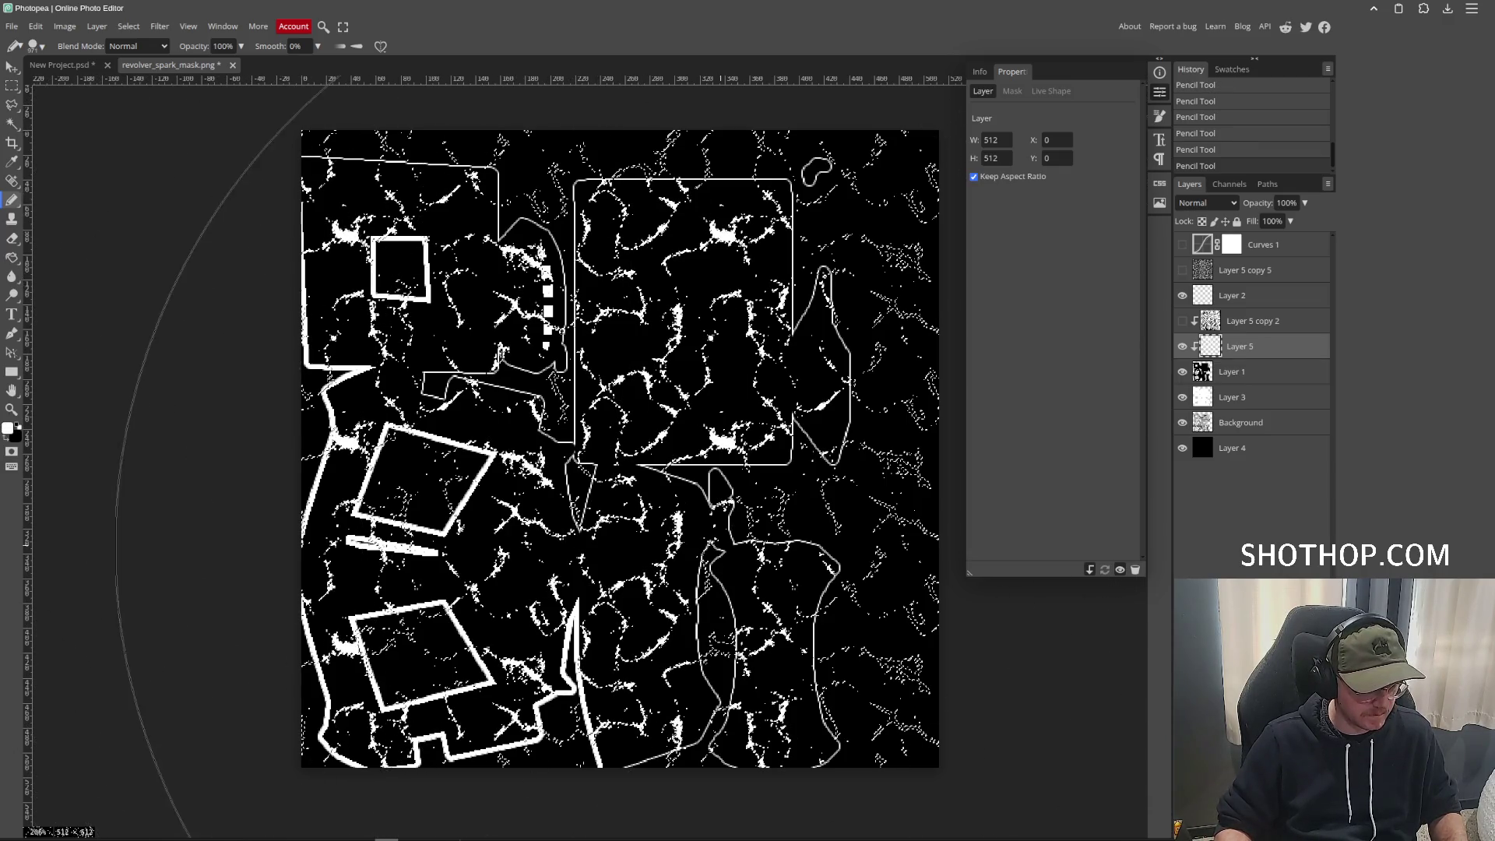
key("ctrl+d")
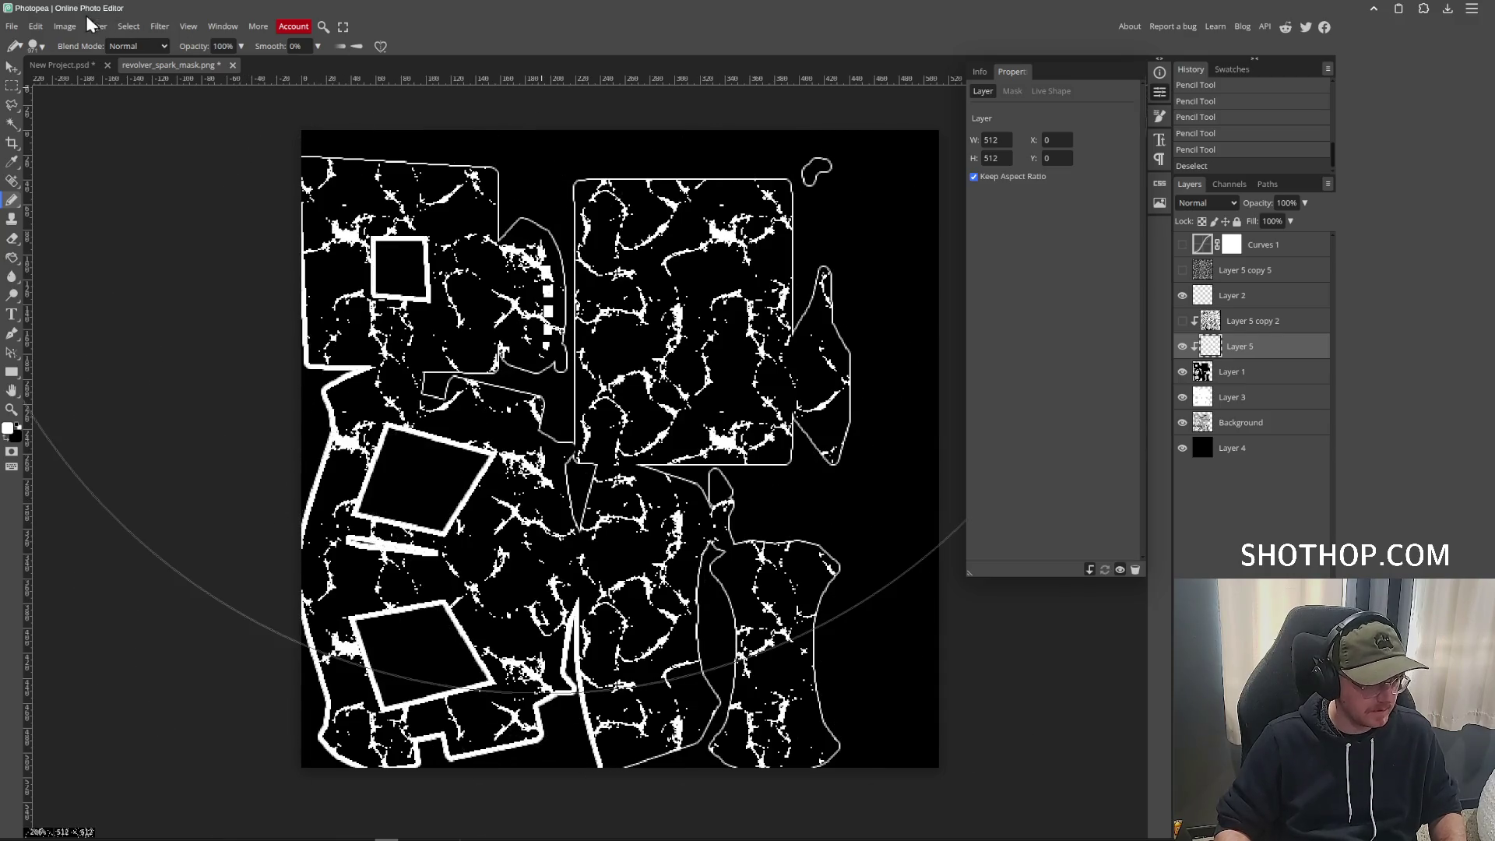
Export the mask as a PNG instead of a JPG.
left_click(12, 26)
mouse_move(46, 209)
left_click(156, 226)
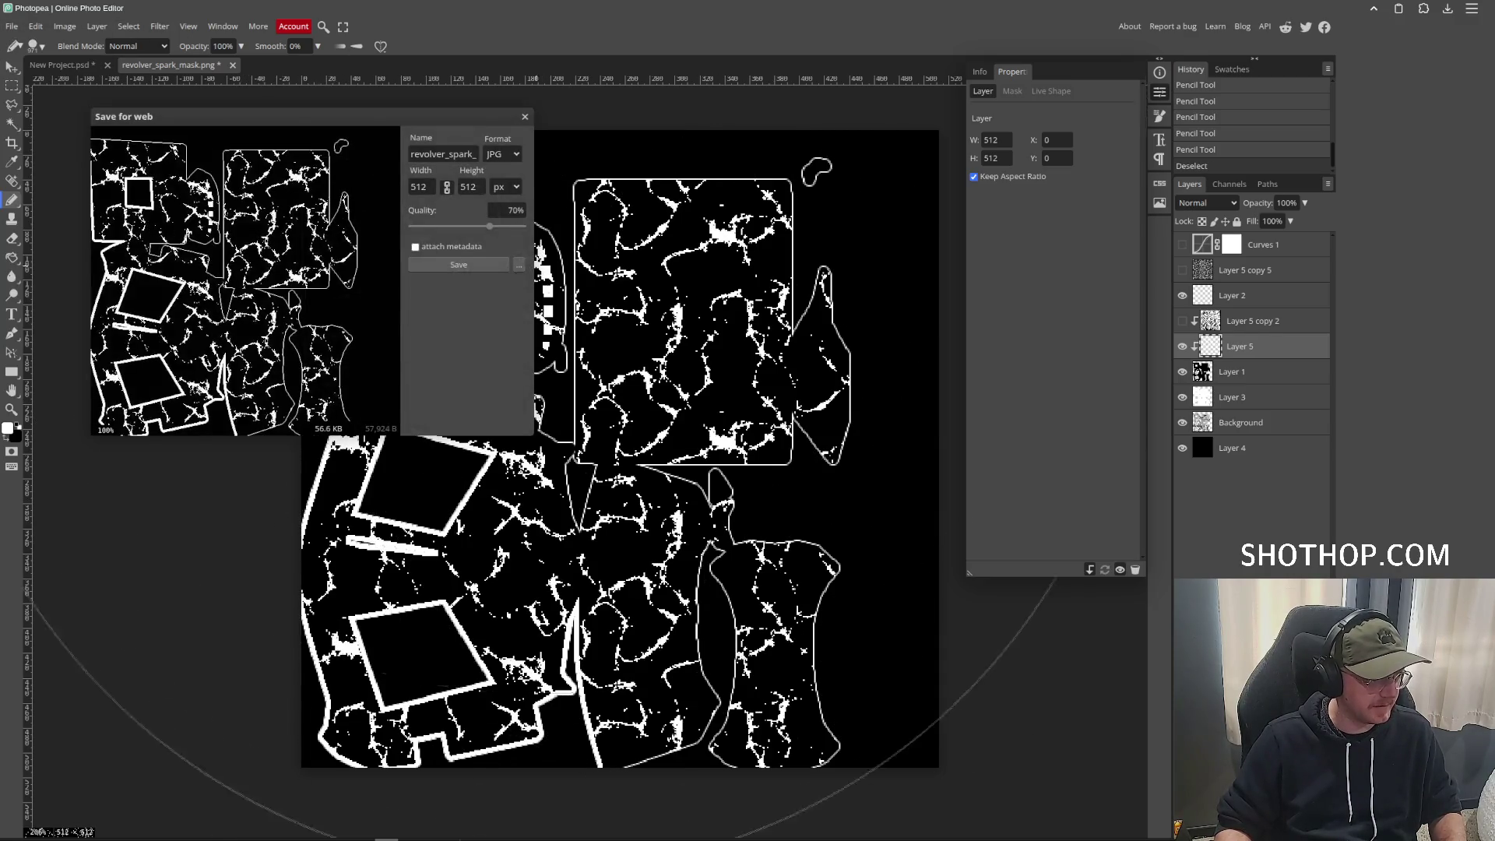
left_click(525, 116)
left_click(12, 26)
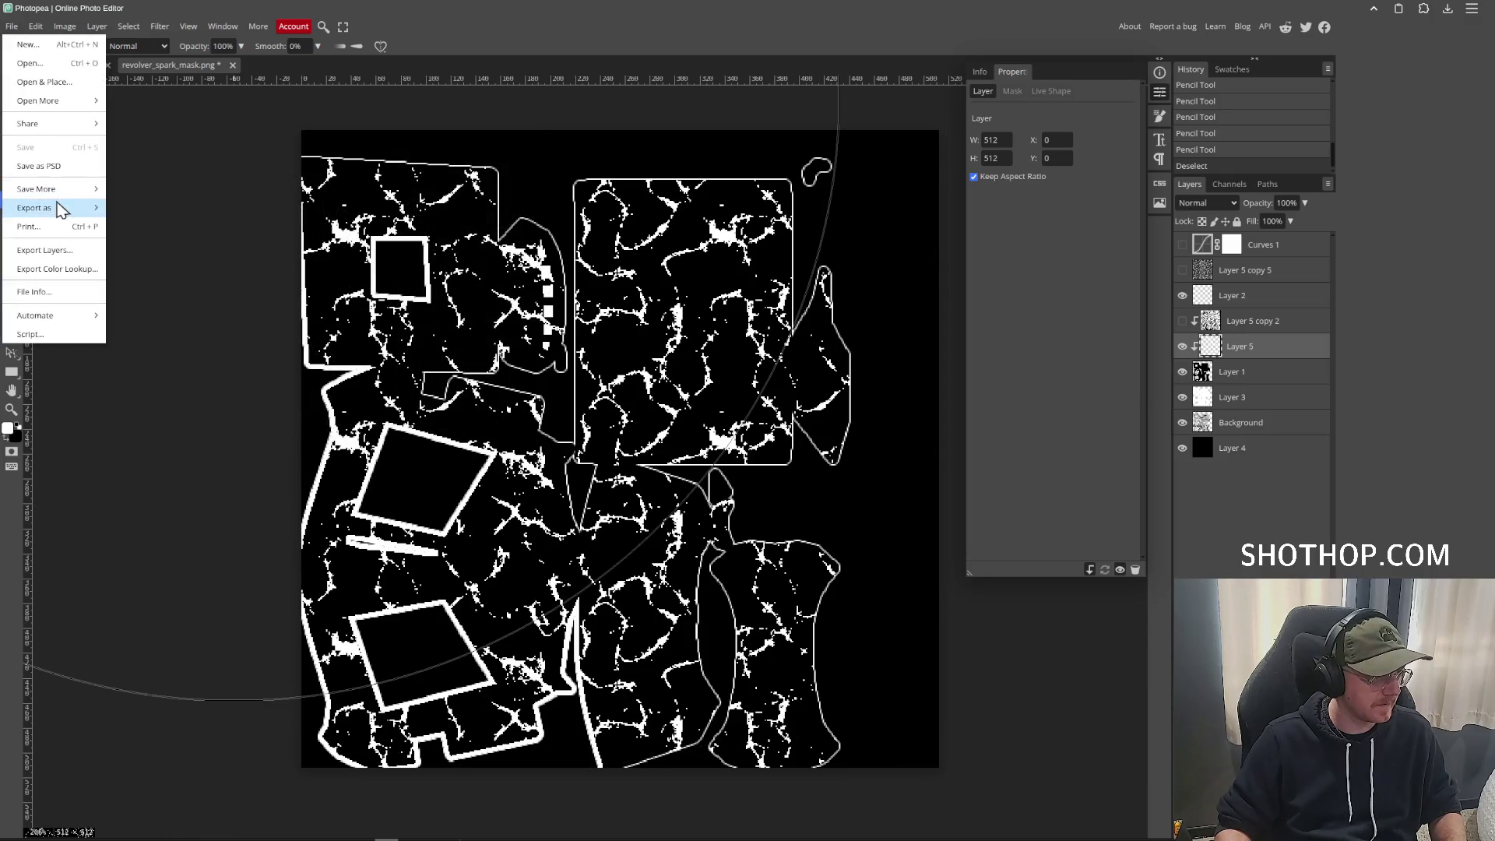
mouse_move(60, 209)
left_click(137, 208)
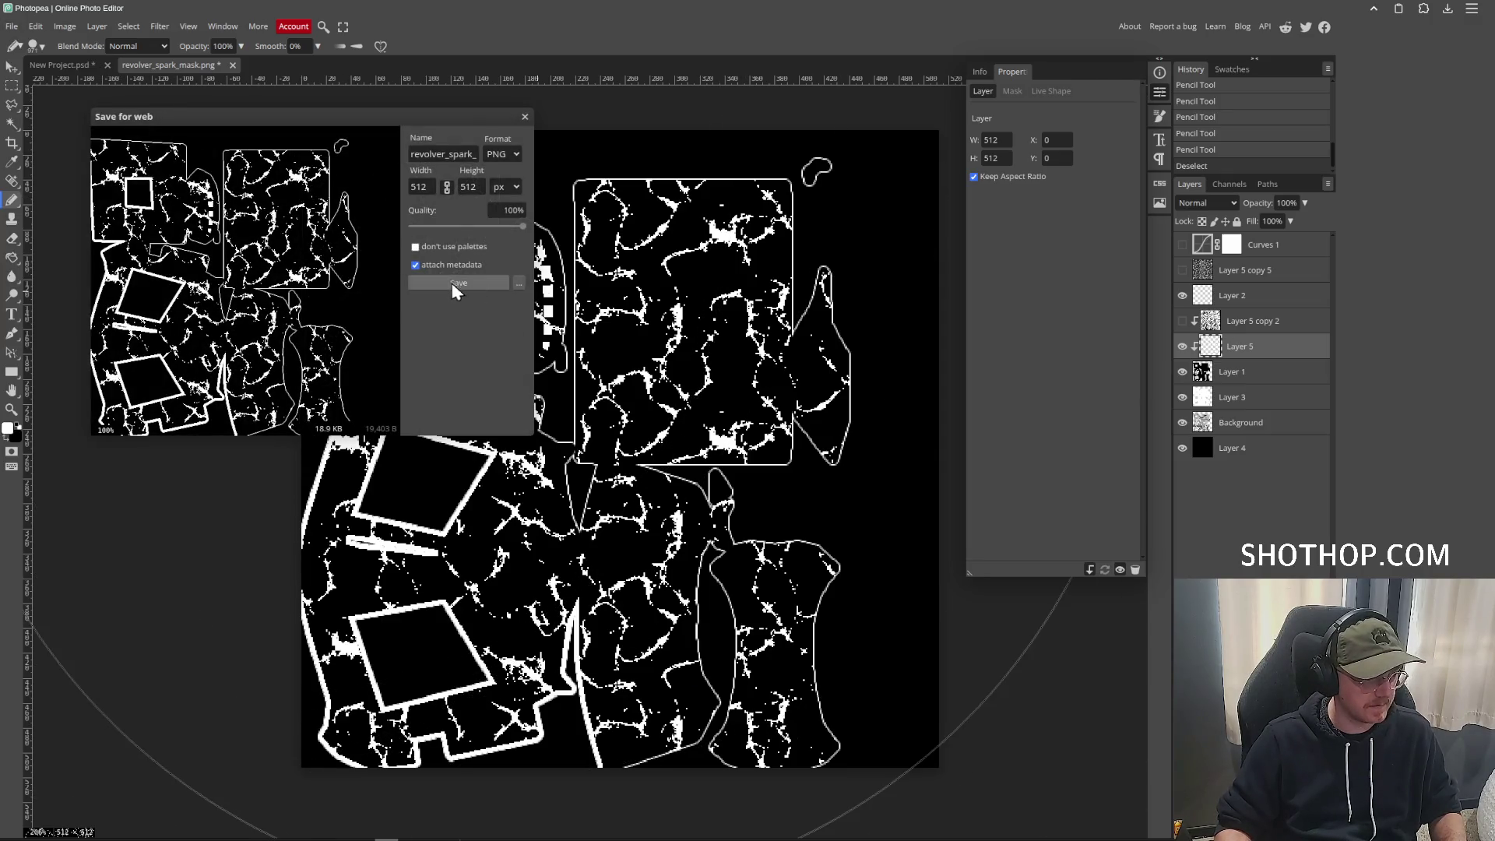
left_click(457, 284)
Overwrite revolver_spark_mask.png with the export and bring the Godot editor back.
double_click(587, 247)
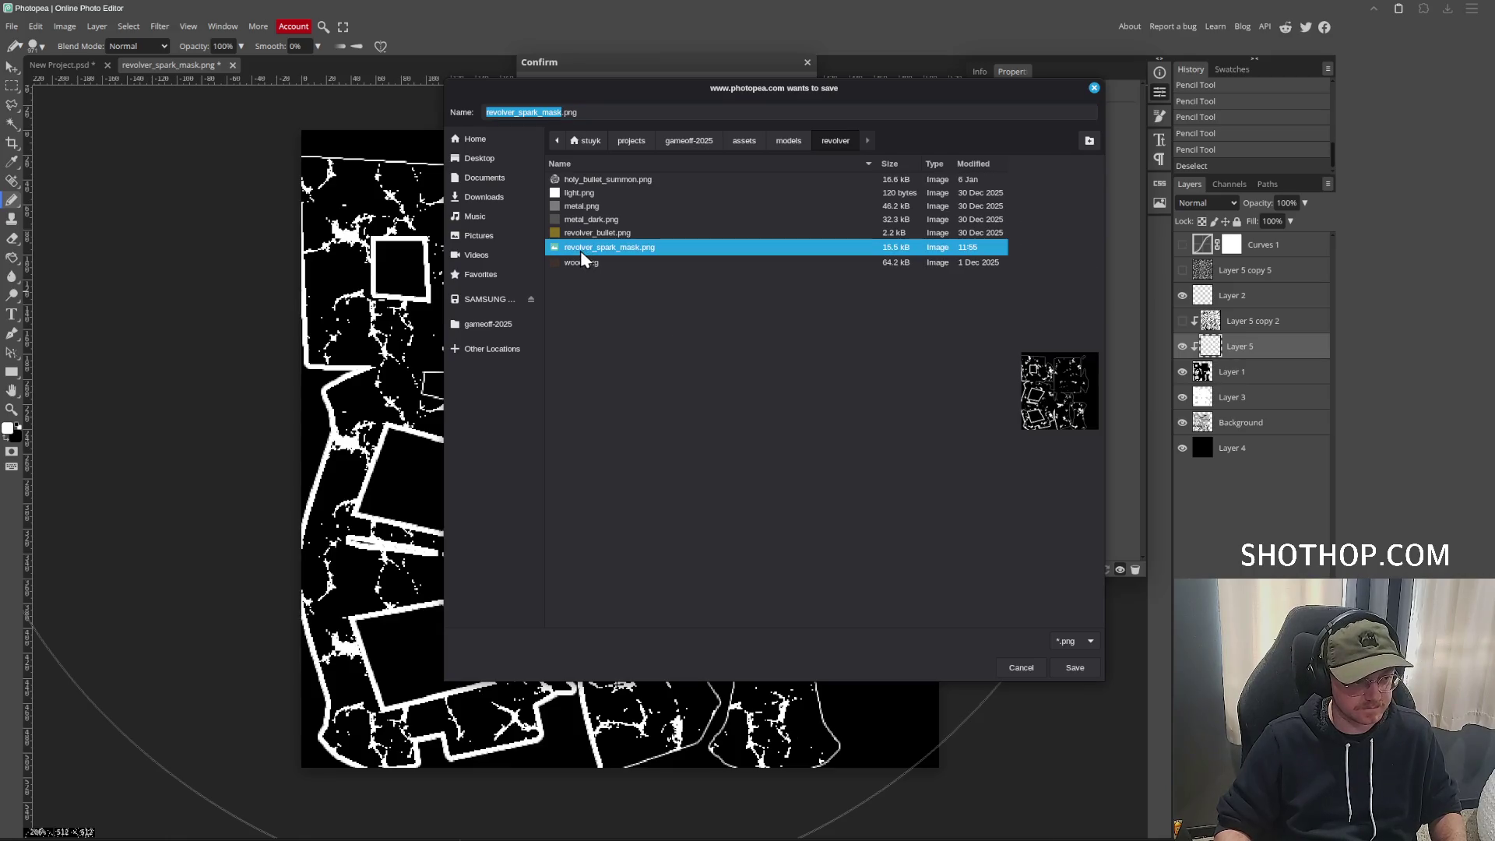
left_click(871, 442)
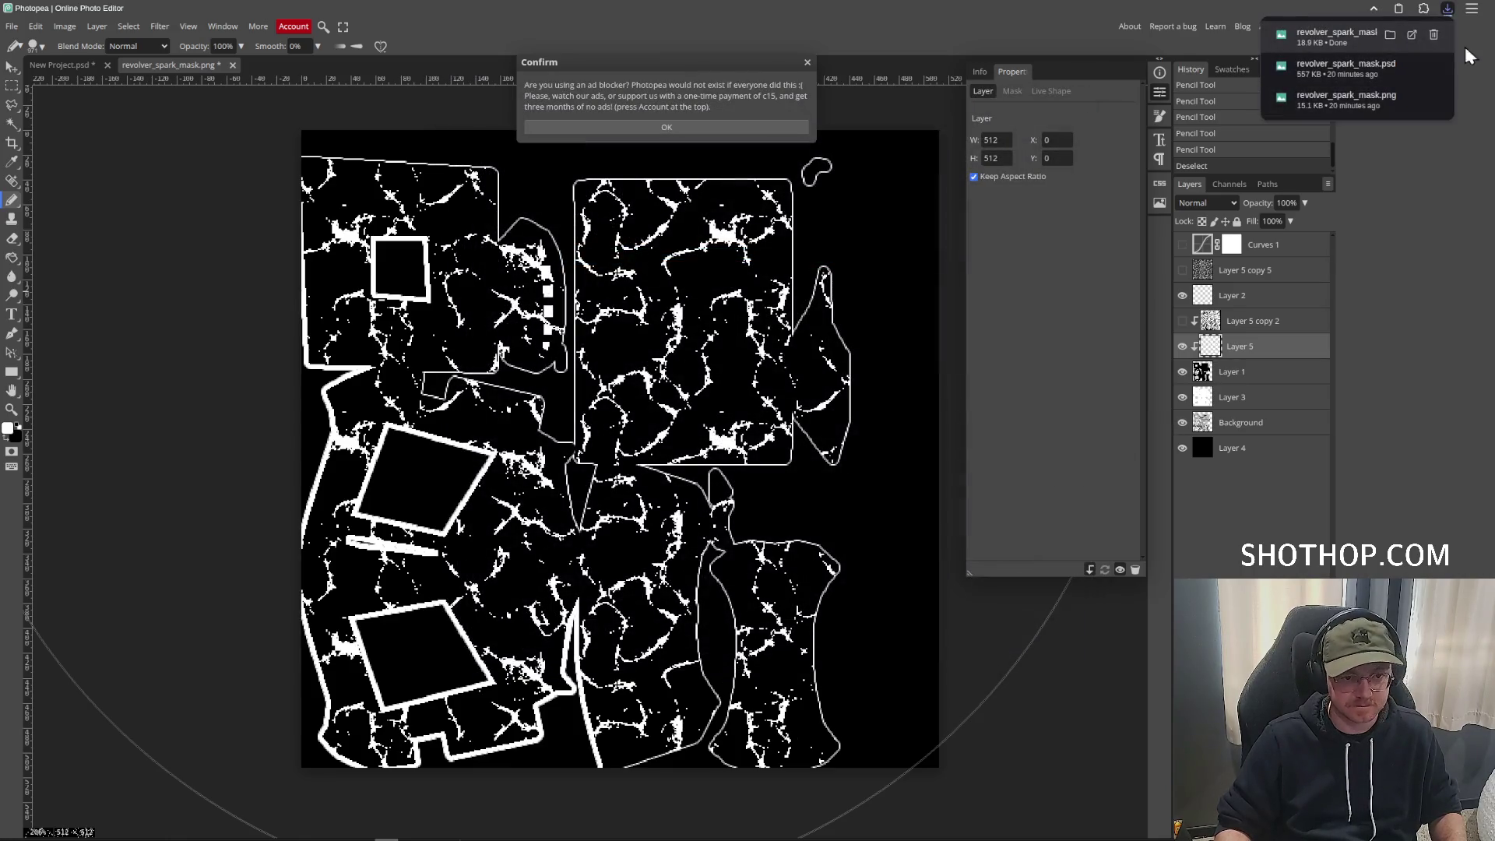
key("alt+Tab")
left_click(750, 34)
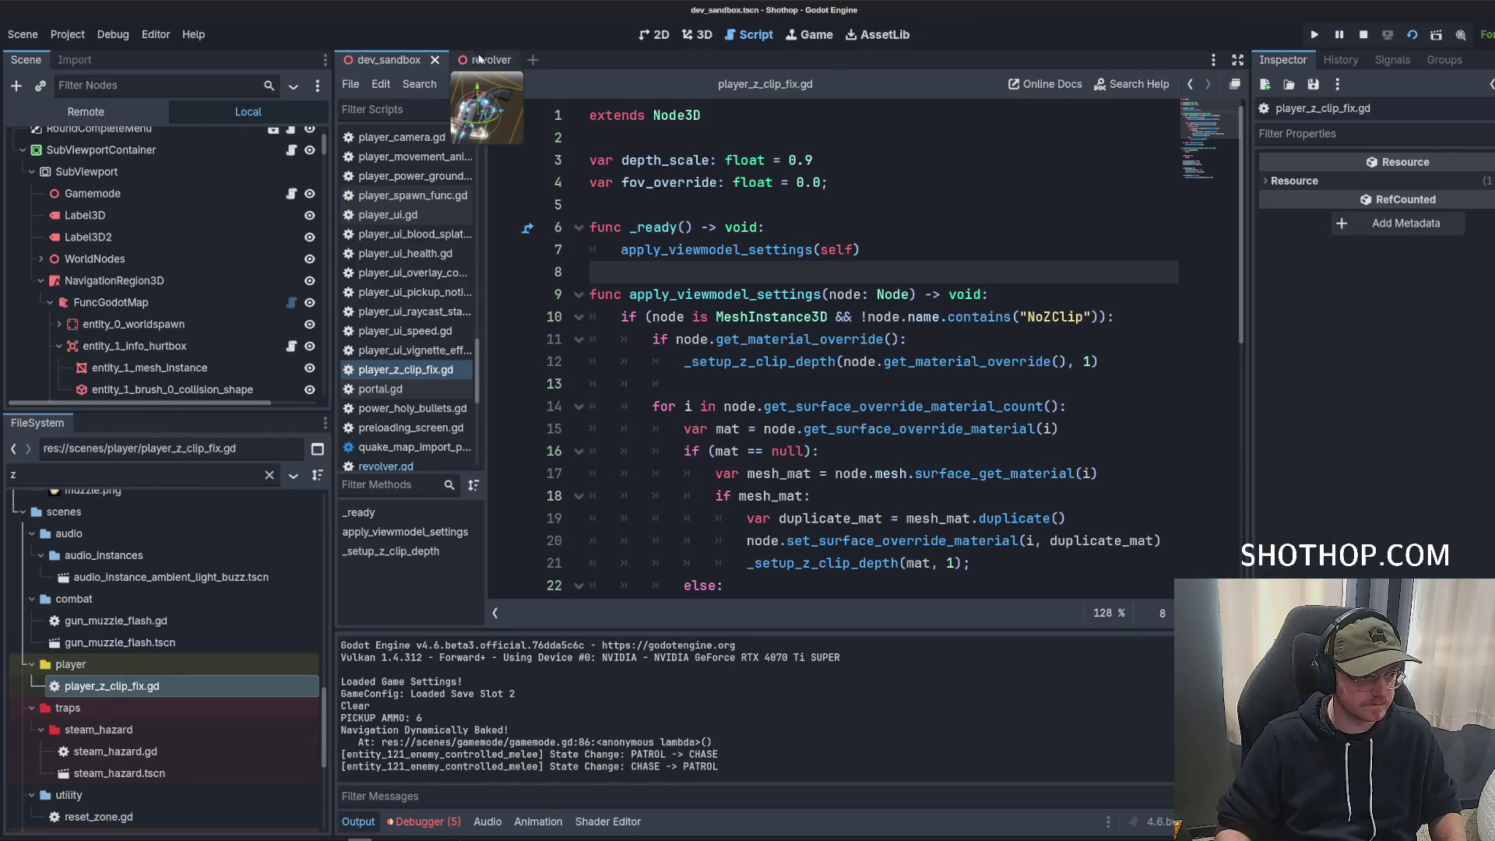
Open the revolver scene in Godot's 3D view and orbit toward the barrel to inspect the veins.
left_click(475, 60)
left_click(700, 35)
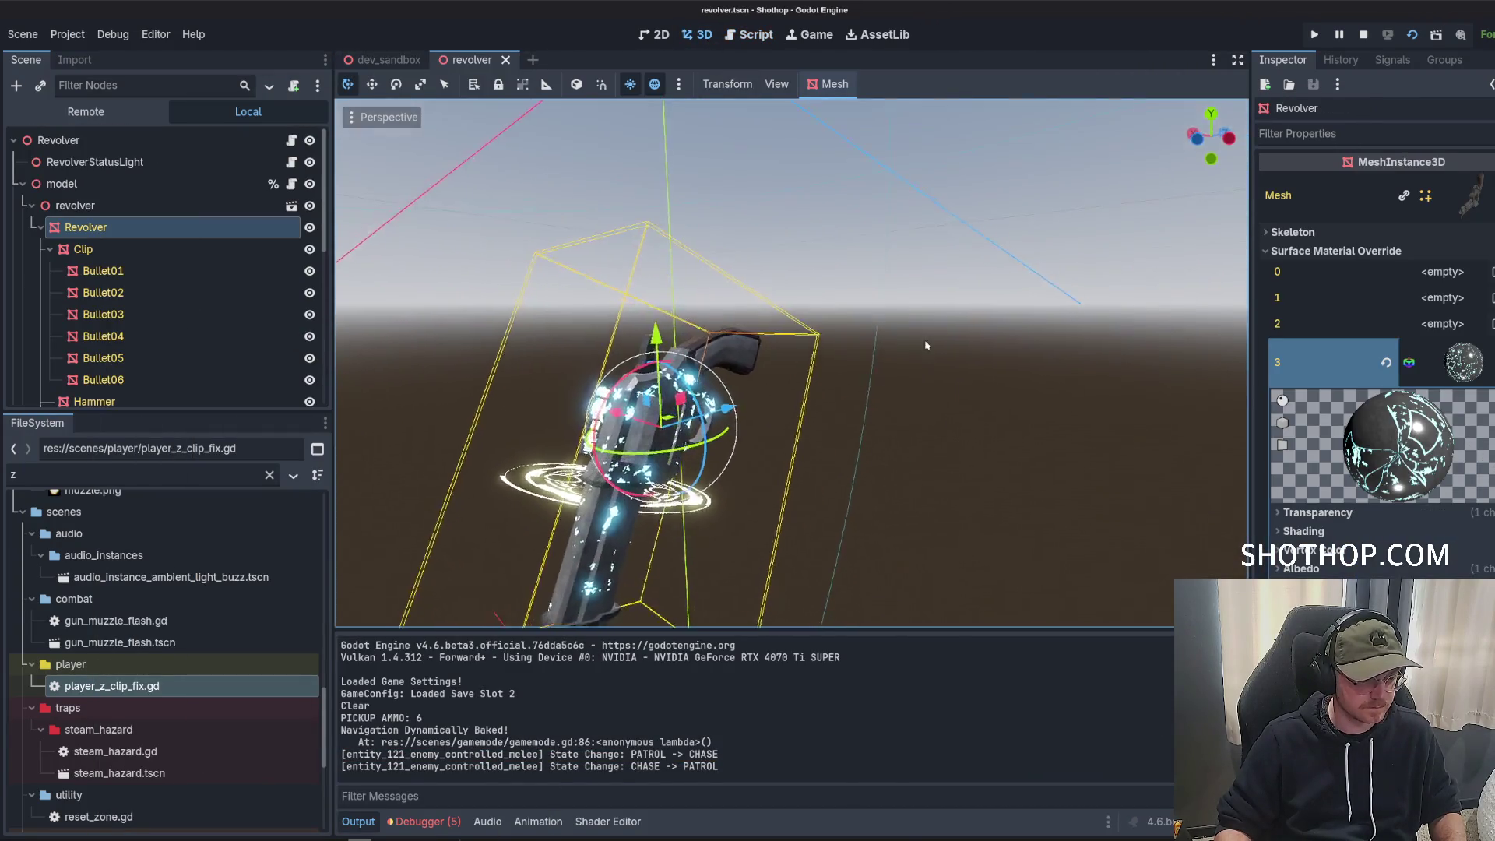
left_click_drag(779, 358, 756, 296)
left_click_drag(779, 366, 836, 391)
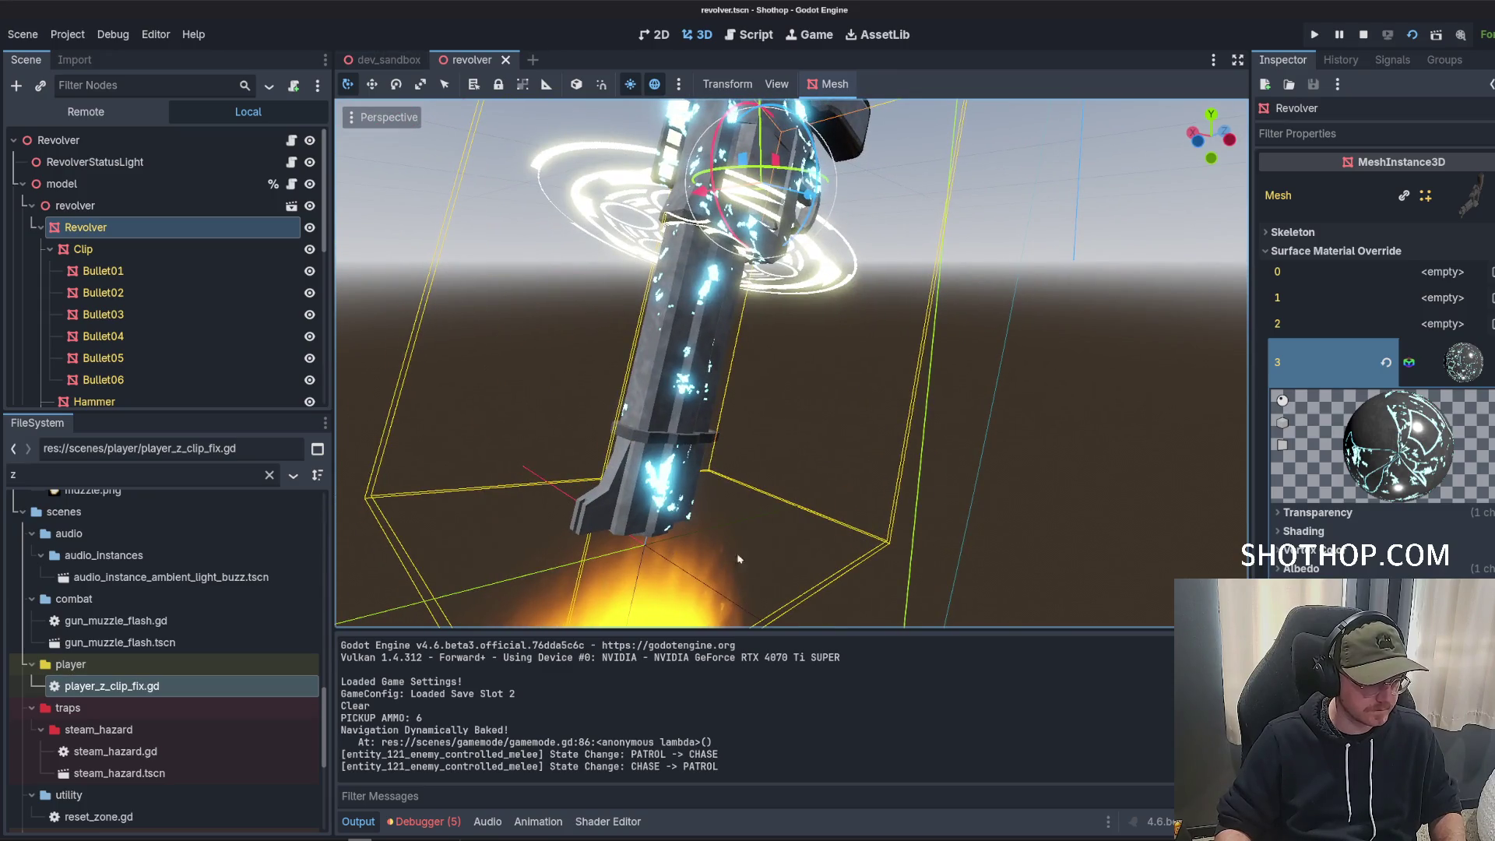
In Blender, select the LightMetal material's faces to check their UVs, then deselect and return to Photopea.
key("alt+Tab")
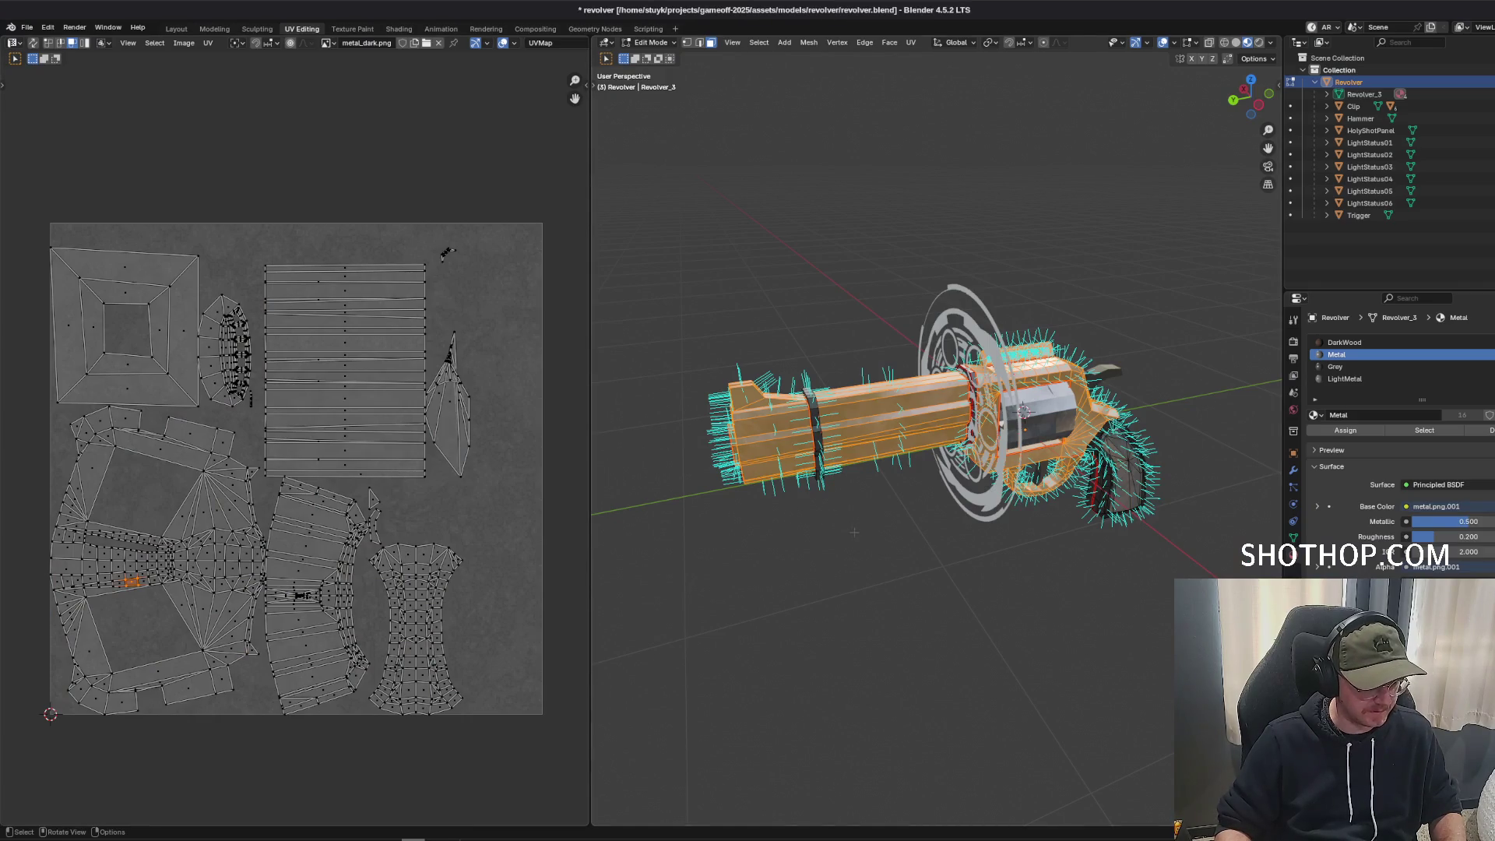
key("alt+a")
left_click(1345, 378)
left_click(1425, 430)
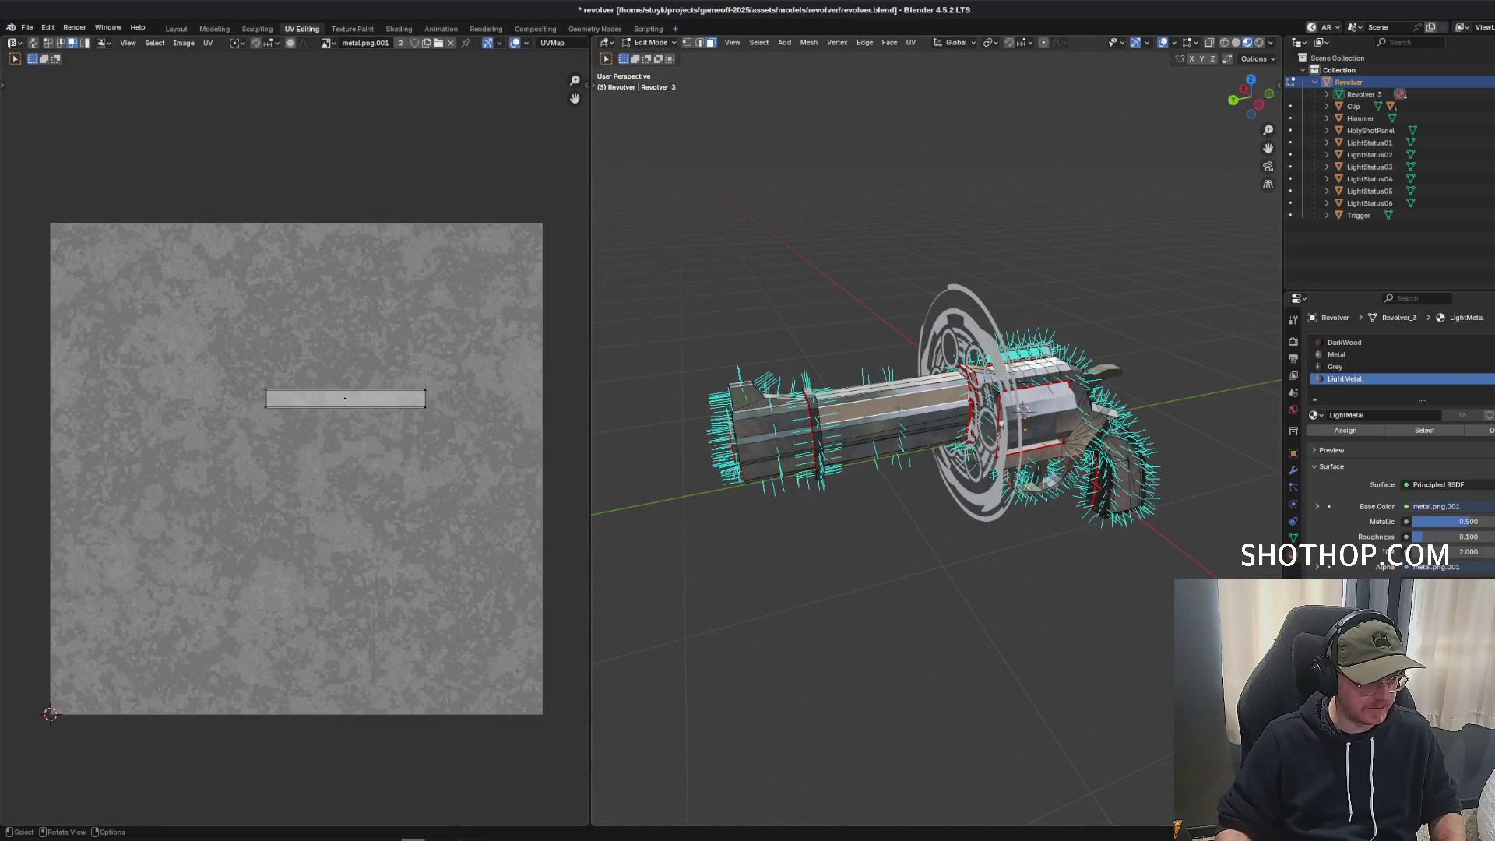
left_click(1424, 430)
key("alt+a")
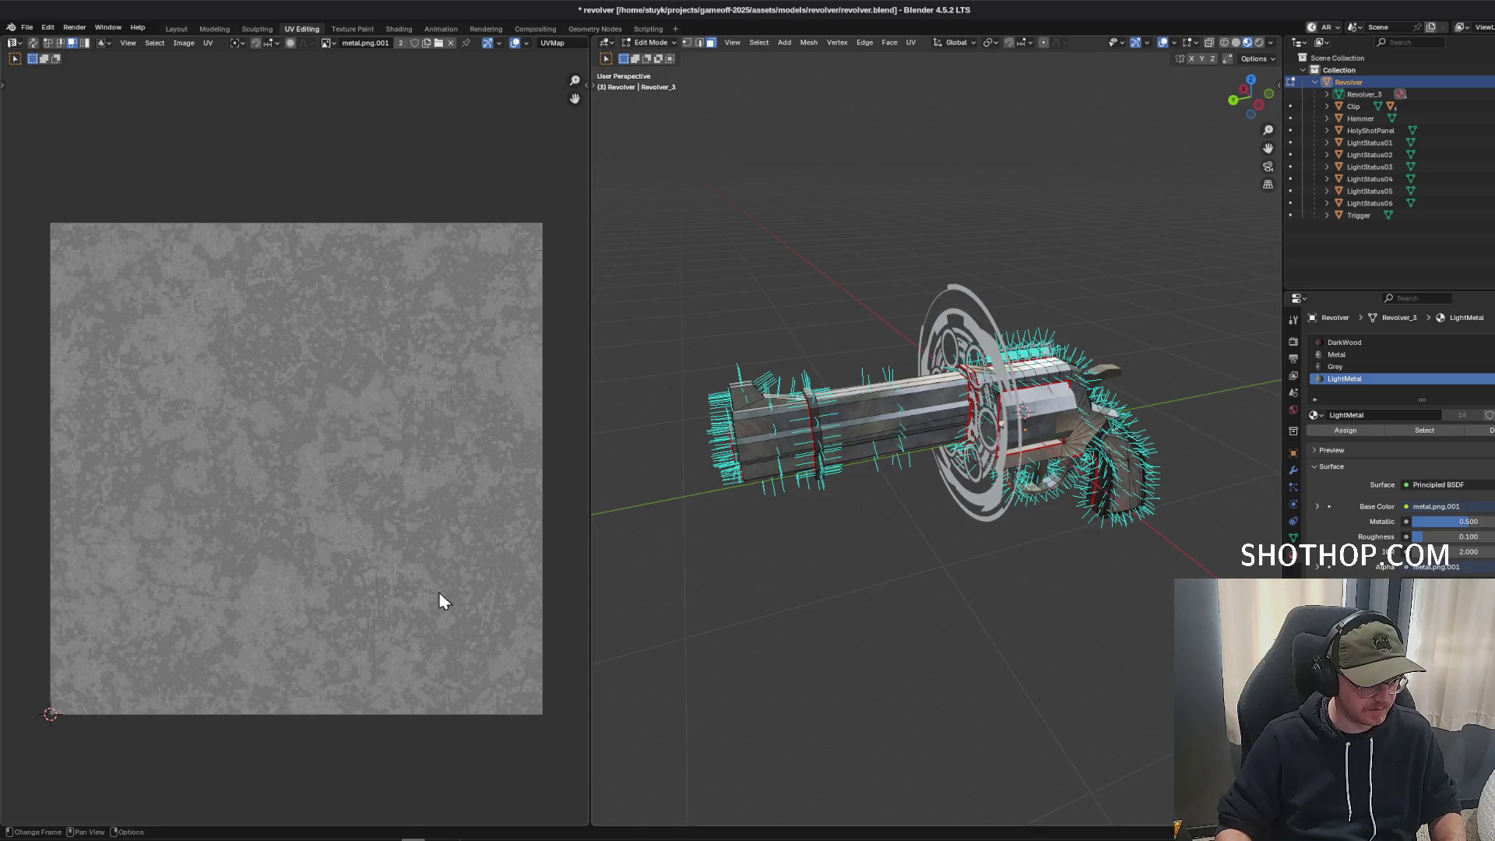
key("alt+Tab")
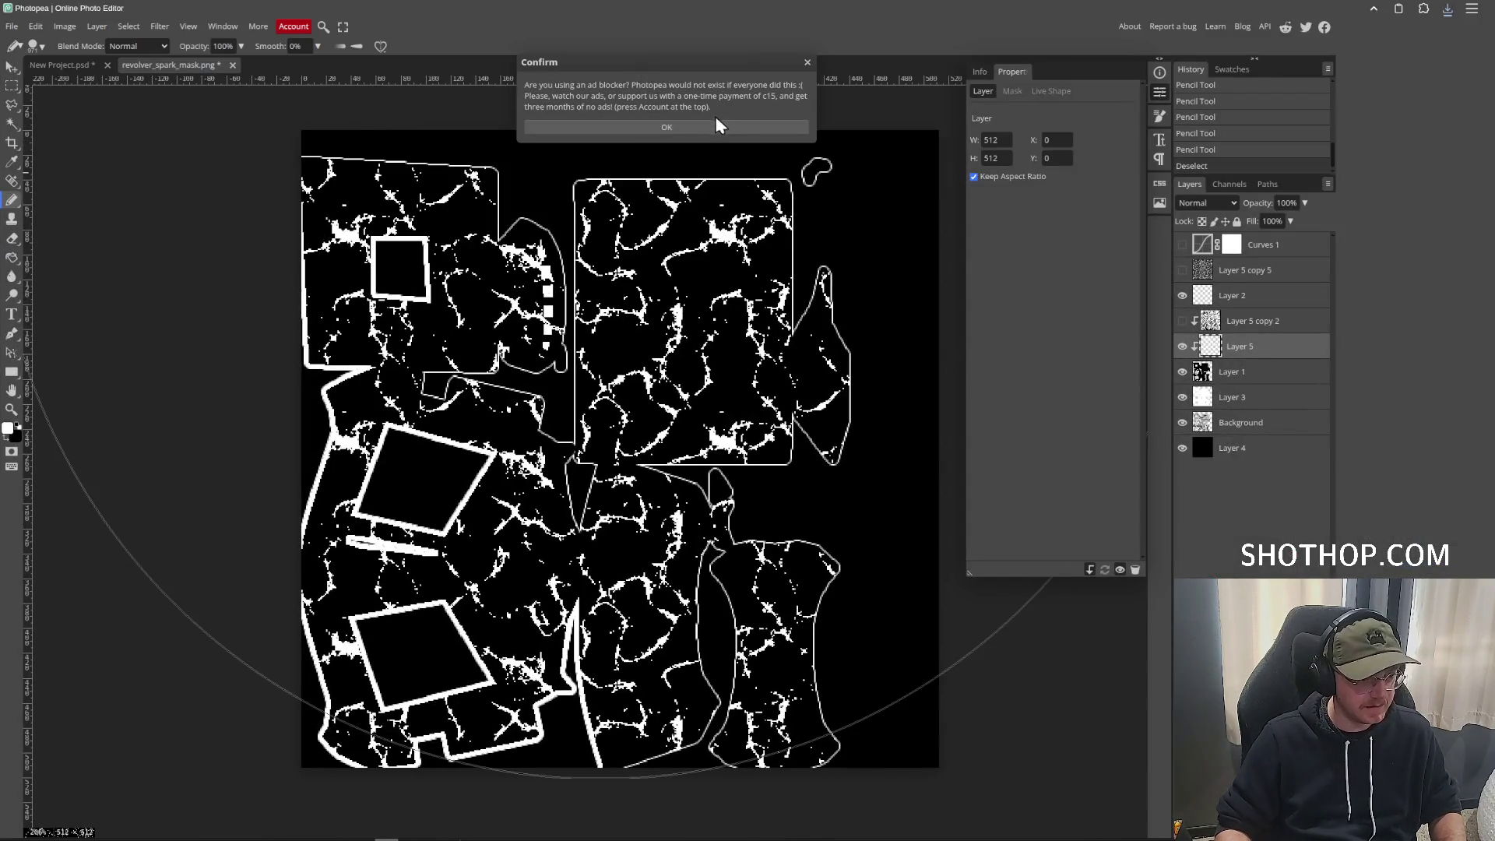
Dismiss the ad-blocker Confirm notice, return to the Pencil tool and shrink its brush size.
left_click(718, 126)
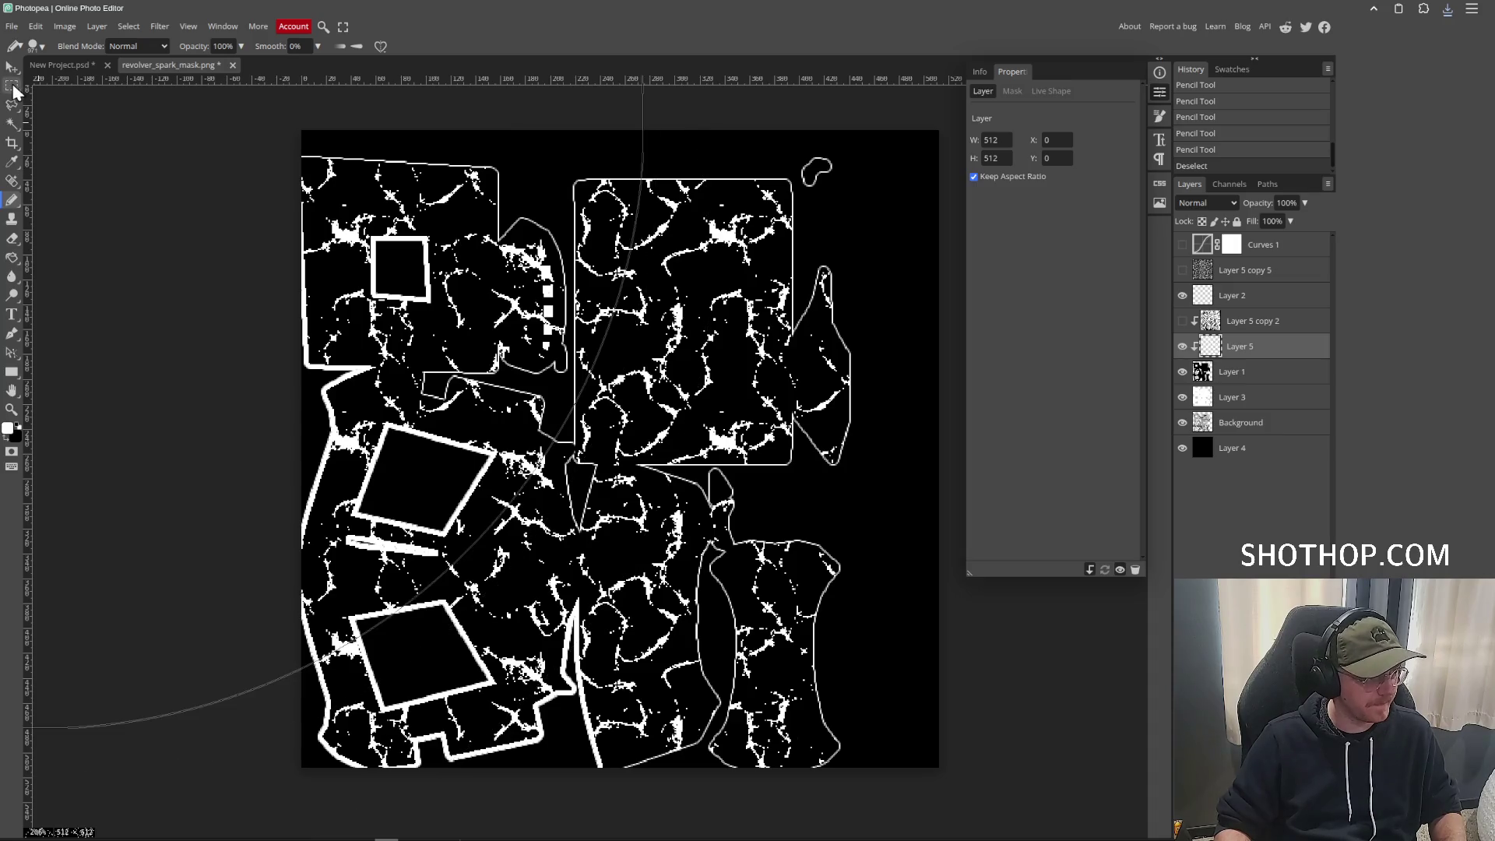
left_click(12, 87)
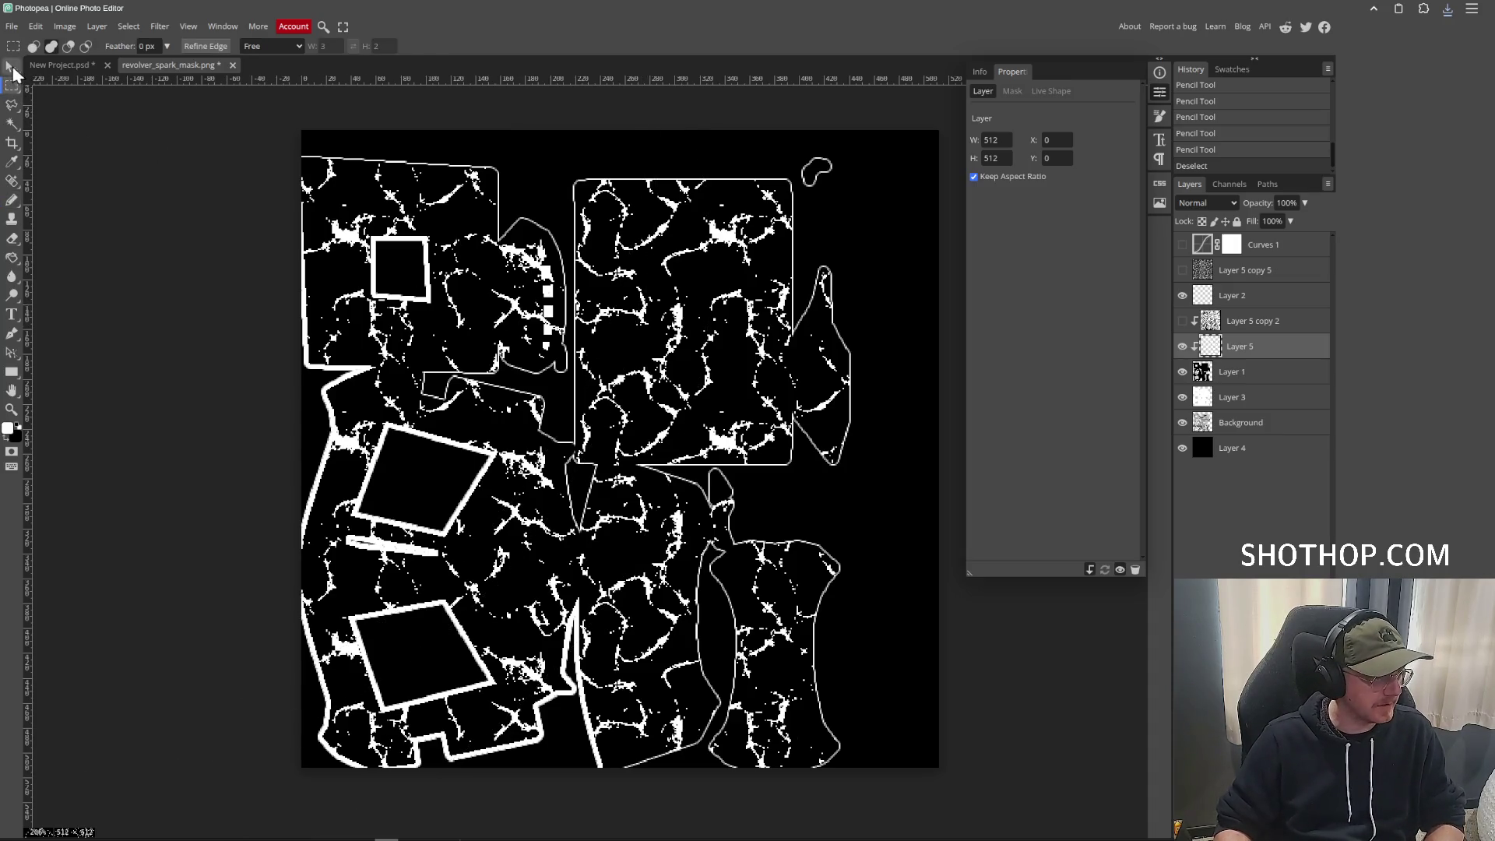
left_click(12, 68)
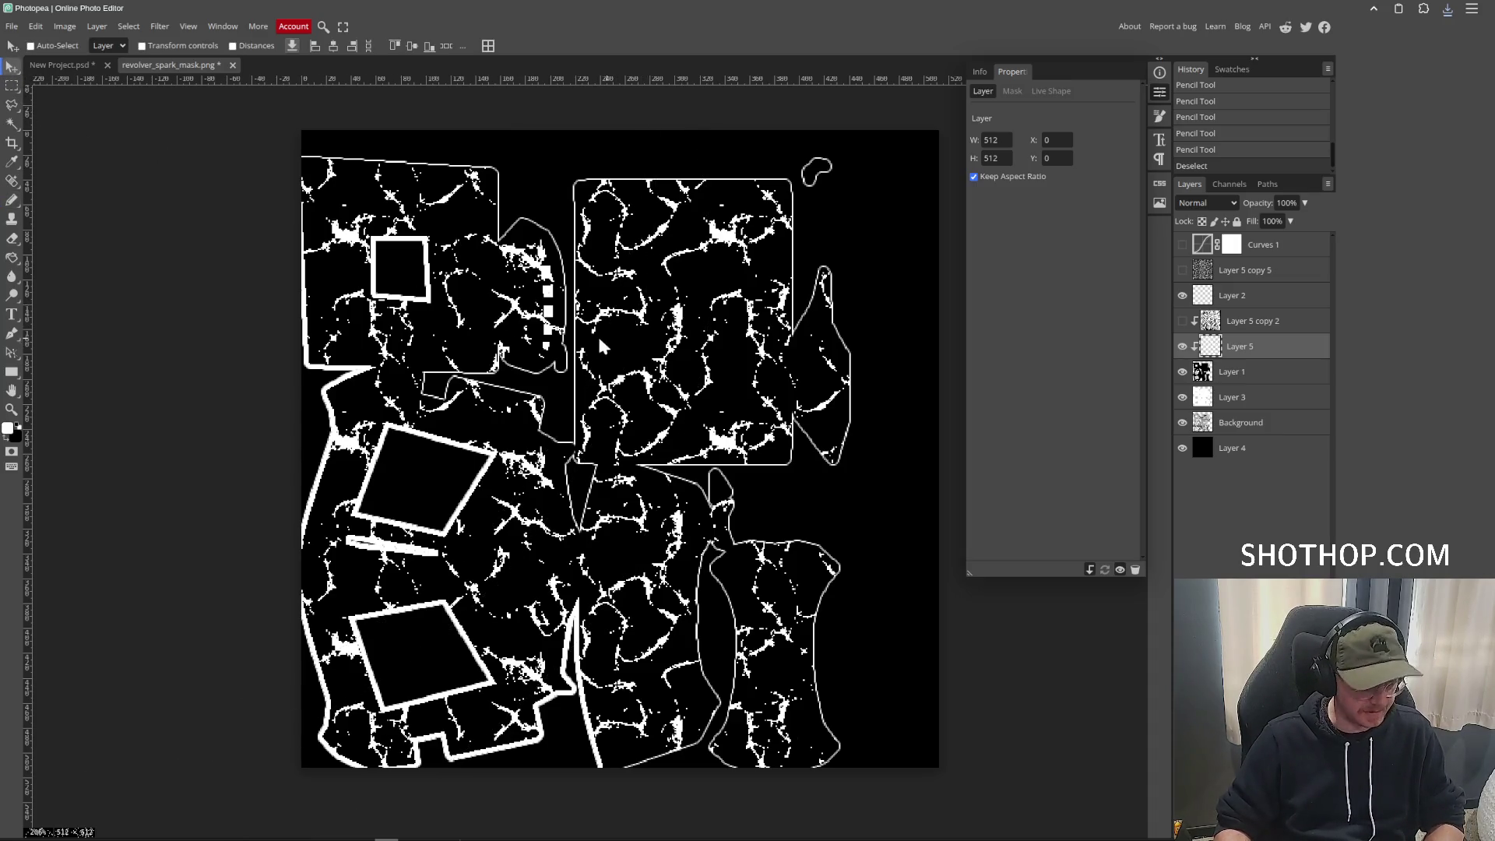
left_click(13, 200)
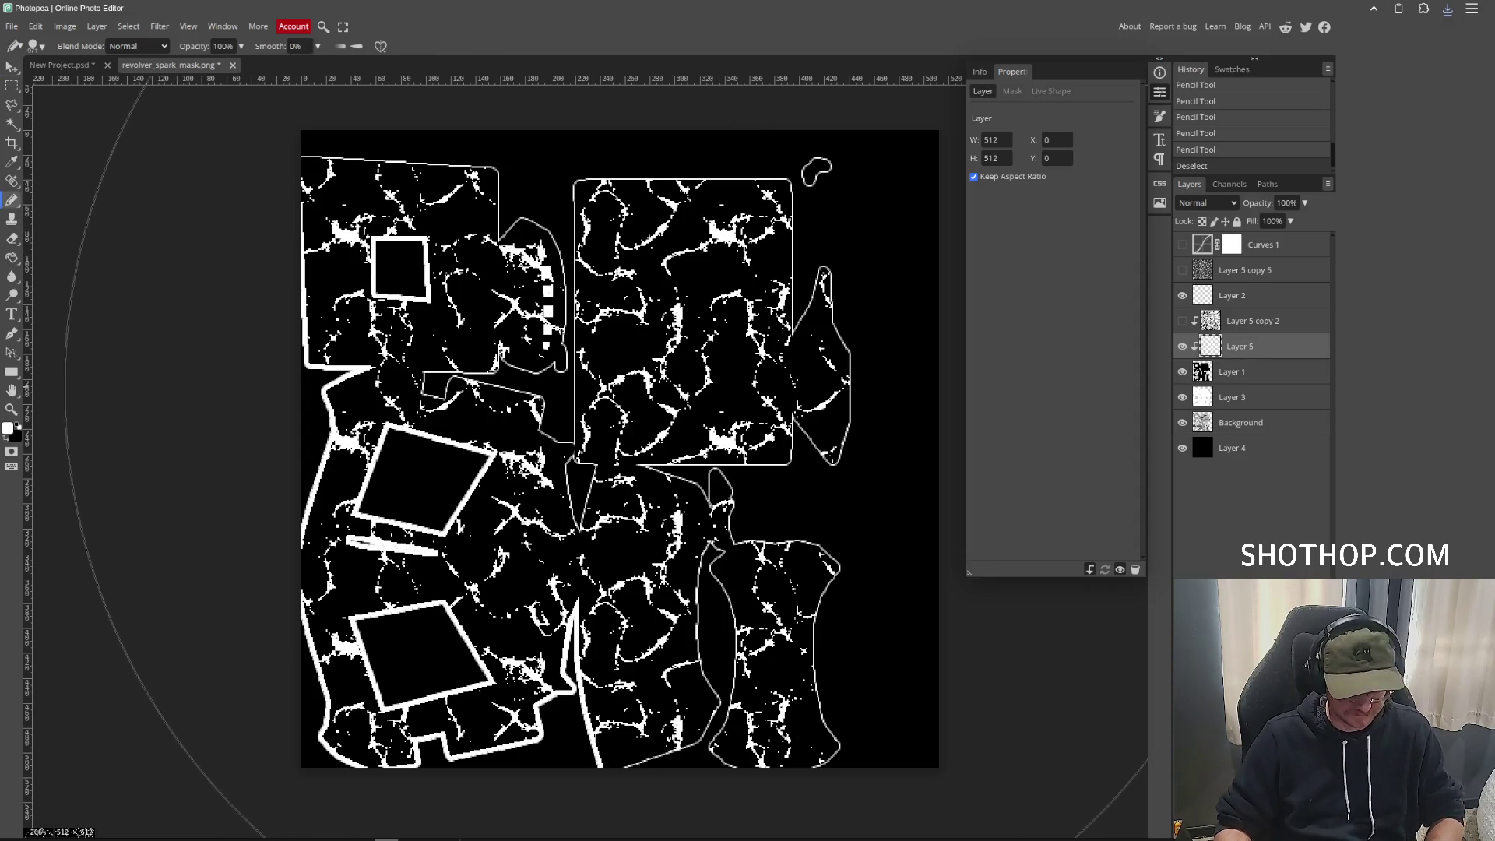
key("bracketleft")
key("bracketleft")
key("bracketleft")
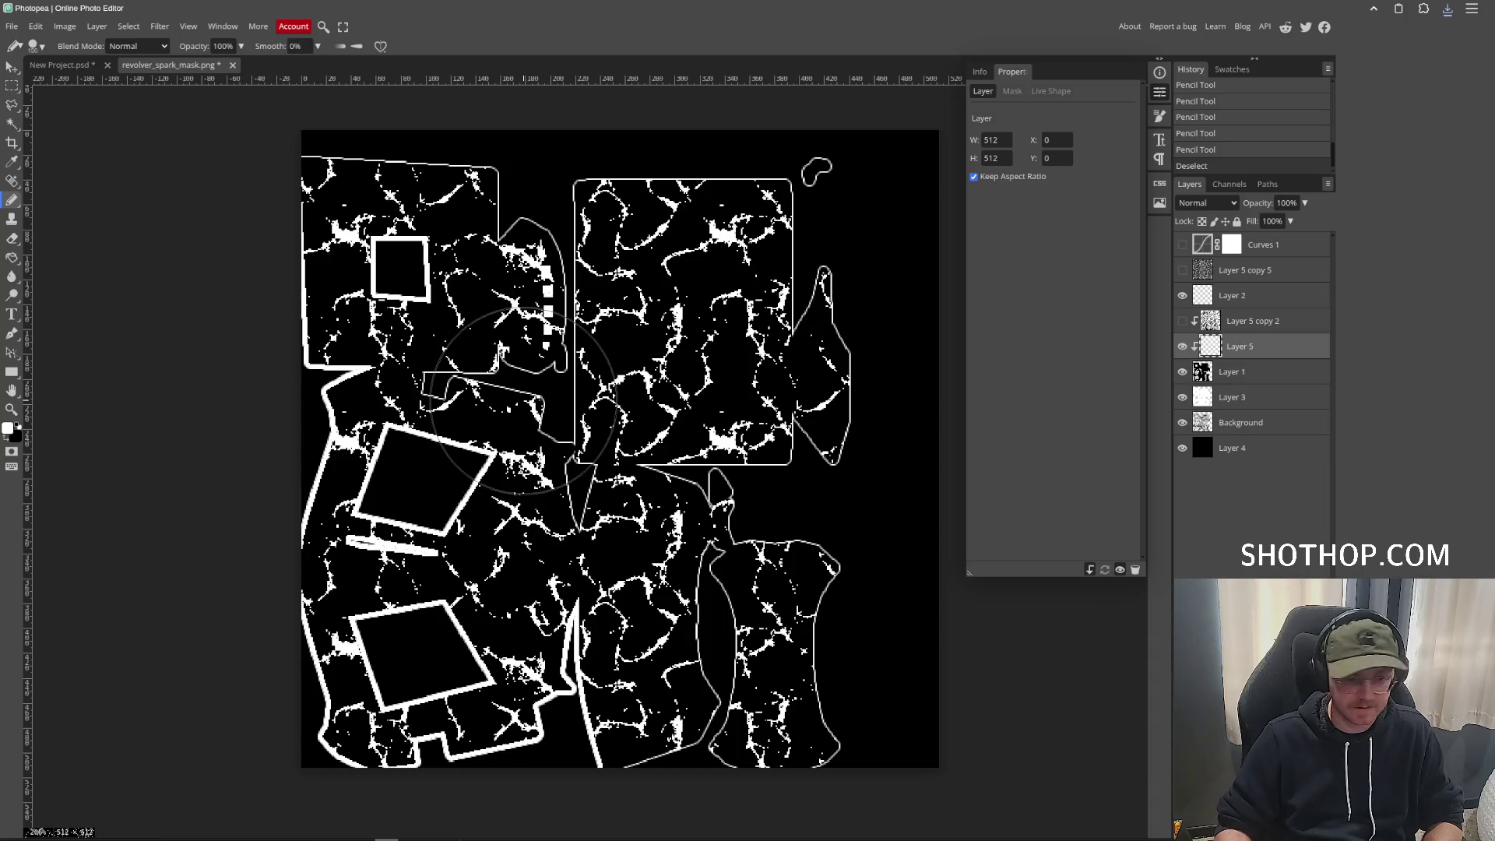
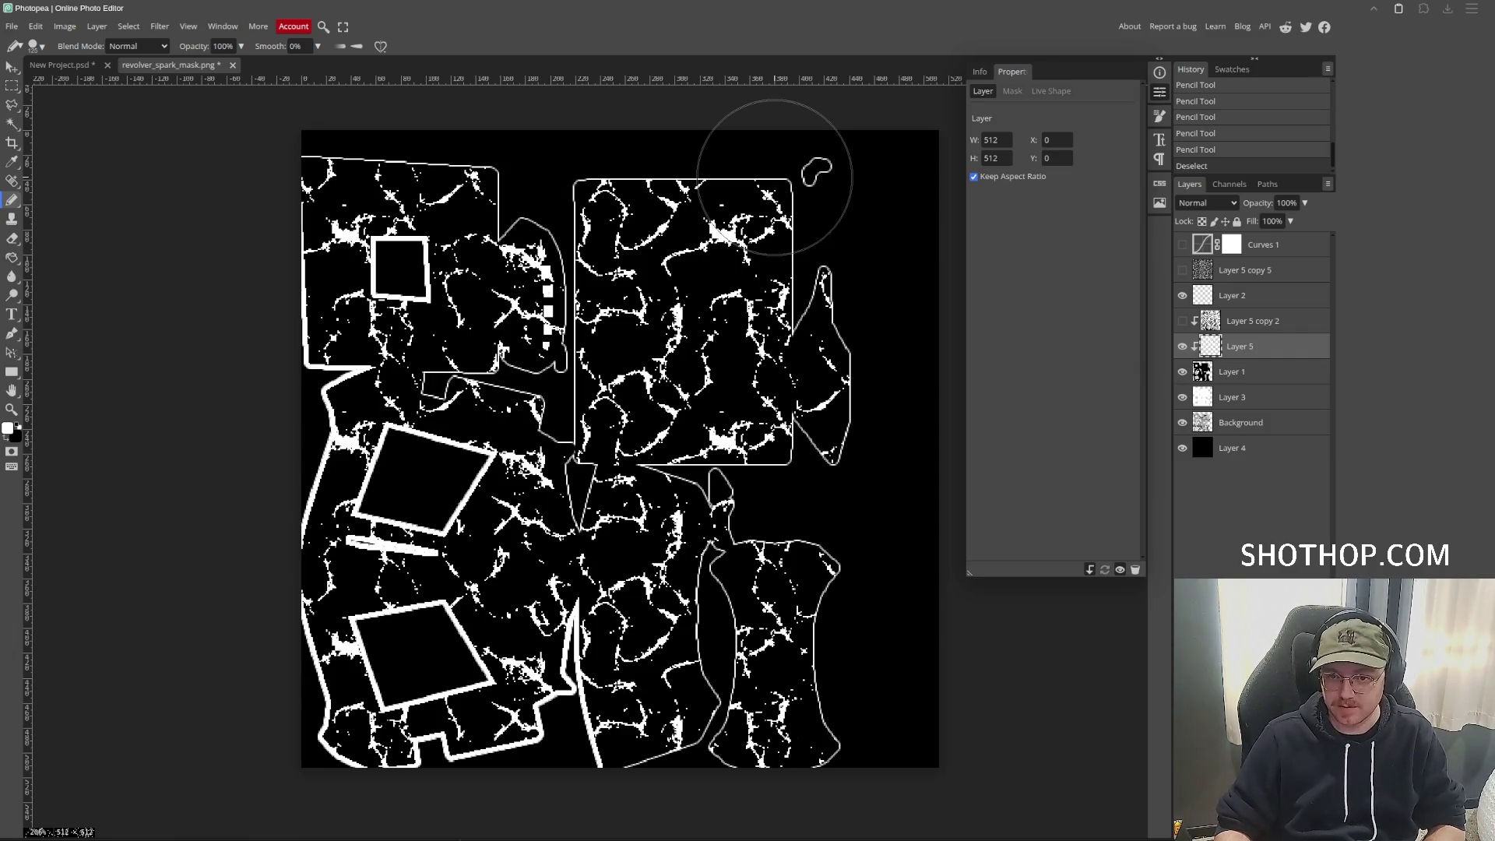
Load the Free Lightning Photoshop Brushes 4.abr set from the Side drive's photoshop_brushes folder.
left_click(41, 47)
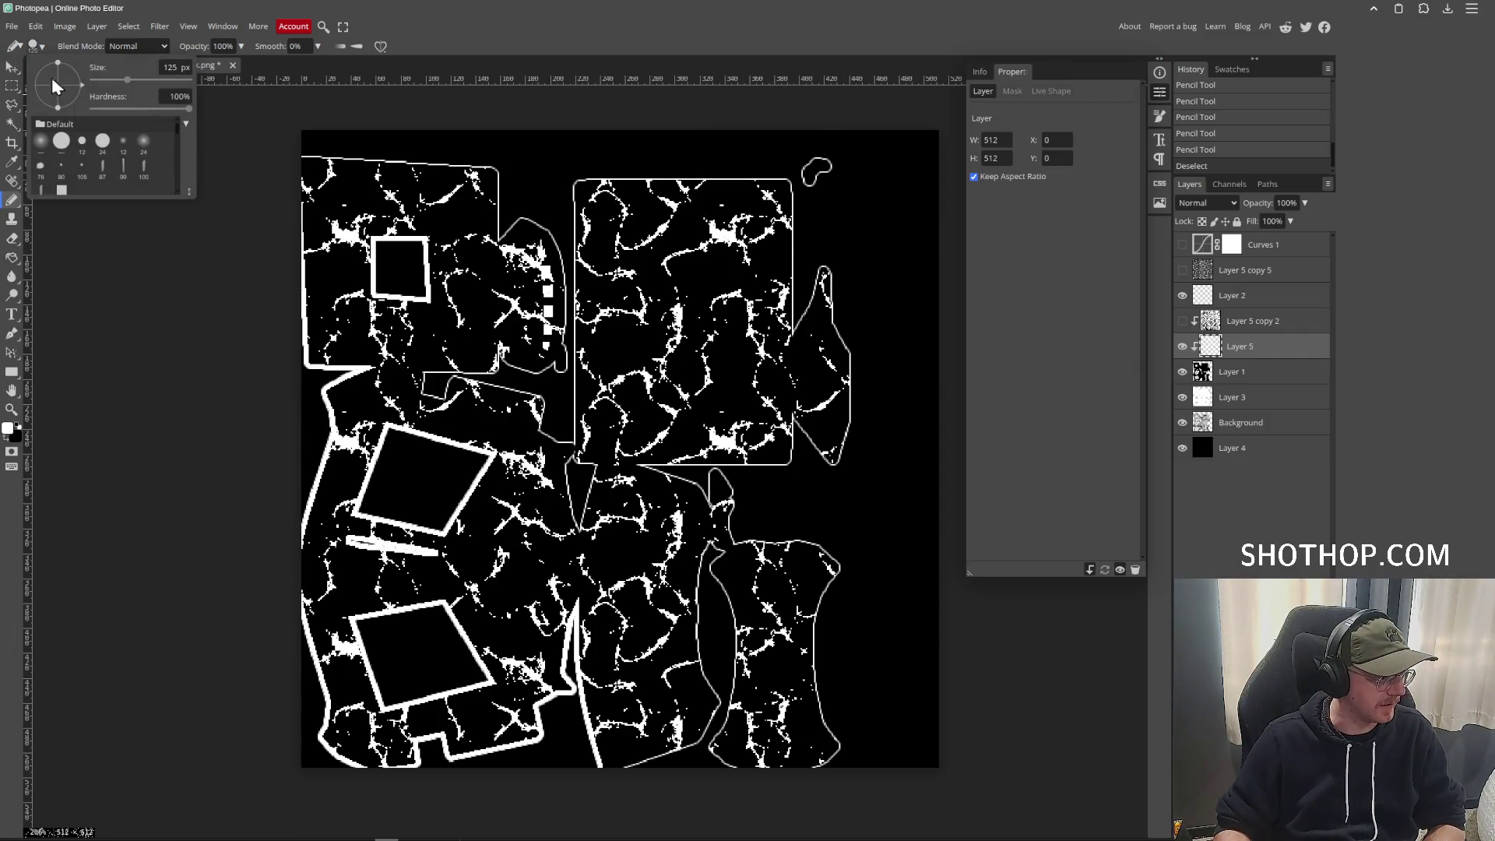
left_click(187, 123)
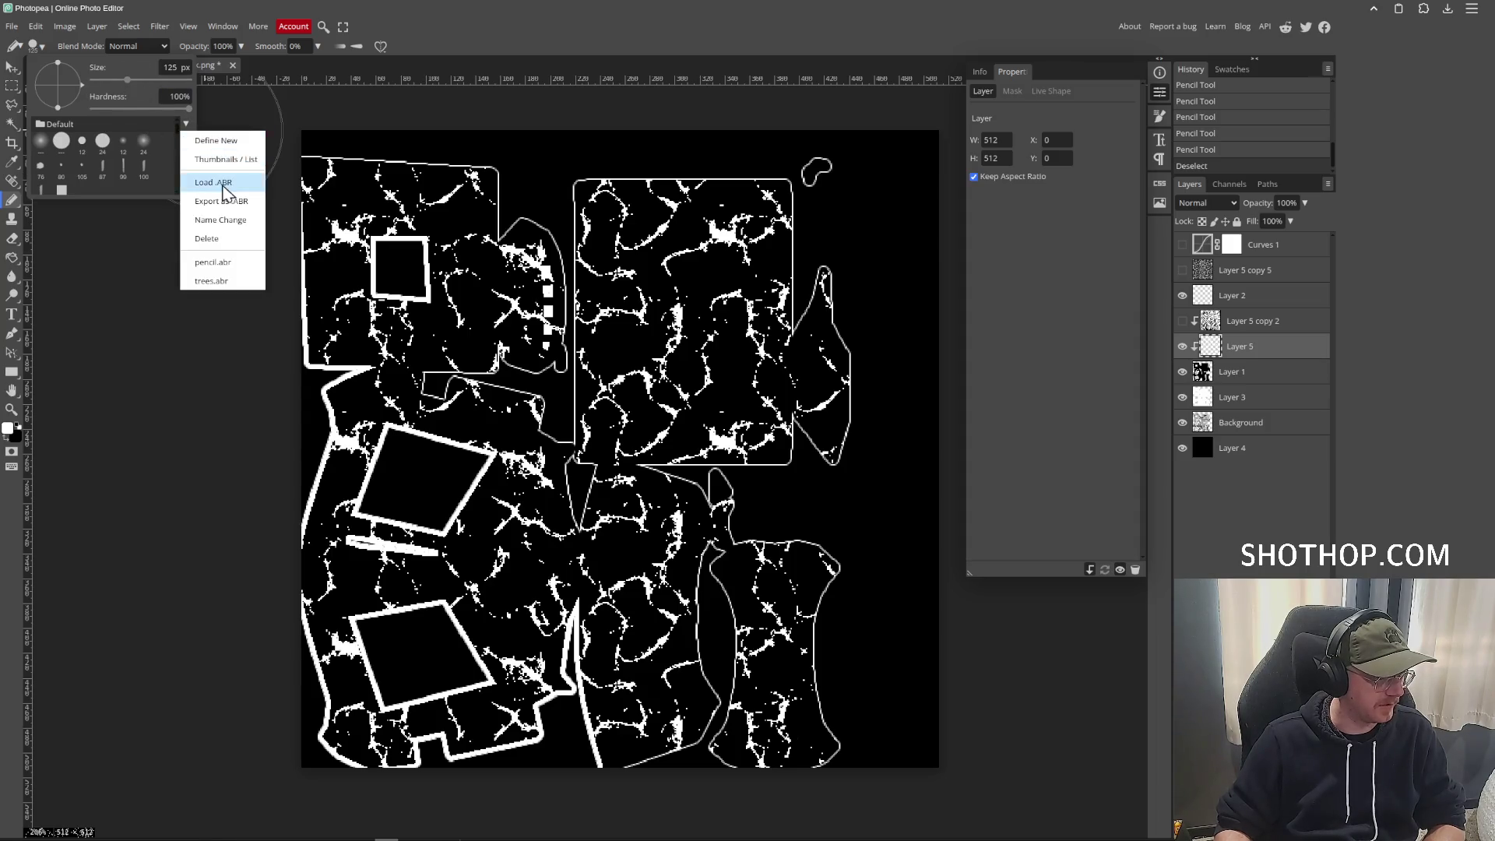
left_click(230, 188)
left_click(499, 340)
left_click(624, 173)
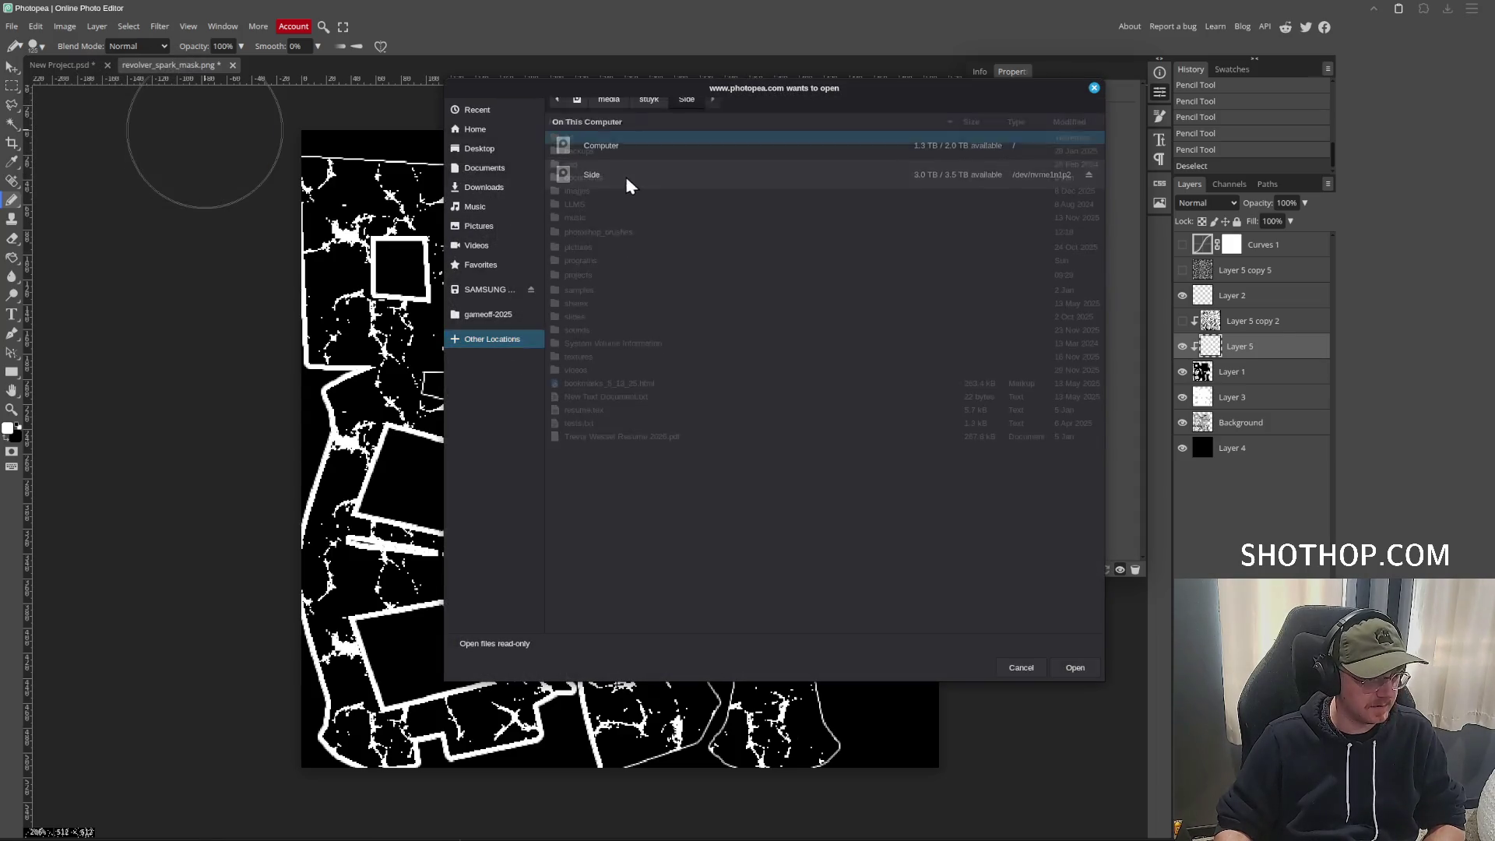
double_click(594, 260)
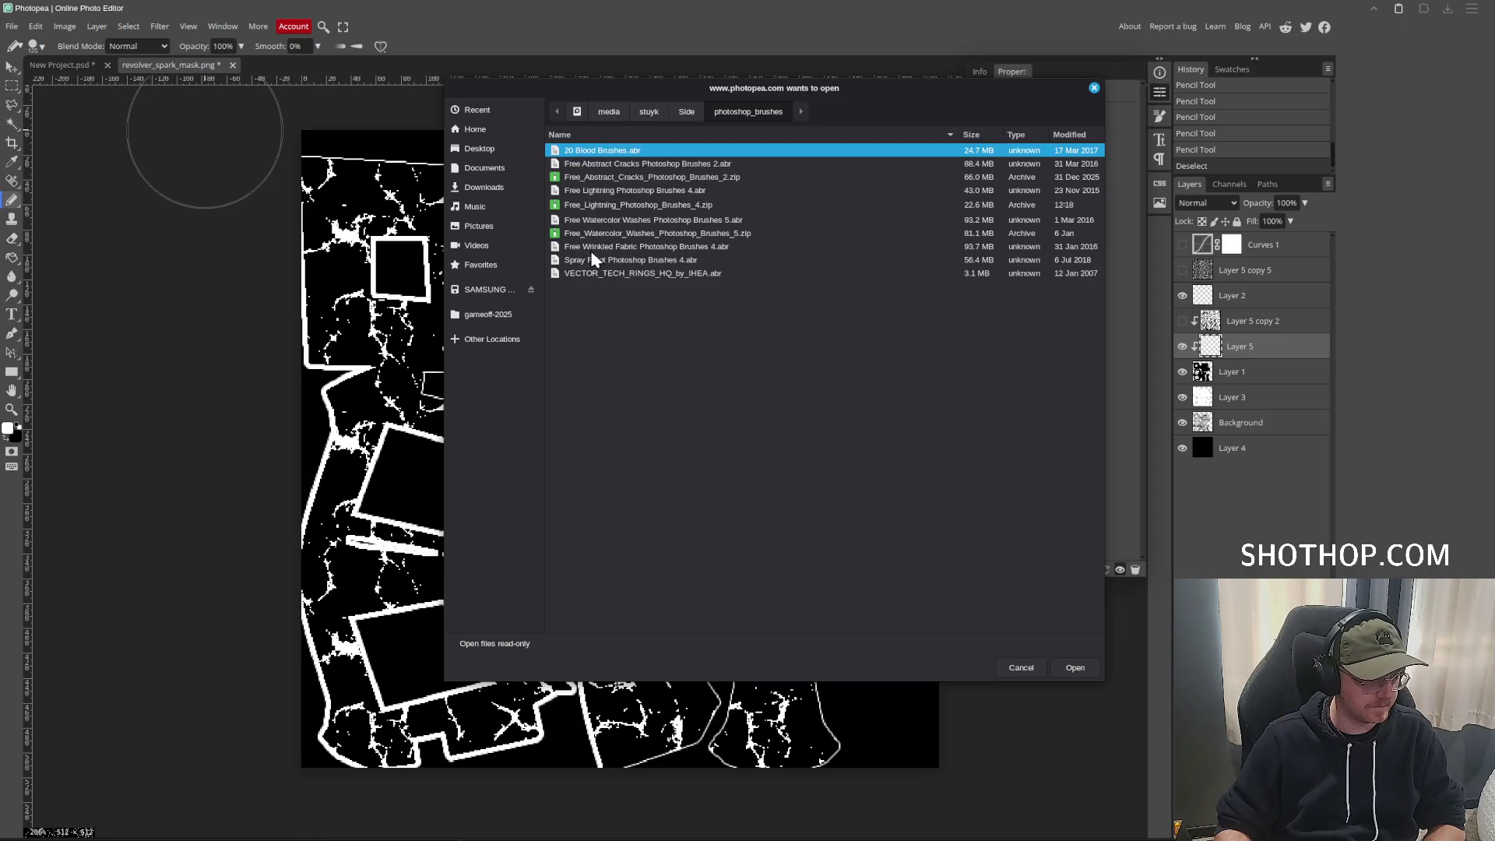
left_click(606, 192)
left_click(1072, 668)
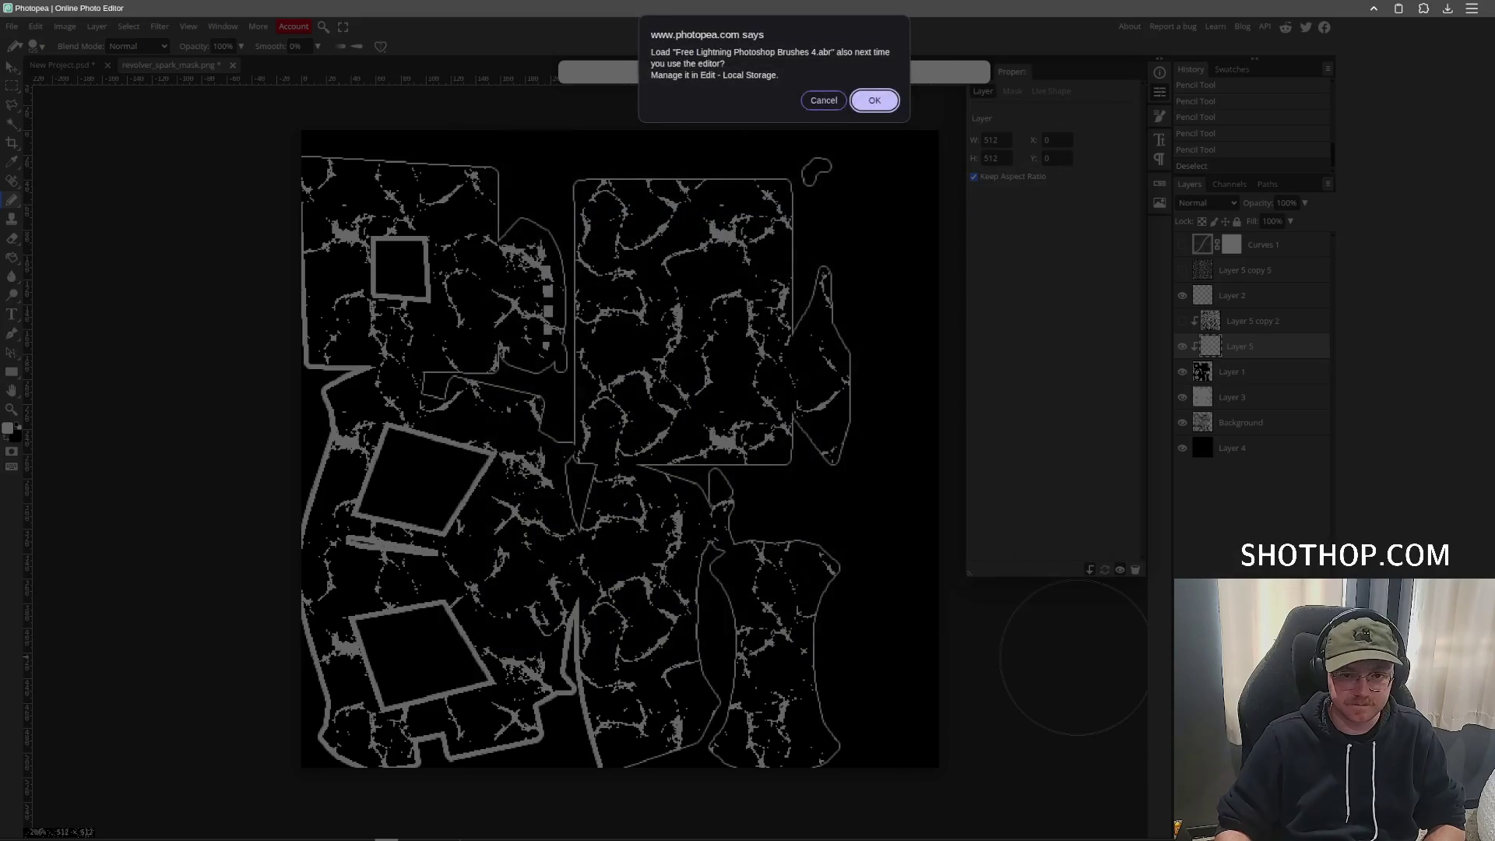
key("Return")
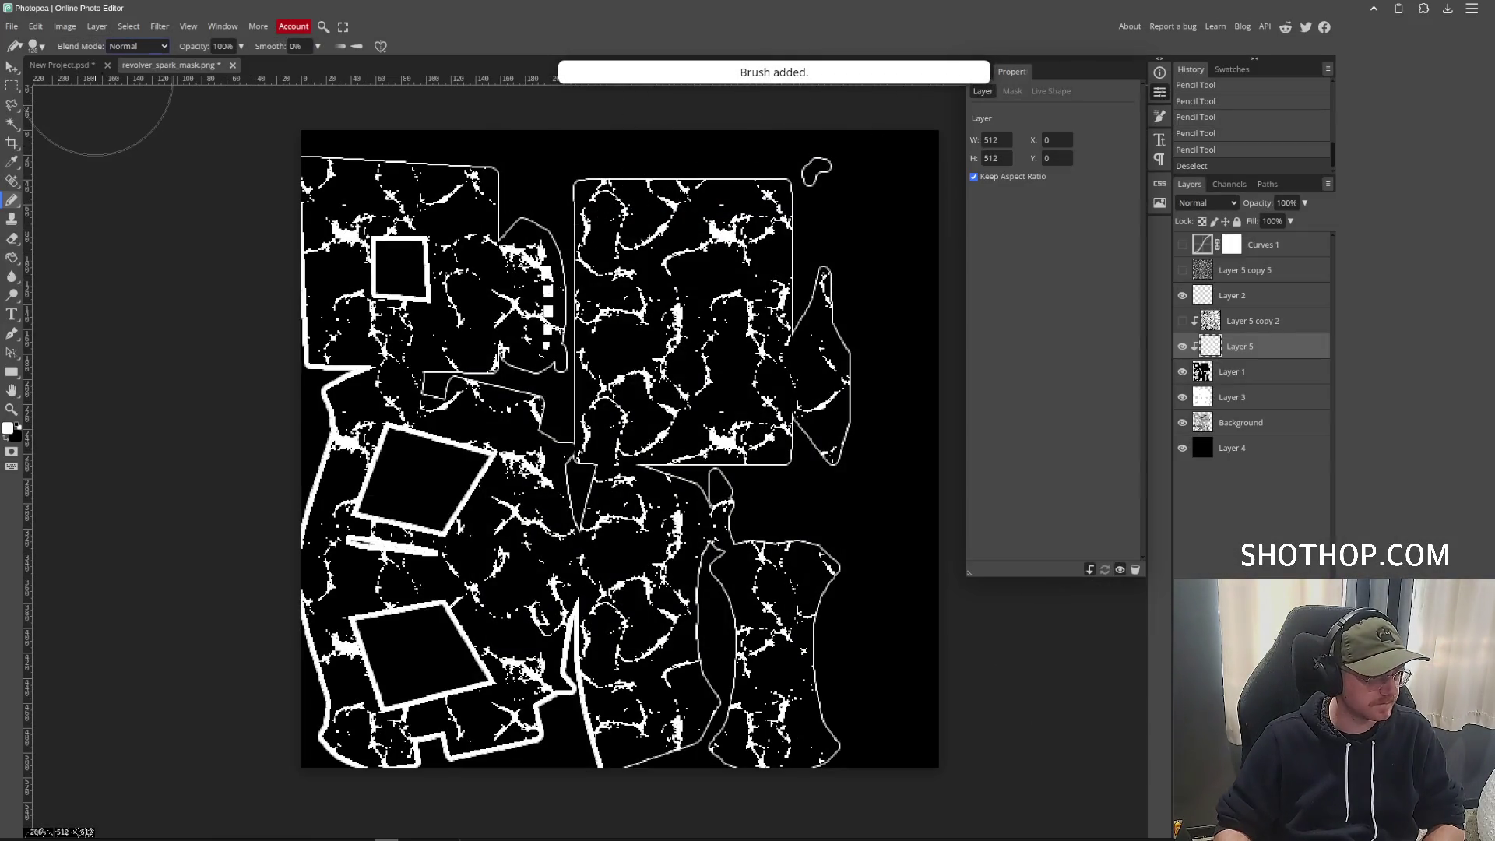
left_click(39, 49)
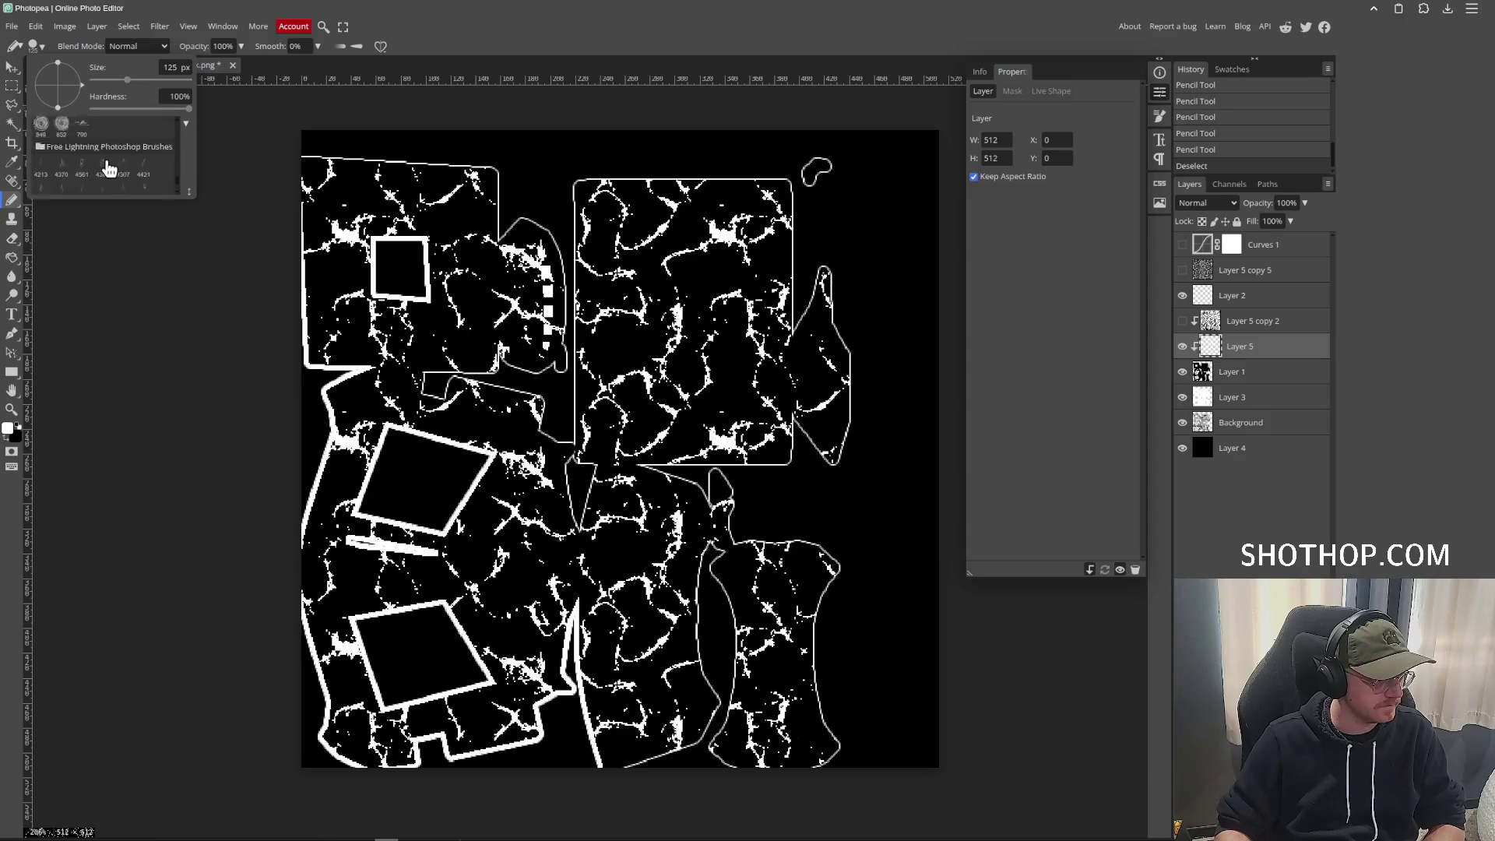
Choose a lightning brush preset and shrink it to 148 px over the spark mask.
scroll(101, 156, "down", 5)
left_click(105, 144)
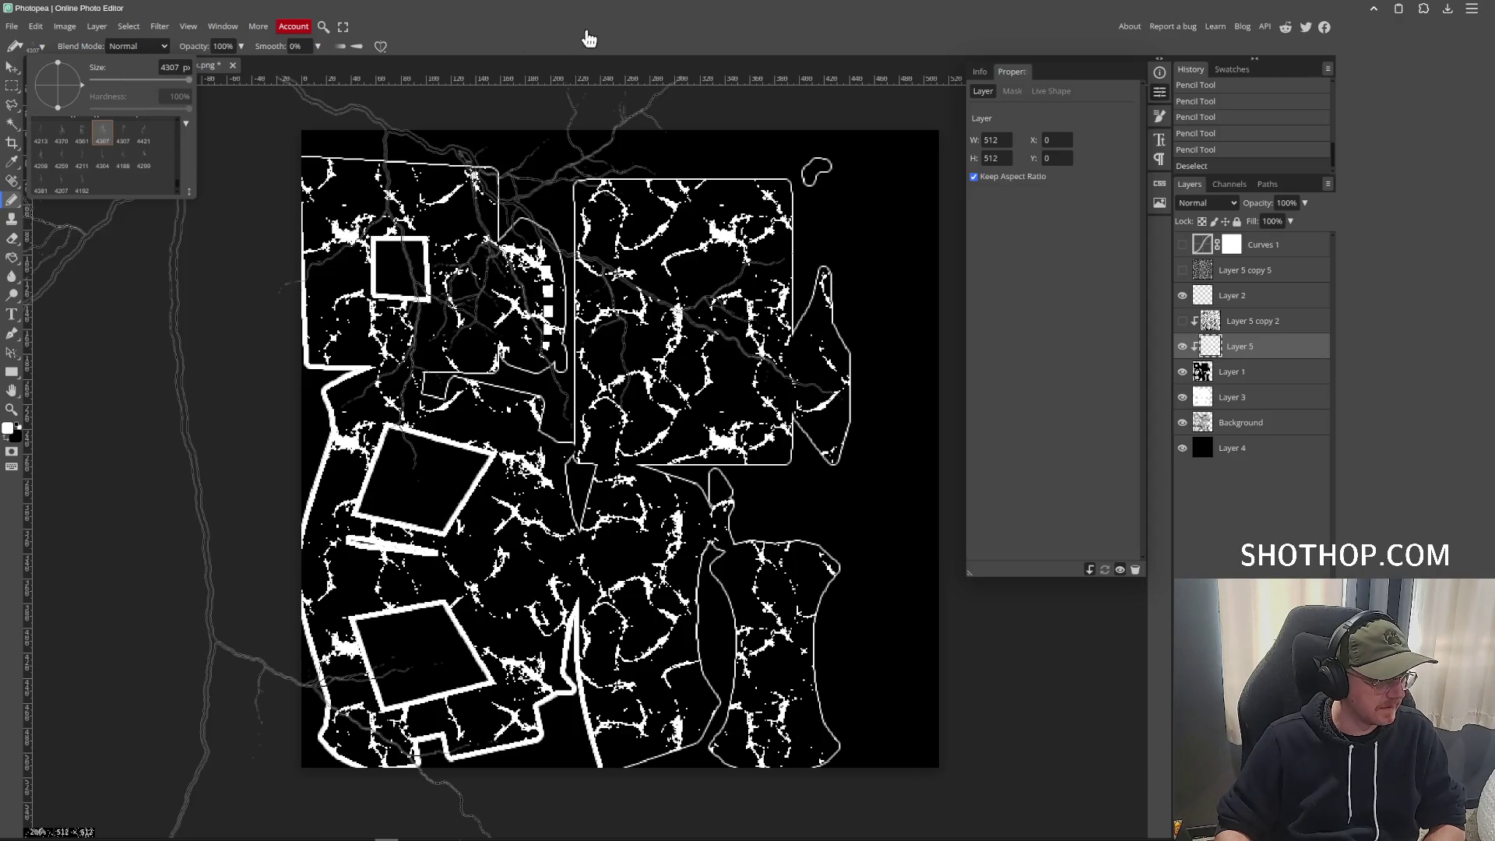
scroll(805, 357, "up", 1)
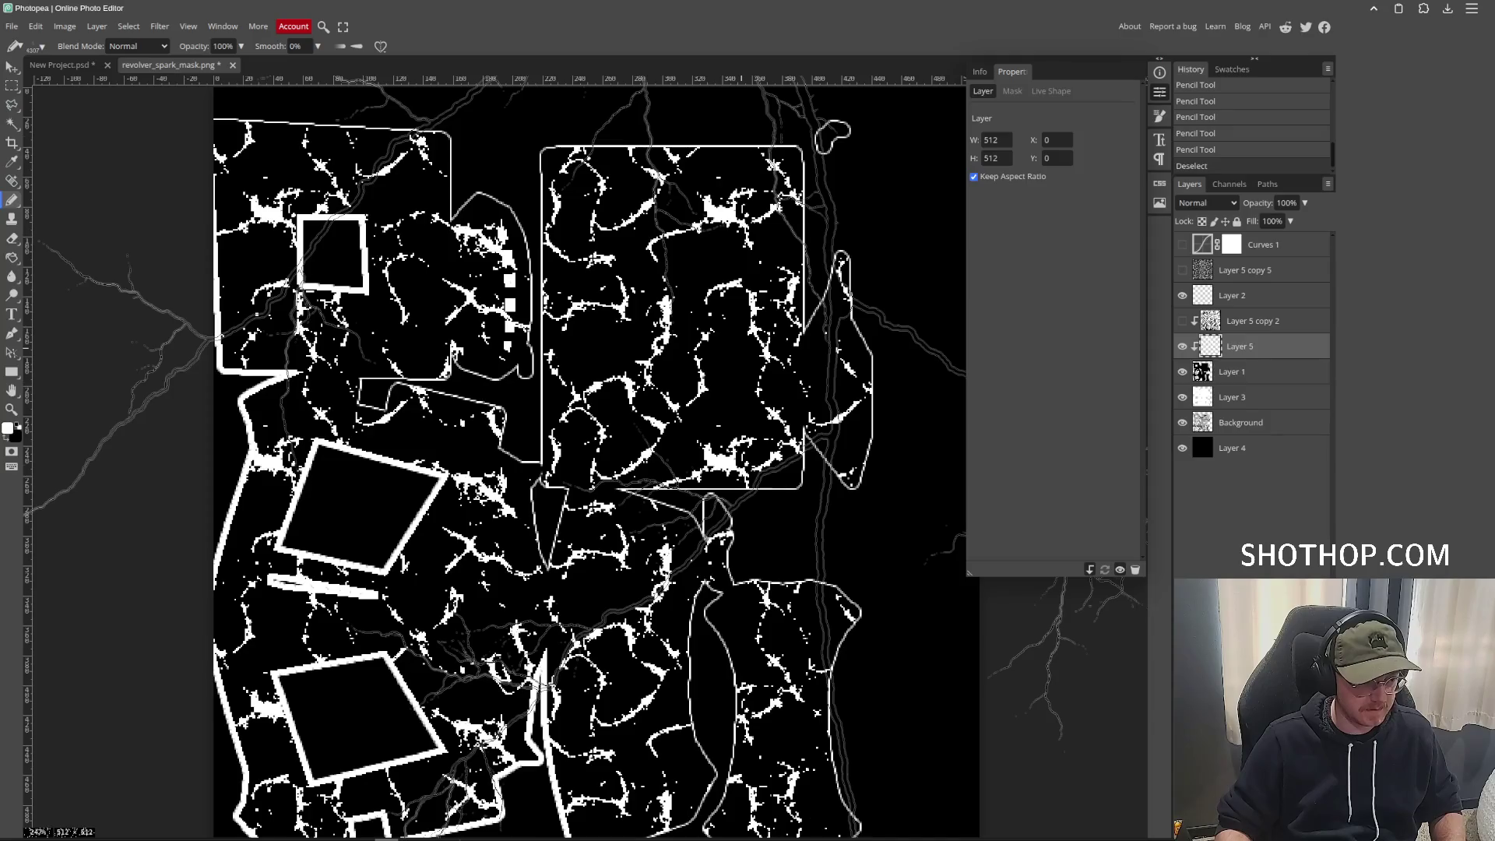
scroll(499, 460, "up", 5)
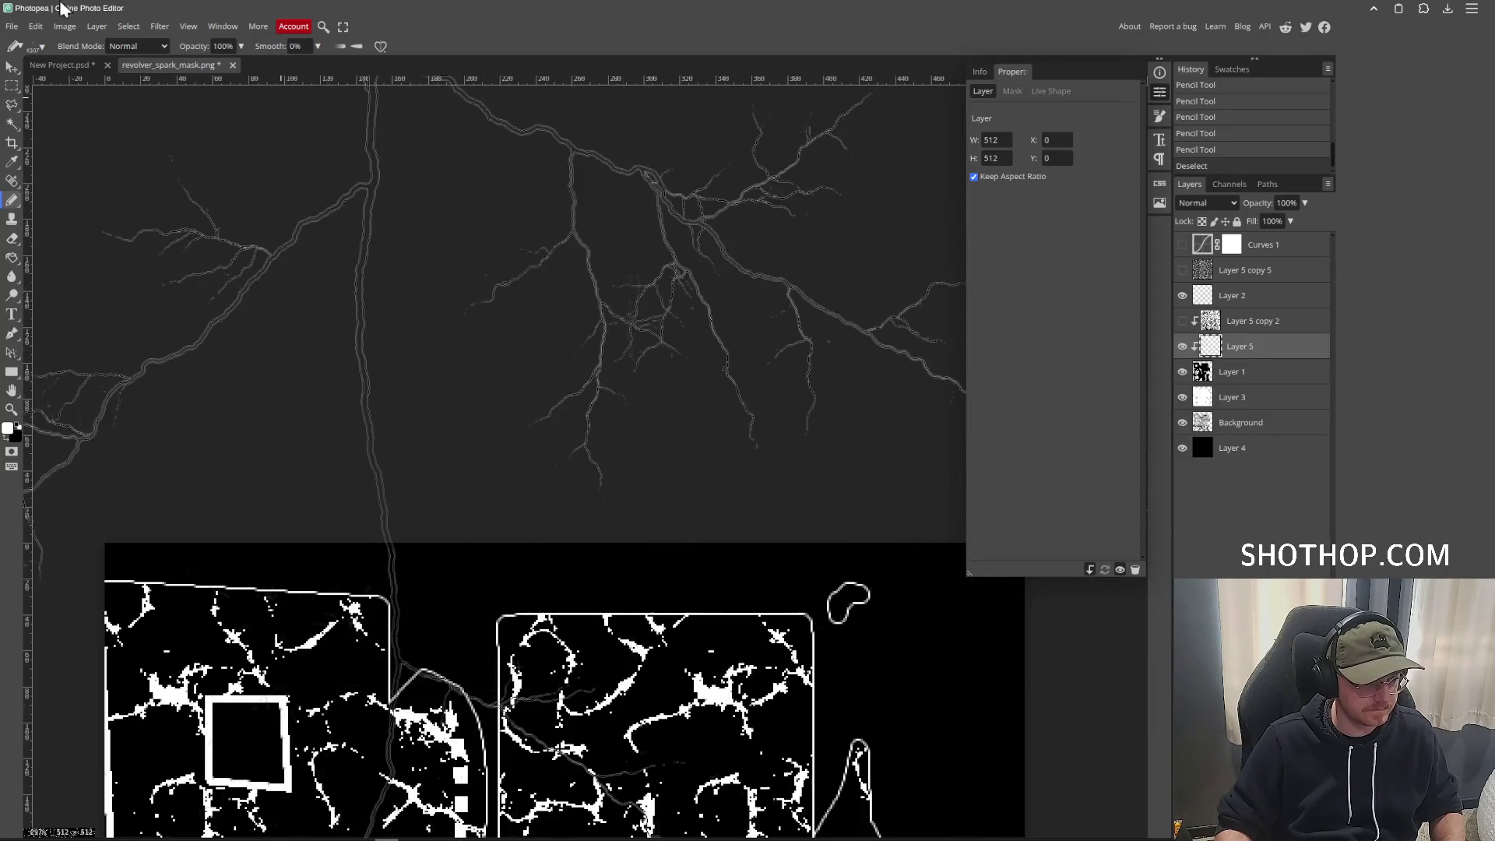
left_click(43, 47)
left_click(125, 80)
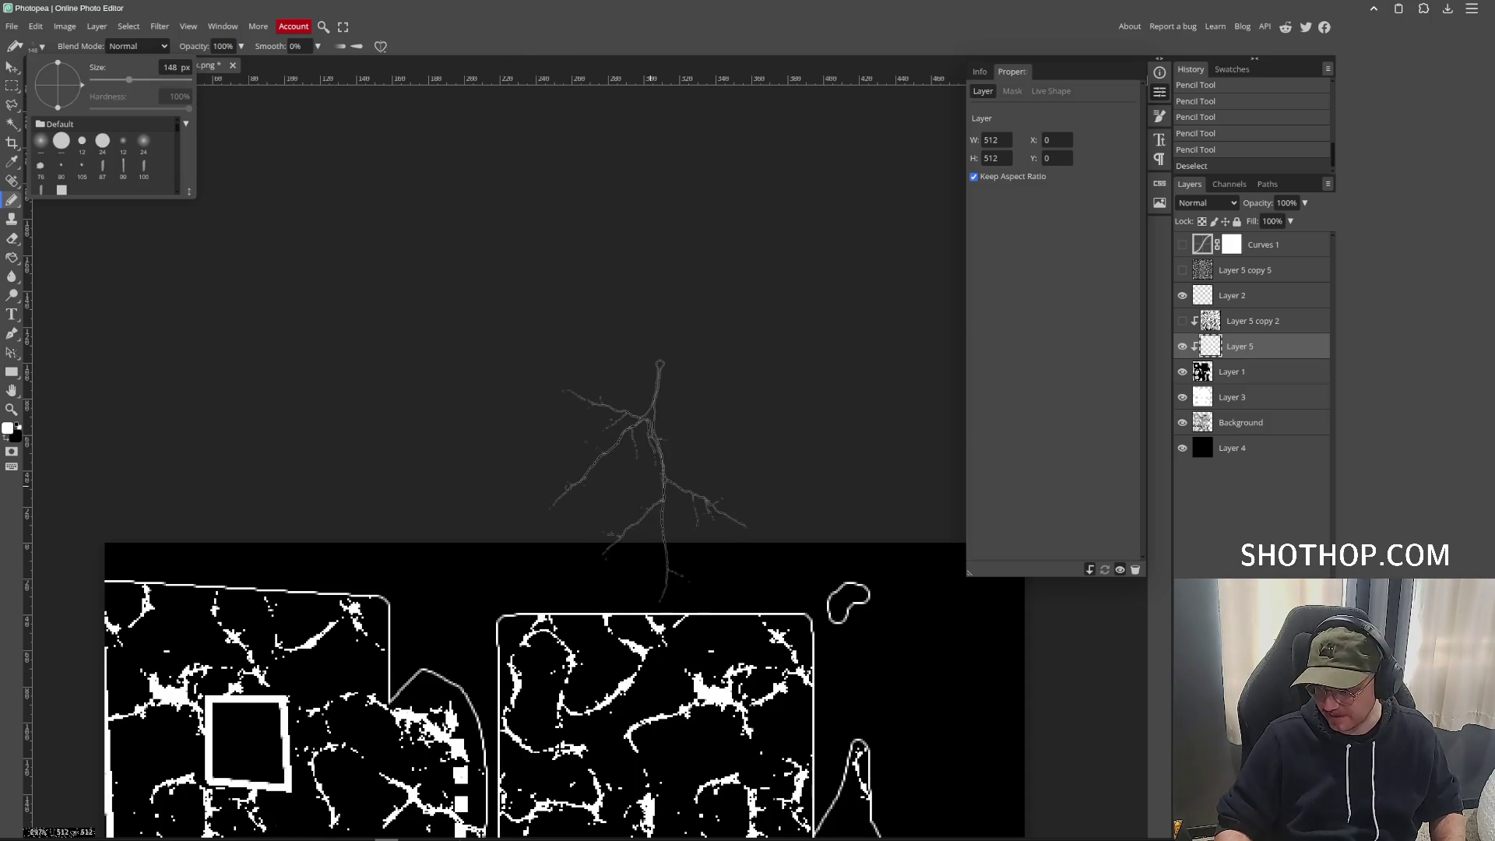
mouse_move(649, 483)
left_mouse_down()
mouse_move(631, 347)
mouse_move(648, 260)
left_mouse_up()
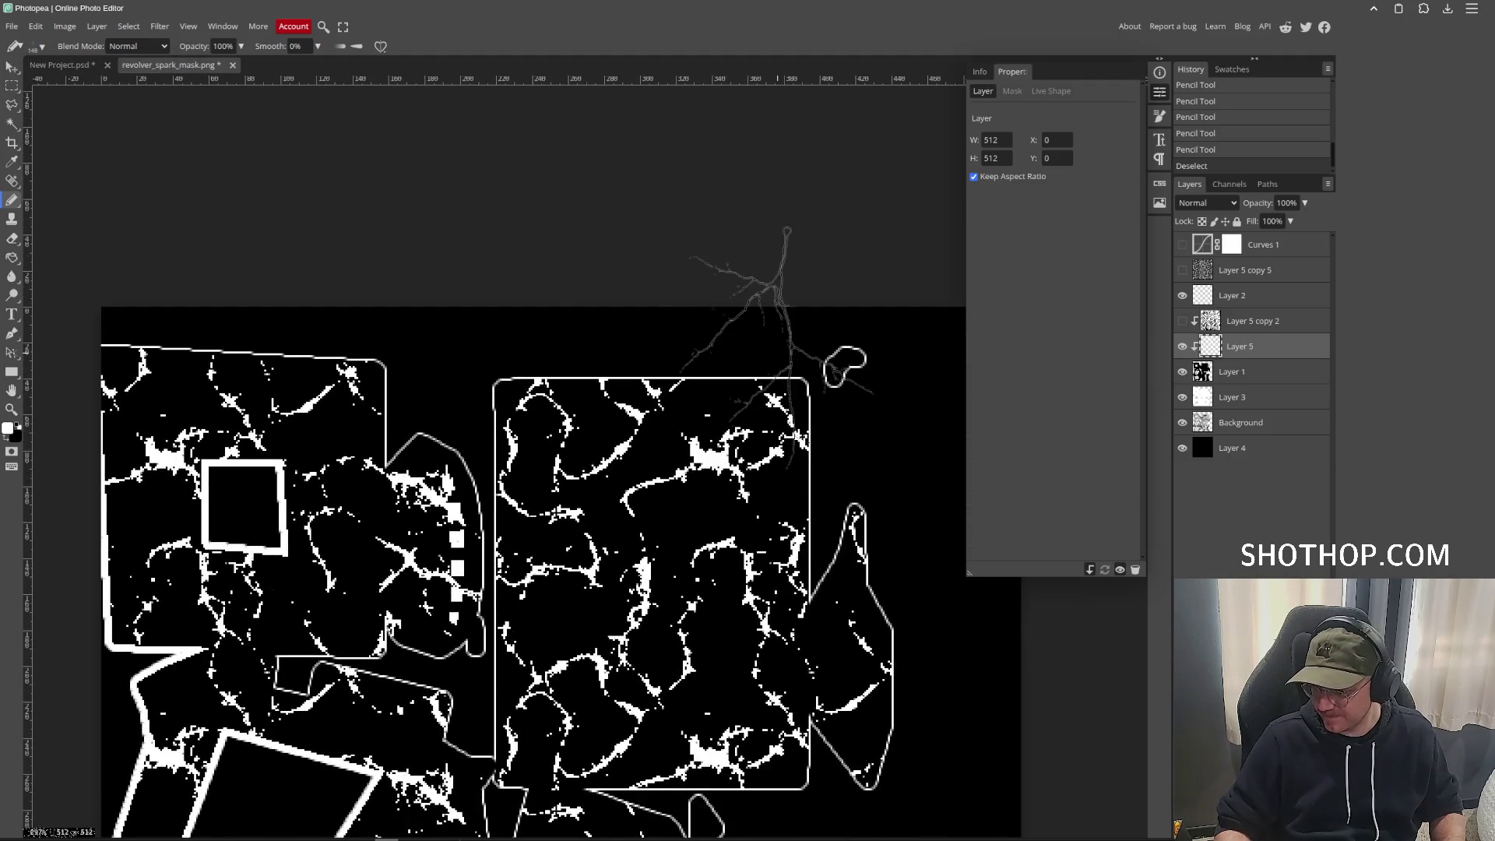
scroll(896, 374, "down", 1)
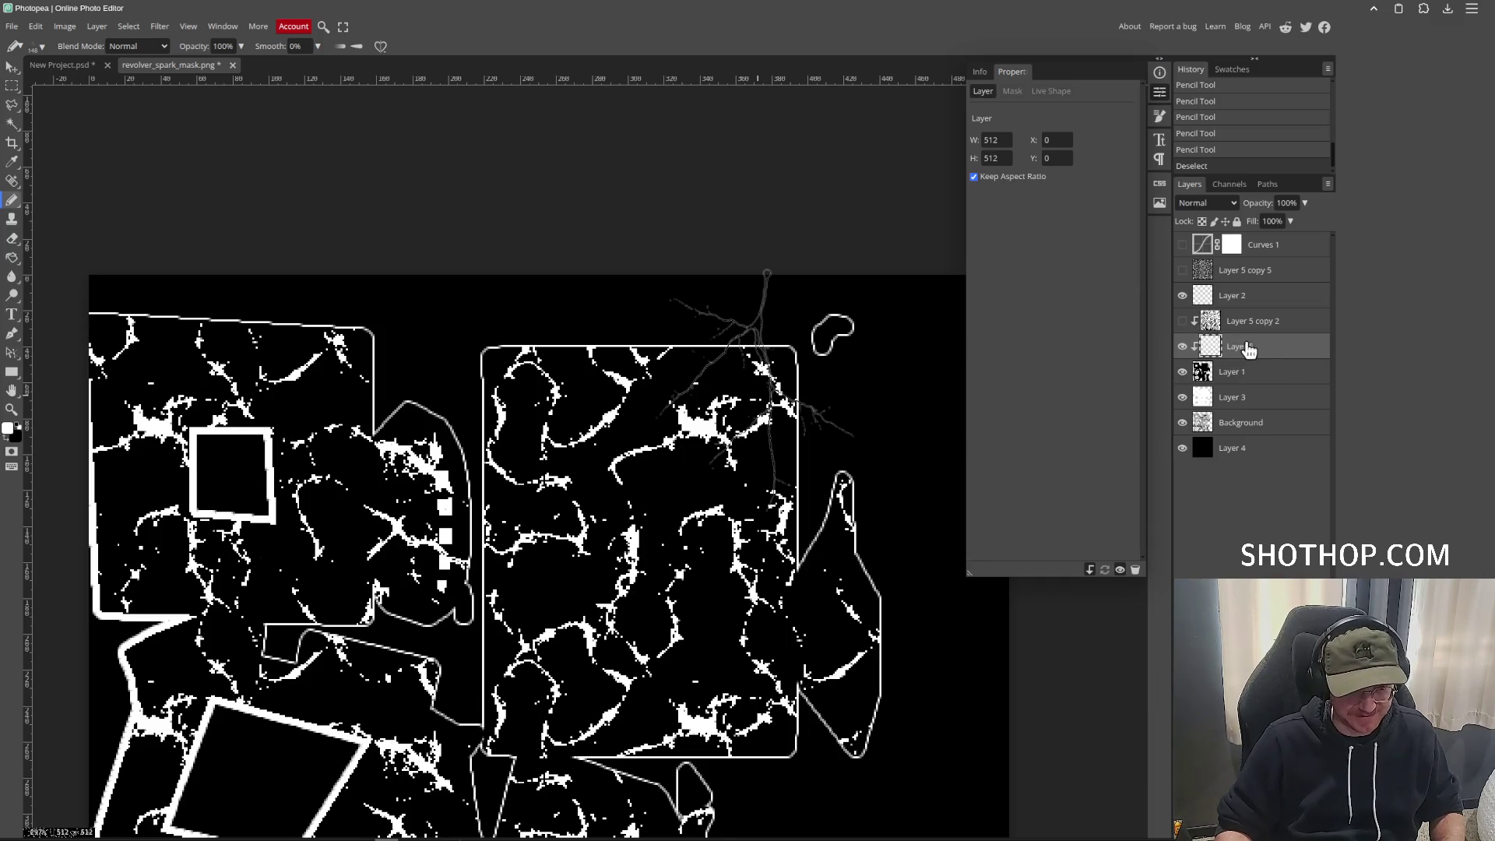
Switch to the Eraser with a round hard brush at about 82 px.
key("e")
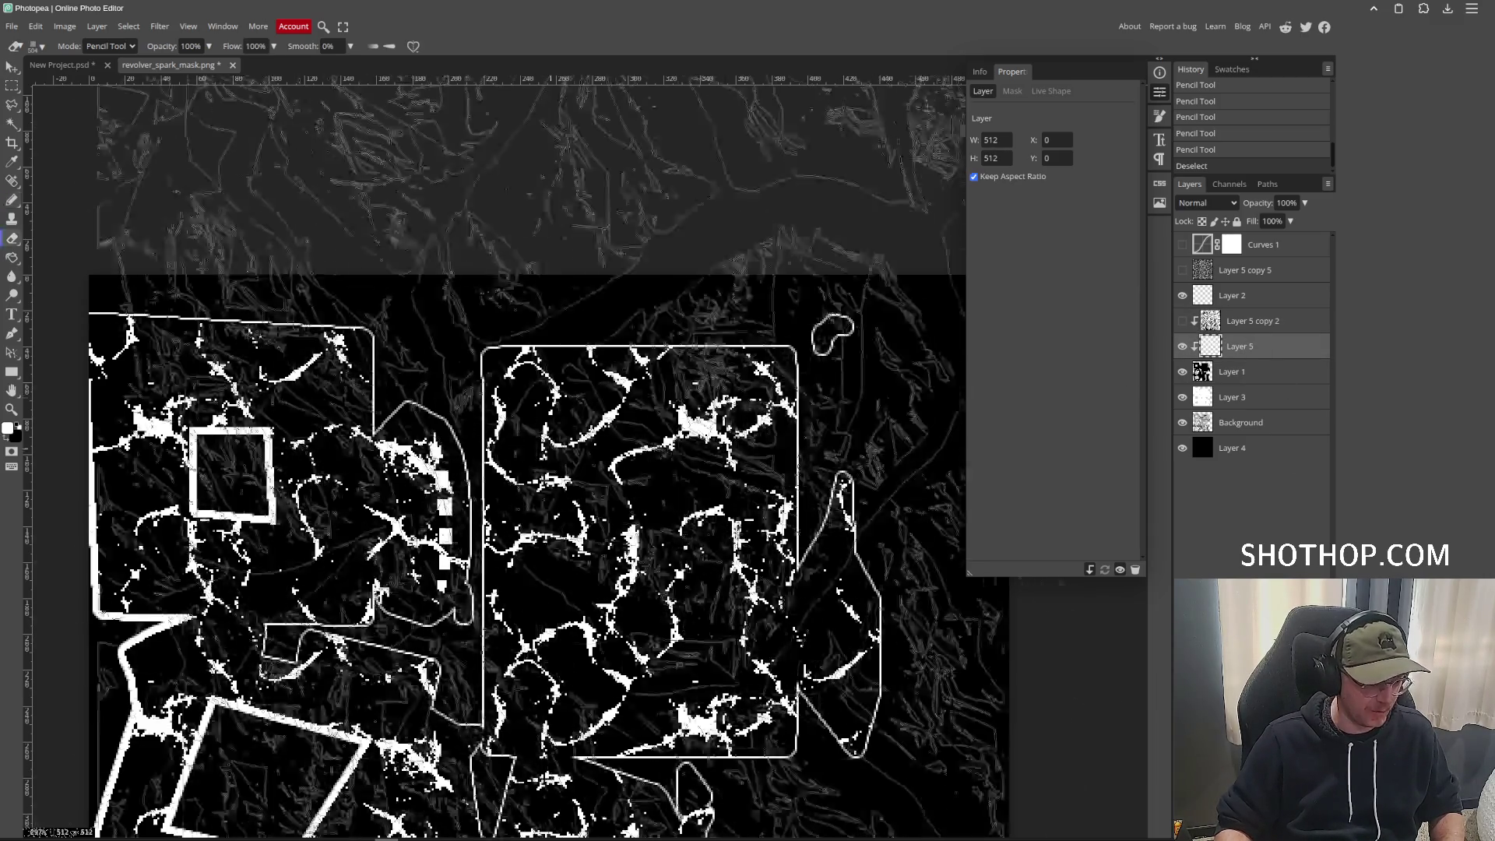
left_click(37, 46)
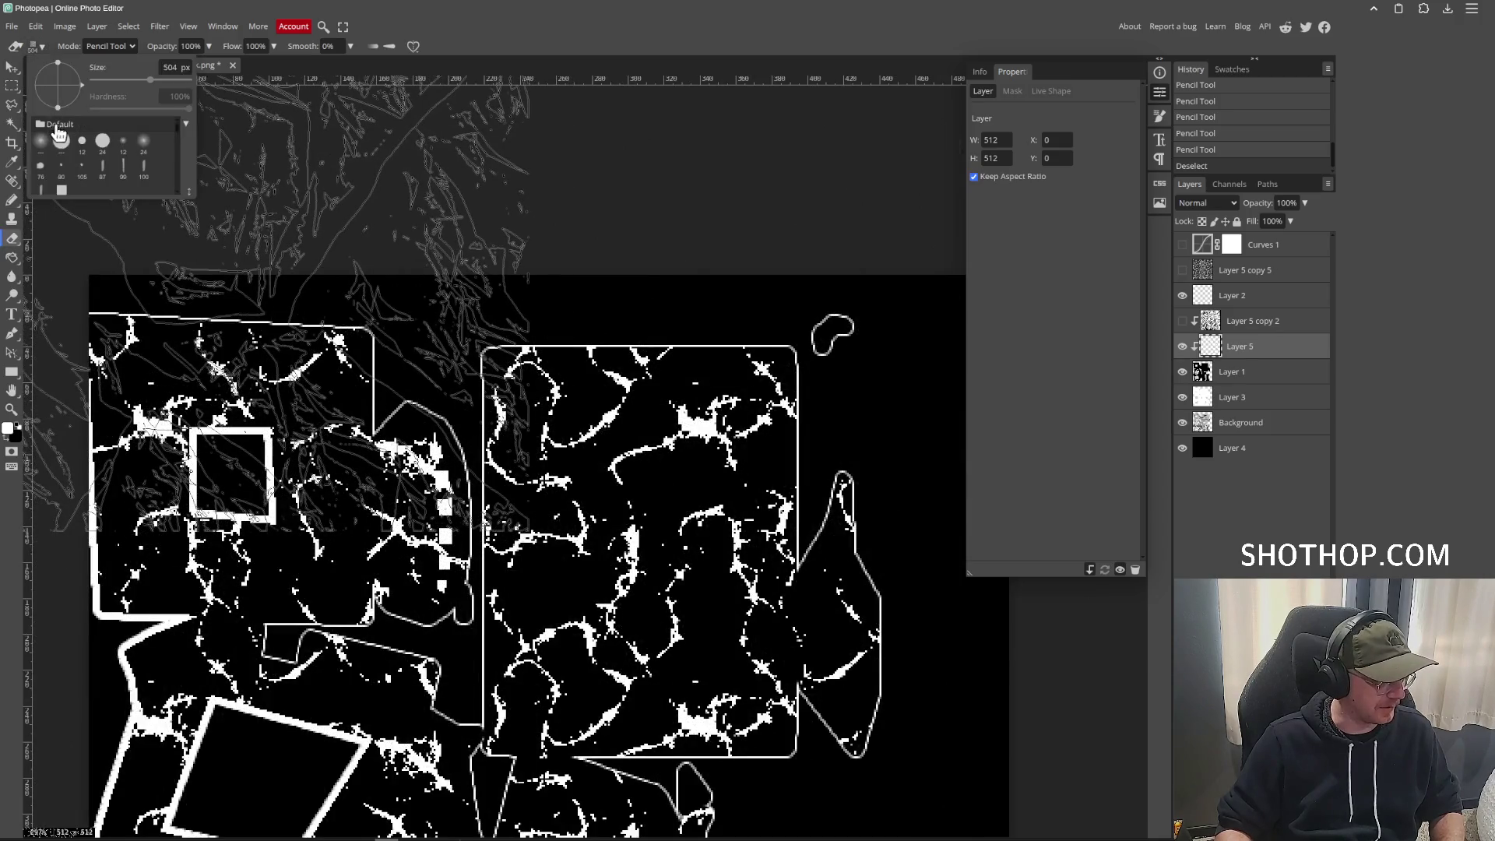
left_click(61, 141)
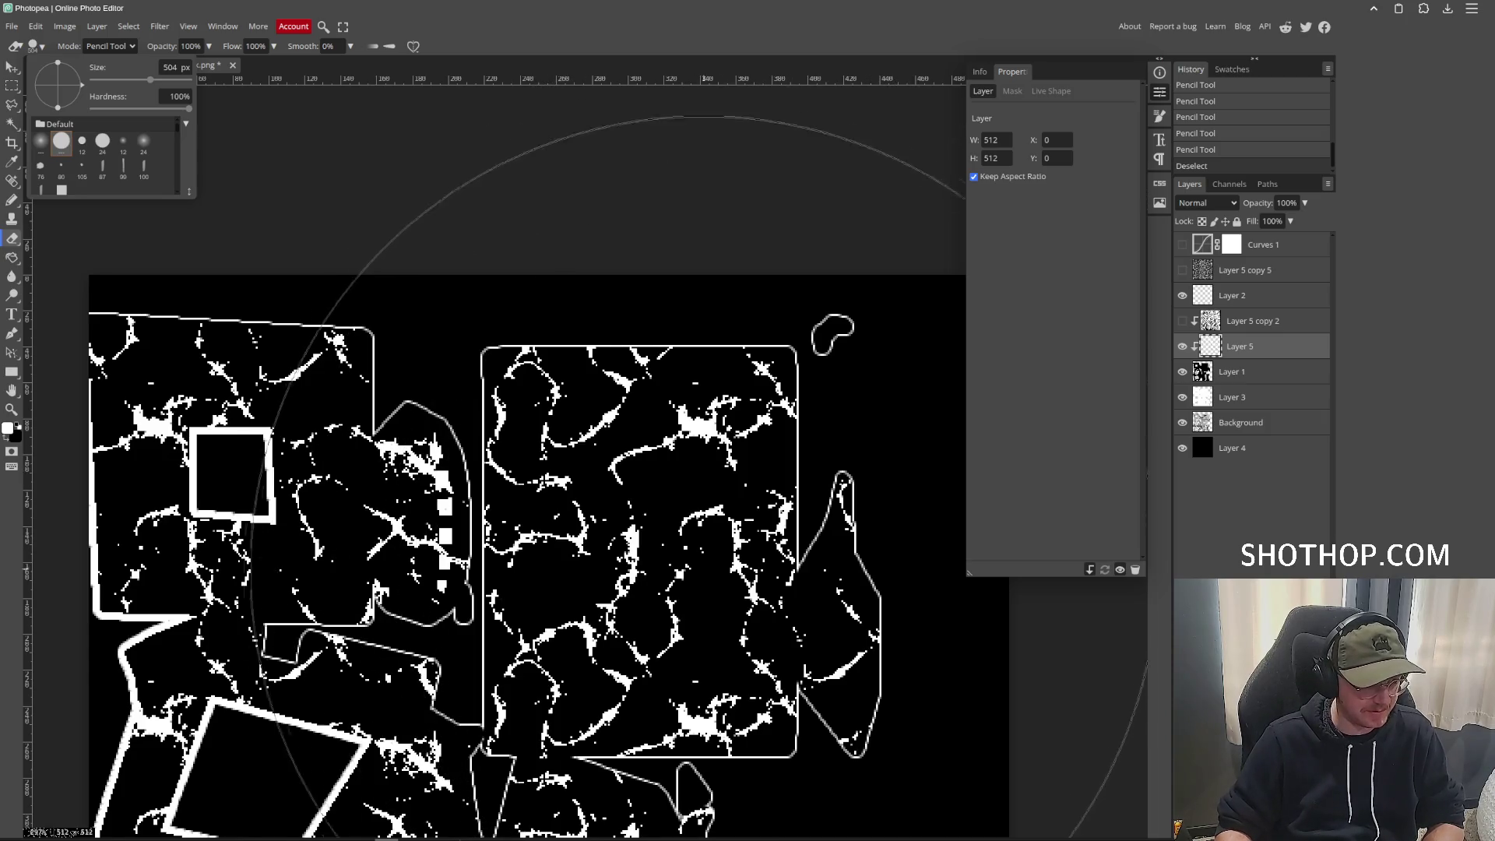
left_click_drag(151, 79, 123, 81)
Erase the spark specks from the large middle panel and its left edge, then show the paused game.
mouse_move(576, 506)
left_mouse_down()
mouse_move(600, 467)
mouse_move(600, 350)
mouse_move(764, 507)
mouse_move(833, 678)
left_mouse_up()
scroll(779, 475, "down", 2)
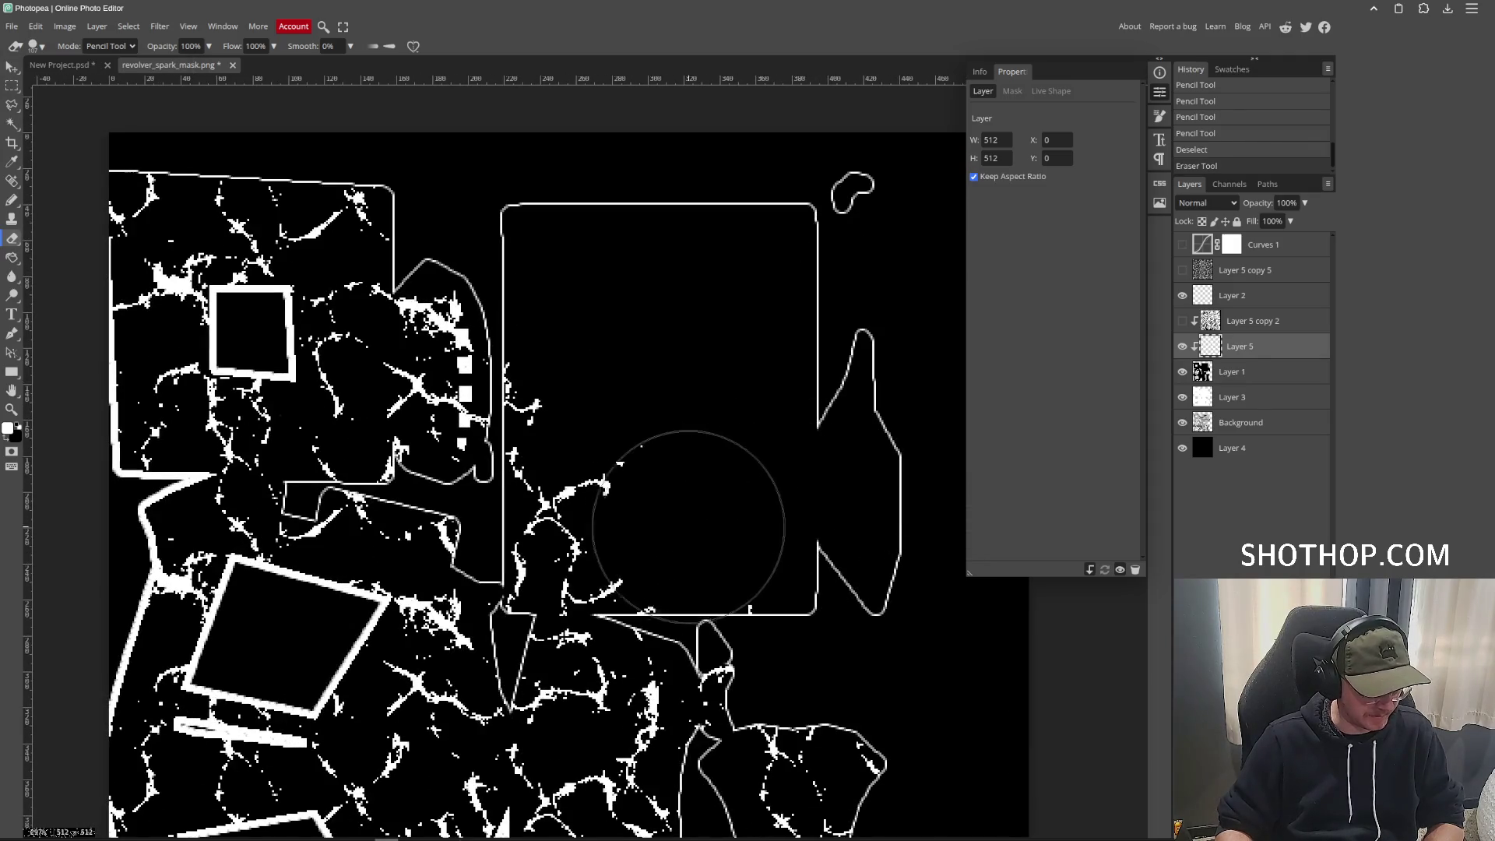
mouse_move(579, 543)
left_mouse_down()
mouse_move(600, 451)
mouse_move(595, 351)
left_mouse_up()
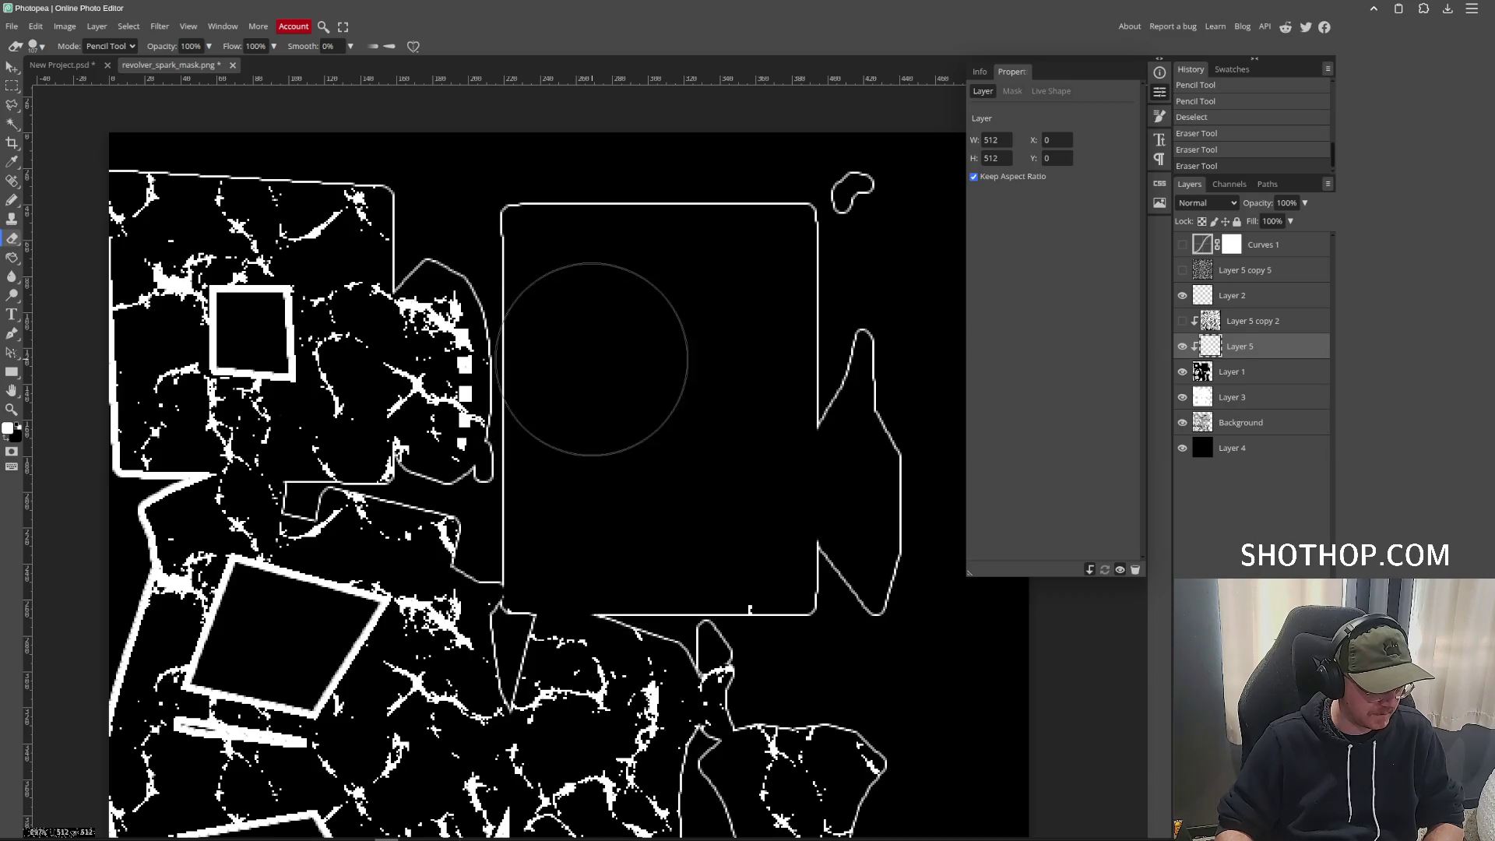
mouse_move(413, 839)
left_click(425, 799)
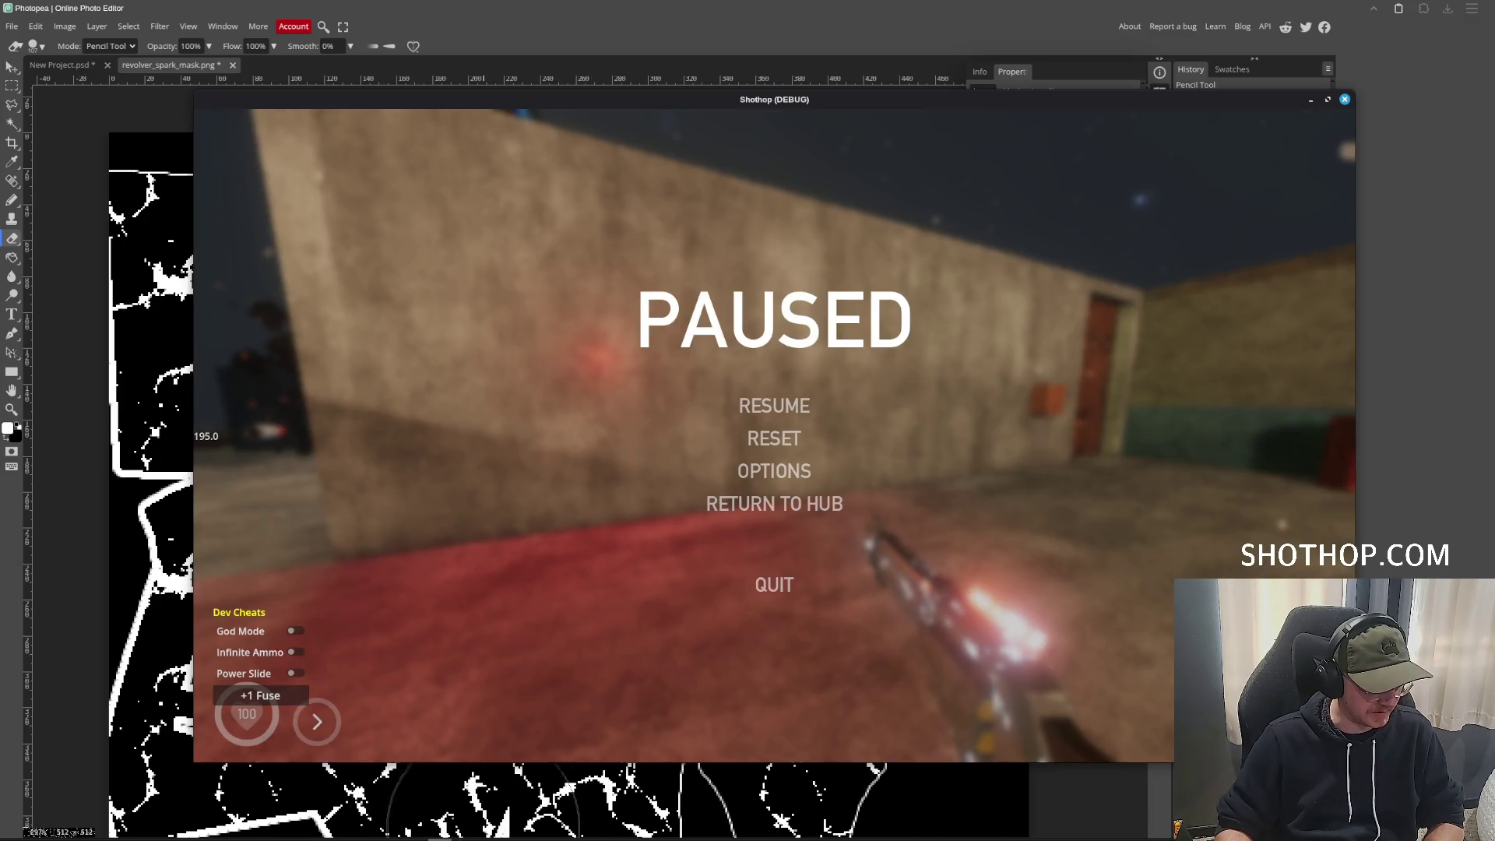
Orbit around the revolver in Godot's revolver.tscn scene to view it from below.
key("alt+Tab")
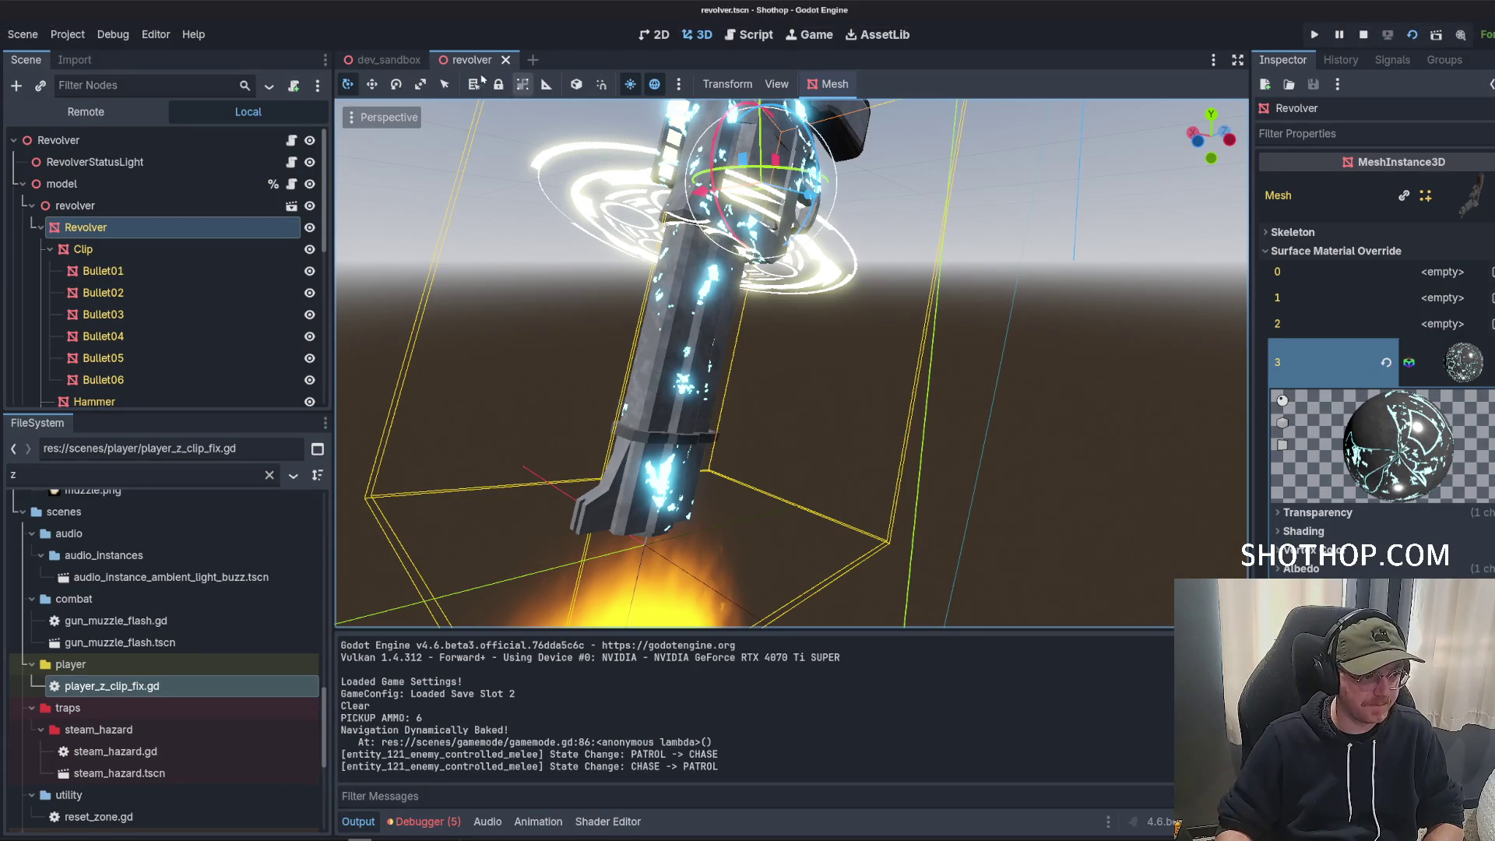
mouse_move(662, 351)
left_mouse_down()
mouse_move(701, 327)
mouse_move(841, 316)
mouse_move(895, 343)
left_mouse_up()
left_click_drag(708, 375, 872, 266)
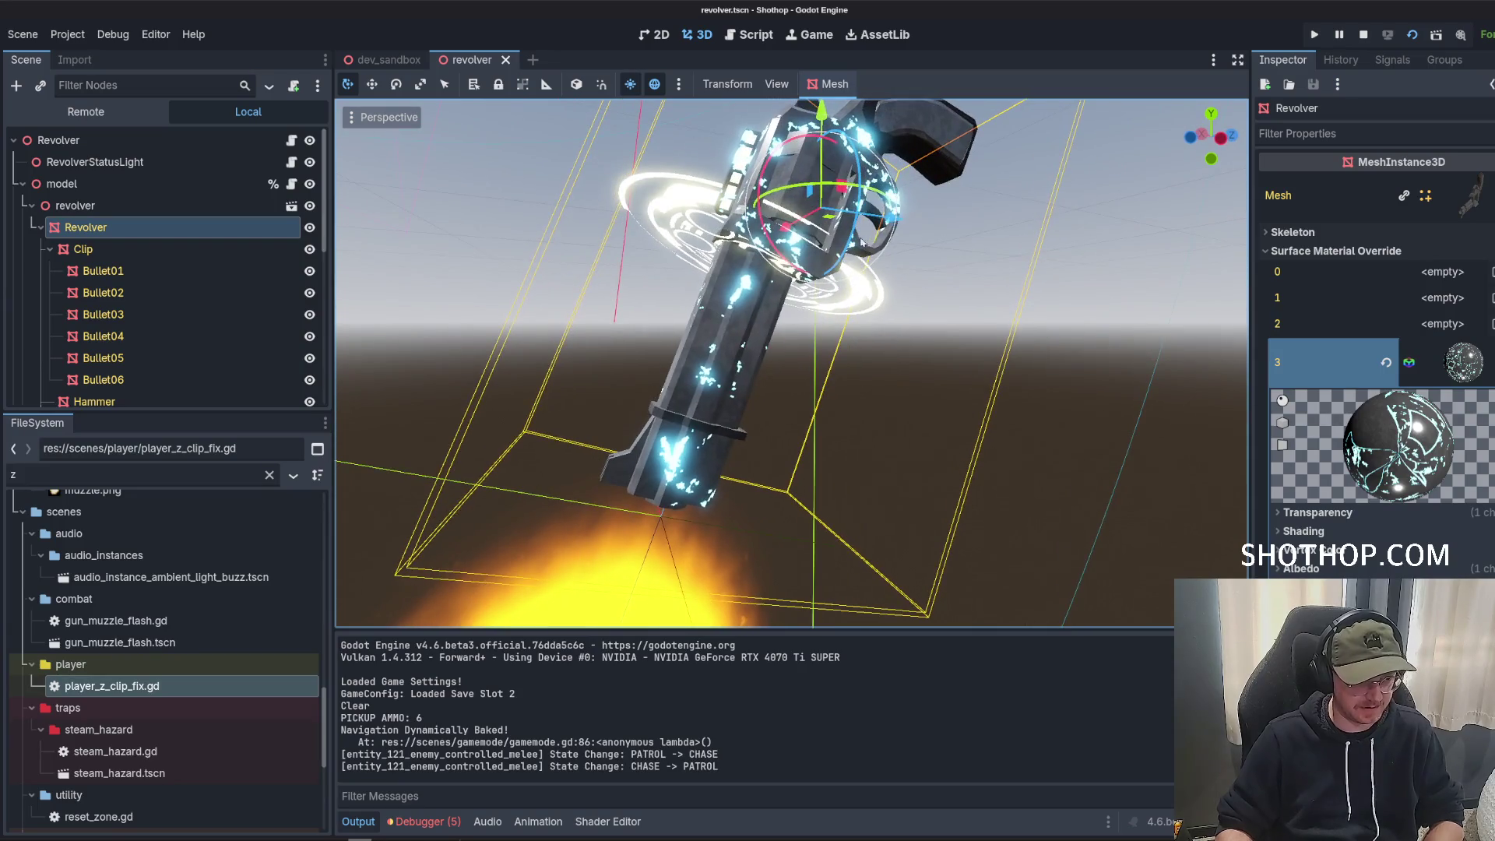
key("alt+Tab")
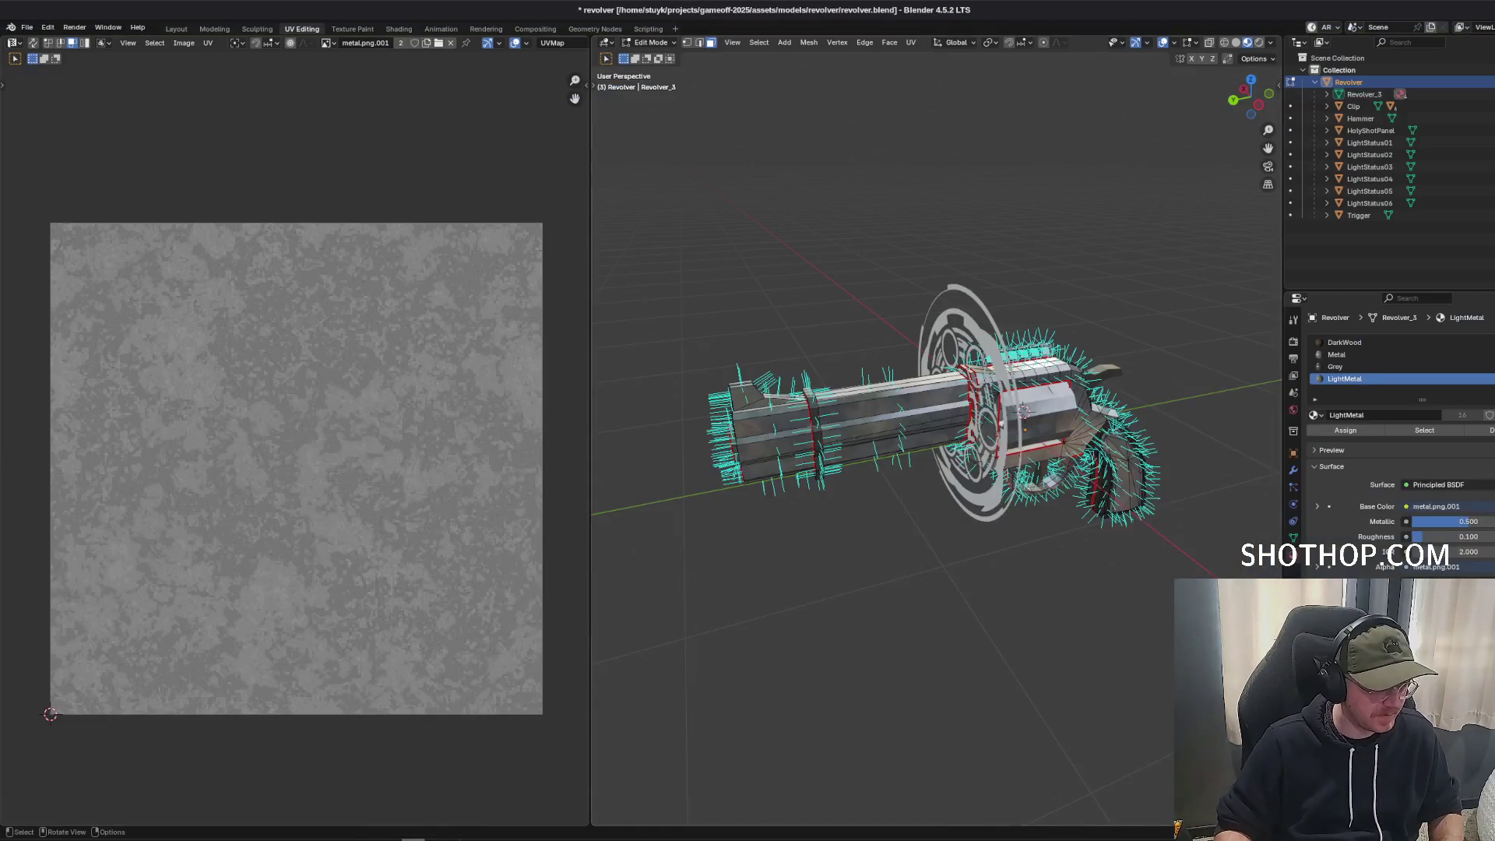
In Blender, select all LightMetal-material faces to inspect the revolver's UV layout.
scroll(935, 389, "up", 5)
left_click_drag(804, 645, 896, 312)
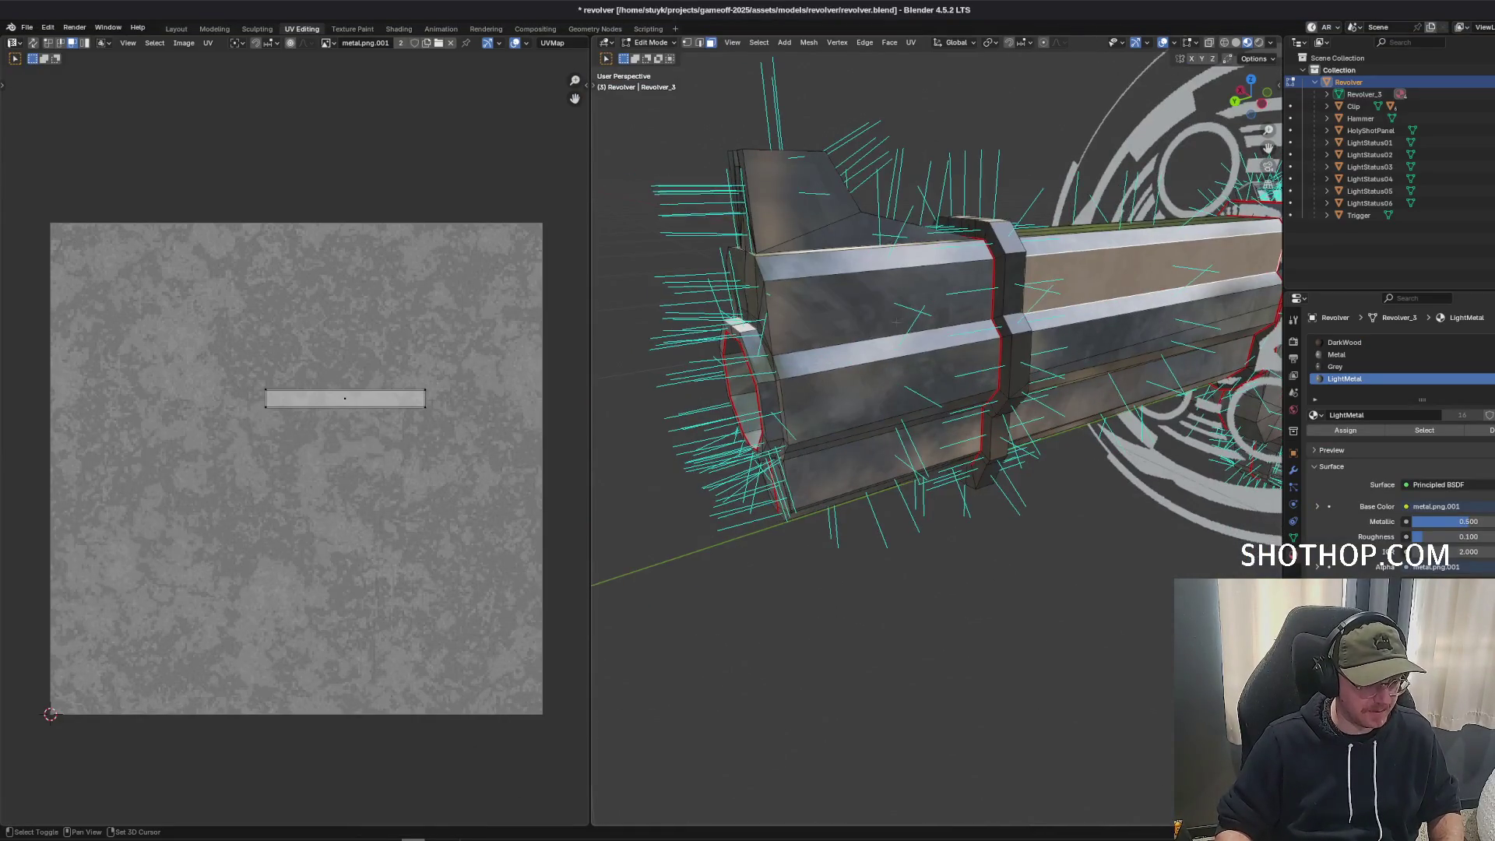
left_click(897, 309, "shift")
left_click(884, 374, "shift")
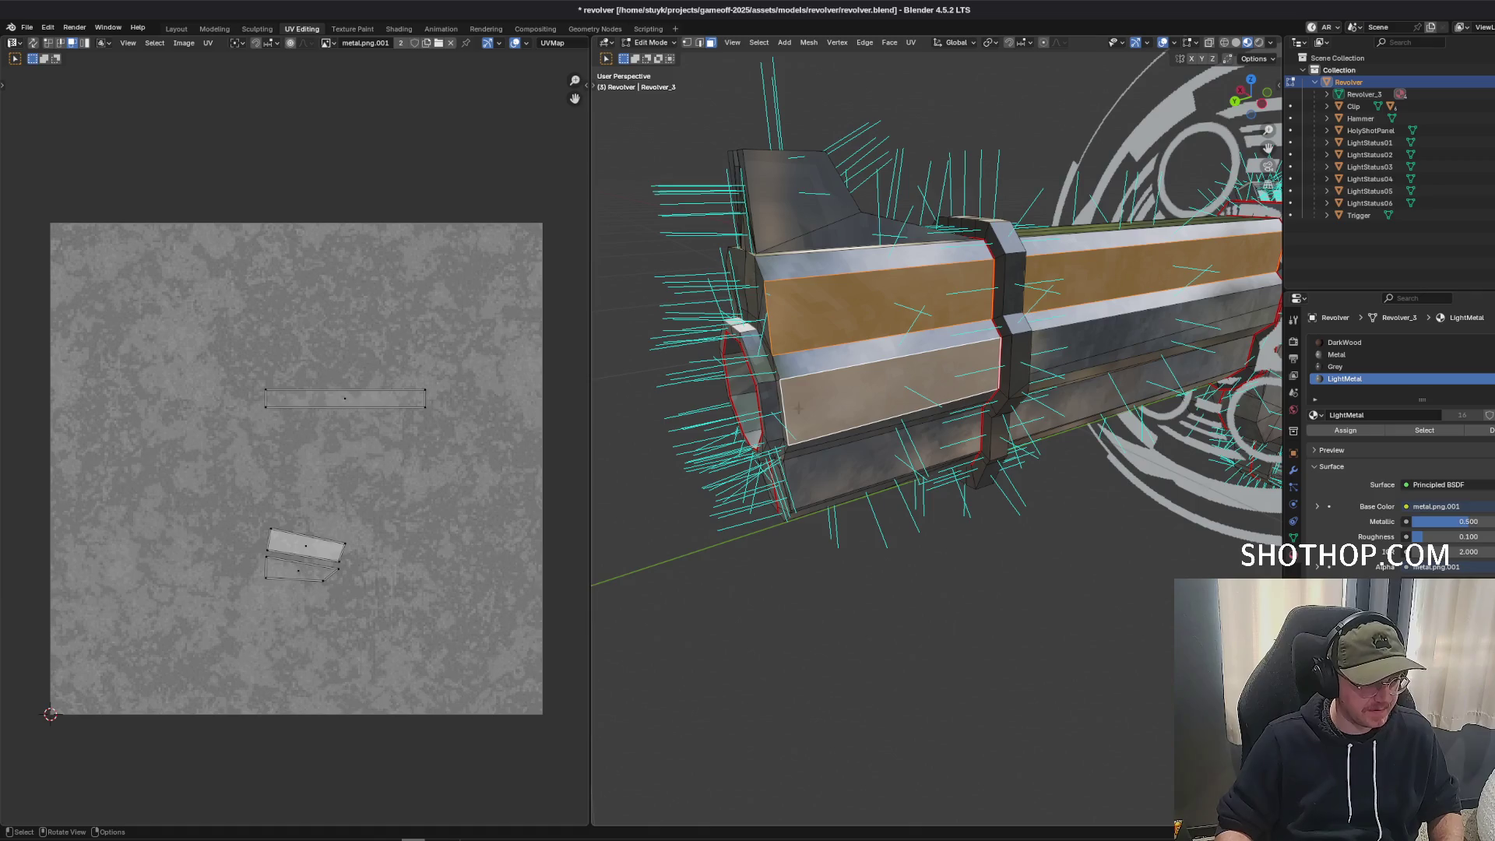
left_click(986, 622)
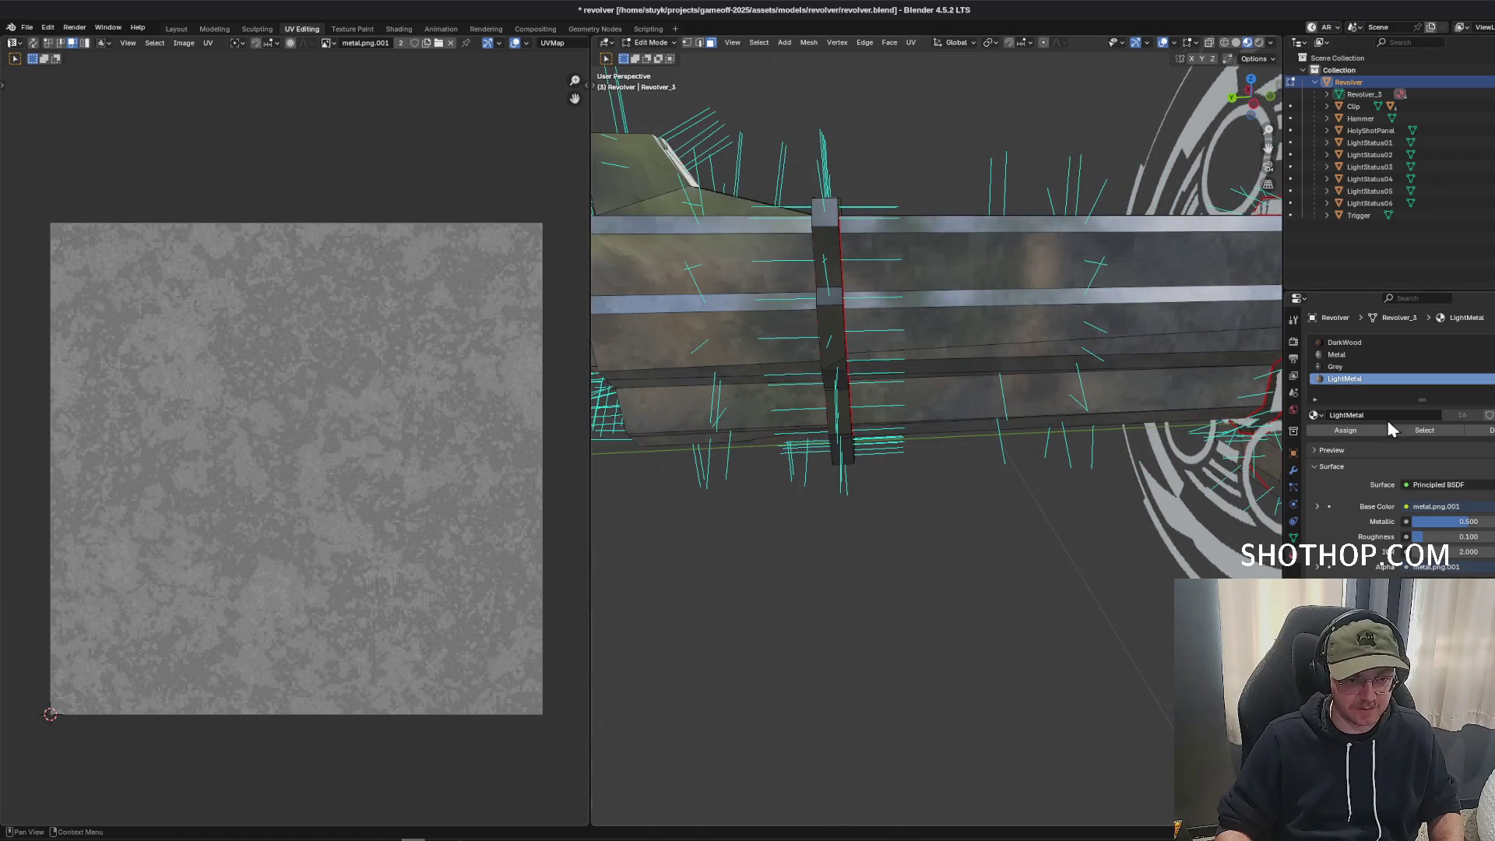
left_click(1421, 430)
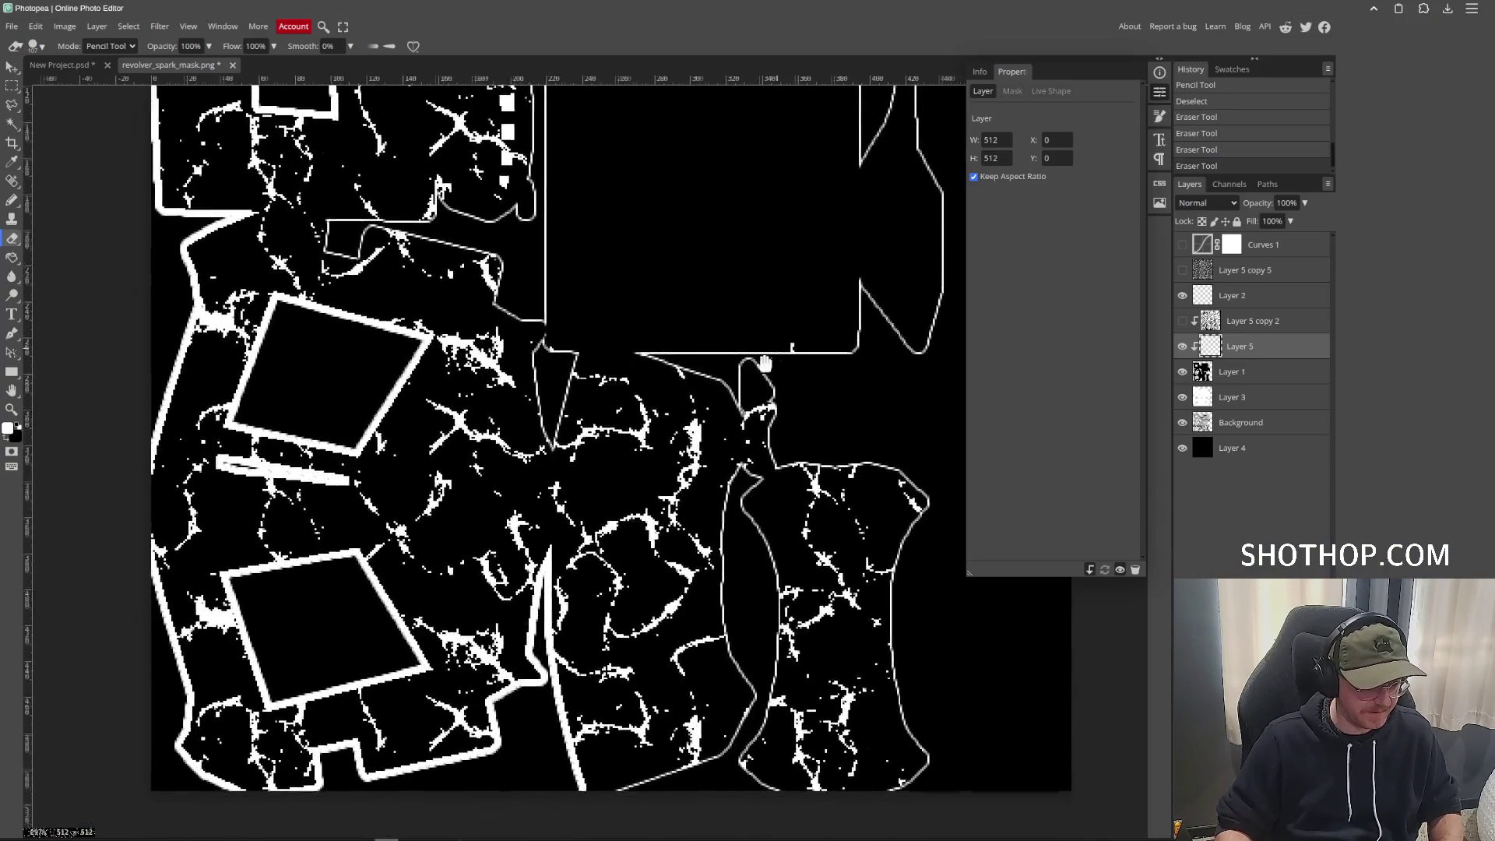
Erase the spark specks in the central strip below the mask's large panel.
left_click_drag(764, 363, 759, 367)
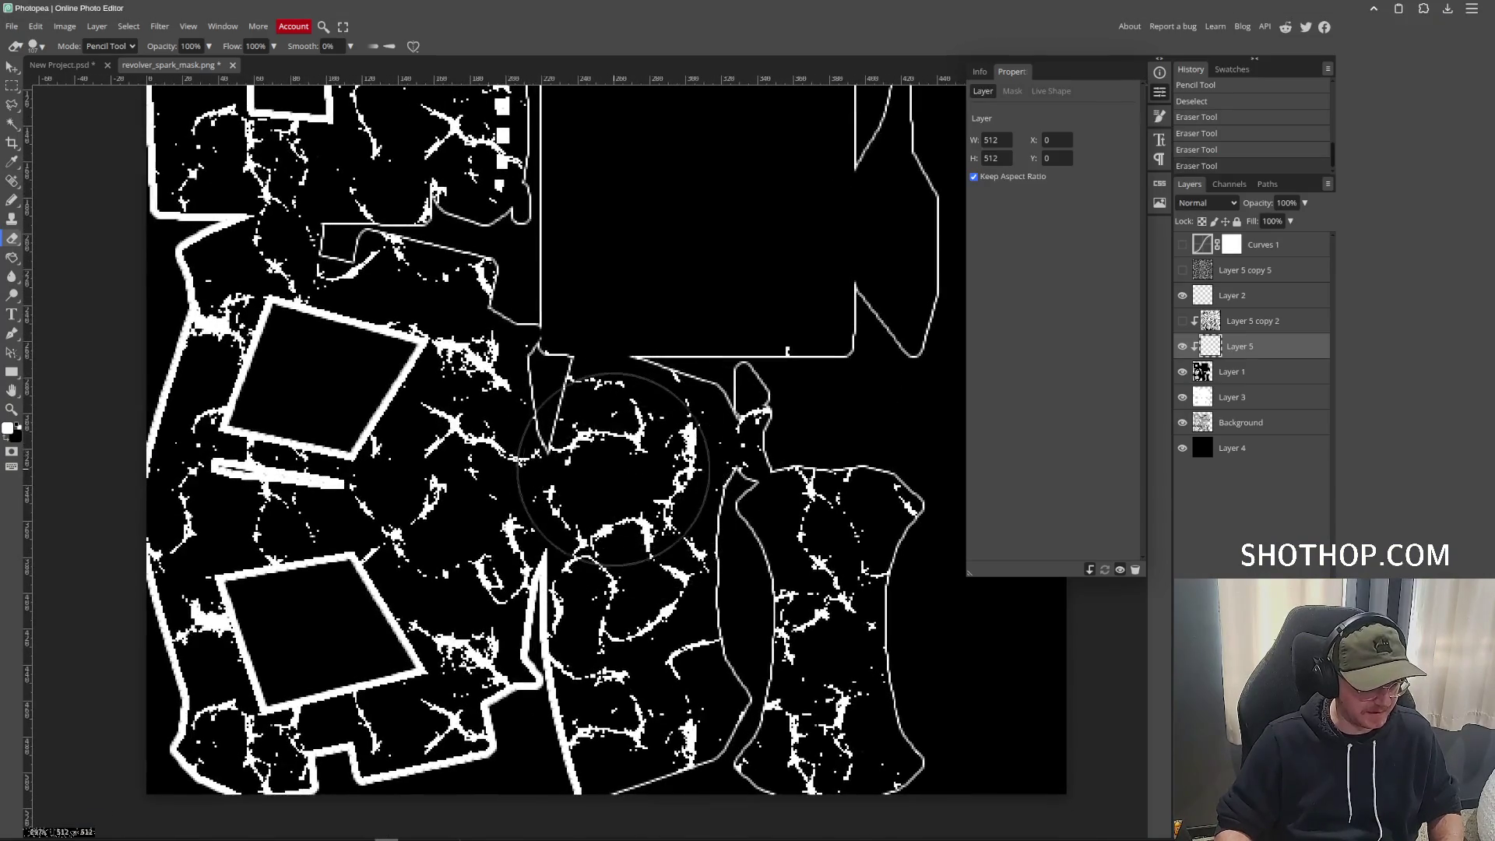
mouse_move(641, 451)
left_mouse_down()
mouse_move(623, 647)
mouse_move(658, 697)
mouse_move(649, 453)
left_mouse_up()
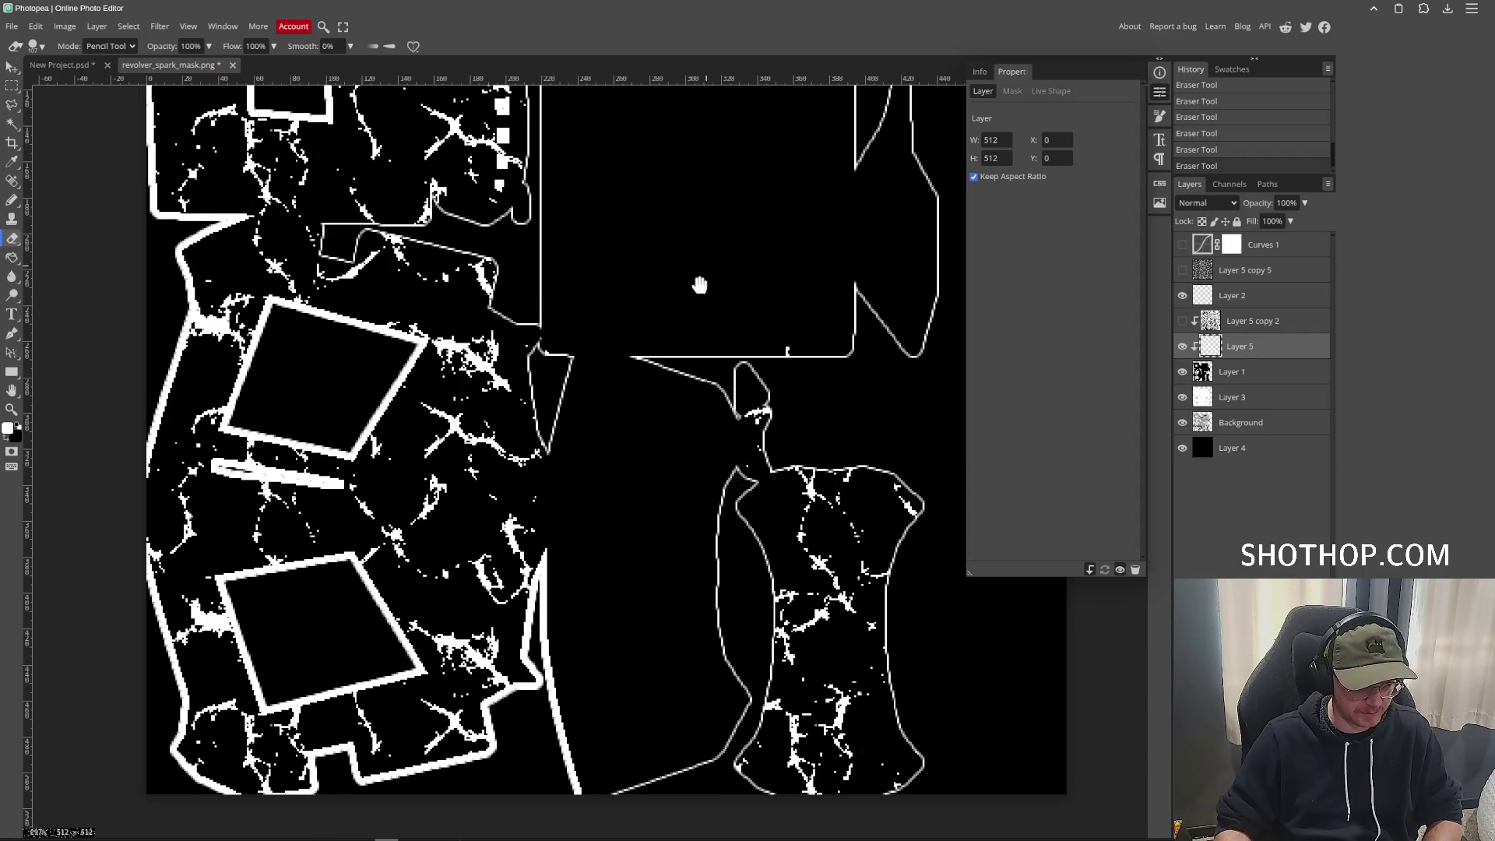
left_click_drag(699, 285, 590, 490)
key("b")
left_click_drag(467, 249, 432, 191)
left_click_drag(510, 160, 514, 393)
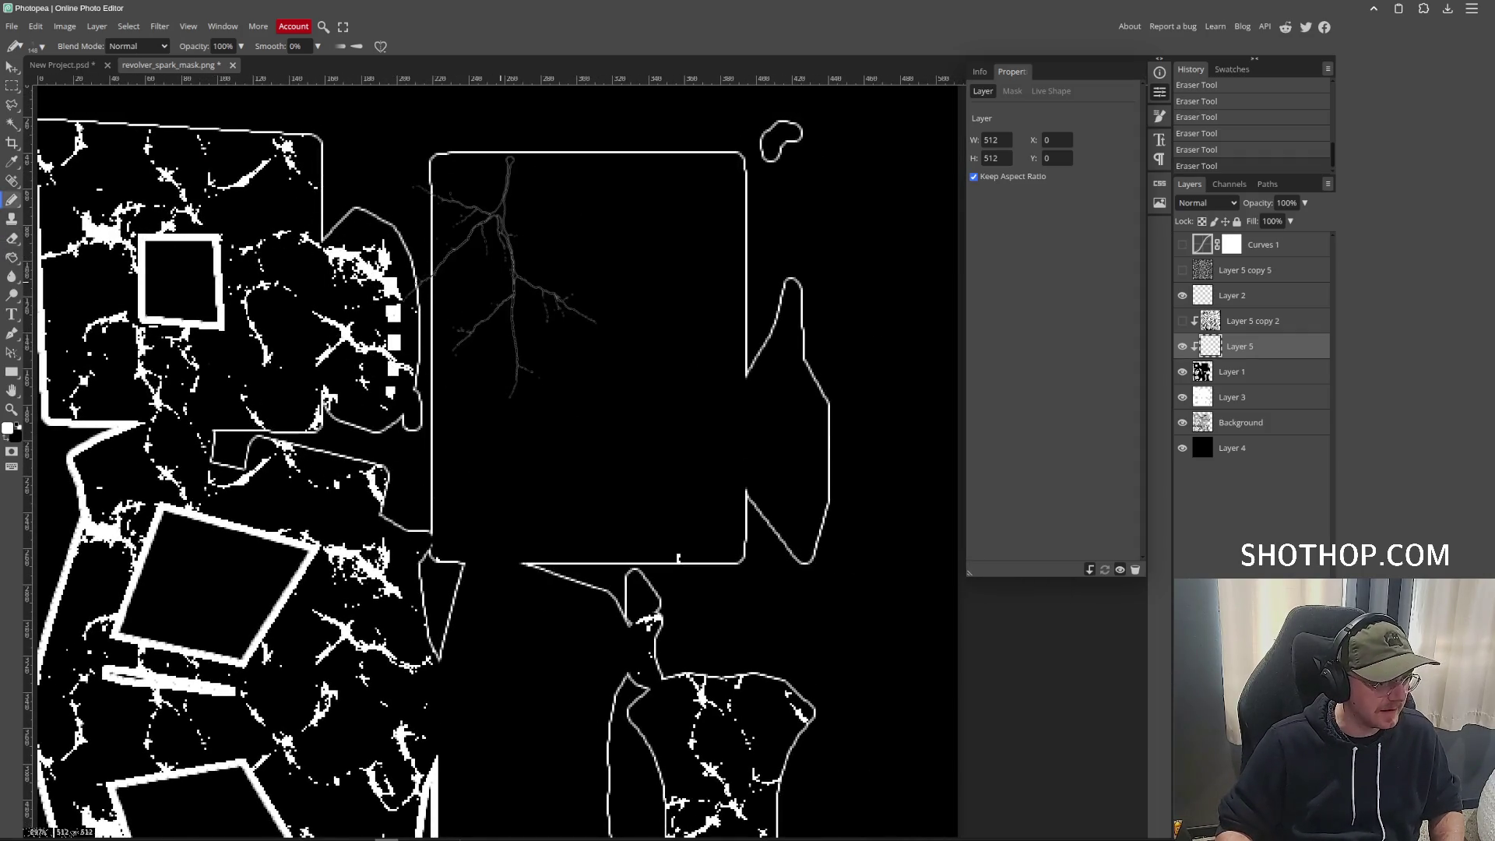
Undo the last stroke and set the lightning brush size to 256 px.
key("ctrl+z")
left_click(38, 48)
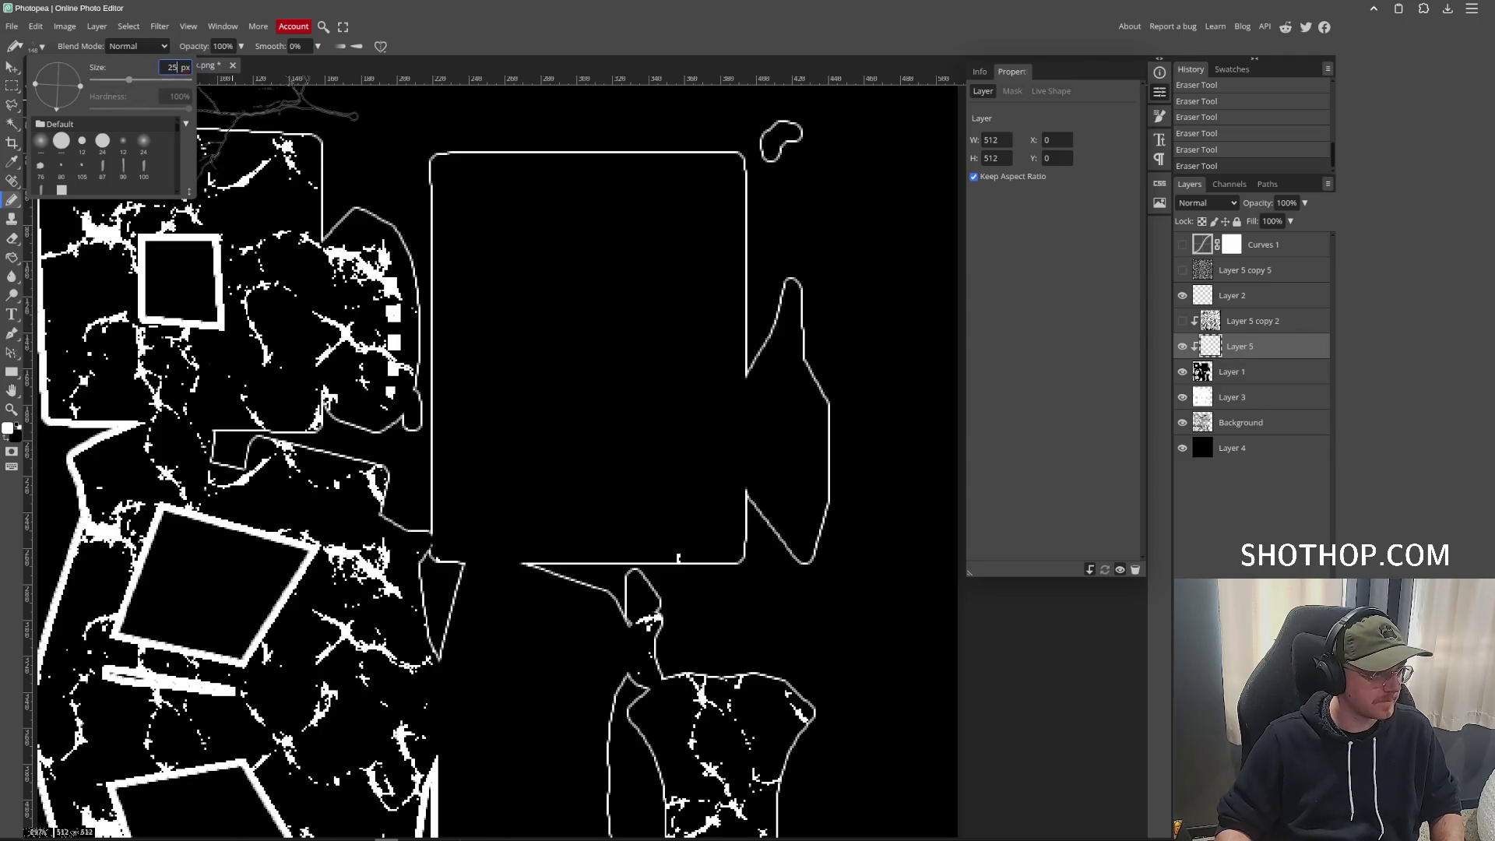
type("6")
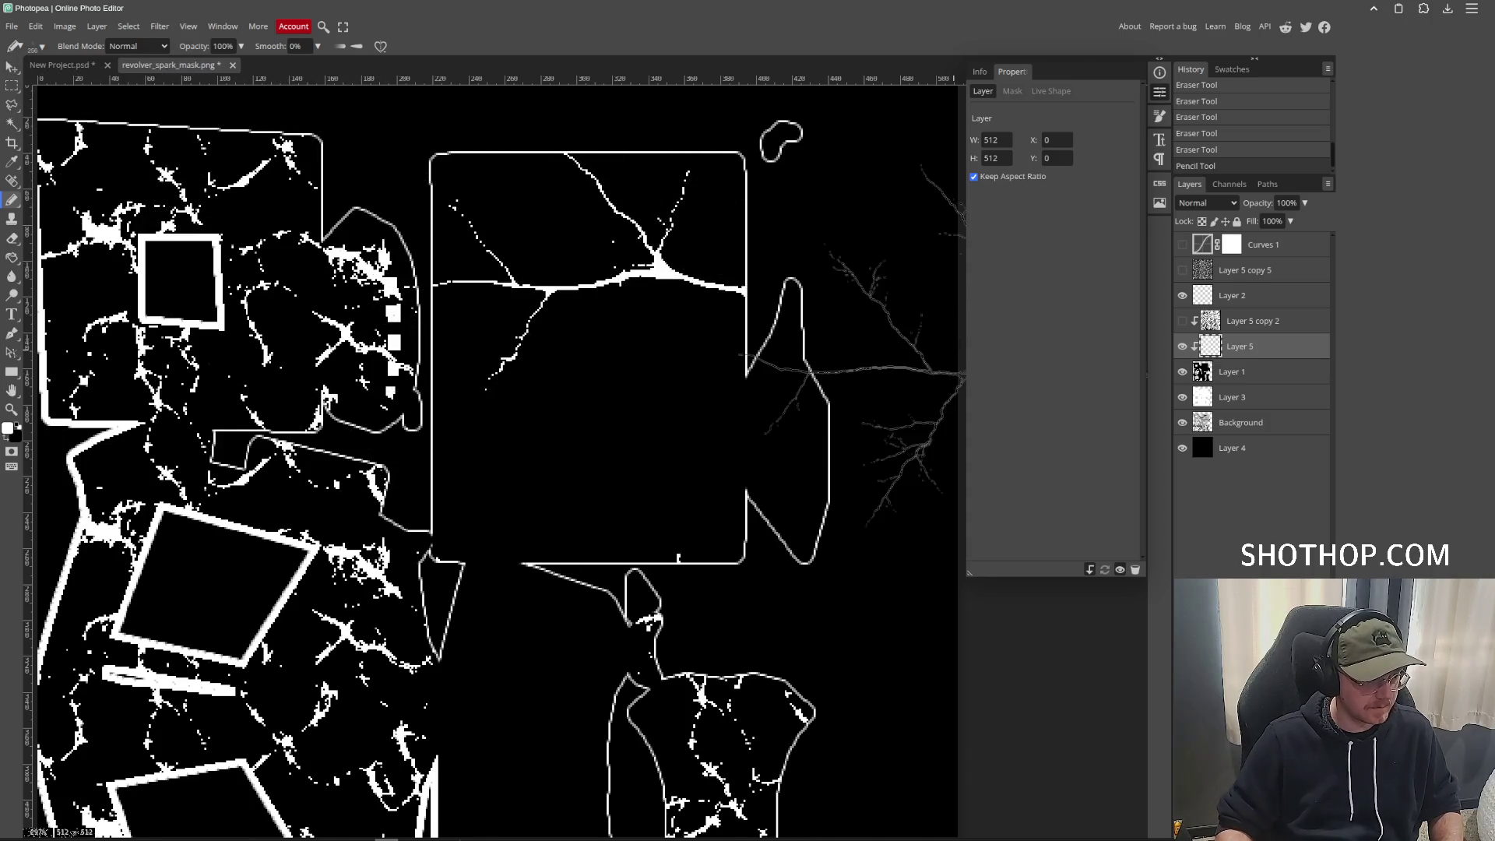
key("Return")
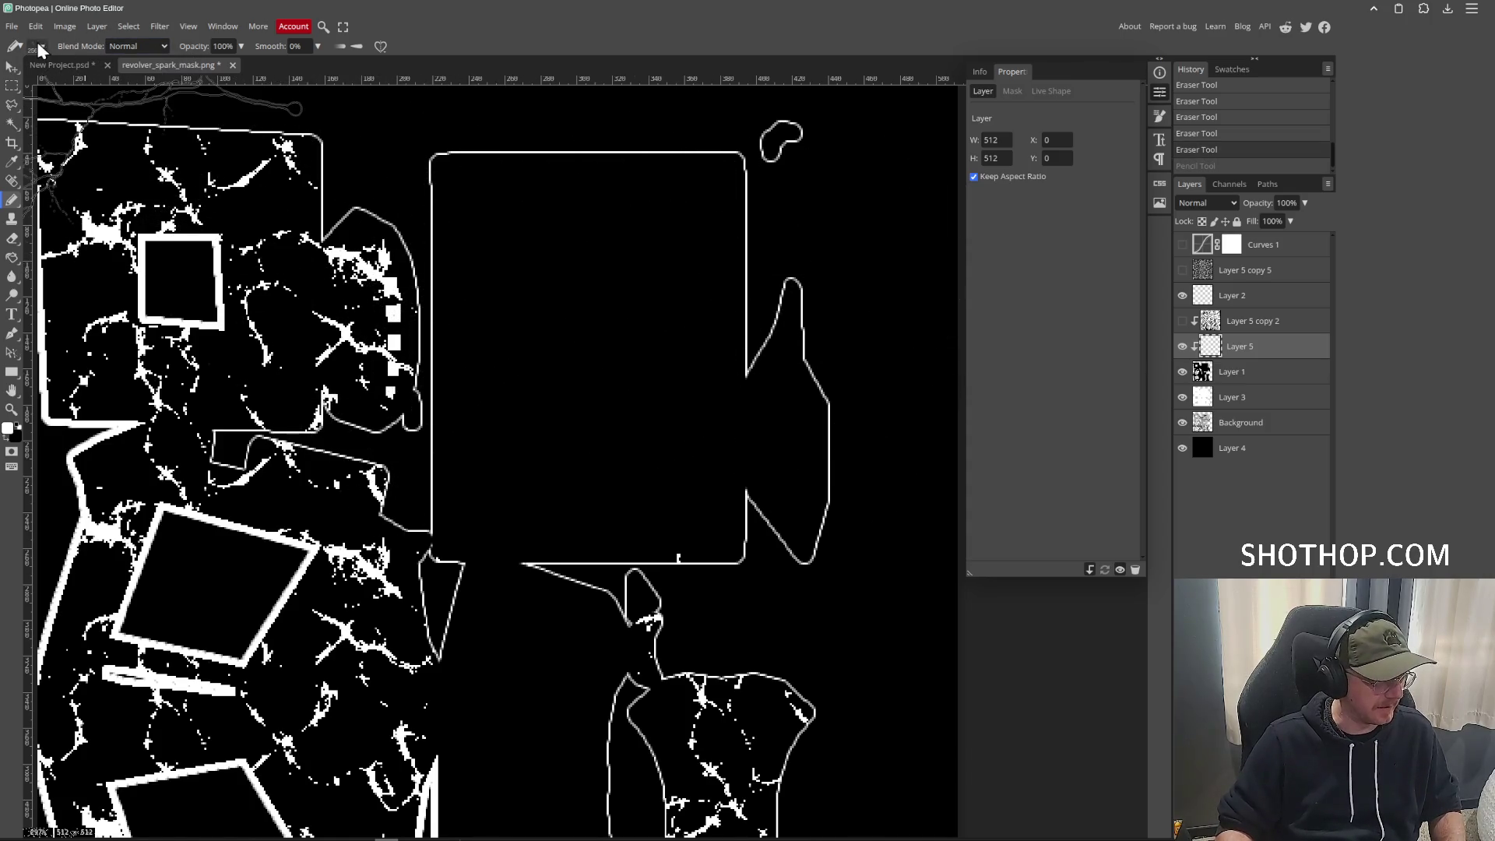
left_click(42, 49)
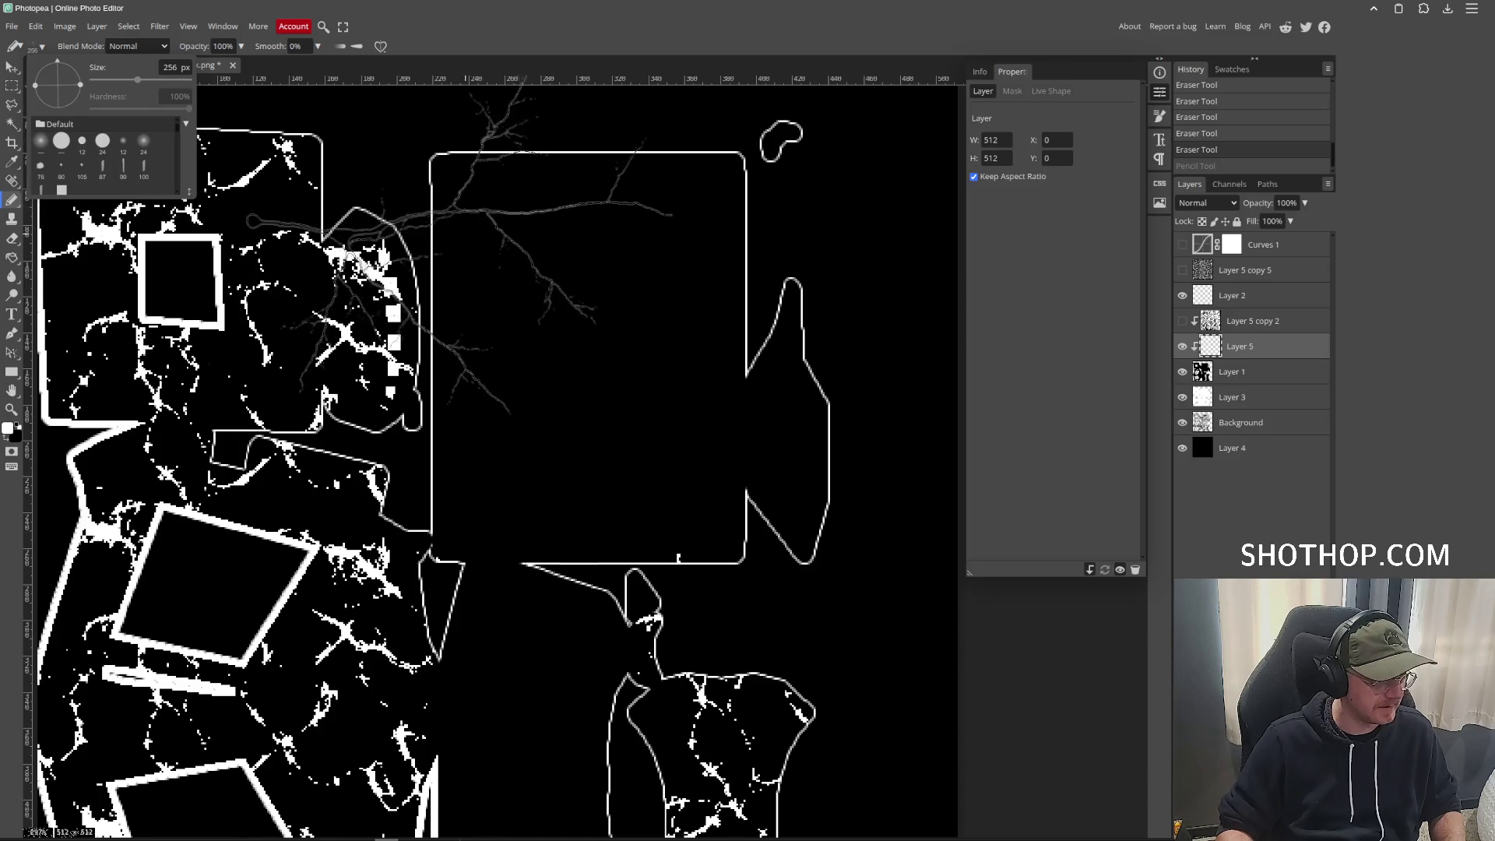
Stamp lightning sparks inside and below the large rectangle, restamping the misplaced ones.
left_click(593, 245)
key("ctrl+z")
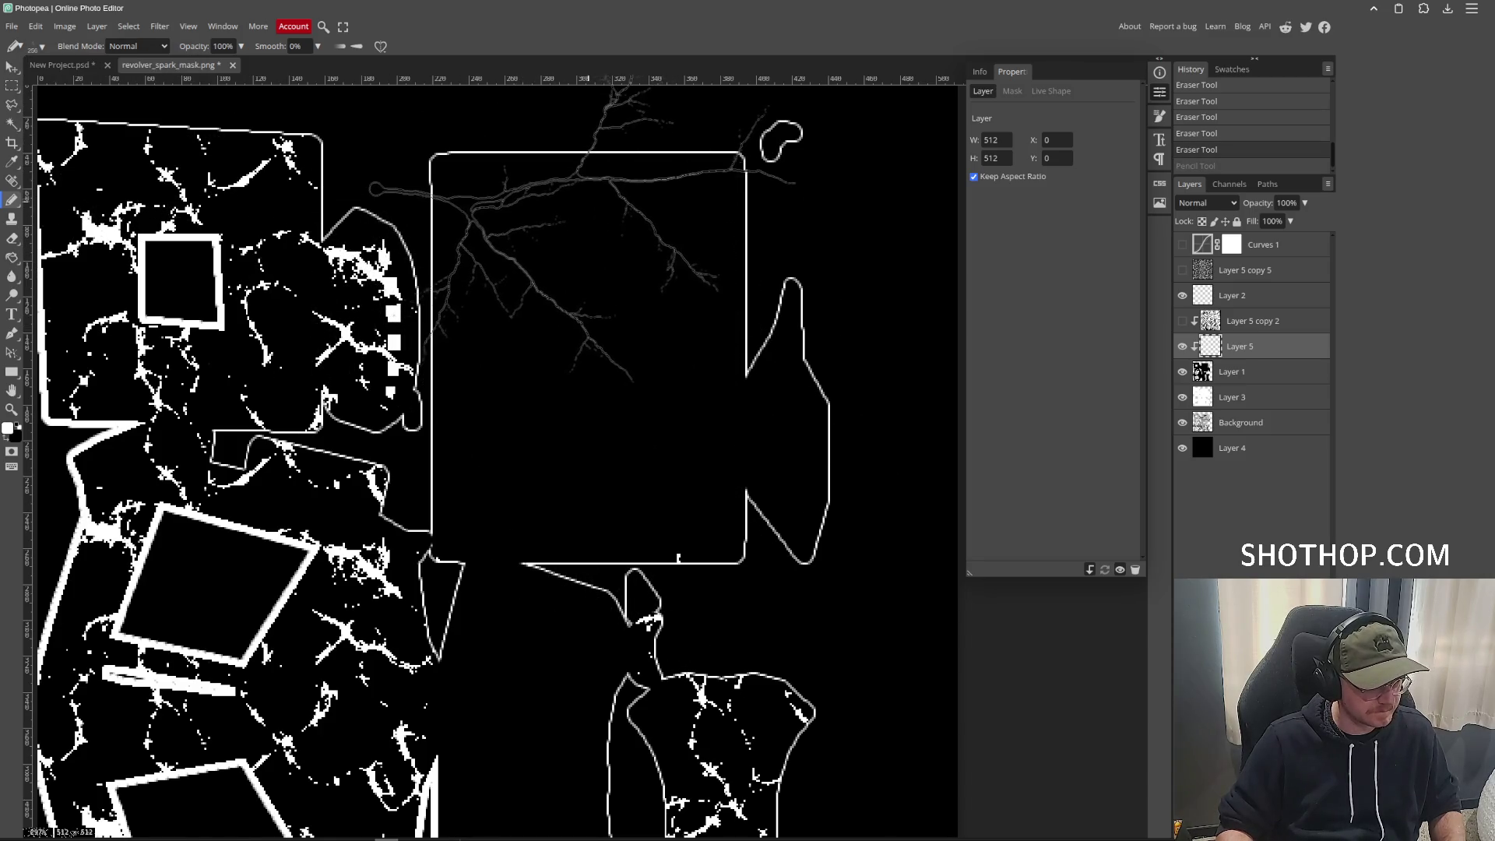
left_click(600, 241)
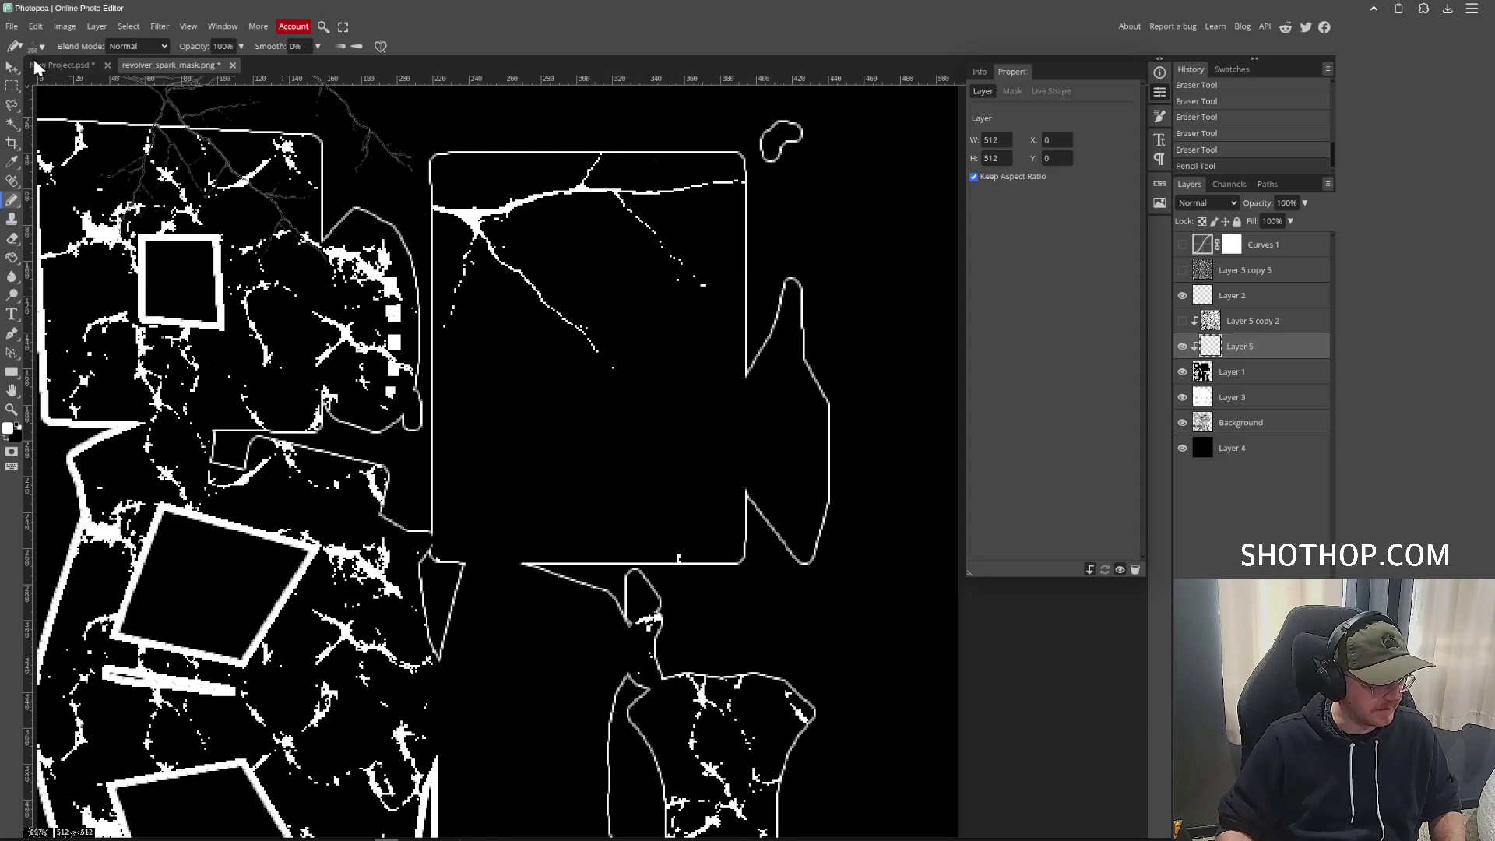
left_click(39, 55)
scroll(607, 522, "down", 3)
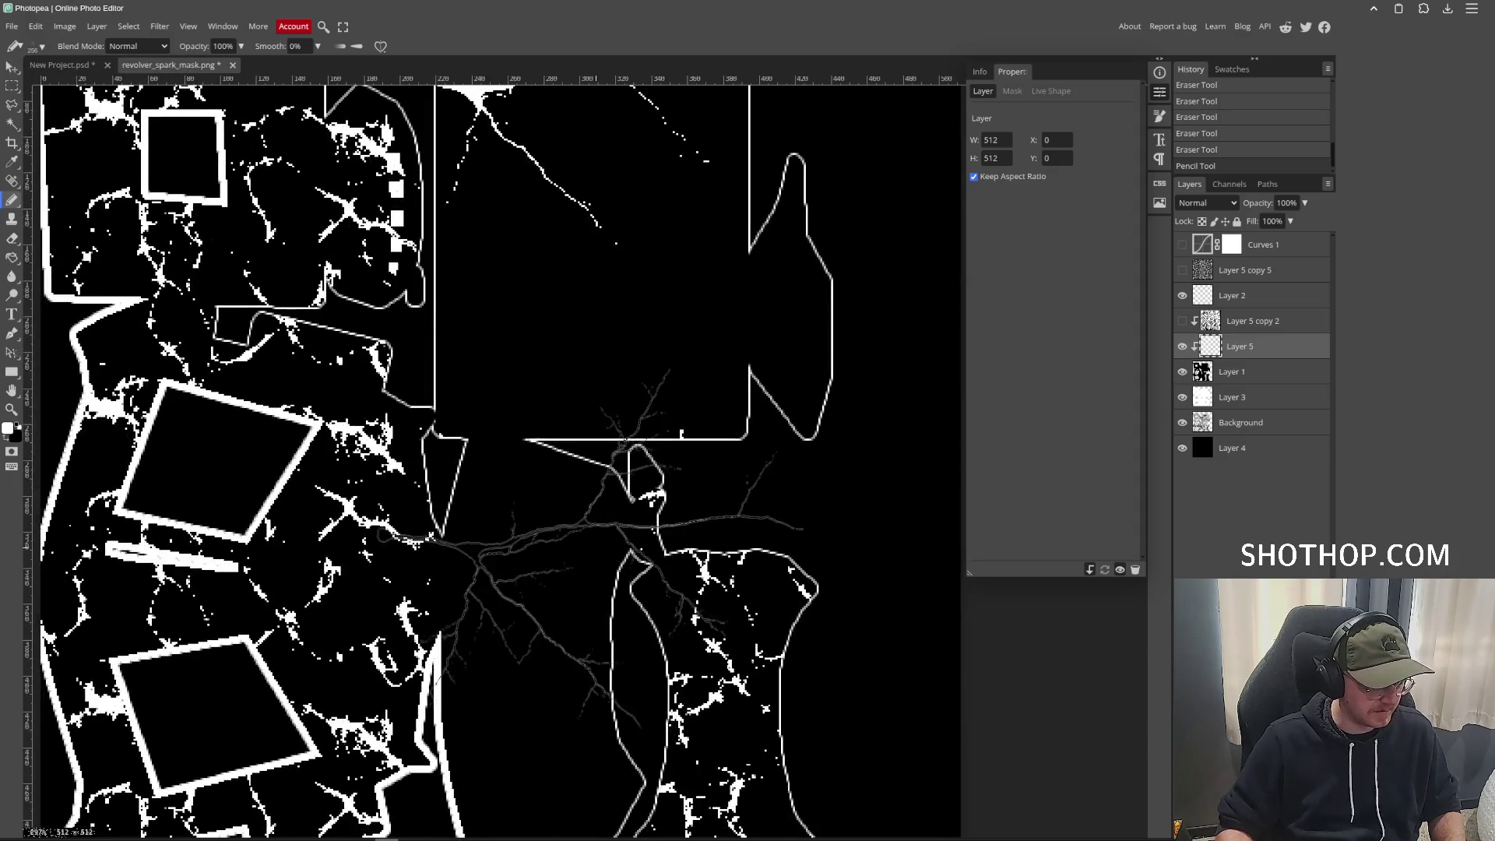
left_click(615, 522)
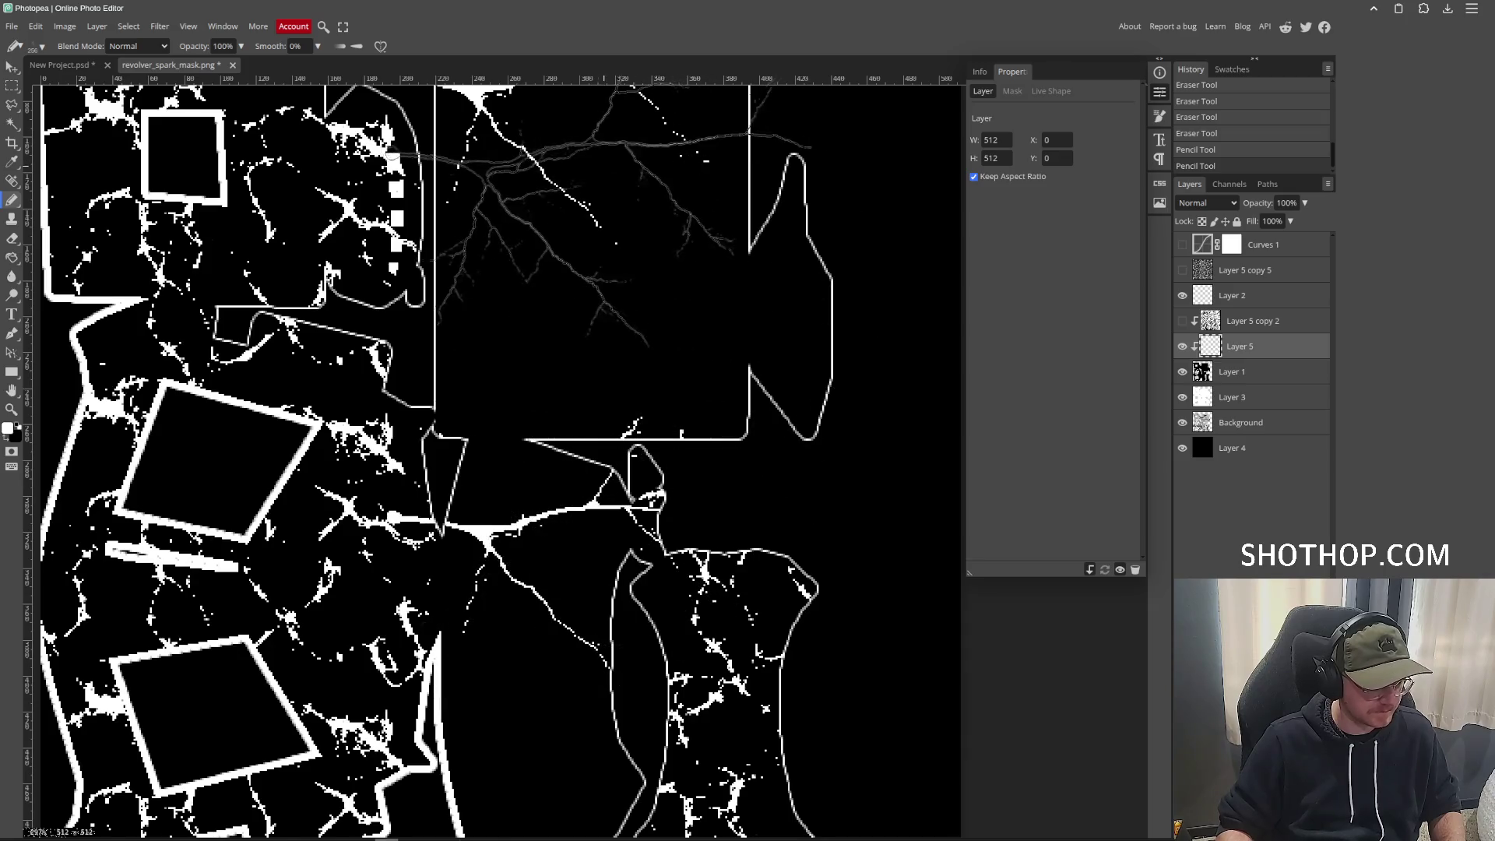
key("ctrl+z")
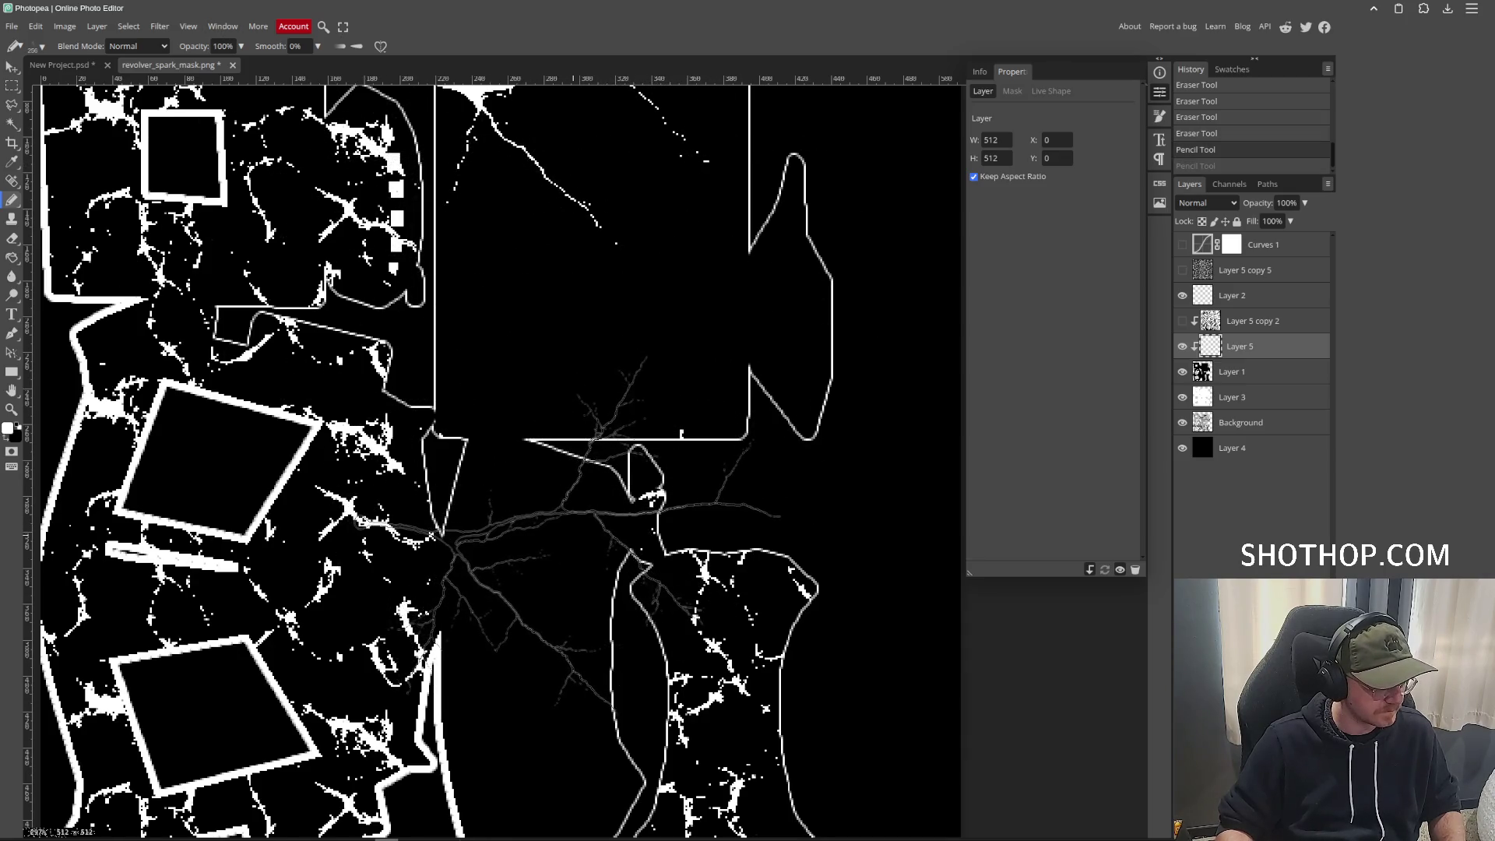
left_click(567, 555)
Stamp a larger diagonal spark across the rectangle with the tilted 4304 lightning brush.
left_click(43, 48)
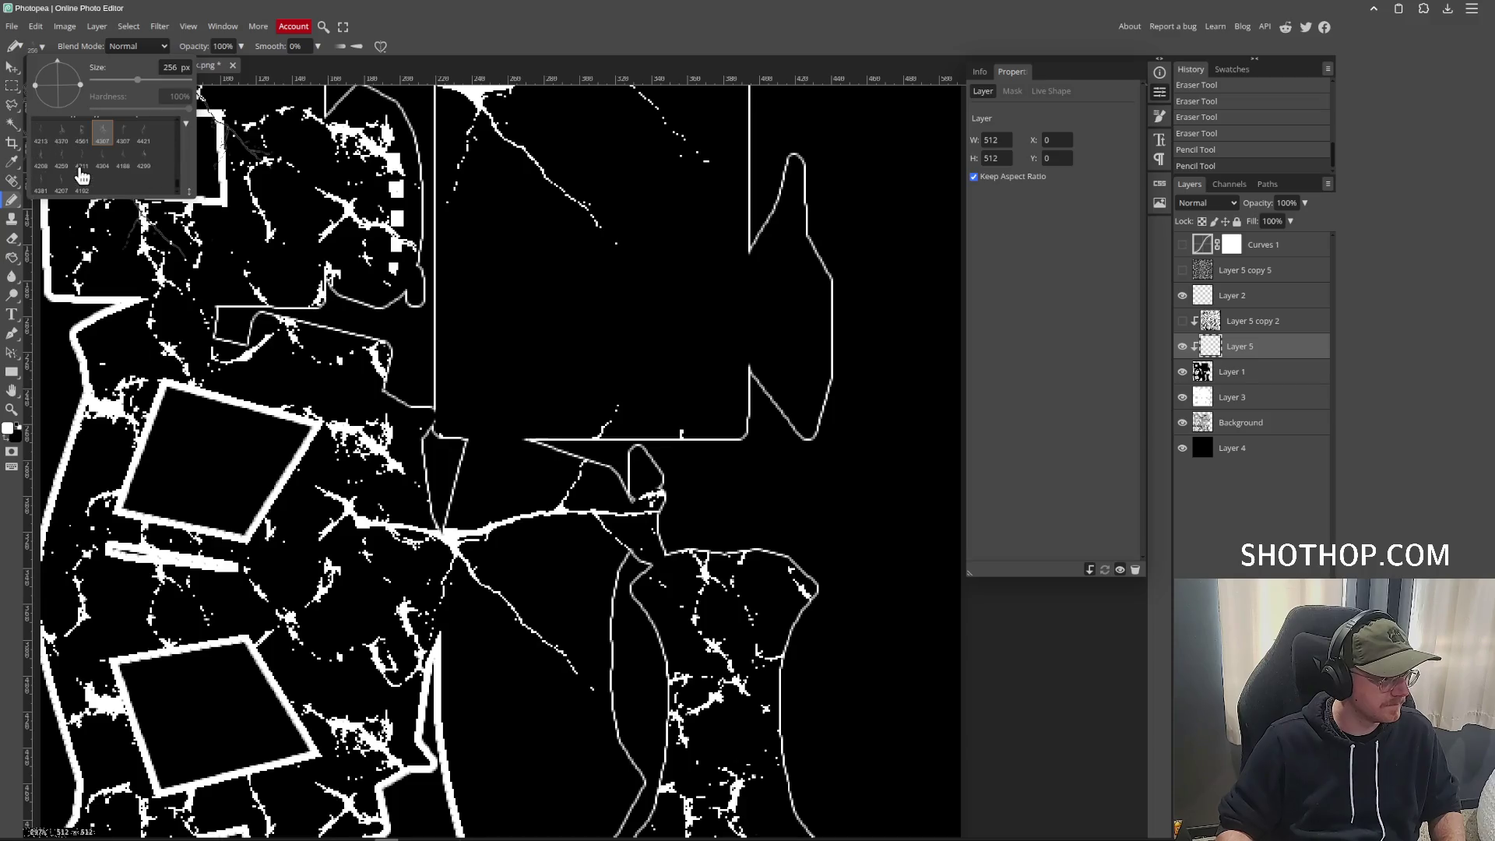
left_click(102, 155)
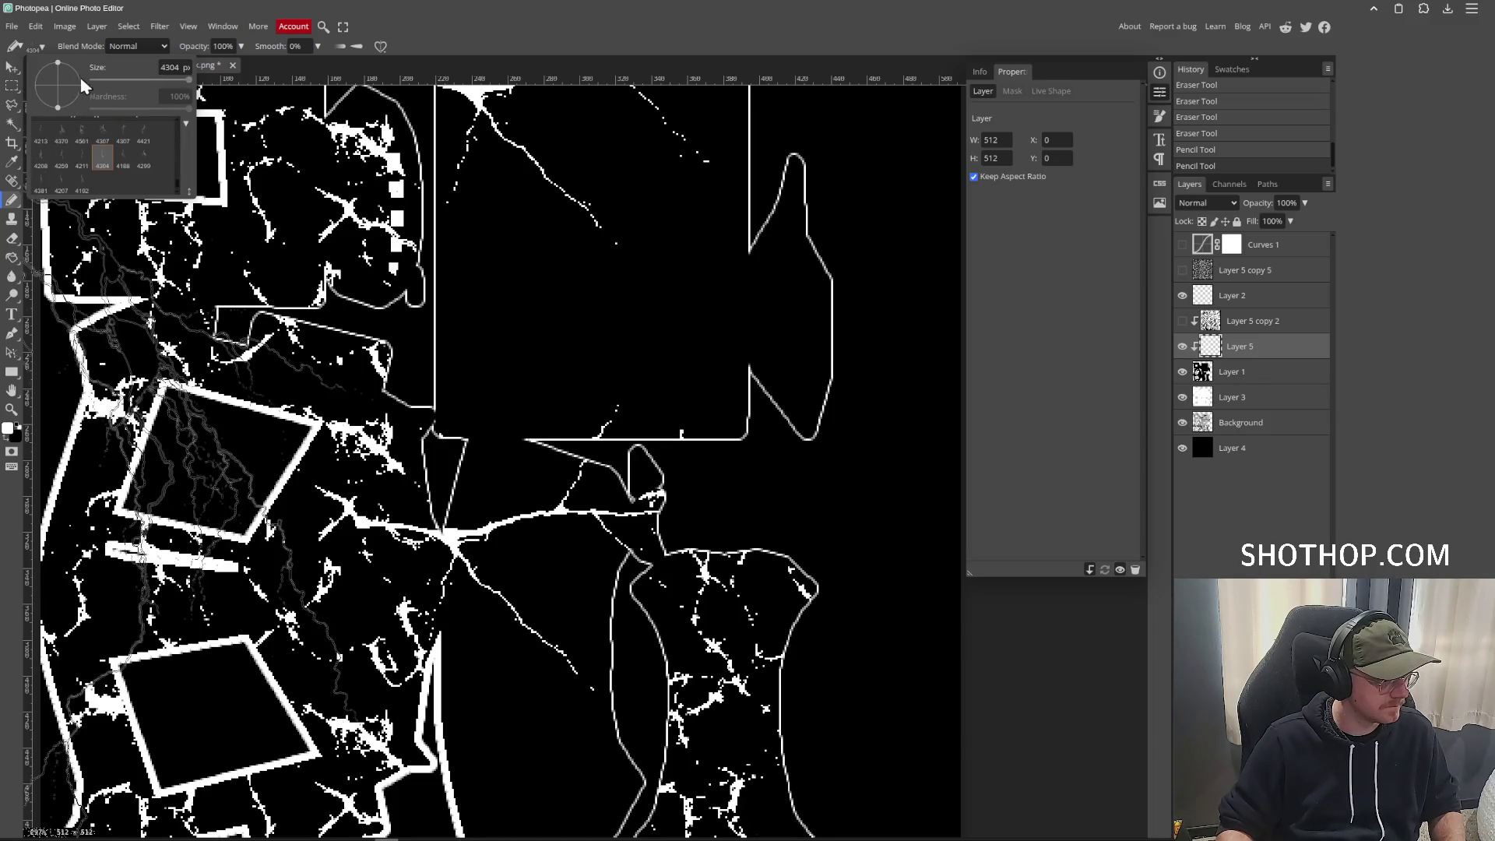
mouse_move(72, 86)
left_mouse_down()
mouse_move(93, 105)
mouse_move(136, 81)
mouse_move(156, 89)
left_mouse_up()
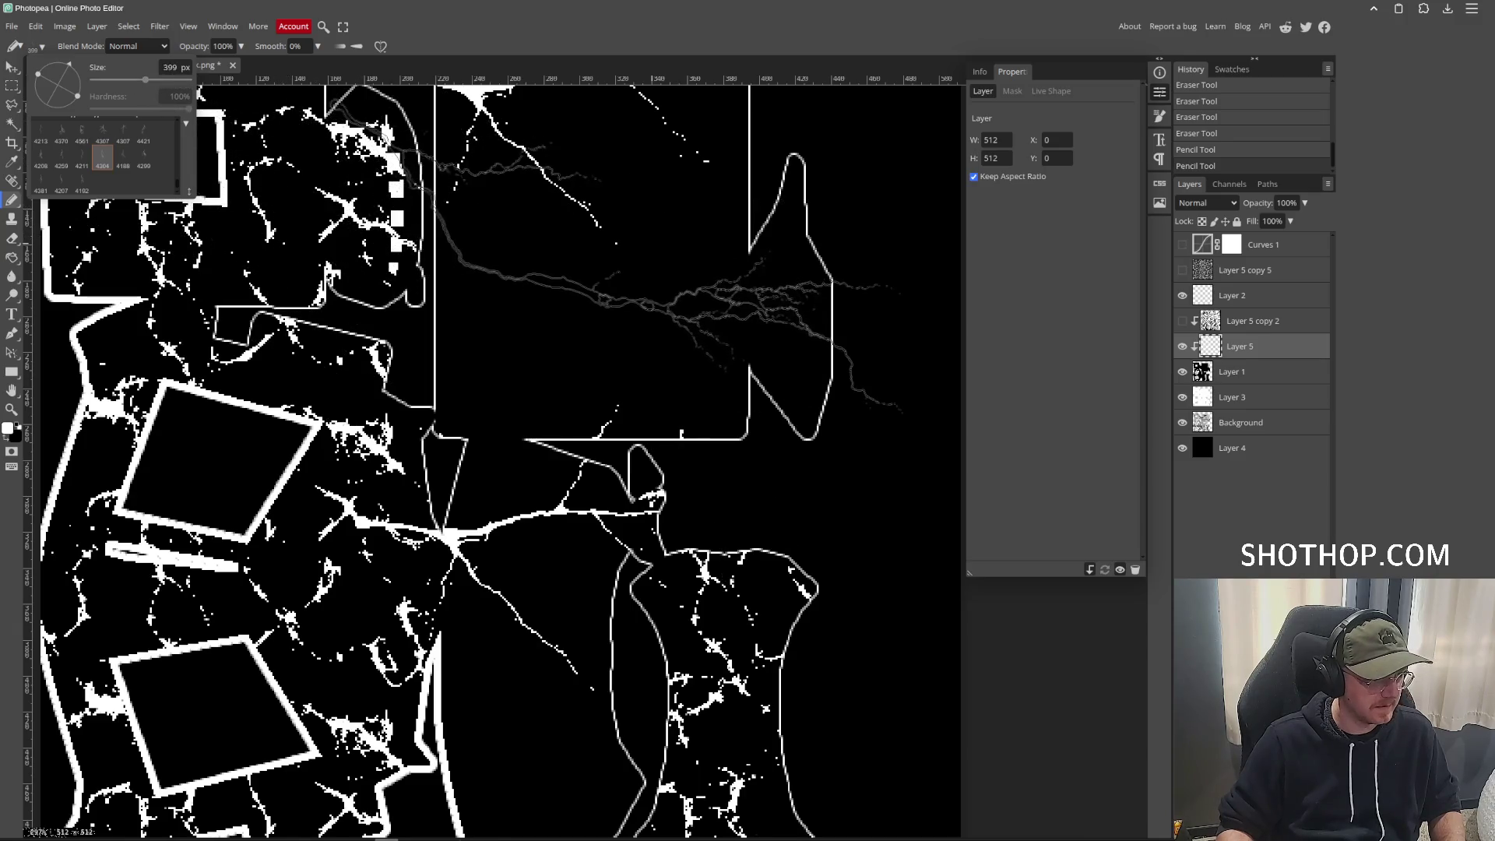
left_click(635, 277)
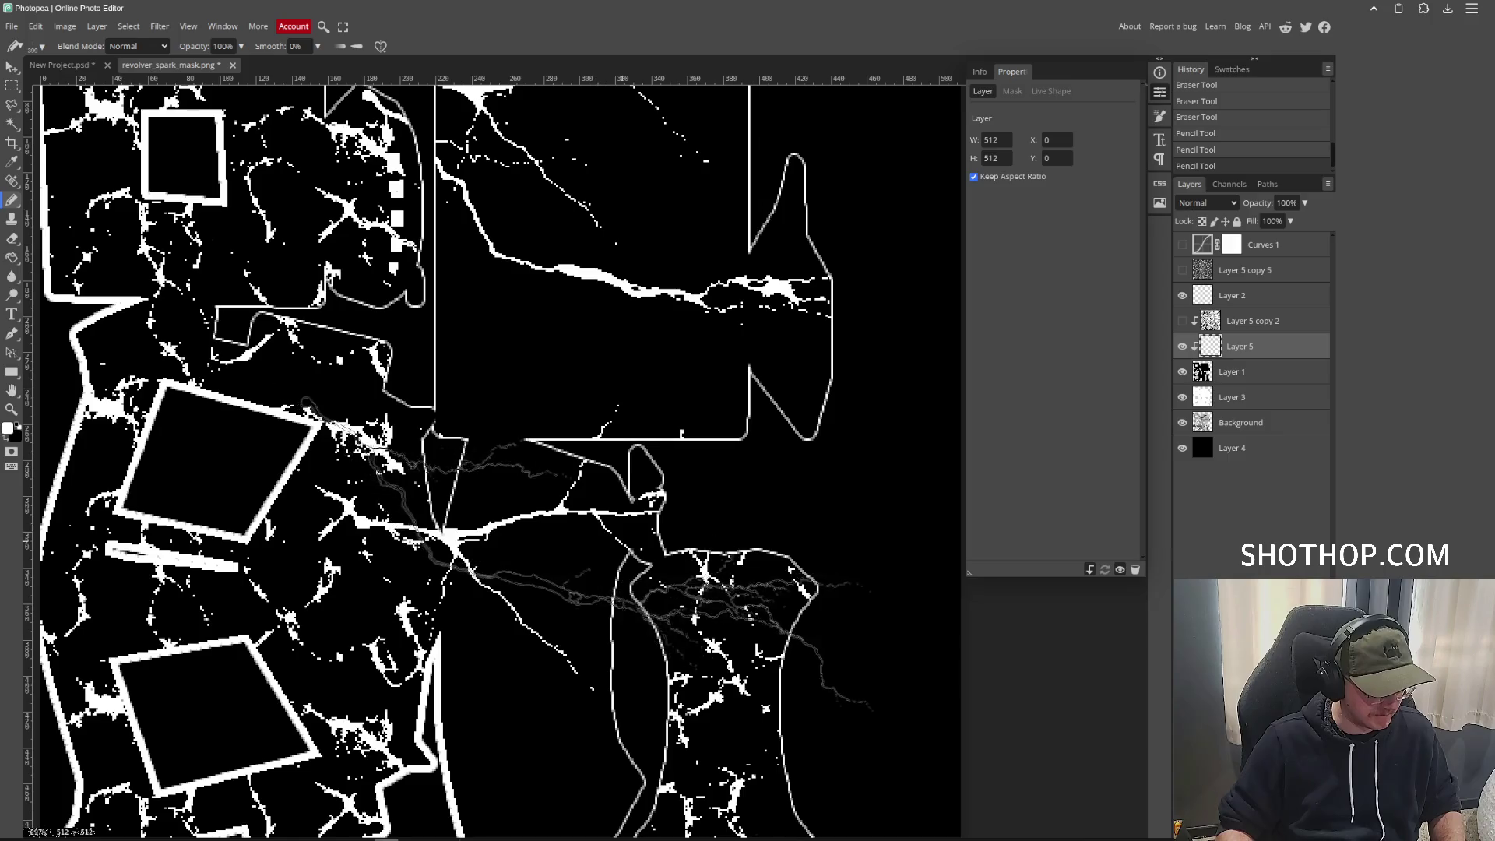
Switch to the 4259 lightning brush at 258 px and stamp a spark across the upper rectangle.
left_click(42, 48)
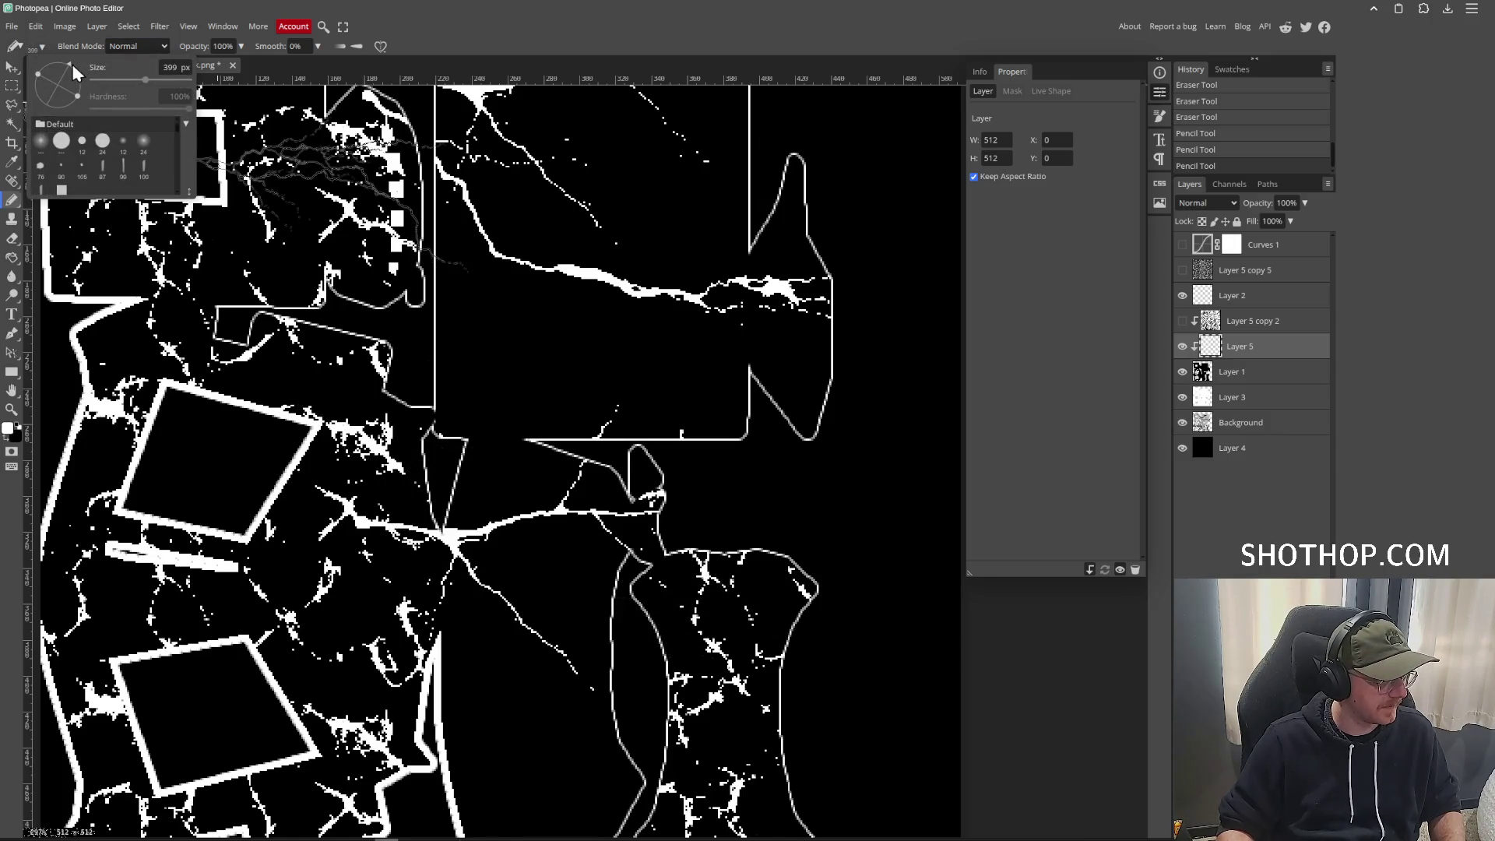
mouse_move(351, 633)
left_mouse_down()
mouse_move(341, 581)
mouse_move(365, 461)
left_mouse_up()
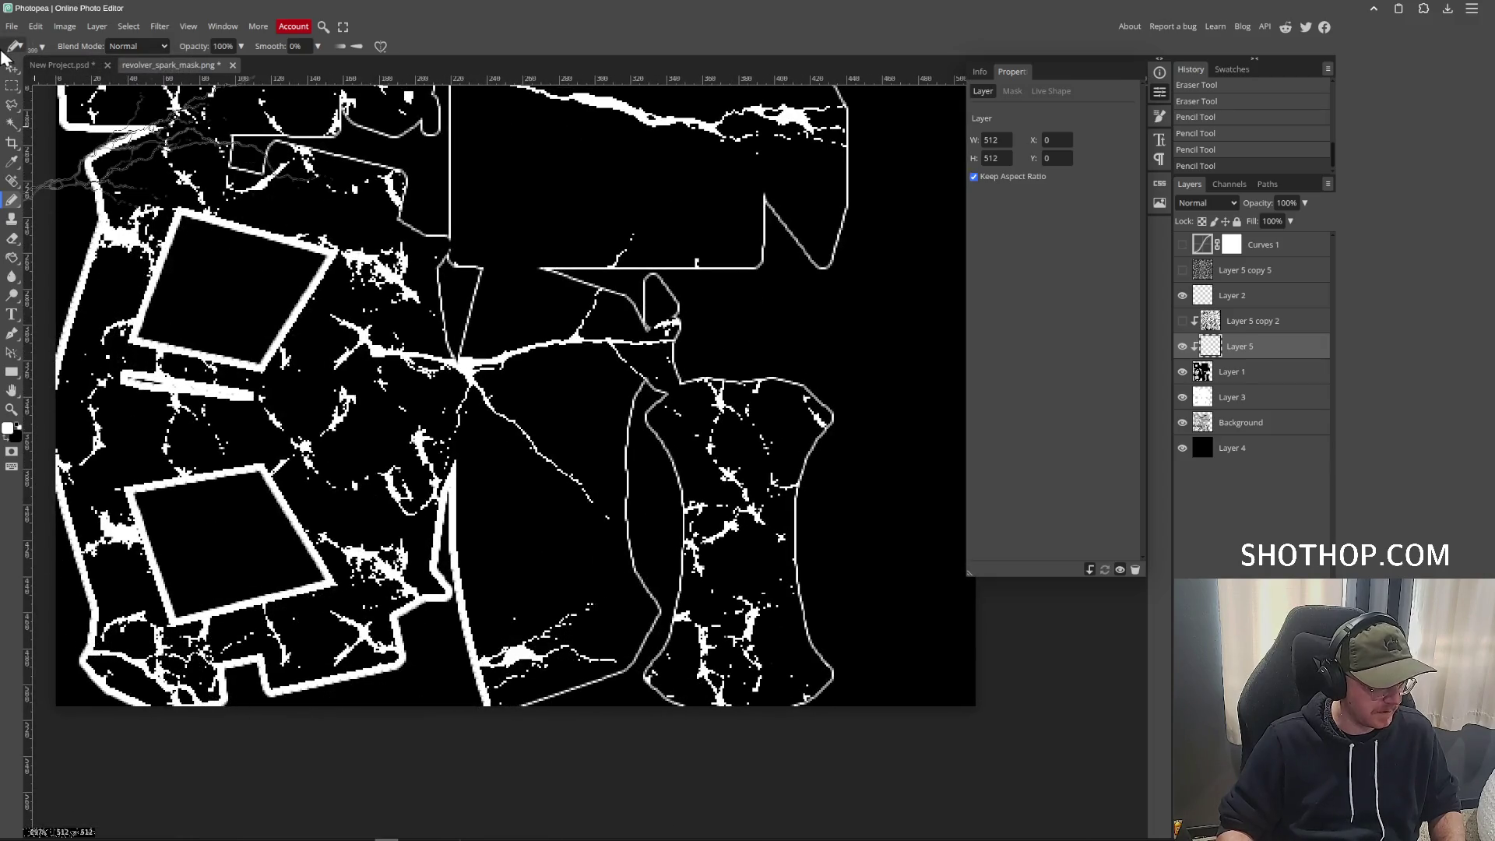
left_click(34, 48)
scroll(84, 177, "down", 5)
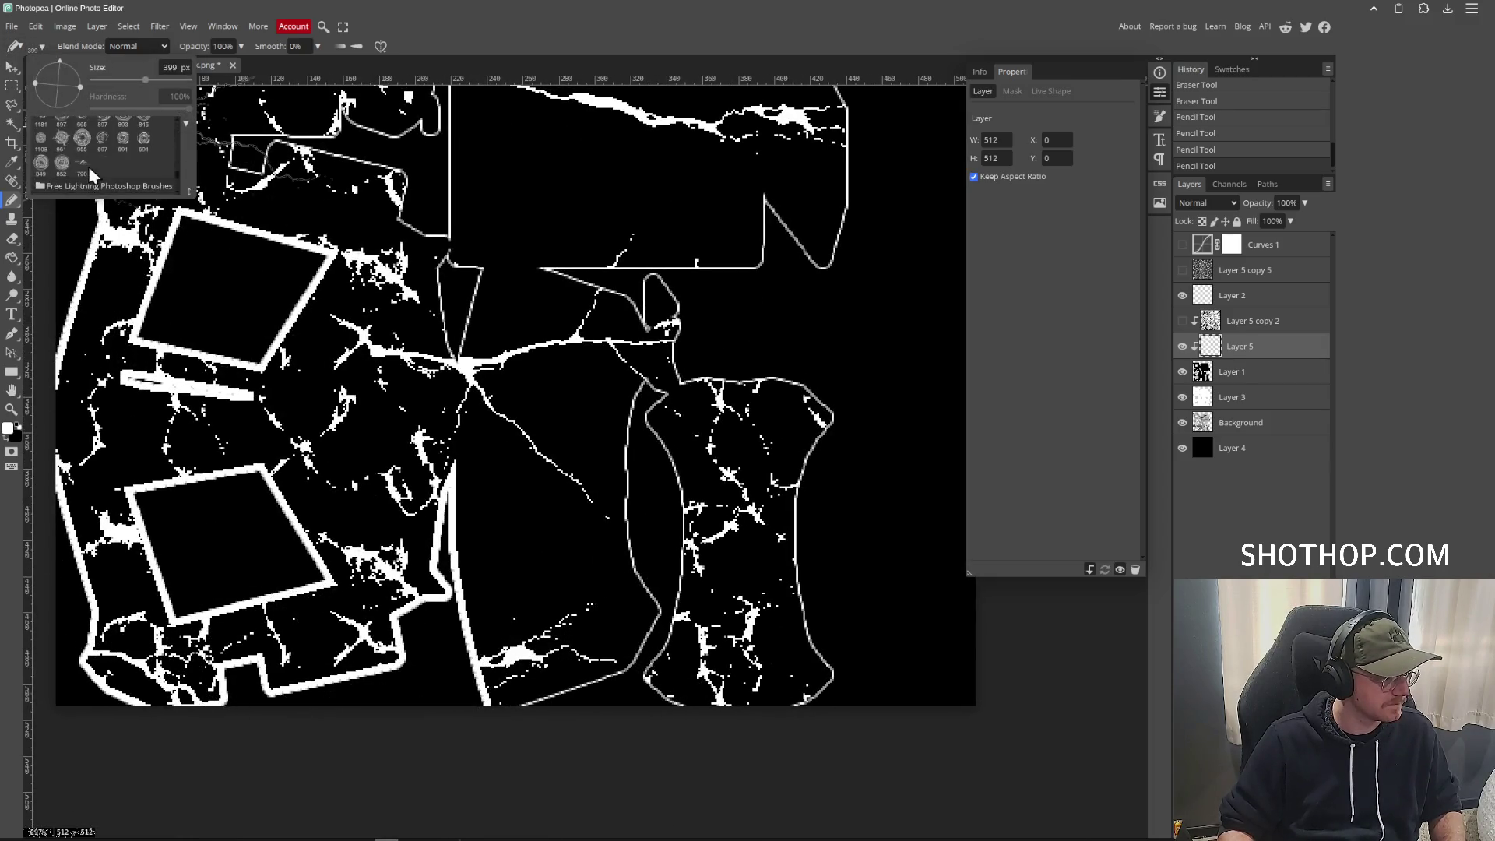
left_click(70, 161)
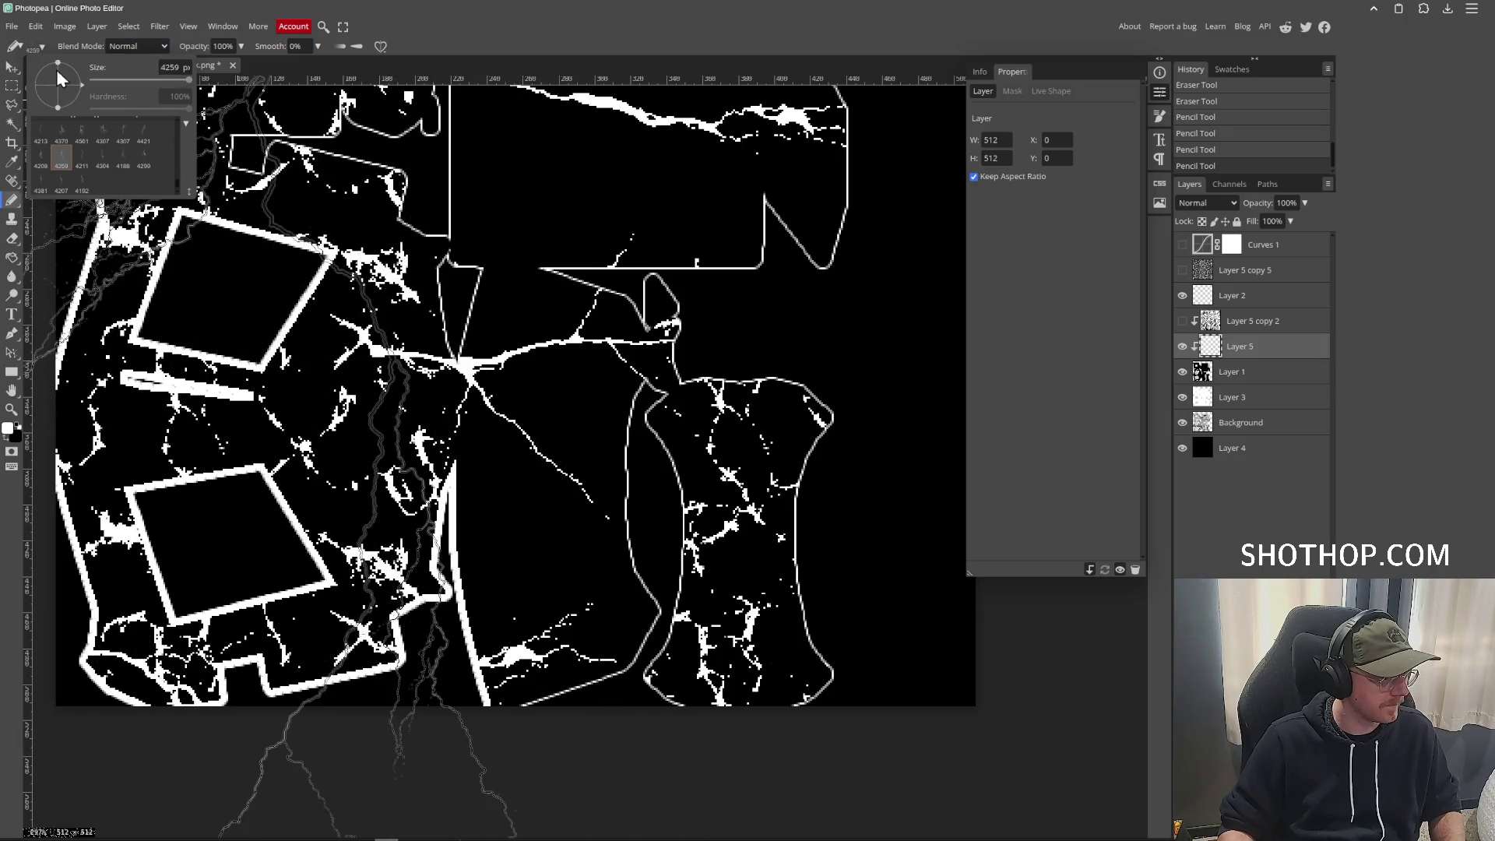
left_click_drag(145, 80, 137, 81)
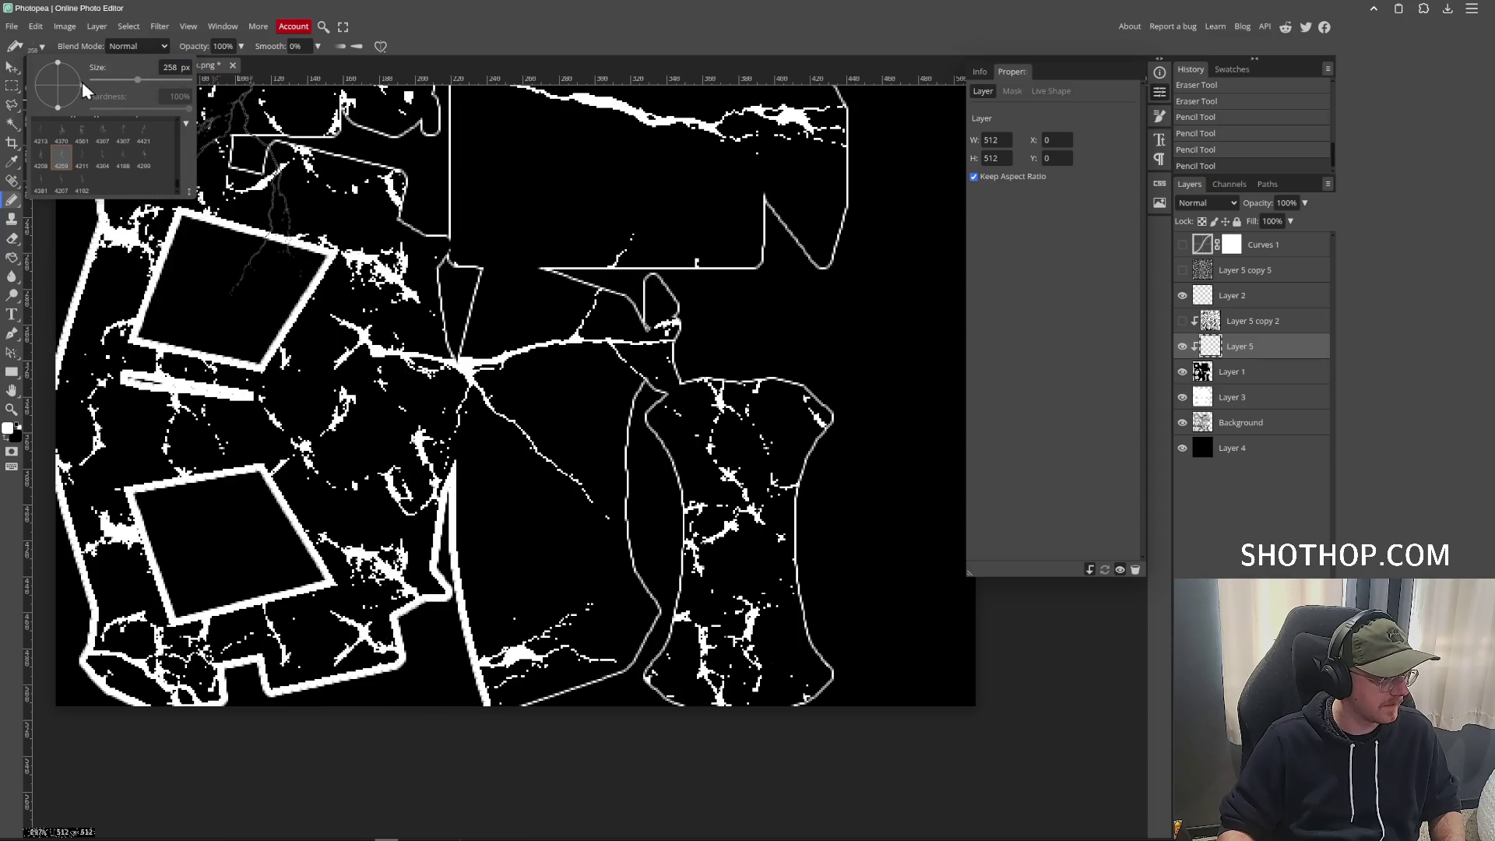
left_click_drag(335, 156, 289, 257)
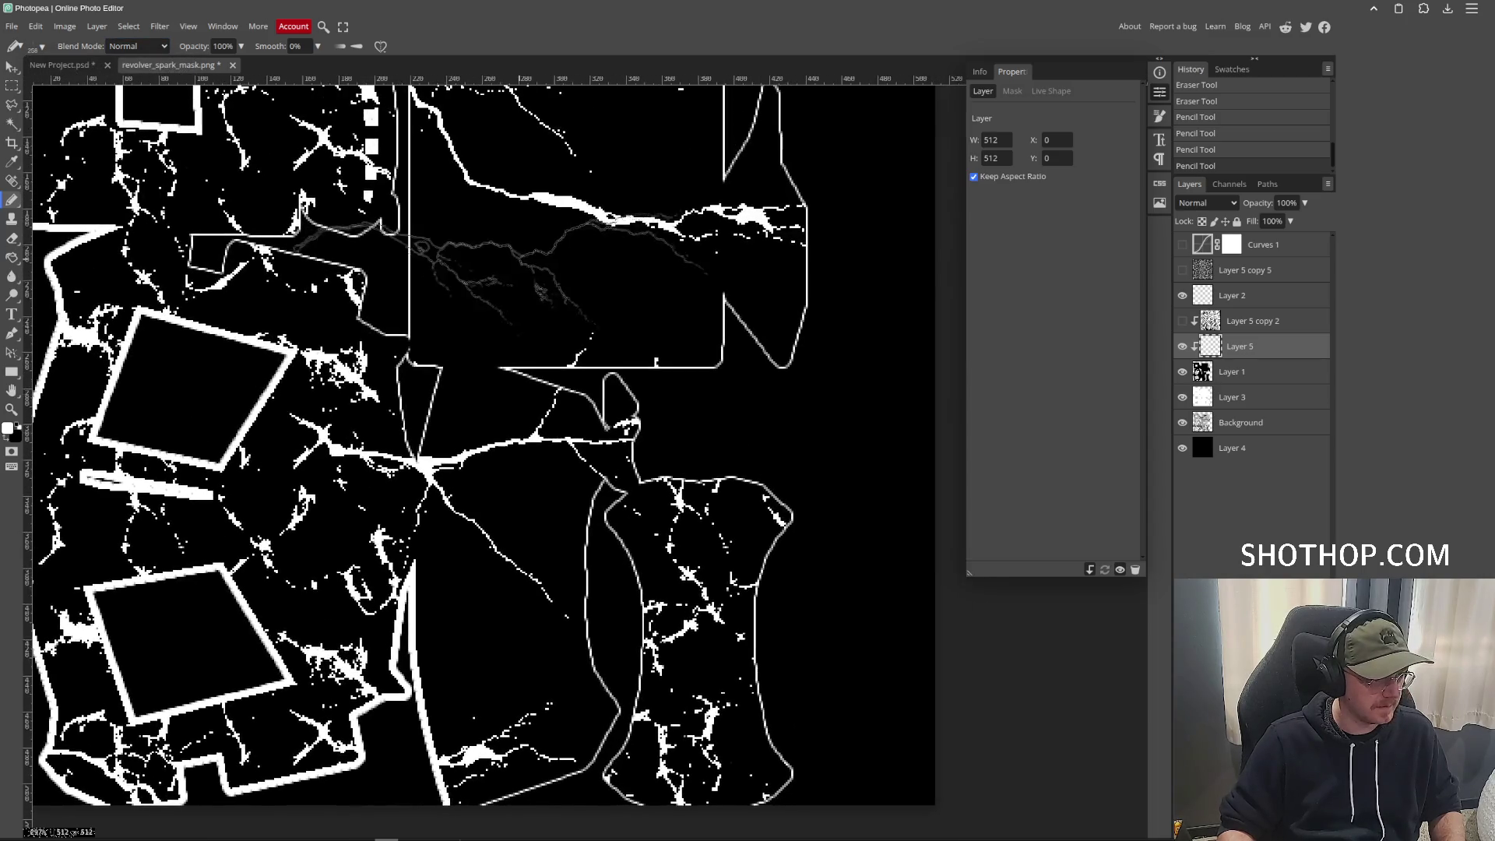
left_click(37, 47)
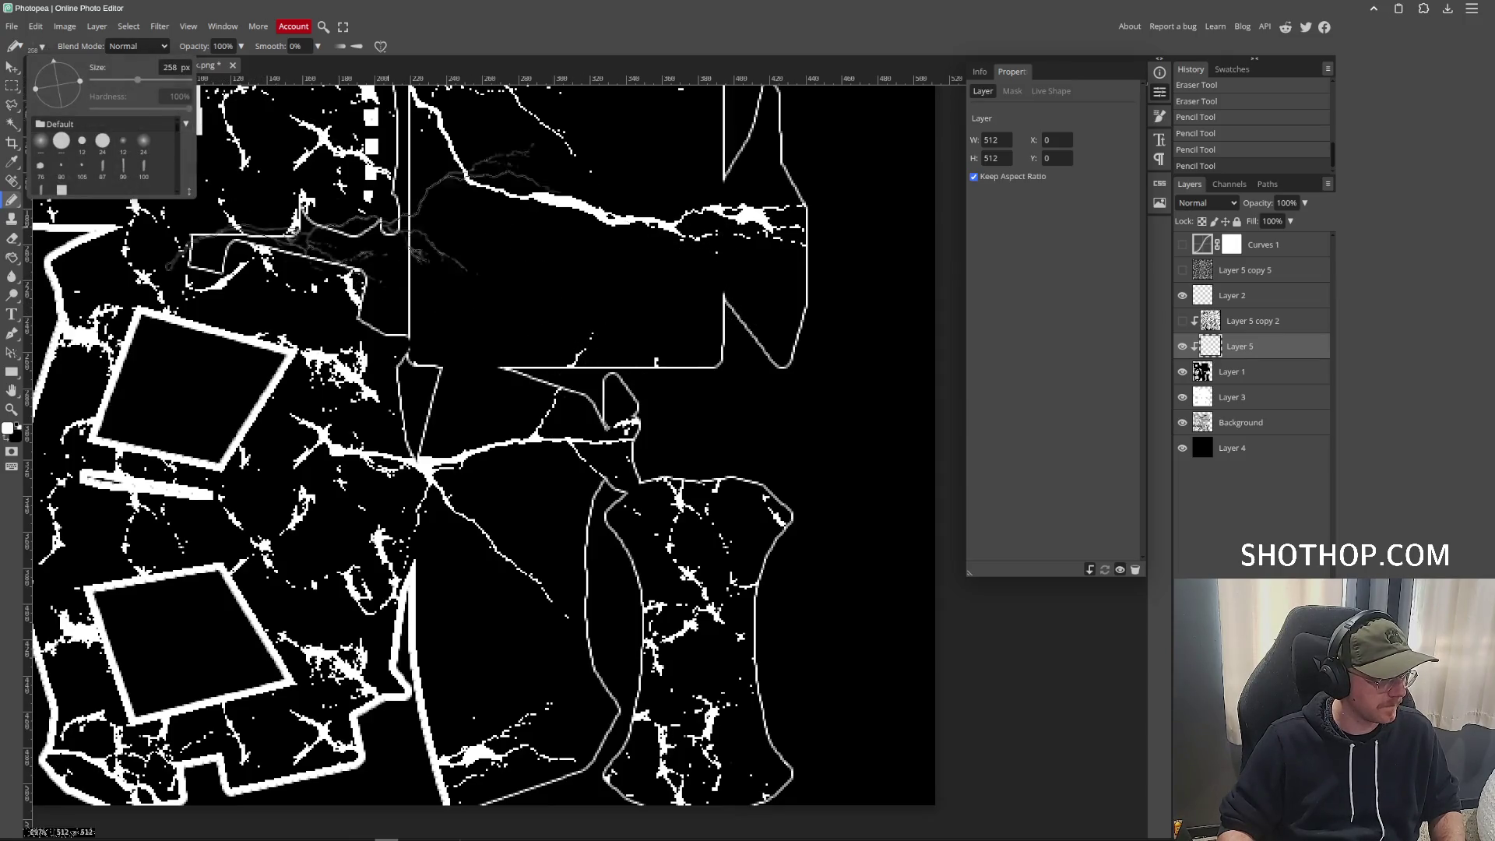
left_click(584, 265)
Stamp another spark along the rectangle's top, then undo it.
scroll(576, 261, "up", 3)
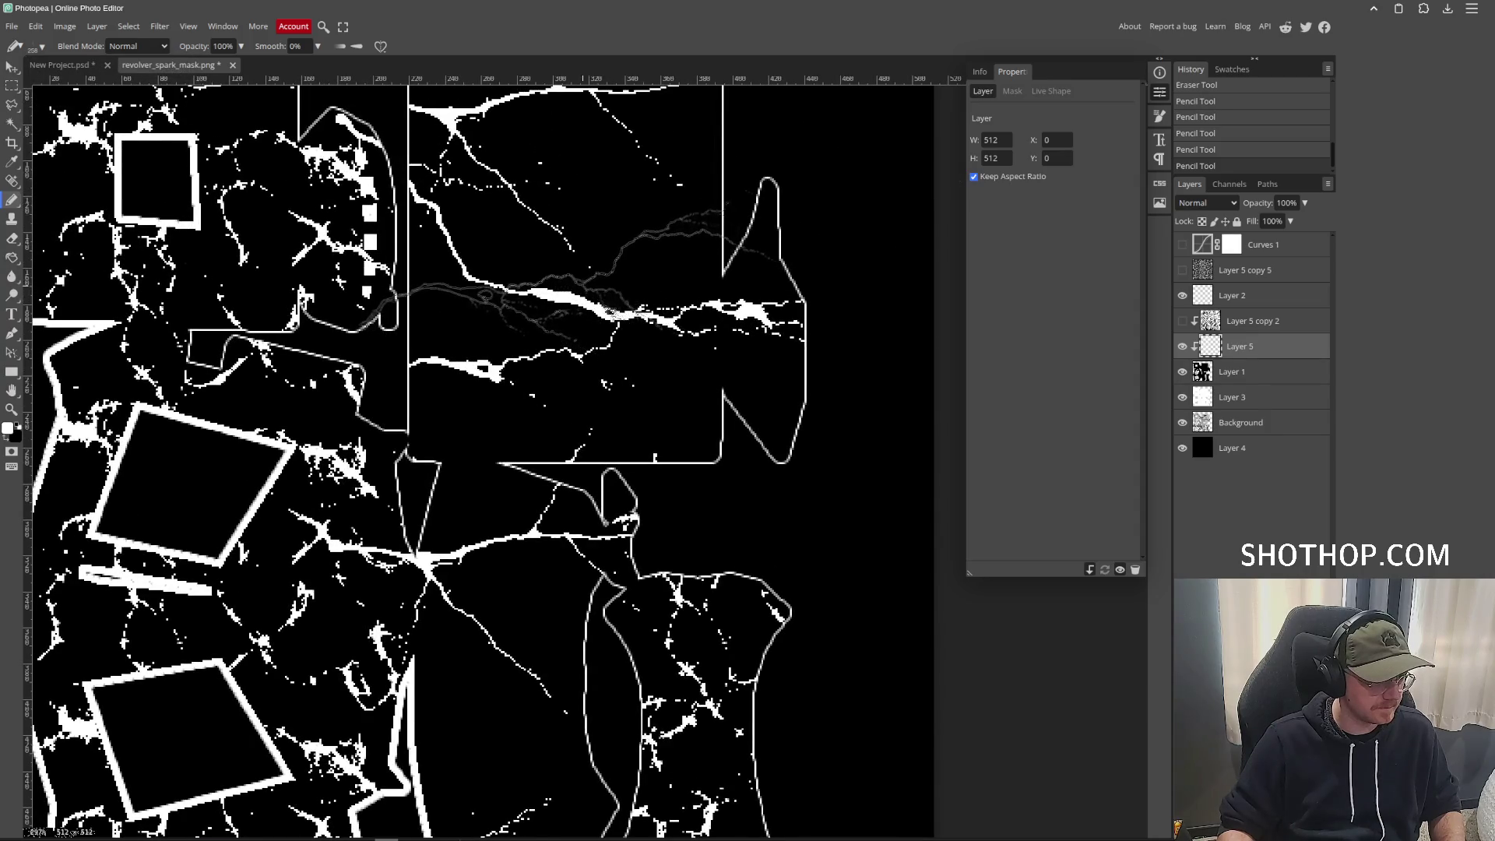
left_click(584, 277)
scroll(576, 265, "up", 5)
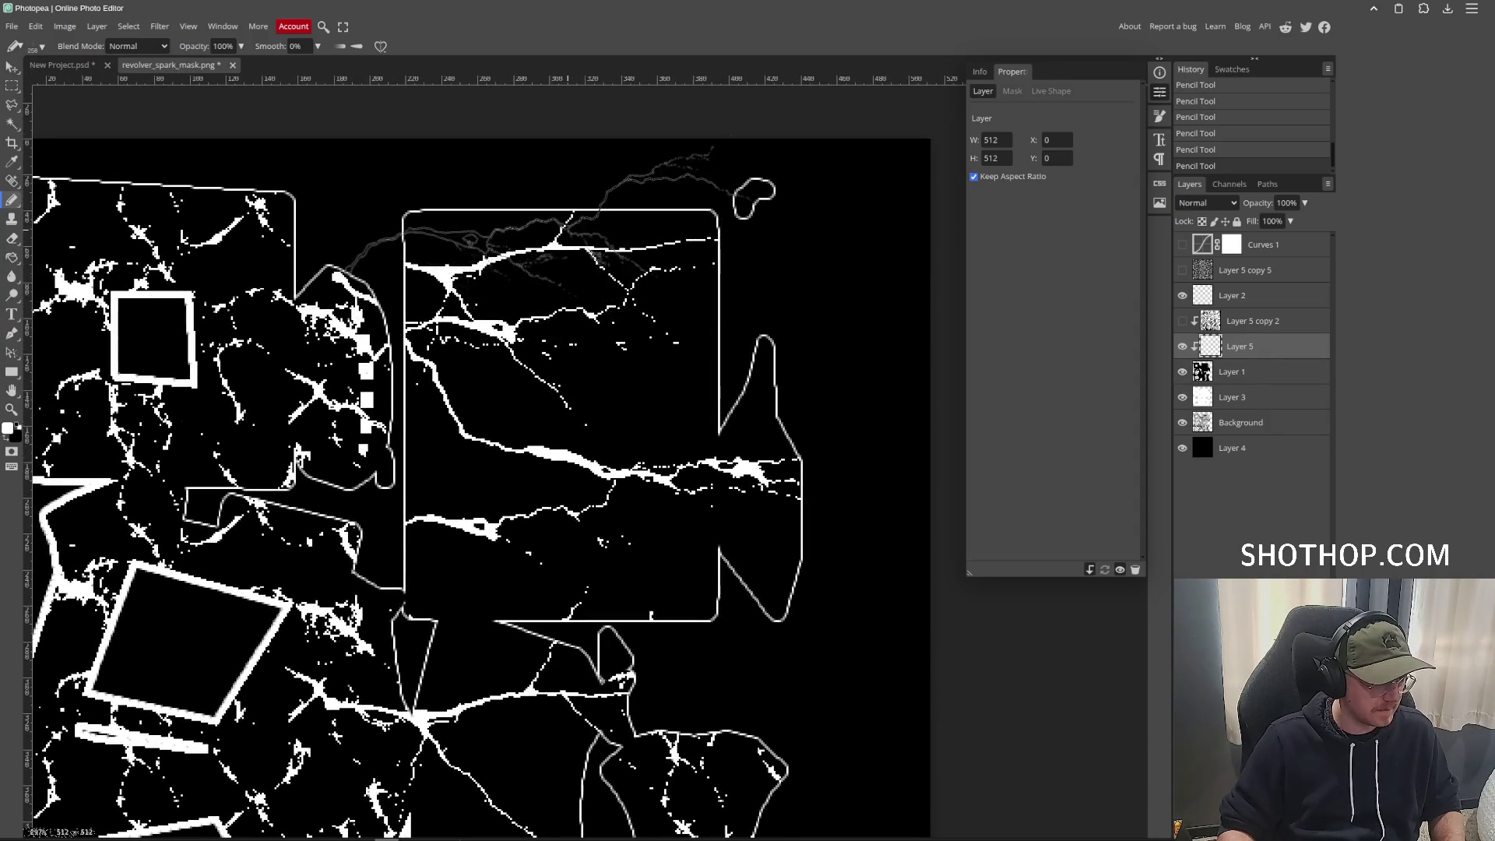
scroll(545, 233, "down", 11)
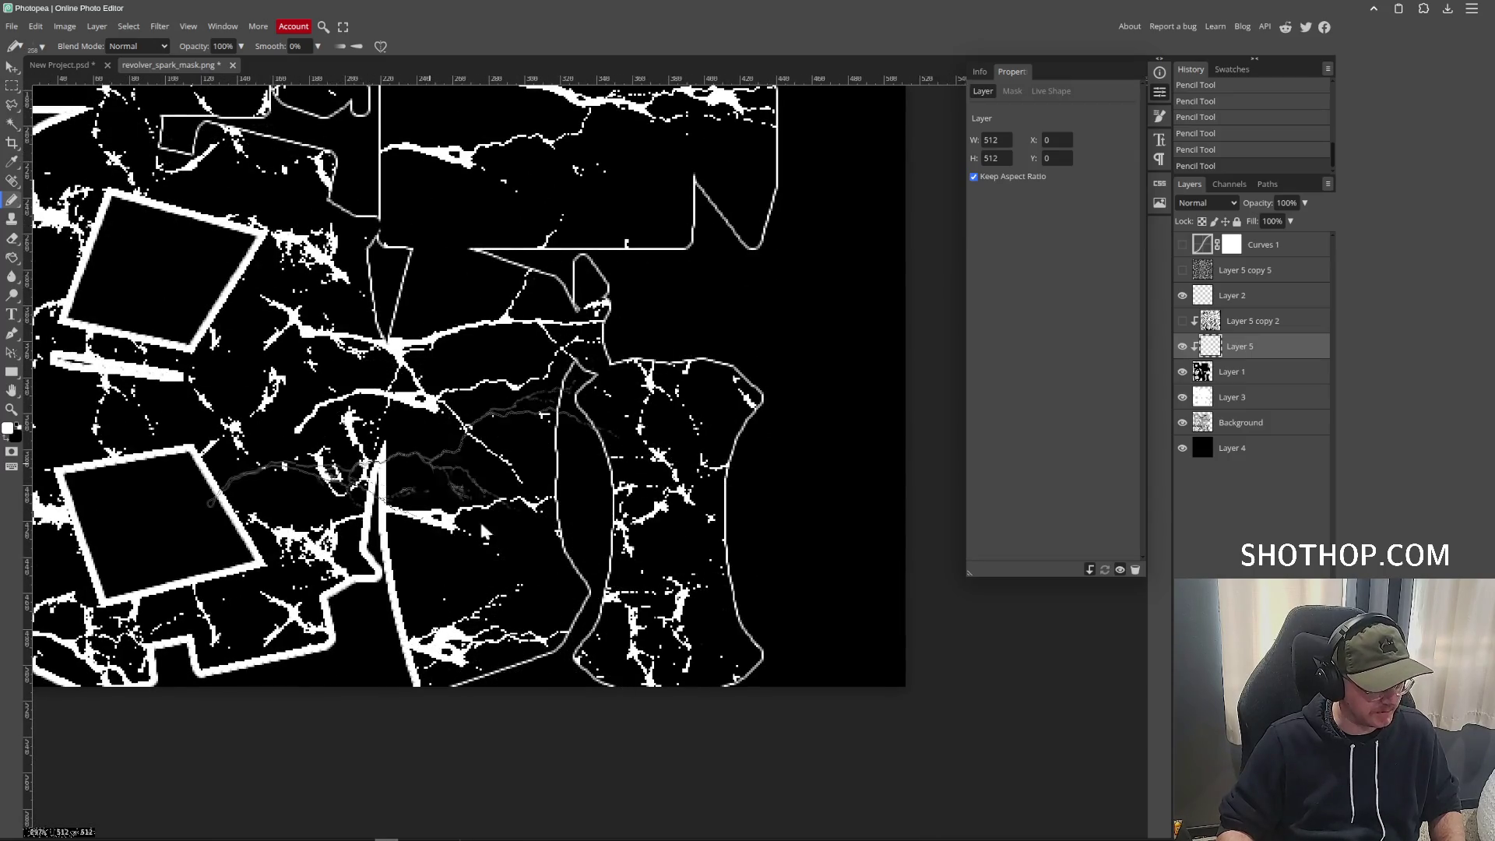
key("ctrl+z")
Stamp a small tilted spark onto the mask with the 4211 lightning brush.
left_click(39, 46)
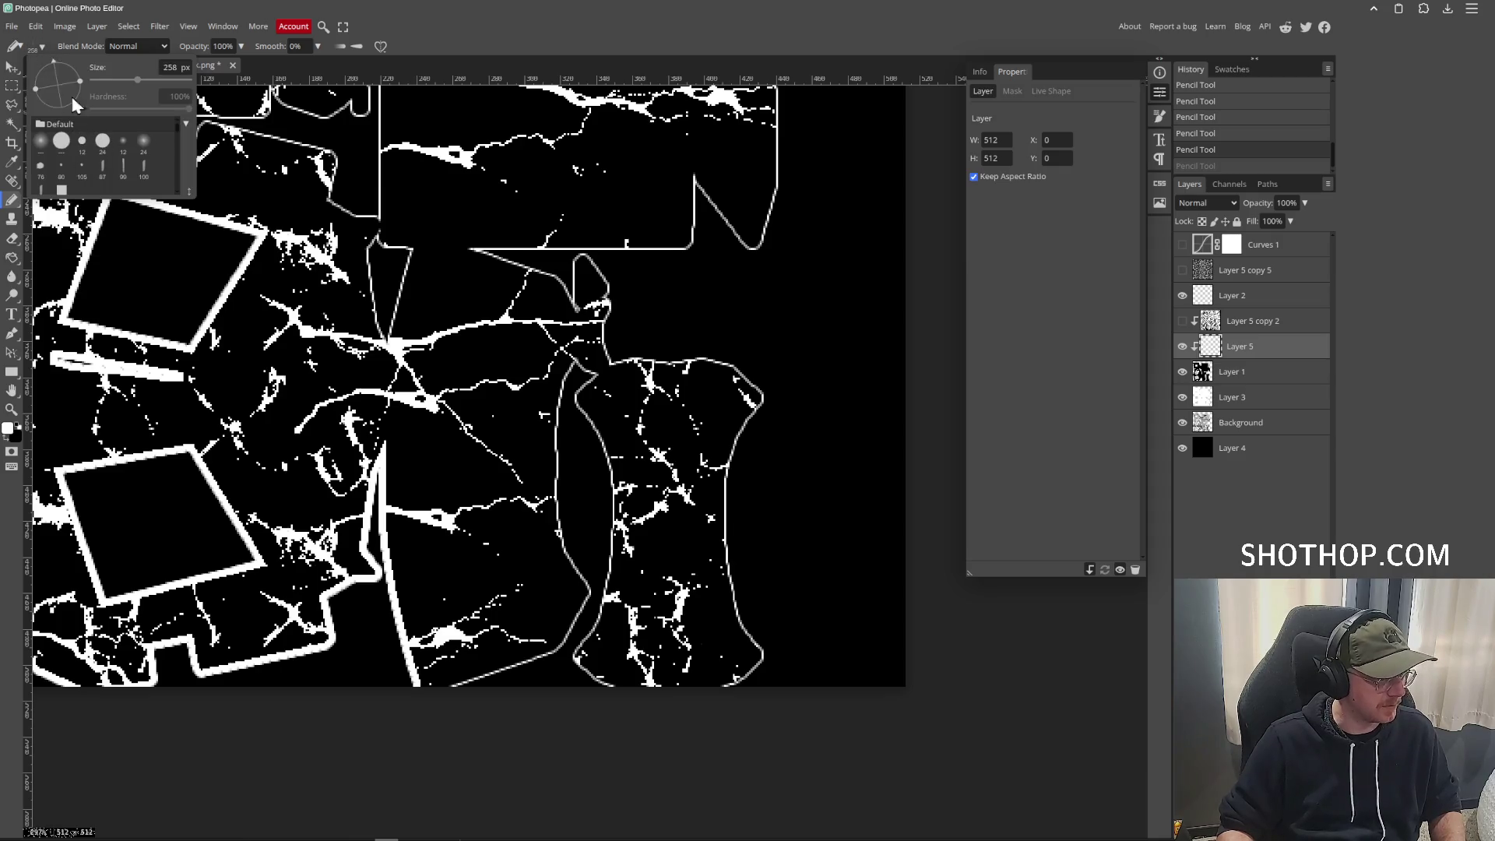
scroll(109, 180, "down", 3)
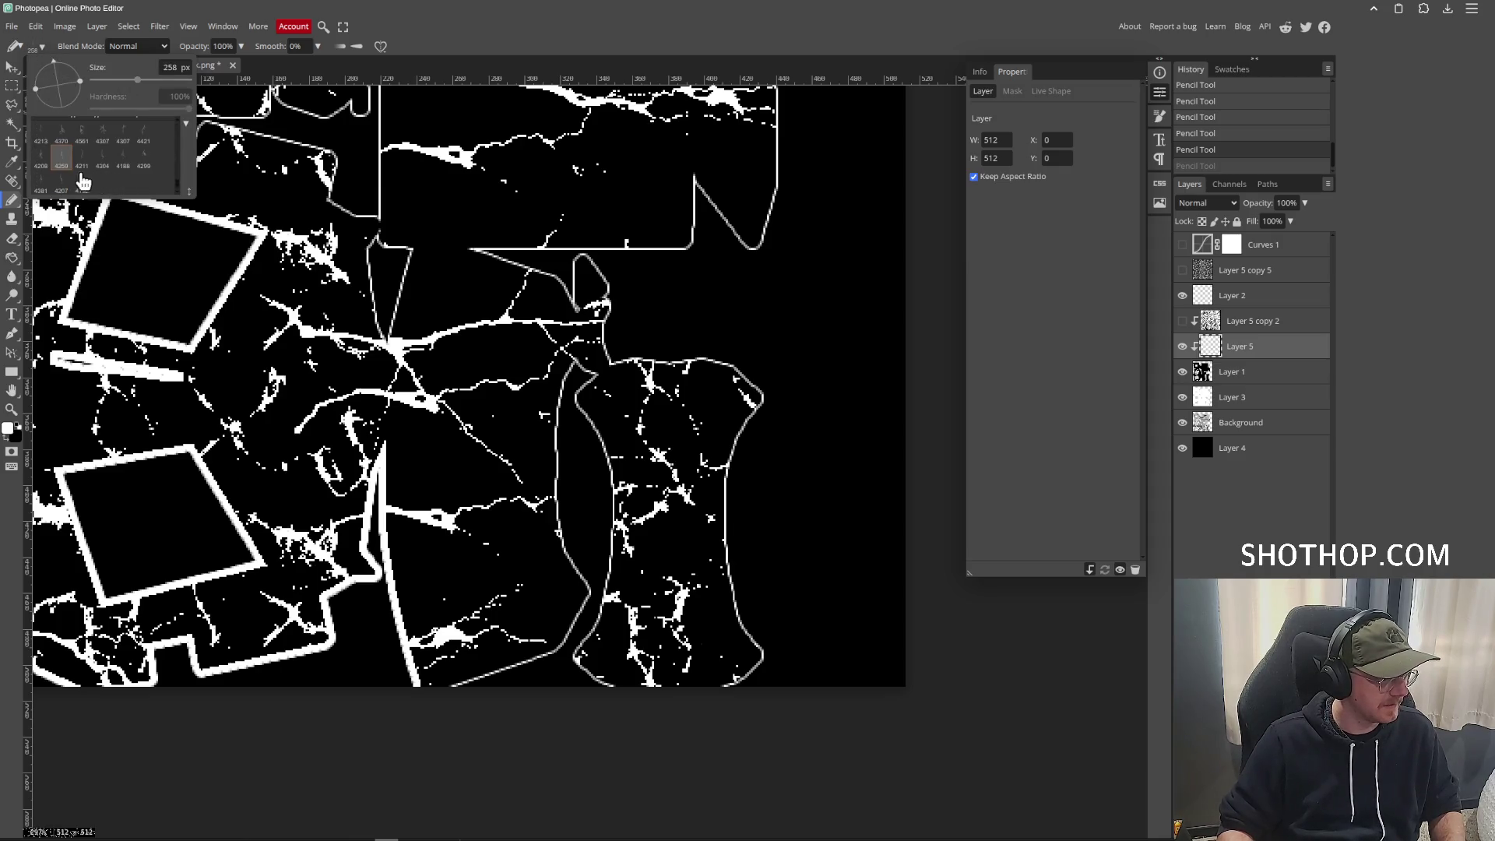
left_click(81, 158)
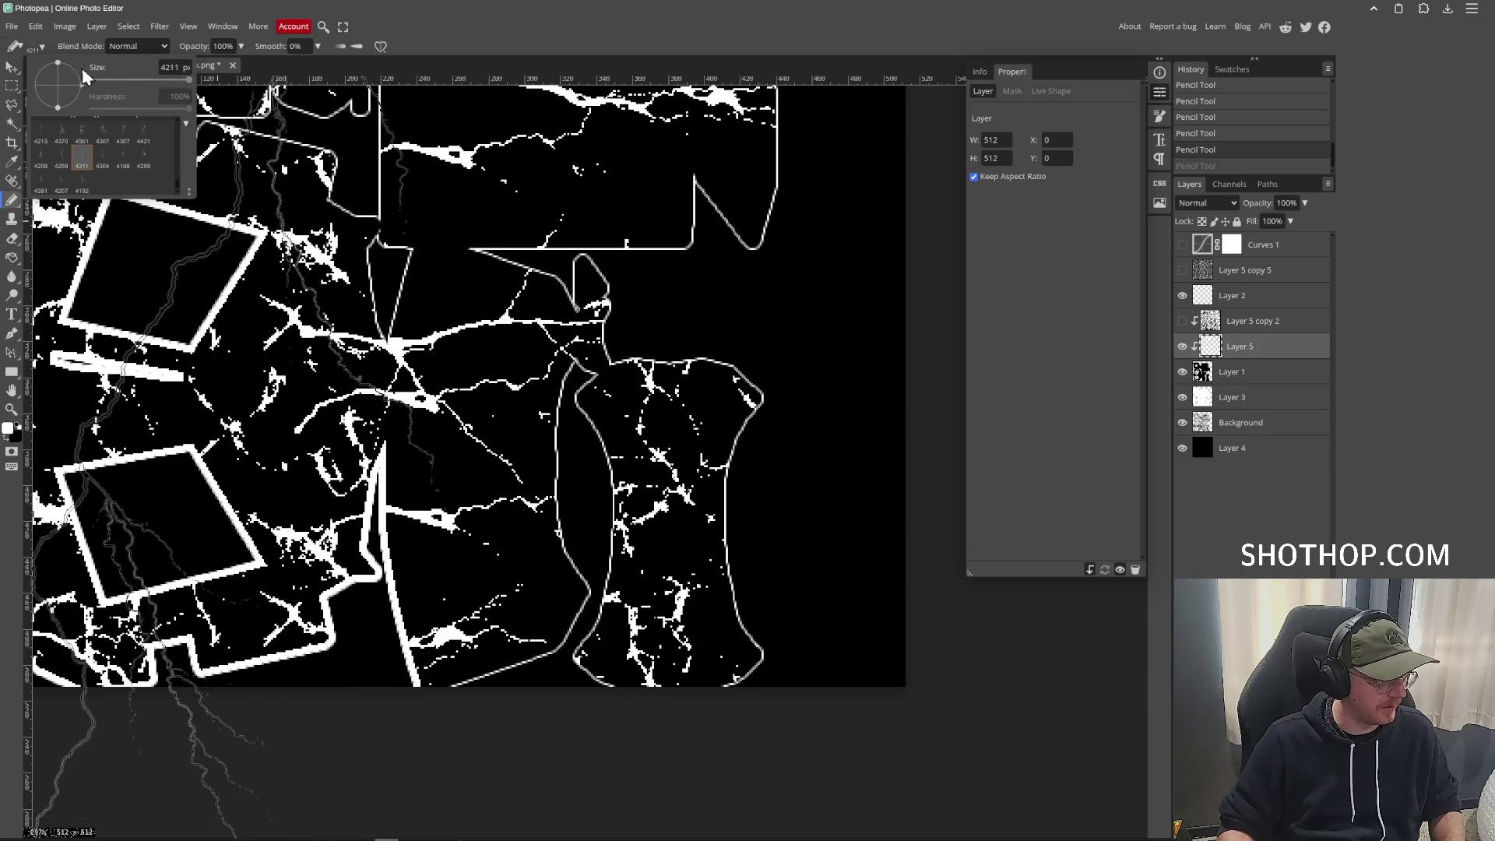
left_click_drag(70, 75, 56, 70)
left_click(123, 81)
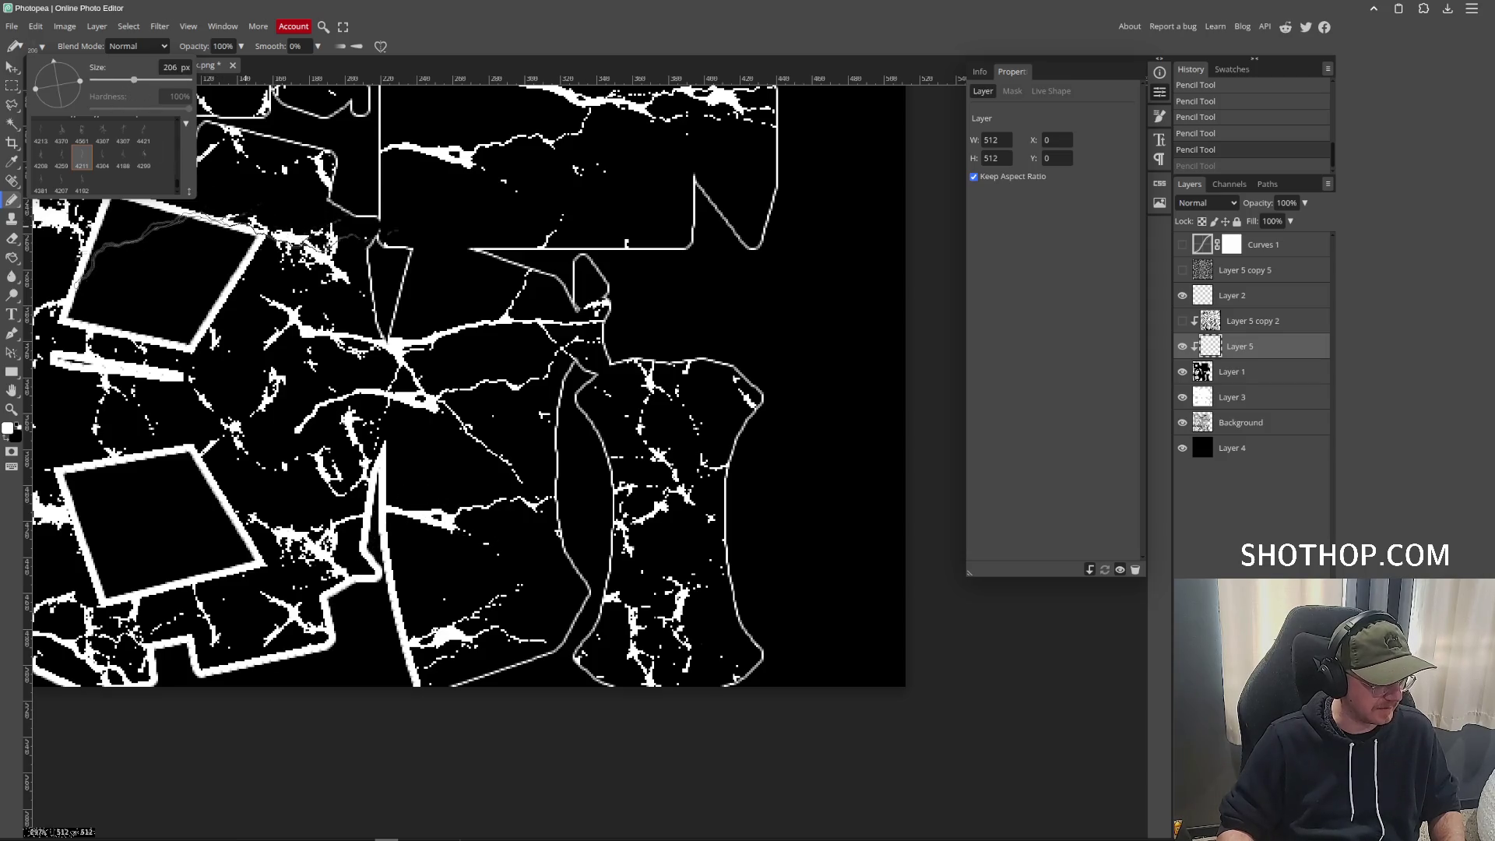
left_click(456, 506)
scroll(460, 436, "up", 5)
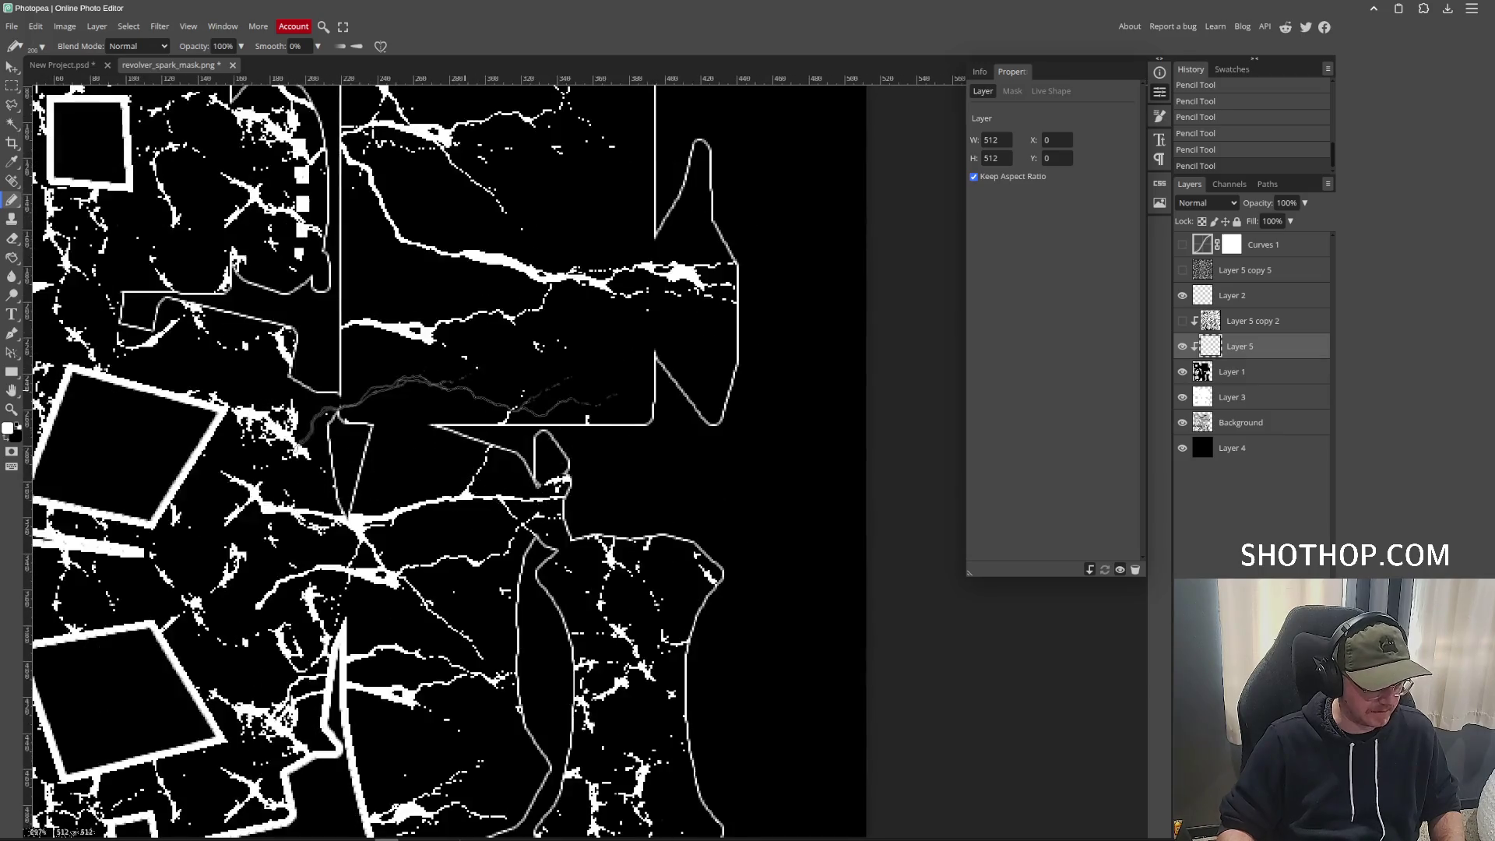
scroll(507, 300, "up", 4)
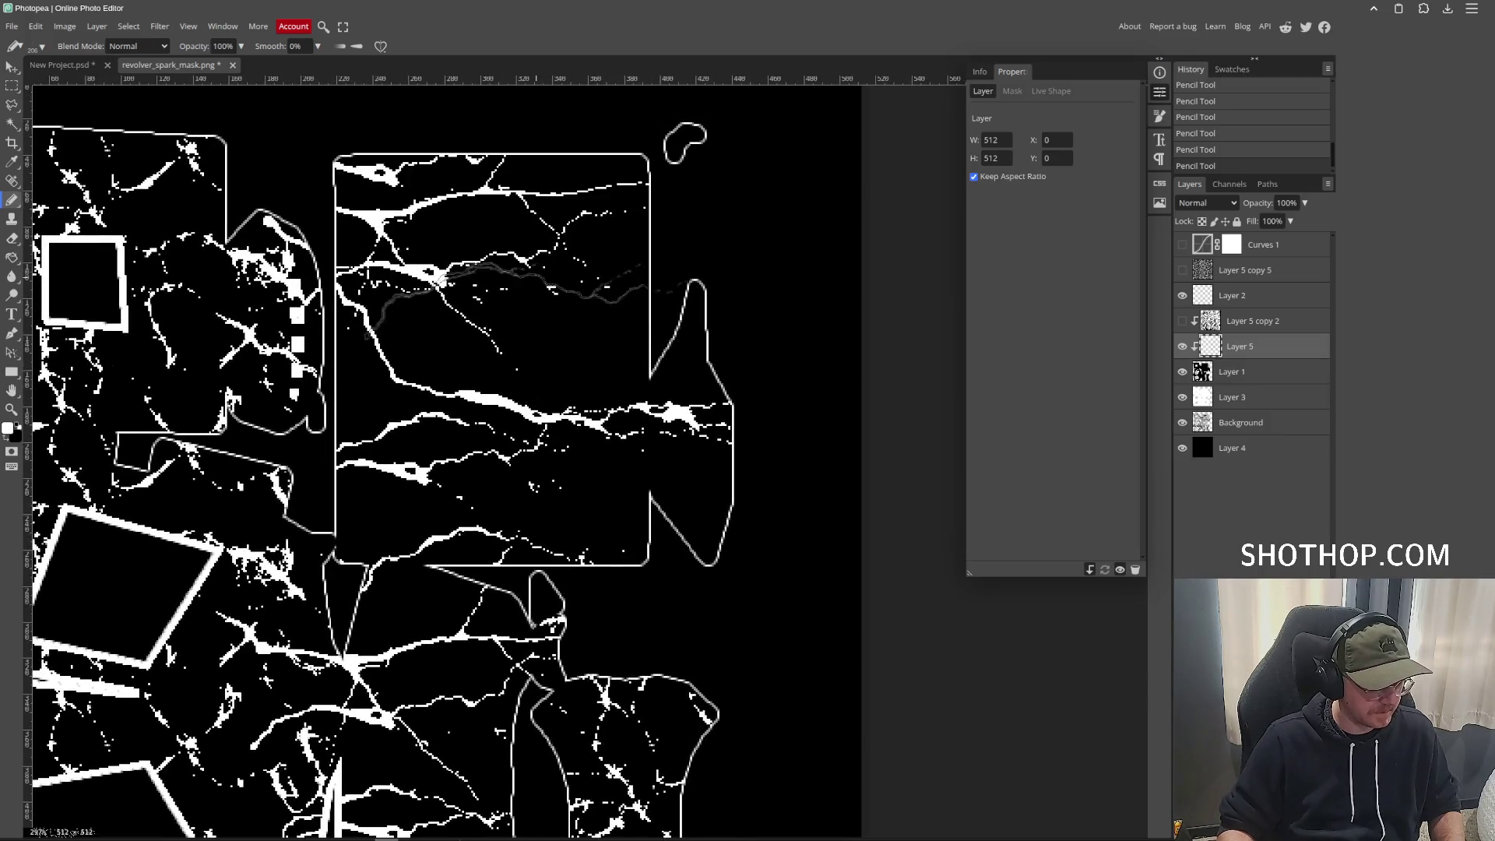
Stamp a large lightning spark at about 343 px across the mask, redoing the first attempt.
left_click(37, 47)
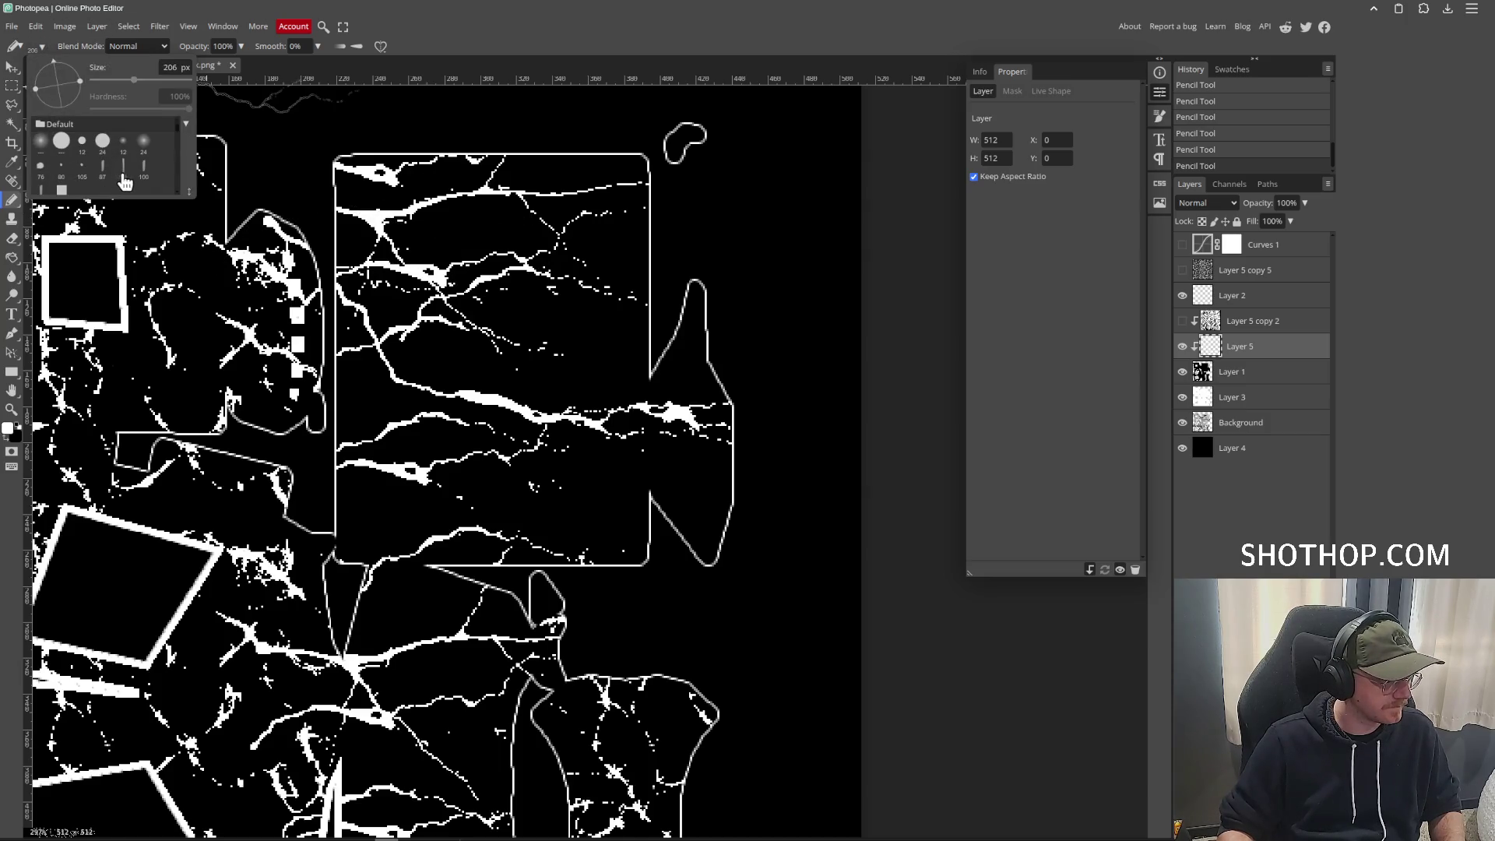
left_click(61, 183)
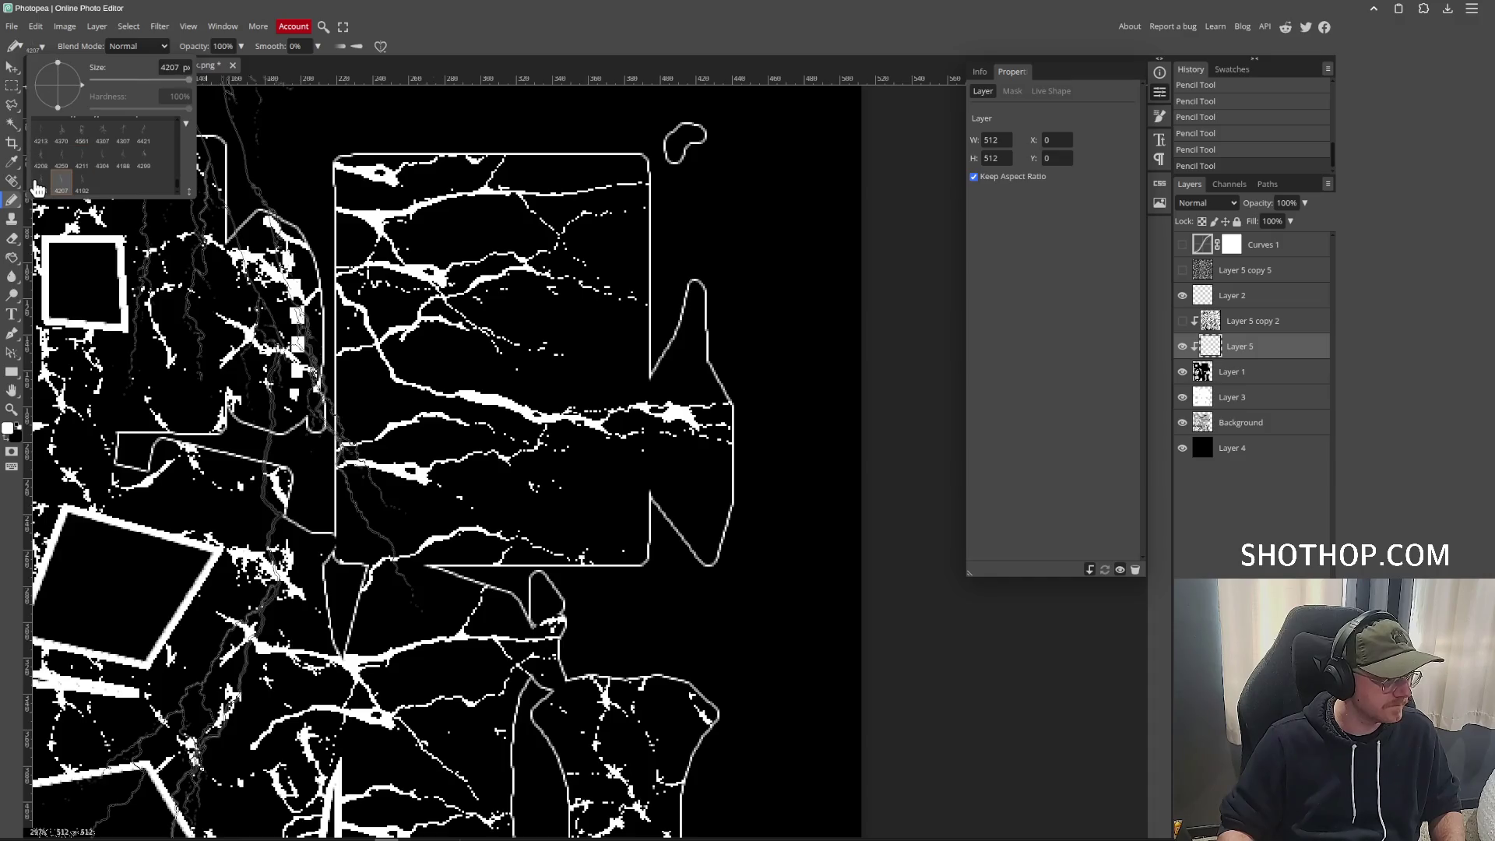
left_click_drag(165, 85, 142, 80)
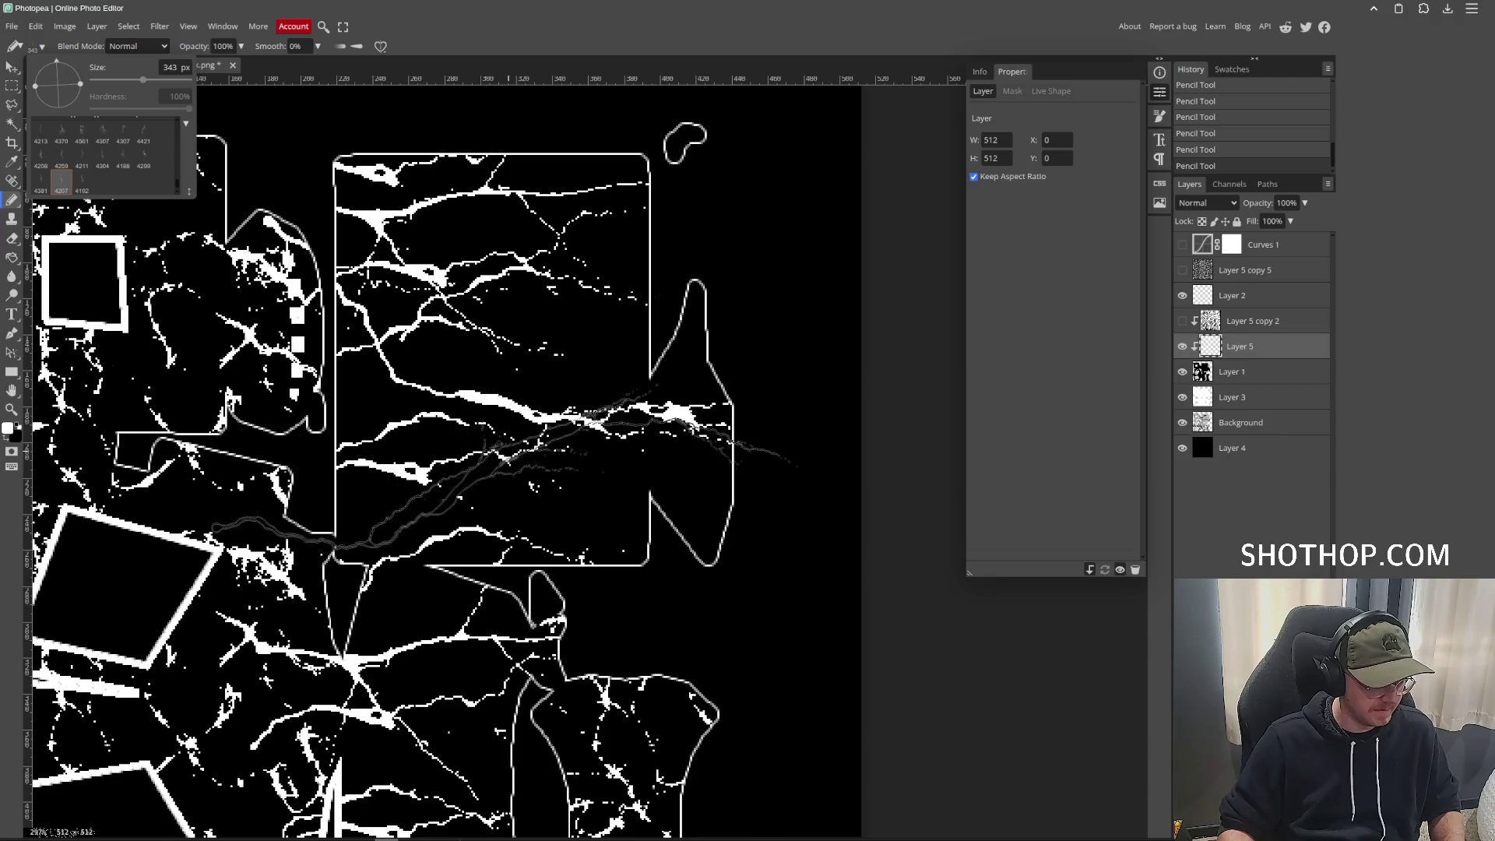
left_click(522, 459)
key("ctrl+z")
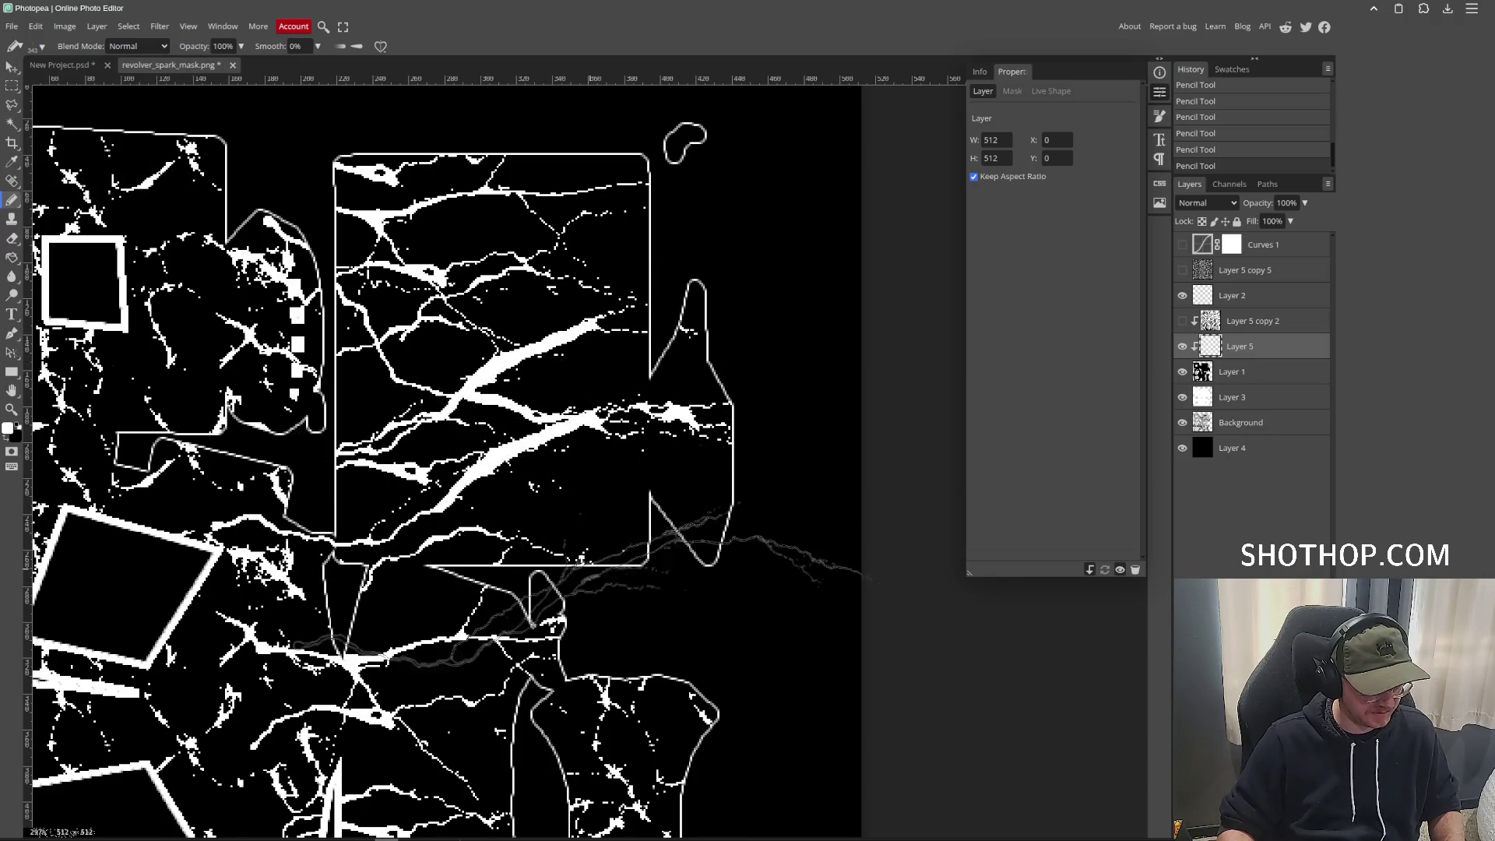
scroll(561, 331, "up", 2)
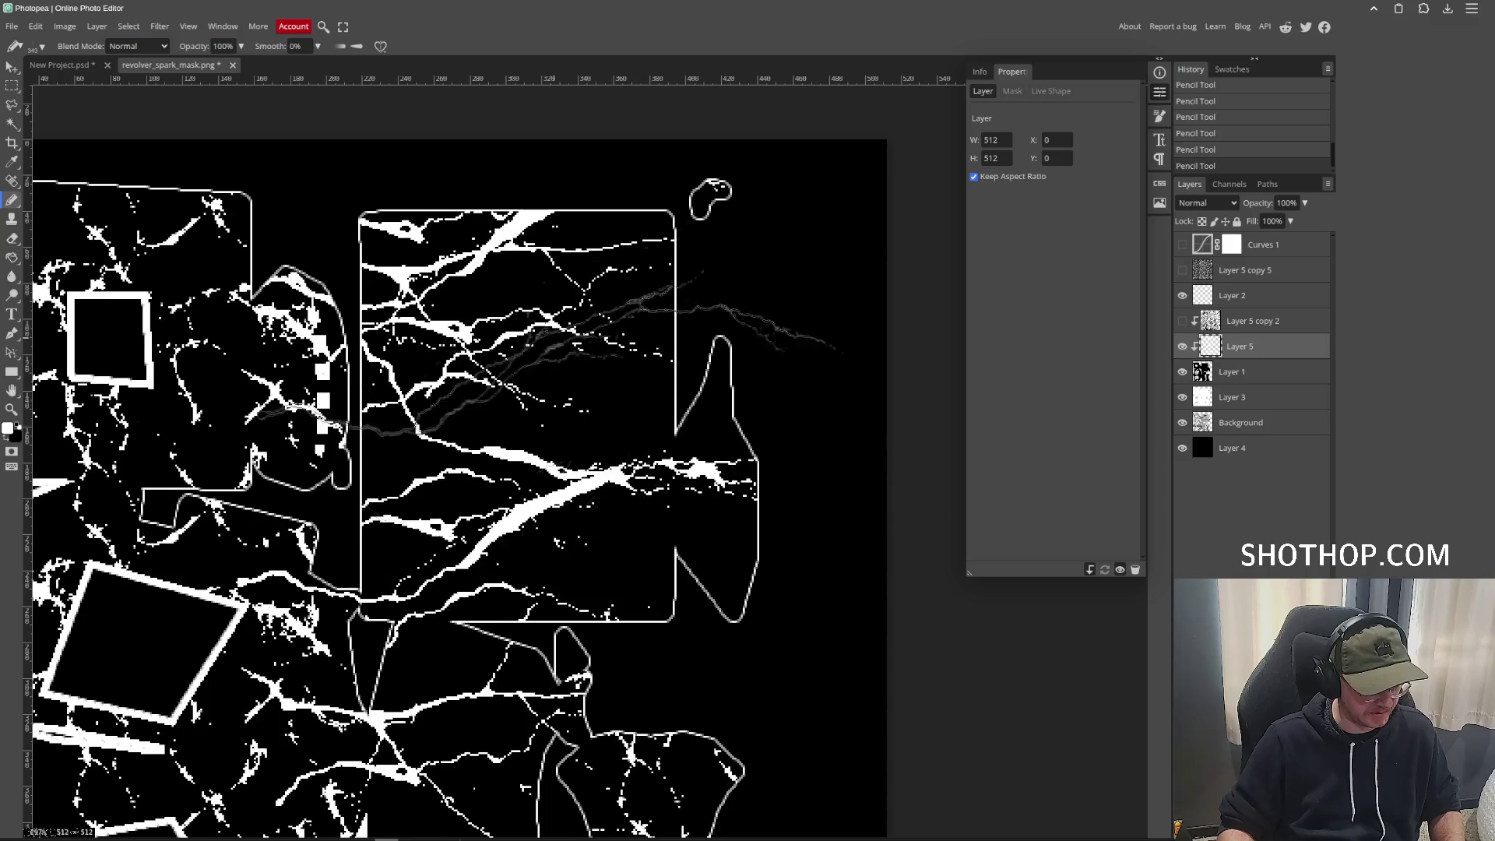
left_click(545, 296)
mouse_move(632, 547)
left_mouse_down()
mouse_move(554, 321)
mouse_move(593, 137)
left_mouse_up()
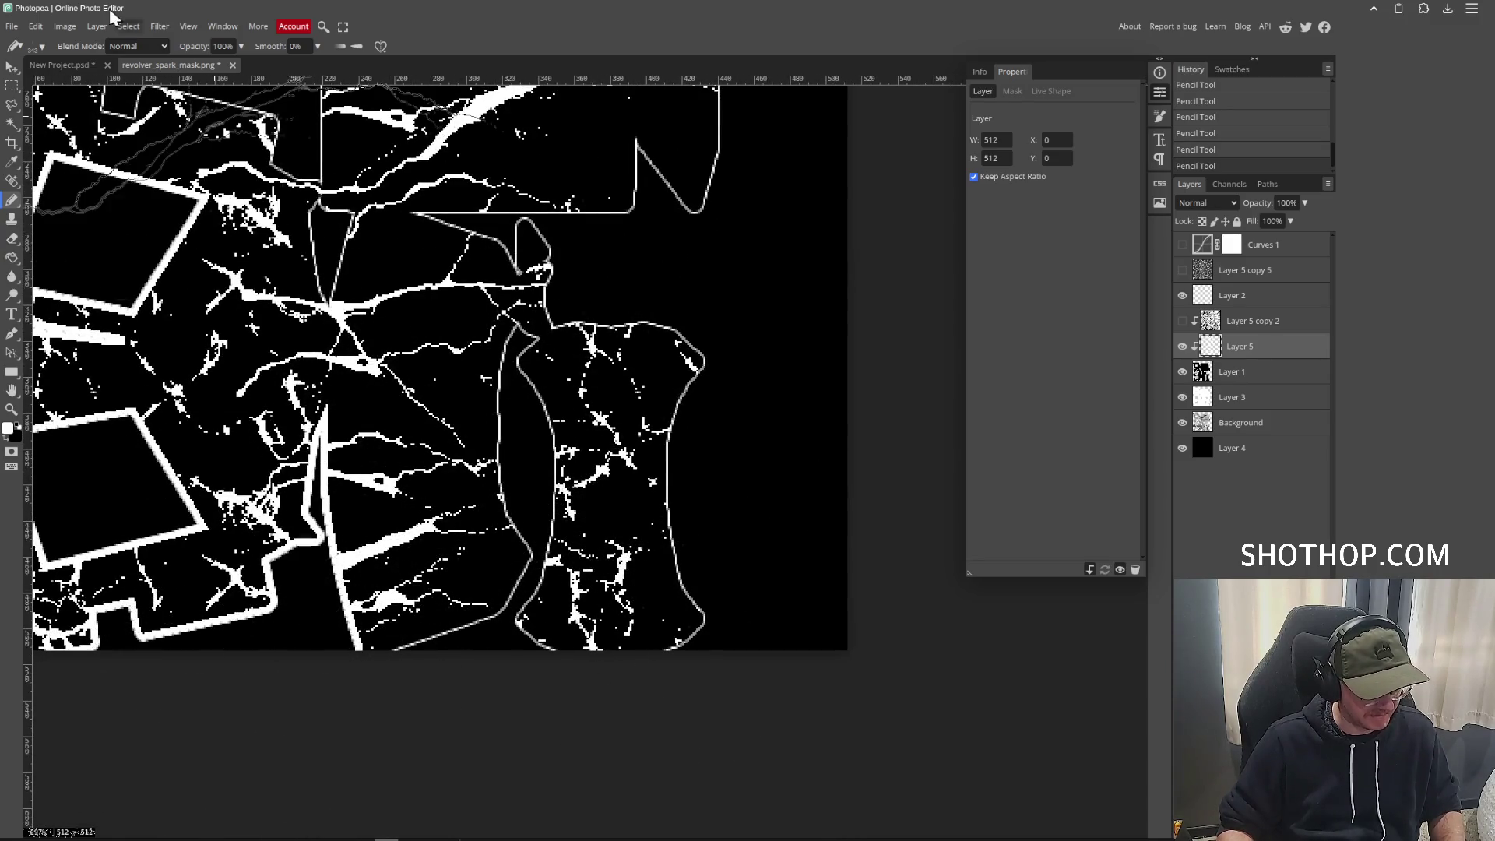
Switch to another lightning brush at about 250 px and bring the mask's top into view.
left_click(41, 47)
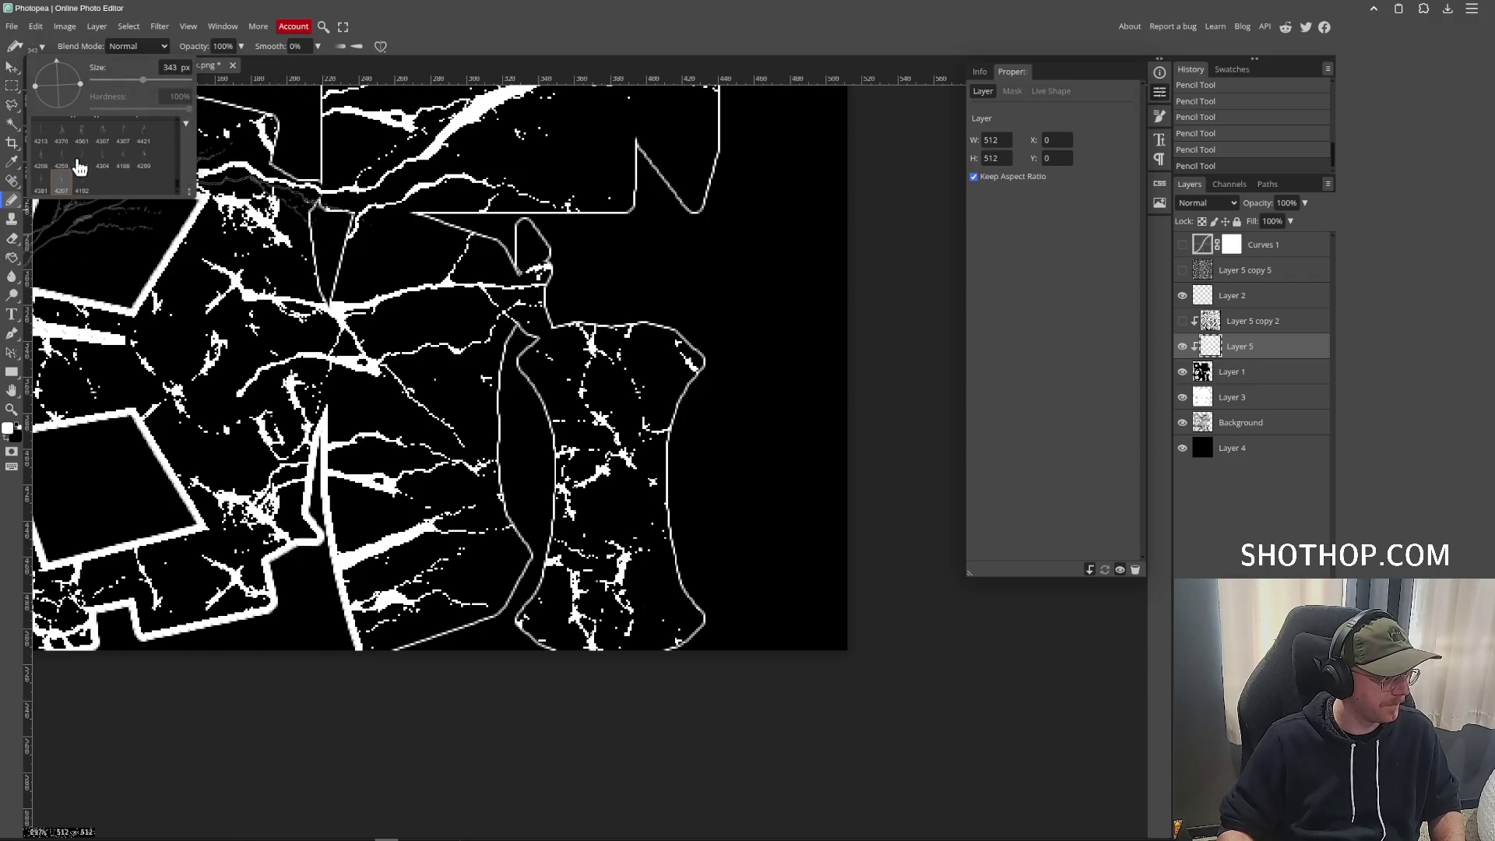
left_click(102, 137)
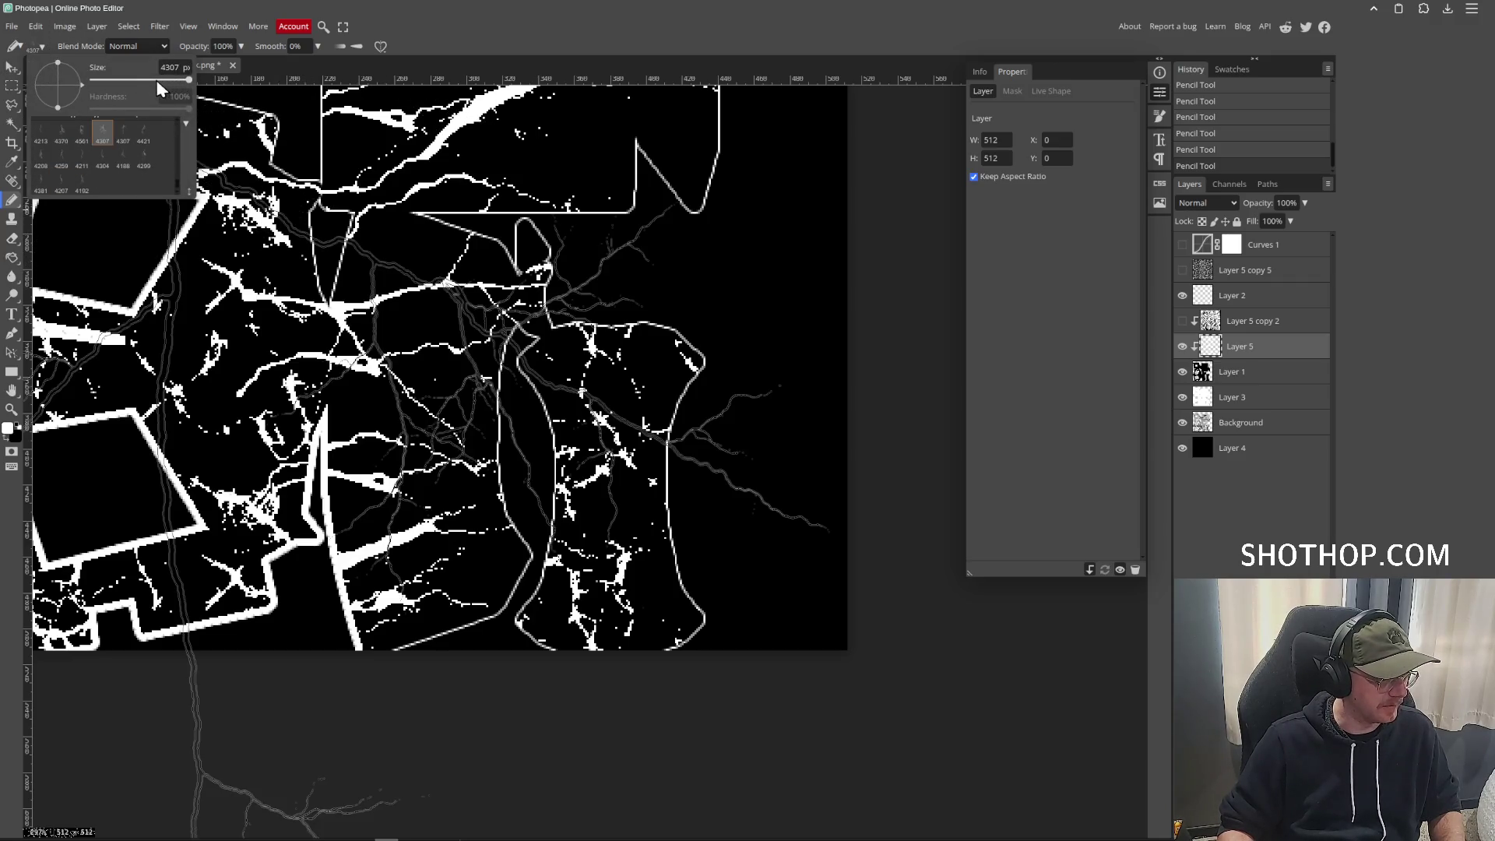
left_click_drag(157, 81, 81, 83)
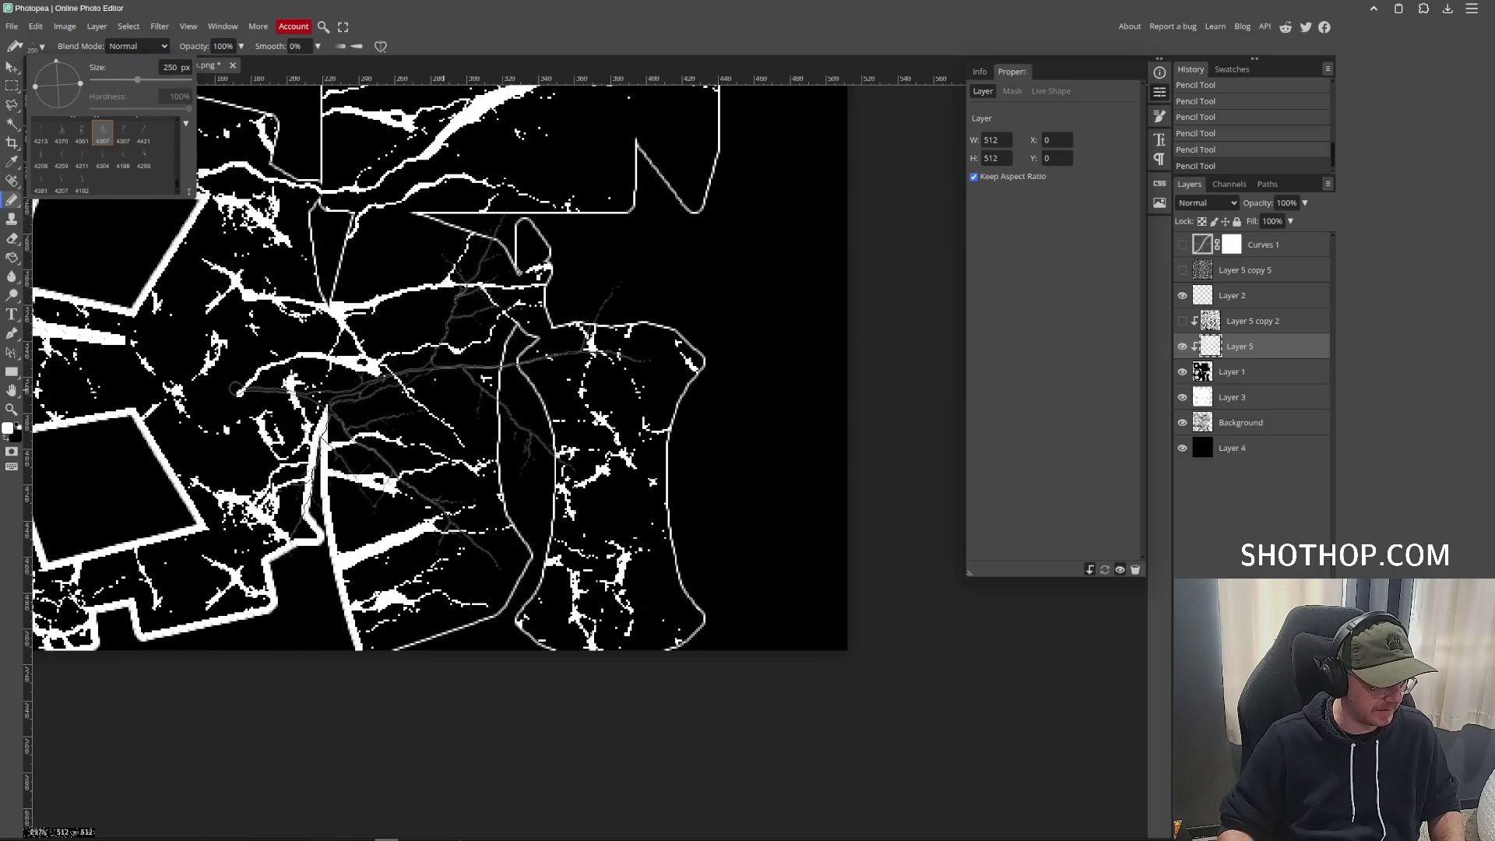
left_click_drag(478, 263, 488, 520)
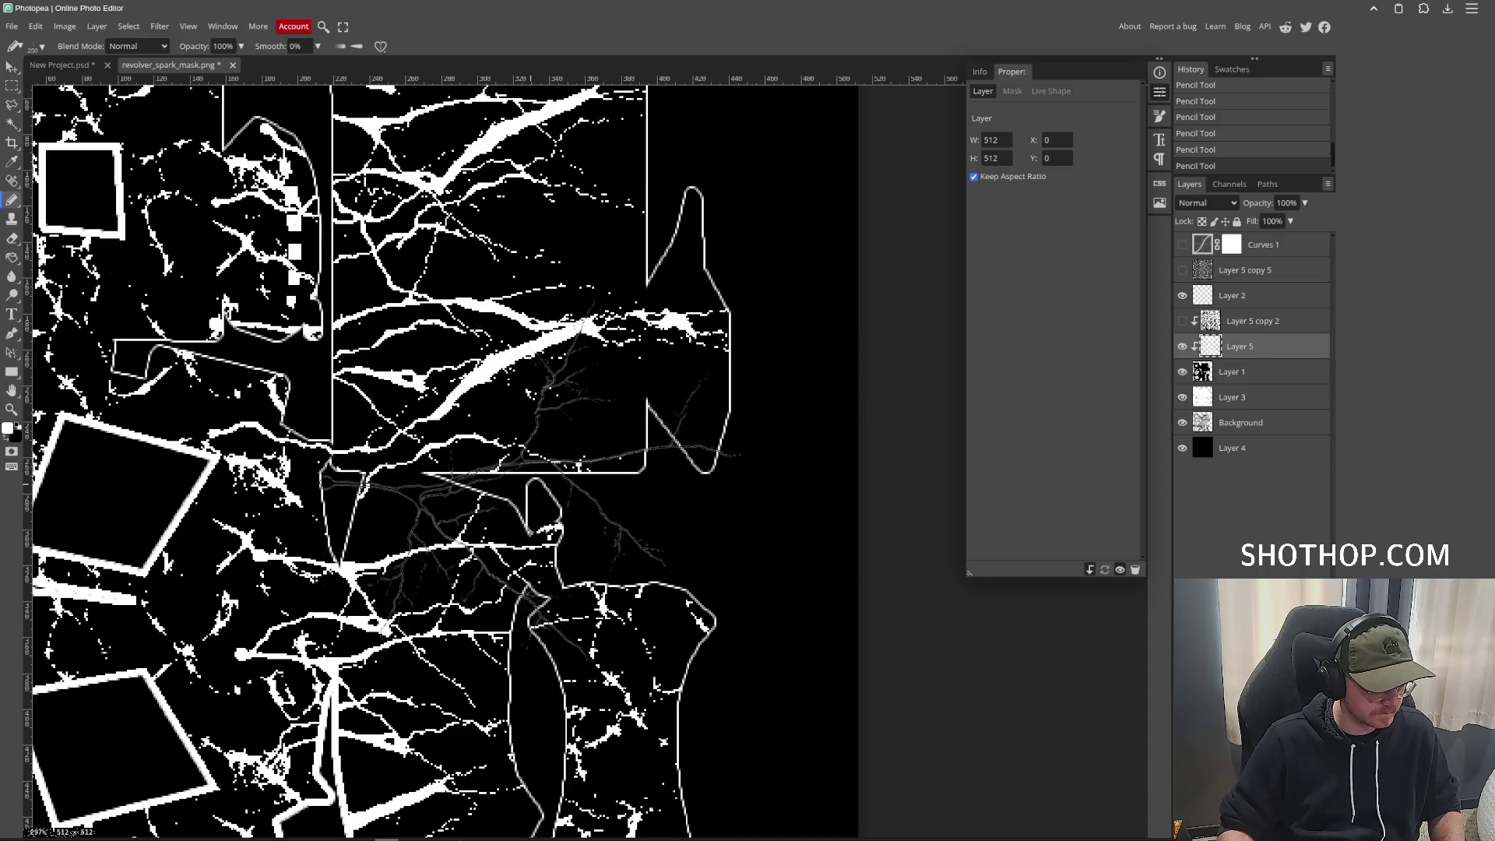
left_click_drag(588, 343, 605, 505)
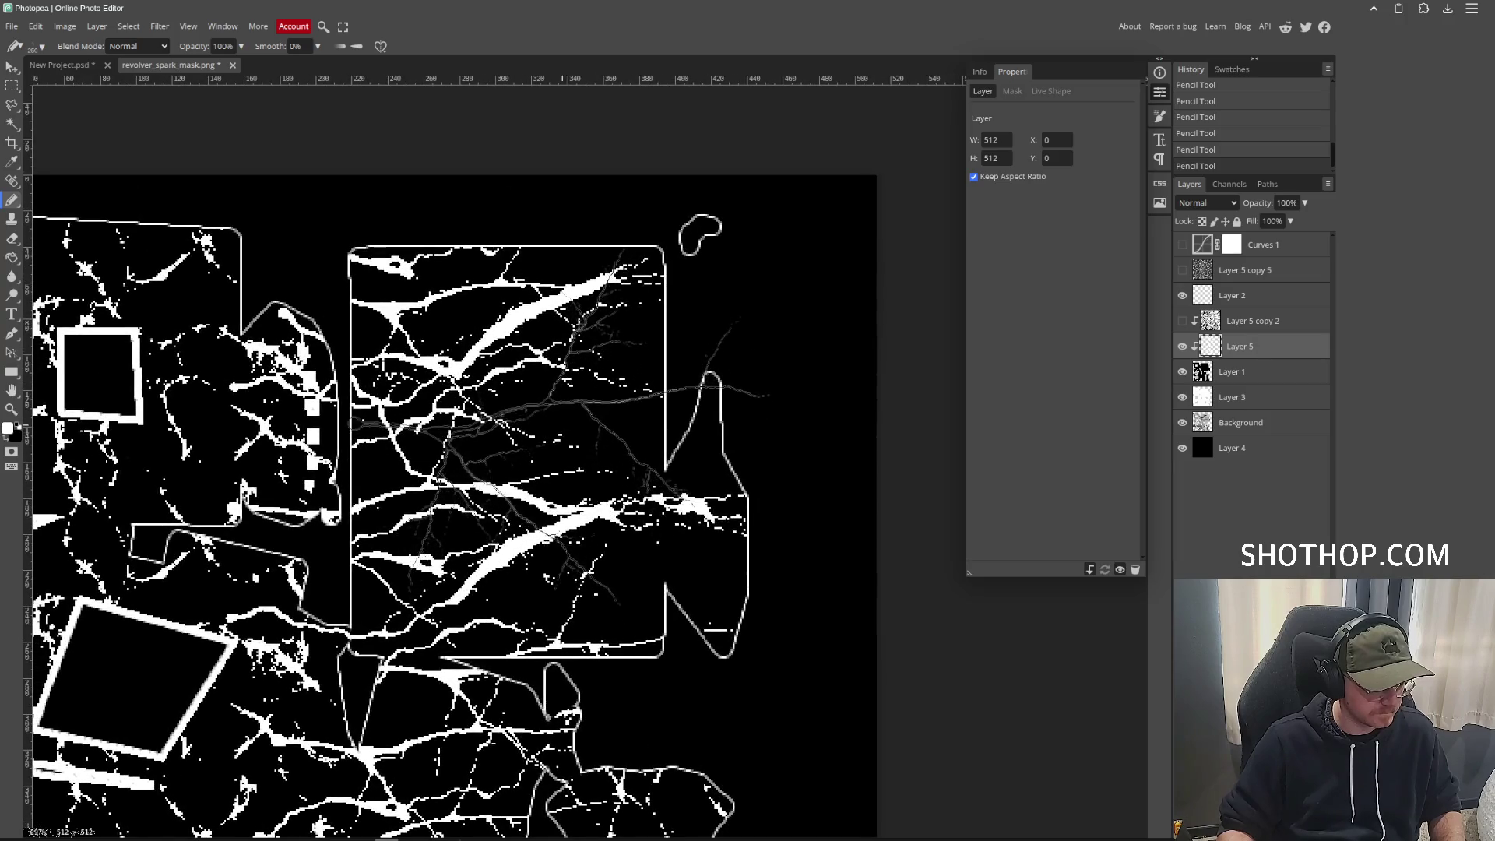
left_click(21, 28)
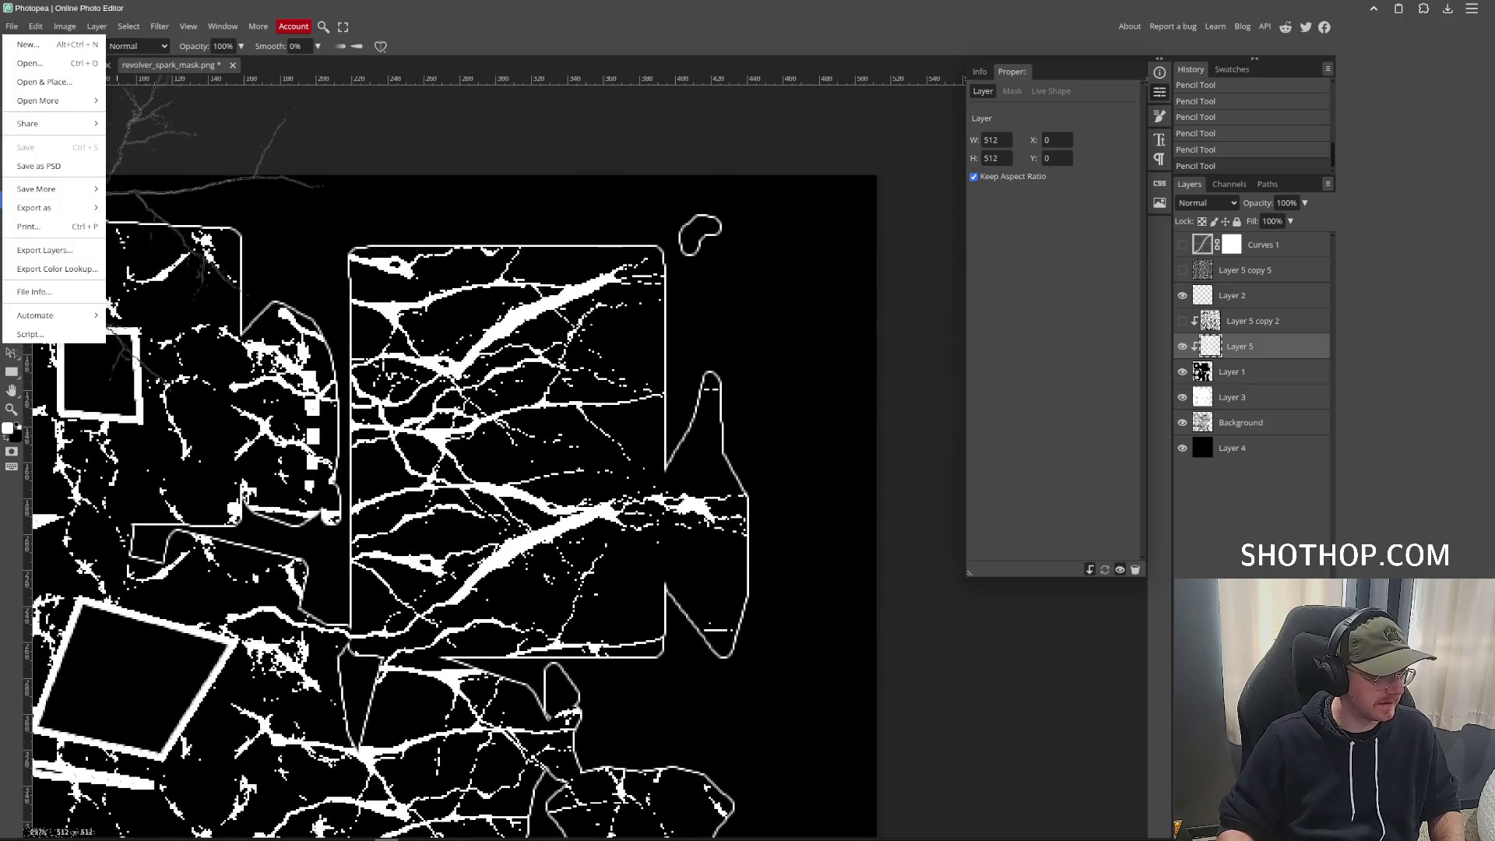
Export the mask as PNG, replacing revolver_spark_mask.png in gameoff-2025/assets/models/revolver.
mouse_move(78, 204)
left_click(155, 212)
left_click(459, 284)
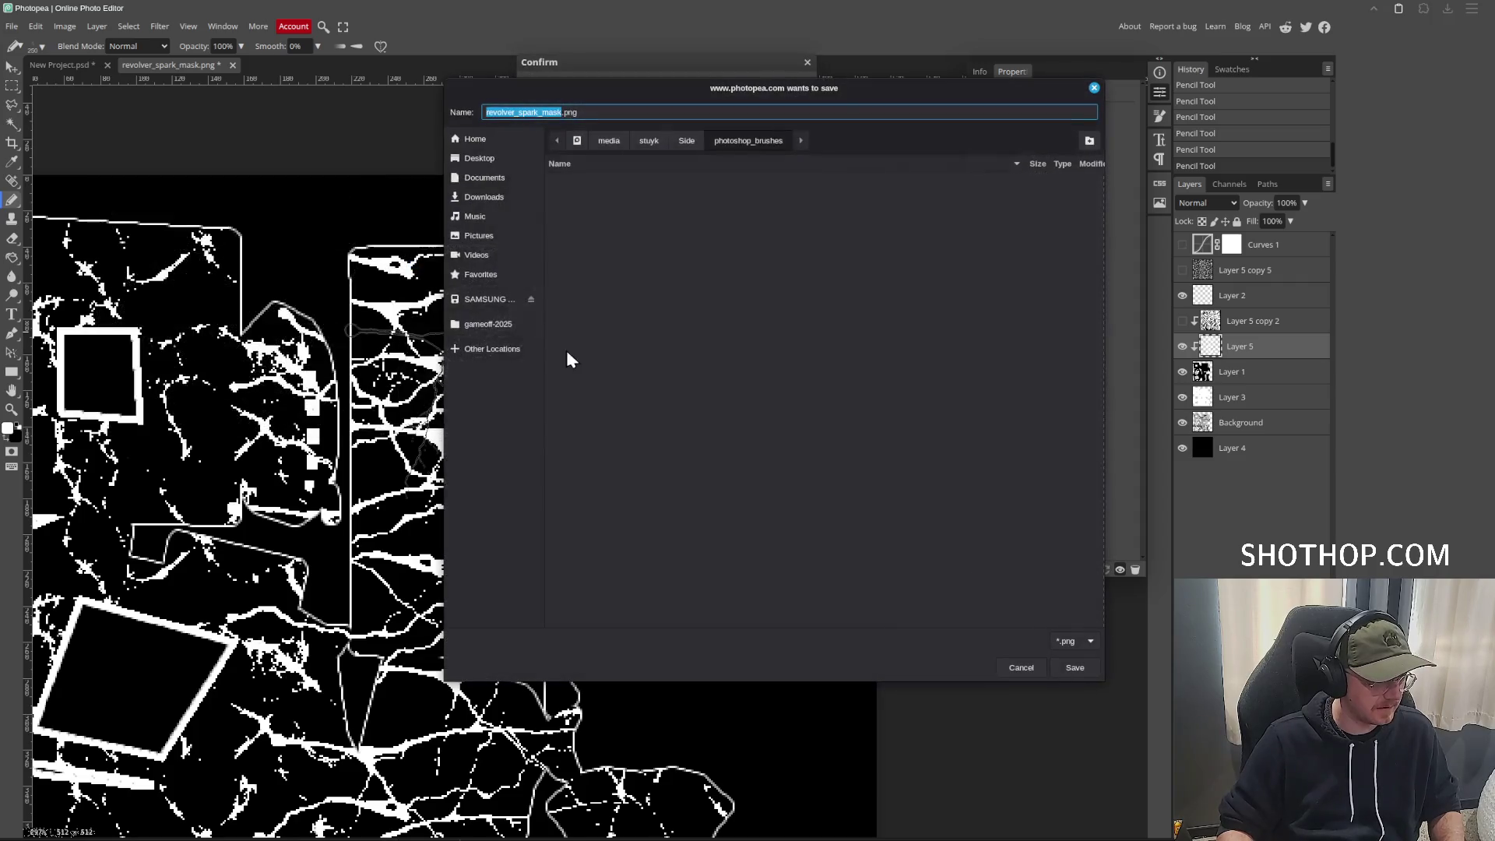
left_click(490, 326)
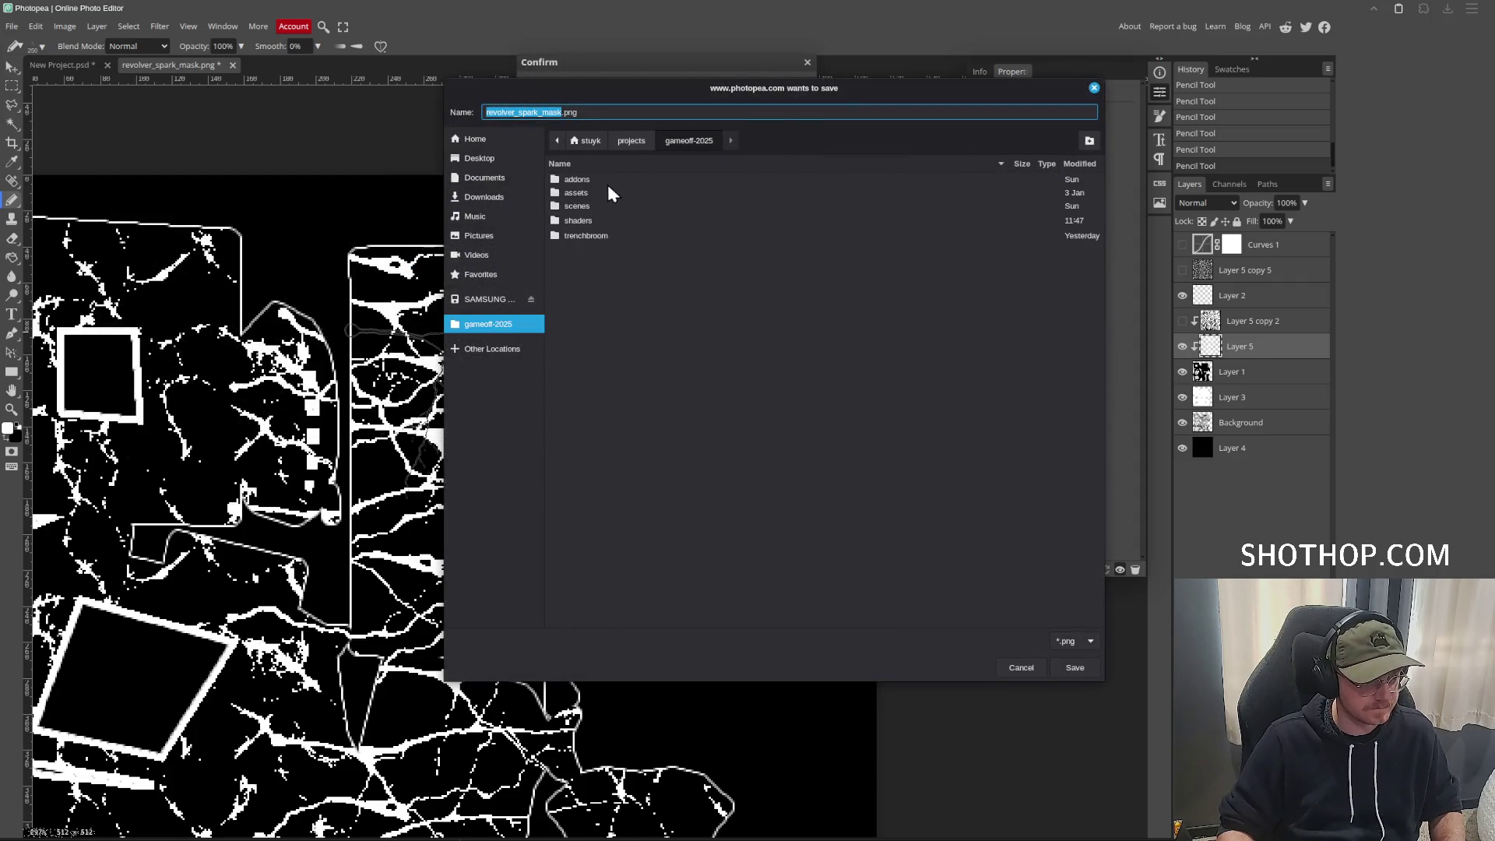
double_click(577, 192)
double_click(576, 206)
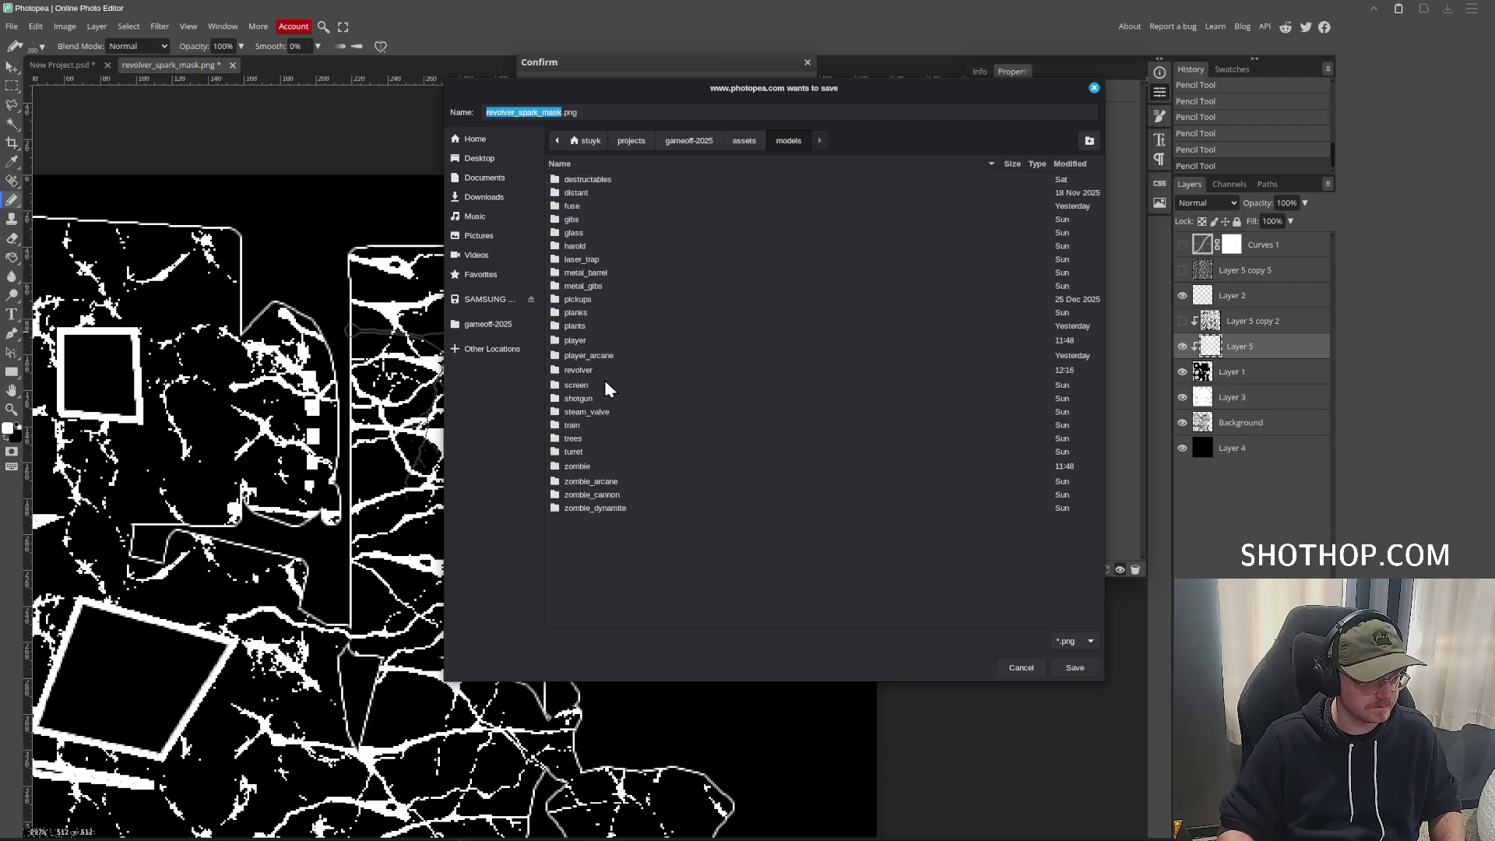
double_click(597, 373)
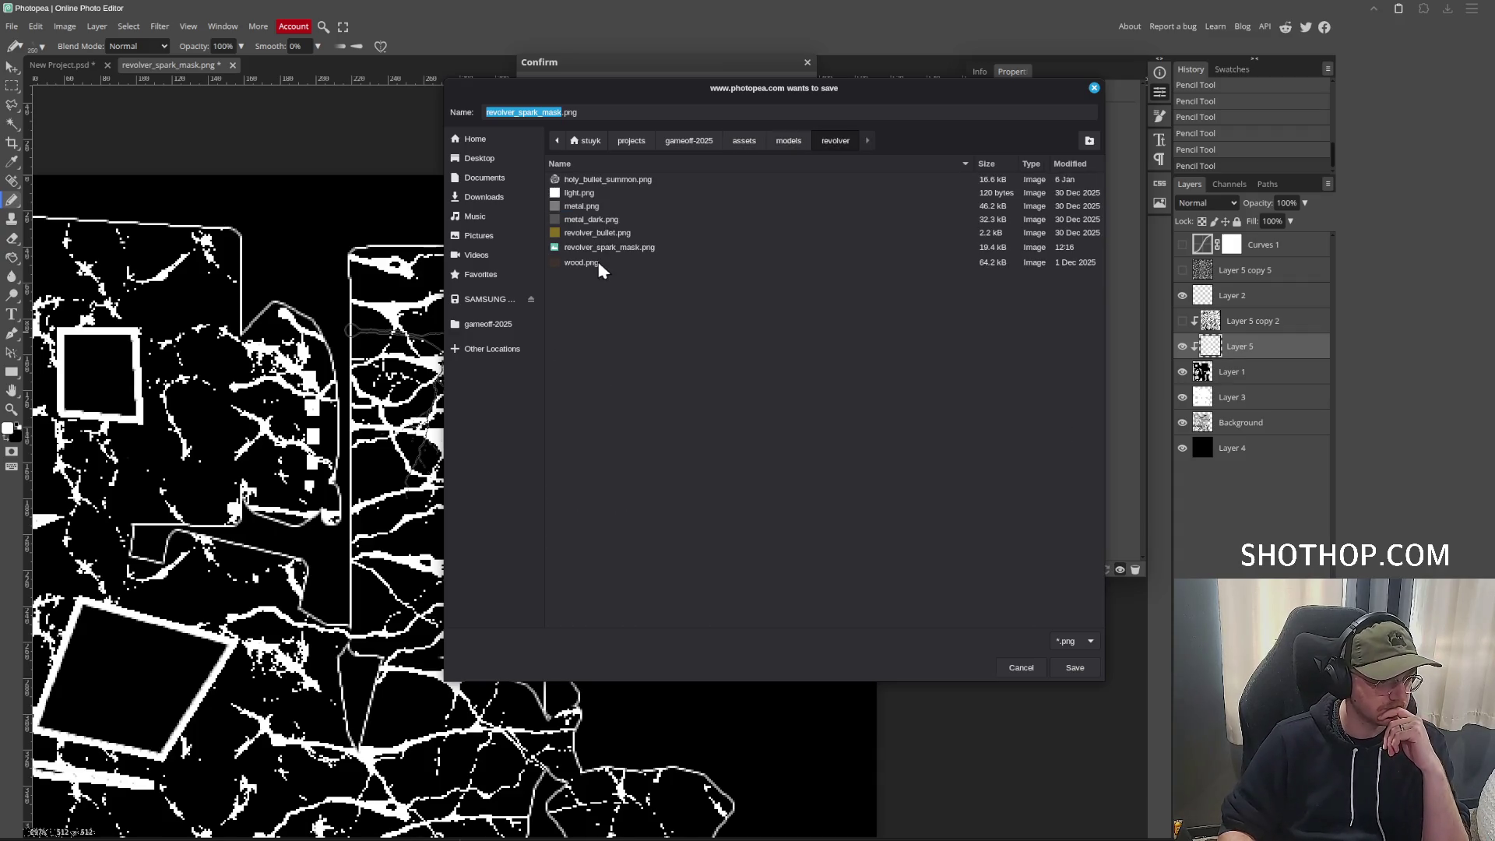
double_click(633, 247)
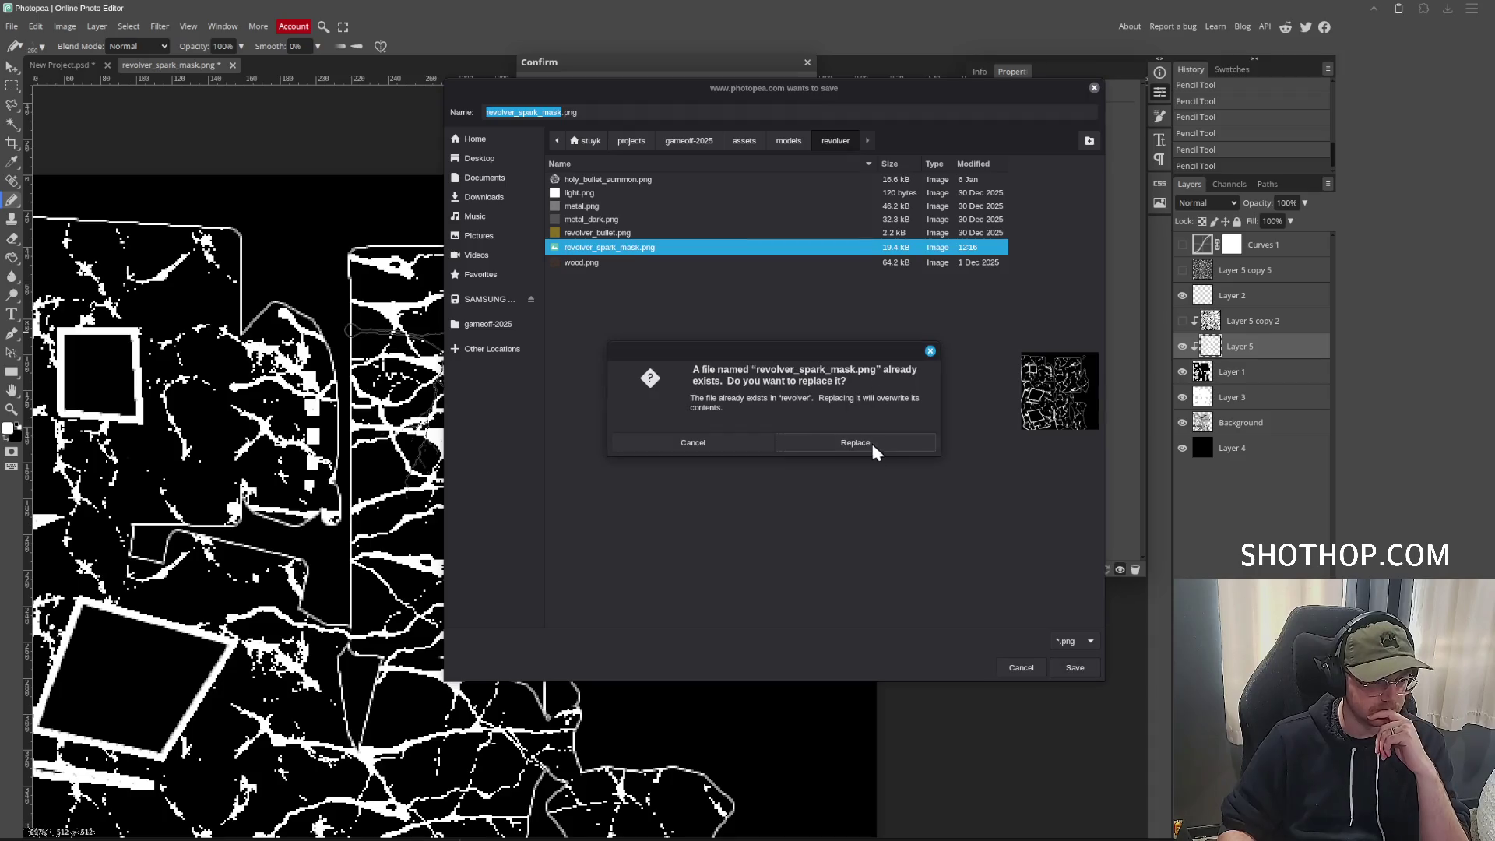
left_click(871, 441)
left_click(360, 790)
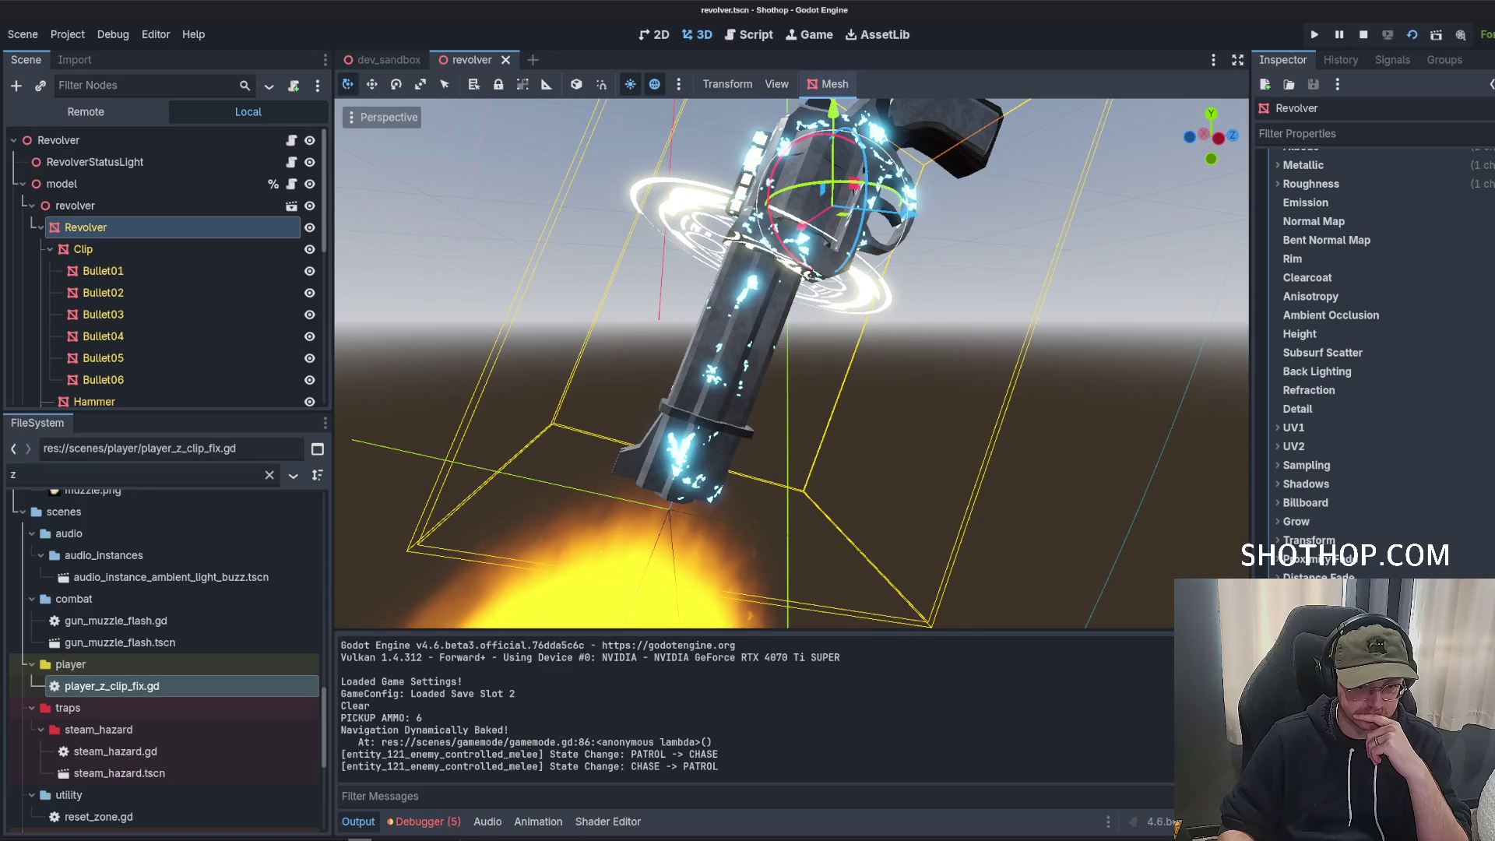
Scroll through the glow material's Transparency, Shading and Albedo settings in the Inspector.
scroll(1356, 571, "down", 3)
scroll(1365, 537, "down", 3)
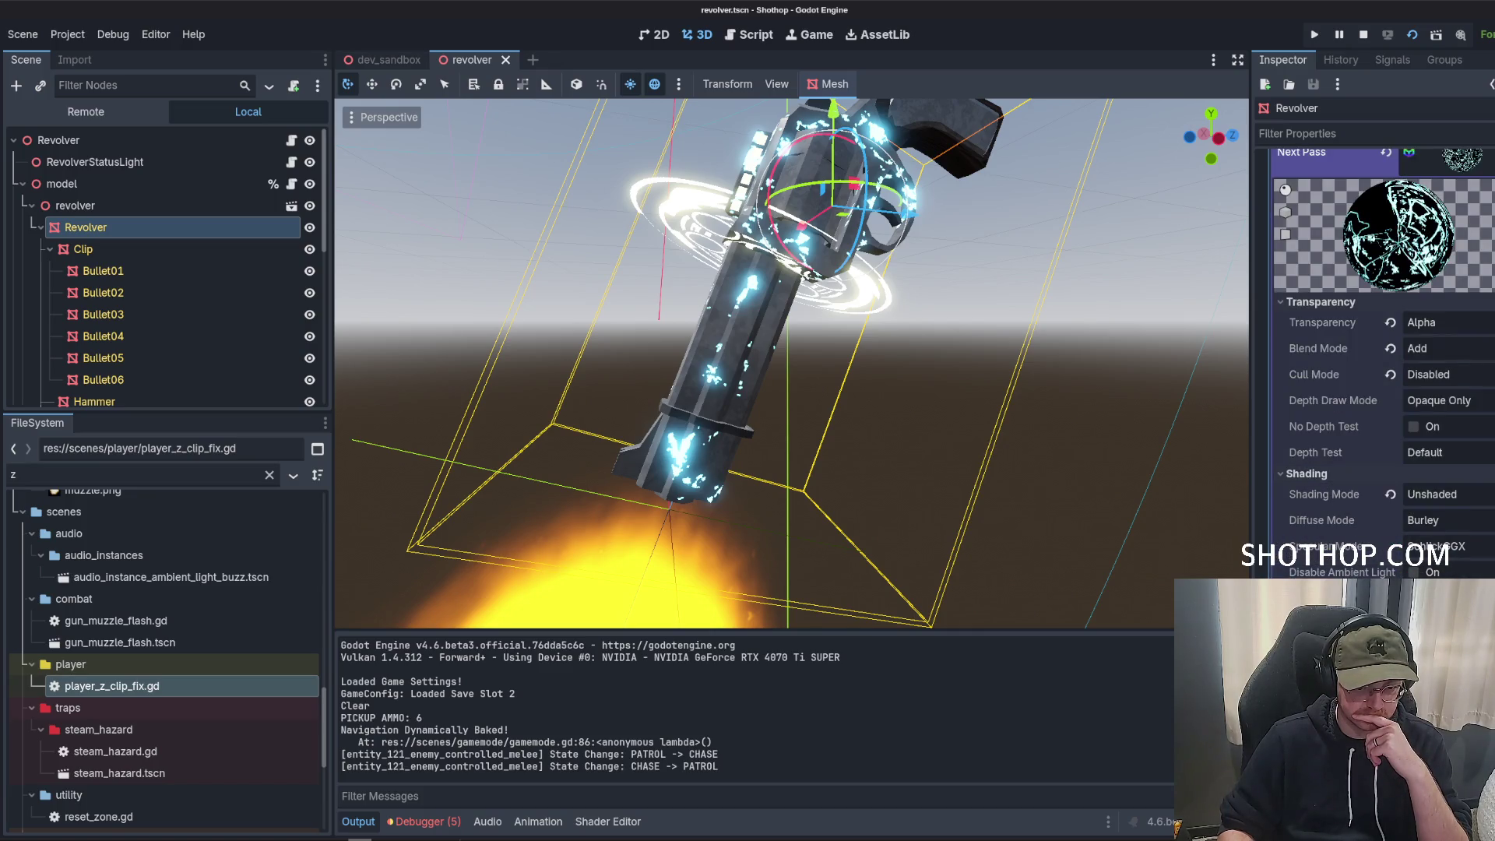
scroll(1383, 363, "down", 2)
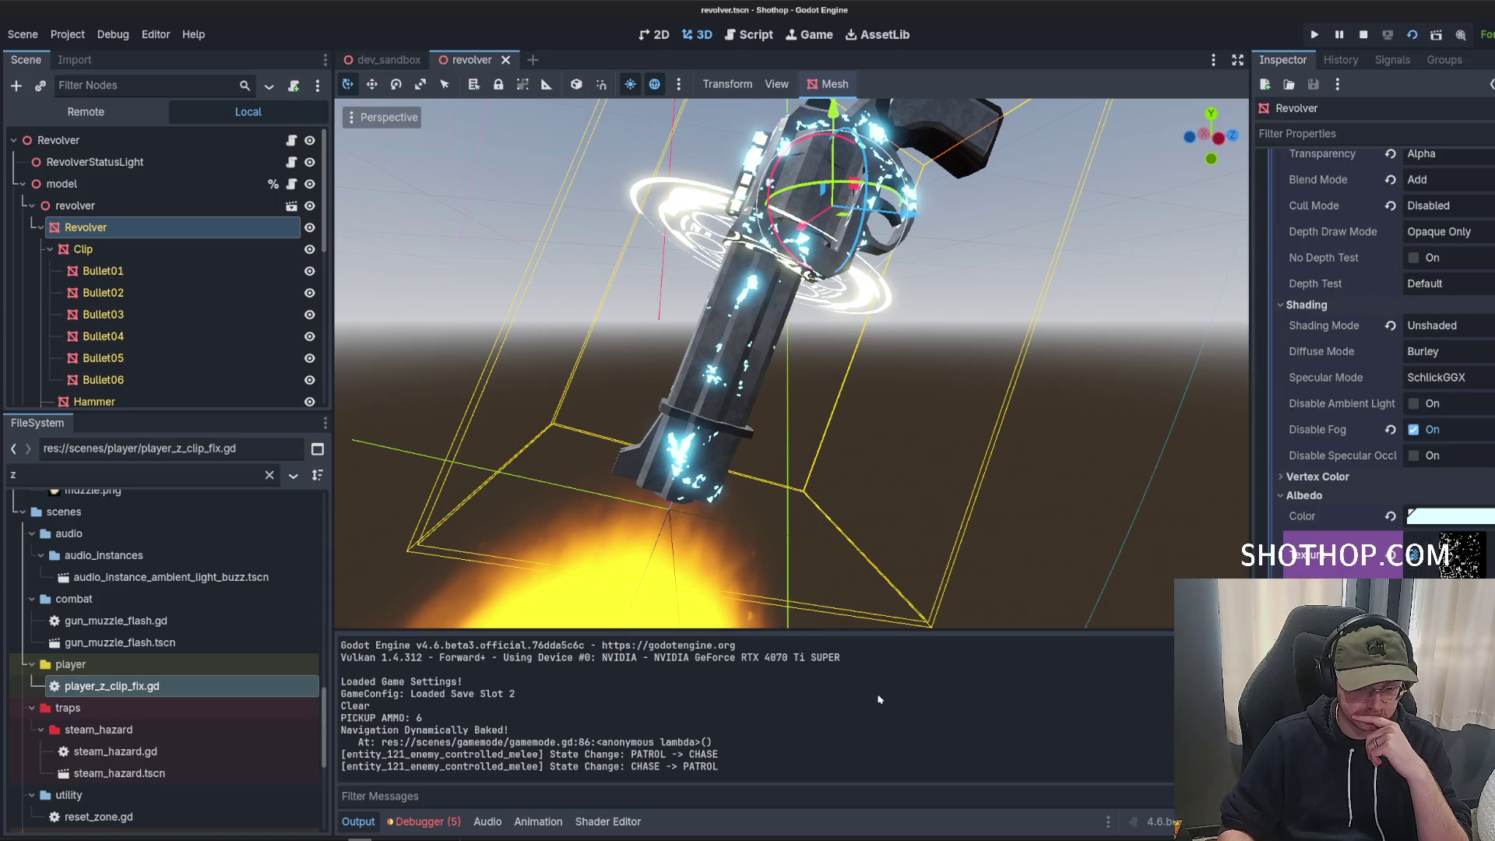
left_click(390, 791)
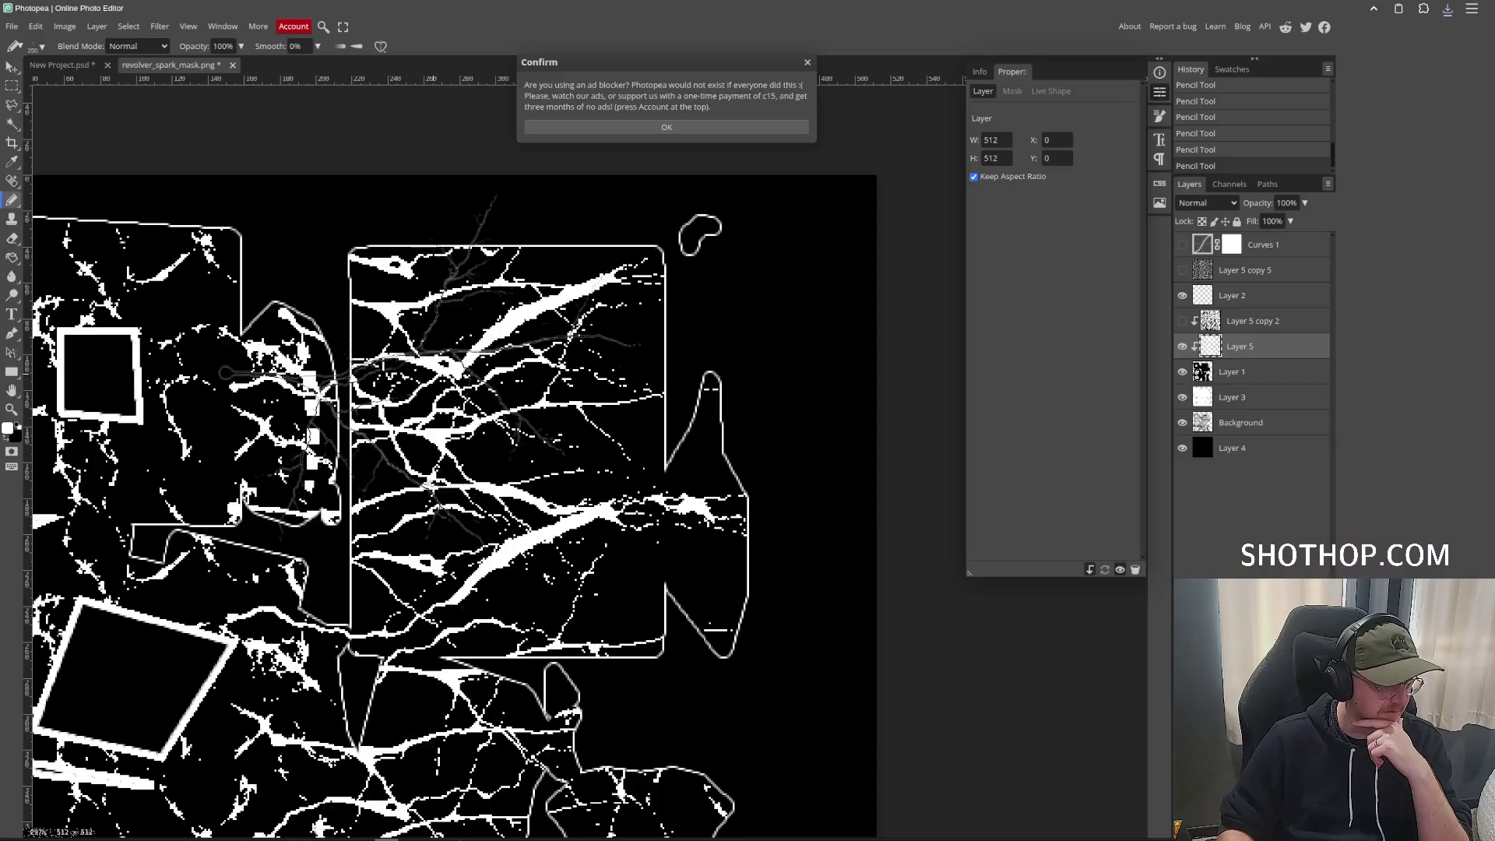
Dismiss the ad-blocker notice and re-export the mask as PNG over revolver_spark_mask.png.
left_click(667, 127)
left_click(12, 25)
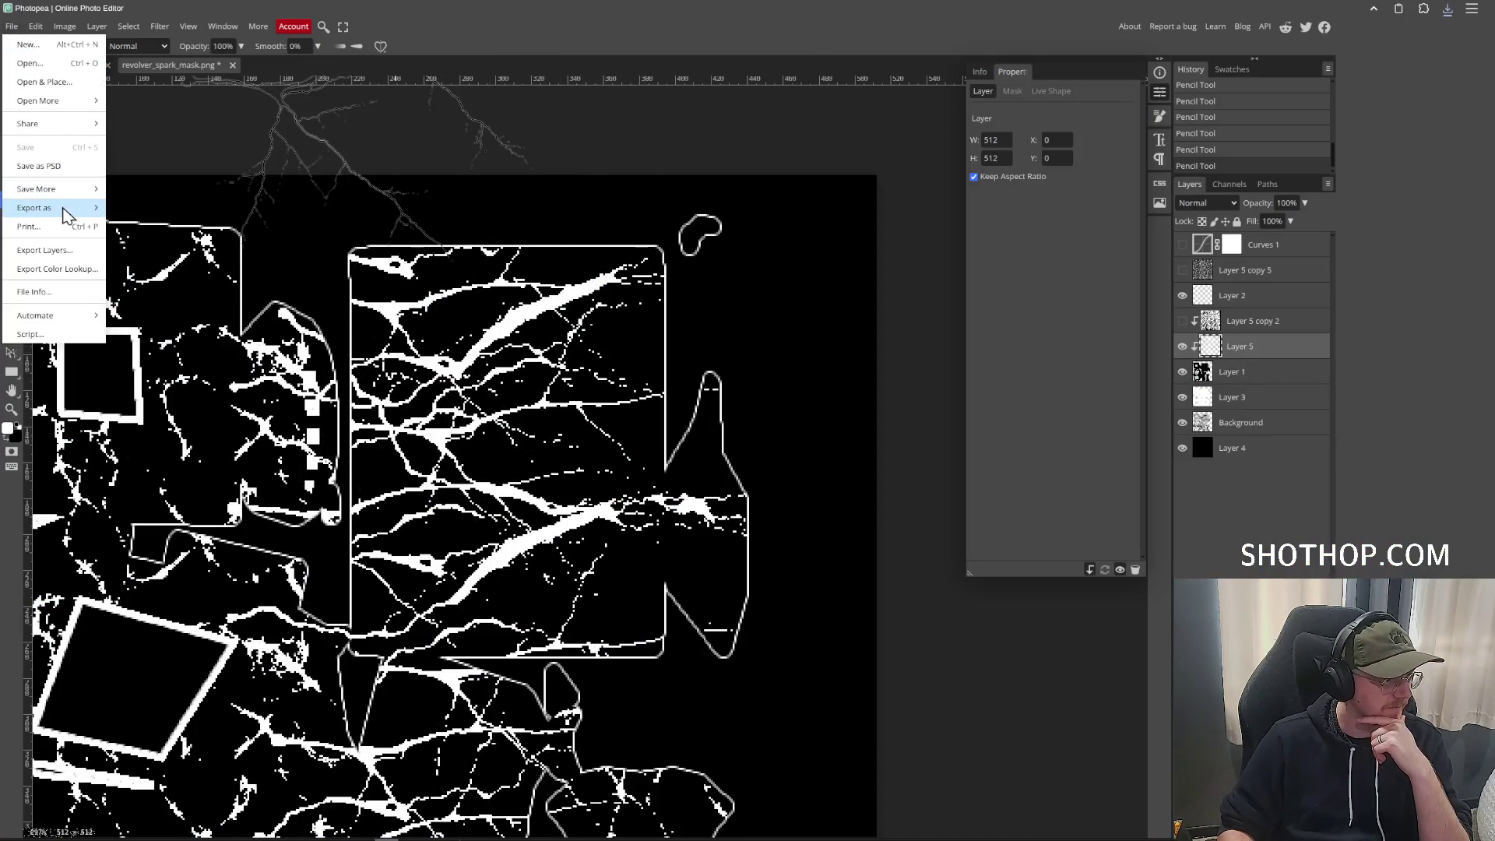
left_click(129, 207)
left_click(473, 285)
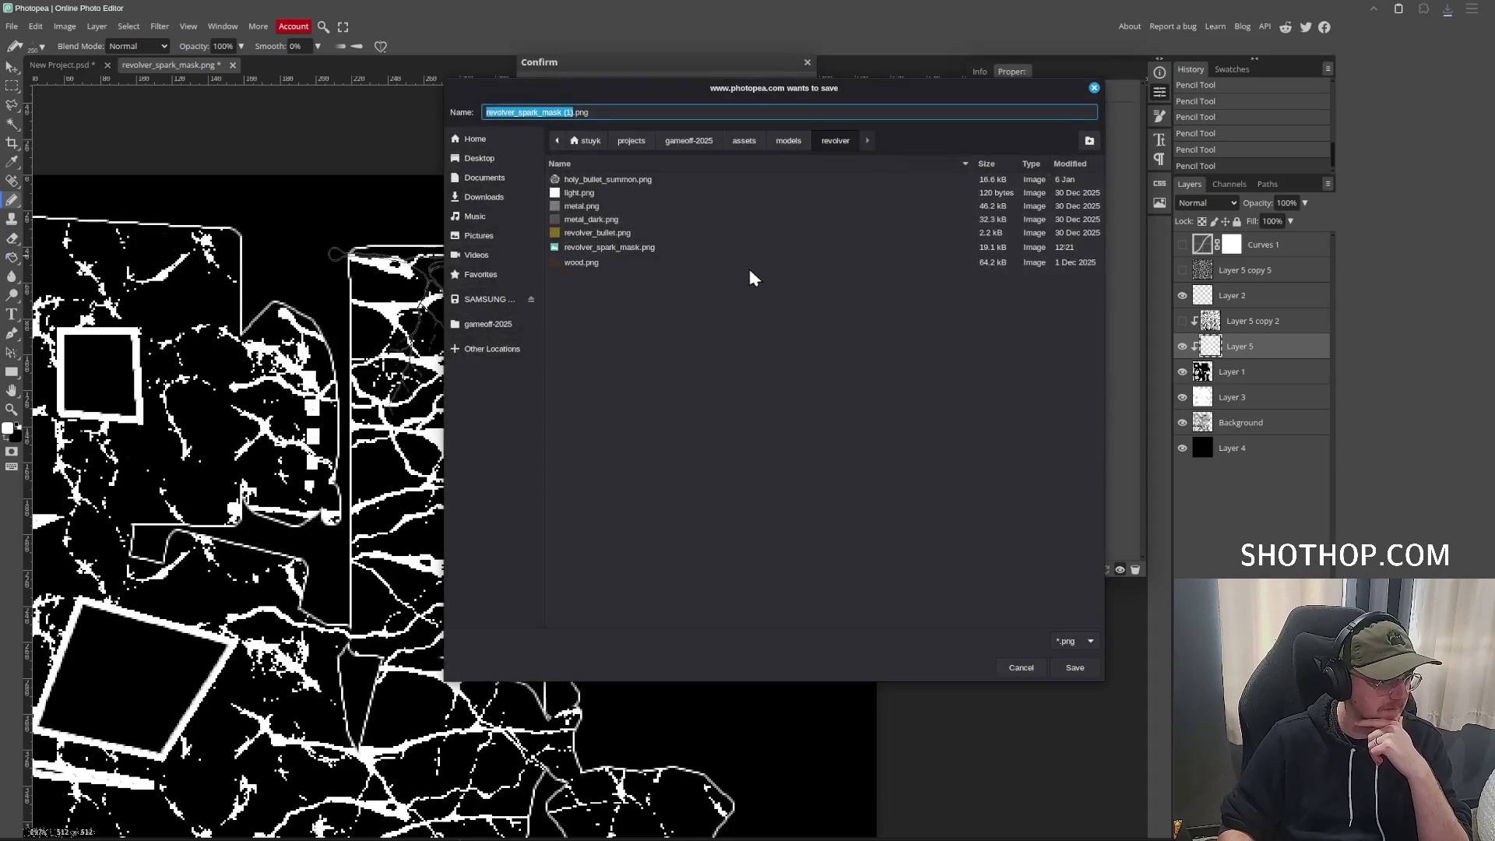
double_click(633, 249)
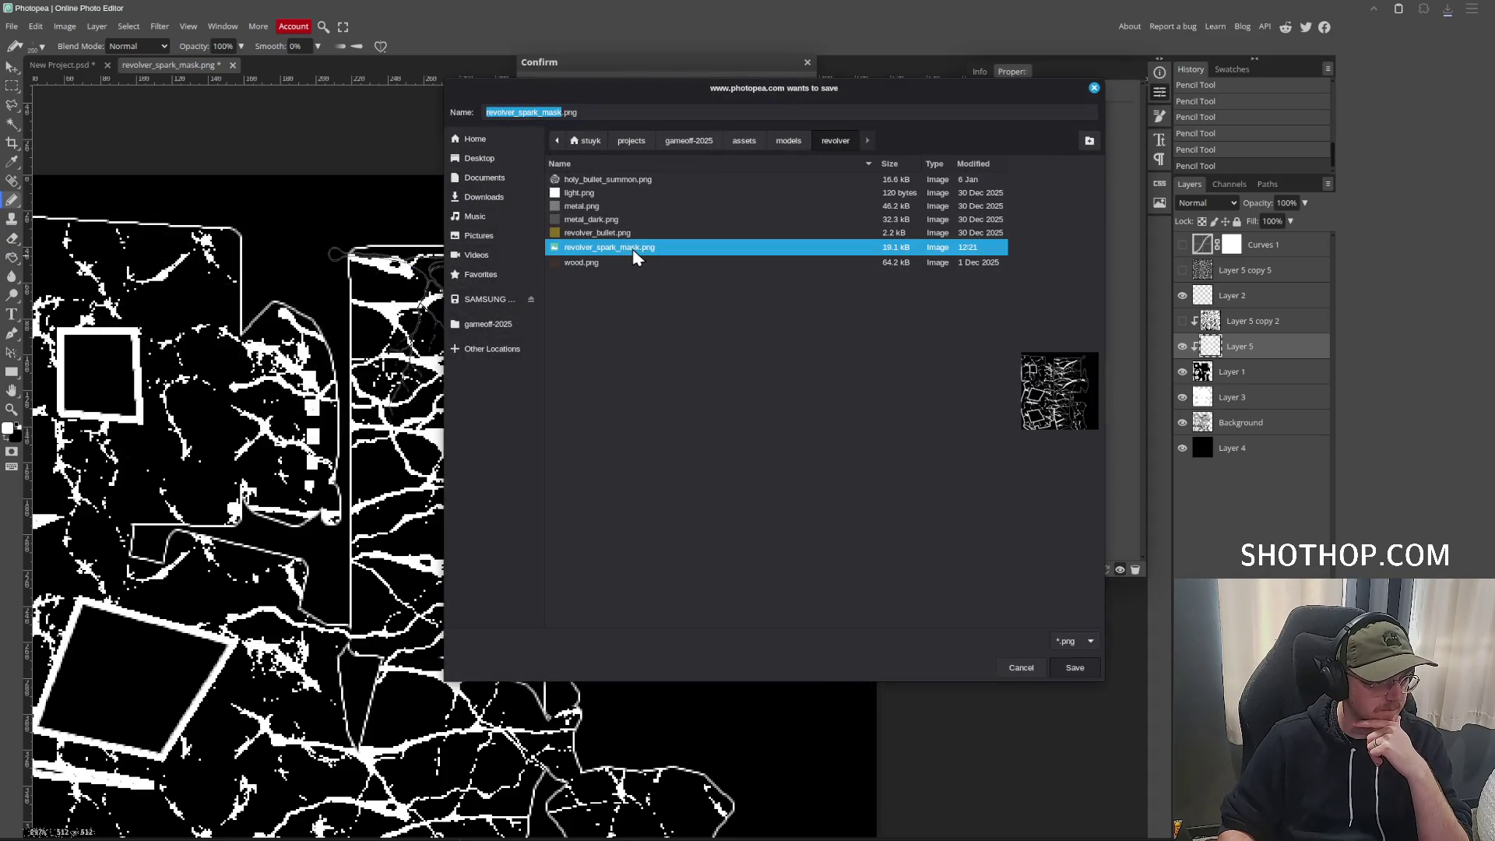
left_click(882, 432)
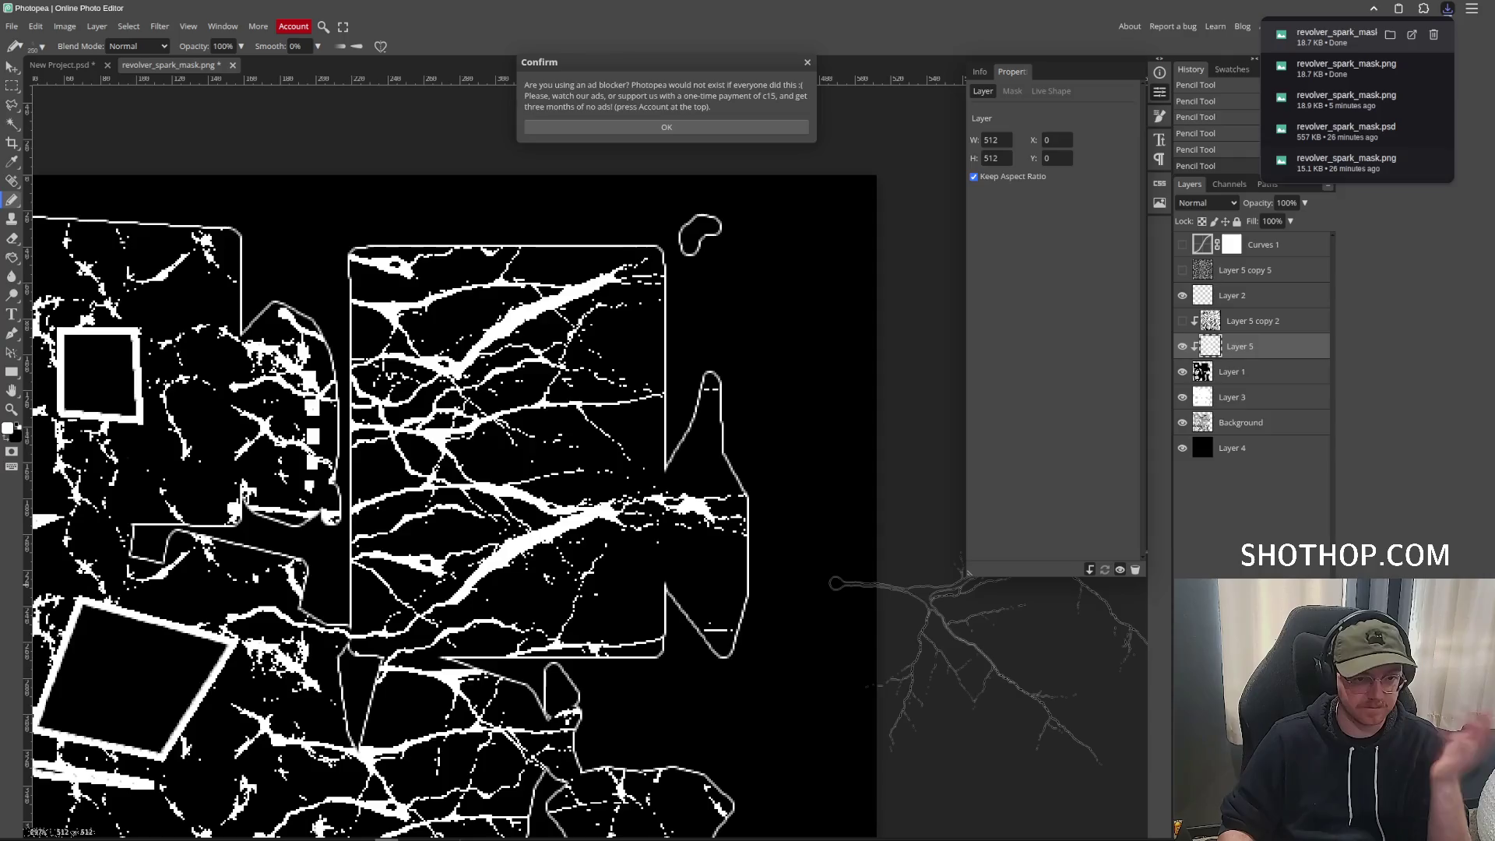
key("alt+Tab")
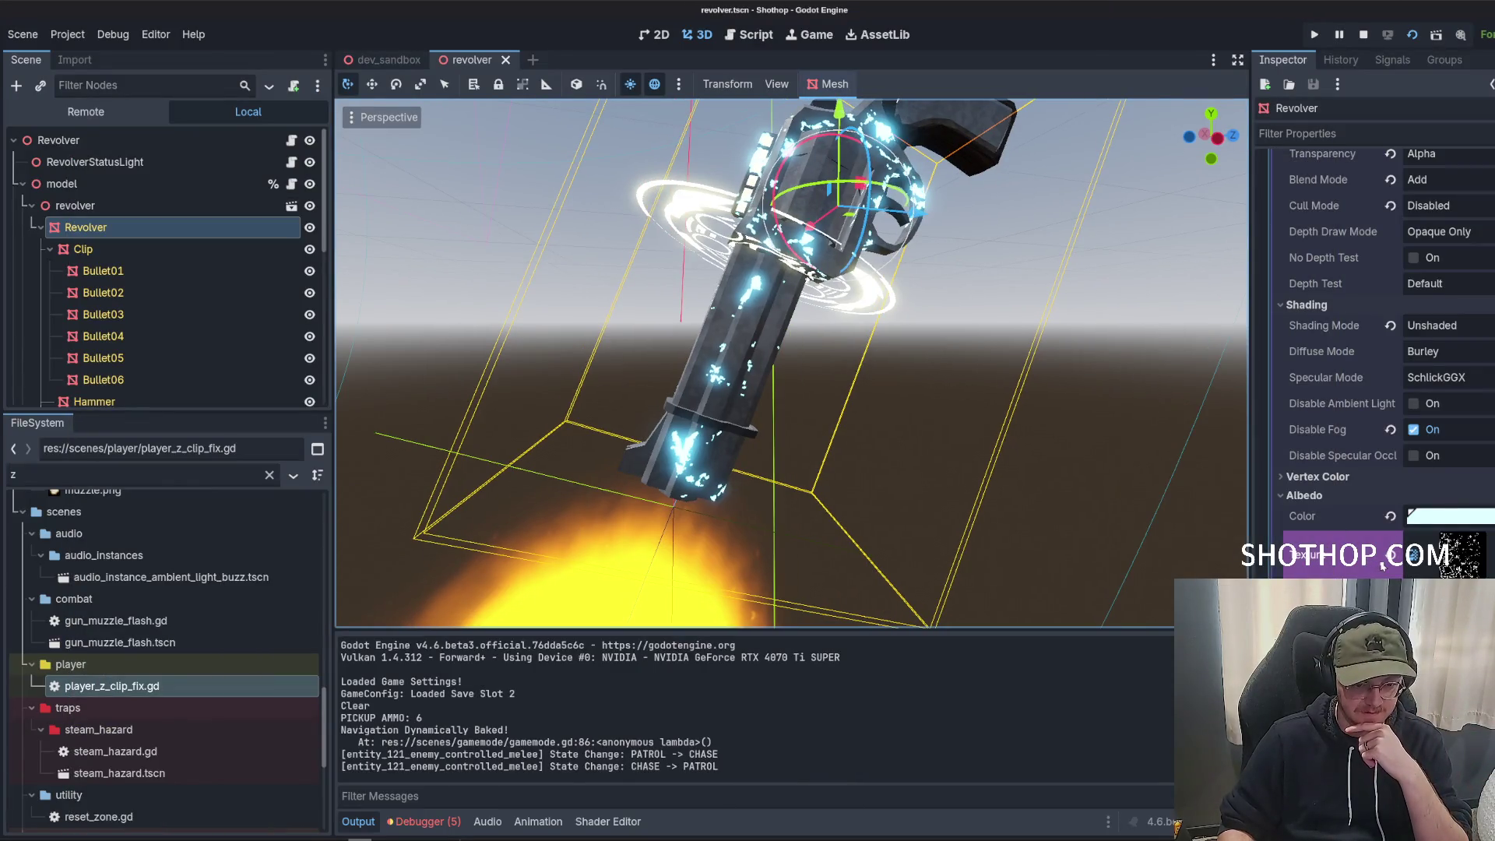
Load revolver_spark as the material's Albedo Texture, check it in the viewport, and save the scene.
left_click(1391, 555)
left_click(1440, 543)
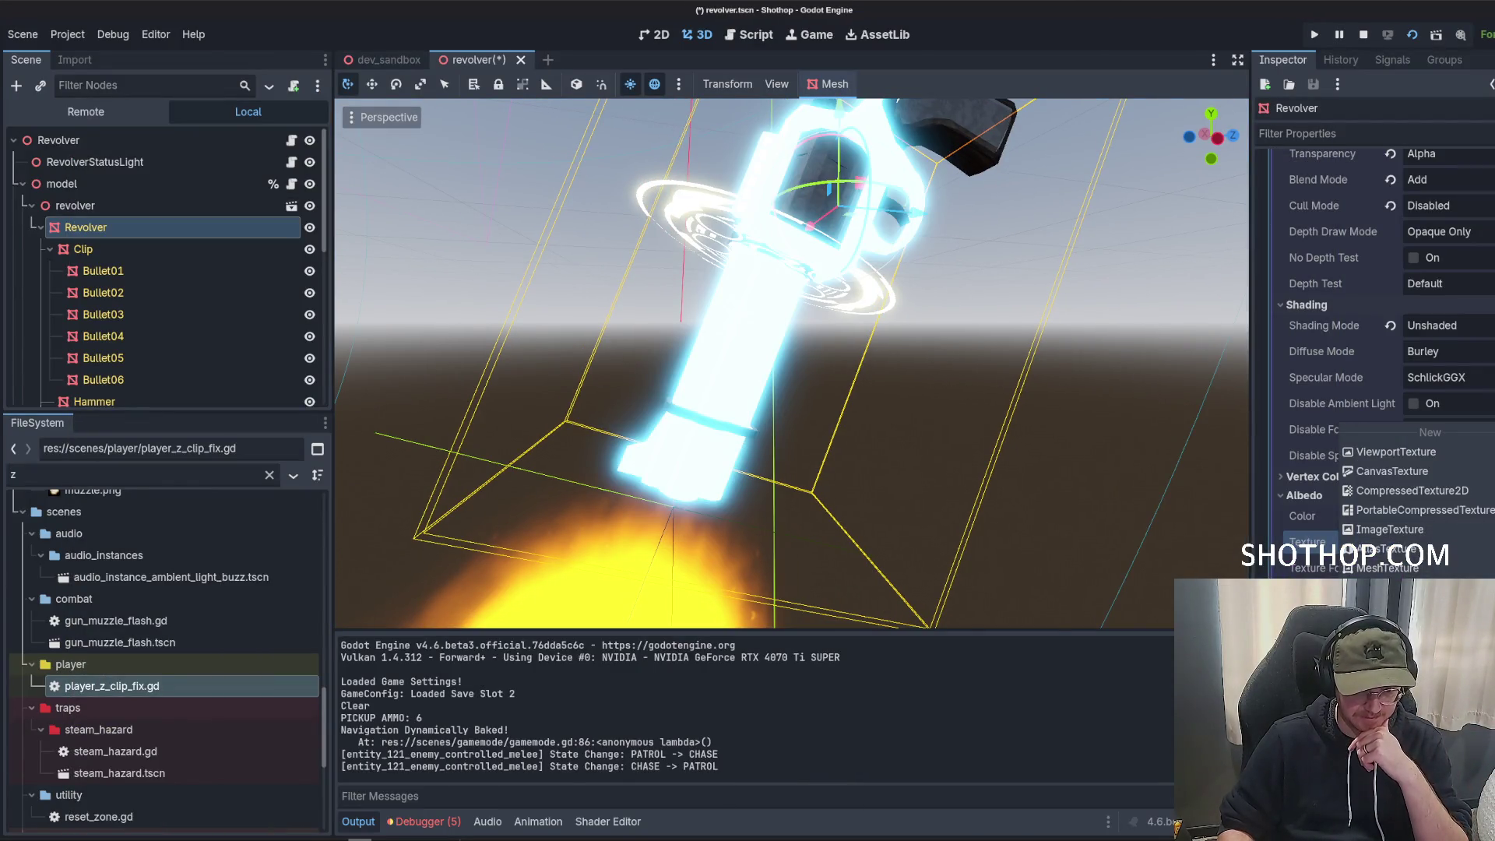
left_click(1394, 783)
type("revolver")
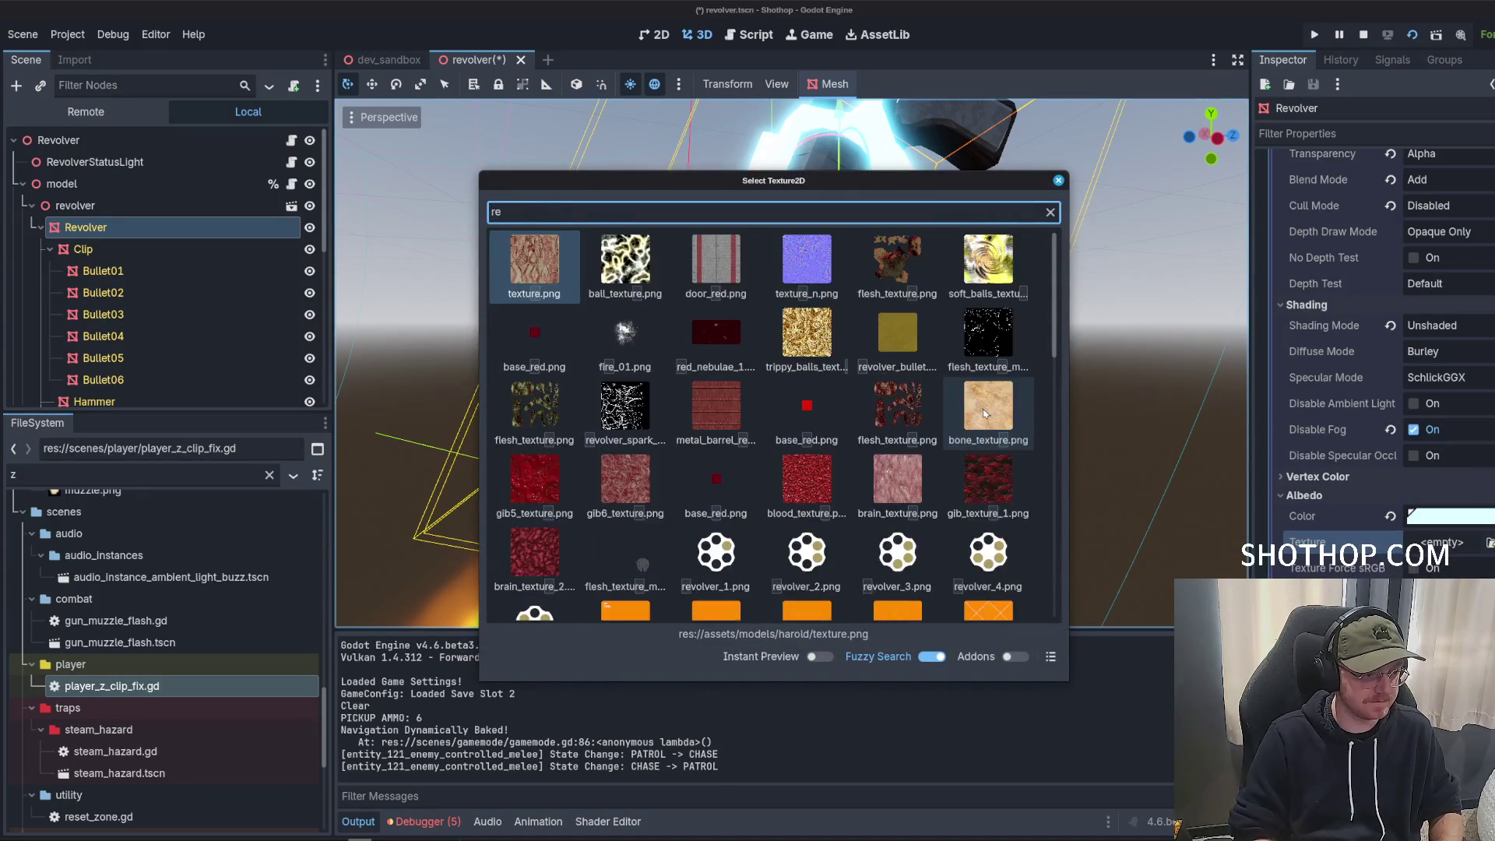
double_click(625, 260)
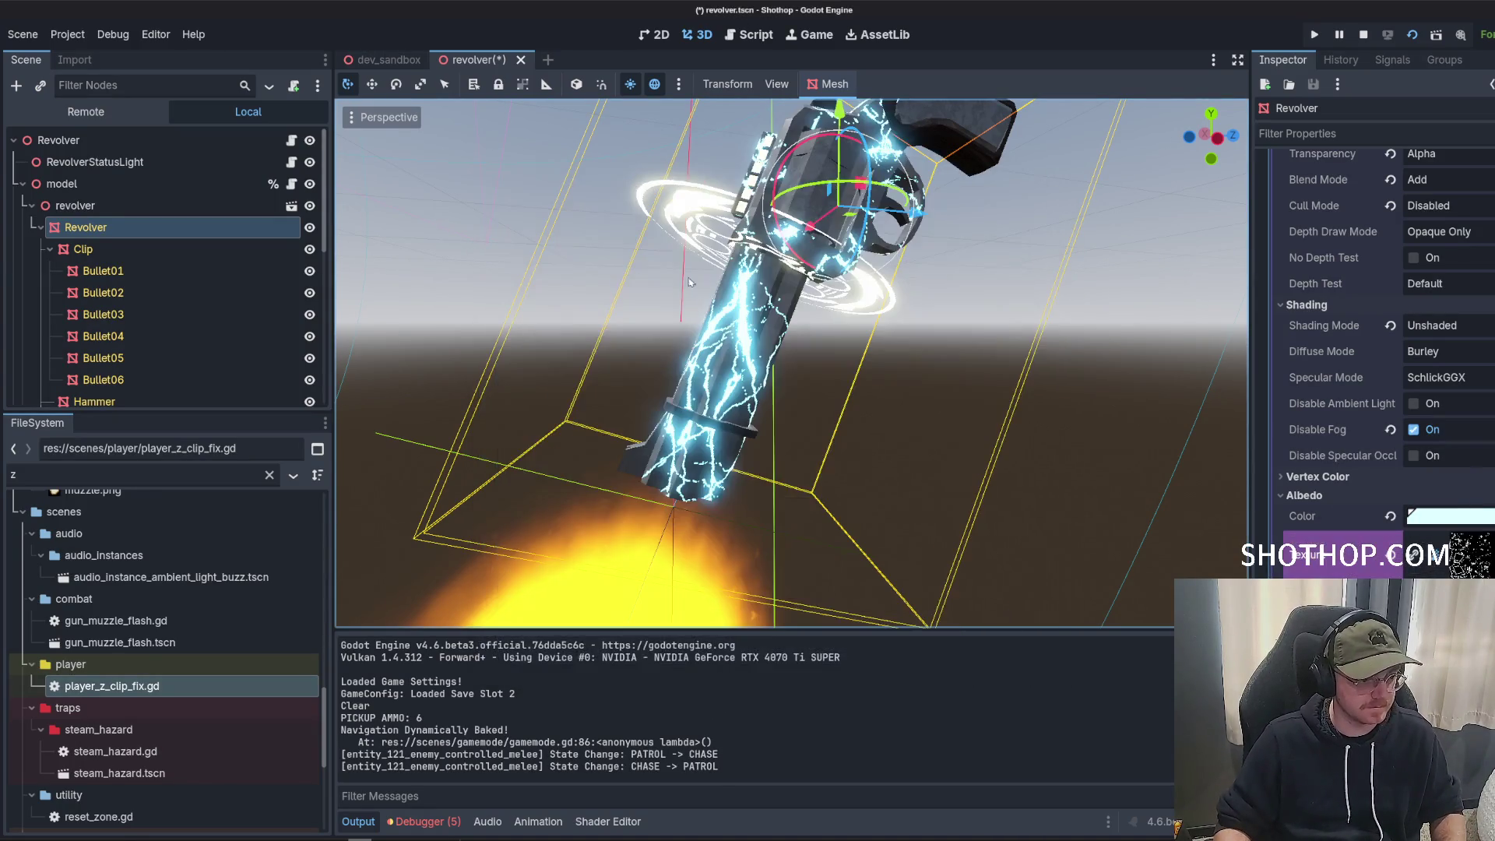
mouse_move(926, 394)
left_mouse_down()
mouse_move(953, 405)
mouse_move(973, 375)
mouse_move(901, 349)
left_mouse_up()
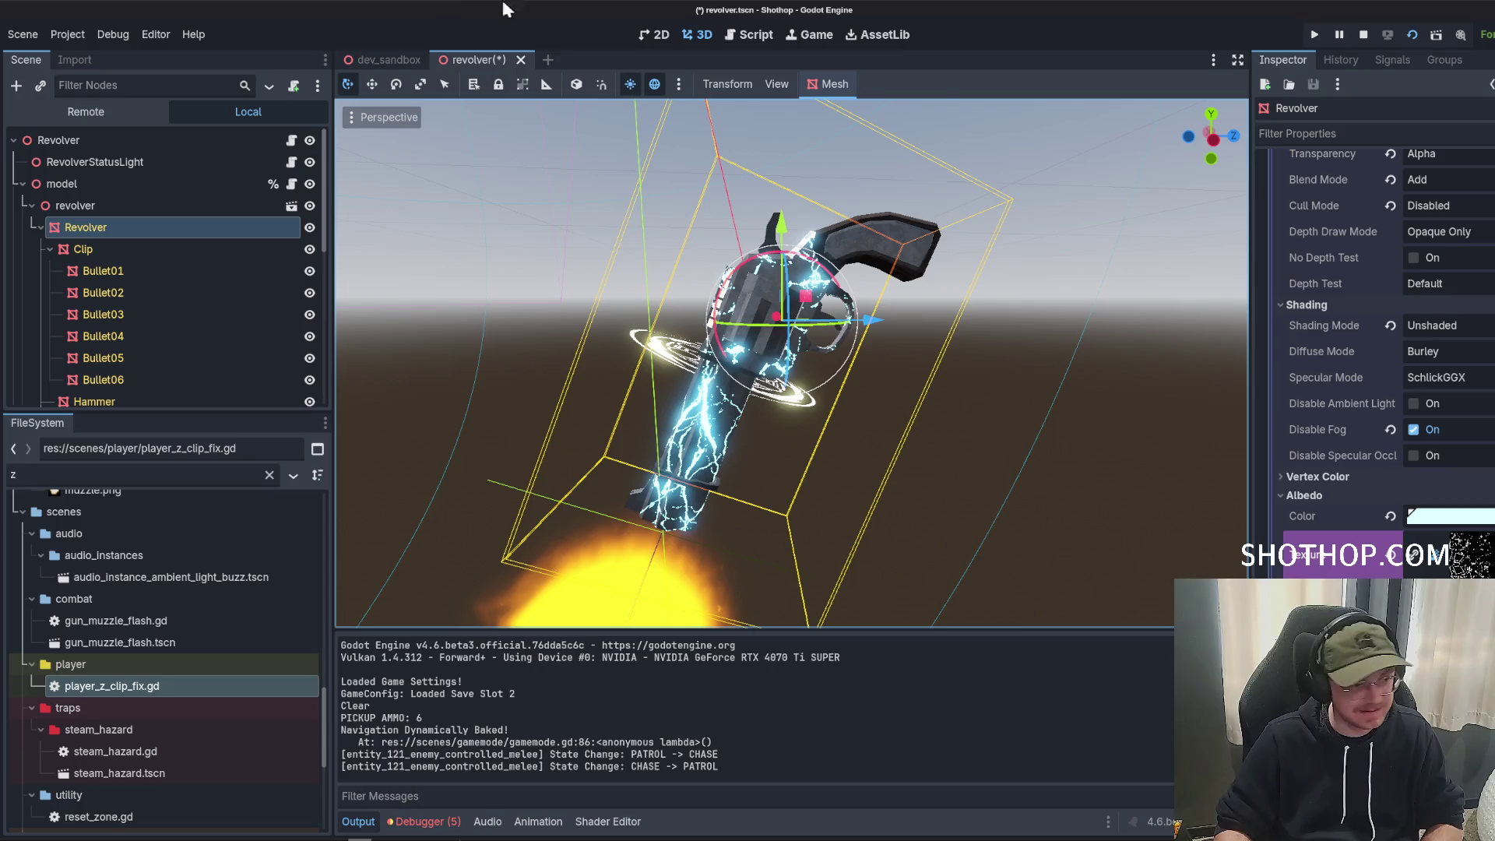
key("ctrl+s")
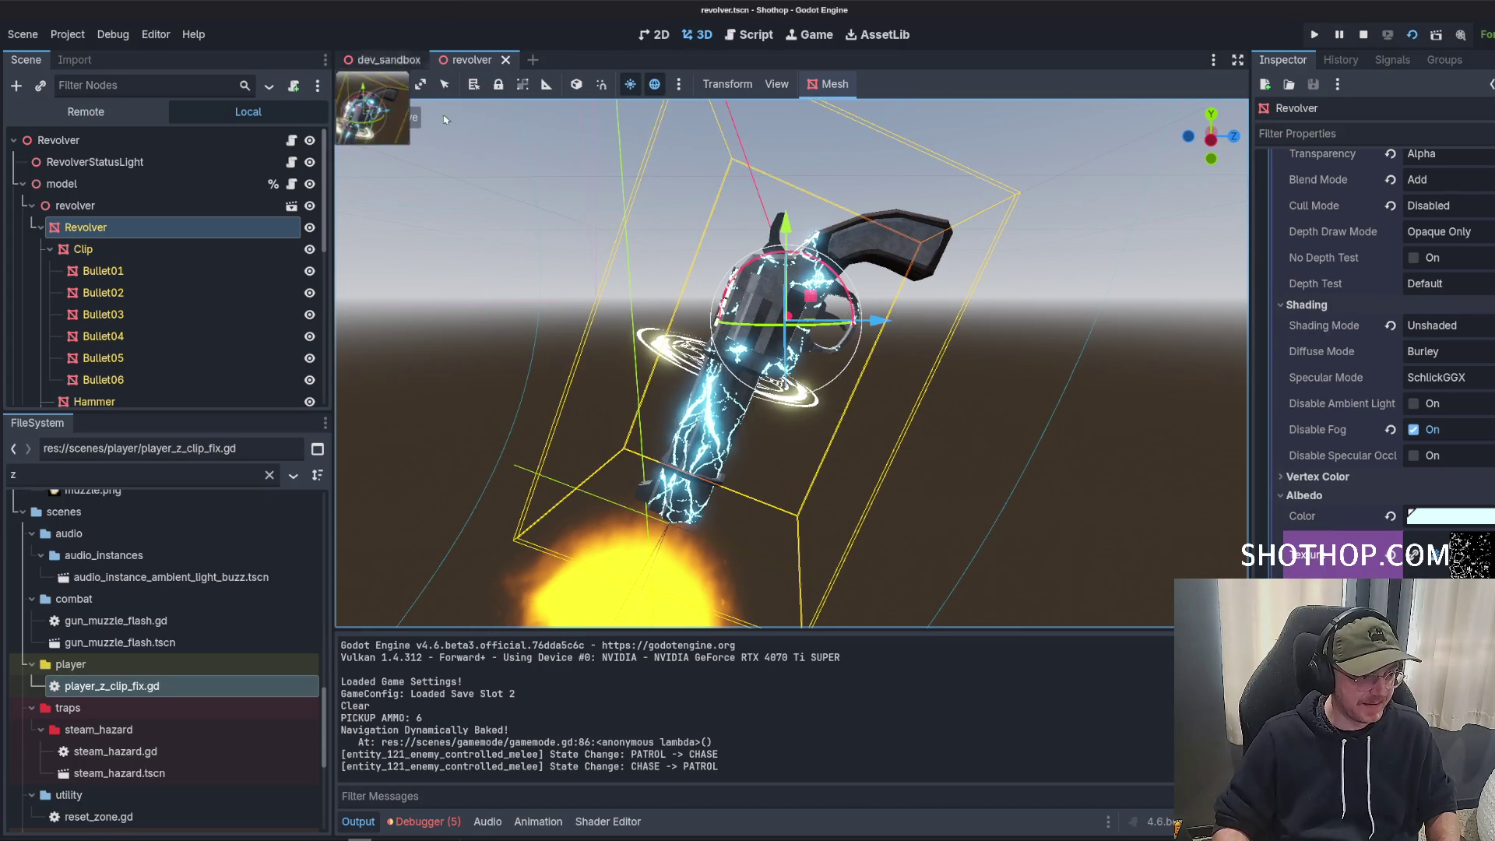
Run the game from dev_sandbox to see the lightning revolver, then quit back to the revolver scene.
left_click(388, 60)
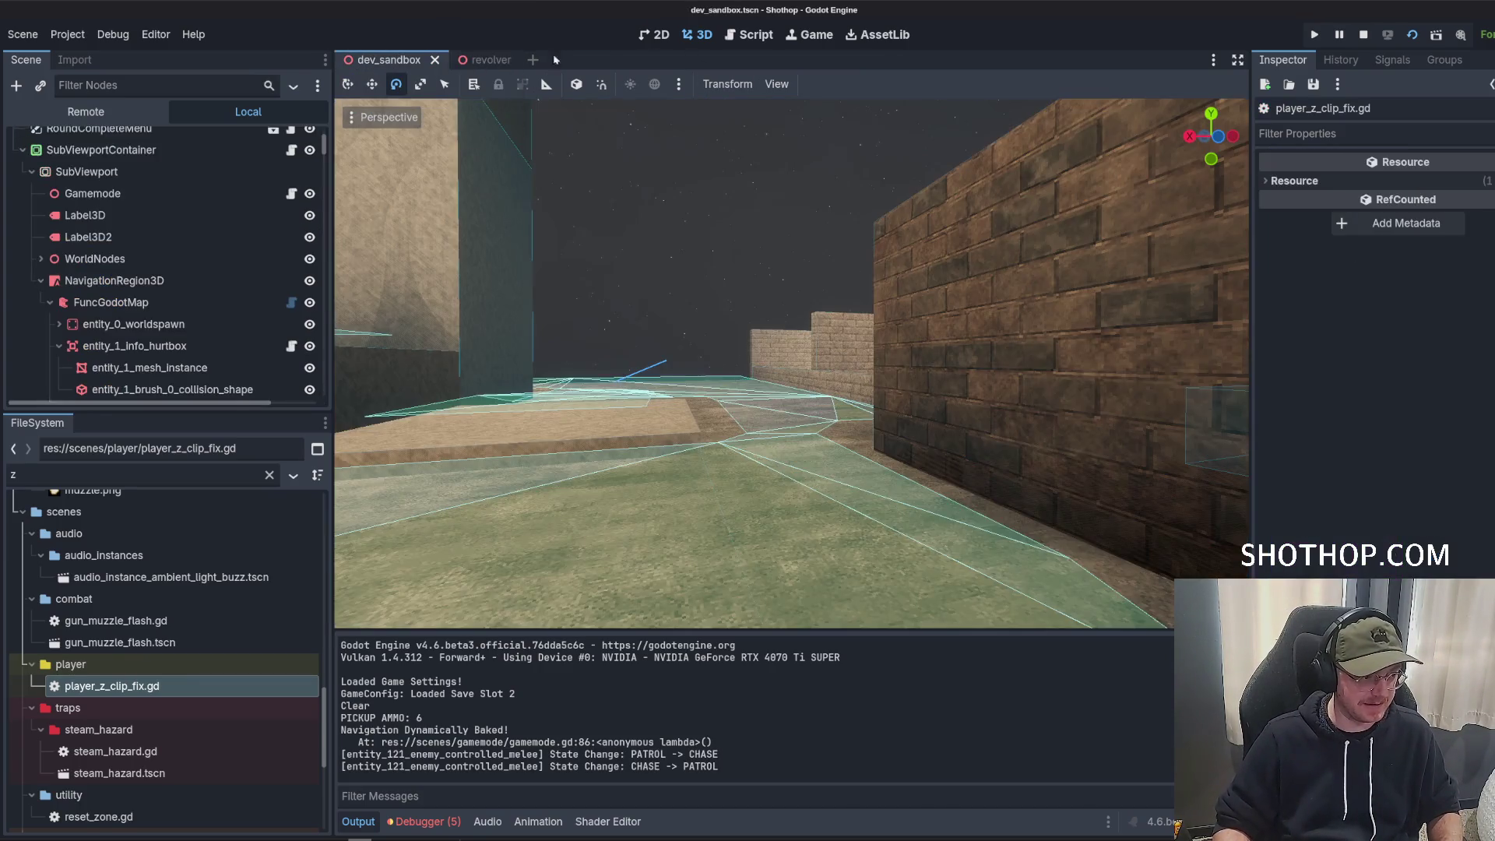
left_click(1388, 39)
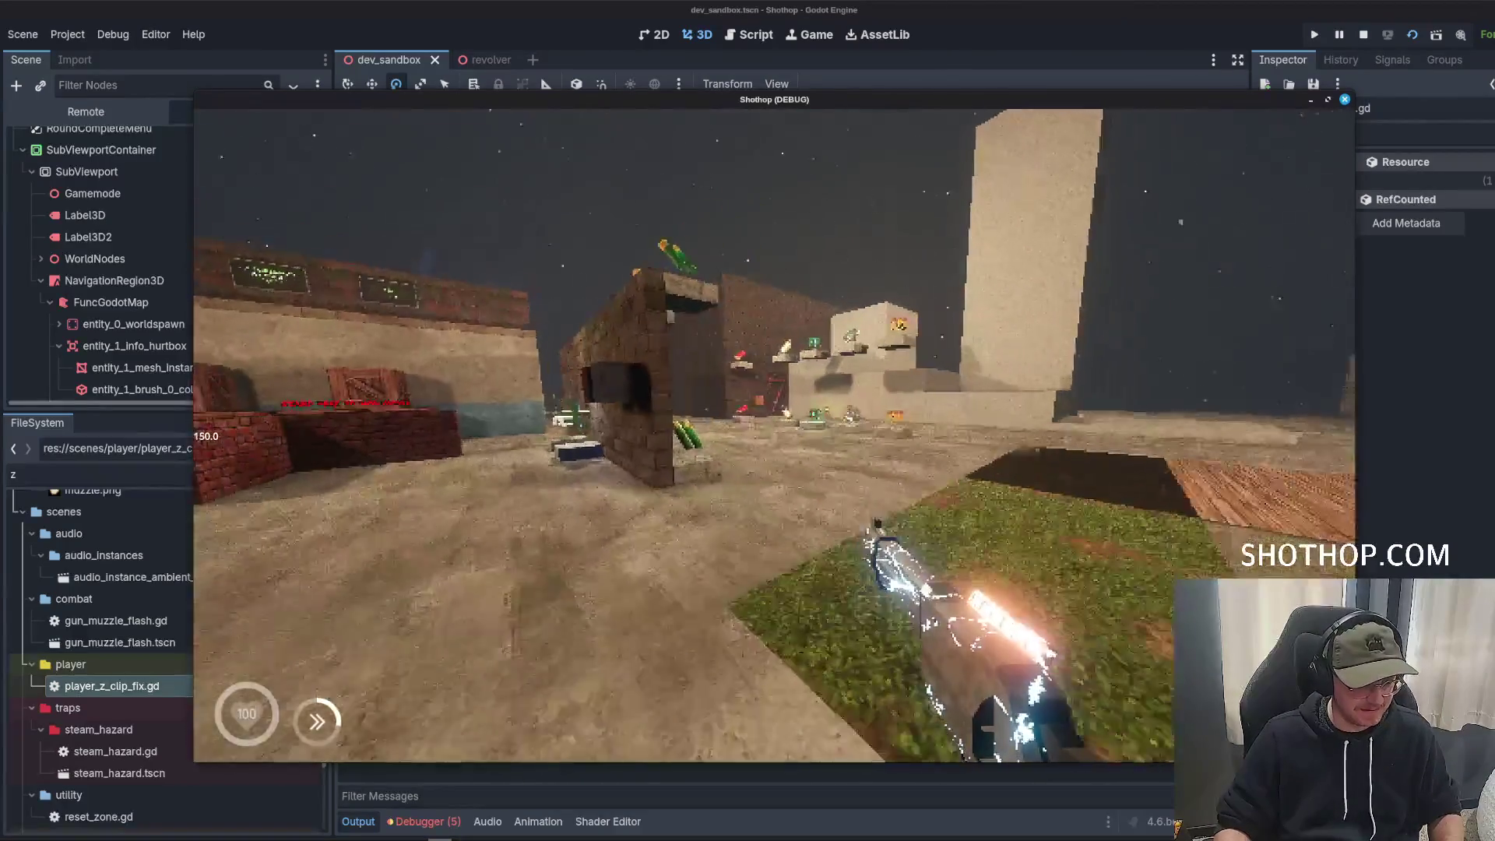
key("Escape")
key("F8")
left_click(485, 60)
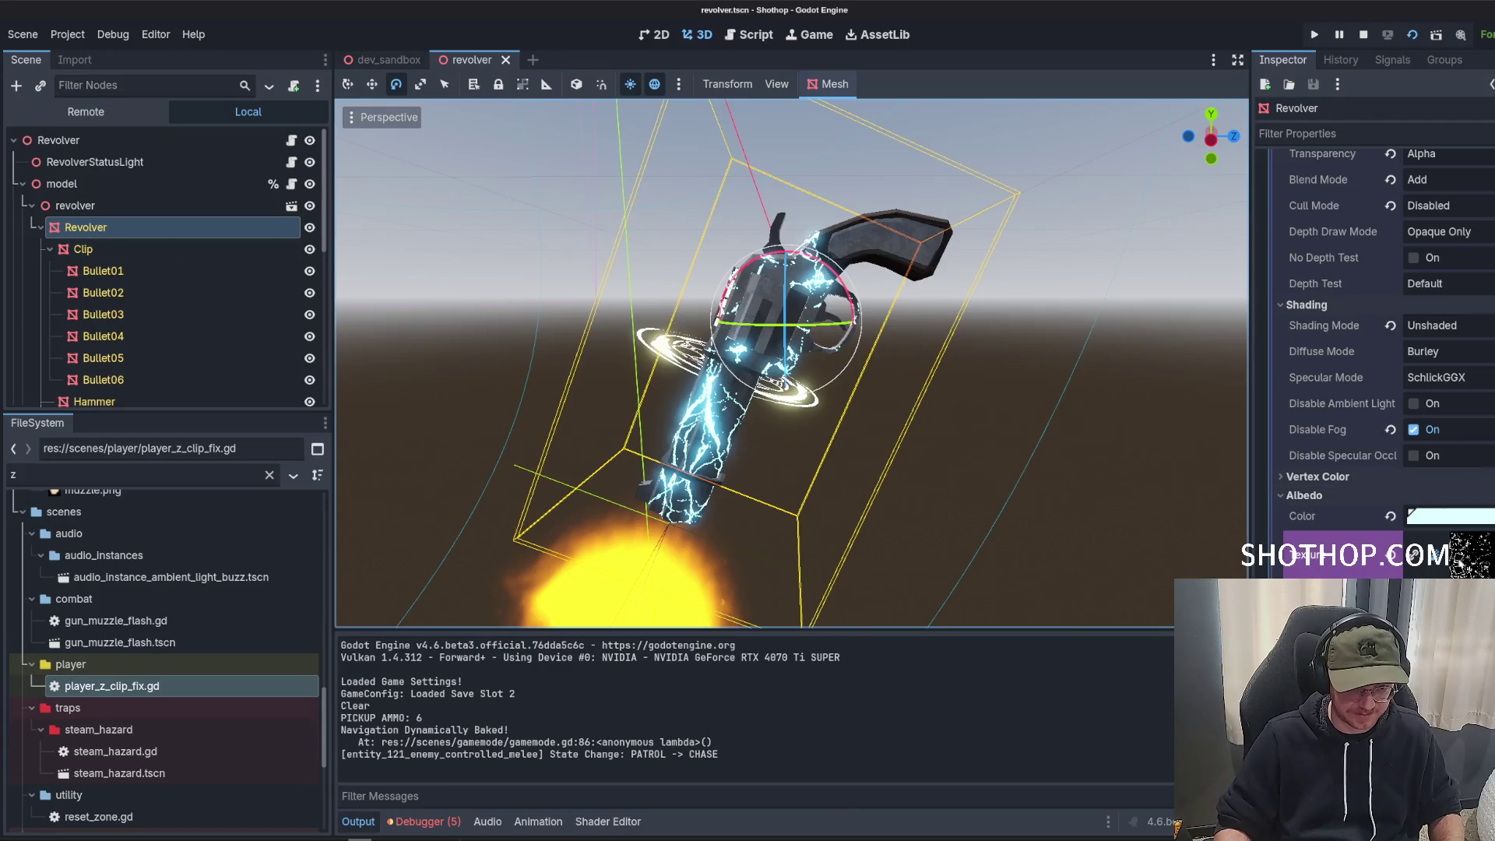
Raise the revolver material's Albedo Color expression and save the scene.
left_click(1450, 517)
key("Return")
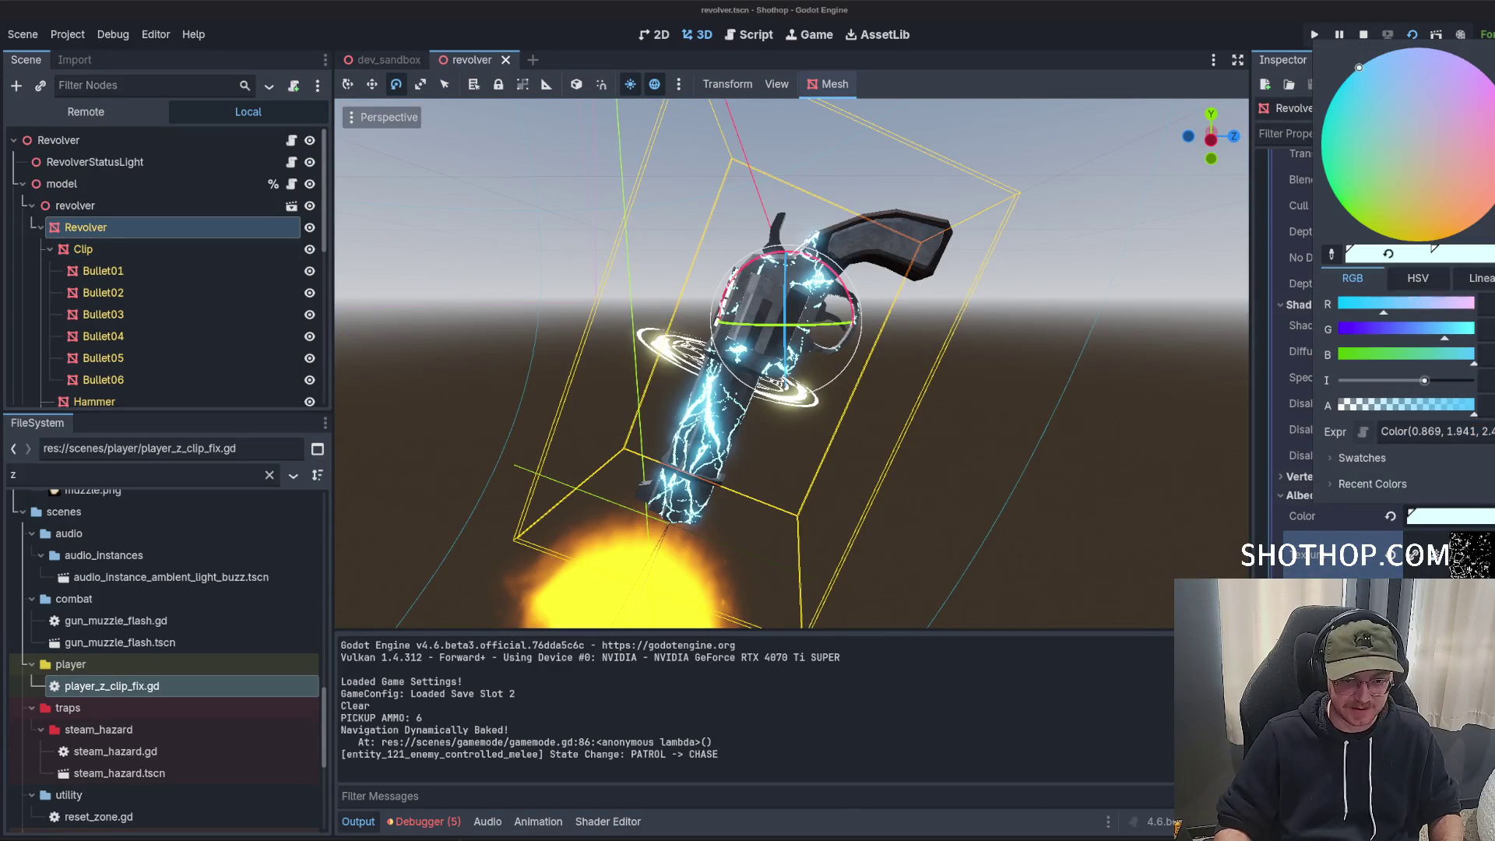
key("Escape")
key("ctrl+s")
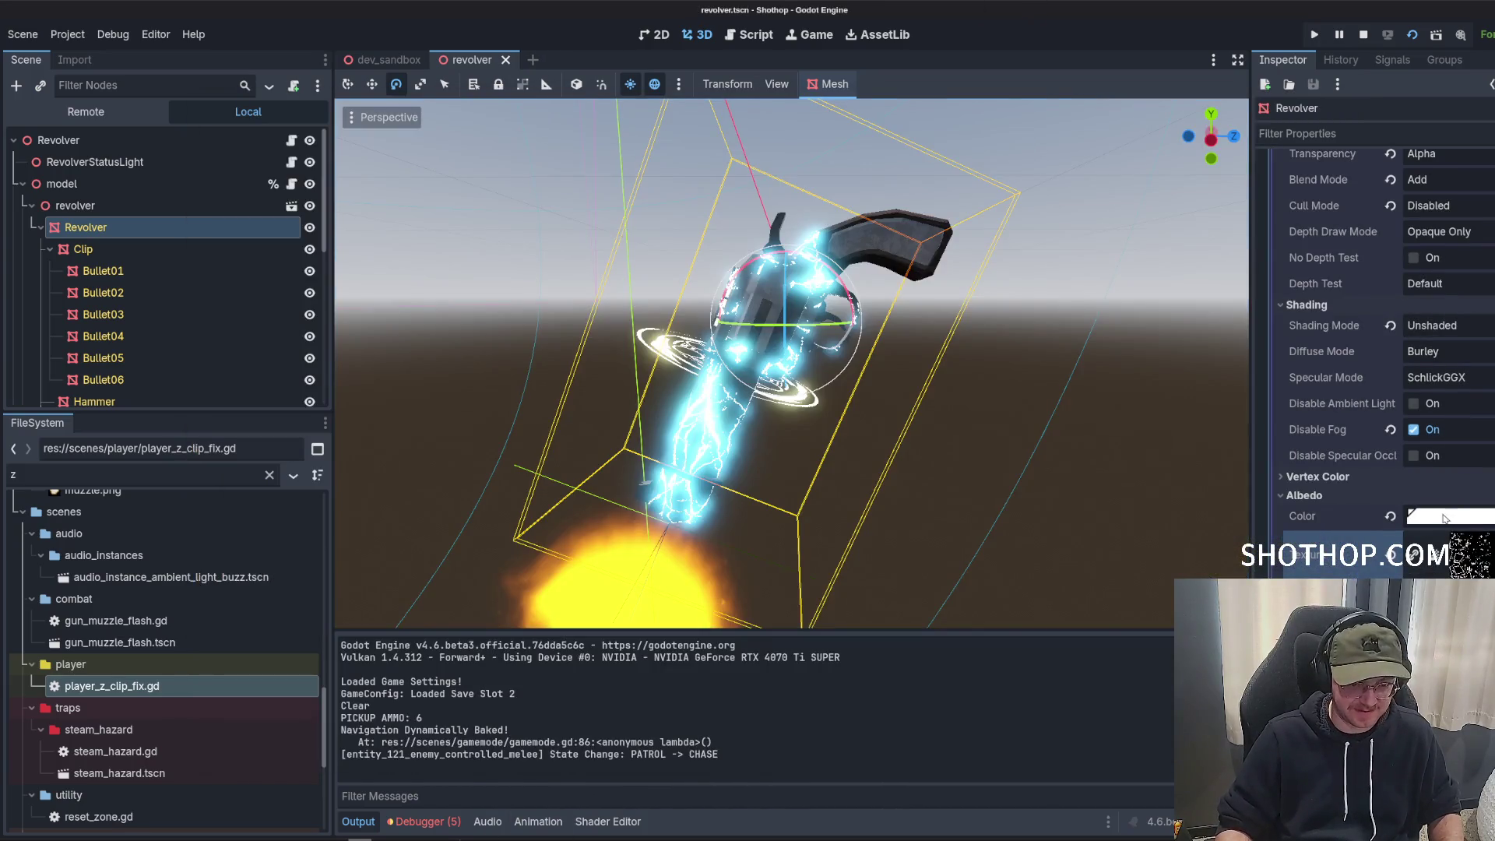
Push the Albedo Color brighter to about Color(1.591, 3.502, …), test-running the game between edits.
left_click(1445, 518)
key("Return")
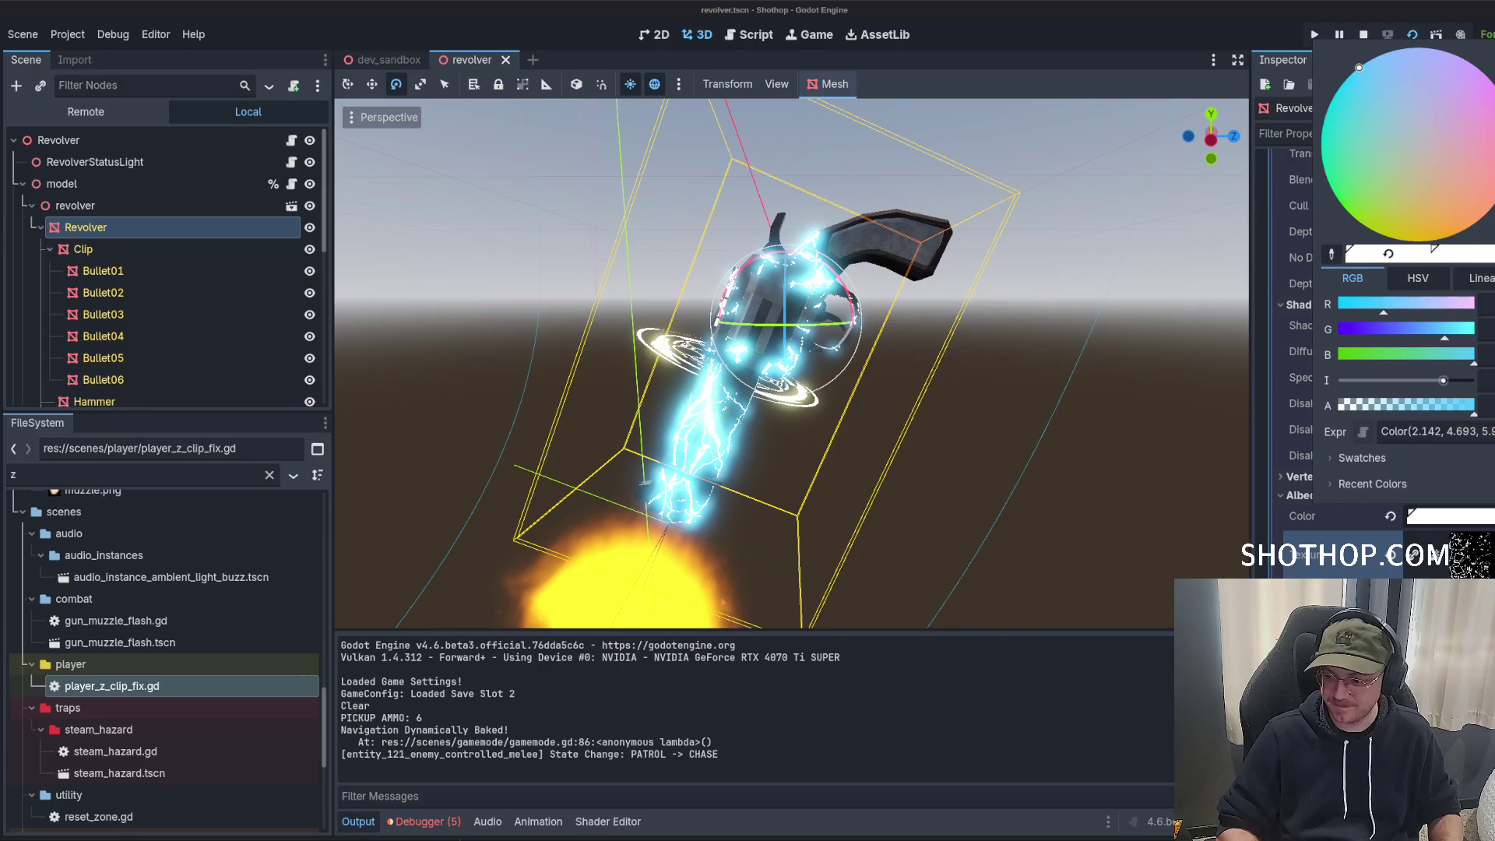
key("F5")
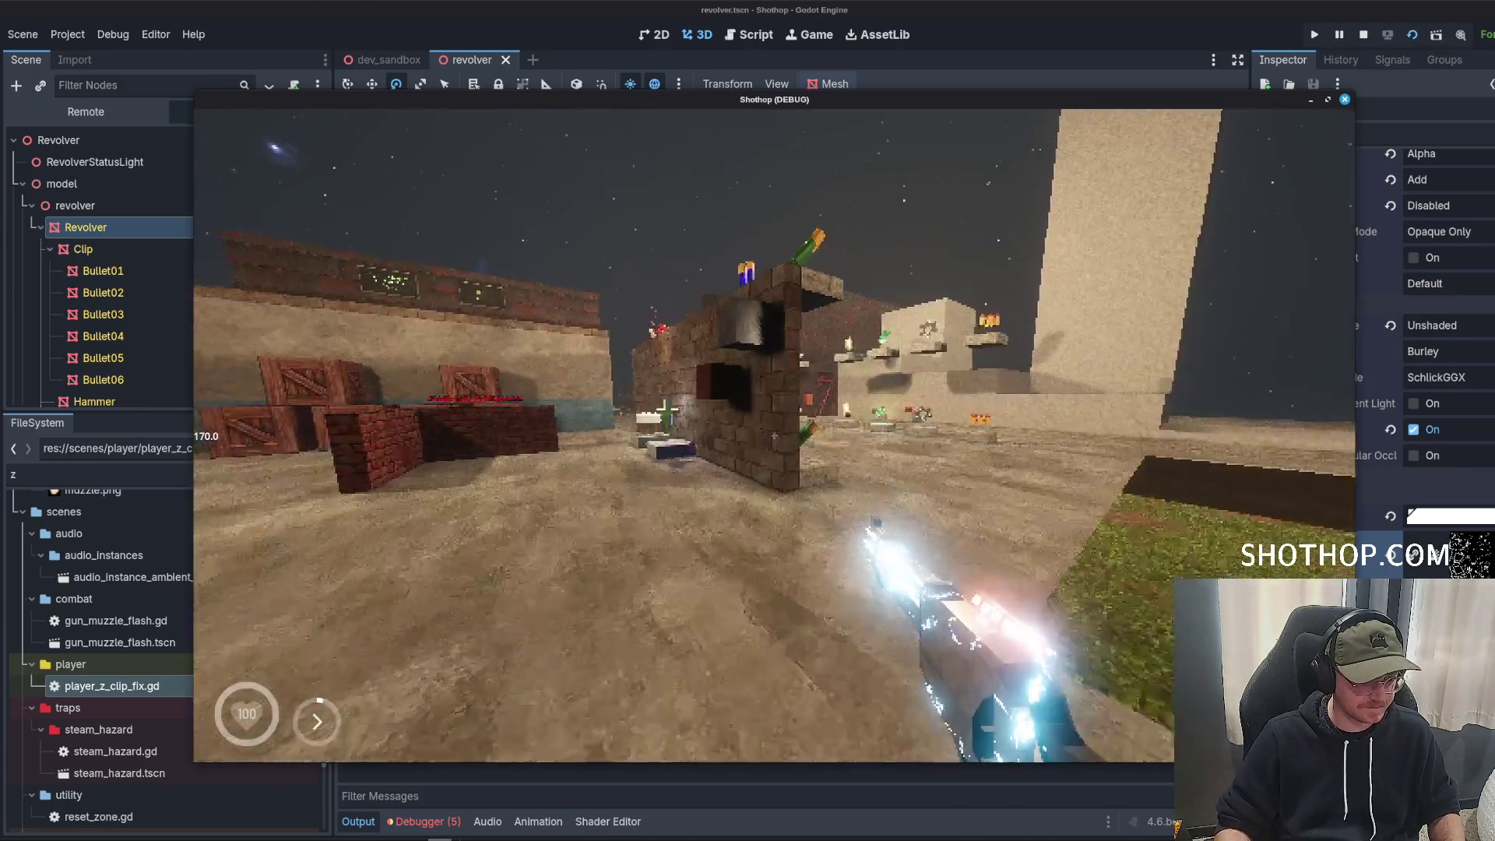
key("Escape")
key("F8")
left_click(1449, 517)
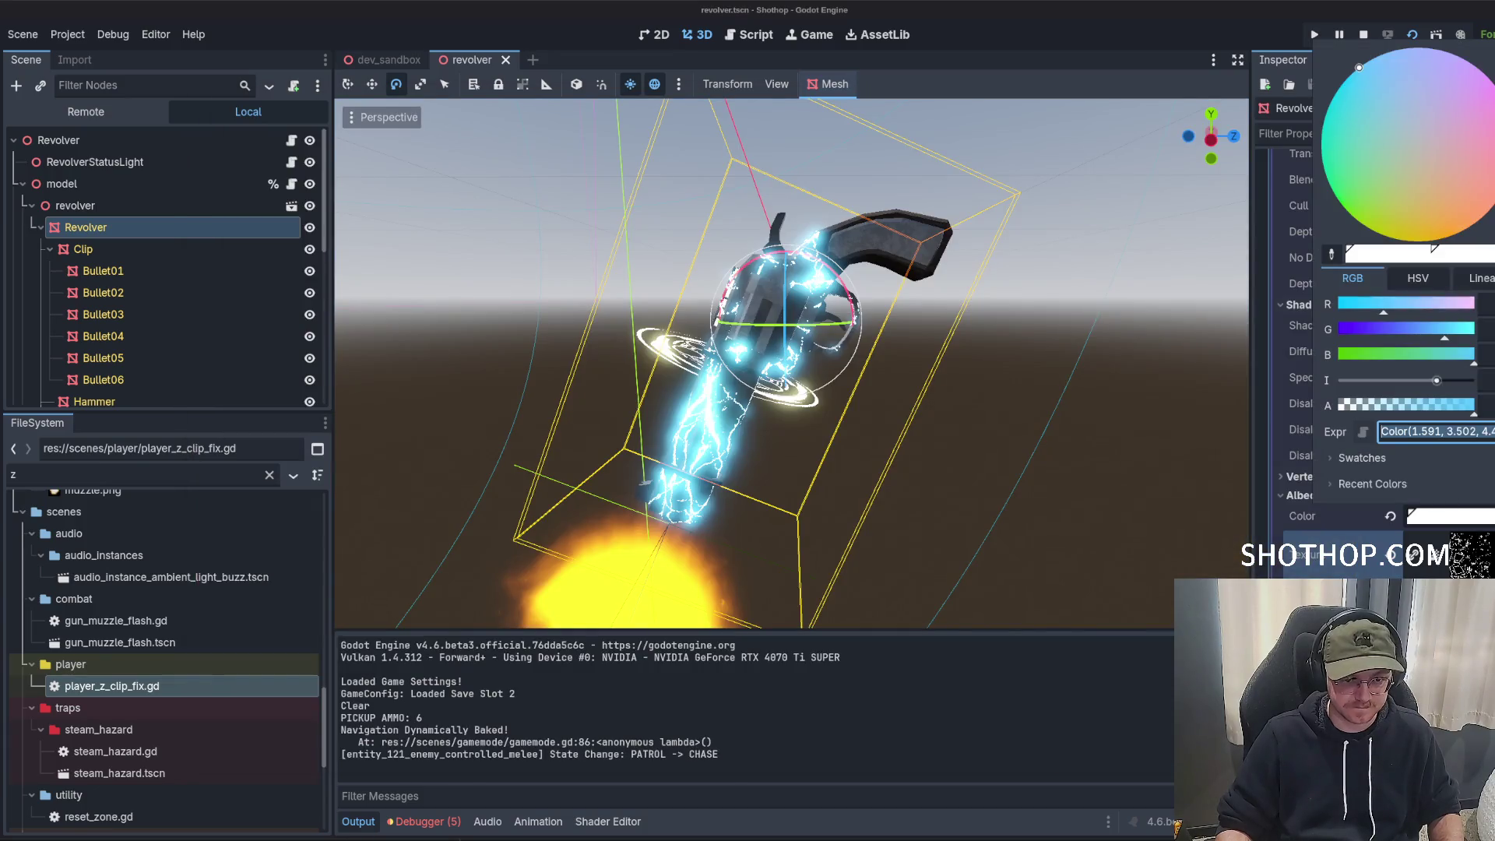
key("Return")
key("F5")
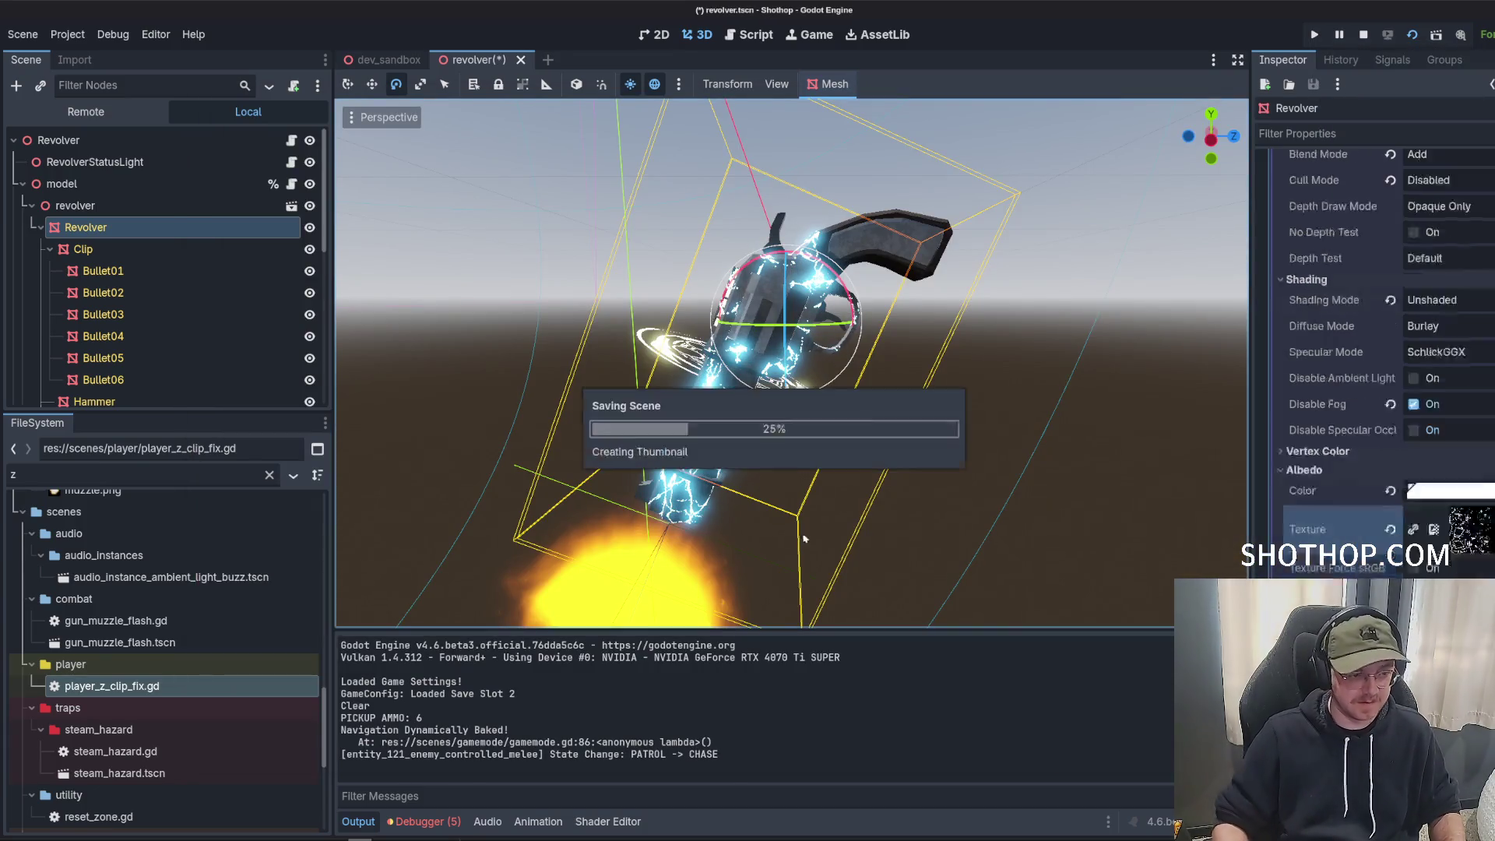
Resume the game and walk through the level into the brick-walled arena, viewing the glowing revolver.
key("Escape")
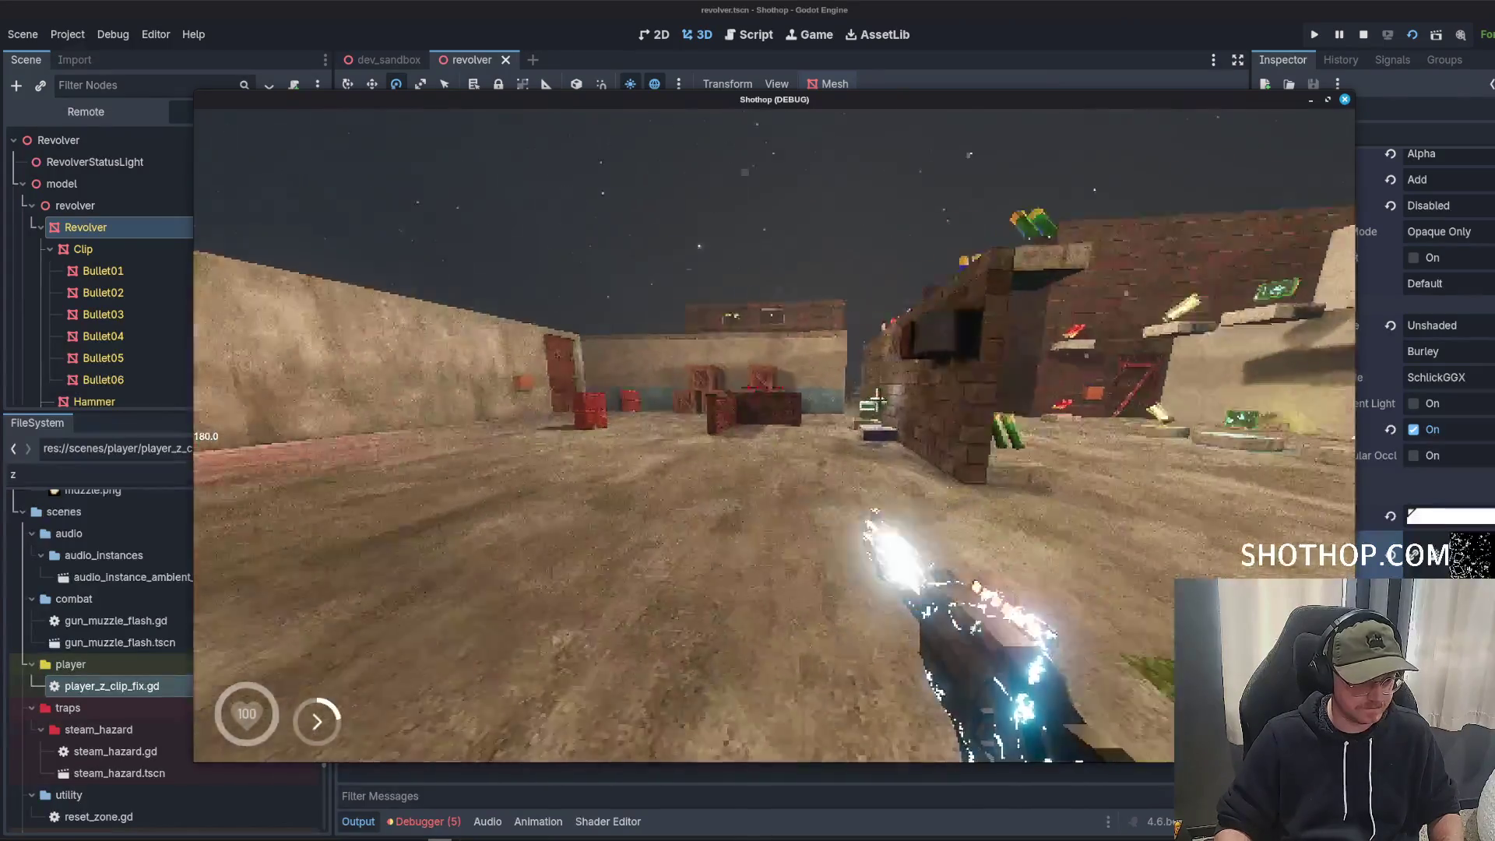
key("w")
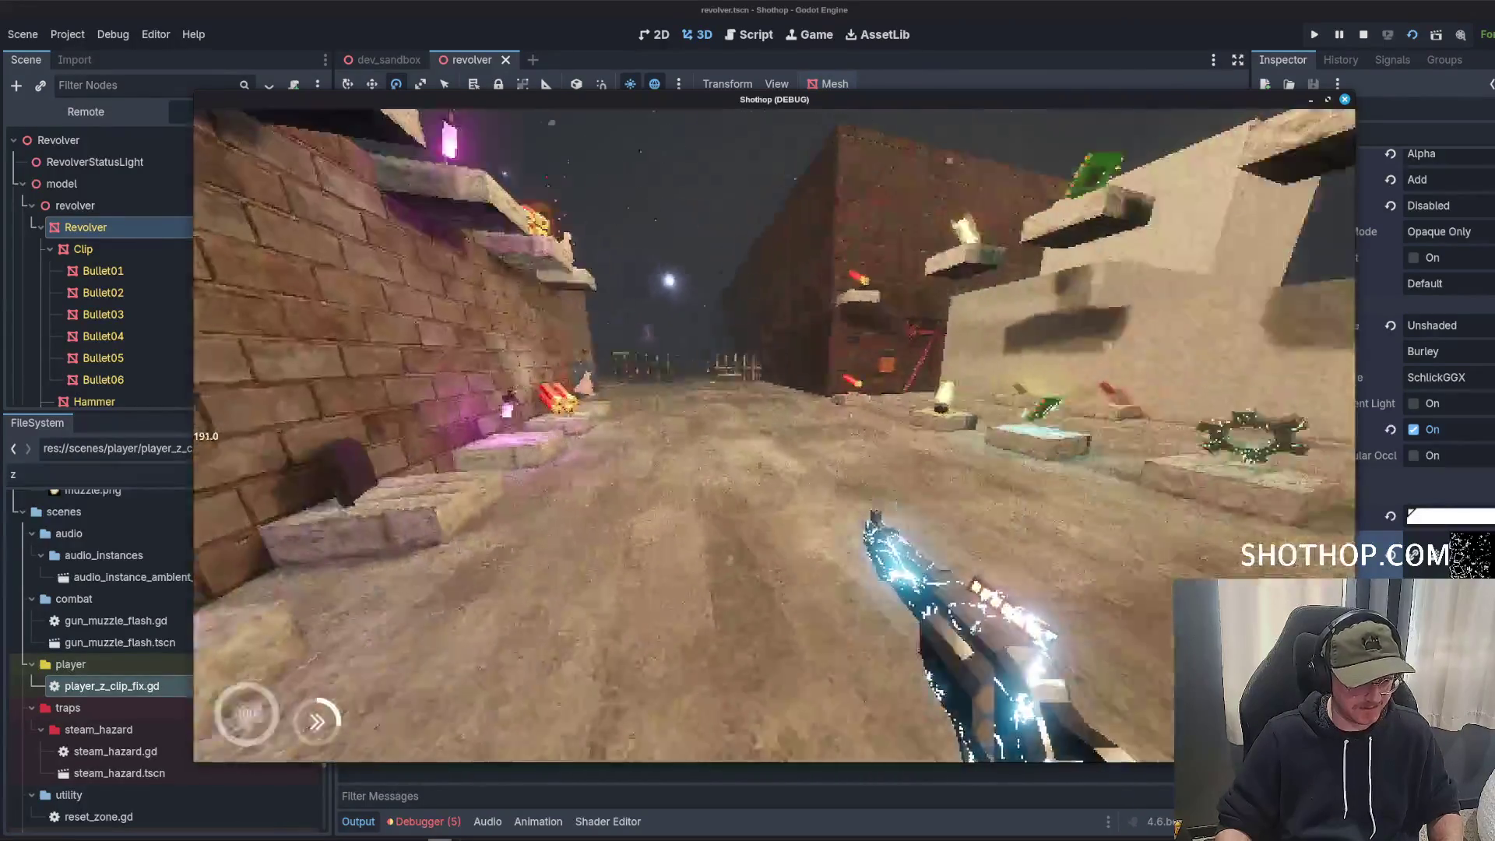
key("w")
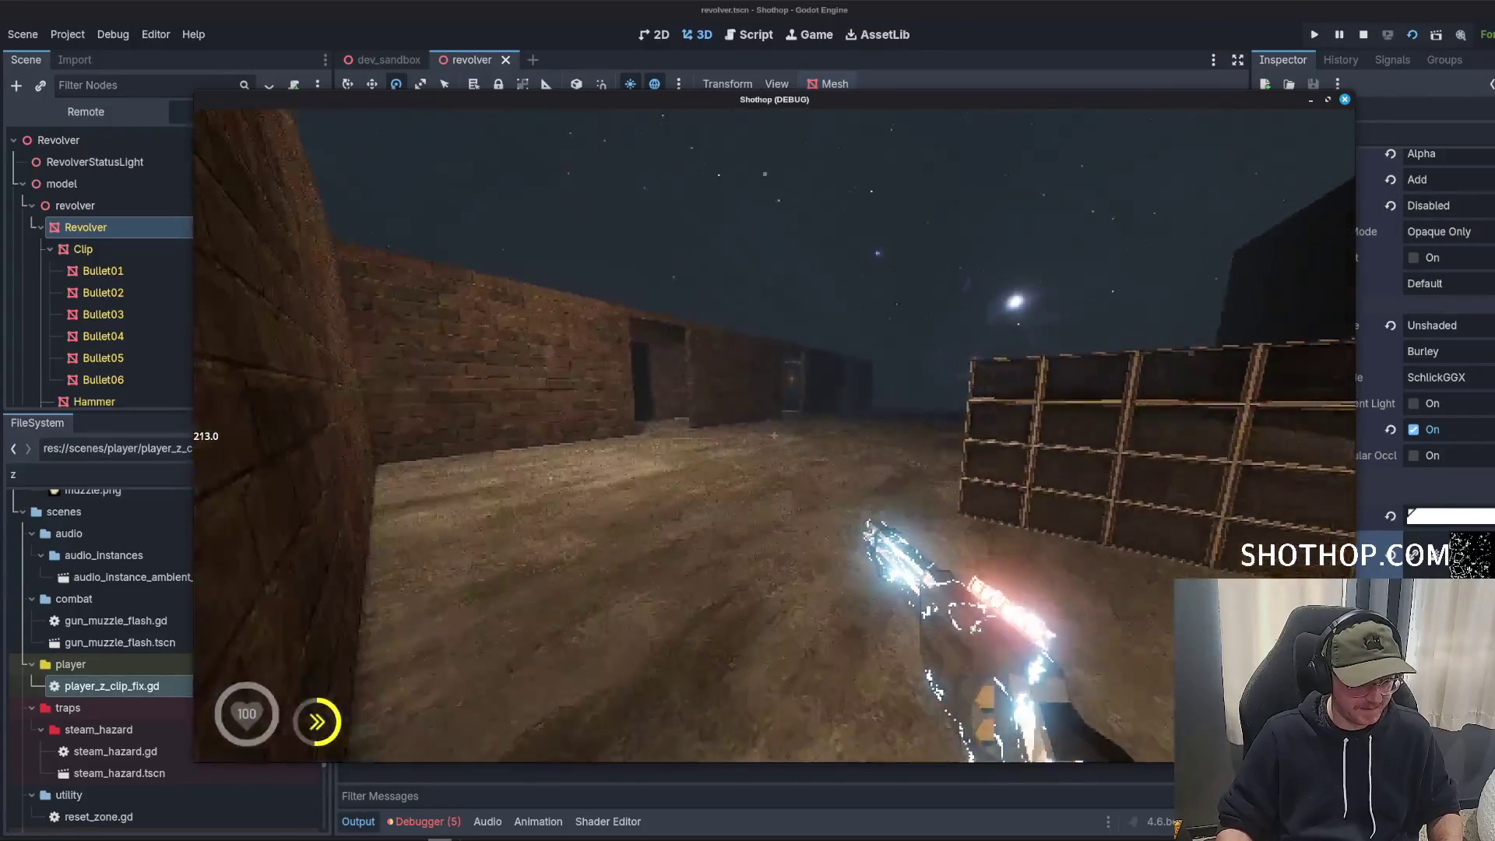
key("w")
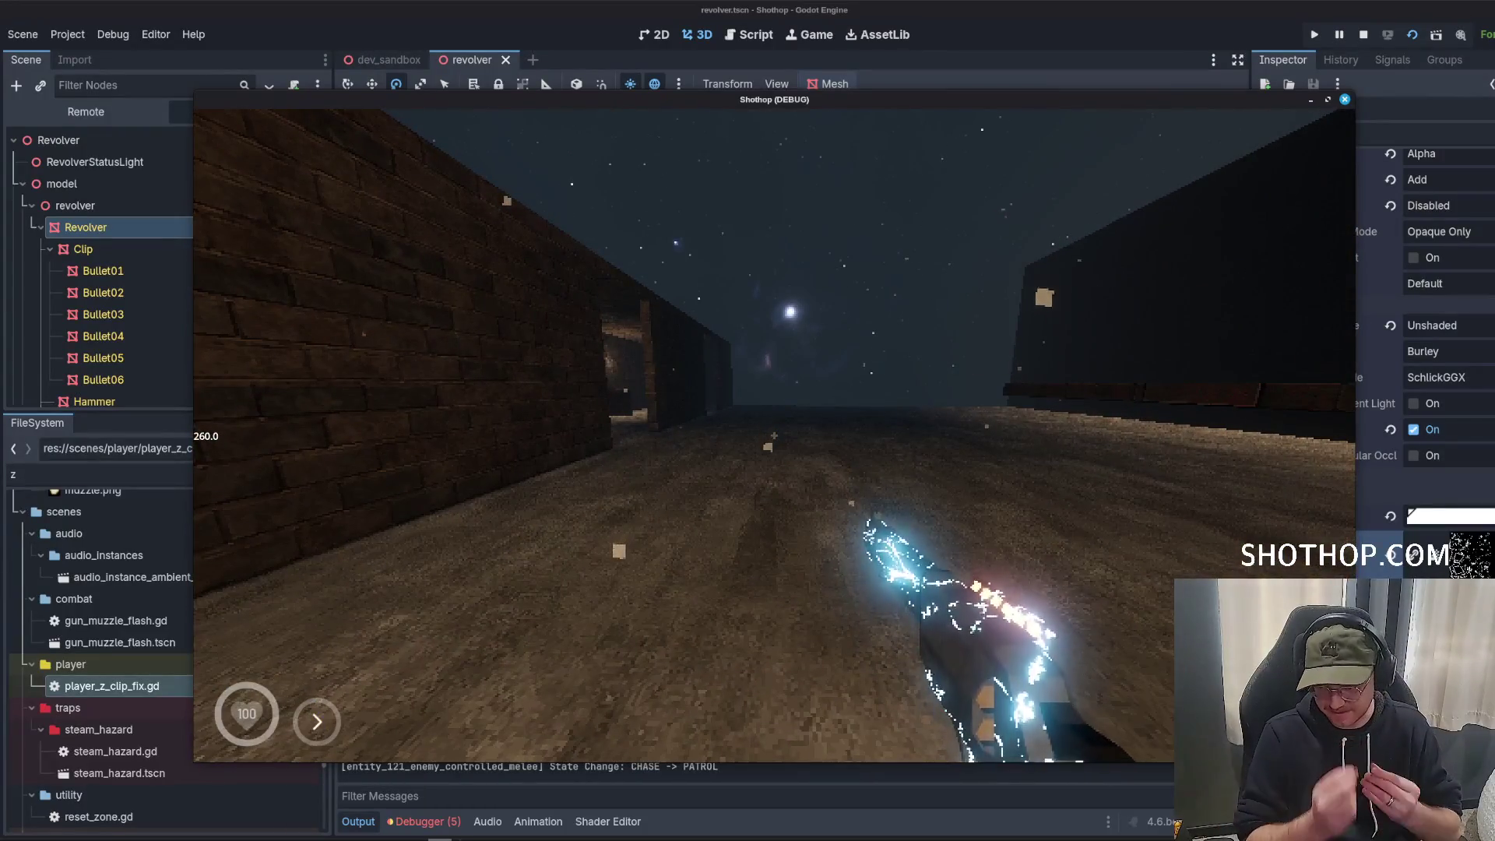
key("w")
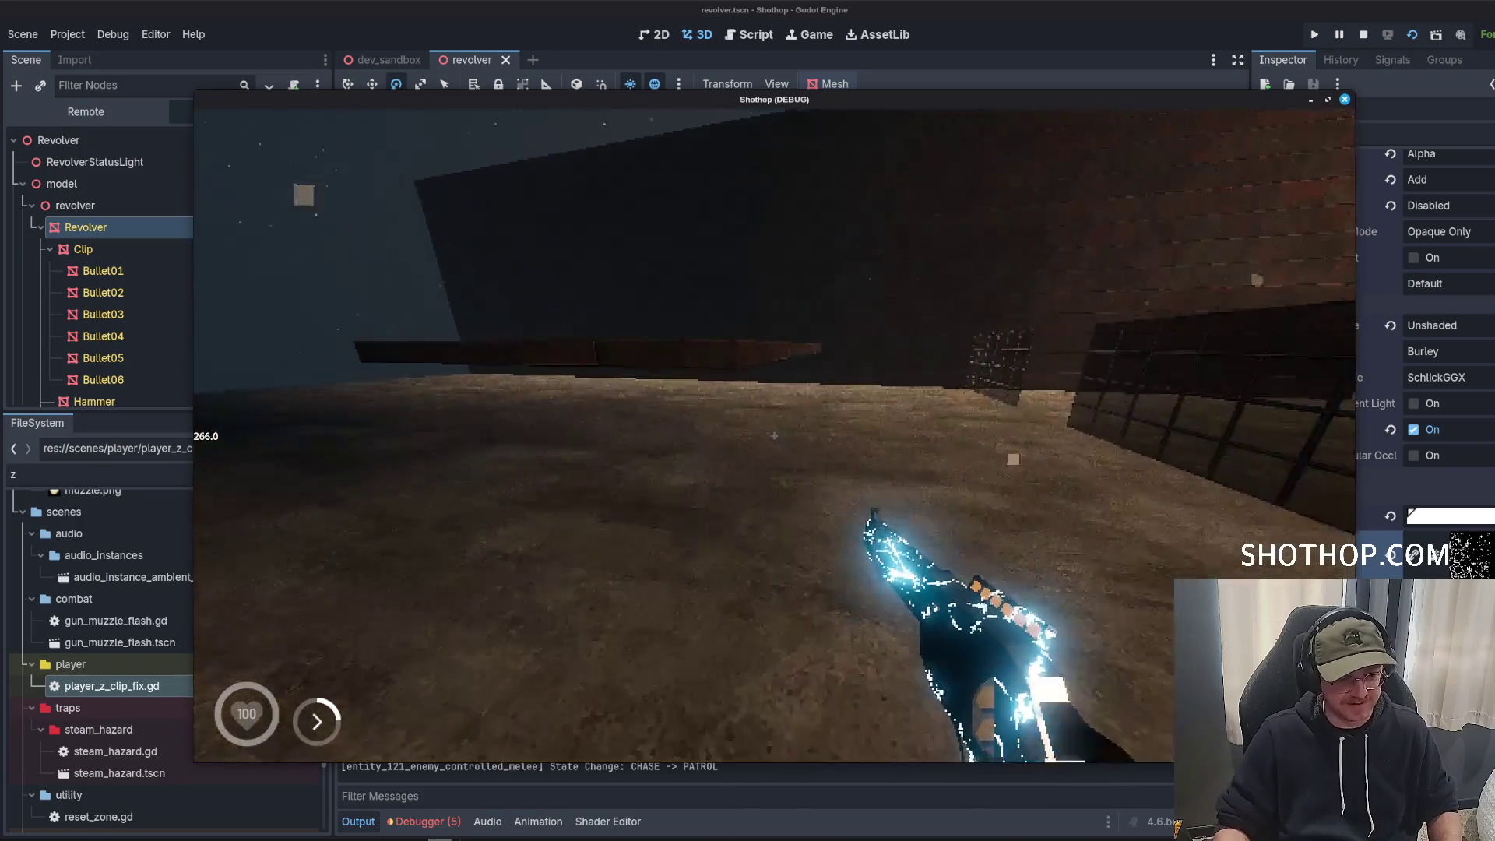
key("w")
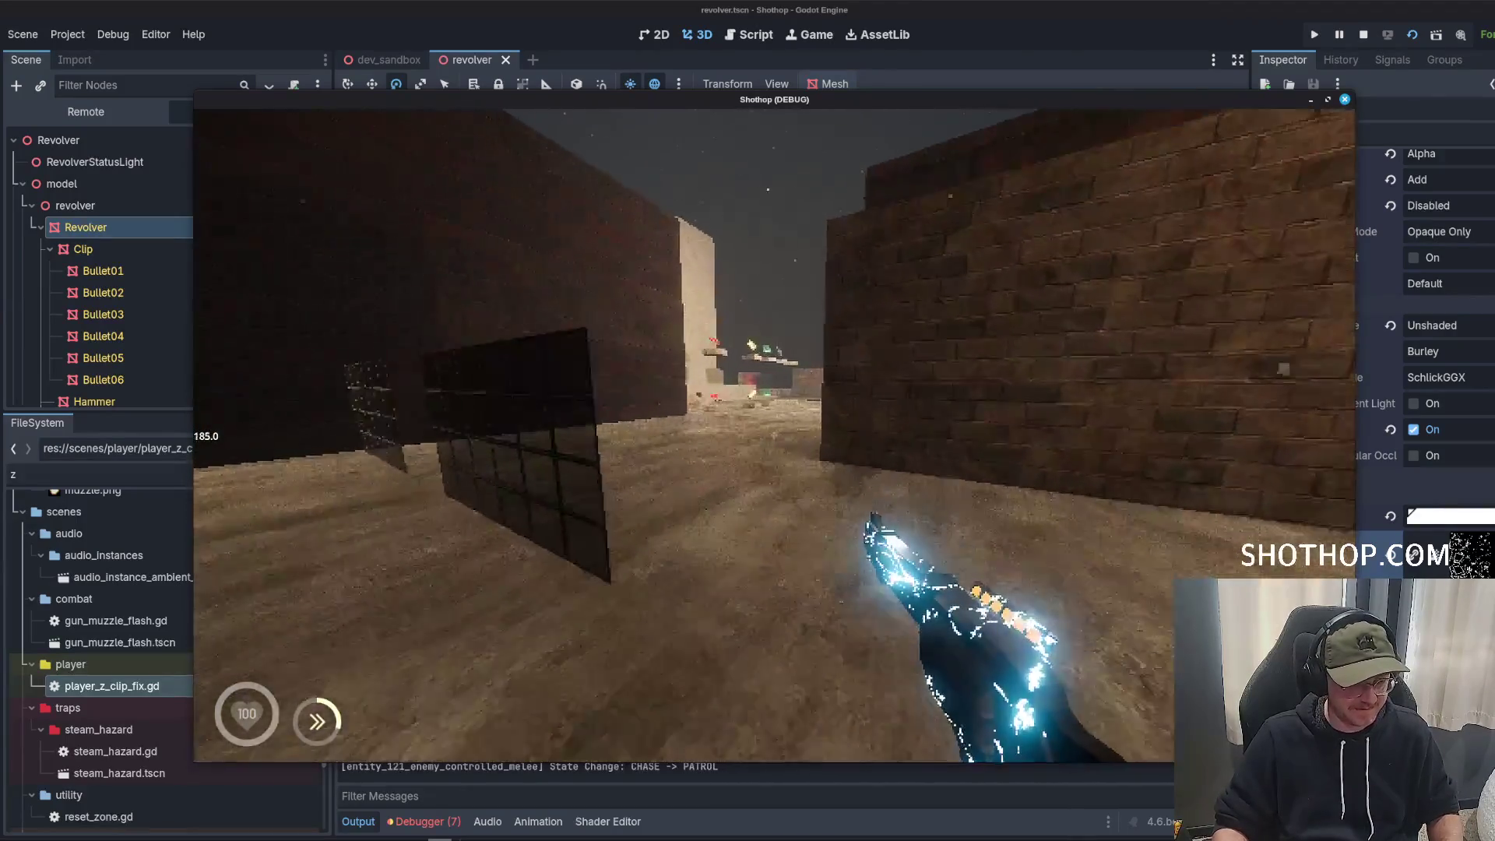
key("w")
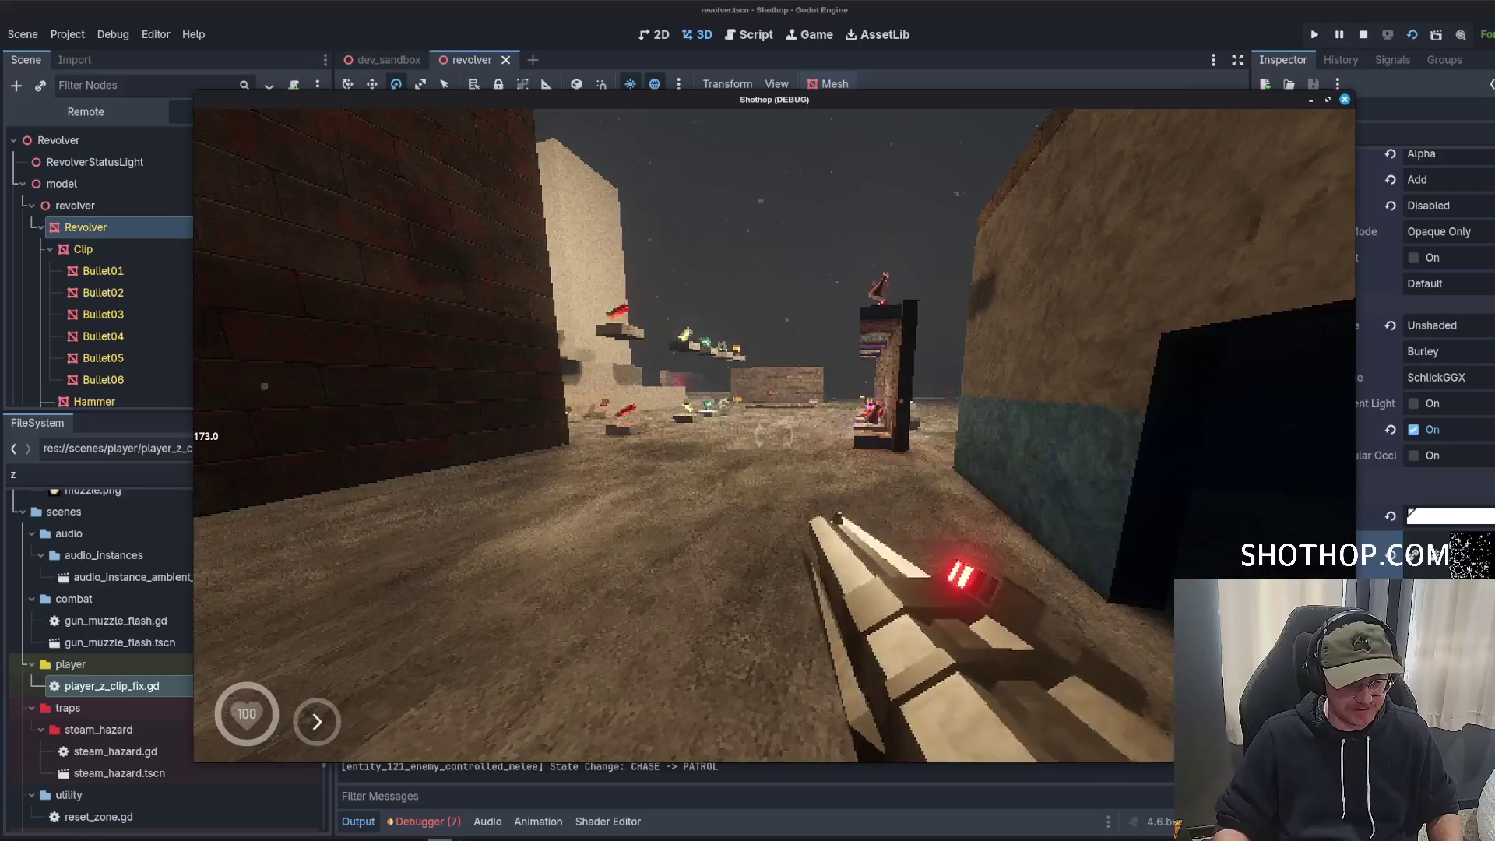
key("w")
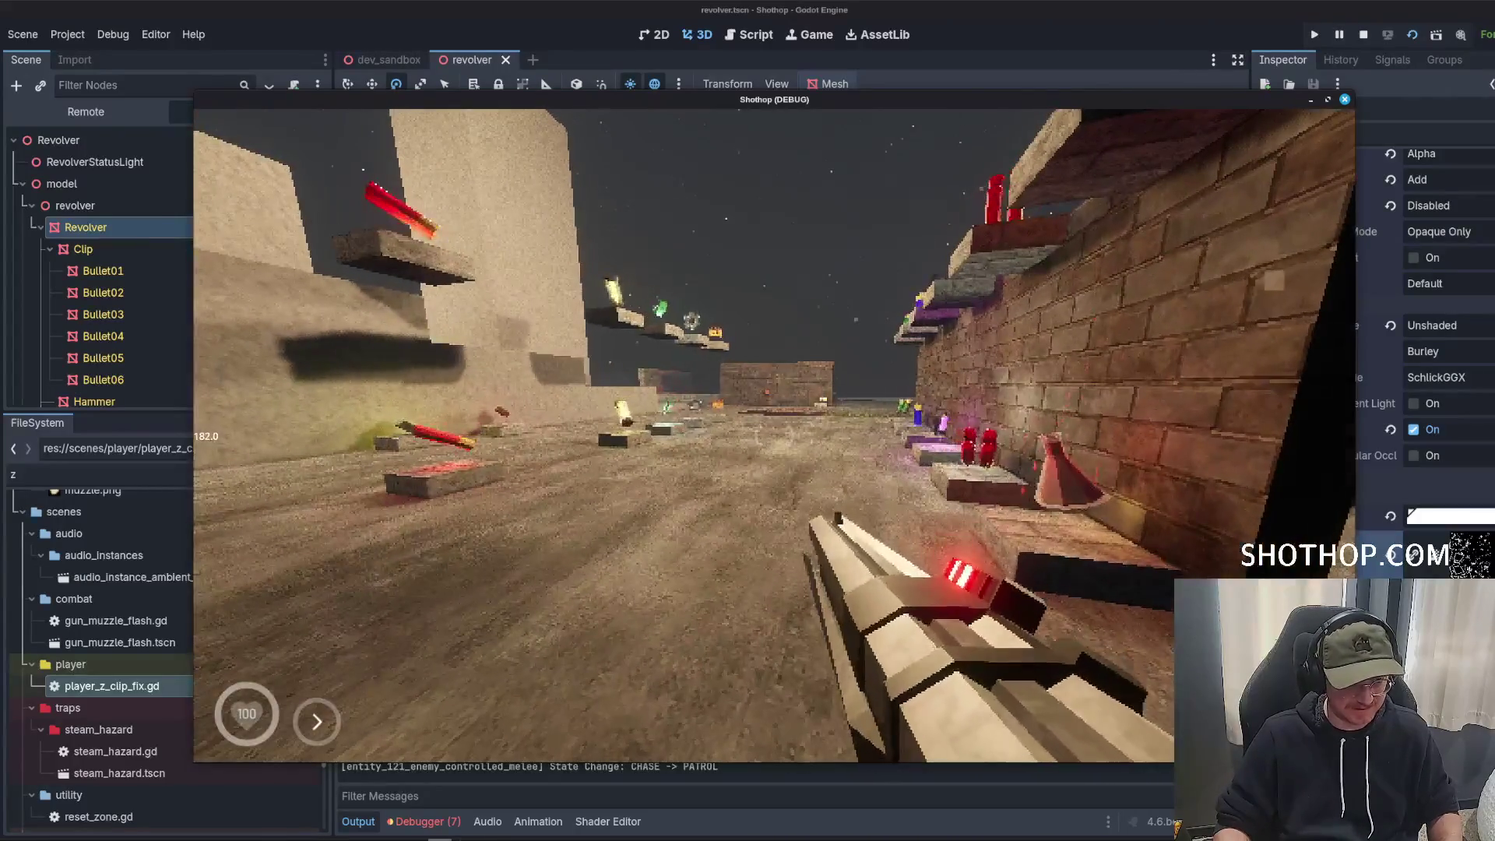
key("w")
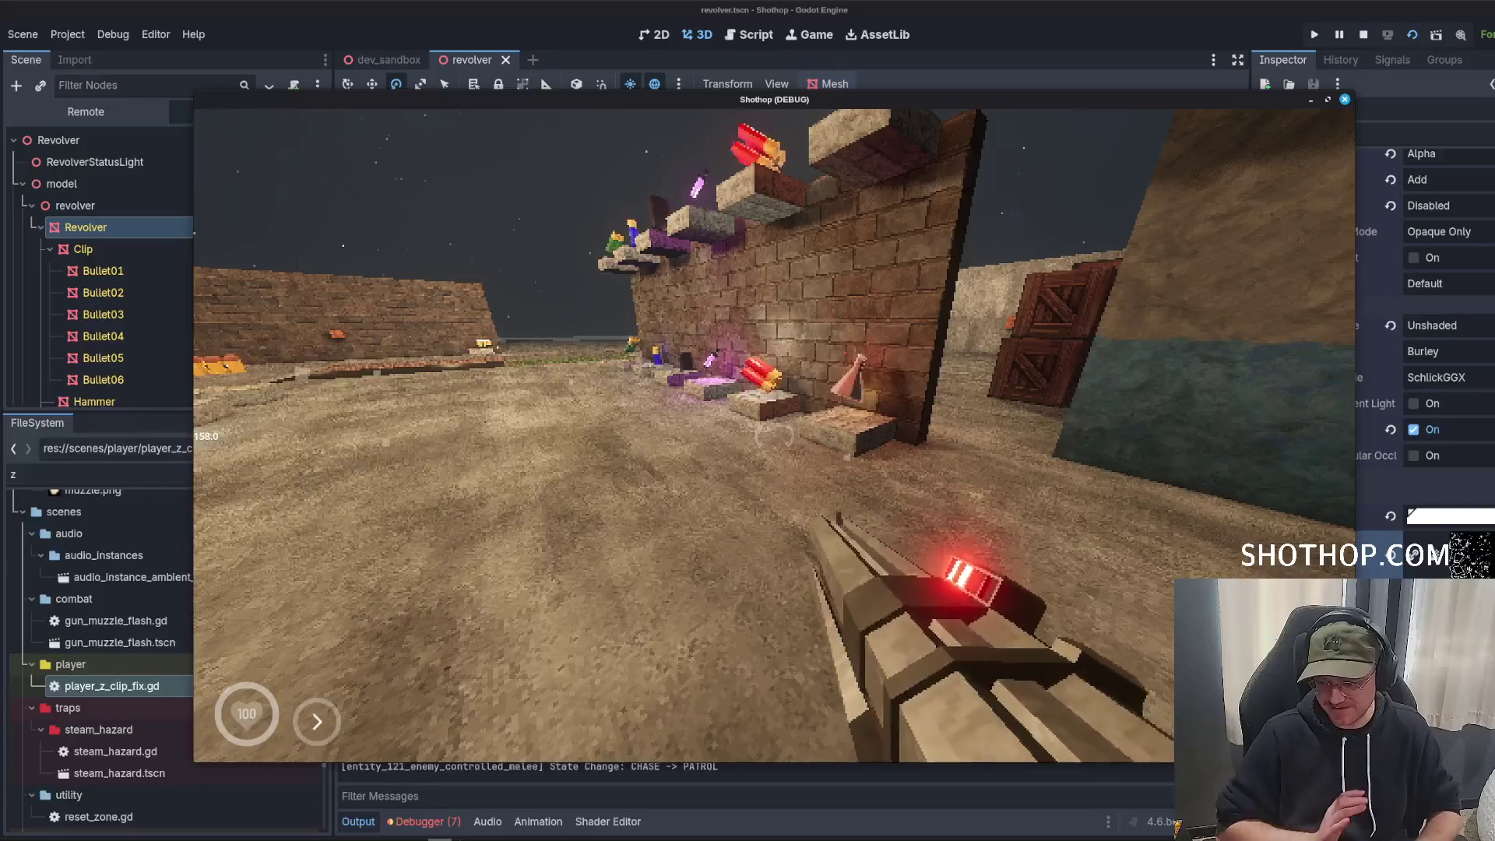
key("w")
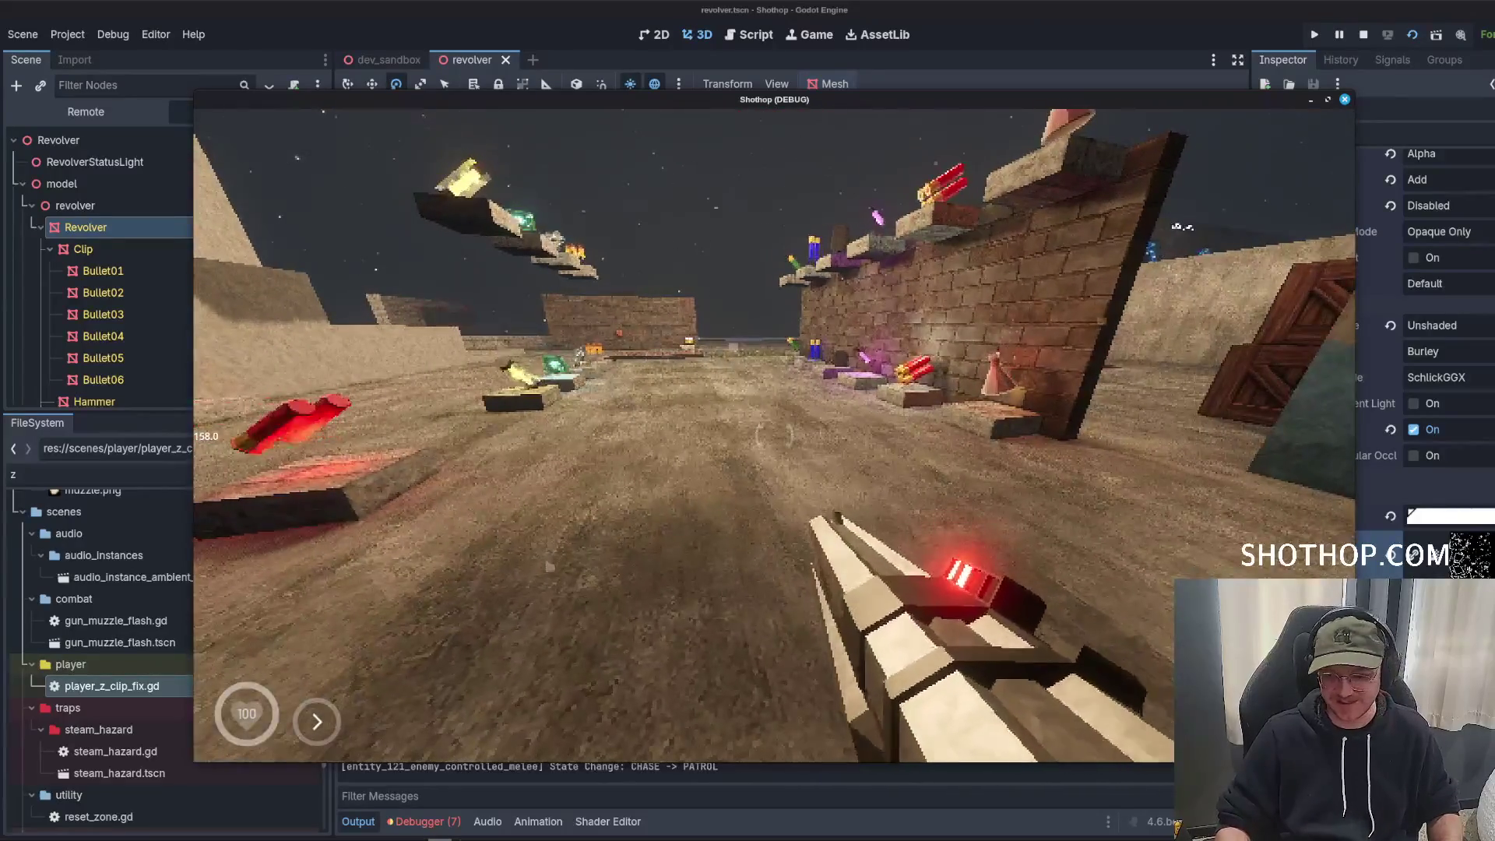
key("w")
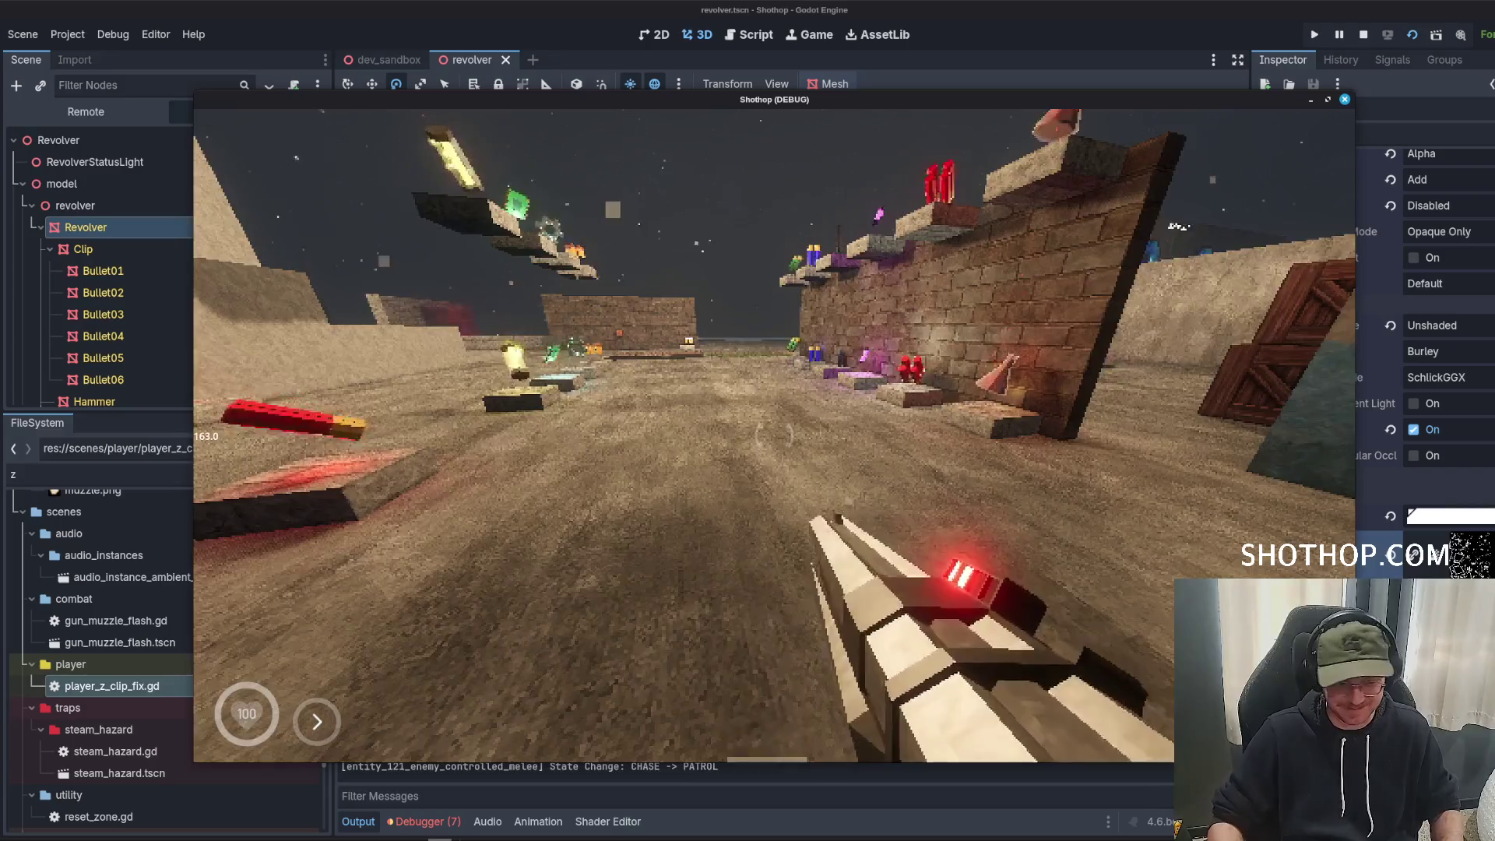
key("w")
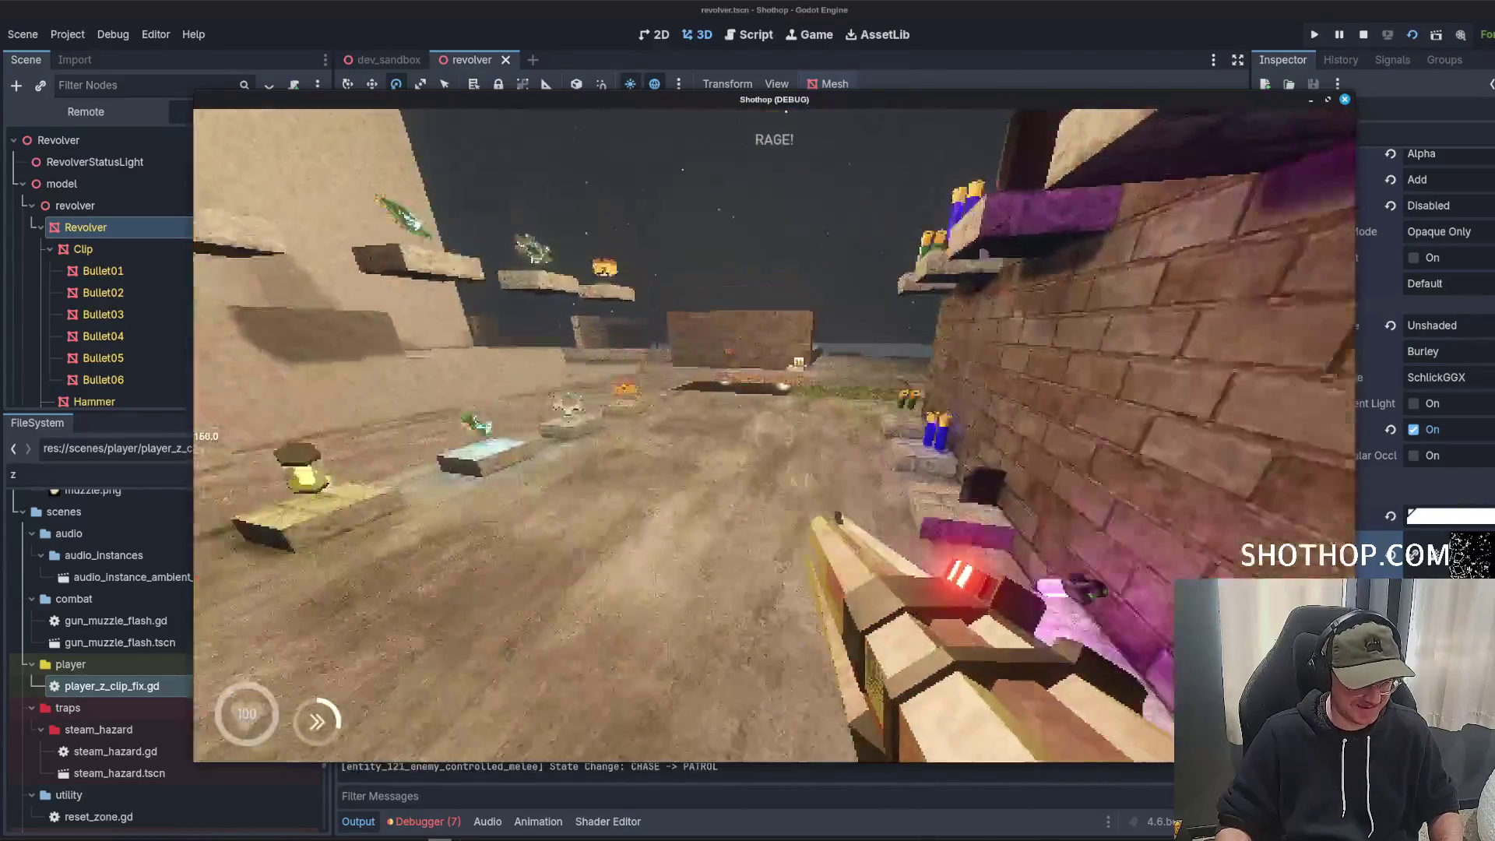
Attack enemies around the arena, walk down the sandy corridor, and leave the game paused.
key("w")
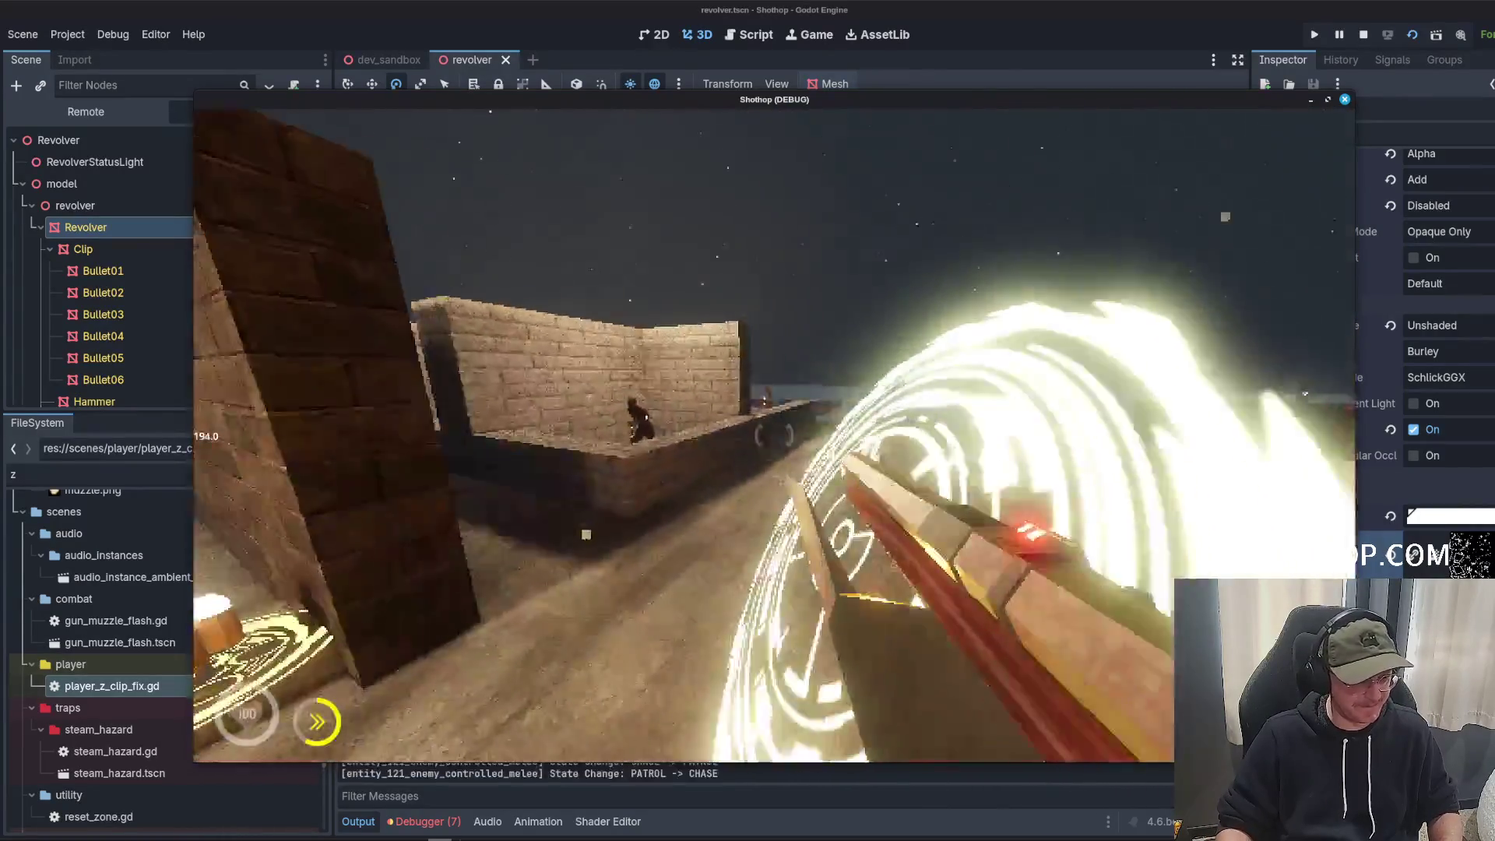
key("w")
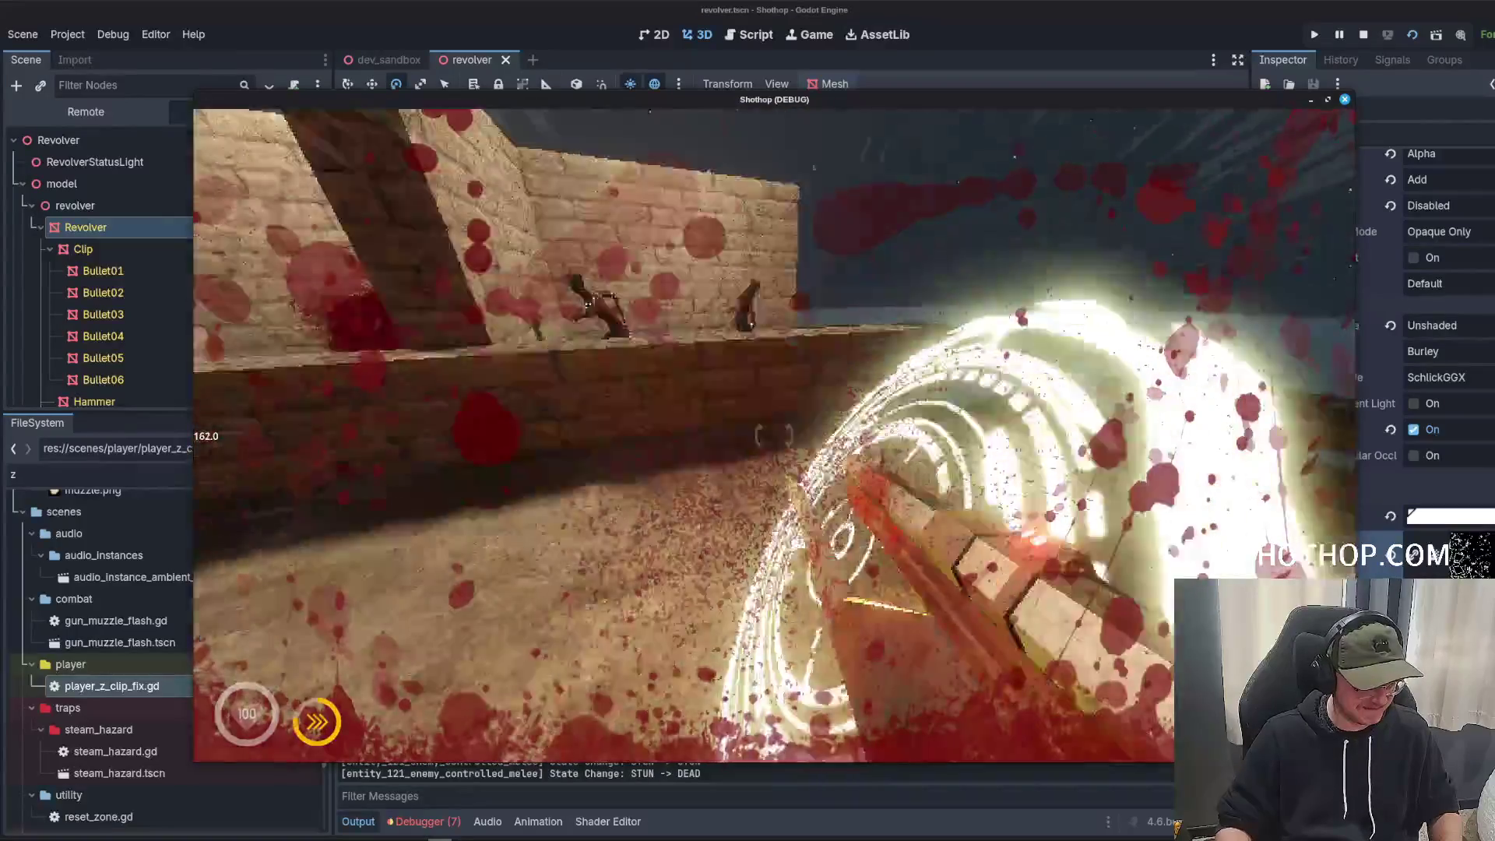
key("w")
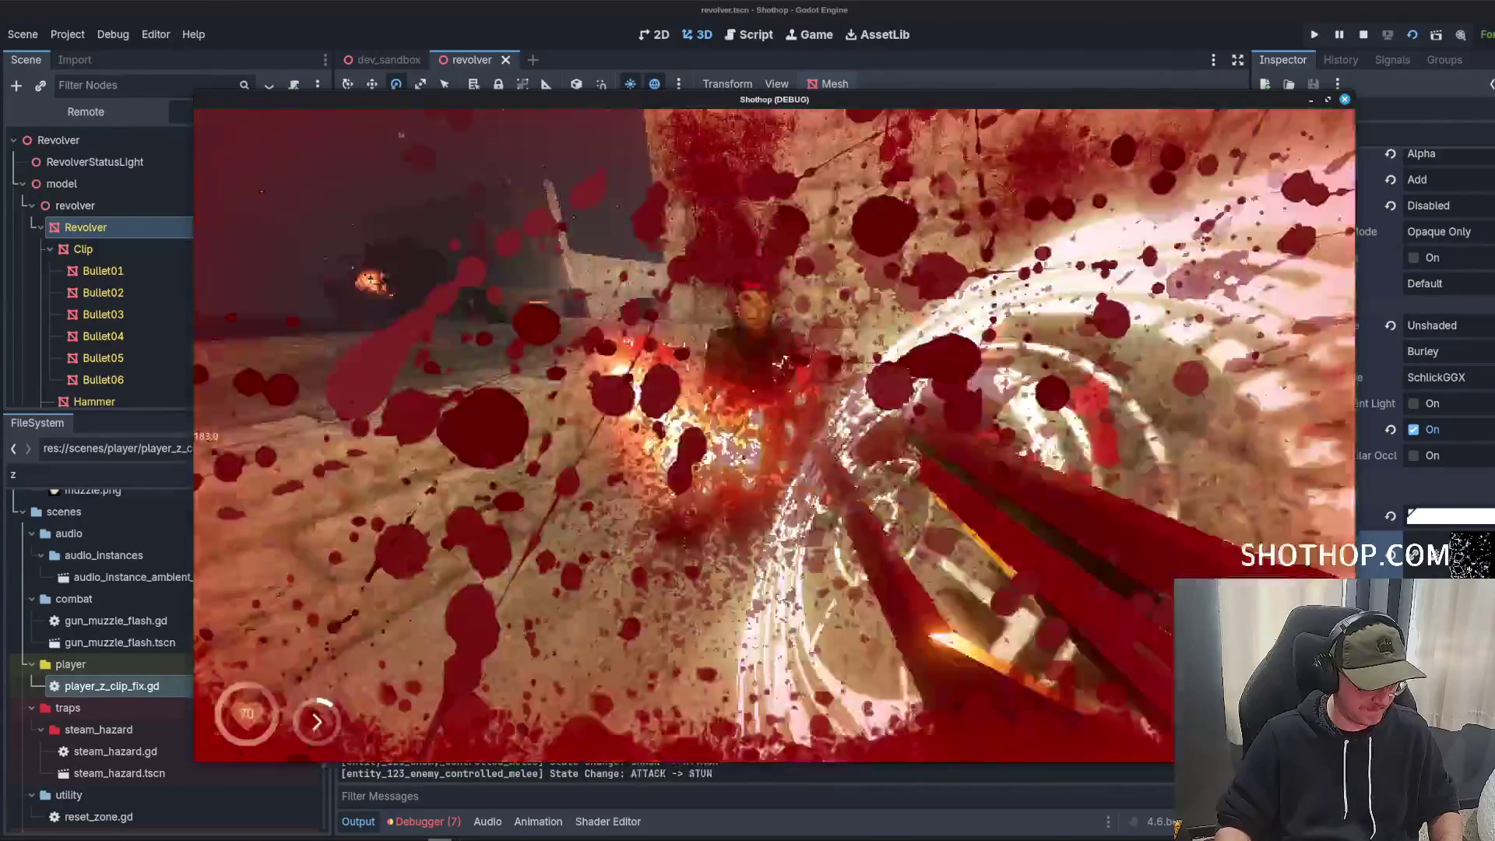
key("w")
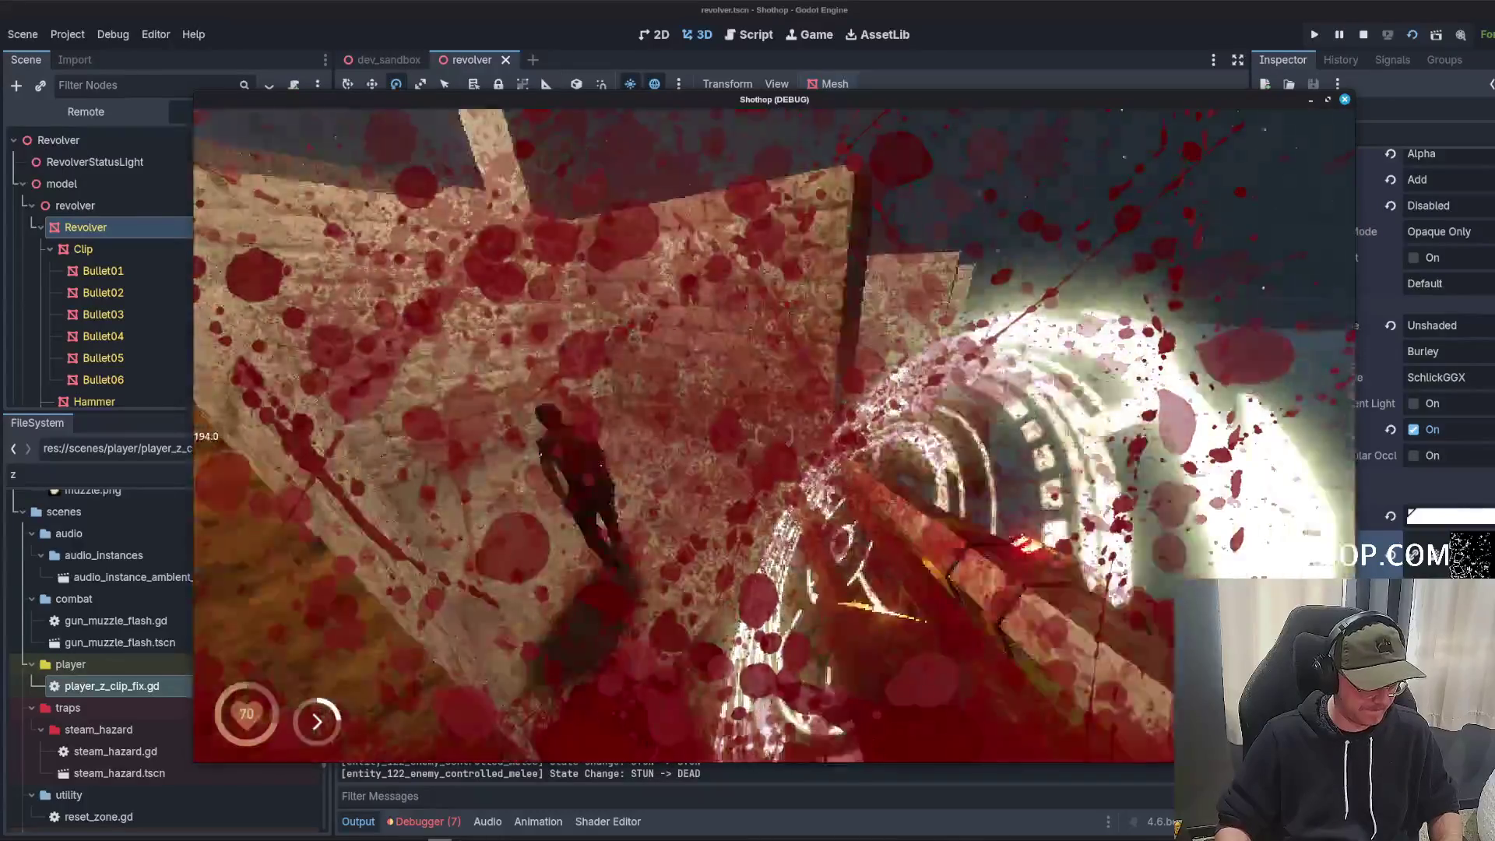
key("w")
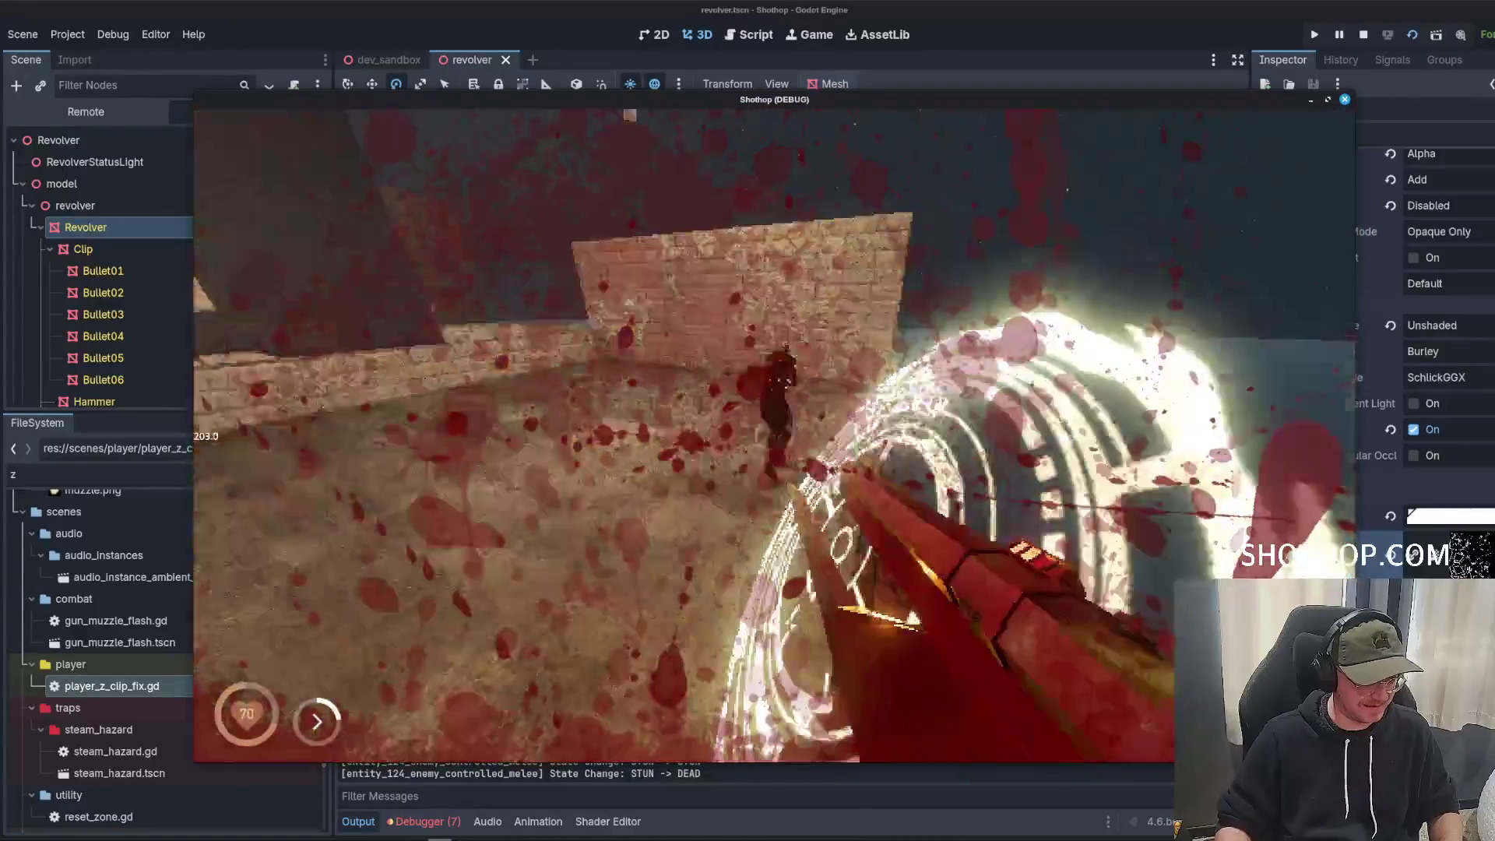
key("w")
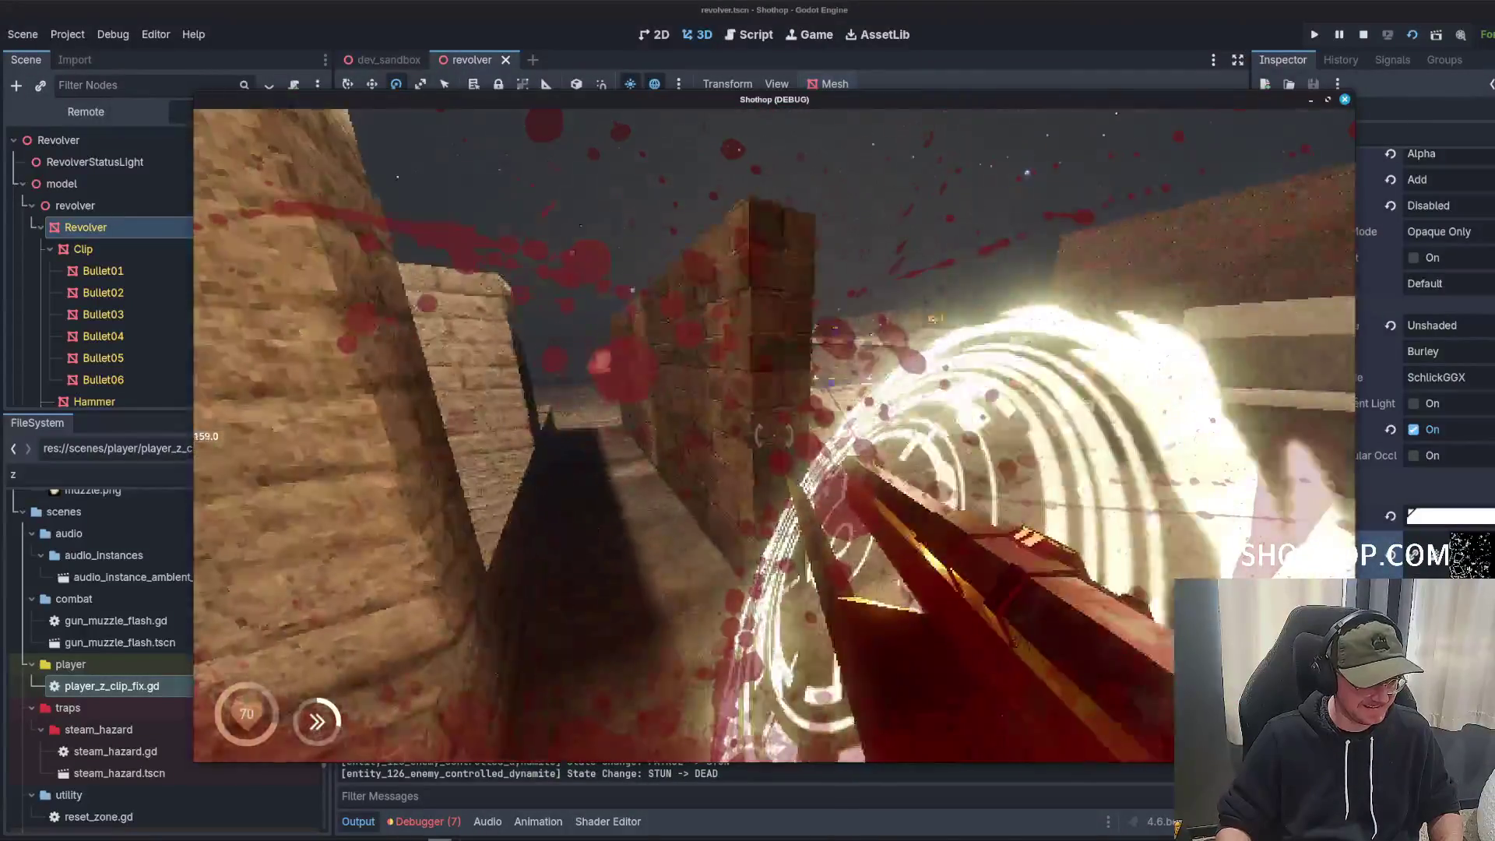
key("w")
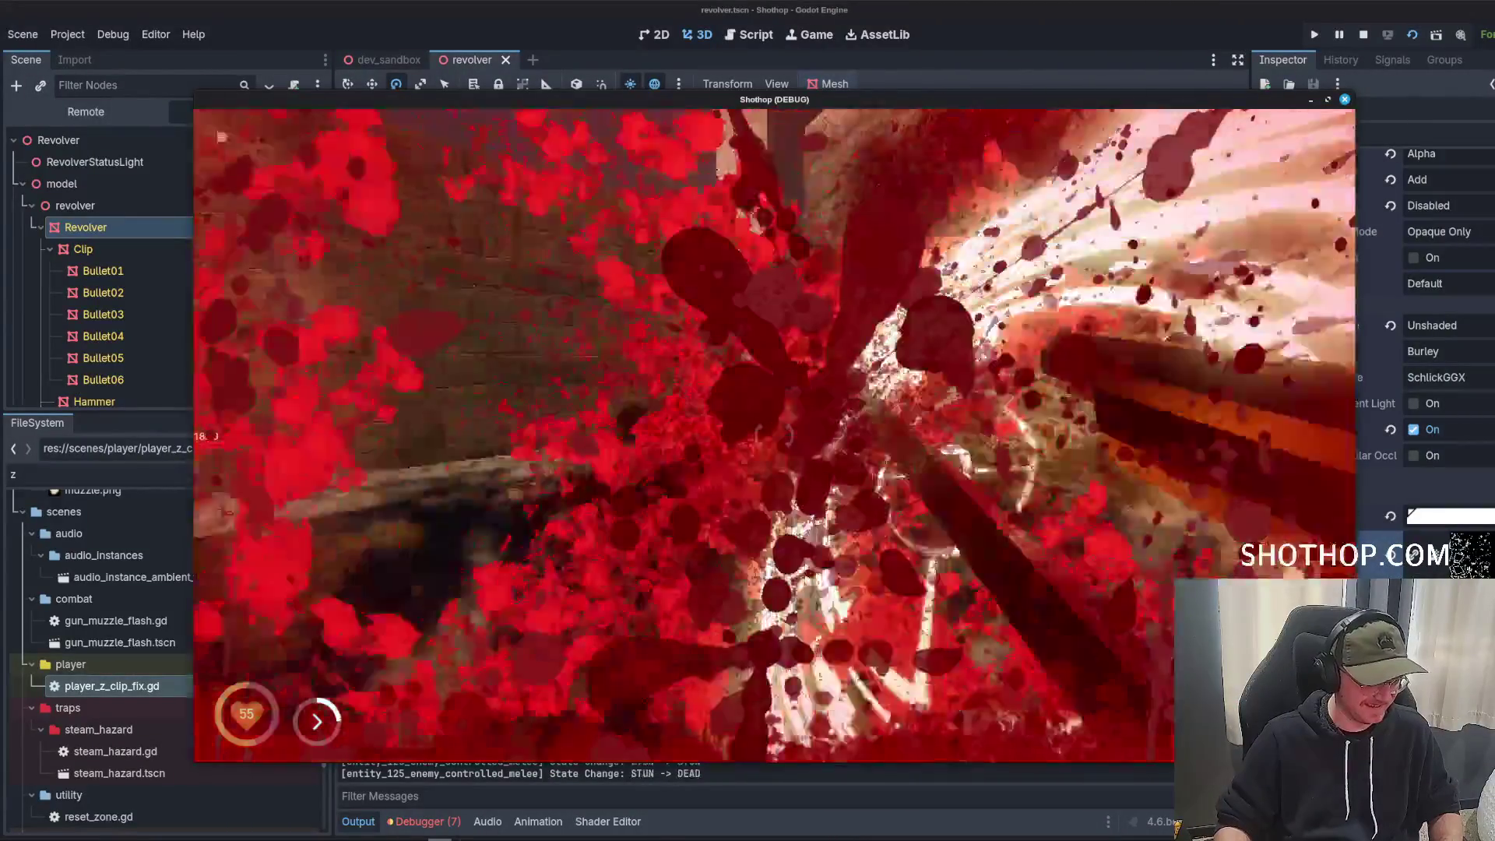
key("w")
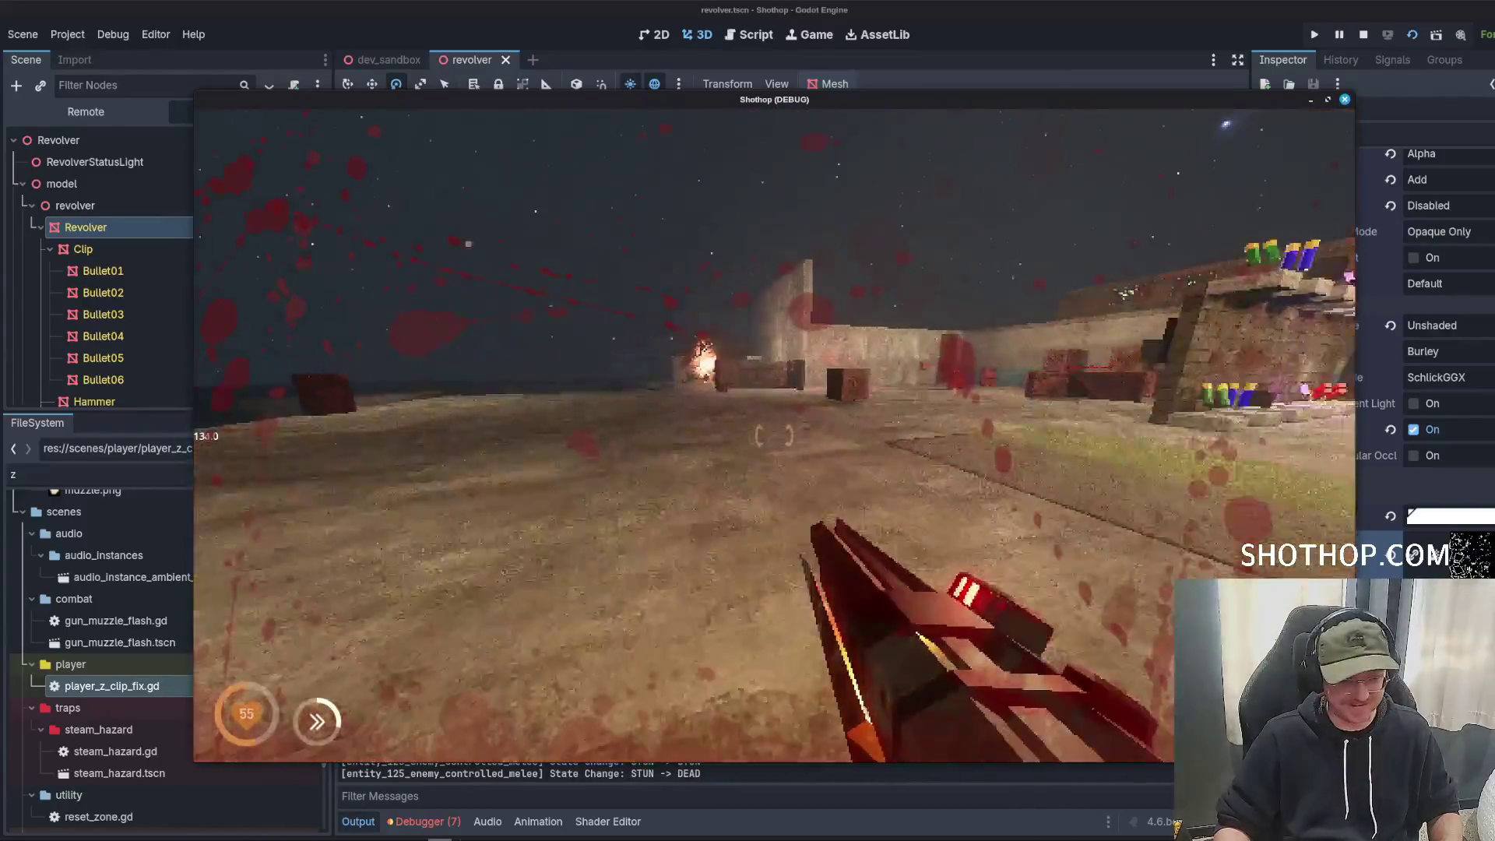
key("w")
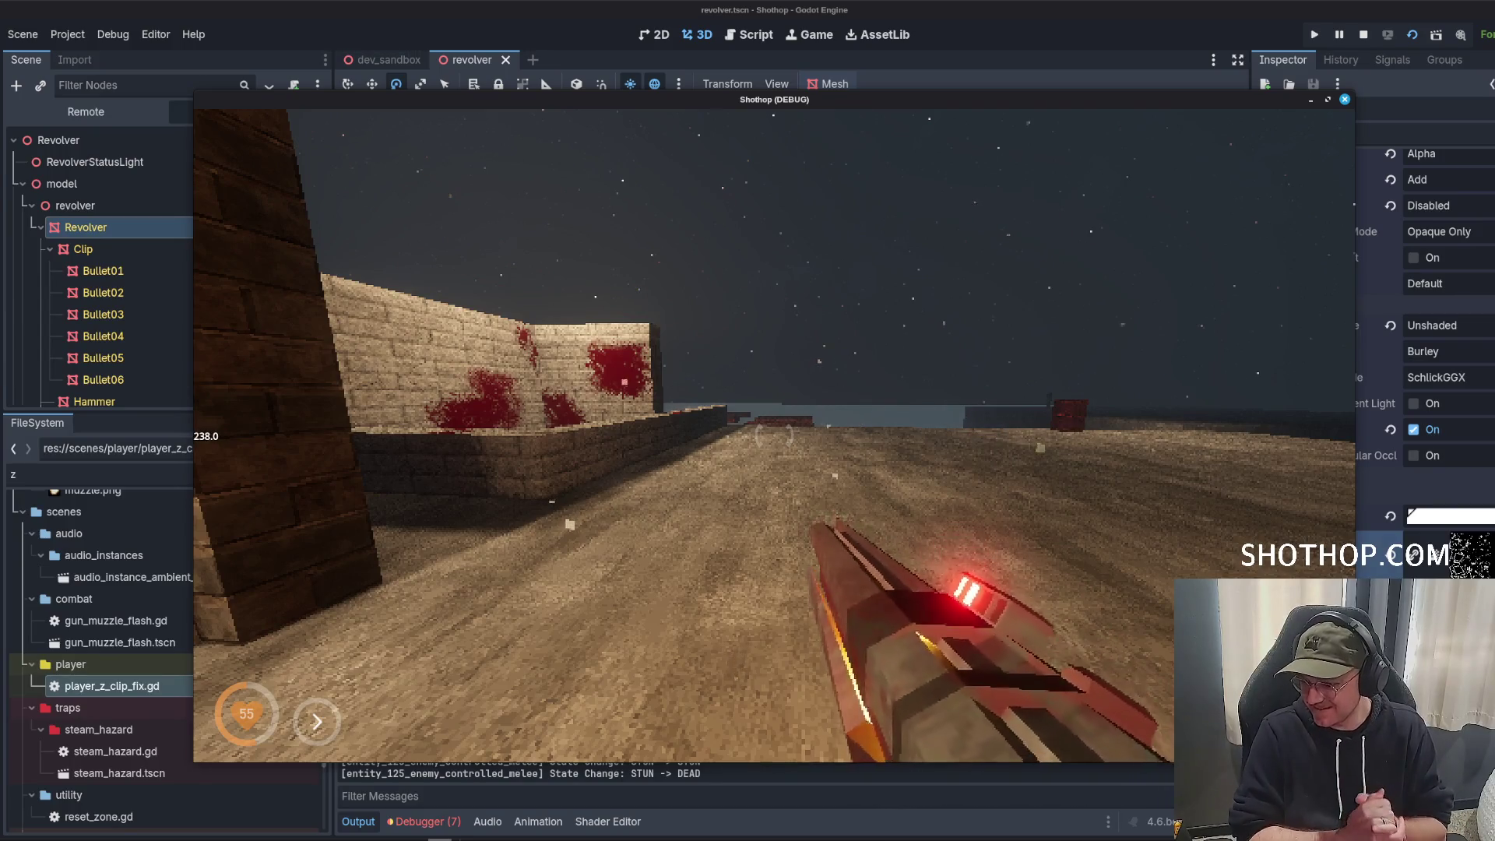
key("w")
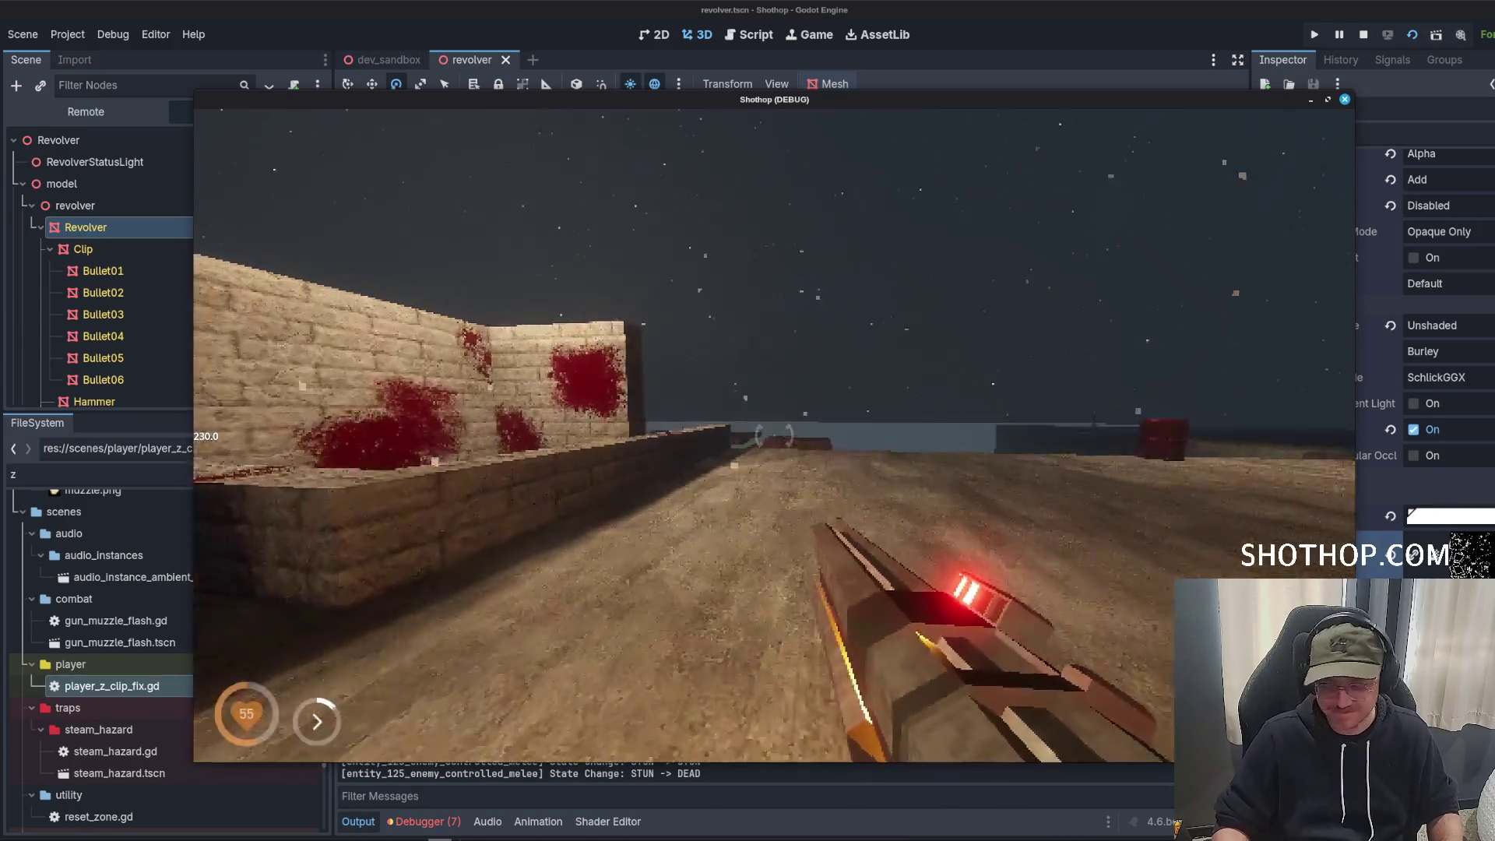
key("w")
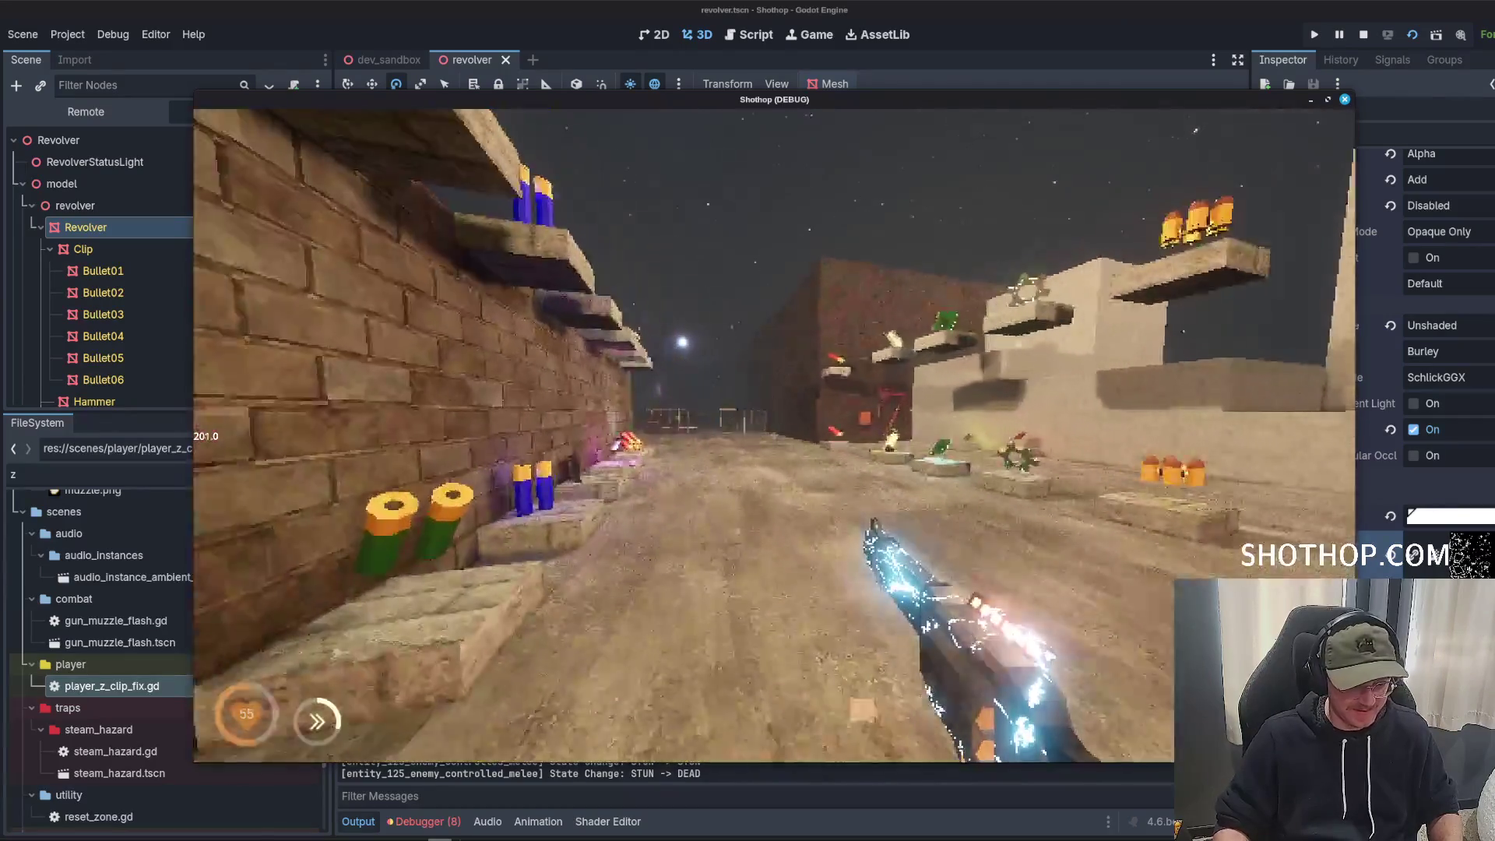
key("Escape")
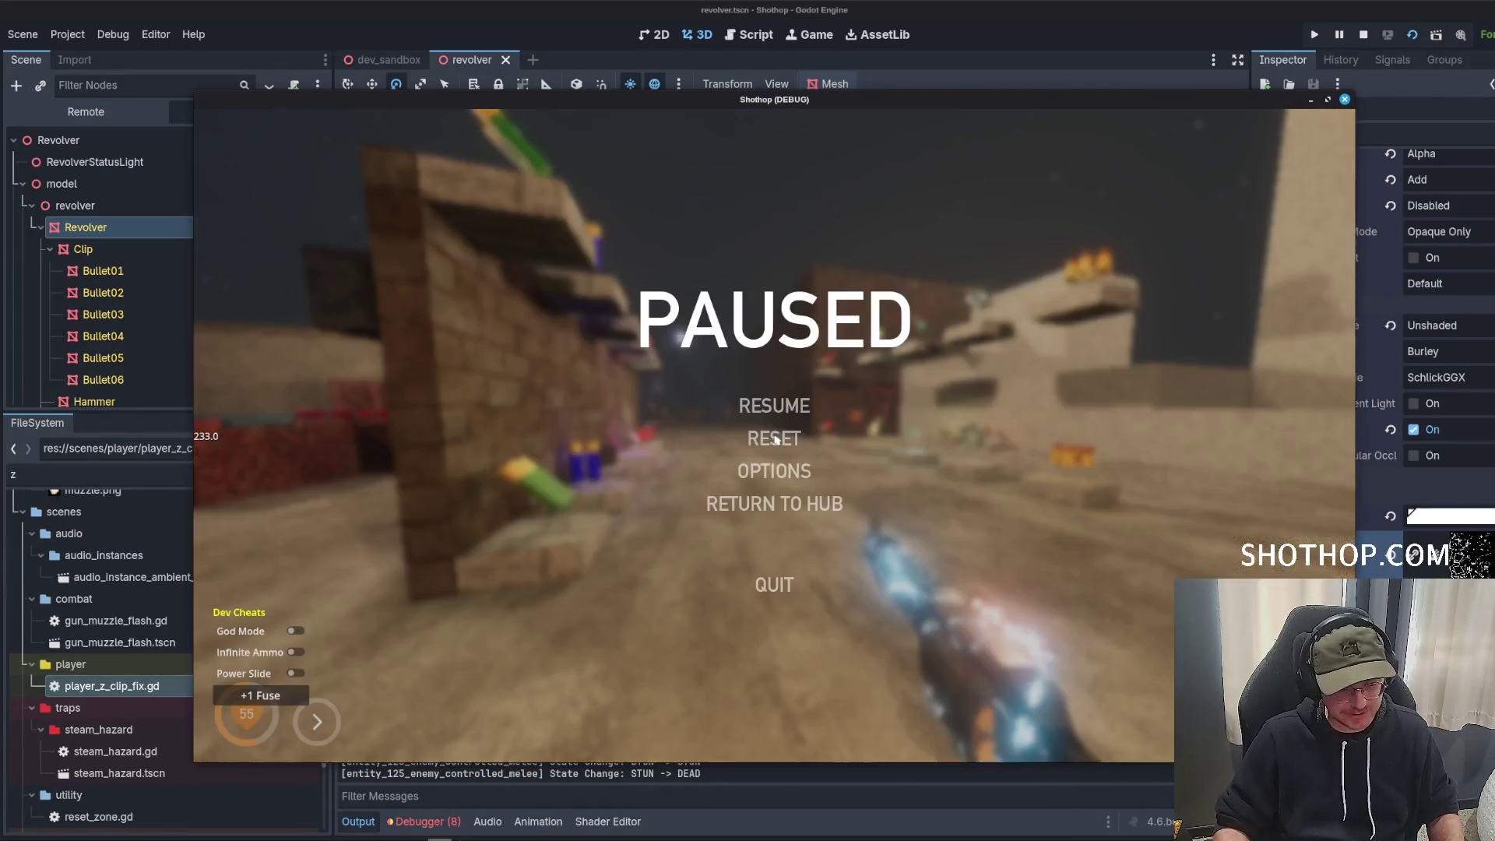
key("Escape")
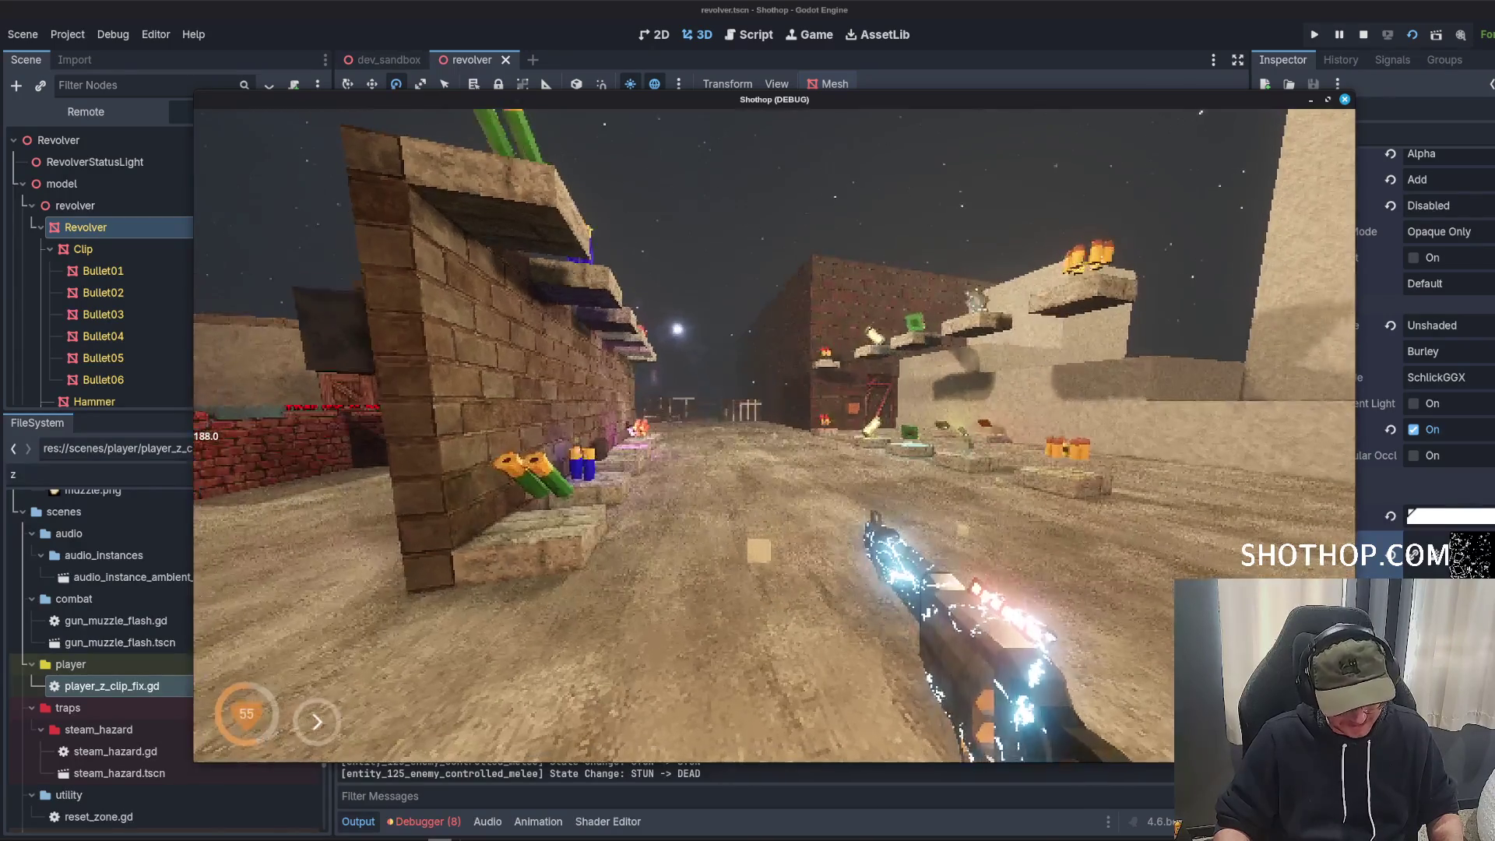
key("Escape")
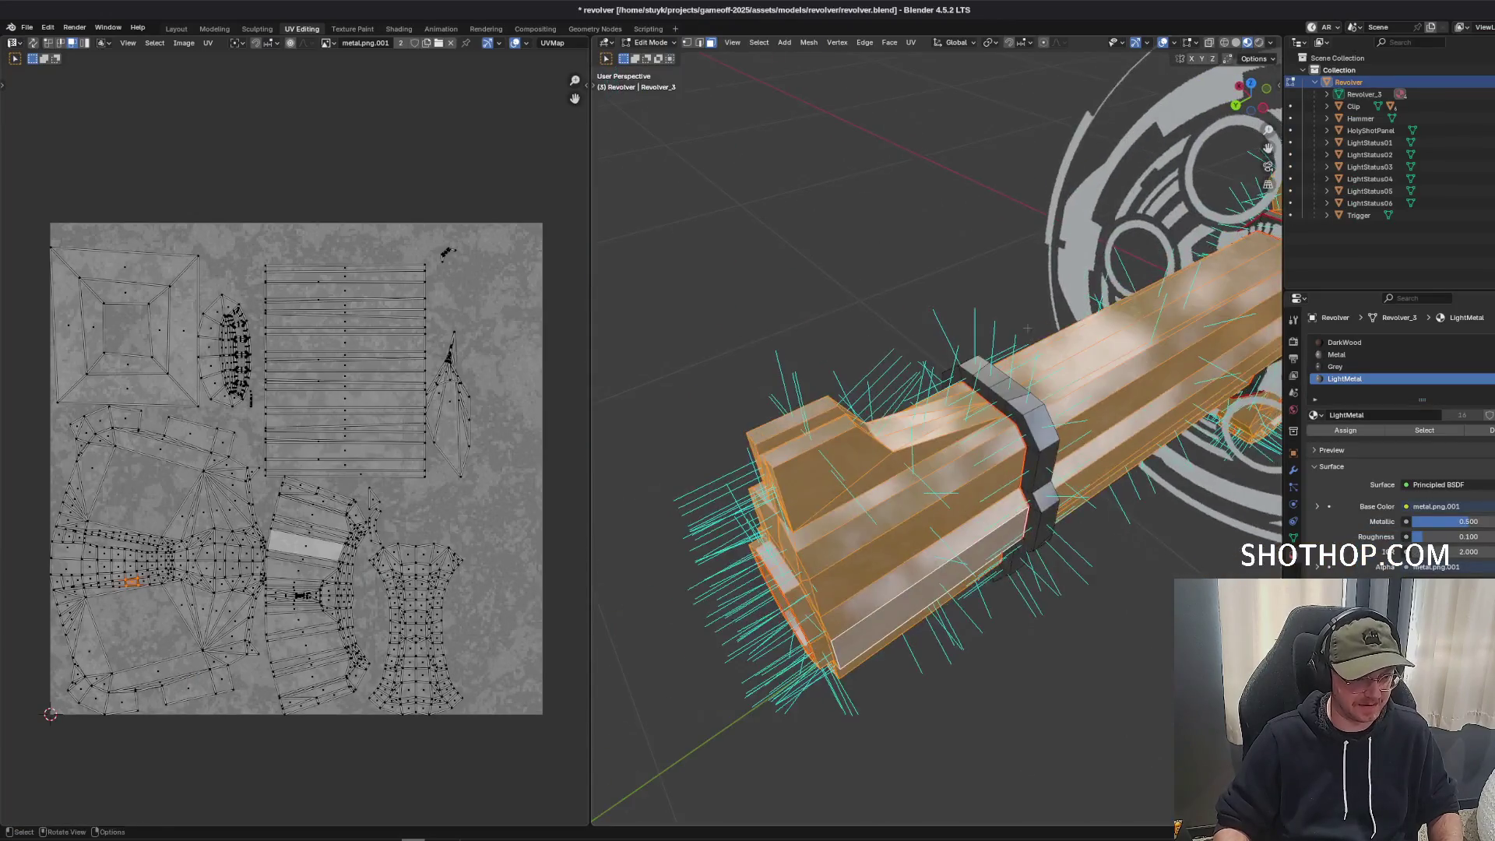
Select six faces on the revolver's top housing to see their UVs.
left_click(1075, 384)
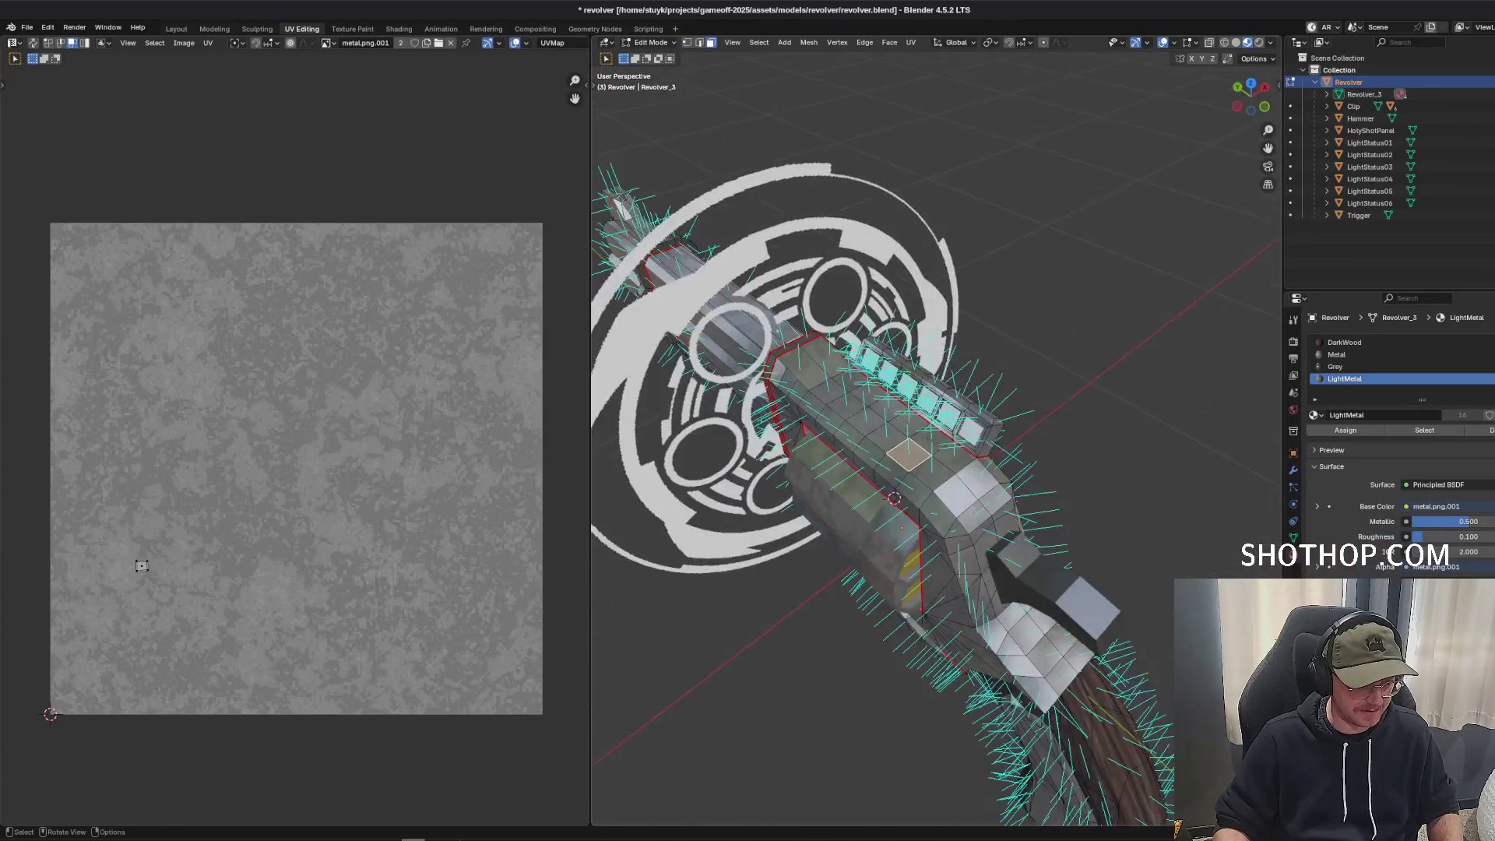
left_click(848, 405)
left_click(786, 401, "shift")
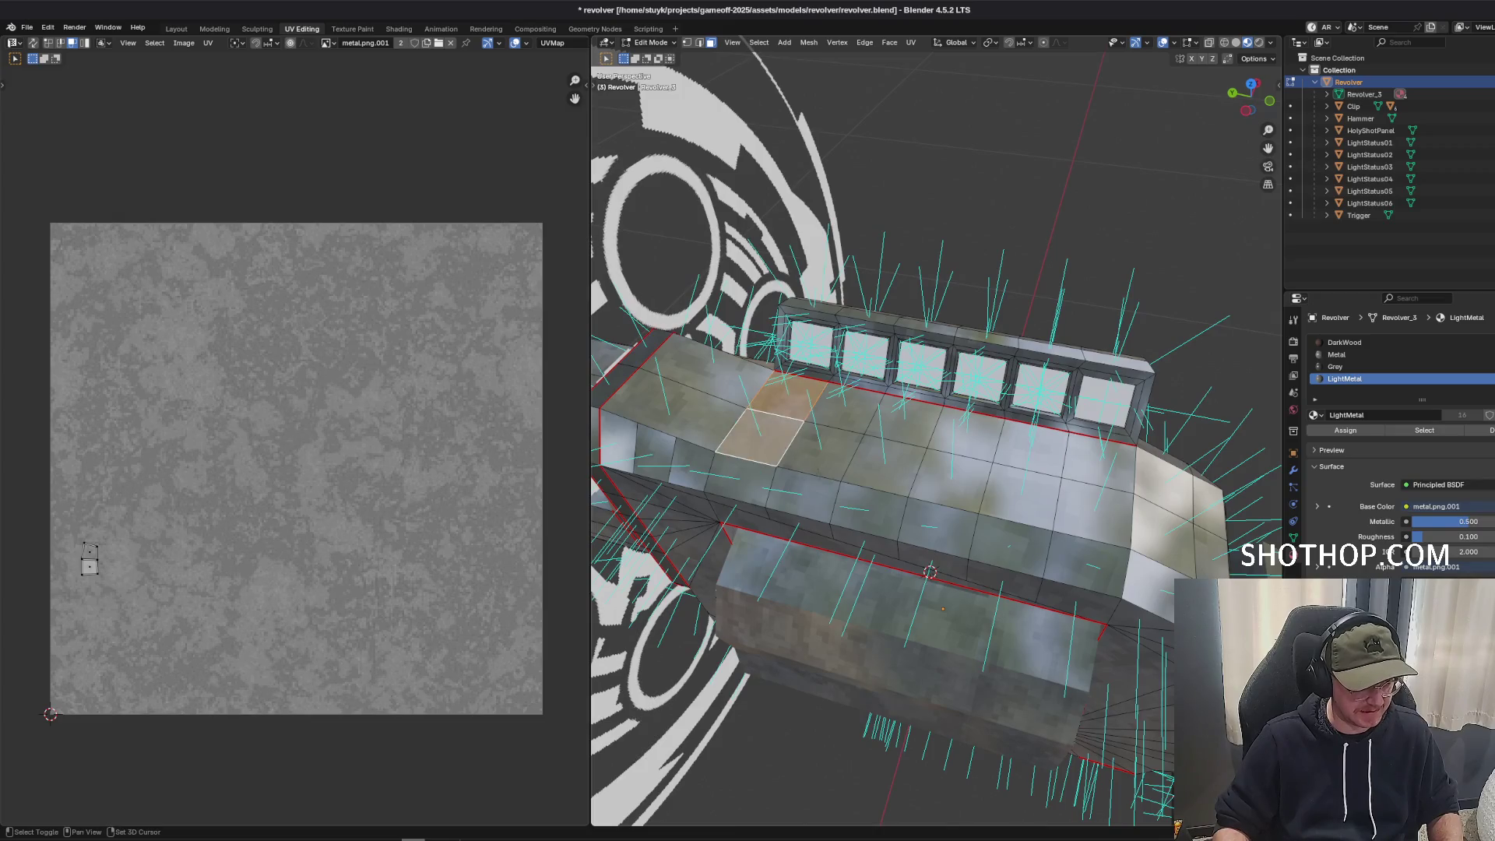
left_click(760, 446, "shift")
left_click(822, 452, "shift")
left_click(938, 466, "shift")
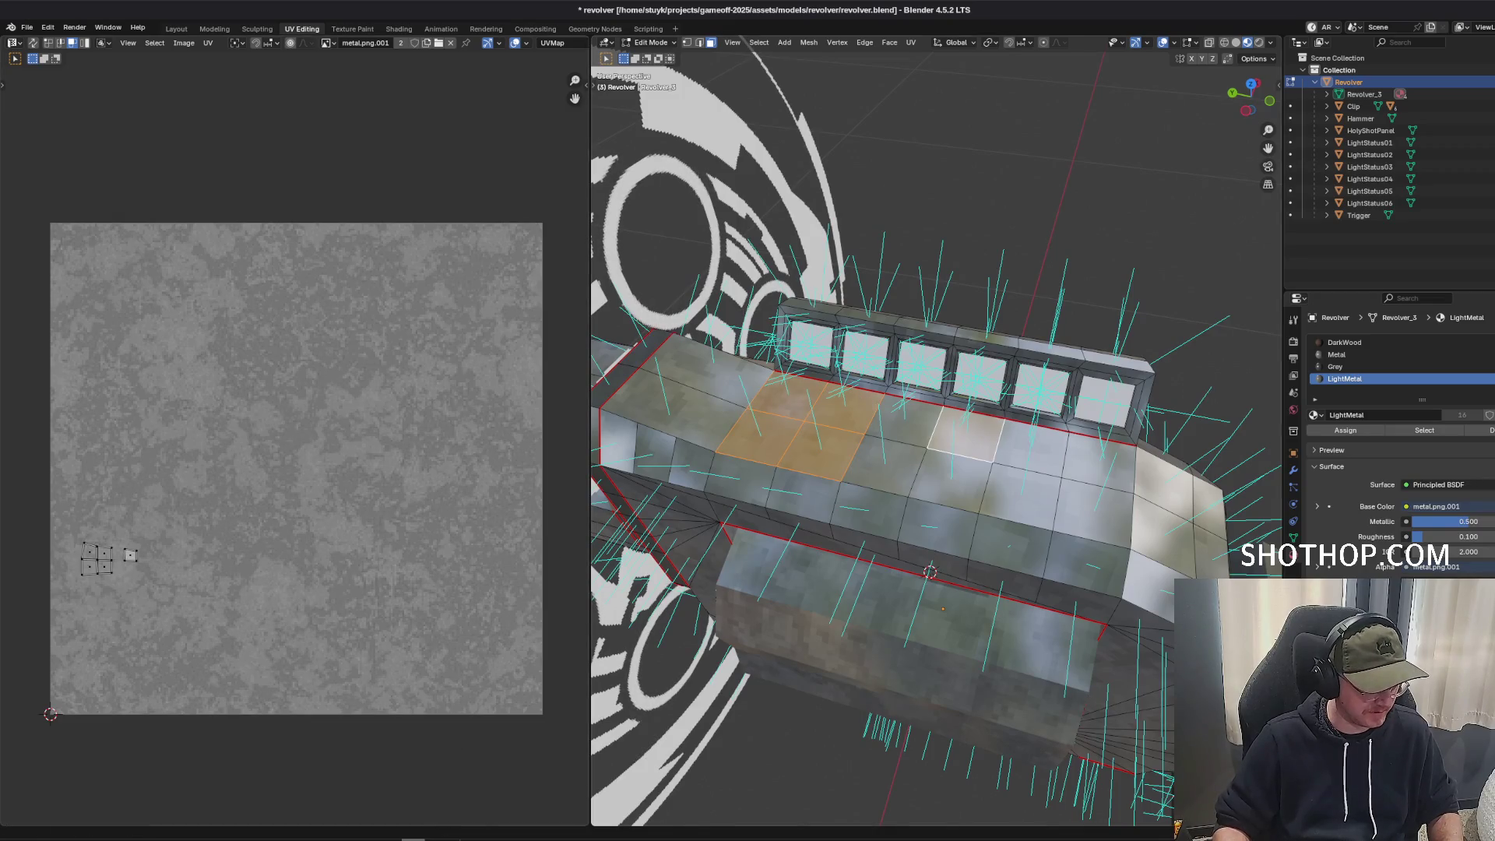
Bring up the spark mask in Photopea and view its upper part.
mouse_move(413, 838)
left_click(413, 787)
scroll(594, 570, "up", 3)
mouse_move(595, 570)
left_mouse_down()
mouse_move(696, 476)
mouse_move(685, 390)
mouse_move(656, 523)
mouse_move(633, 546)
left_mouse_up()
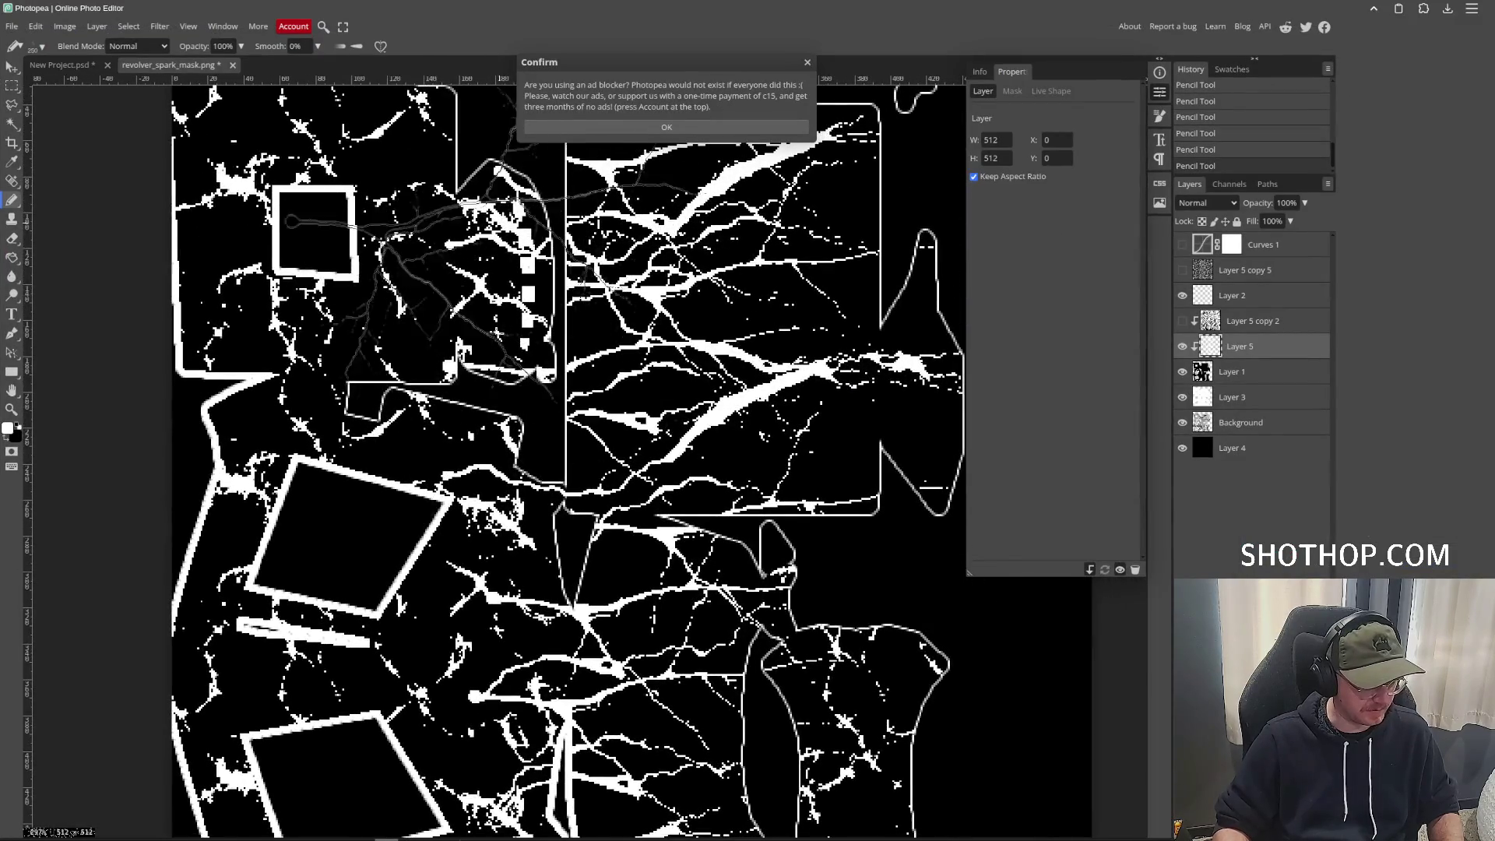
Erase the white sparks around the row of small squares with a smaller eraser, then return to Blender.
left_click(737, 127)
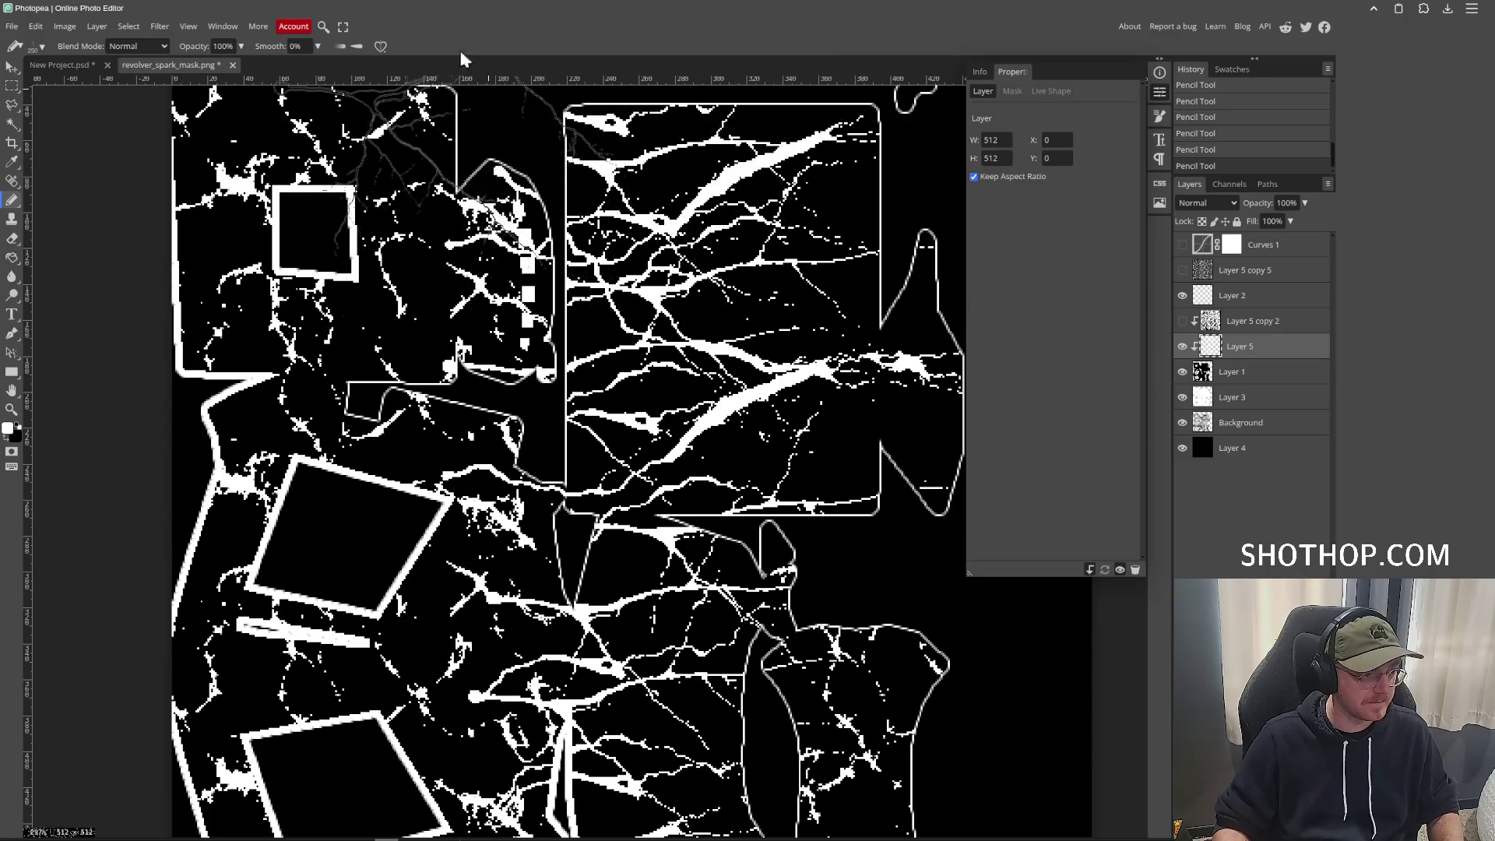
left_click(12, 239)
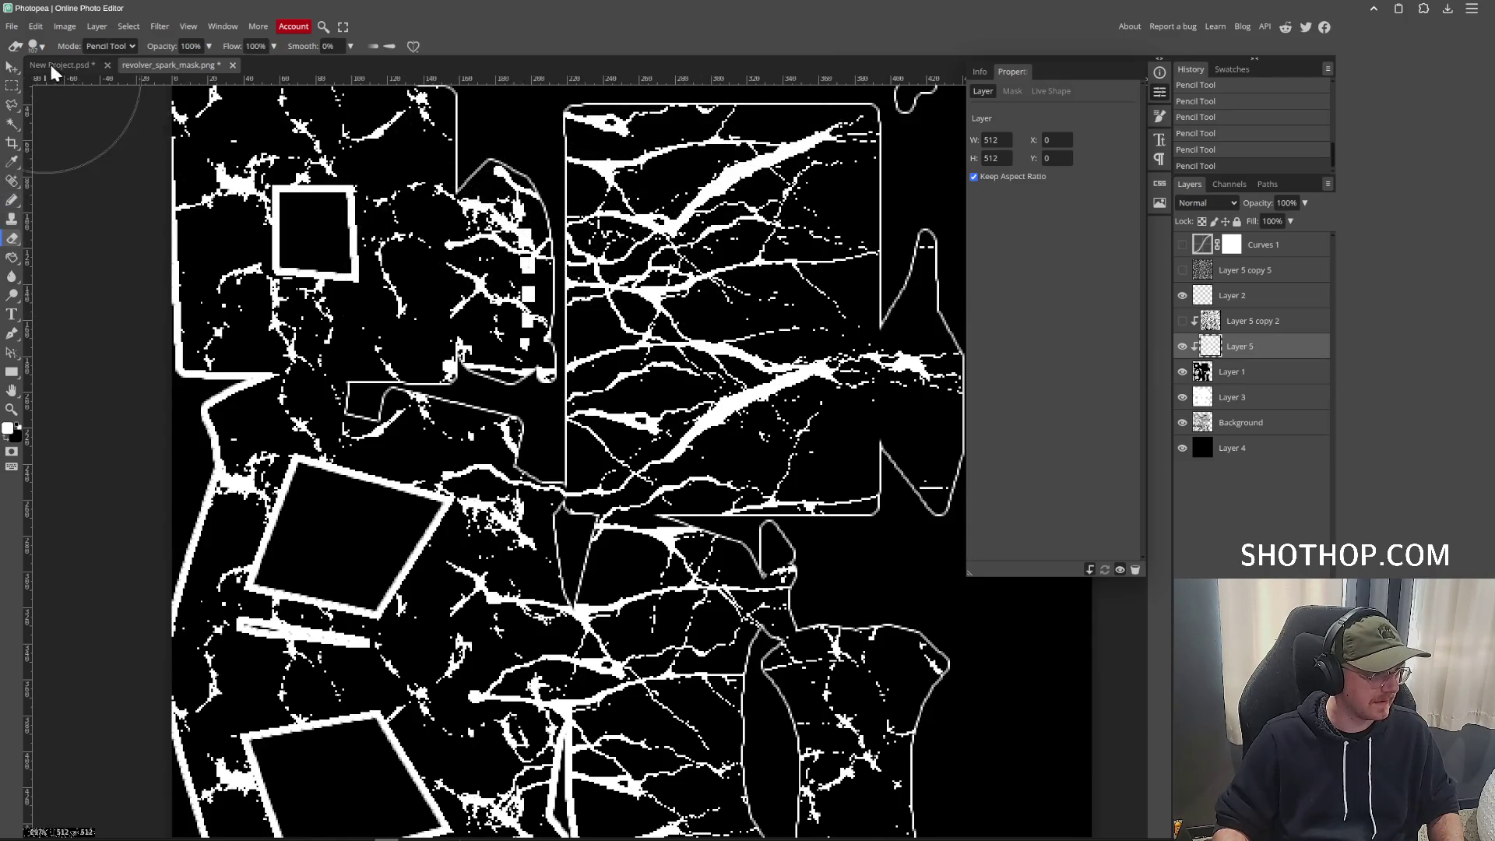
key("bracketleft")
key("bracketleft")
key("bracketleft")
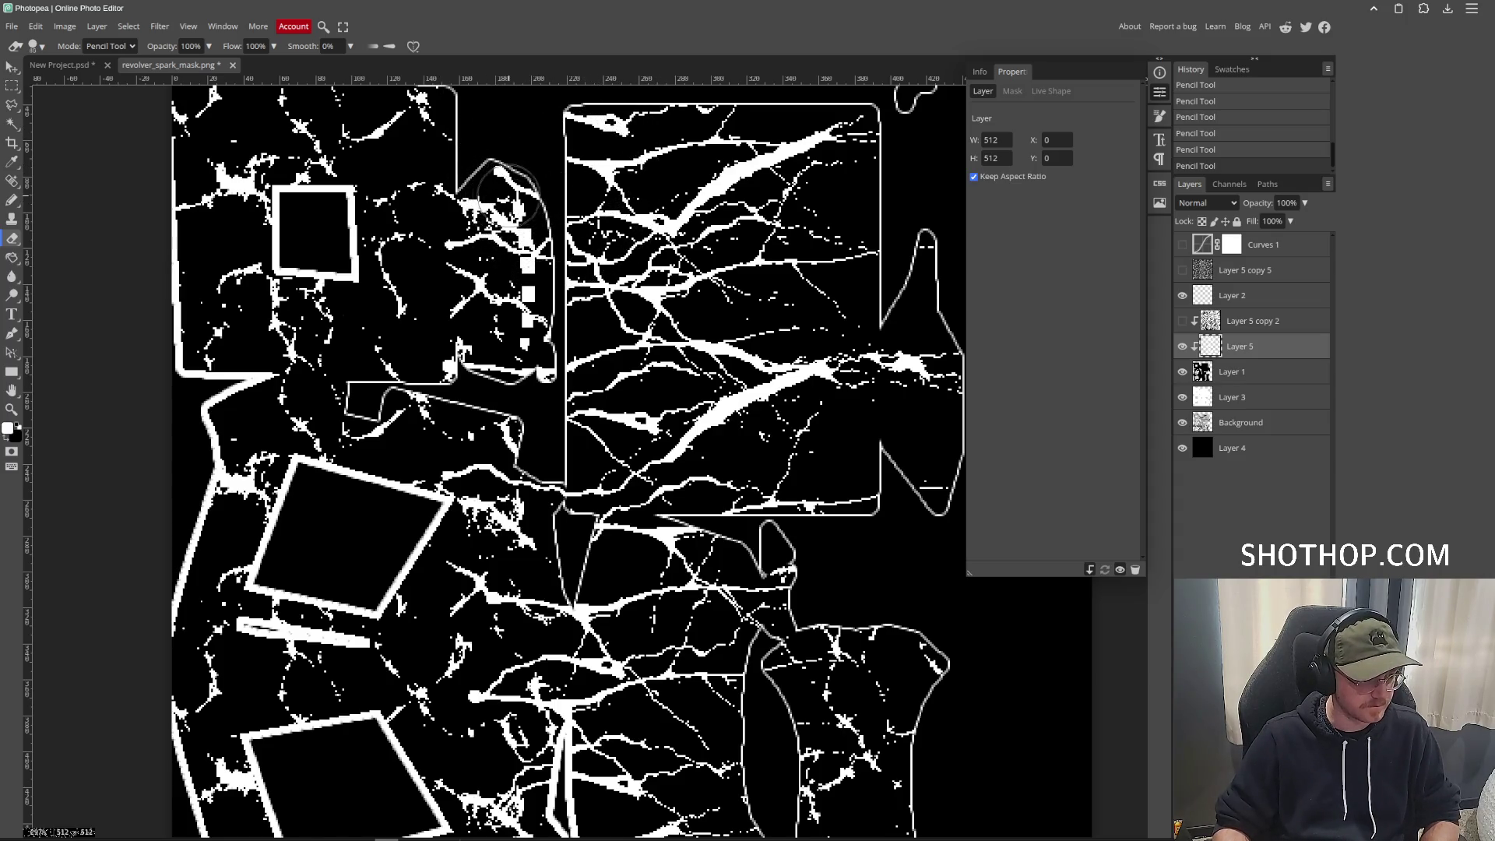
left_click_drag(506, 191, 521, 226)
mouse_move(514, 195)
left_mouse_down()
mouse_move(530, 257)
mouse_move(523, 358)
left_mouse_up()
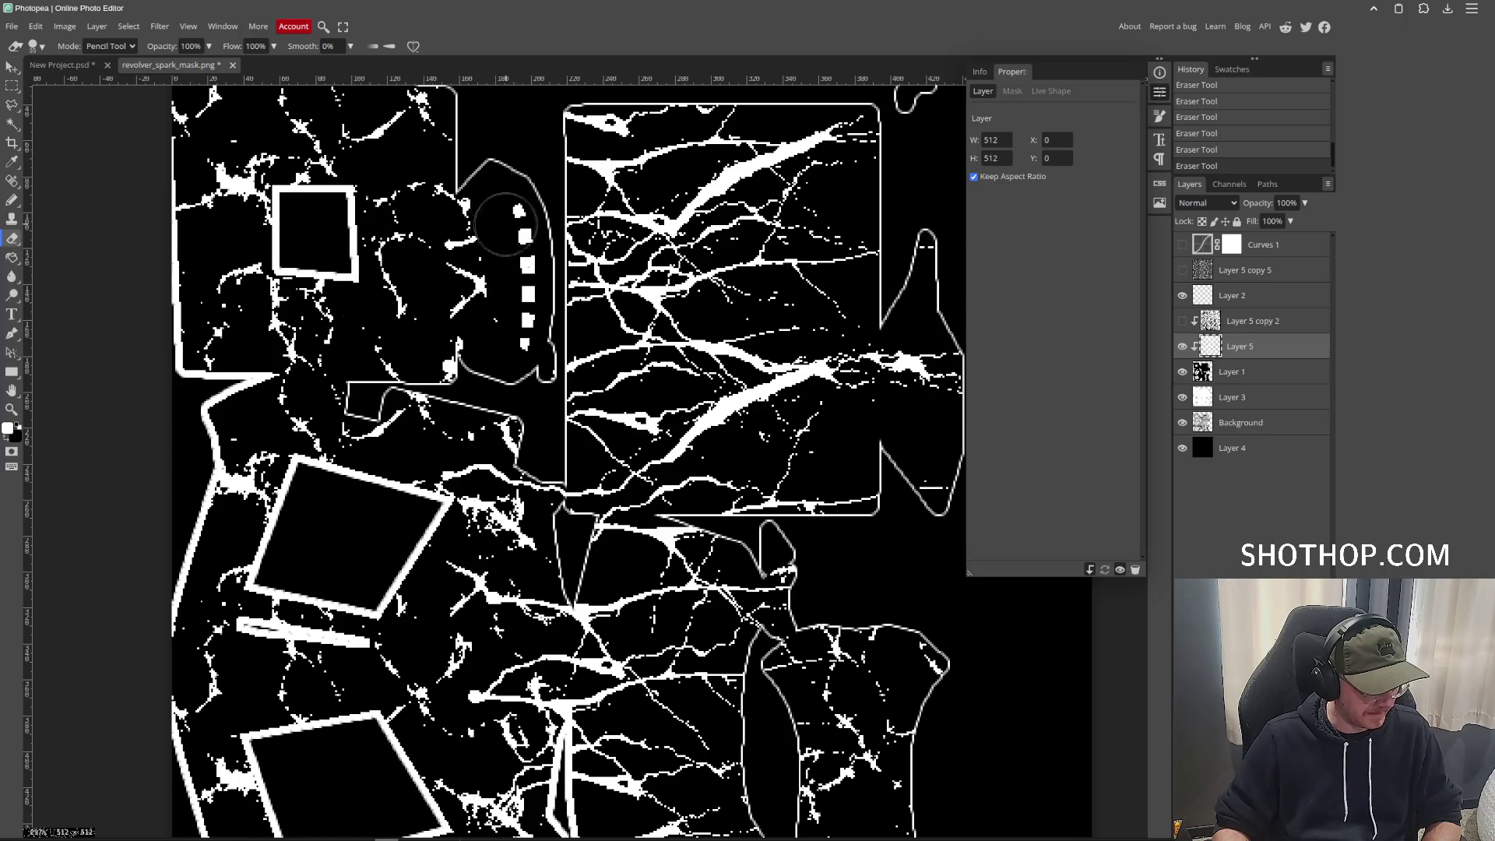
mouse_move(440, 839)
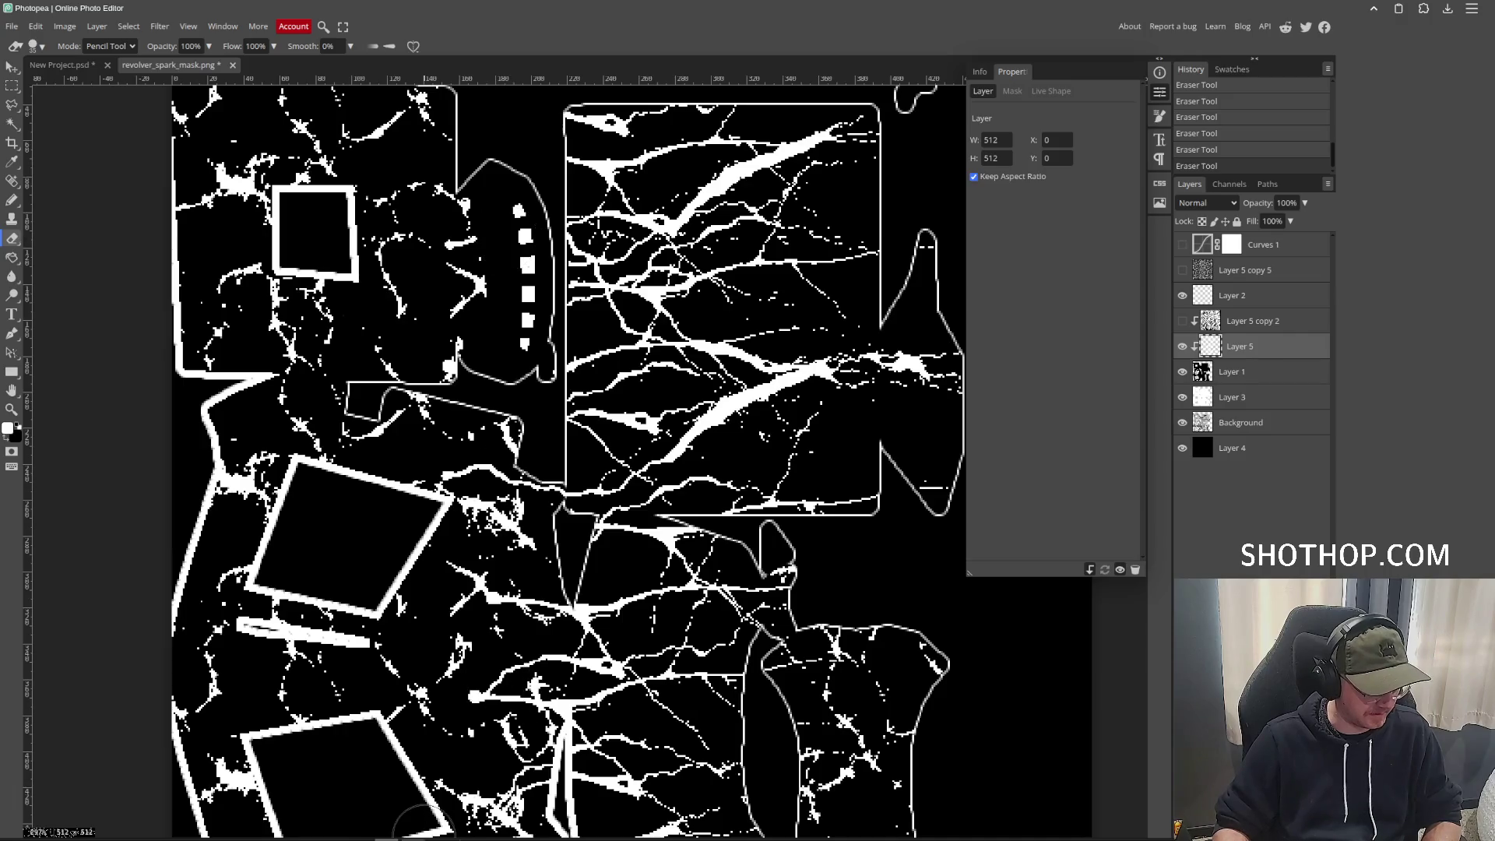
left_click(390, 787)
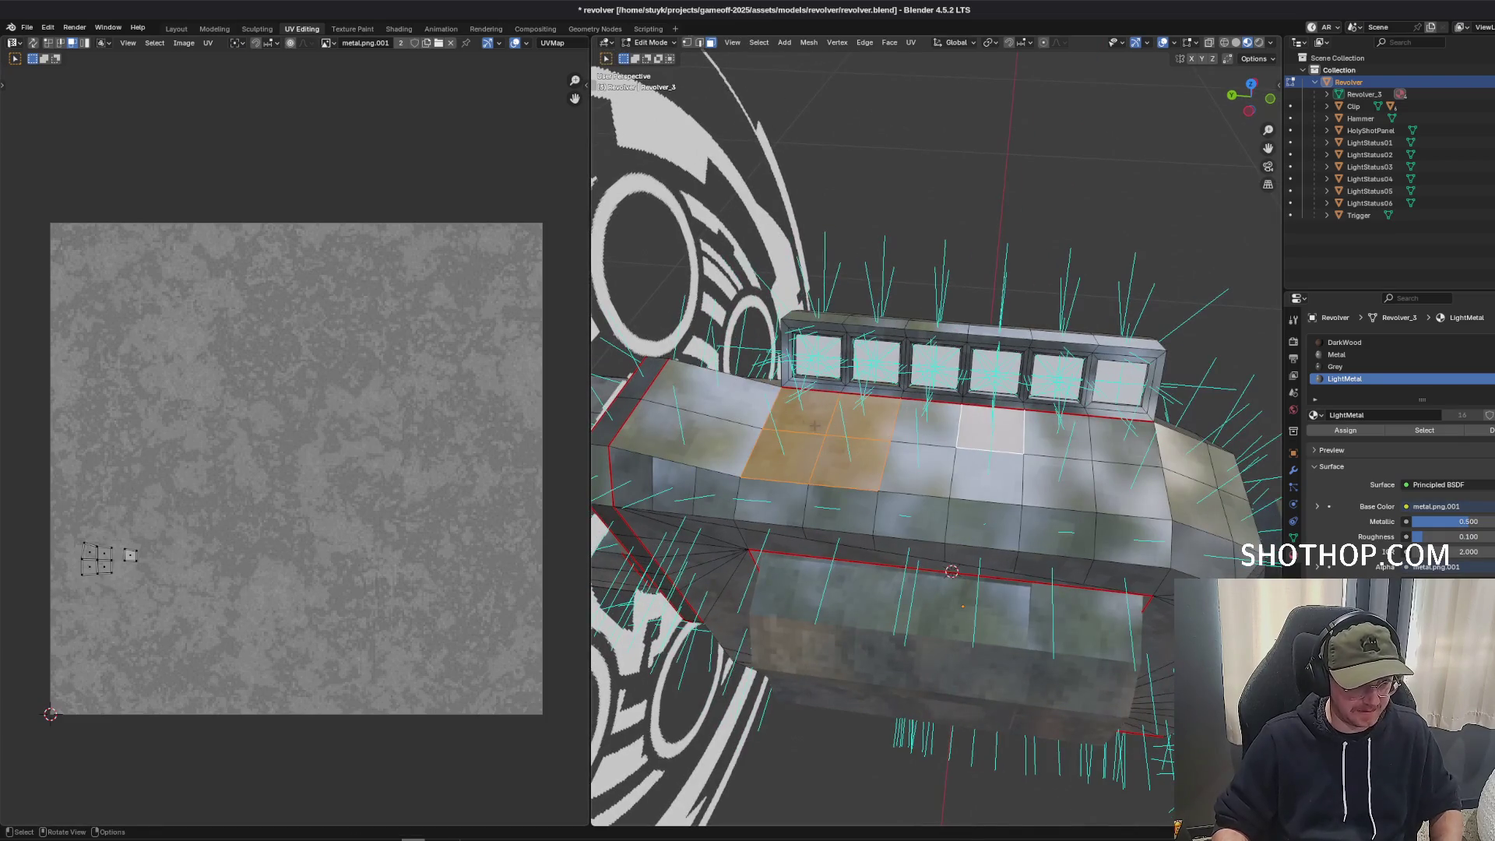
Add seven more housing faces to the face selection.
left_click(724, 393, "shift")
left_click(686, 451, "shift")
left_click(915, 468, "shift")
left_click(927, 421, "shift")
left_click(985, 477, "shift")
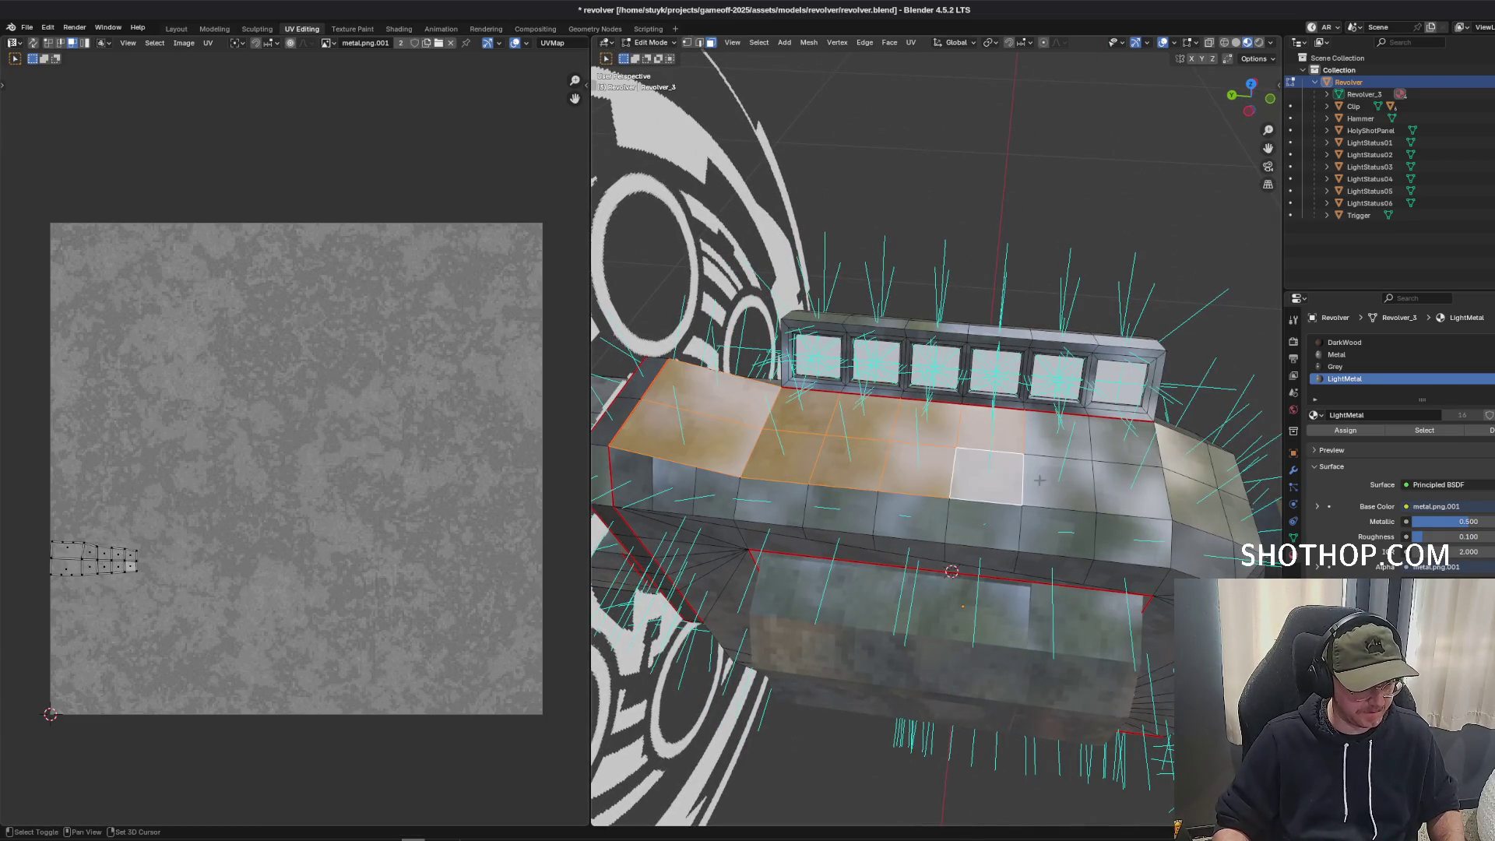
left_click(1059, 472, "shift")
left_click(1121, 489, "shift")
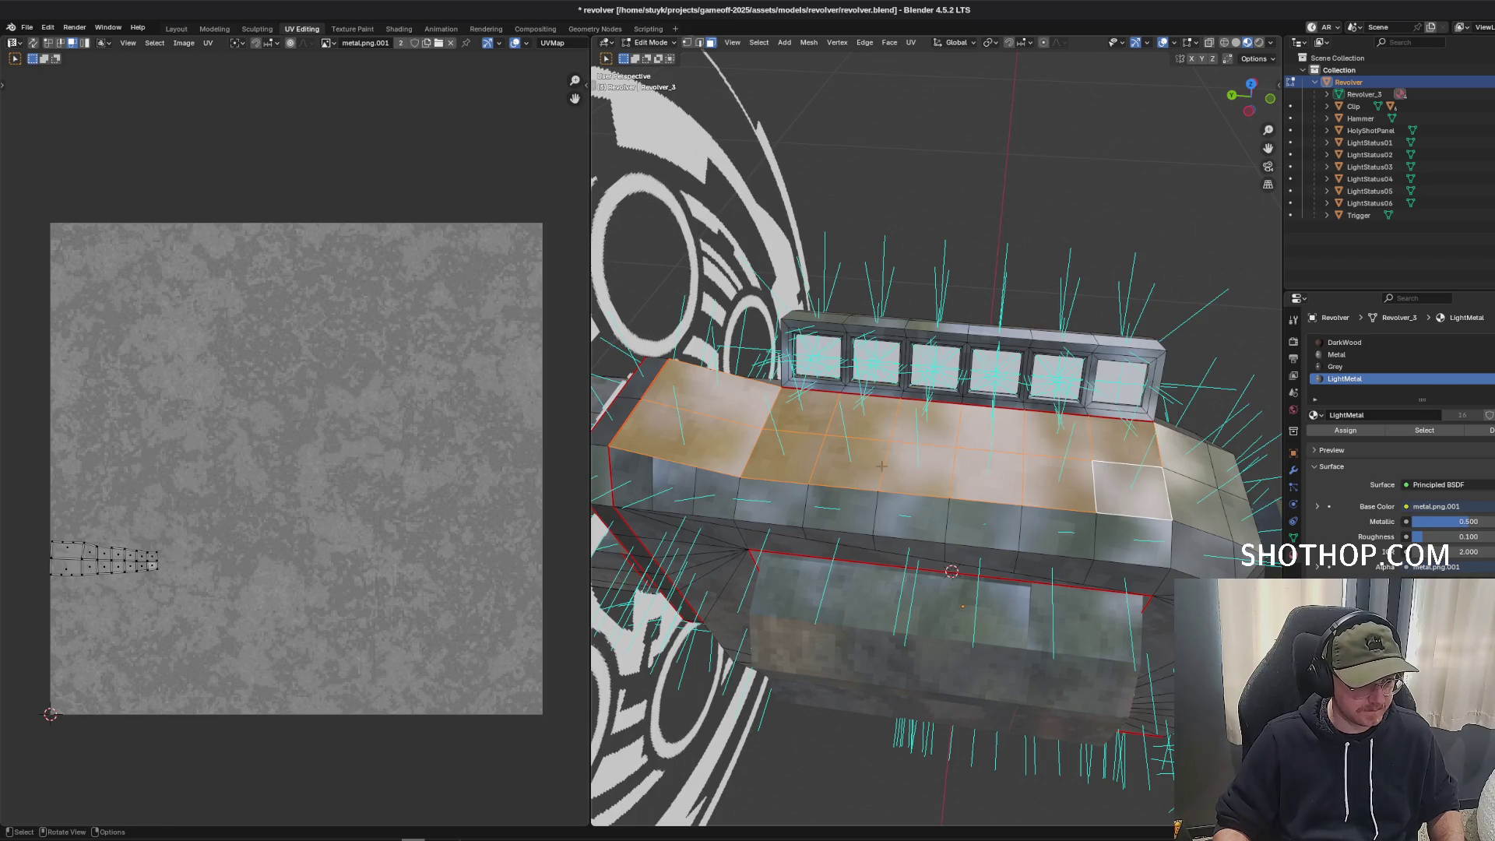
Select every LightMetal-material face to reveal all its UV islands, then go back to Photopea.
left_click(1426, 430)
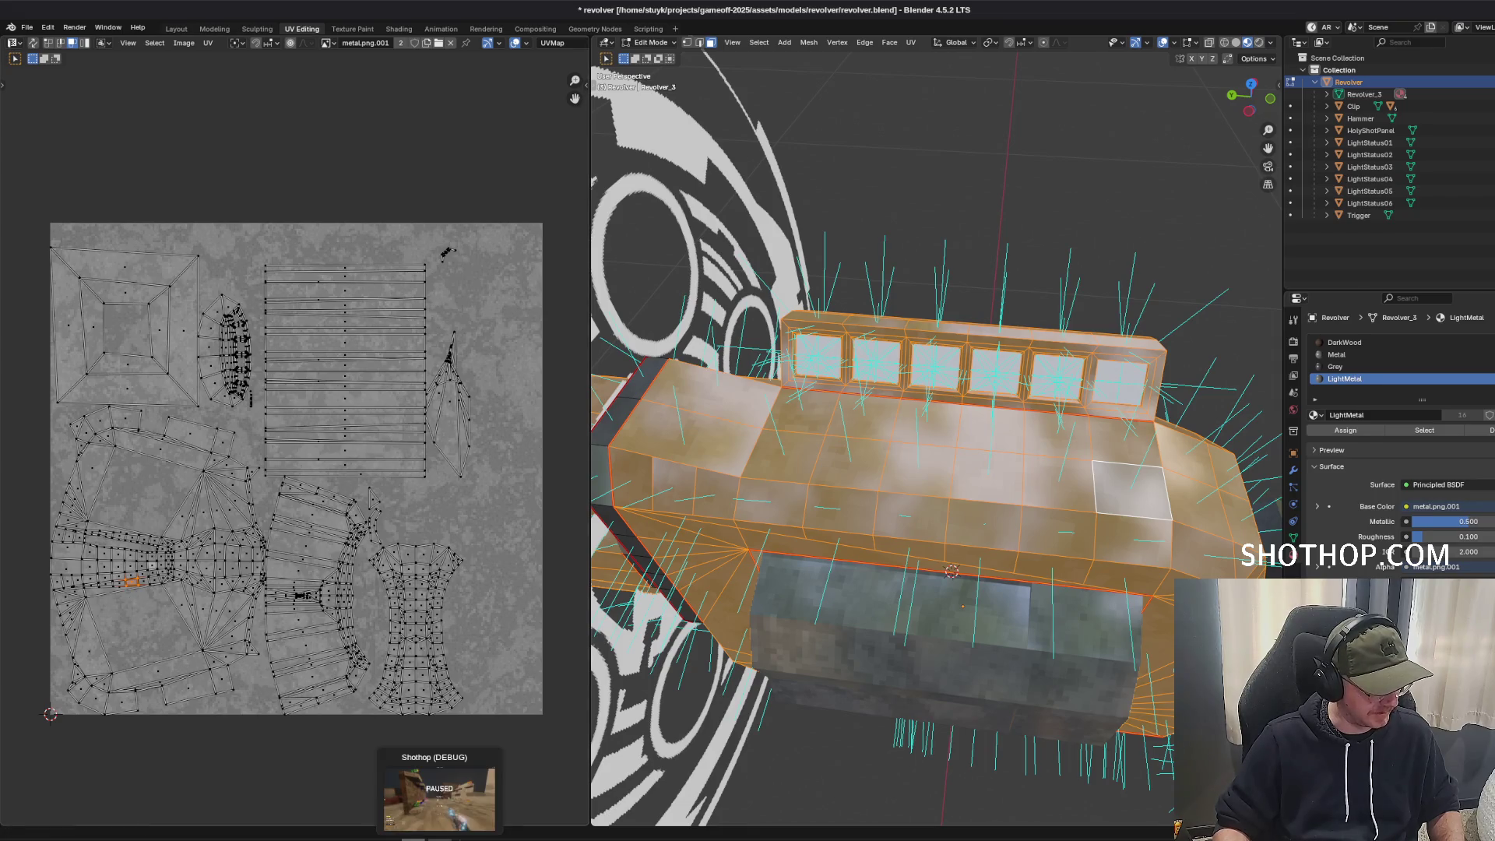
left_click(440, 783)
left_click(389, 791)
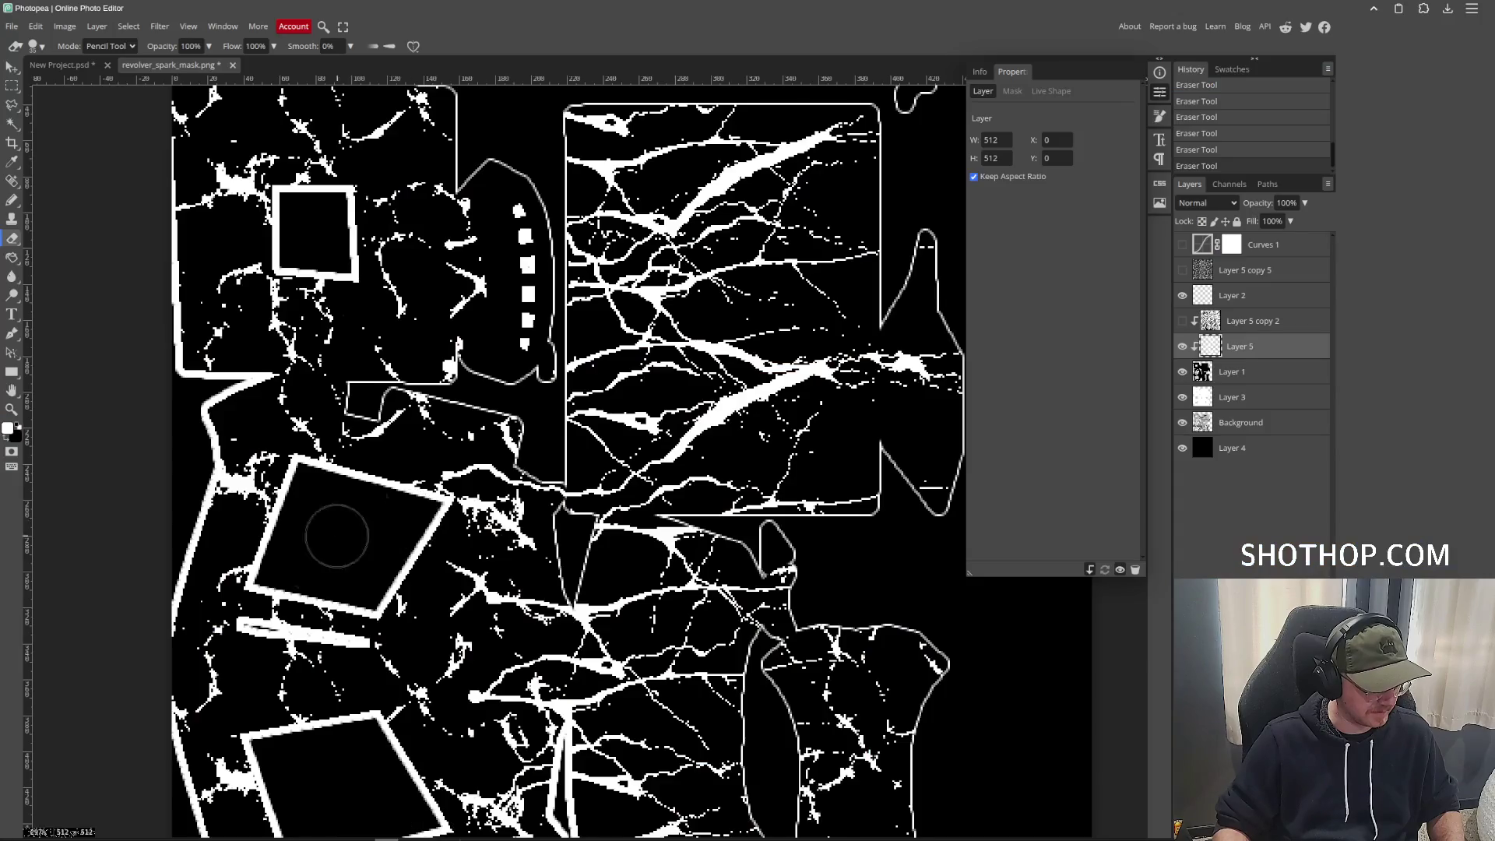
Erase stray specks, export the mask as PNG over revolver_spark_mask.png, and inspect the glow in Godot.
scroll(307, 604, "up", 3)
mouse_move(306, 604)
left_mouse_down()
mouse_move(335, 530)
mouse_move(430, 601)
mouse_move(352, 586)
mouse_move(473, 584)
left_mouse_up()
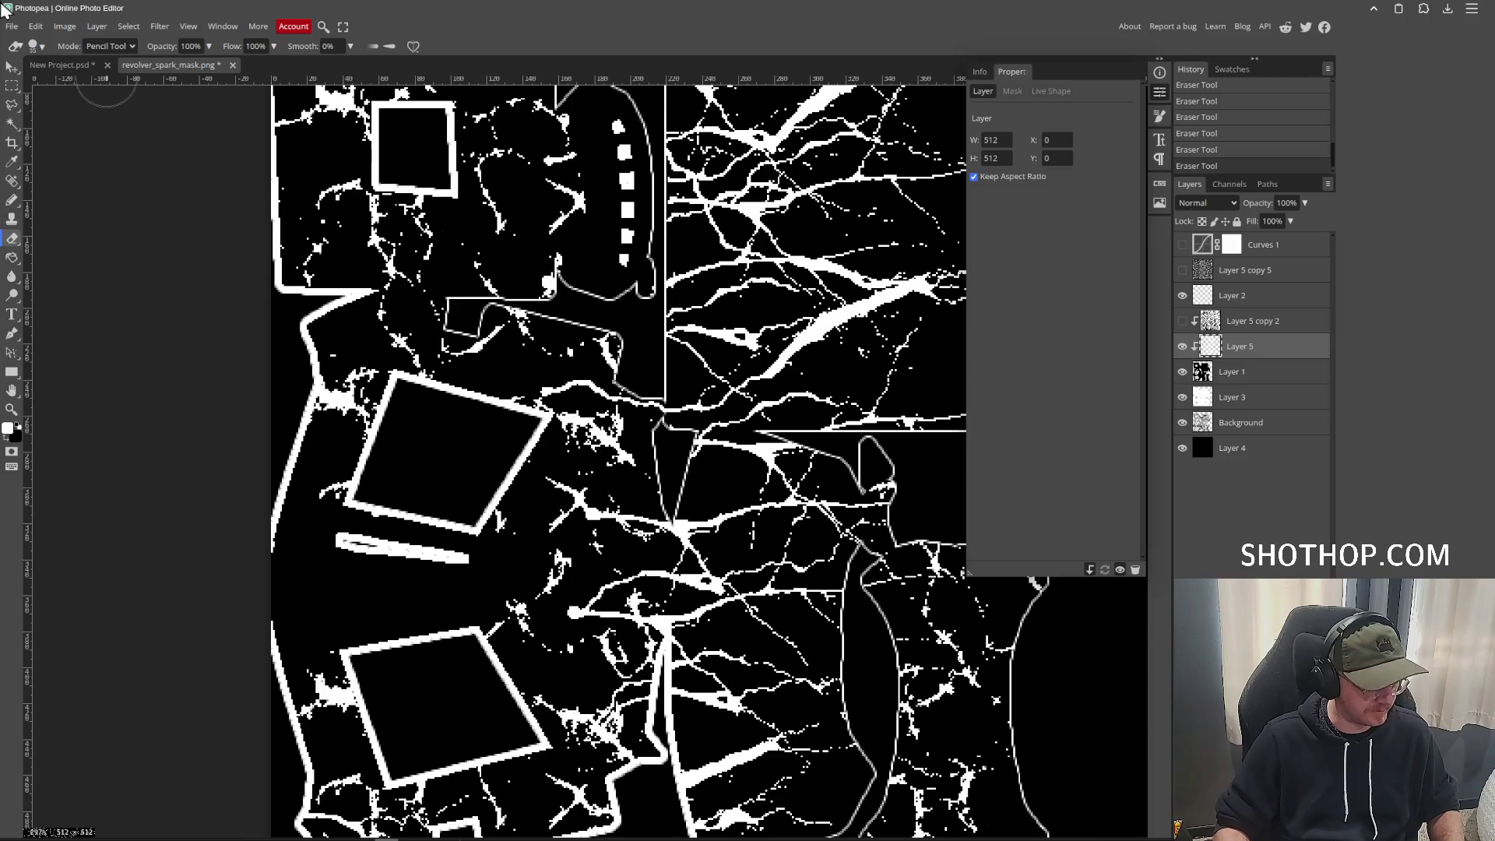
left_click(12, 26)
mouse_move(94, 207)
left_click(144, 209)
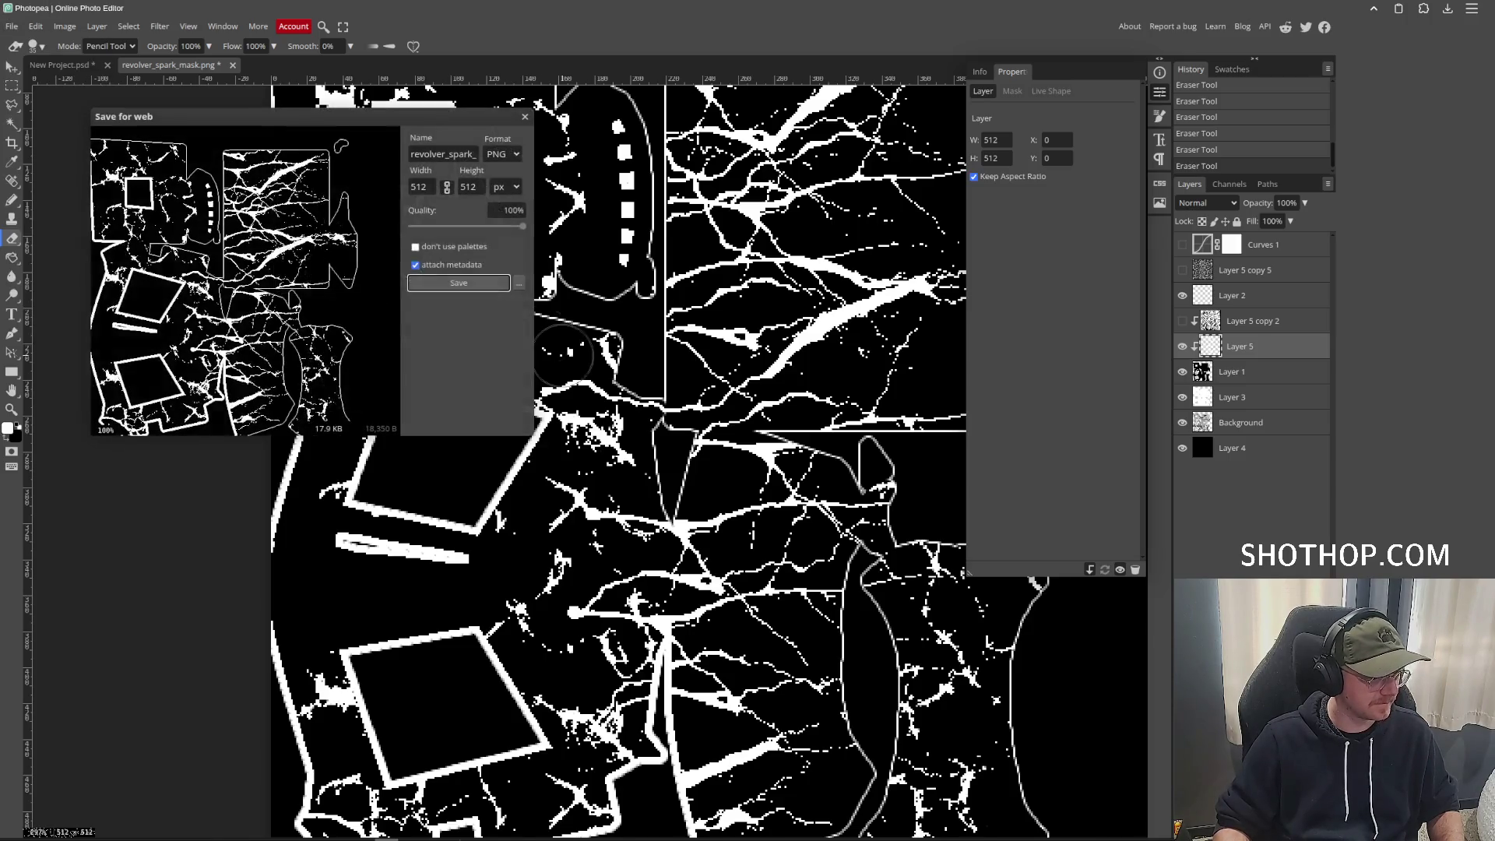
left_click(459, 284)
double_click(616, 247)
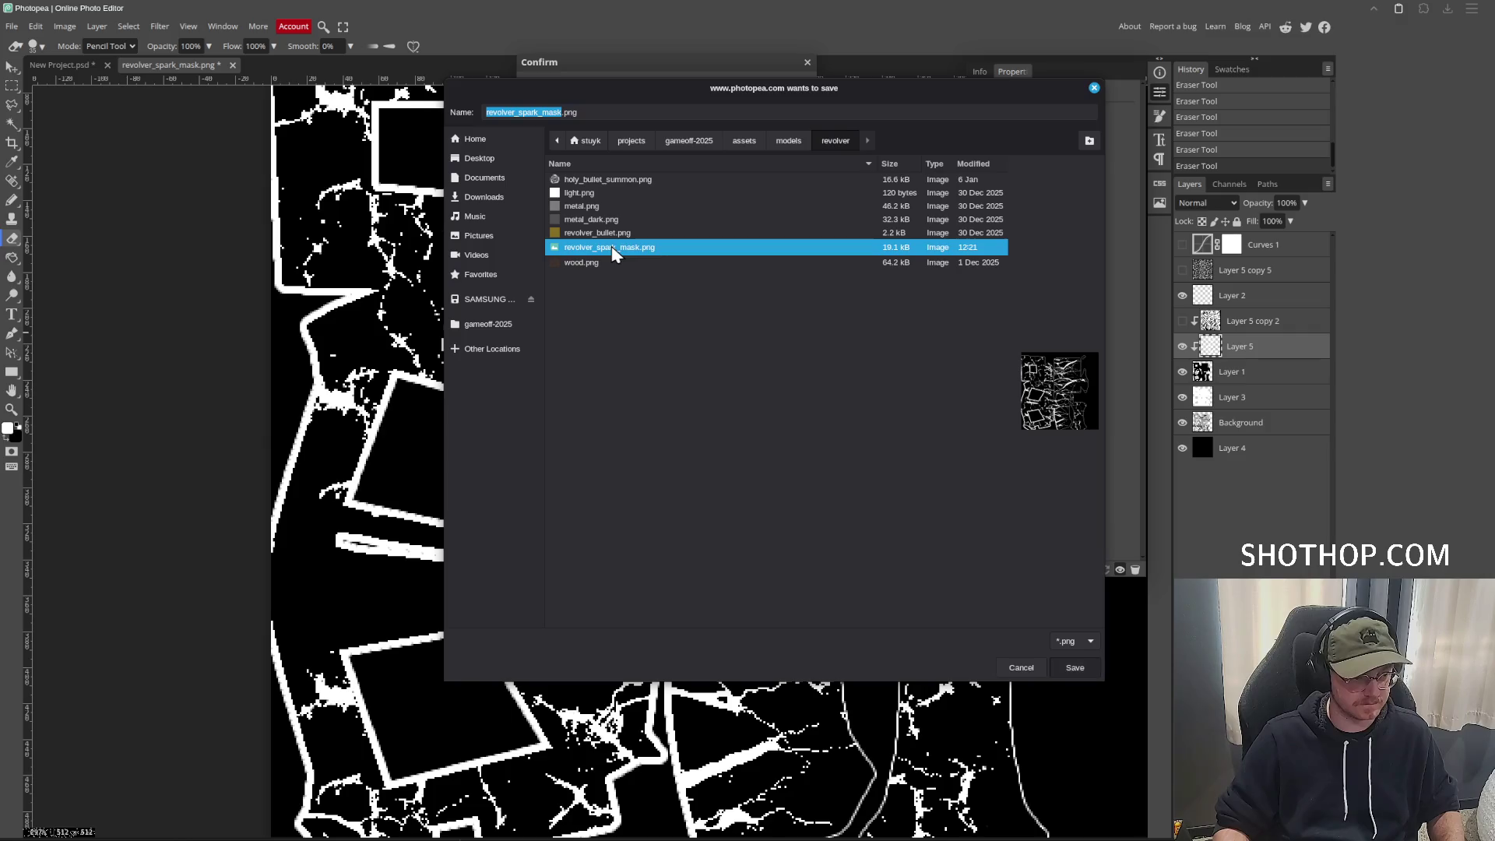
key("Return")
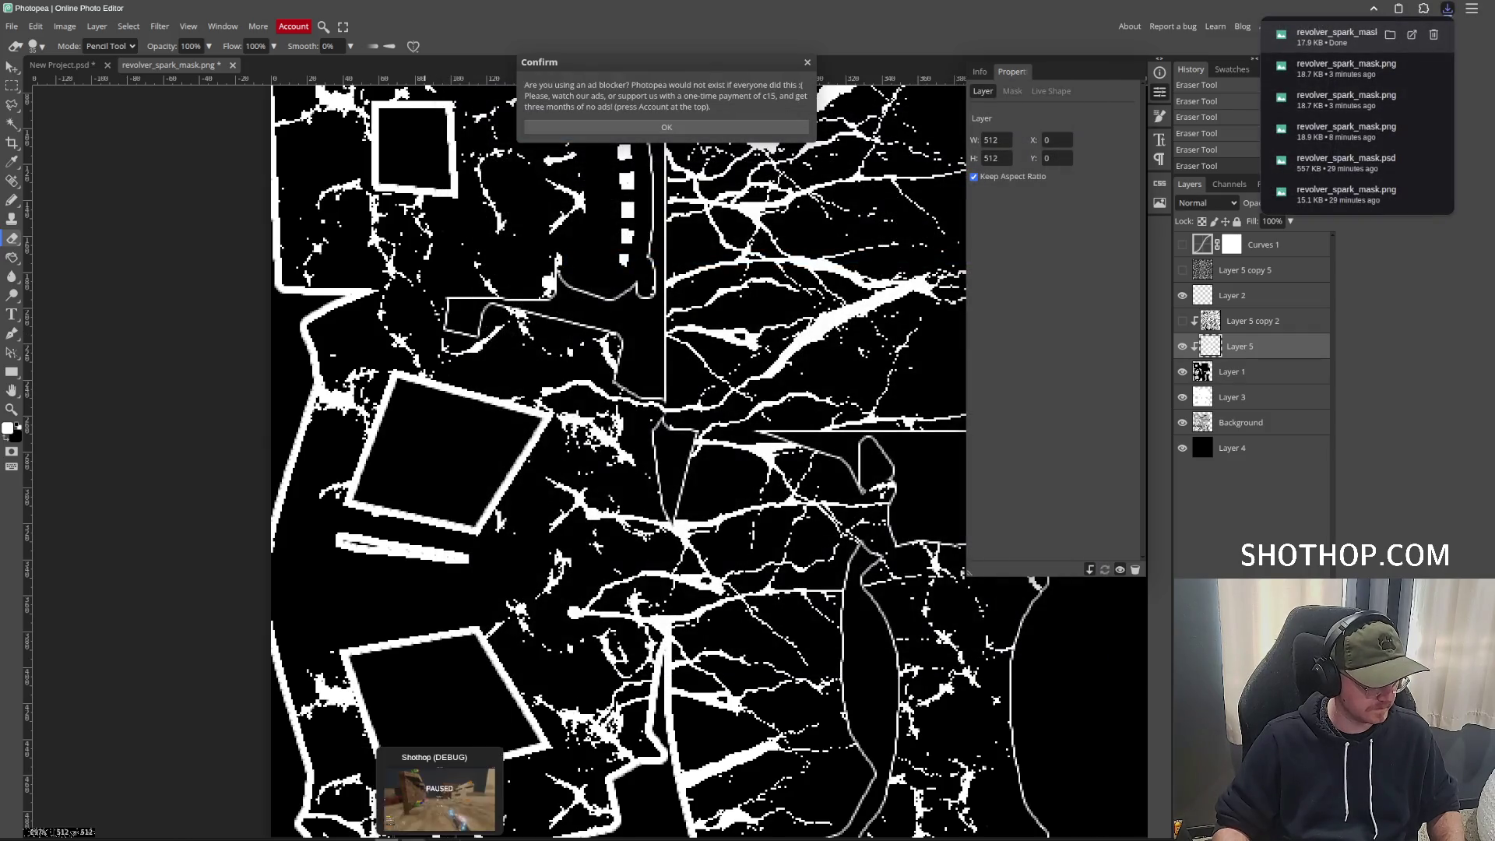
left_click(426, 832)
mouse_move(654, 251)
left_mouse_down()
mouse_move(655, 296)
mouse_move(600, 241)
mouse_move(545, 249)
mouse_move(600, 241)
mouse_move(577, 249)
left_mouse_up()
Playtest the dev_sandbox level to check the revolver's glow, then return to the revolver scene.
left_click(389, 59)
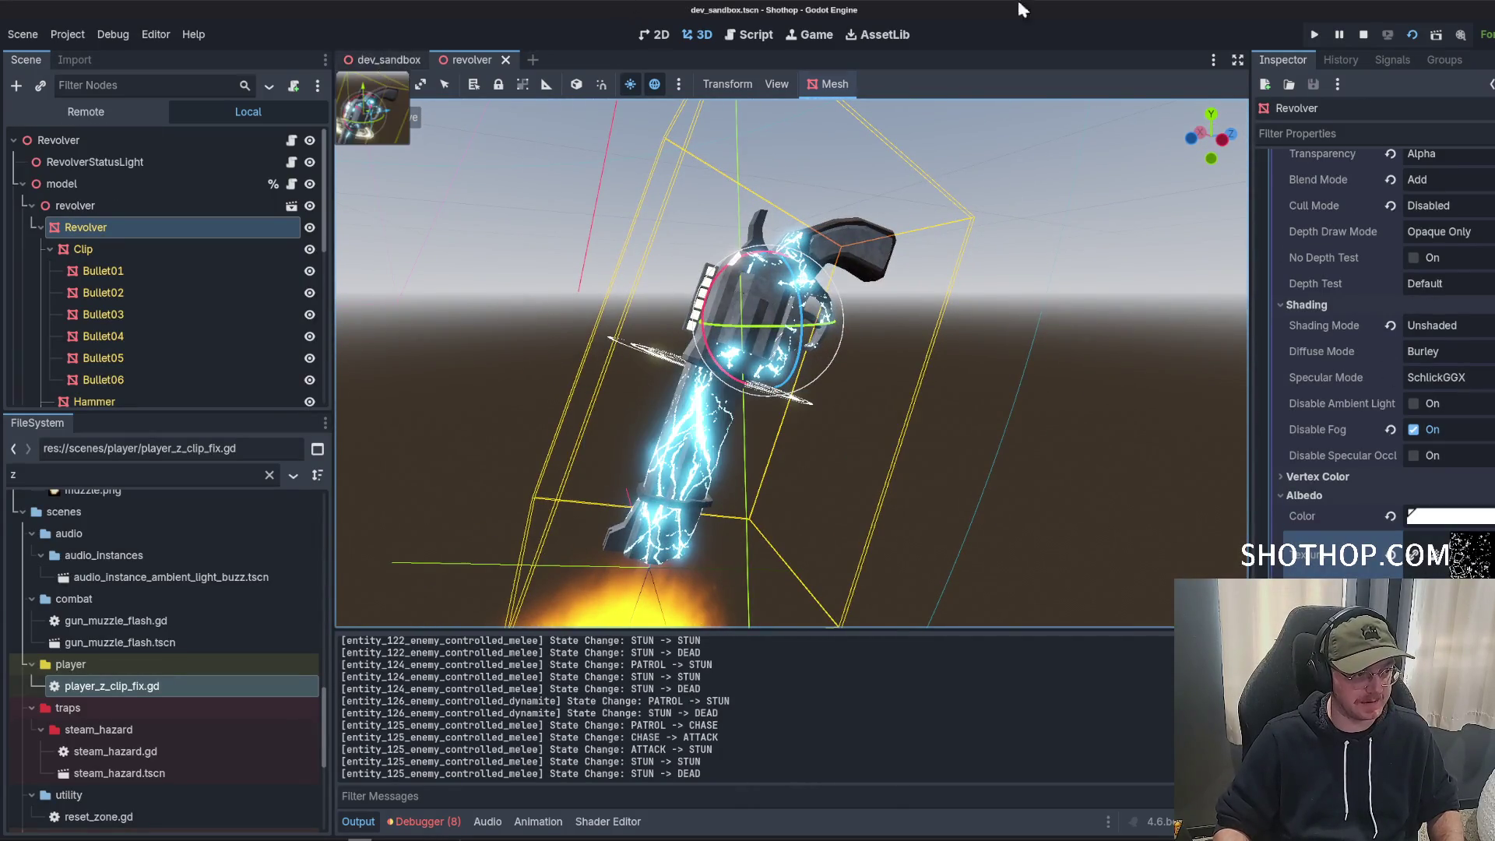
left_click(1412, 35)
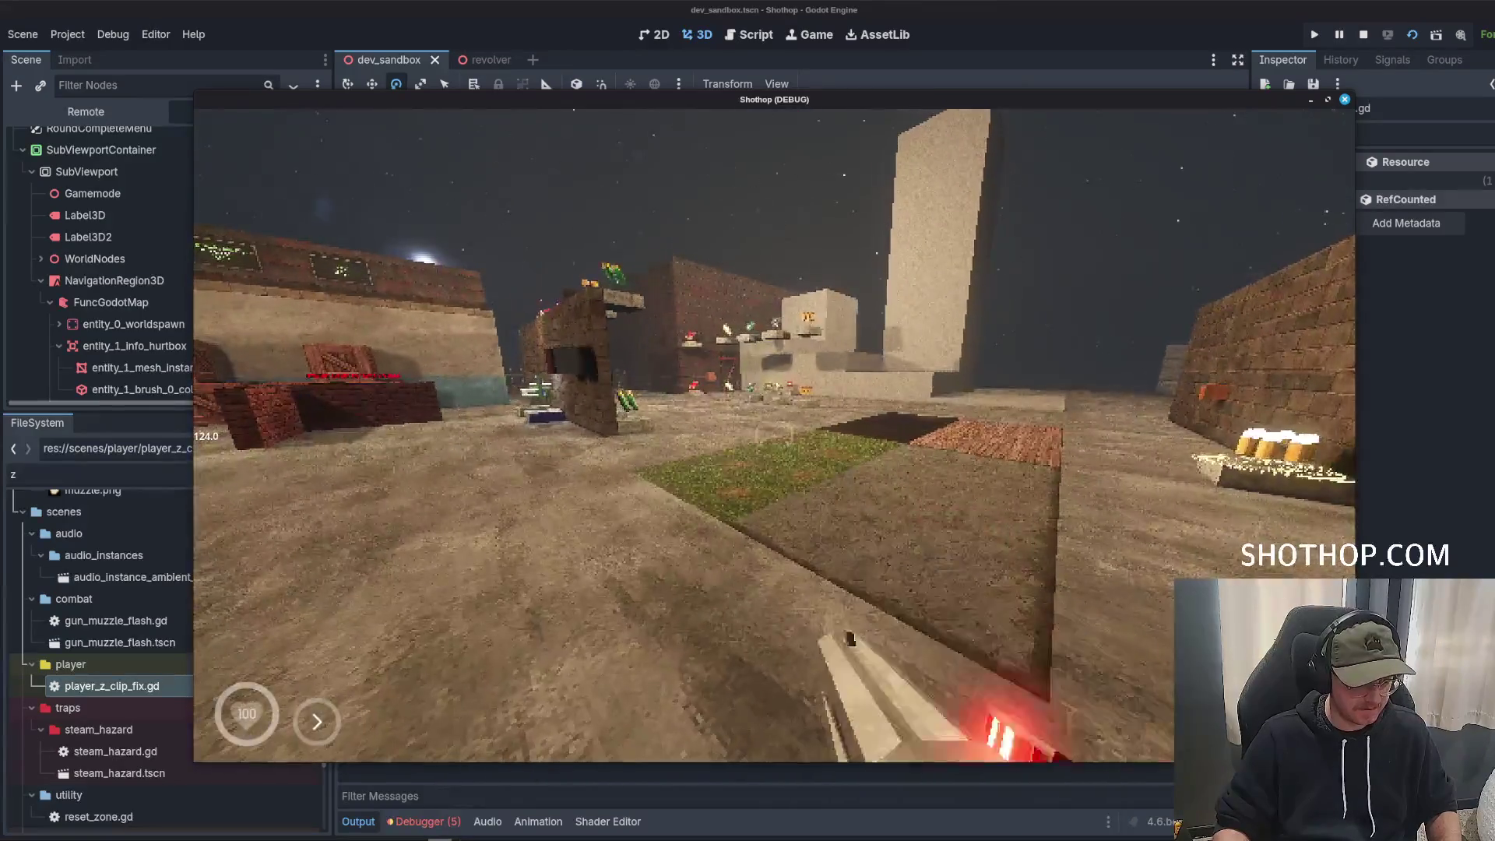
key("shift")
key("w")
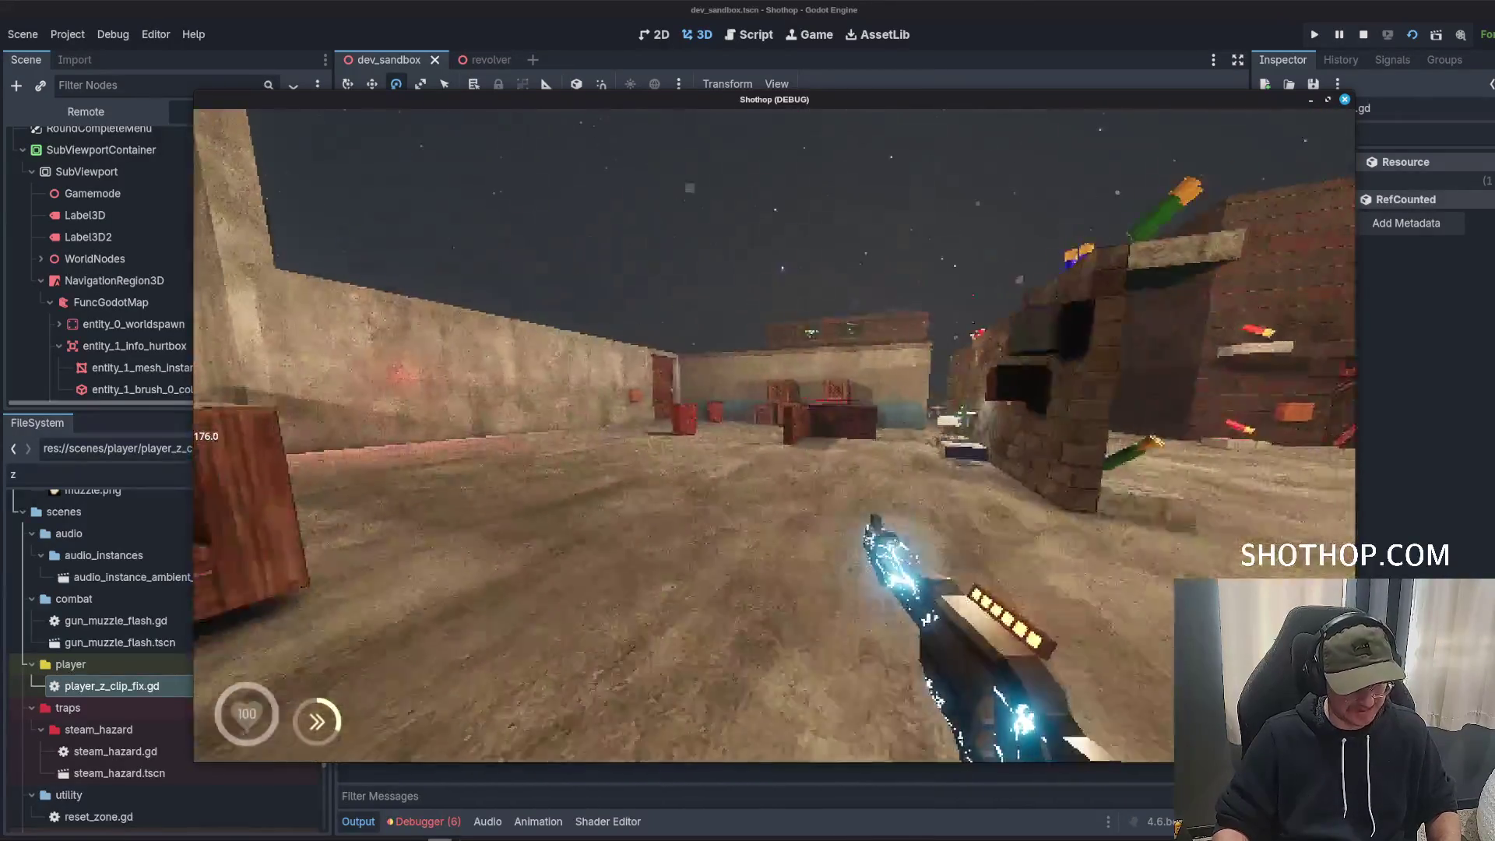
key("w")
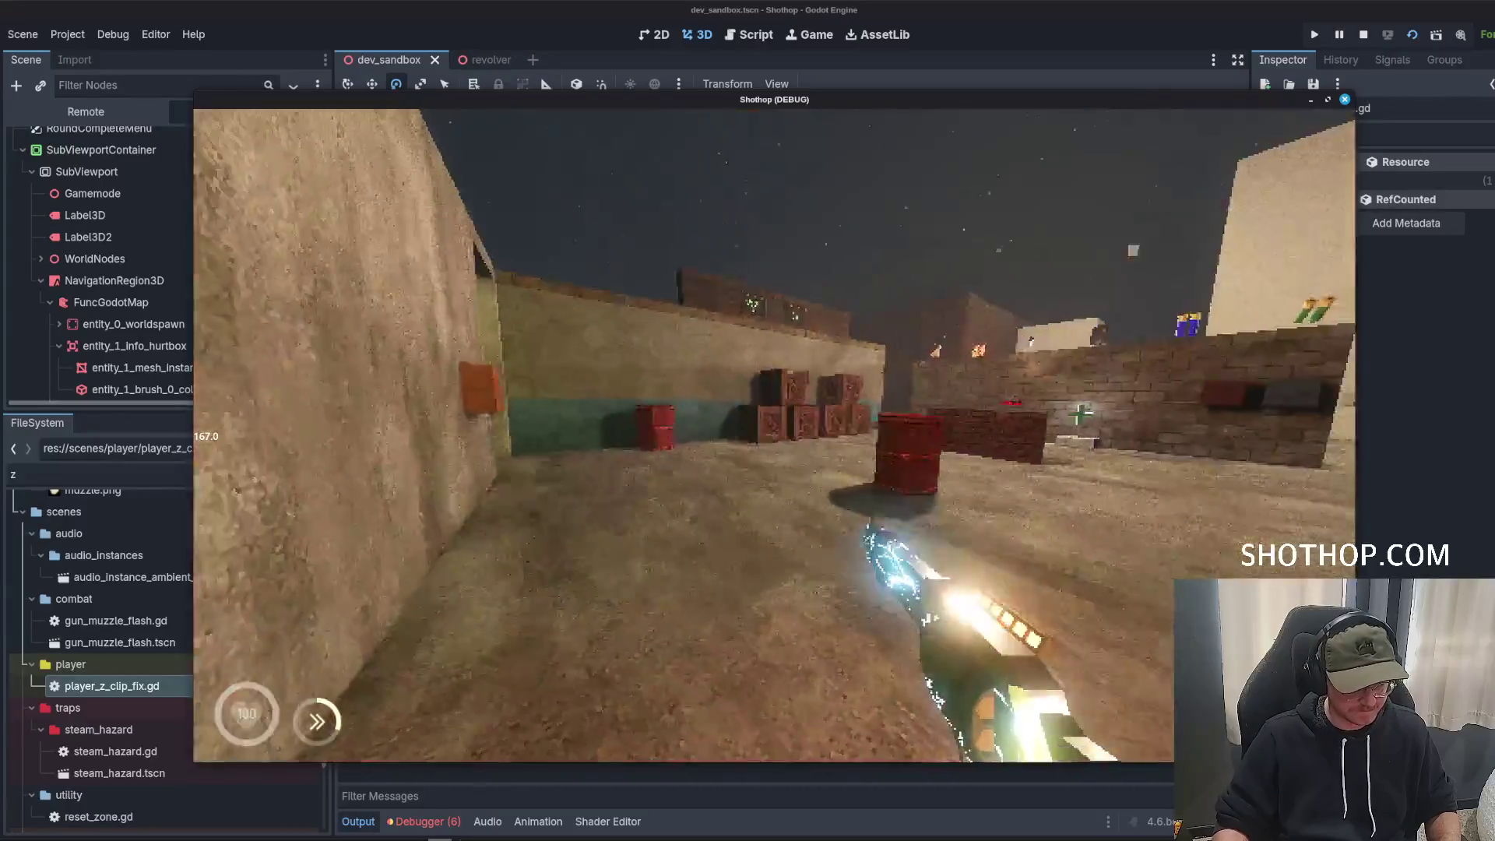
key("w")
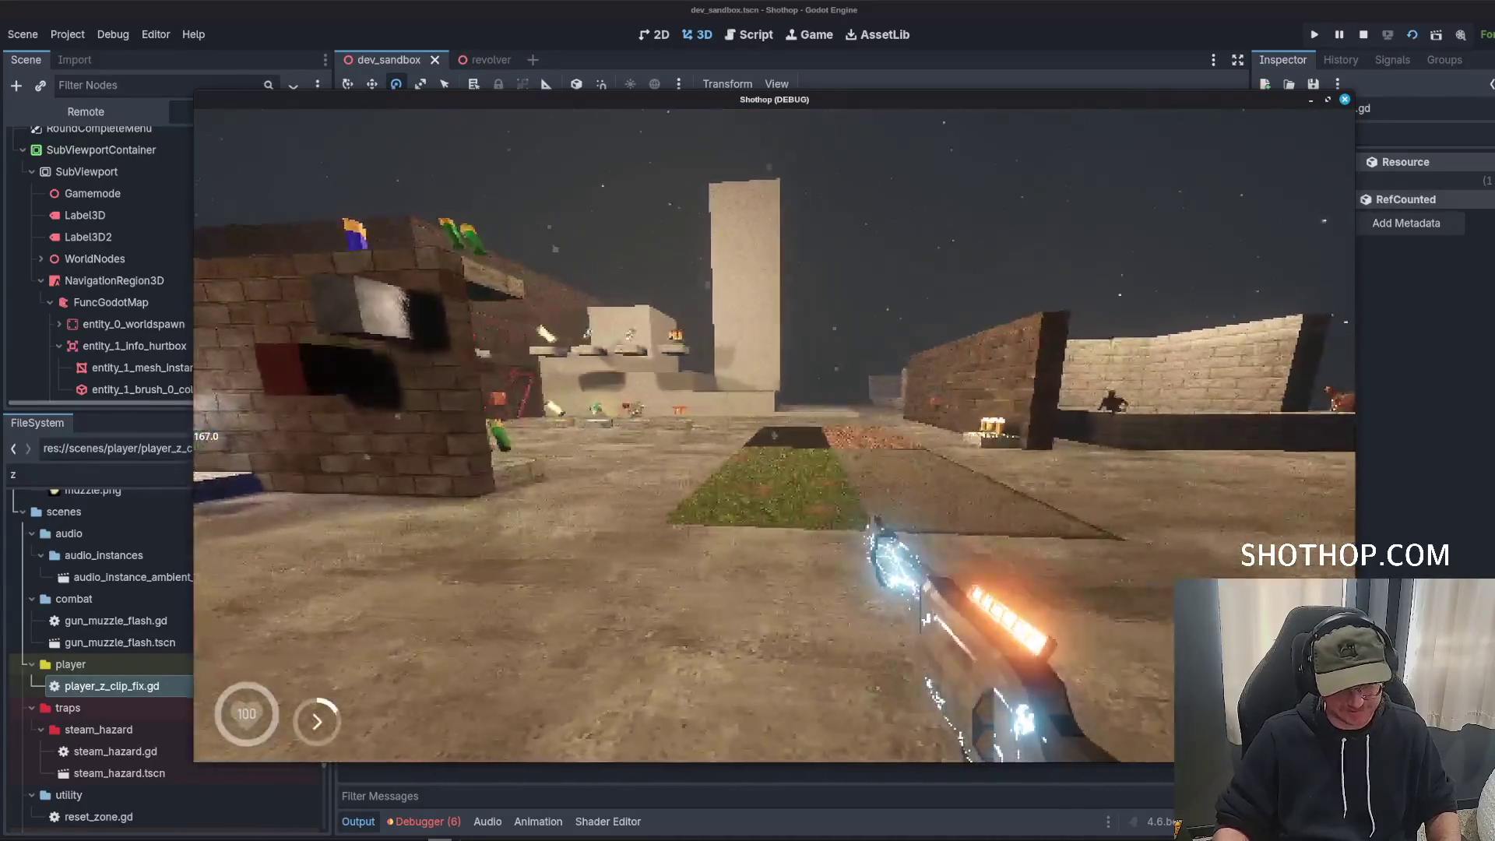
key("Escape")
key("F8")
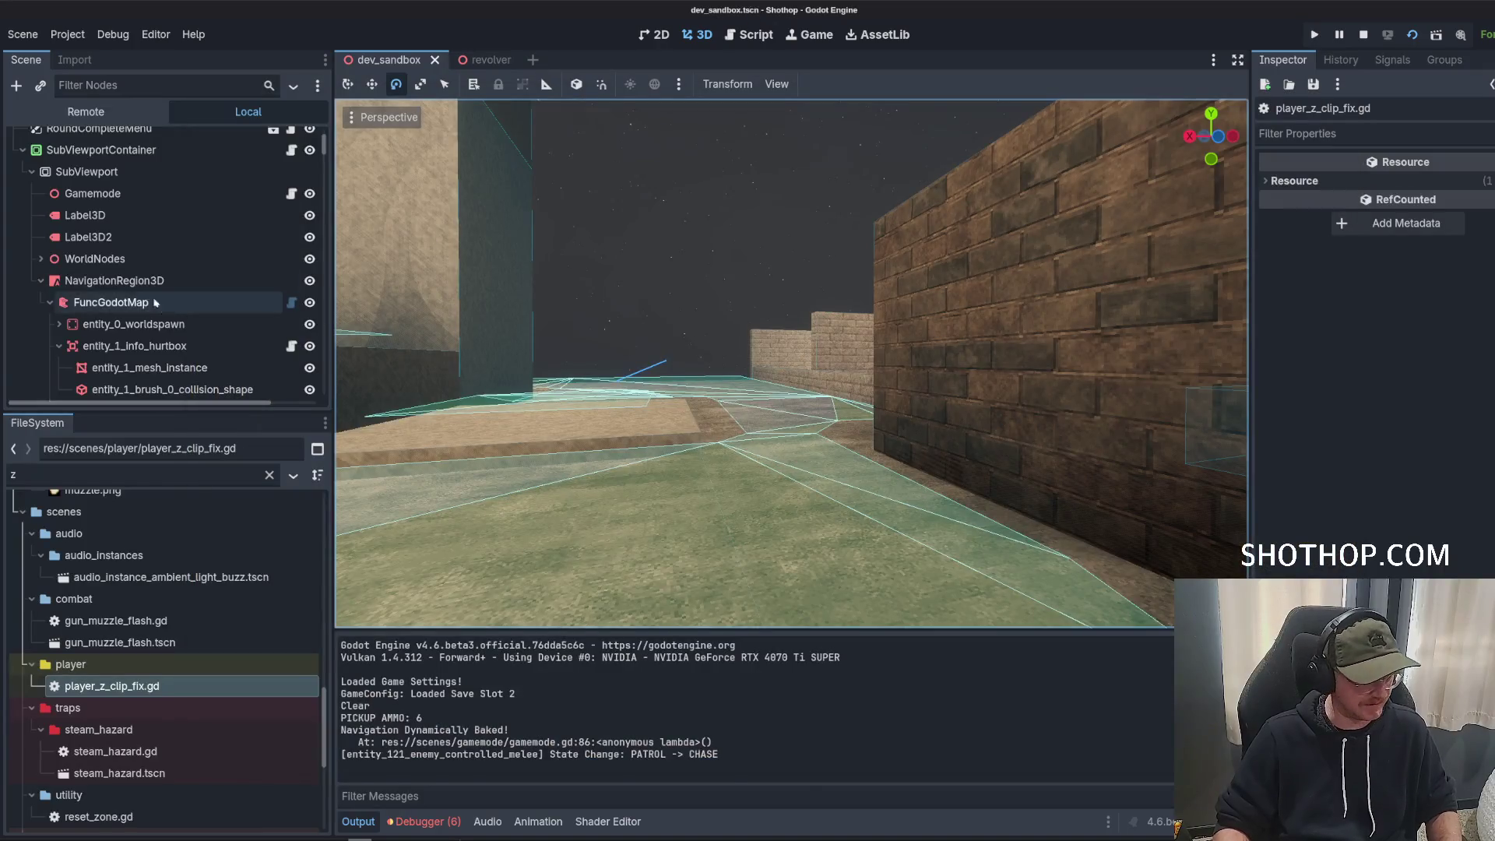
left_click(471, 58)
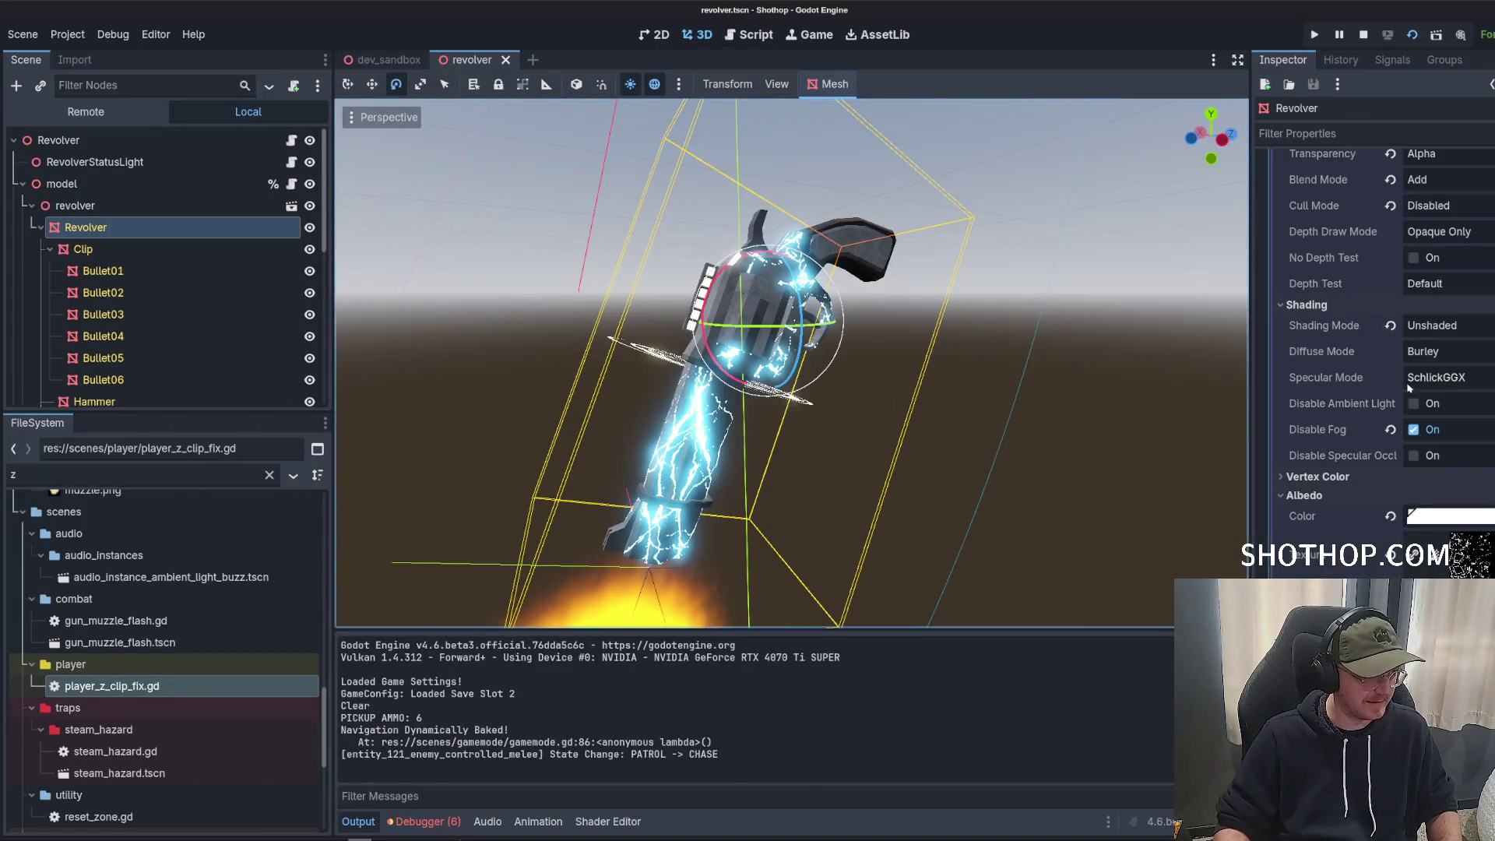
Check the material's Albedo Color, then open the revolver model's model.gd script.
left_click(1447, 515)
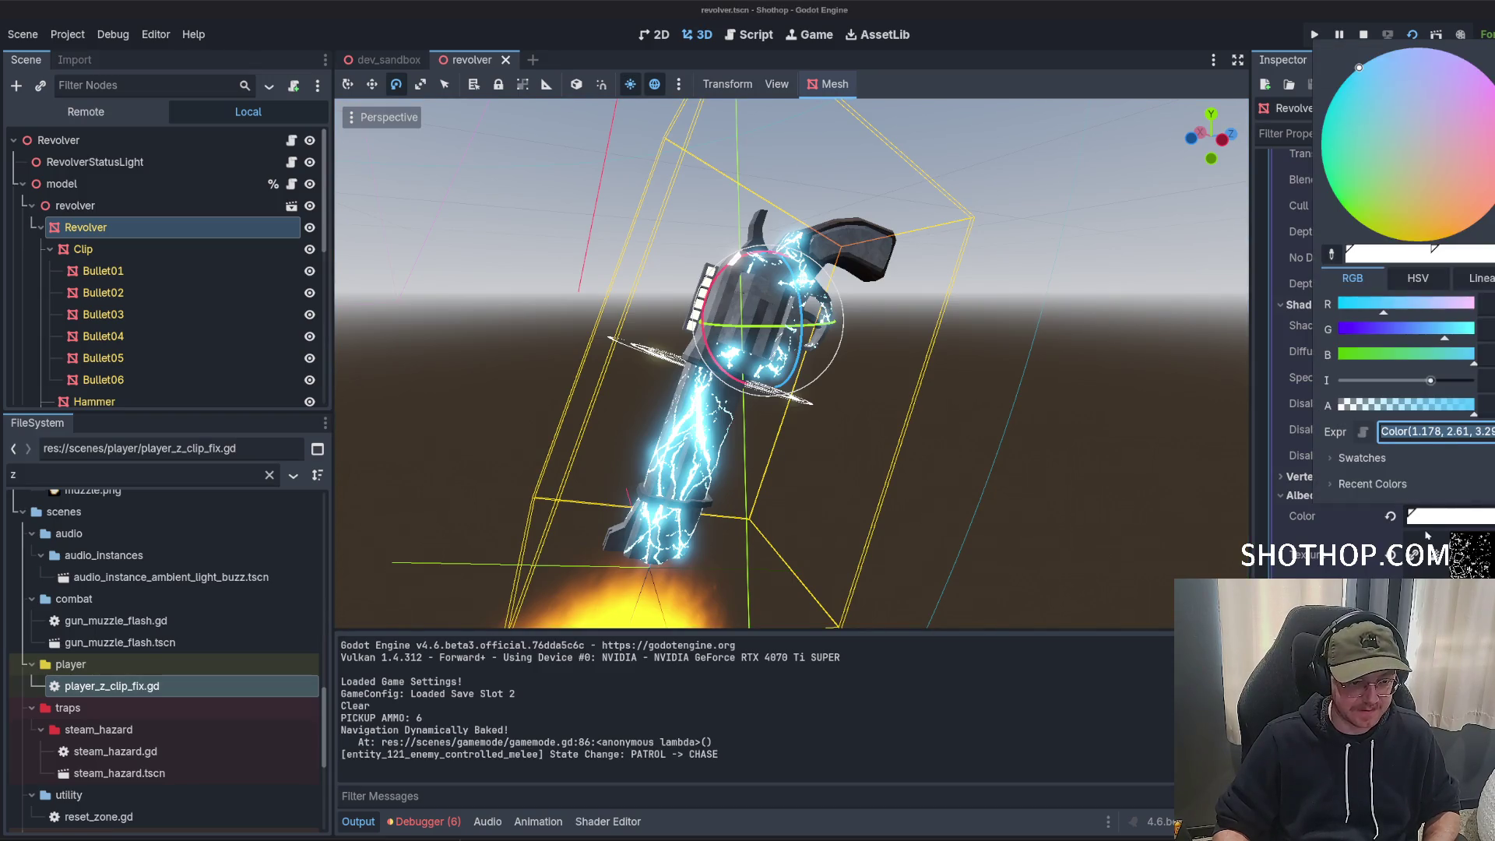
left_click(1437, 517)
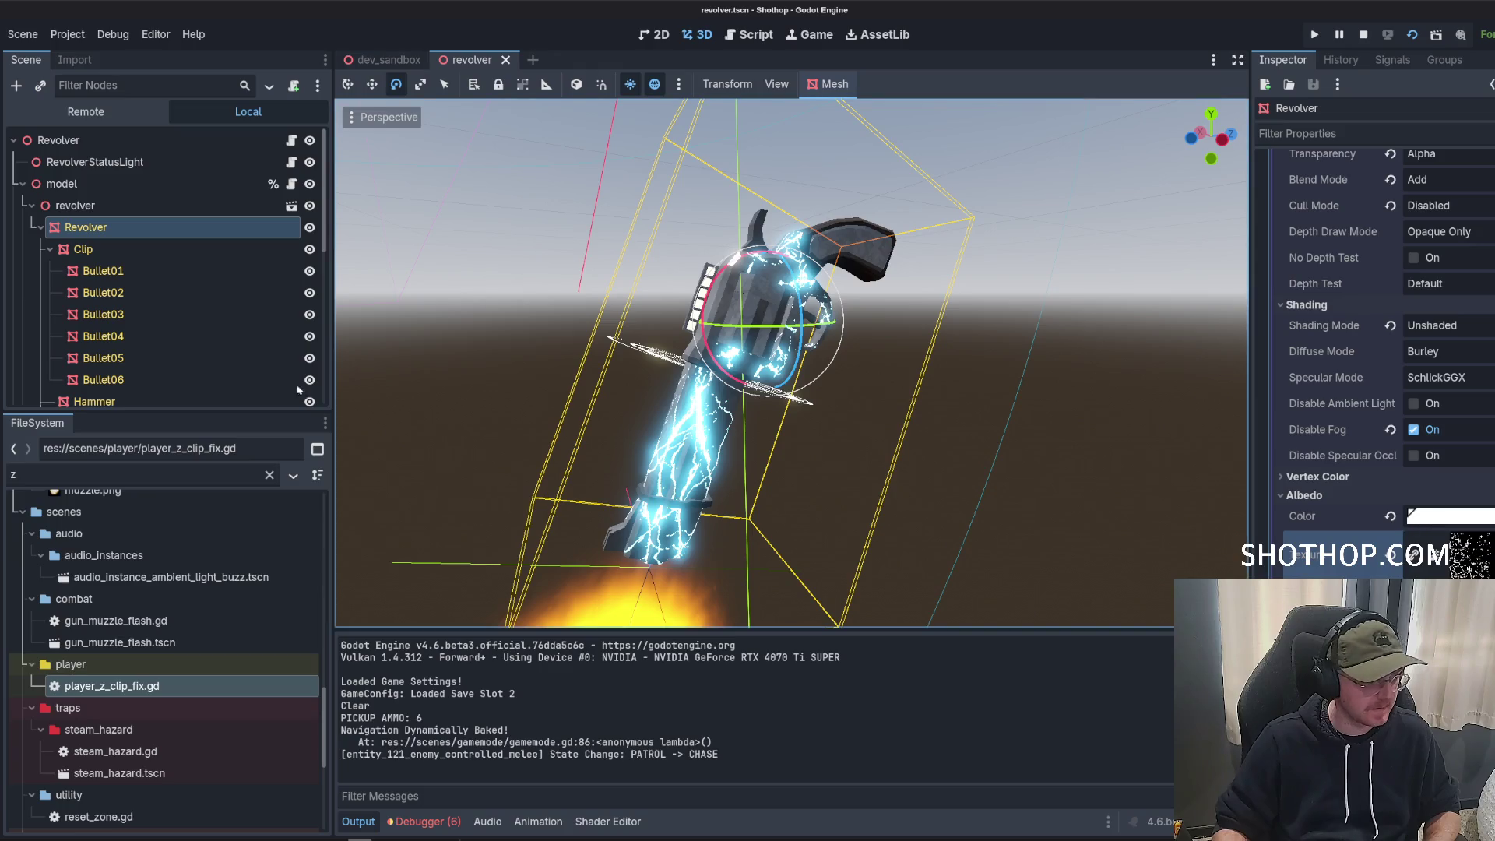
left_click(291, 185)
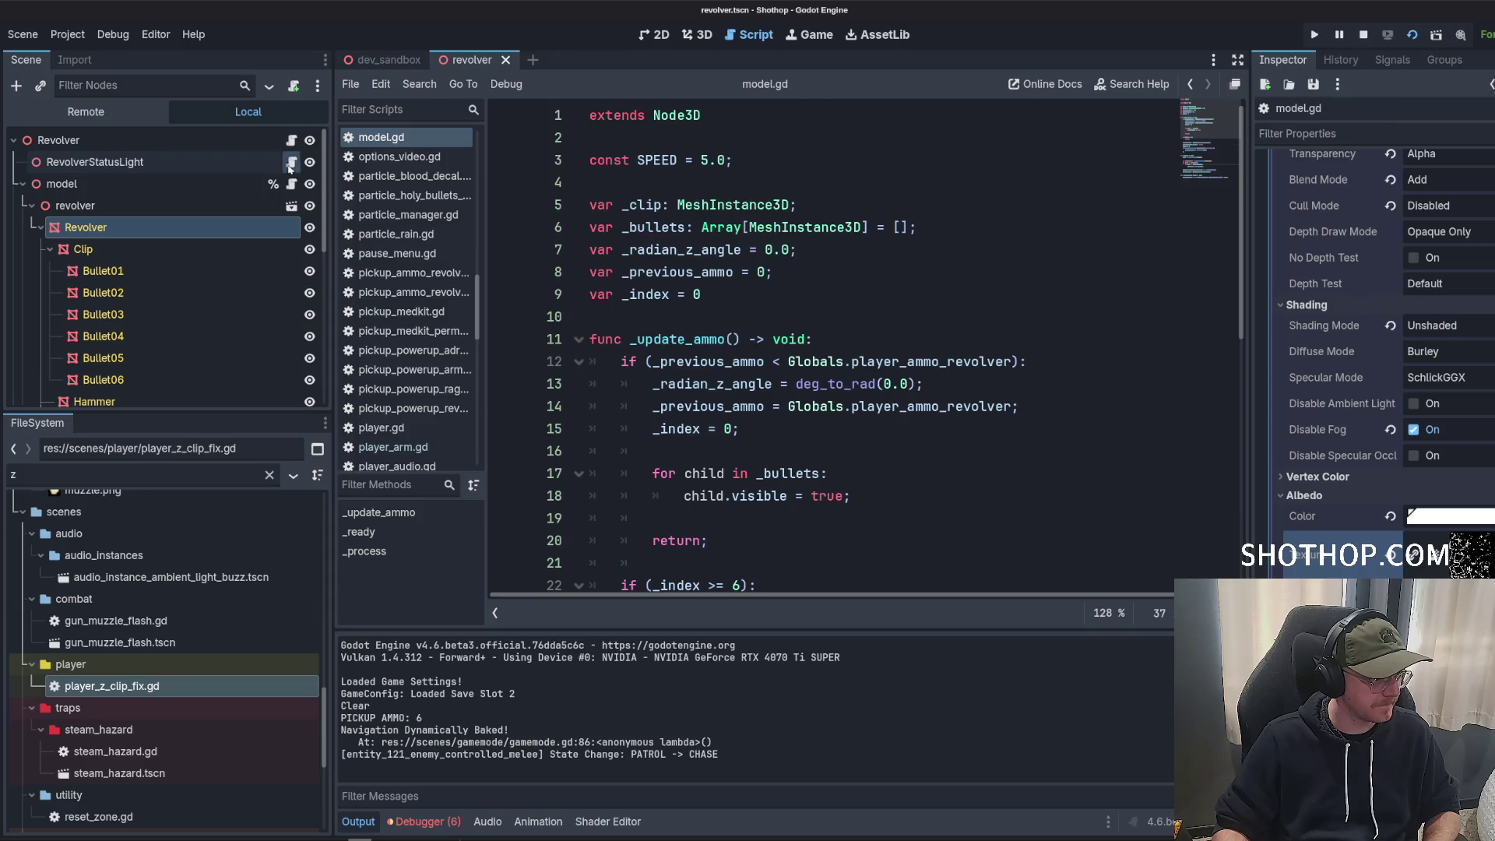
Open revolver_status_light.gd and locate Color.DARK_ORANGE on line 29, widening the code area.
left_click(291, 162)
scroll(888, 323, "down", 8)
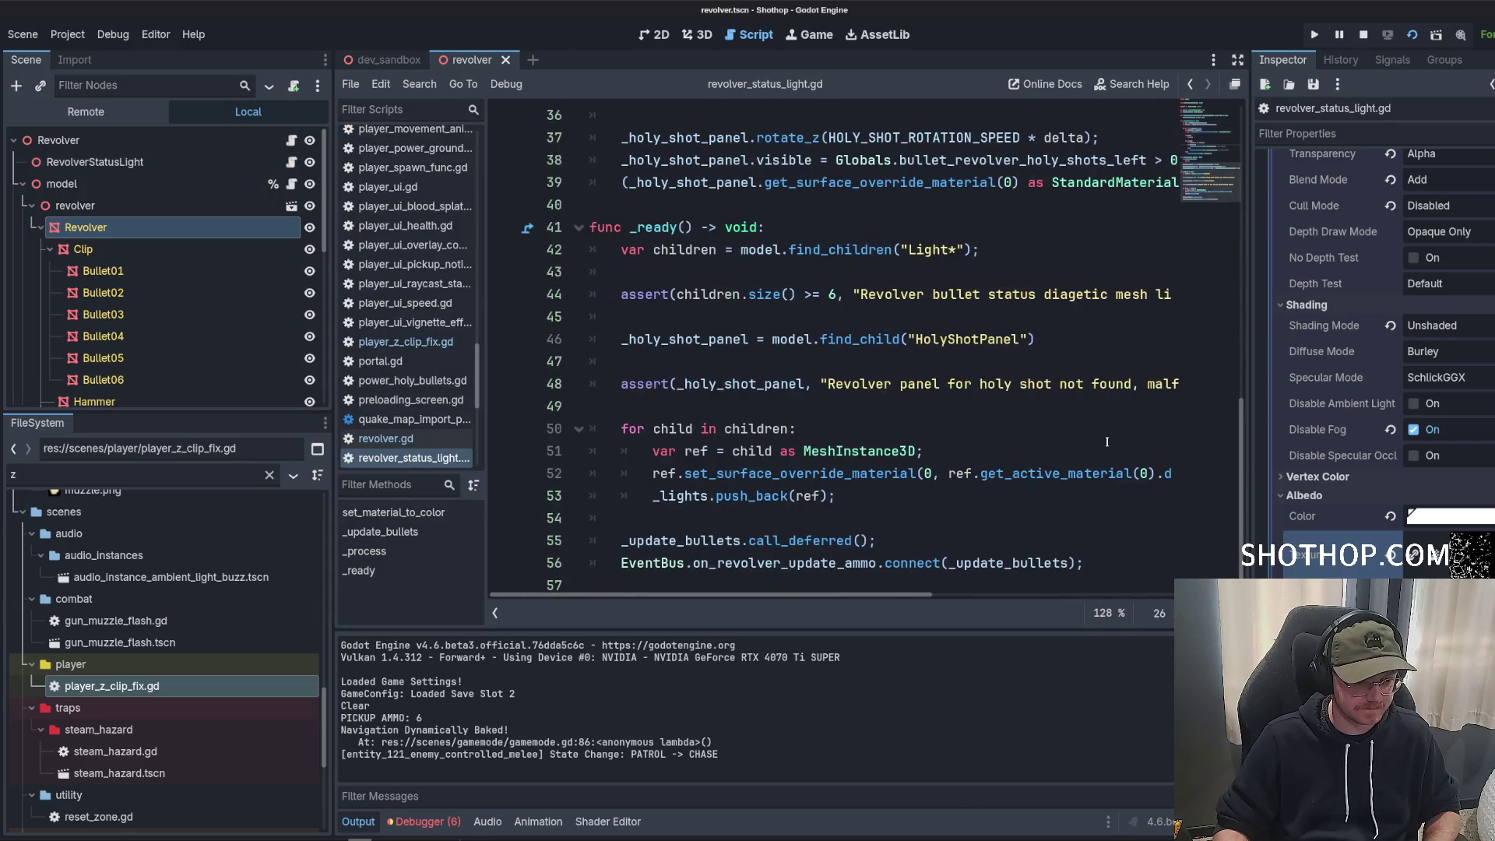
scroll(1107, 442, "up", 7)
scroll(1107, 441, "down", 1)
double_click(1022, 362)
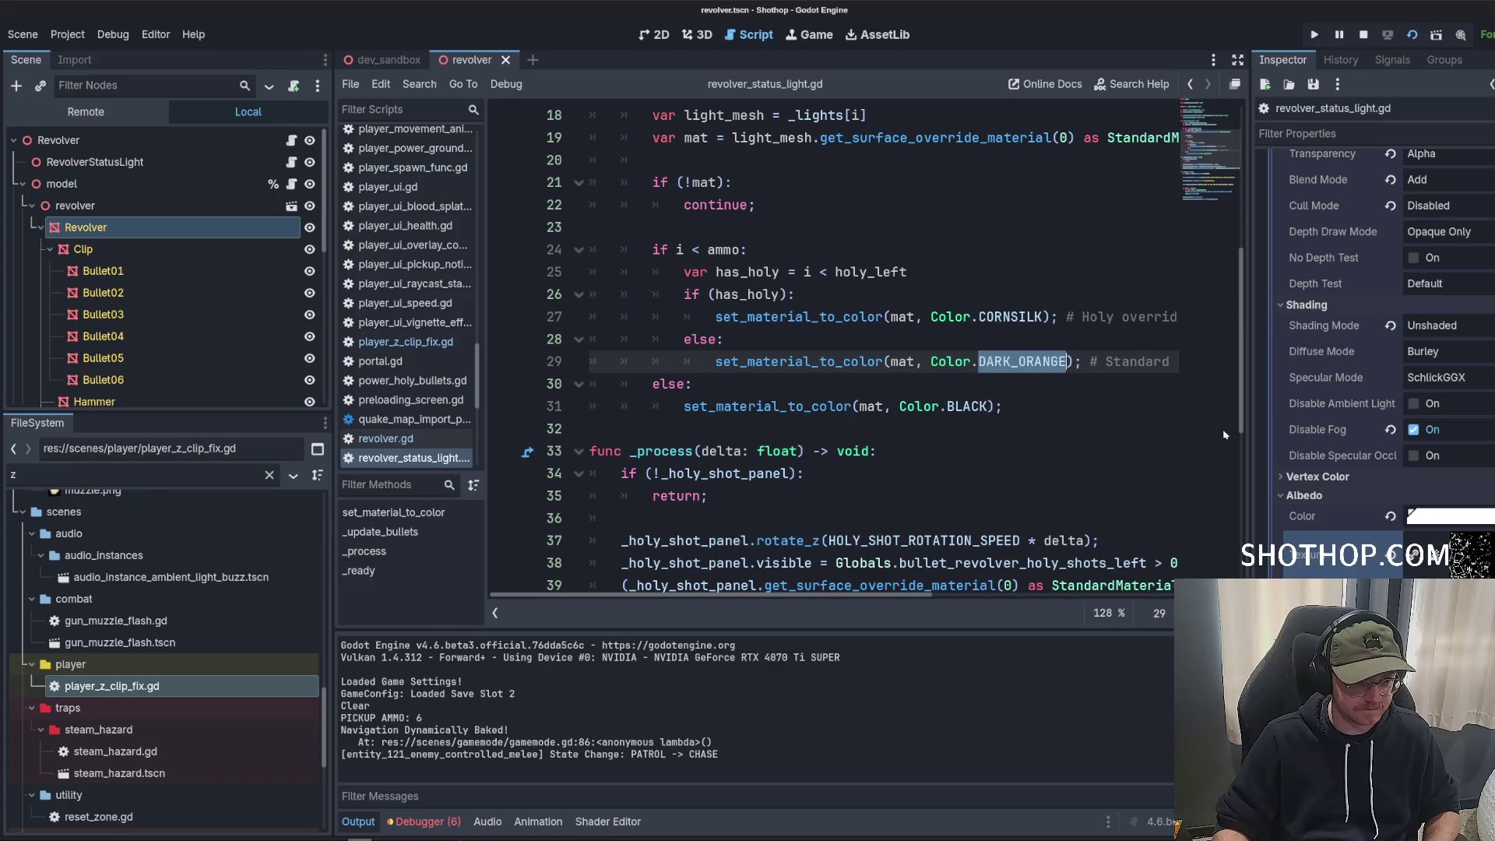
left_click_drag(1251, 440, 1374, 441)
key("Down")
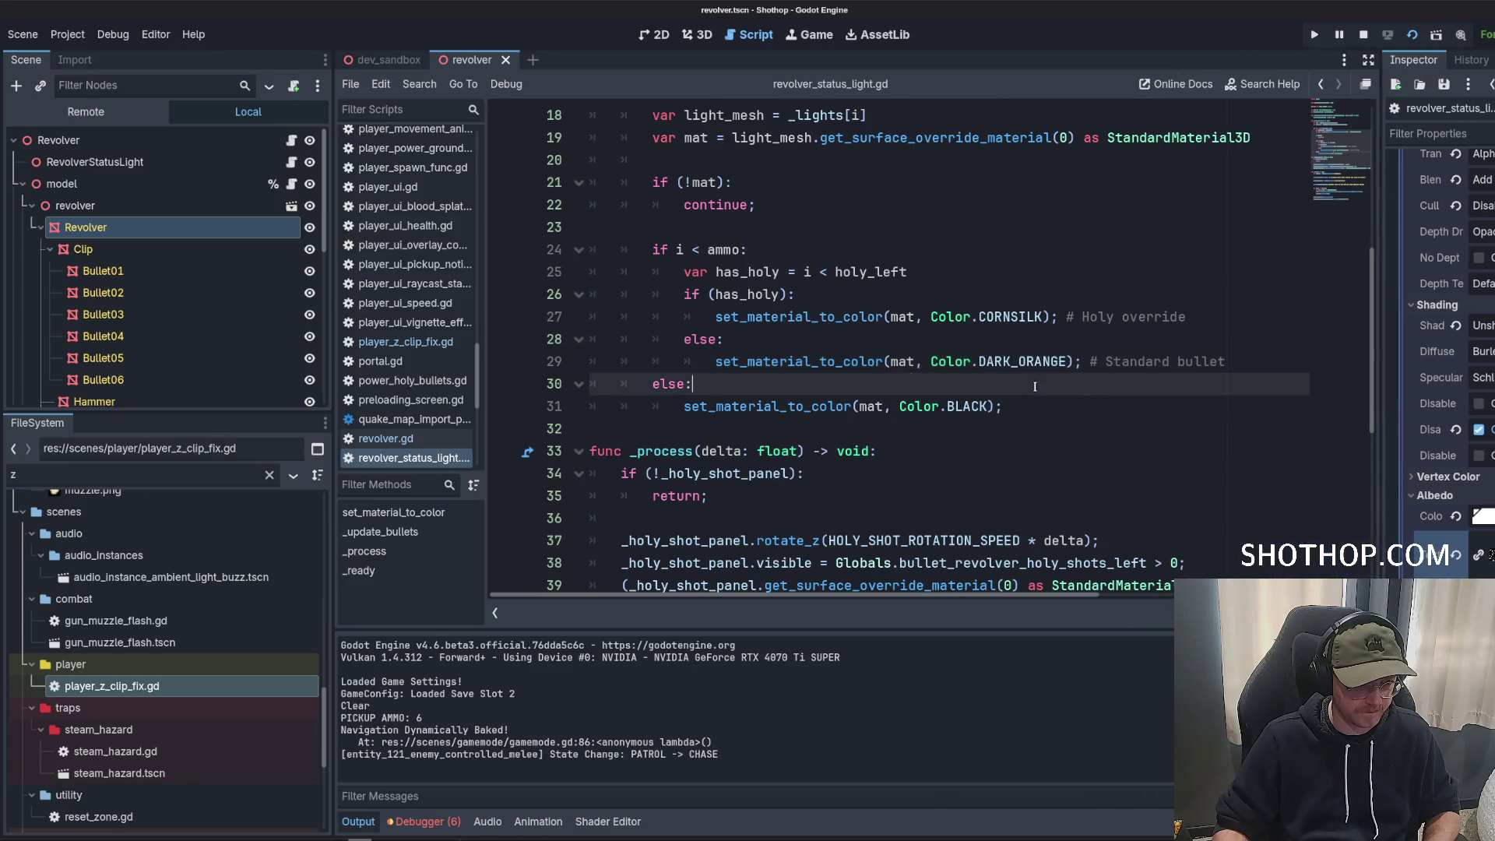
Replace it with Color(1.178, 2.61, 3.294), save the script, and playtest from dev_sandbox.
left_click_drag(934, 359, 1069, 361)
key("BackSpace")
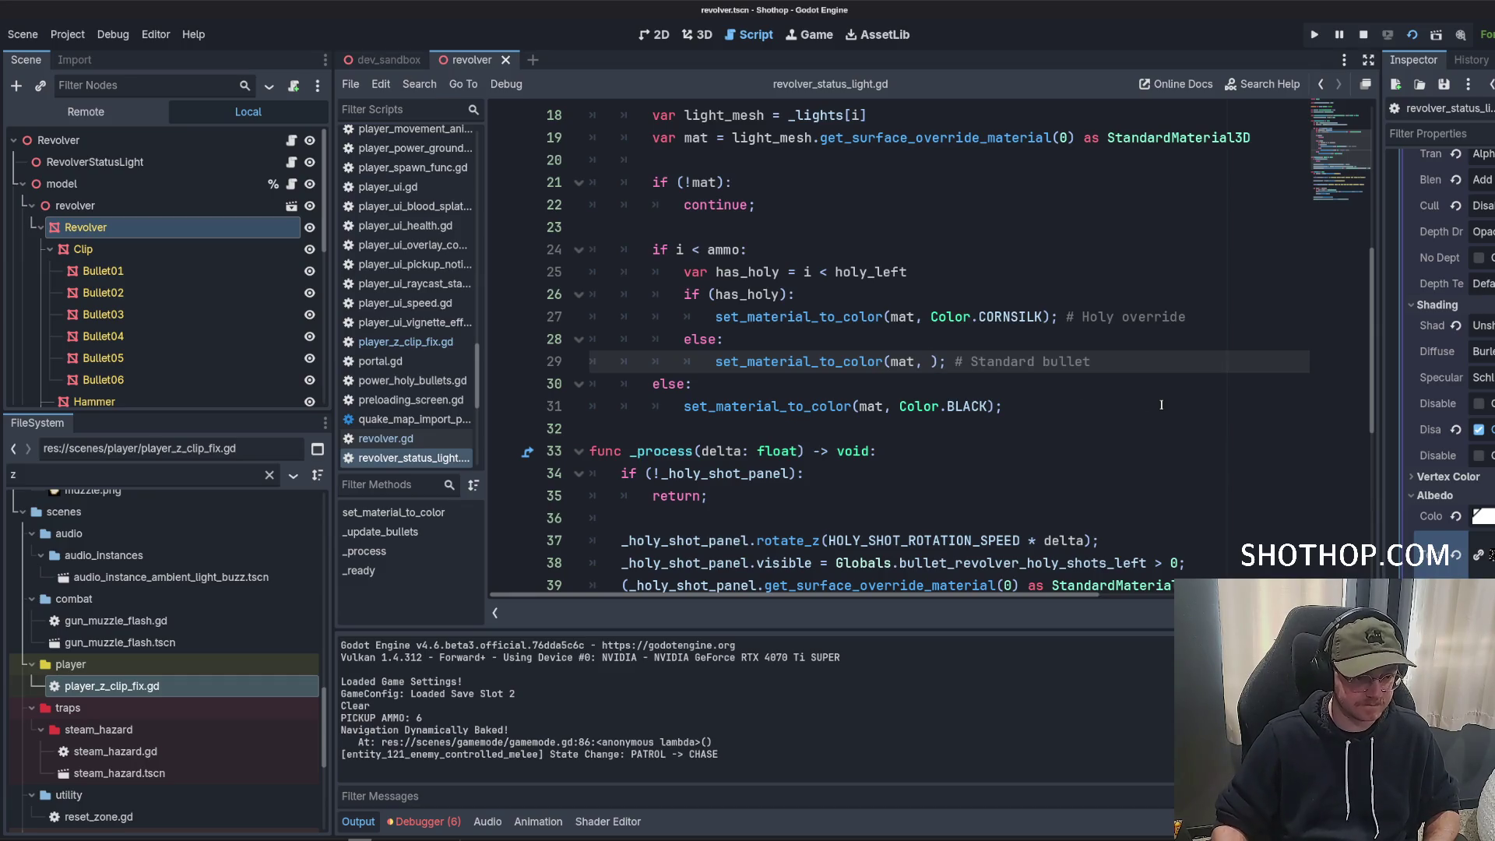
type("Color(1.178, 2.61, 3.294)")
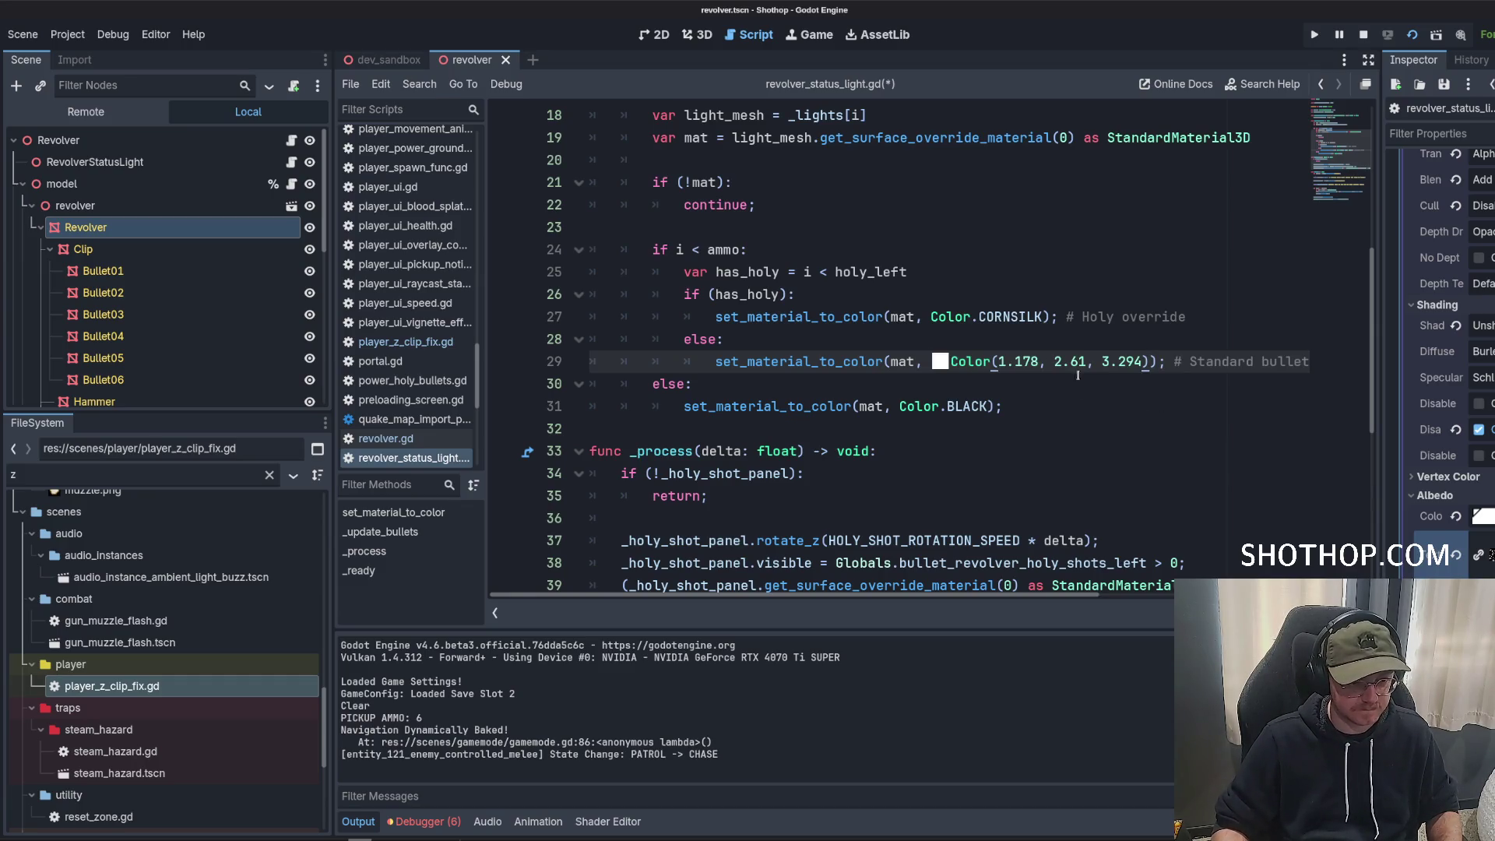
key("ctrl+s")
key("Up")
key("Up")
key("Up")
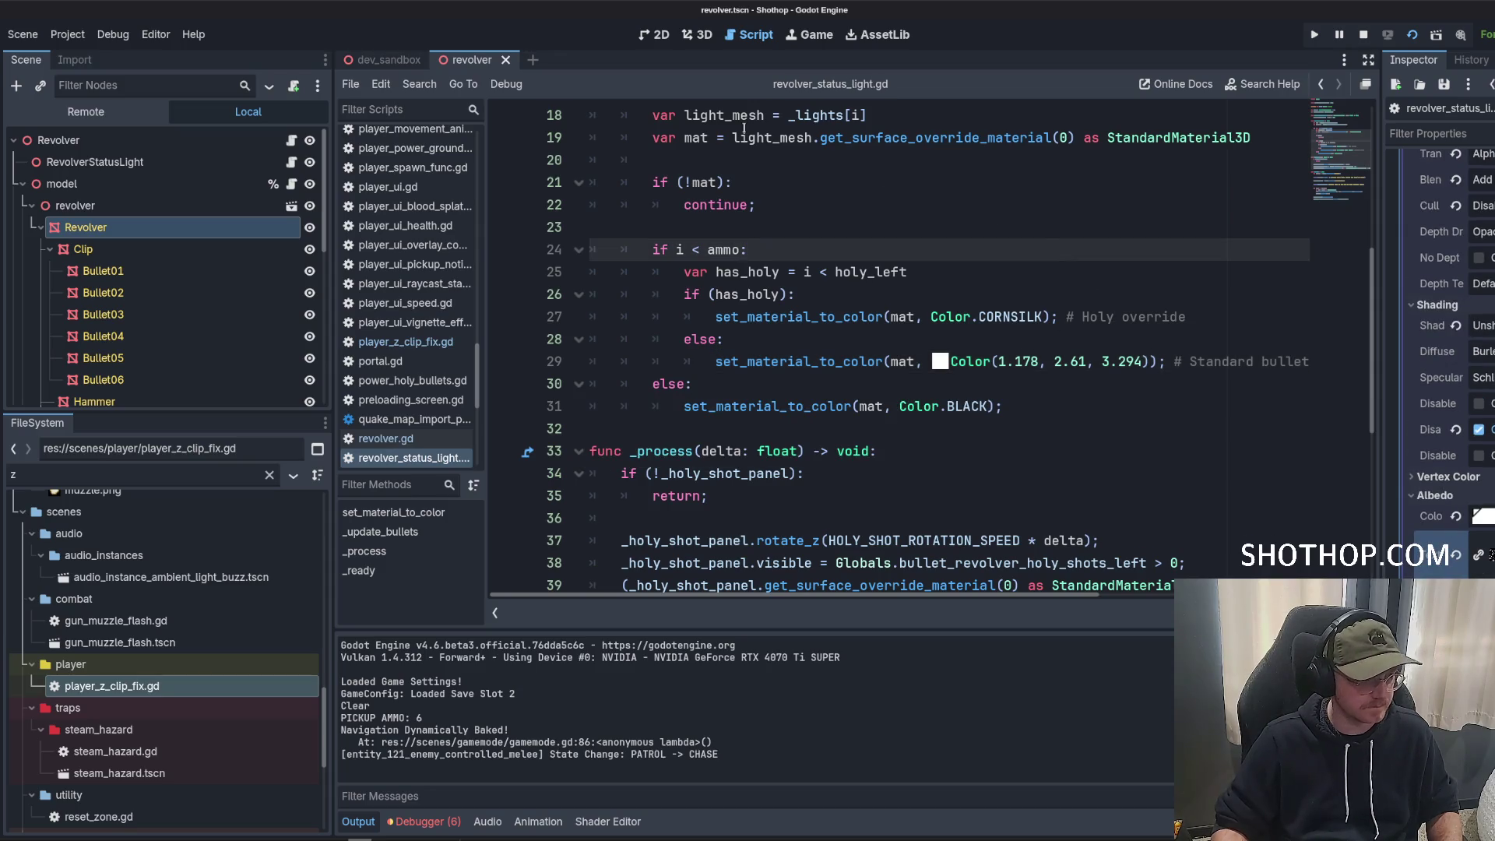
left_click(382, 58)
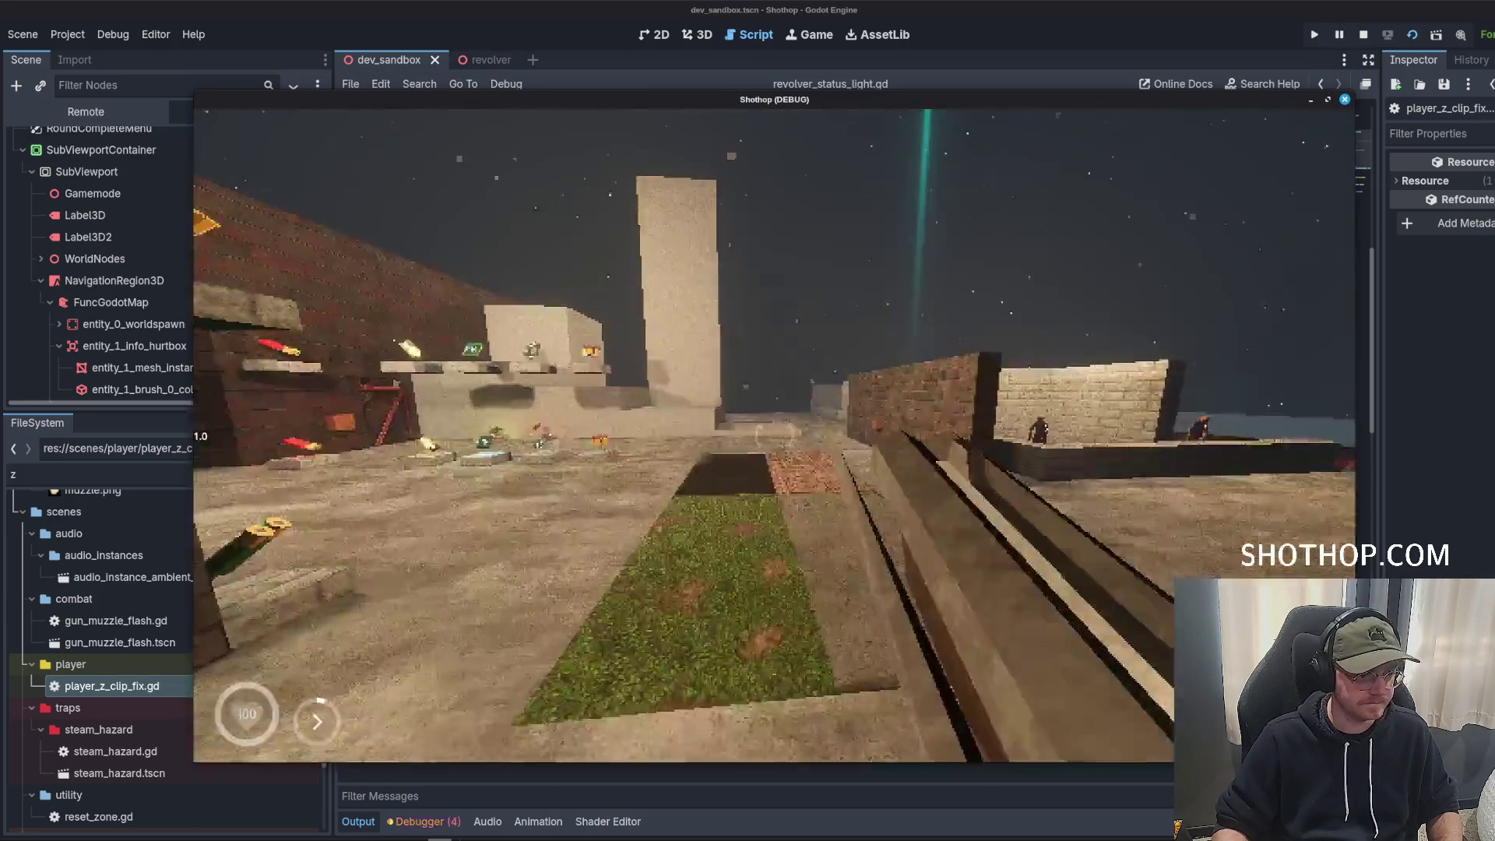
key("F8")
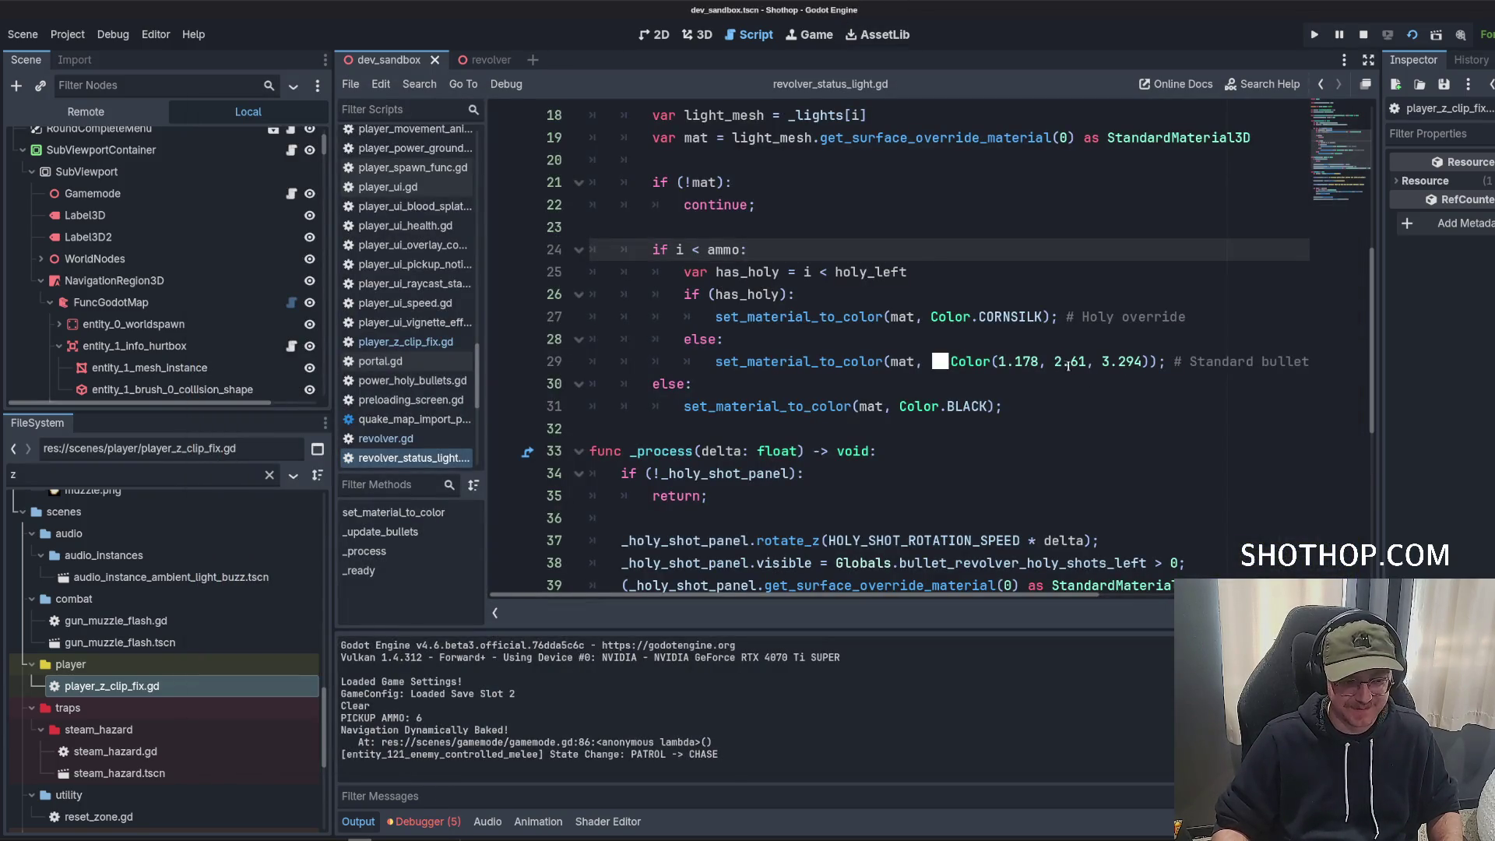
Lower the intensity of line 29's ammo light colour to 2 in the colour picker.
left_click(1061, 363)
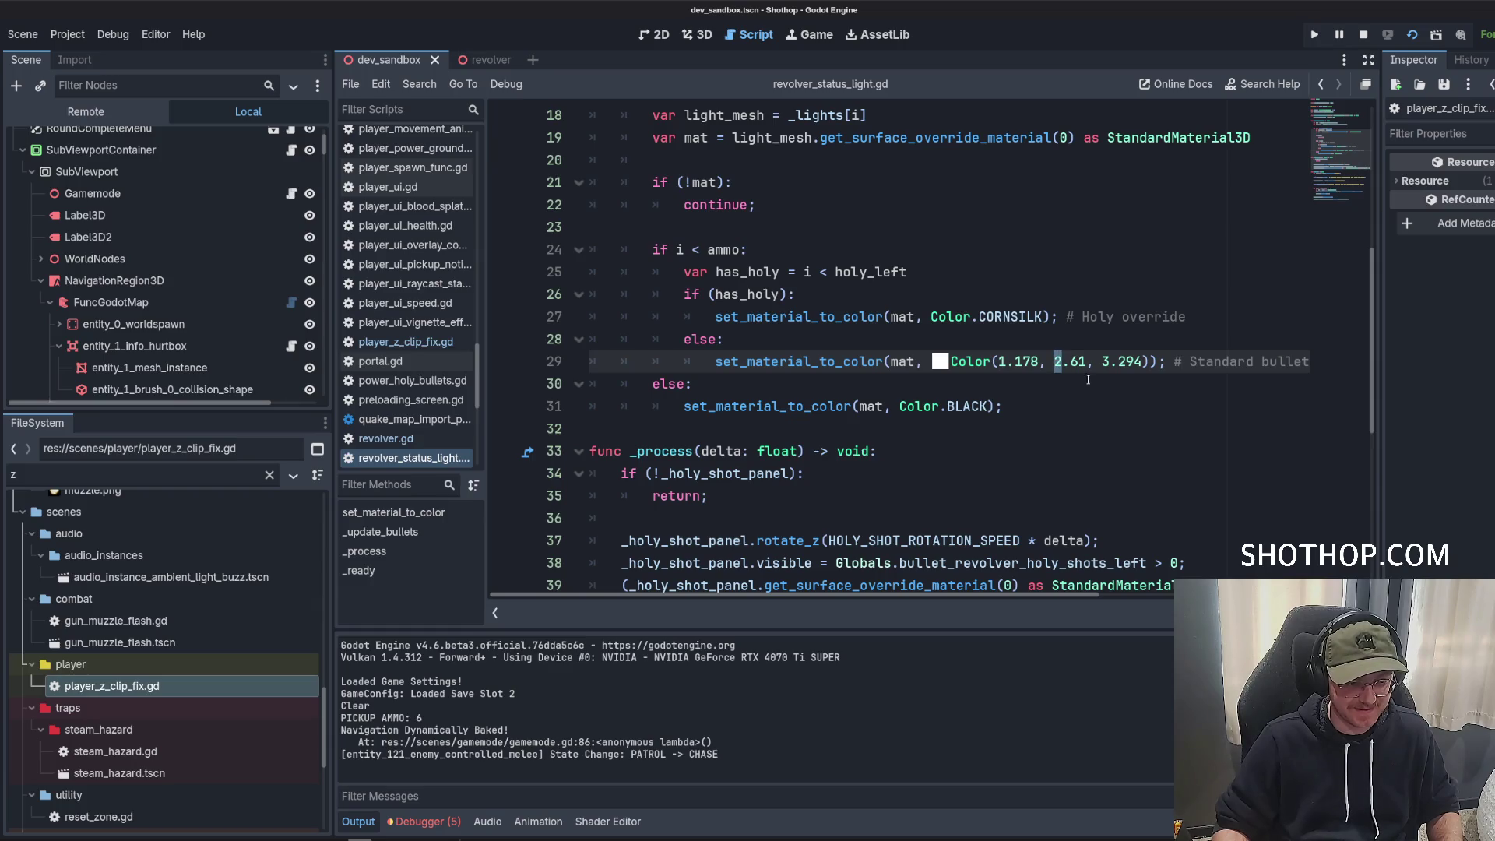
left_click(942, 368)
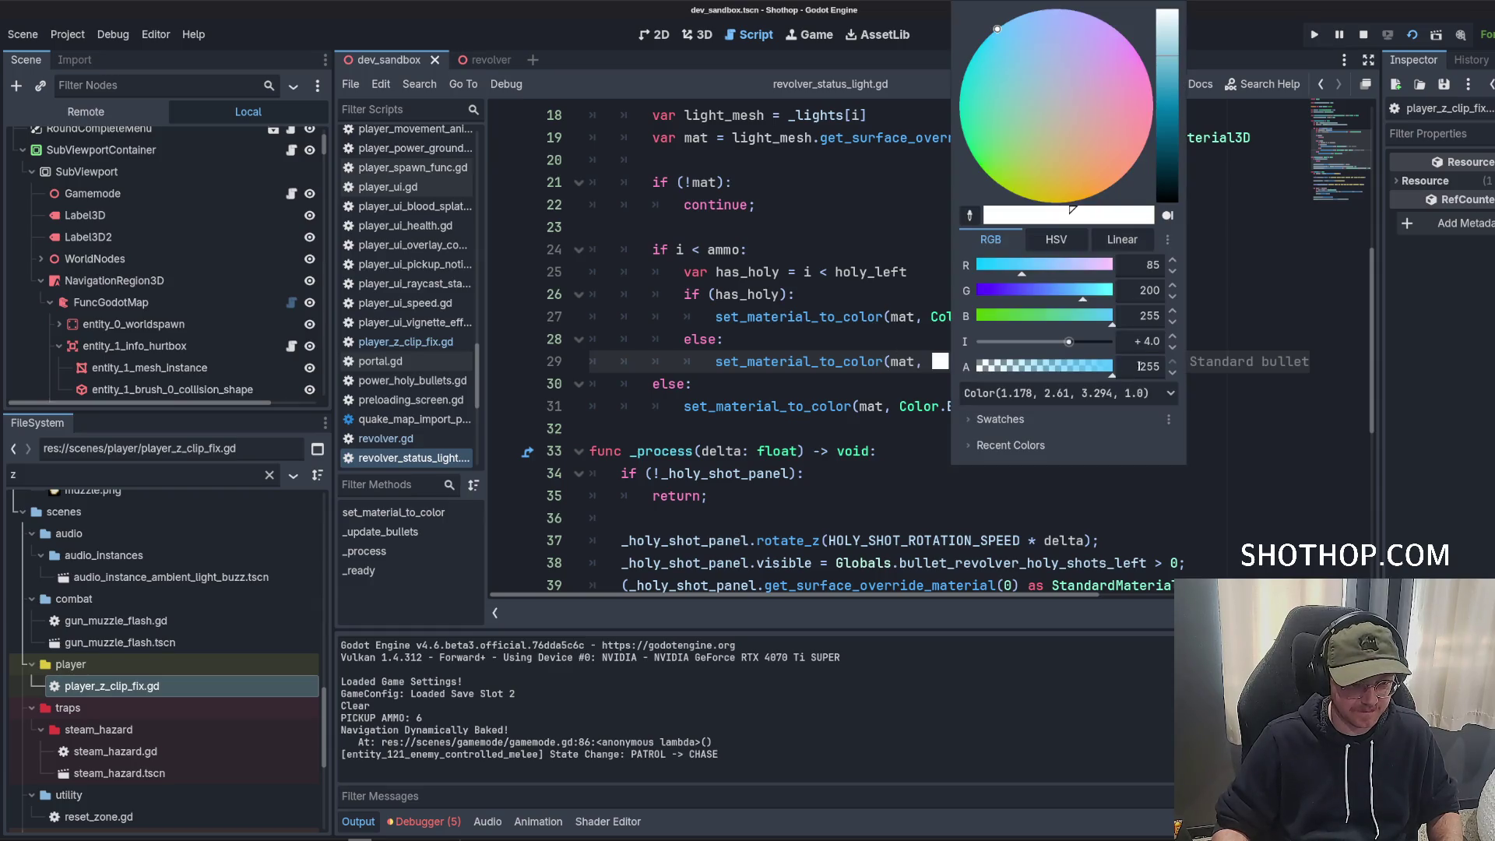
left_click(1146, 342)
left_click(1207, 331)
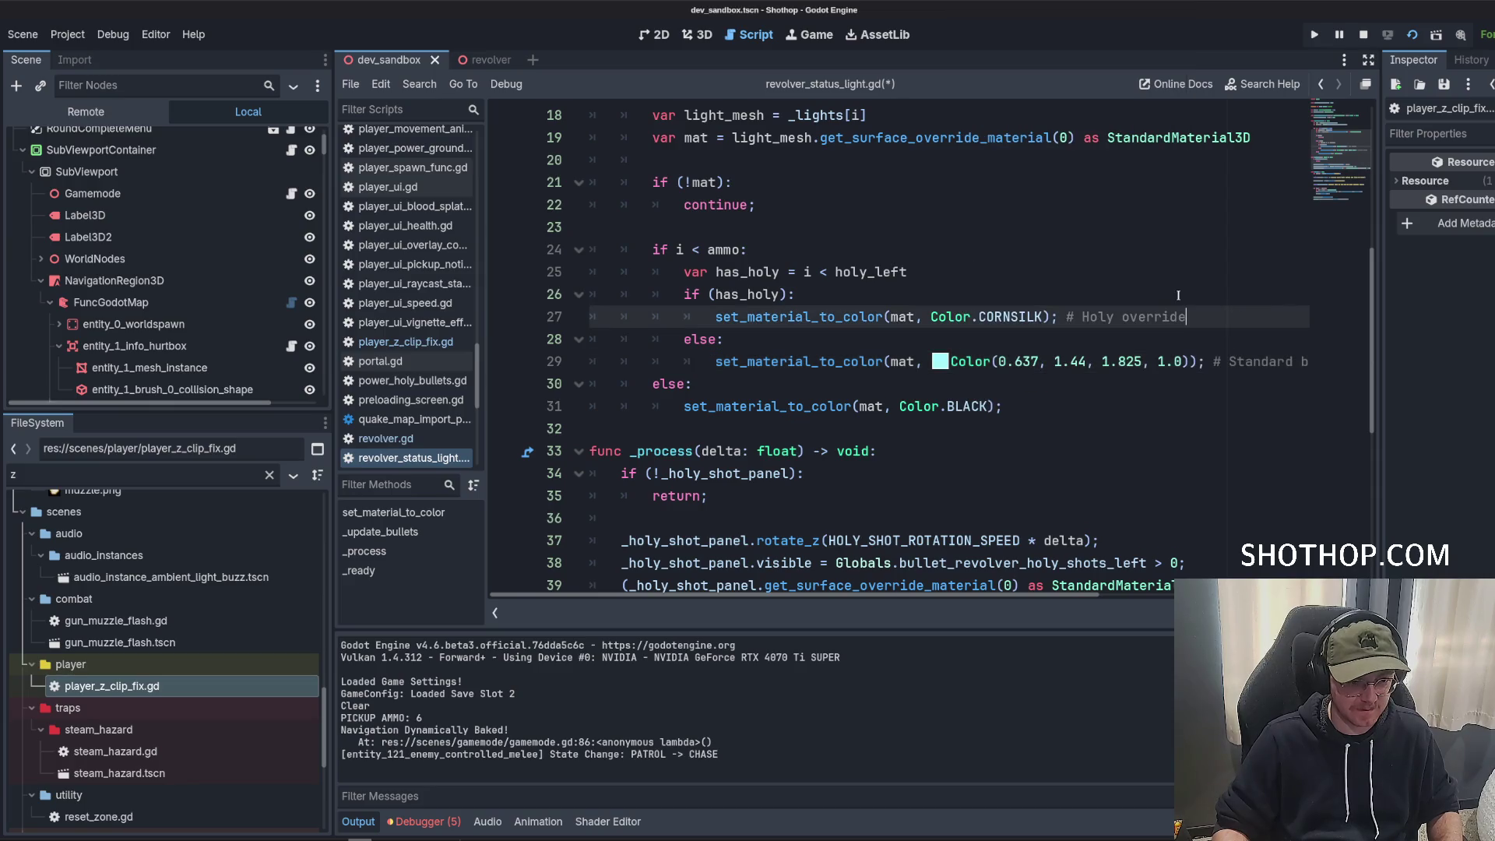
Stop the game and look up the set_material_to_color definition.
left_click(1363, 35)
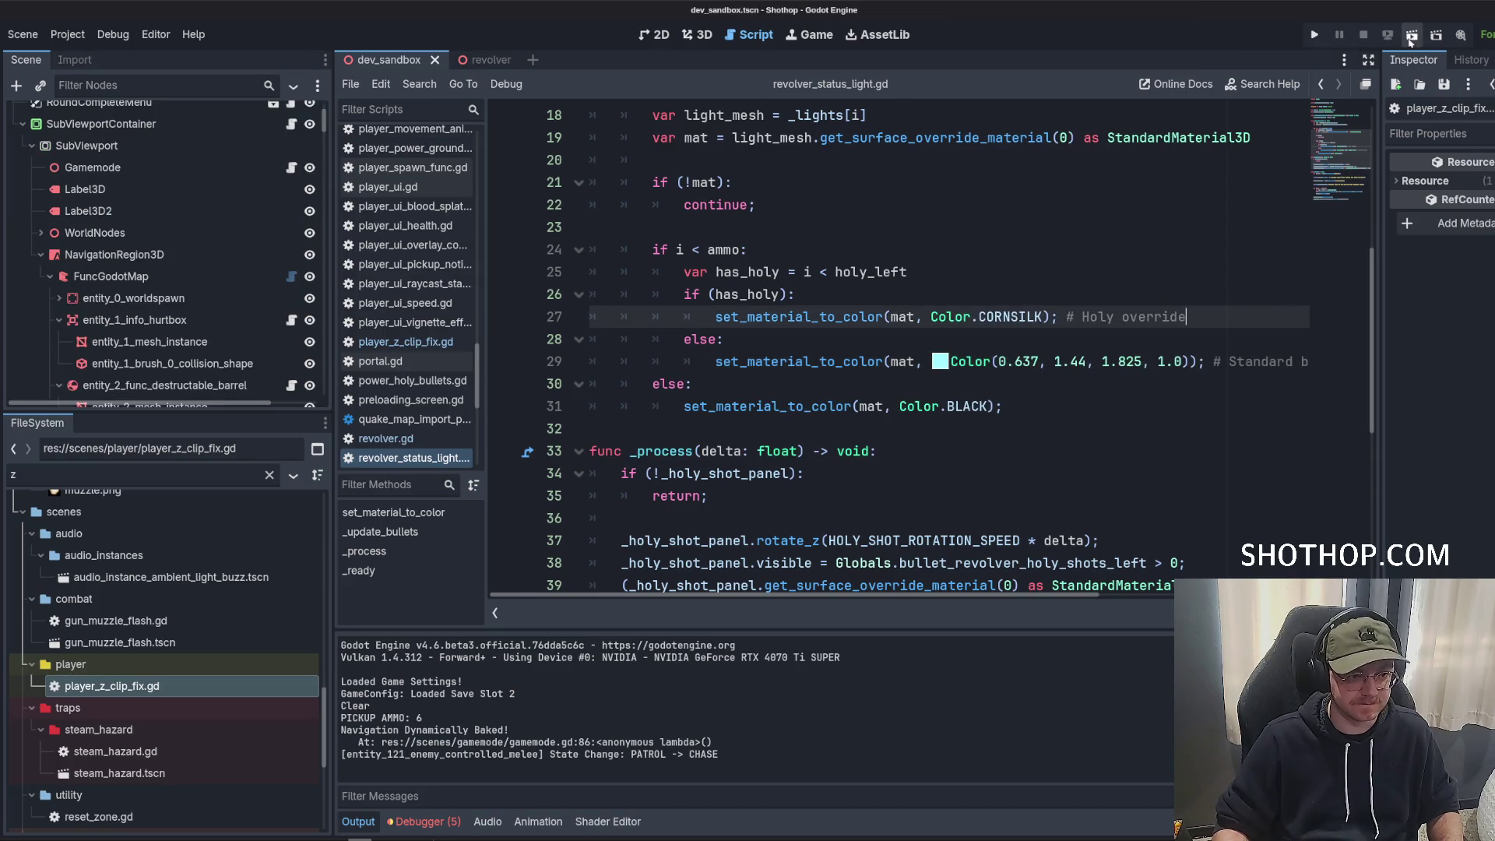
double_click(748, 362)
left_click(747, 361, "ctrl")
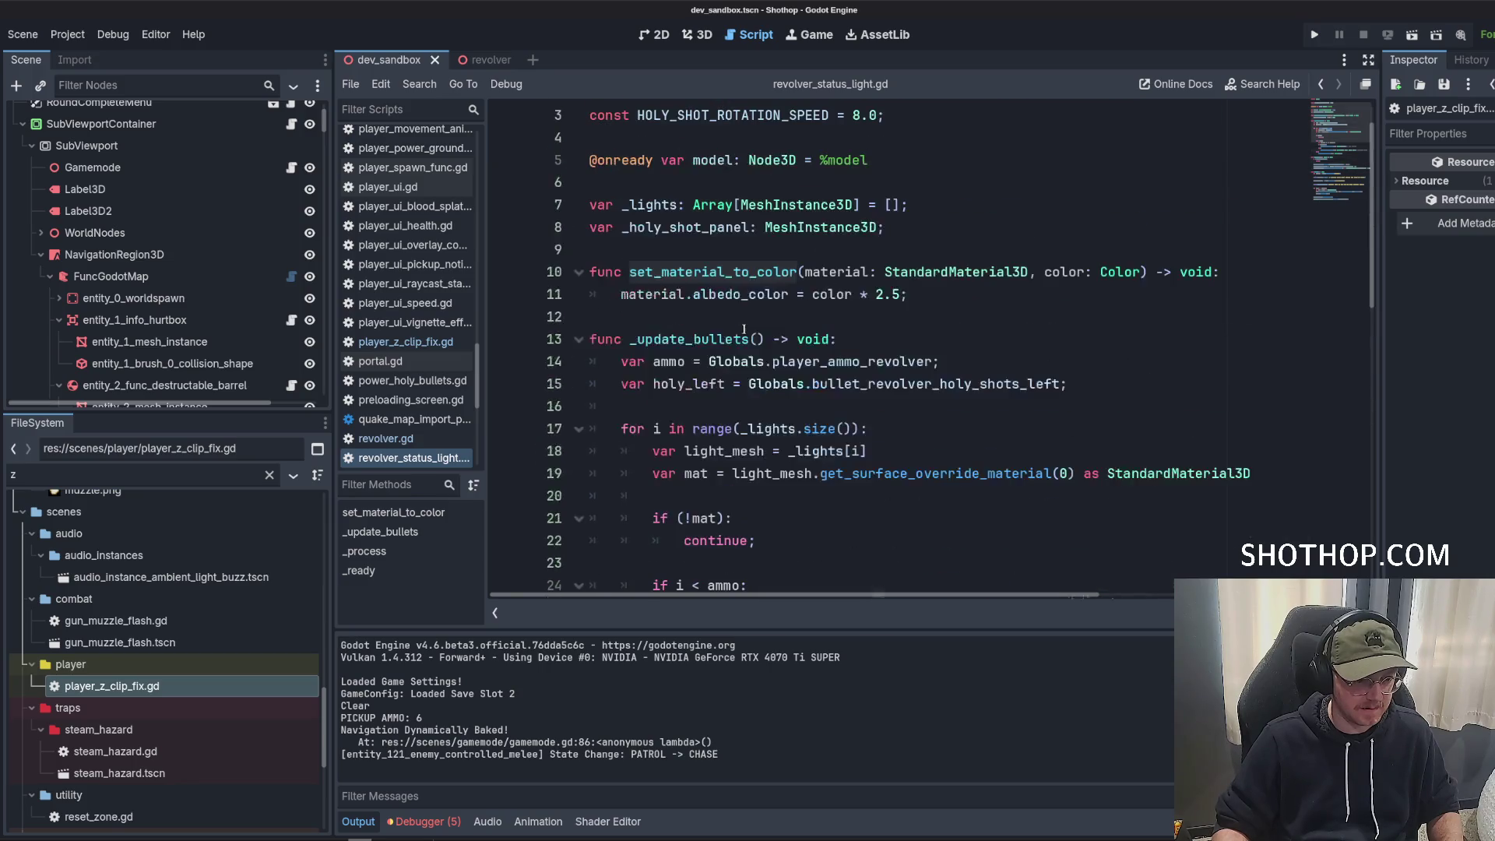
scroll(997, 390, "down", 4)
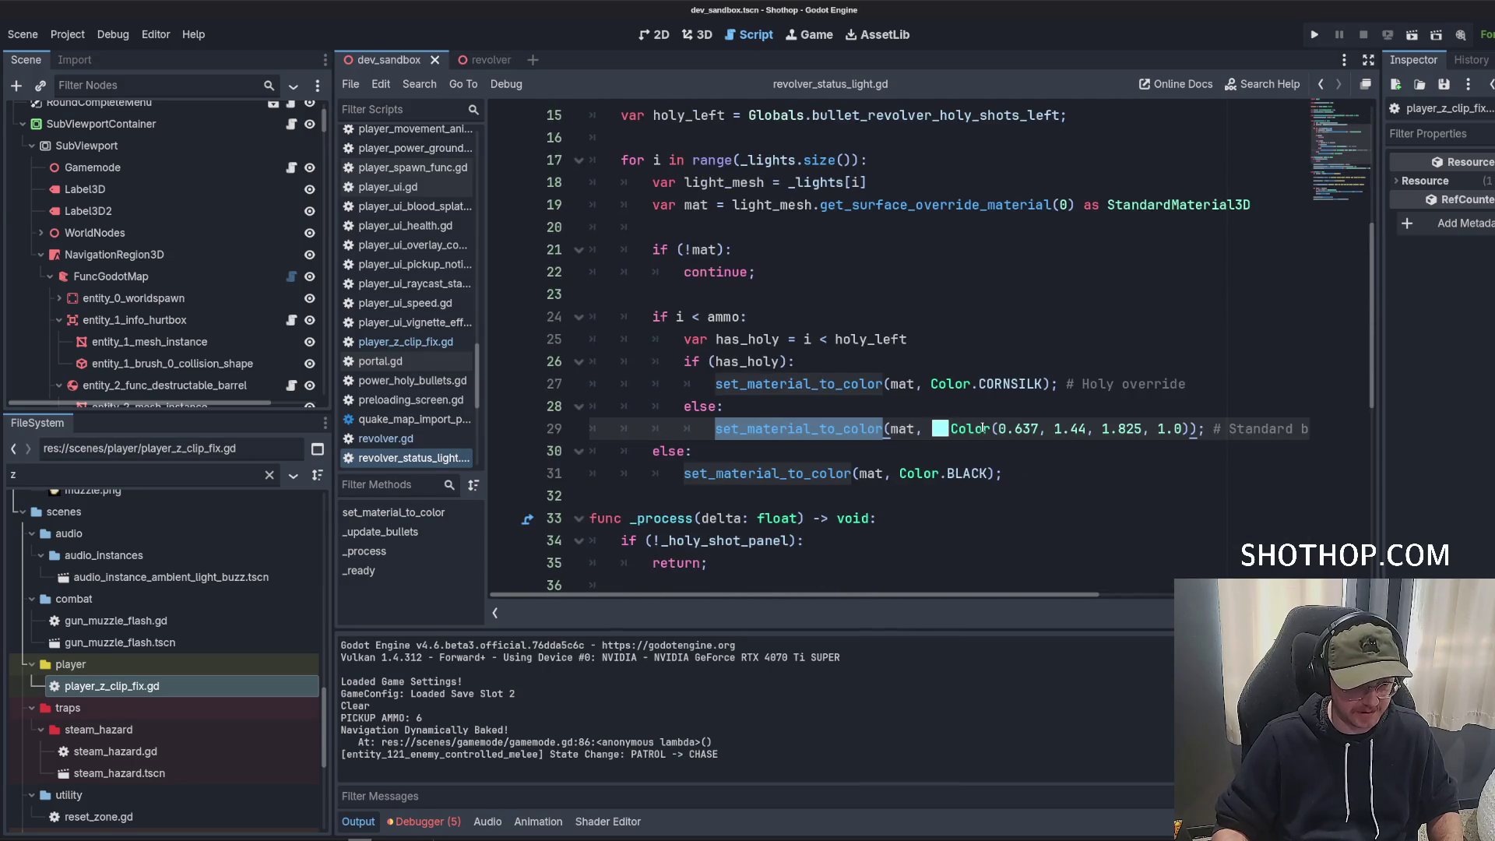
Drop line 29's colour intensity to 1, giving Color(0.463, 1.065, 1.353, 1.0).
left_click(940, 429)
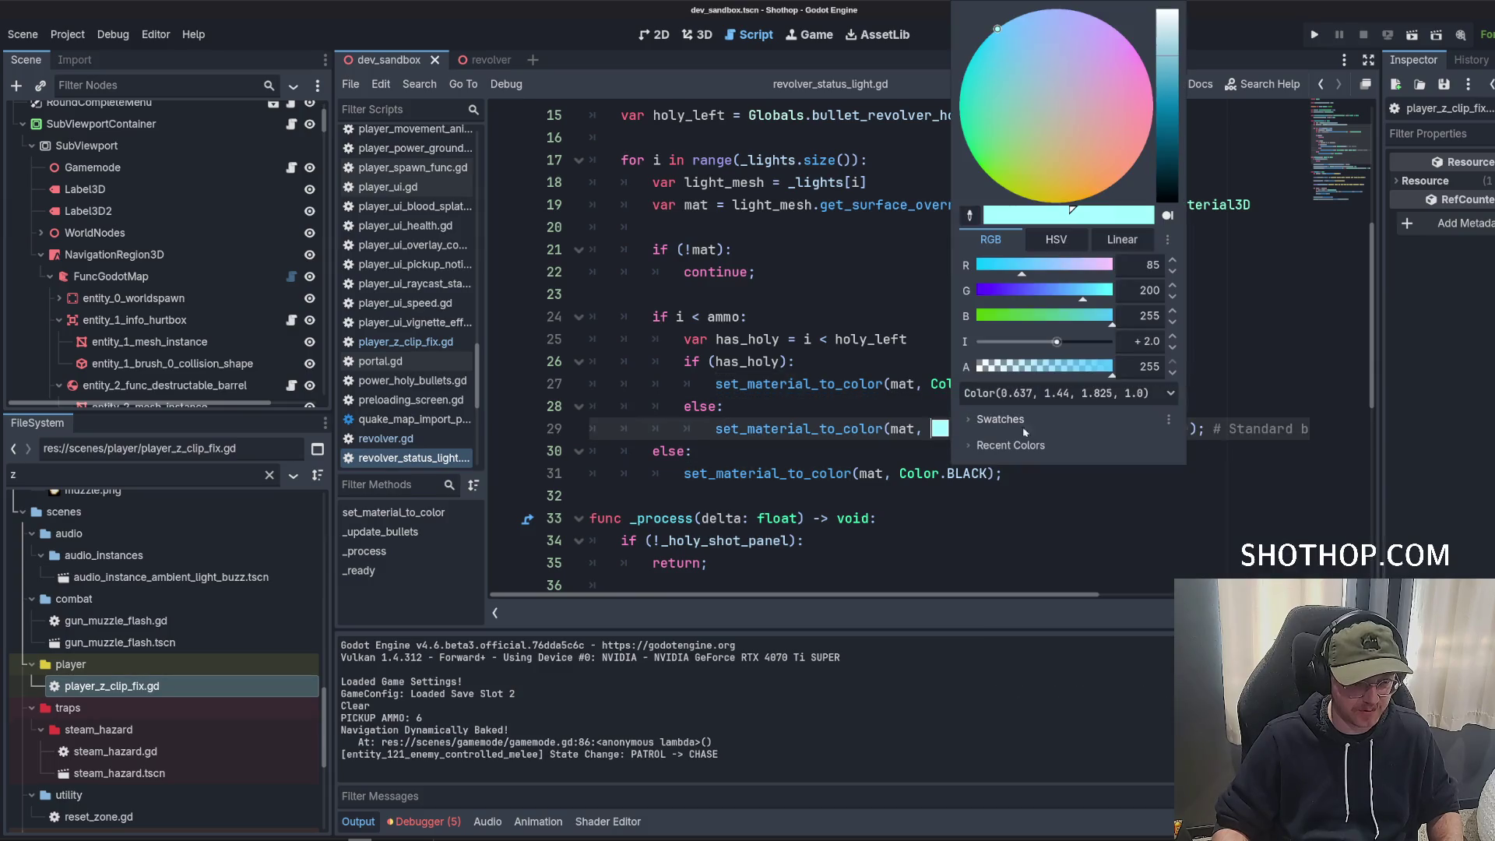
left_click(1144, 343)
key("Return")
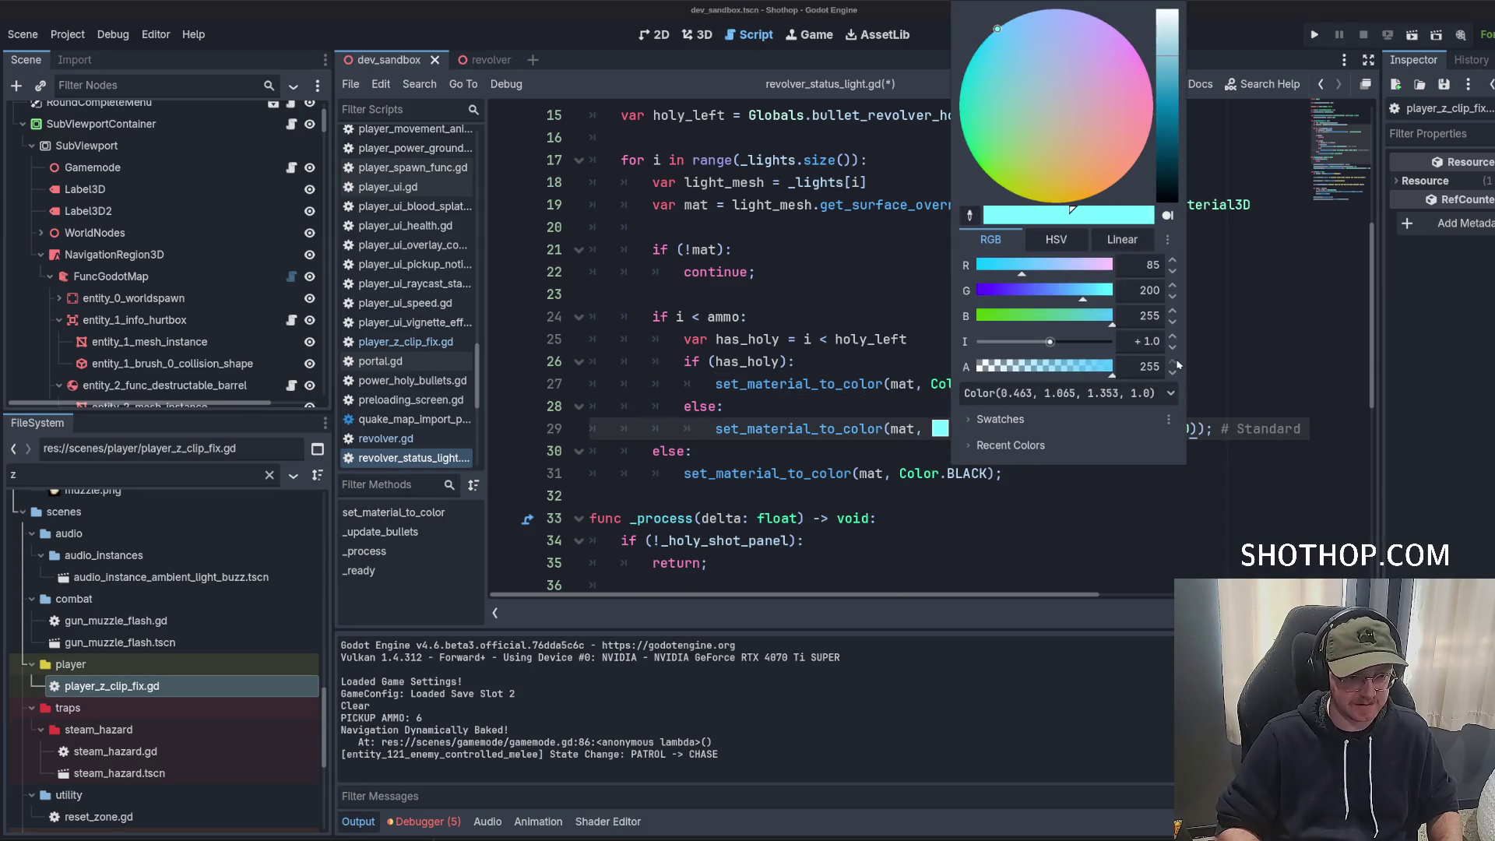
left_click(1102, 38)
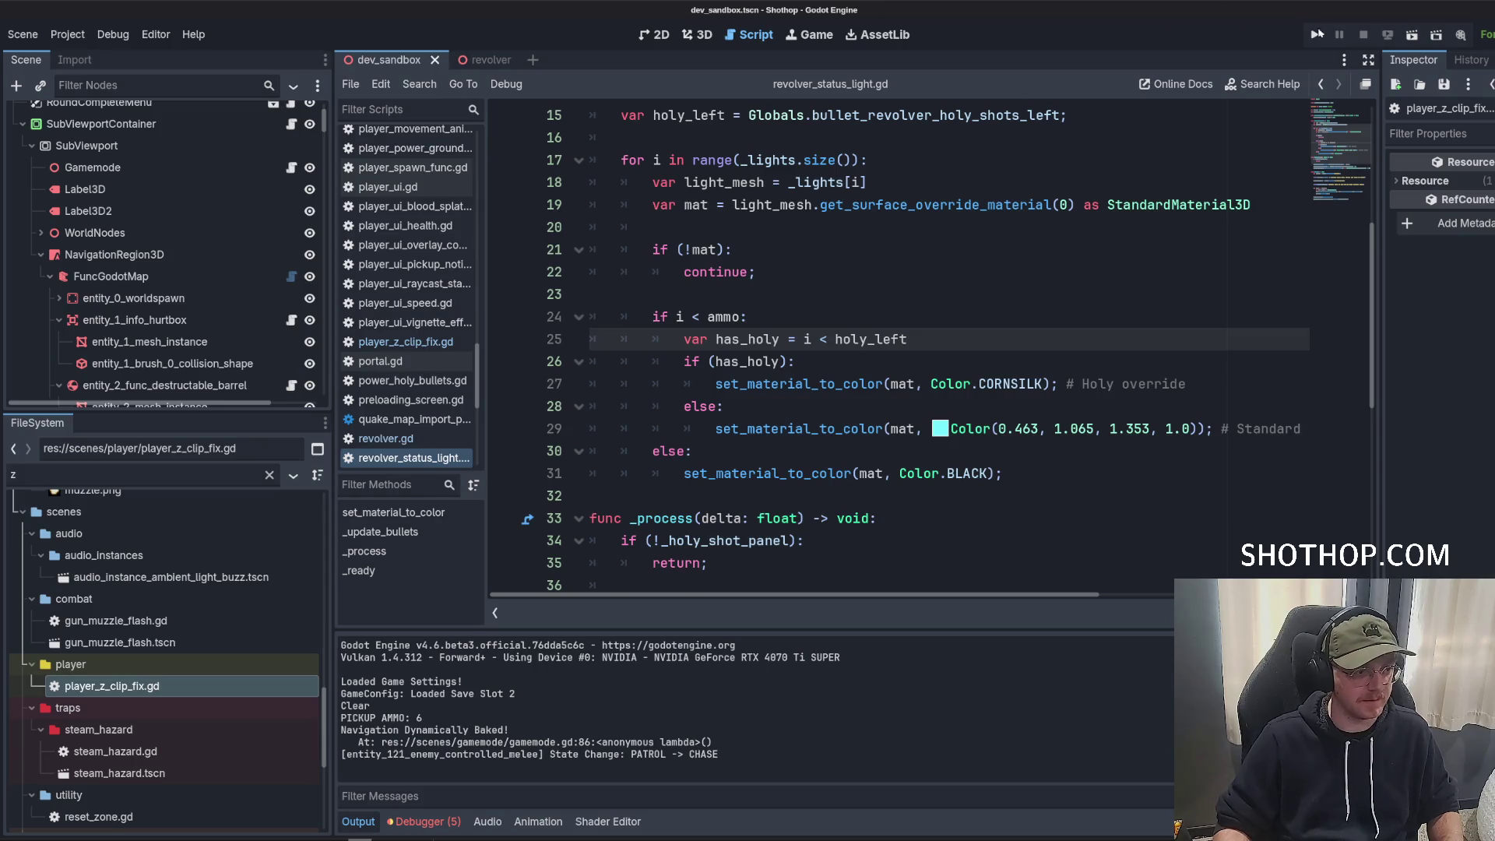
Run the game to test the dimmer ammo lights, then return to the editor.
left_click(1412, 35)
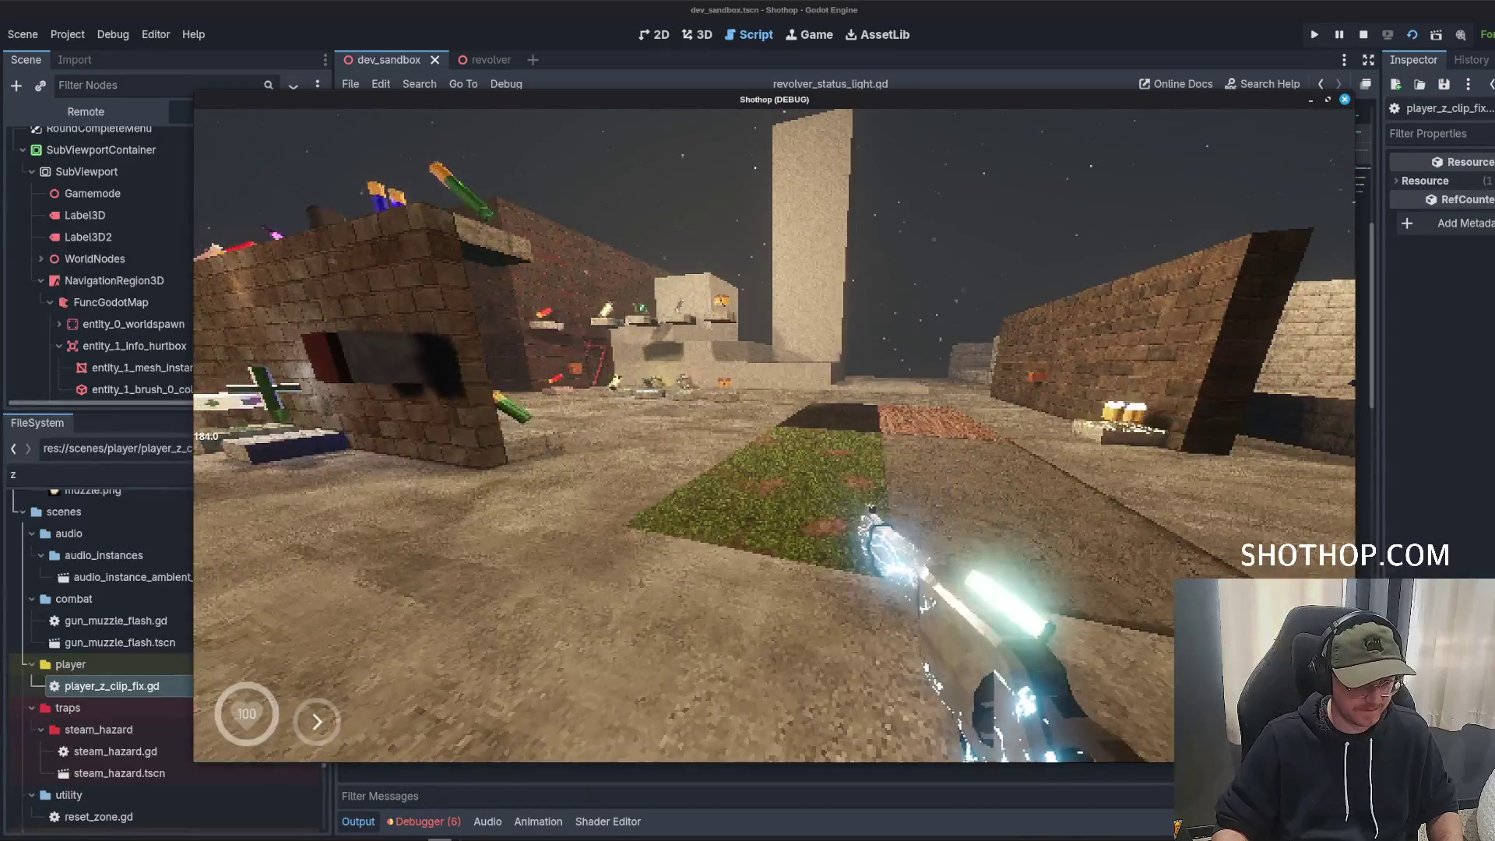
key("Escape")
key("alt+Tab")
scroll(1027, 371, "up", 1)
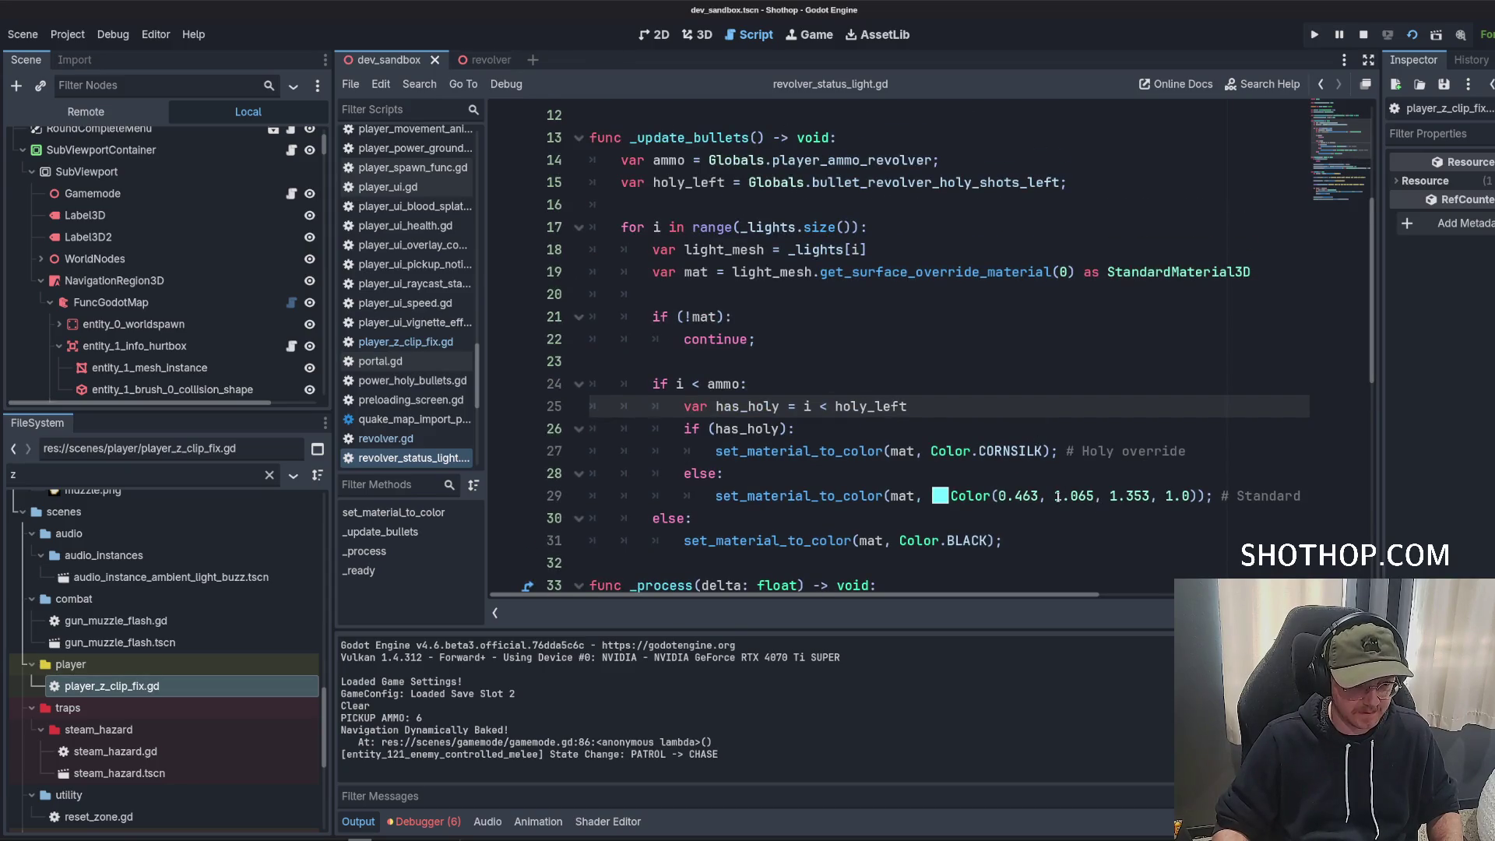
Correct line 29's colour to Color(0.463, 1.0, 1.0, 1.0) and save the script.
double_click(1075, 498)
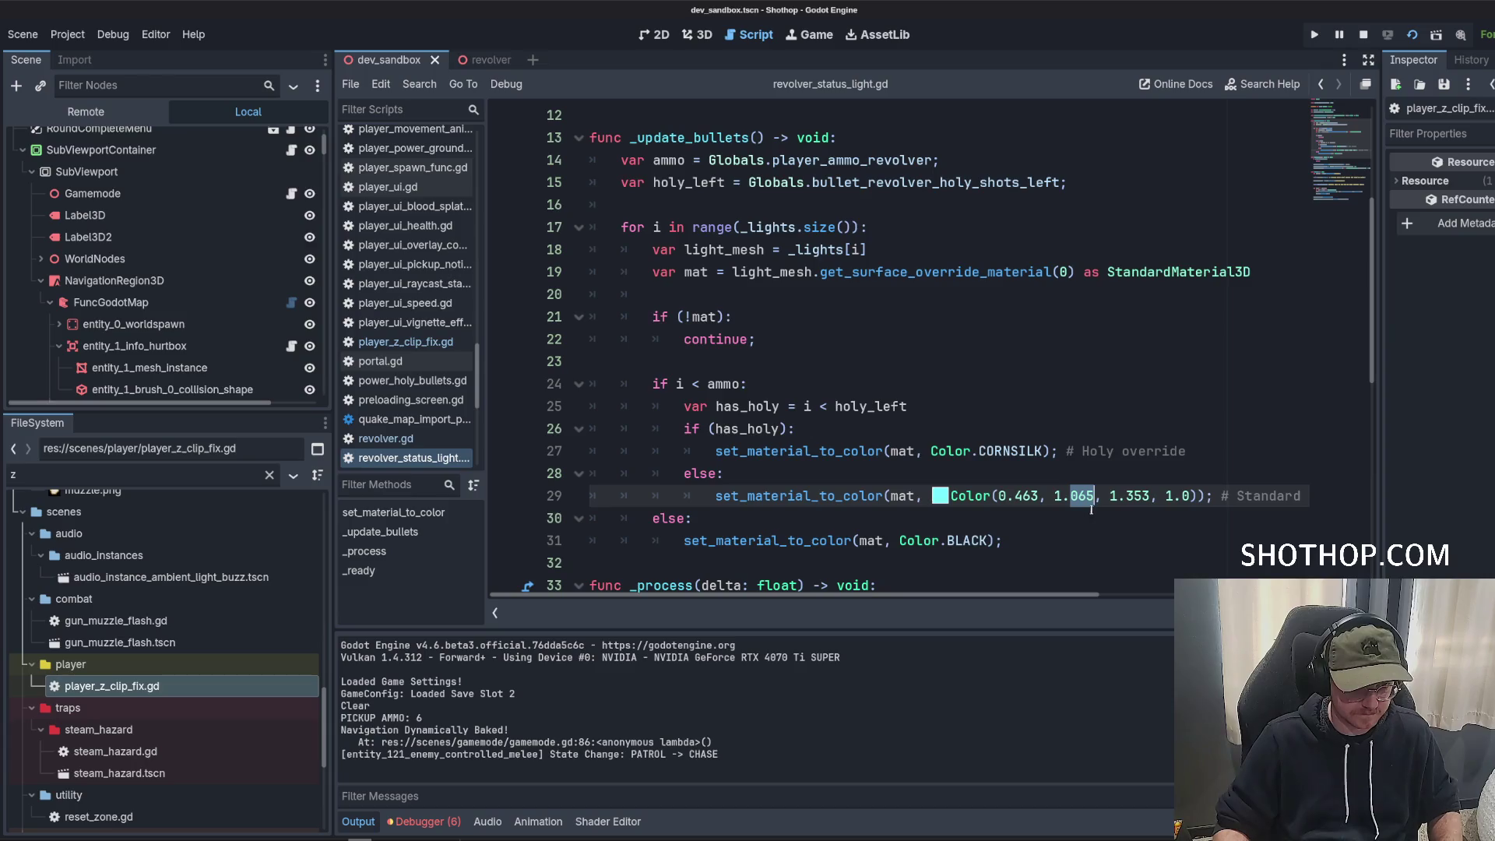
key("BackSpace")
key("BackSpace")
type(".0")
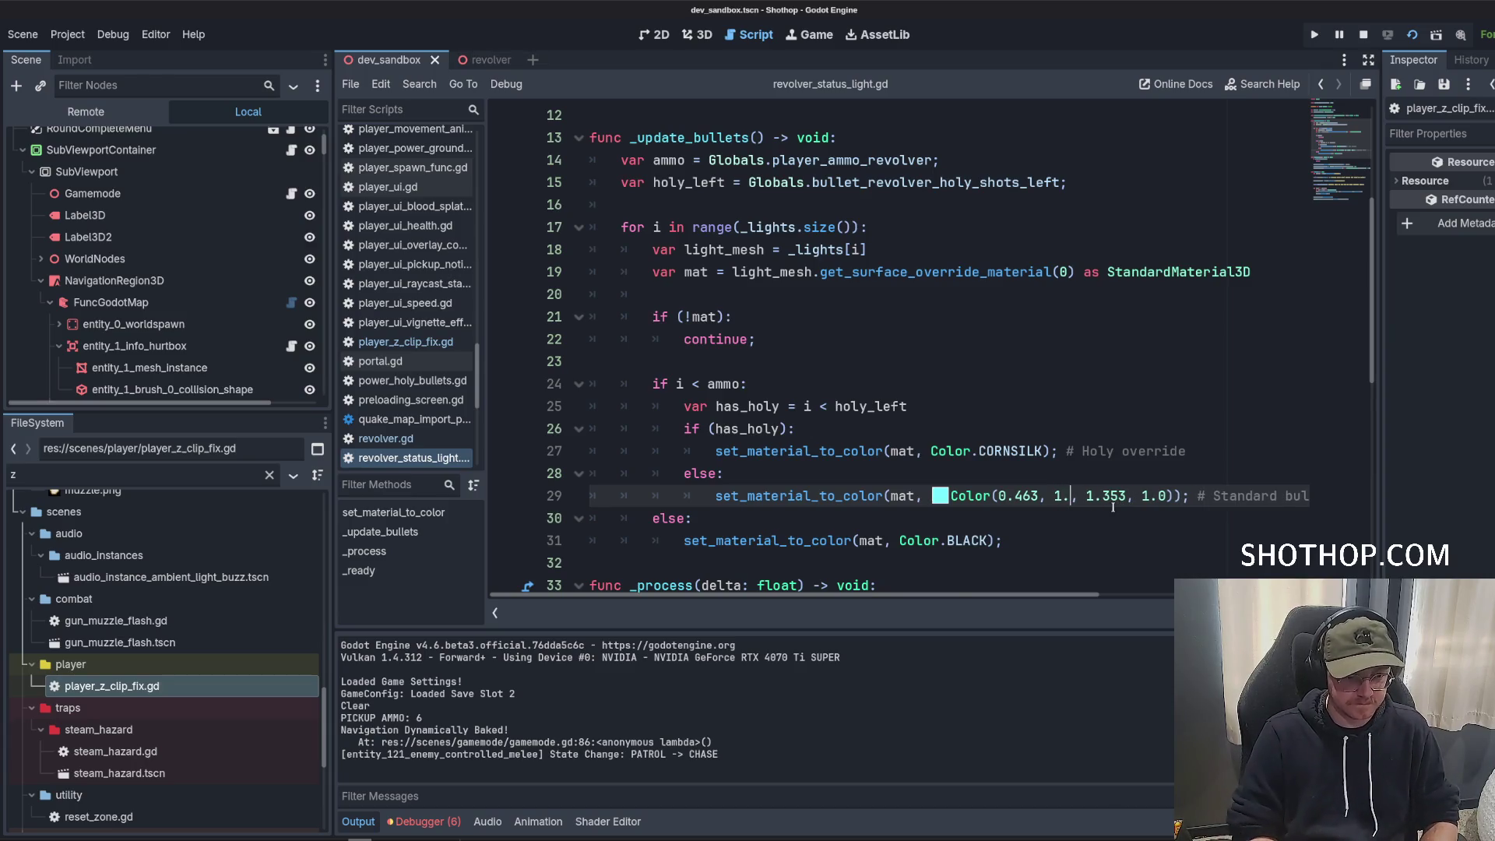
double_click(1115, 496)
type("0")
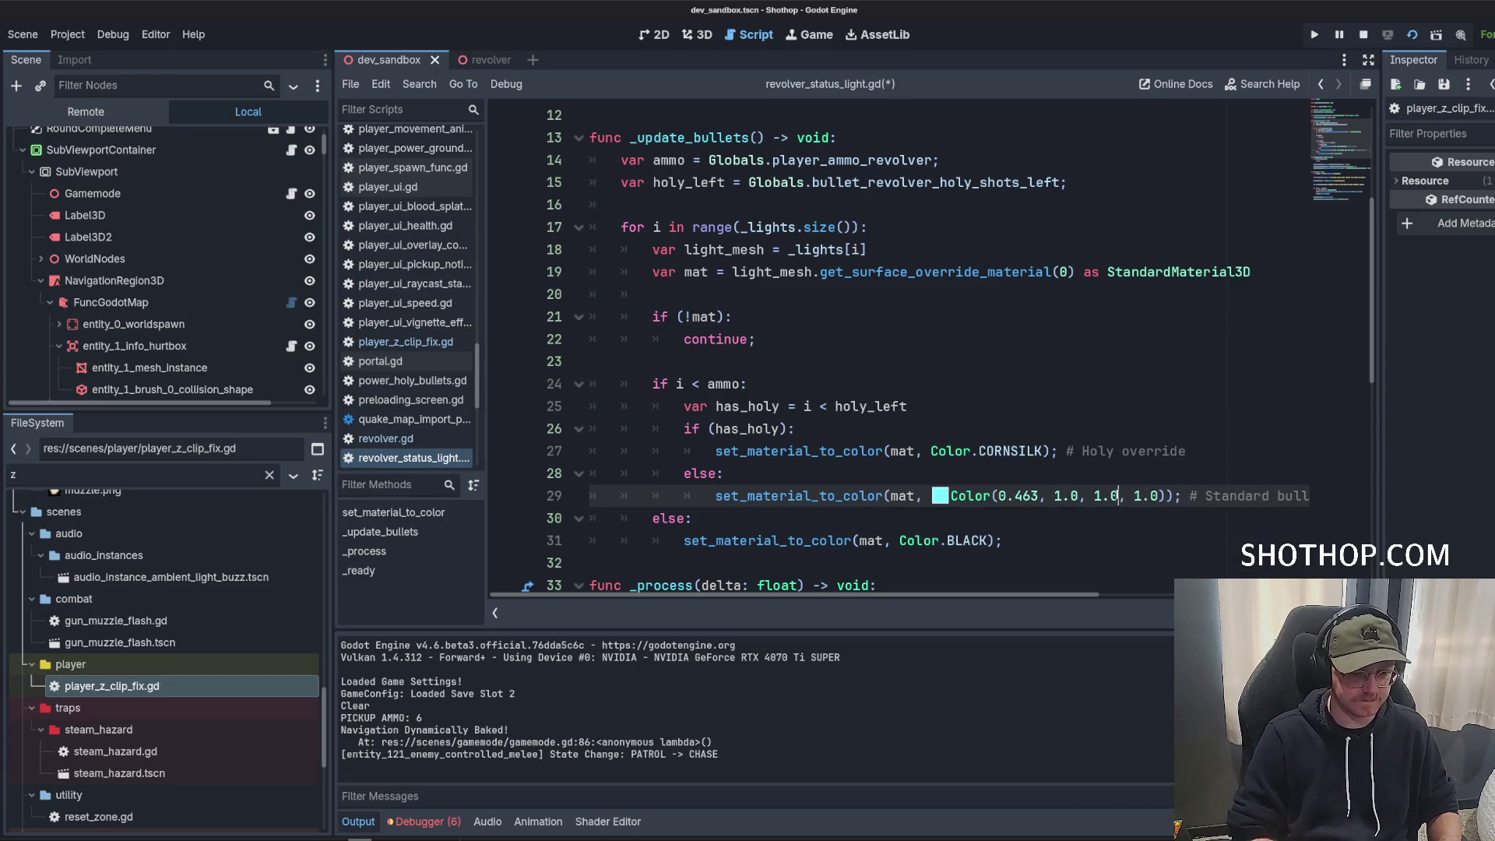
left_click(1107, 470)
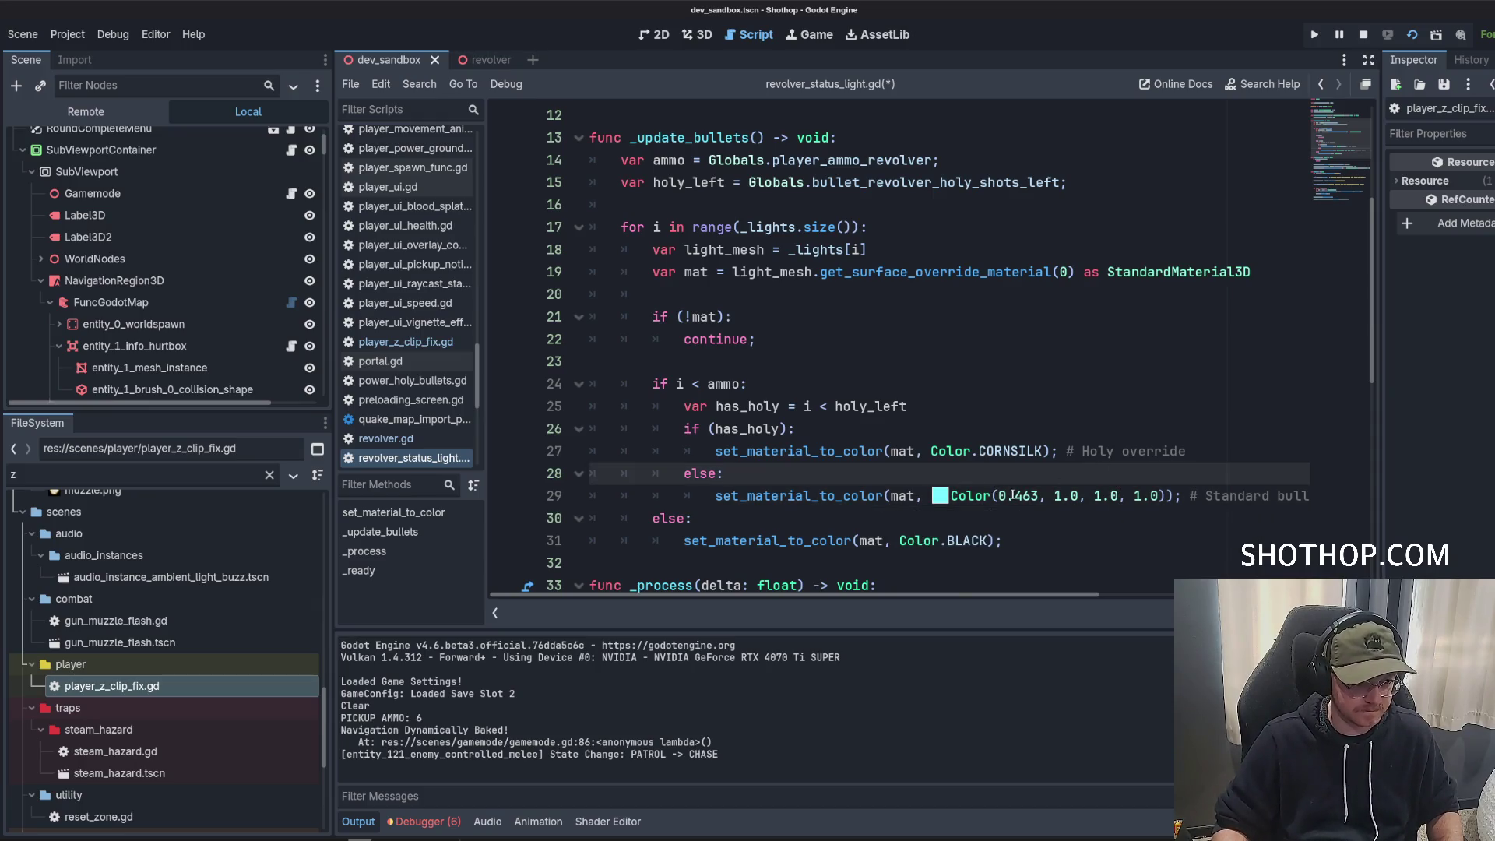
key("ctrl+s")
Run the game to test the corrected colour, then return to the script.
left_click(965, 406)
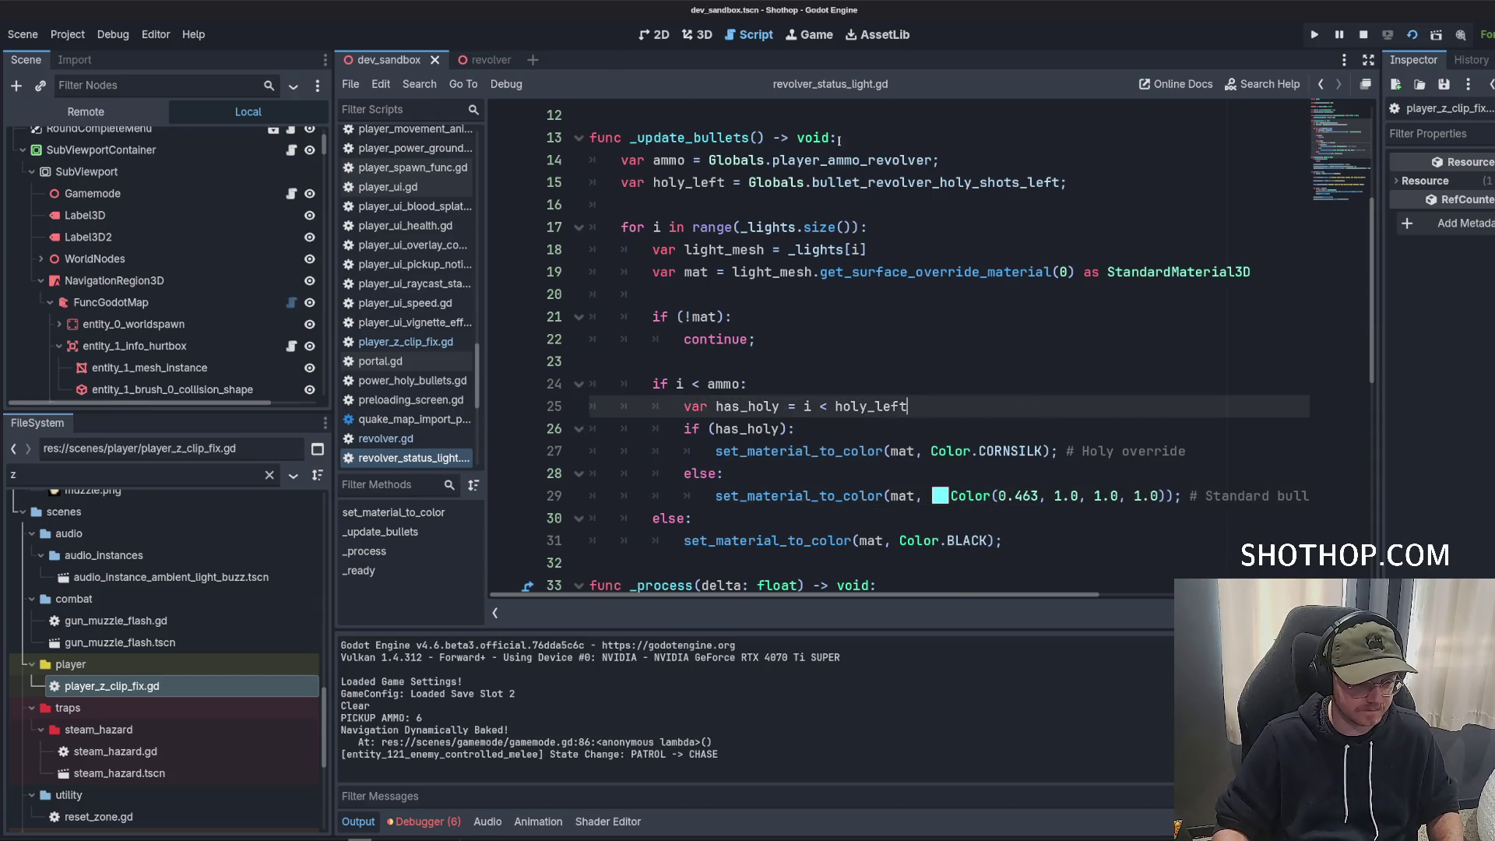
left_click(1411, 35)
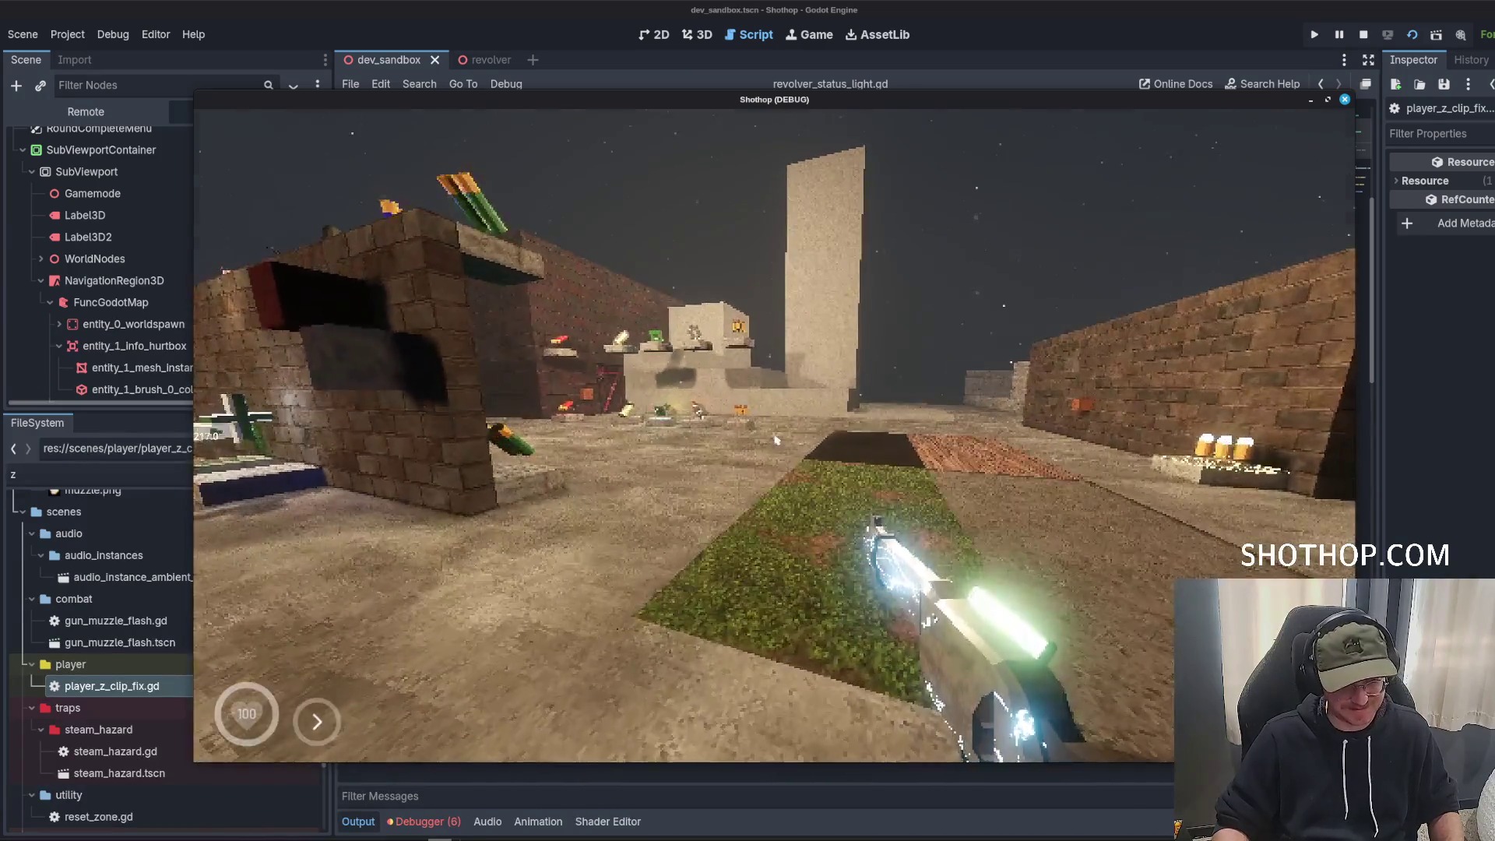
key("Escape")
left_click(910, 9)
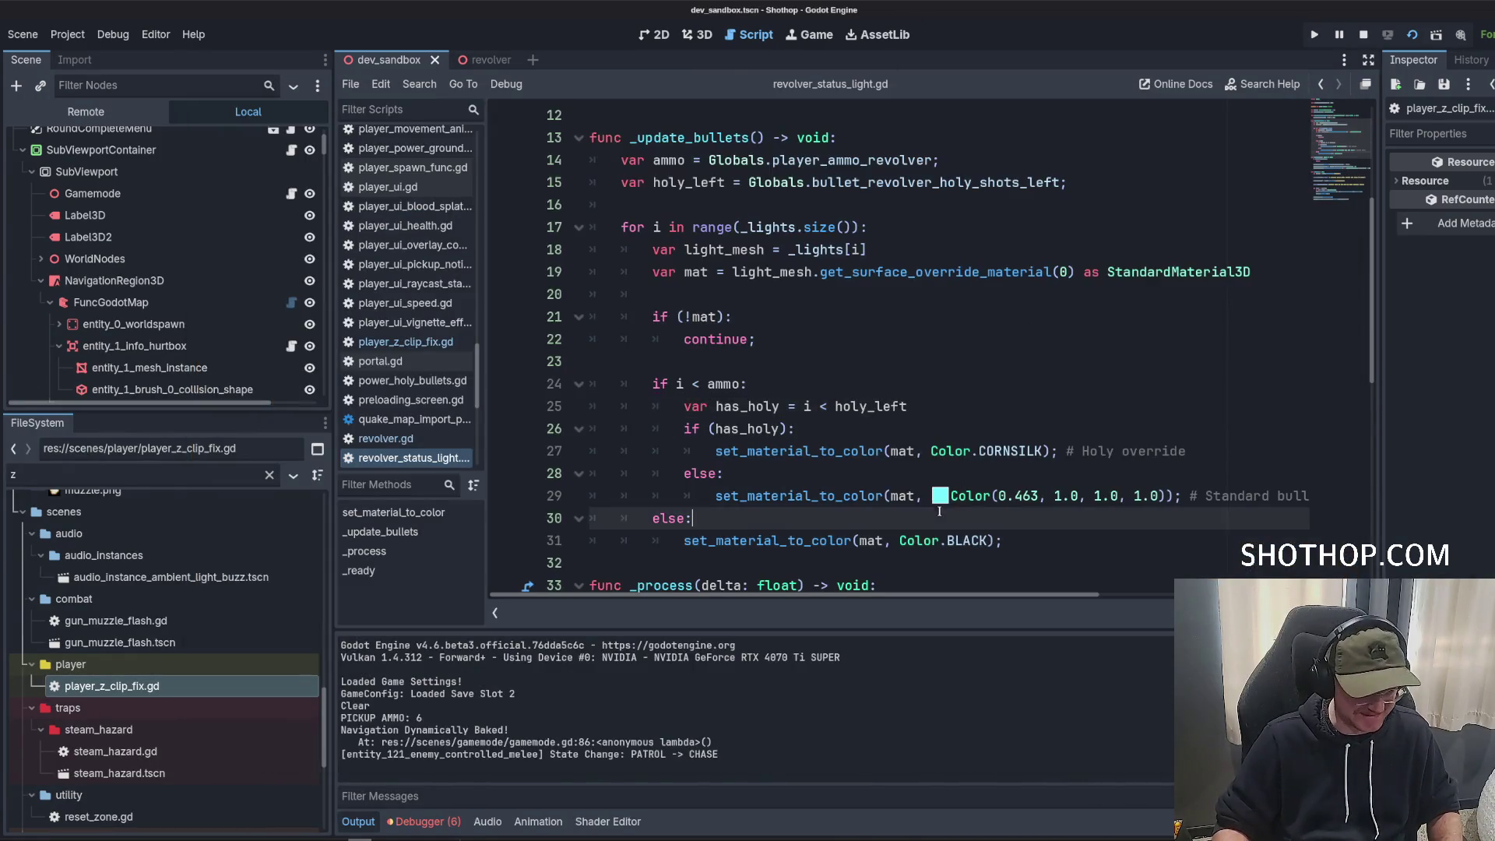
Drop the colour's green to 200 for Color(0.463, 0.78, 1.0, 1.0), edit the glow multiplier line, and save.
left_click(940, 496)
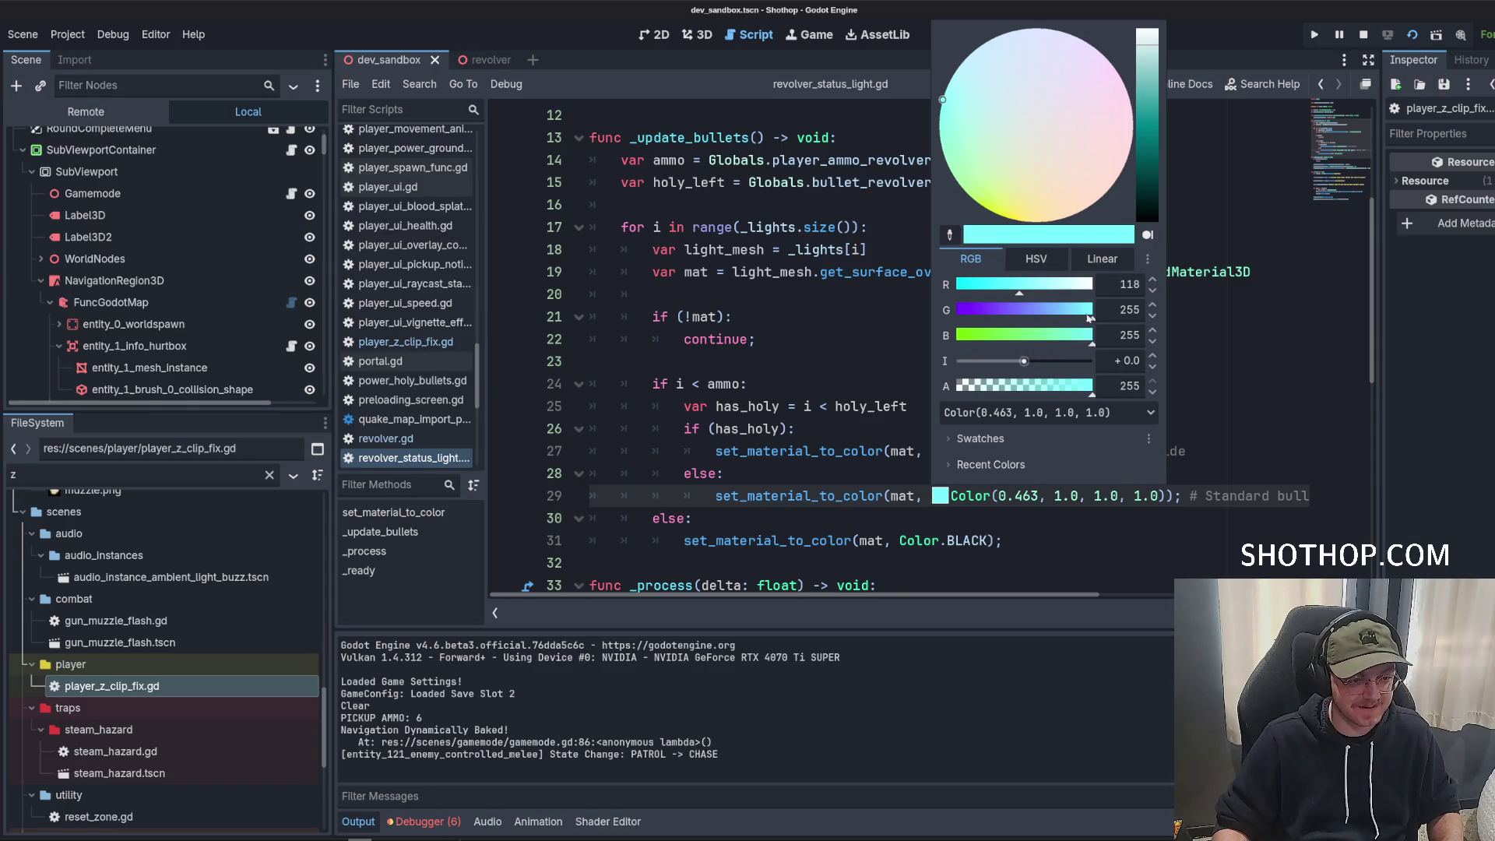
left_click_drag(1090, 317, 1064, 319)
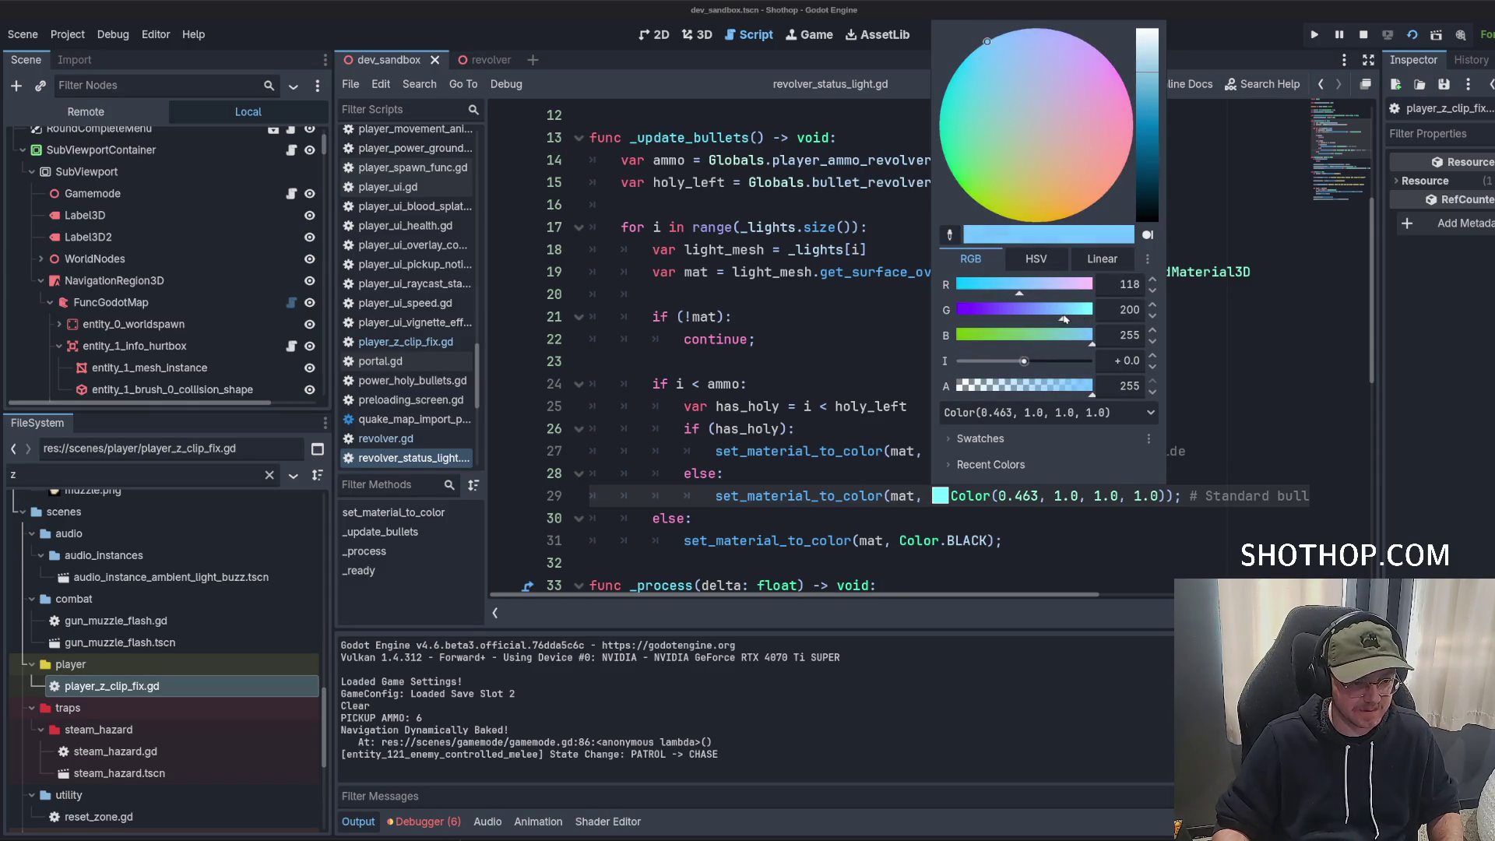
left_click(869, 366)
scroll(868, 366, "up", 4)
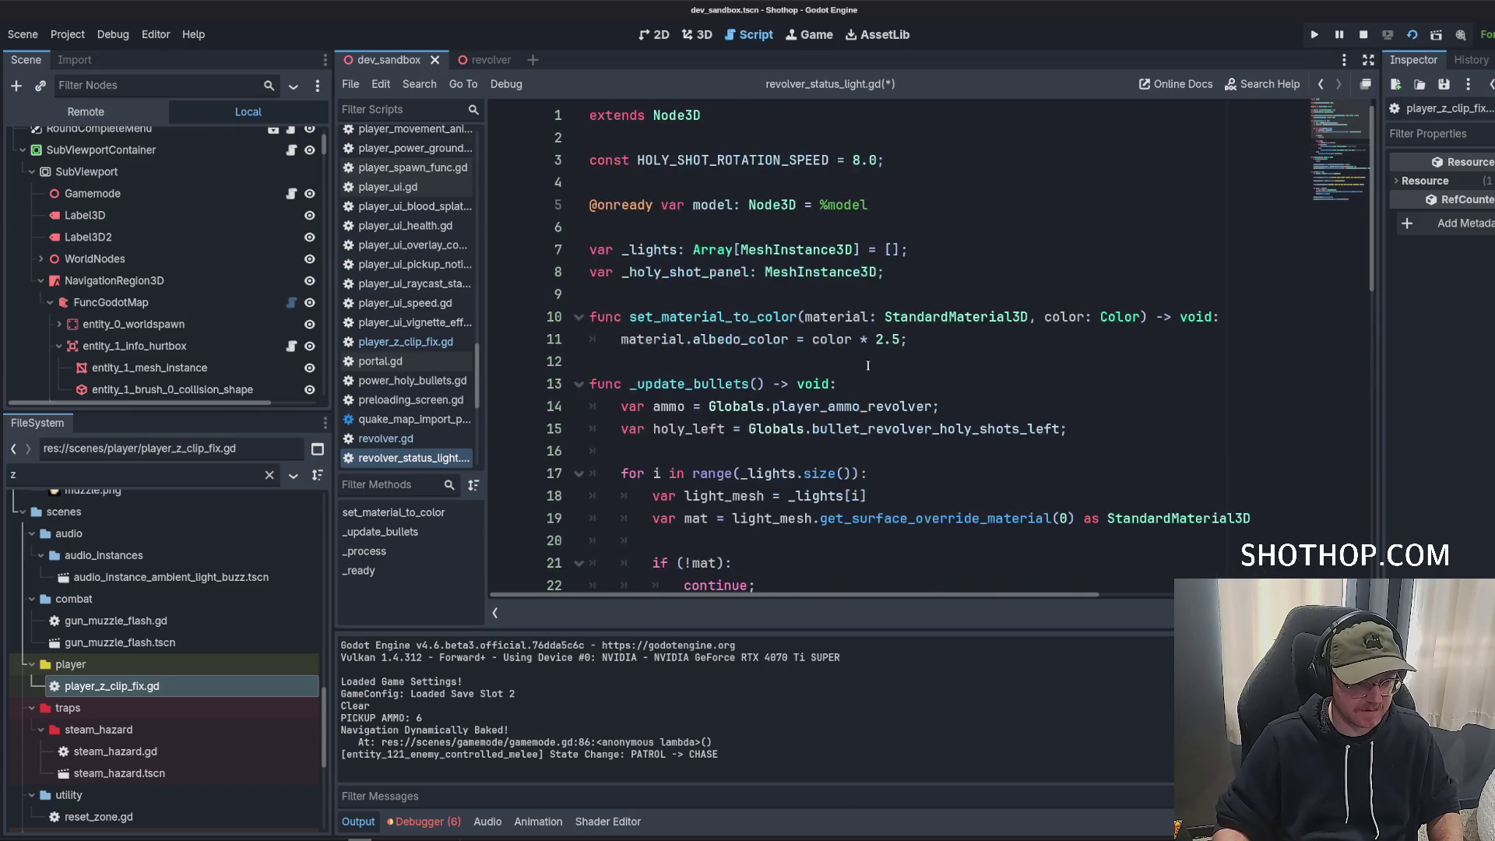
left_click(879, 341)
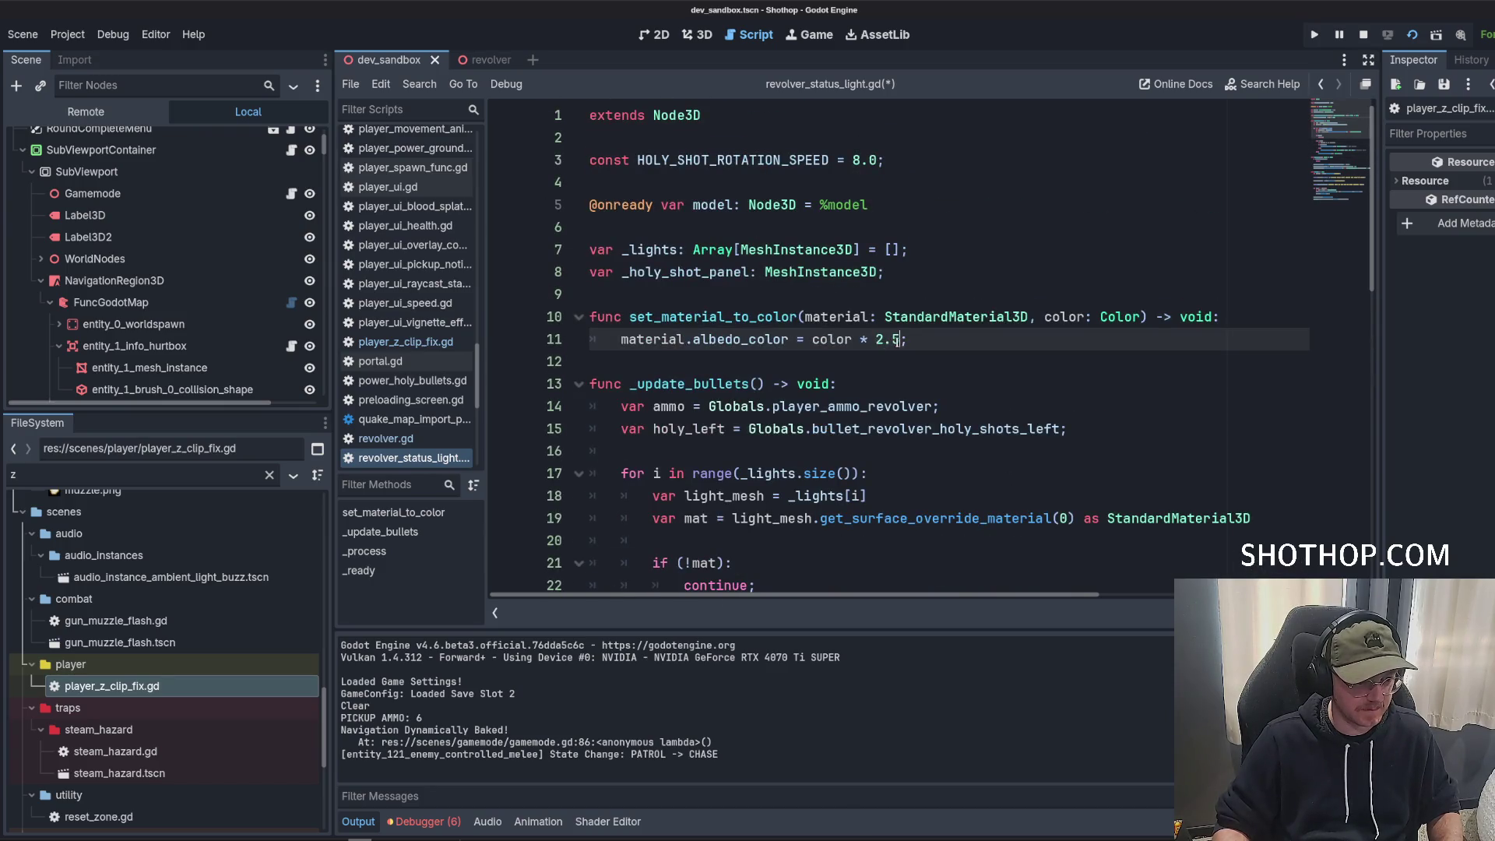
type("0")
key("ctrl+s")
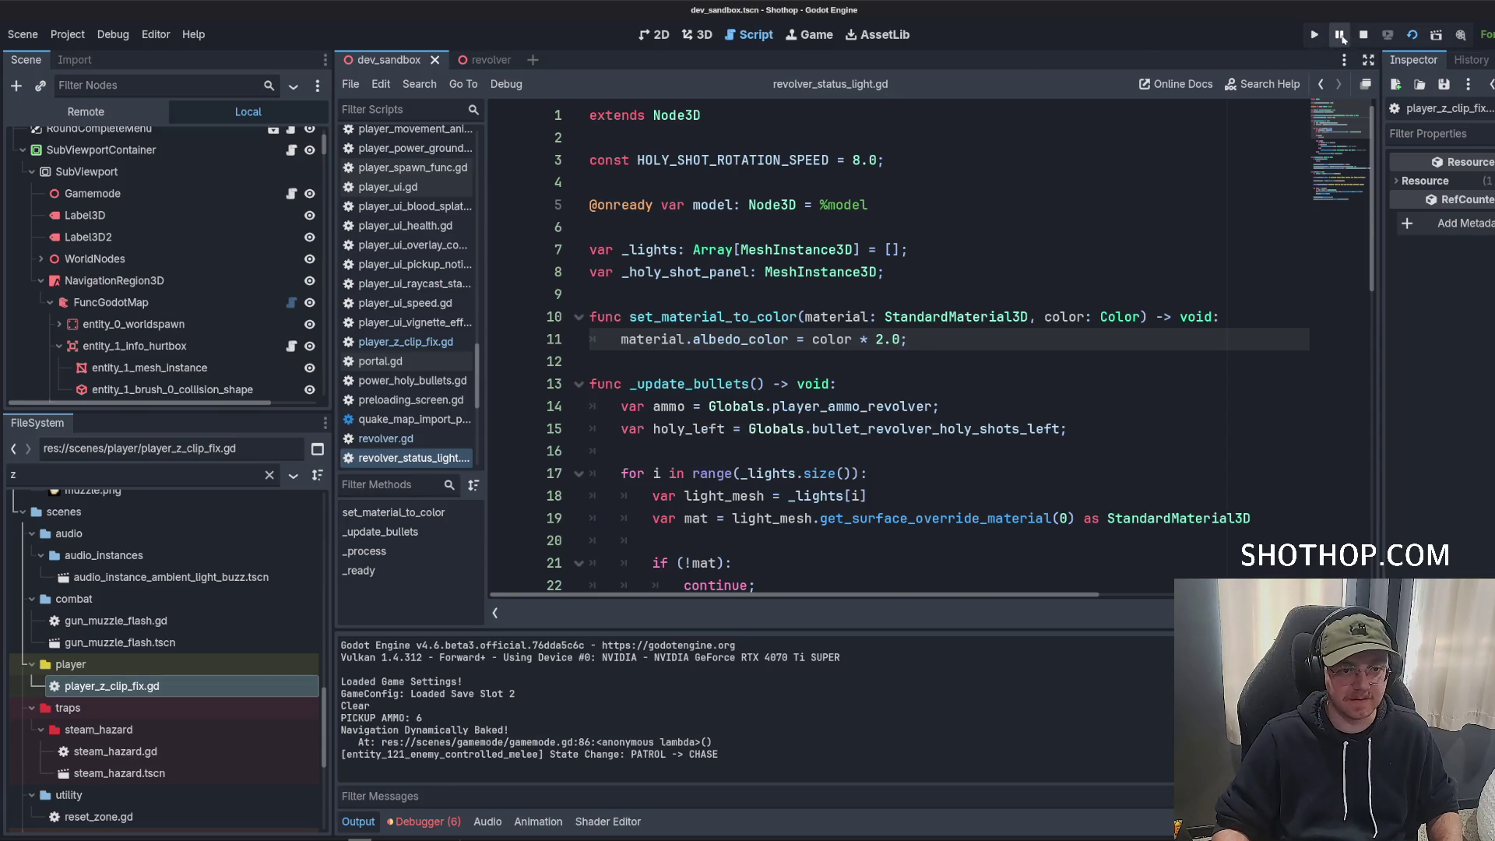
Run the game and walk forward to inspect the revolver's status lights.
left_click(1412, 34)
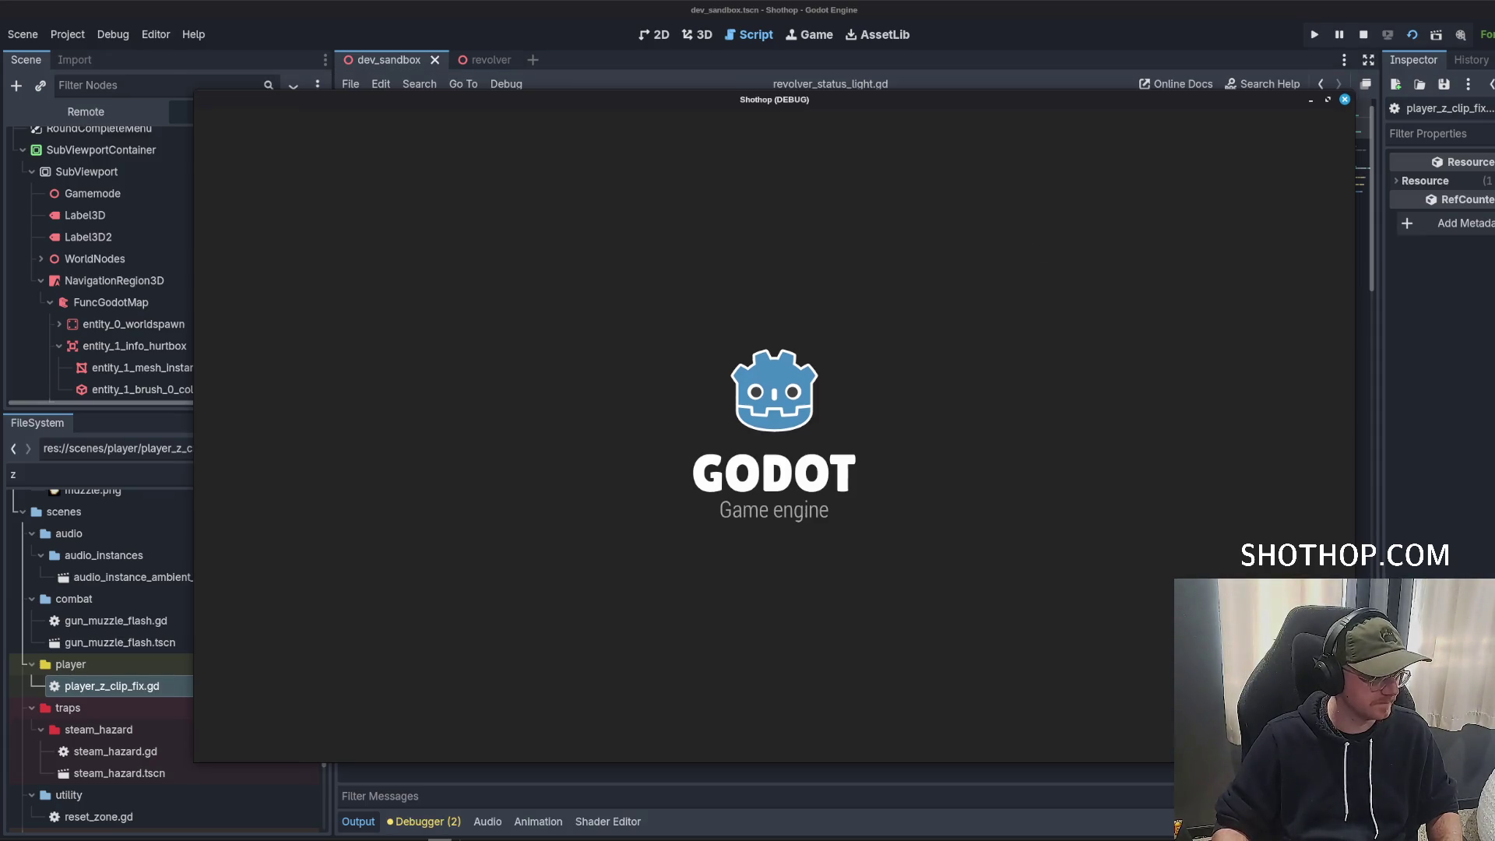
key("w")
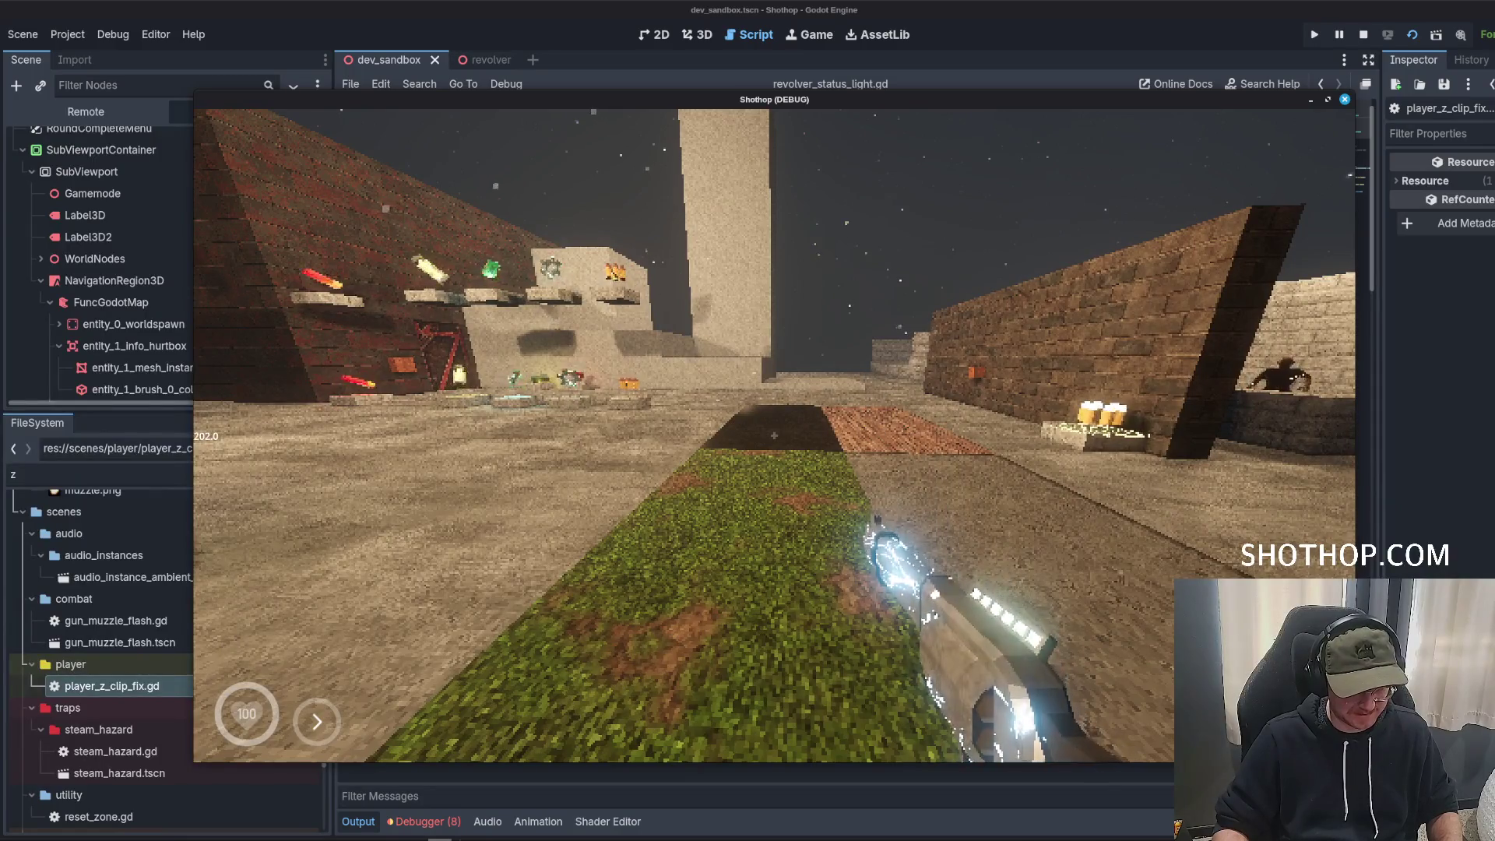
key("shift")
key("Escape")
key("F8")
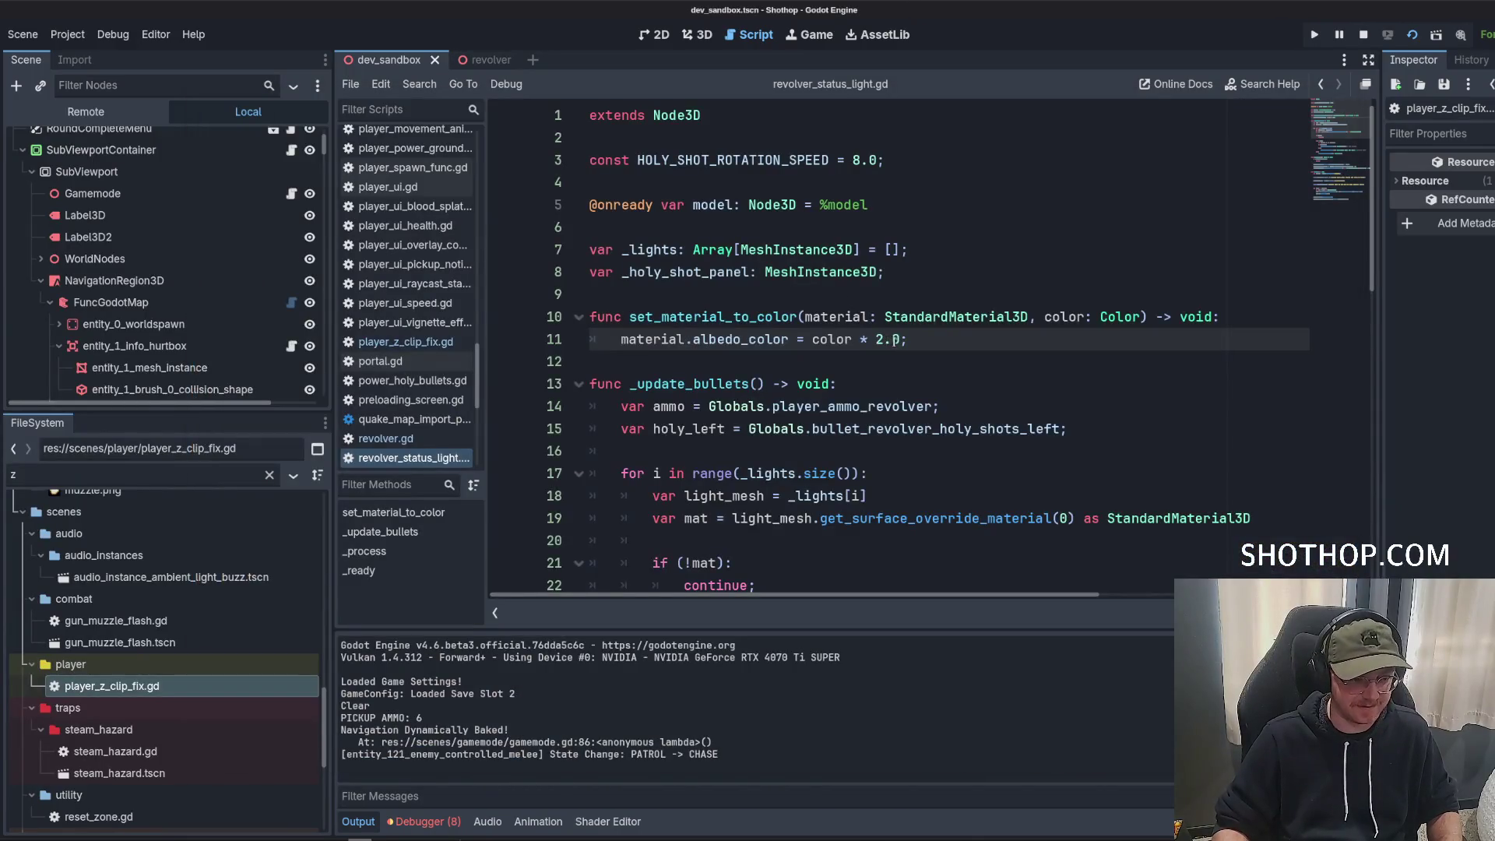
type("5")
Relaunch the game and walk out into open ground to check the glow again.
left_click(1153, 182)
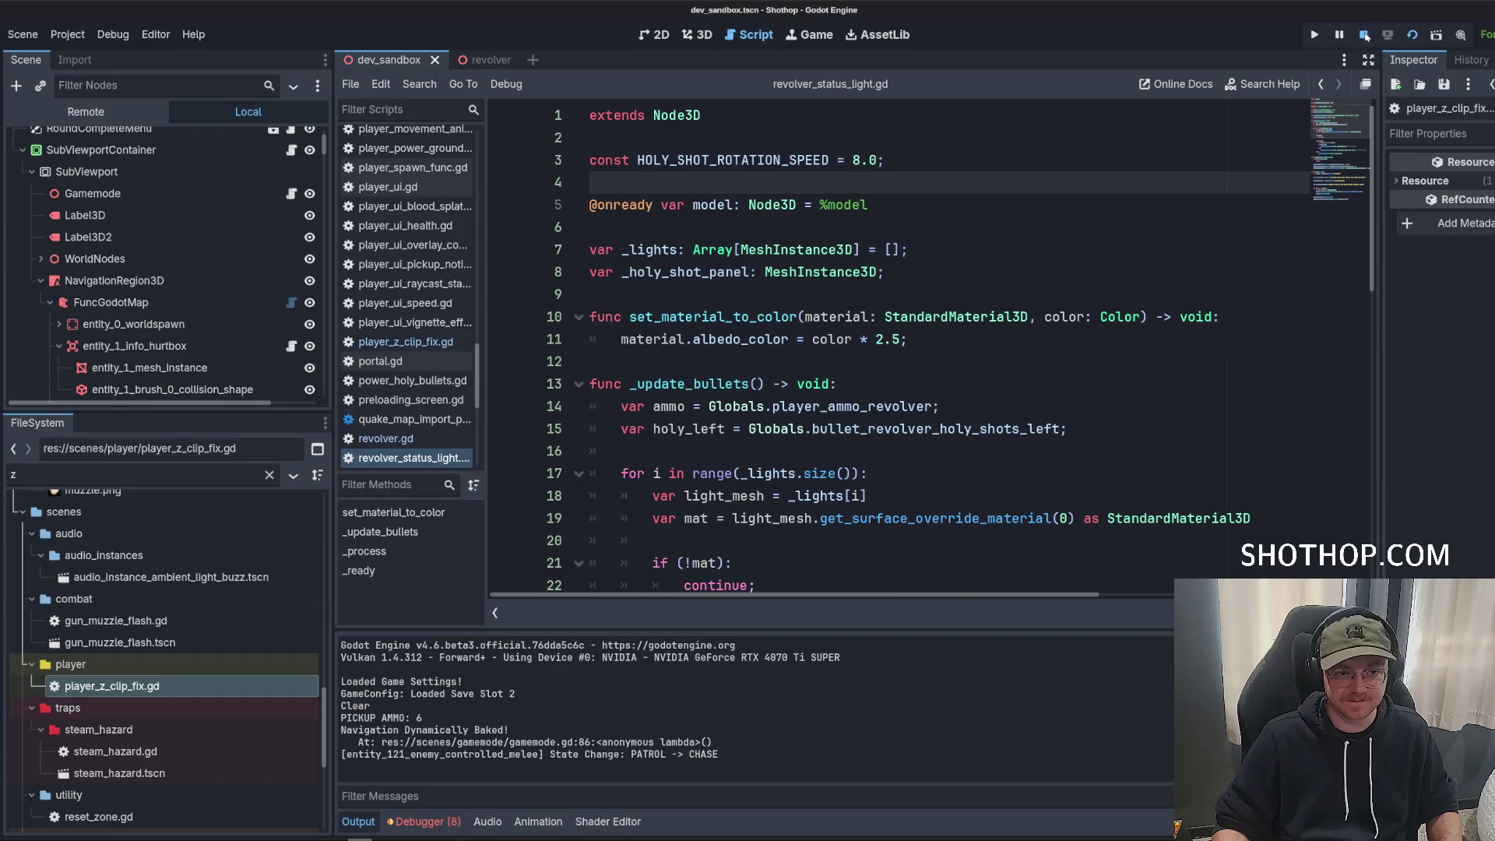
left_click(1412, 35)
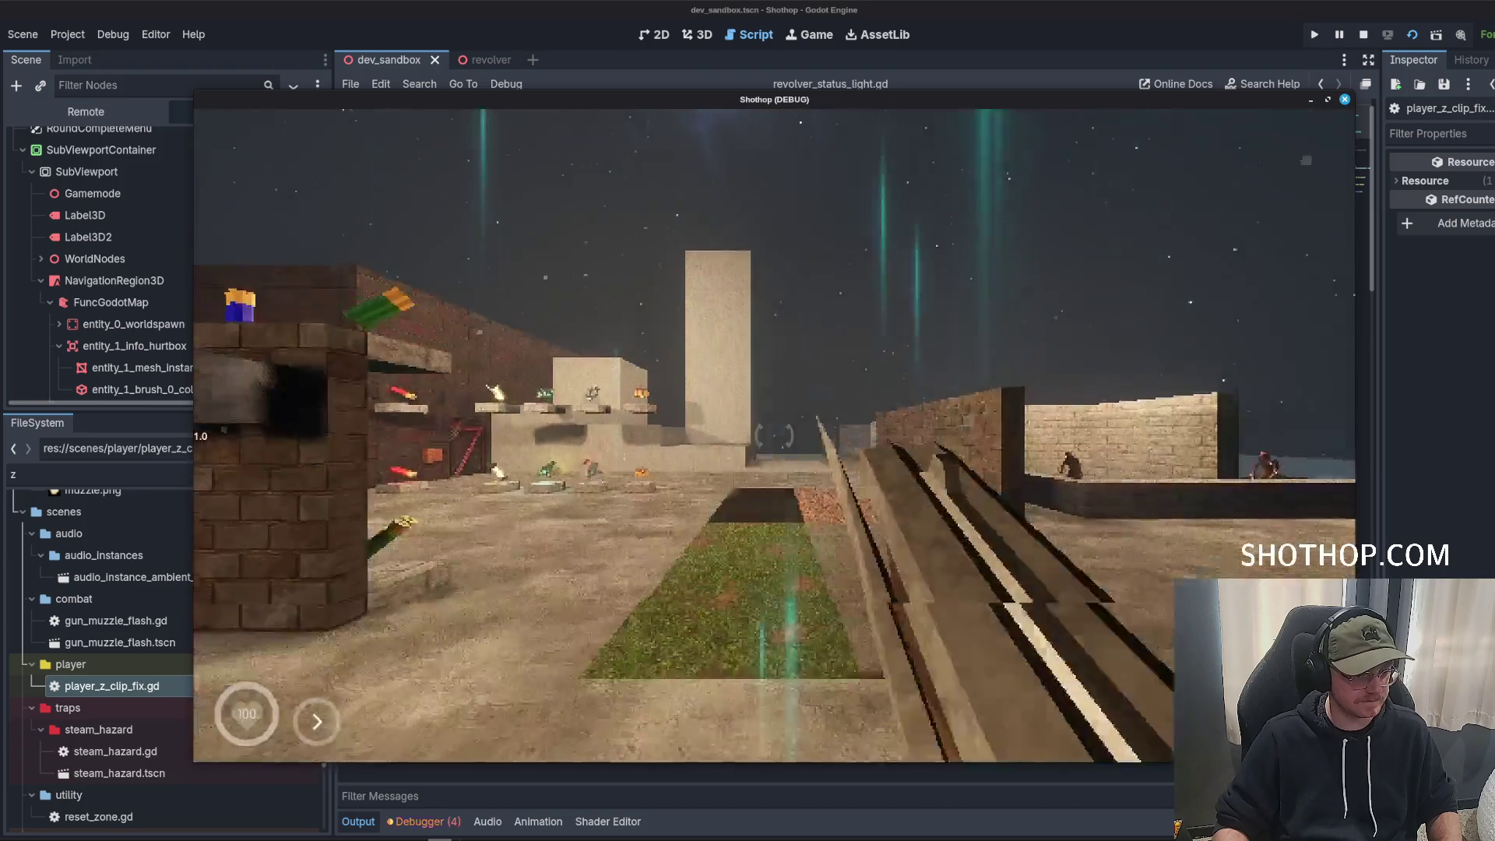
key("w")
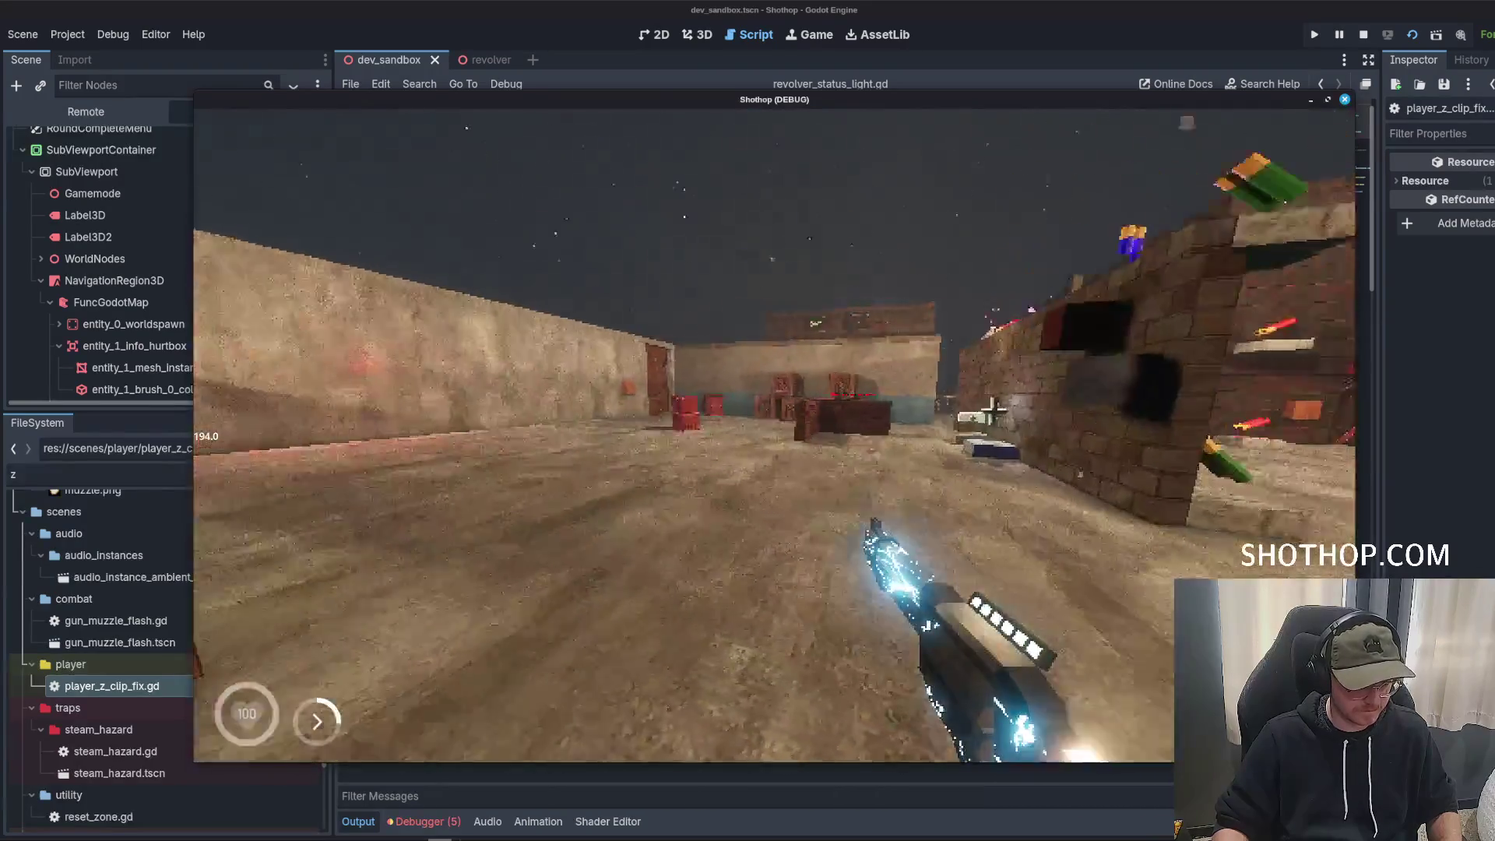
key("w")
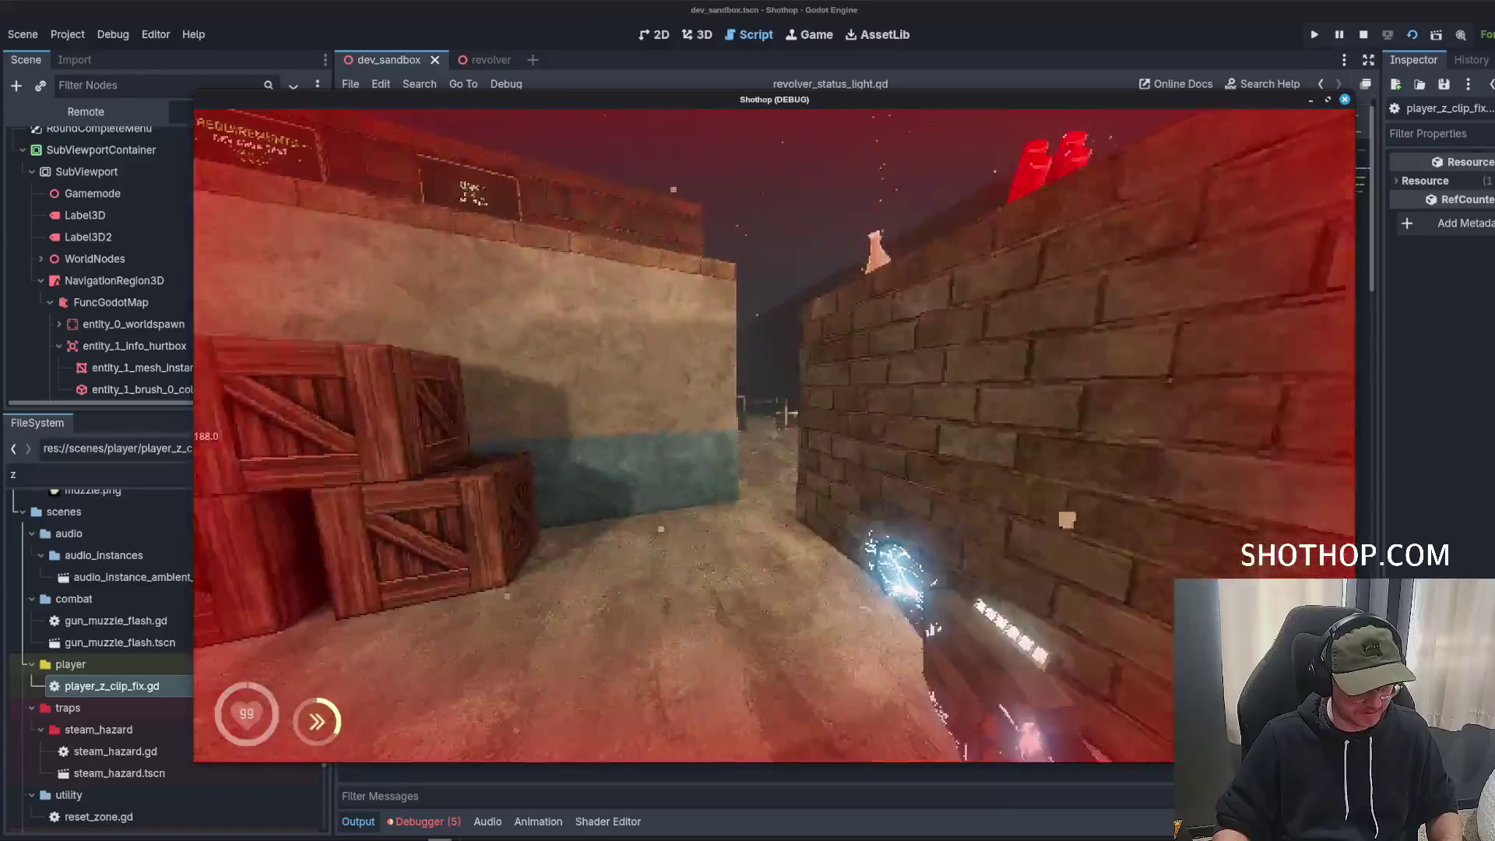
key("w")
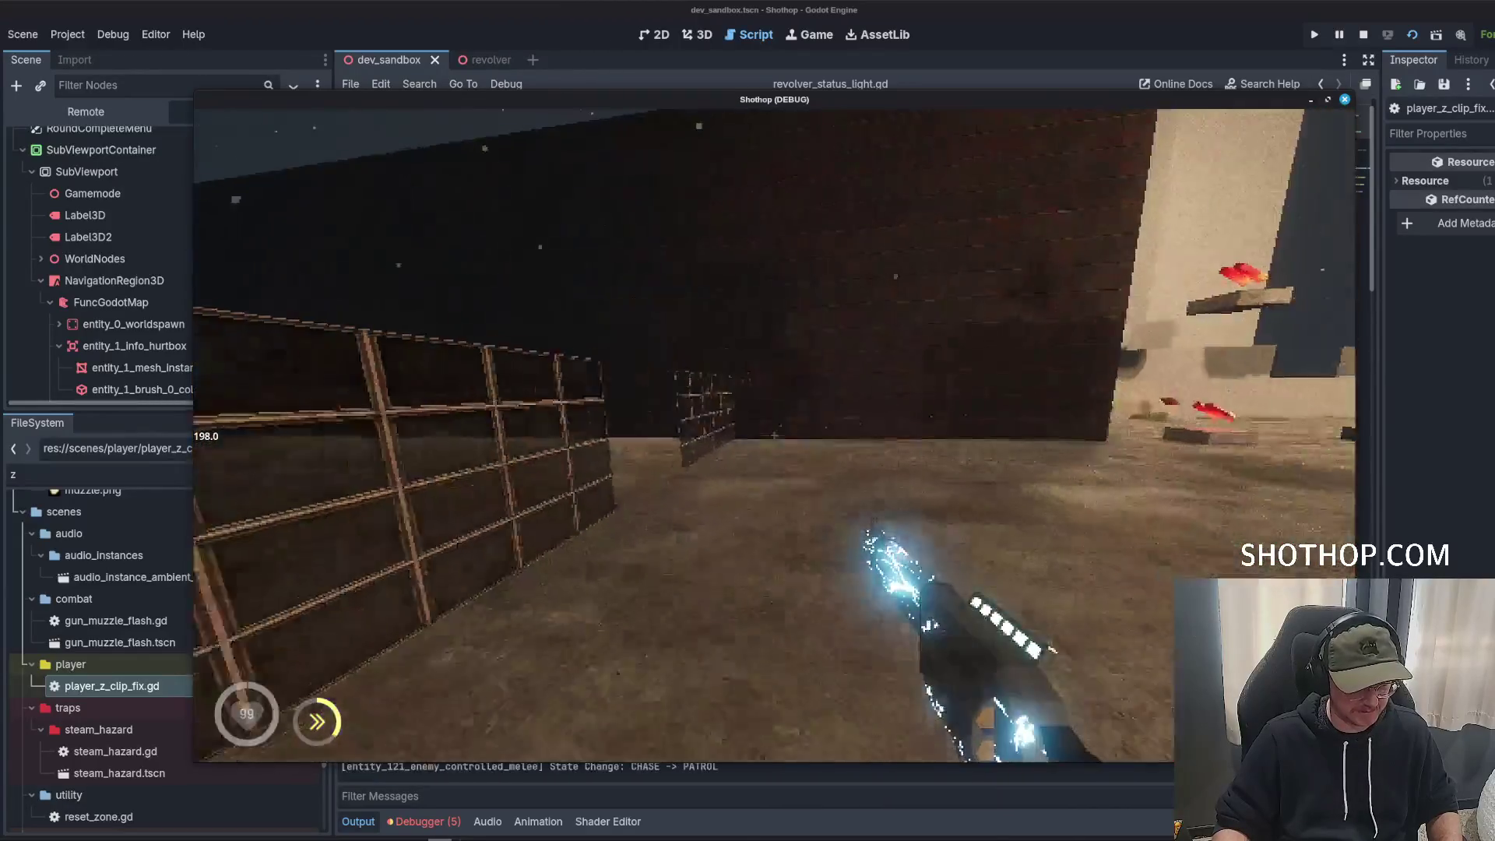
key("w")
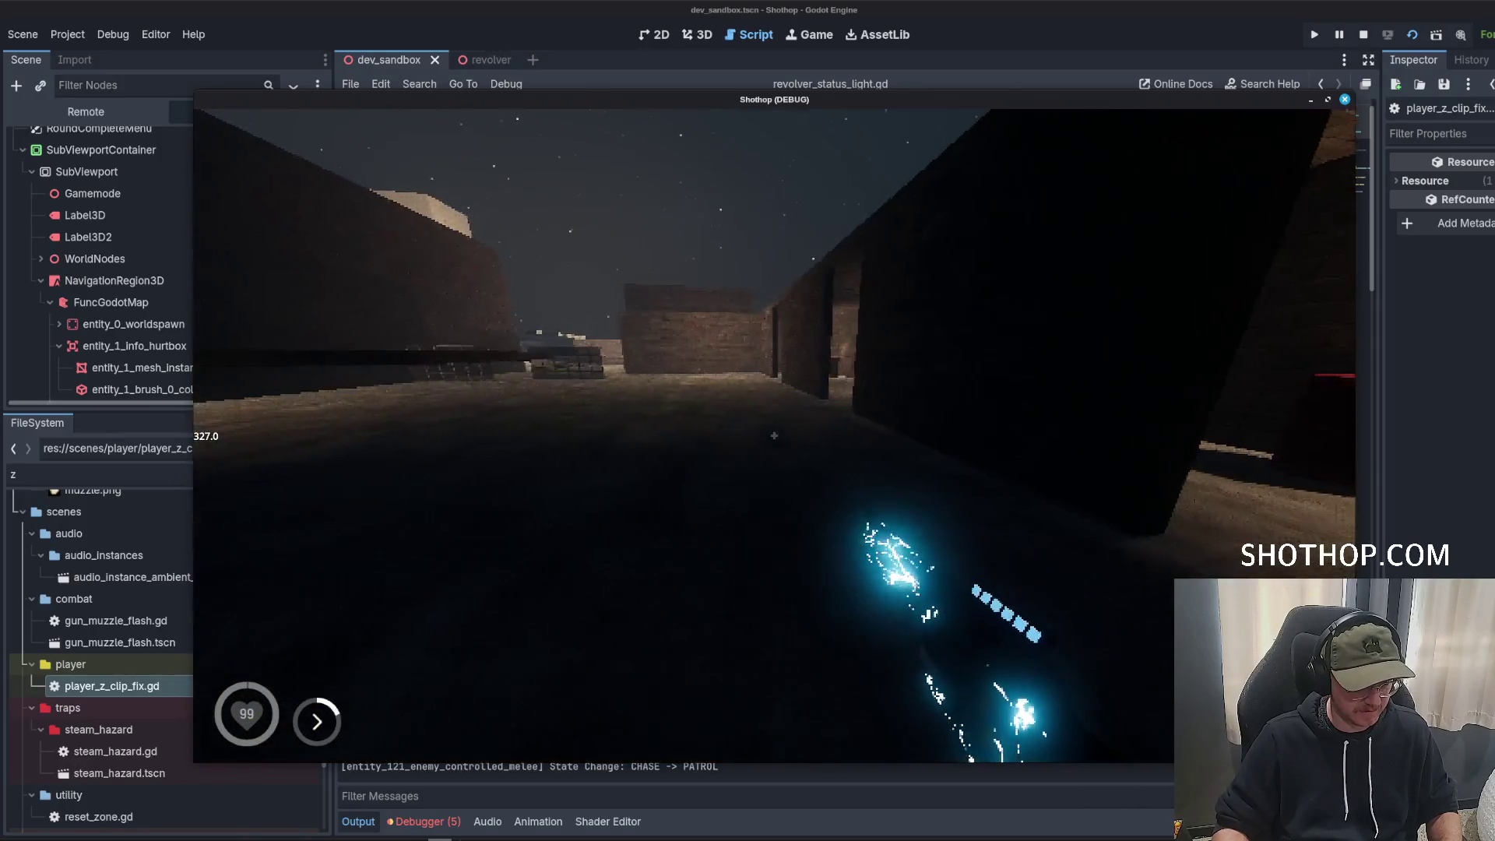
key("Escape")
left_click(901, 9)
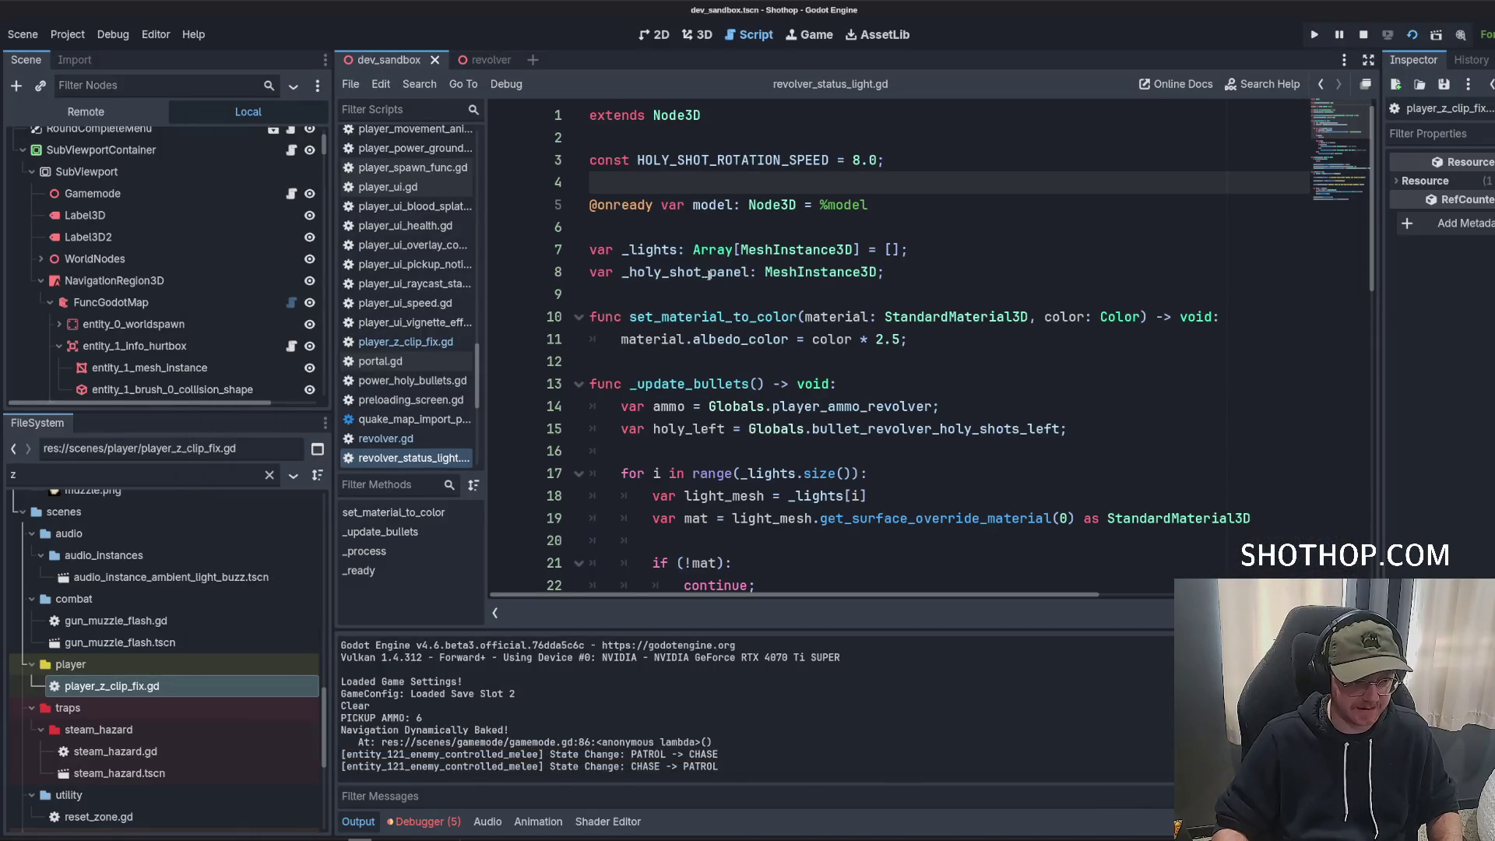
Review set_material_to_color's uses and begin a new constant declaration on line 4.
scroll(895, 338, "down", 3)
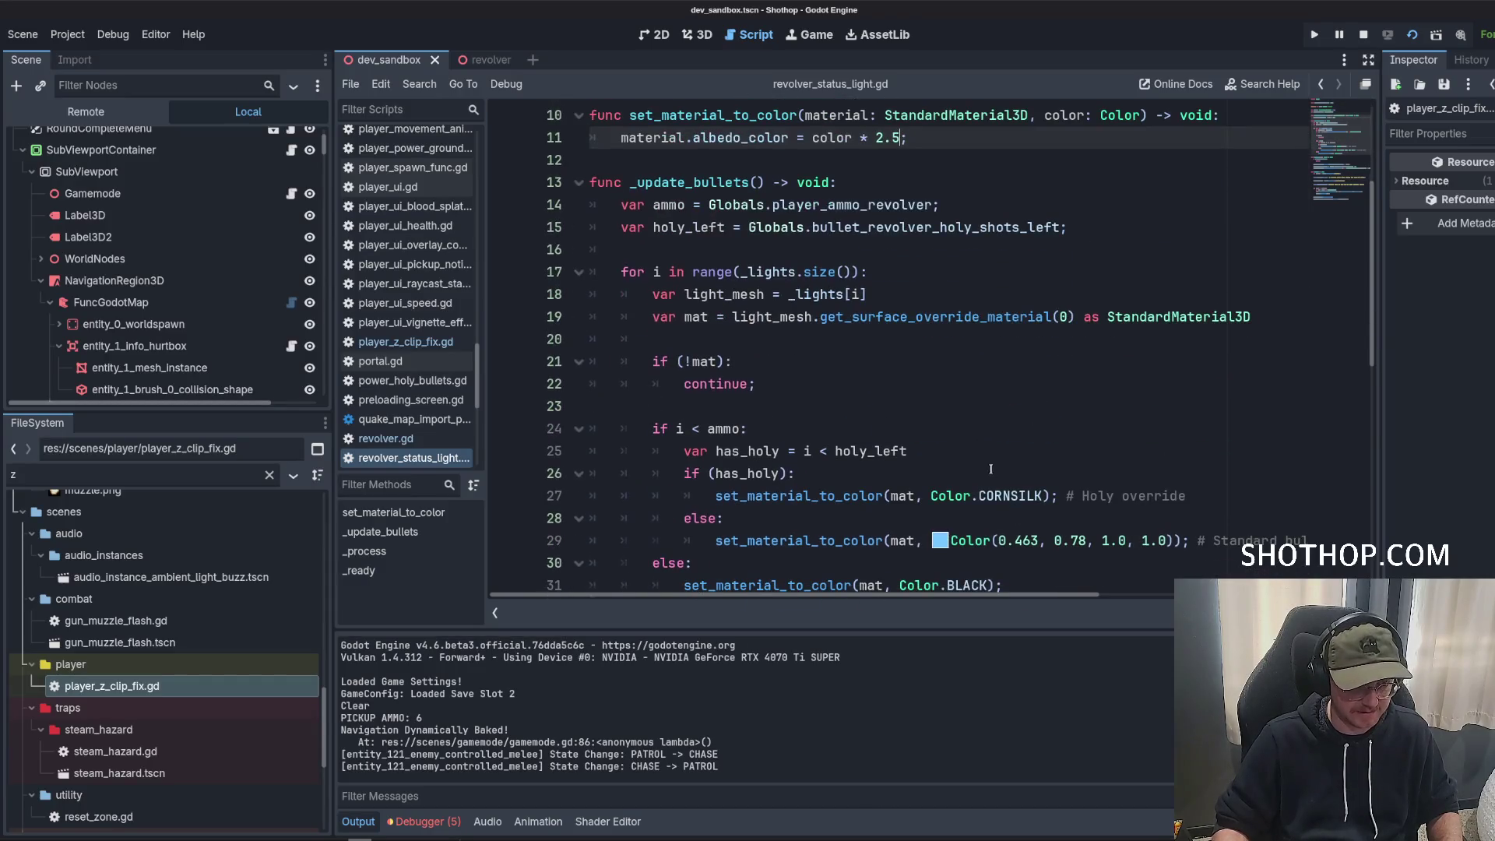
scroll(991, 469, "up", 1)
double_click(740, 183)
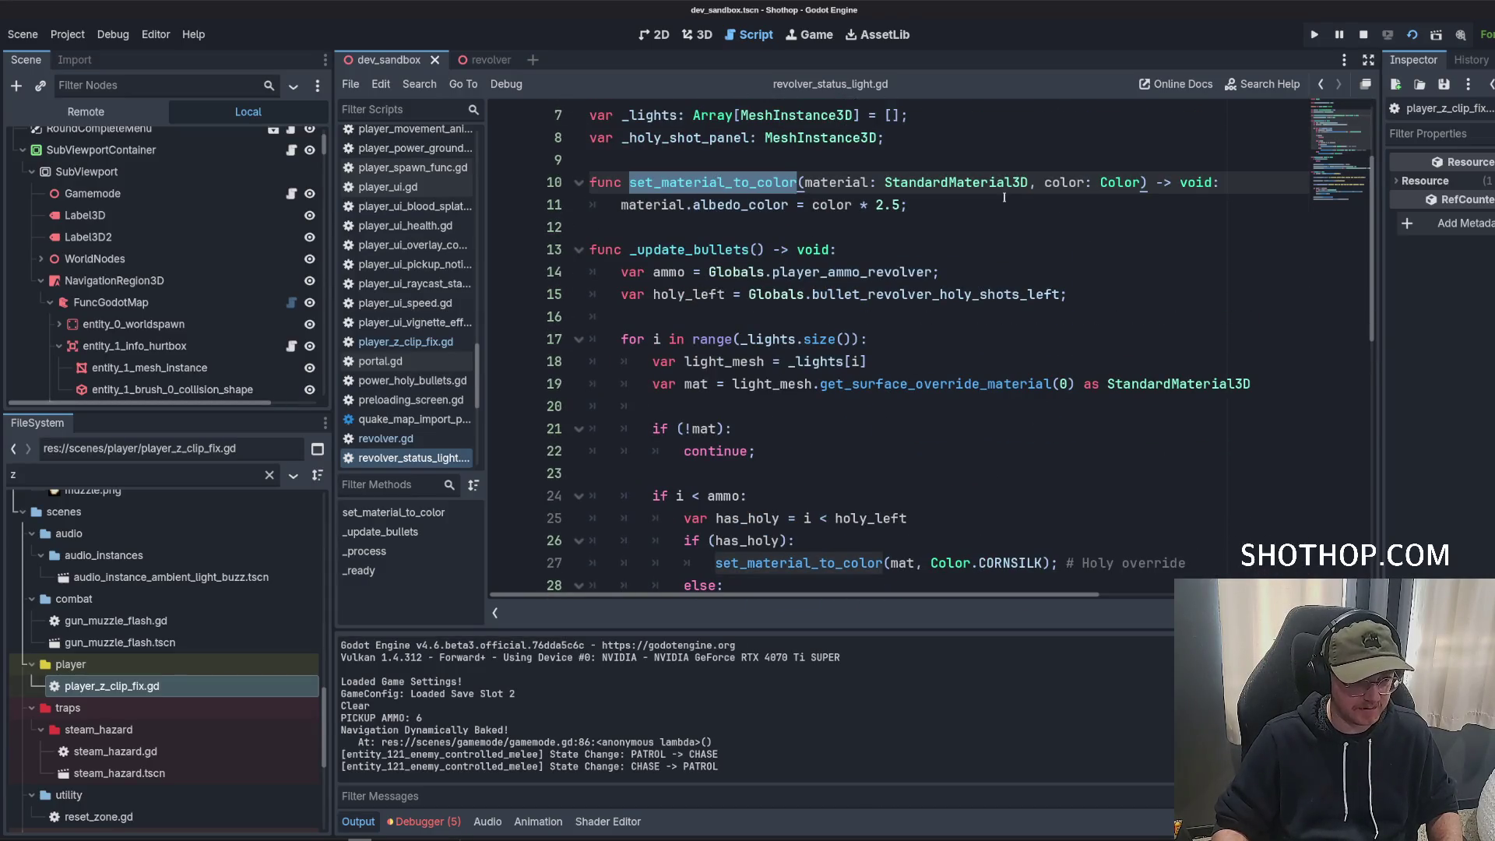
scroll(935, 187, "down", 1)
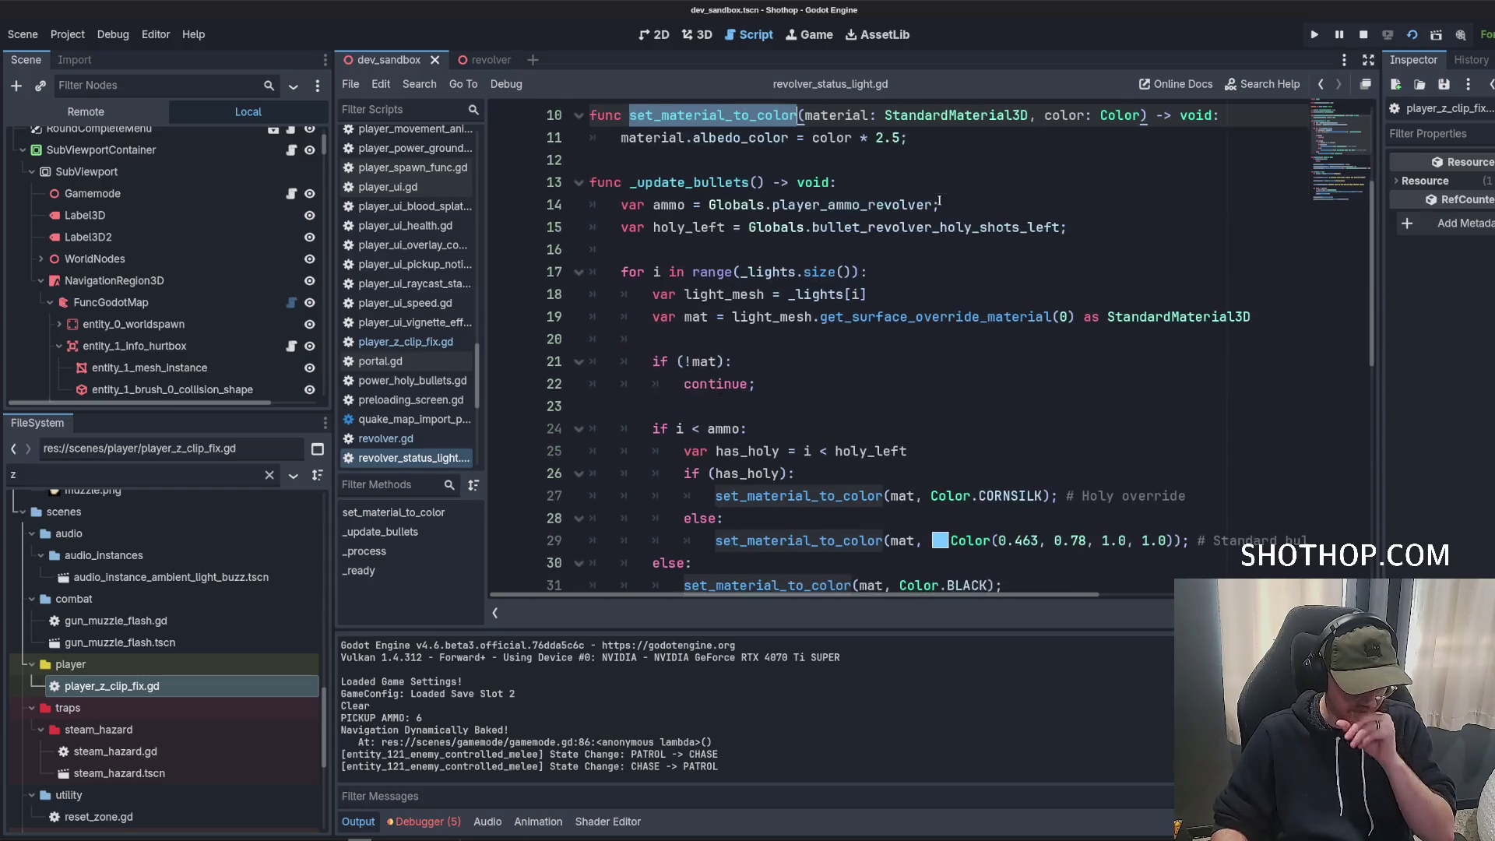
scroll(881, 206, "up", 1)
left_click(900, 180)
scroll(911, 234, "down", 2)
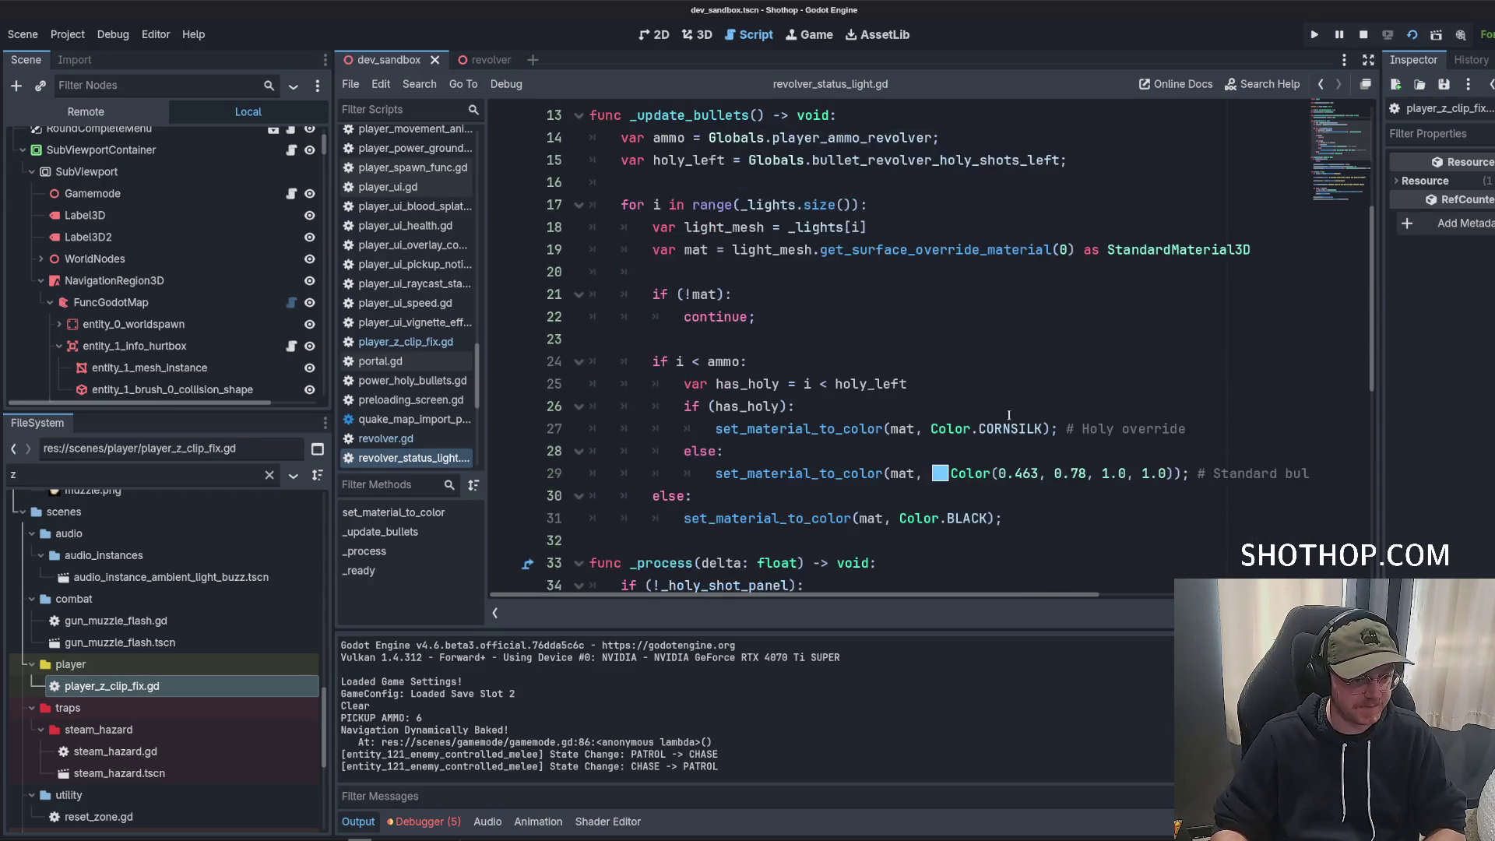
scroll(921, 265, "up", 2)
scroll(911, 233, "up", 2)
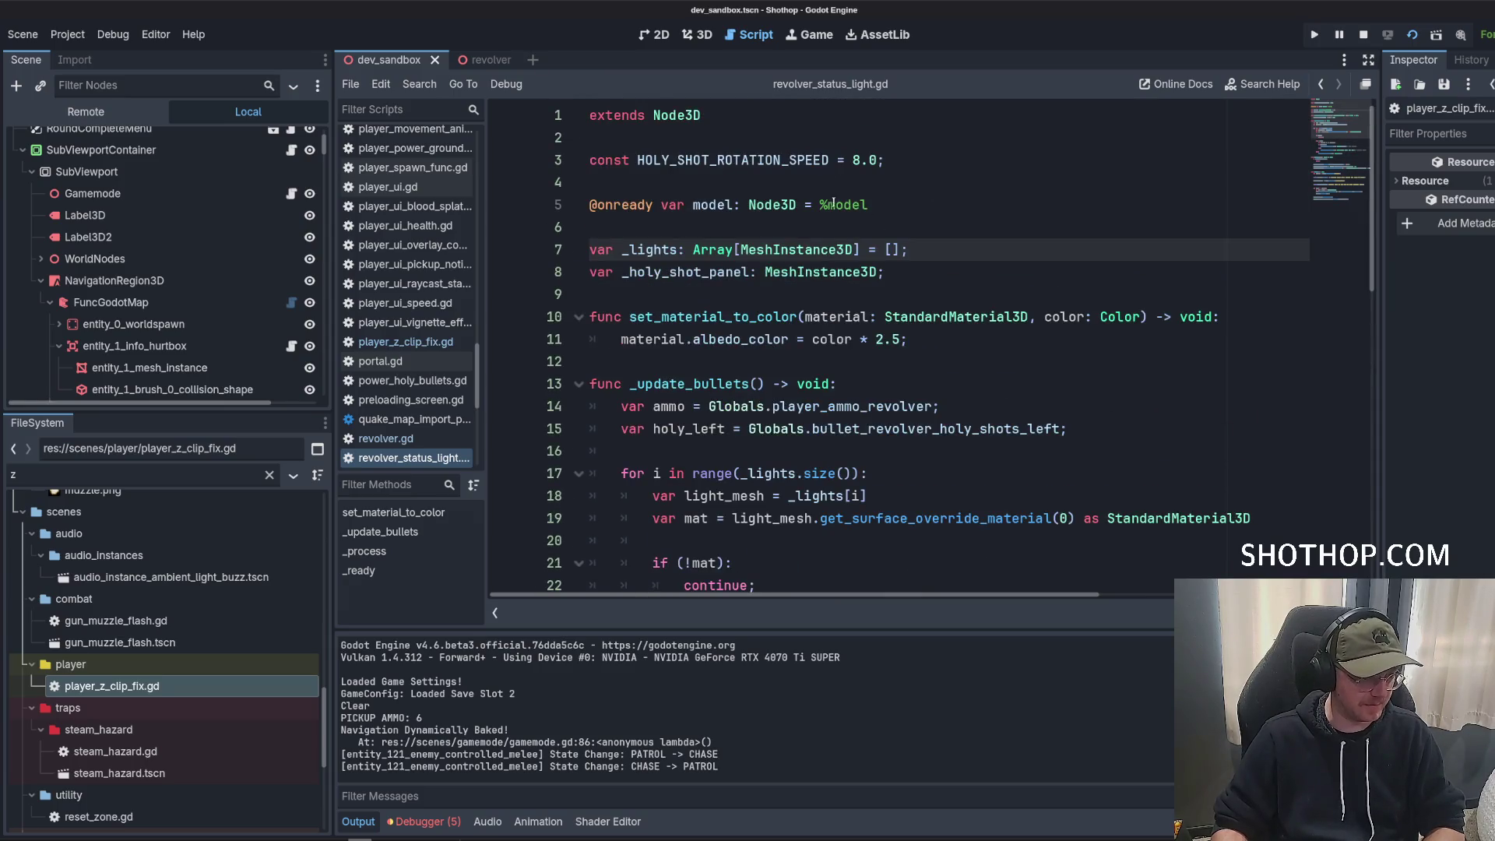
left_click(890, 181)
key("Return")
key("Up")
type("con")
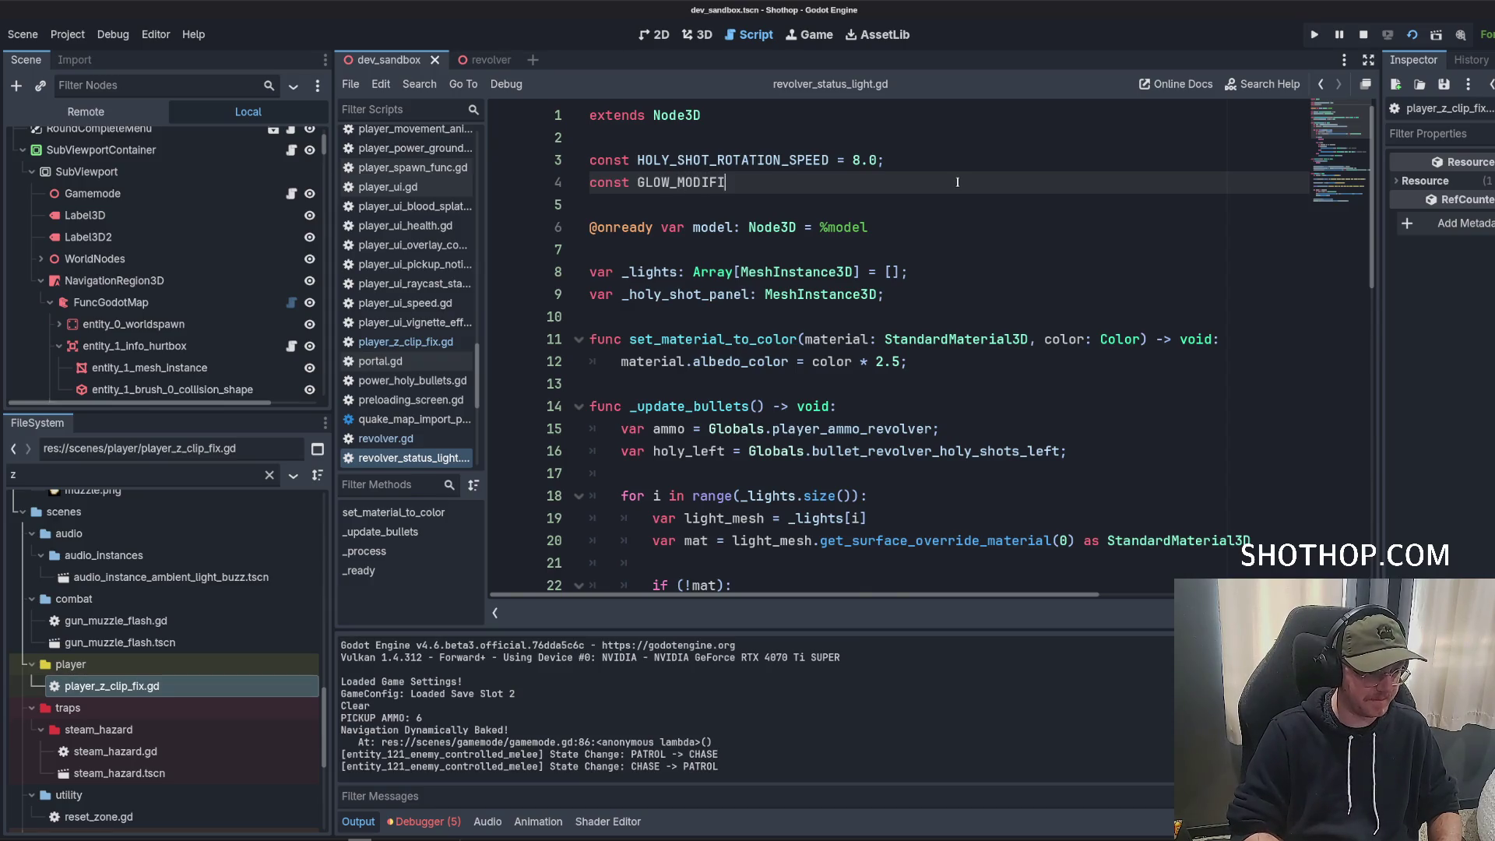
Delete the set_material_to_color function and insert a GLOW_MODIFIER multiplier.
mouse_move(920, 383)
left_mouse_down()
mouse_move(623, 361)
mouse_move(592, 317)
left_mouse_up()
key("BackSpace")
double_click(691, 181)
key("ctrl+c")
scroll(694, 178, "down", 5)
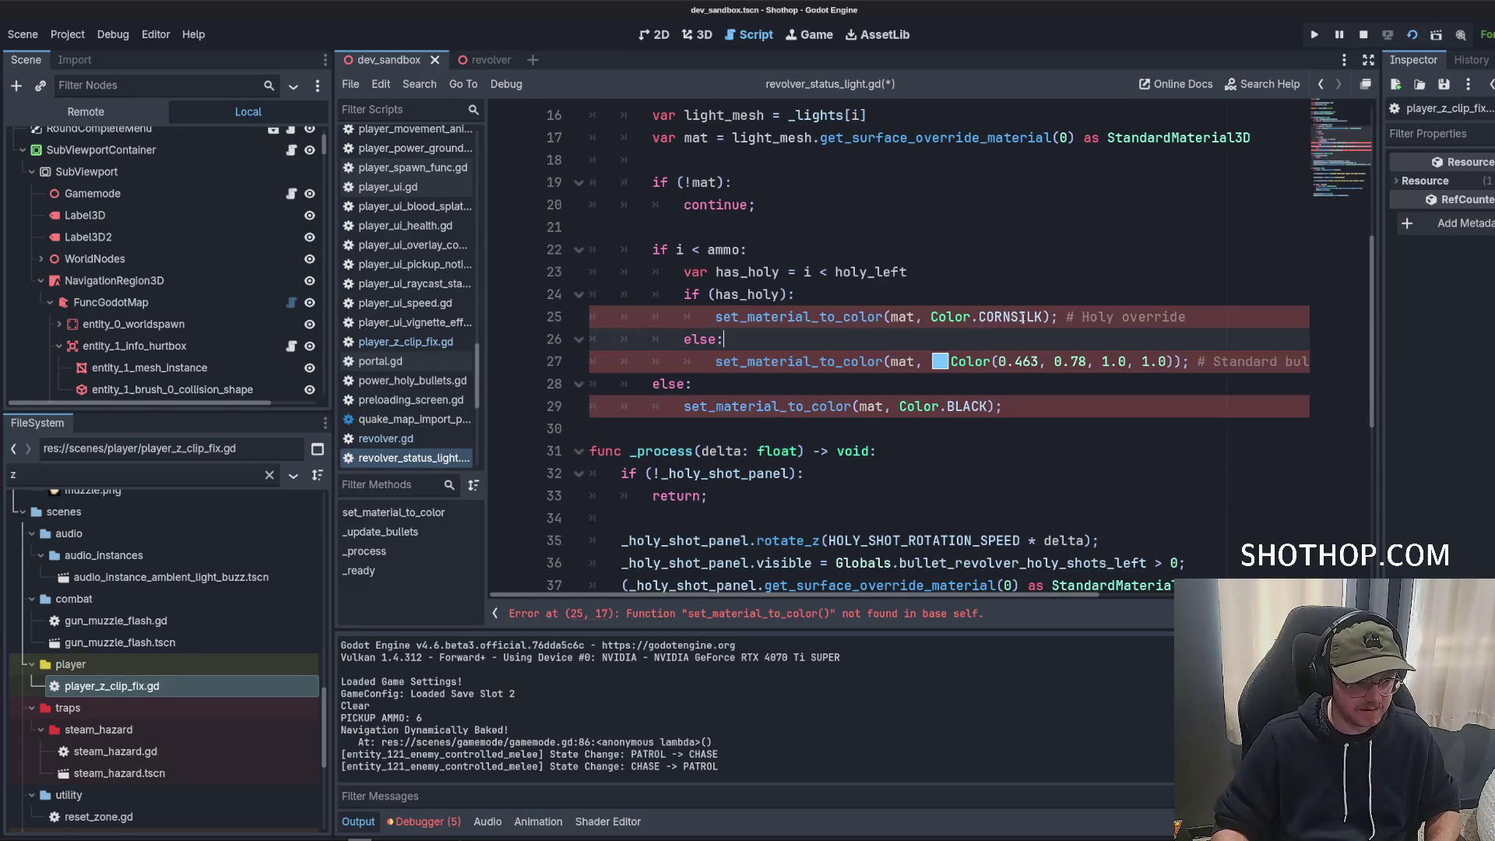
type("*")
key("ctrl+v")
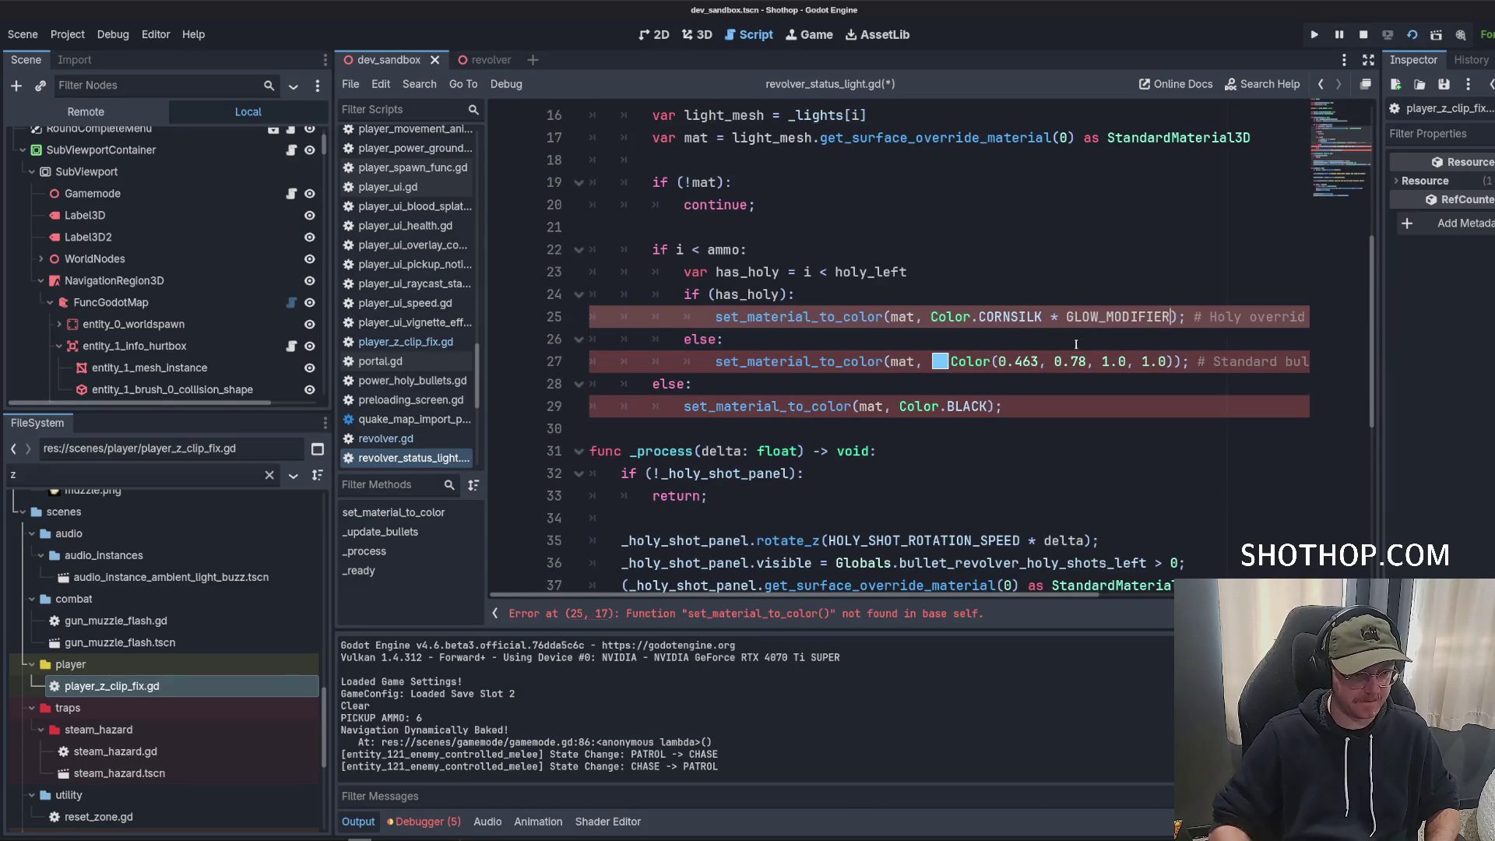
Replace the holy-shot call with mat.albedo_color = Color.CORNSILK * GLOW_MODIFIER;.
left_click_drag(932, 319, 1156, 311)
key("ctrl+x")
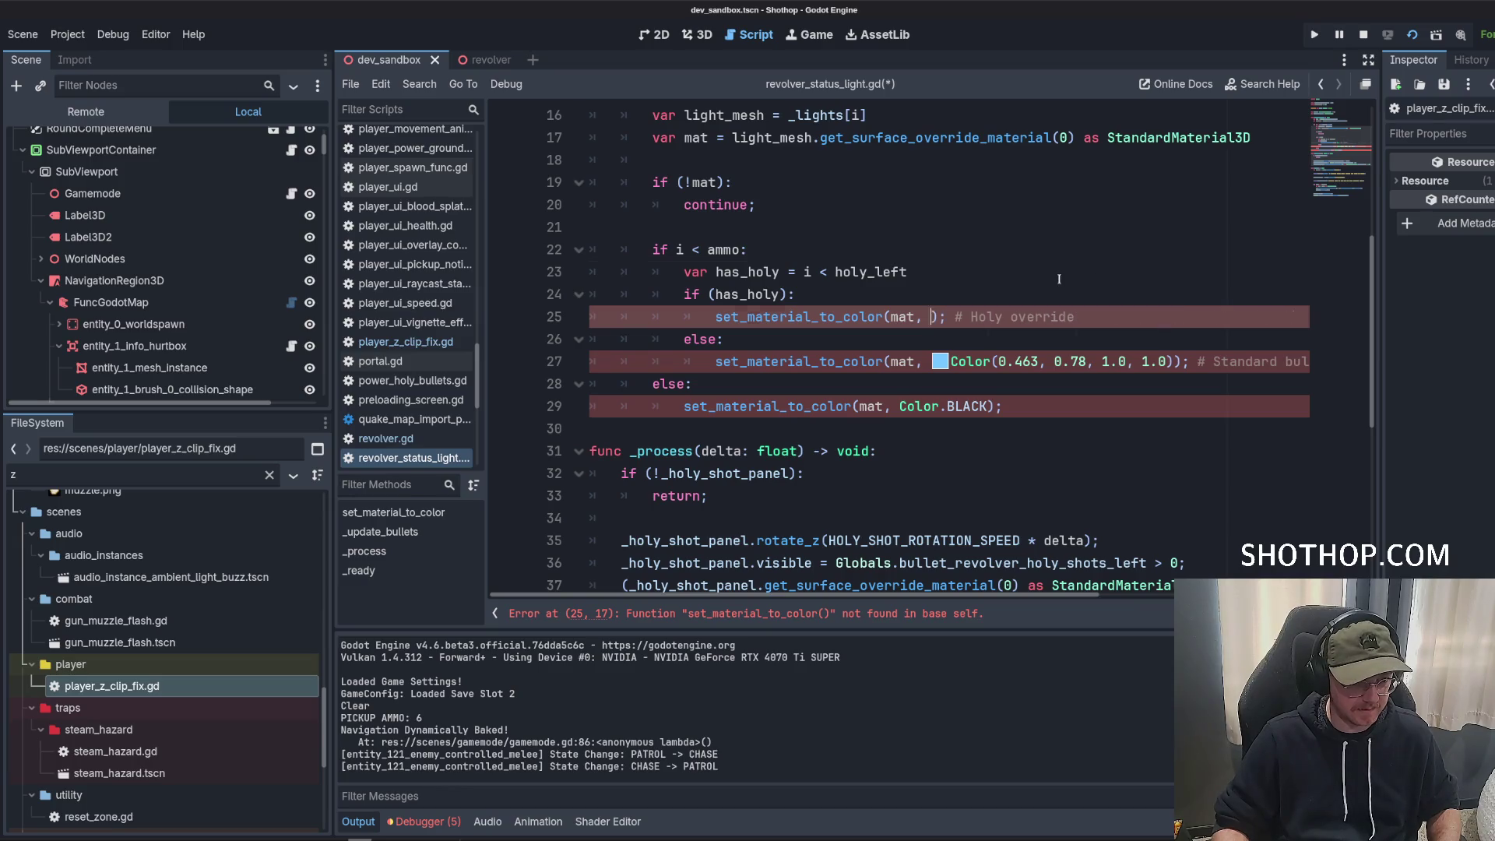
left_click(1062, 300)
scroll(1062, 302, "up", 3)
scroll(1062, 302, "up", 2)
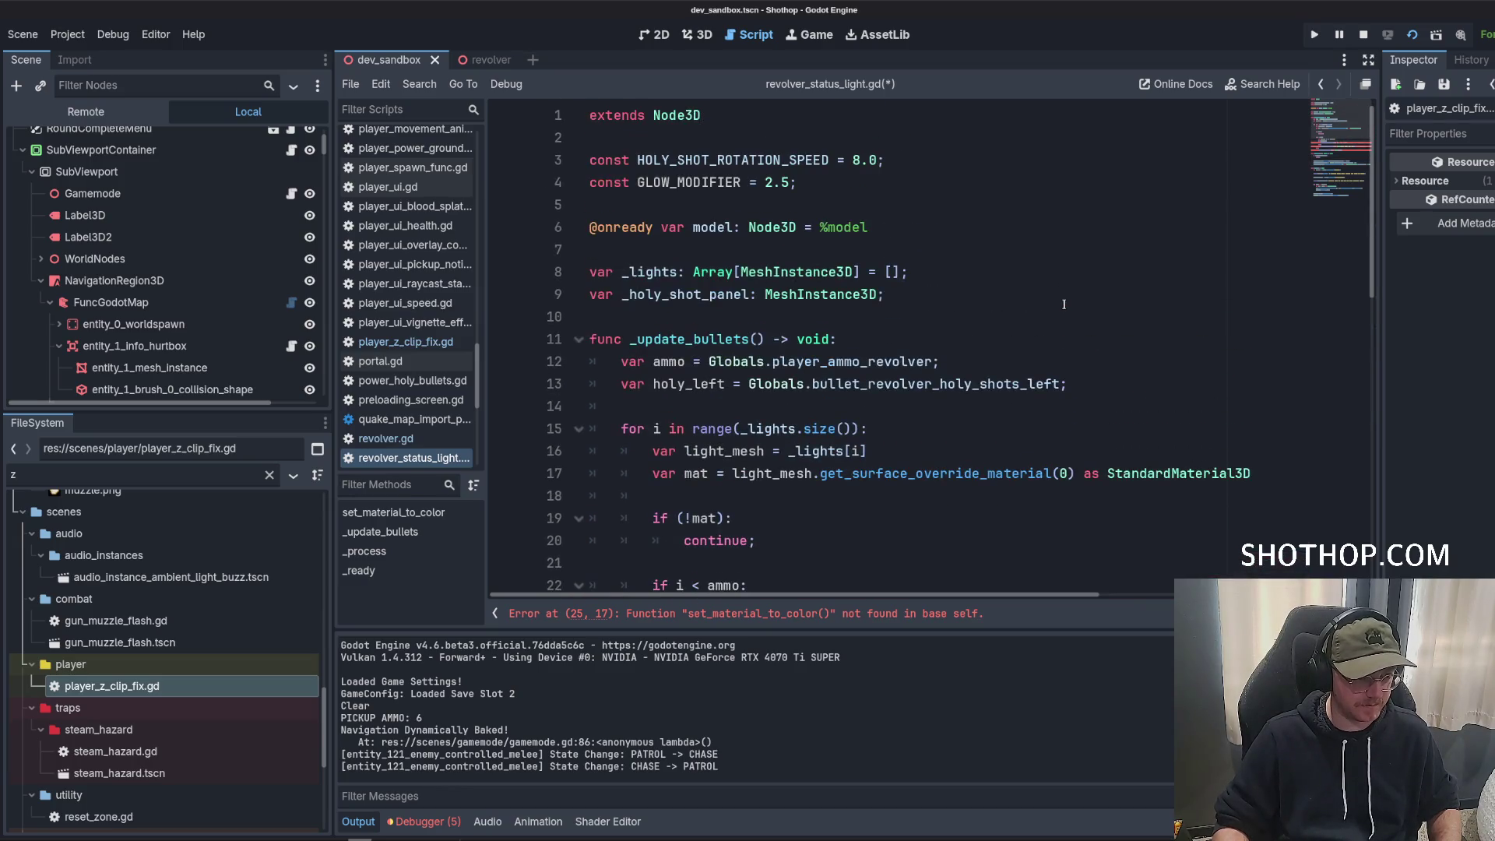
scroll(1064, 304, "down", 4)
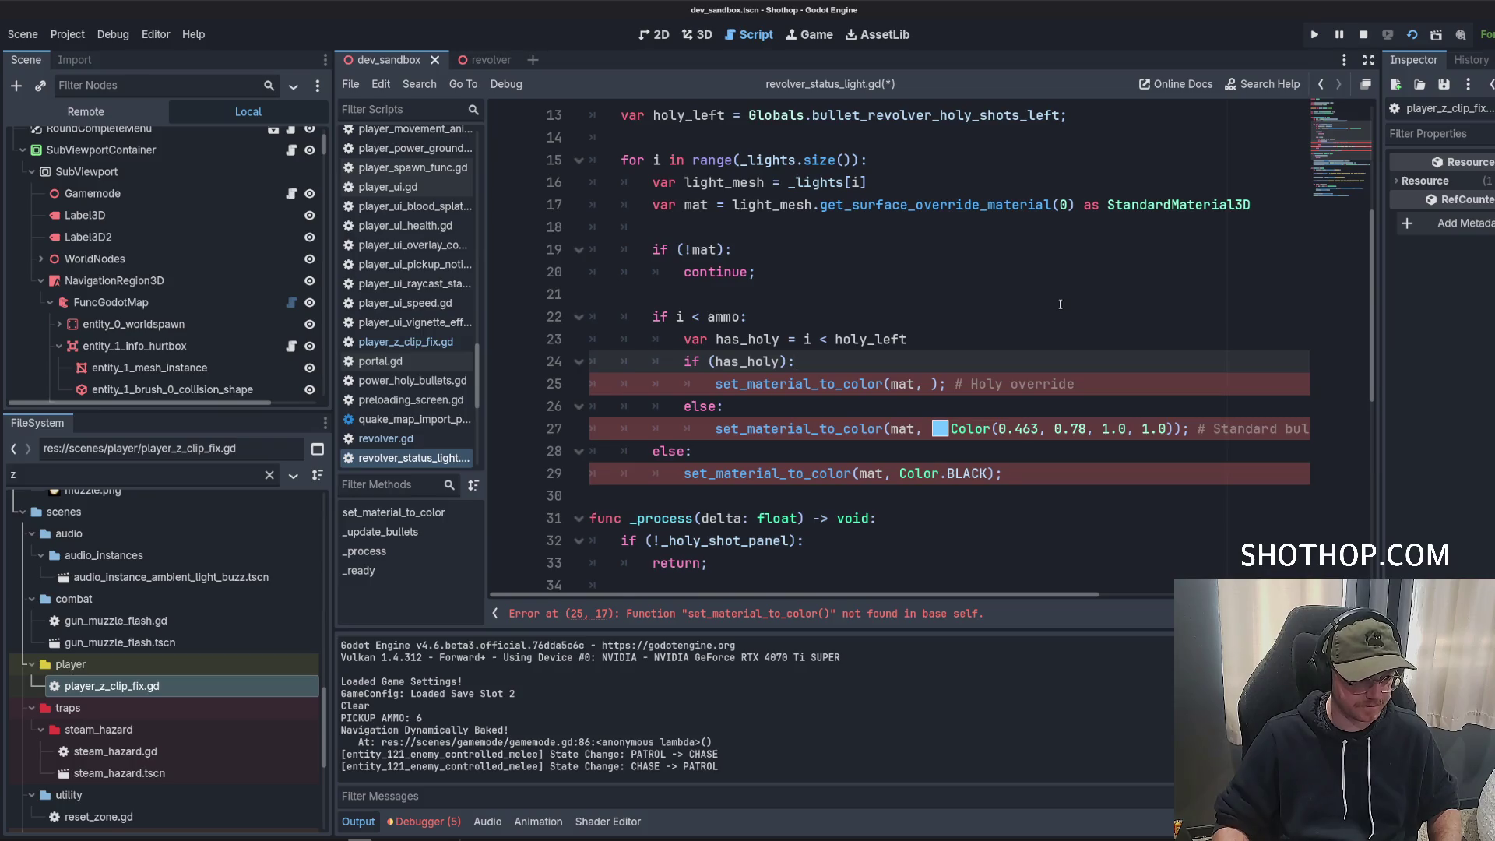
key("Return")
type("mat.albedo_color = ")
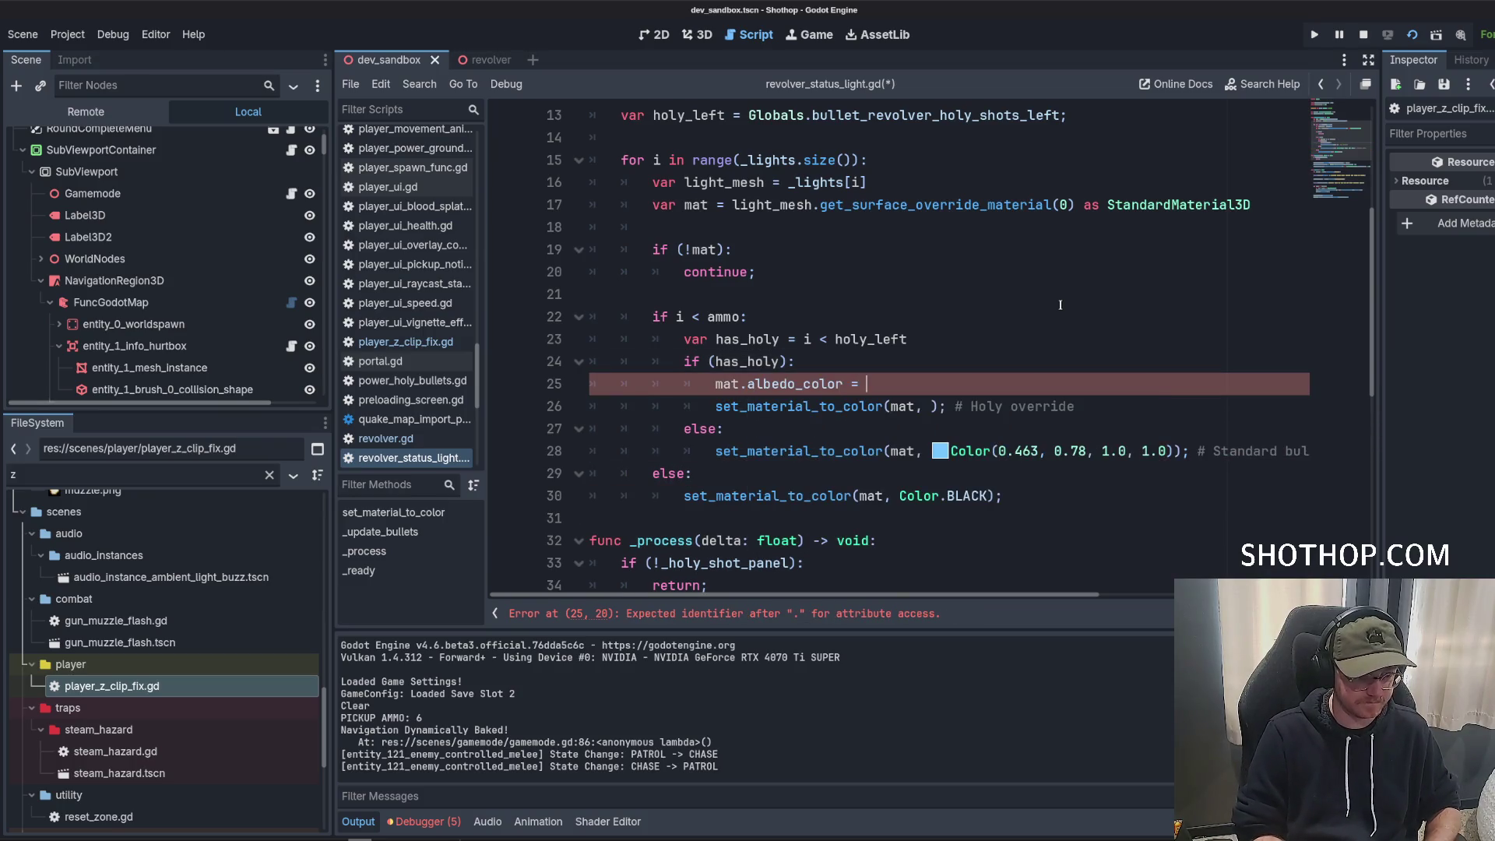
type("Color.CORNSILK * GLOW_MODIFIER;")
left_click_drag(1075, 406, 557, 419)
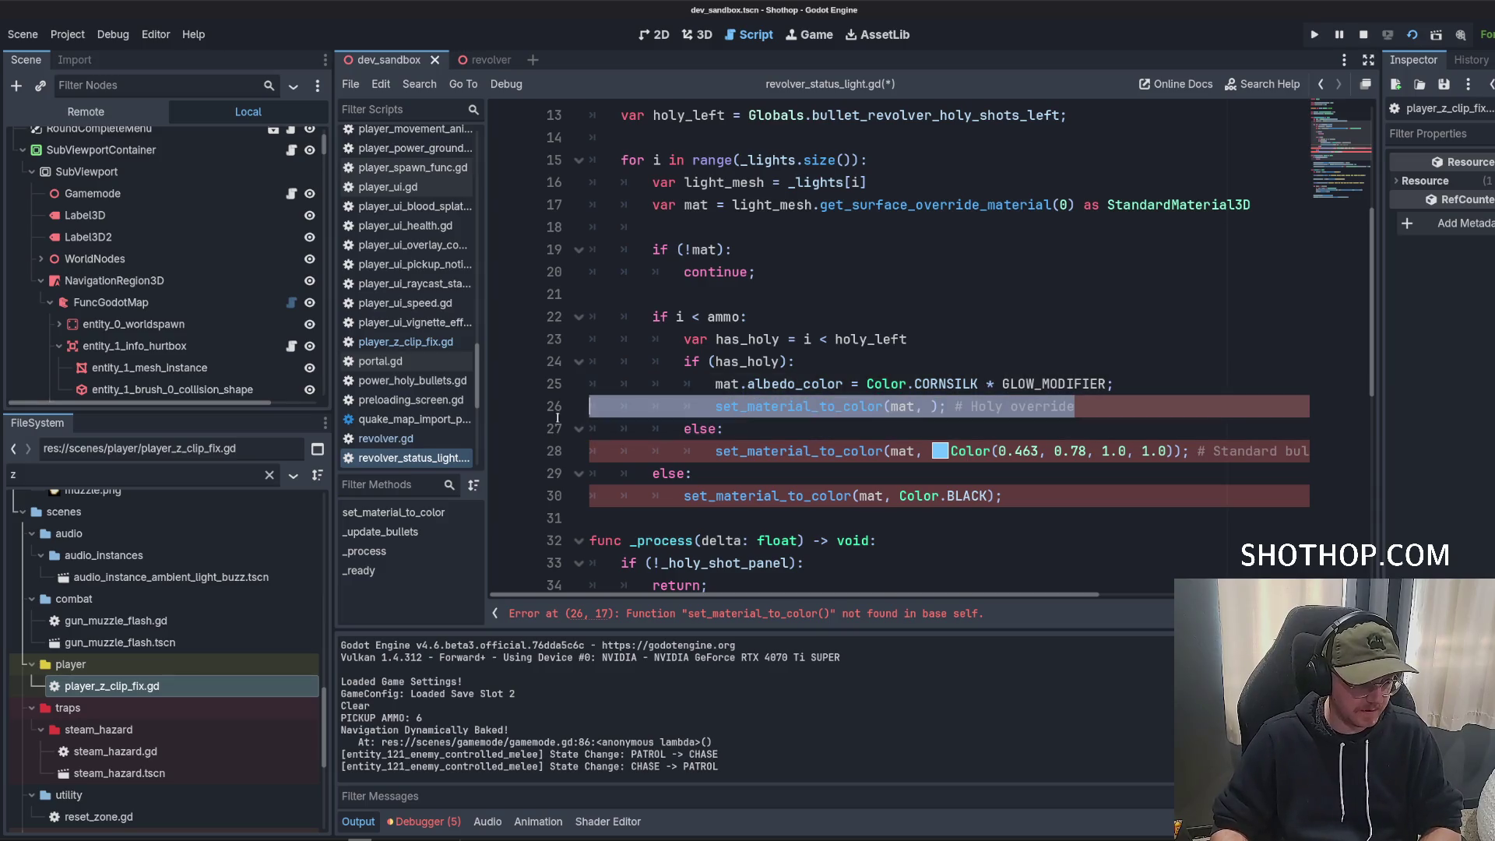
key("BackSpace")
key("BackSpace")
Change the standard bullet branch to assign the cyan Color directly to mat.albedo_color.
left_click(939, 408)
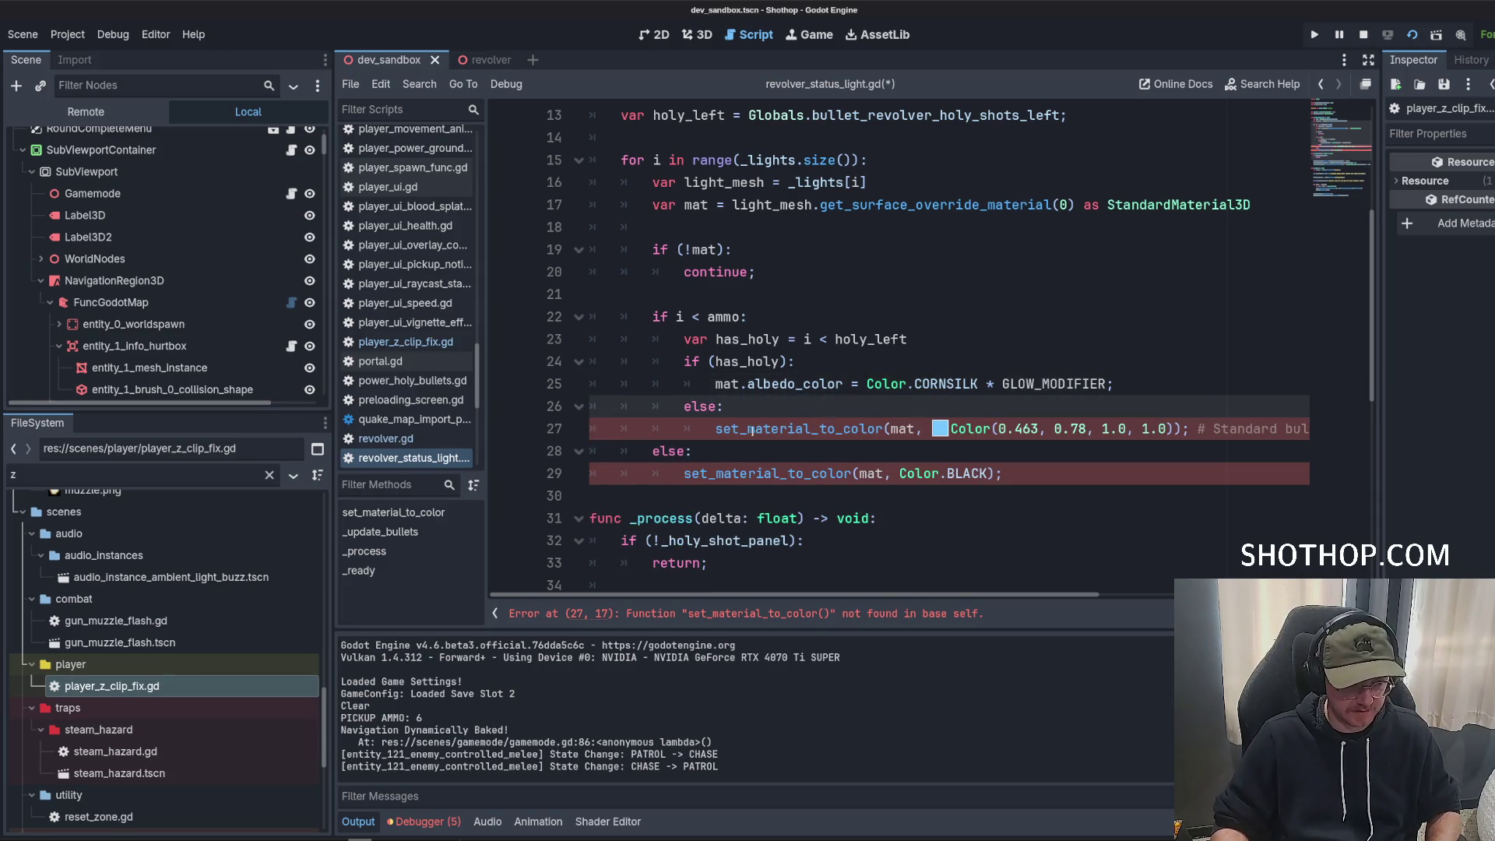
left_click_drag(933, 429, 1166, 430)
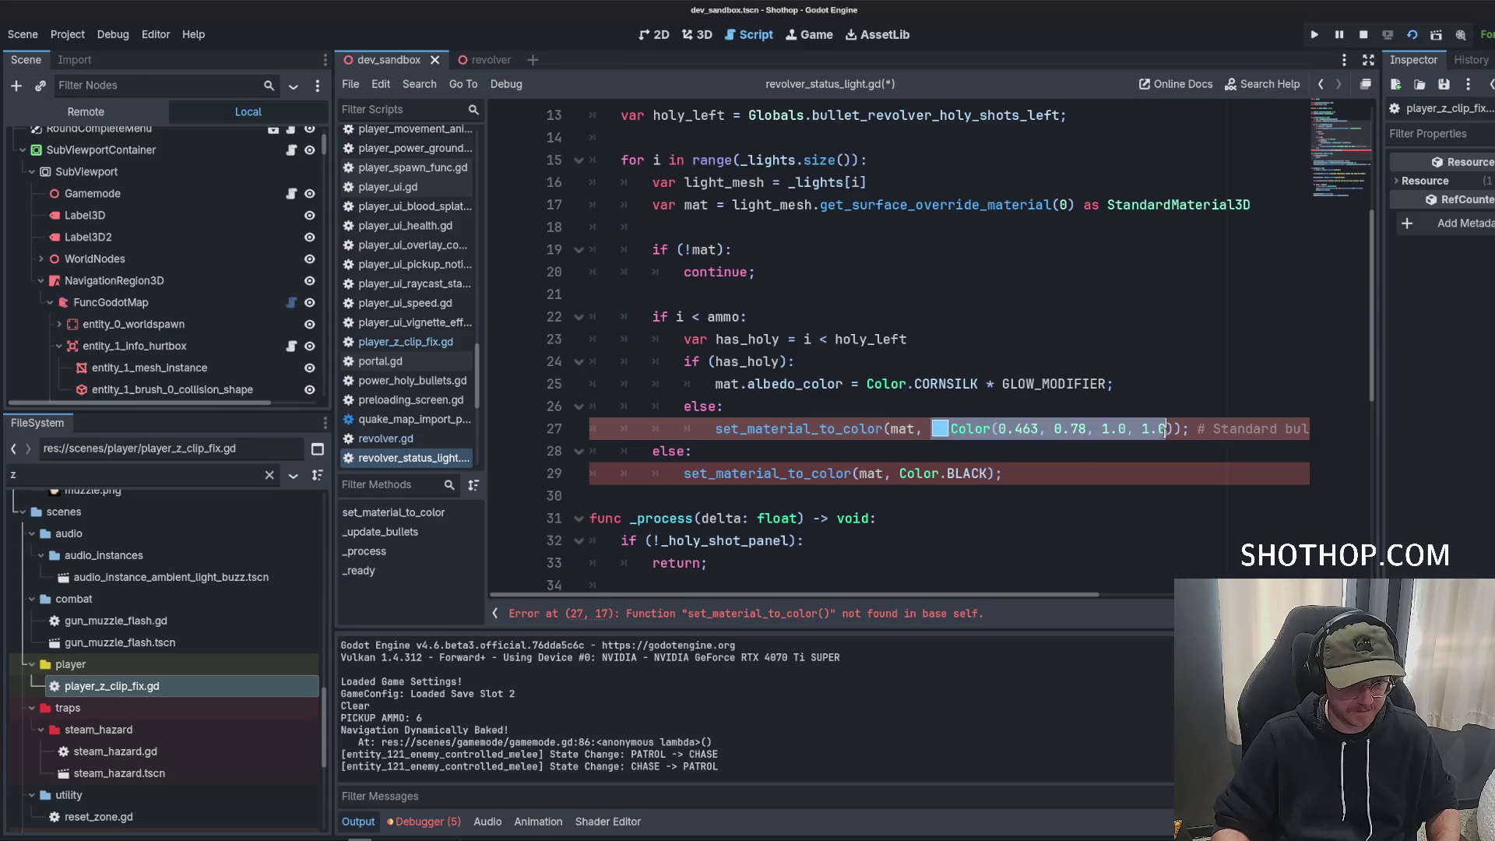
key("BackSpace")
left_click_drag(715, 430, 1283, 422)
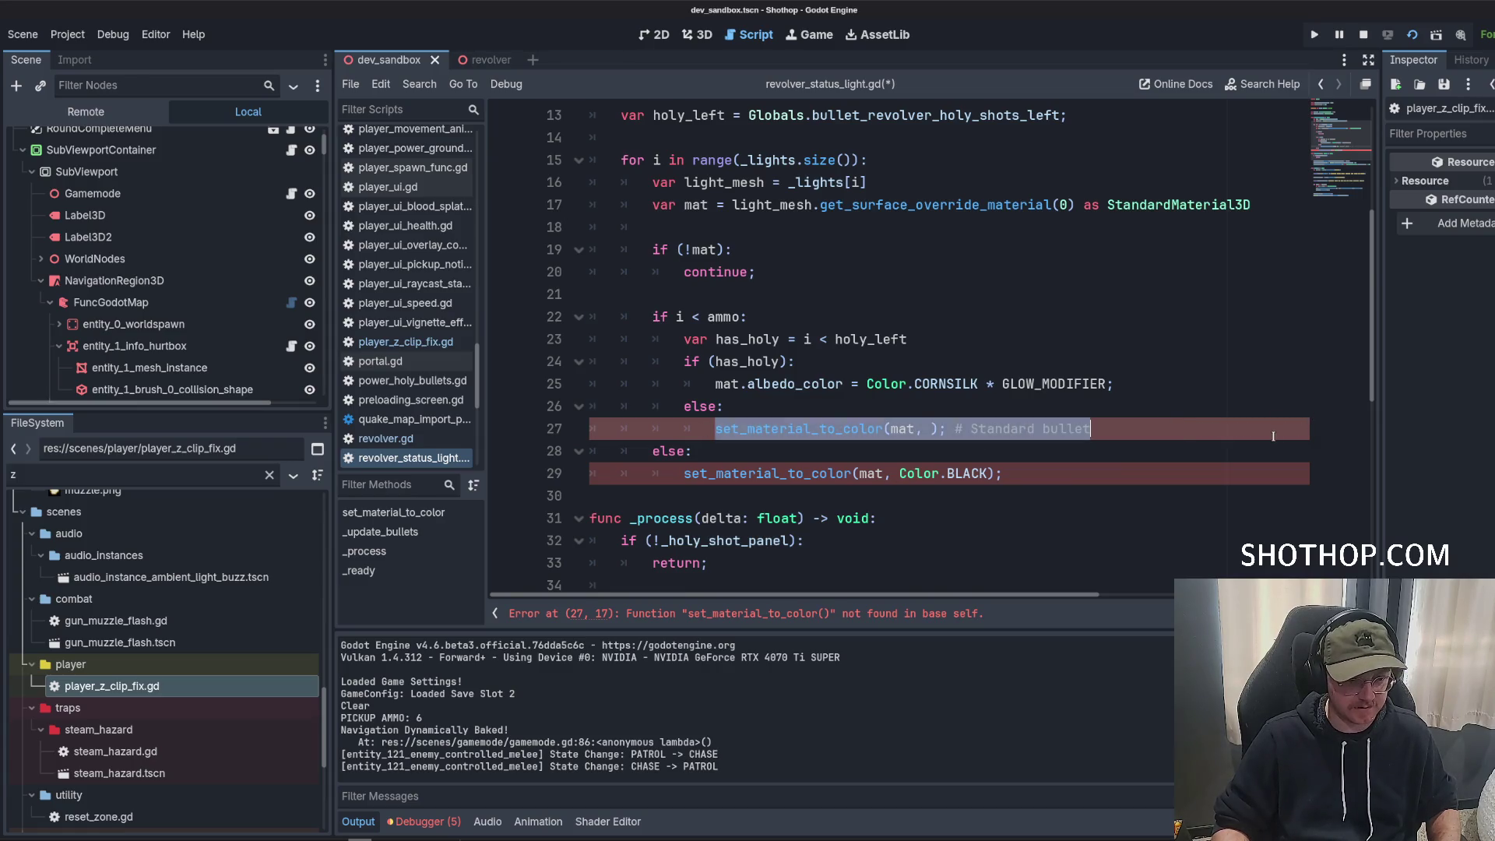
type("mat.alb")
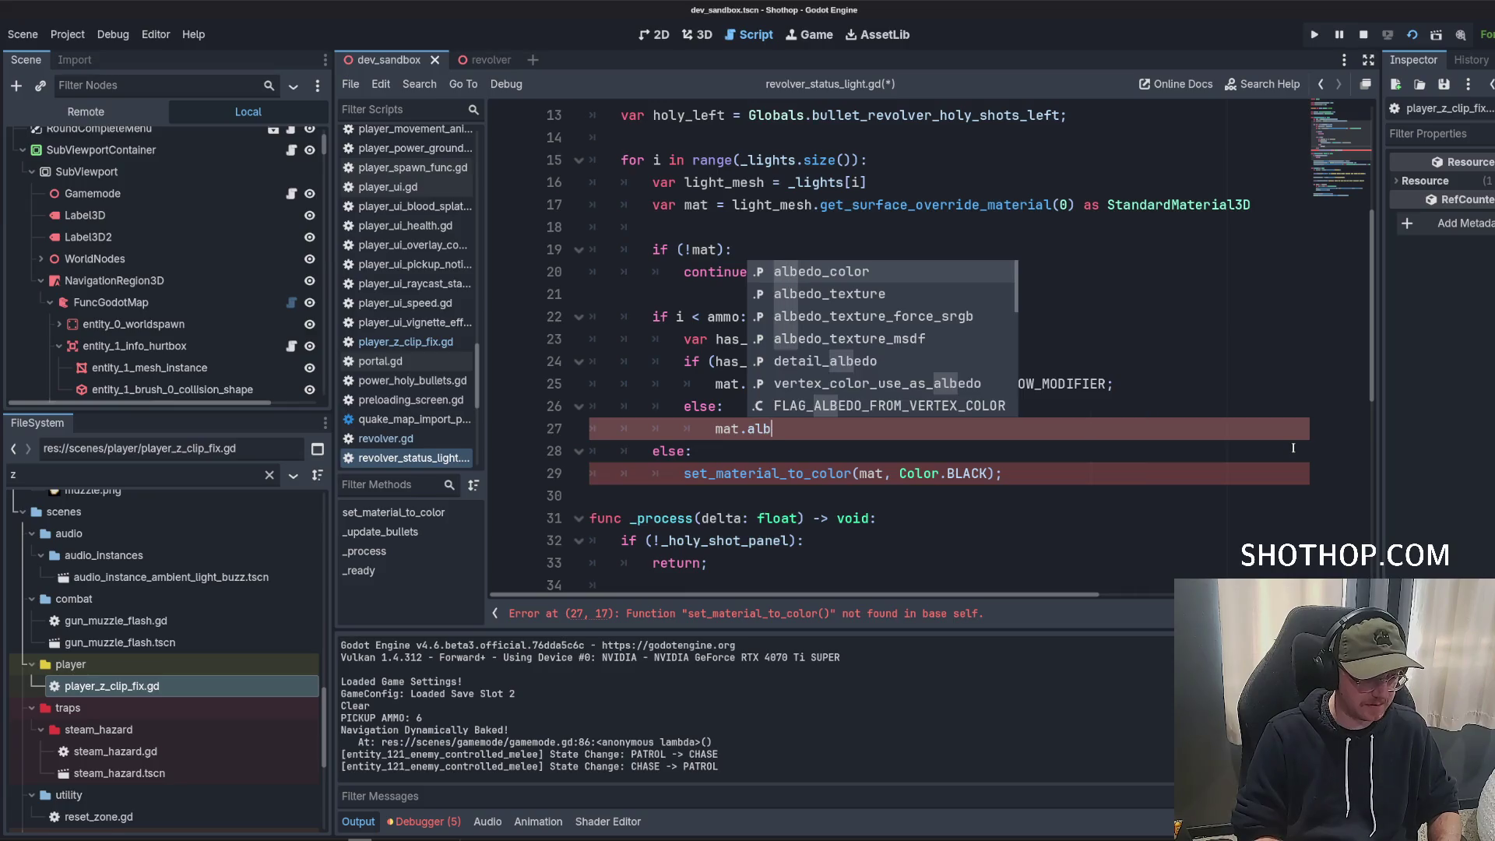
type("edo_color =")
type("Color(0.463, 0.78, 1.0, 1.0)")
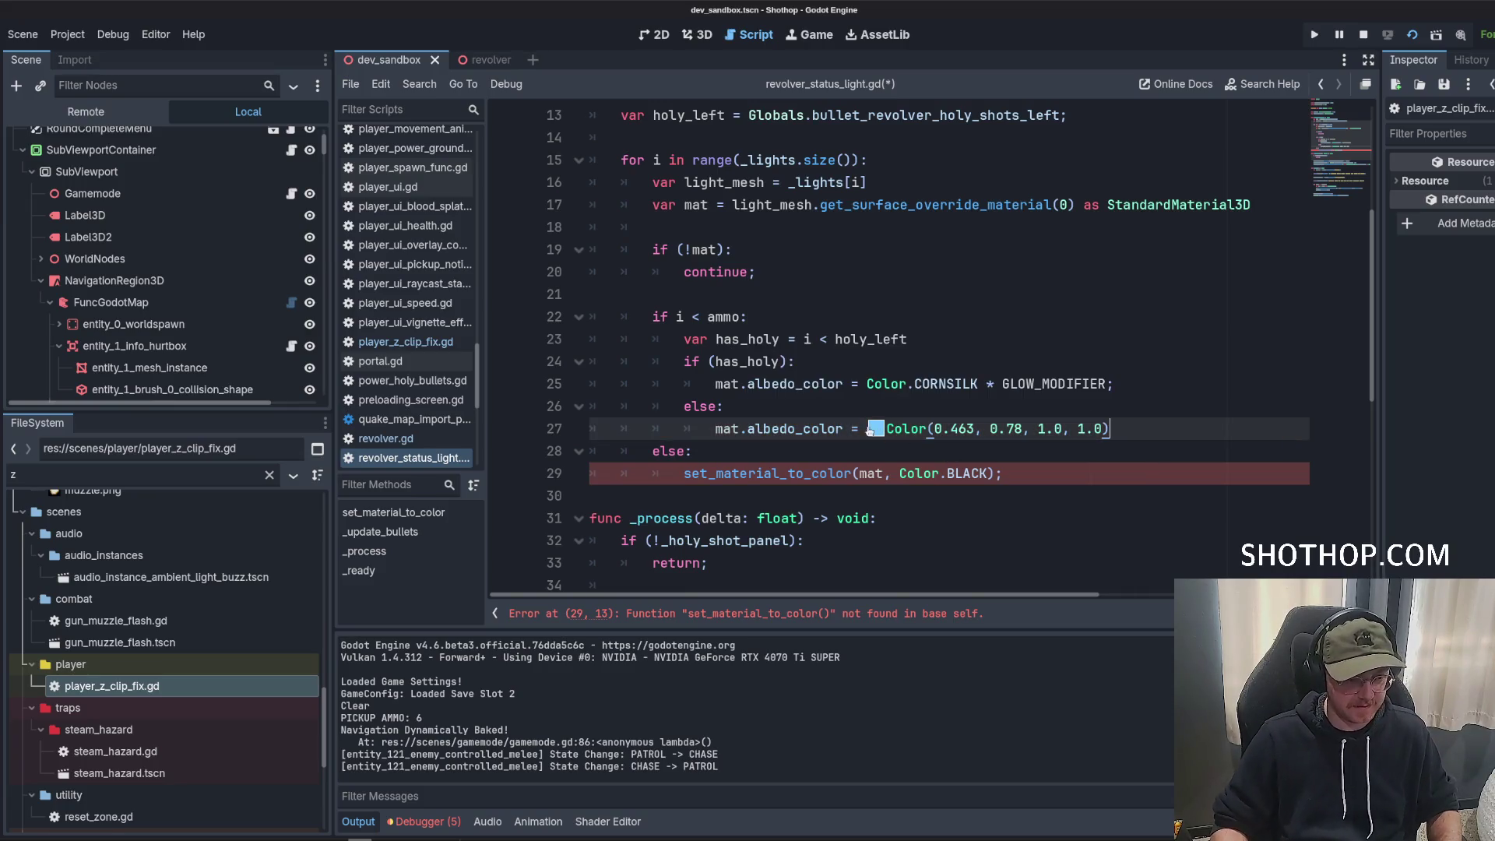
Raise the cyan's intensity in the picker to Color(1.011, 1.665, 2.117, 1.0).
left_click(876, 429)
left_click(1082, 344)
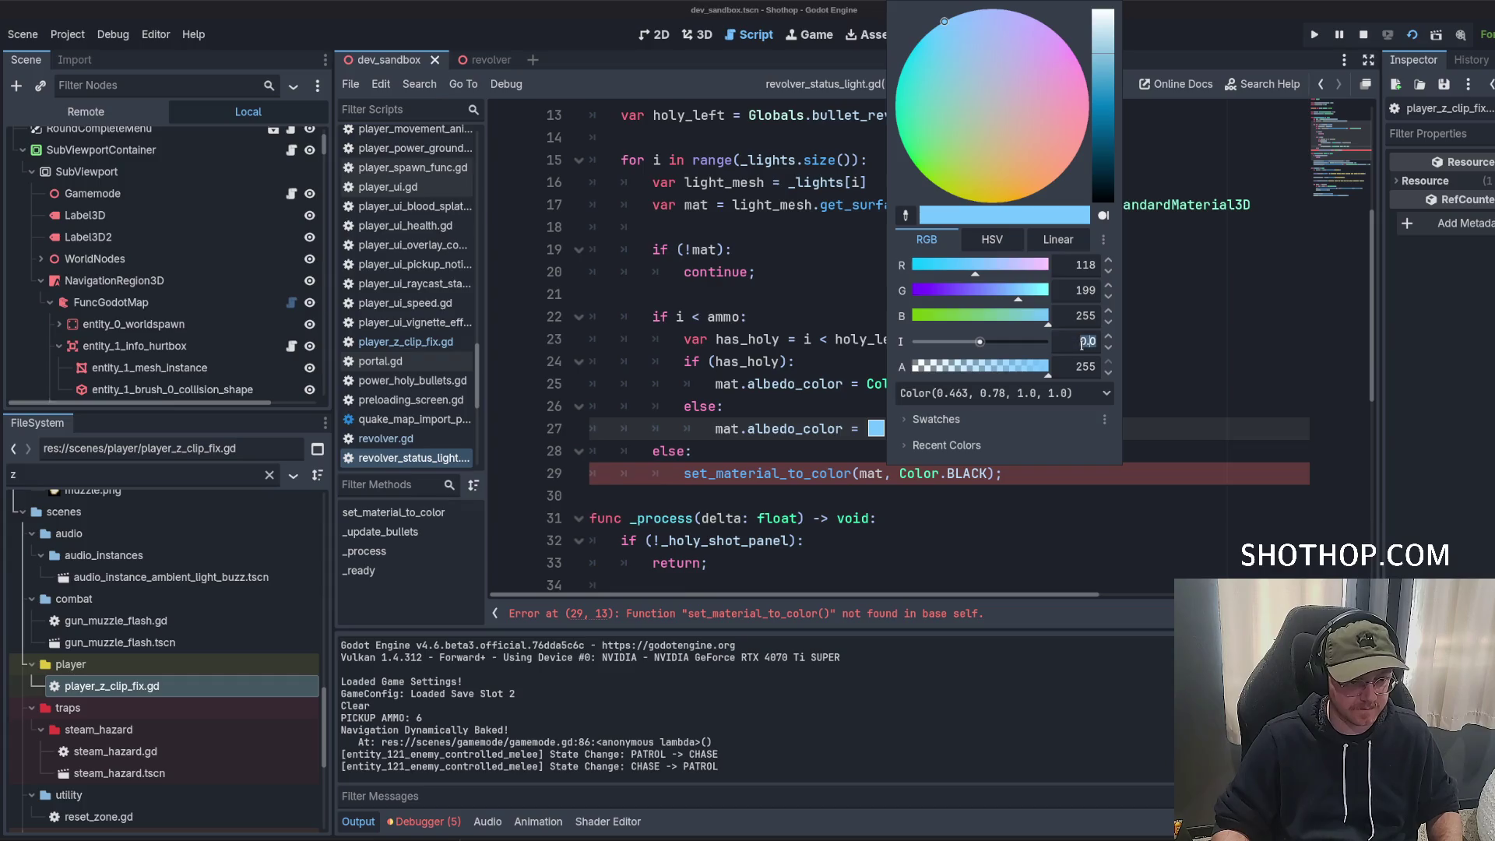
type("1.")
key("Return")
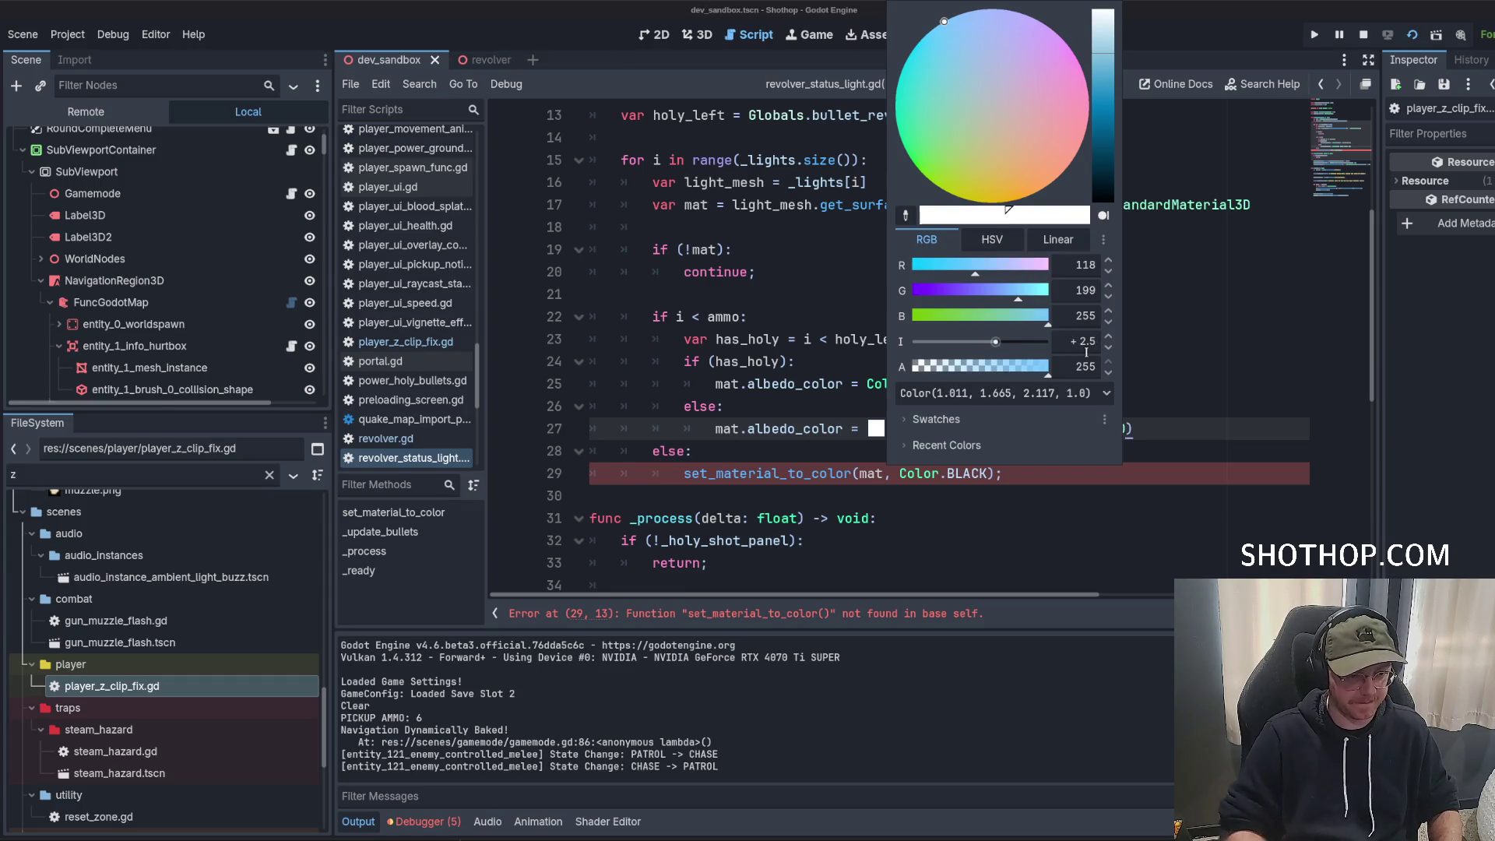
left_click(724, 401)
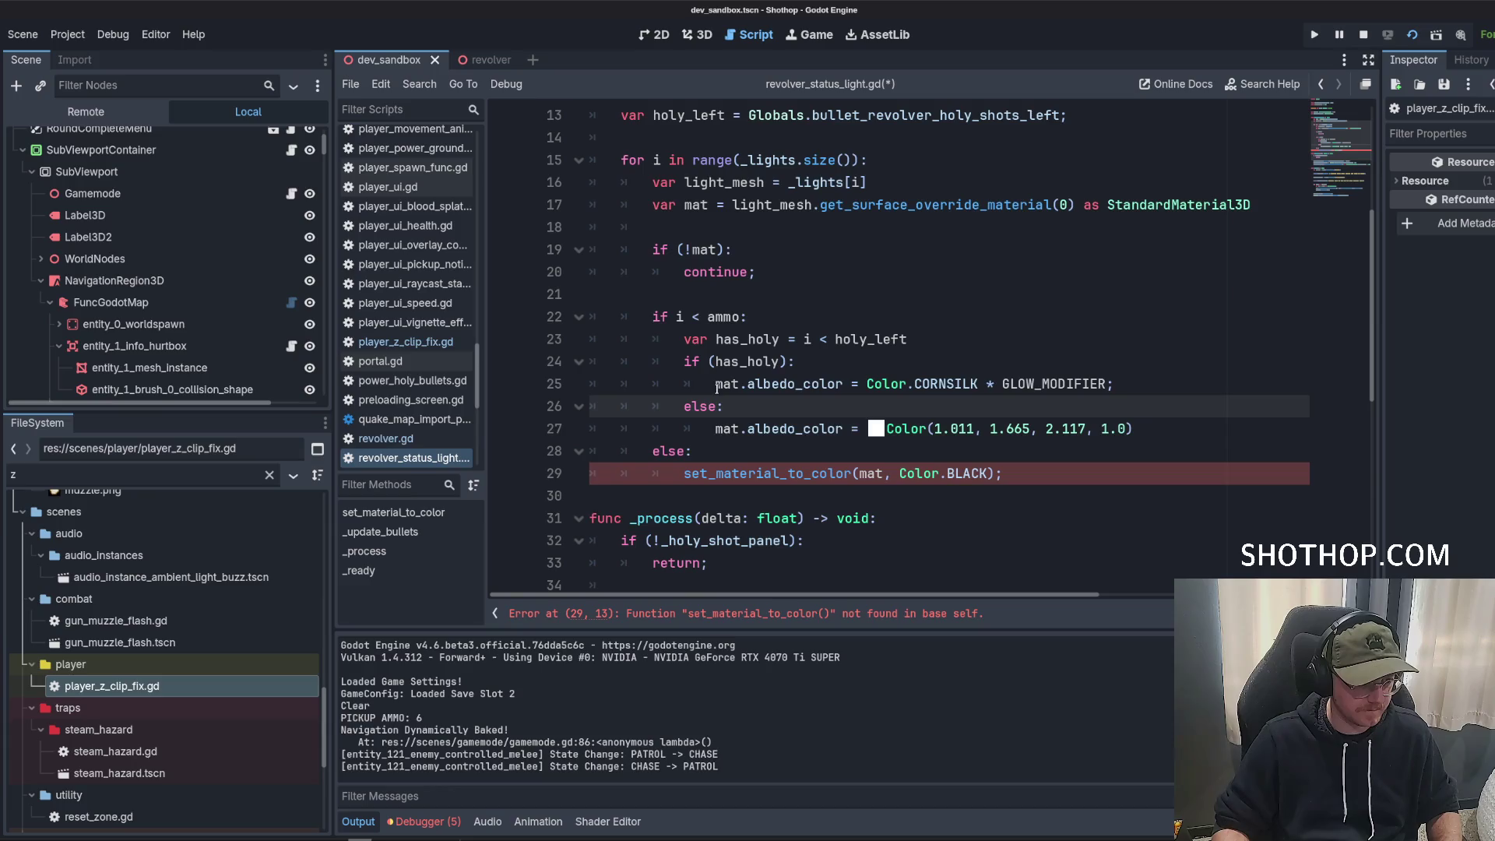
Set the empty-light branch to mat.albedo_color = Color.BLACK and save the script.
left_click(873, 454)
left_click_drag(716, 384, 1175, 374)
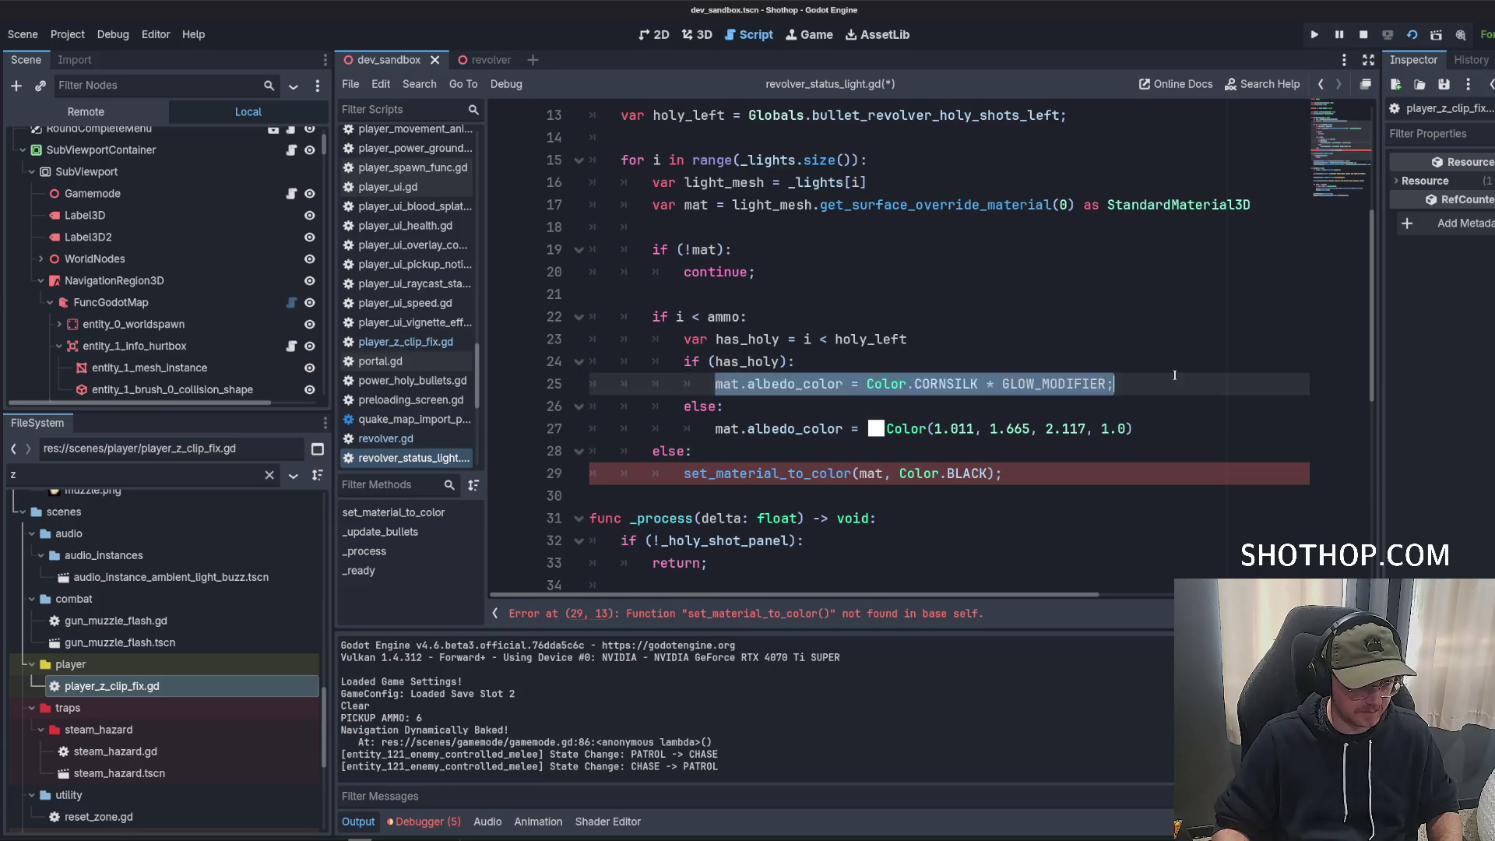
key("ctrl+c")
triple_click(935, 477)
key("ctrl+v")
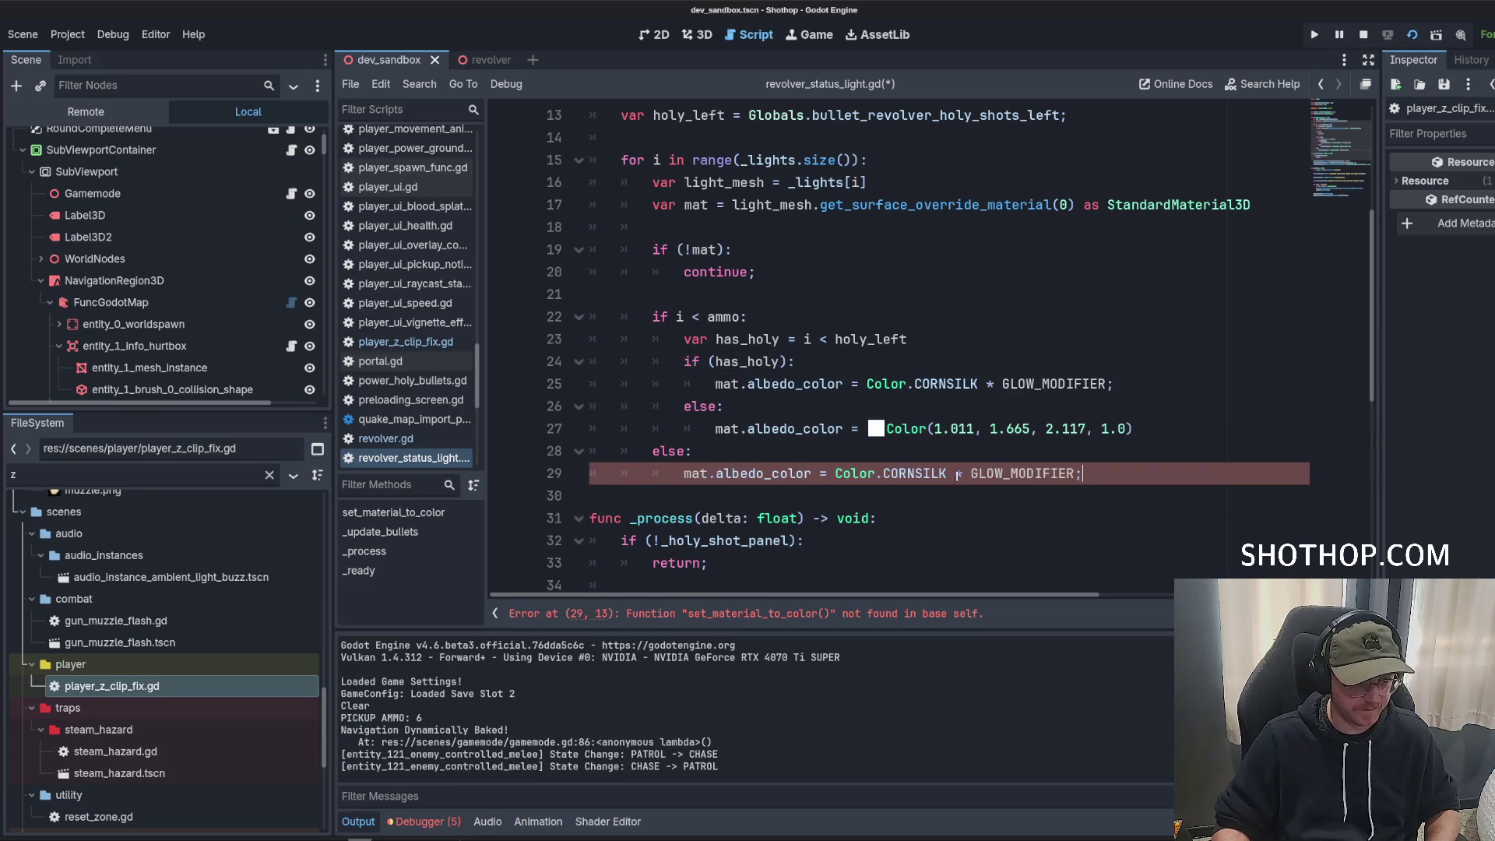
left_click_drag(947, 476, 1098, 486)
key("BackSpace")
key("BackSpace")
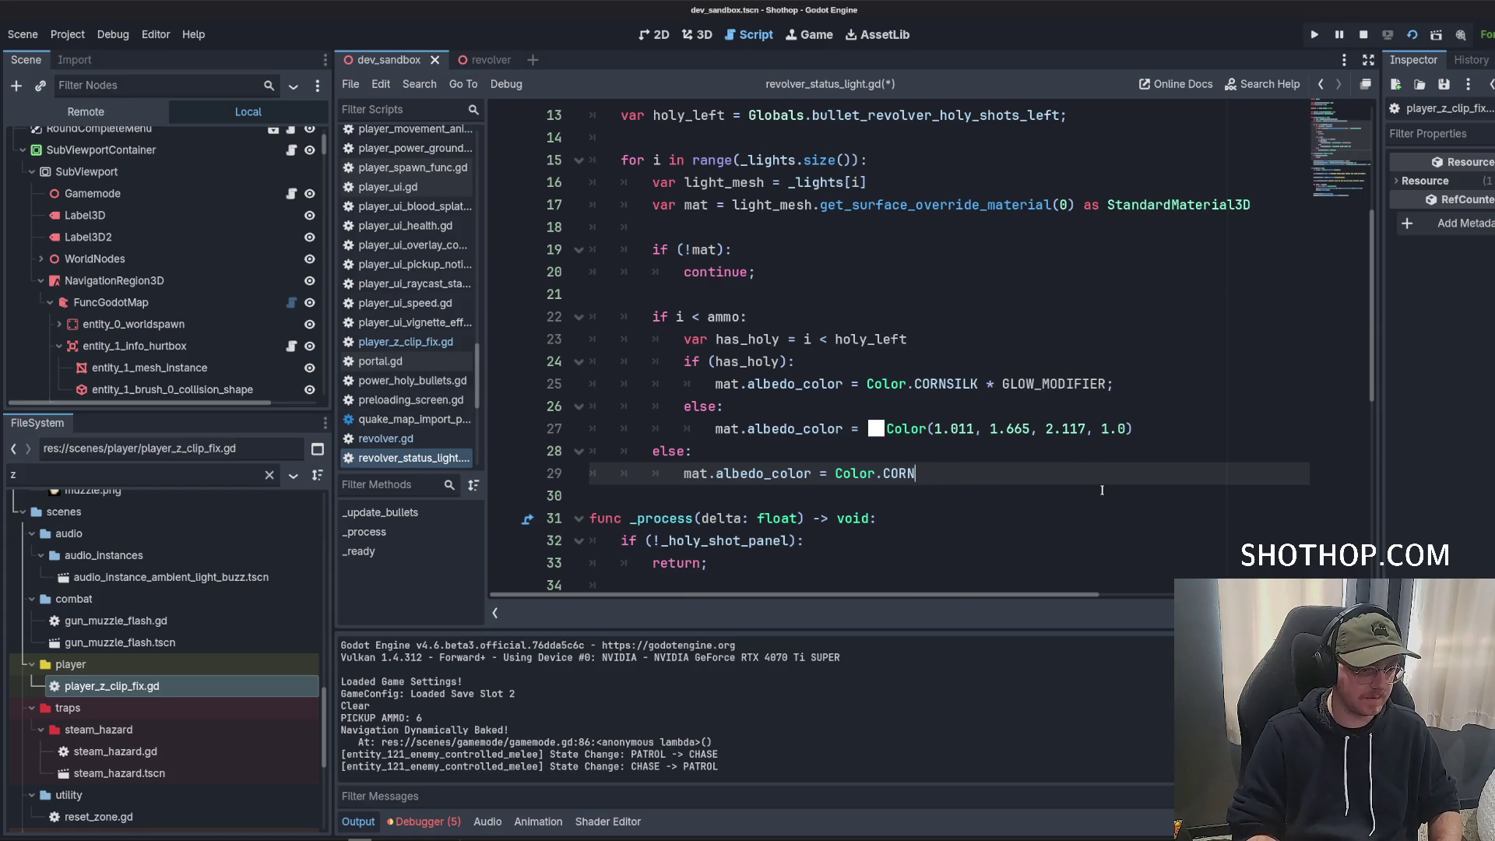
type("BL")
key("Return")
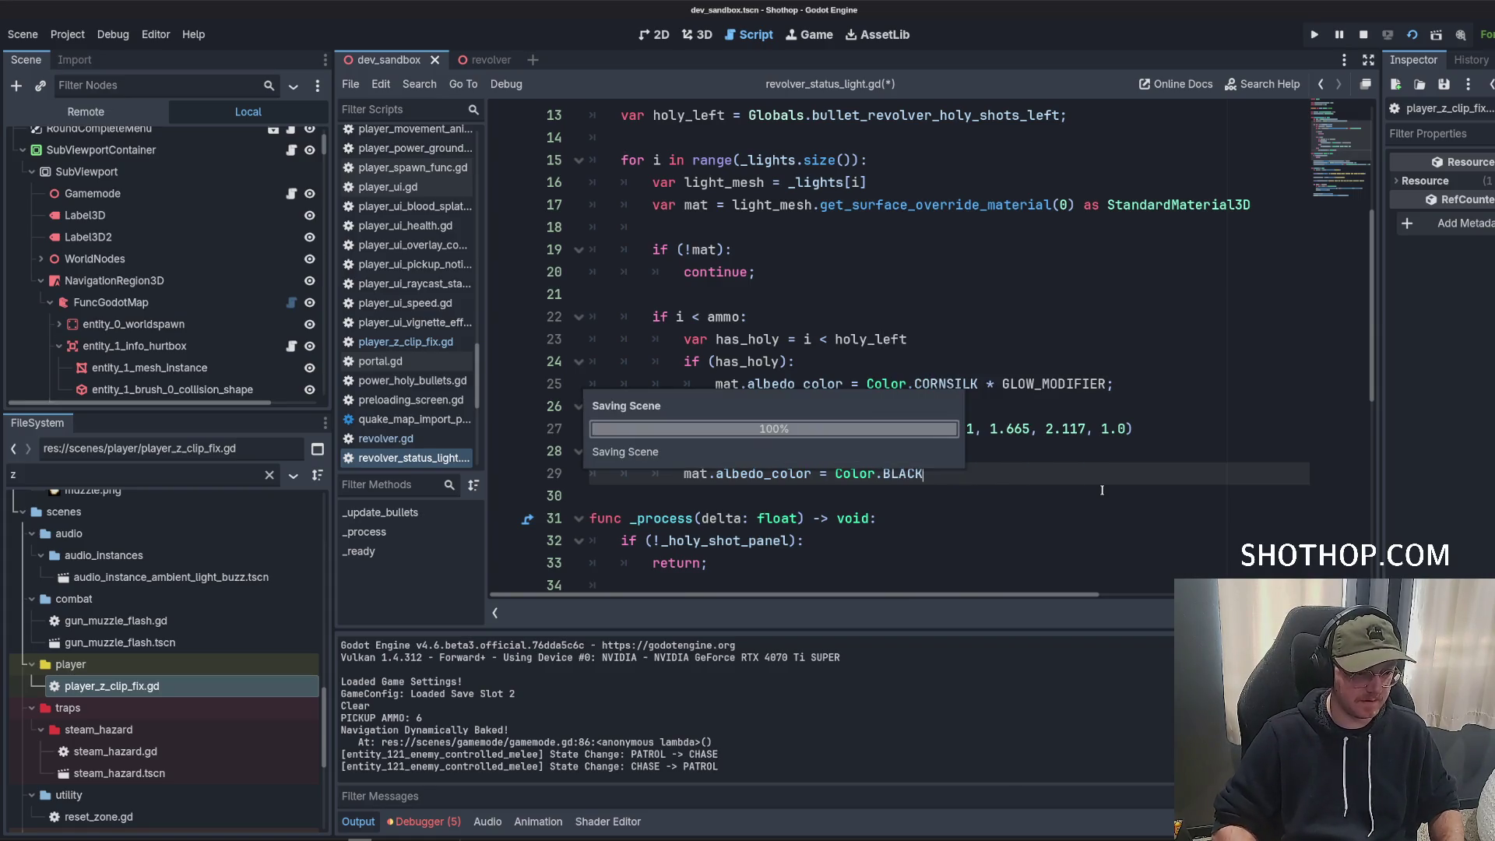
key("ctrl+s")
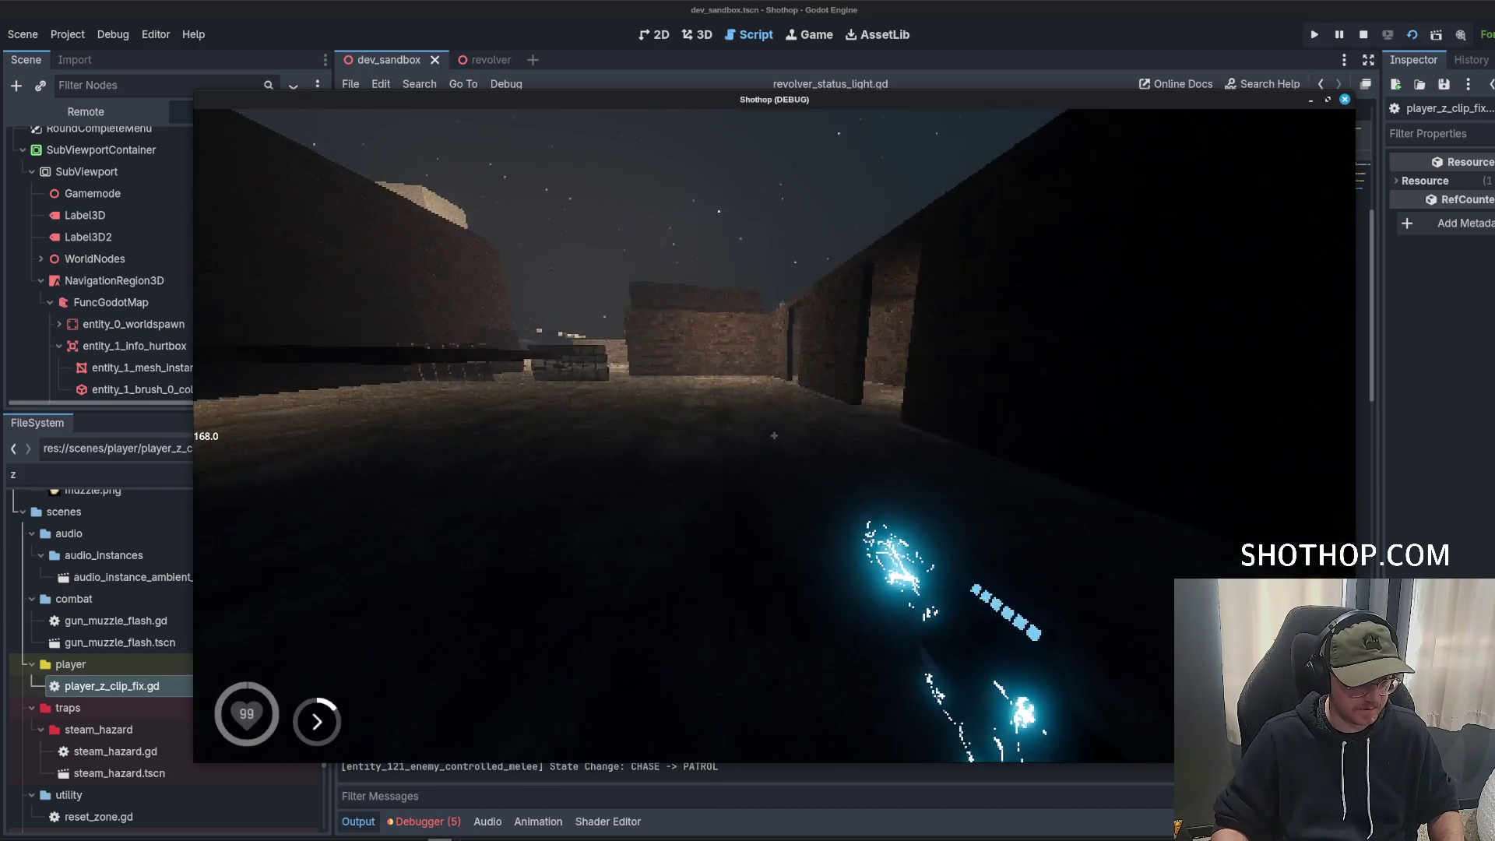
Test-run the game, walking through the level to view the lights in darkness.
key("Escape")
key("F8")
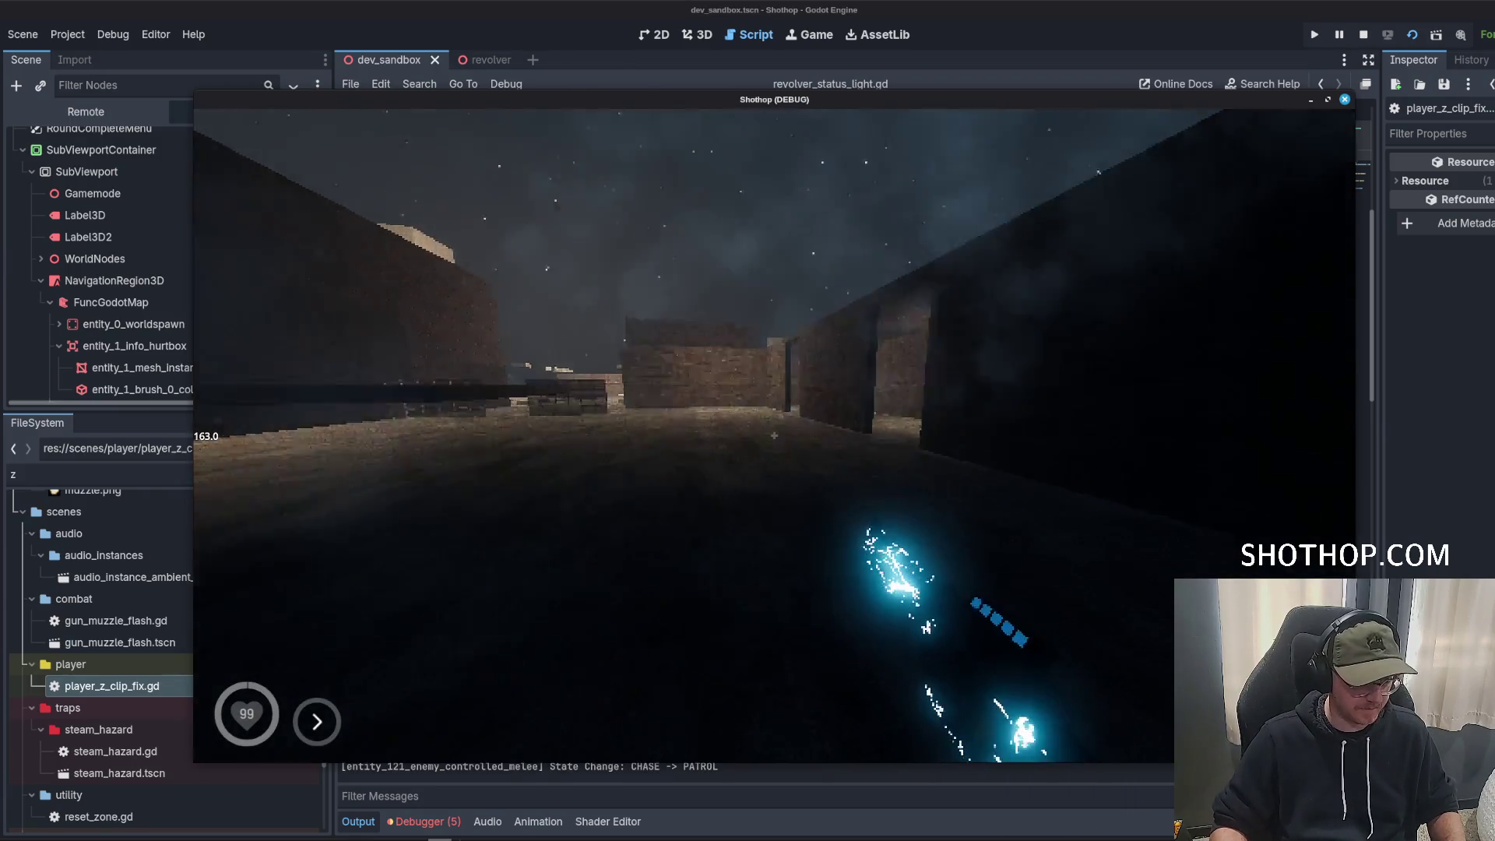
key("Escape")
key("F8")
key("F5")
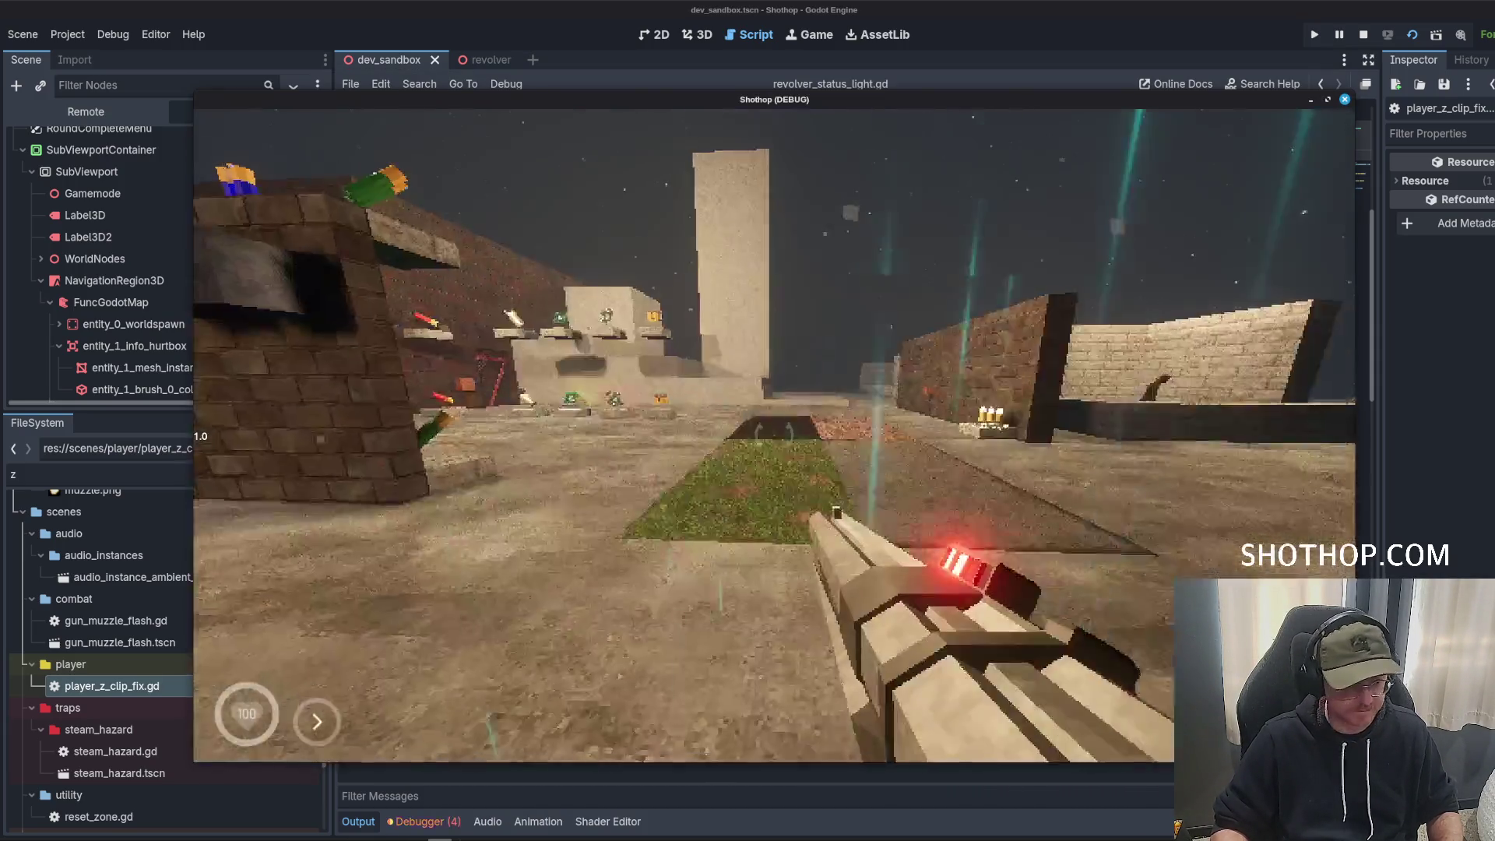
key("w")
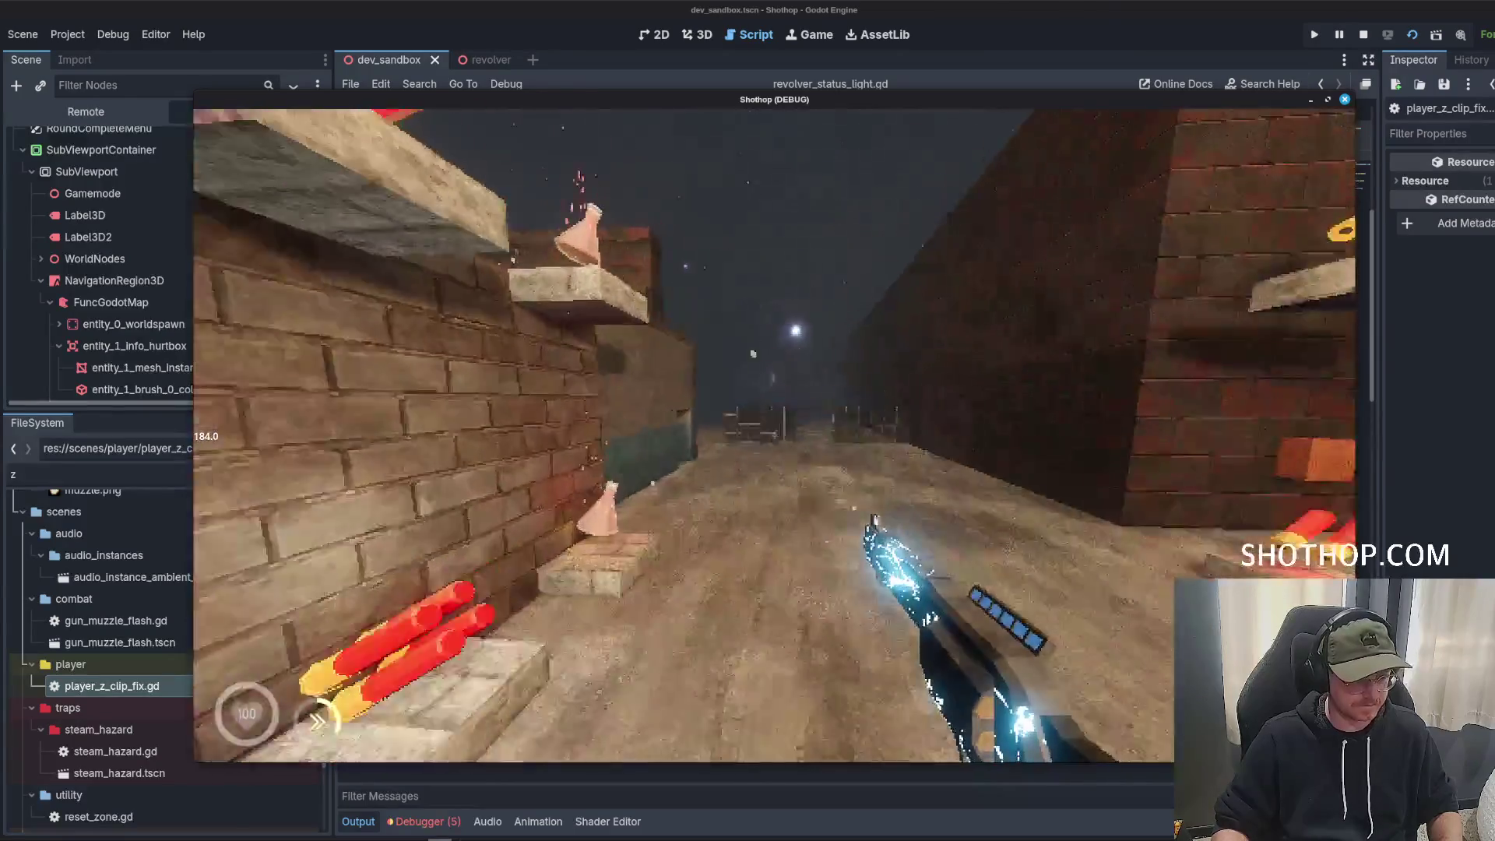
key("w")
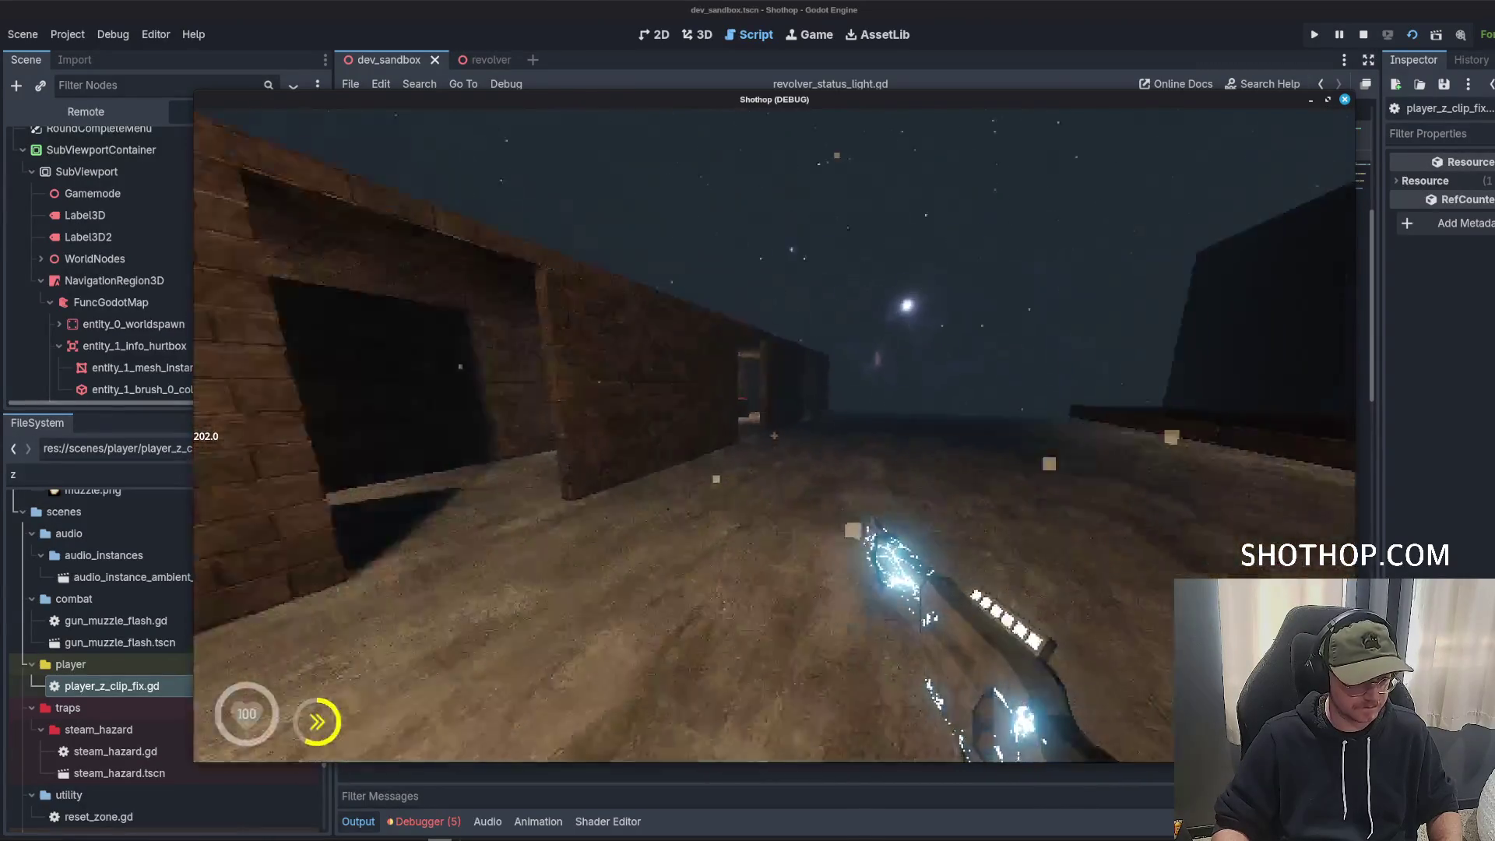
key("F8")
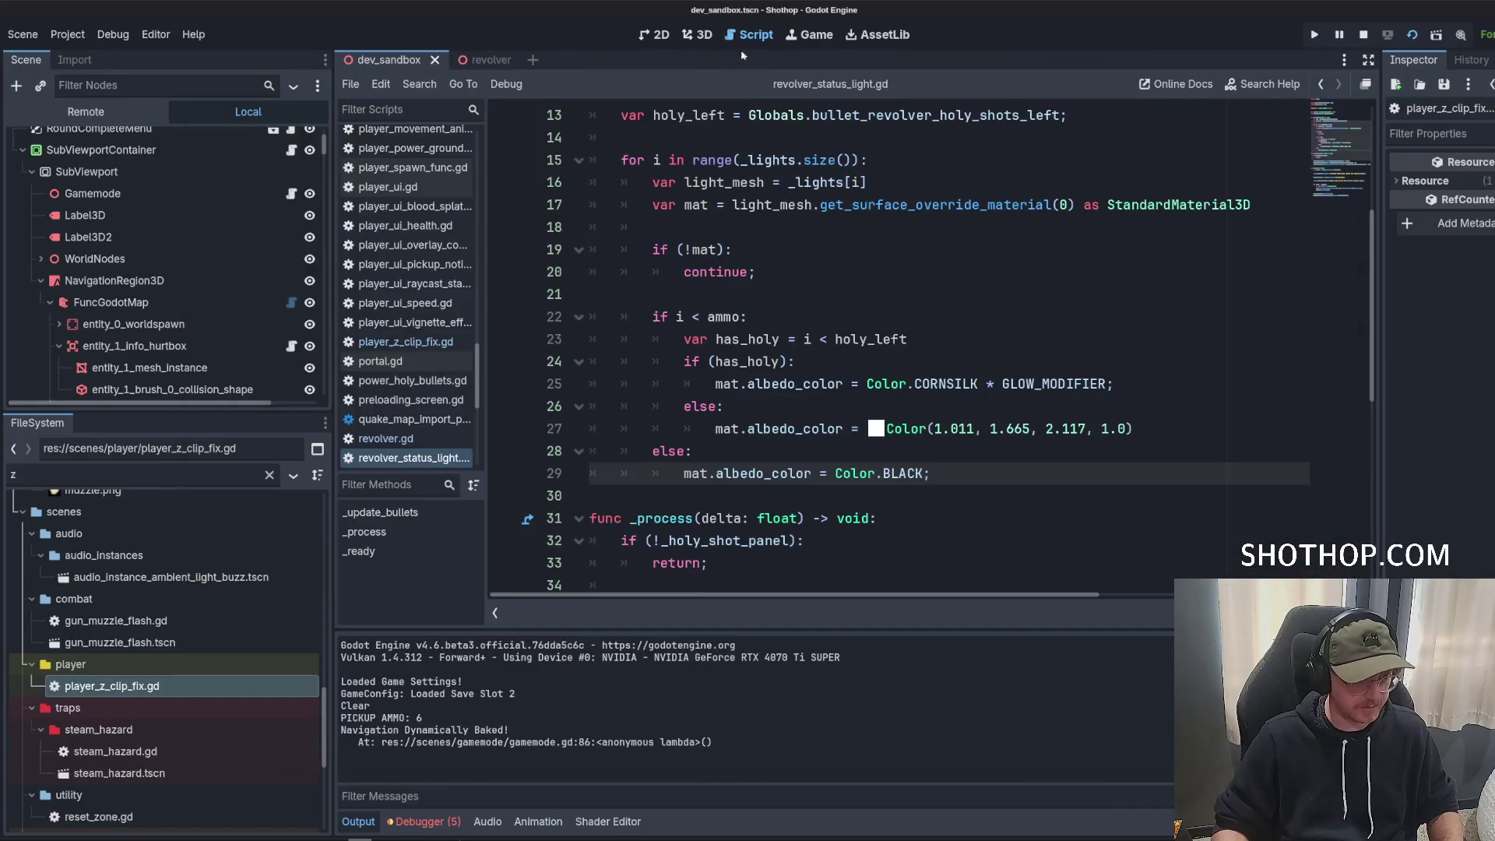
Check line 27's cyan colour in the picker and re-test the game.
left_click(921, 429)
left_click(876, 429)
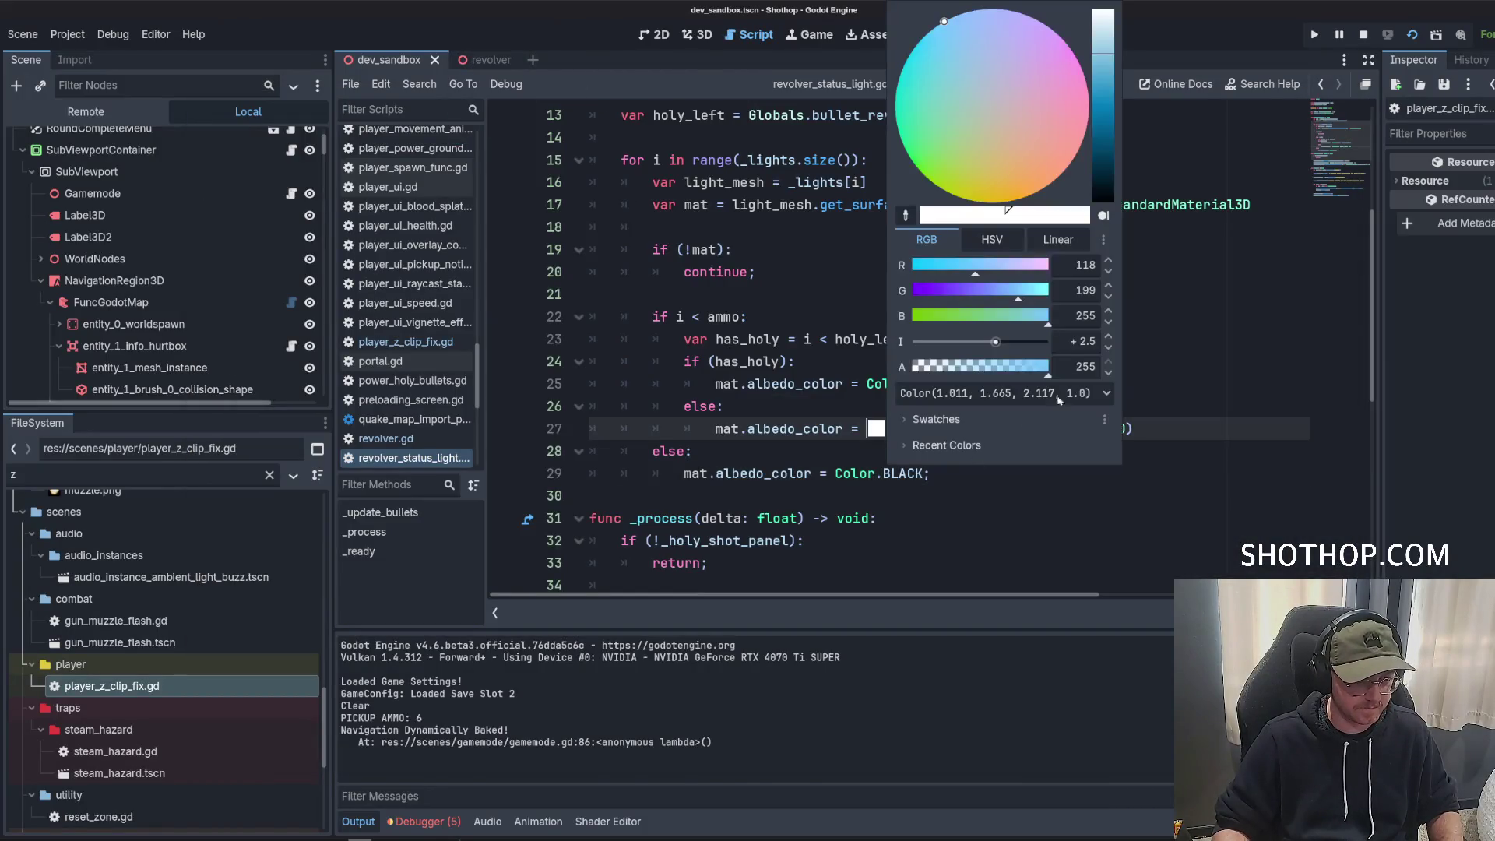
left_click(1196, 429)
key("F5")
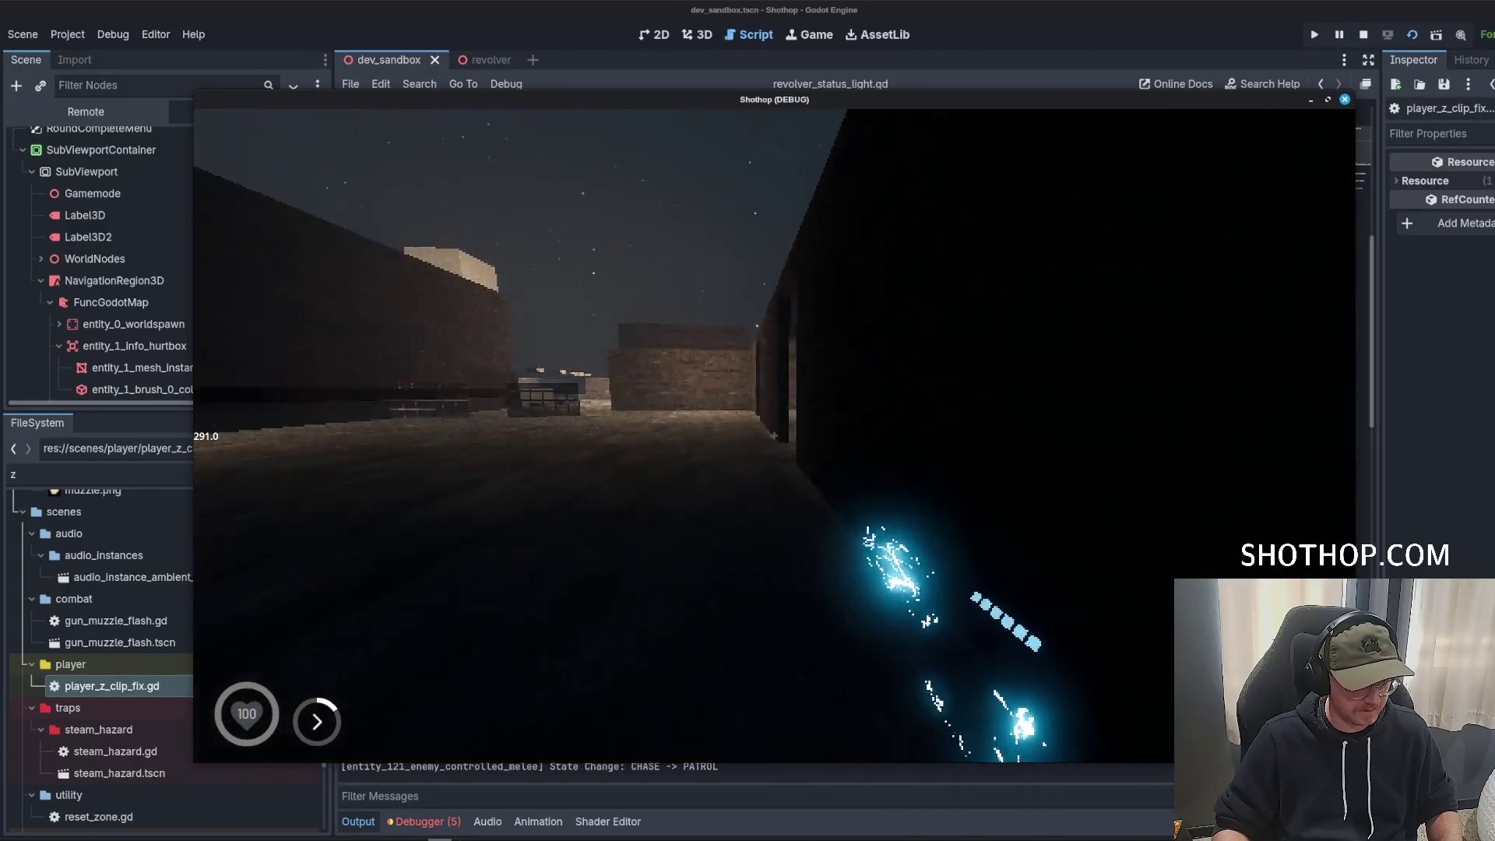
key("Escape")
key("F8")
Raise line 27's cyan intensity to 6, Color(2.874, 4.671, 5.913, 1.0), and relaunch the game.
left_click(1049, 352)
left_click(876, 361)
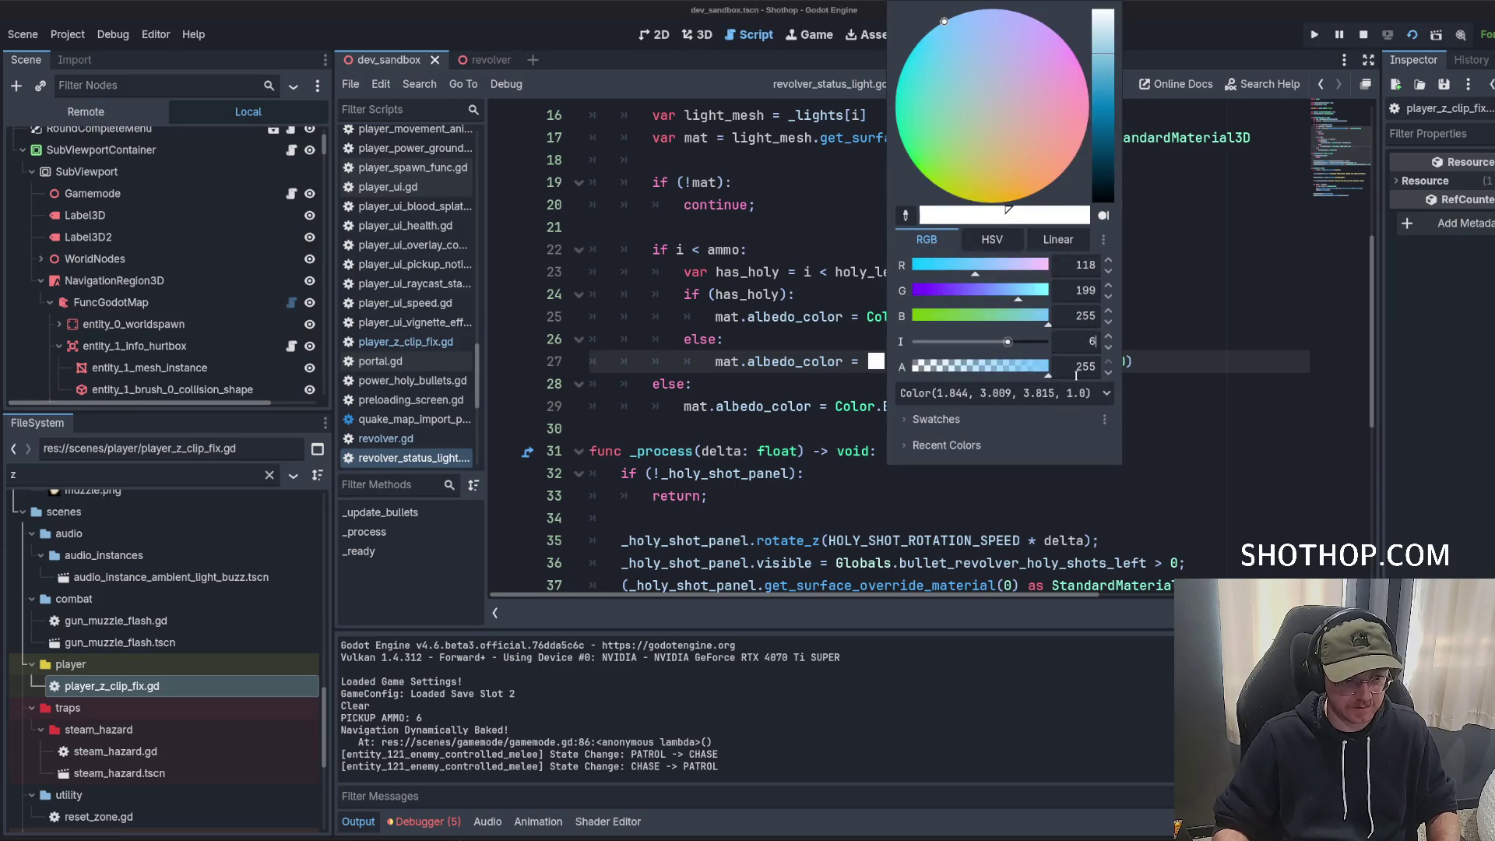
left_click(699, 222)
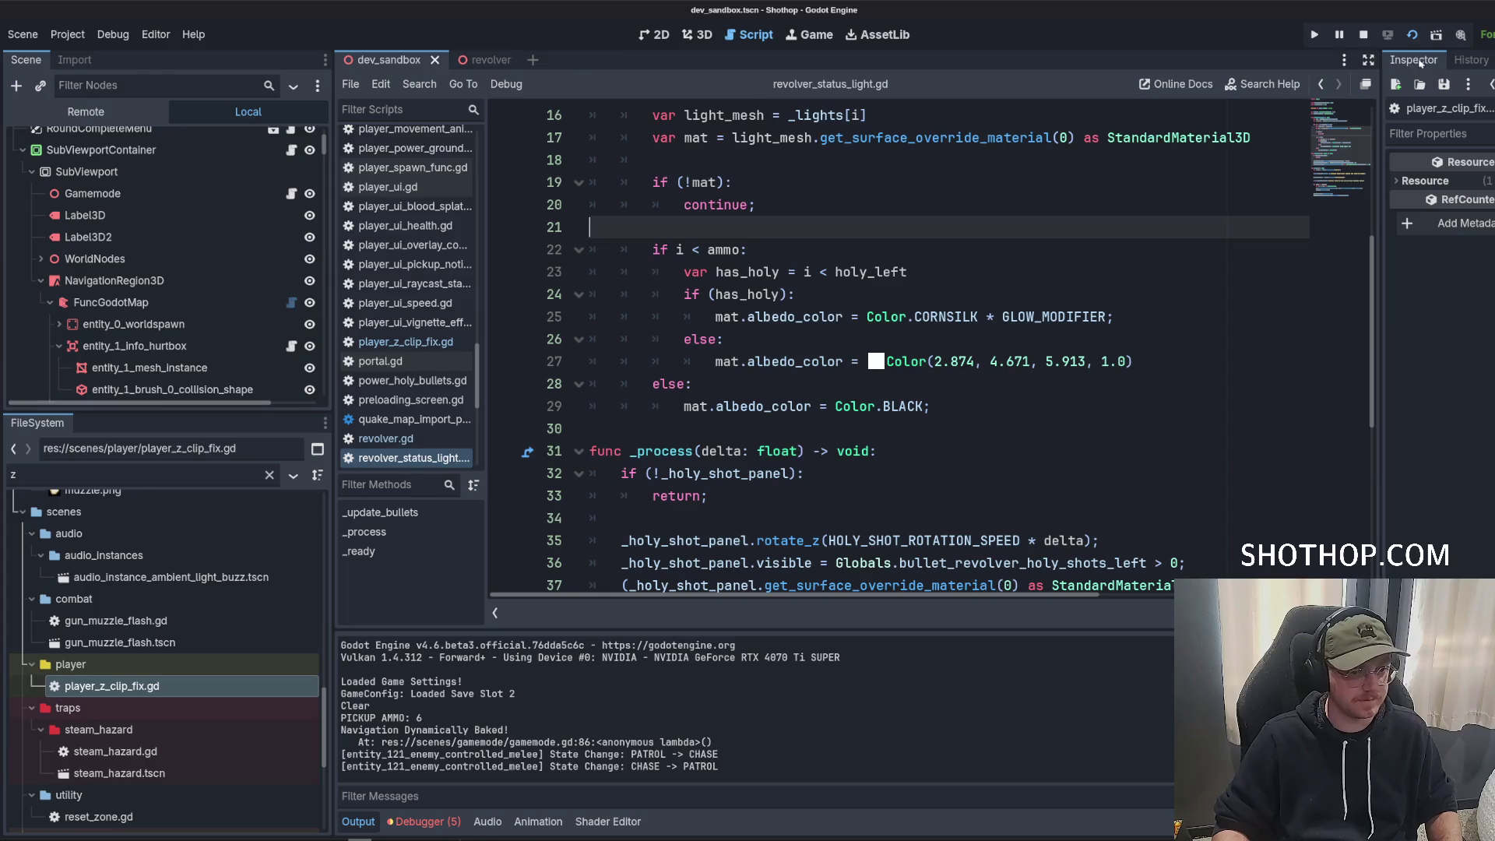
left_click(1412, 35)
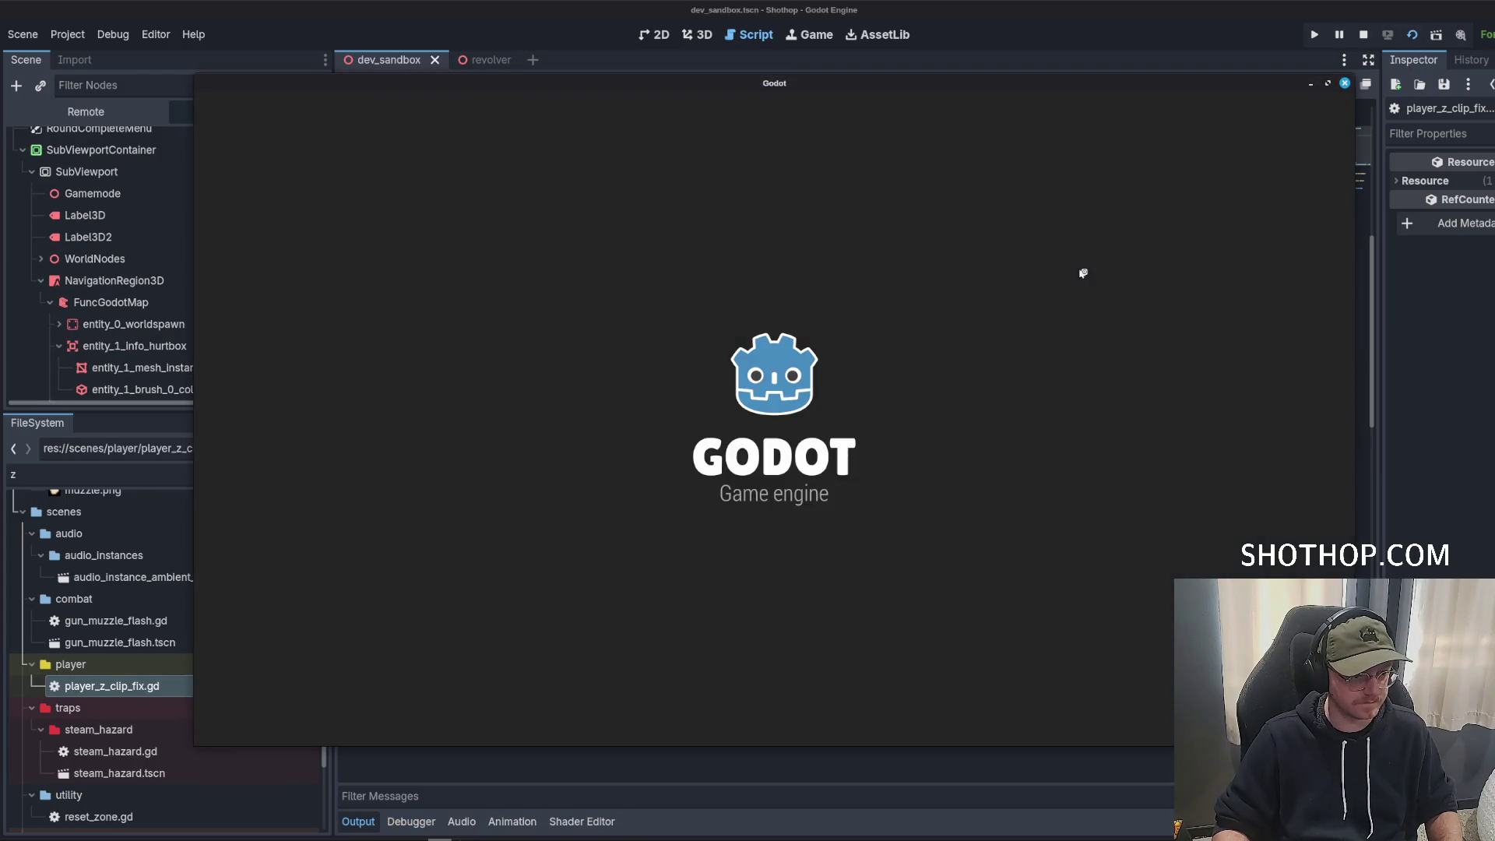
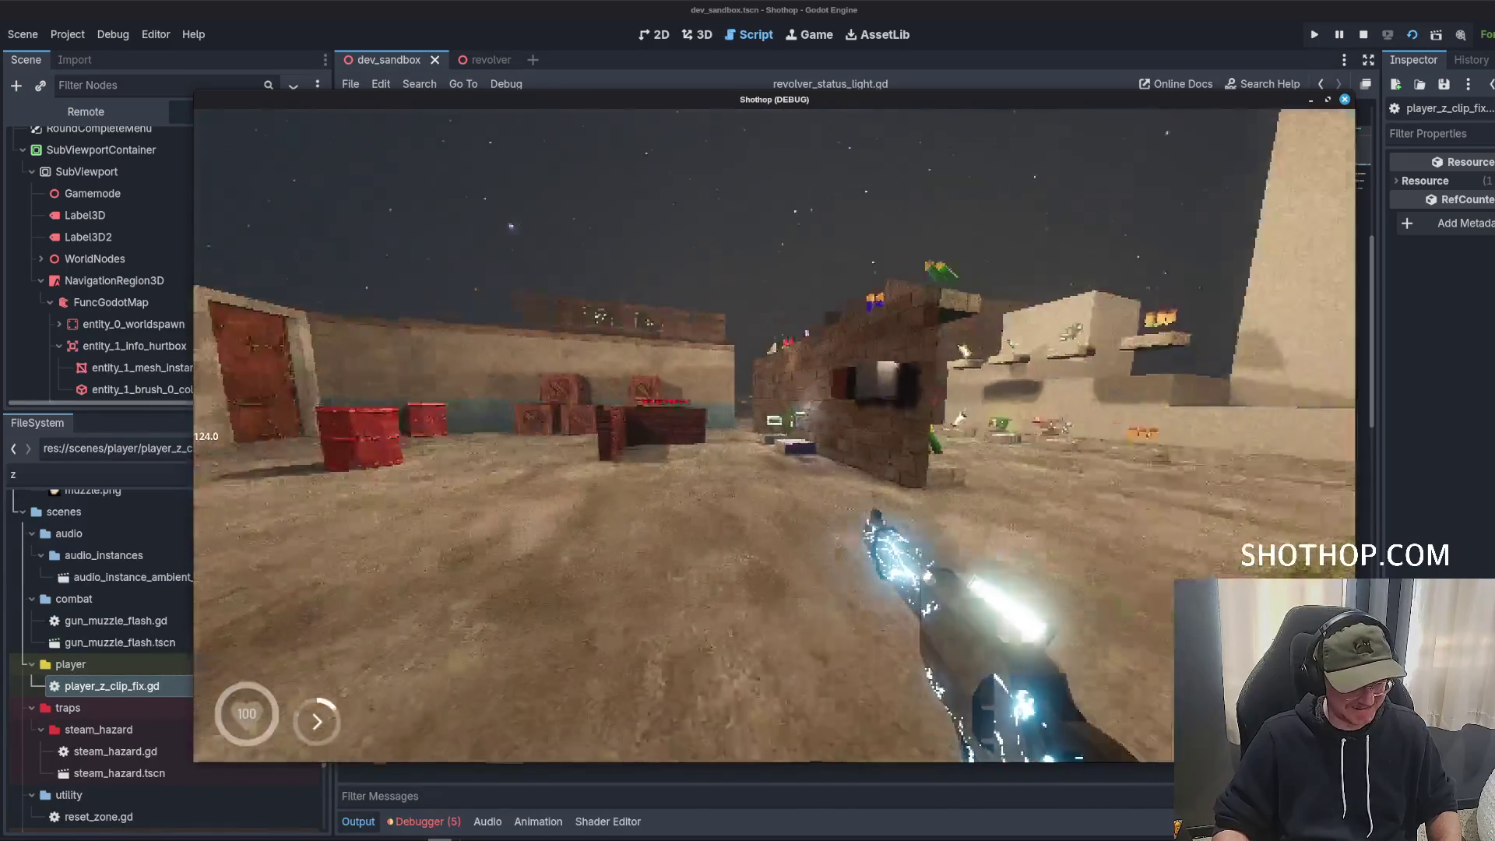
Walk the player across the sandbox level past the blocks while testing the sparking revolver.
key("w")
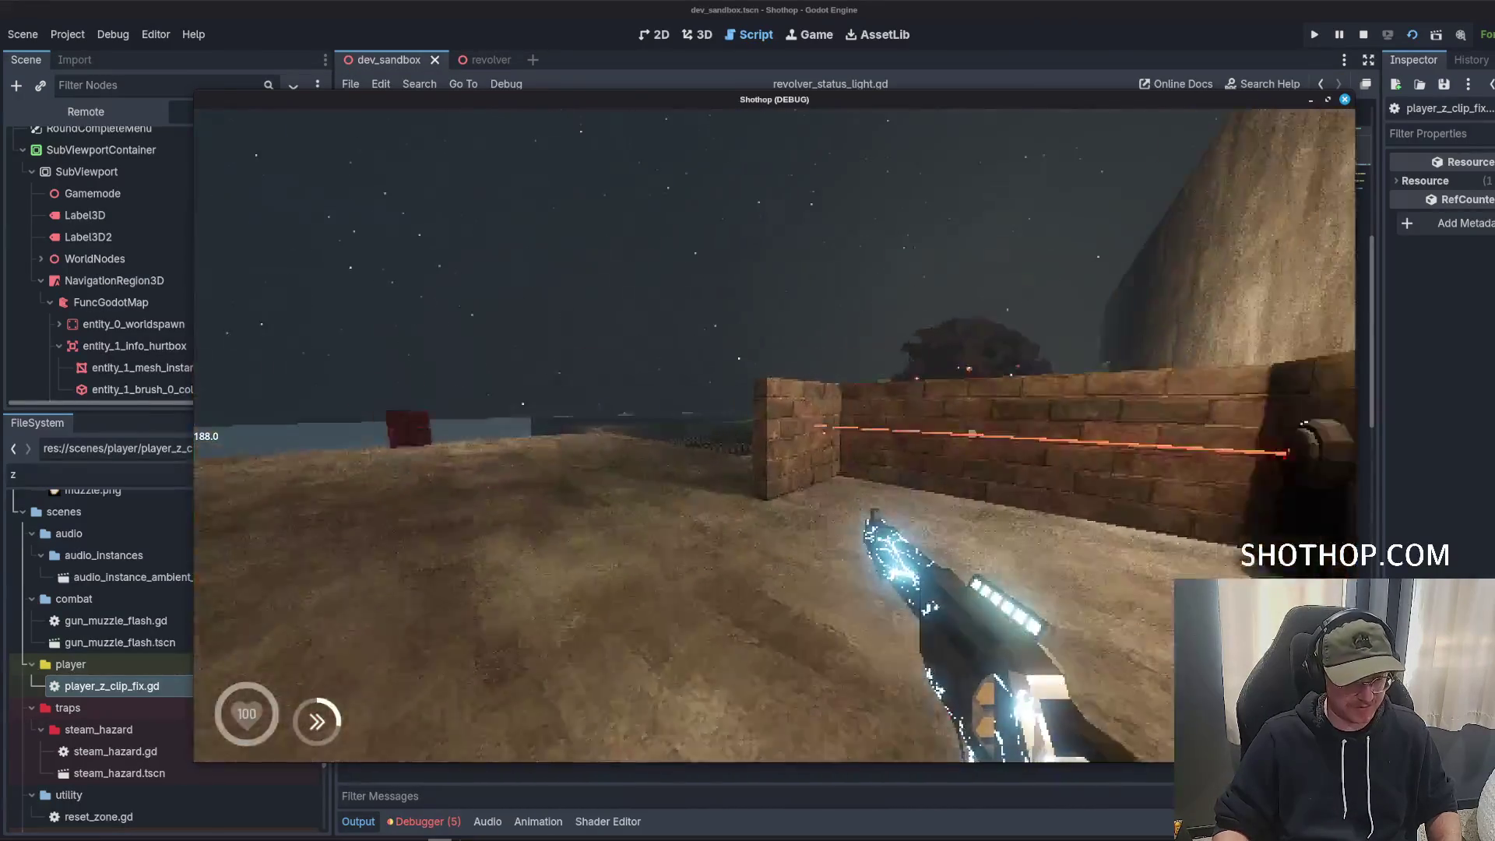
key("w")
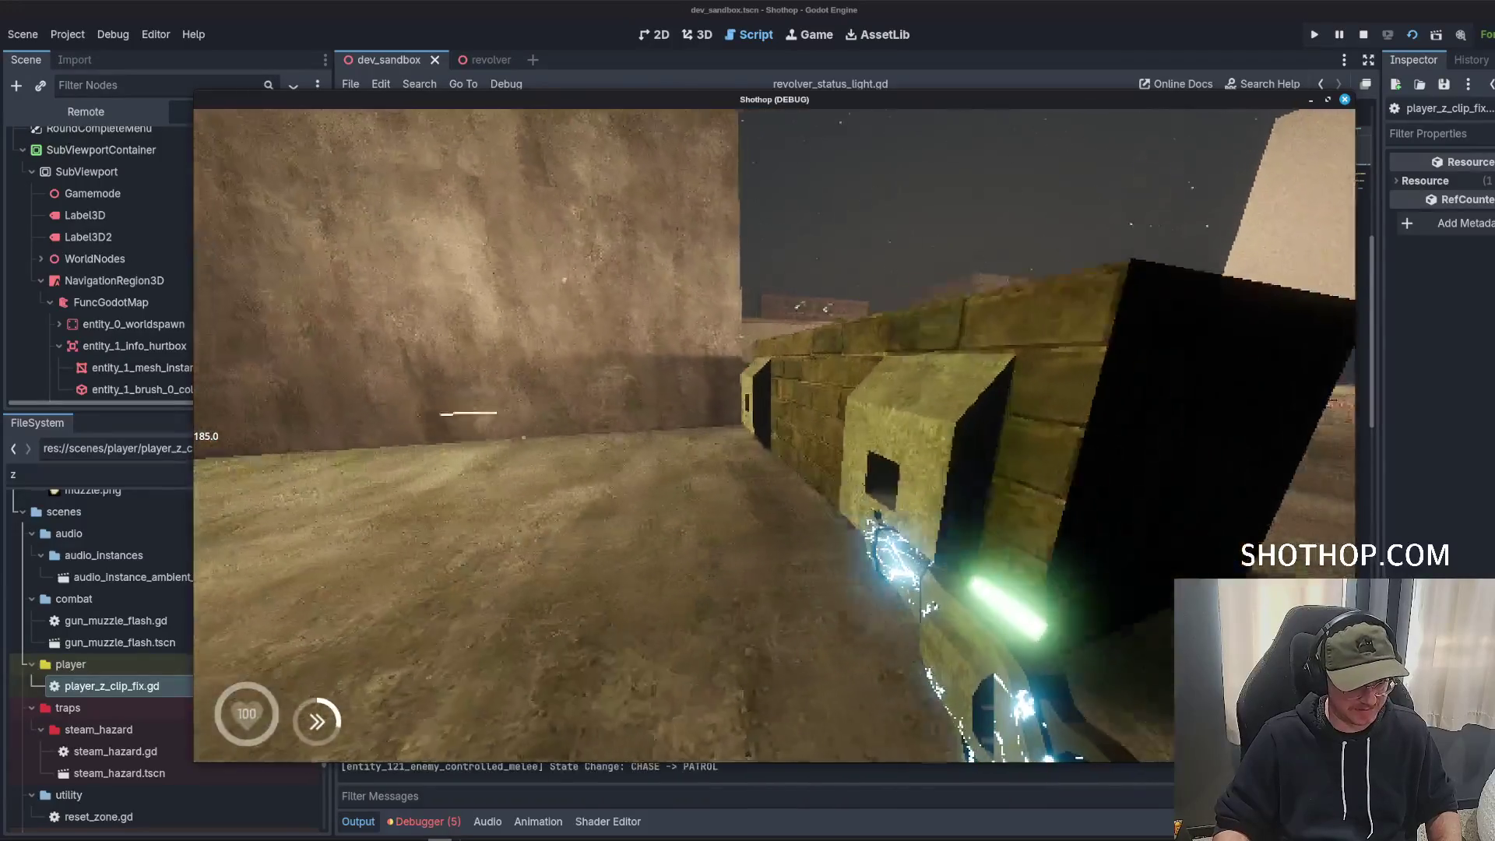
key("w")
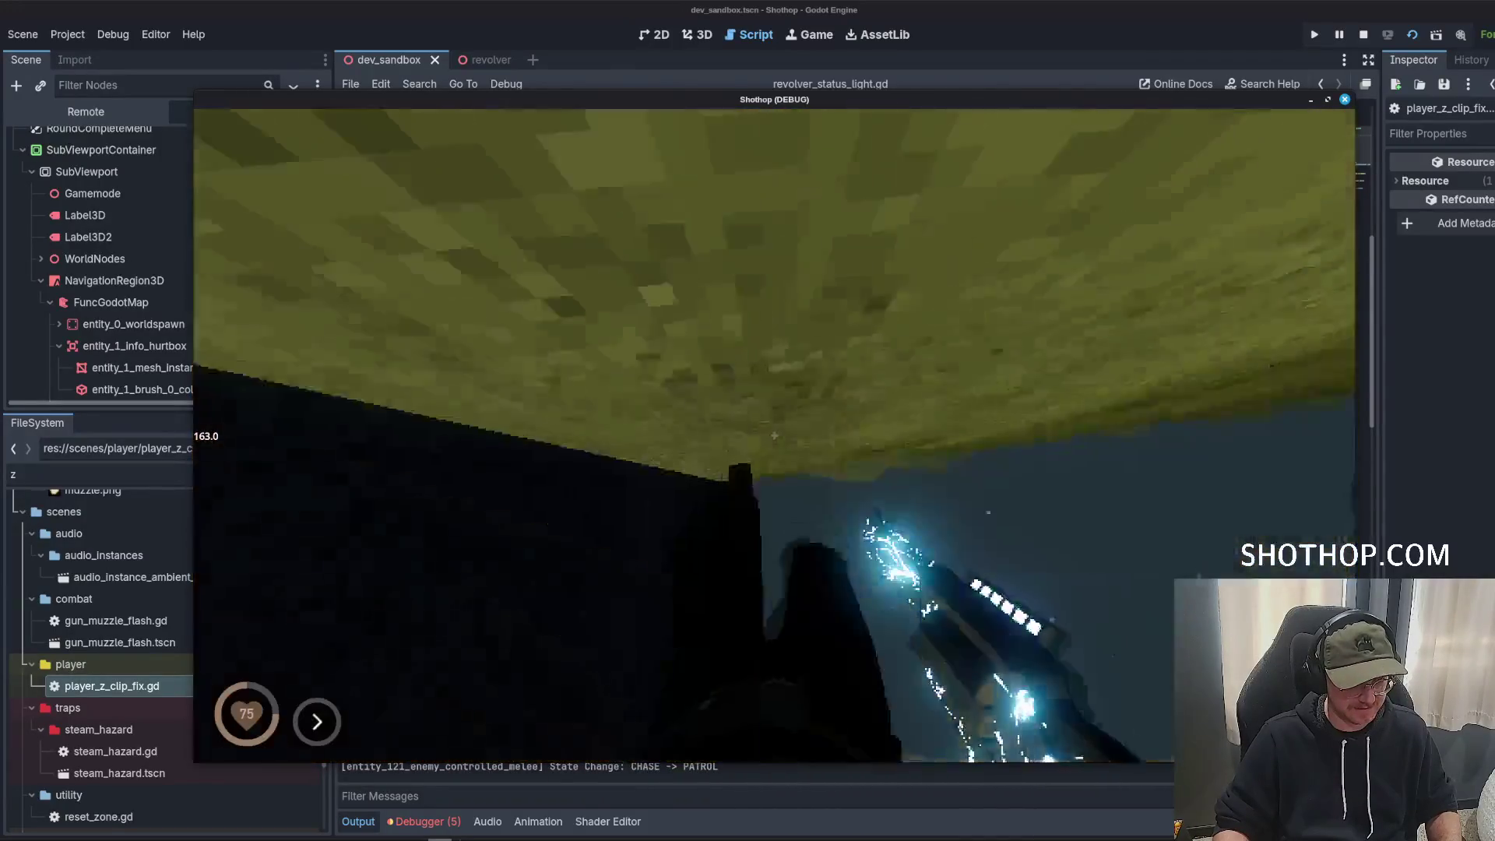
key("w")
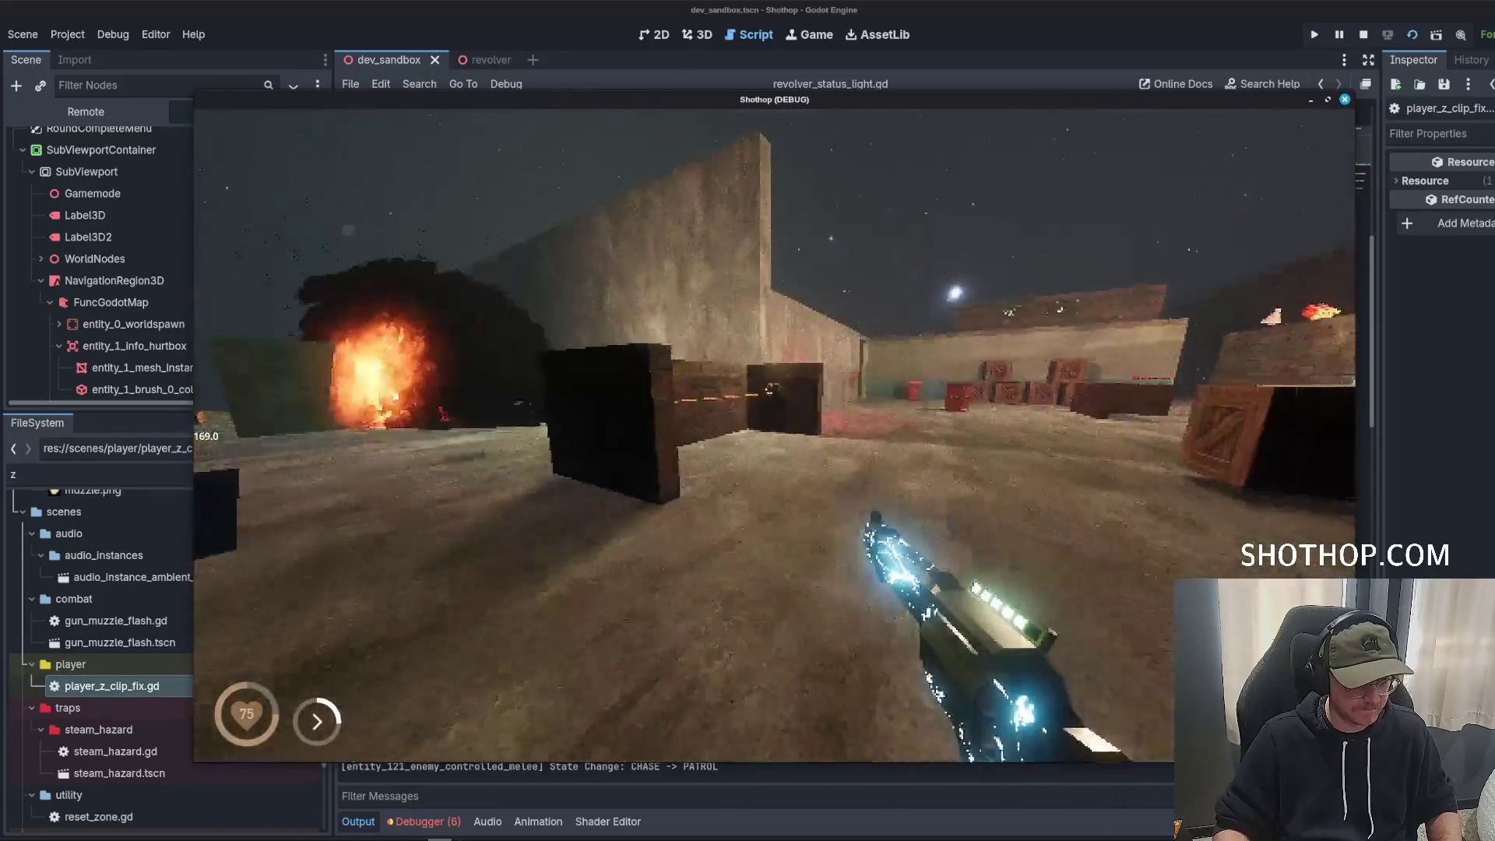
Stop the running game and bring up line 27's colour picker in the light script.
key("Escape")
key("F8")
left_click(875, 360)
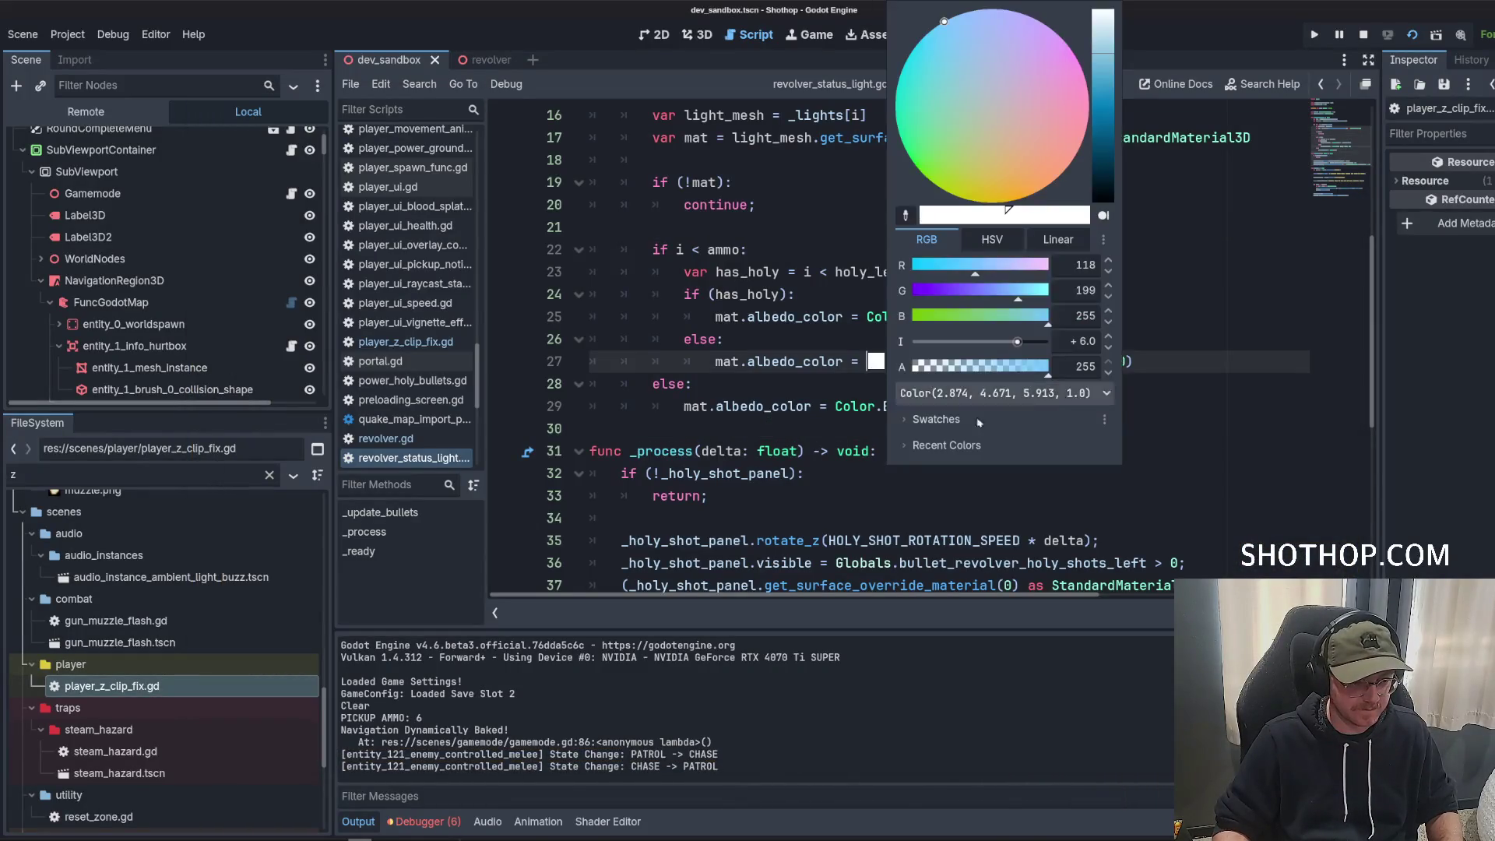
Close the colour picker and review the ammo-check lines 22–26 of revolver_status_light.gd.
left_click(1125, 361)
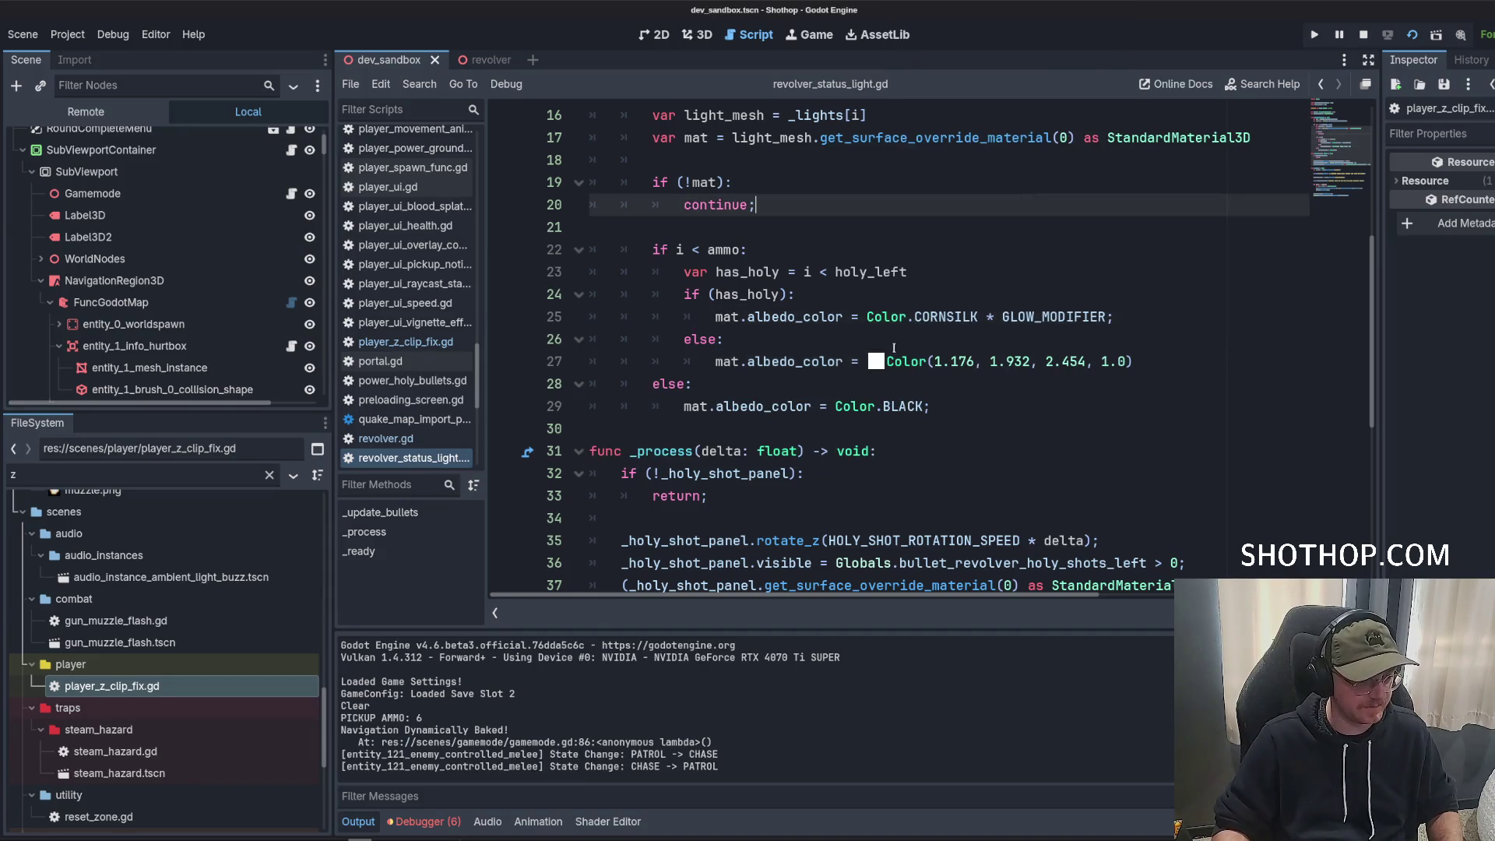
left_click(864, 340)
key("Up")
key("Up")
key("Up")
scroll(744, 278, "up", 5)
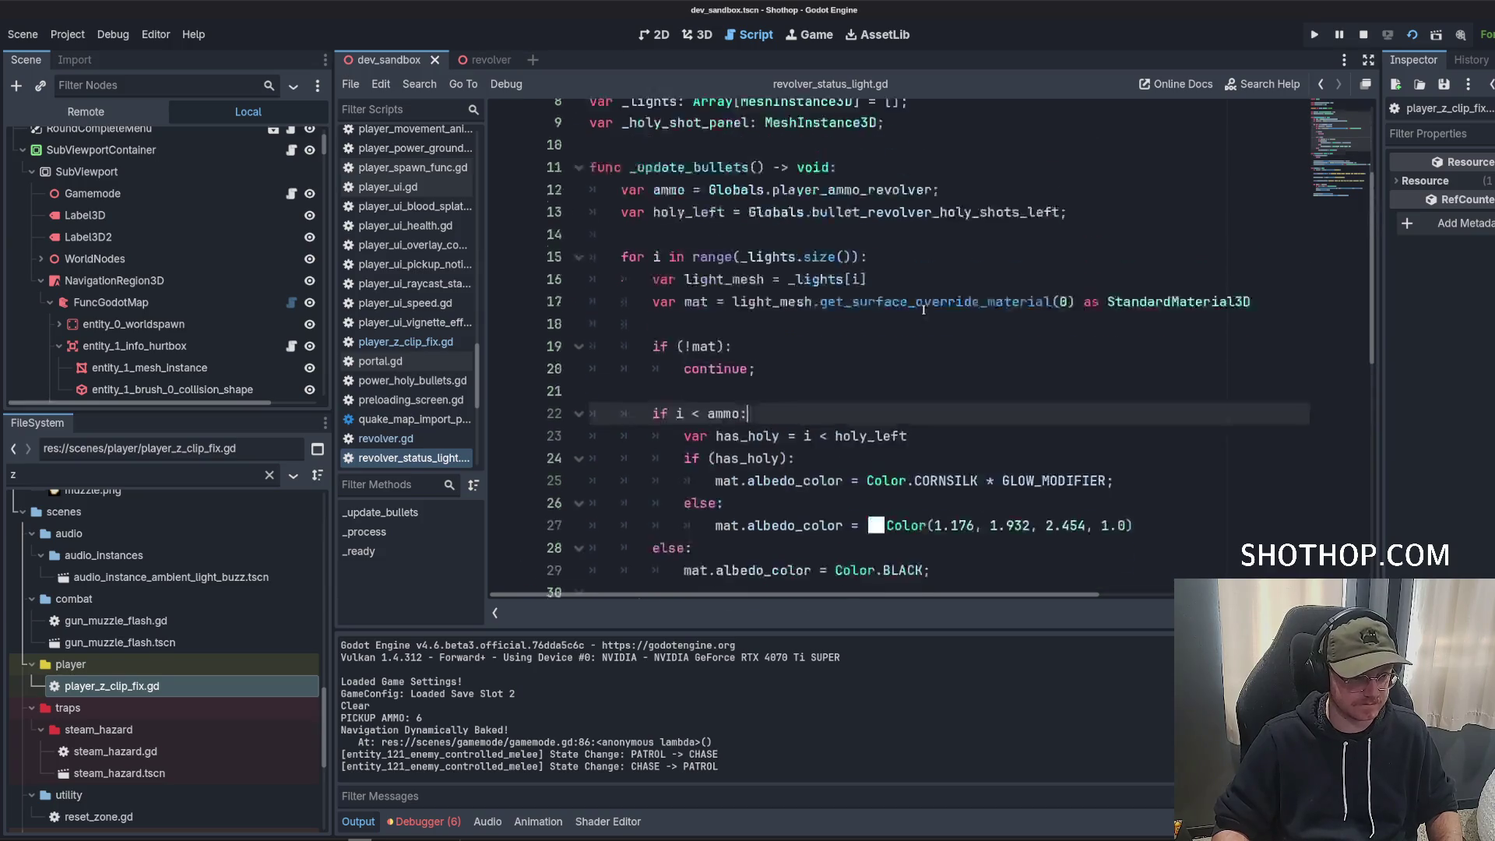
scroll(966, 395, "down", 3)
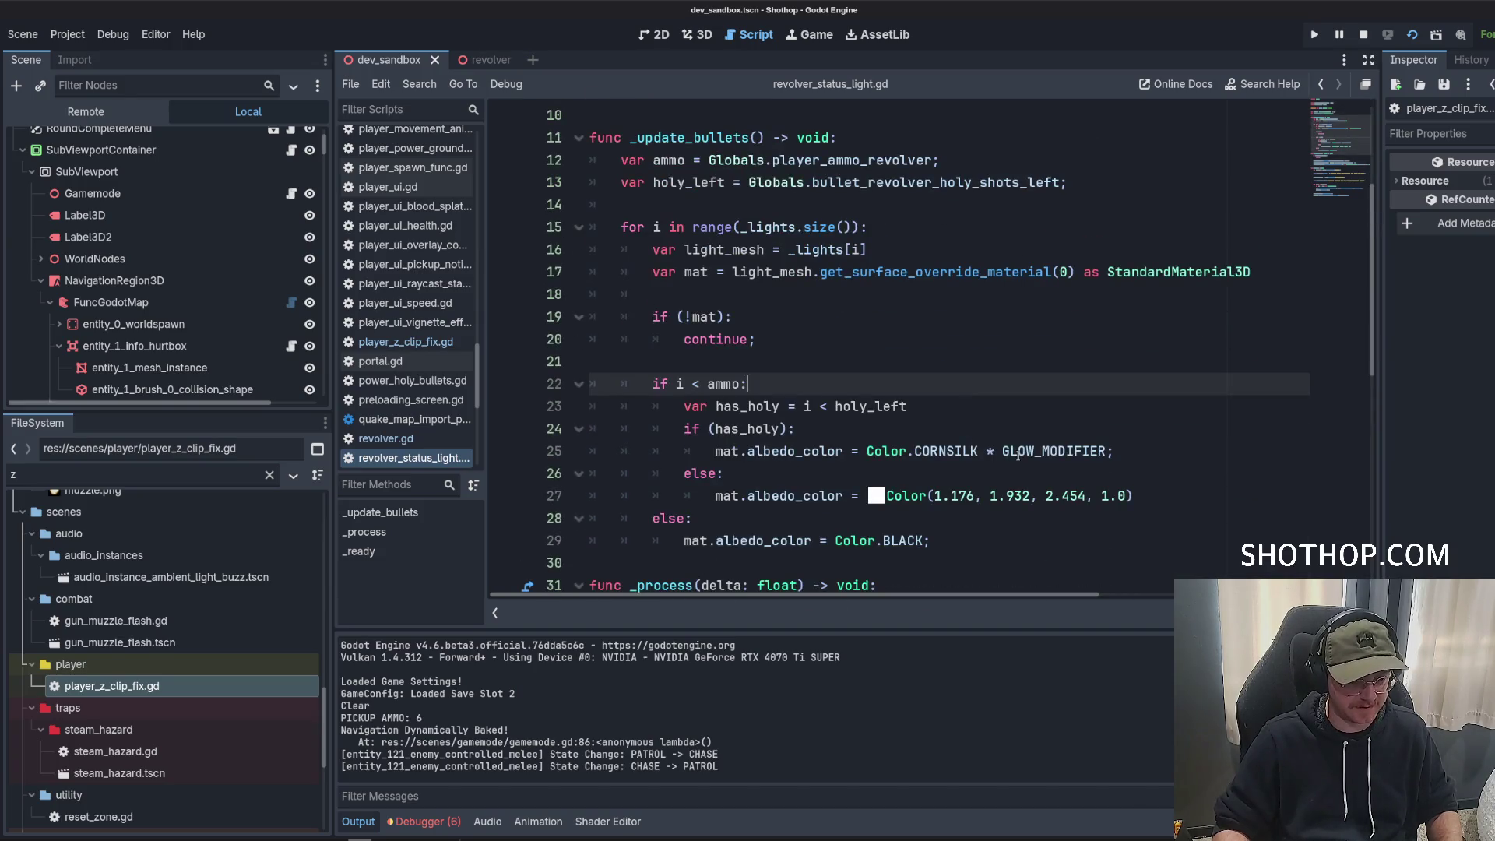
scroll(1018, 455, "up", 3)
Check the model reference and variables on lines 6–8, then relaunch the game.
left_click(812, 227)
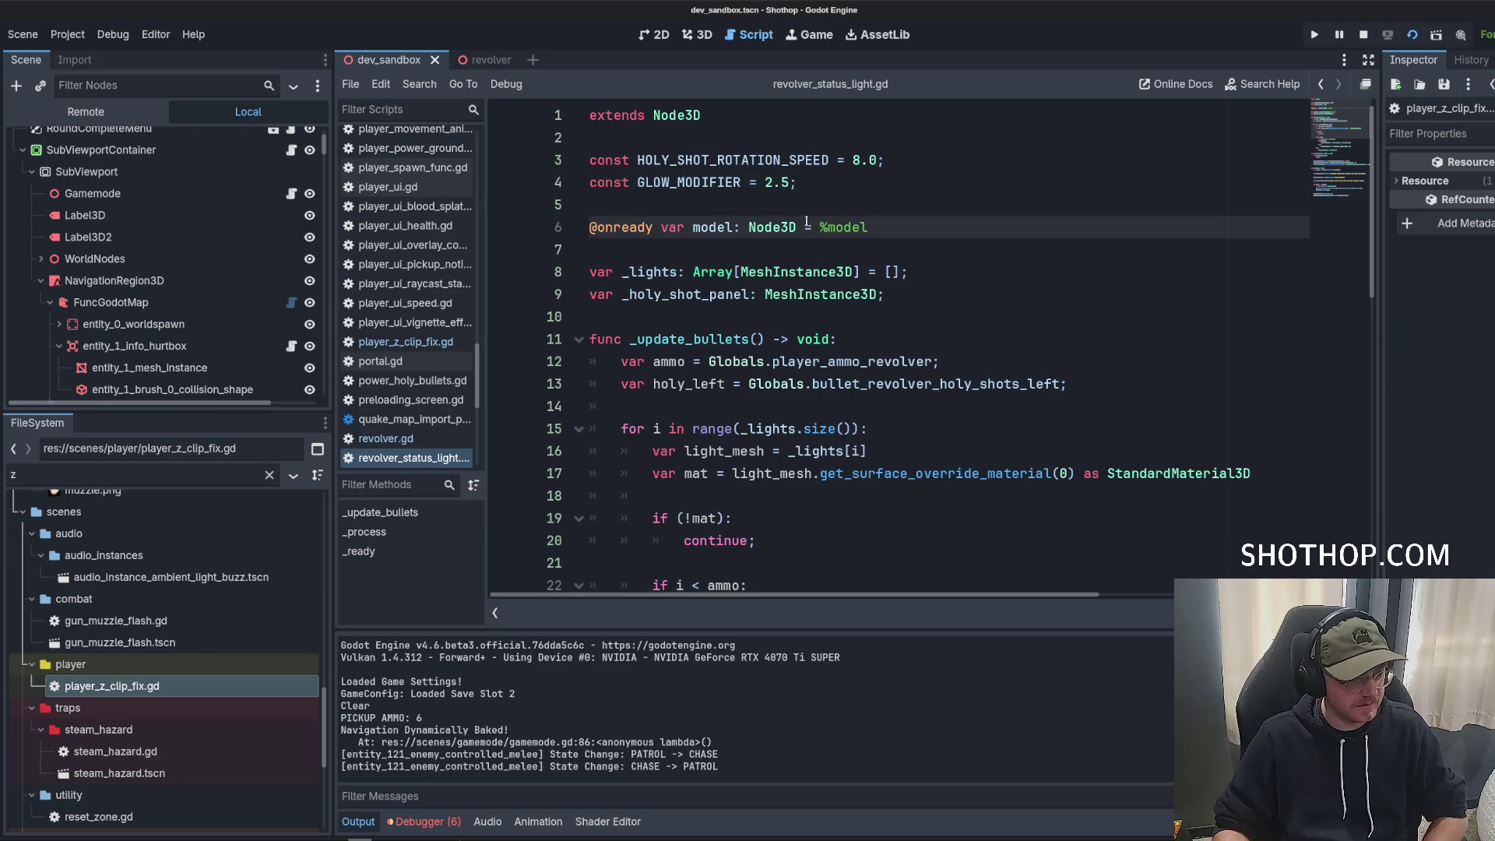
left_click(934, 279)
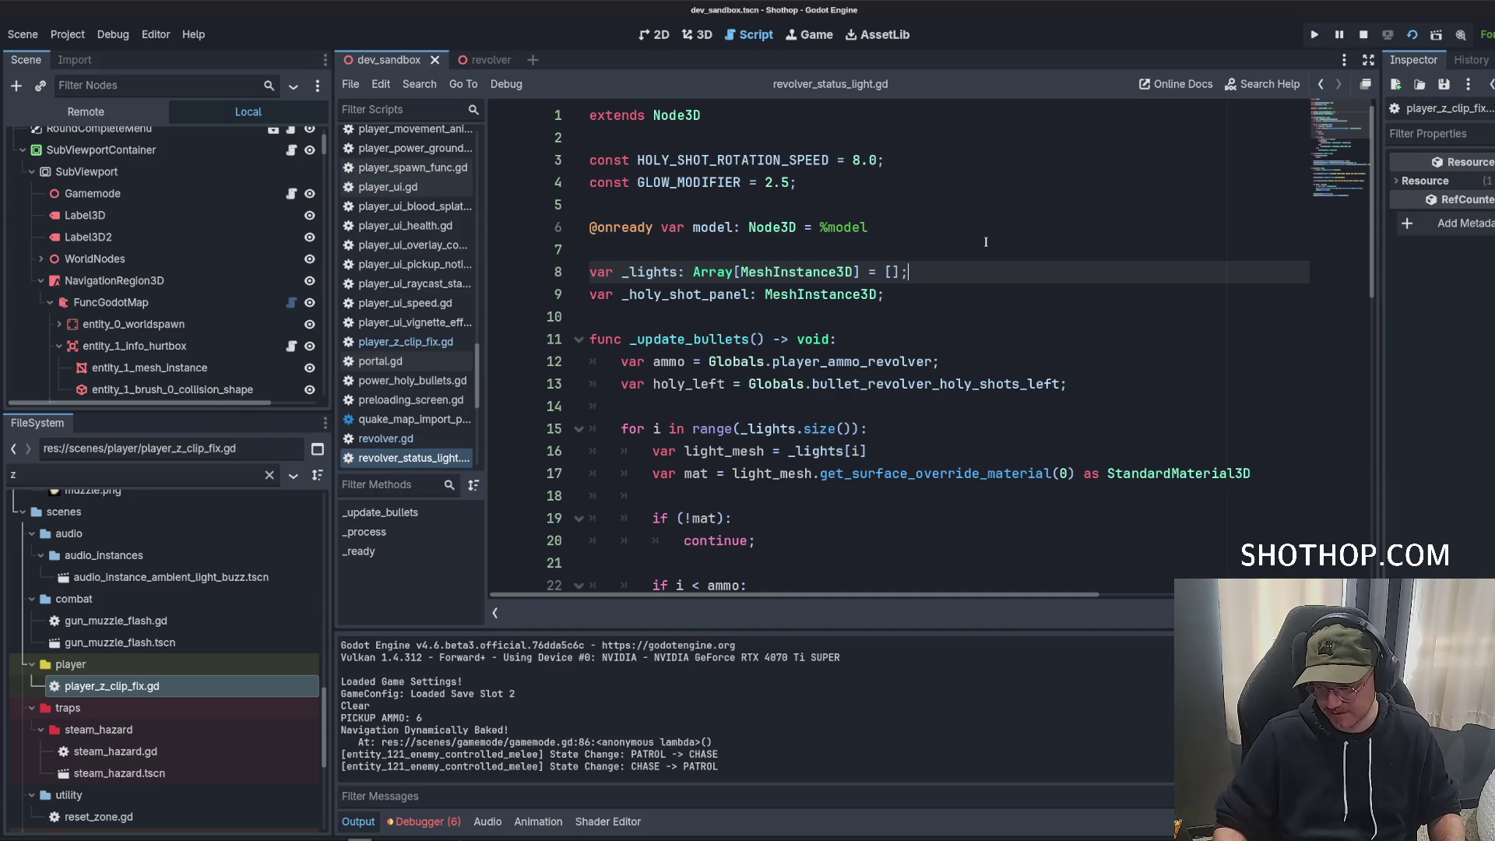
left_click(1118, 226)
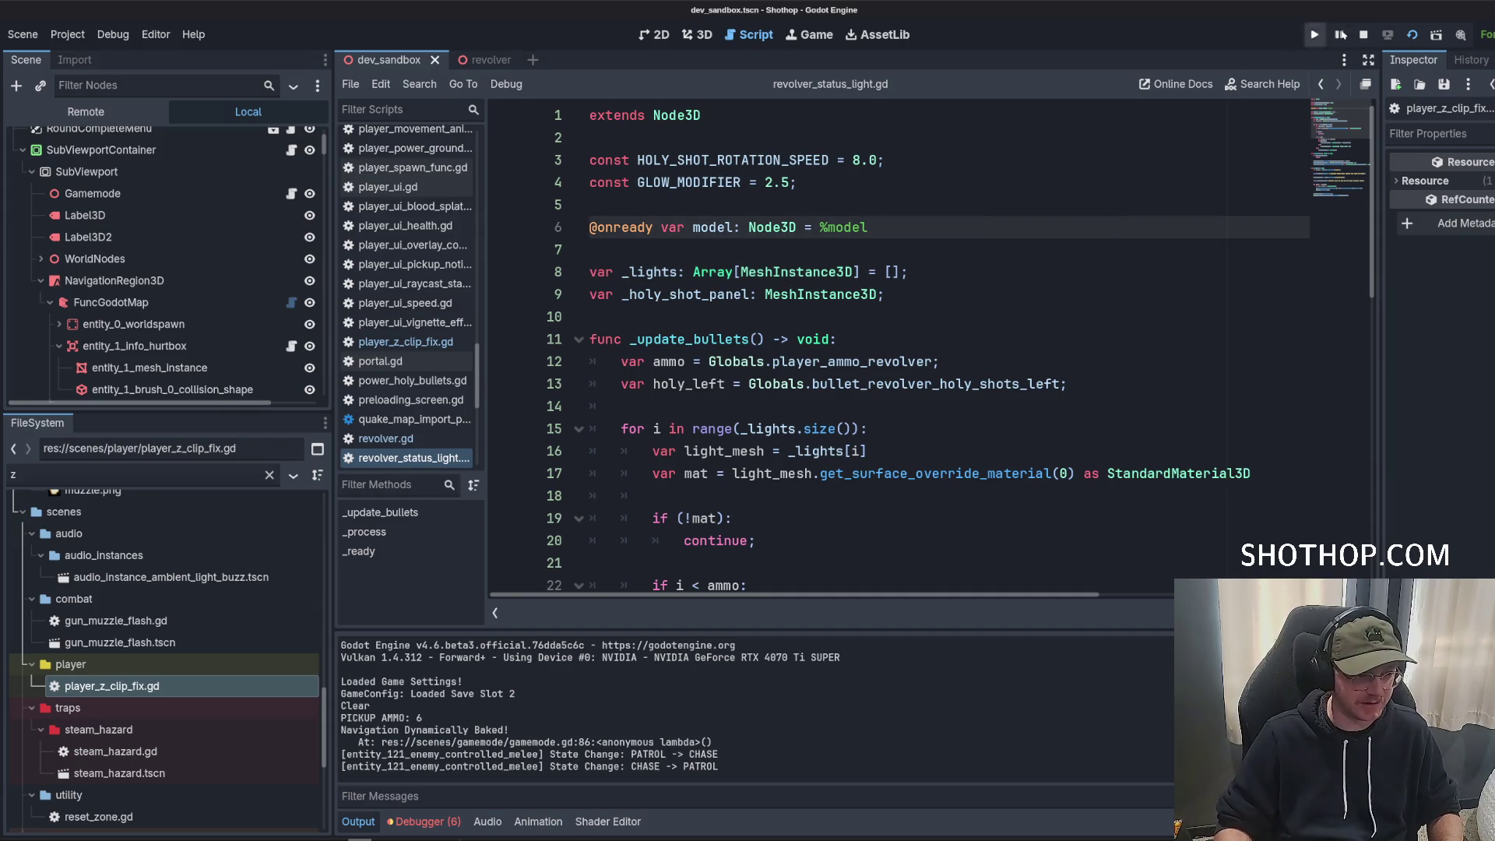
left_click(1412, 35)
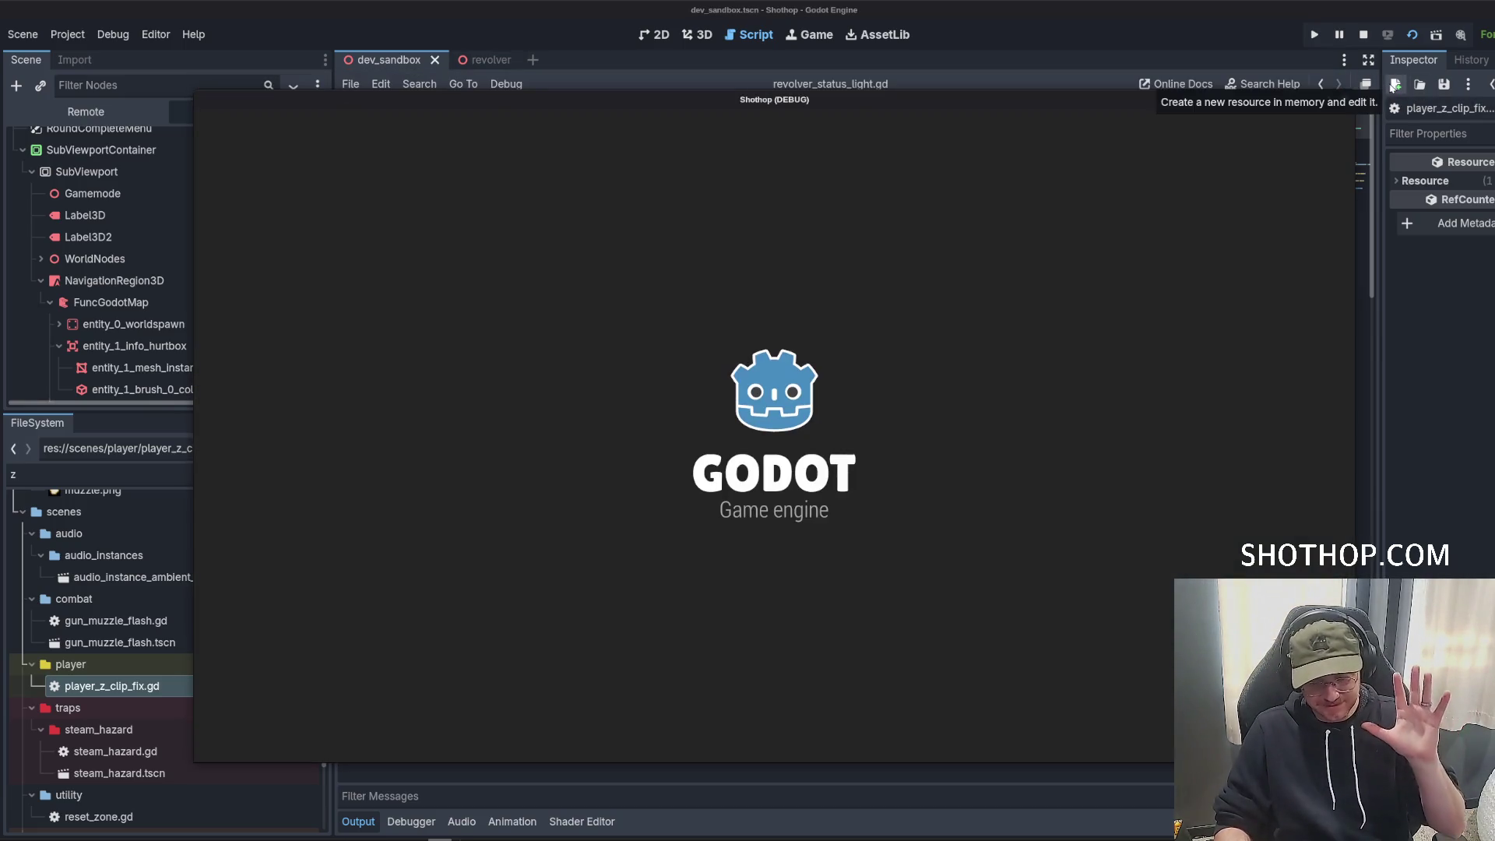
Equip the revolver with key 2 and move through the brick corridor.
key("2")
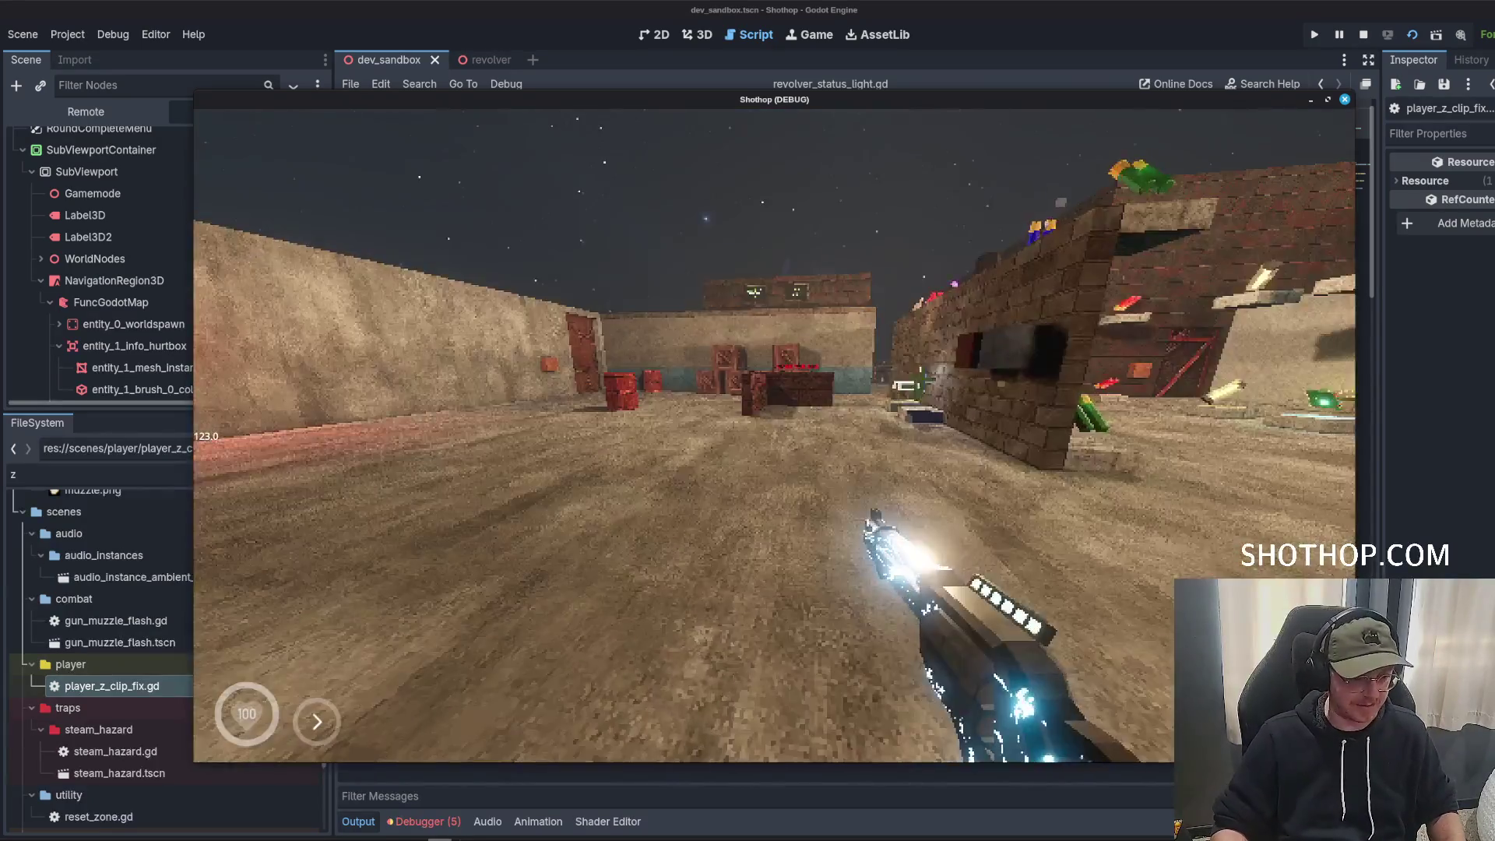
key("w")
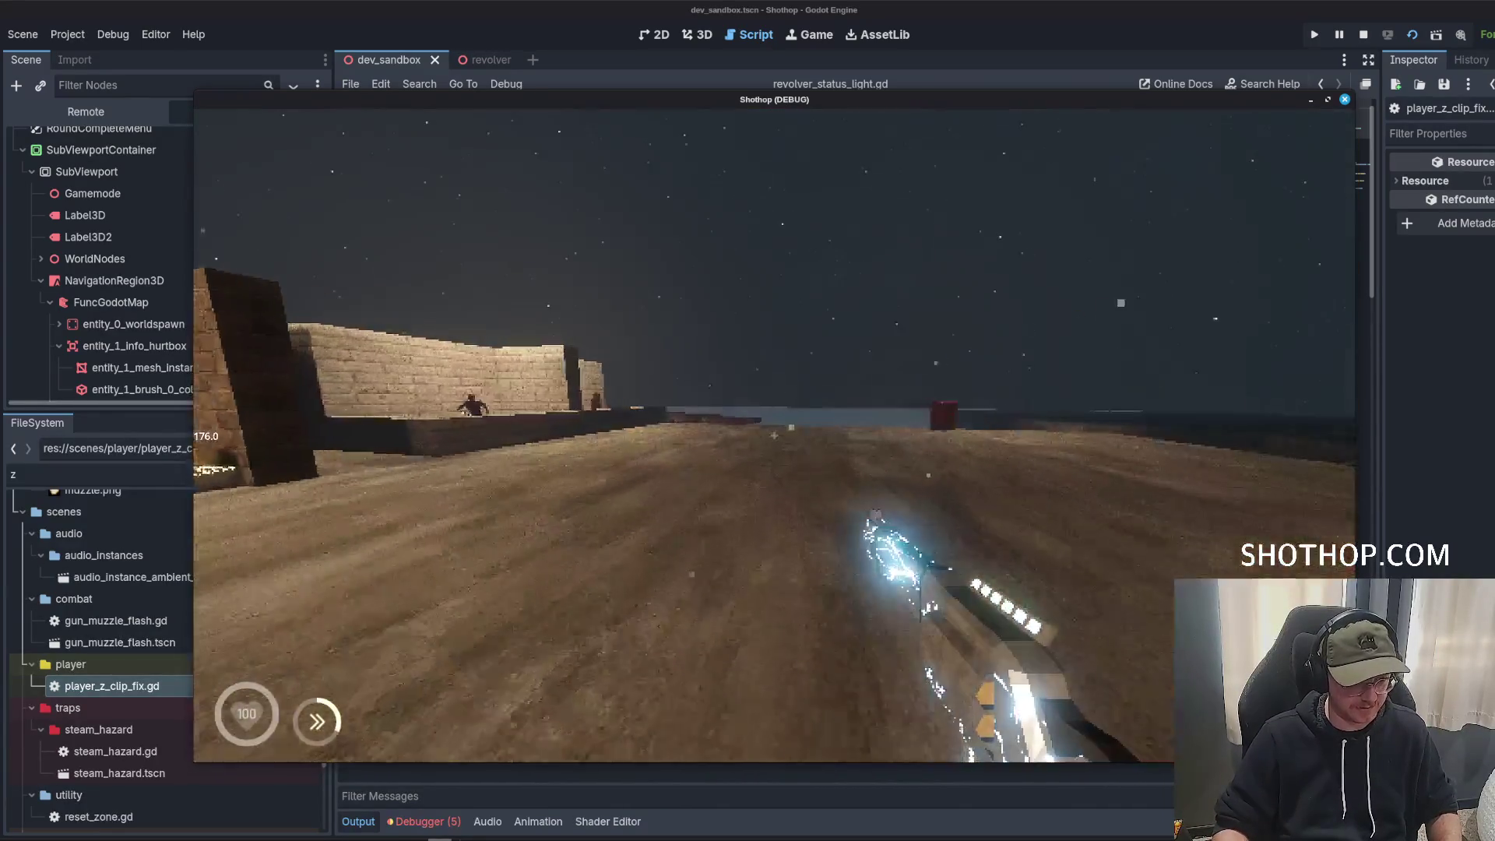
key("shift")
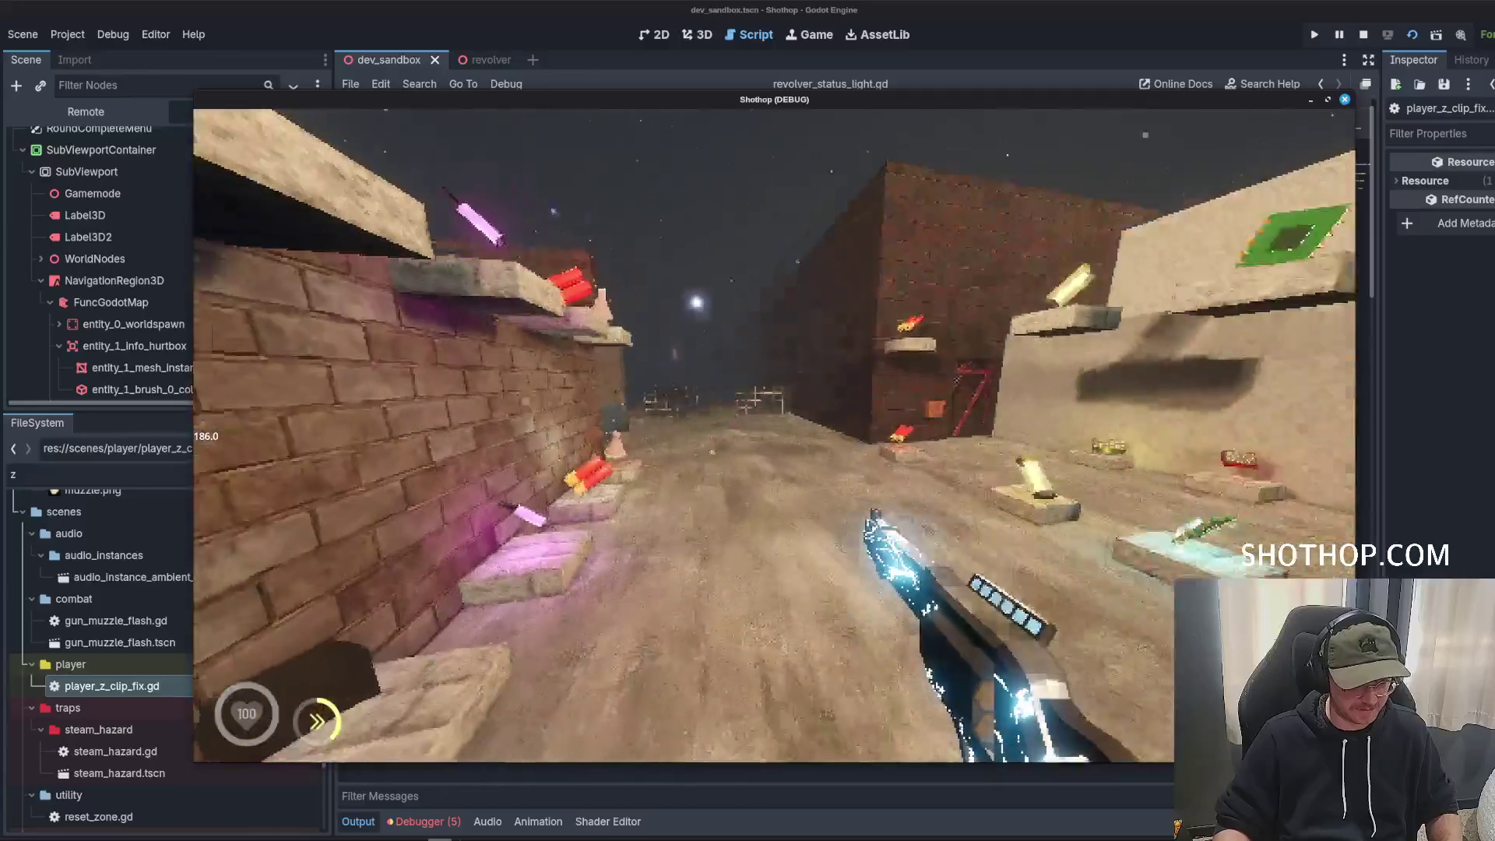
key("w")
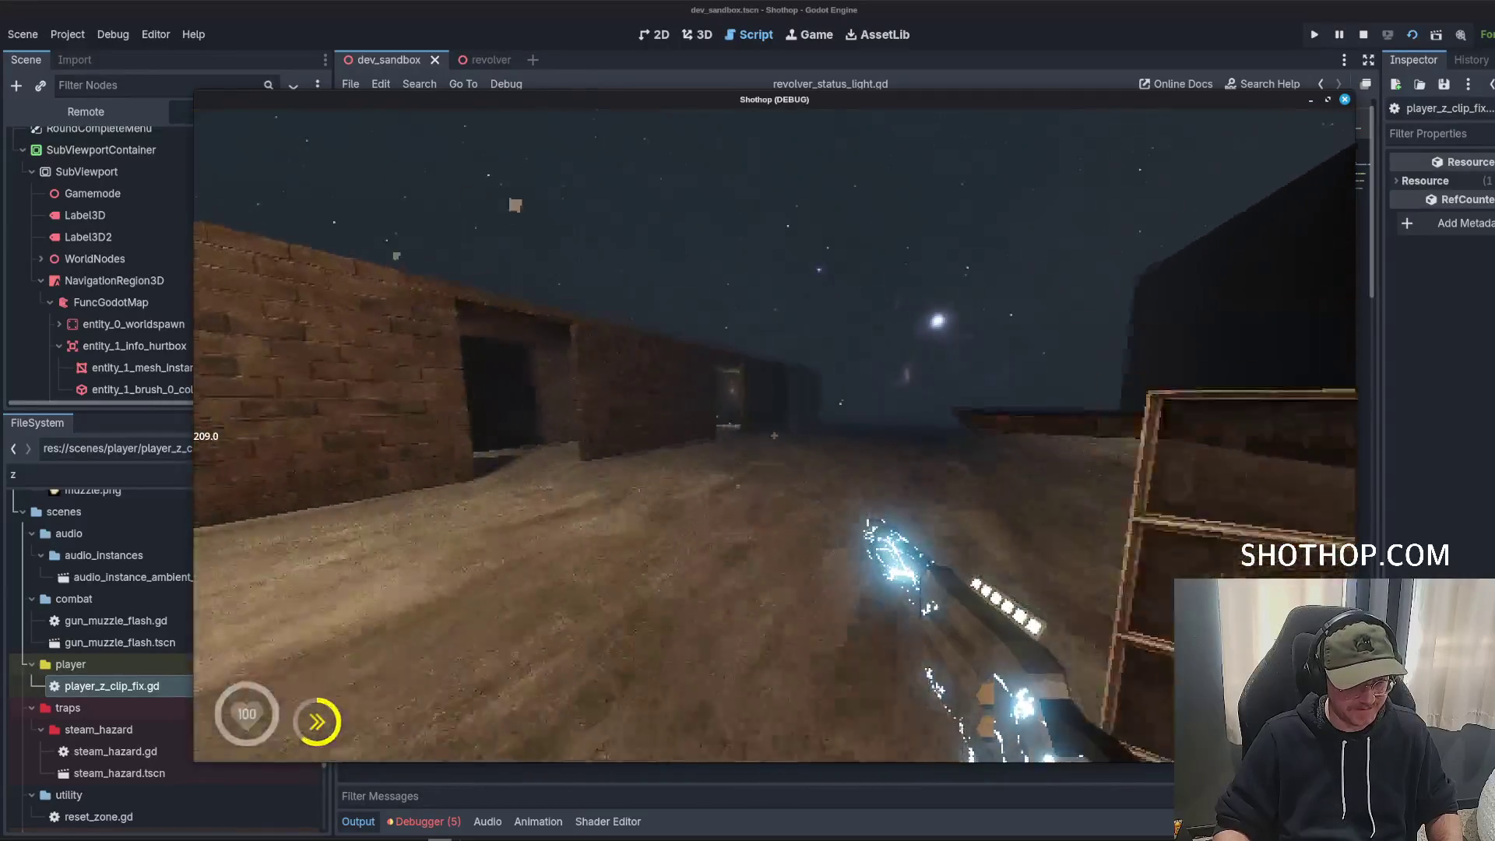
Dash along the dark corridor, then pause the game and return to the script editor.
key("w")
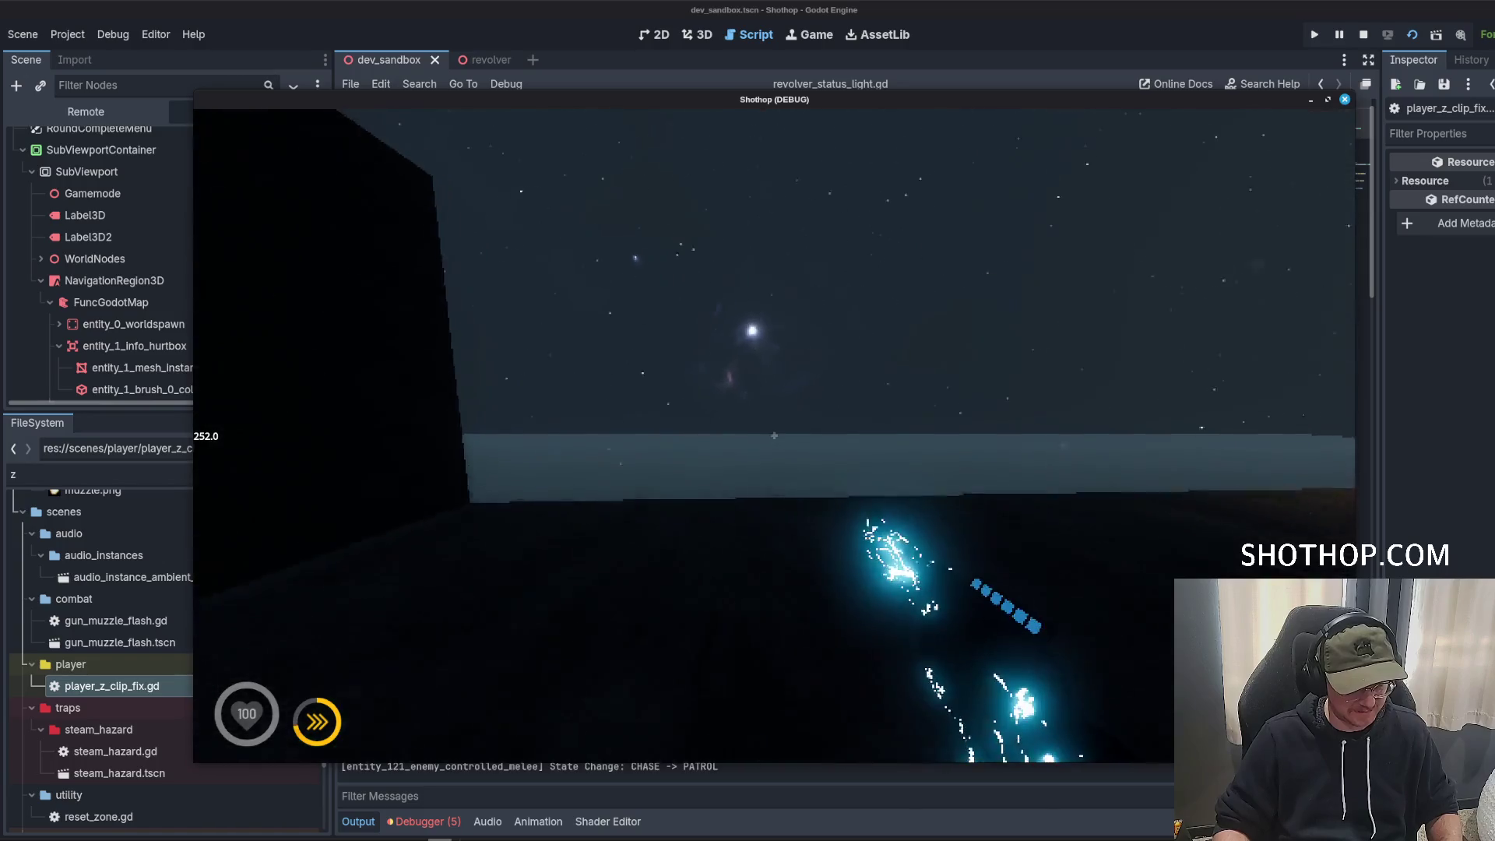
key("shift")
key("w")
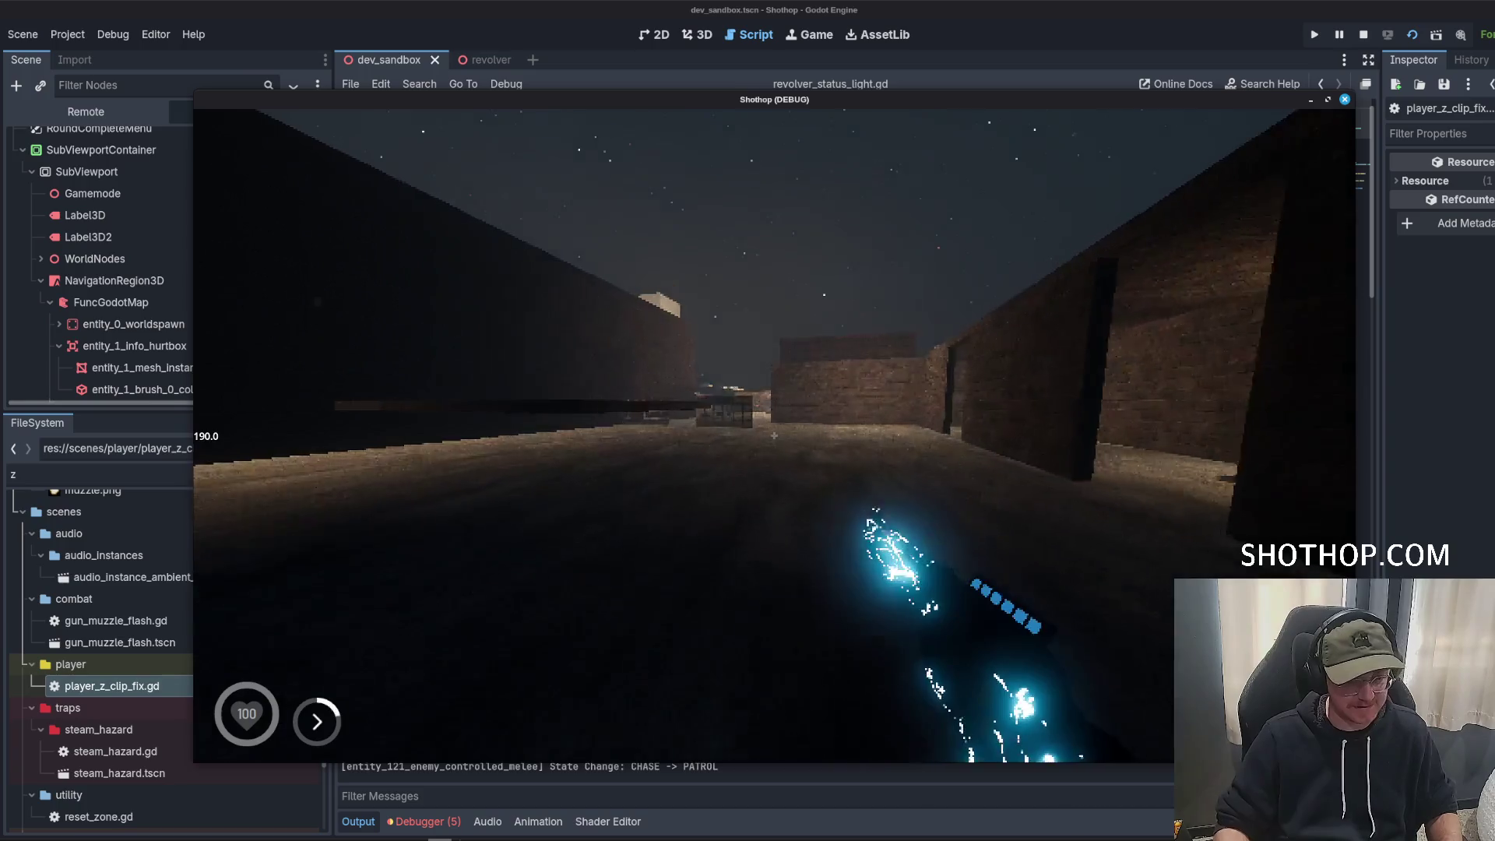
key("Escape")
left_click(1042, 9)
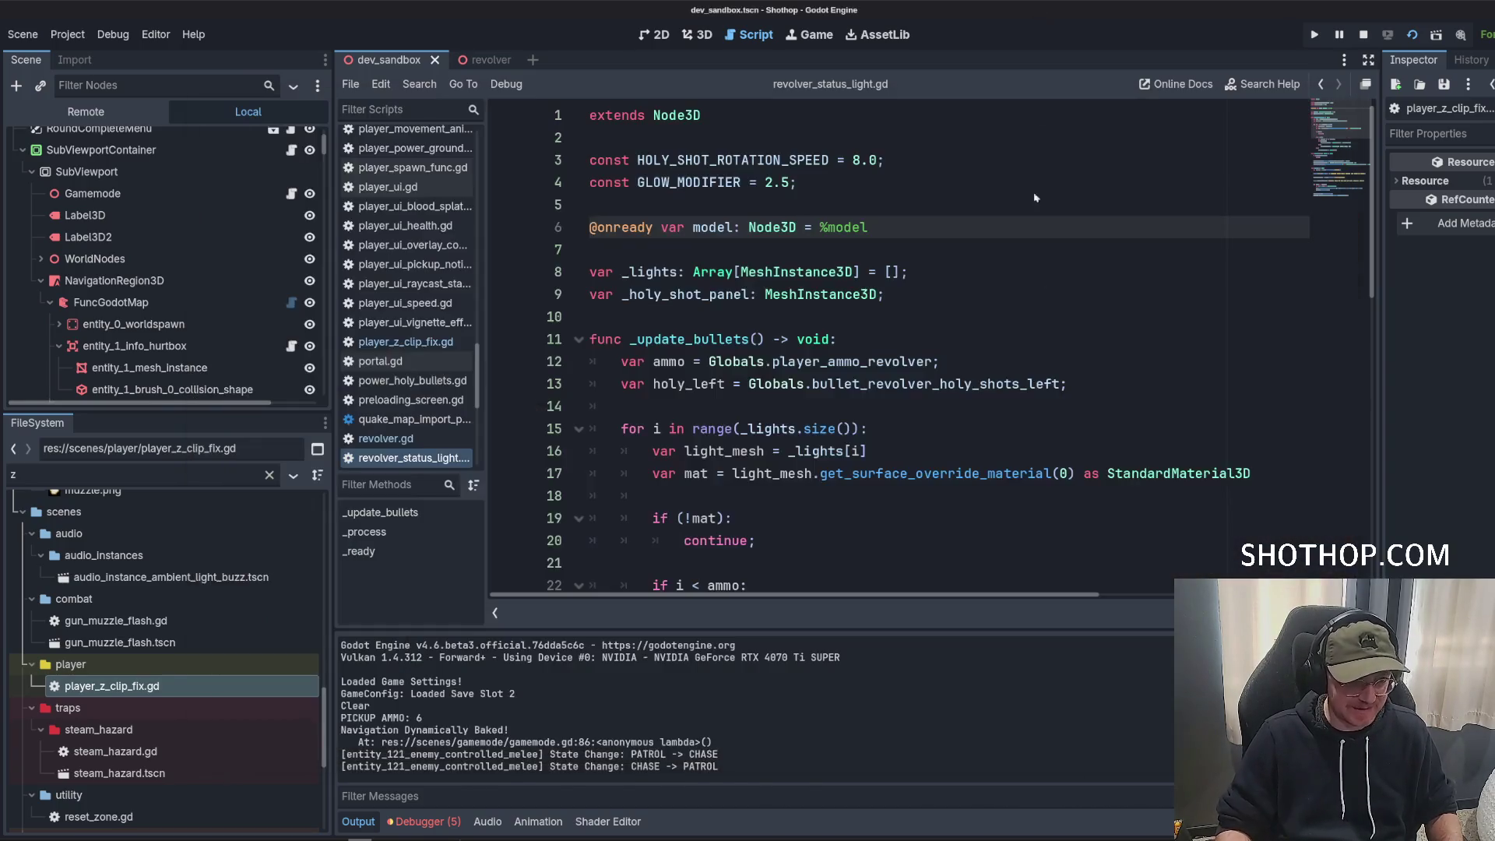
Look over the has_holy and else branches on lines 24–26 of the light script.
scroll(854, 265, "down", 5)
left_click(854, 338)
left_click(854, 251)
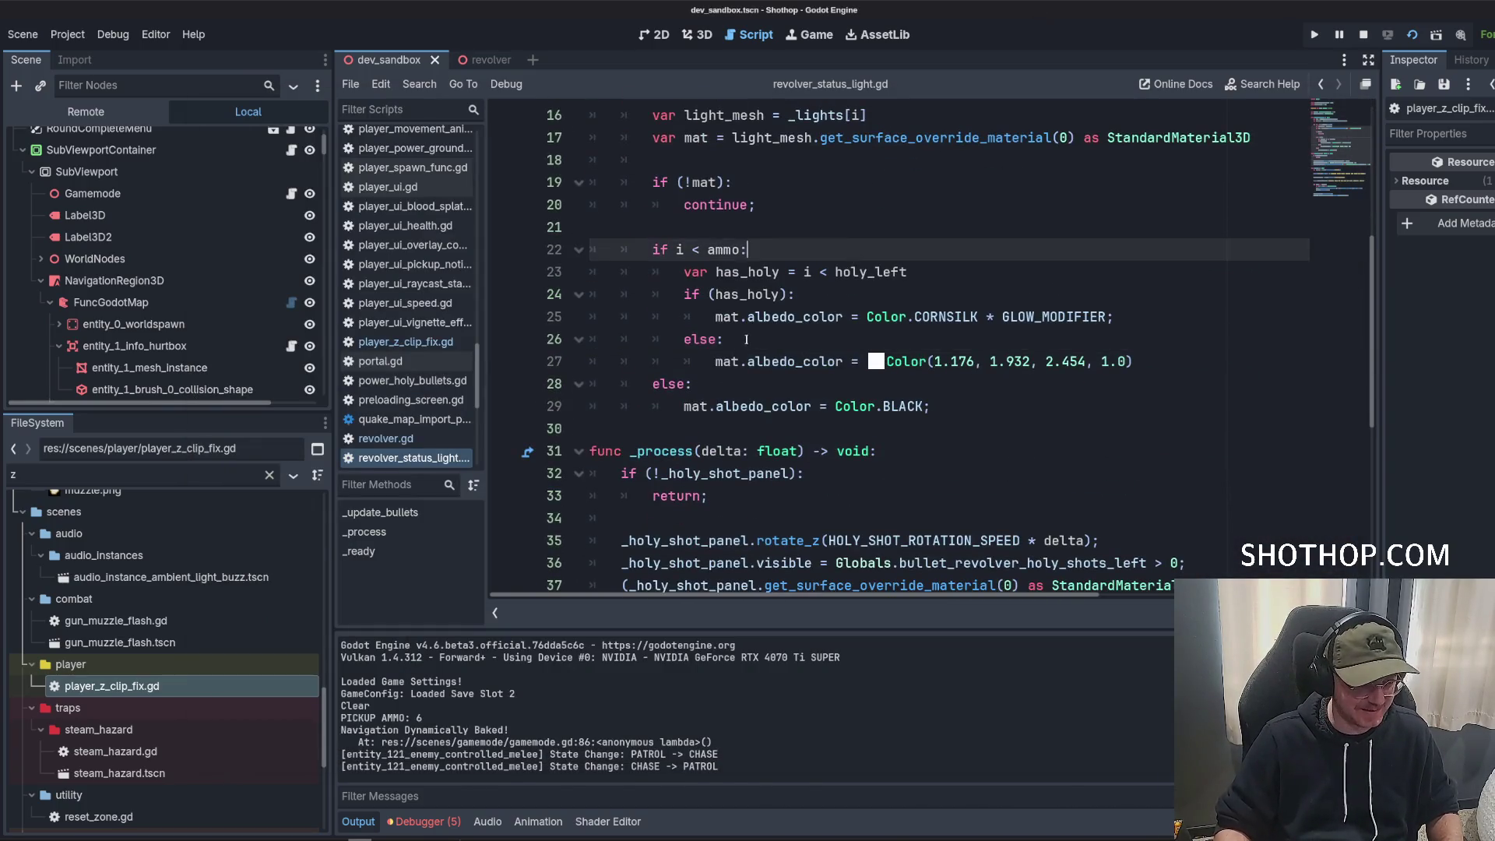
left_click(774, 340)
left_click(749, 296)
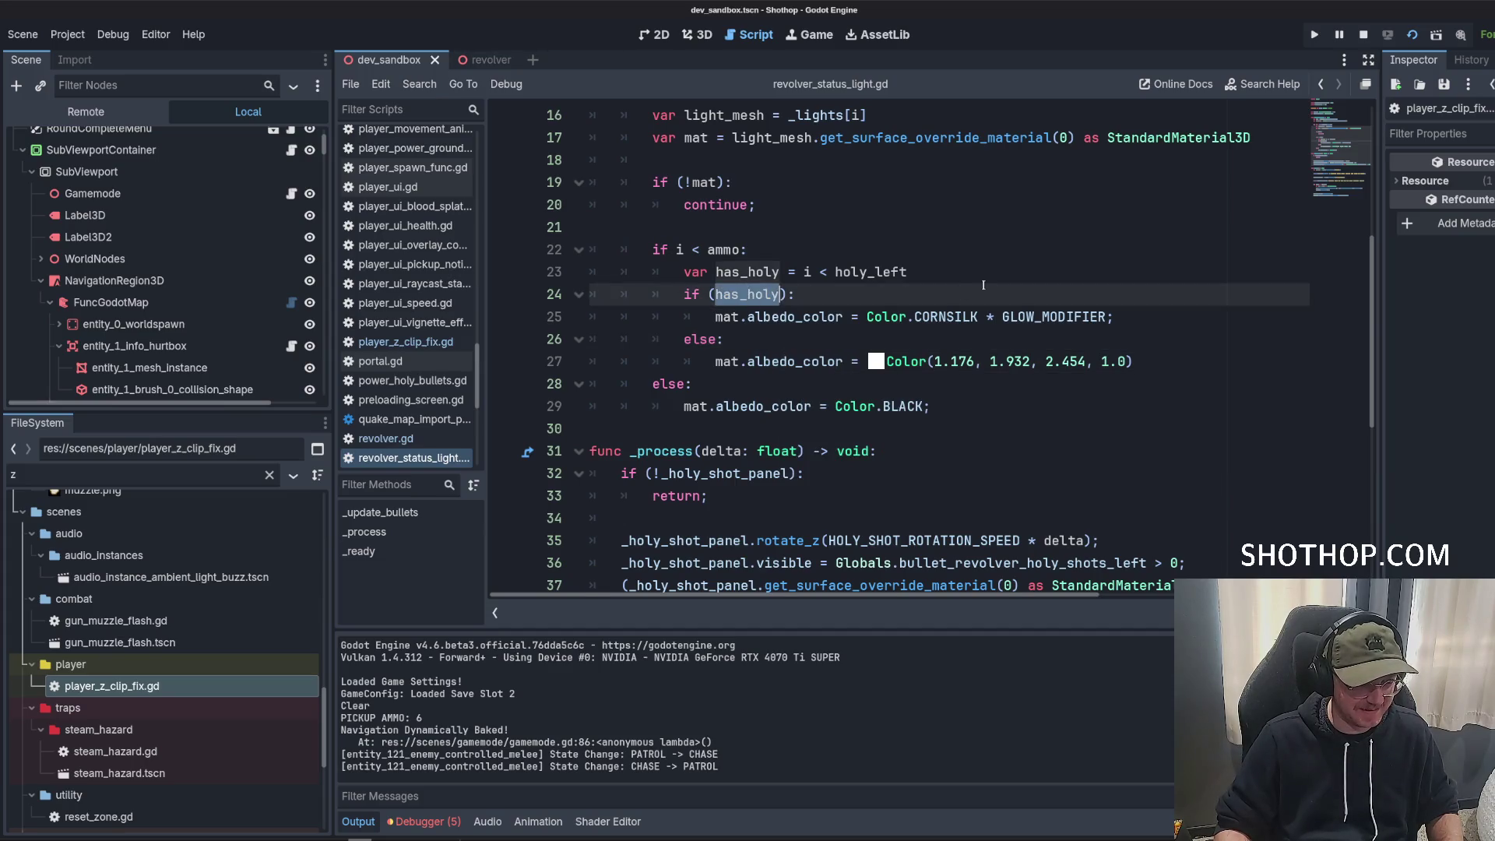
Lighten line 27's colour to Color(1.544, 2.163, 2.454, 1.0), save, and rerun the game.
left_click(877, 362)
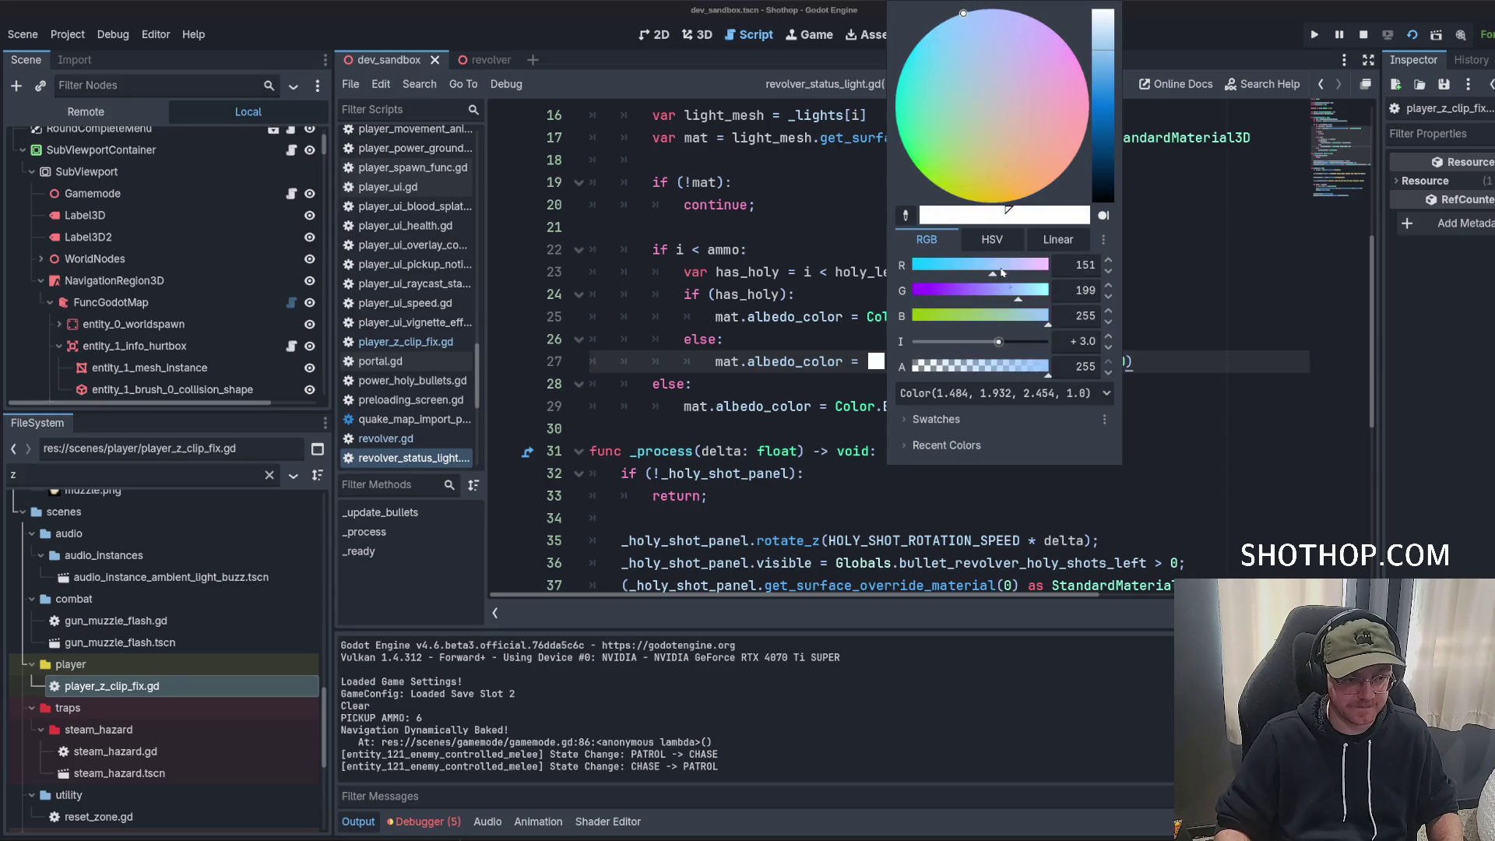
left_click_drag(1002, 272, 941, 272)
scroll(1016, 156, "up", 5)
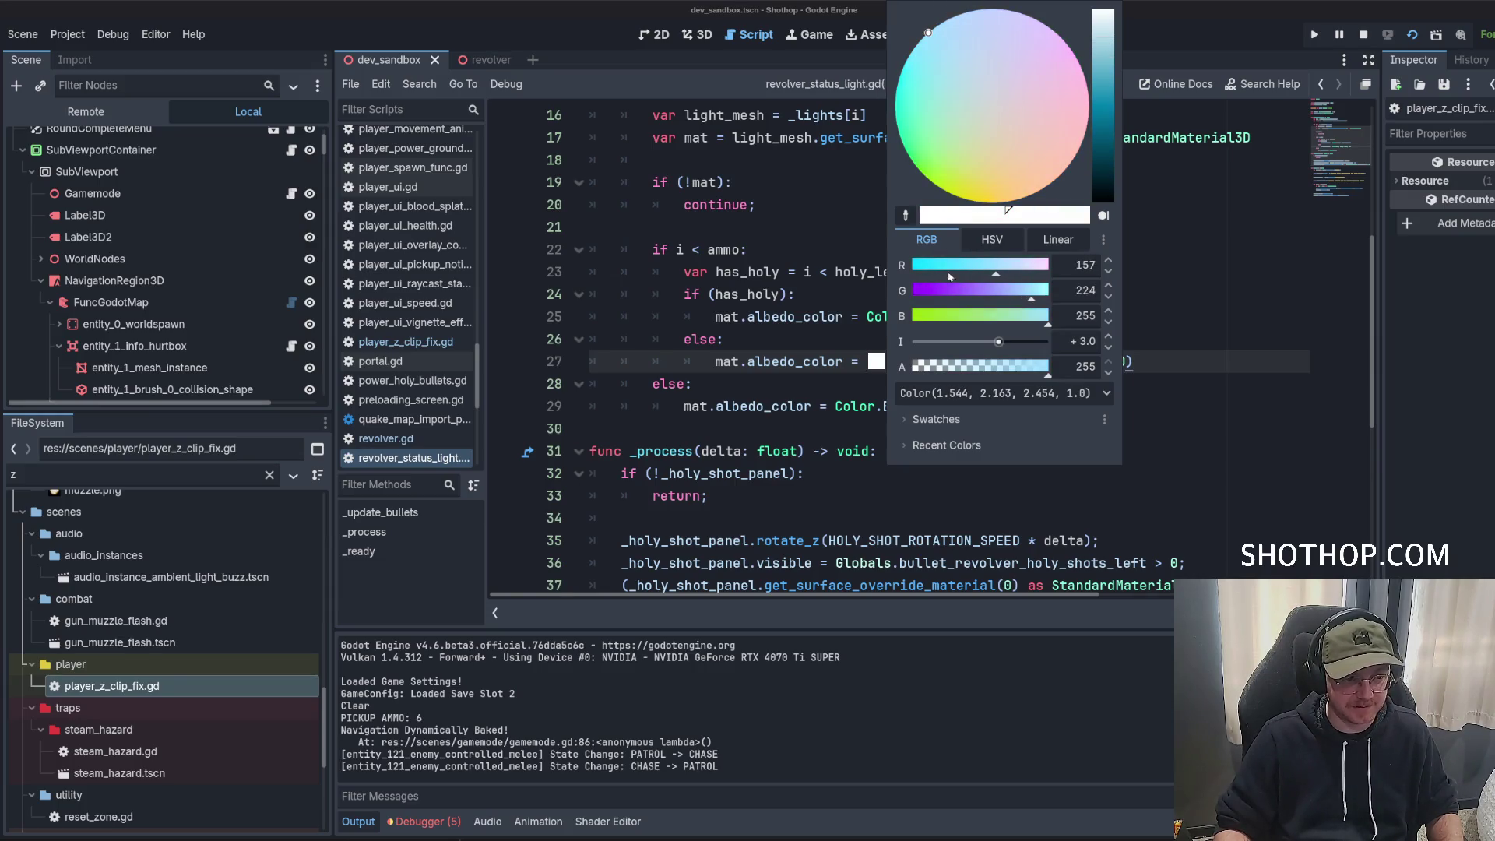
left_click(1219, 315)
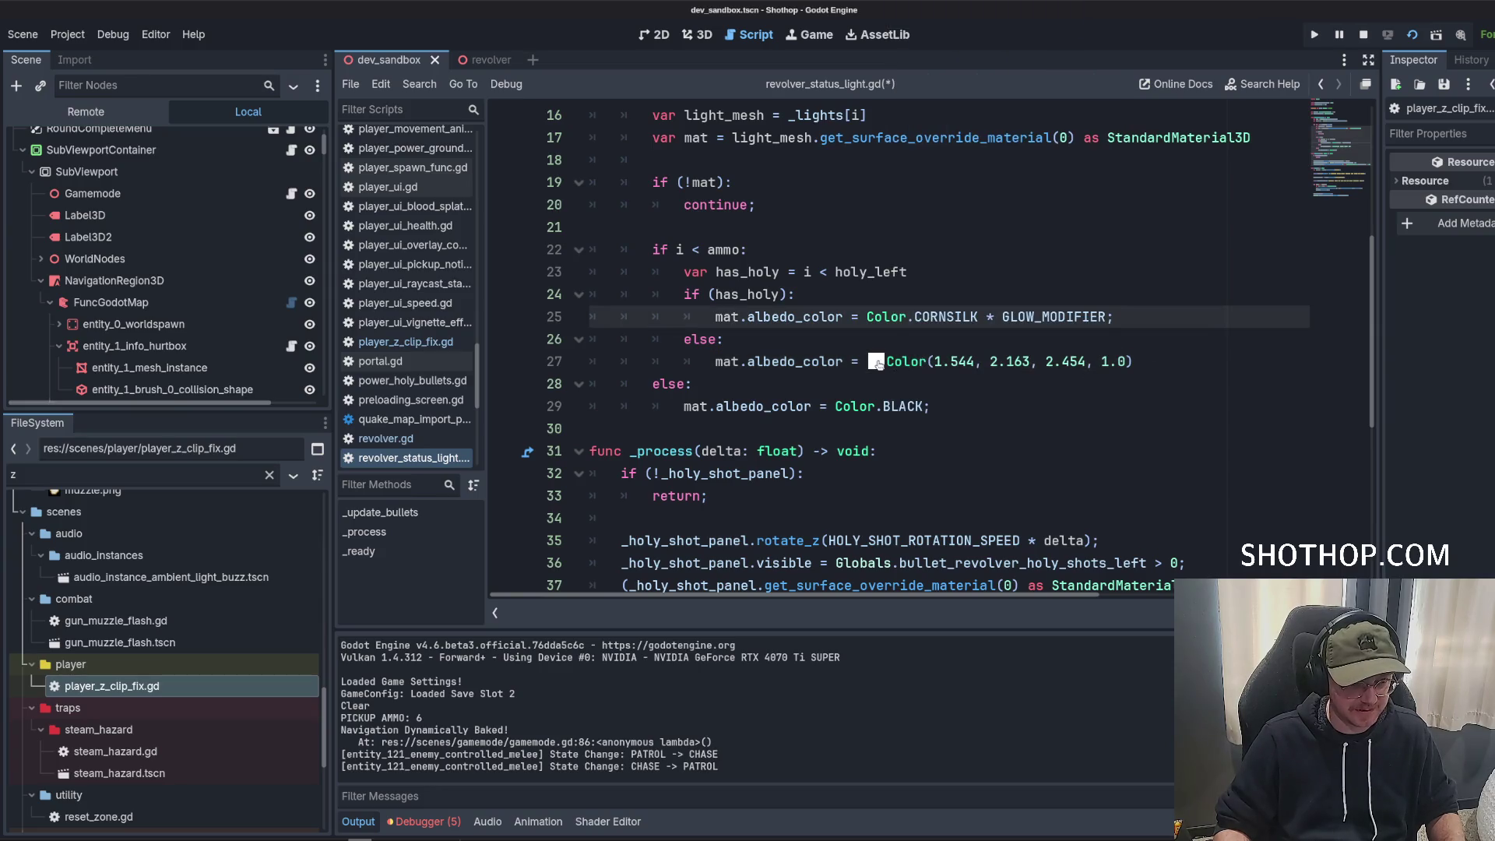
left_click(876, 361)
left_click(1127, 344)
key("ctrl+s")
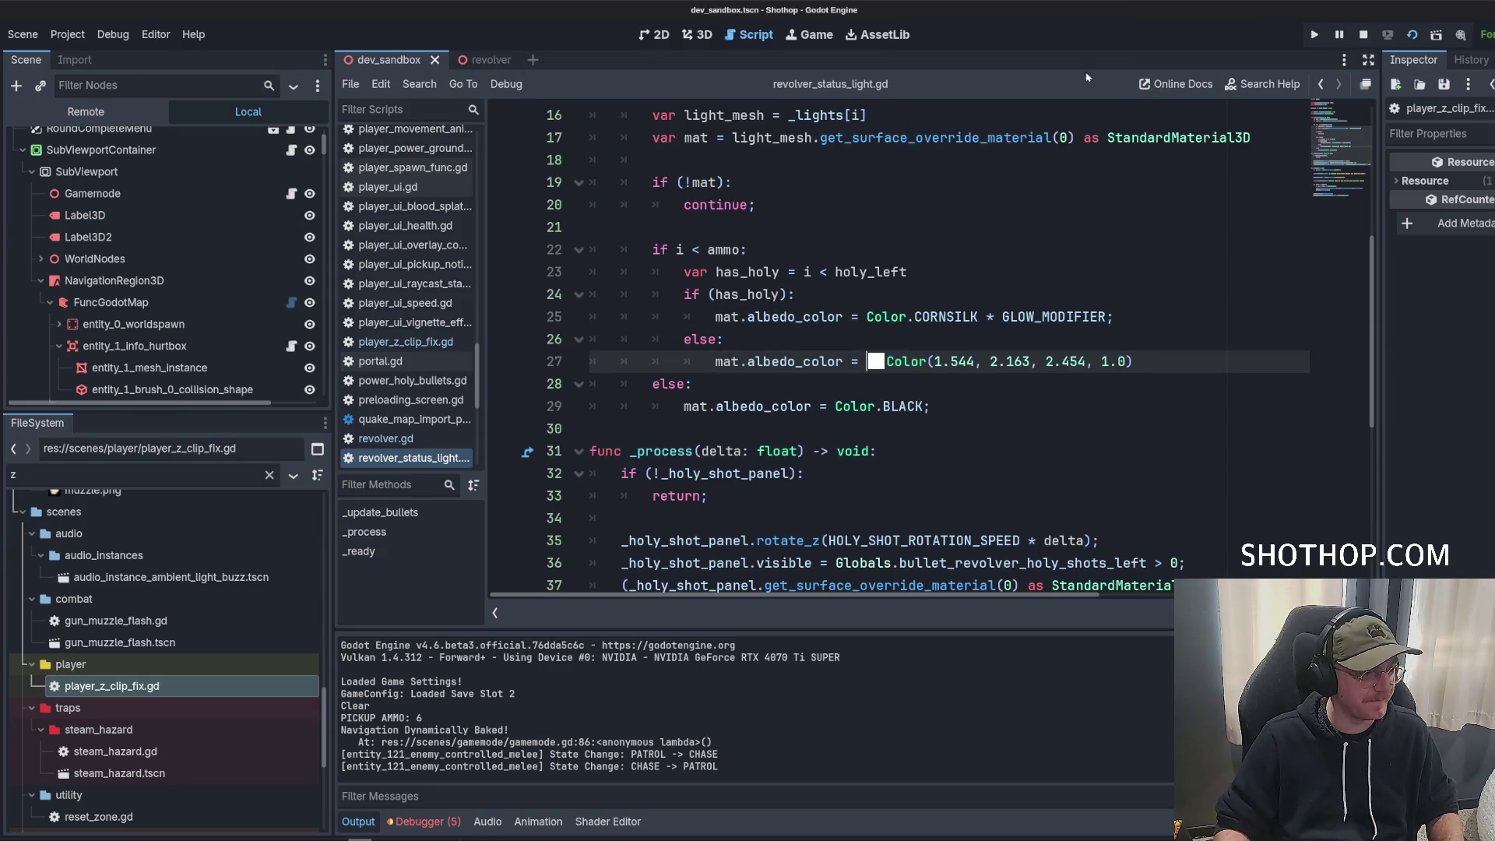
left_click(1418, 38)
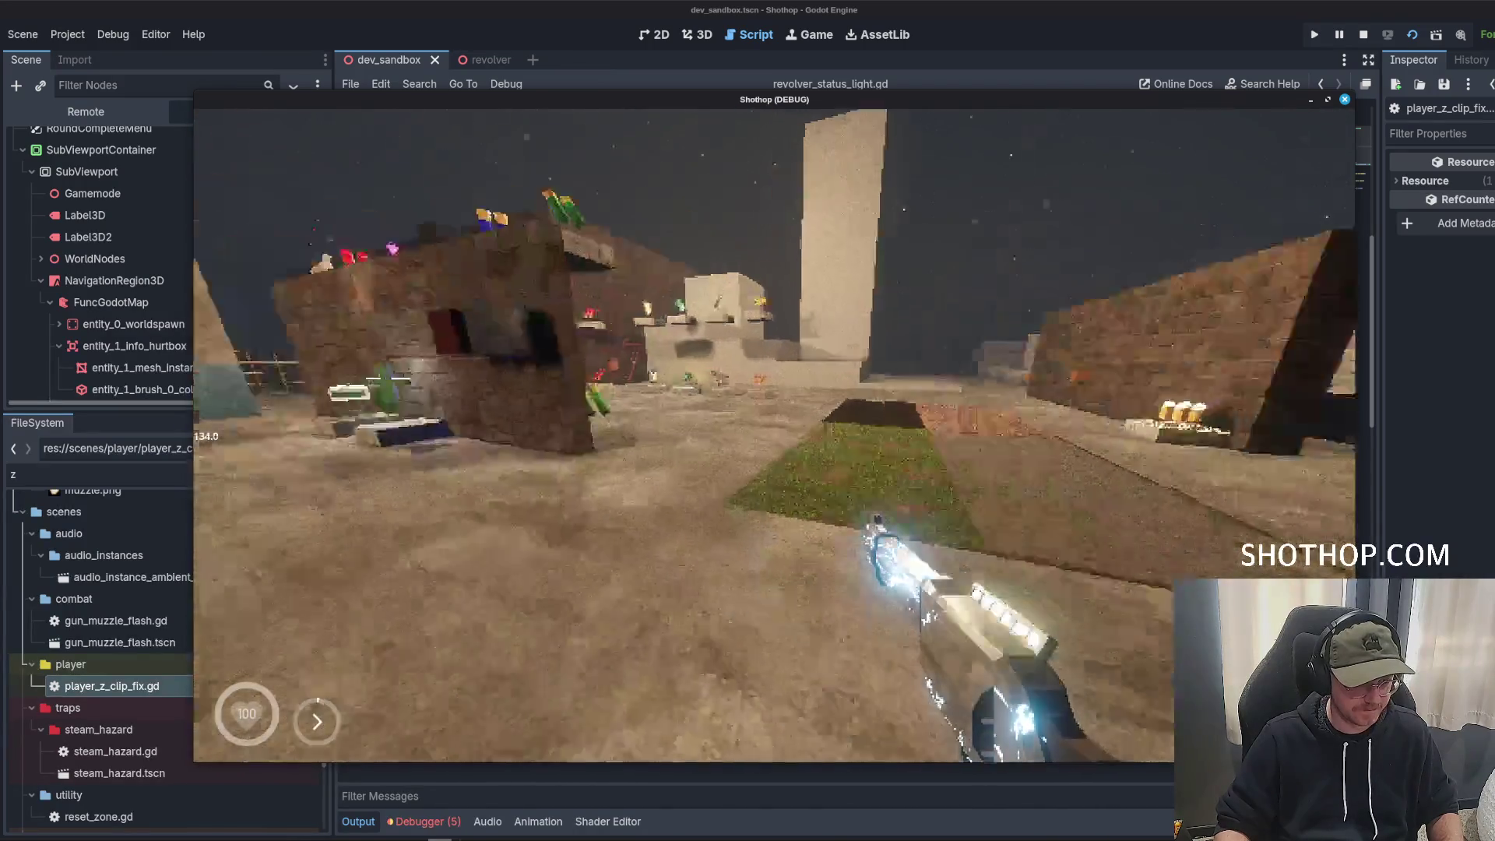
Walk through the walled and green corridors checking the paler cyan revolver lights, then stop the game.
key("w")
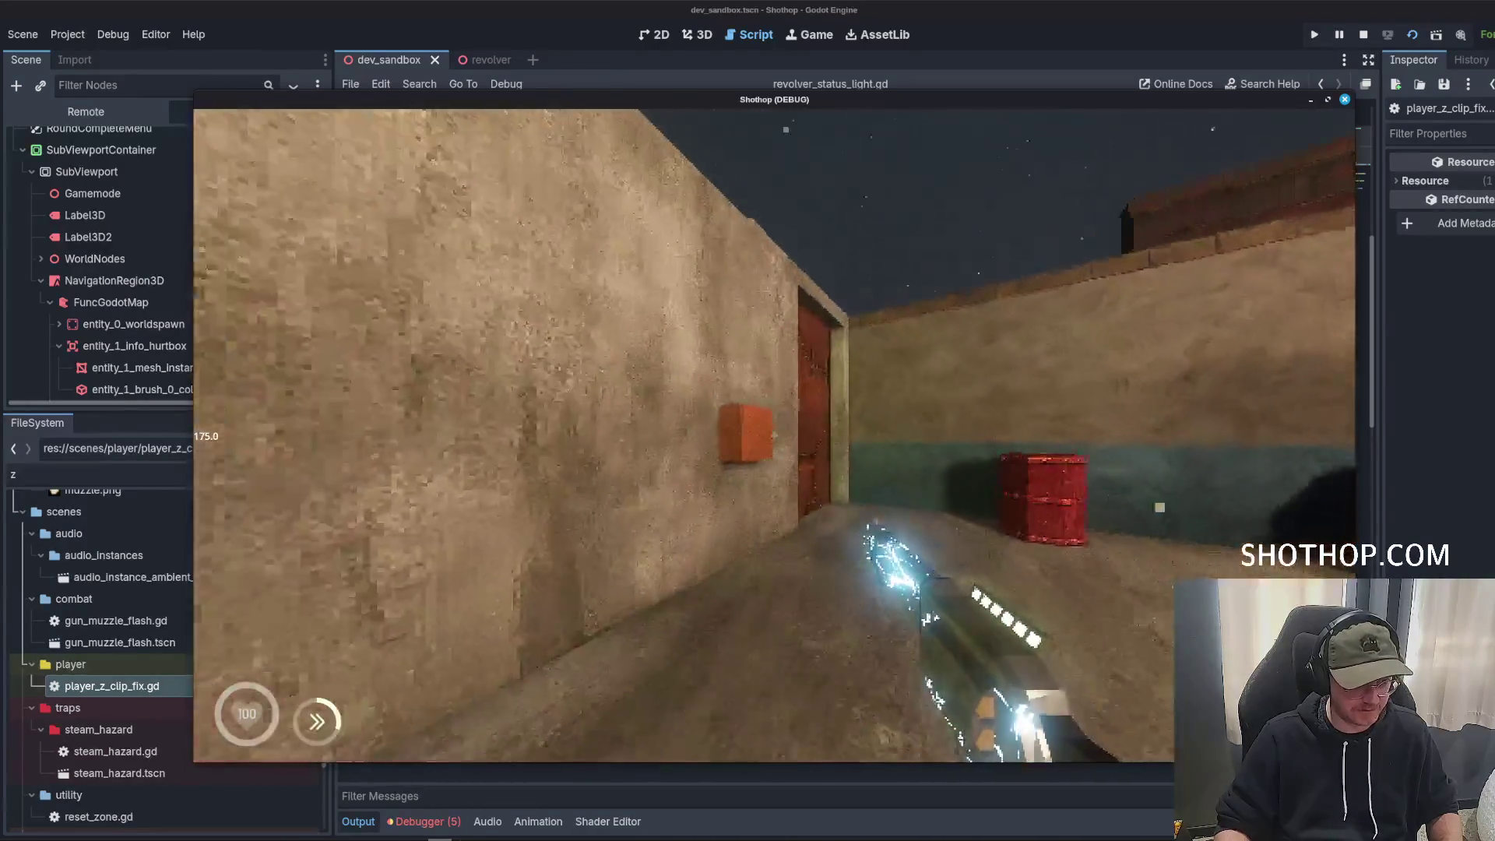
key("w")
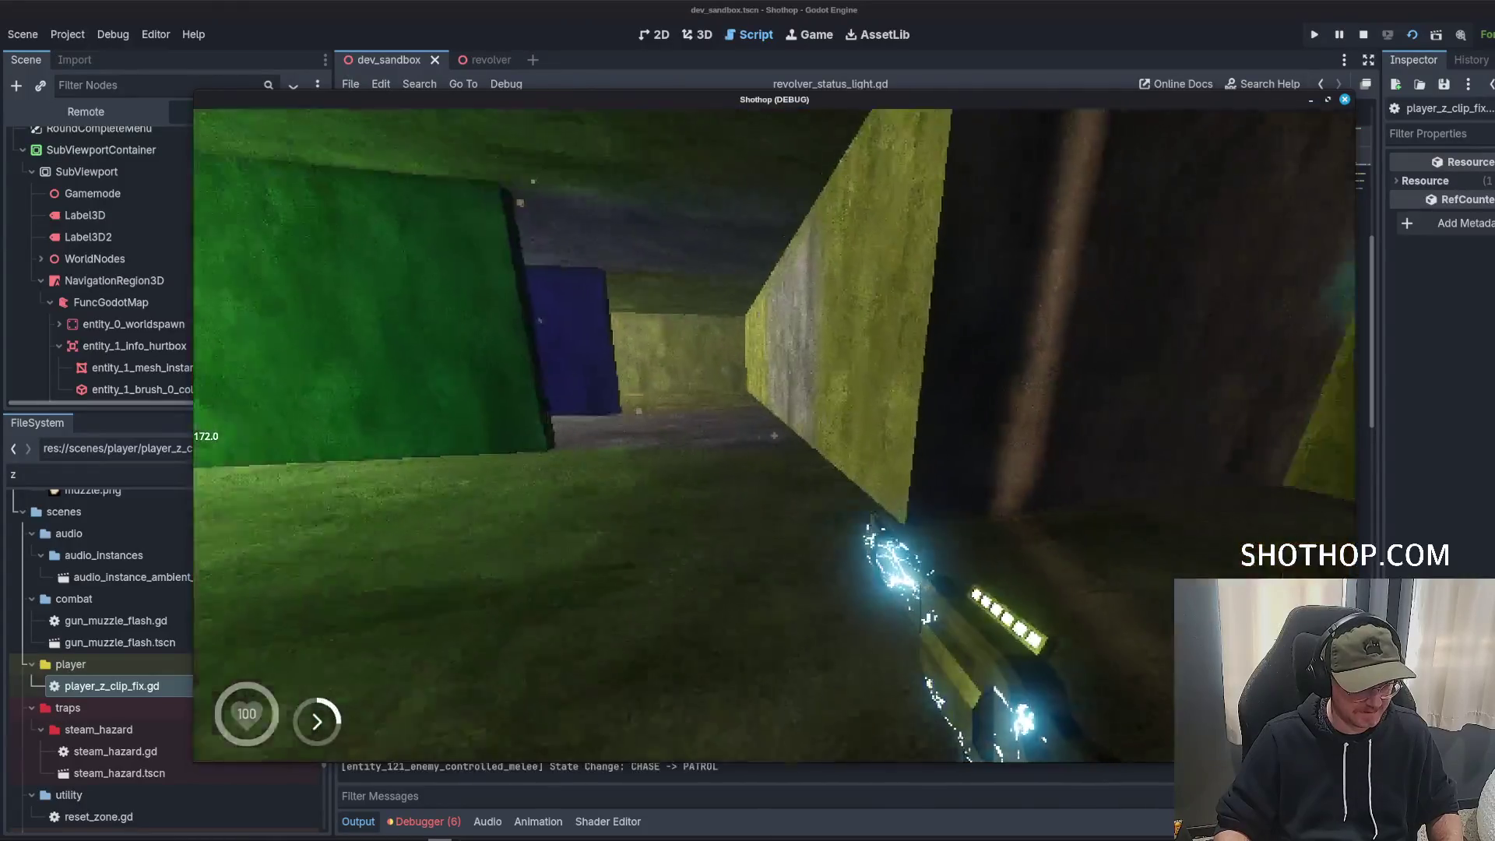
key("w")
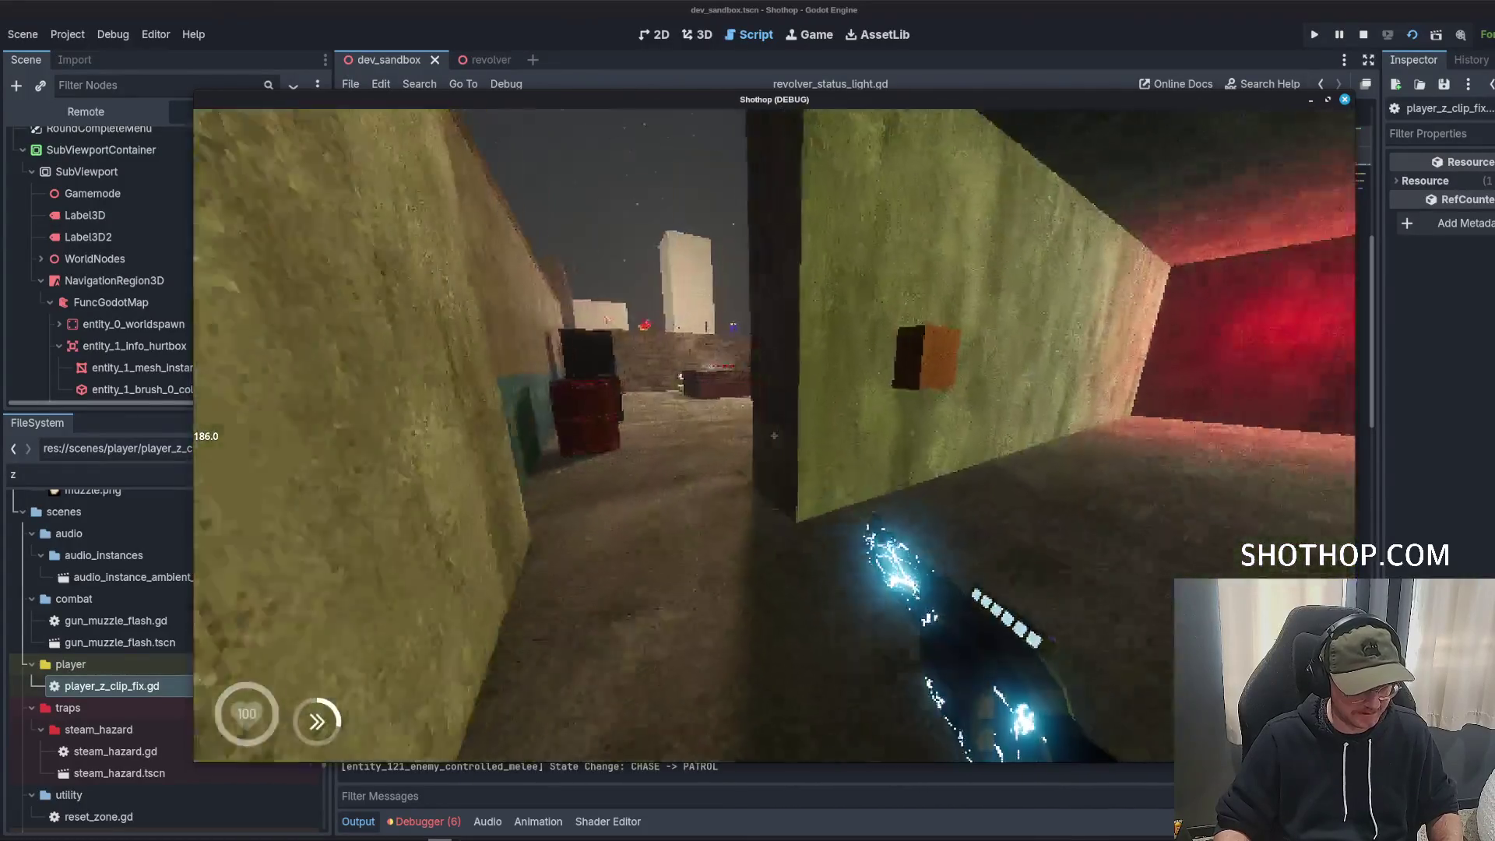
key("Escape")
key("F8")
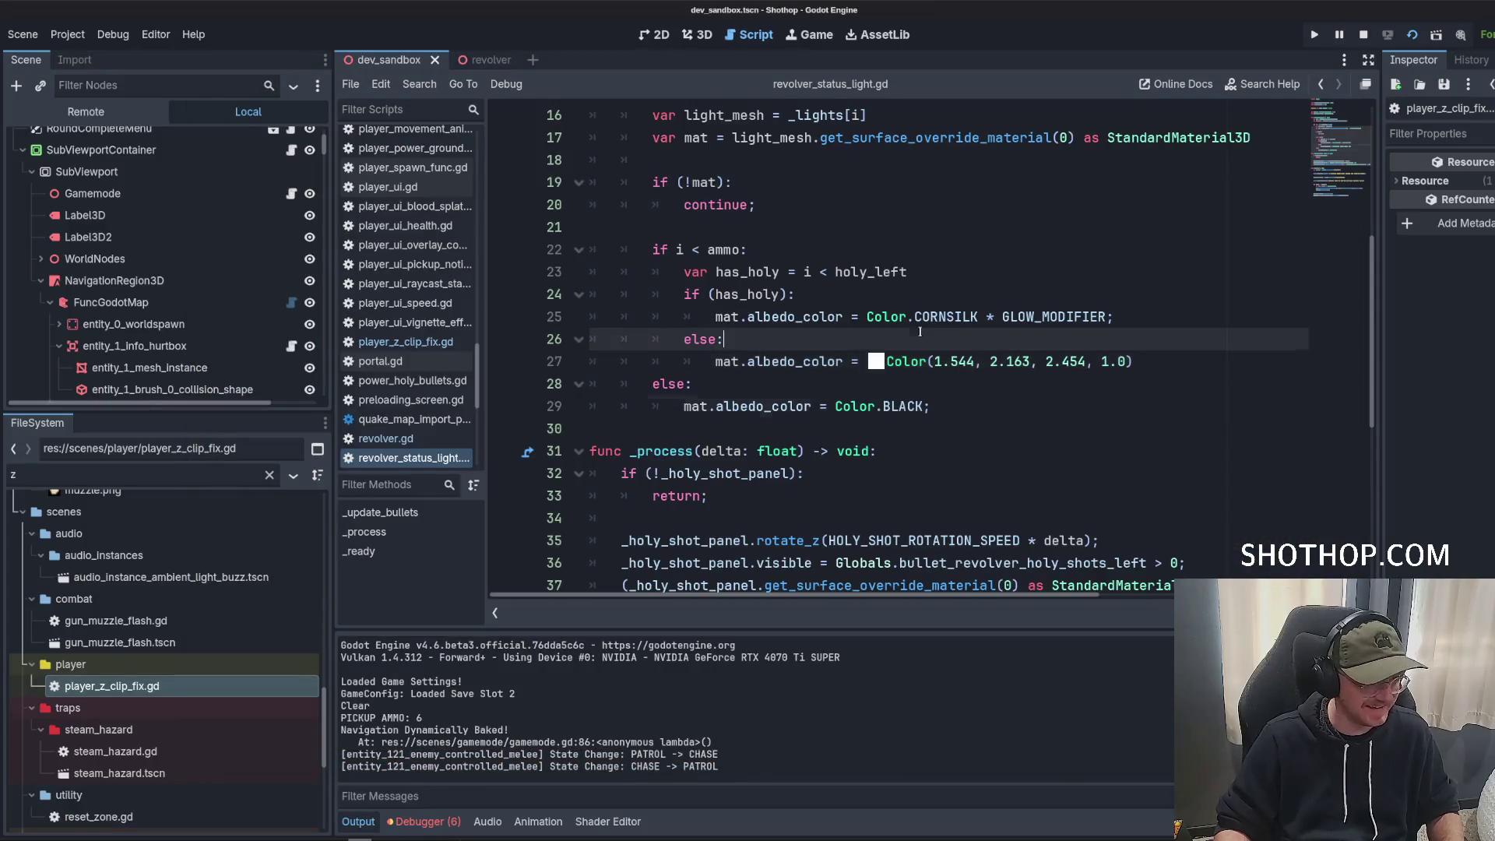
left_click(879, 363)
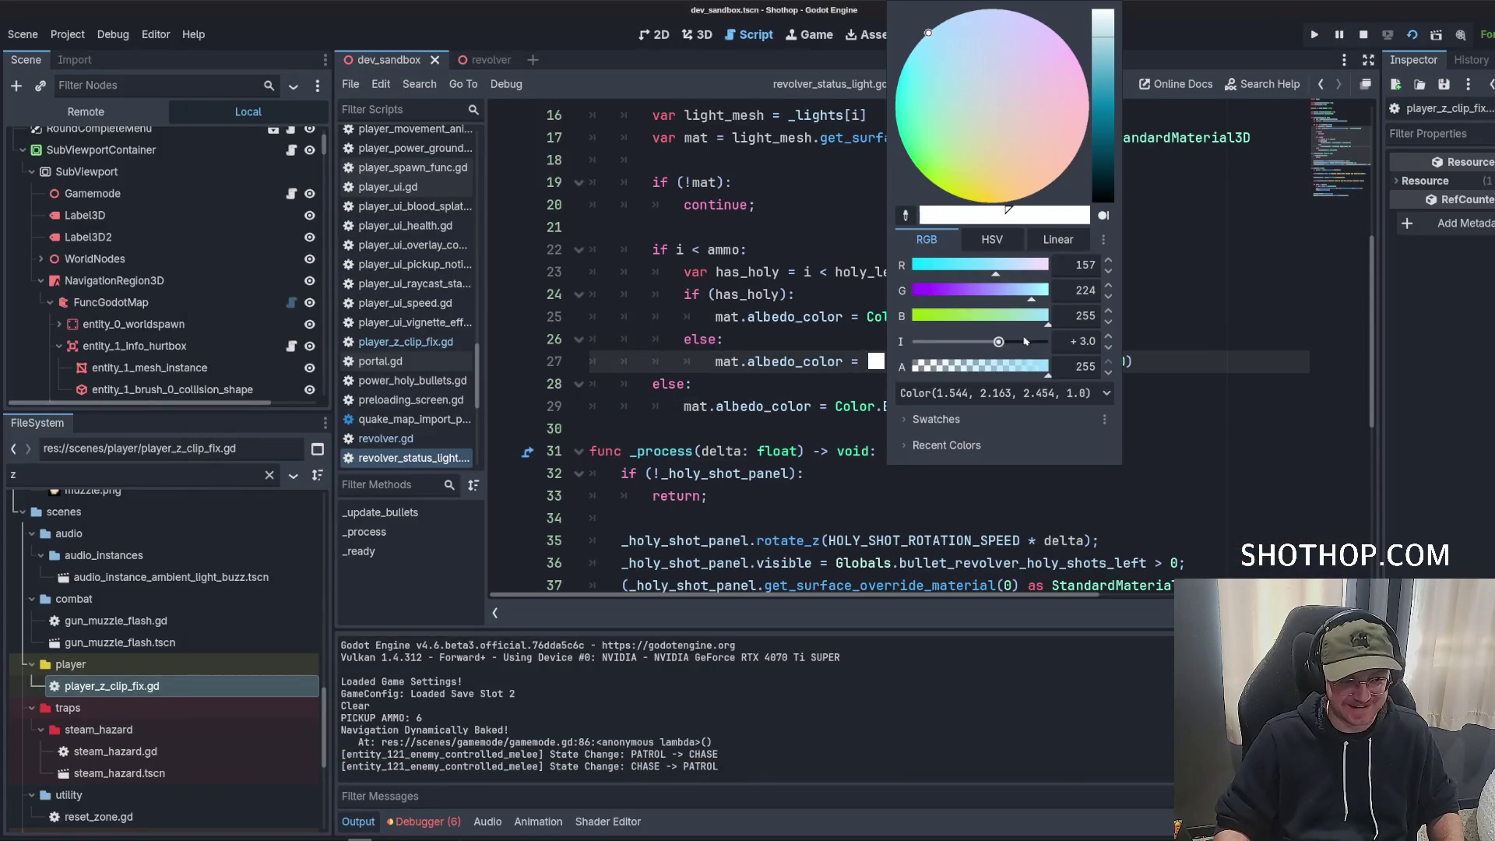
left_click(708, 229)
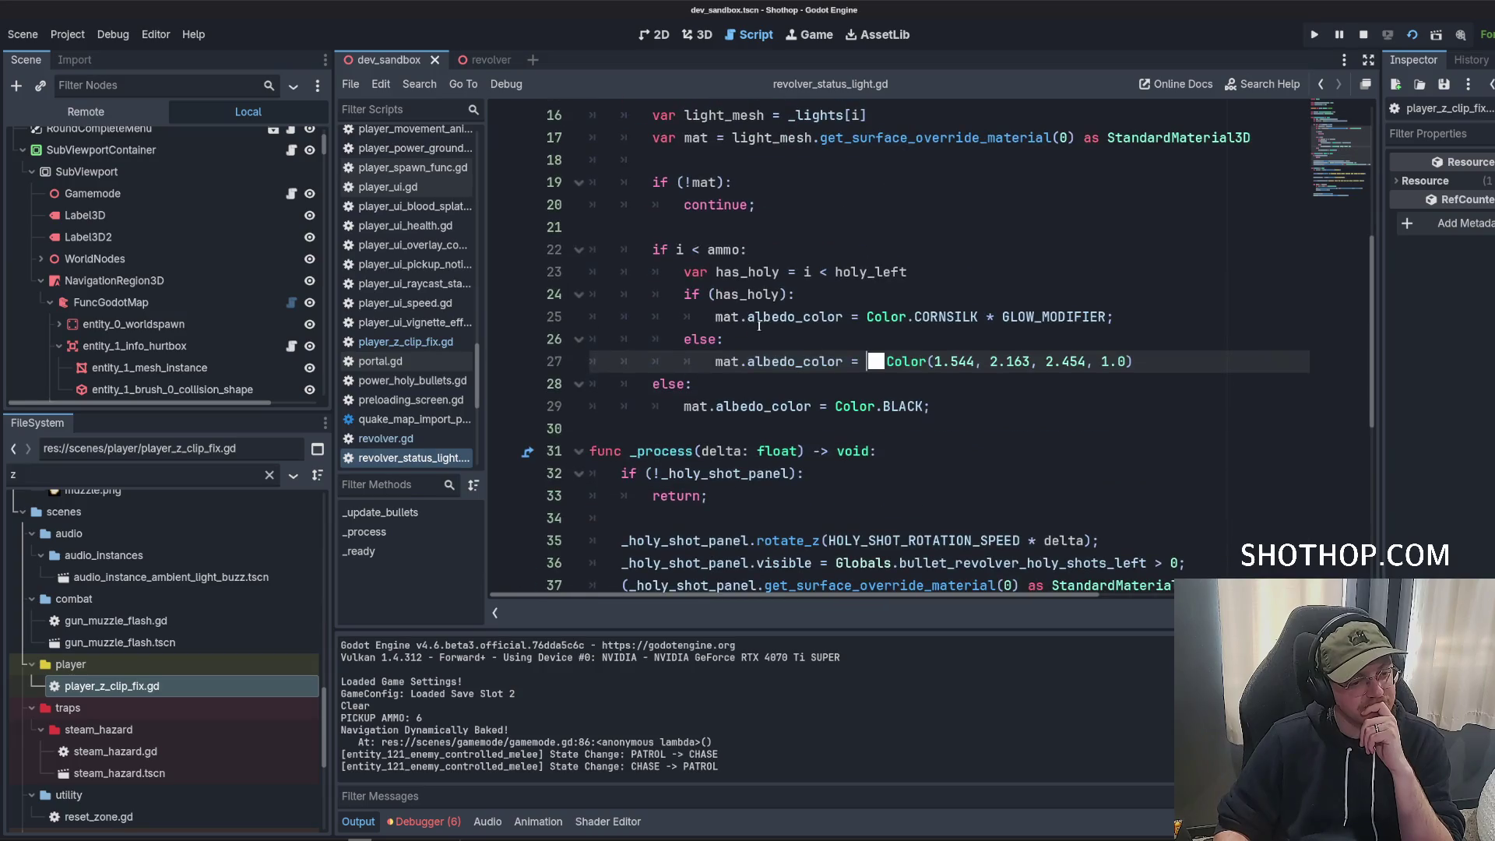
left_click(891, 258)
scroll(887, 260, "up", 2)
double_click(934, 272)
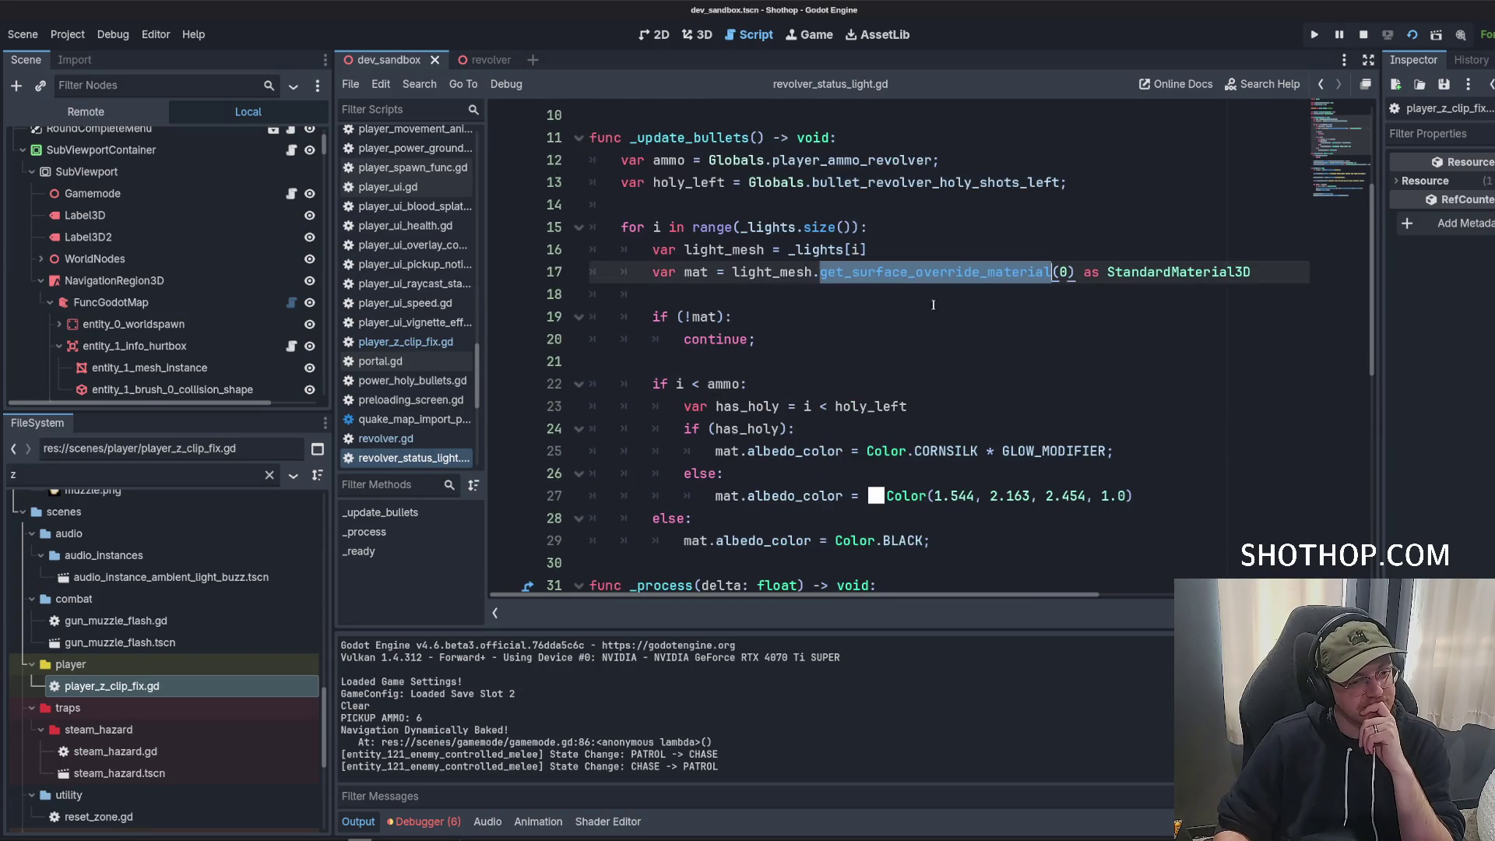
left_click(926, 234)
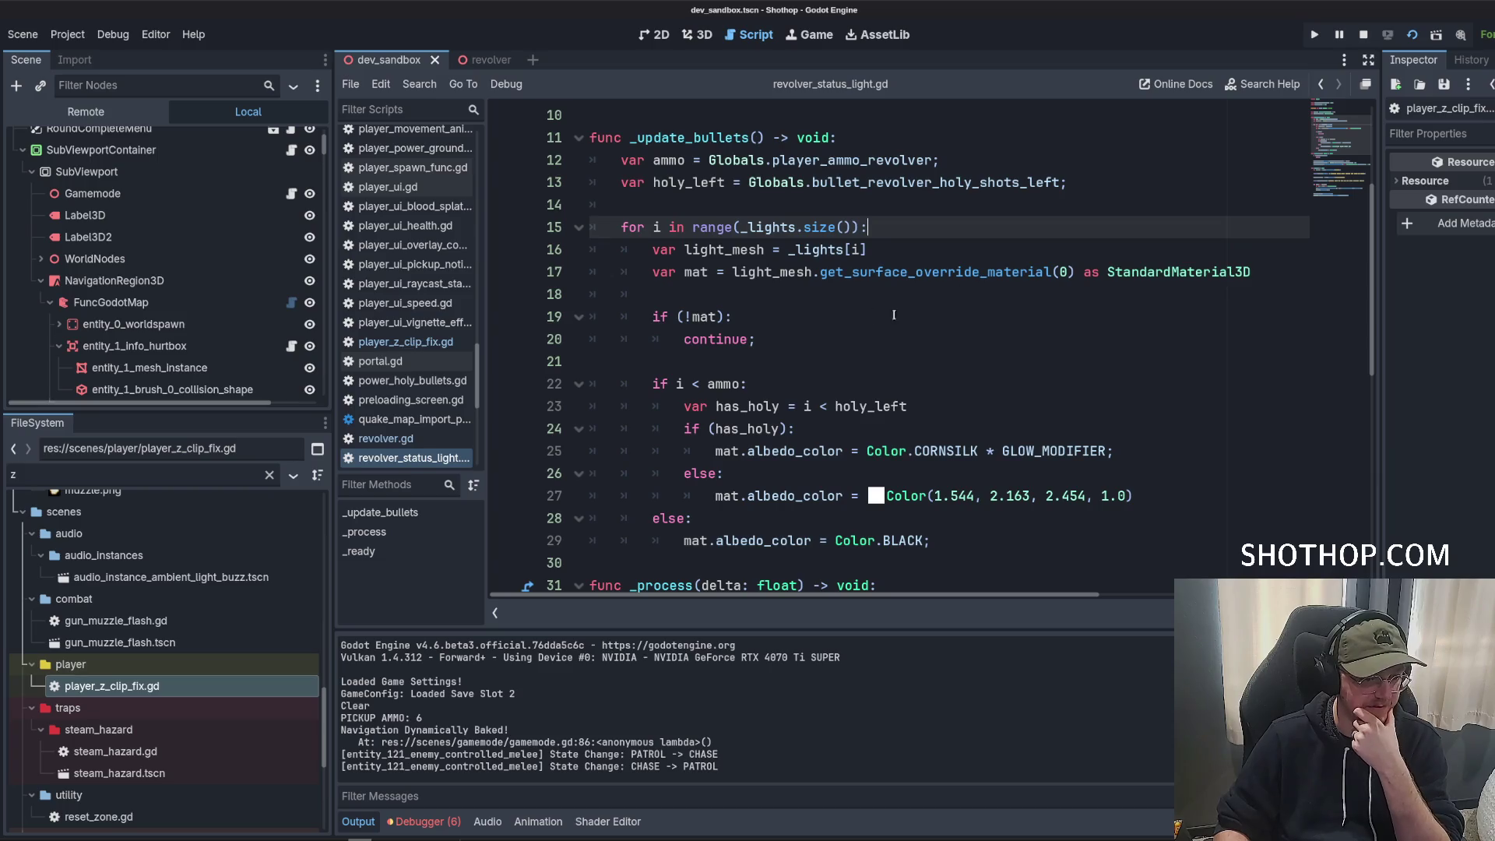
key("Down")
key("Down")
key("Down")
scroll(945, 376, "down", 3)
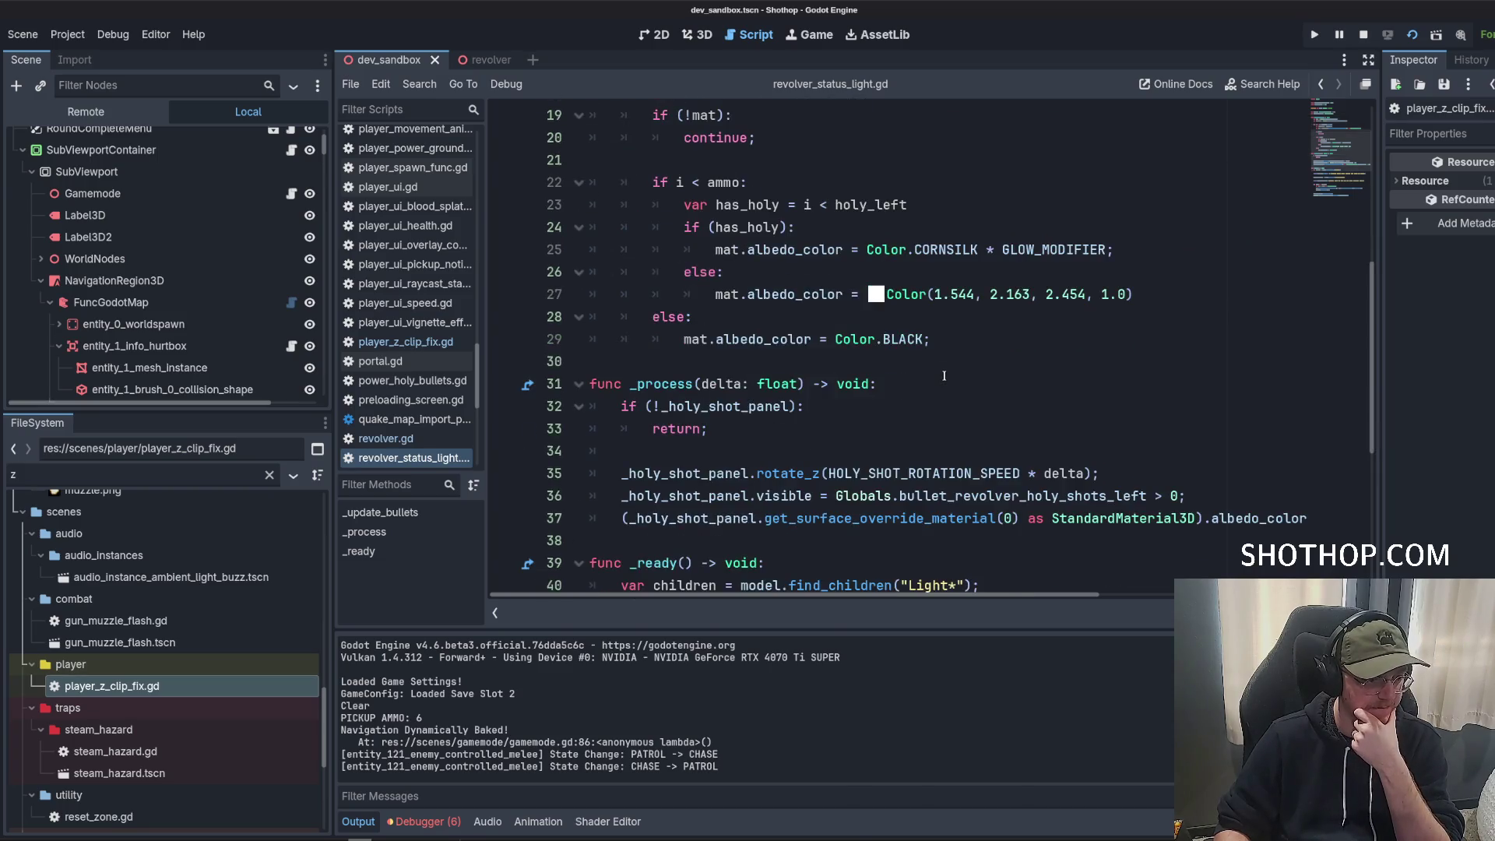
scroll(944, 377, "up", 4)
key("alt+Tab")
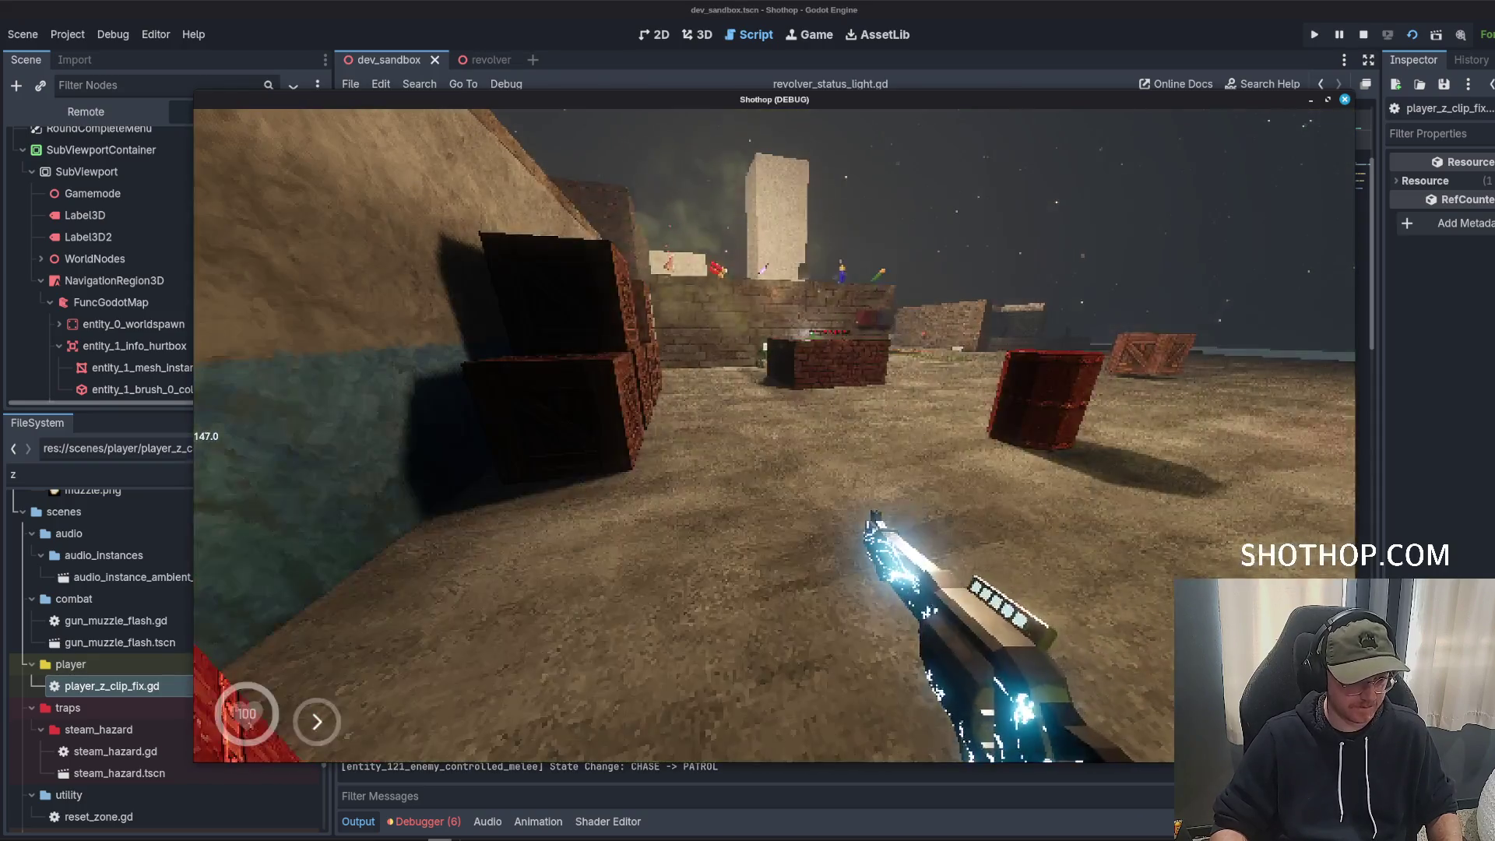
left_click(777, 9)
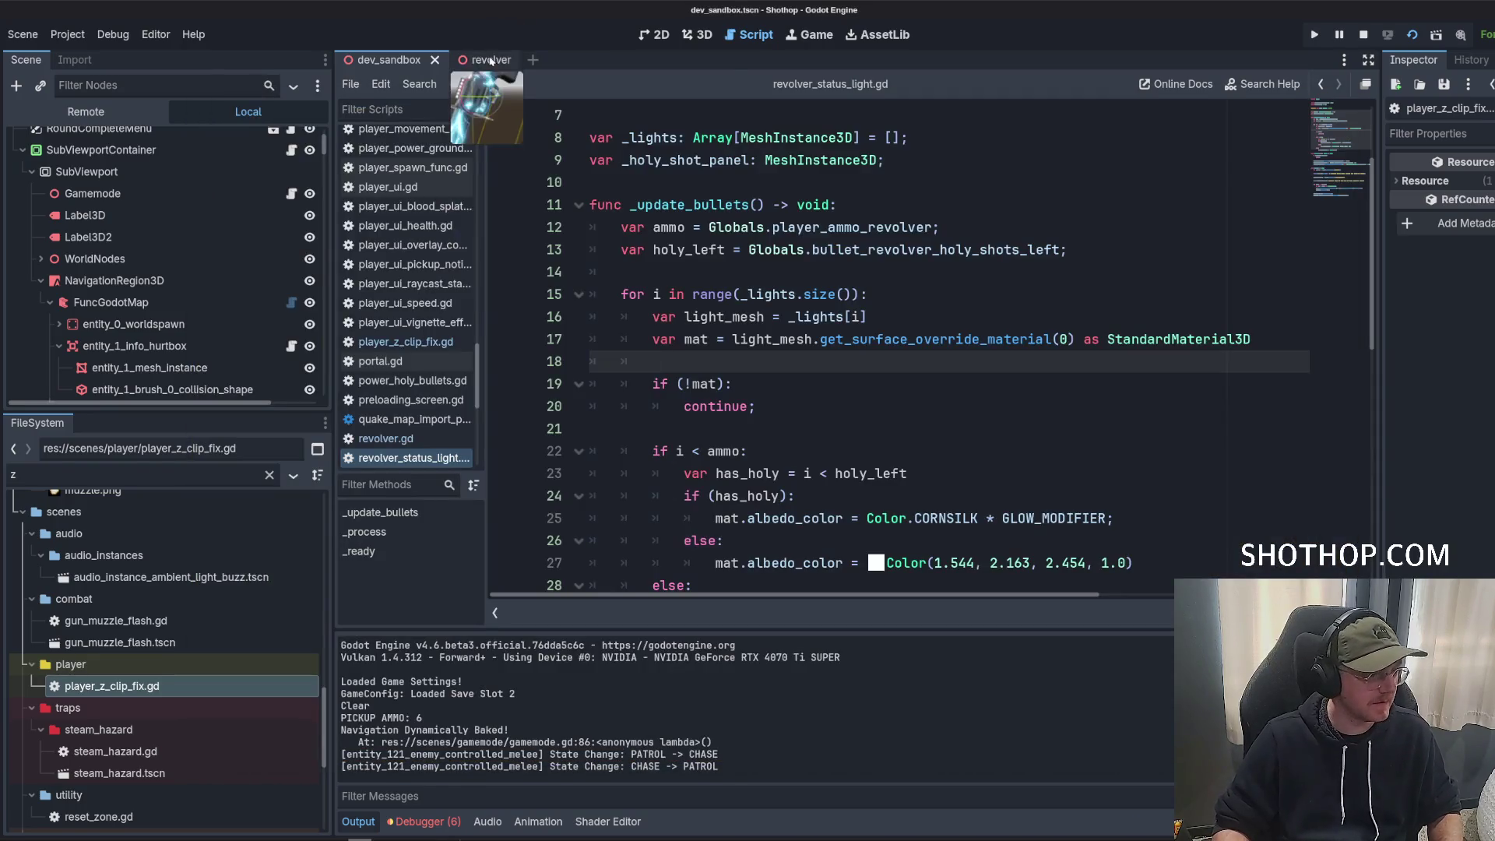
In the revolver scene, open LightStatus01's Surface Material Override 0 and expand its albedo settings.
left_click(491, 60)
left_click(117, 203)
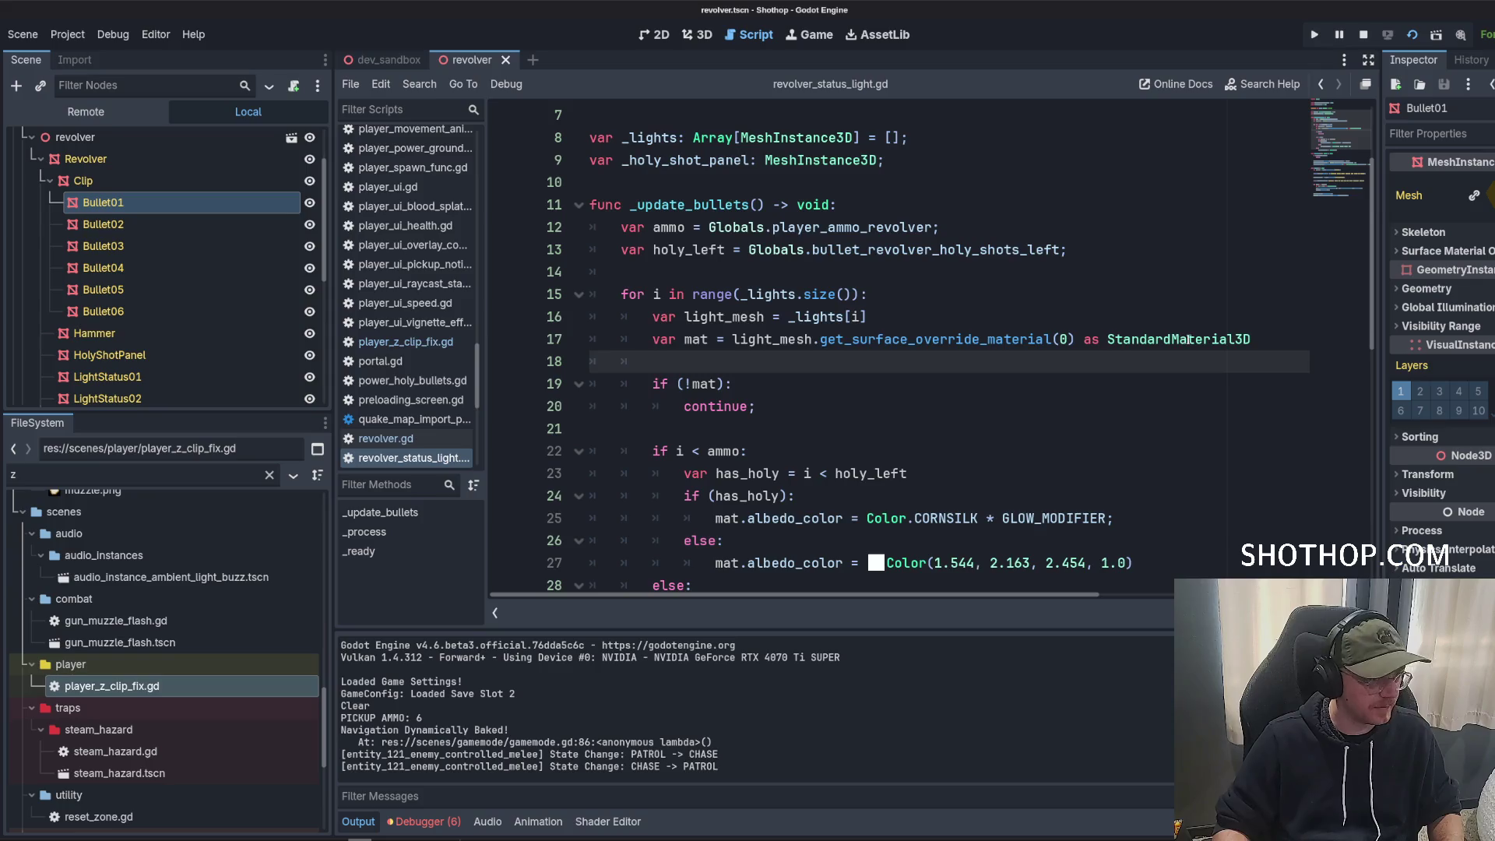
scroll(148, 316, "down", 3)
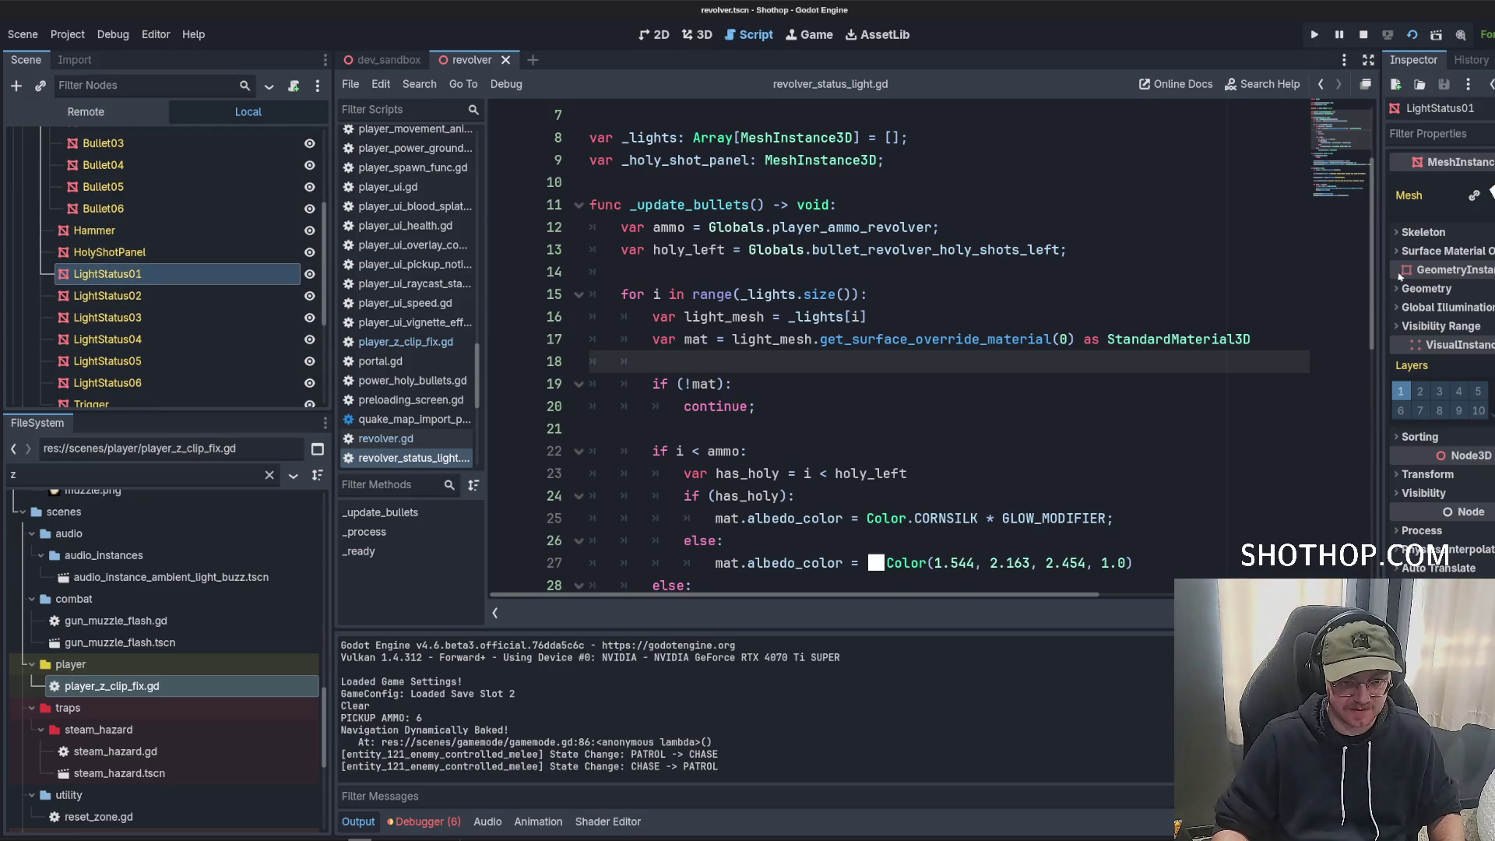
left_click_drag(1387, 273, 1046, 269)
left_click(1183, 253)
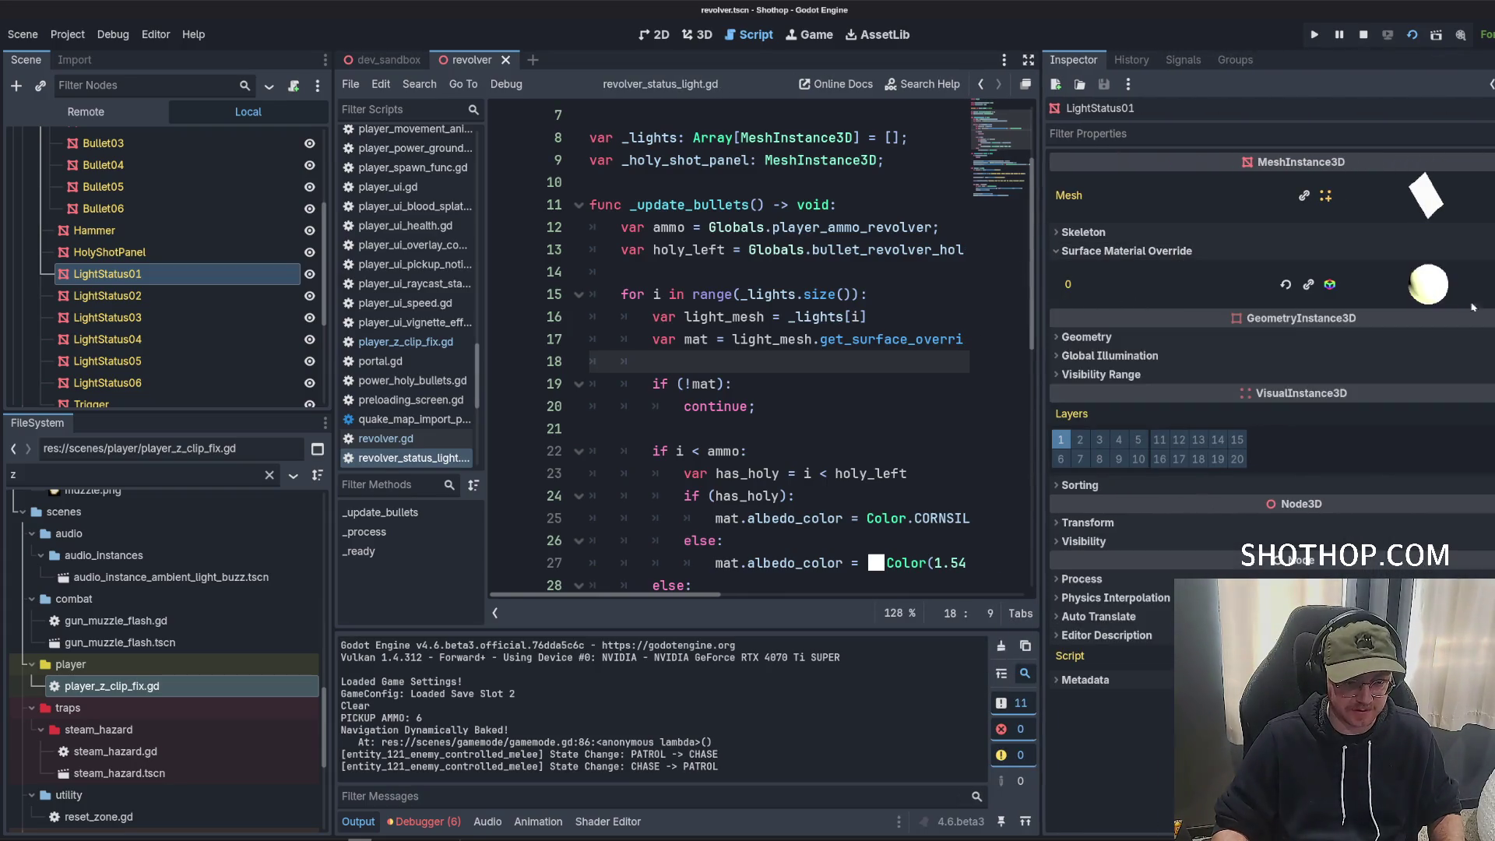
left_click(1429, 285)
left_click(1092, 491)
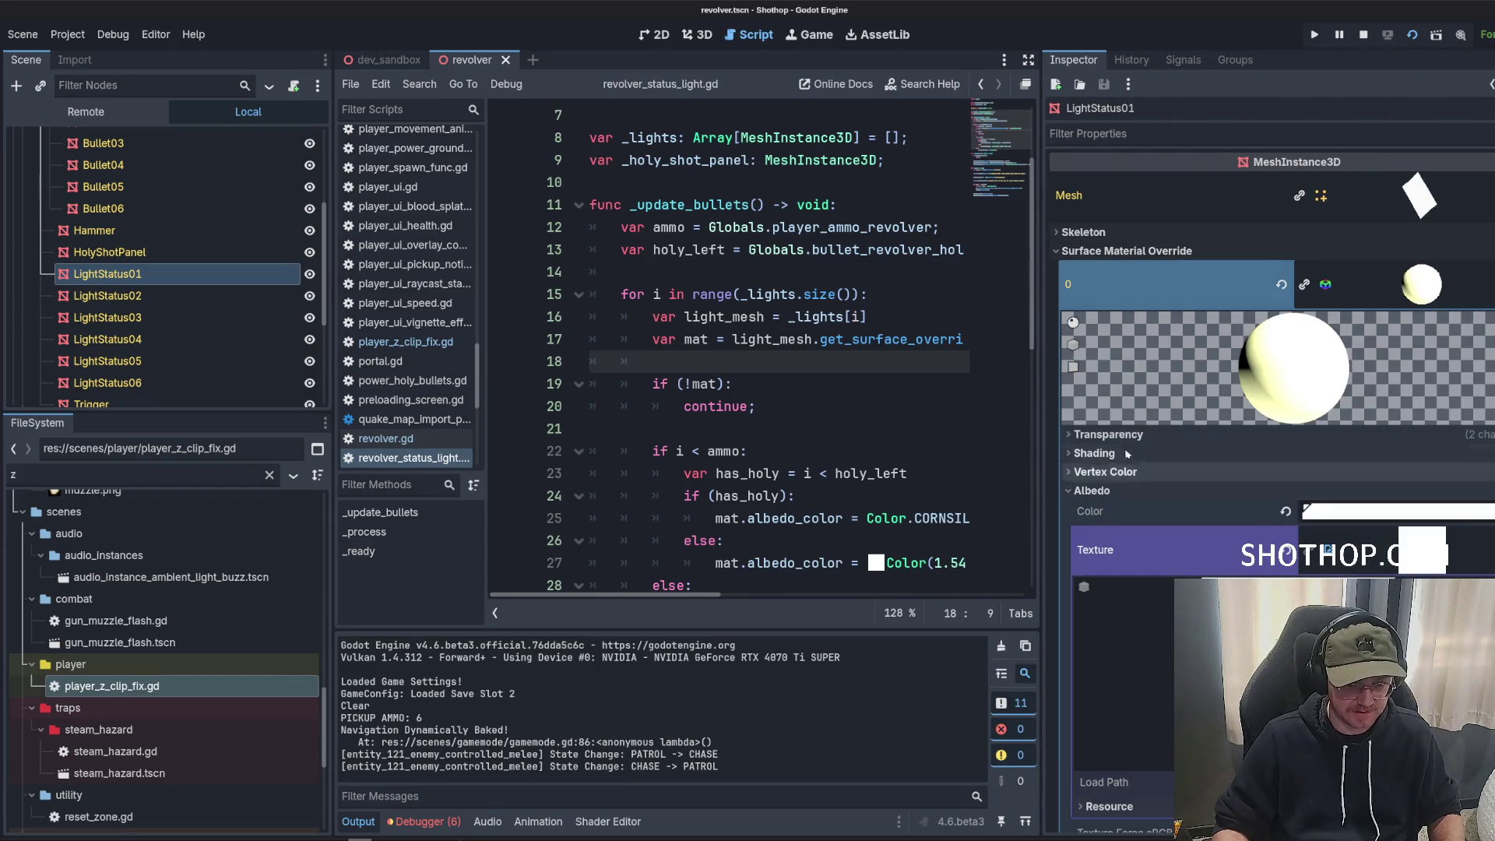
scroll(1126, 454, "down", 4)
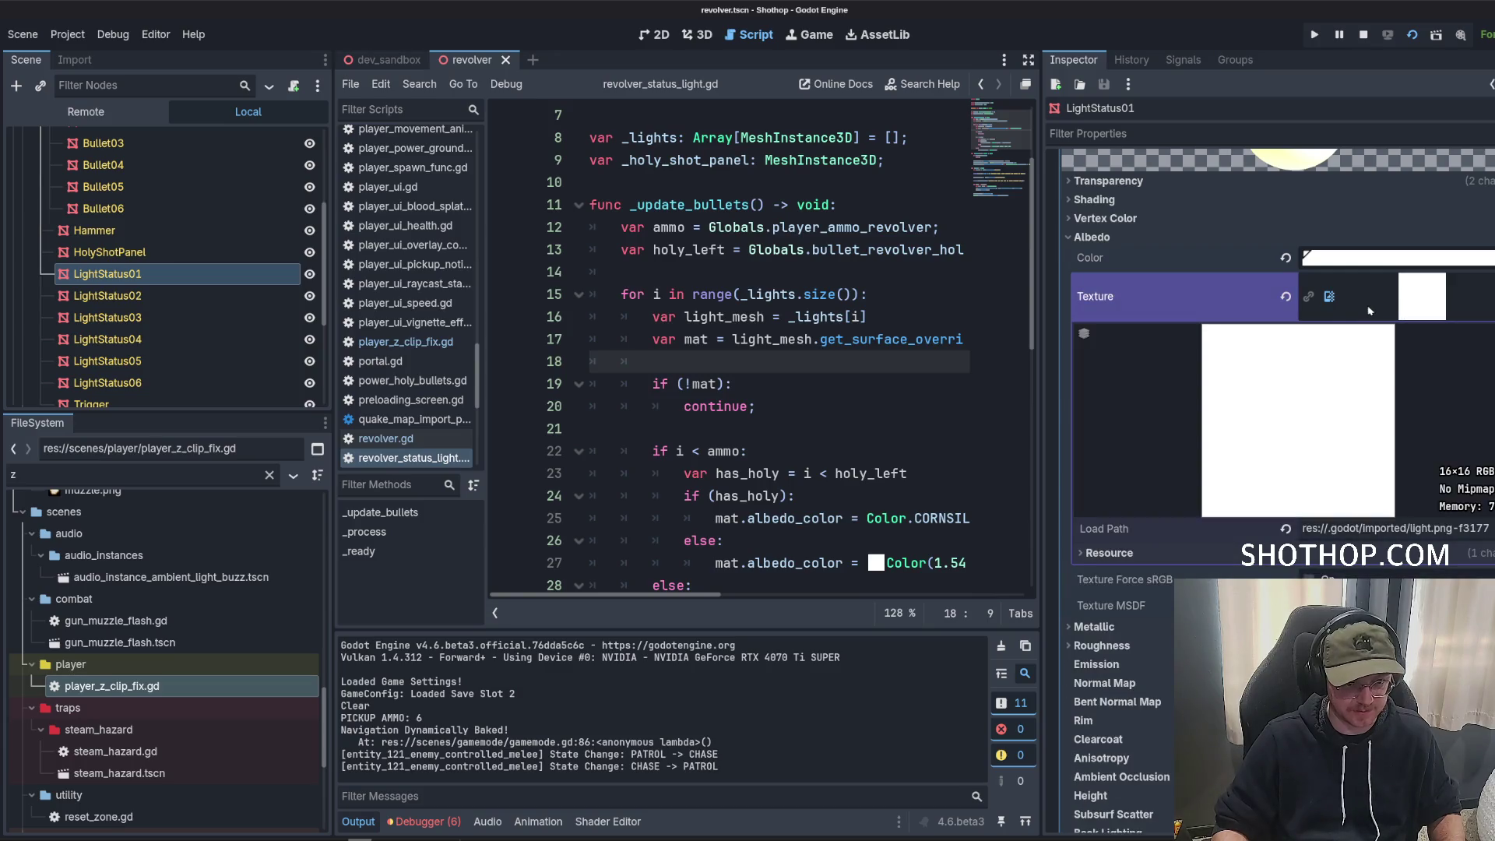
Set the override material's Albedo Color from white to cyan.
left_click(1374, 259)
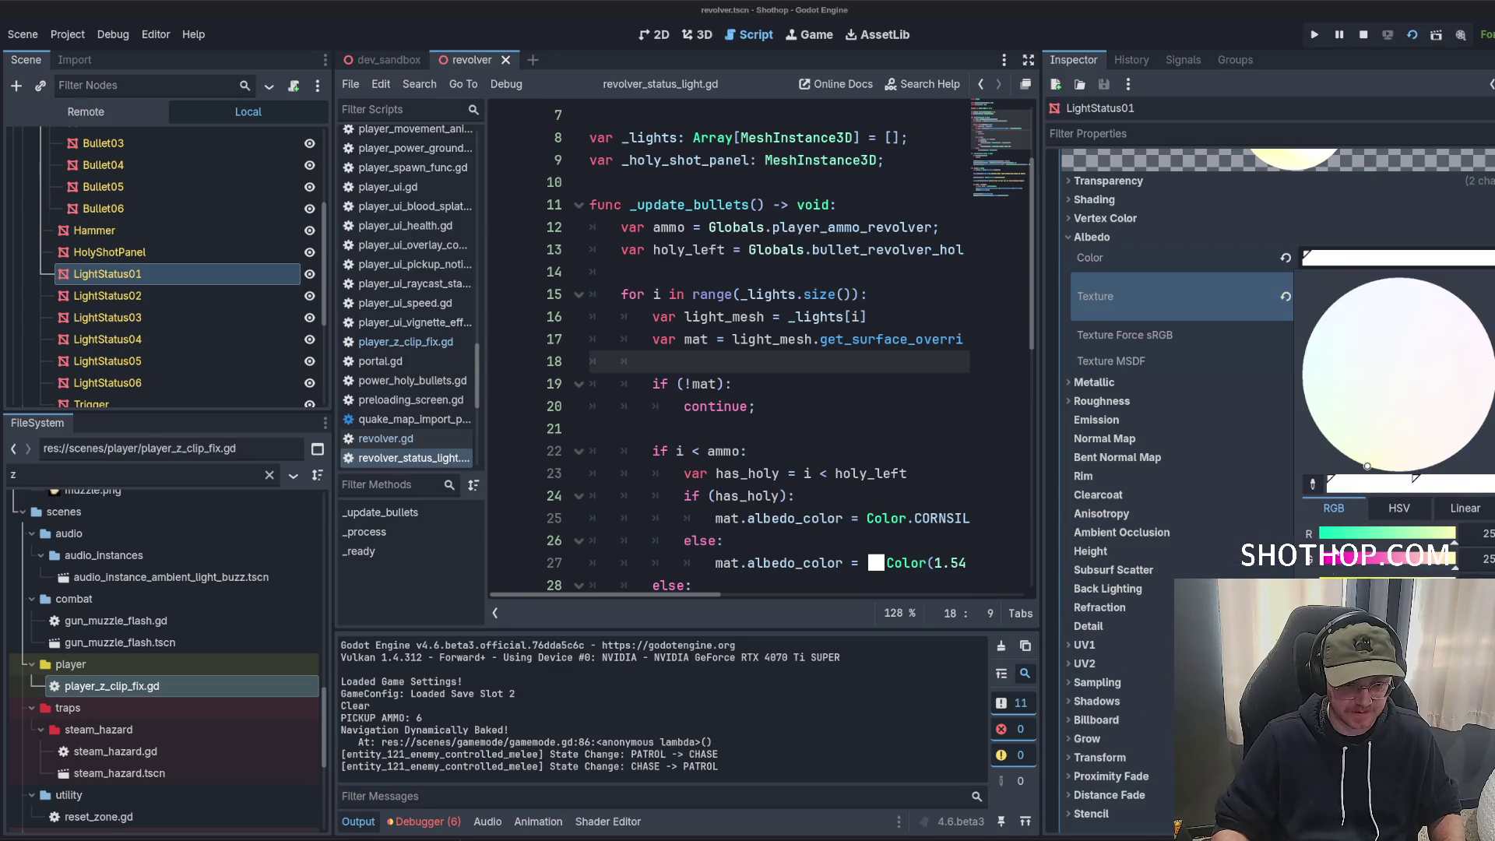
left_click(1337, 302)
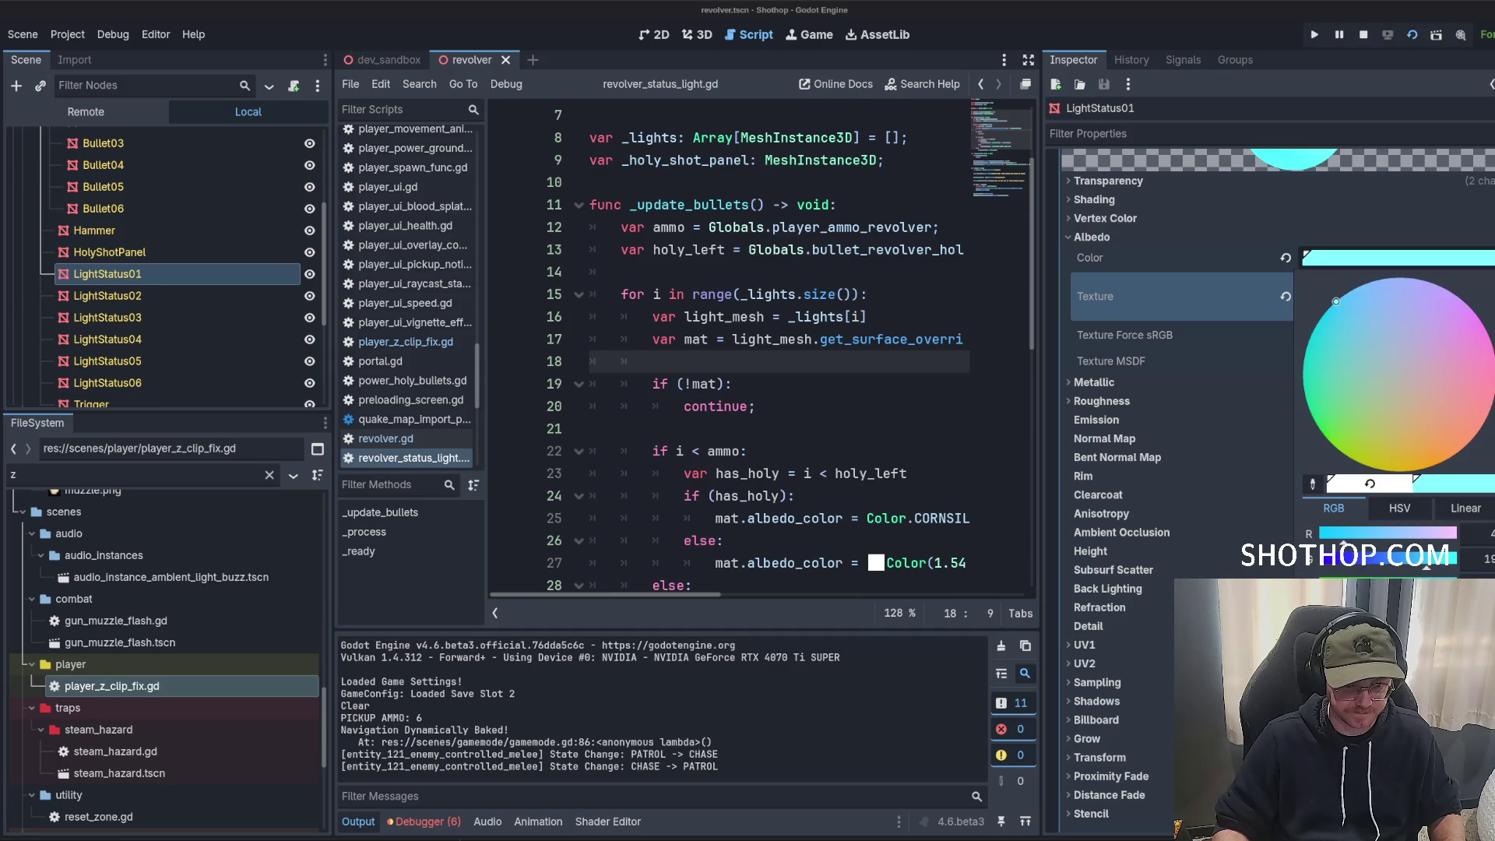
left_click(1201, 300)
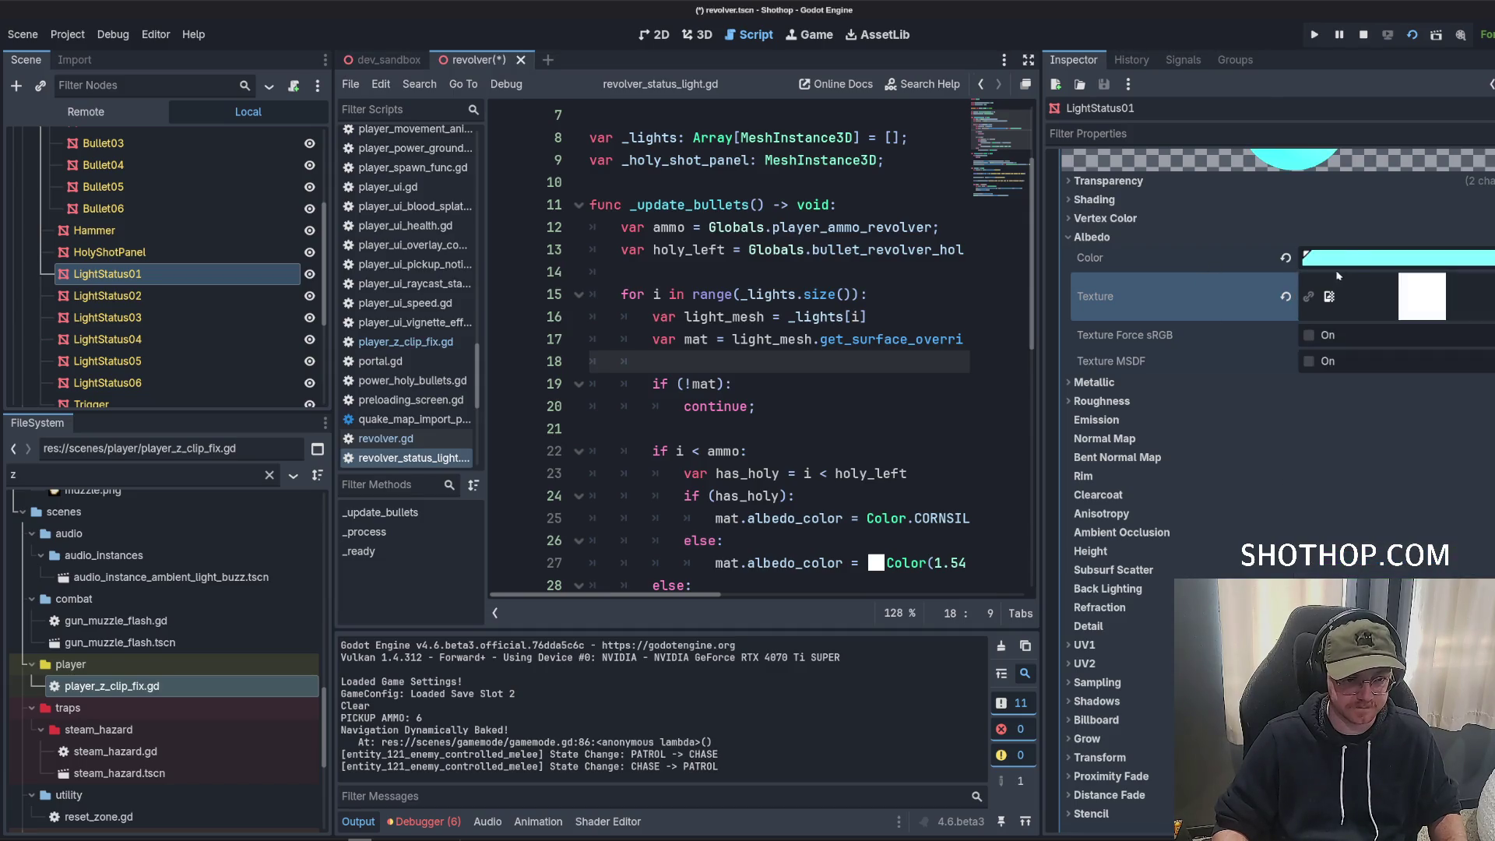
left_click(1099, 237)
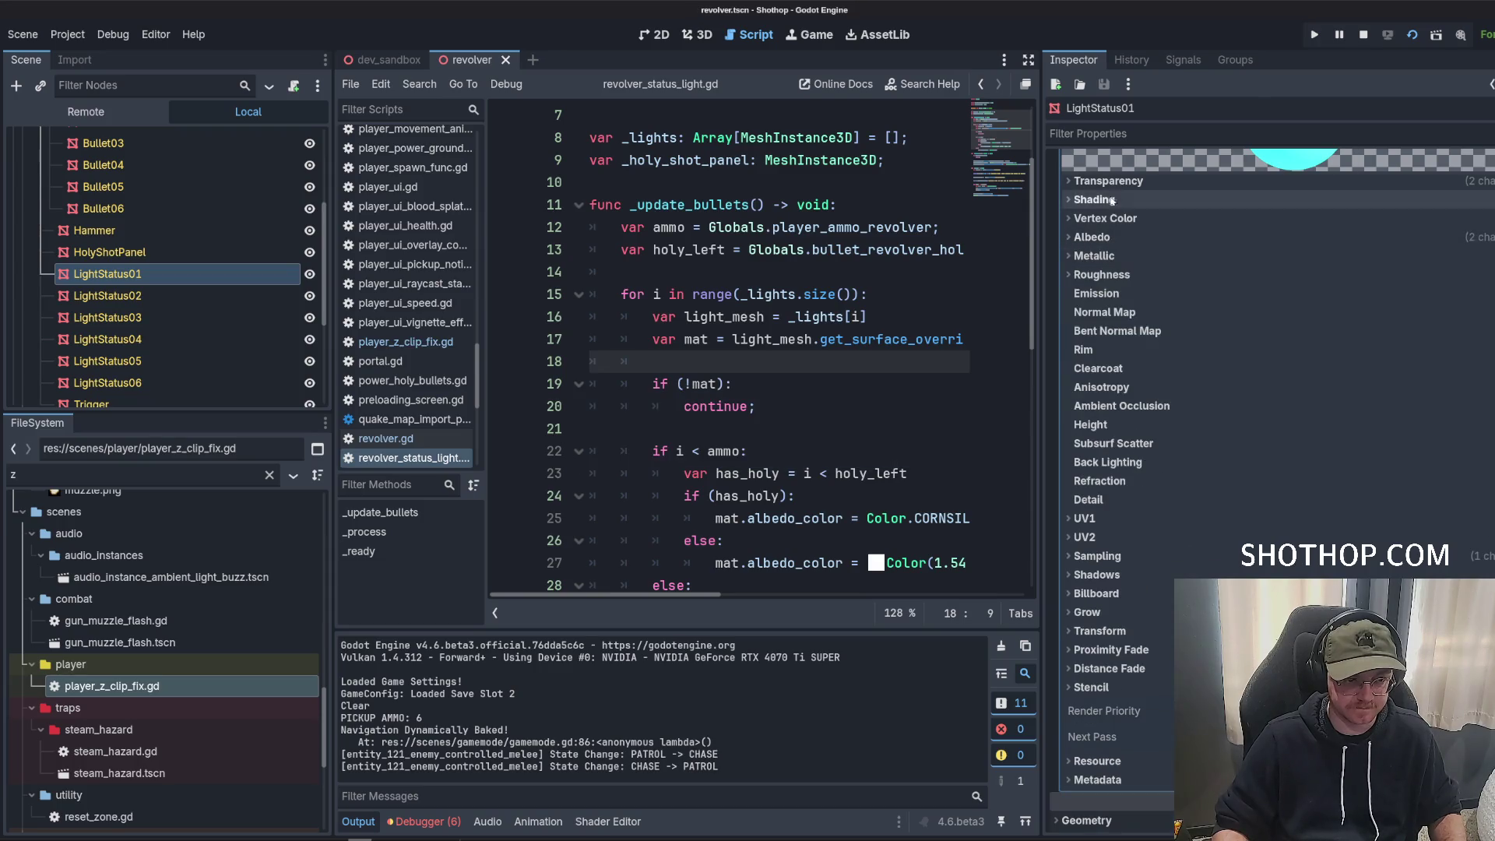
Set the material's Shading Mode to Unshaded, check transparency, and return to dev_sandbox.
left_click(1114, 200)
left_click(1344, 225)
left_click(1324, 244)
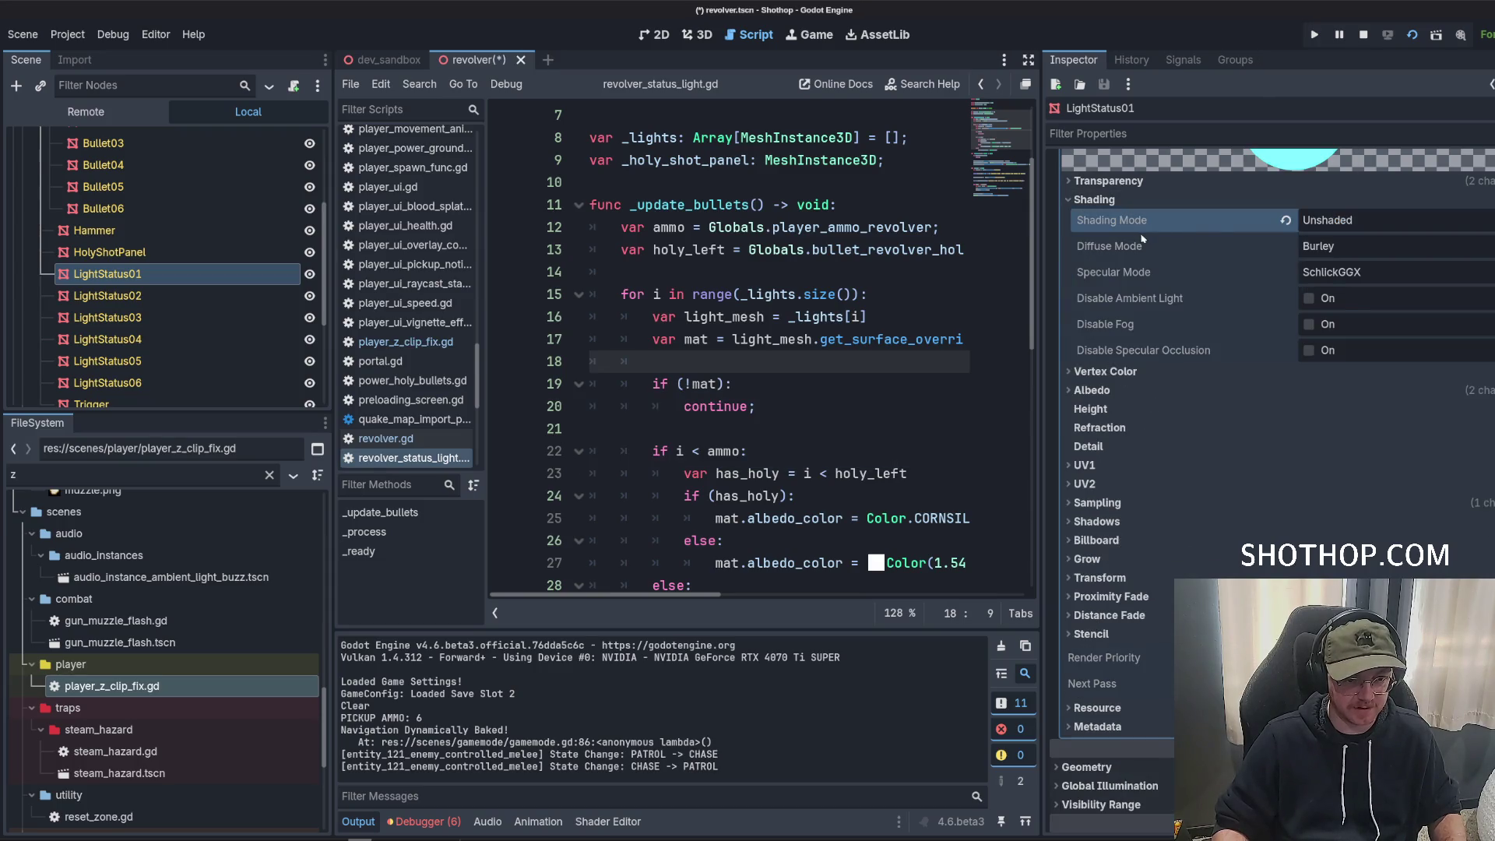
left_click(1122, 199)
left_click(1133, 183)
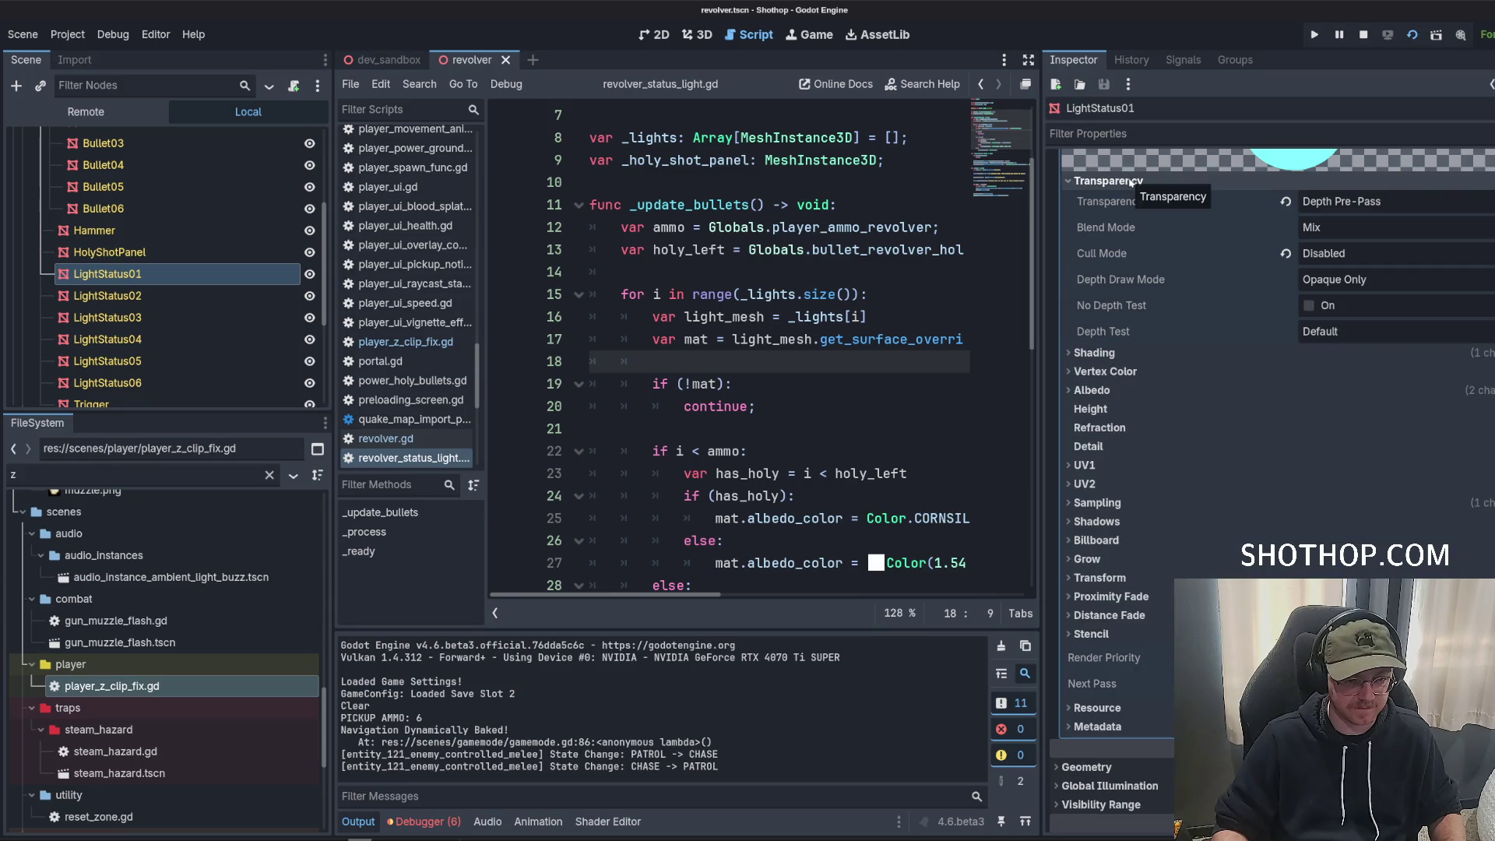
left_click(1131, 182)
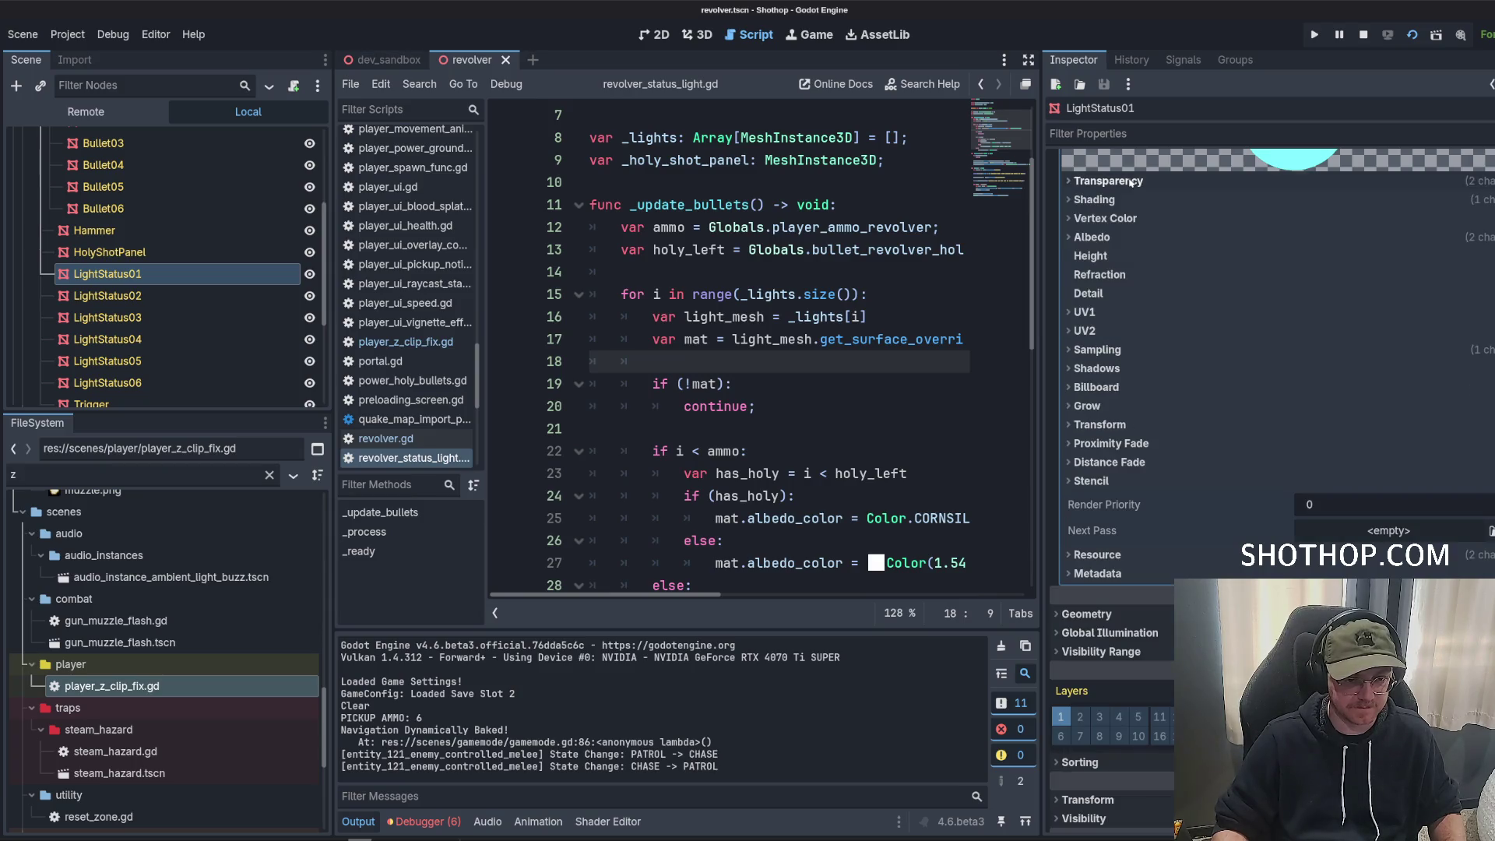
left_click(413, 60)
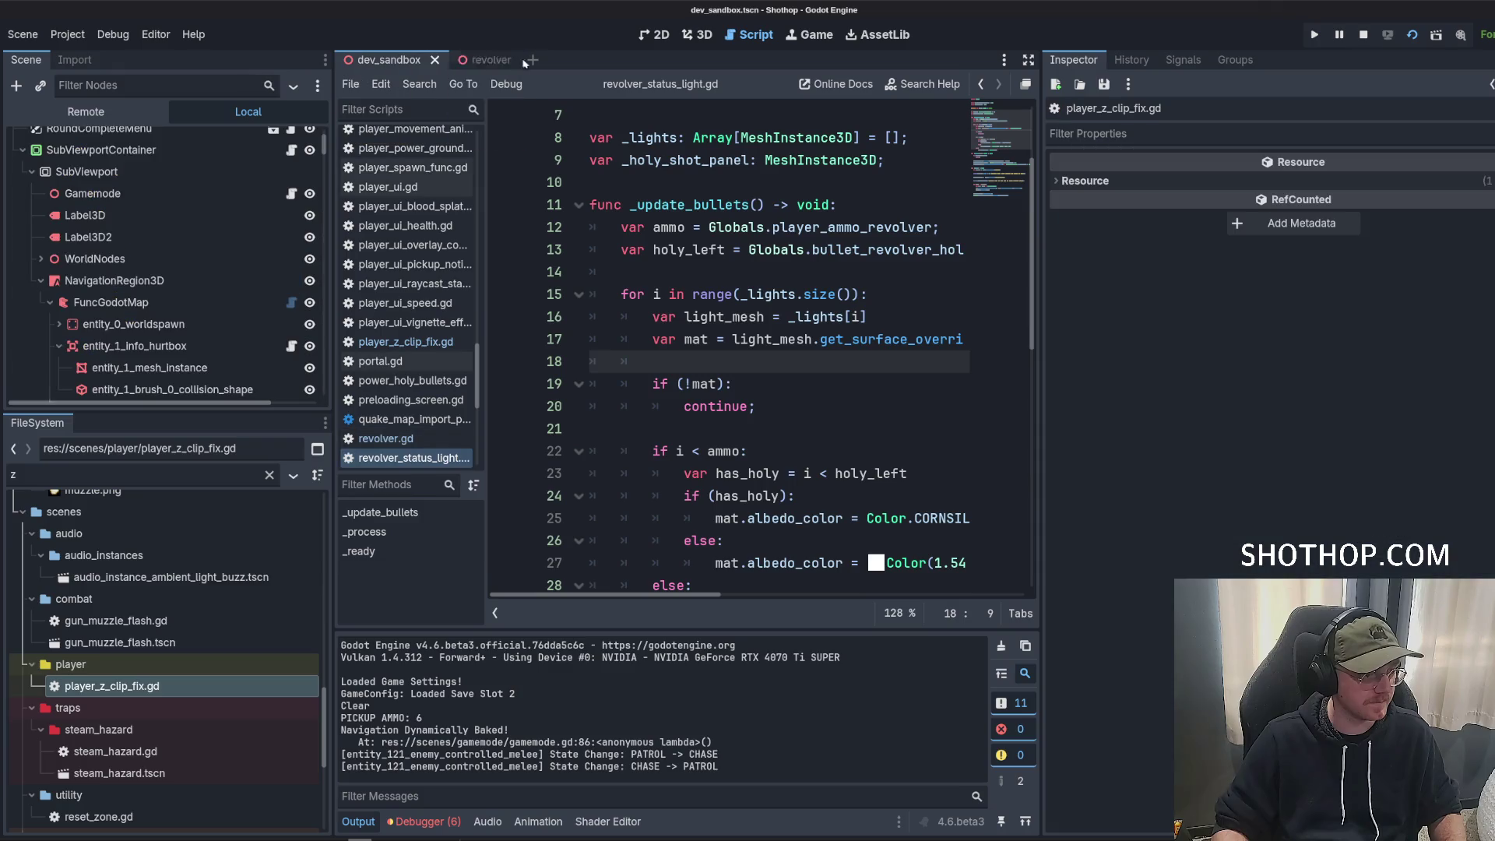
Restart the game and run through the corridors into the crate room watching the revolver glow.
left_click(1413, 36)
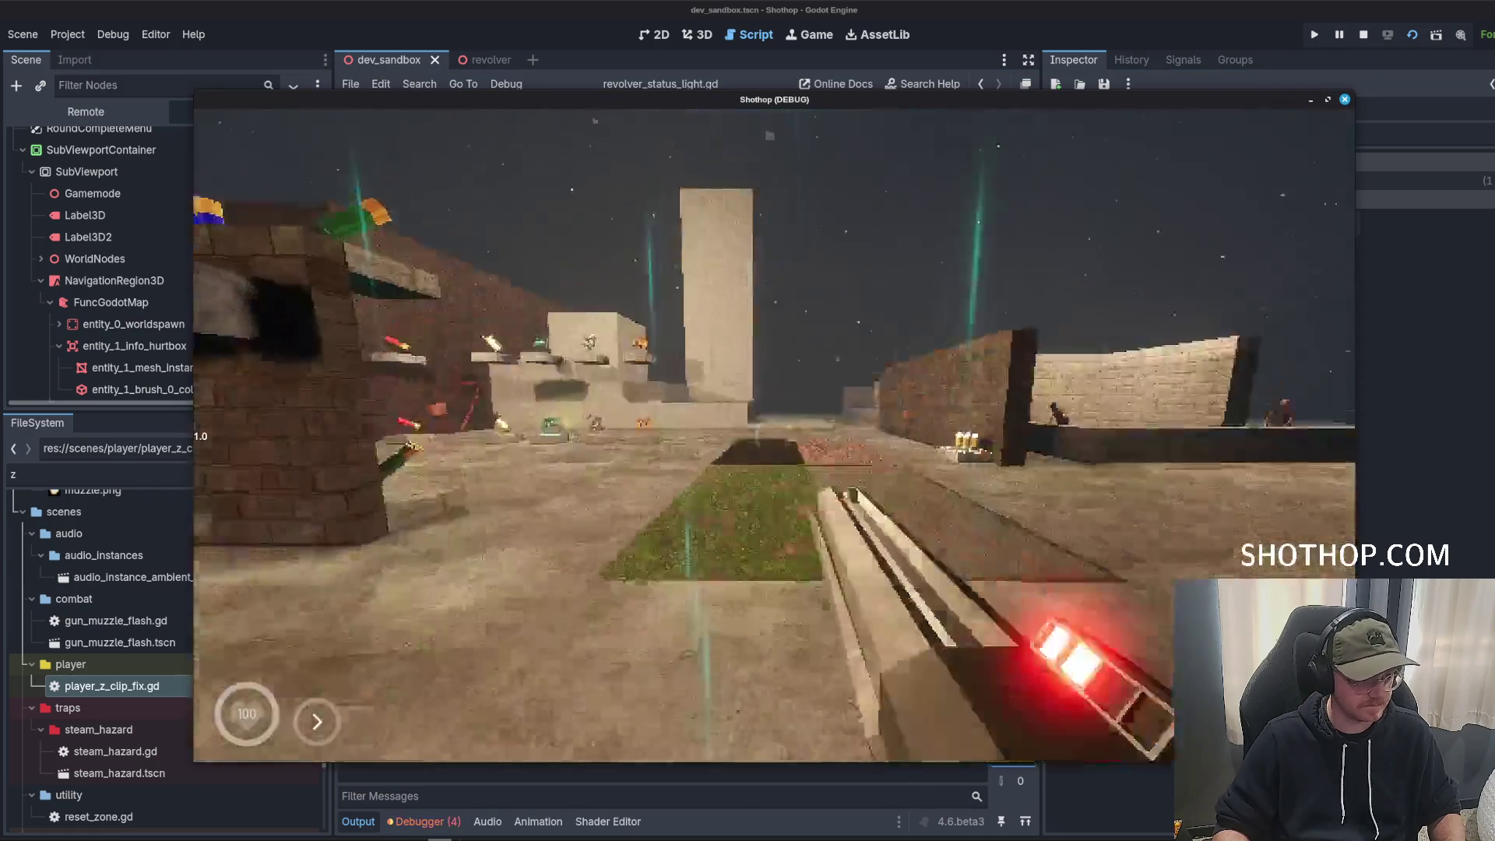
key("w")
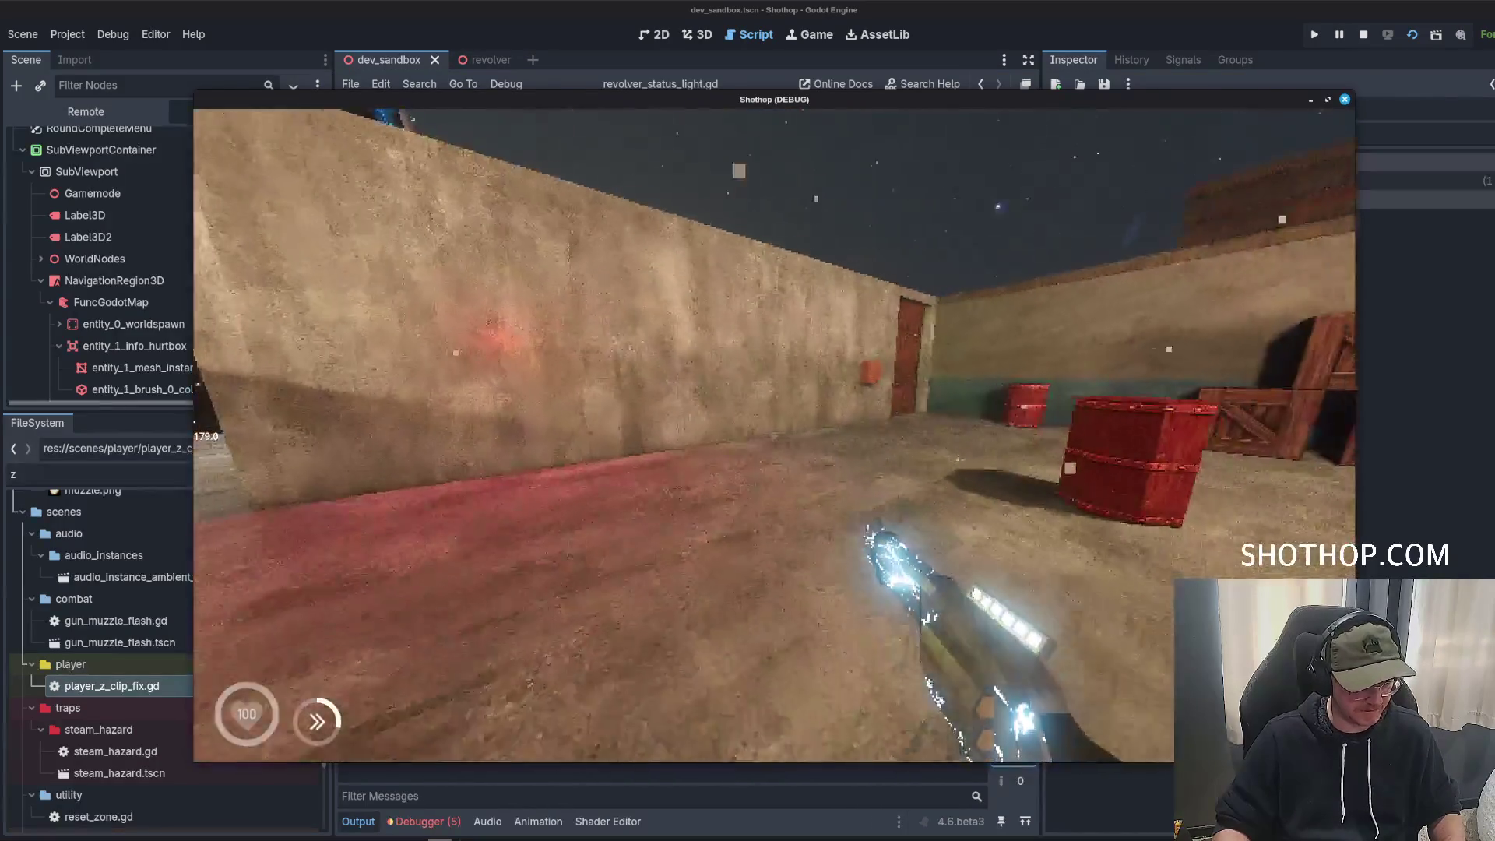
key("w")
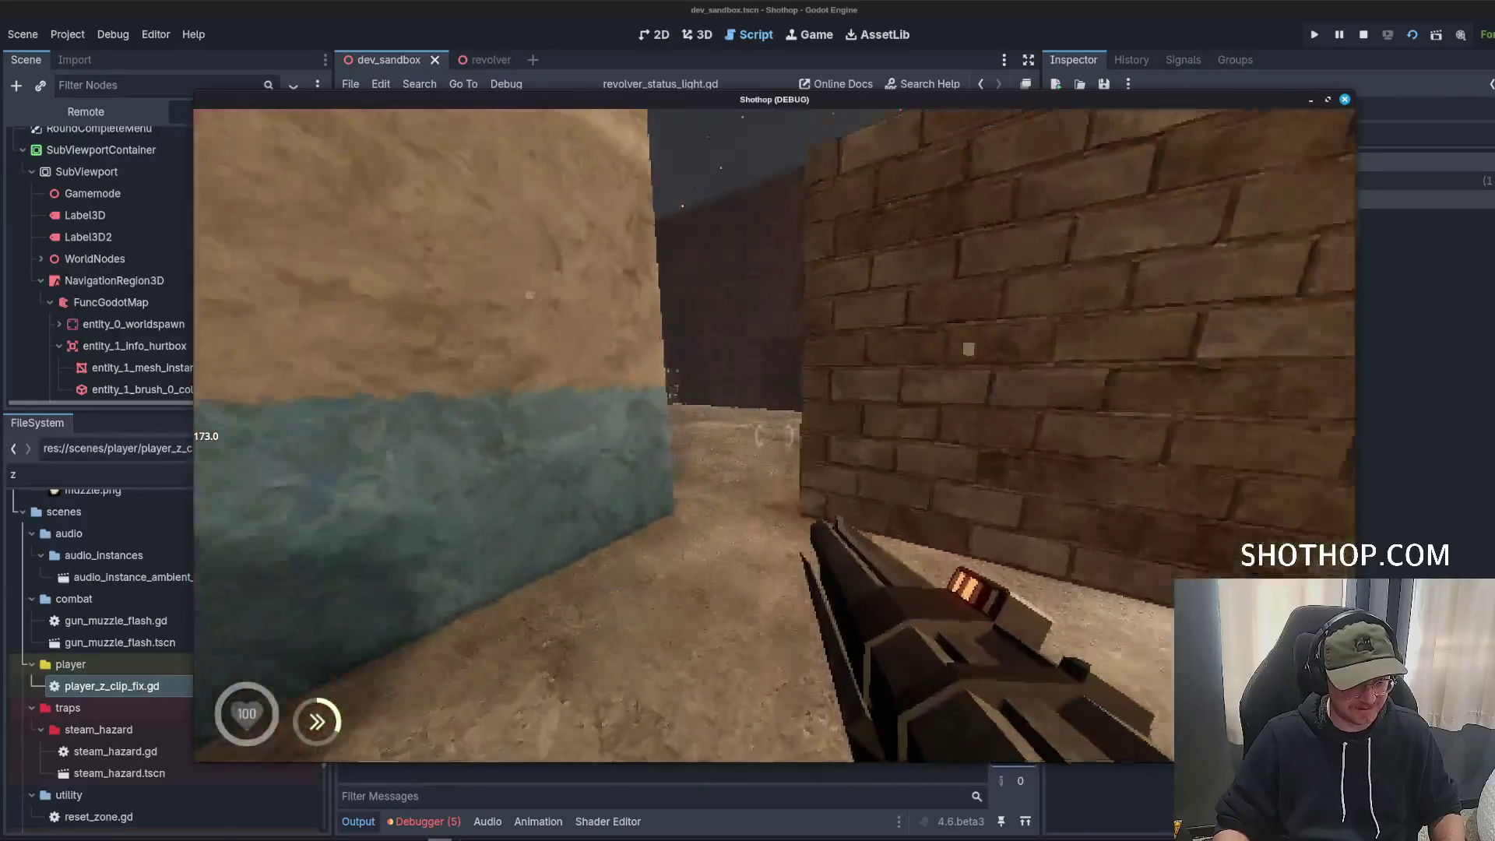
key("w")
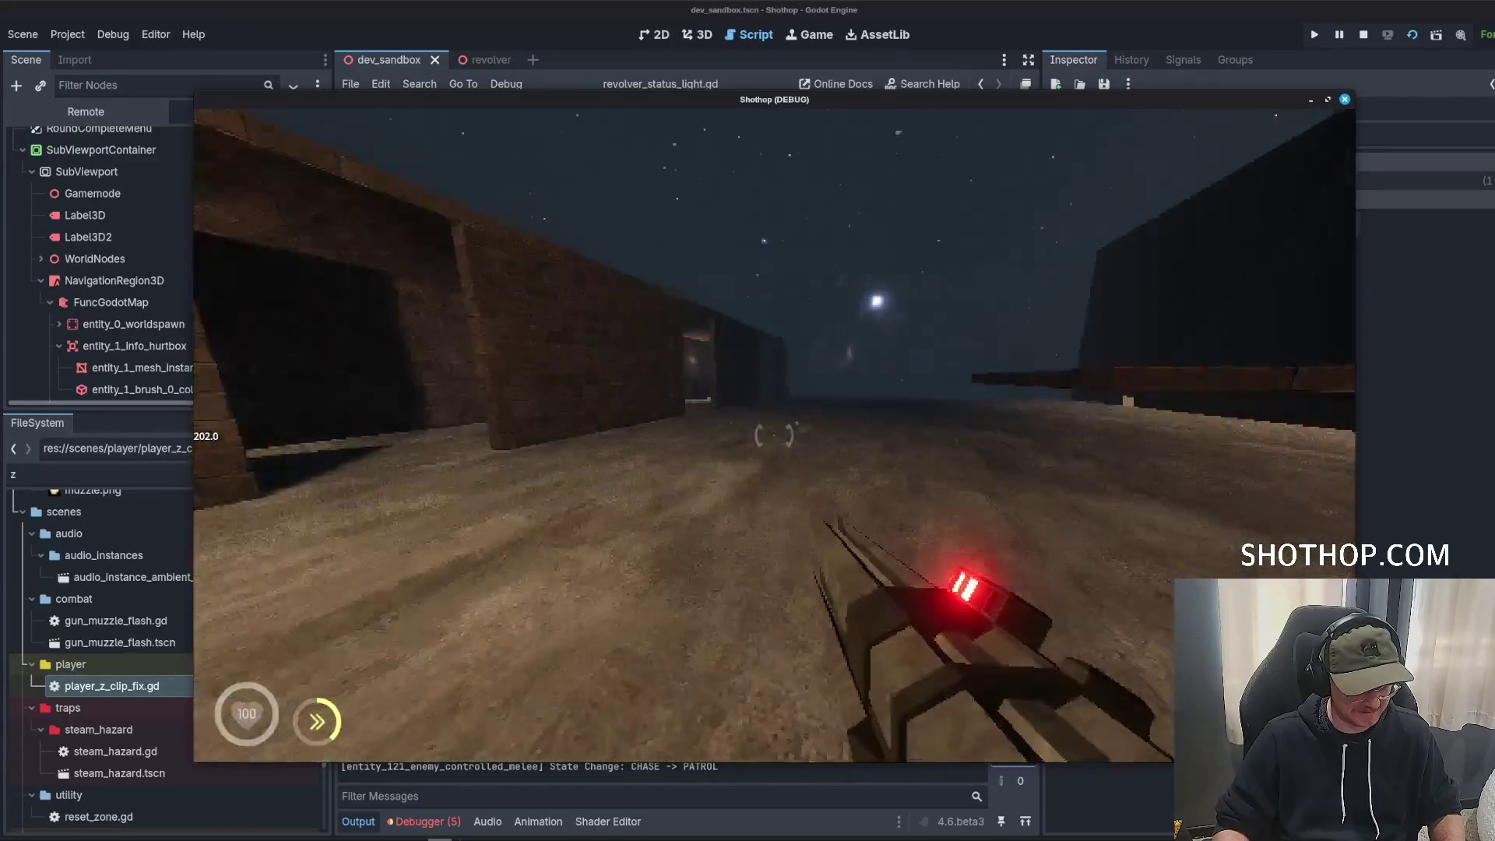
key("w")
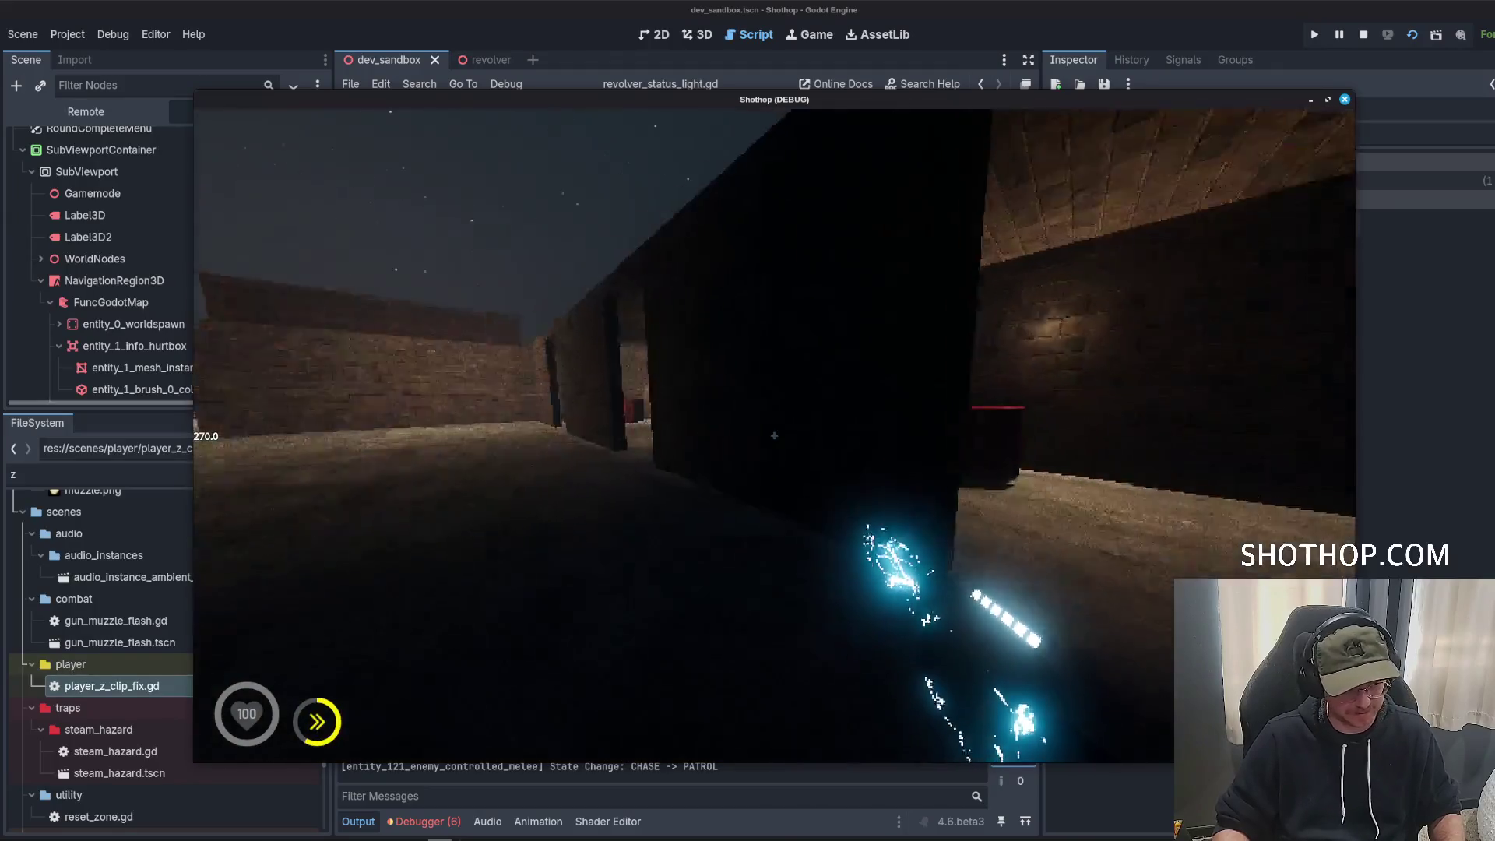
key("w")
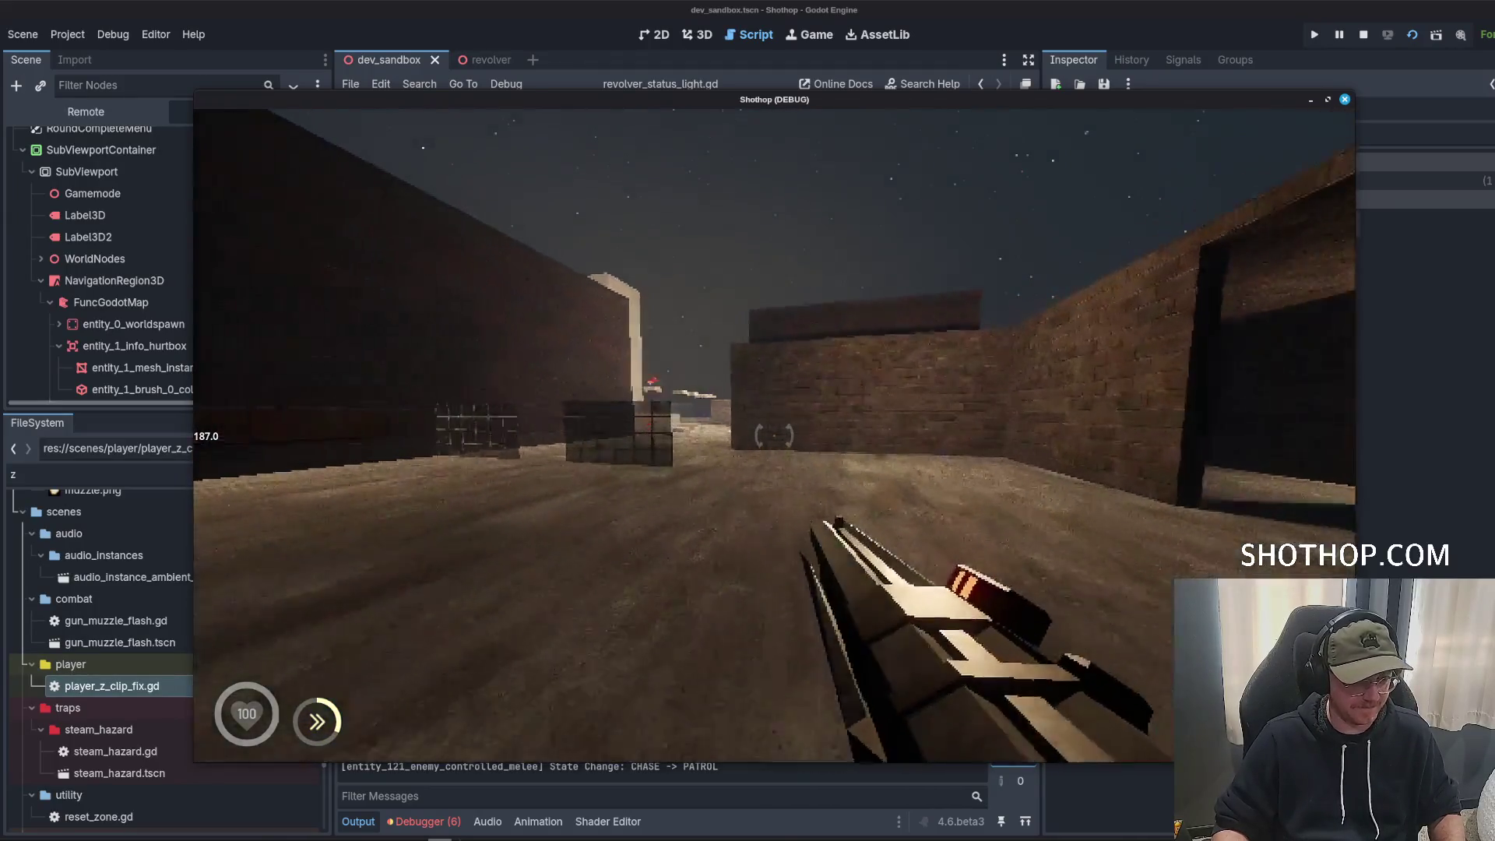
key("w")
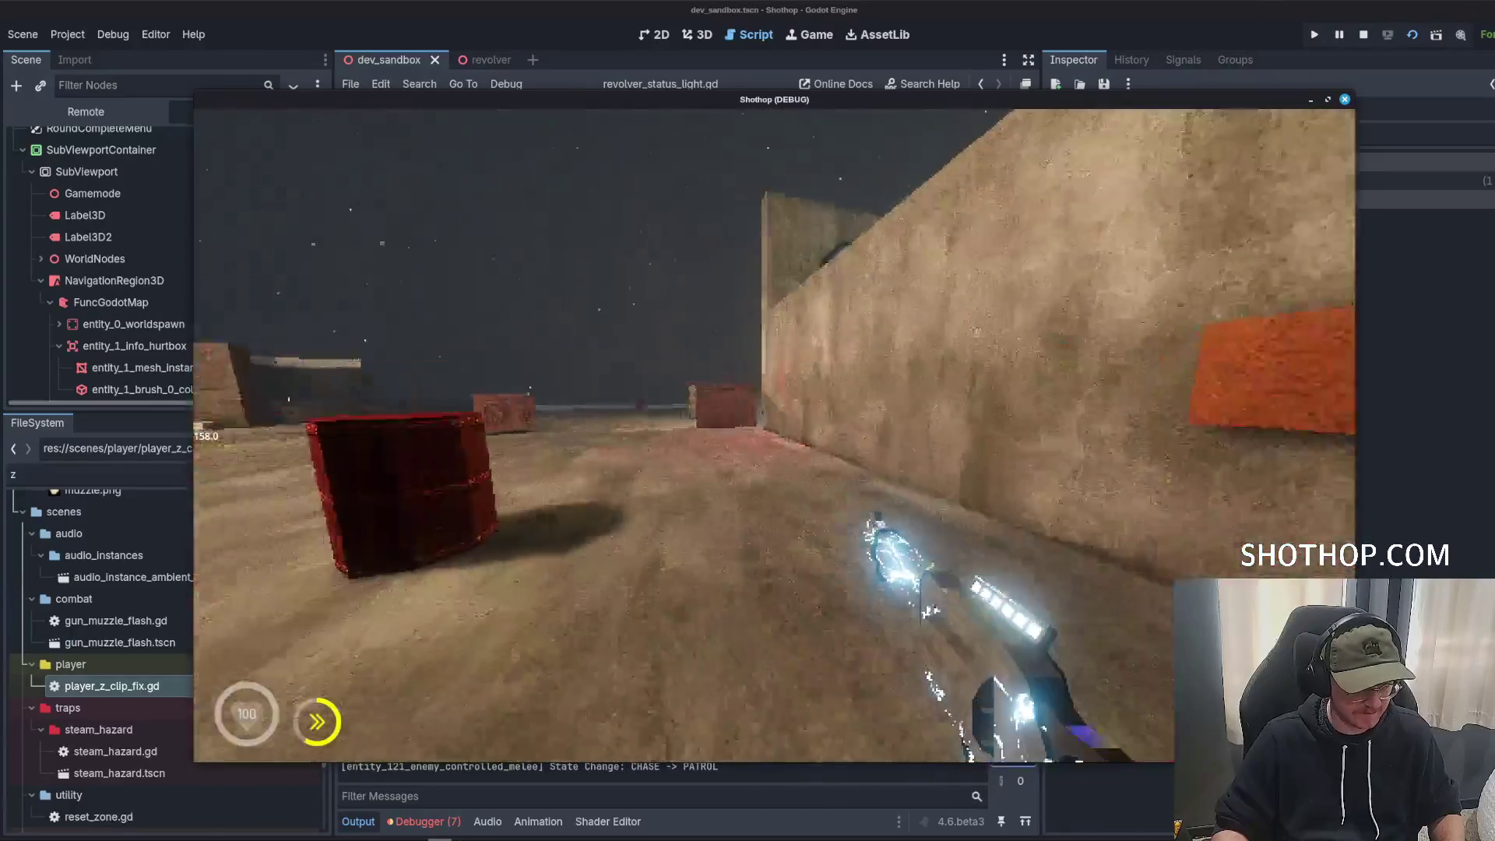
Pause the game and switch to the Photopea window.
key("Escape")
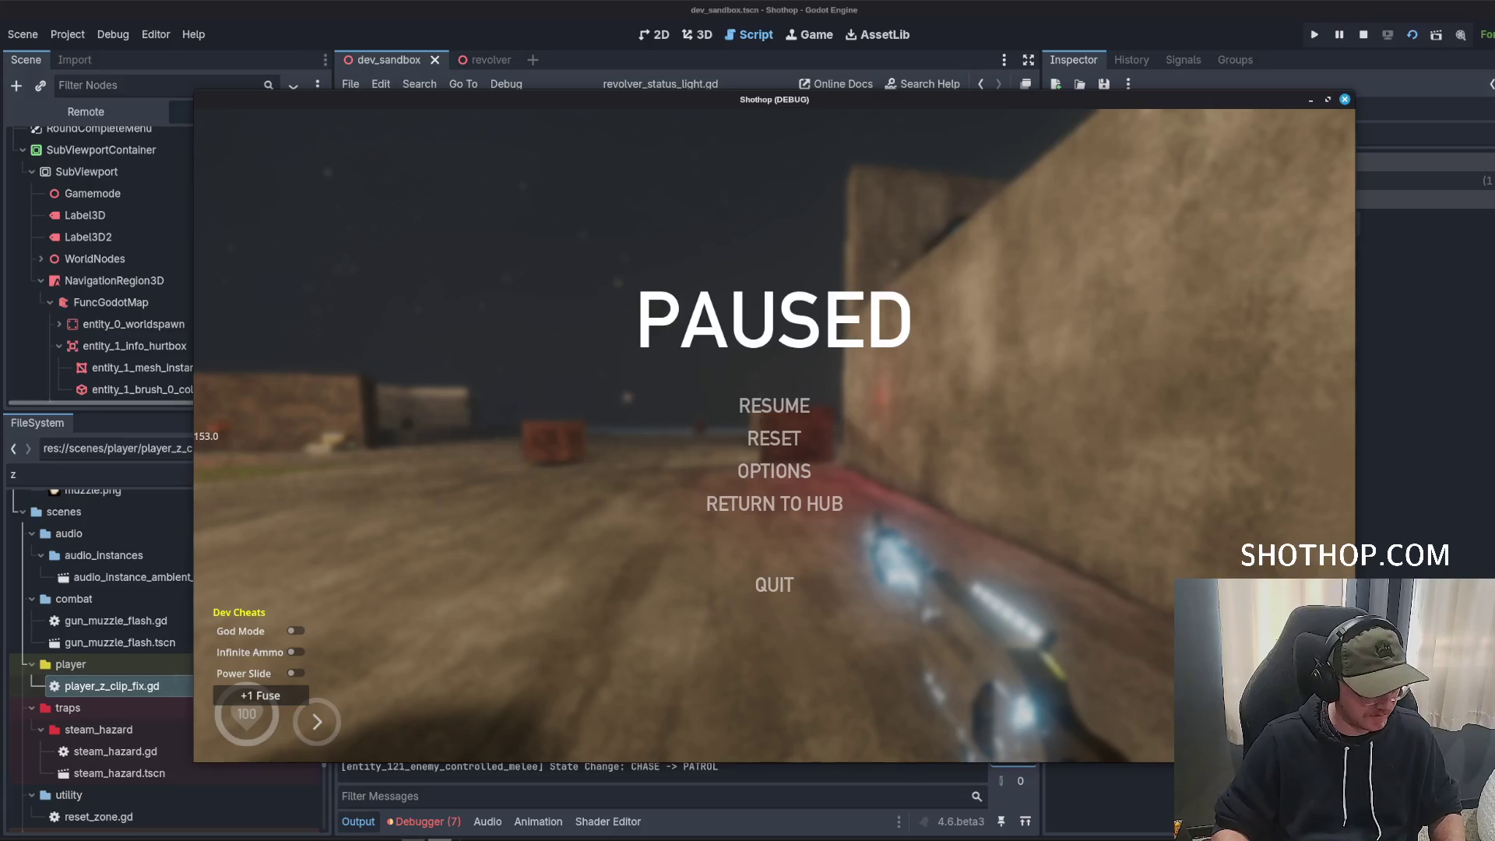
mouse_move(386, 837)
left_click(386, 795)
Deselect all mesh faces in Blender with Alt+A, then come back to Photopea.
mouse_move(440, 837)
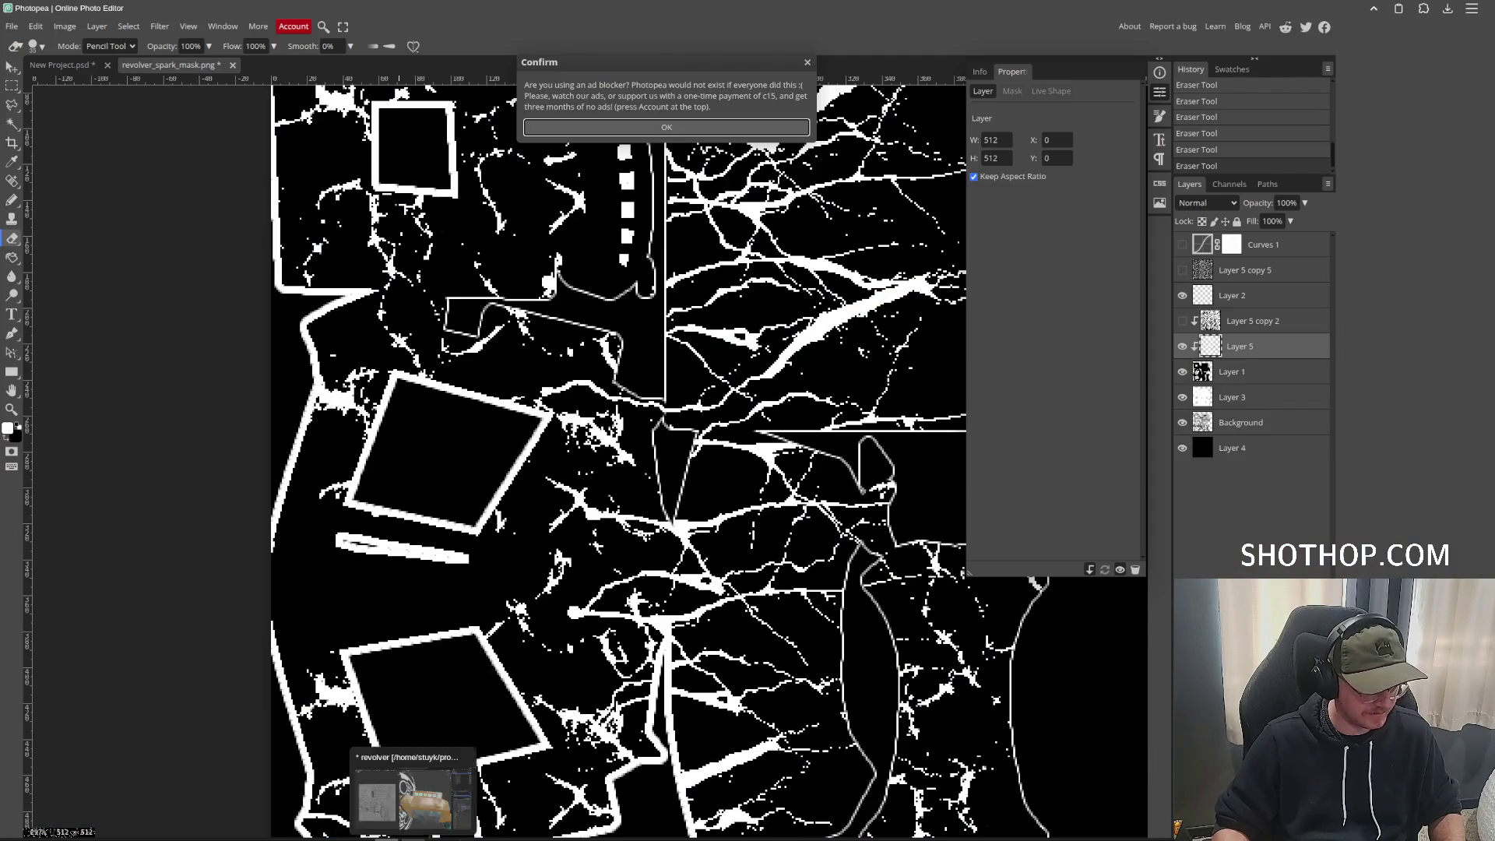
left_click(440, 795)
key("alt+a")
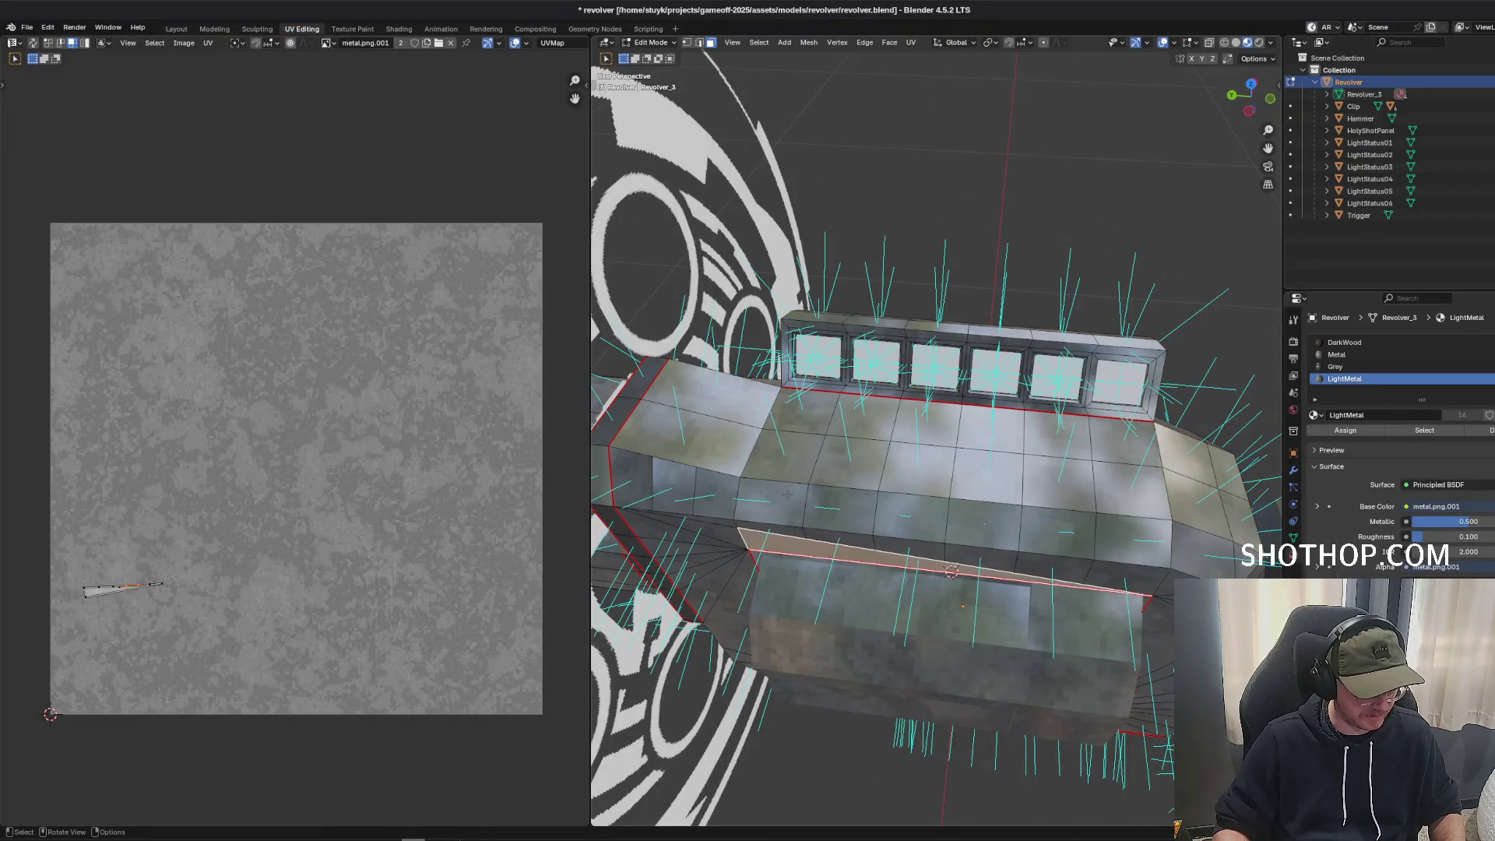
mouse_move(440, 838)
left_click(440, 794)
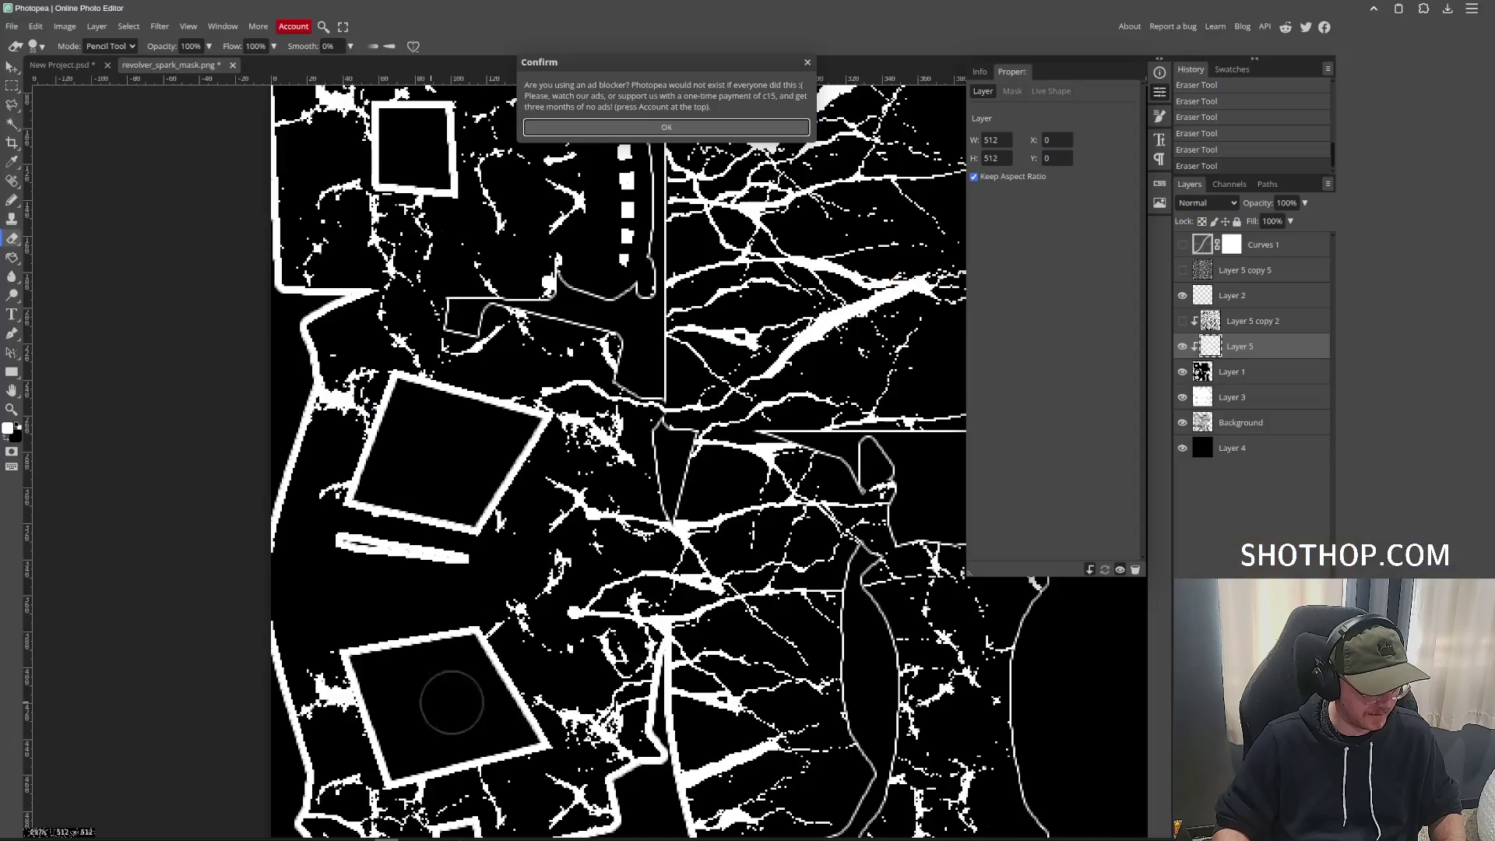
Rotate the brush tip angle and set the brush size value to 6.
left_click(35, 49)
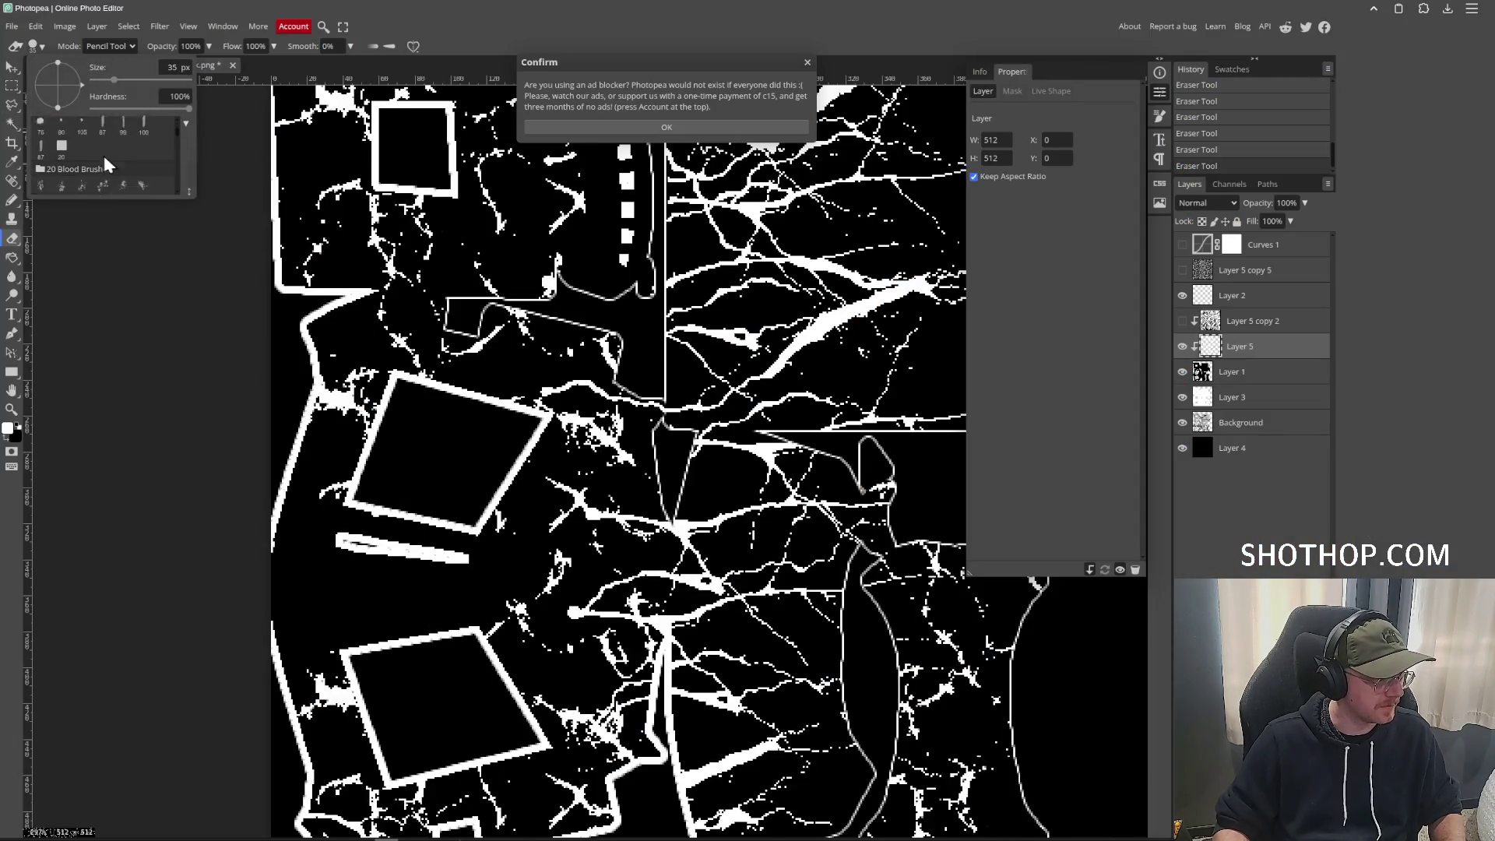
left_click(640, 126)
left_click(38, 47)
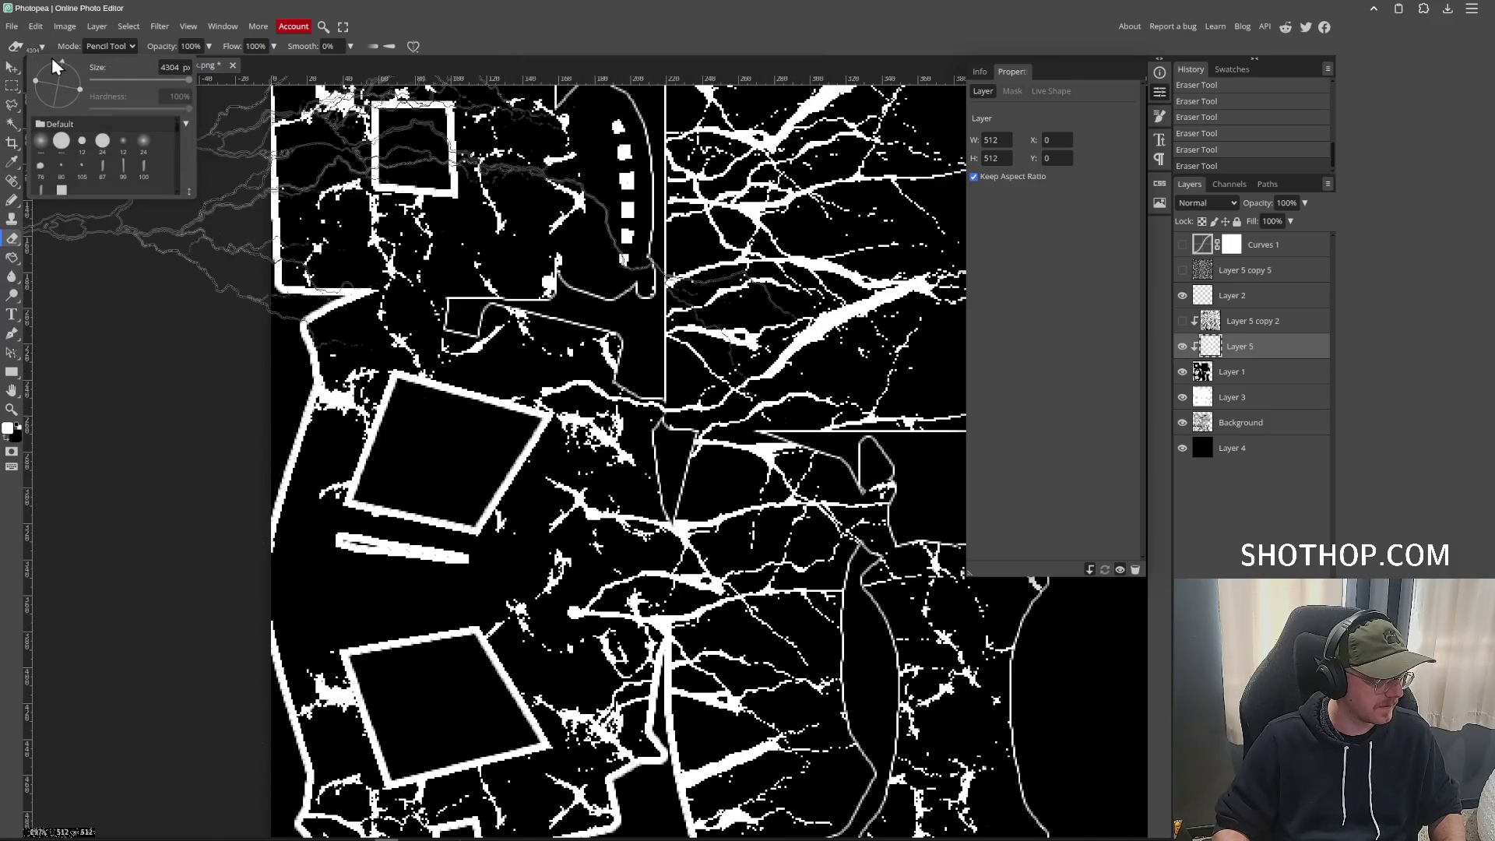
left_click_drag(52, 58, 141, 63)
left_click(170, 67)
type("25")
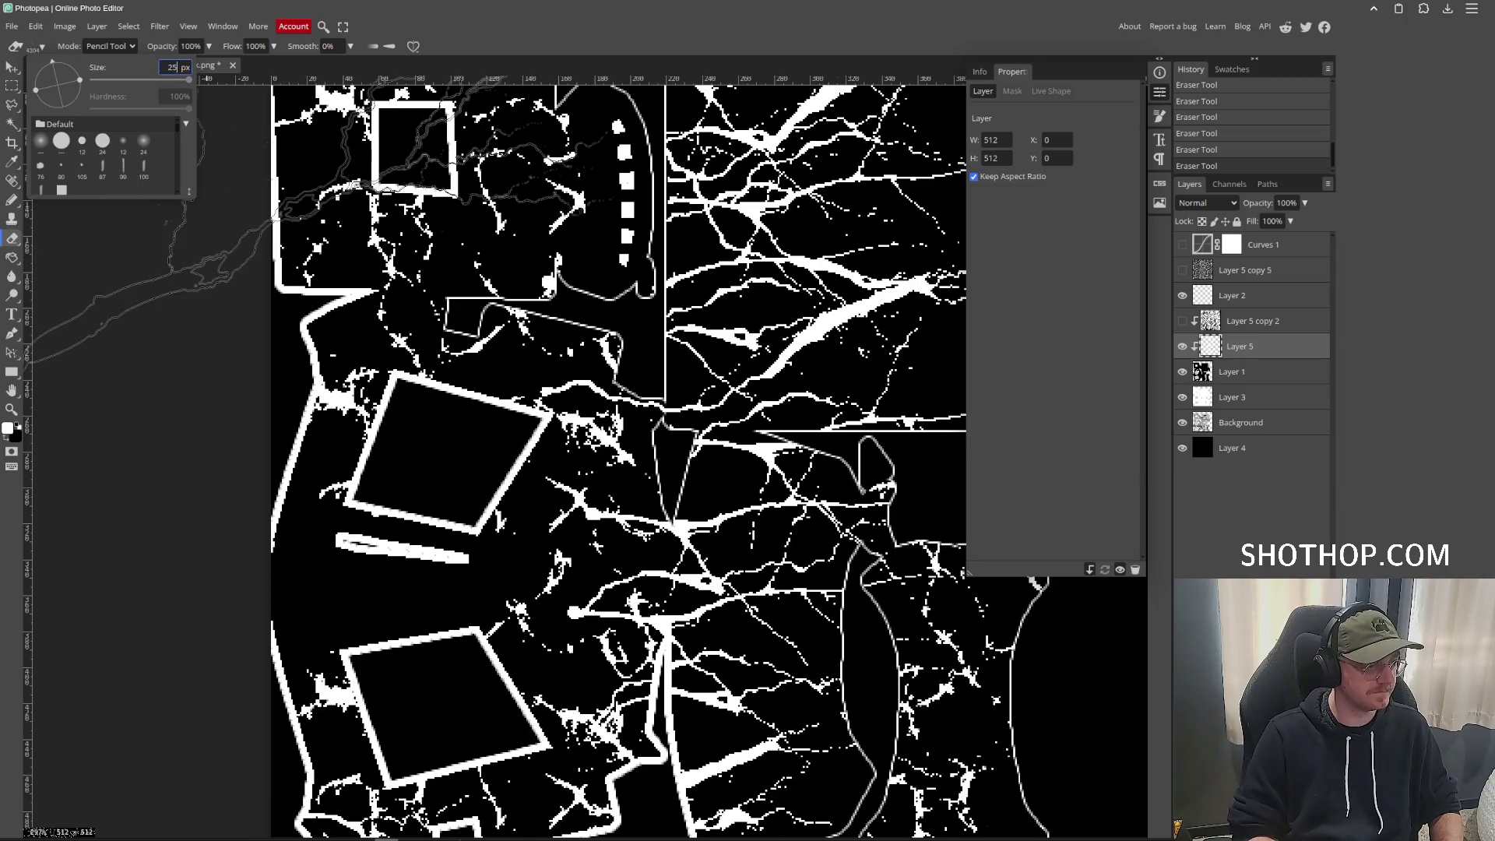
type("6")
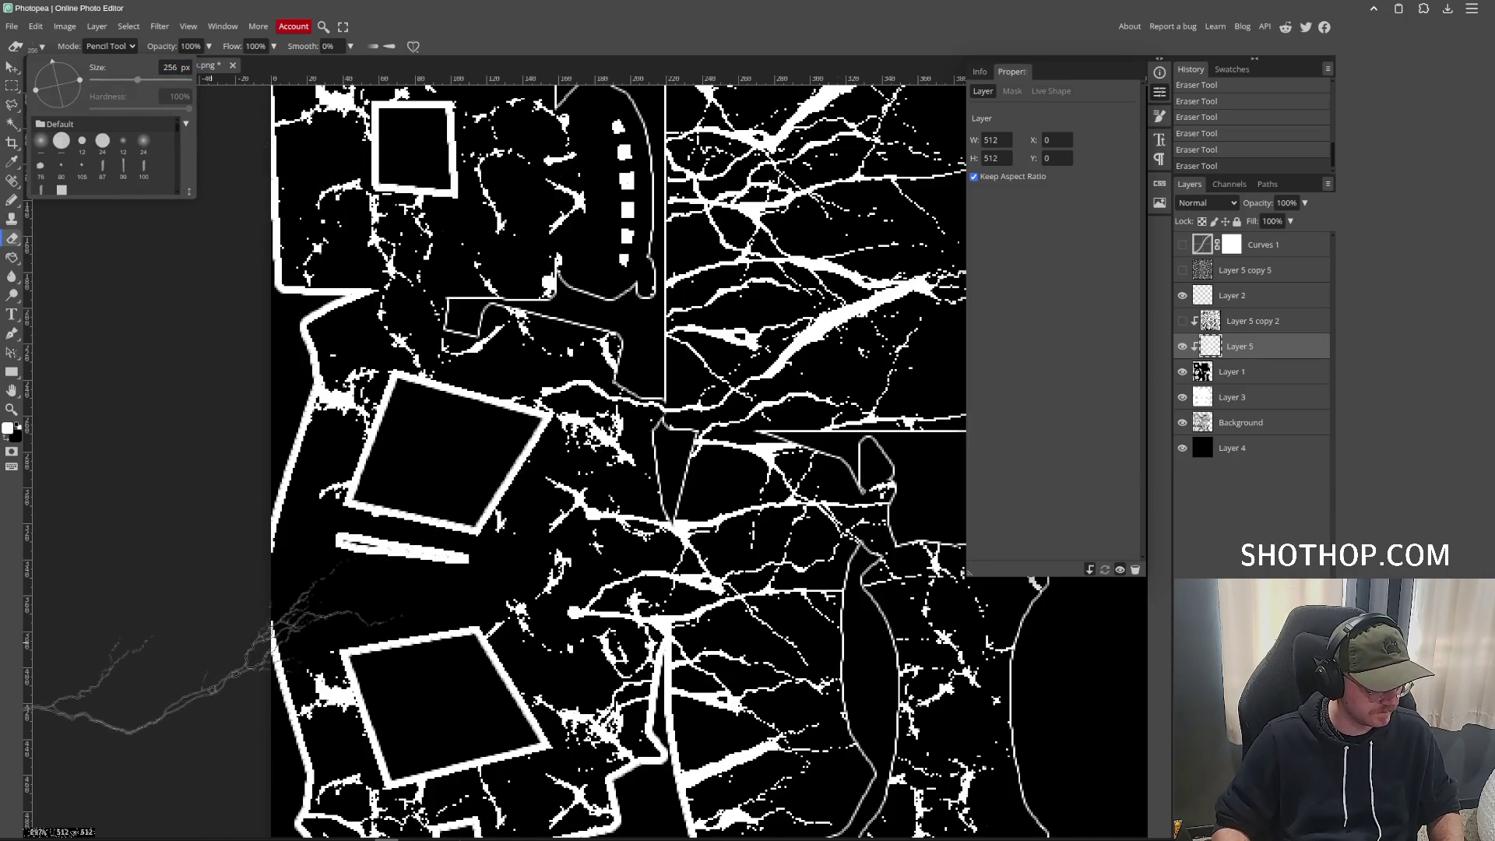
key("Return")
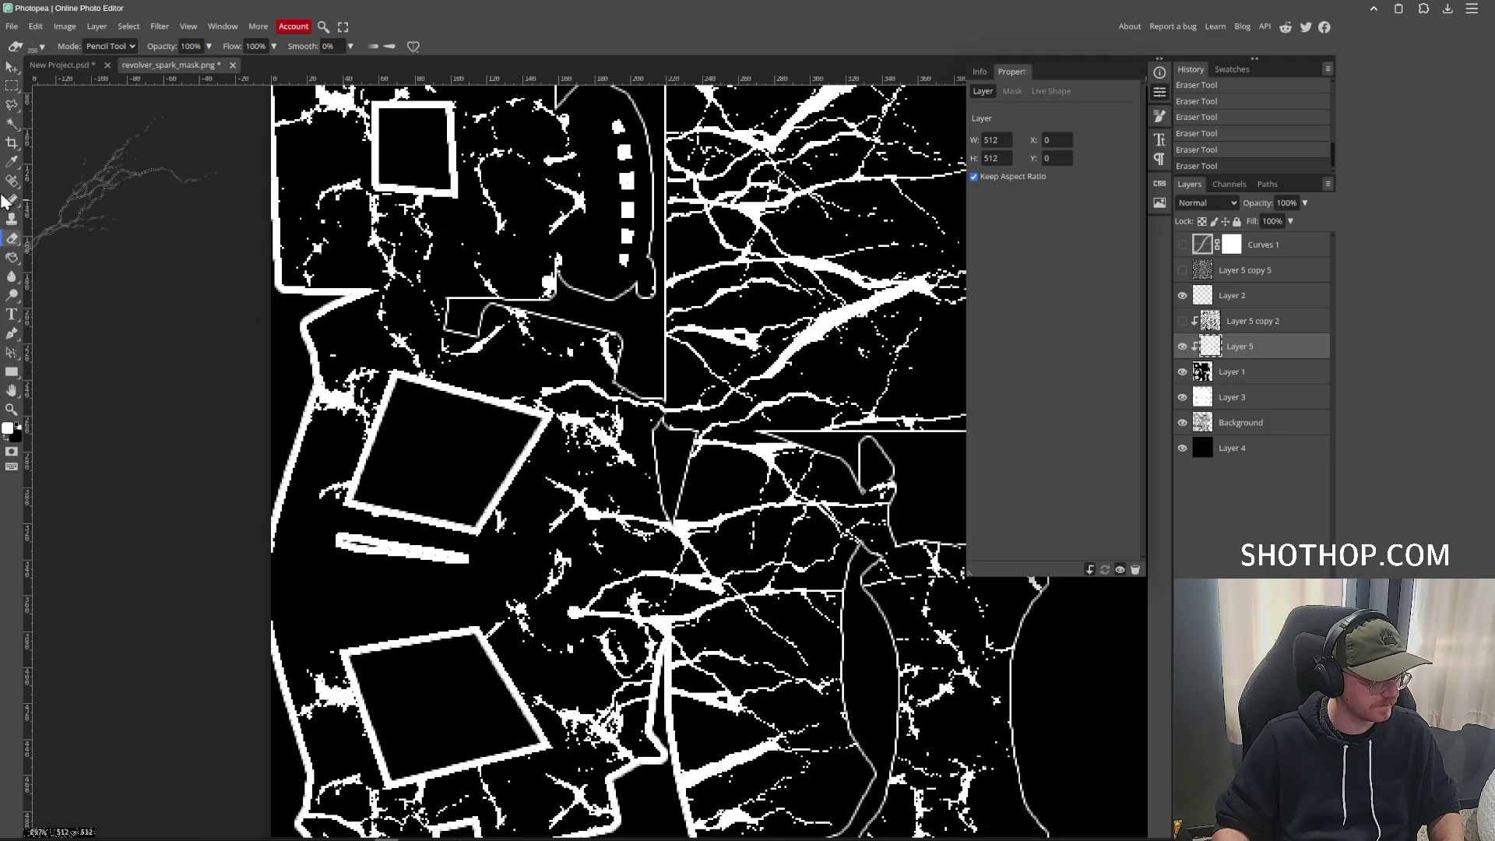
Switch from Eraser to Pencil and pick lightning brush preset 4304, rotated horizontally.
left_click(12, 201)
left_click(43, 48)
left_click(45, 48)
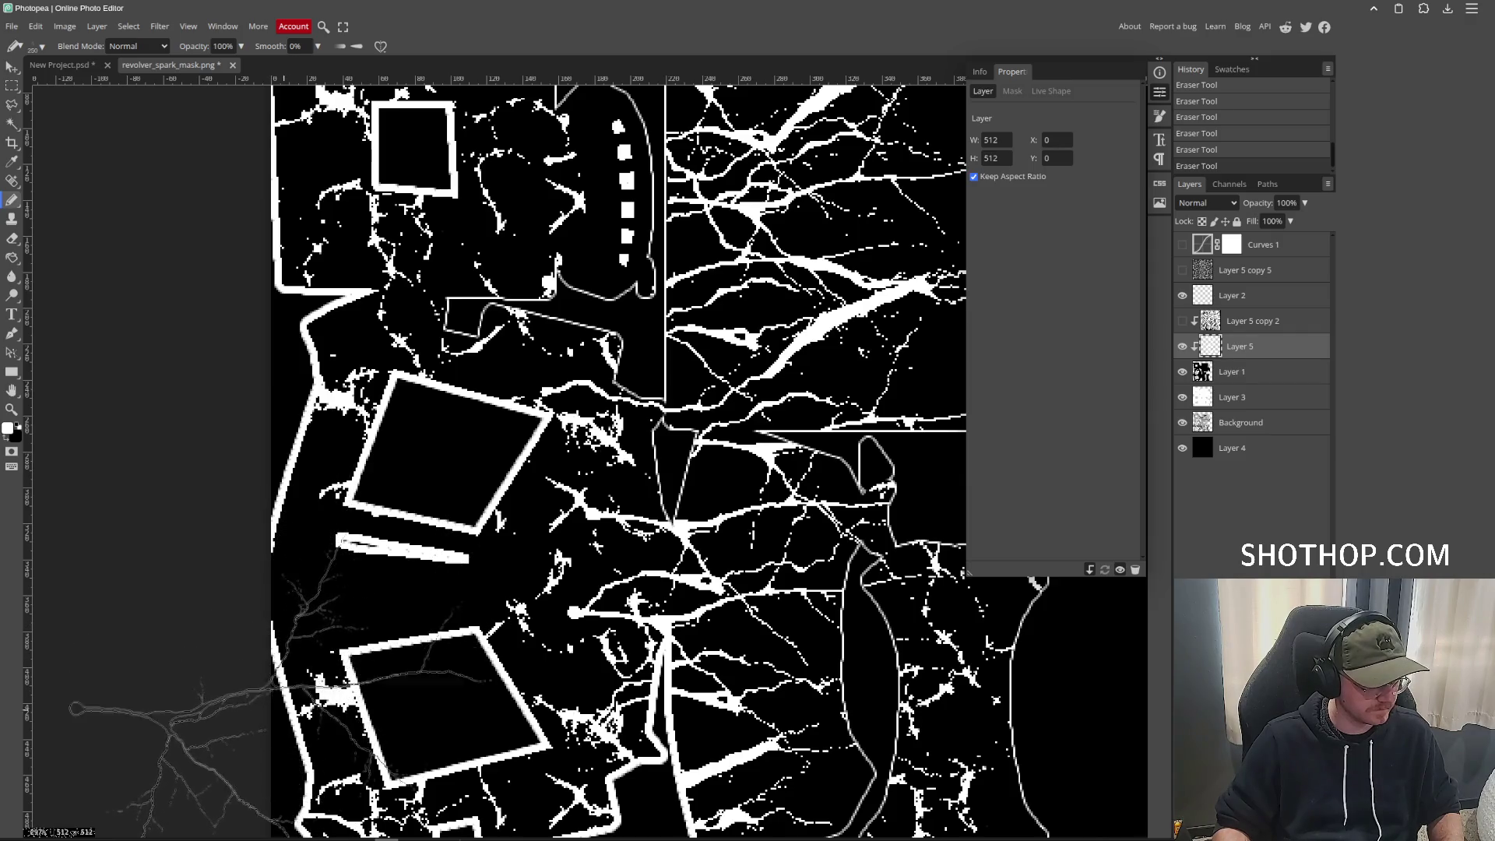
left_click(39, 46)
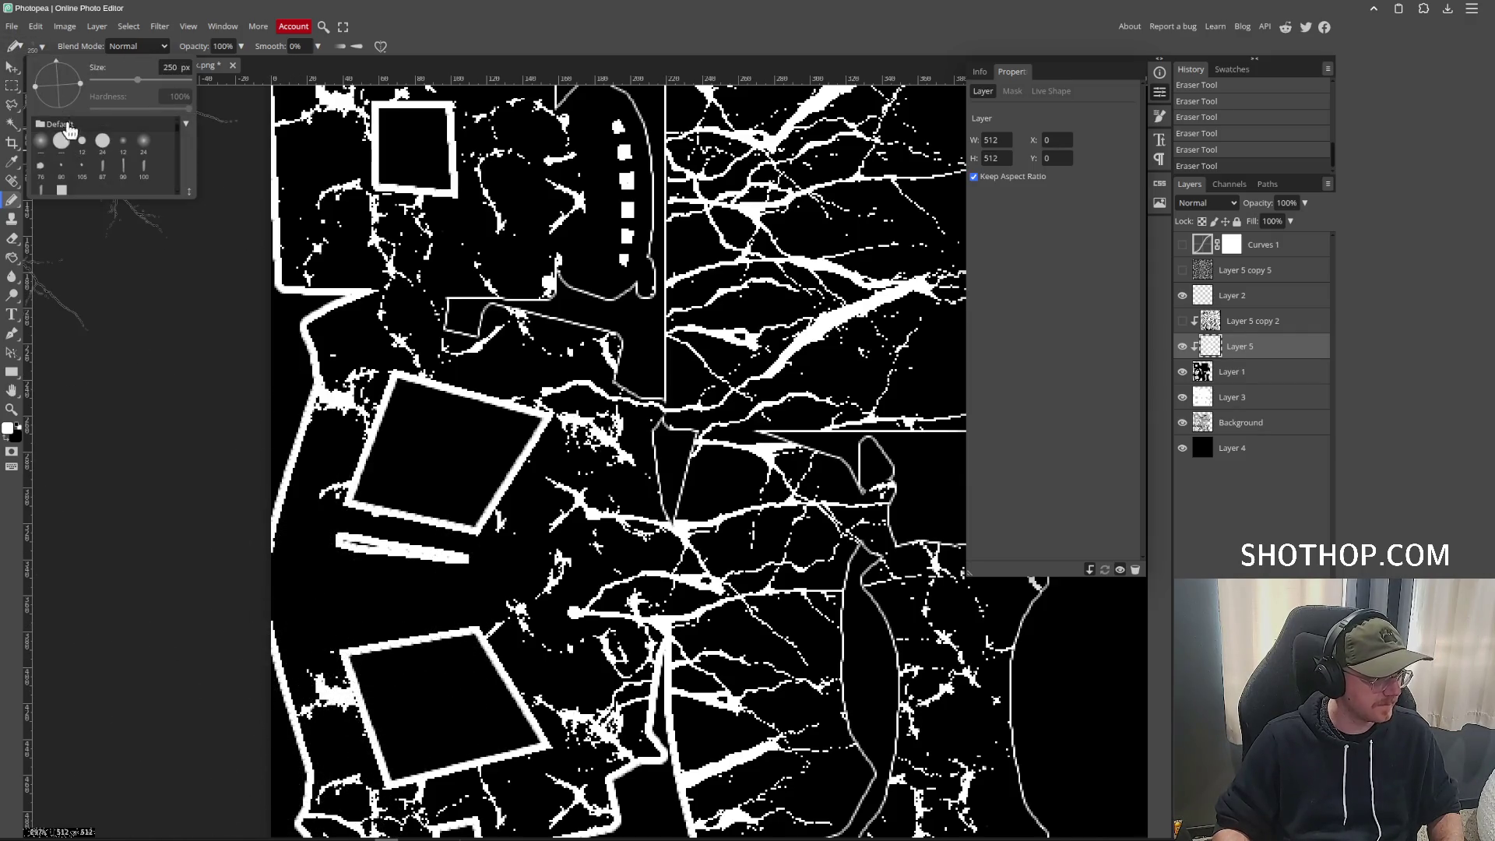
scroll(109, 164, "down", 10)
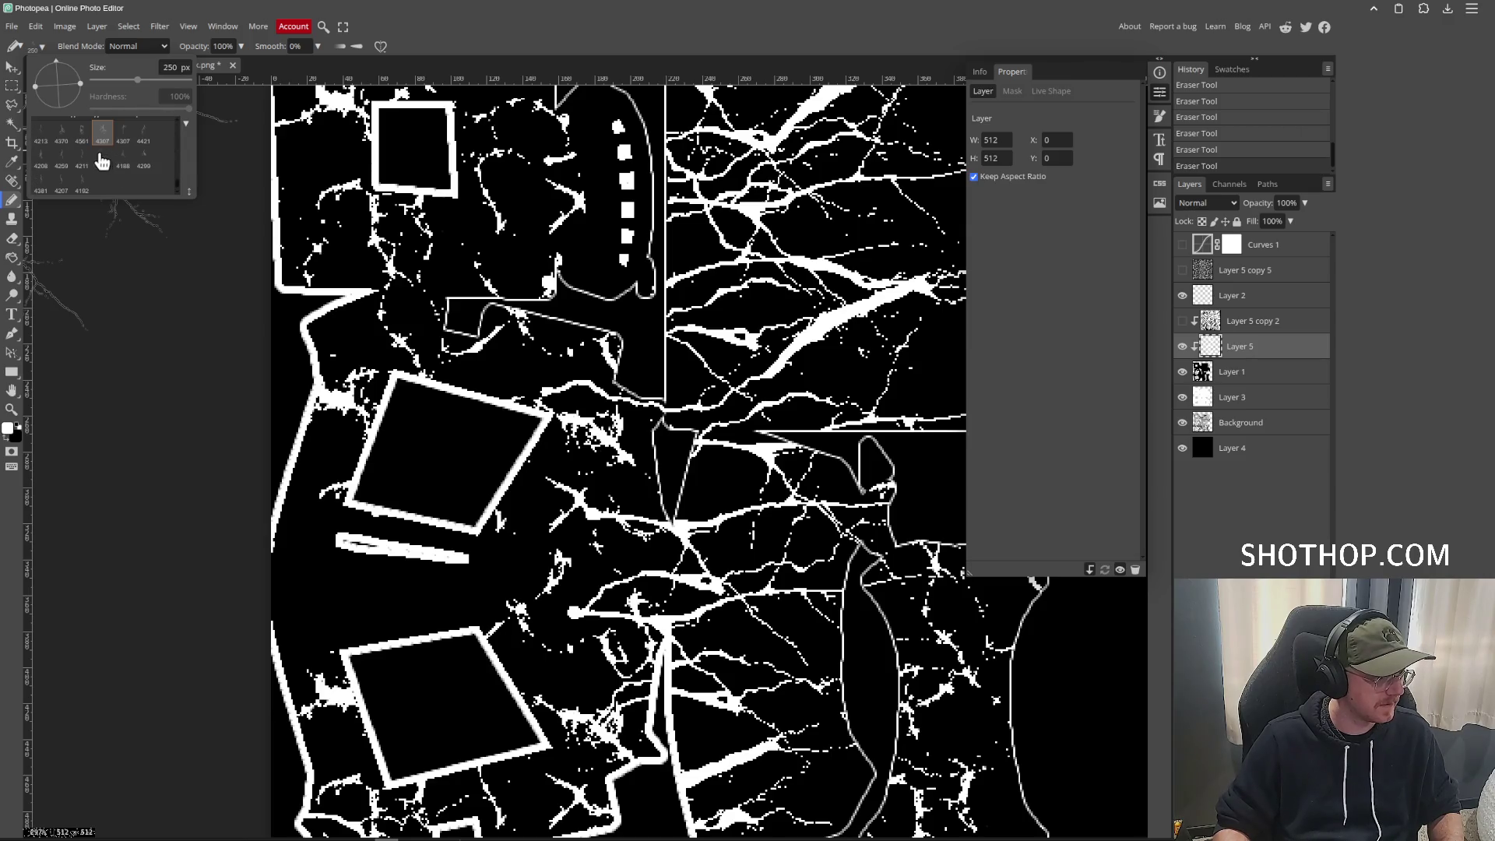
left_click(102, 160)
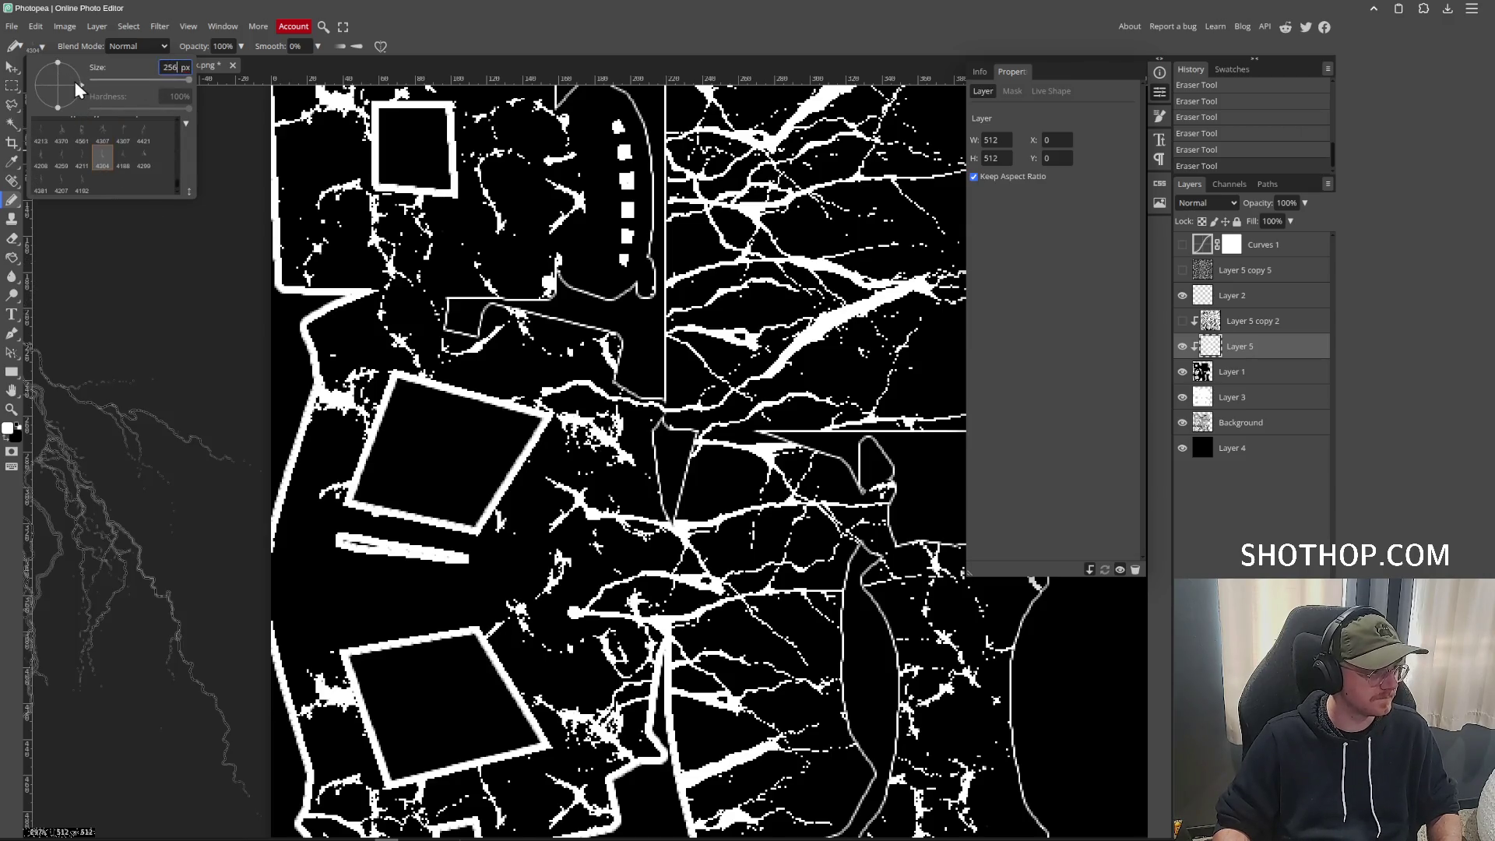
left_click_drag(76, 84, 68, 58)
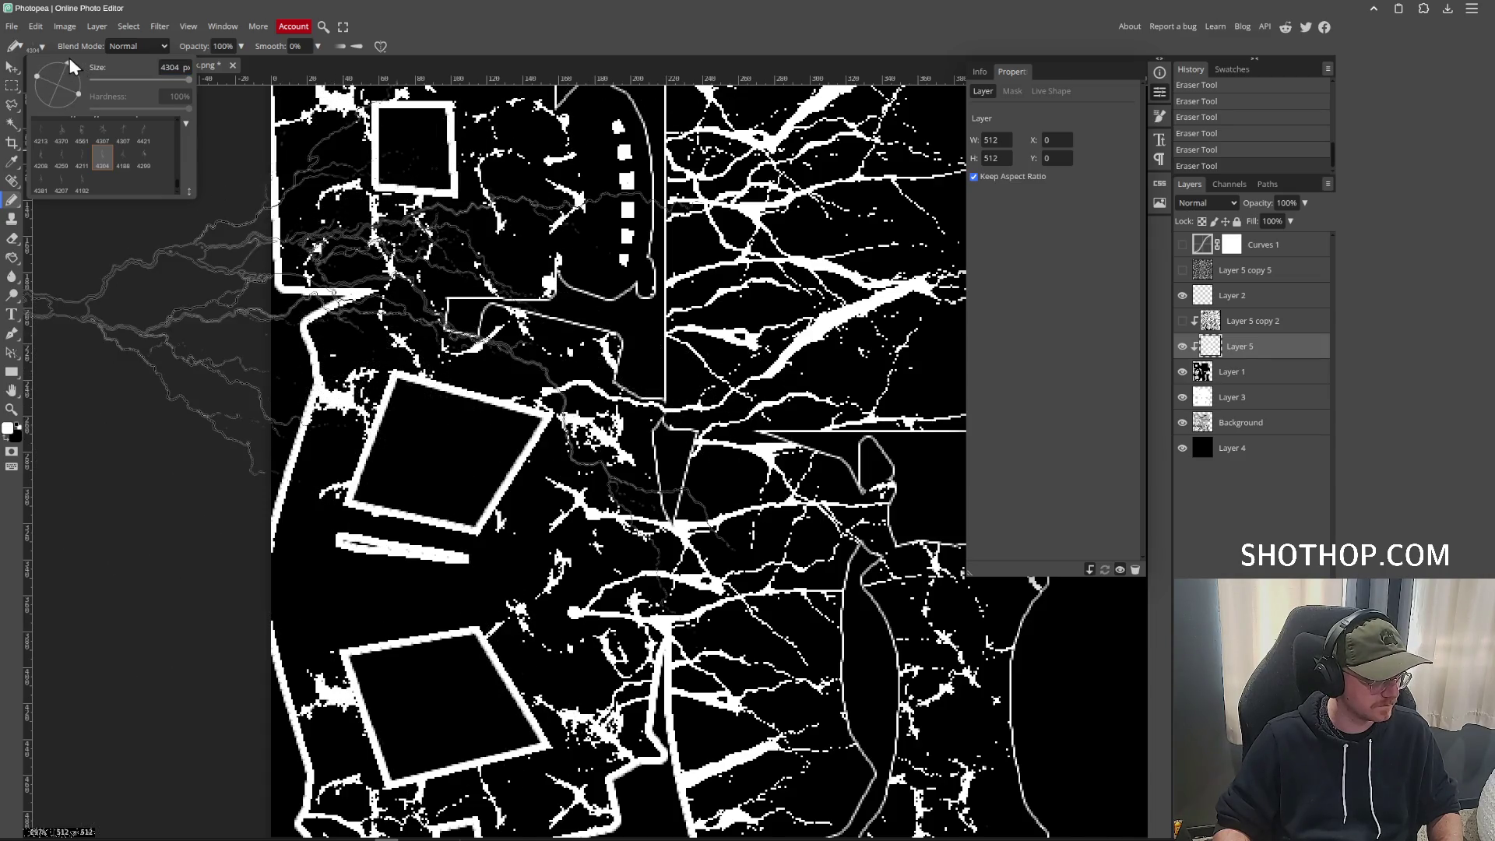
left_click(163, 68)
type("256")
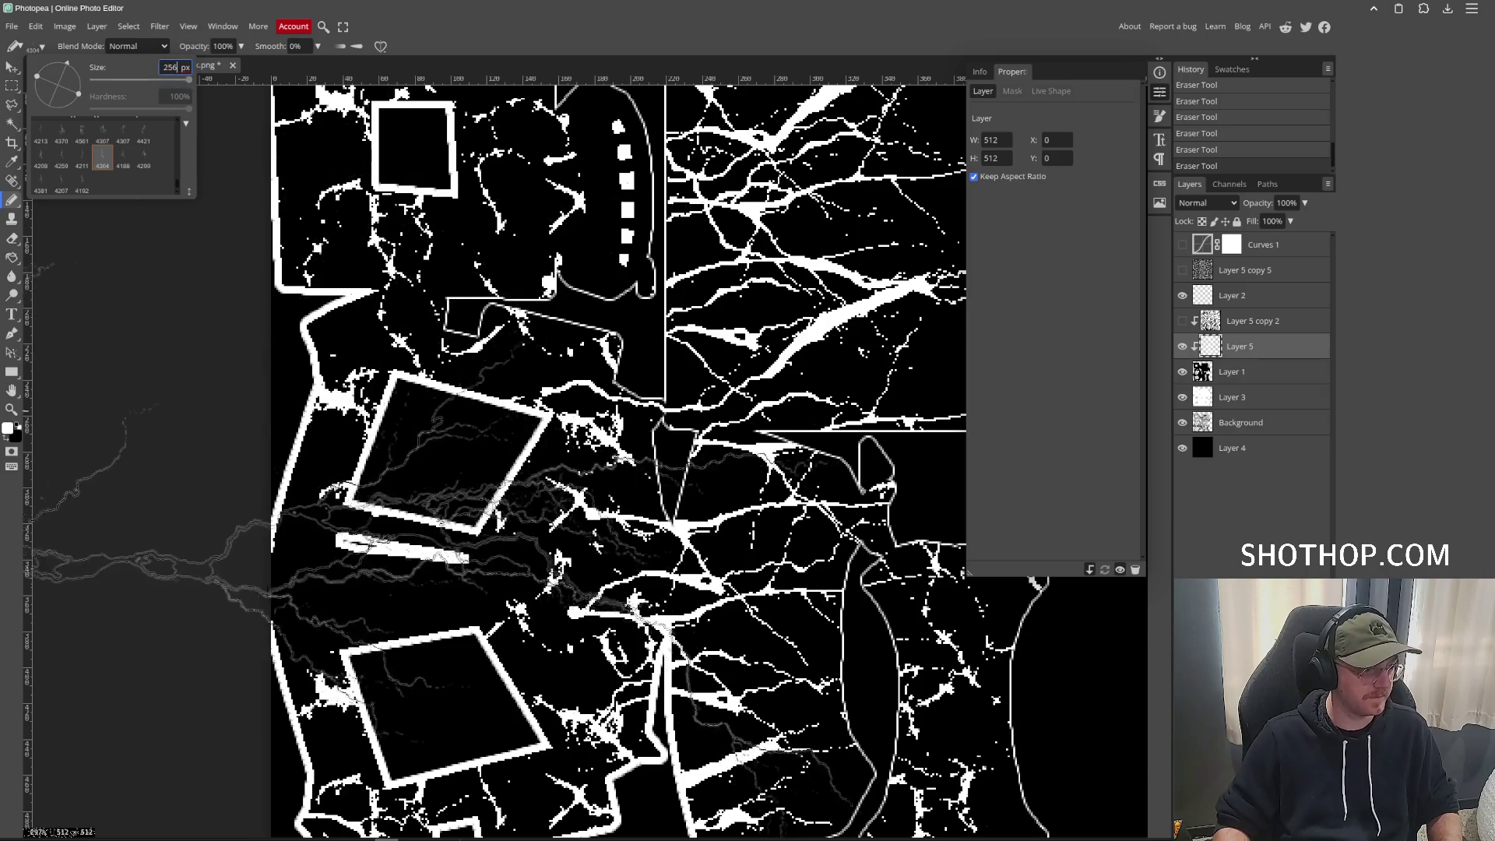
key("Return")
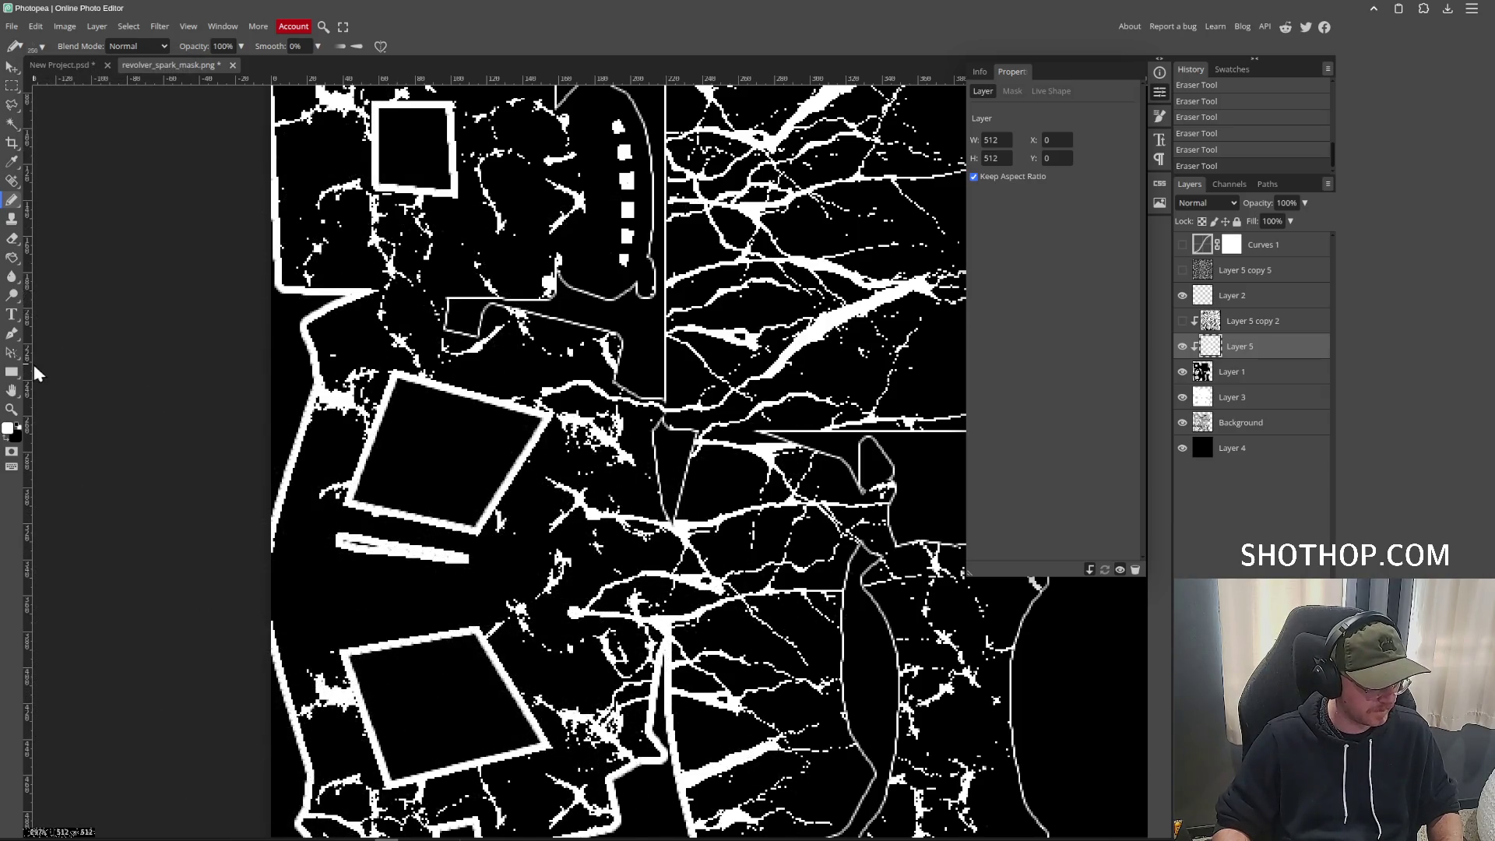
Stamp a lightning streak on the mask, undo the extra stamp, and select Layer 5 copy 2.
scroll(207, 491, "down", 2)
scroll(207, 491, "left", 2)
left_click(274, 587)
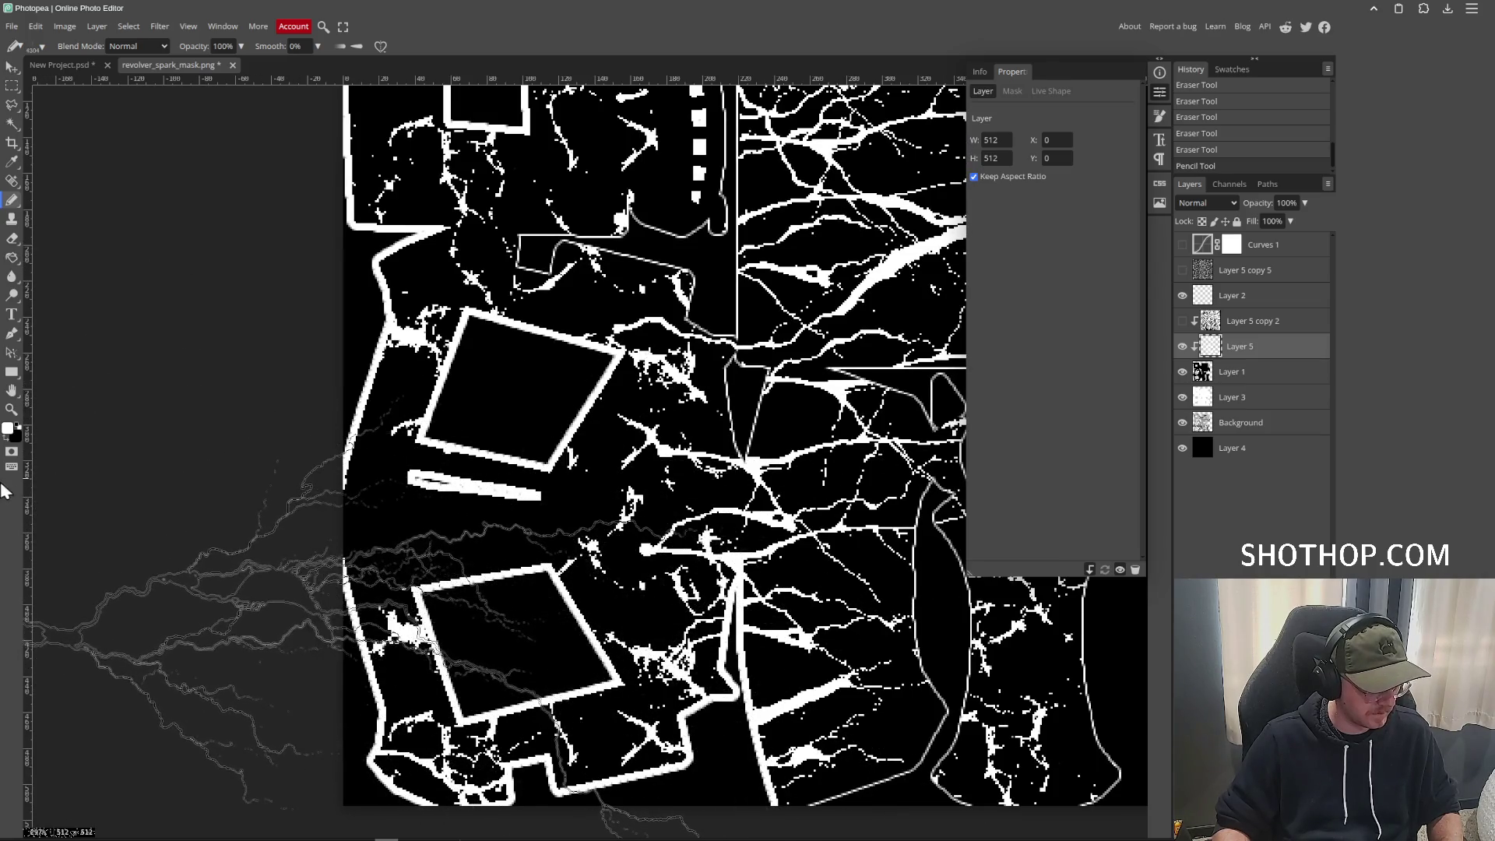
left_click(379, 584)
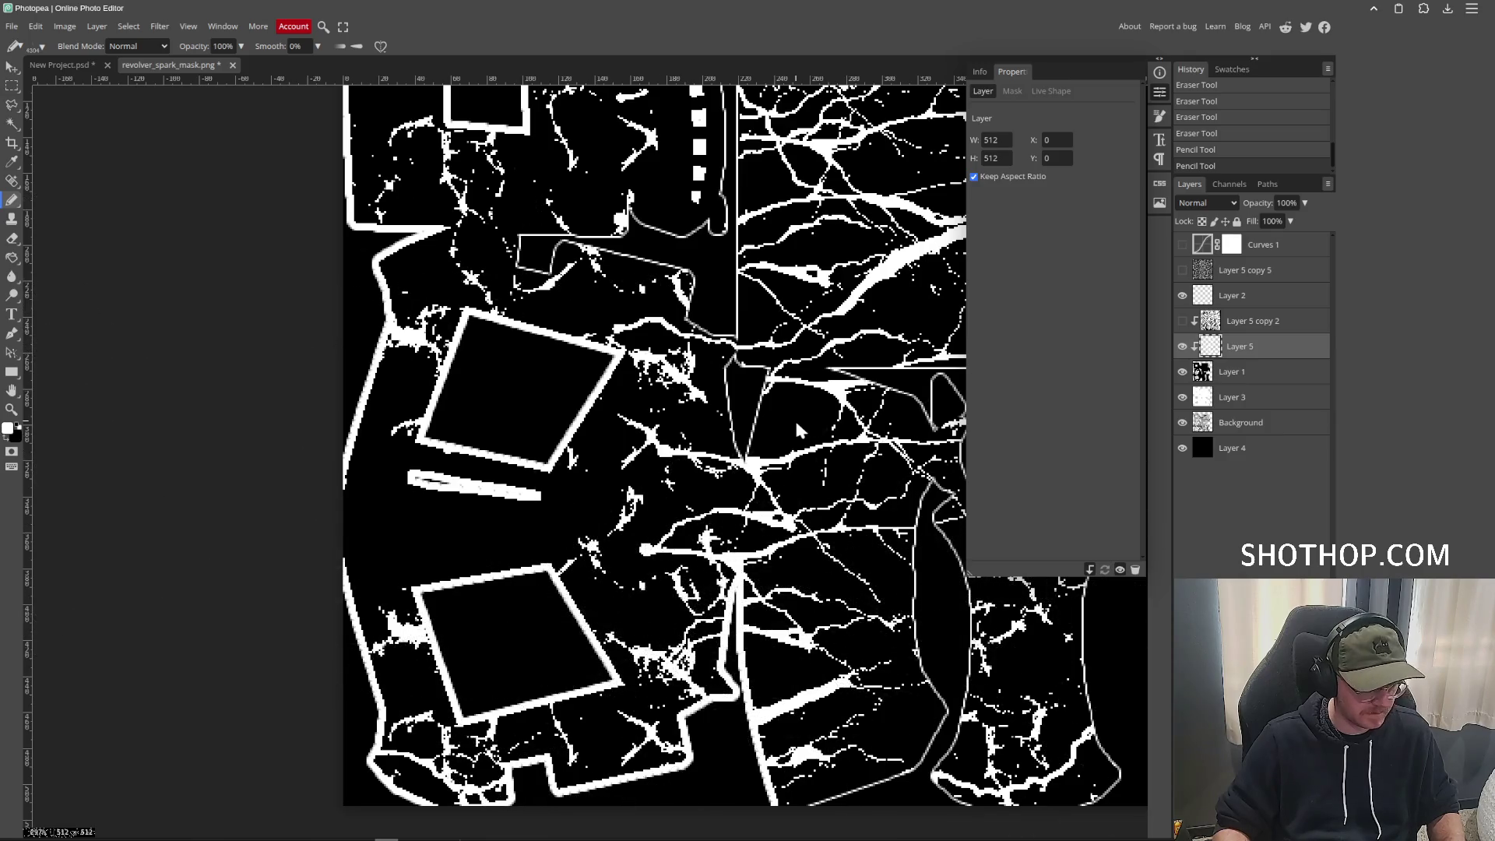
key("ctrl+z")
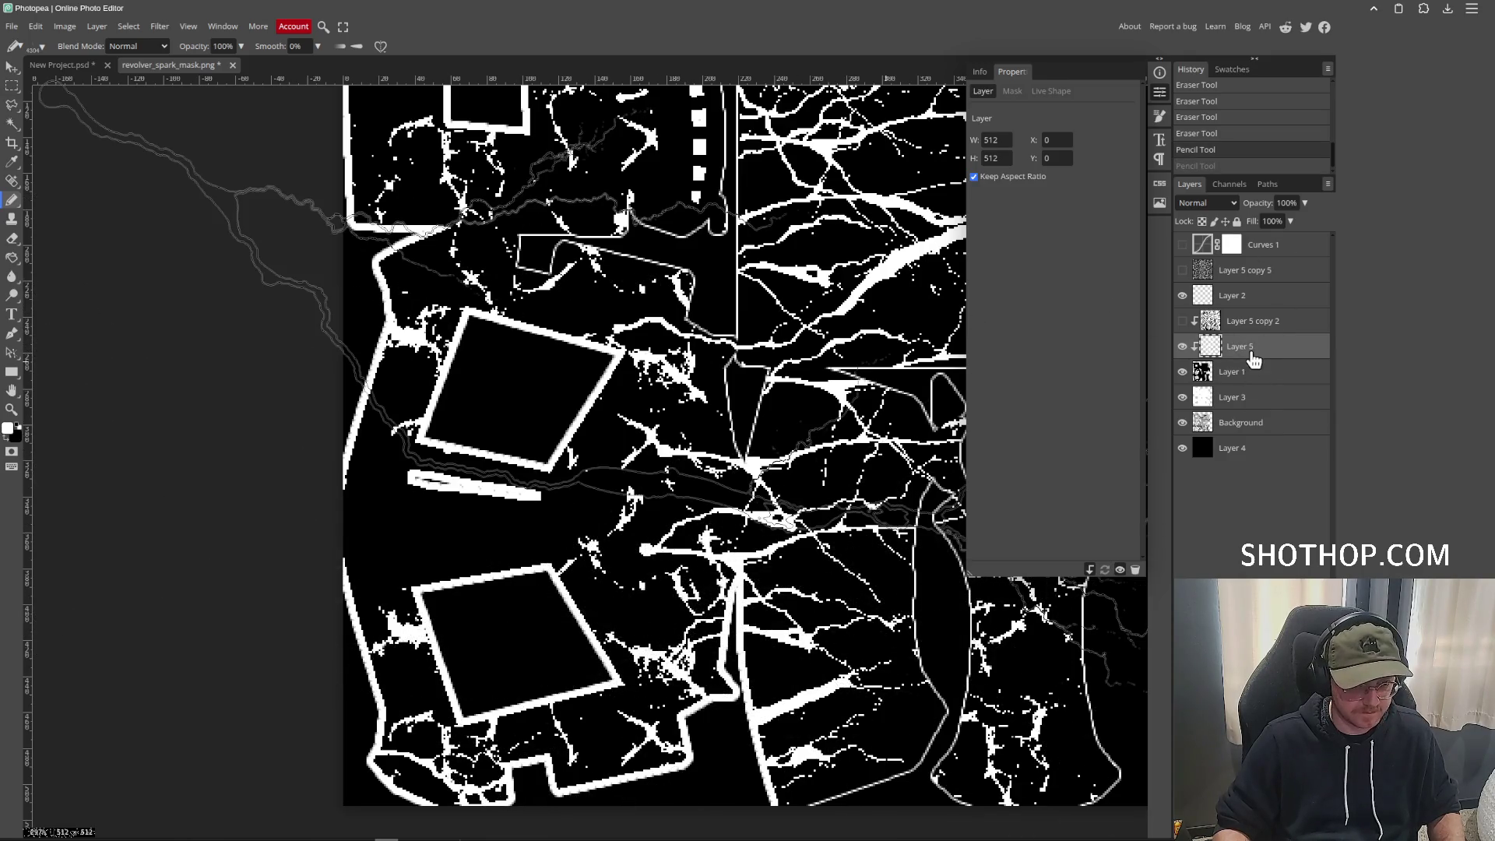
left_click(1259, 328)
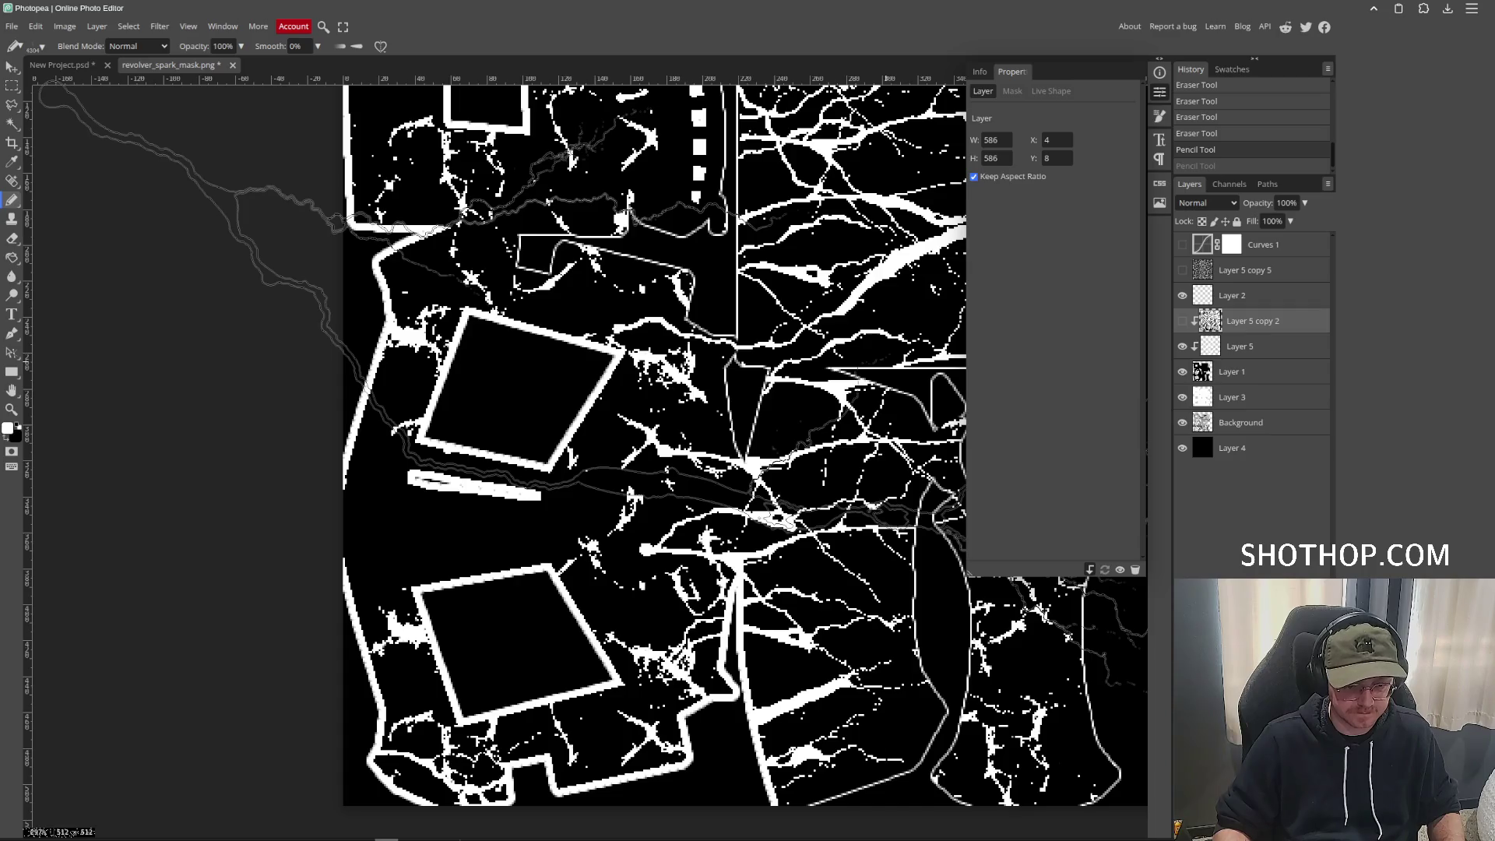
Add new Layer 6 and stamp a lightning streak with the brush shrunk to about 530 px.
key("ctrl+shift+n")
left_click(40, 47)
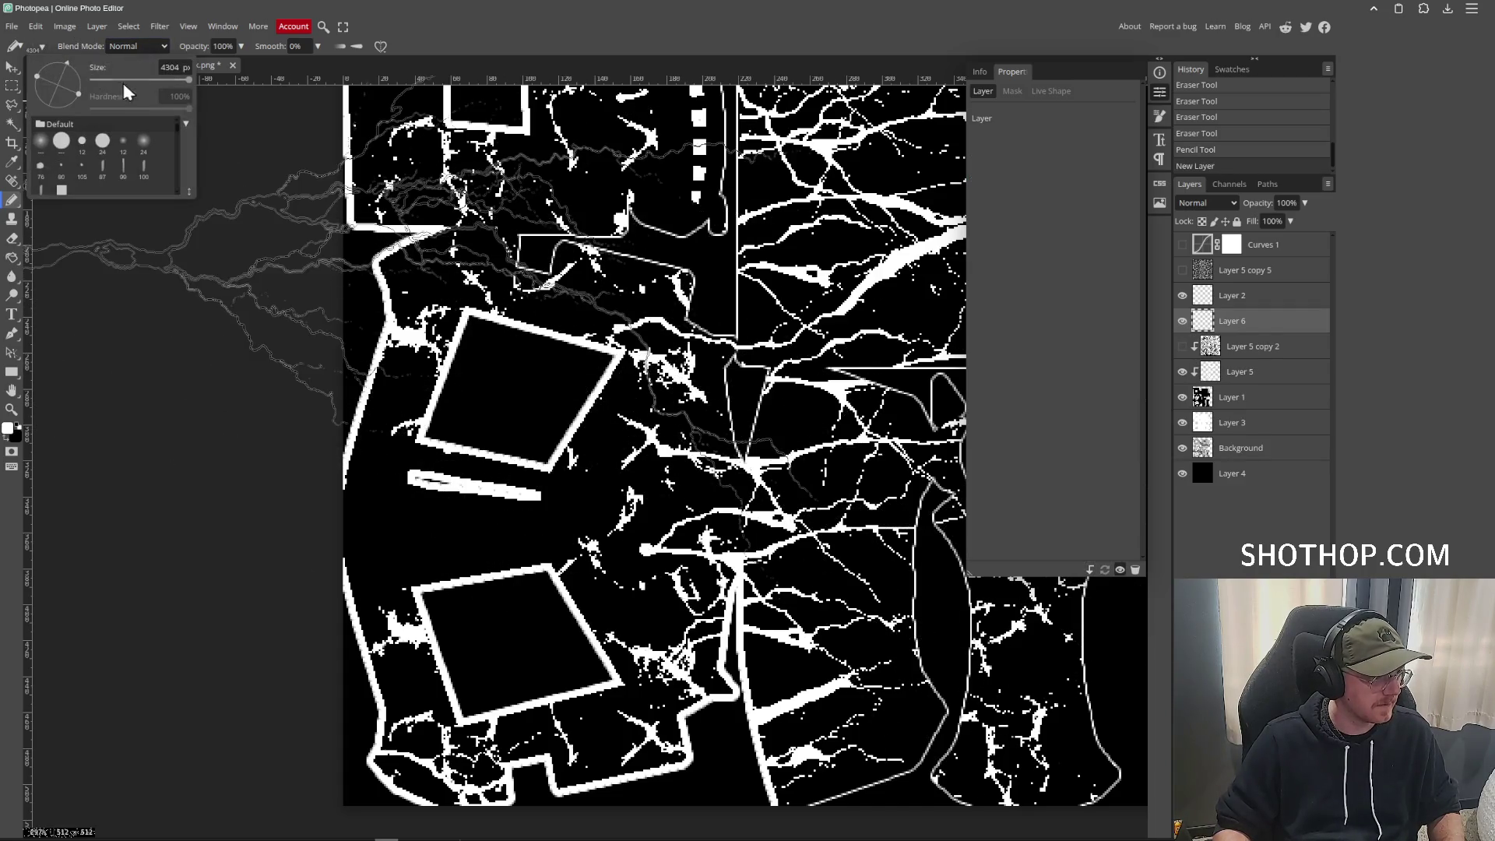
left_click(154, 87)
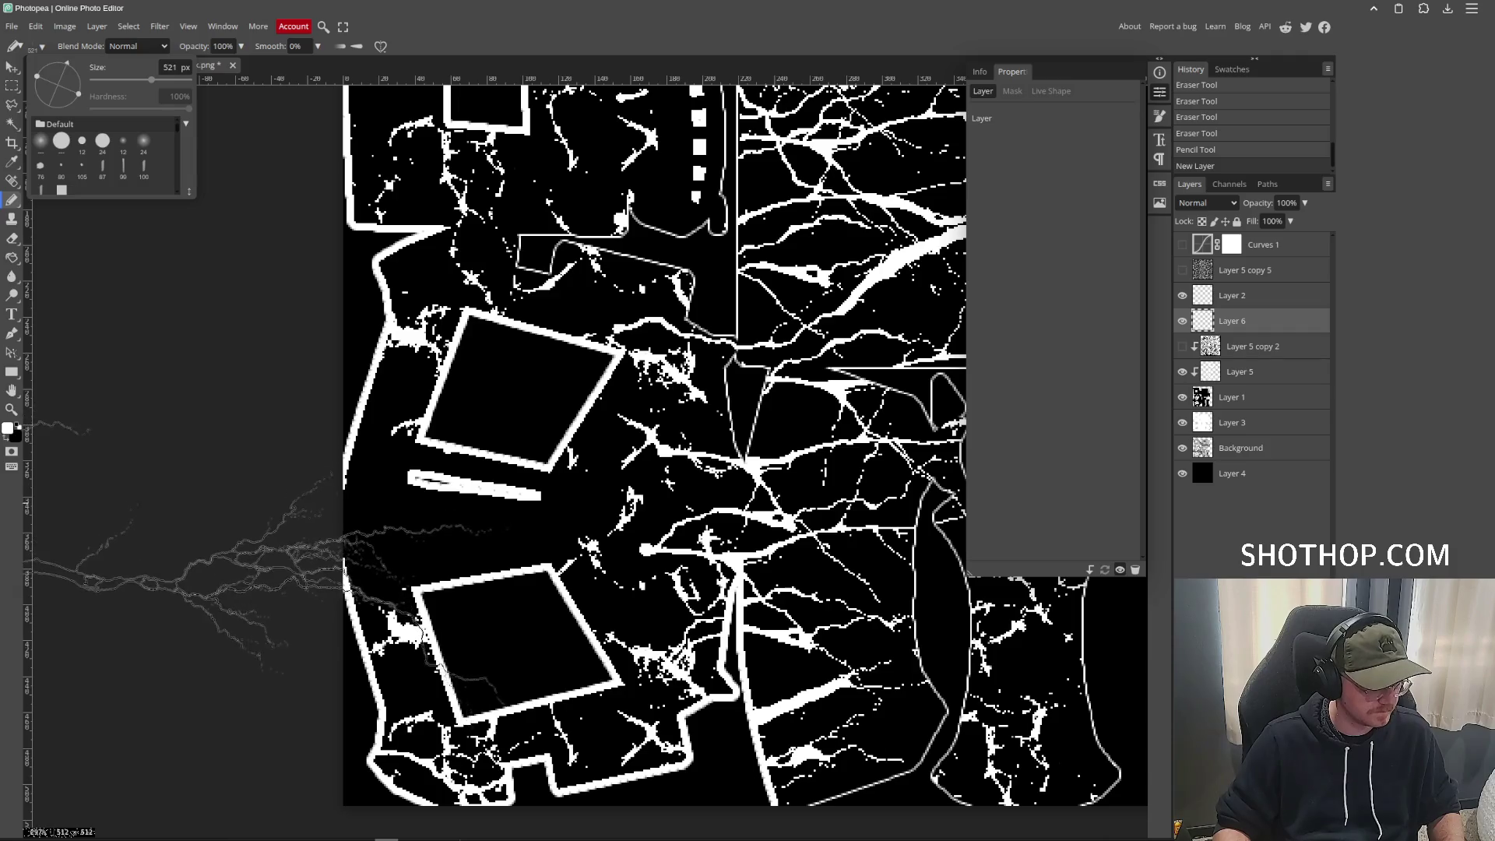
mouse_move(304, 514)
left_mouse_down()
mouse_move(212, 514)
mouse_move(309, 514)
left_mouse_up()
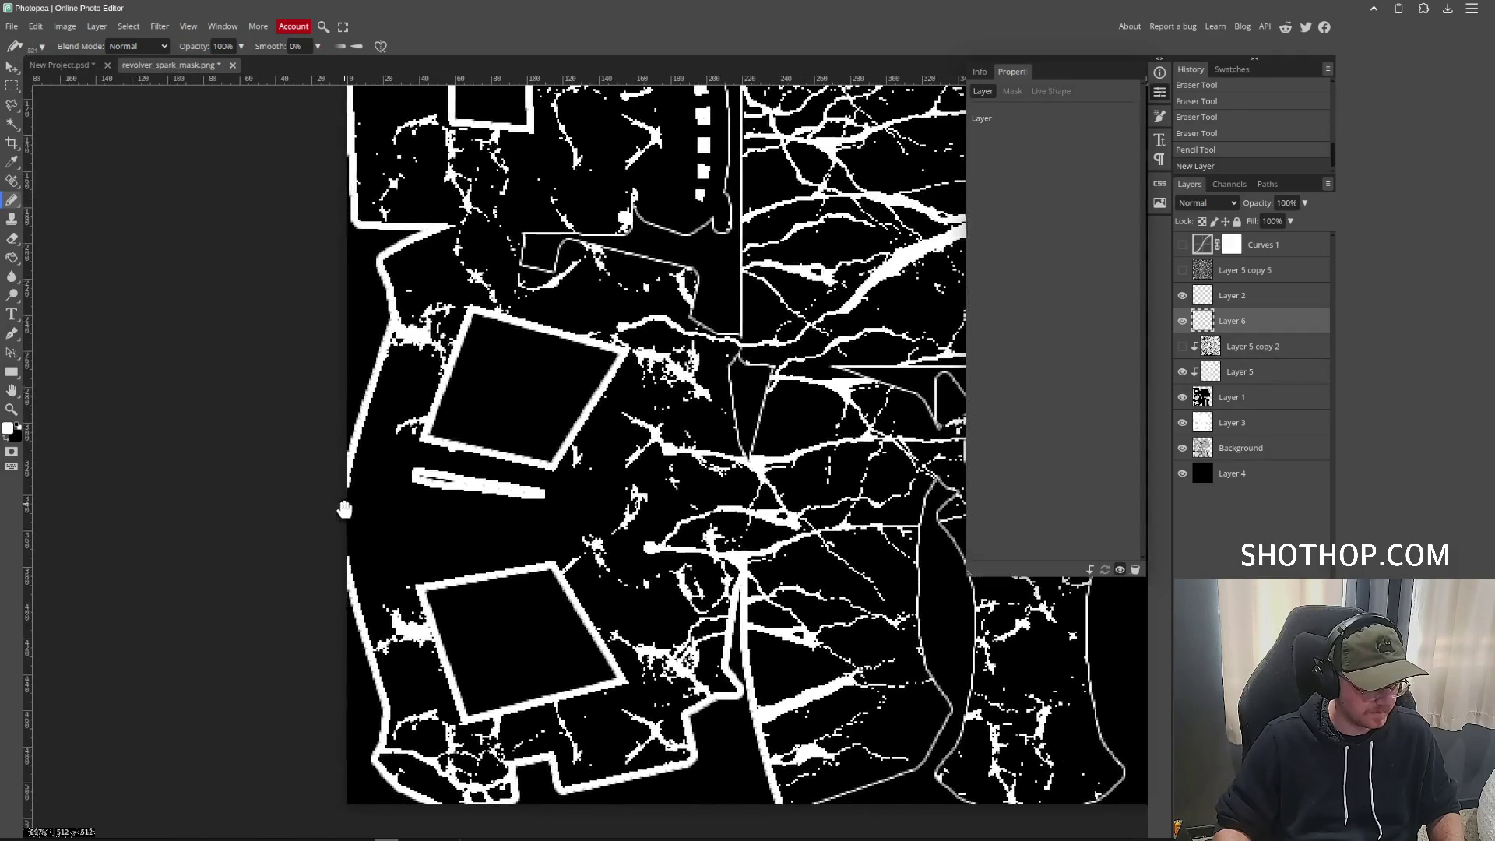
left_click(312, 537)
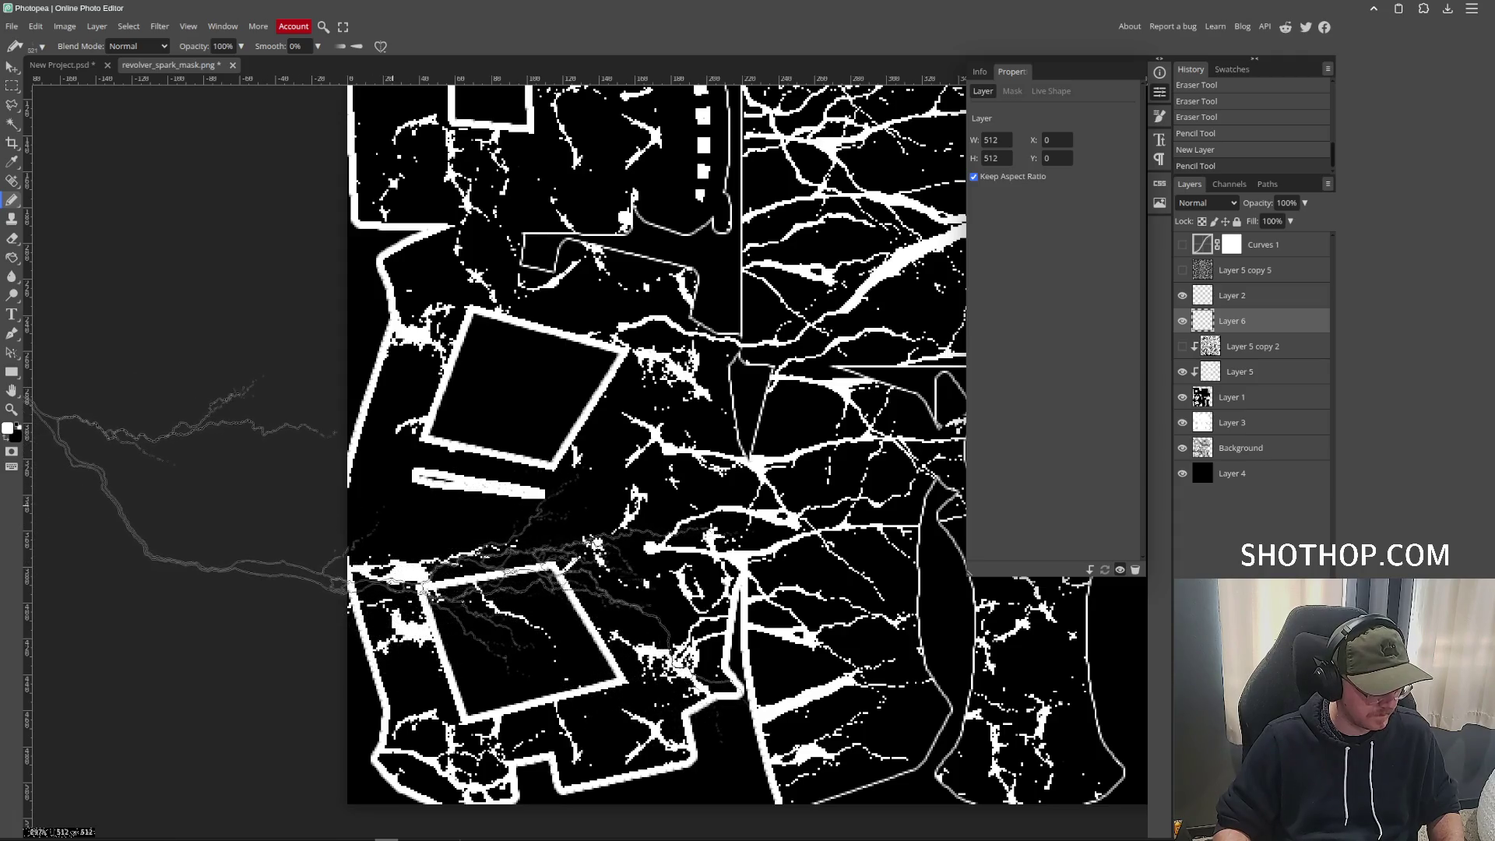
key("ctrl+z")
left_click(366, 537)
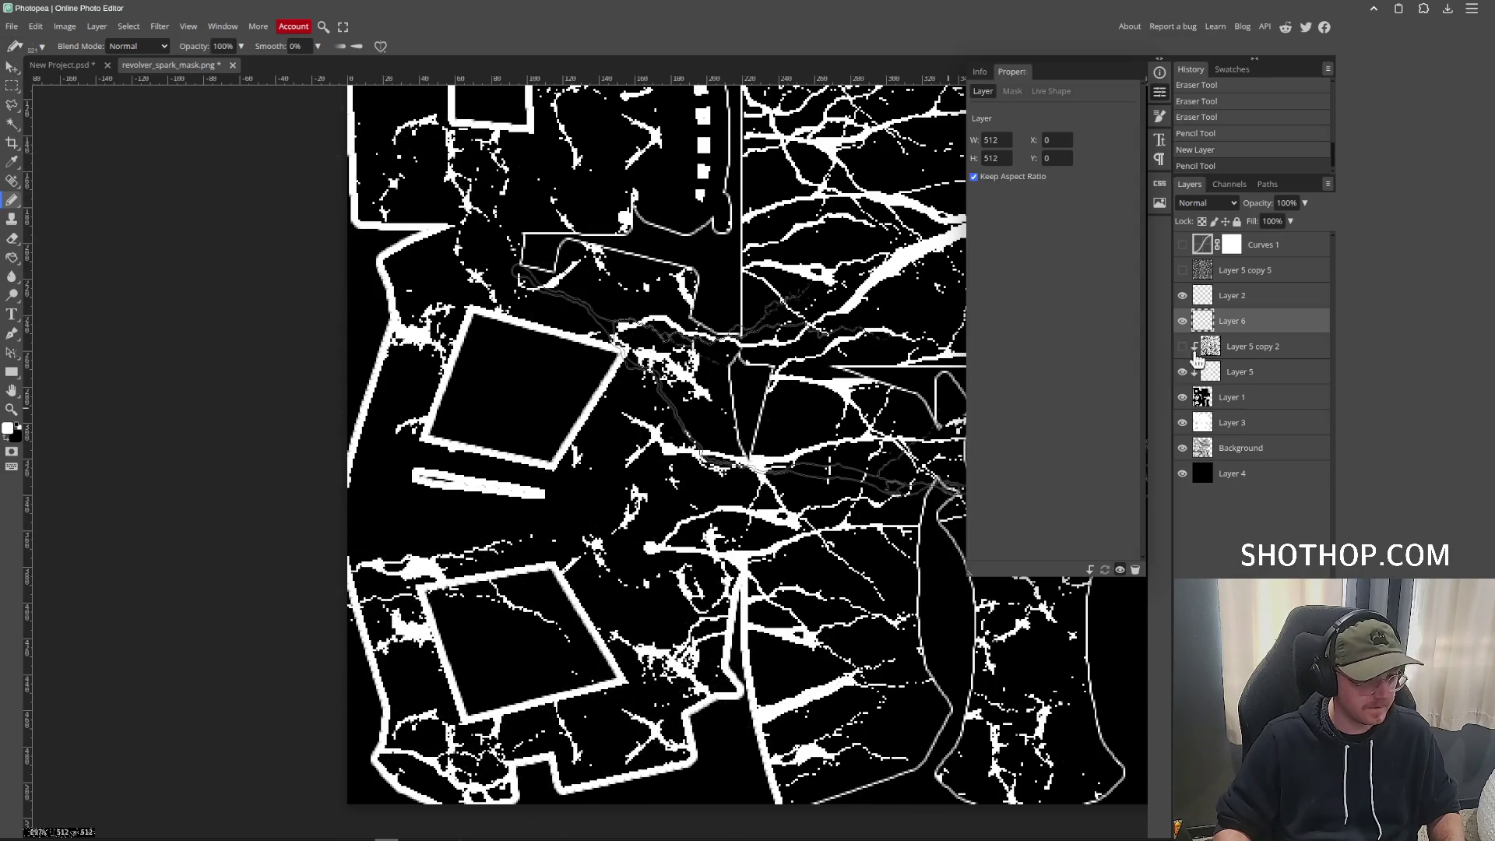
Clip Layer 6 to the layer below and export a PNG overwriting revolver_spark_mask.png.
right_click(1239, 319)
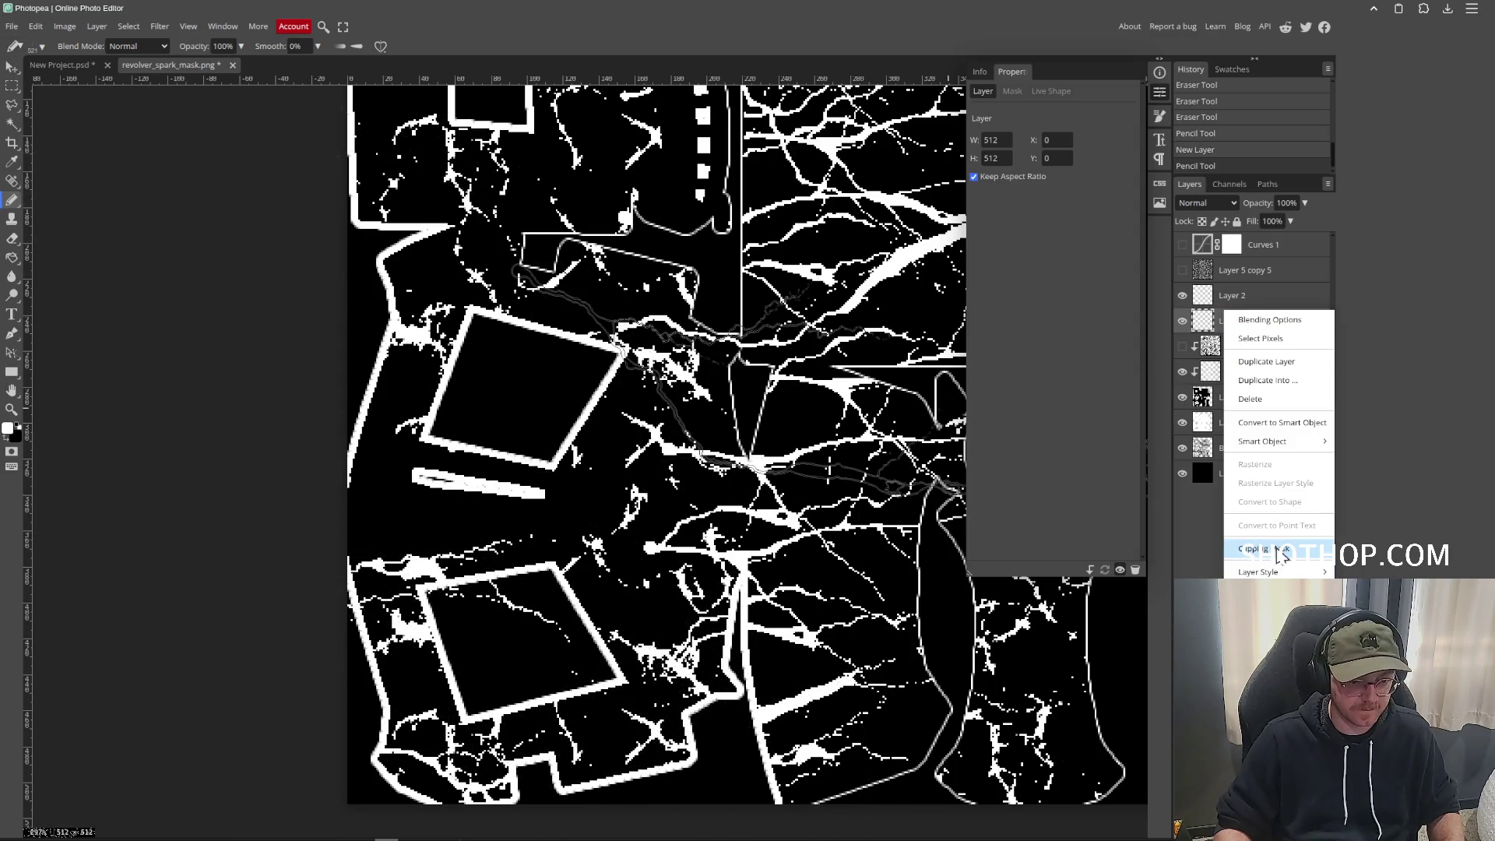
left_click(1263, 549)
left_click(13, 26)
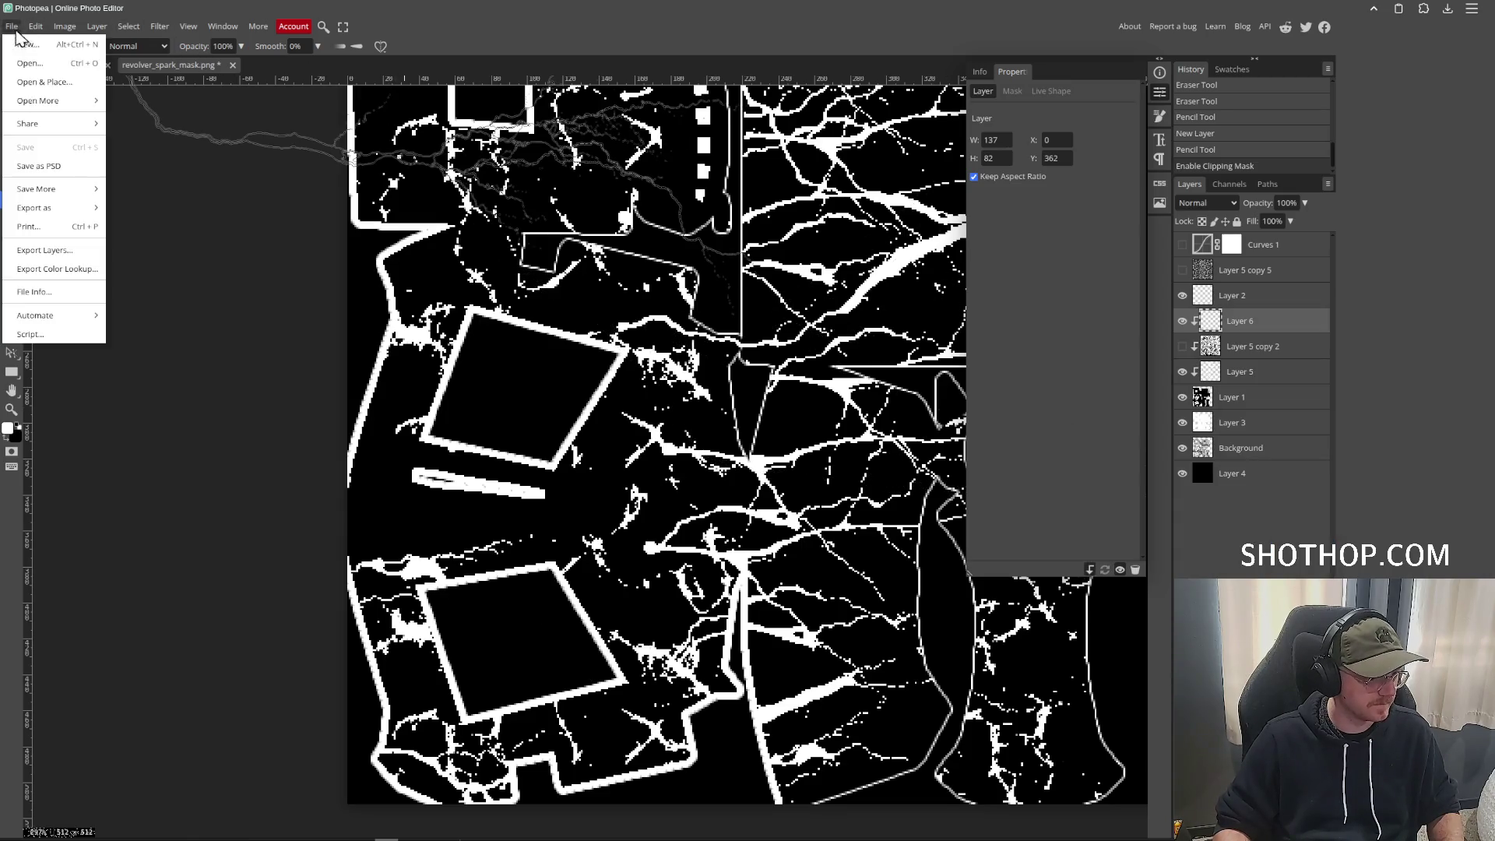
mouse_move(70, 208)
left_click(155, 209)
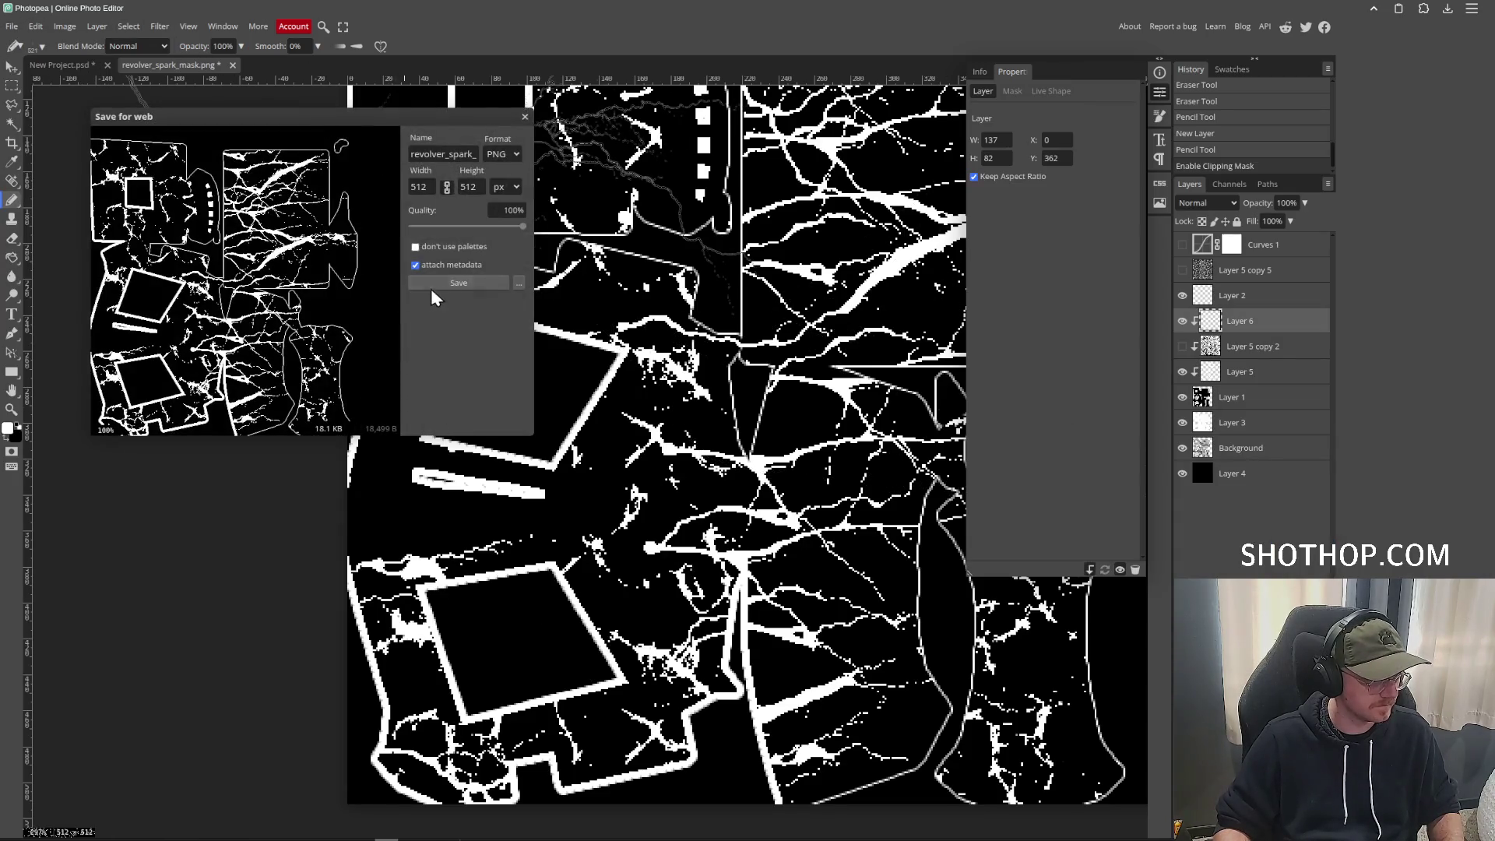
left_click(433, 285)
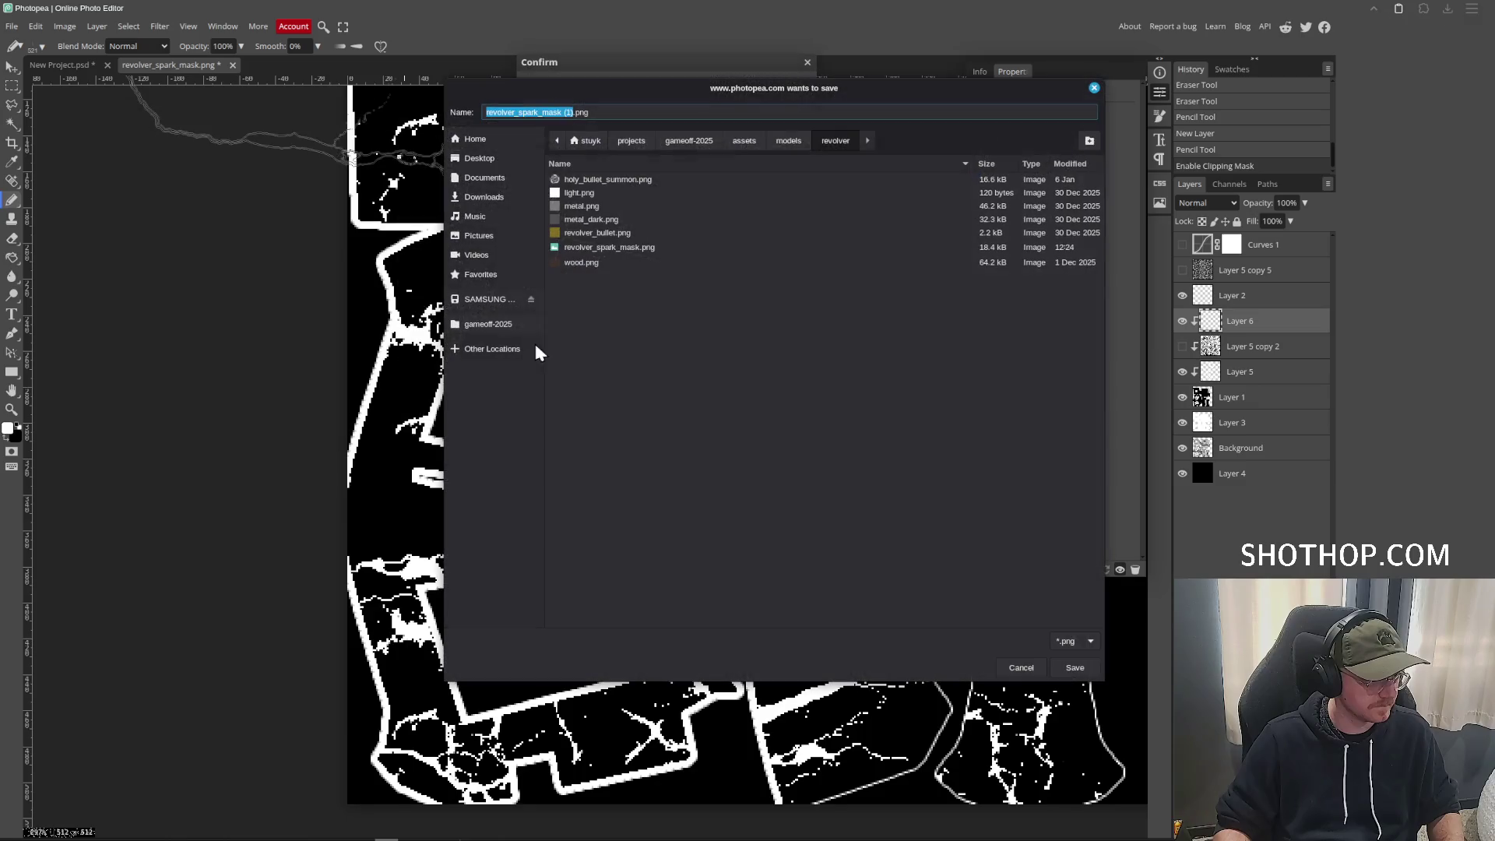
double_click(606, 248)
left_click(851, 437)
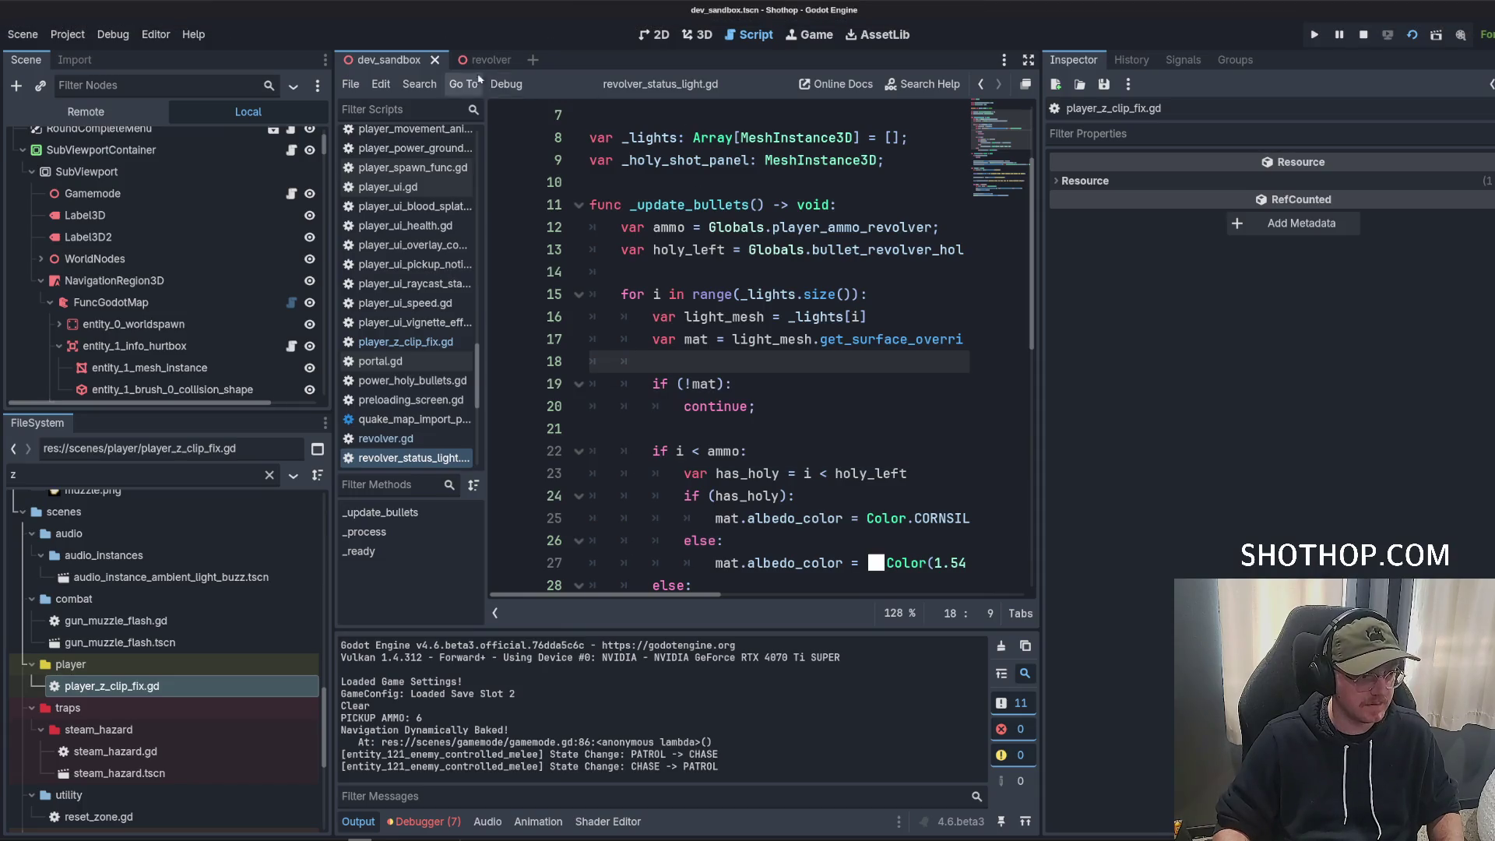
Show the revolver scene in 3D, orbit around the gun's lightning spark texture, and select the Clip node.
left_click(484, 60)
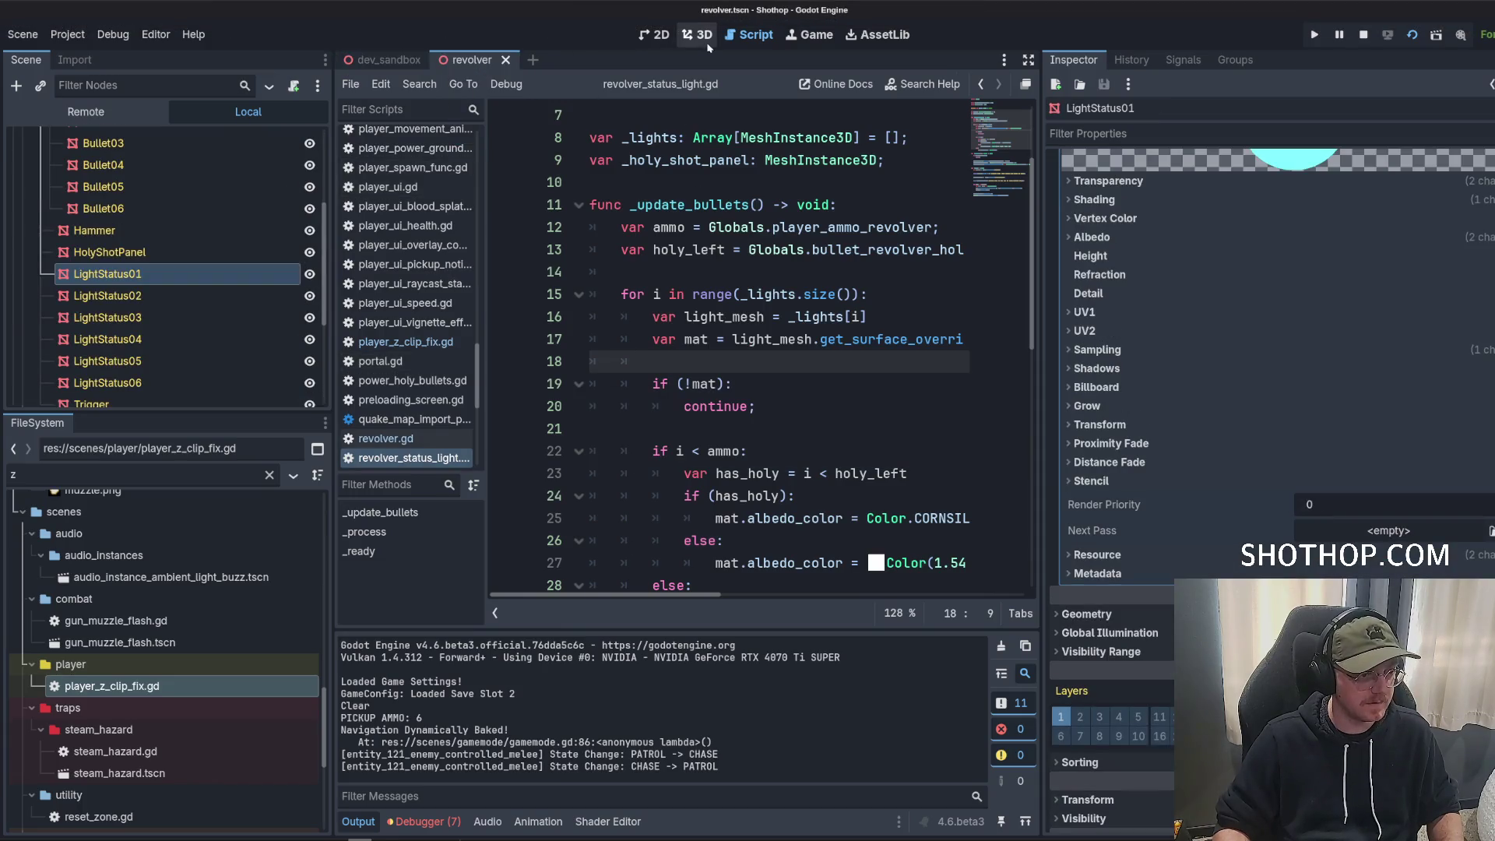
left_click(698, 34)
scroll(806, 372, "up", 5)
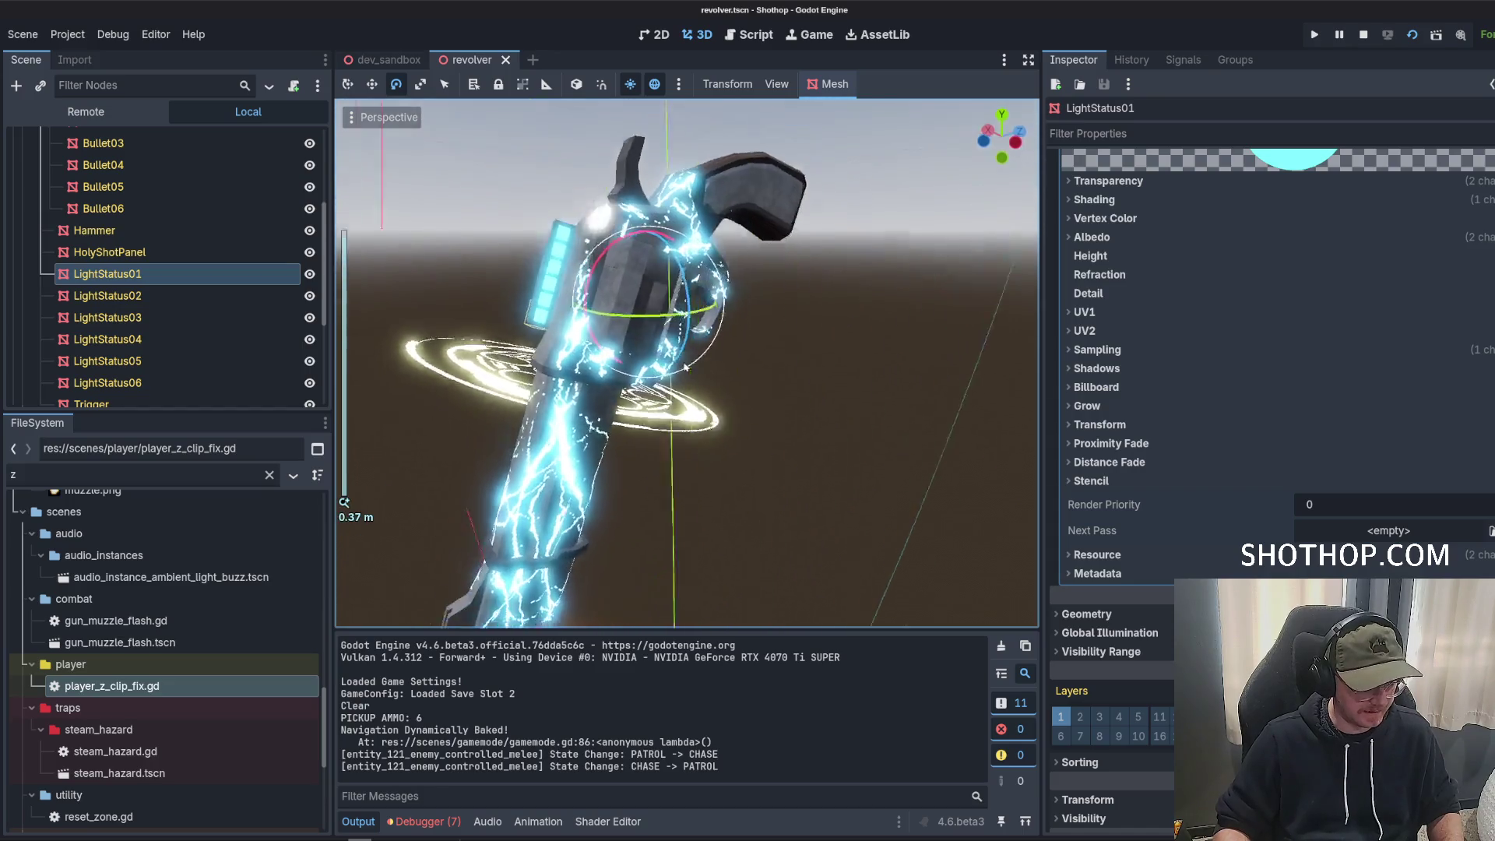
mouse_move(685, 368)
left_mouse_down()
mouse_move(824, 361)
mouse_move(633, 292)
left_mouse_up()
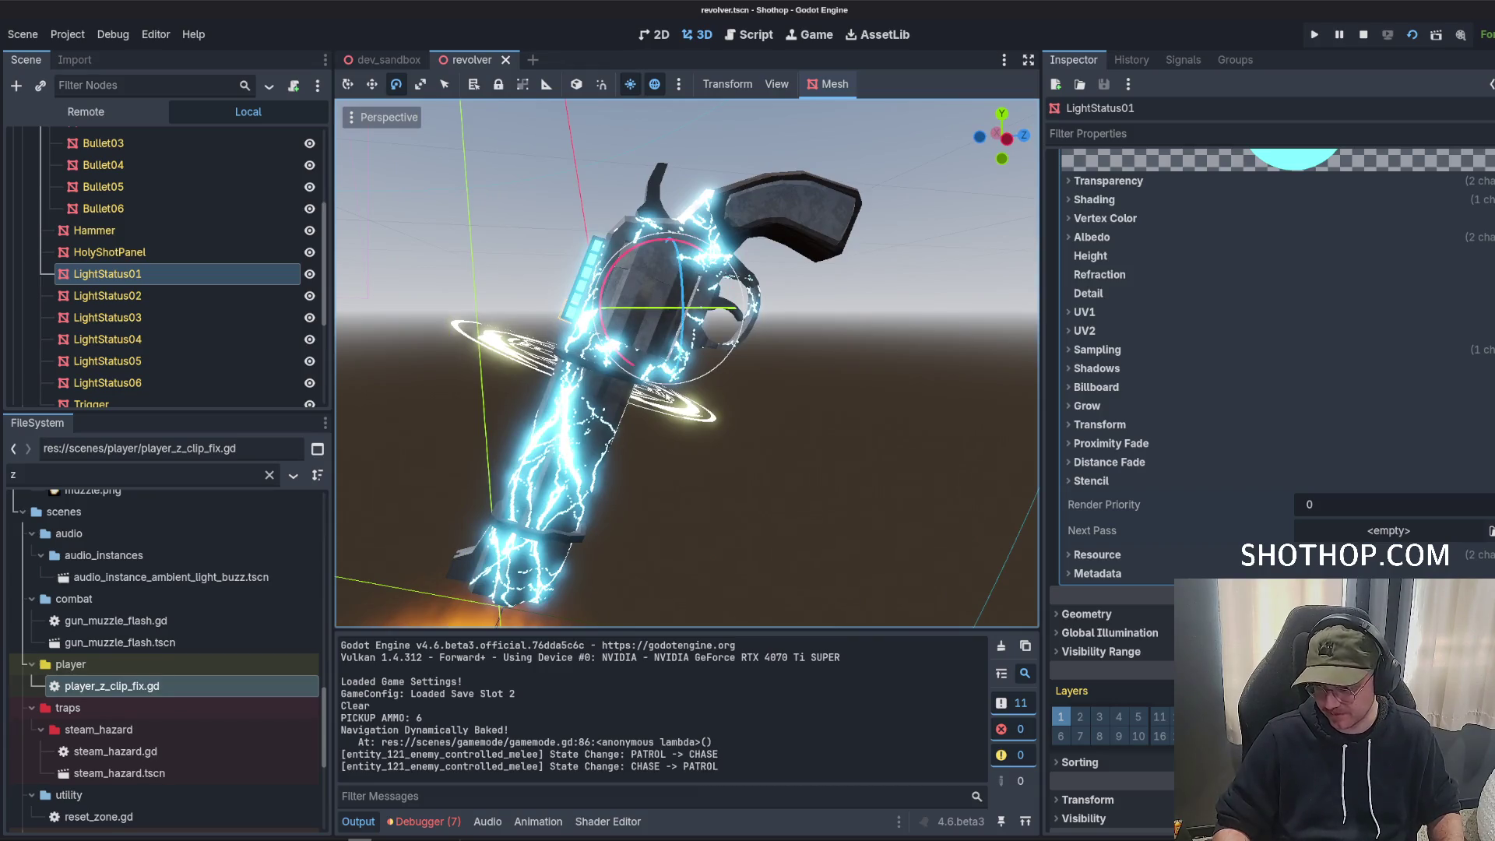
left_click_drag(701, 379, 697, 404)
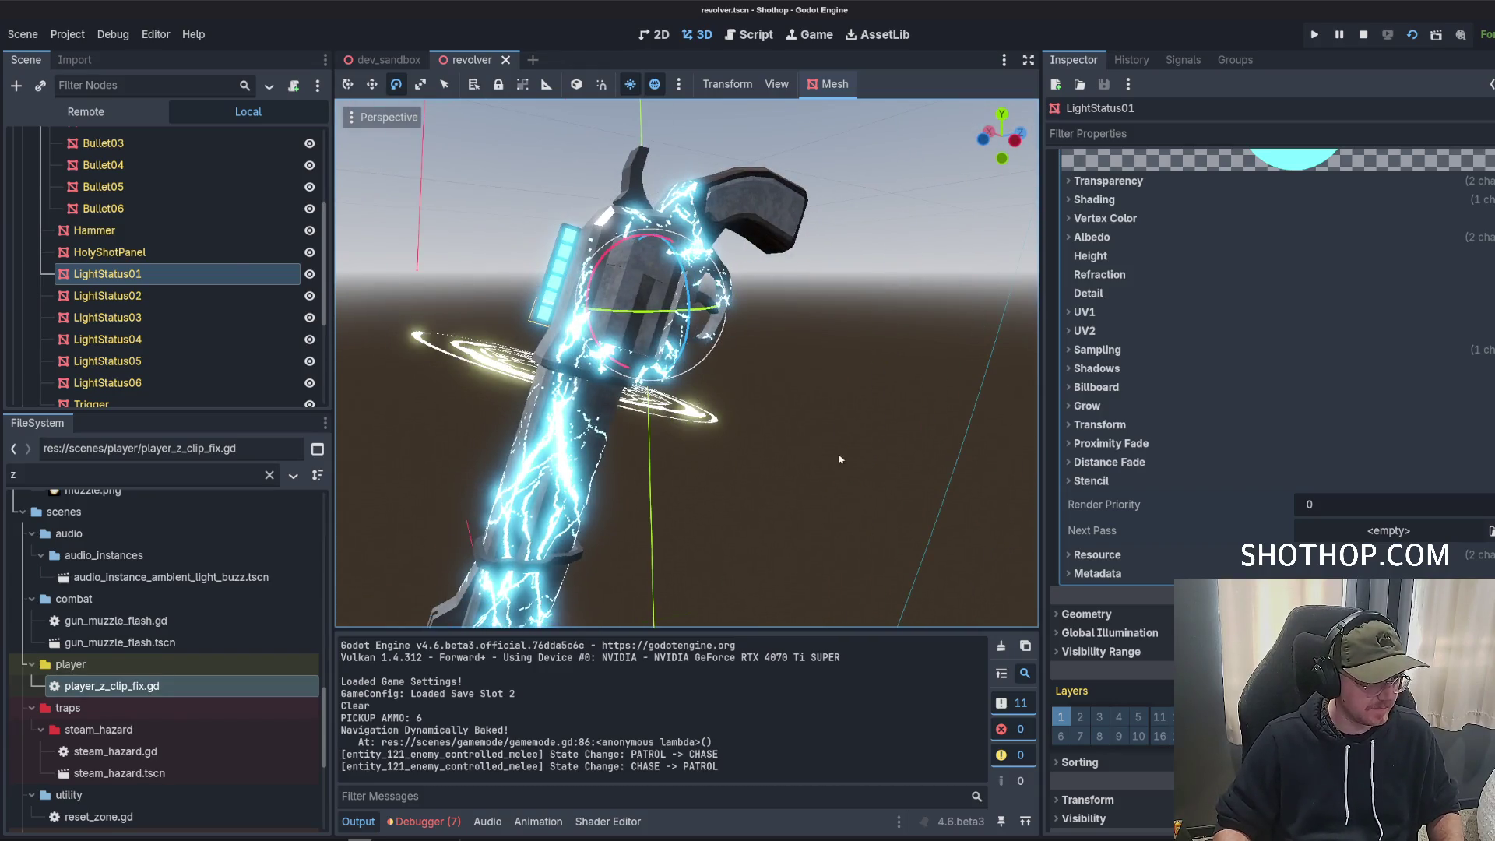
scroll(194, 271, "up", 2)
scroll(192, 271, "down", 3)
scroll(190, 269, "up", 4)
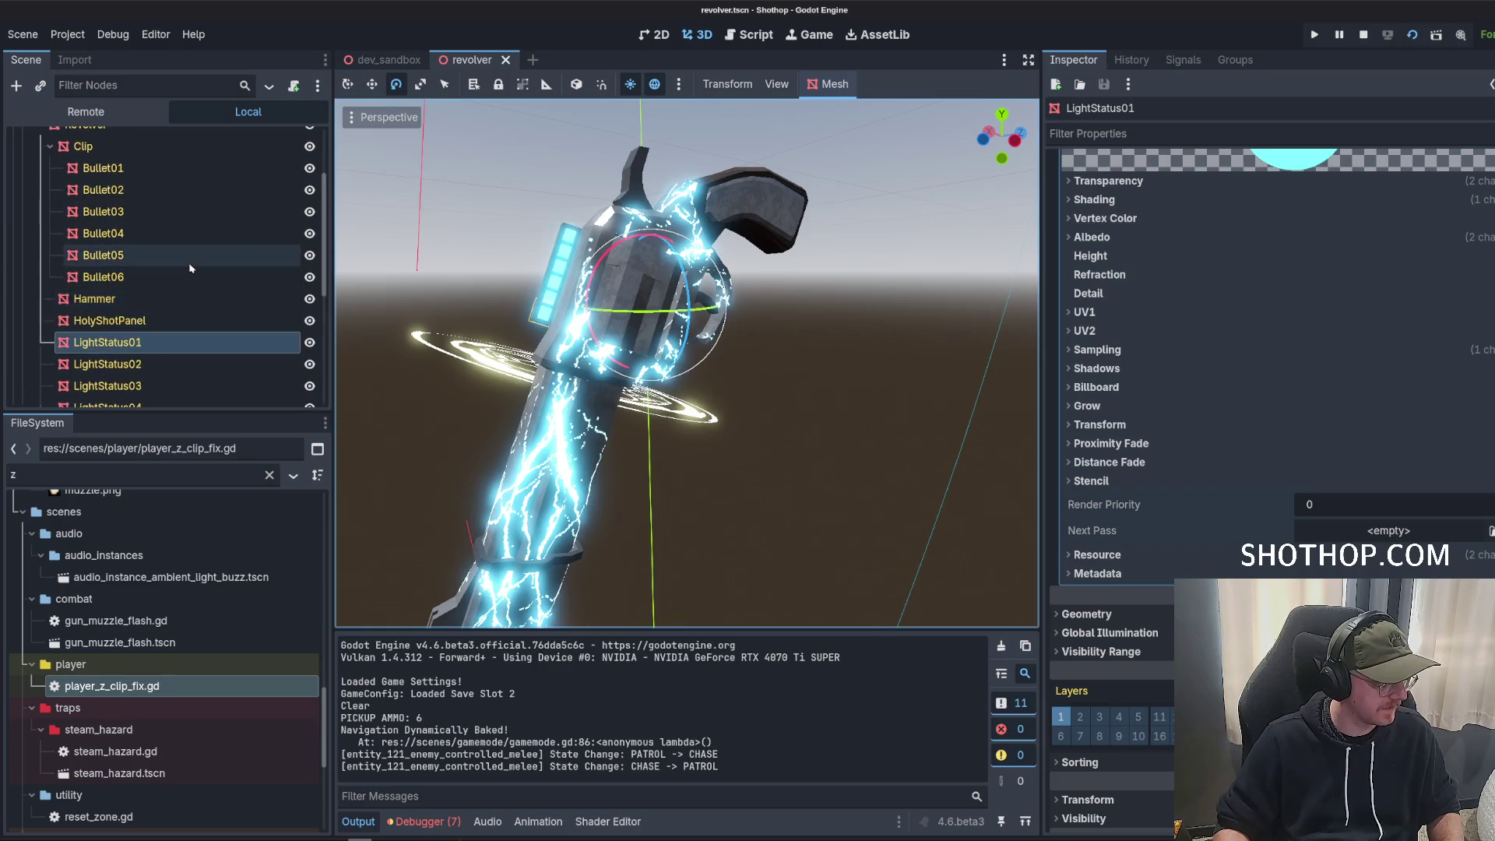
left_click(138, 184)
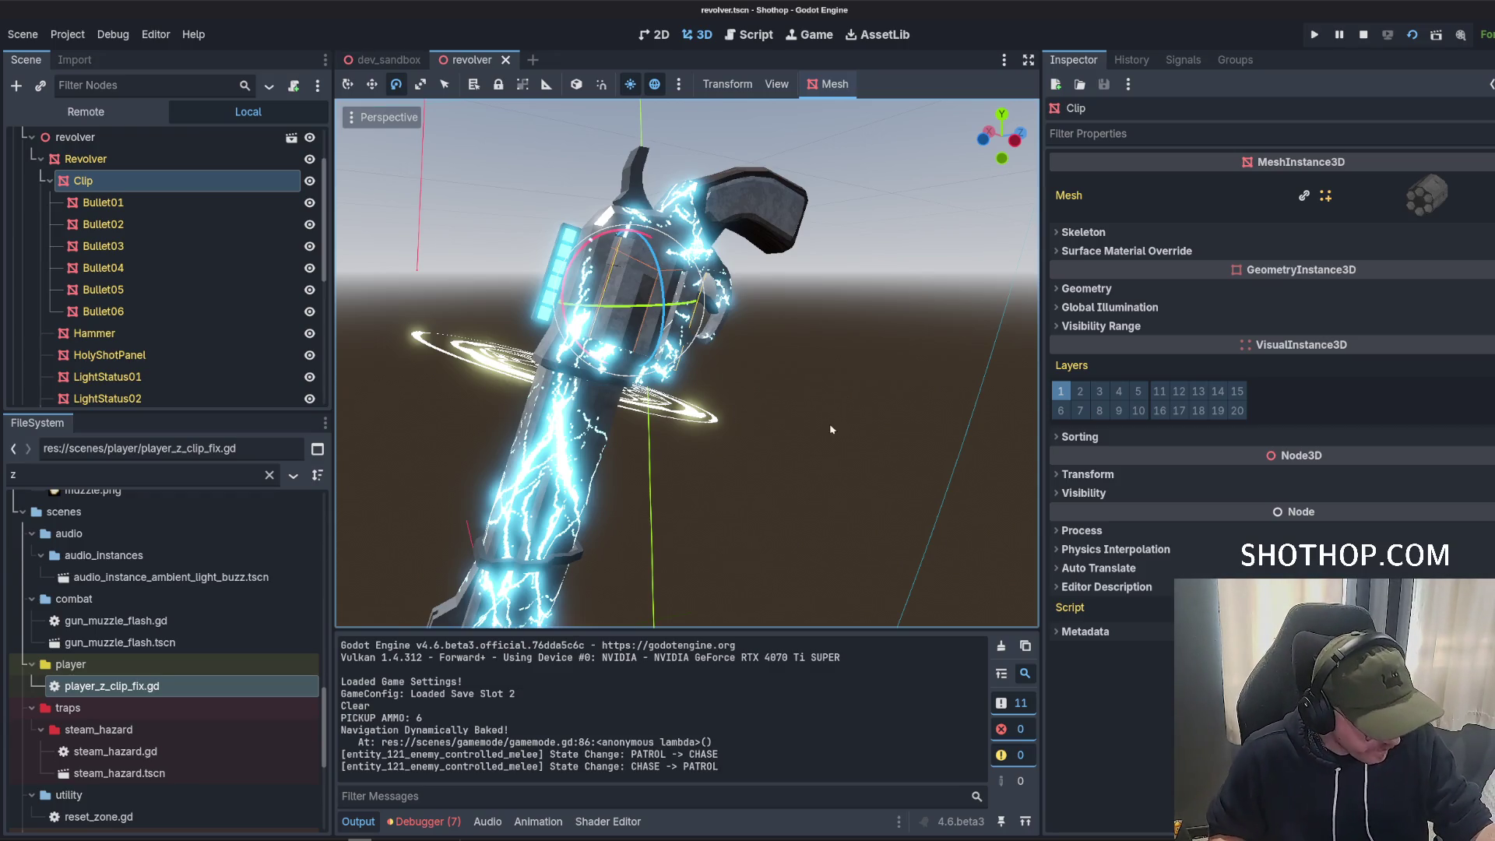
left_click_drag(831, 429, 852, 408)
Run the dev_sandbox level to test the revolver, then pause and close the Shothop game window.
left_click(387, 60)
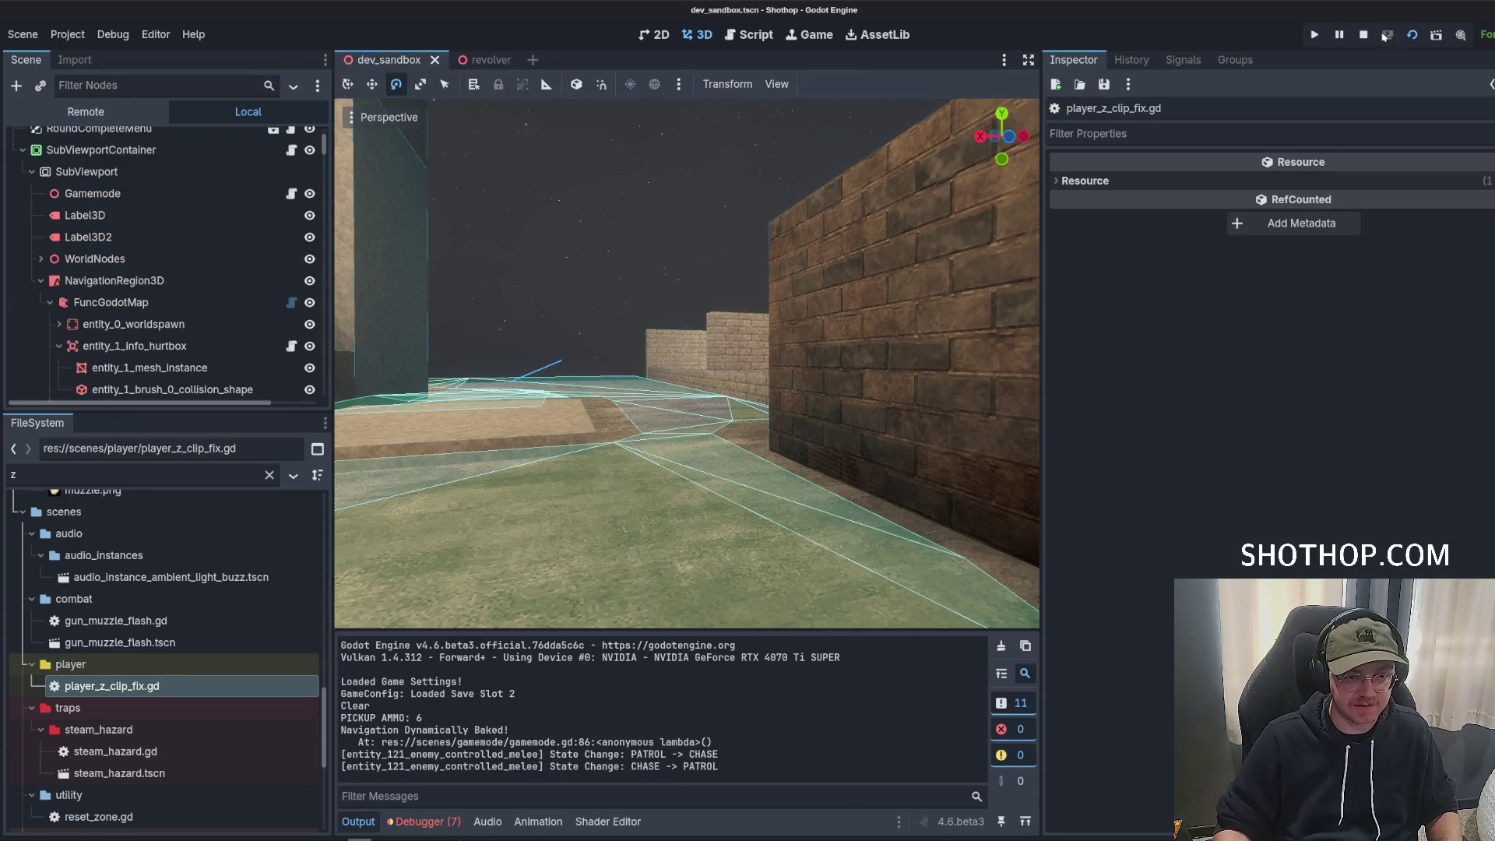
left_click(1387, 36)
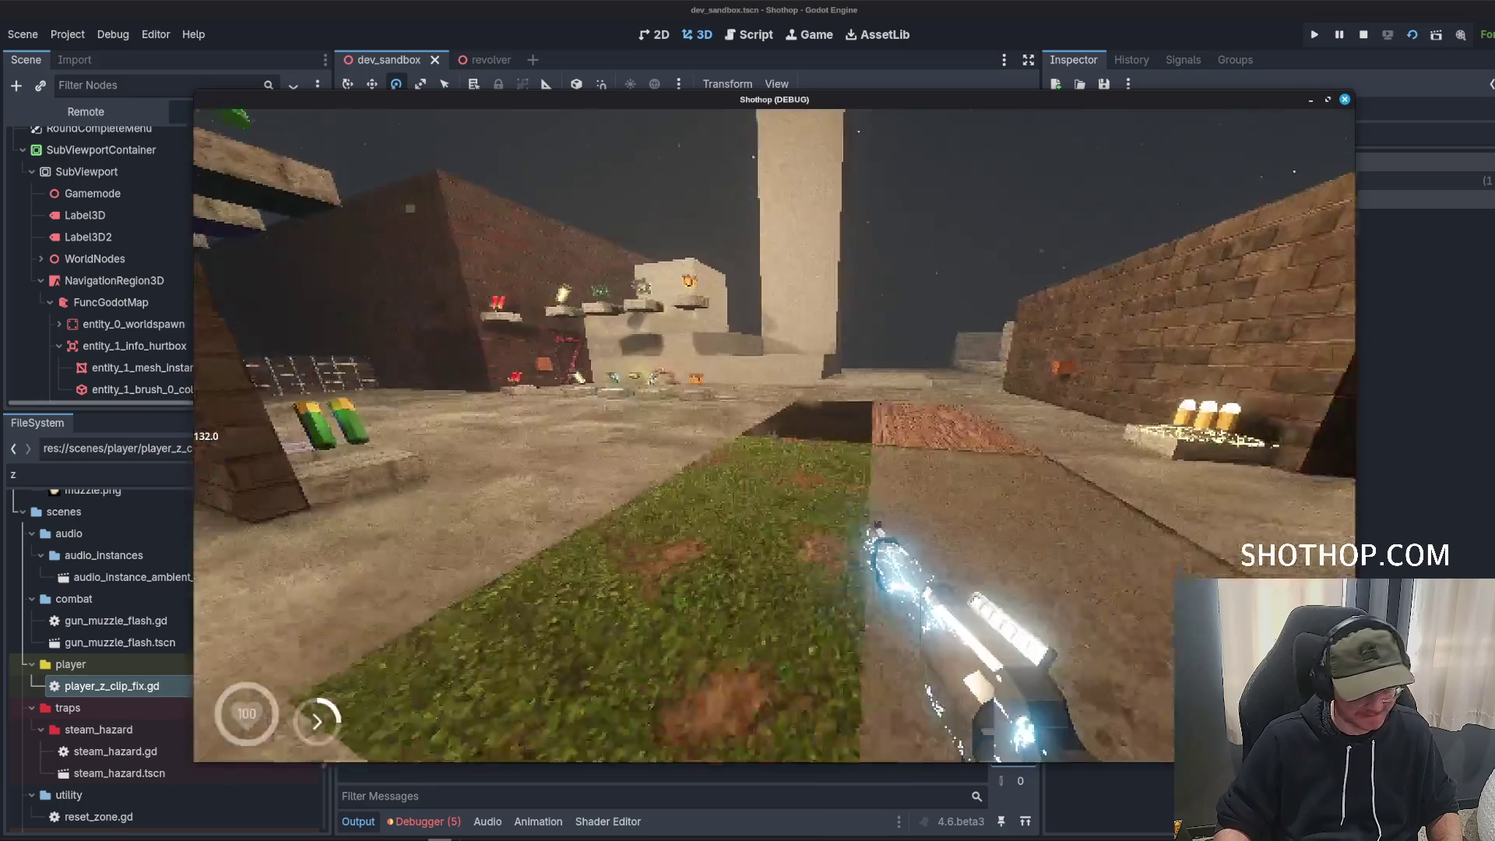
mouse_move(747, 421)
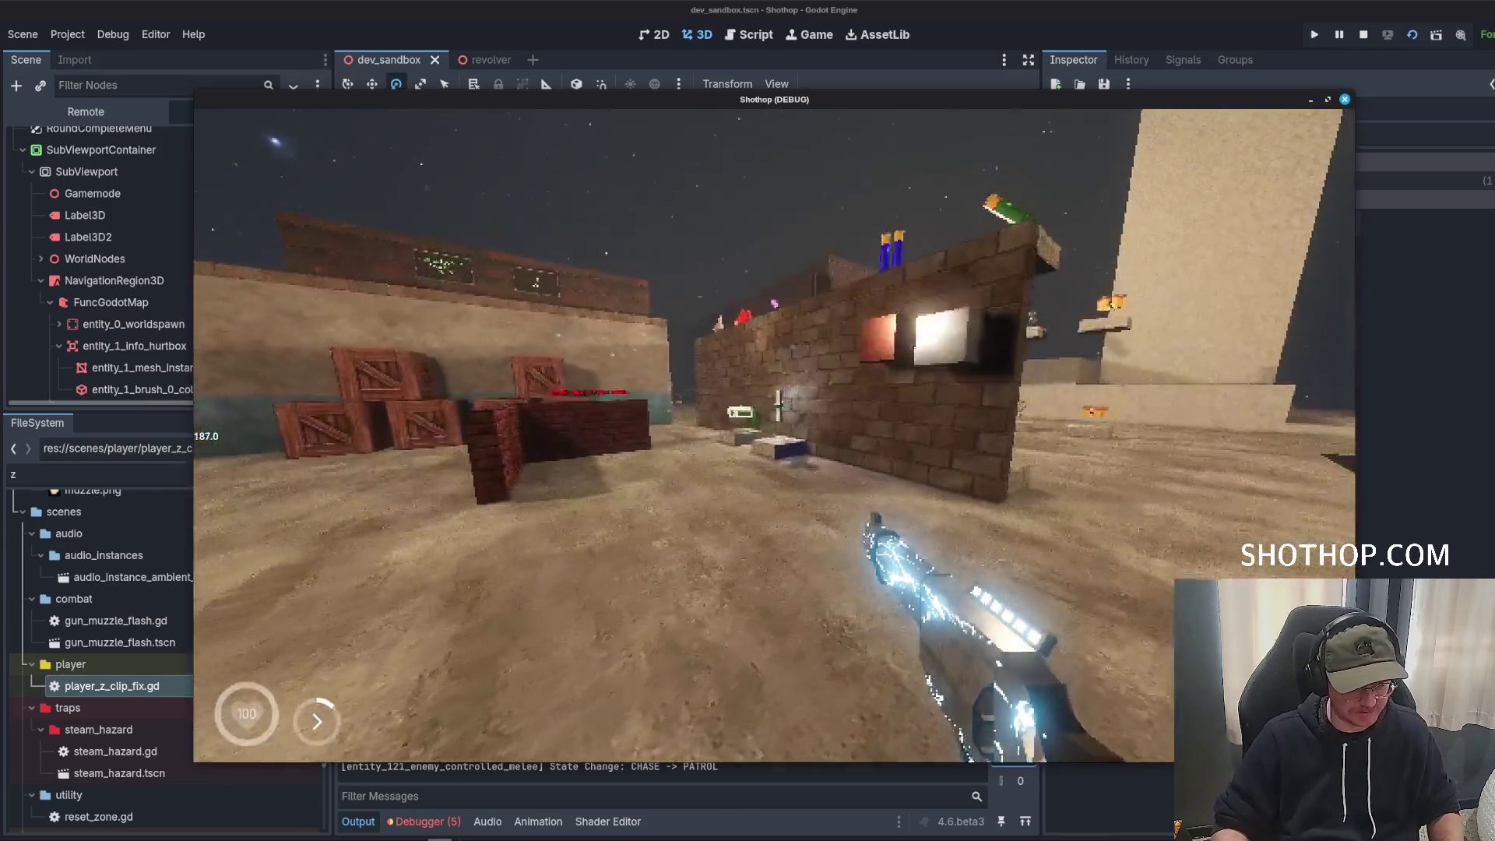
key("Escape")
left_click(1047, 8)
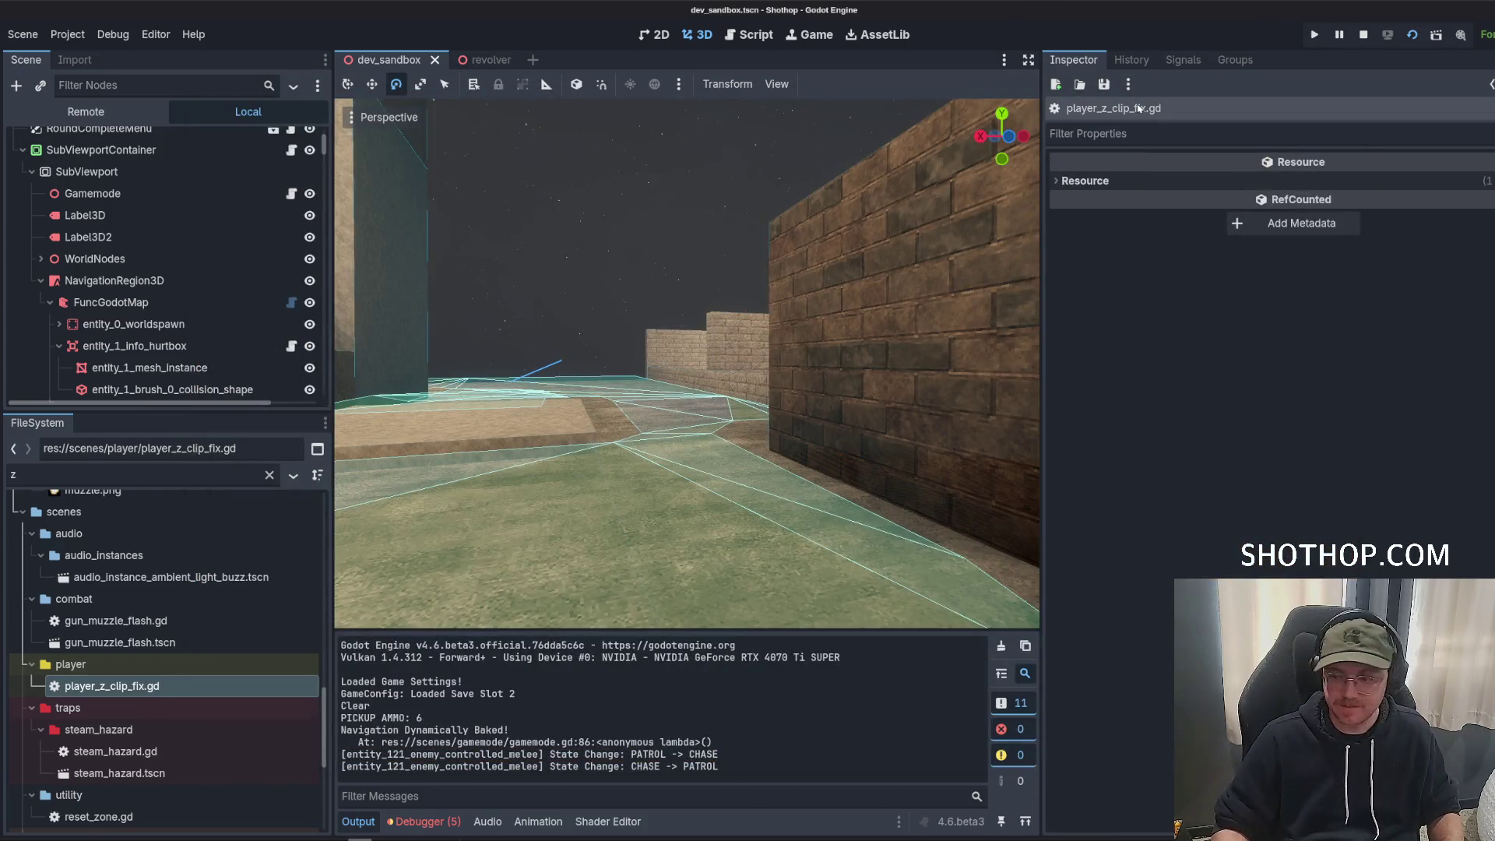
Open the revolver scene and widen the scene tree and 3D view panels.
left_click(477, 60)
left_click(22, 184)
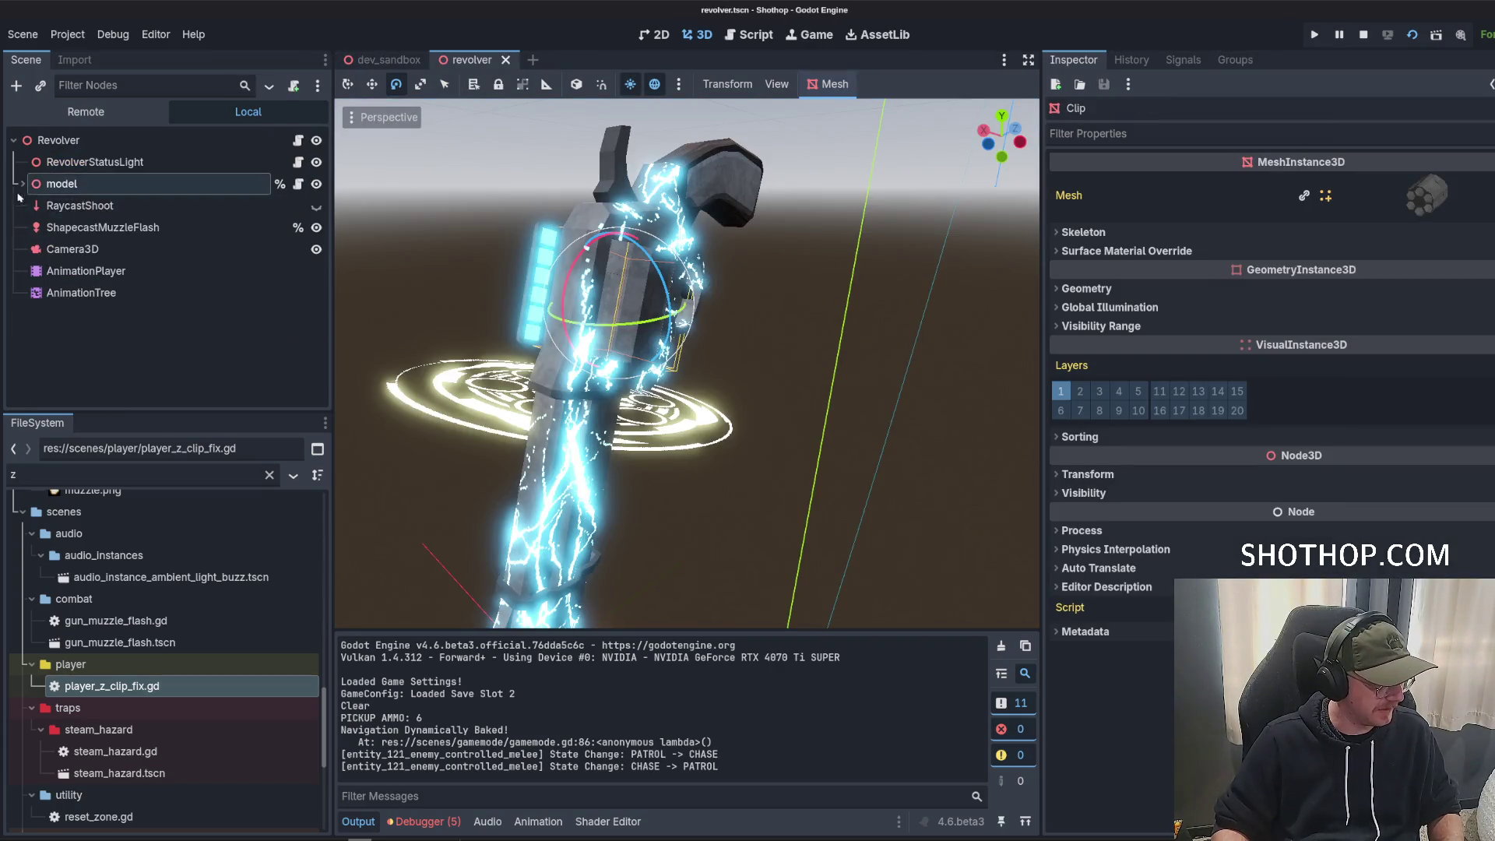
left_click(85, 162)
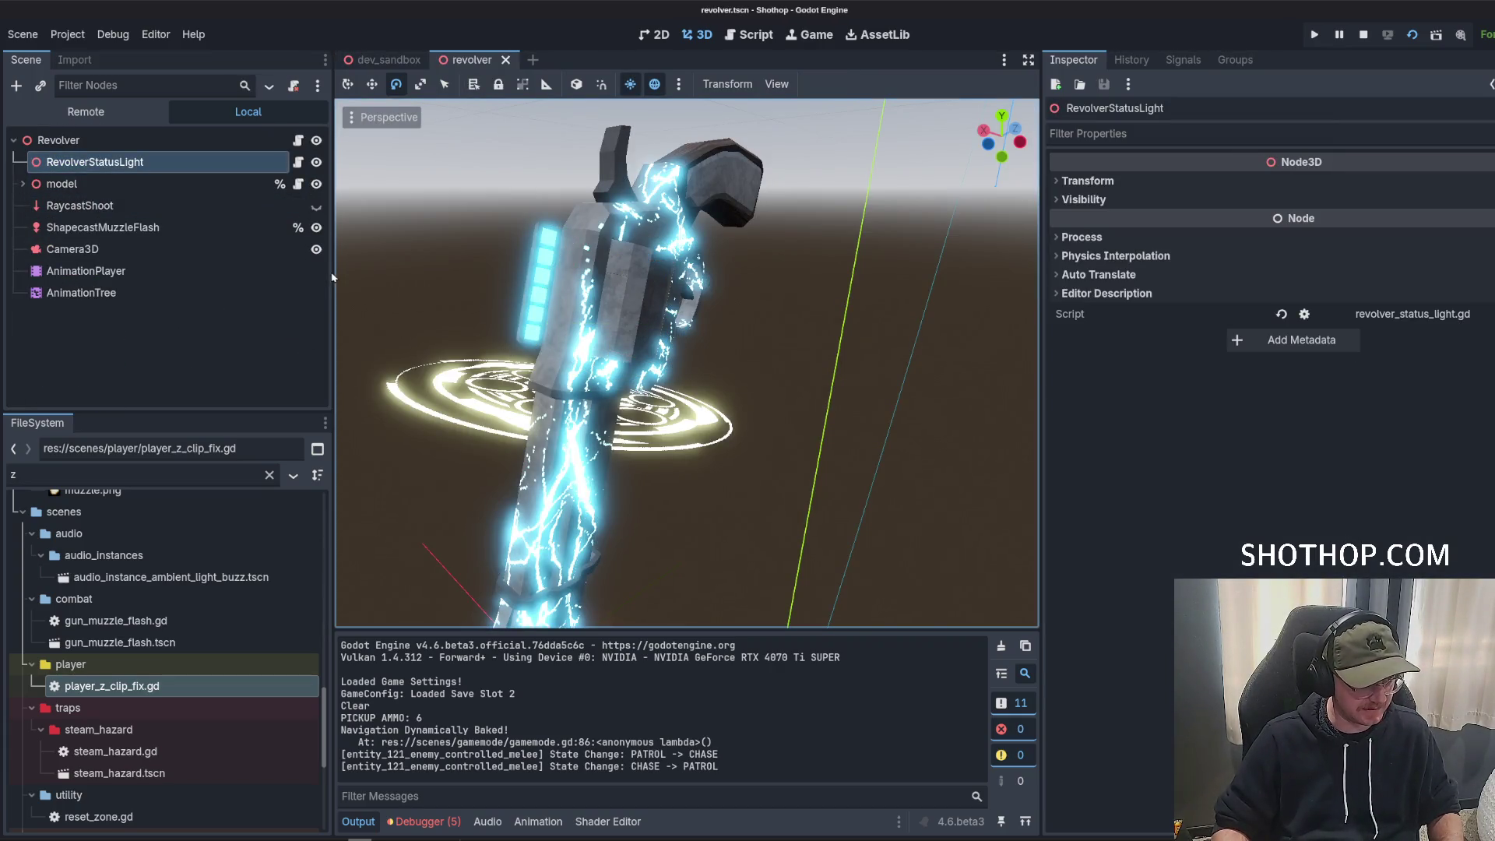
left_click_drag(333, 277, 403, 277)
left_click_drag(1040, 384, 1226, 384)
left_click_drag(404, 366, 369, 366)
left_click(209, 361)
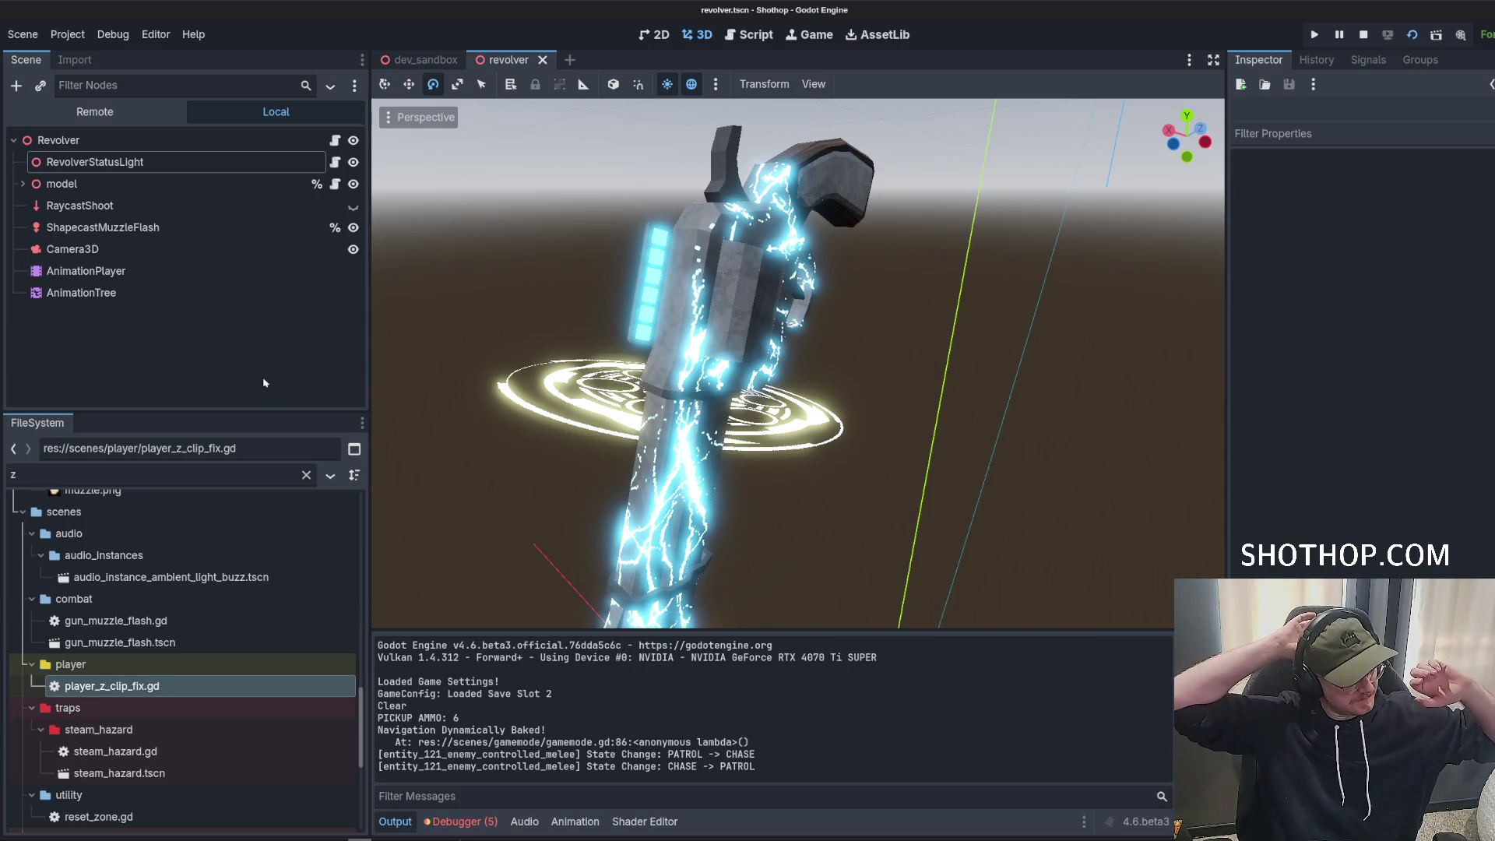
Expand model > revolver and select the HolyShotPanel mesh to check its material.
left_click(17, 183)
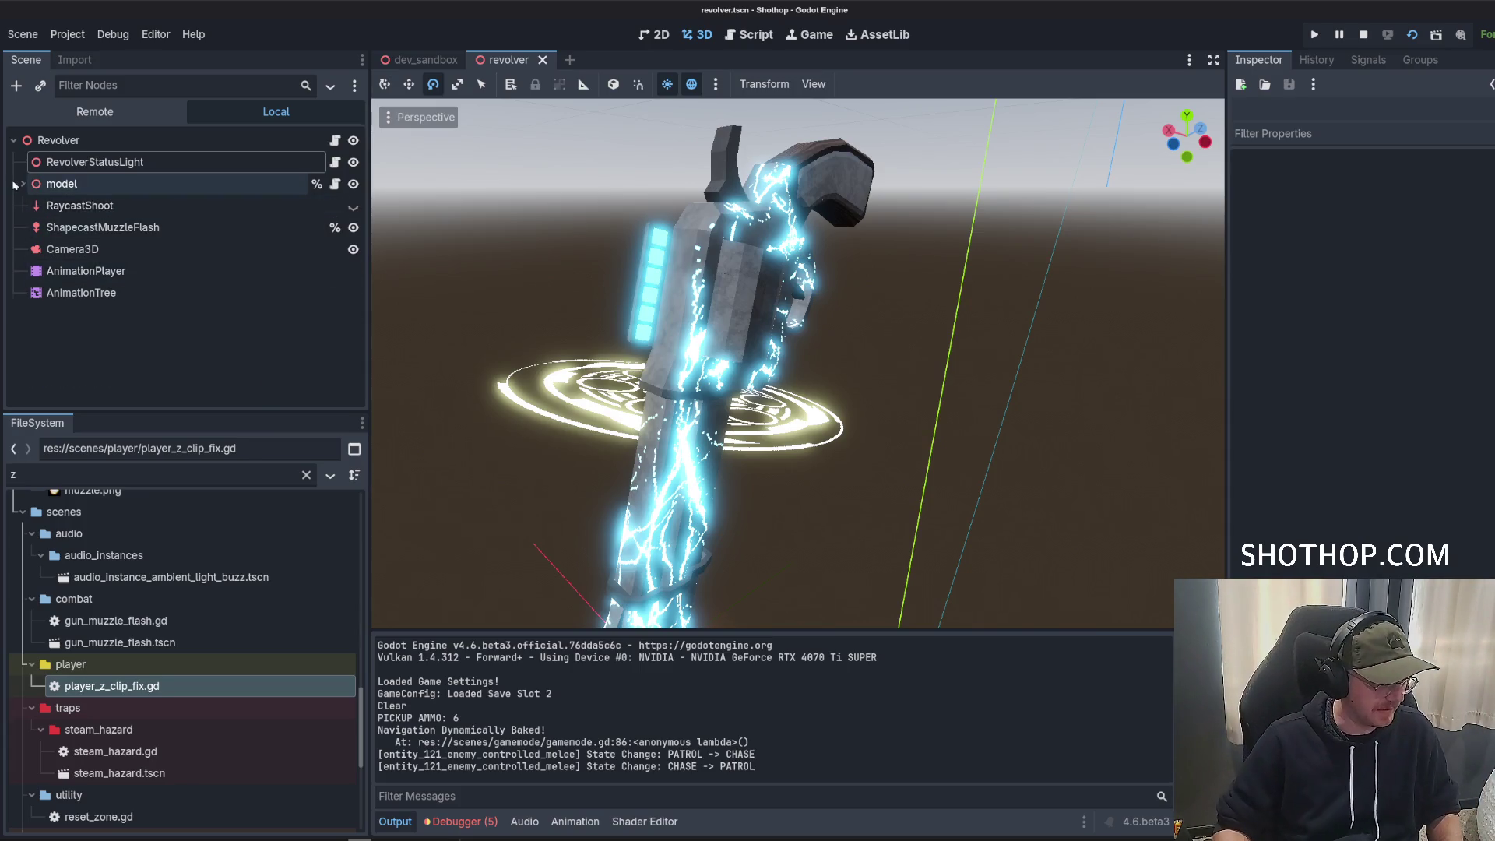
left_click(14, 184)
left_click(16, 185)
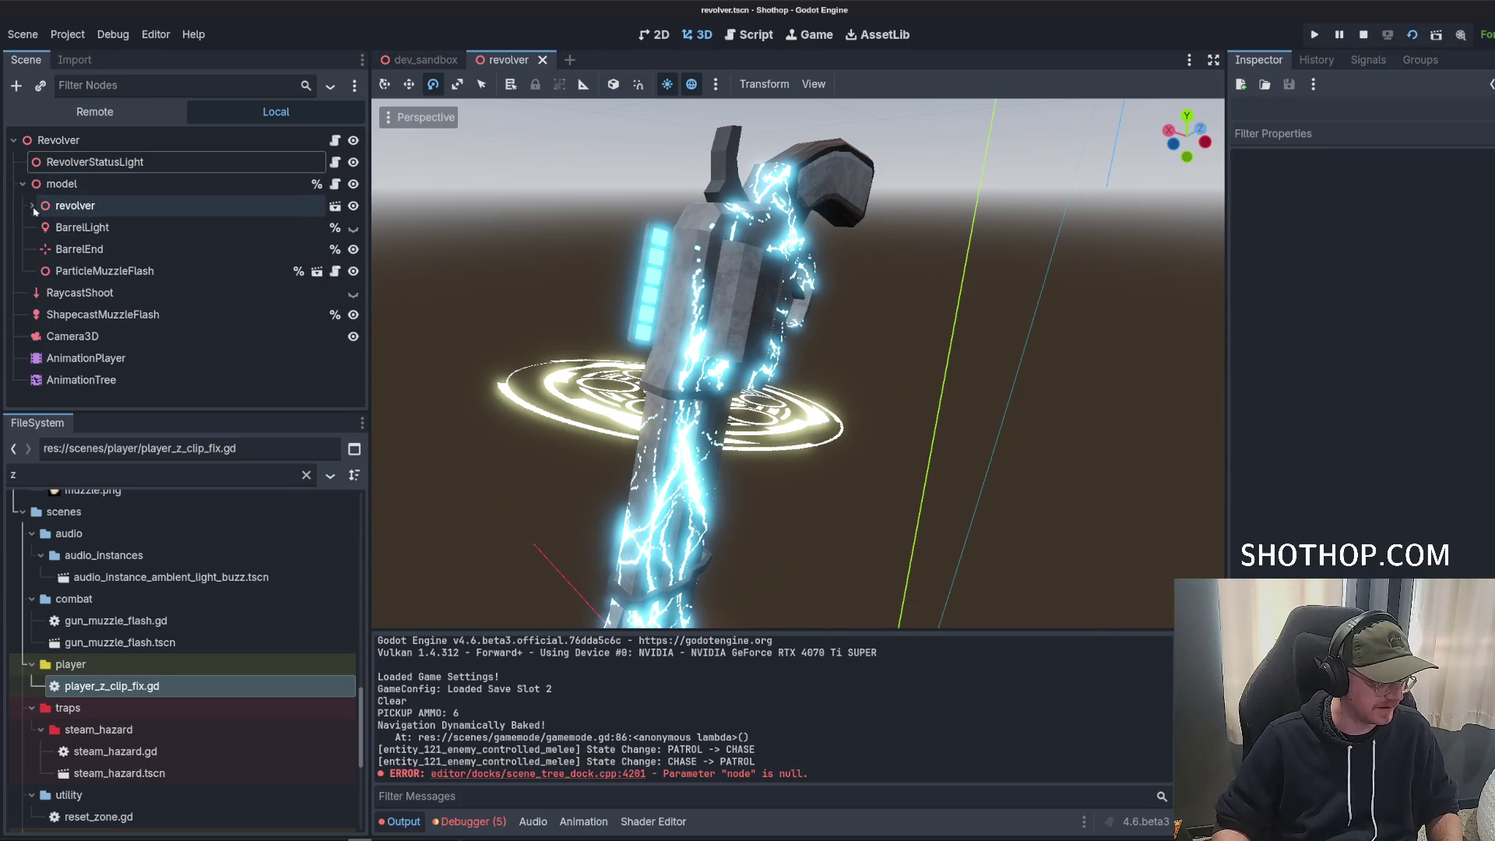
left_click(23, 206)
scroll(39, 226, "down", 7)
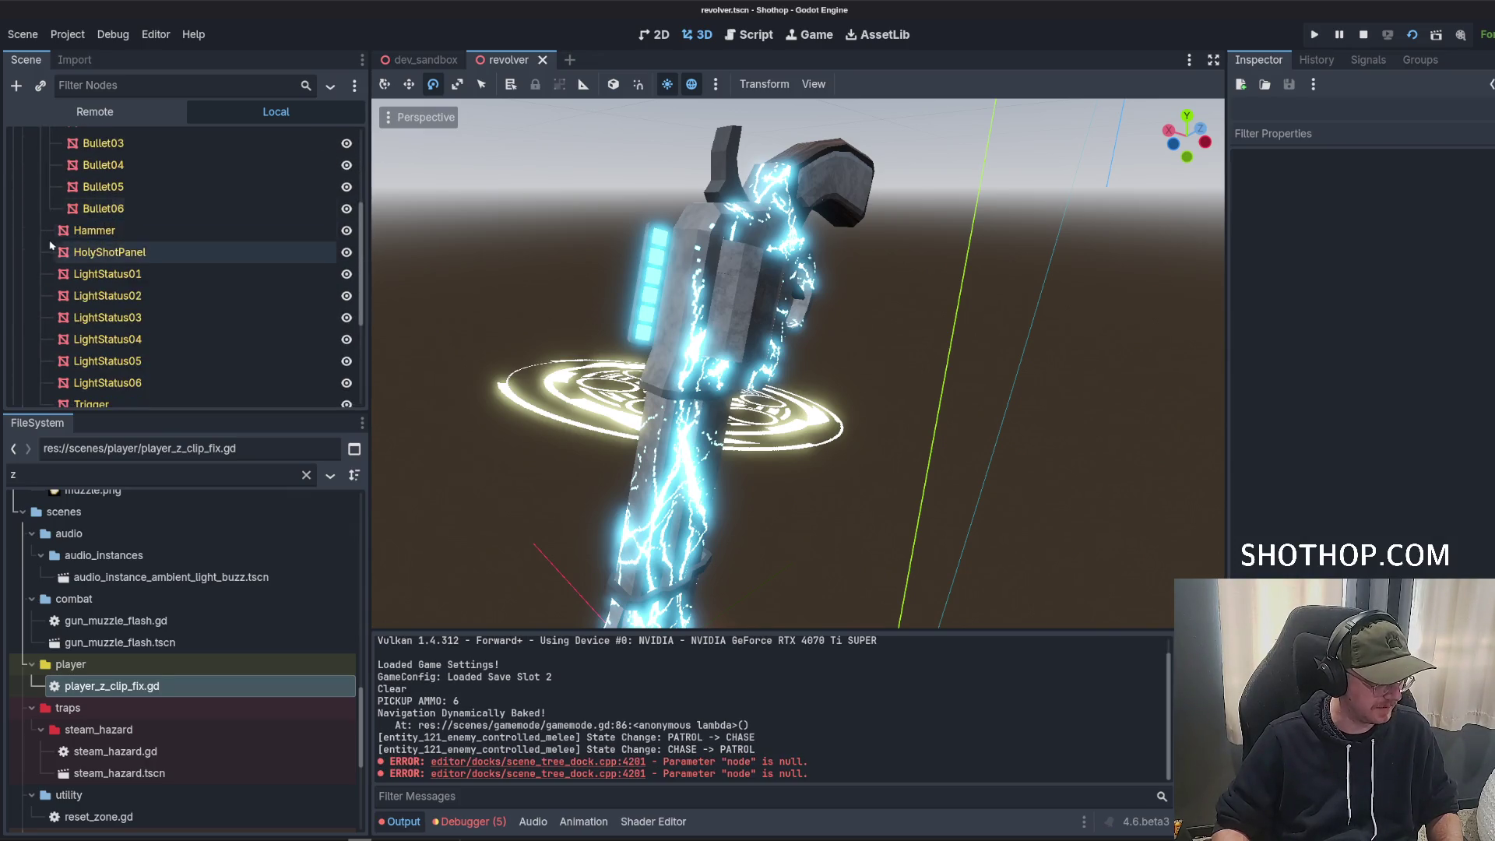
scroll(55, 240, "up", 5)
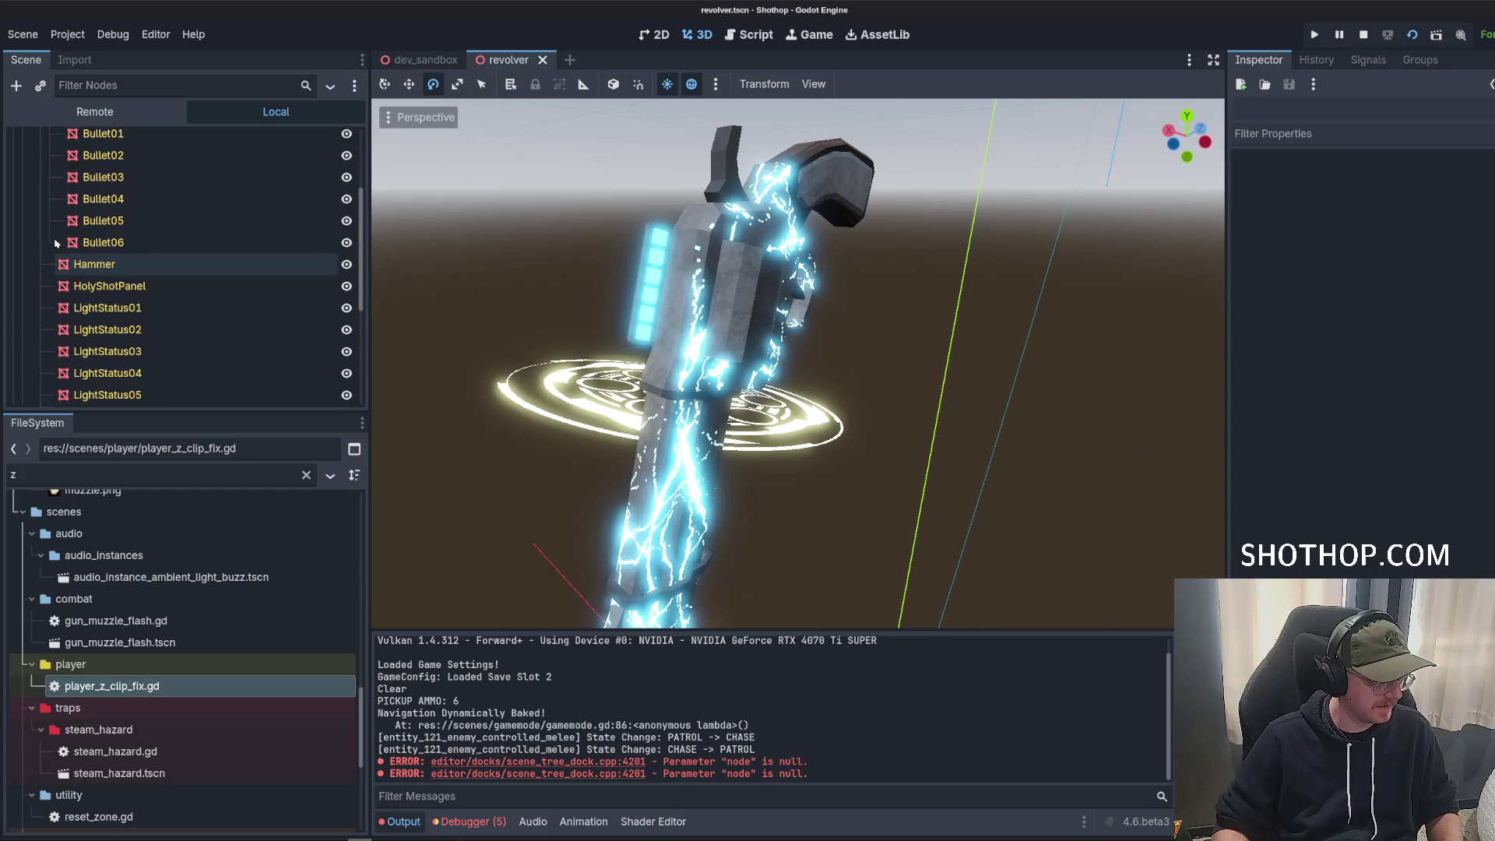
left_click(98, 287)
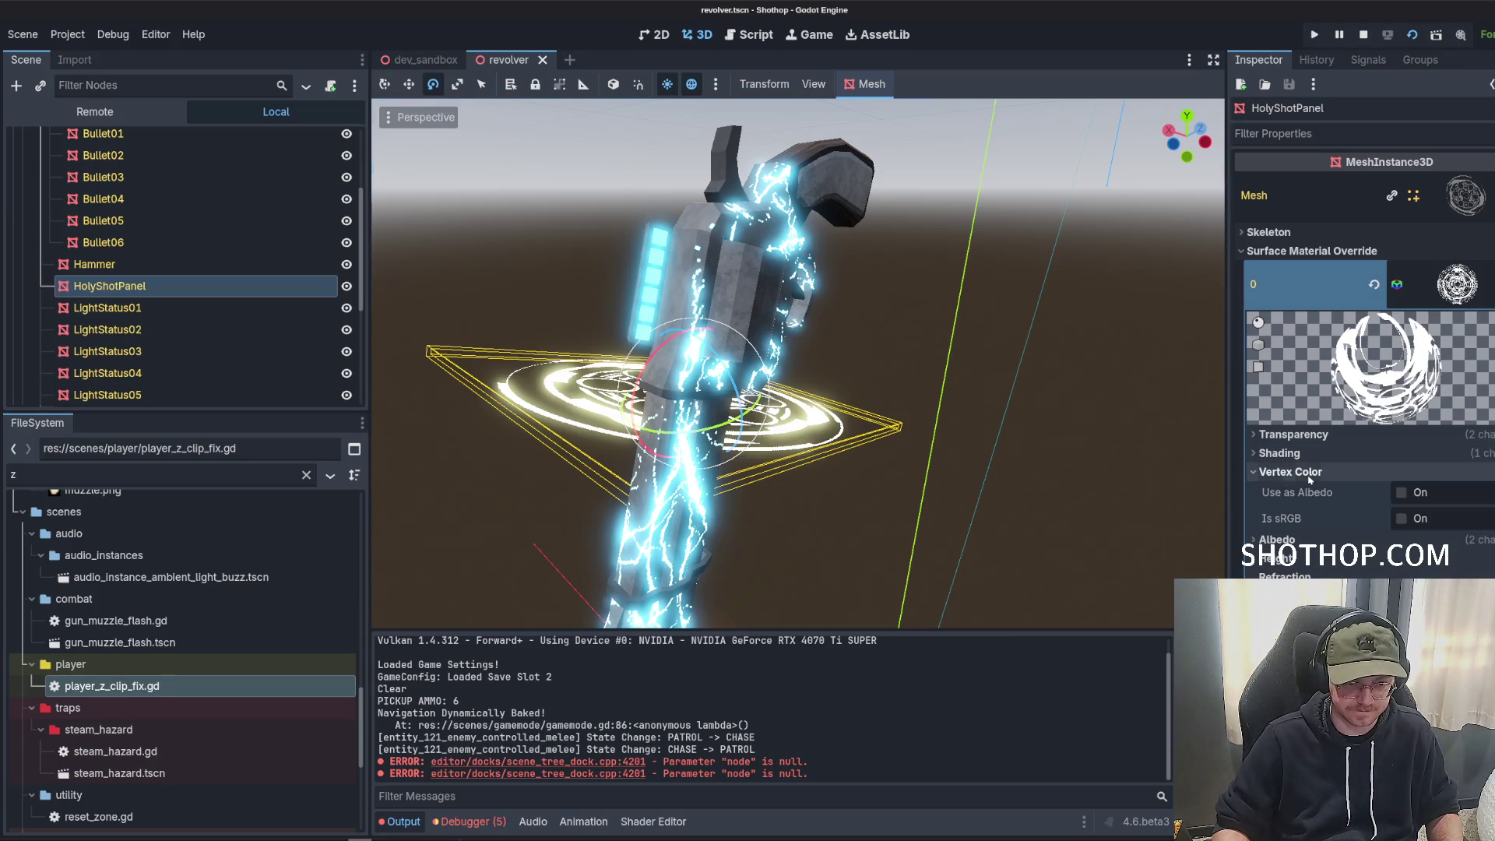
left_click(1296, 457)
left_click(1296, 456)
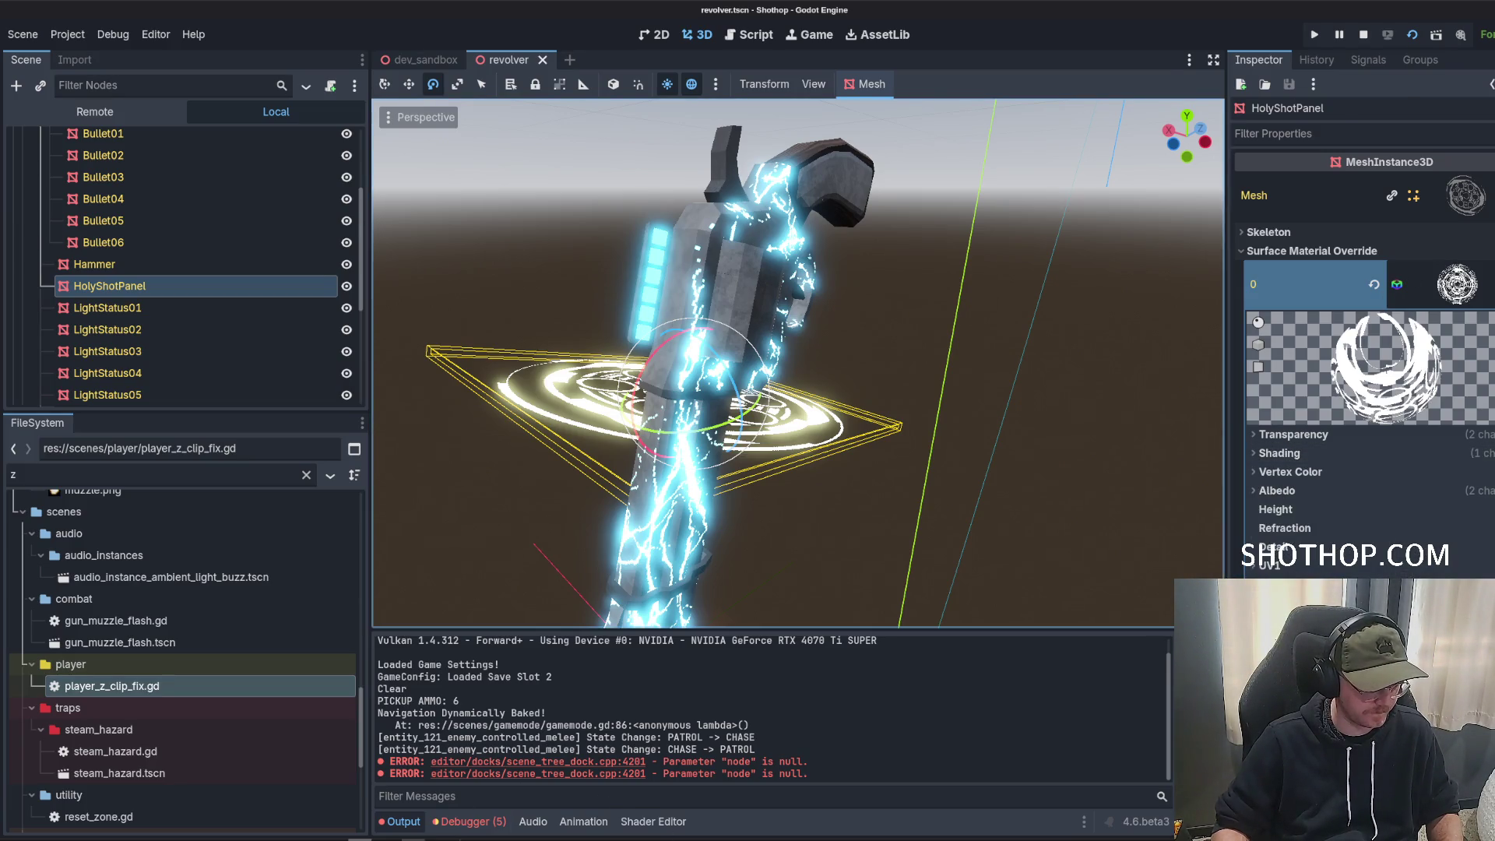
Rename the HolyShotPanel object to SpecialPanel in Blender's outliner and return to Godot.
key("alt+Tab")
left_click(1373, 131)
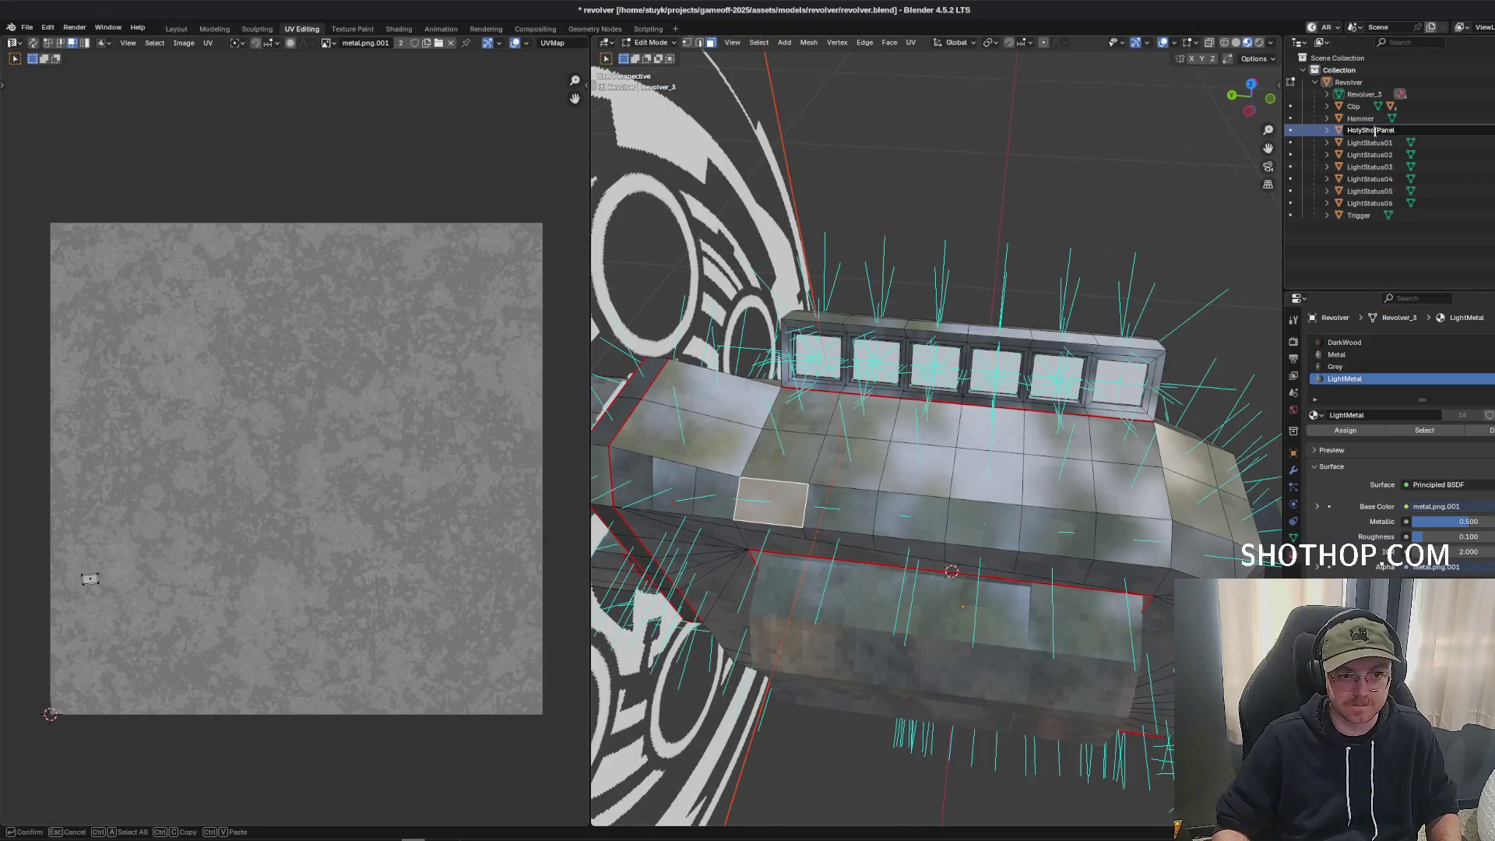
type("Specia")
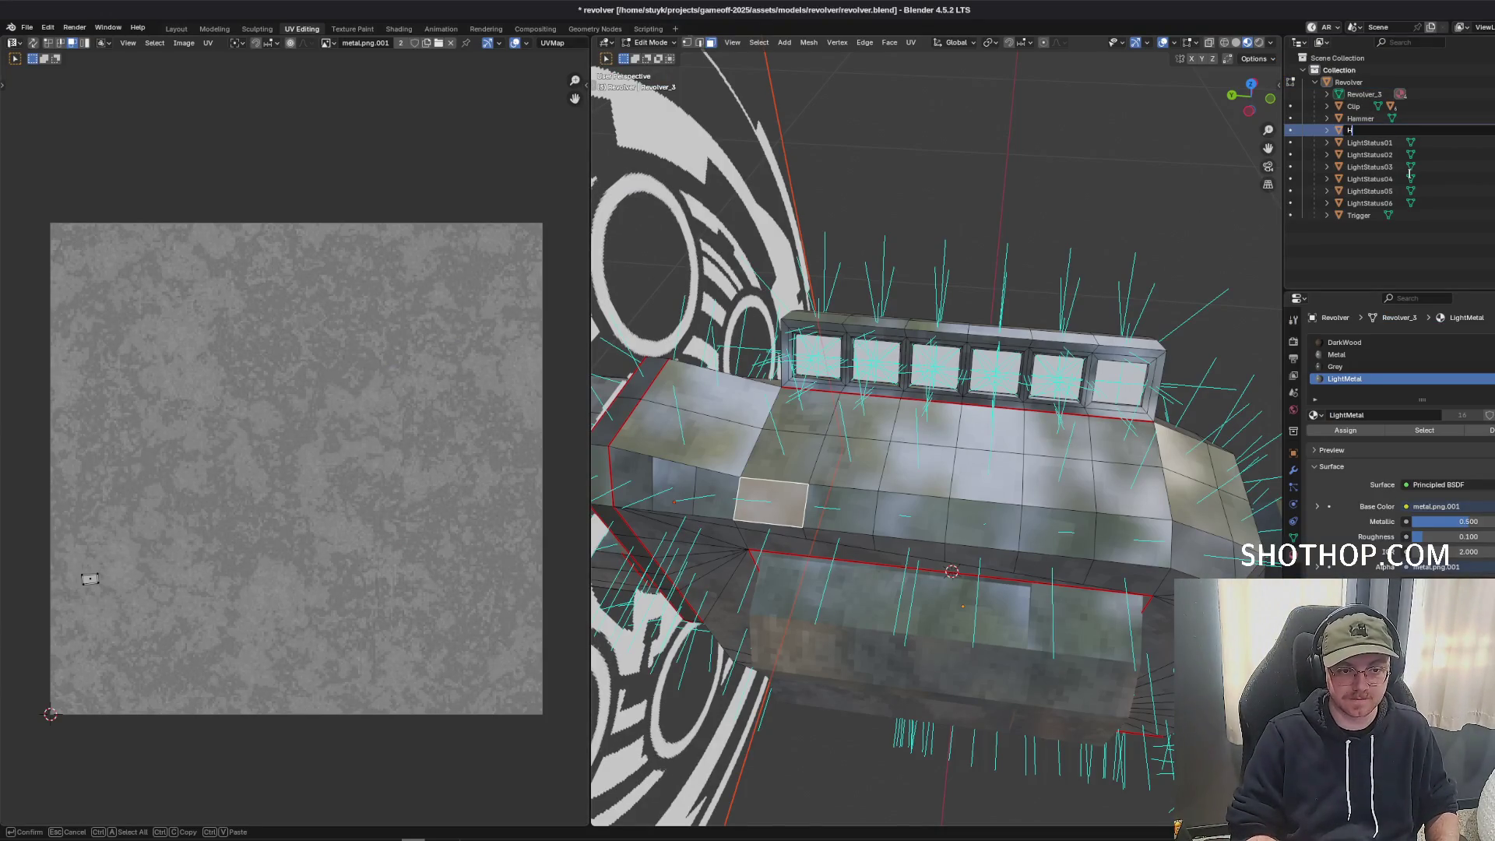
type("lPane")
key("Return")
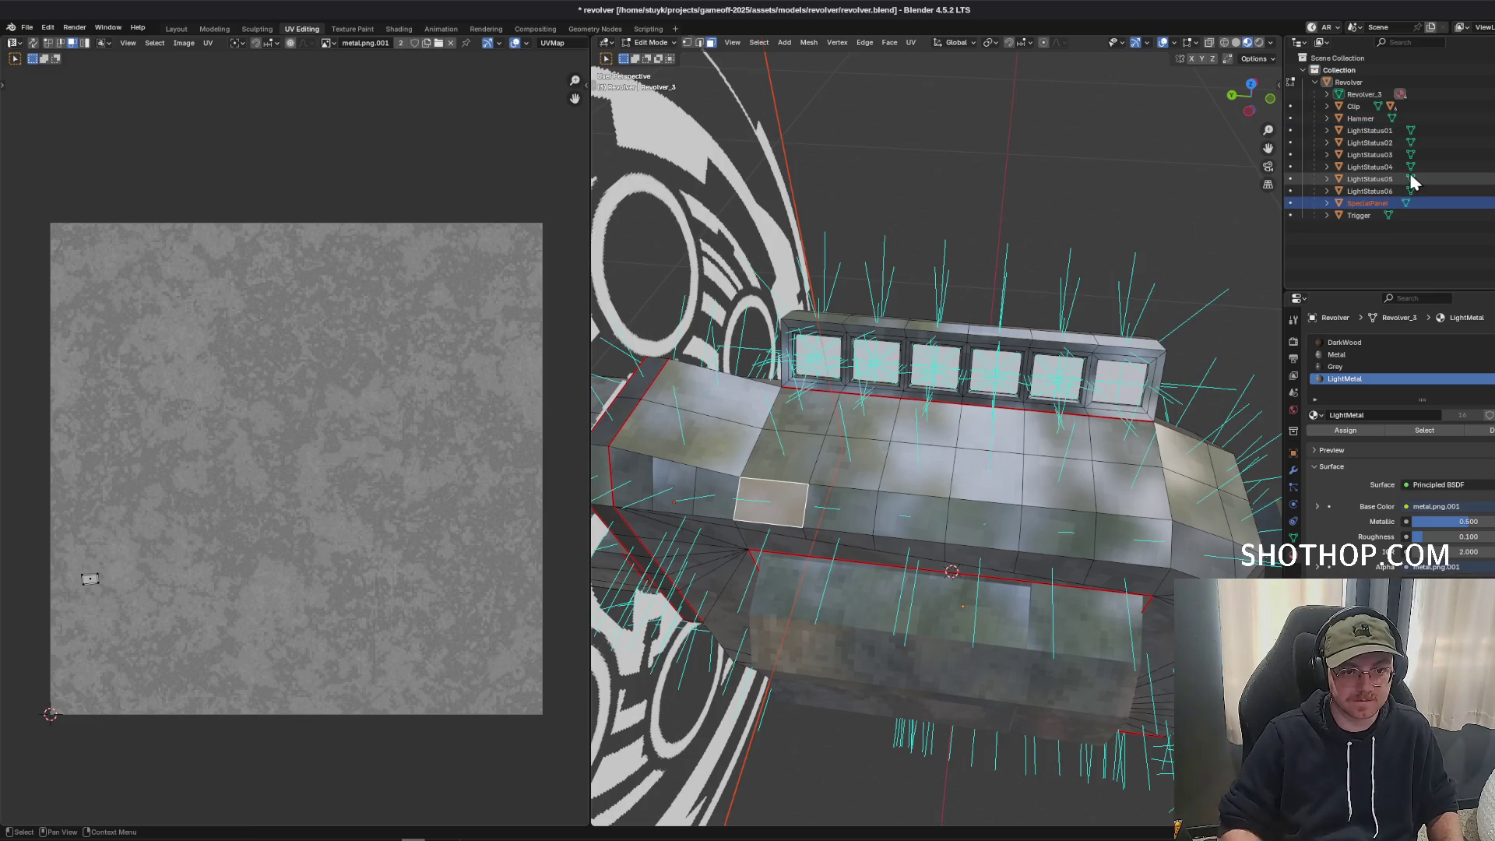
key("alt+Tab")
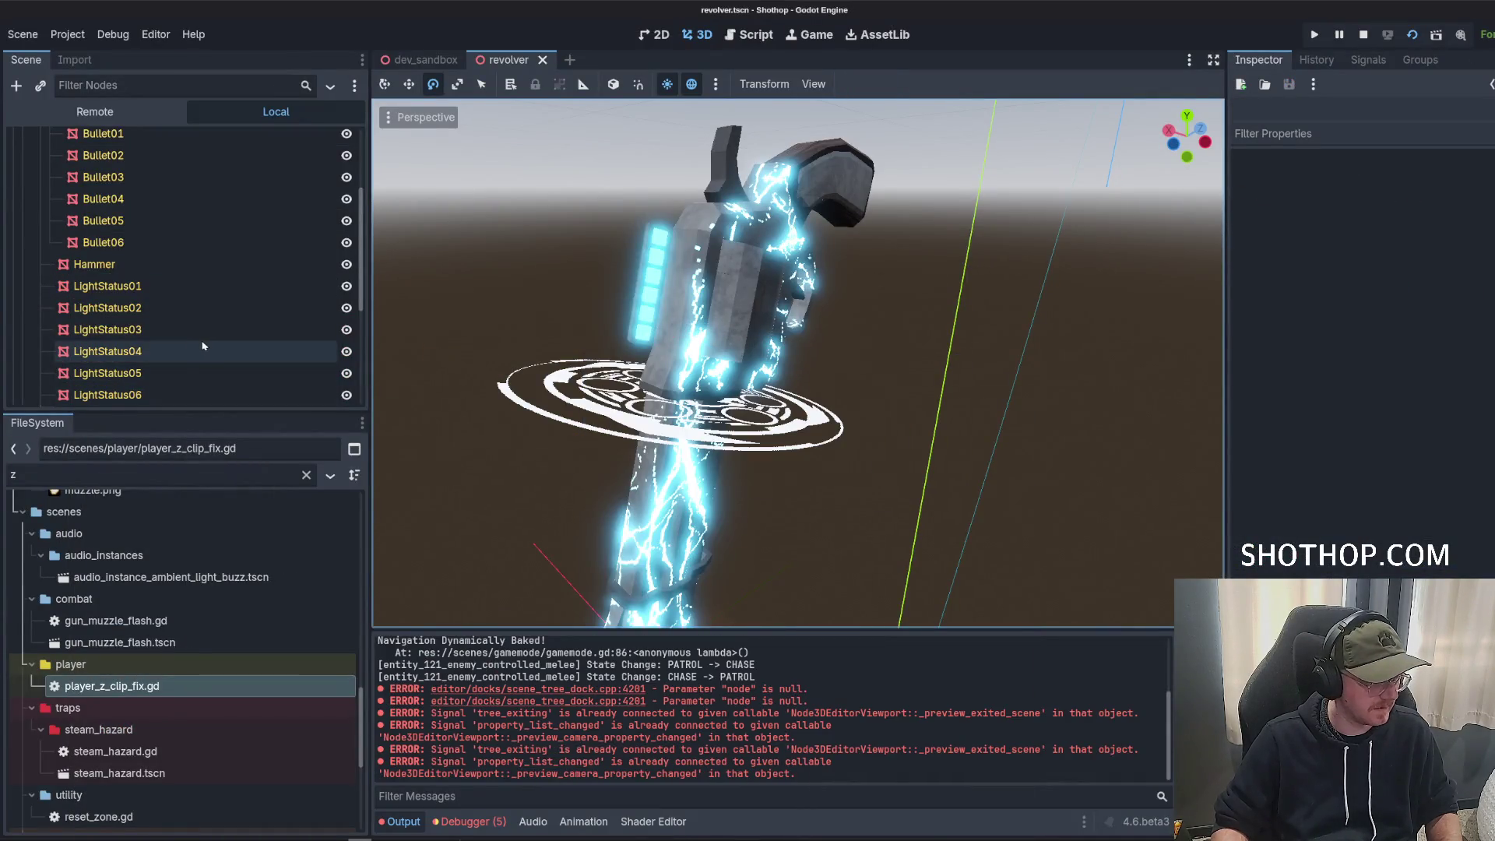
Select the SpecialPanel node and inspect its mesh's Surface 0 material.
scroll(201, 337, "down", 1)
left_click(173, 348)
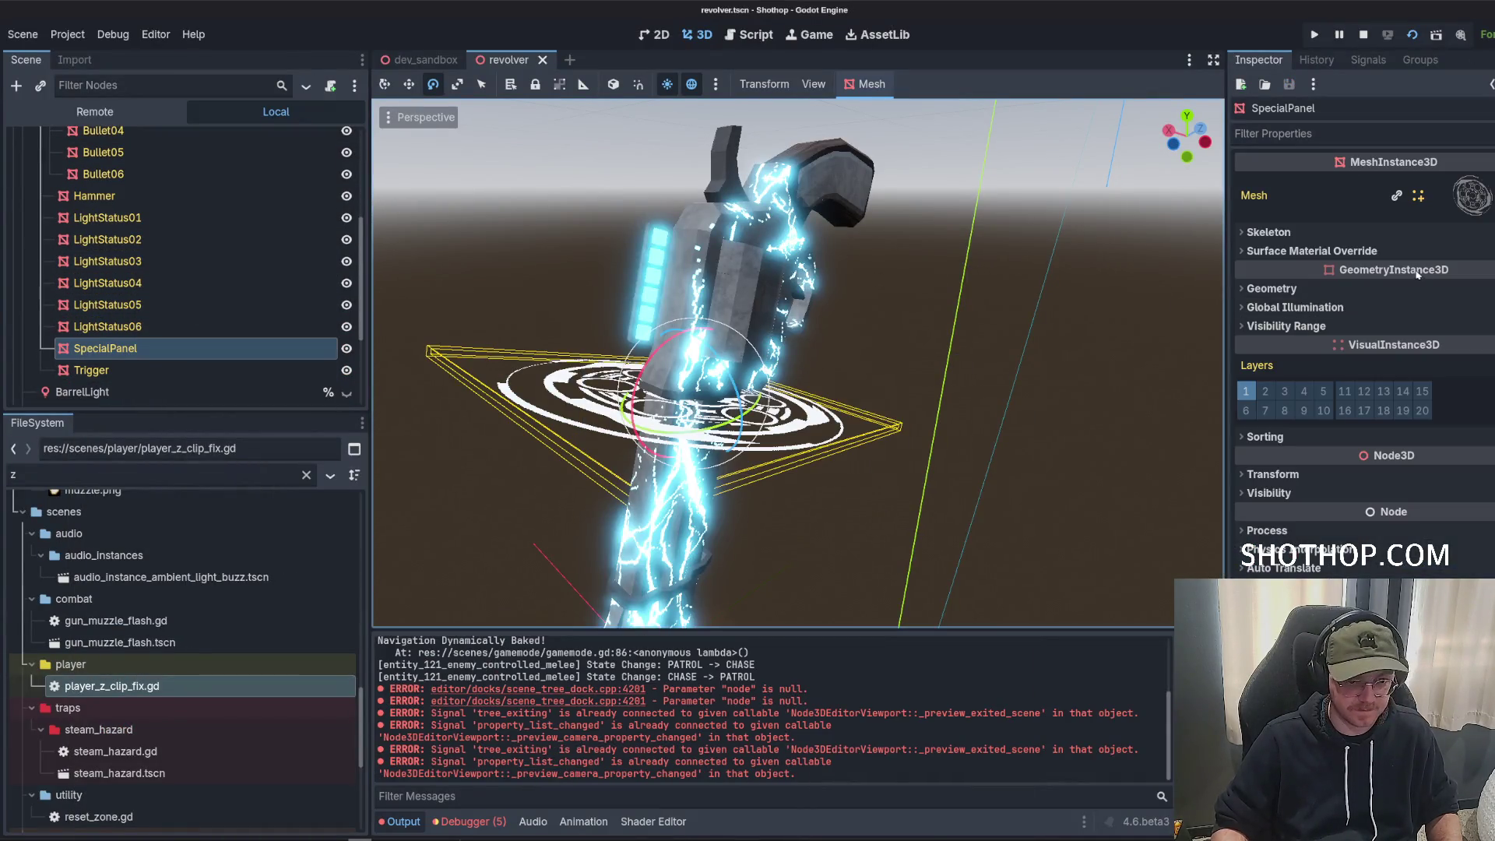
left_click(1375, 250)
left_click(1462, 211)
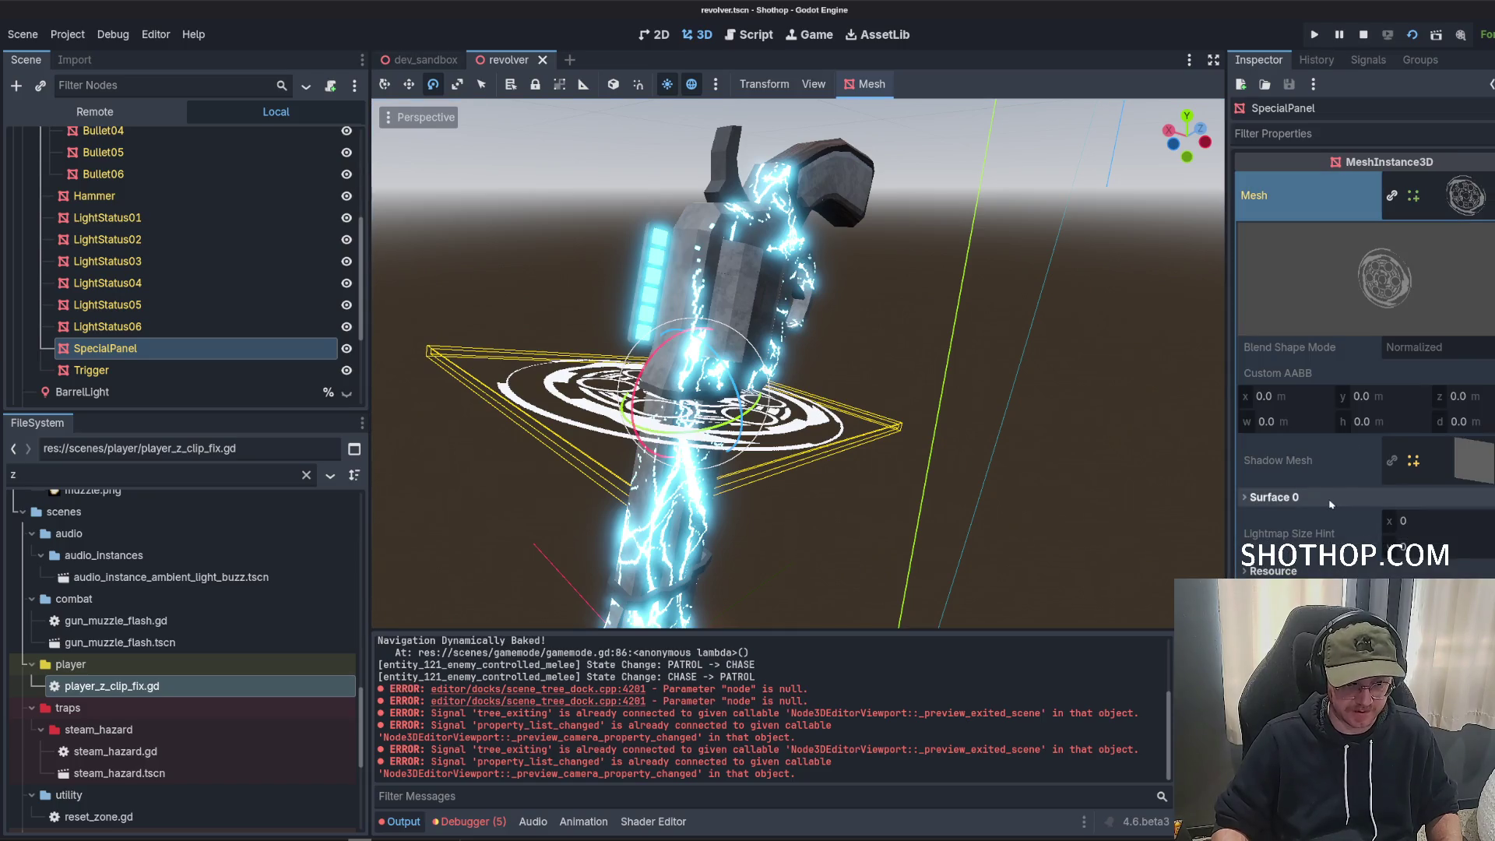
left_click(1286, 498)
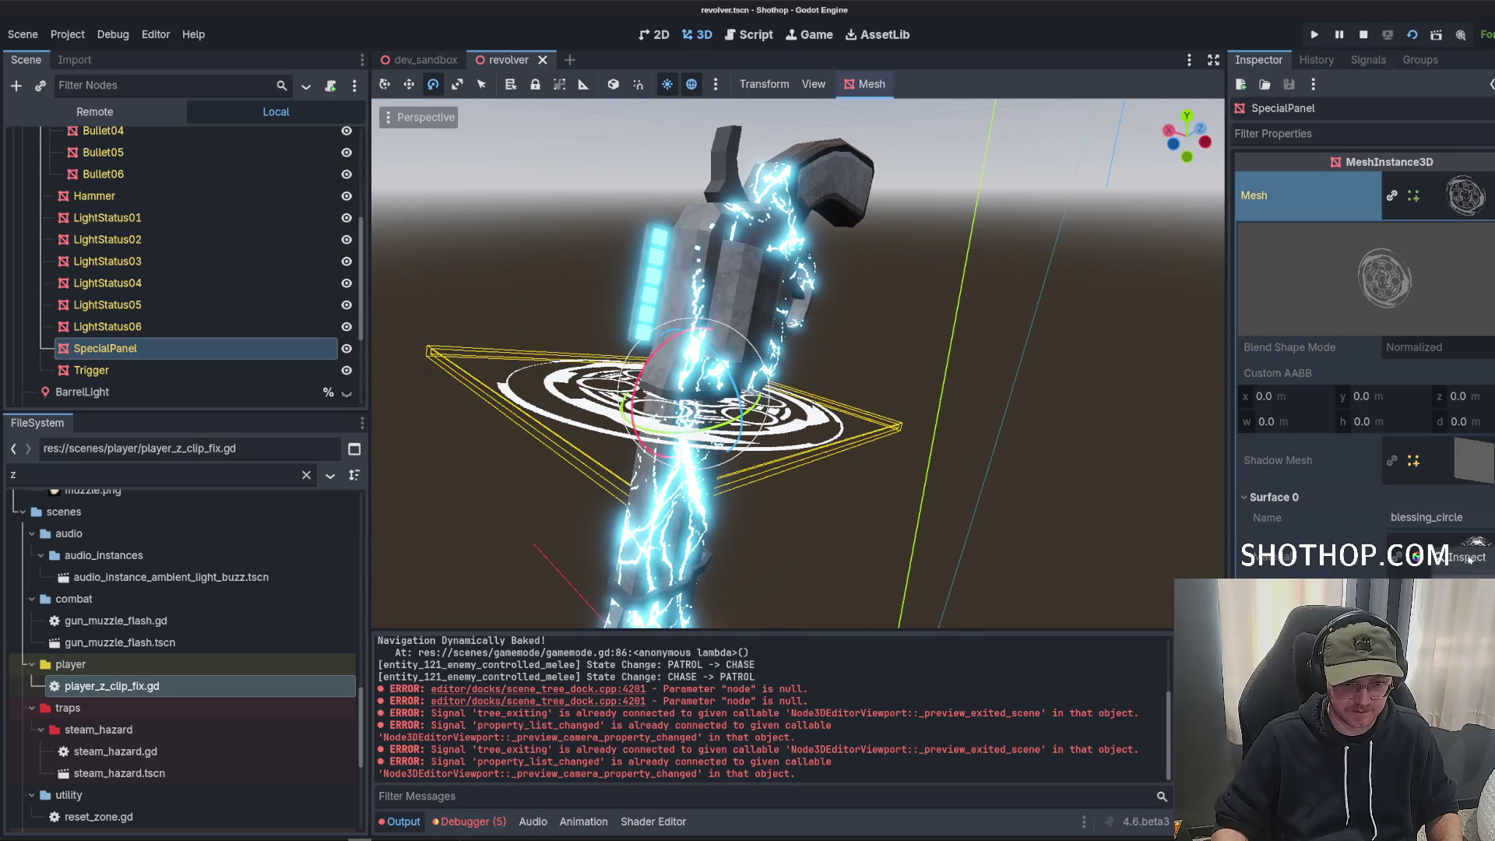
left_click(1466, 196)
Paste the copied material as a unique copy into SpecialPanel's surface override slot 0.
left_click(1448, 271)
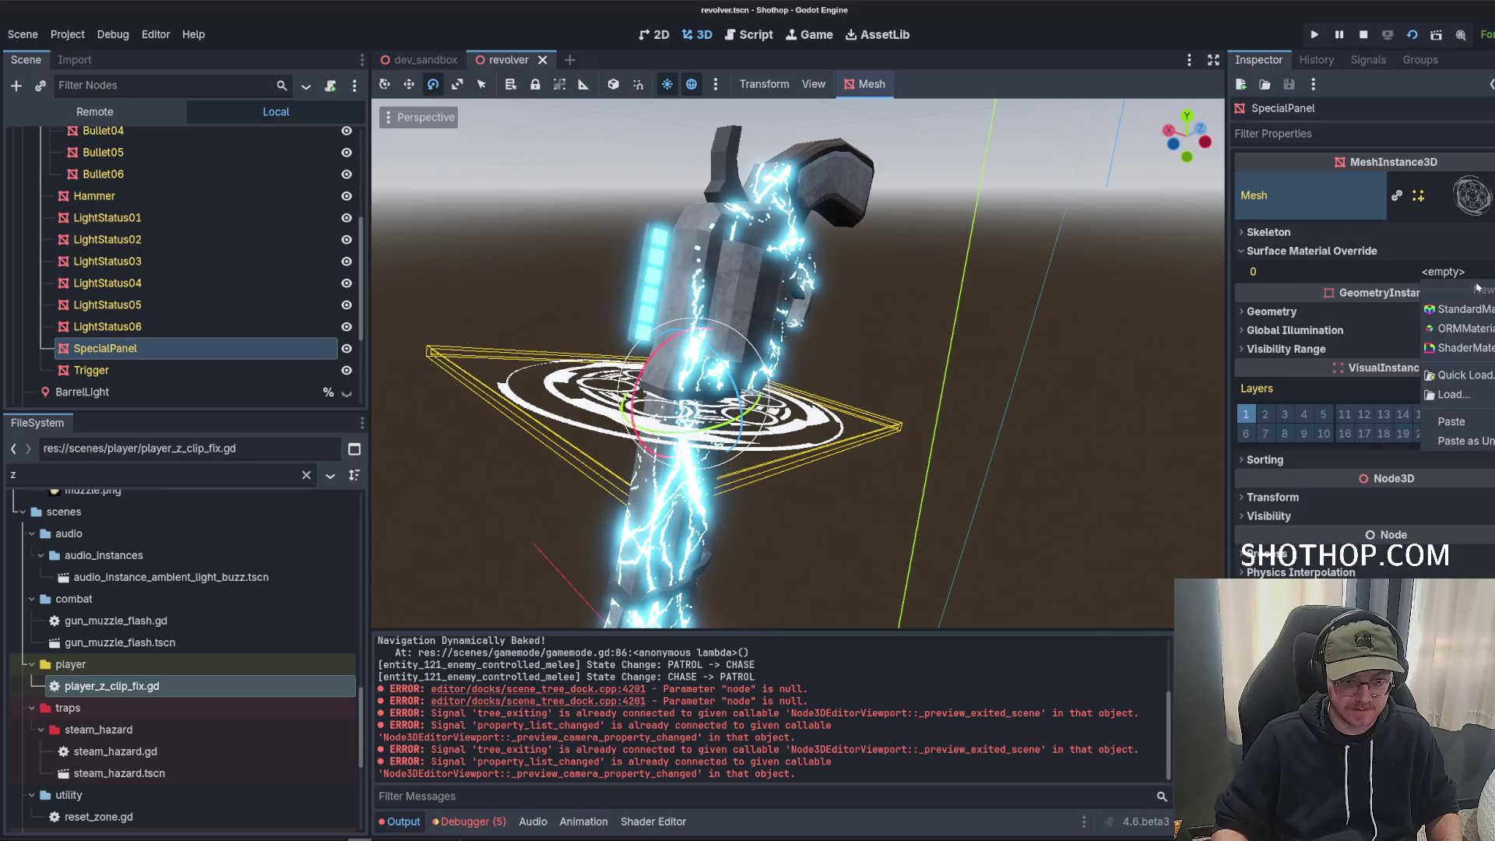
left_click(1479, 443)
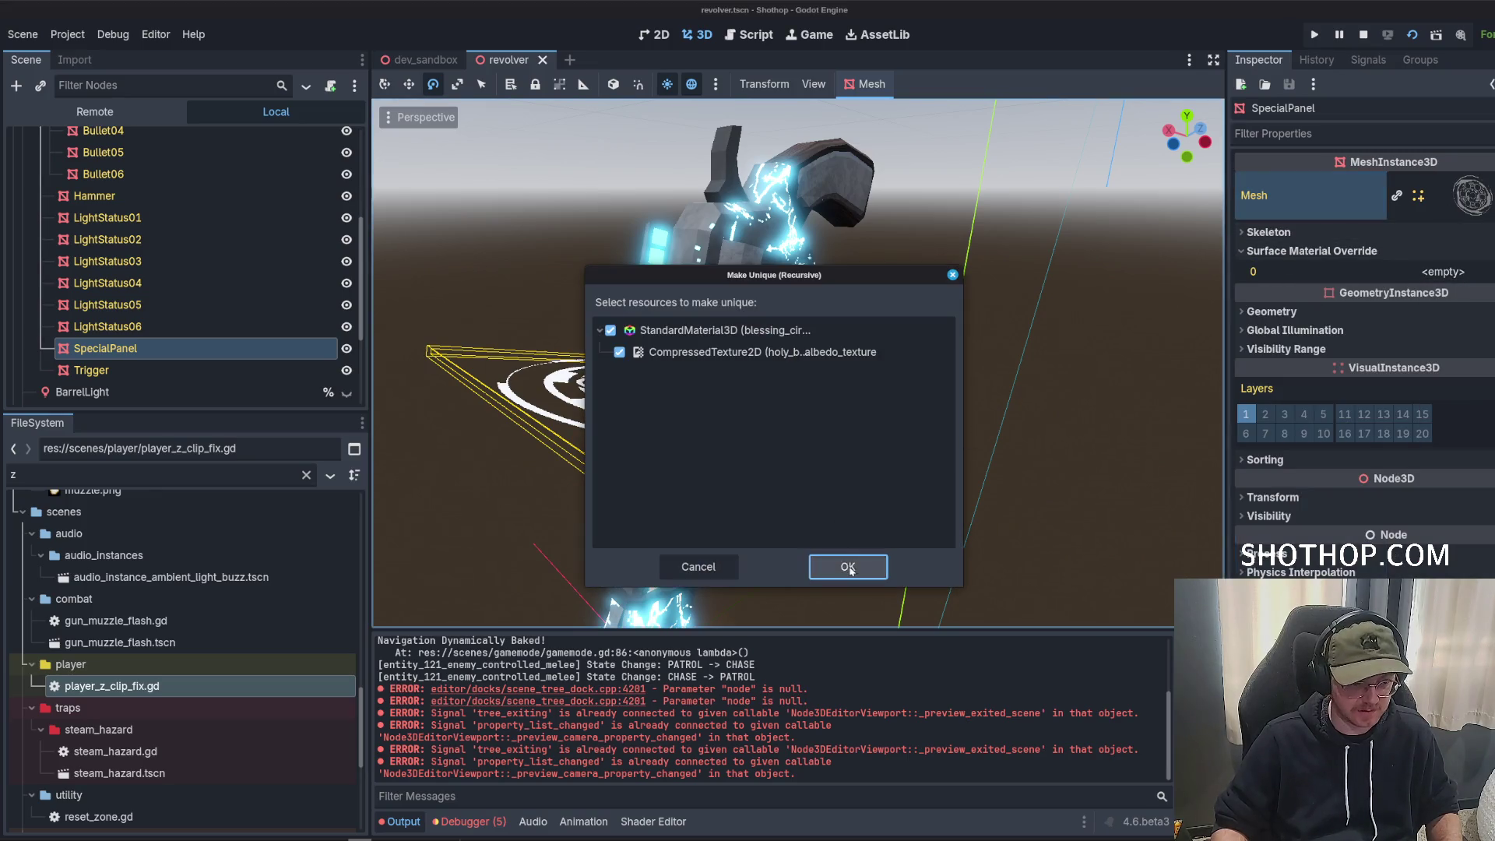
left_click(848, 567)
left_click(1465, 271)
scroll(1402, 467, "down", 5)
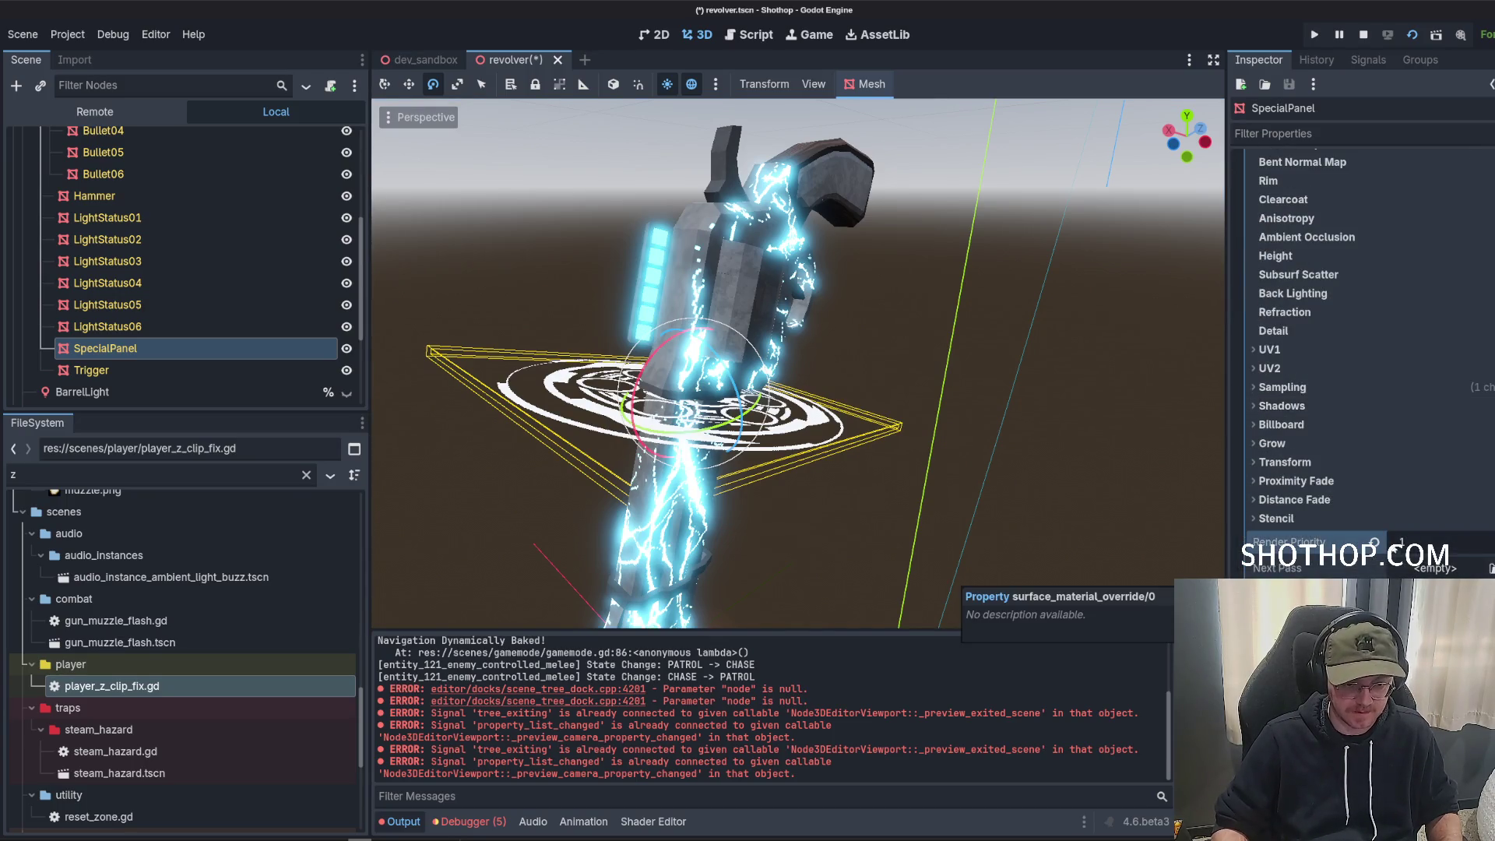
left_click(1436, 568)
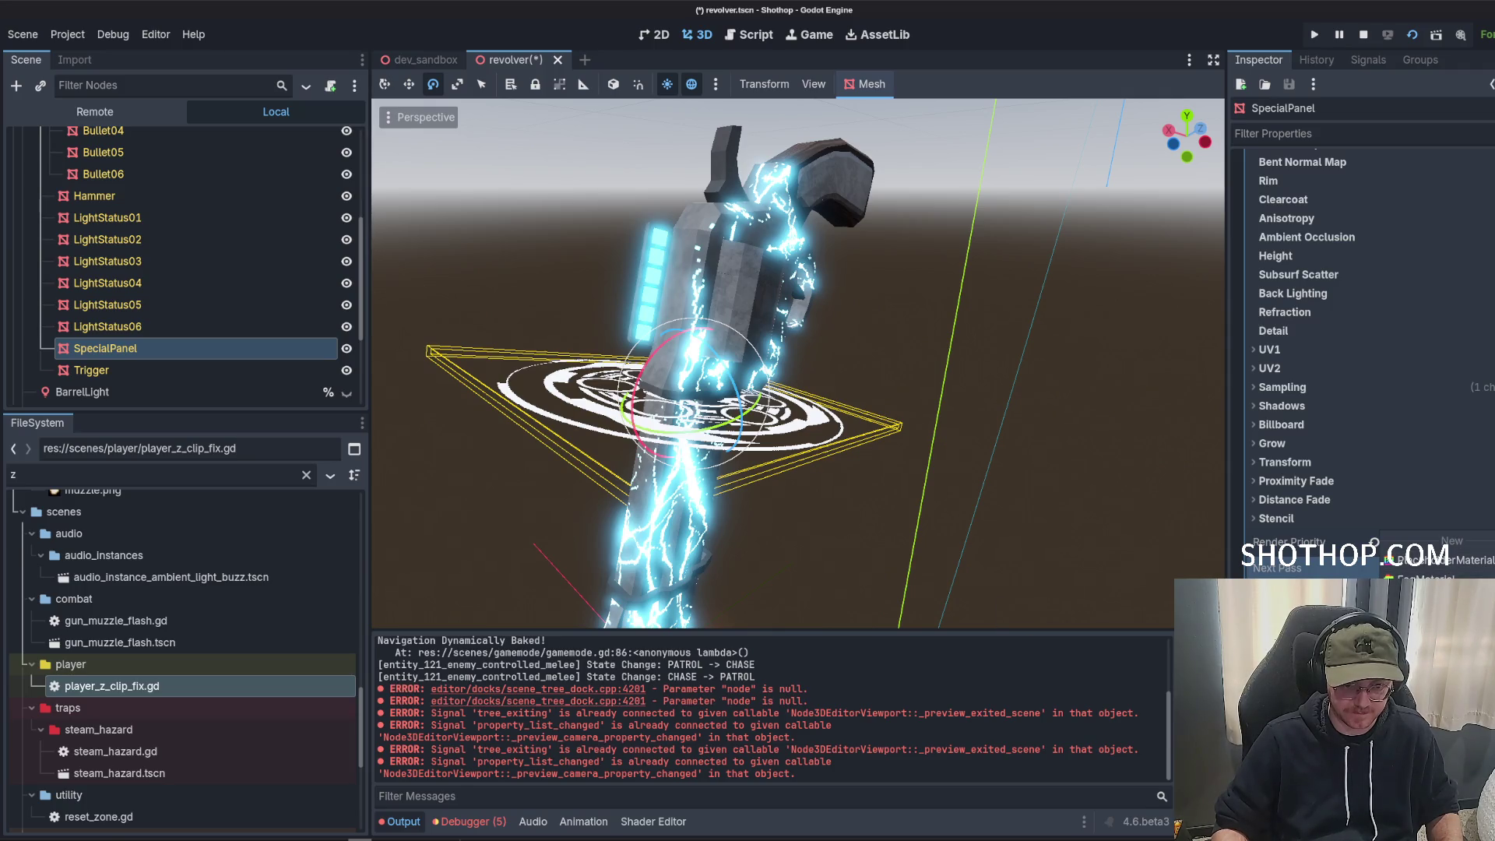
Set the panel material's shading mode to Unshaded.
scroll(1306, 541, "up", 5)
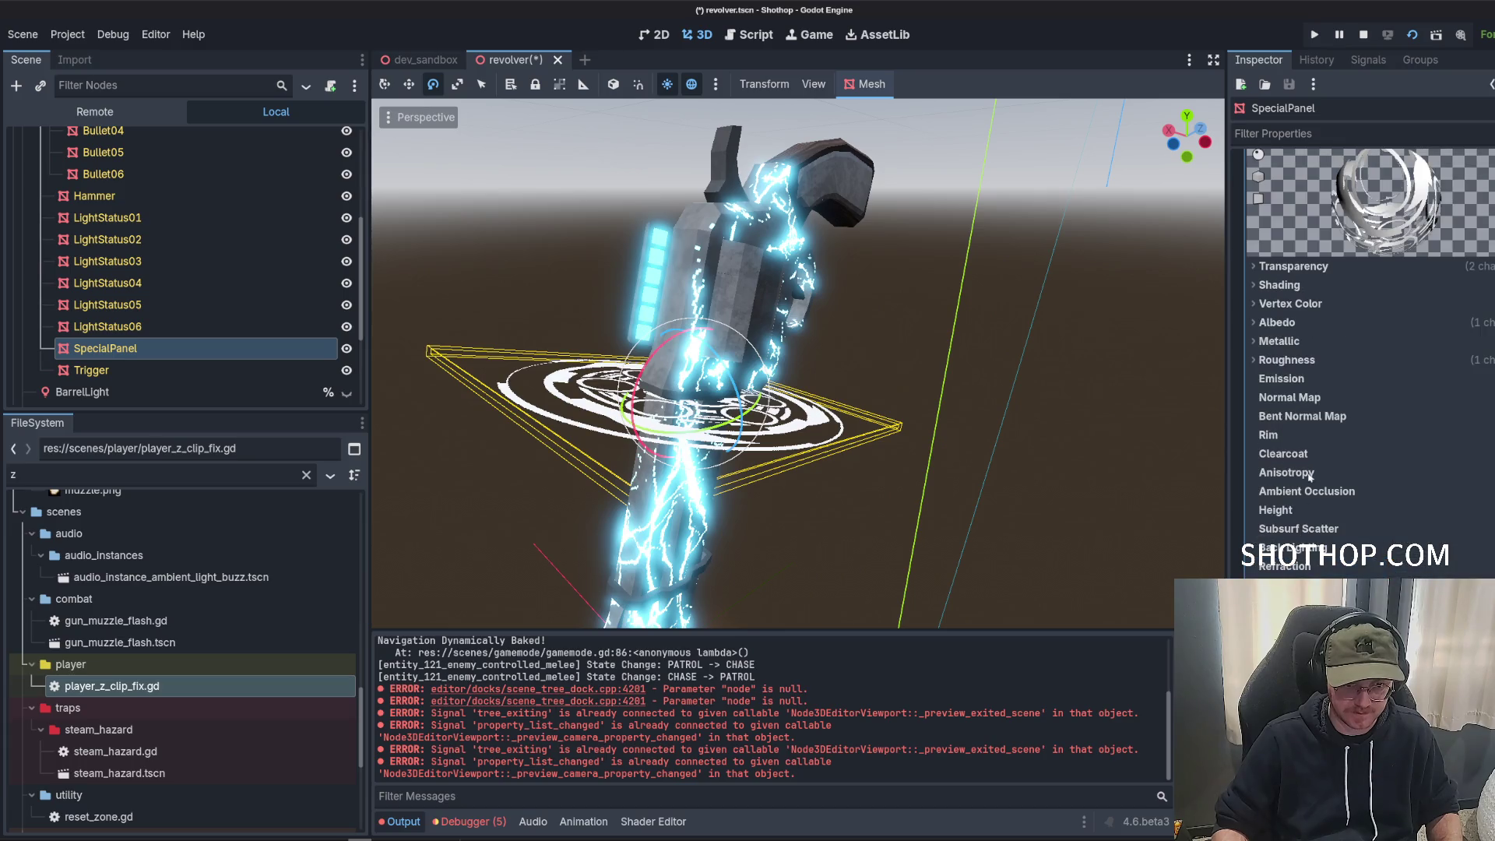
left_click(1300, 325)
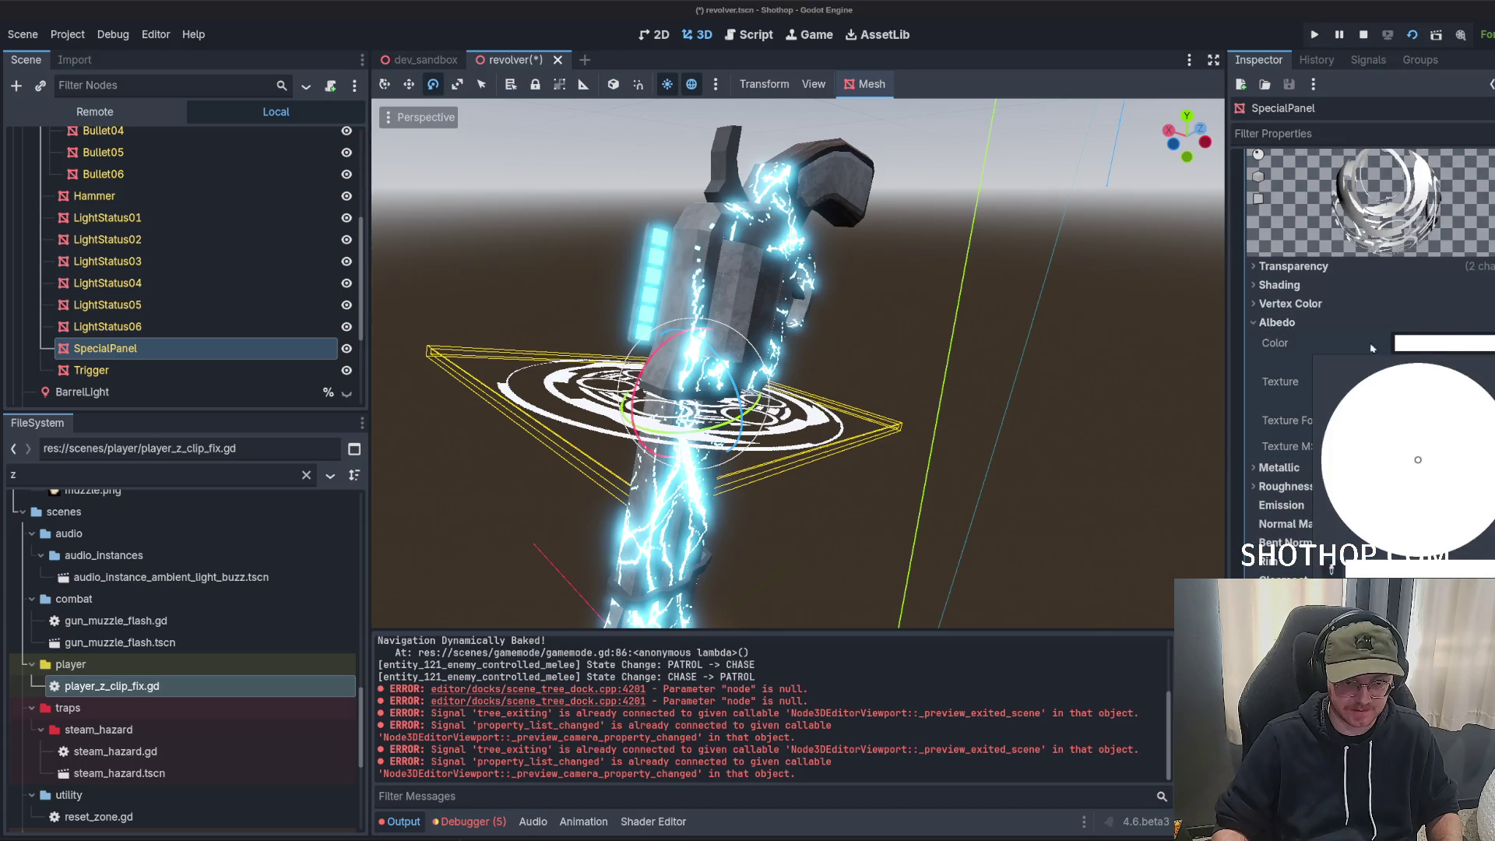
left_click(1291, 303)
left_click(1279, 284)
left_click(1396, 306)
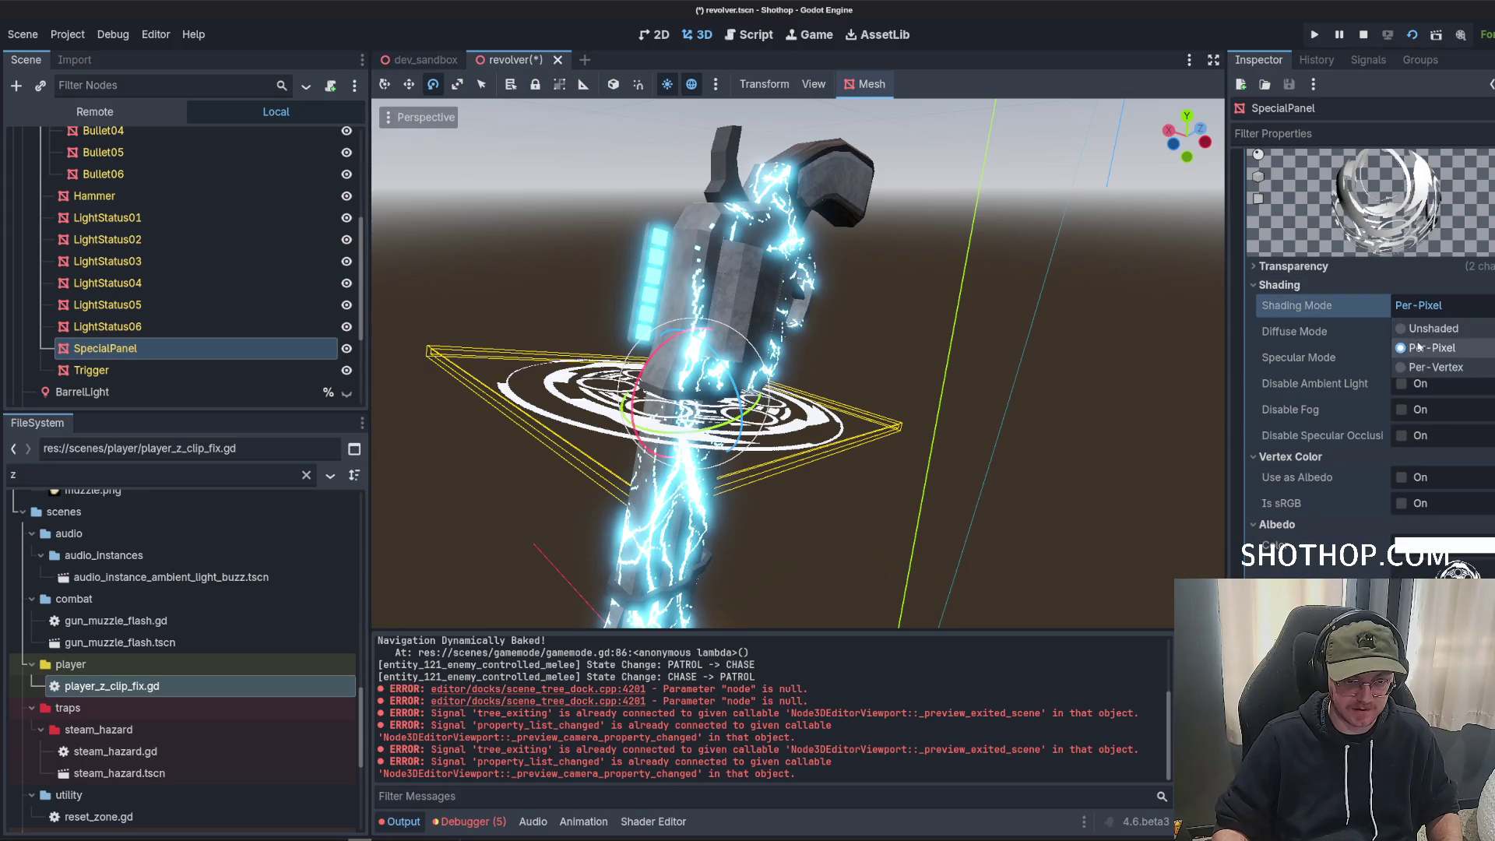
left_click(1411, 321)
left_click(1280, 285)
left_click(1294, 303)
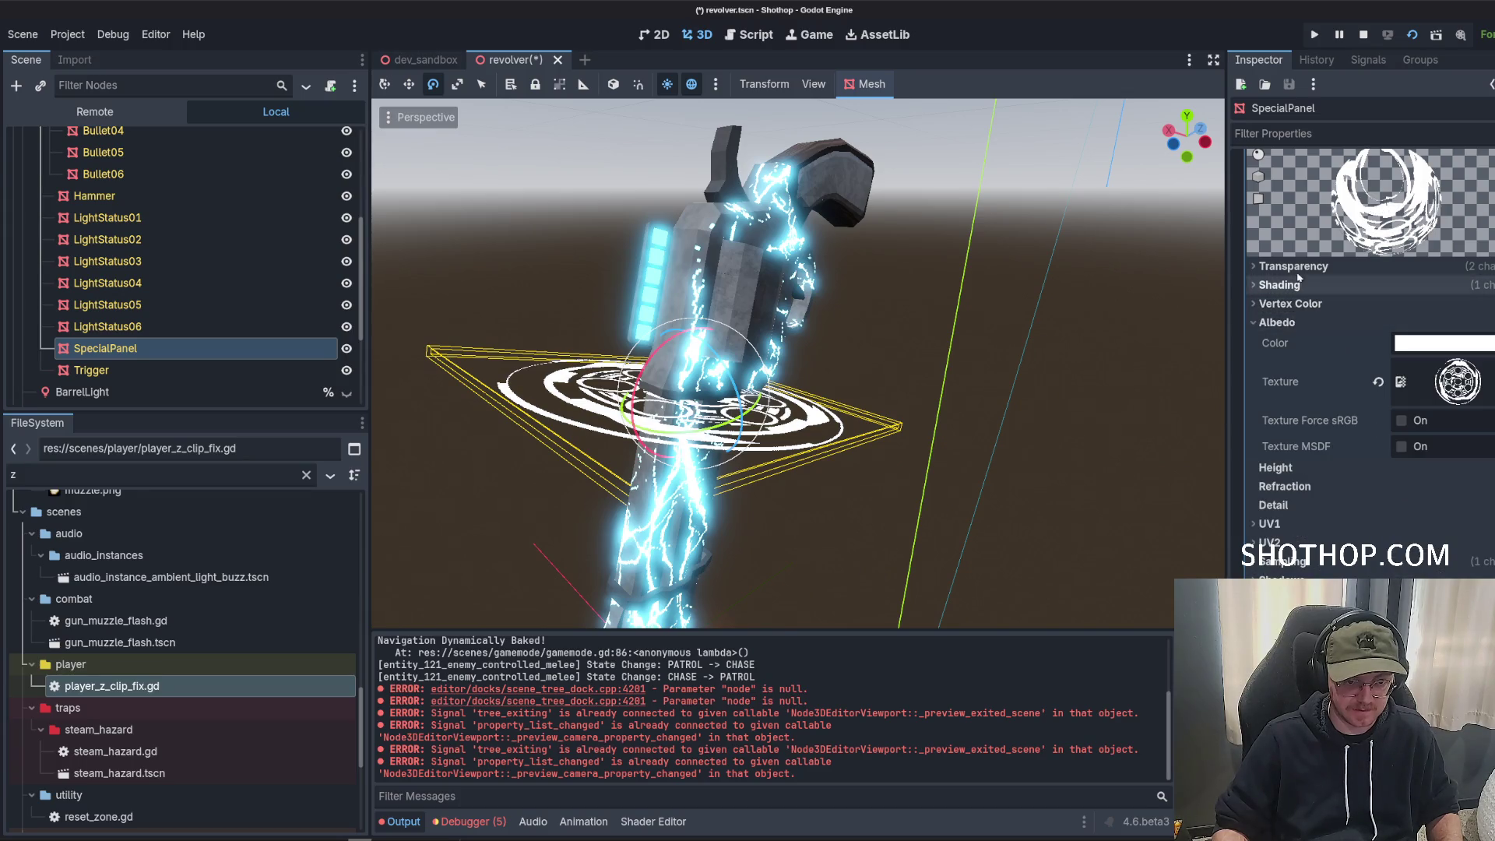
Set the panel material's transparency mode to Alpha.
left_click(1293, 266)
left_click(1293, 266)
left_click(1293, 266)
left_click(1411, 286)
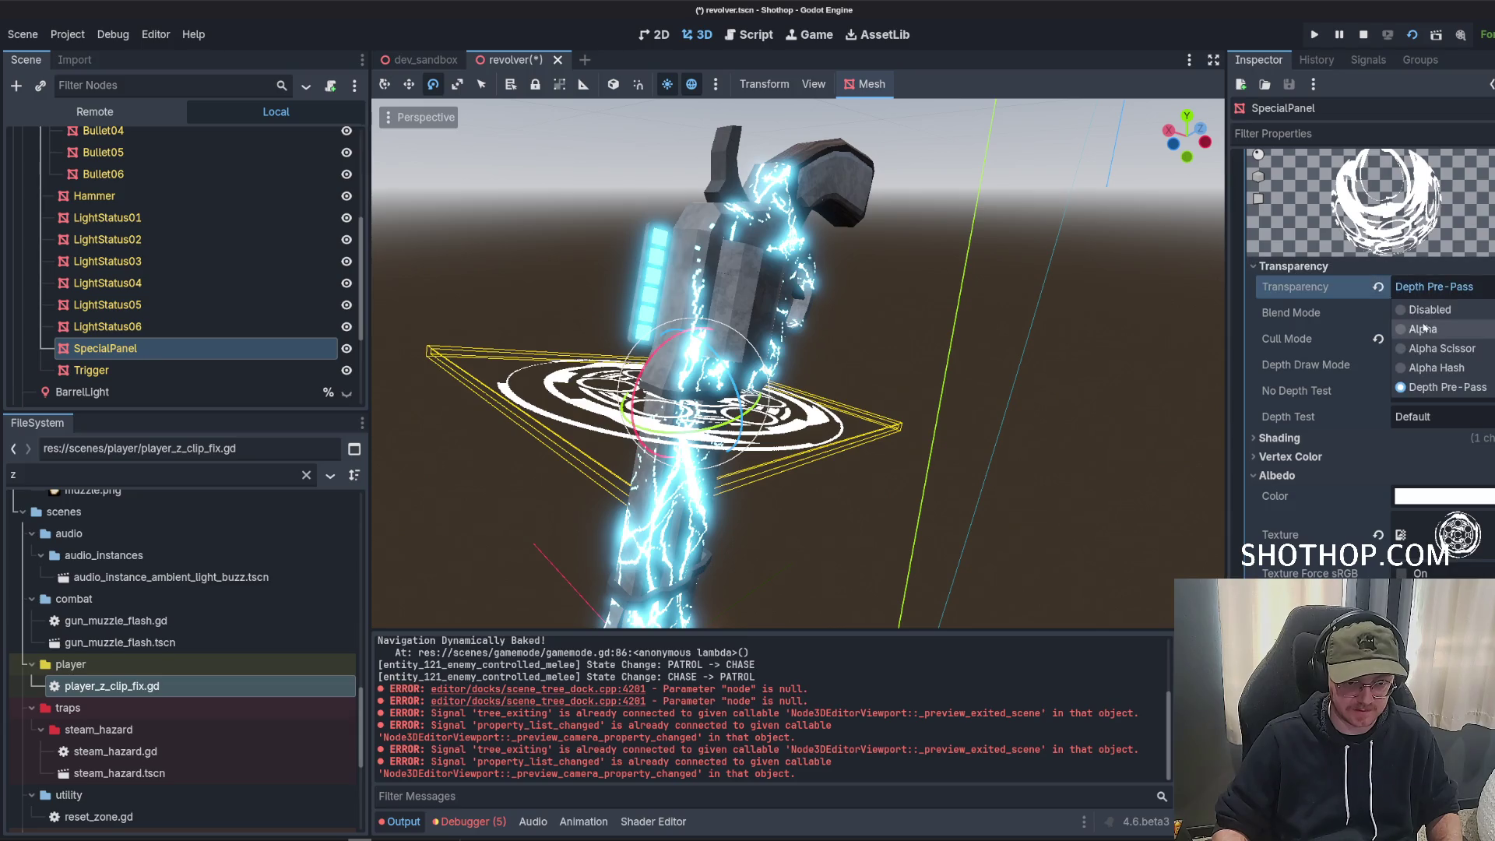
left_click(1412, 325)
left_click(1293, 266)
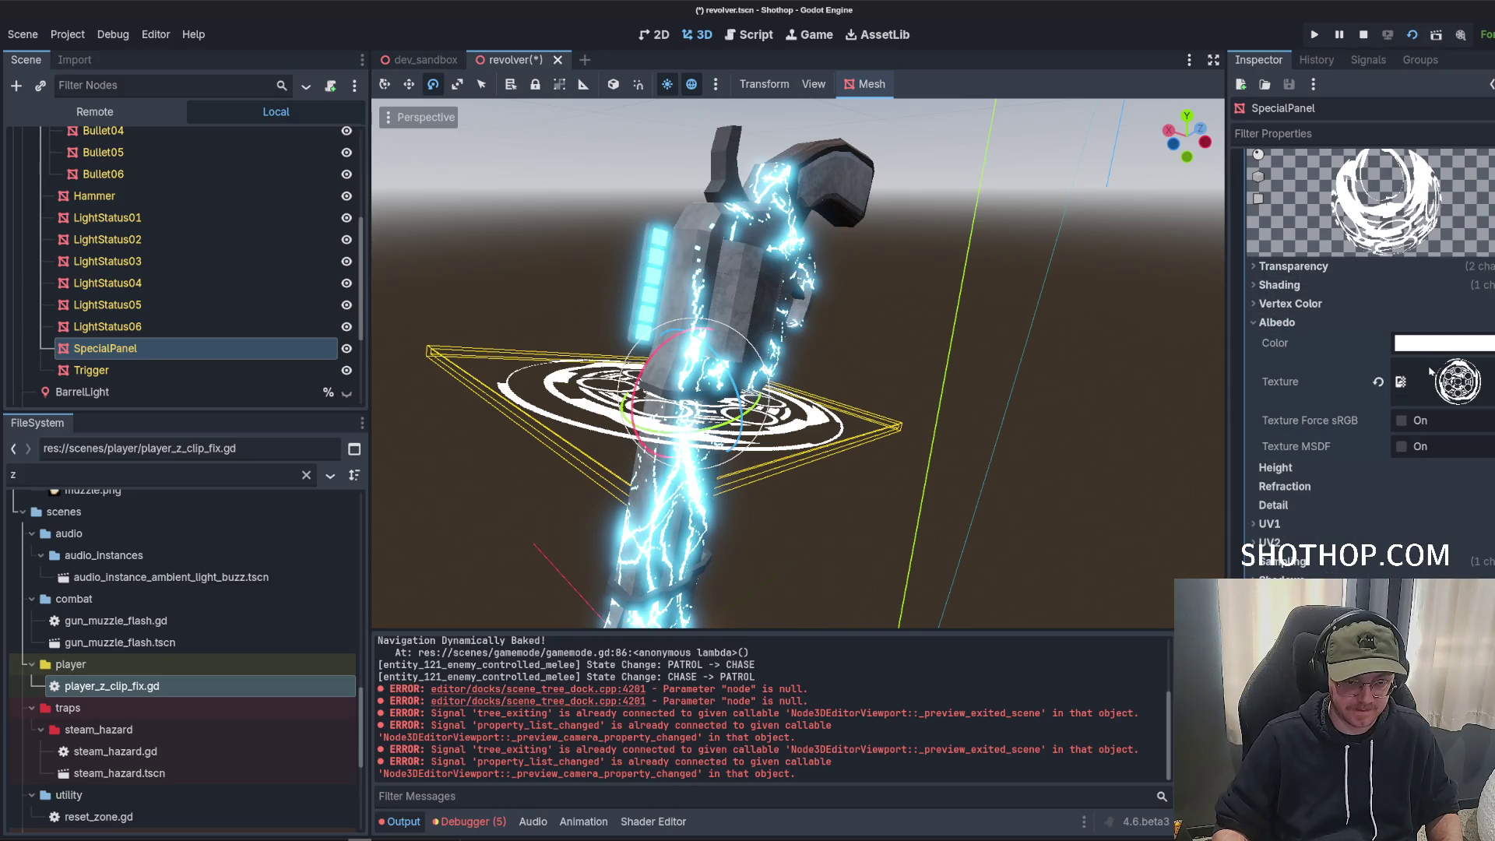
Tint the panel material's albedo colour cyan and save the revolver scene.
left_click(1447, 344)
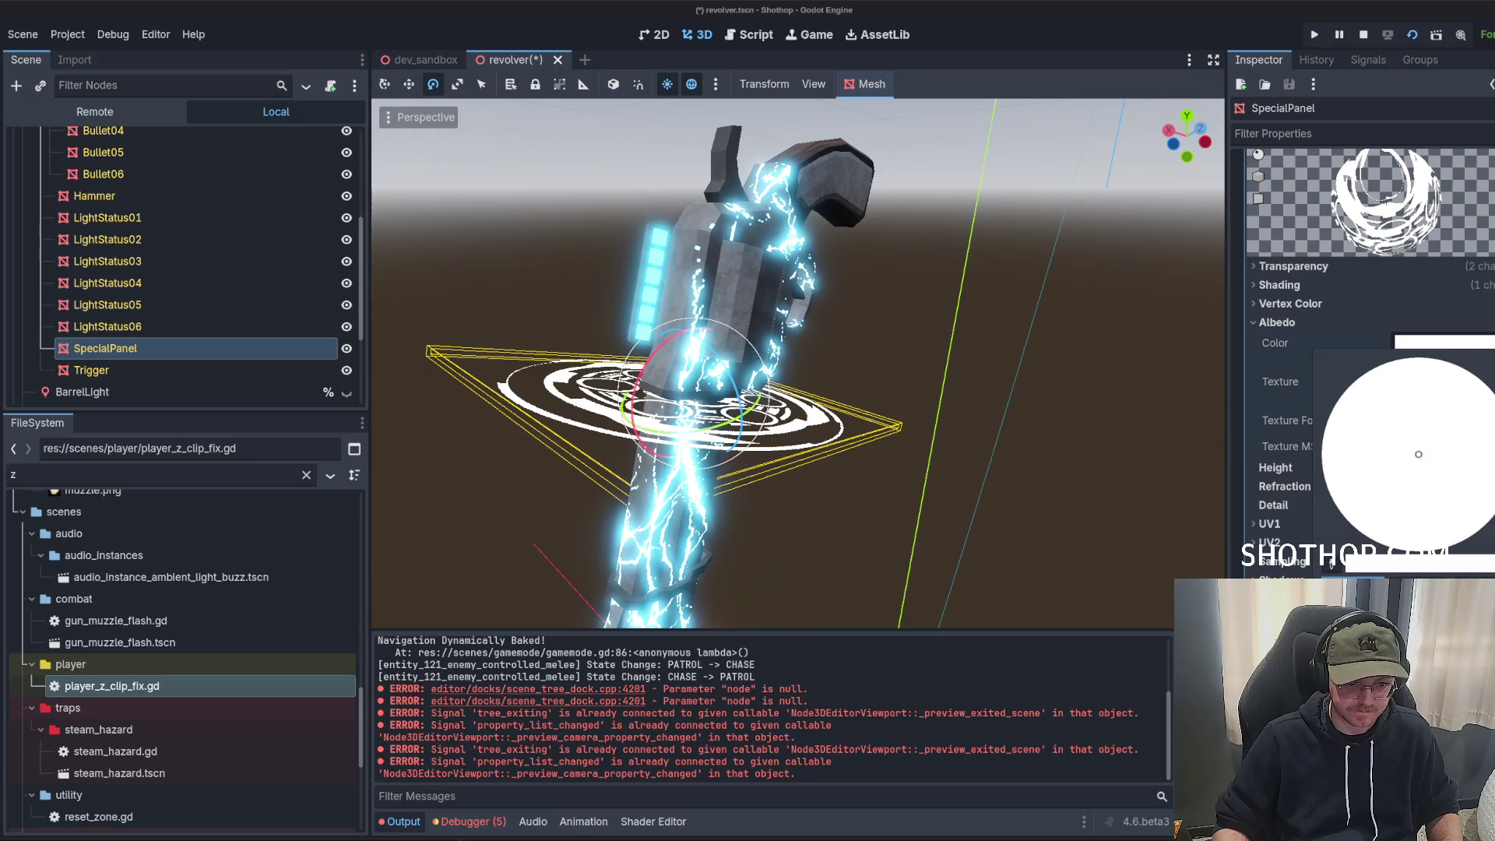
left_click(1402, 436)
left_click(1013, 511)
left_click(1012, 511)
scroll(714, 336, "up", 3)
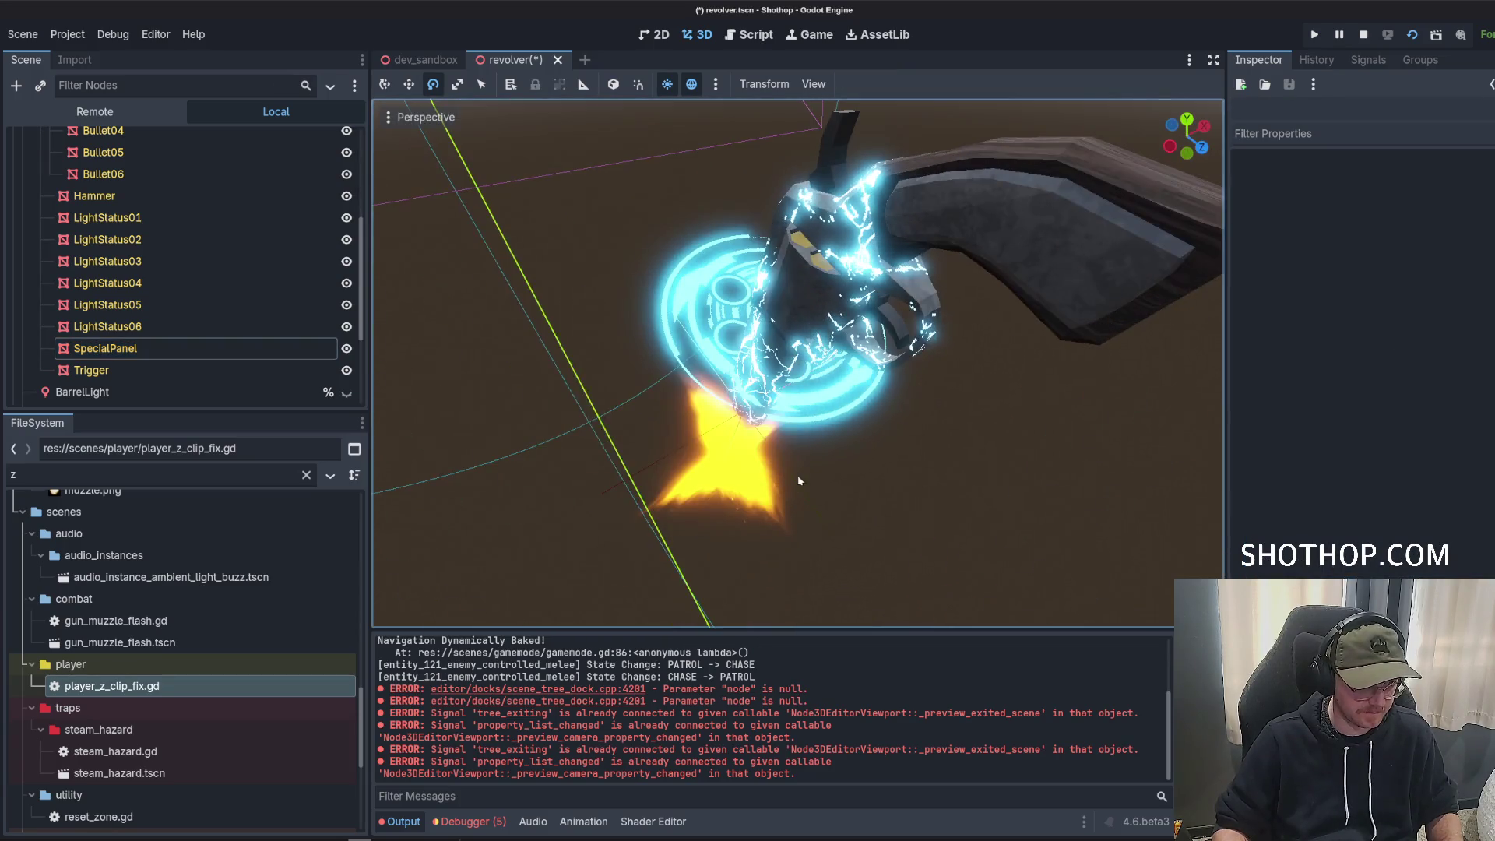
key("ctrl+s")
Save revolver.tscn once more and restart the game from the dev_sandbox scene.
left_click_drag(714, 336, 545, 343)
left_click(186, 348)
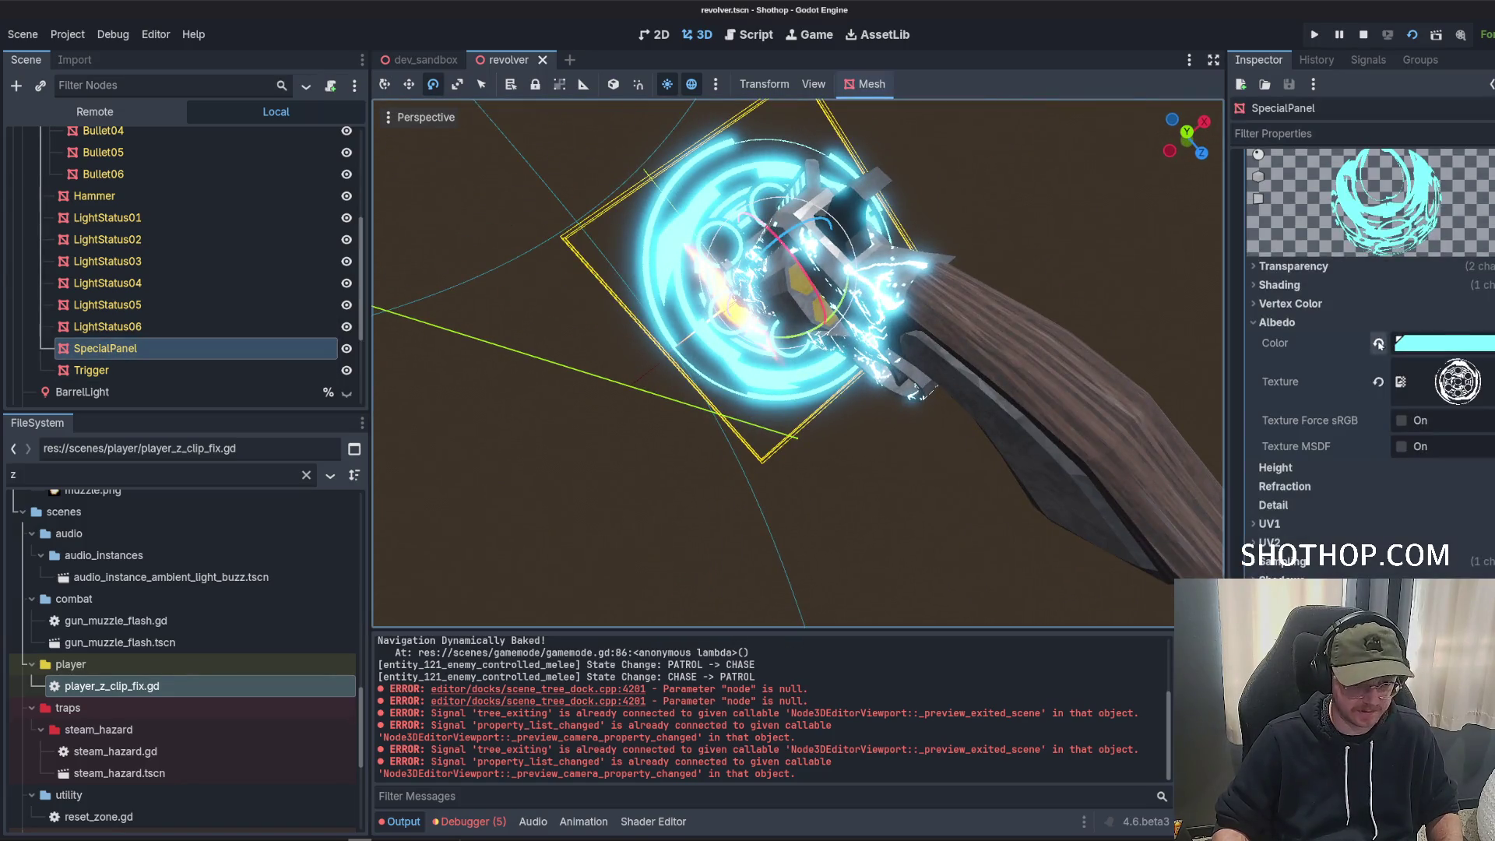
left_click(1325, 322)
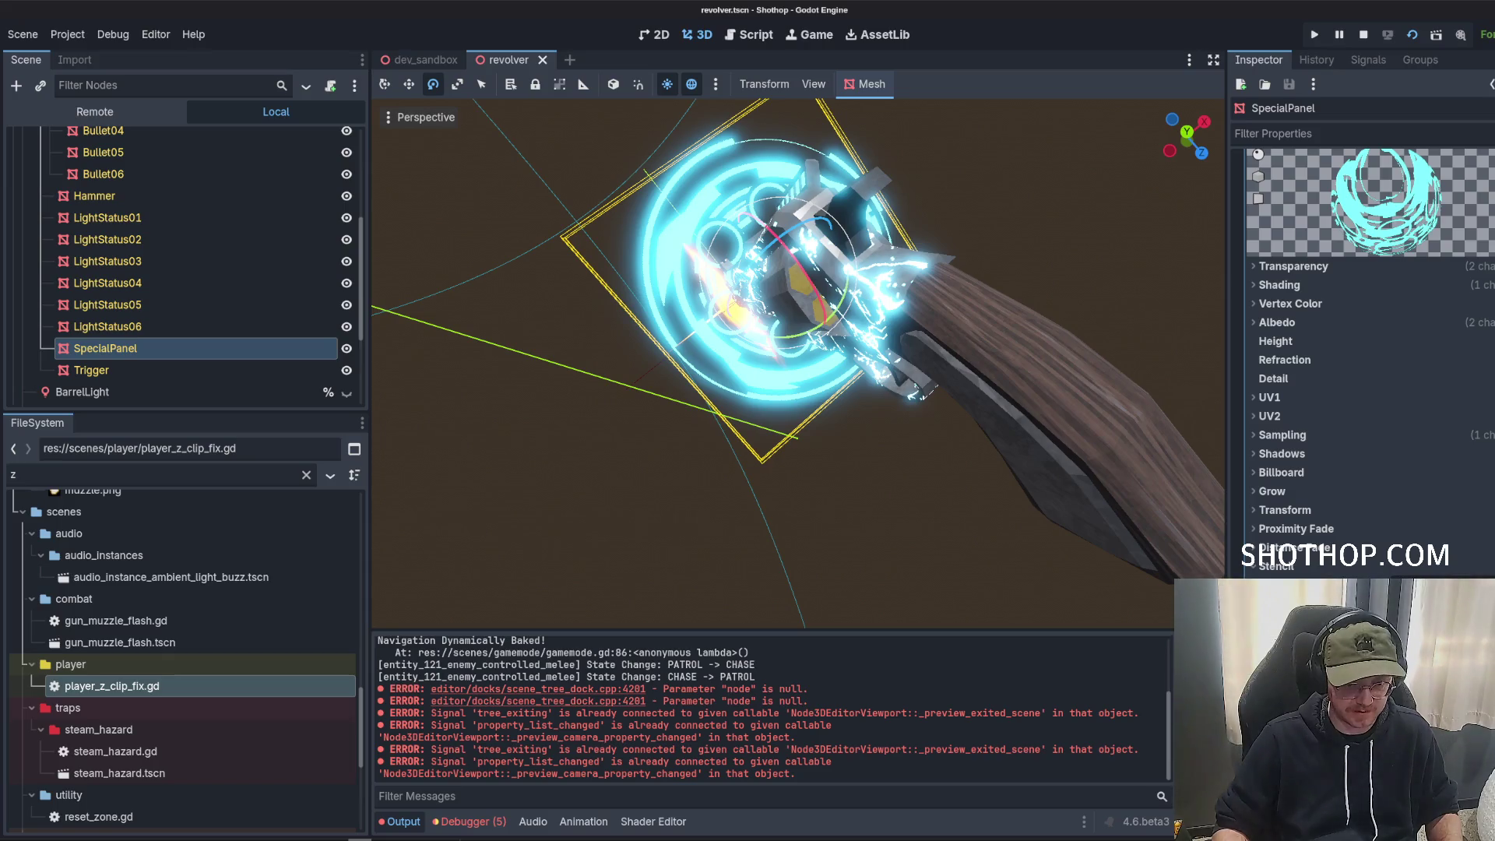
key("ctrl+s")
left_click(426, 60)
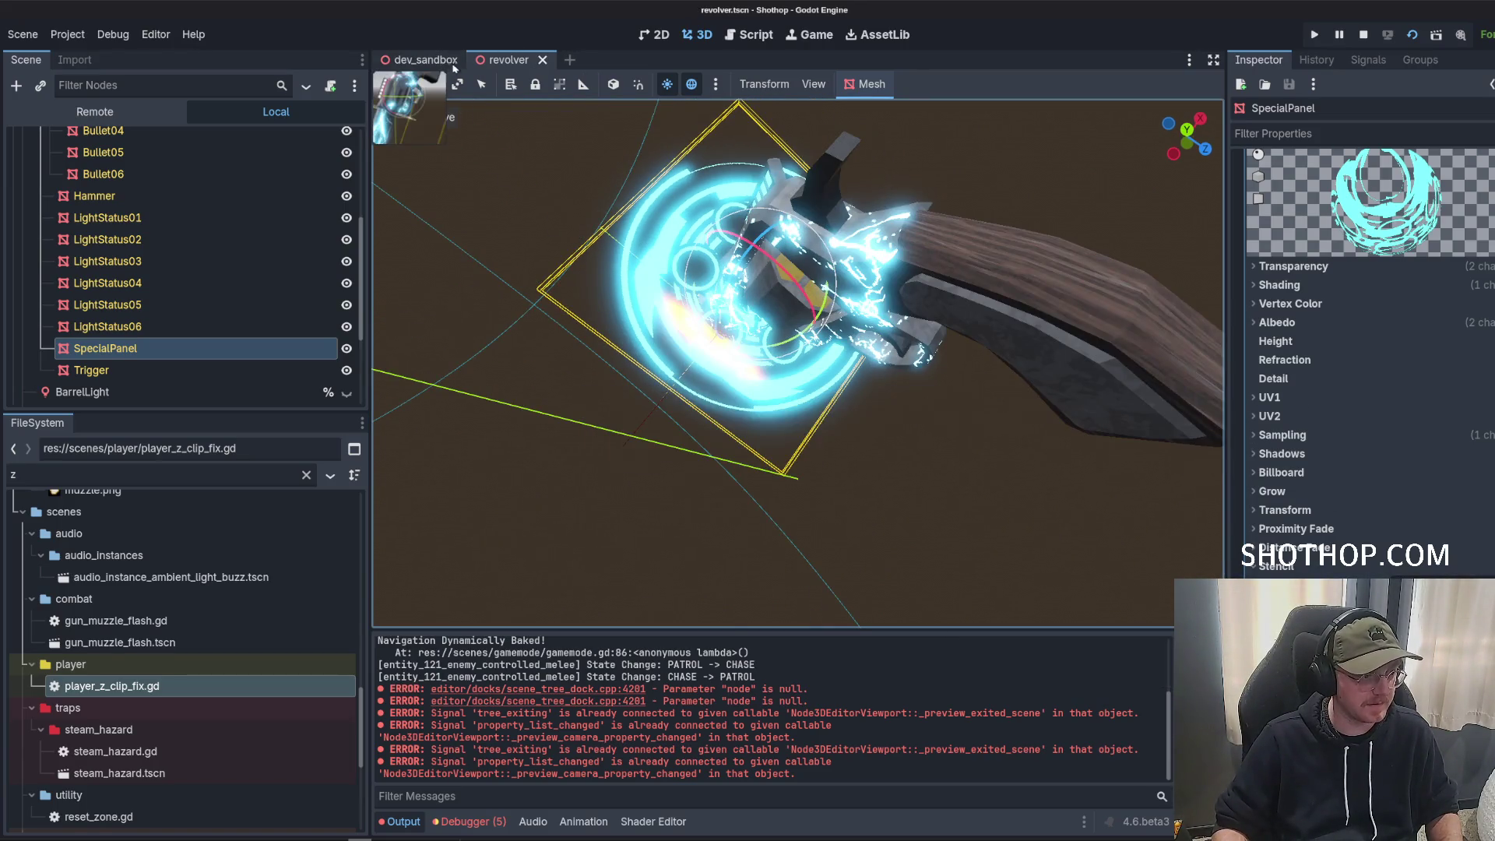
left_click(1415, 36)
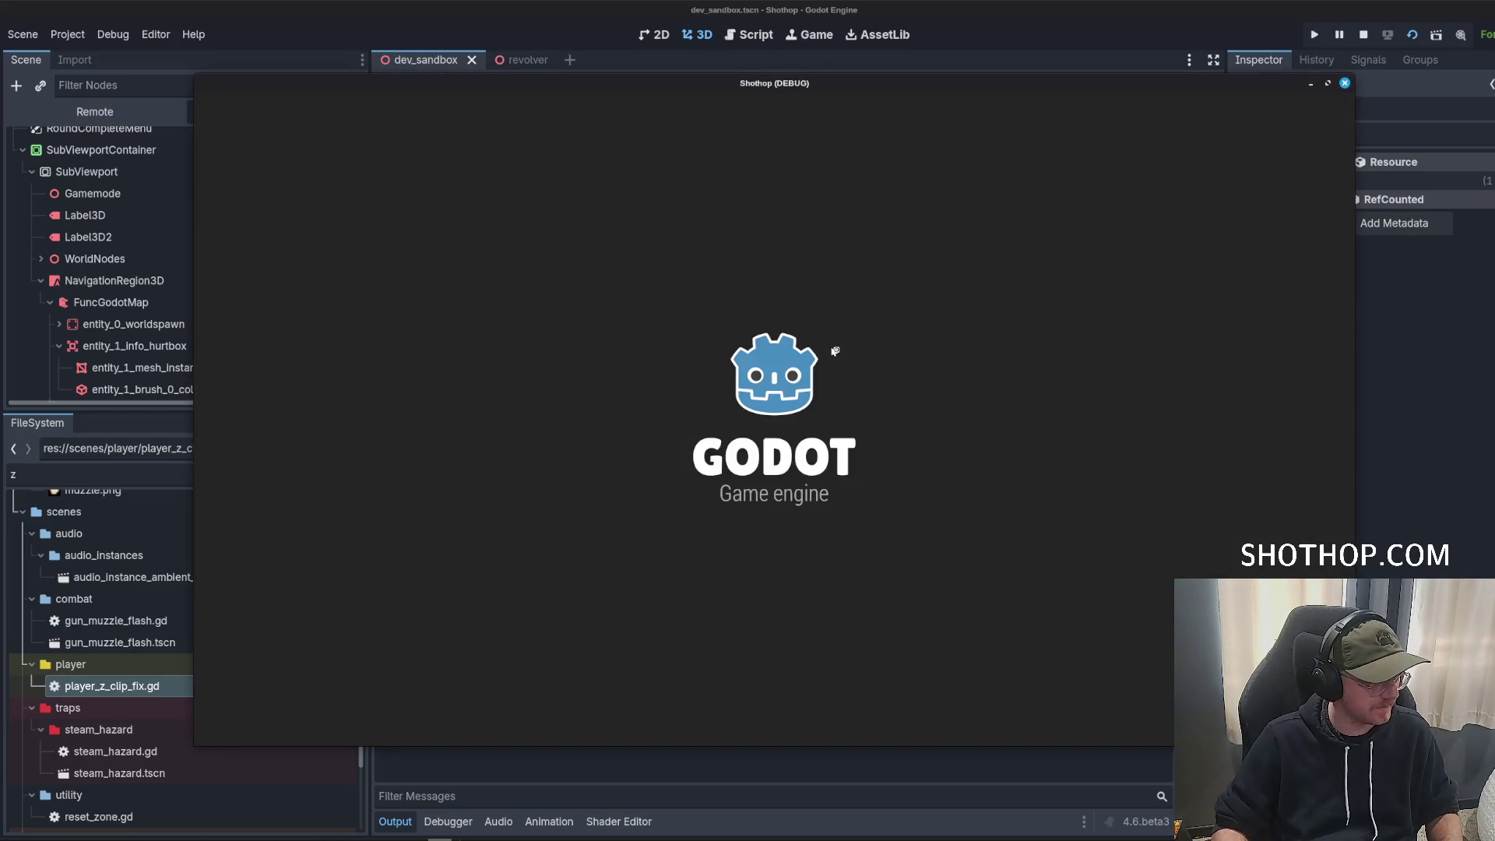
Change the panel lookup to find_child("SpecialPanel") in revolver_status_light.gd.
left_click(783, 380)
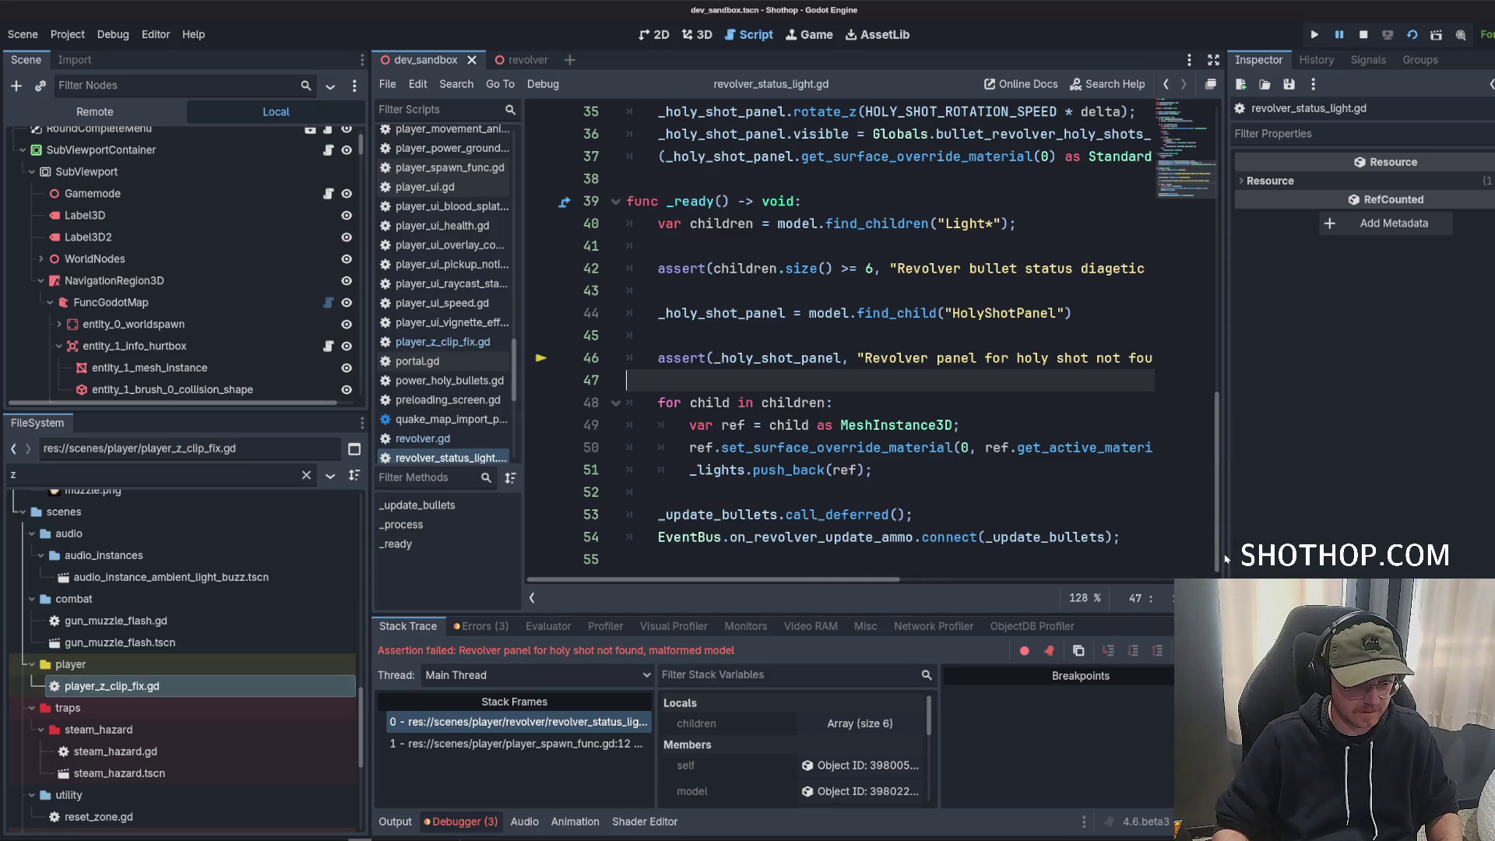
left_click_drag(1227, 554, 1381, 550)
left_click(1328, 429)
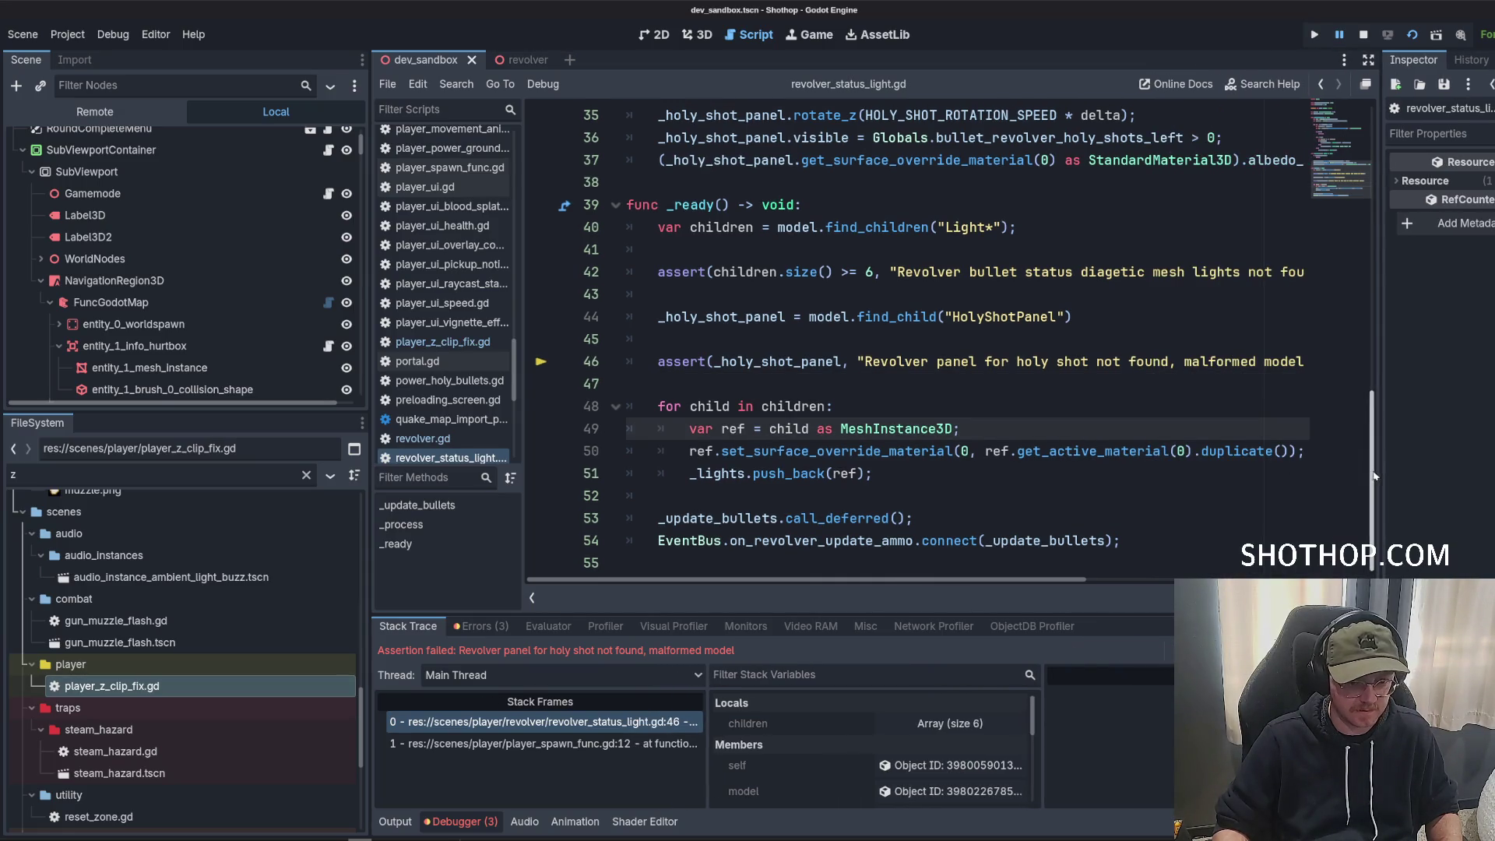
scroll(1374, 476, "up", 1)
left_click(783, 361)
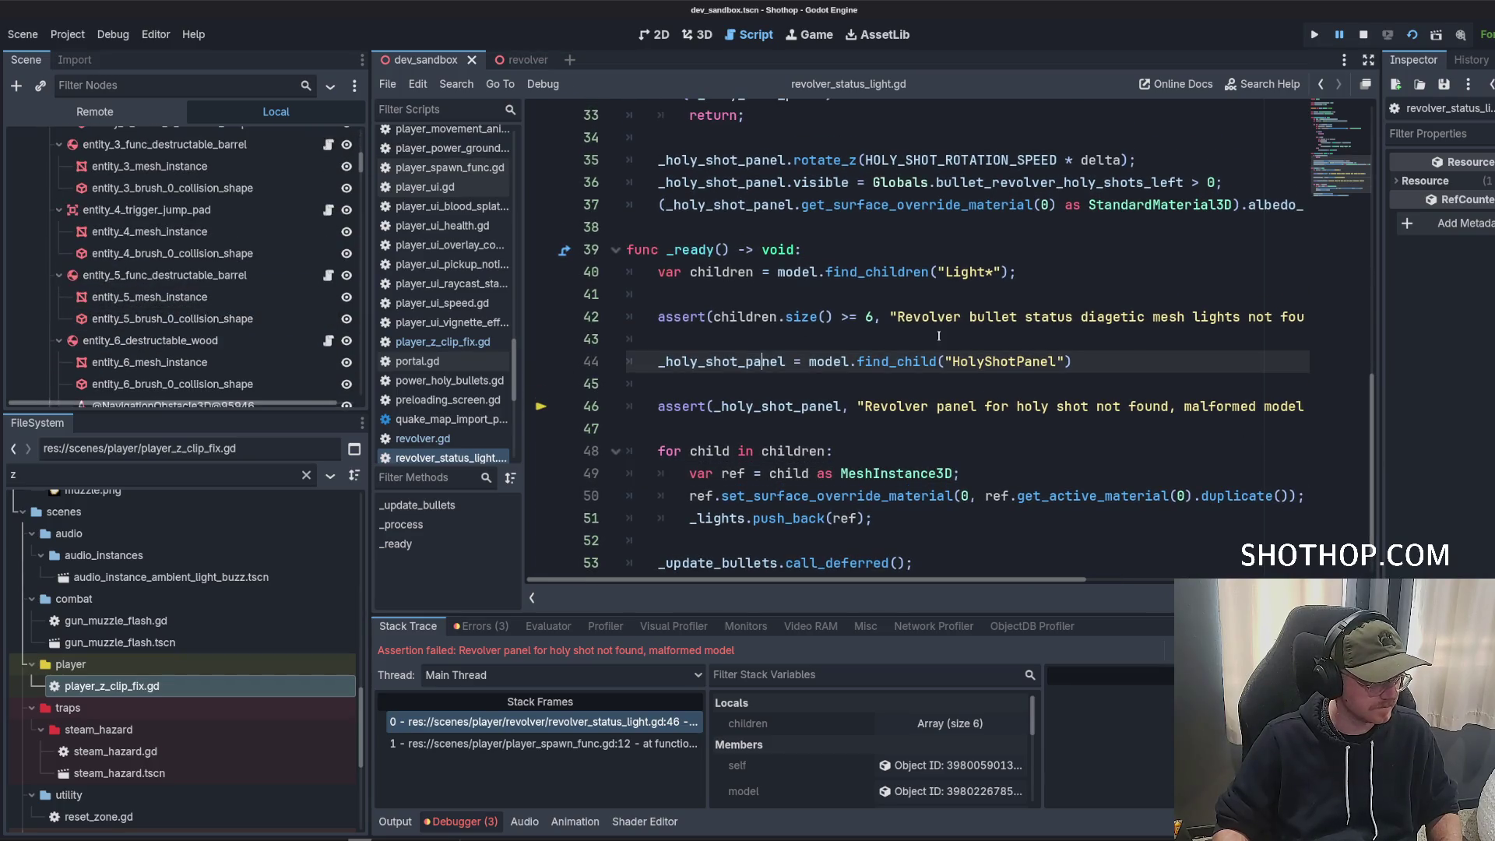
scroll(974, 366, "down", 1)
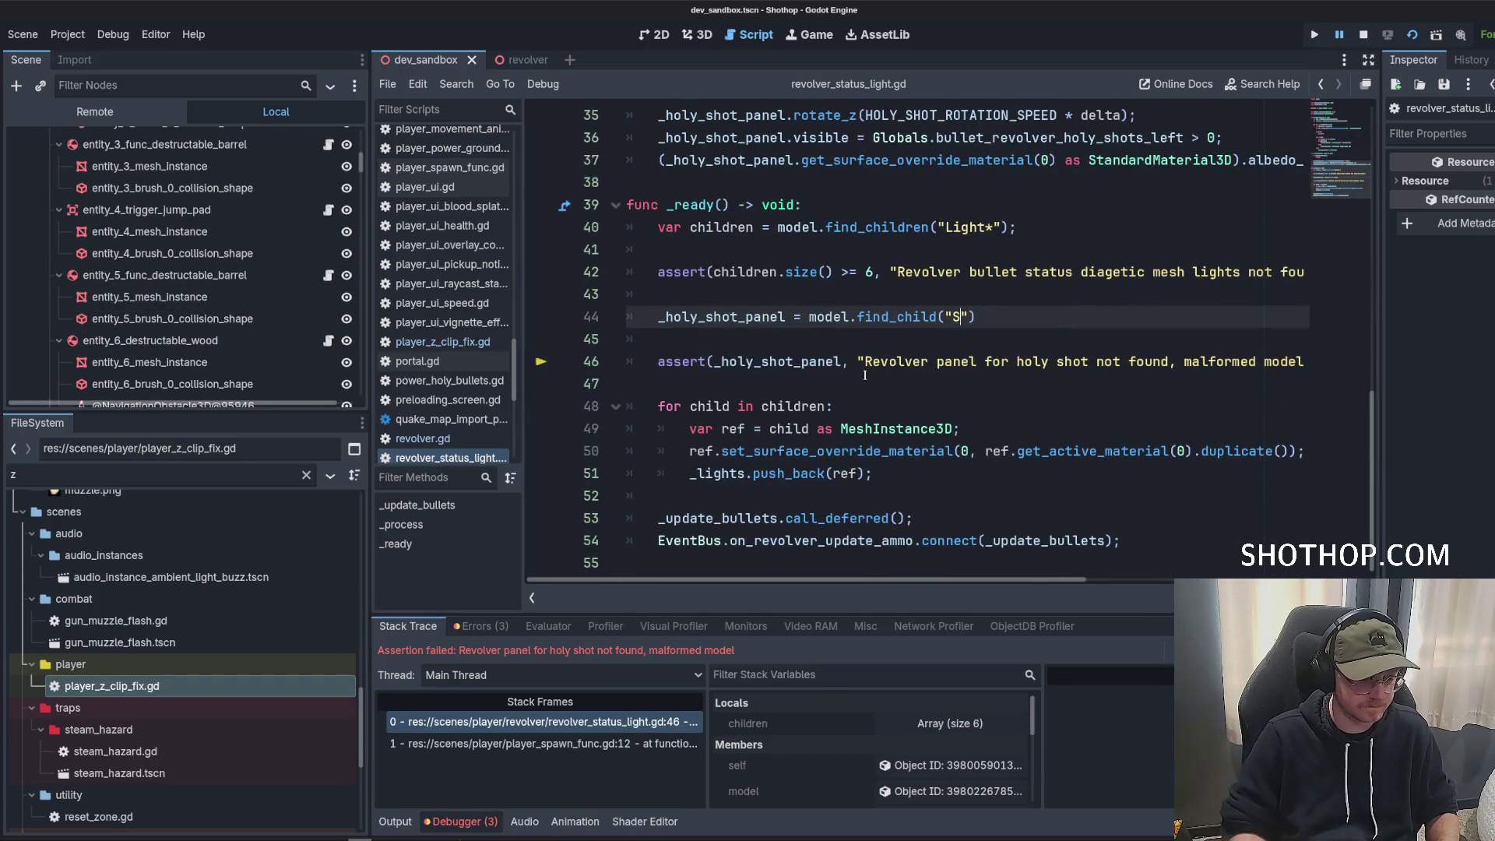
type("epcialPanel")
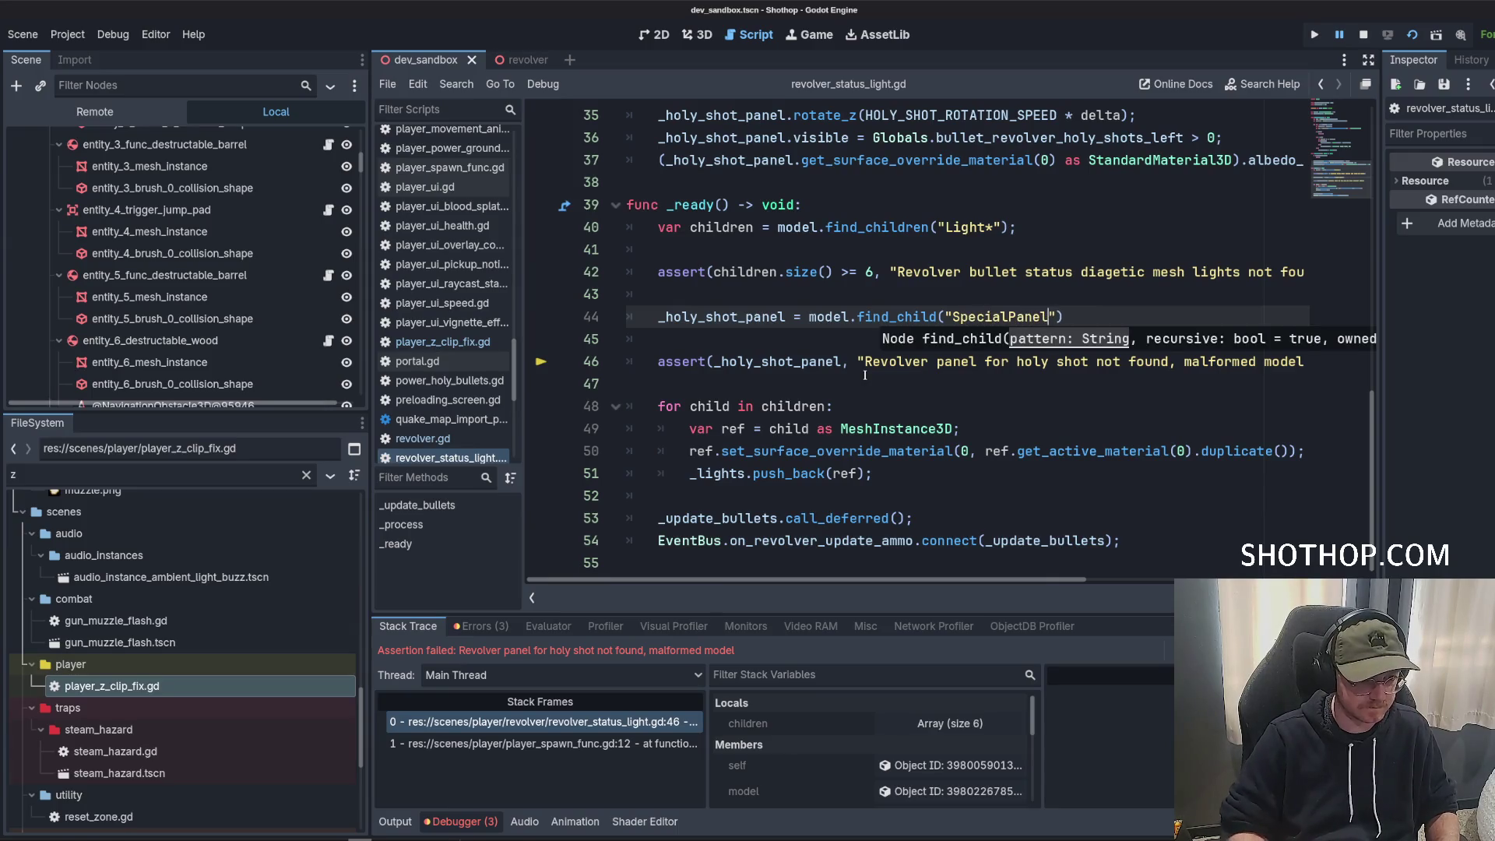
Rename every _holy_shot_panel occurrence to _special_panel, save the script, and stop debugging.
double_click(680, 316)
left_click(680, 317, "ctrl")
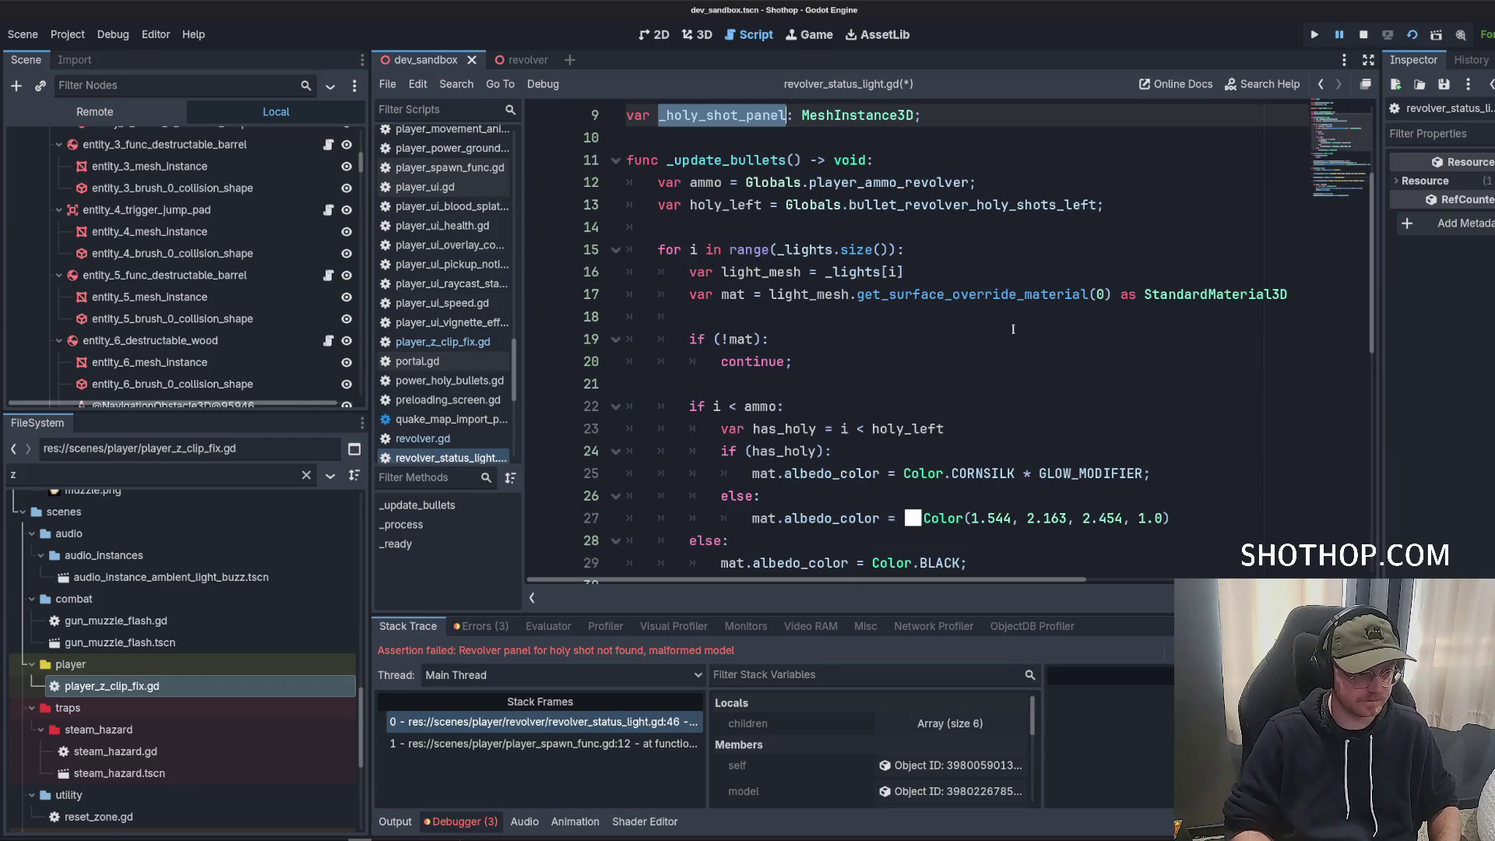
scroll(1013, 329, "down", 4)
scroll(1014, 329, "down", 3)
type("_special_l;a")
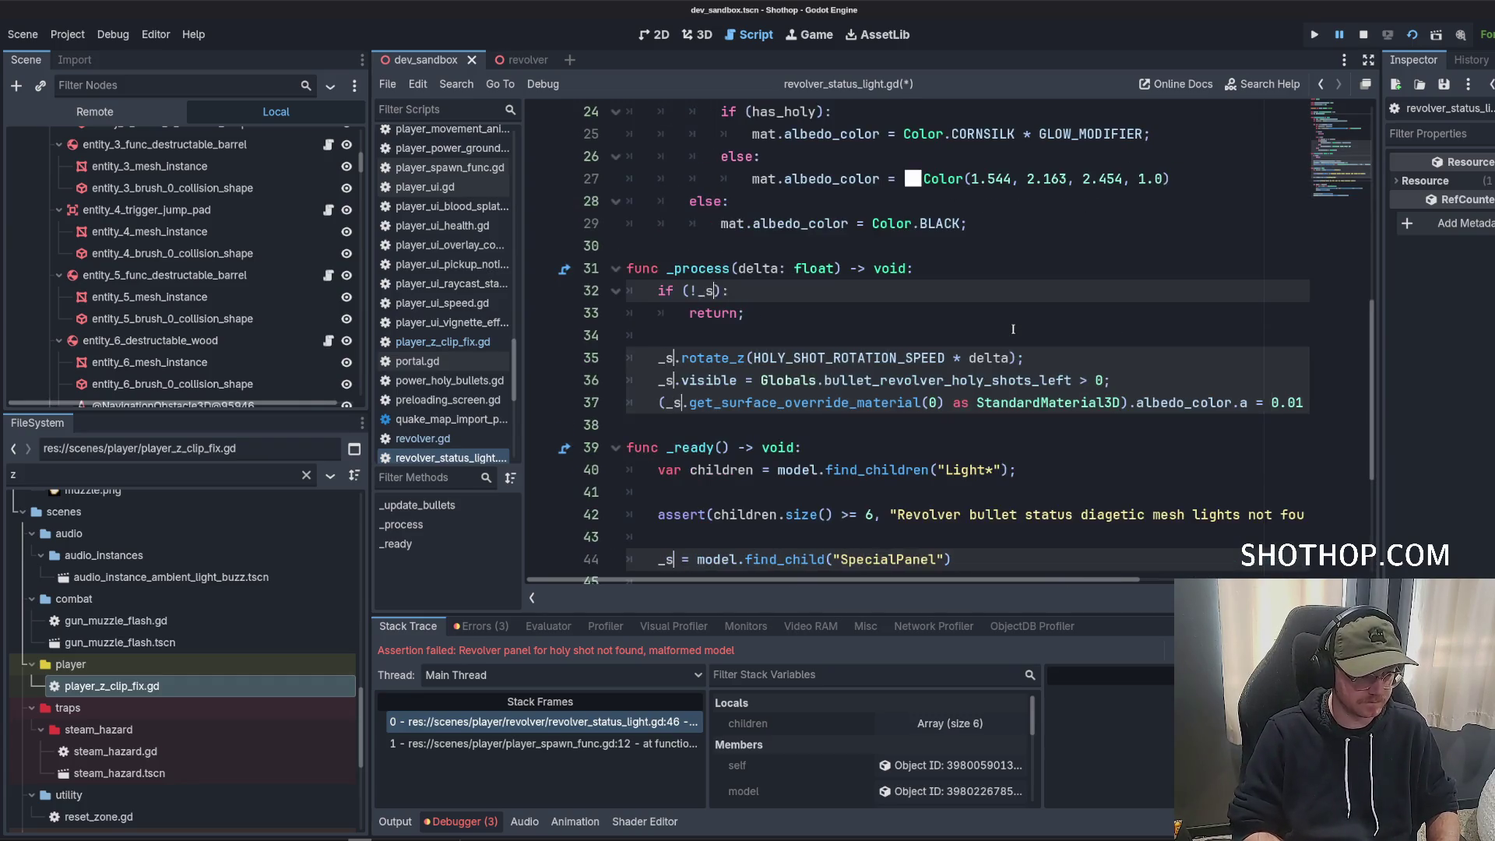
key("BackSpace")
key("BackSpace")
key("BackSpace")
type("panel")
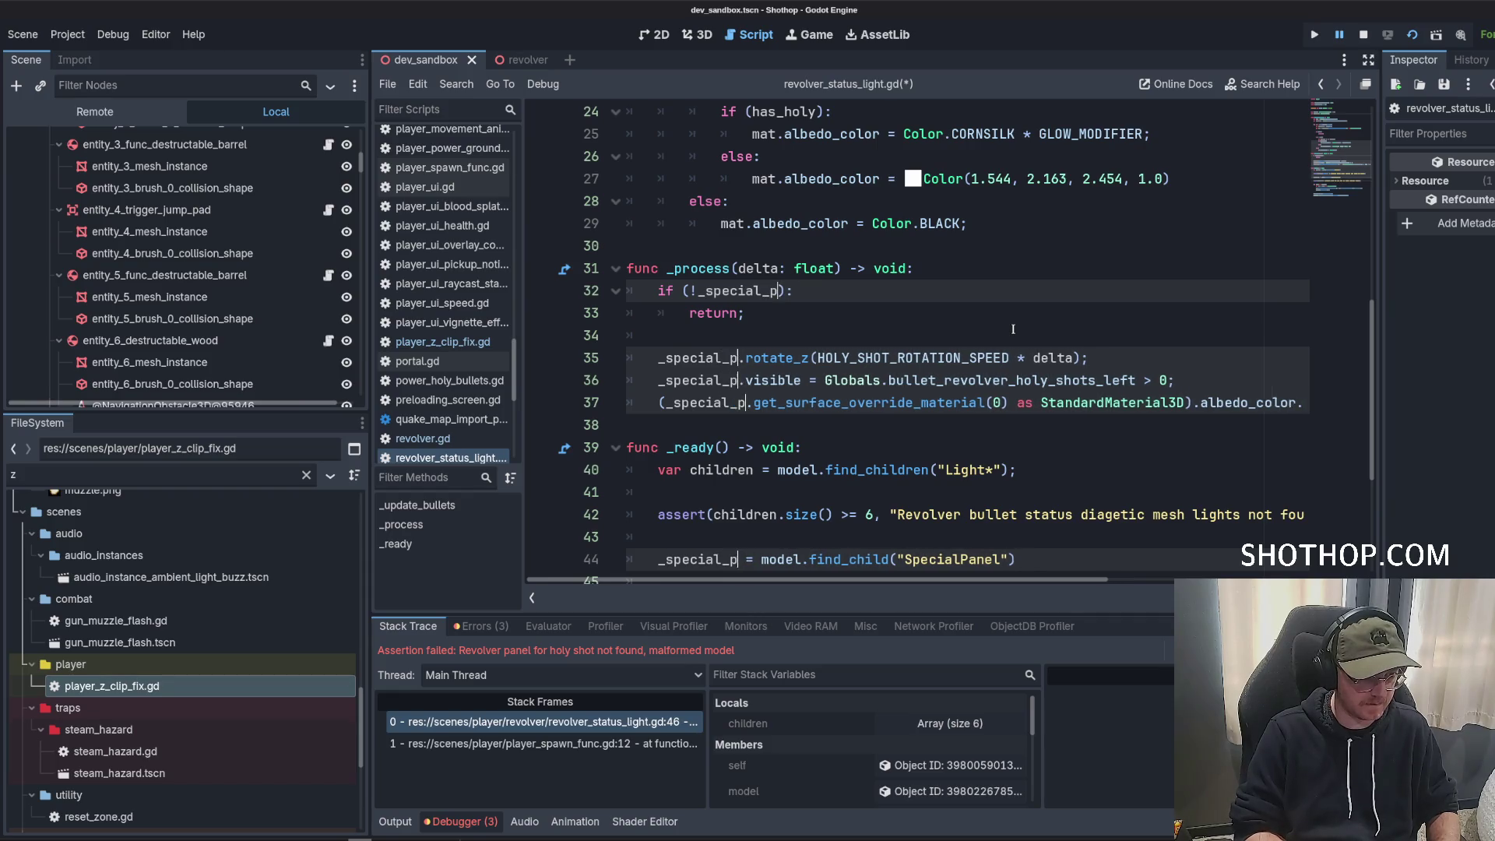
left_click(892, 224)
key("ctrl+s")
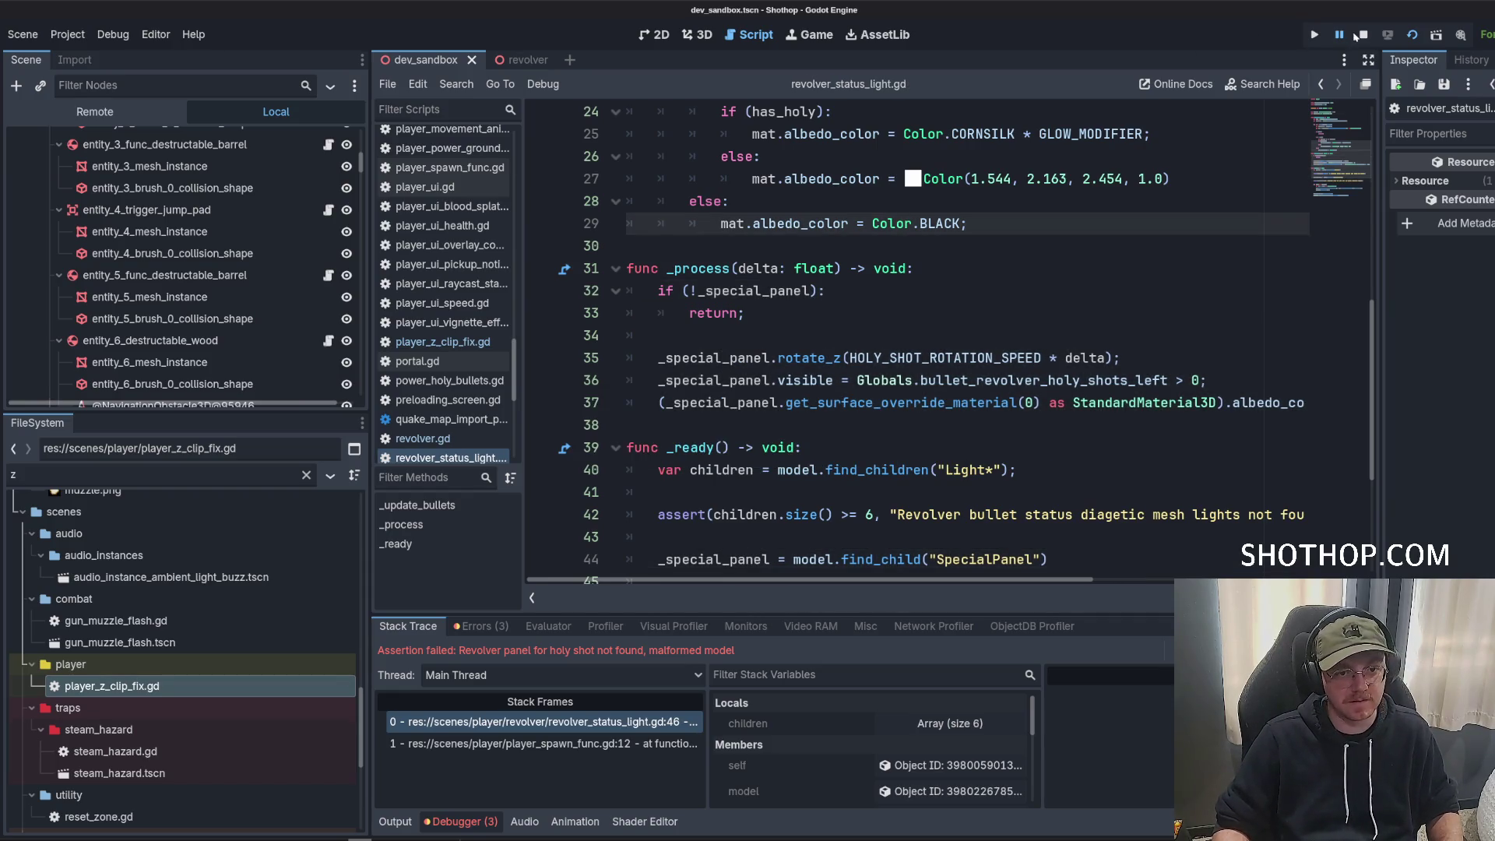
left_click(1361, 35)
Run the game, walk forward, switch to the electric revolver, pause, then bring up Trello.
left_click(1413, 35)
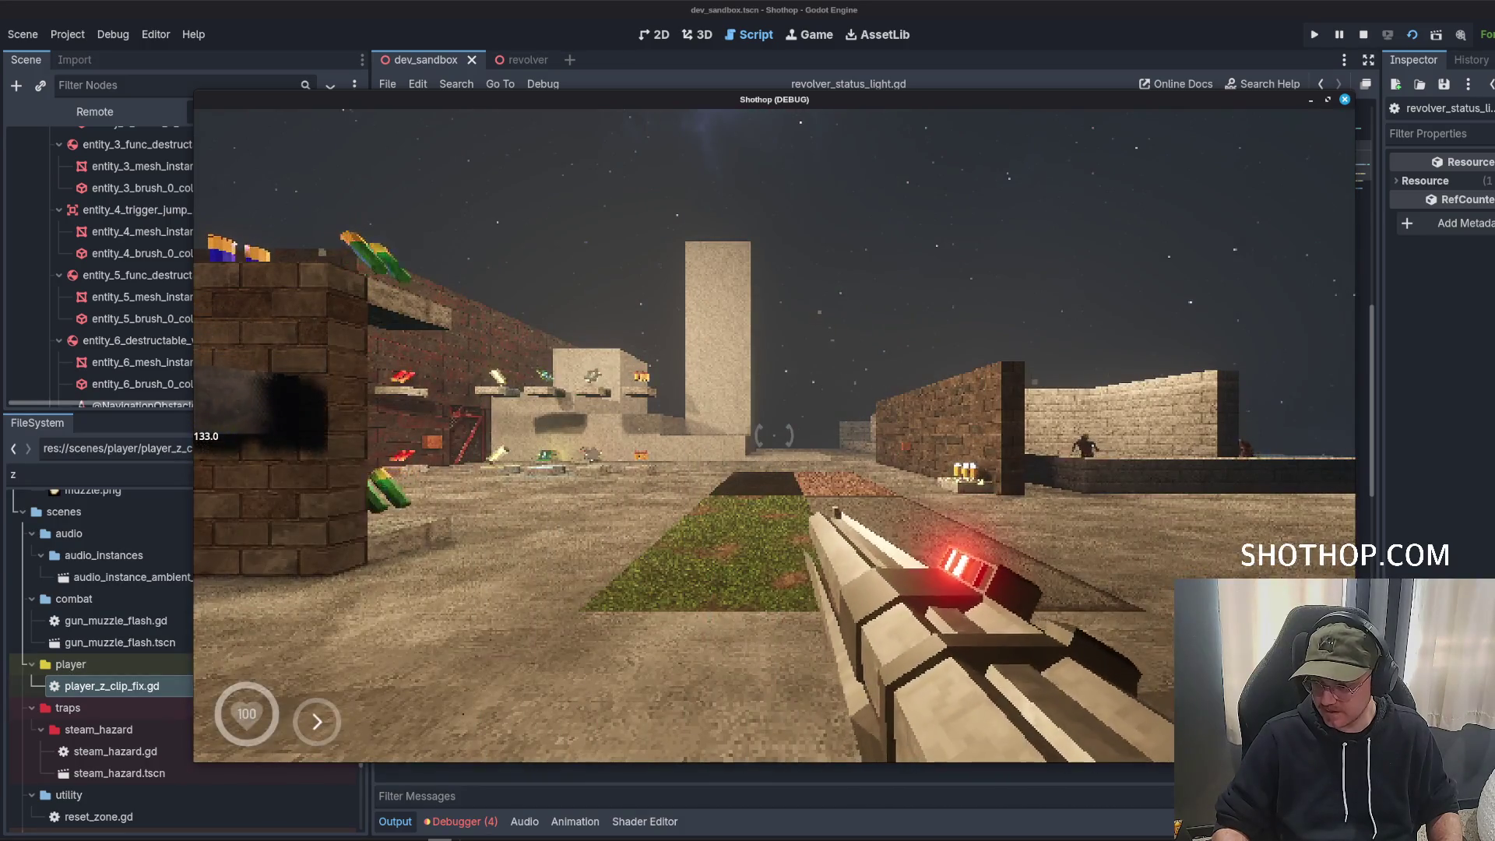
key("w")
key("2")
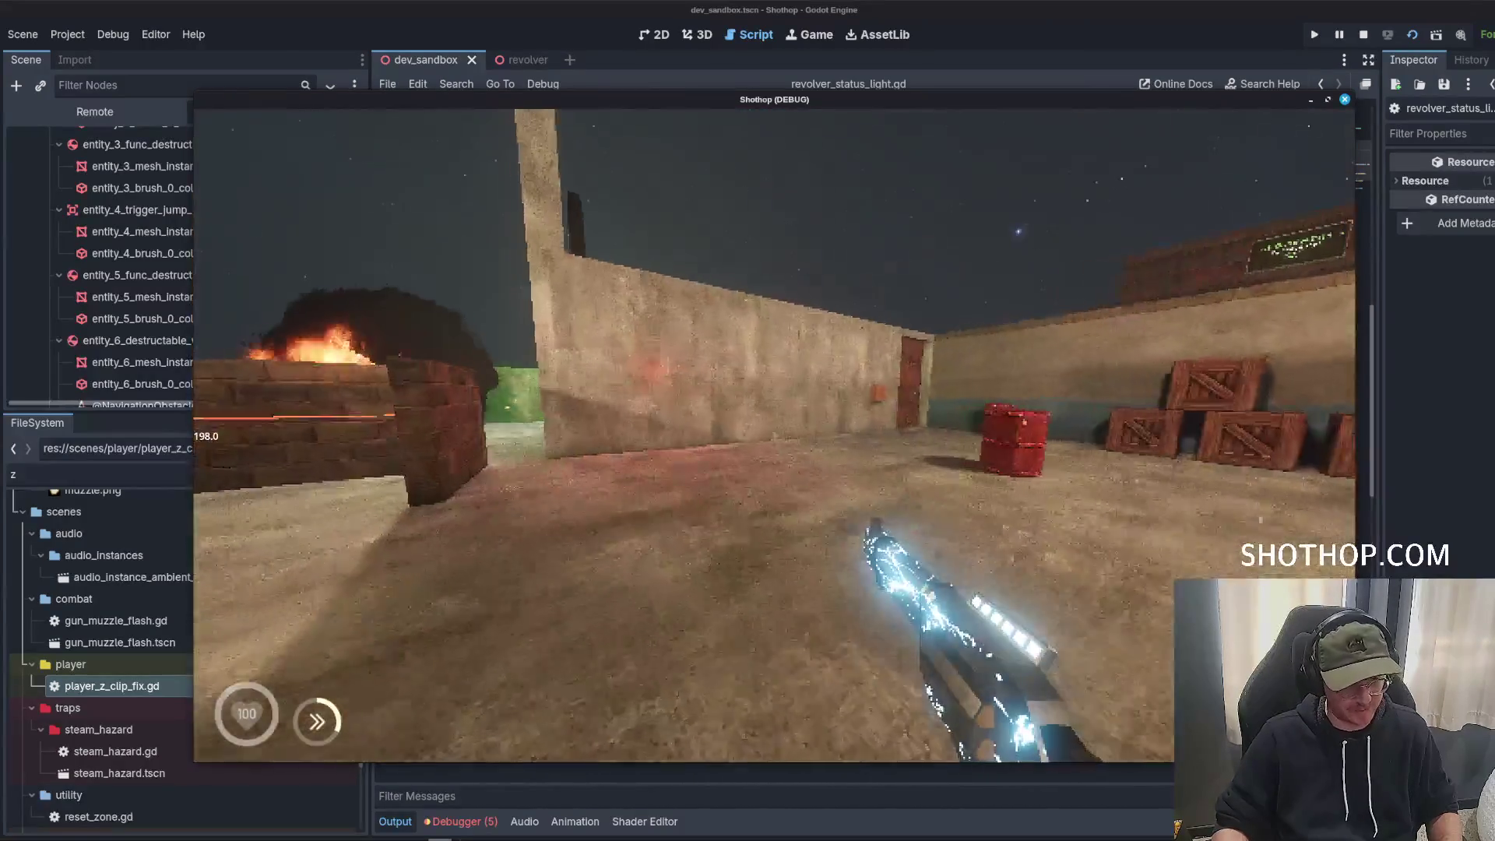
key("Escape")
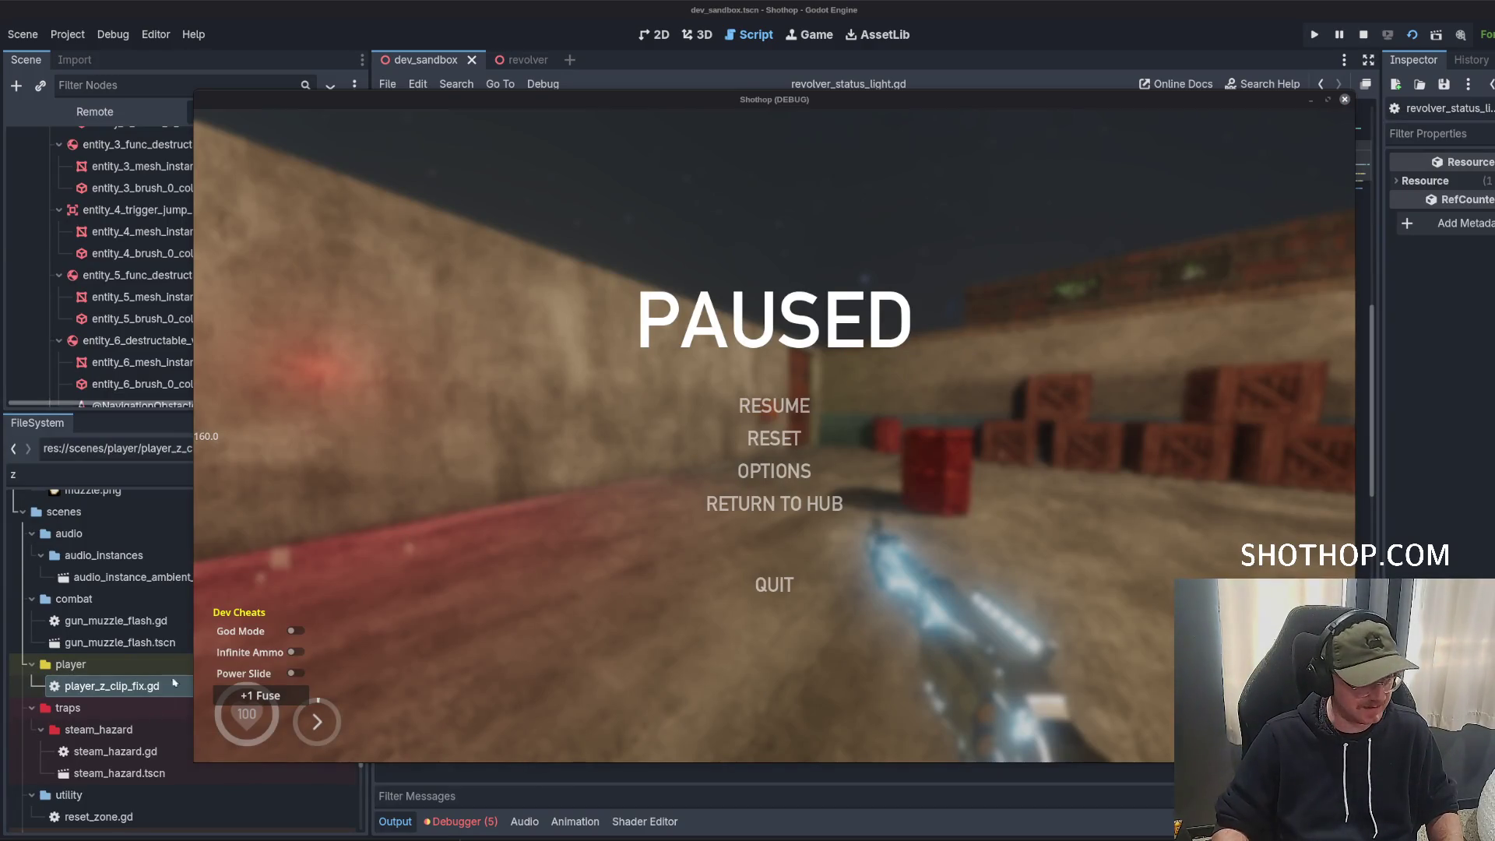
key("alt+Tab")
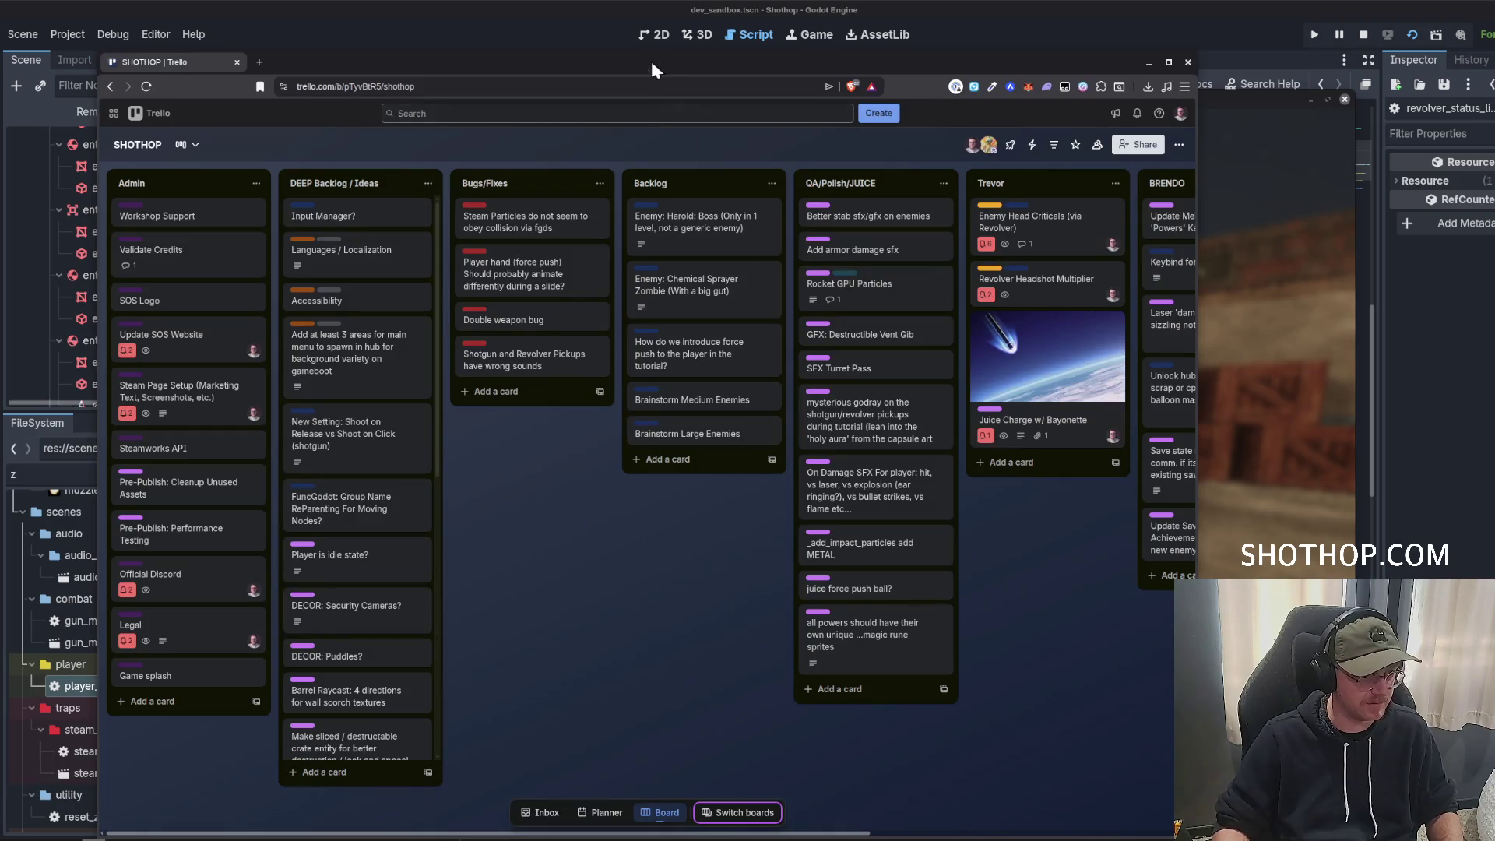
Move the browser, scroll across the SHOTHOP board lists, then minimize it and return to Godot.
left_click_drag(652, 64, 749, 16)
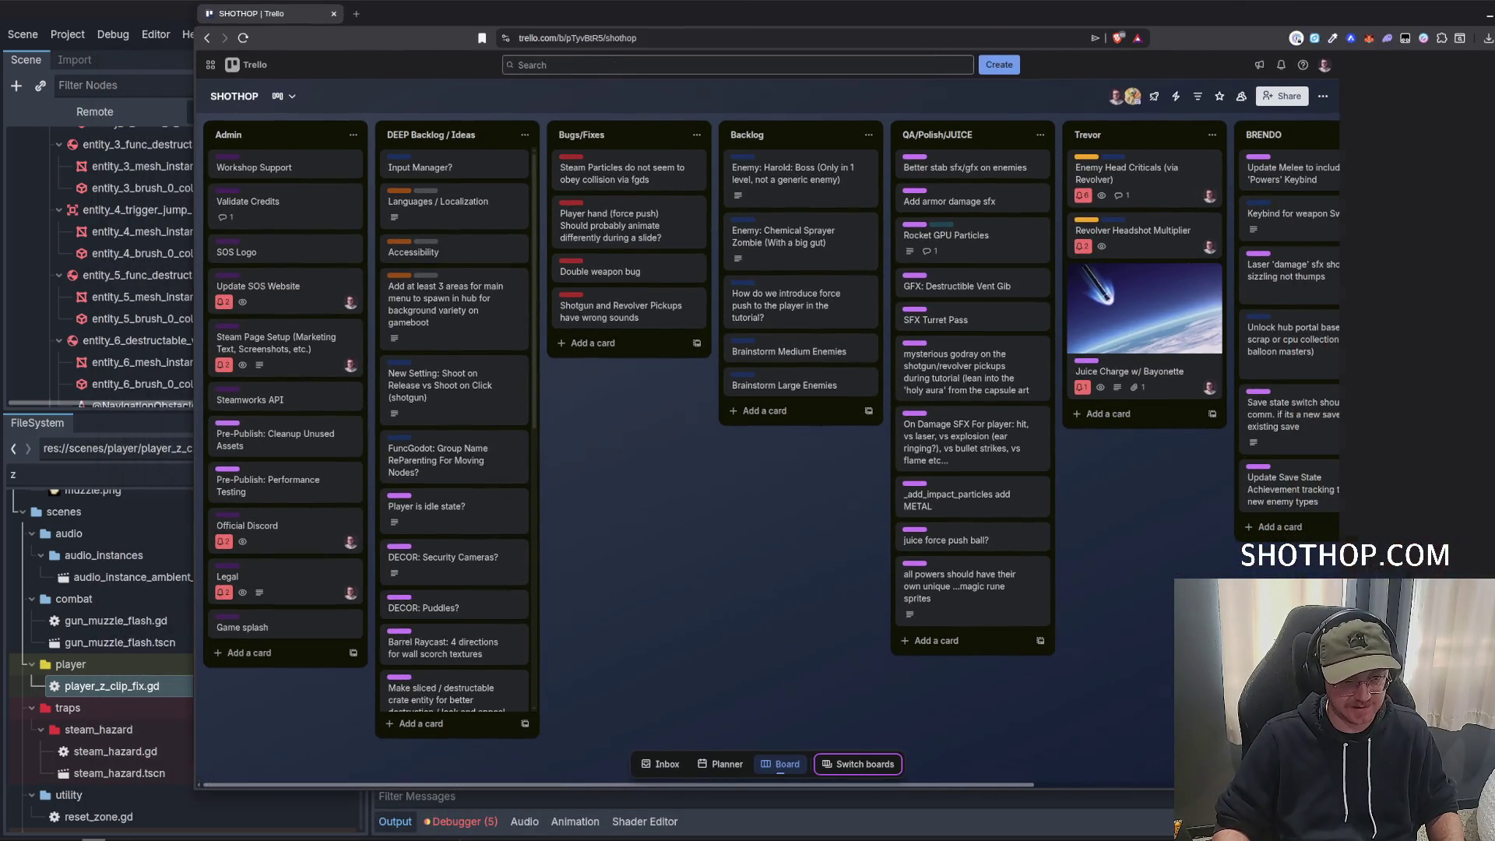
scroll(694, 546, "right", 2)
middle_click(1090, 649)
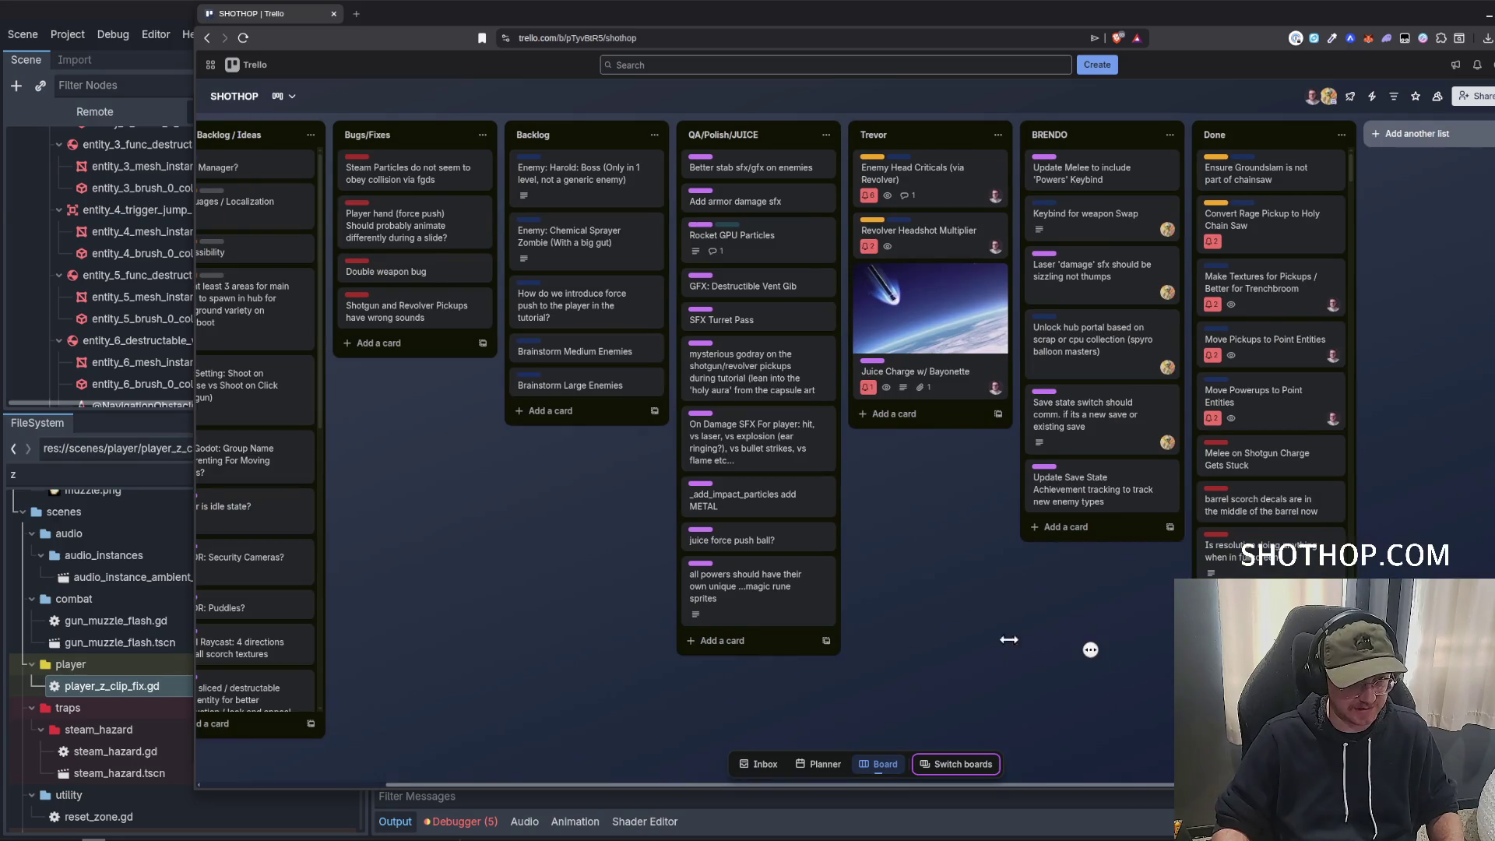
scroll(1009, 640, "left", 3)
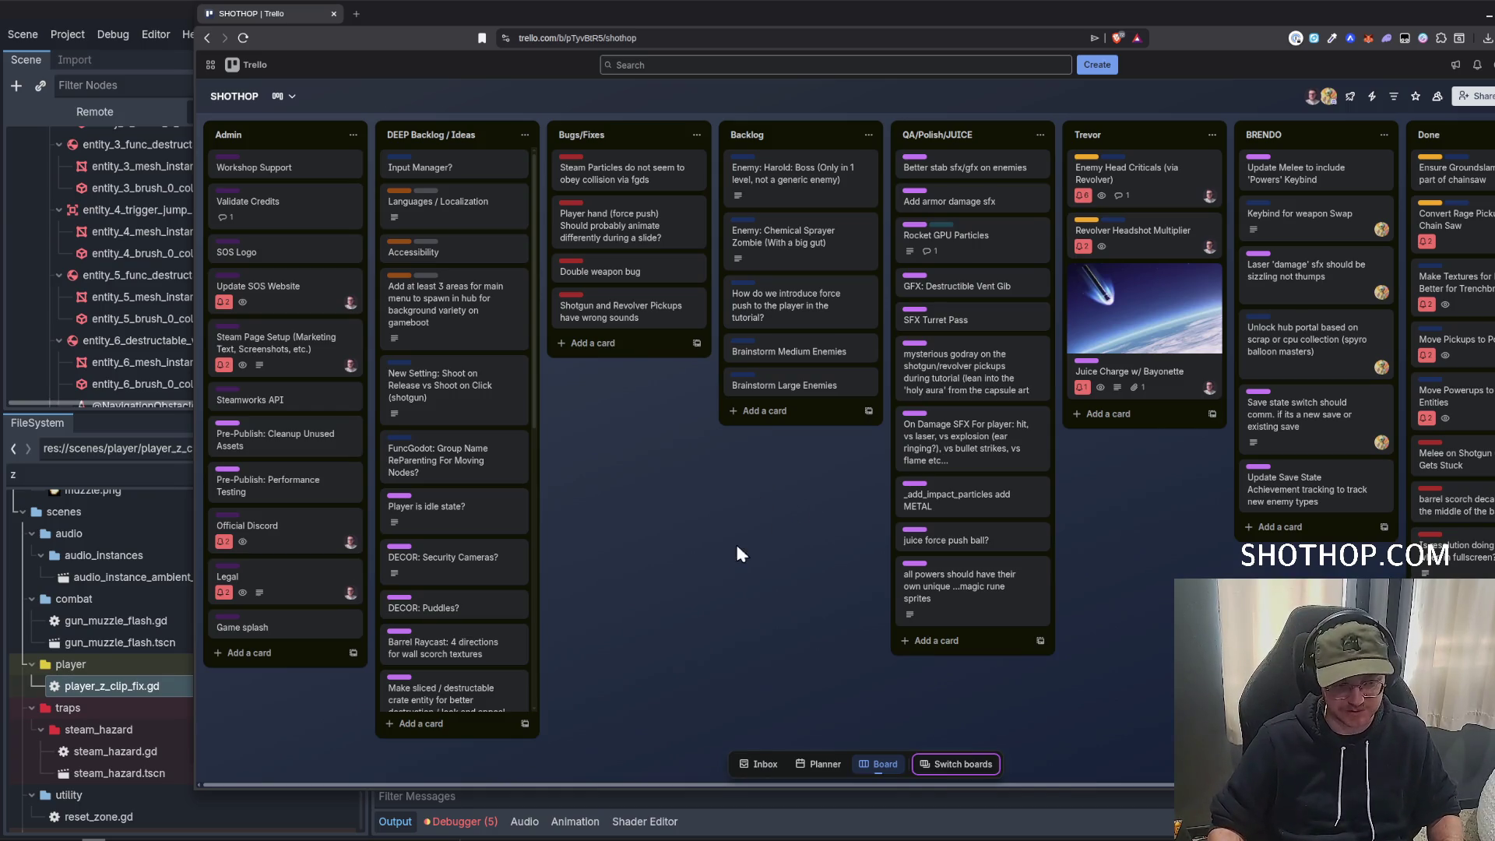
scroll(753, 578, "right", 3)
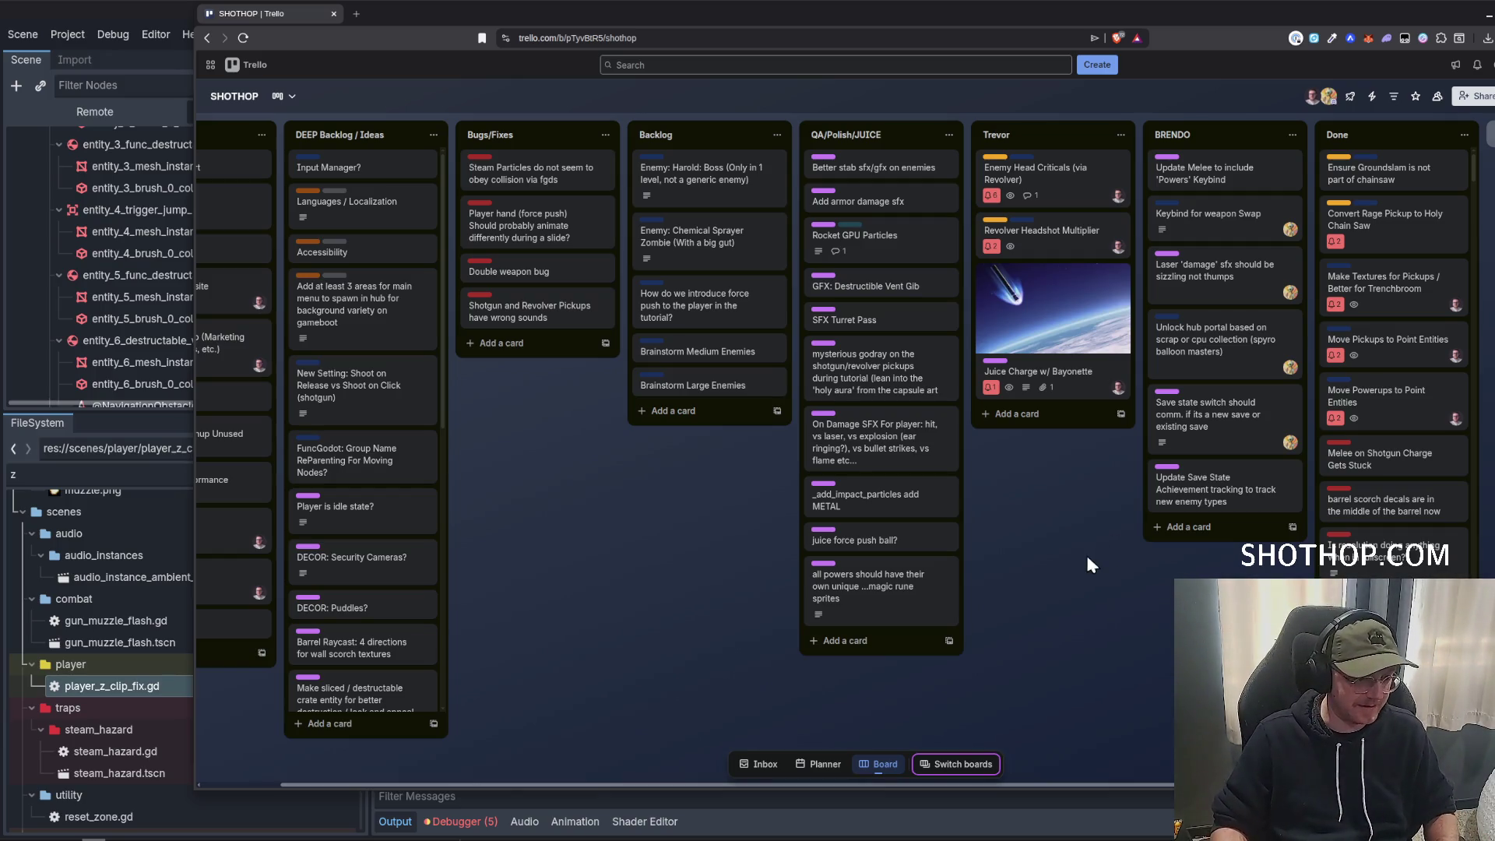
left_click(1485, 28)
left_click(890, 3)
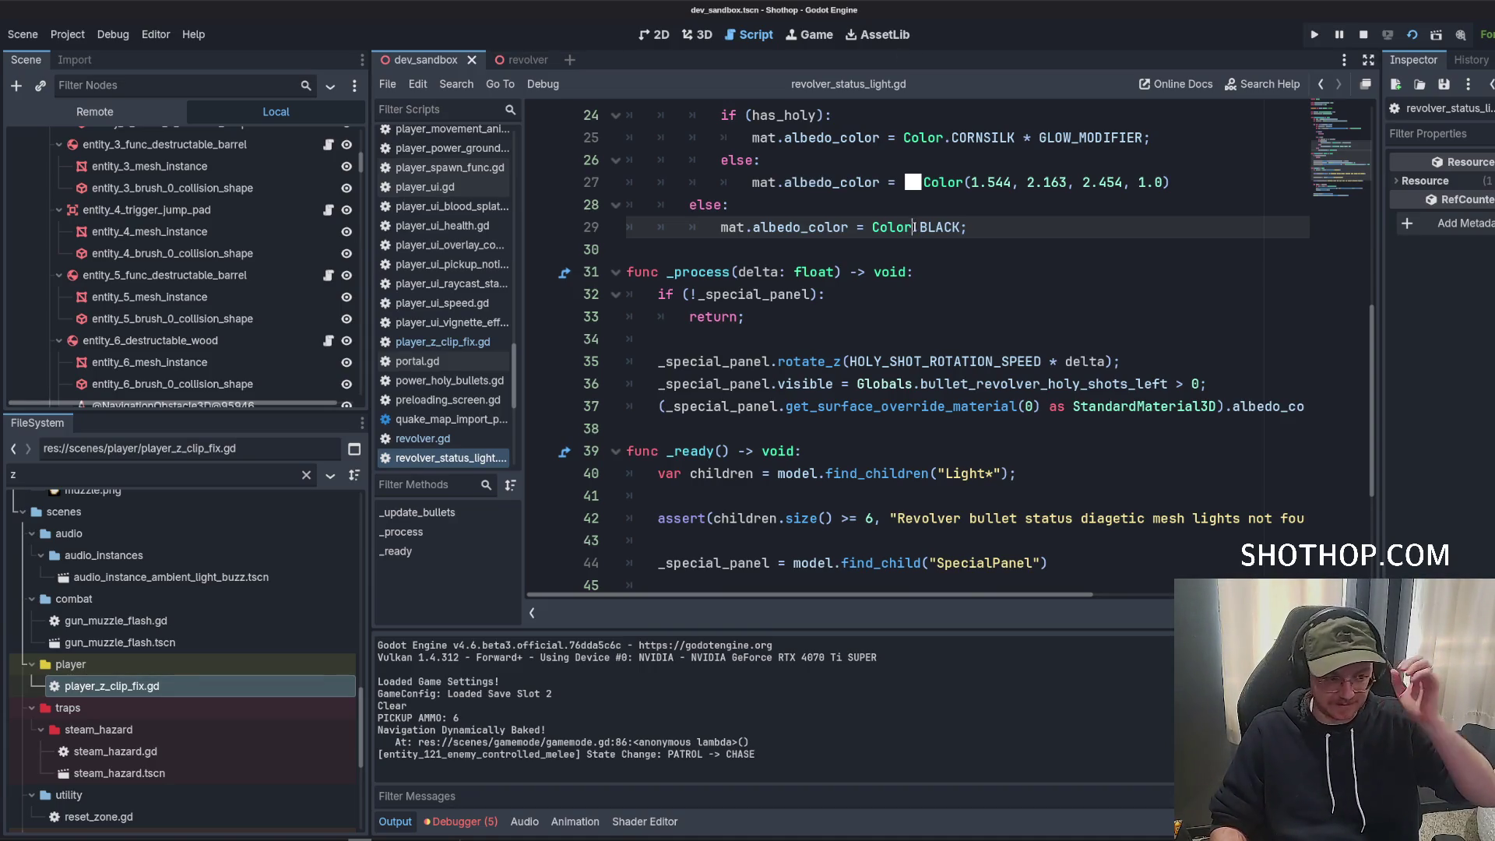
type(".")
Review the SpecialPanel lookup and assert lines in revolver_status_light.gd, then restart the game.
left_click(801, 363)
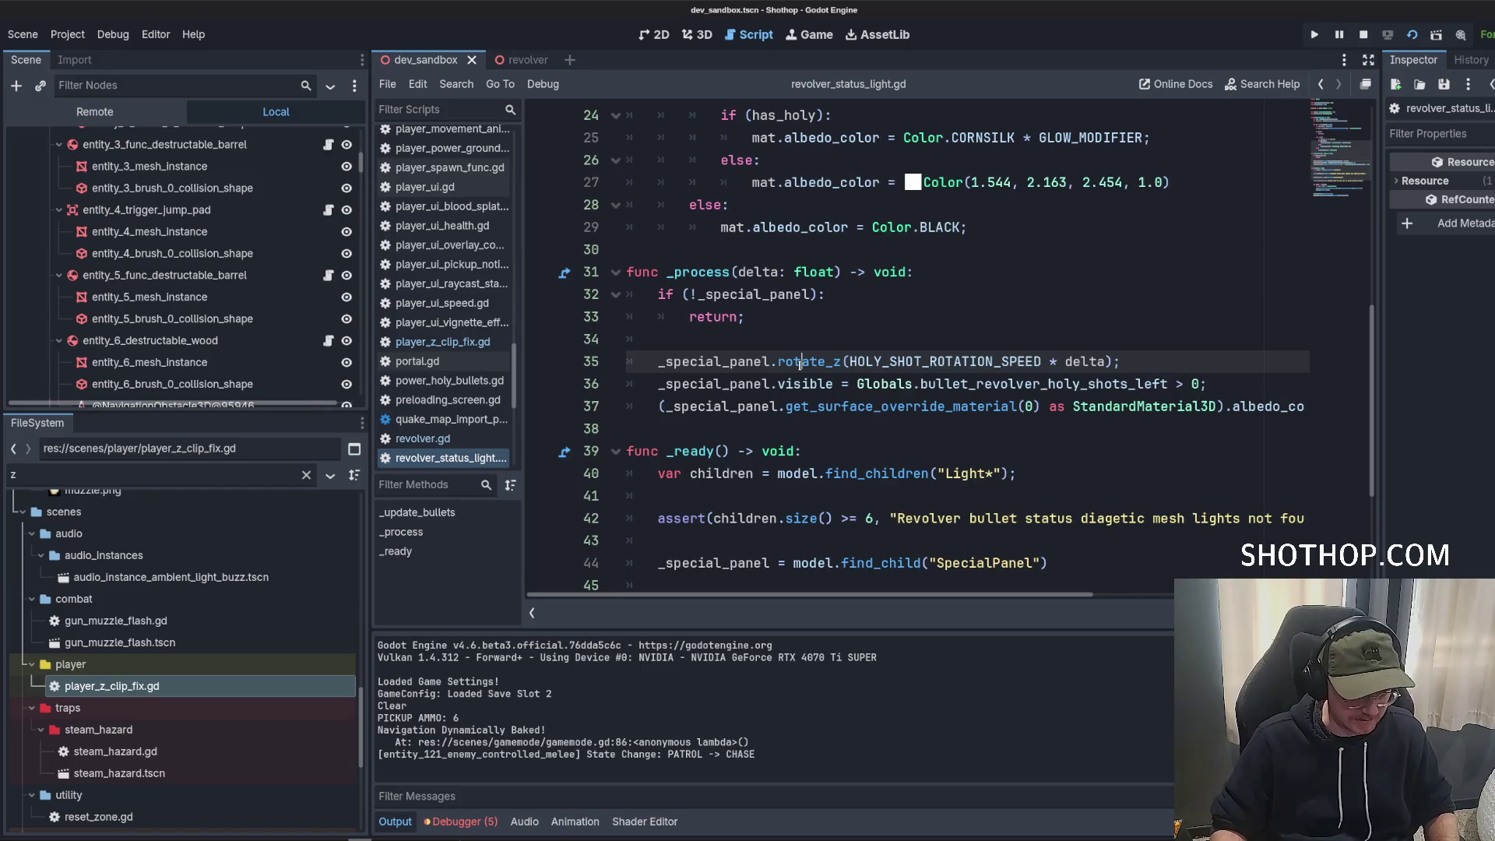
scroll(801, 363, "down", 3)
left_click(955, 263)
left_click(871, 301)
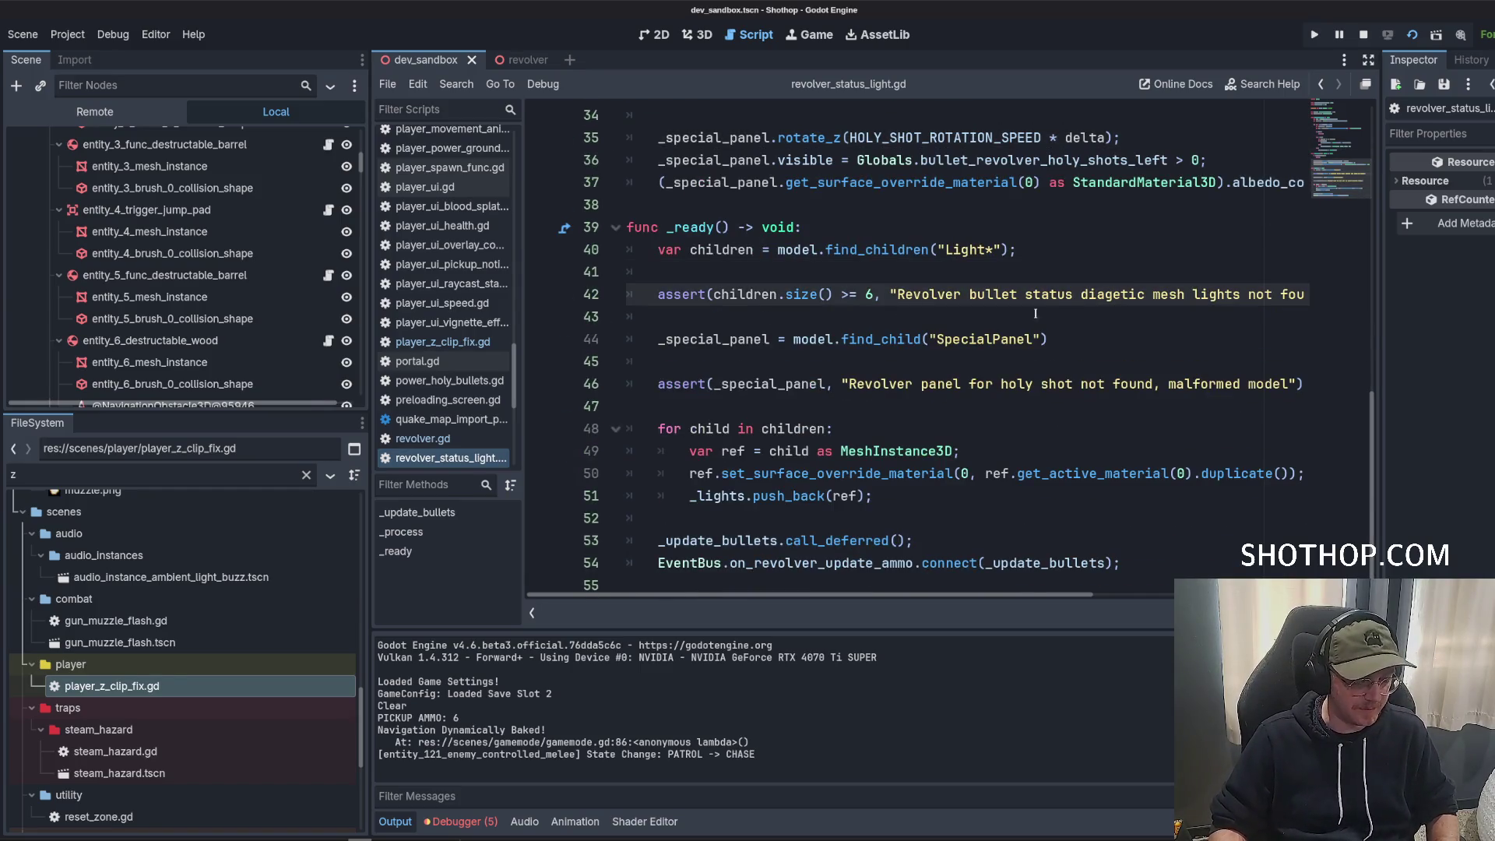
left_click(1108, 274)
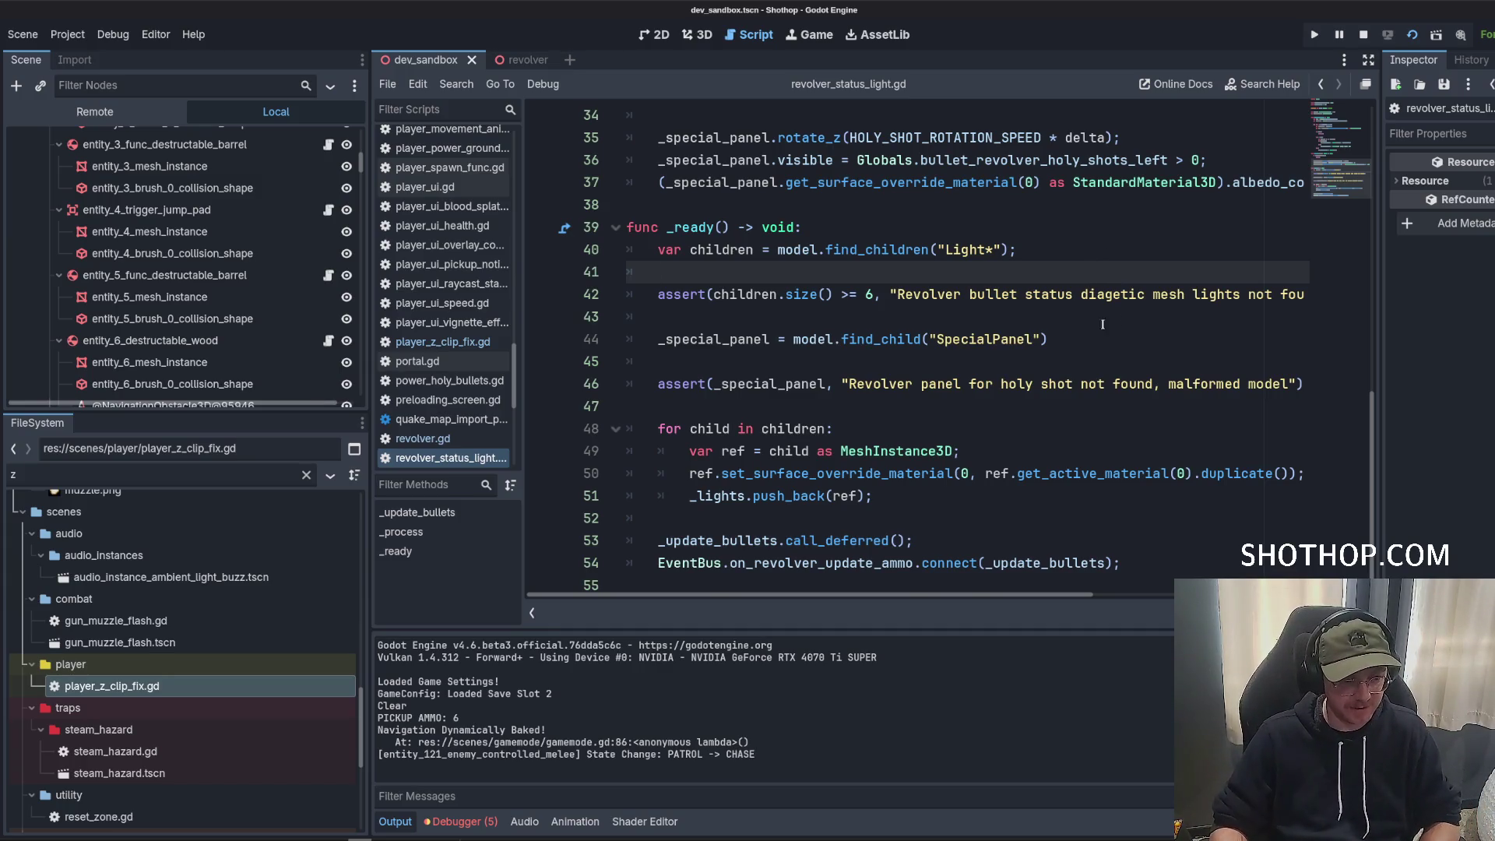
left_click(1056, 342)
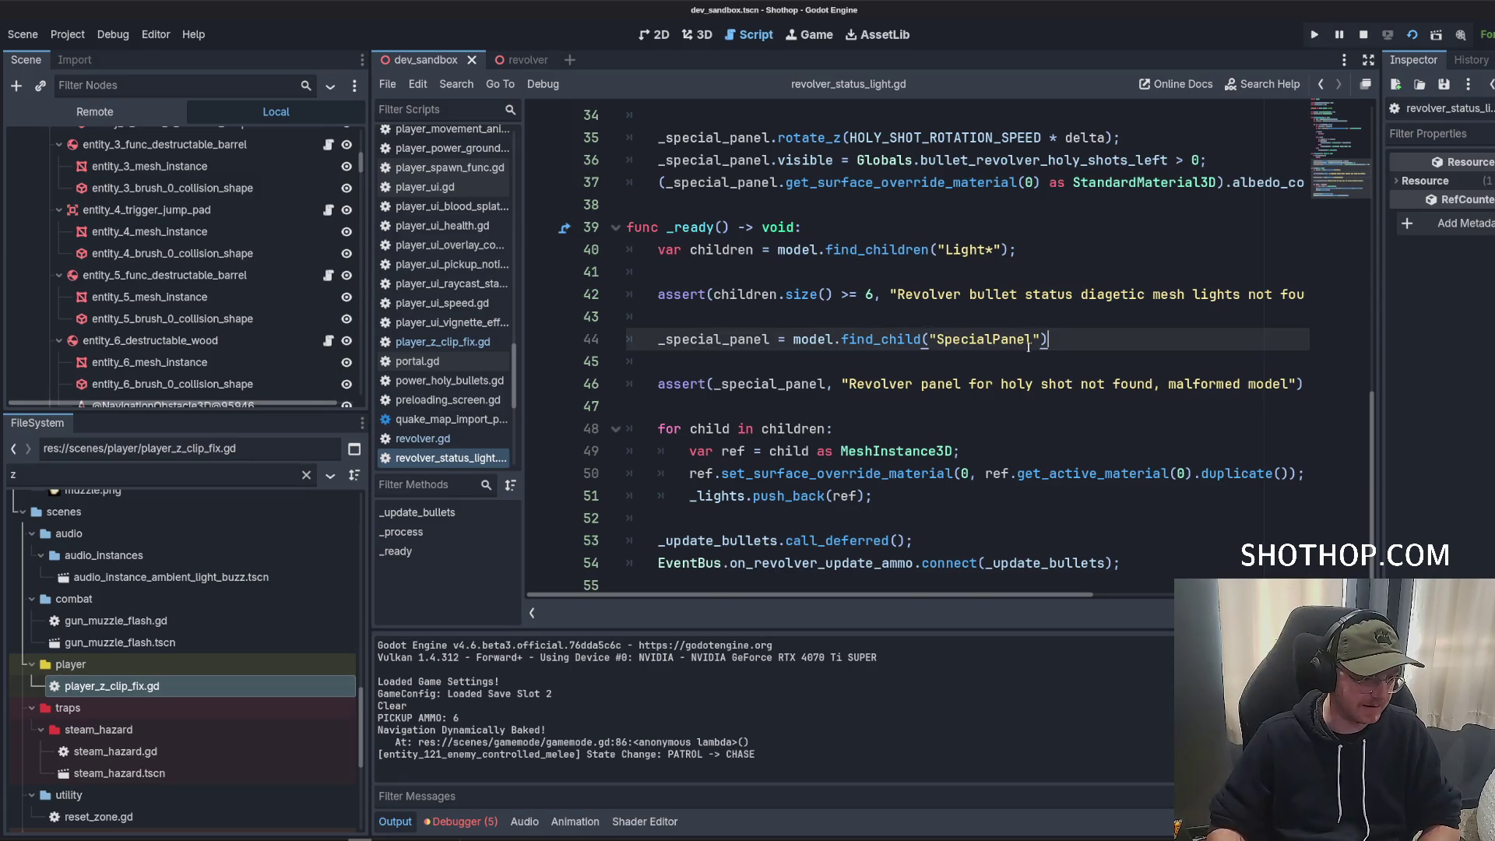
left_click(984, 364)
left_click(888, 433)
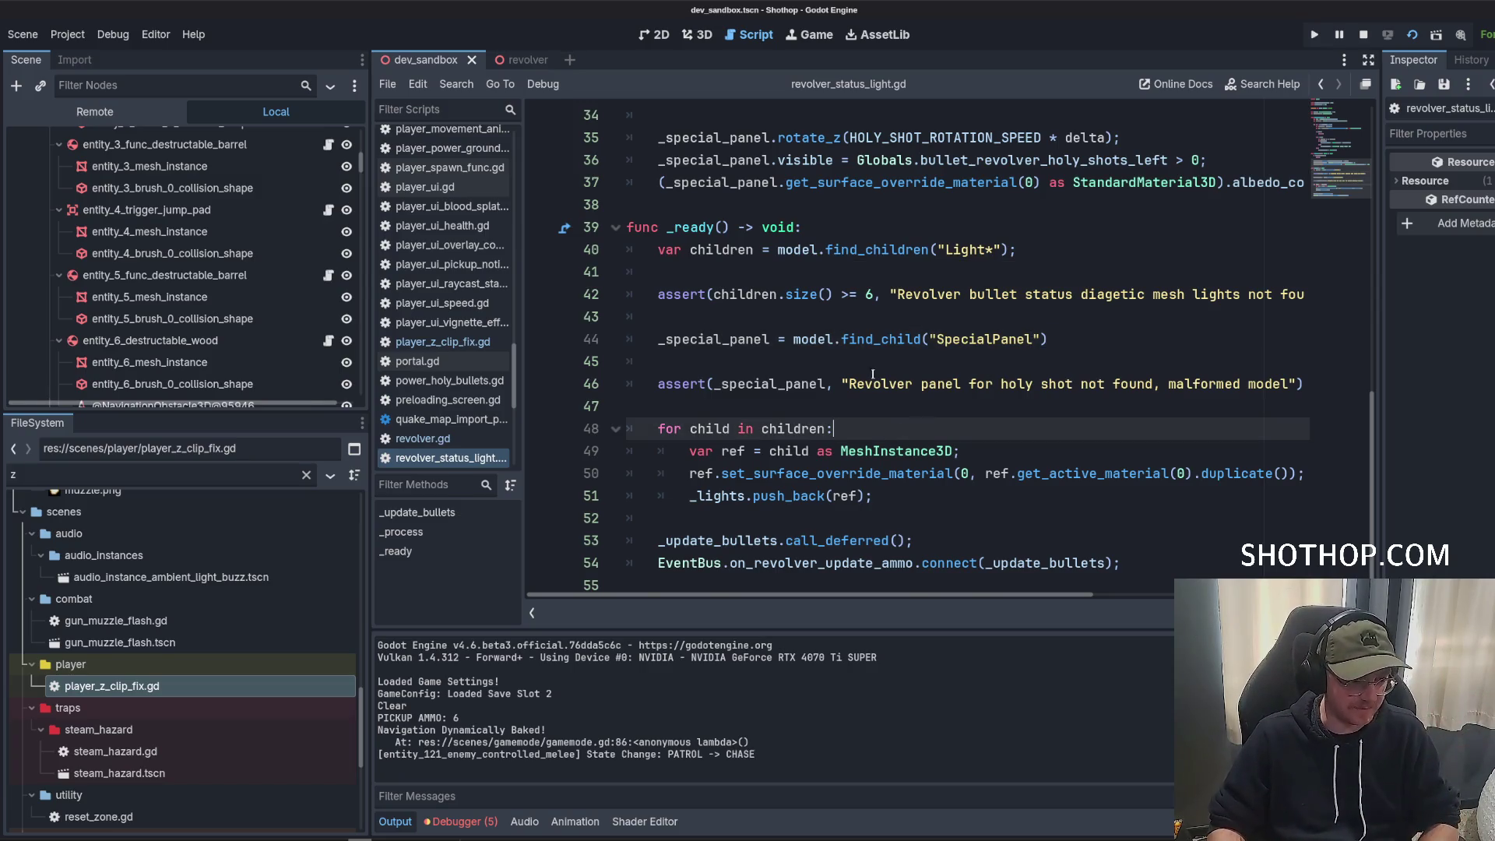
left_click(825, 384)
left_click(794, 367)
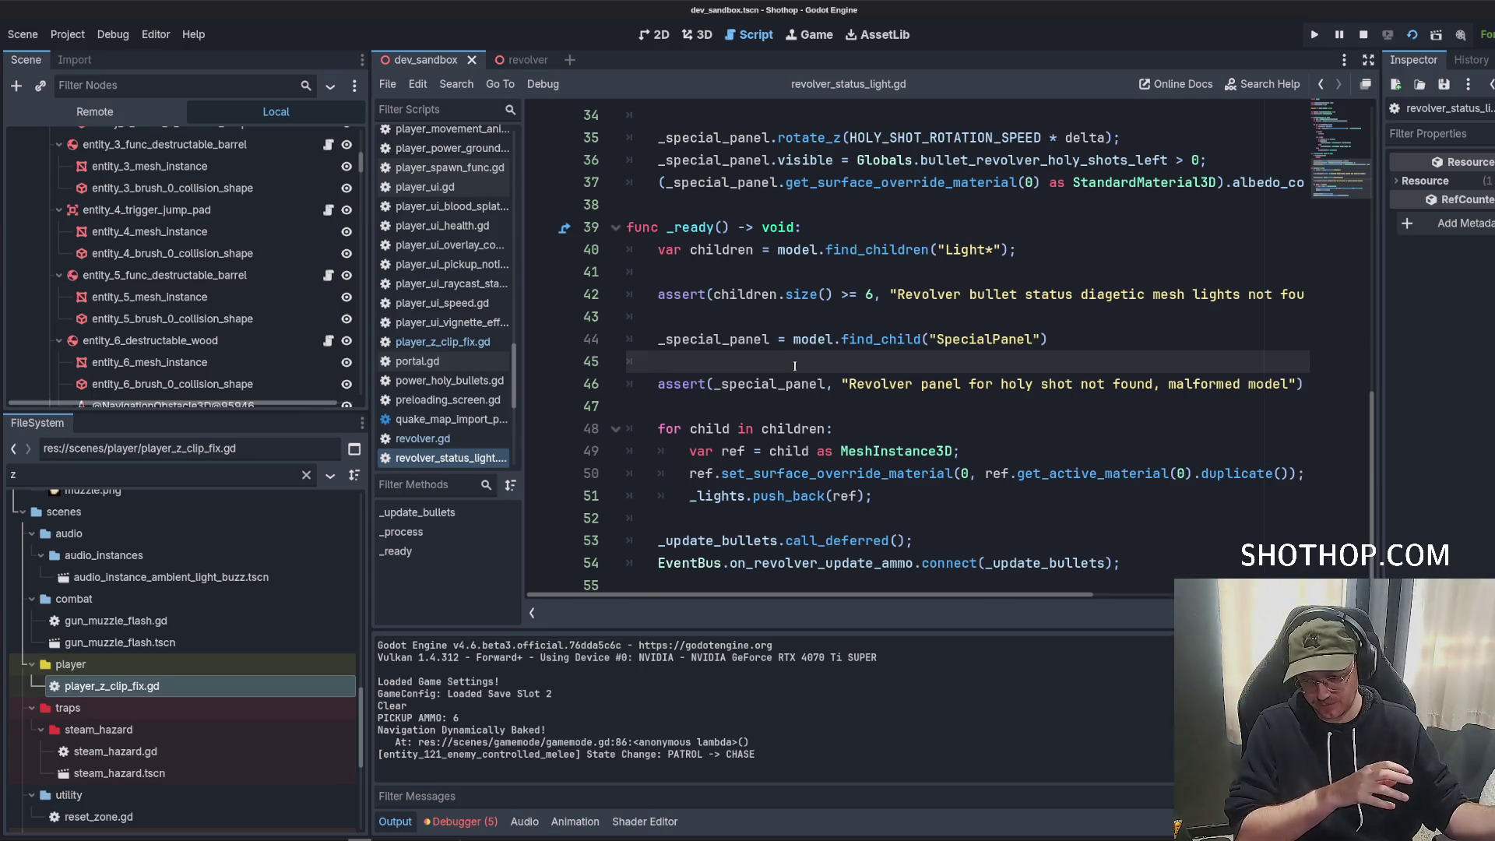
left_click(1412, 34)
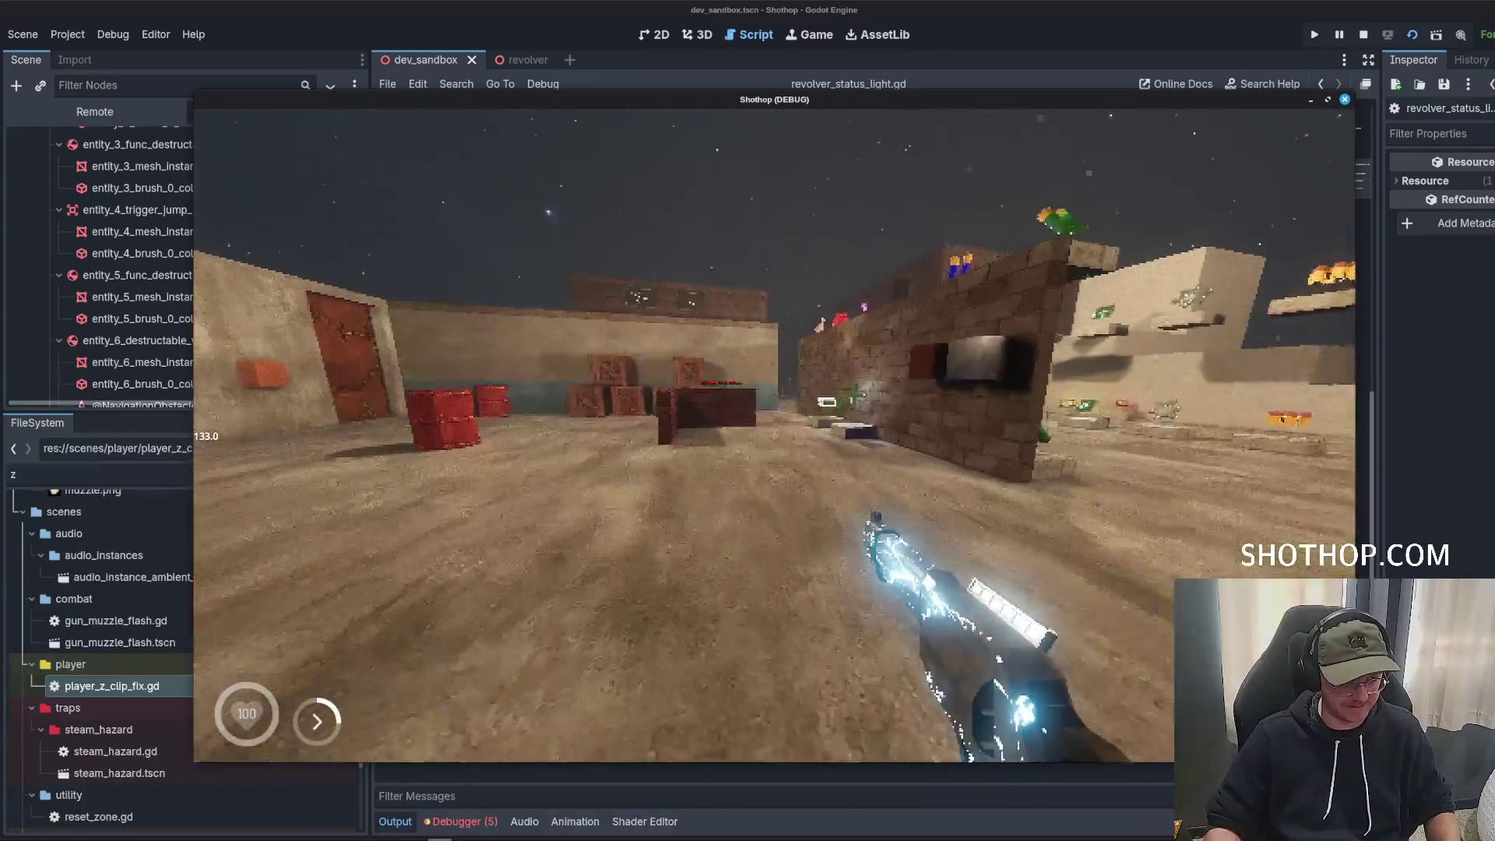
Fire the revolver, swap to weapon 2 and back to 1, pause, and reopen the revolver scene.
left_click(774, 434)
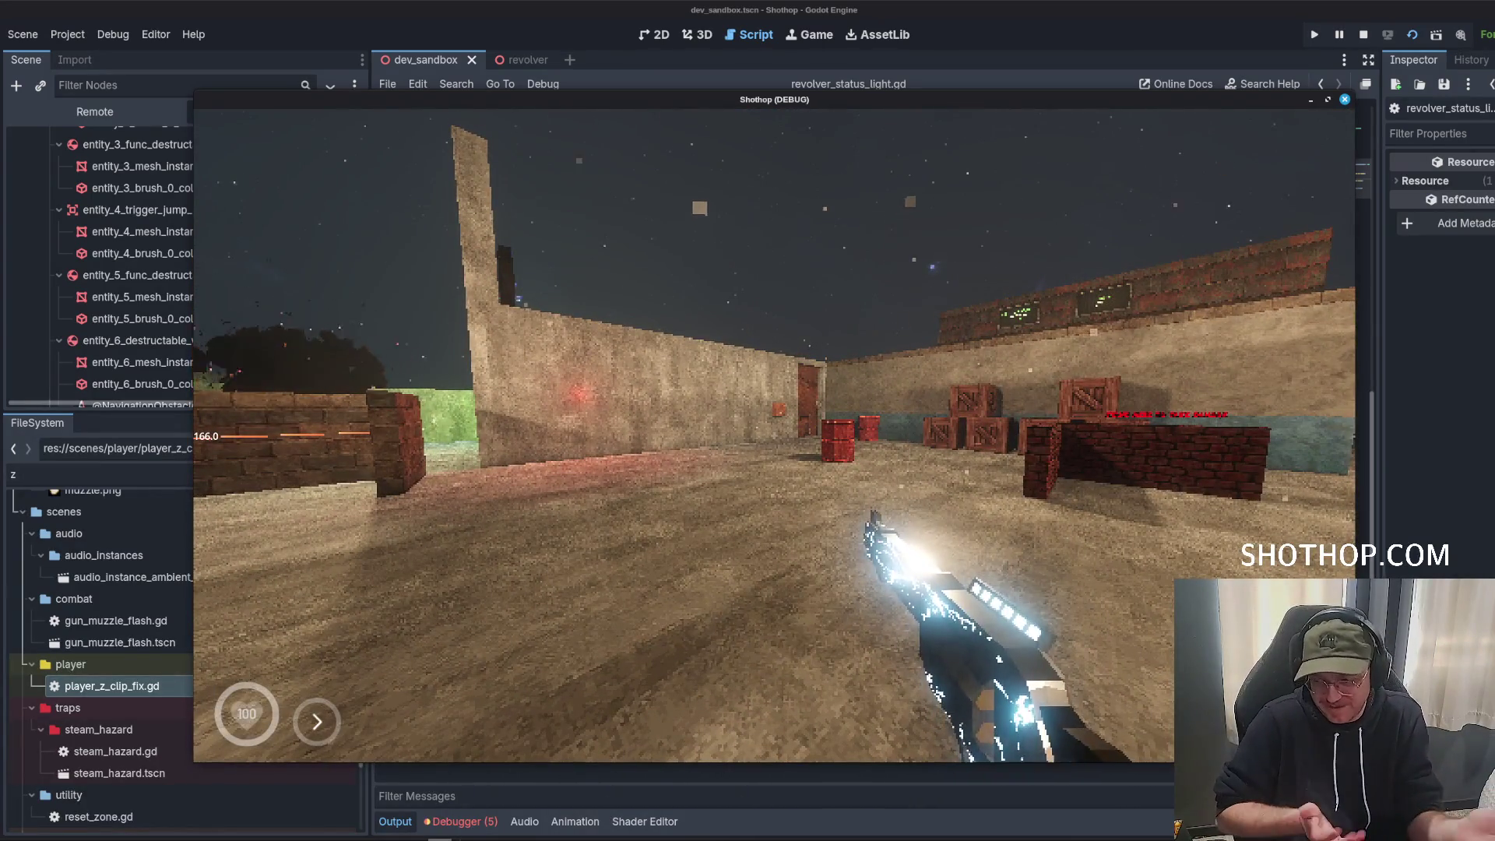
key("2")
key("1")
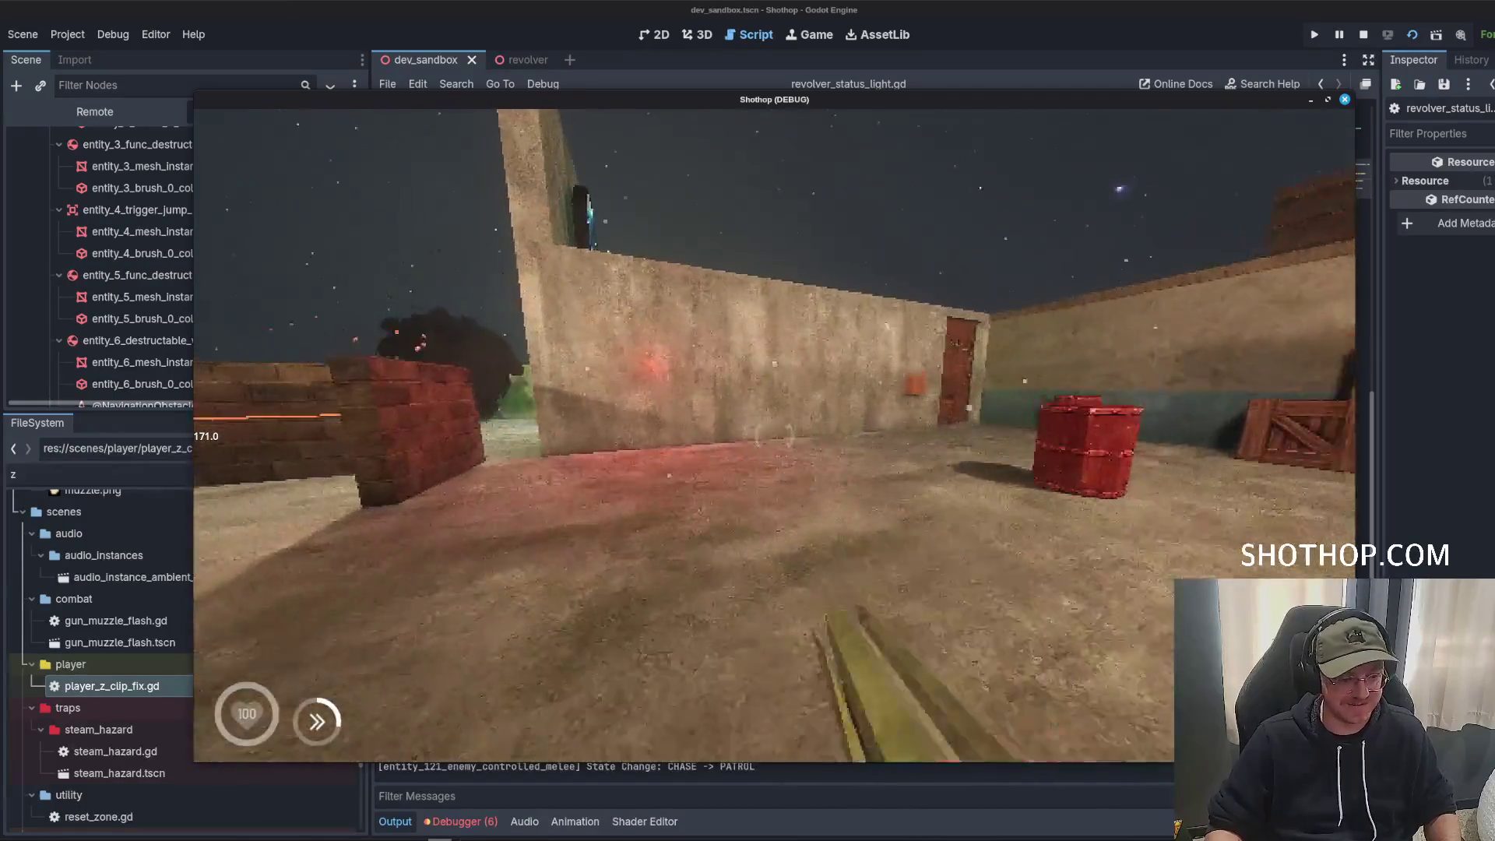
key("Escape")
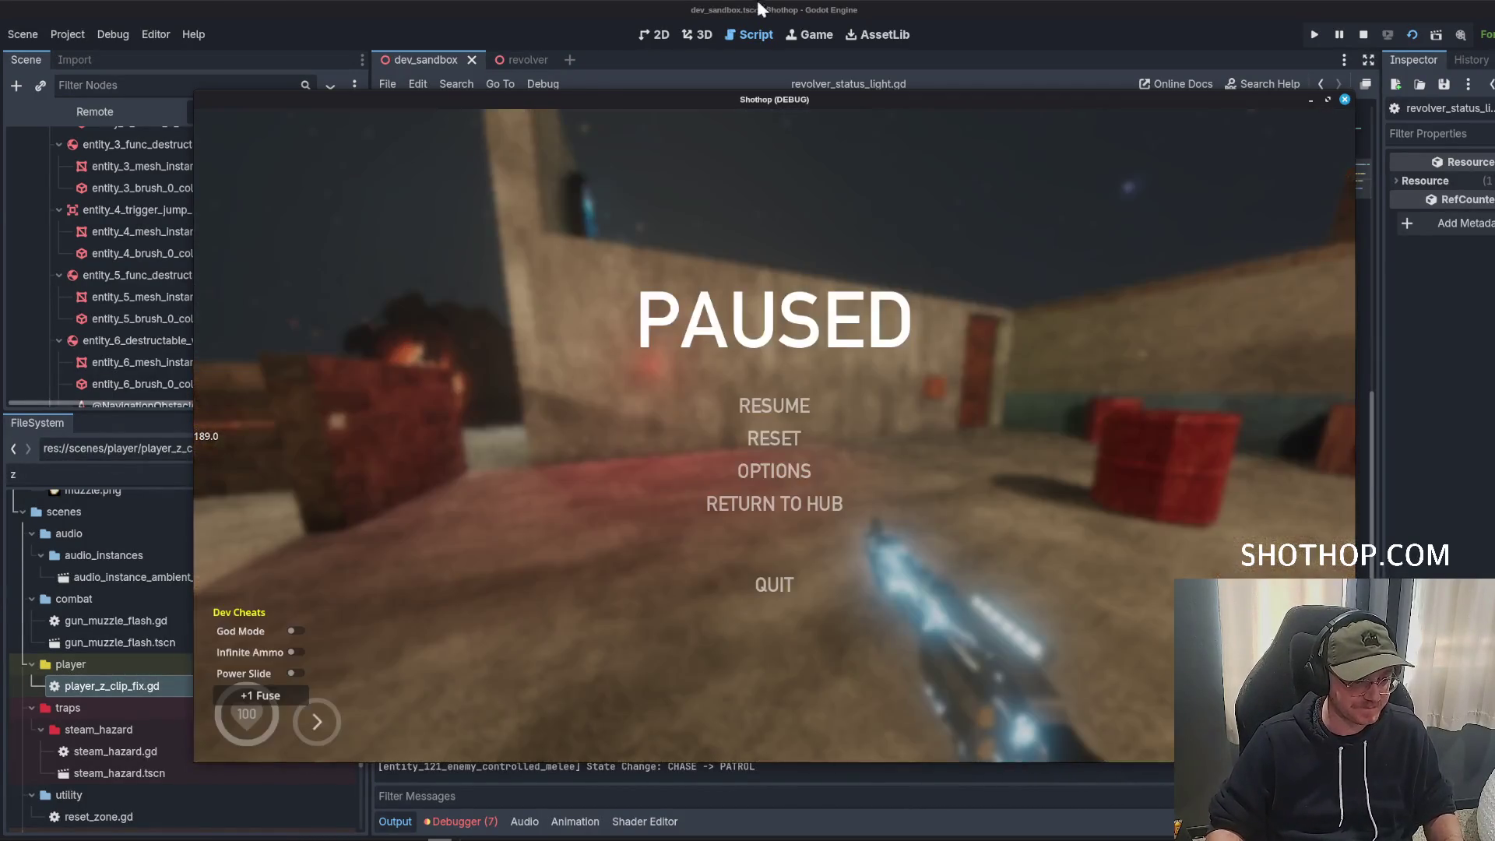
left_click(514, 60)
left_click(845, 274)
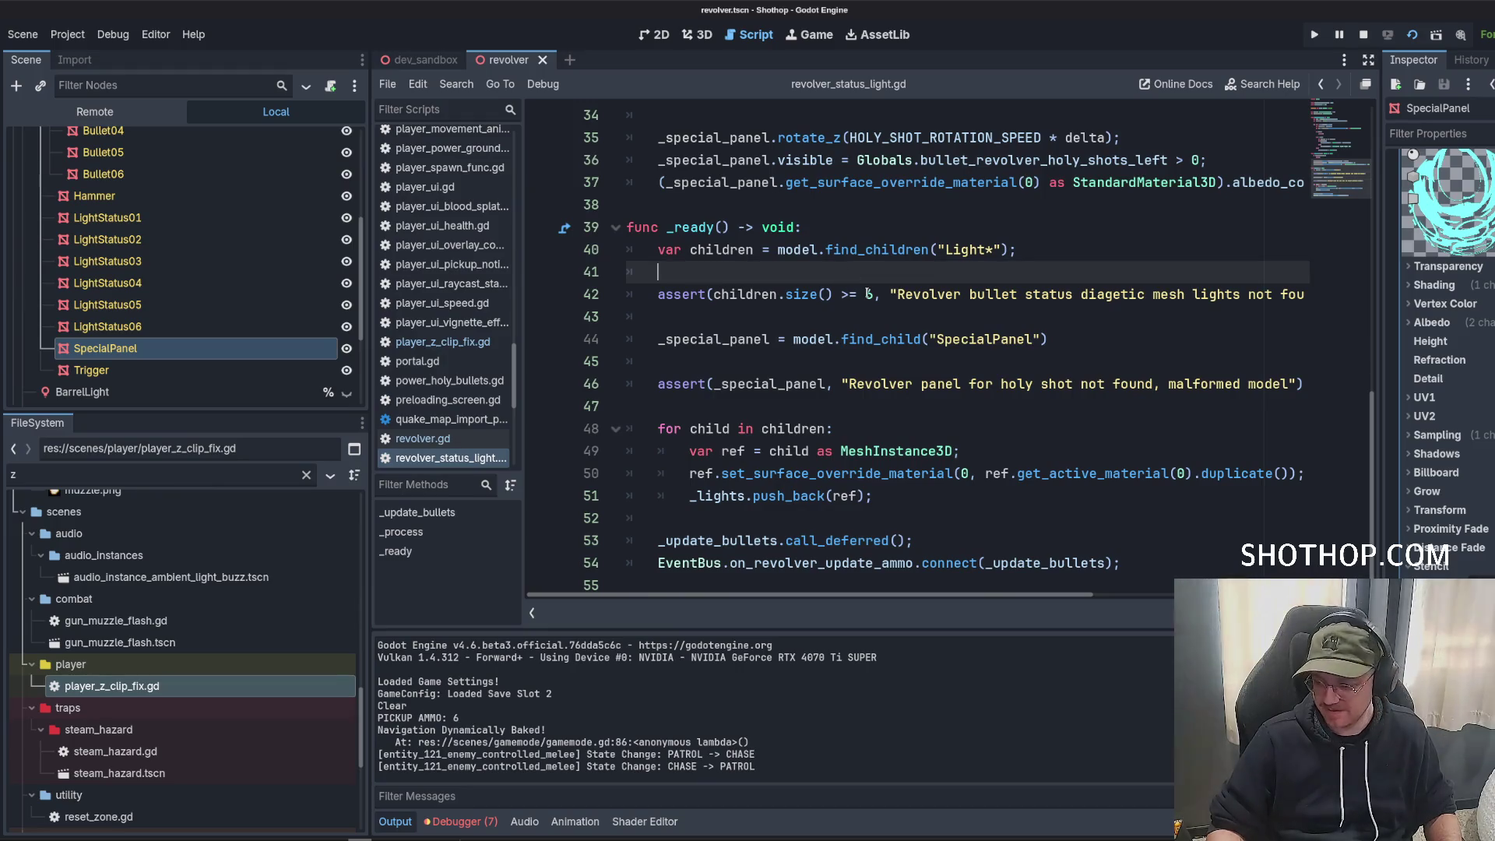
Stop the running game, switch to dev_sandbox with Ctrl+Tab, and run it.
left_click(868, 295)
left_click(902, 295)
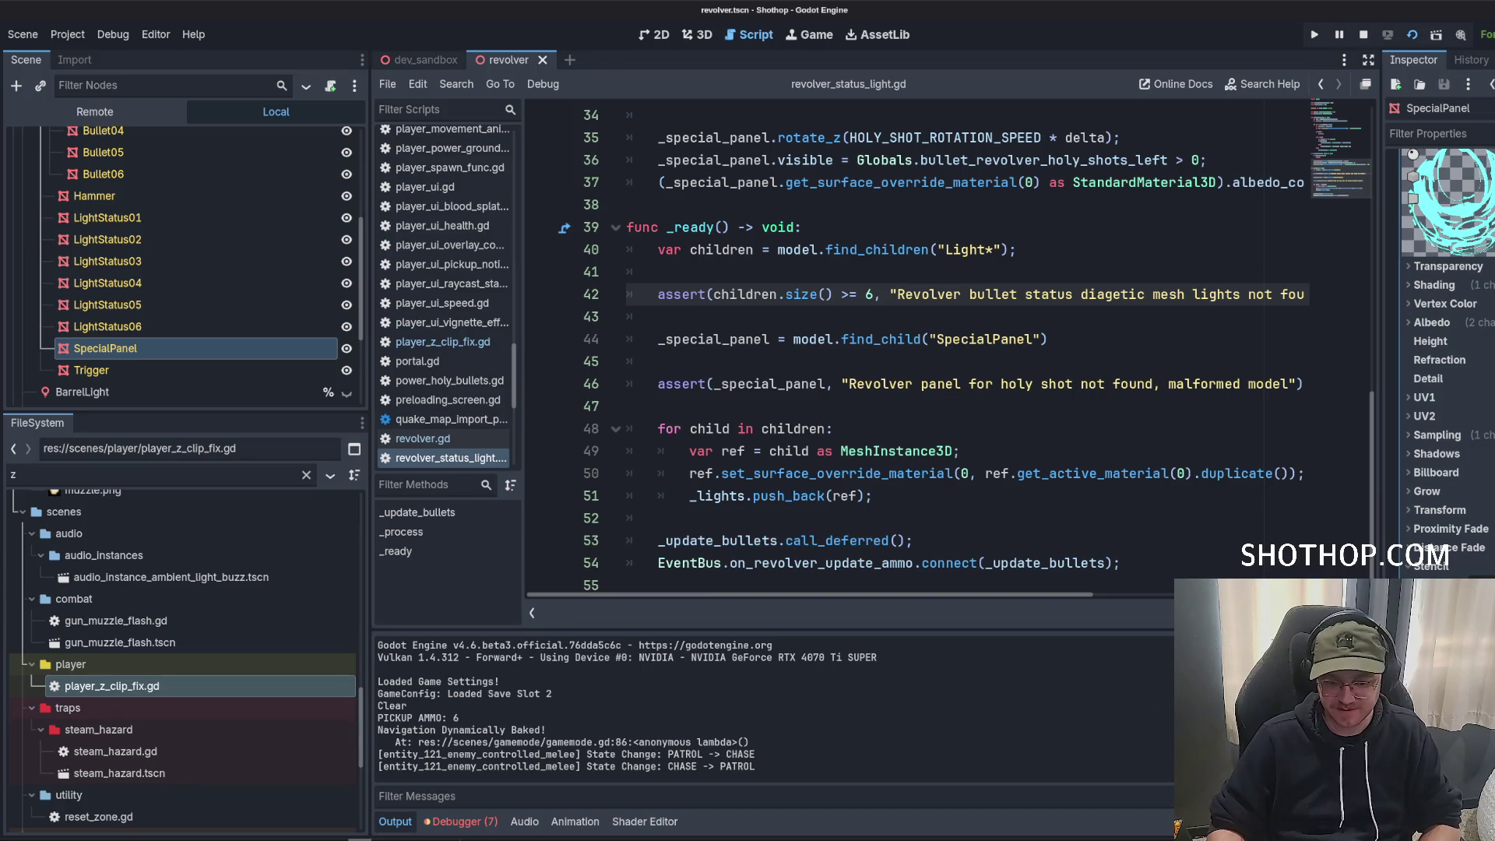
left_click(1364, 35)
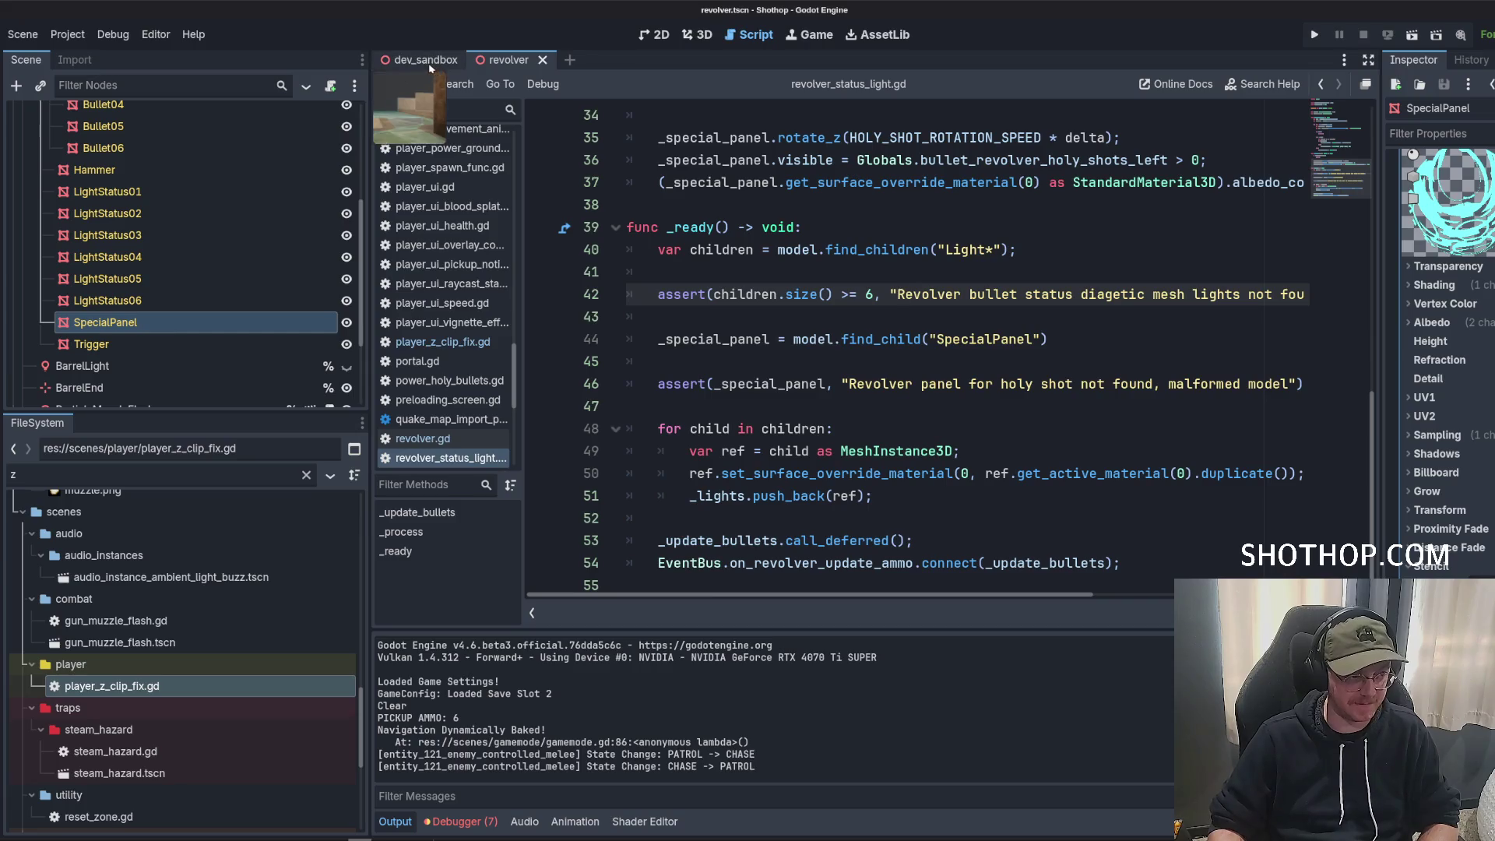
key("ctrl+Tab")
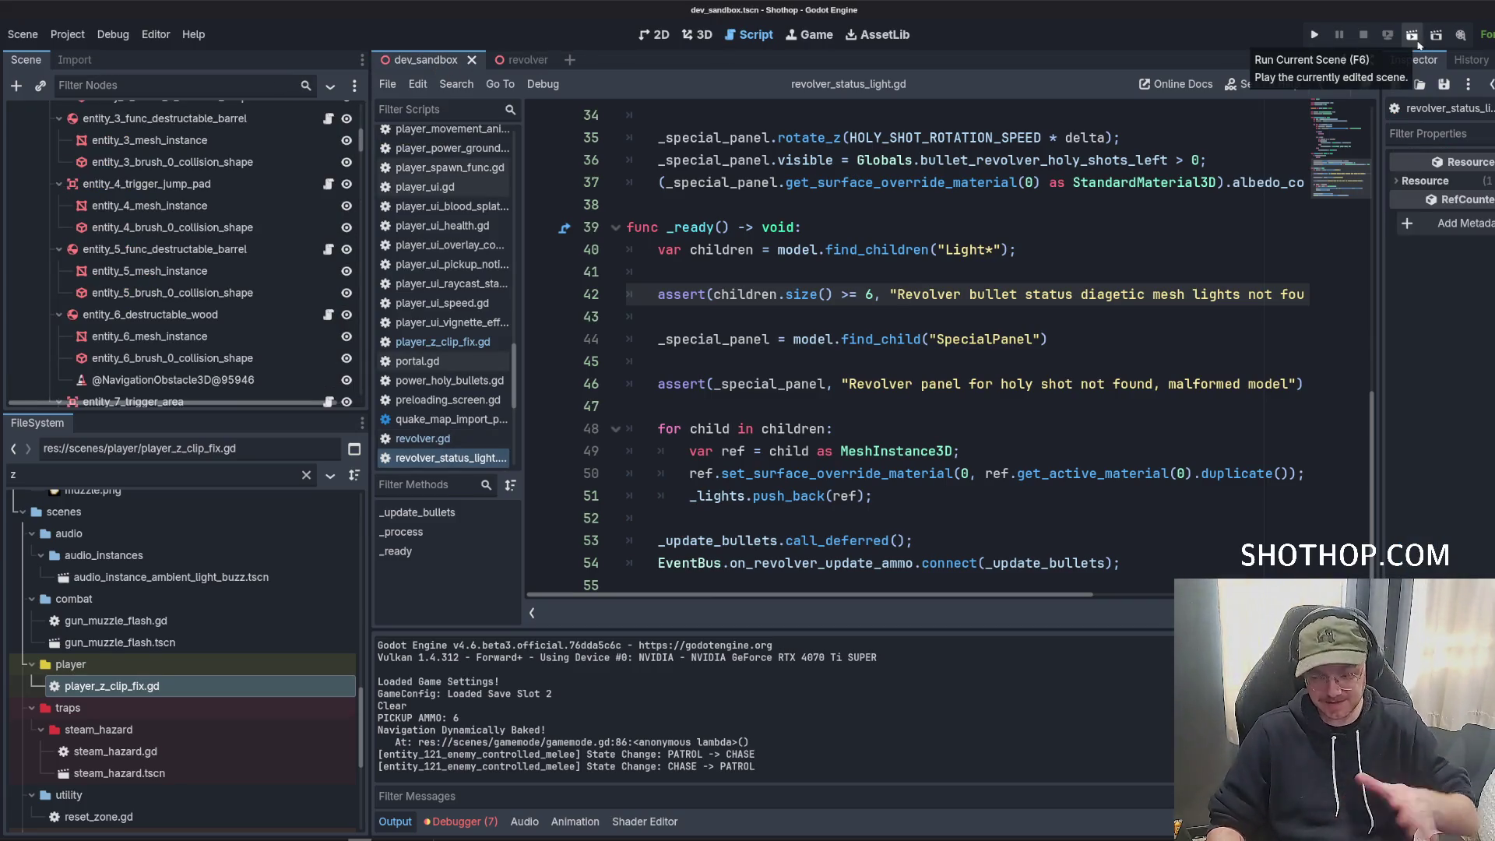
left_click(1324, 35)
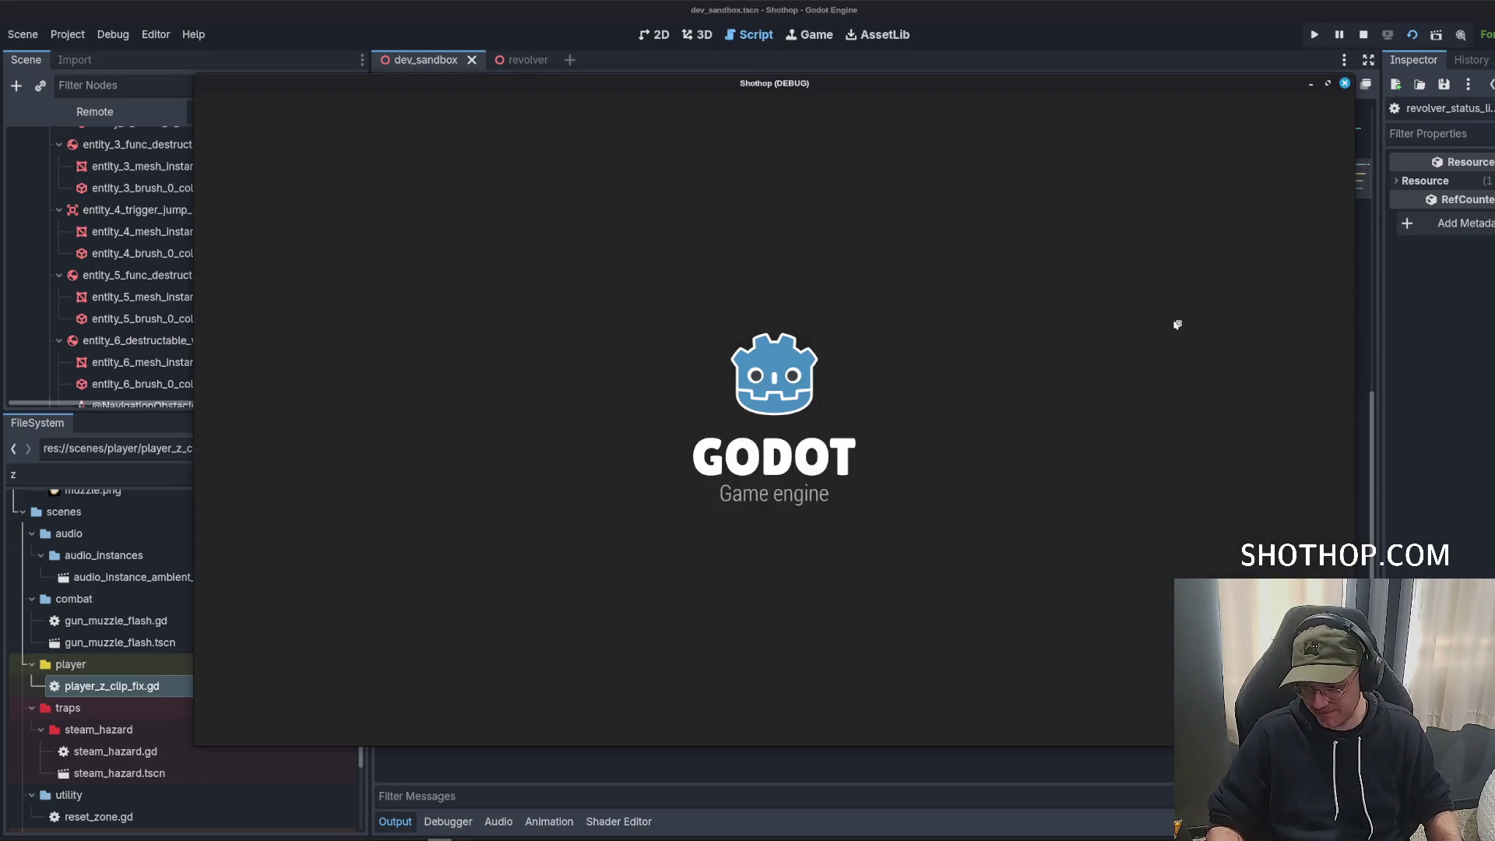
Pause the game and browse the Video and Game options screens.
key("Escape")
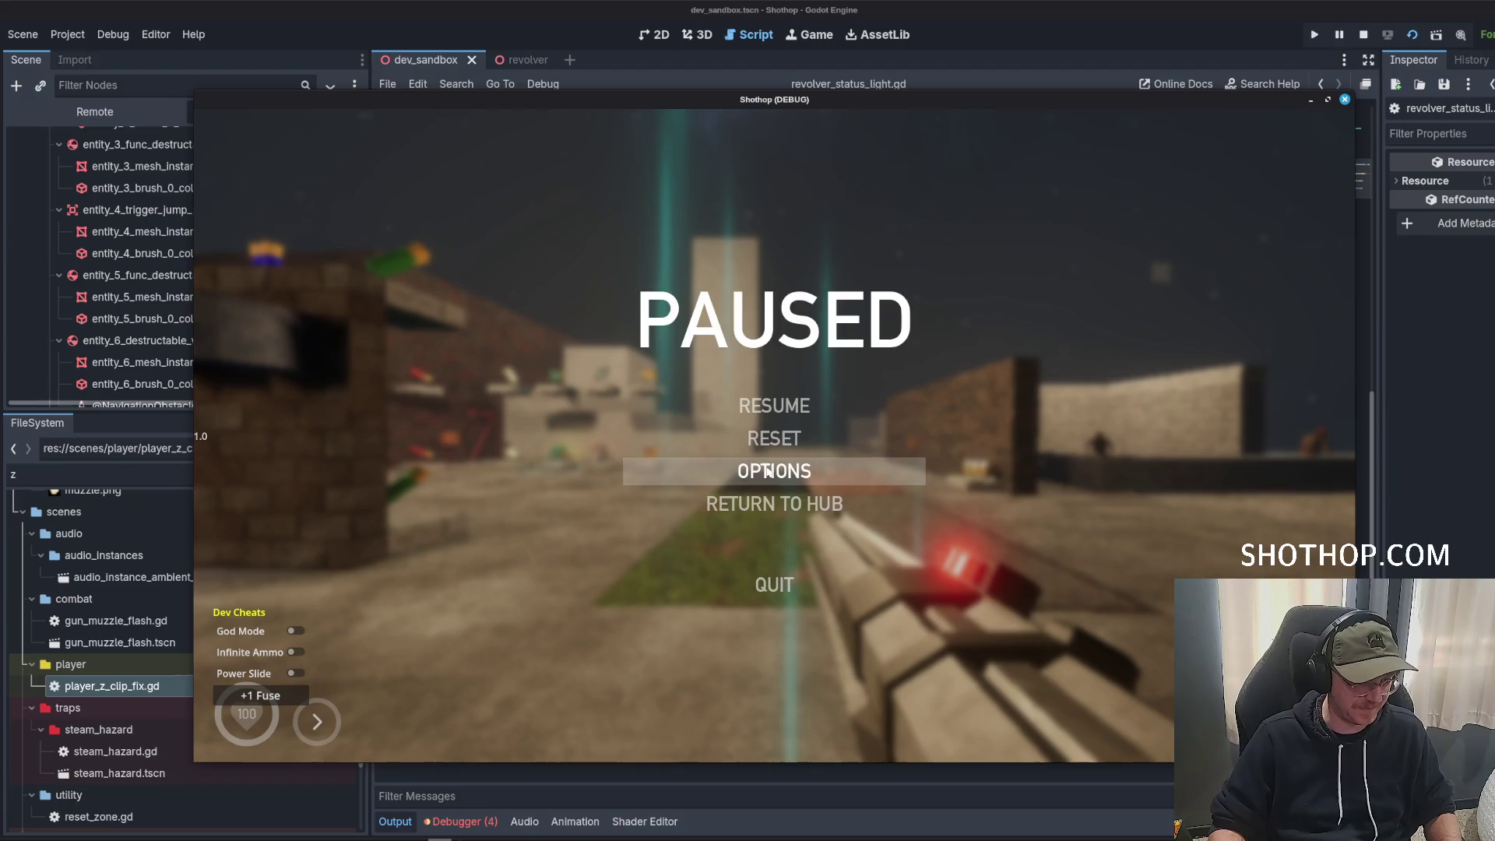
left_click(774, 470)
left_click(777, 434)
left_click(774, 636)
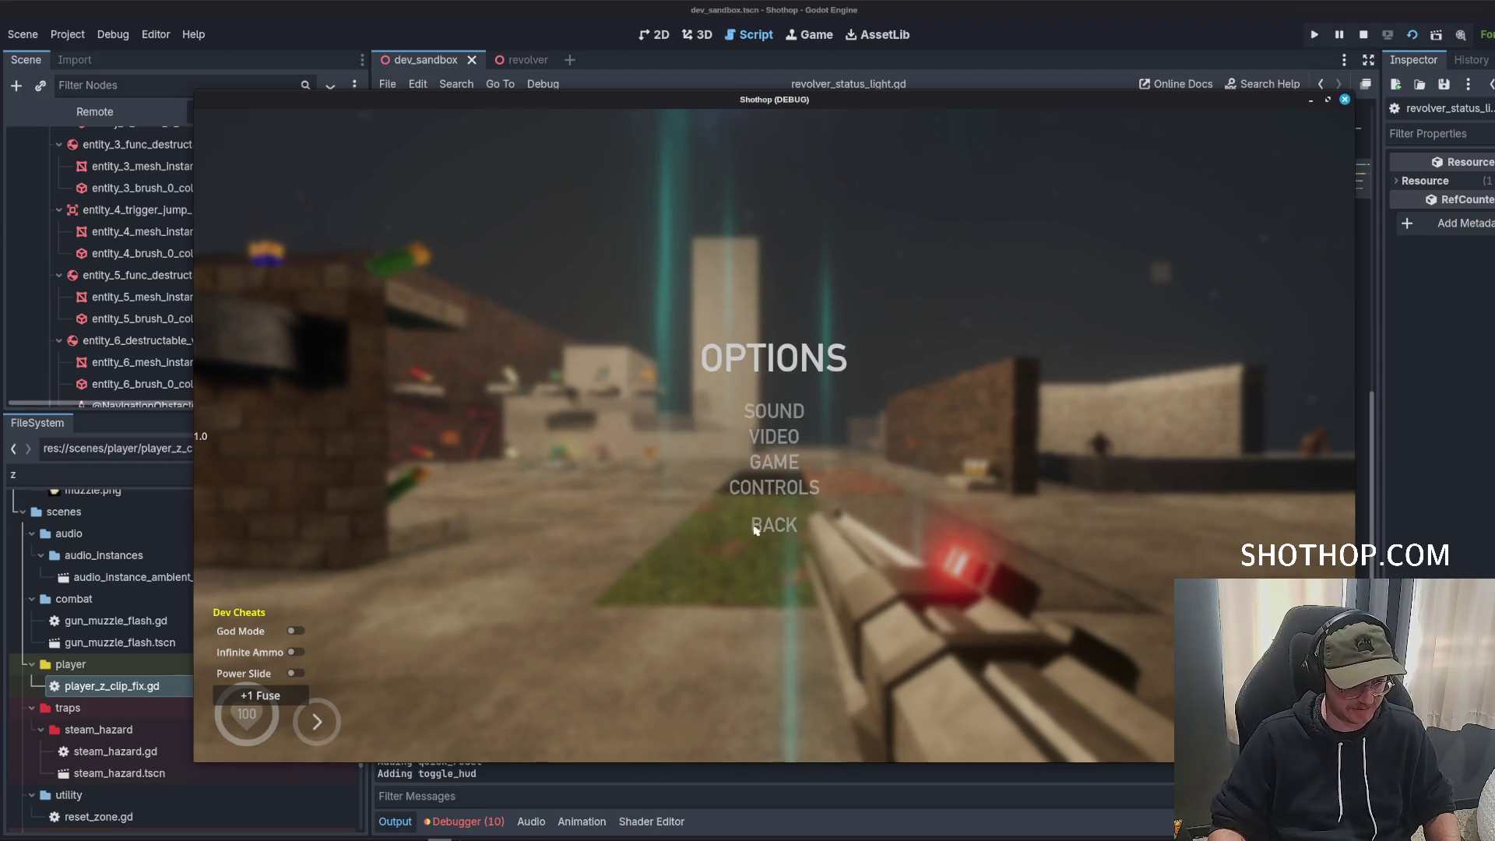
left_click(777, 465)
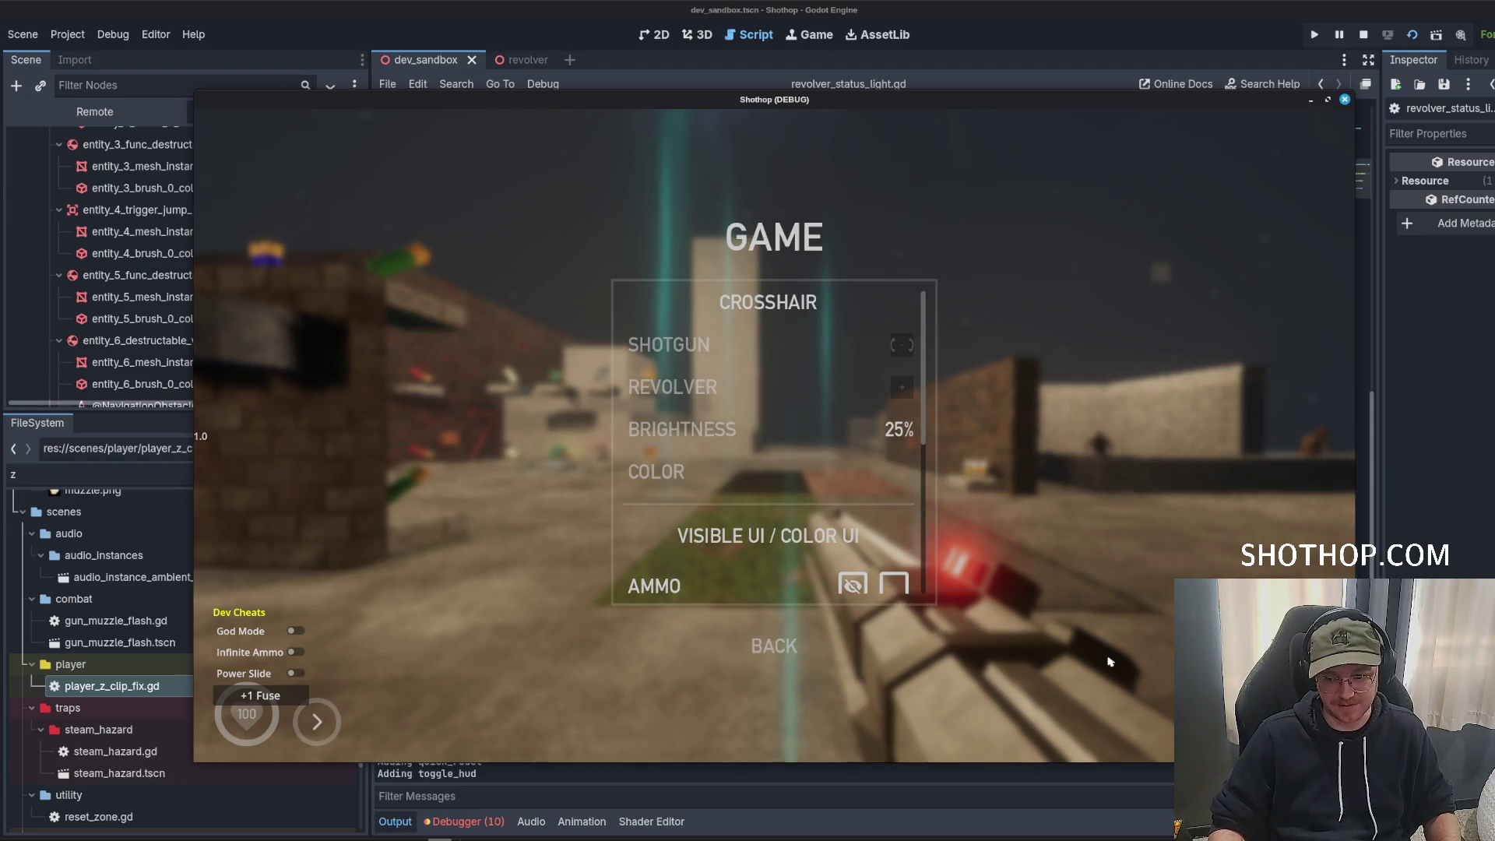
scroll(726, 451, "down", 6)
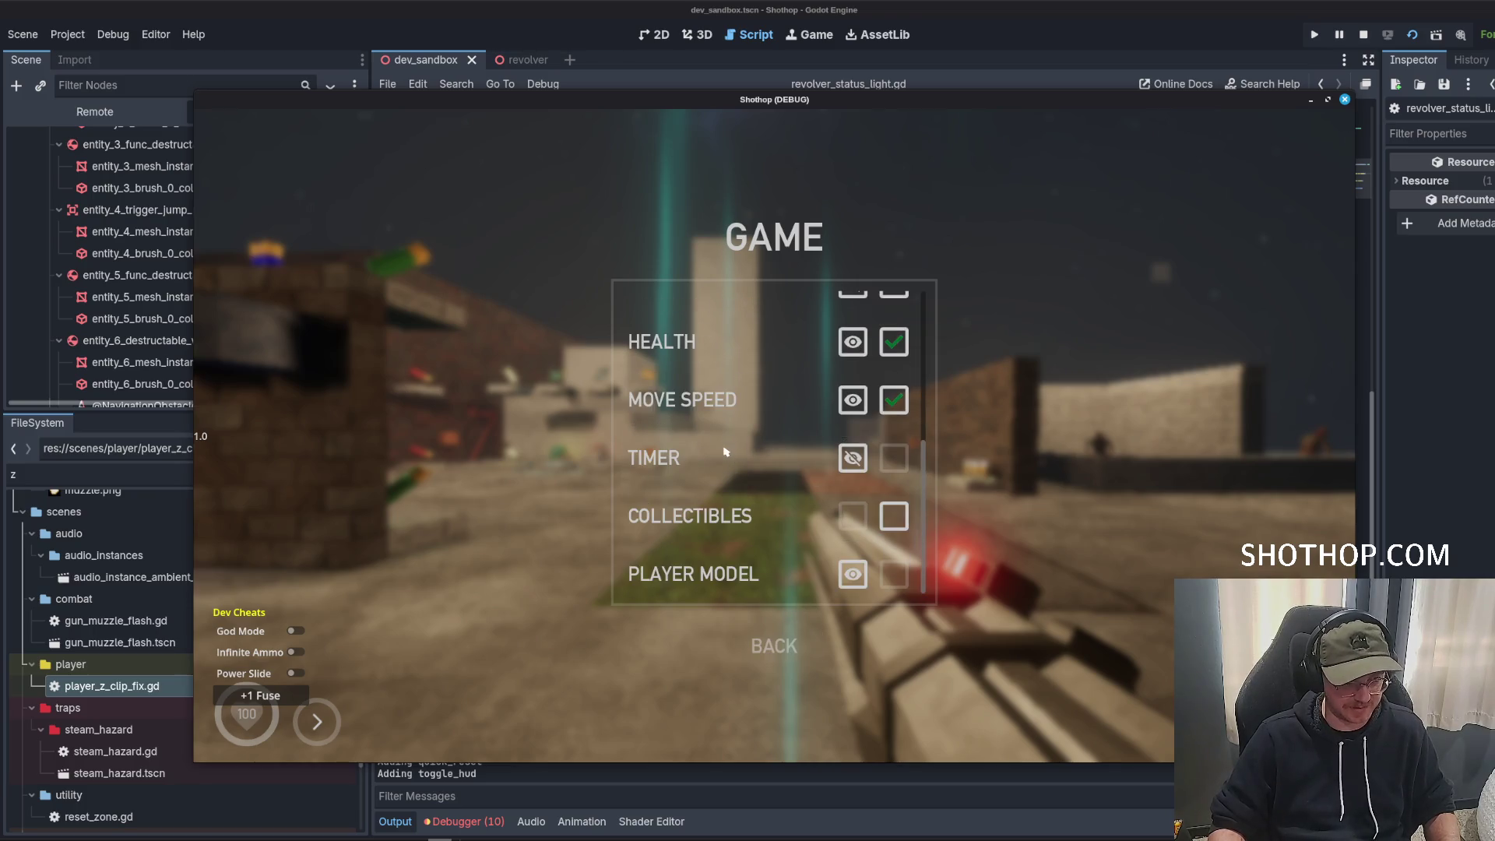
scroll(726, 452, "up", 6)
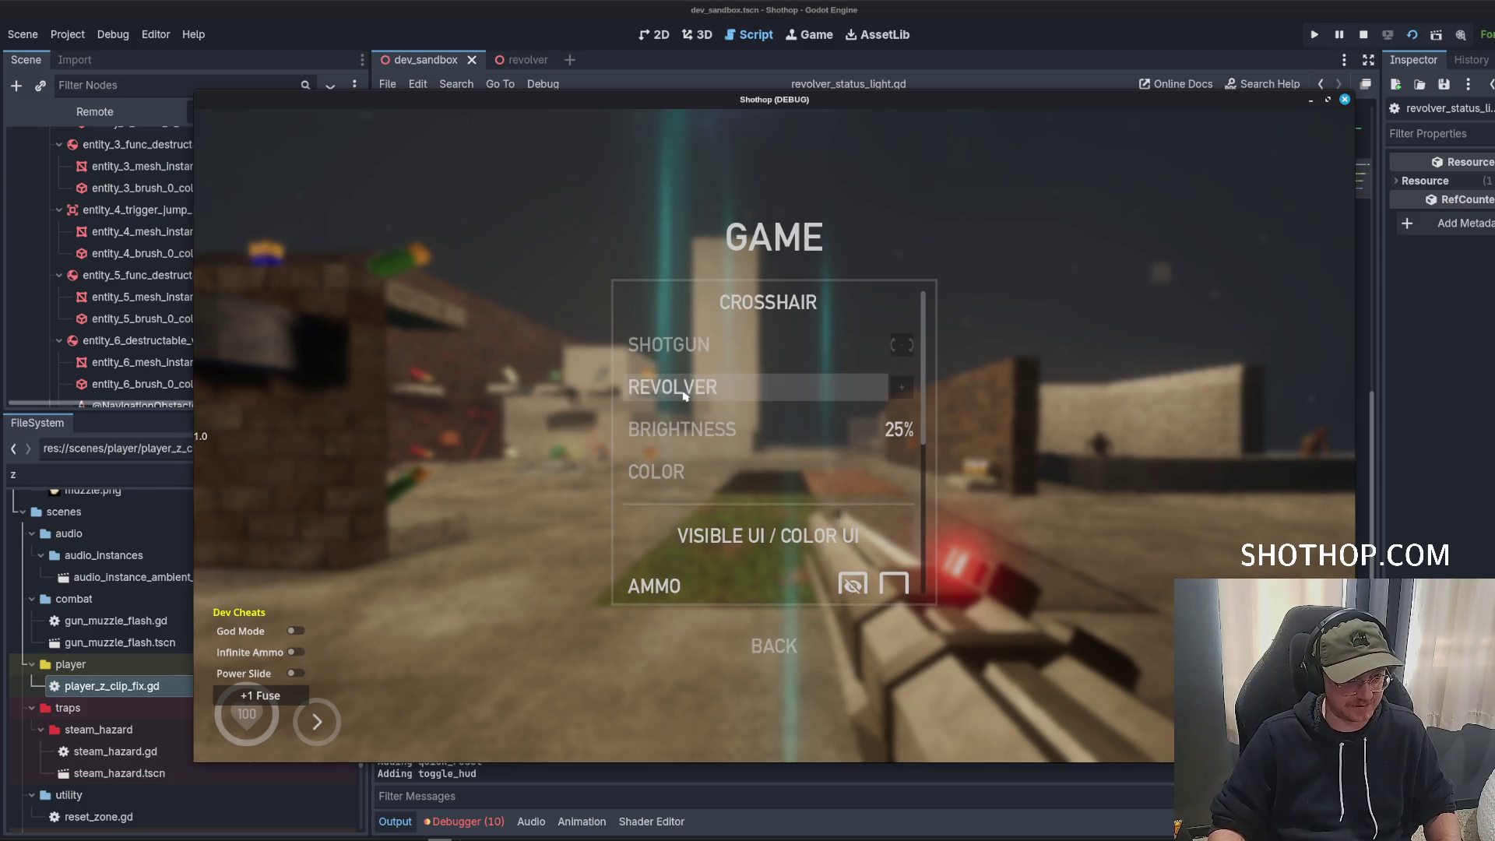
left_click(774, 646)
Browse the Sound and Controls options, then resume and close the game with F8.
left_click(774, 411)
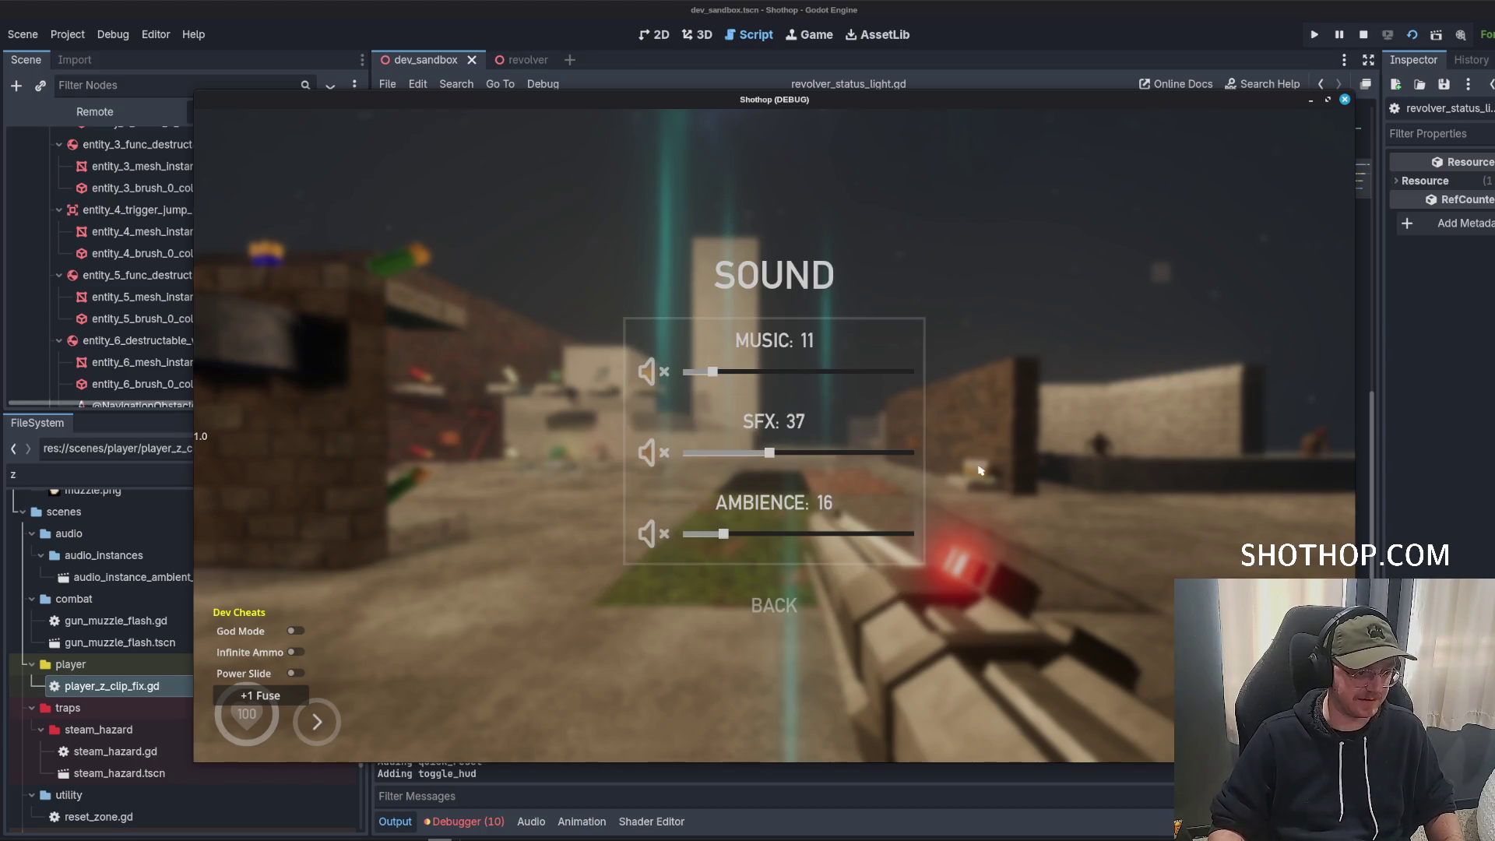
left_click(774, 606)
left_click(774, 495)
scroll(711, 517, "down", 4)
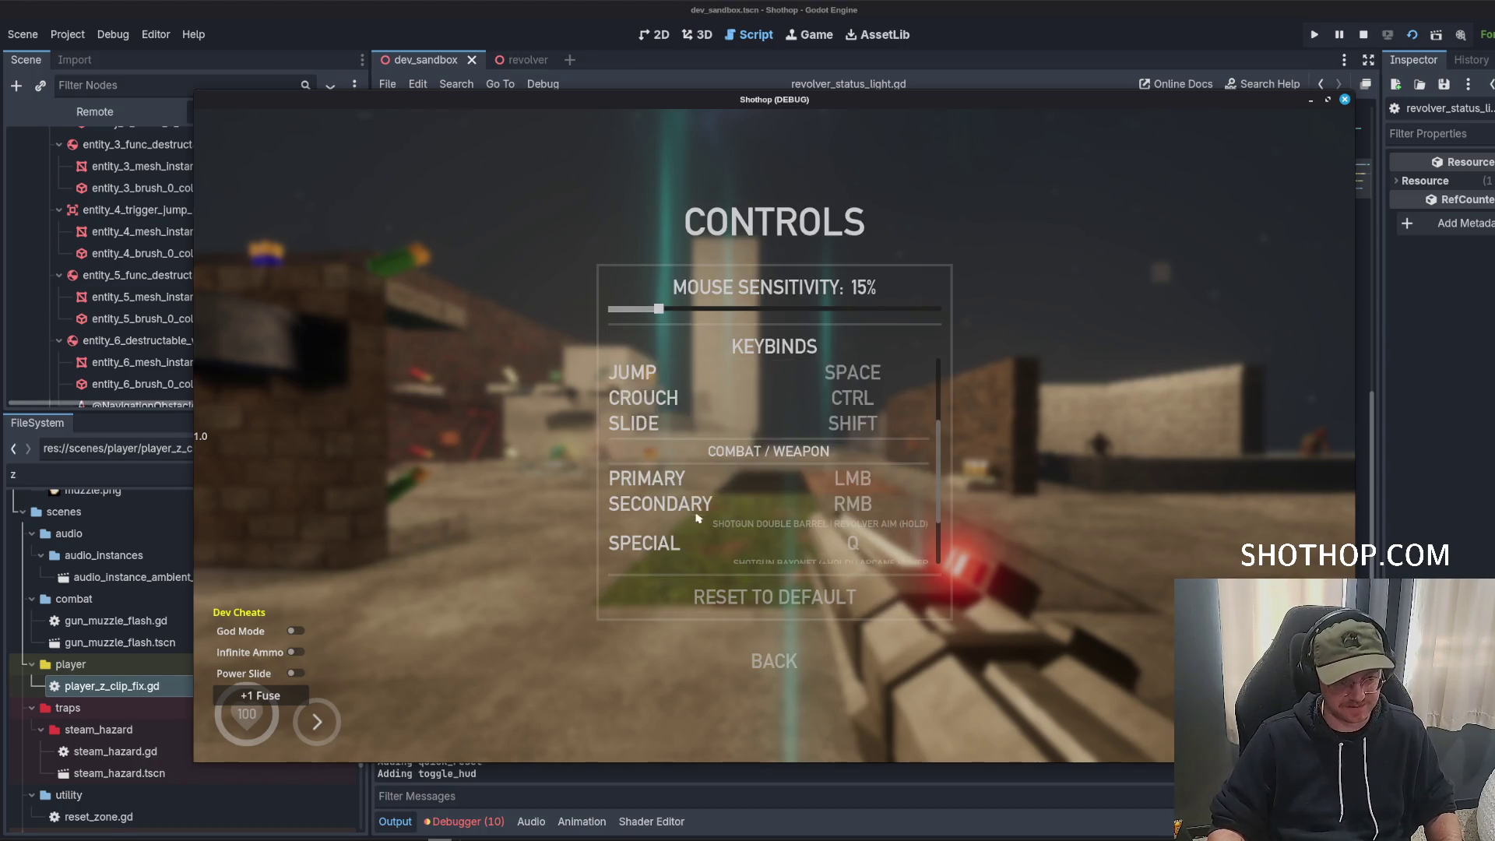
scroll(710, 517, "up", 1)
scroll(692, 459, "up", 3)
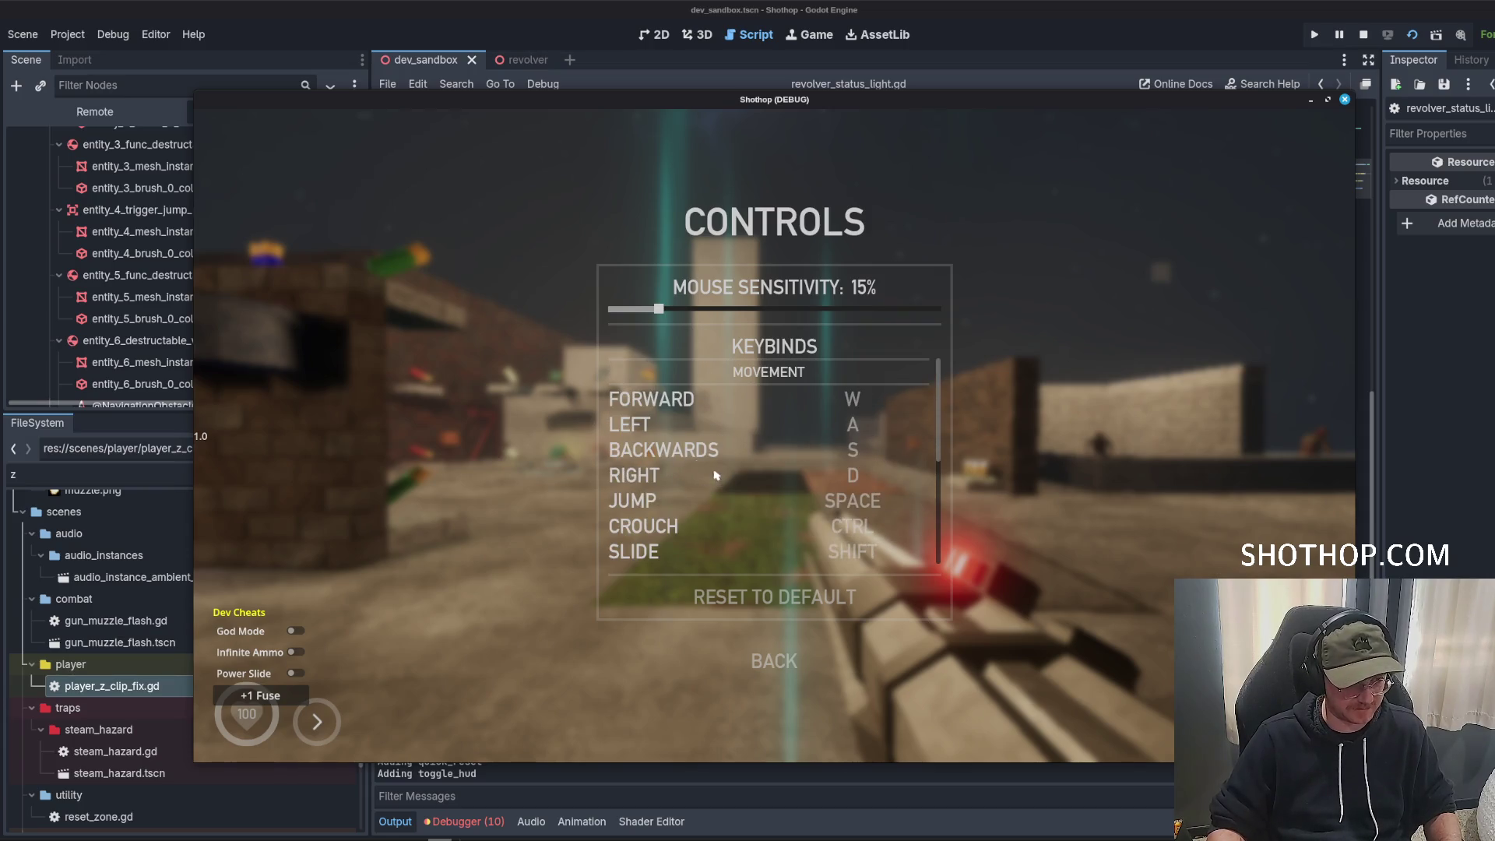
left_click(769, 659)
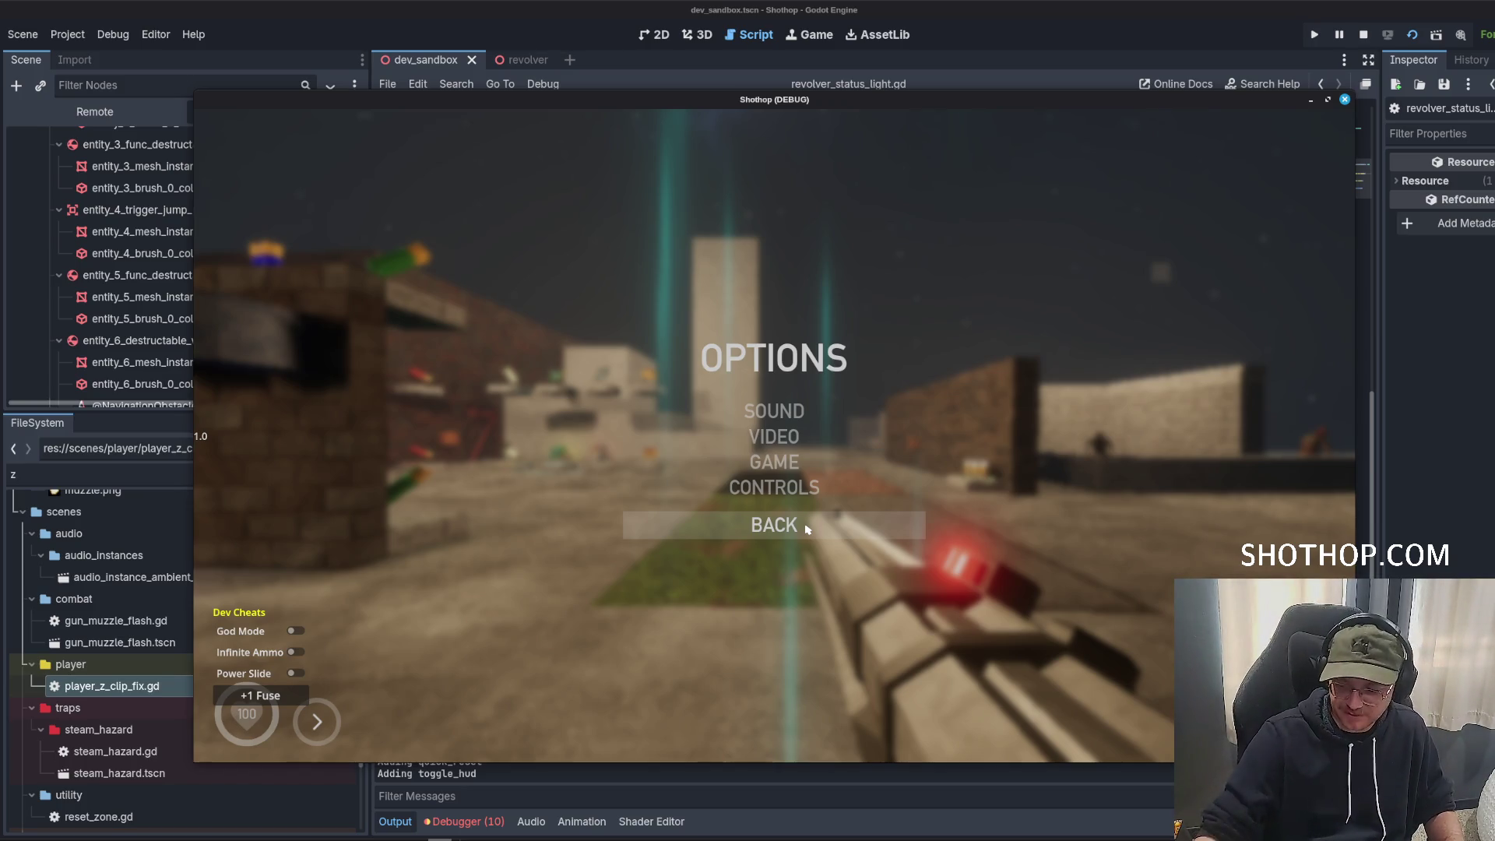
key("Escape")
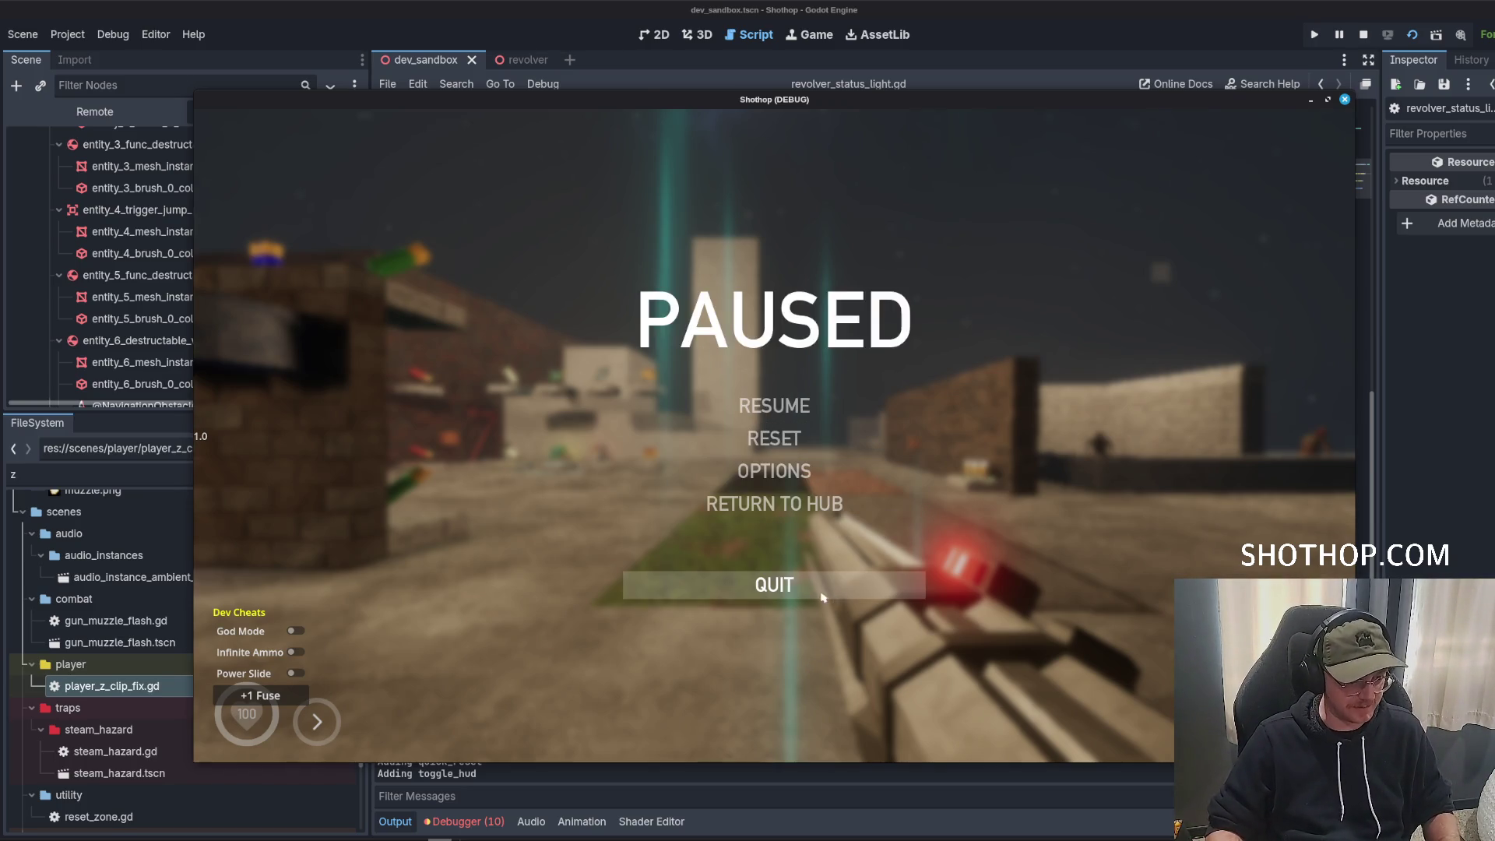
key("Escape")
key("F8")
left_click(1062, 349)
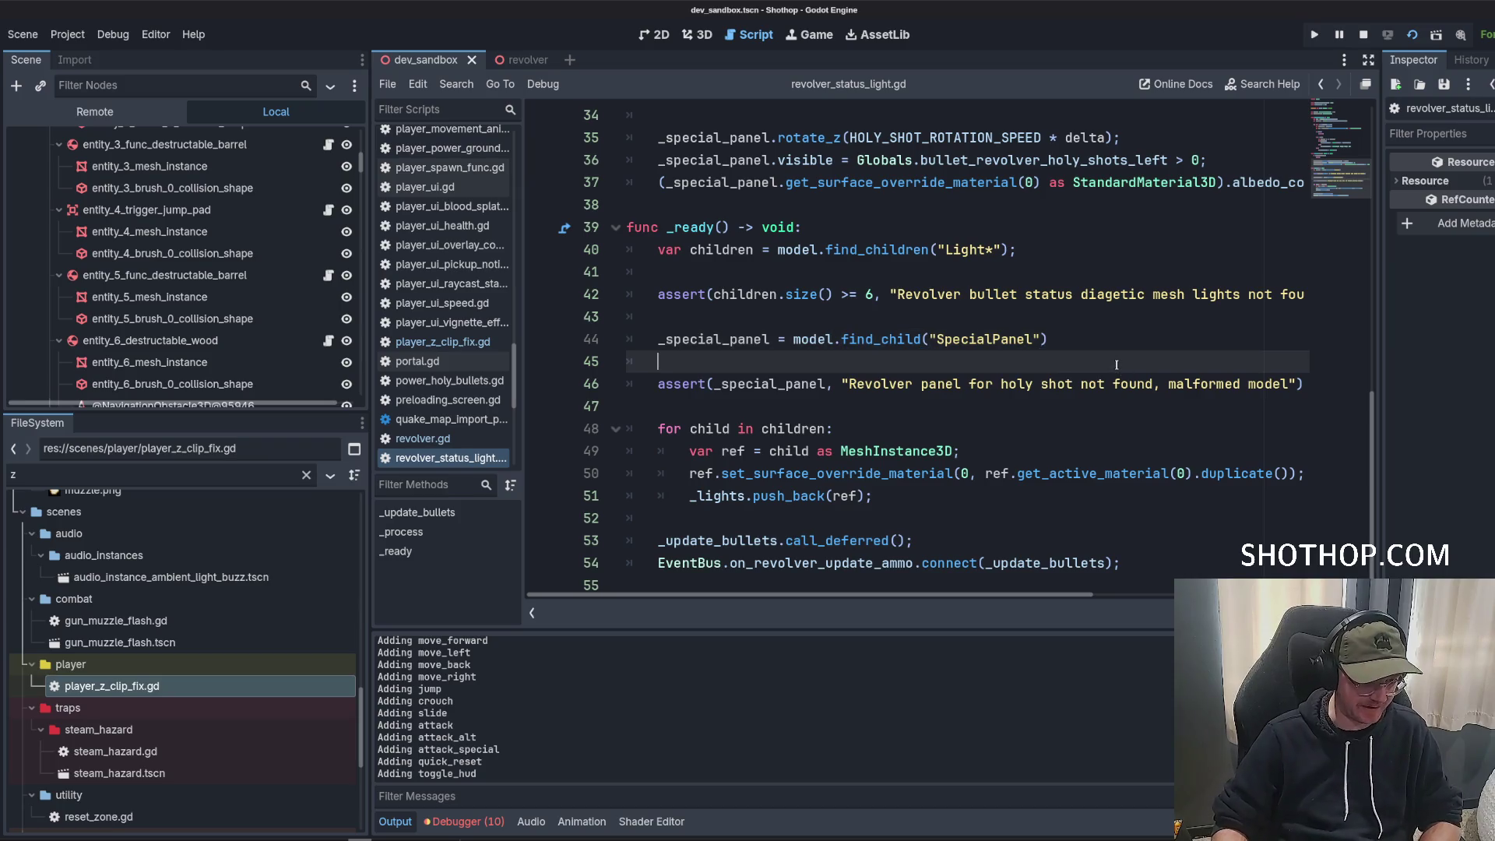
Review revolver_status_light.gd around lines 41–53, then the light colour code near line 30.
key("Down")
key("Down")
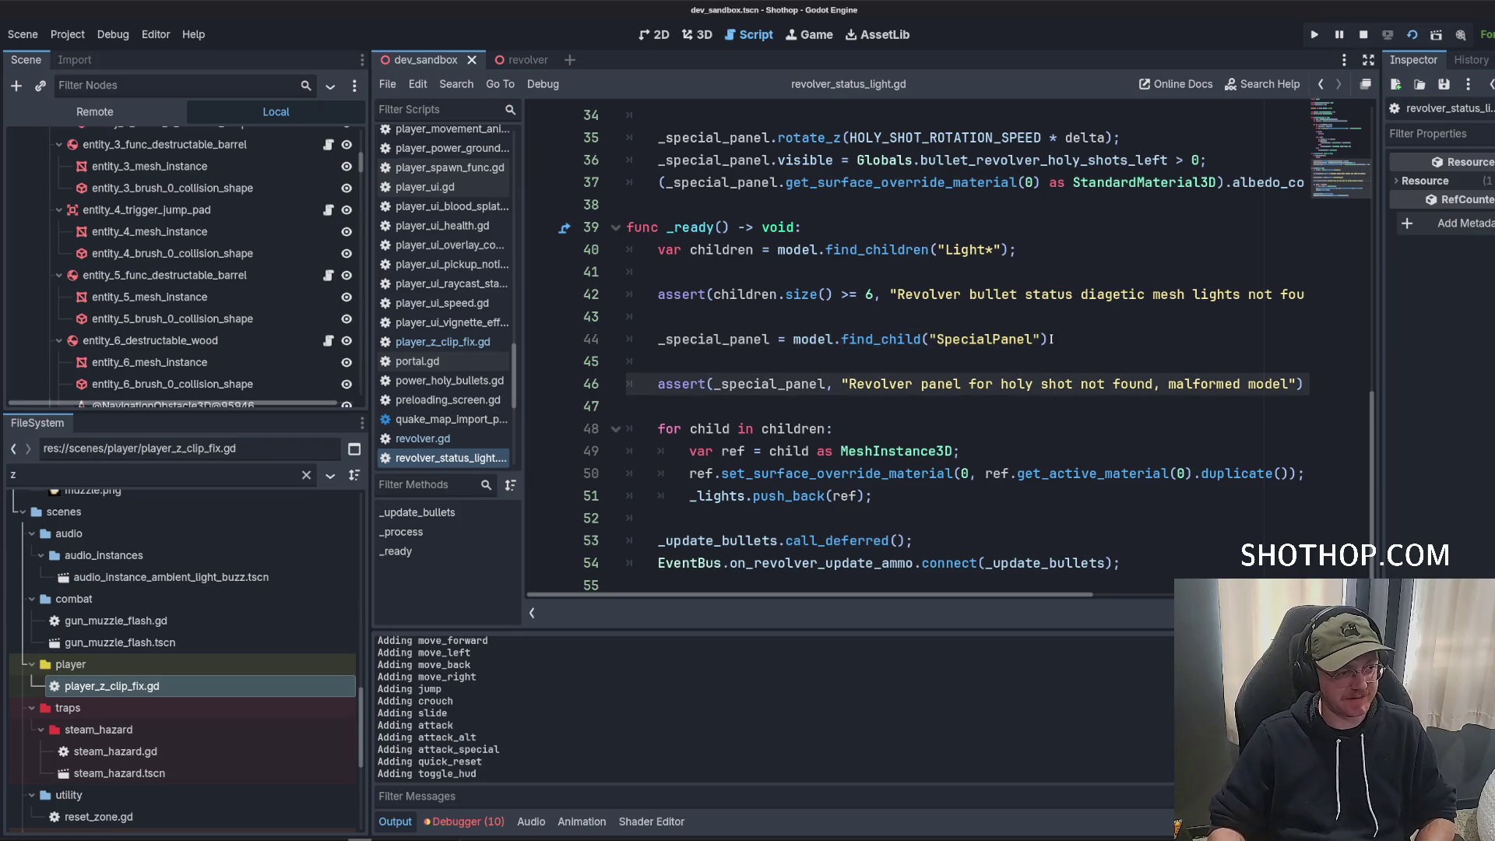
left_click(1047, 316)
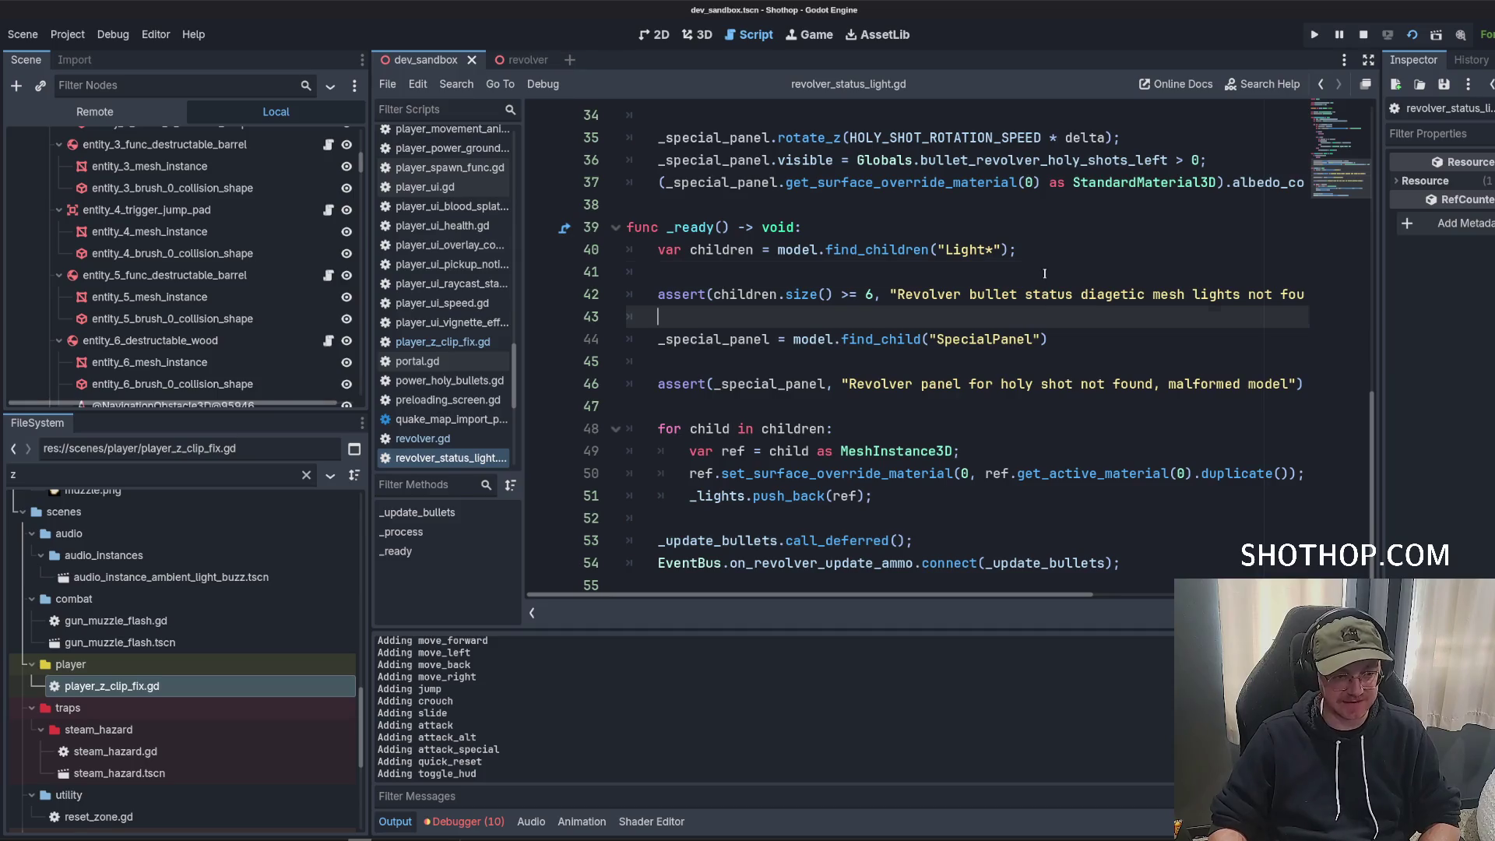
left_click(1044, 274)
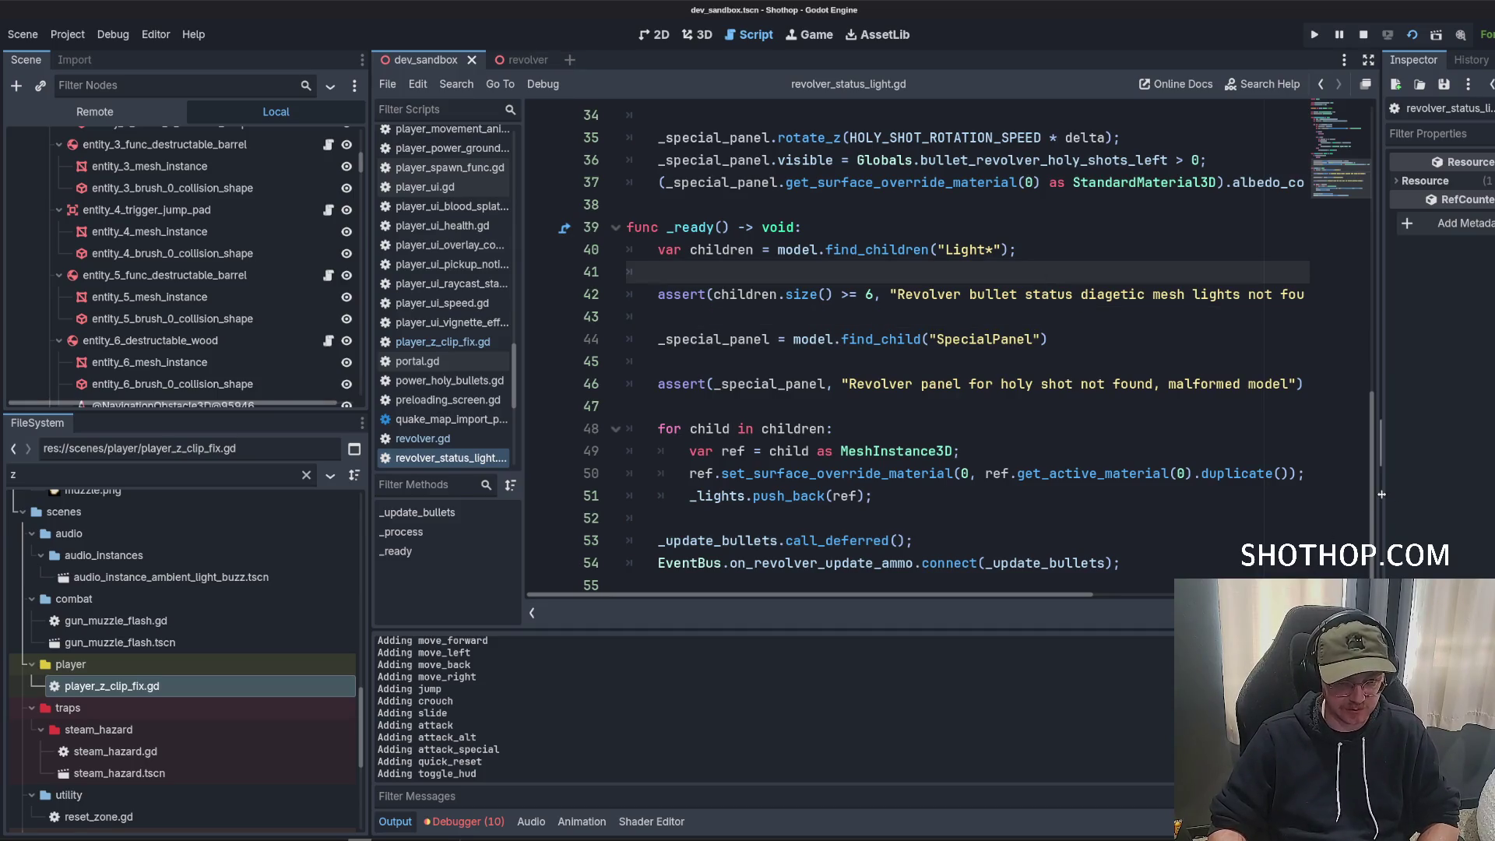
left_click_drag(1035, 631, 1033, 647)
left_click(1001, 559)
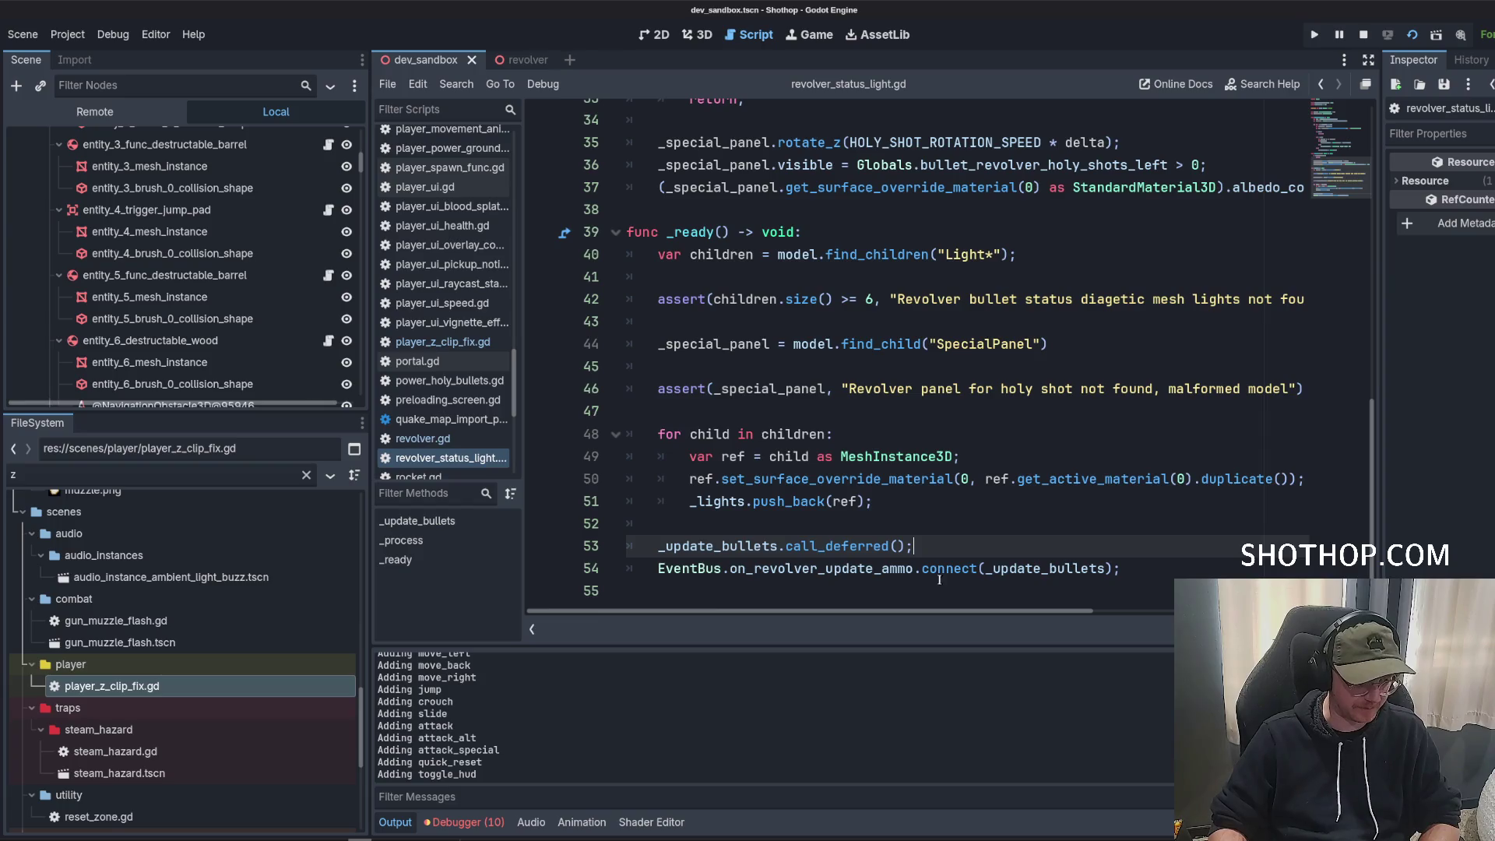
left_click(935, 457)
left_click(909, 526)
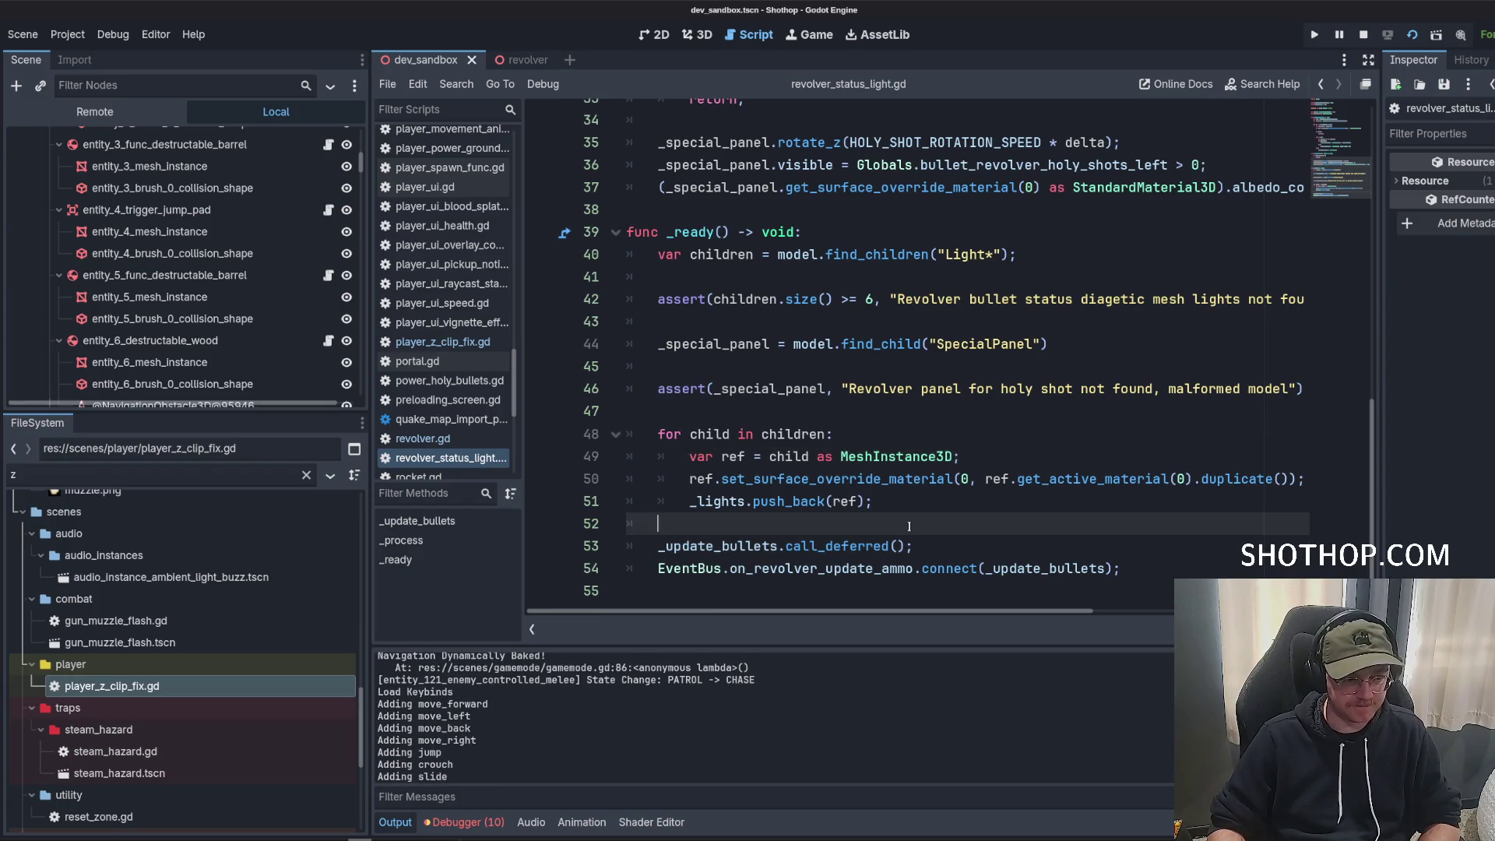
scroll(909, 527, "up", 10)
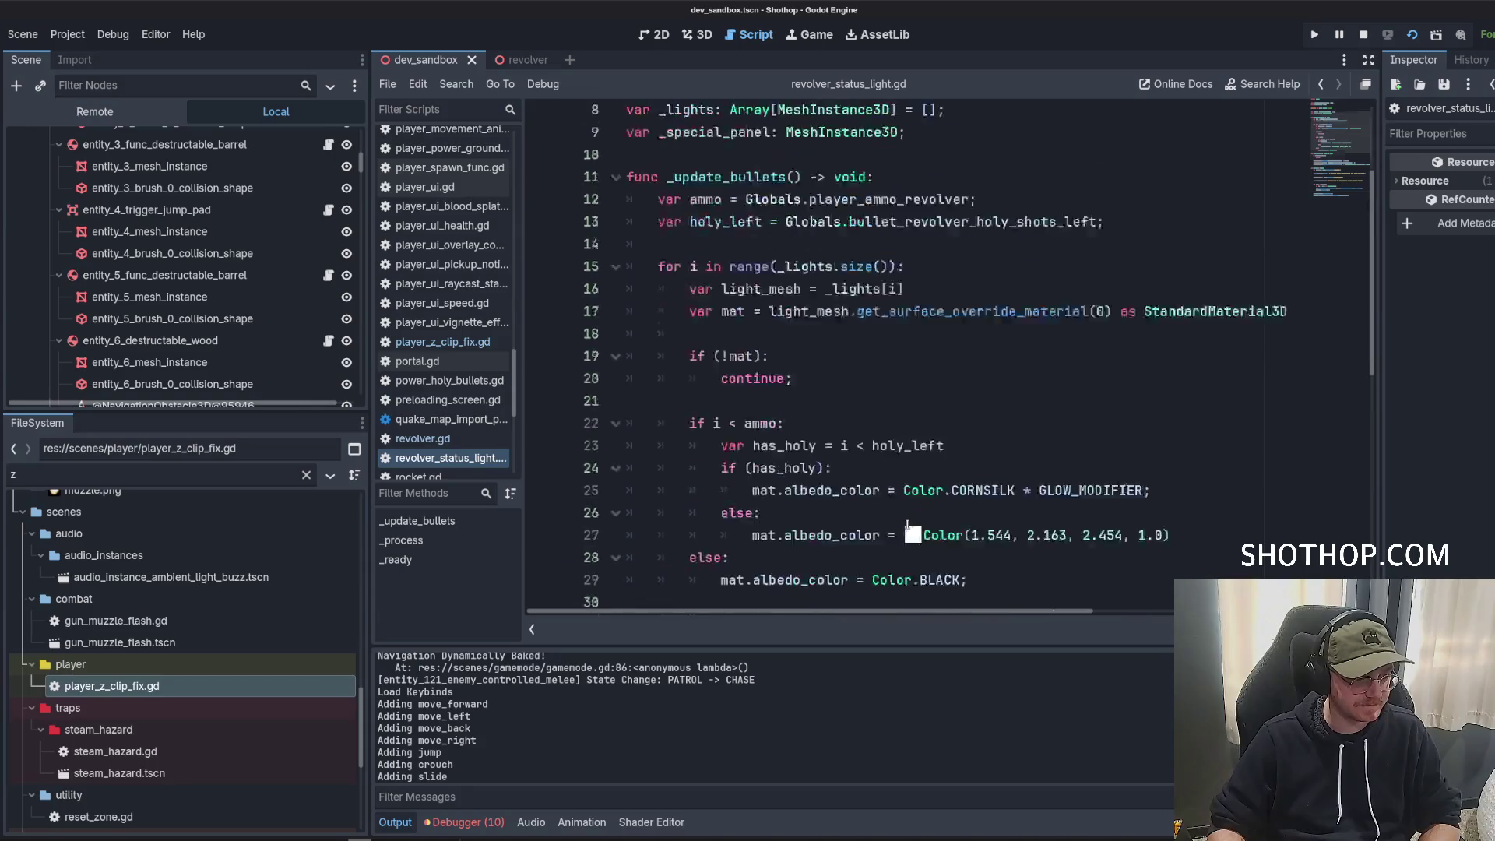
scroll(908, 524, "down", 10)
scroll(444, 382, "down", 3)
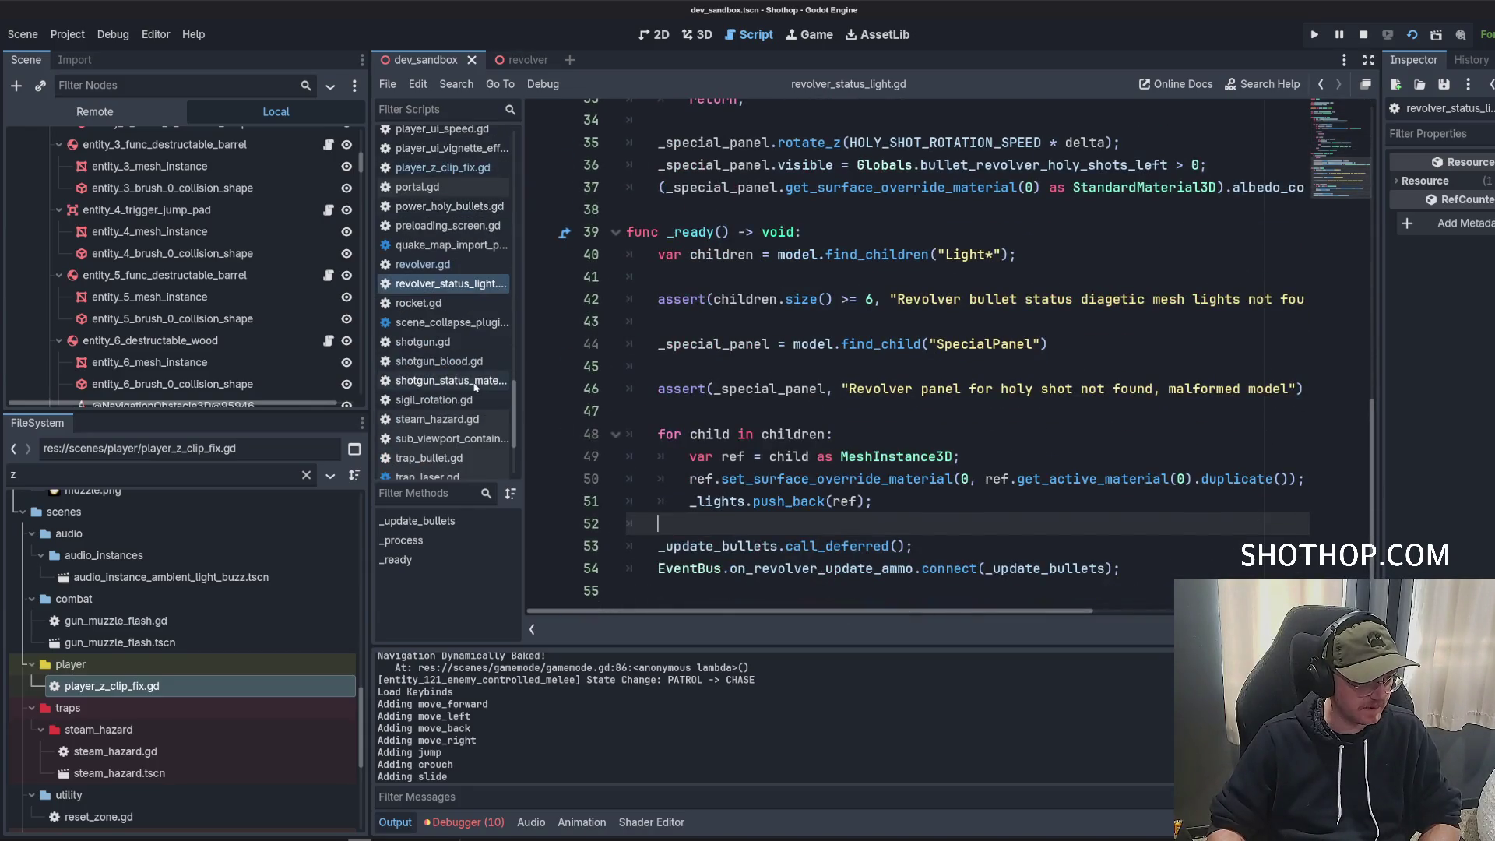
left_click(962, 421)
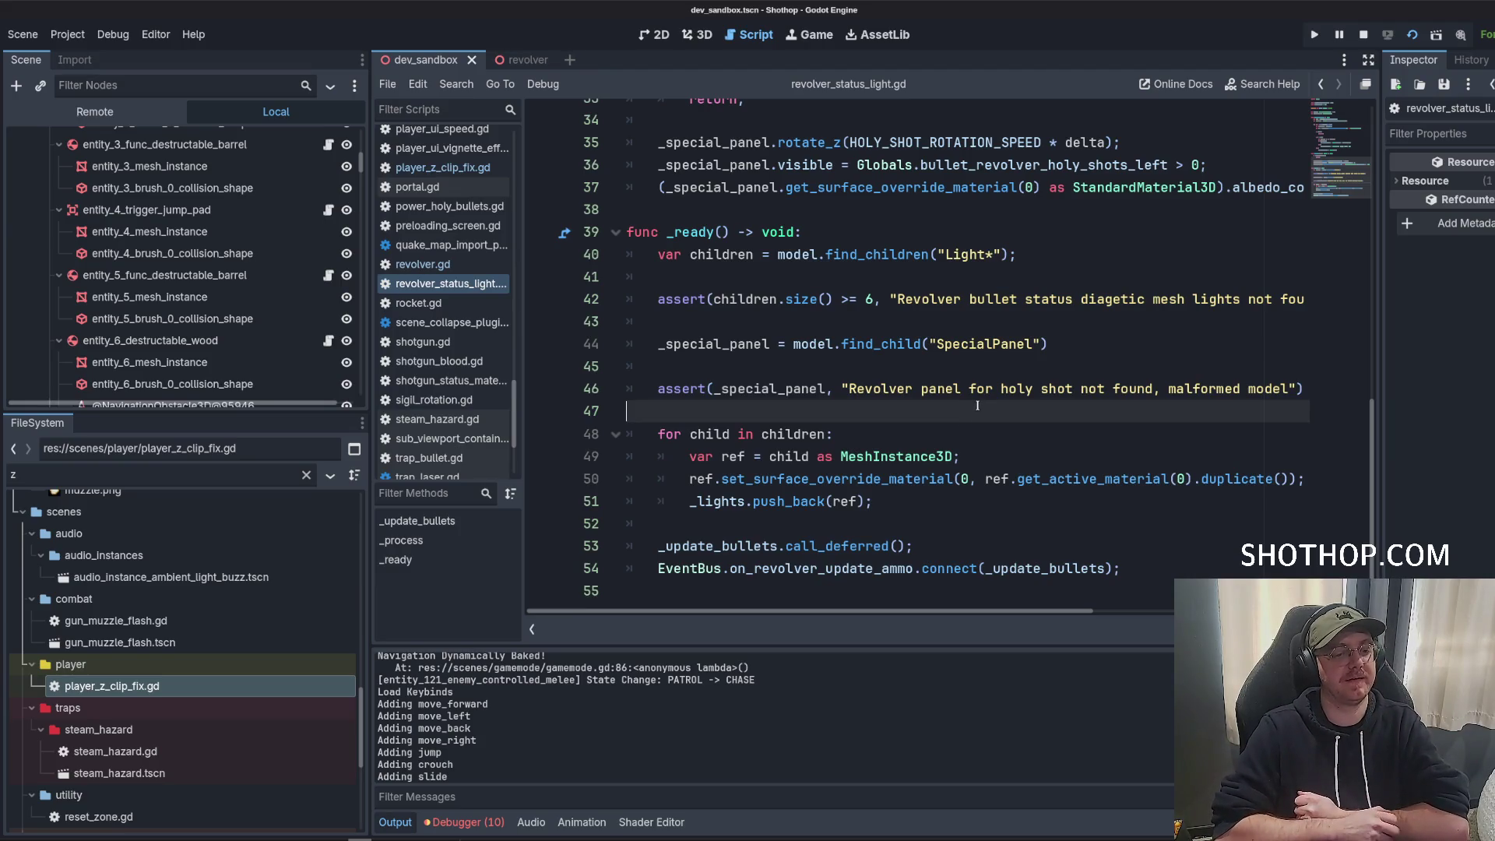
key("Page_Up")
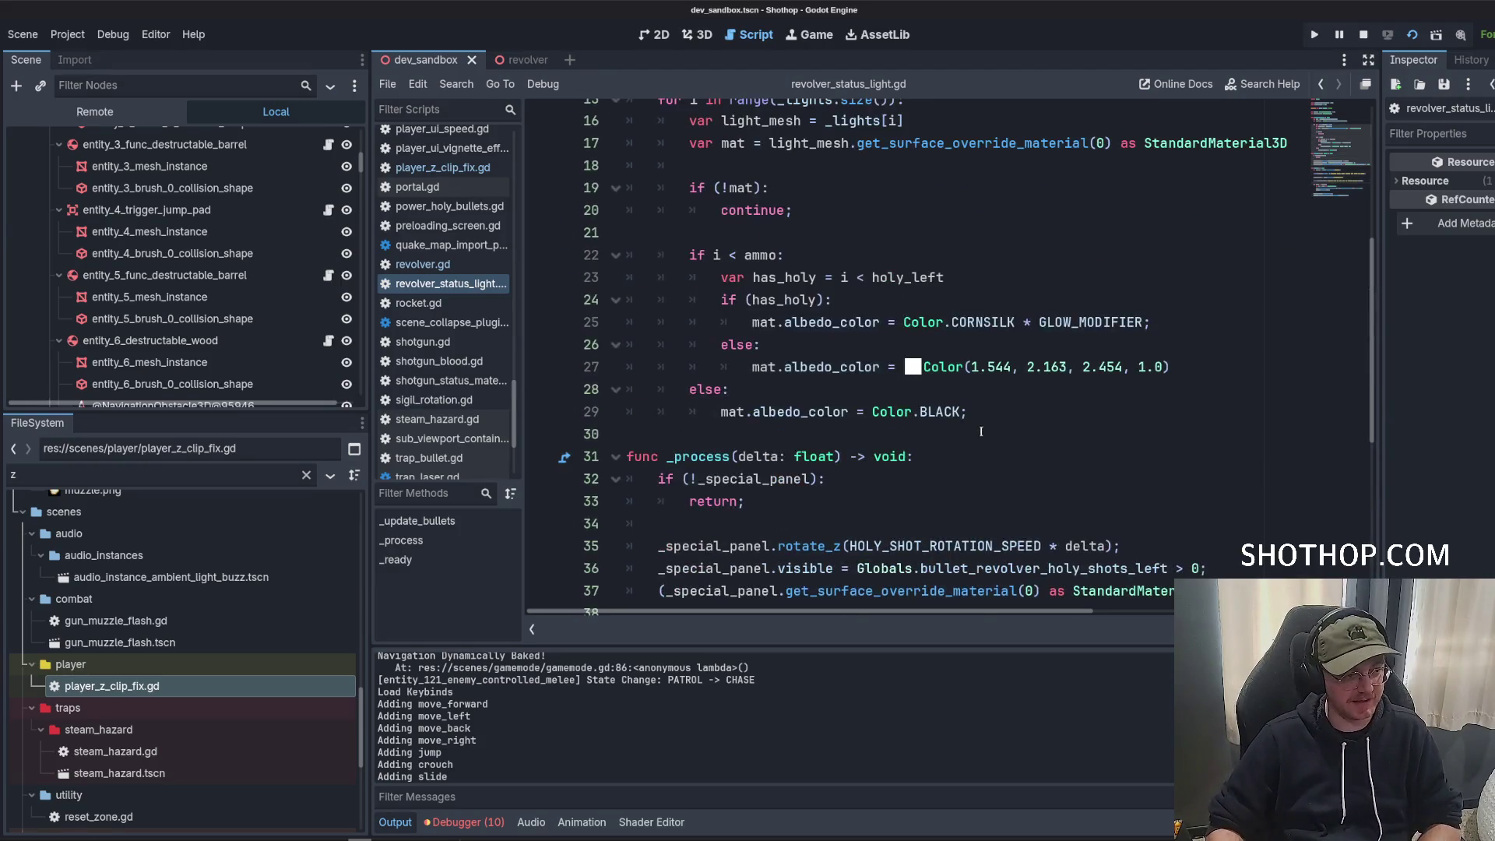
Check the revolver model in the 3D view, then run the game in the sandbox level.
left_click(514, 60)
left_click(702, 37)
scroll(986, 349, "down", 3)
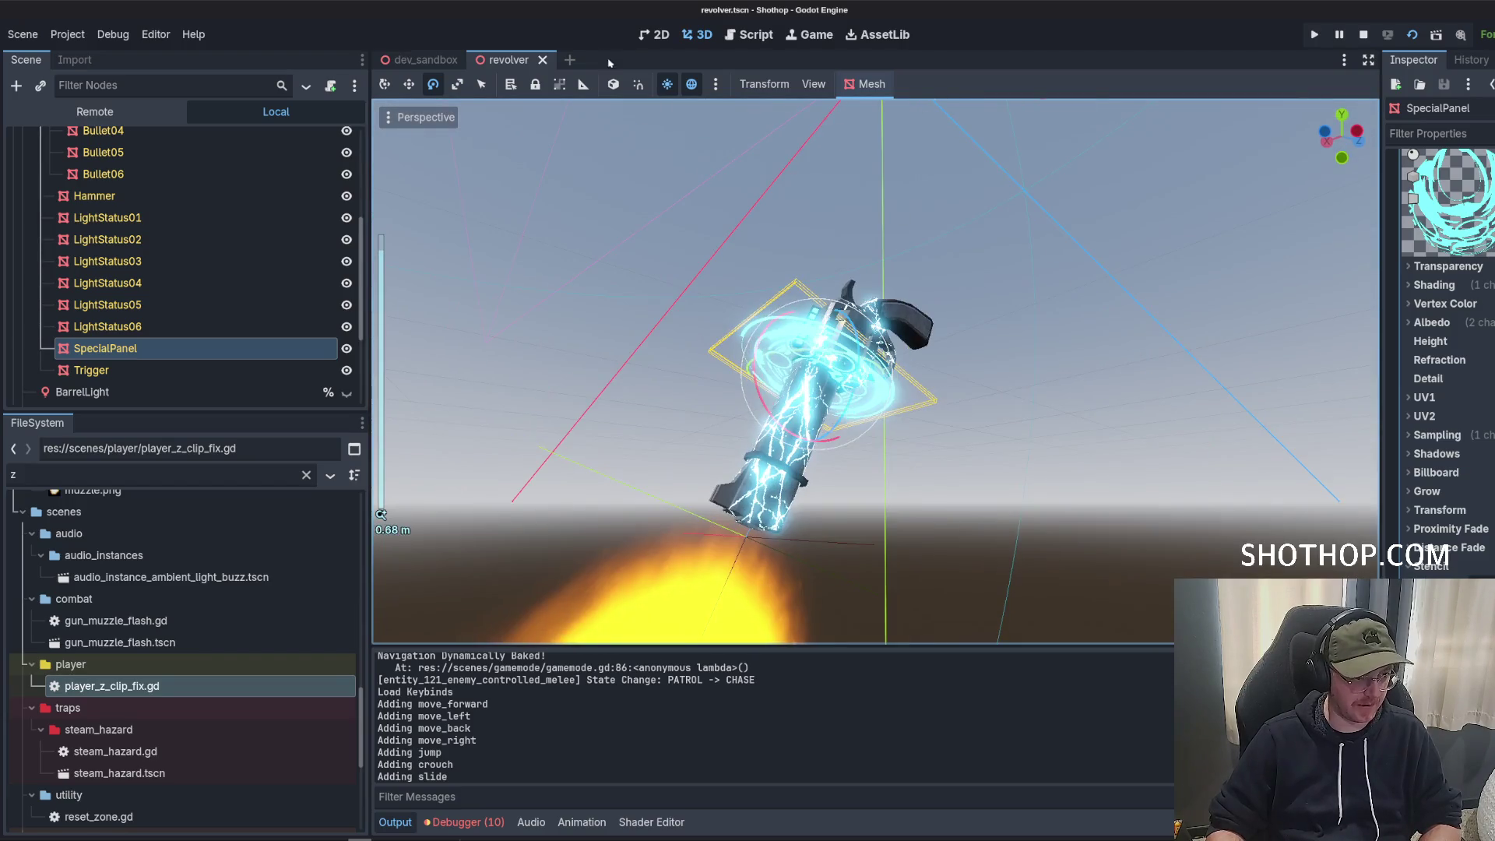
left_click(1314, 34)
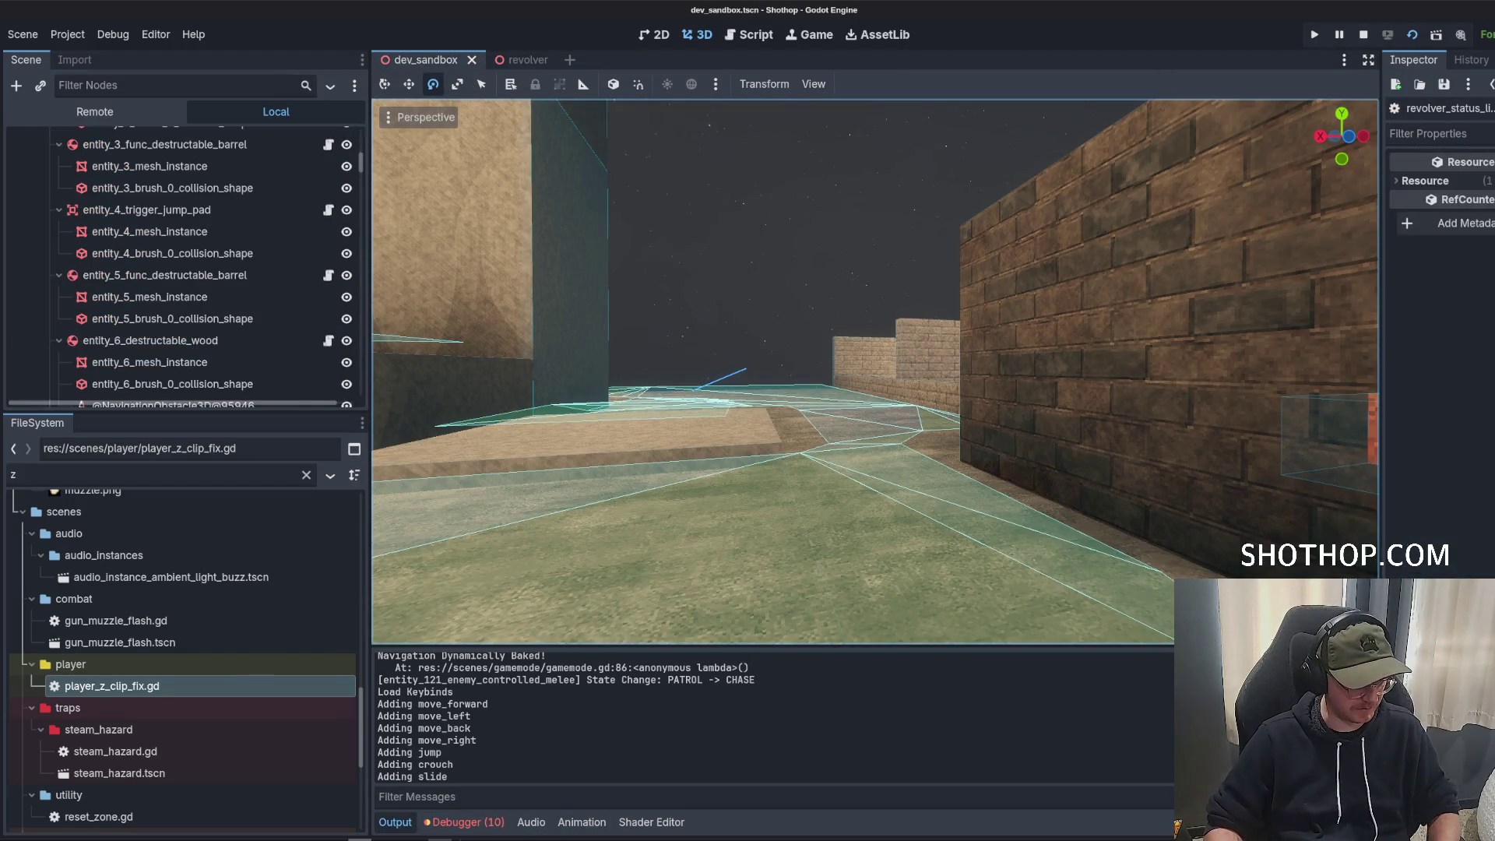
Walk forward through the sandbox to view the glowing panel, then pause and stop the game.
key("w")
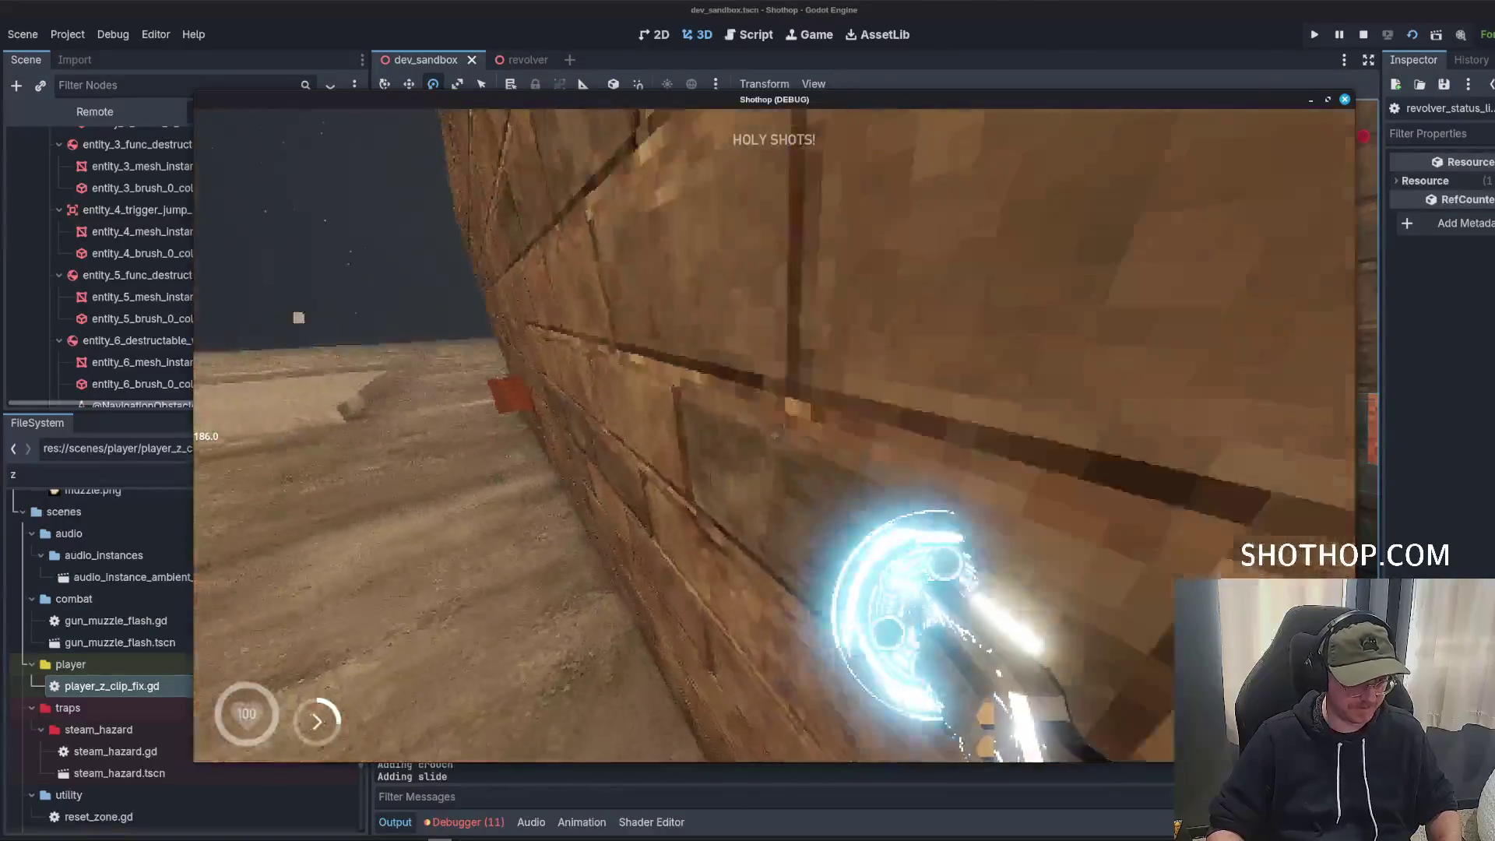
key("w")
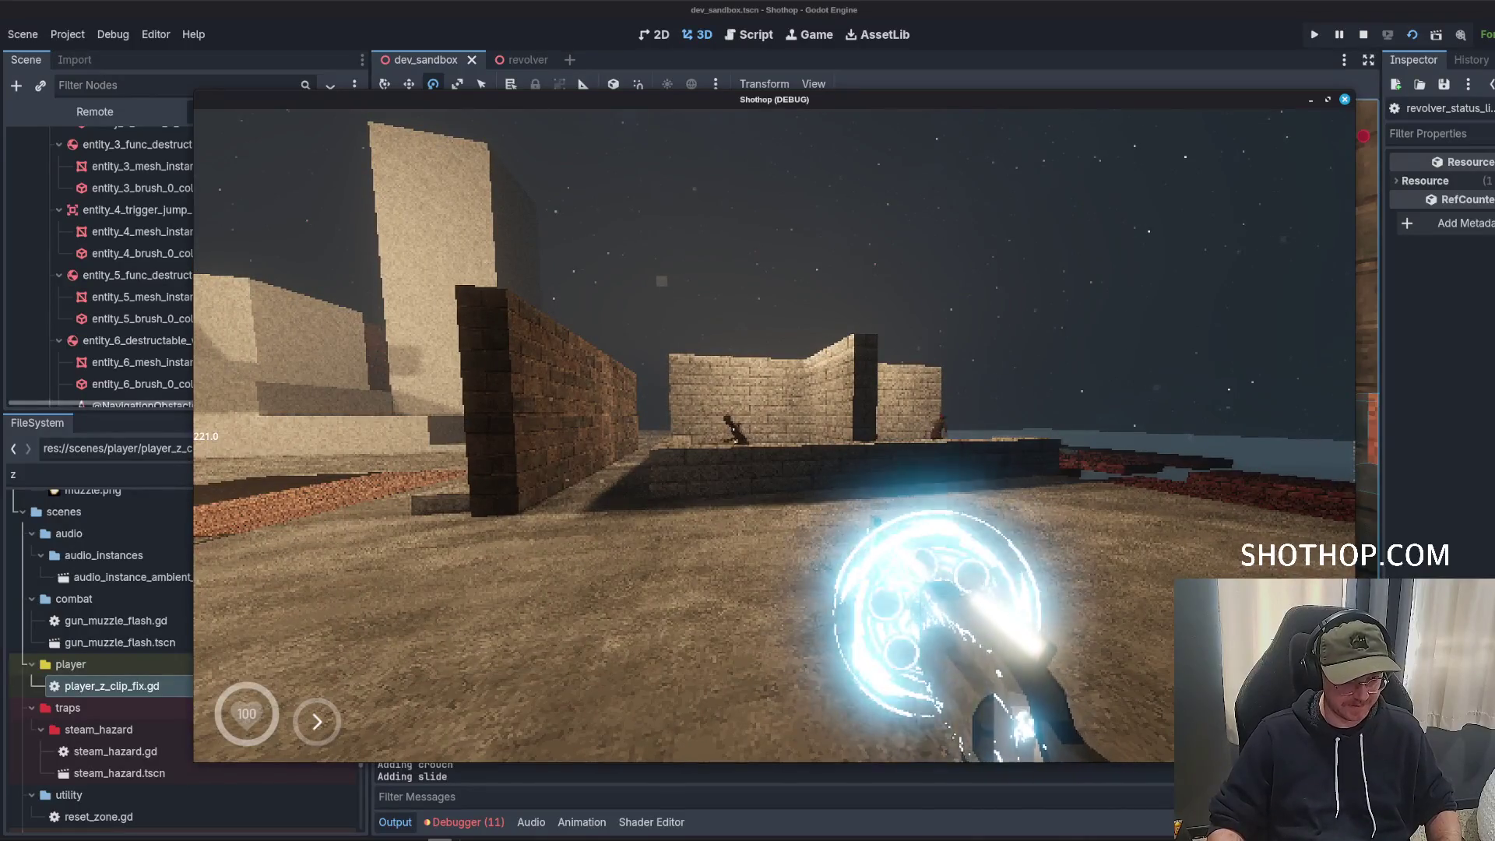
key("w")
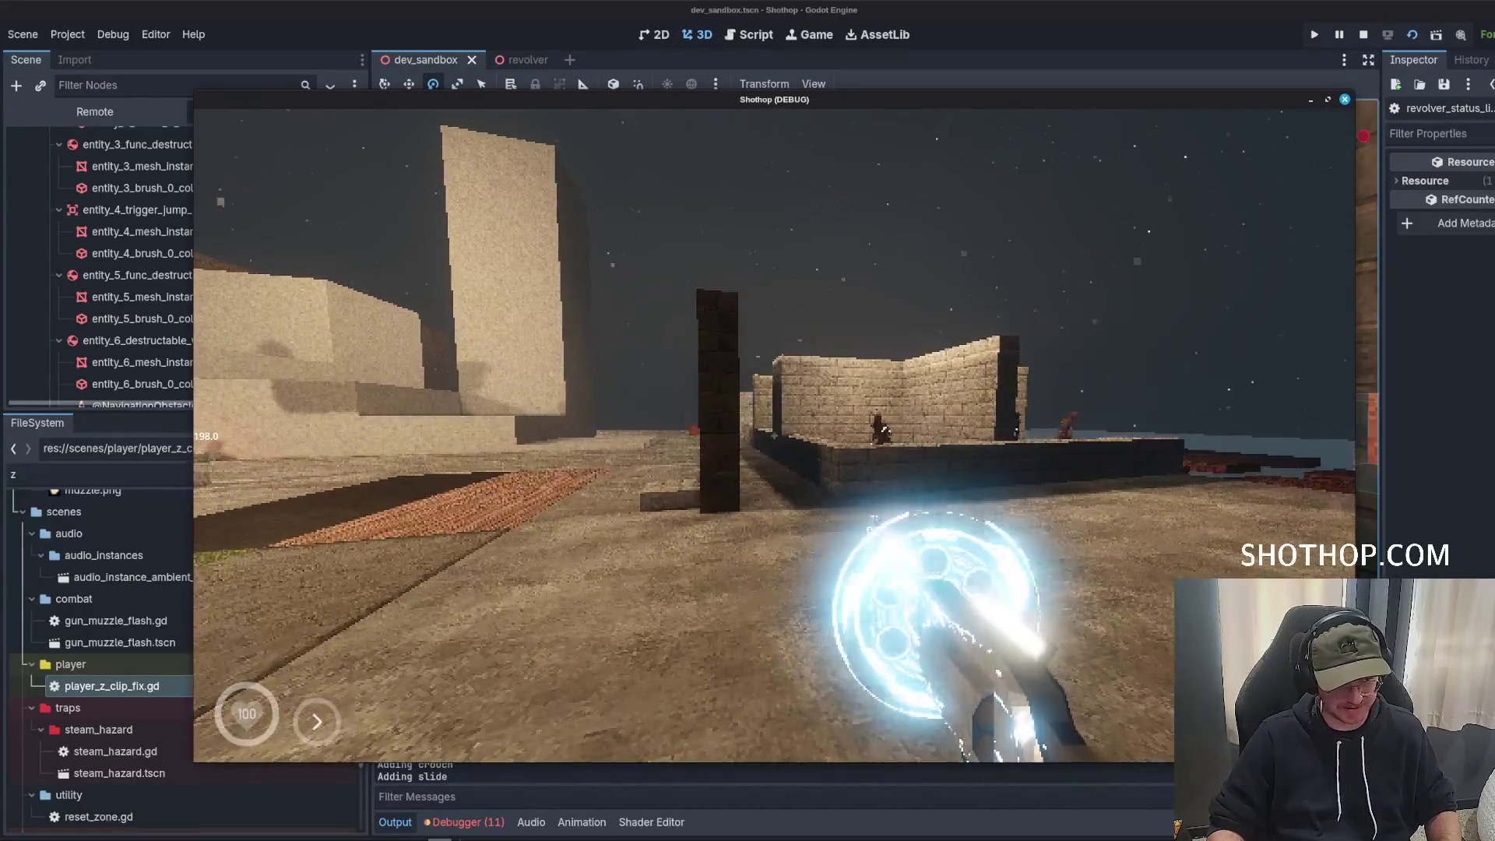
key("Escape")
key("F8")
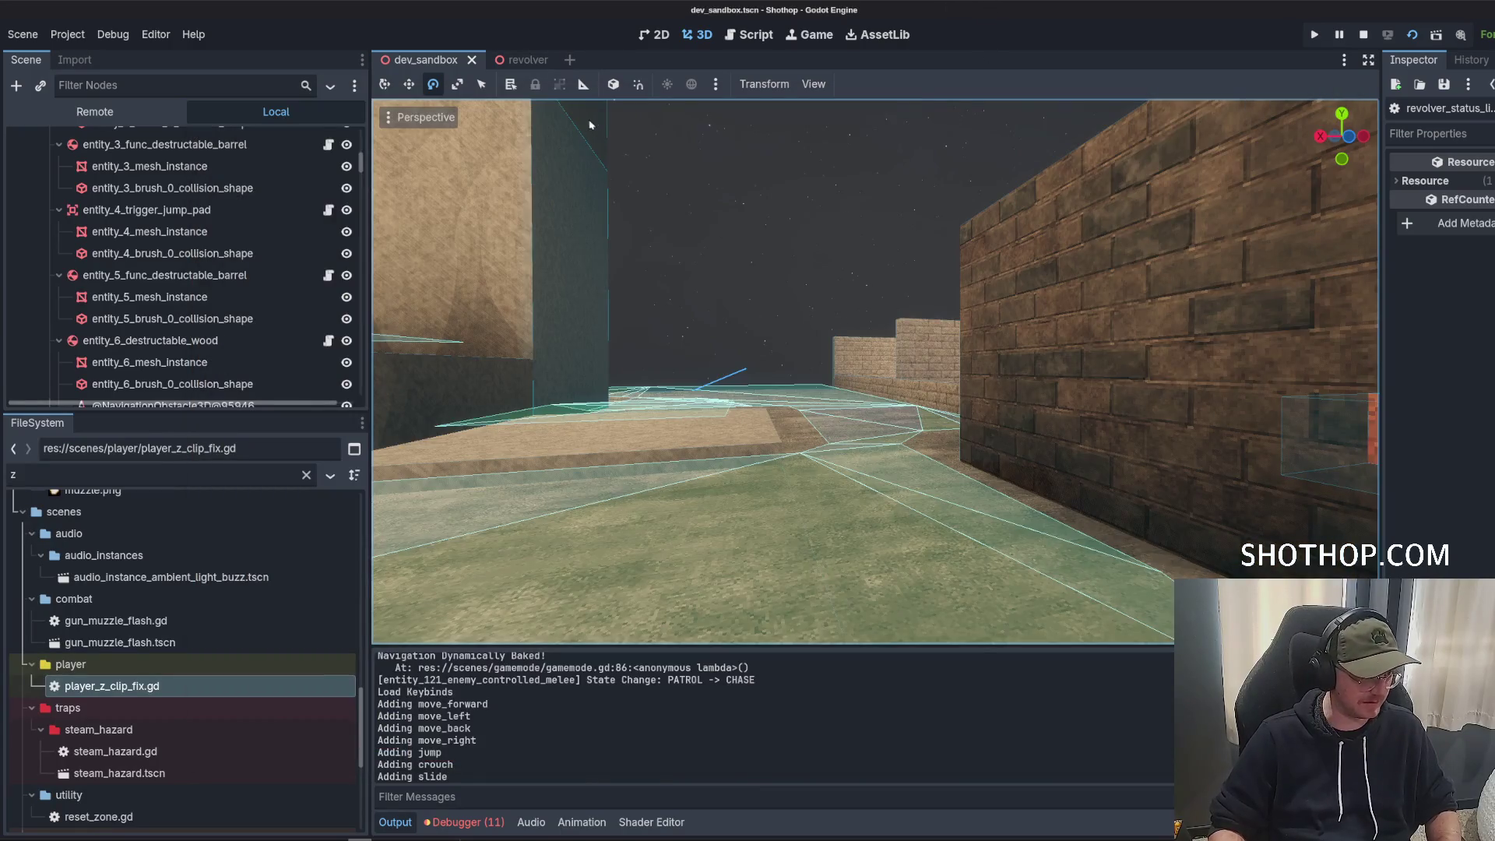
Open particle_light_sparks.tscn from a 'spark' file search and toggle Emitting to preview the burst.
left_click(521, 60)
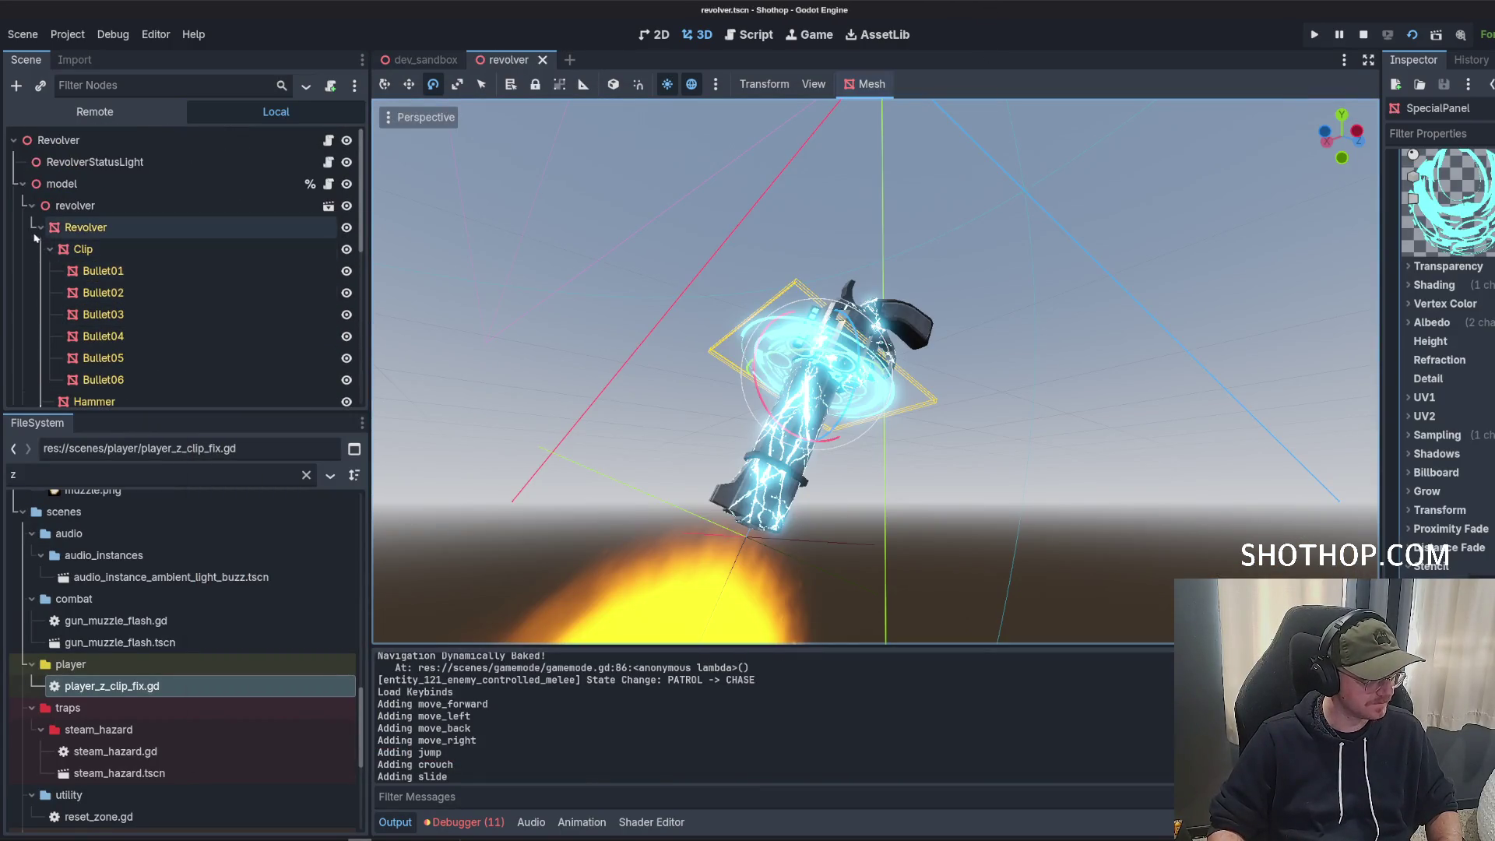
left_click(40, 228)
left_click(32, 205)
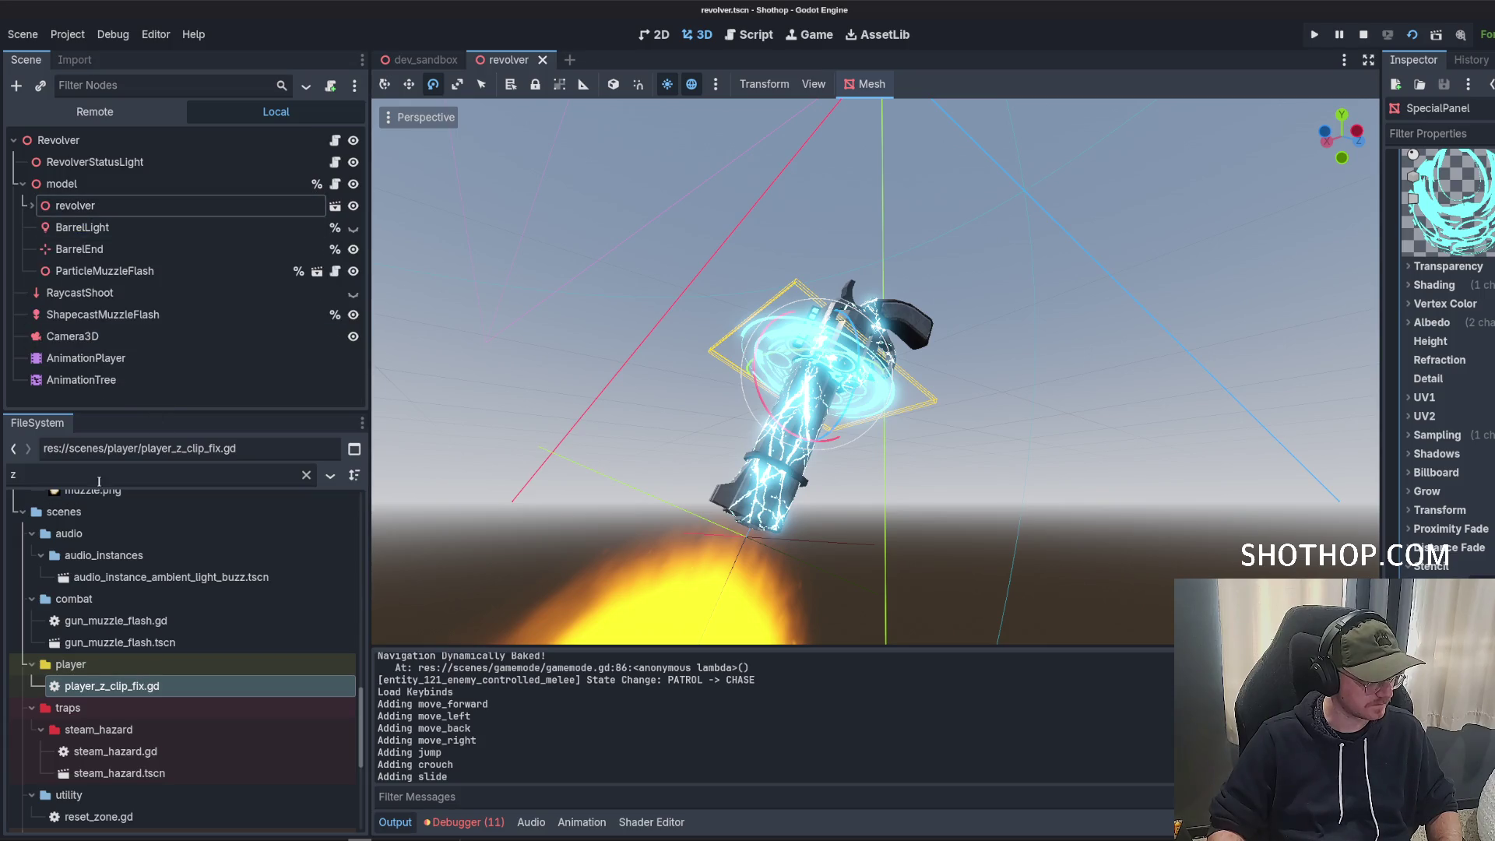
type("spark")
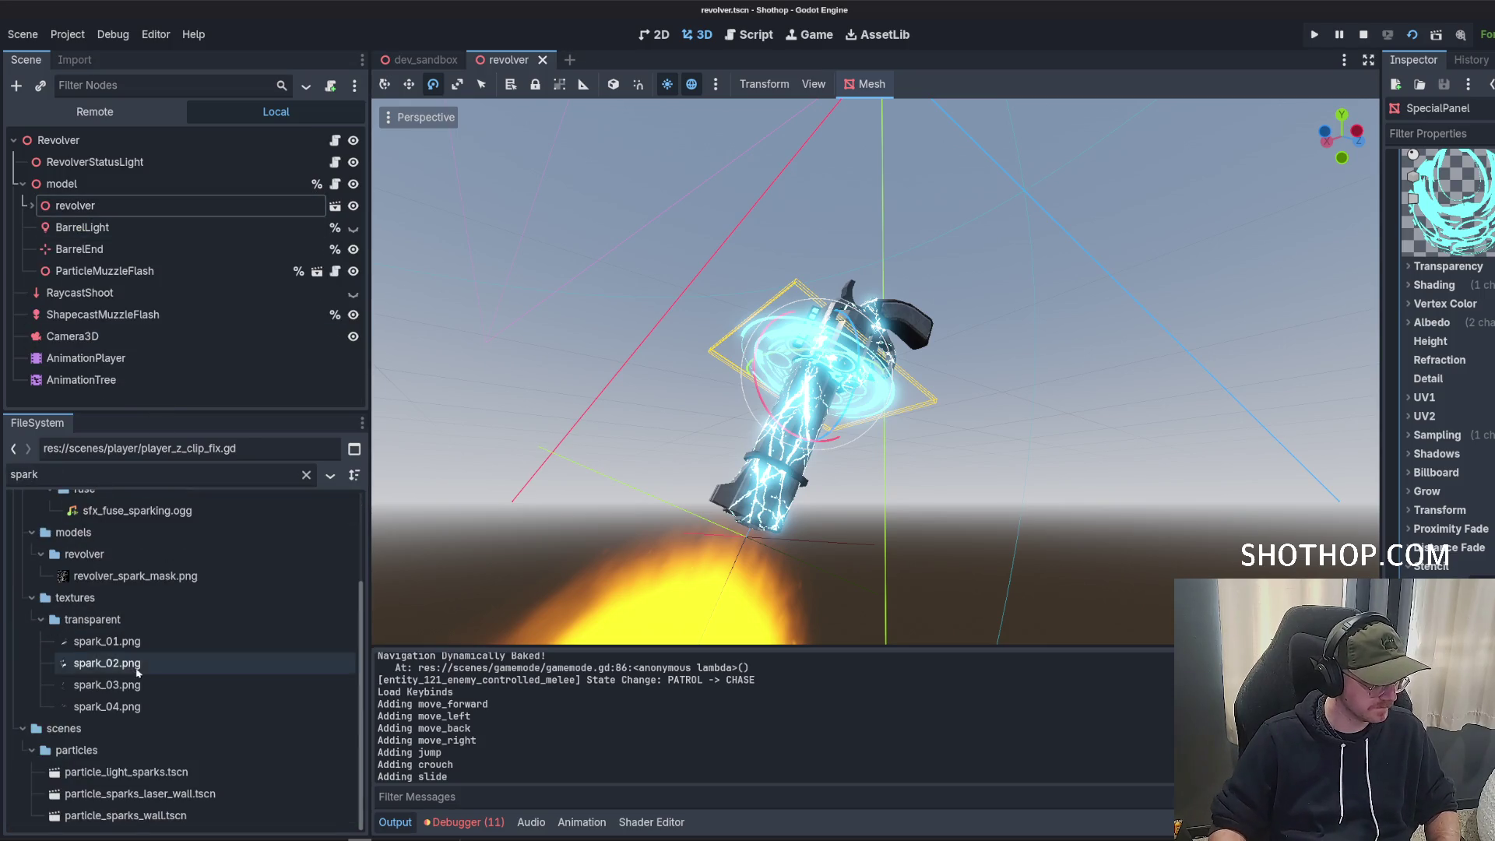
scroll(146, 639, "down", 3)
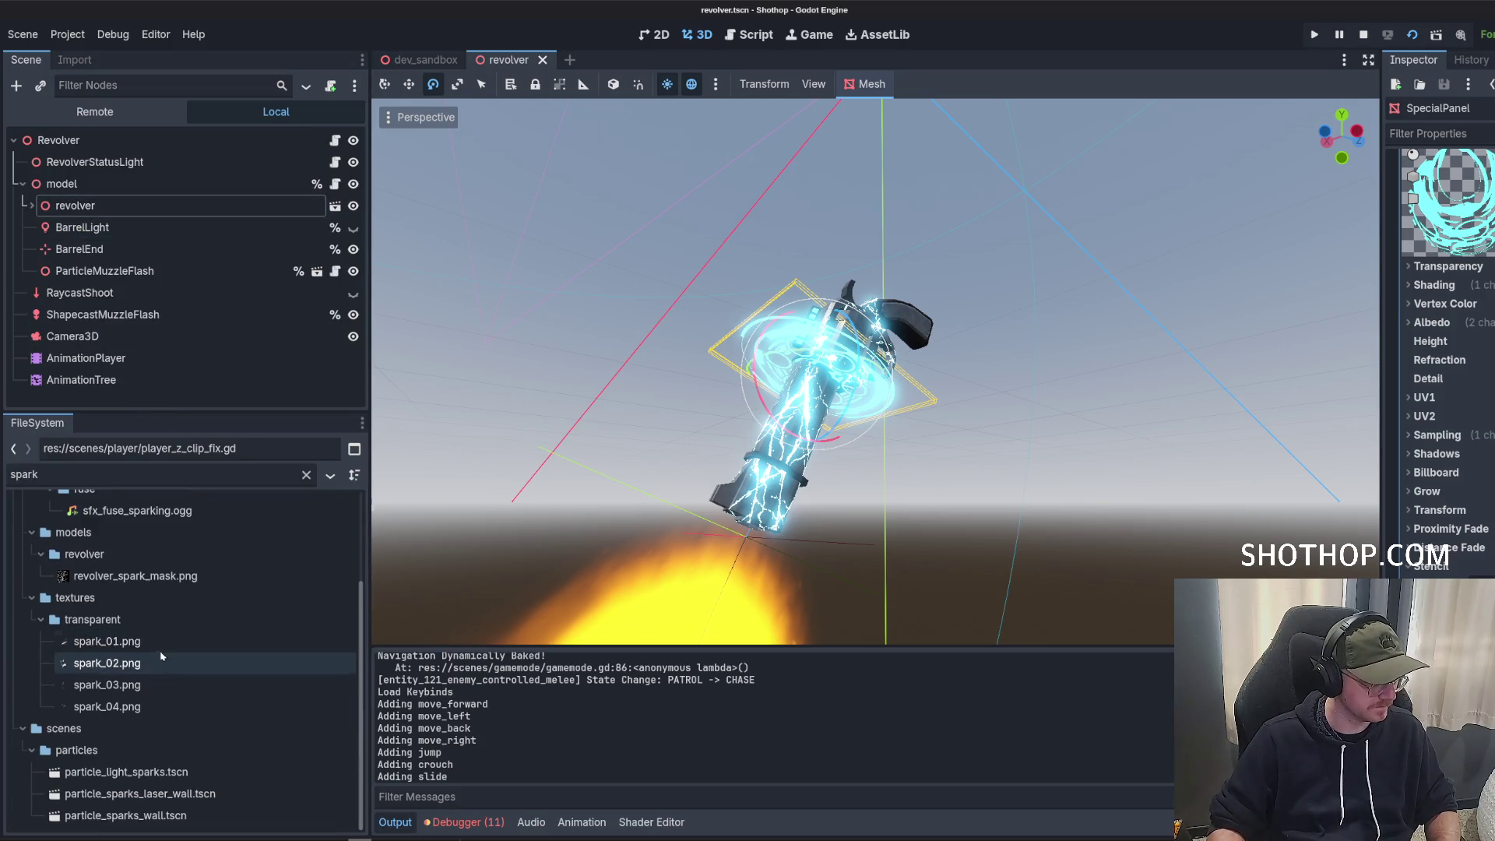
left_click(95, 777)
double_click(95, 777)
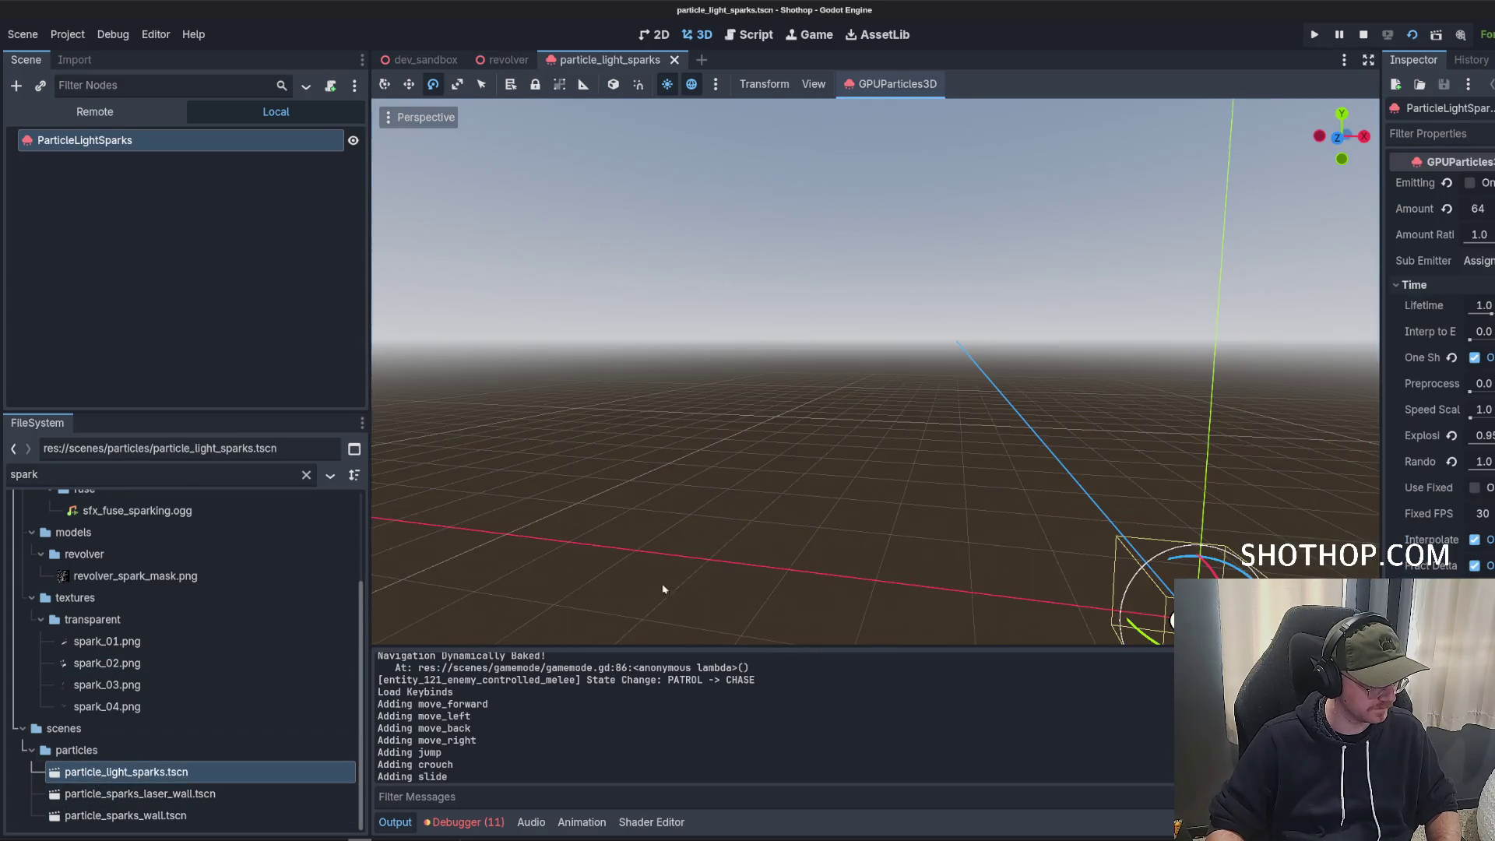
left_click(1480, 185)
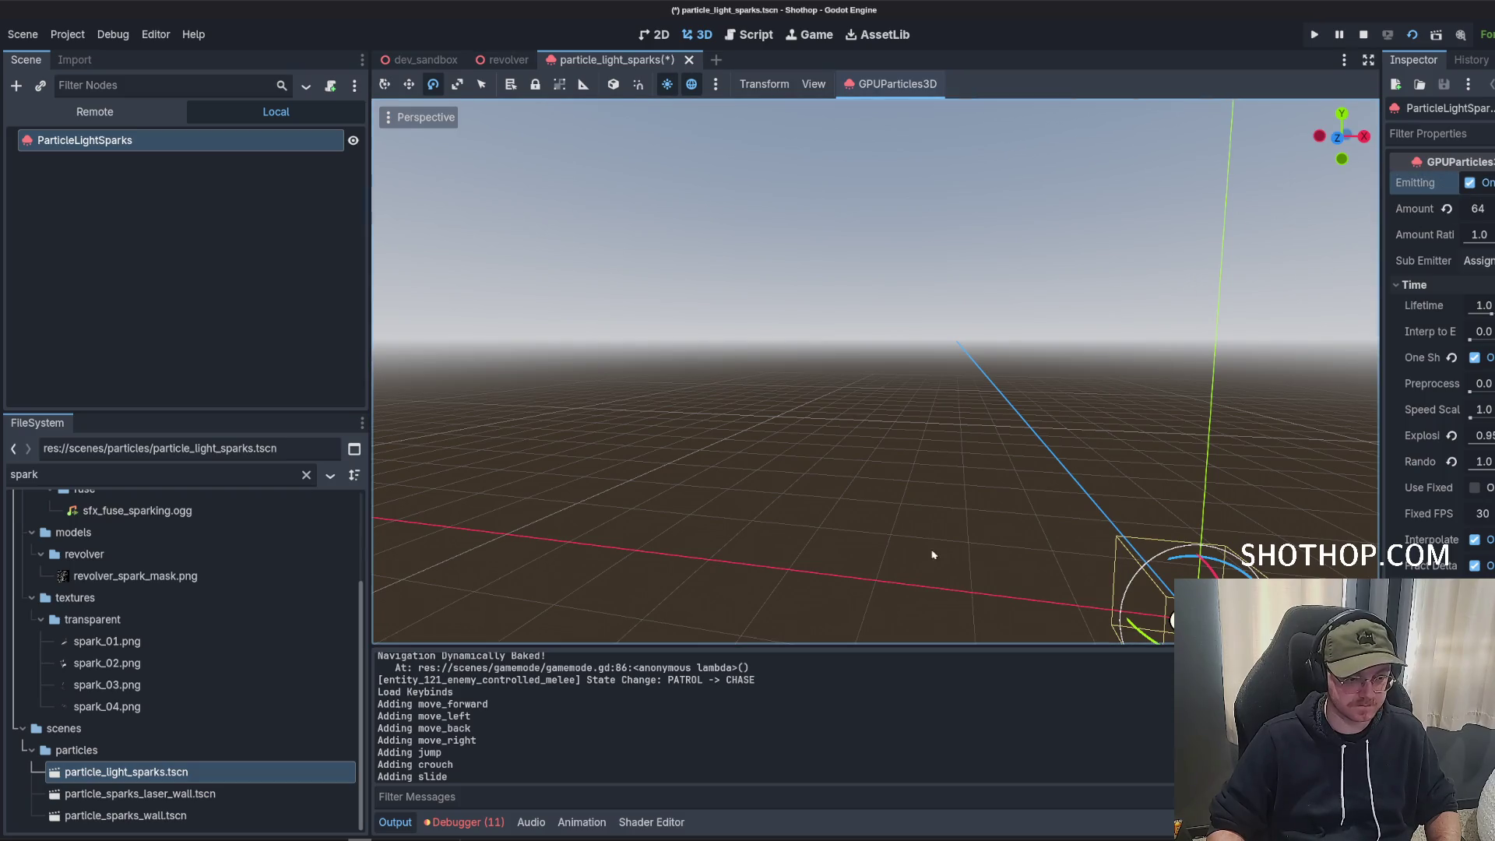
Filter the FileSystem for 'chip' and open pickup_computer_chip.tscn.
left_click(195, 816)
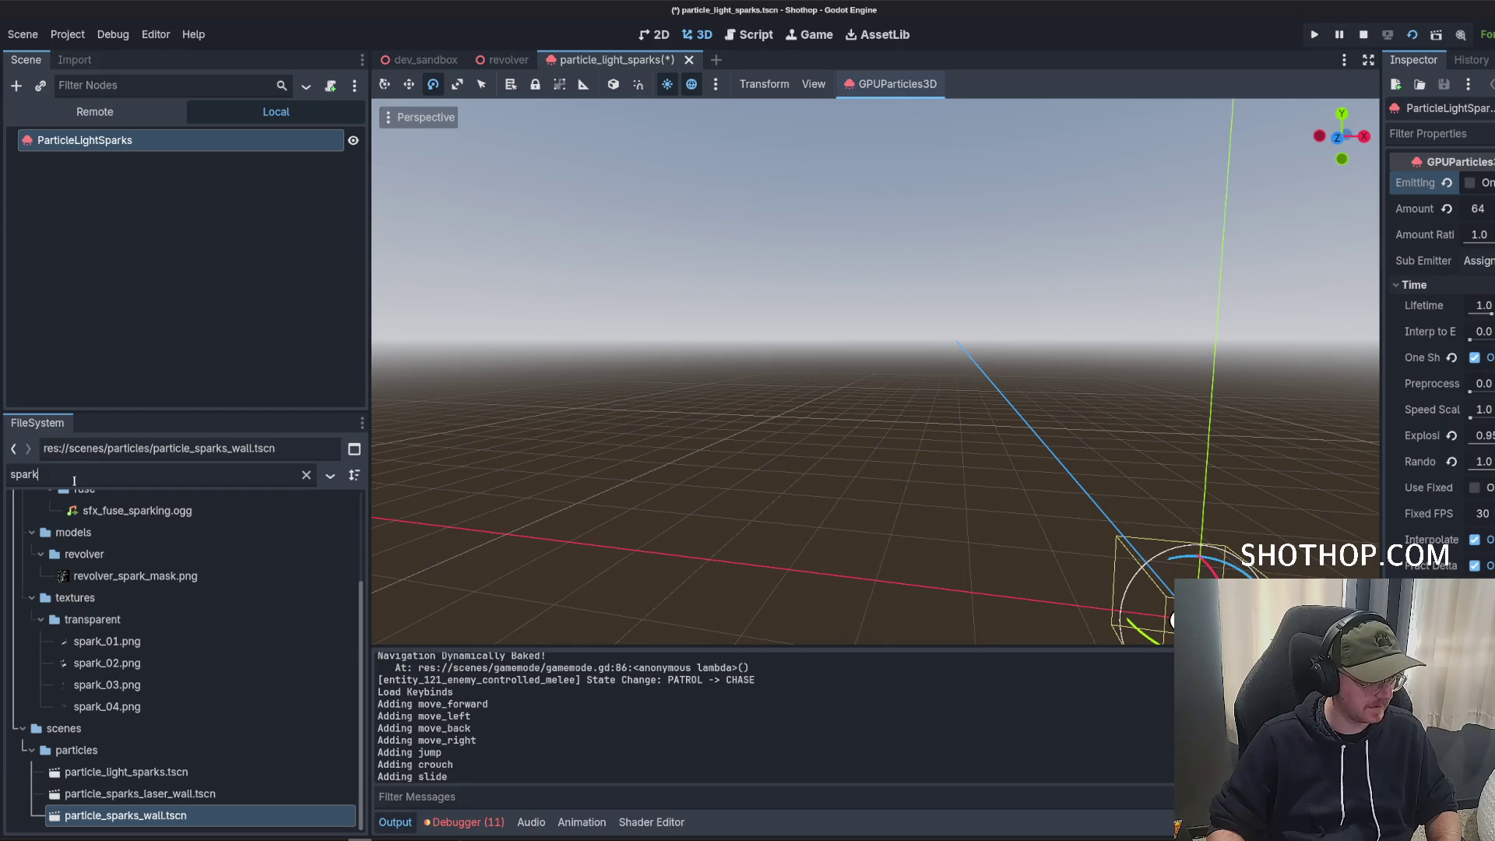
type("ch")
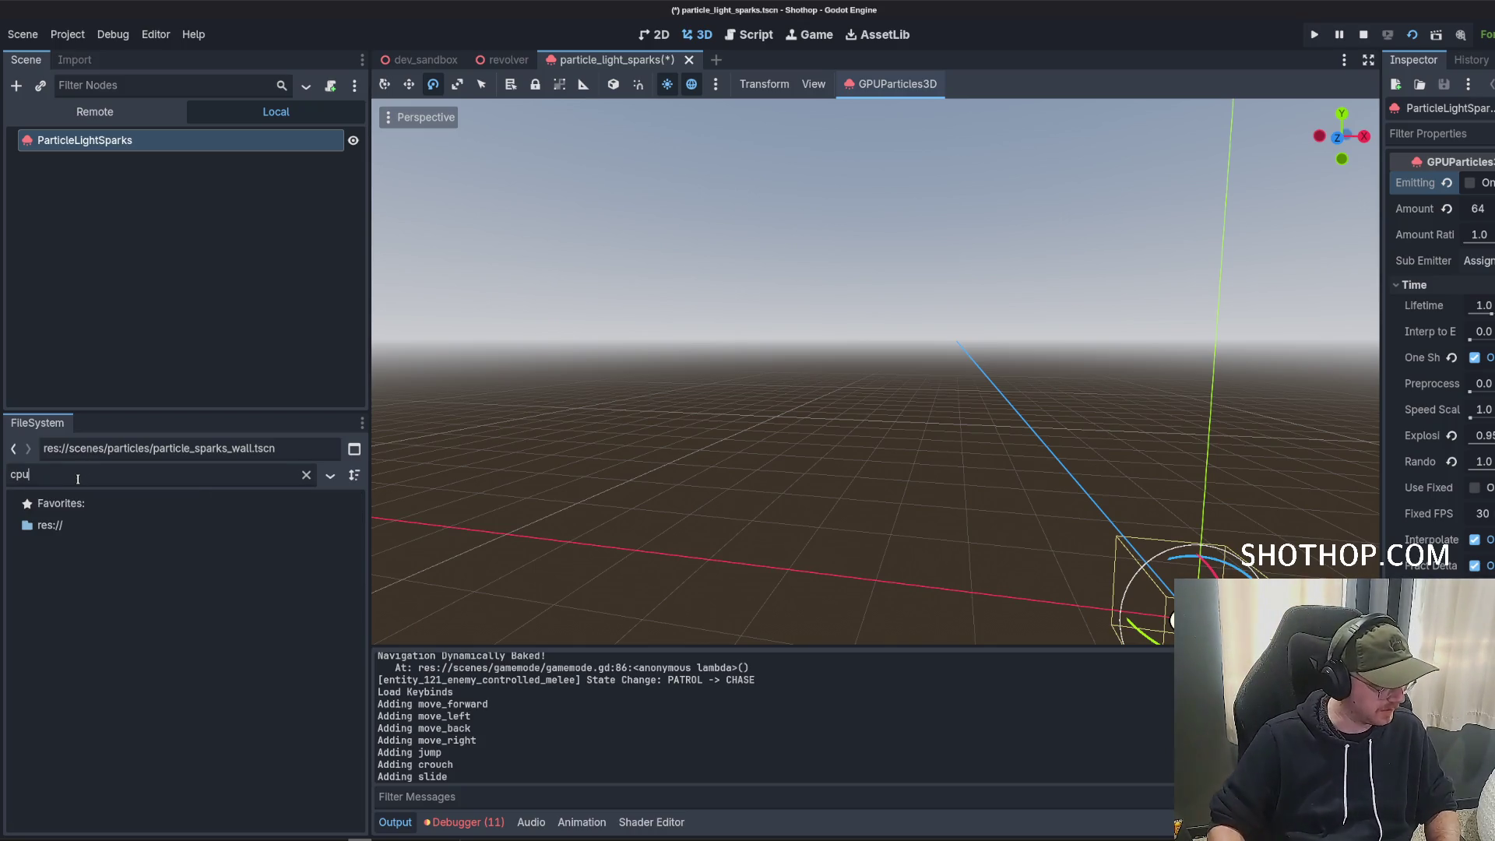
type("ip")
double_click(148, 707)
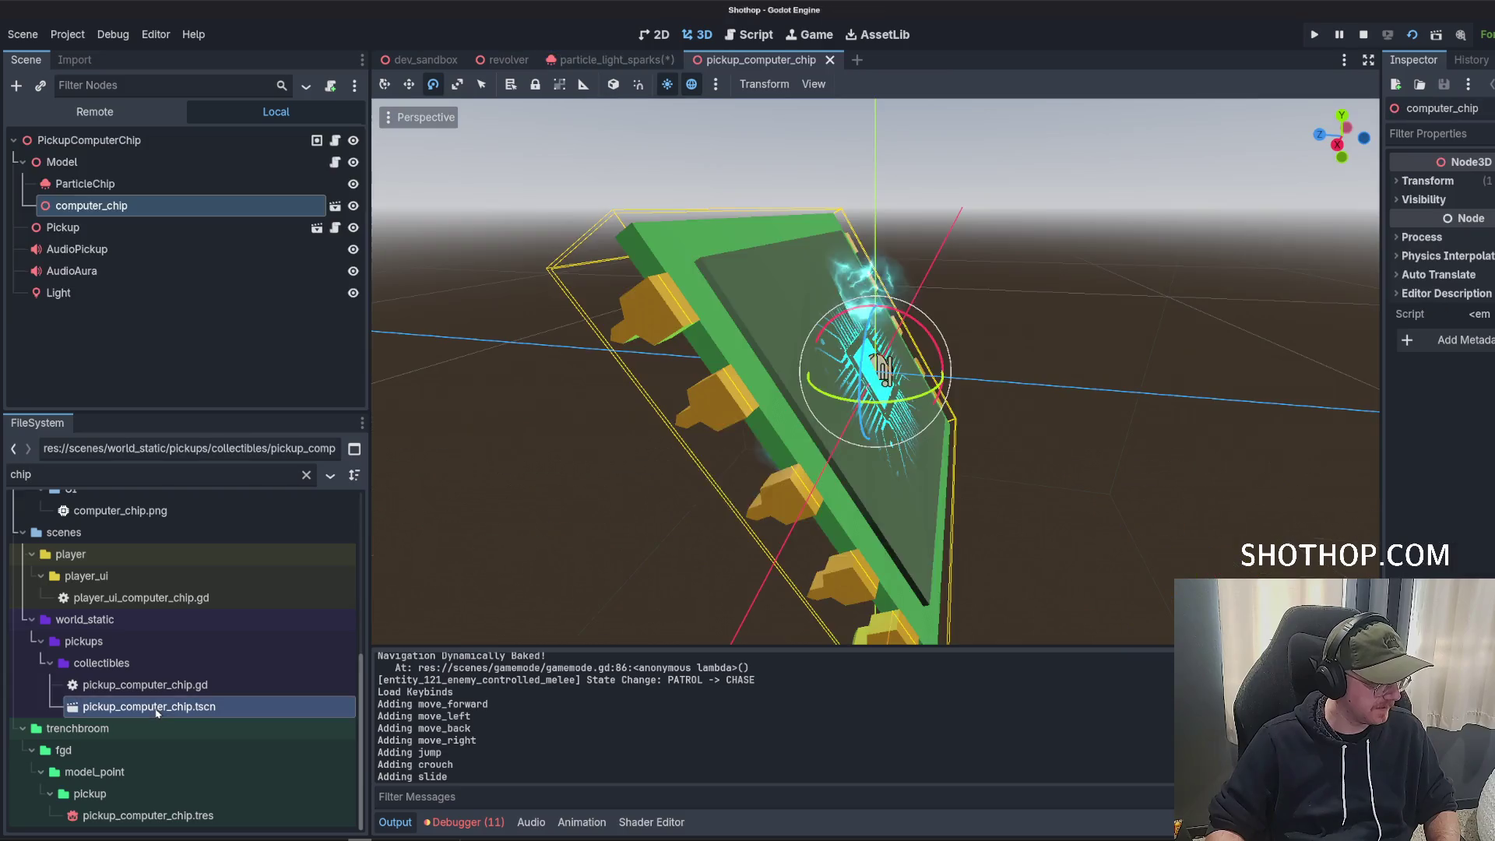
Copy the ParticleChip node from the chip pickup scene.
left_click(90, 185)
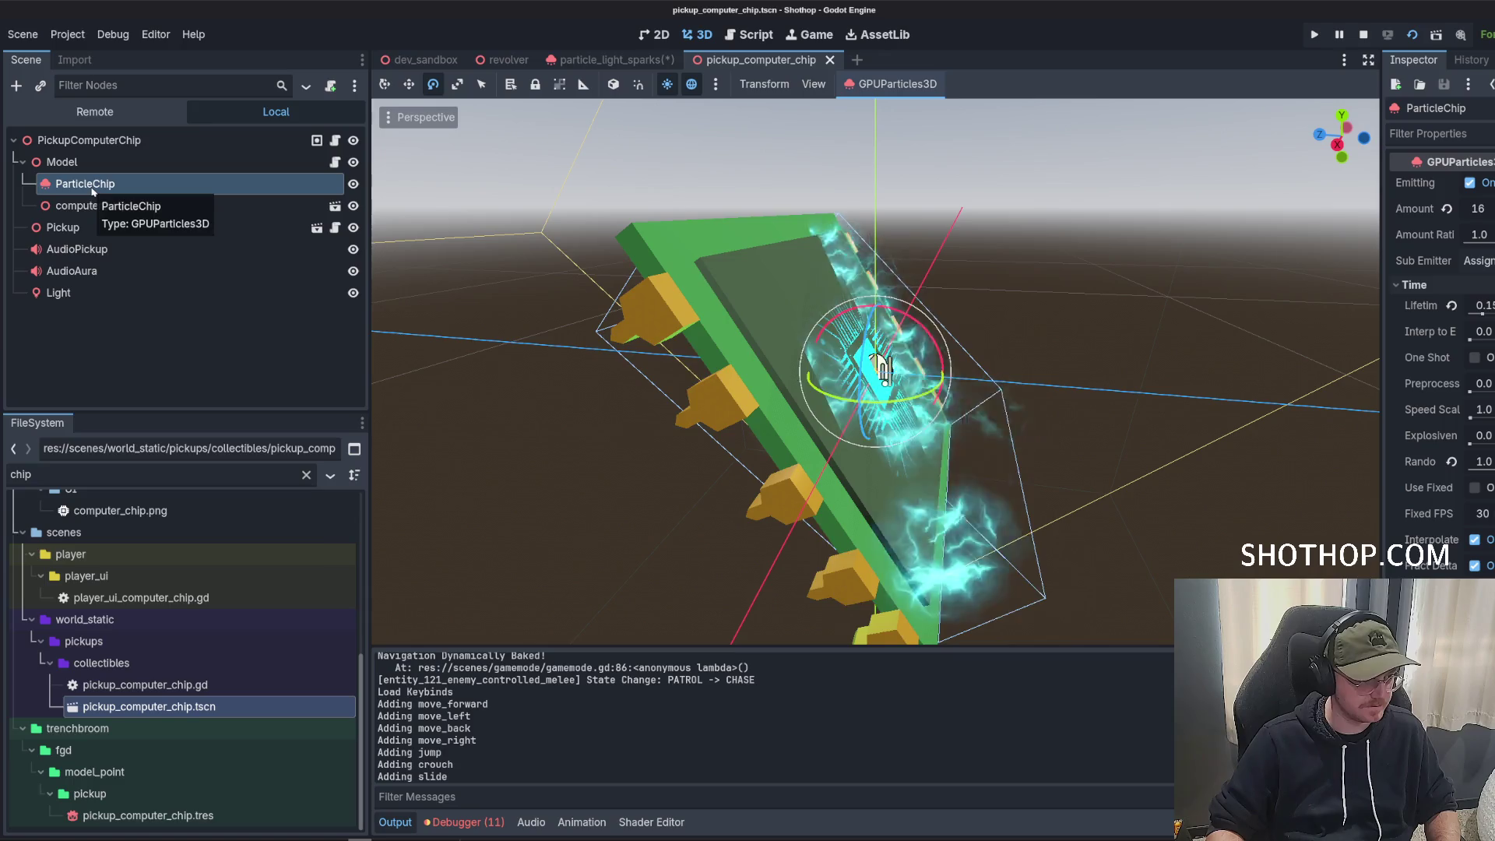
right_click(92, 191)
left_click(137, 311)
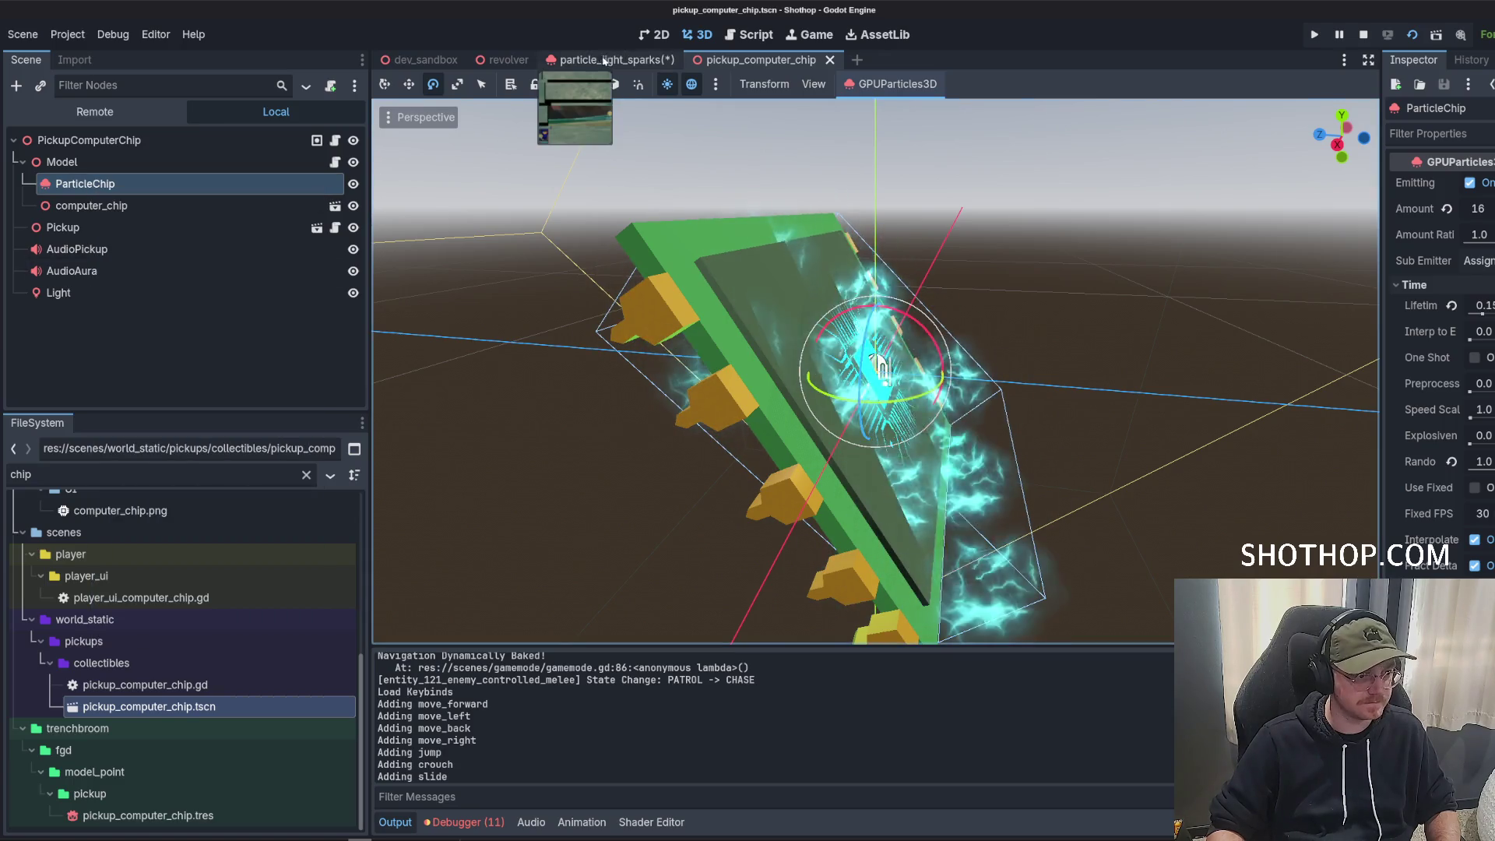
Paste ParticleChip as a child of SpecialPanel in the revolver scene's model.
left_click(581, 64)
left_click(506, 60)
scroll(148, 304, "up", 3)
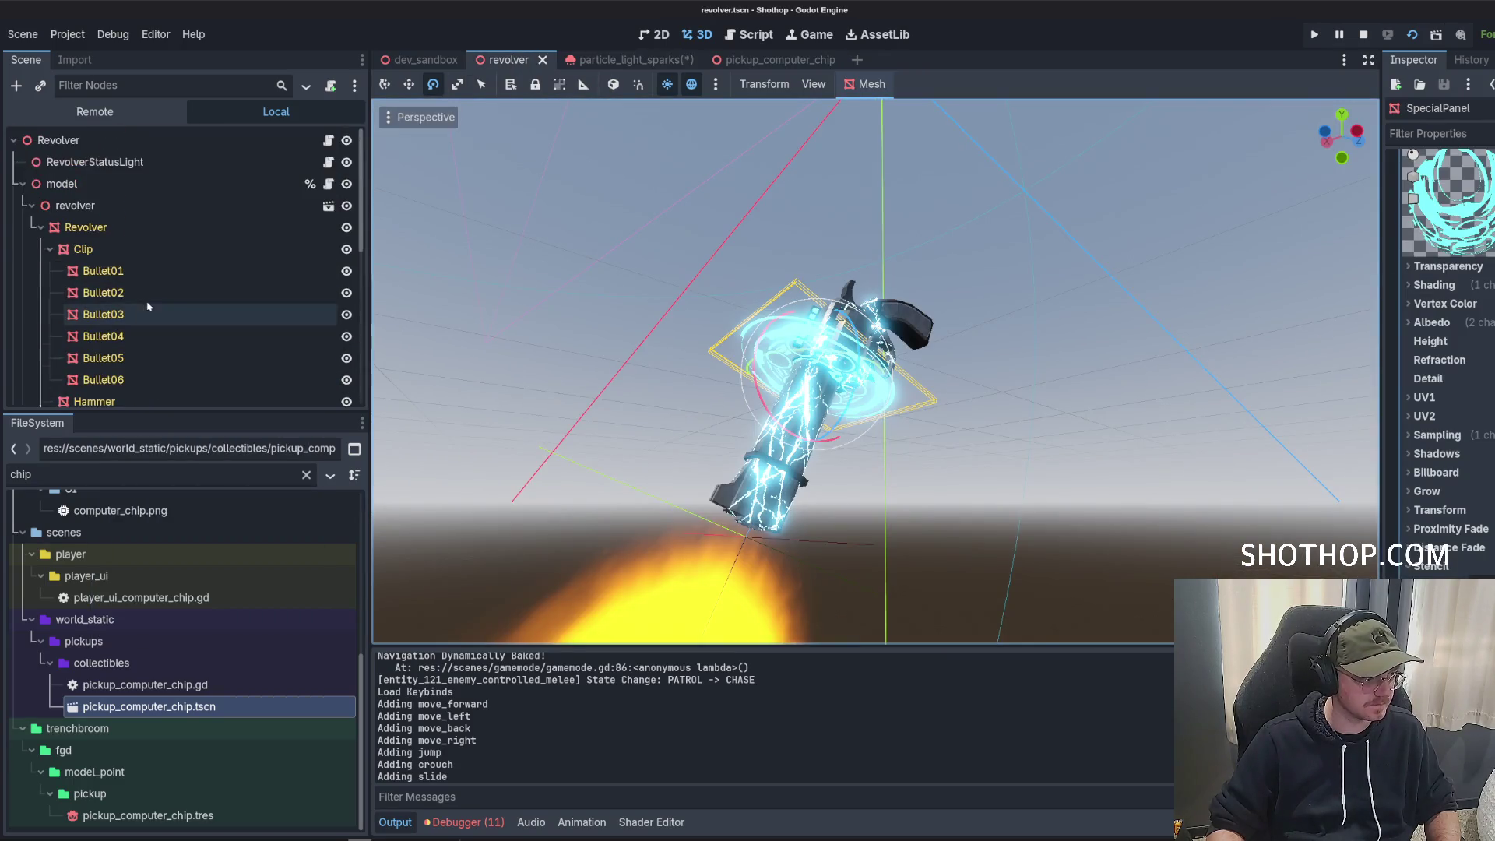
left_click(28, 207)
left_click(26, 207)
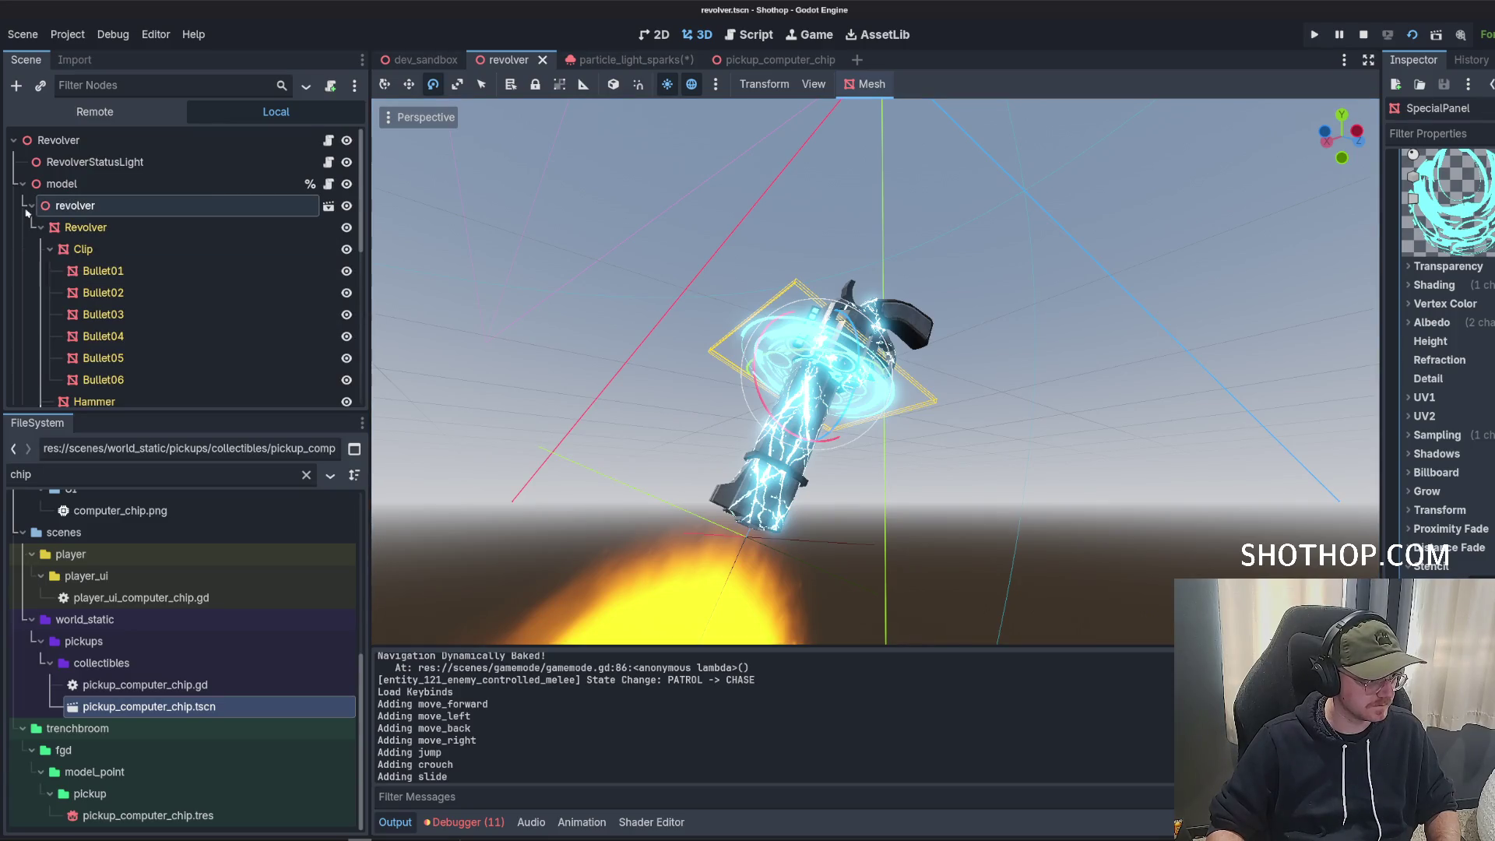
scroll(39, 233, "down", 8)
scroll(49, 254, "down", 3)
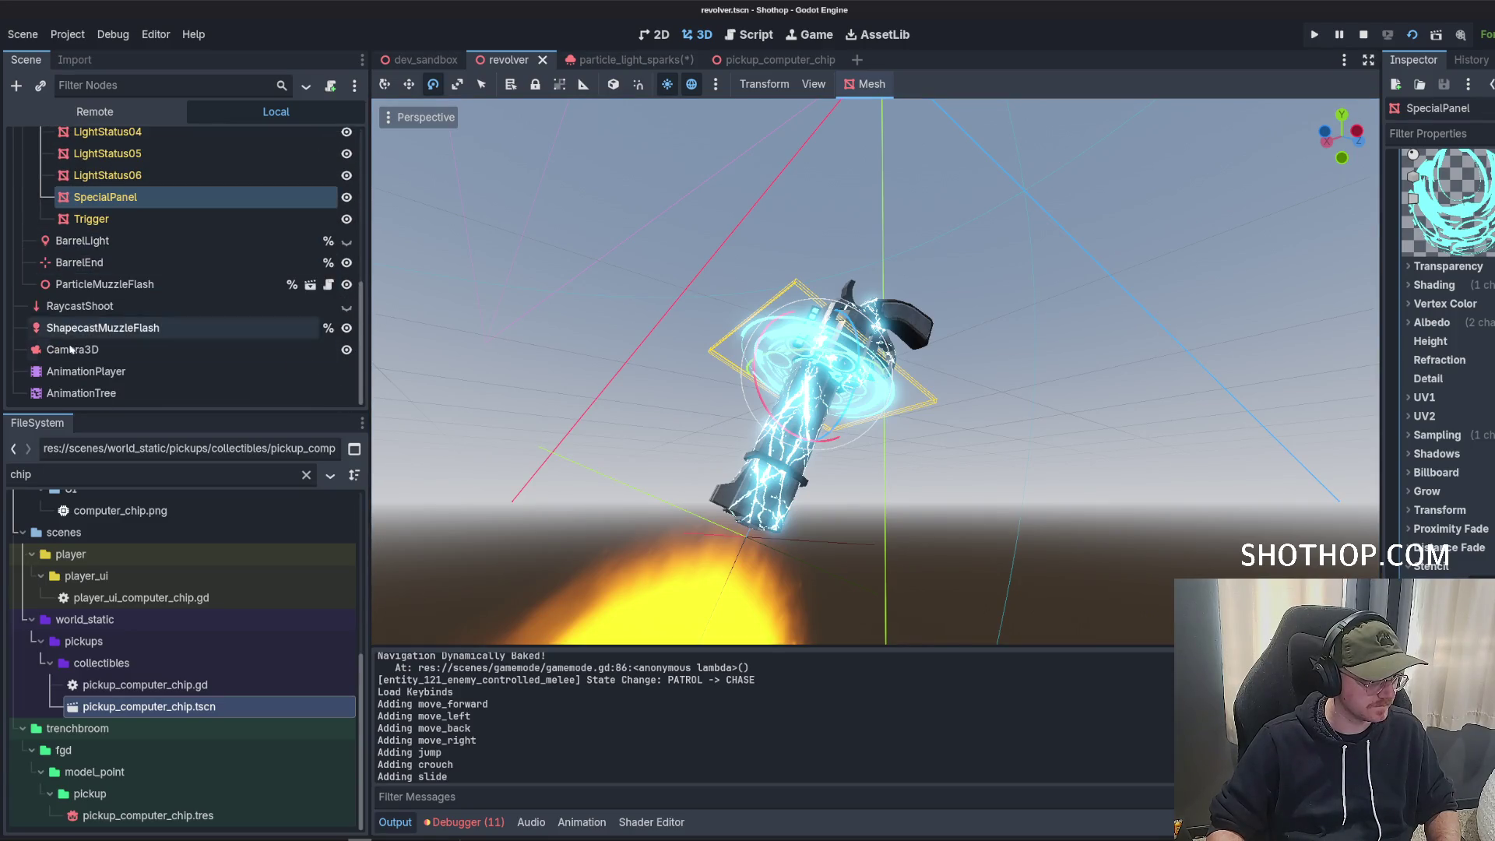
scroll(109, 326, "up", 8)
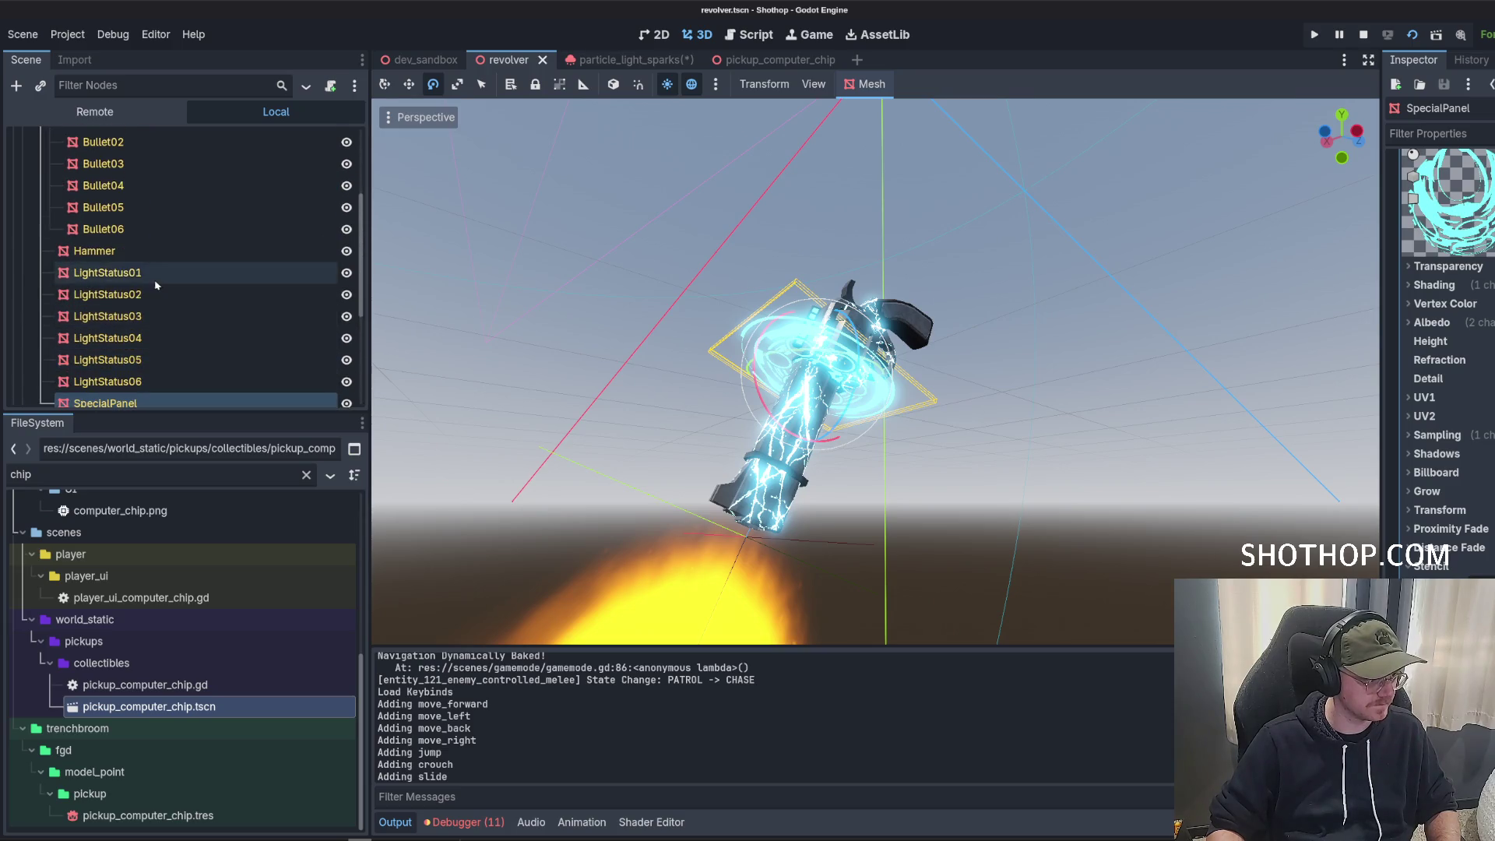
scroll(117, 296, "down", 3)
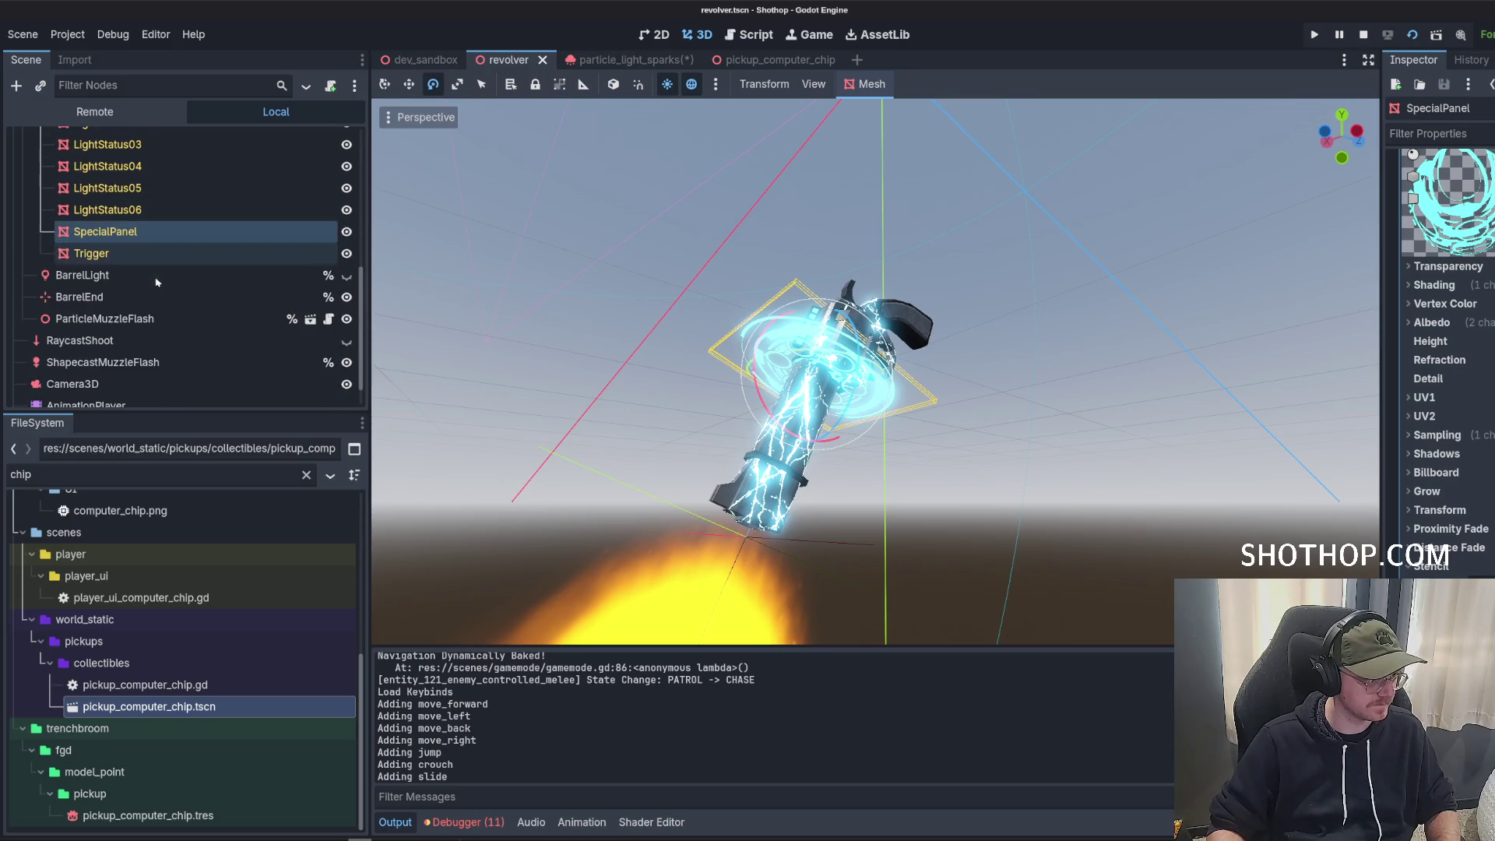
right_click(115, 238)
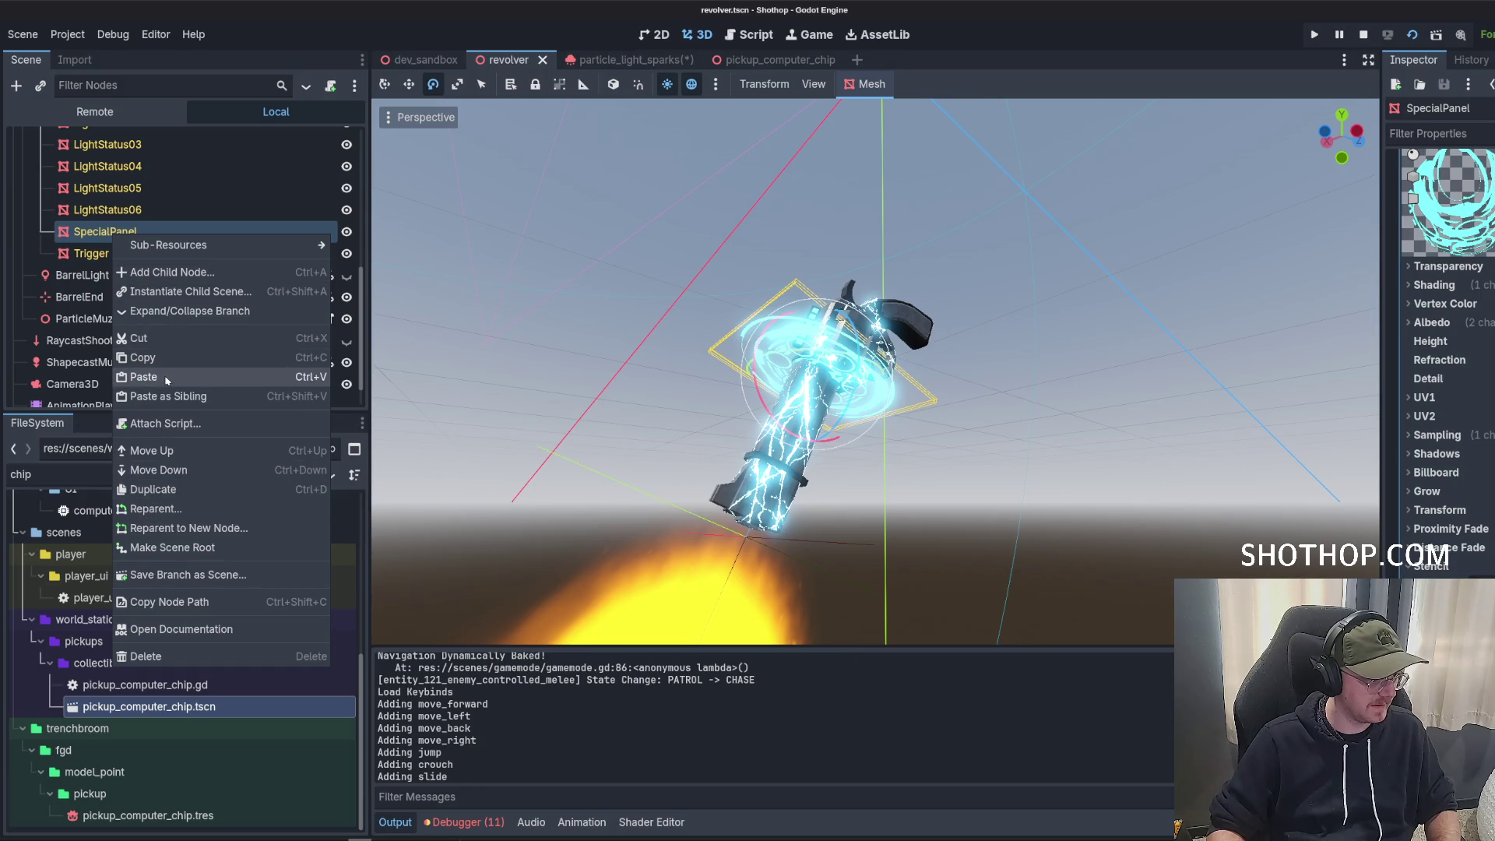
left_click(166, 377)
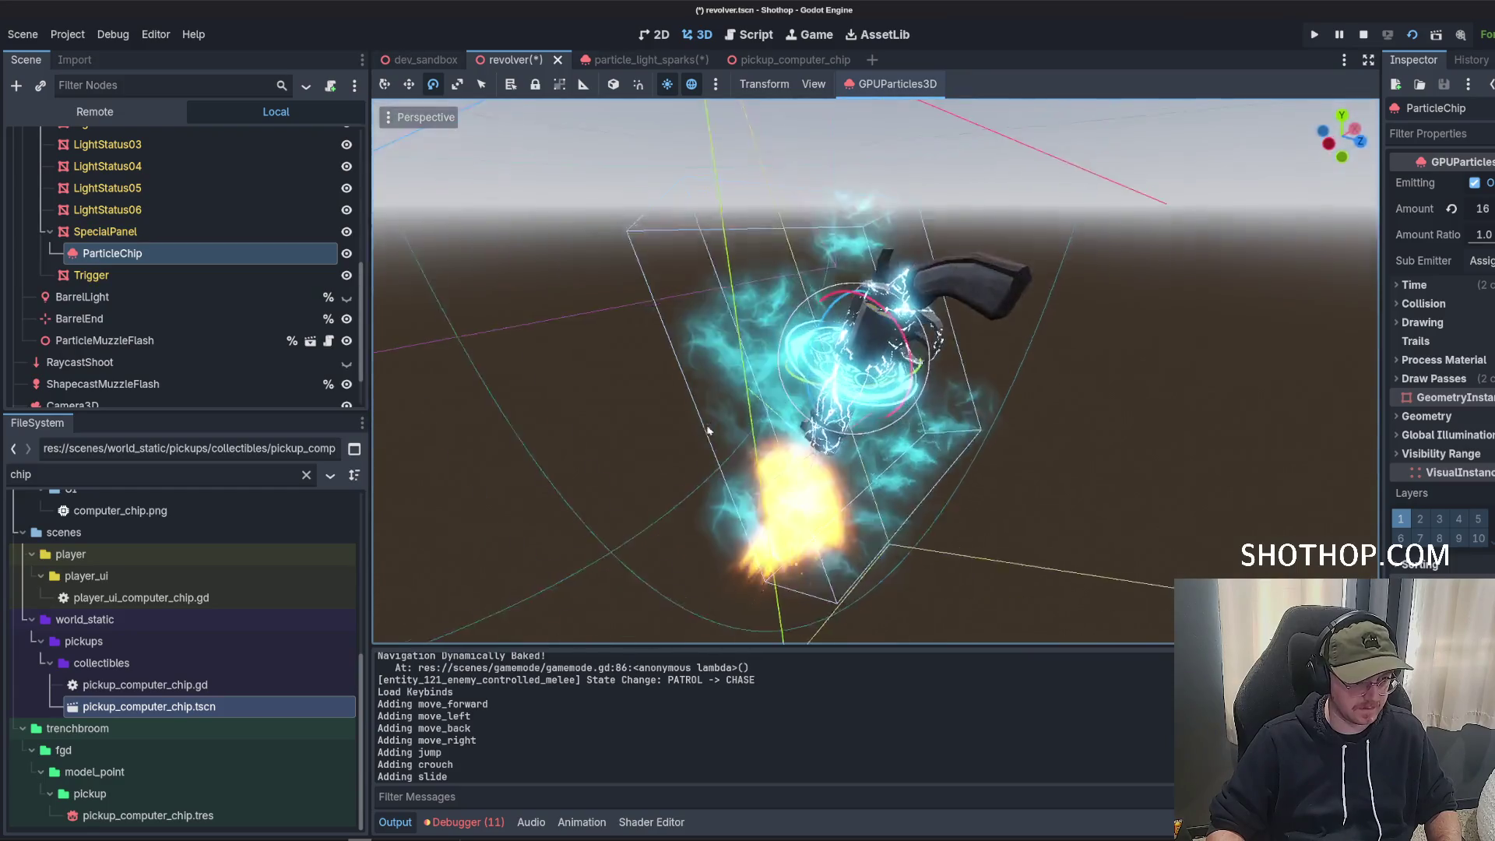
Make the pasted ParticleChip's process material unique recursively.
mouse_move(709, 431)
left_mouse_down()
mouse_move(574, 510)
mouse_move(1013, 414)
mouse_move(1336, 513)
left_mouse_up()
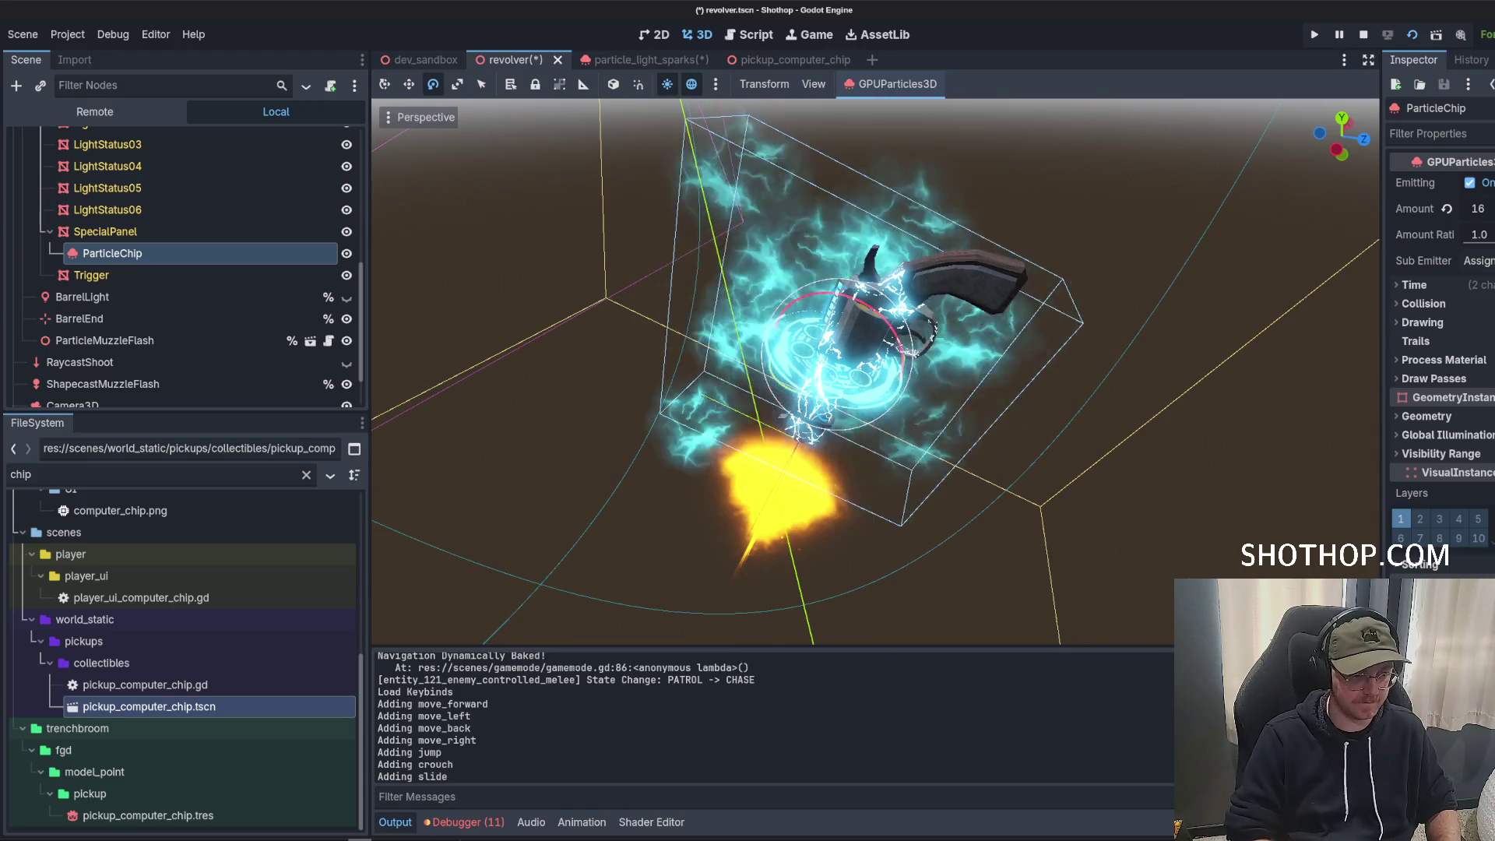
mouse_move(693, 389)
left_mouse_down()
mouse_move(709, 445)
mouse_move(988, 454)
left_mouse_up()
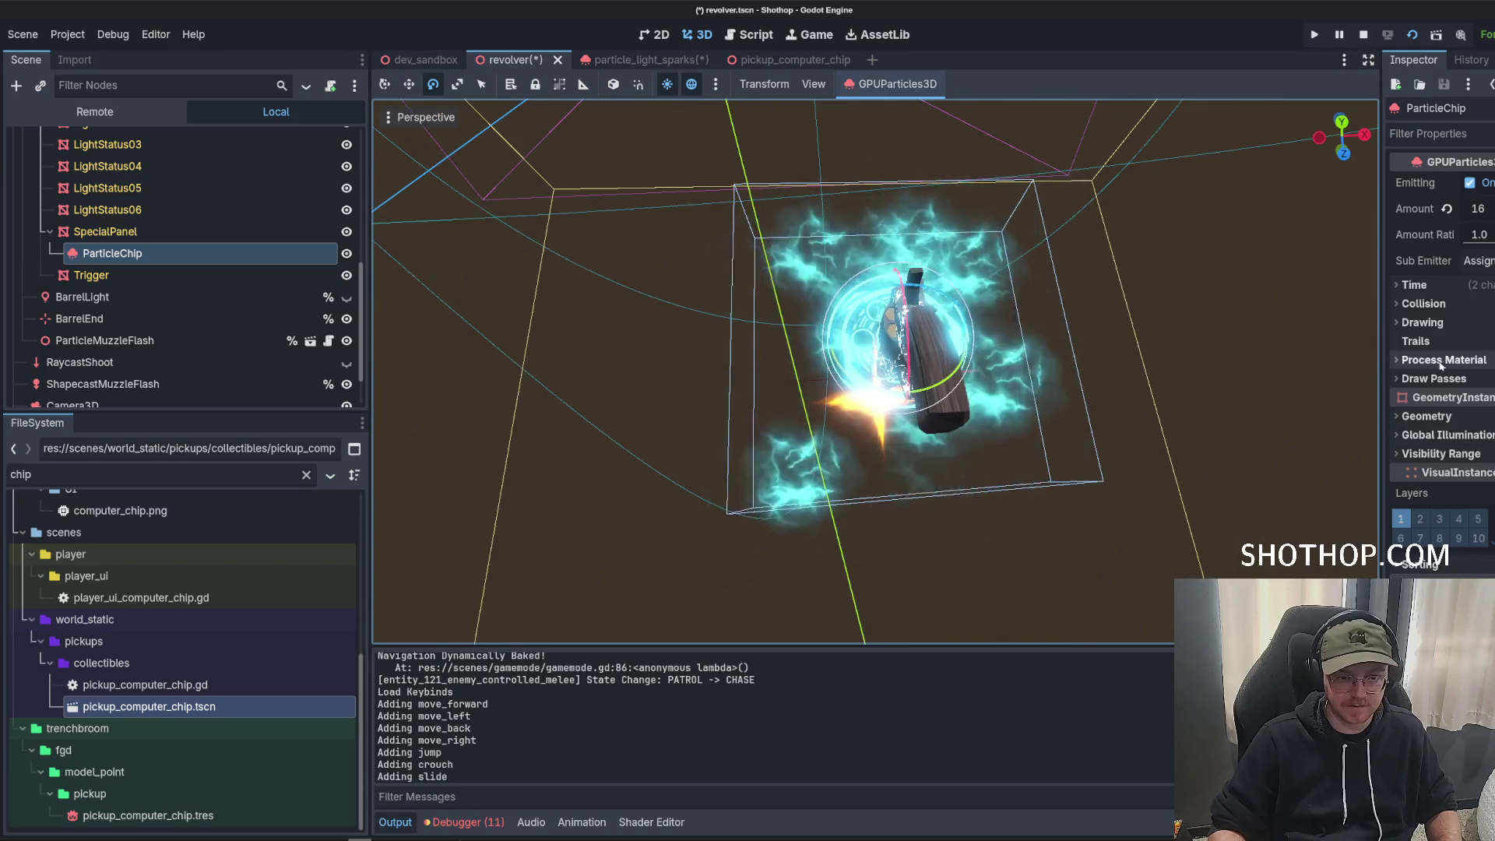
left_click_drag(1381, 275, 1254, 274)
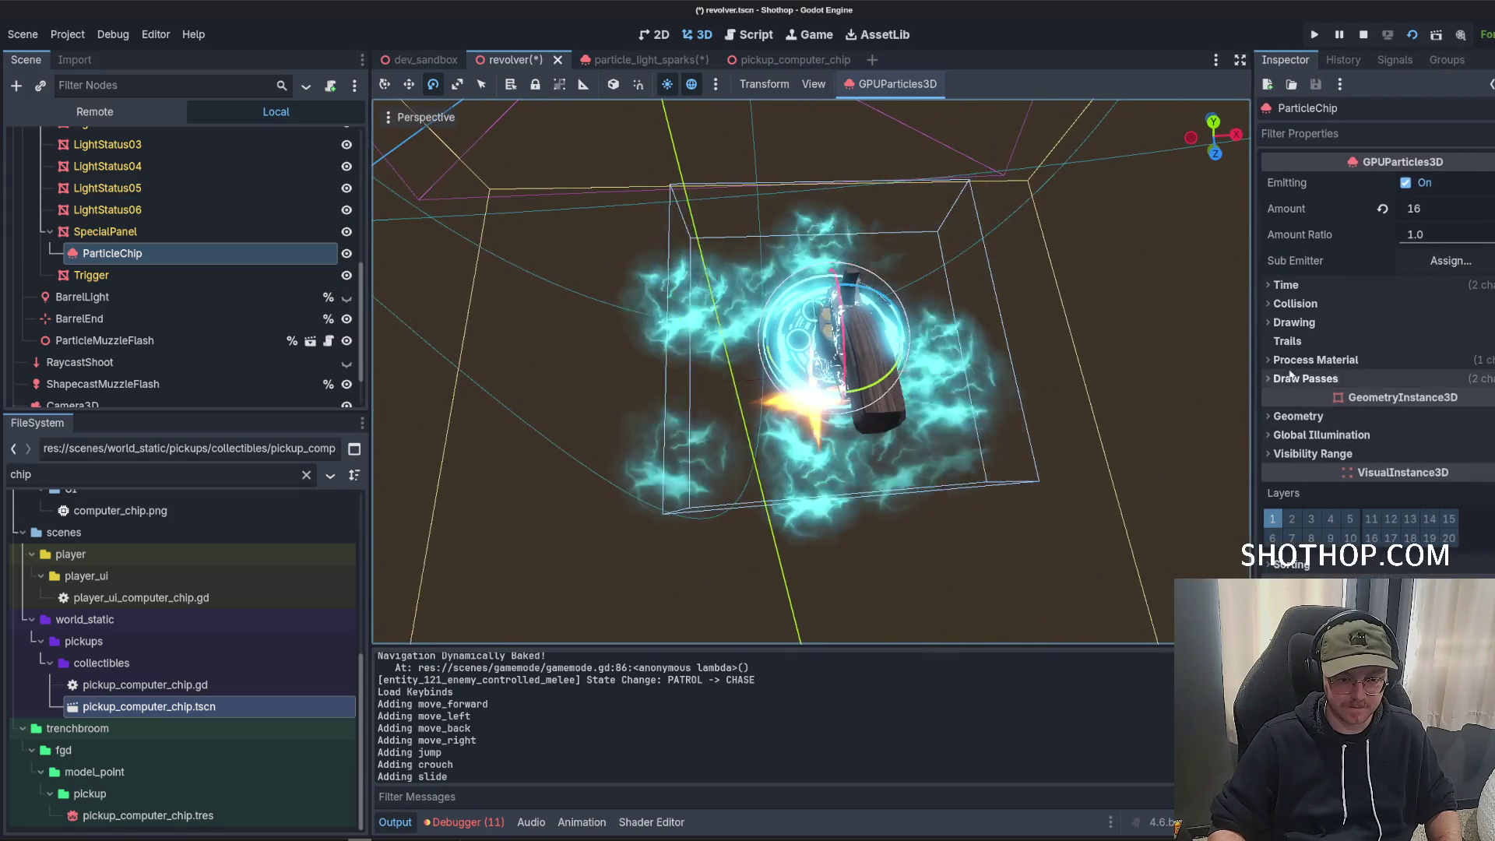
scroll(1351, 240, "down", 4)
left_click(1321, 210)
left_click(1316, 194)
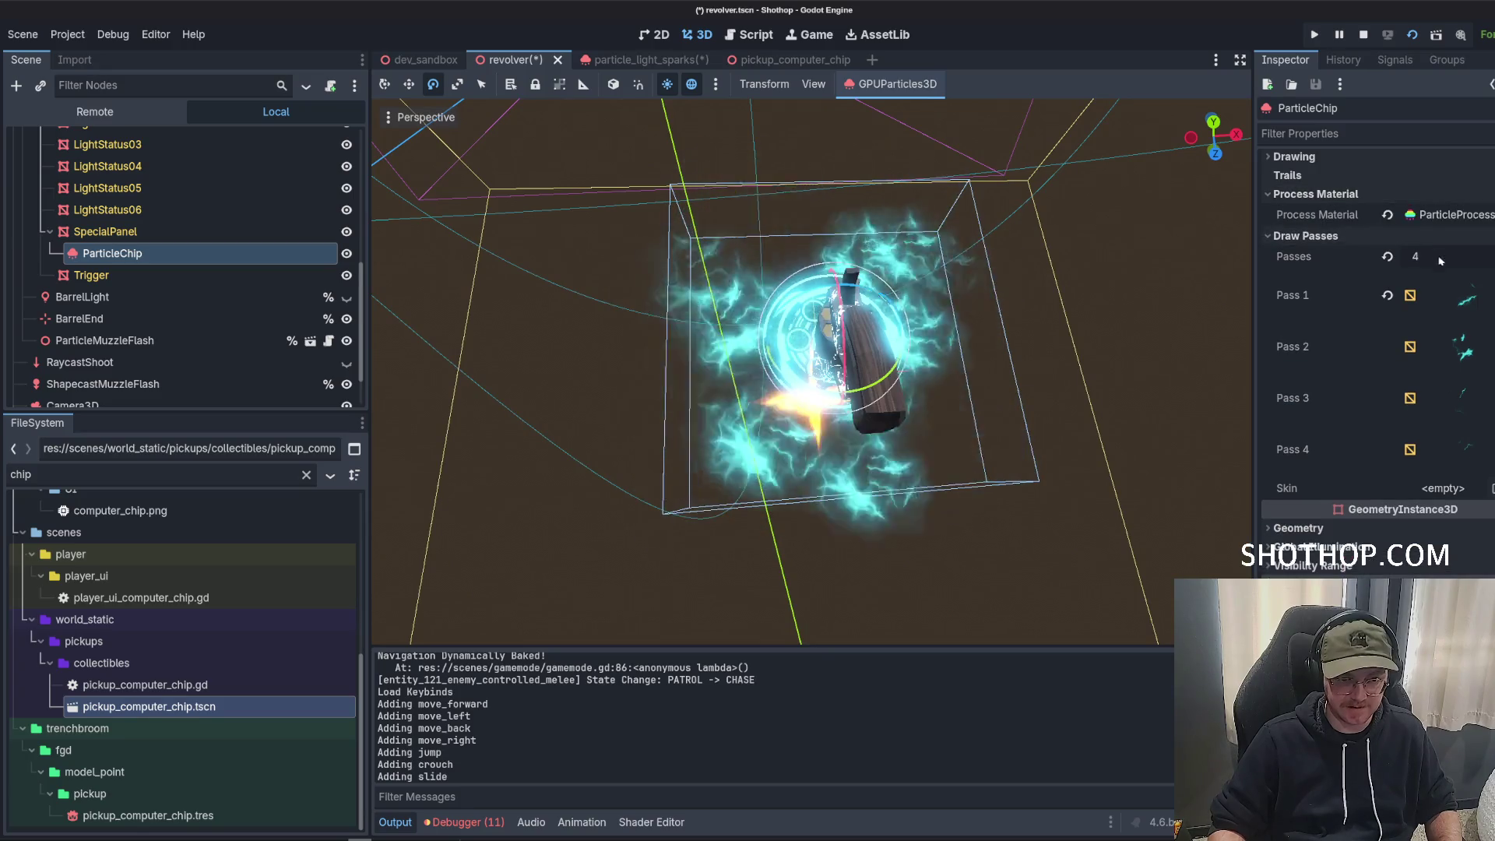
left_click(1480, 215)
left_click(1440, 395)
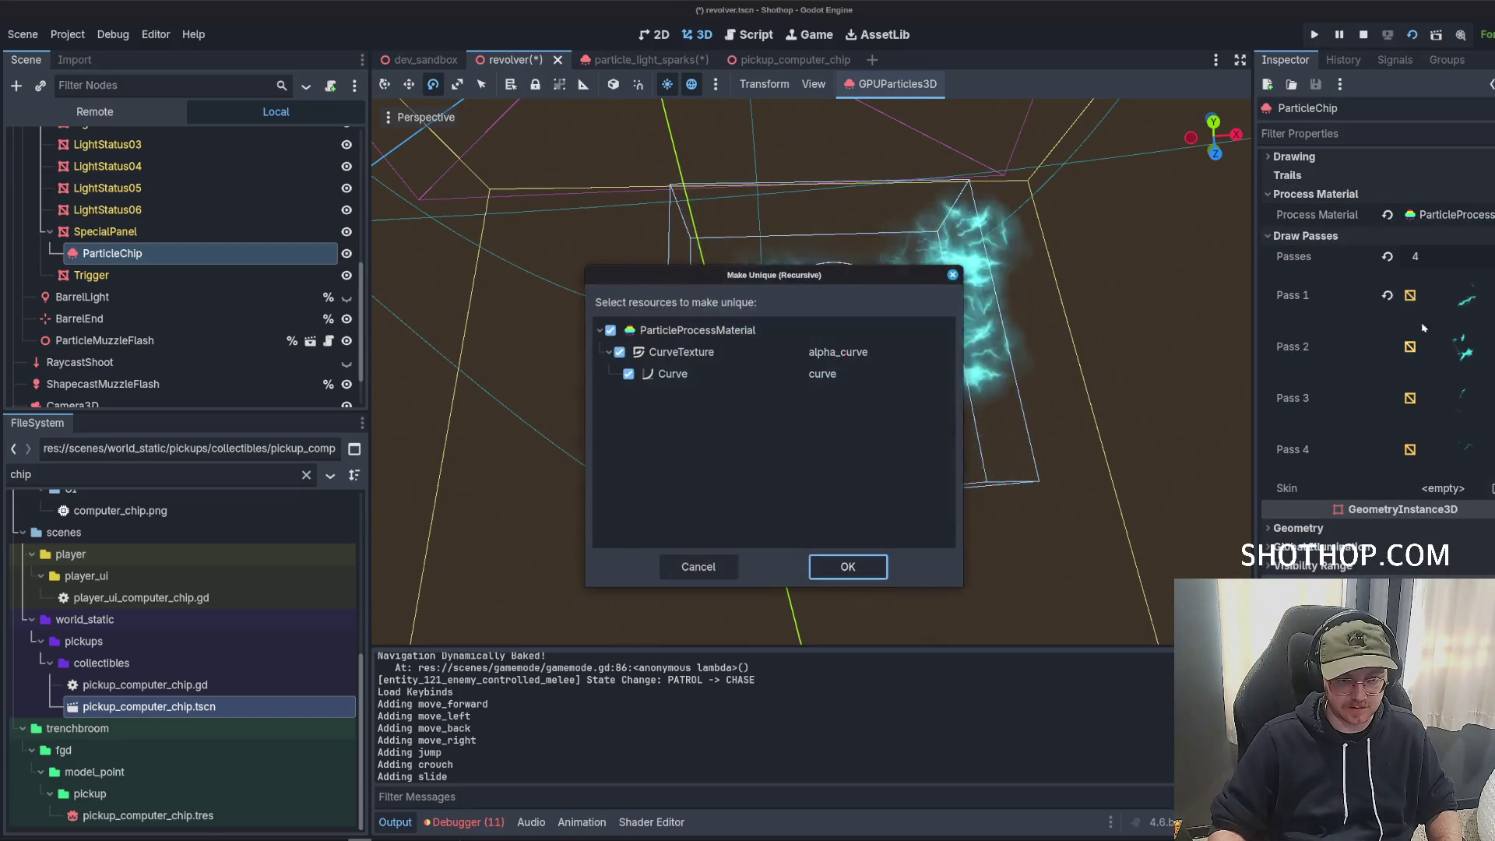
left_click(848, 568)
Make the Pass 1 spark mesh unique, leaving the other draw passes unchanged.
left_click(1441, 295)
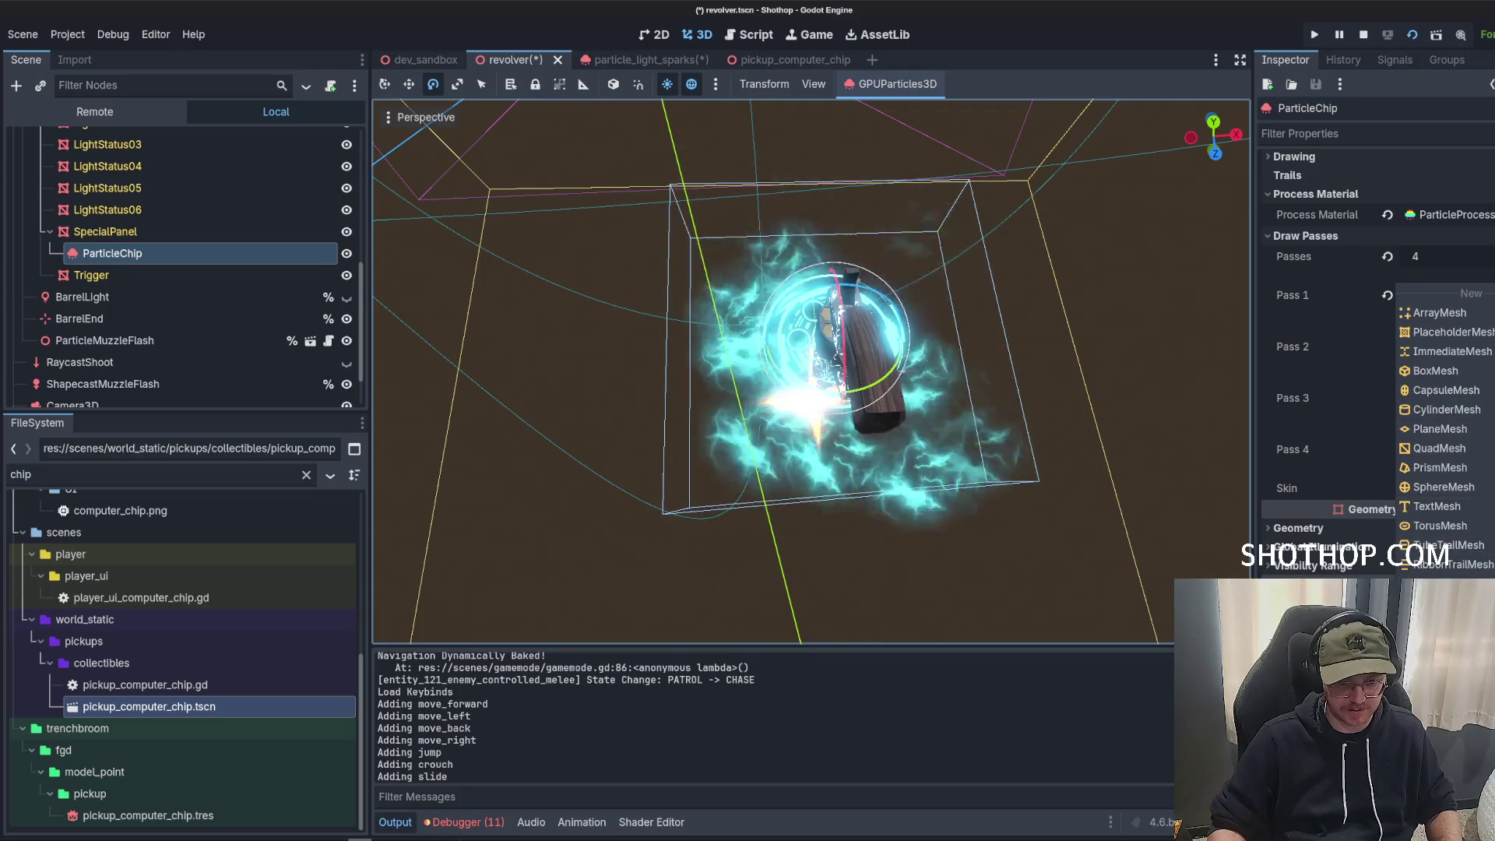
left_click(1440, 447)
left_click(851, 568)
left_click(1441, 347)
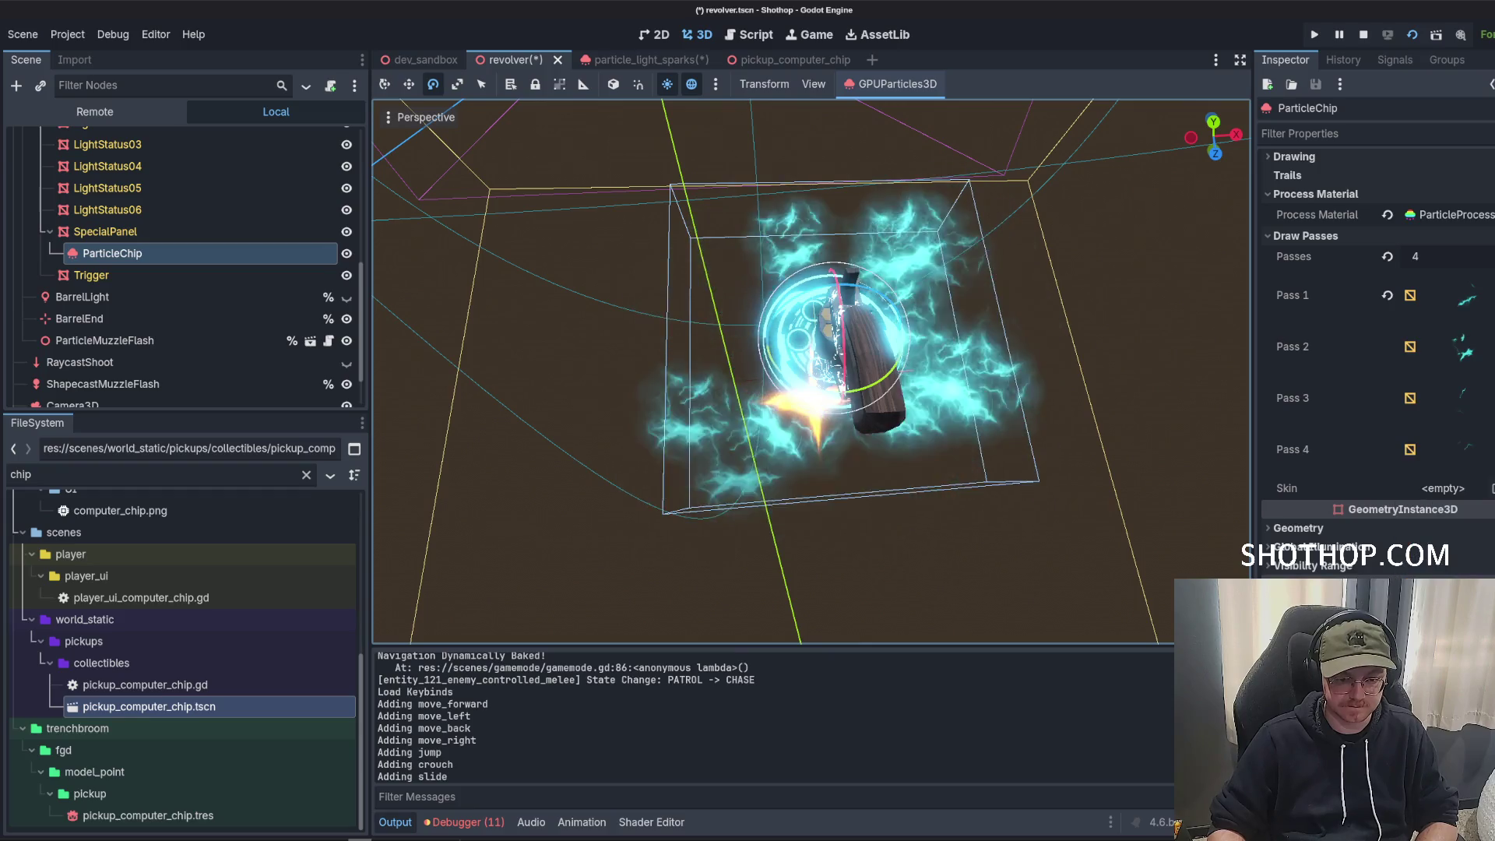
left_click(1468, 460)
left_click(1355, 363)
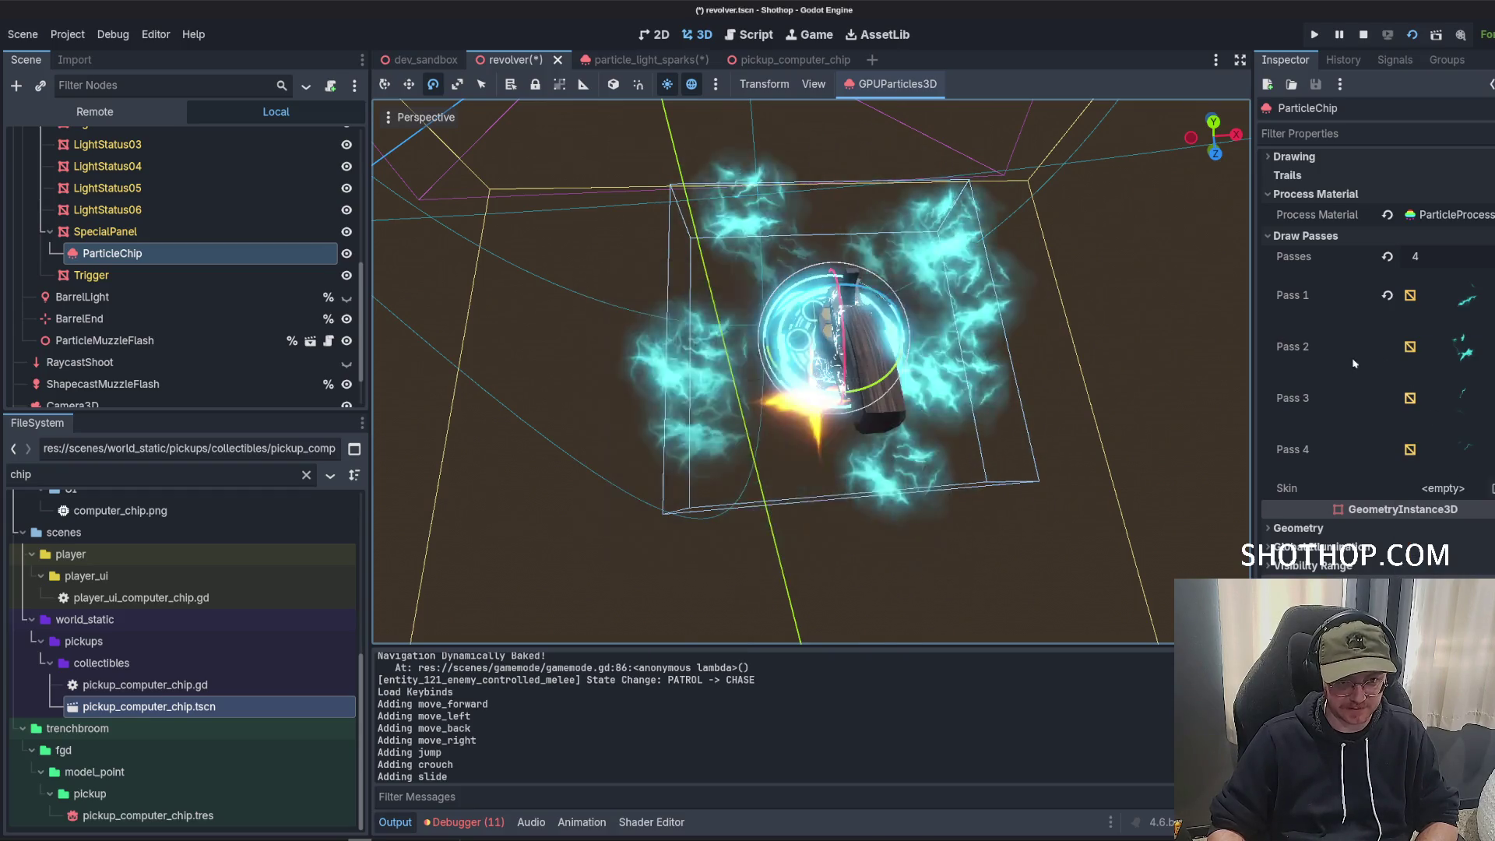
left_click(1433, 297)
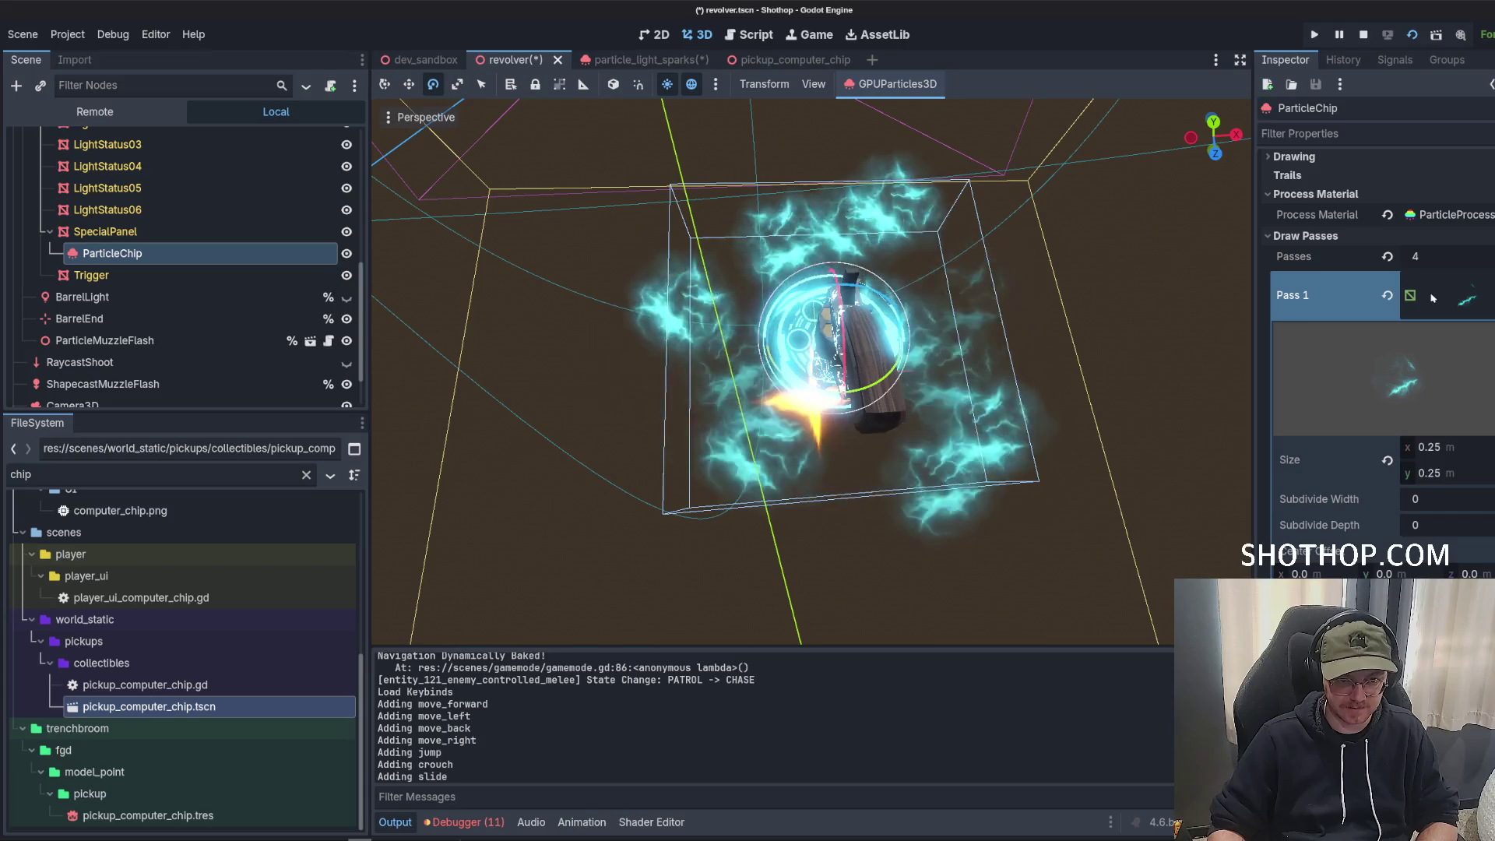
Set the process material's Display > Scale minimum to 0.5, with max at 1.0.
left_click(1463, 295)
scroll(1402, 350, "up", 2)
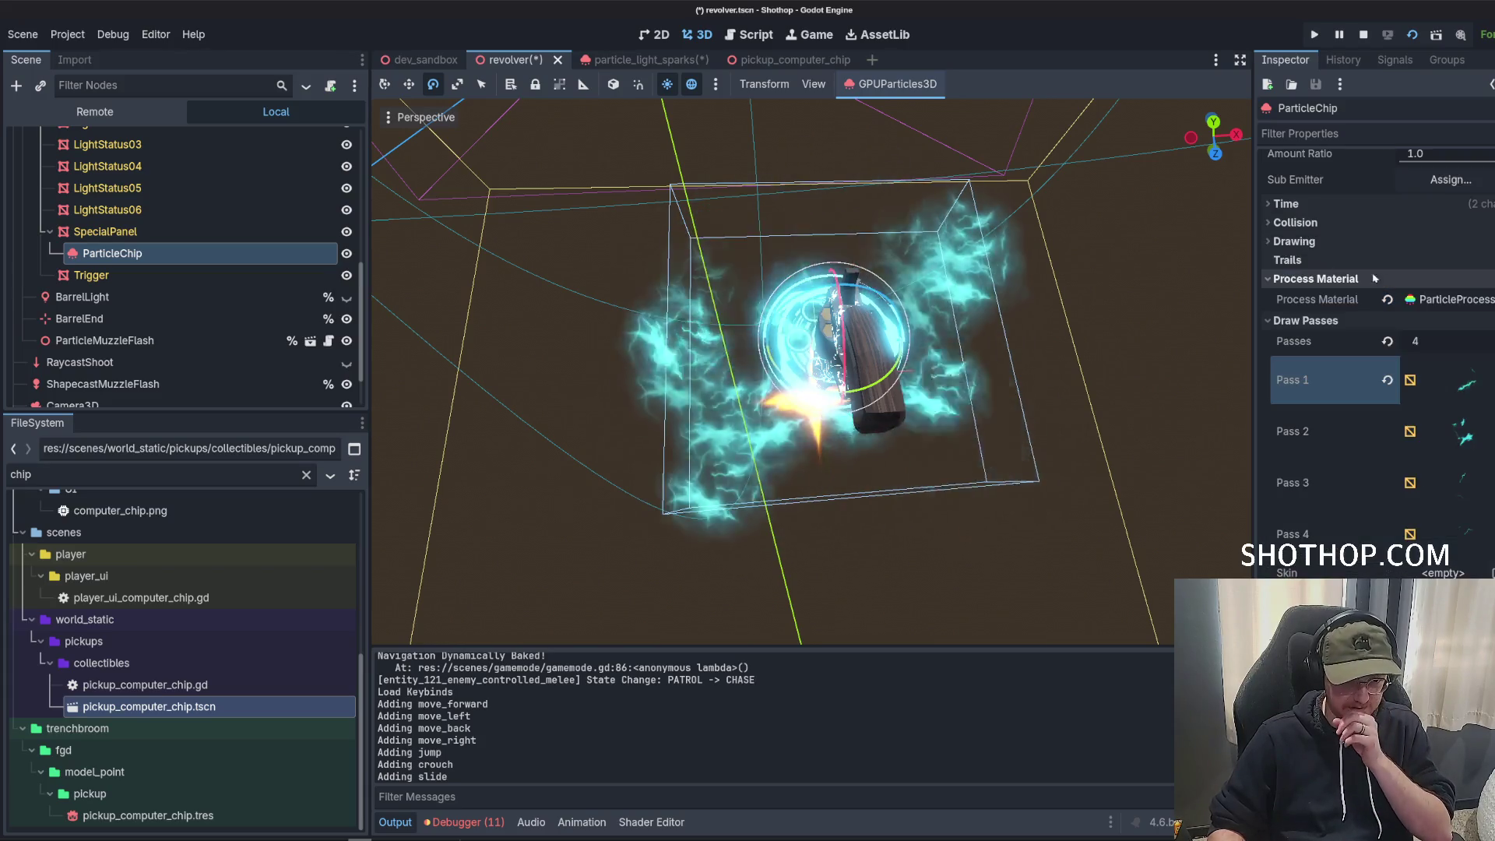
left_click(1449, 299)
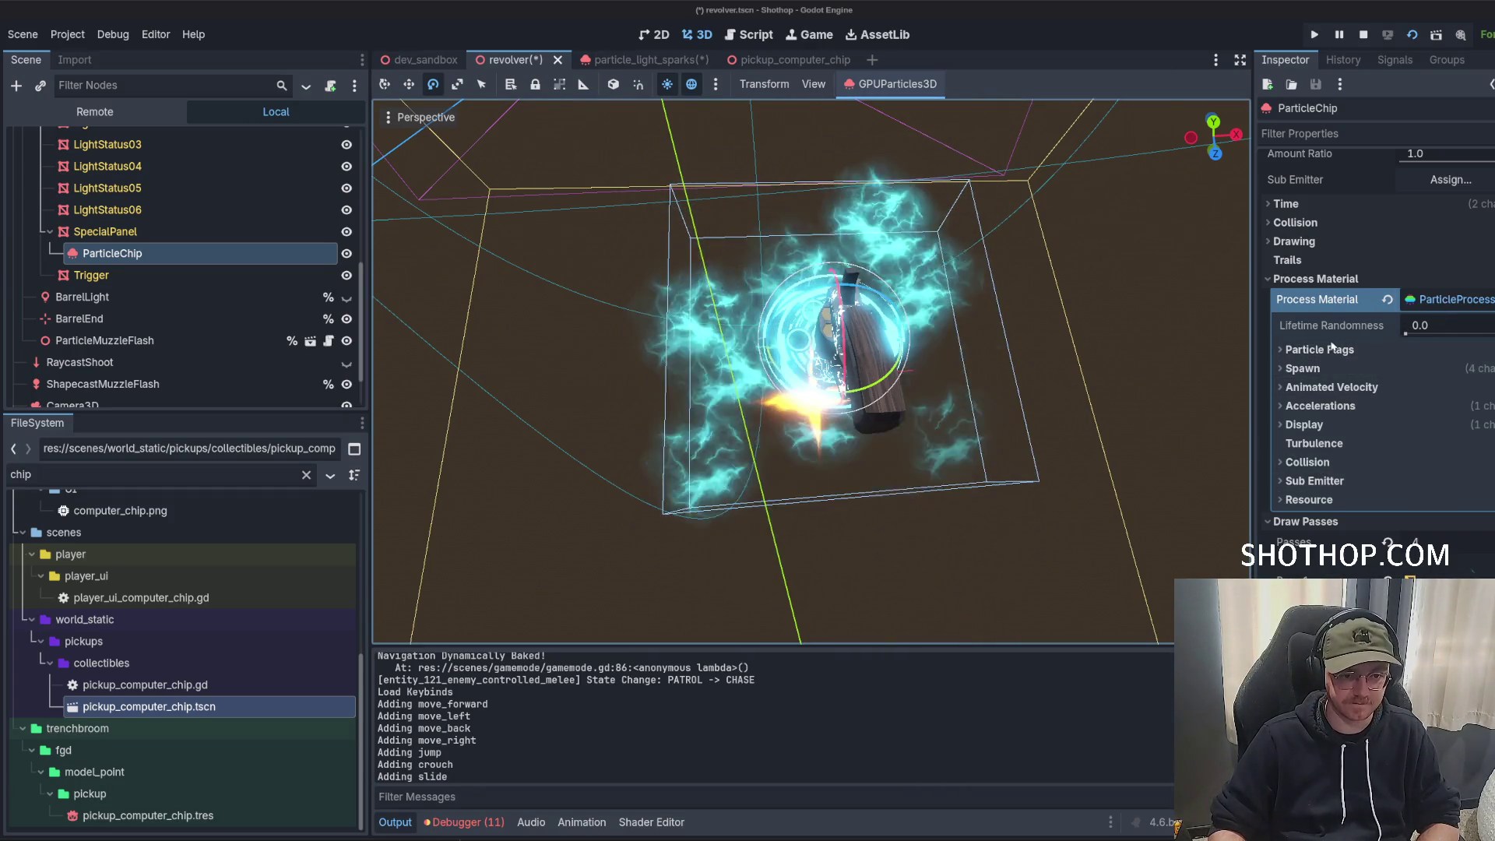
left_click(1305, 425)
left_click(1324, 443)
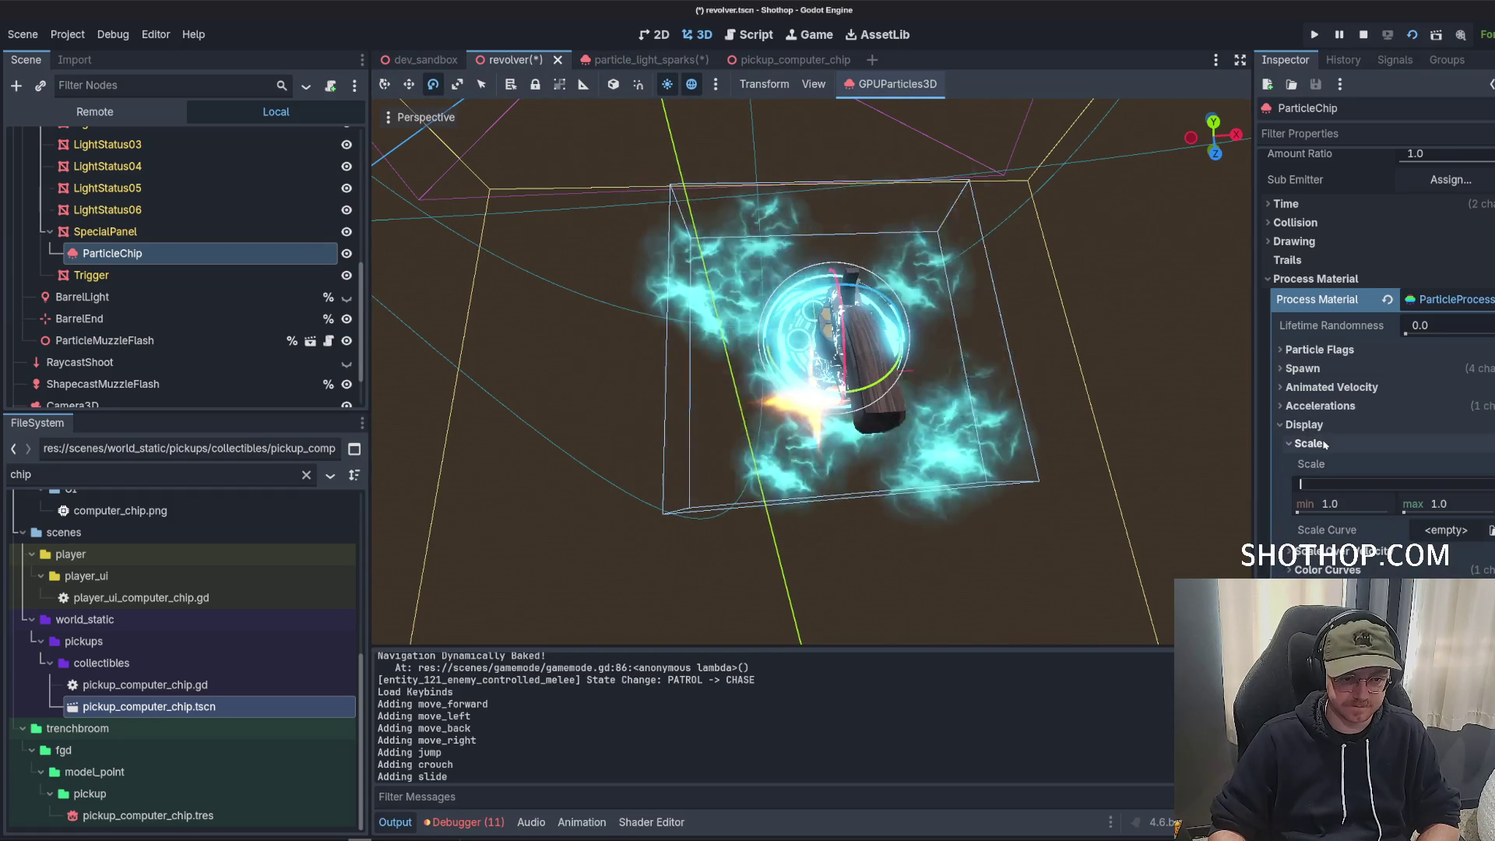
type("0.5")
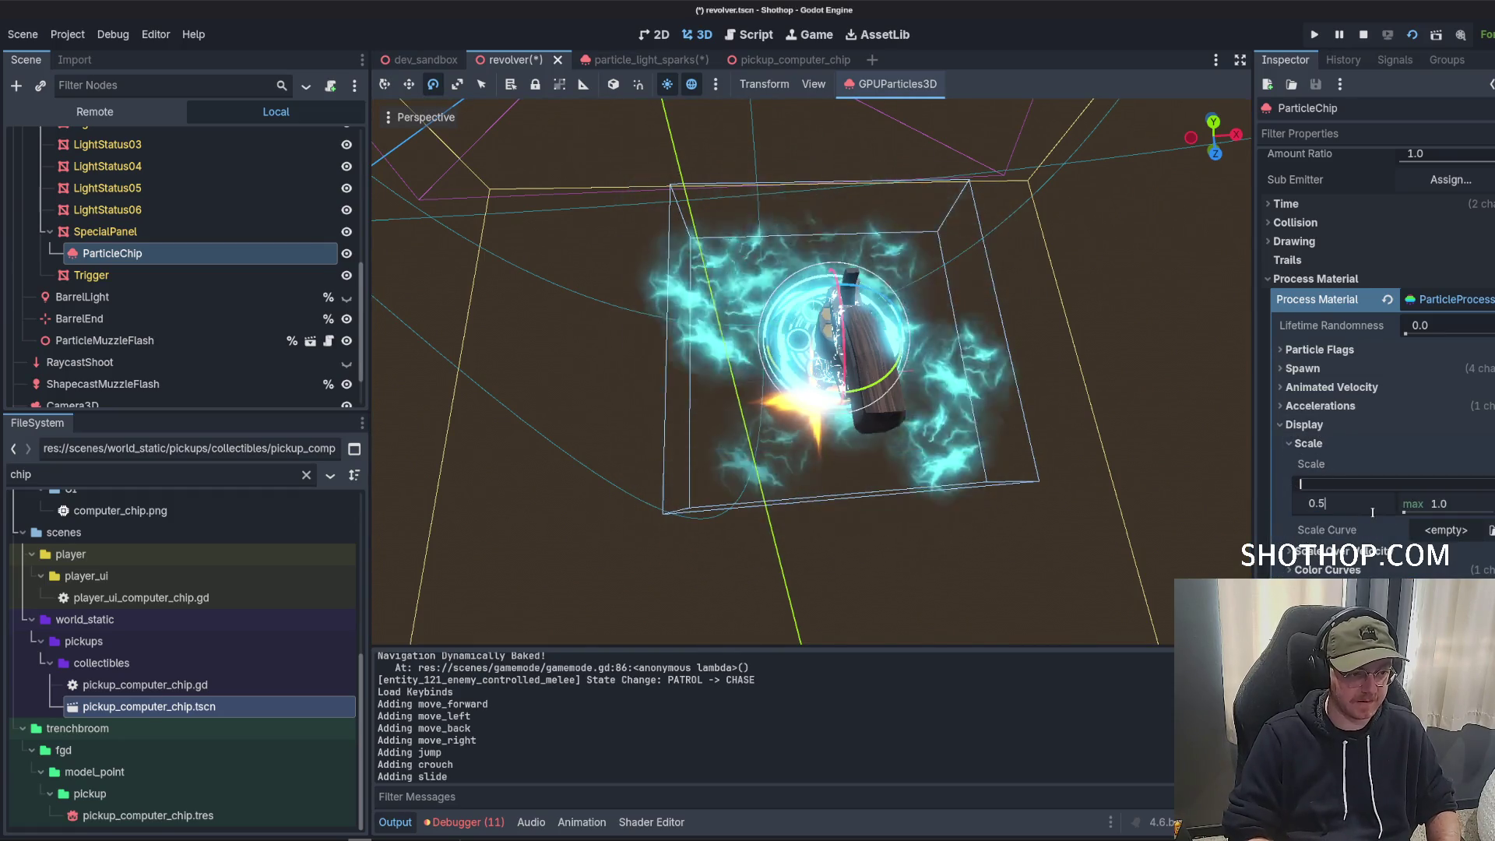
key("Tab")
type("0")
Expand the process material's Spawn > Position settings.
scroll(1344, 350, "up", 2)
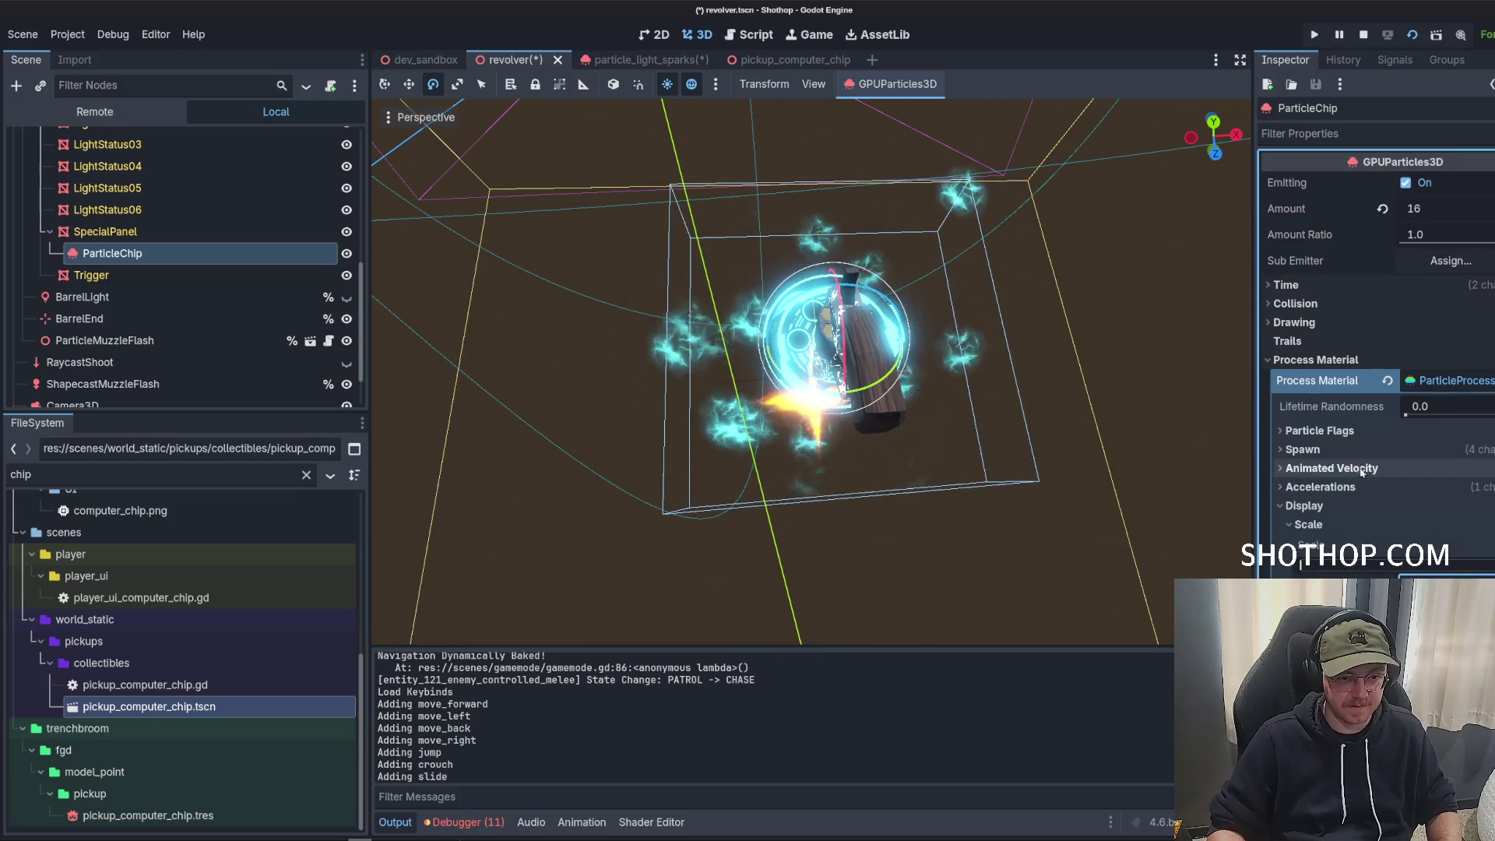
left_click(1317, 380)
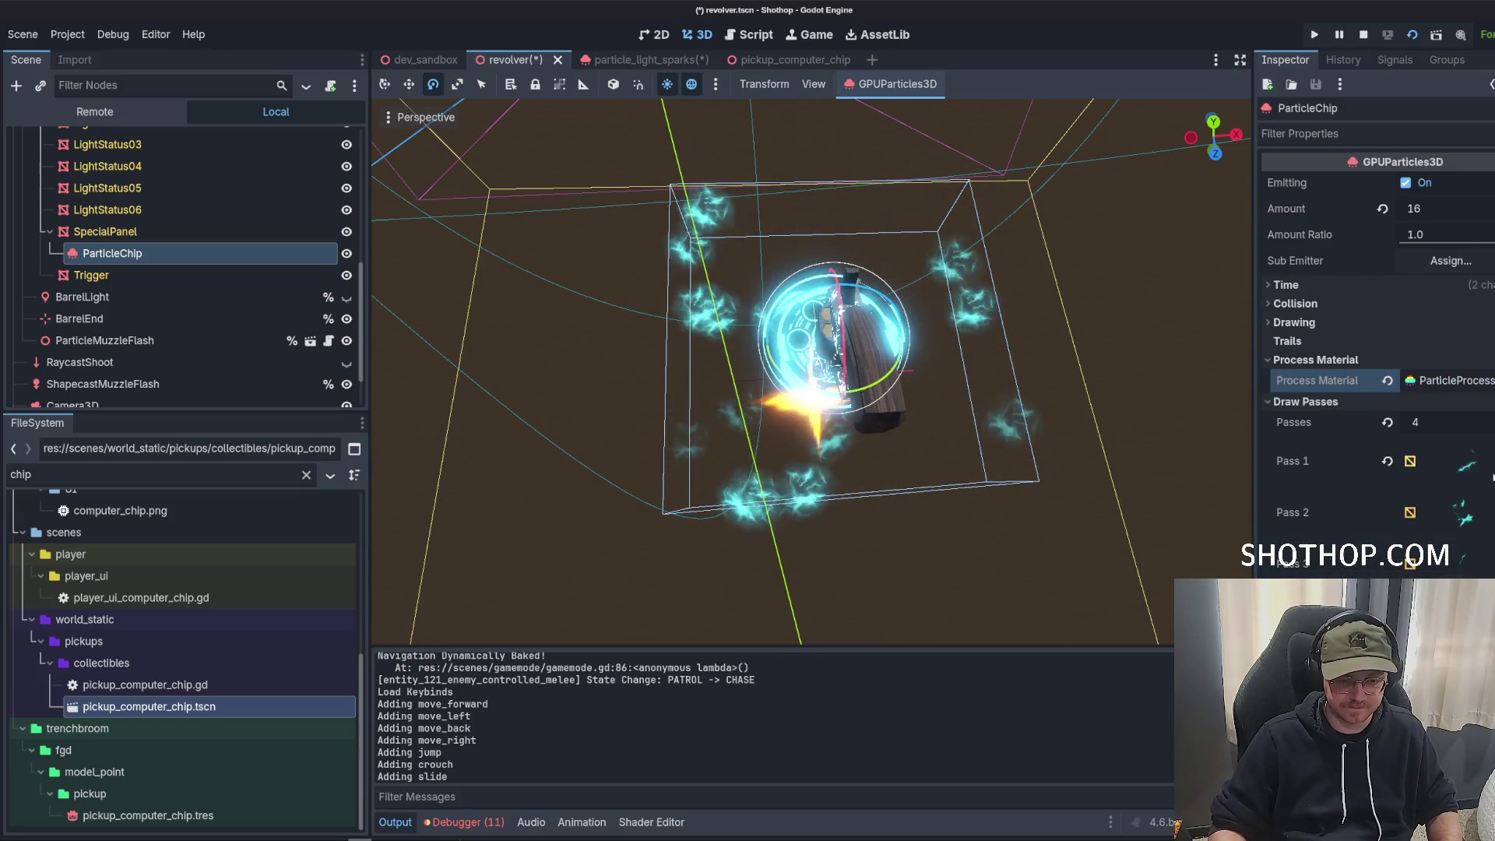
left_click(1484, 474)
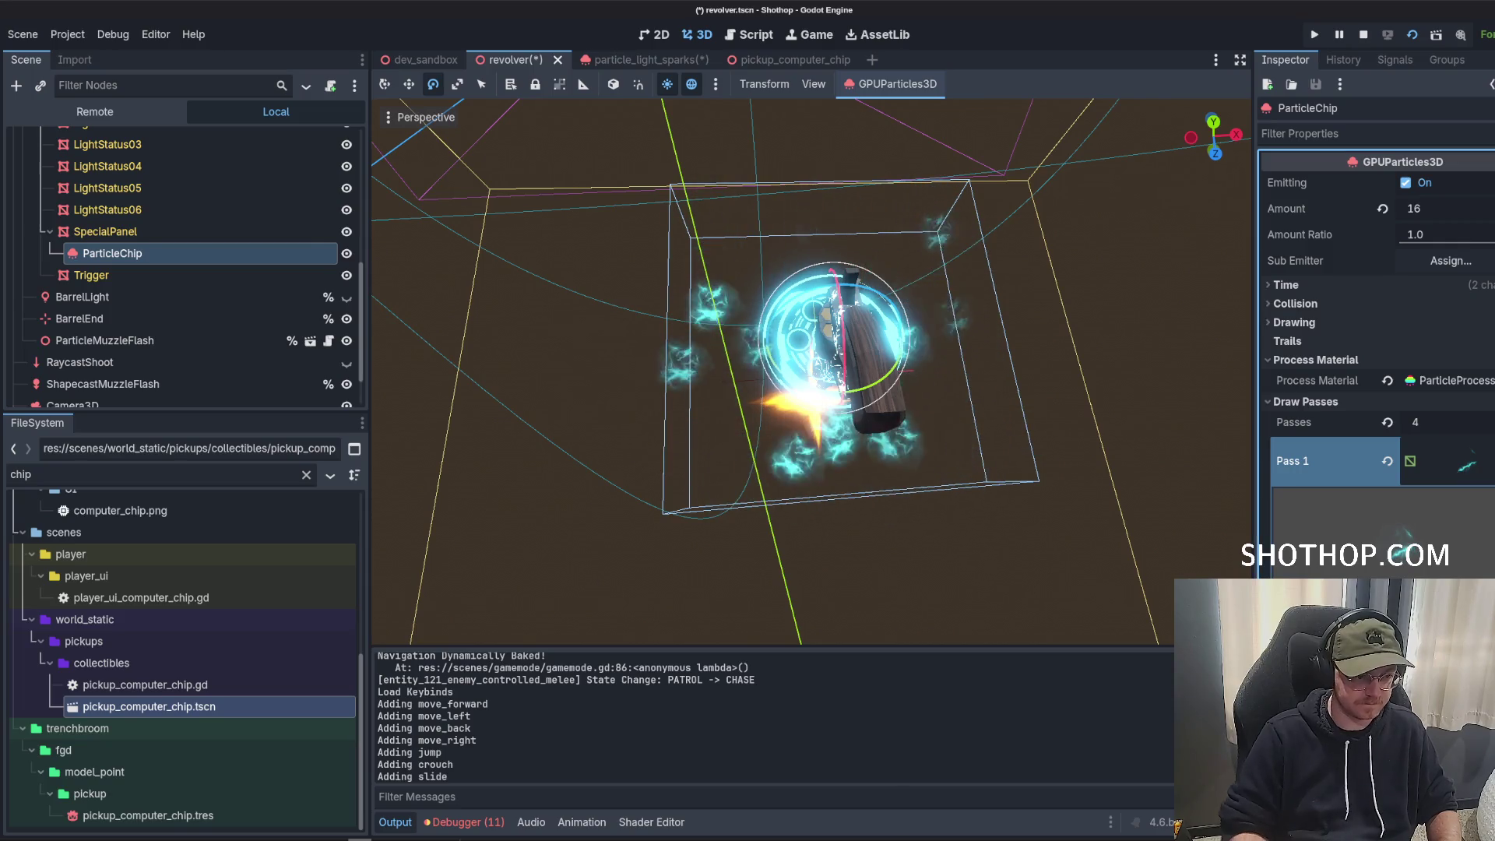
left_click(1317, 380)
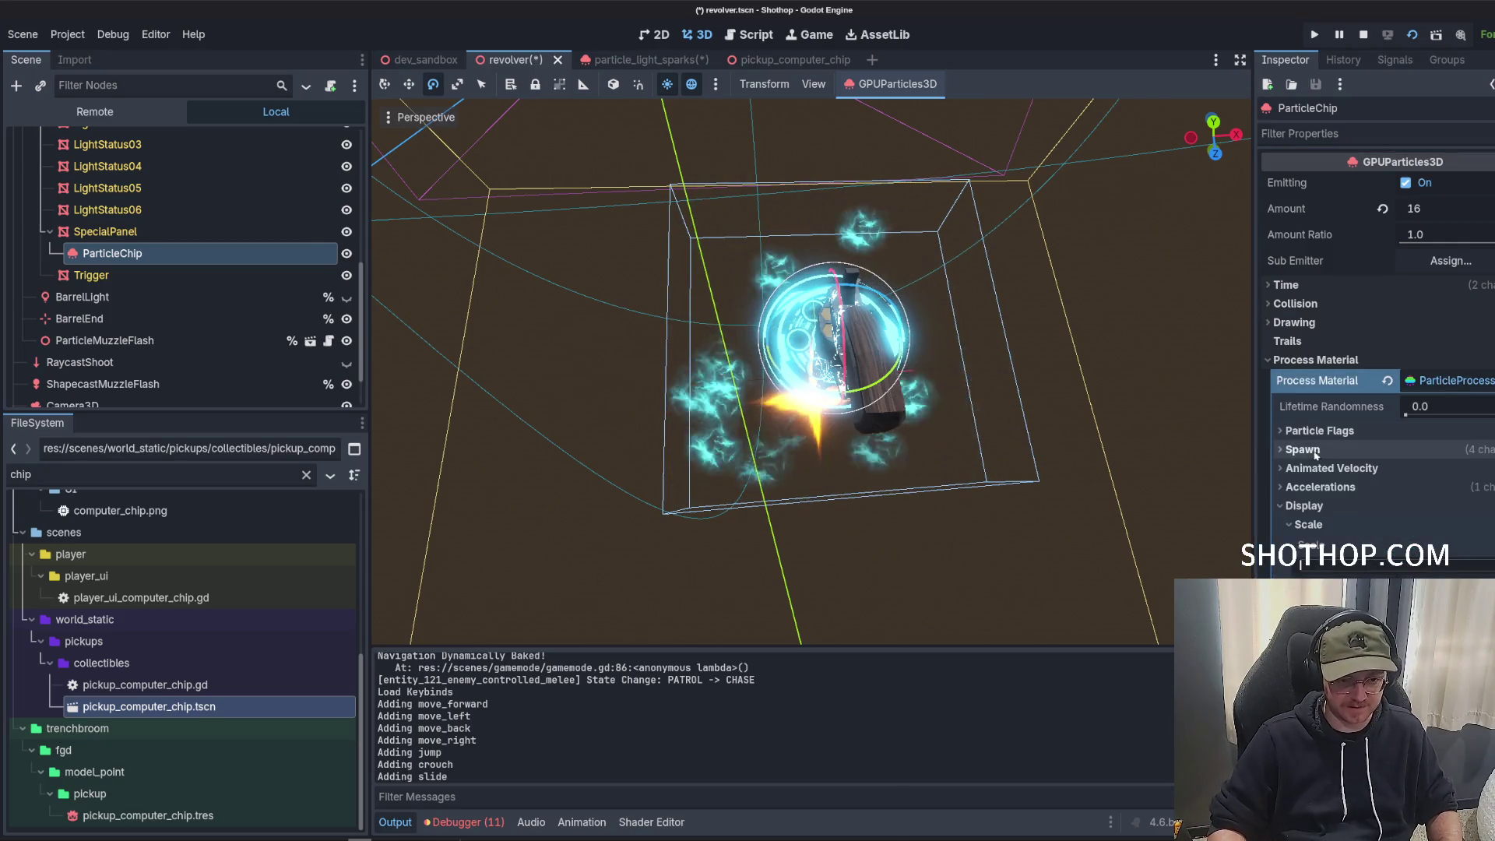
left_click(1302, 450)
left_click(1316, 468)
scroll(1350, 492, "down", 2)
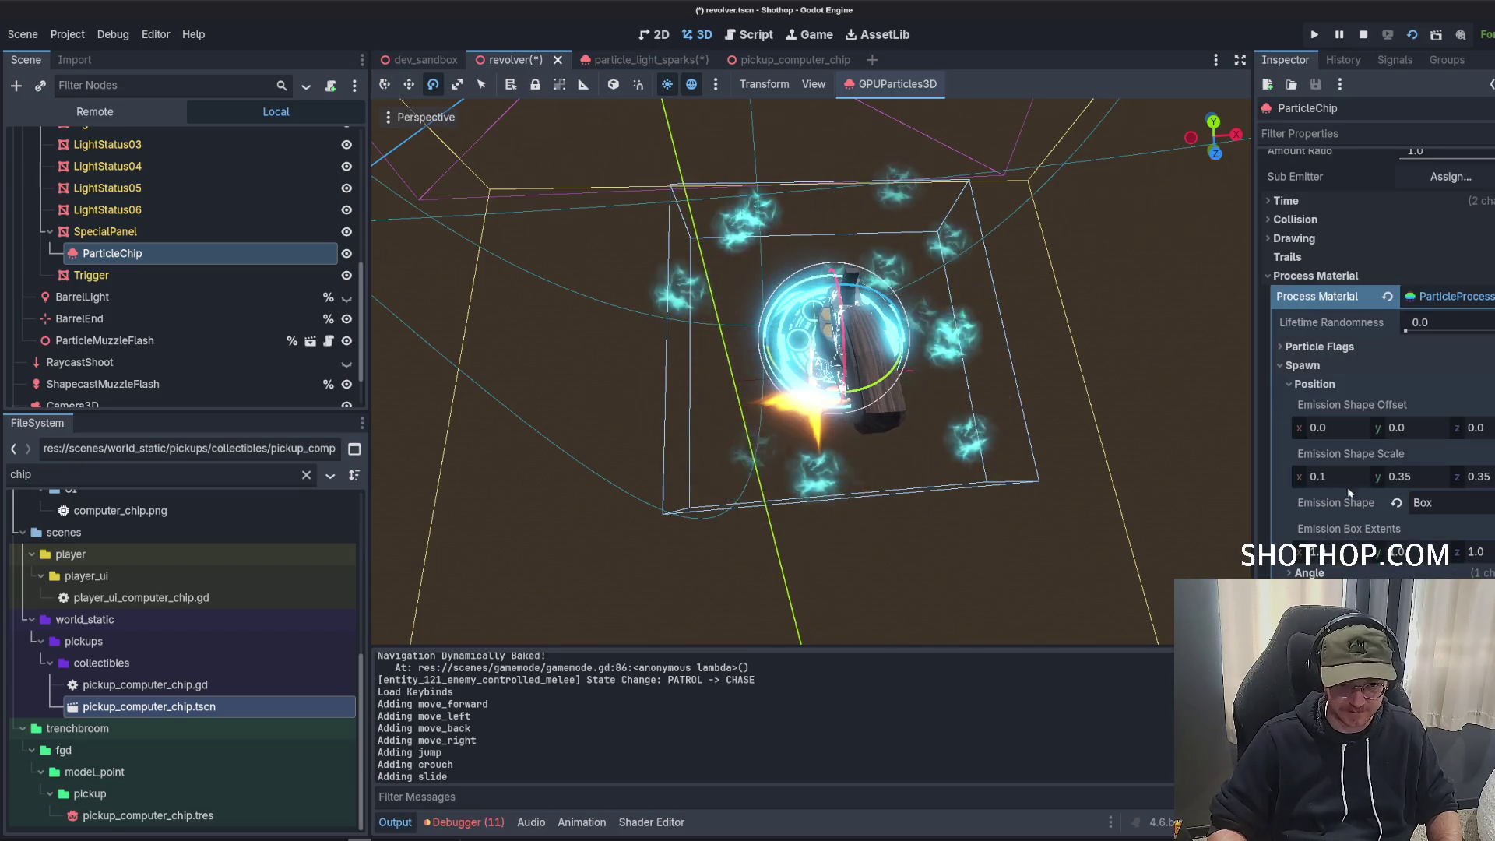
Set the emission shape to a Sphere of radius 0.6 and save the revolver scene.
mouse_move(1036, 405)
left_mouse_down()
mouse_move(981, 382)
mouse_move(1005, 391)
left_mouse_up()
left_click(1445, 504)
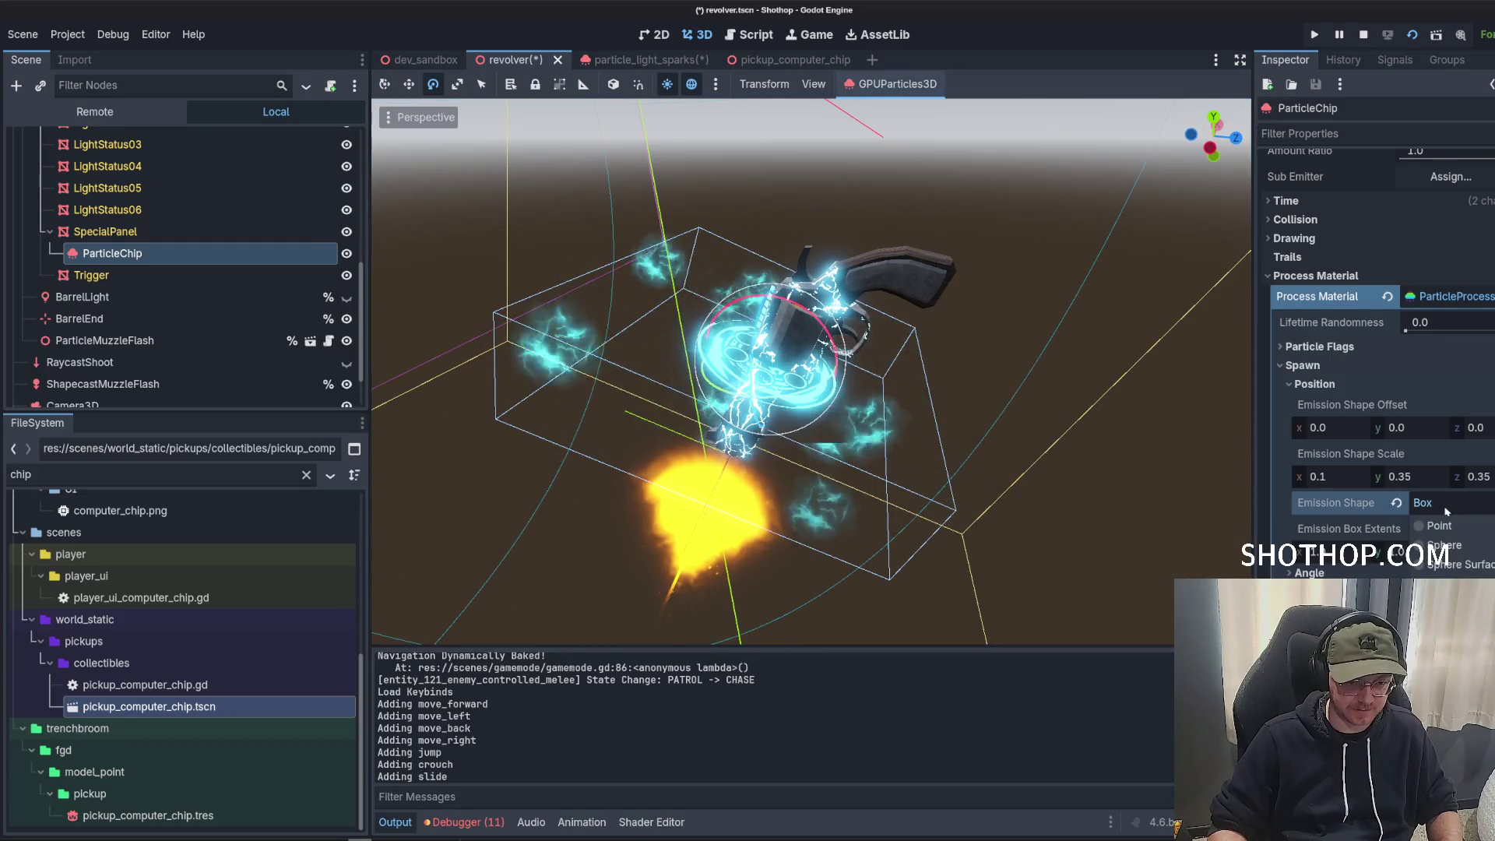
left_click(1445, 545)
mouse_move(982, 397)
left_mouse_down()
mouse_move(958, 373)
mouse_move(888, 370)
left_mouse_up()
type("0.5")
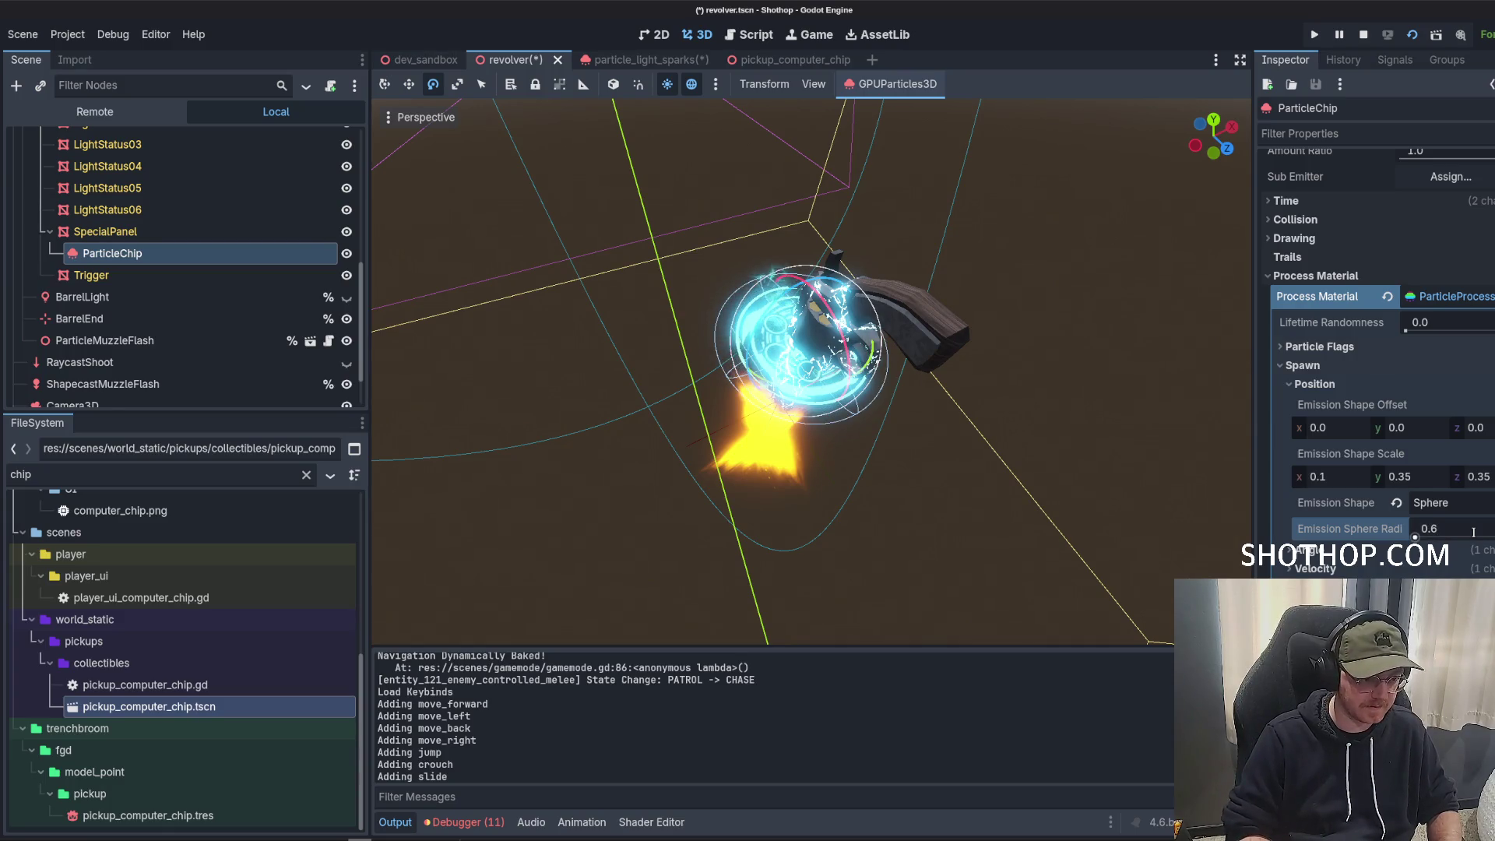
mouse_move(935, 436)
left_mouse_down()
mouse_move(934, 380)
mouse_move(467, 322)
left_mouse_up()
key("ctrl+s")
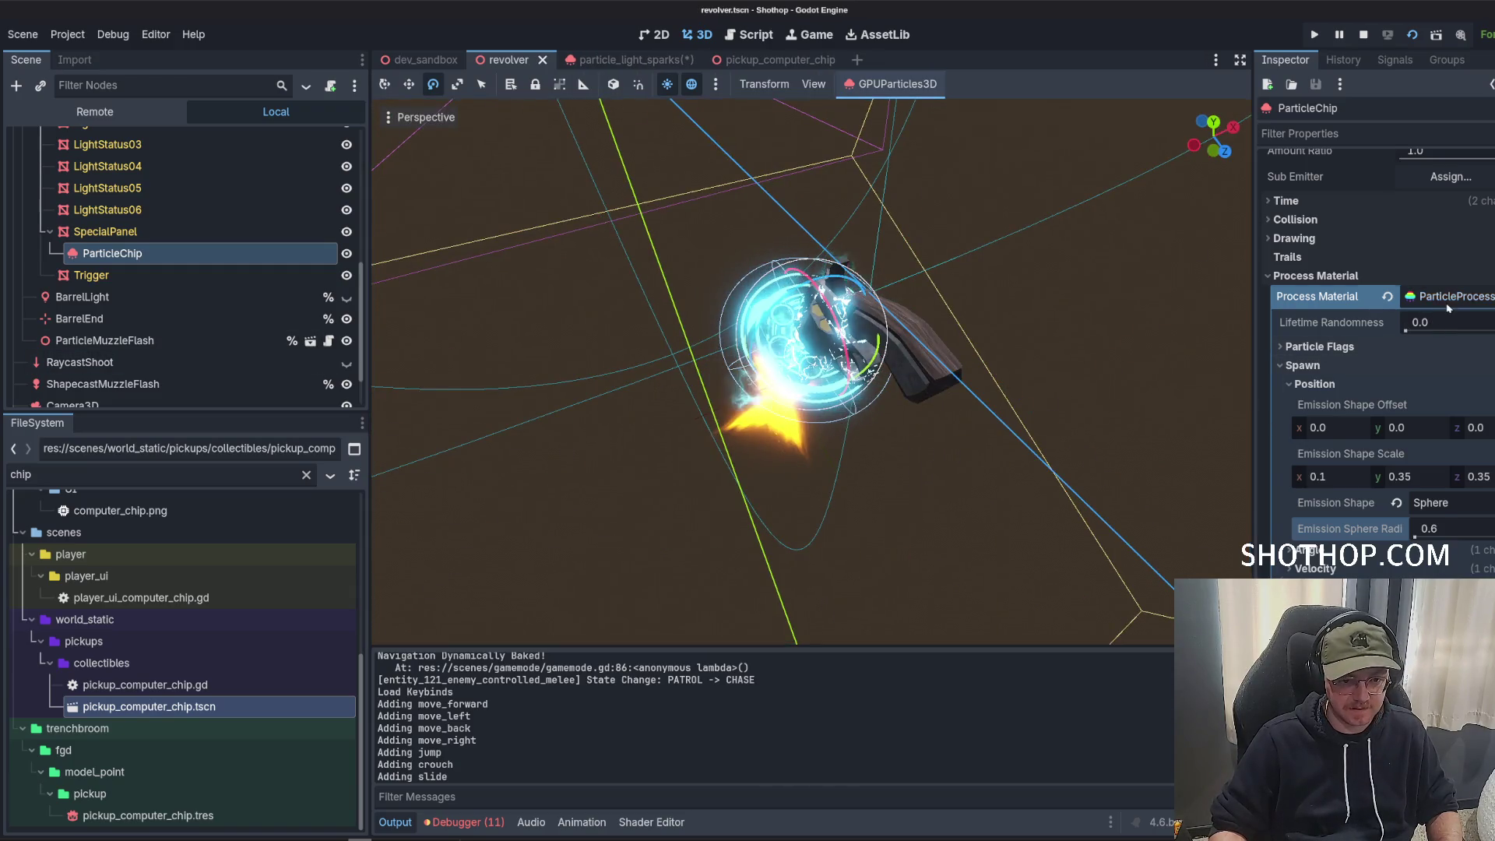
left_click(1451, 296)
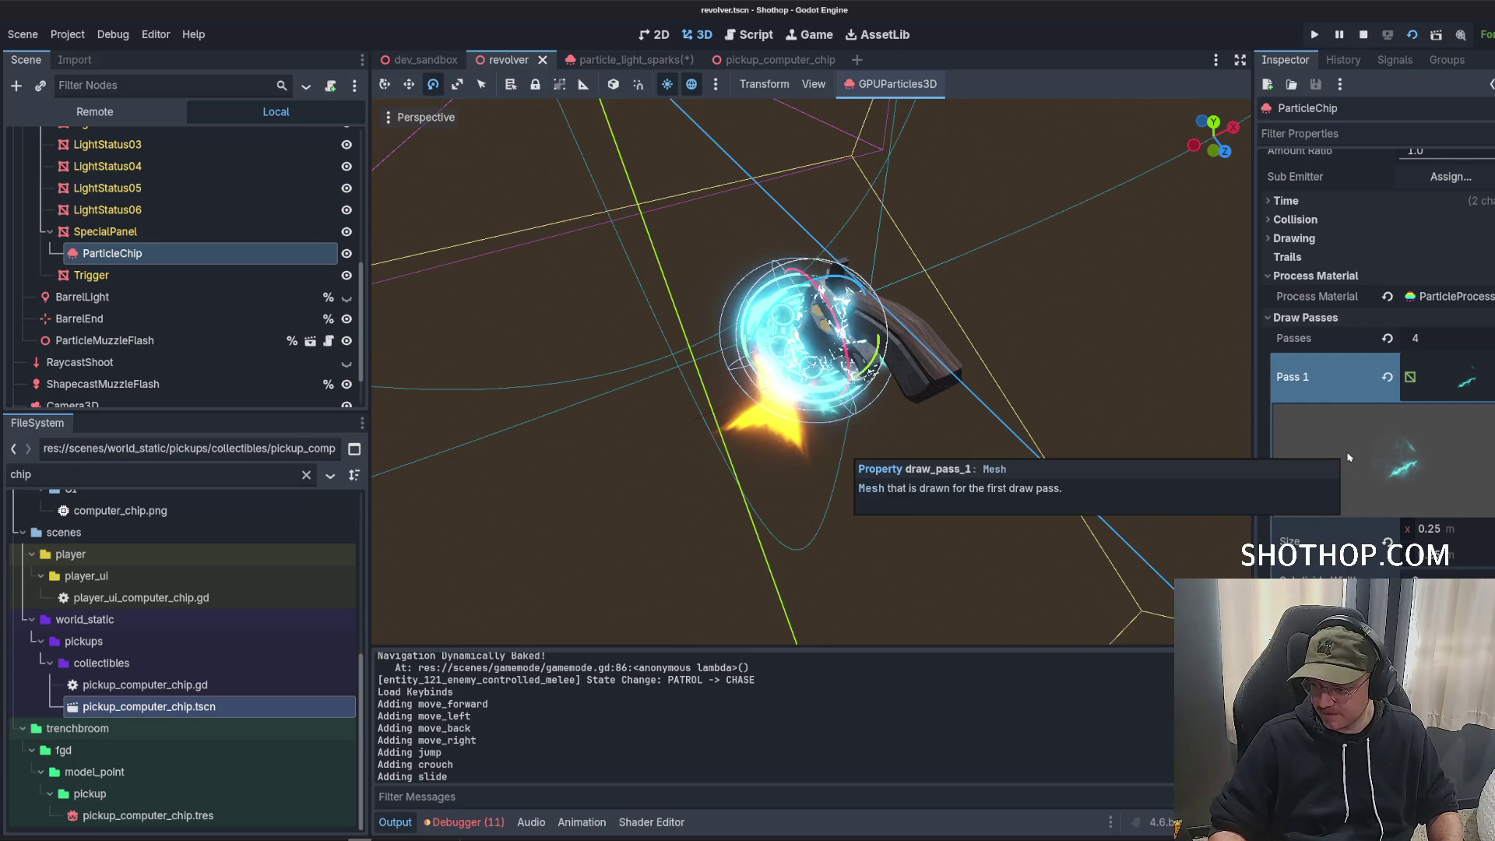
Set the first draw pass material's Shading Mode to Unshaded.
scroll(1350, 458, "down", 3)
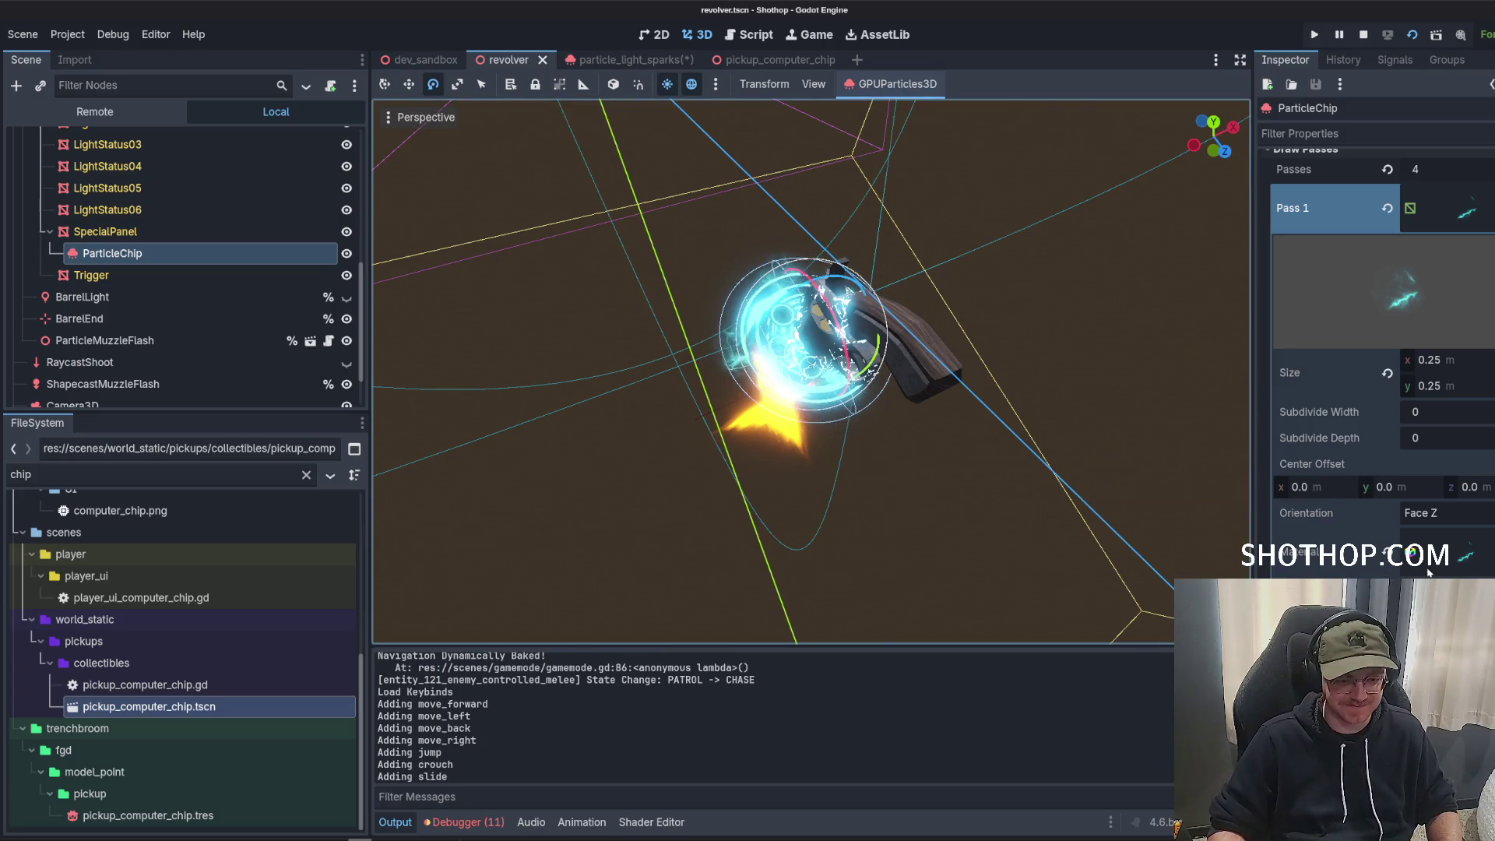
scroll(1353, 530, "down", 1)
scroll(1353, 530, "up", 1)
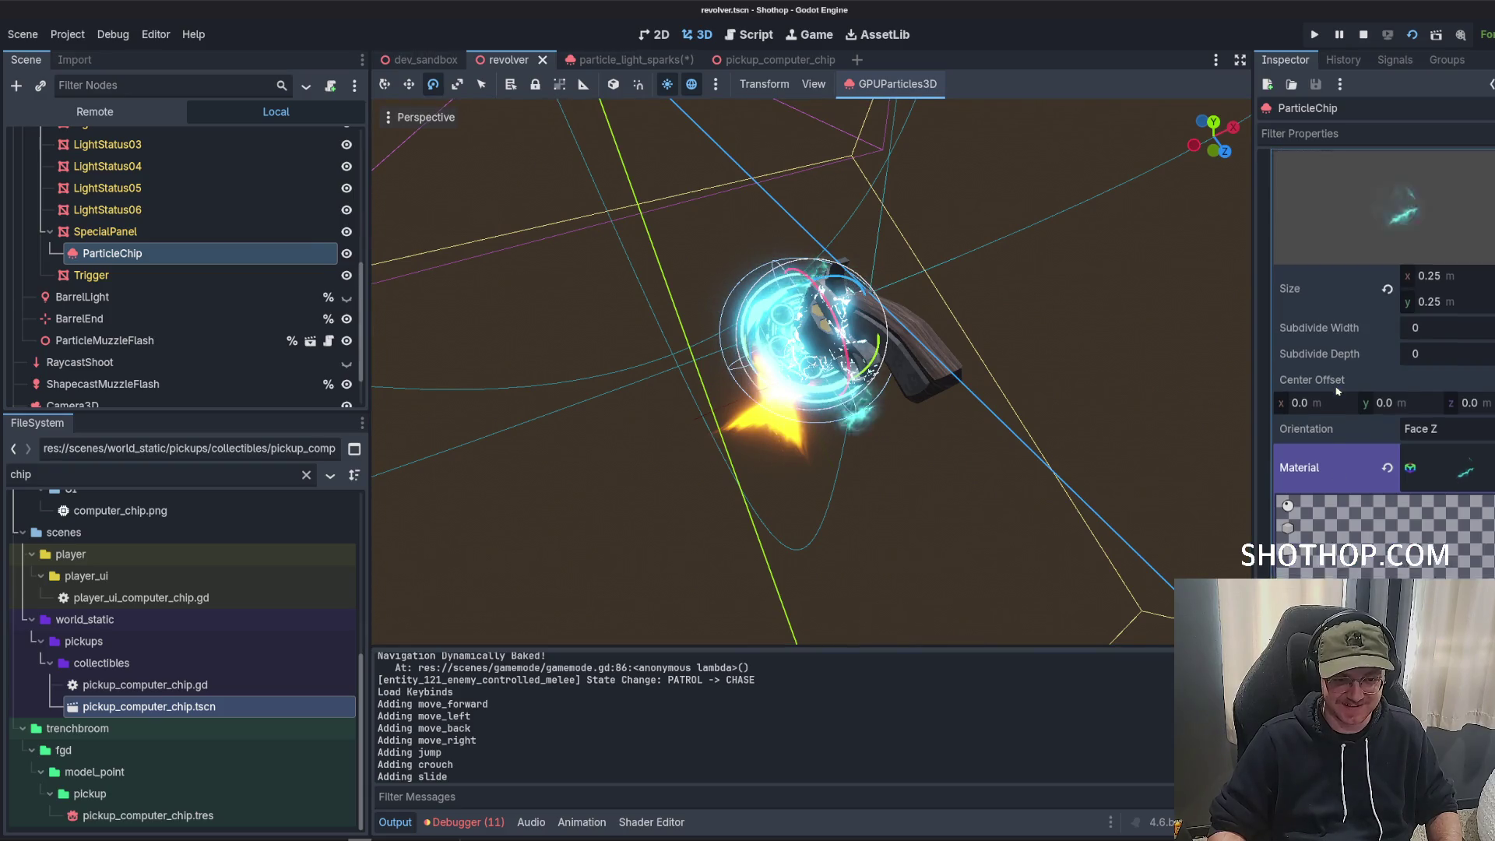
left_click(1355, 549)
left_click(1317, 504)
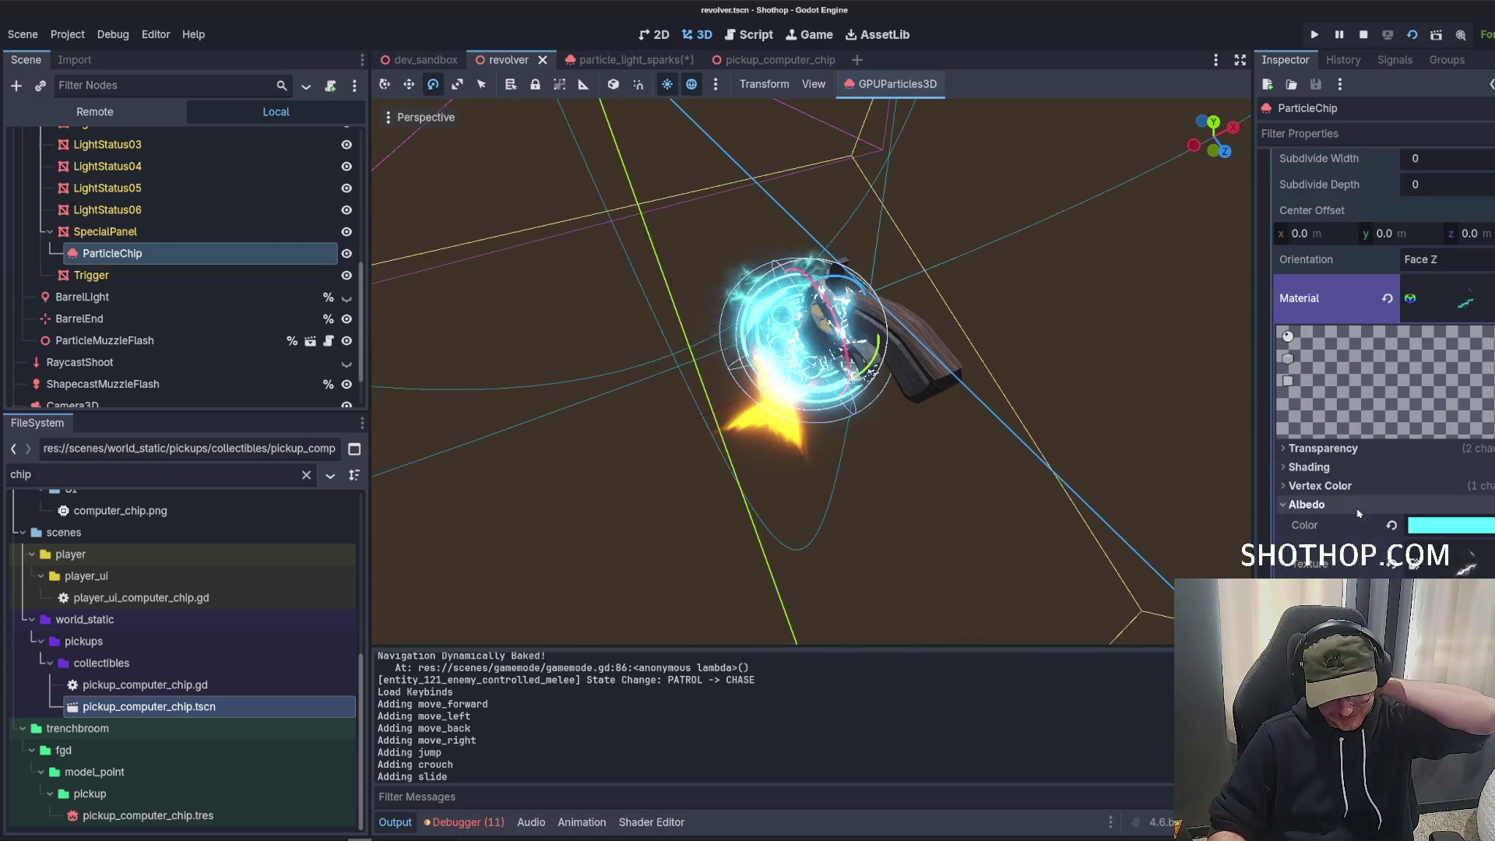
scroll(1371, 499, "down", 2)
left_click(1436, 356)
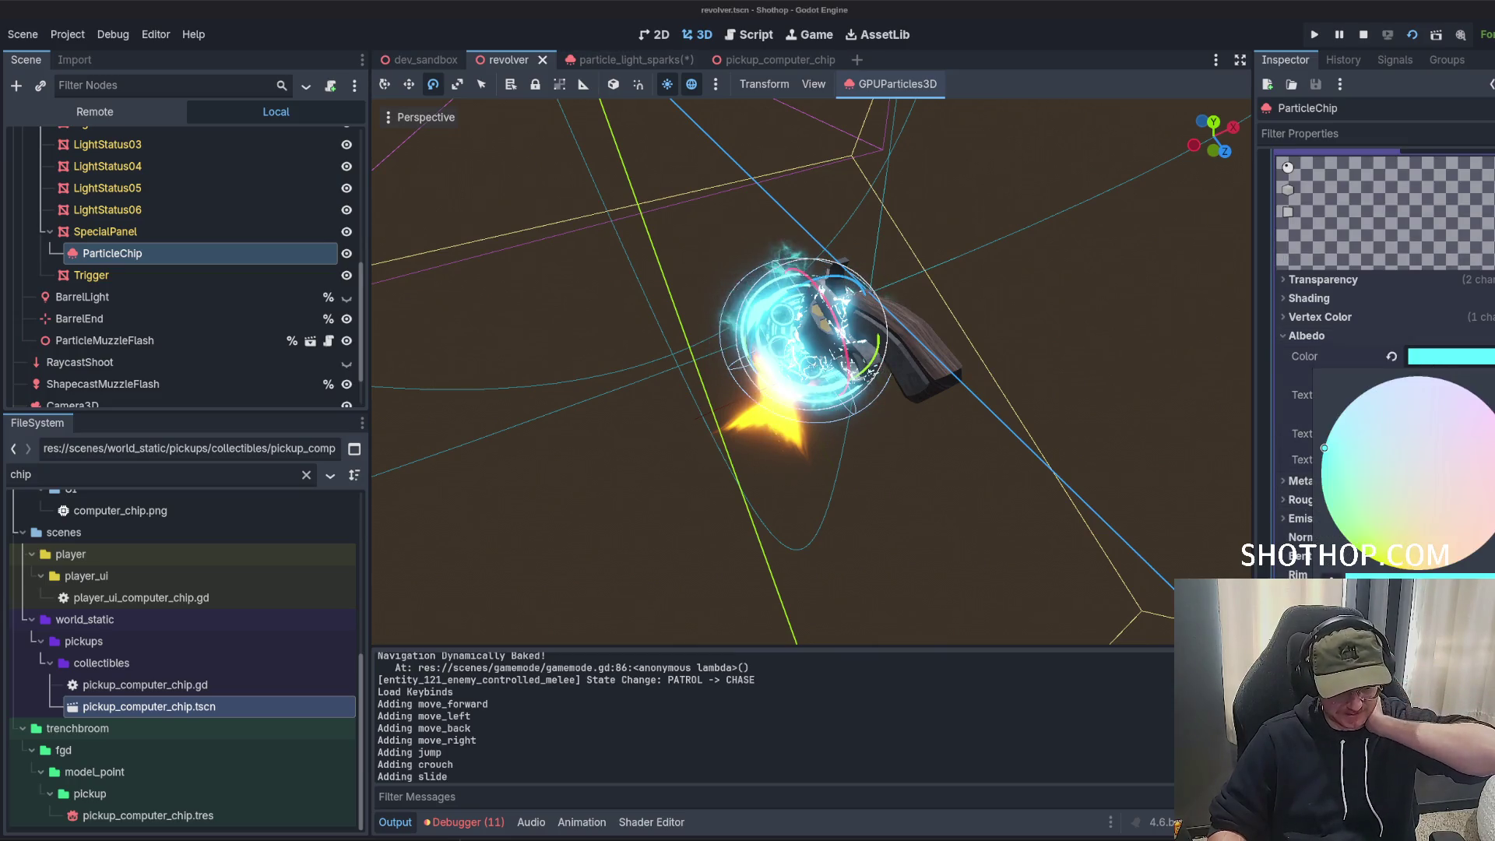
left_click(1306, 336)
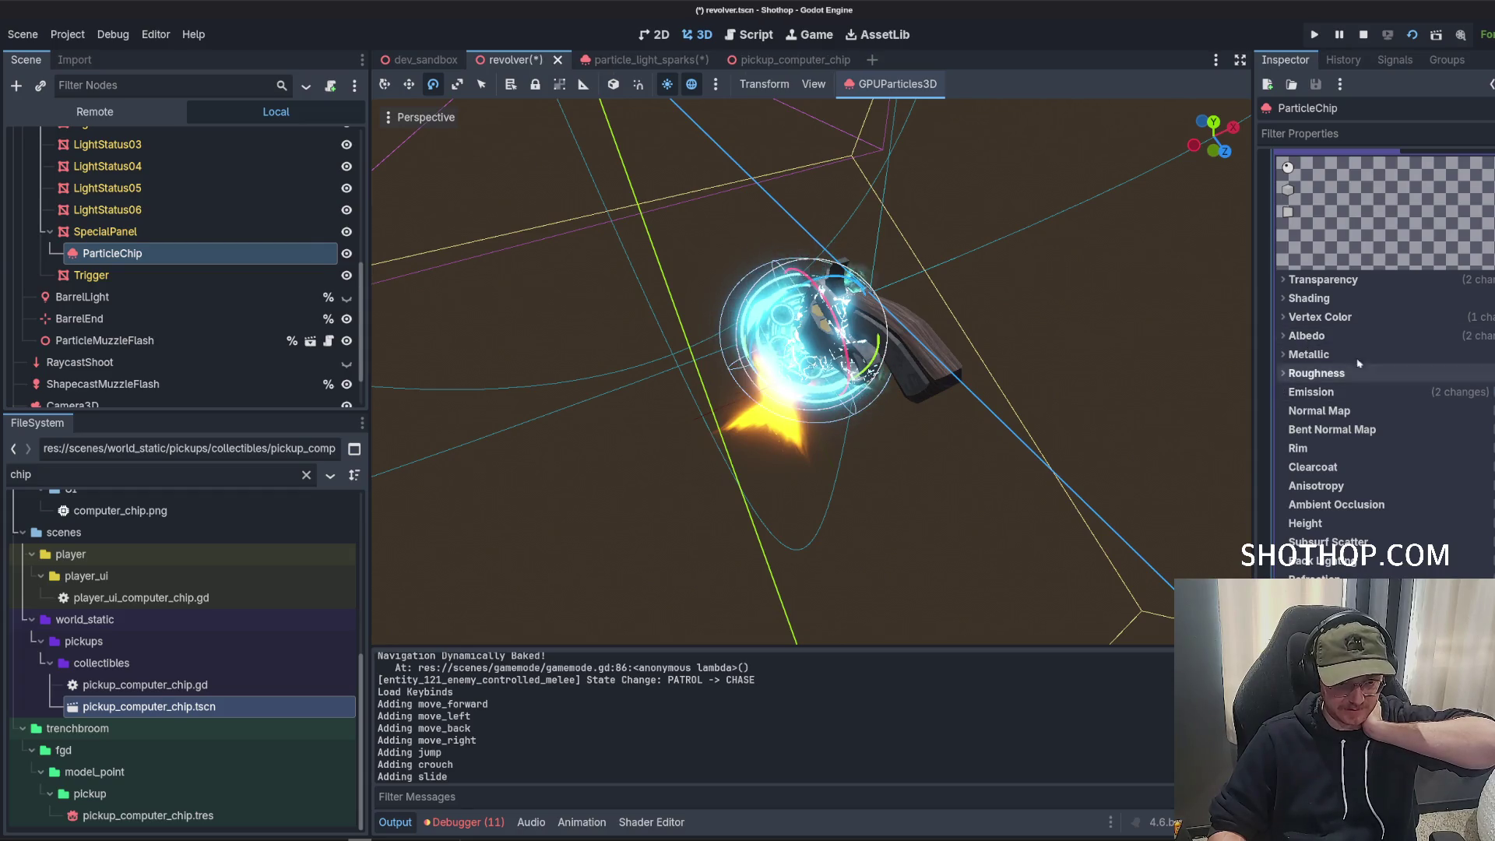
left_click(1315, 321)
left_click(1308, 299)
left_click(1441, 318)
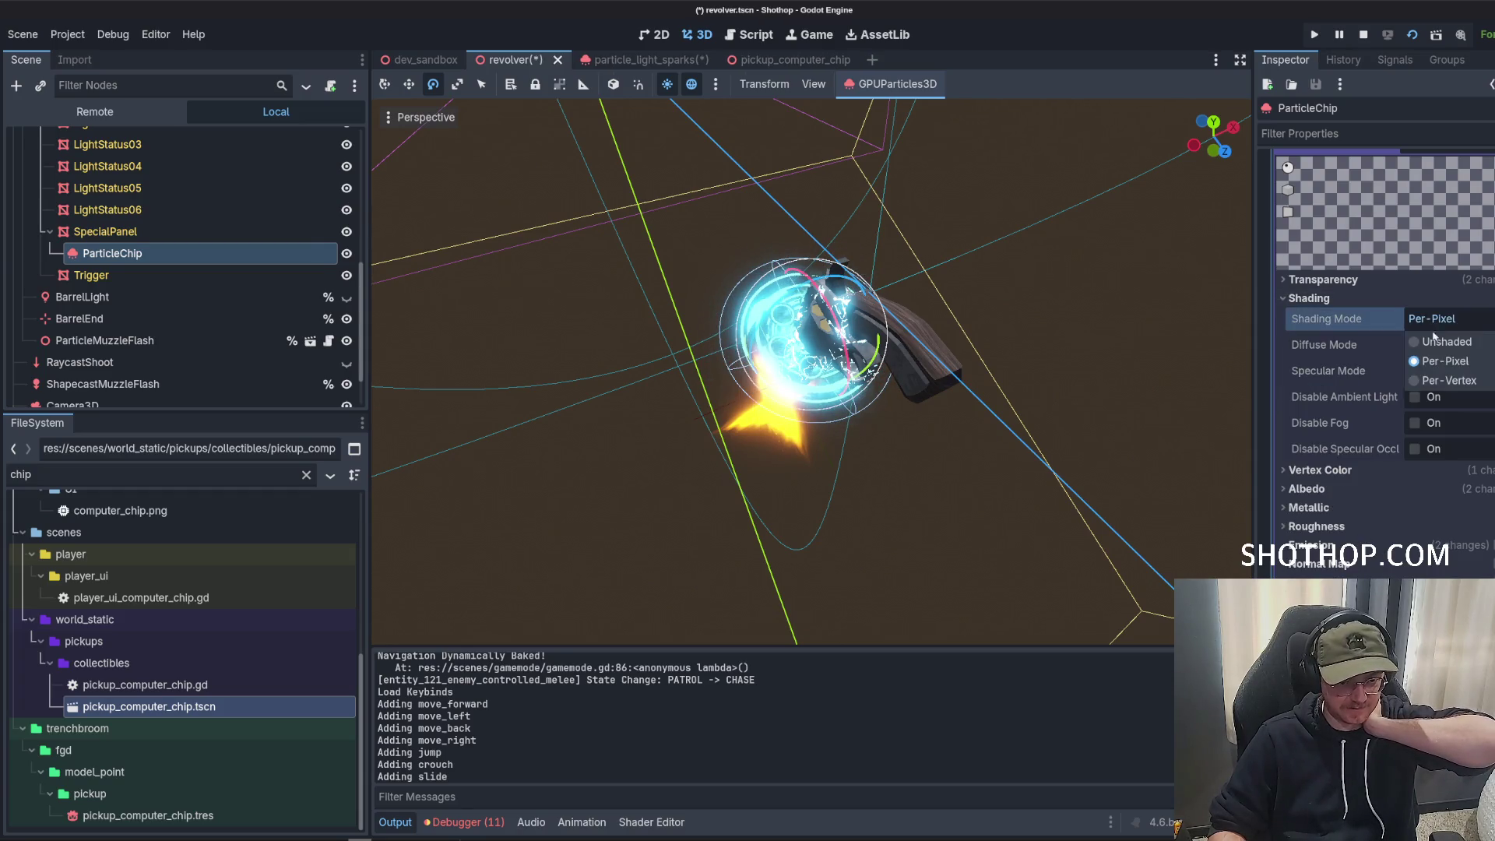
left_click(1441, 341)
left_click(1341, 304)
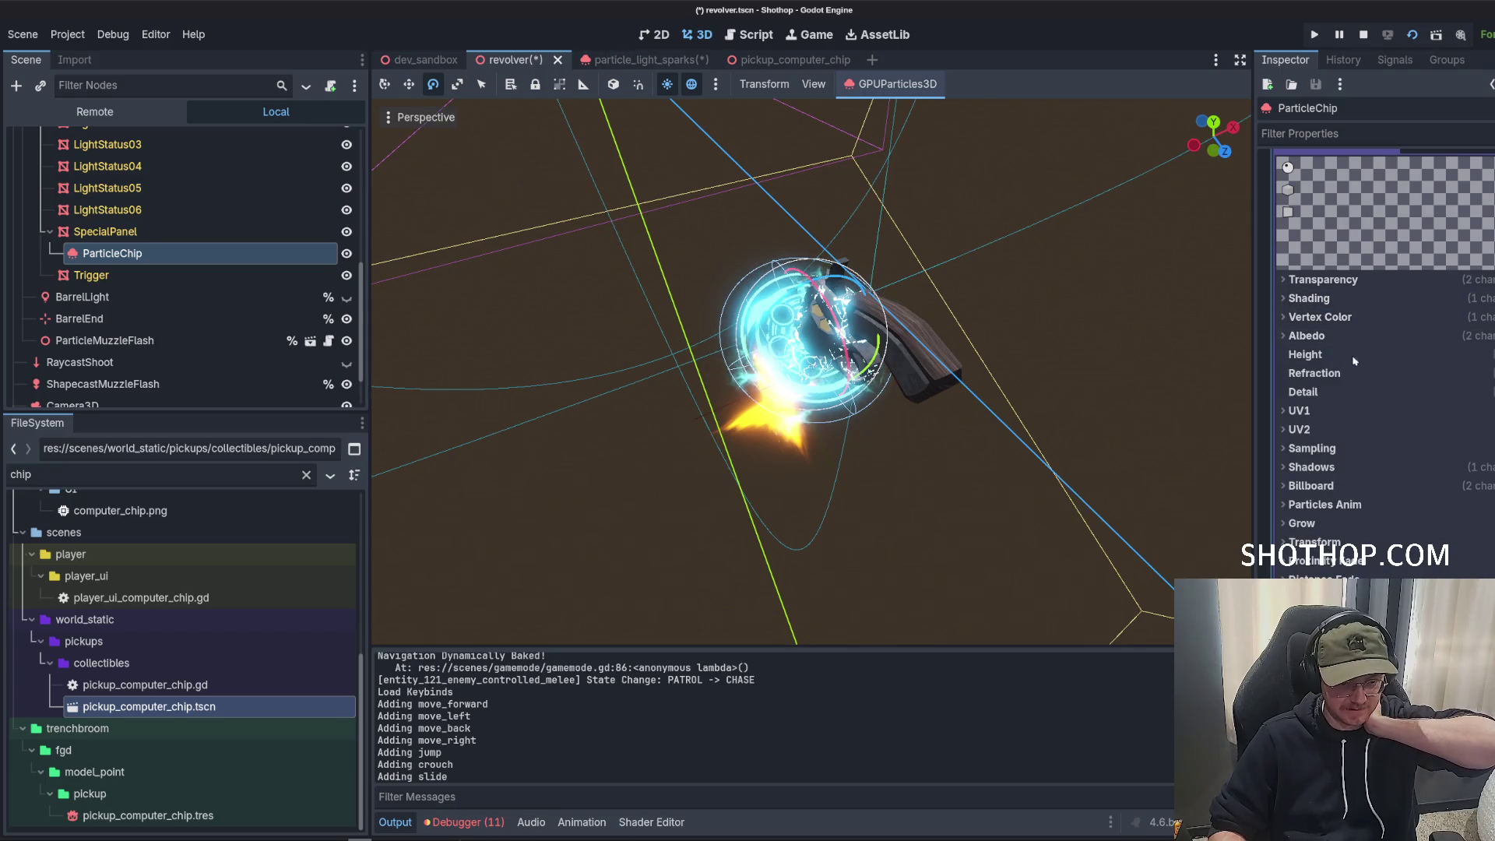
Make the first pass albedo colour a more saturated cyan.
left_click(1327, 336)
left_click(1327, 338)
left_click(1328, 337)
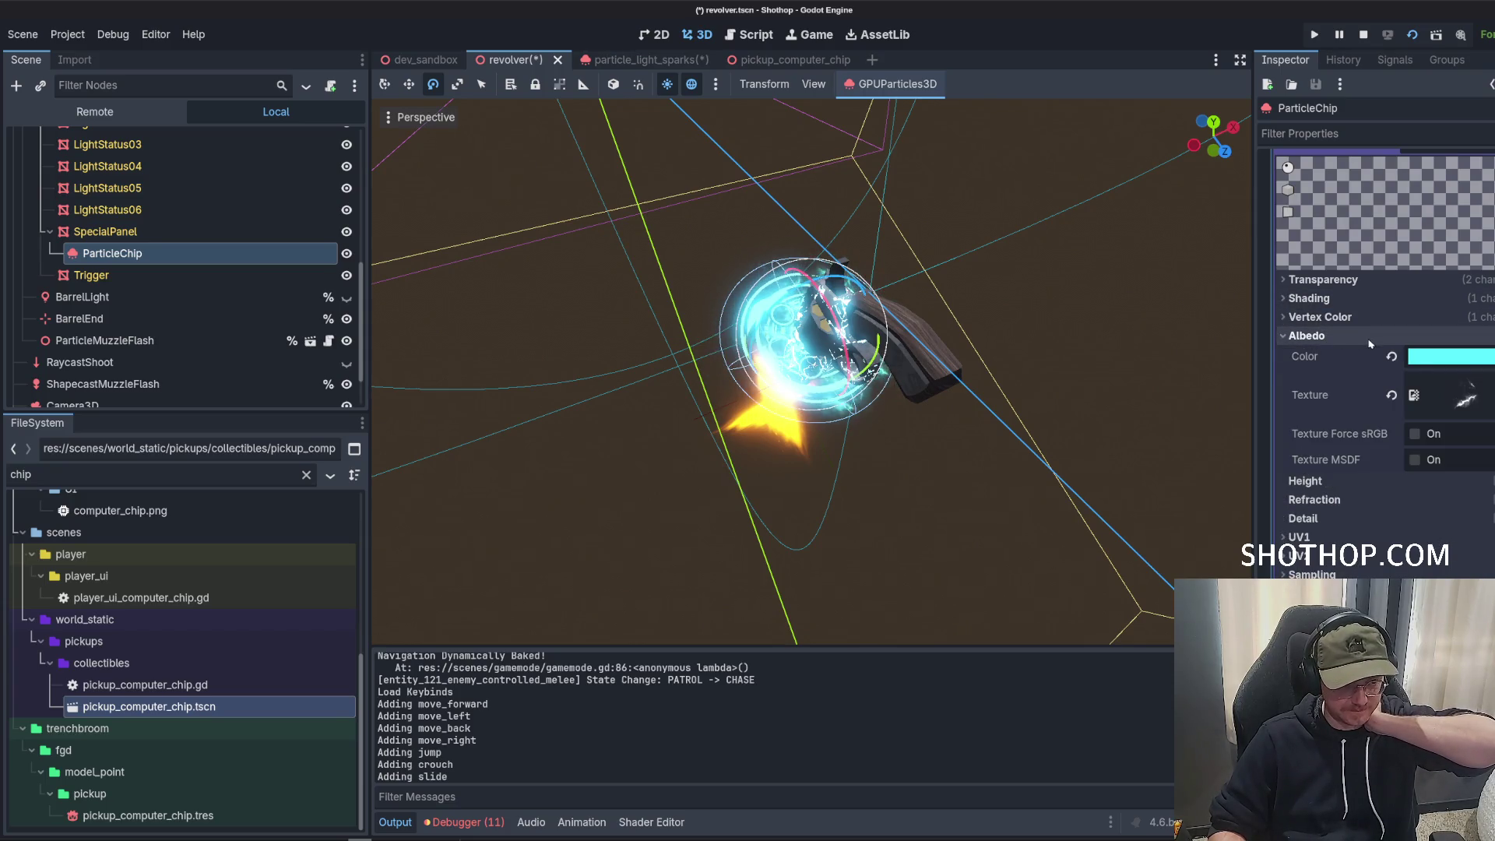
left_click(1452, 358)
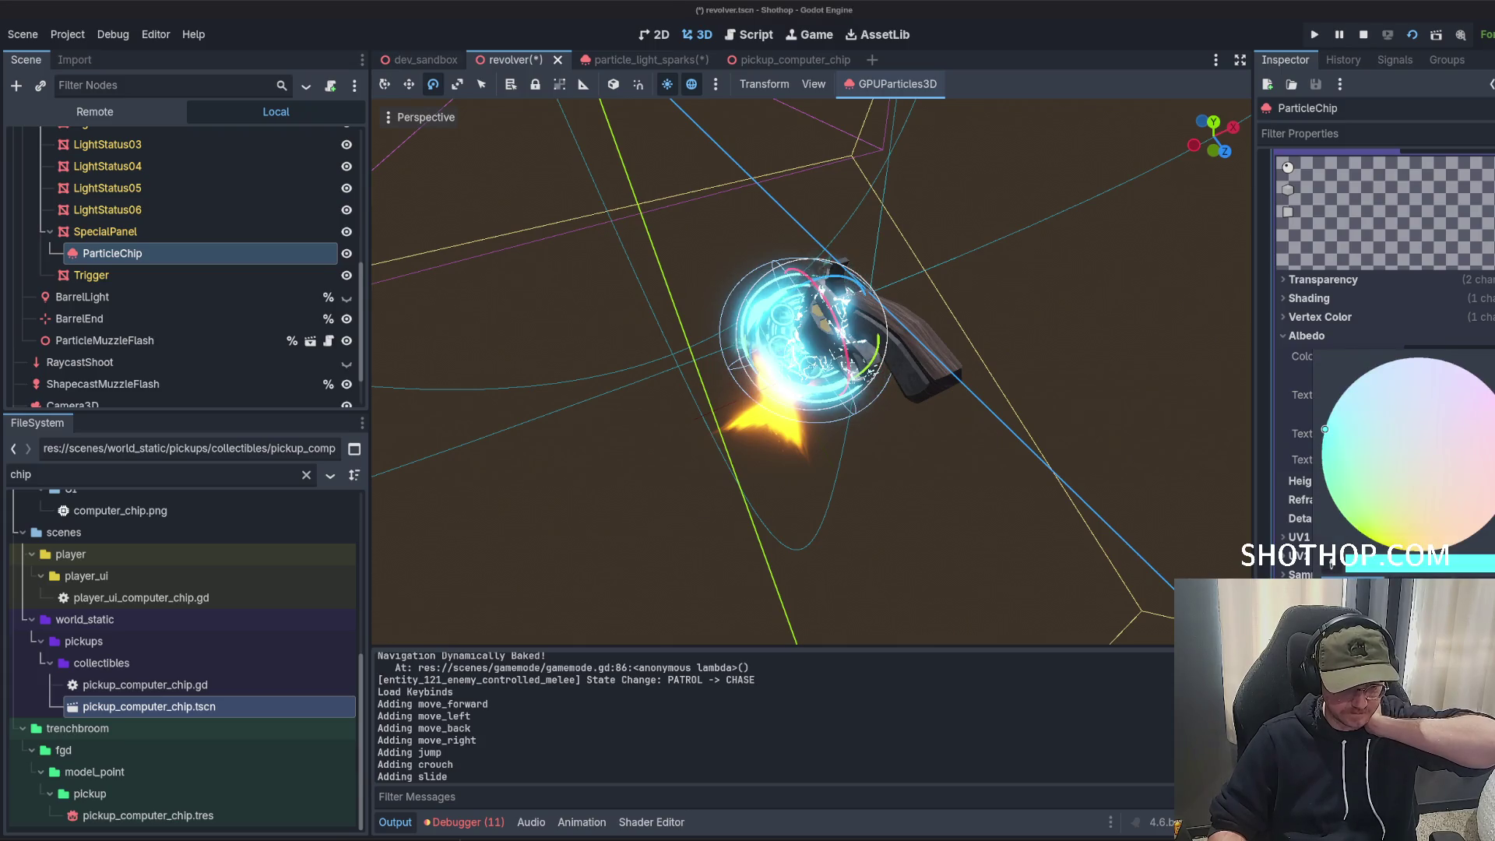
left_click_drag(1332, 563, 1389, 563)
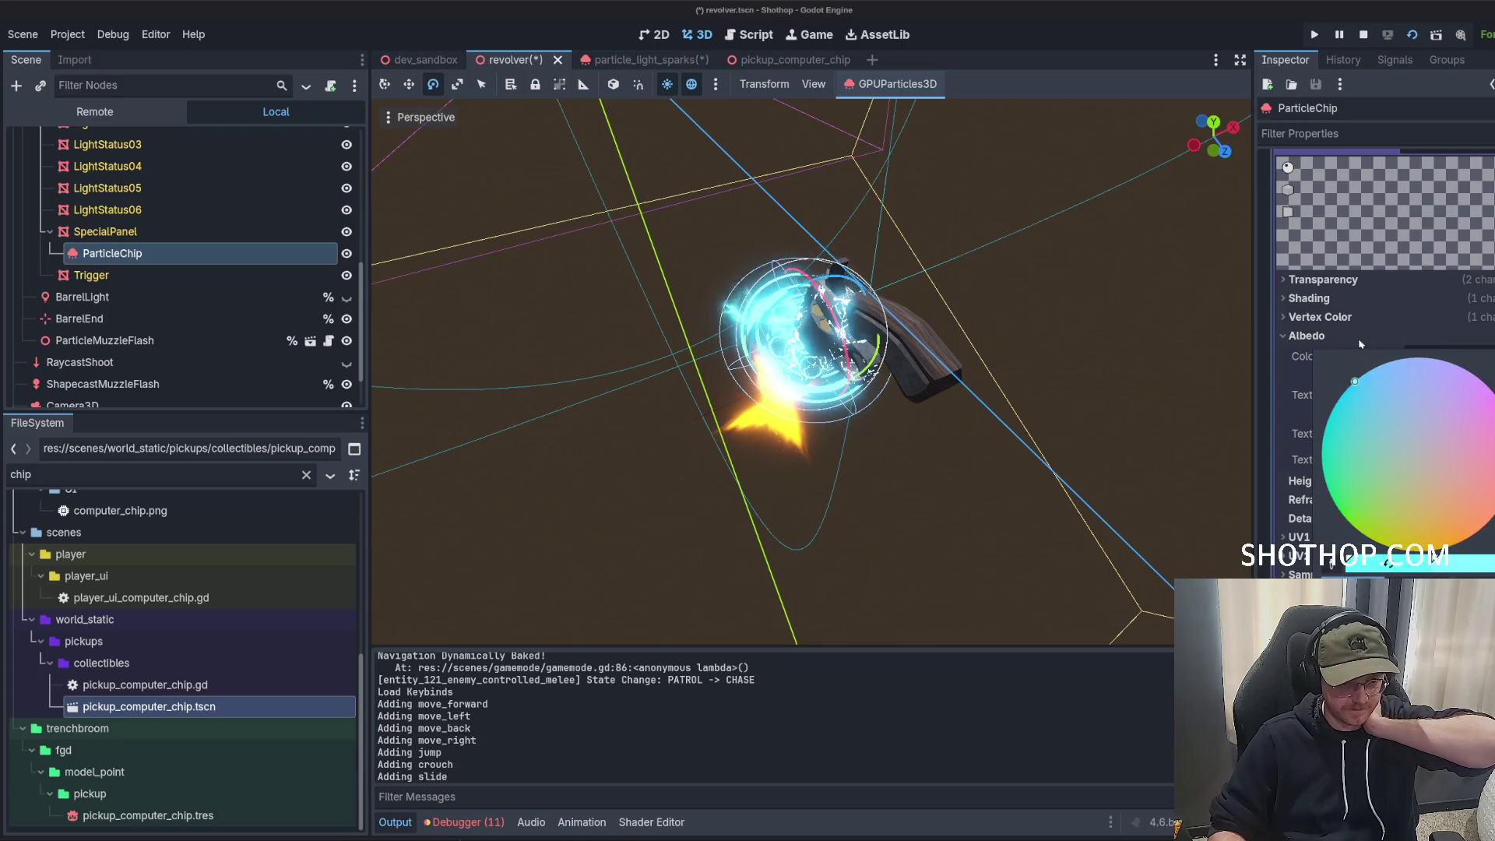
left_click(1361, 344)
left_click(1447, 390)
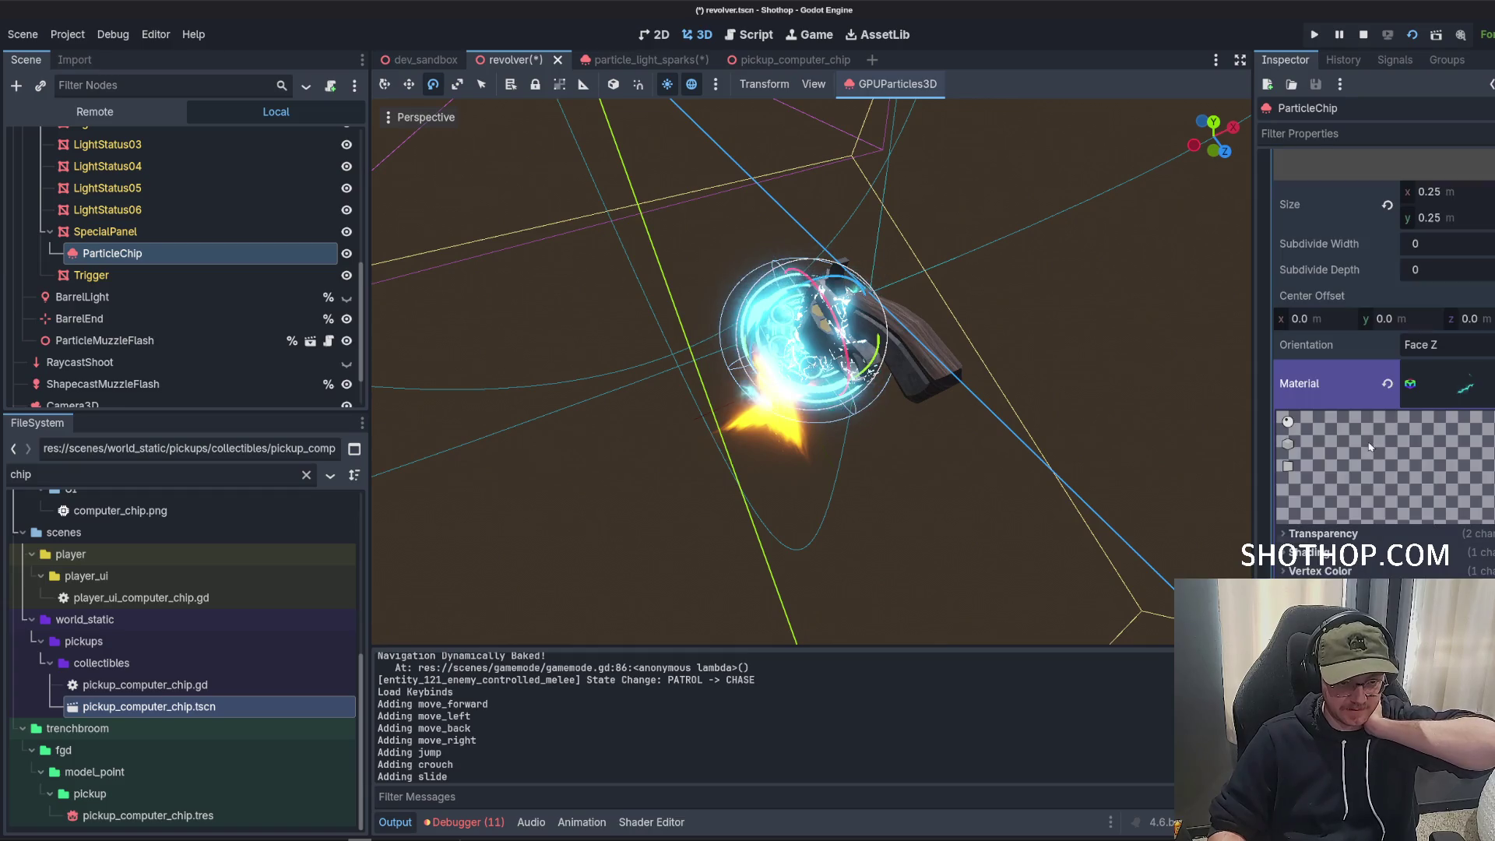
right_click(1447, 390)
key("Escape")
Make the second pass material unique and texture it with spark_02.png.
scroll(1450, 344, "up", 5)
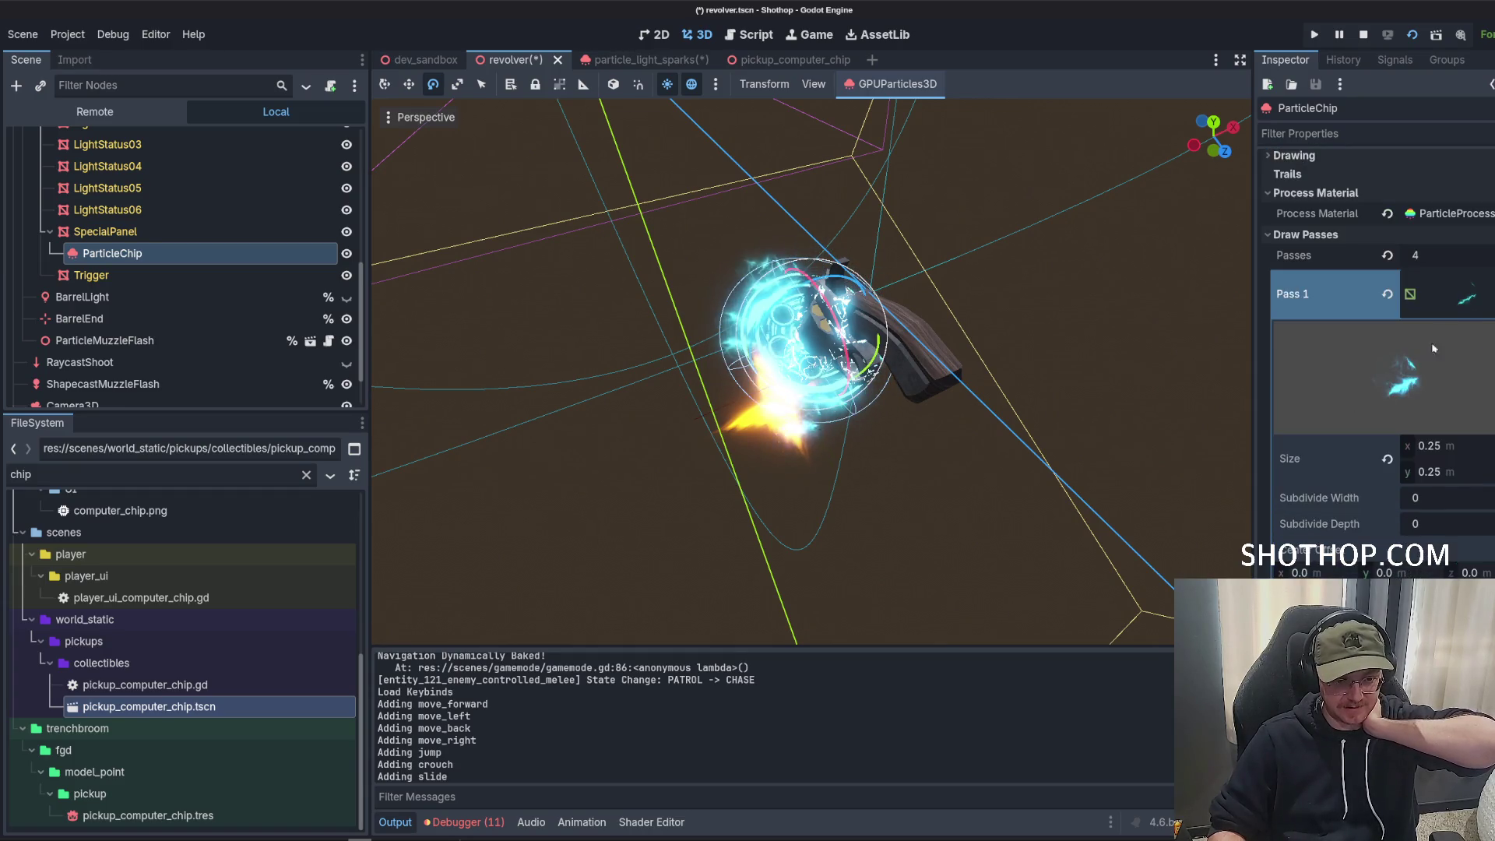
left_click(1450, 344)
left_click(1449, 343)
scroll(1397, 464, "down", 4)
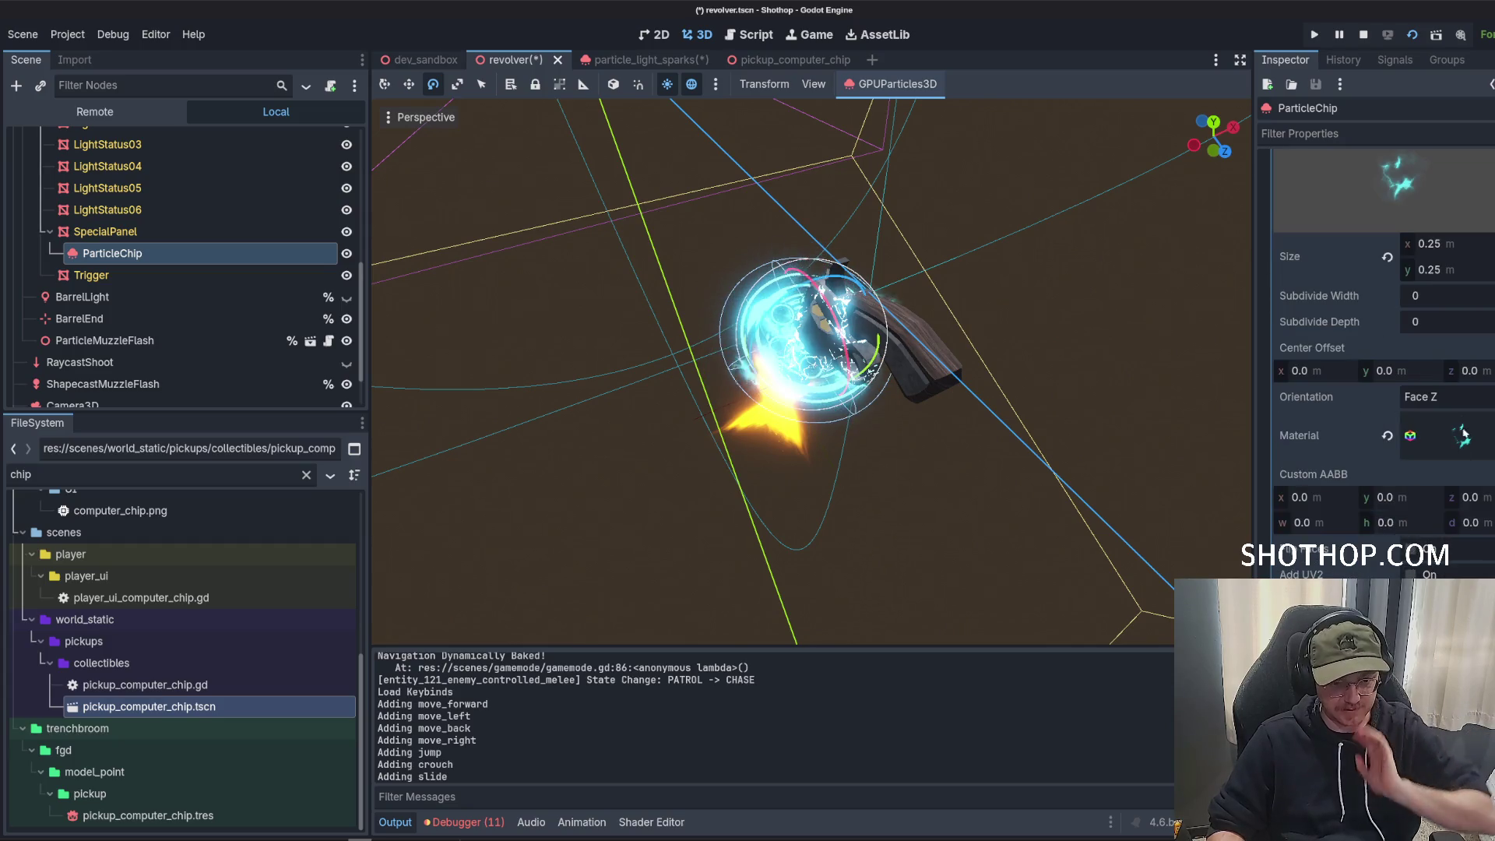
right_click(1392, 431)
left_click(1433, 627)
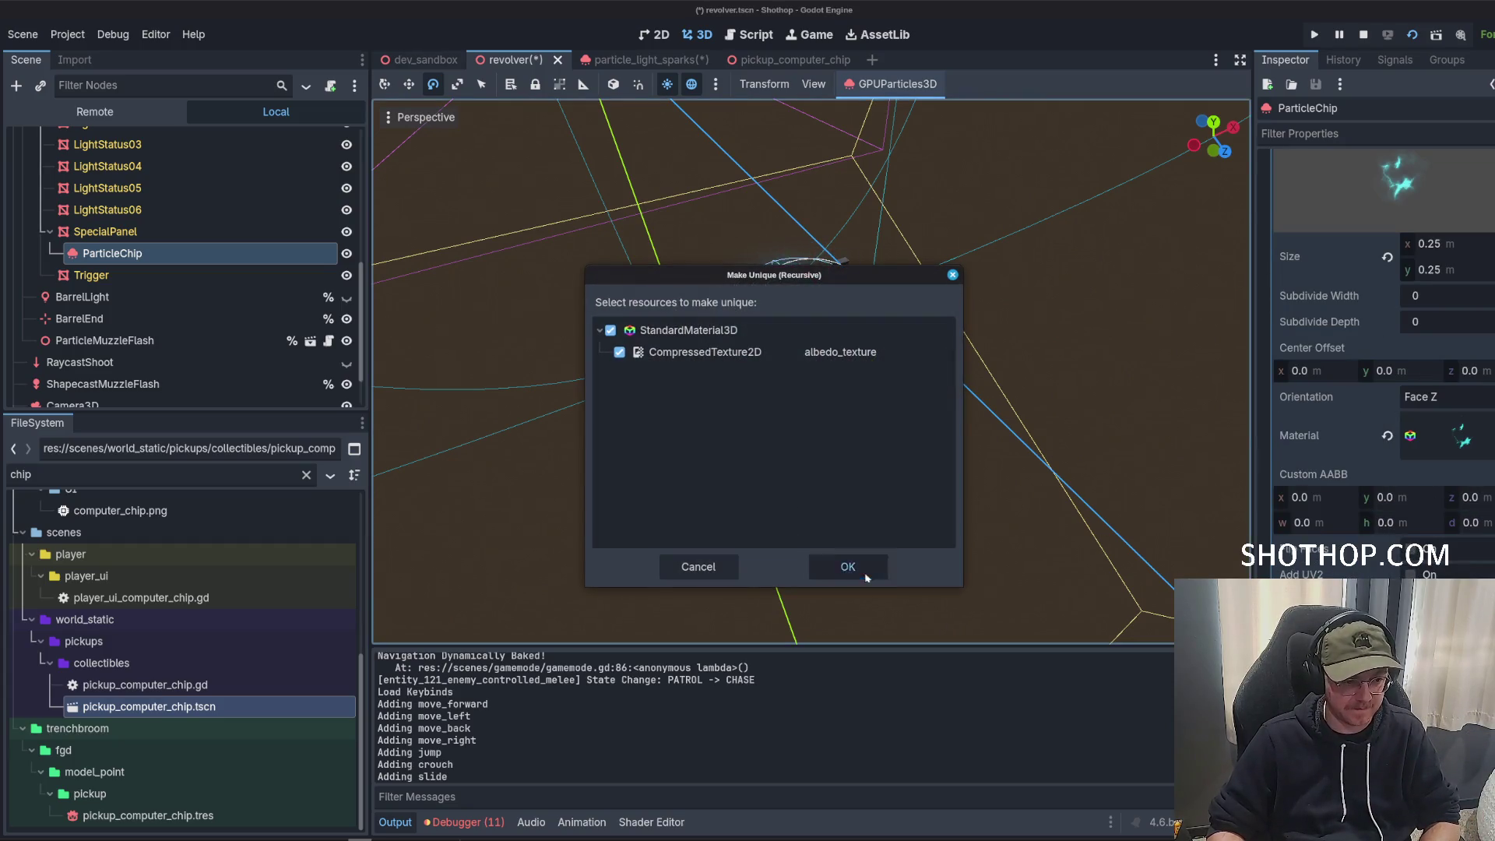
left_click(851, 567)
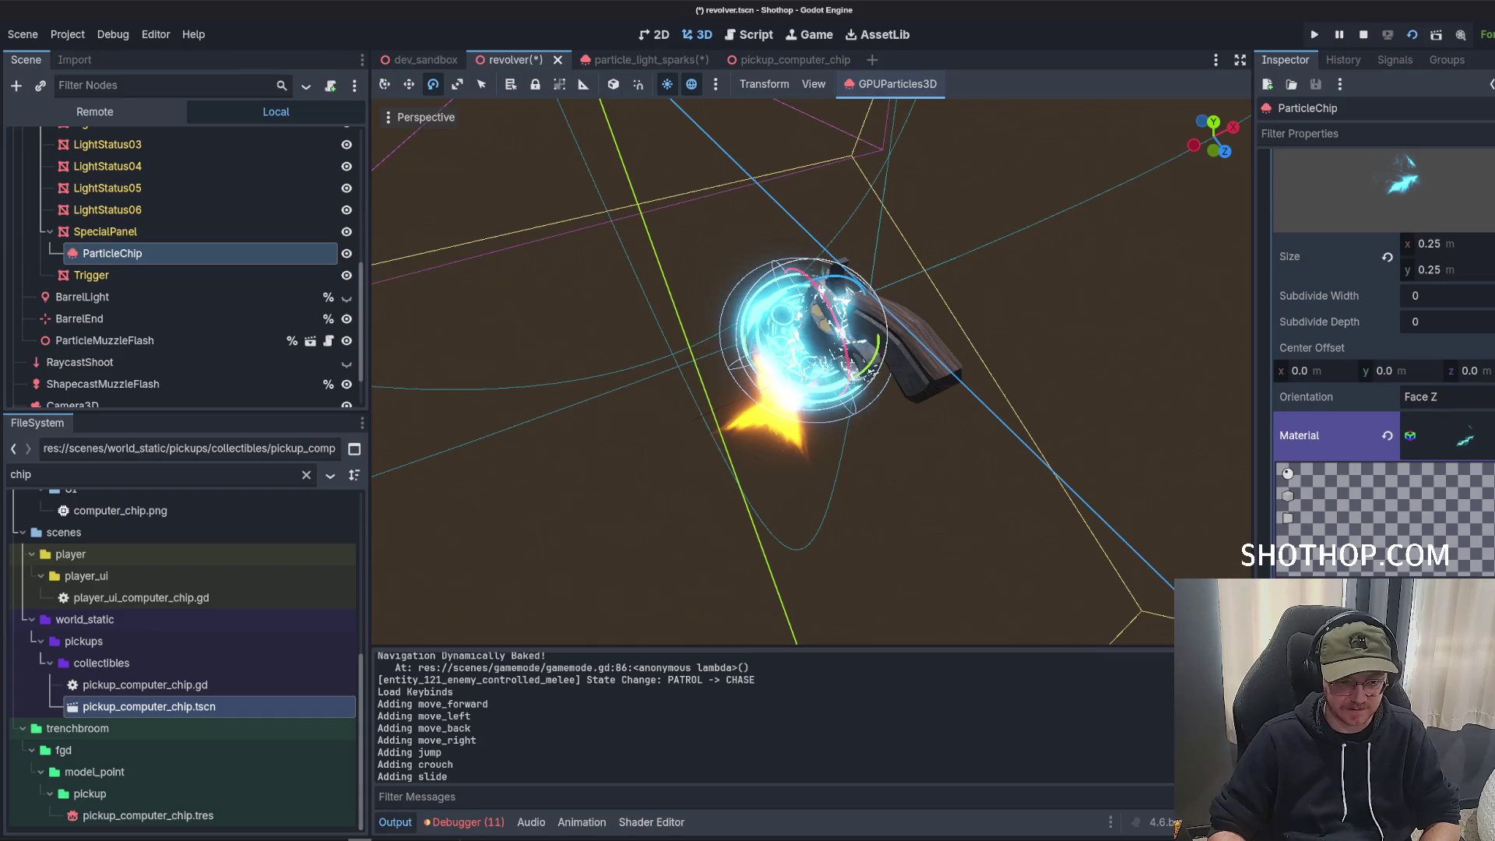
left_click(1338, 427)
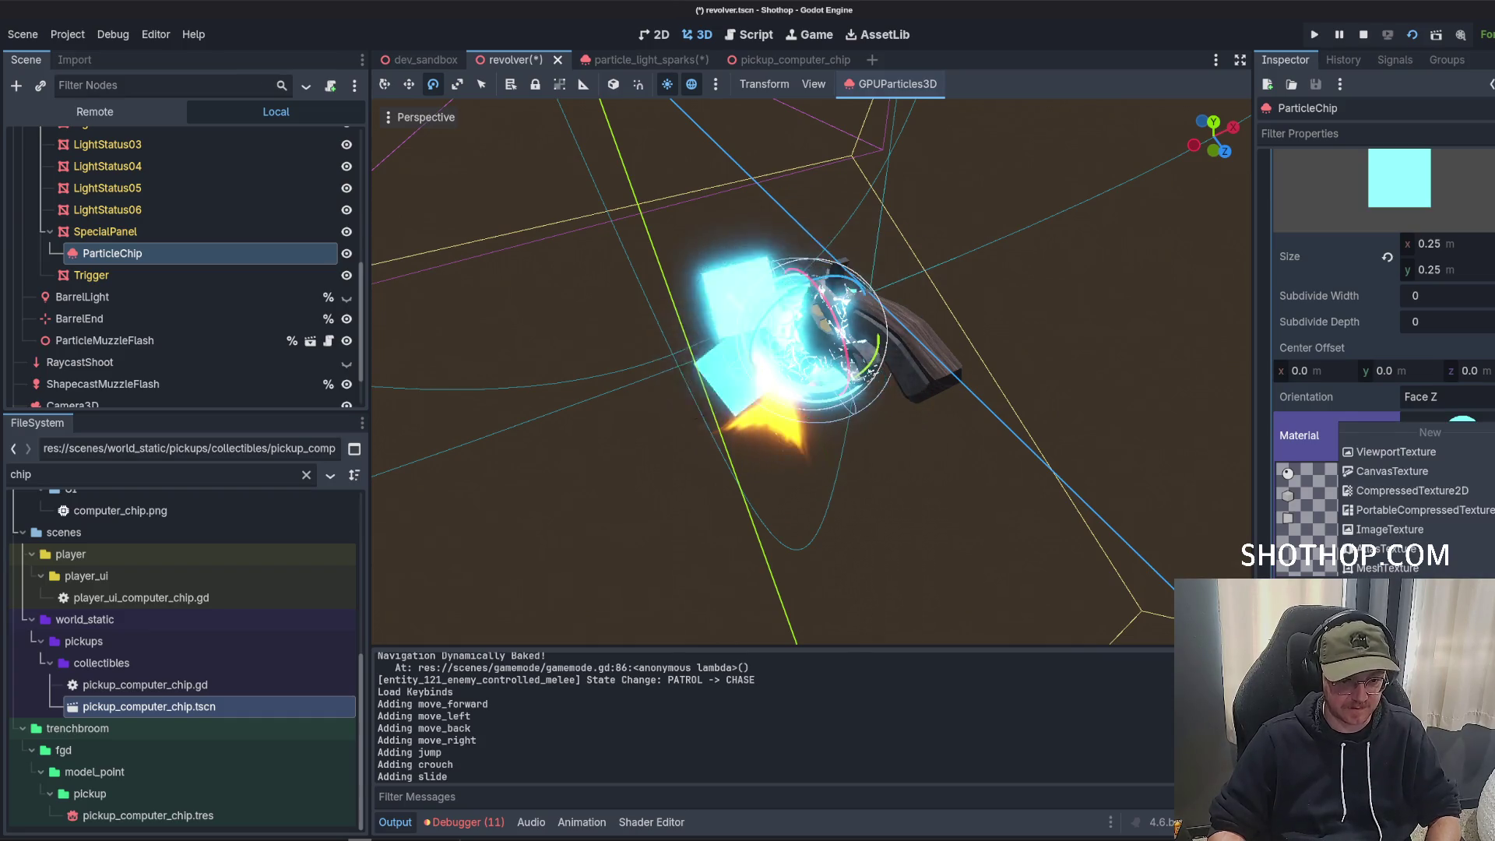
left_click(1395, 685)
type("spark")
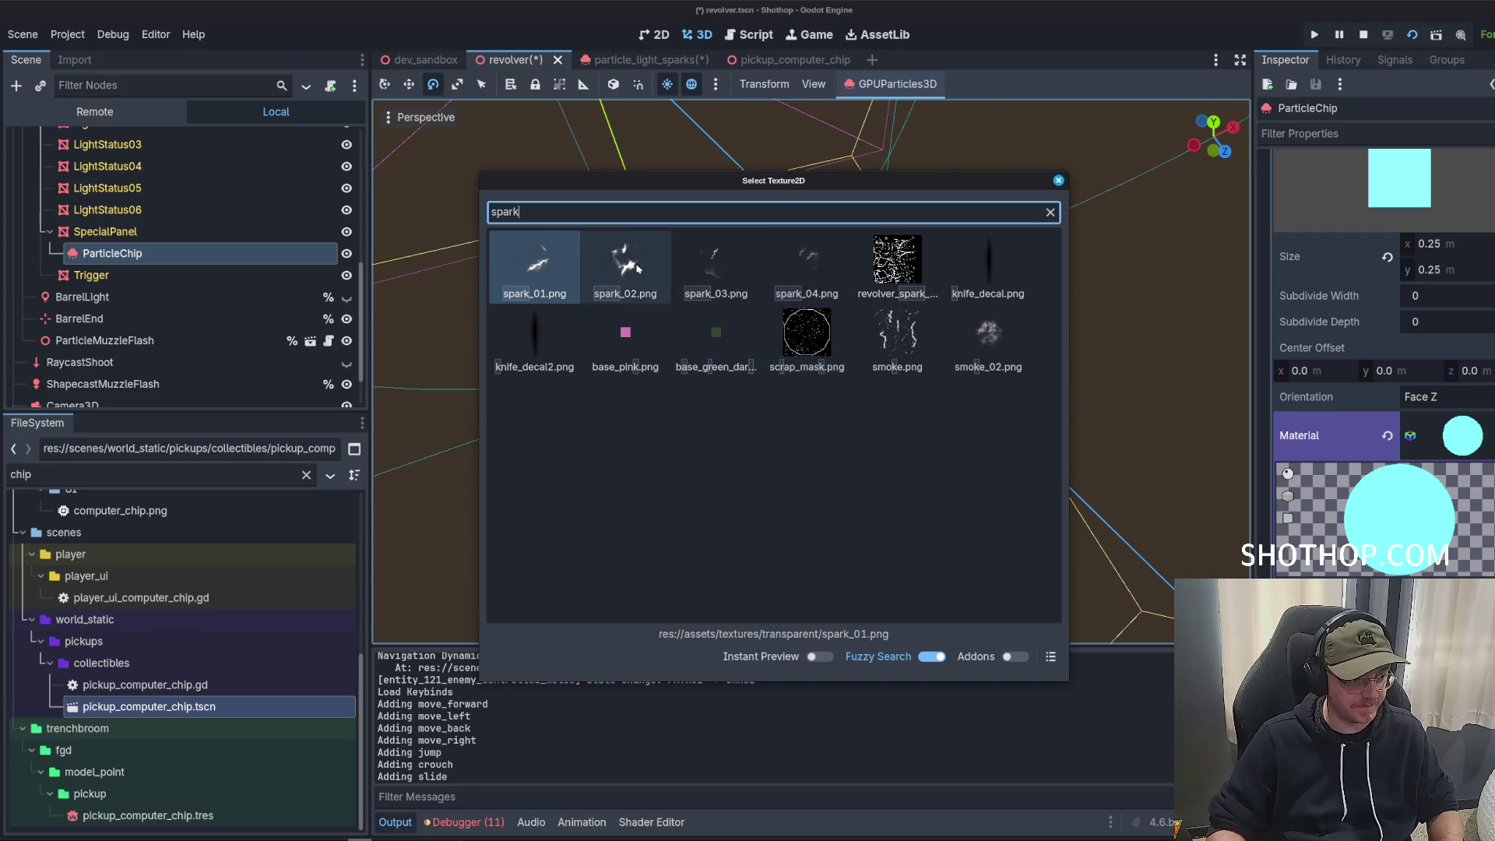
double_click(637, 268)
scroll(1398, 333, "up", 2)
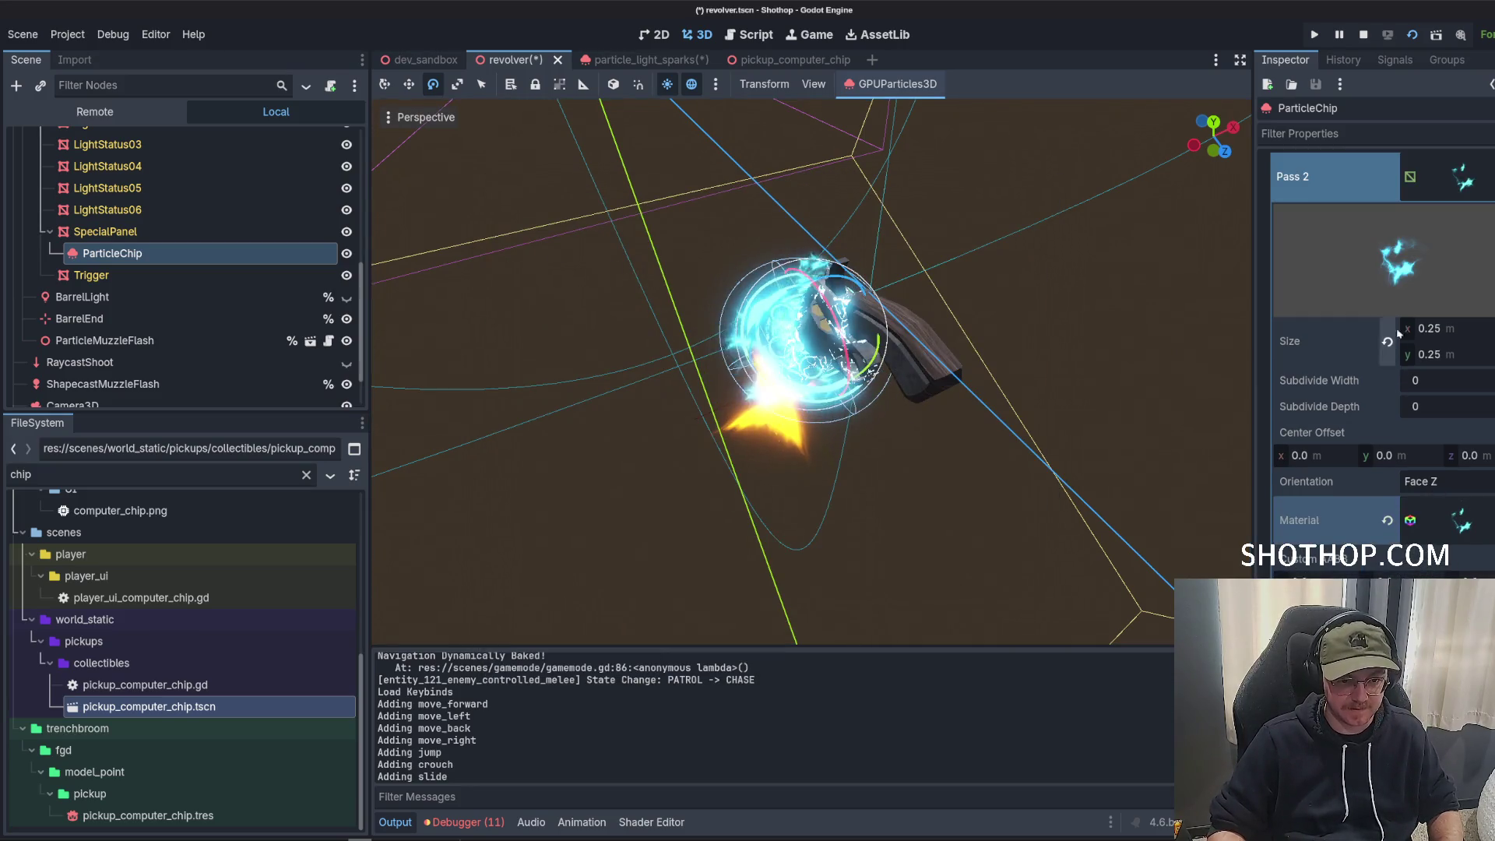
Make the third draw pass material unique and give it the spark_03 albedo texture.
left_click(1464, 199)
left_click(1470, 234)
left_click(1467, 562)
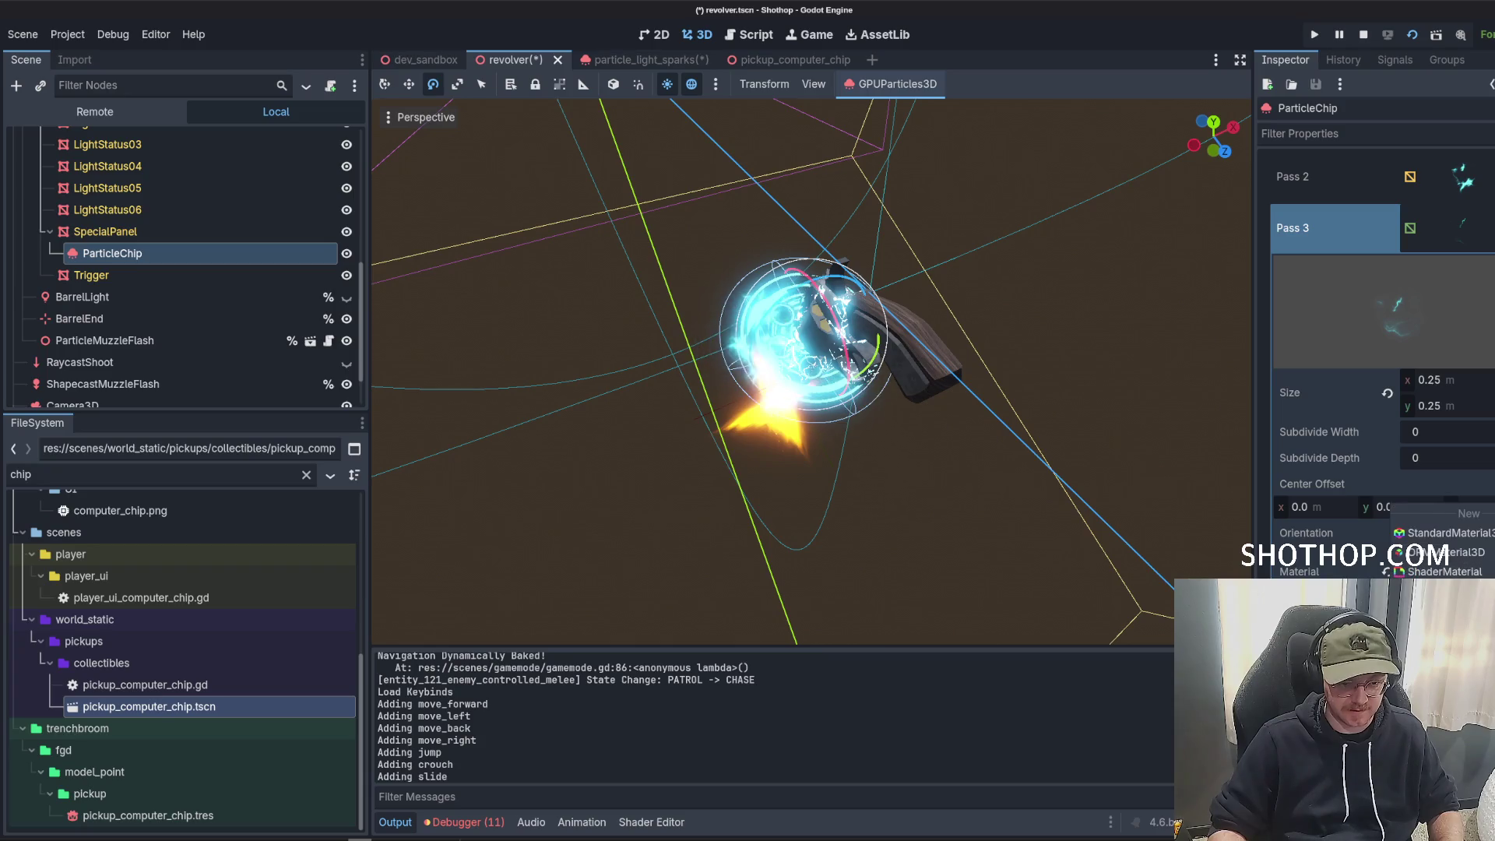
left_click(1441, 662)
left_click(848, 567)
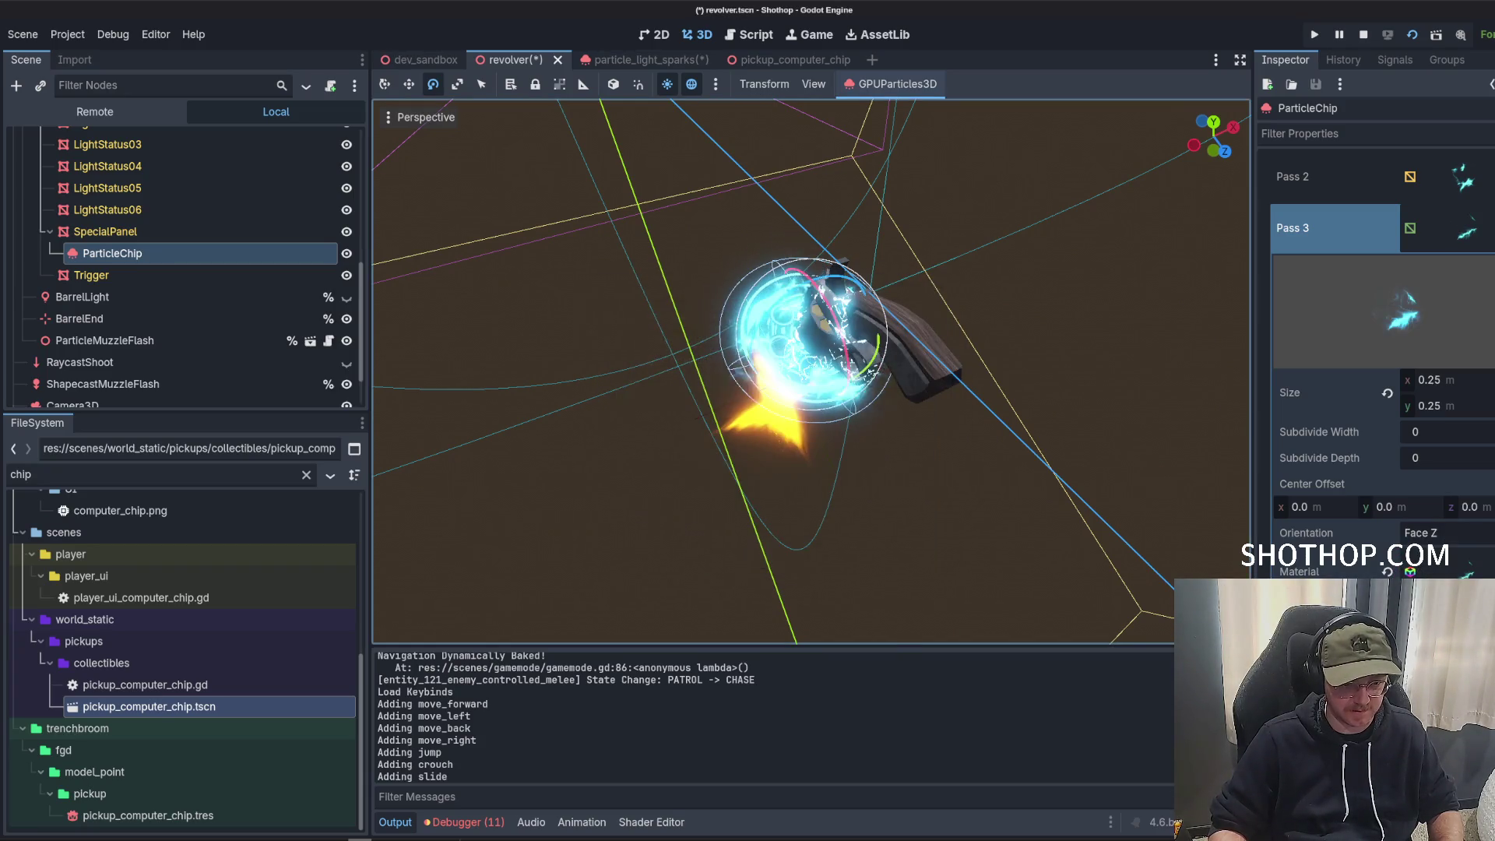
left_click(1316, 525)
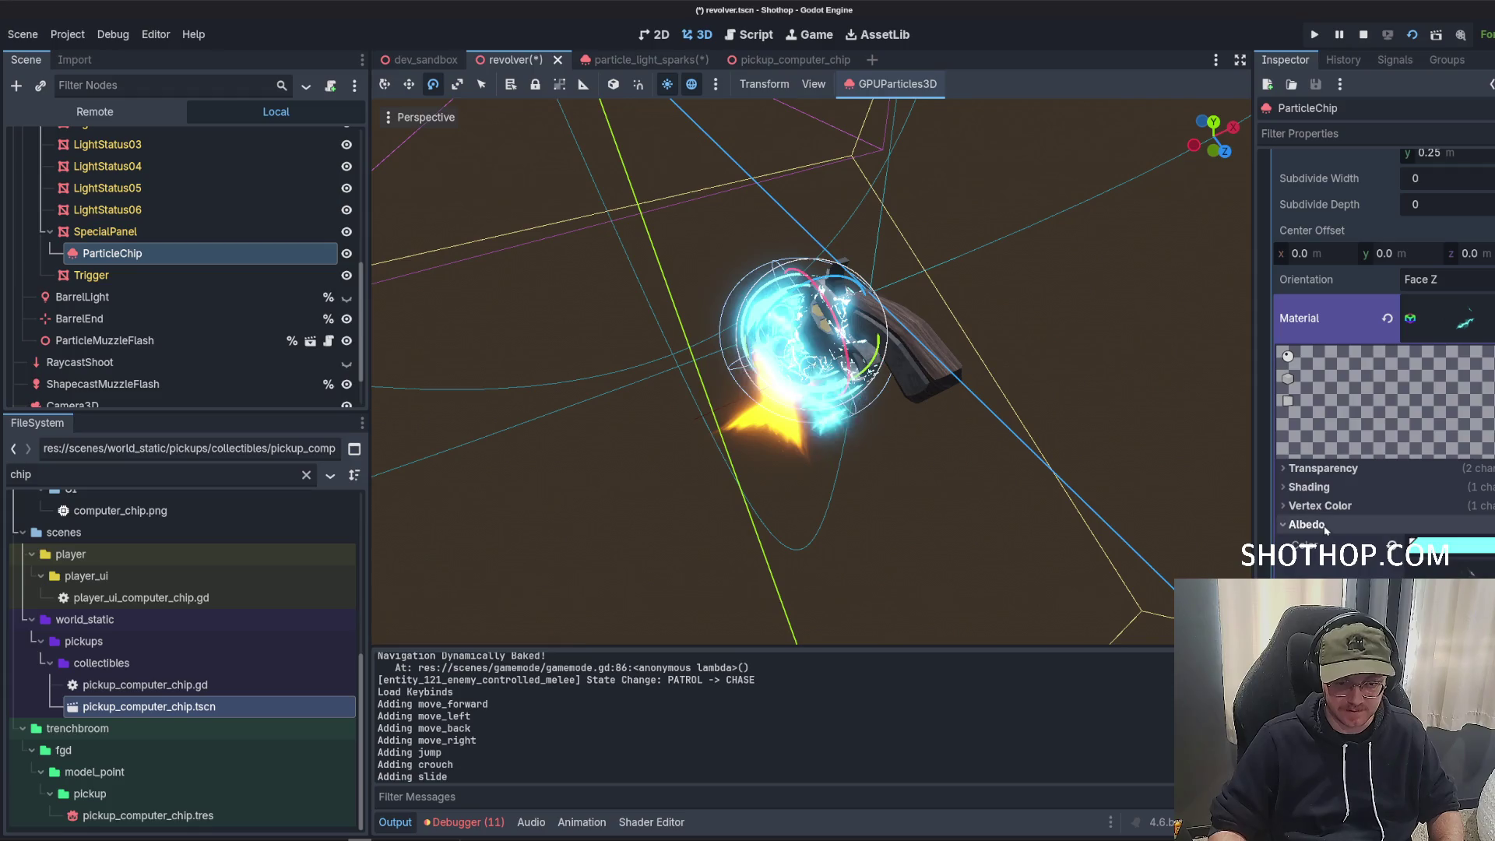
left_click(1471, 572)
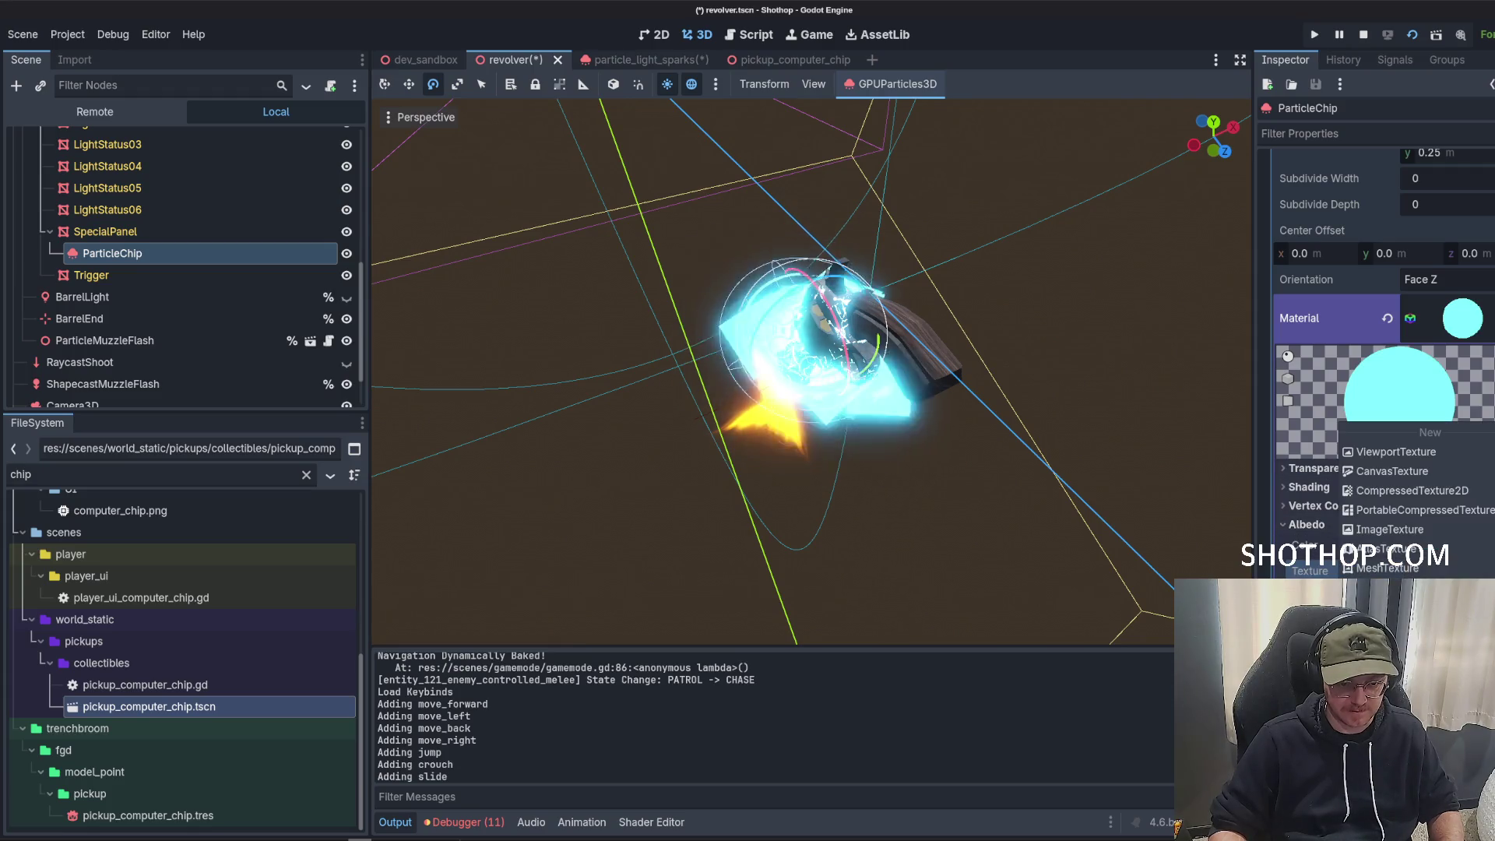
type("spark3")
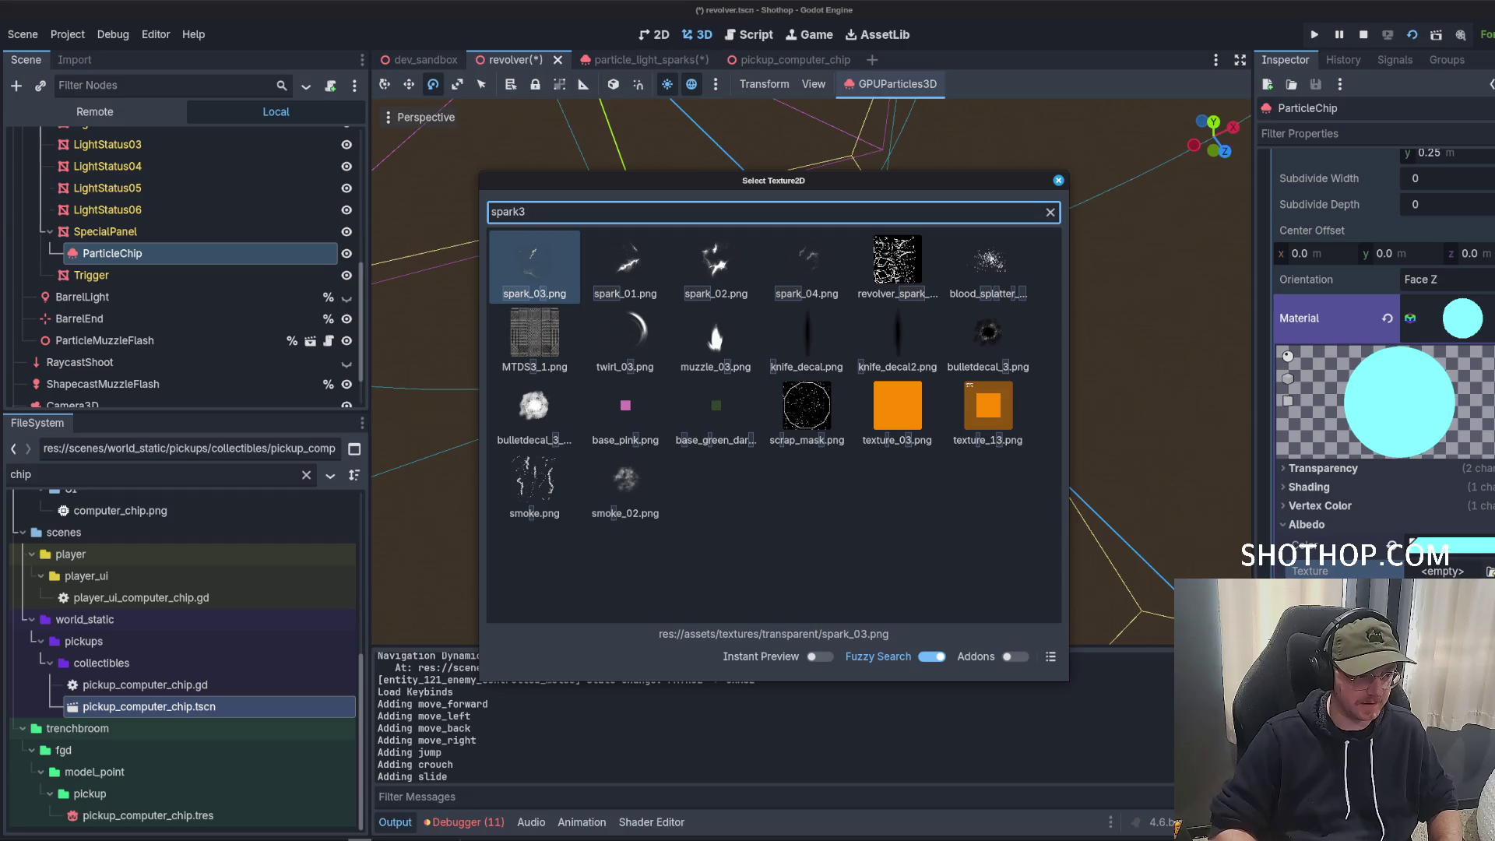
key("Return")
left_click(1454, 341)
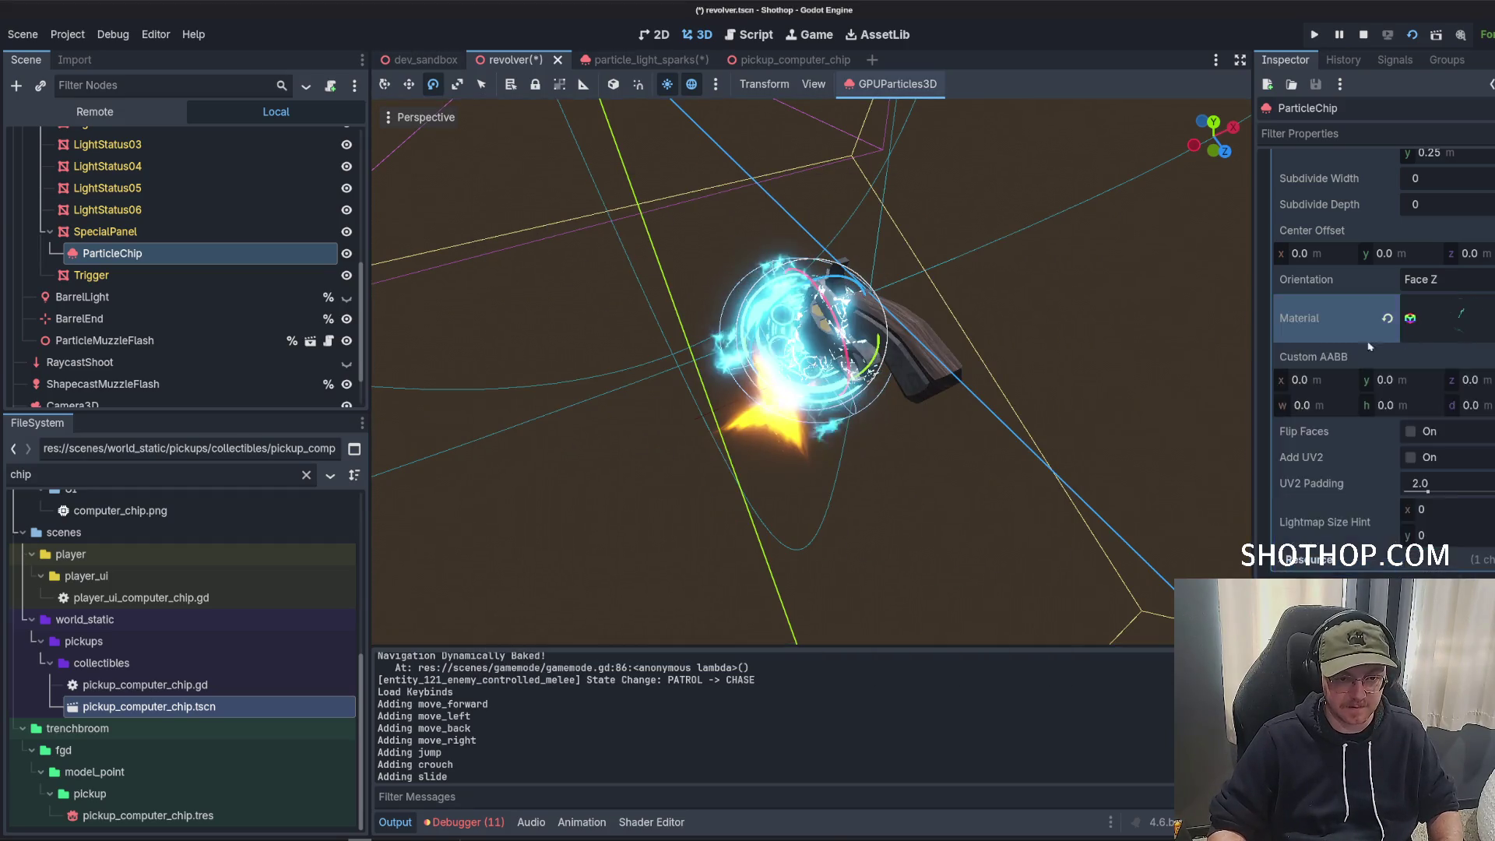
Make the fourth draw pass material unique.
left_click(1465, 243)
left_click(1464, 279)
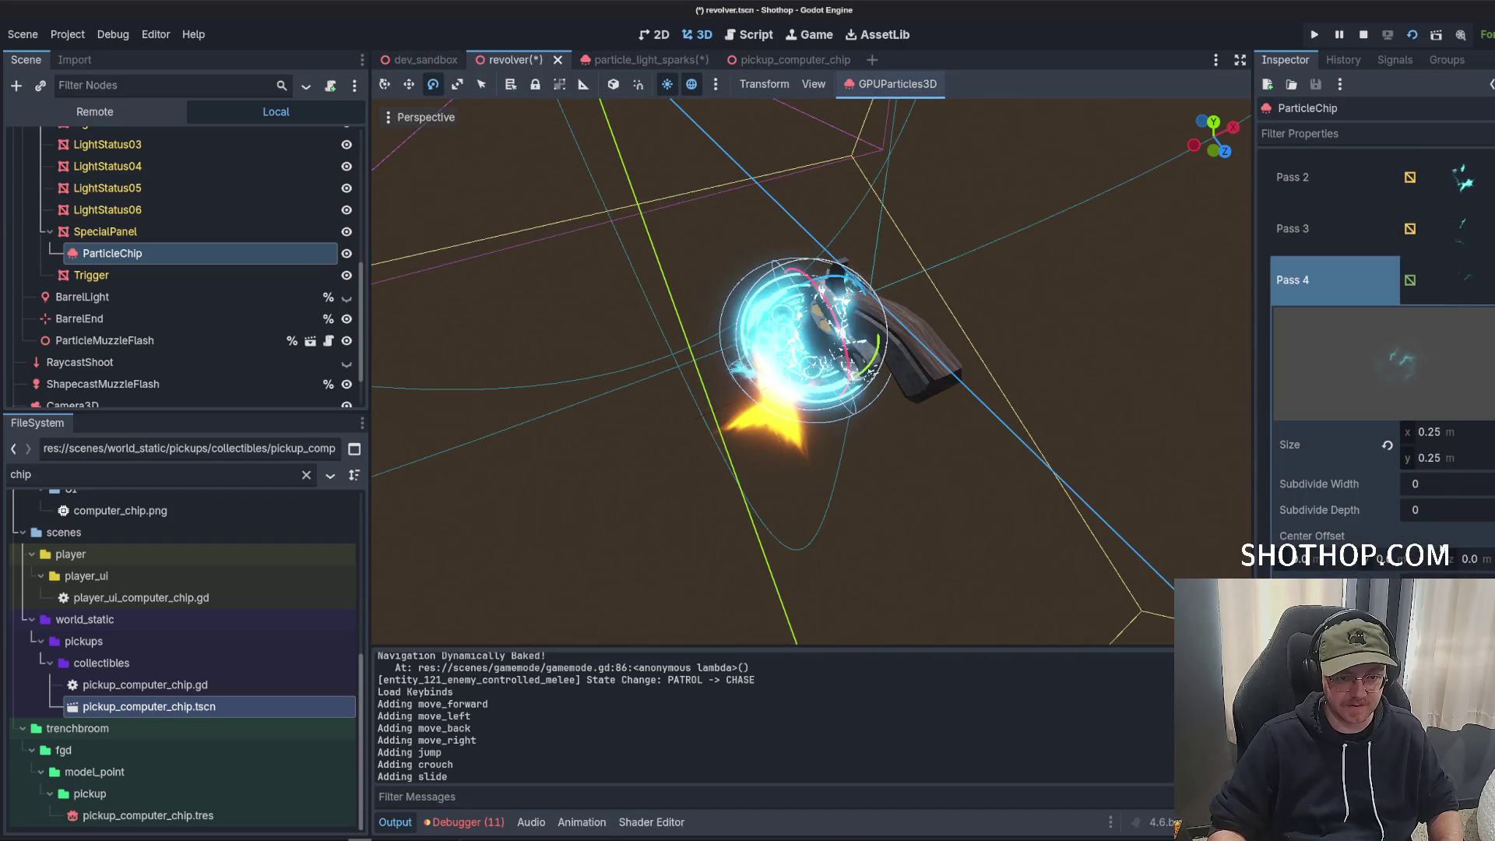
left_click(1462, 619)
left_click(1441, 690)
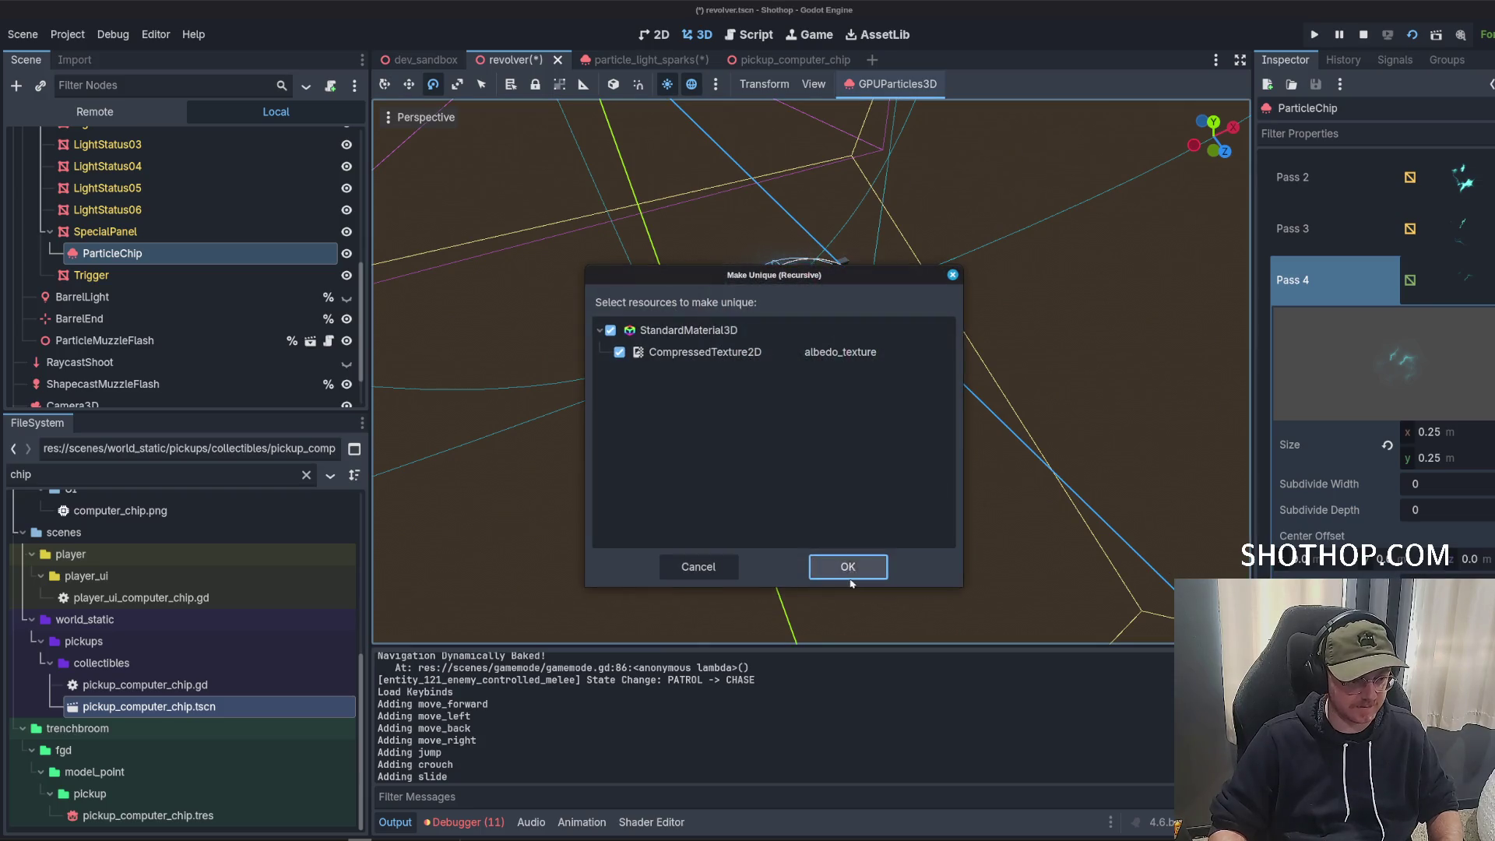
left_click(850, 577)
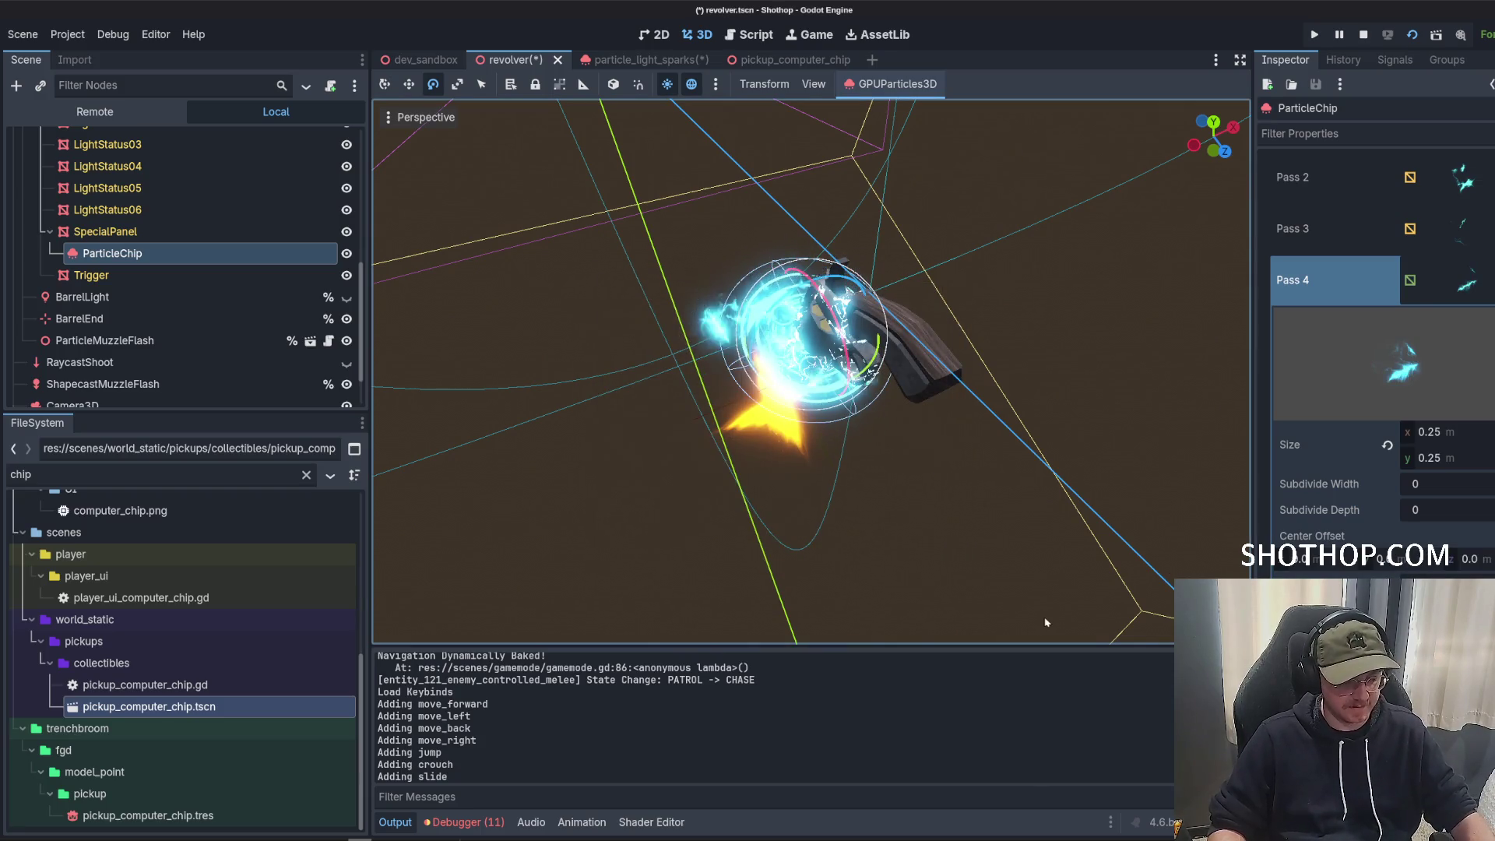
Replace the particle mesh material's albedo texture with spark_01.png via Quick Load.
scroll(1338, 467, "down", 3)
left_click(1338, 438)
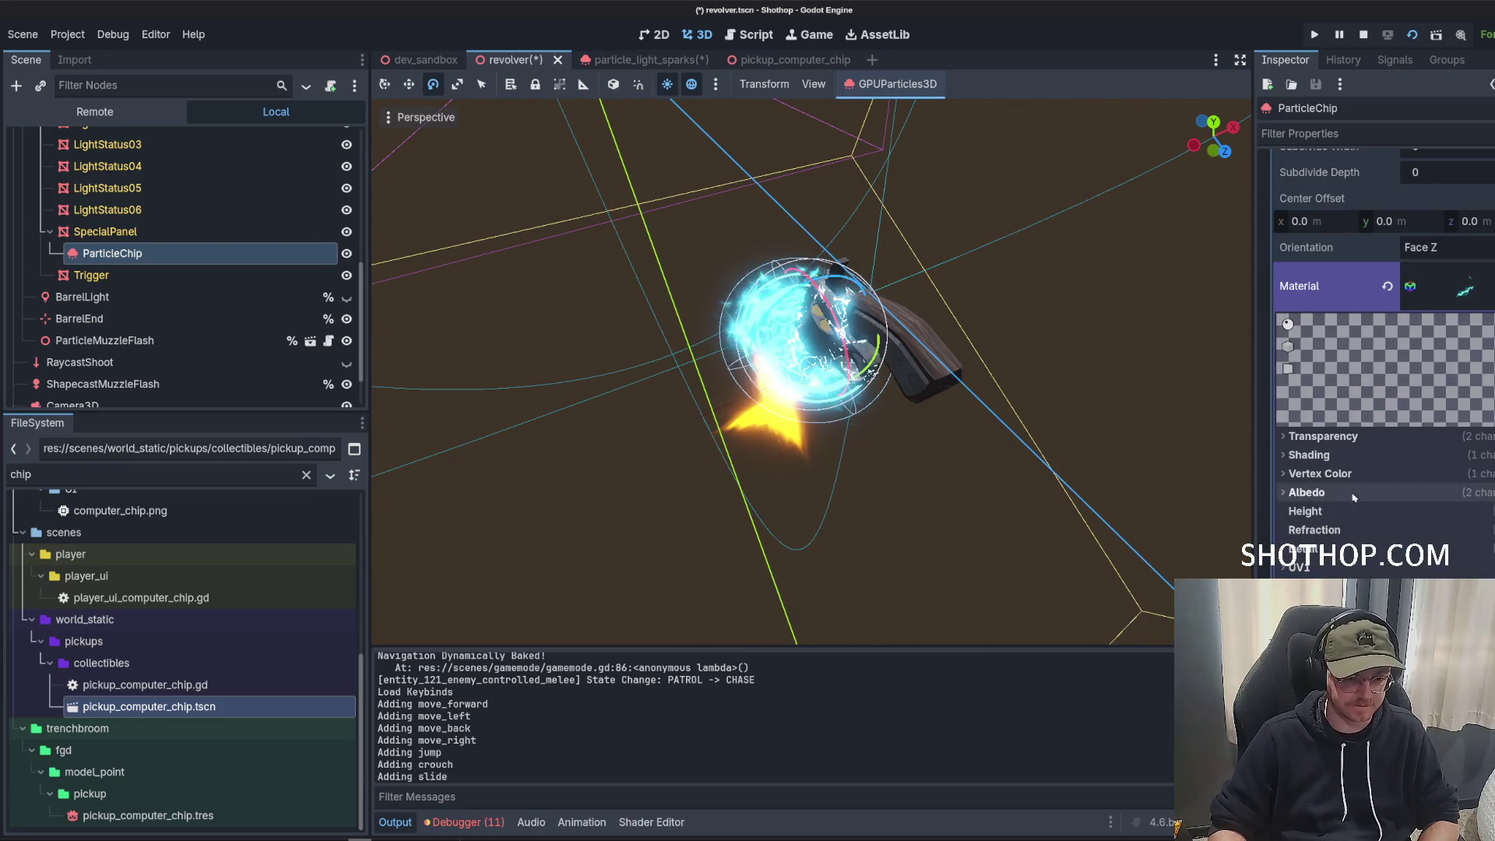
scroll(1339, 475, "down", 2)
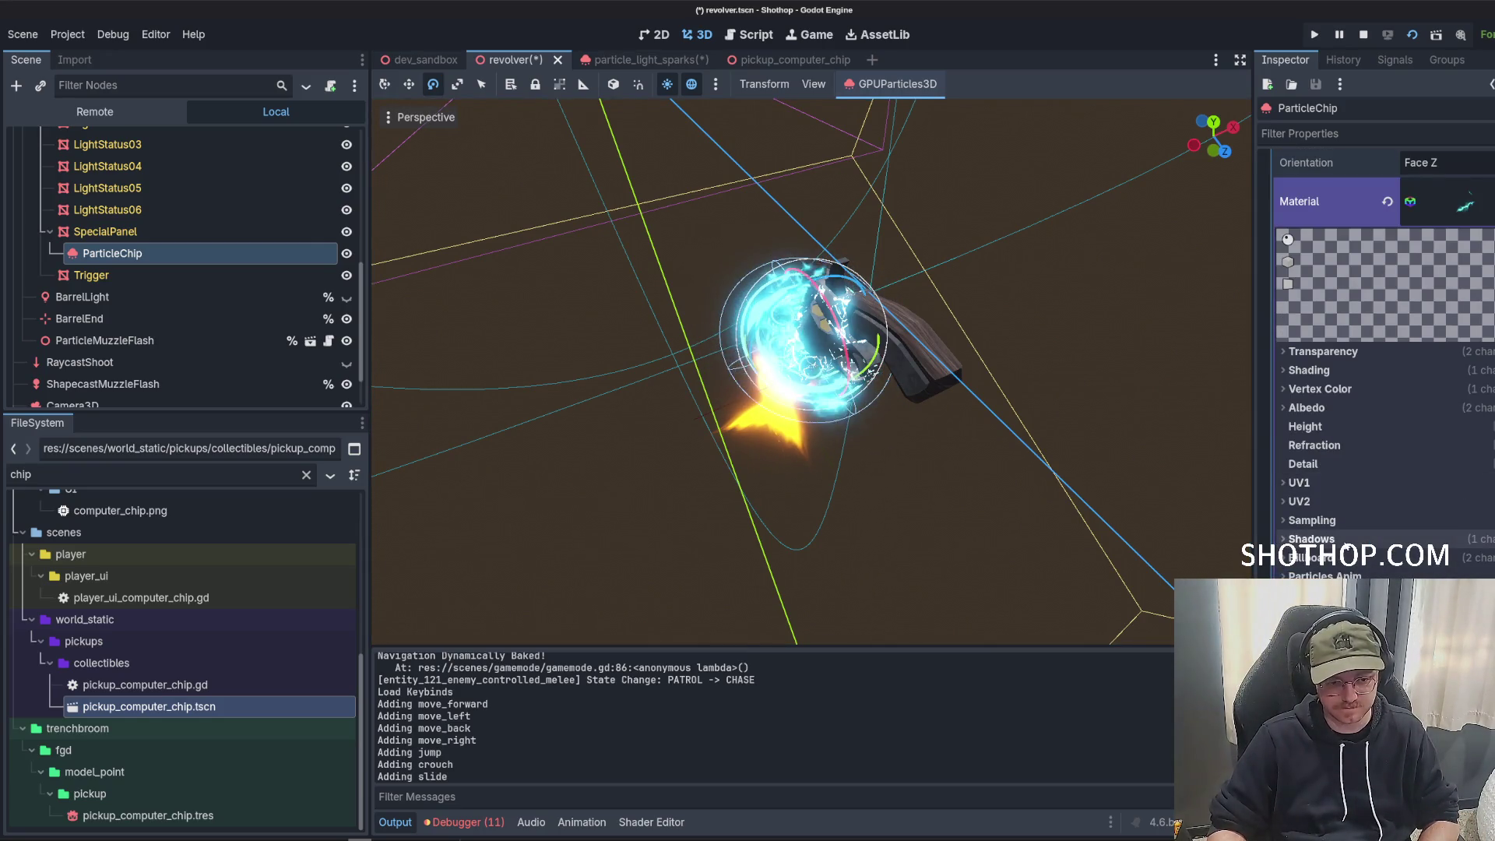
left_click(1355, 407)
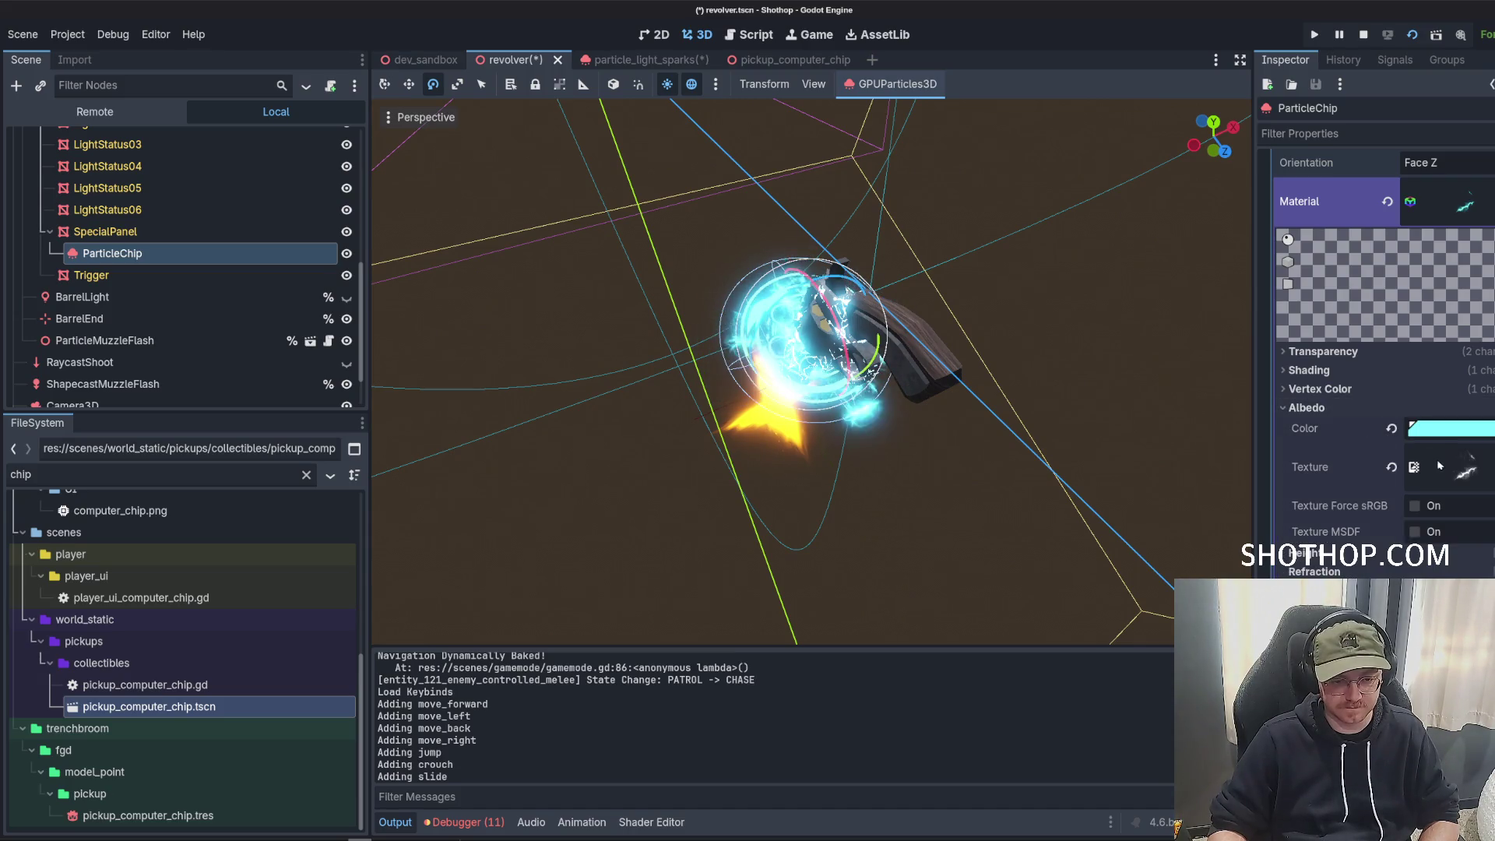
left_click(1392, 468)
left_click(1396, 469)
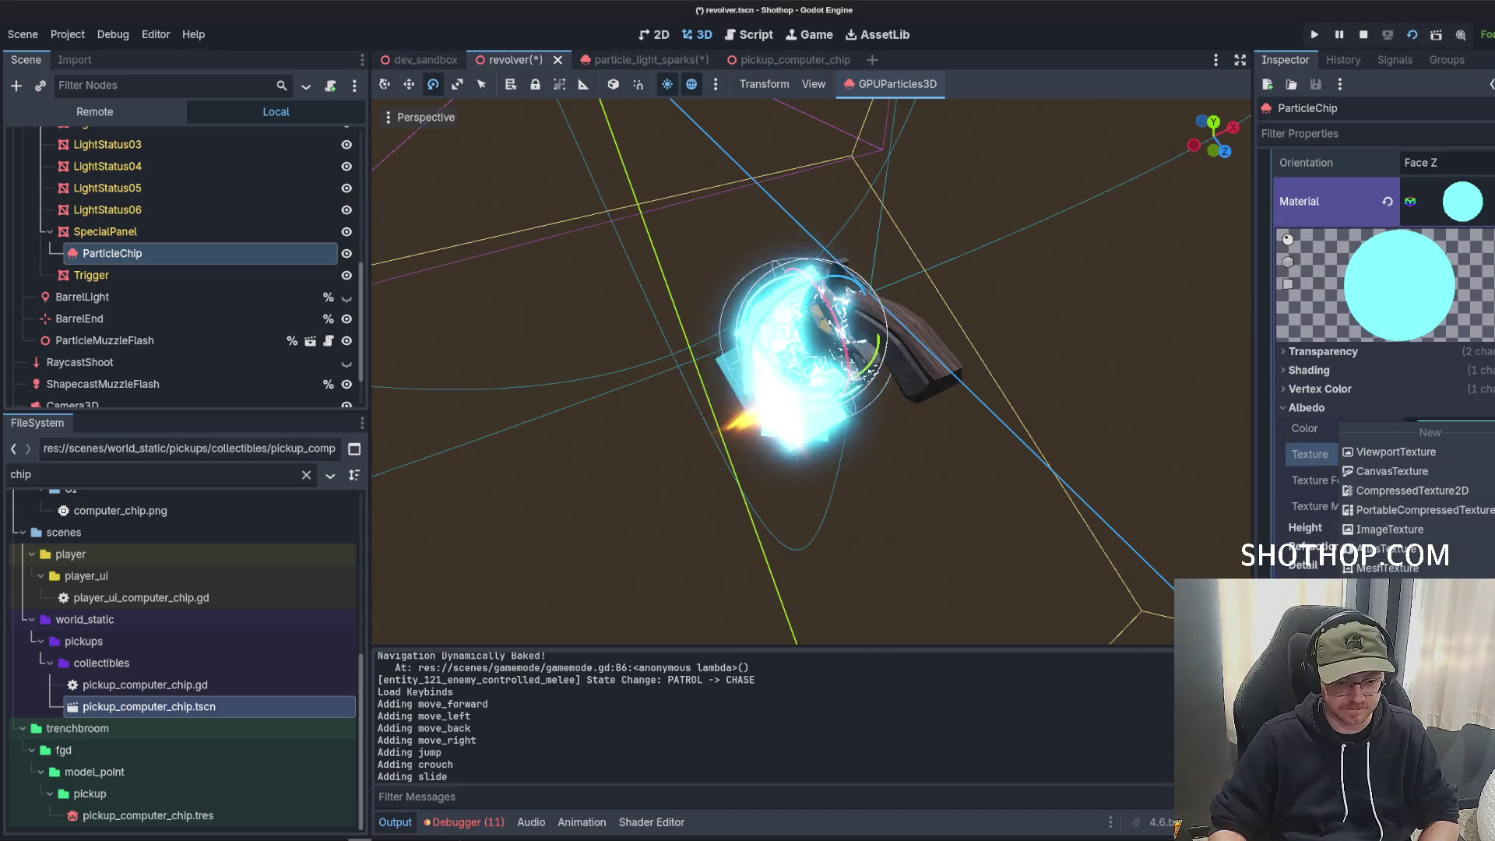
left_click(1387, 747)
type("spark")
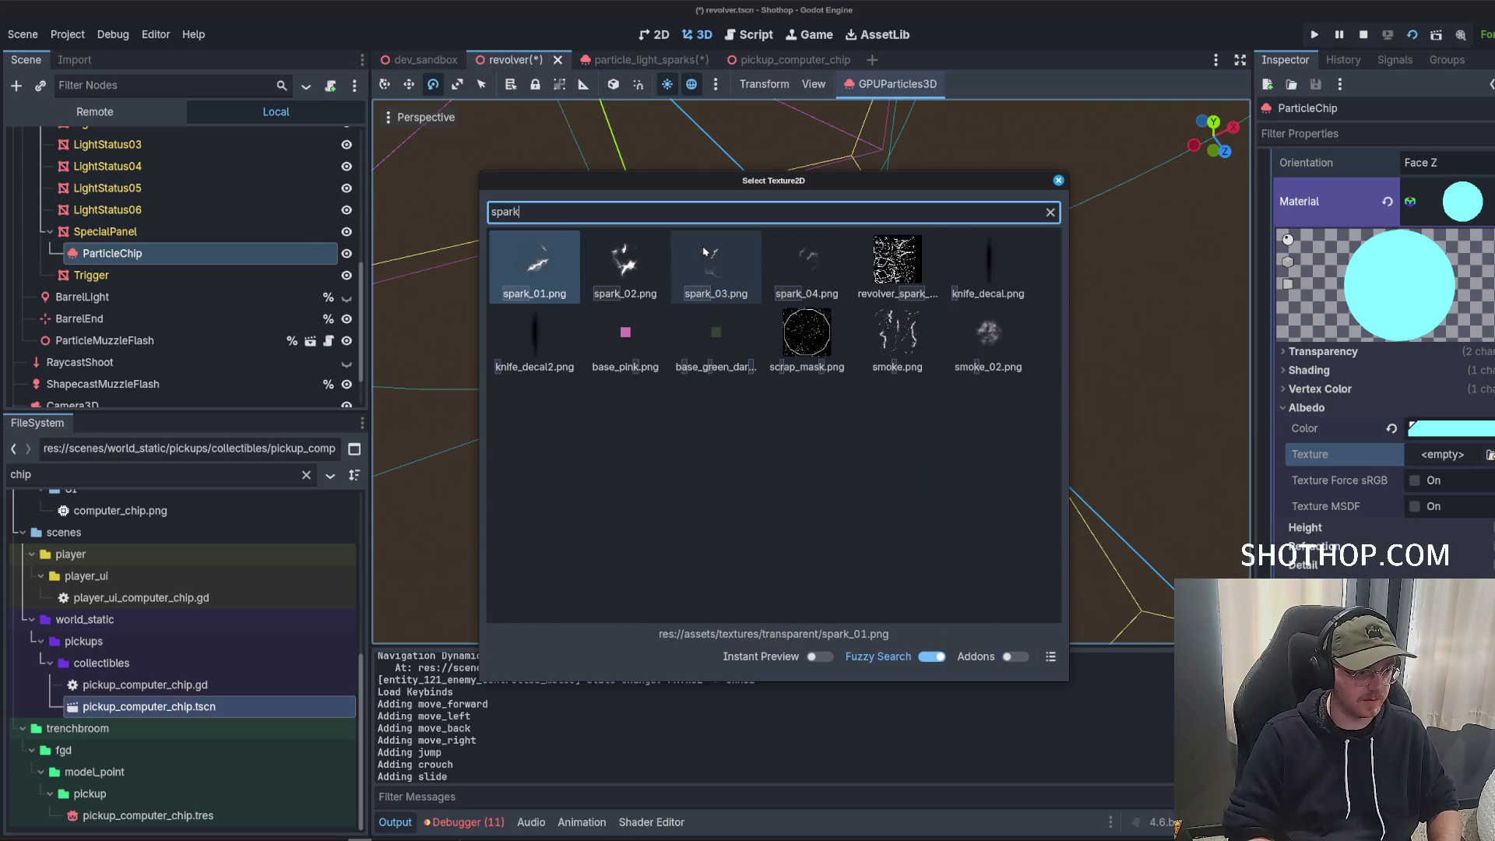
key("Return")
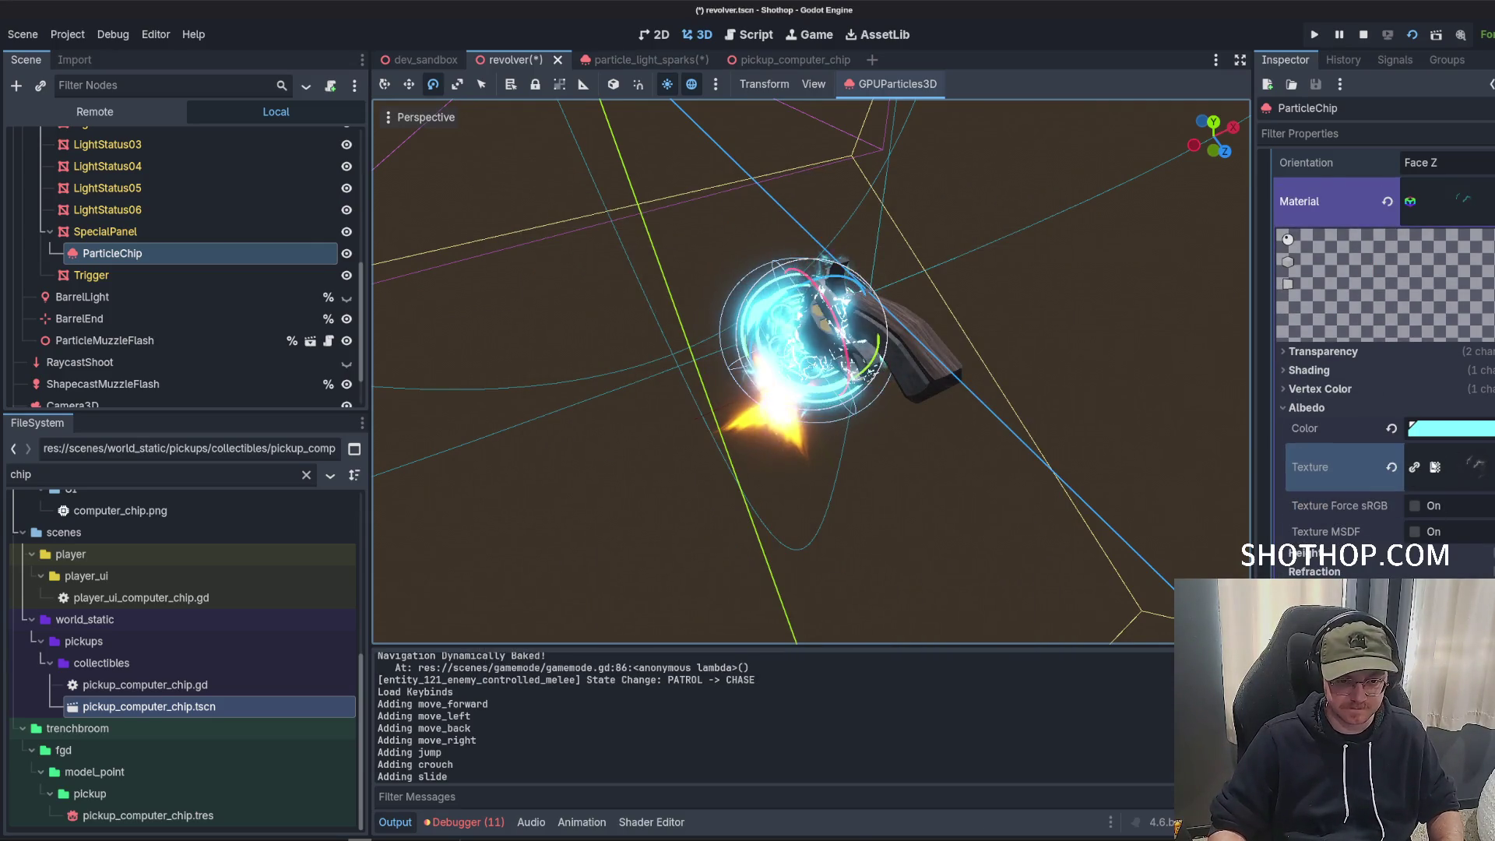
Collapse the material settings and save the revolver scene.
scroll(1379, 351, "up", 2)
left_click(1300, 286)
mouse_move(779, 436)
left_mouse_down()
mouse_move(833, 456)
mouse_move(732, 420)
left_mouse_up()
key("ctrl+s")
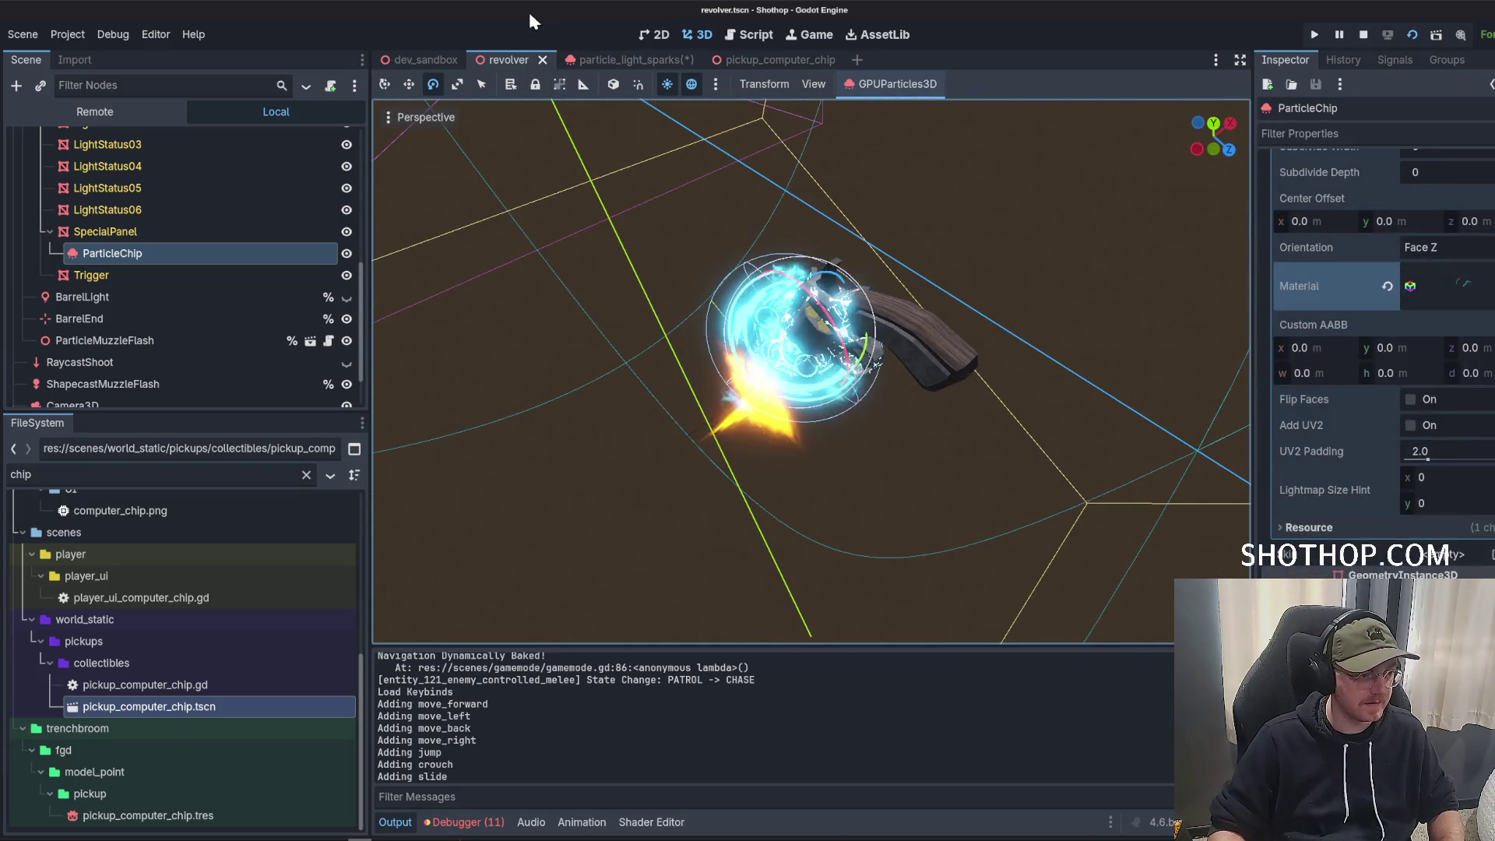
From the dev_sandbox scene, stop the still-running game and relaunch it with F5.
left_click(426, 60)
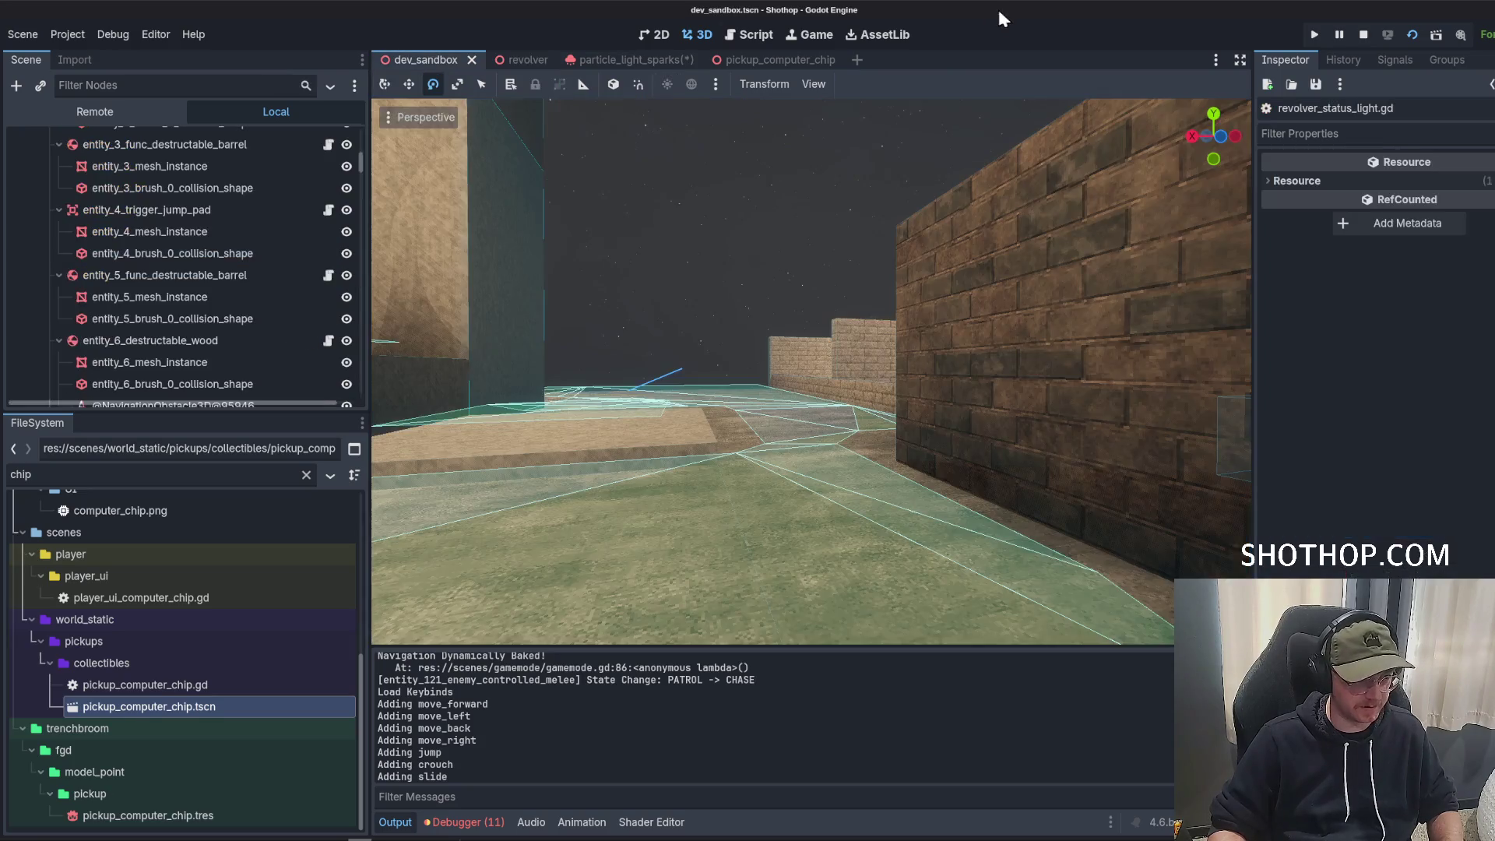
left_click(1365, 44)
key("F5")
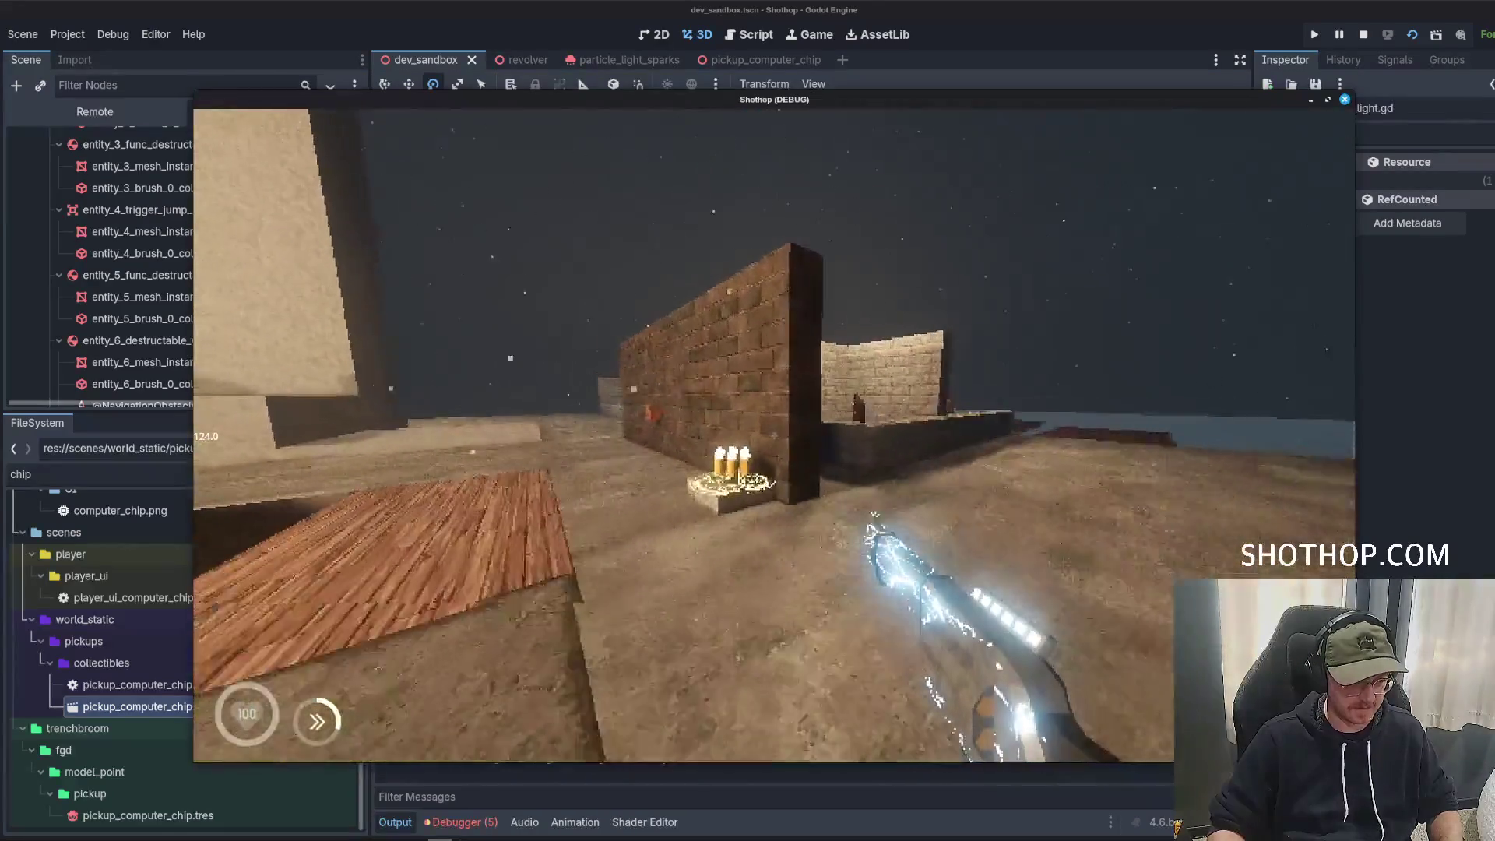
Switch to weapon 2, move through the level, then pause and close the game.
key("2")
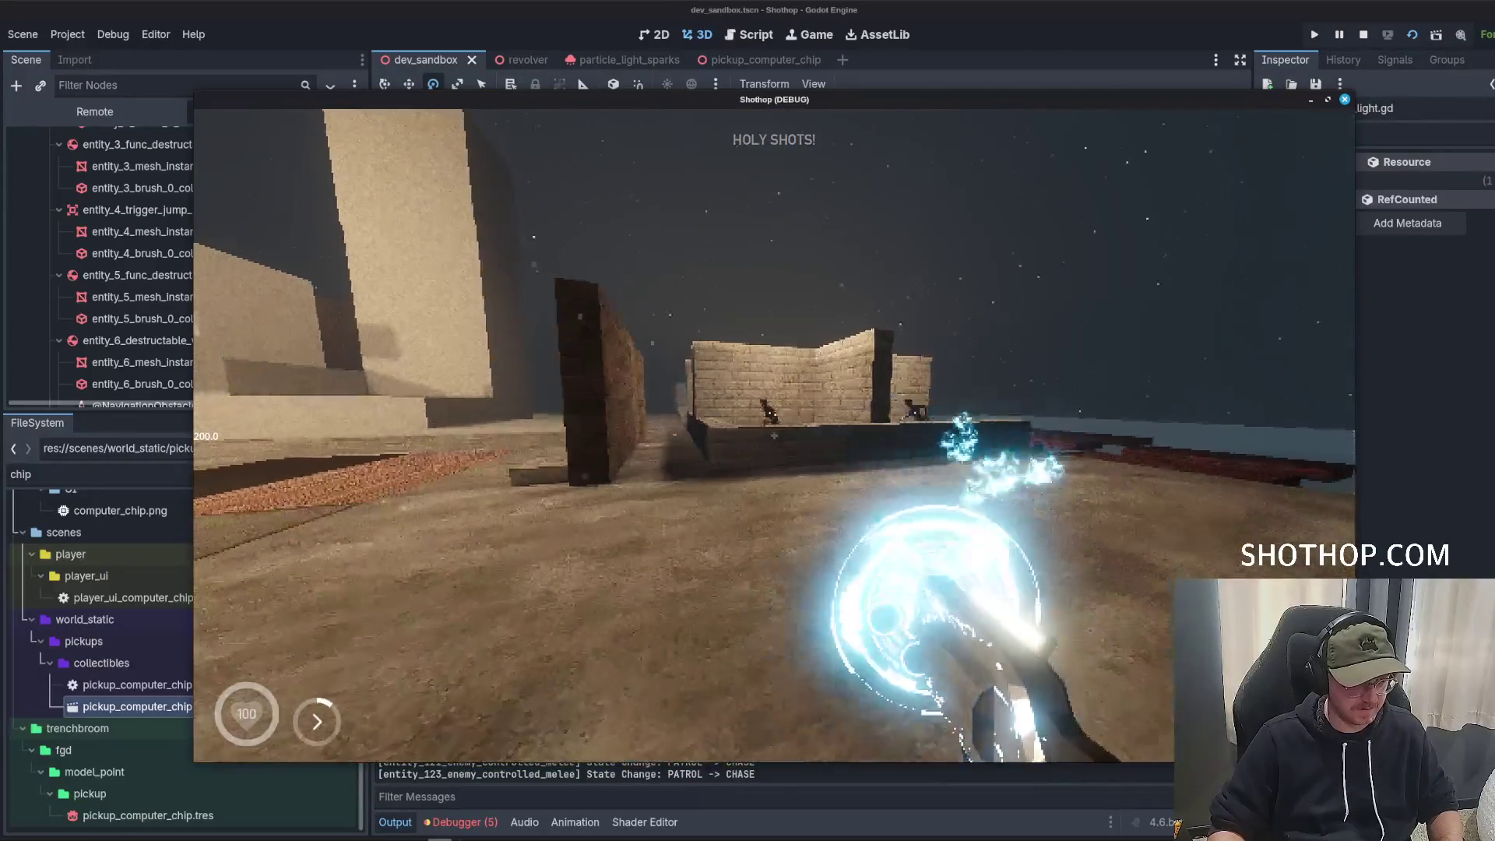
key("w")
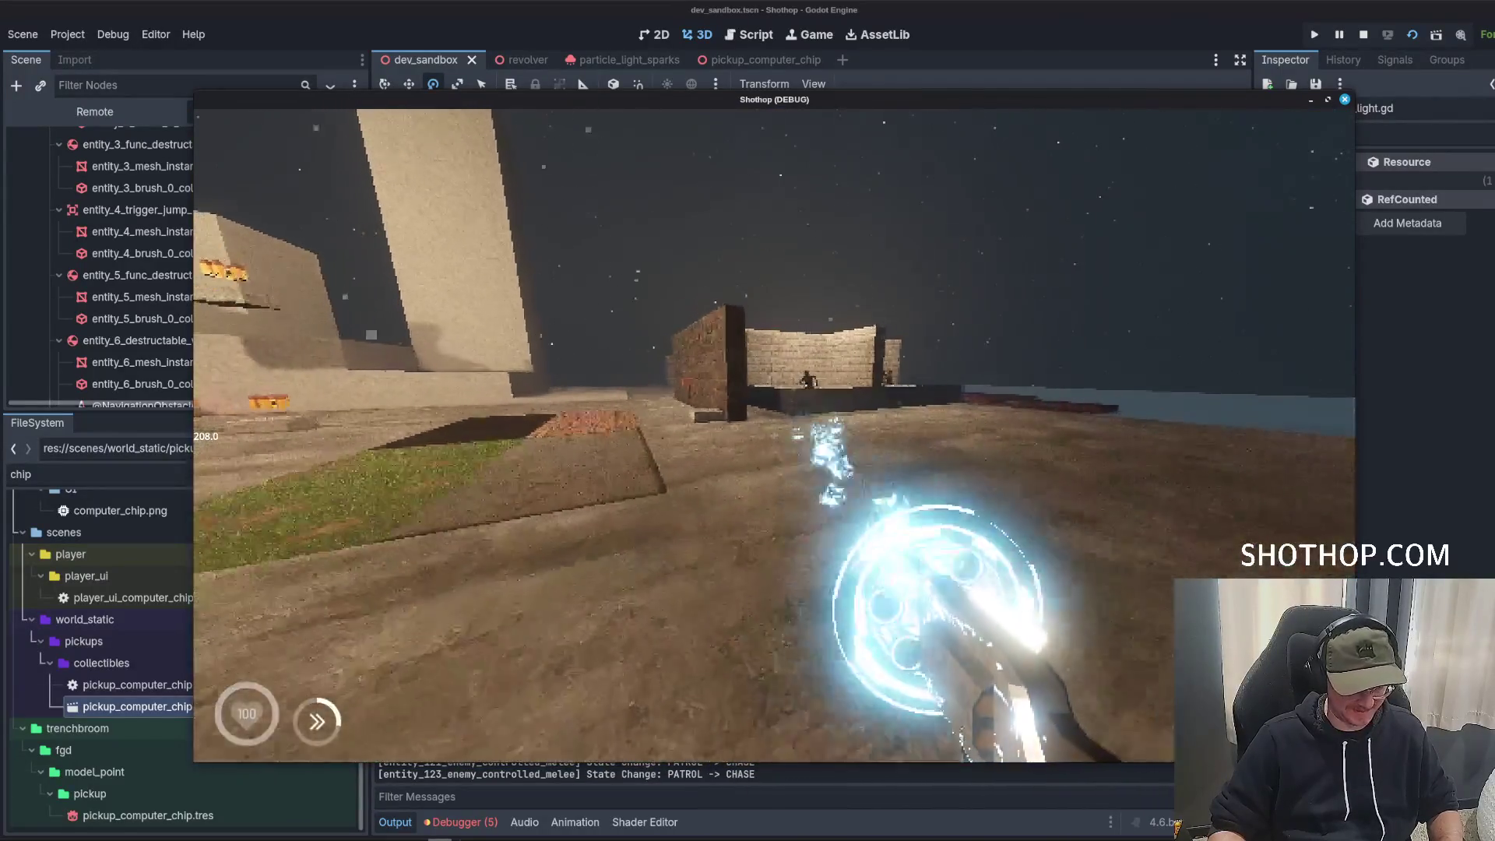
key("Escape")
key("F8")
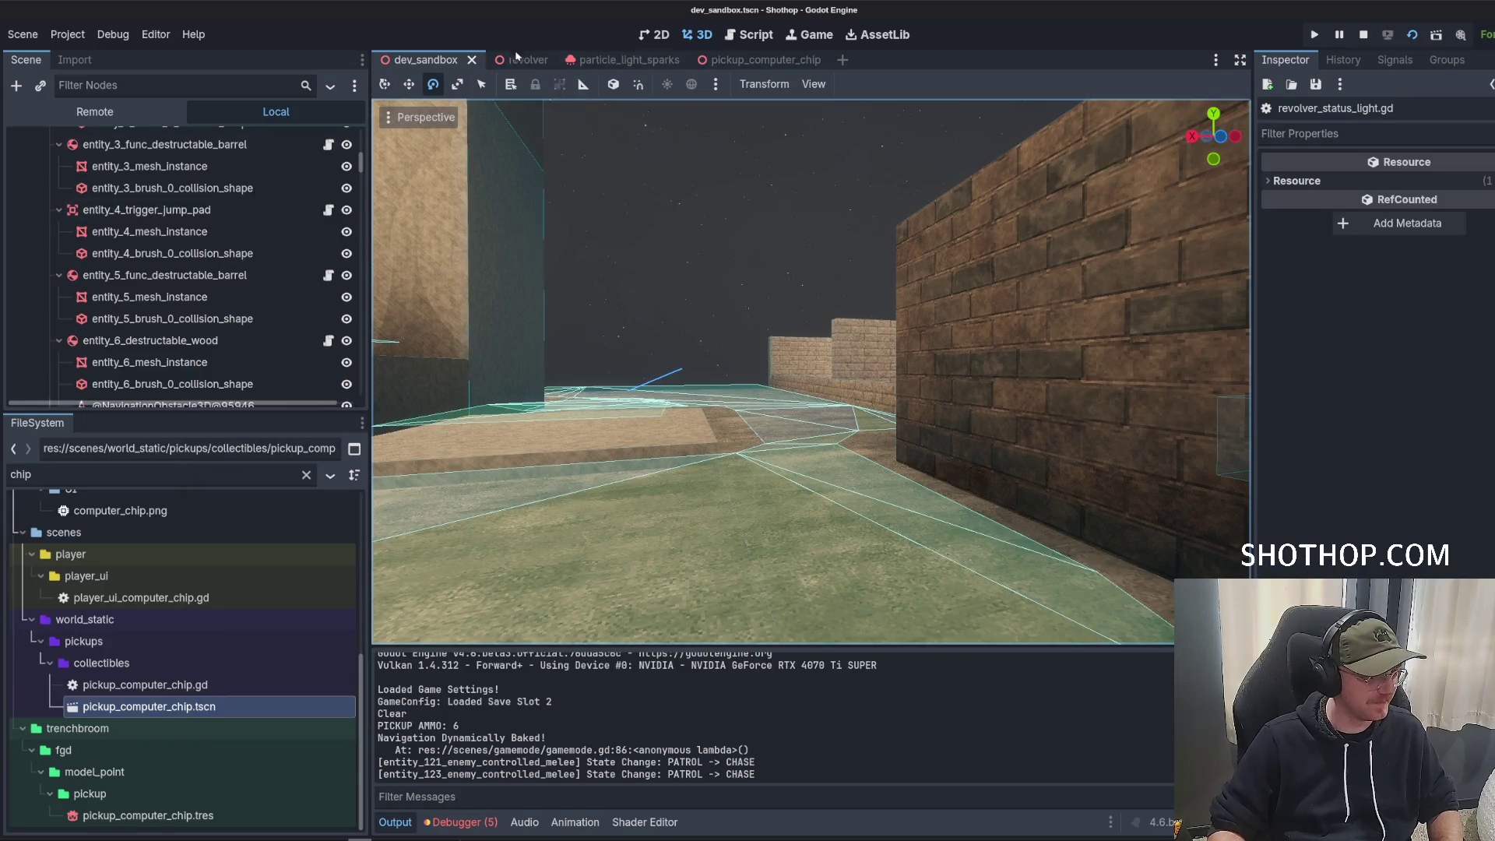
Enable Local Coords under Drawing for the revolver's ParticleChip particles.
left_click(517, 59)
scroll(1306, 328, "down", 10)
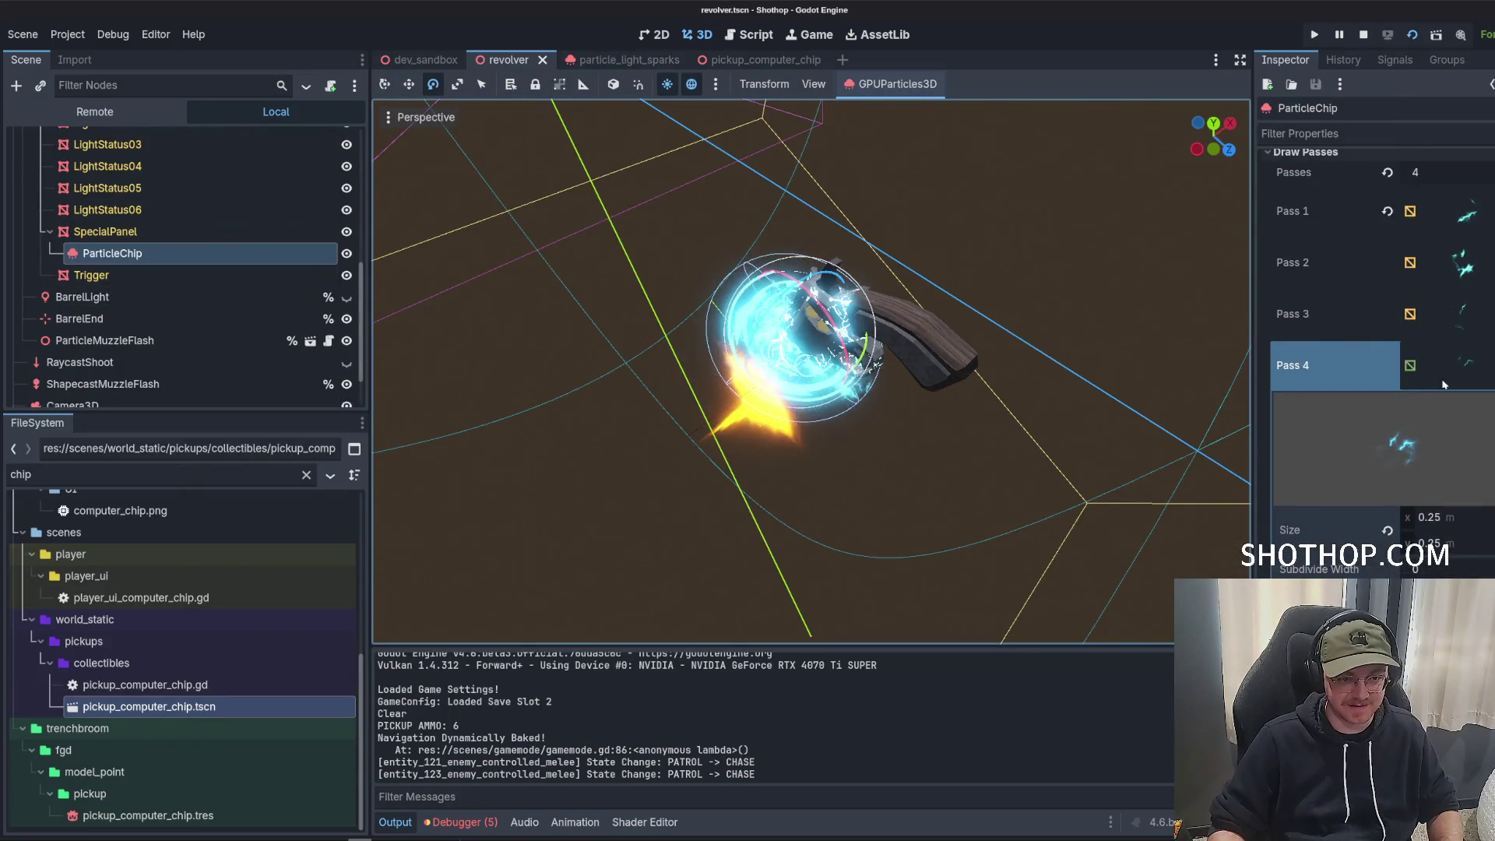
scroll(1443, 385, "up", 5)
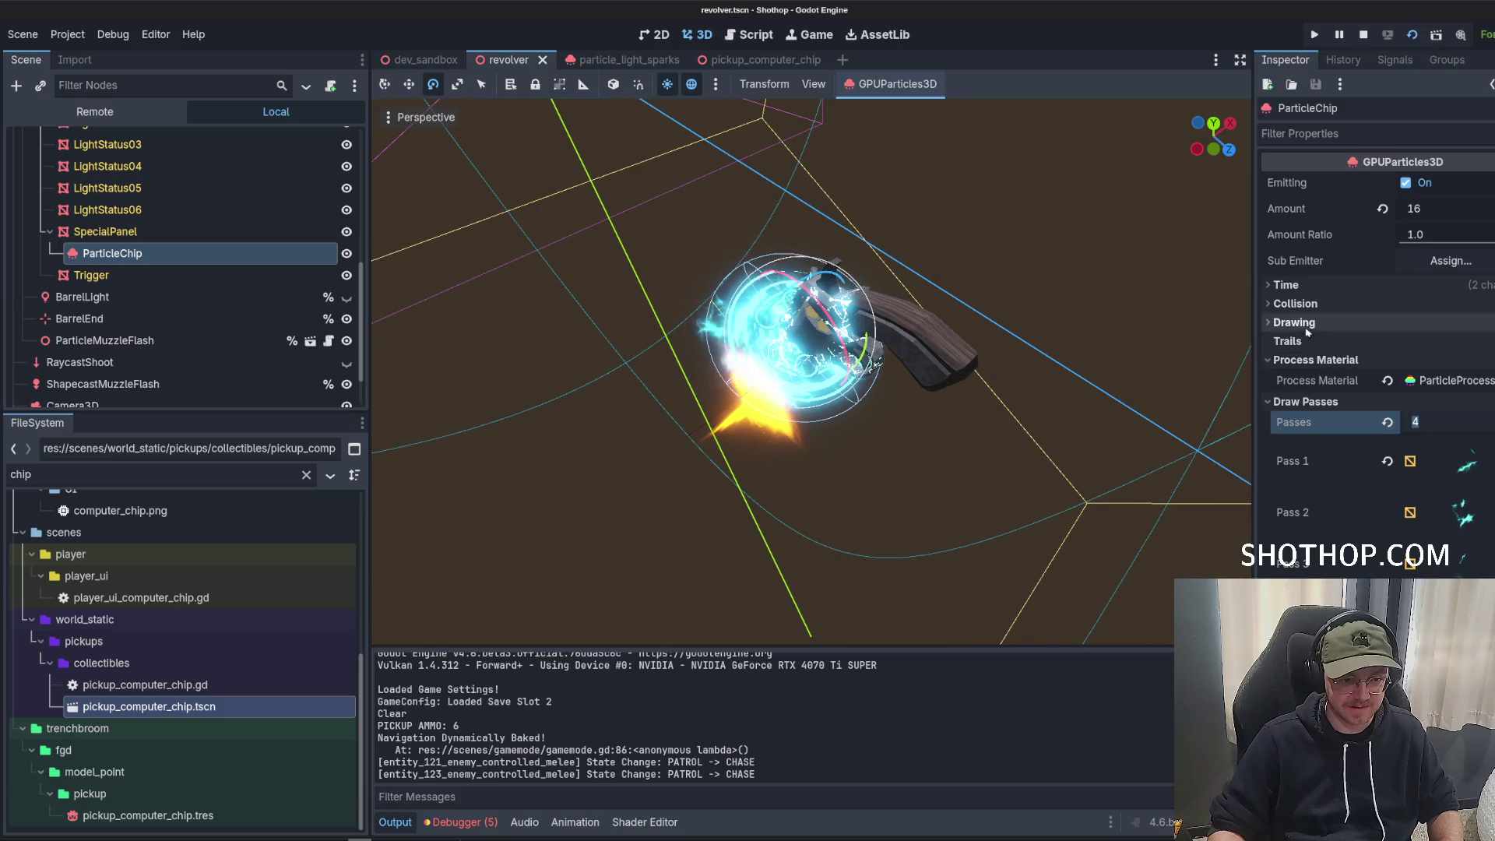
left_click(1296, 322)
left_click(1411, 417)
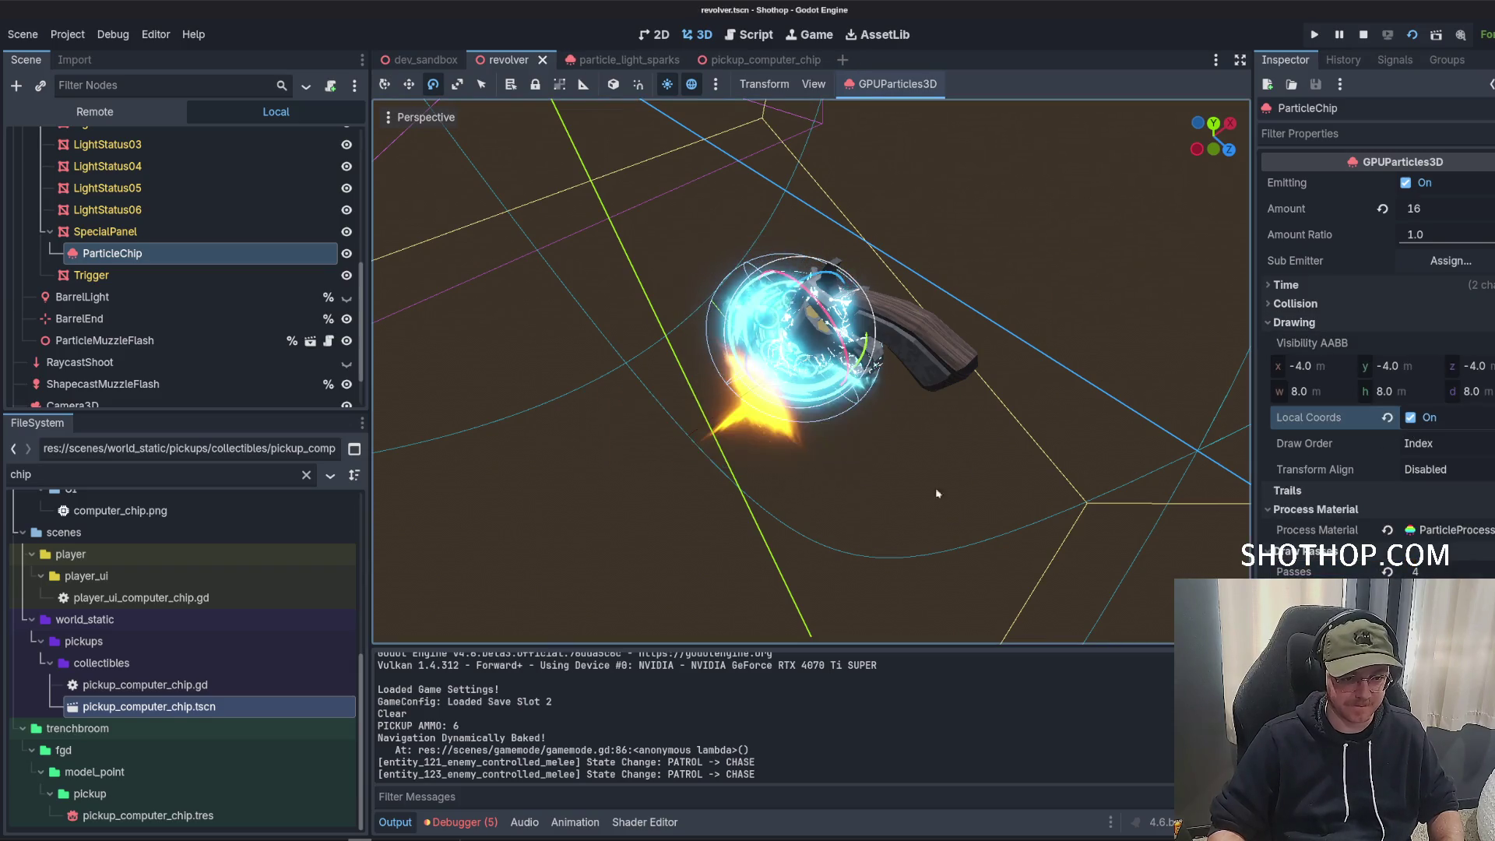
Play-test the sandbox, shooting the ledge enemy, swapping weapons, and returning to the revolver.
key("alt+Tab")
key("Escape")
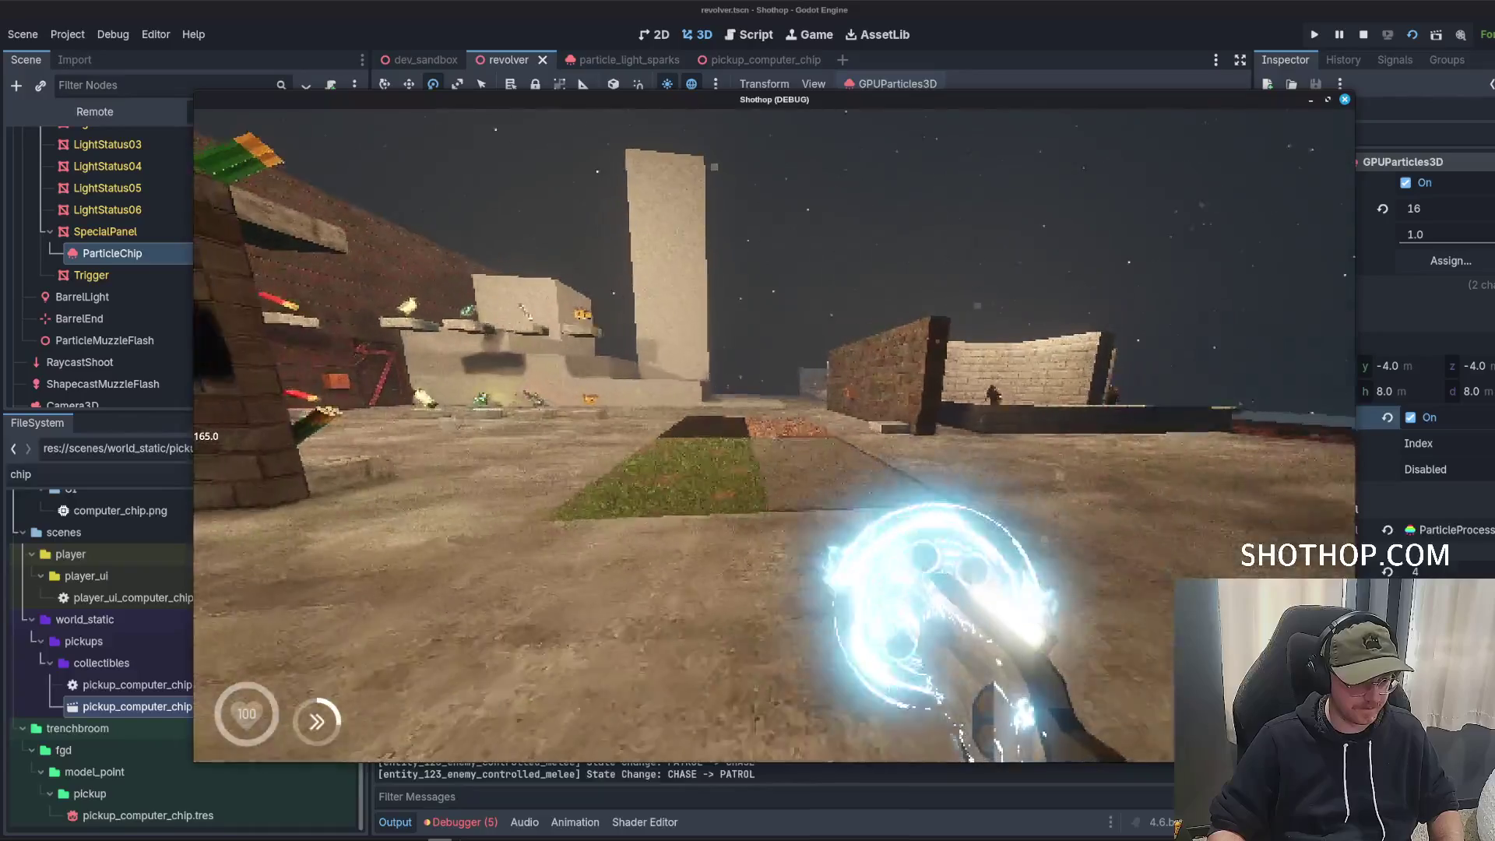
key("w")
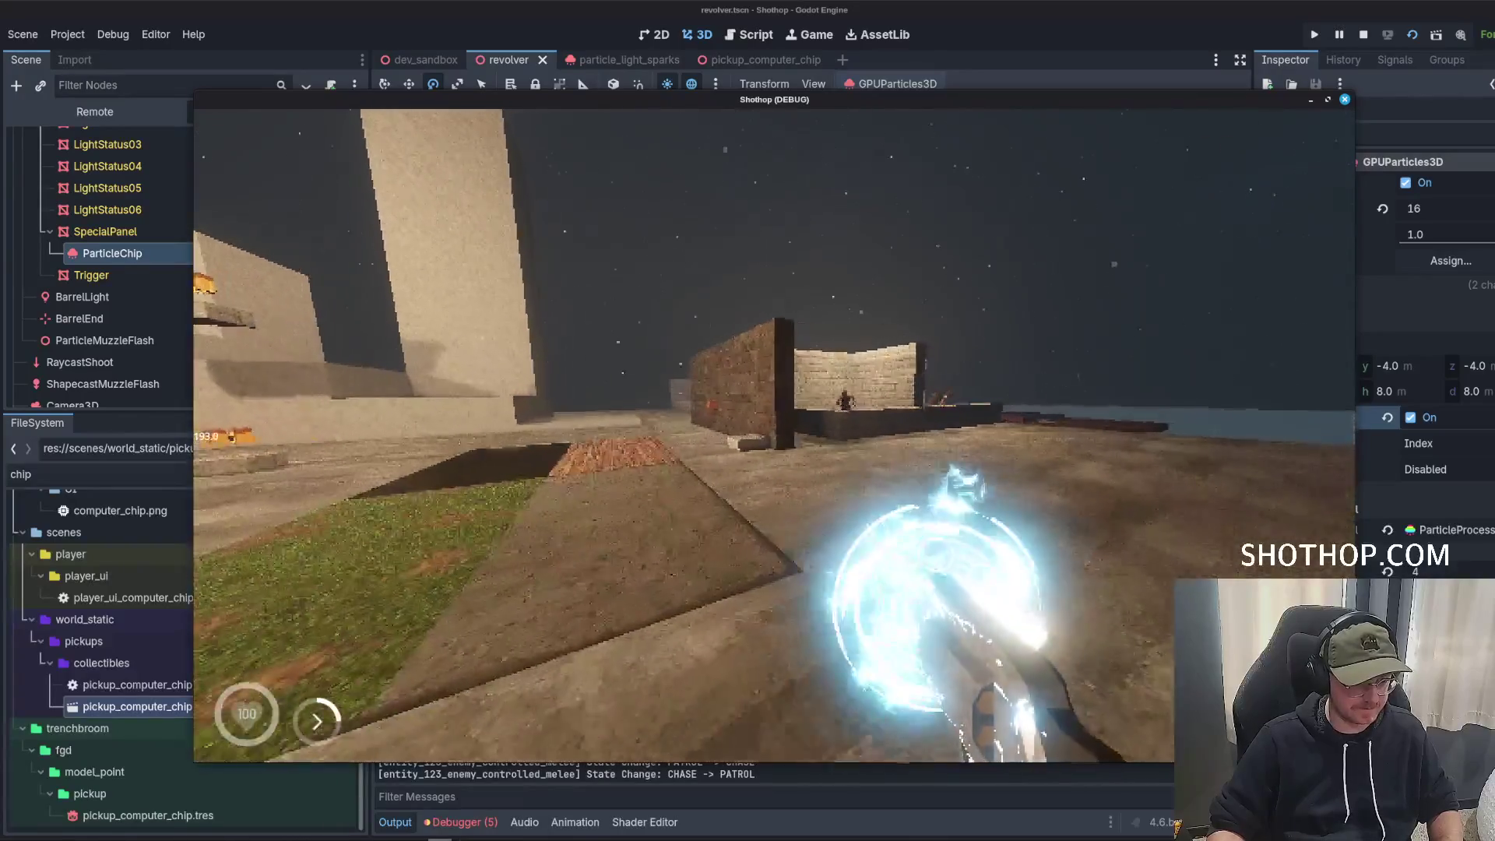
key("w")
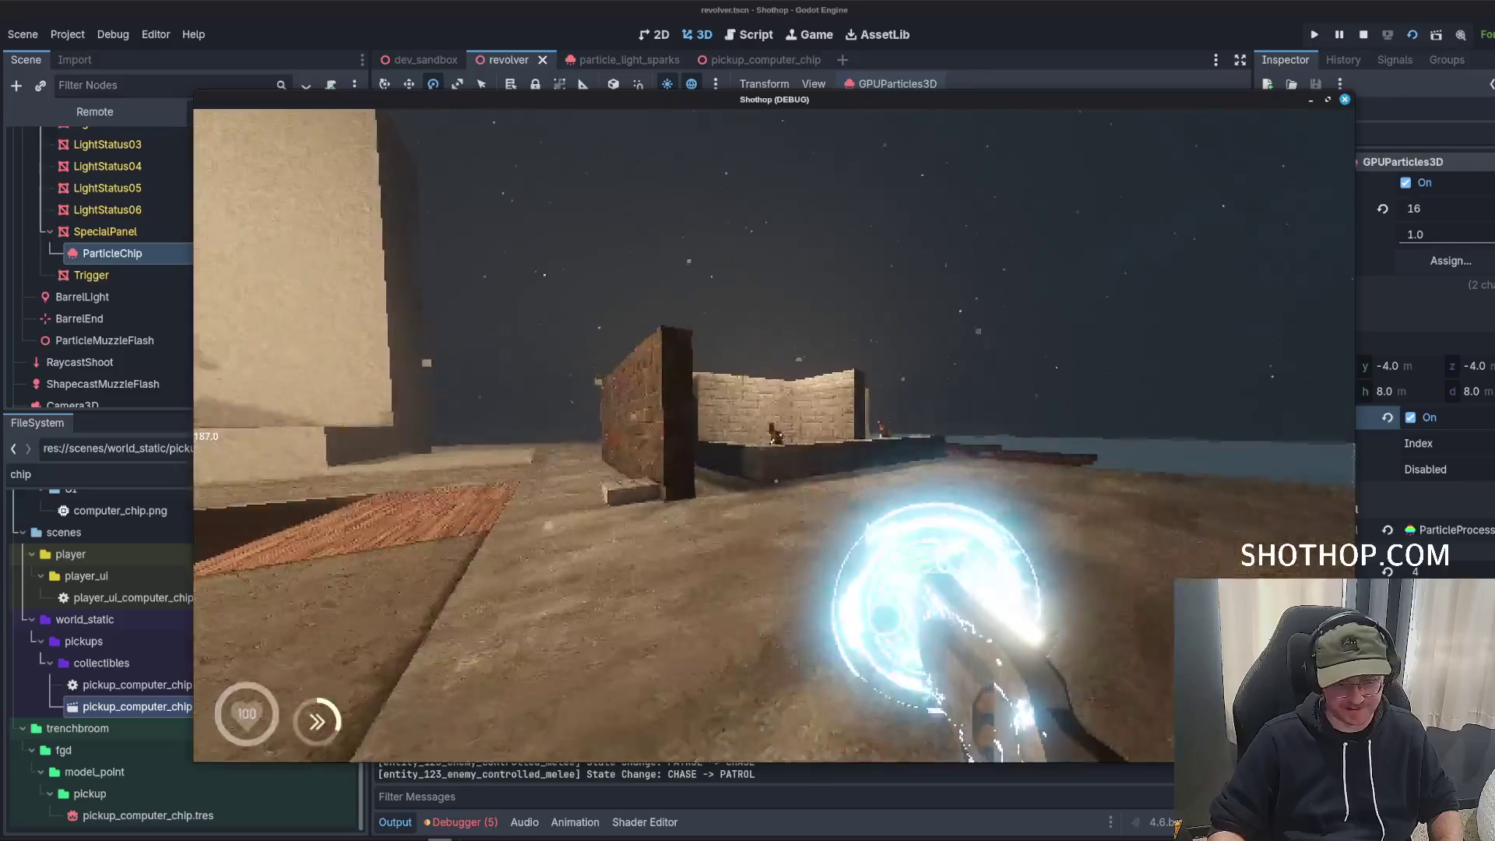
key("w")
left_click(774, 436)
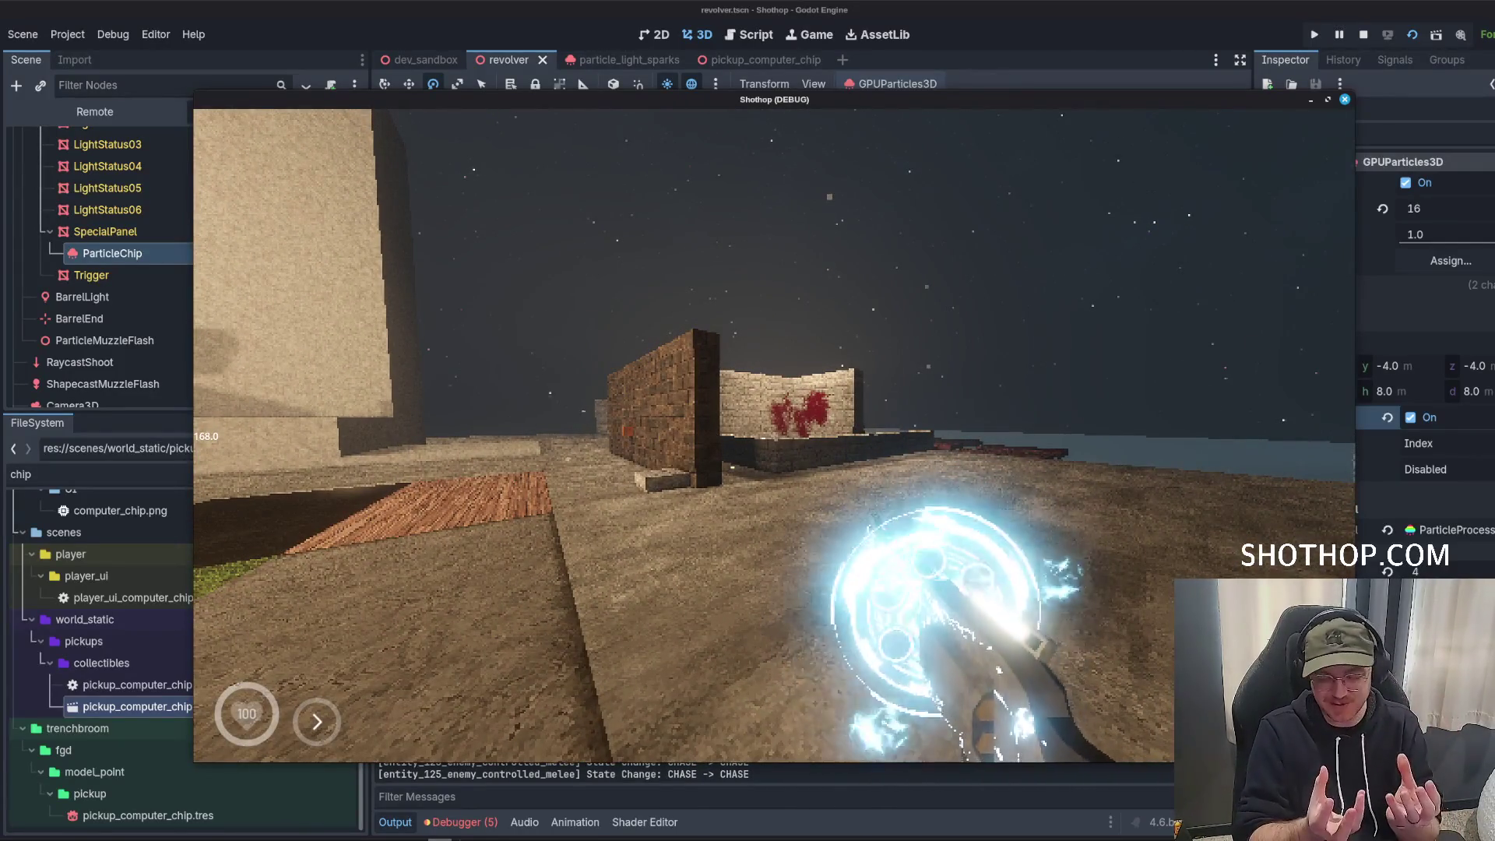
key("w")
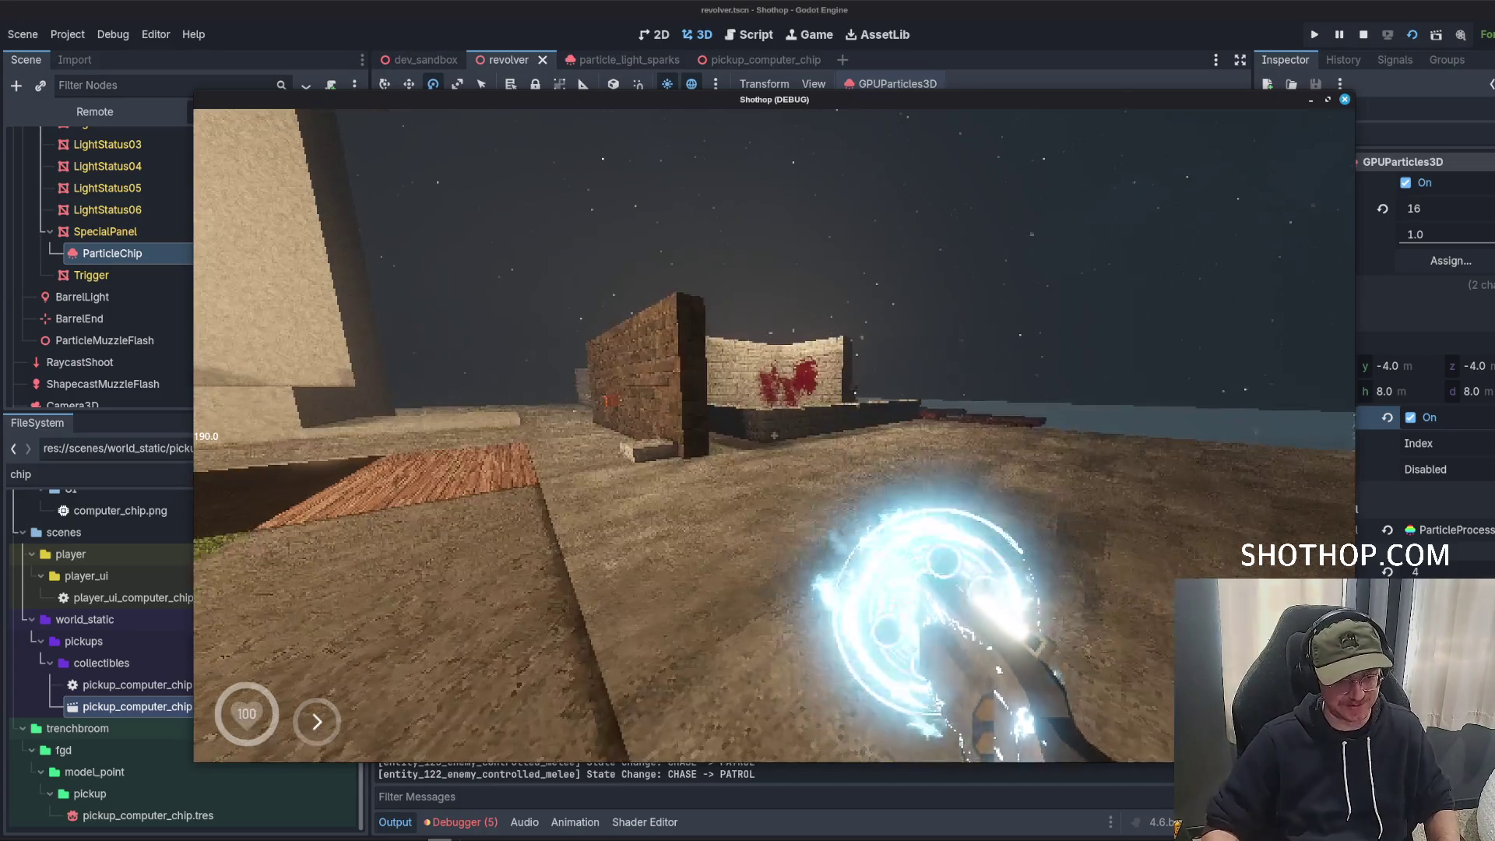
key("2")
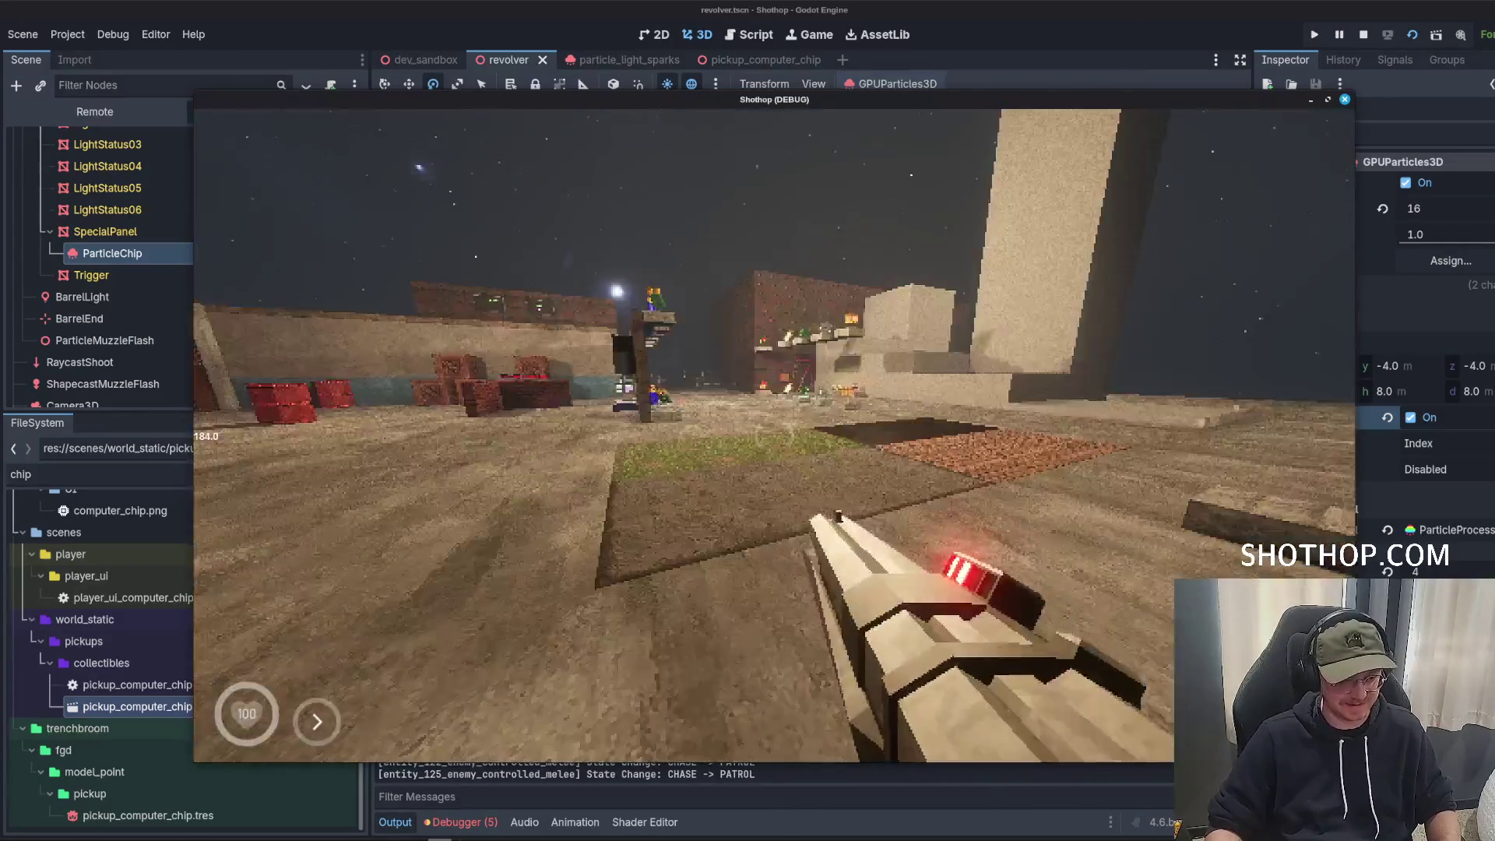
key("w")
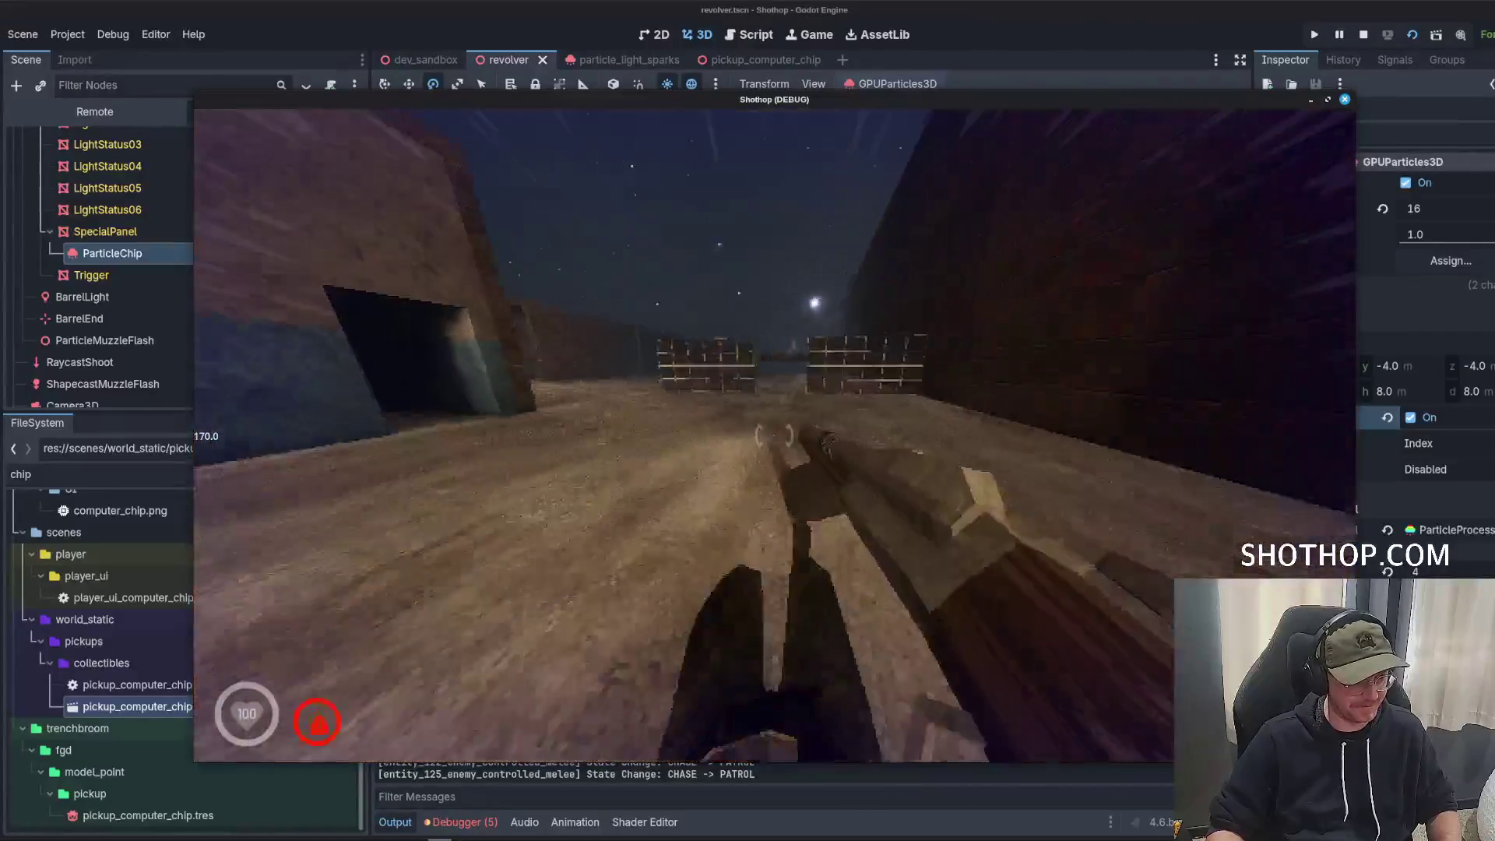
left_click(774, 437)
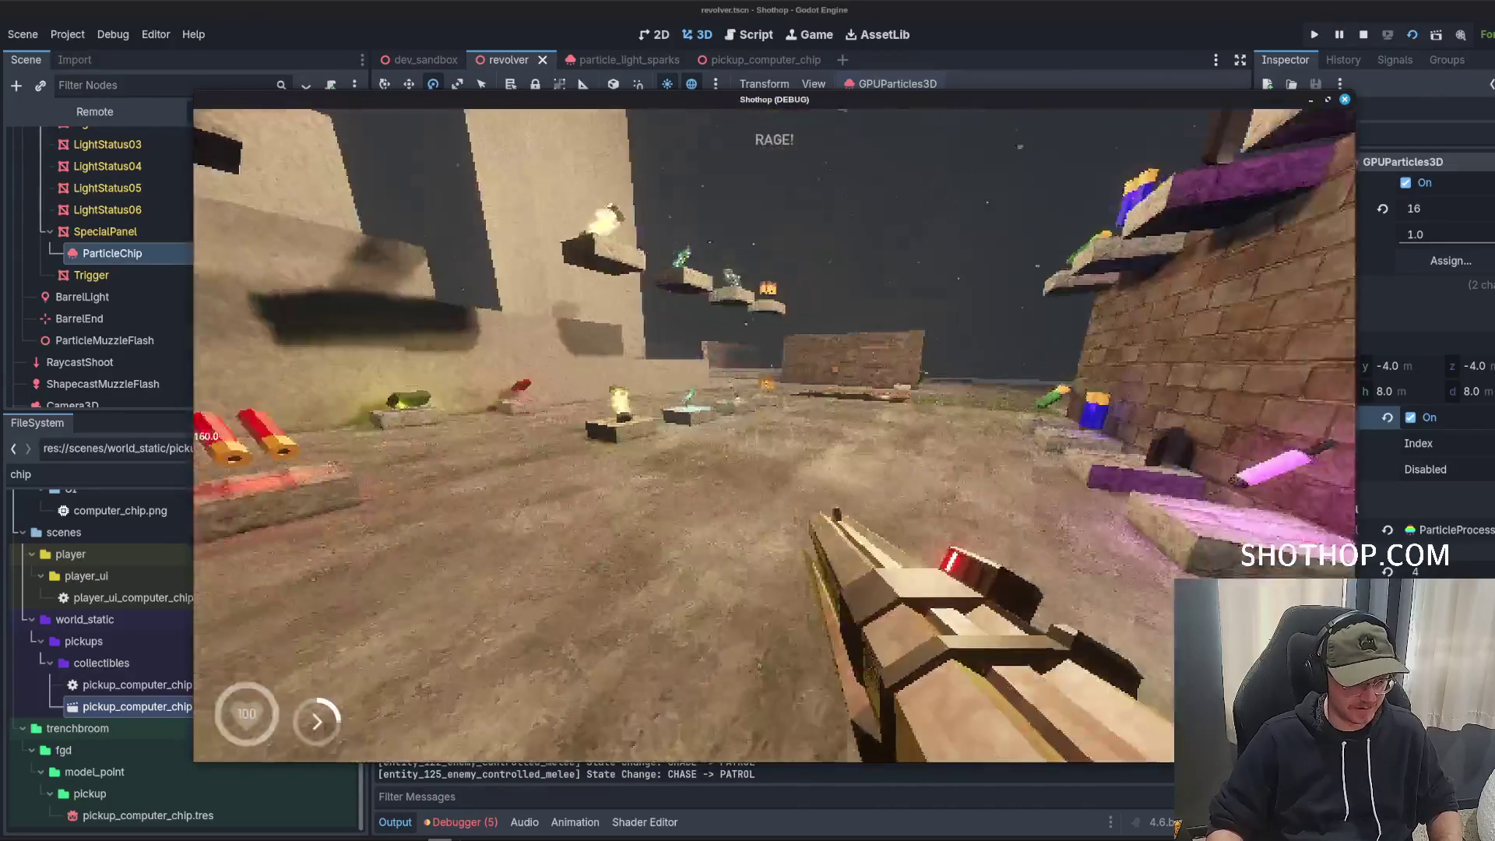
key("e")
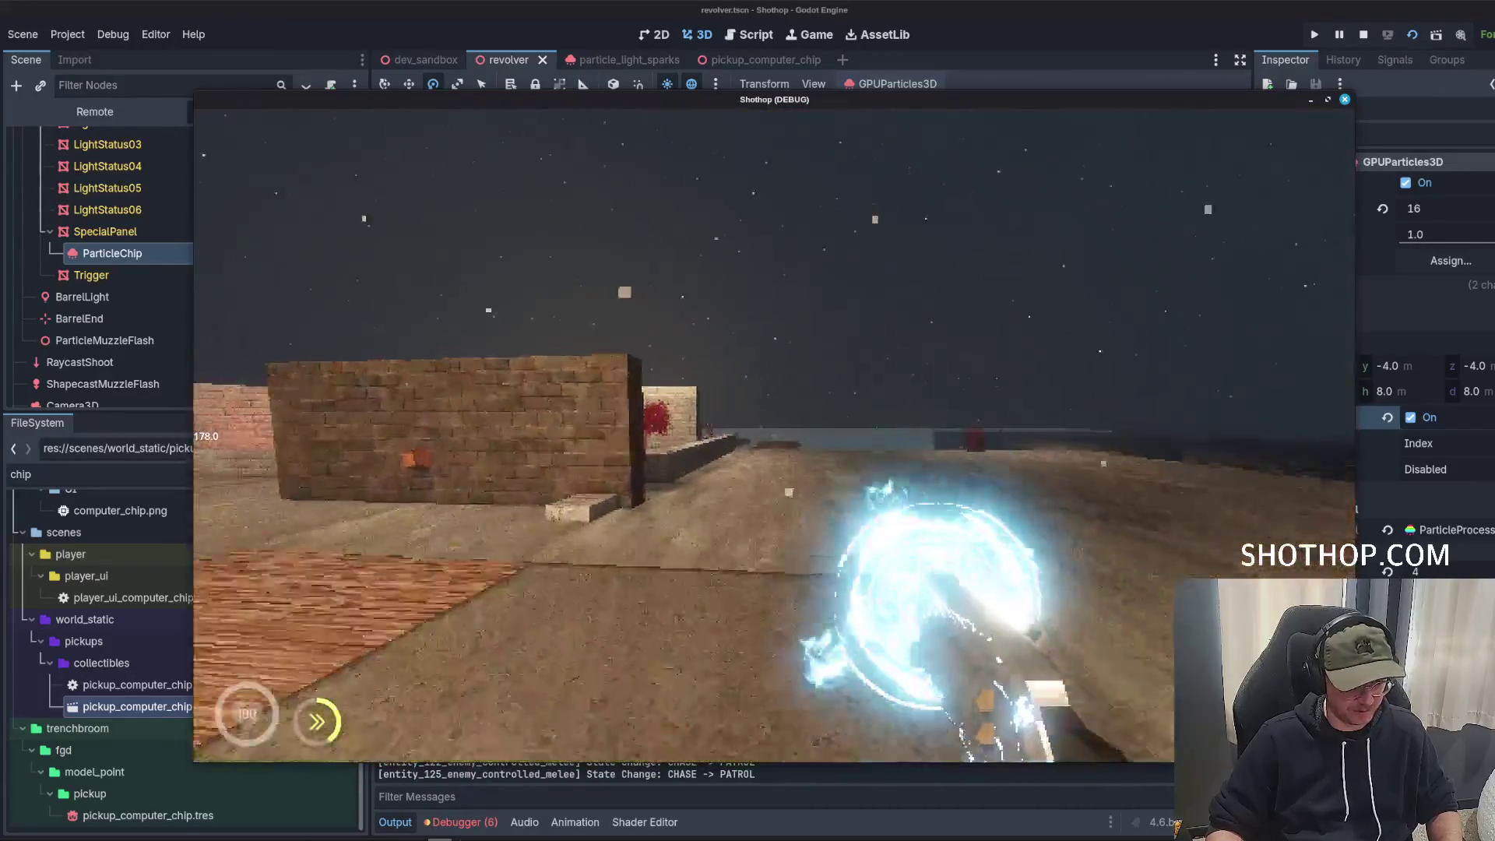
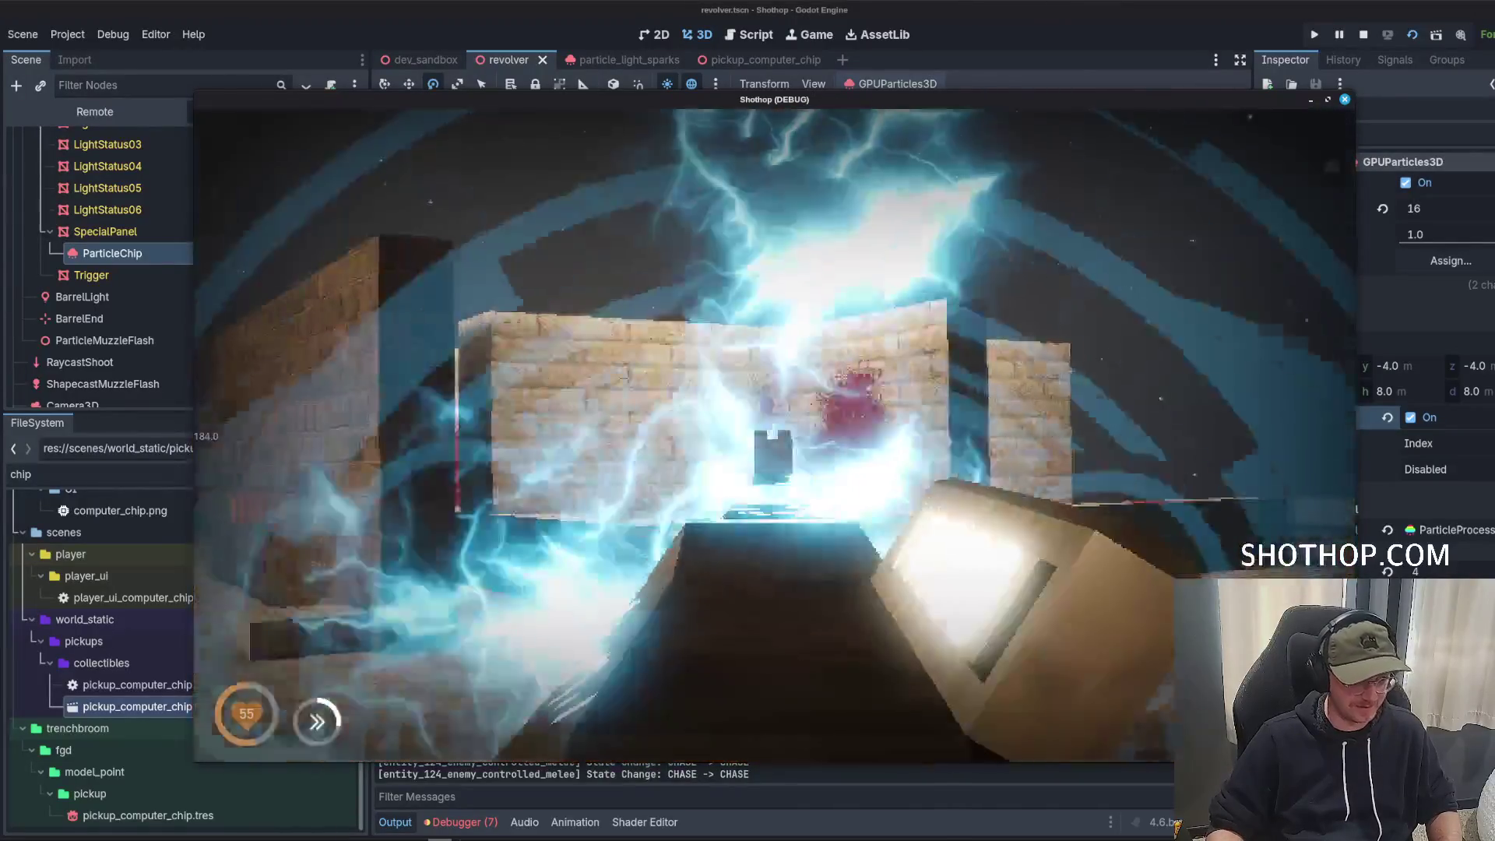
Pause and stop the Shothop playtest to return to the revolver scene editor.
key("Escape")
key("F8")
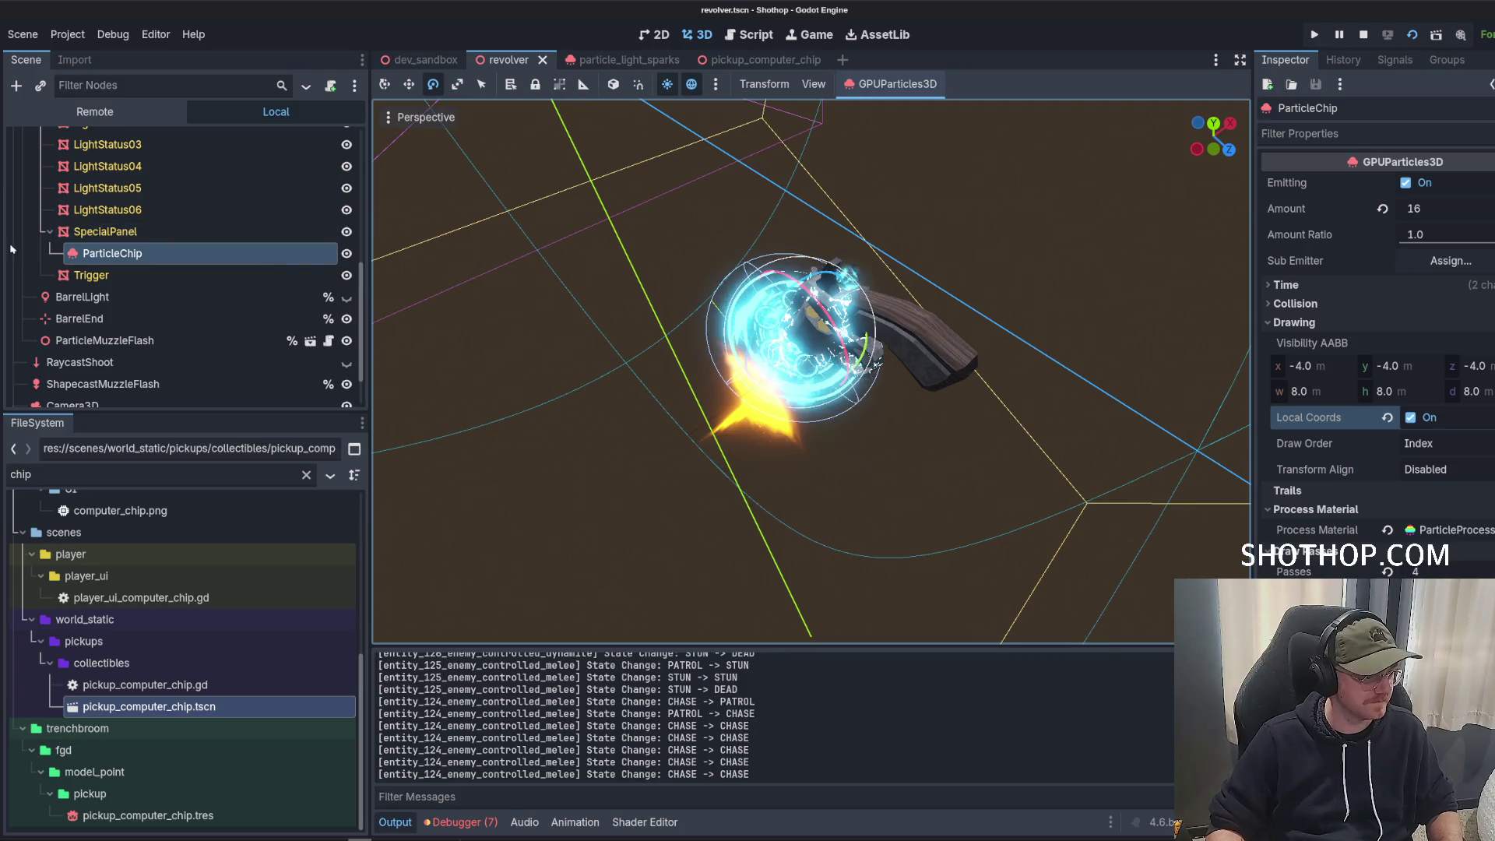
Collapse the SpecialPanel and Revolver tree branches and glance at the particle process material settings.
left_click(46, 234)
scroll(43, 238, "up", 3)
scroll(78, 320, "down", 3)
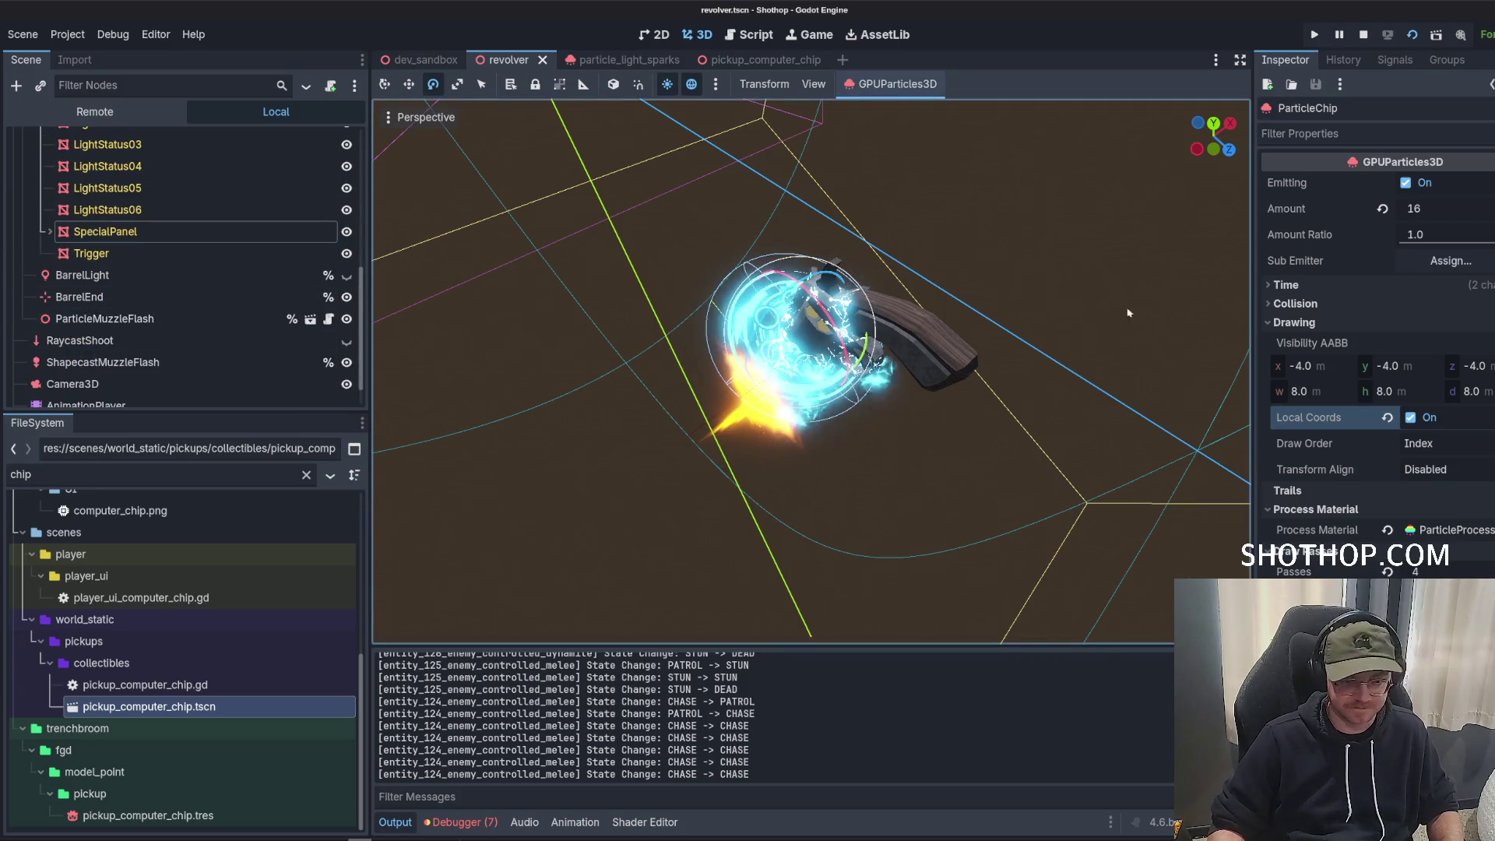
left_click(1443, 529)
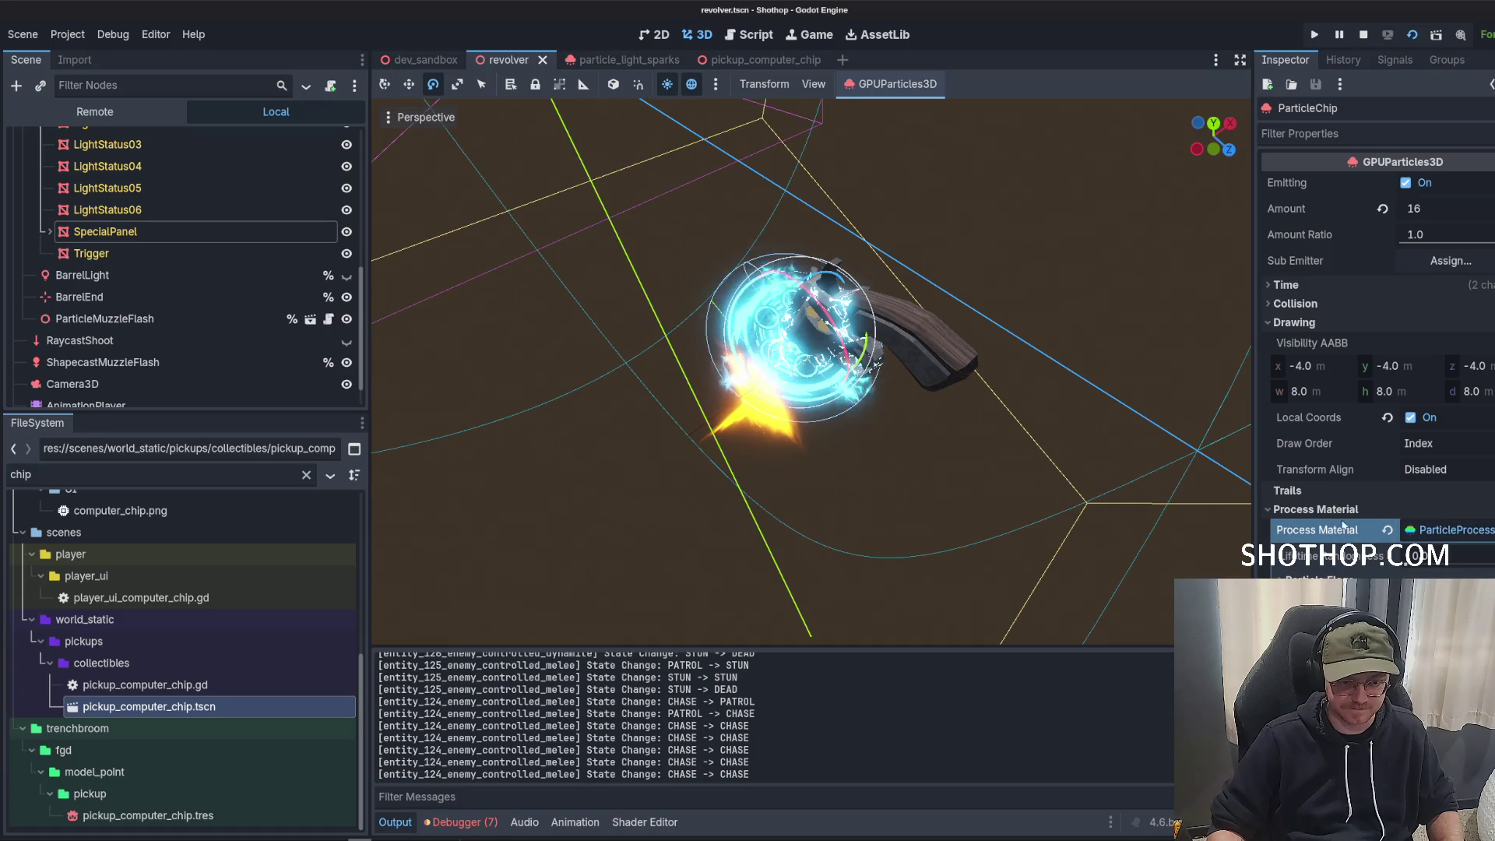
left_click(1341, 511)
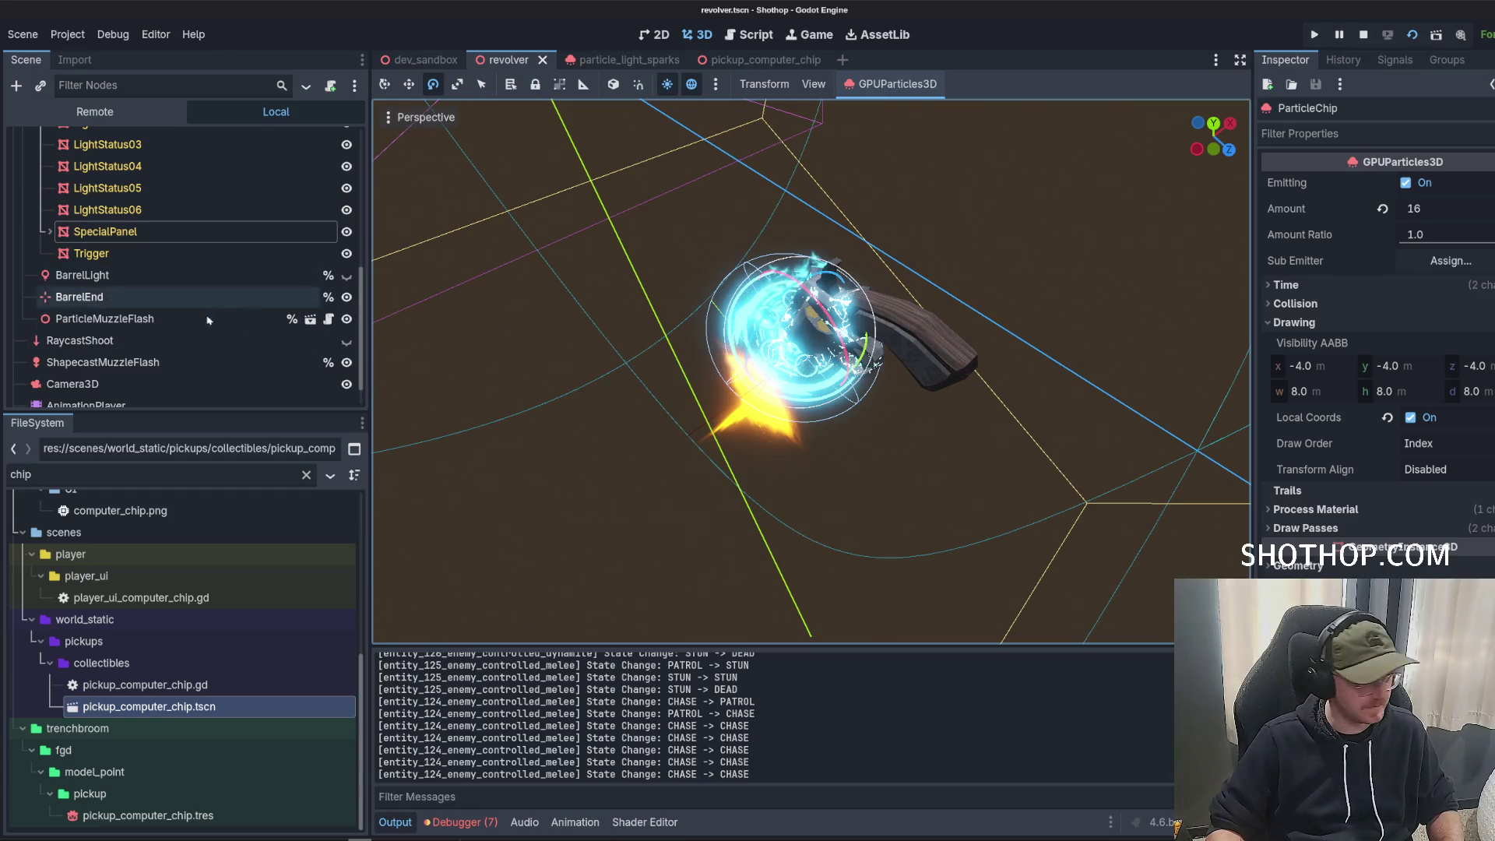
scroll(187, 311, "up", 5)
left_click(40, 226)
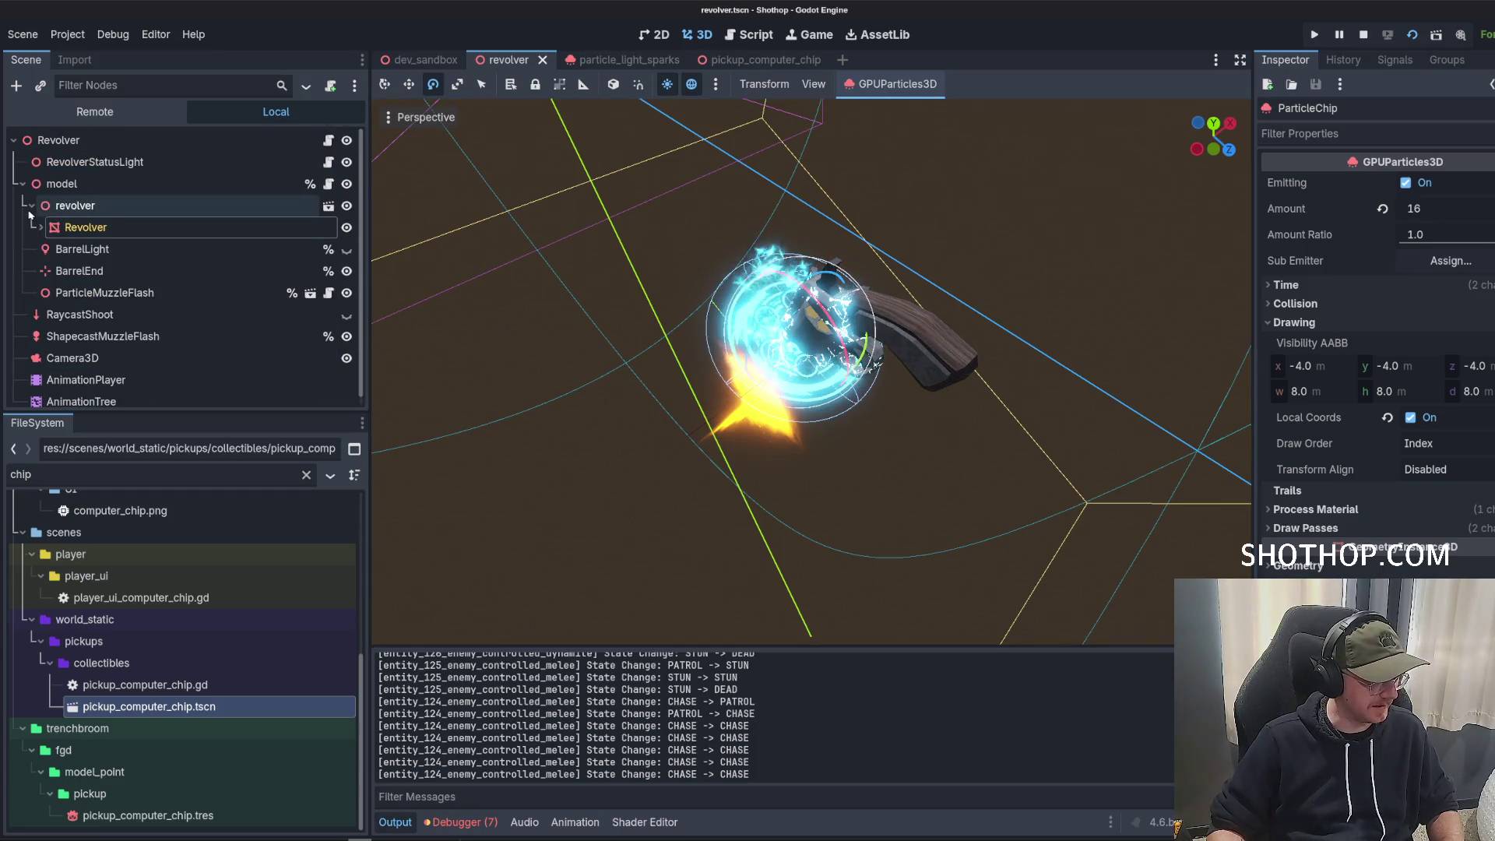
left_click(31, 205)
Orbit around the revolver's lightning particles, then open revolver_status_light.gd.
left_click_drag(821, 395, 798, 363)
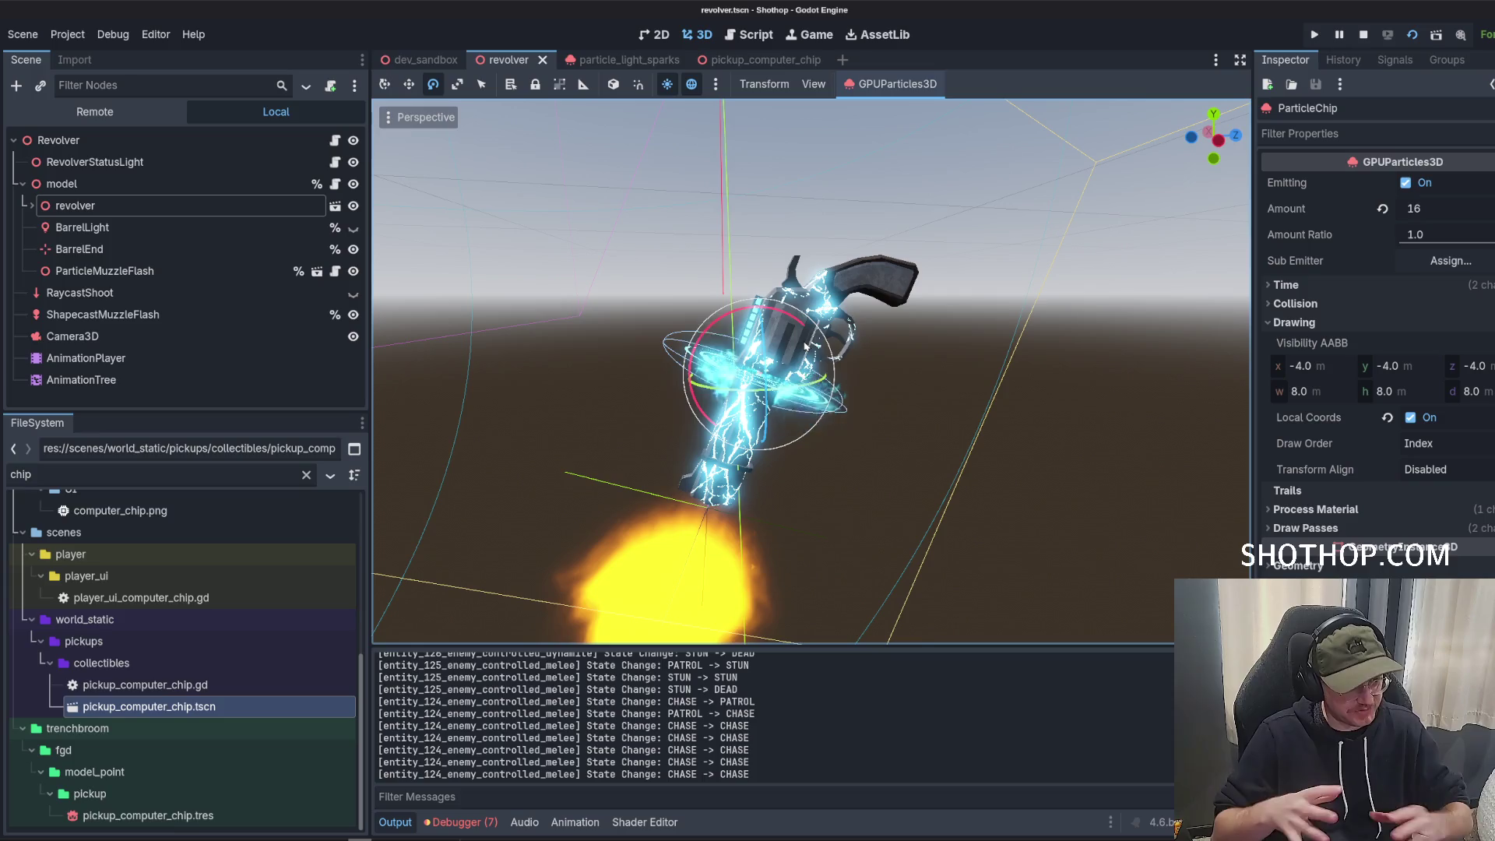
scroll(893, 348, "up", 5)
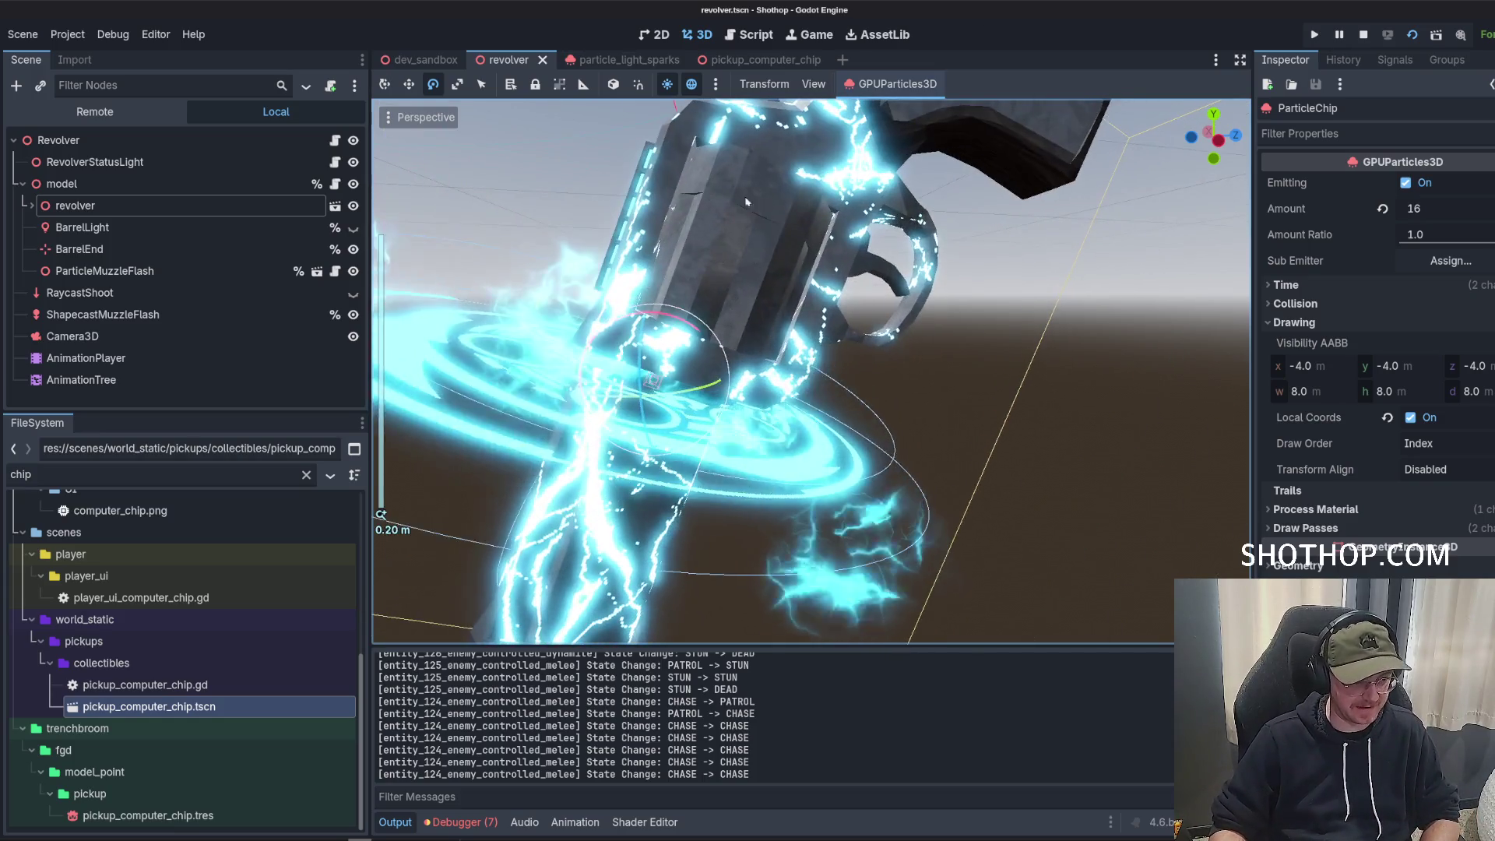
scroll(828, 257, "down", 5)
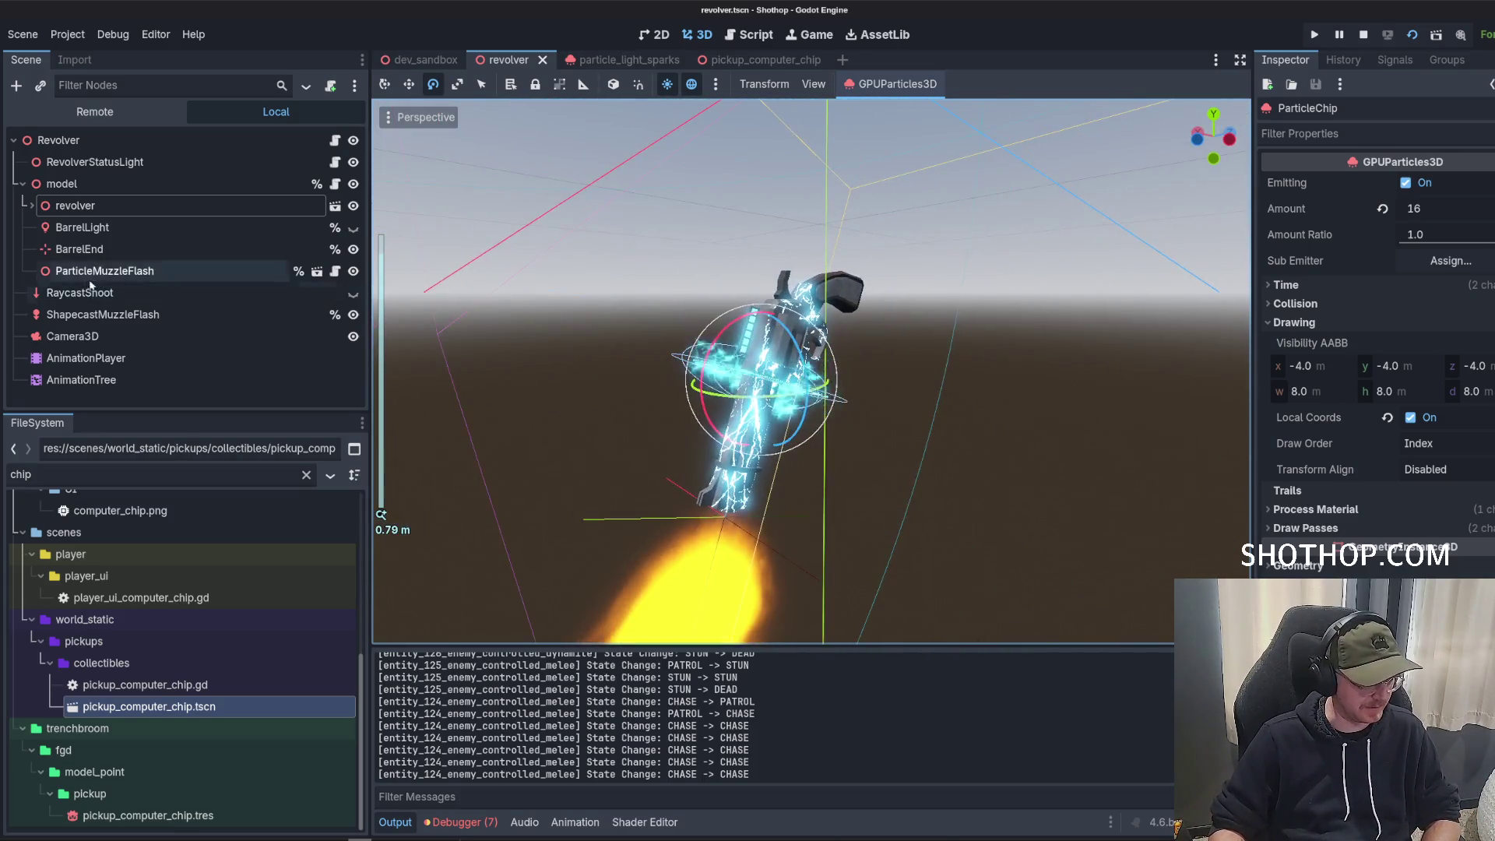
left_click(335, 162)
scroll(1111, 429, "up", 4)
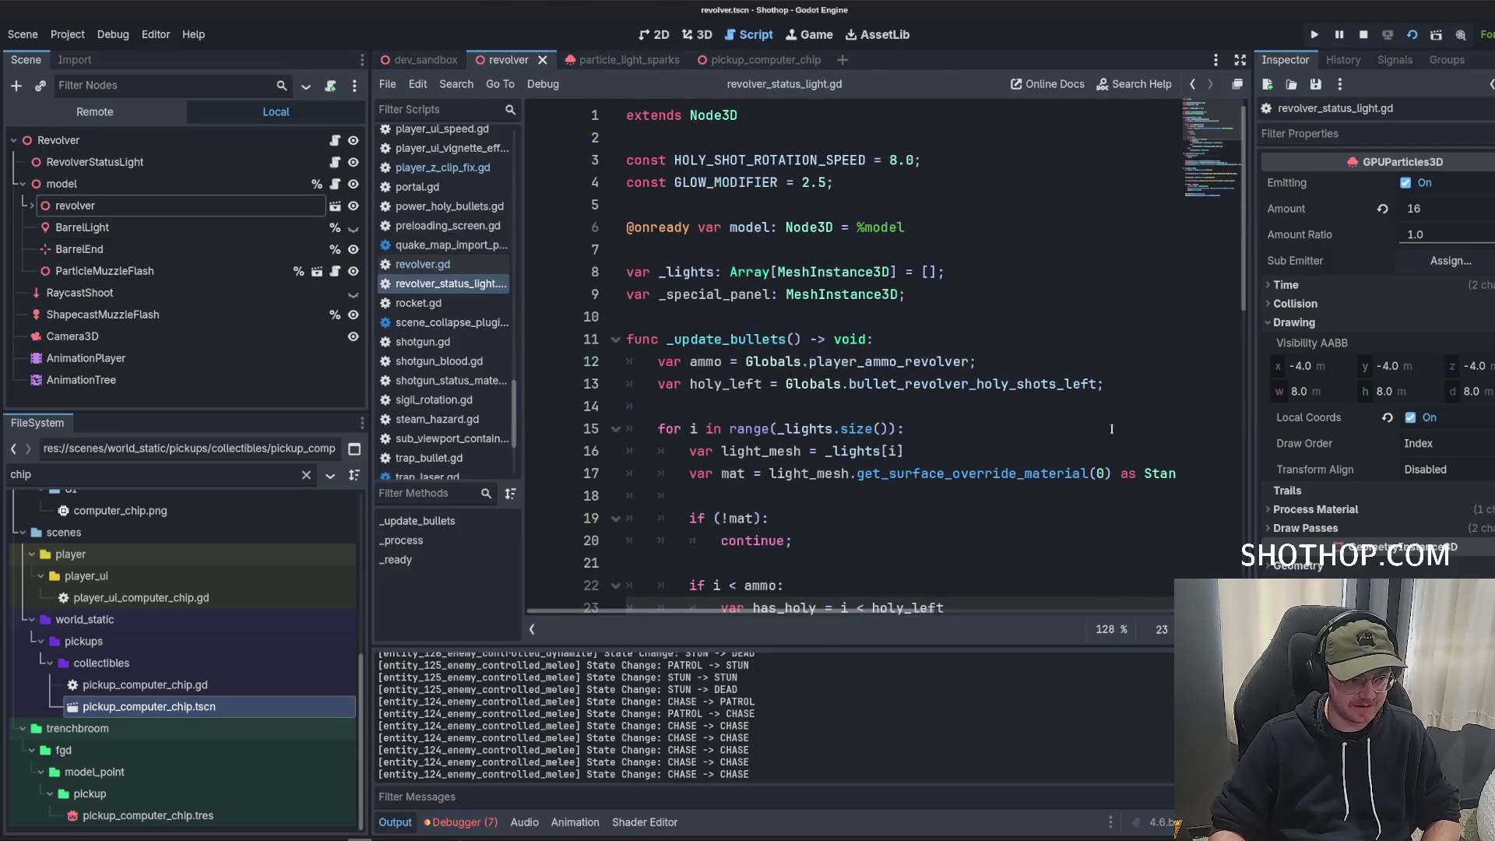
Switch to revolver.gd in a widened code editor, scrolled to the BULLET_SPEED constants at the top.
left_click(1008, 292)
left_click(916, 310)
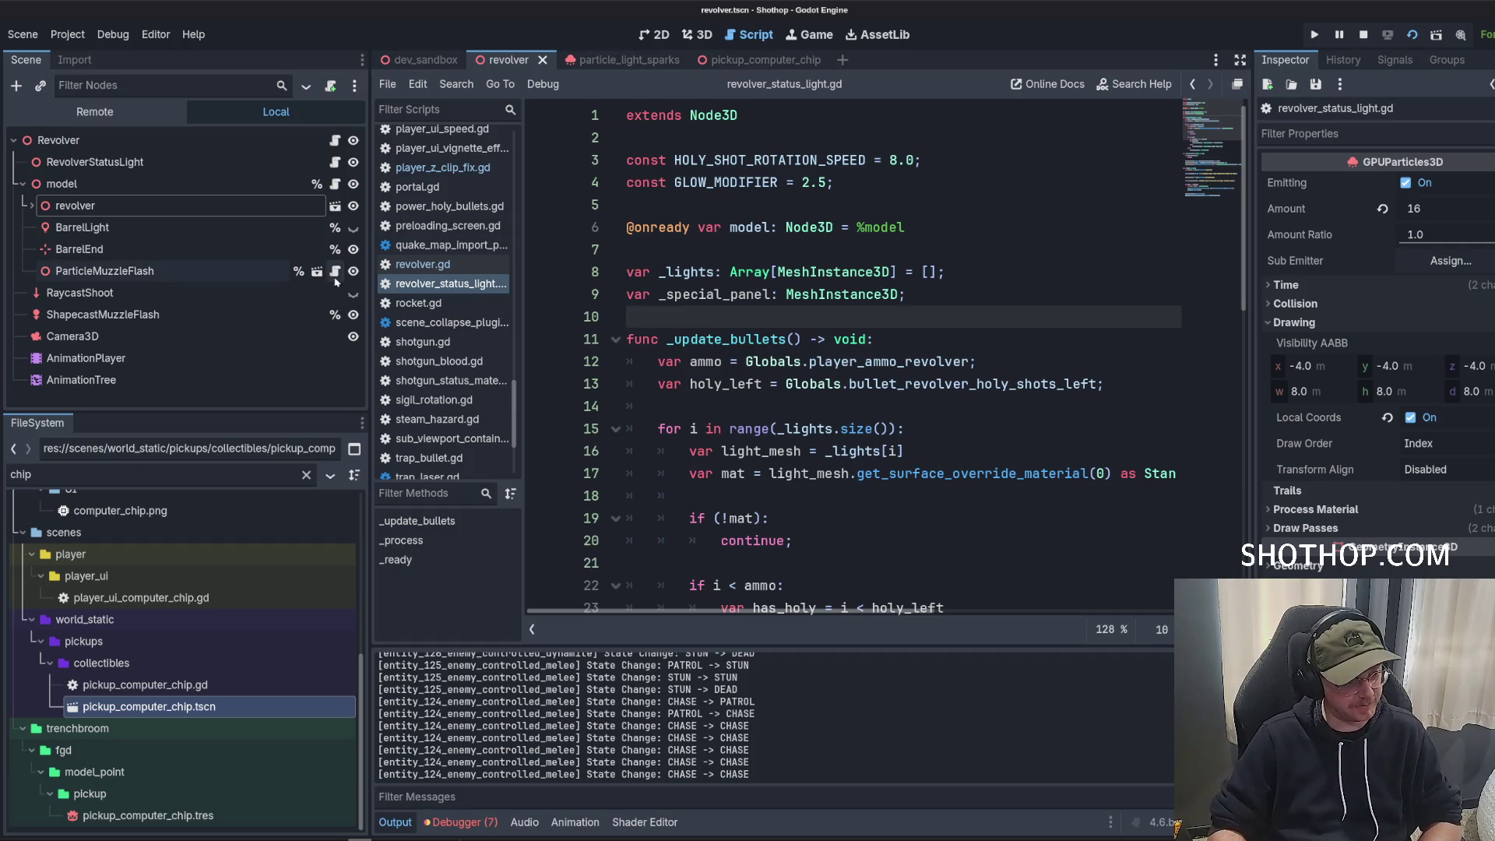
left_click(23, 185)
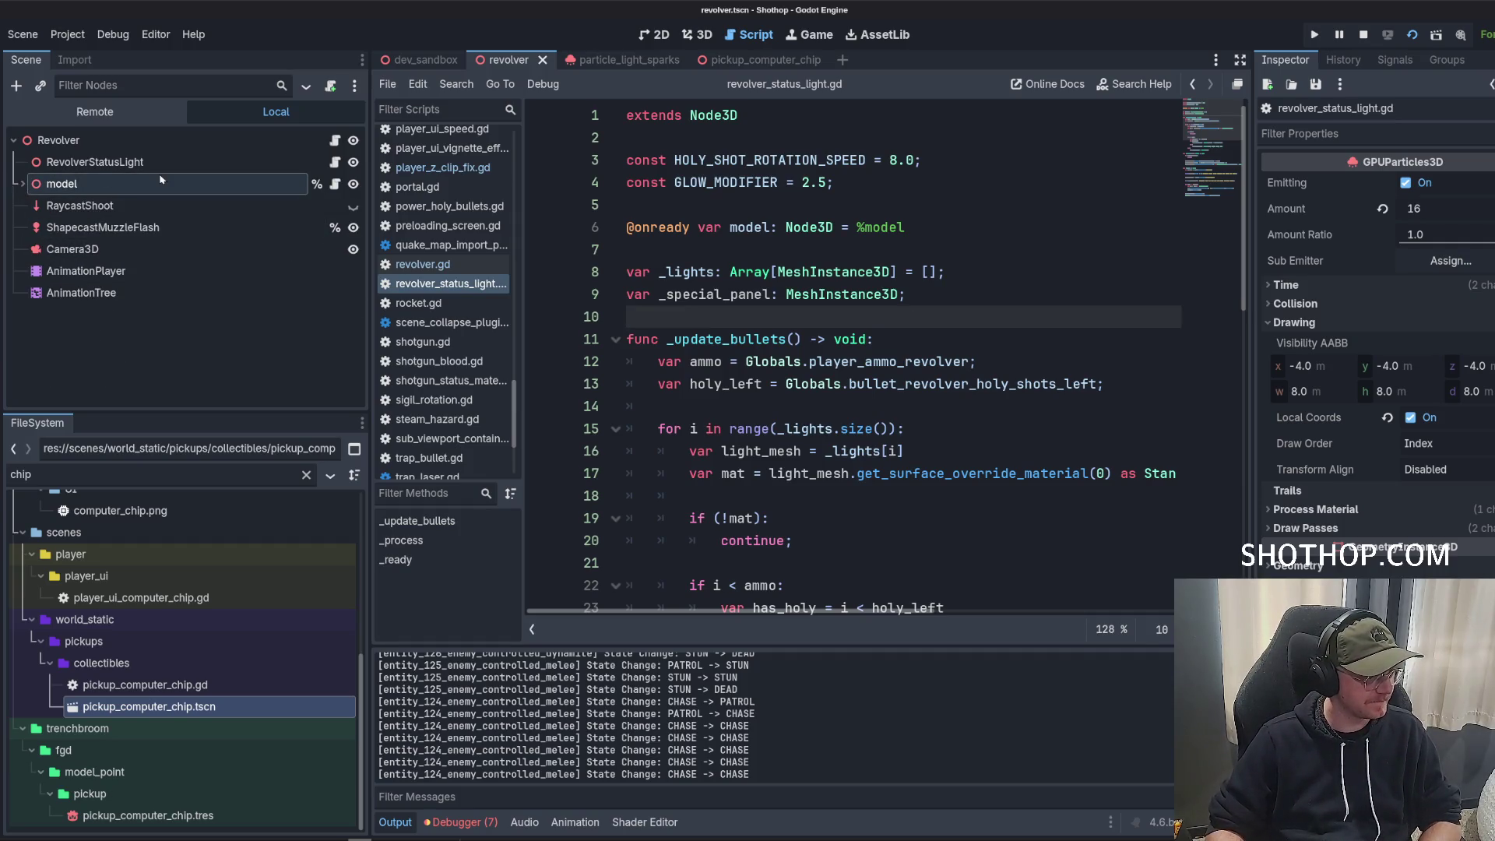
left_click(335, 140)
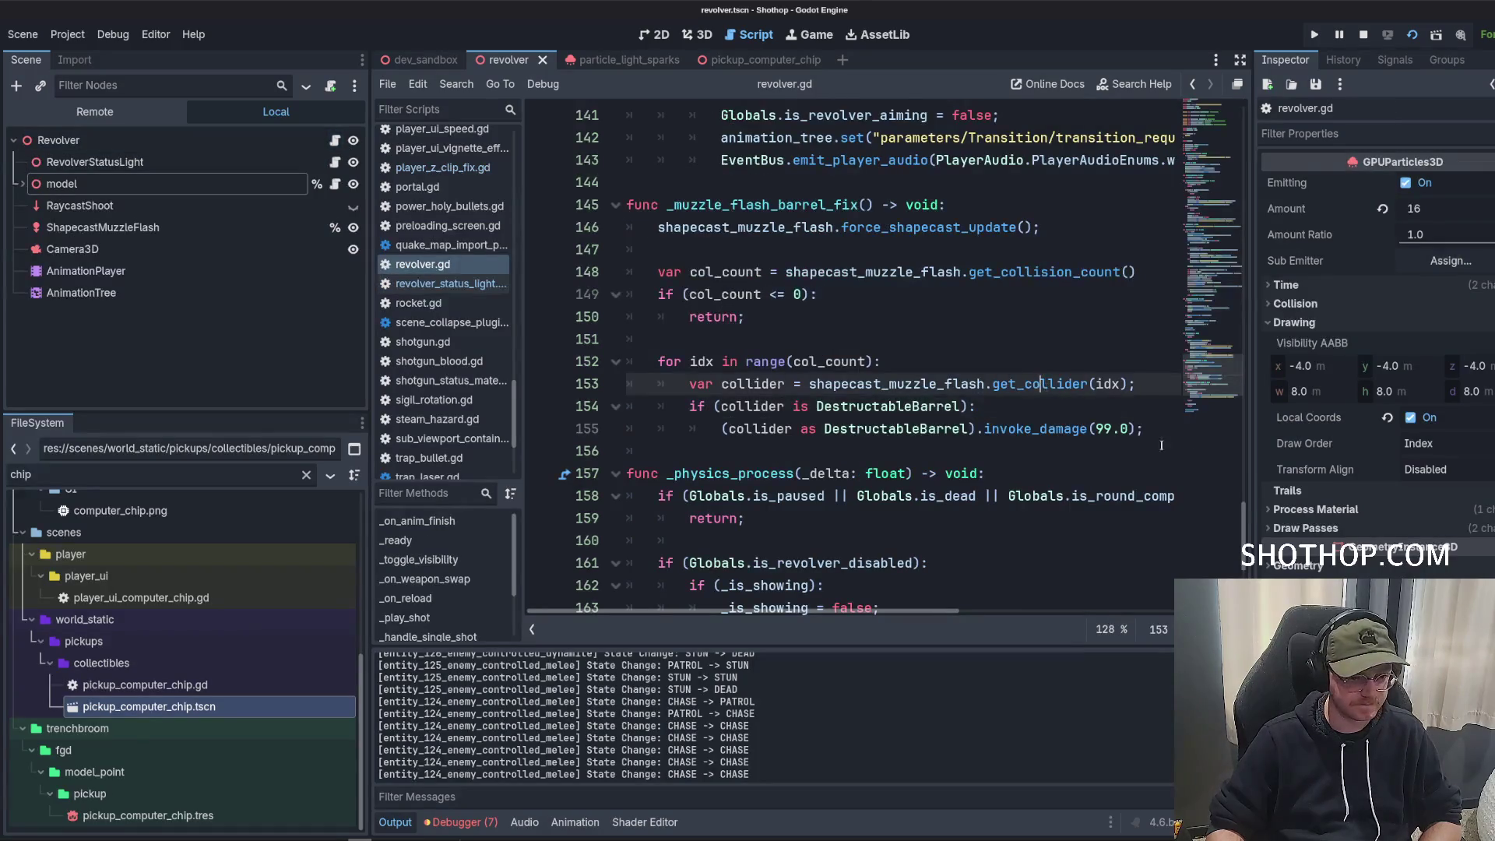
left_click_drag(1252, 463, 1408, 465)
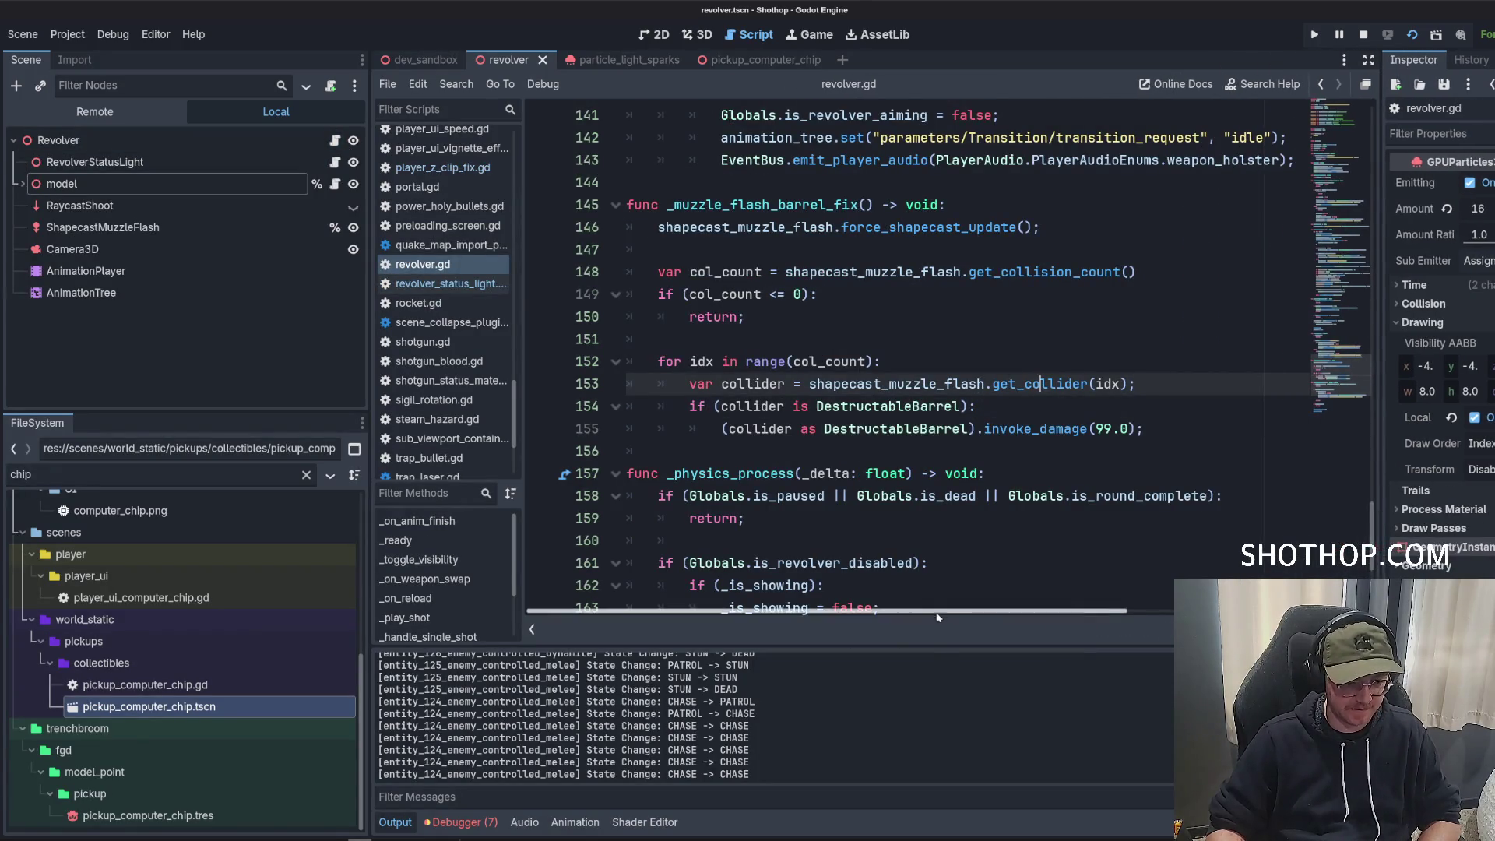
left_click(1028, 540)
scroll(1130, 350, "up", 20)
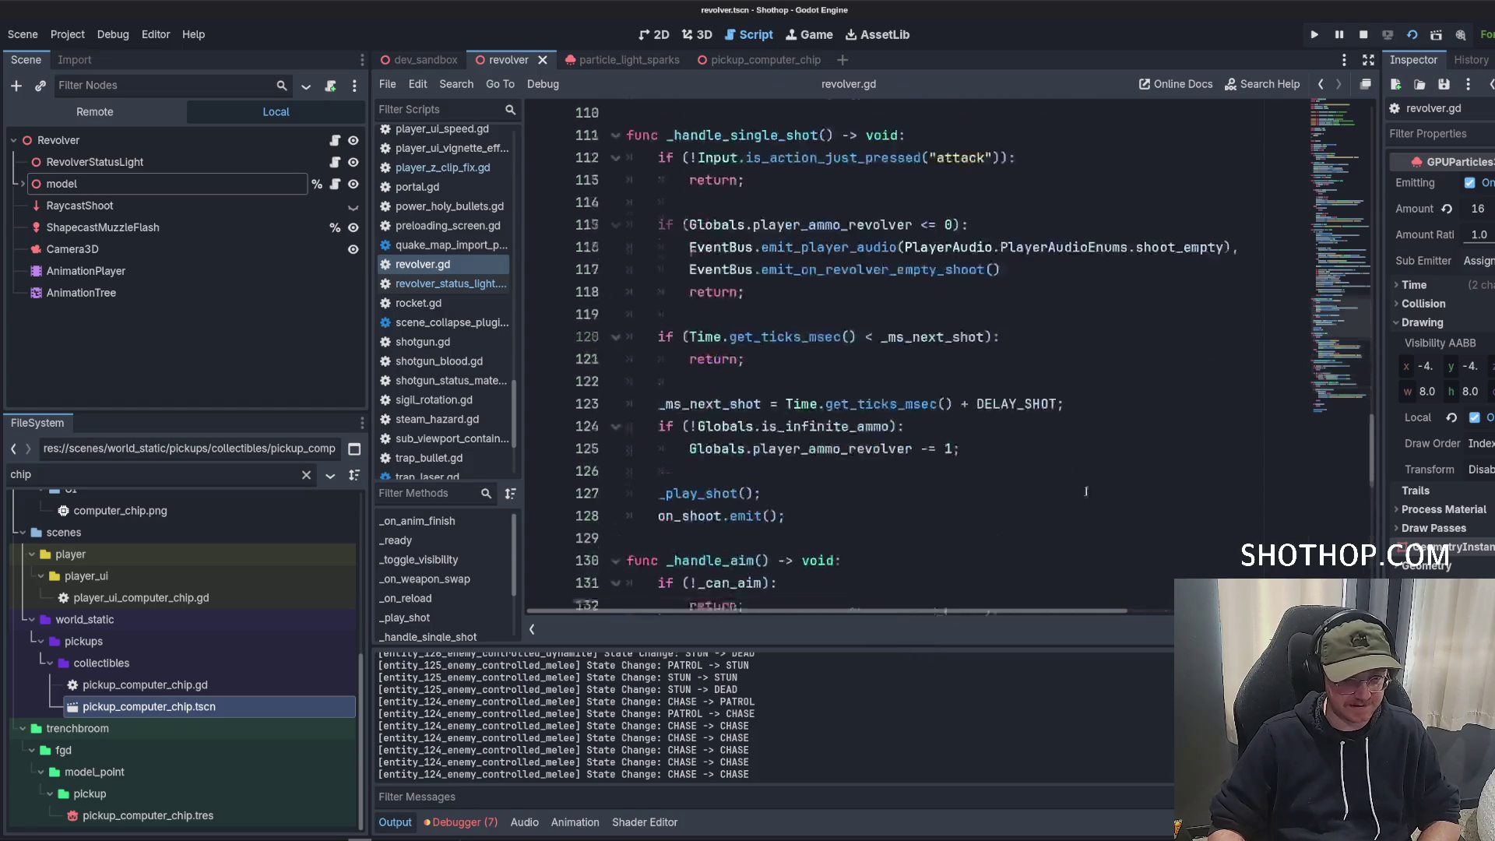
left_click(1075, 205)
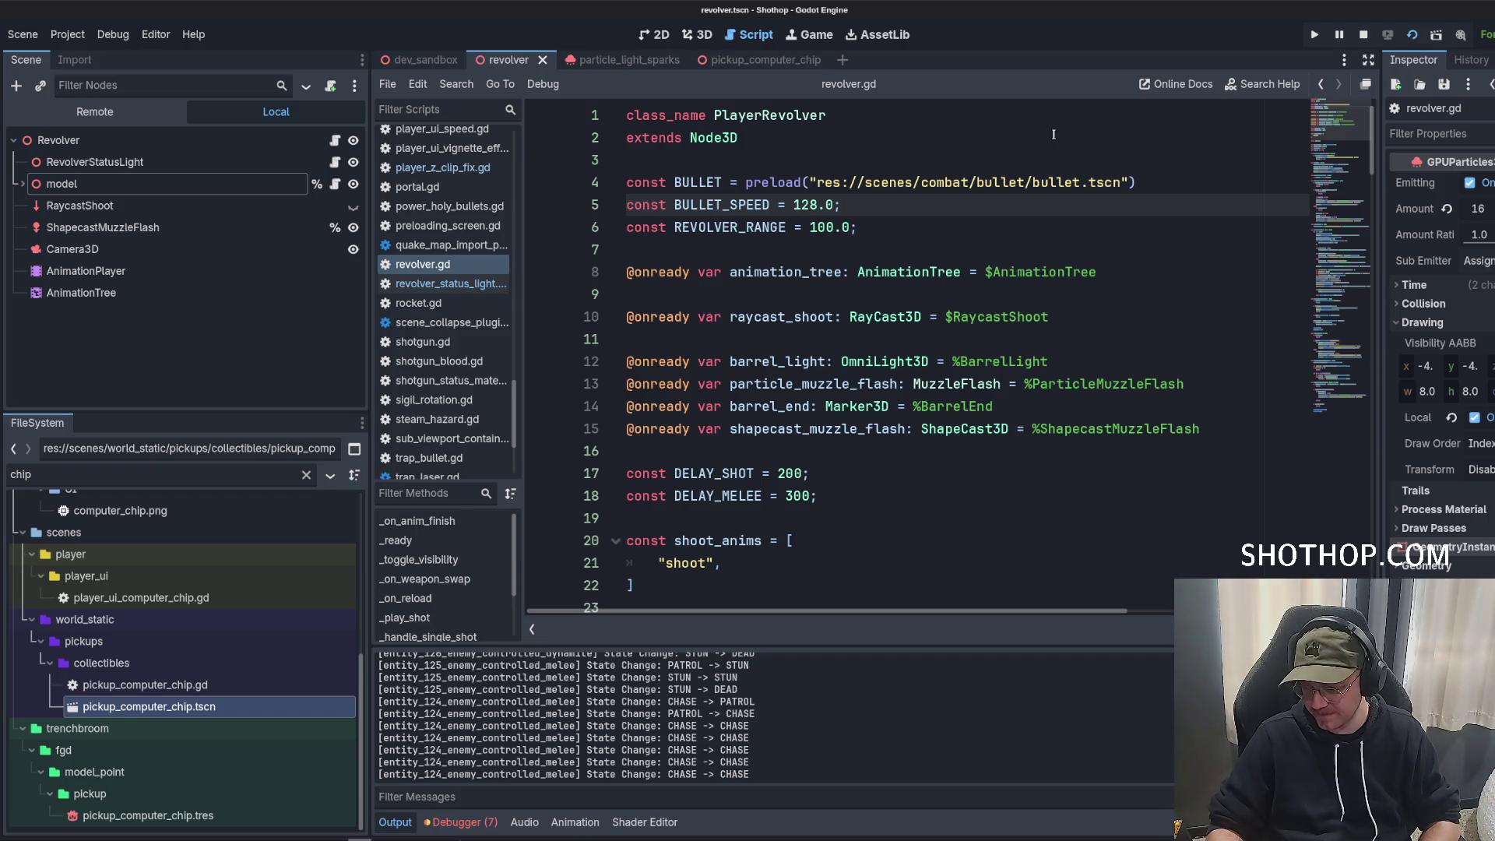
left_click(929, 227)
key("Return")
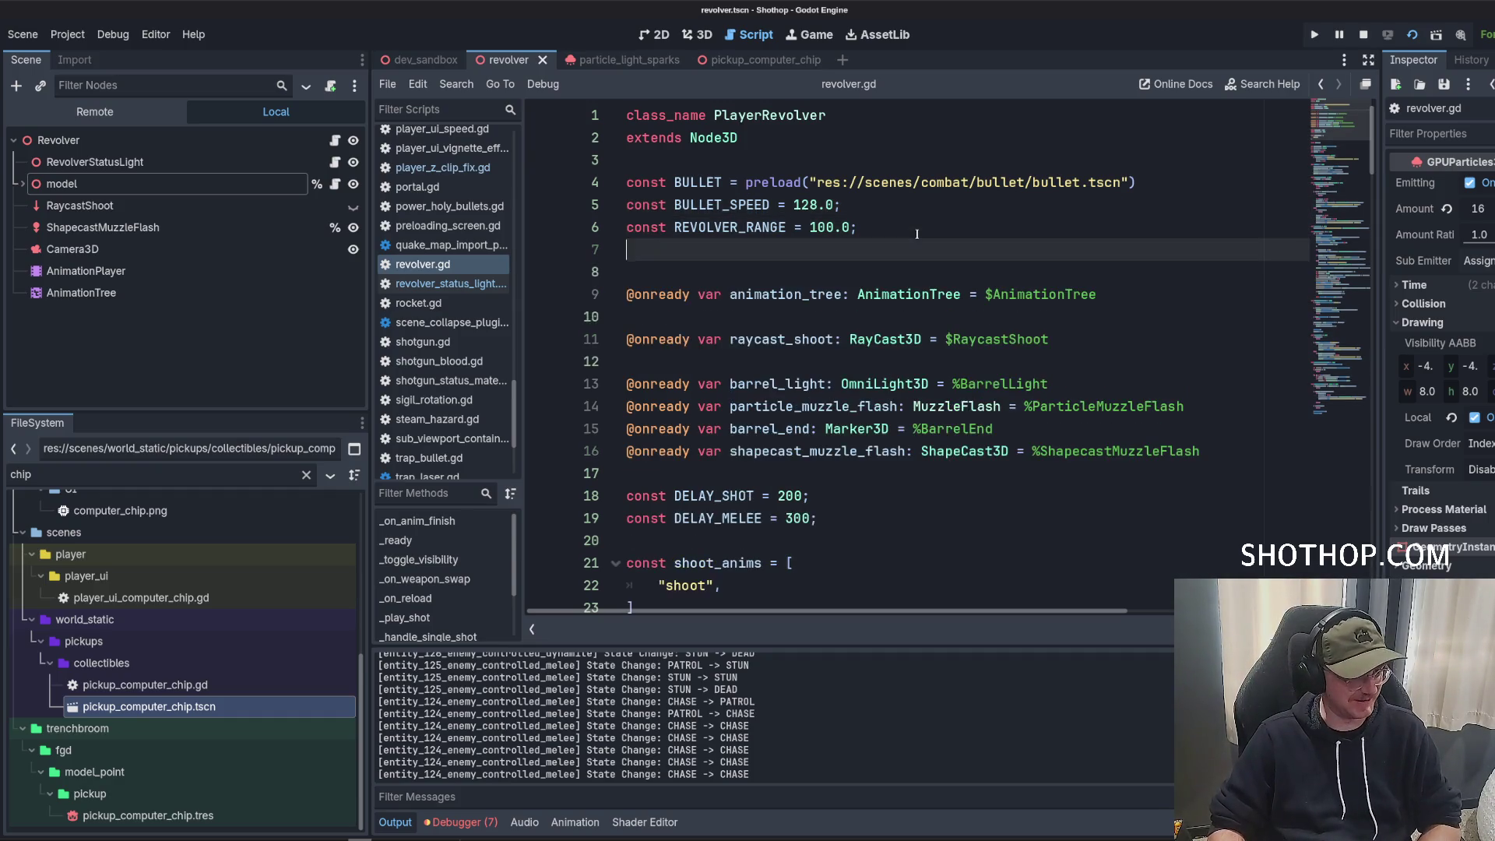
key("Return")
key("Return")
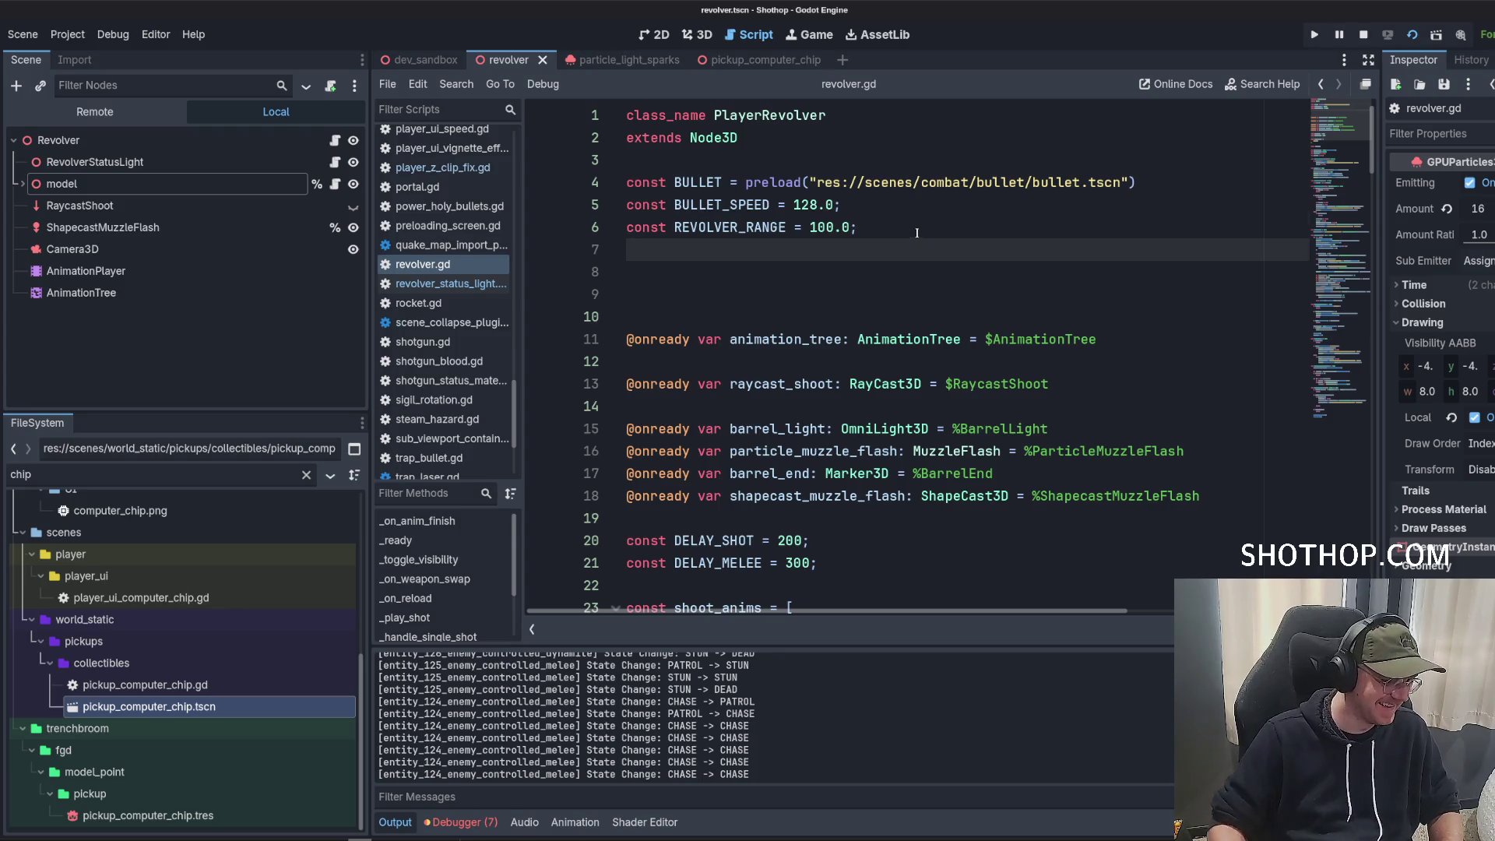
scroll(979, 281, "down", 5)
scroll(977, 281, "up", 5)
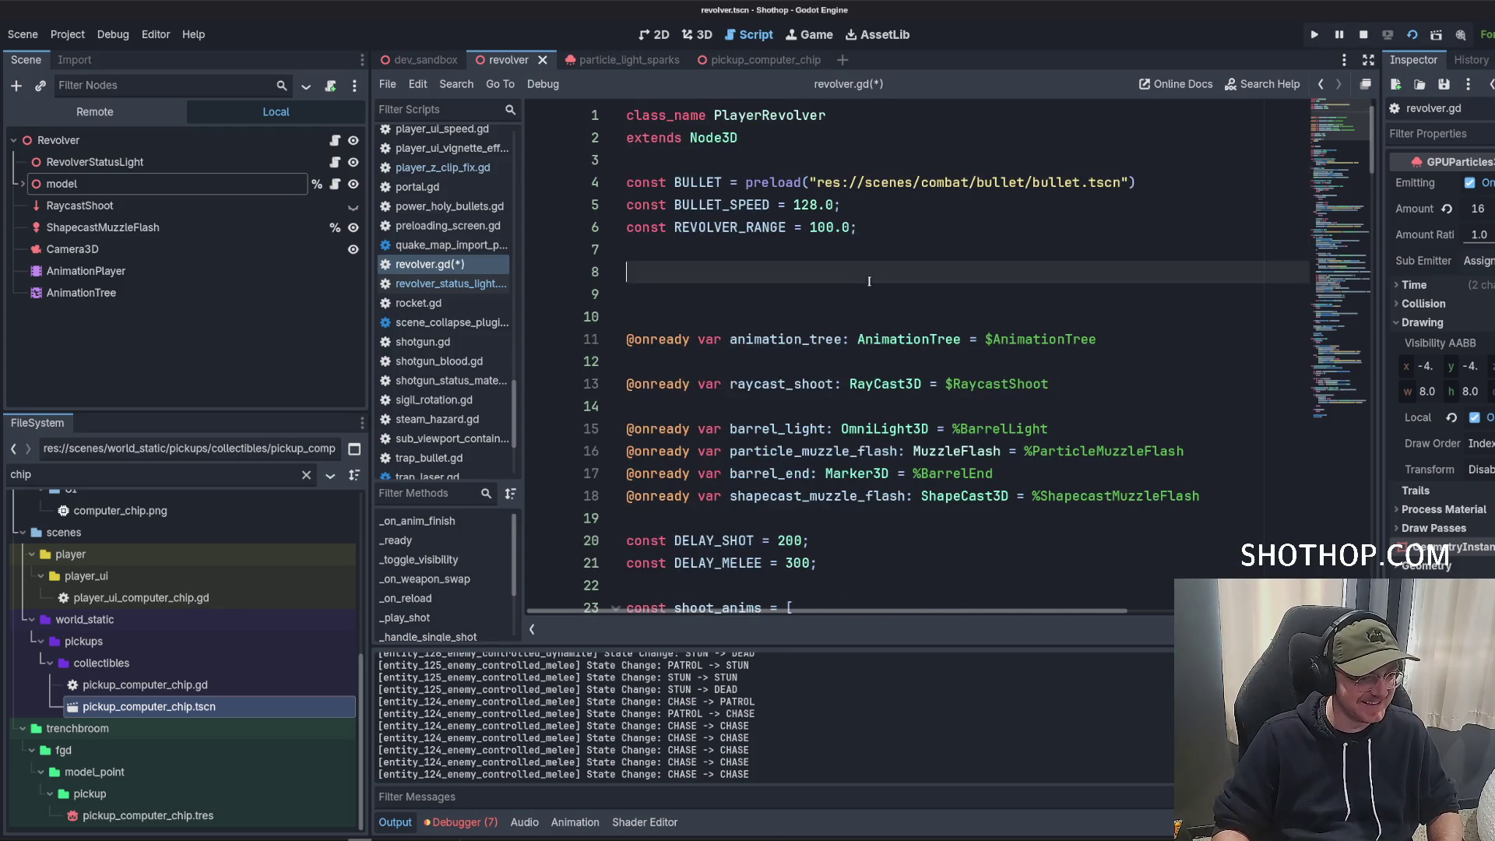
scroll(957, 341, "down", 2)
left_click(957, 340)
scroll(957, 341, "up", 2)
left_click(828, 362)
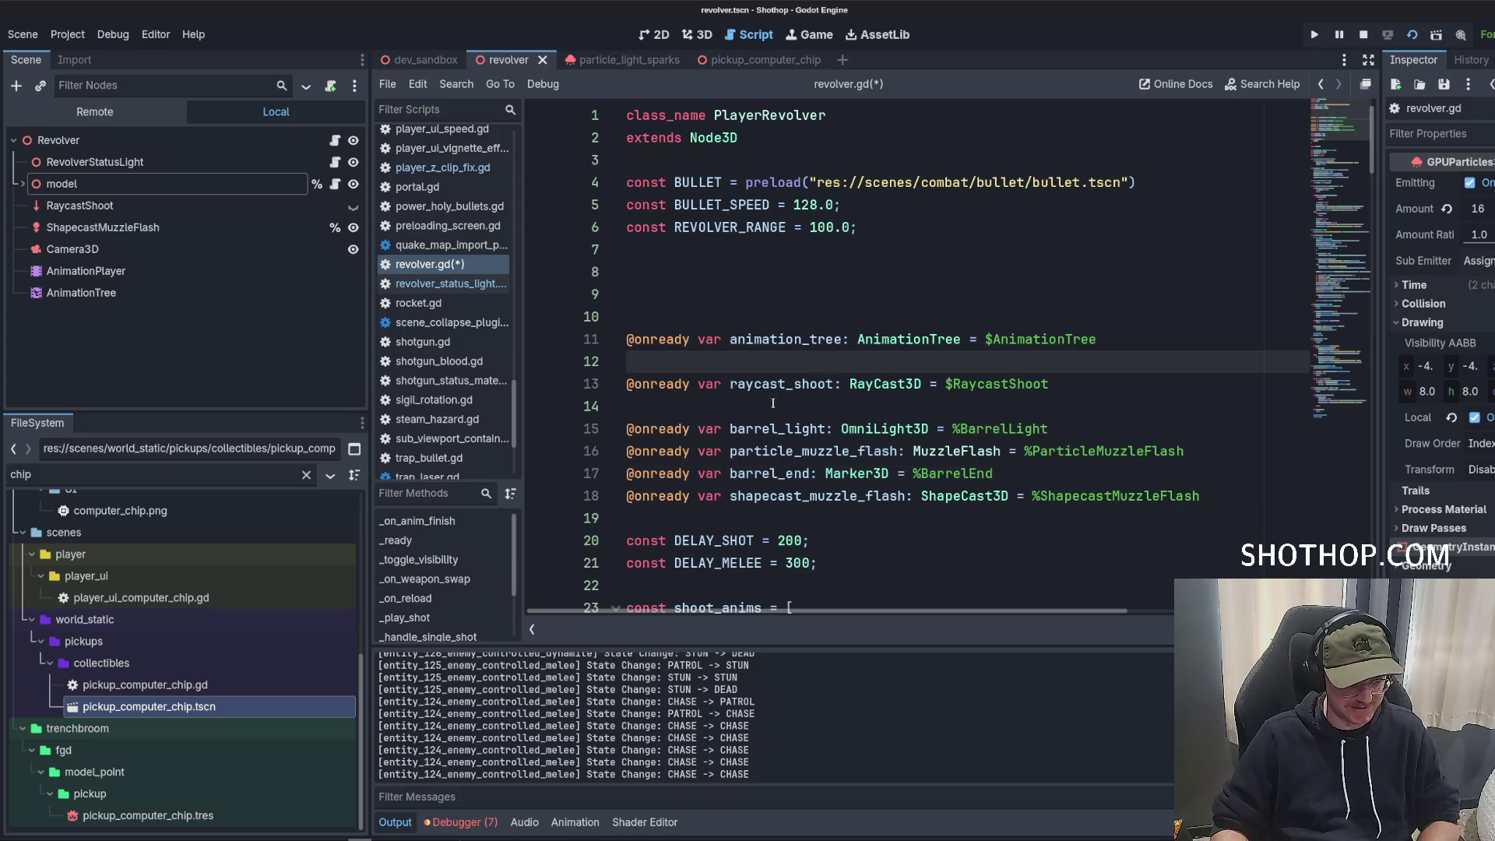
left_click(924, 248)
mouse_move(1207, 503)
left_mouse_down()
mouse_move(607, 384)
mouse_move(512, 310)
left_mouse_up()
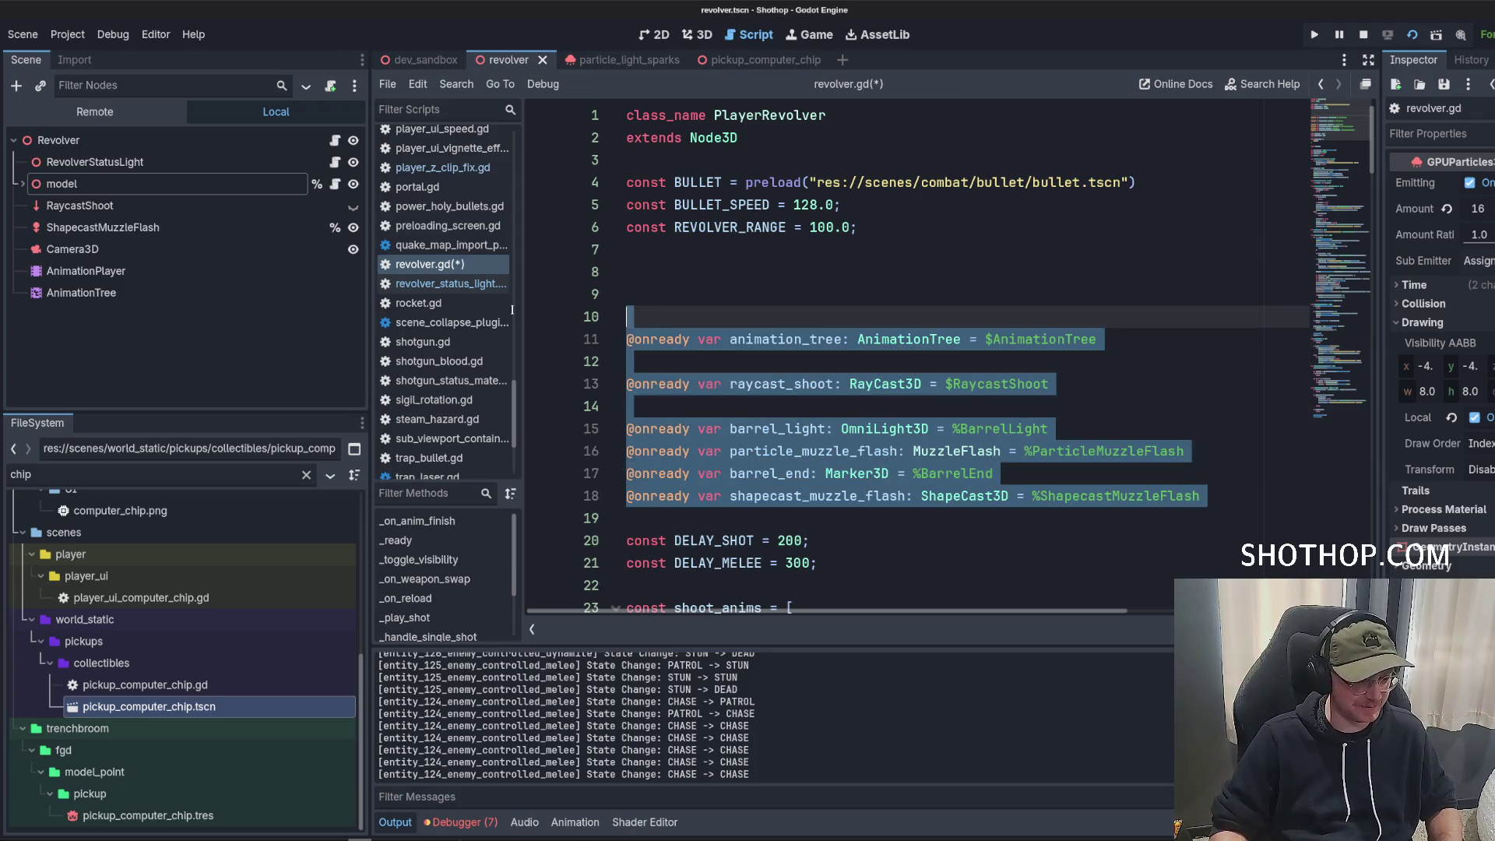
key("alt+Up")
key("alt+Up")
key("alt+Up")
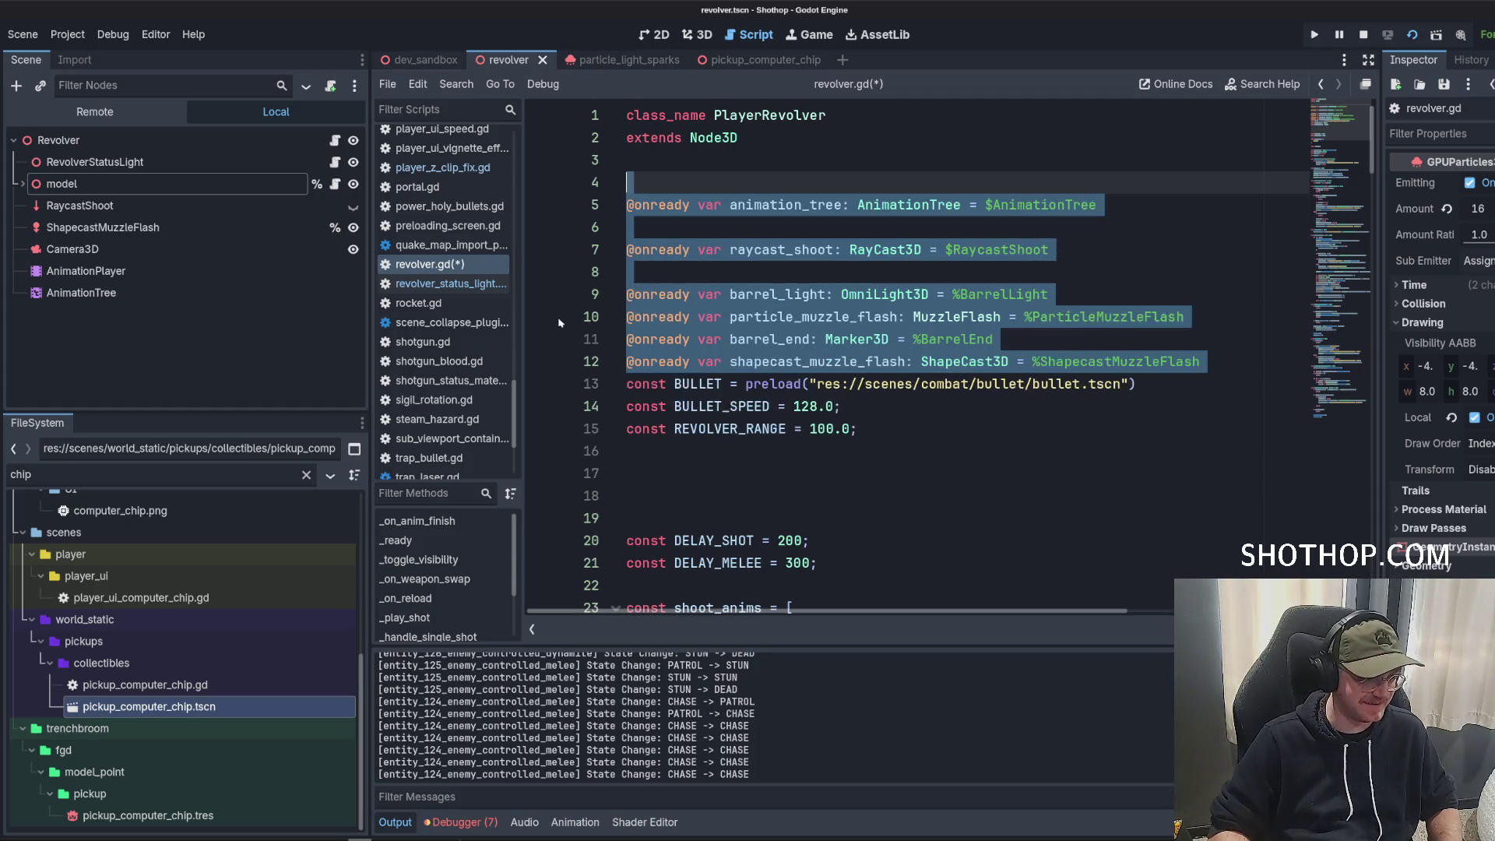
key("Right")
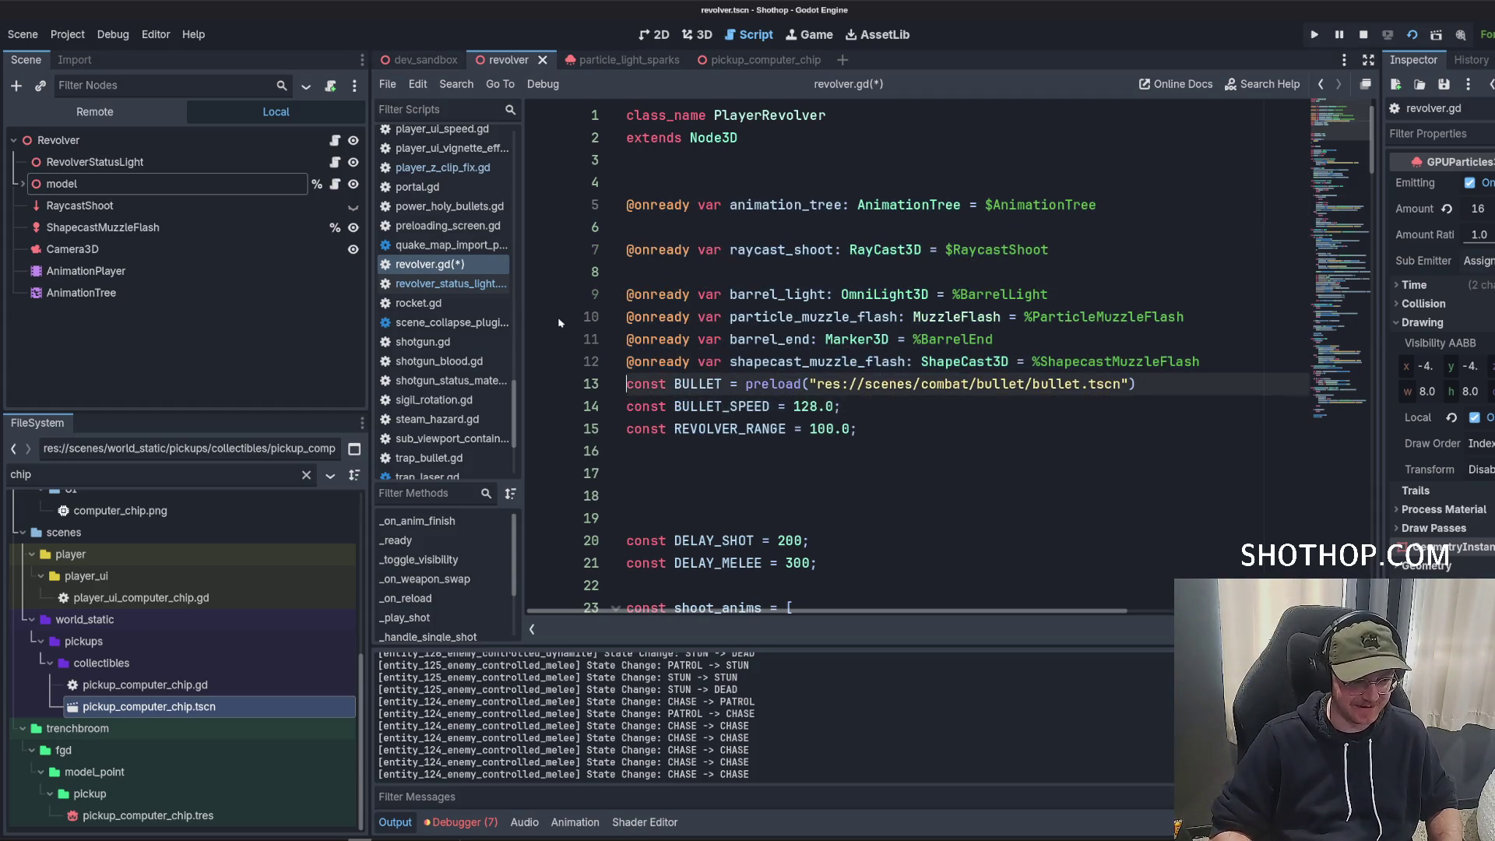
key("Return")
key("Down")
key("Down")
key("Down")
key("Down")
key("Down")
key("BackSpace")
key("BackSpace")
key("BackSpace")
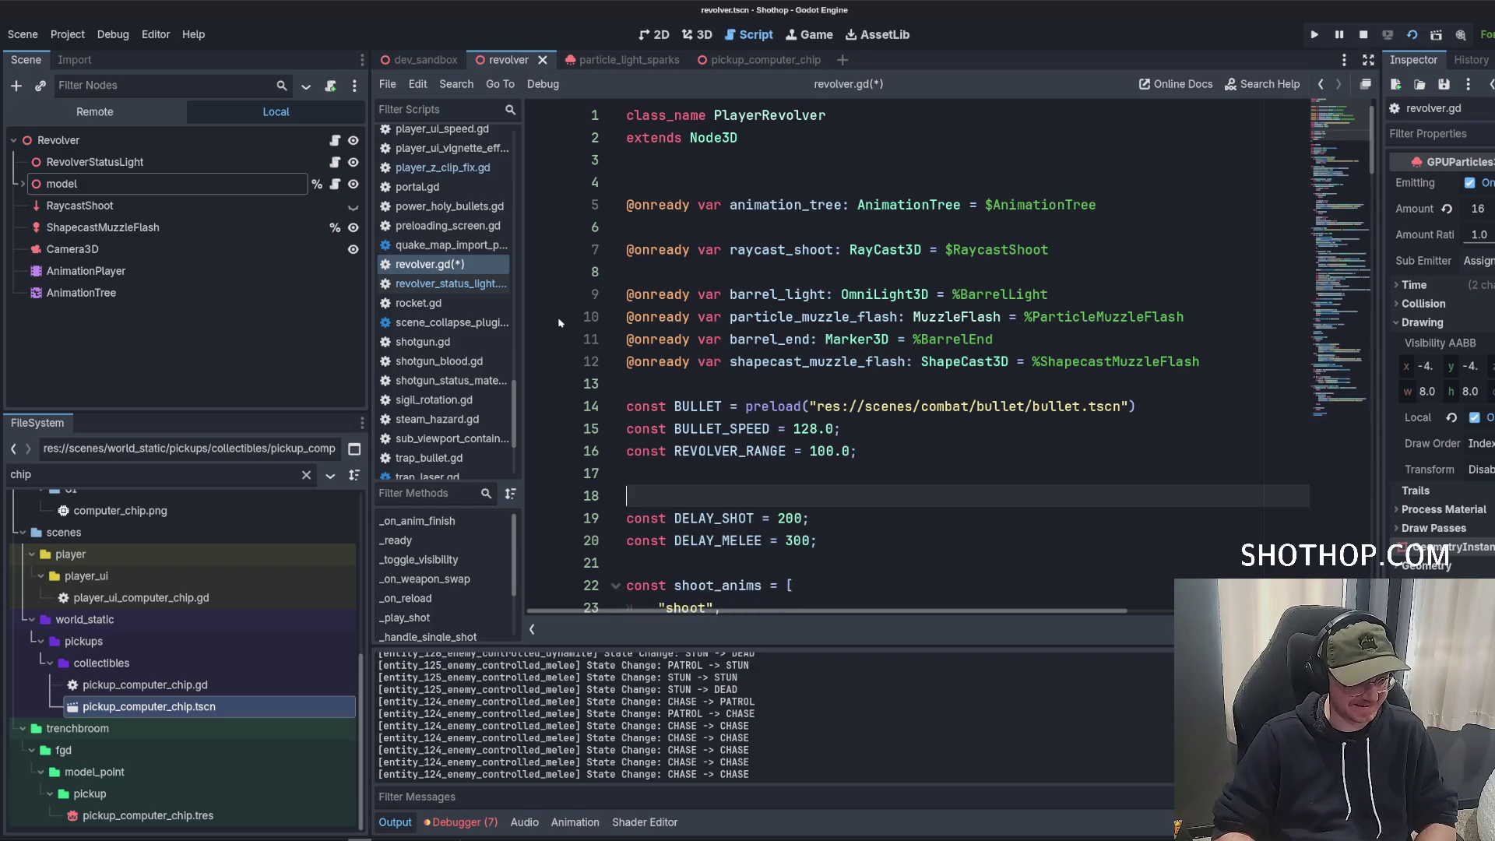
key("ctrl+s")
key("Up")
key("Up")
key("Up")
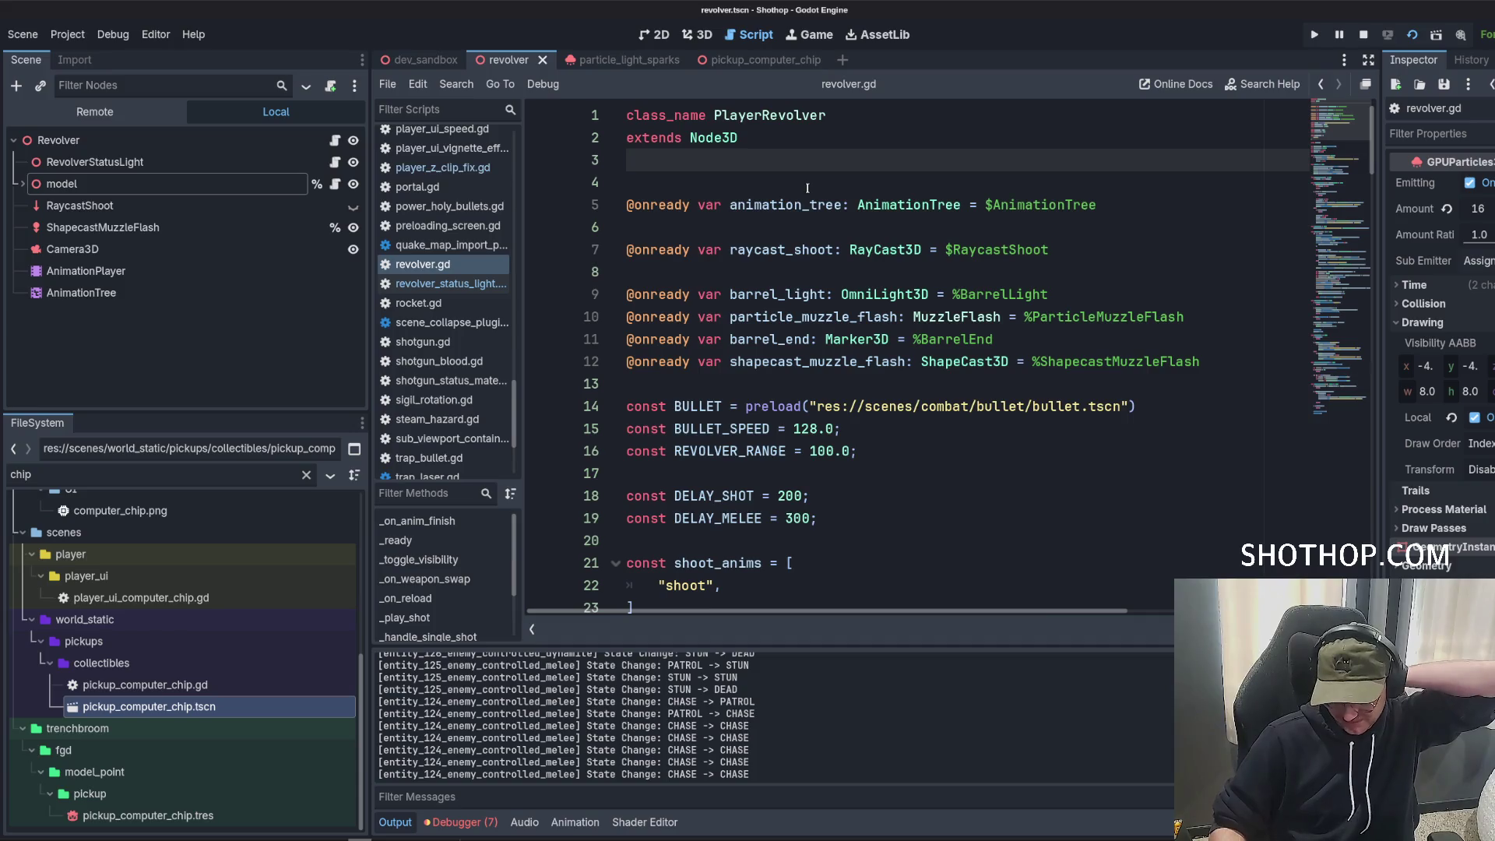
key("Down")
key("Down")
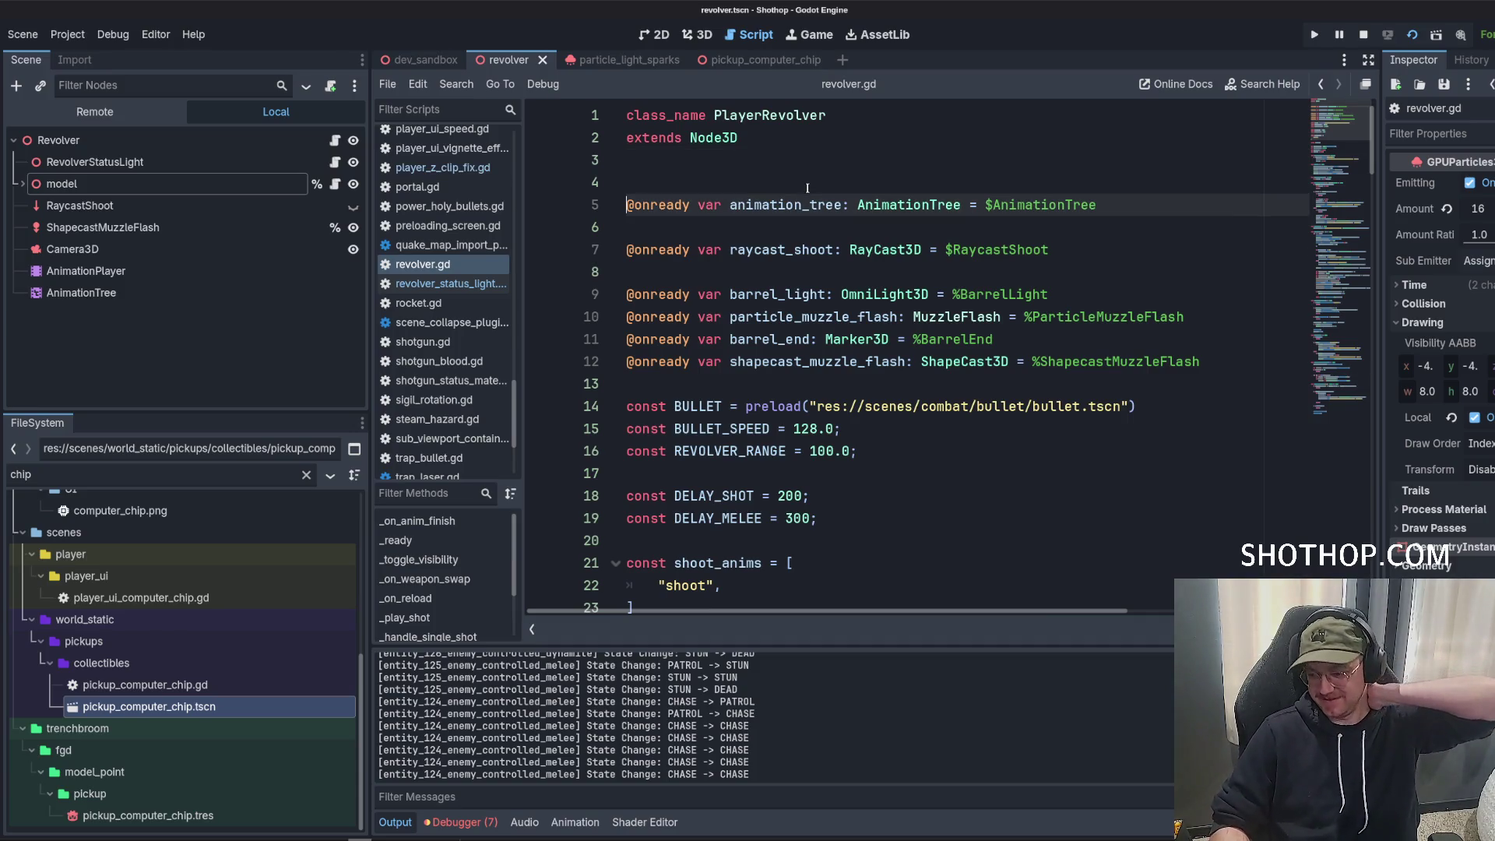
scroll(771, 214, "down", 2)
scroll(771, 214, "up", 2)
key("Down")
key("Down")
key("Down")
key("BackSpace")
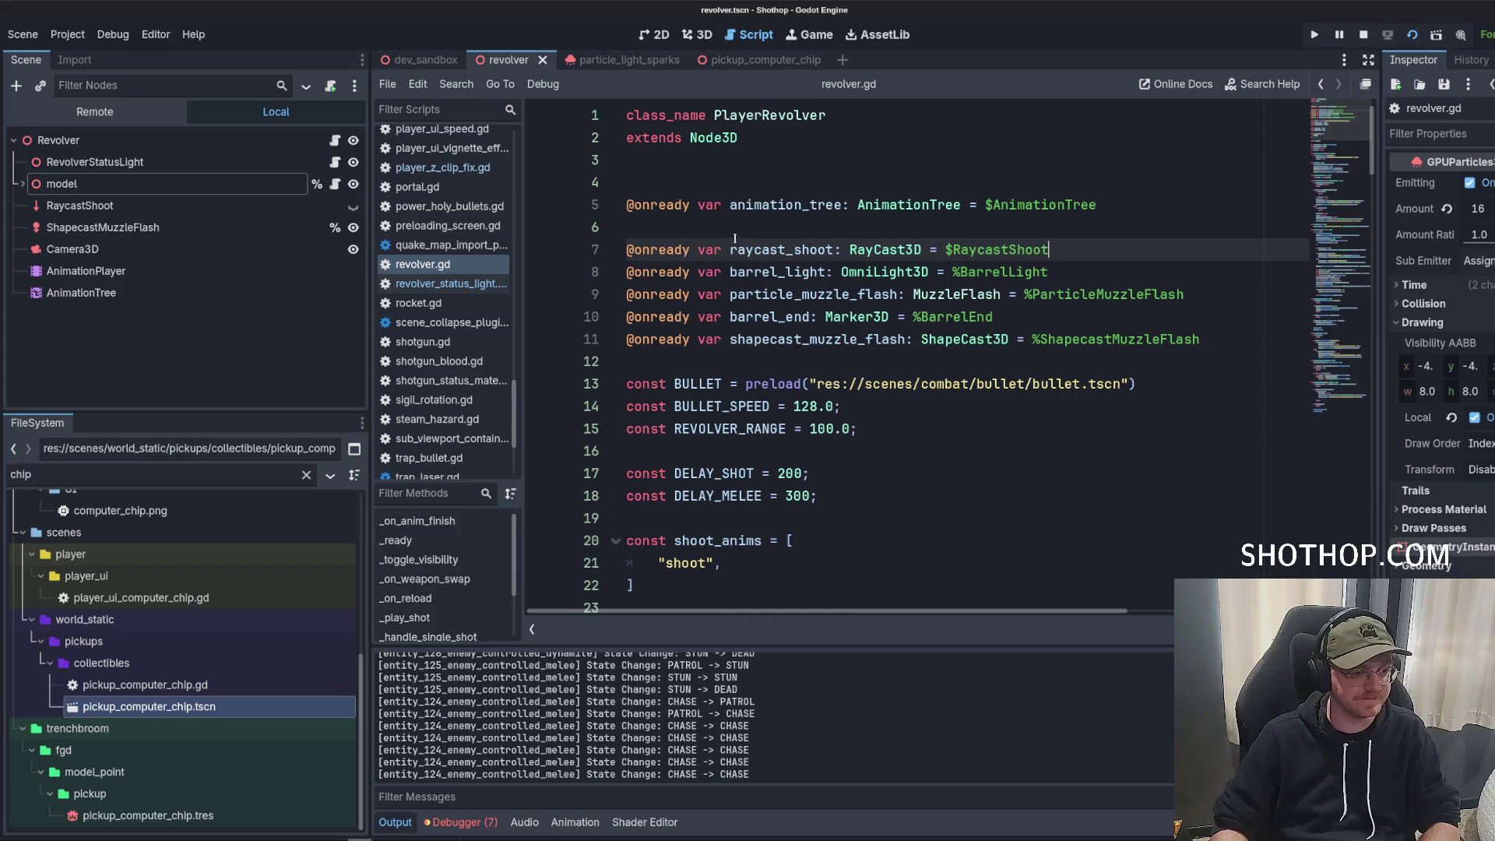
key("Up")
key("BackSpace")
key("Up")
key("BackSpace")
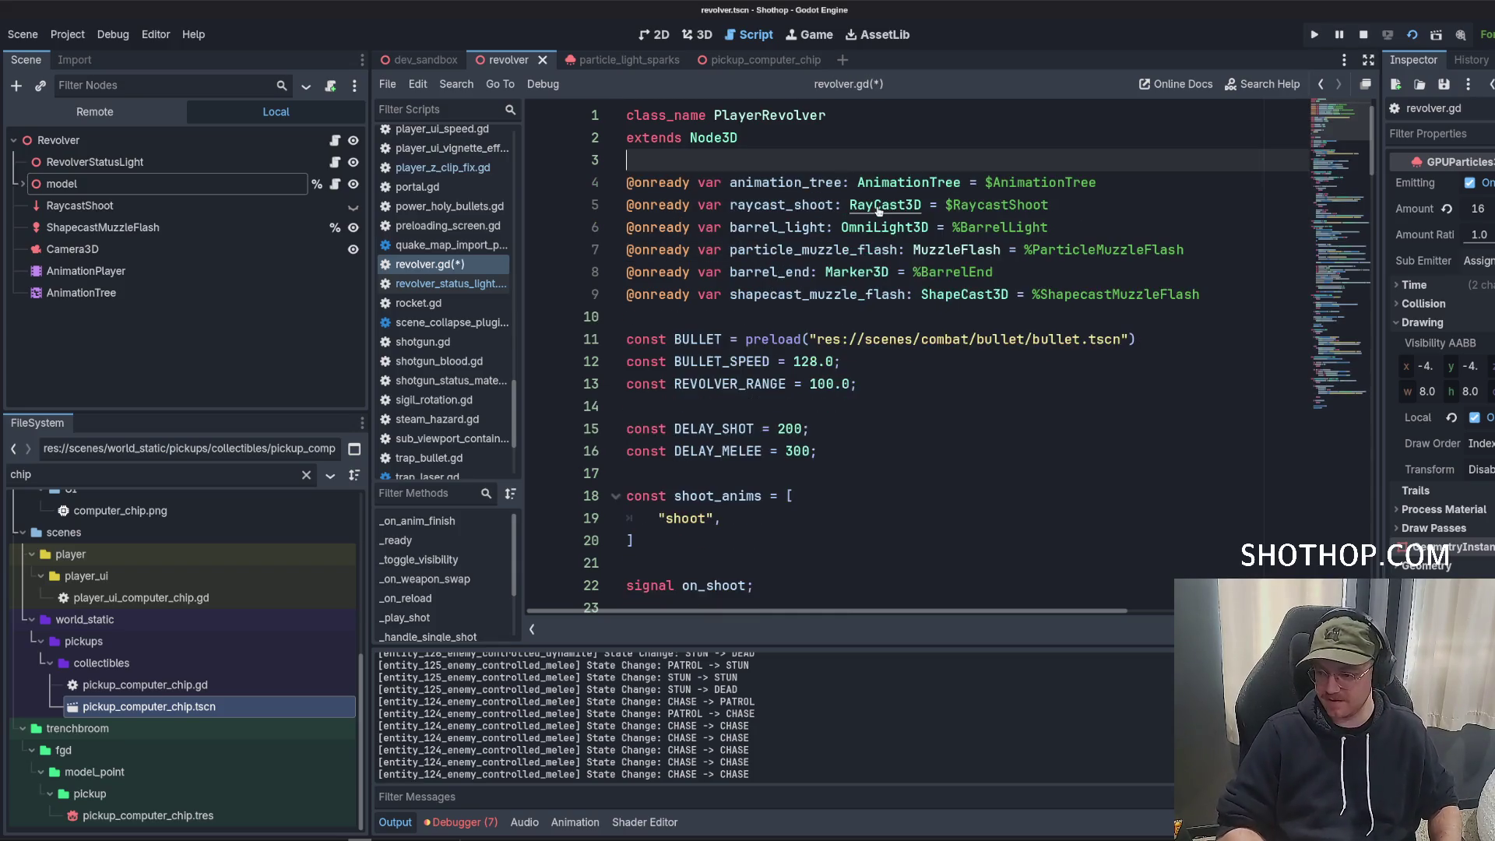
key("ctrl+s")
left_click(994, 318)
scroll(994, 319, "down", 2)
left_click(994, 325)
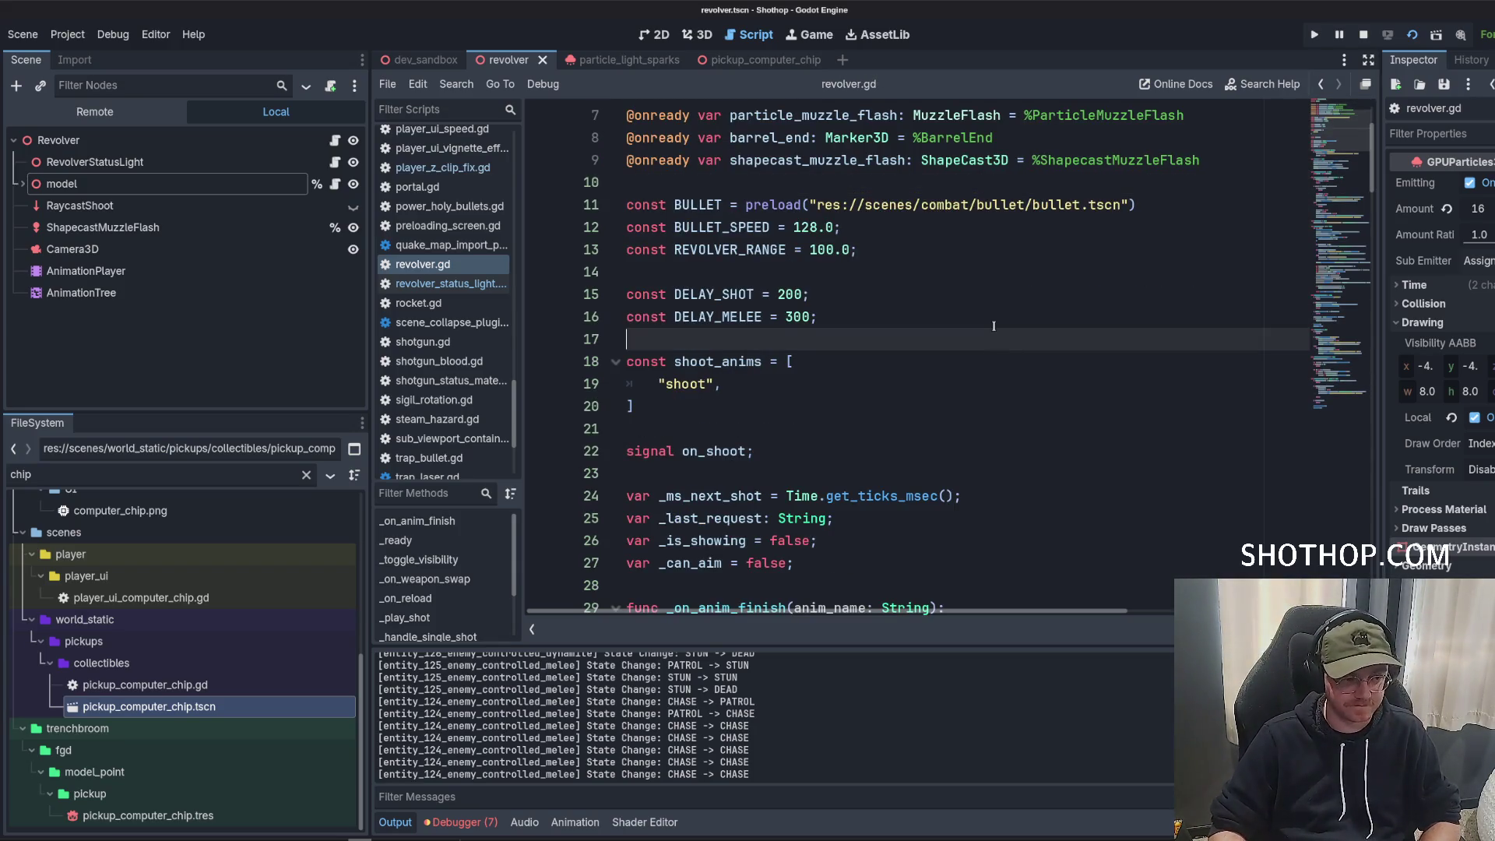
left_click(909, 279)
scroll(919, 304, "down", 3)
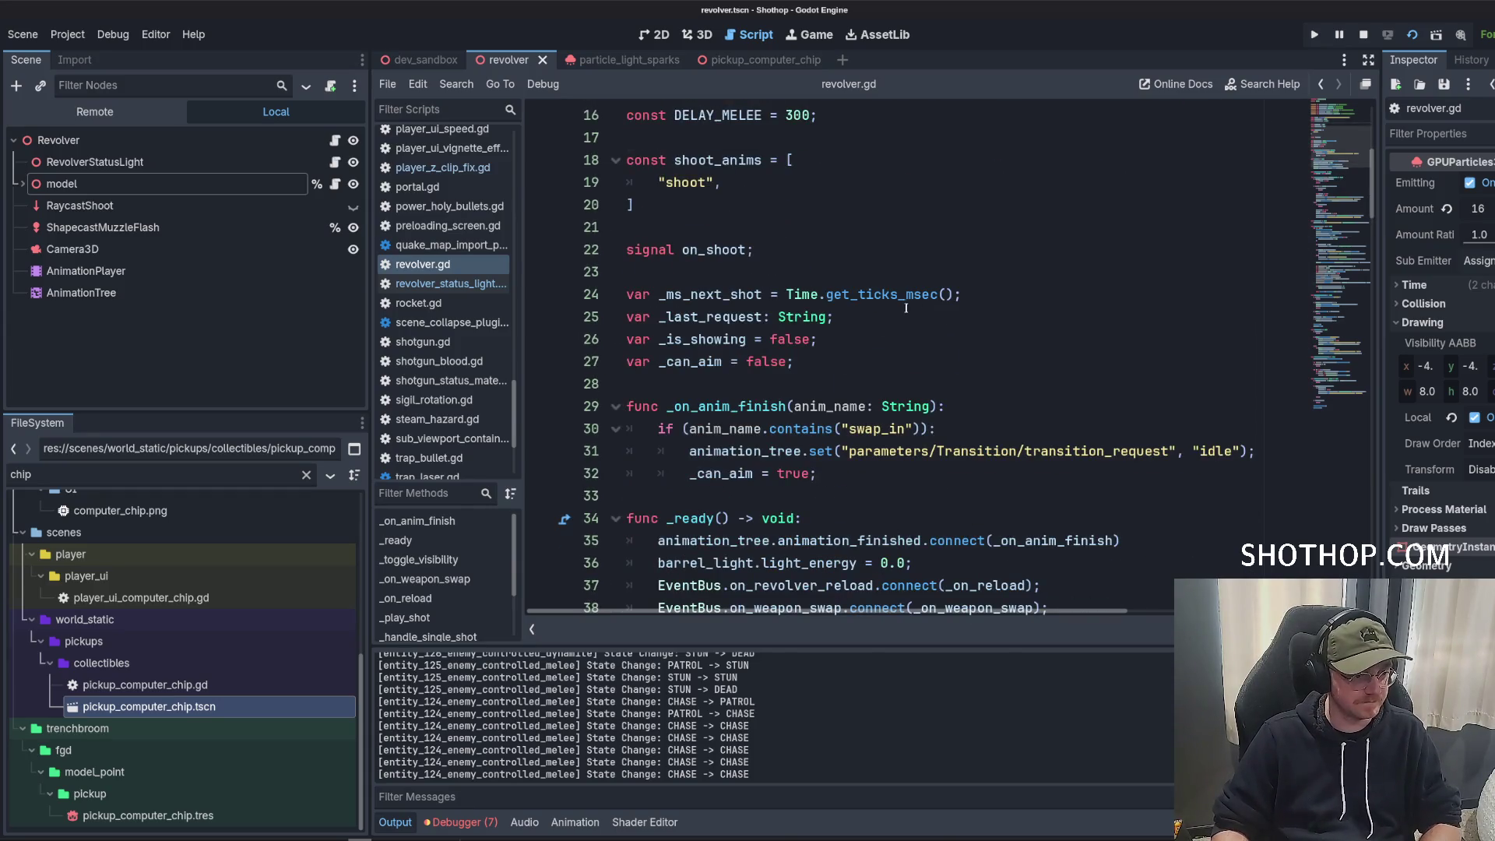
scroll(908, 309, "up", 5)
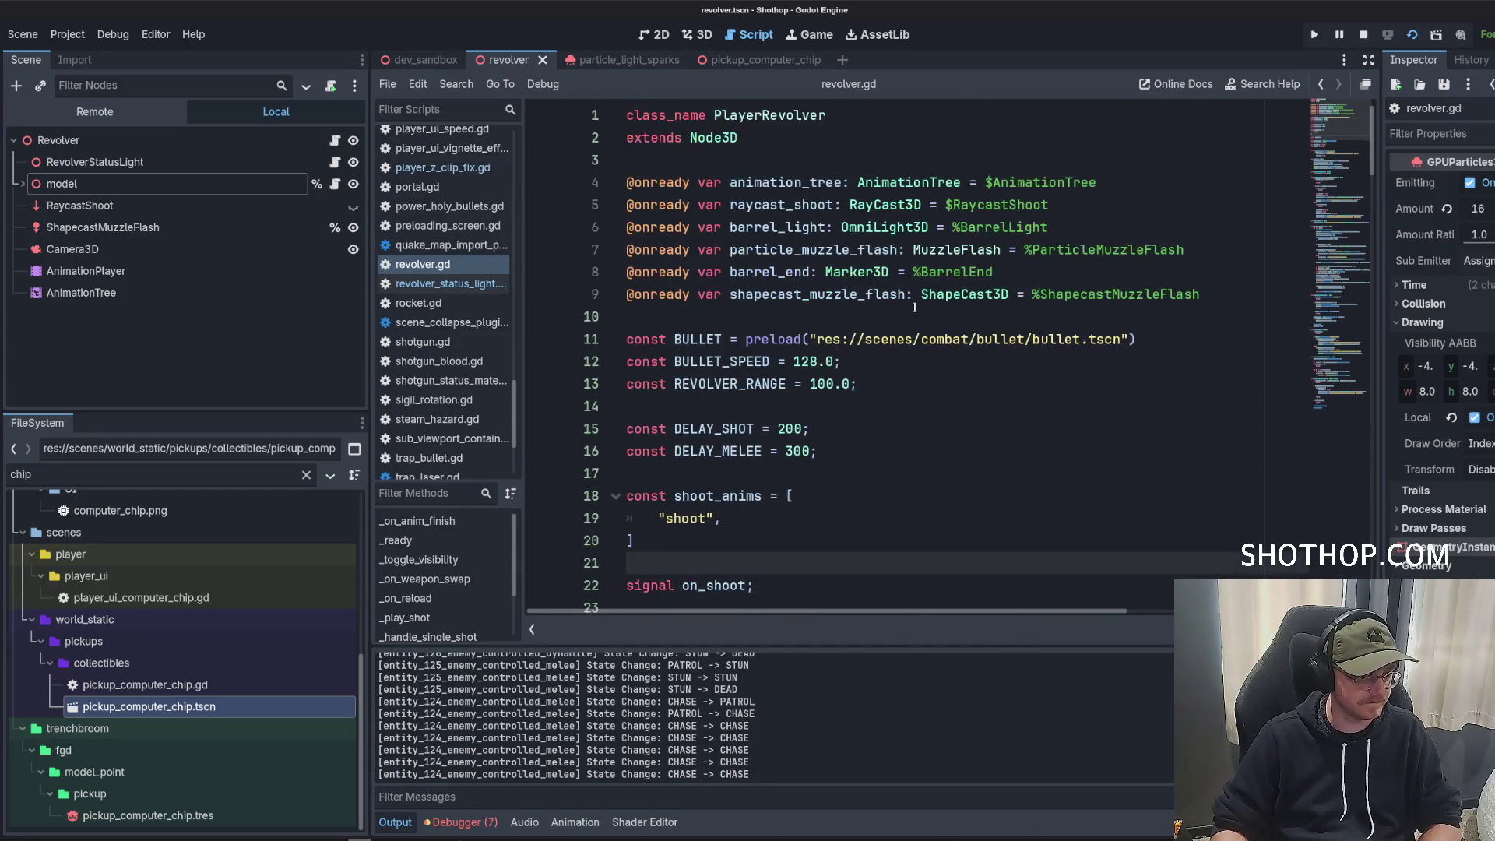
left_click(850, 405)
left_click(904, 368)
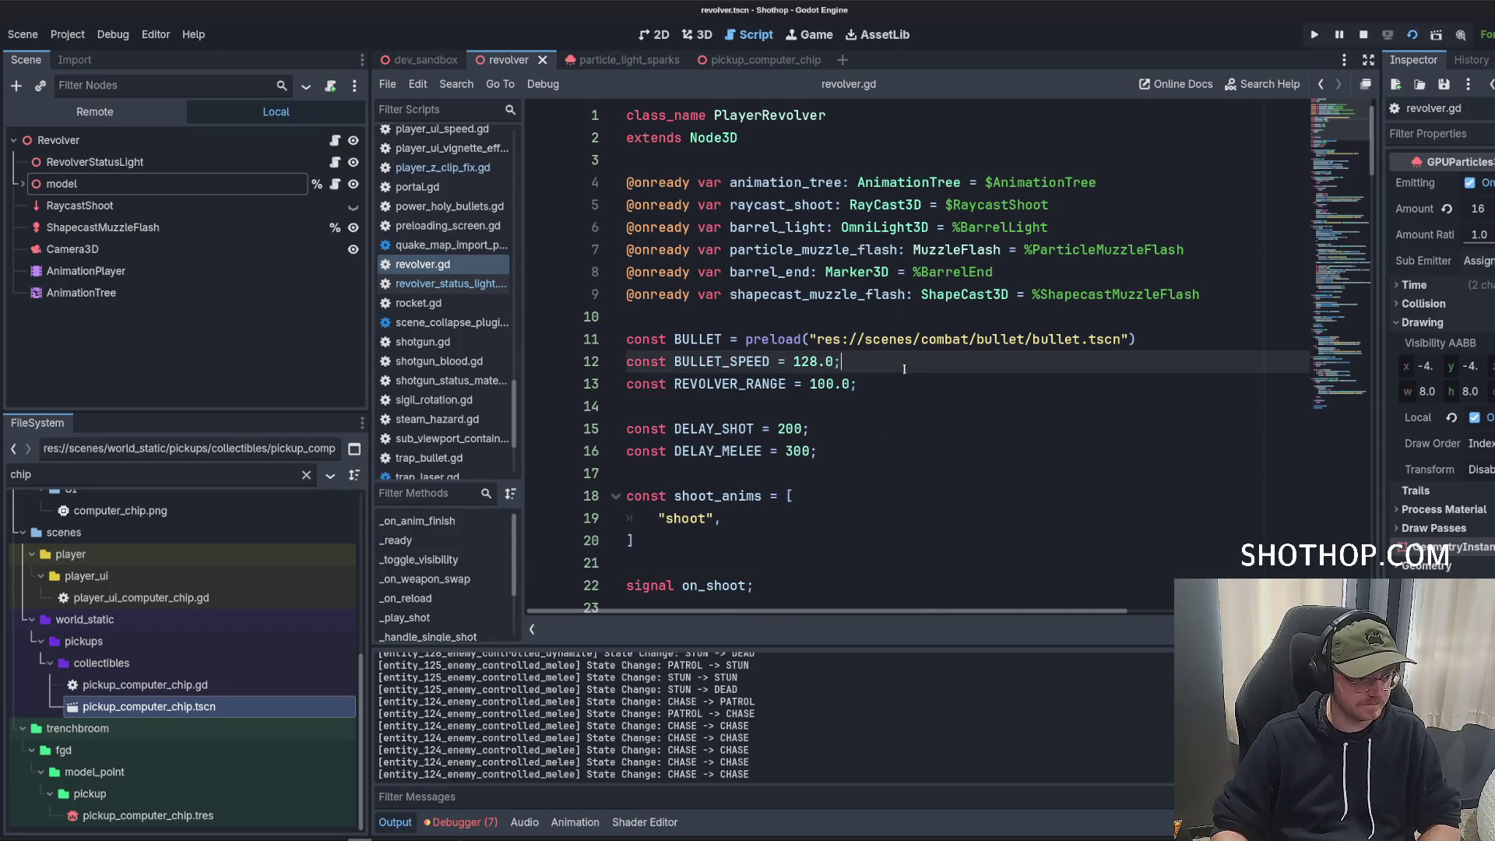
left_click(912, 398)
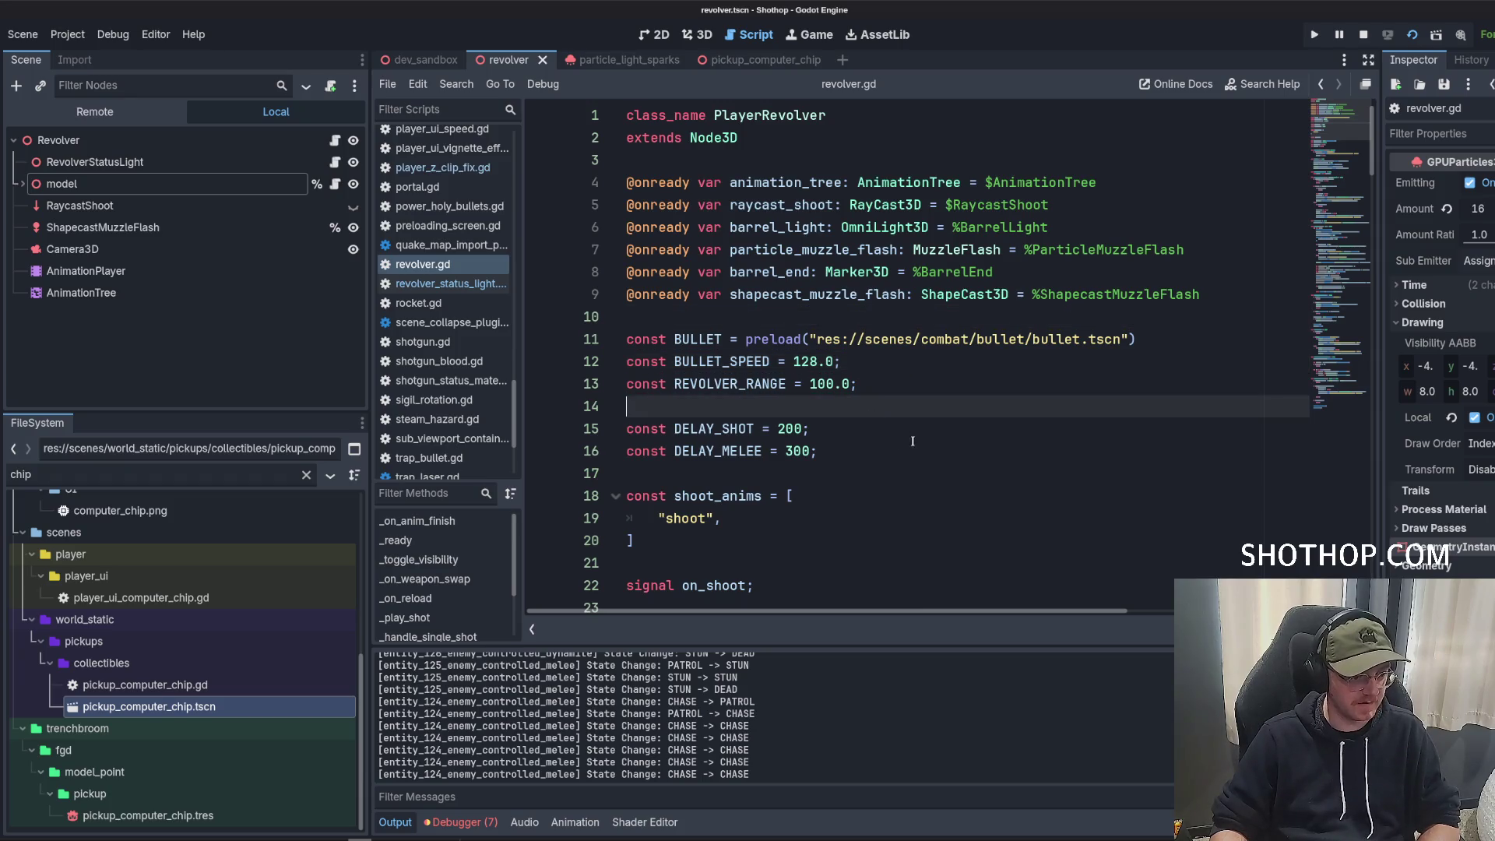
scroll(875, 367, "down", 3)
left_click(939, 250)
Leave a blank line below DELAY_MELEE = 300, discarding the half-typed const.
key("Return")
type("const DELAY_")
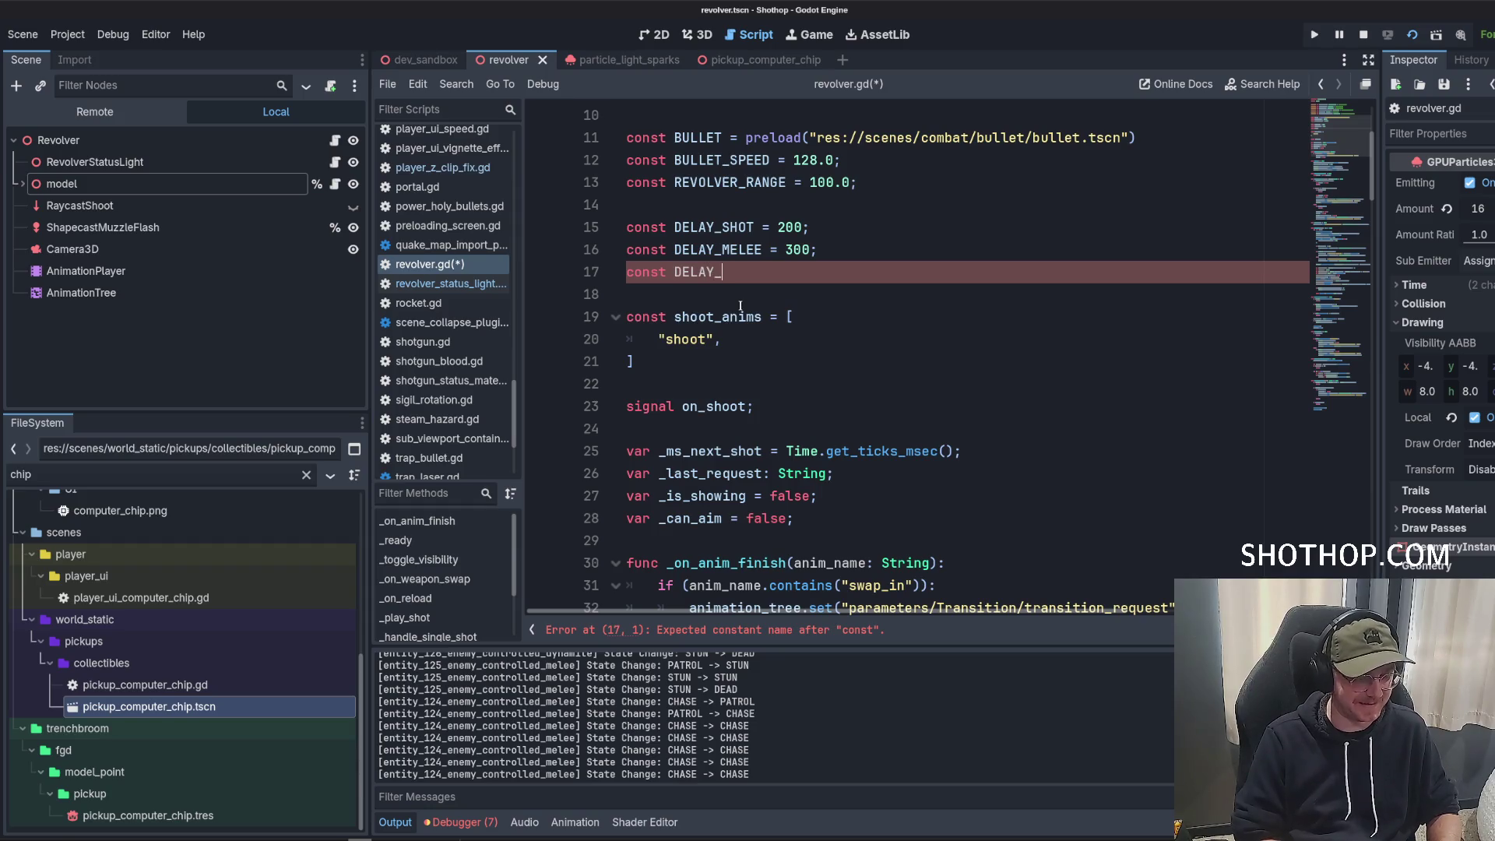
key("BackSpace")
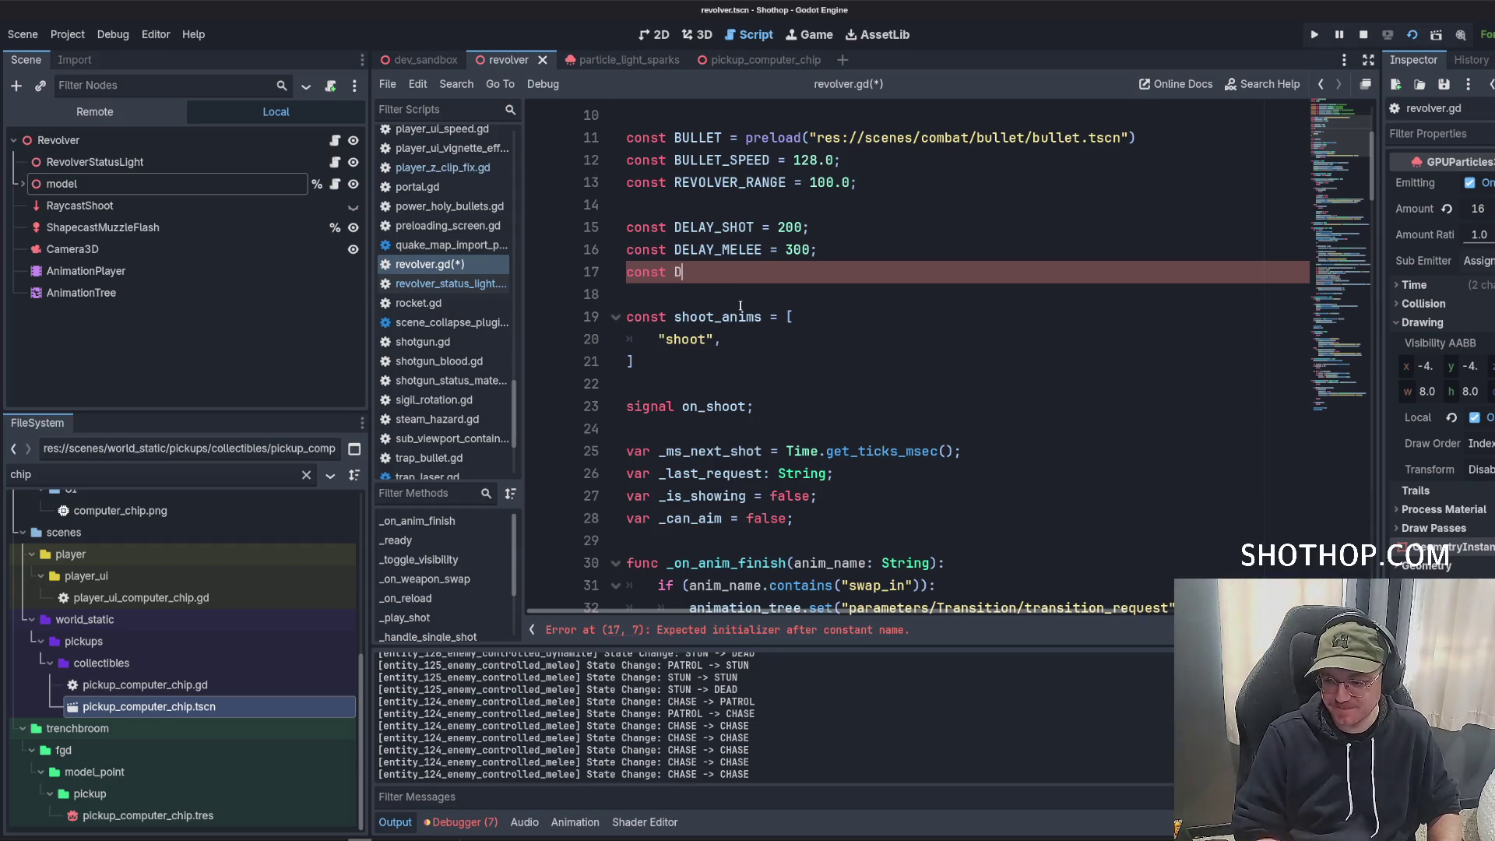
key("BackSpace")
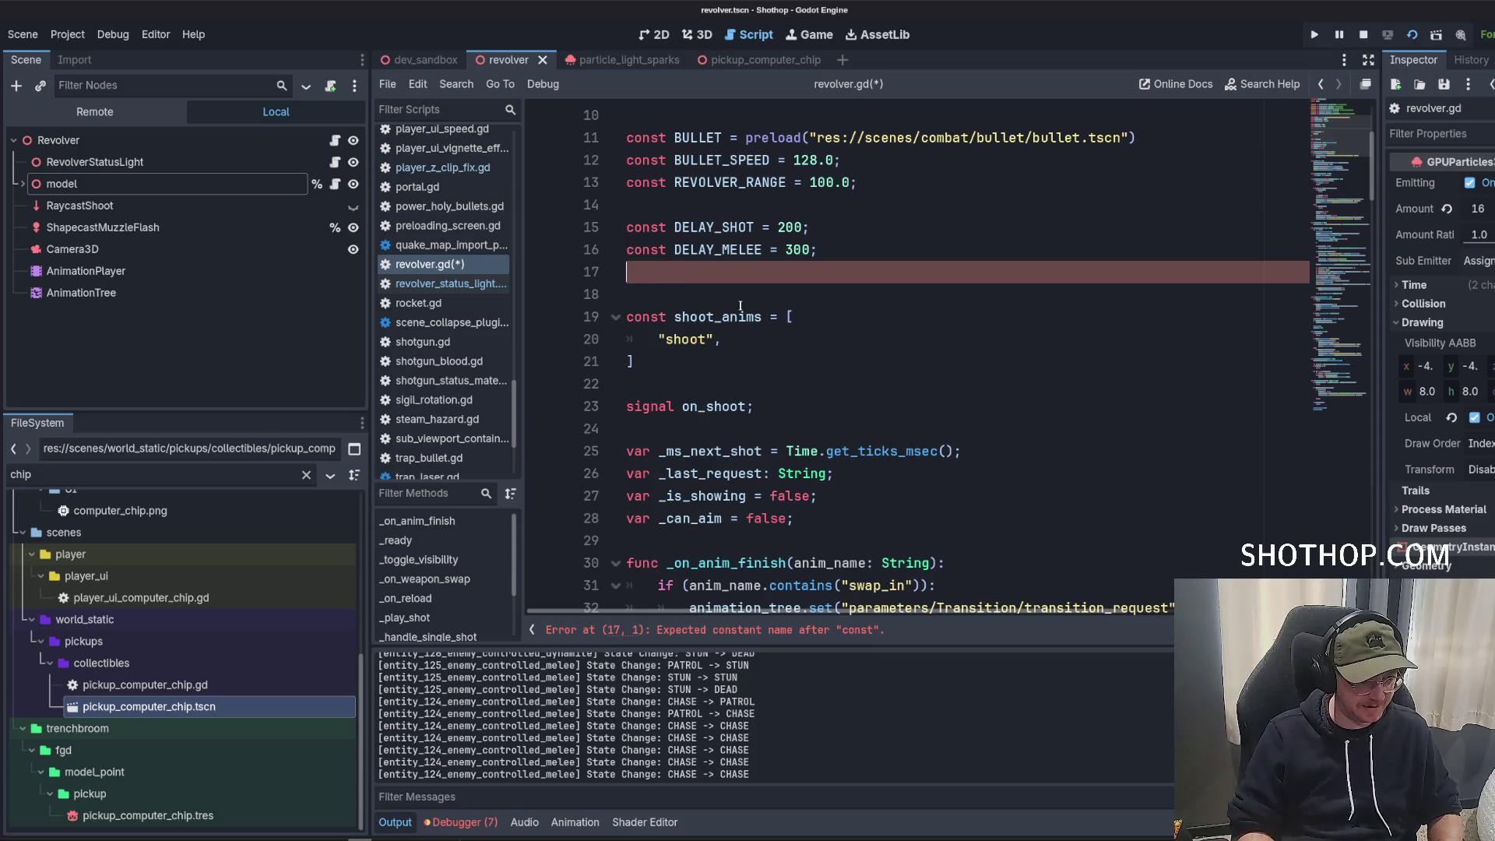
Write comments above shoot_anims describing the pulsing lightning shot and its thunder sound cue.
key("Return")
key("Return")
key("Return")
key("Up")
key("Up")
type("# T")
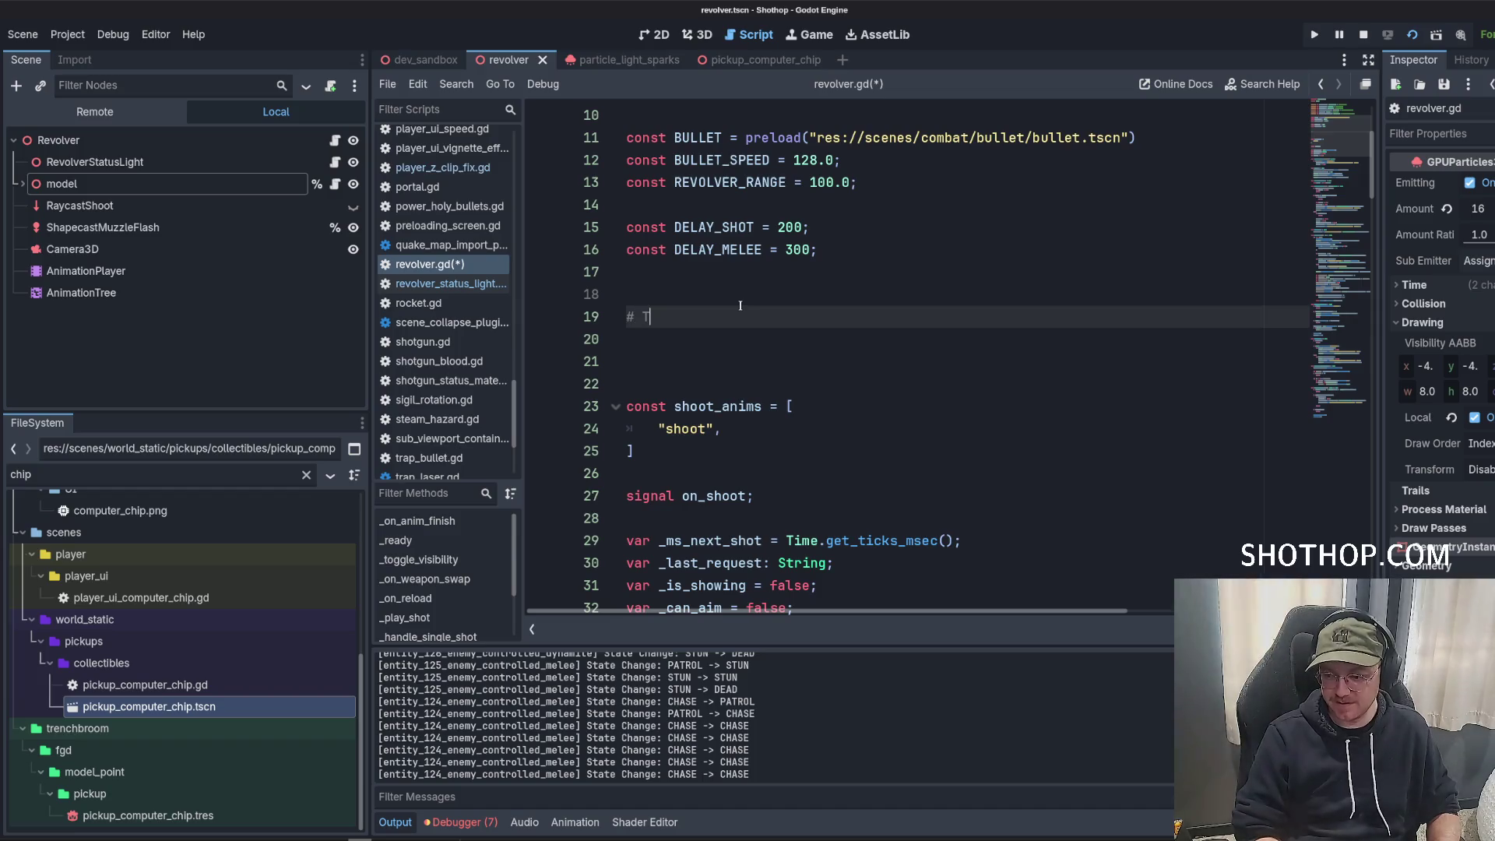
type("he lightnig shot is pulsing, until")
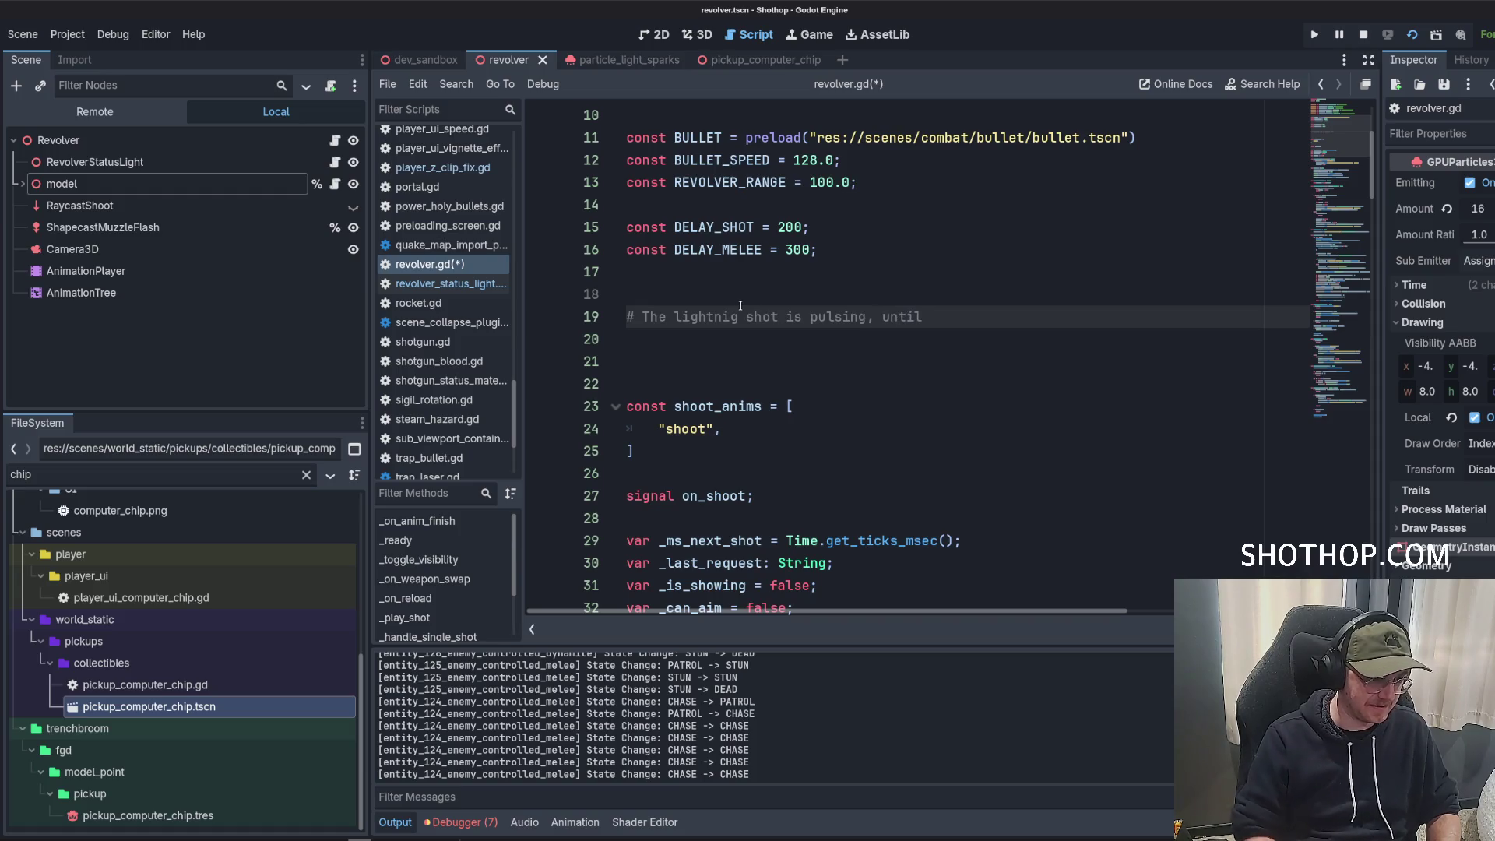
left_click(721, 317)
type("n")
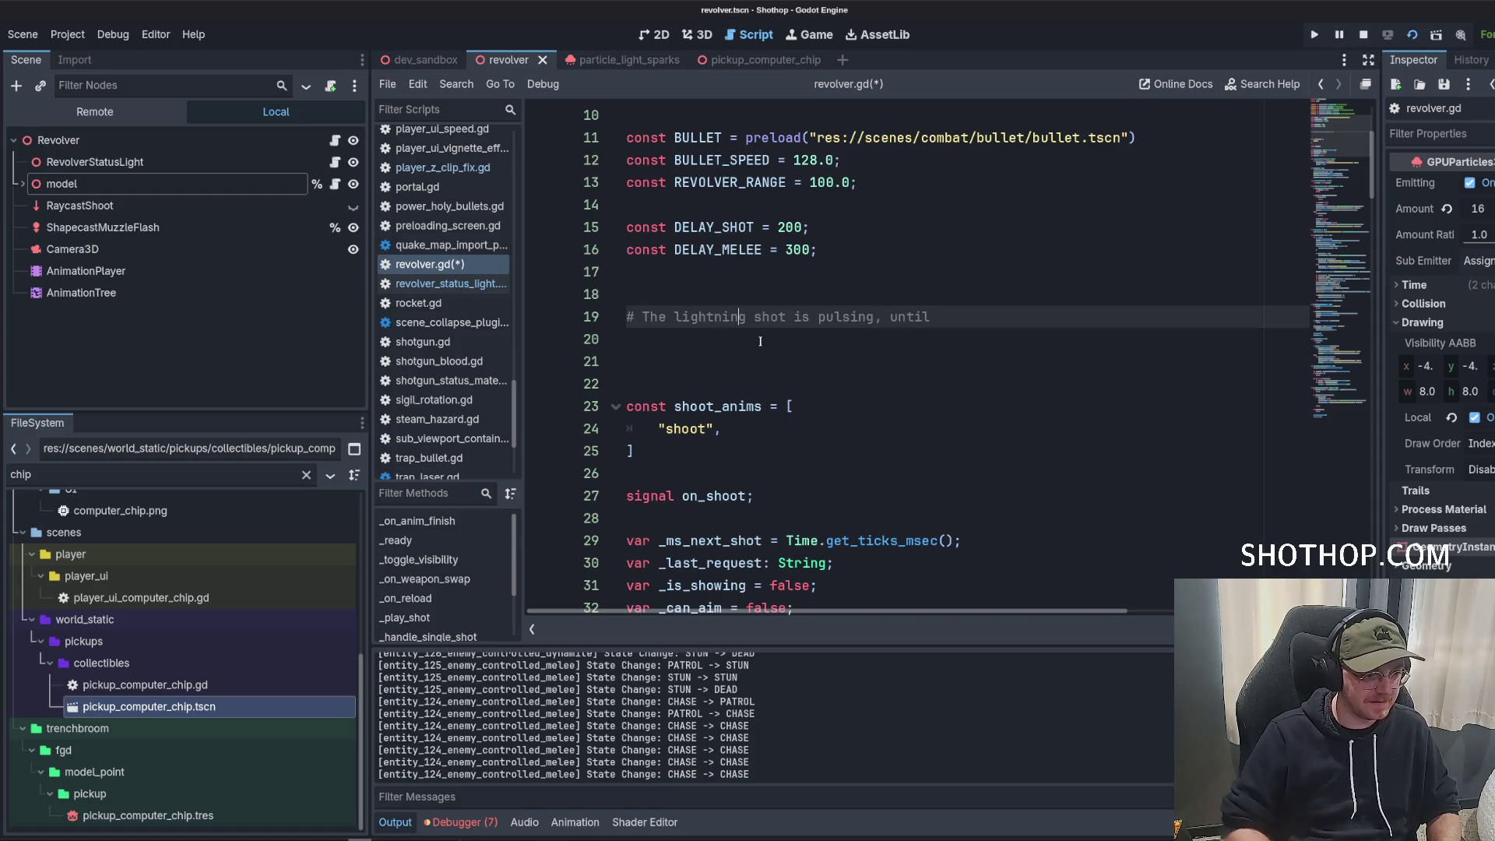
type("it is re")
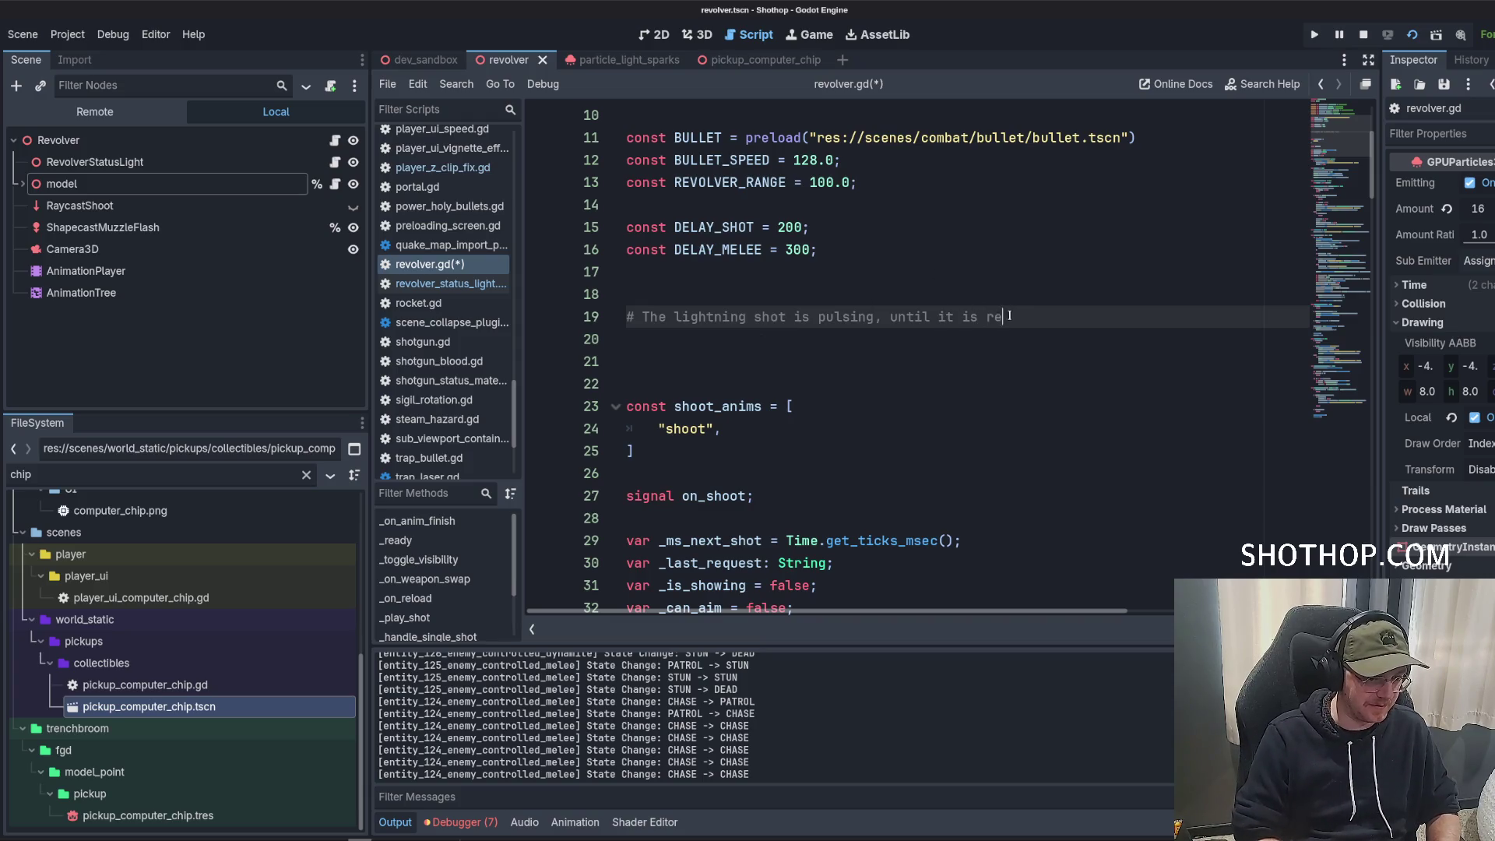
type("ady")
key("Return")
type("# The lightning shot is fully visible when rea")
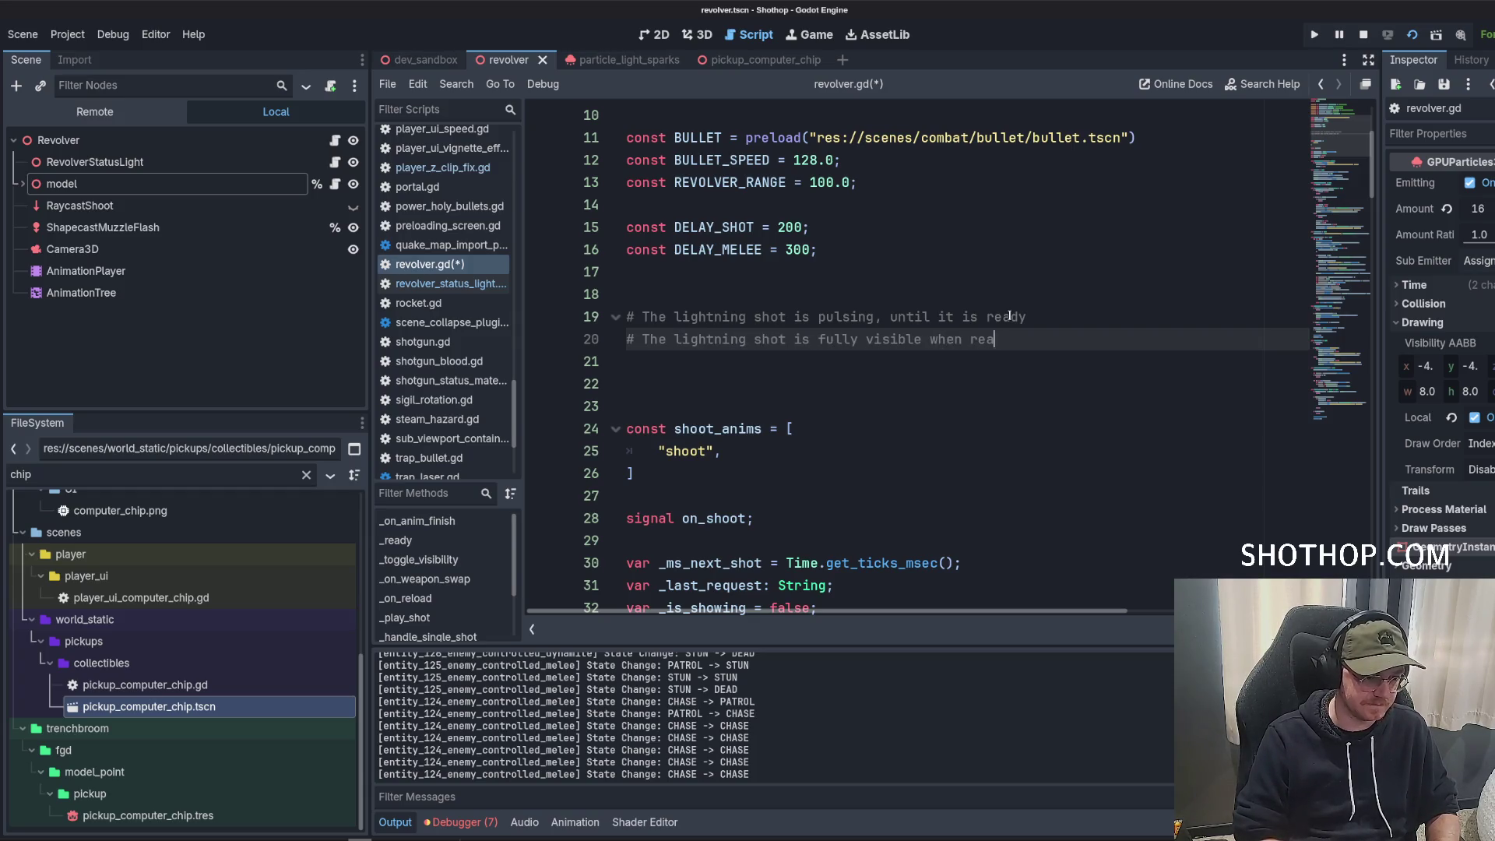
type("dy")
key("Return")
type("# A sound queue for thunder is heard in the background when  ready")
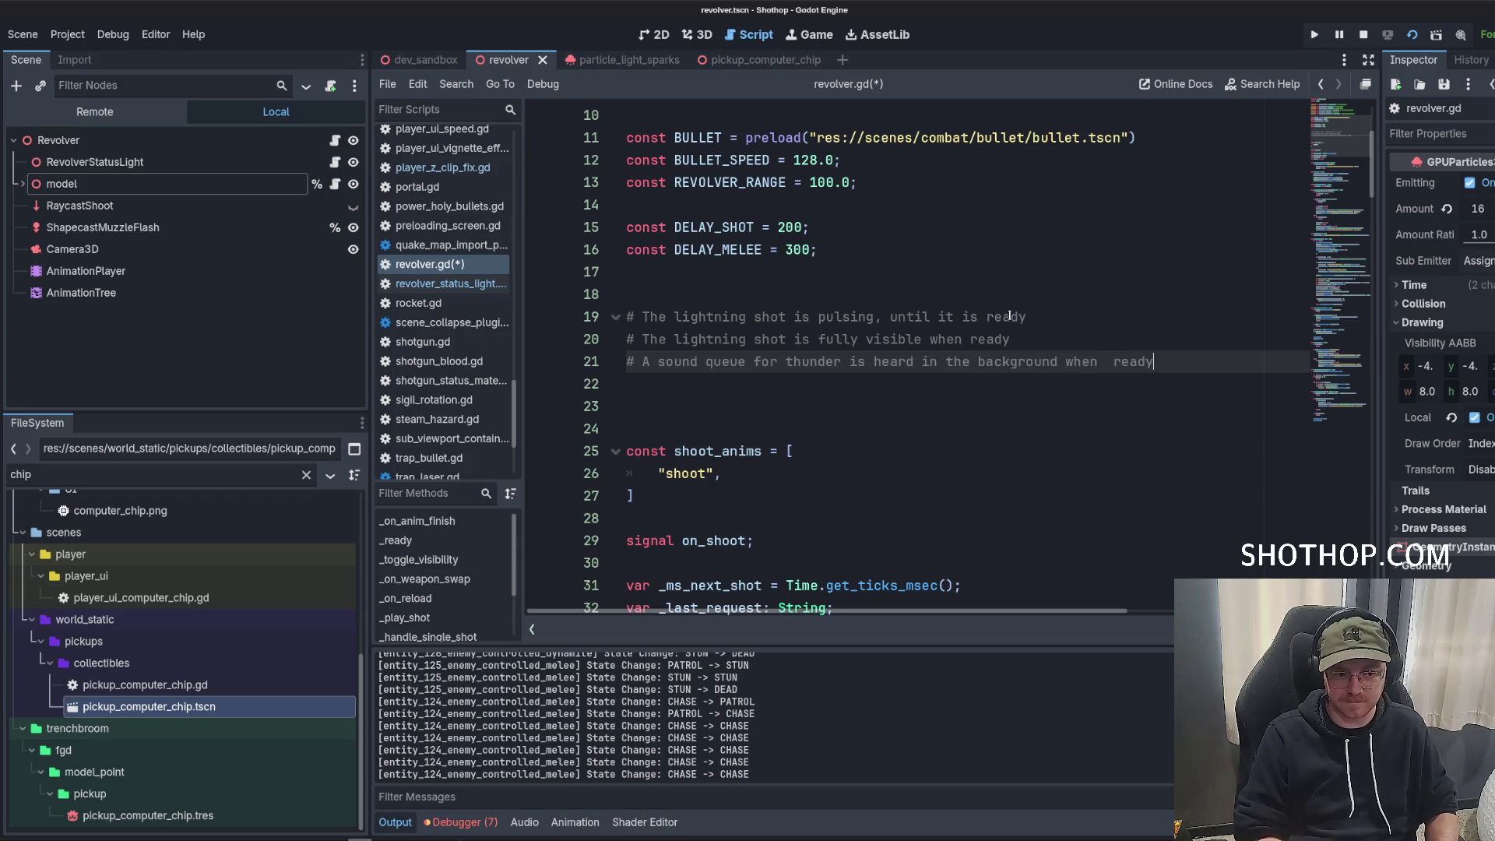
key("BackSpace")
key("BackSpace")
type("ready")
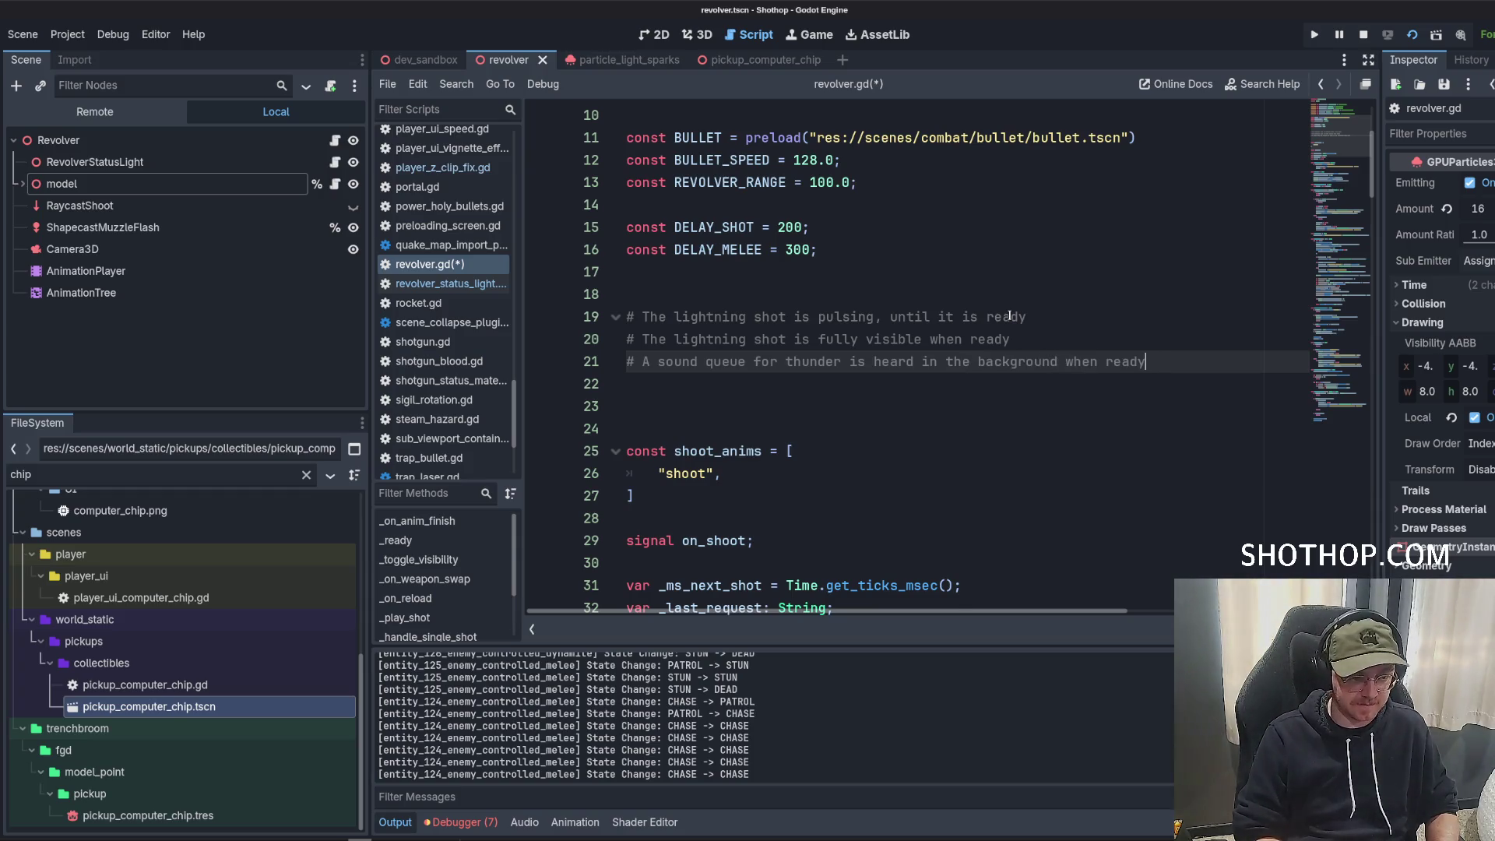
Add notes on distant thunder, a global is_lightning_shot_ready flag and 8–12 second timing, and save.
key("Return")
type("# Think like distant thund")
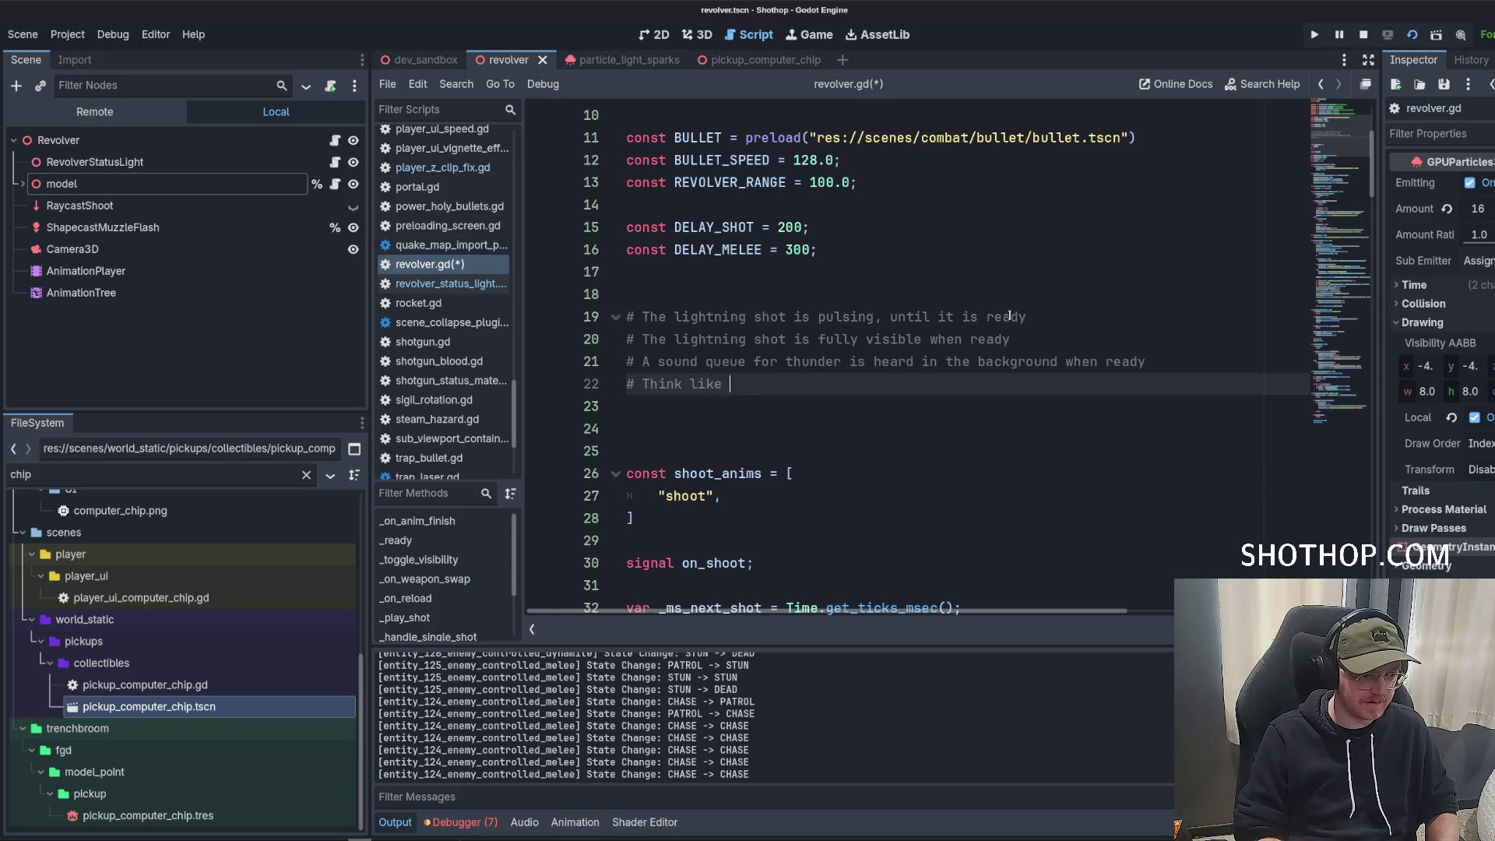
type("er")
key("Return")
type("# Need a global for is_lightning_shot_ready")
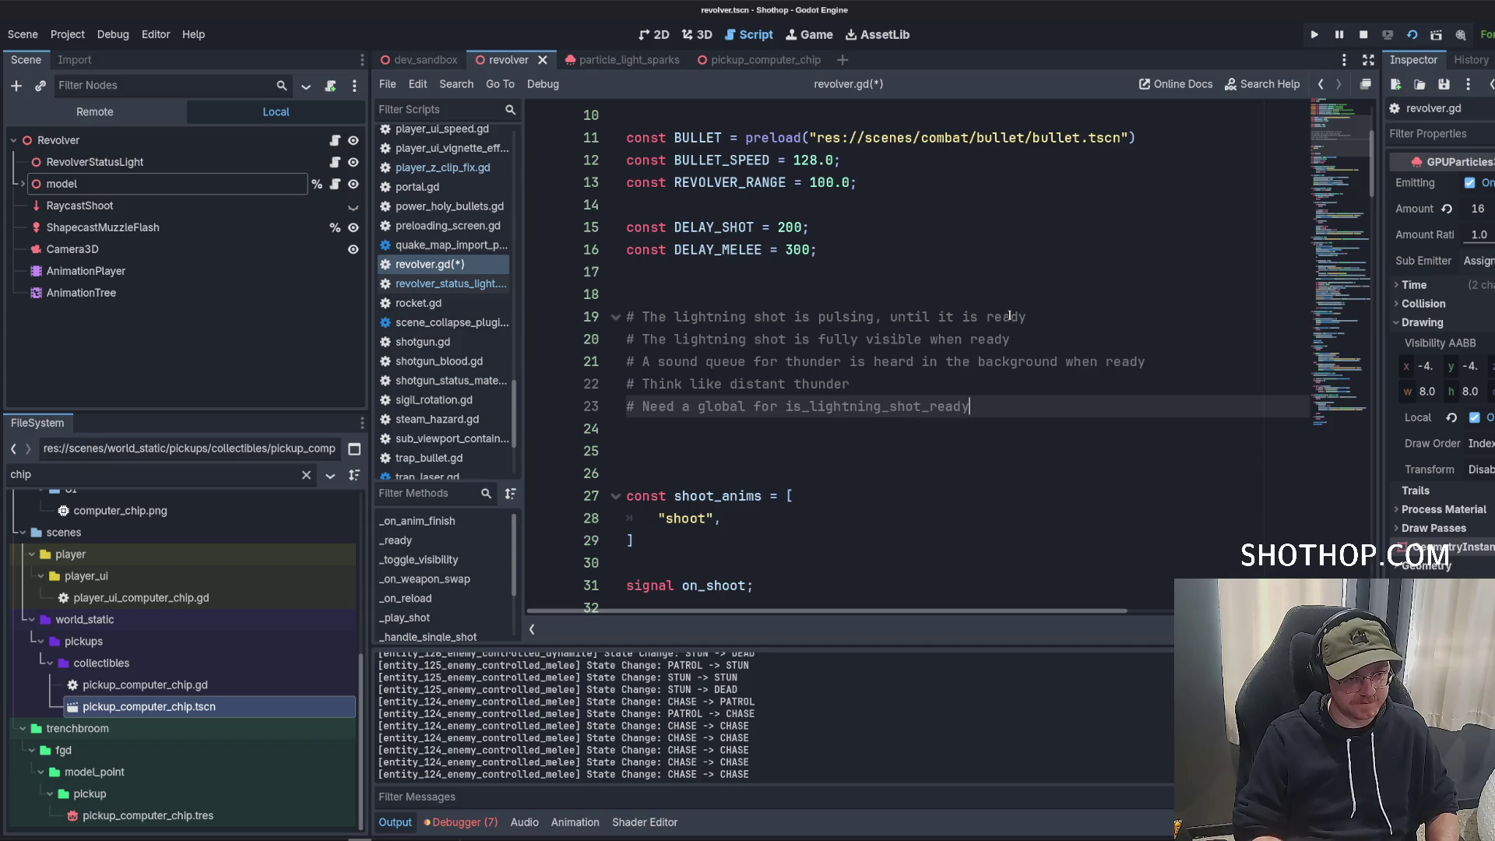
key("Return")
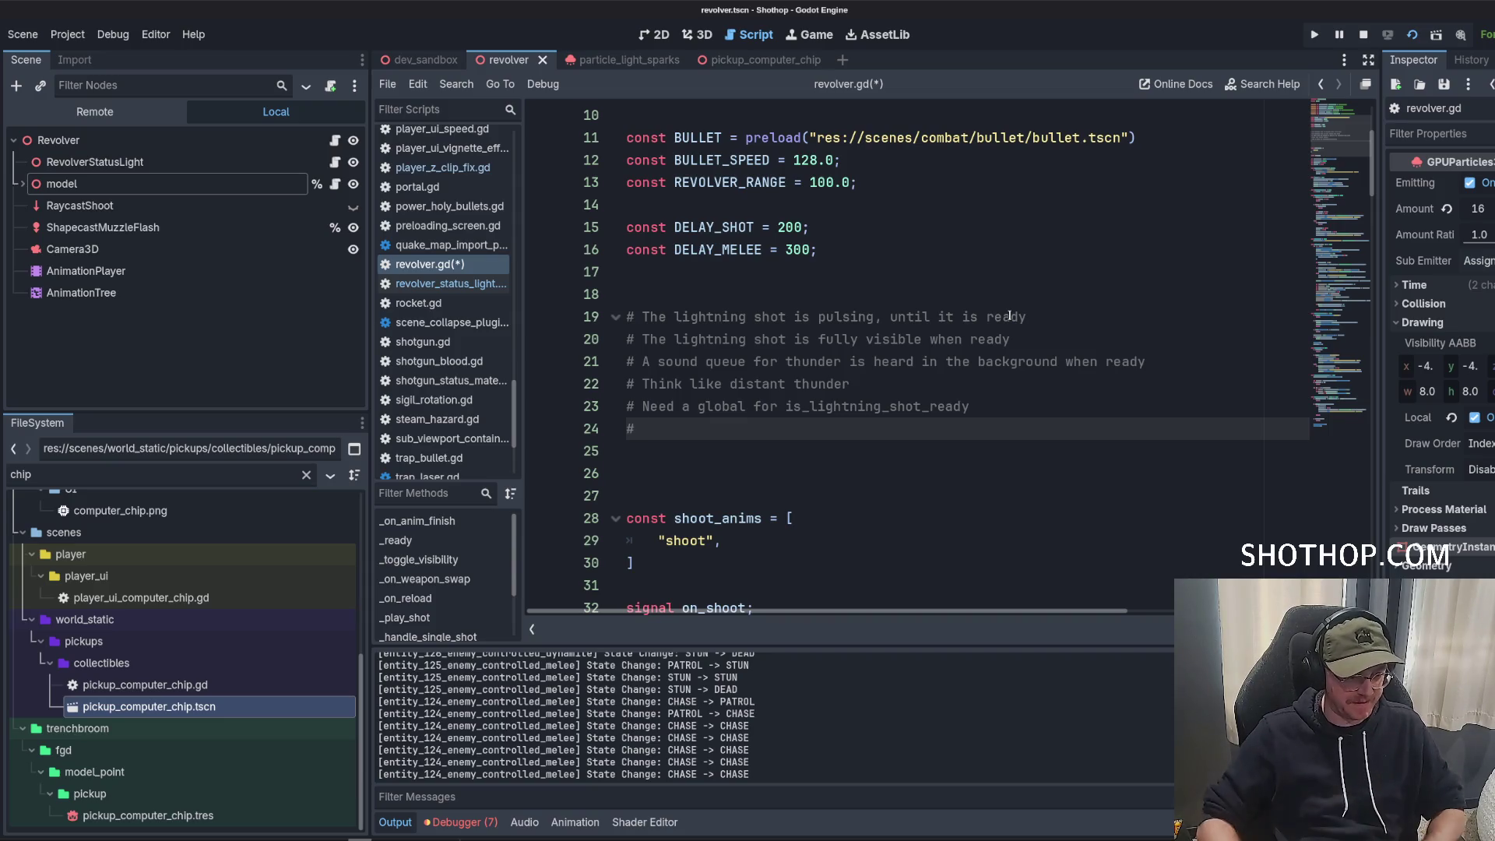
key("BackSpace")
key("BackSpace")
key("ctrl+s")
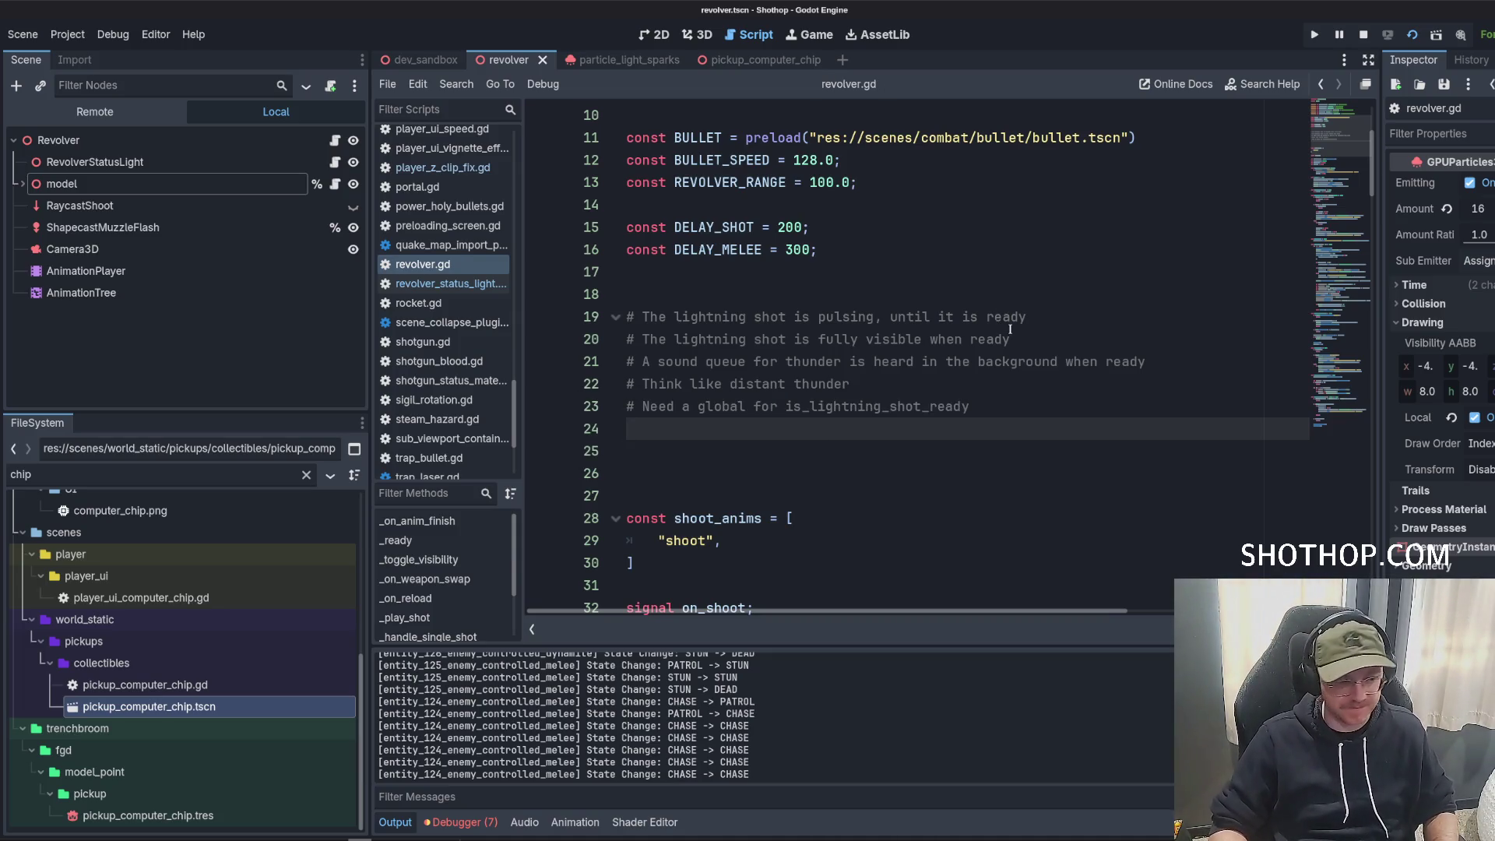
type("# Every ")
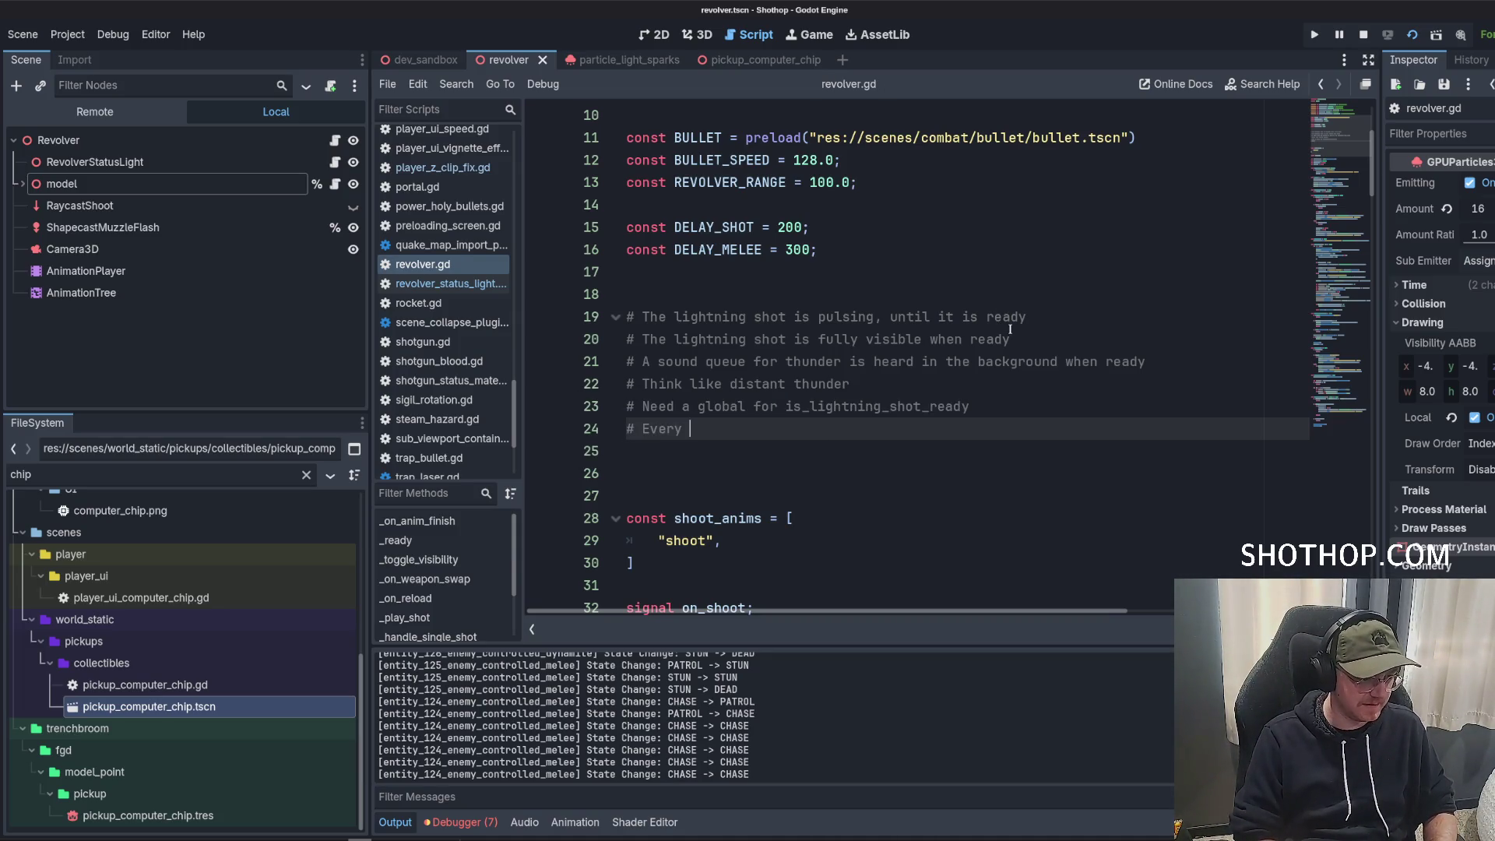
type("8~ seconds")
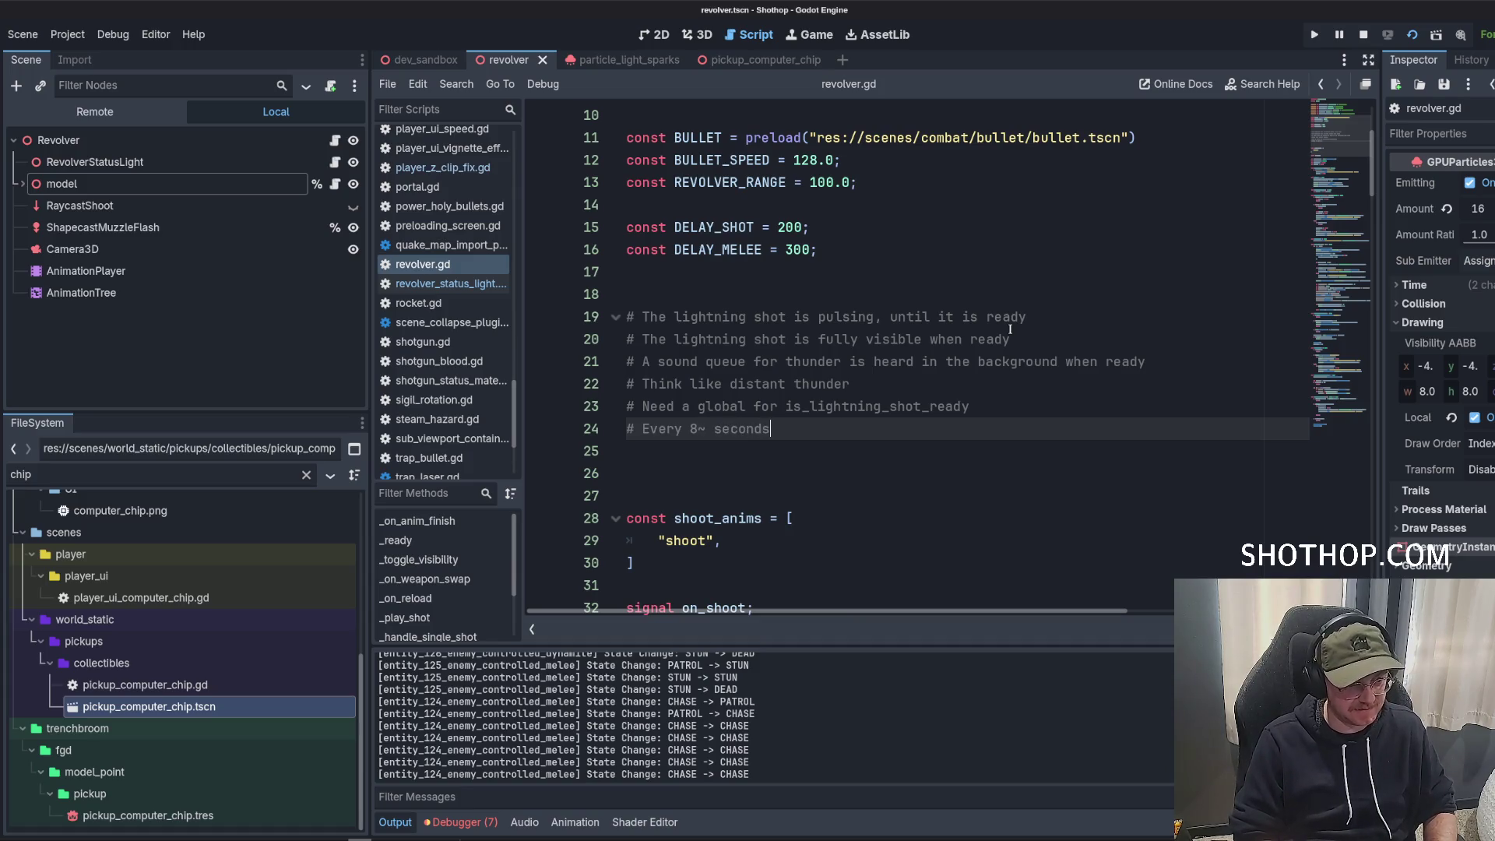
type("~?")
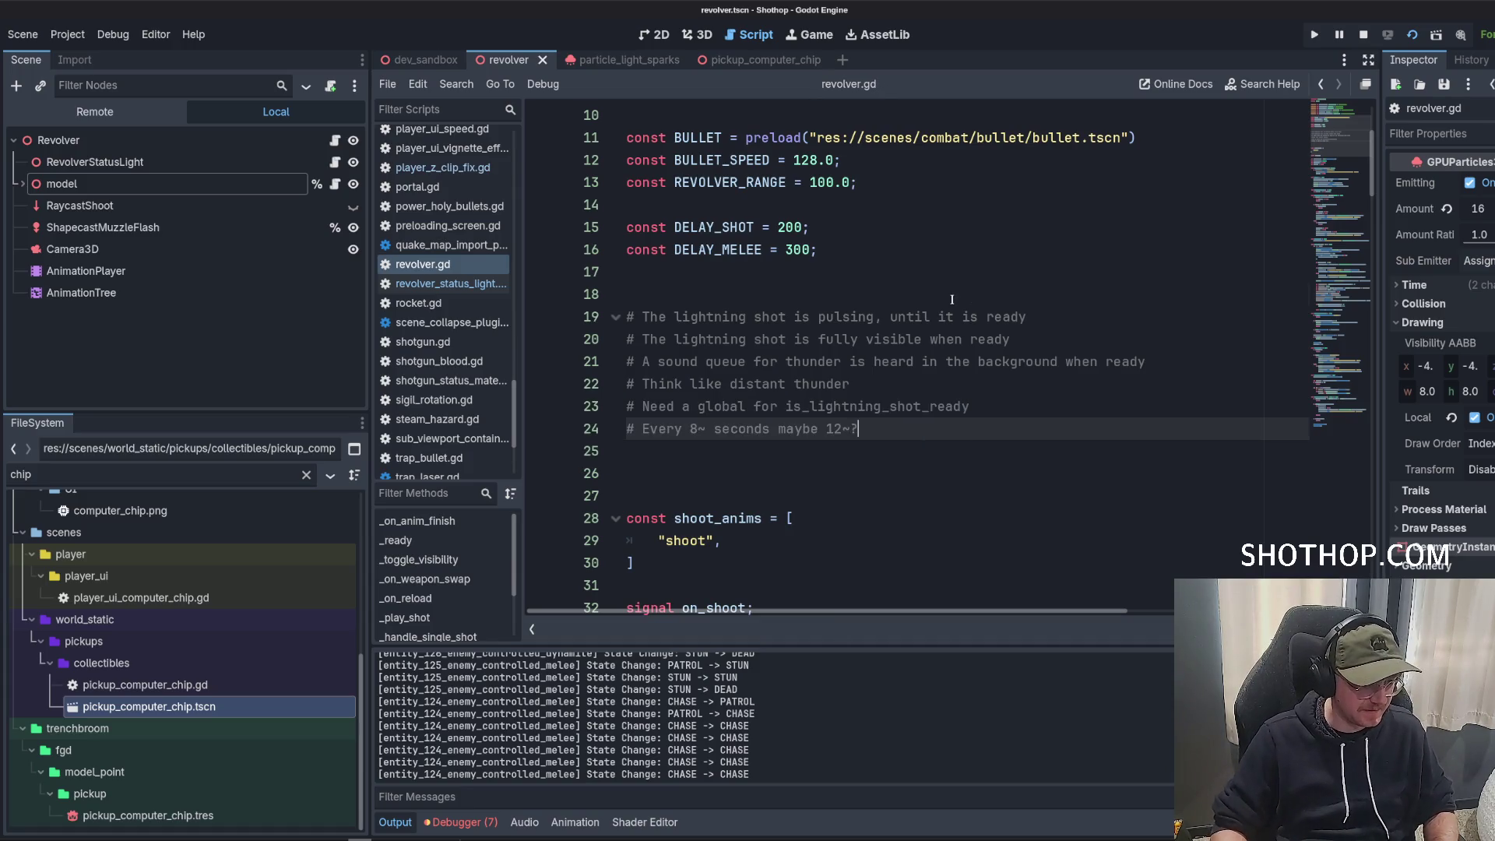
left_click(966, 294)
scroll(460, 318, "up", 3)
scroll(458, 318, "up", 8)
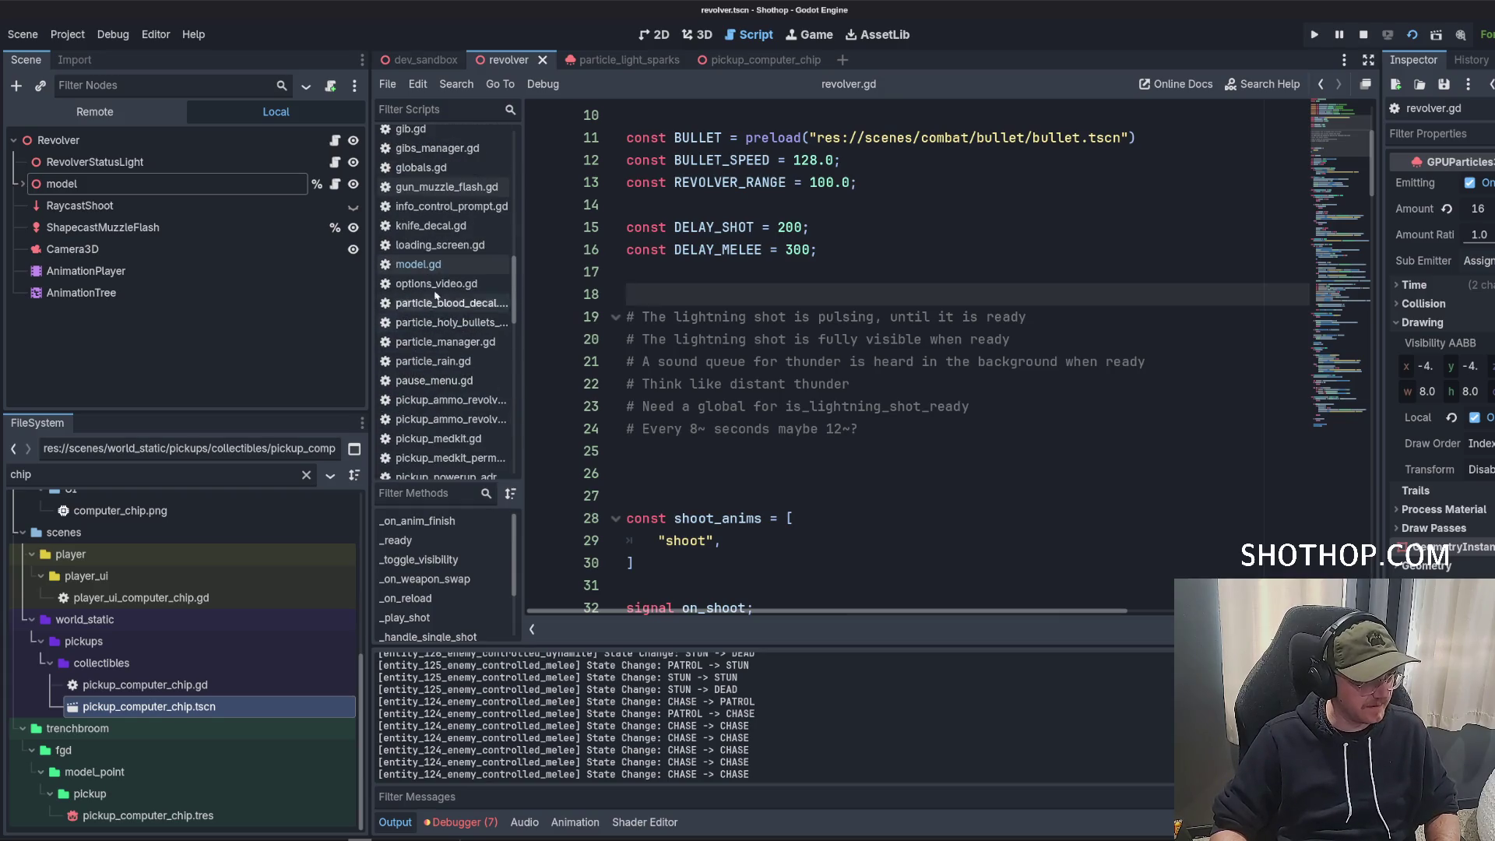
In globals.gd, declare an is_lightning_shot_ready flag after is_chainsaw_active.
left_click(421, 386)
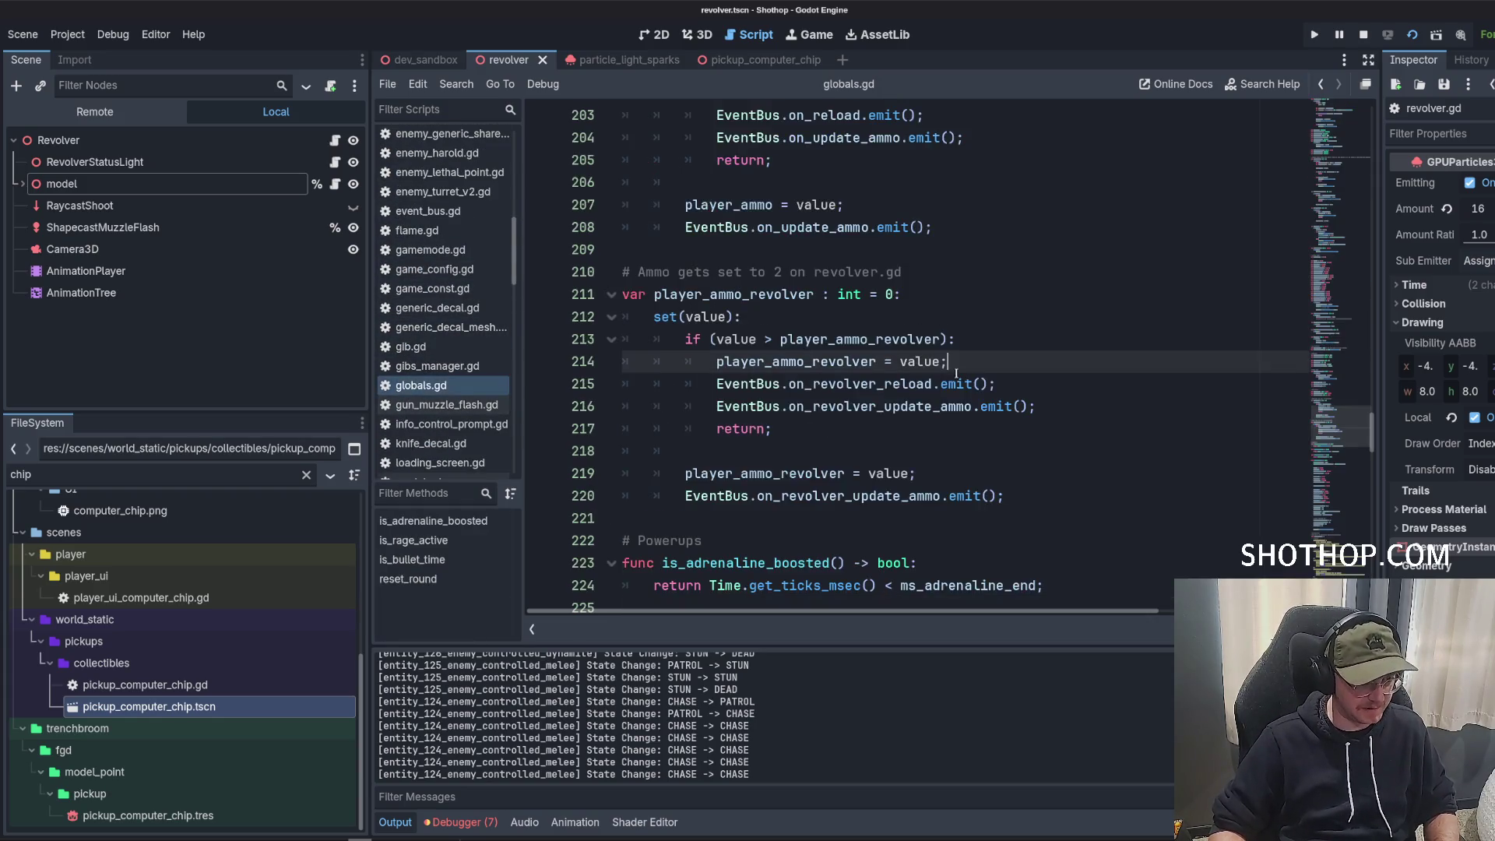
left_click(1329, 216)
scroll(1329, 216, "up", 20)
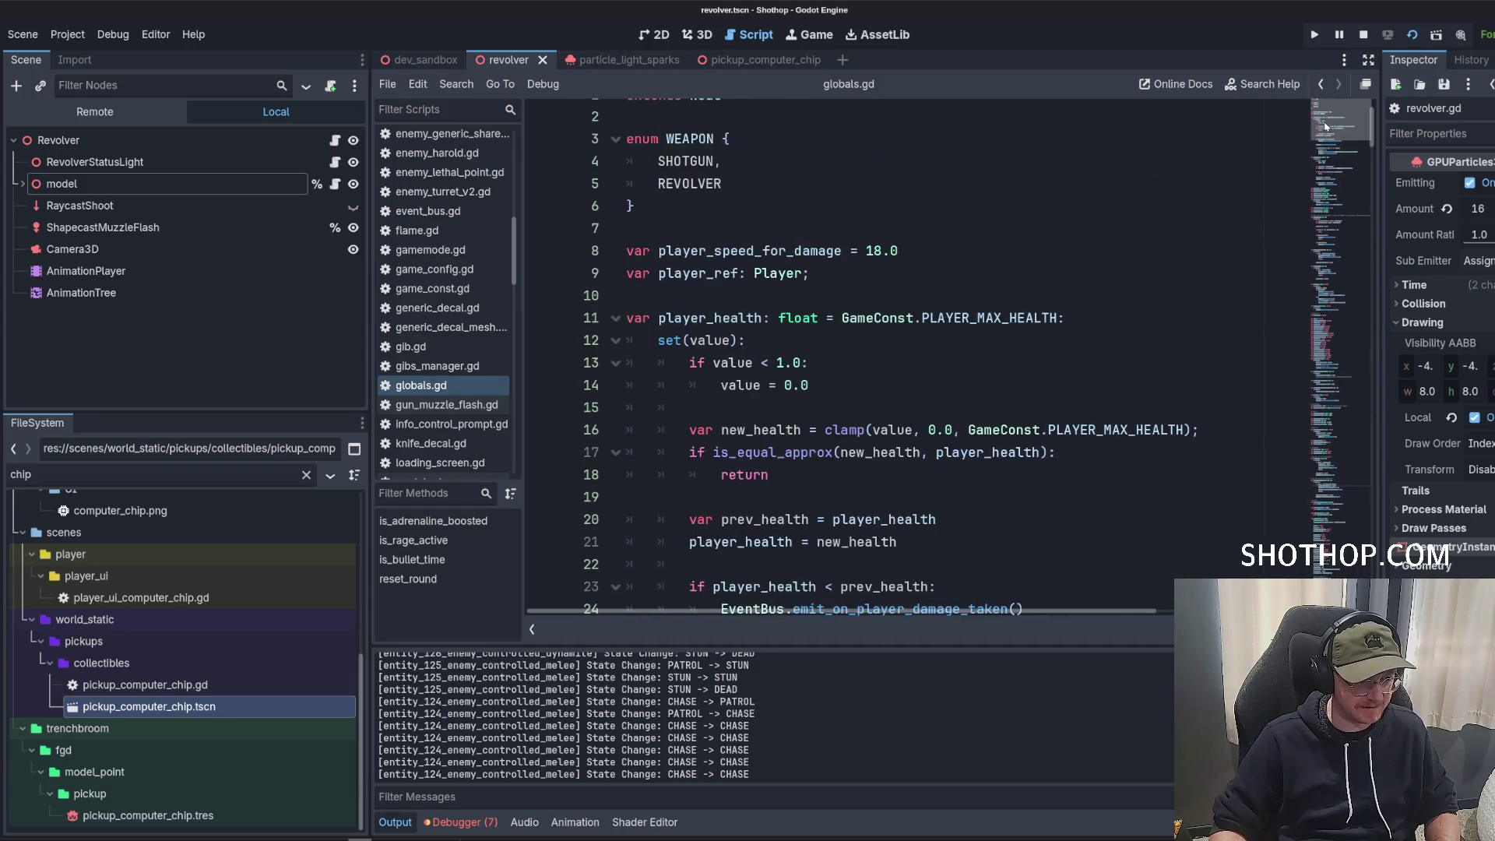
scroll(1299, 215, "down", 20)
scroll(1299, 215, "down", 20)
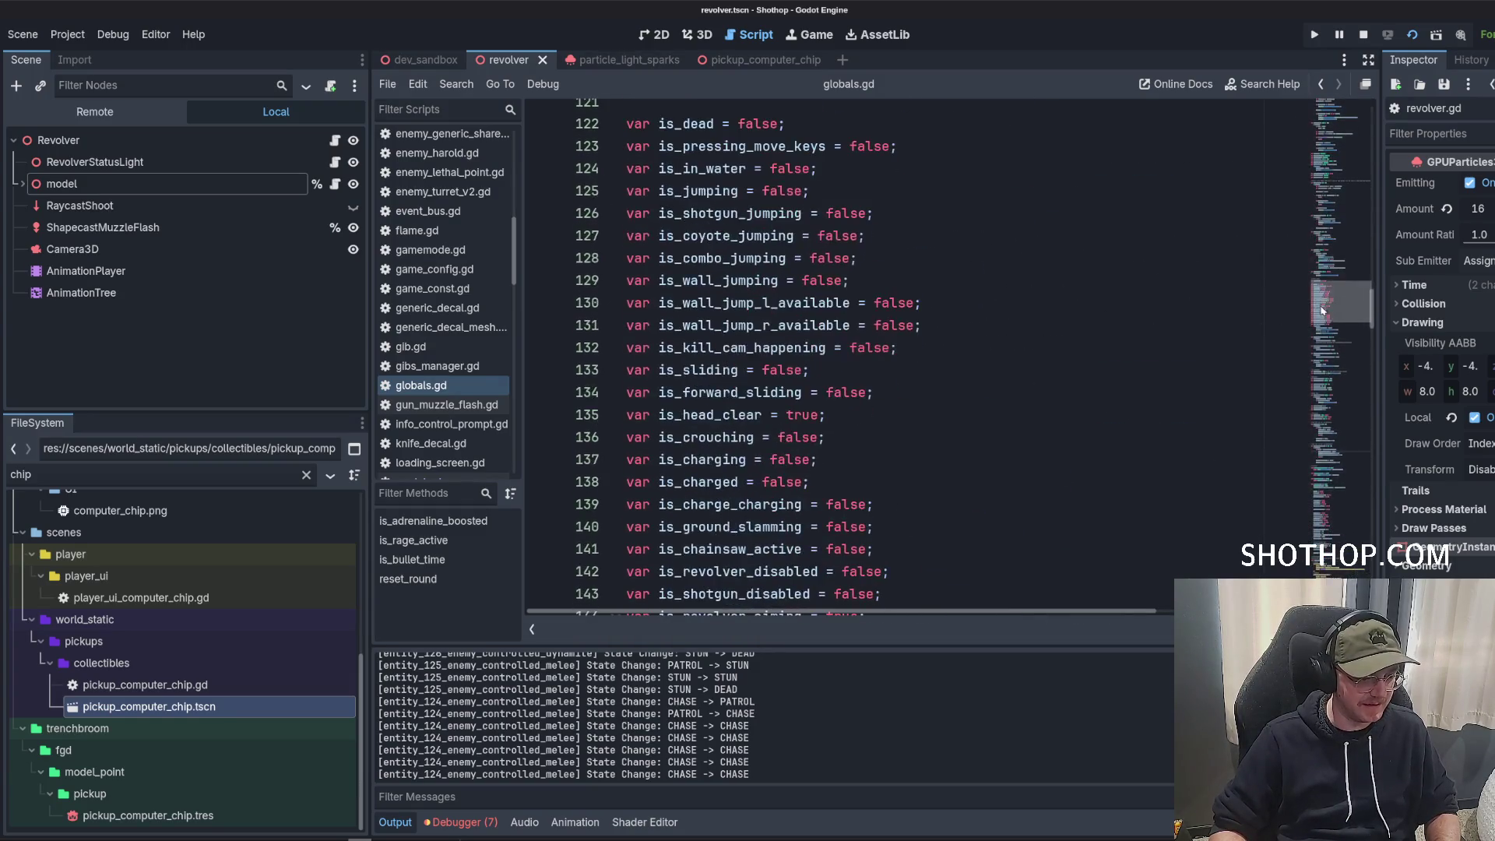
scroll(892, 293, "up", 2)
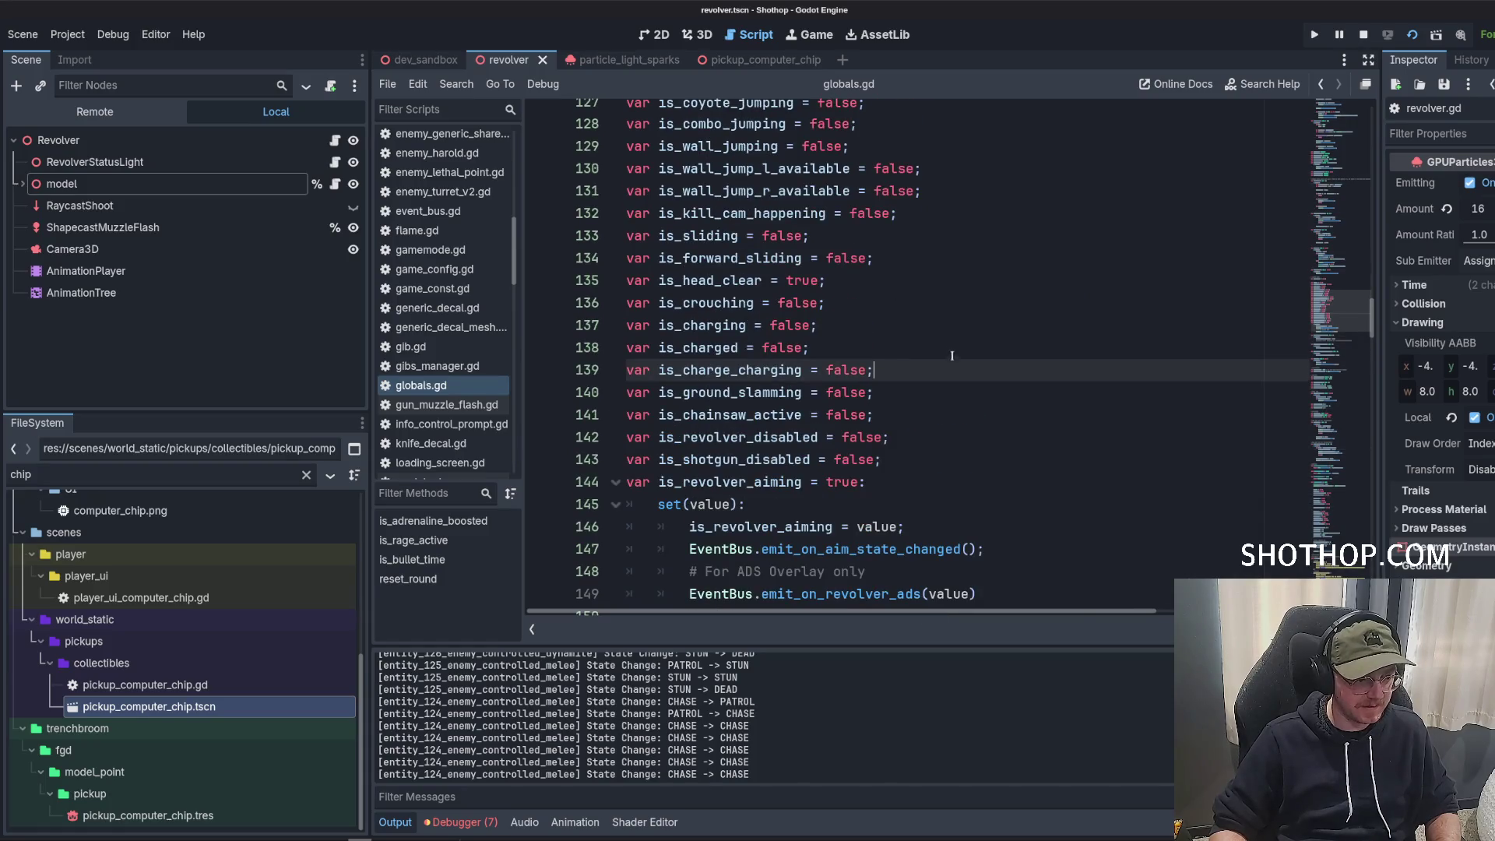
left_click(1005, 345)
left_click(994, 418)
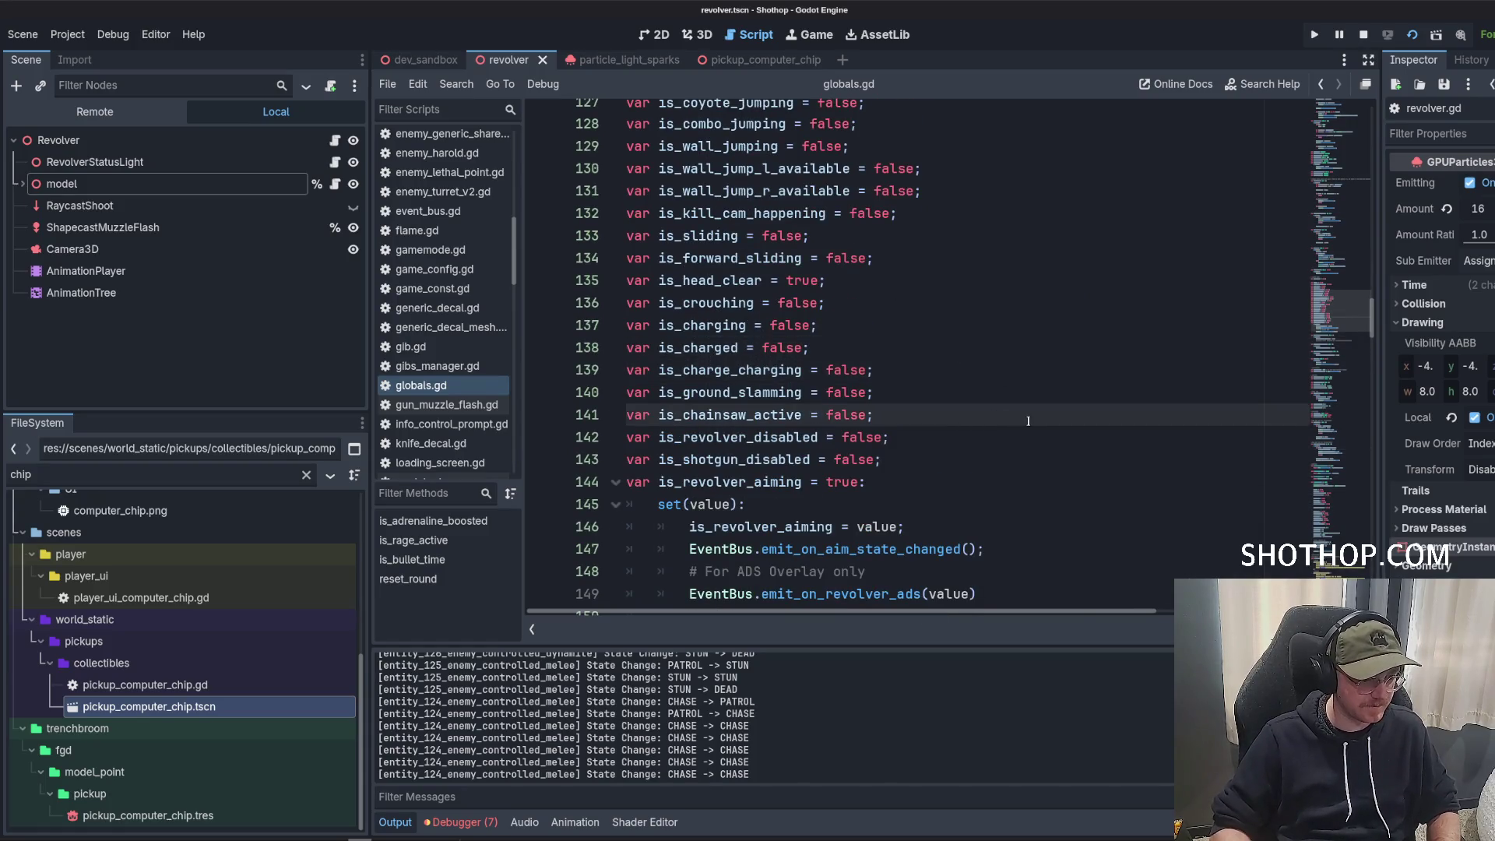
key("Return")
type("var is_lightning_sho")
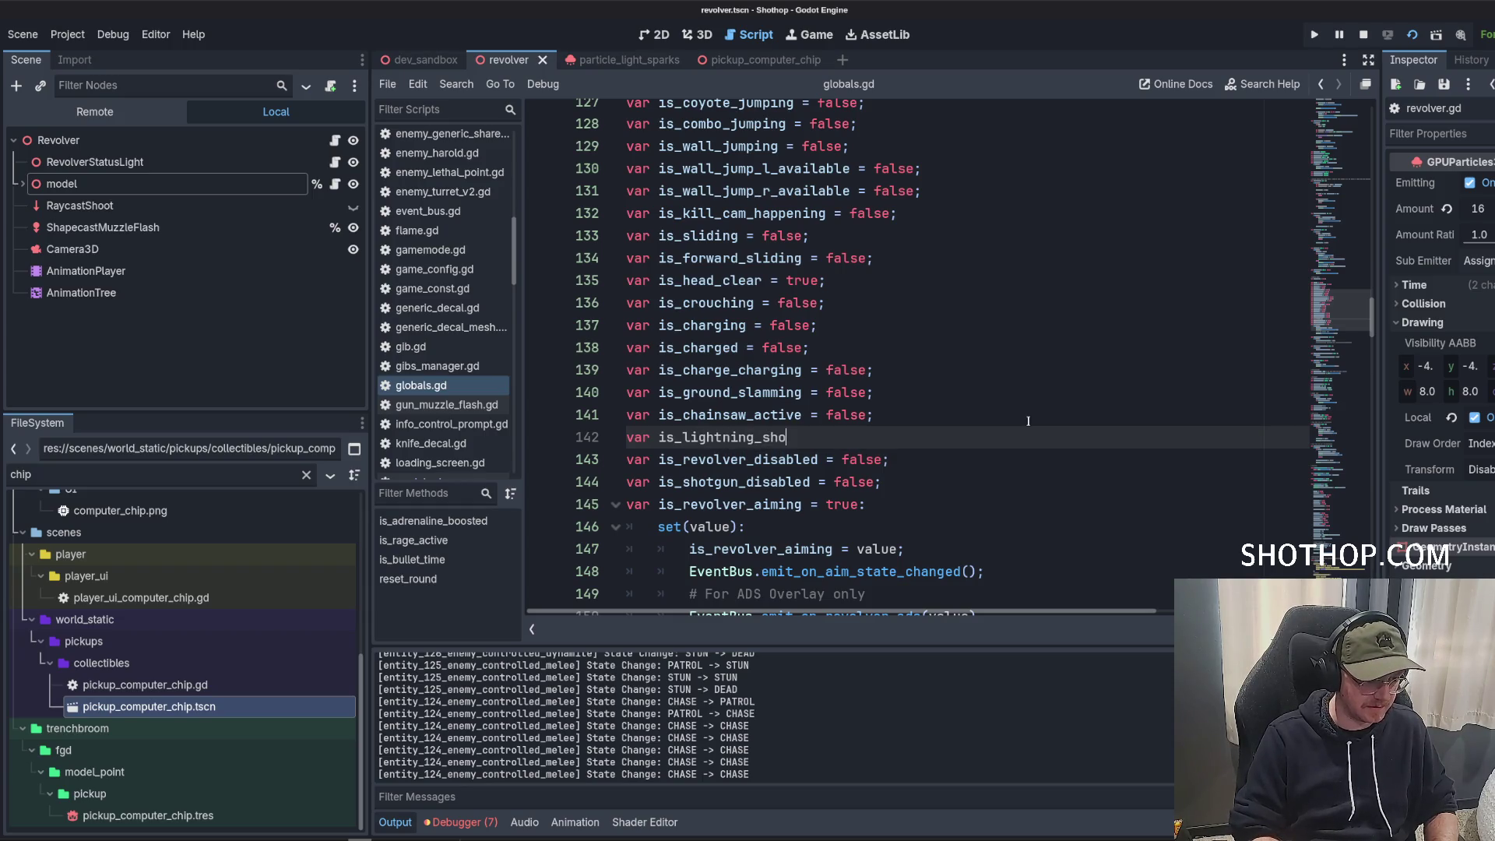
type("e;")
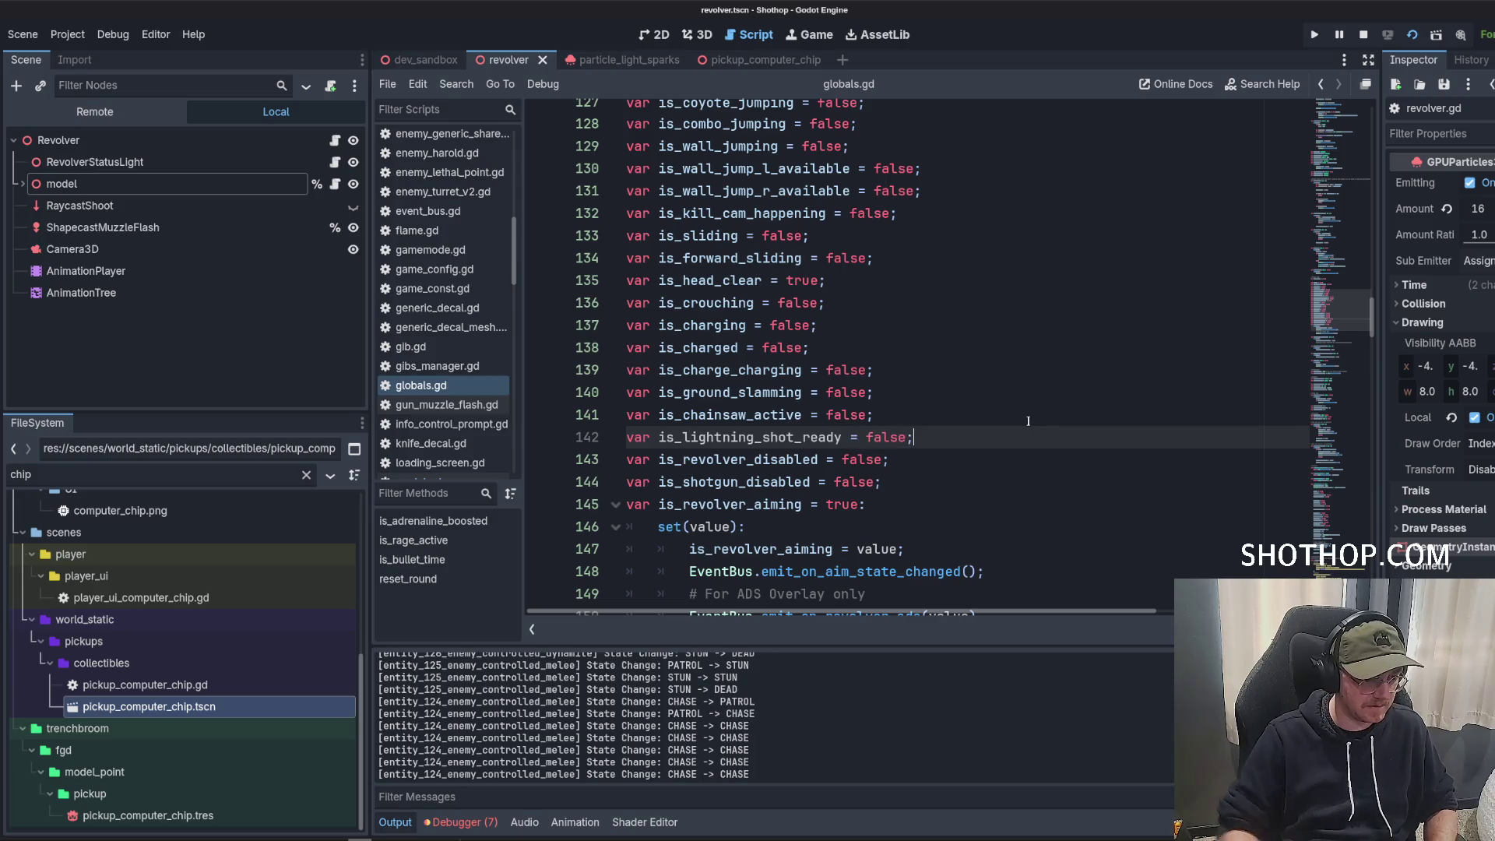
Reset is_lightning_shot_ready = false after is_revolver_aiming, then return to revolver.gd.
left_click(844, 326)
double_click(777, 429)
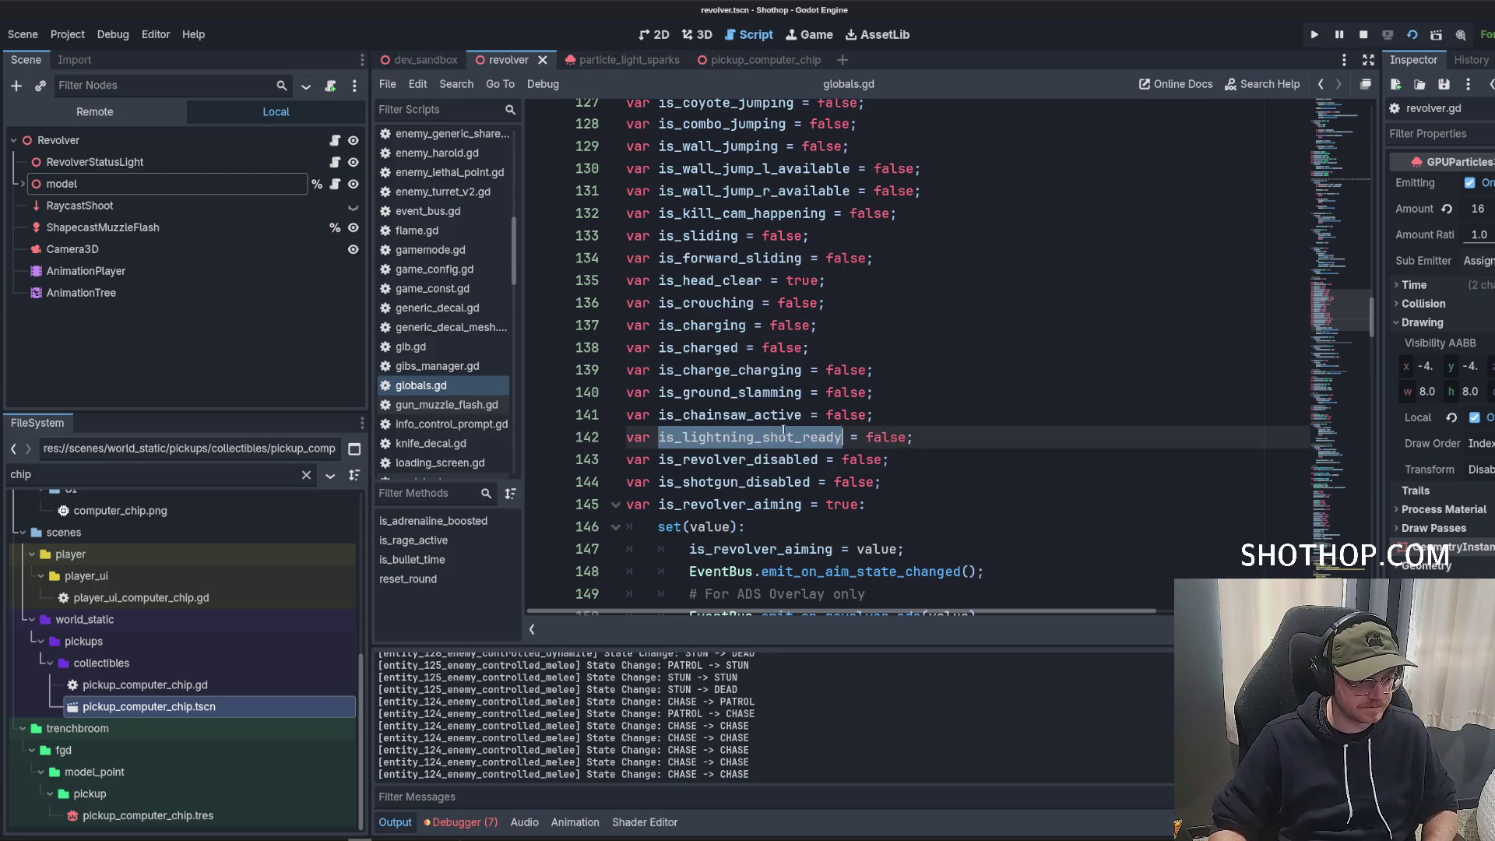
mouse_move(1340, 312)
left_mouse_down()
mouse_move(1335, 527)
mouse_move(1335, 512)
left_mouse_up()
scroll(1335, 511, "up", 3)
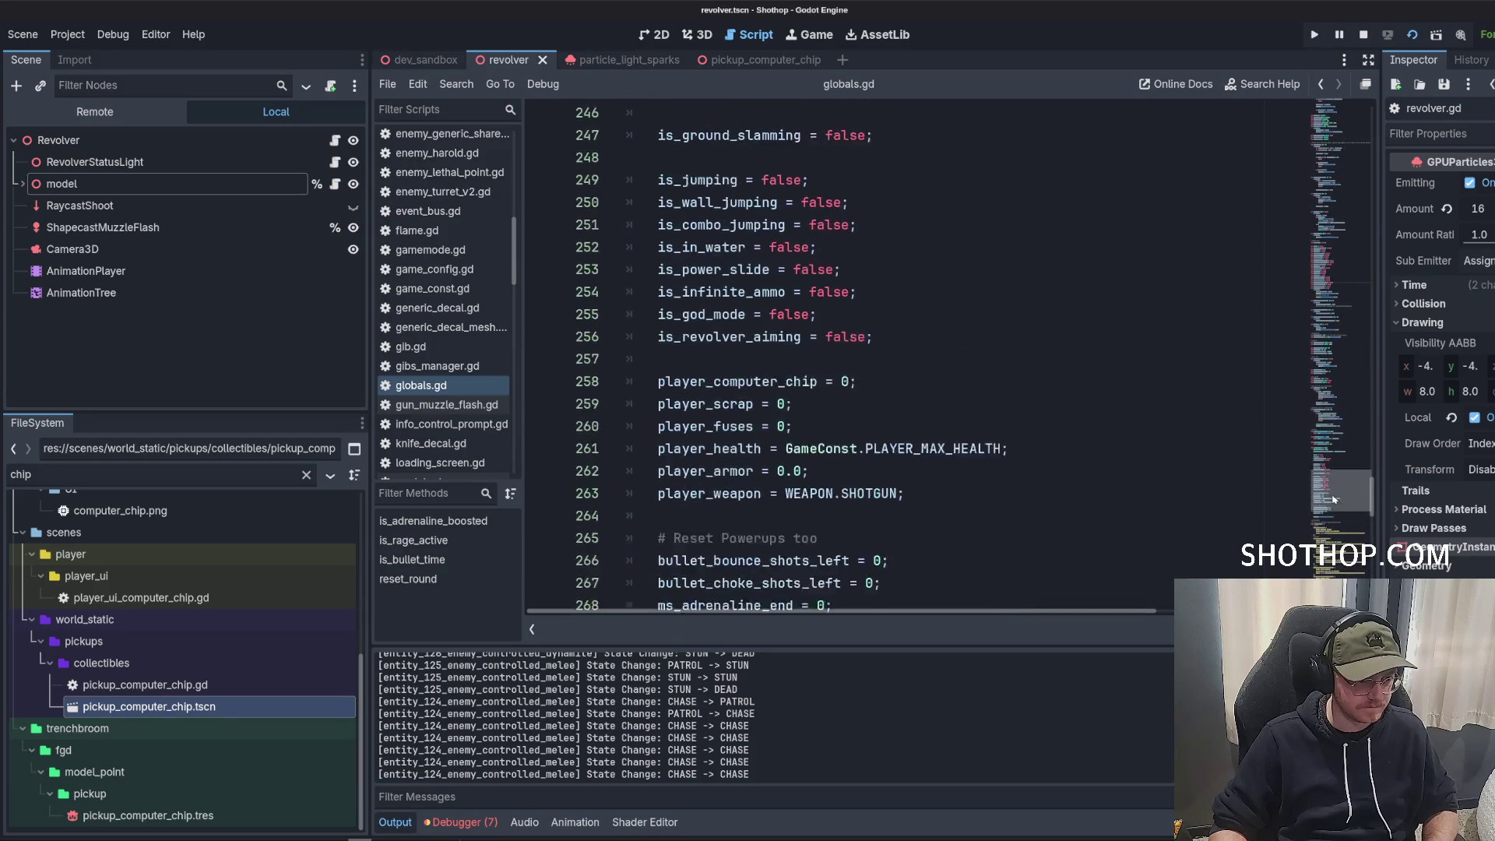
left_click(904, 355)
key("Return")
type("is_lightning_shot_ready = false;")
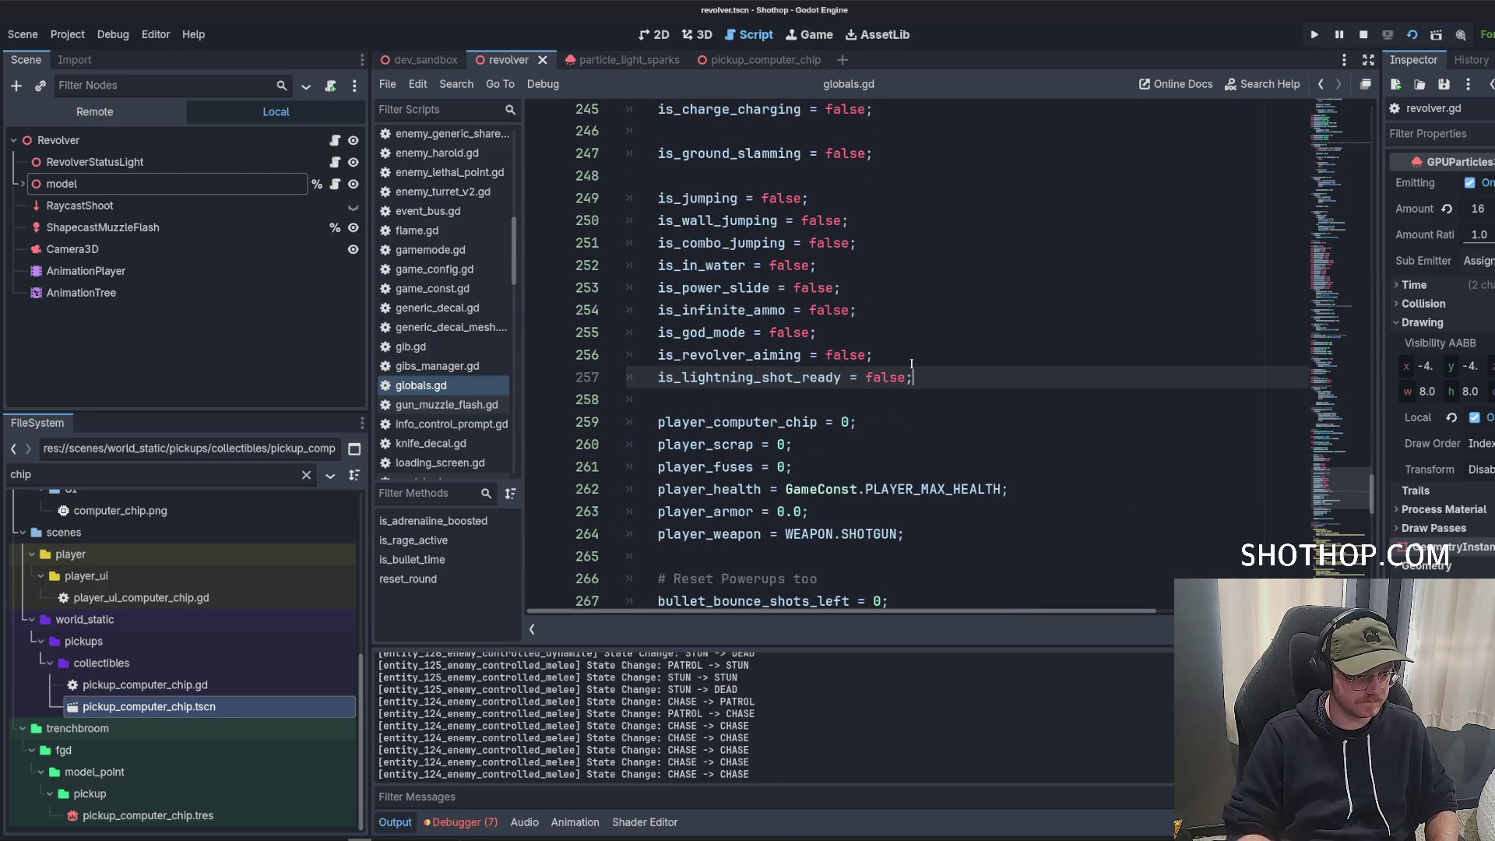
left_click(860, 243)
scroll(456, 269, "up", 1)
scroll(457, 270, "down", 5)
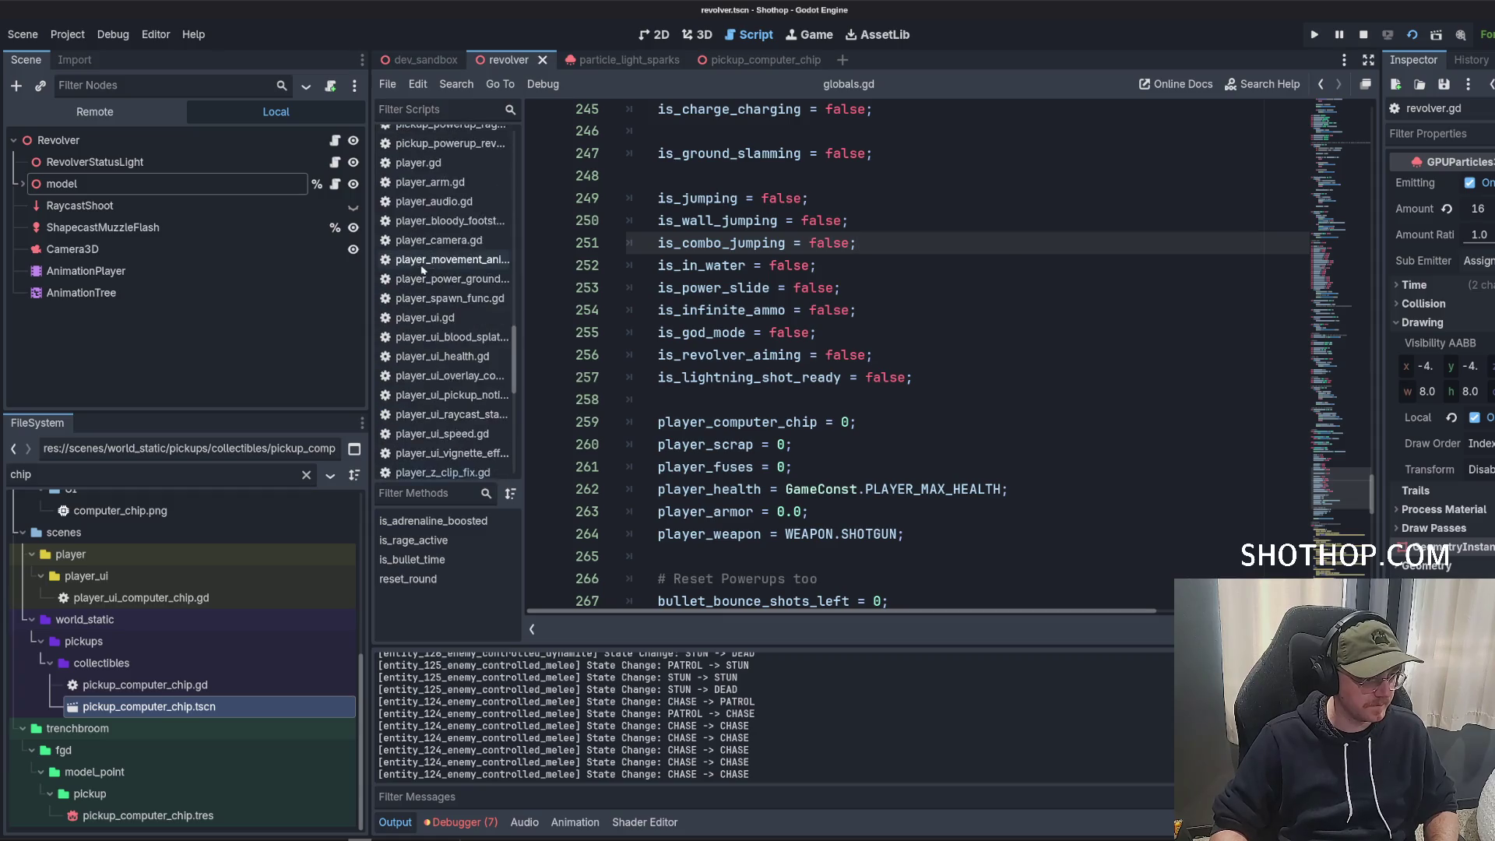
left_click(423, 352)
scroll(994, 308, "up", 3)
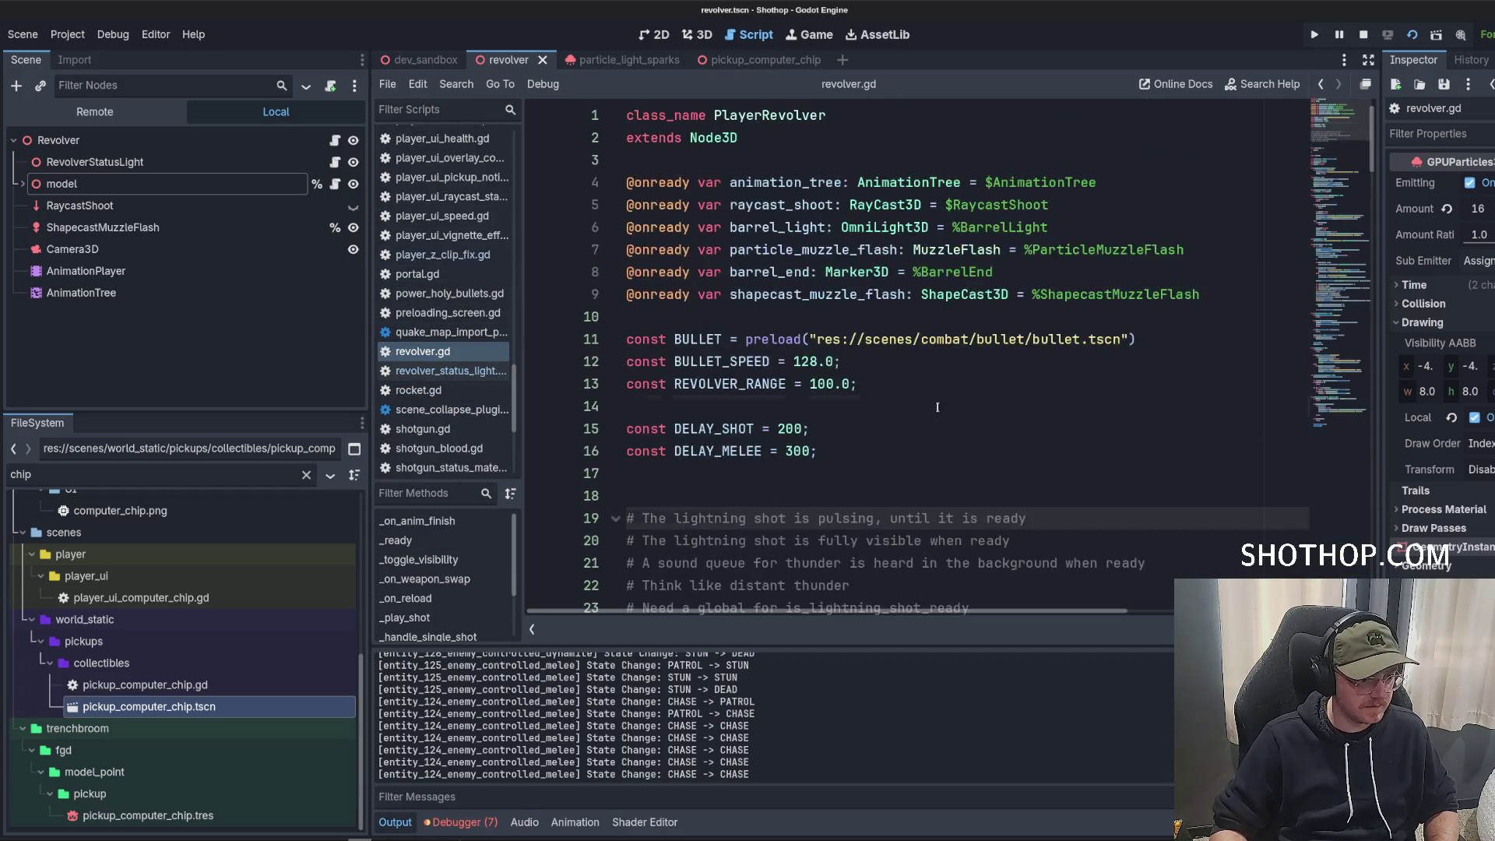
Add a Node3D child under Revolver named RevolverLightningShot.
scroll(994, 308, "down", 5)
right_click(63, 142)
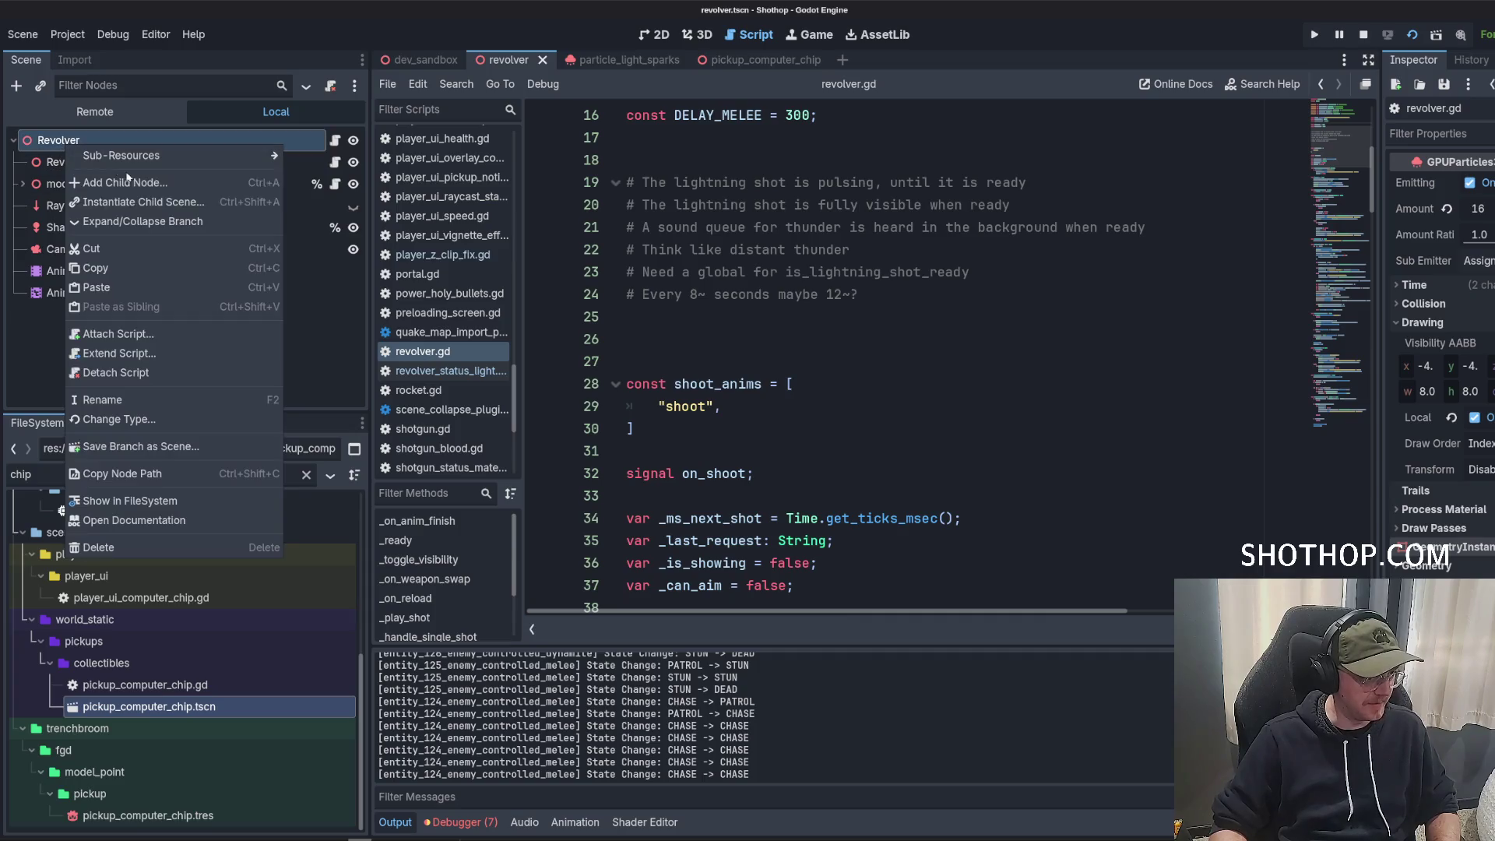
left_click(117, 152)
left_click(743, 431)
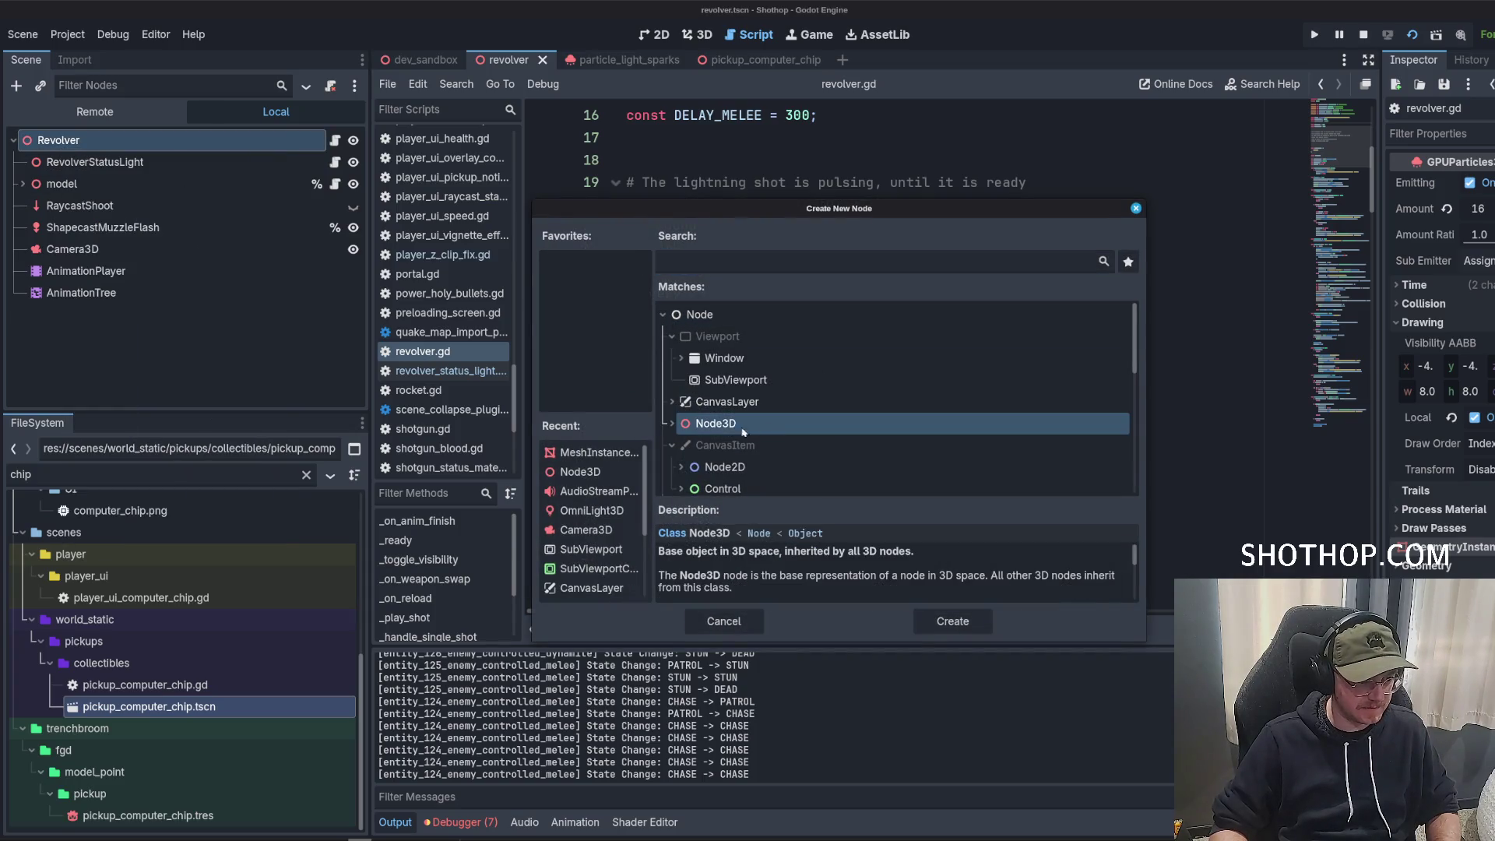
double_click(724, 433)
double_click(155, 313)
type("REvolverLightningShot")
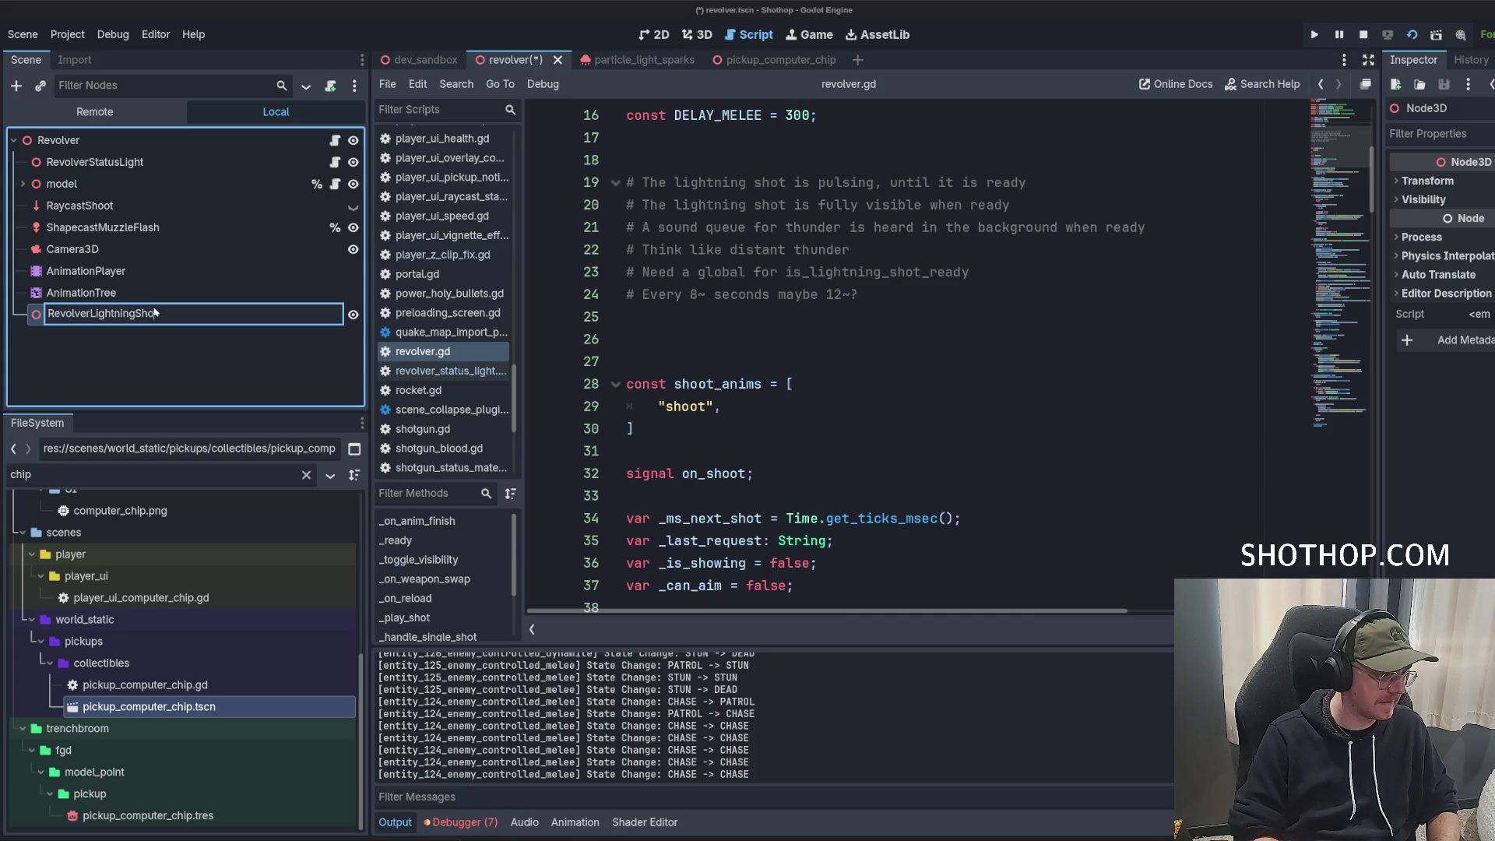
key("Return")
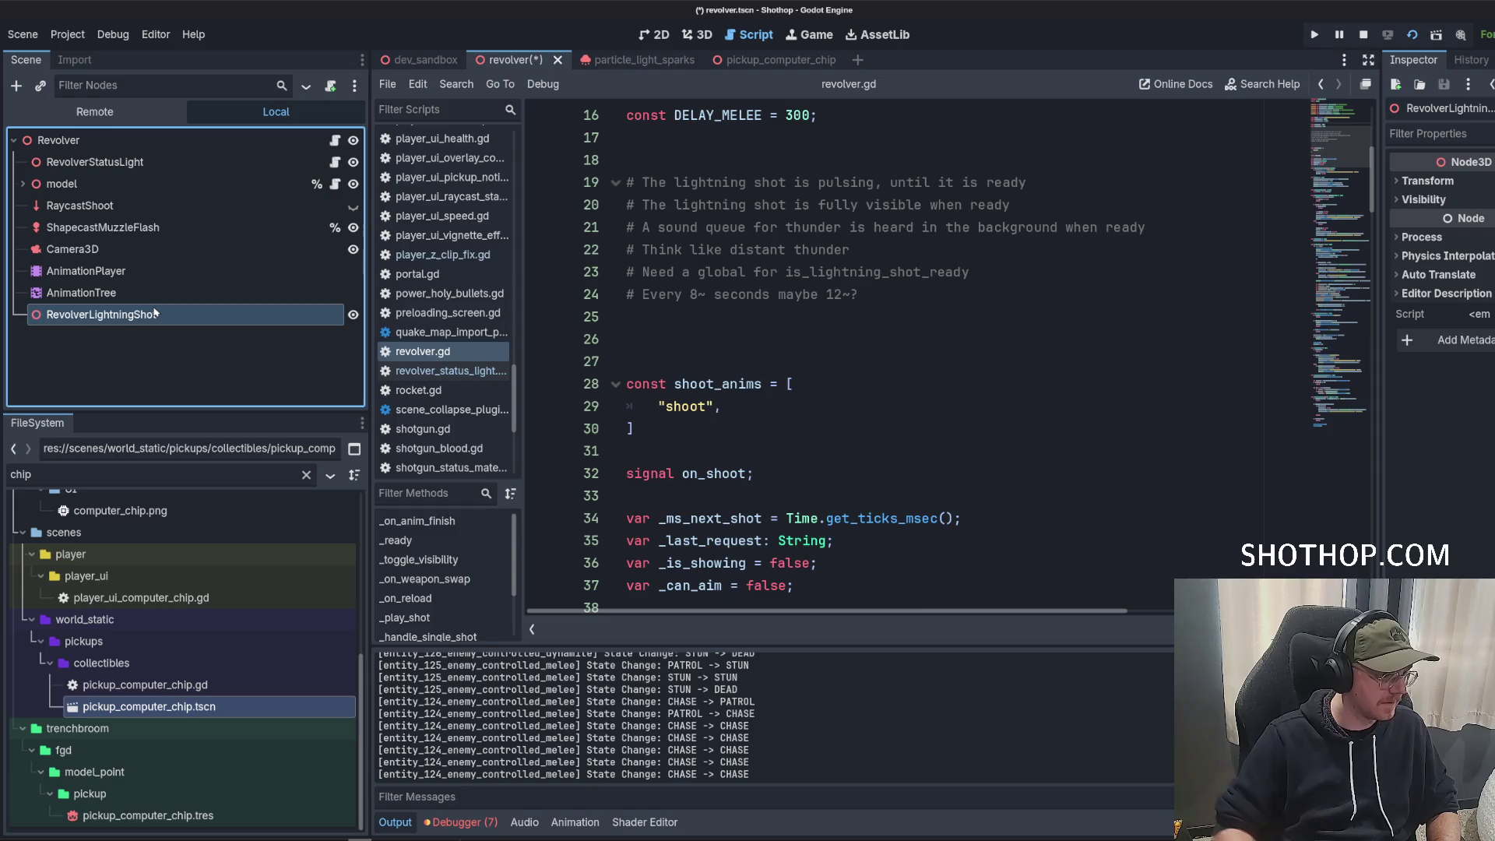
Move RevolverLightningShot directly under Revolver and attach a new revolver_lightning_shot.gd script.
key("ctrl+Up")
key("ctrl+Up")
key("ctrl+Up")
key("ctrl+Up")
key("ctrl+Up")
key("ctrl+Up")
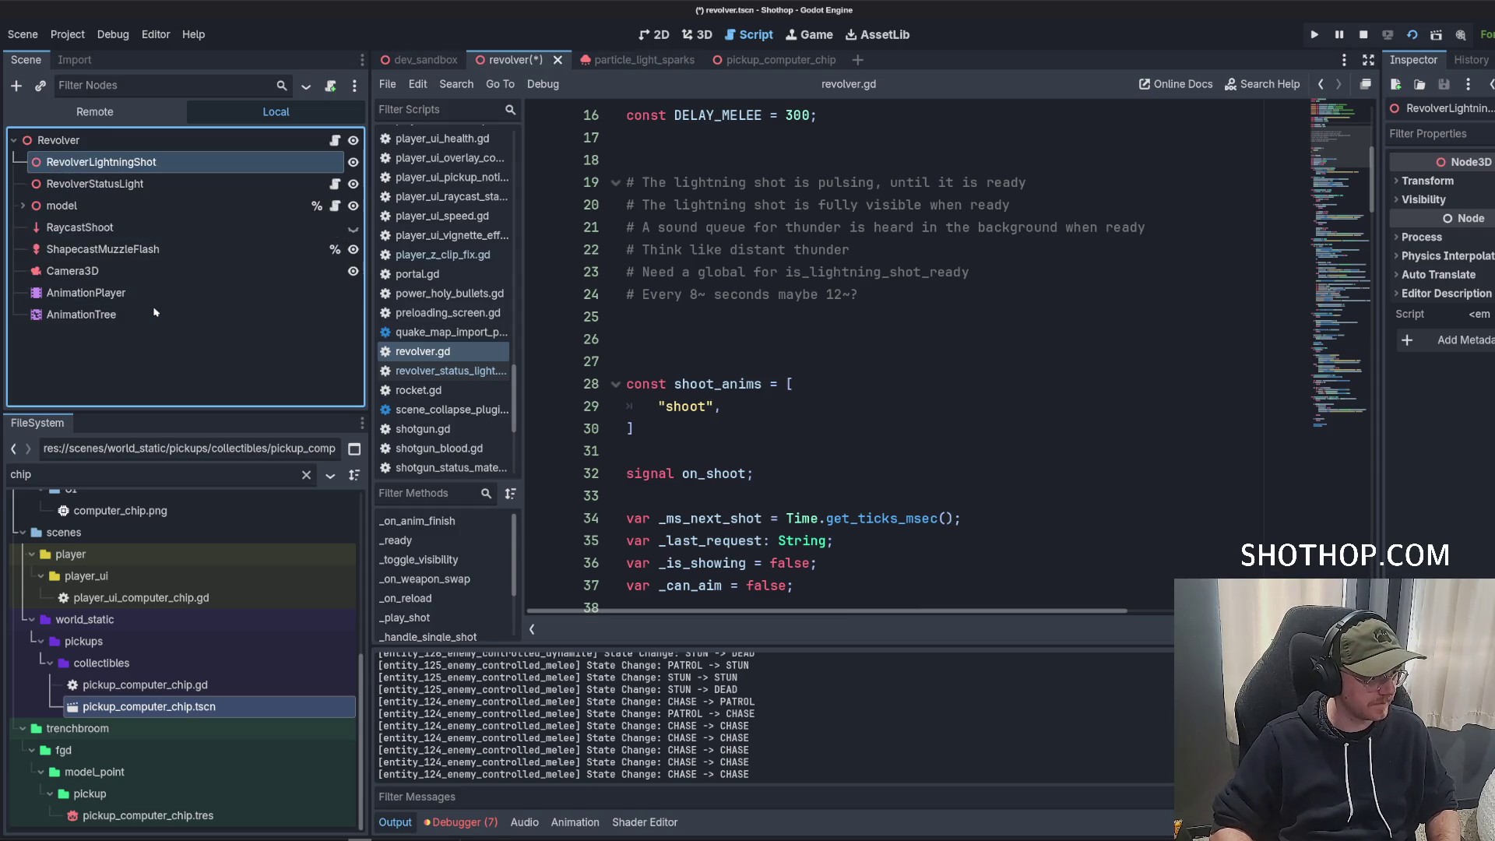
key("Menu")
key("Up")
key("Up")
key("Up")
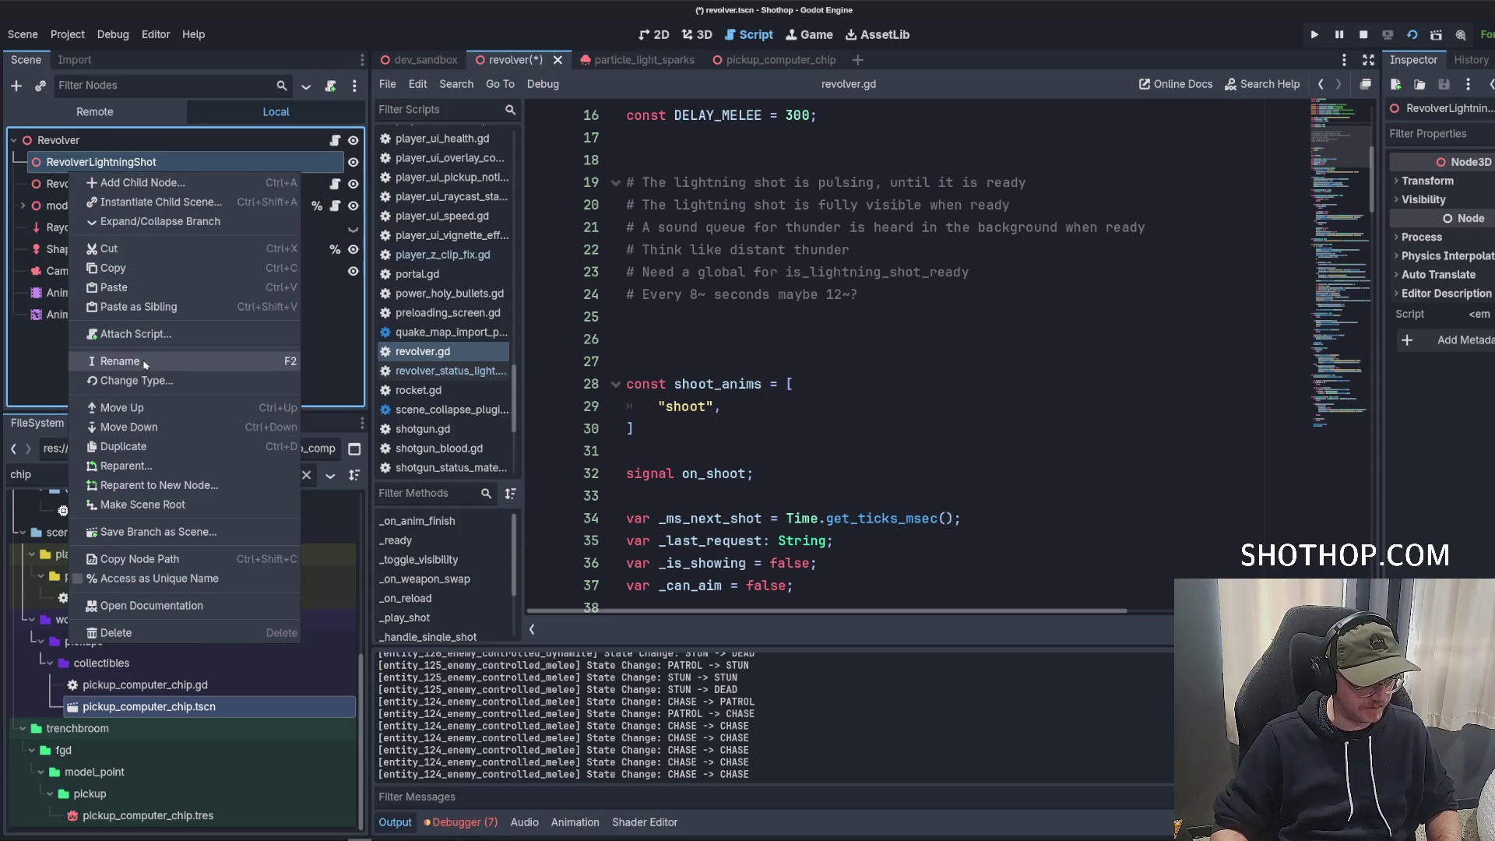
key("Return")
left_click(845, 556)
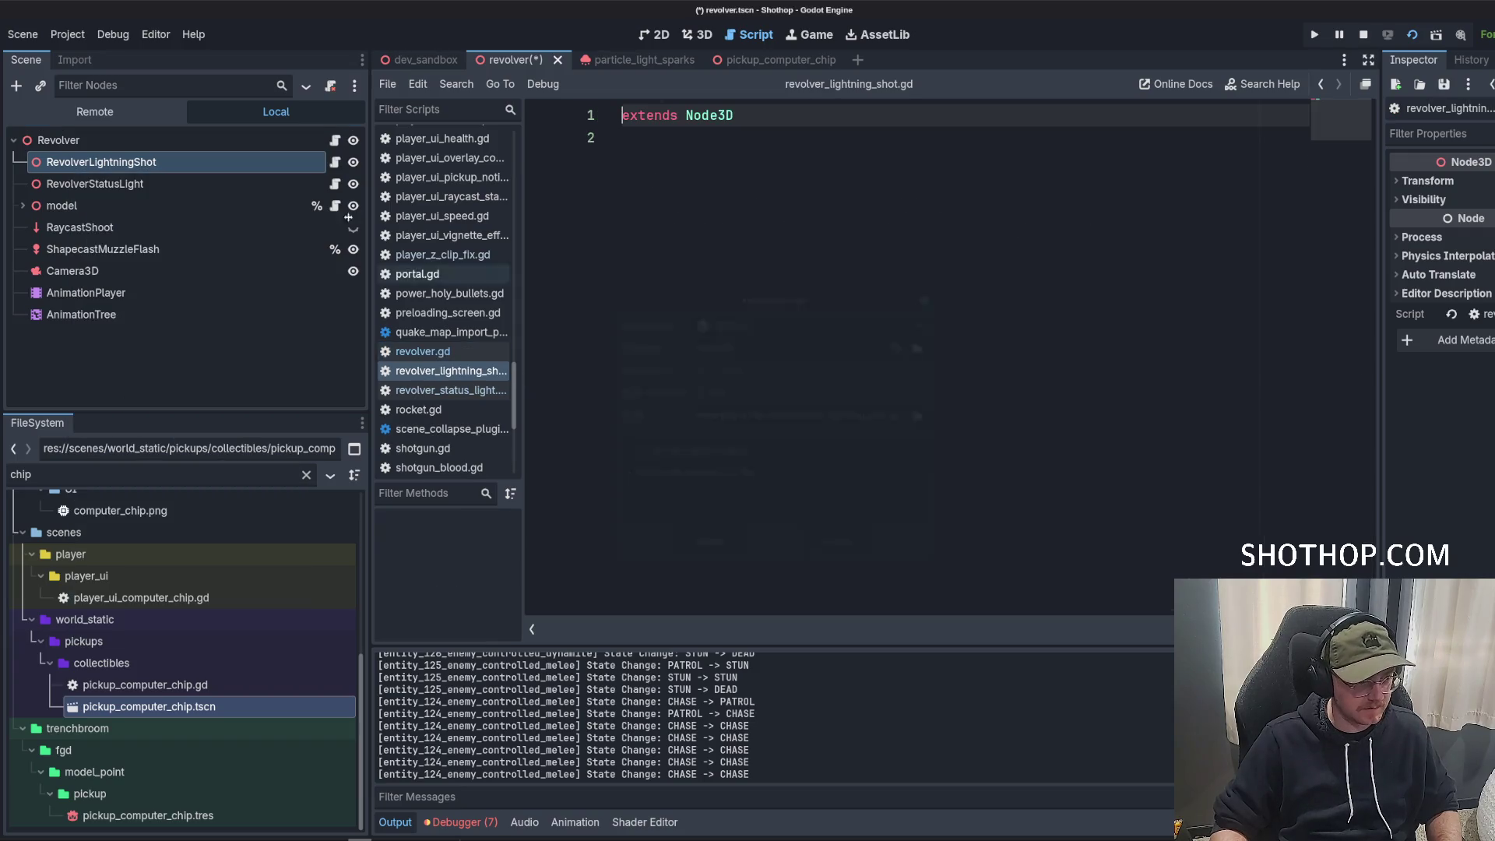
Add a _ready function below extends Node3D, tidying the surrounding blank lines.
key("Down")
key("Down")
key("Return")
key("Return")
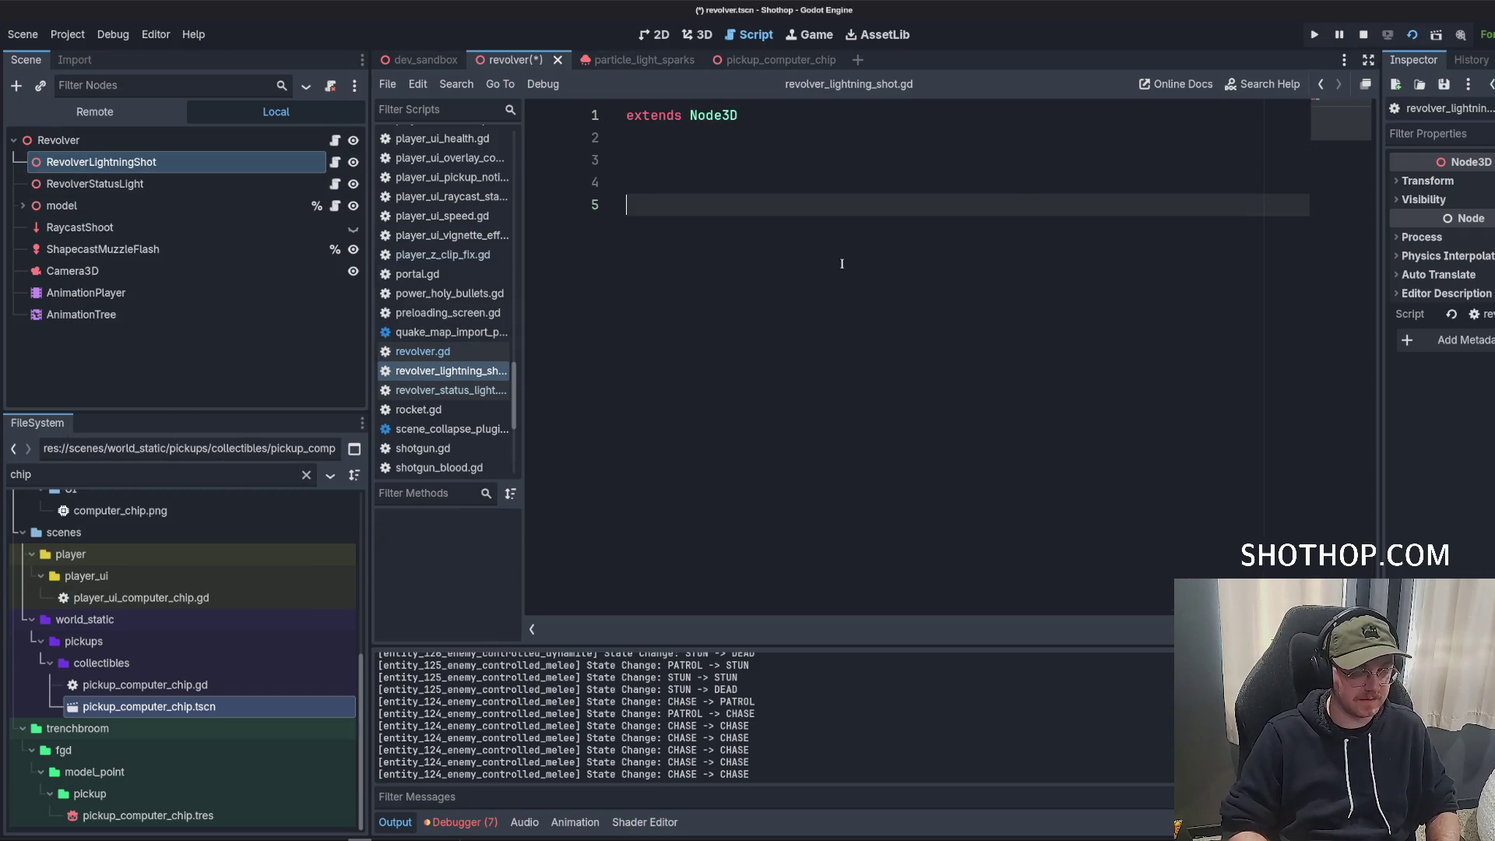
key("Up")
key("Up")
key("Return")
key("Return")
key("Return")
key("Up")
key("Up")
key("Up")
key("Down")
key("Down")
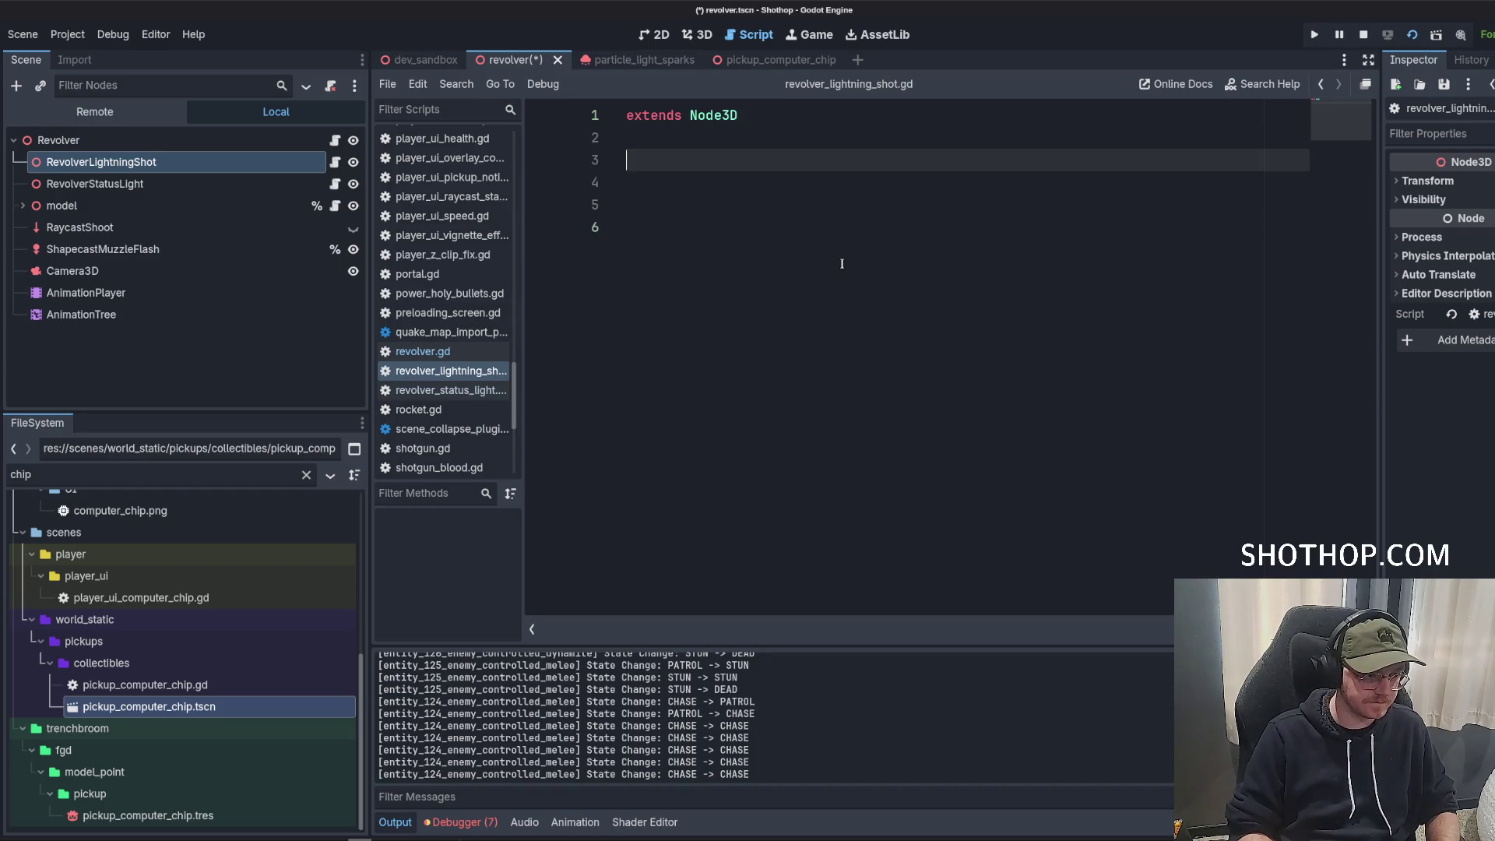
type("func _rea")
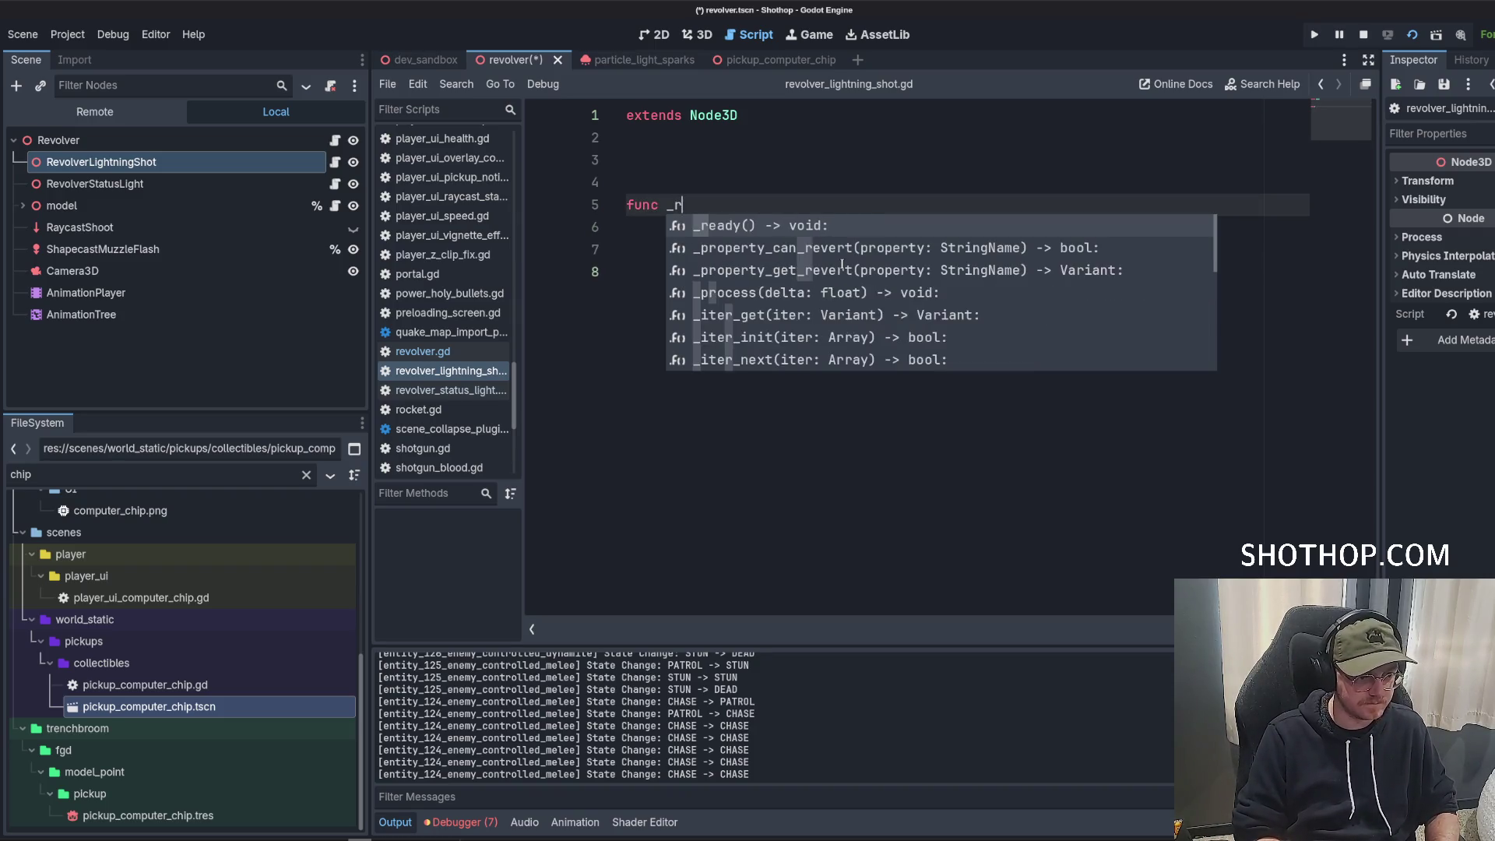
key("Return")
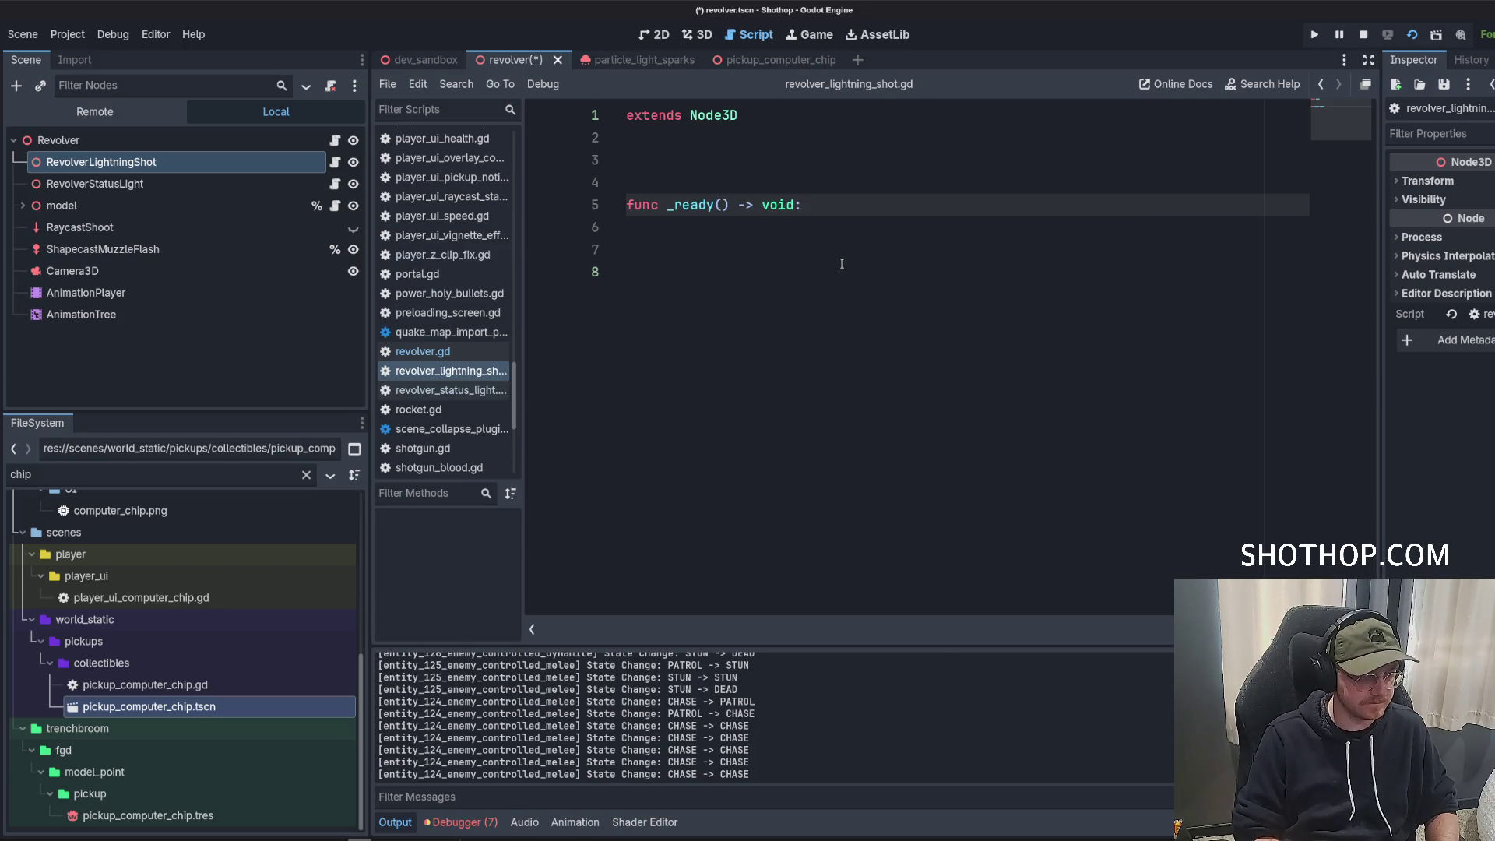
key("Up")
key("BackSpace")
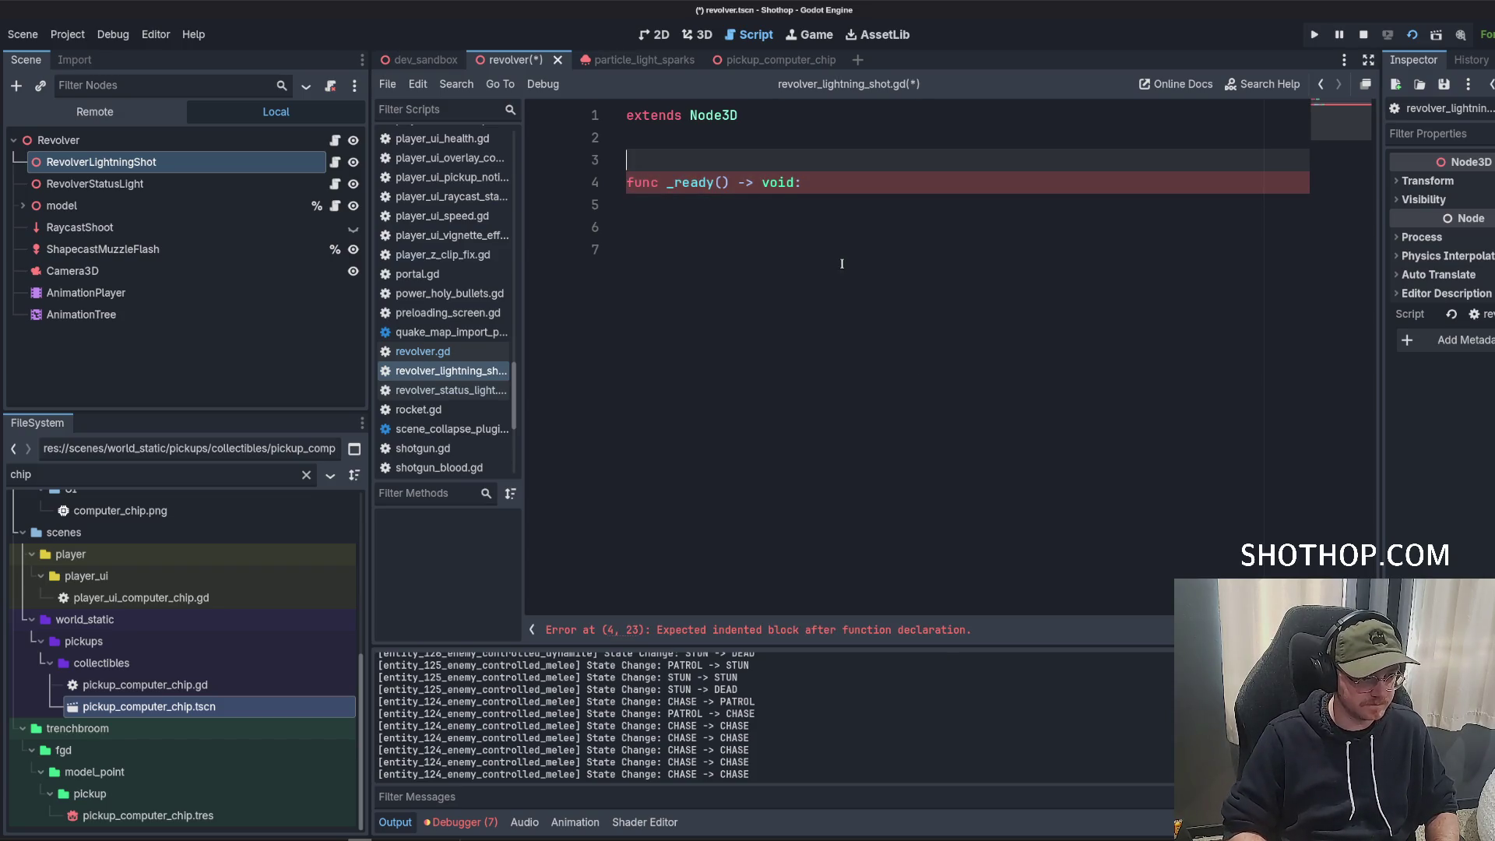
key("BackSpace")
key("Down")
key("Down")
key("Return")
key("Return")
key("Return")
Add a _process function and paste in the design comments and charge-time variable.
type("fyu")
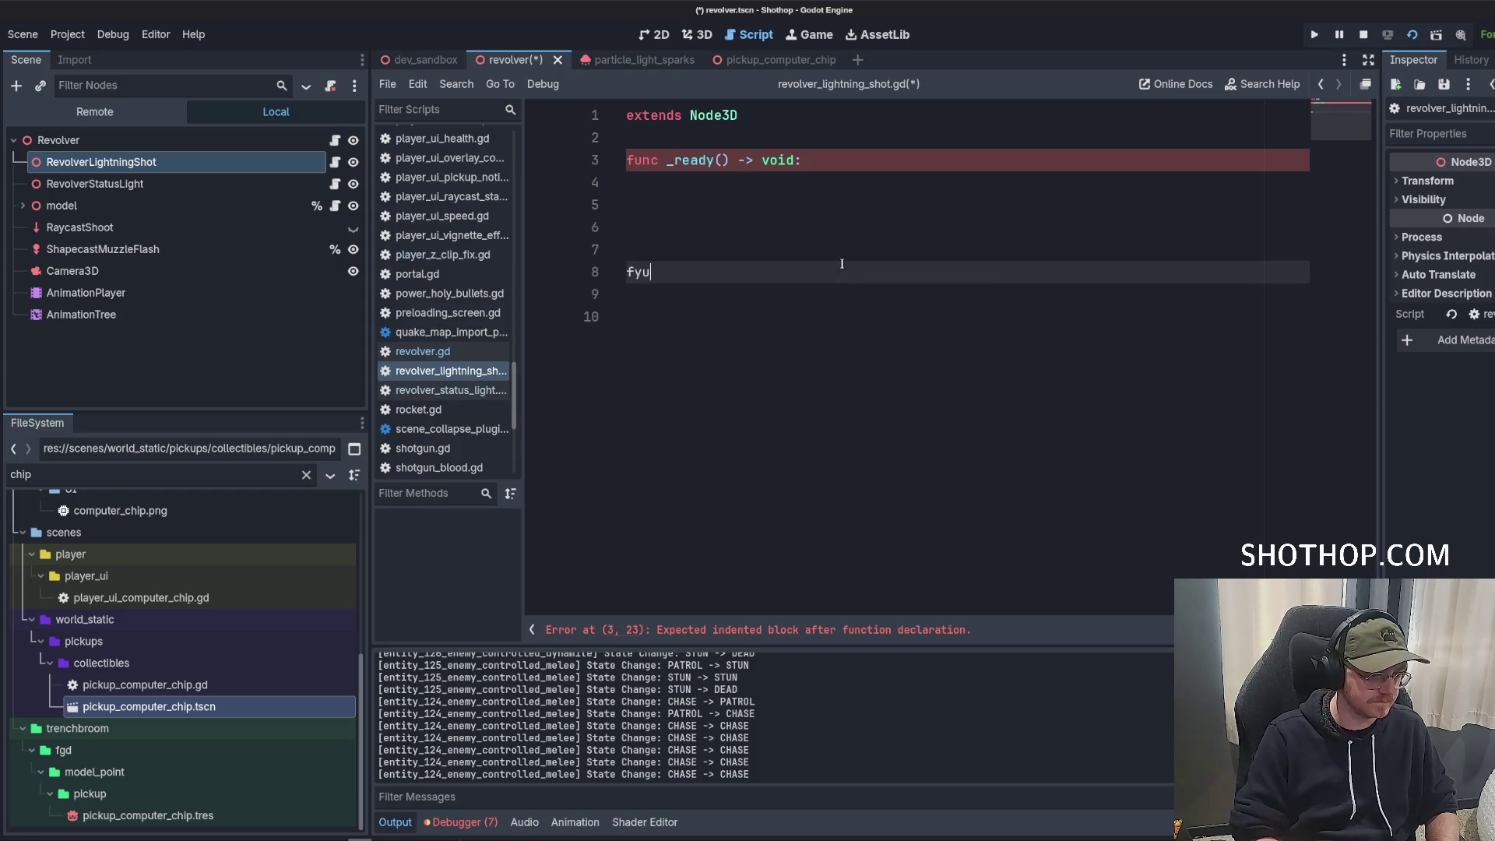
key("BackSpace")
key("BackSpace")
type("unc pr")
key("BackSpace")
key("BackSpace")
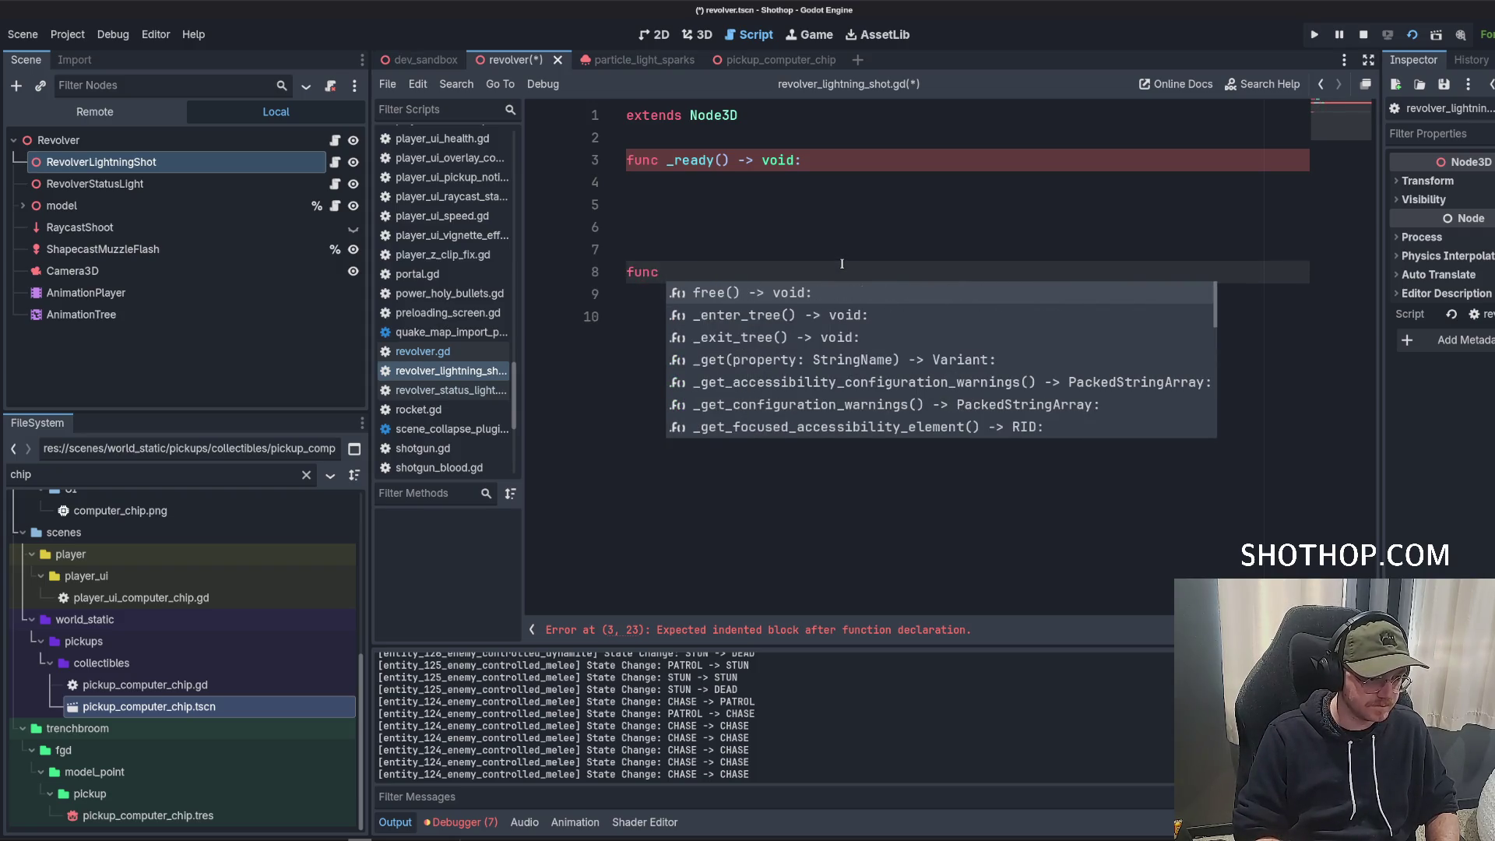
type("_pro")
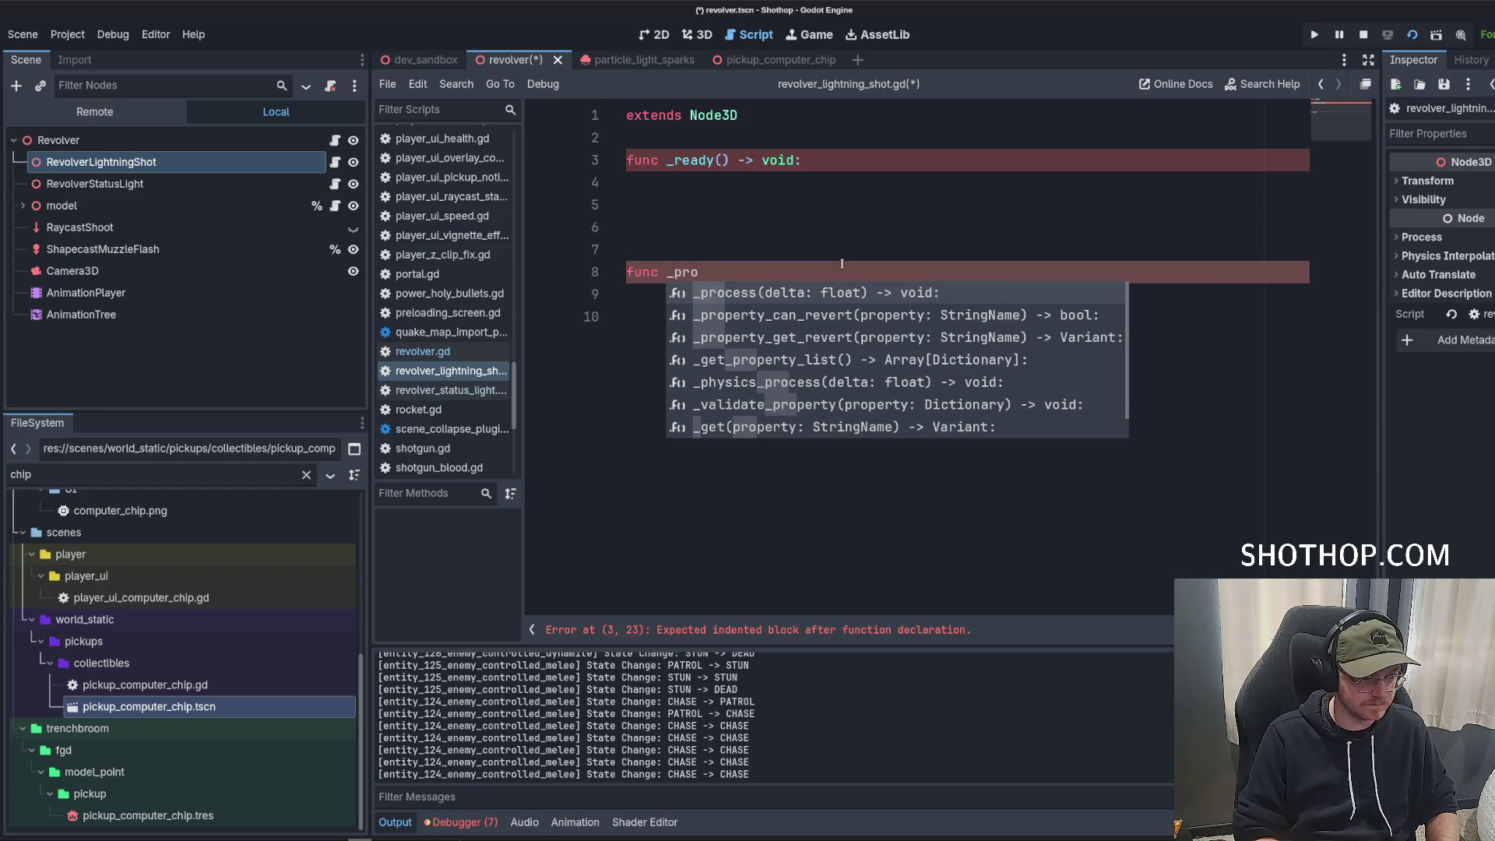
key("Return")
left_click(777, 122)
key("ctrl+v")
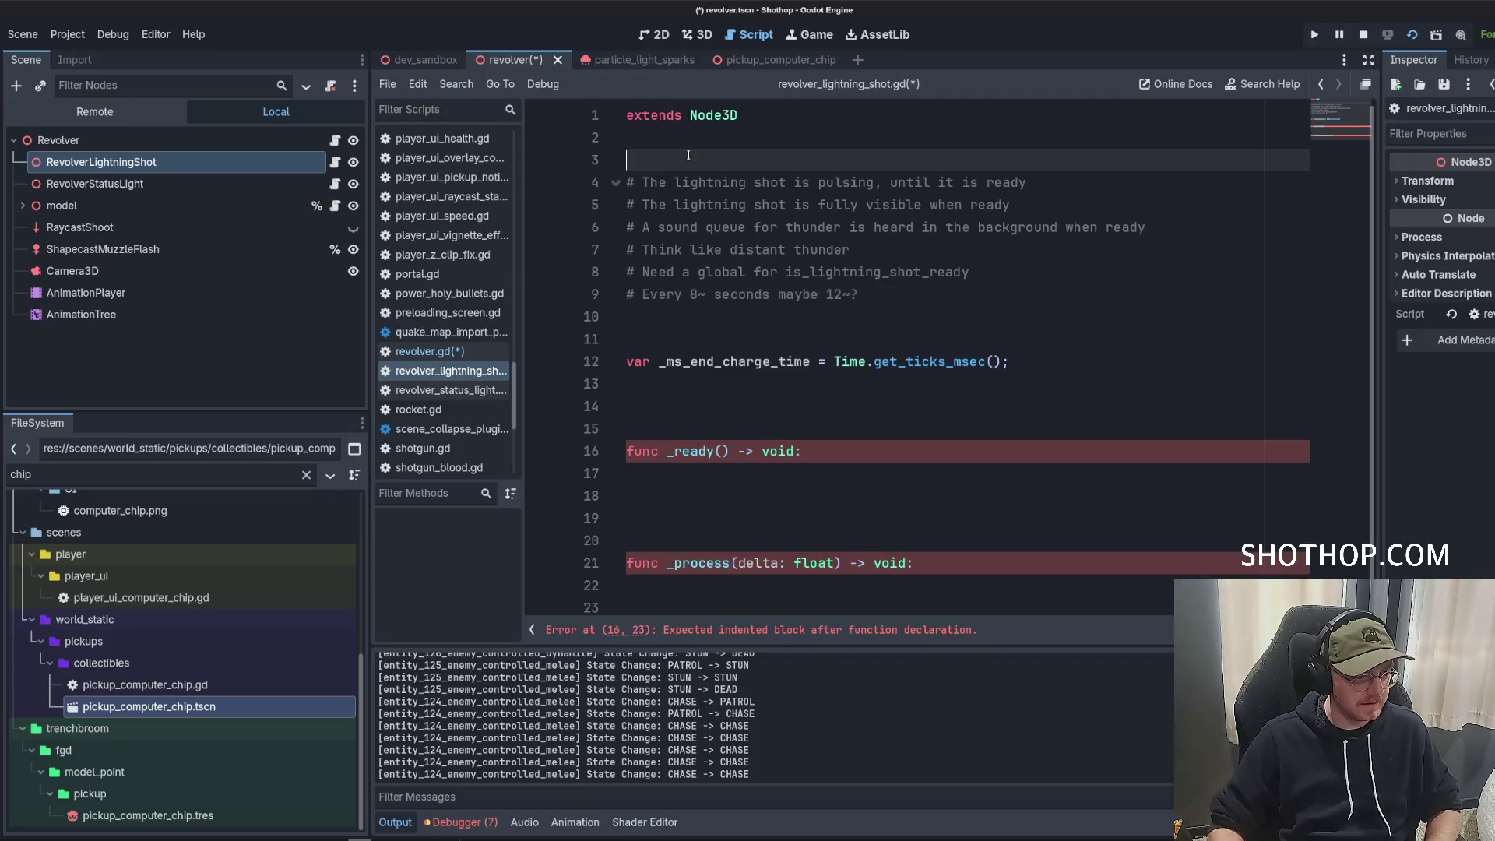
Declare const MS_CHARGE_TIME = 5_000 and add it to the _ms_end_charge_time initialisation.
left_click(777, 122)
key("Return")
key("Return")
key("Return")
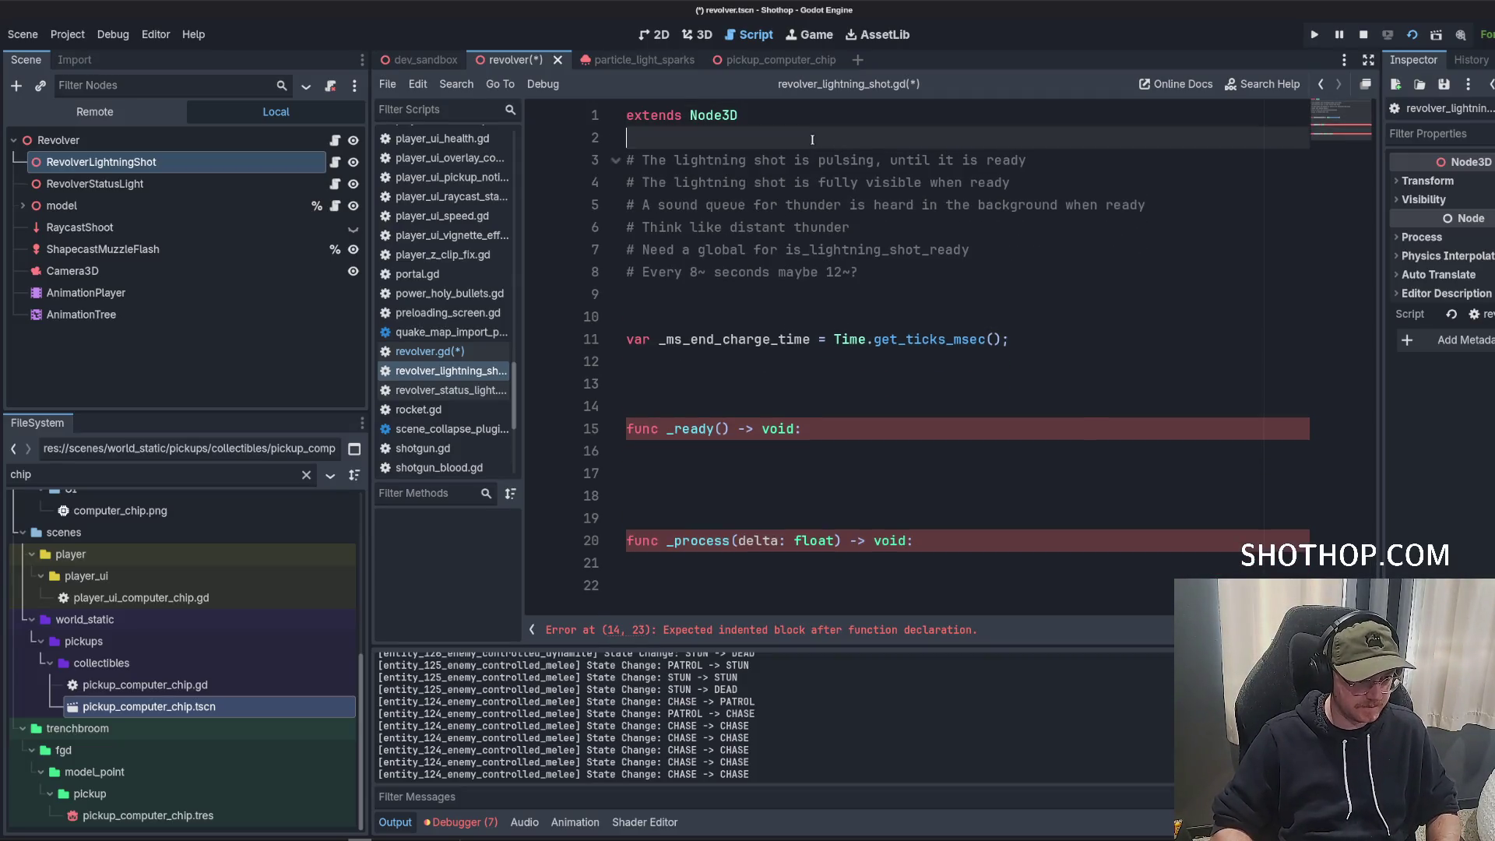
key("Up")
type("constMS_CHARGE_TIME = ")
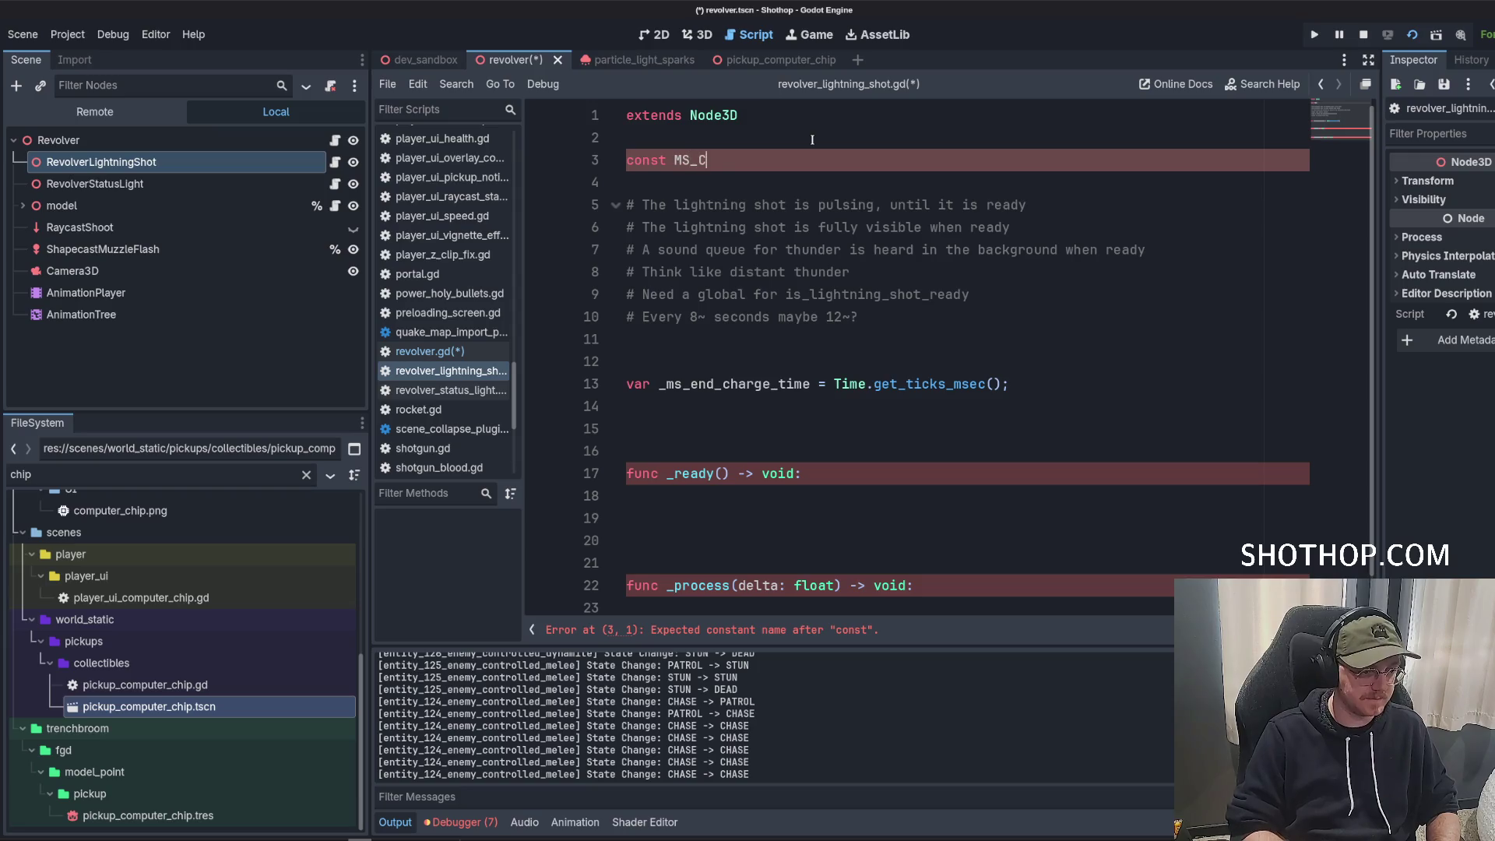
type("8")
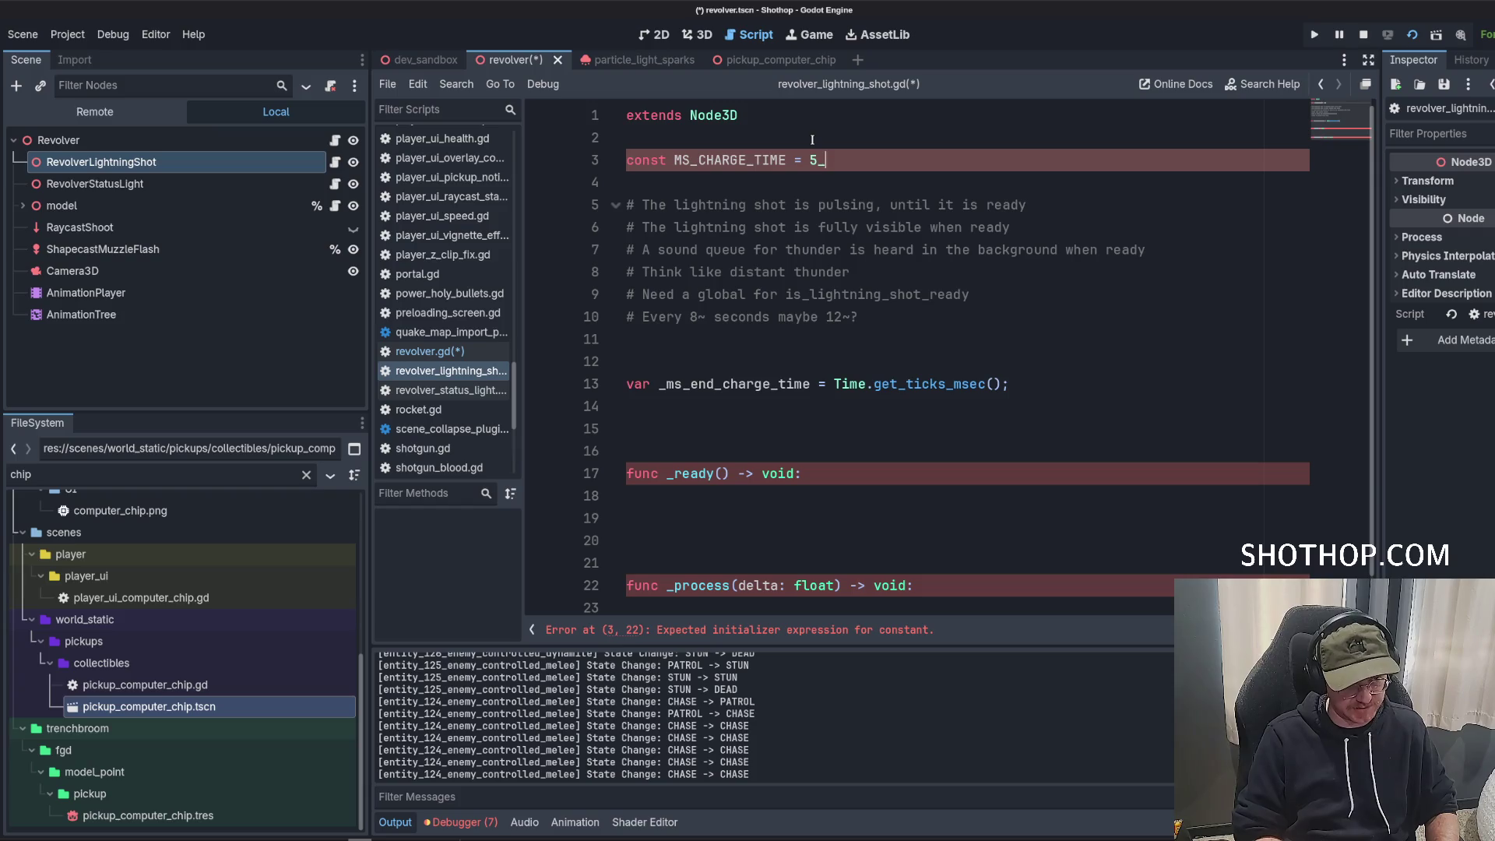
type(";")
double_click(698, 159)
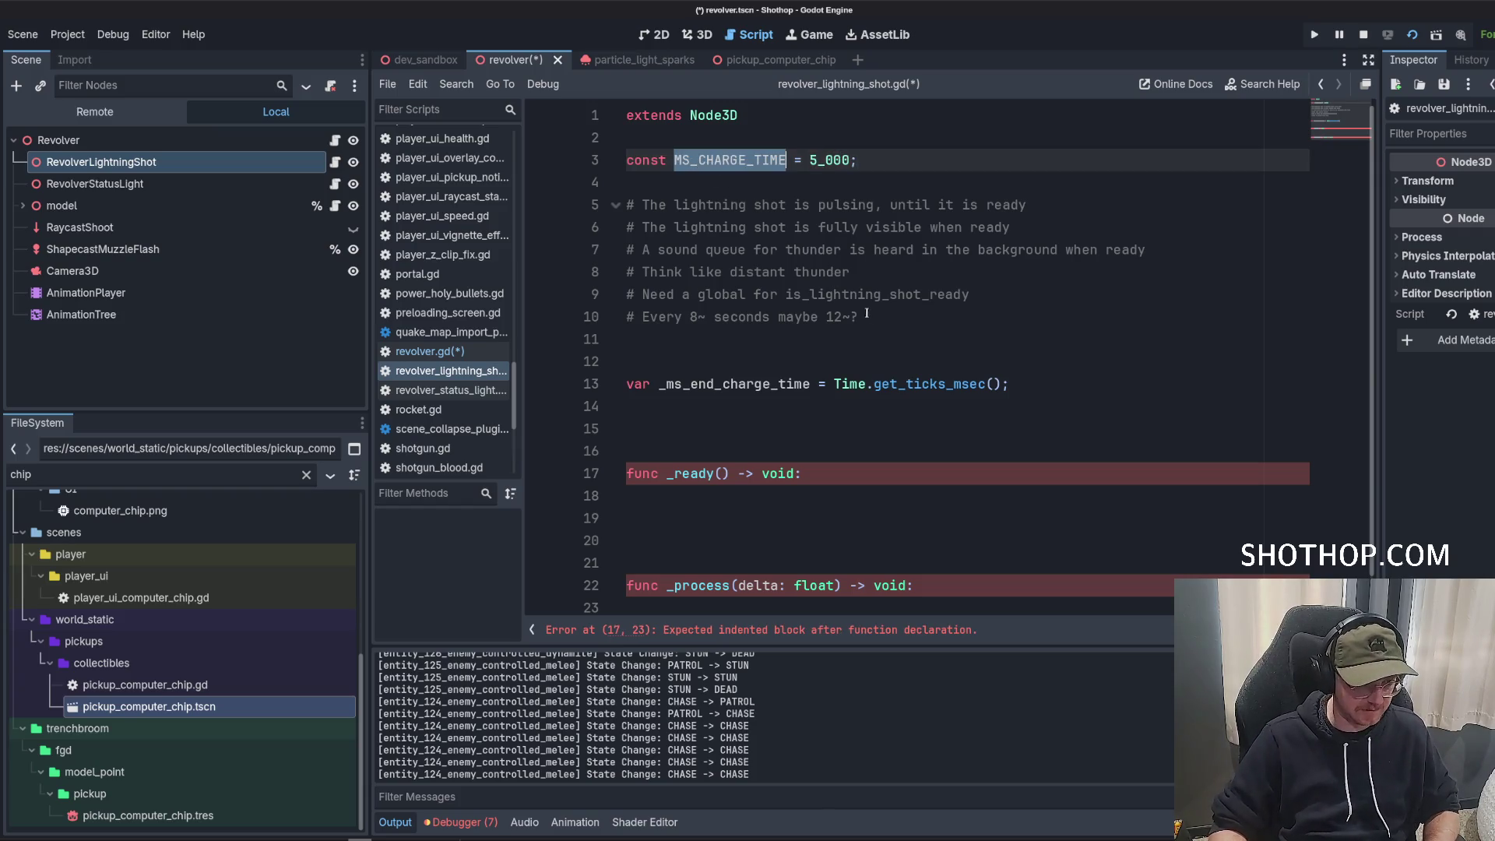
left_click(1005, 318)
left_click(1056, 387)
type("+ MS_CHARGE_TIME;")
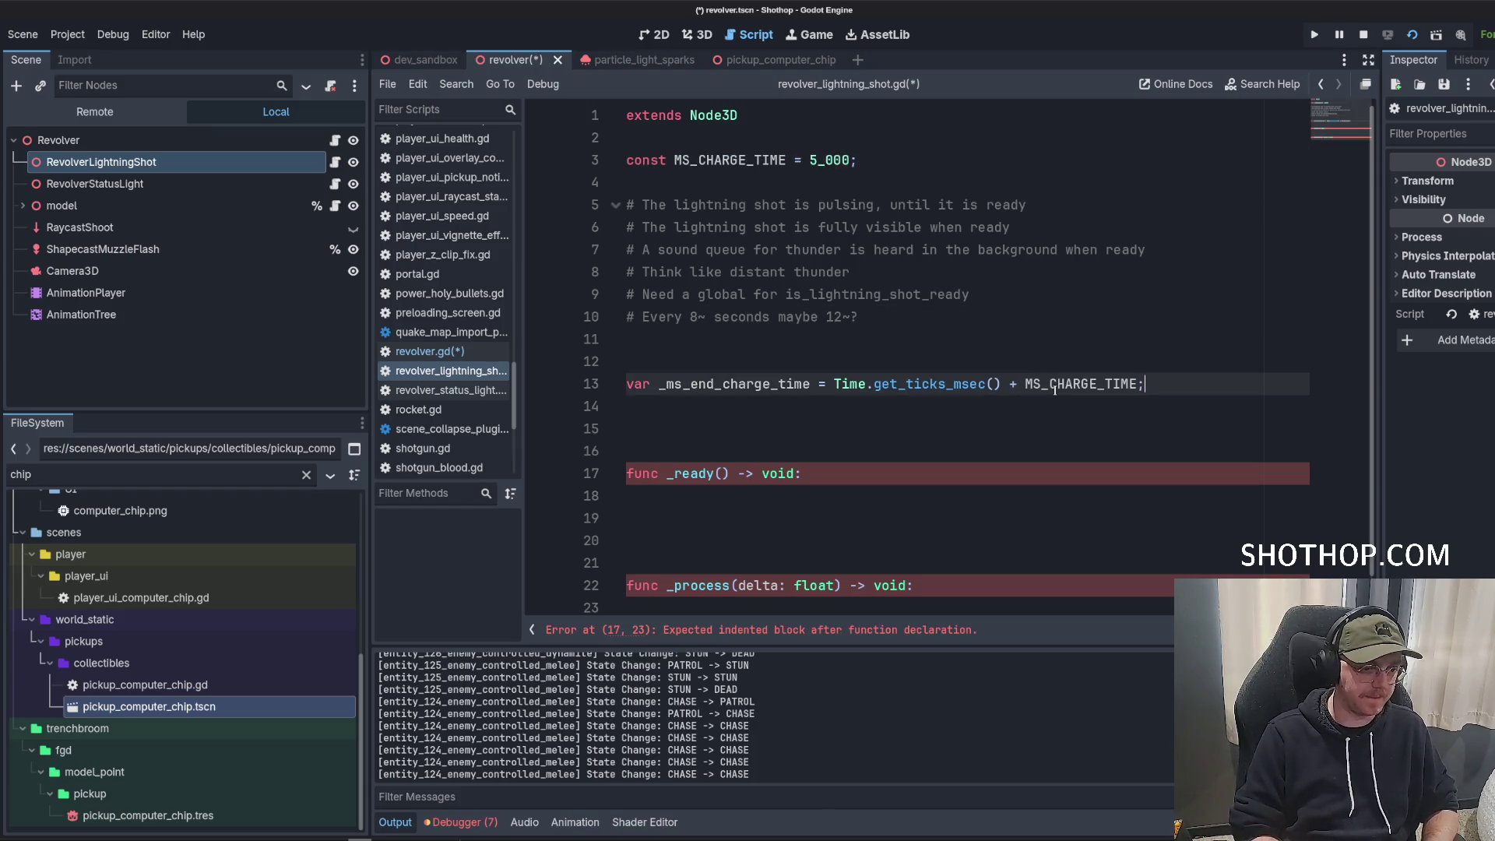
left_click(803, 363)
key("BackSpace")
key("Down")
key("Down")
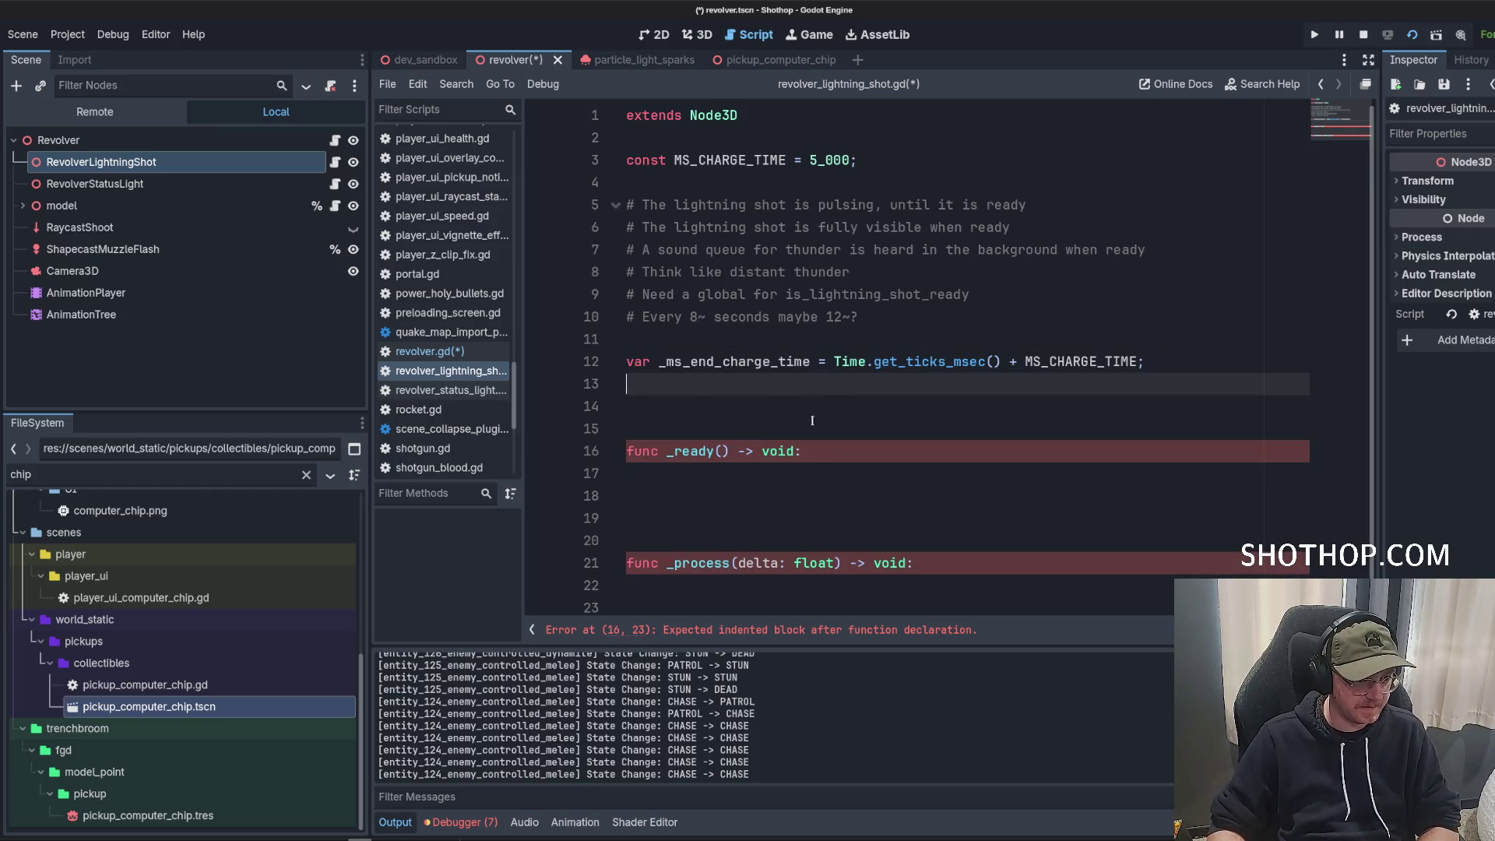
key("Down")
key("BackSpace")
key("BackSpace")
key("Up")
key("Up")
In _process, set Globals.is_lightning_shot_ready = Time.get_ticks_msec() > _ms_end_charge_time.
left_click(944, 459)
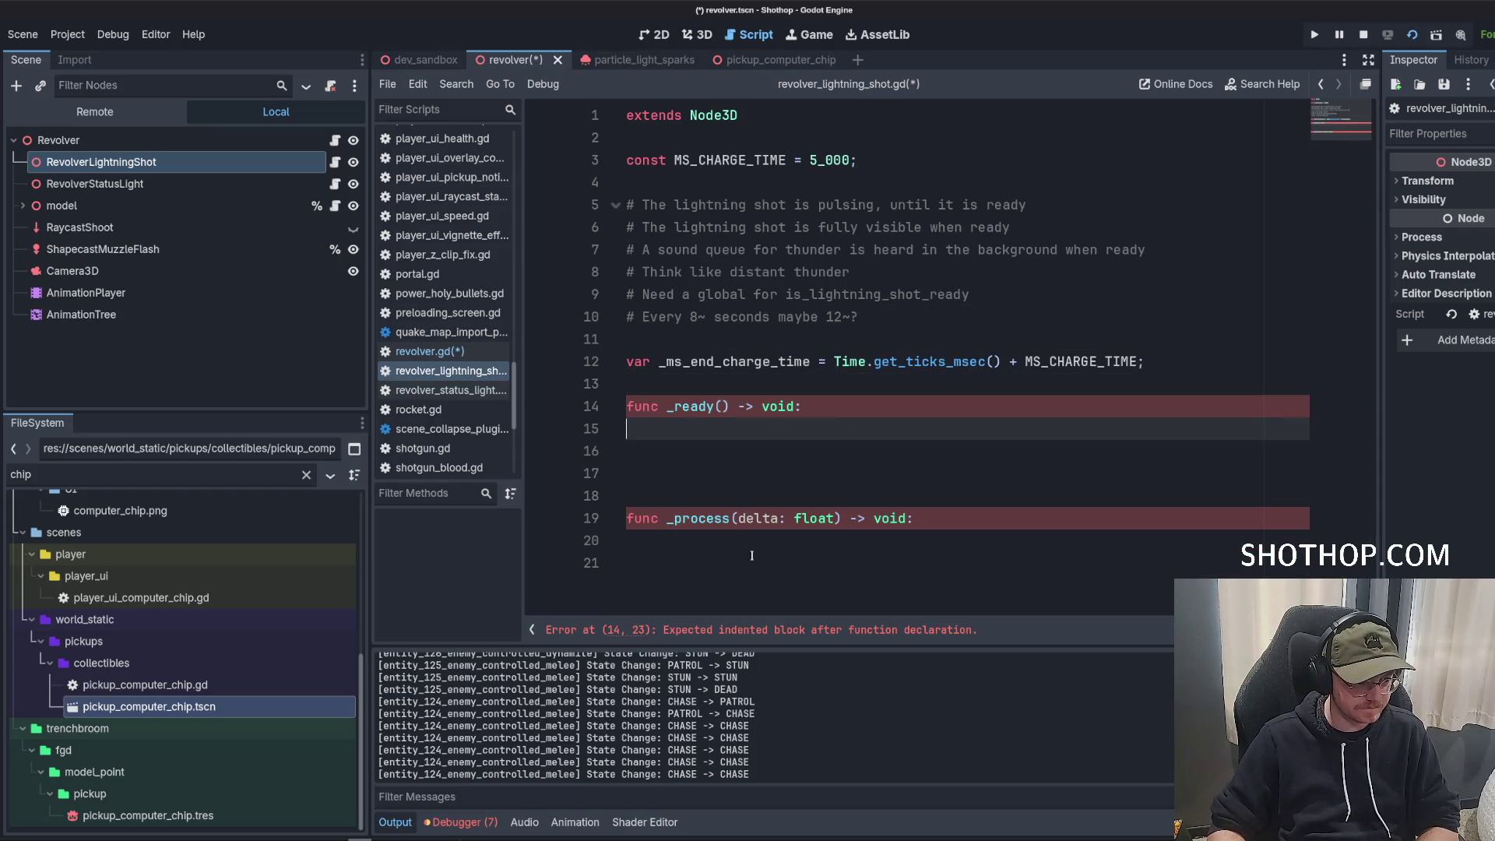
left_click(821, 541)
type("lobals.is")
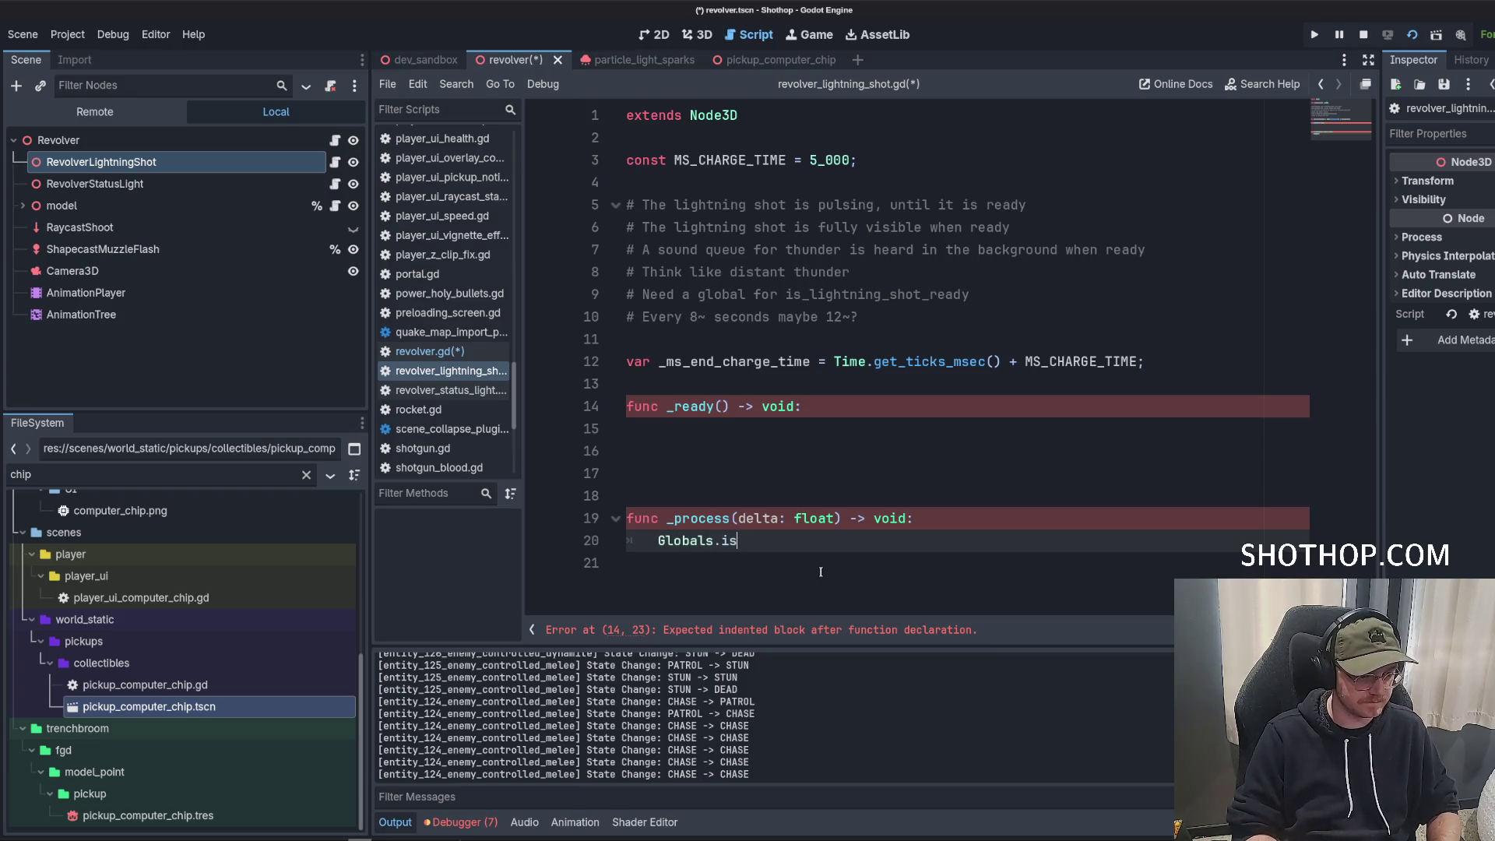
type("_cha")
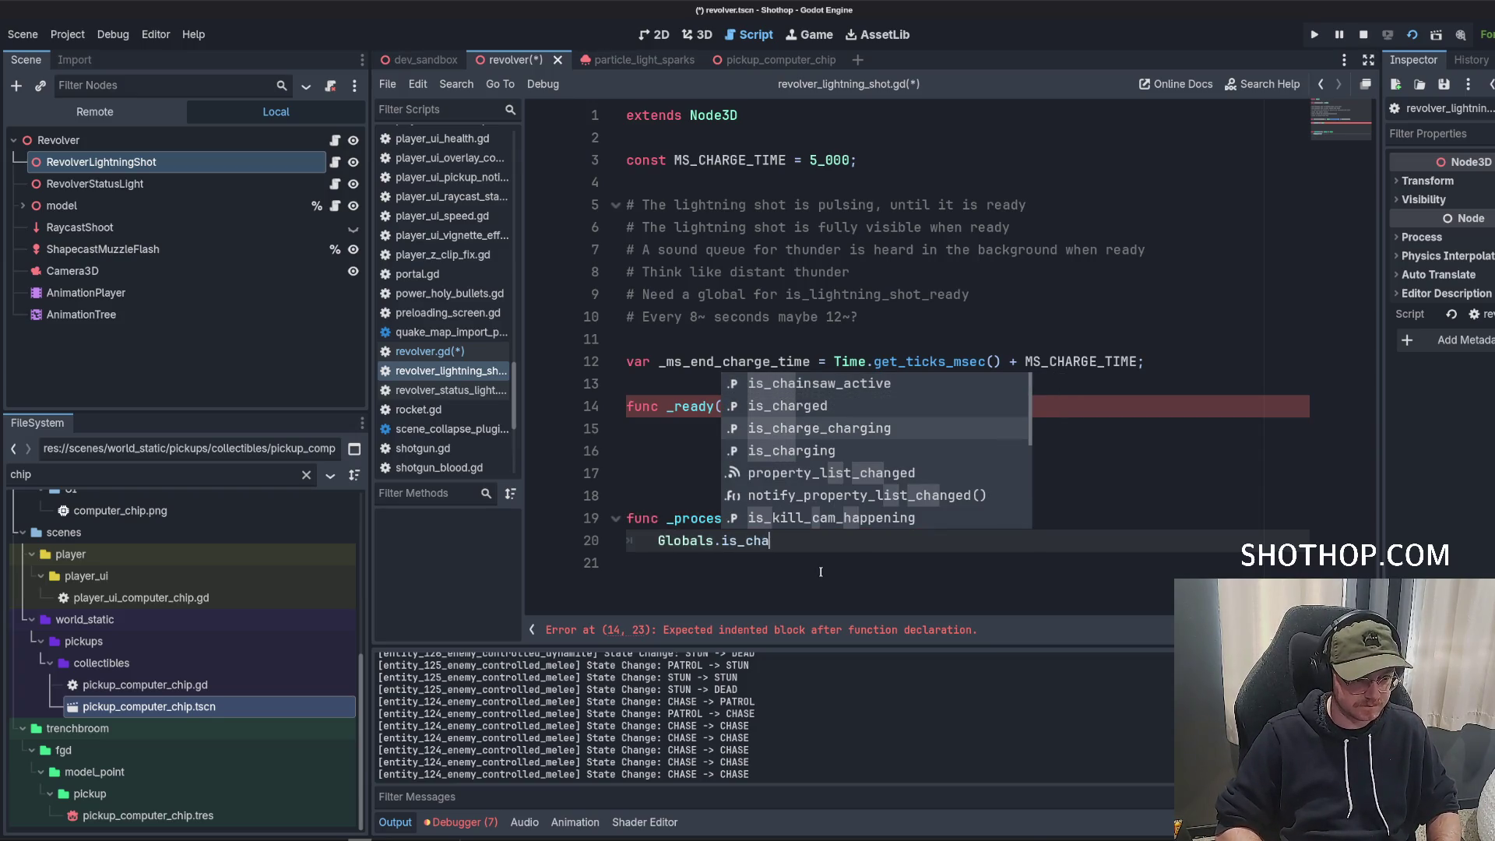
key("BackSpace")
key("BackSpace")
key("BackSpace")
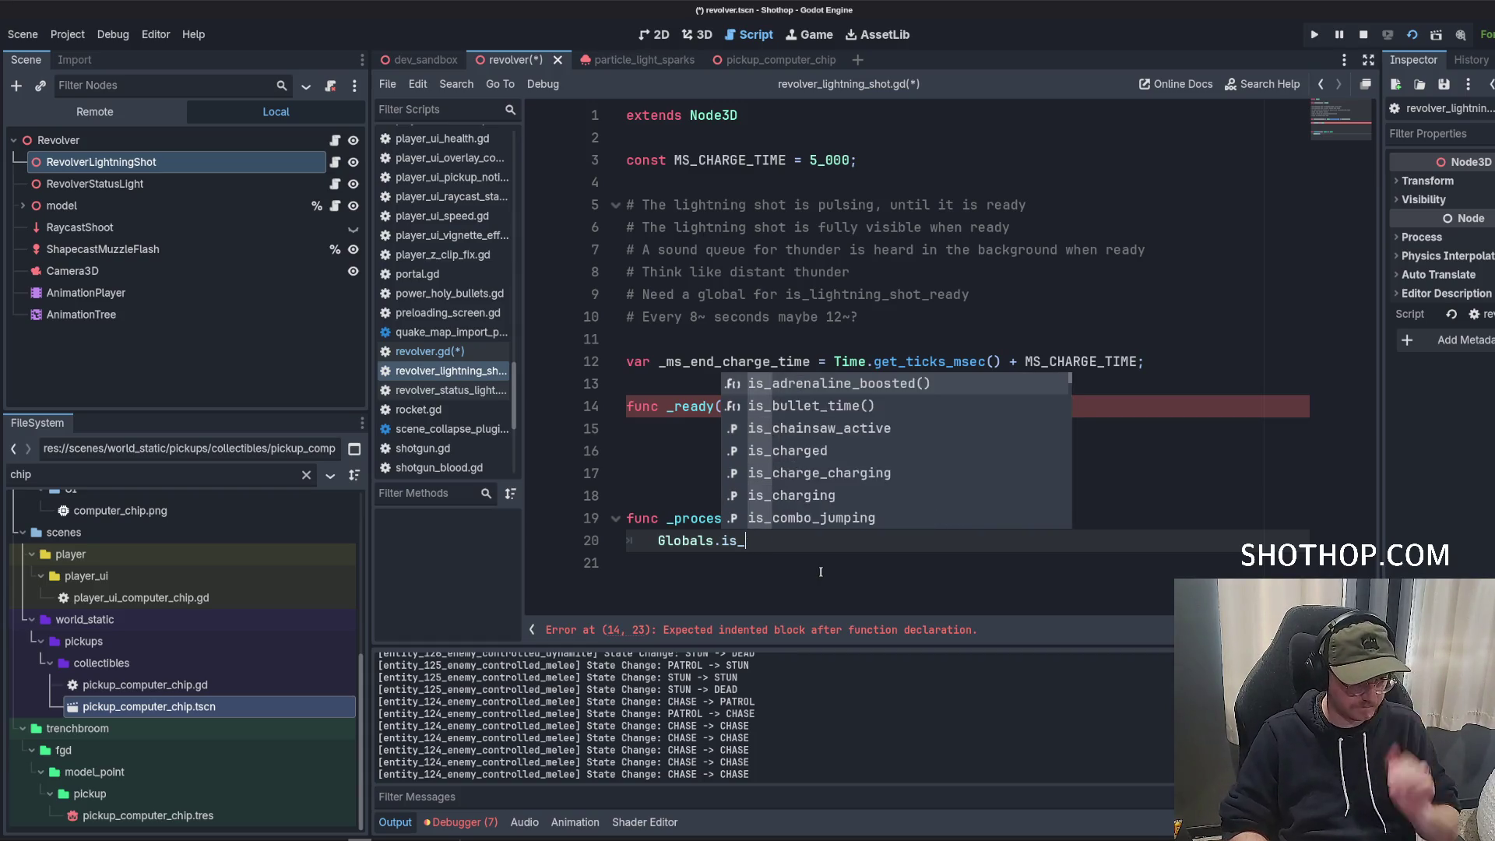
type("li")
key("Return")
type("Time.get_ti")
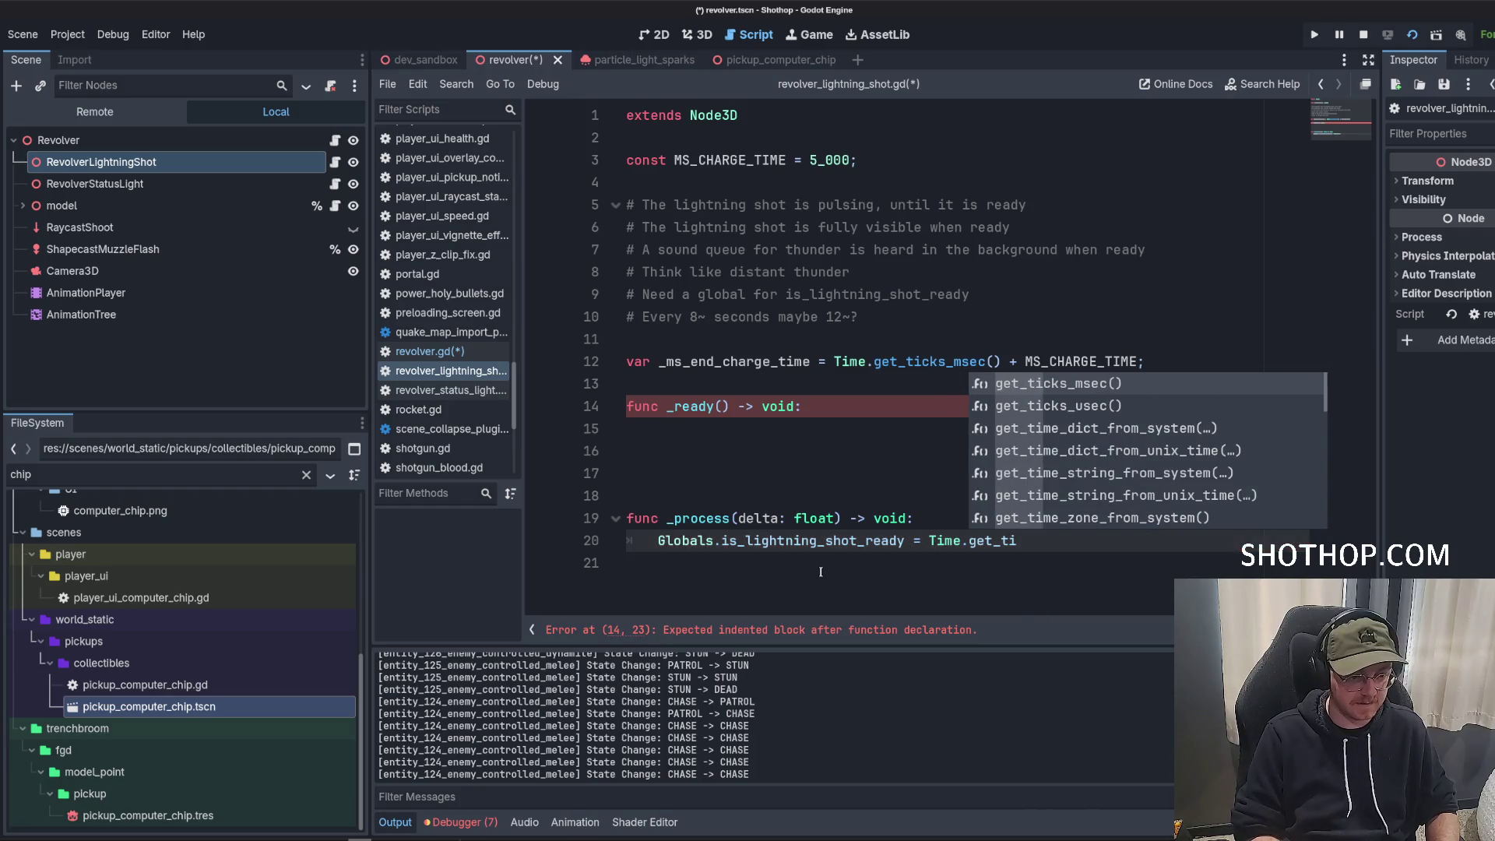
key("Return")
type(">")
double_click(745, 362)
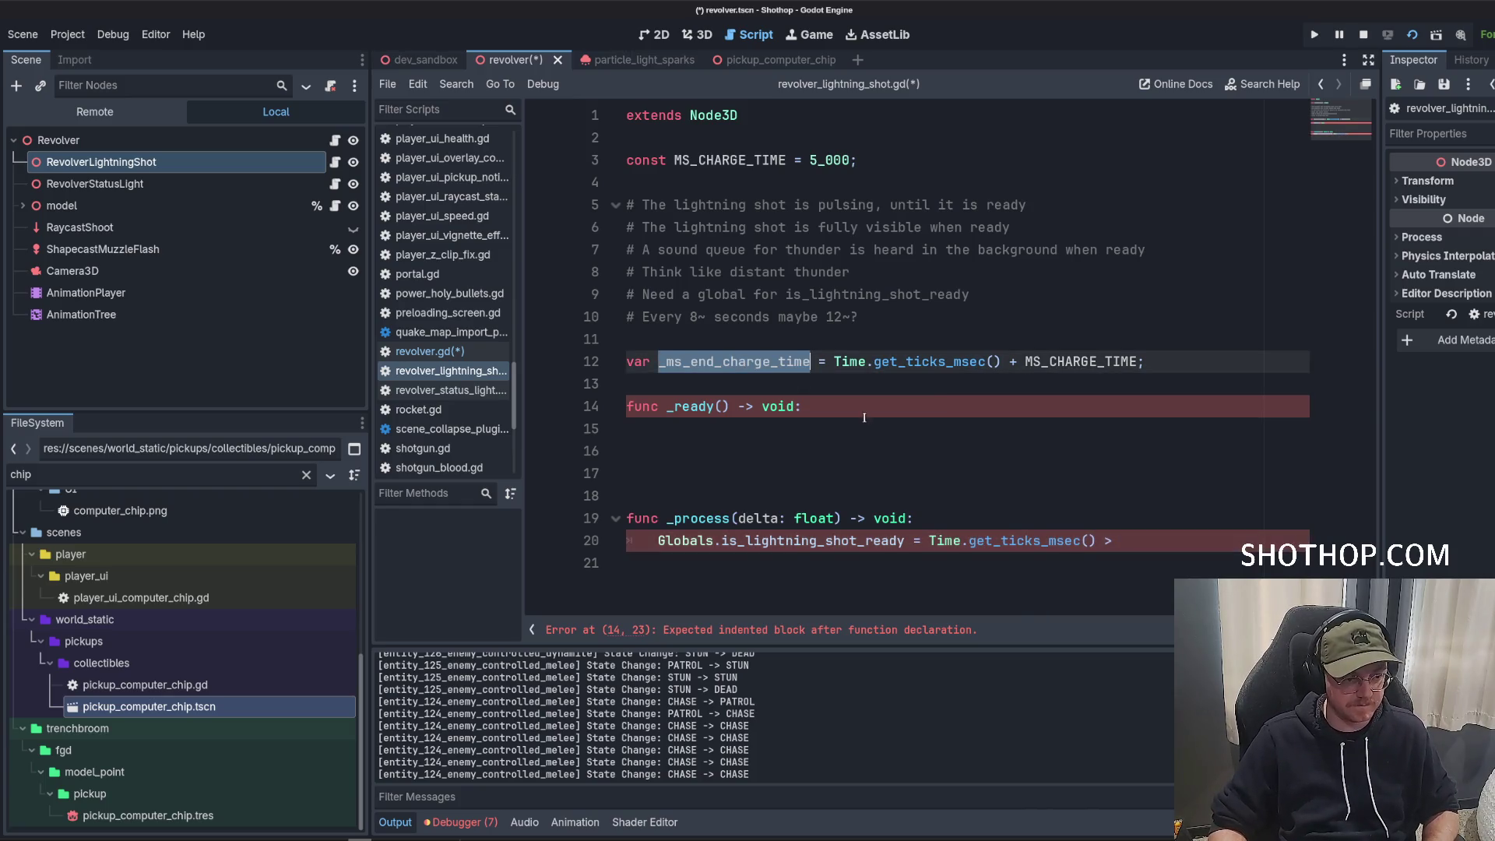
key("ctrl+c")
left_click(1144, 550)
key("ctrl+v")
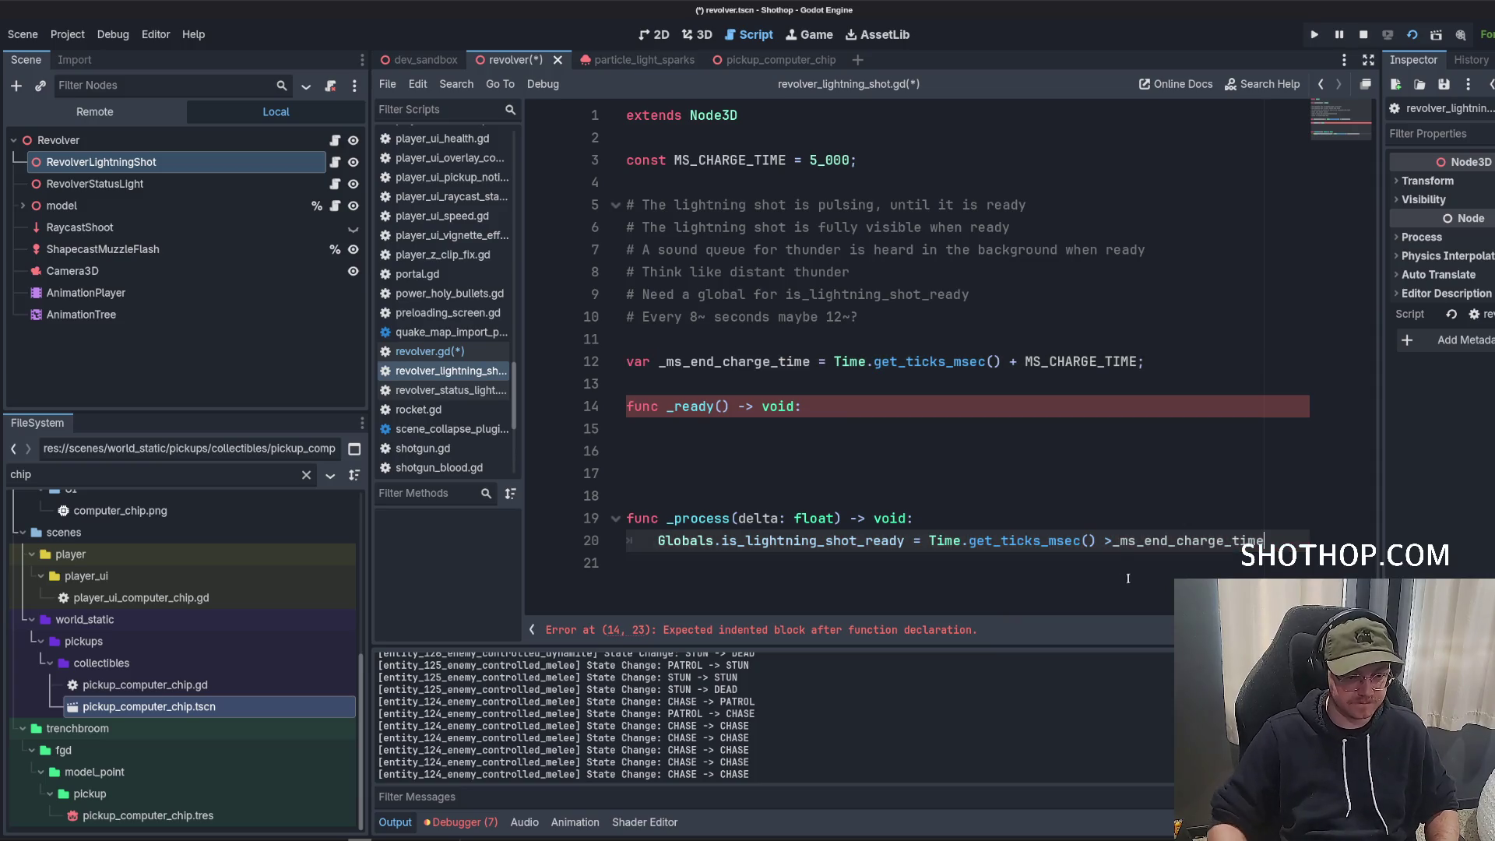
left_click(1112, 541)
type(";")
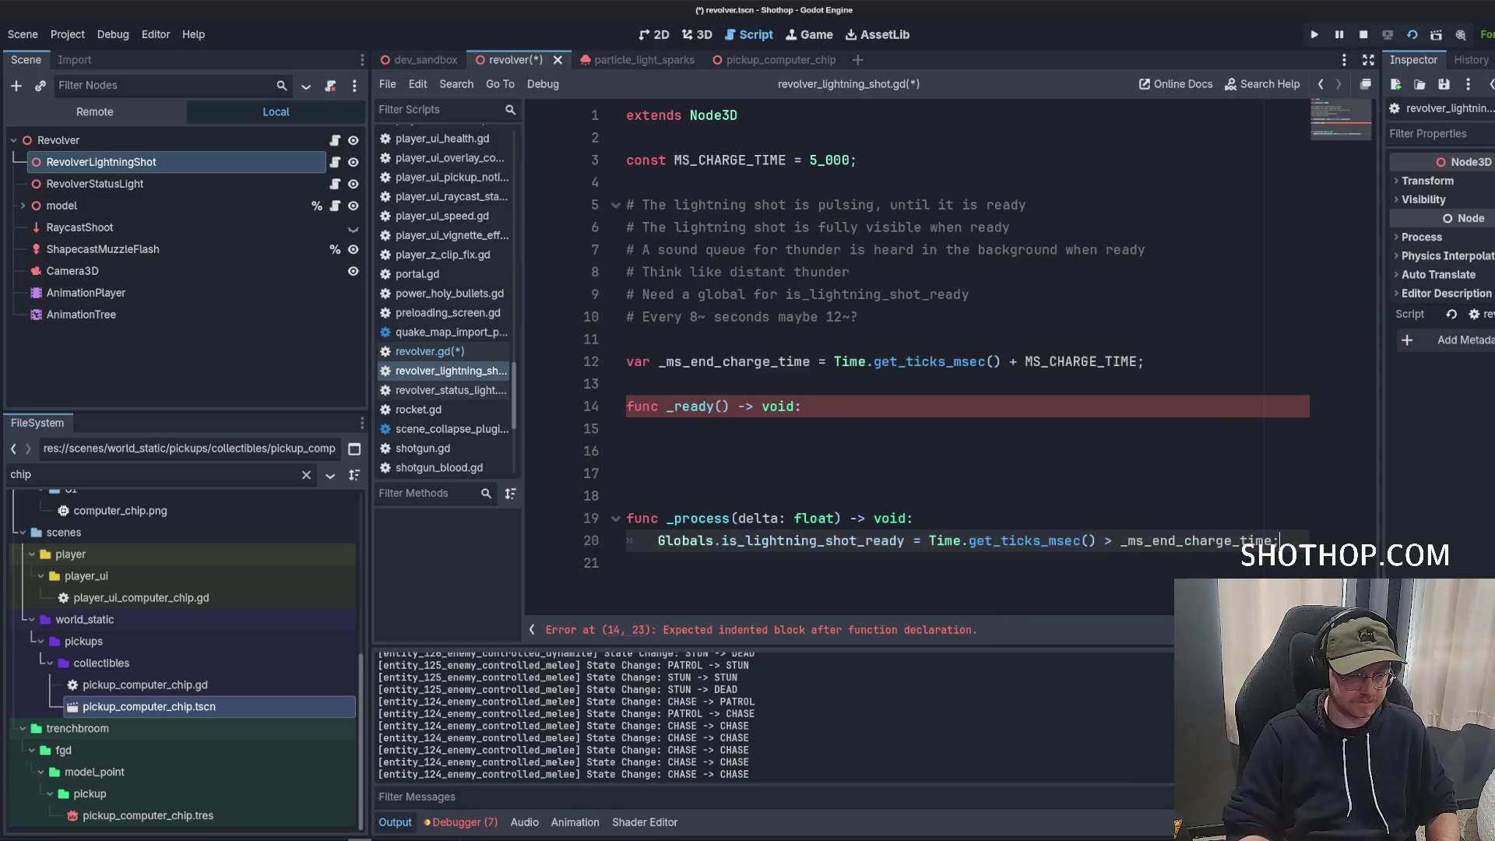
Remove leftover blank lines above _process and begin an EventBus. call inside _ready.
key("Up")
key("Up")
key("BackSpace")
key("BackSpace")
key("BackSpace")
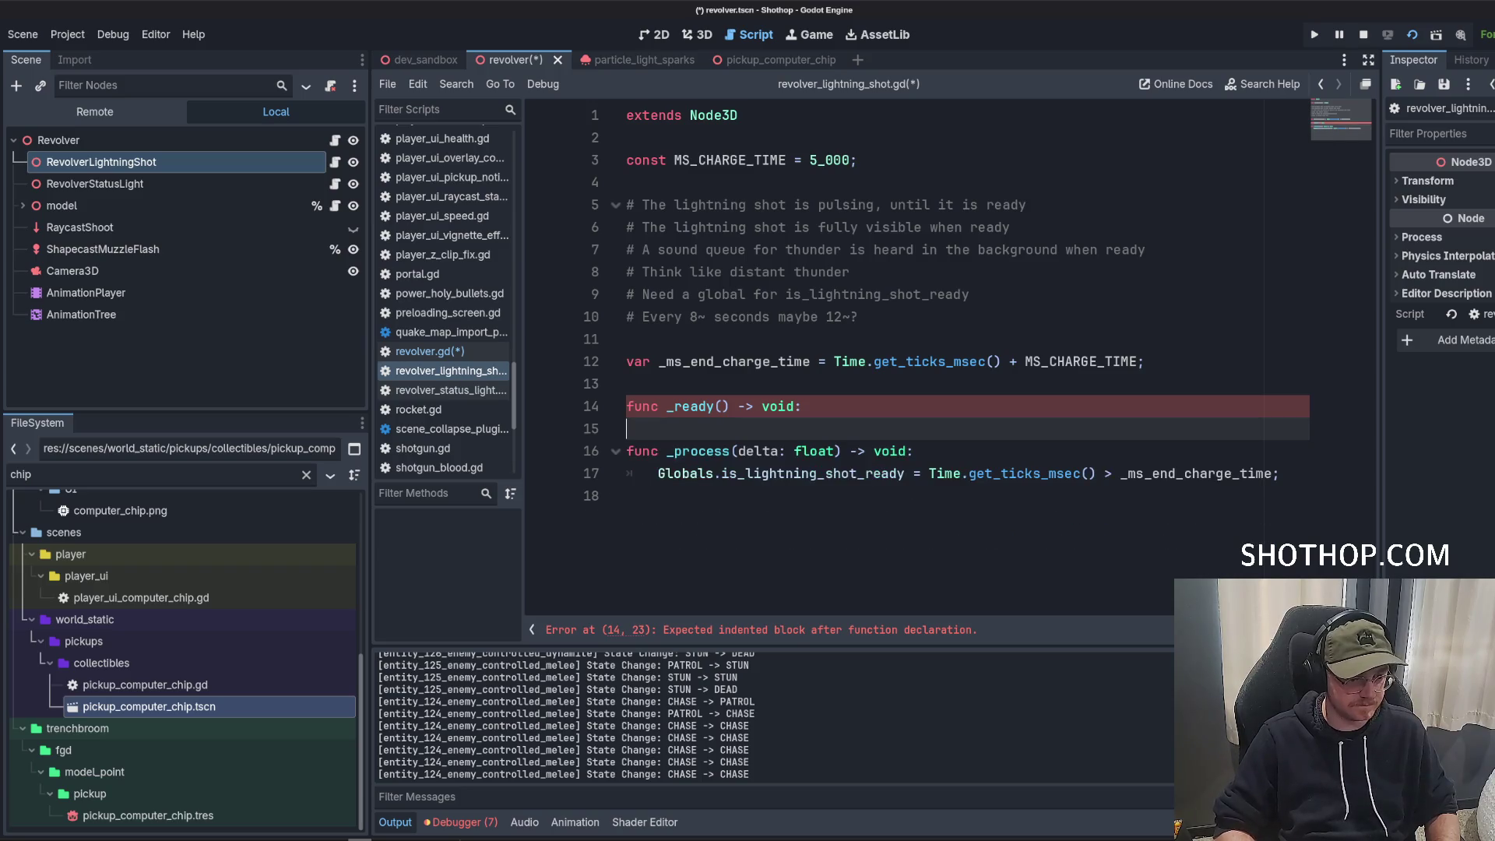
key("Down")
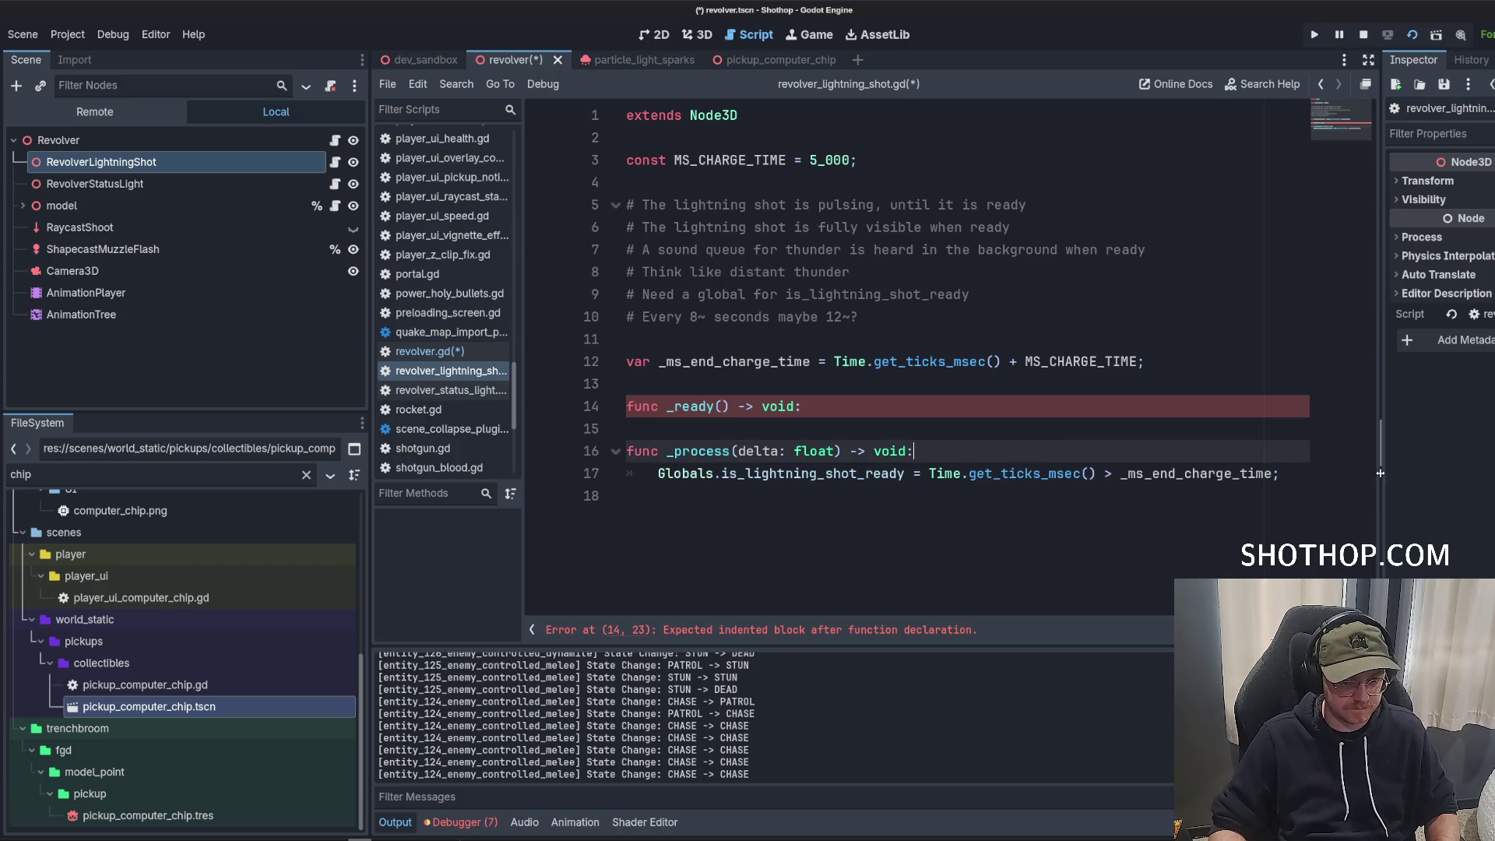
left_click(857, 406)
key("Return")
type("EventBus.")
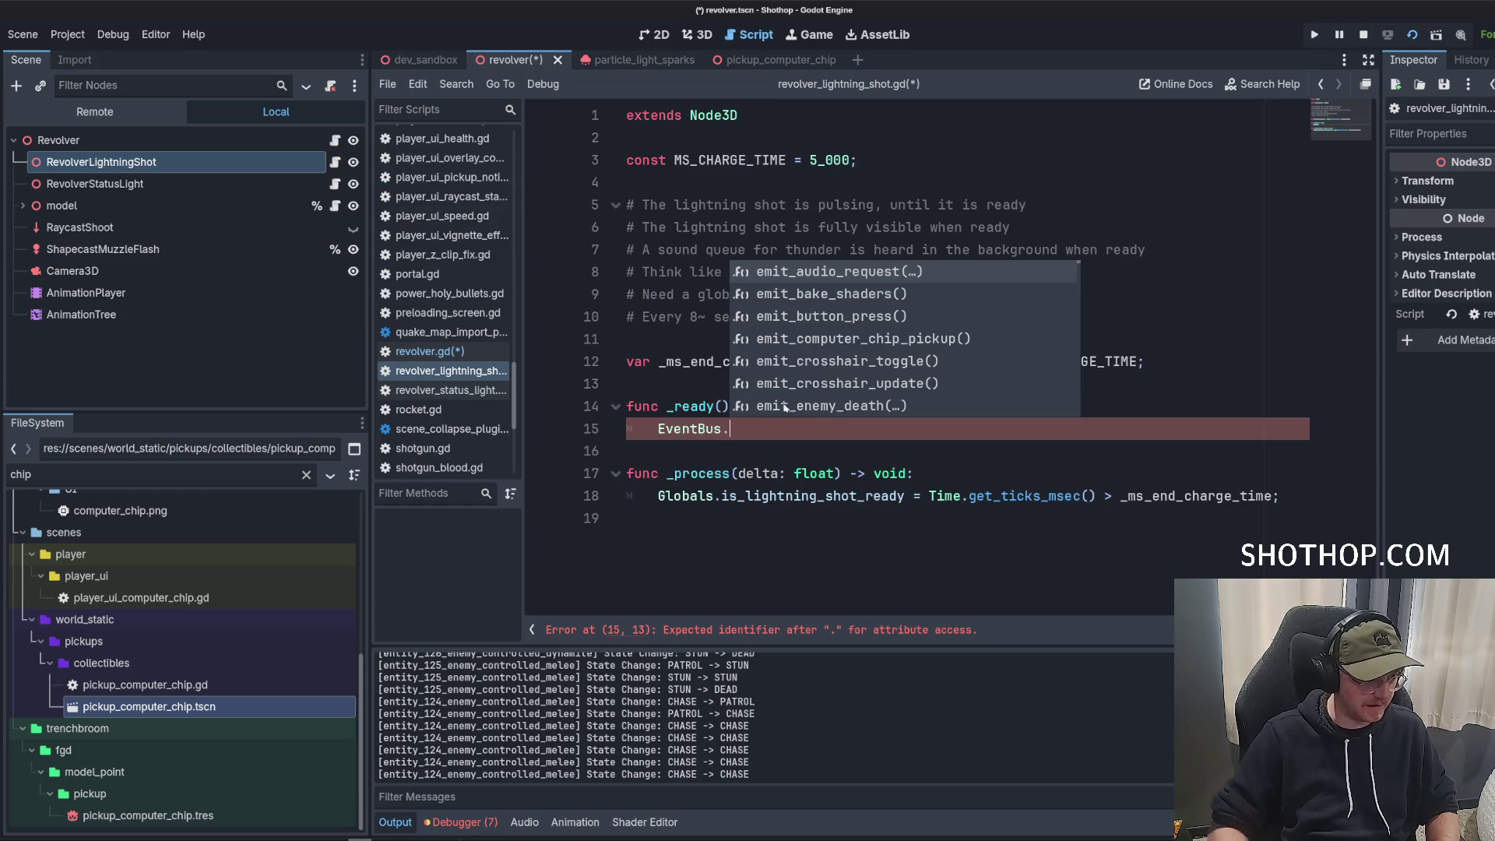
Look through globals.gd and model.gd, then switch to revolver.gd.
scroll(427, 338, "up", 10)
left_click(428, 342)
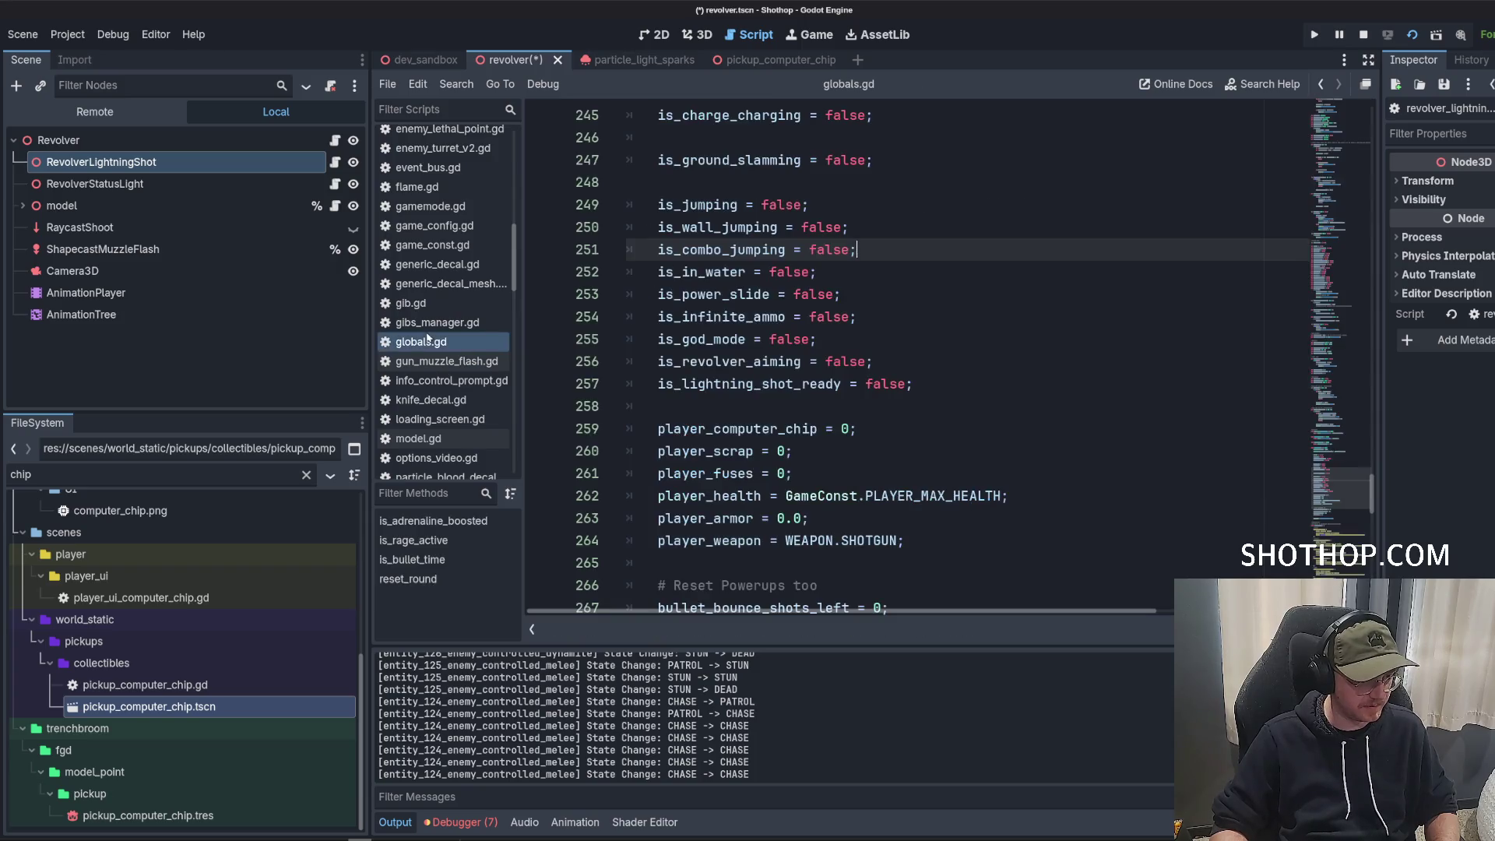
left_click(458, 440)
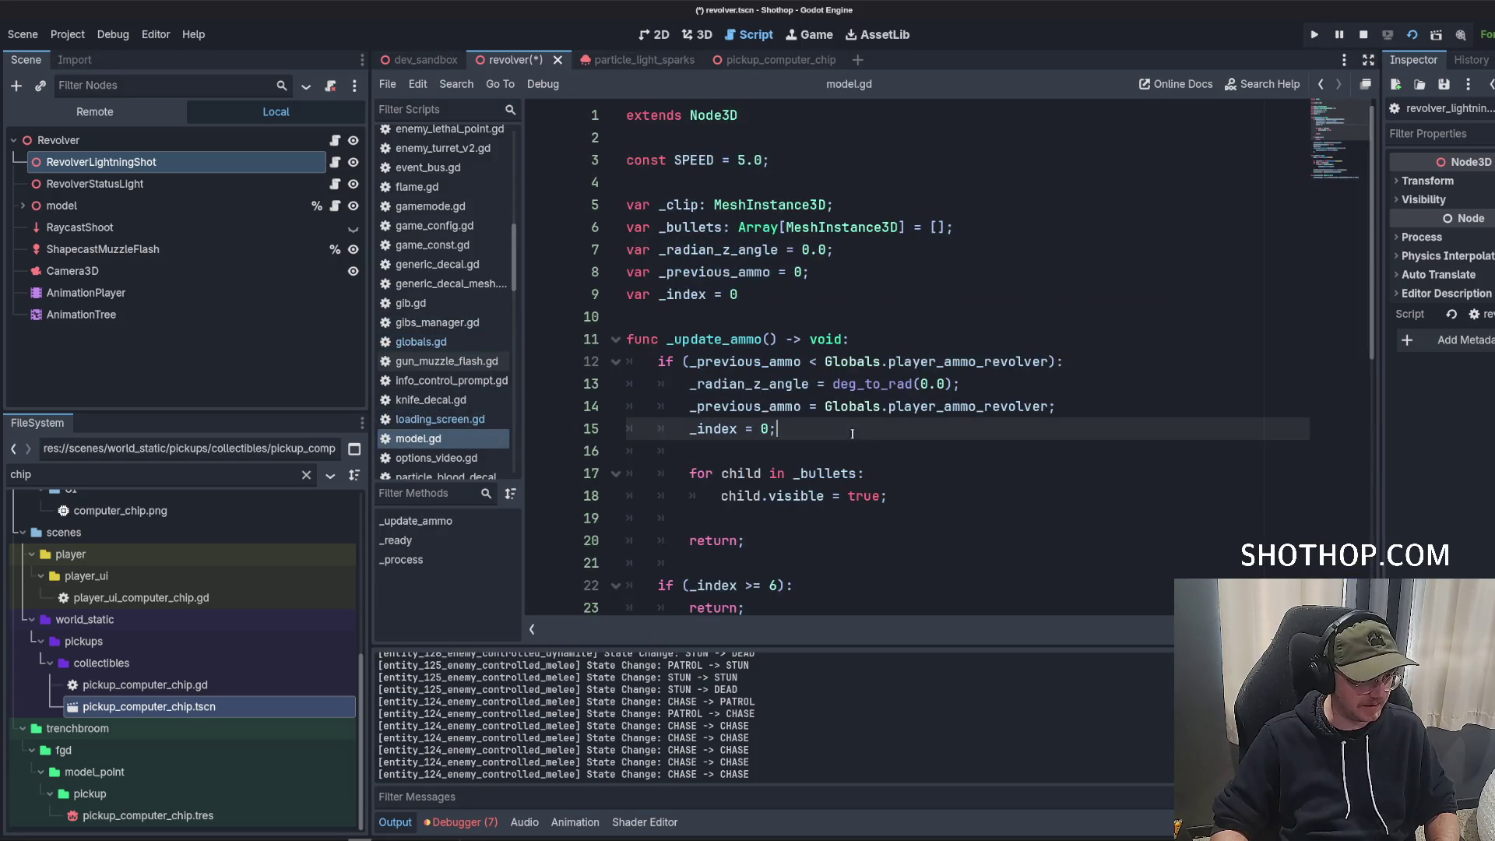
left_click(175, 164)
left_click(335, 163)
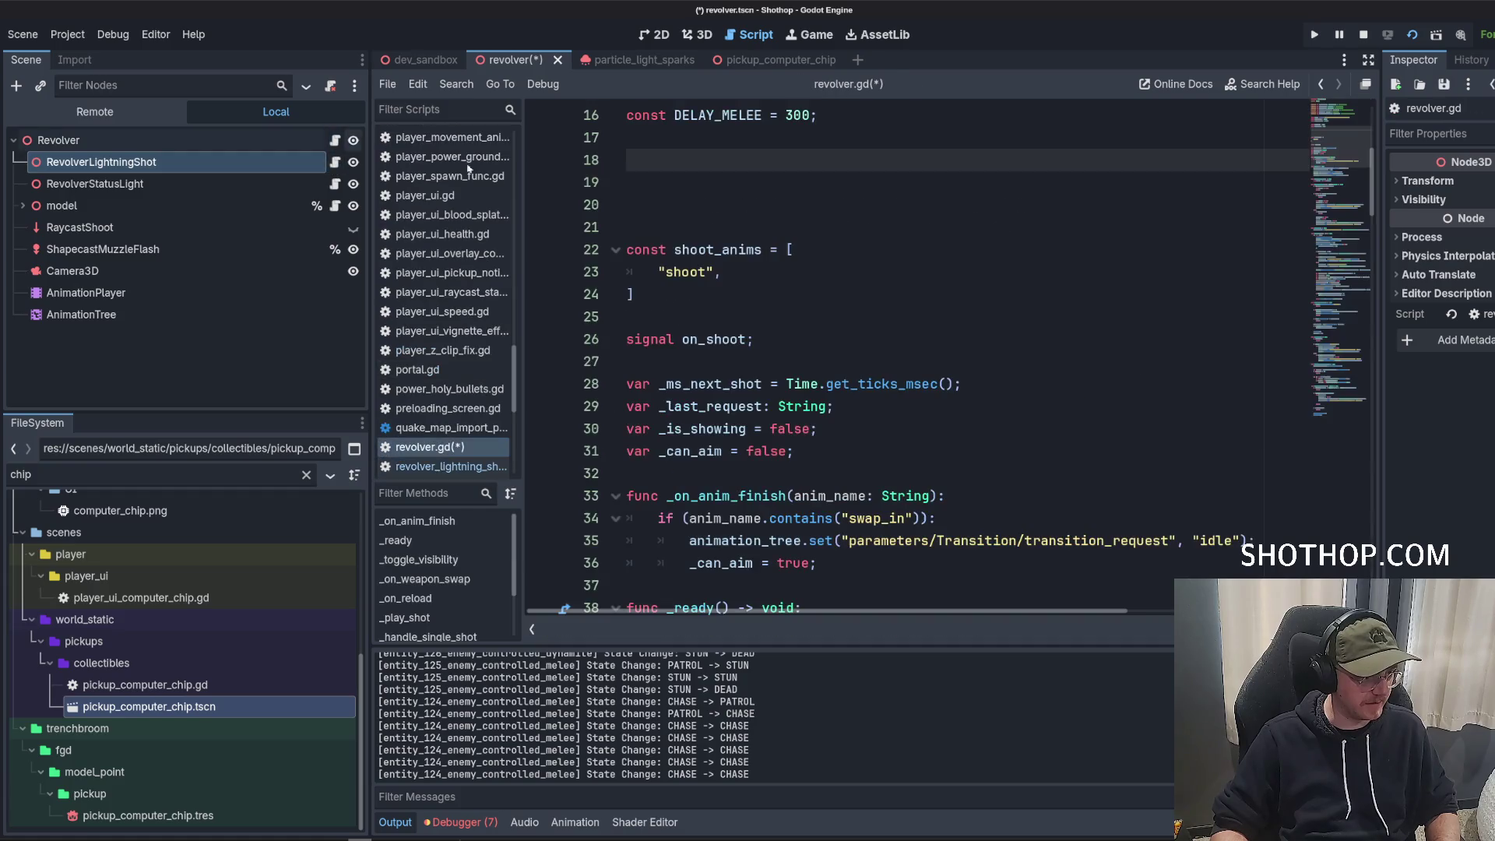
Add 'signal on_lightning_shot;' below on_shot in revolver.gd and save.
left_click(812, 343)
key("Return")
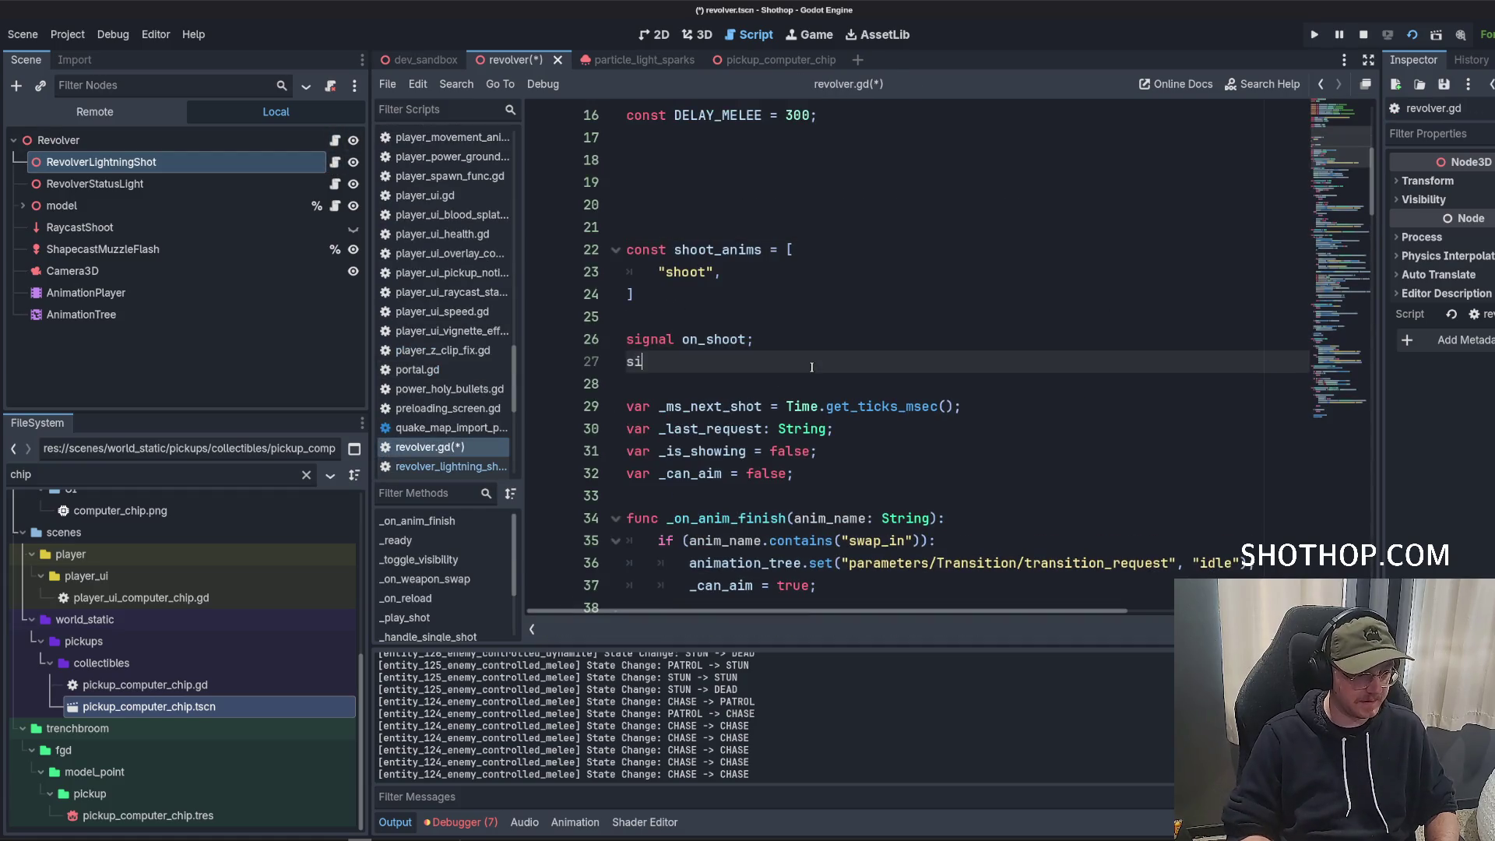
type("signal on_lig")
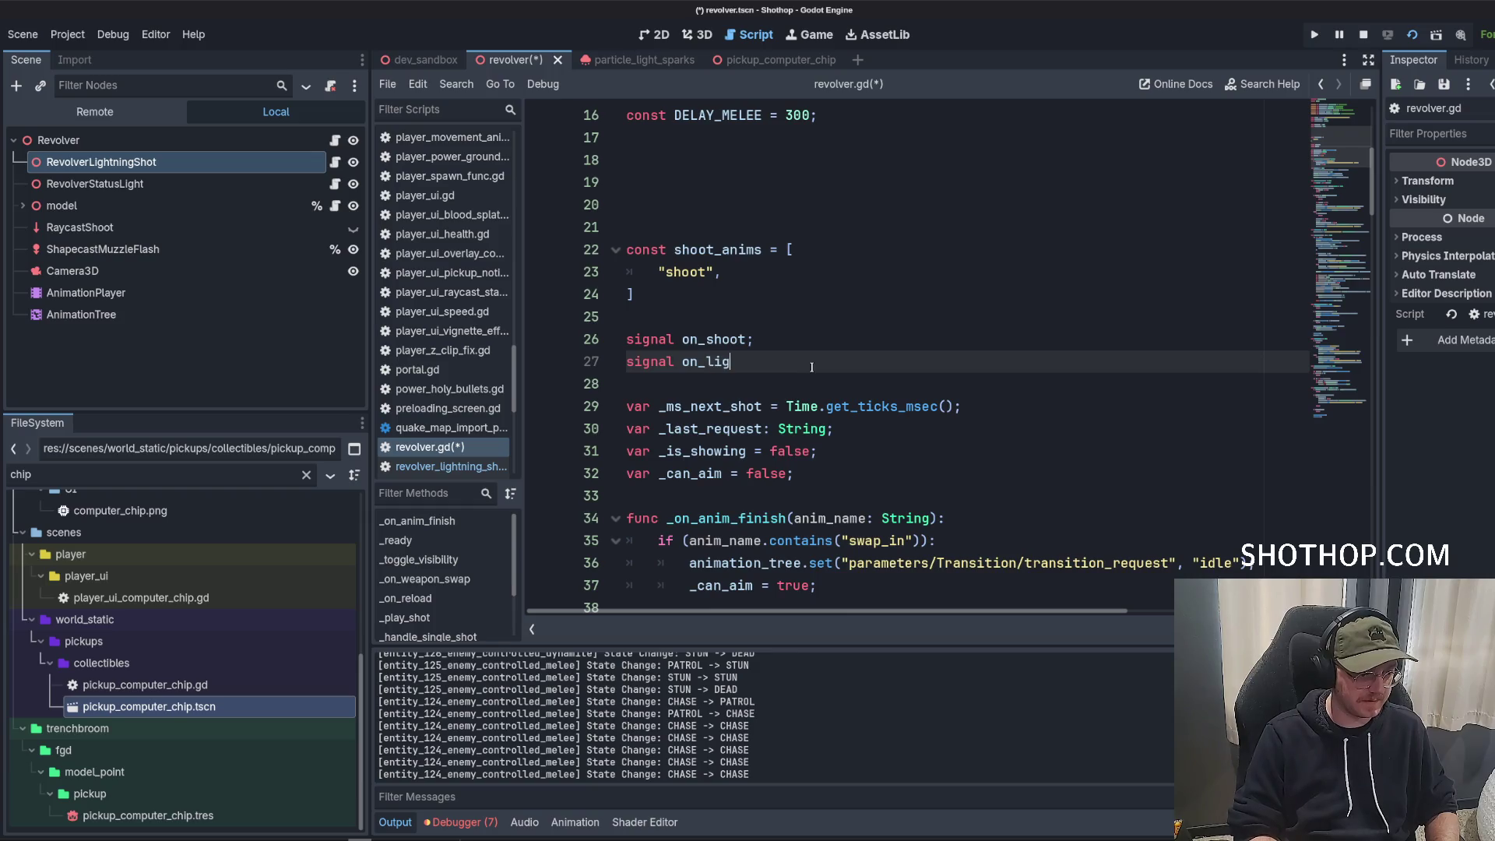
type("htning_shot;")
double_click(810, 363)
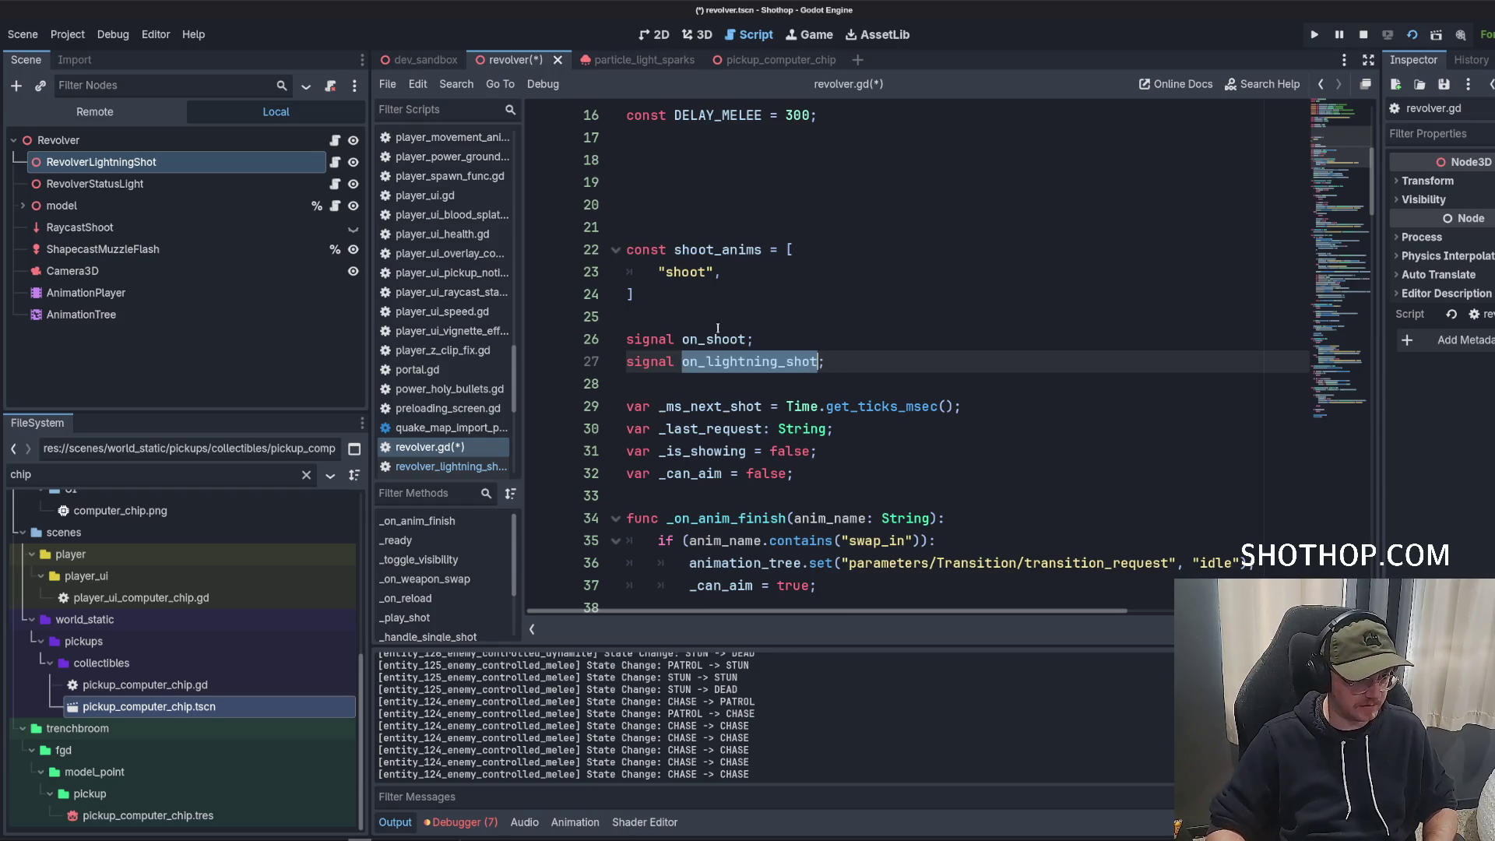
key("ctrl+s")
left_click(194, 184)
left_click(335, 184)
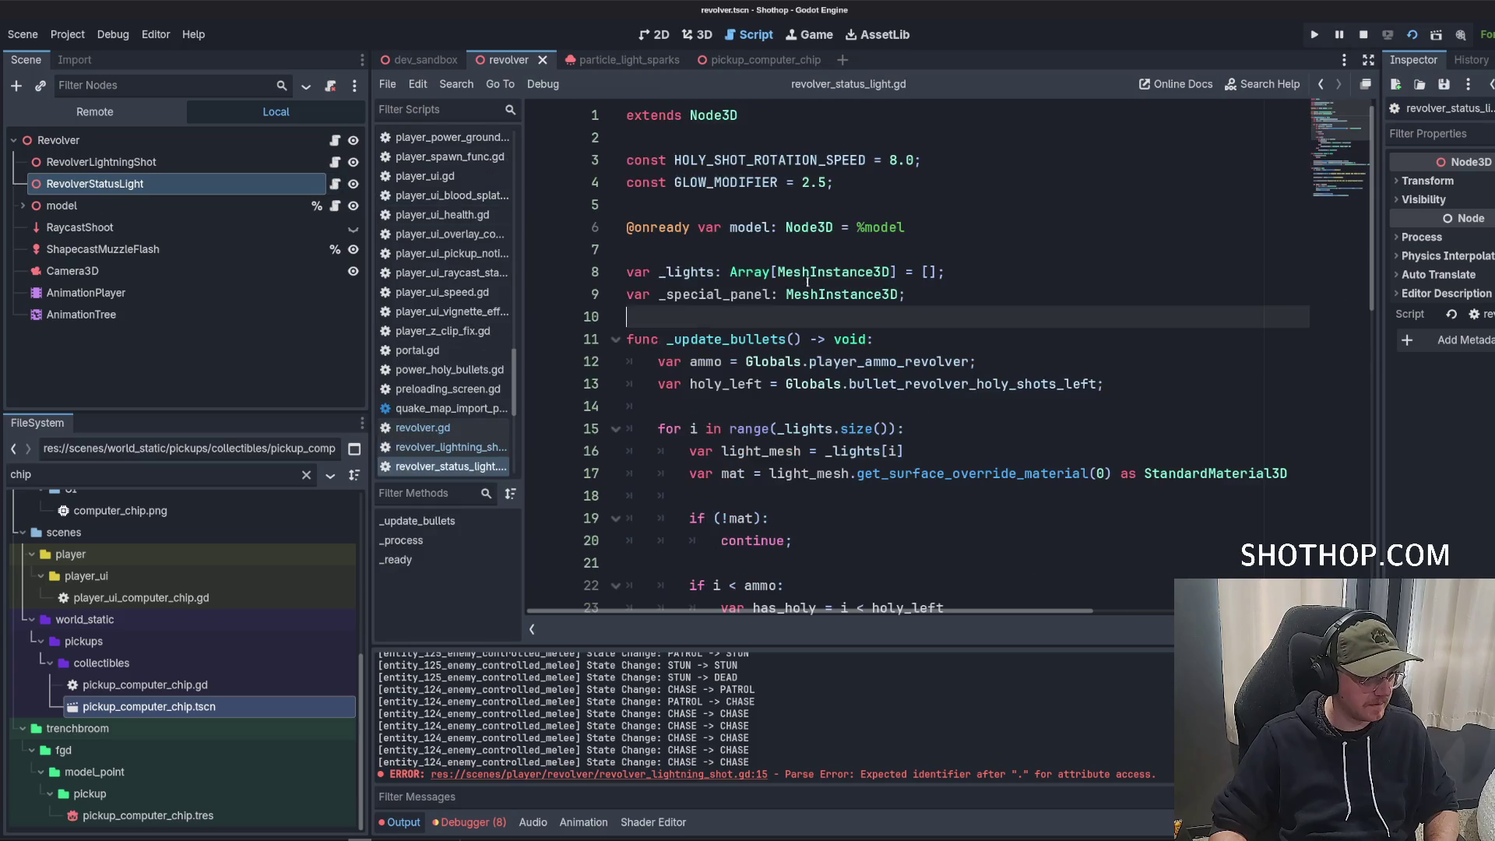
In the RevolverLightningShot script, delete the unfinished EventBus call from _ready.
left_click(195, 162)
left_click(335, 162)
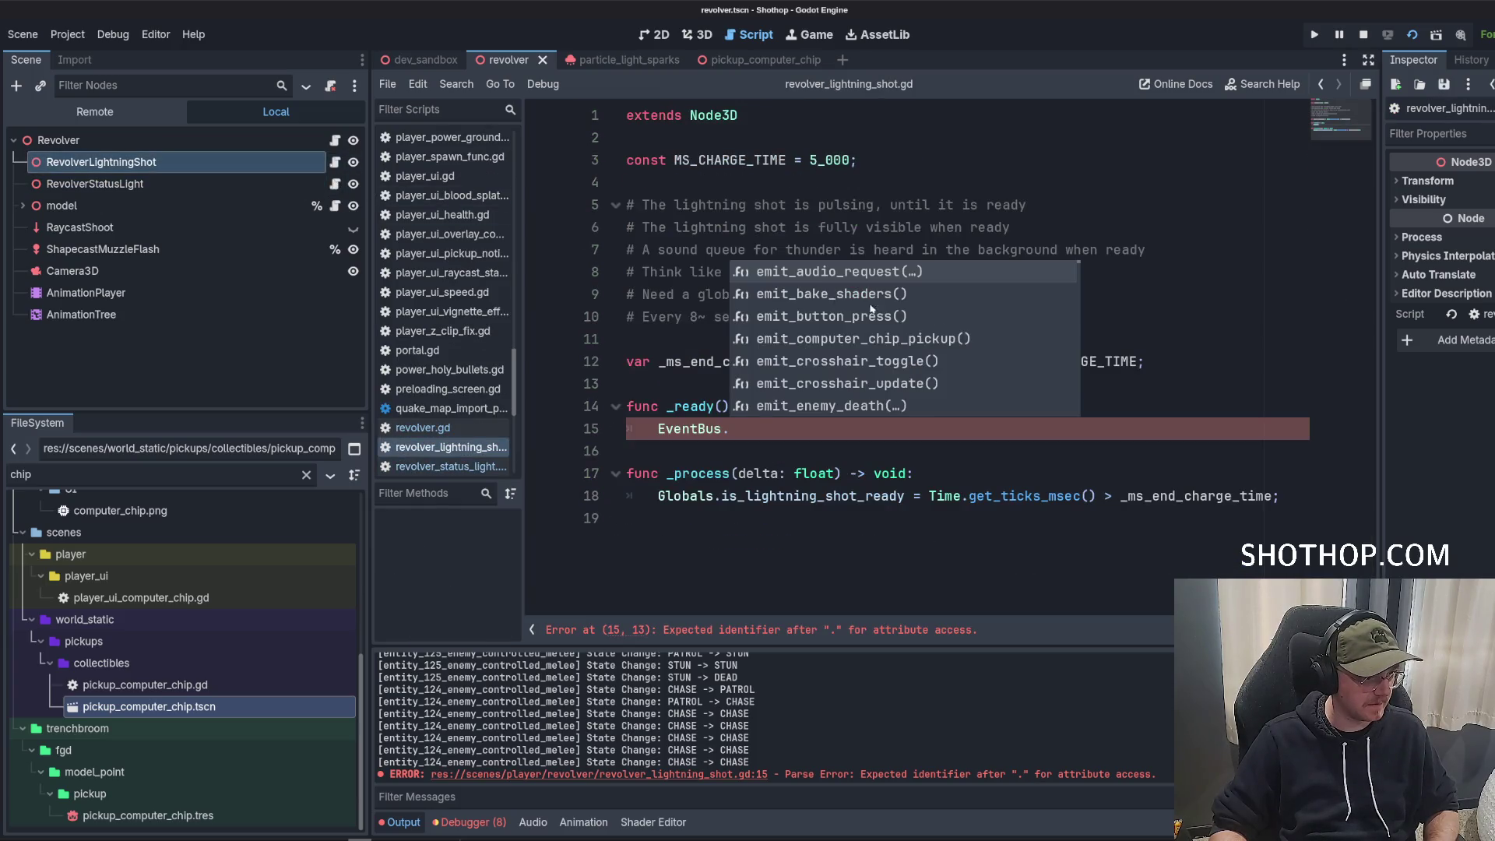
left_click(700, 182)
left_click(780, 366)
key("Return")
key("Return")
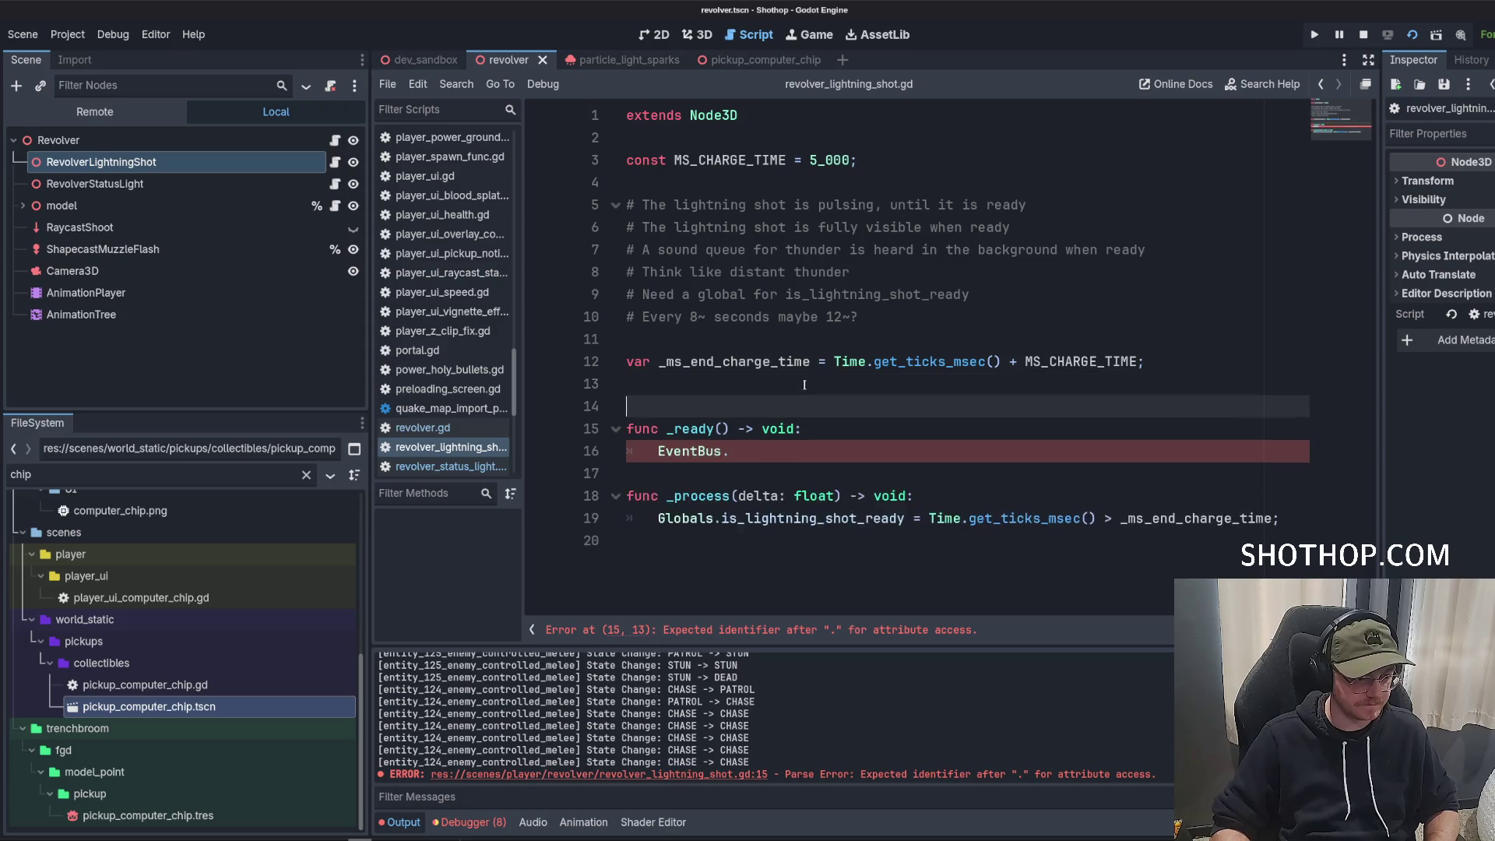
key("Down")
key("Down")
key("Down")
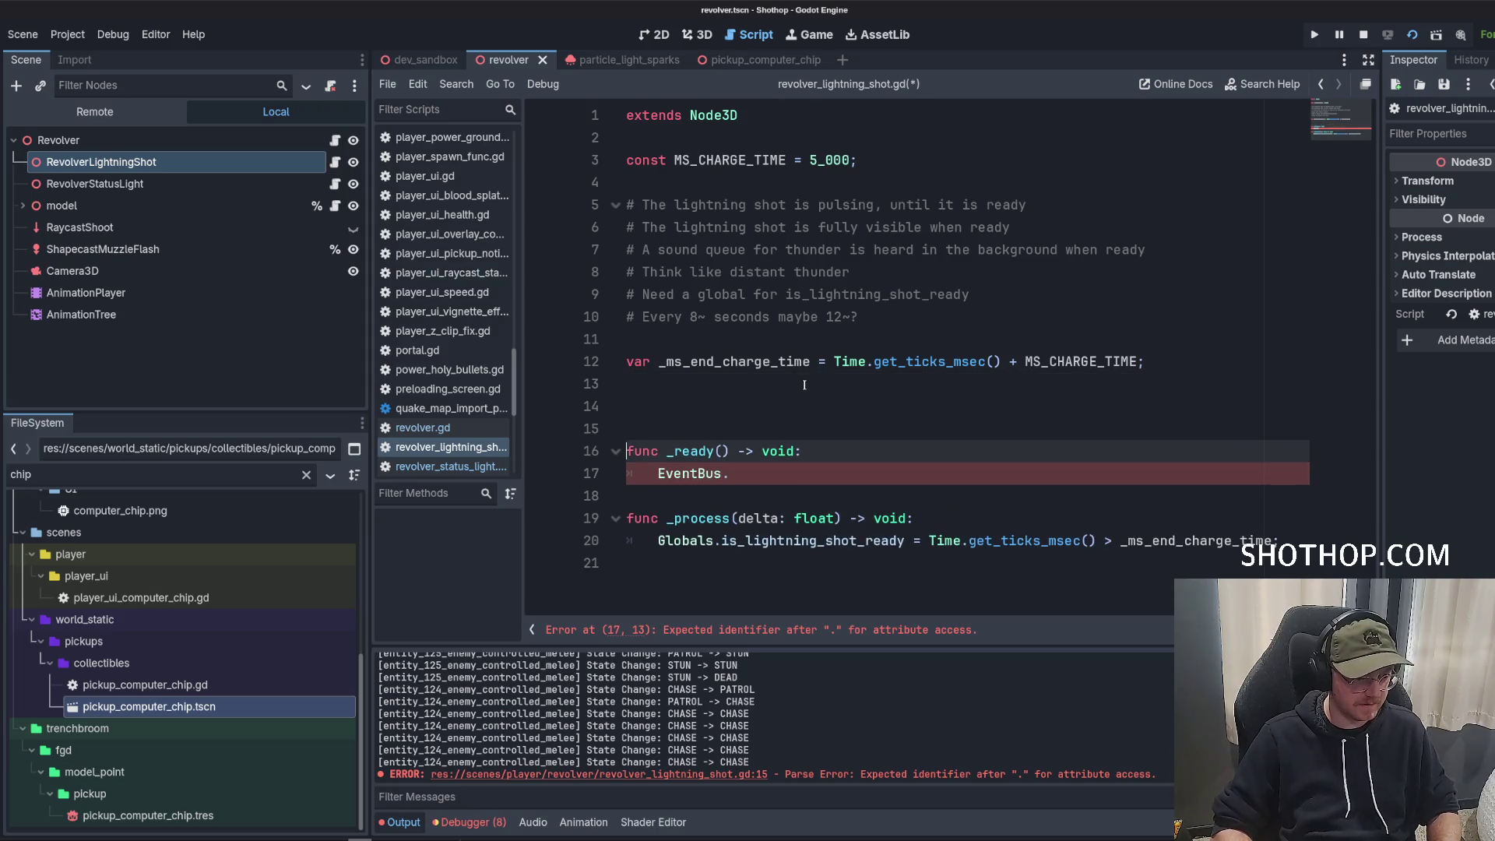
key("BackSpace")
key("ctrl+BackSpace")
key("ctrl+BackSpace")
key("ctrl+BackSpace")
key("Return")
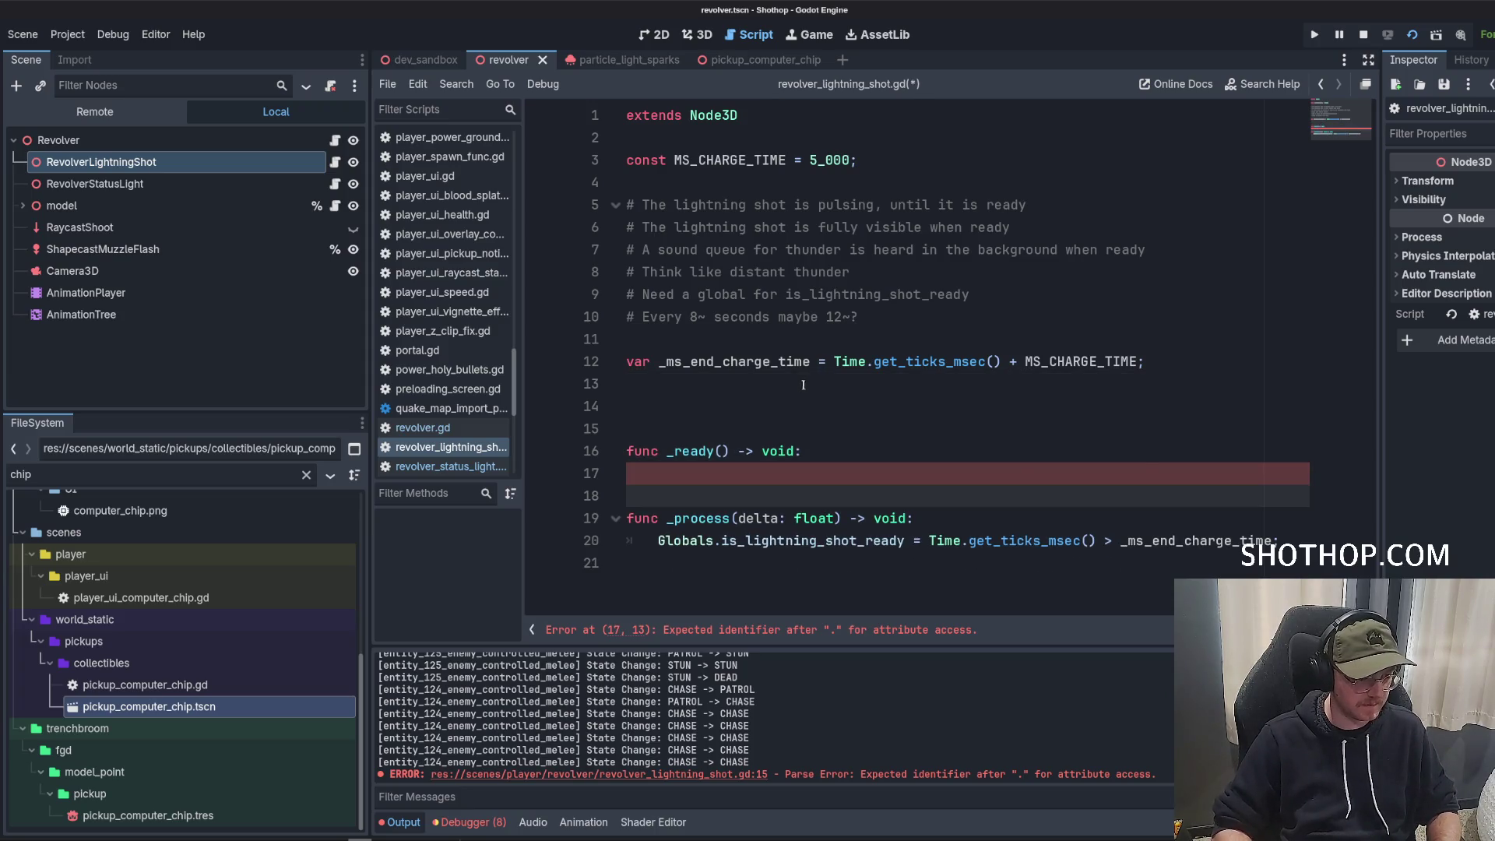
Insert a reference to the Revolver node at the top of the script, above the constant.
left_click_drag(58, 140, 642, 191)
key("alt+Up")
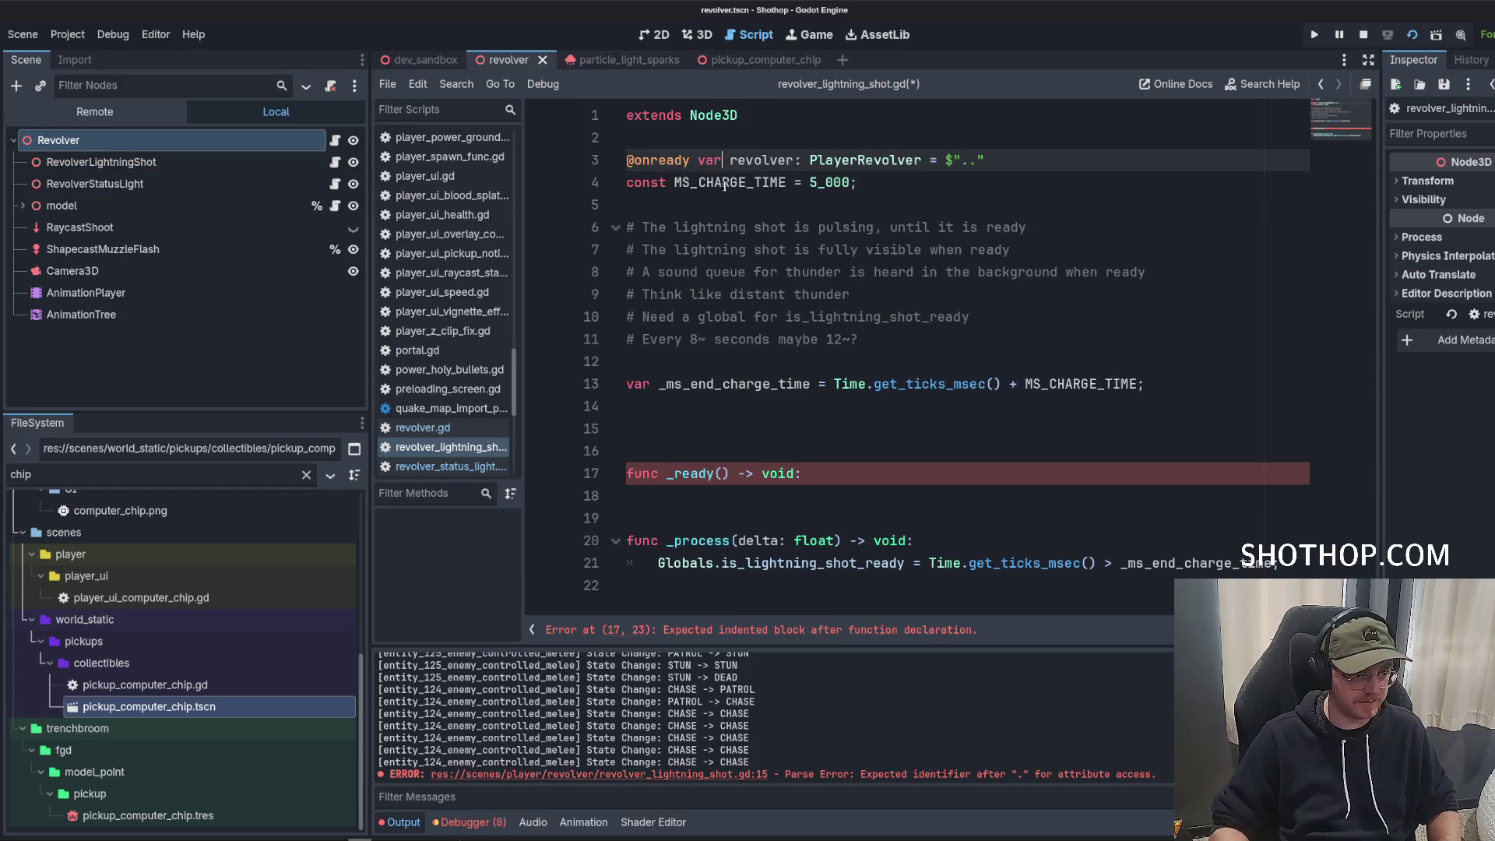
key("Return")
left_click(801, 120)
key("Return")
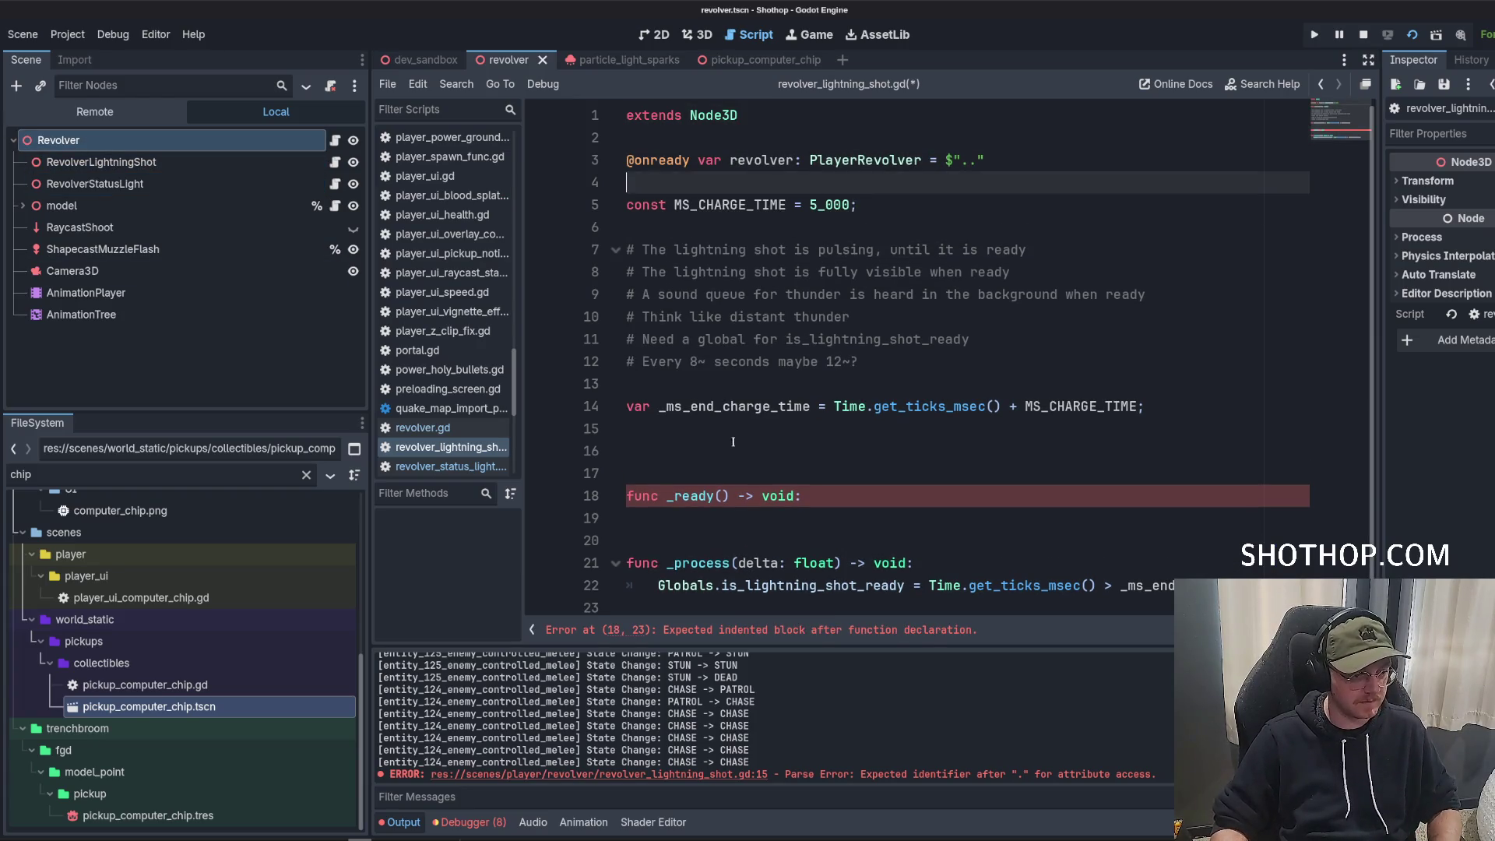
In _ready, connect revolver.on_lightning_shot to _handle_lightning_shot.
left_click(798, 518)
key("Tab")
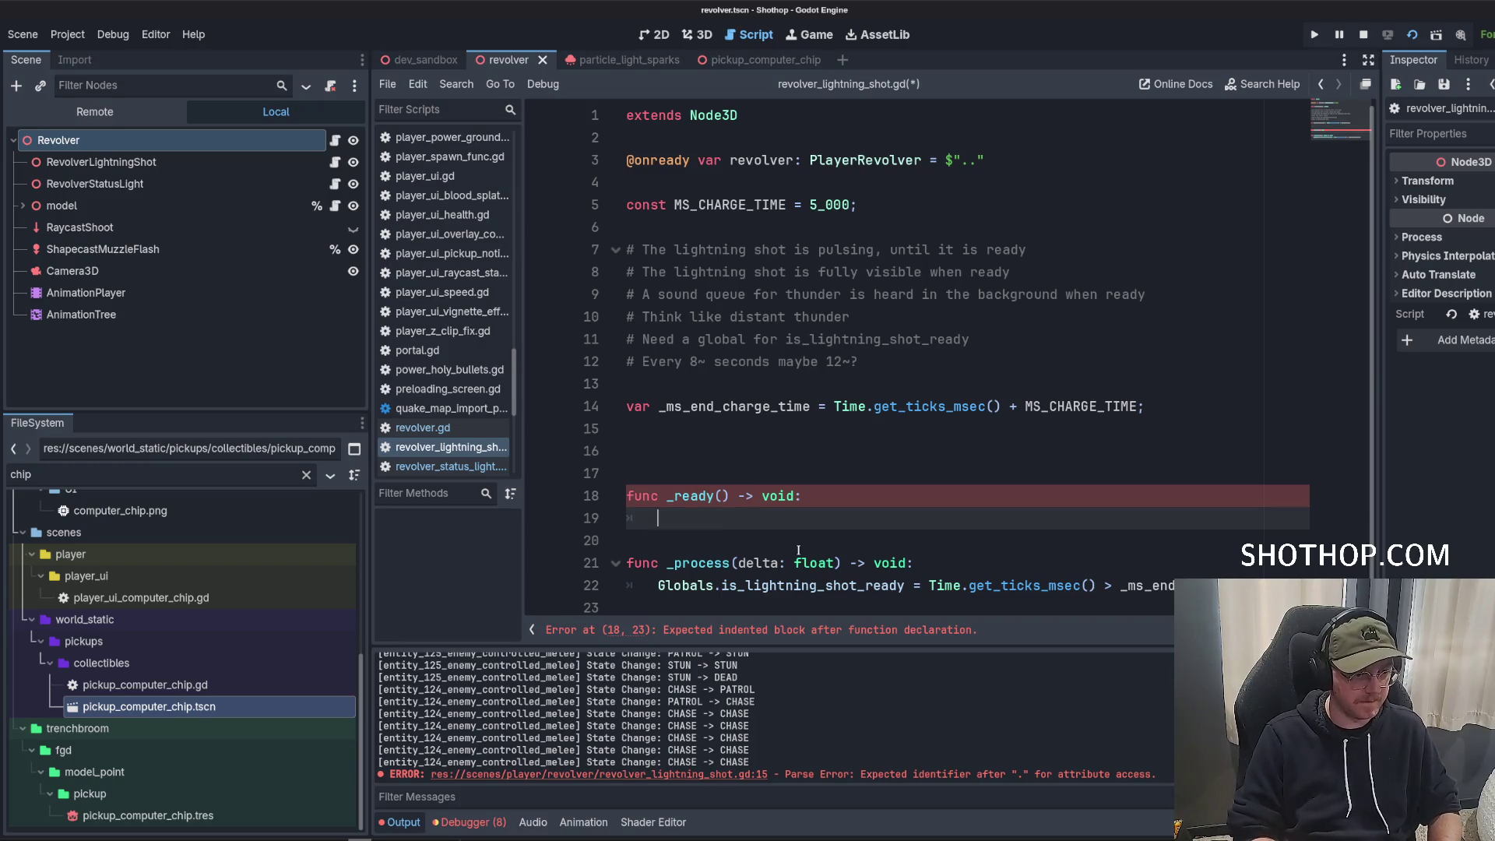
type("revolver.on_lightning_shot.con")
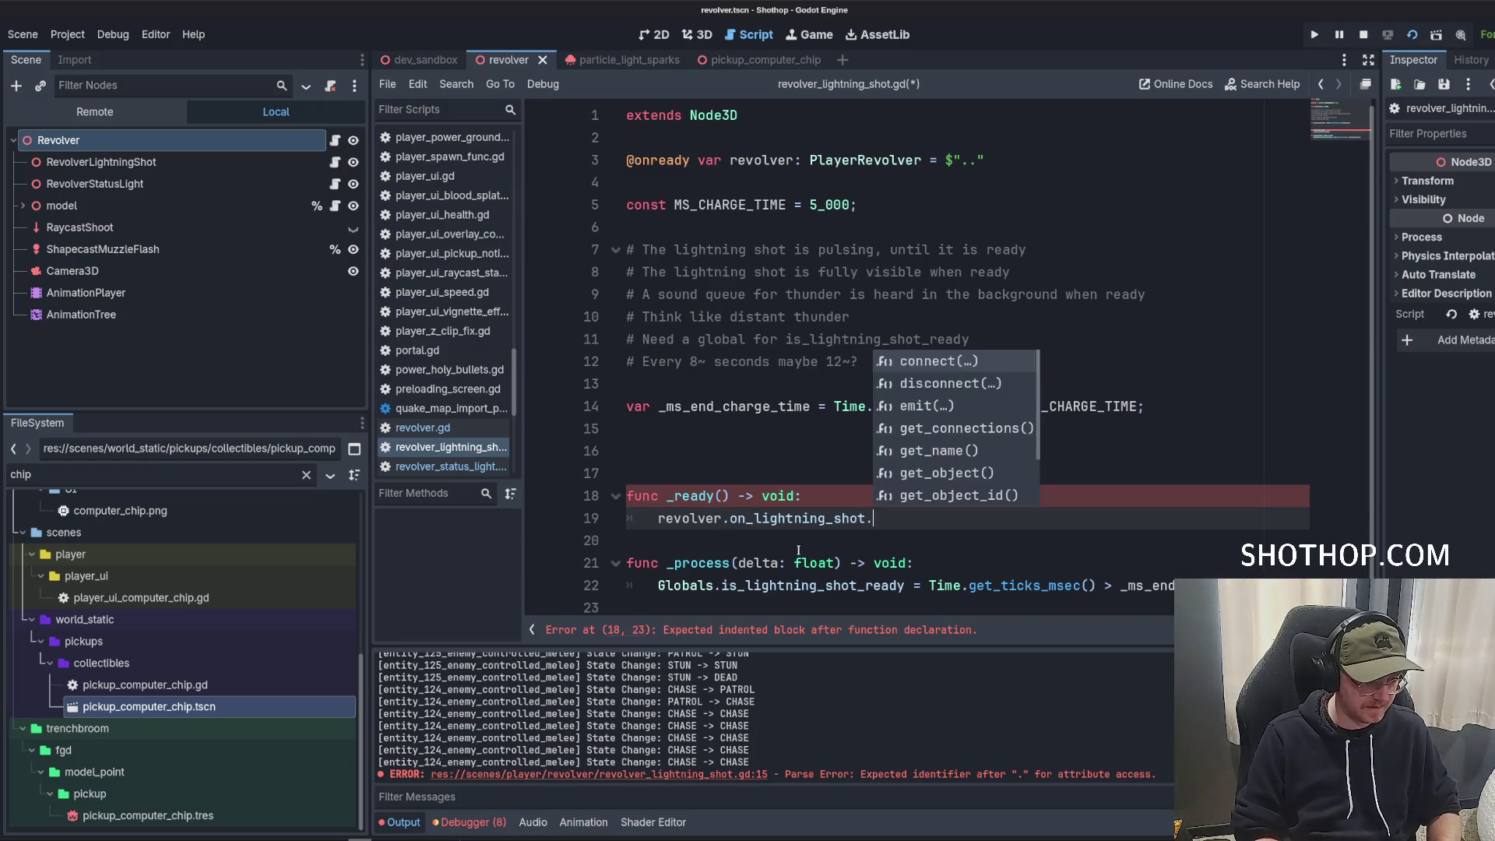
key("Return")
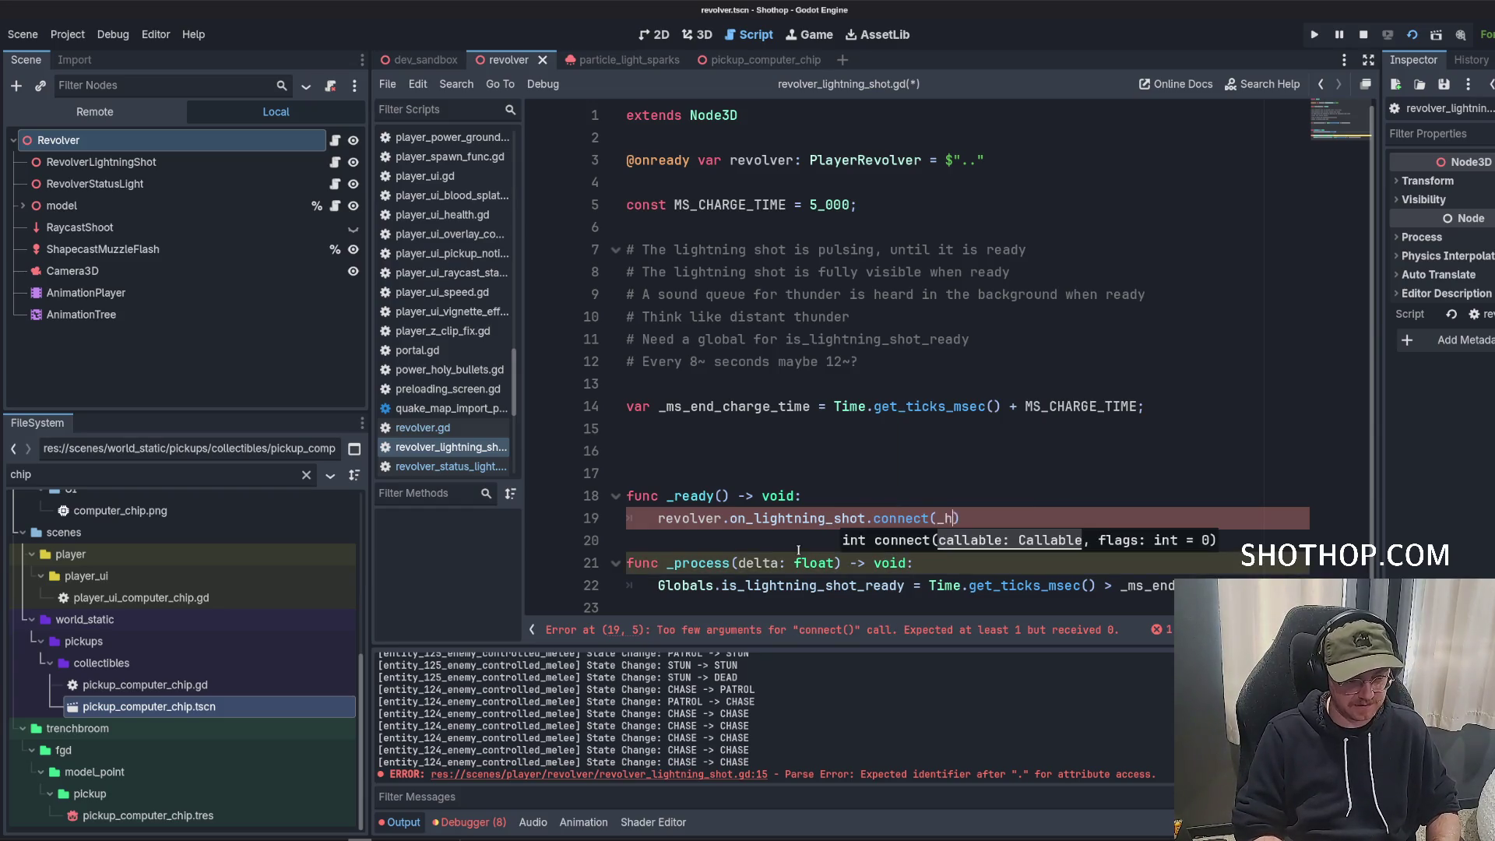
type("andle_l;i")
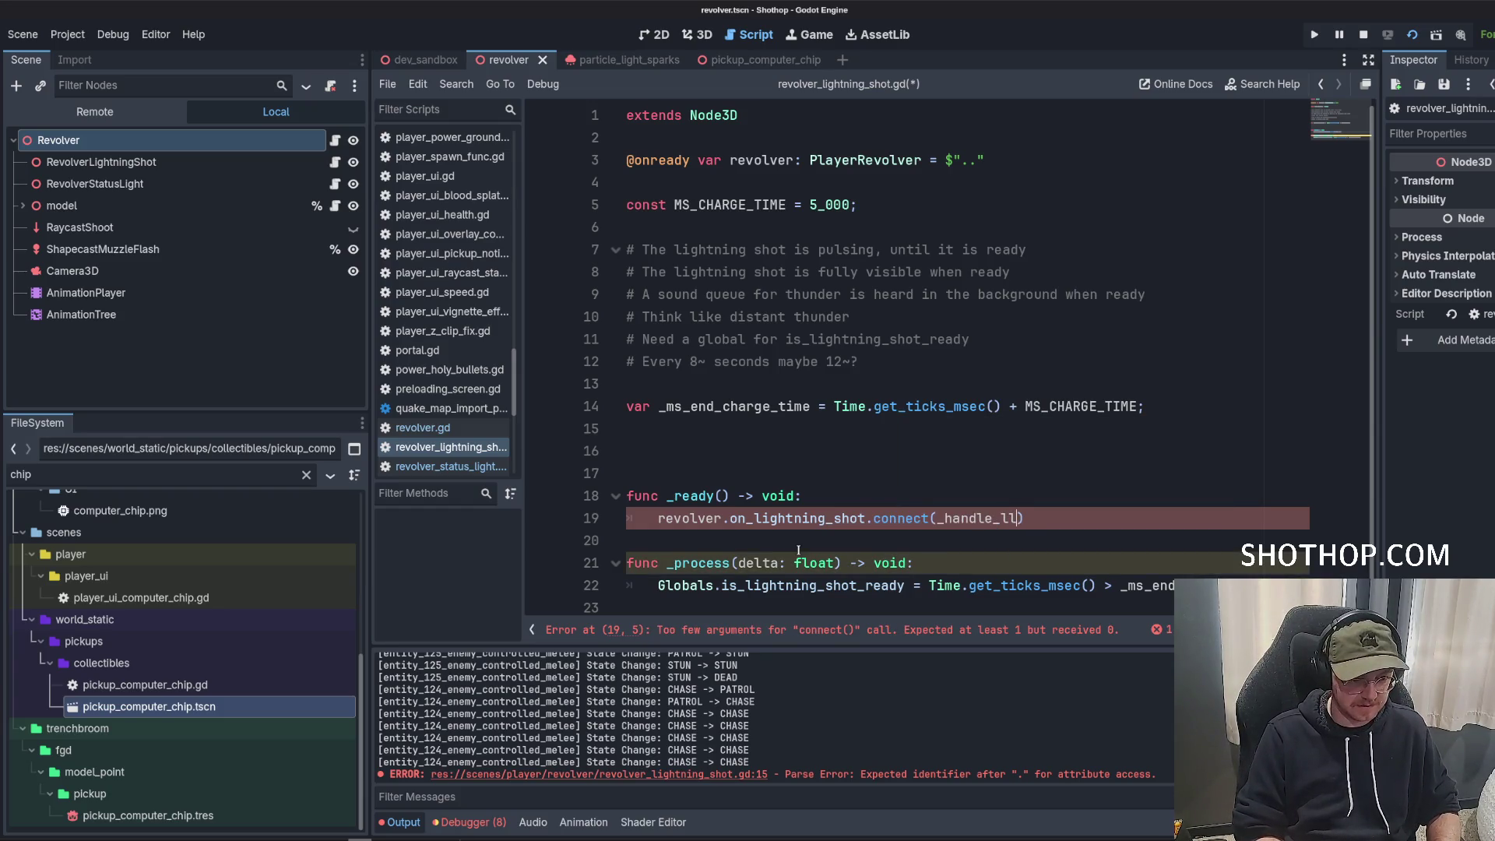
type("ning_s")
type(";")
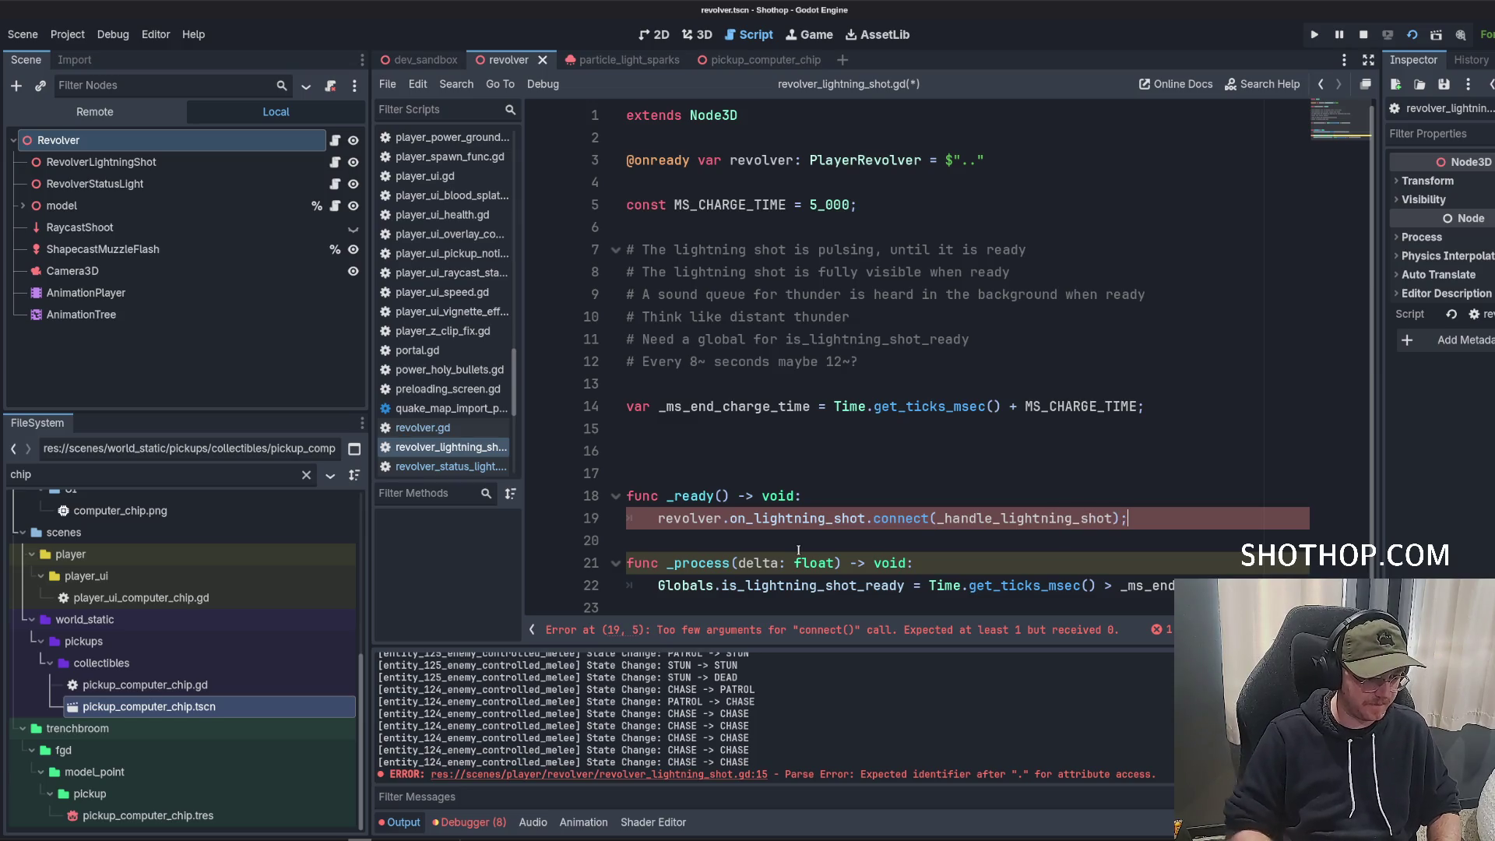
key("Down")
Declare a new func _handle_lightning_shot() between _ready and _process.
key("Return")
key("Return")
key("Up")
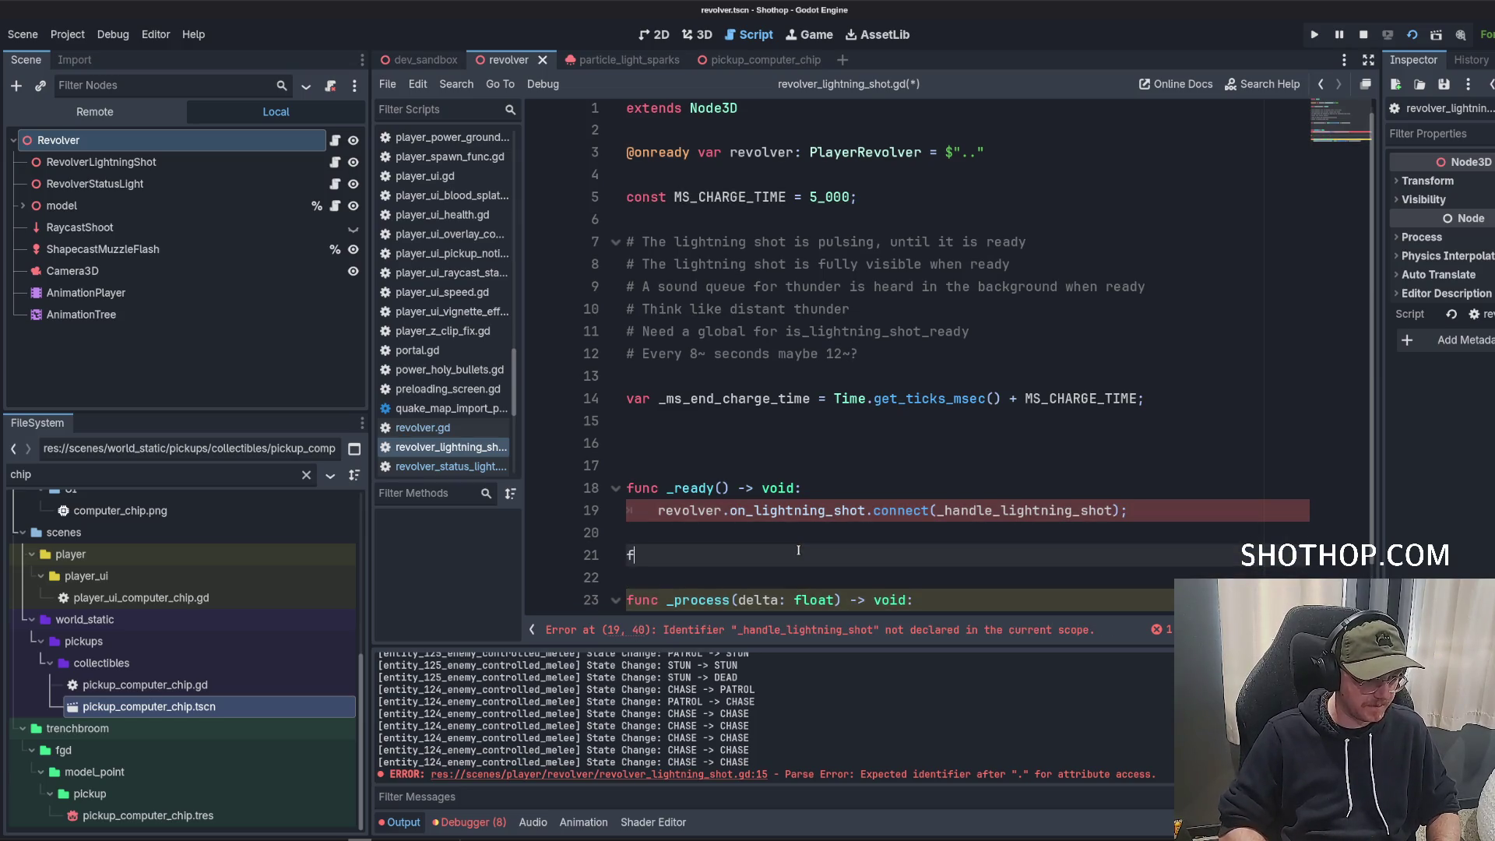
type("func _handle_lightning")
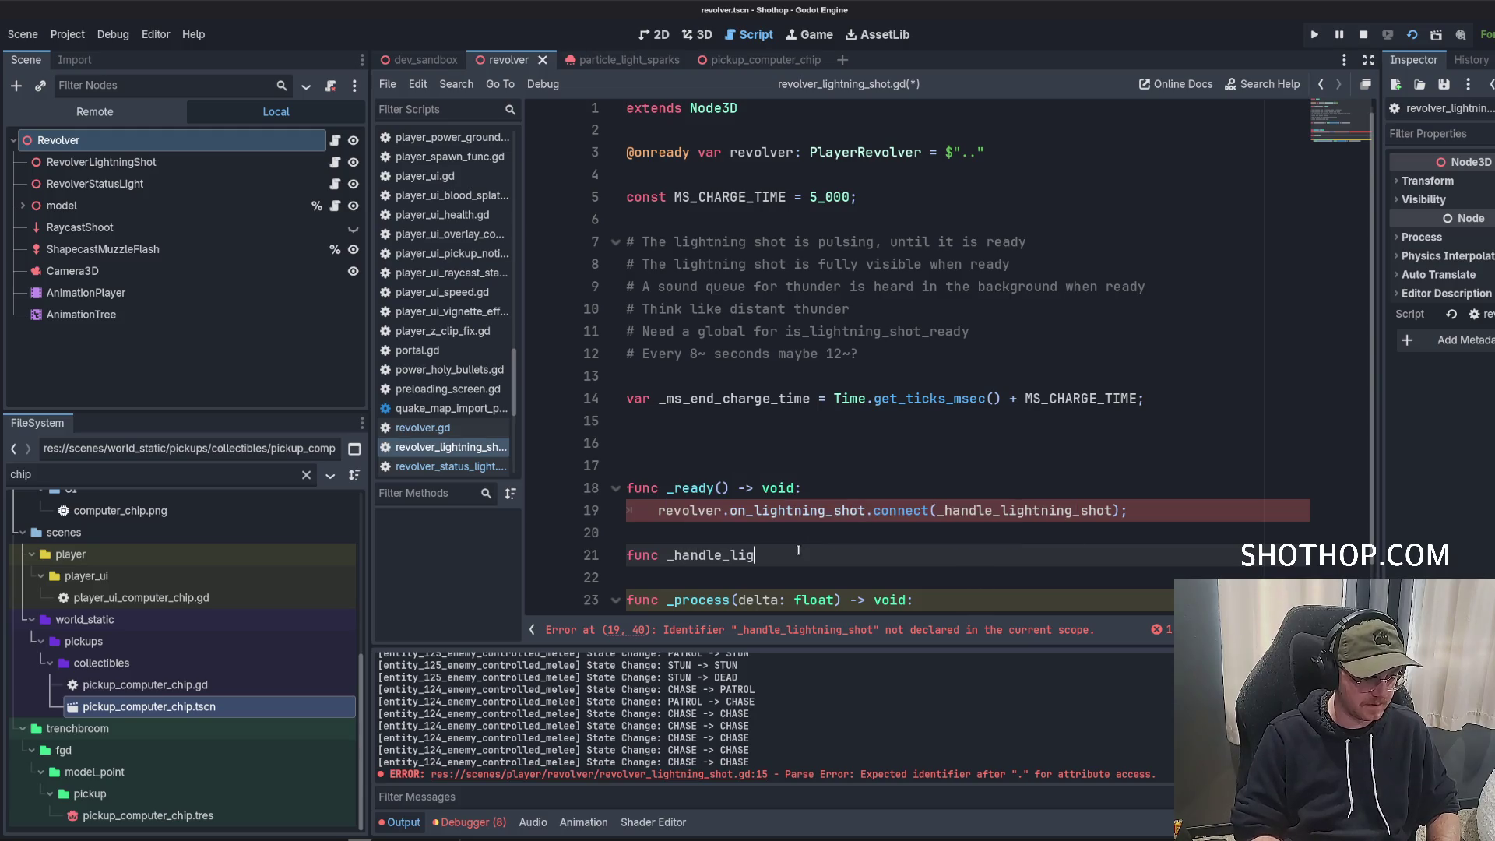
type("_shot(()")
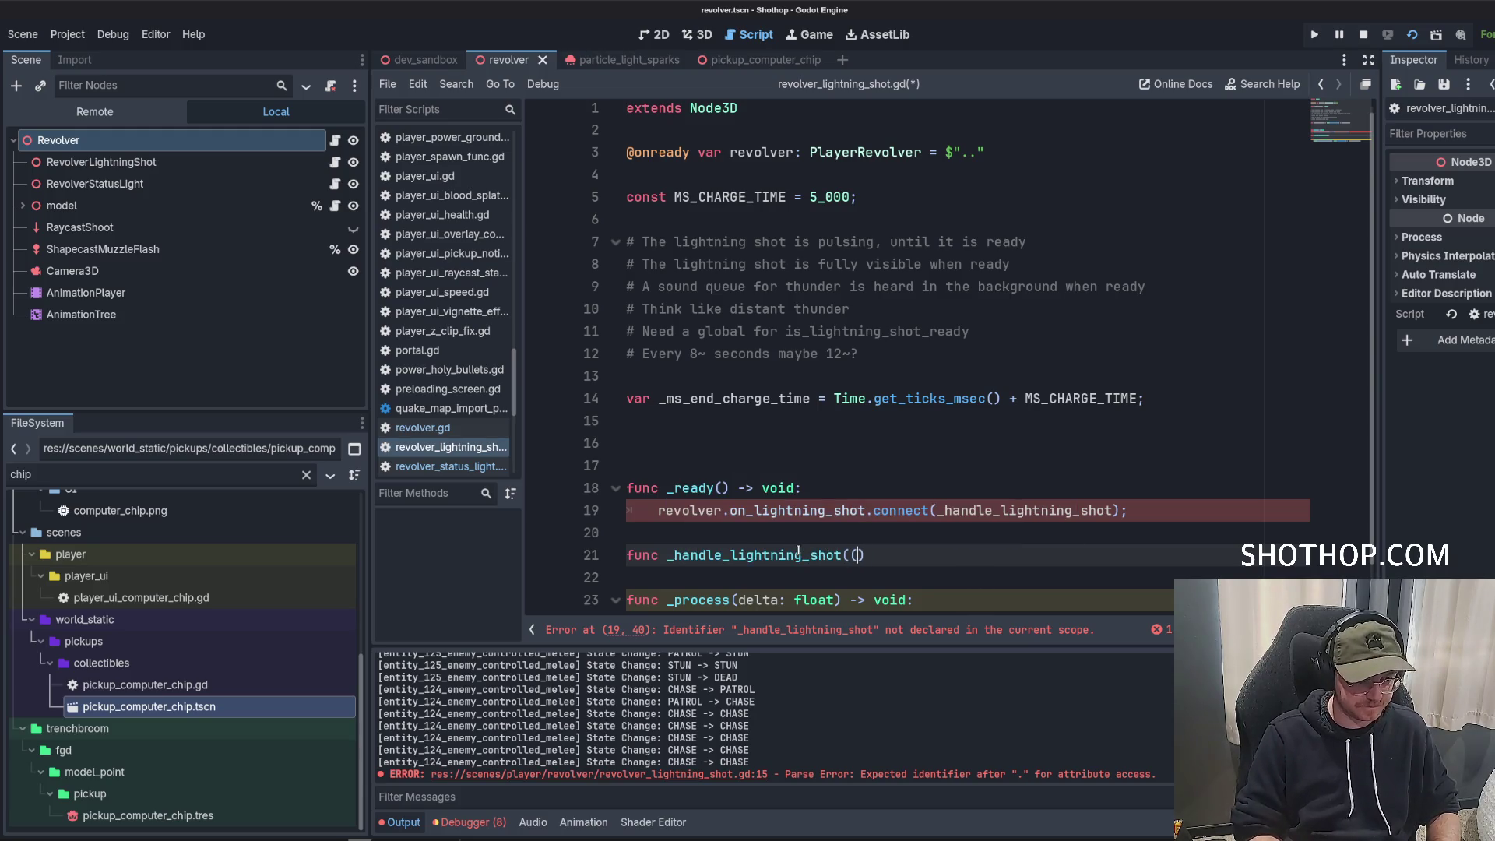
key("BackSpace")
type(")")
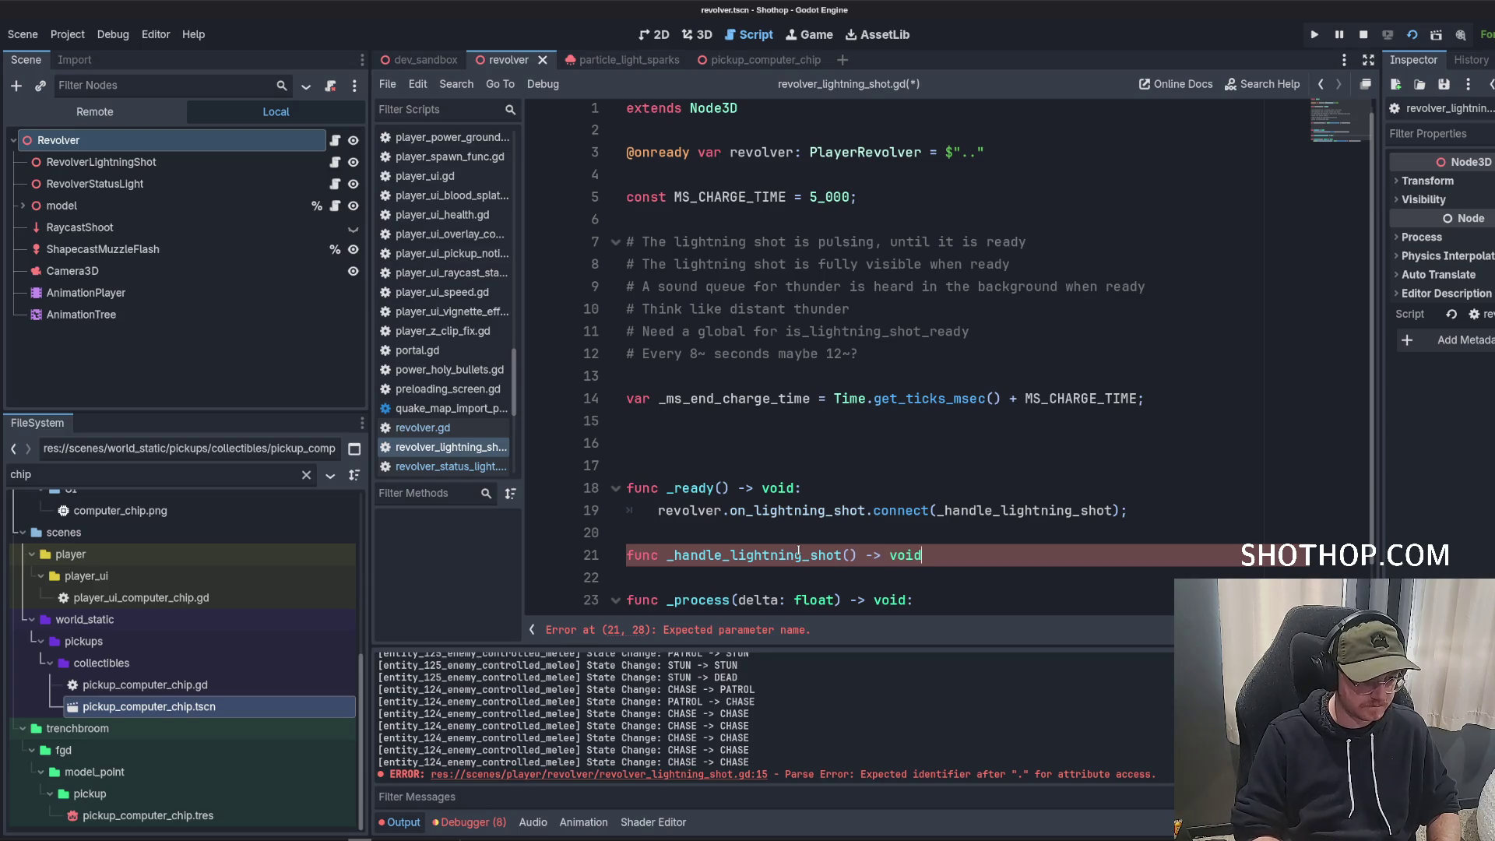
type(":")
key("Return")
Copy the _ms_end_charge_time assignment from line 14 into the handler body and remove the extra blank lines.
double_click(669, 398)
scroll(663, 374, "down", 1)
key("Down")
key("Down")
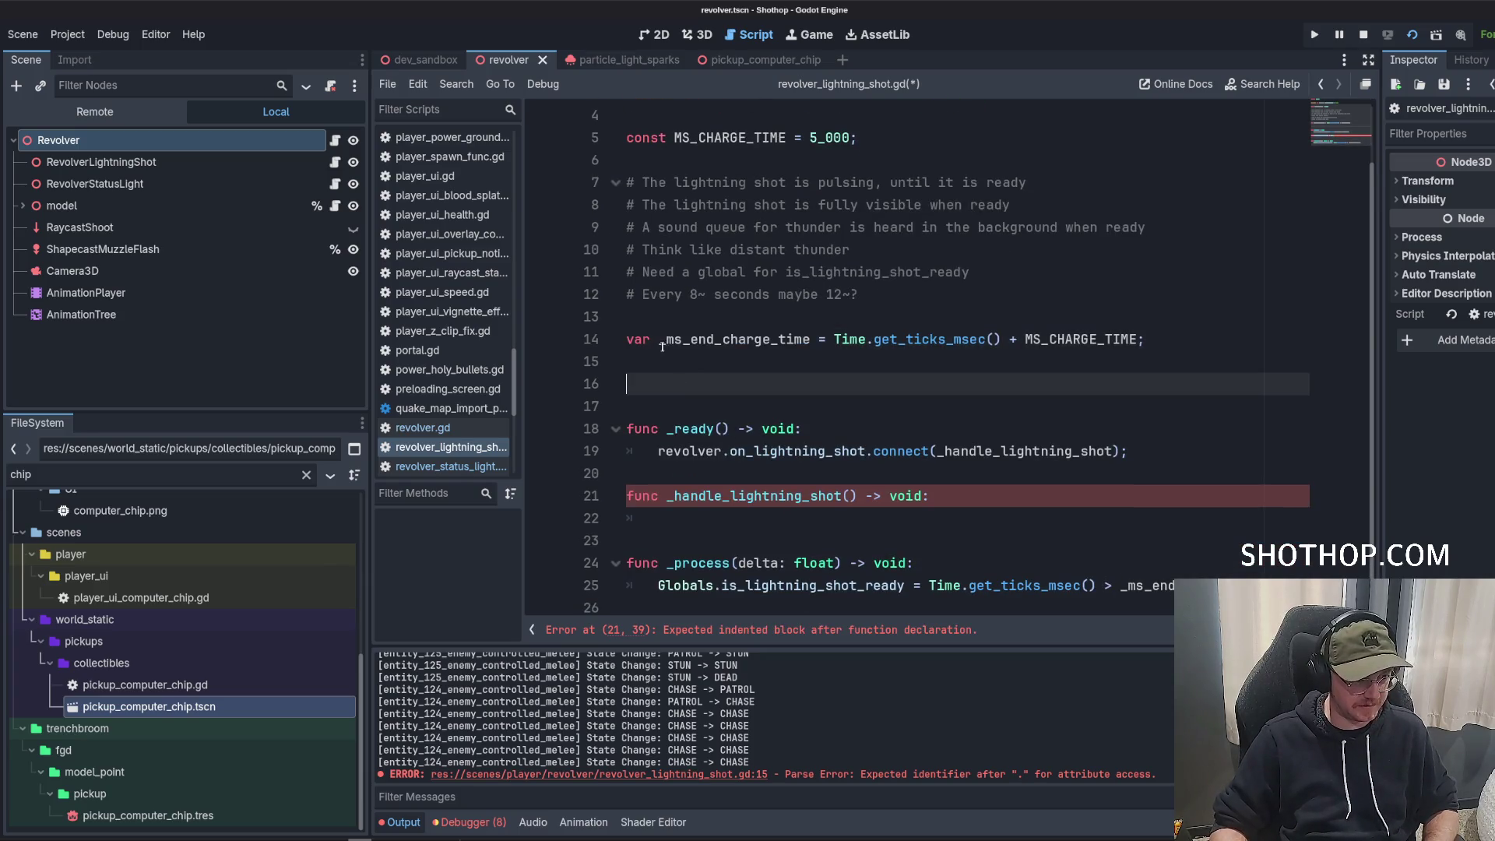
left_click_drag(663, 341, 1145, 341)
key("ctrl+c")
left_click(945, 518)
key("ctrl+v")
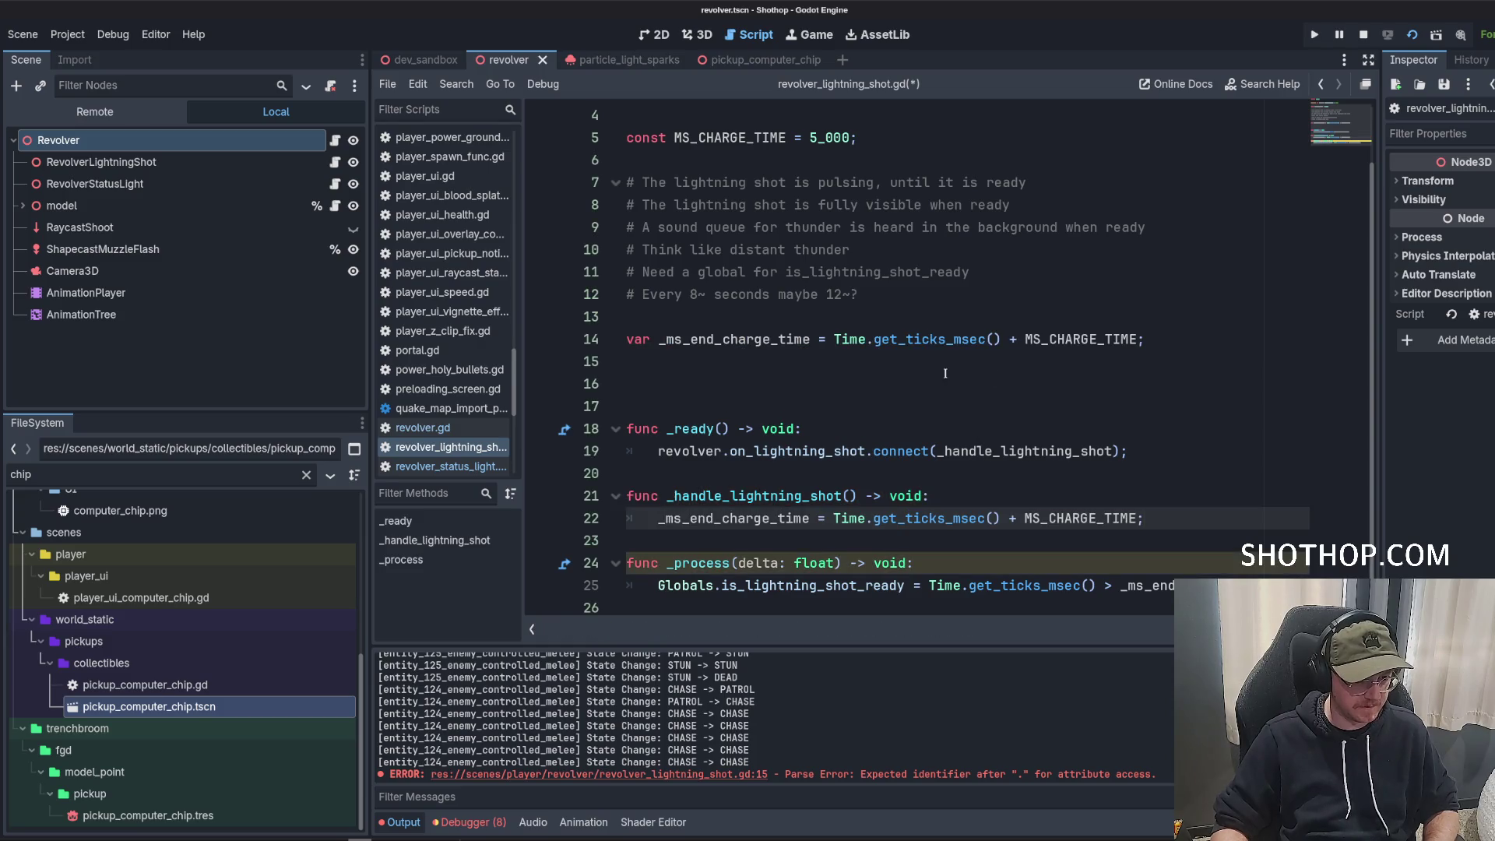
left_click(628, 406)
key("BackSpace")
key("BackSpace")
left_click(950, 269)
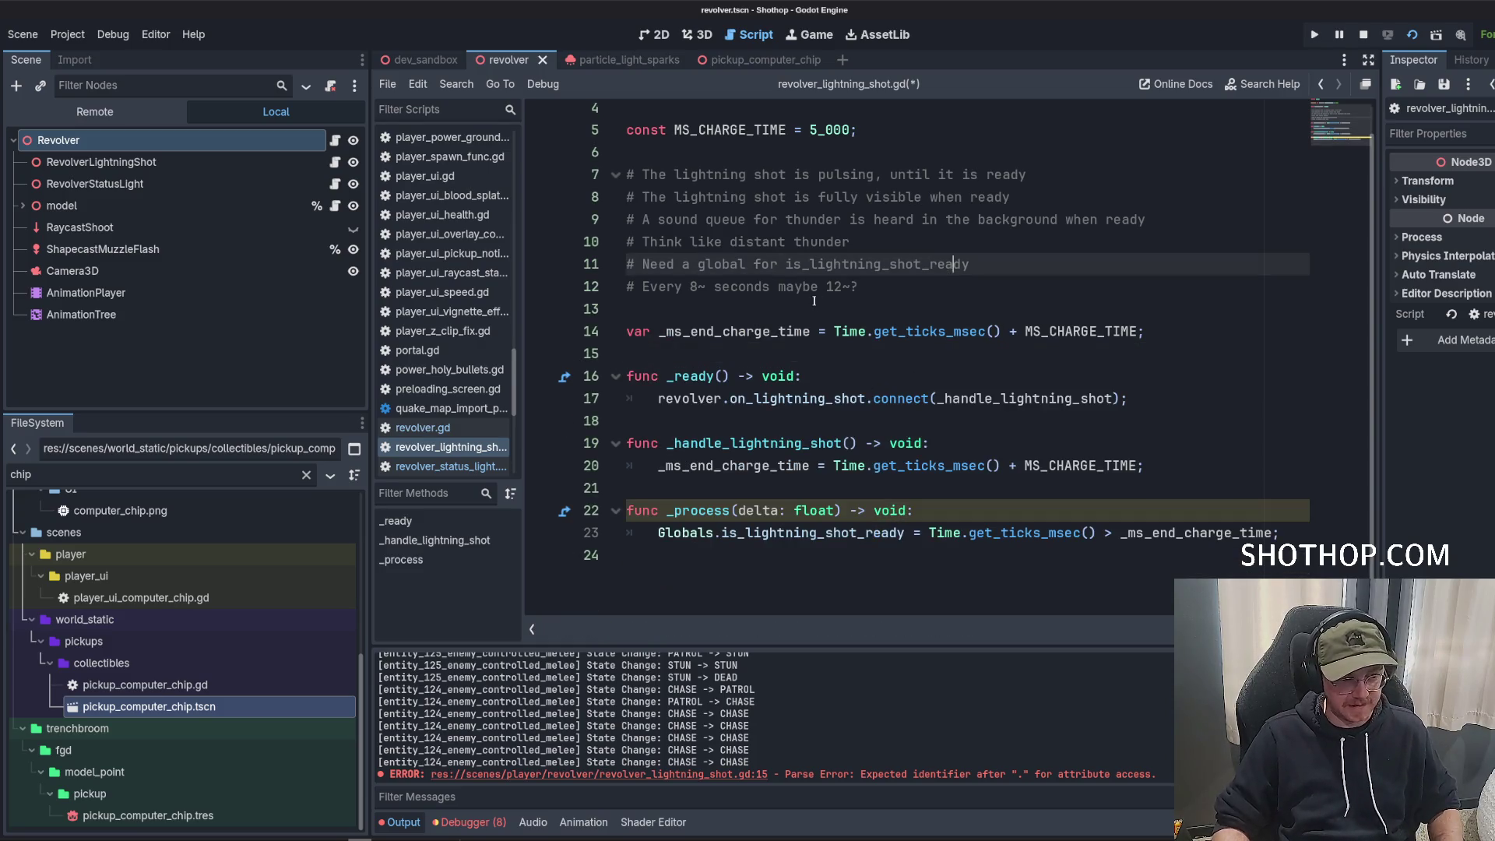
Save revolver_lightning_shot.gd and look over its _ready and charge-time code.
key("Down")
key("ctrl+s")
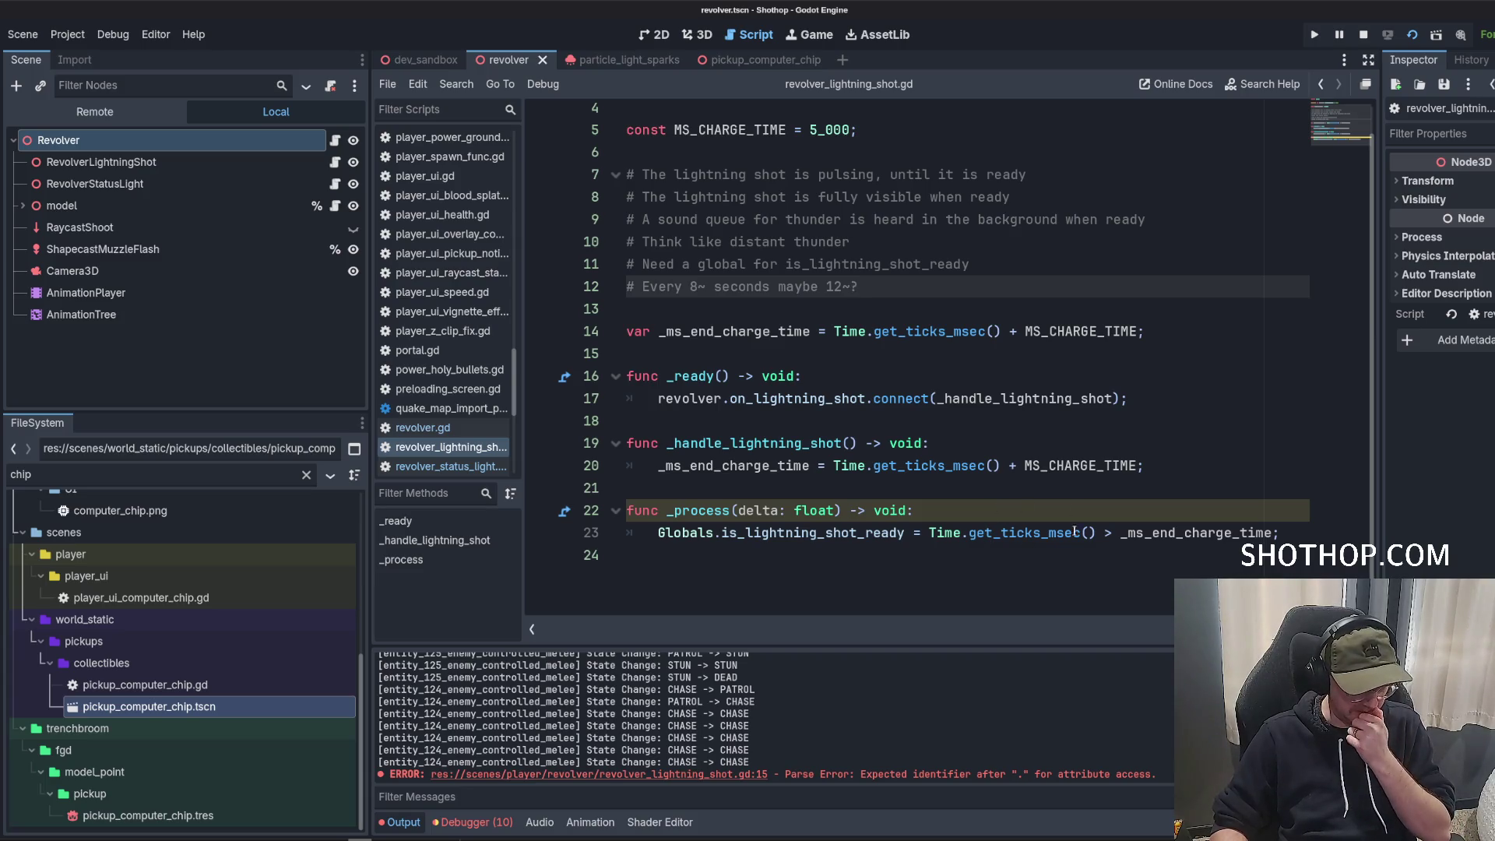
left_click(1128, 398)
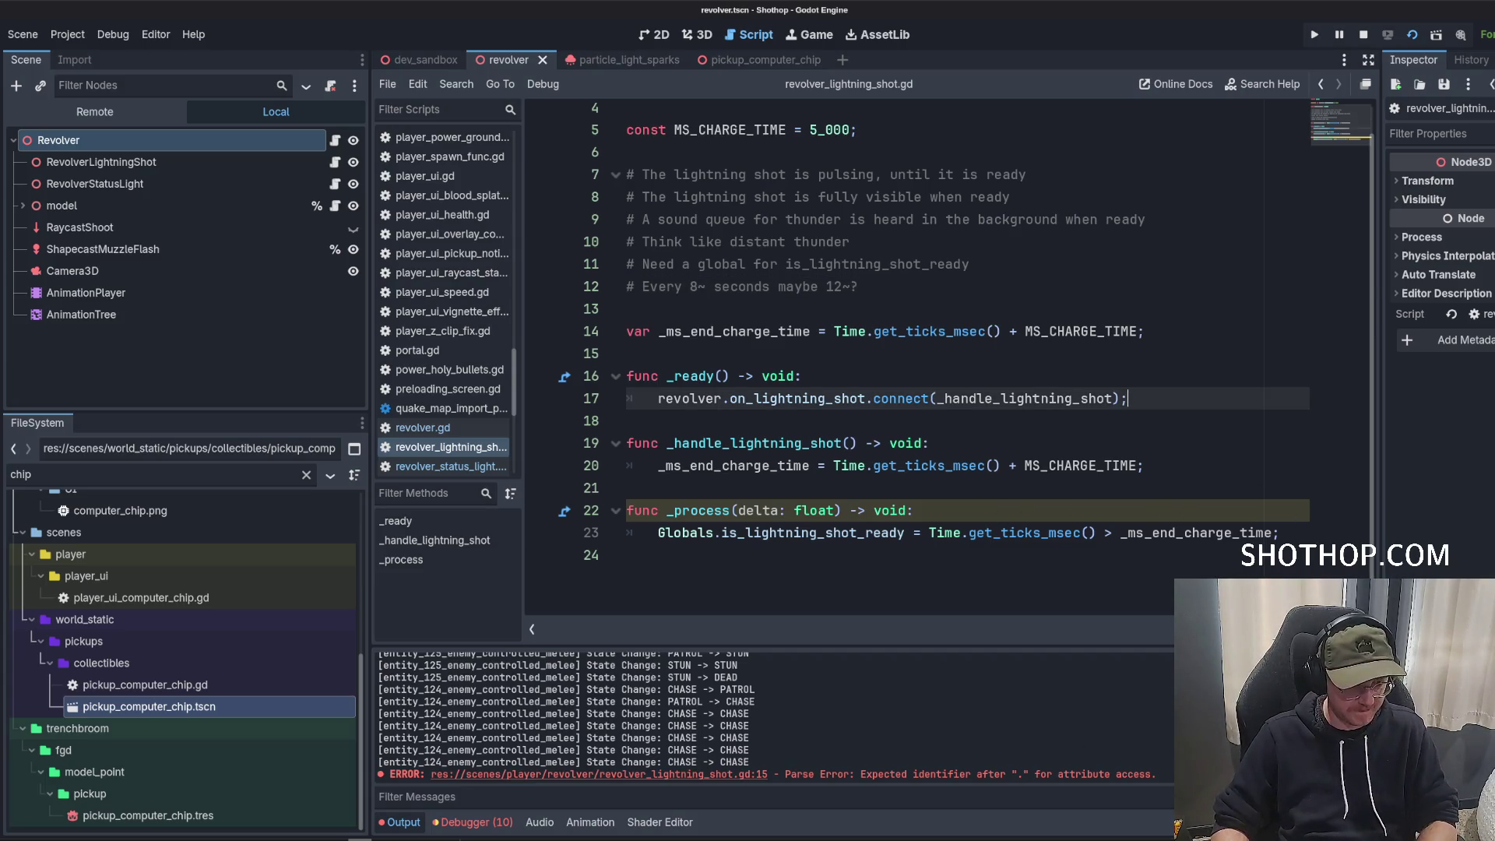
left_click(1110, 540)
key("Up")
key("Up")
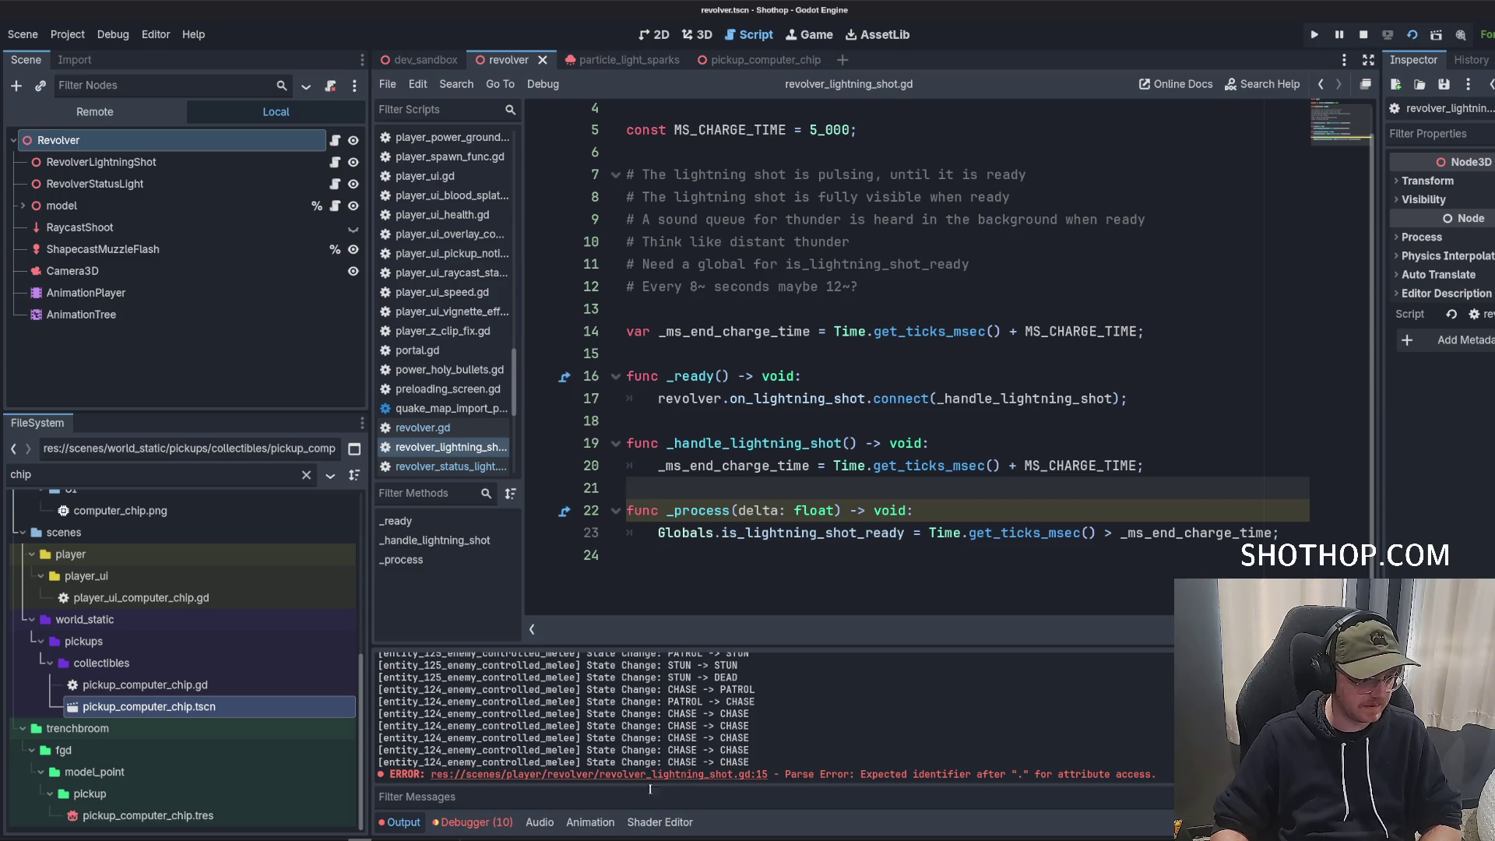
left_click(925, 608)
left_click(804, 485)
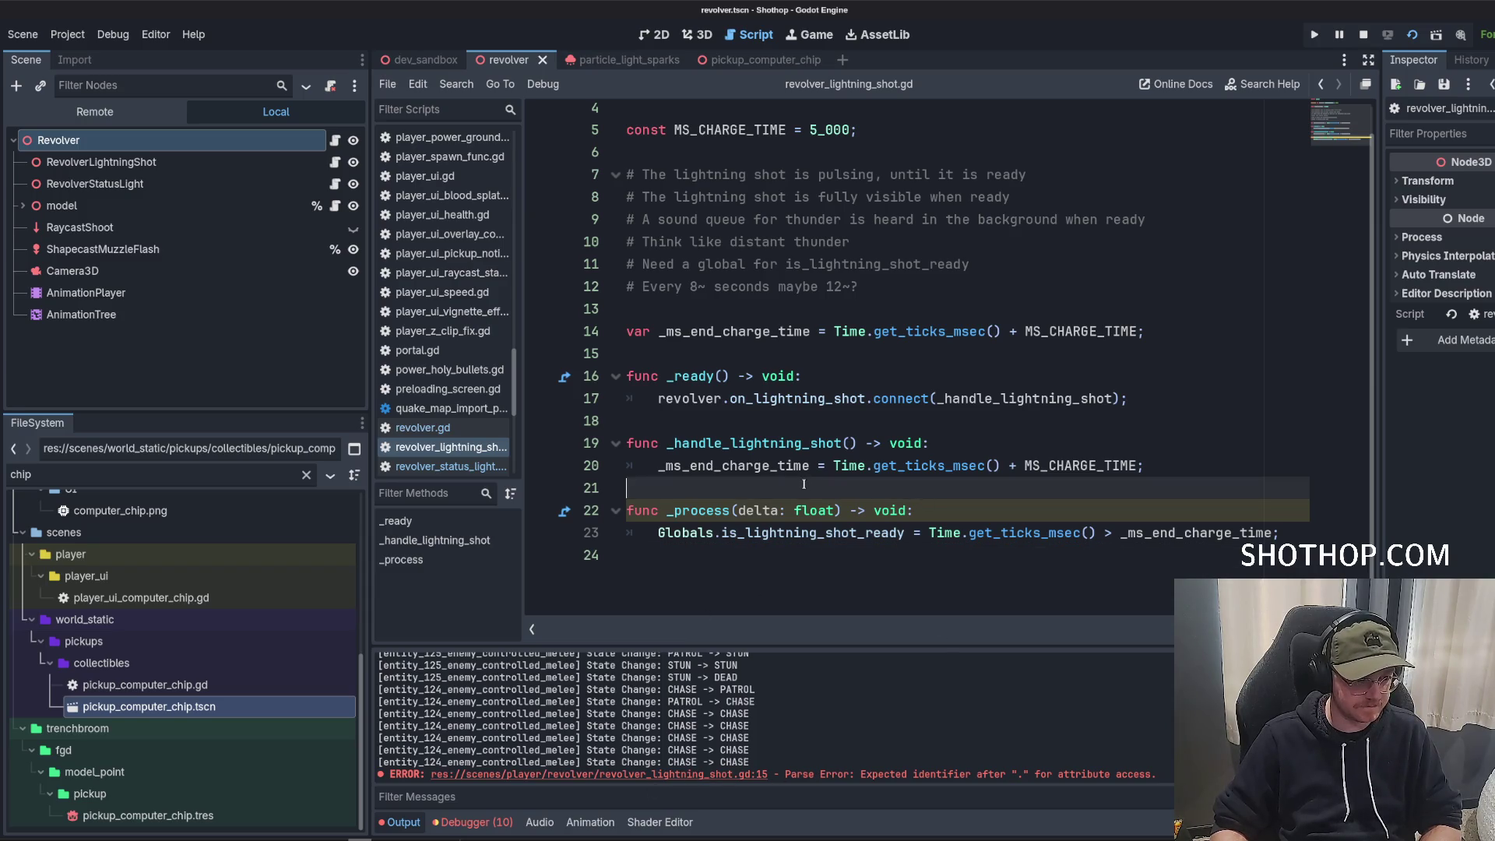
mouse_move(807, 315)
left_mouse_down()
mouse_move(807, 288)
mouse_move(626, 174)
left_mouse_up()
left_click(896, 241)
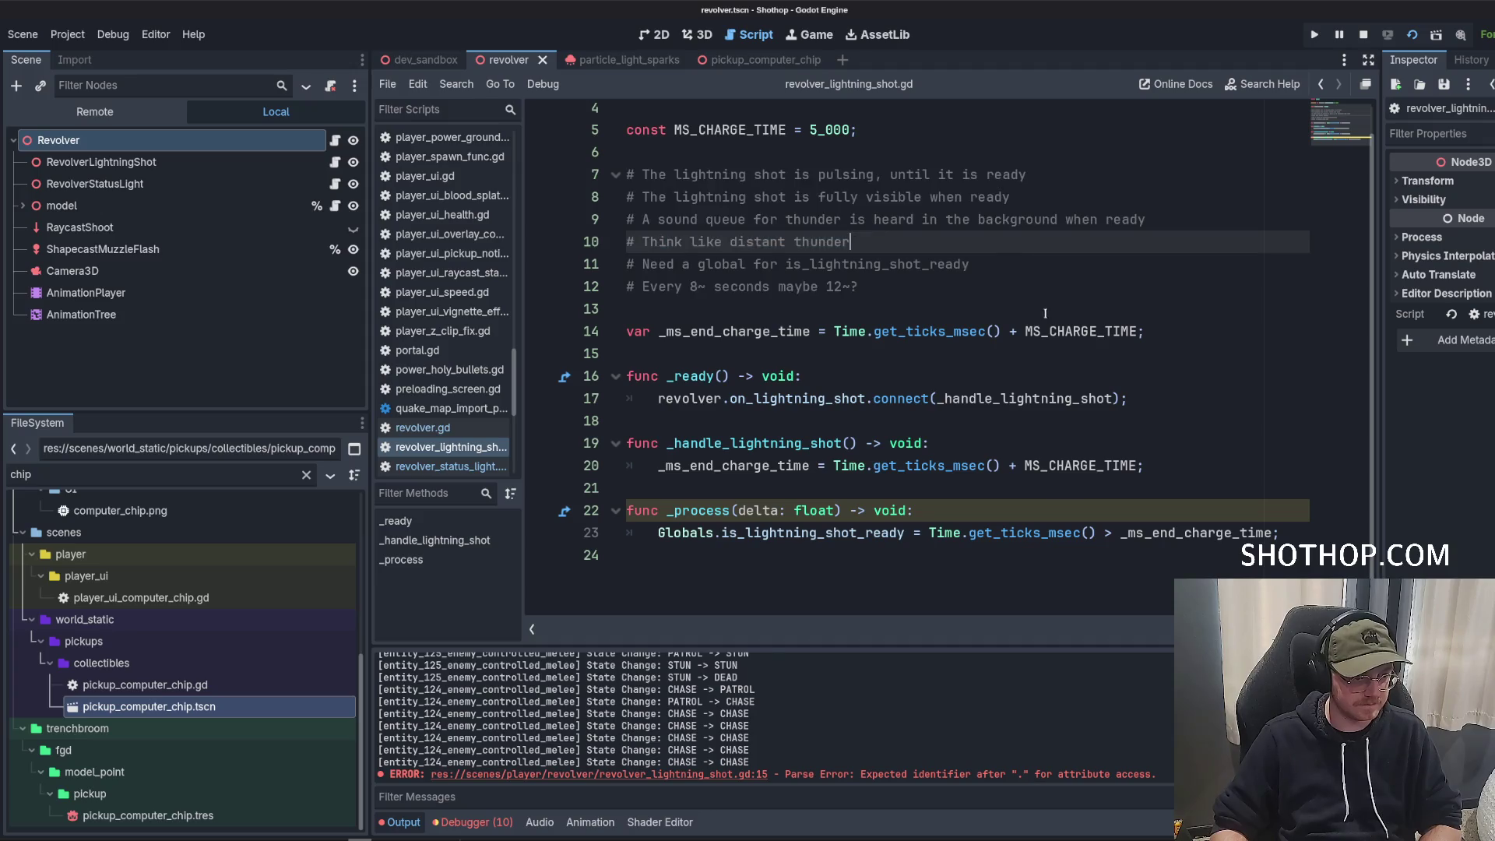
scroll(997, 390, "up", 1)
left_click(997, 389)
left_click(975, 300)
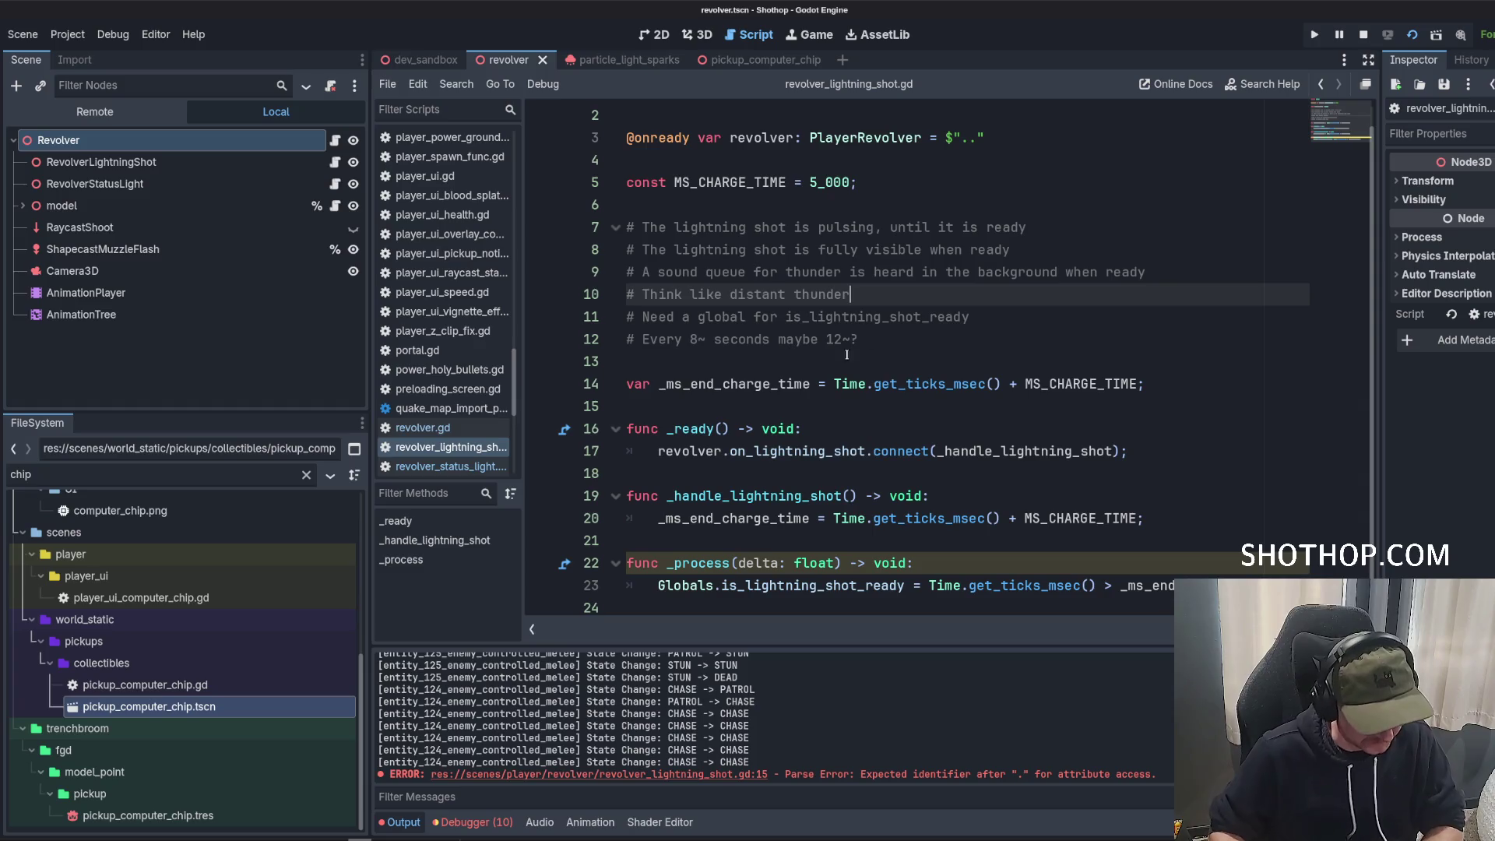
left_click(783, 524, "ctrl")
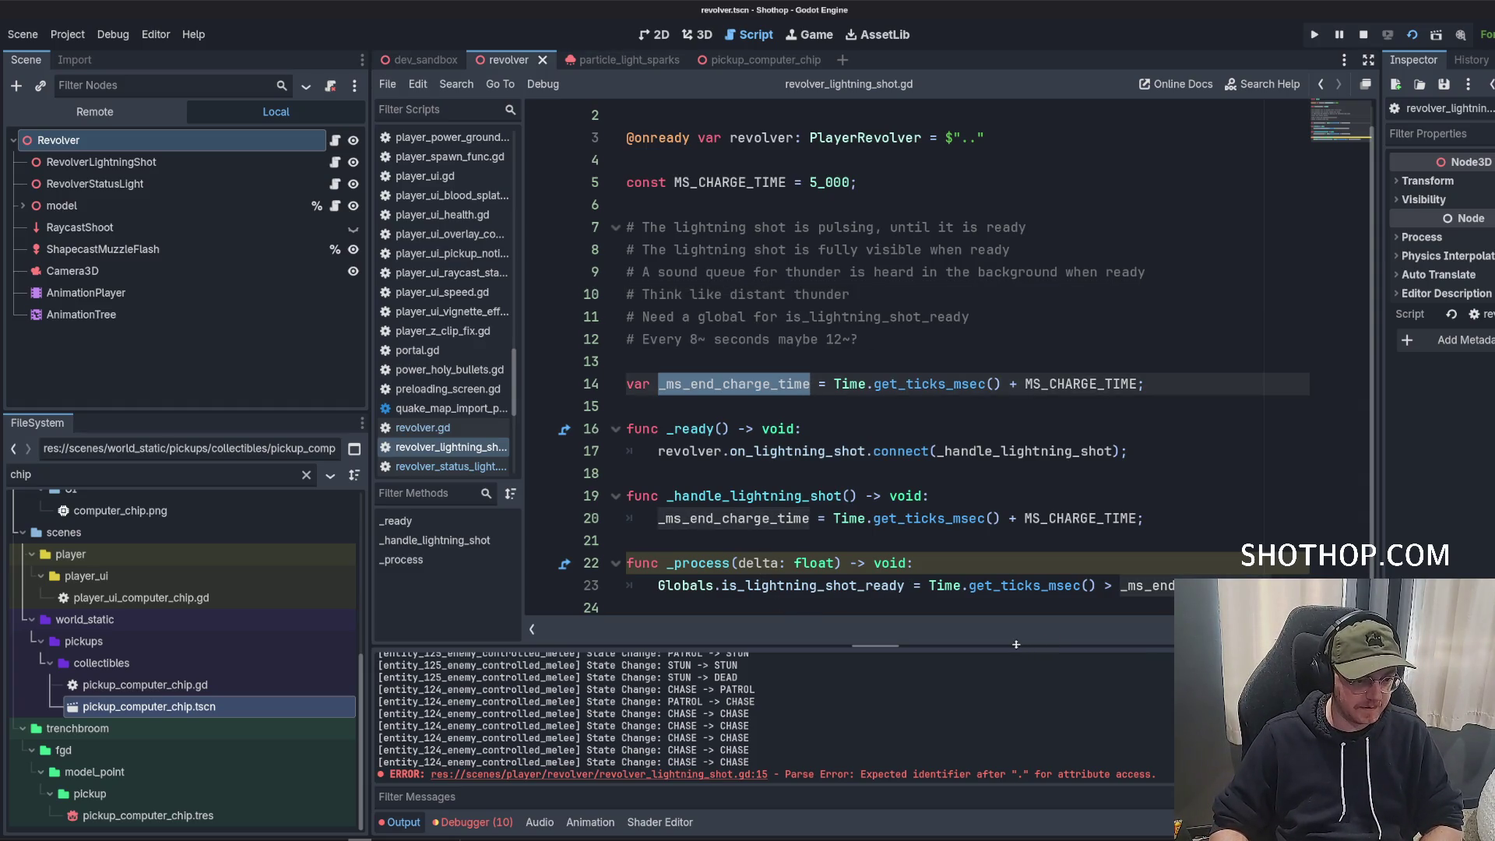
left_click(950, 515)
left_click(857, 608)
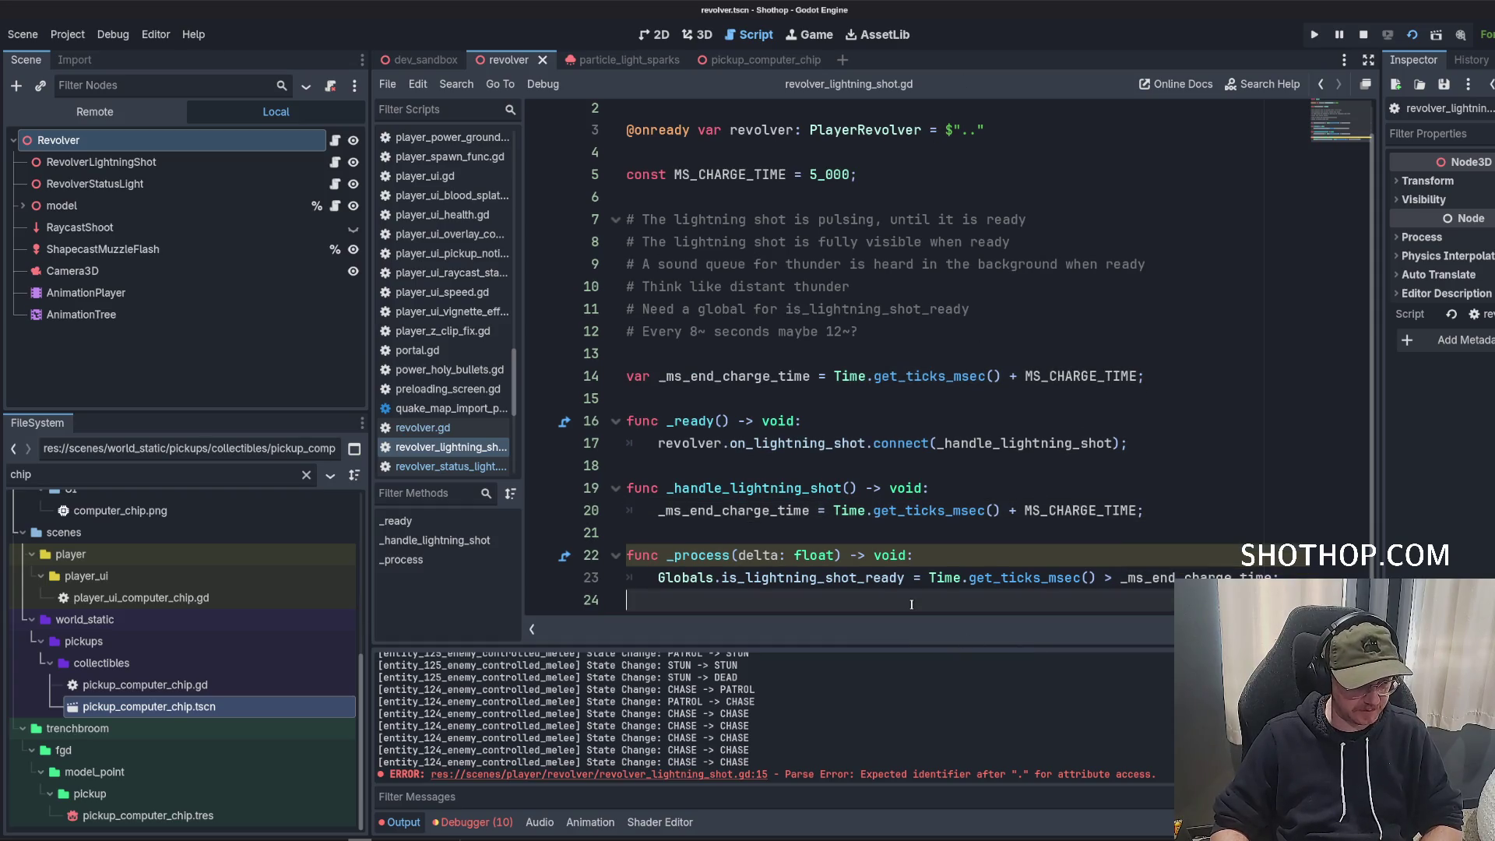
scroll(850, 467, "down", 3)
left_click(864, 448)
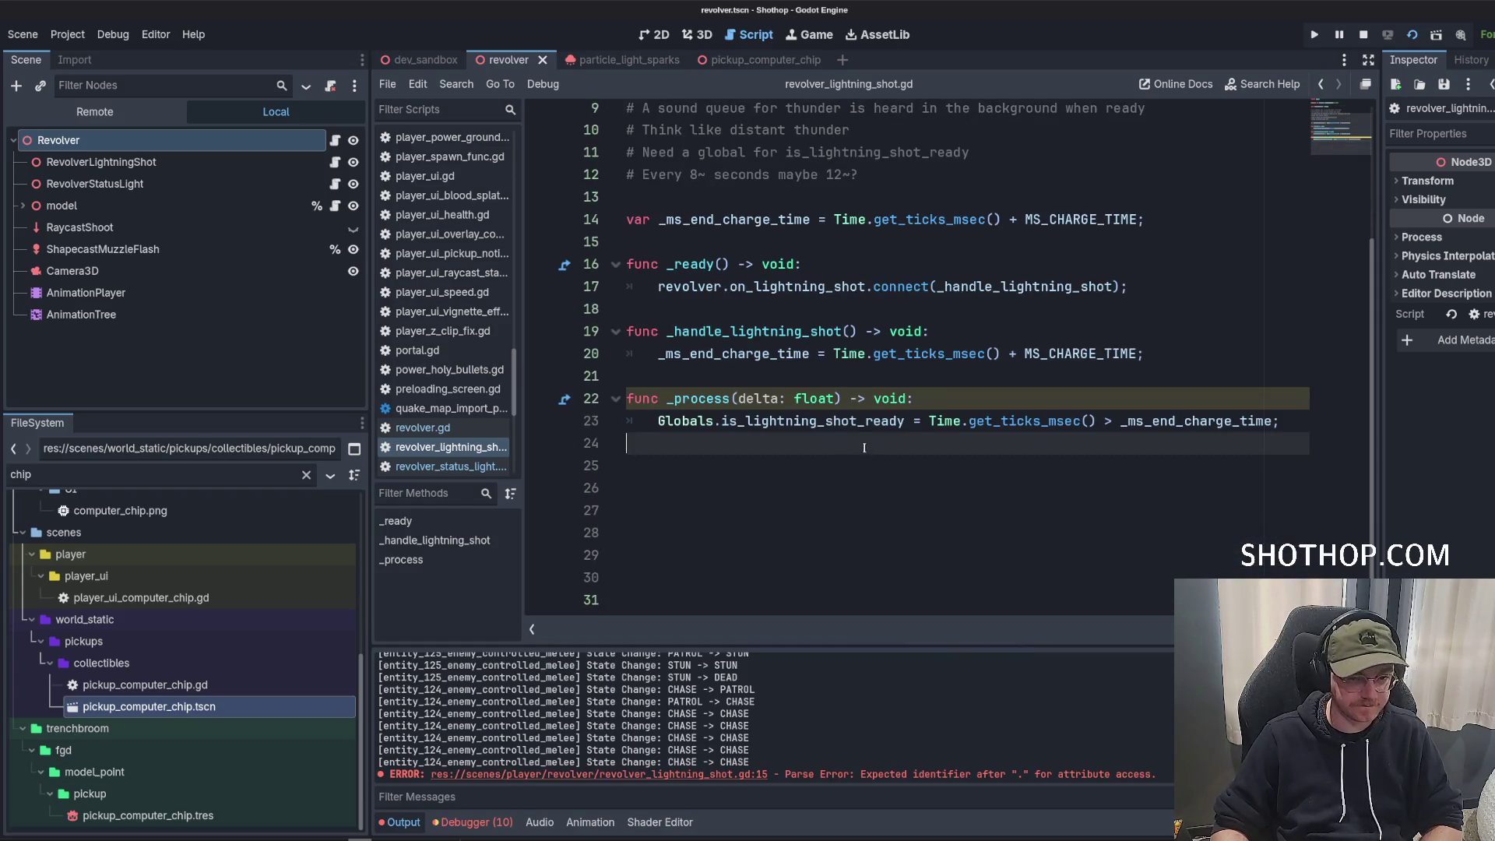
key("BackSpace")
scroll(884, 390, "up", 3)
left_click(880, 381)
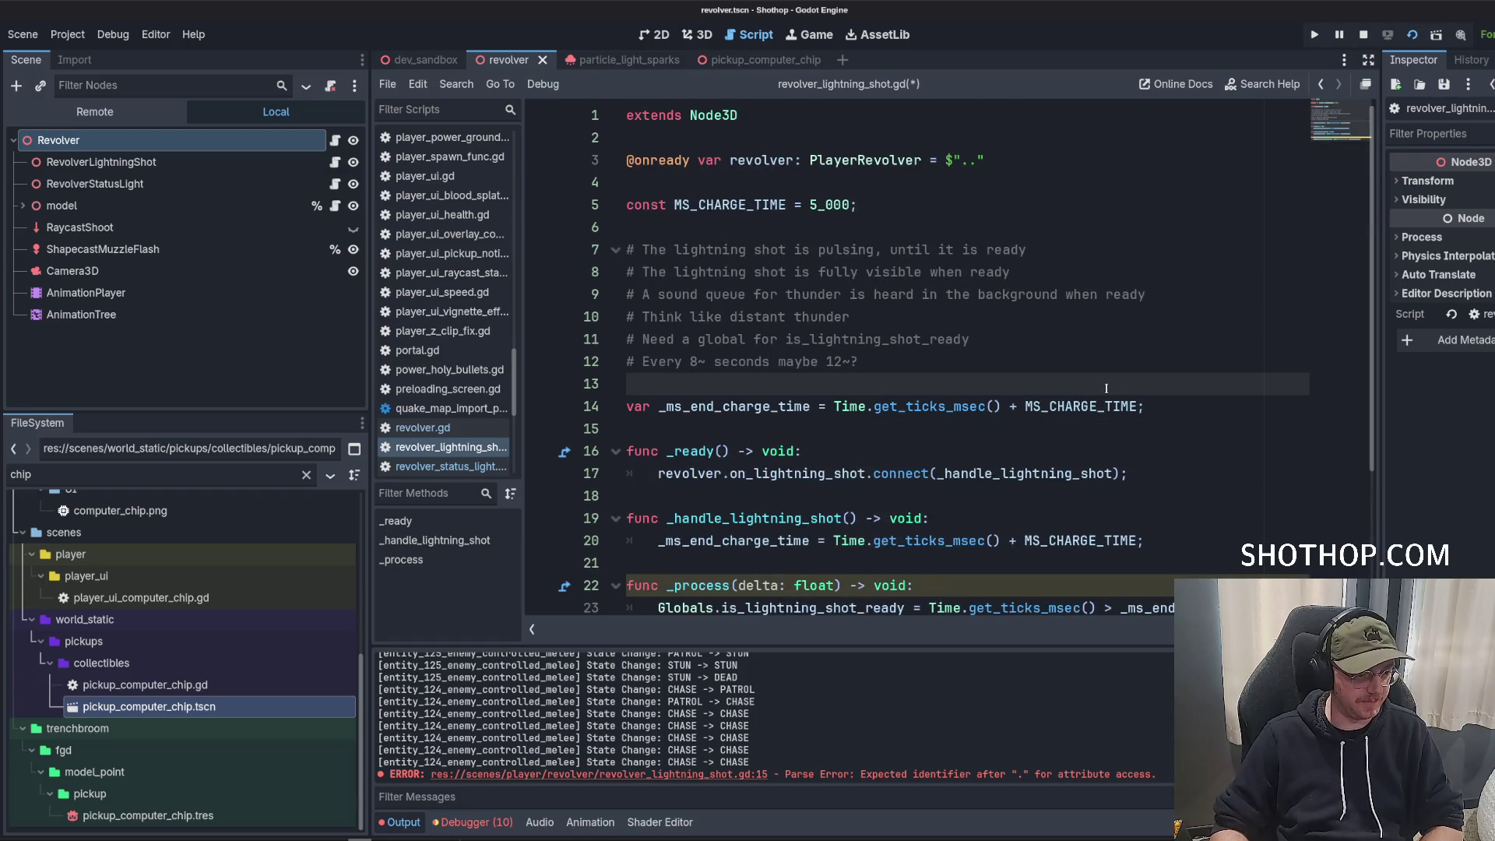
scroll(1102, 390, "down", 2)
scroll(1098, 390, "up", 2)
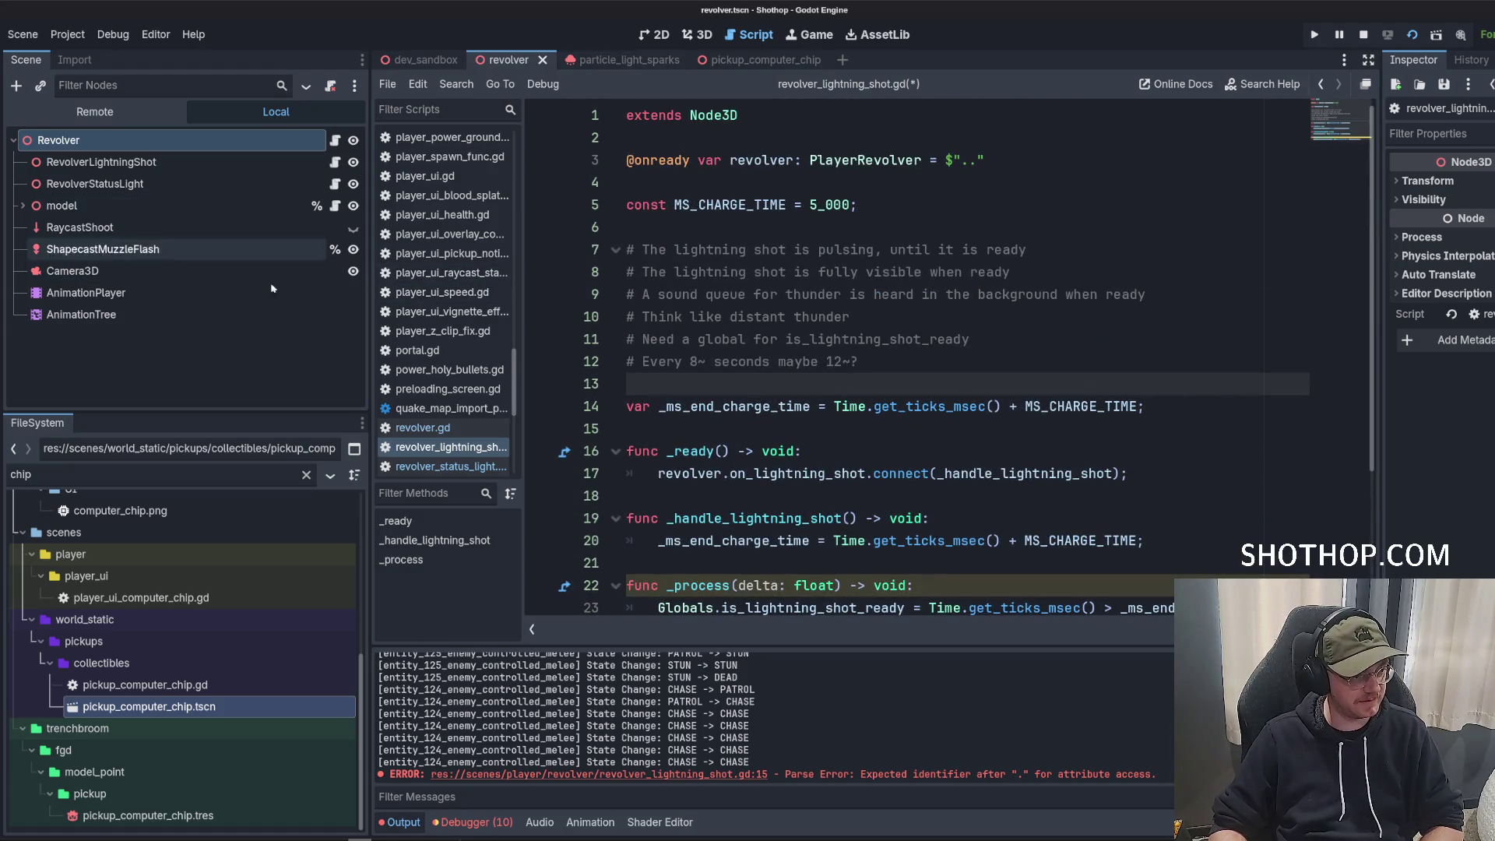
left_click_drag(62, 205, 701, 182)
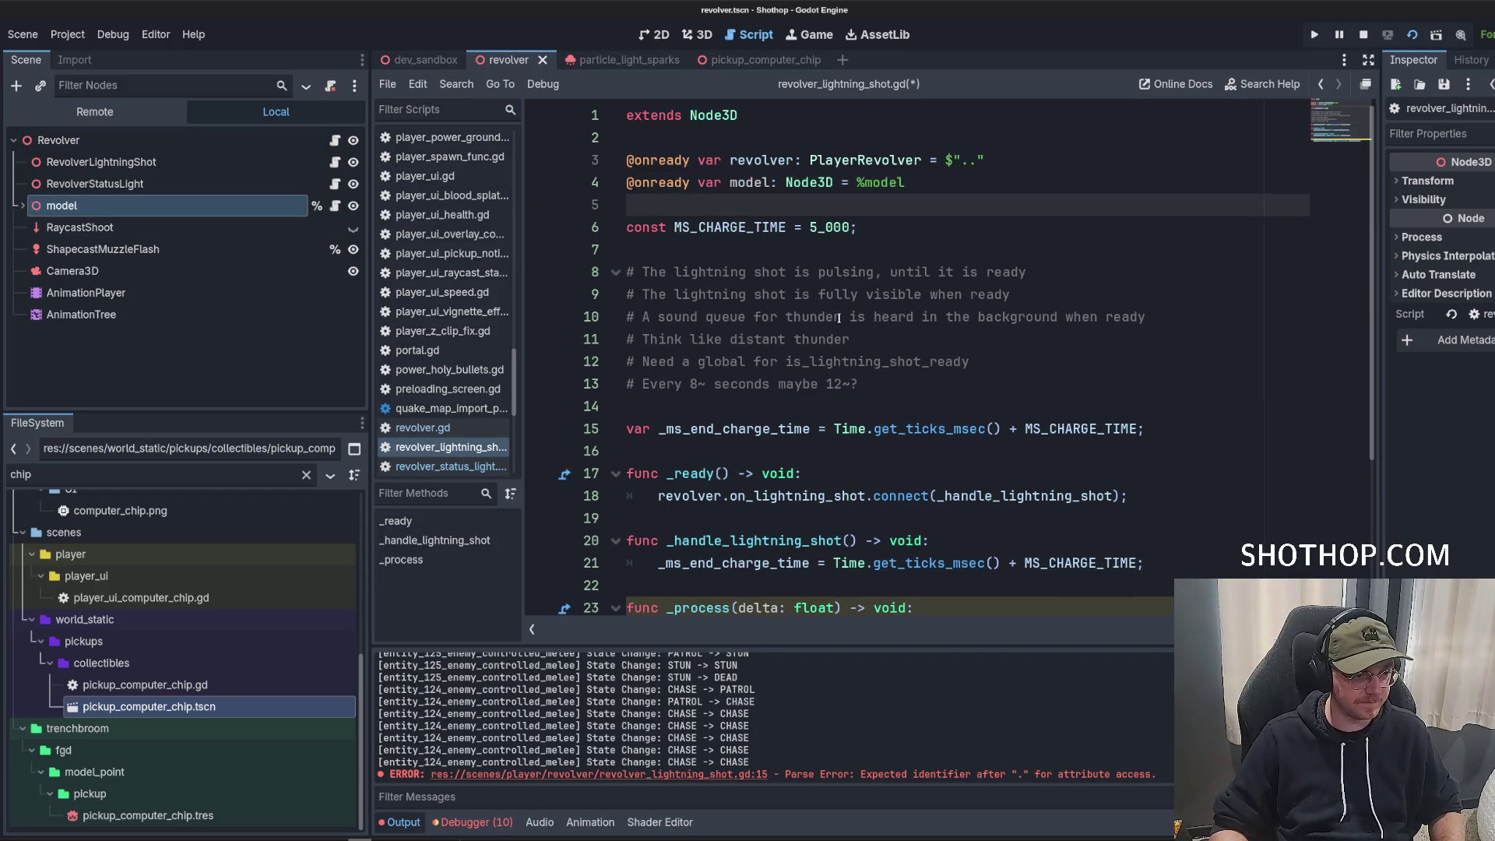
Expand model and Revolver in the Scene dock, select the Revolver MeshInstance3D, and widen the Inspector.
scroll(933, 347, "down", 3)
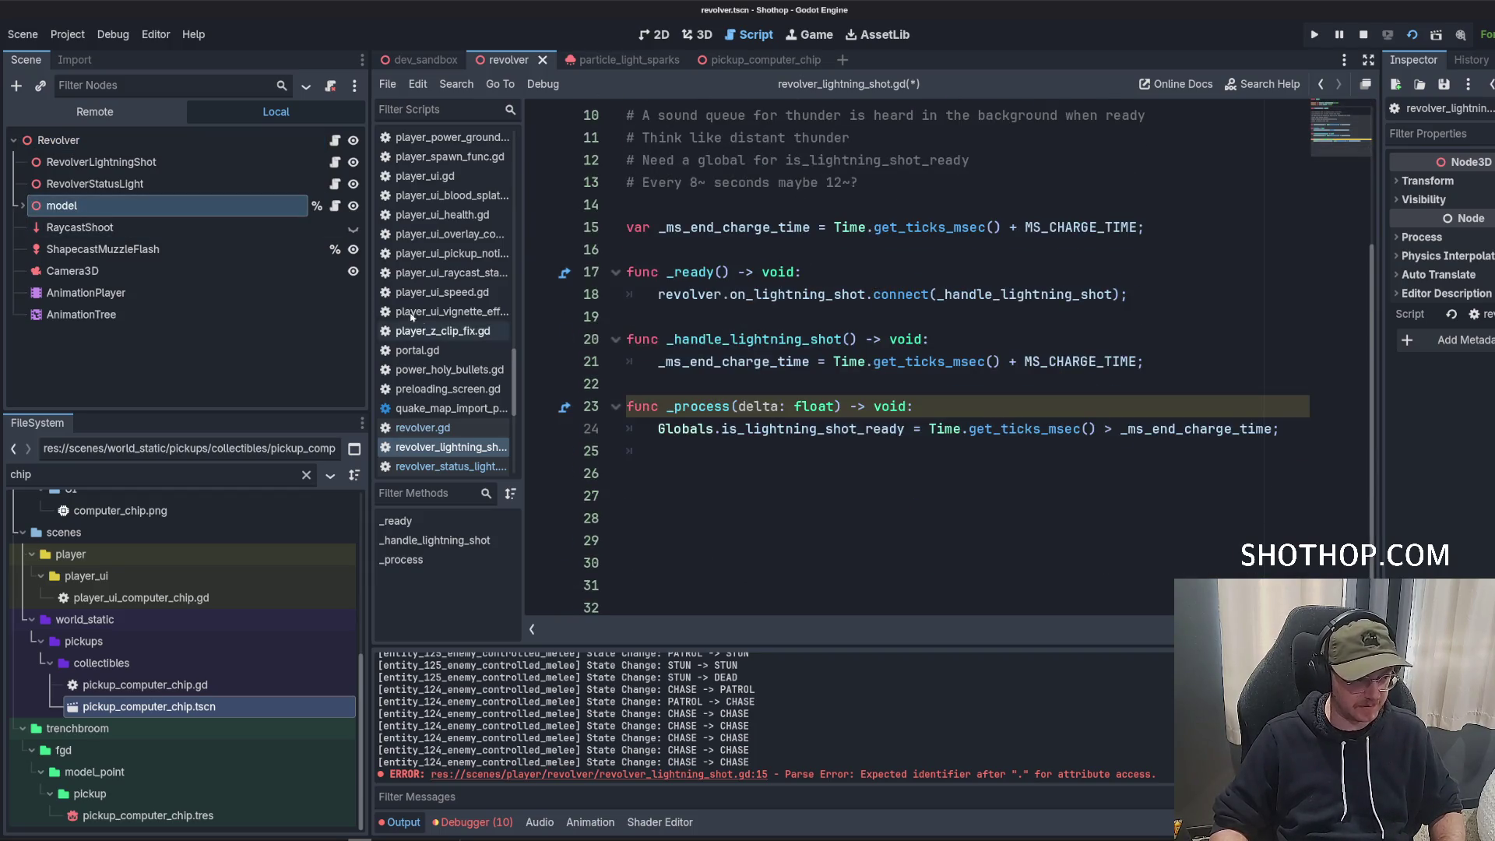
left_click(23, 205)
left_click(40, 249)
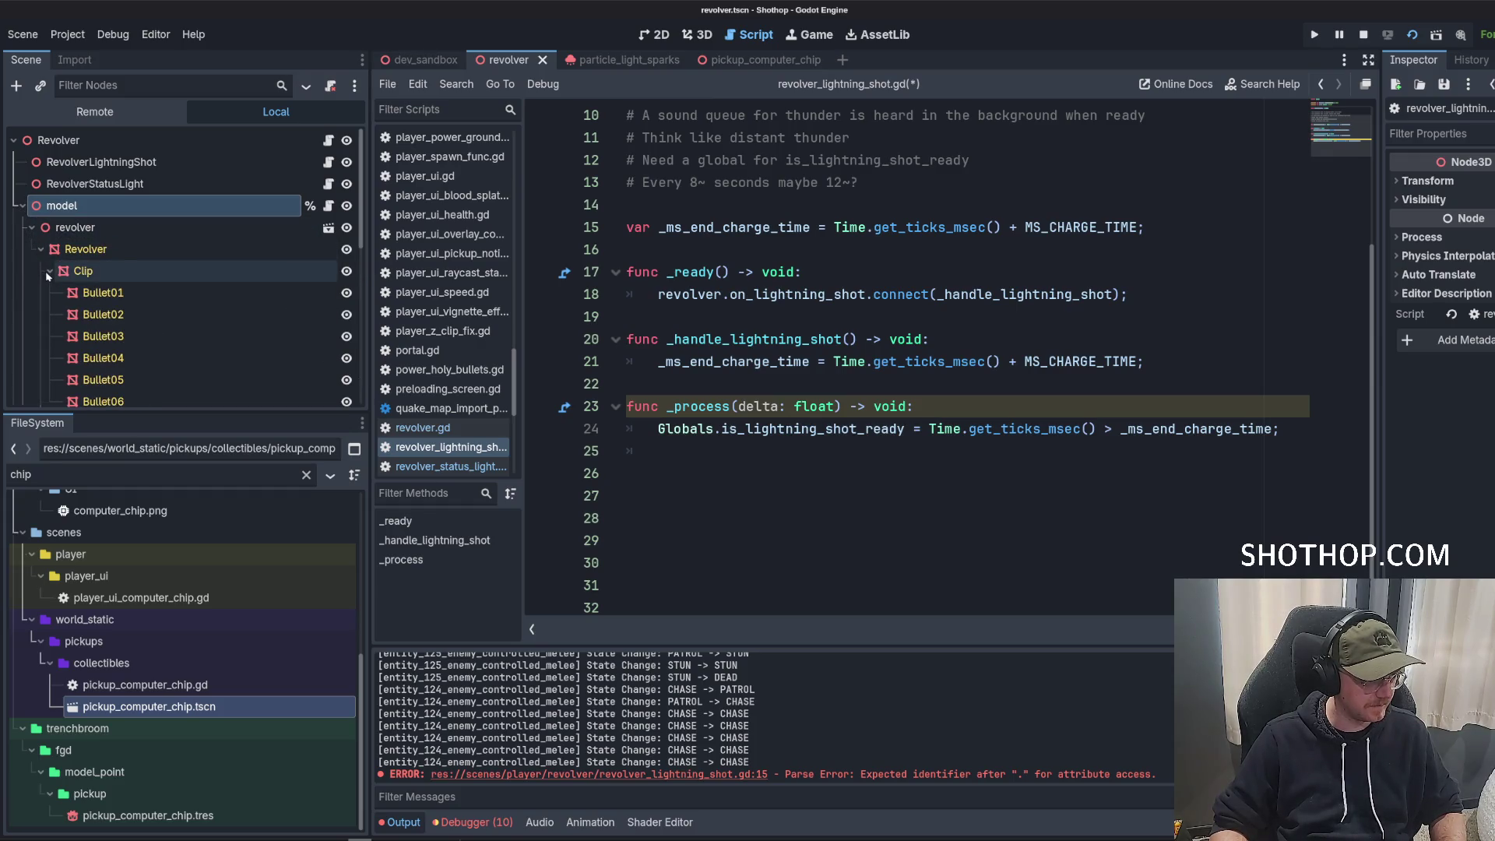
scroll(48, 274, "down", 3)
scroll(47, 277, "down", 5)
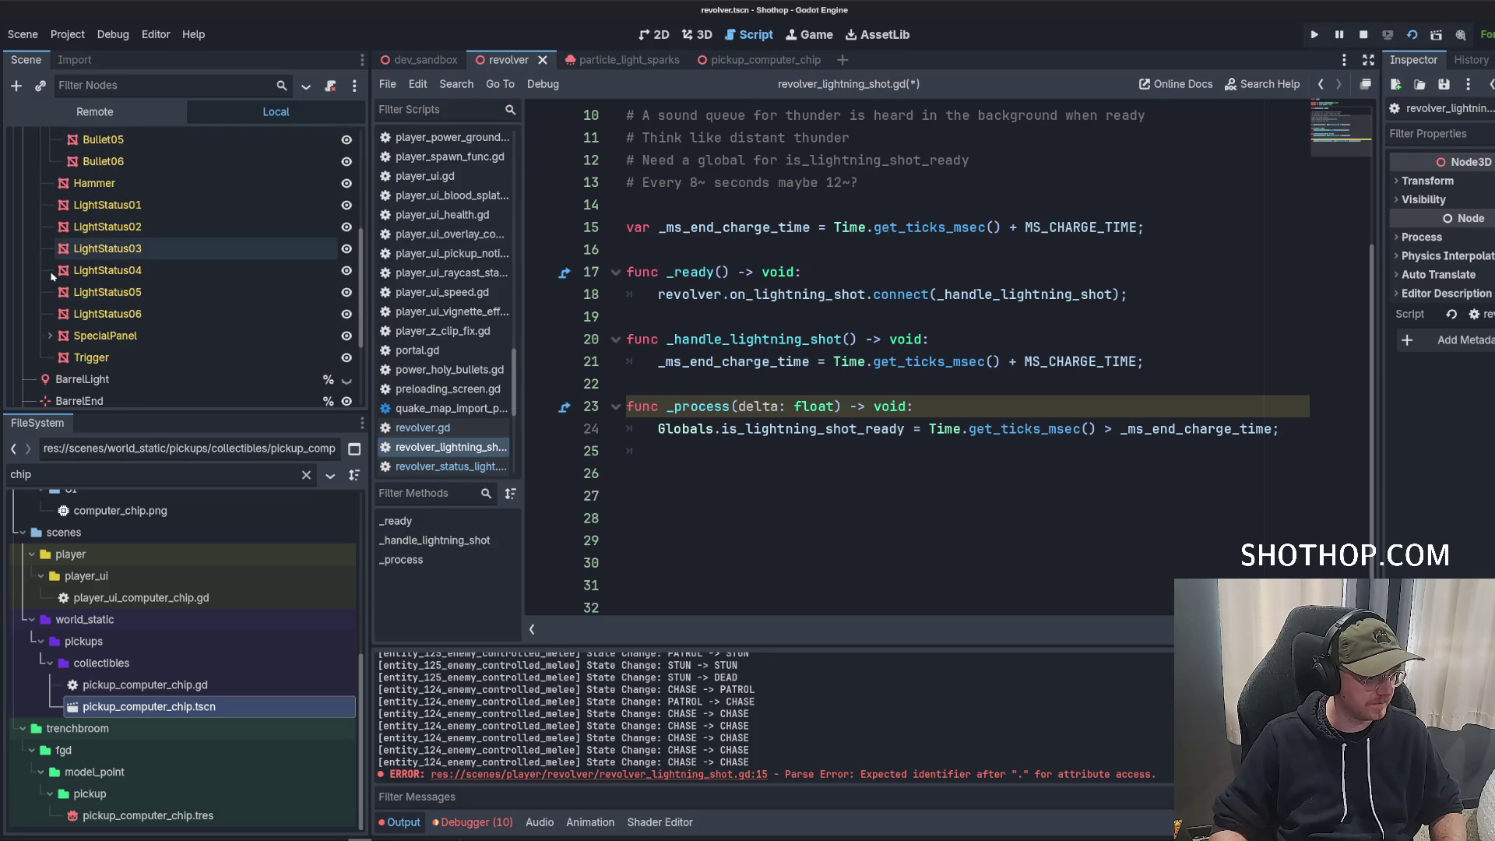
scroll(61, 284, "up", 5)
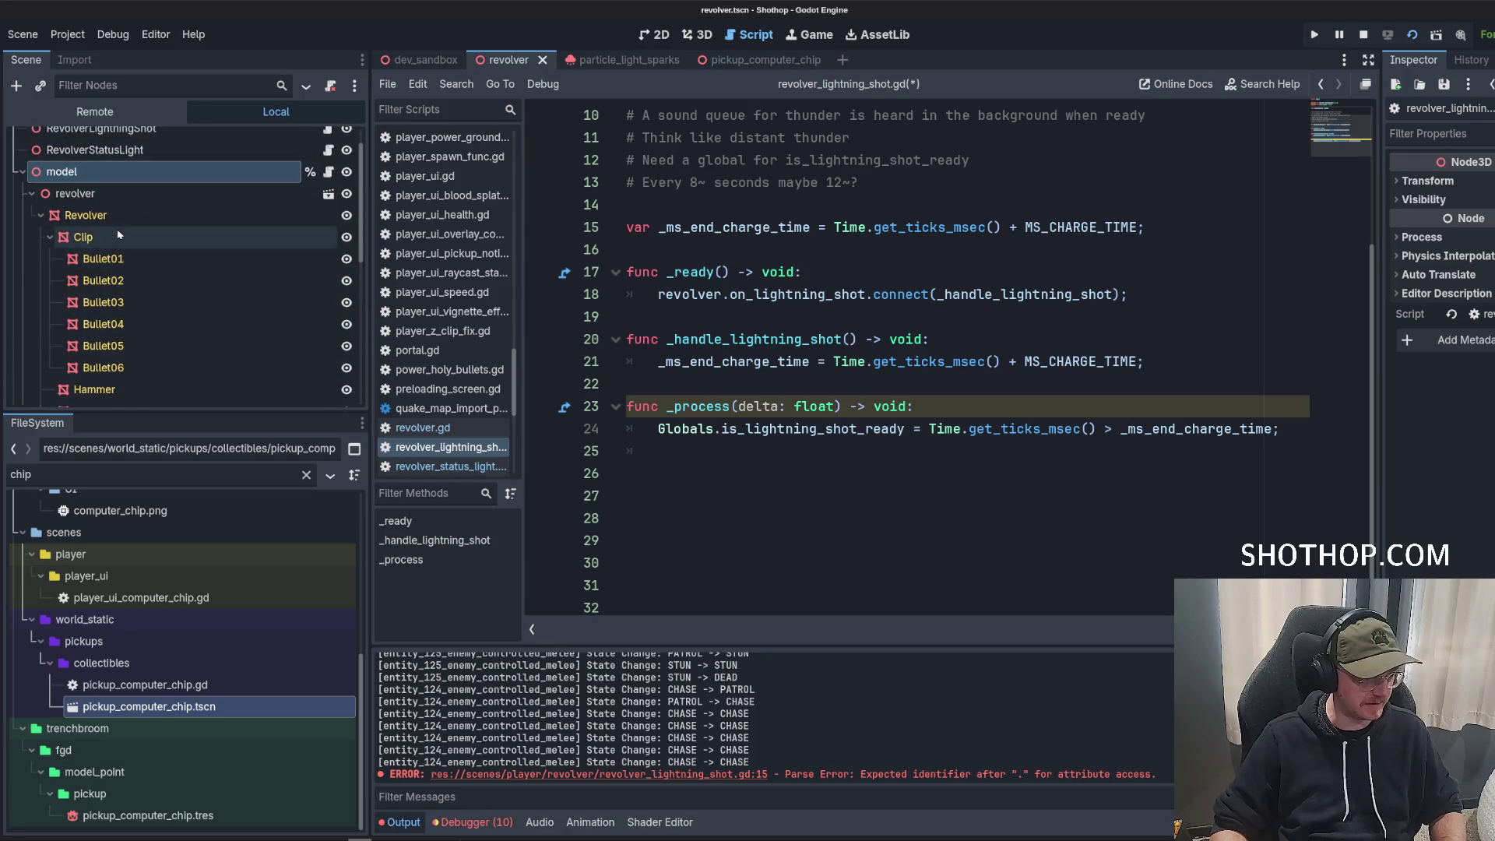
left_click(115, 223)
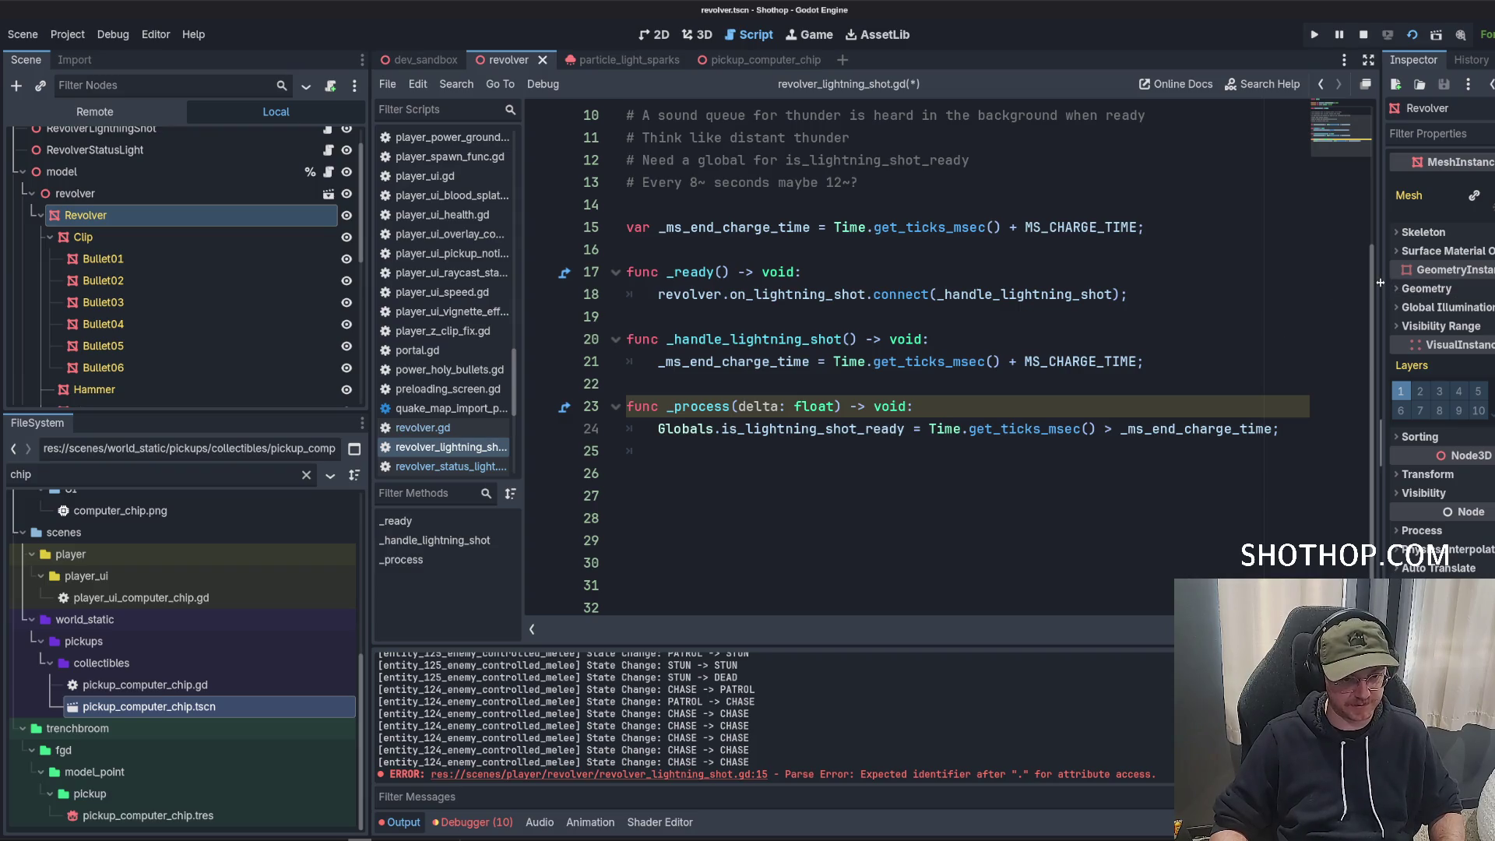
left_click_drag(1385, 288, 1244, 288)
Add several blank lines in _ready below the connect call.
left_click(958, 339)
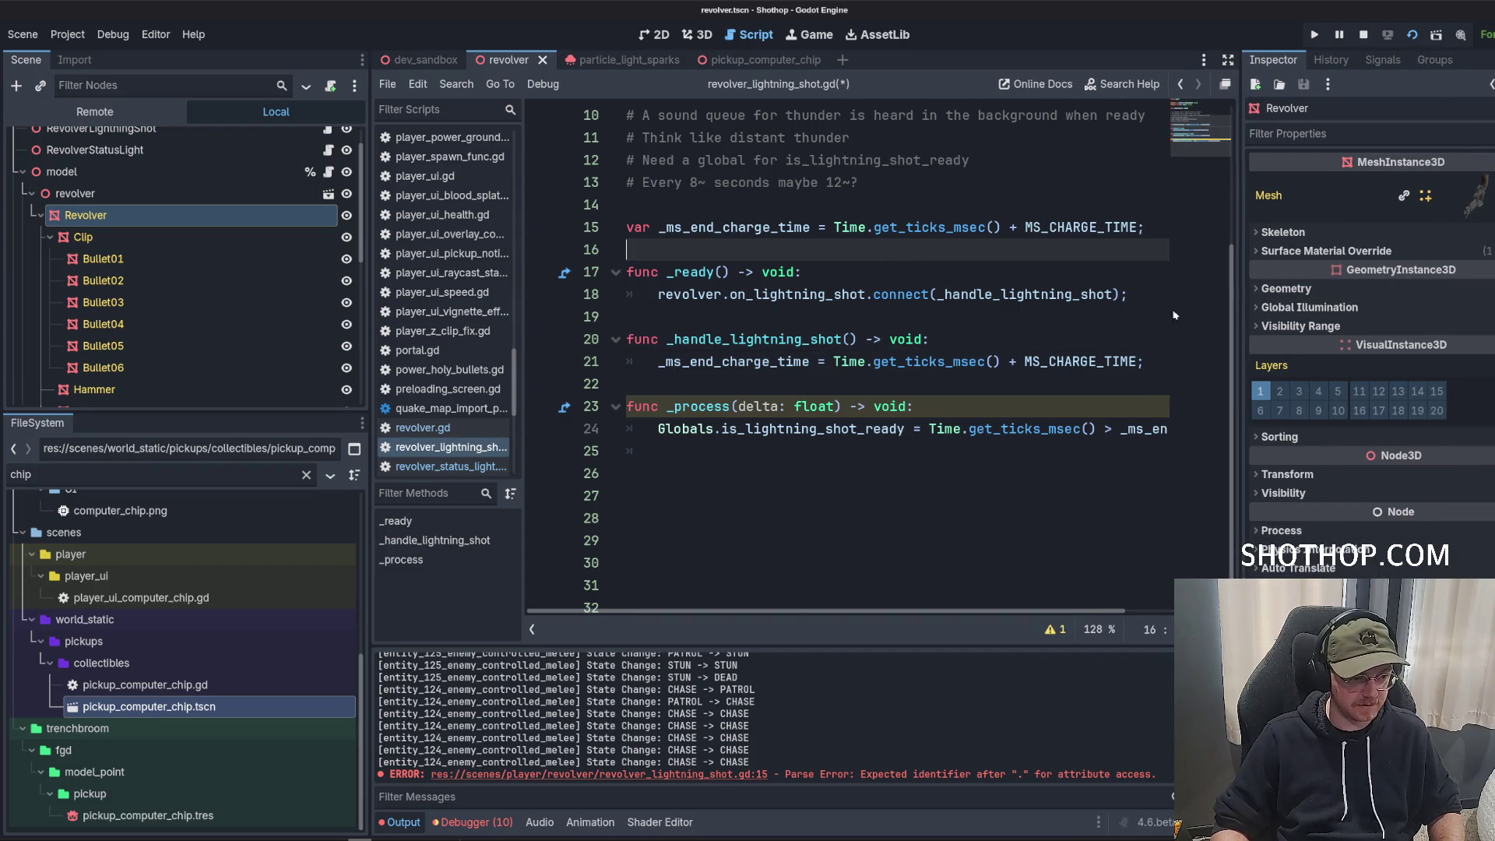
left_click(1141, 294)
key("Return")
key("Return")
key("Return")
key("Up")
key("Up")
key("Up")
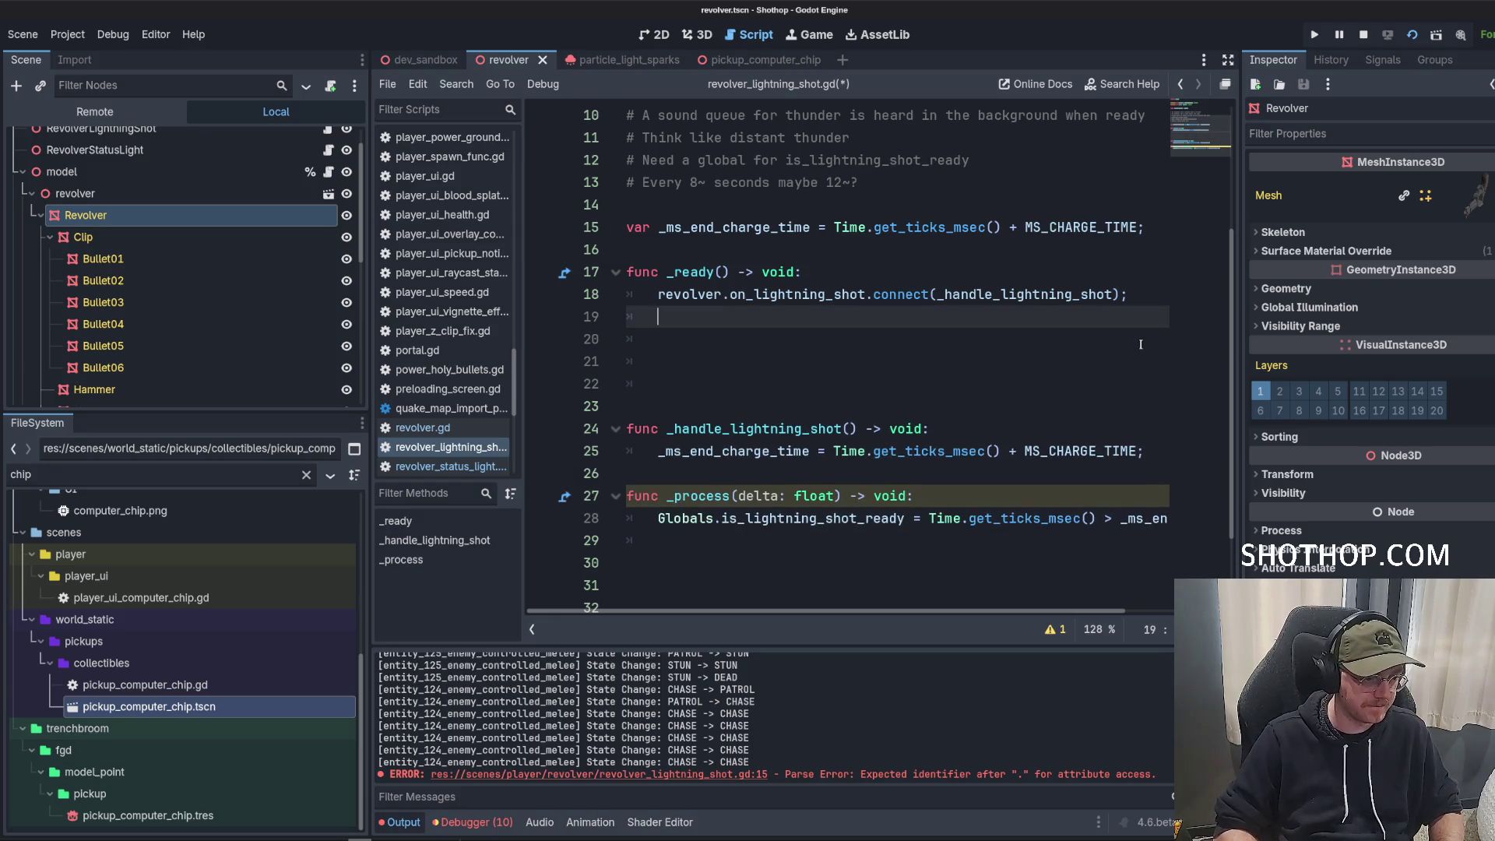
scroll(826, 322, "up", 3)
scroll(826, 322, "down", 1)
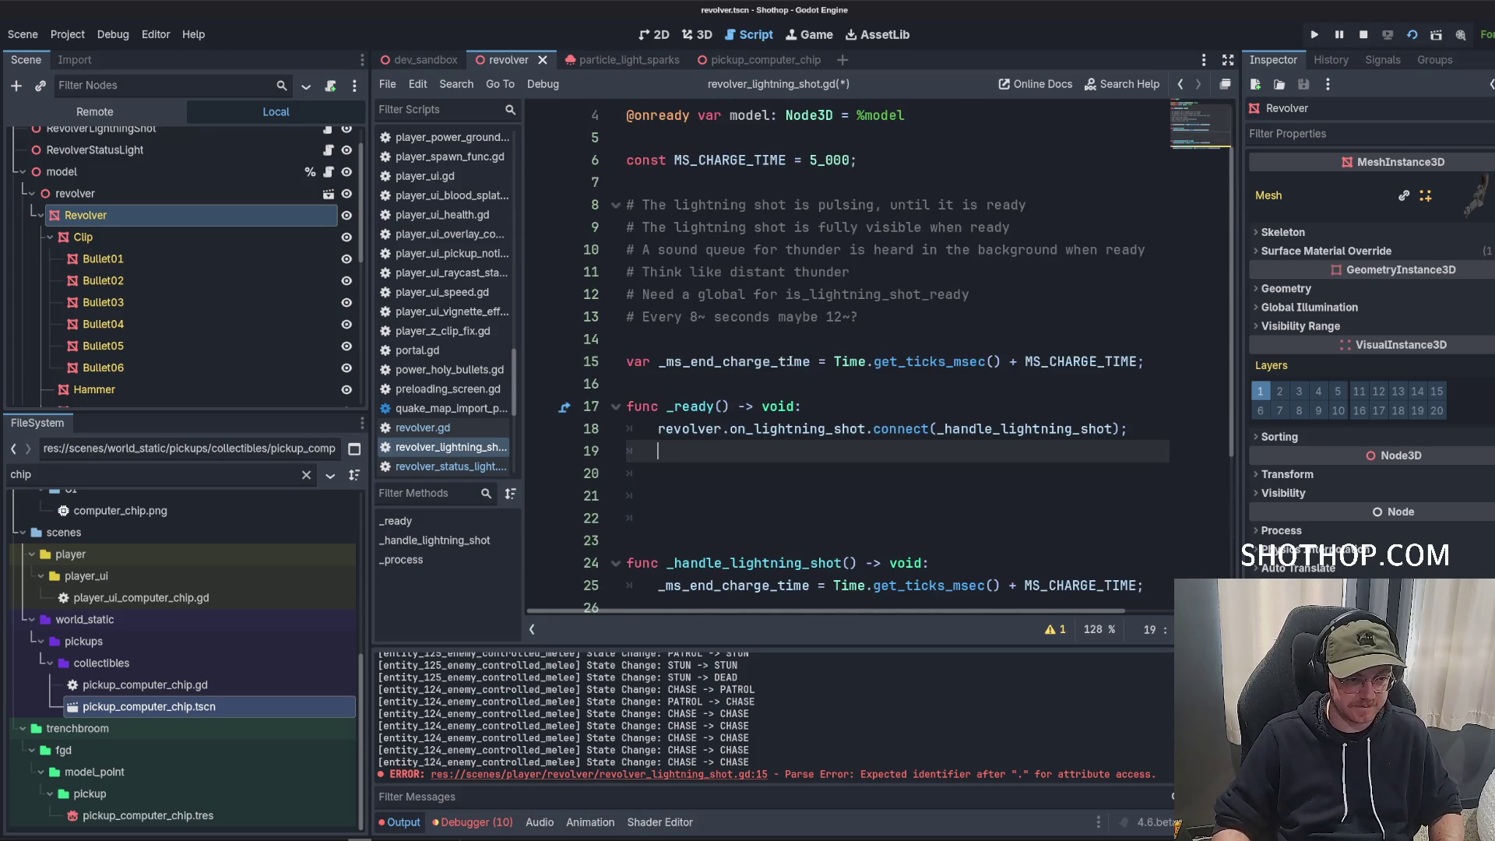
left_click(814, 334)
Declare var _mesh_revolver: MeshInstance3D below the charge-time variable.
left_click(712, 383)
key("Return")
key("Up")
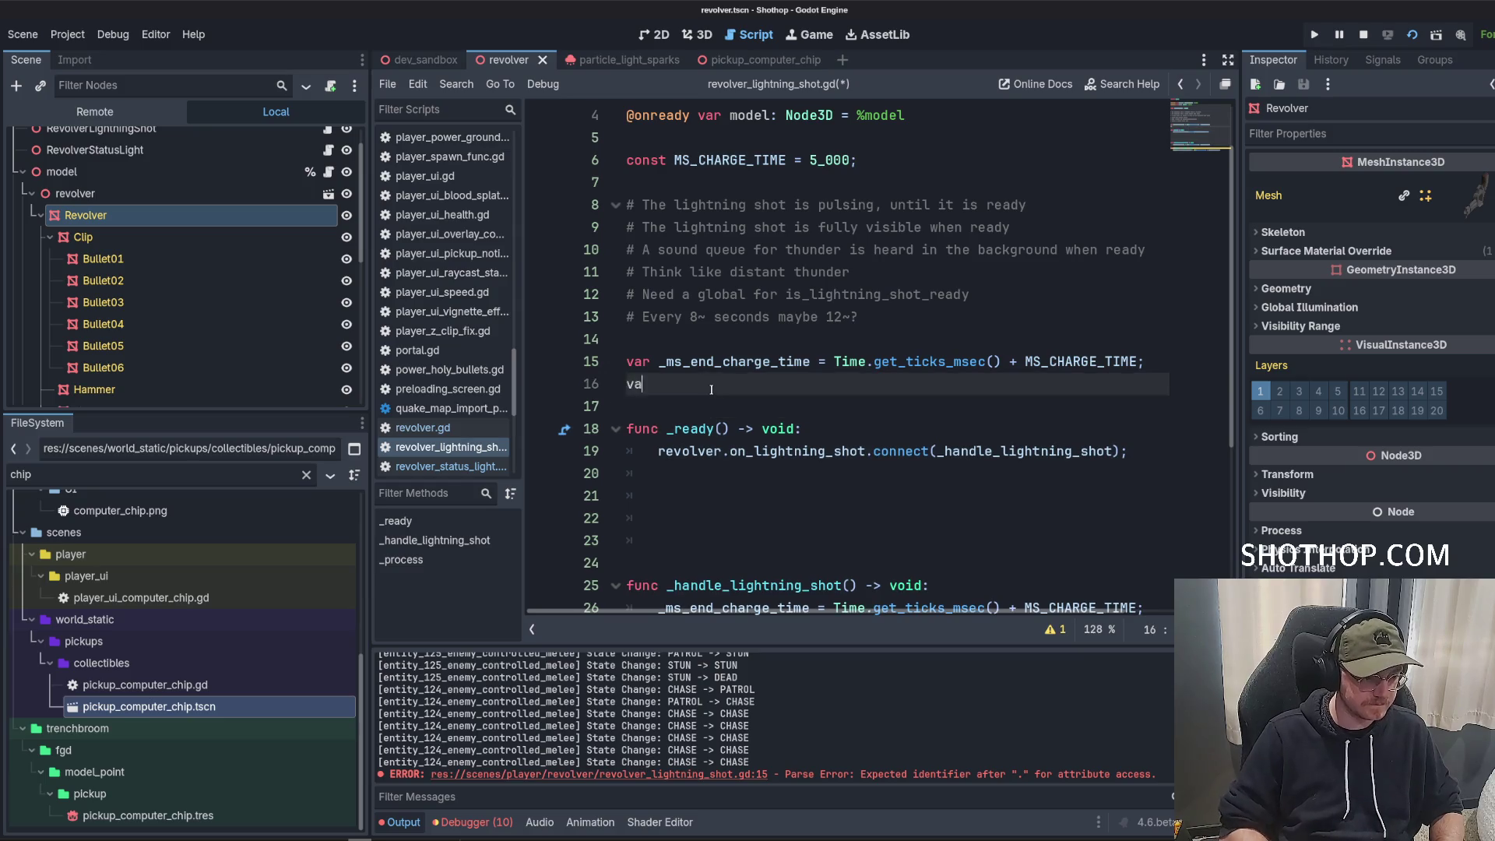
type("var _revolver_mesh: R")
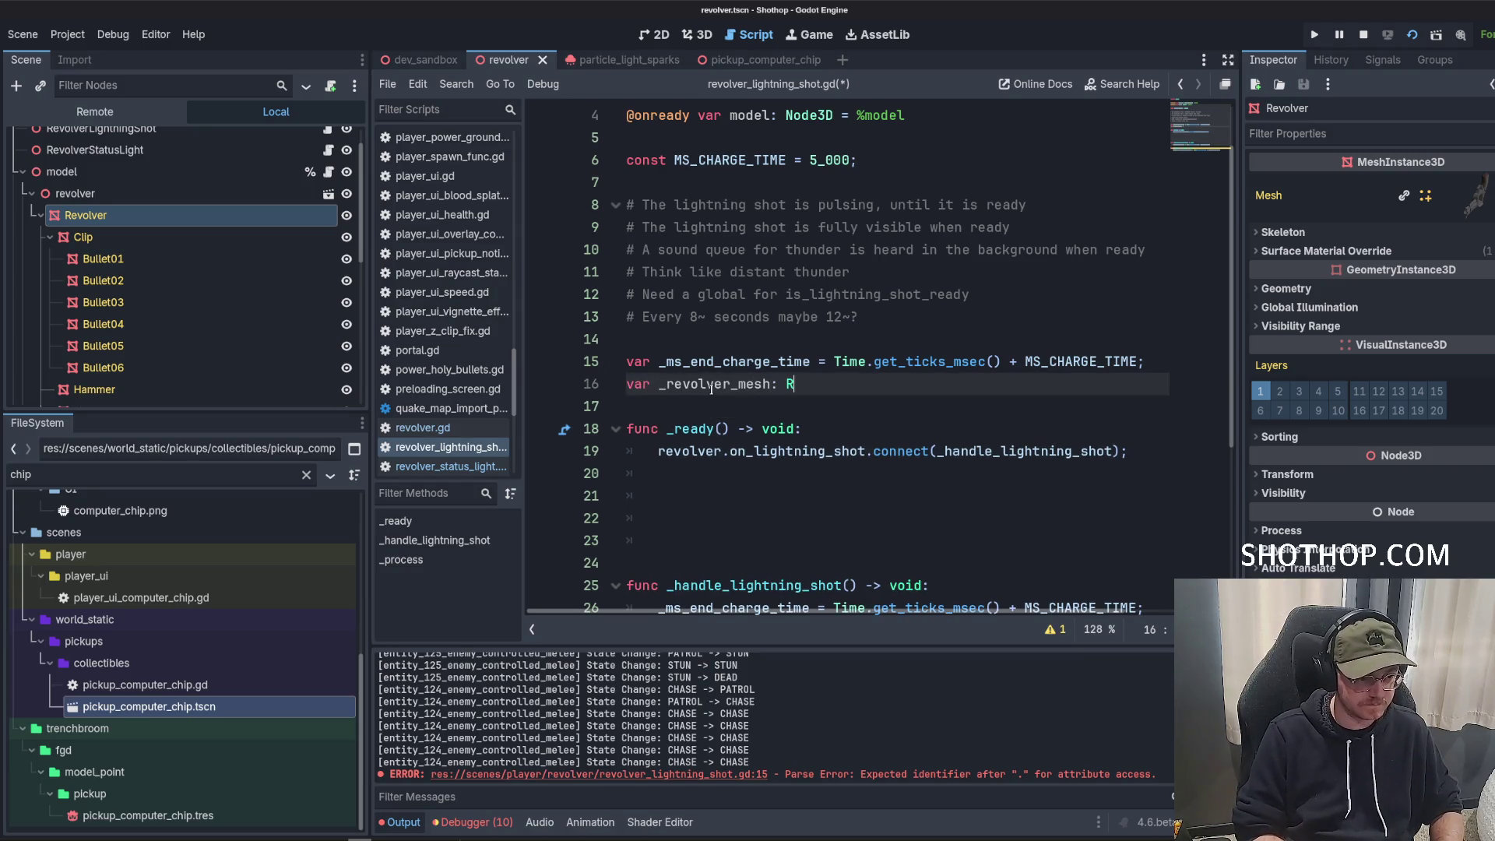
key("BackSpace")
type("Inst")
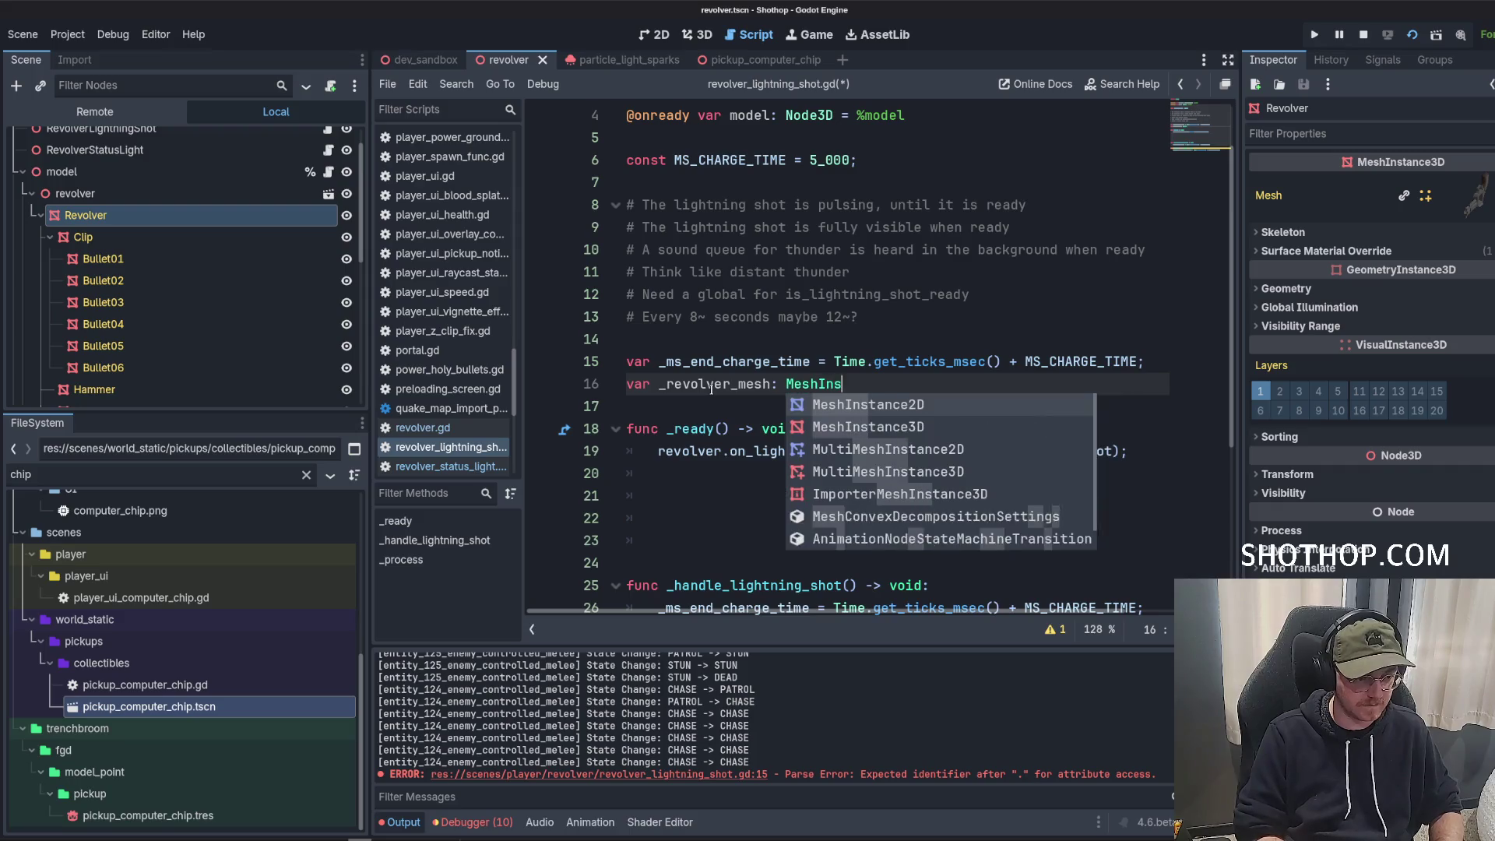
key("Return")
type(";")
key("Return")
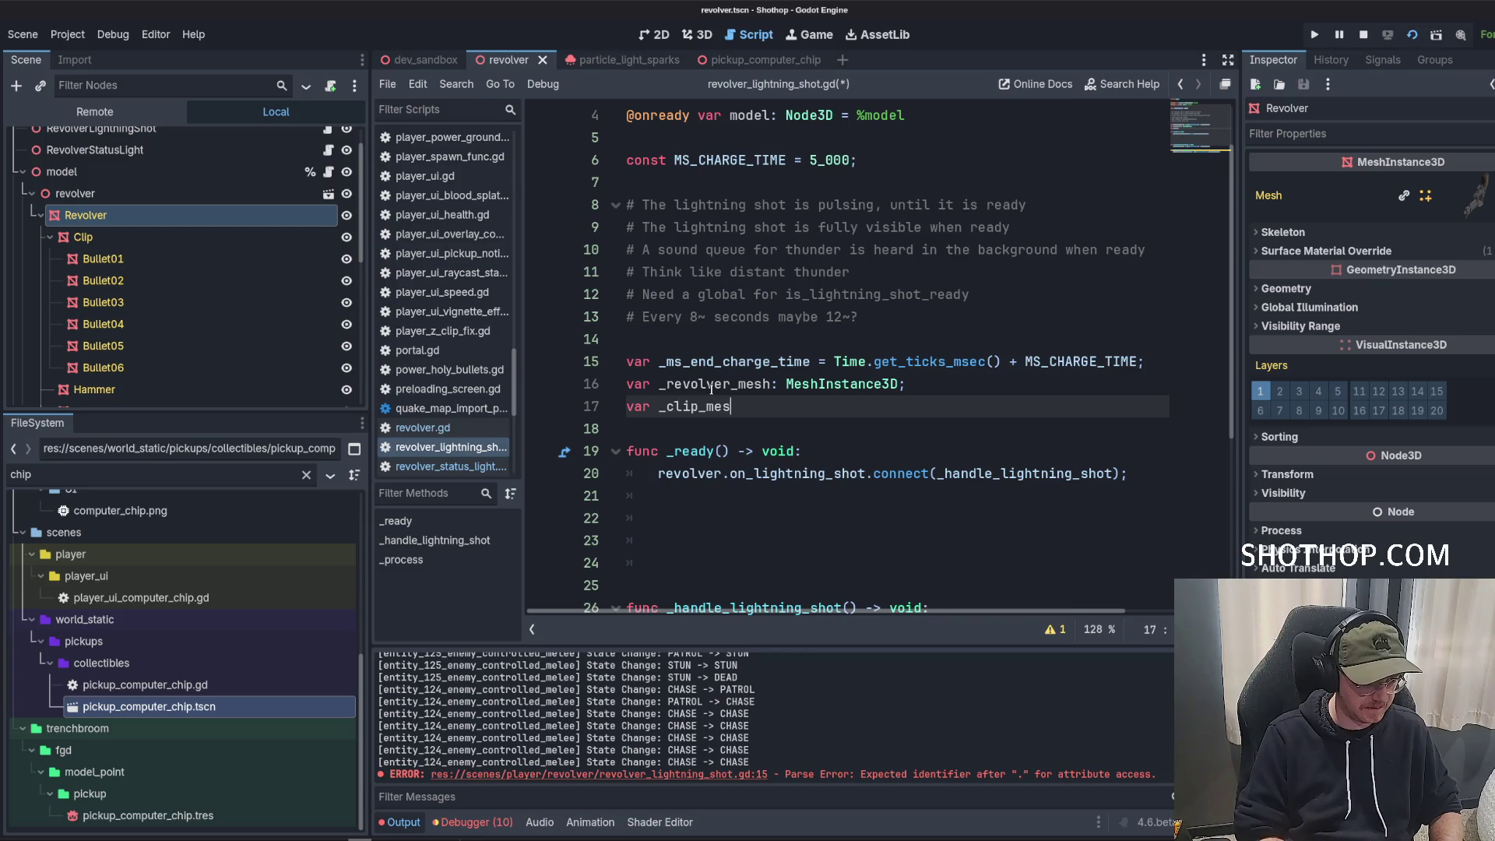
double_click(711, 388)
type("_clip_m")
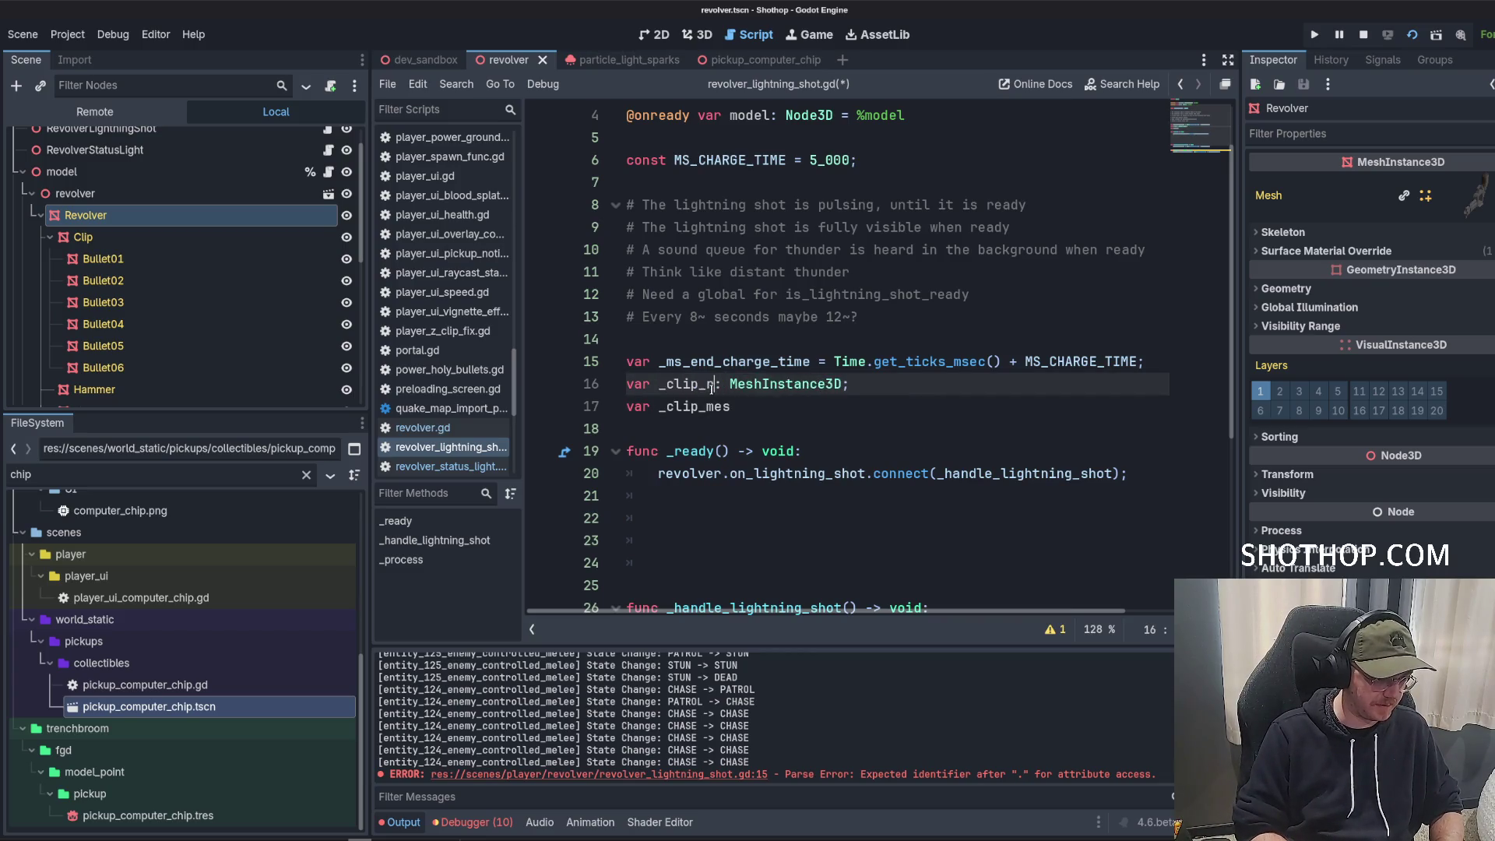
type("evolver")
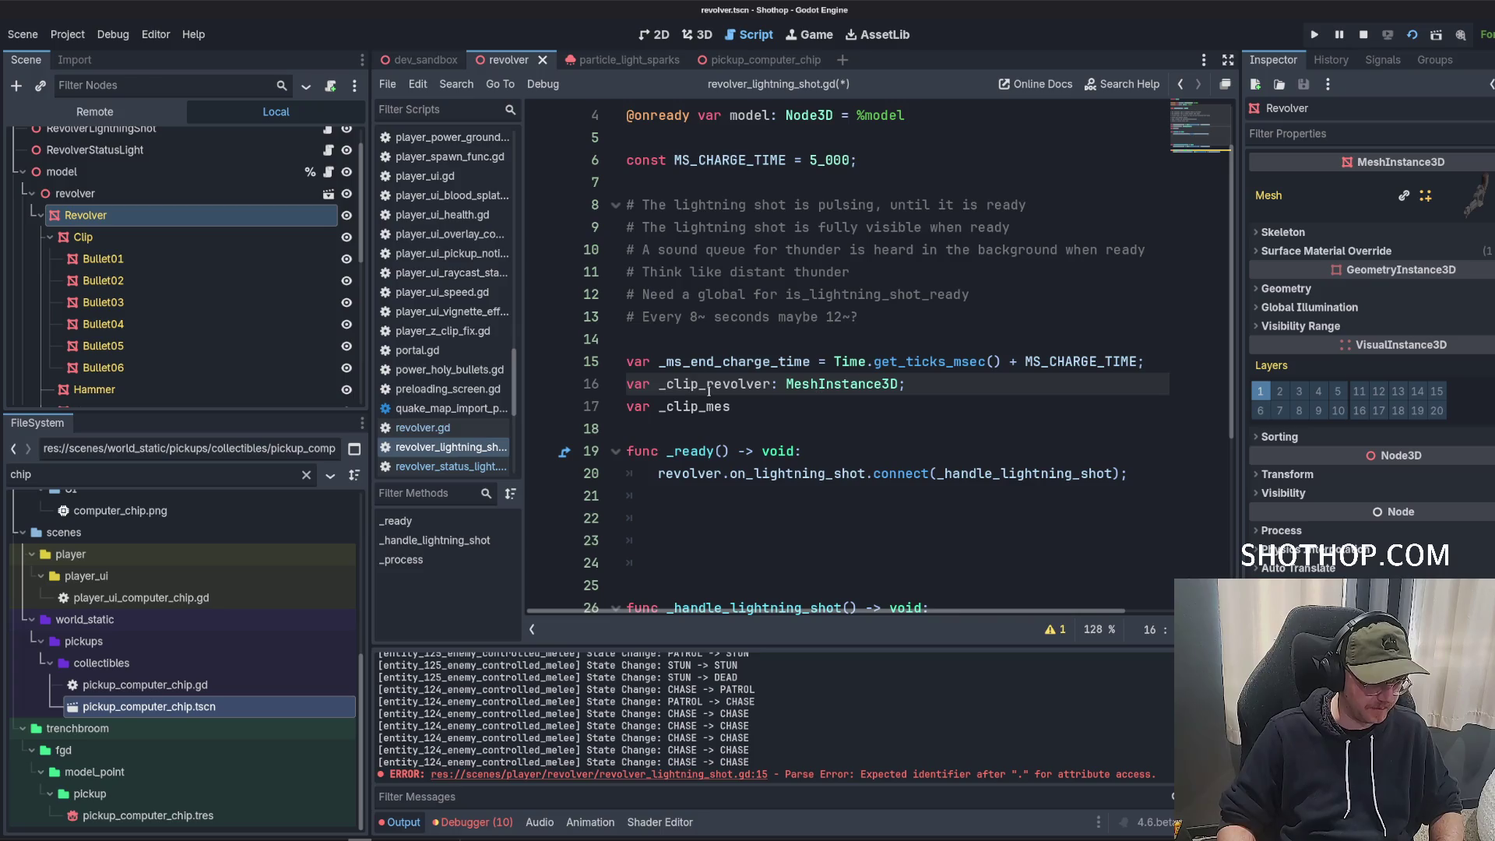
key("BackSpace")
key("BackSpace")
key("BackSpace")
type("mesh")
Declare the second variable _mesh_clip with the MeshInstance3D type.
key("Down")
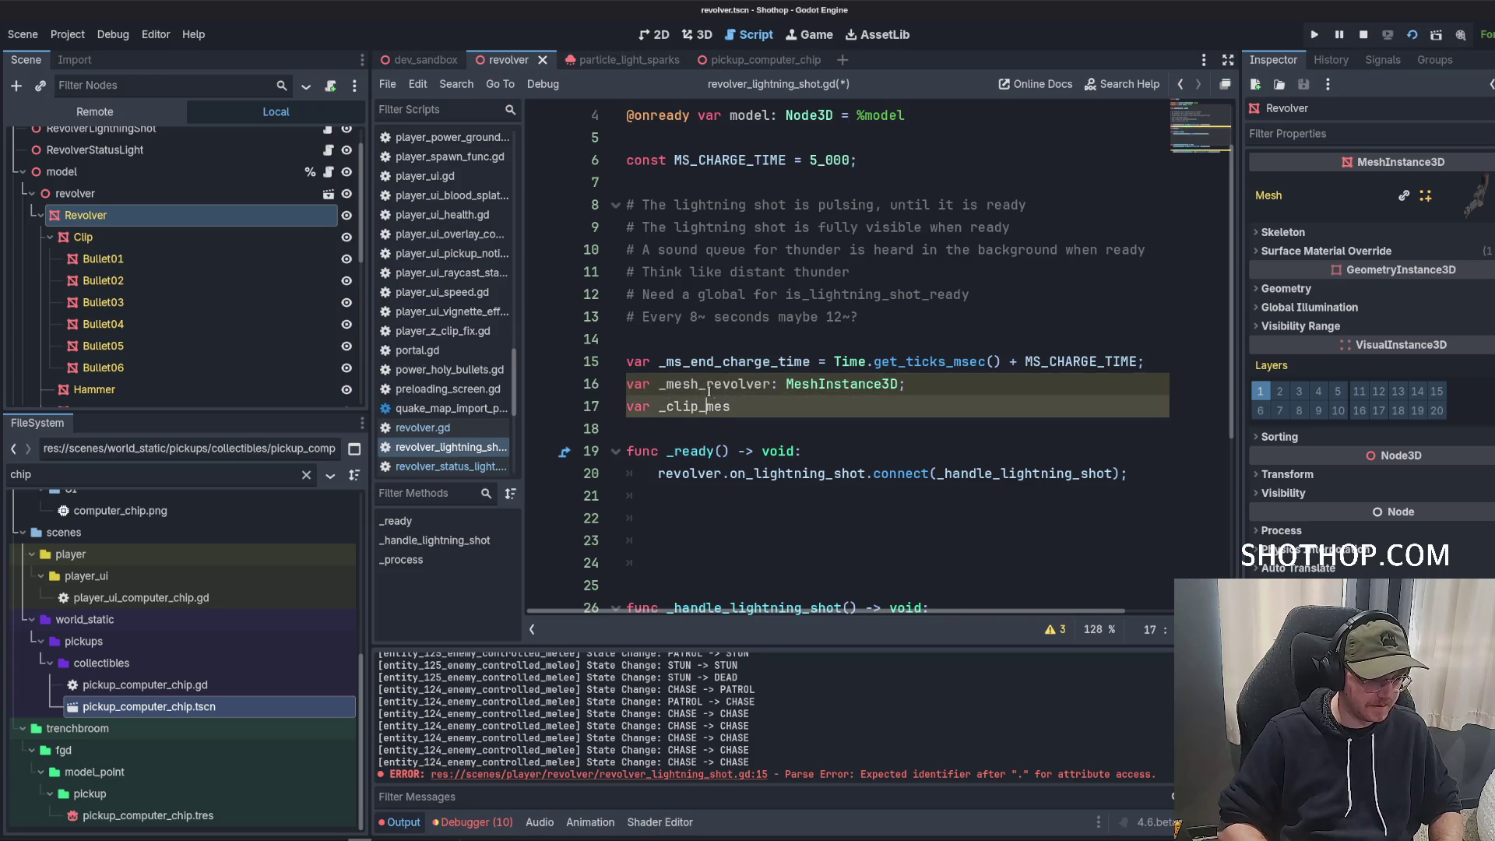
key("ctrl+BackSpace")
type("mesh_")
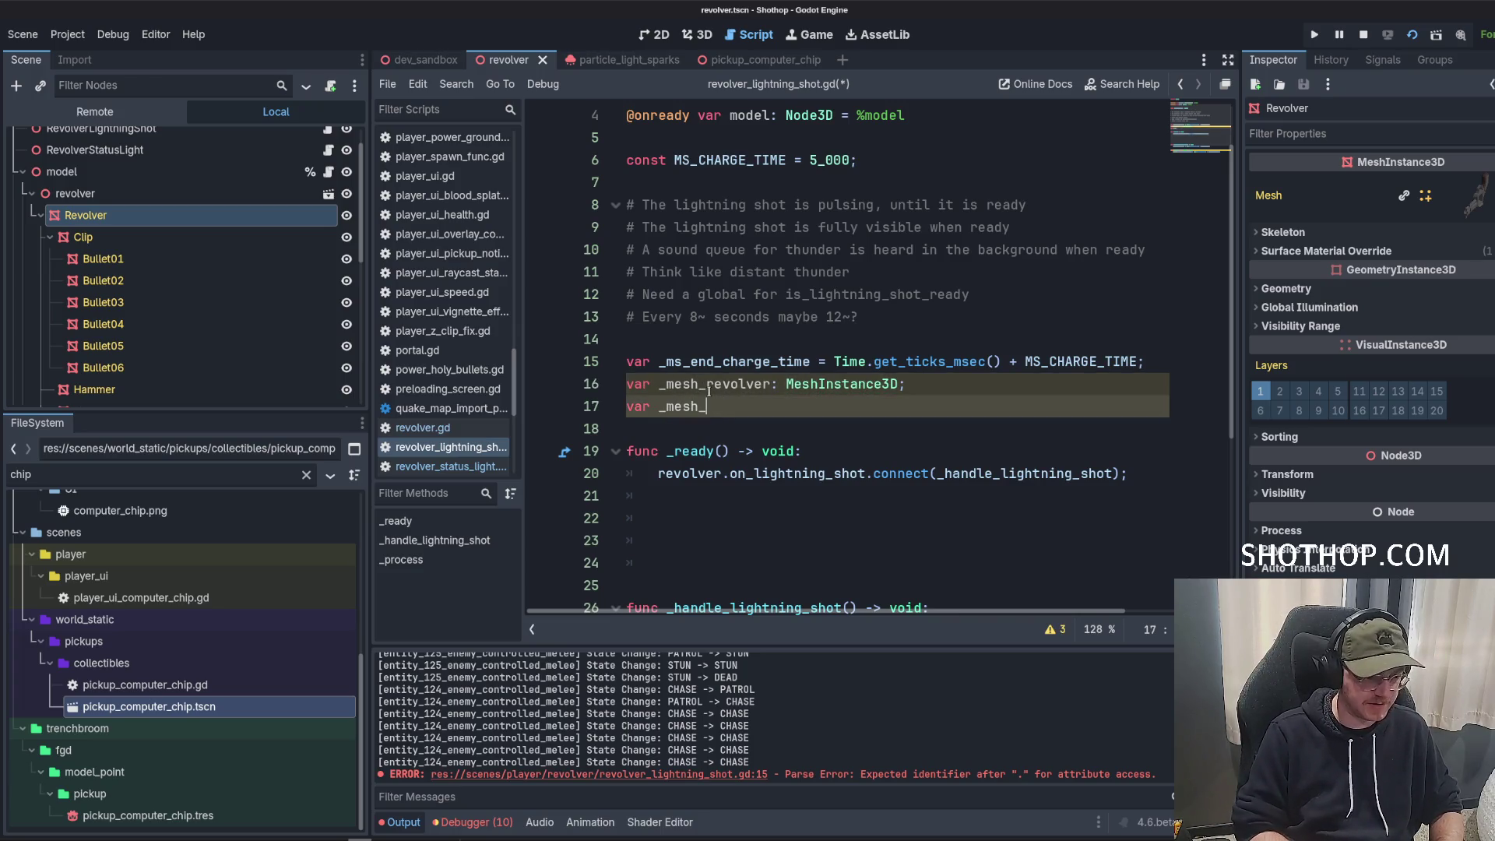
type("clip: MeshInstna")
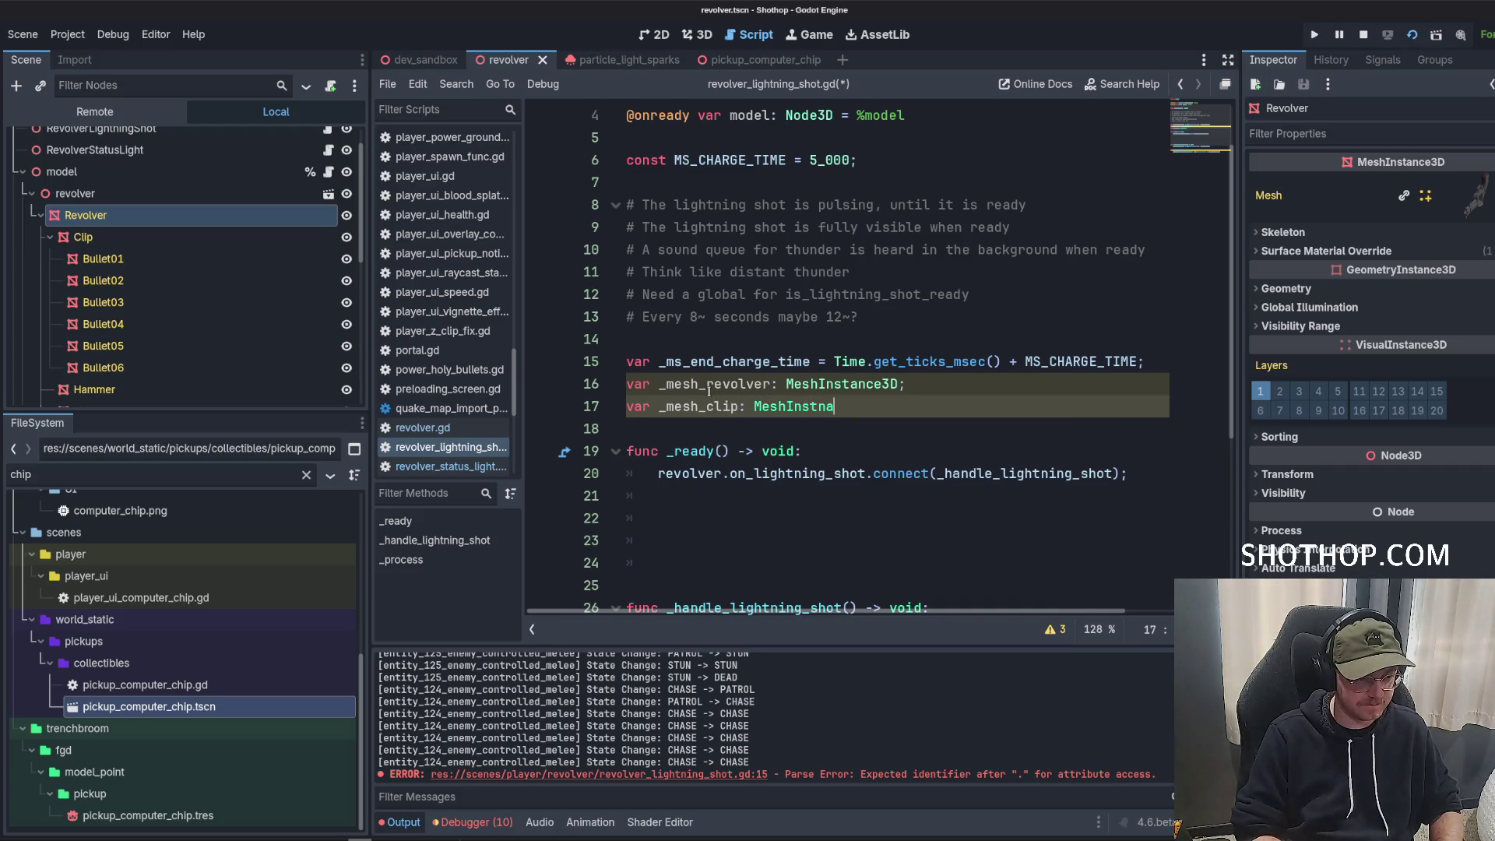
key("BackSpace")
key("BackSpace")
key("Down")
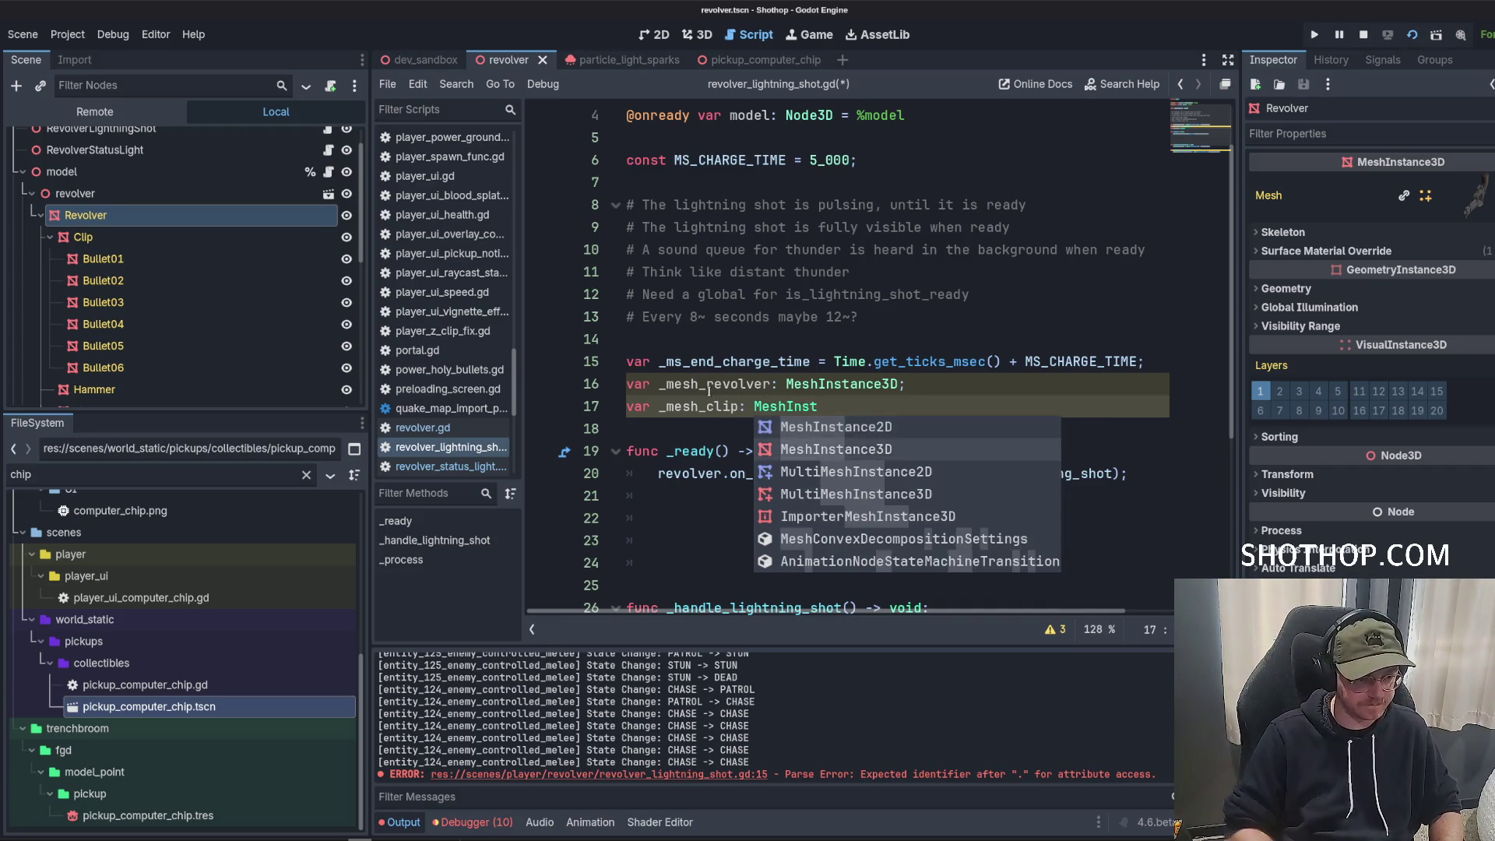
key("Return")
type(";")
In _ready, assign _mesh_revolver = model.find_child("Revolver").
key("Down")
key("Down")
key("Down")
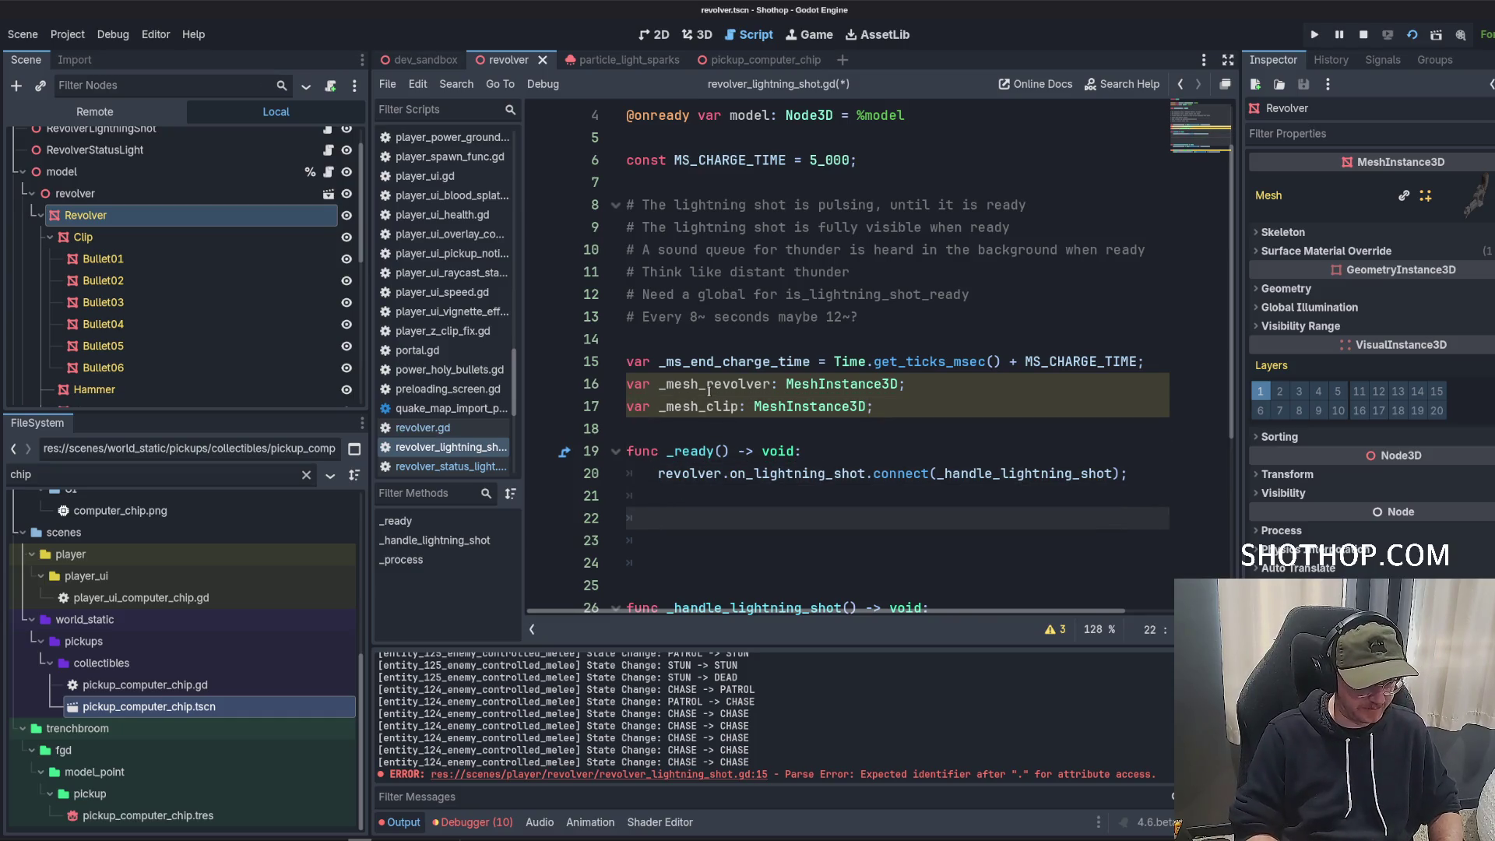
type("model.find")
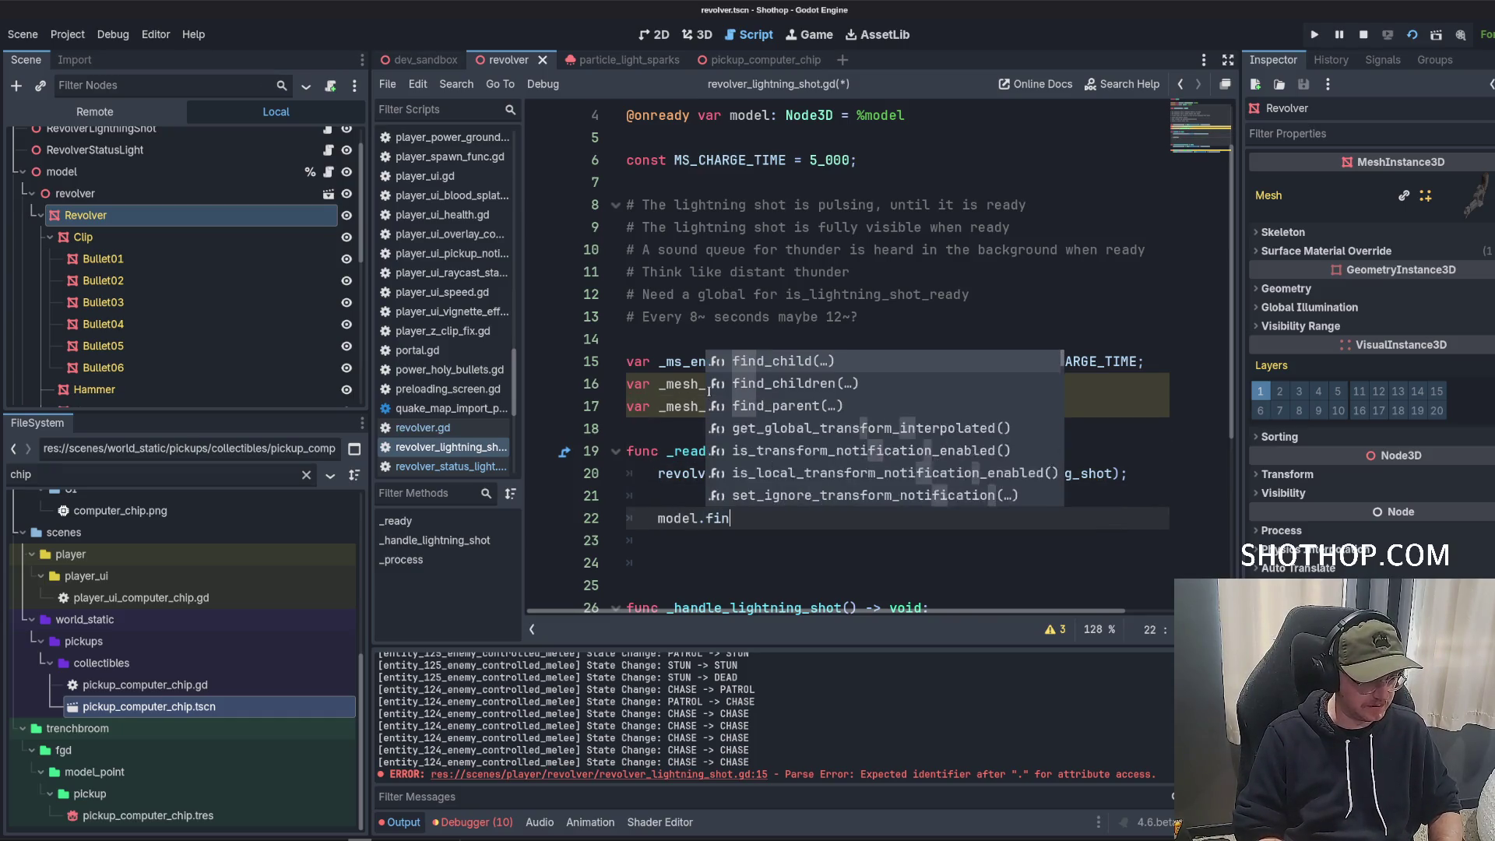
key("Return")
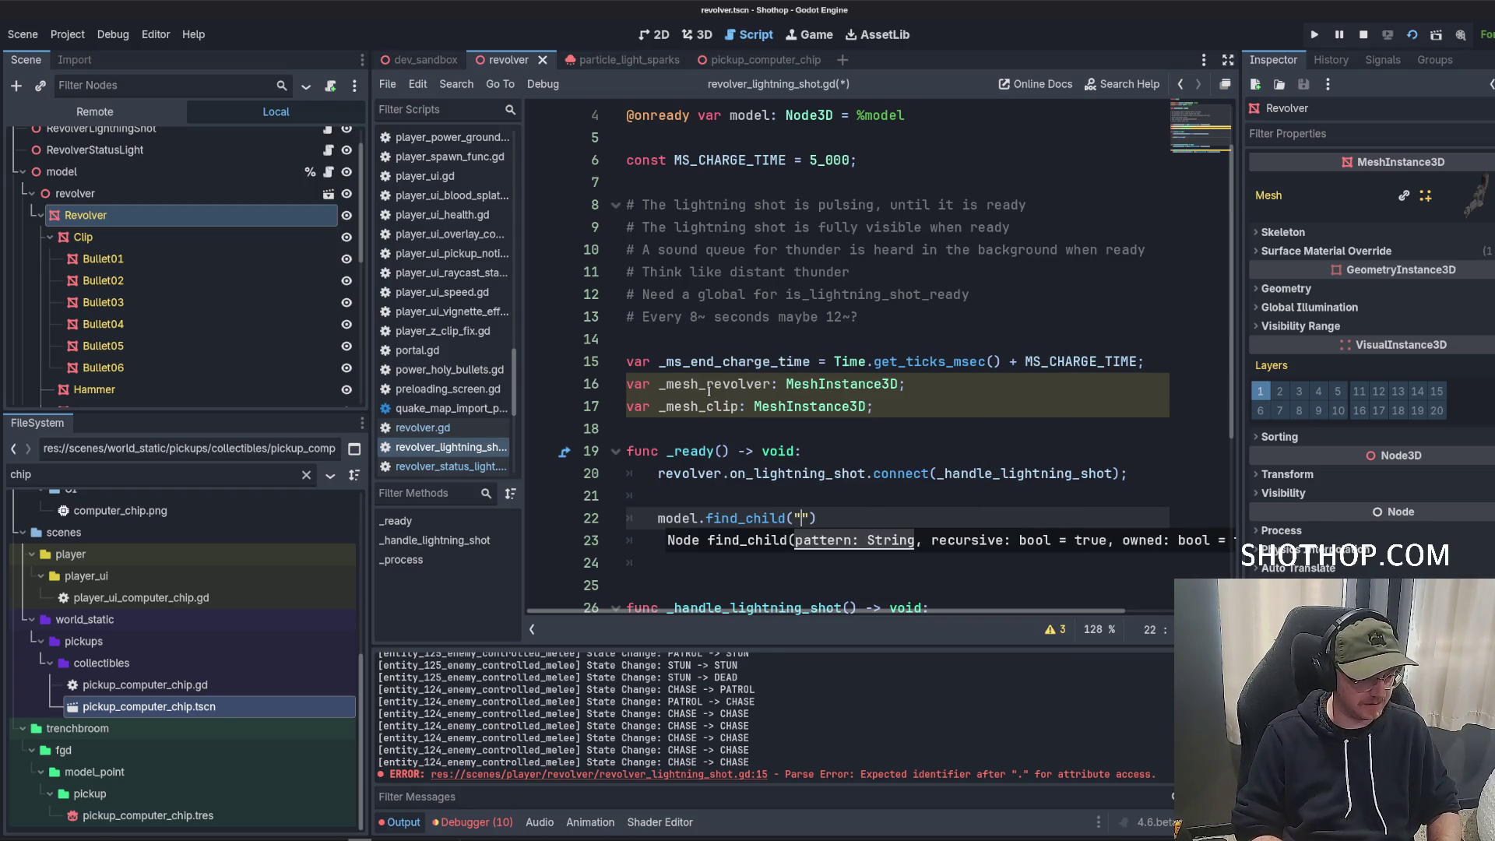
type("Revolver")
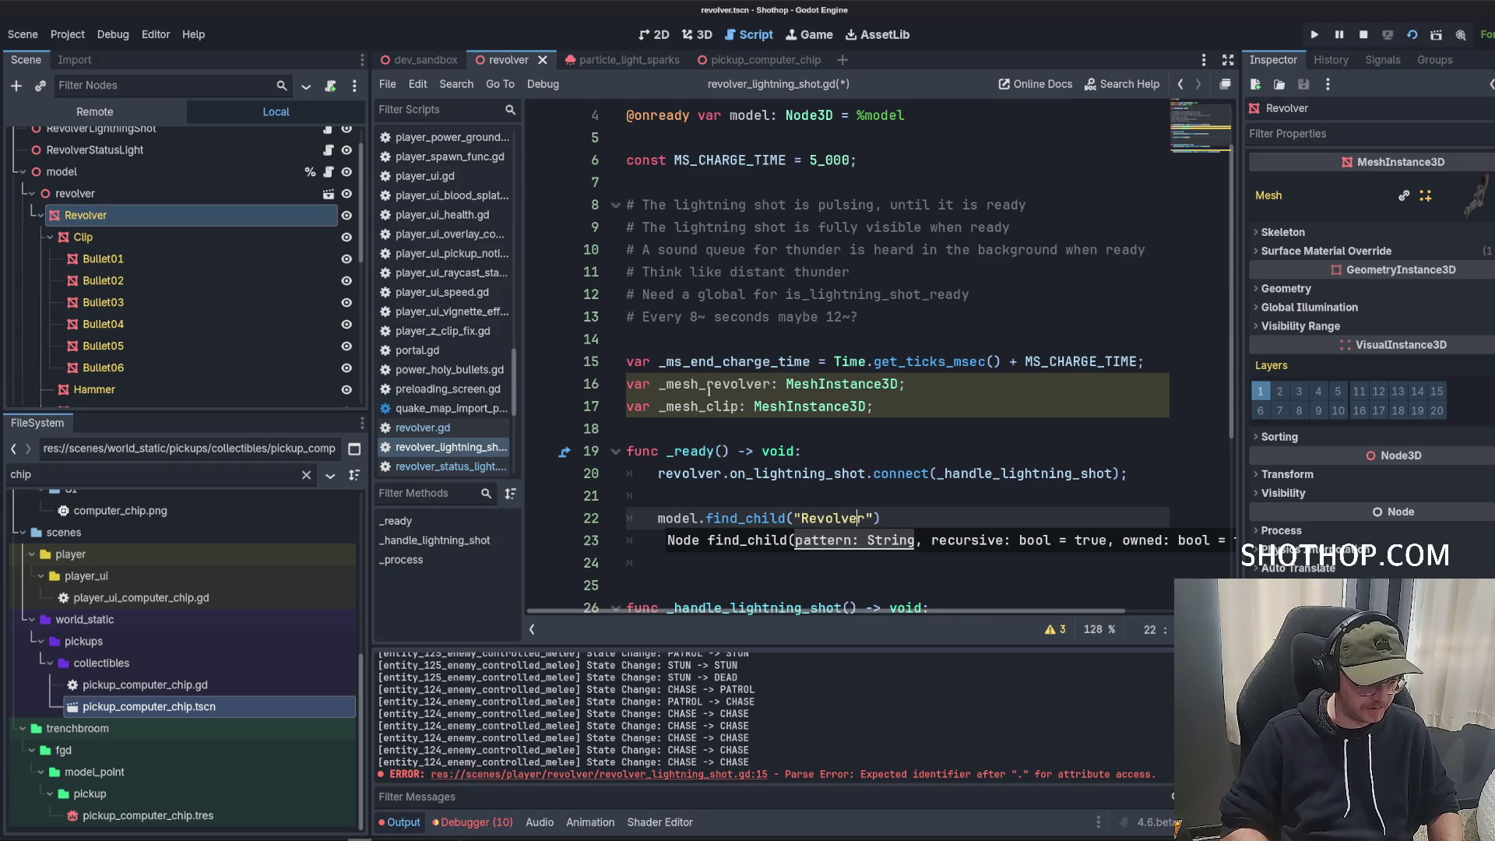
type("_mesh_revolver =")
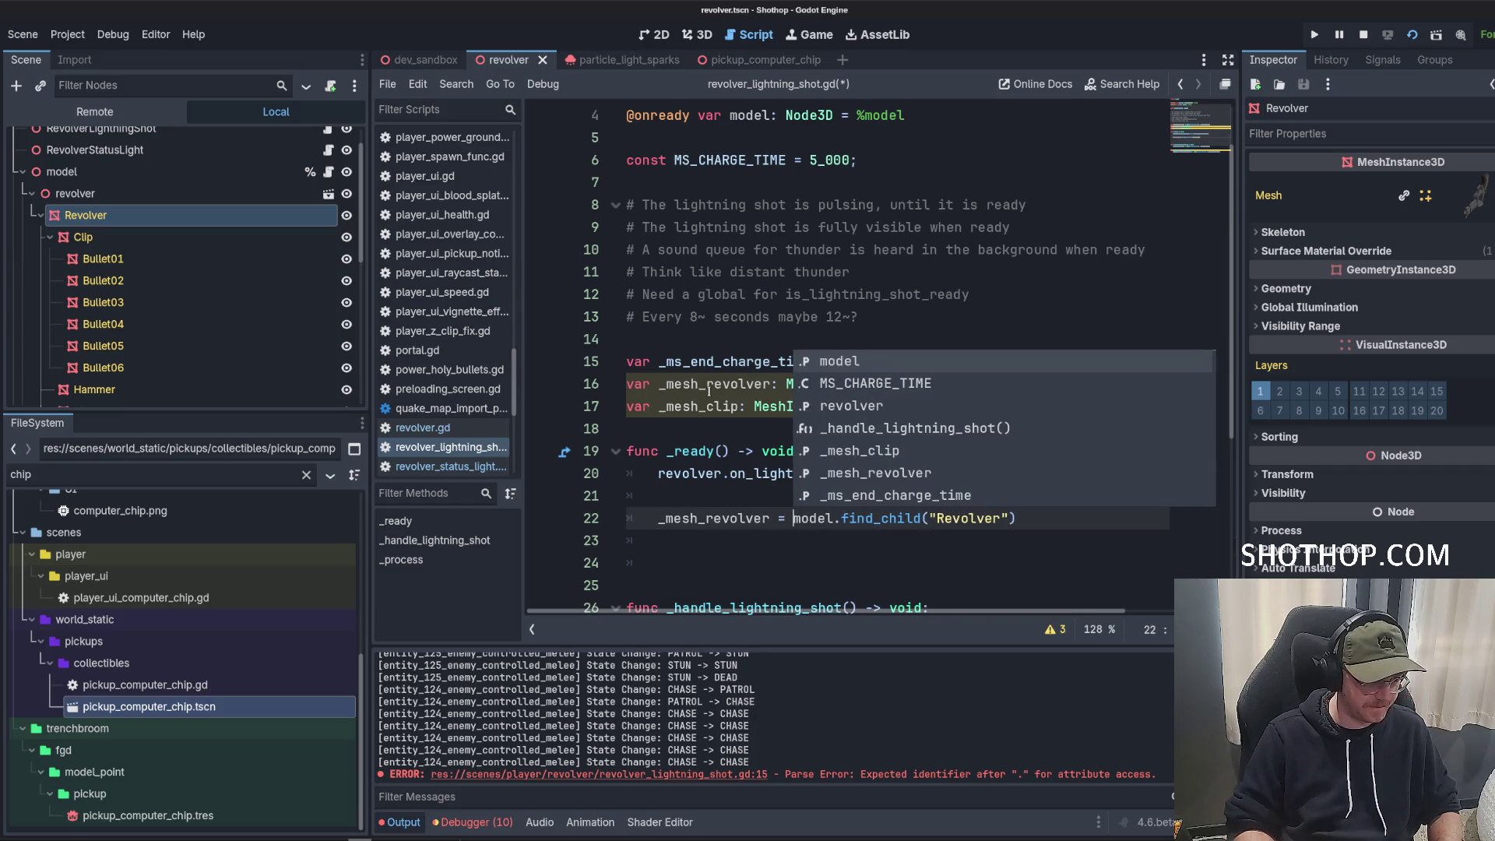
key("Escape")
Duplicate that line to assign _mesh_clip = model.find_child("Clip") and tidy the blank lines.
triple_click(742, 520)
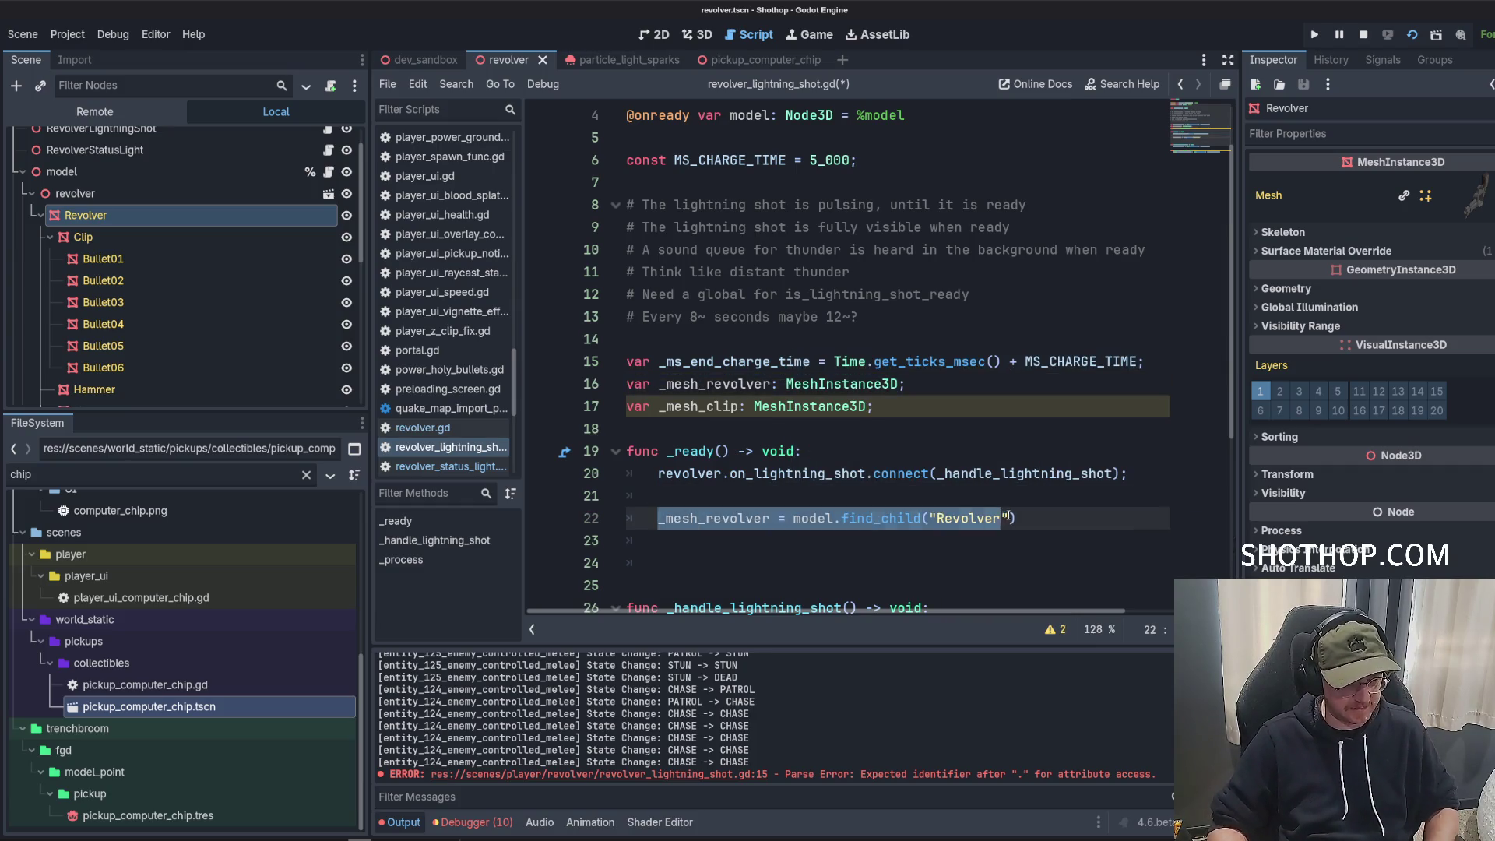
key("ctrl+shift+d")
double_click(971, 539)
type("C")
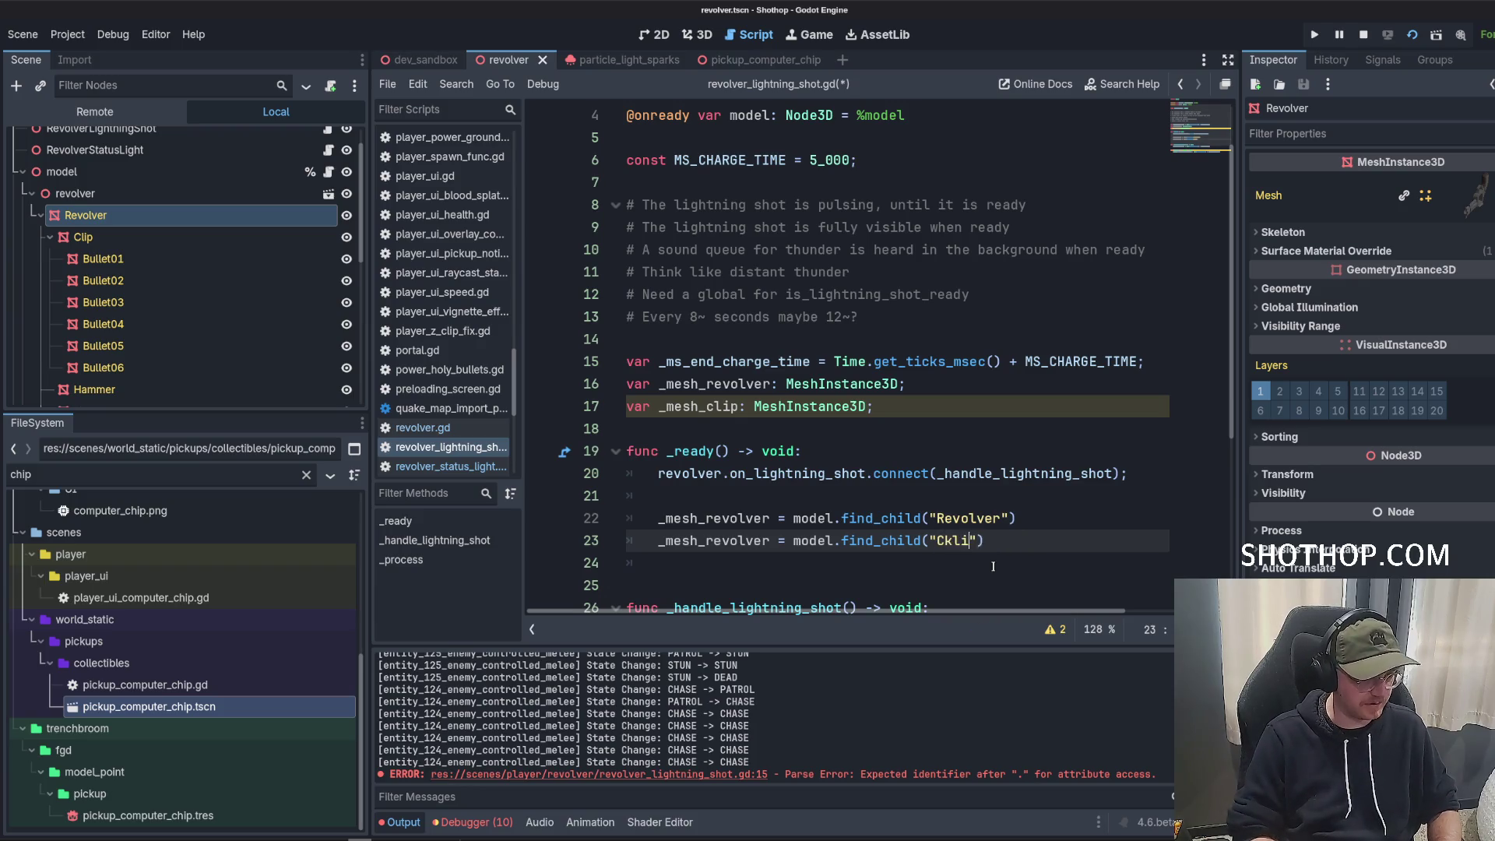
type("p")
double_click(698, 406)
key("ctrl+c")
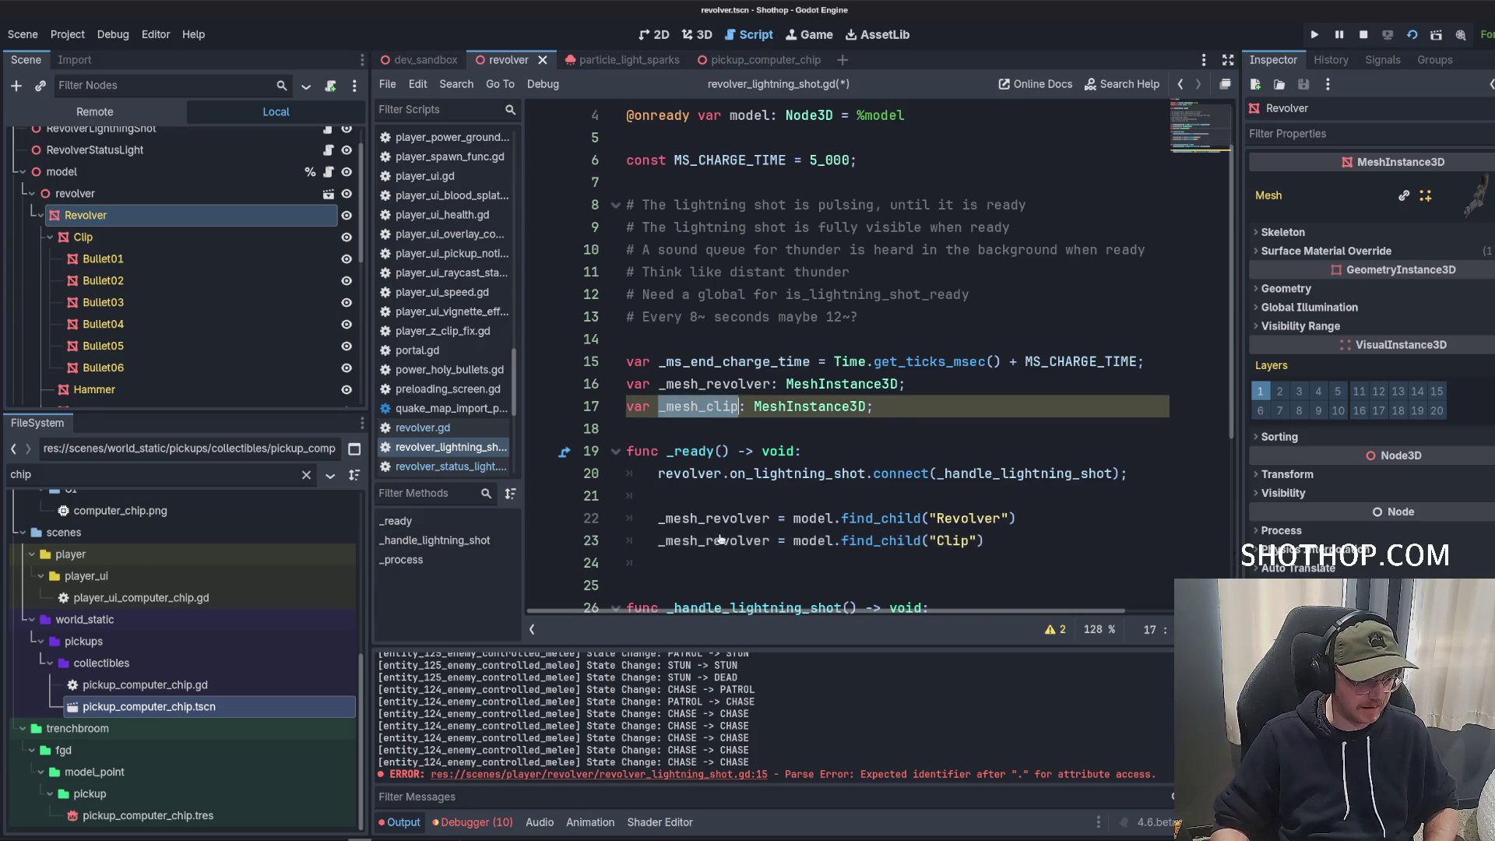
double_click(714, 540)
key("ctrl+v")
left_click(1081, 552)
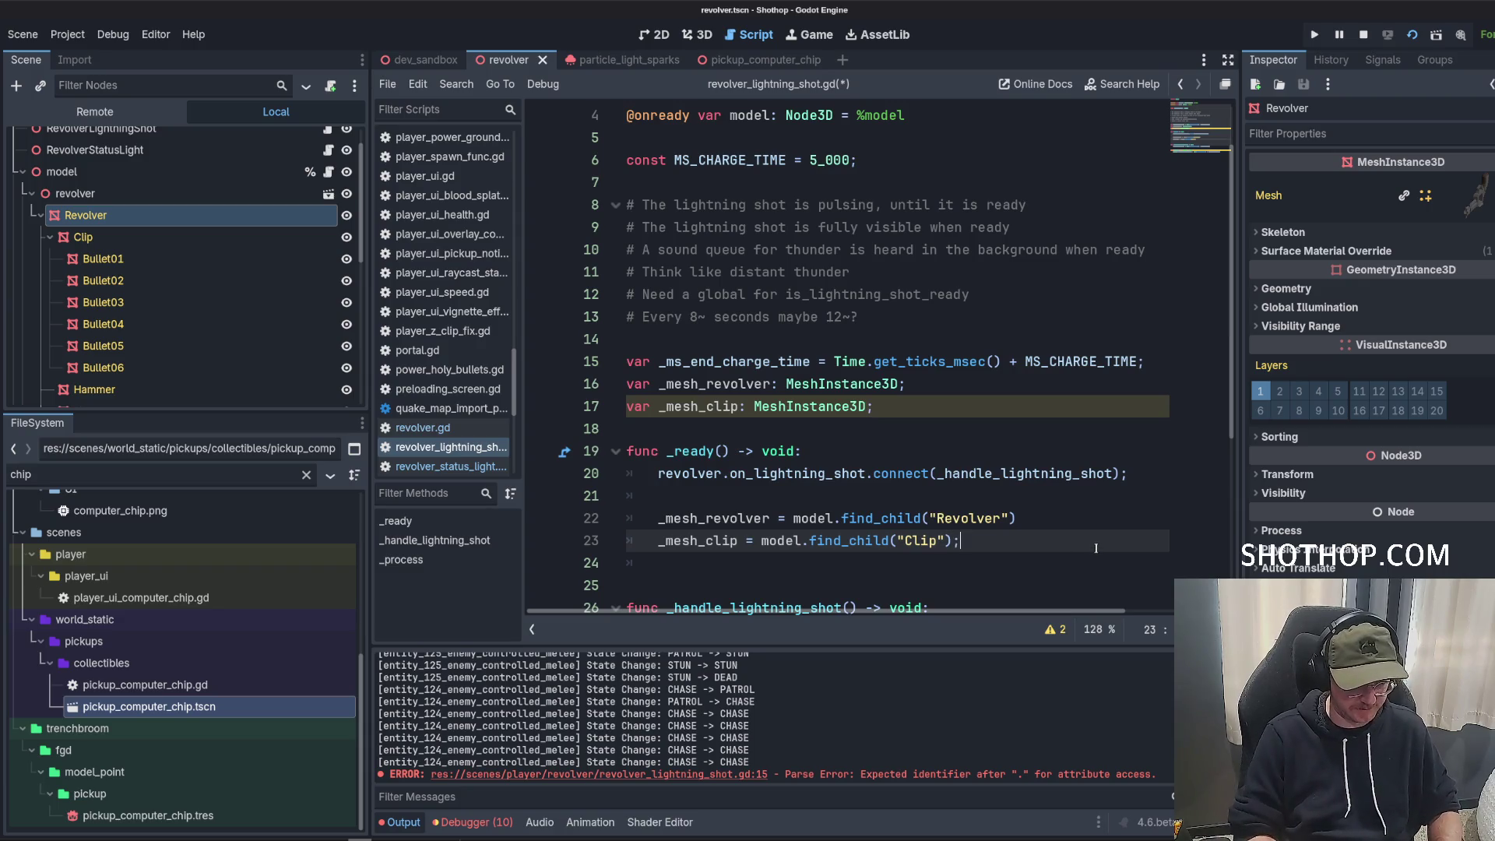
type(";")
left_click(1066, 519)
type(";")
key("Up")
key("BackSpace")
key("BackSpace")
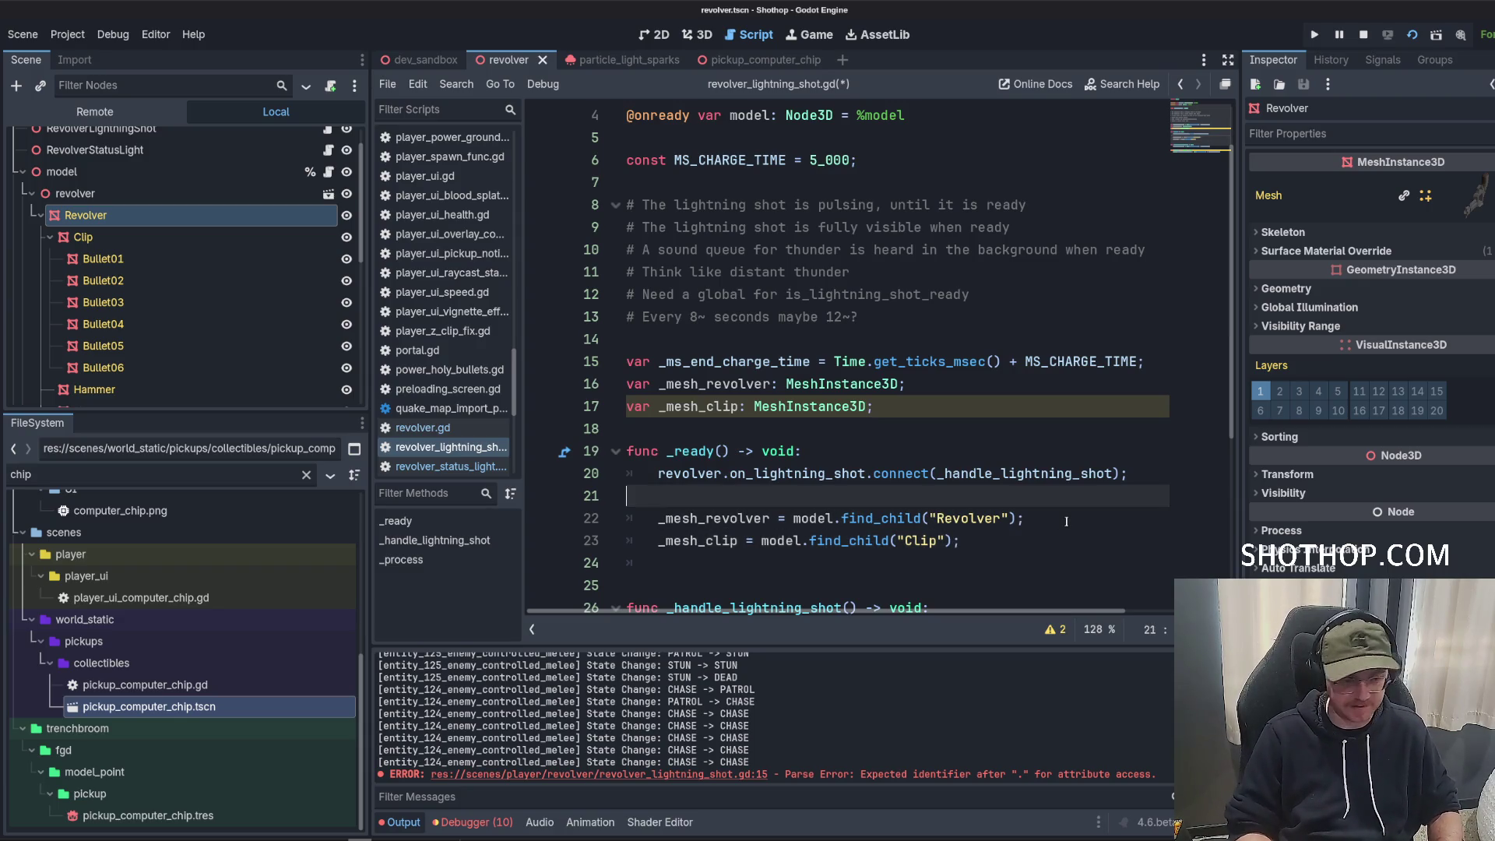
Add assert(_mesh_revolver, "Did not find mesh revolver for lightning fx"); below the find_child lines.
key("Down")
key("Down")
key("Down")
key("Return")
type("assert(_mesh")
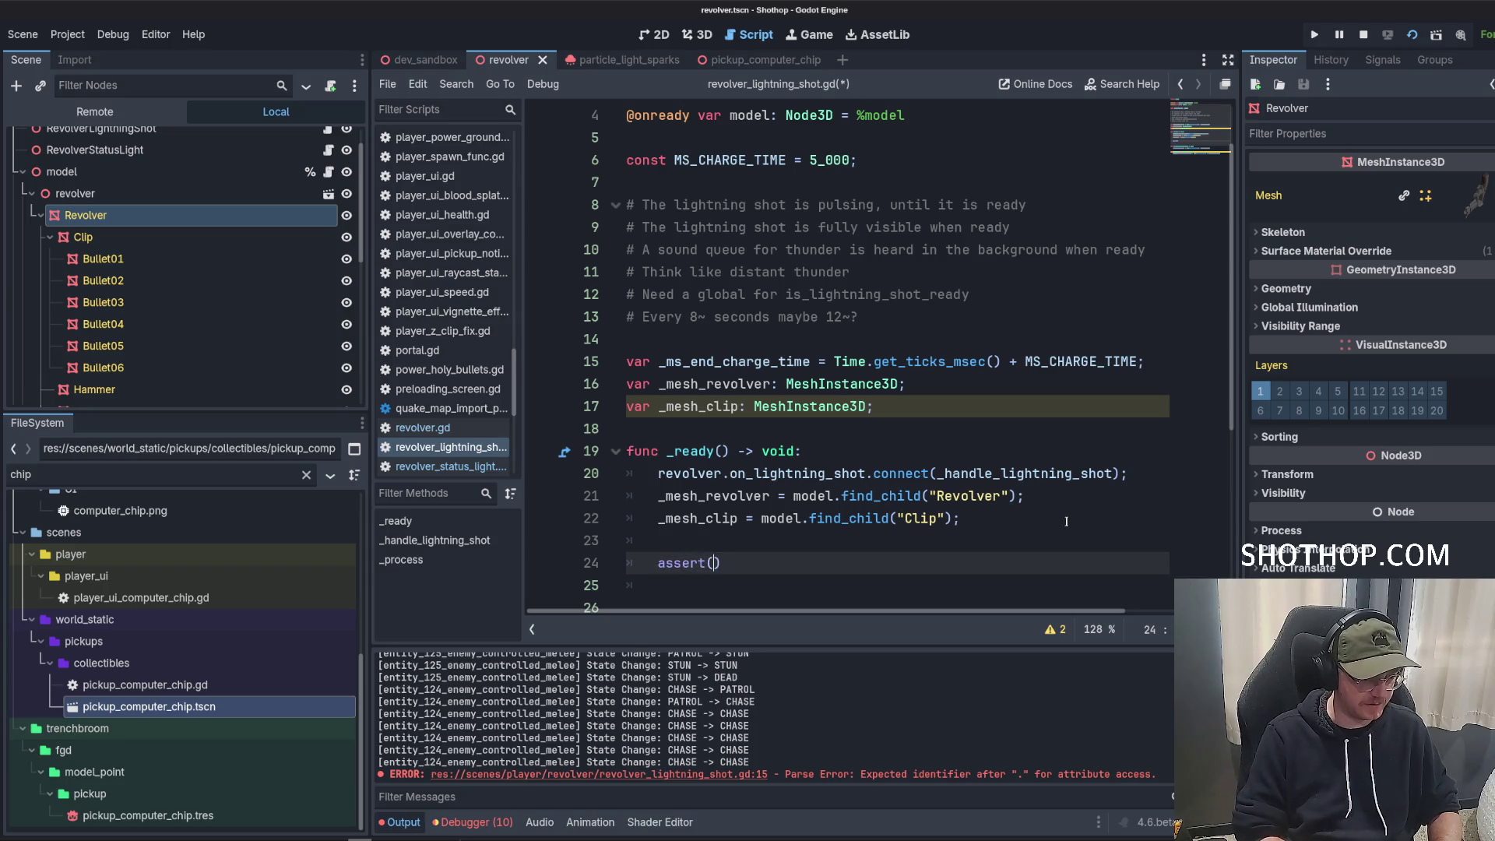
key("Down")
key("Return")
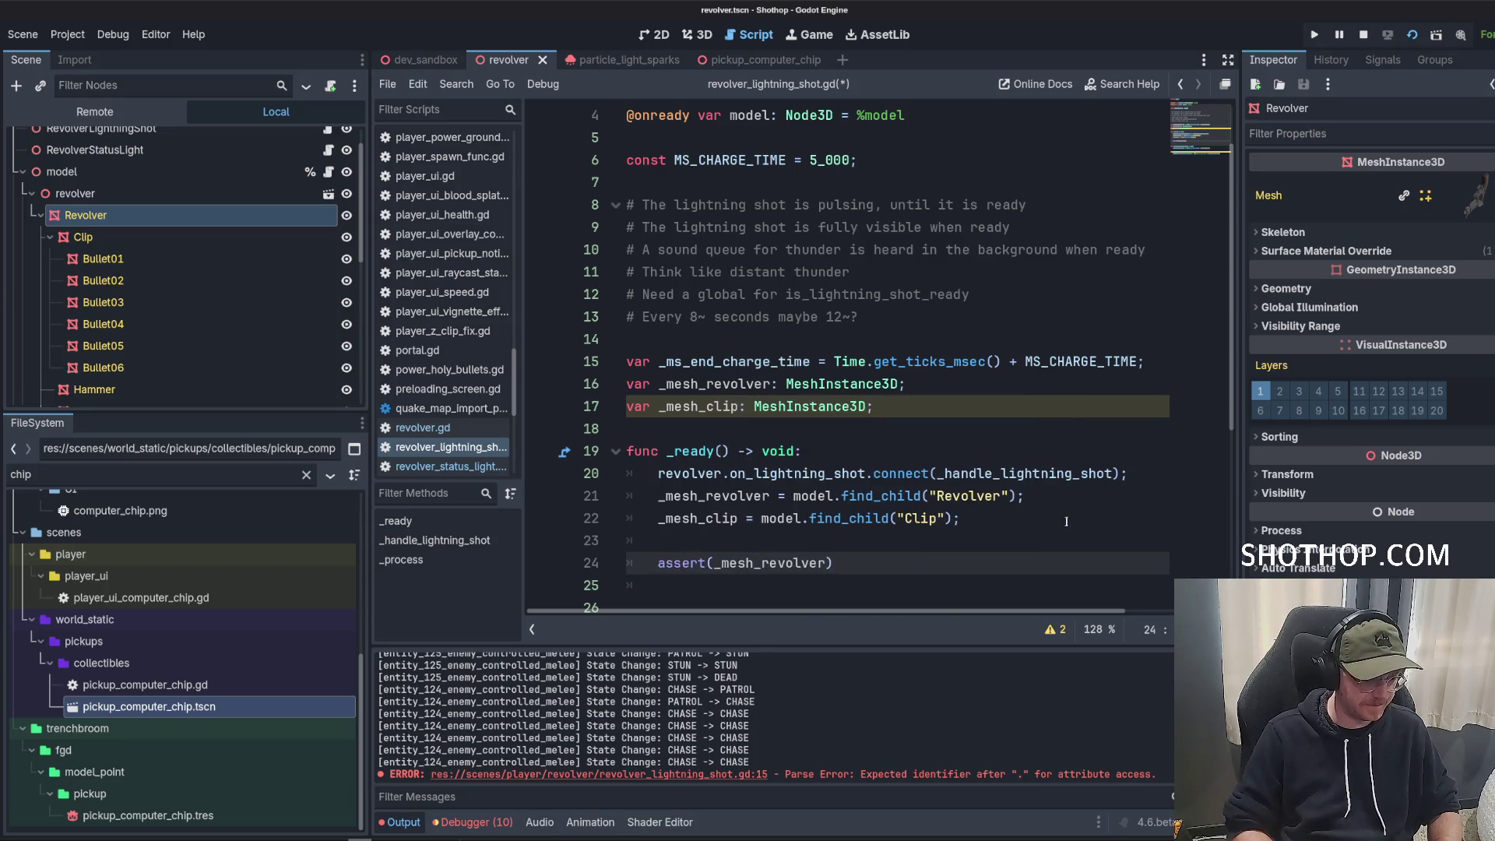
type(", \"Di")
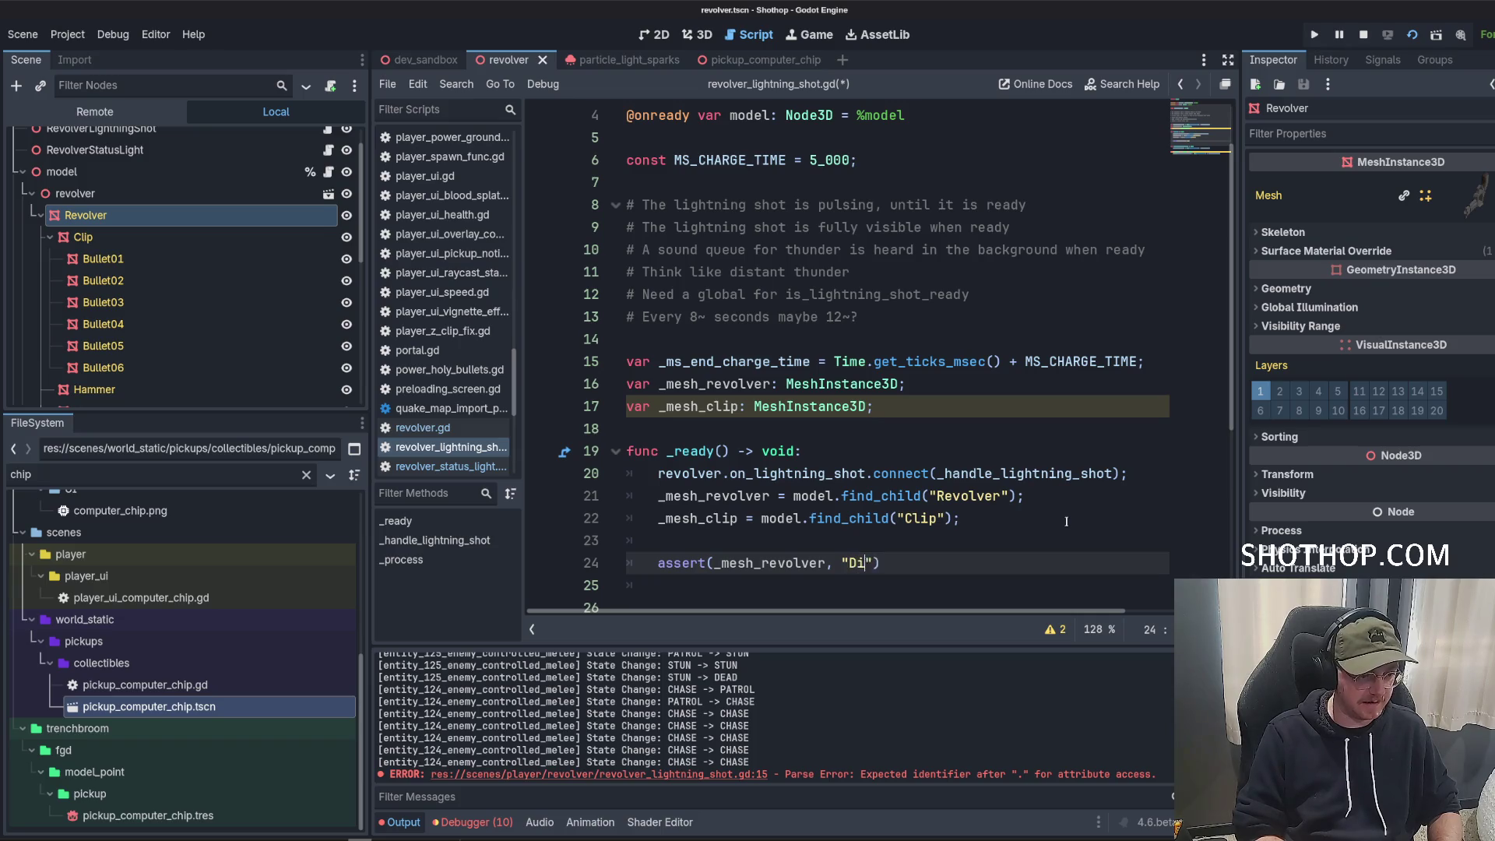
type("d not find mesh revolve")
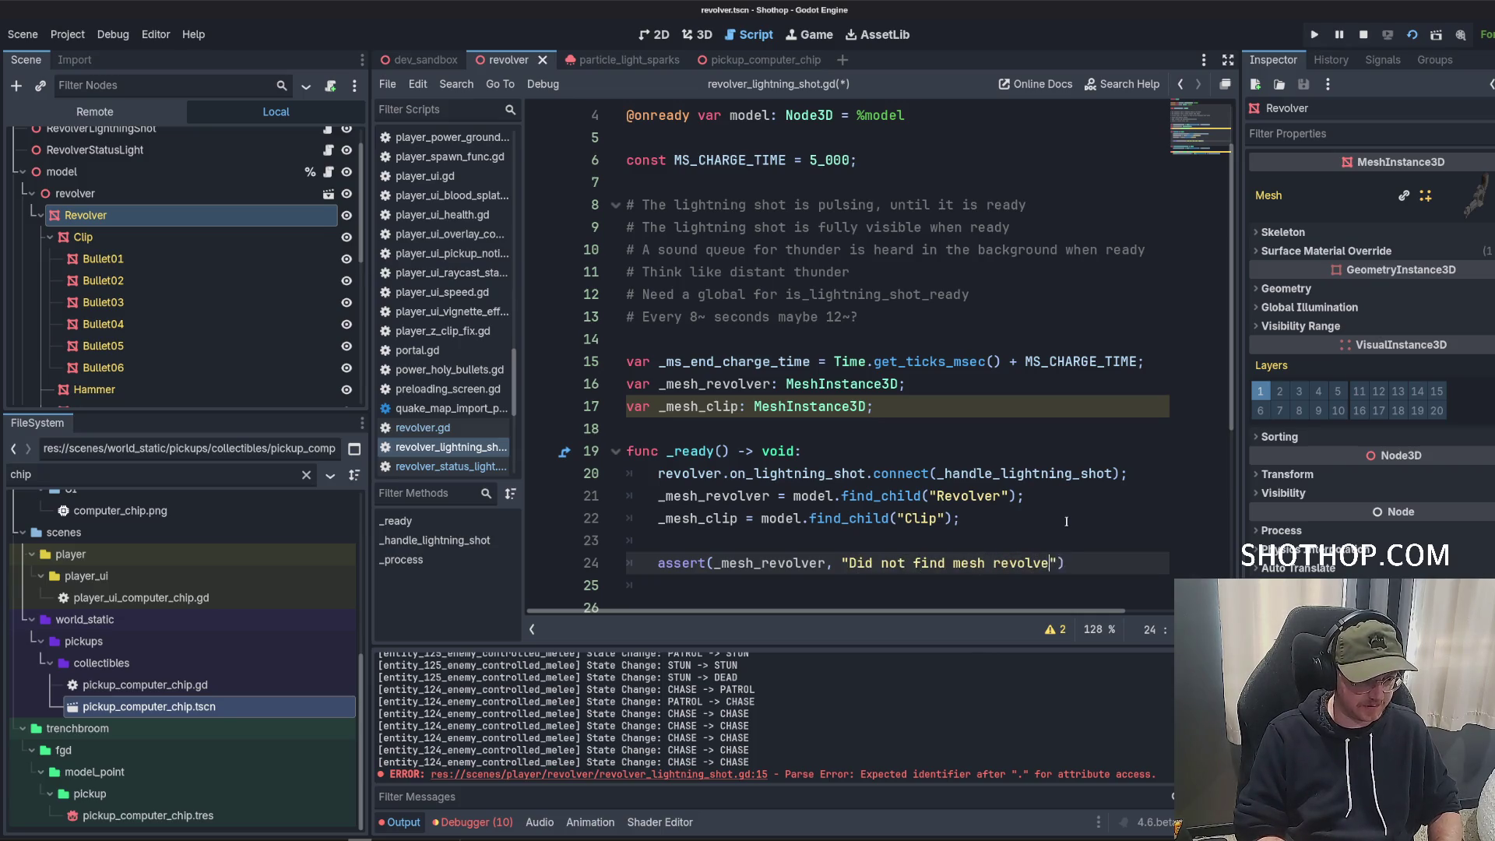
type("r for lightnin")
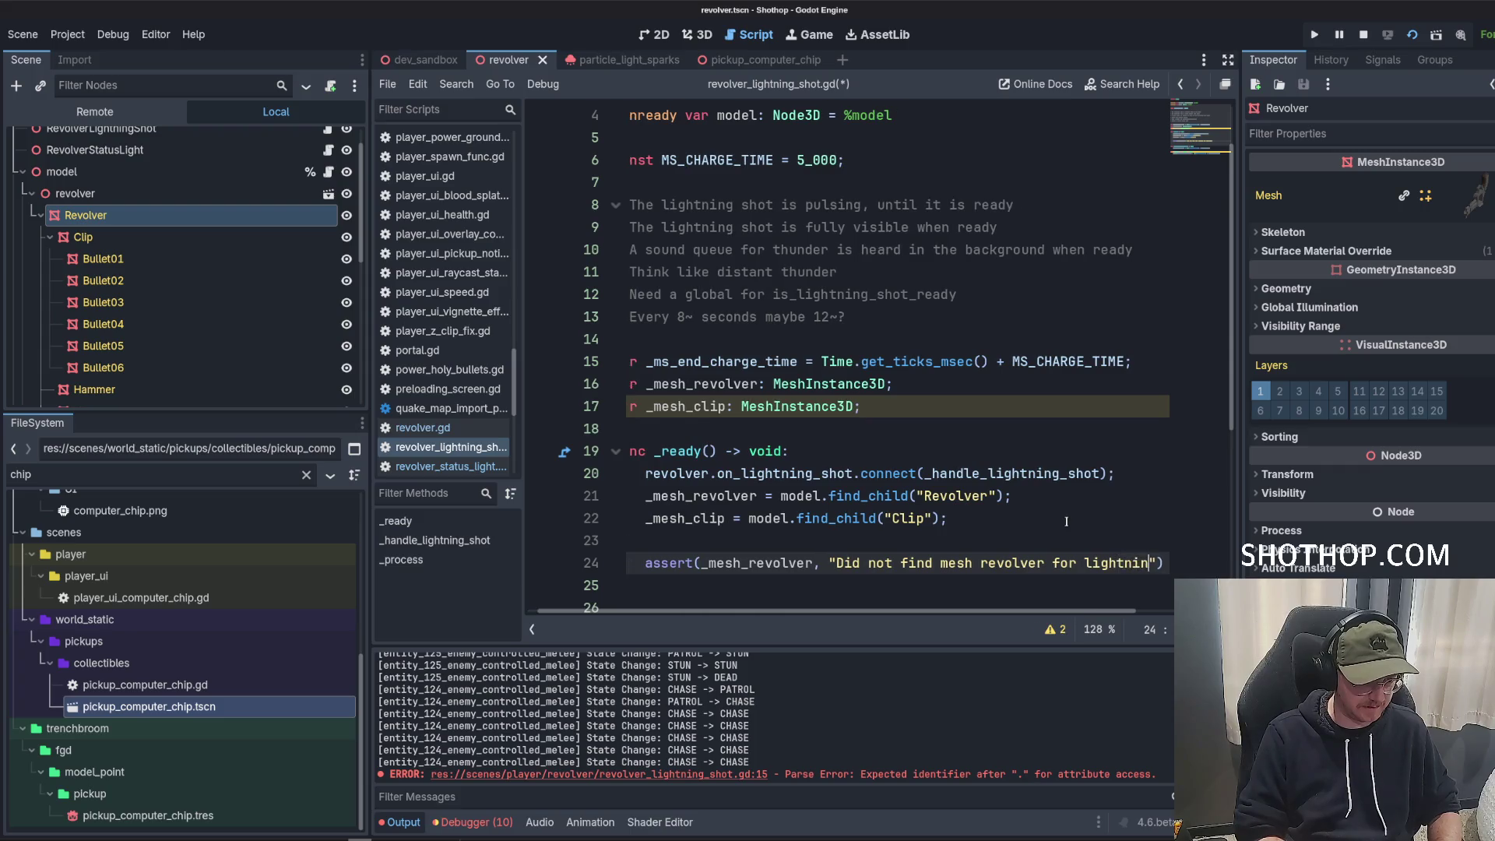
type("g effe")
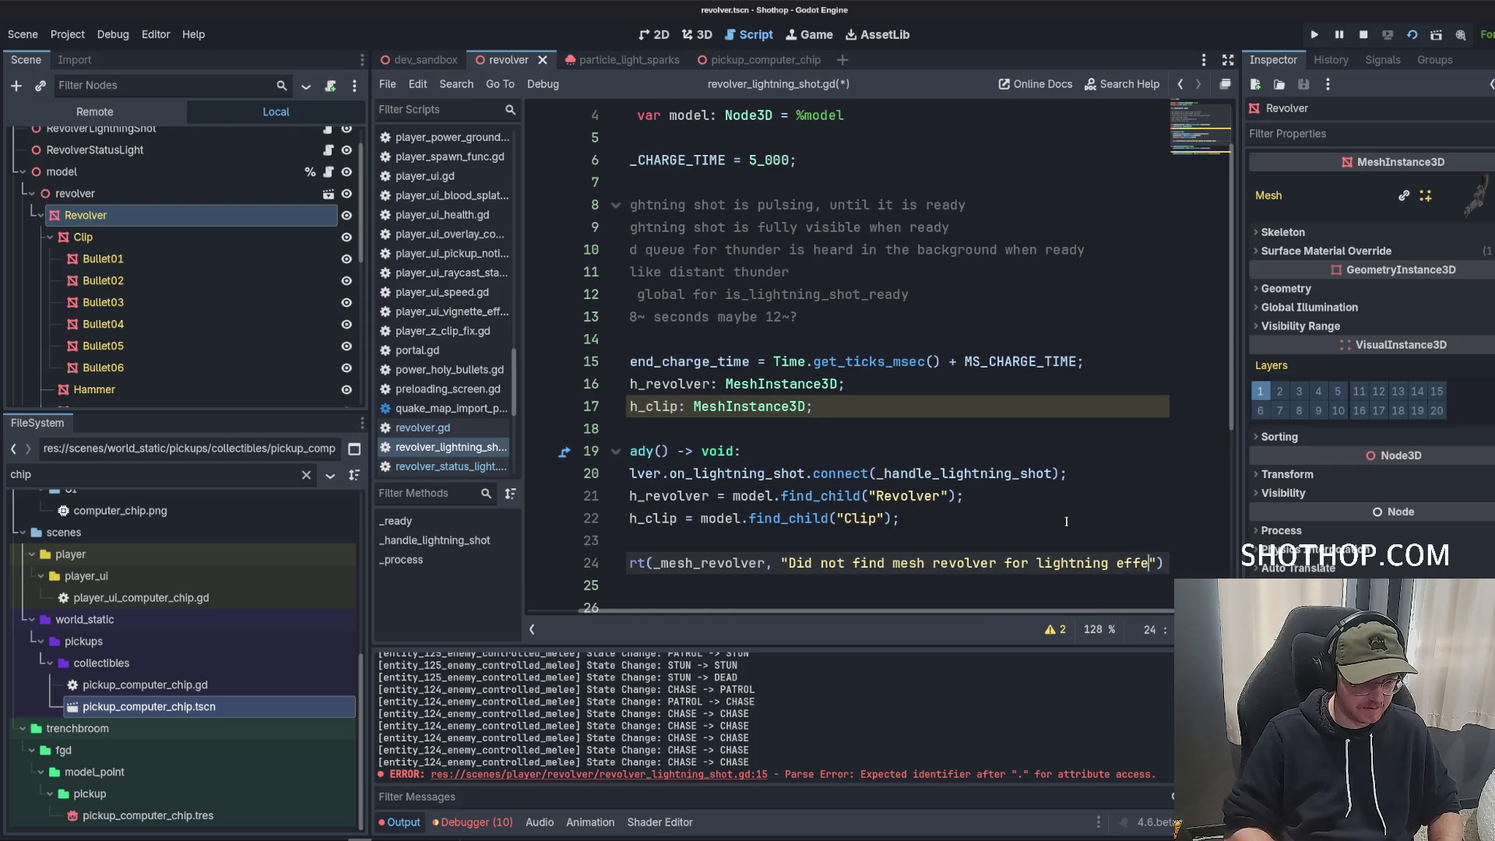
key("BackSpace")
key("BackSpace")
type("fx")
key("End")
type(";")
Duplicate the assert to check _mesh_clip with a clip-specific failure message, then save the script.
scroll(1066, 522, "down", 3)
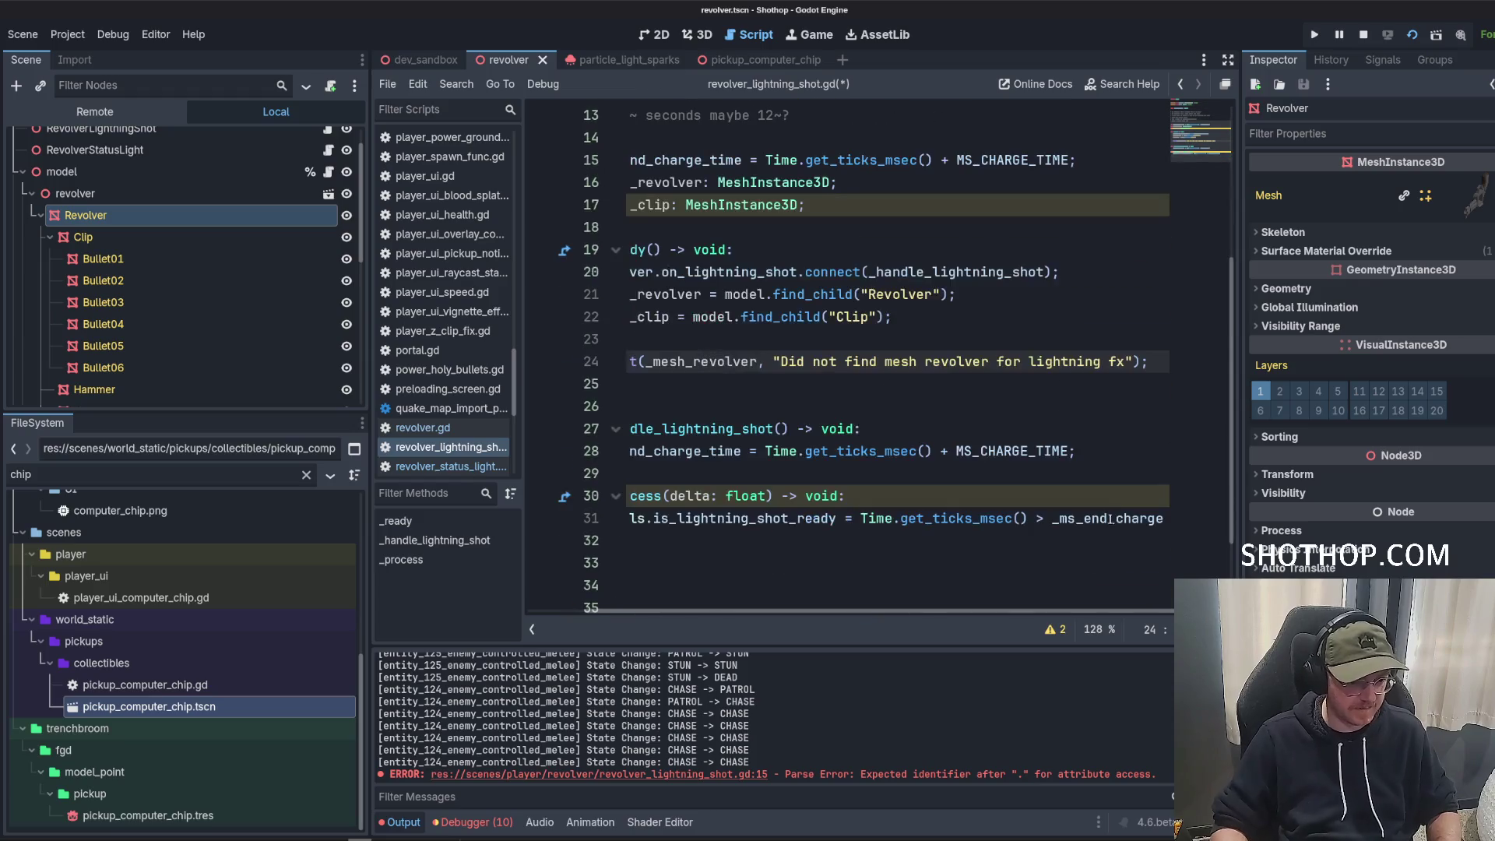
key("shift+Home")
key("shift+Home")
key("ctrl+alt+Down")
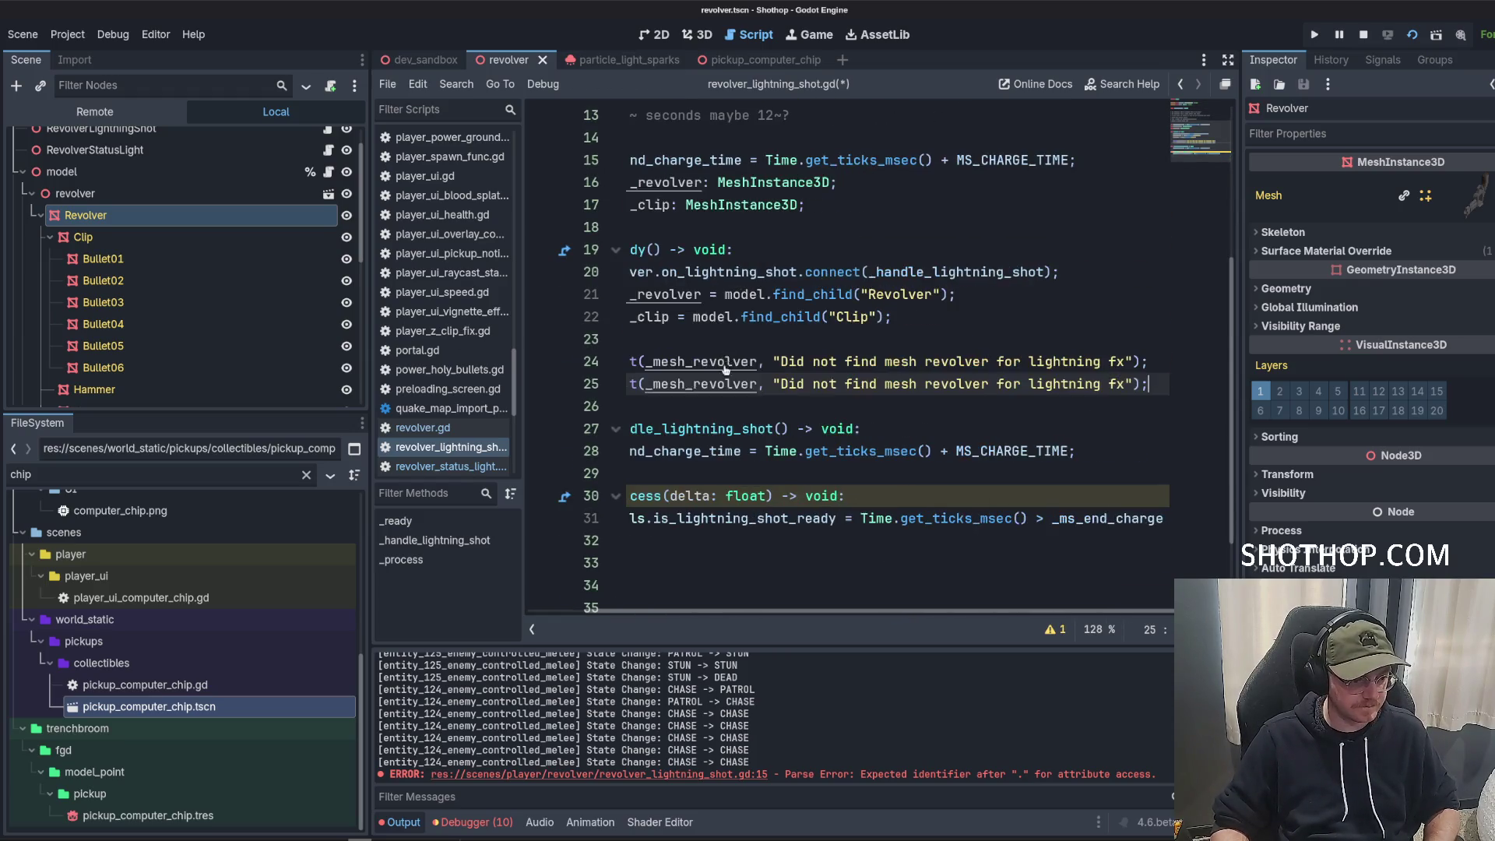
double_click(658, 316)
key("ctrl+c")
double_click(685, 384)
key("ctrl+v")
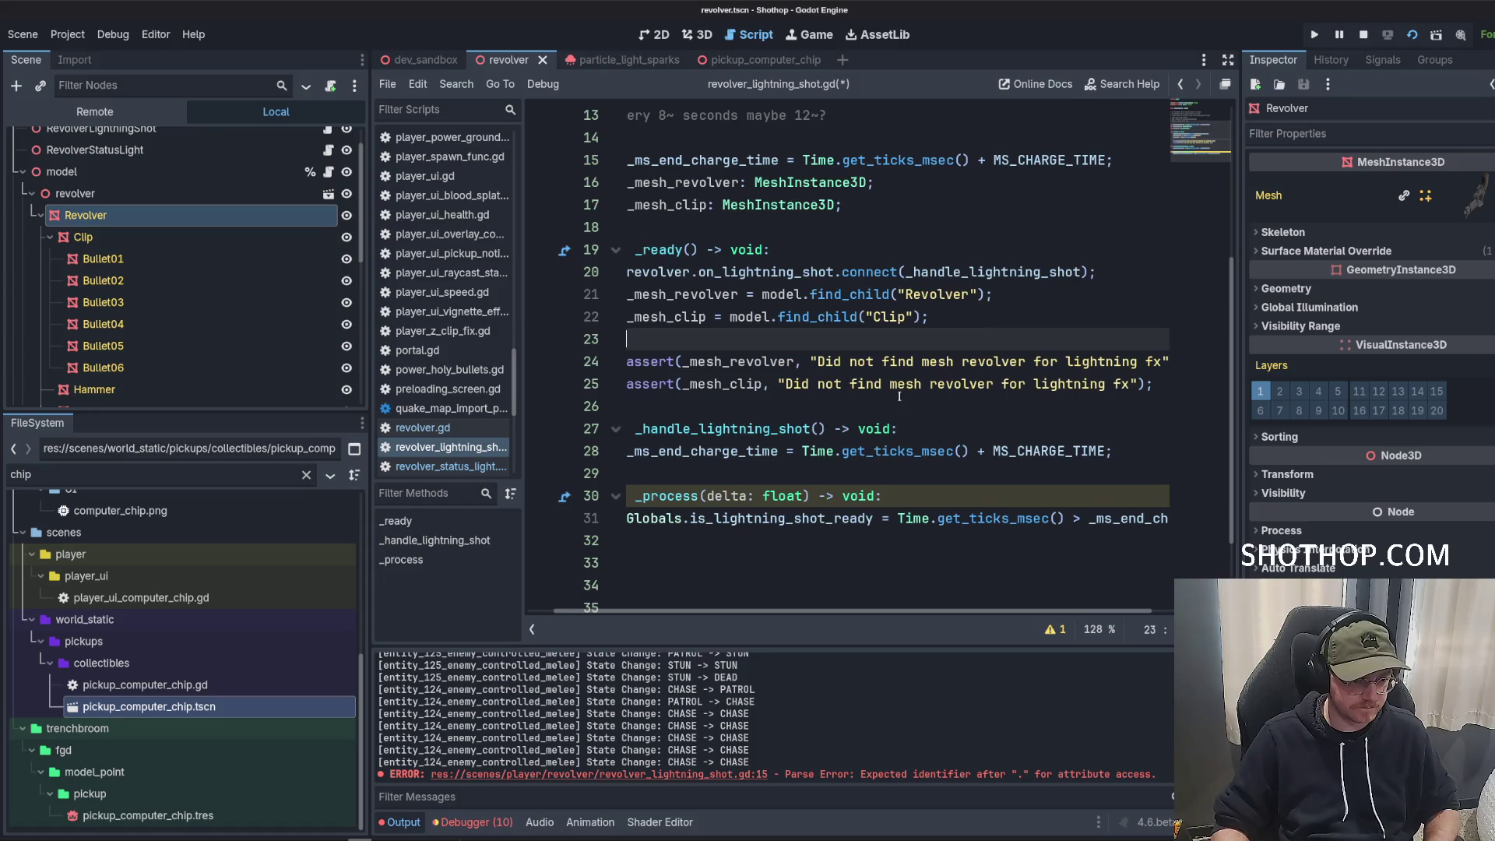
double_click(950, 383)
key("BackSpace")
type("clip")
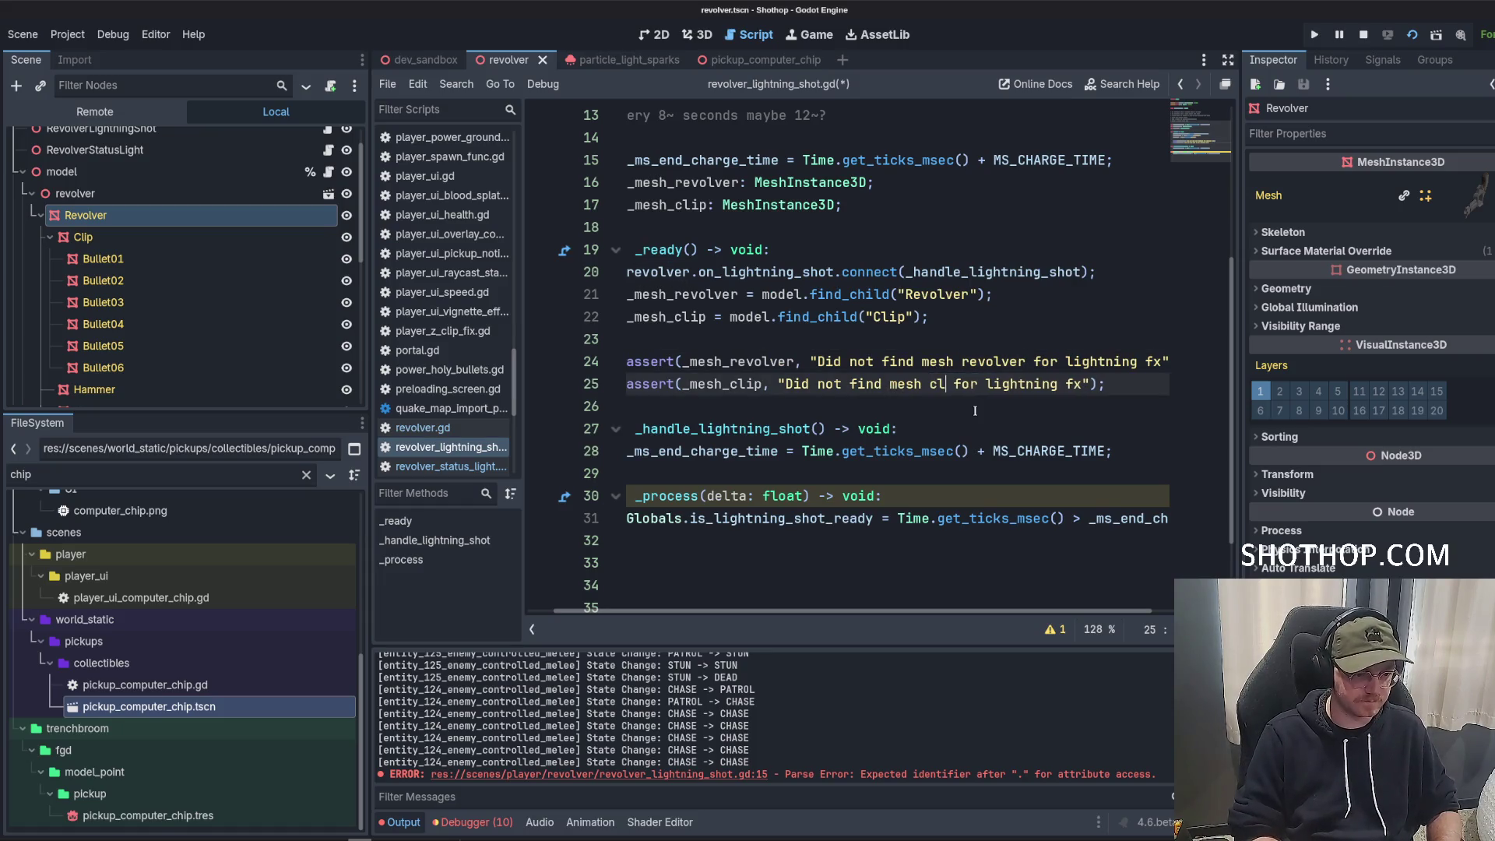
left_click(996, 303)
left_click(928, 383)
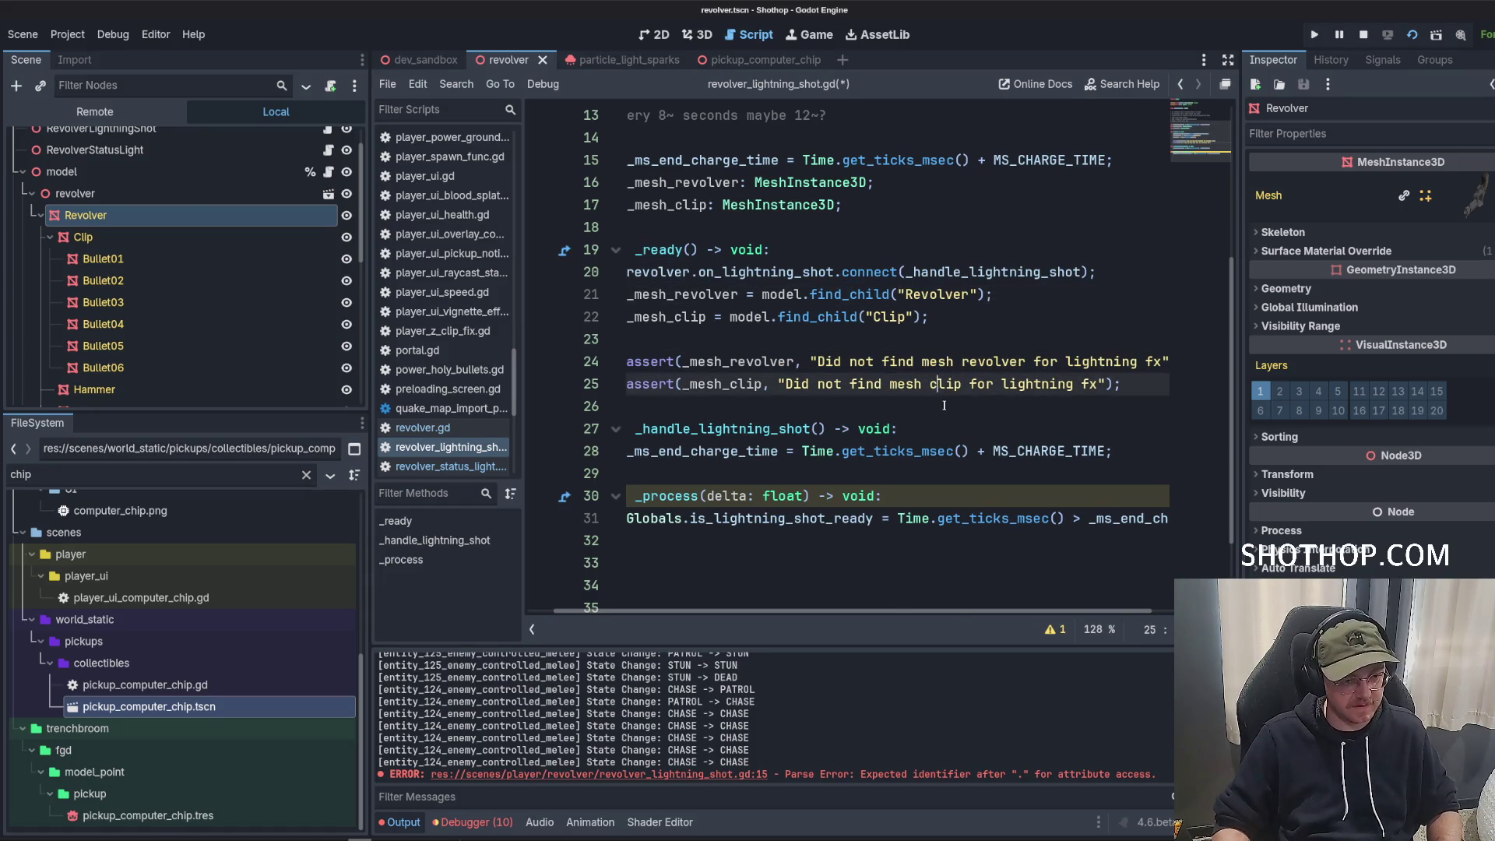
type("revolver")
key("ctrl+s")
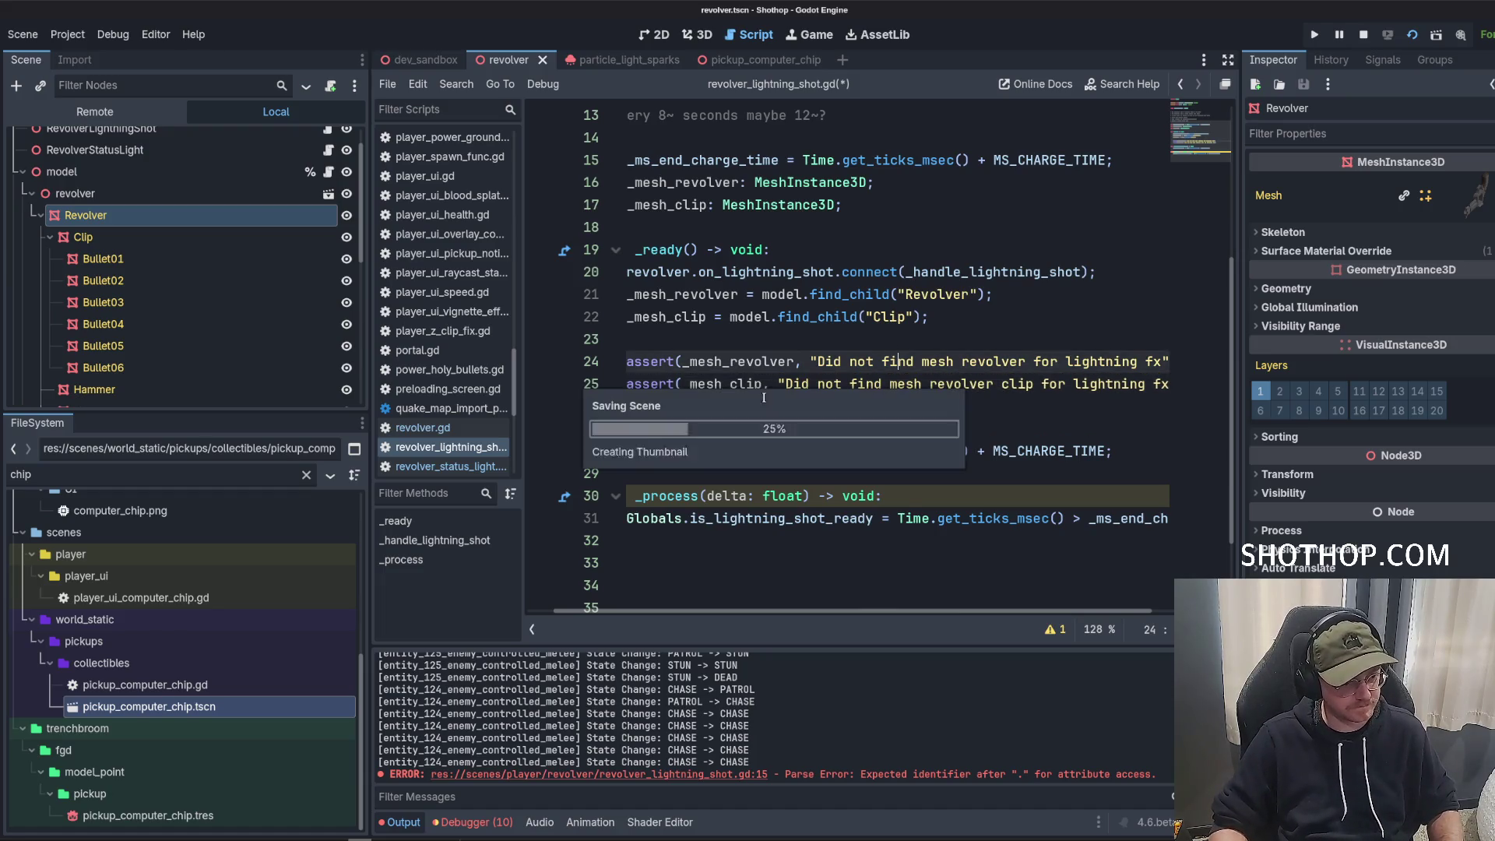
key("Up")
key("Up")
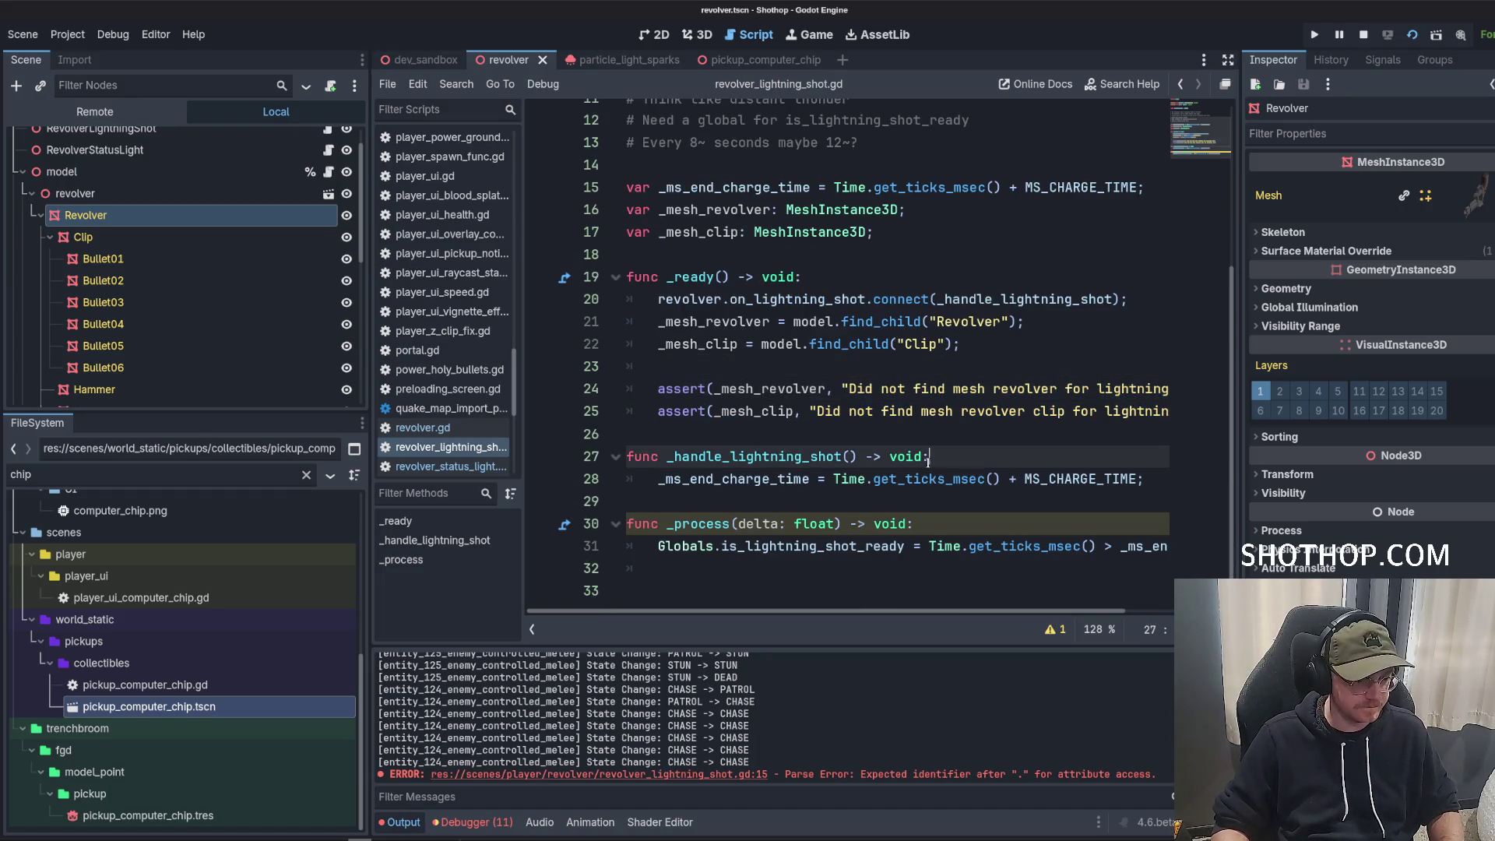
Insert blank lines just above func _handle_lightning_shot to make room for a new function.
key("Down")
key("Down")
key("Down")
key("Down")
key("Down")
key("Down")
key("Up")
key("Up")
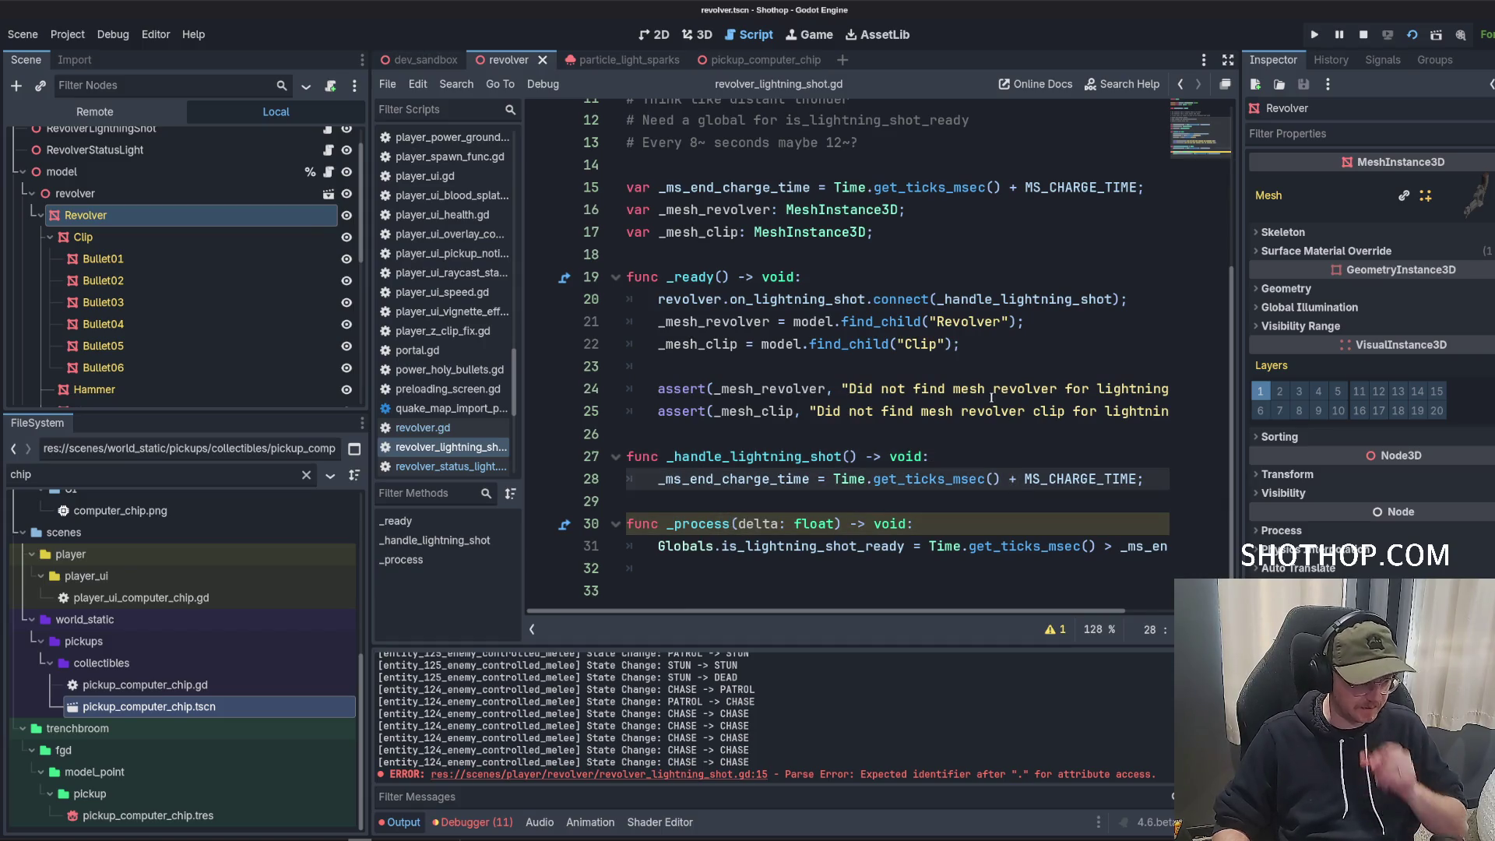
key("Up")
key("Up")
key("Up")
key("Down")
key("Down")
key("Down")
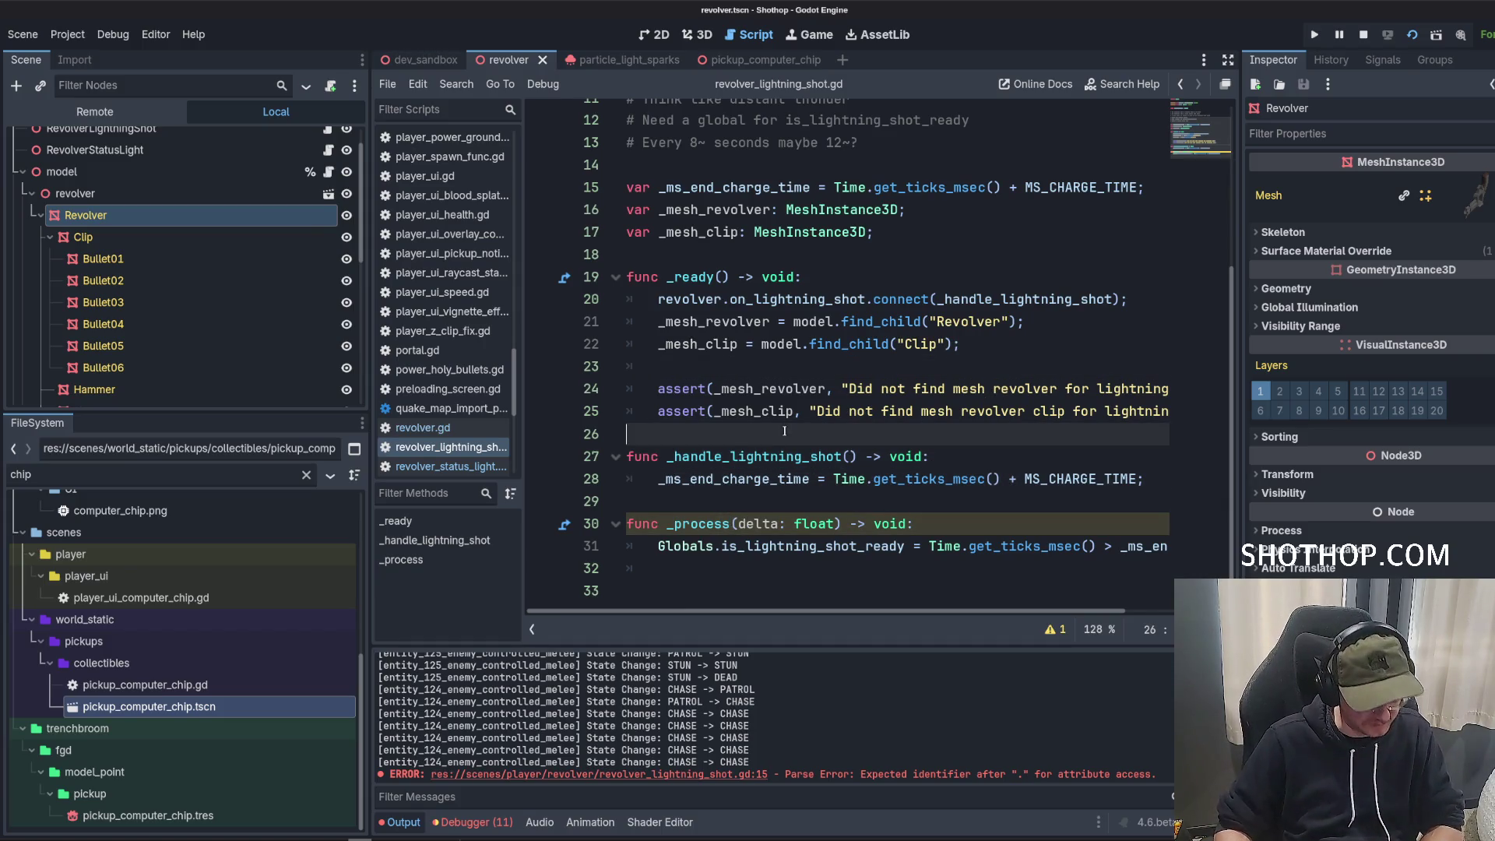
key("Return")
key("Return")
key("Return")
key("Up")
key("Up")
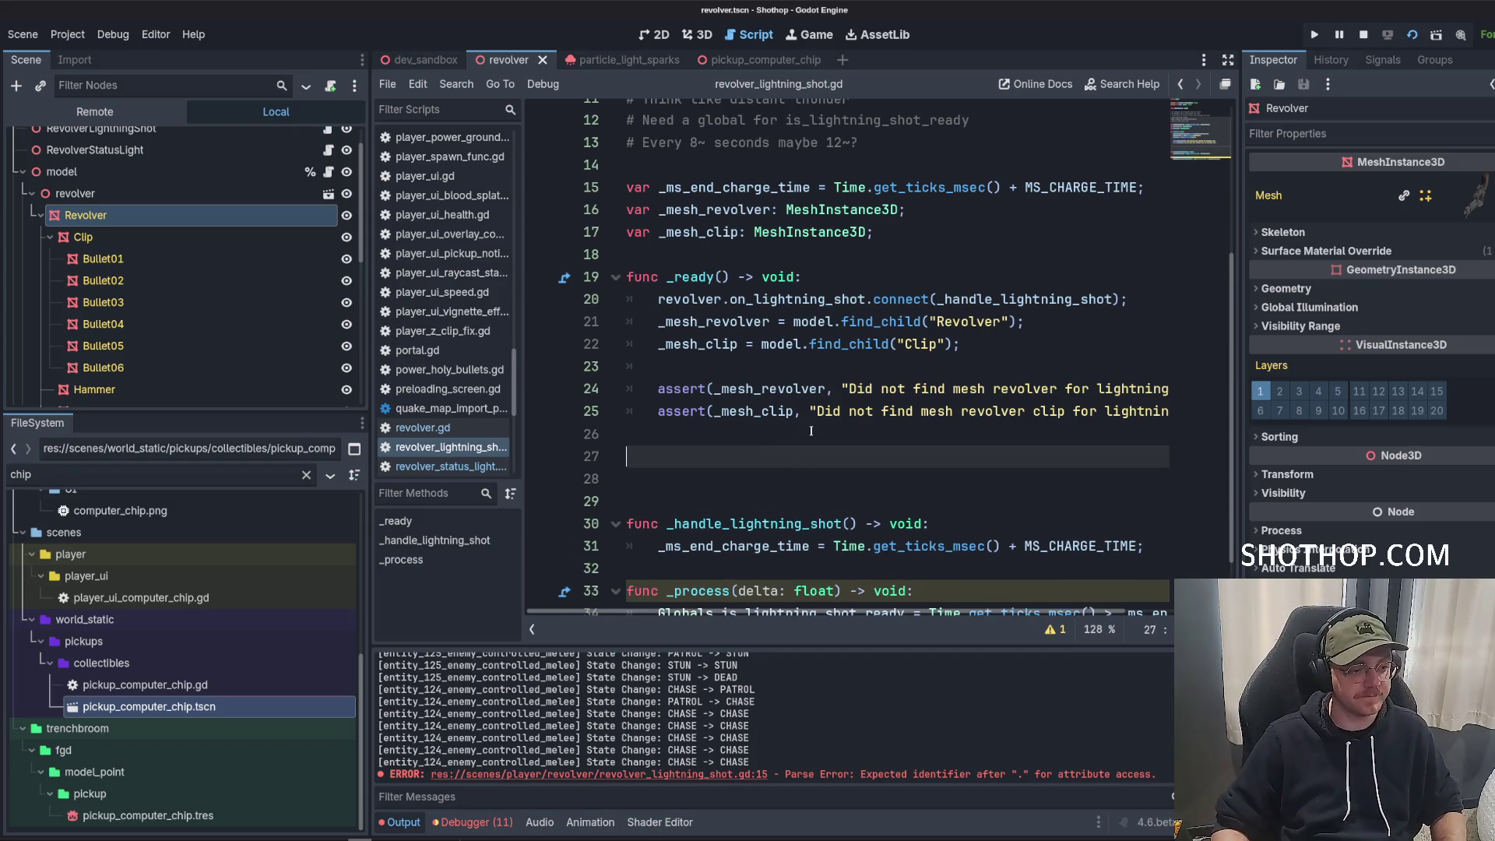
Call _setup_materials.call_deferred() on a new line at the end of _ready.
type("func _set")
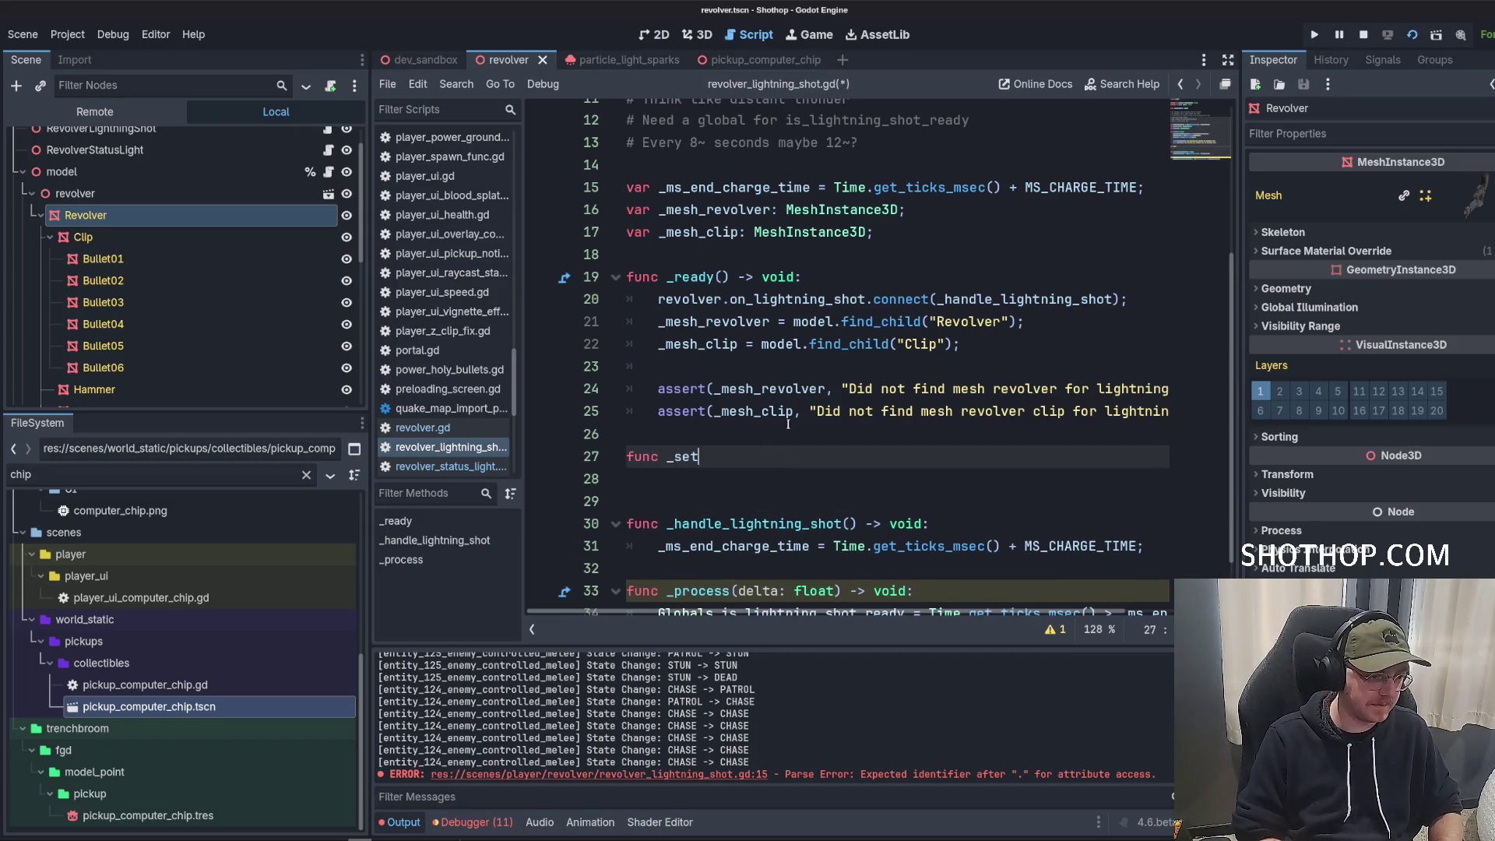
key("Up")
key("Up")
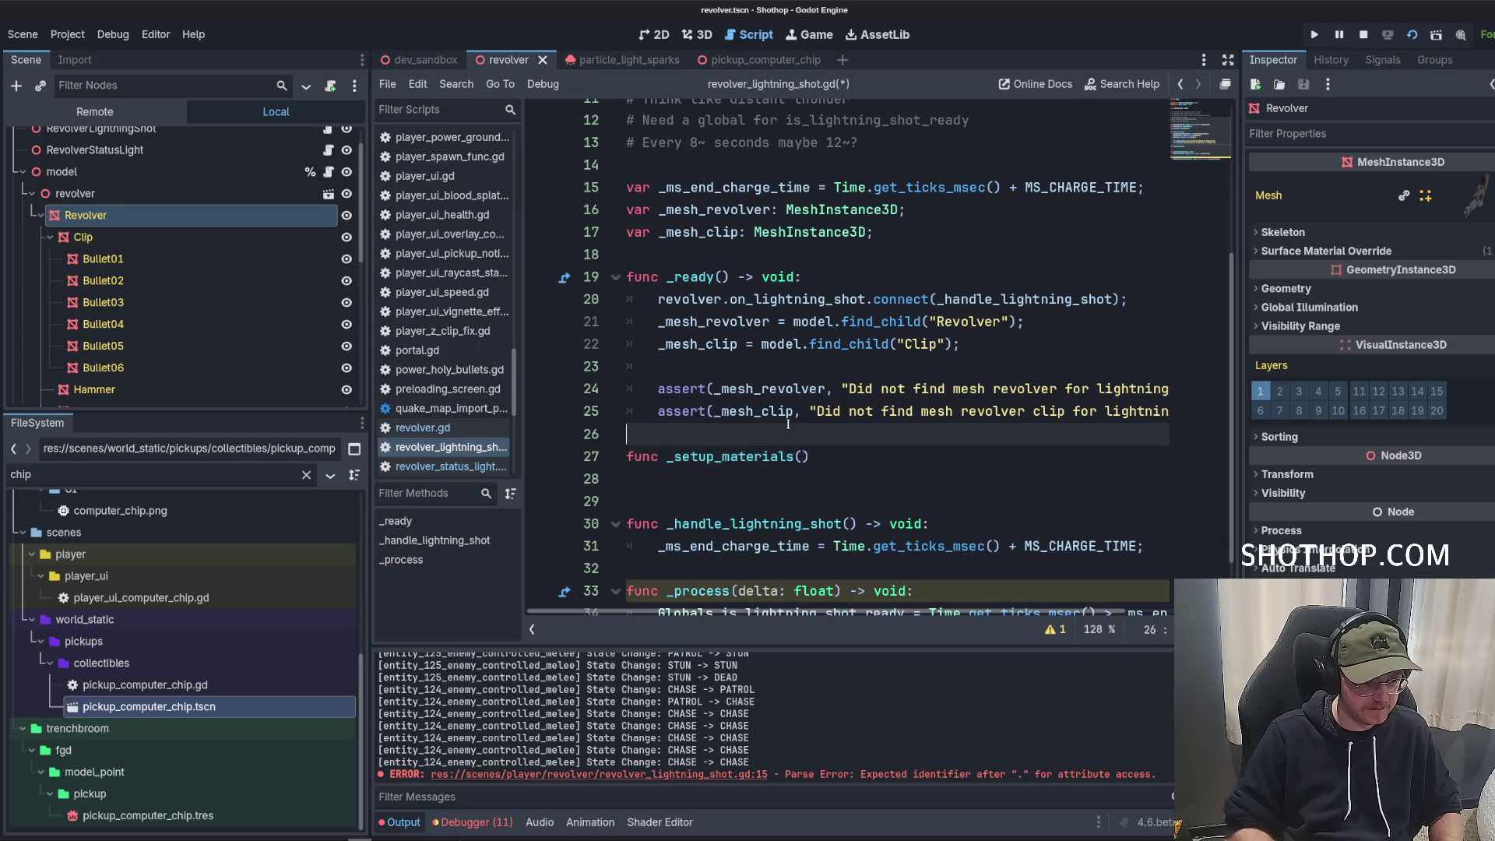
key("Return")
type("_set")
key("Return")
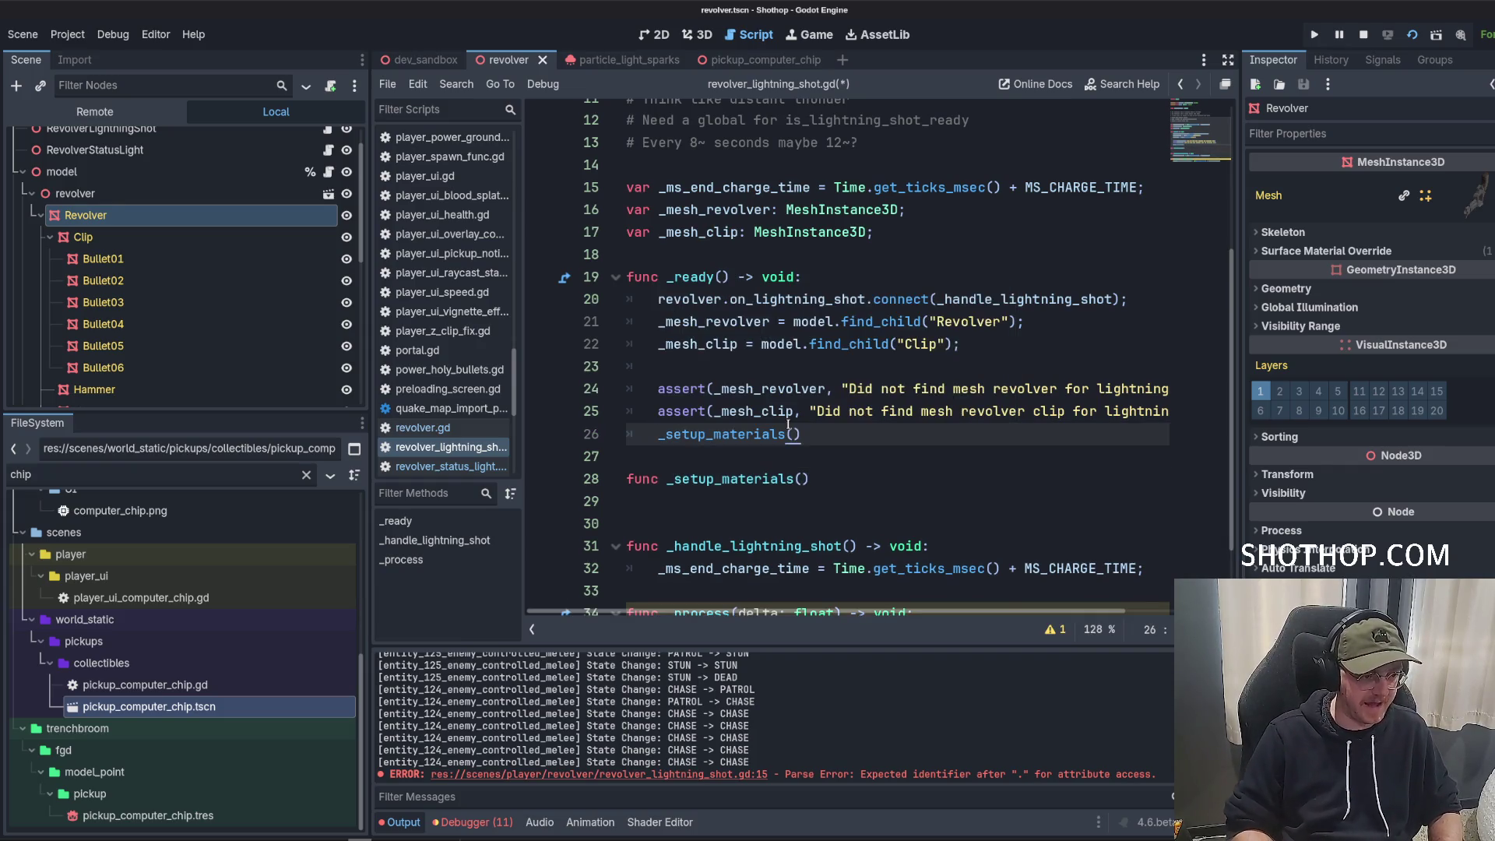
key("BackSpace")
key("BackSpace")
type(".cal")
key("Down")
key("Down")
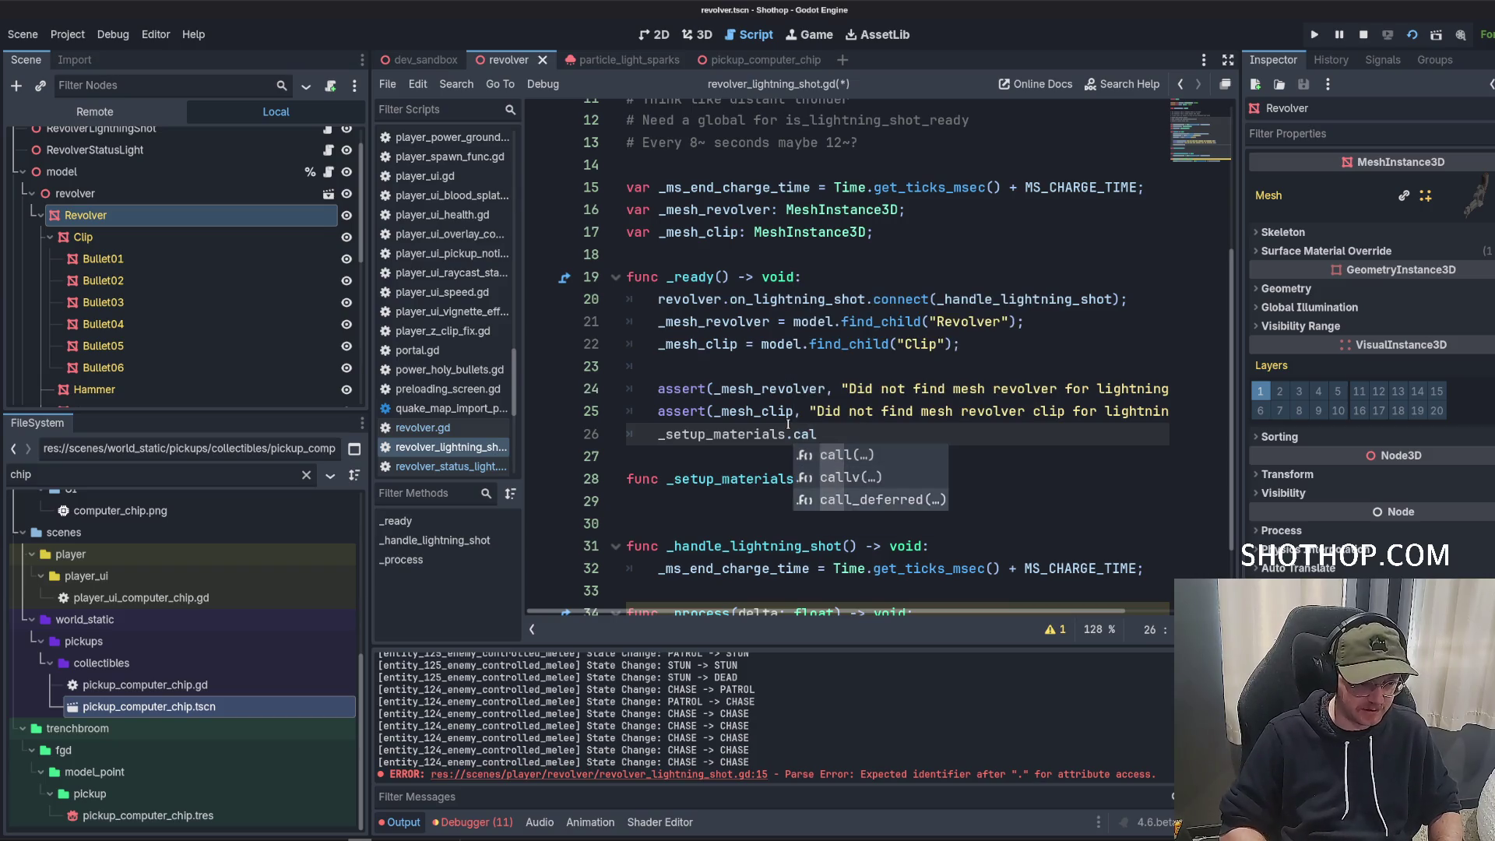
key("Return")
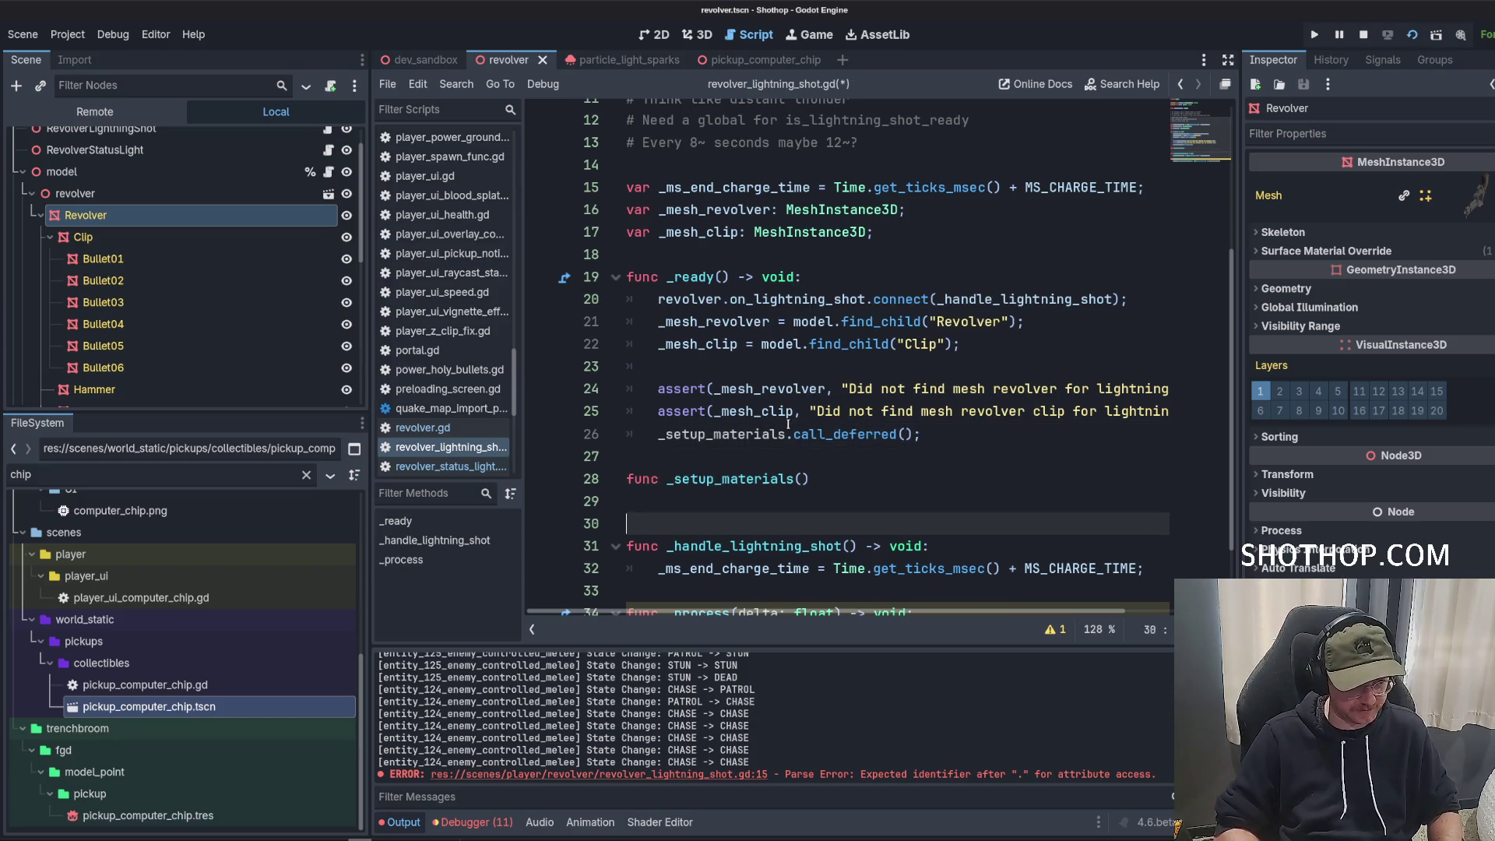
scroll(834, 311, "up", 1)
left_click(877, 191)
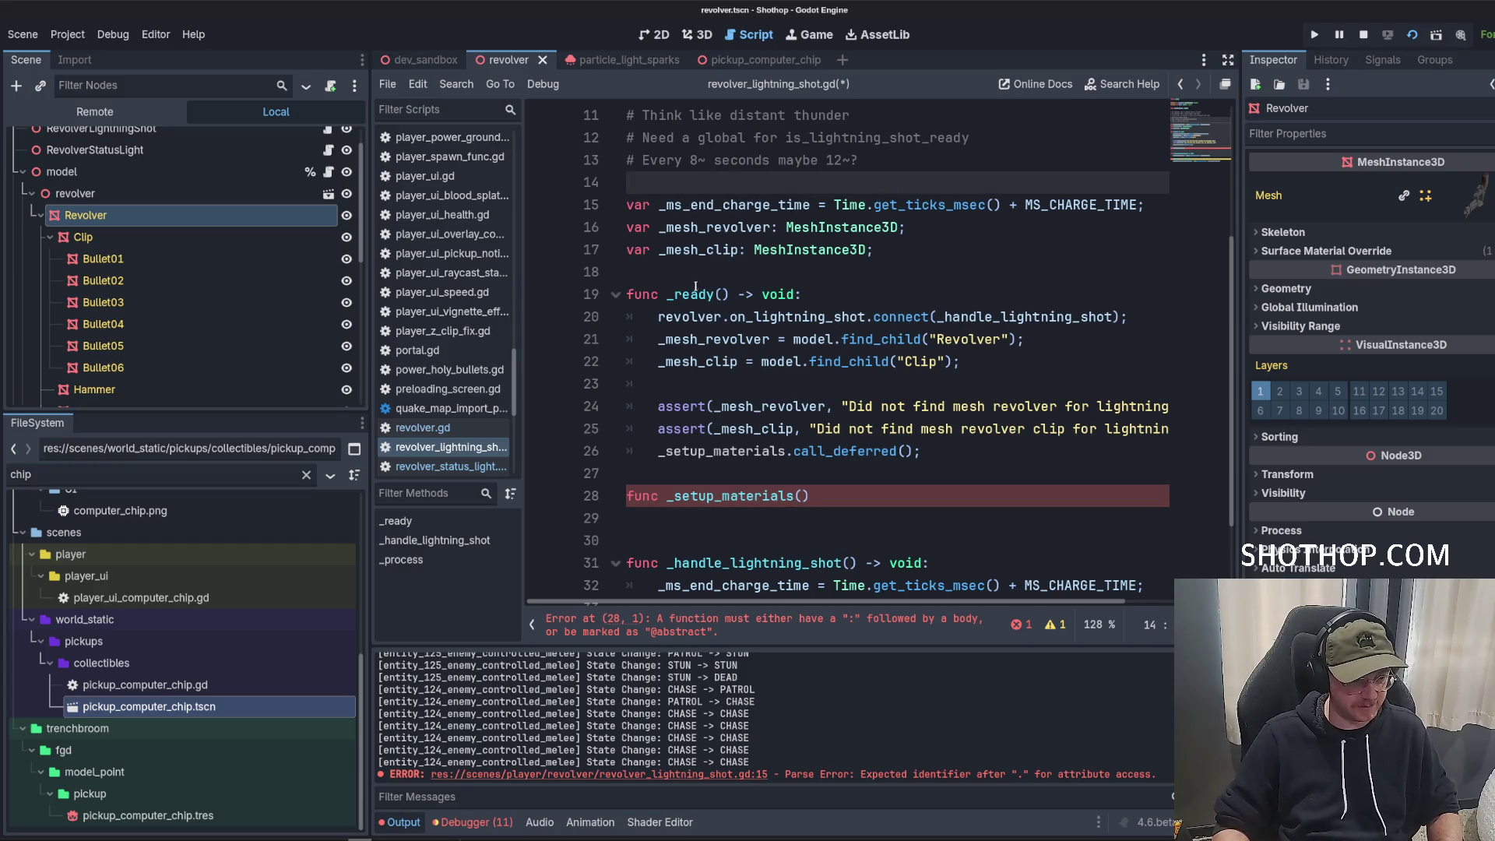
Finish the func _setup_materials() -> void: signature and start its body.
left_click(926, 263)
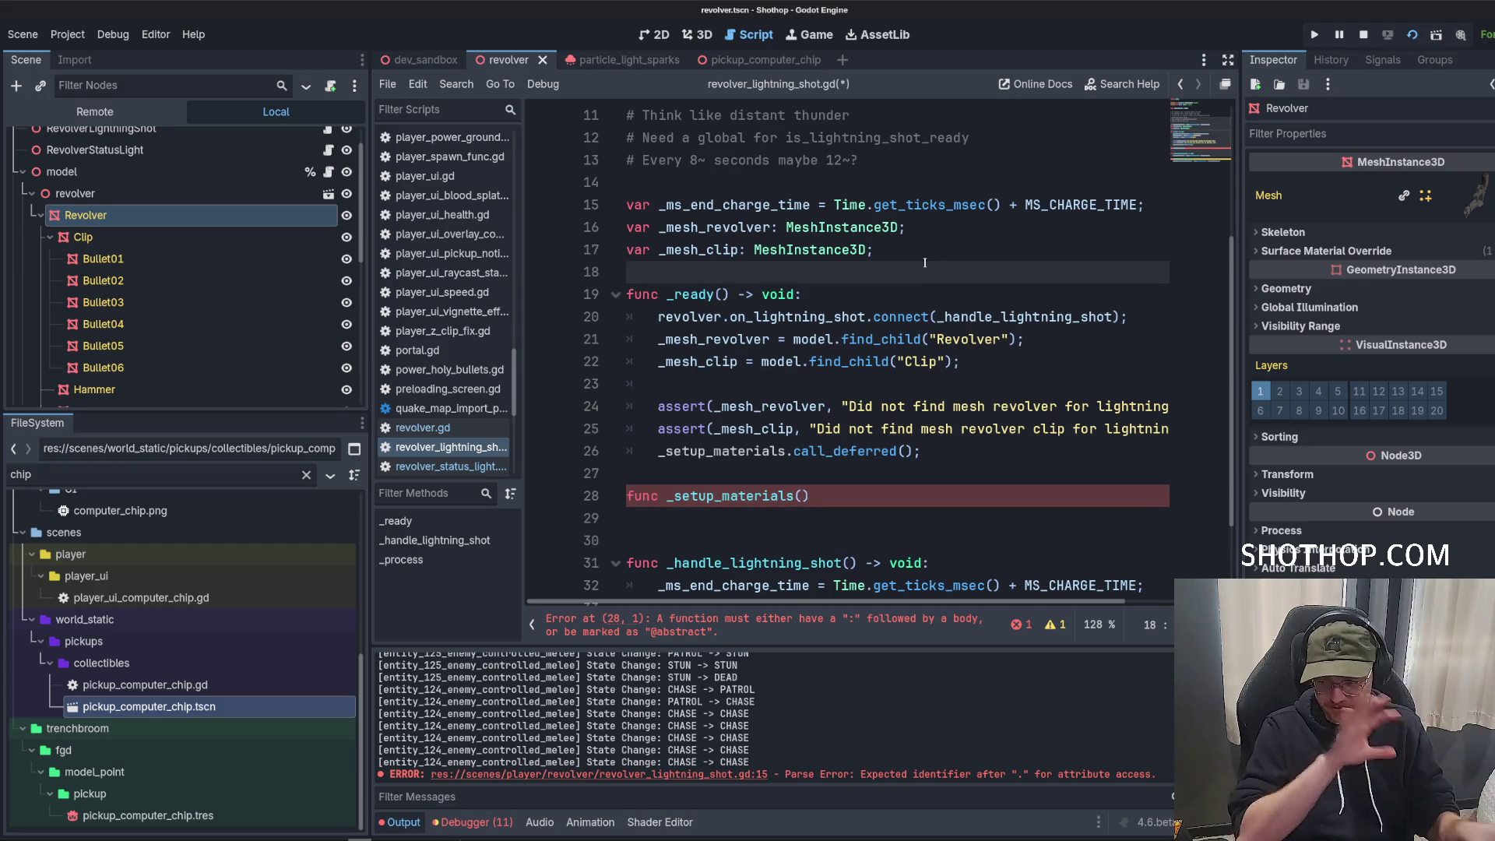
left_click_drag(855, 201, 958, 364)
left_click(954, 293)
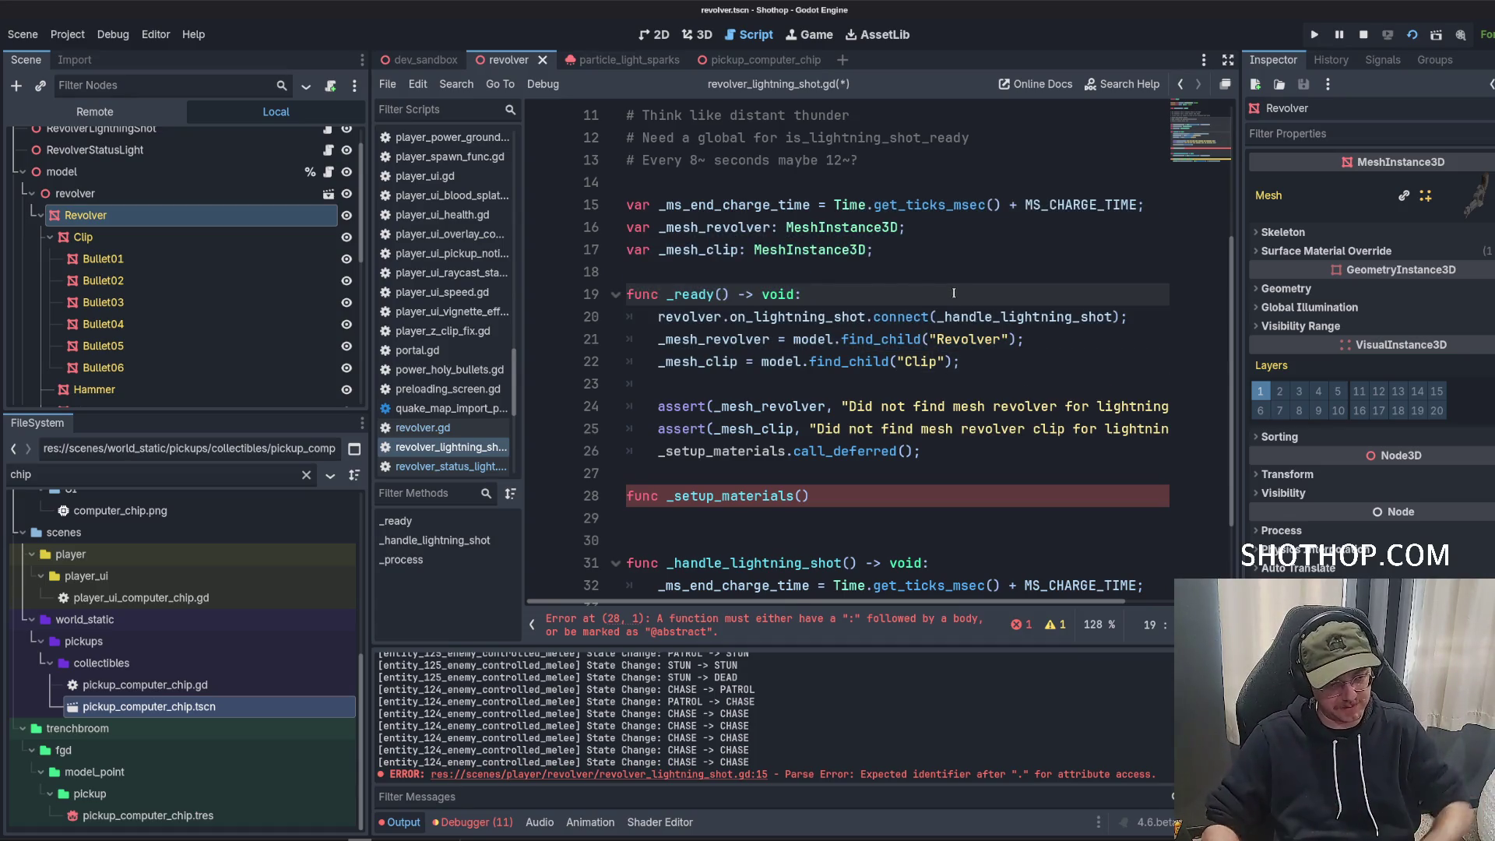
scroll(954, 293, "down", 2)
left_click_drag(830, 384, 684, 387)
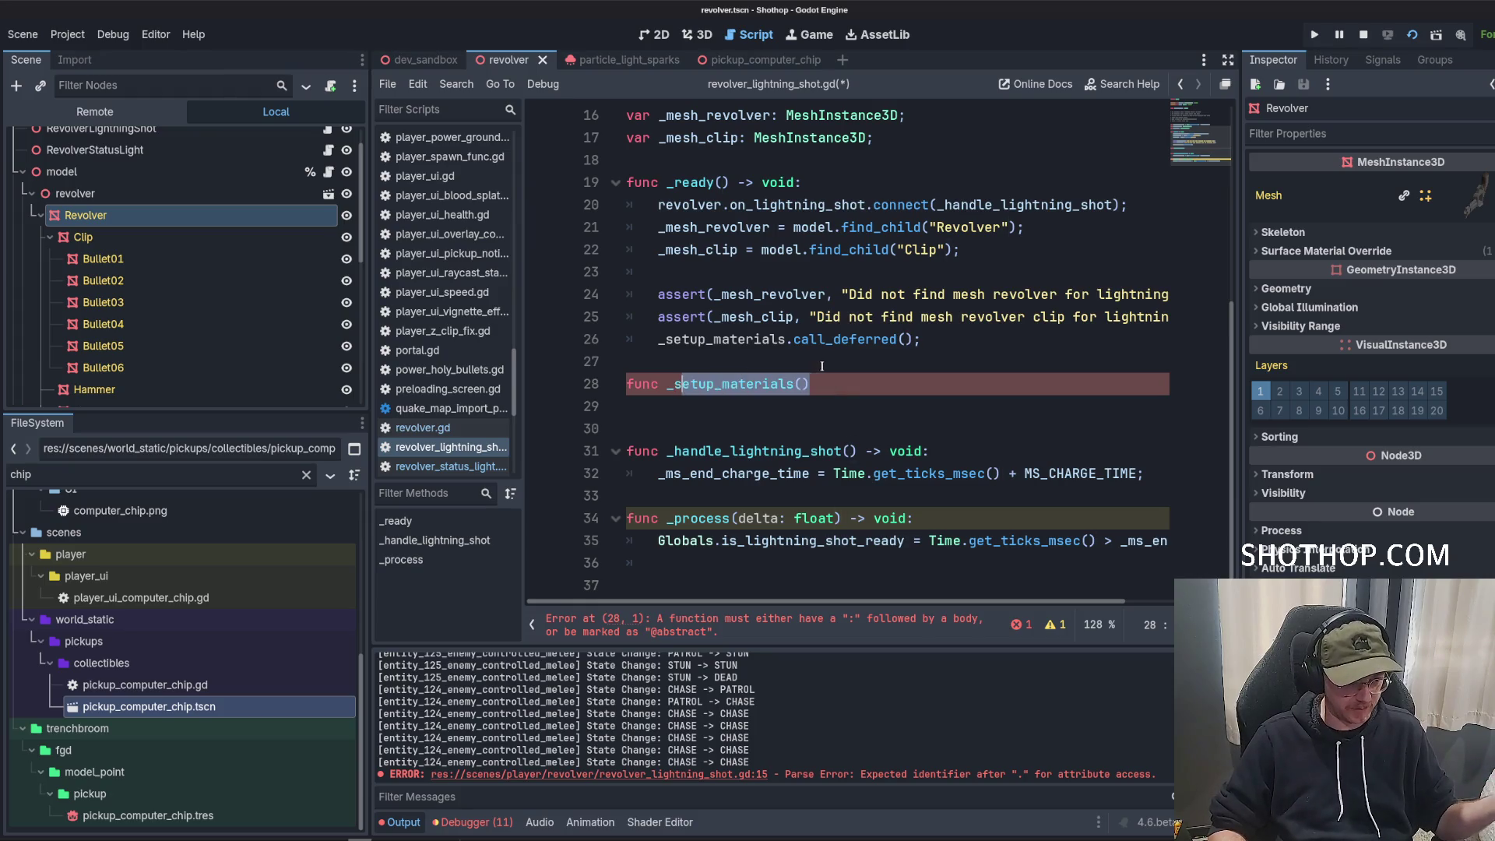
left_click(860, 351)
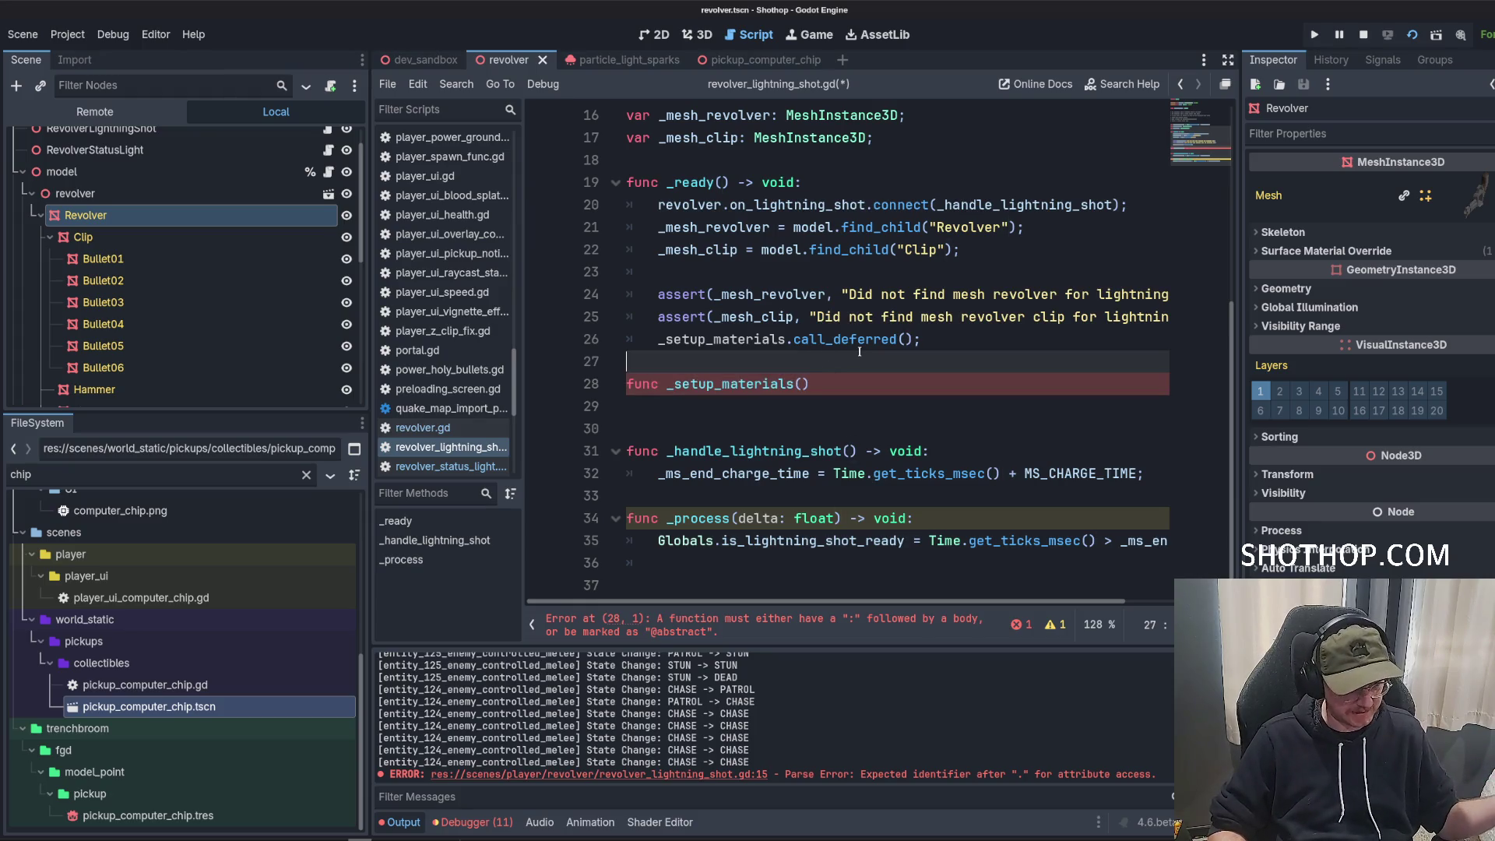
left_click(907, 387)
type("-> vo")
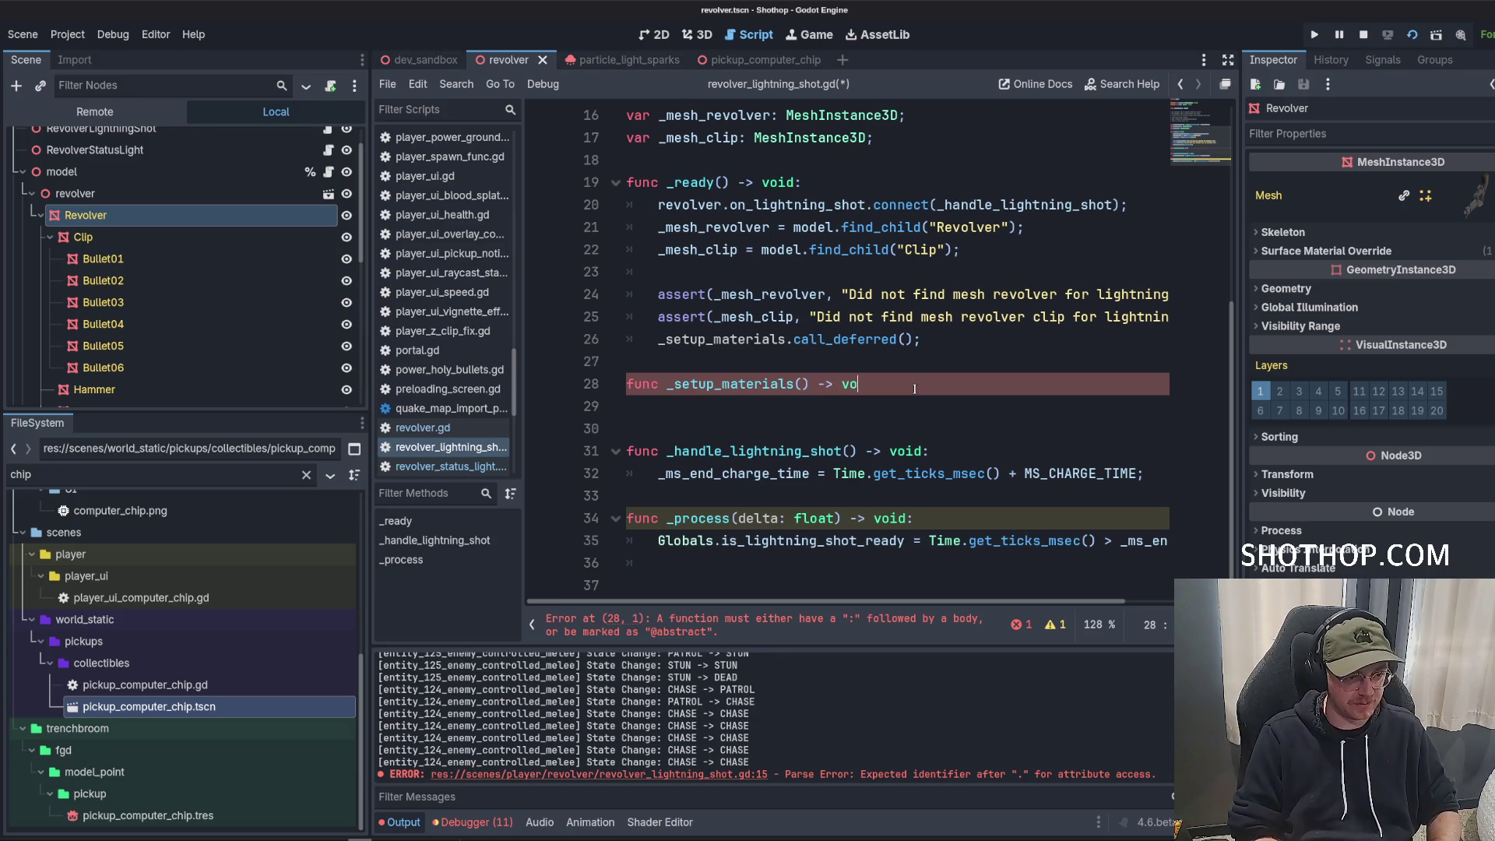
type("id")
key("Return")
left_click(1017, 349)
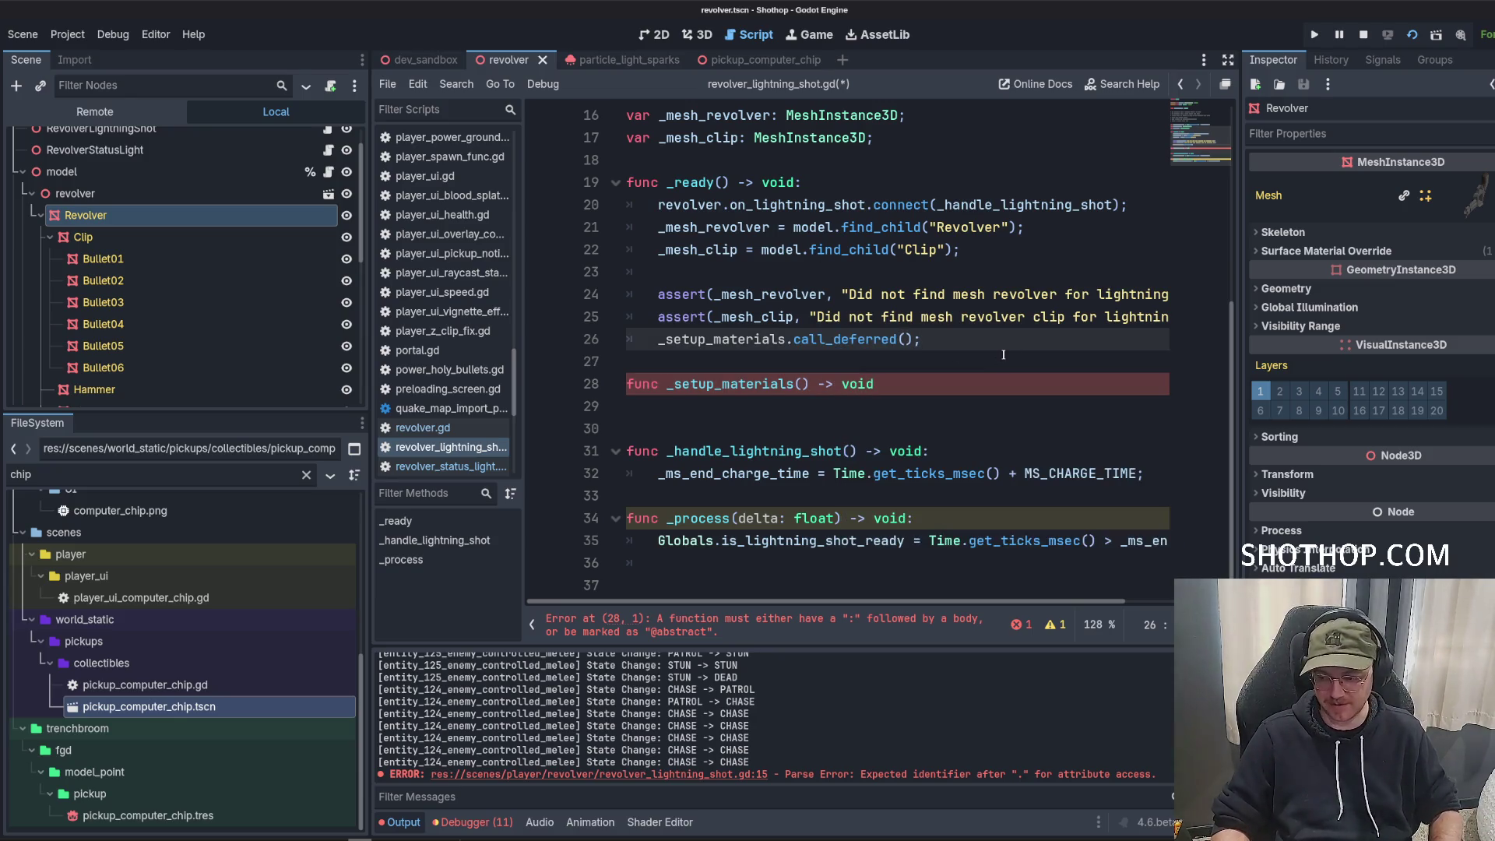
left_click(976, 388)
type(":")
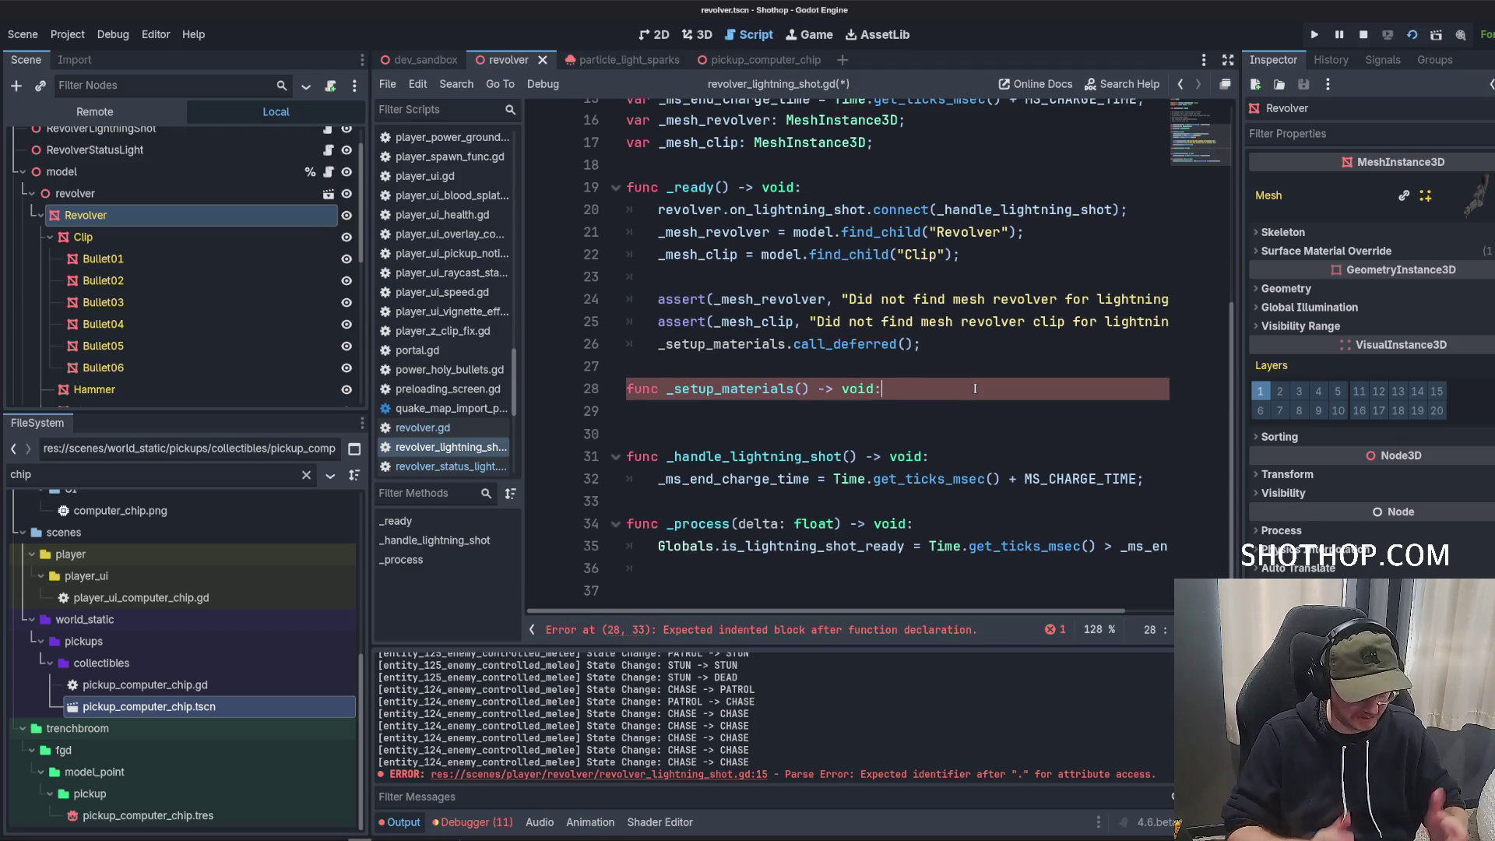
key("Return")
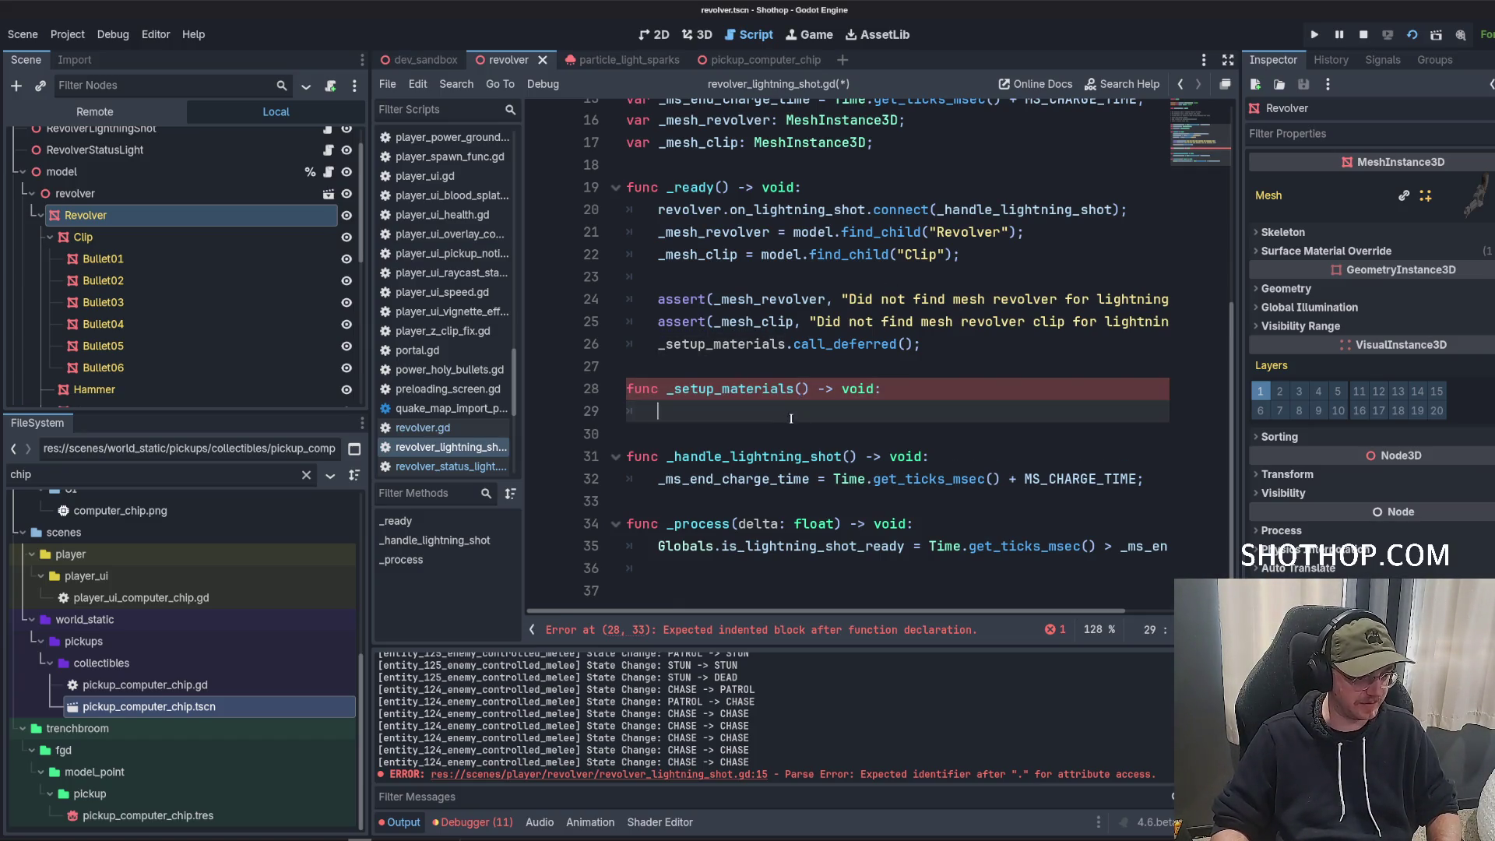
Add blank lines above and below the _mesh_revolver and _mesh_clip declarations.
scroll(776, 377, "up", 5)
scroll(942, 256, "down", 3)
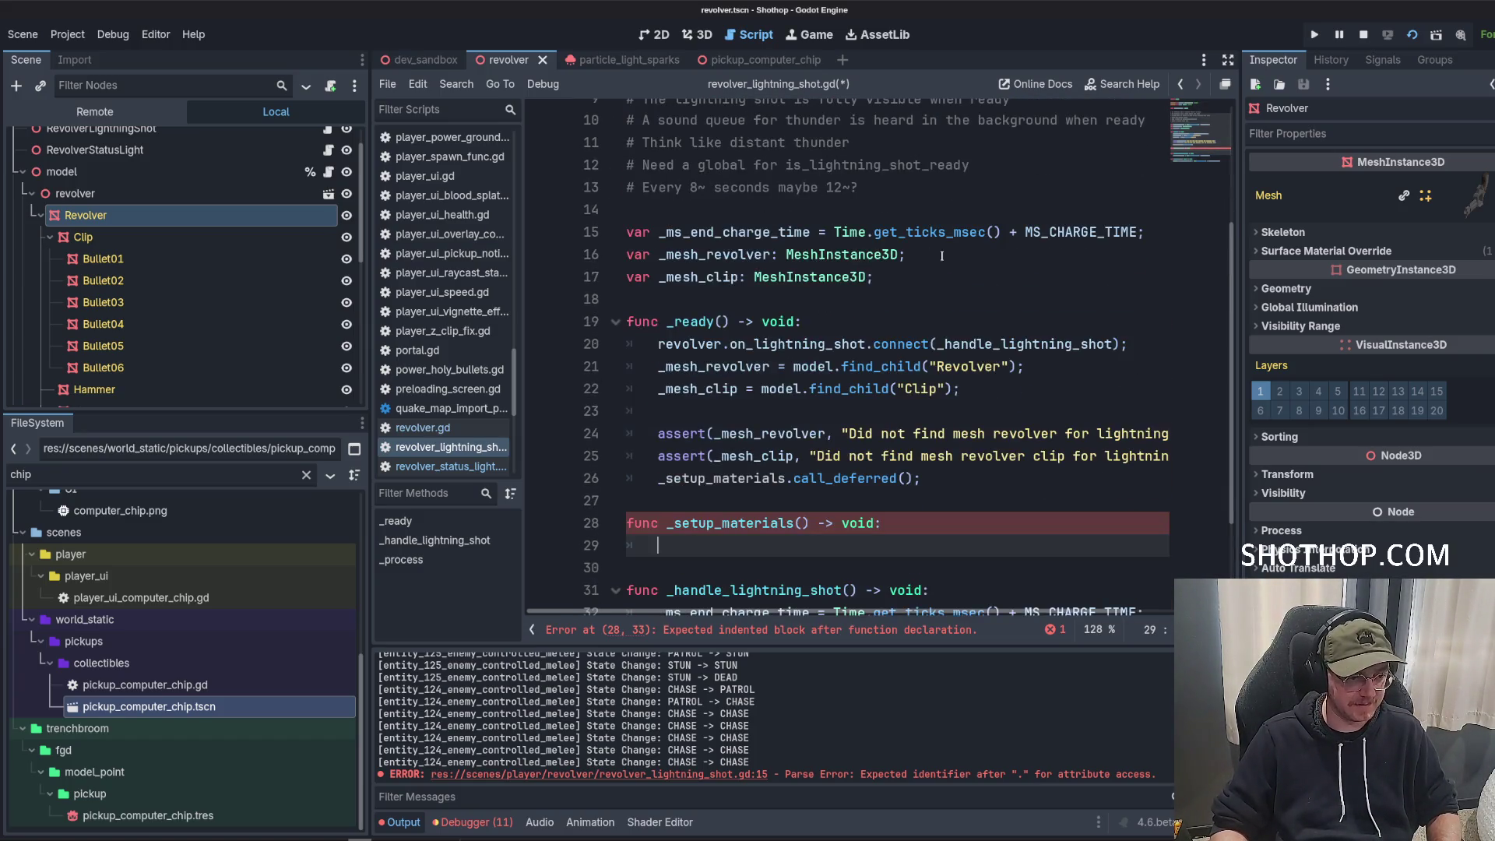
left_click(621, 261)
key("Return")
left_click(891, 299)
key("Return")
key("Return")
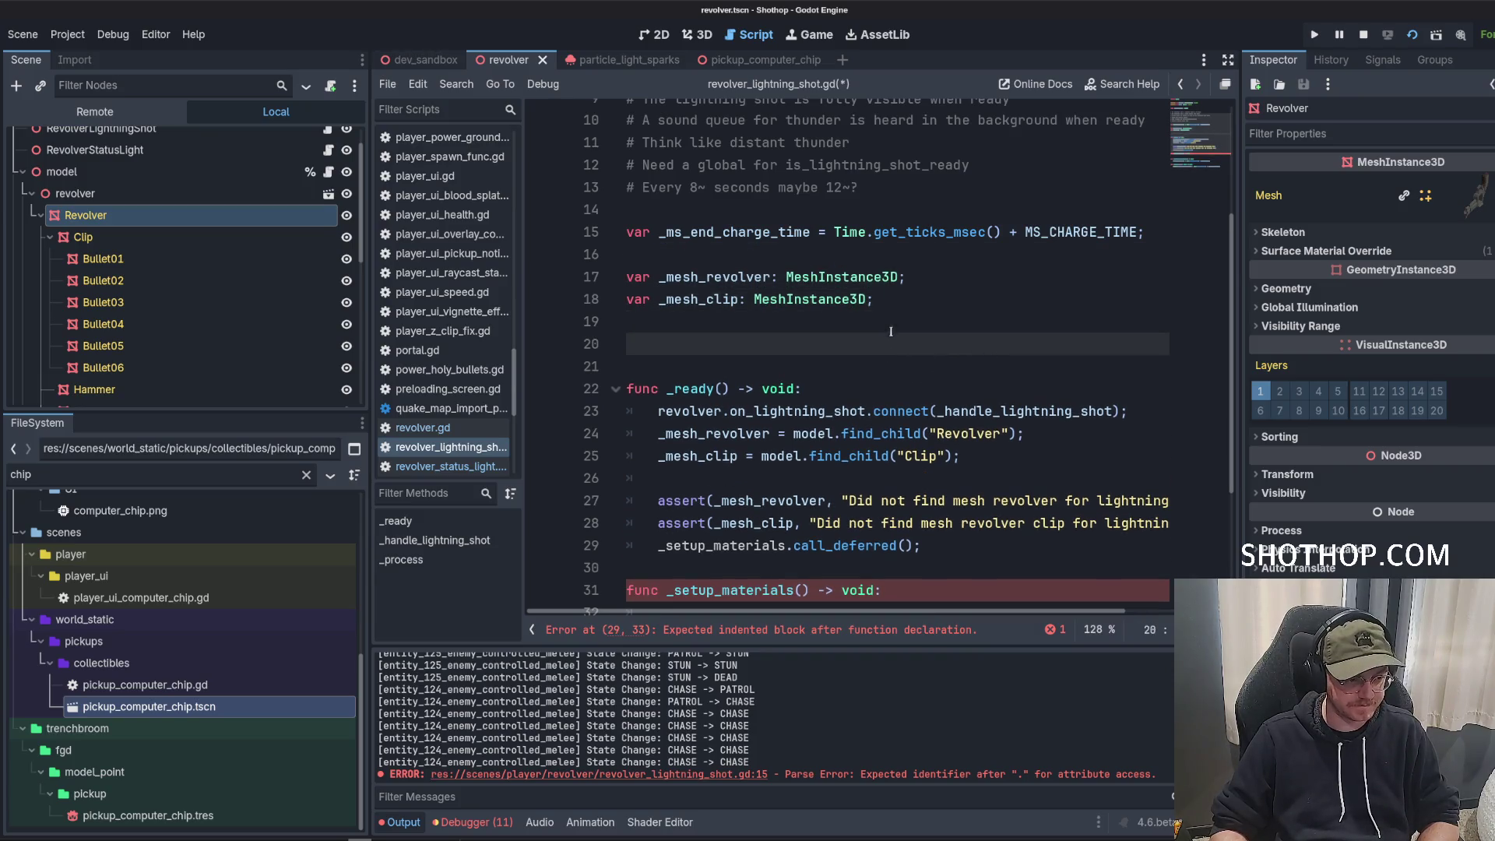
scroll(912, 374, "down", 2)
left_click(941, 440)
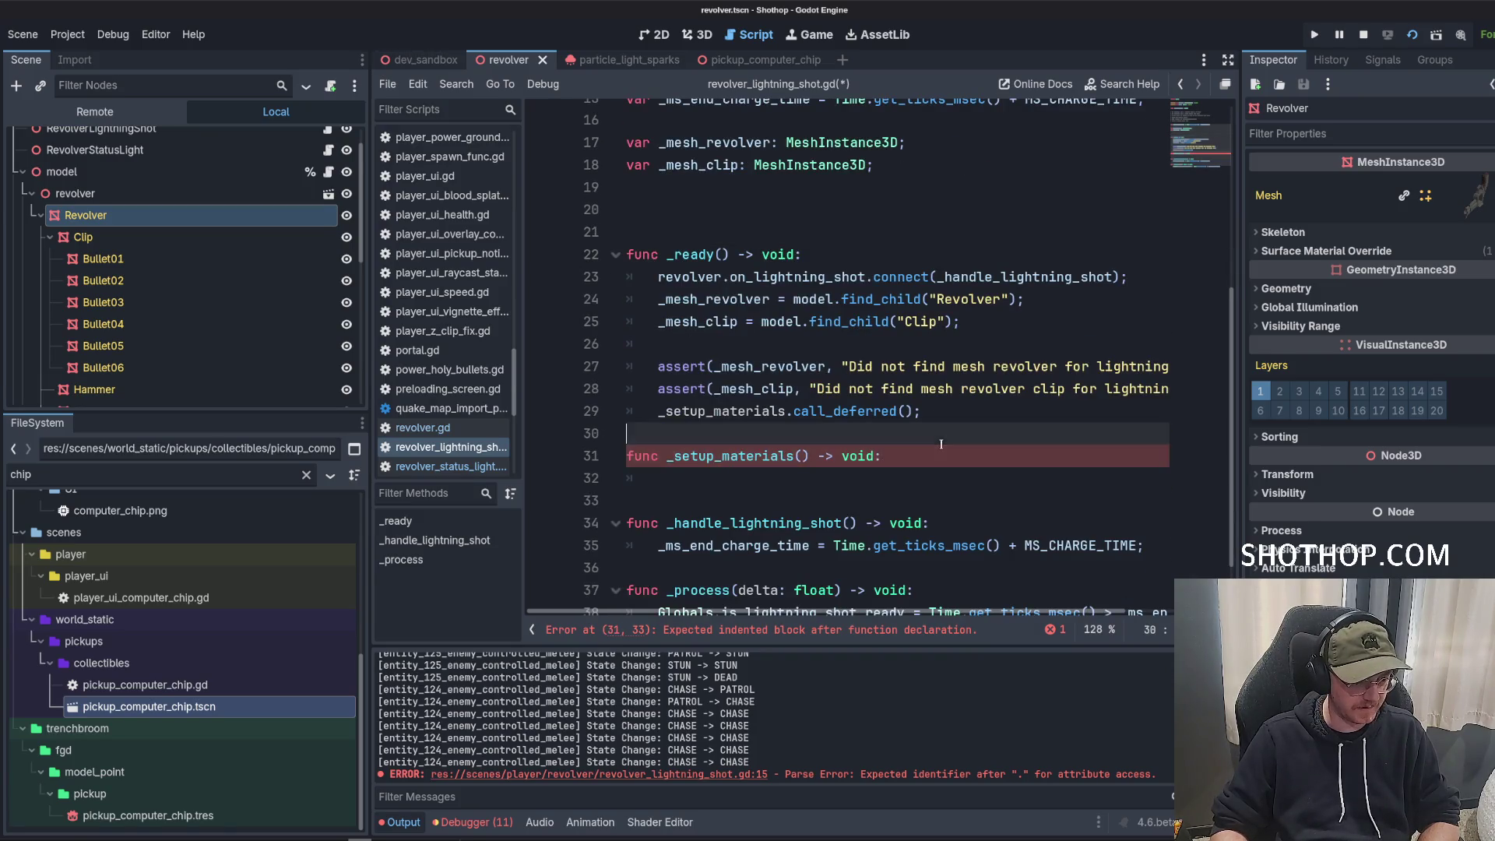
scroll(941, 444, "up", 1)
left_click(779, 209)
left_click(701, 299)
left_click(793, 478)
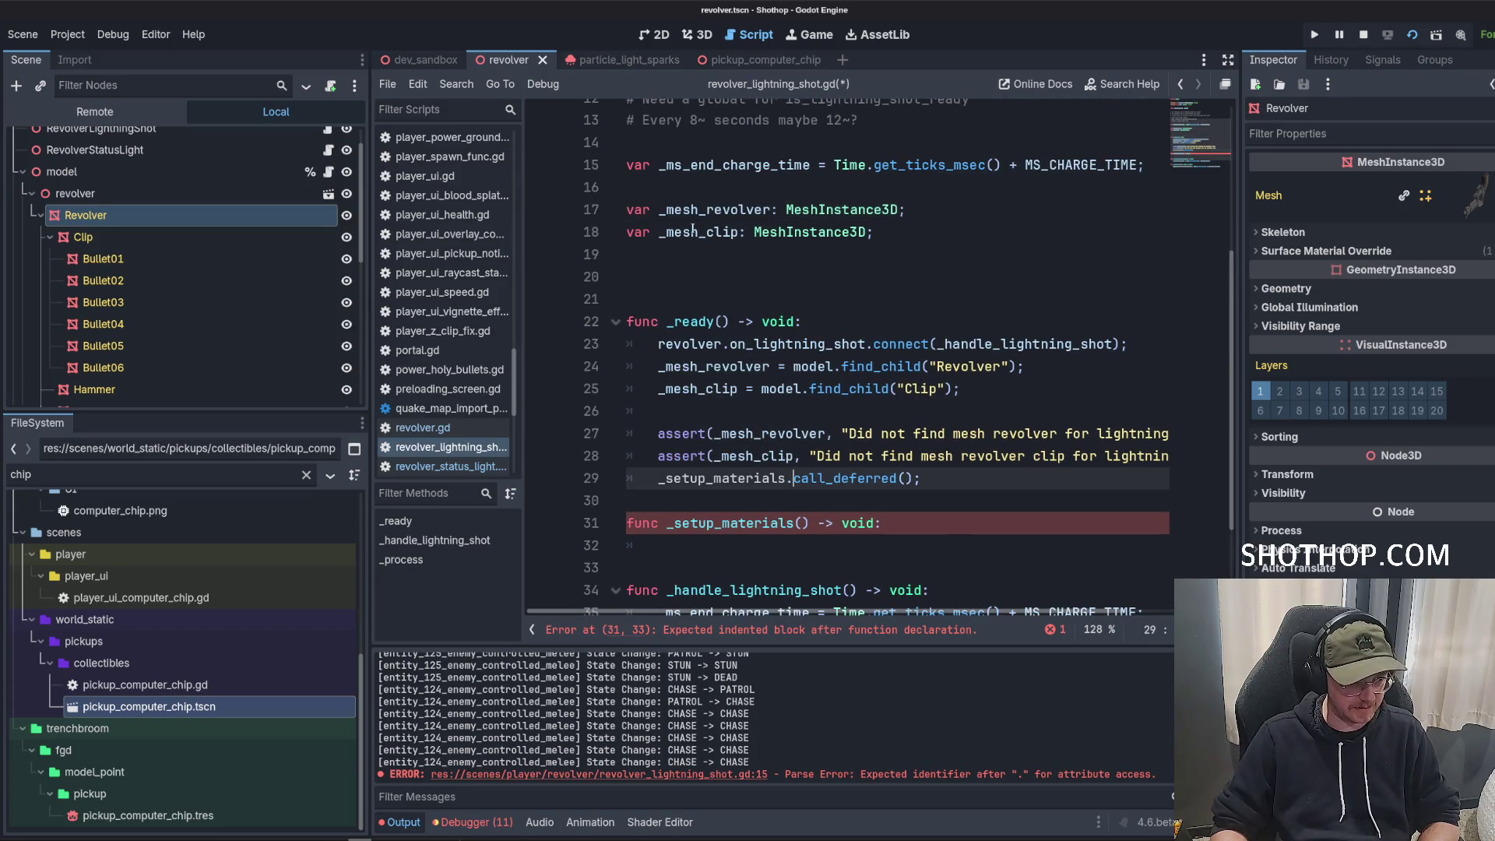
left_click(697, 209)
left_click(710, 260)
Declare var _mat_revolver: StandardMaterial3D; and a duplicate _mat_clip, then save.
key("Return")
type("var _,es")
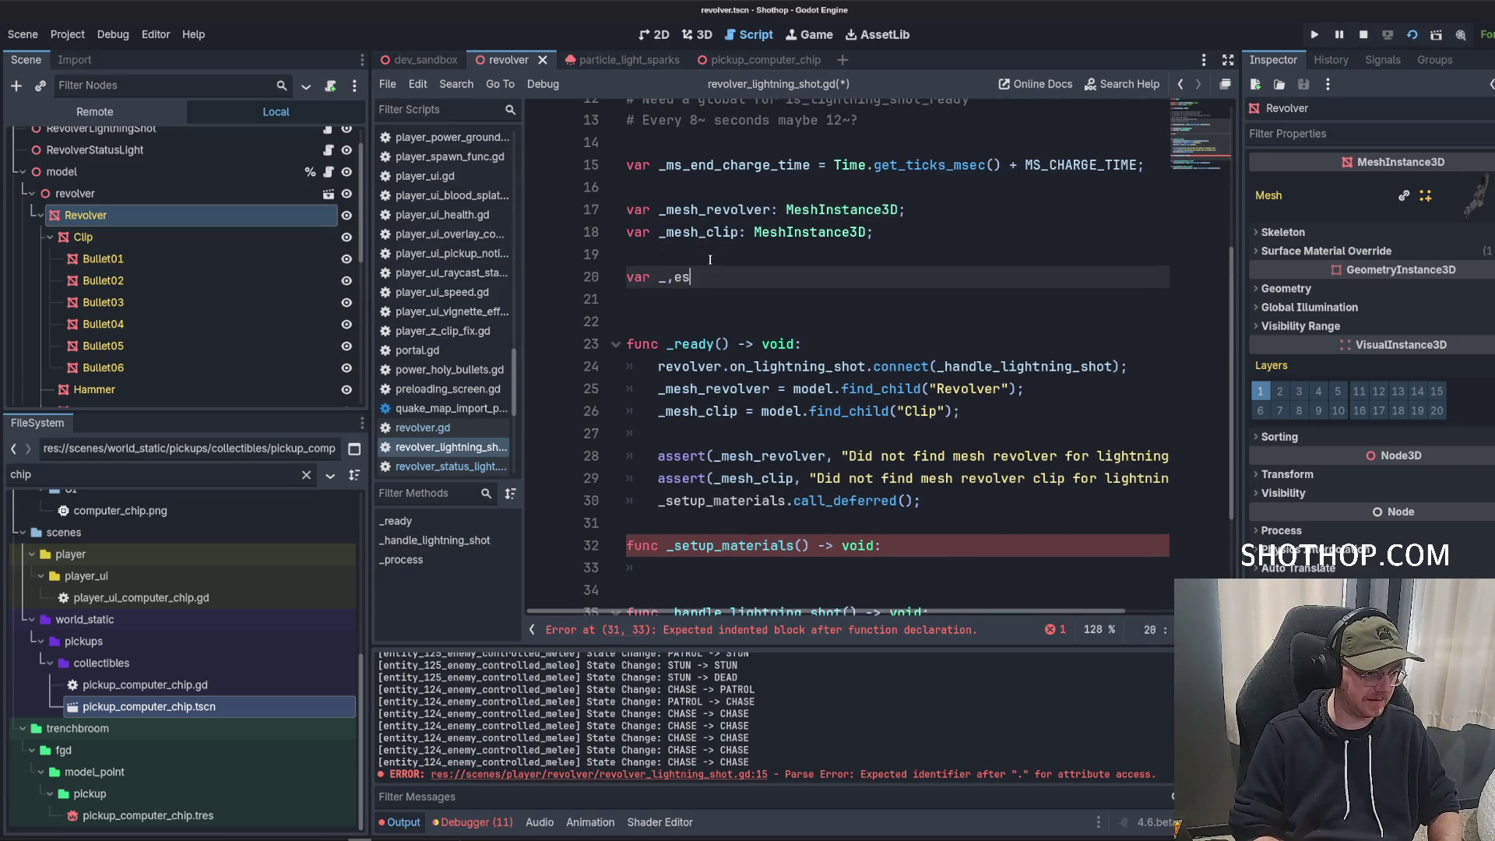
key("BackSpace")
key("BackSpace")
type("mat_revolver: ")
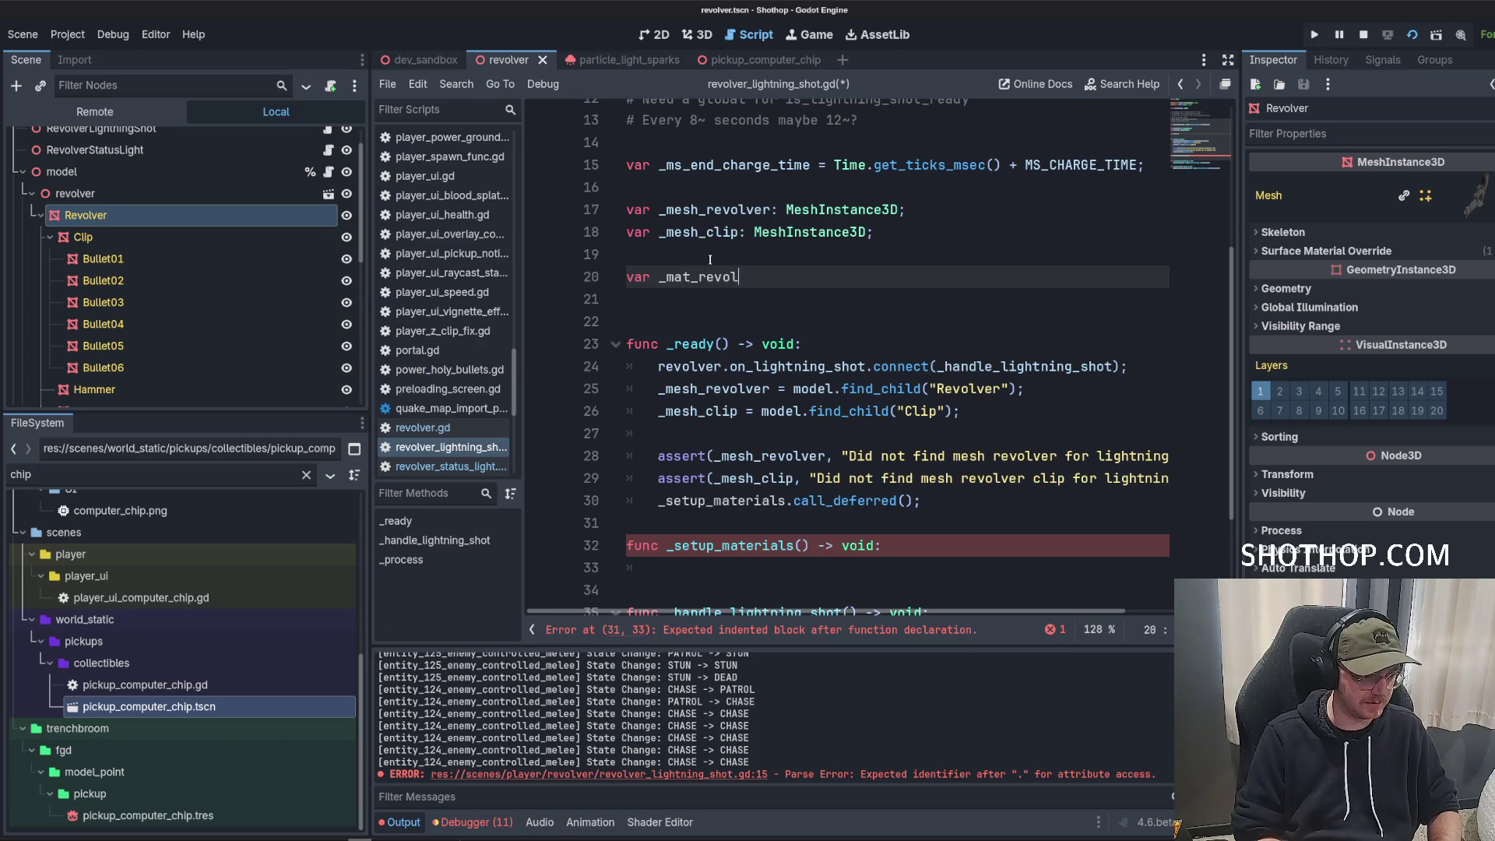
type("Material3")
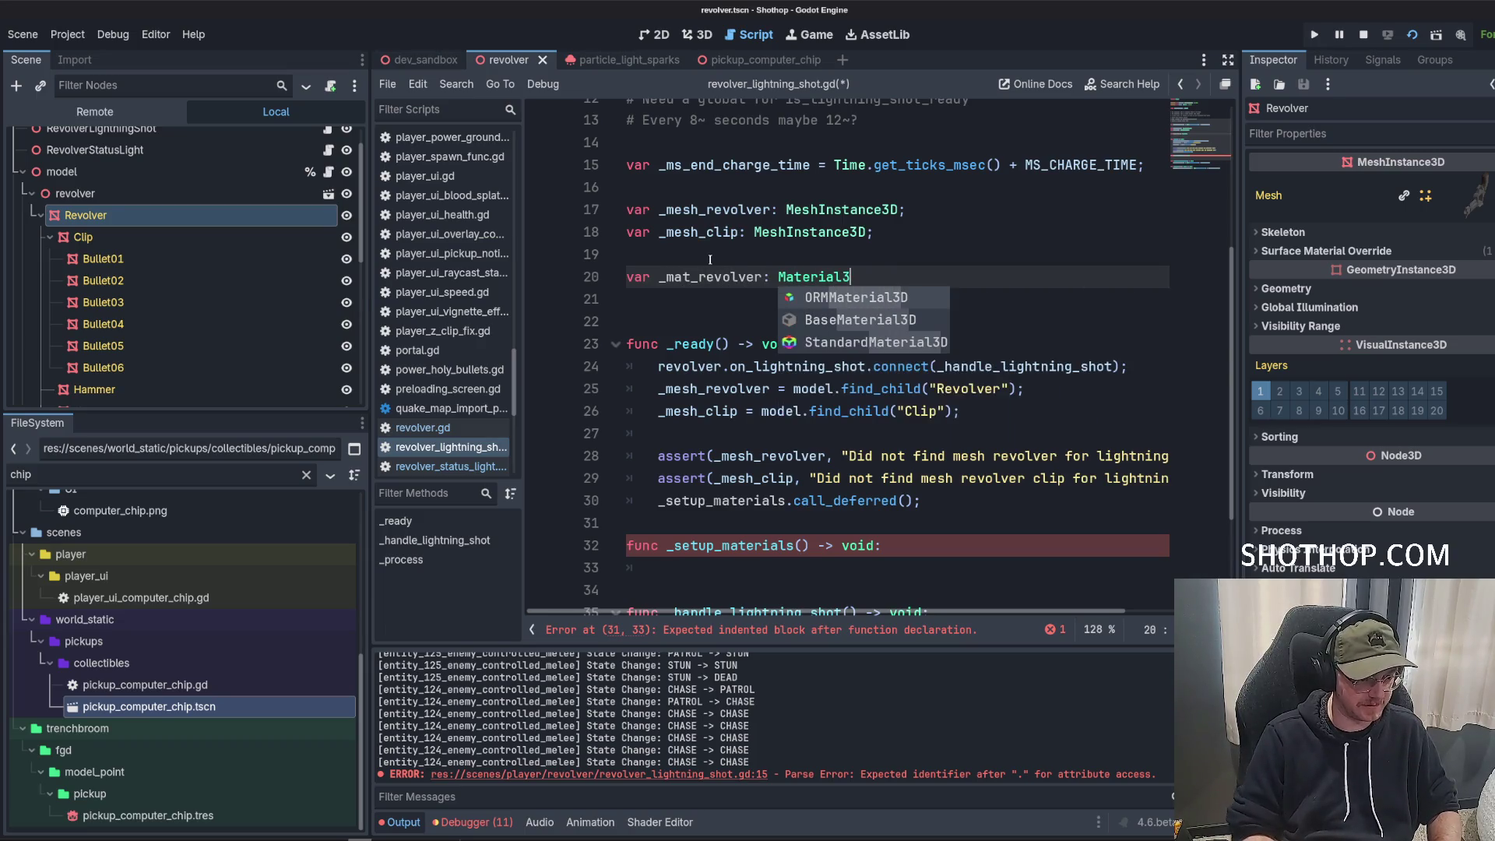
key("Down")
key("Down")
key("Return")
type(";")
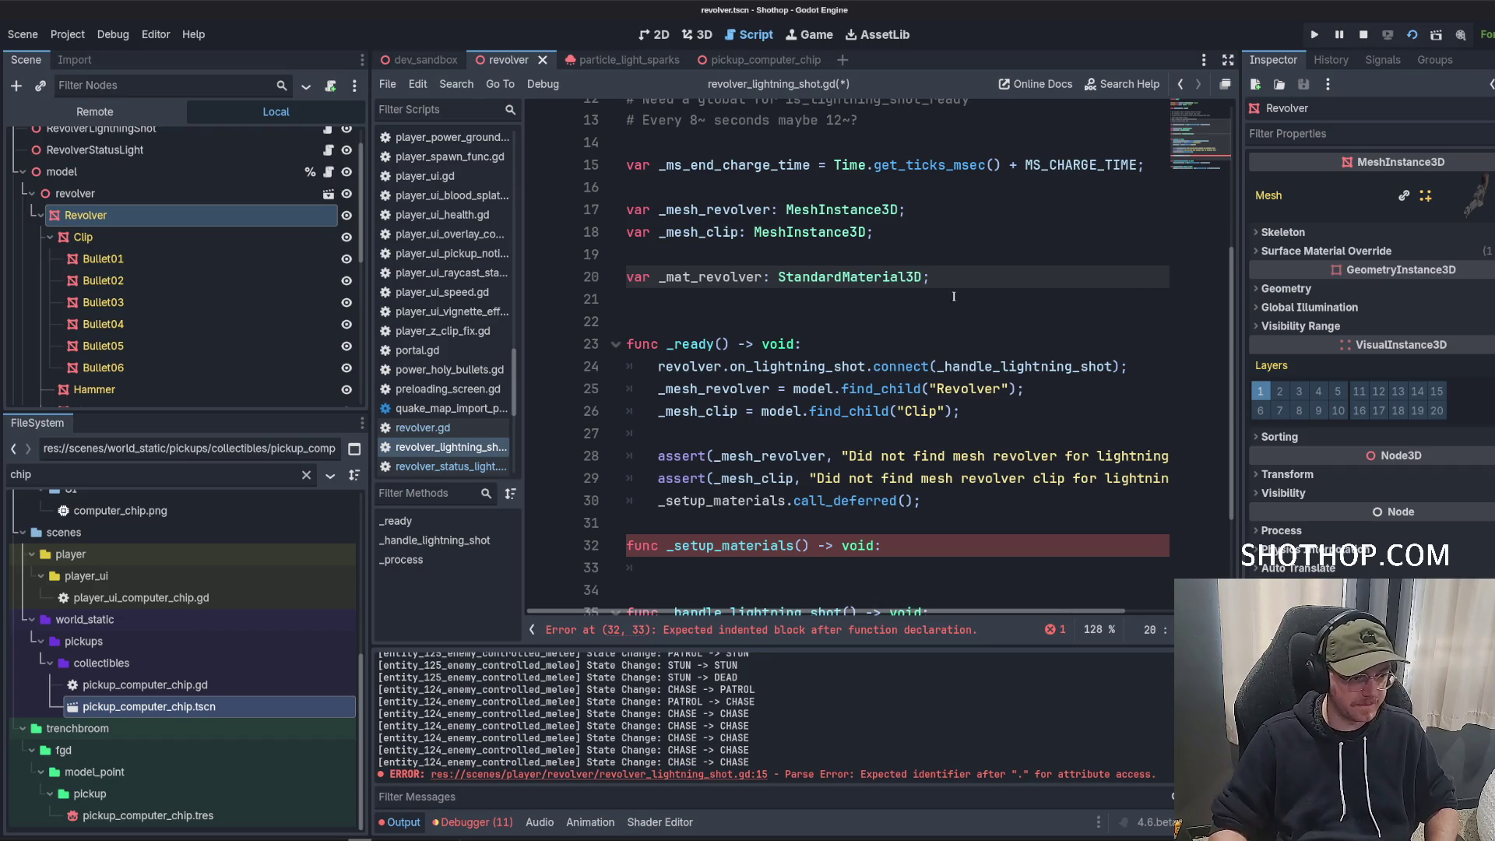
left_click(592, 274)
key("ctrl+alt+Down")
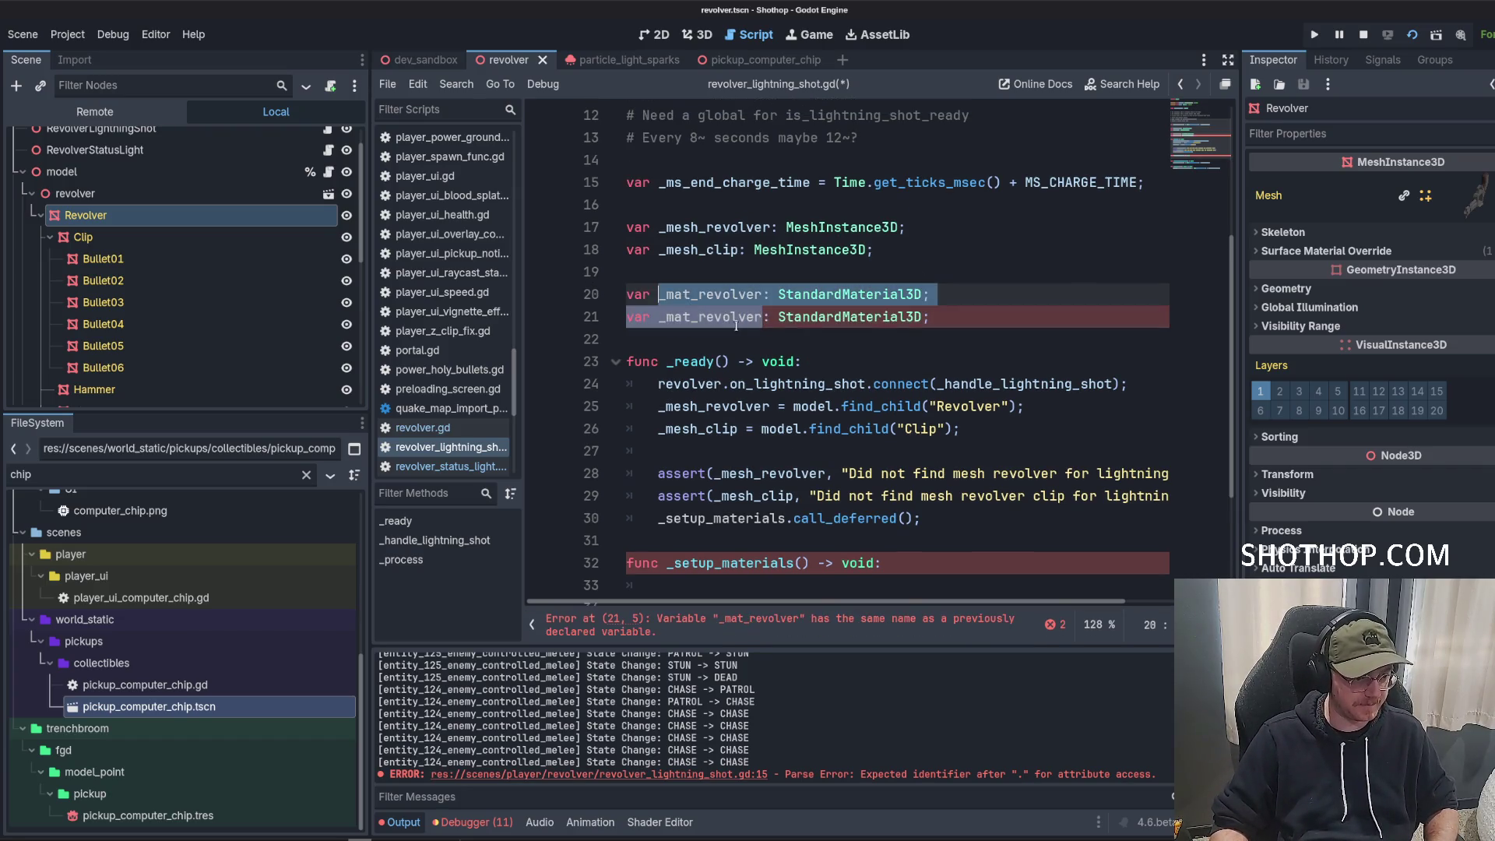
left_click(698, 317)
double_click(701, 317)
type("clip")
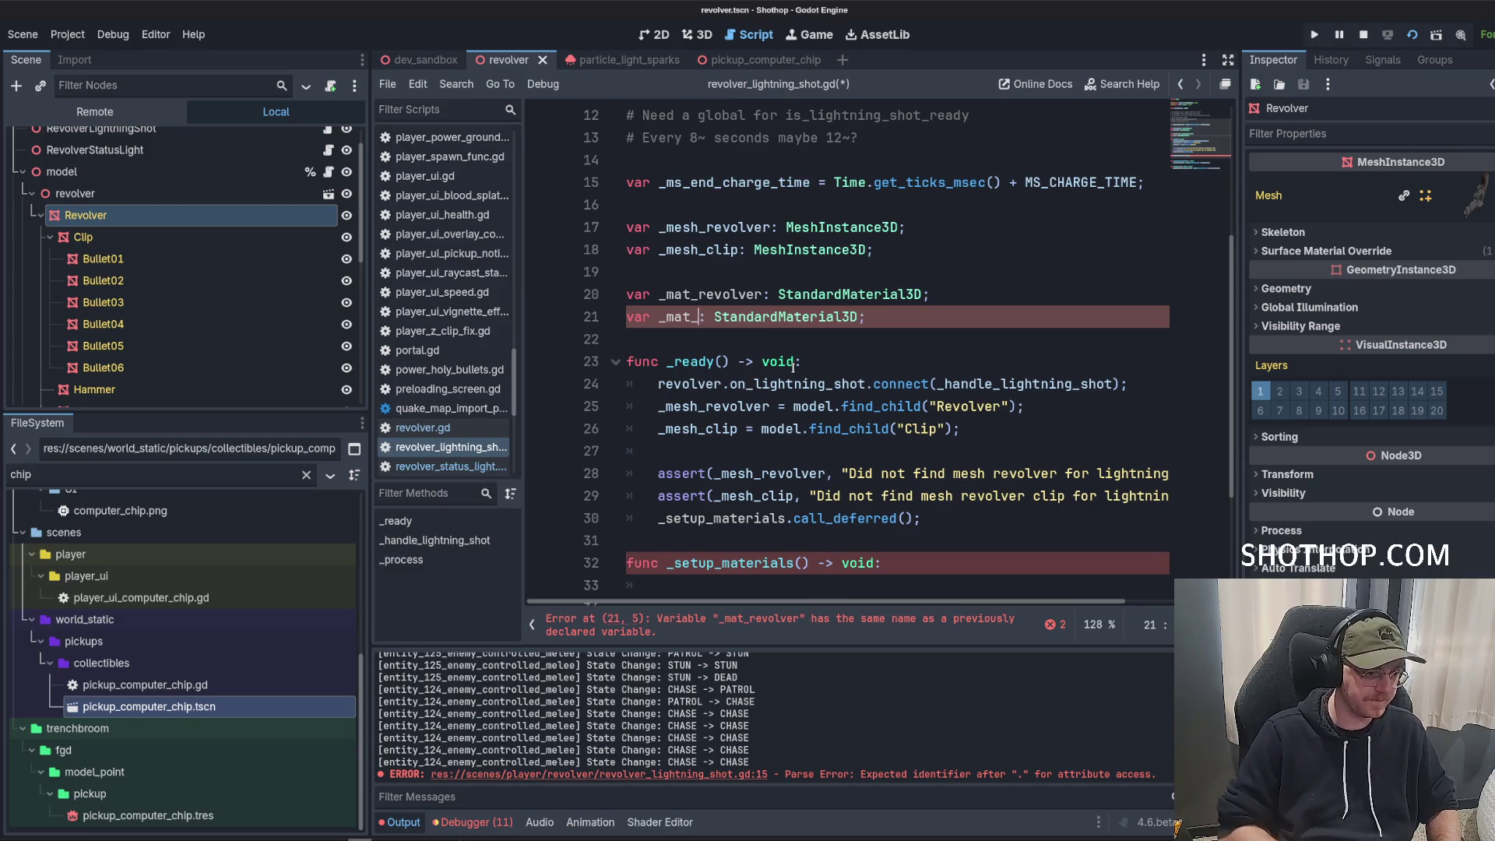
key("ctrl+s")
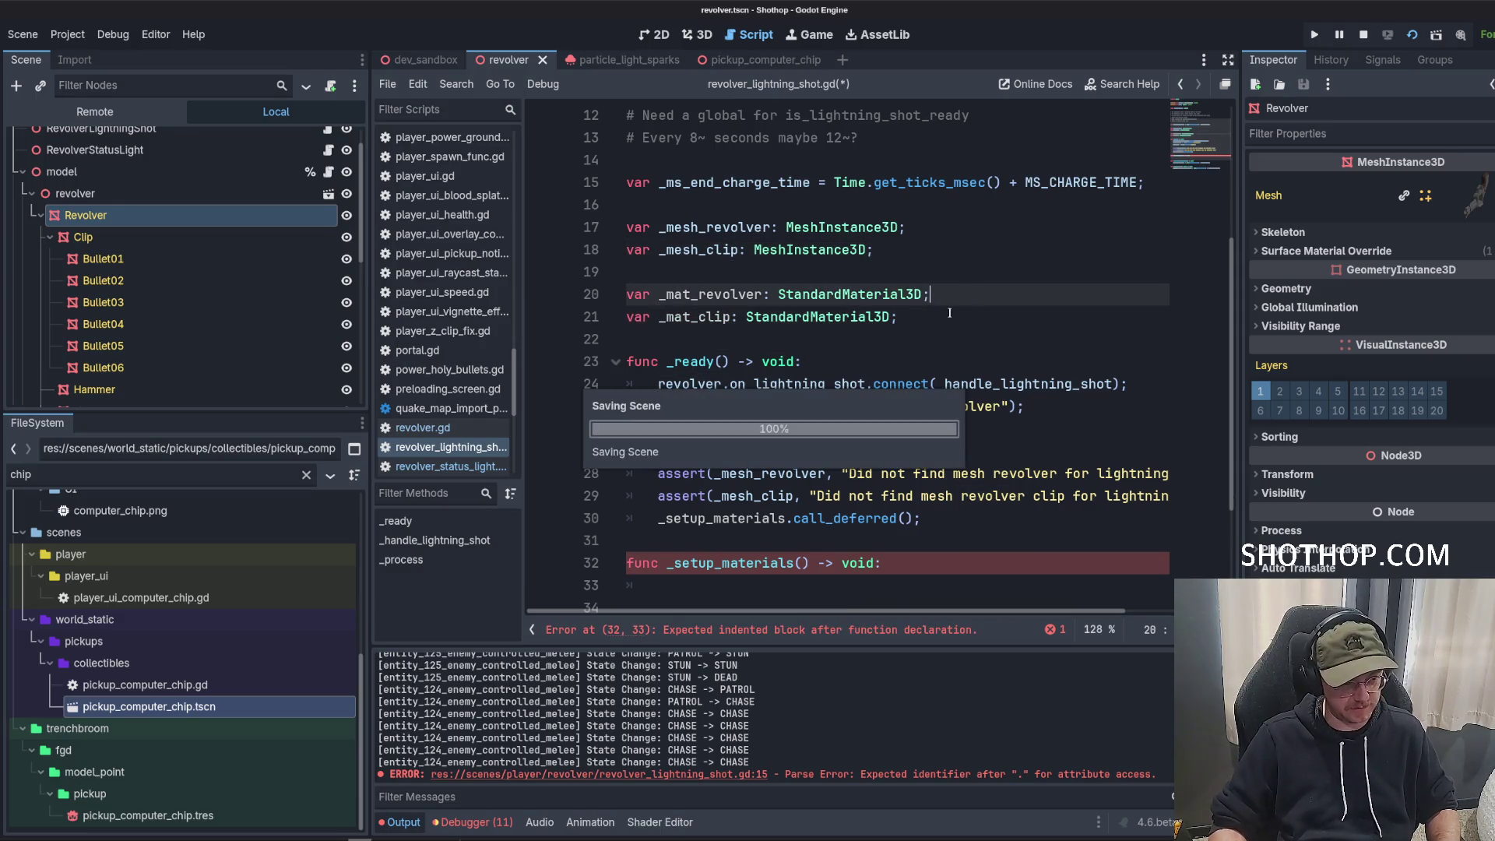
key("Up")
key("Up")
Begin a comment in _setup_materials about finding the material with a next_pass.
scroll(1014, 289, "down", 3)
left_click(912, 410)
key("Return")
key("Return")
key("Return")
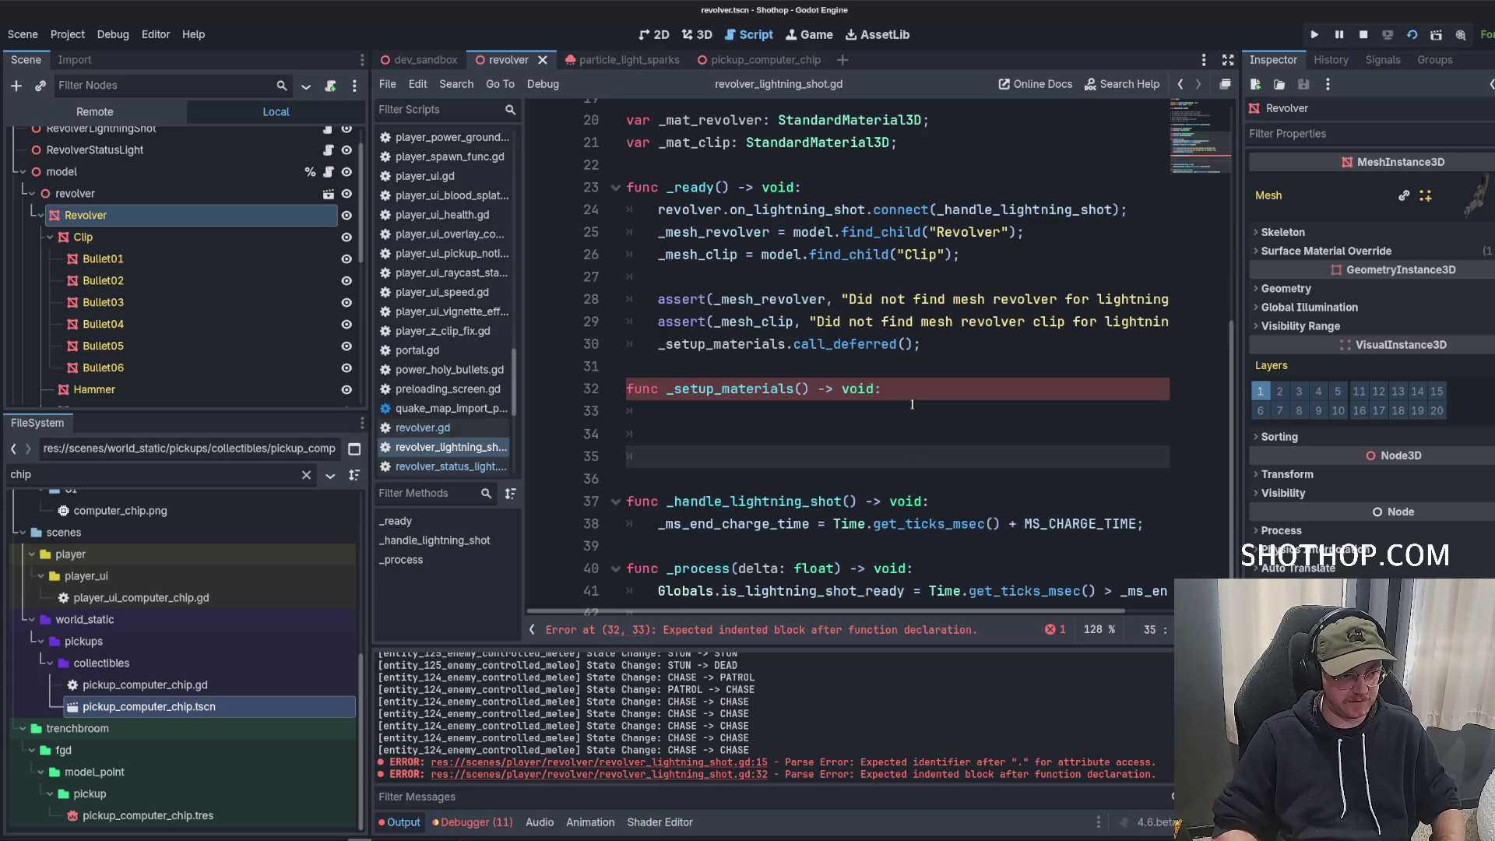
key("Up")
key("Up")
key("Up")
type("# I ne")
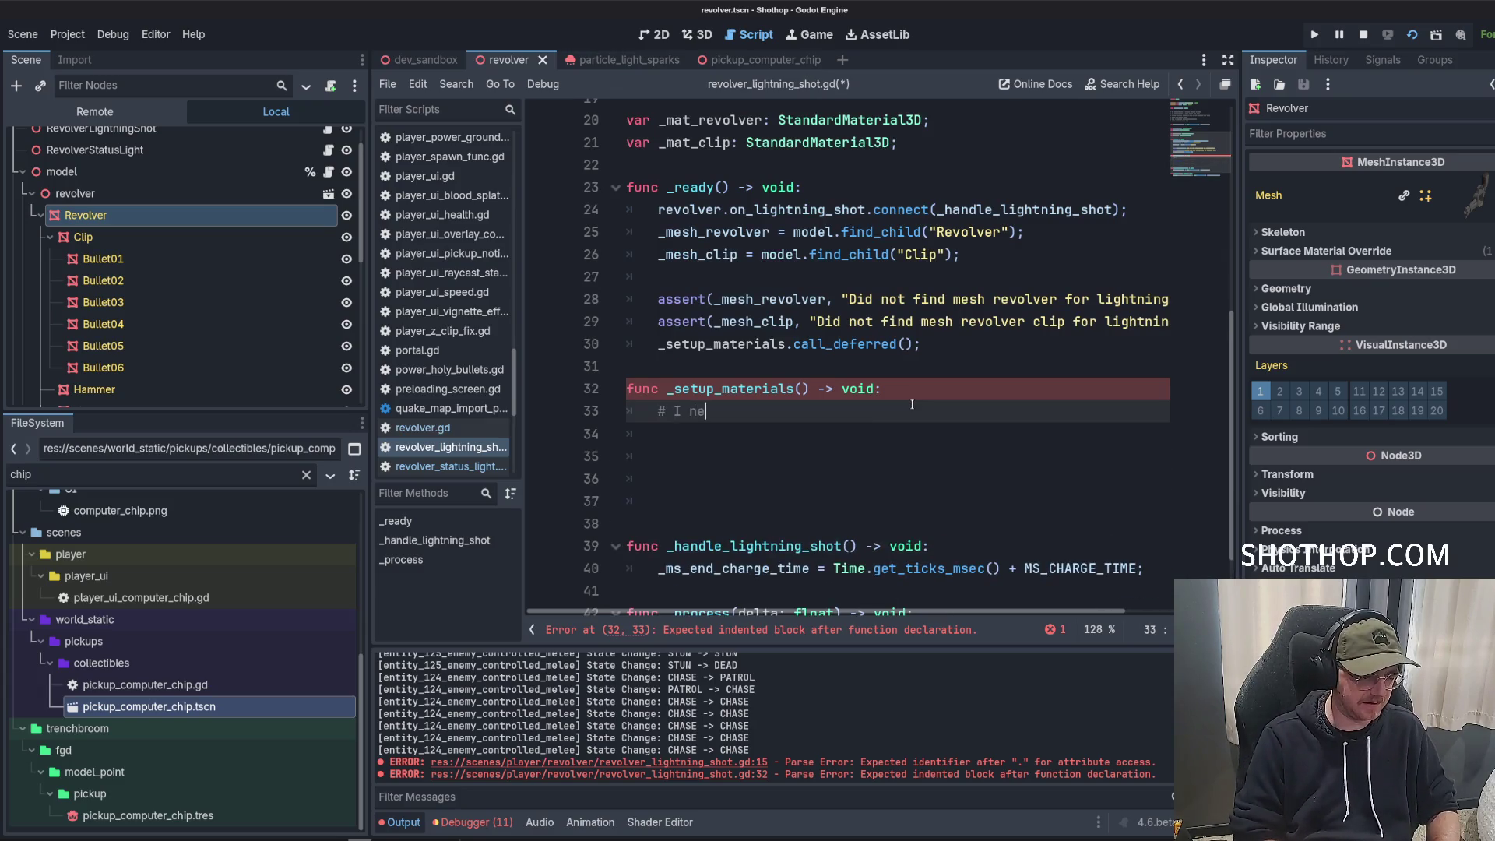
type("ed to look through each material, fin")
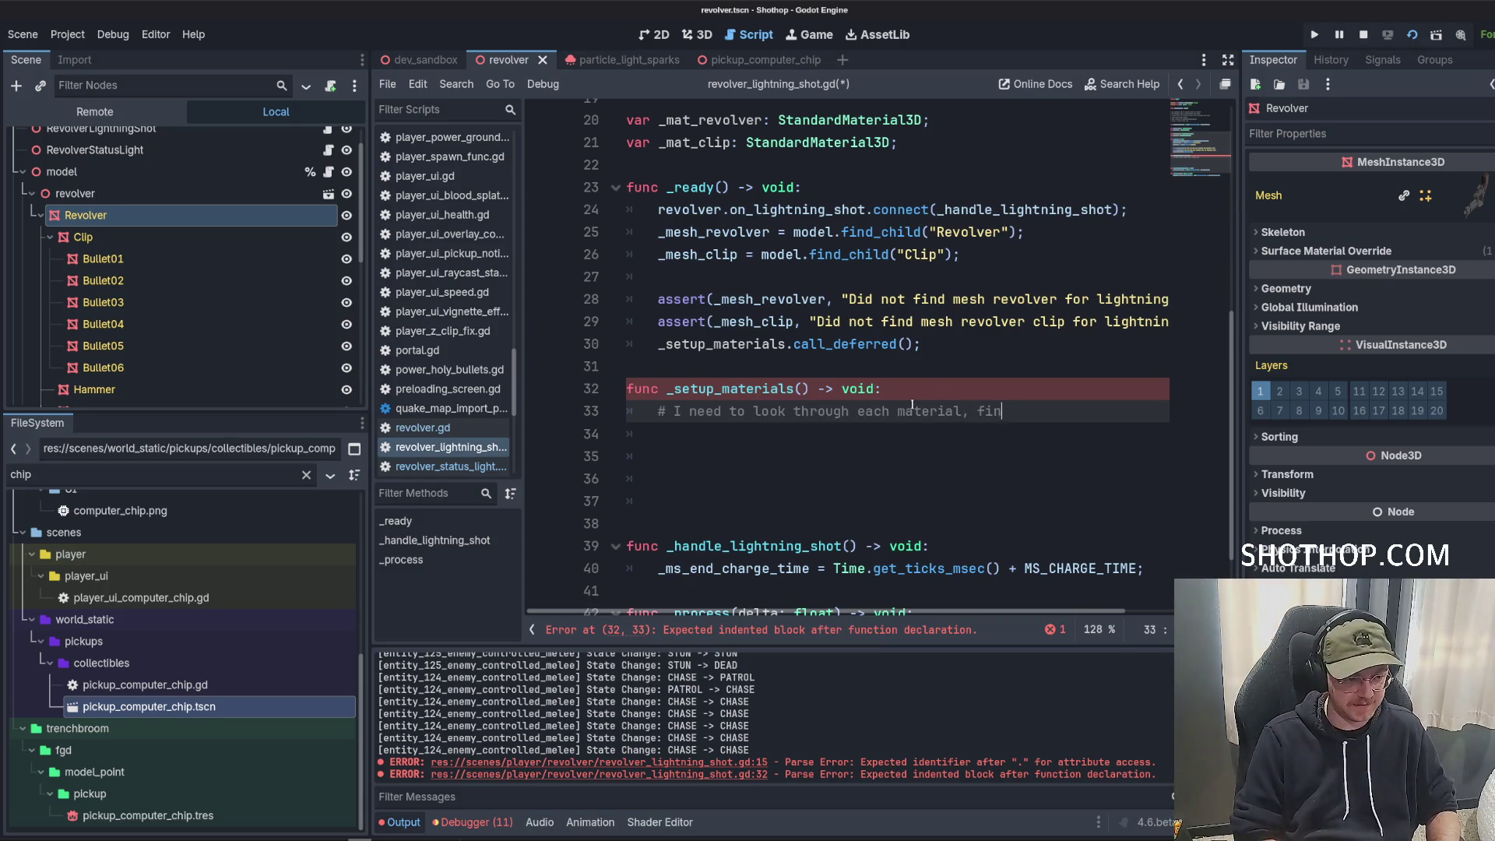
type("d one w")
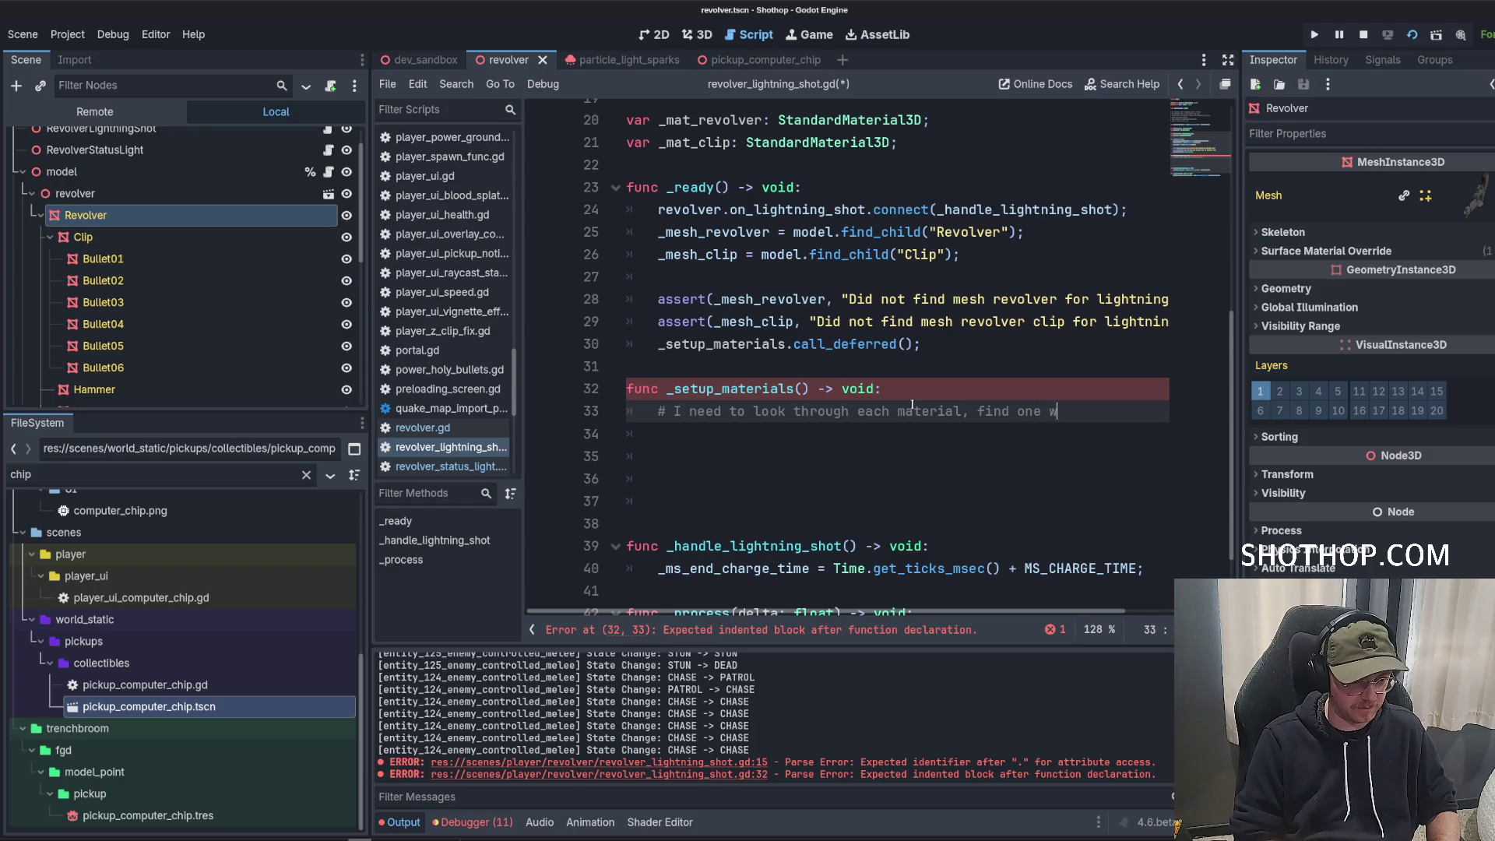
type("ith a next_pass")
Finish the two comments in _setup_materials and tidy the blank lines beneath them.
key("Return")
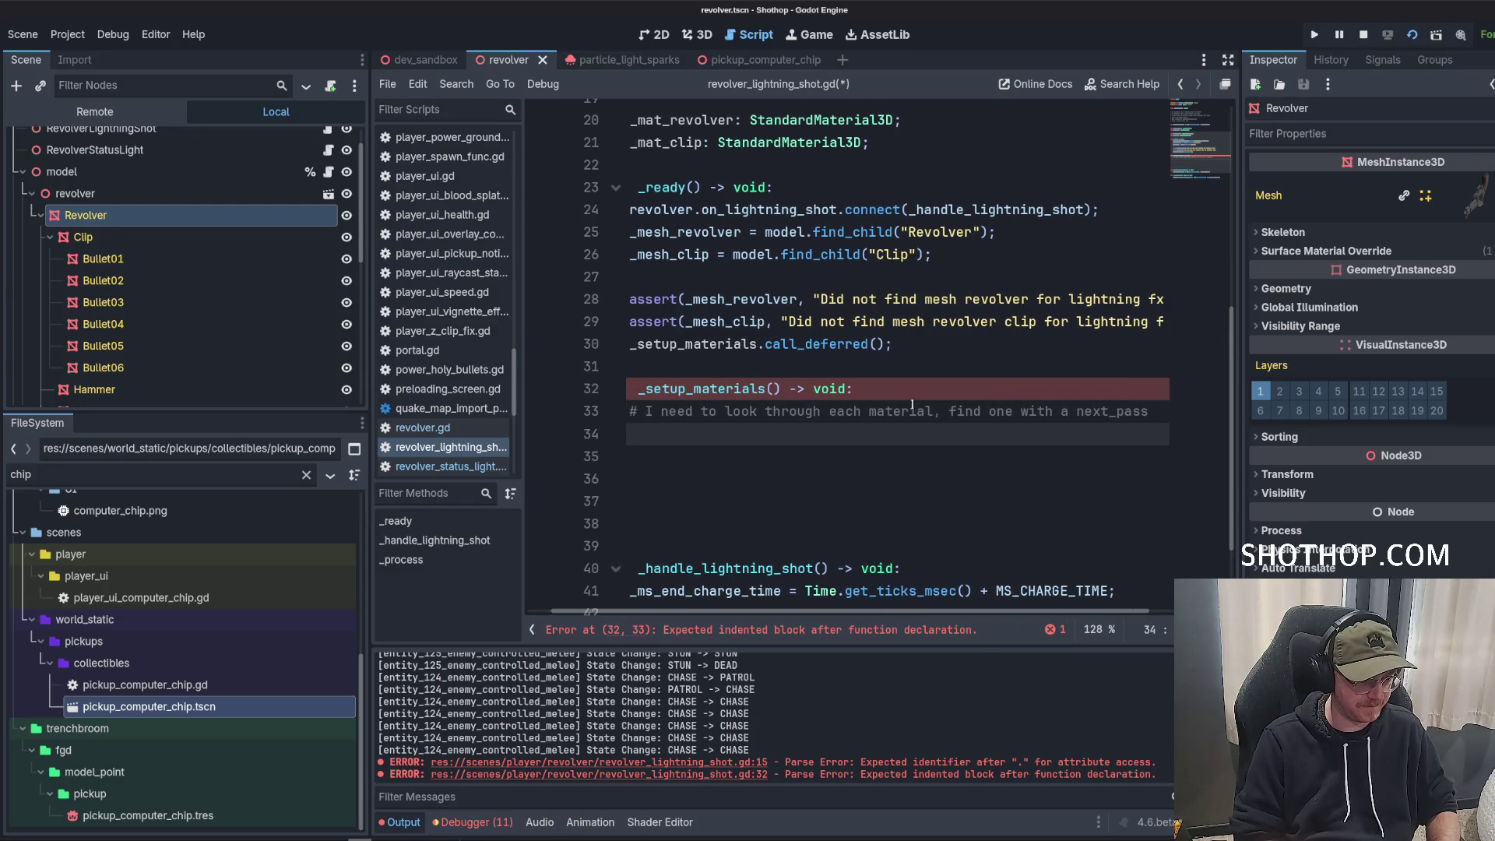
type("#UIs")
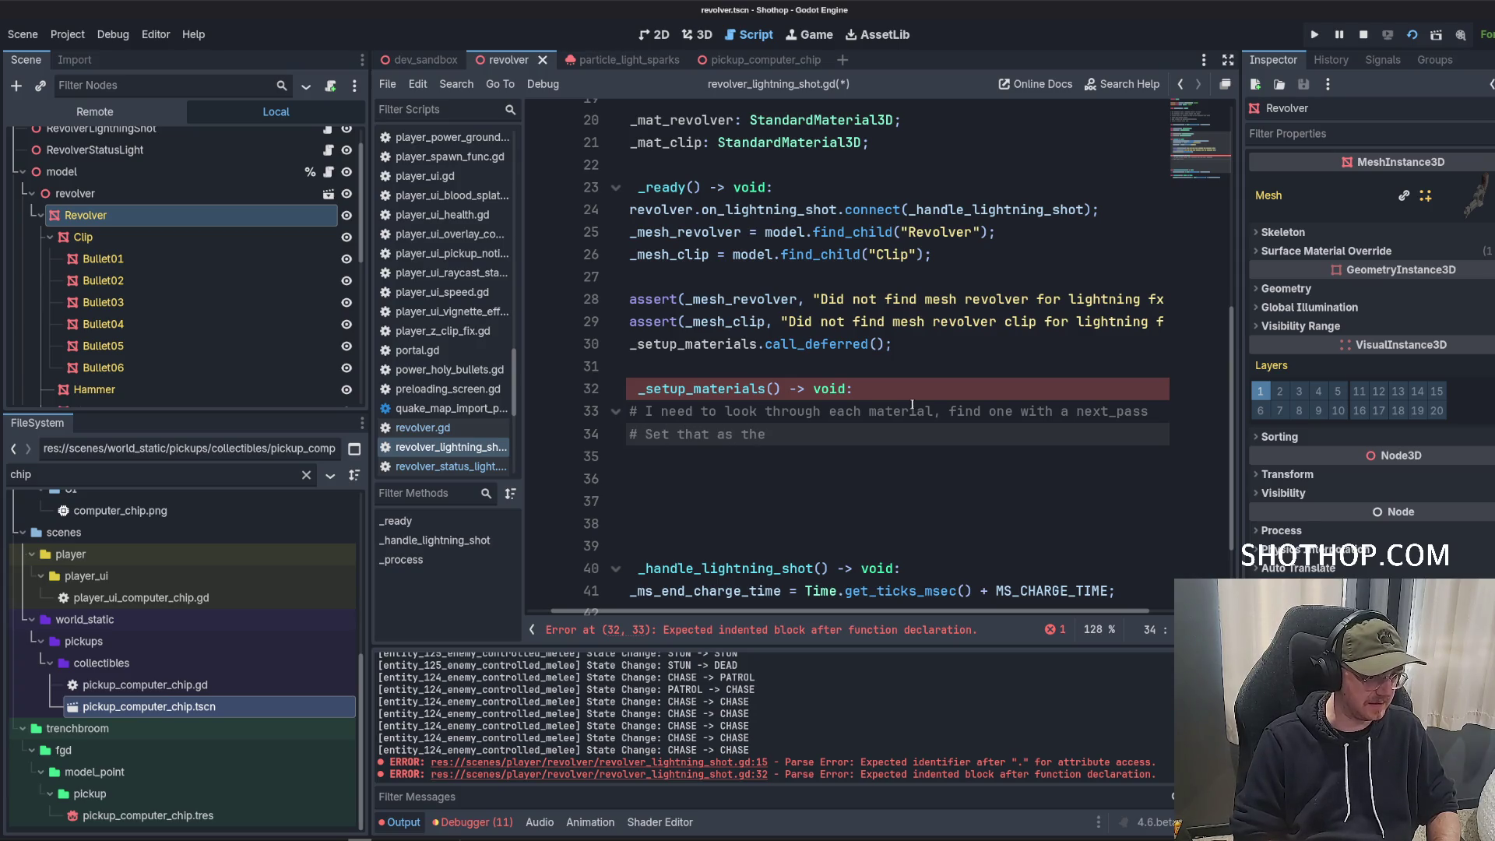
type("ndard materi")
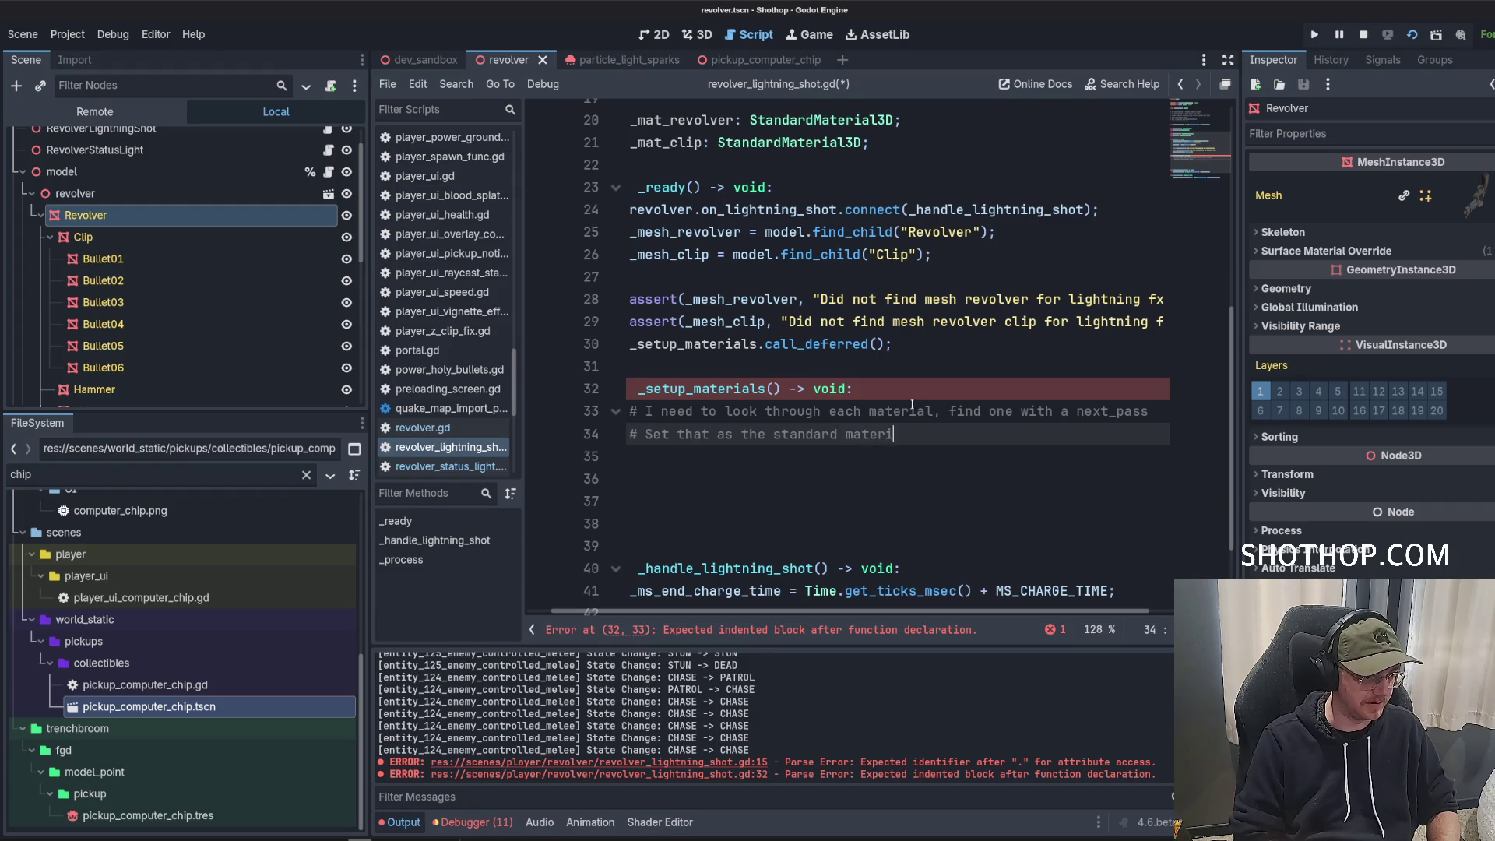
type("al for the revolver")
key("Return")
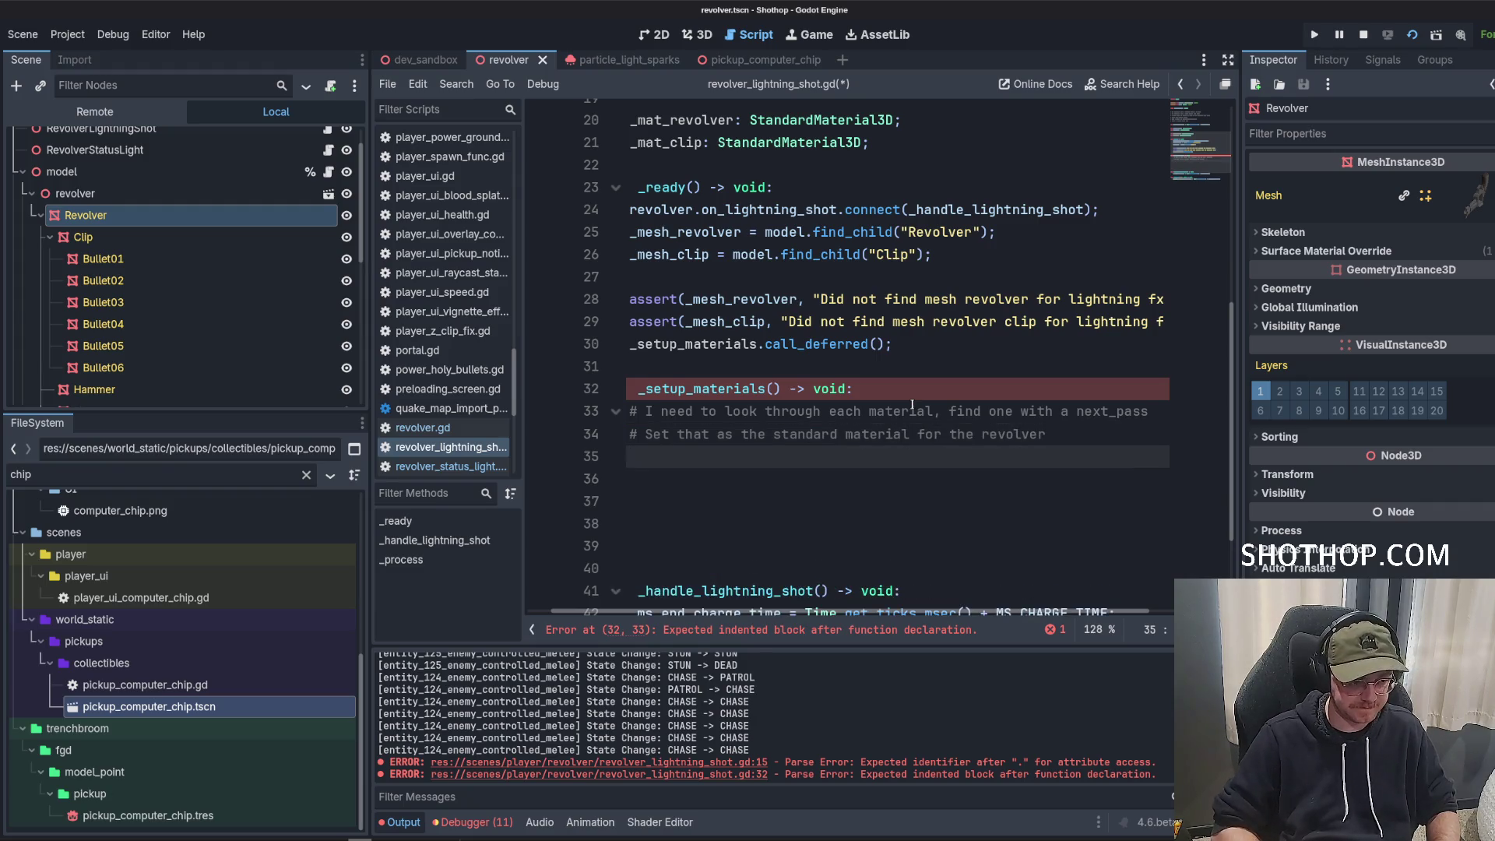
key("Down")
key("Down")
key("Up")
key("Up")
key("Down")
key("Down")
key("Down")
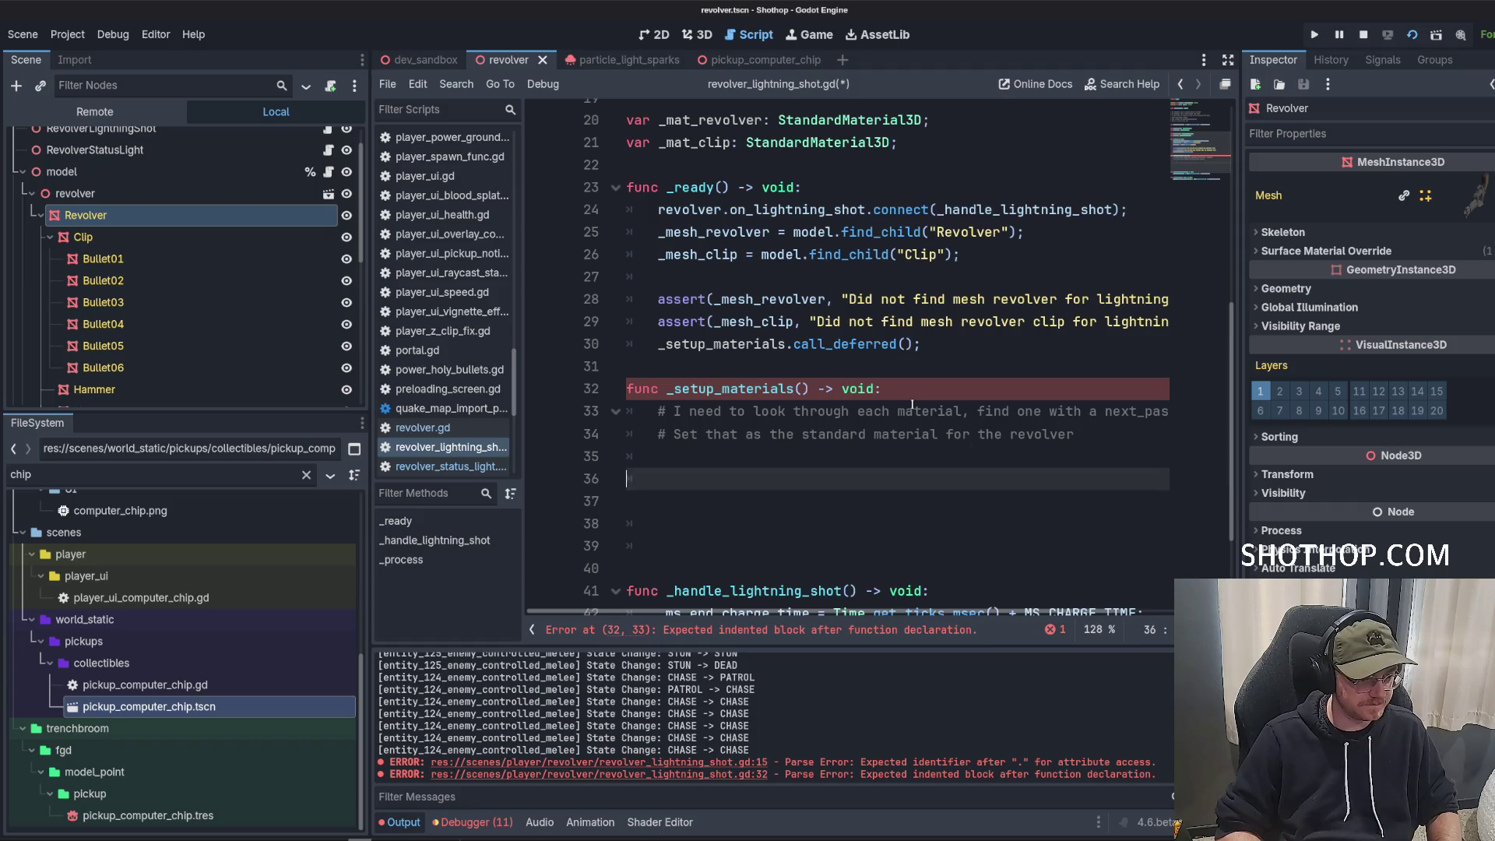
key("Up")
key("Up")
key("Tab")
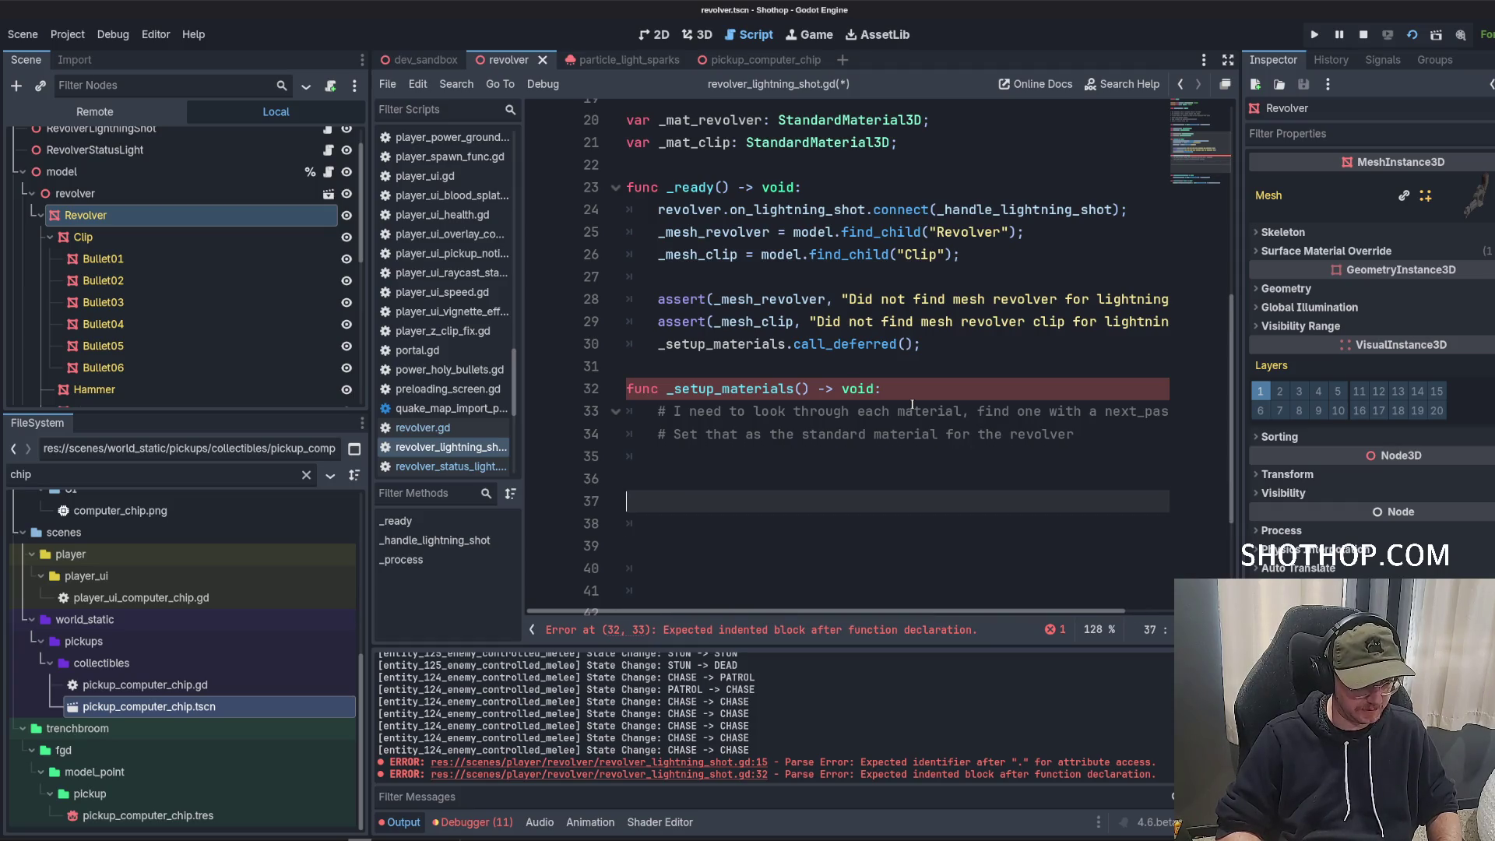
key("Delete")
key("Delete")
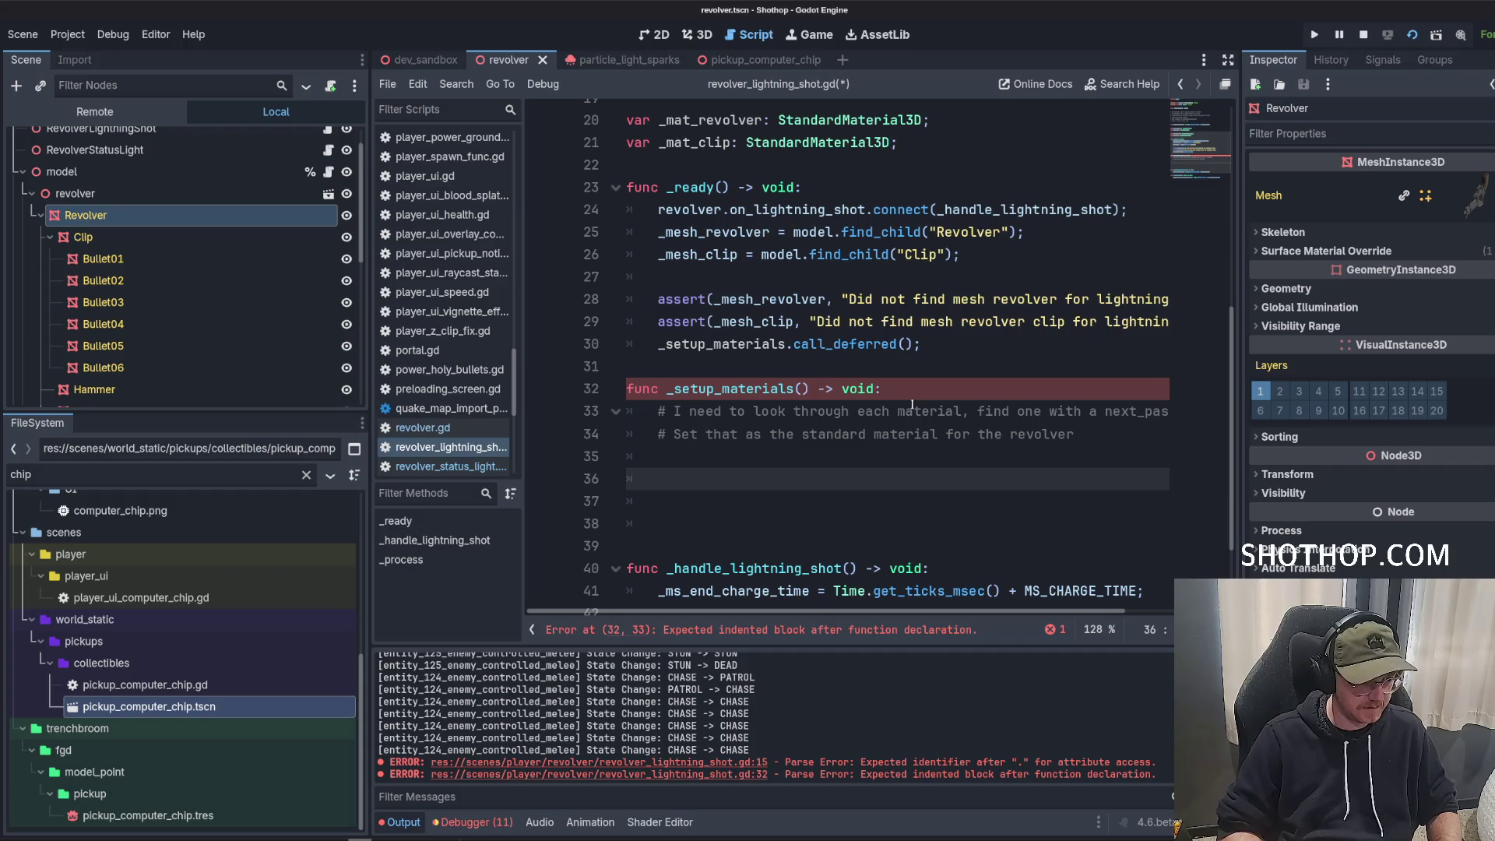
left_click(711, 322)
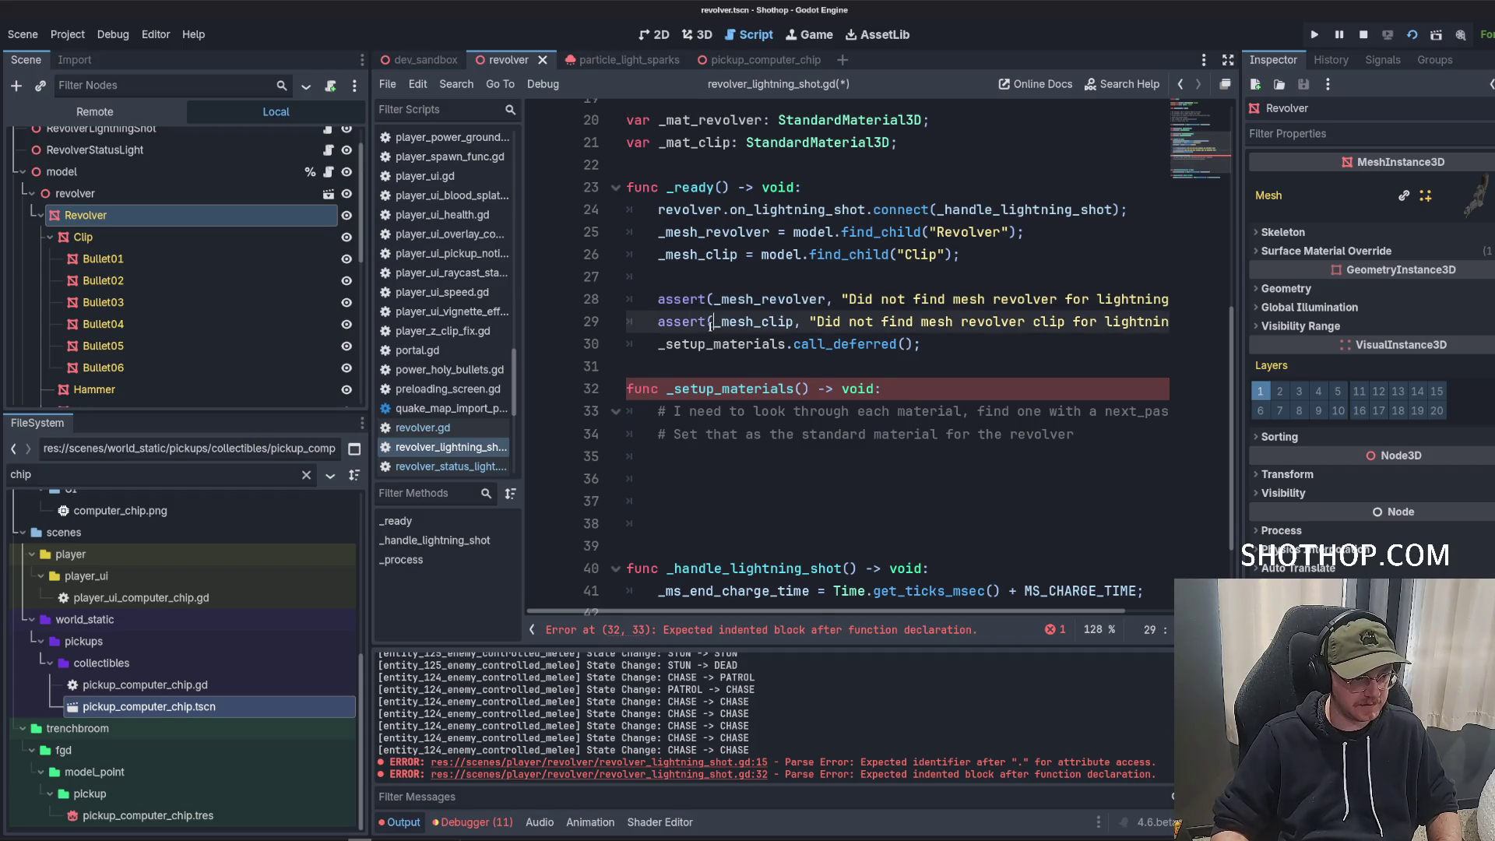
double_click(699, 344)
scroll(691, 331, "up", 3)
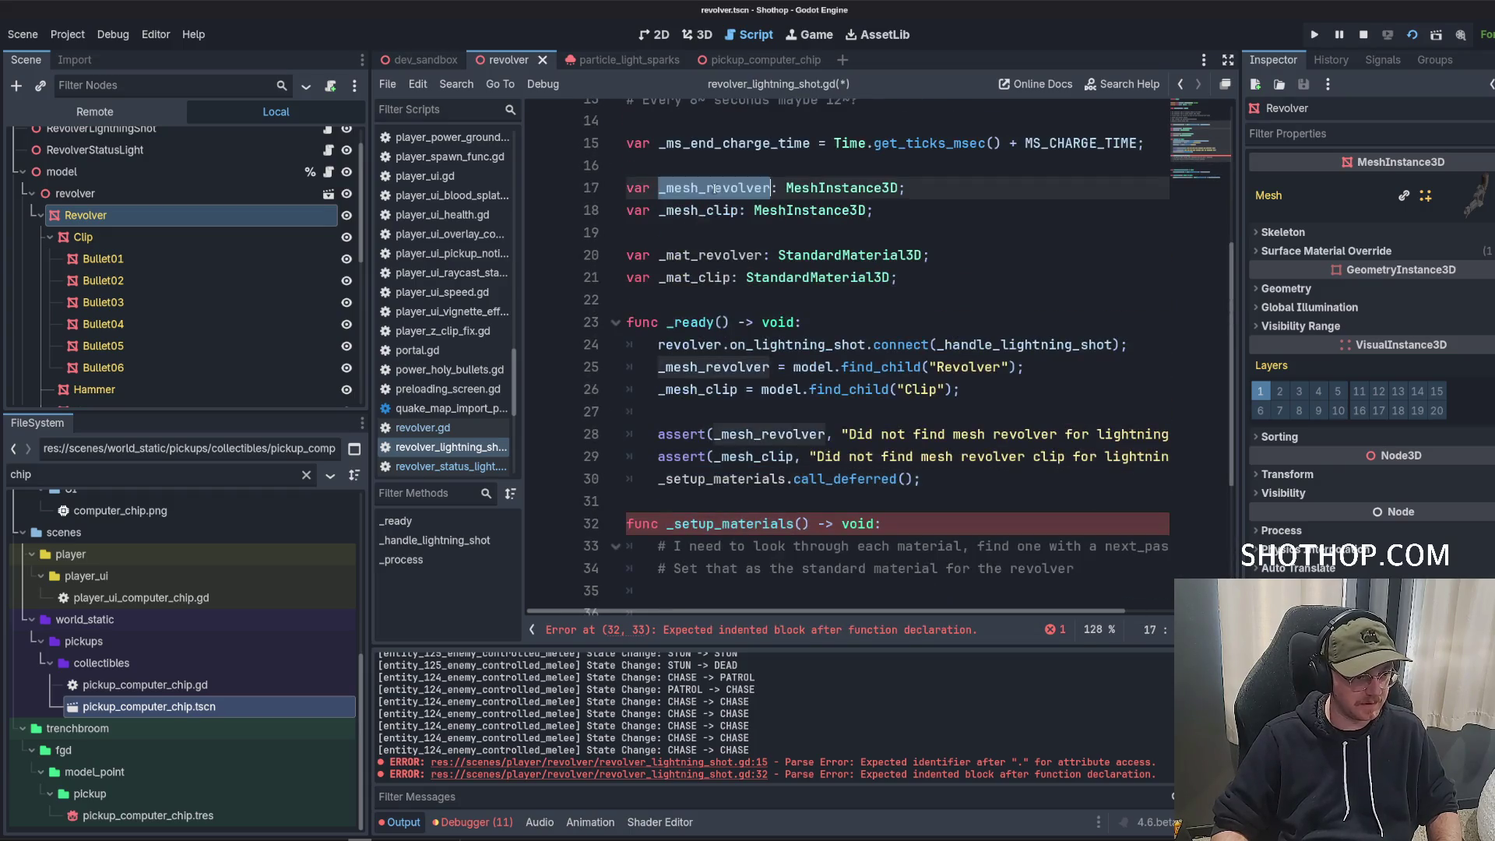
scroll(789, 353, "down", 4)
left_click(789, 352)
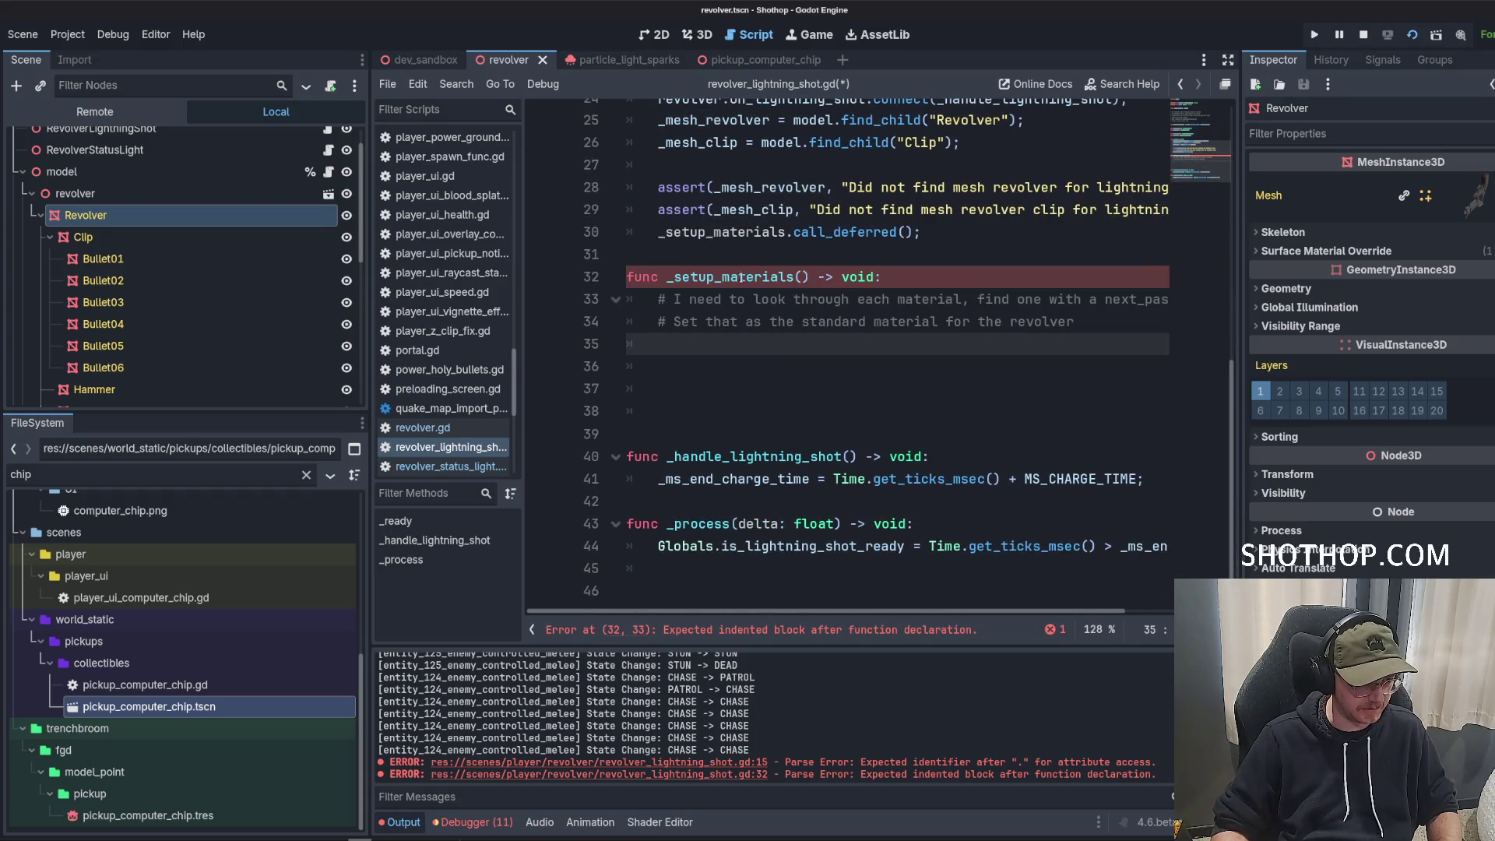
Start a top-level _find_next_pass function taking a MeshInstance3D mesh parameter.
left_click(688, 398)
key("BackSpace")
type("find_next_pass(")
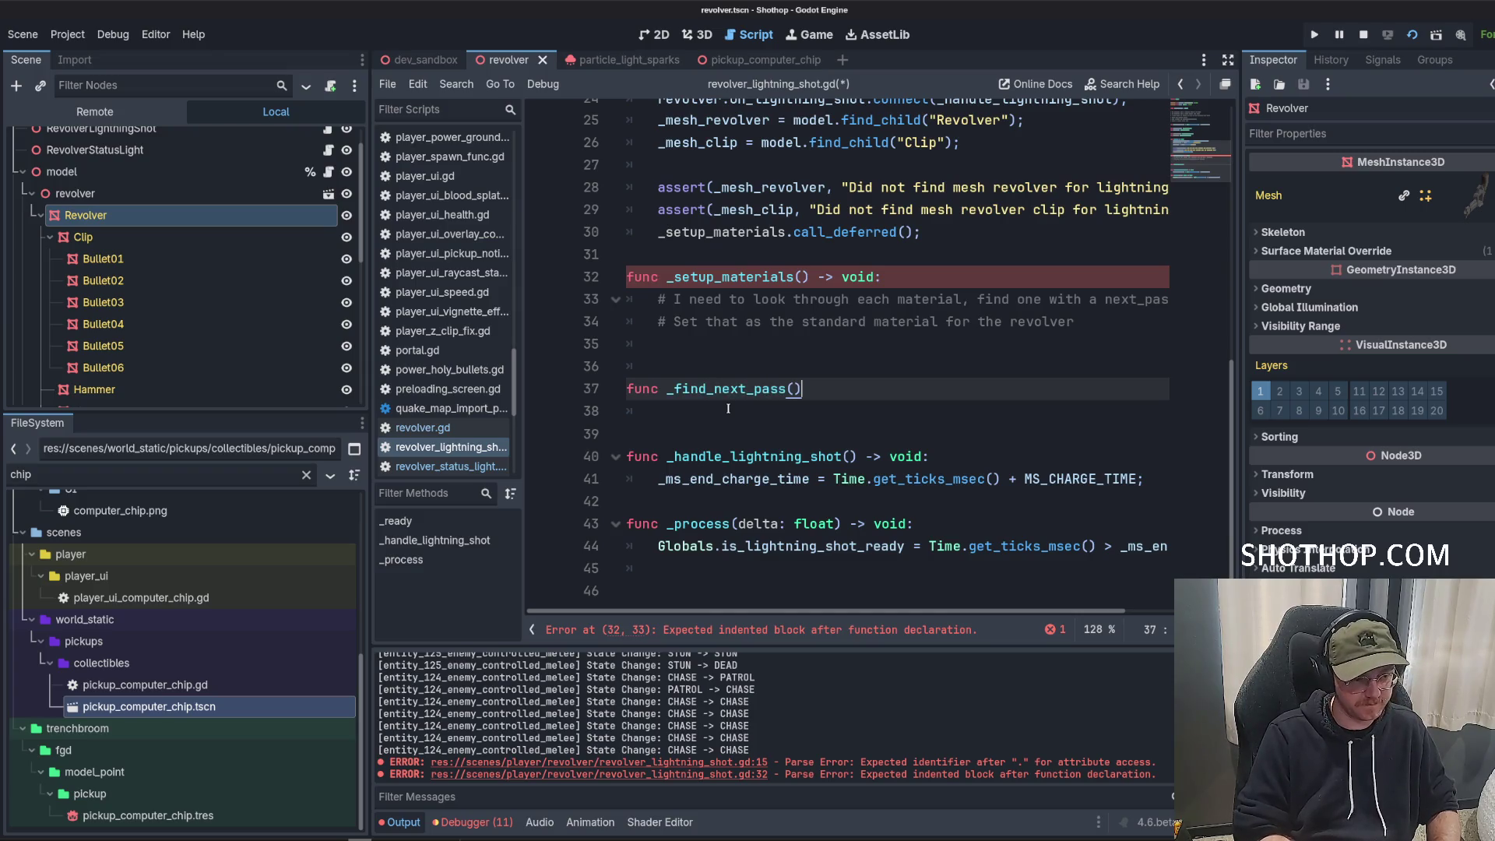
type("mesh: M")
type("eshInsta")
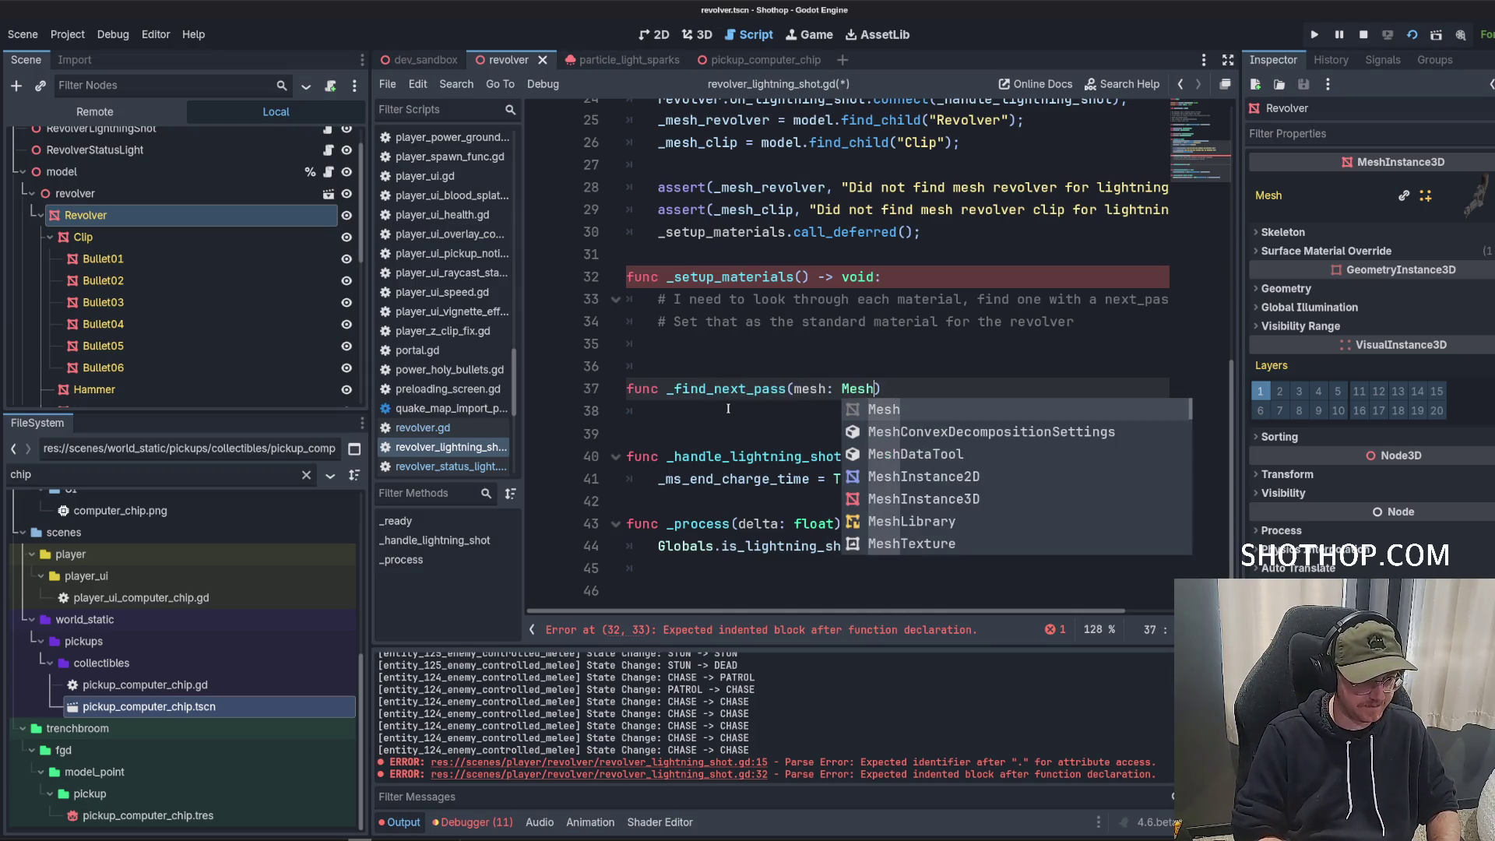
key("Down")
key("Return")
type(":")
key("Return")
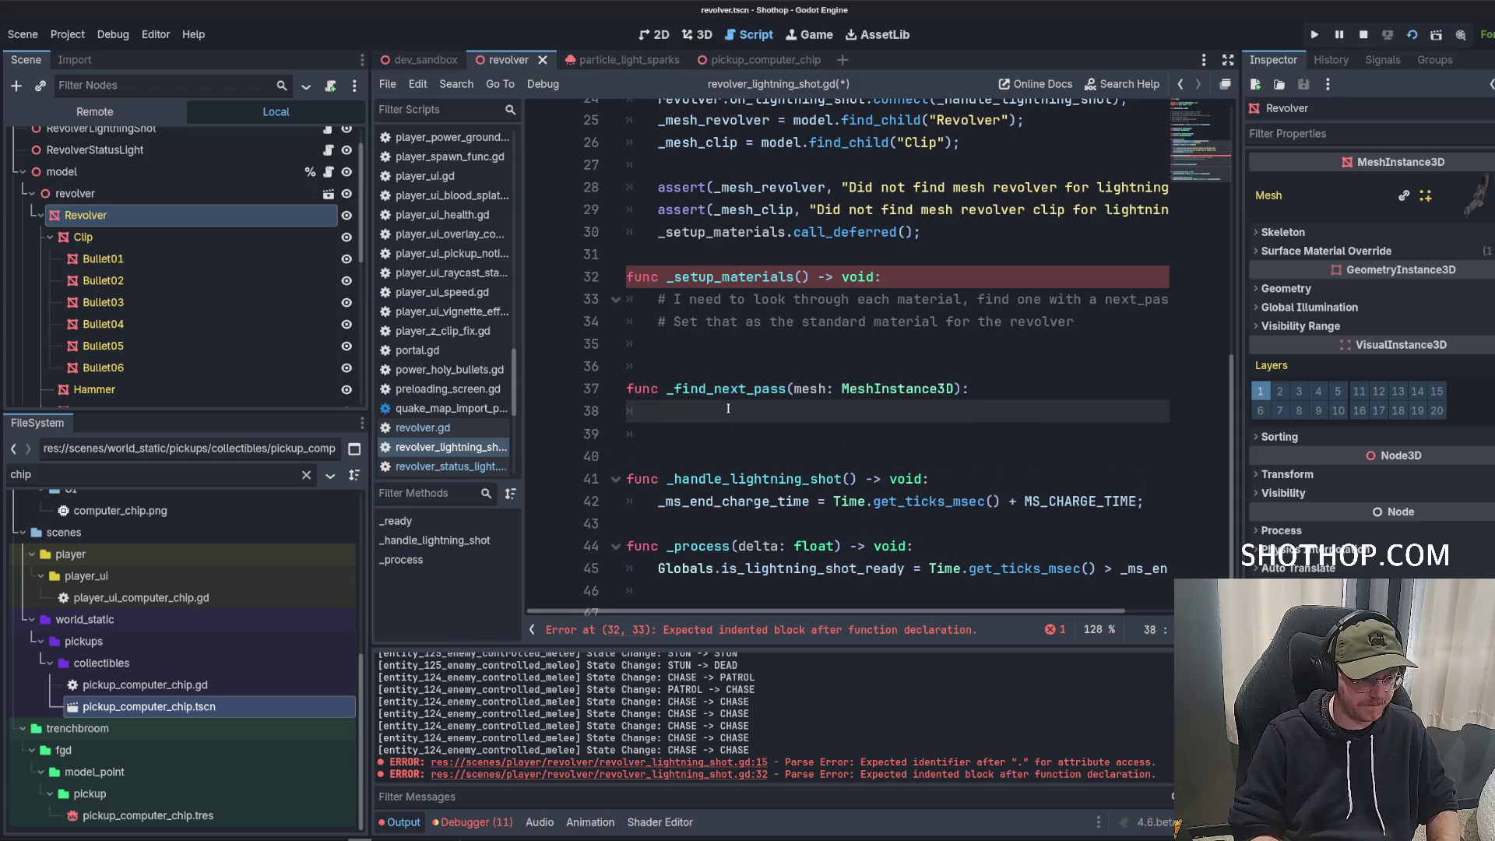
Add a for loop over the mesh's surface override material count, calling get_surface_override_material.
type("mesh.mater")
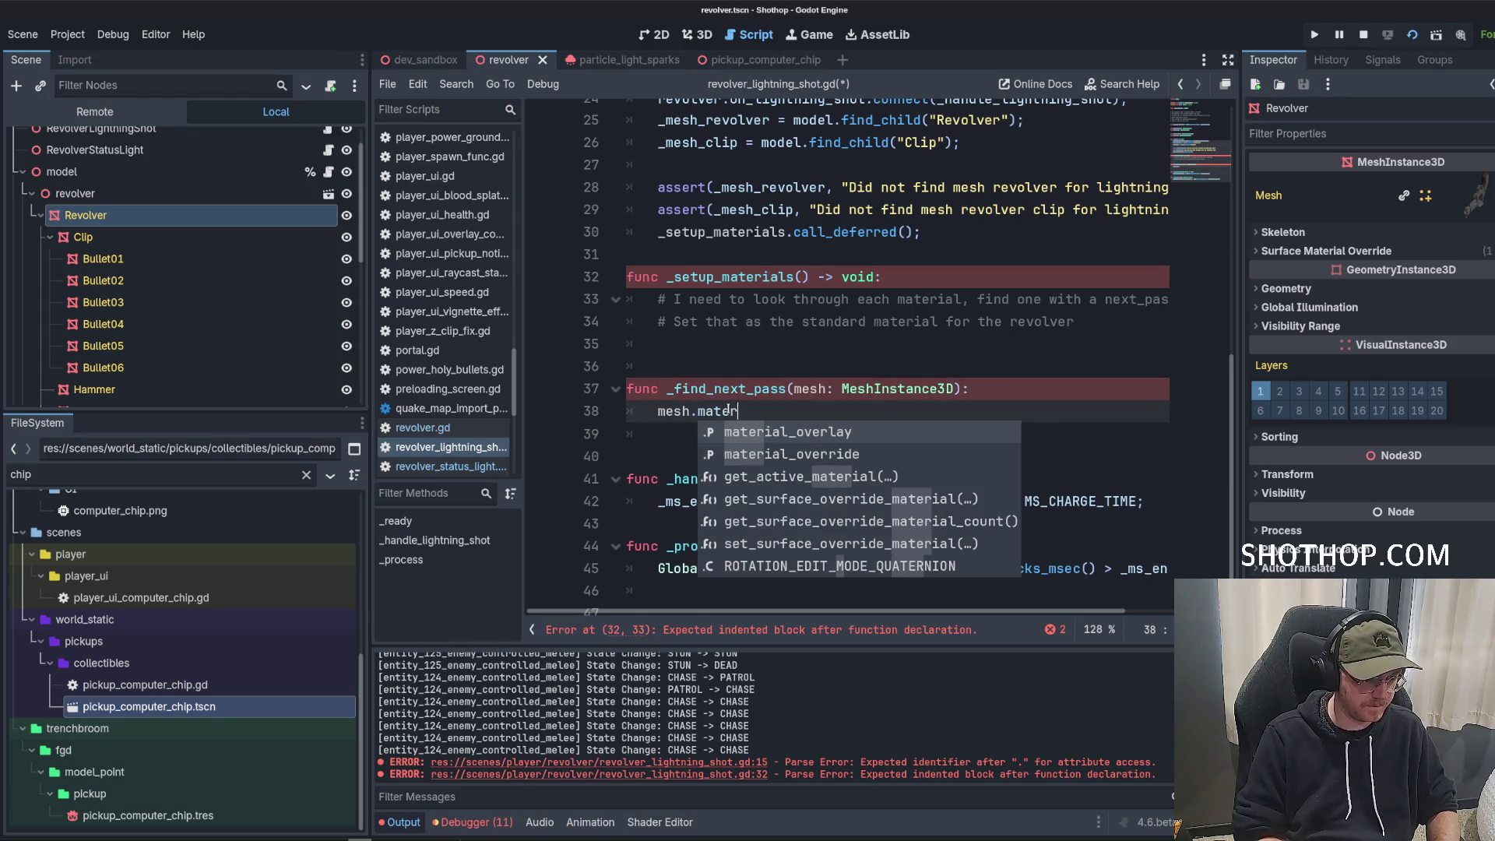
key("BackSpace")
key("BackSpace")
key("BackSpace")
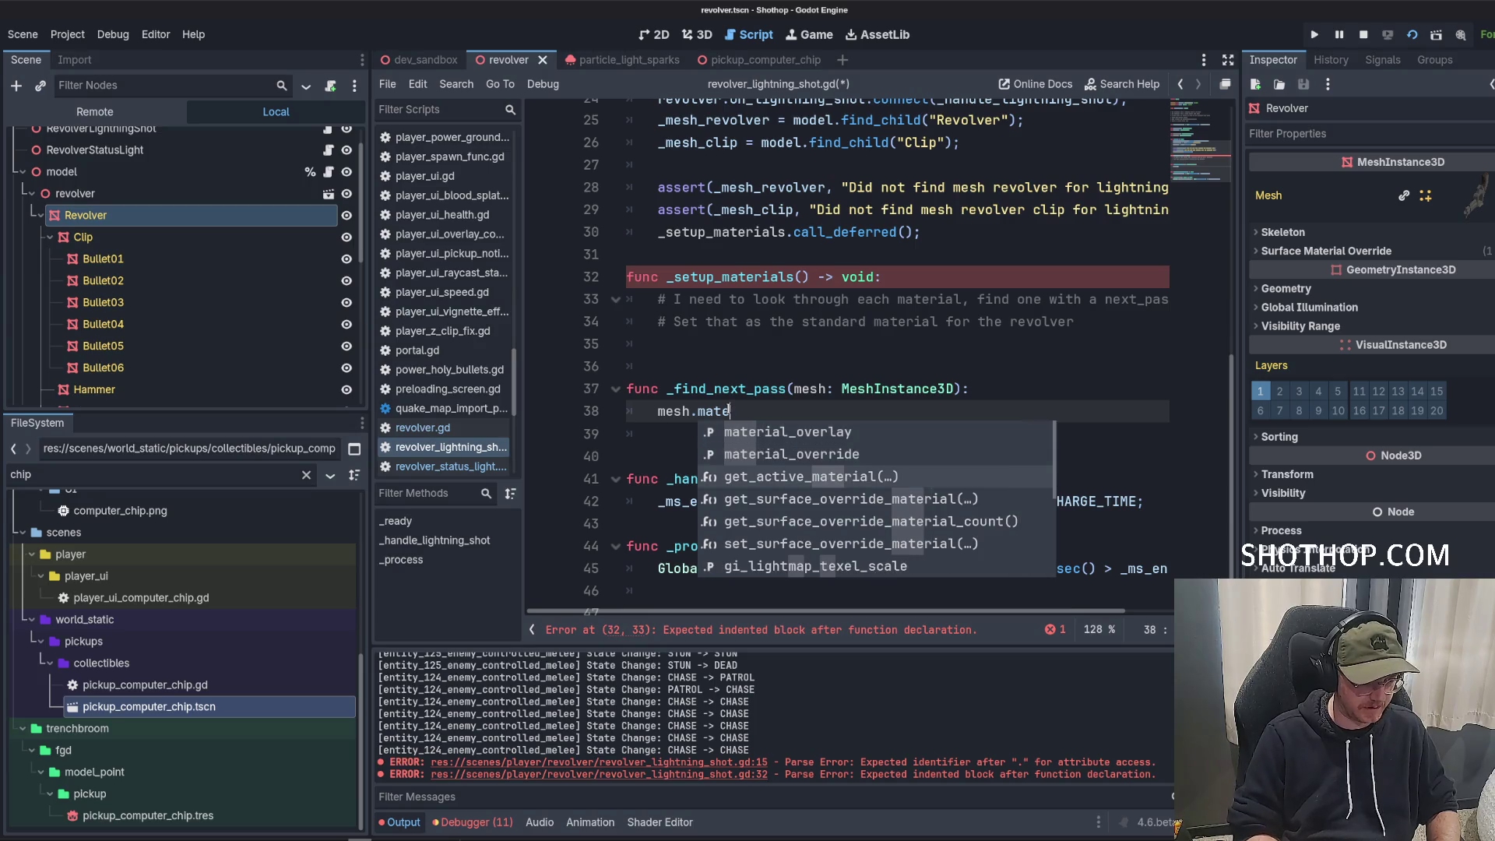
type("for i in ge")
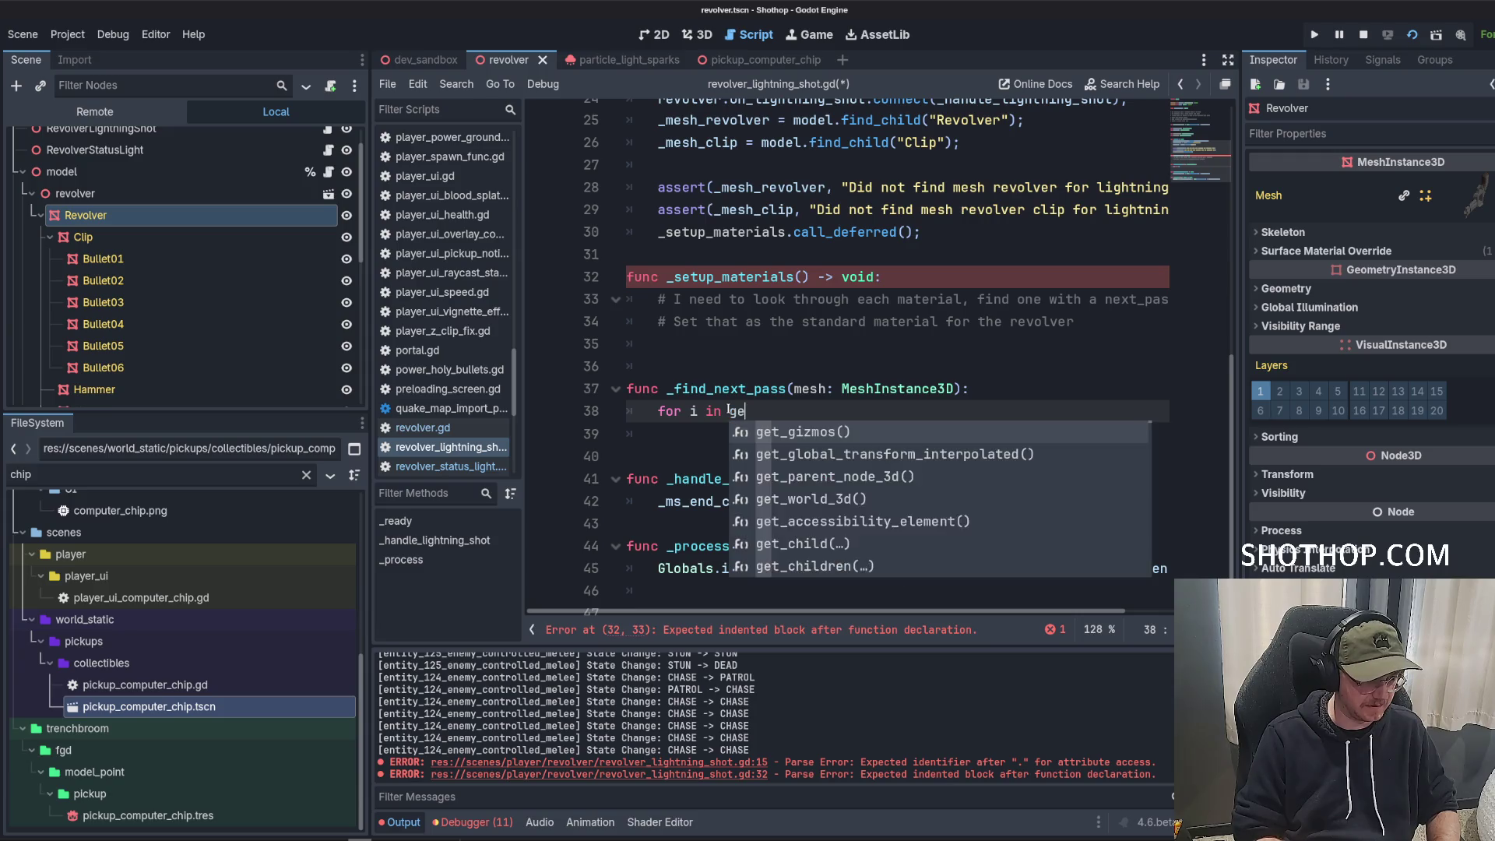
key("BackSpace")
type("mesh.")
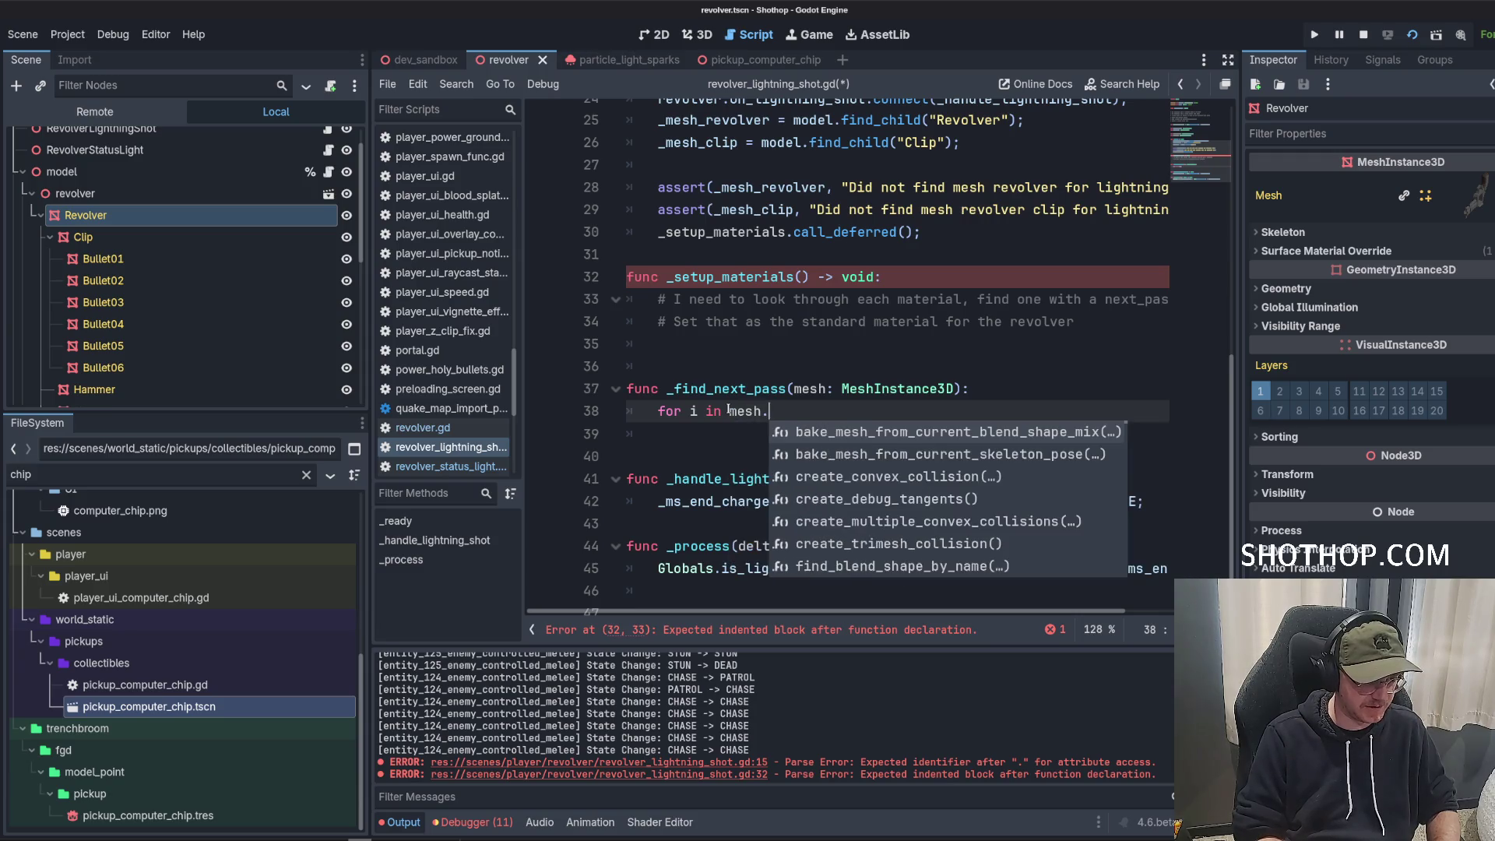
type("get_surf")
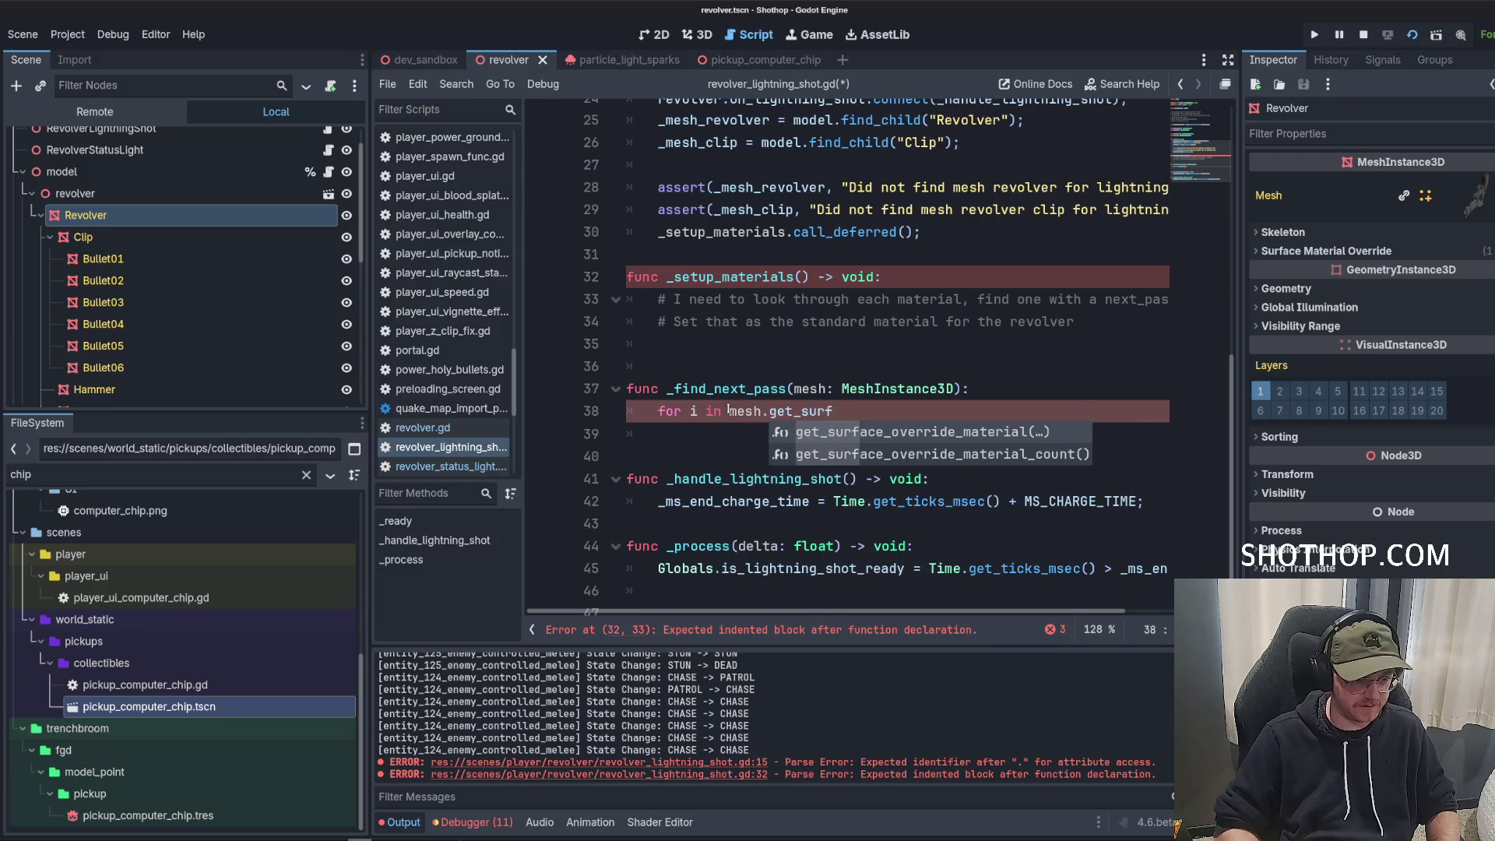
key("Down")
key("Return")
type(":")
key("Return")
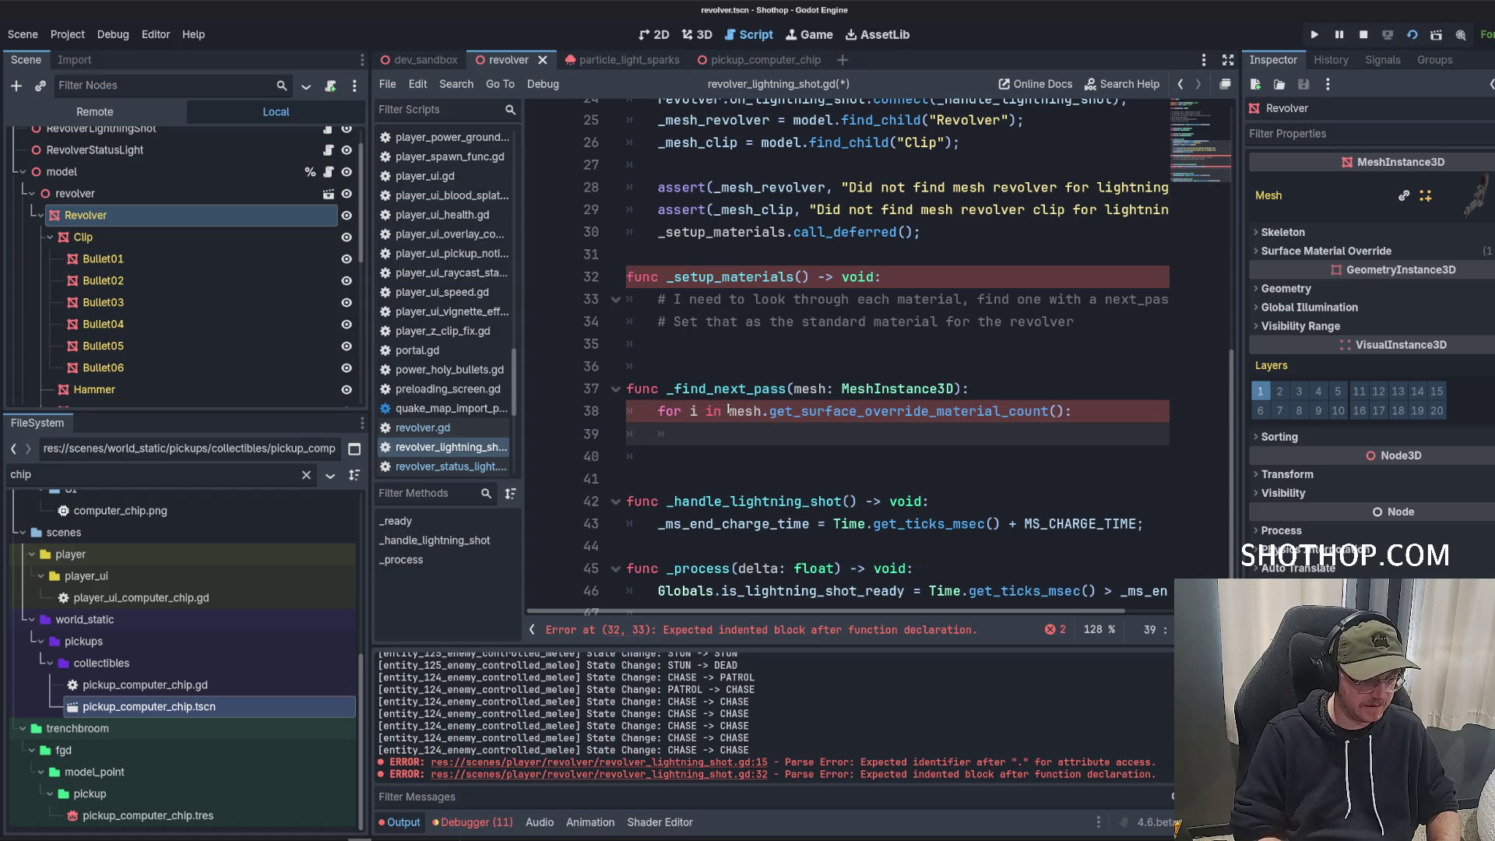
type("mesh.get_surface")
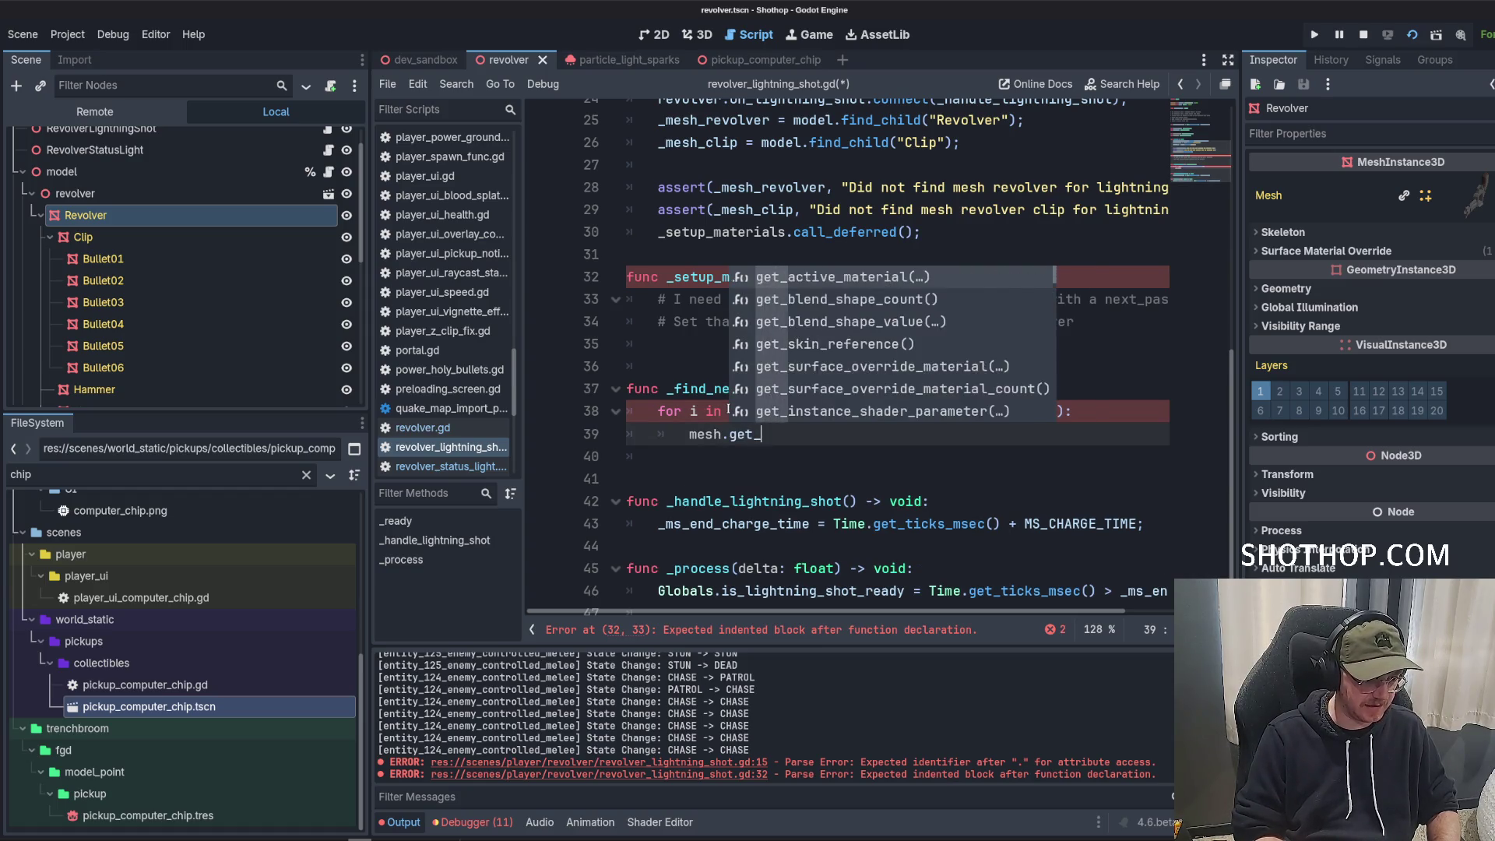
key("Return")
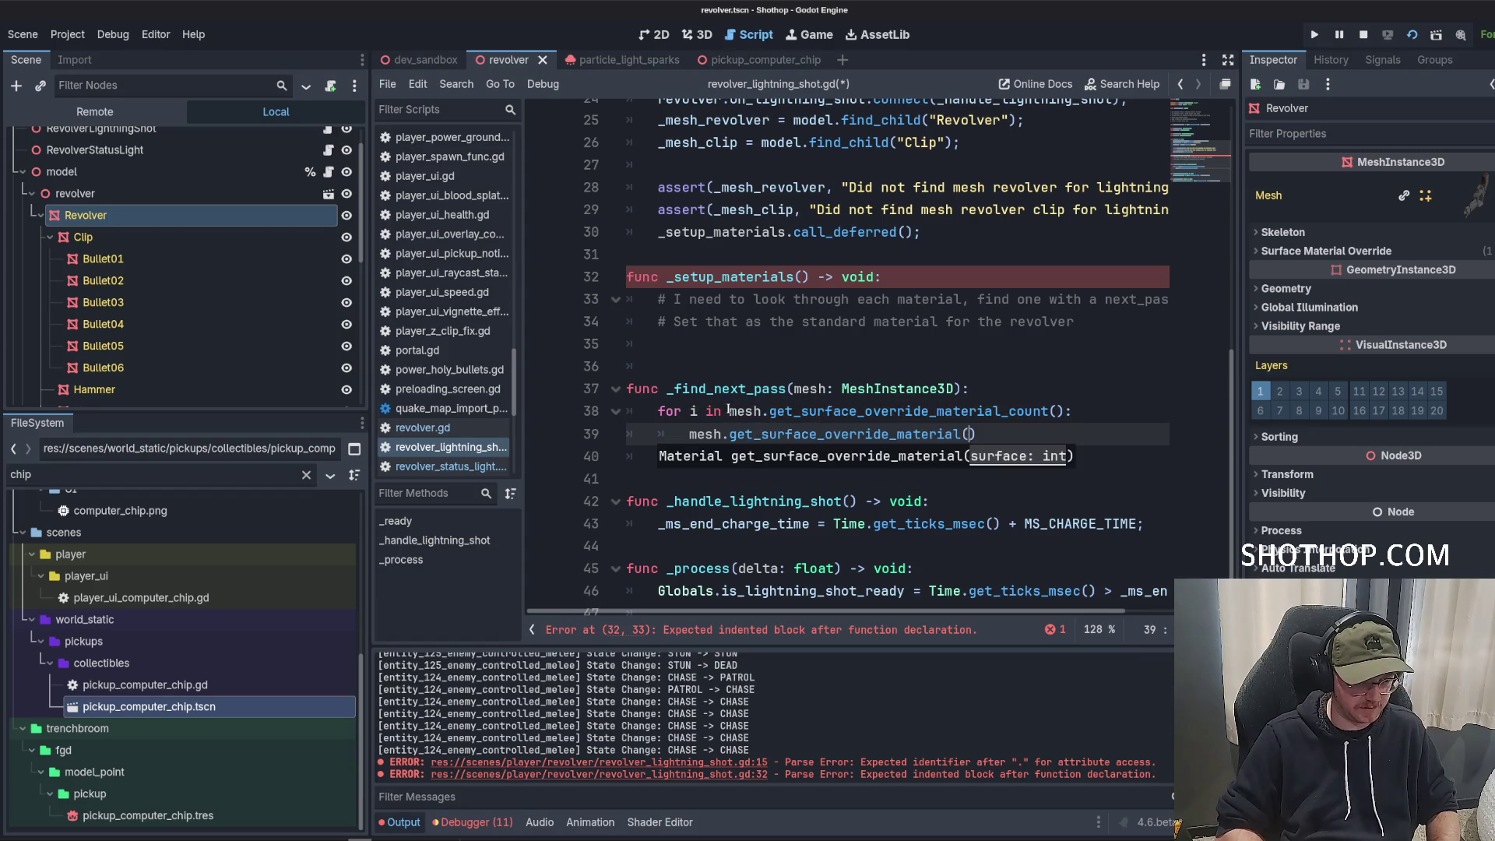
Store each surface override material of mesh in a StandardMaterial3D variable named material.
key("Home")
type("var ")
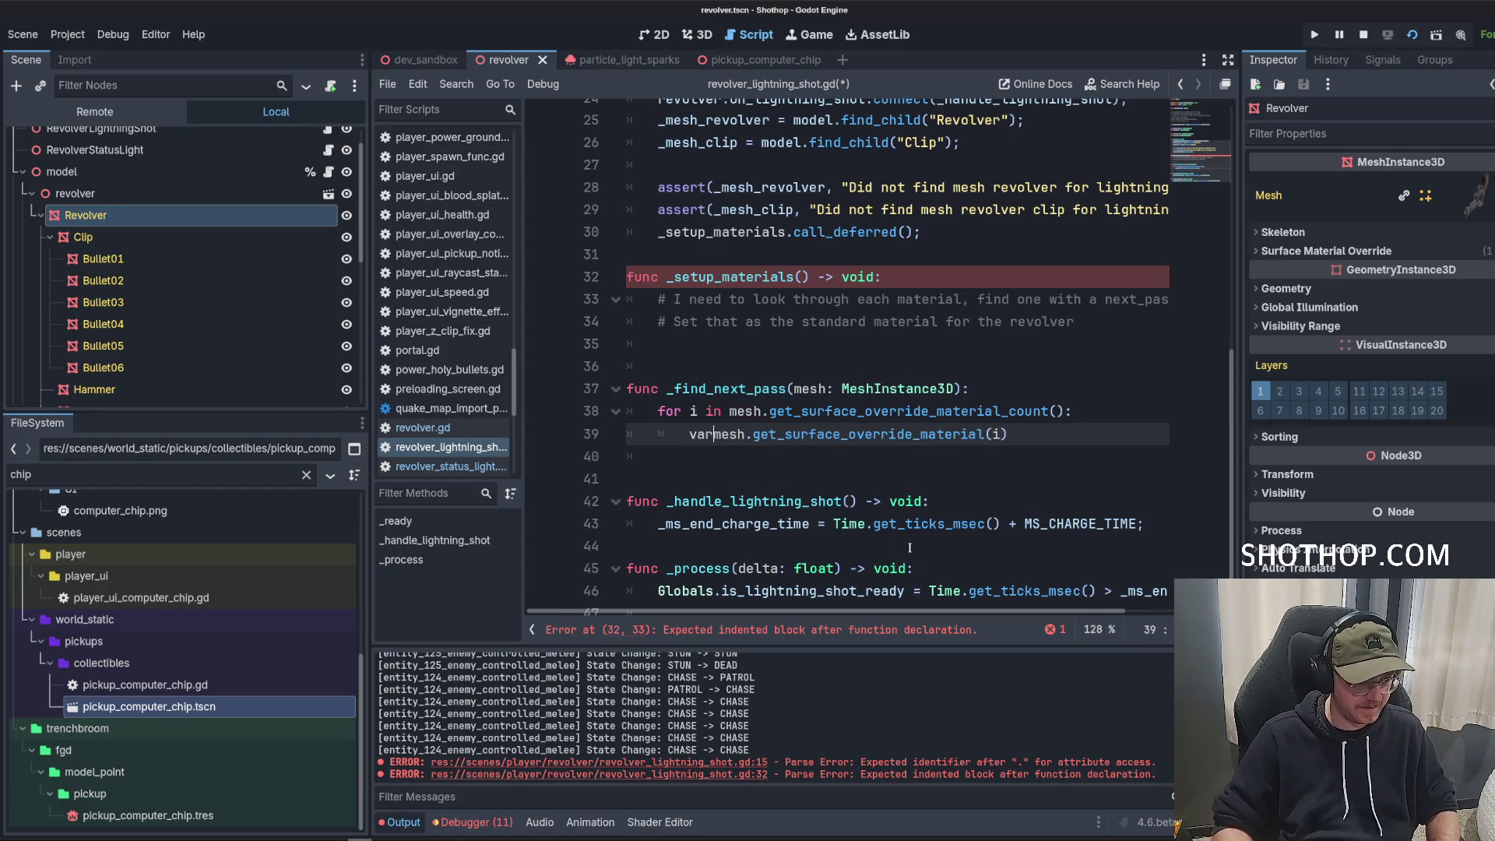
type("material: St")
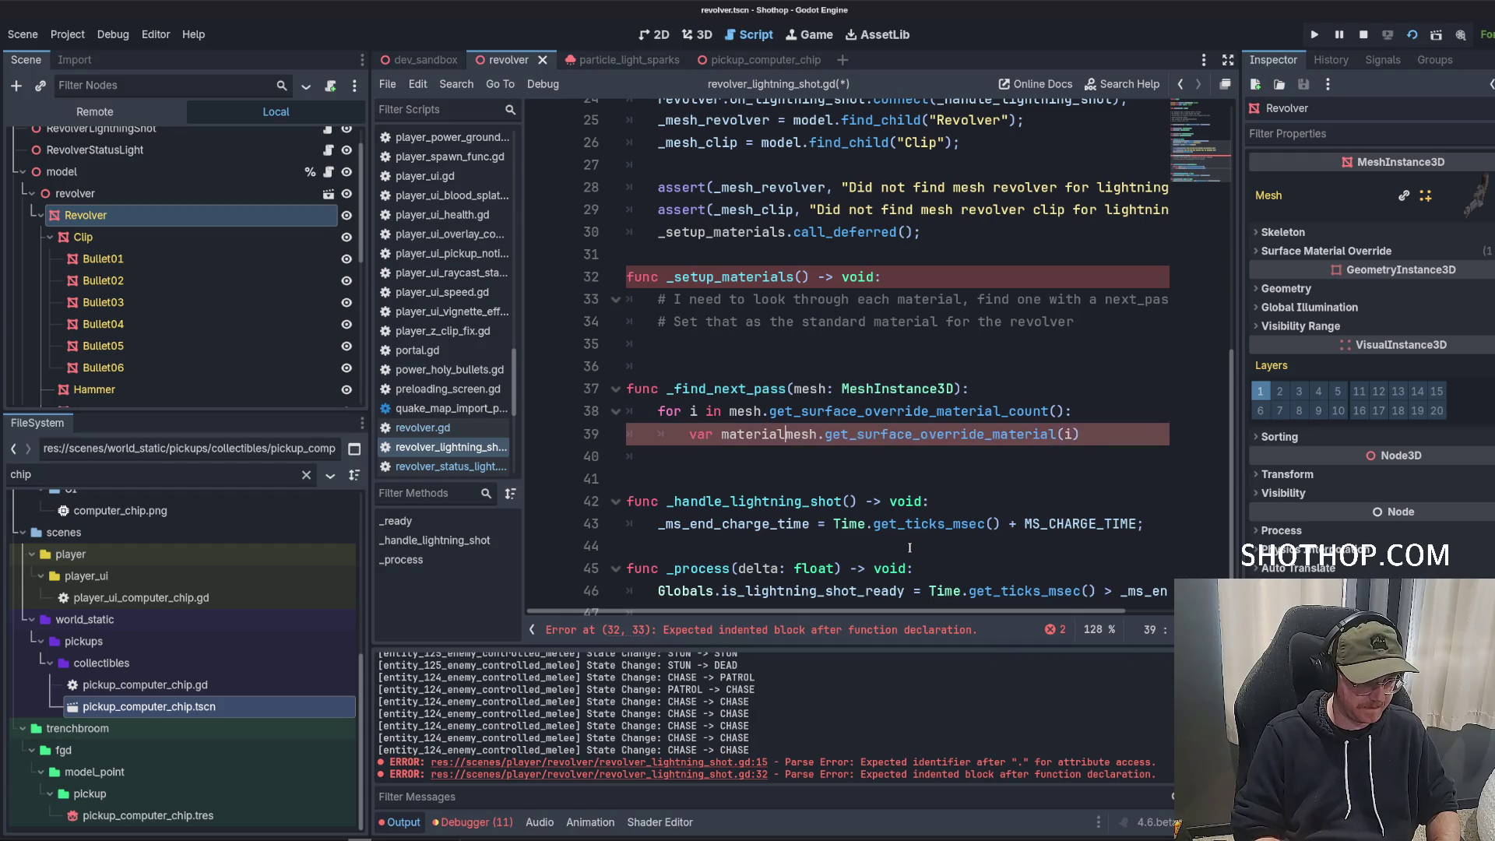
type("andardM")
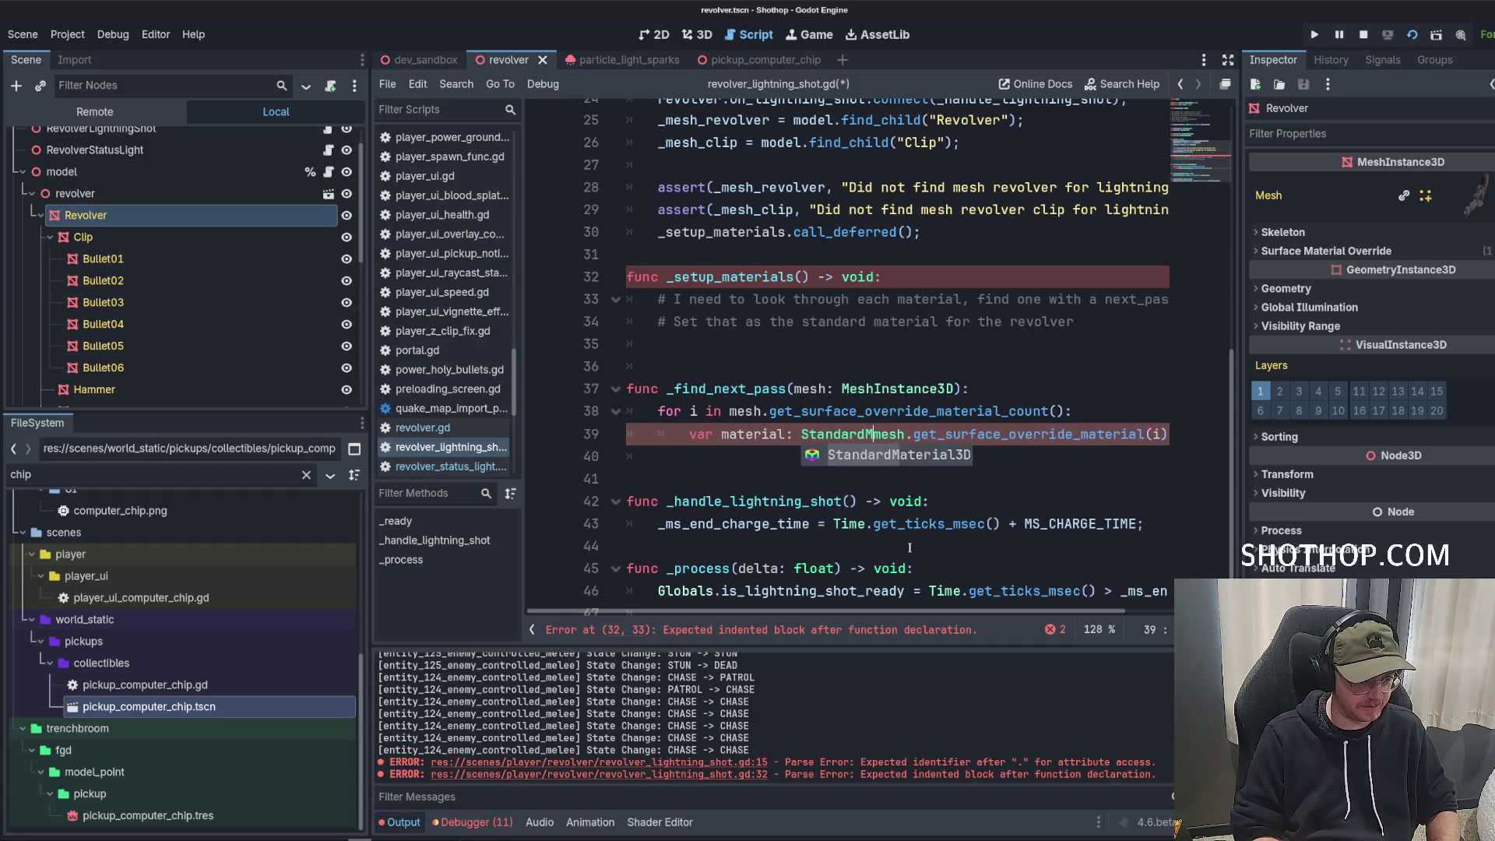
key("Tab")
type("=")
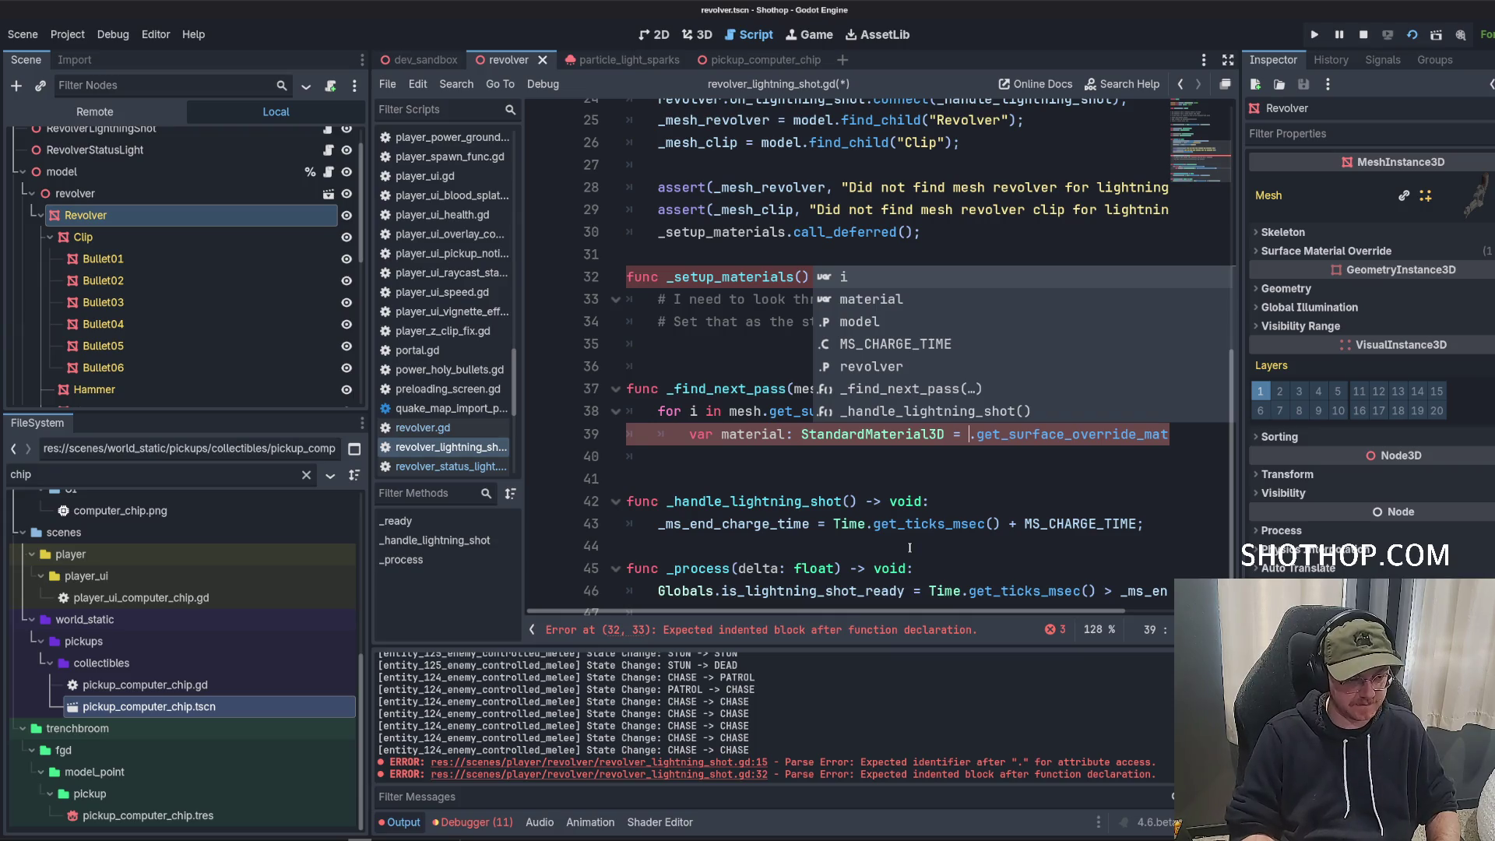
left_click(829, 450)
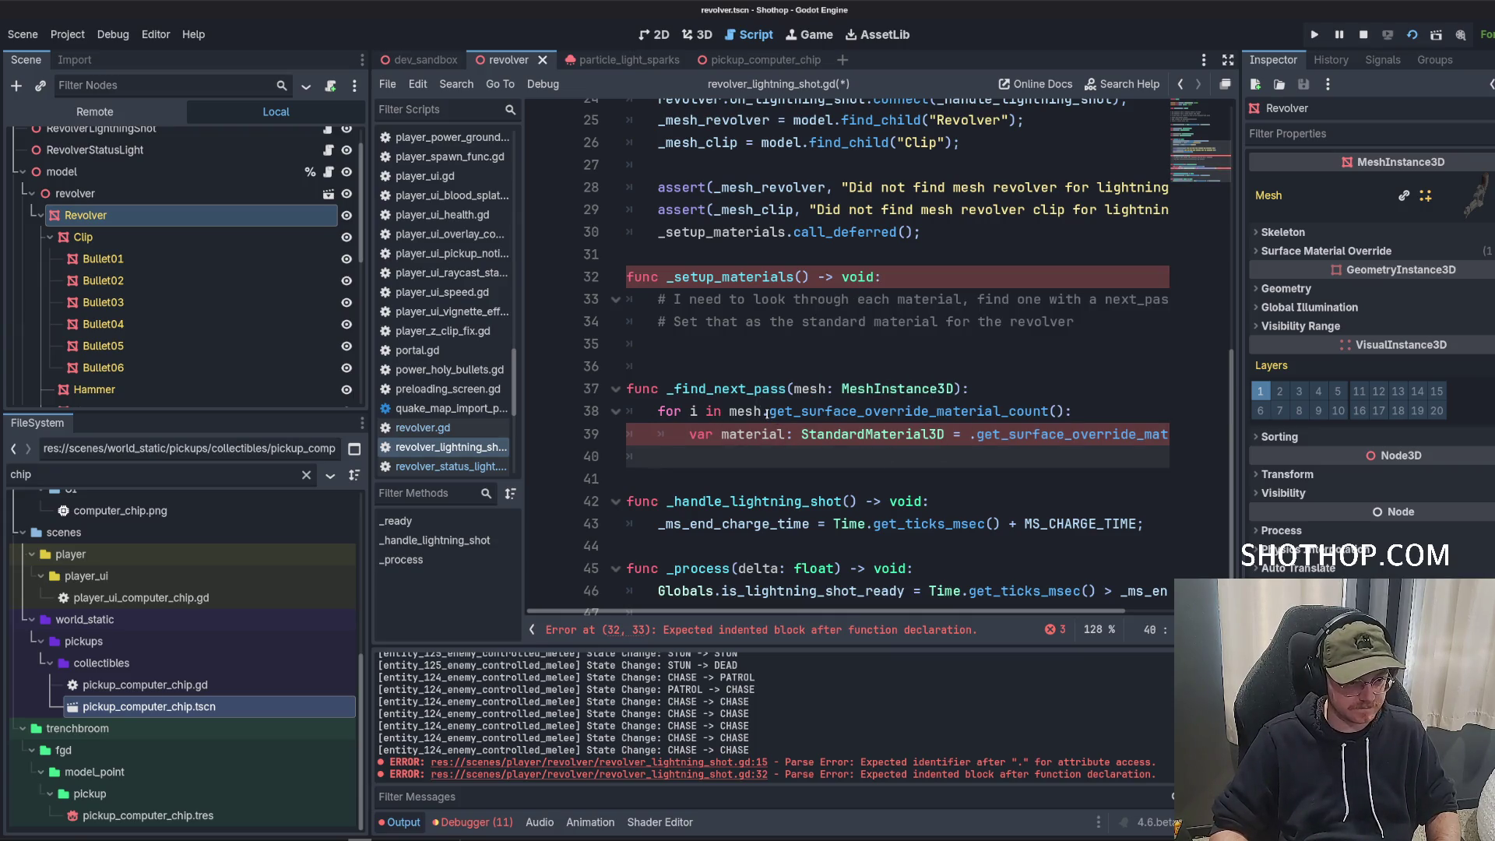
left_click(969, 434)
type("mesh")
left_click(928, 452)
type("if (material == )")
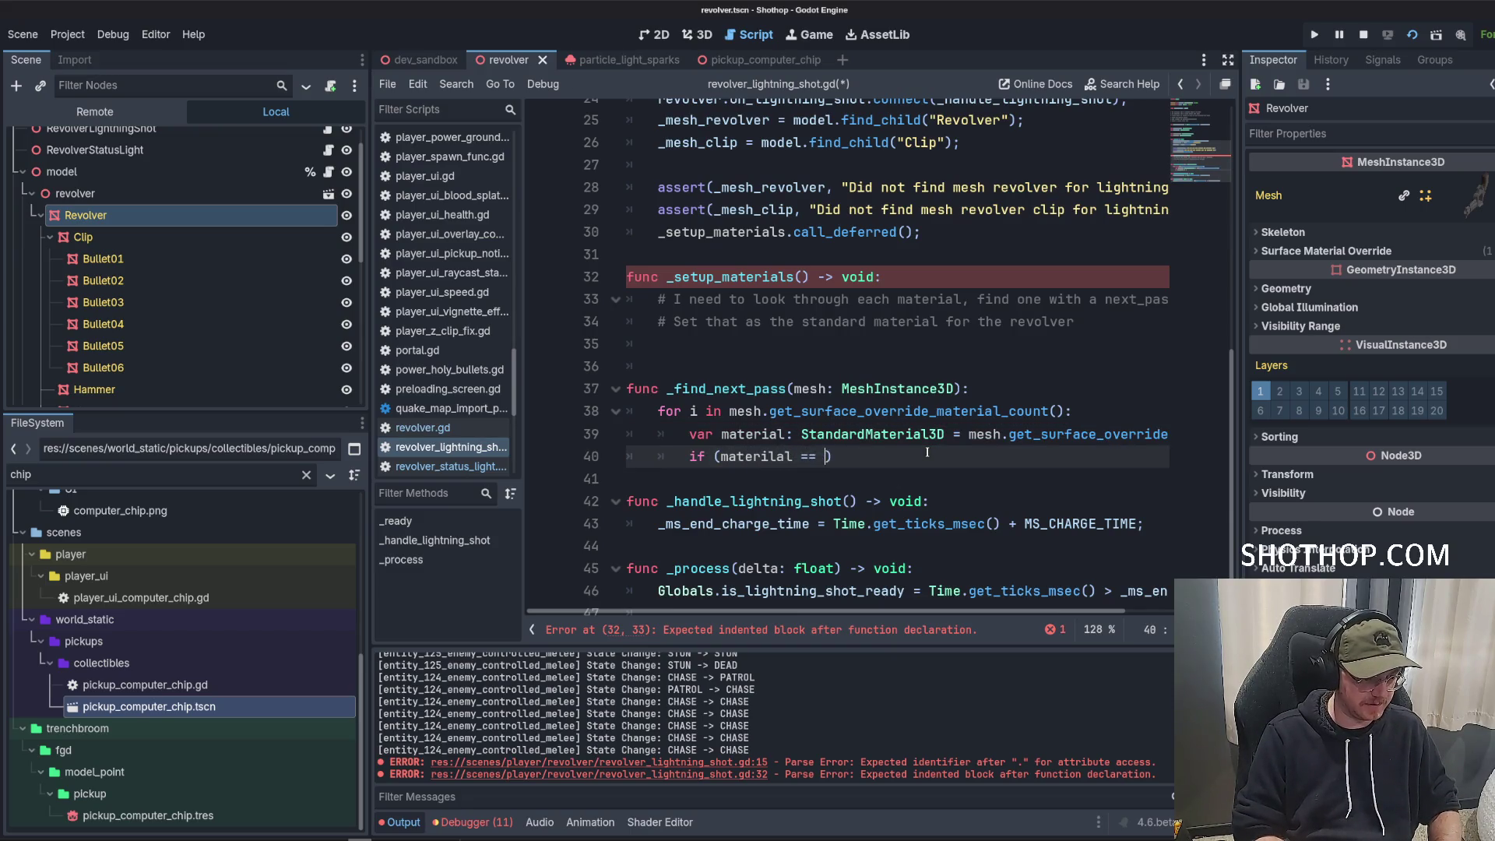
Add continue checks for a null material and a null material.next_pass.
key("BackSpace")
key("BackSpace")
key("BackSpace")
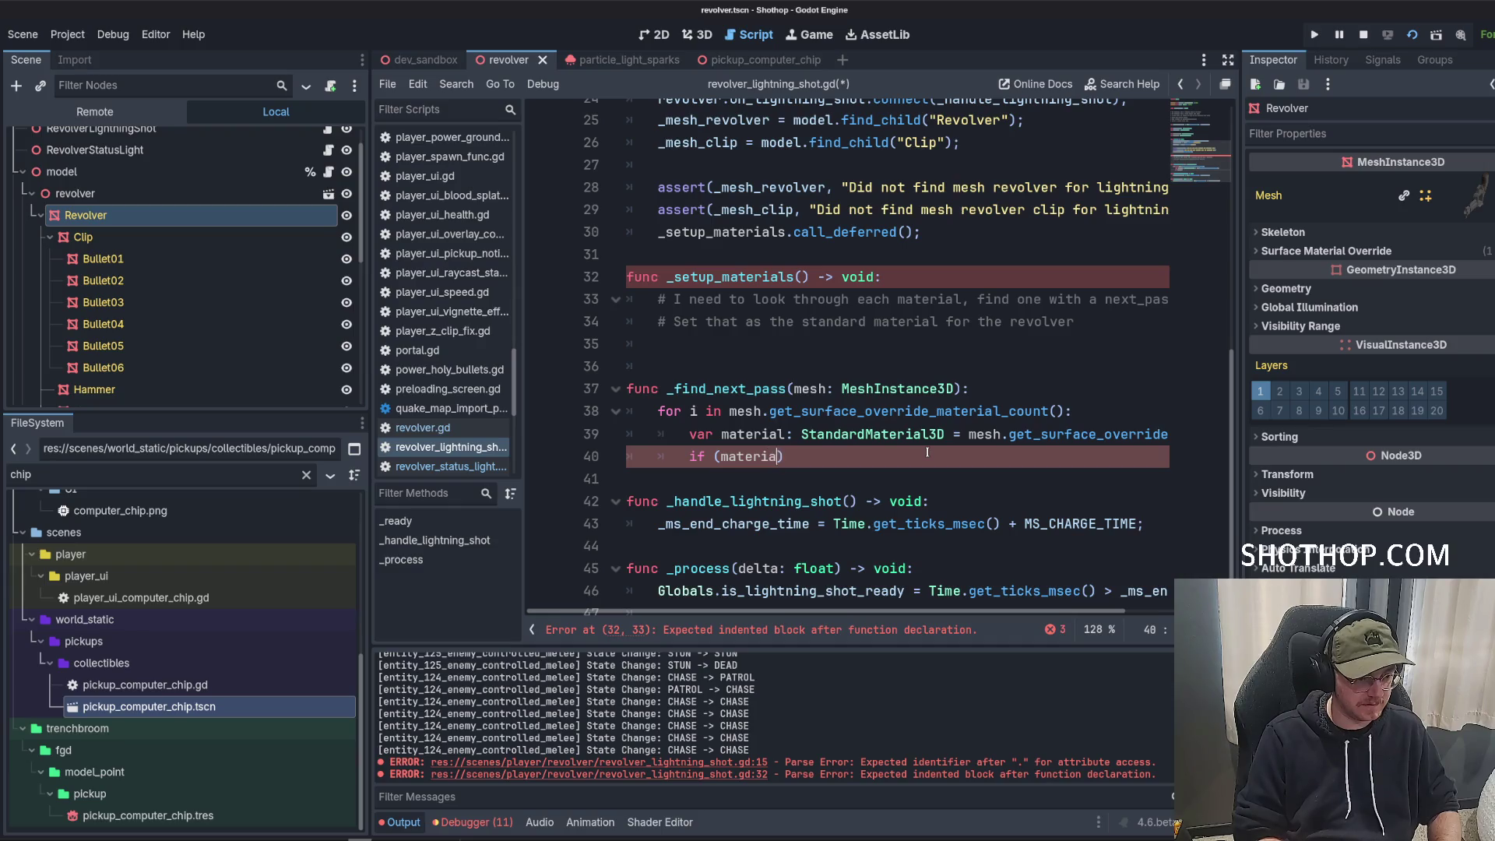
type("l == null):")
key("Return")
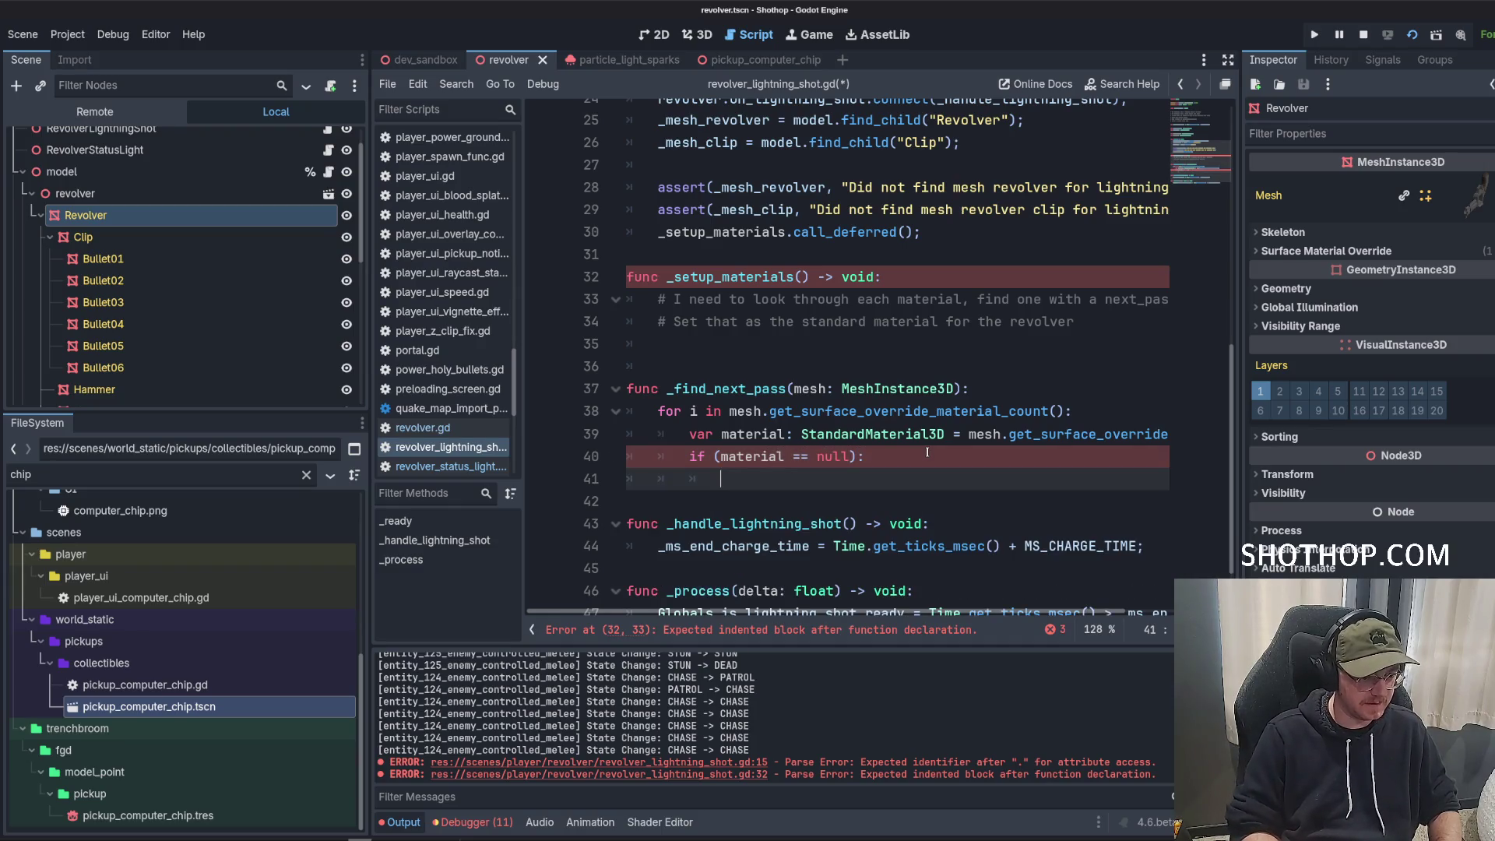
type("continue;")
key("Return")
key("Return")
type("ial.")
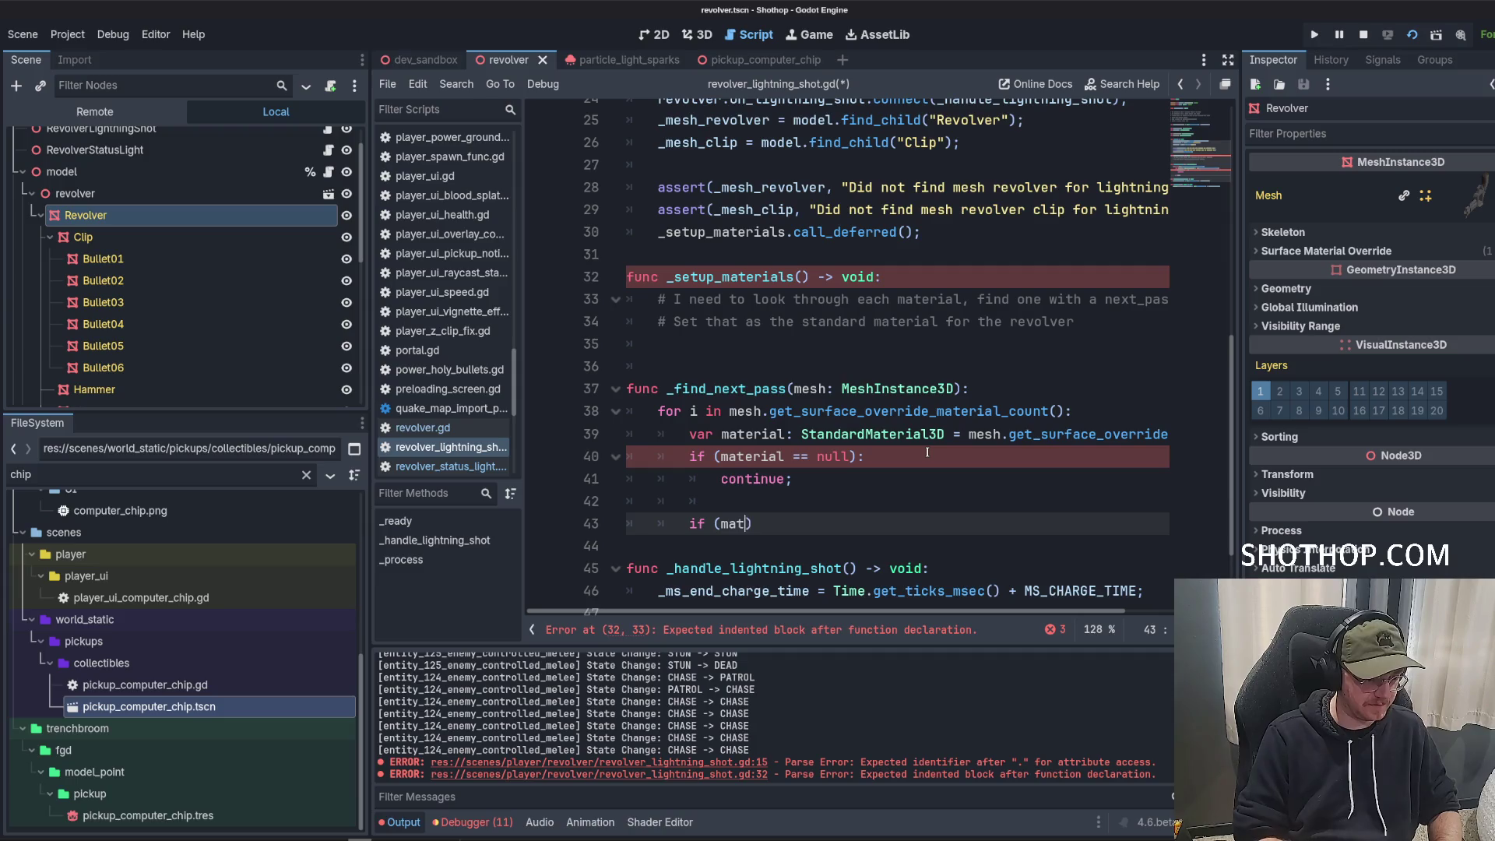
type("next")
key("Return")
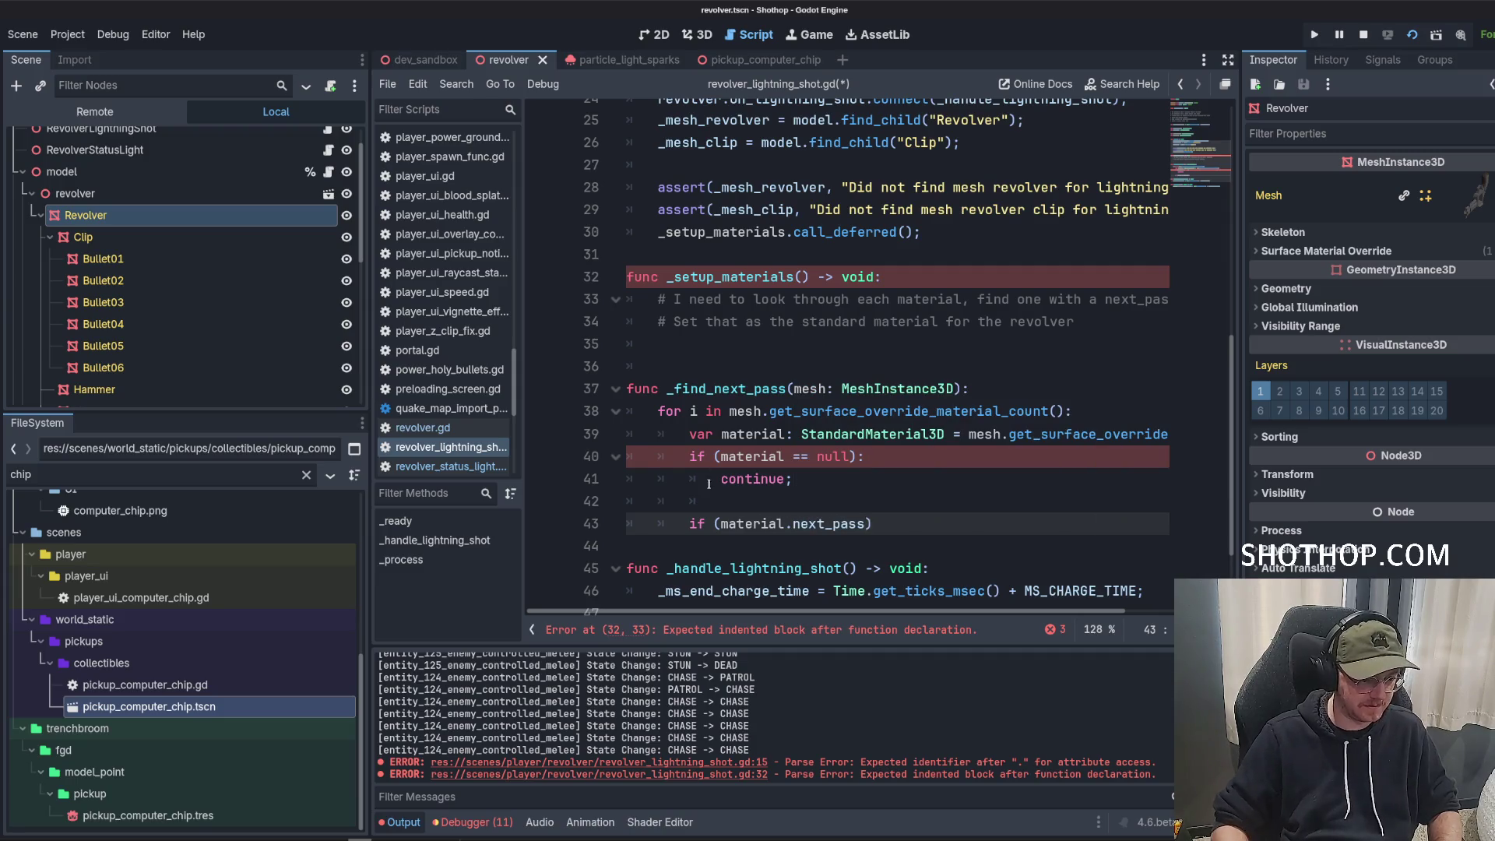
type("== null)")
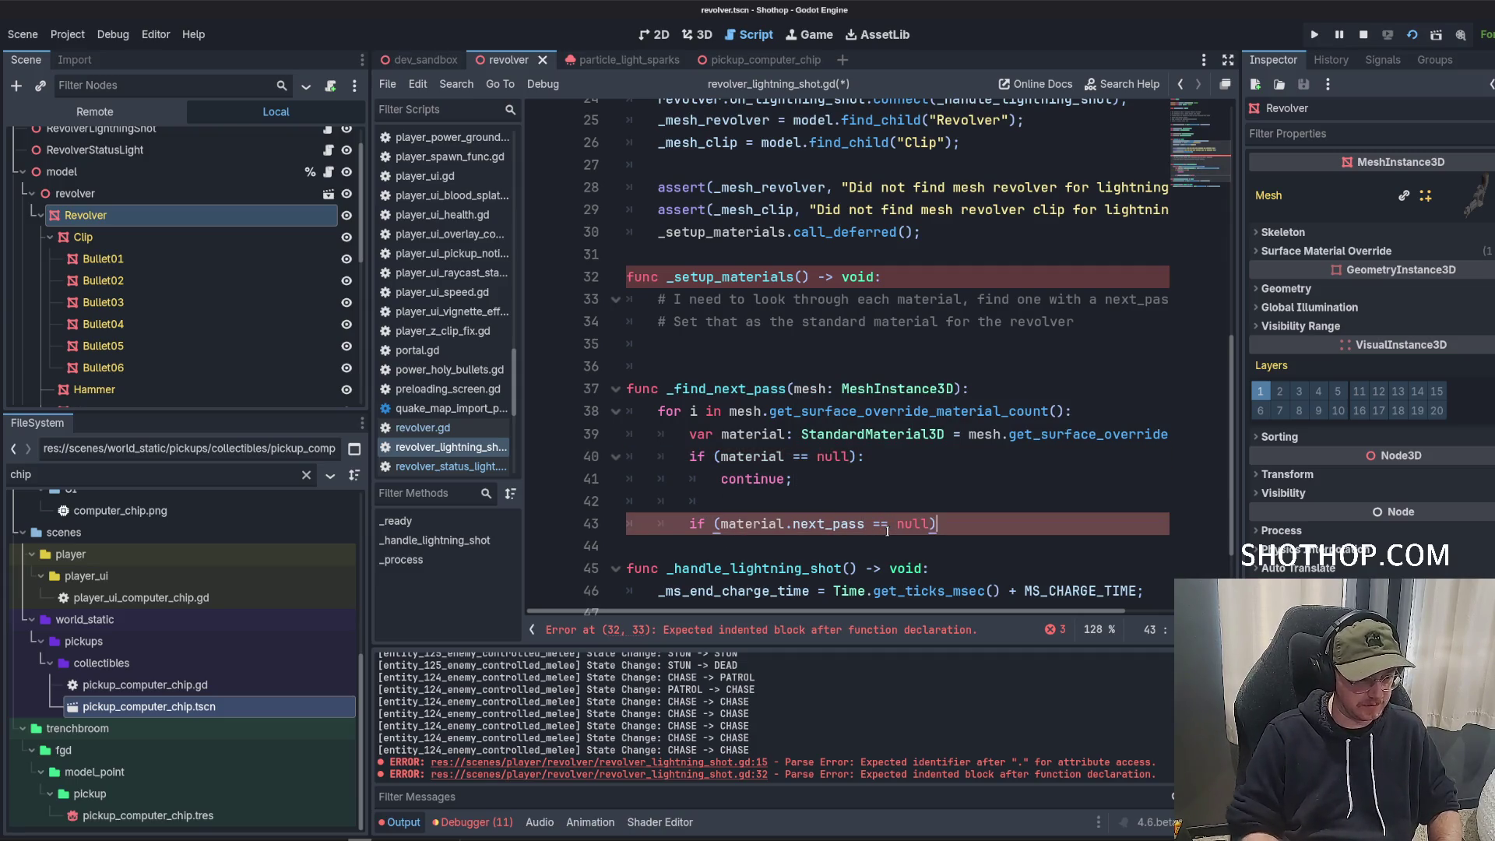
type(":")
key("Return")
type("c")
type("ontinue;")
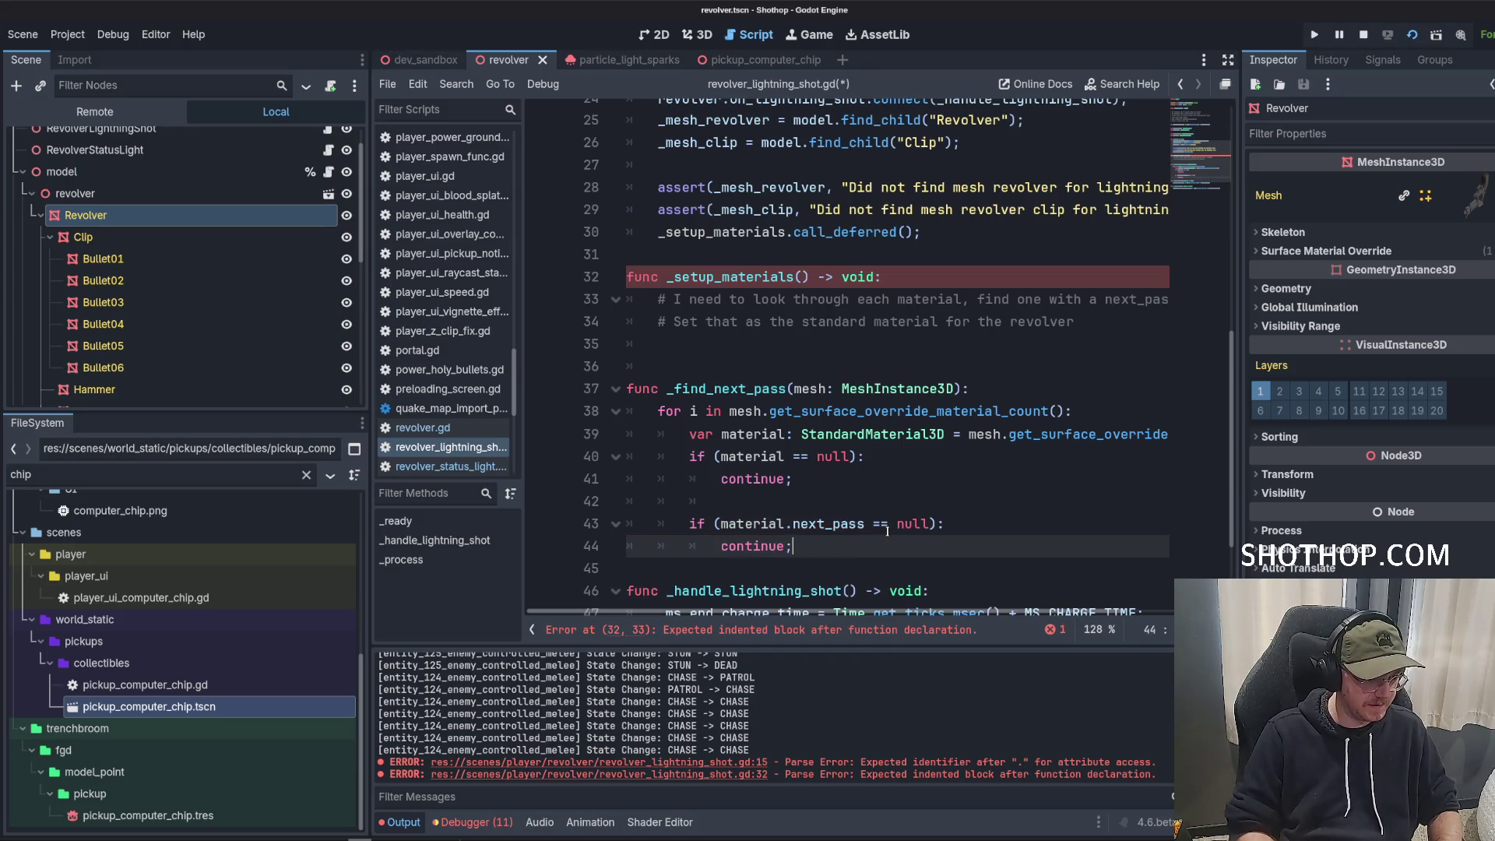
key("Return")
key("Return")
type("return material")
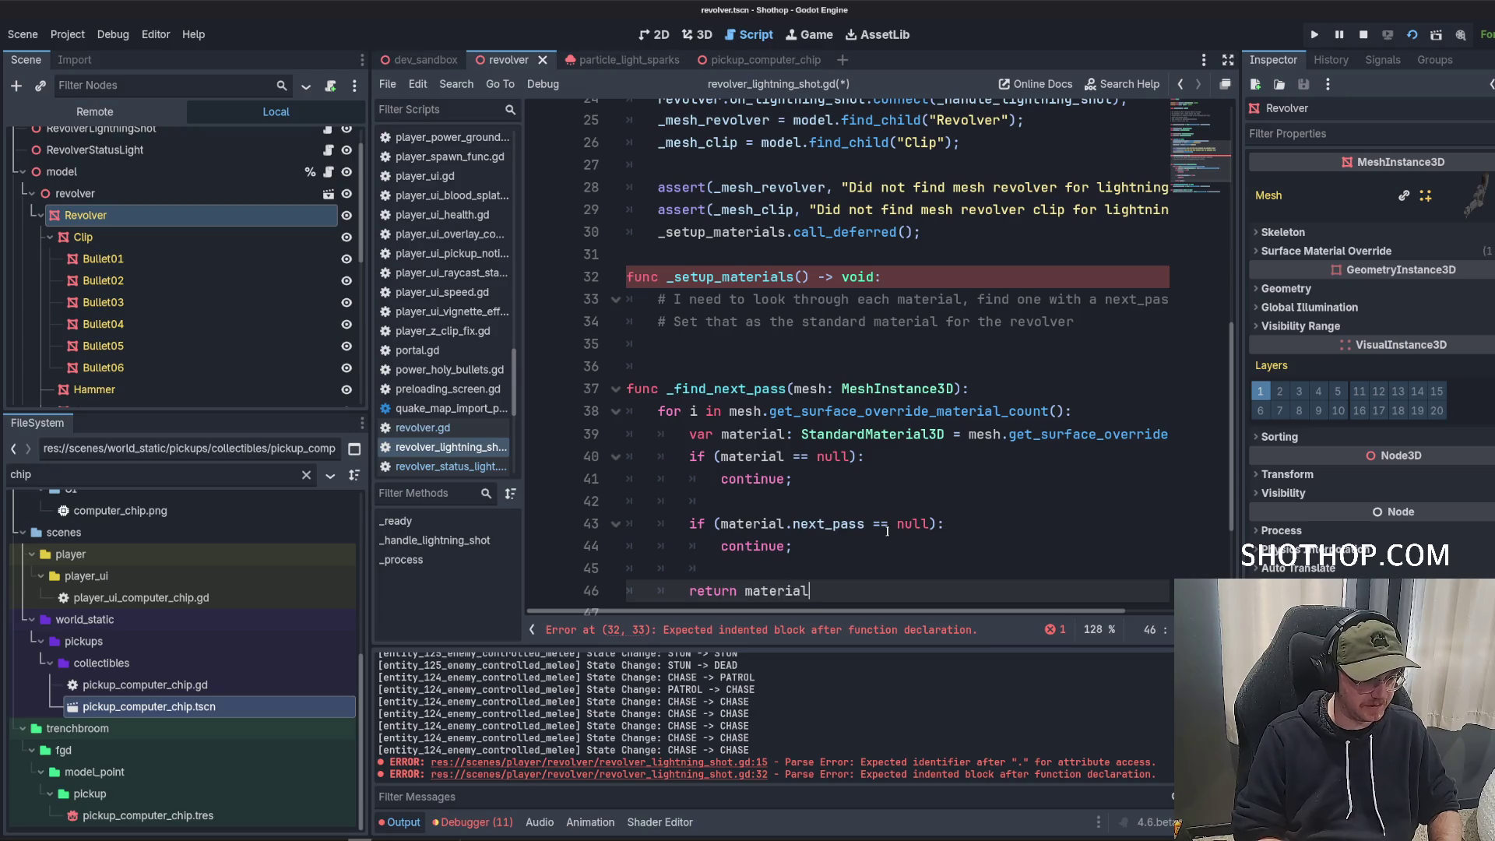
Return material.next_pass inside the loop and 'return null;' after it.
type(".next")
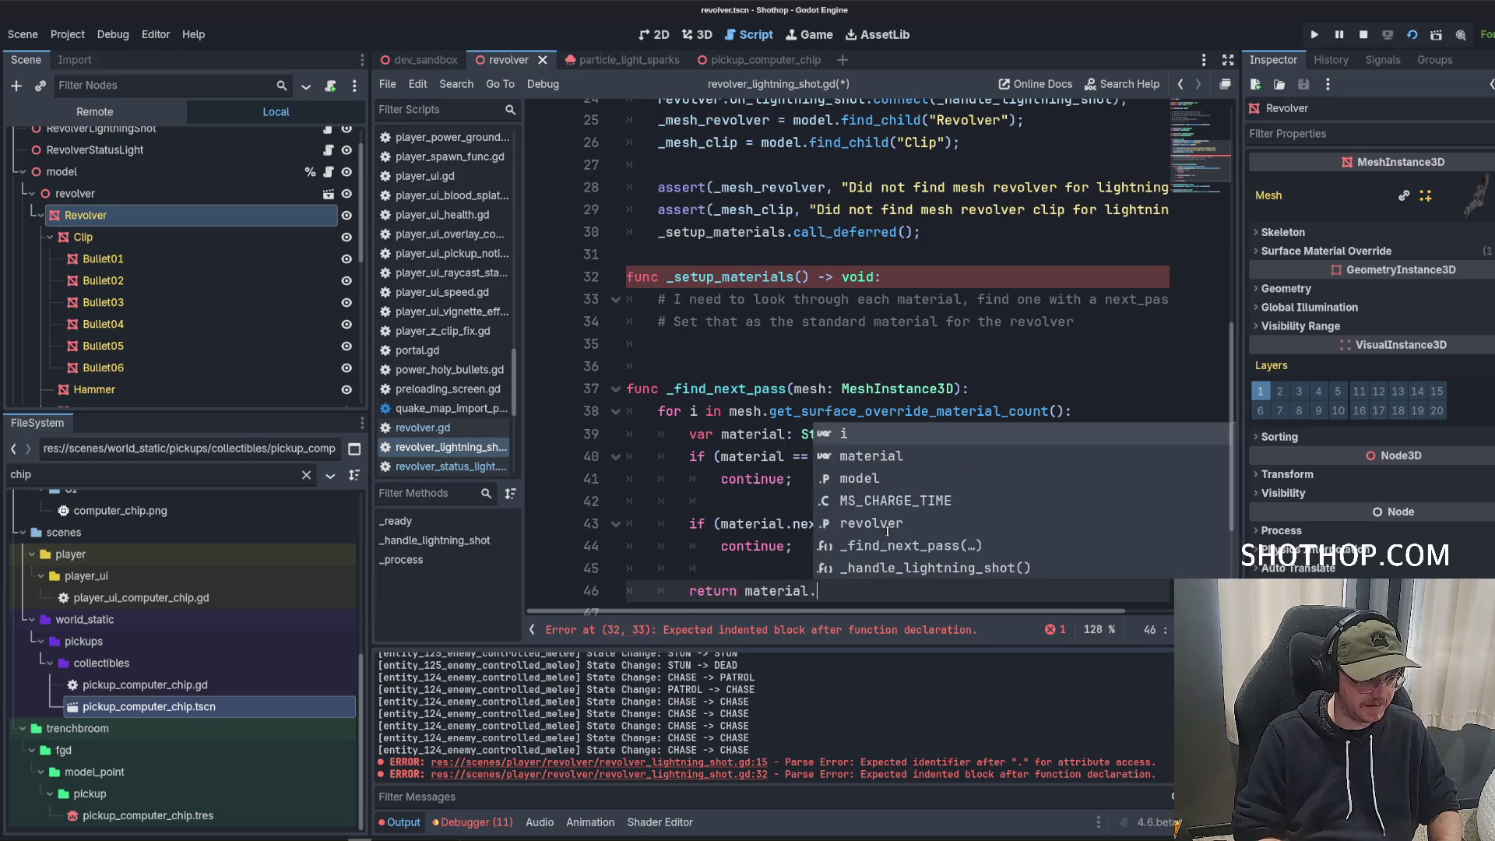
key("Return")
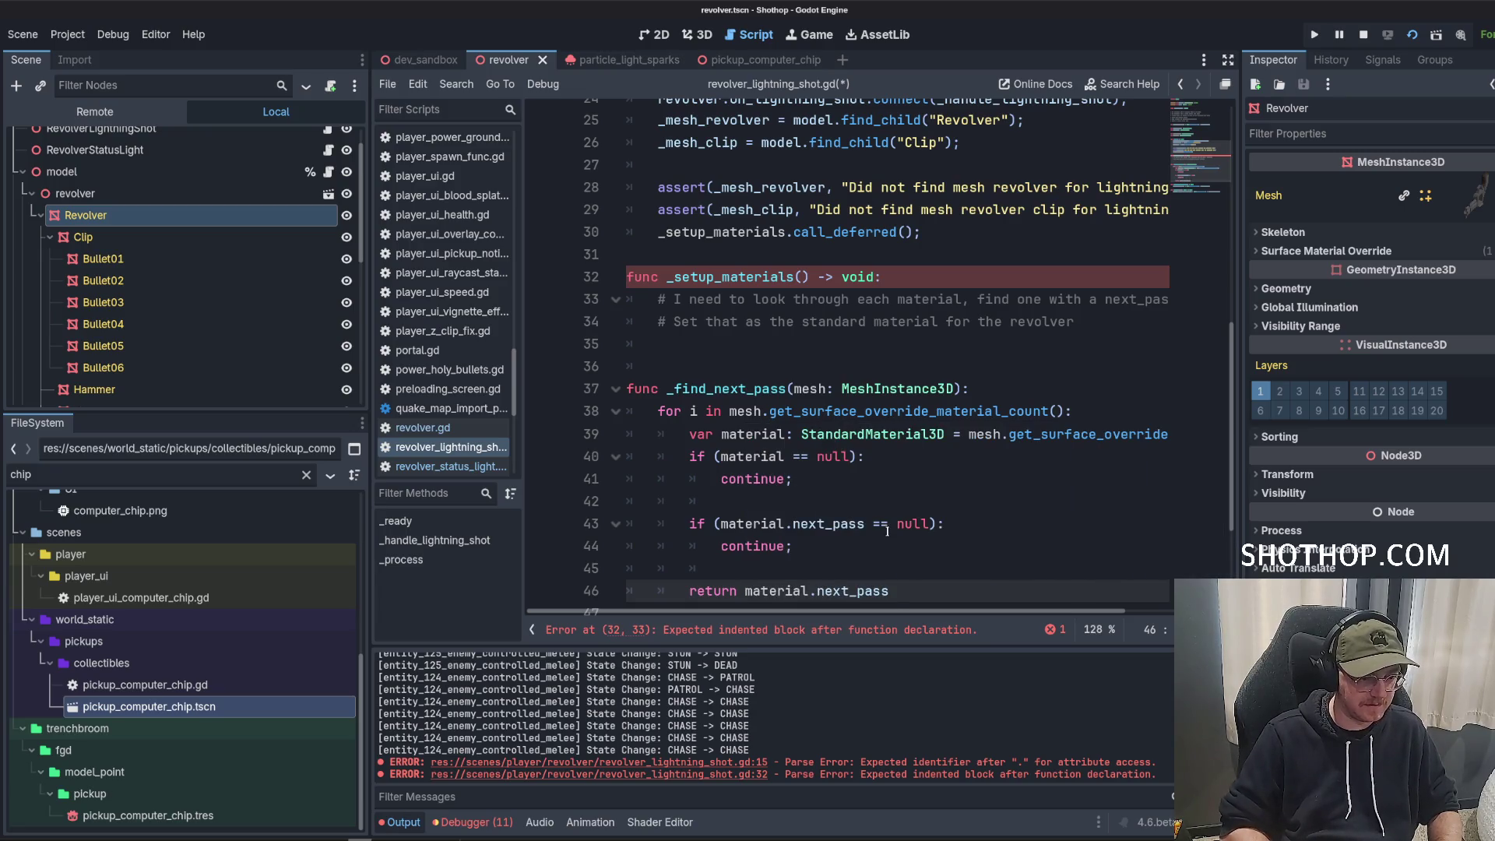
type(";")
key("Return")
key("Return")
type("returnn n")
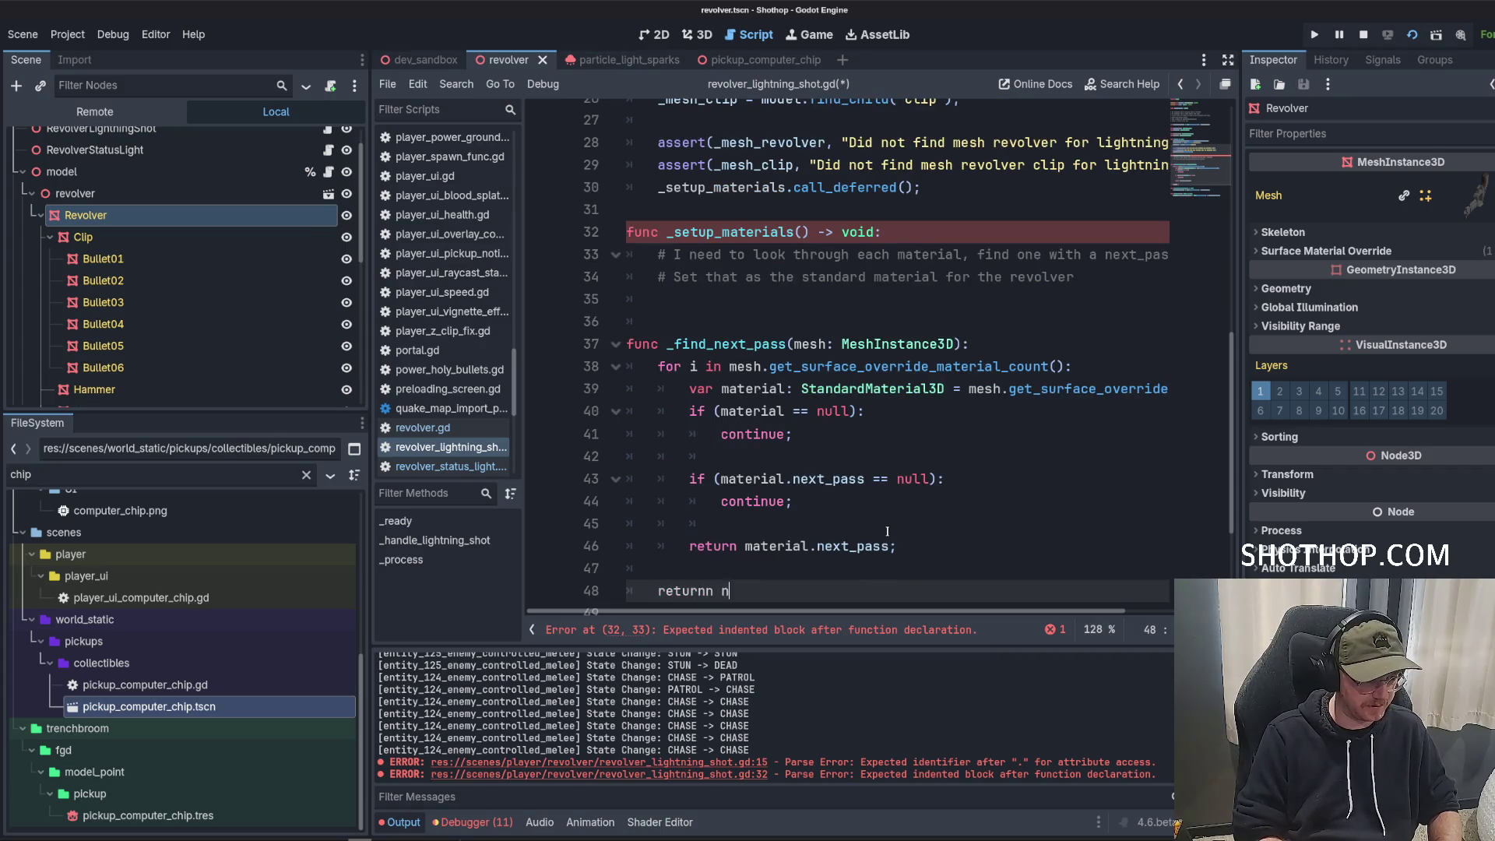
key("BackSpace")
key("BackSpace")
key("BackSpace")
type(" null;")
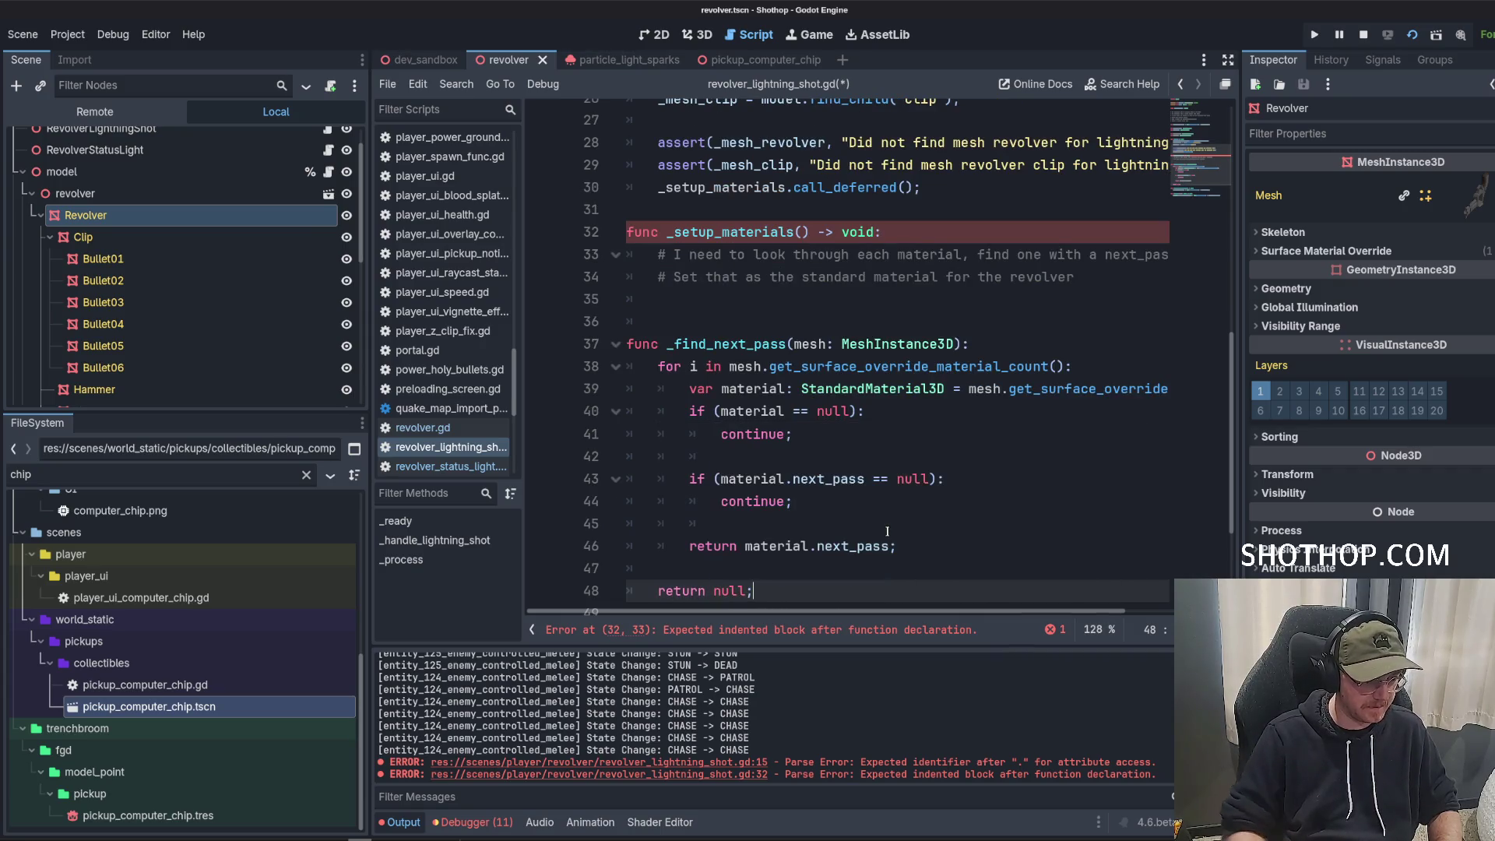
Add '_mat_revolver = _find_next_pass(_mesh_revolver);' inside _setup_materials.
scroll(719, 245, "up", 4)
double_click(719, 245)
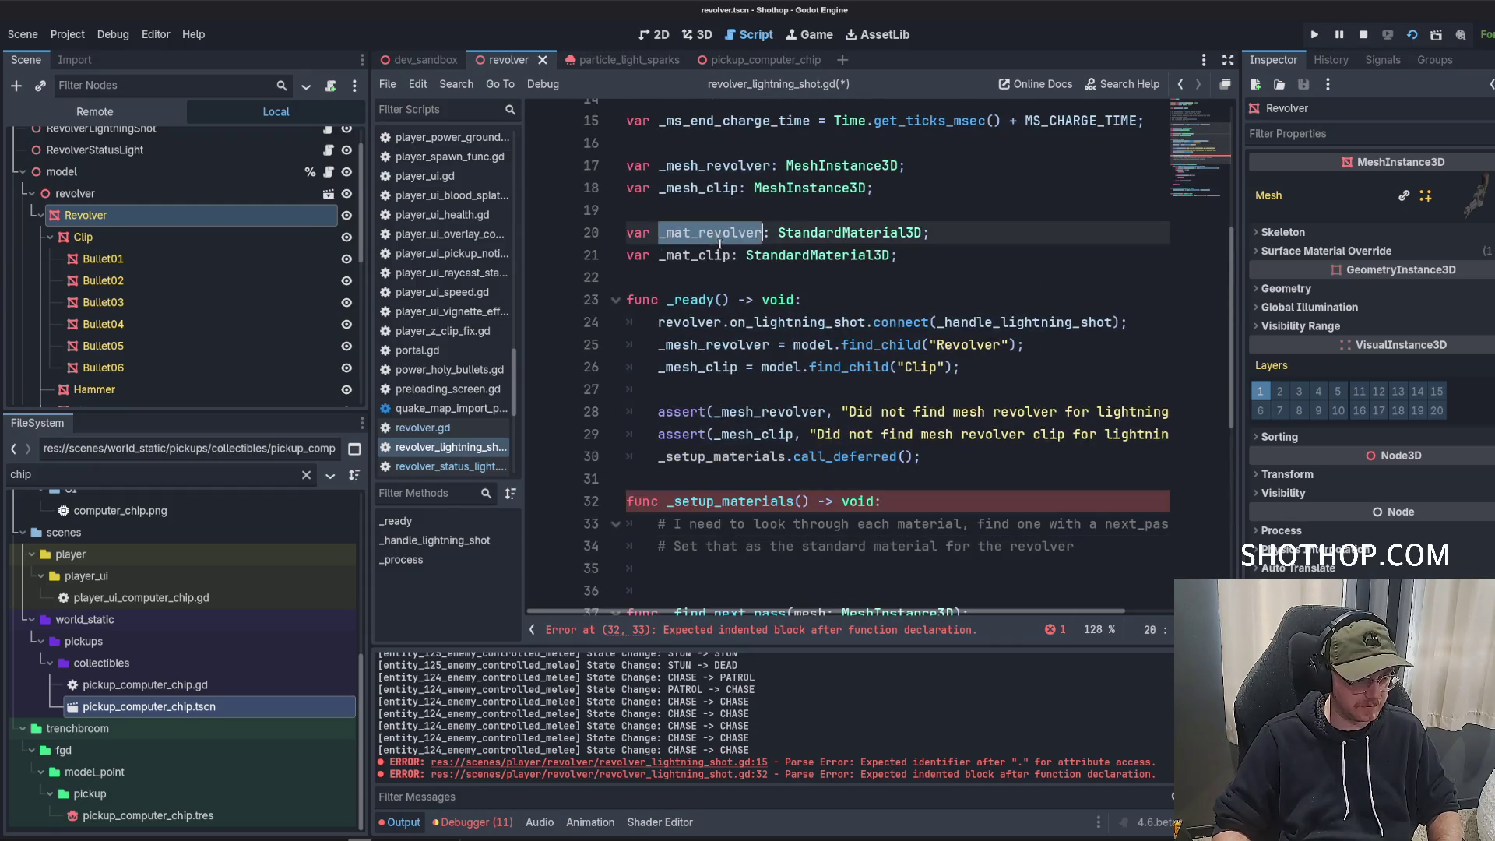
key("ctrl+c")
scroll(719, 245, "down", 2)
left_click(720, 434)
key("ctrl+v")
type("= ")
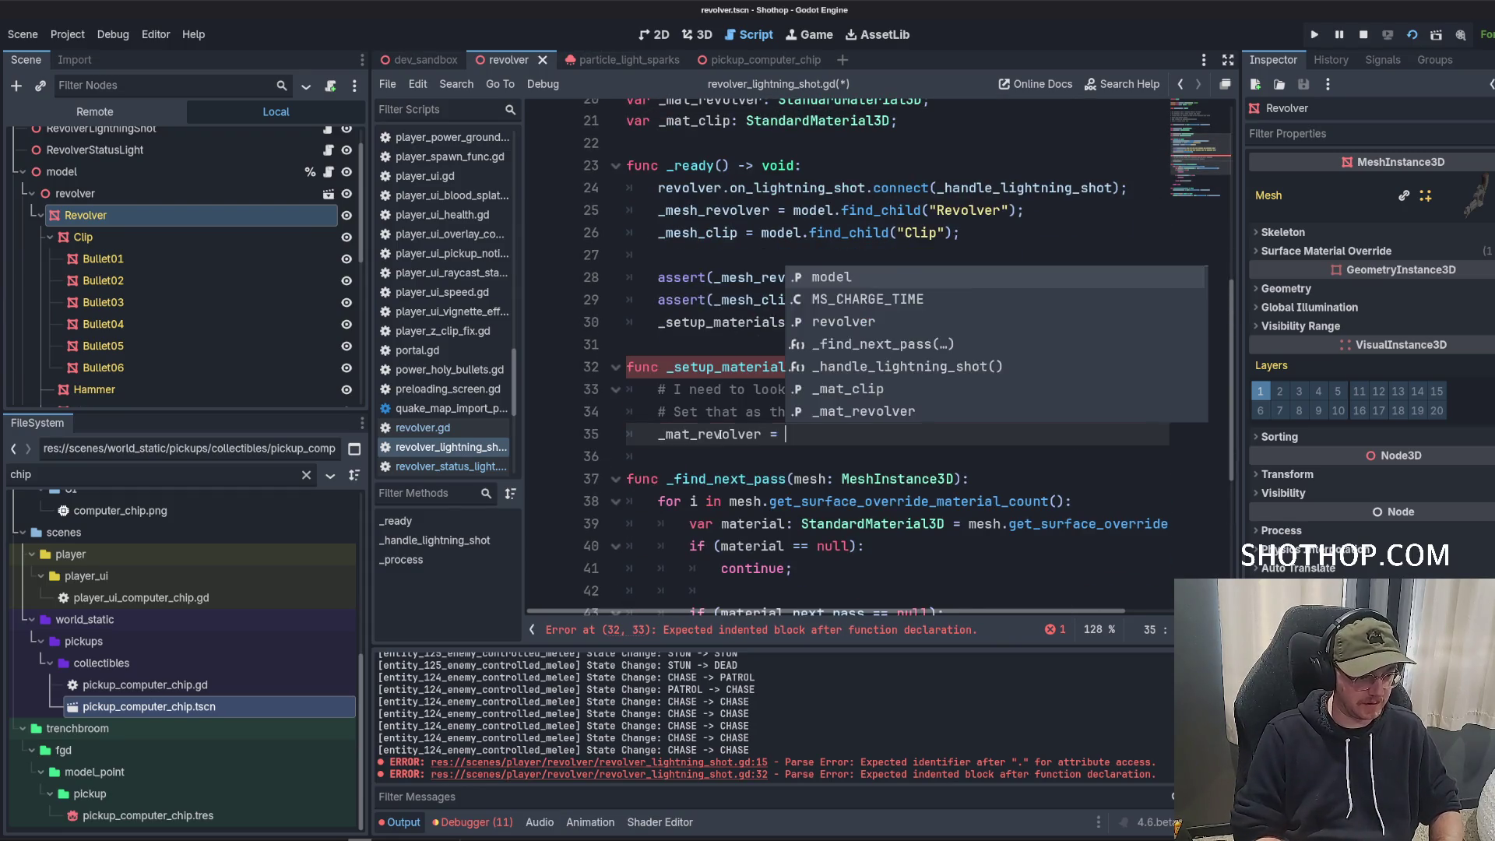
type("_find")
key("Return")
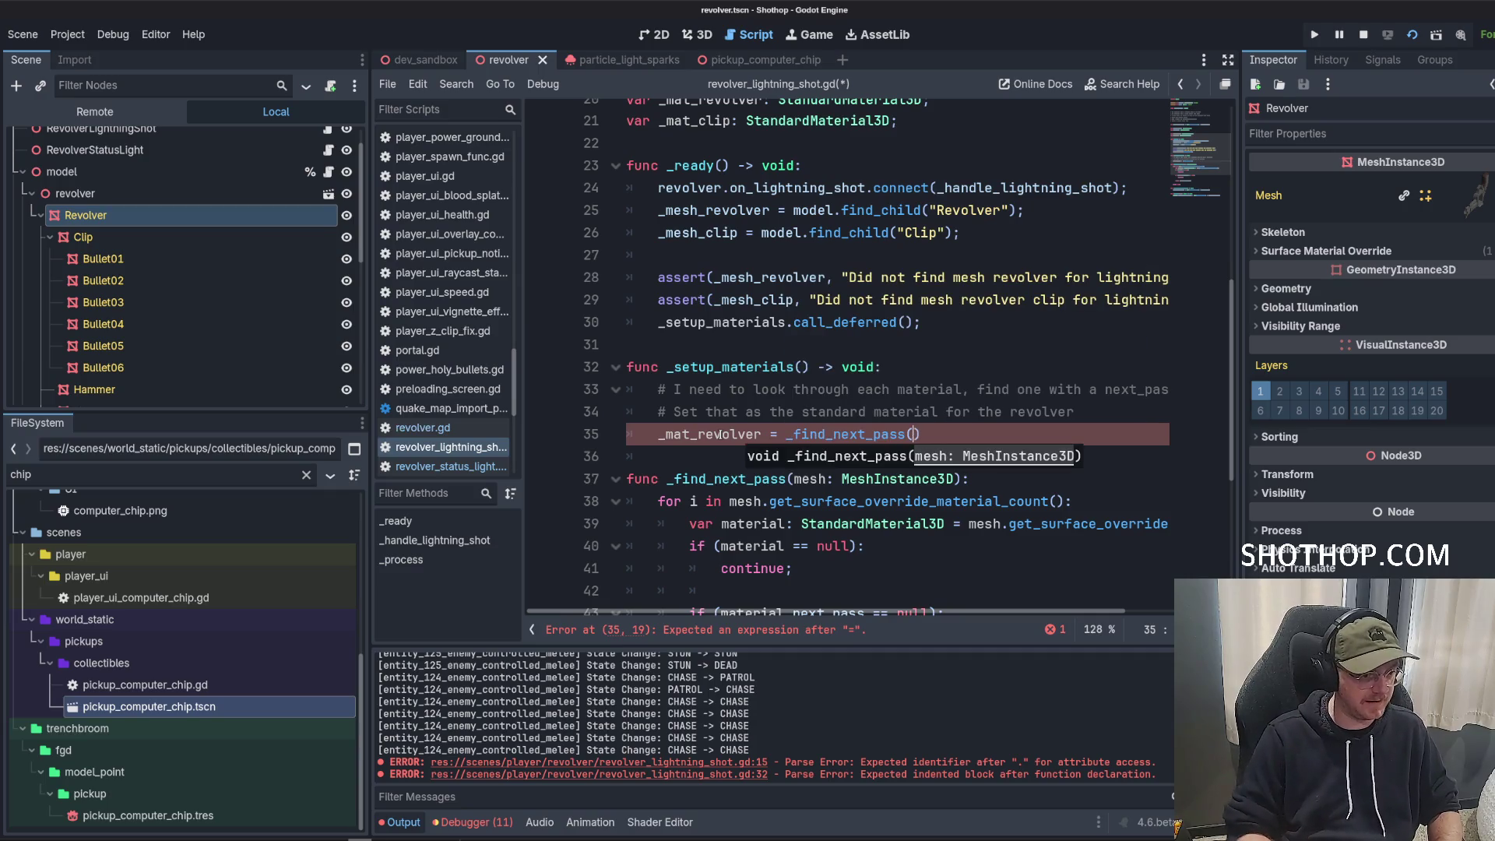
scroll(699, 280, "up", 3)
type("_mesh_re")
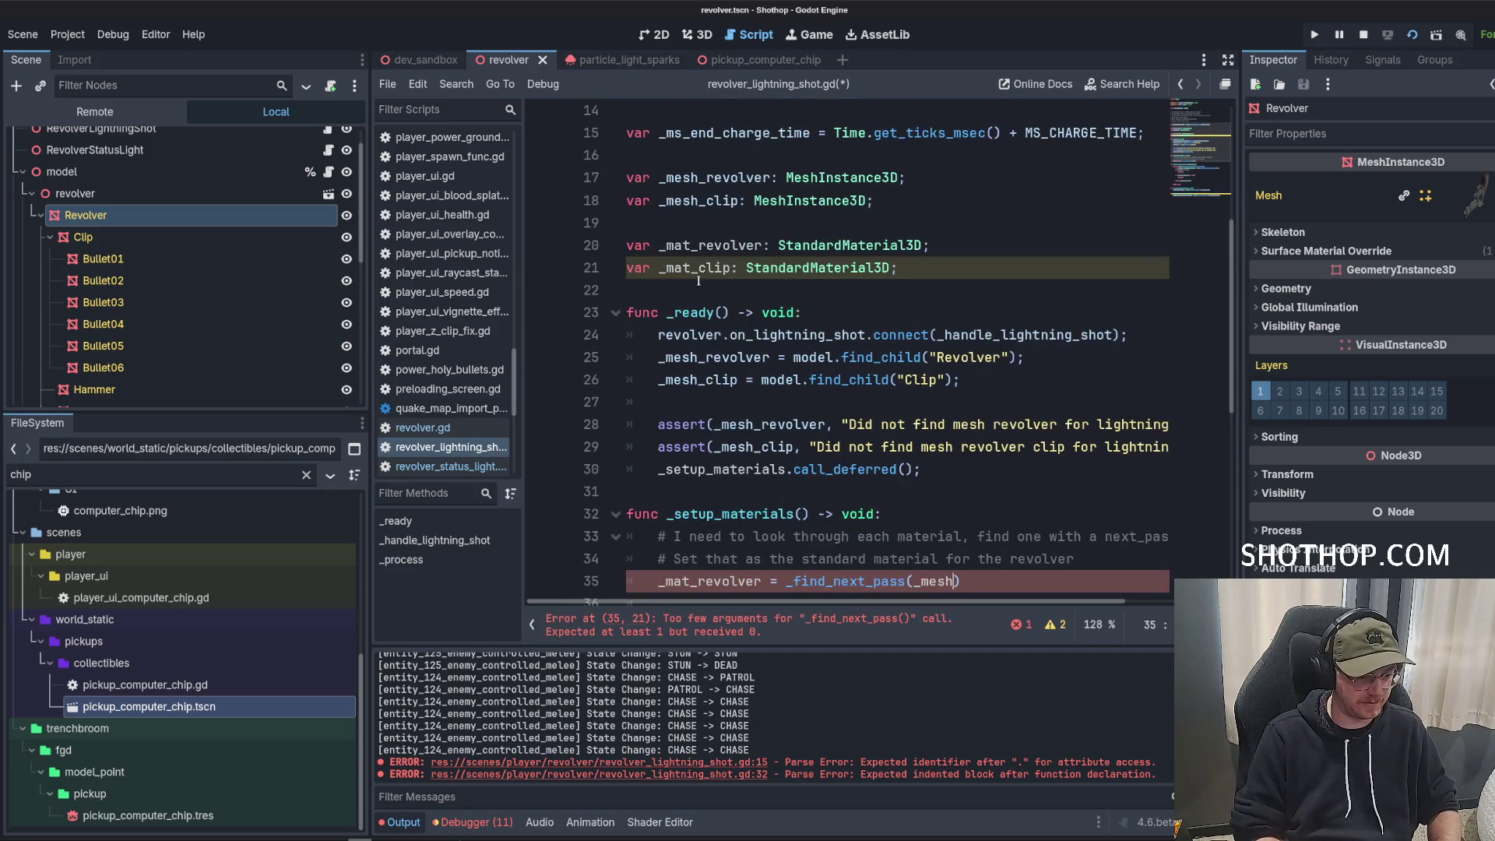
key("Return")
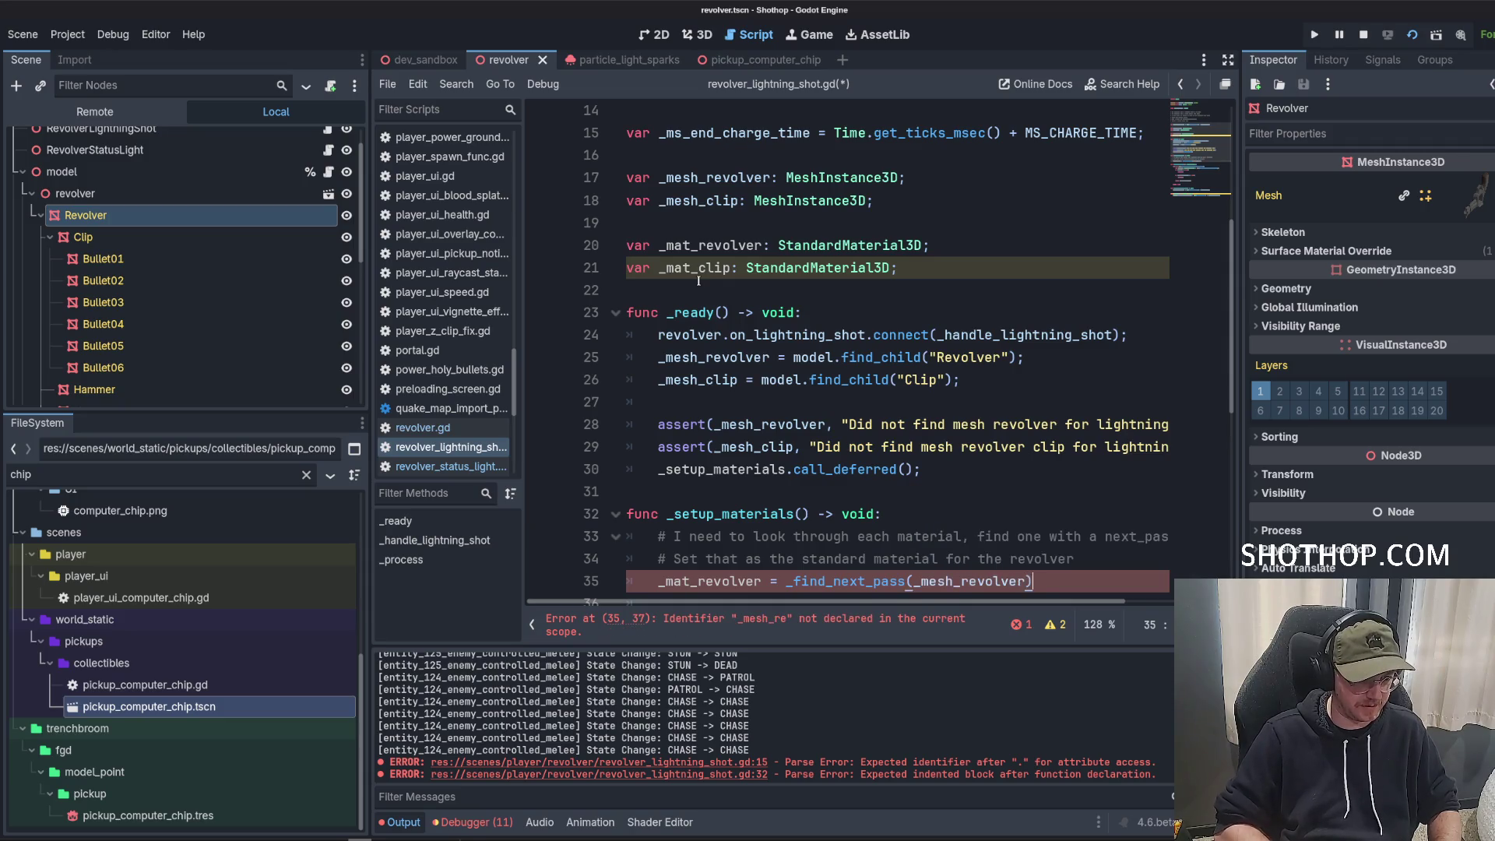
type(";")
Duplicate the _mat_revolver assignment line directly below itself.
scroll(842, 292, "down", 1)
scroll(843, 292, "down", 3)
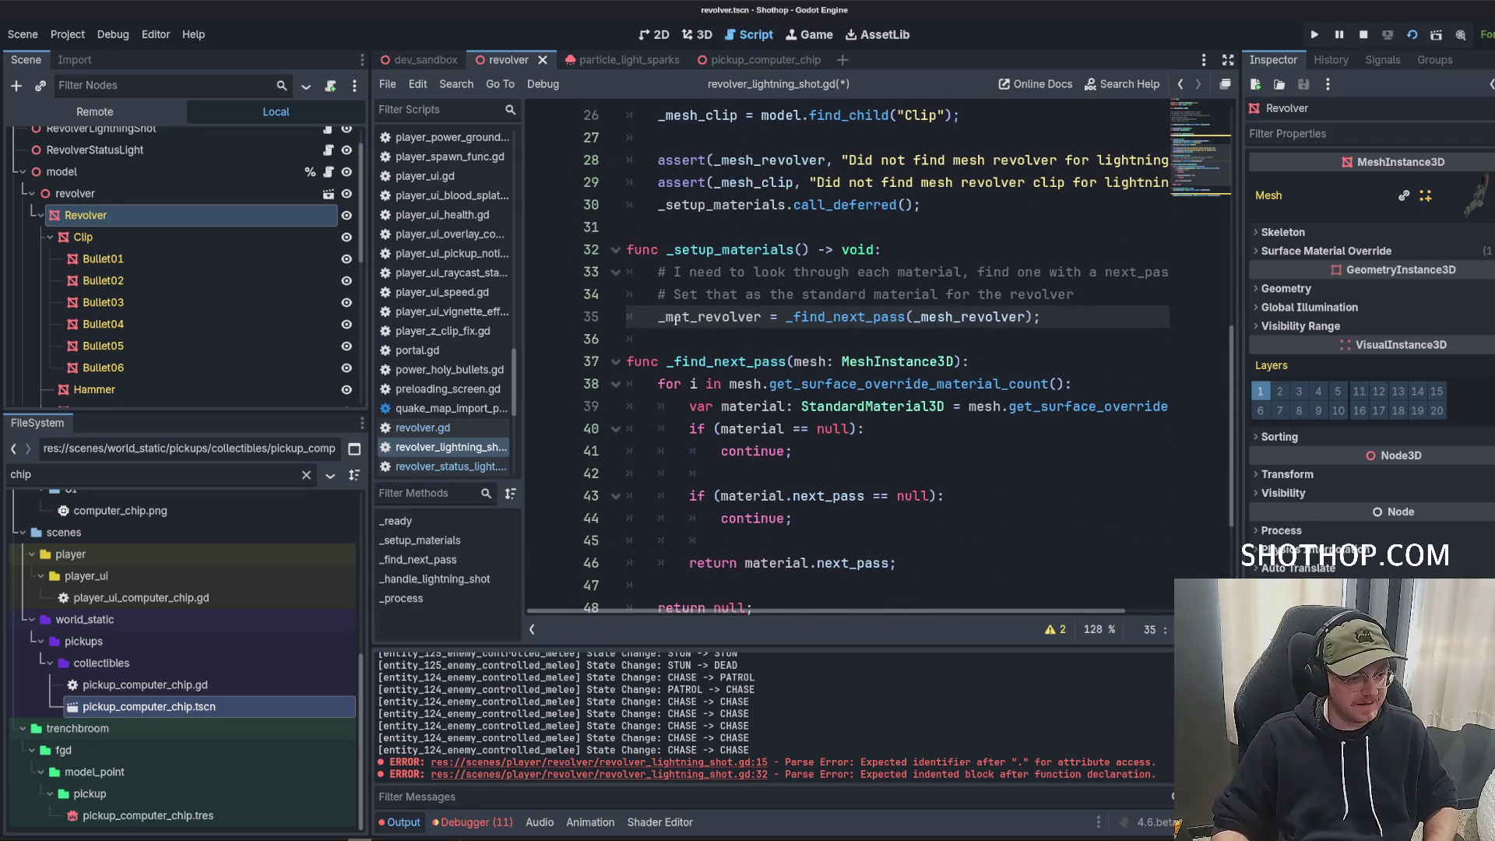
left_click_drag(658, 316, 1063, 320)
key("ctrl+c")
key("End")
key("Return")
key("ctrl+v")
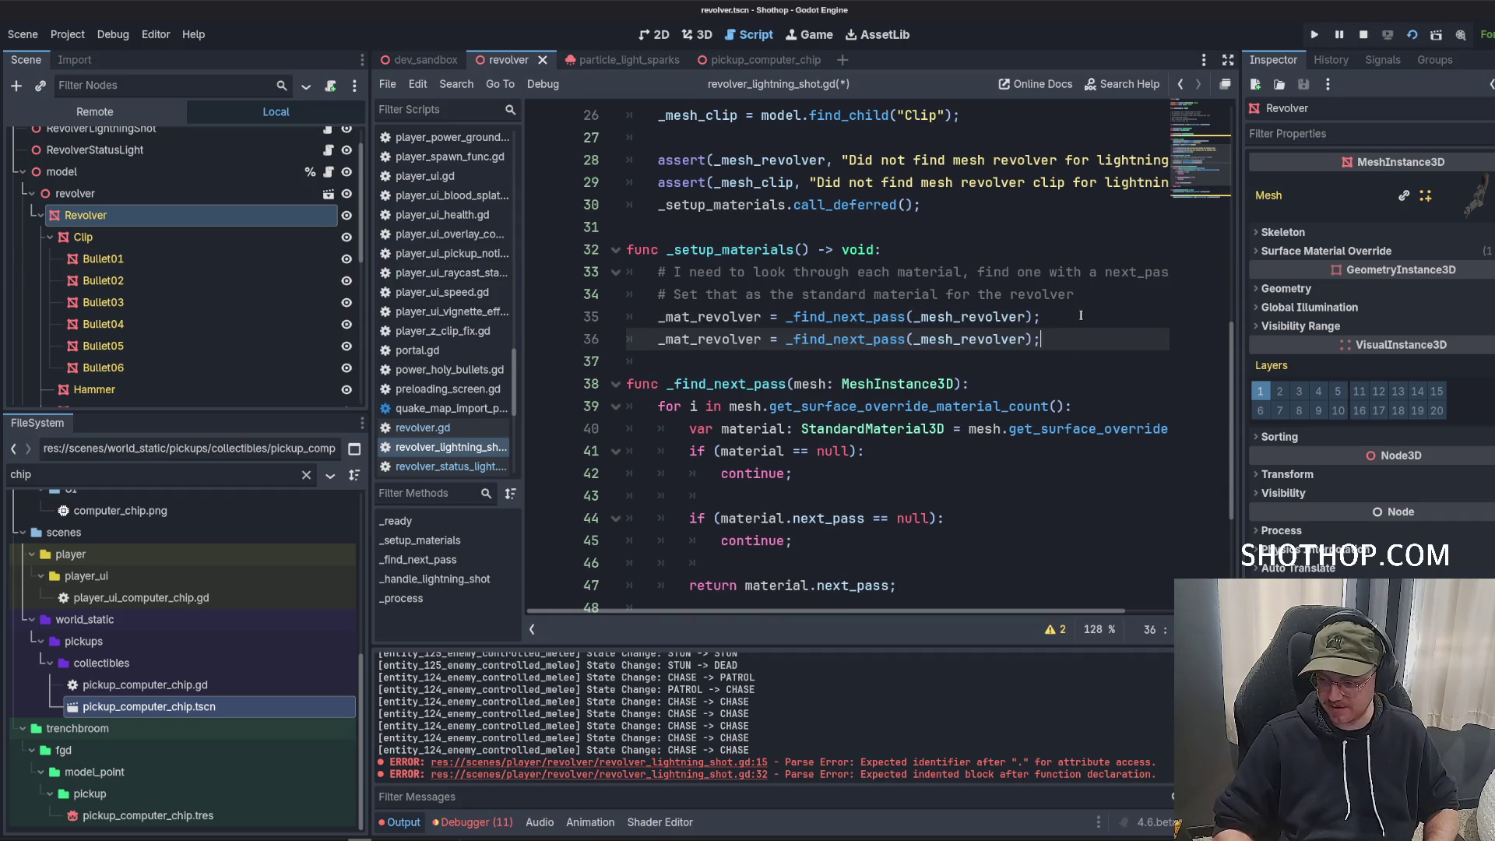
Change the duplicated line to '_mat_clip = _find_next_pass(_mesh_clip);'.
double_click(740, 343)
scroll(740, 343, "up", 2)
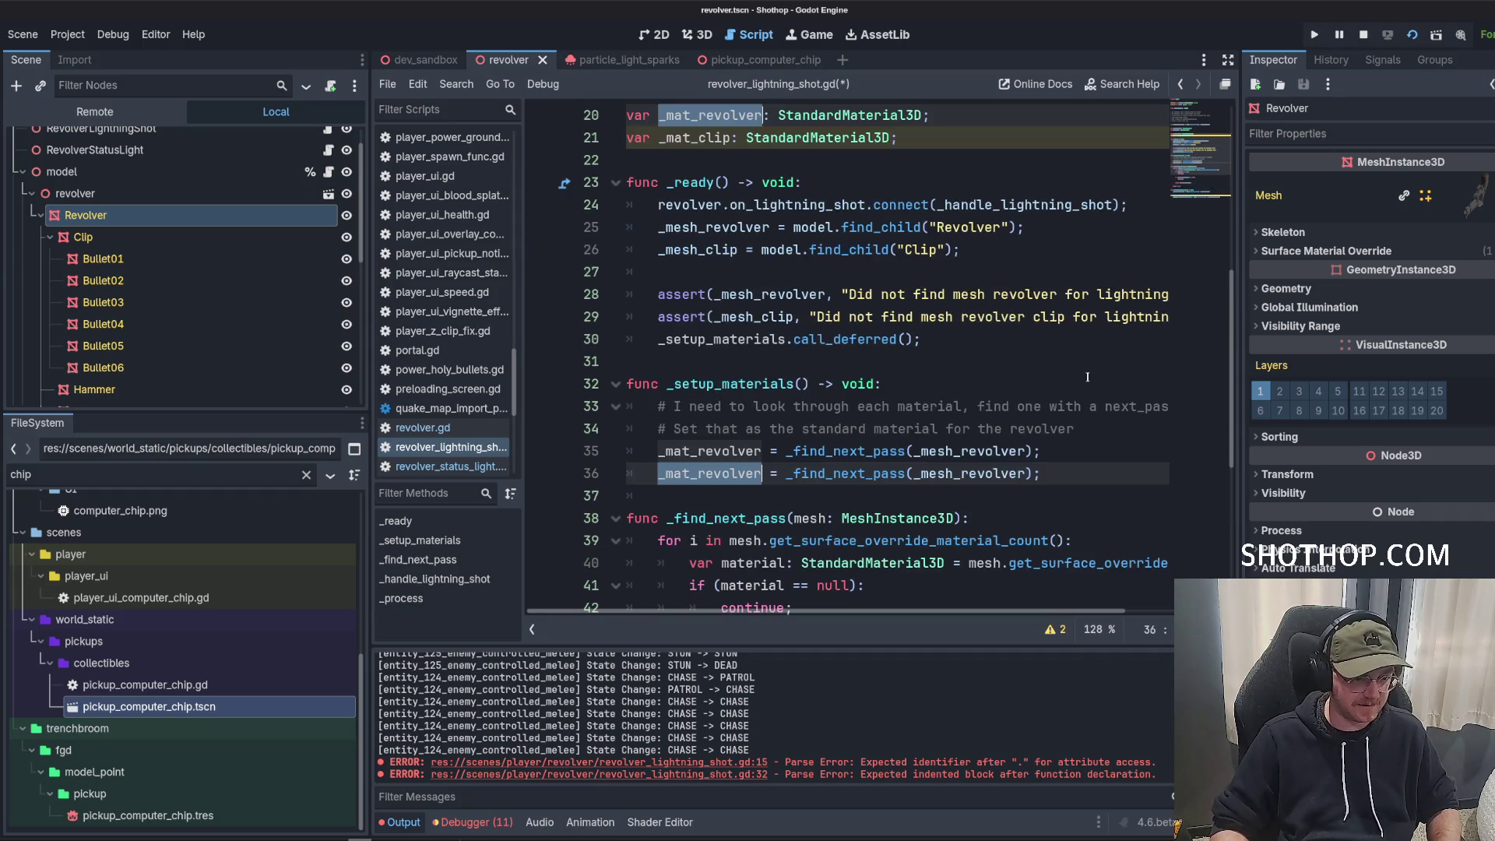
double_click(758, 474)
scroll(717, 335, "up", 2)
double_click(680, 204)
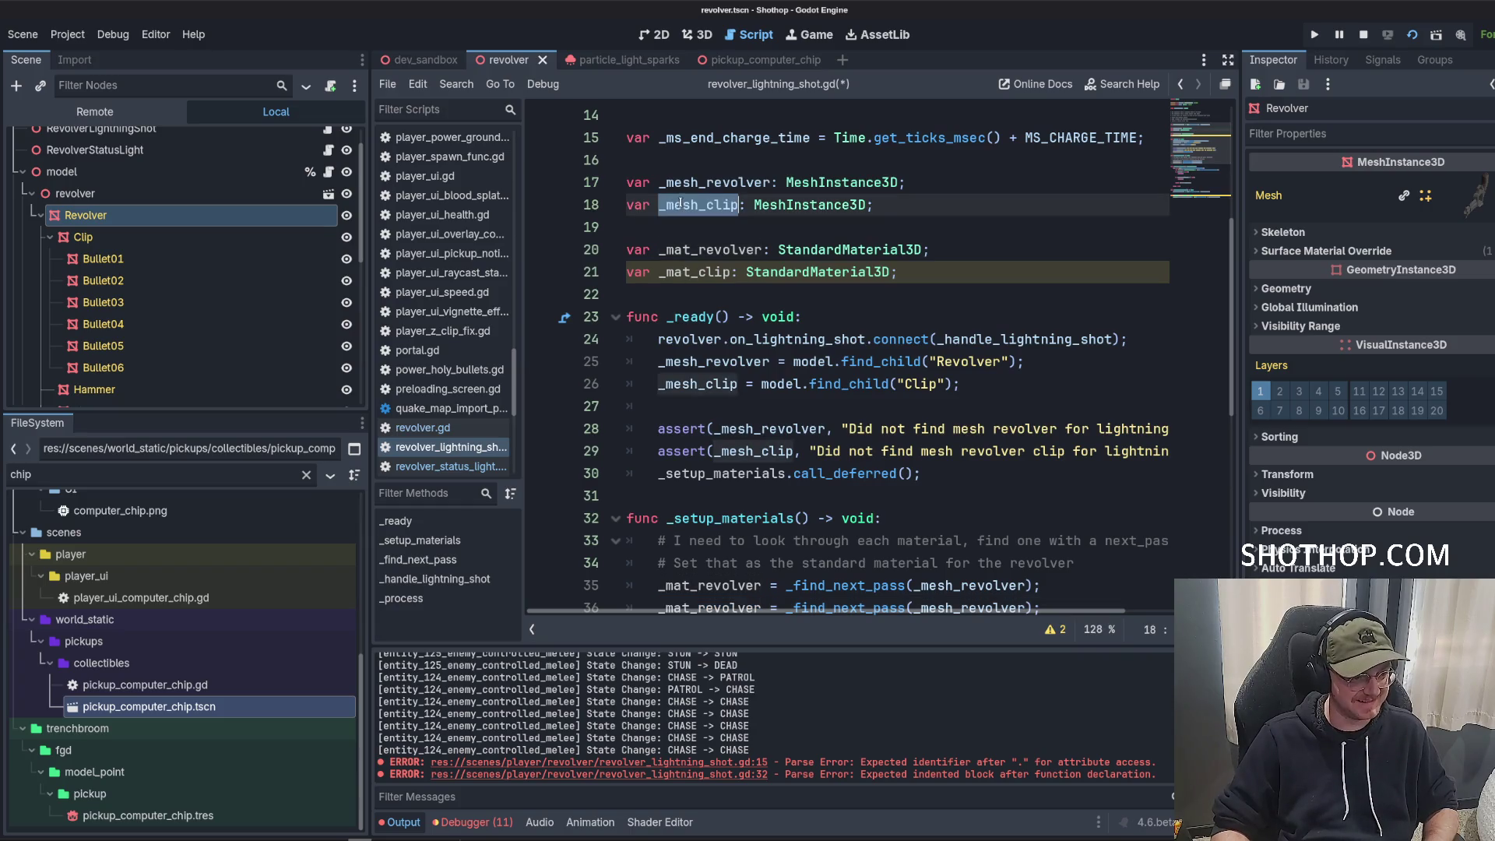
double_click(689, 271)
key("ctrl+c")
scroll(699, 543, "down", 1)
double_click(701, 541)
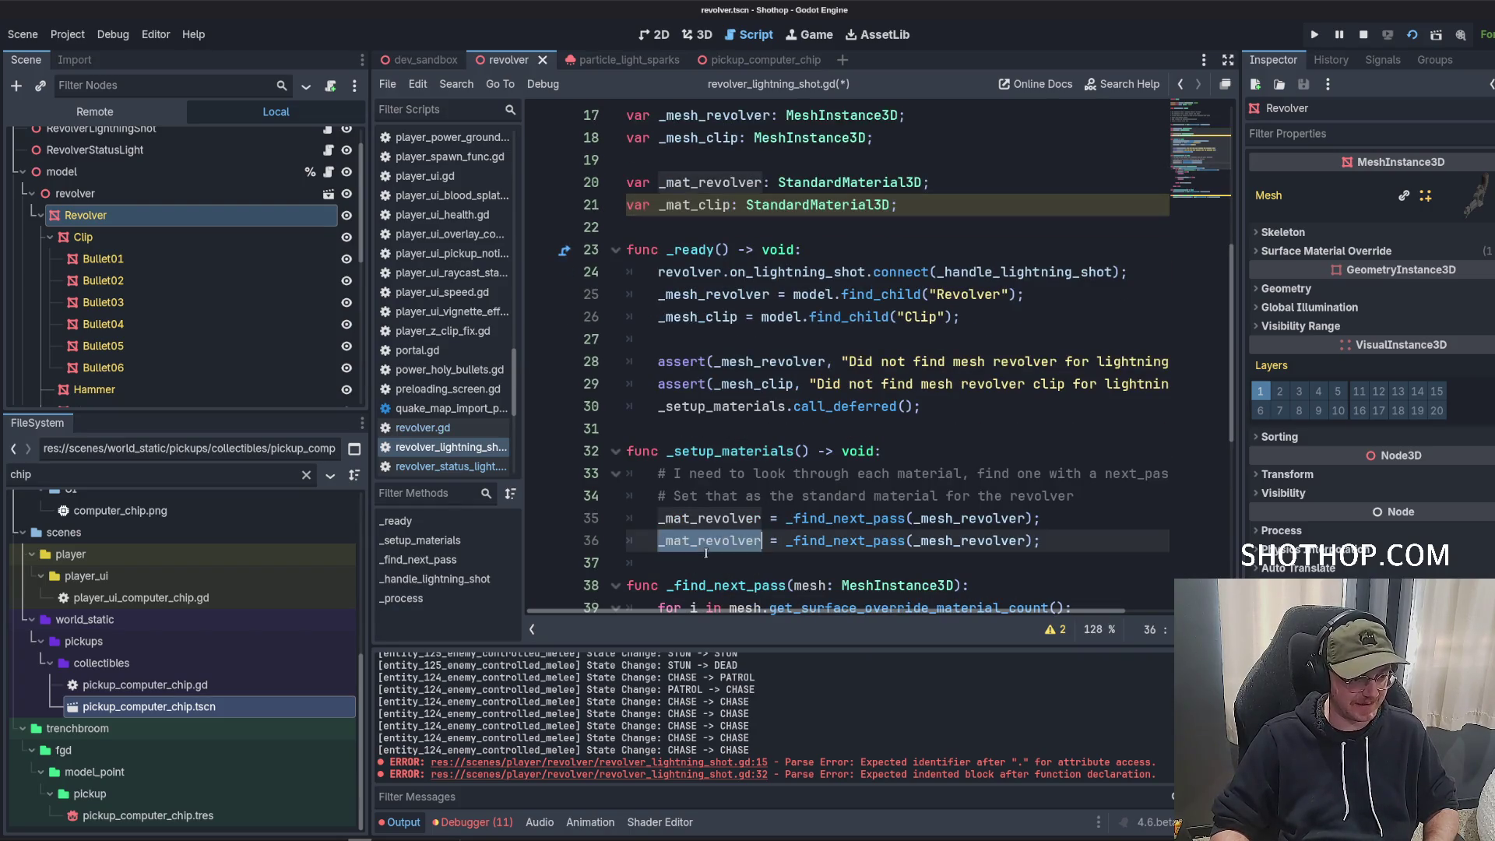
key("ctrl+v")
scroll(673, 284, "up", 2)
left_click(673, 272)
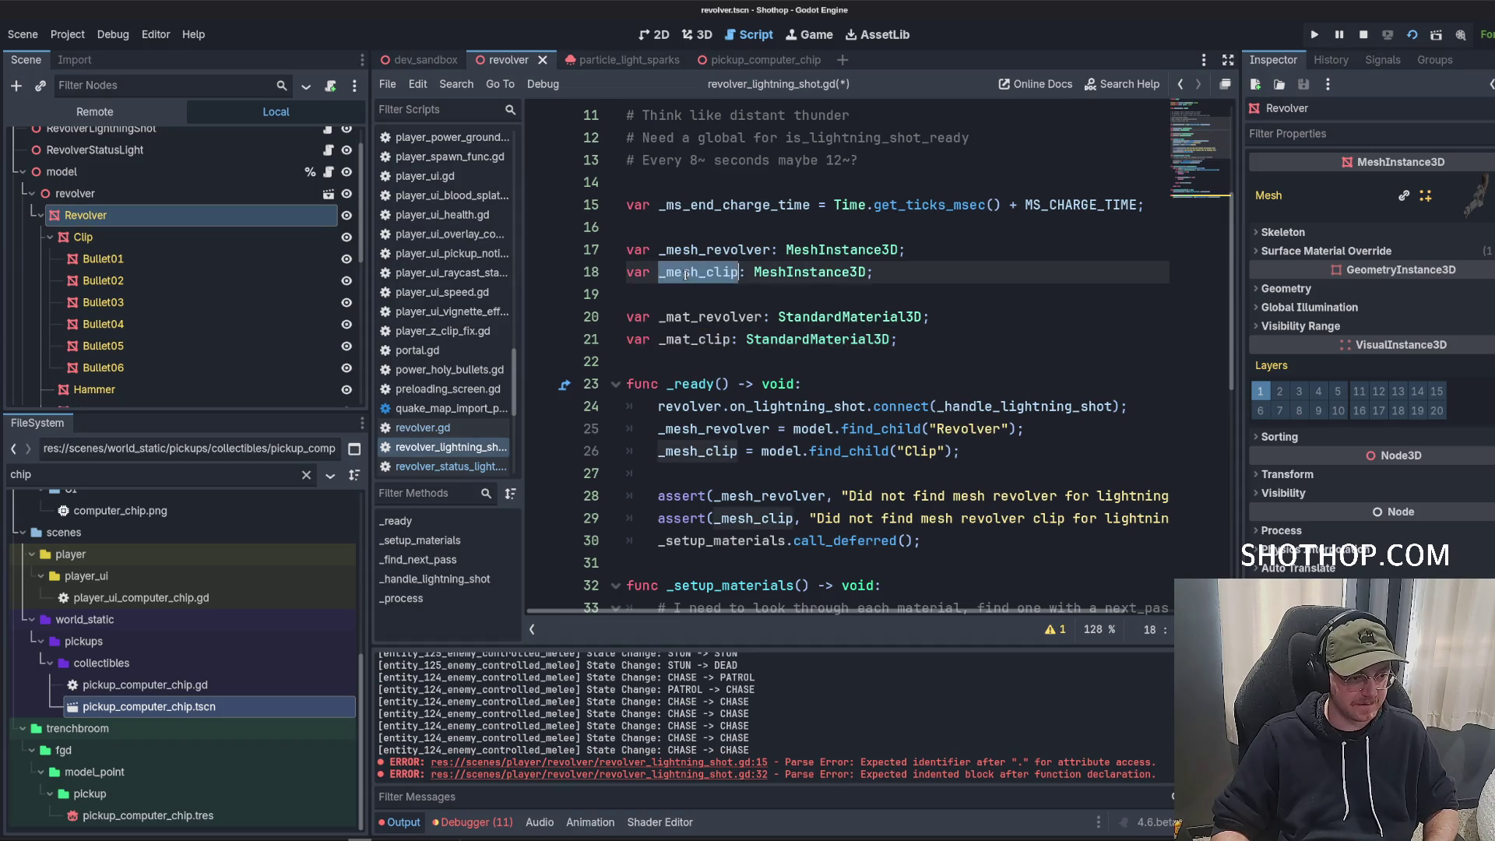
scroll(895, 427, "down", 4)
double_click(937, 405)
key("ctrl+v")
left_click(895, 428)
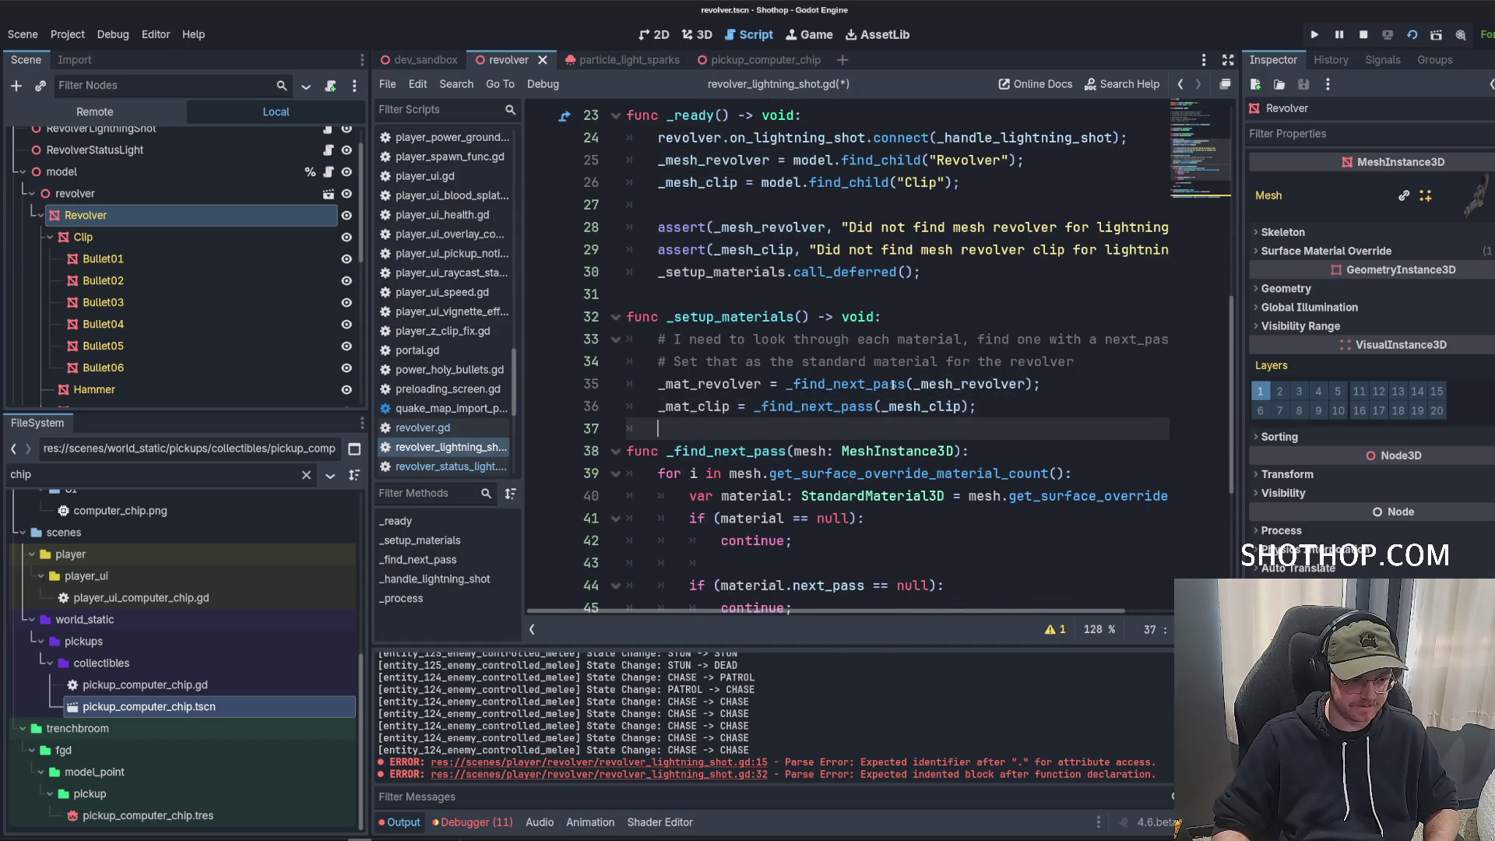
Save revolver_lightning_shot.gd.
scroll(908, 365, "down", 4)
left_click(896, 477)
left_click(895, 566)
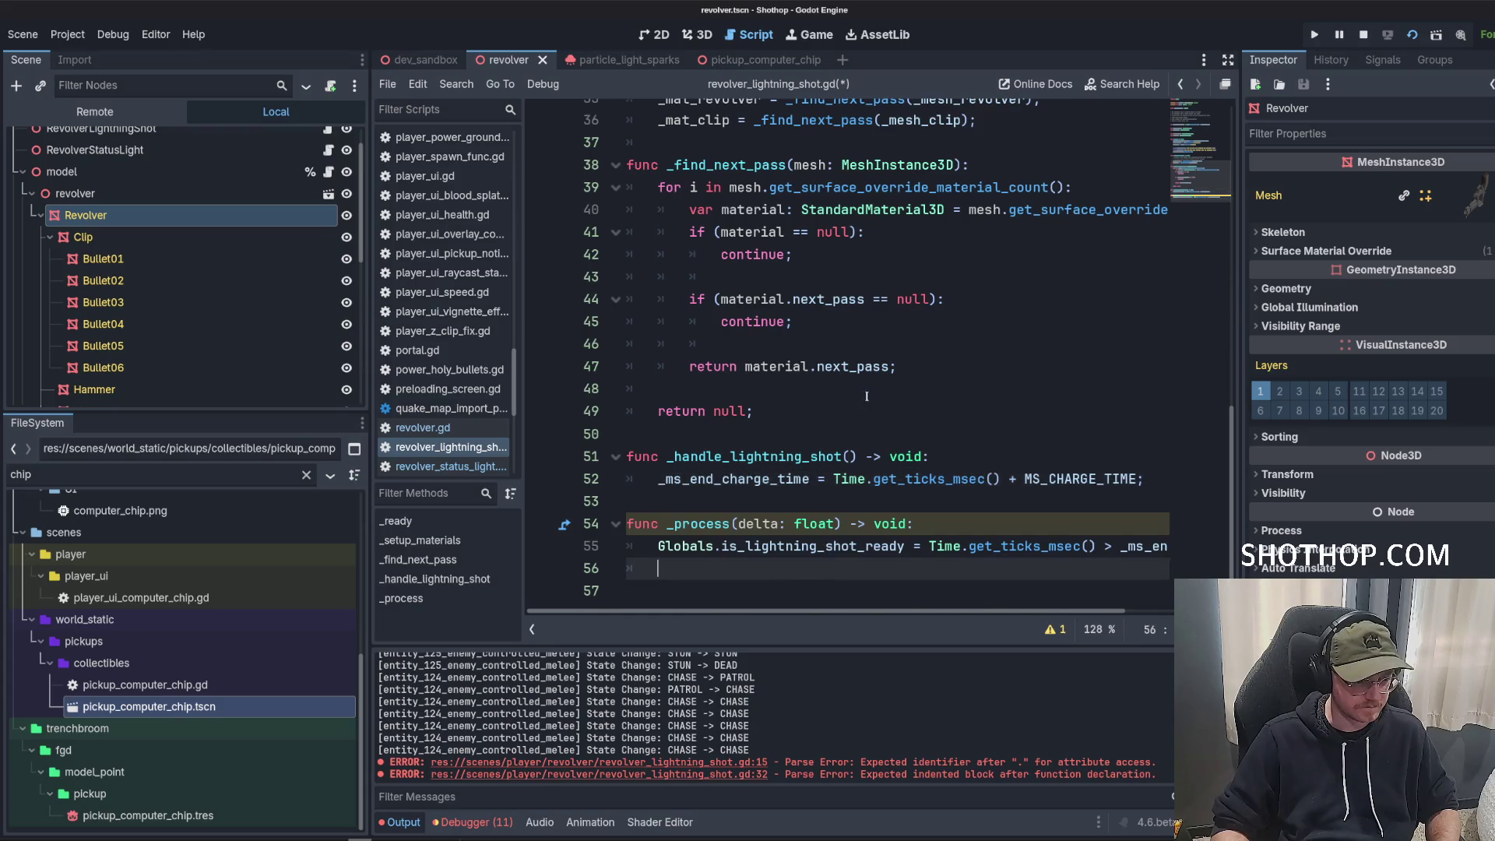
scroll(889, 466, "up", 2)
left_click(889, 467)
key("ctrl+s")
left_click(1041, 234)
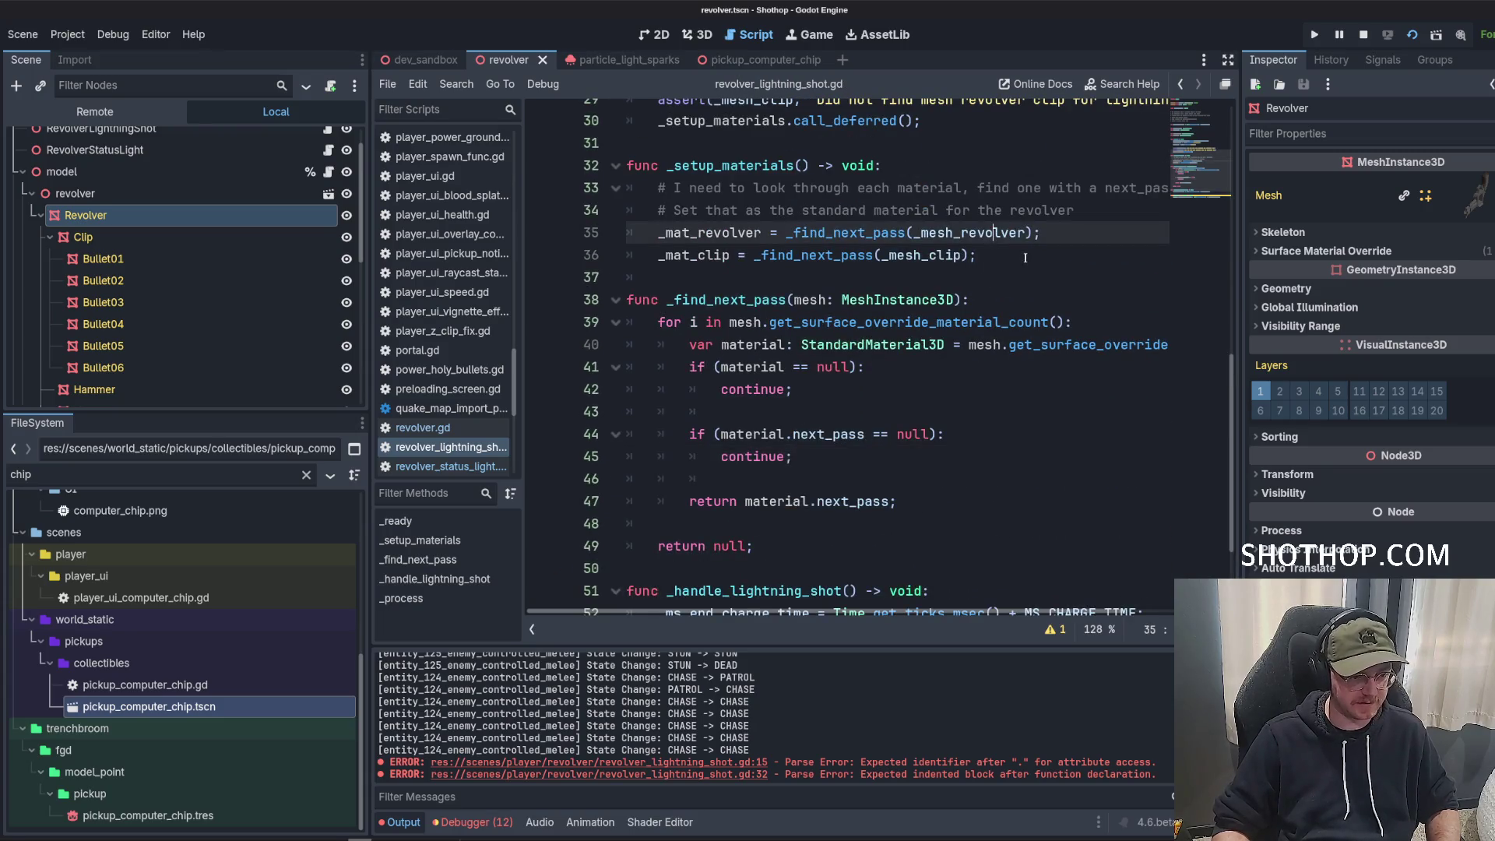
Add 'print(_mat_revolver);' below the assignments, then run the project from the dev_sandbox scene.
left_click(1042, 259)
key("Return")
key("Return")
type("print(_mat_")
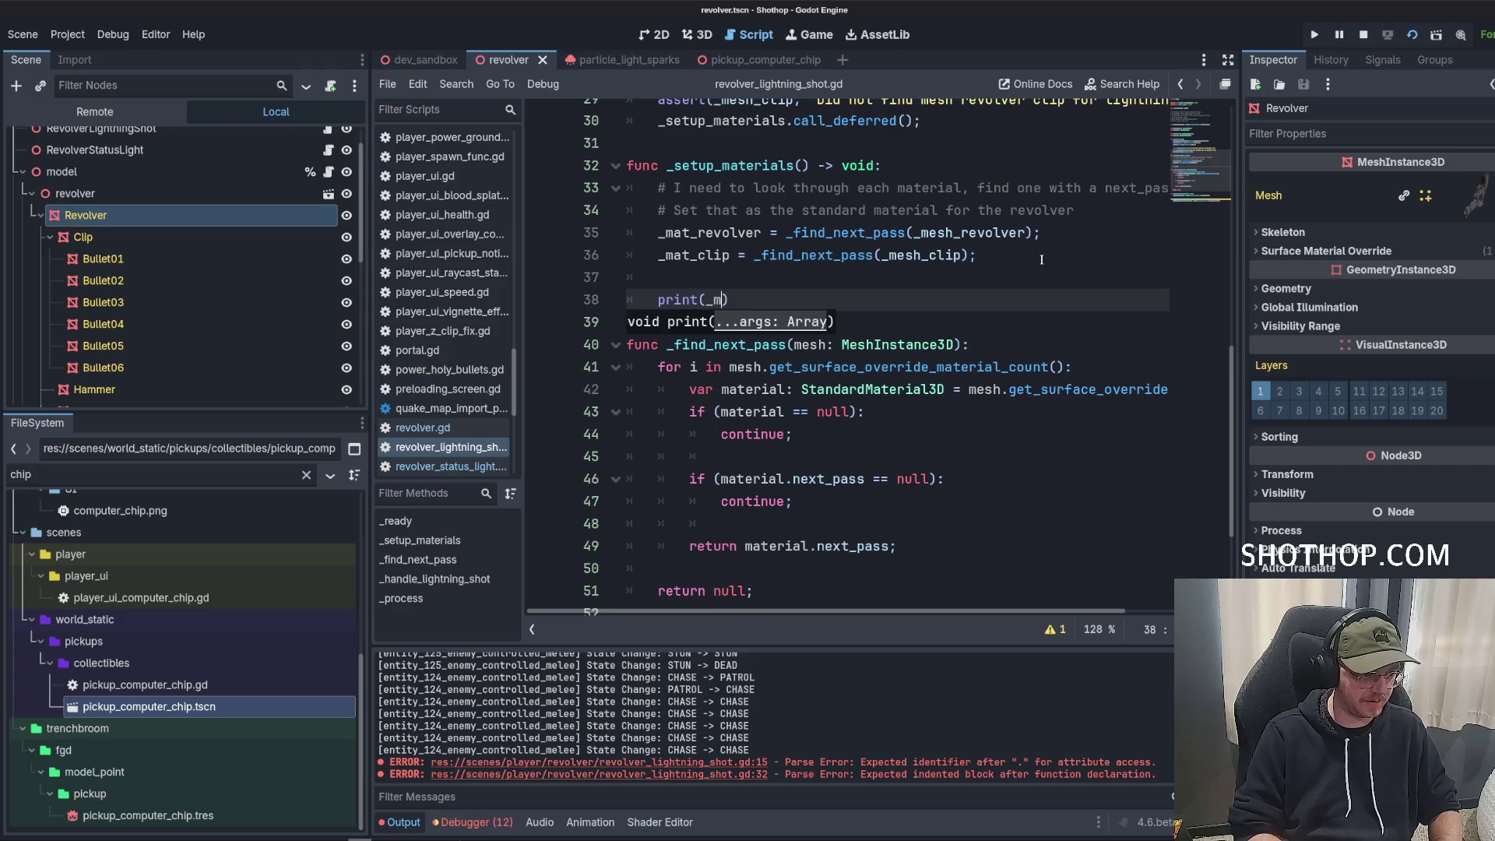
type("revo")
key("Return")
type(");")
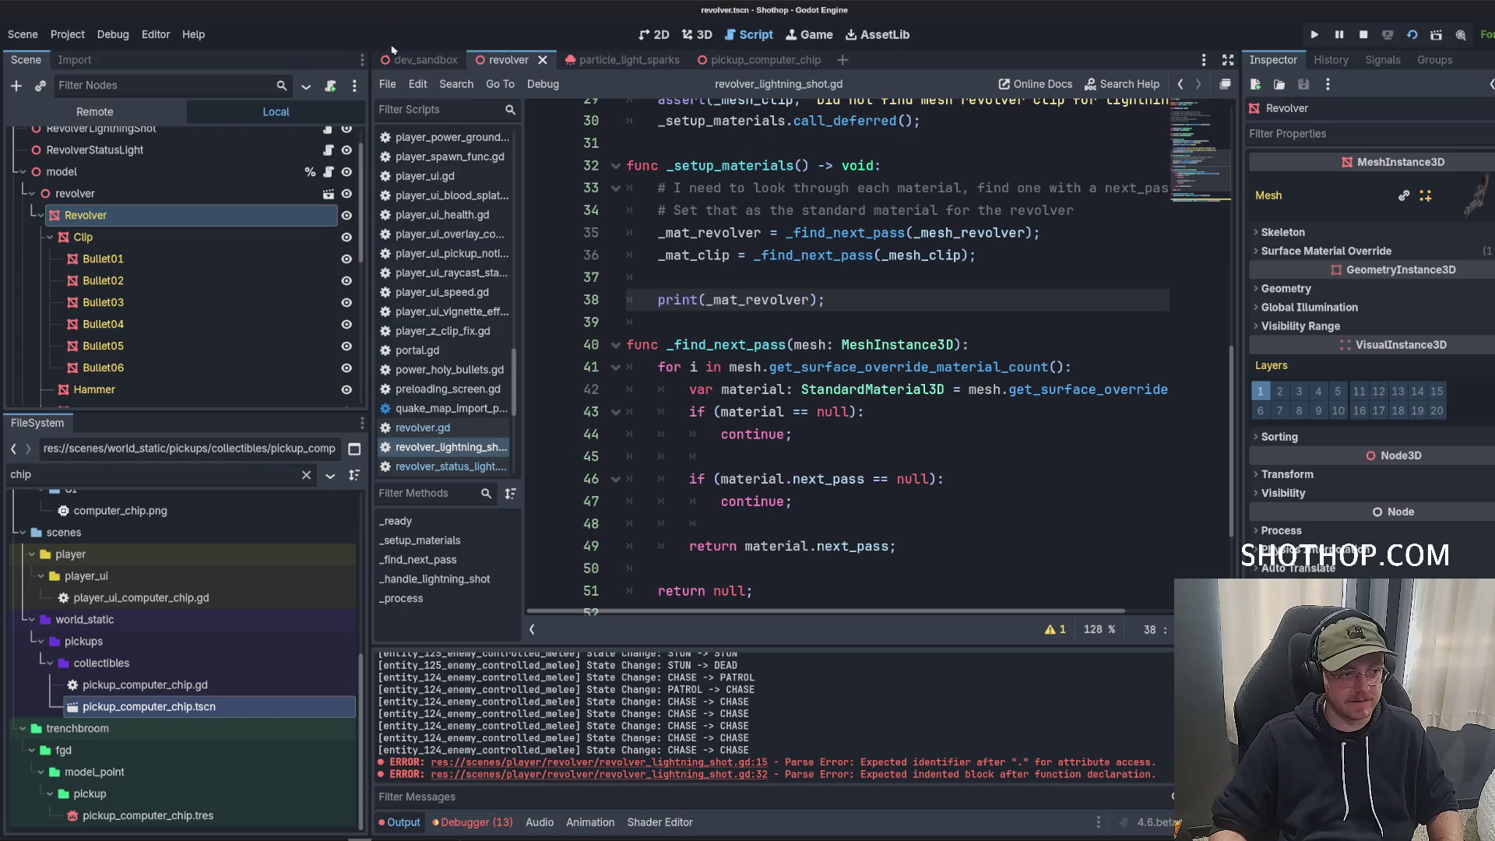
left_click(413, 60)
left_click(1381, 39)
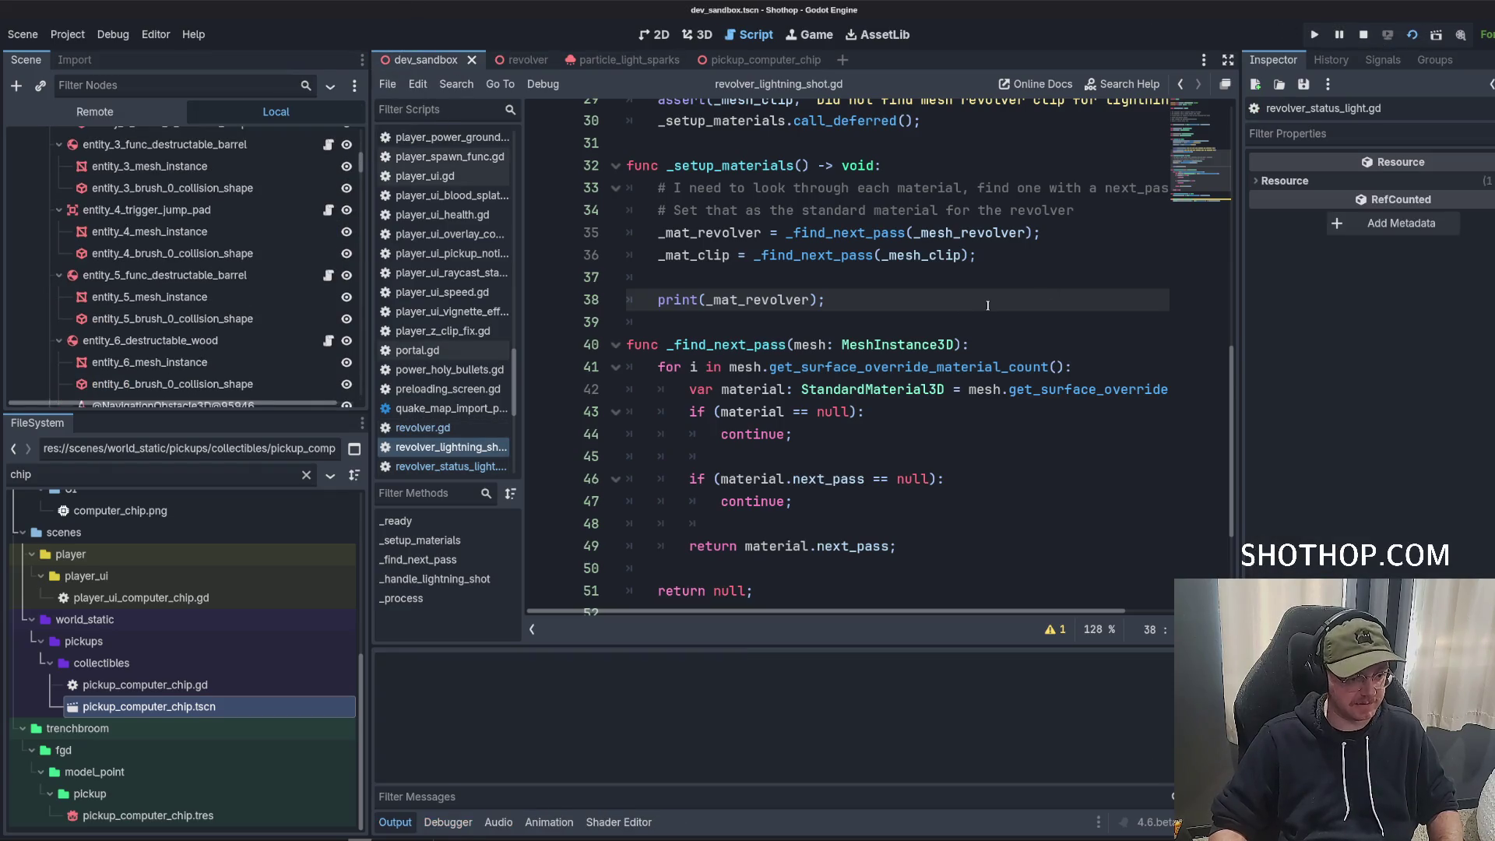
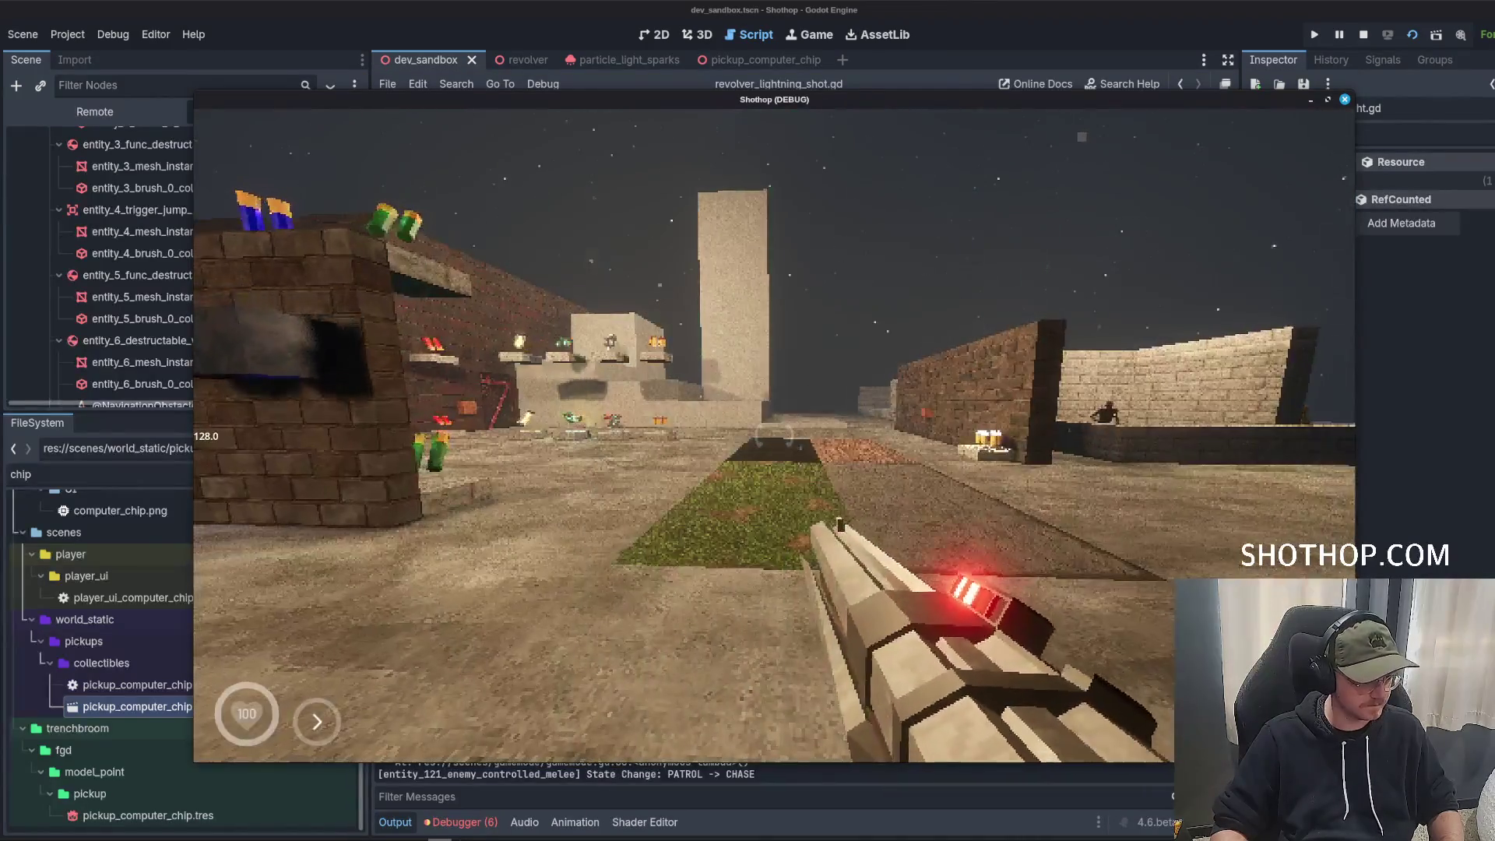
Replace the print line in _setup_materials with _mat_revolver.albedo_color.a = 0.
left_click(475, 777)
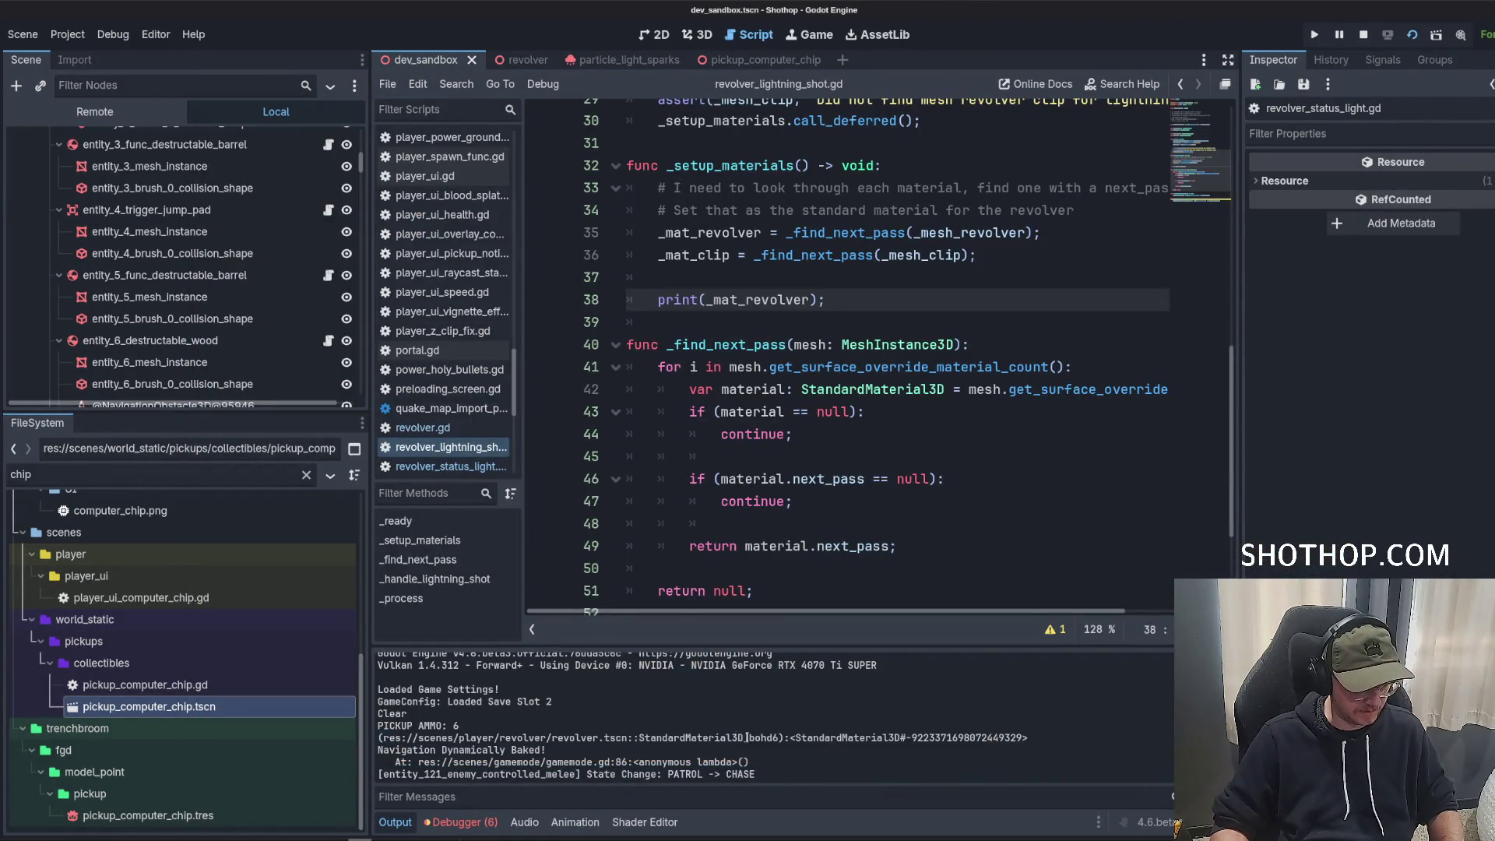
left_click_drag(746, 738, 907, 740)
left_click(849, 749)
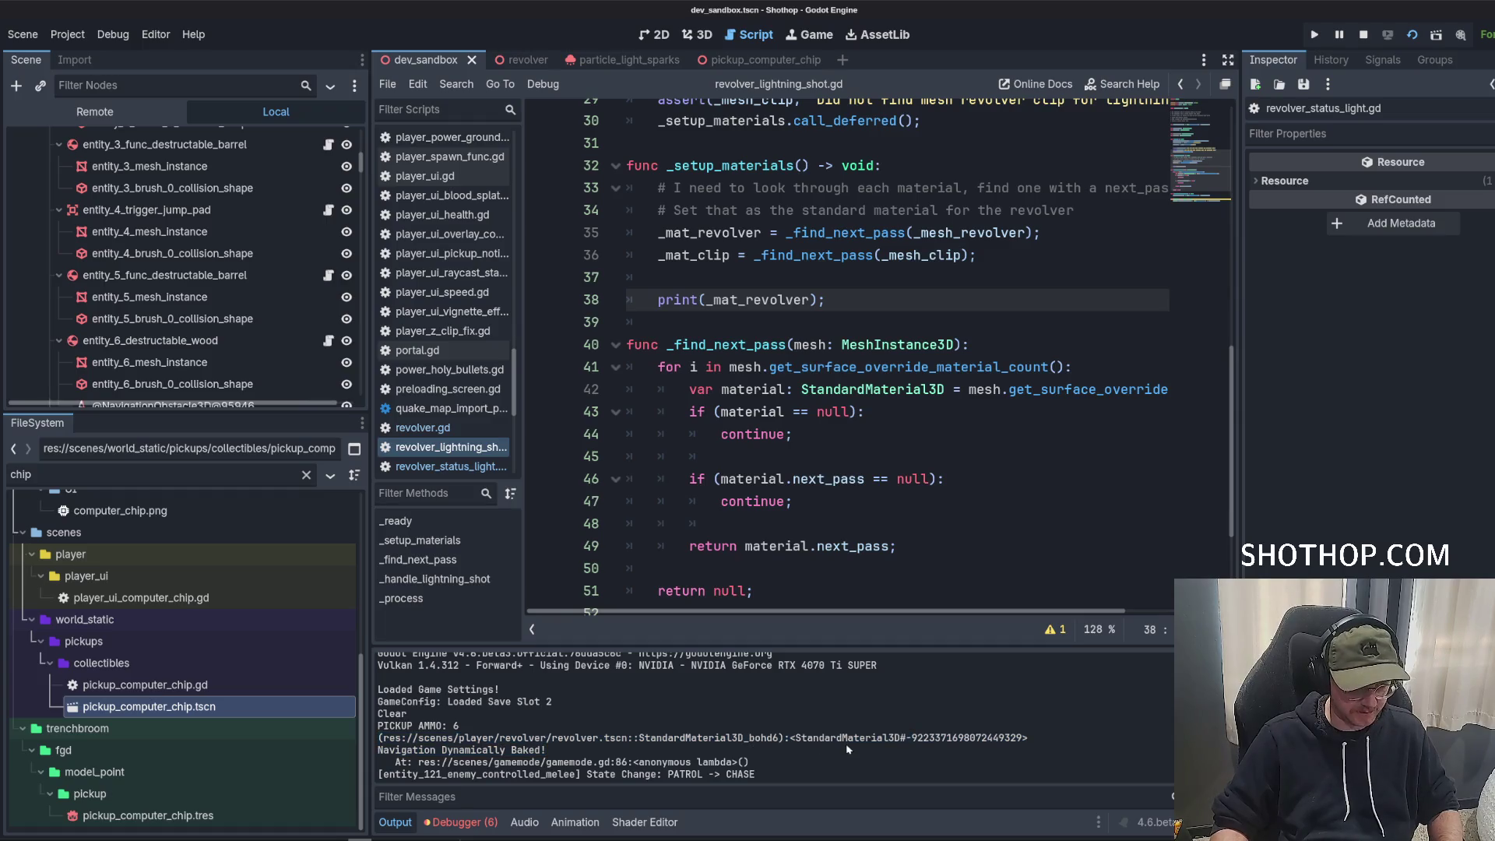
left_click(910, 267)
left_click(869, 462)
left_click(880, 417)
scroll(881, 422, "down", 1)
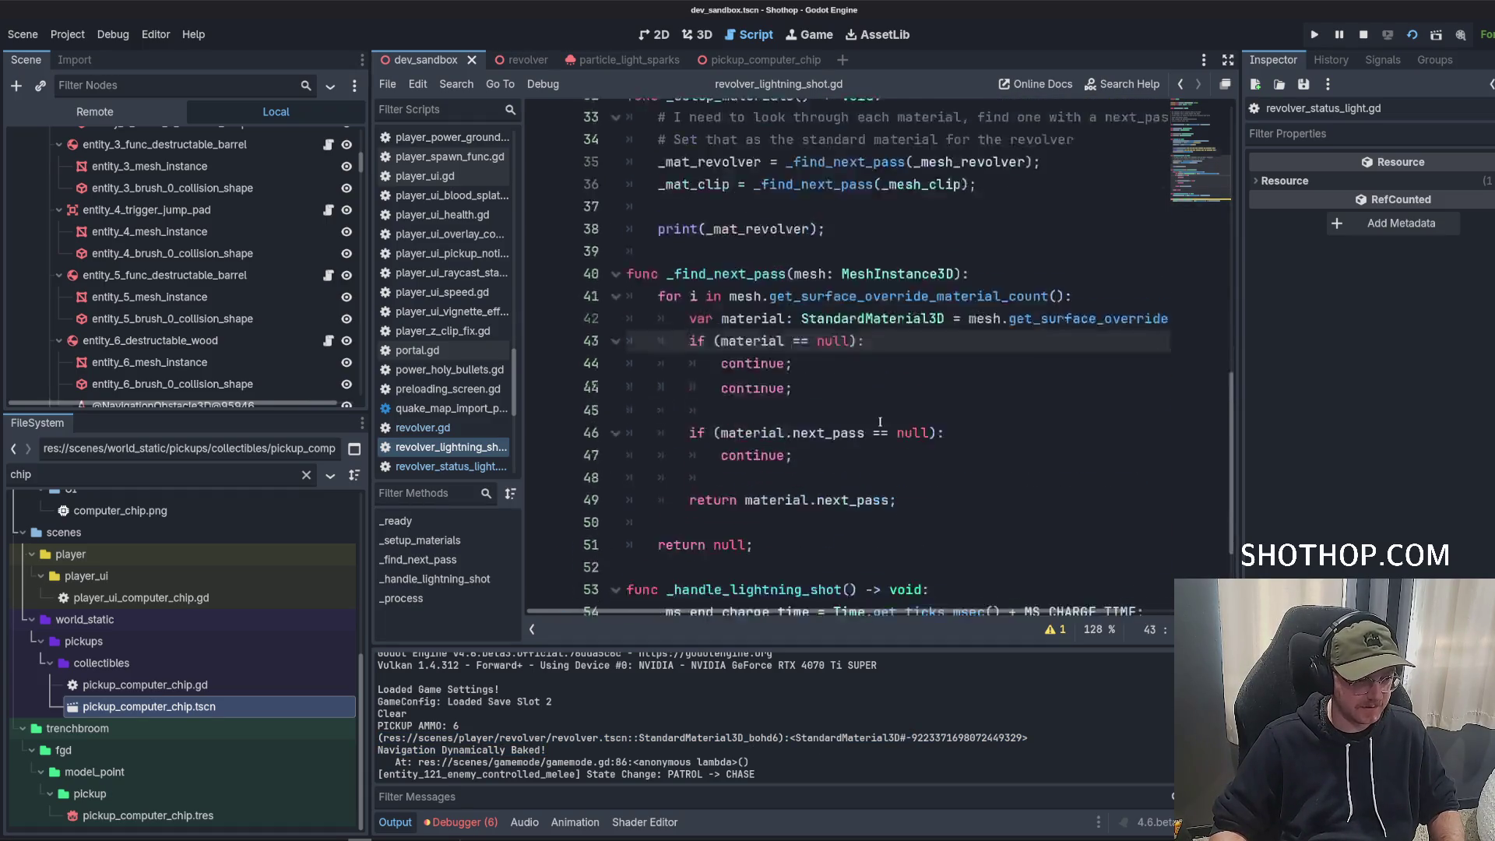
left_click(880, 500)
scroll(880, 467, "down", 2)
scroll(760, 369, "up", 4)
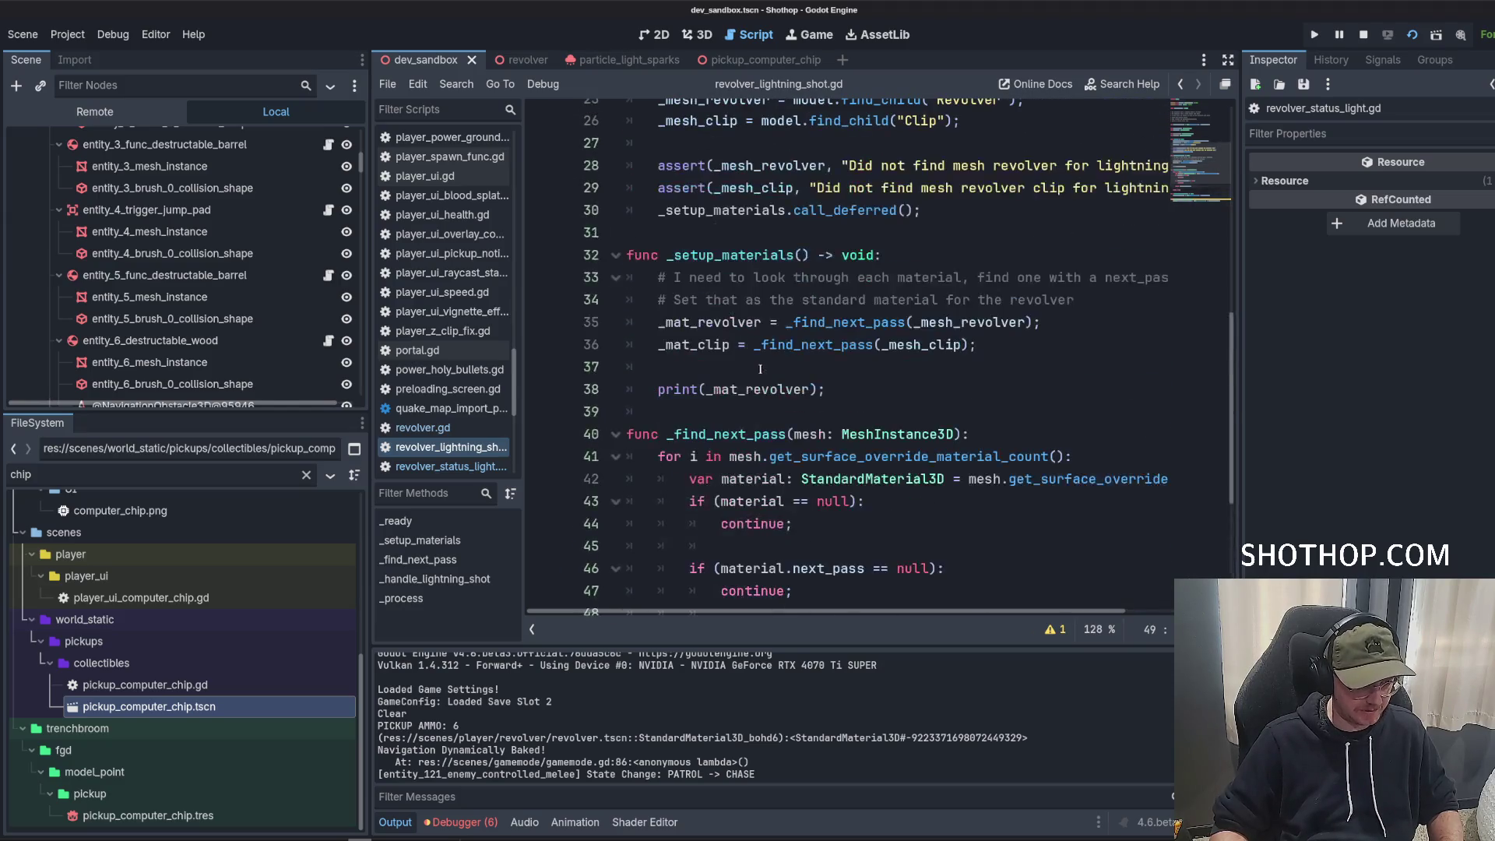
double_click(708, 322)
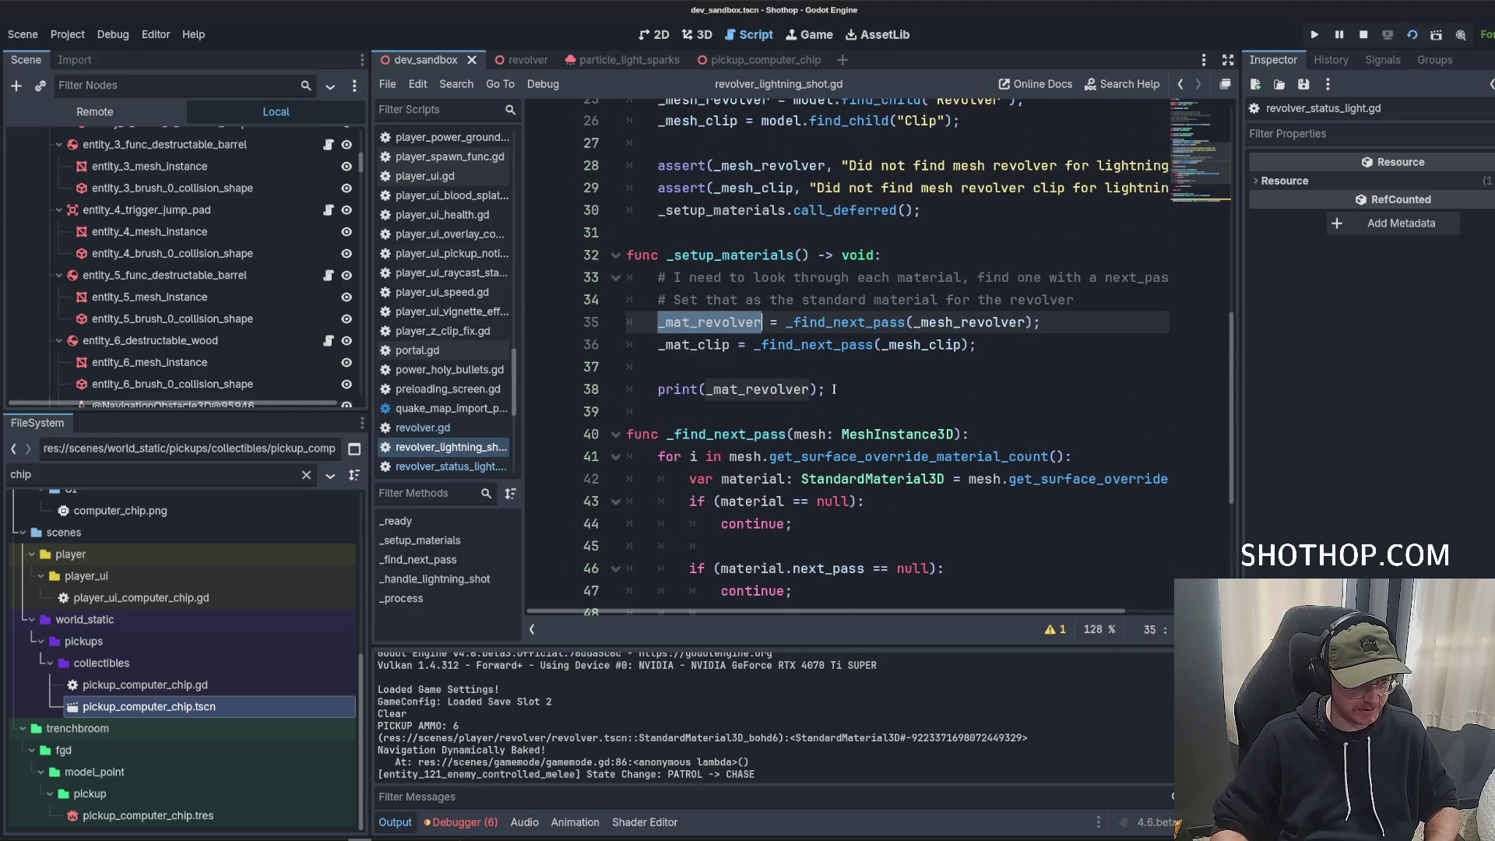
left_click_drag(841, 389, 658, 389)
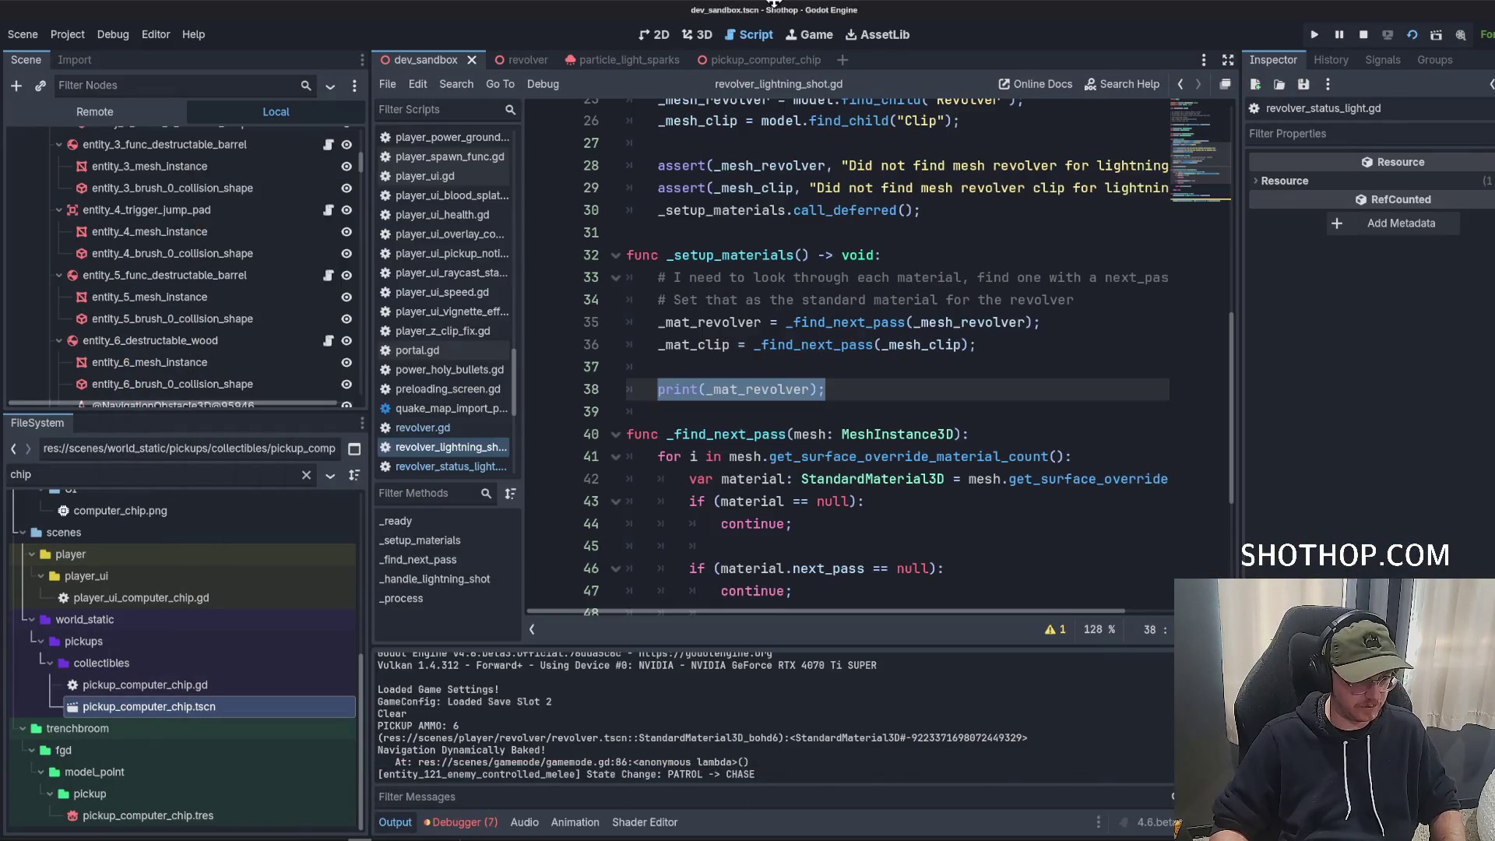
type("_mat_revolver")
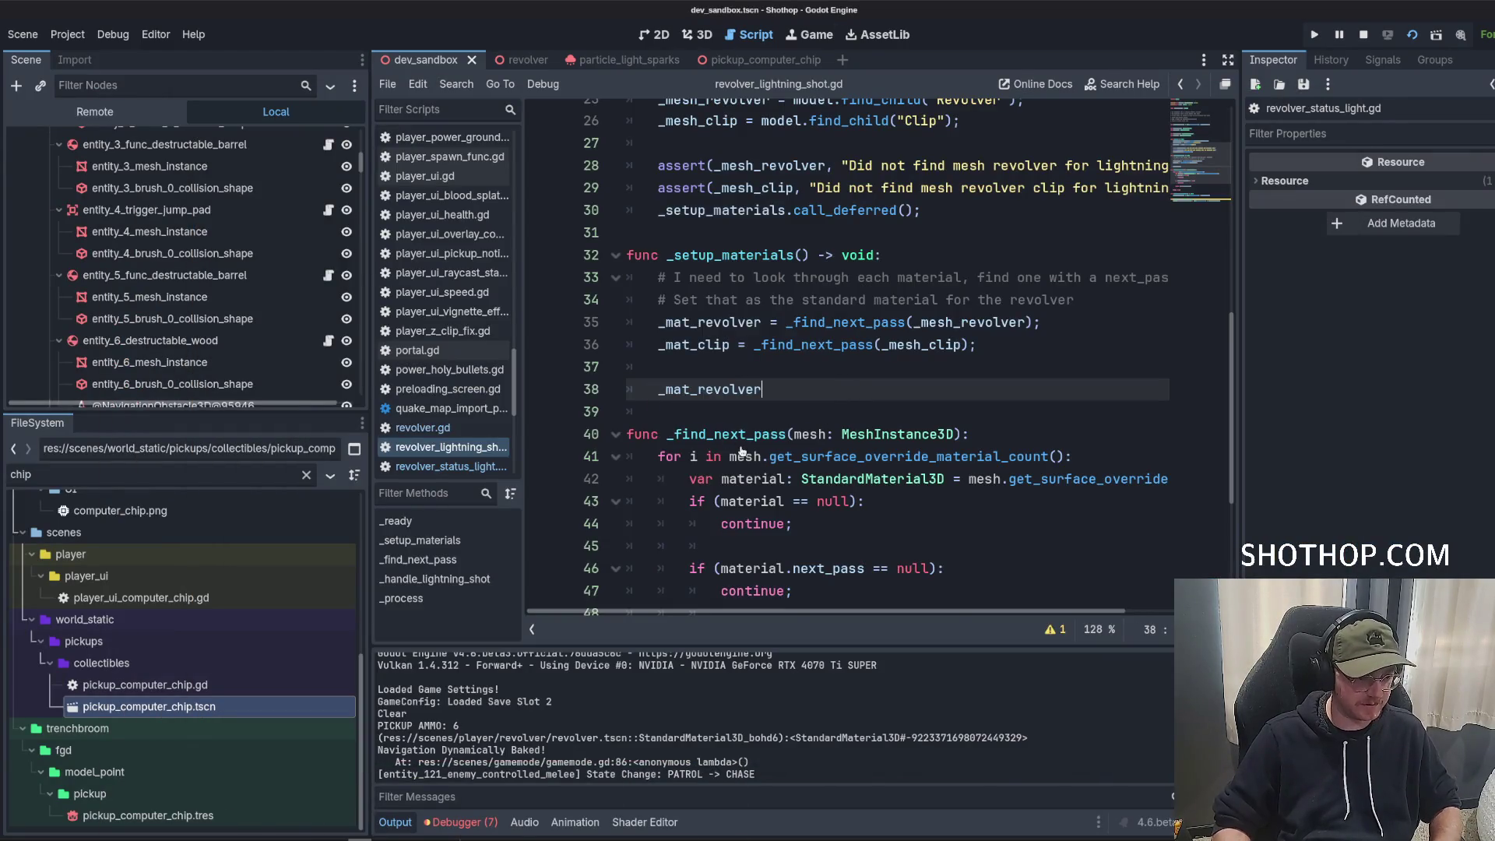
type(".albedo_color.")
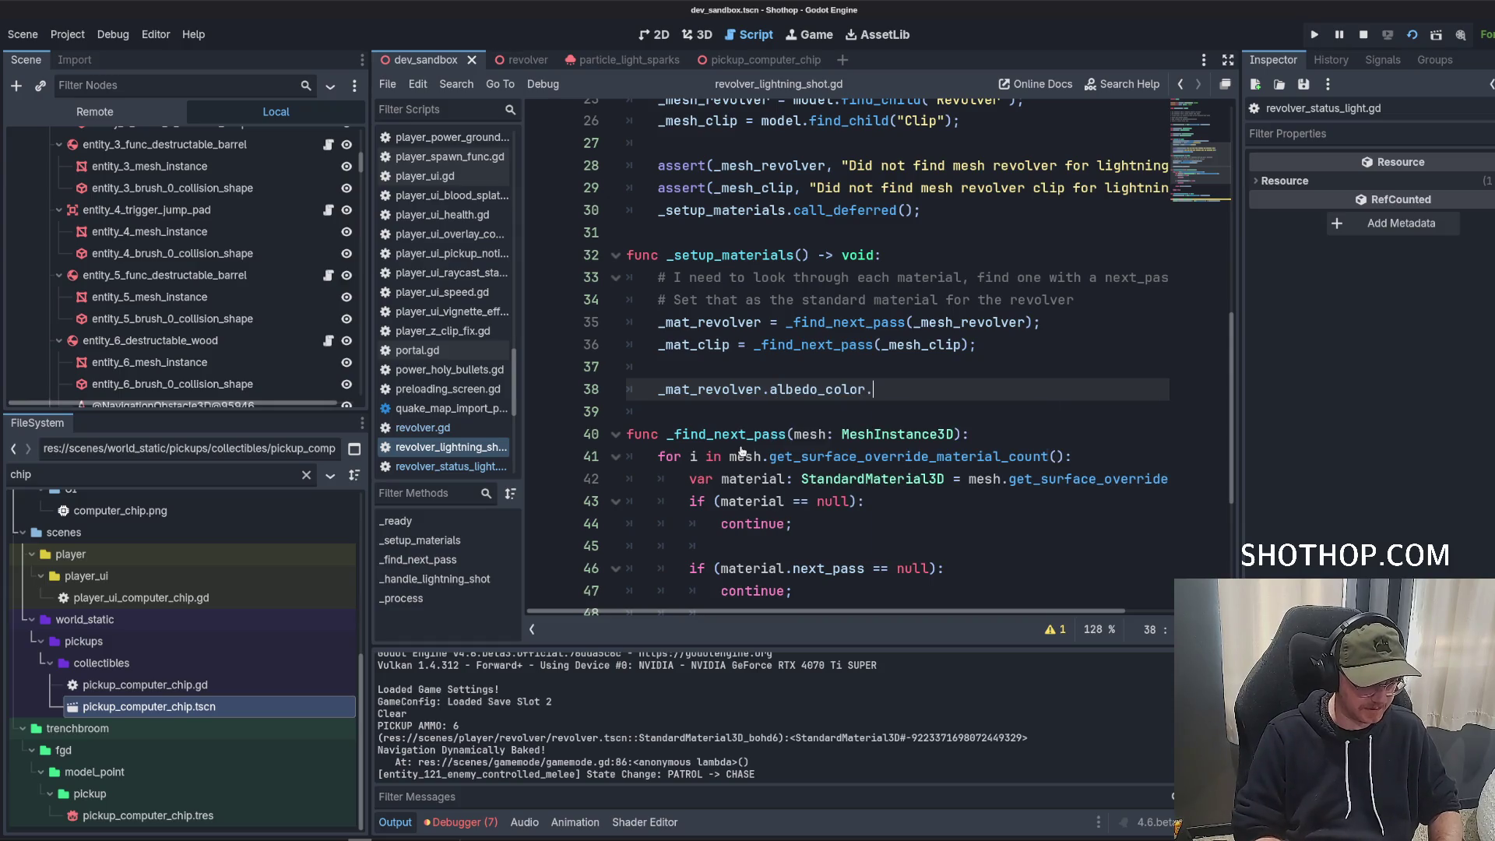
type("a = 0.0;")
Save the script, test-run the game, then quit back to the script.
key("ctrl+s")
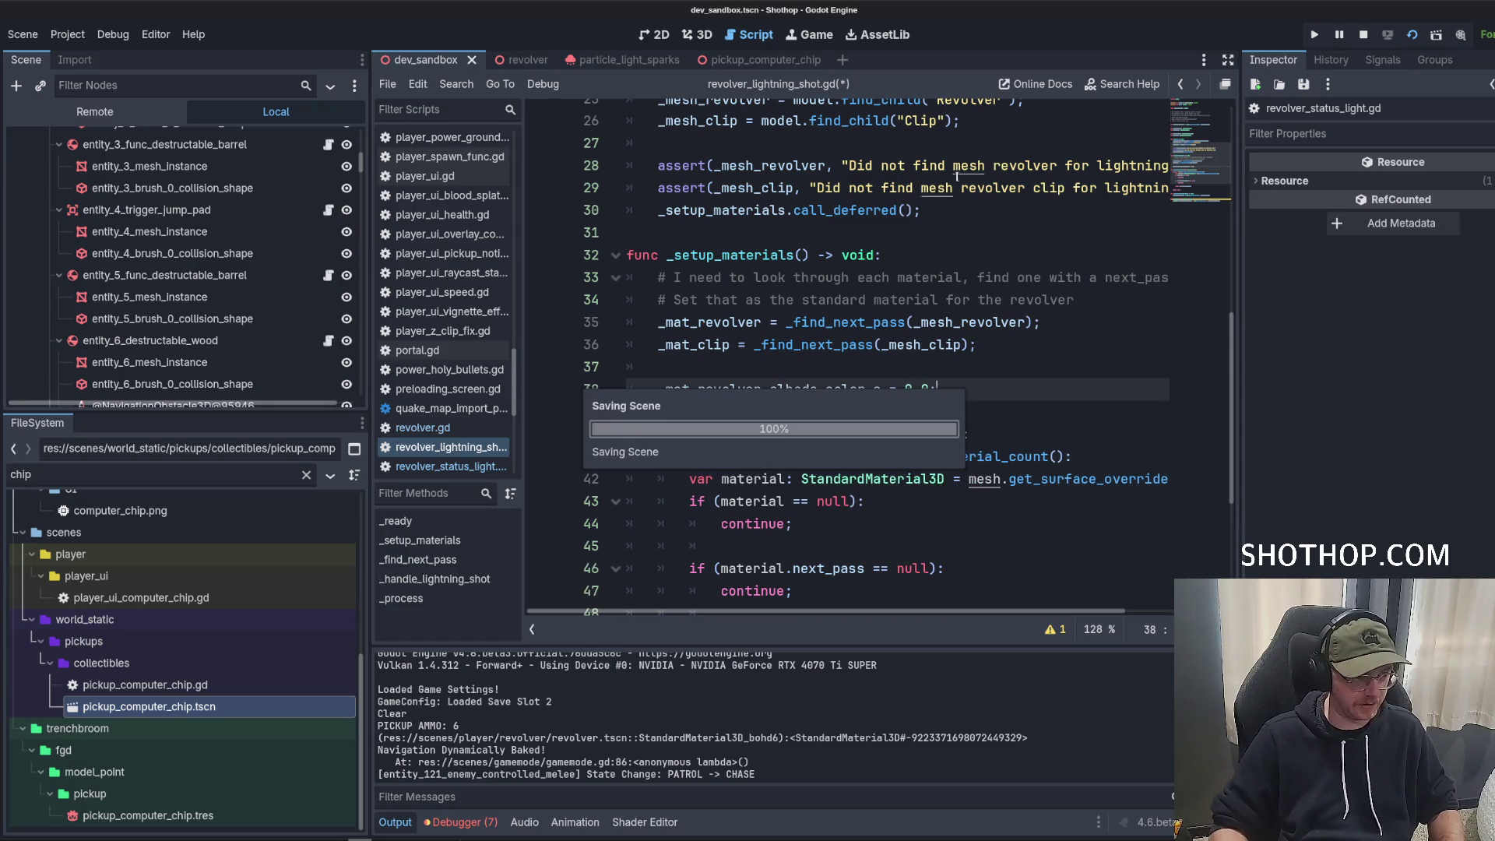
left_click(1414, 39)
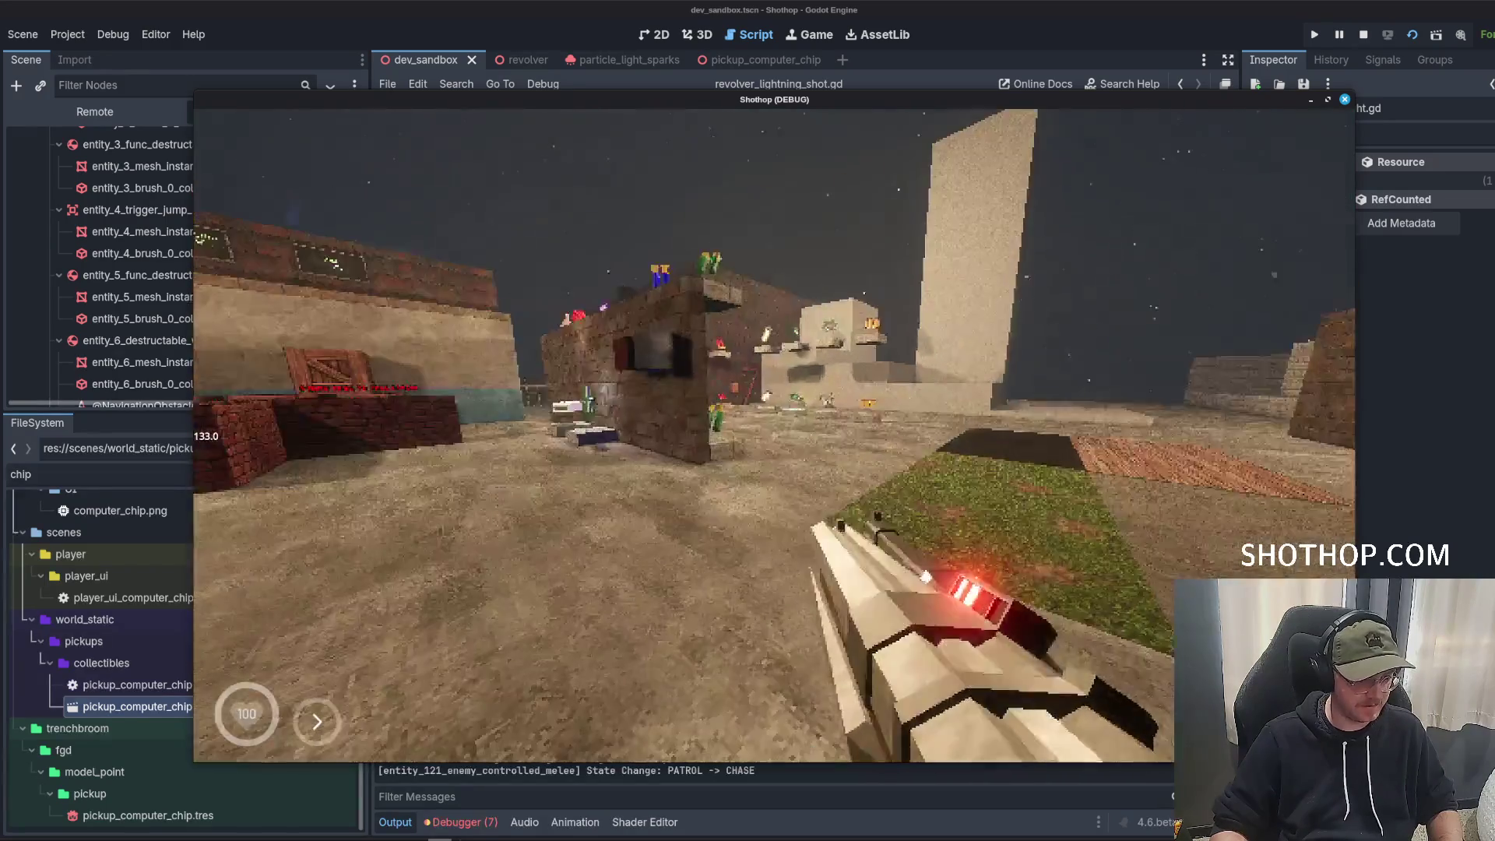
key("Escape")
left_click(775, 584)
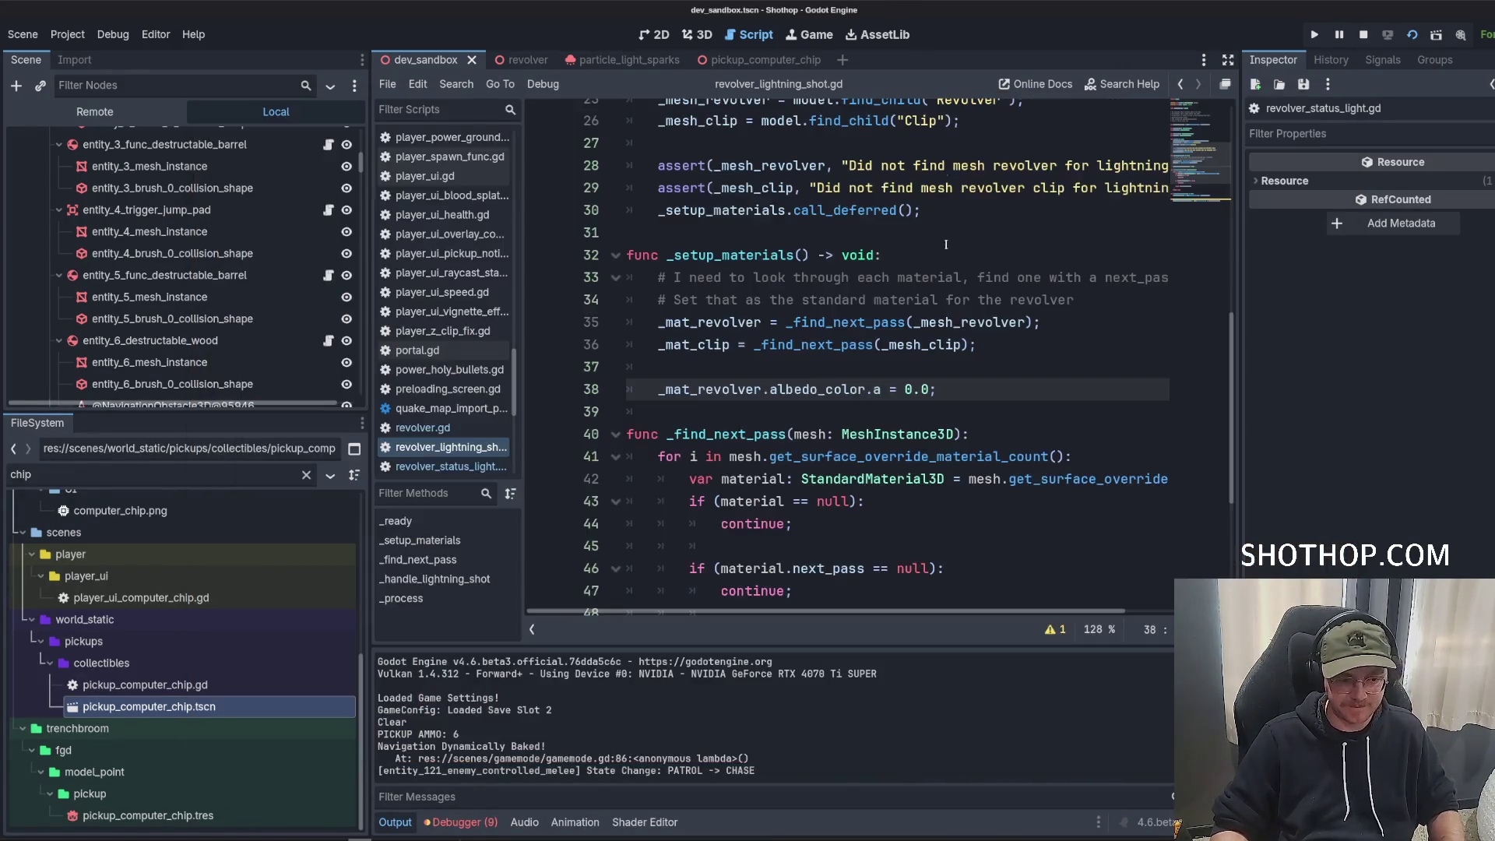
key("Down")
scroll(950, 257, "down", 2)
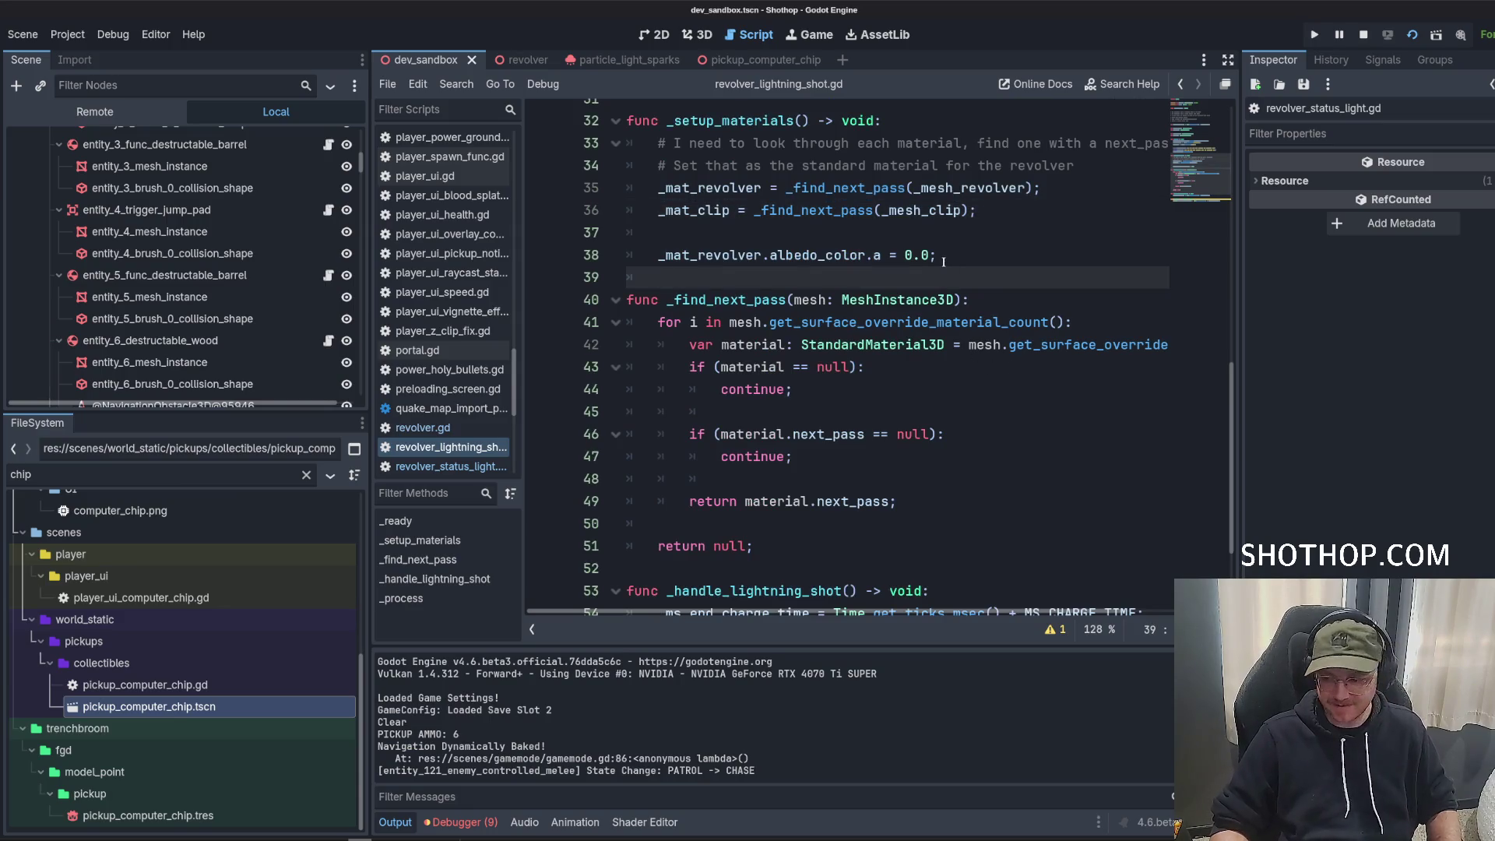
Delete the two setup comment lines from _setup_materials.
left_click_drag(937, 256, 658, 255)
scroll(883, 349, "up", 5)
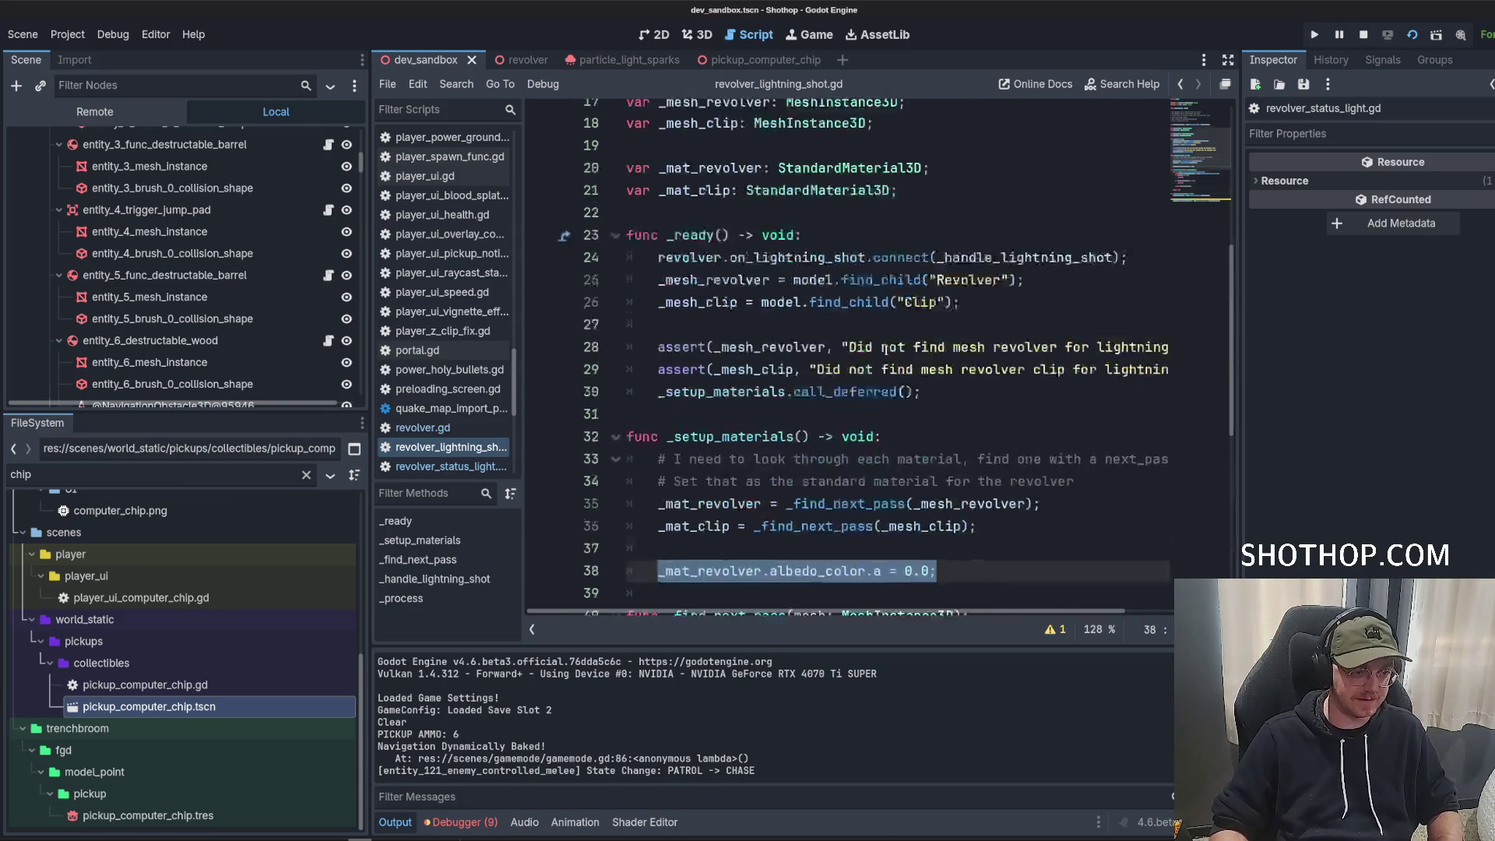
scroll(1066, 274, "down", 4)
left_click_drag(1092, 238, 881, 188)
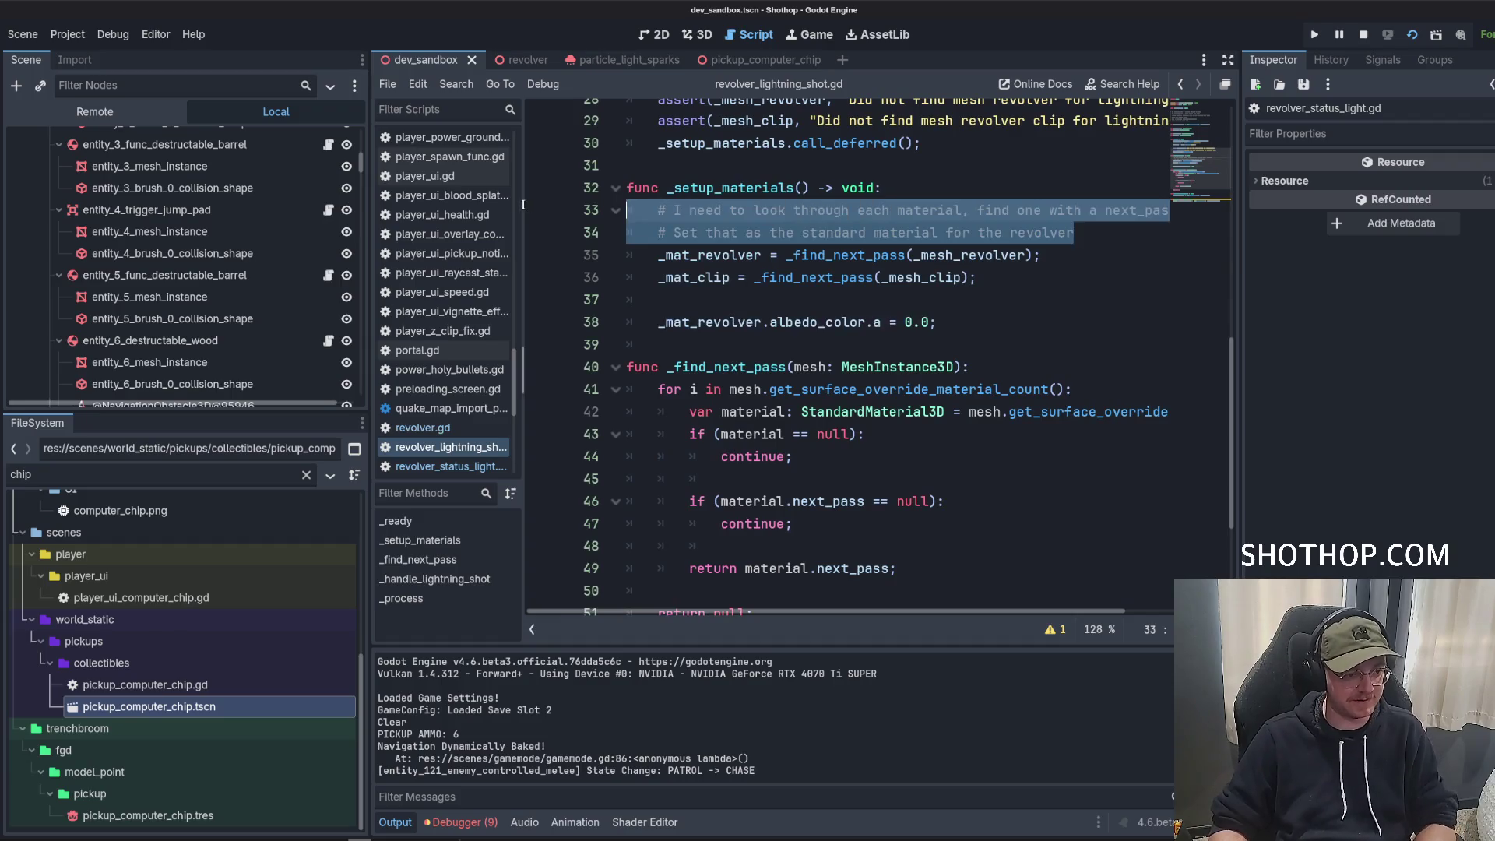
key("BackSpace")
scroll(887, 352, "down", 3)
scroll(886, 352, "up", 3)
scroll(887, 352, "down", 3)
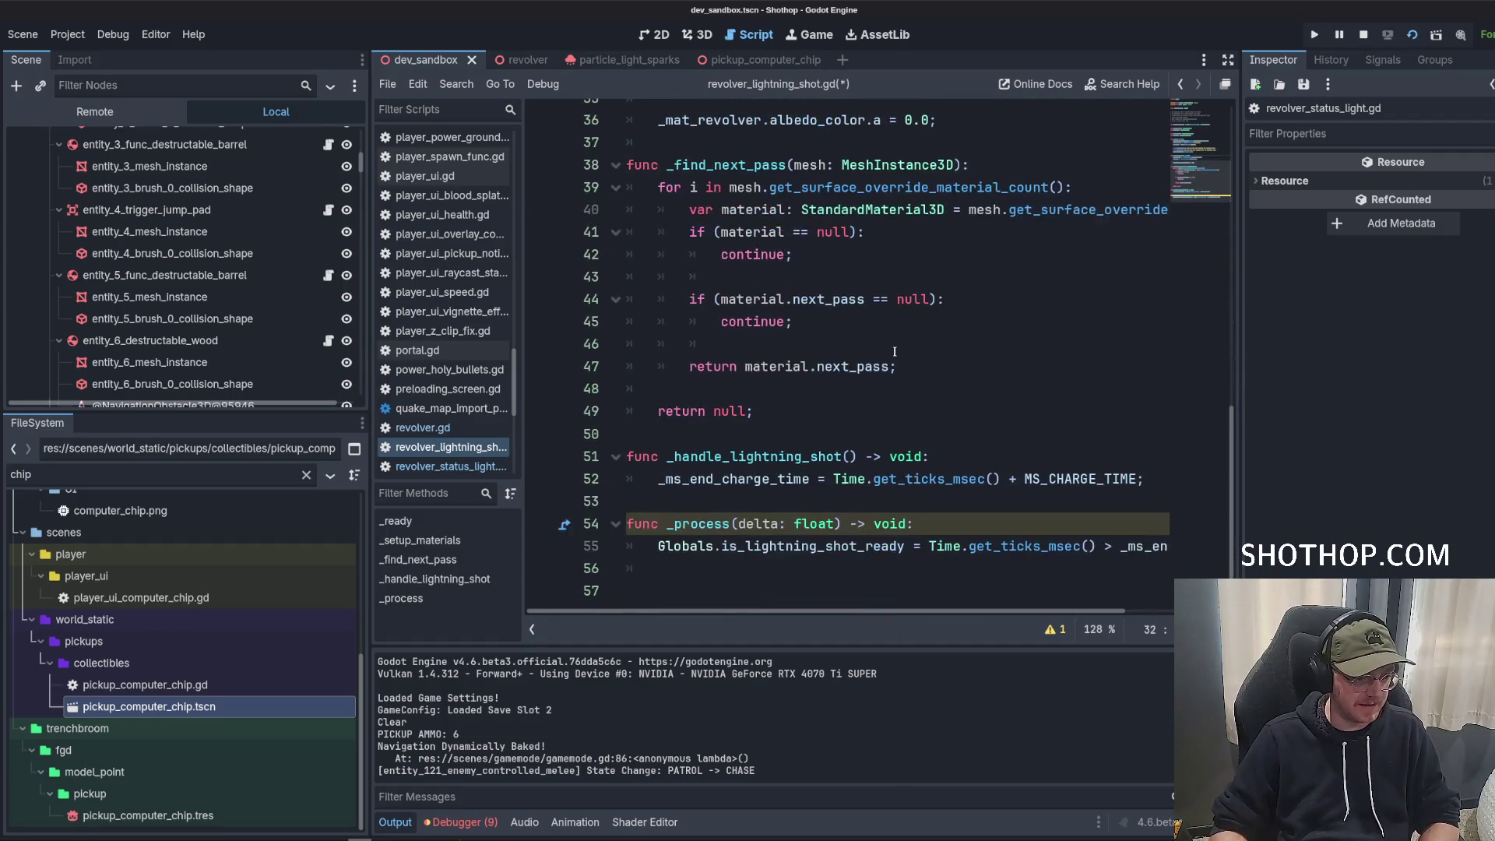
scroll(883, 346, "up", 9)
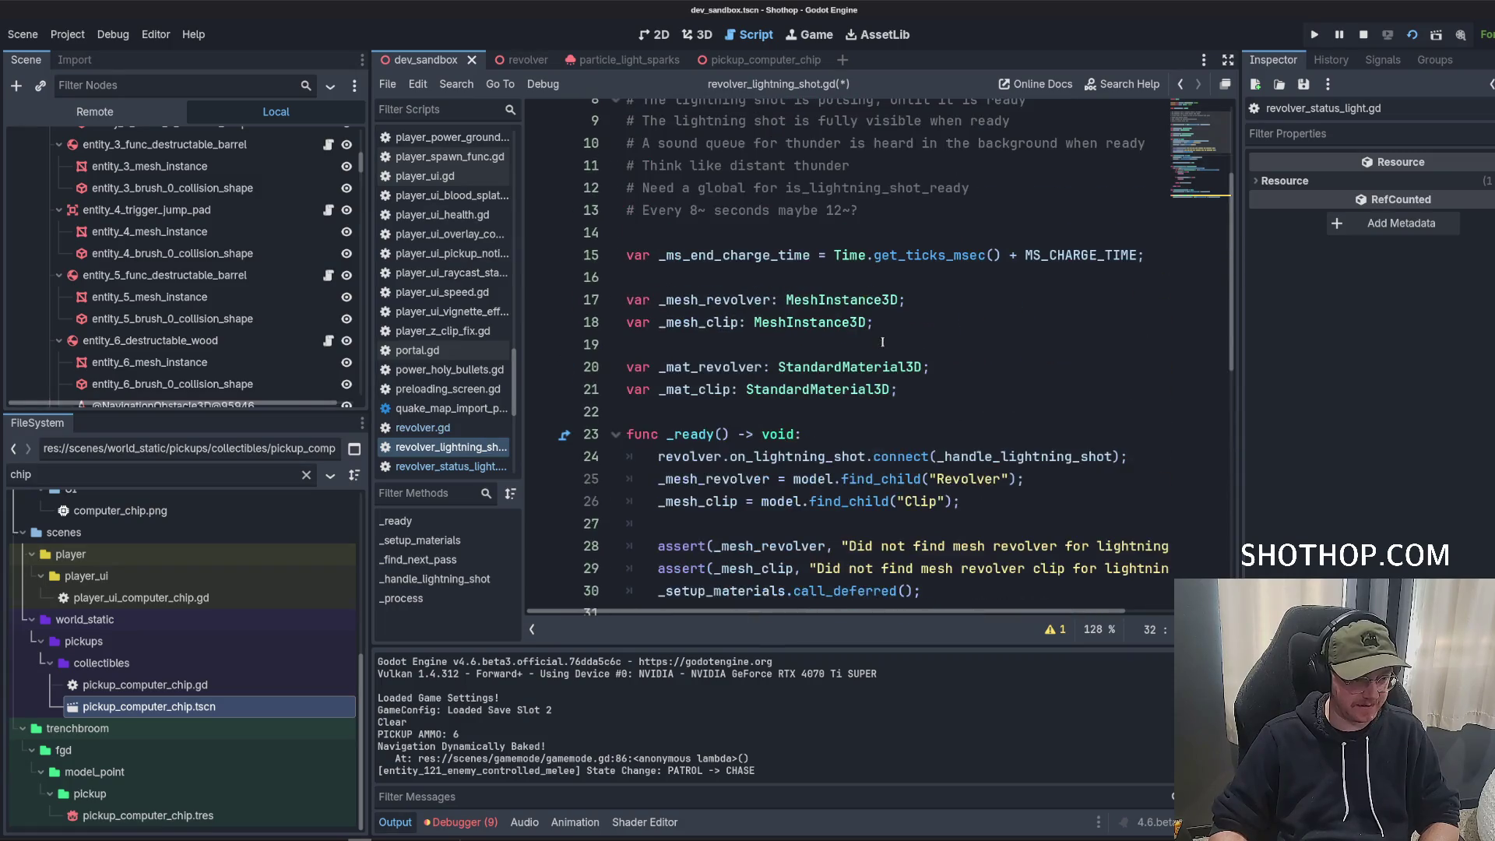
scroll(856, 333, "down", 4)
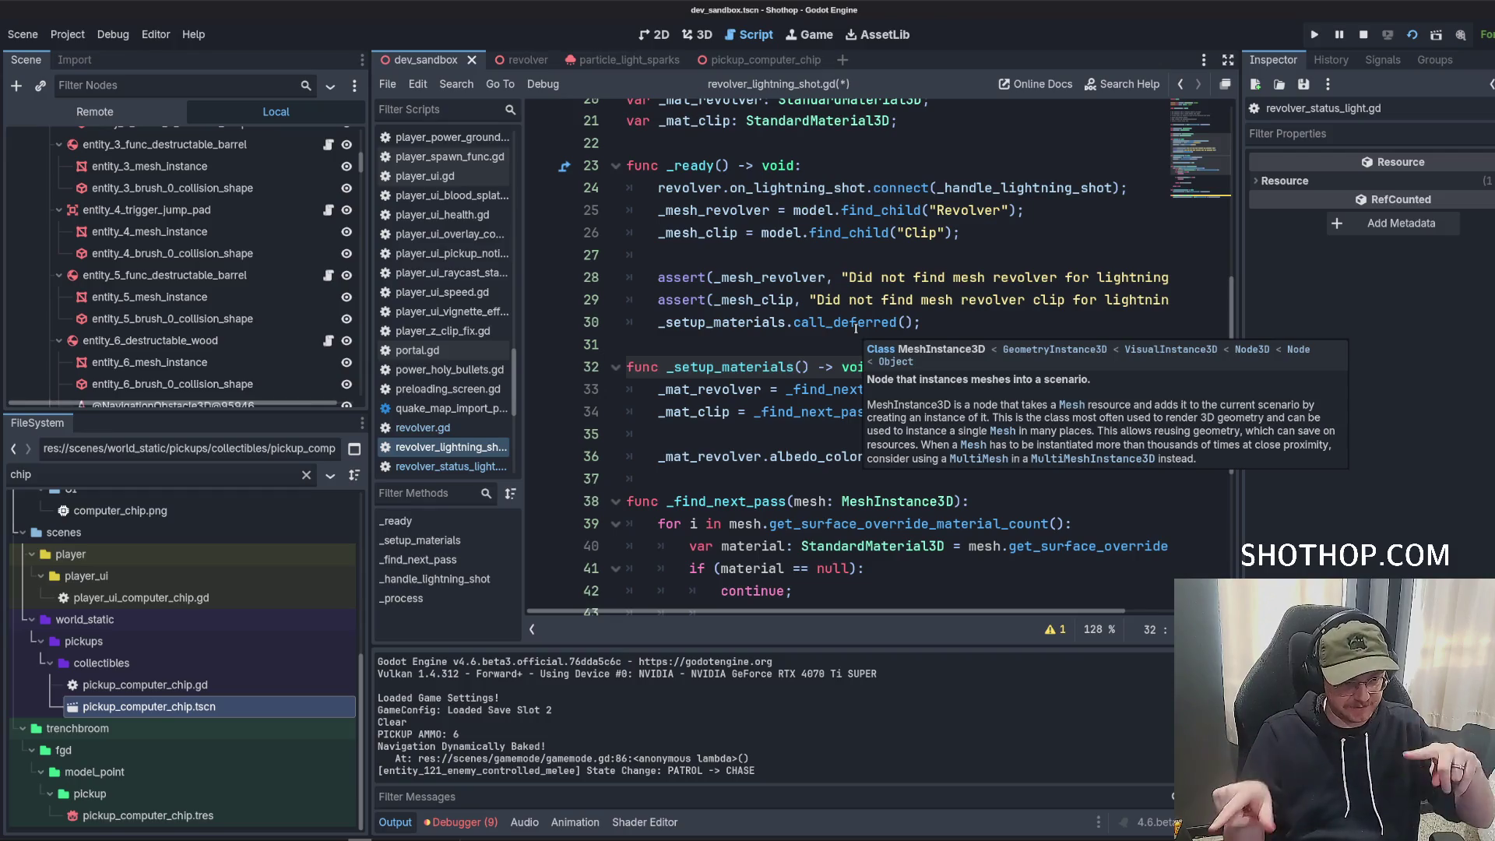
scroll(854, 325, "up", 5)
Declare var _has_pulsed_up = false below the material variable declarations.
left_click(935, 433)
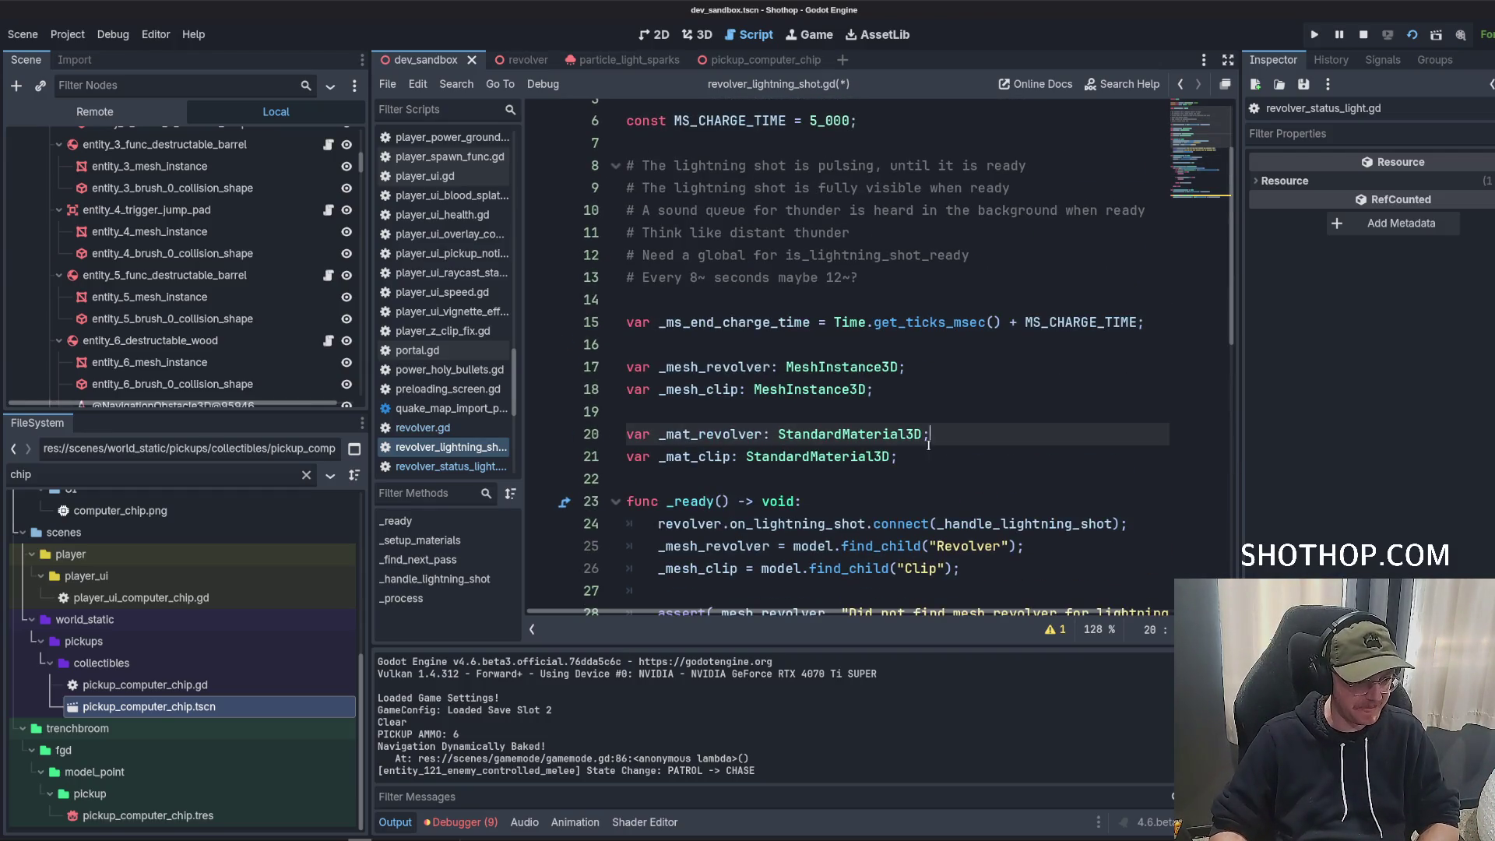
scroll(966, 318, "up", 1)
left_click(908, 342)
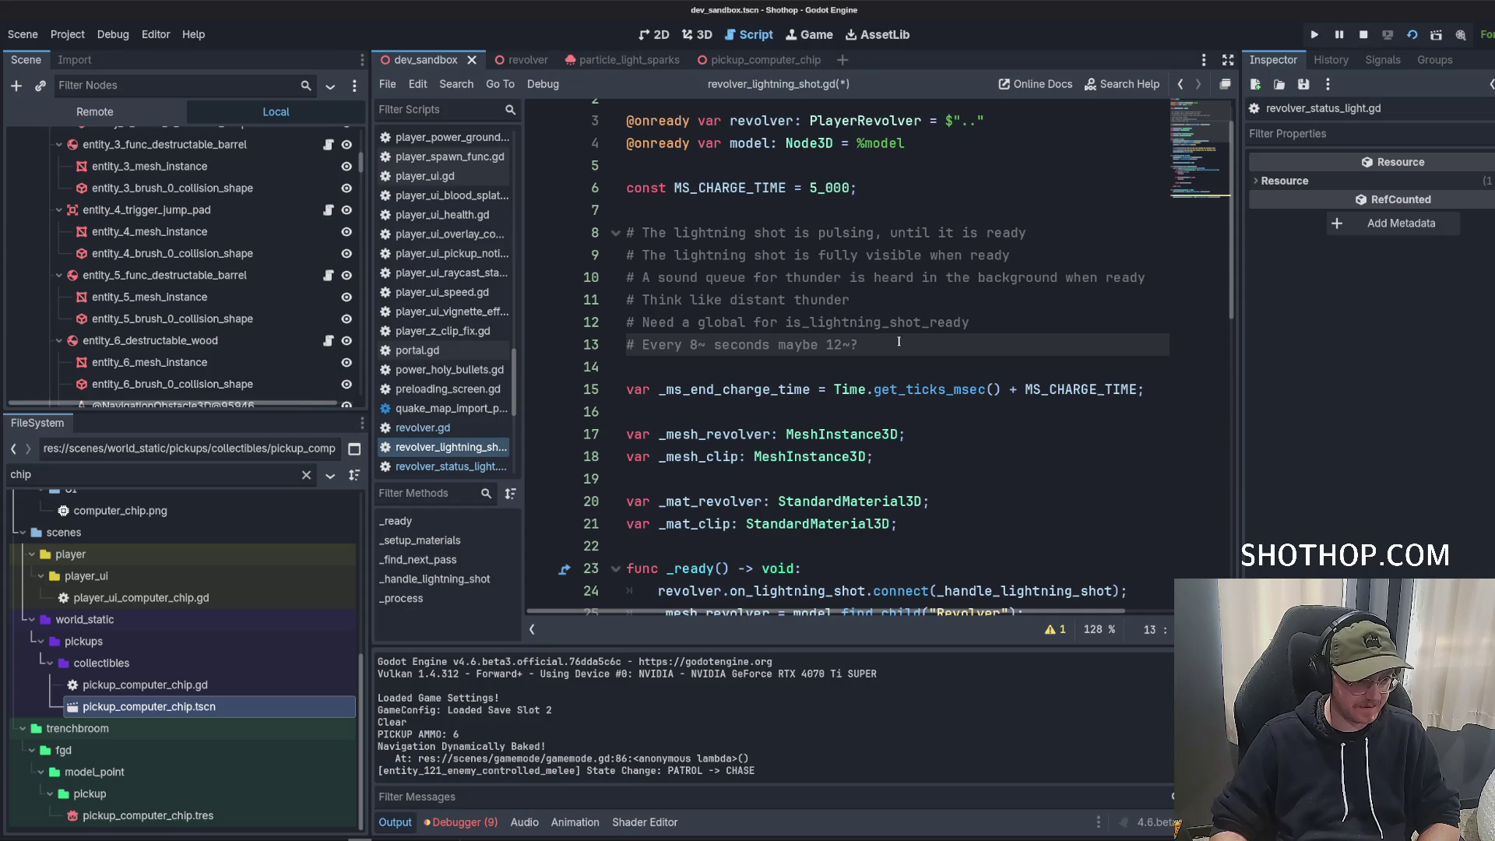
scroll(899, 342, "down", 3)
left_click(964, 385)
key("Return")
key("Return")
type("var _has_pulsed_up = false;")
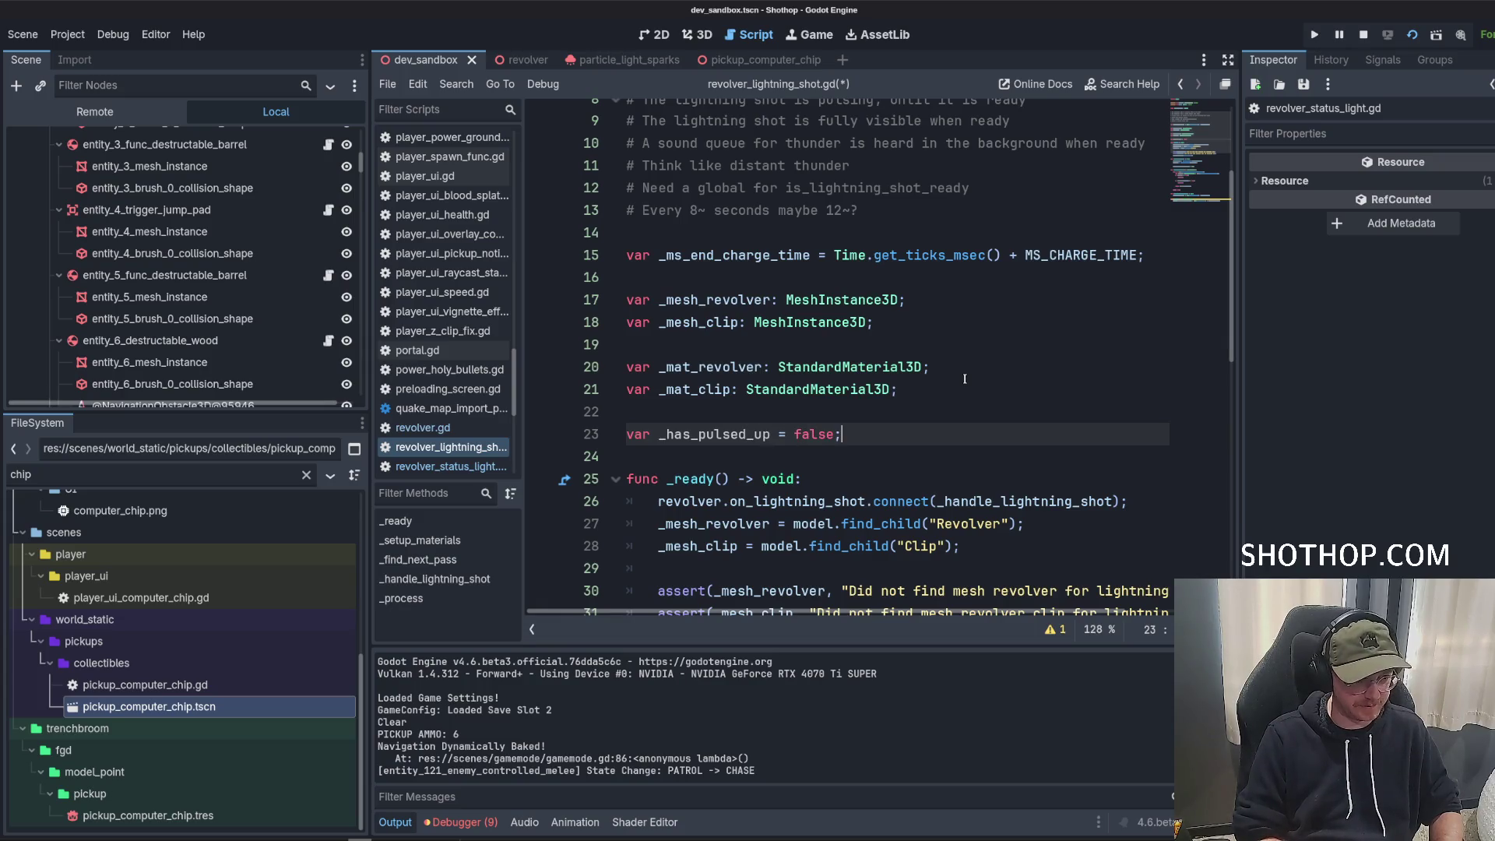
scroll(965, 379, "down", 4)
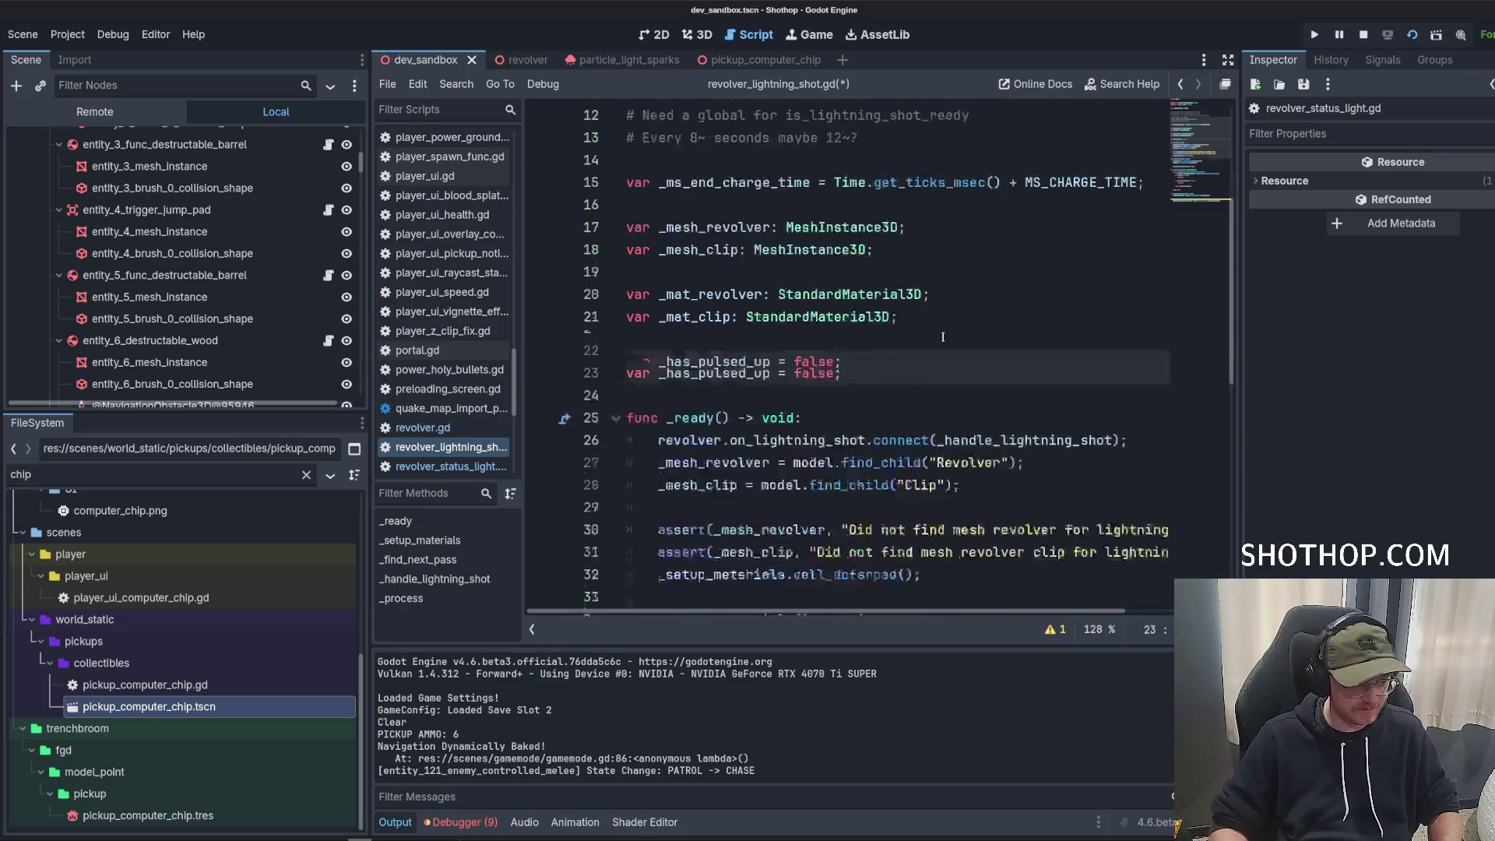
Add an if (!_has_pulsed_up): block at the end of _process.
double_click(712, 233)
key("ctrl+c")
scroll(883, 467, "down", 7)
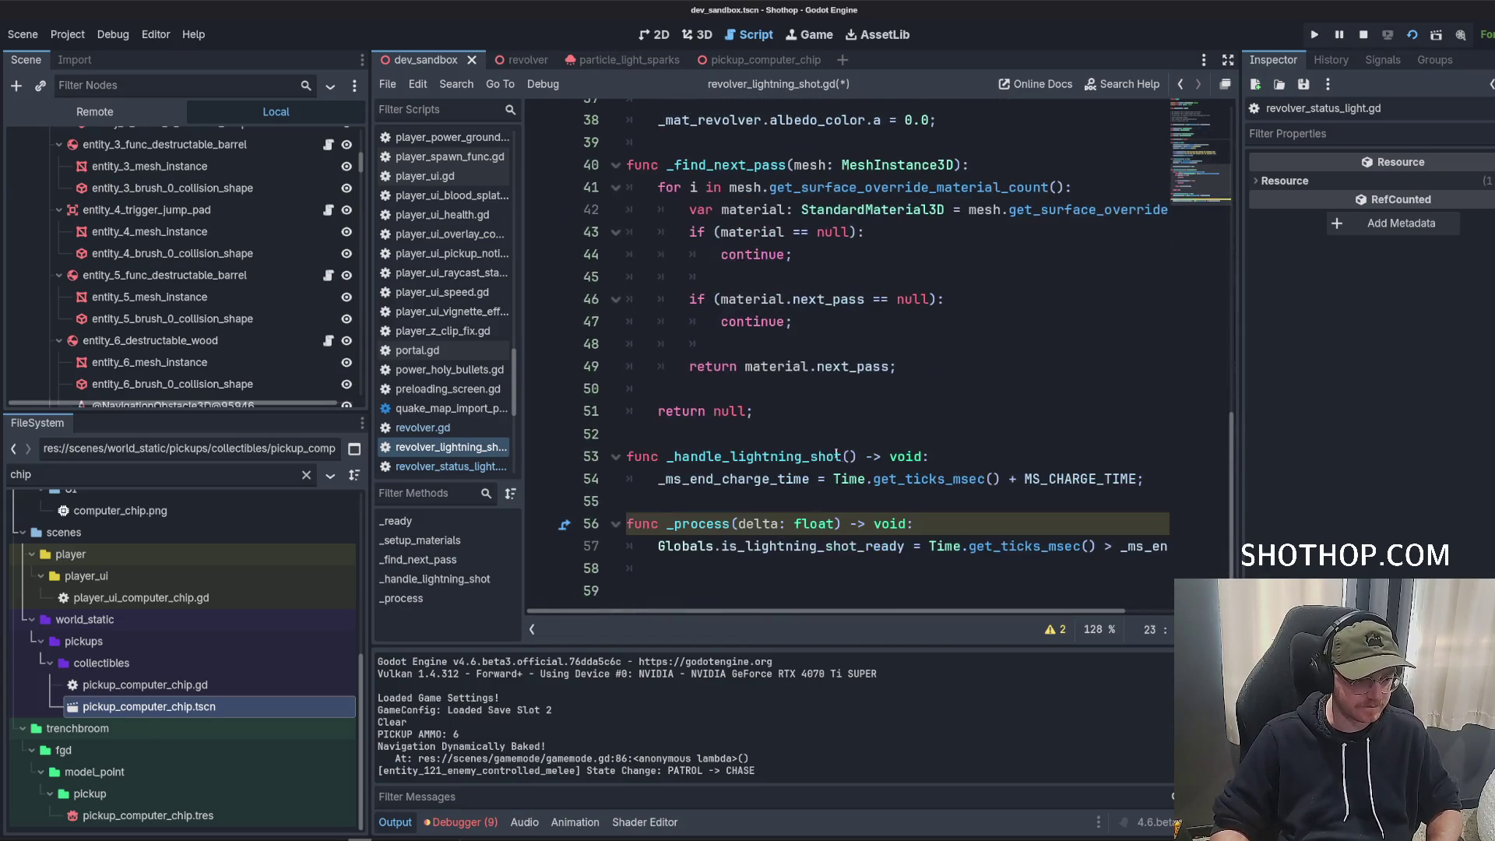
left_click(776, 557)
key("Return")
key("Return")
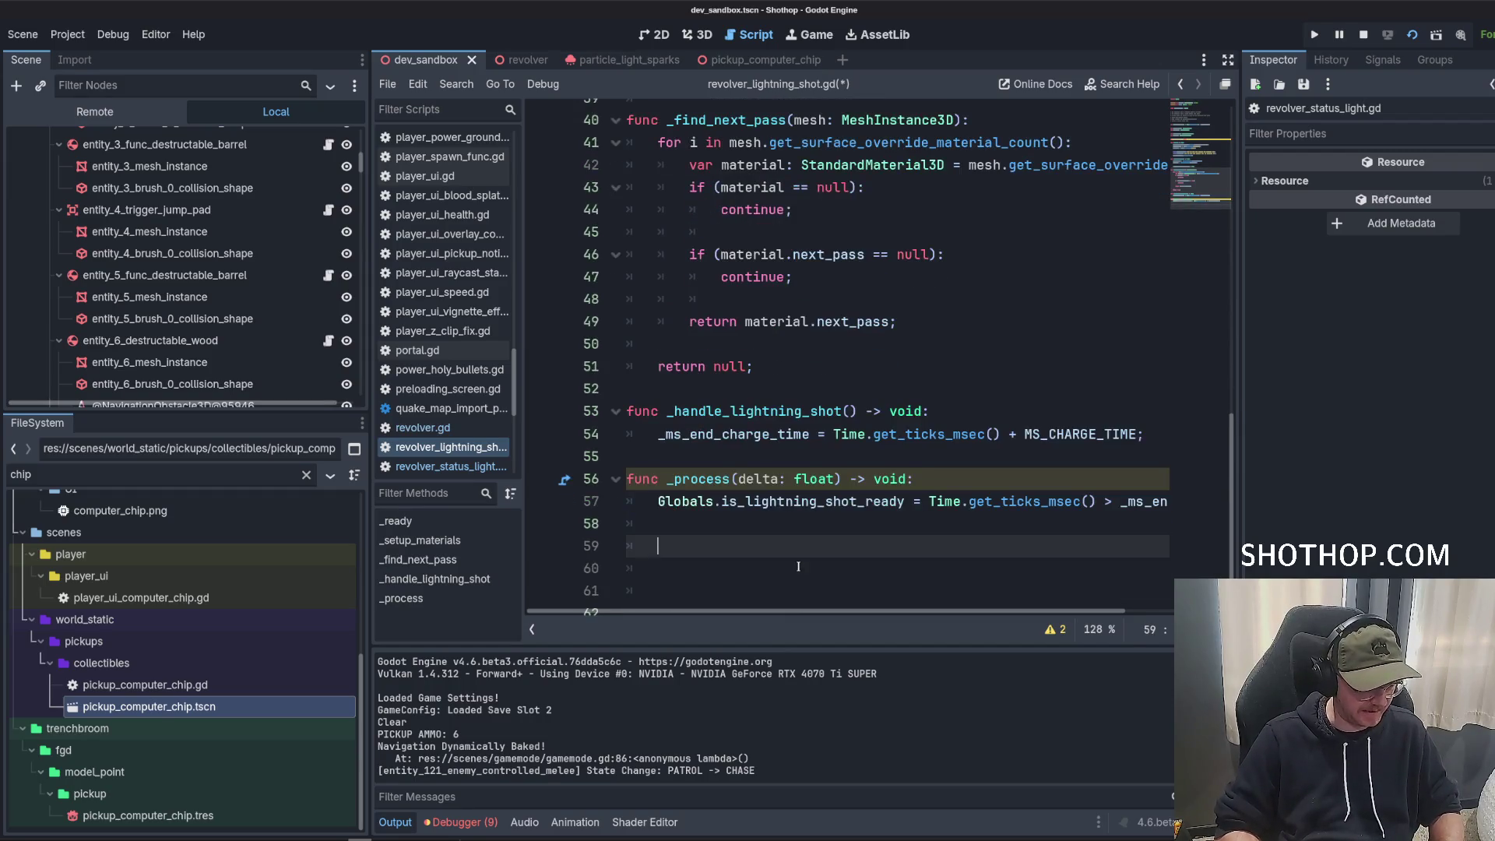
type("if (!")
key("ctrl+v")
type(")")
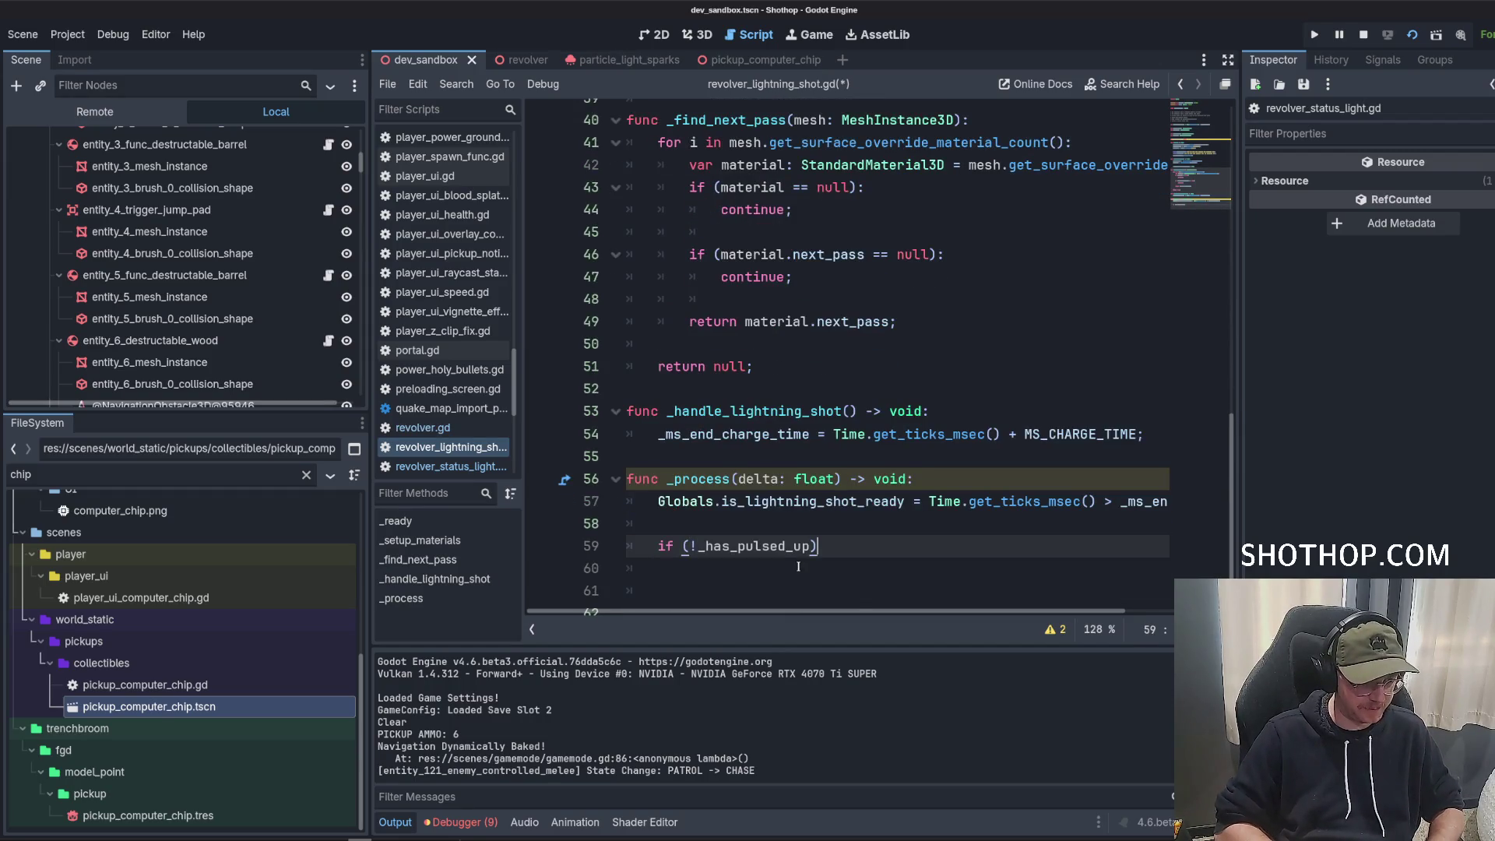
type(":")
key("Return")
Move the alpha assignment line from setup into the new if block.
scroll(729, 355, "up", 6)
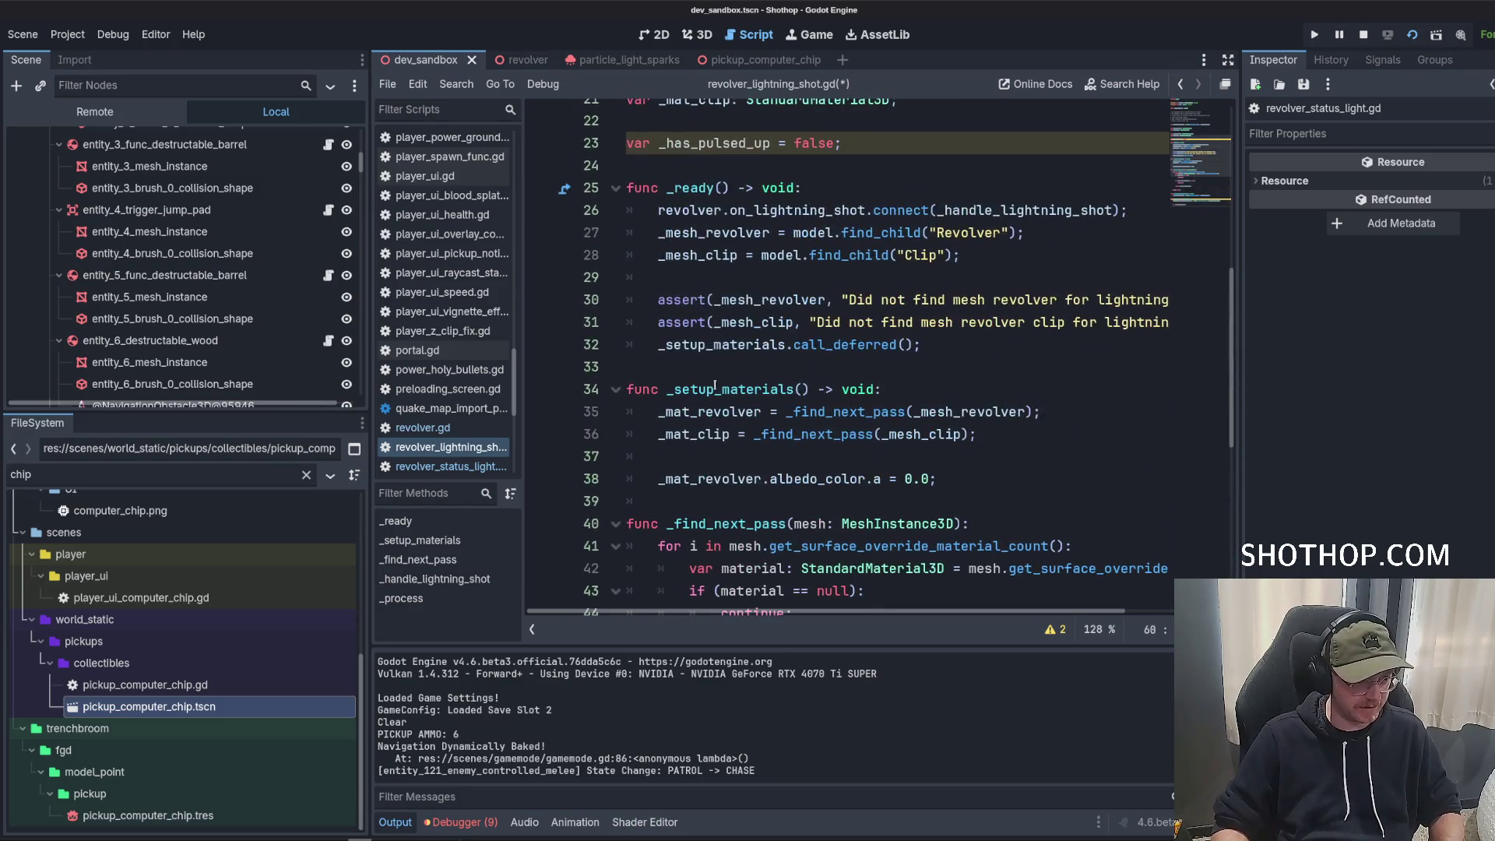
left_click(663, 478)
key("shift+End")
key("ctrl+c")
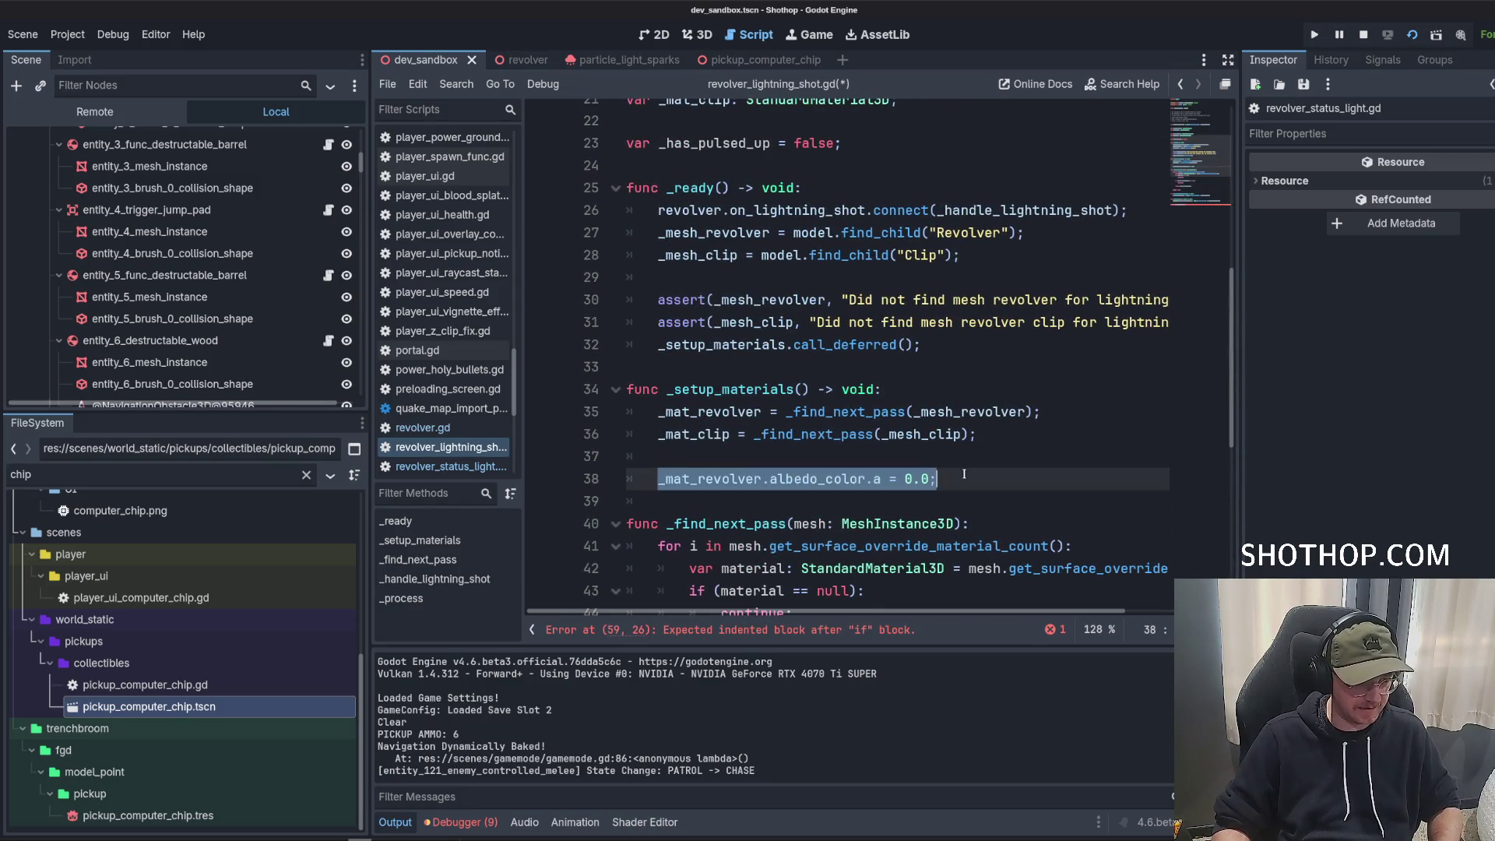
key("BackSpace")
key("BackSpace")
key("BackSpace")
scroll(801, 450, "down", 6)
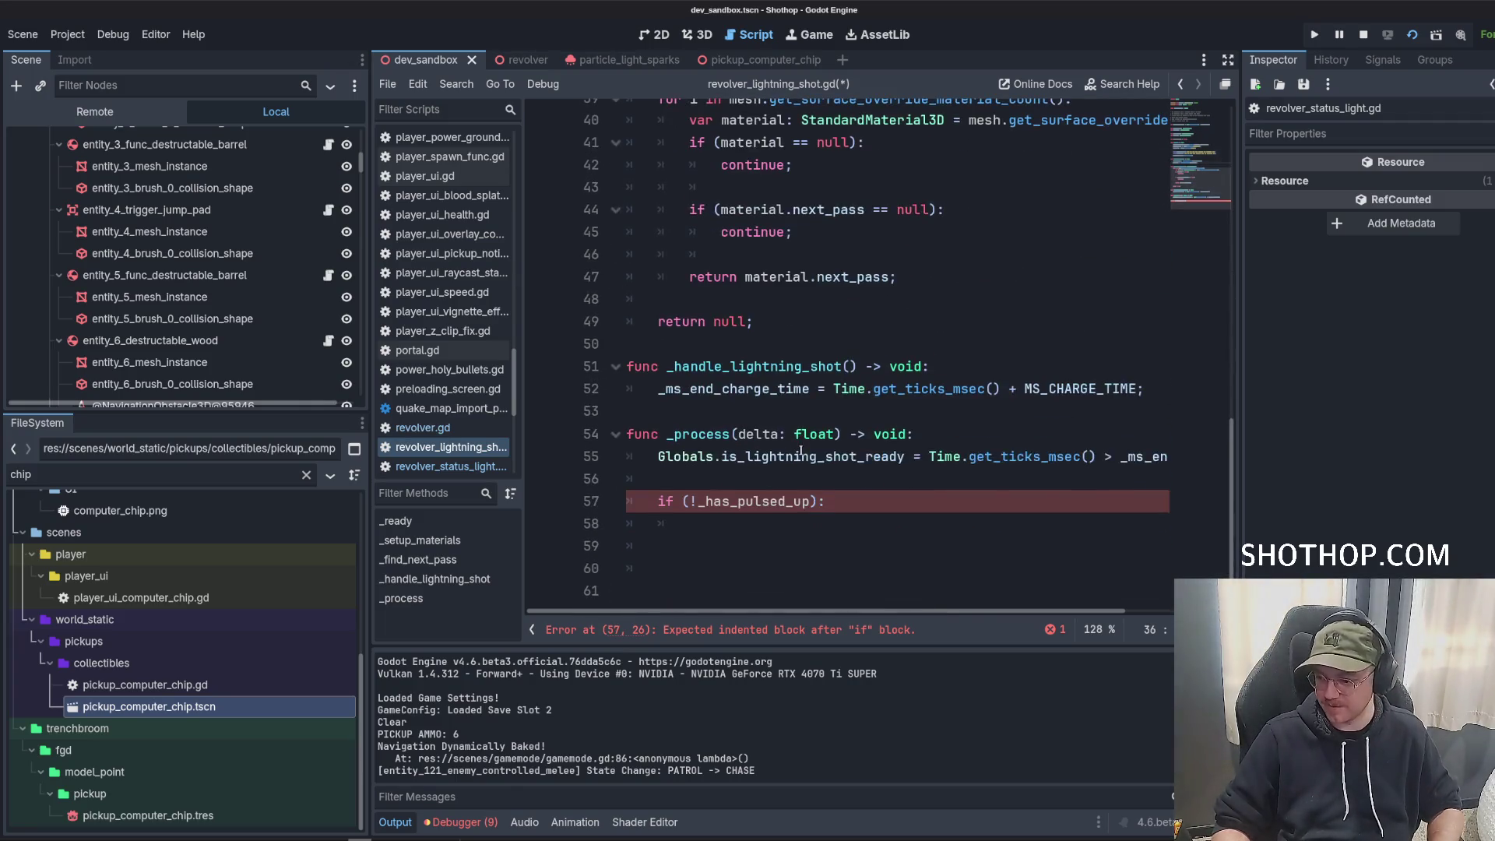
left_click(815, 516)
key("ctrl+v")
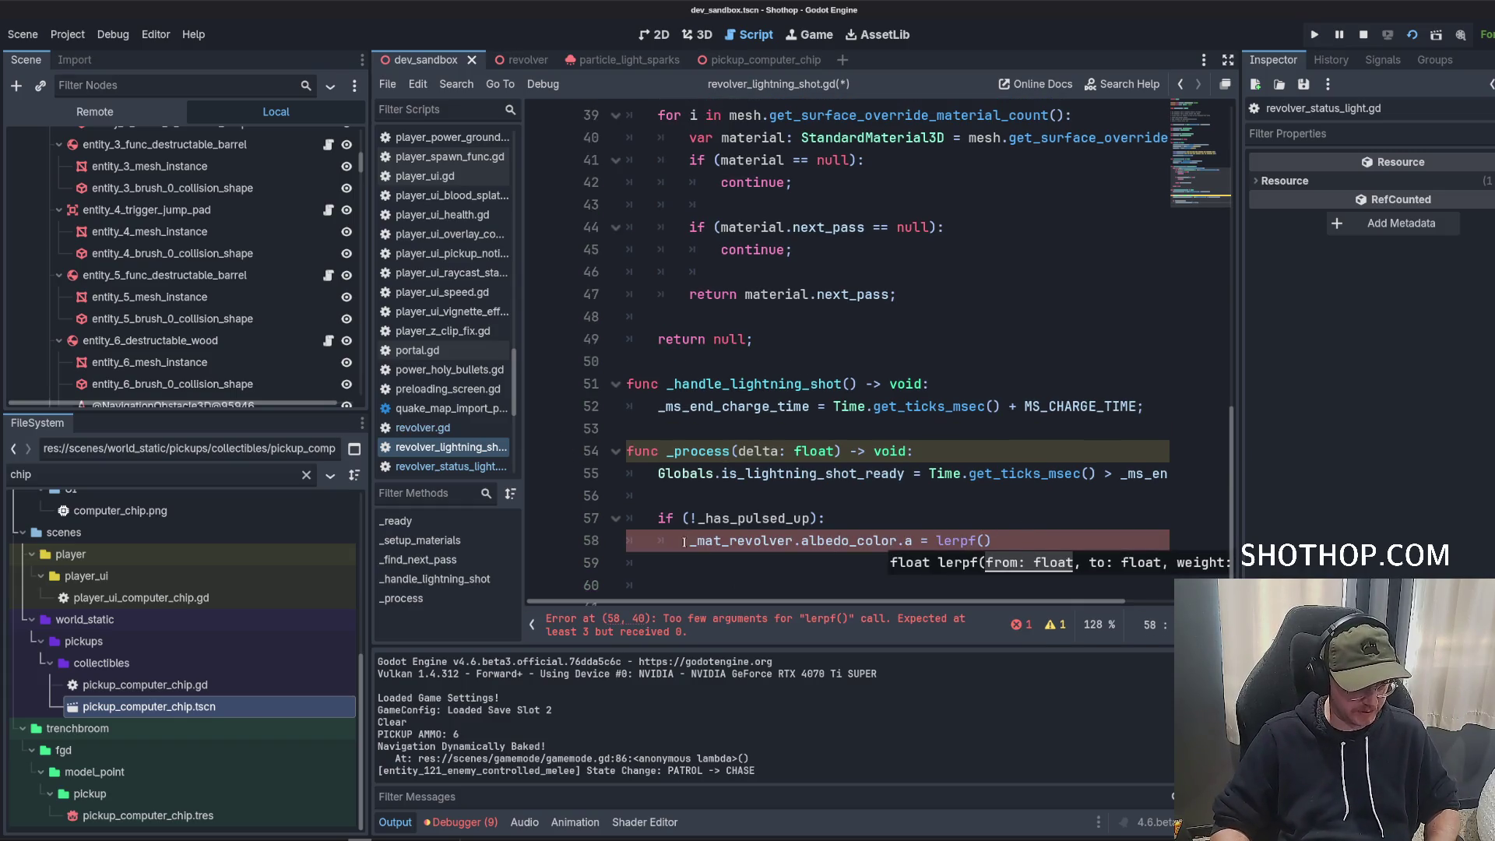
Fill lerpf with the current revolver alpha, 1.0 and delta * PULSE_SPEED, fixing the parentheses.
left_click_drag(688, 540, 914, 540)
key("ctrl+c")
left_click(987, 540)
key("ctrl+v")
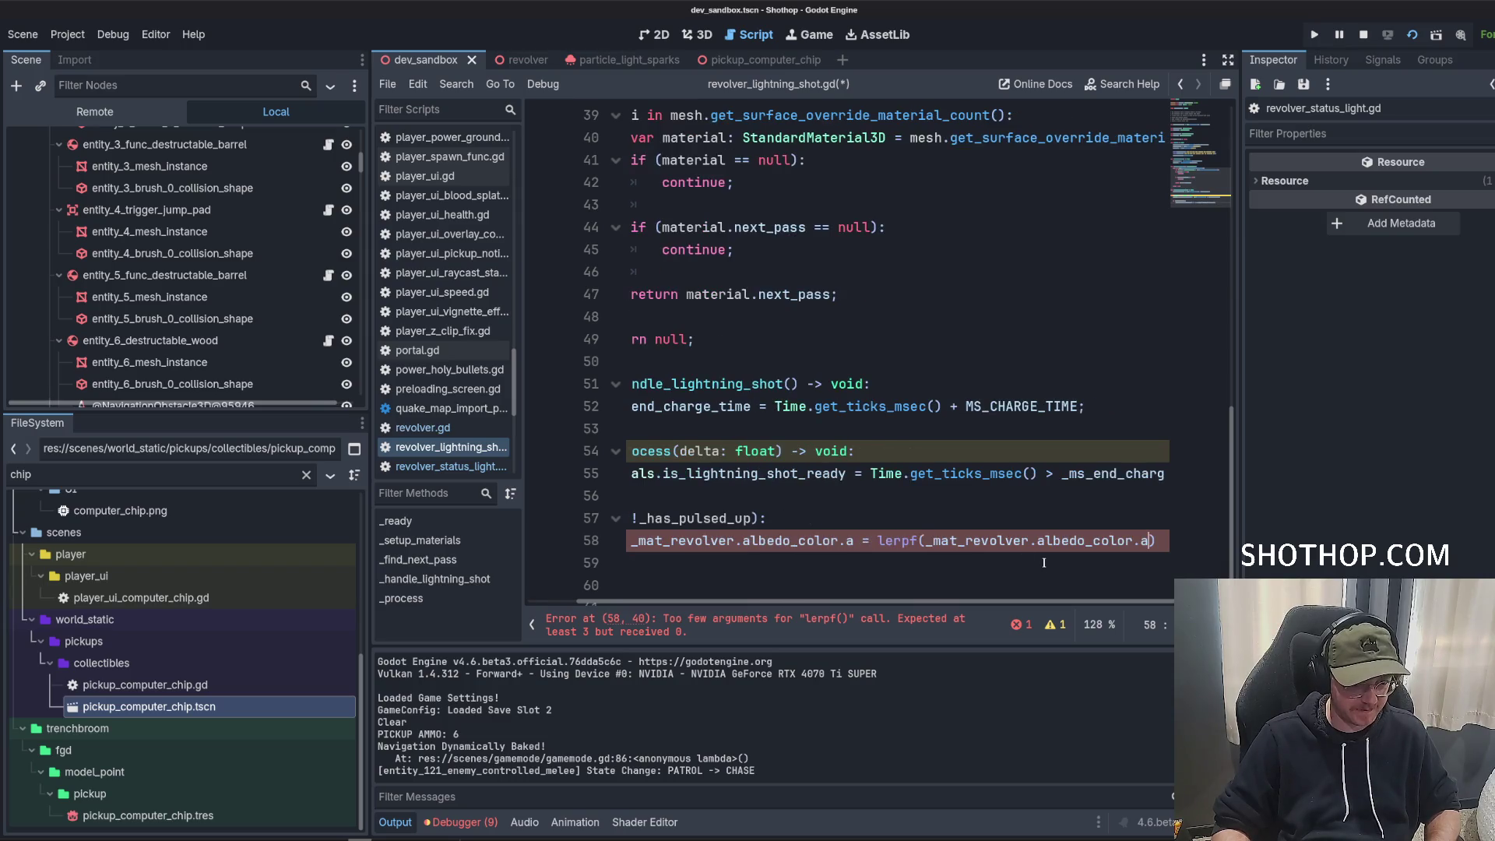
type(", 1.0,")
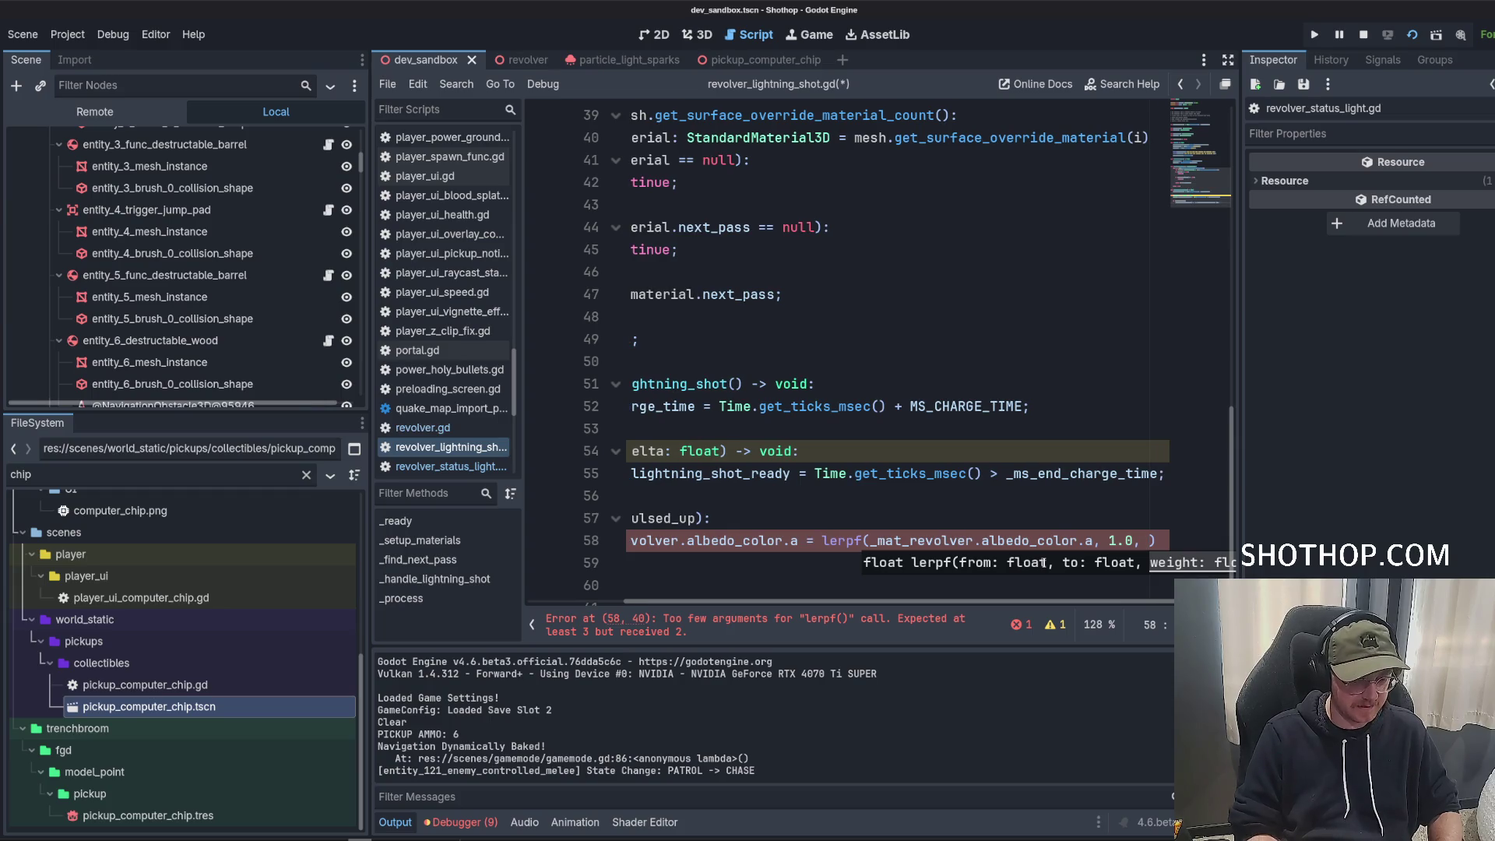
type(" delta *")
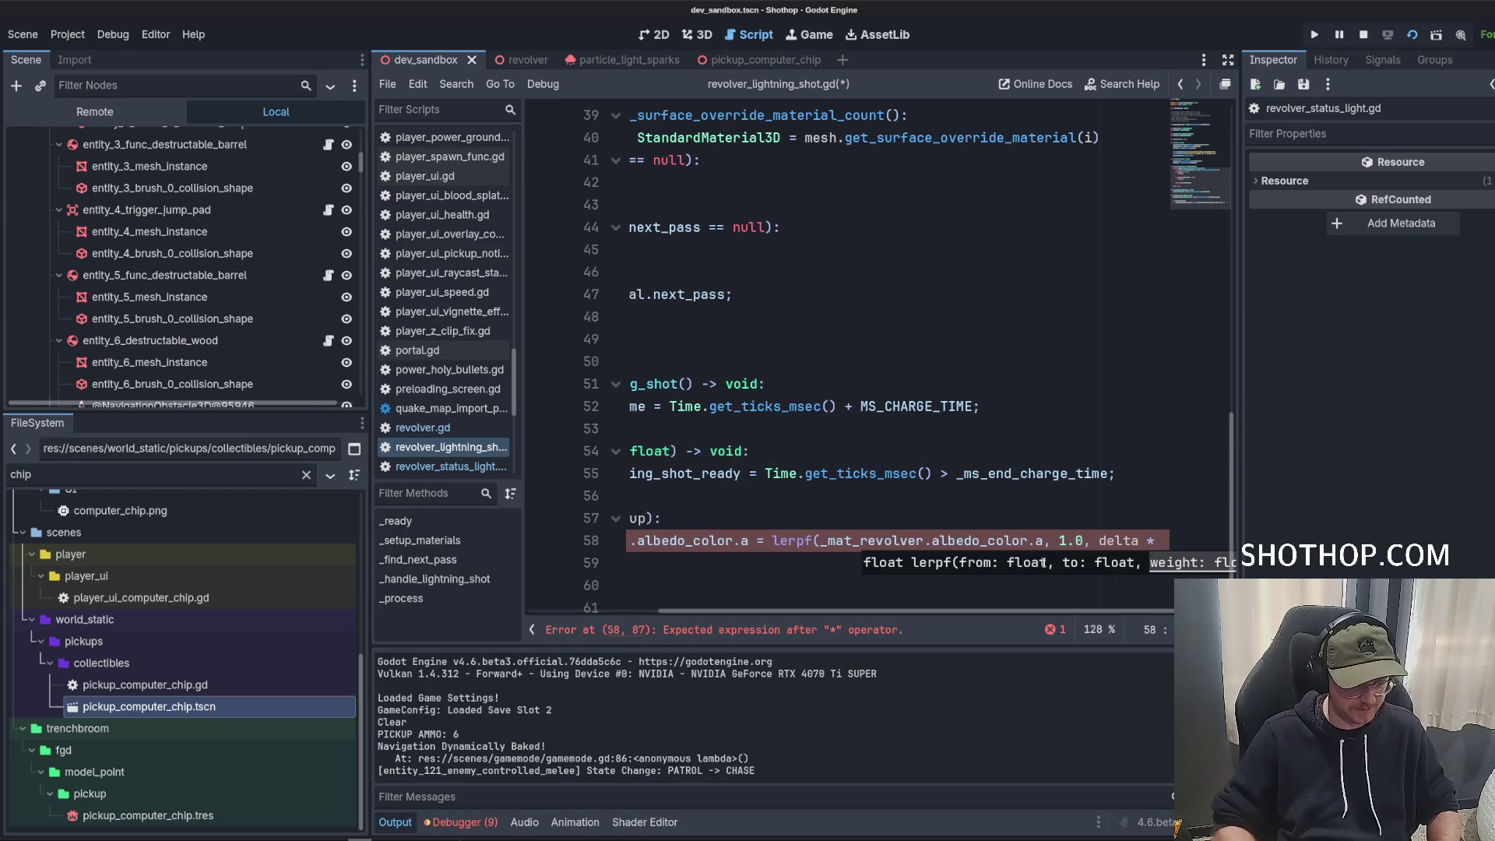
type(" PULS")
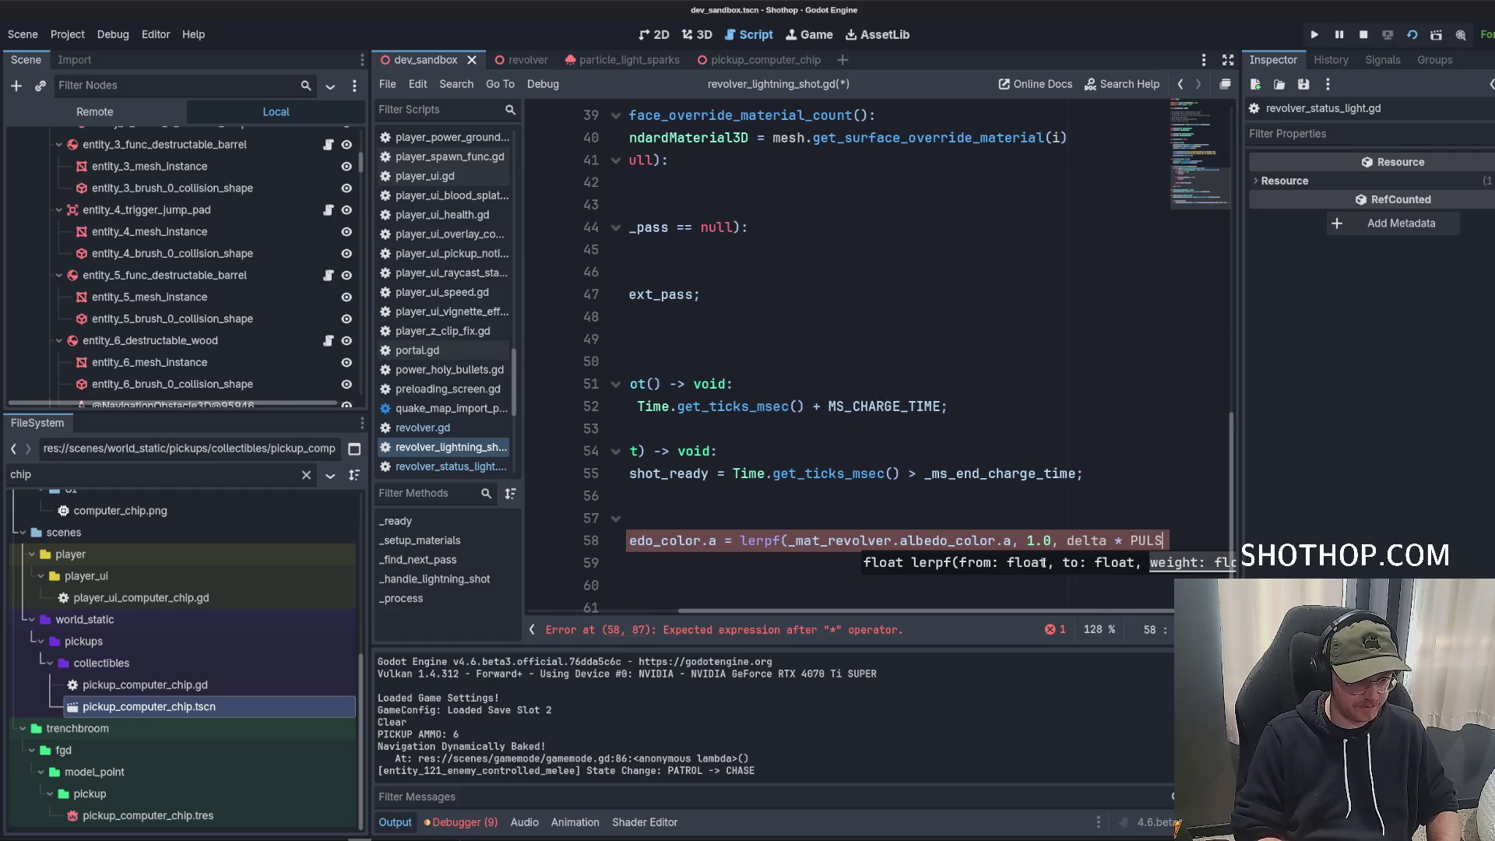
type("E_SPEED")
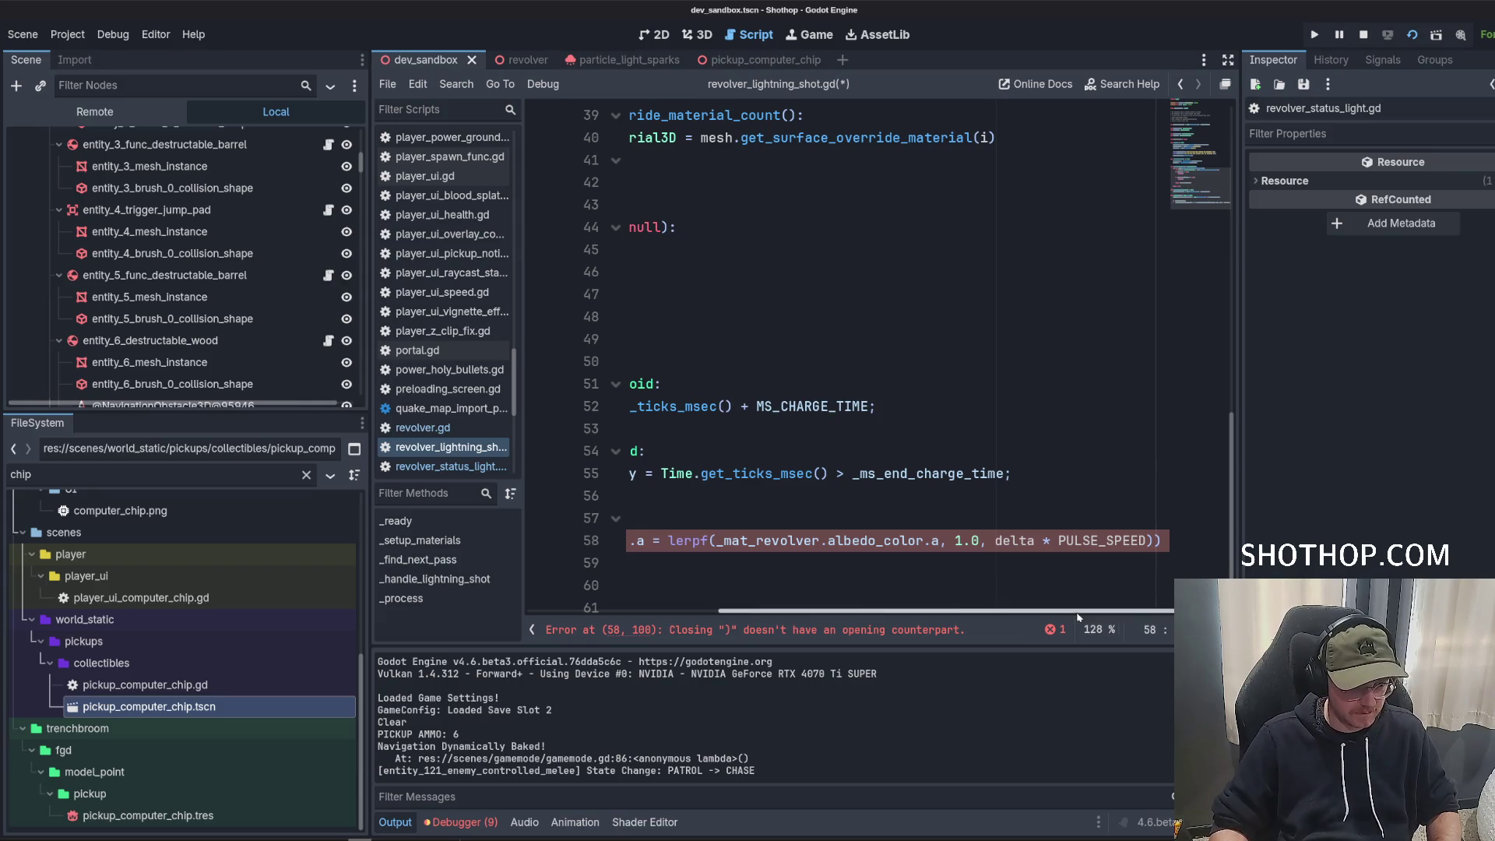
key("BackSpace")
type(")")
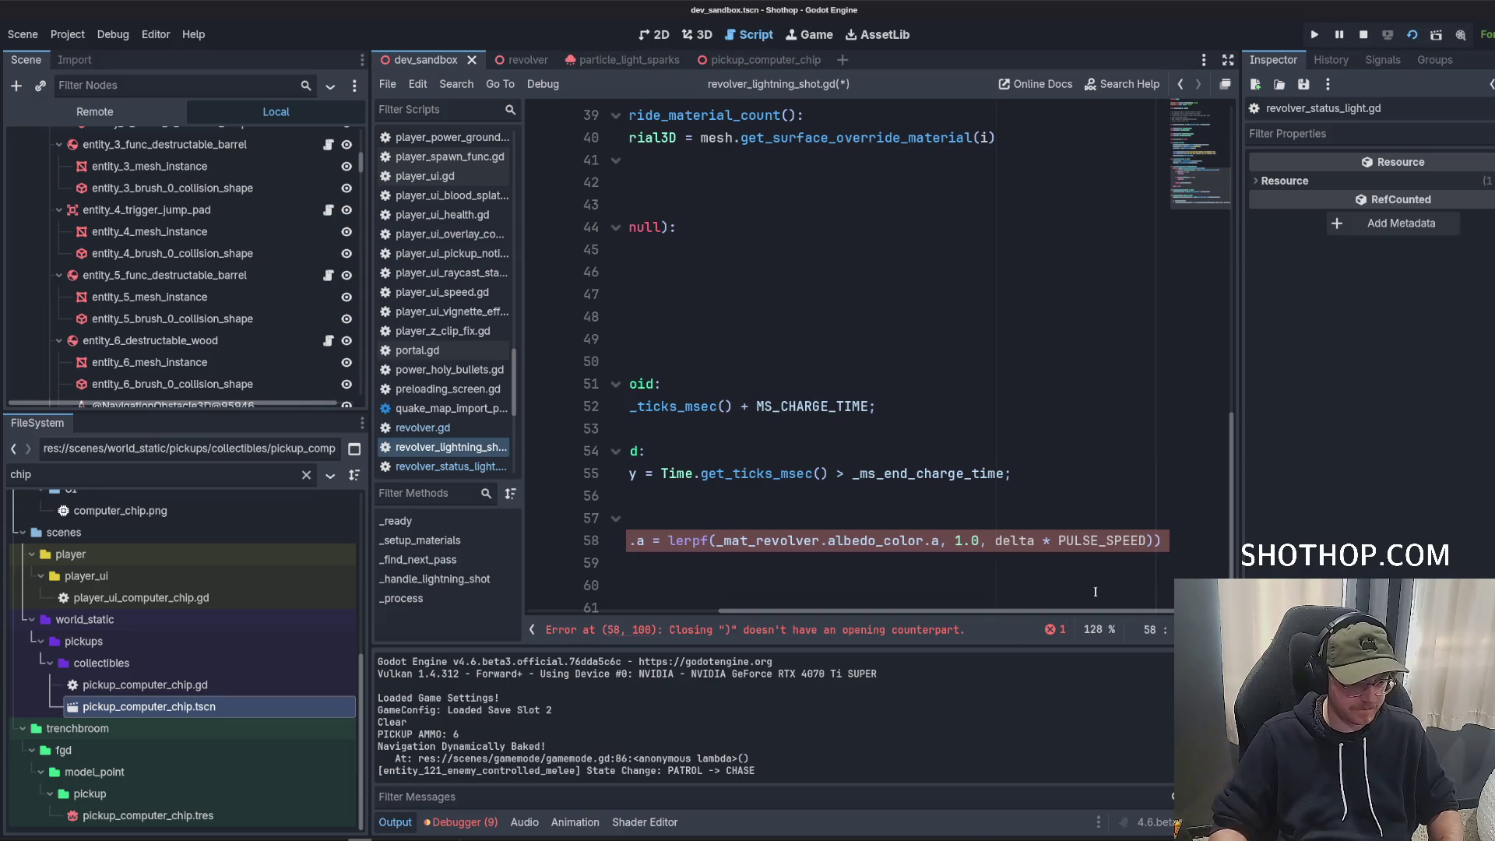
key("BackSpace")
key("BackSpace")
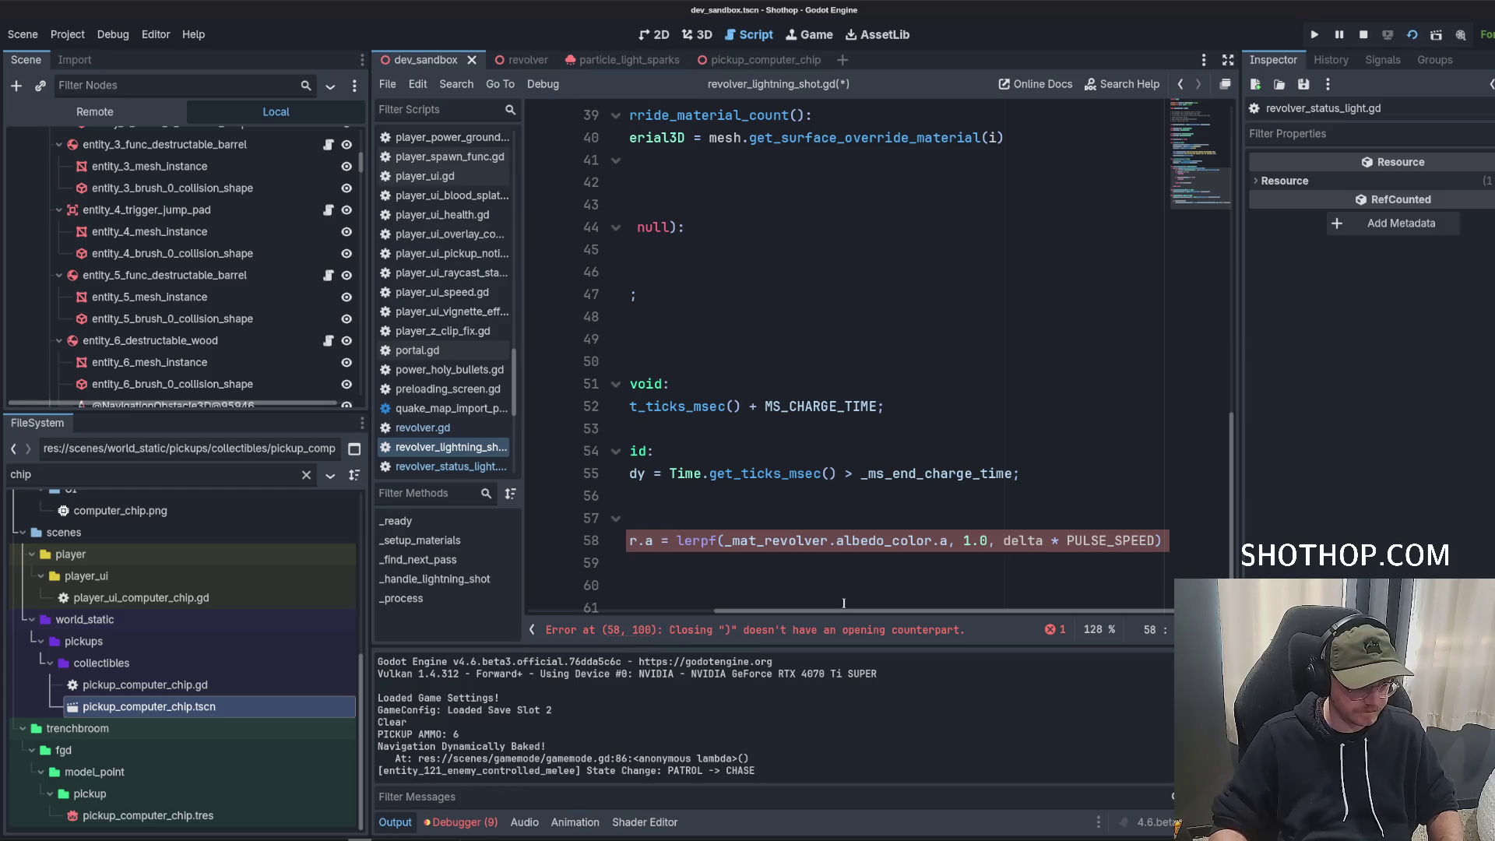
Widen the code editor and save the lightning shot script.
mouse_move(880, 617)
left_mouse_down()
mouse_move(707, 614)
mouse_move(669, 576)
left_mouse_up()
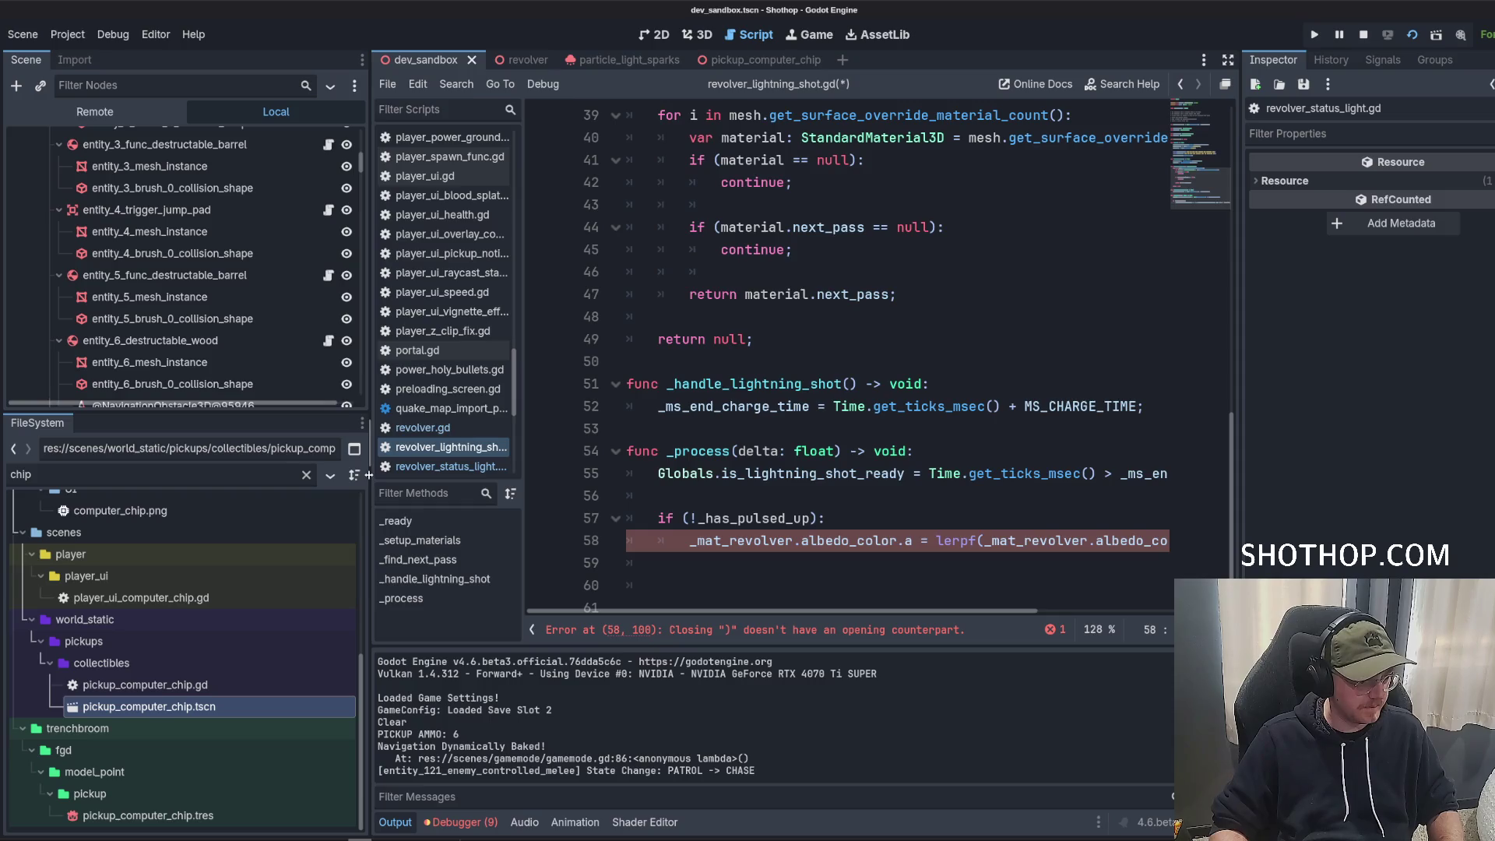
left_click_drag(371, 467, 222, 467)
scroll(1029, 467, "down", 1)
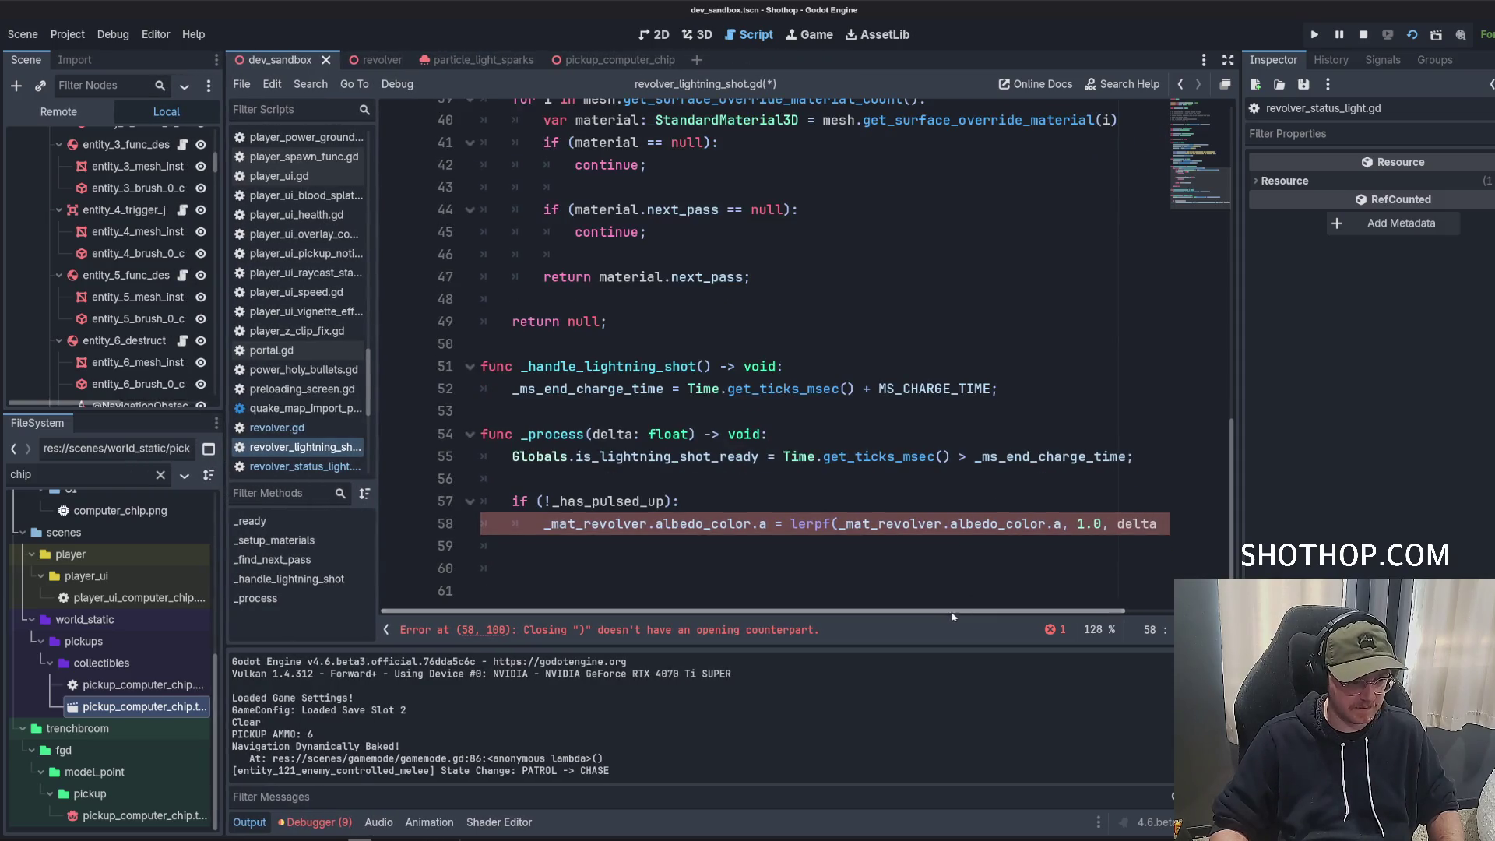
scroll(1028, 545, "right", 3)
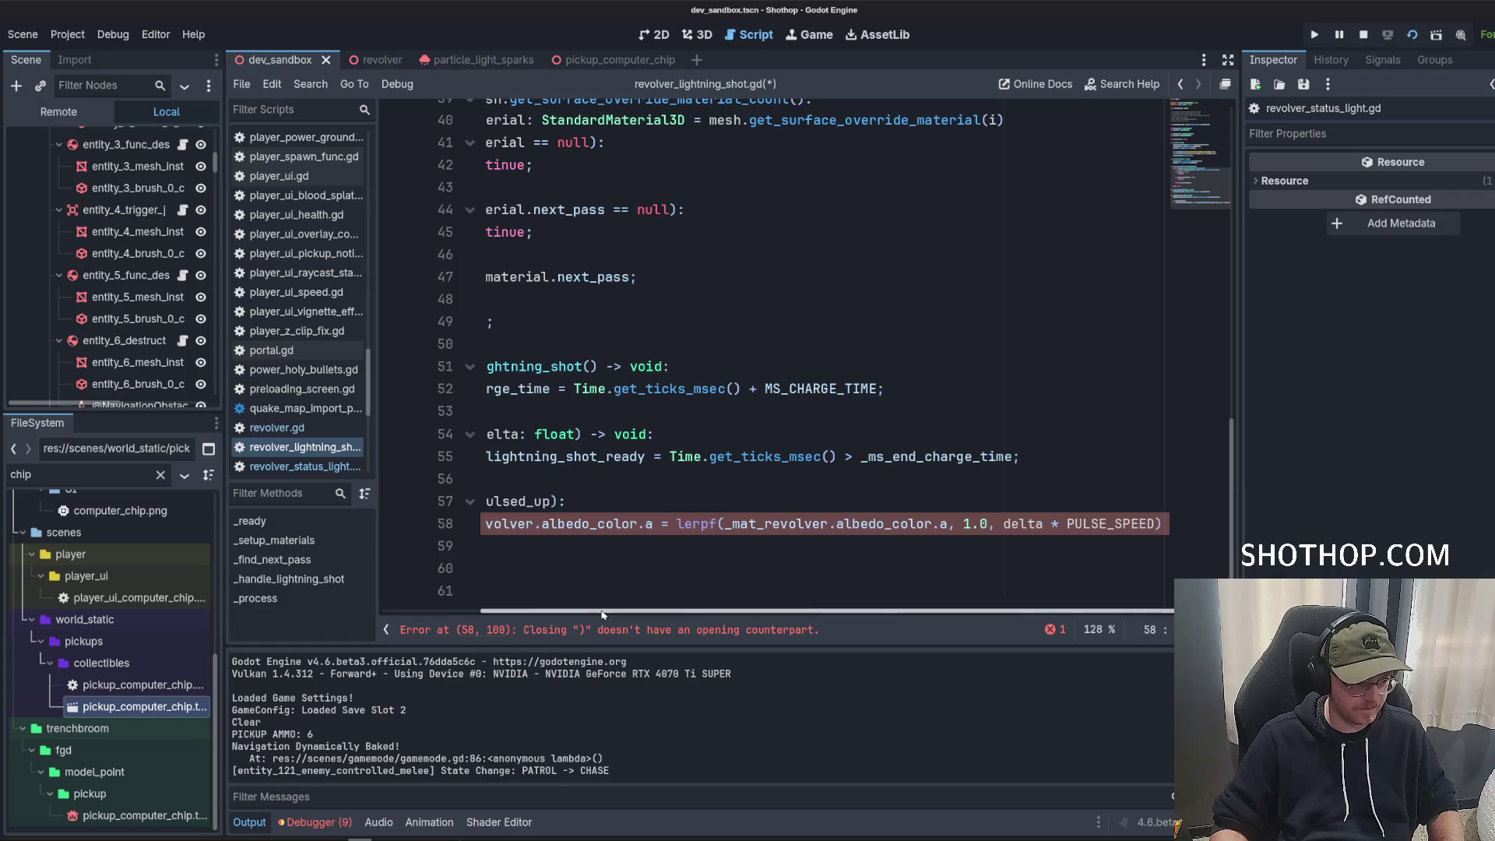
left_click_drag(588, 610, 412, 593)
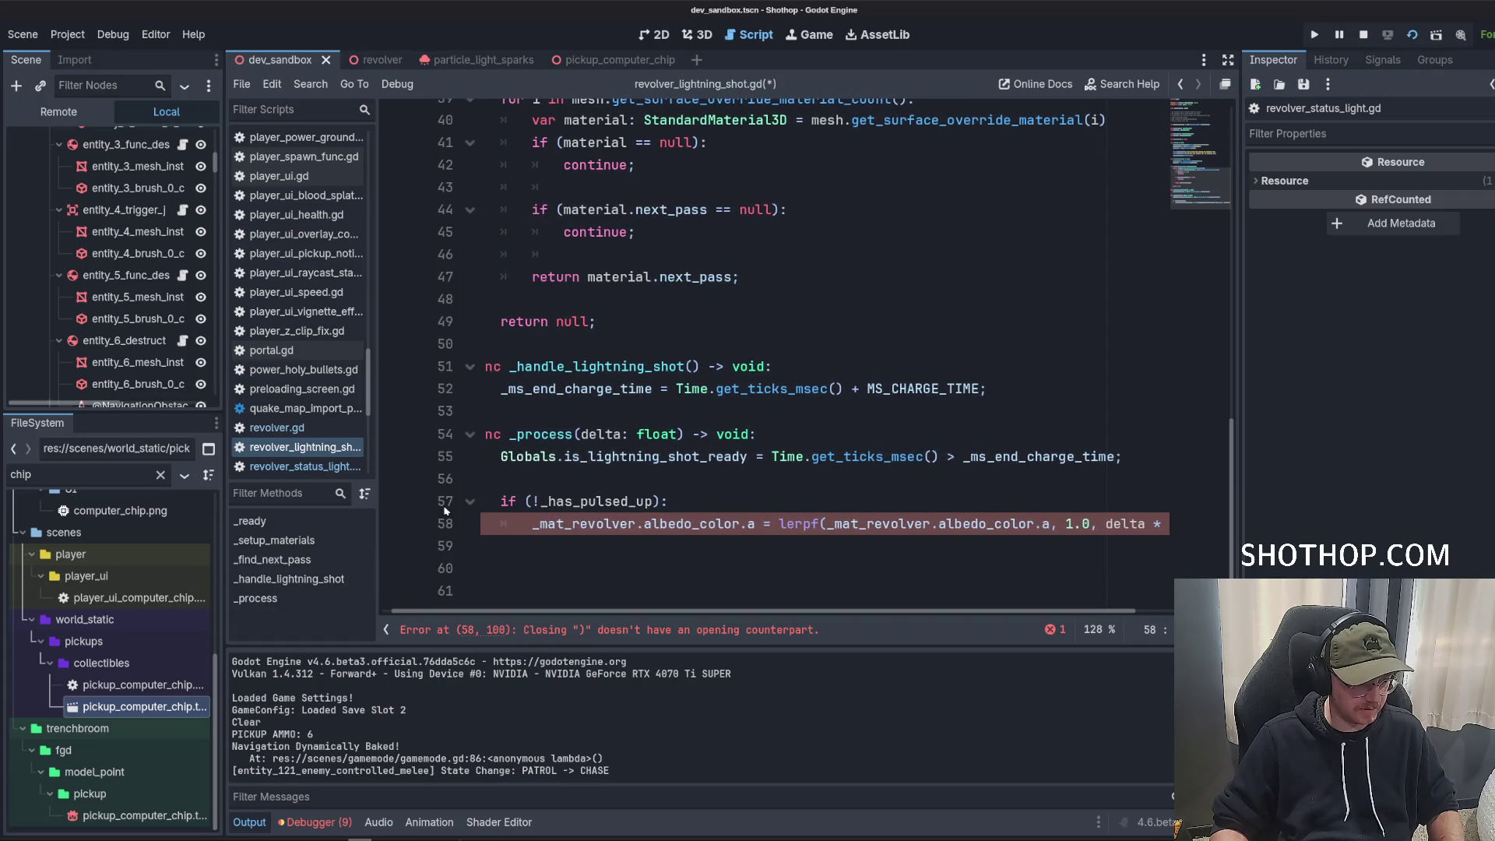
key("ctrl+s")
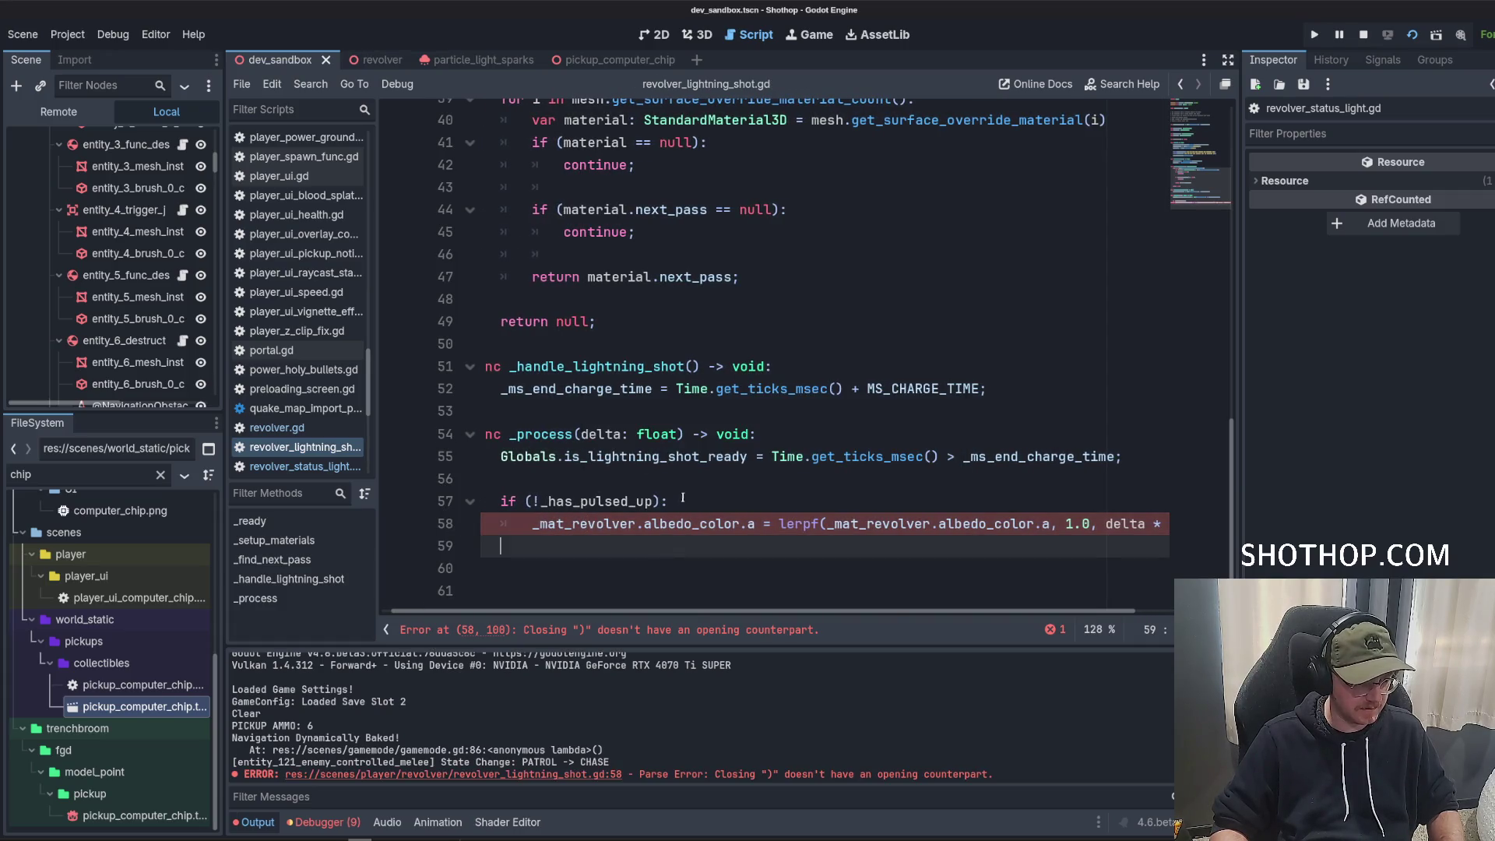
key("Up")
key("End")
scroll(1003, 594, "right", 3)
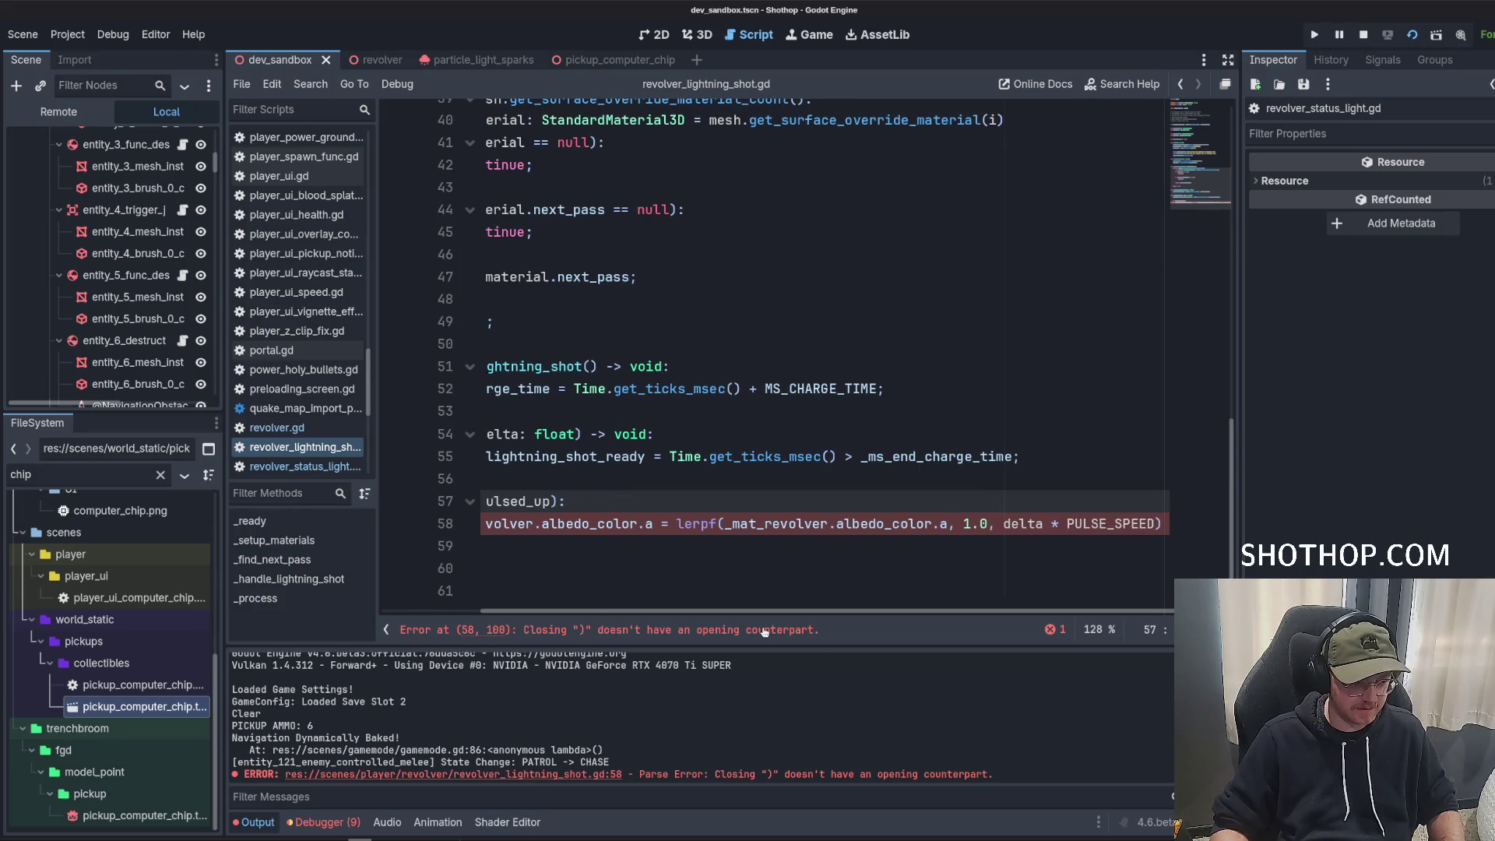
Split the lerpf arguments and closing parenthesis onto separate lines, ending with a semicolon.
left_click_drag(670, 524, 718, 523)
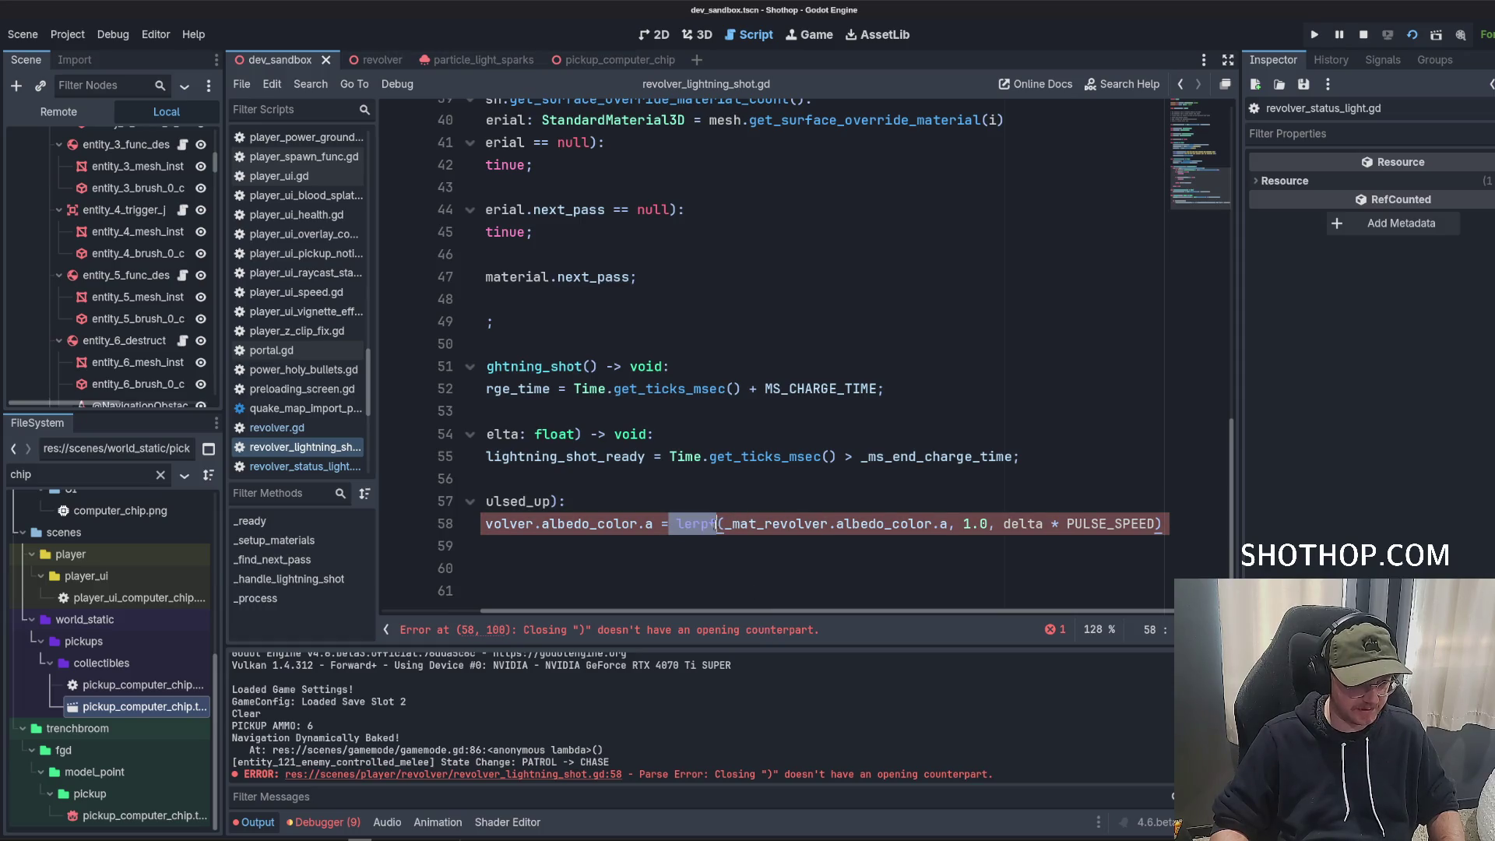
left_click(726, 537)
scroll(811, 541, "left", 2)
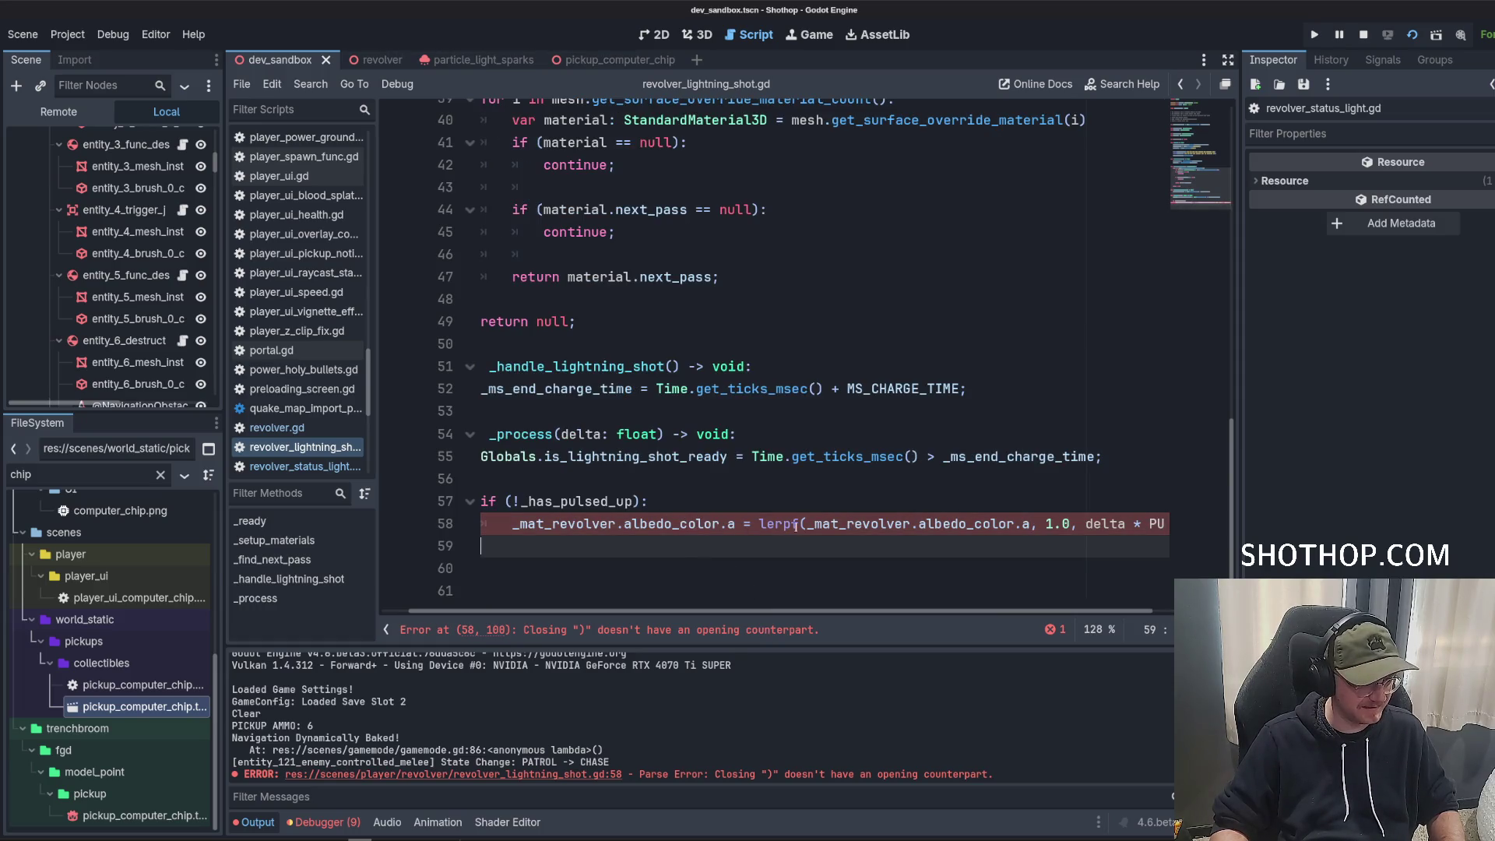
key("Return")
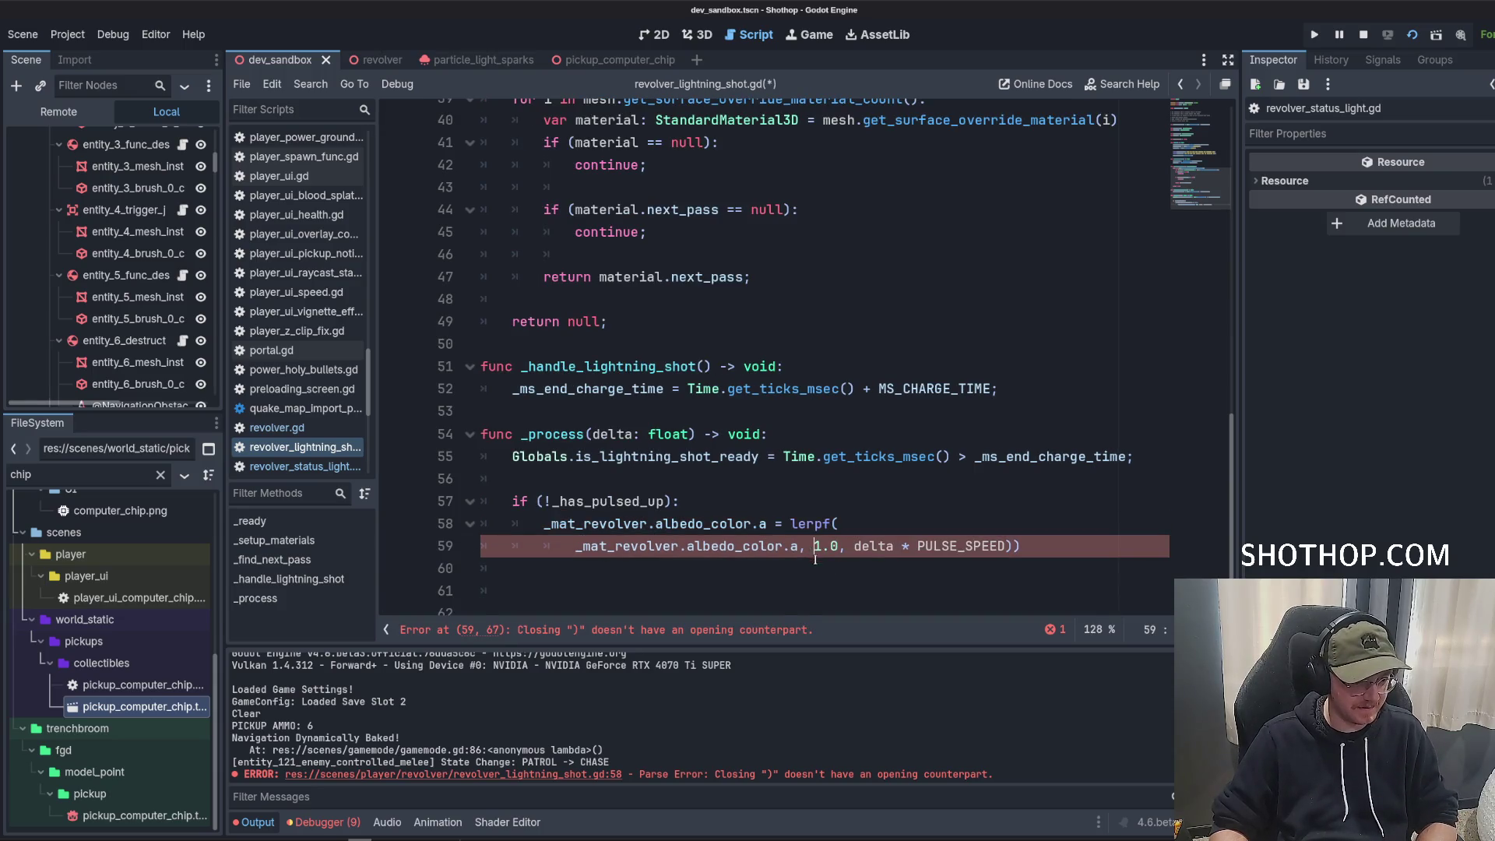
key("Return")
left_click(681, 570)
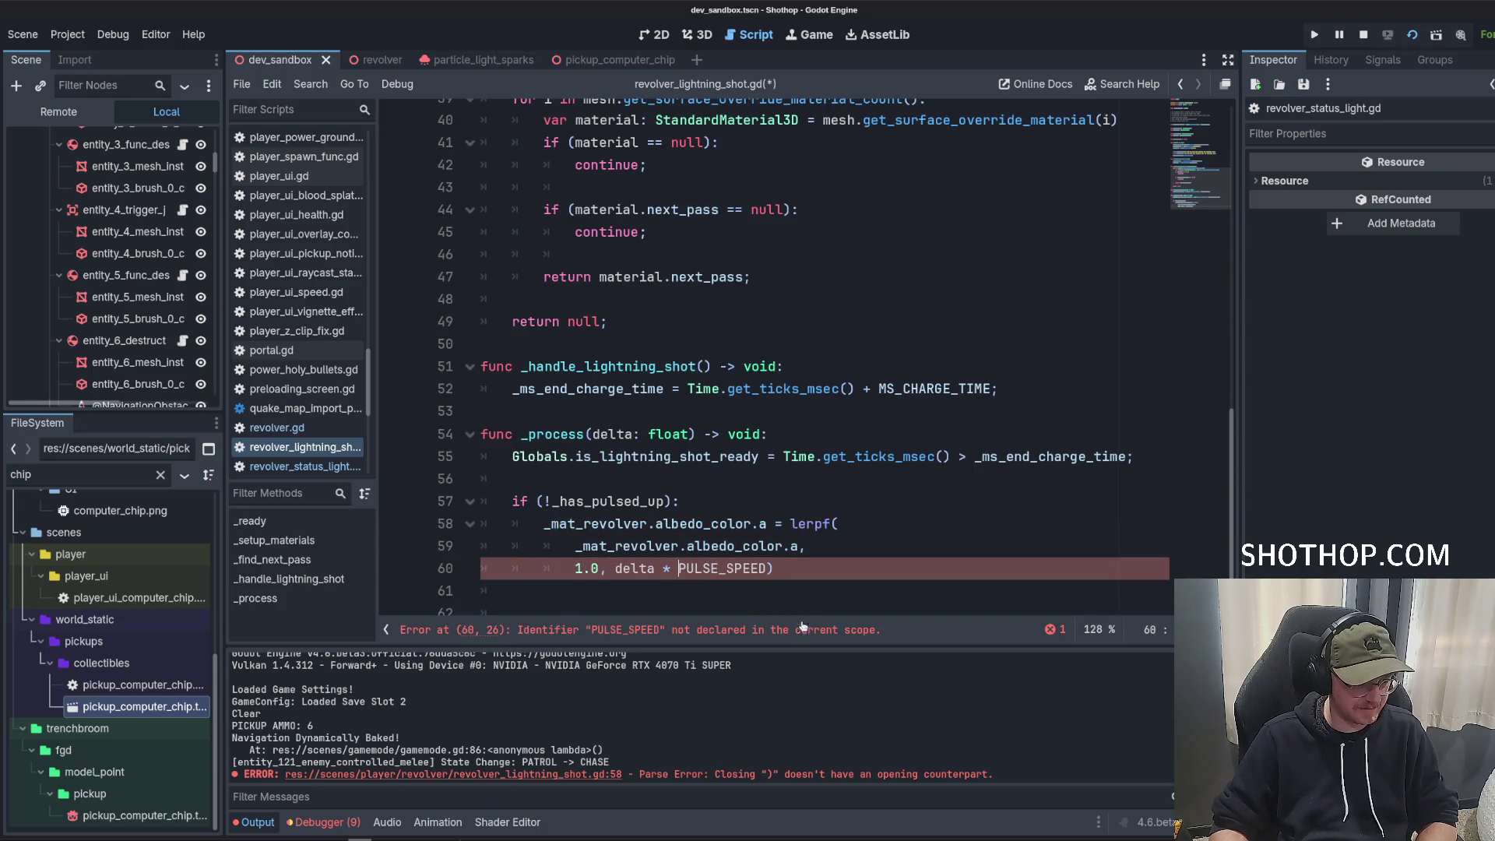
left_click(613, 568)
key("Return")
left_click(727, 577)
key("Return")
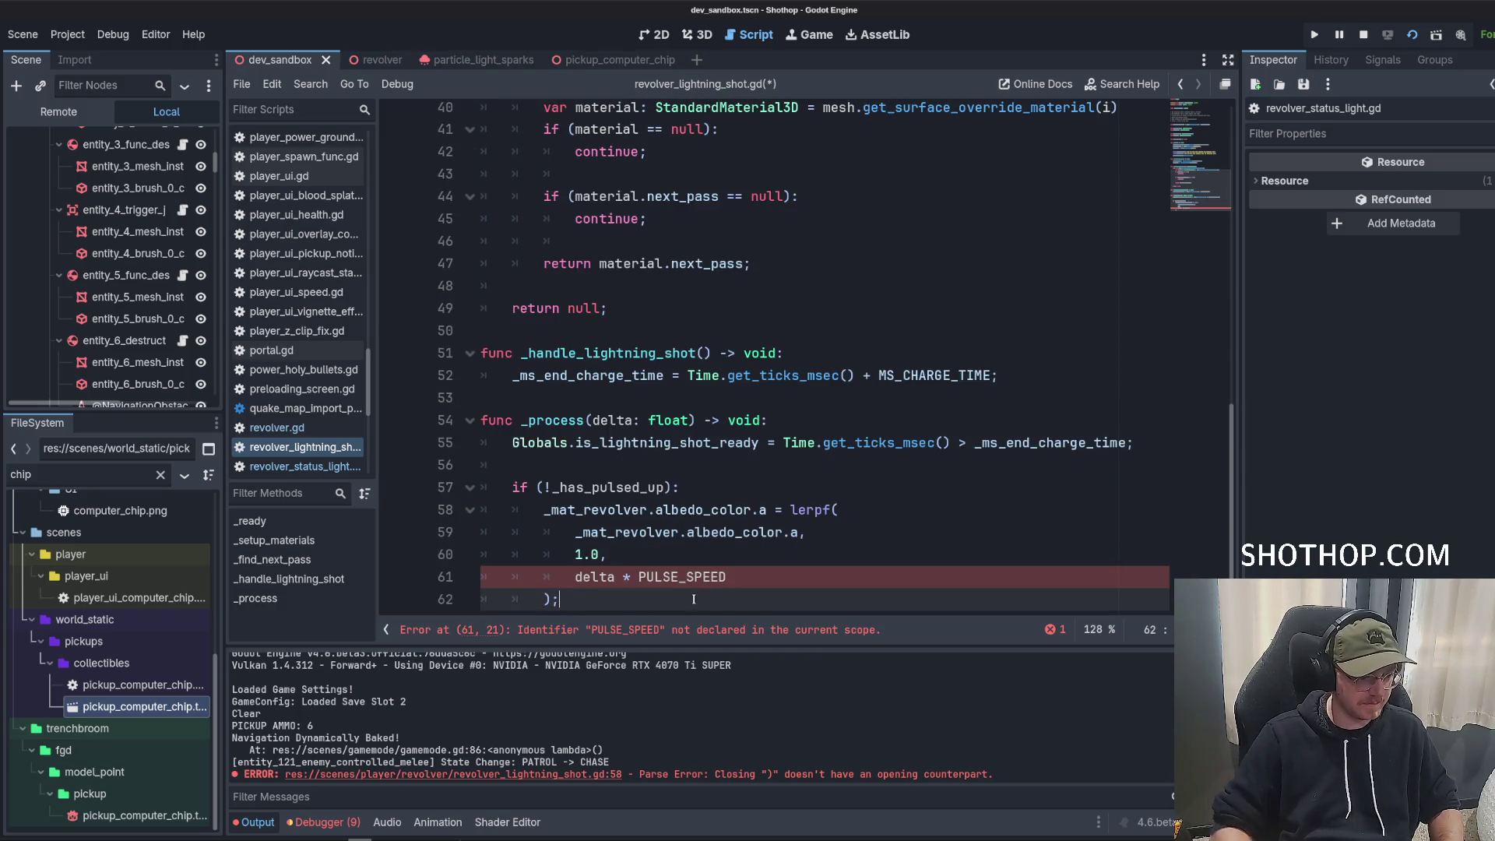
type(";")
Add const PULSE_SPEED = 5 below MS_CHARGE_TIME and save the script.
left_click(672, 586)
scroll(592, 506, "up", 13)
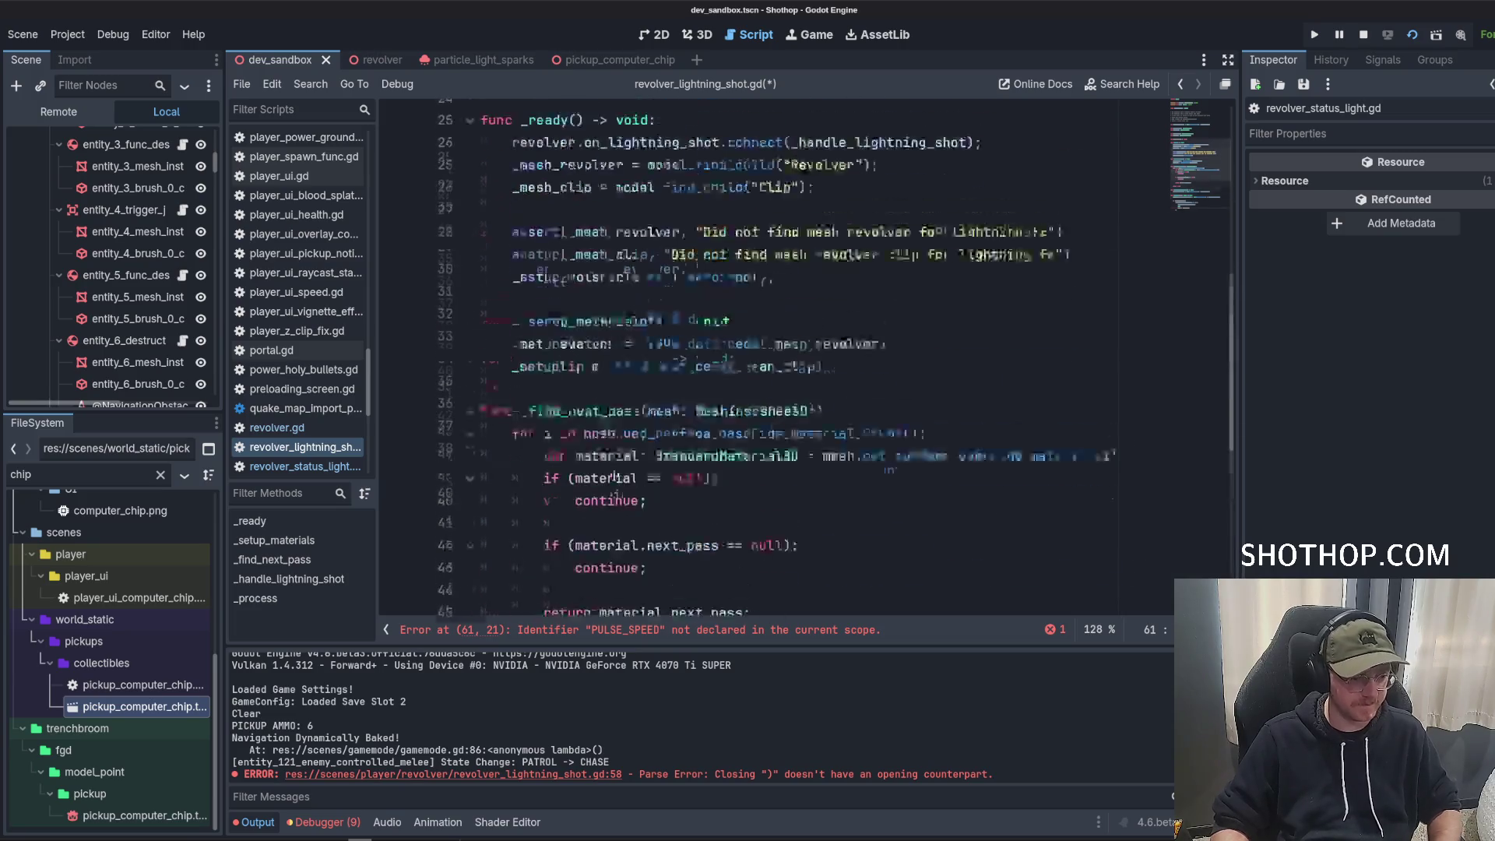
left_click(547, 230)
key("End")
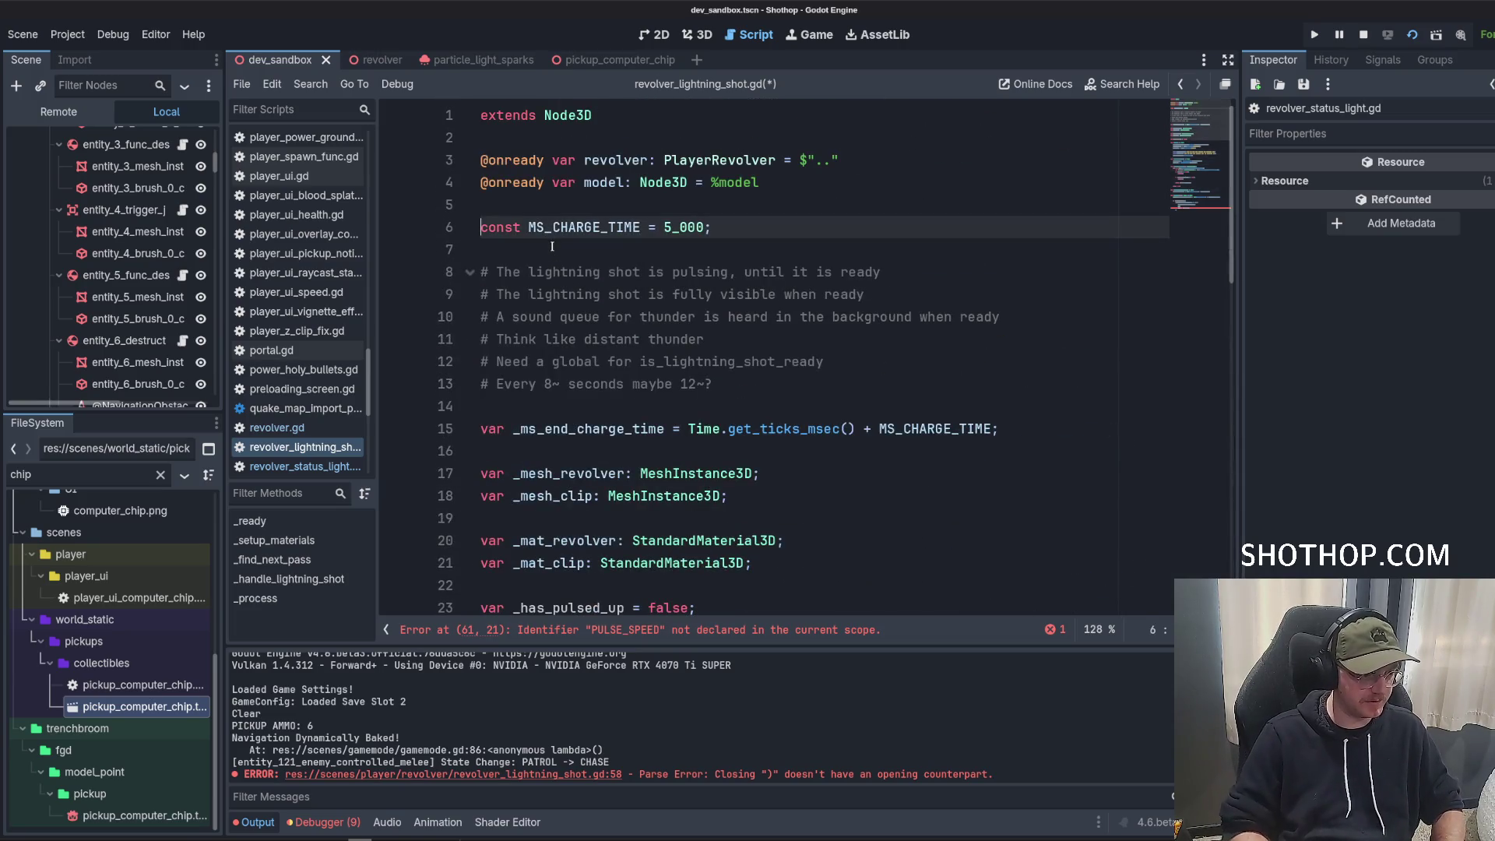
key("Return")
type("const PULSE_SPEED = ")
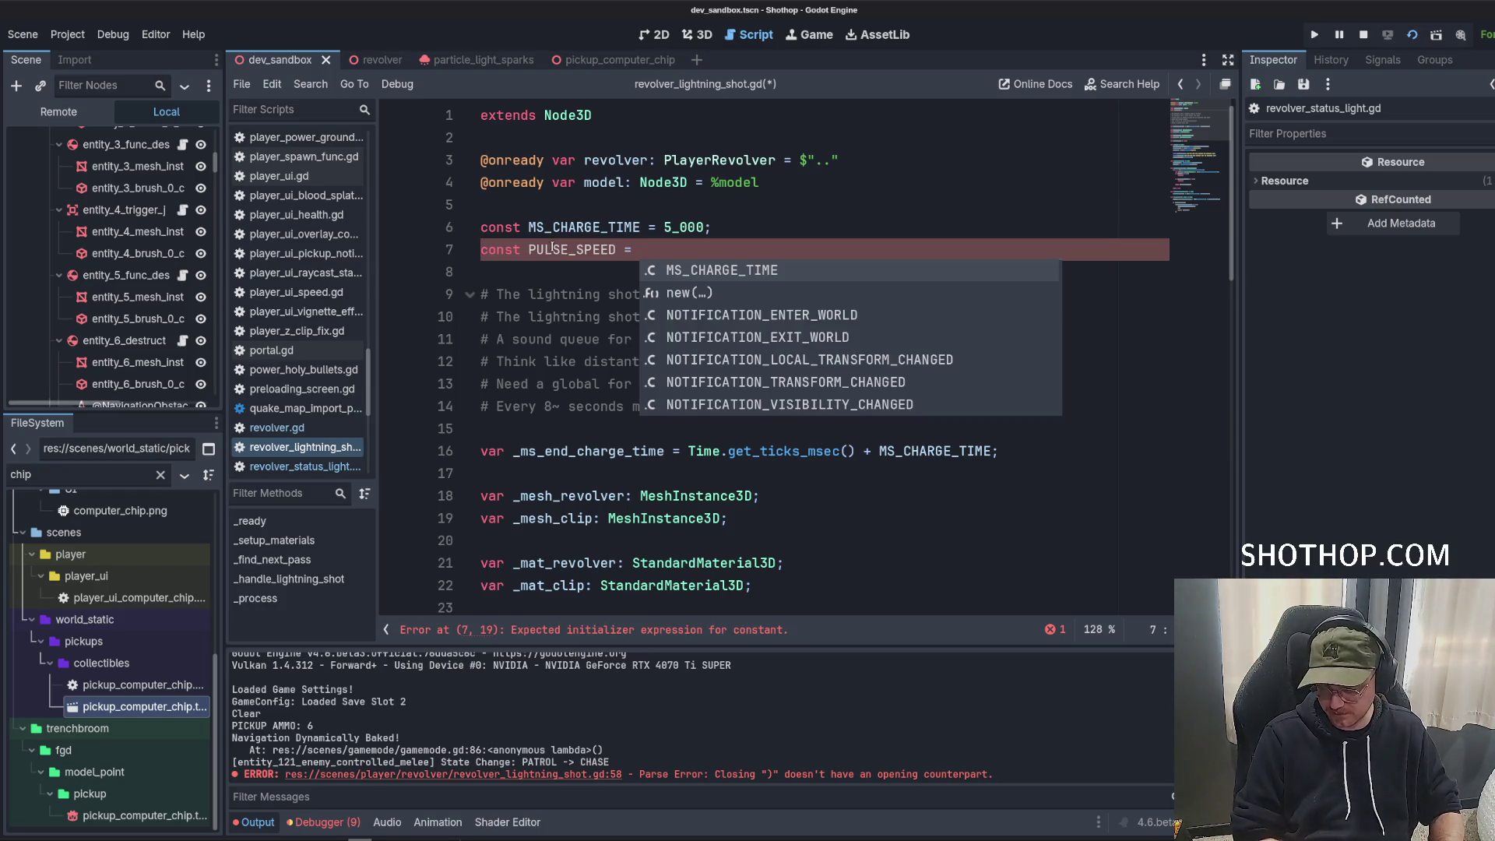
type("5_000;")
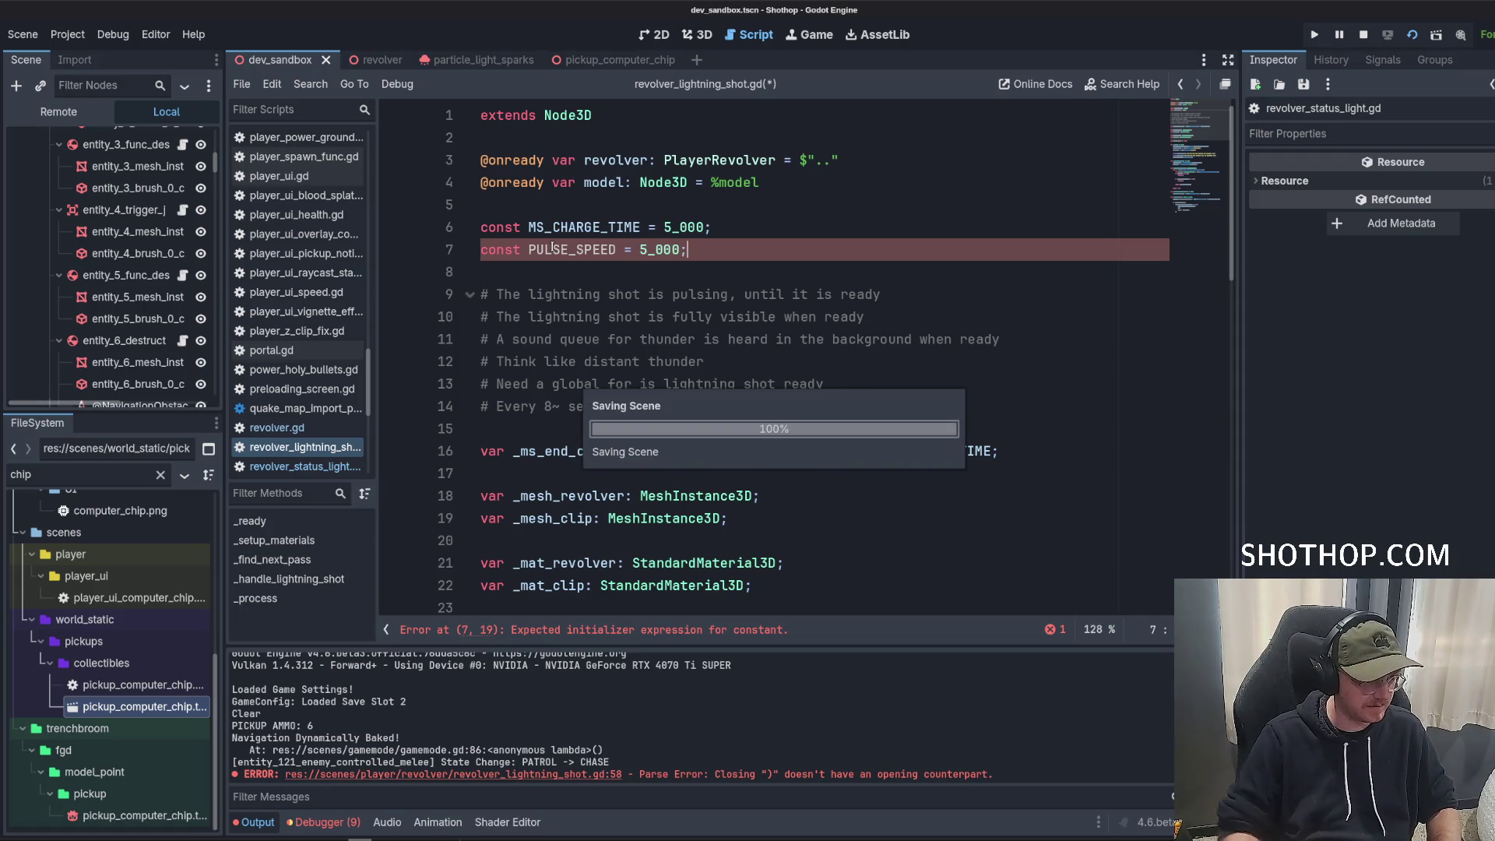
key("ctrl+s")
scroll(763, 352, "down", 14)
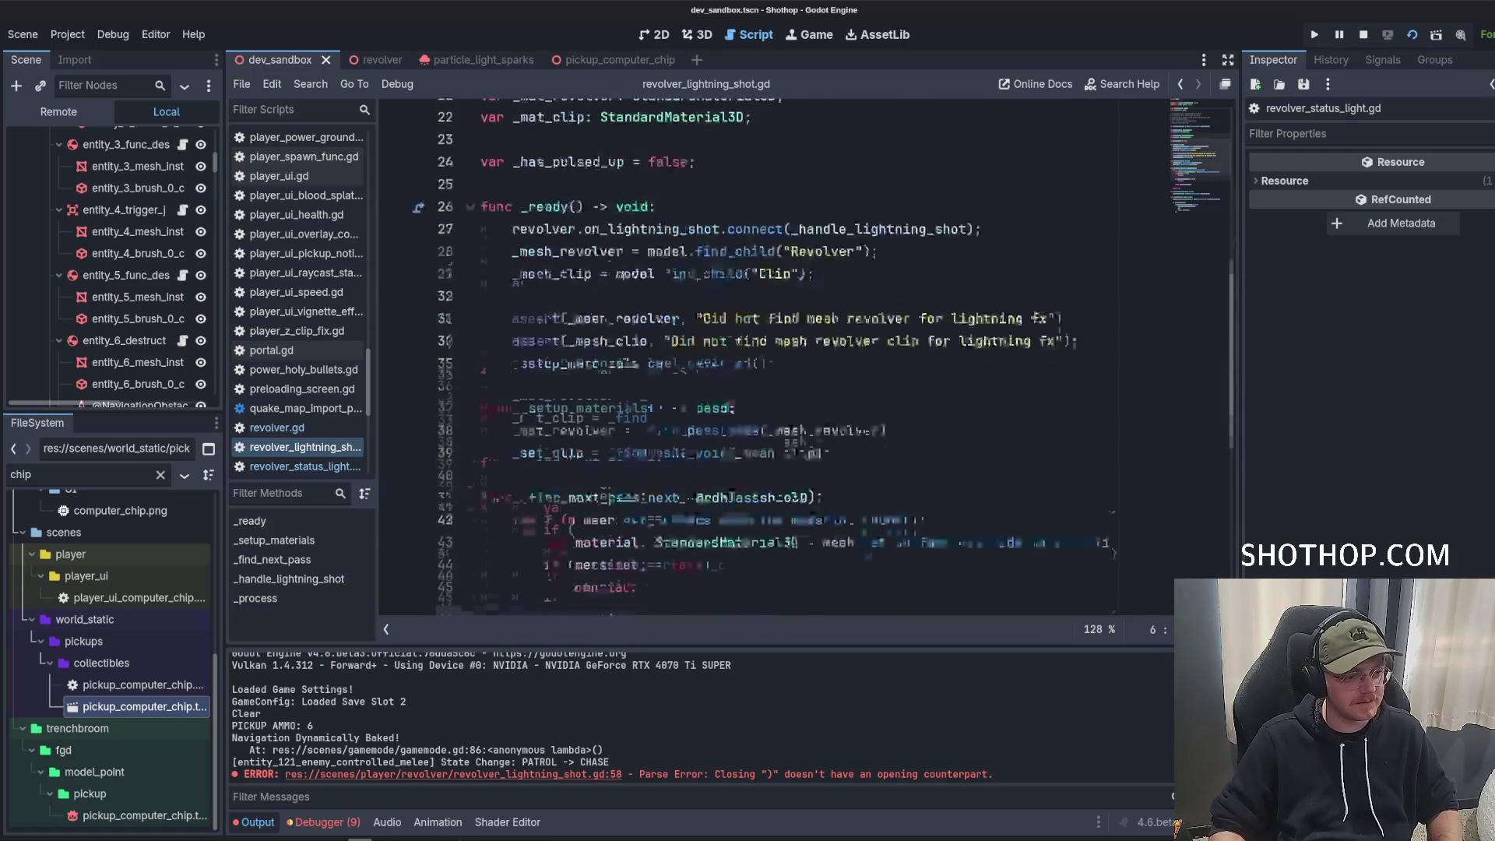
Below lerpf, start an if is_equal_approx check on _mat_revolver.albedo_color.a.
left_click(731, 431)
left_click(689, 541)
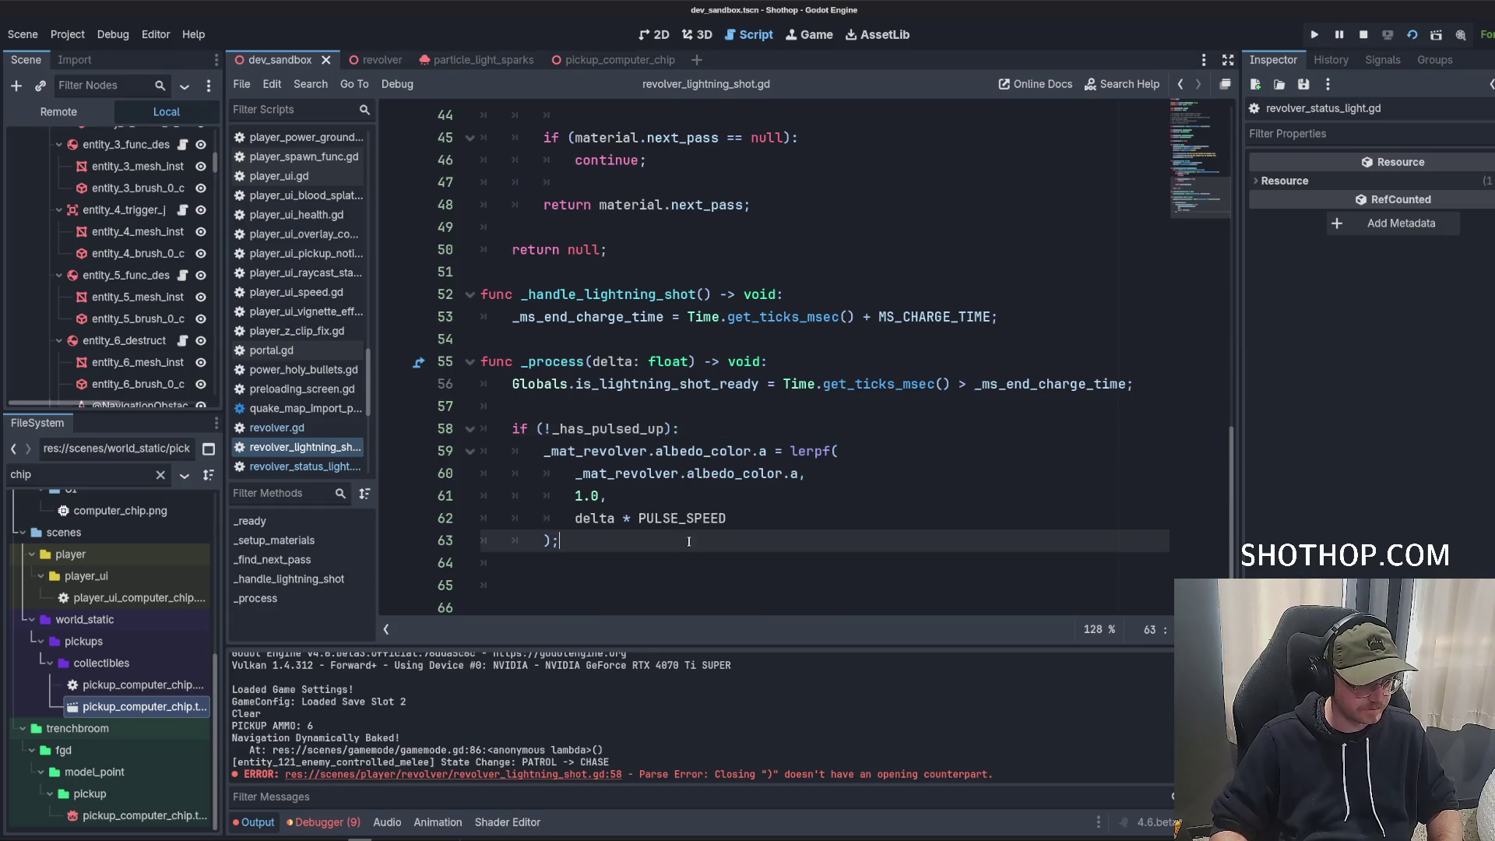
key("Return")
key("Return")
type("if (")
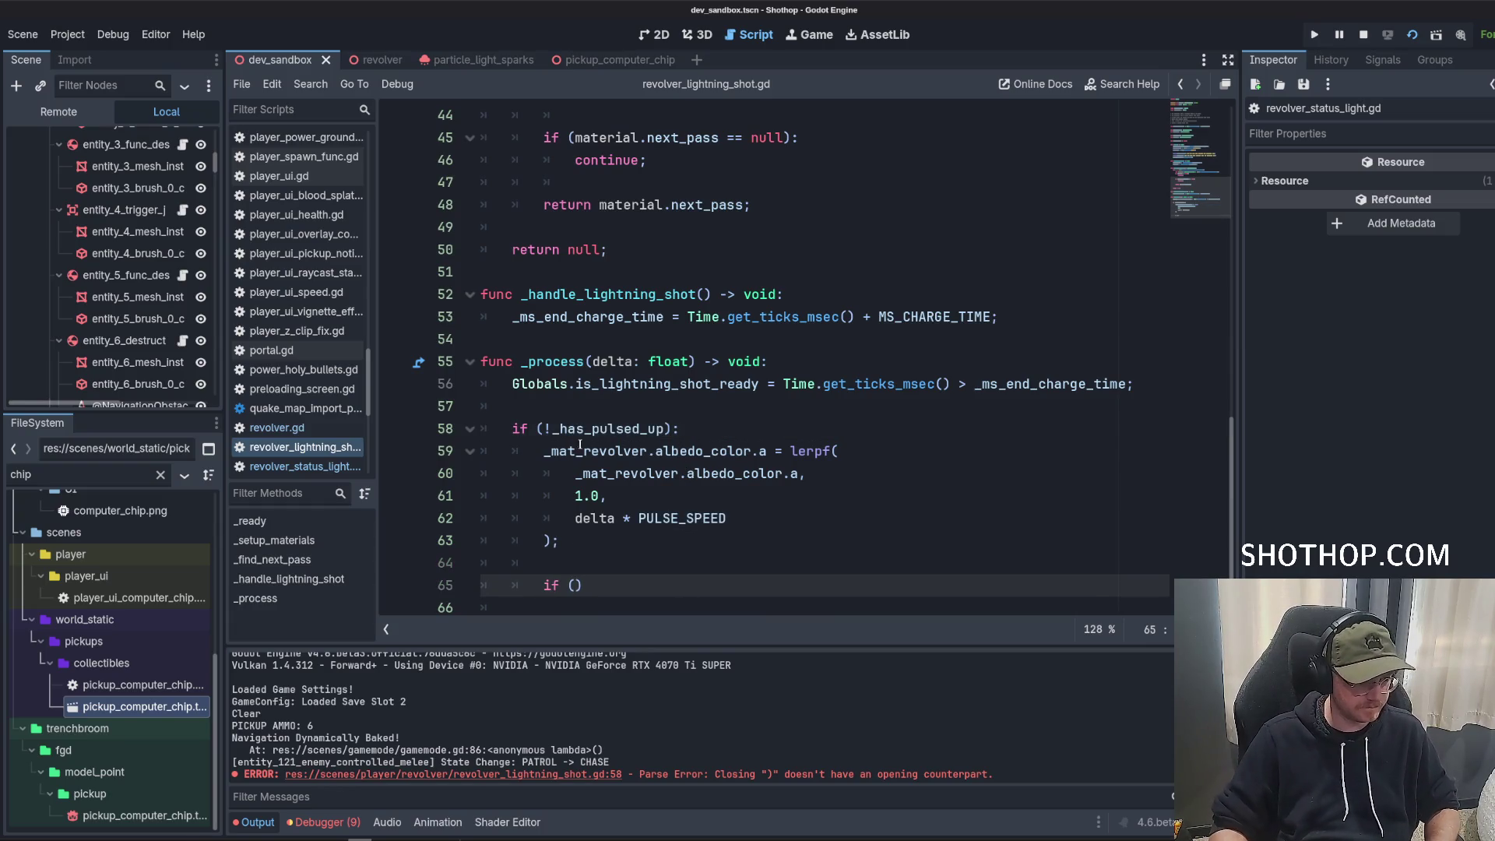
left_click_drag(543, 451, 767, 451)
key("ctrl+c")
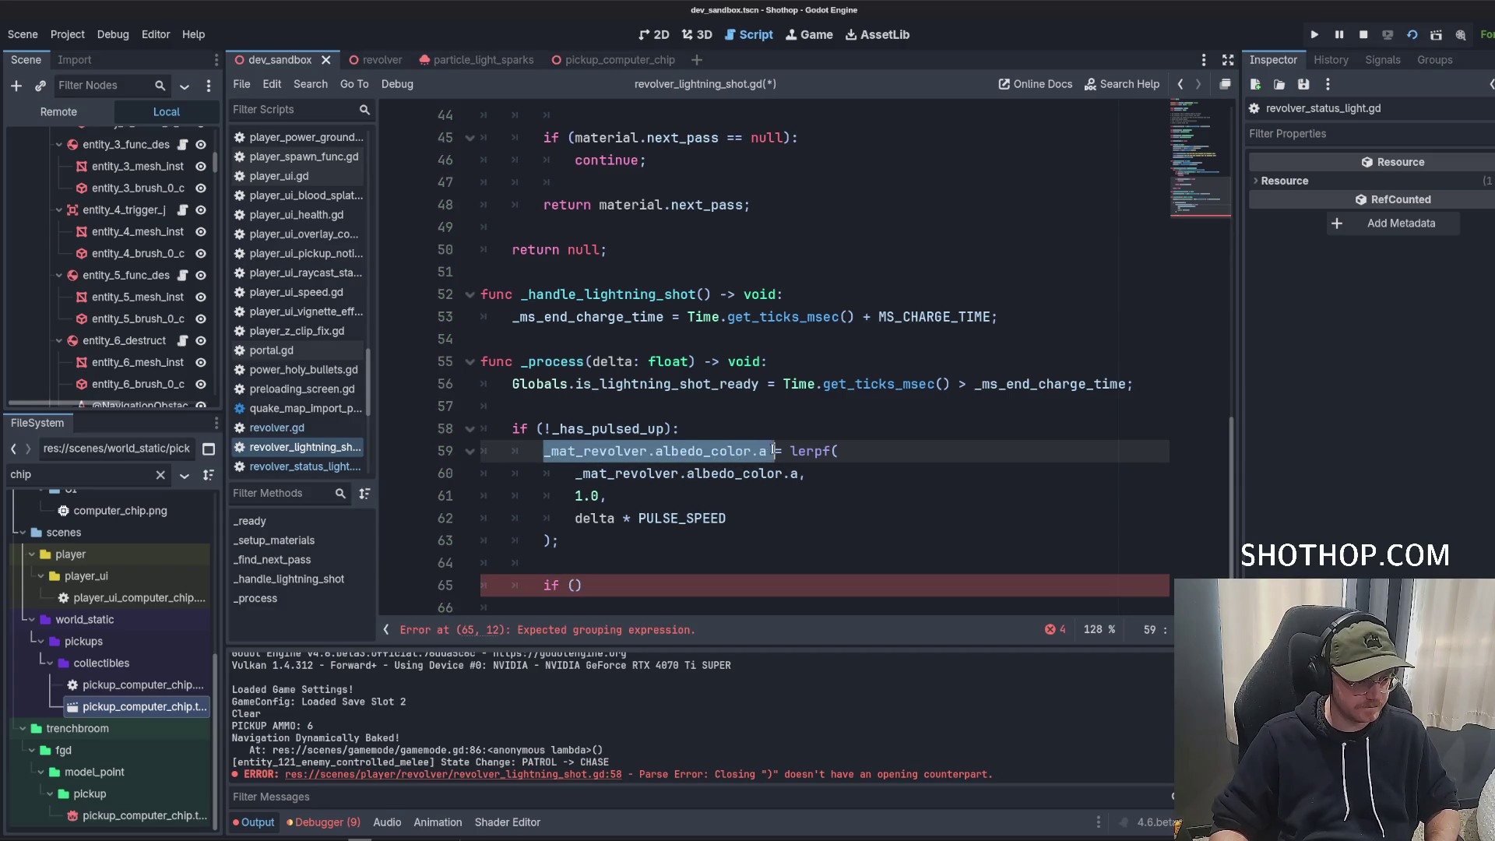
left_click(583, 592)
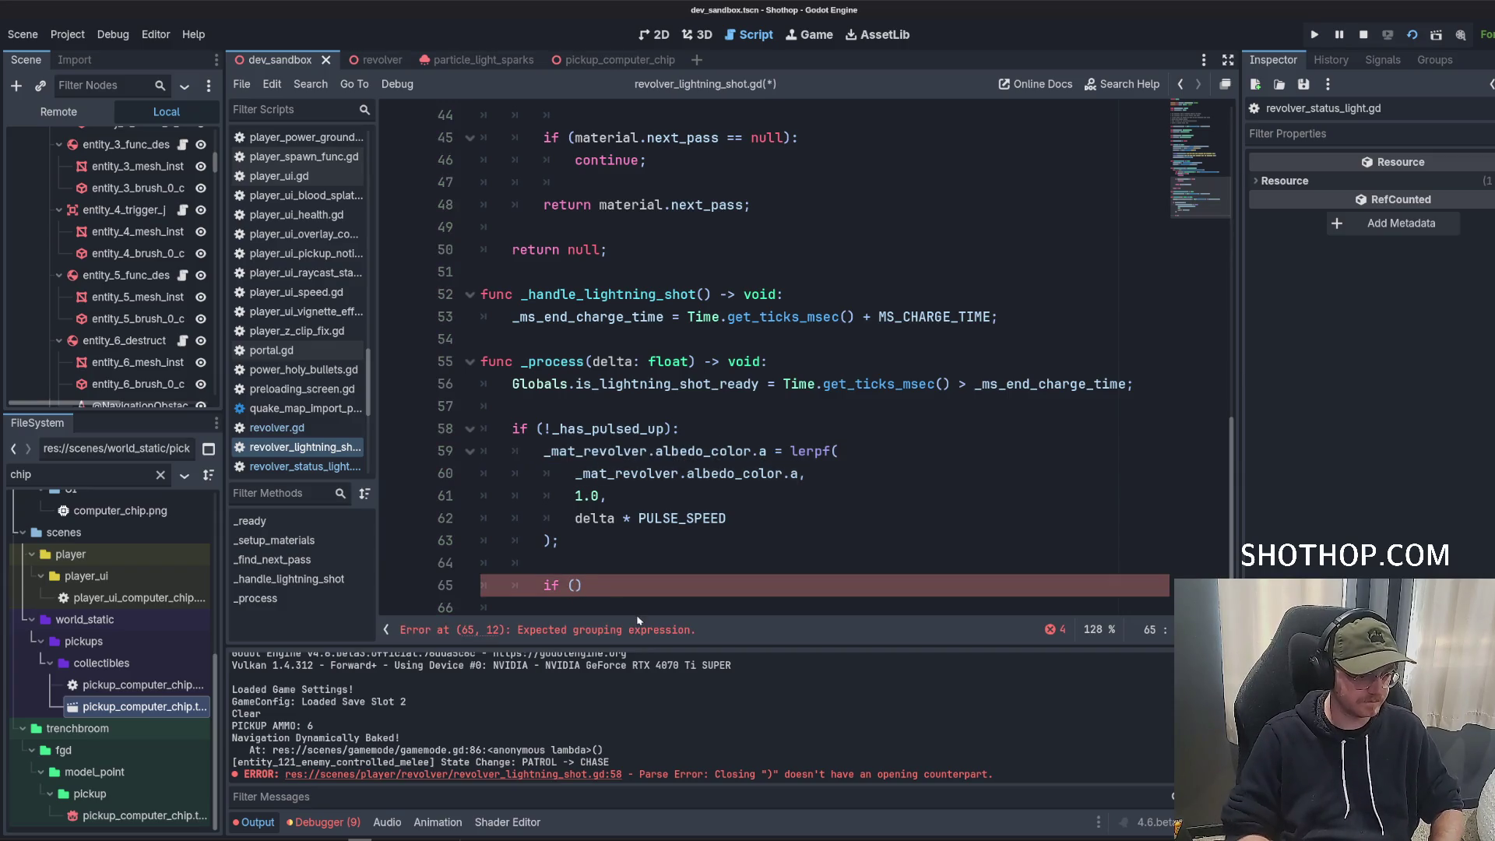
type("is_equ")
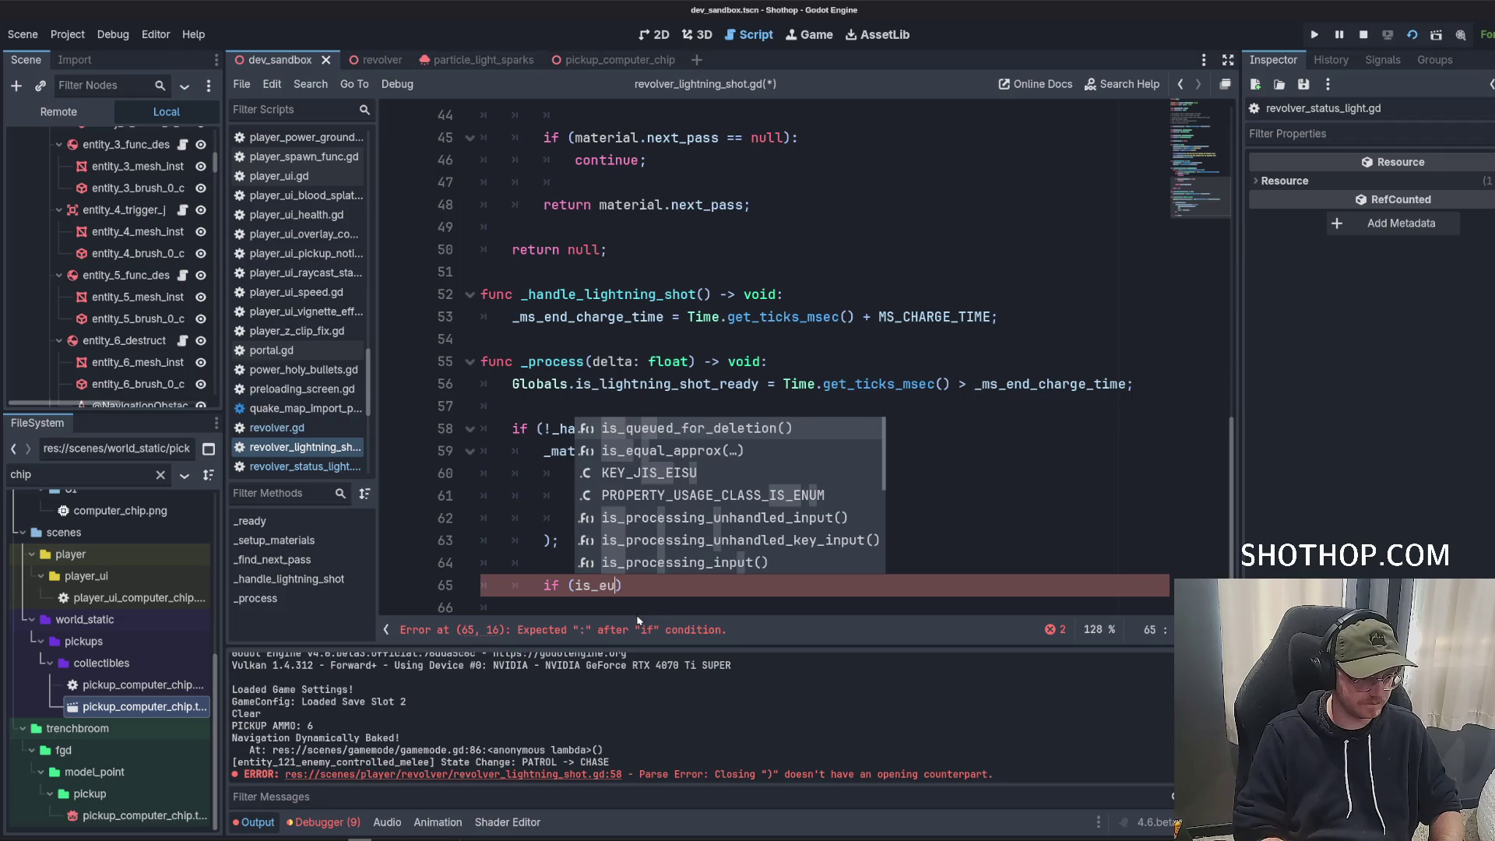
key("Return")
key("ctrl+v")
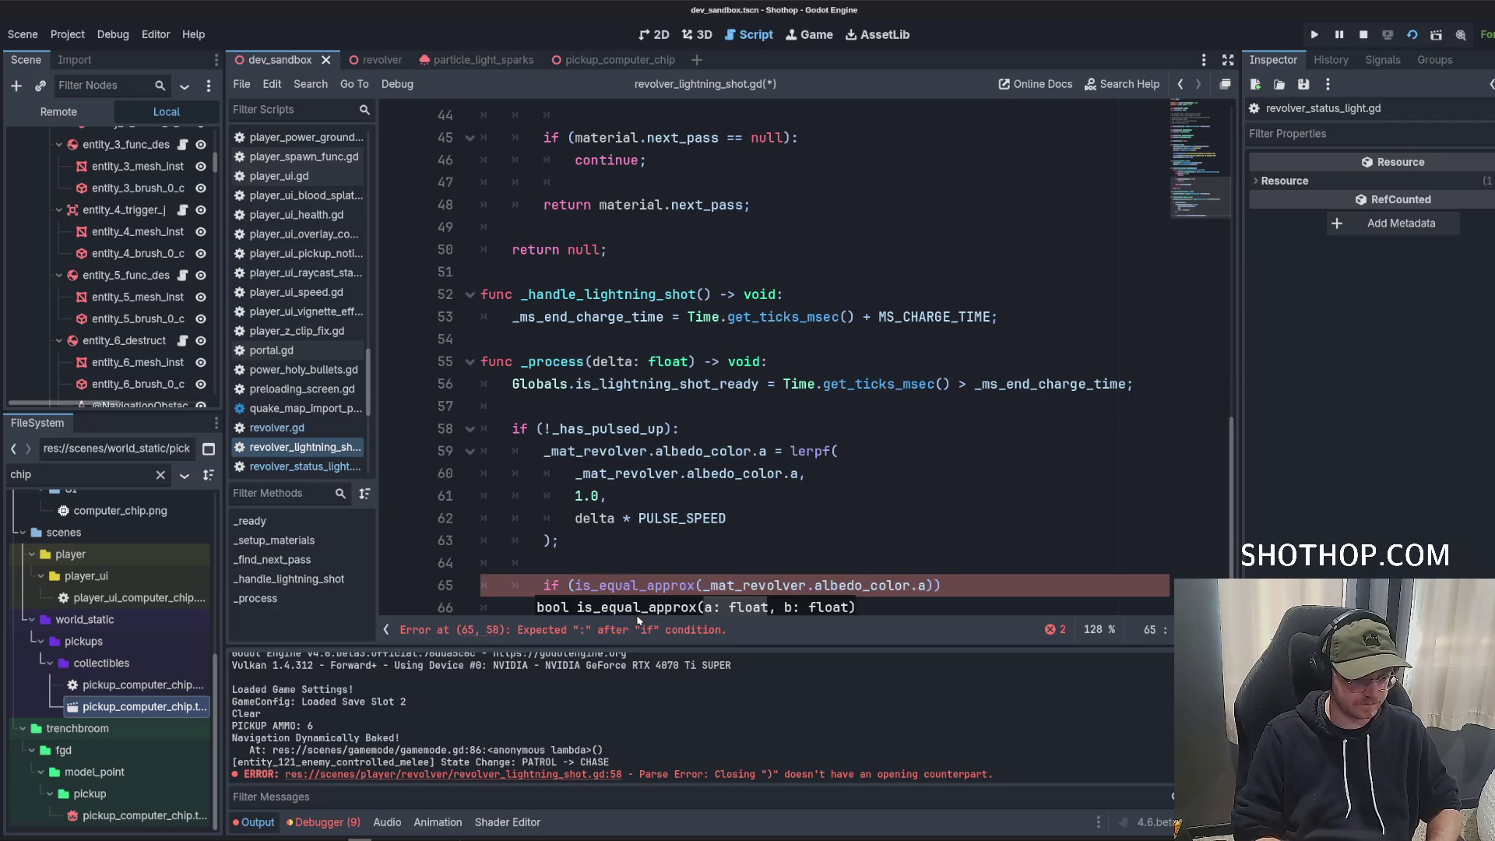
type(", 1.0")
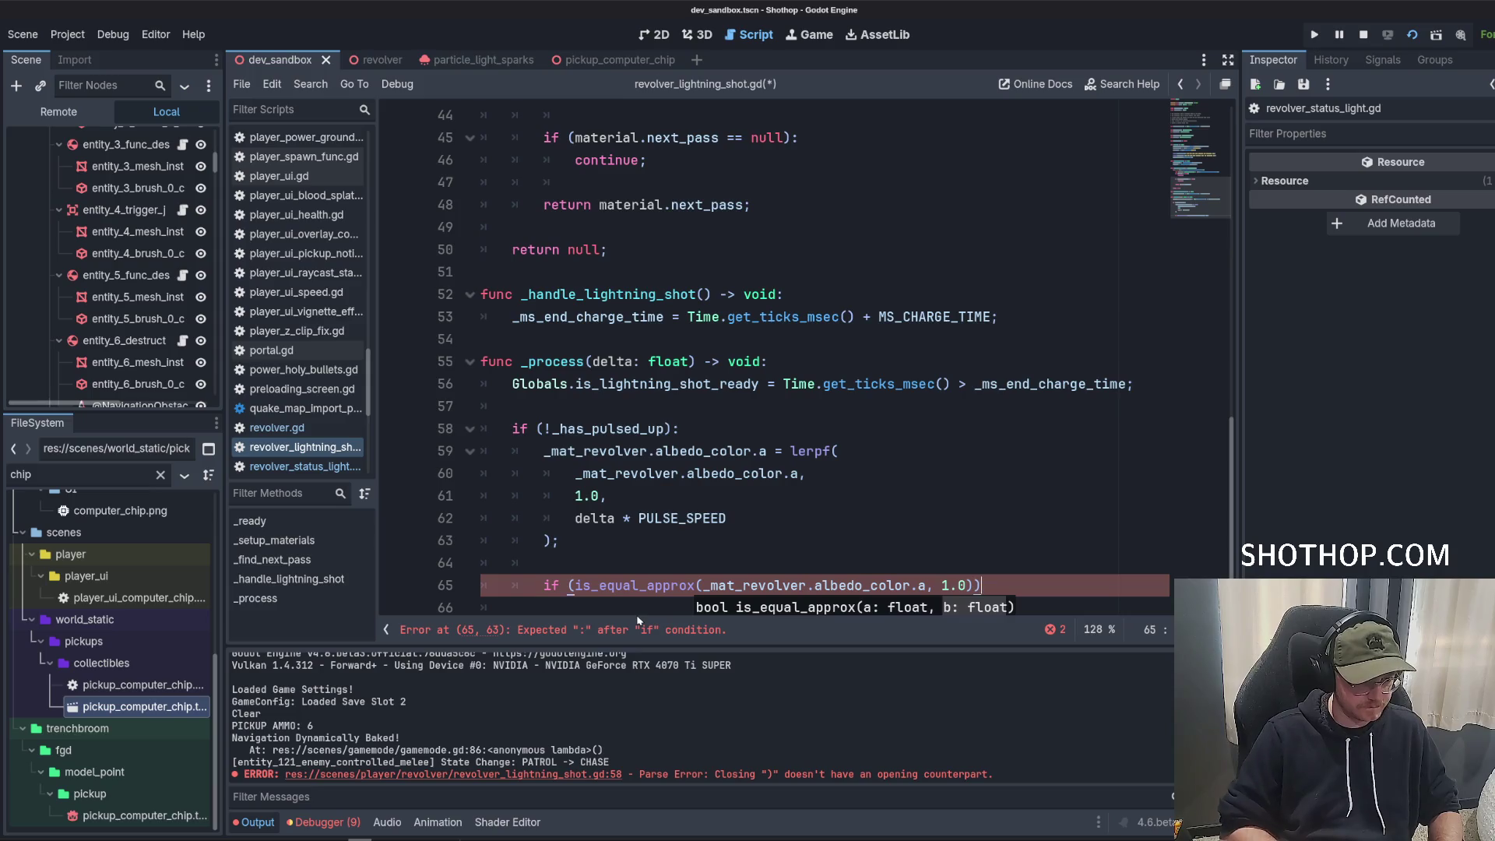
Set _has_pulsed_up = true inside that if and add an else branch.
key("End")
type(":")
key("Return")
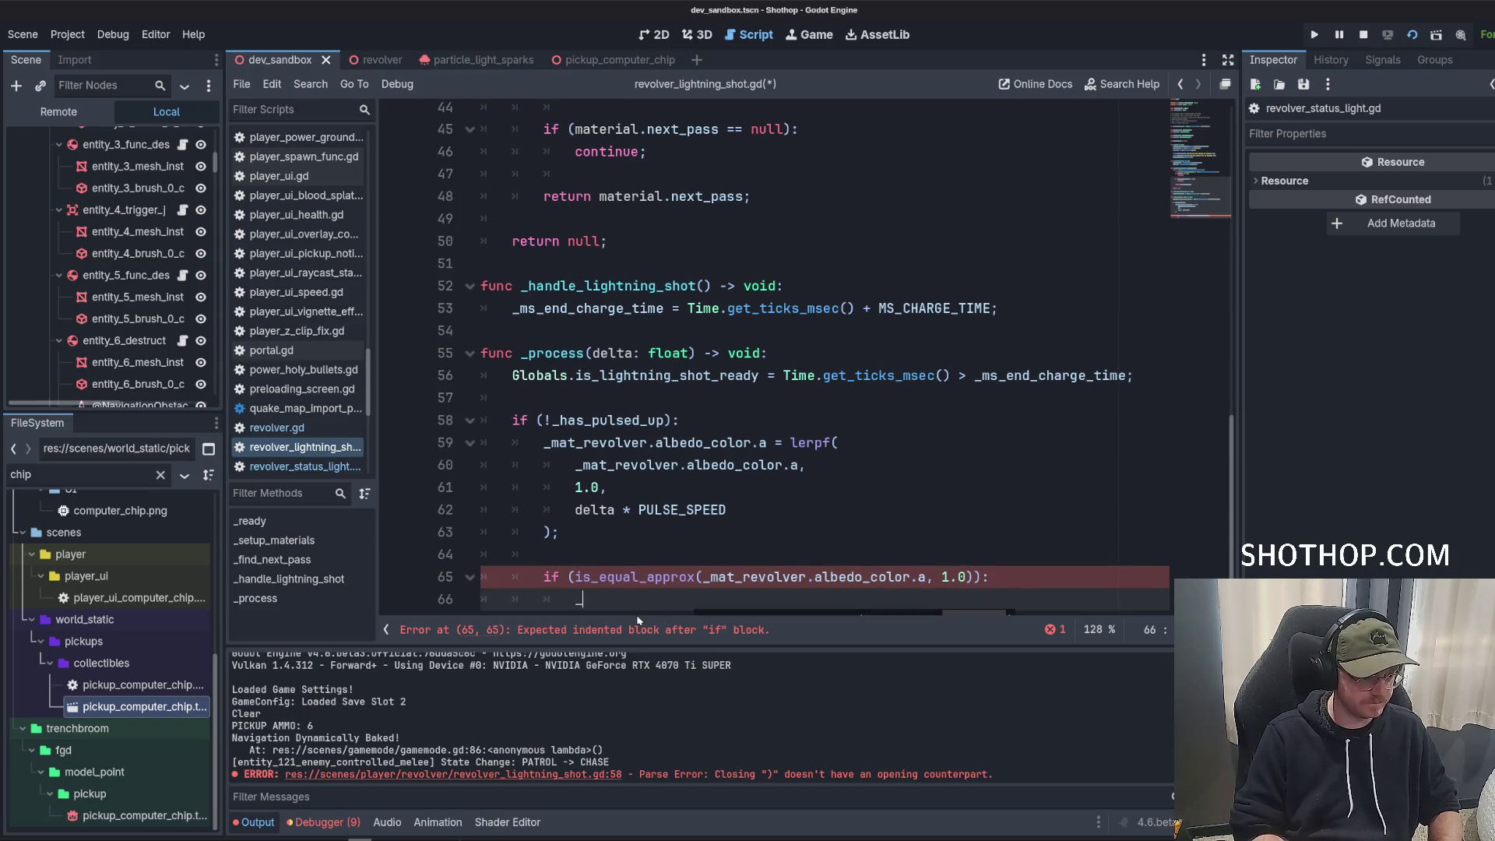
type("_has_pulsed_up = tru")
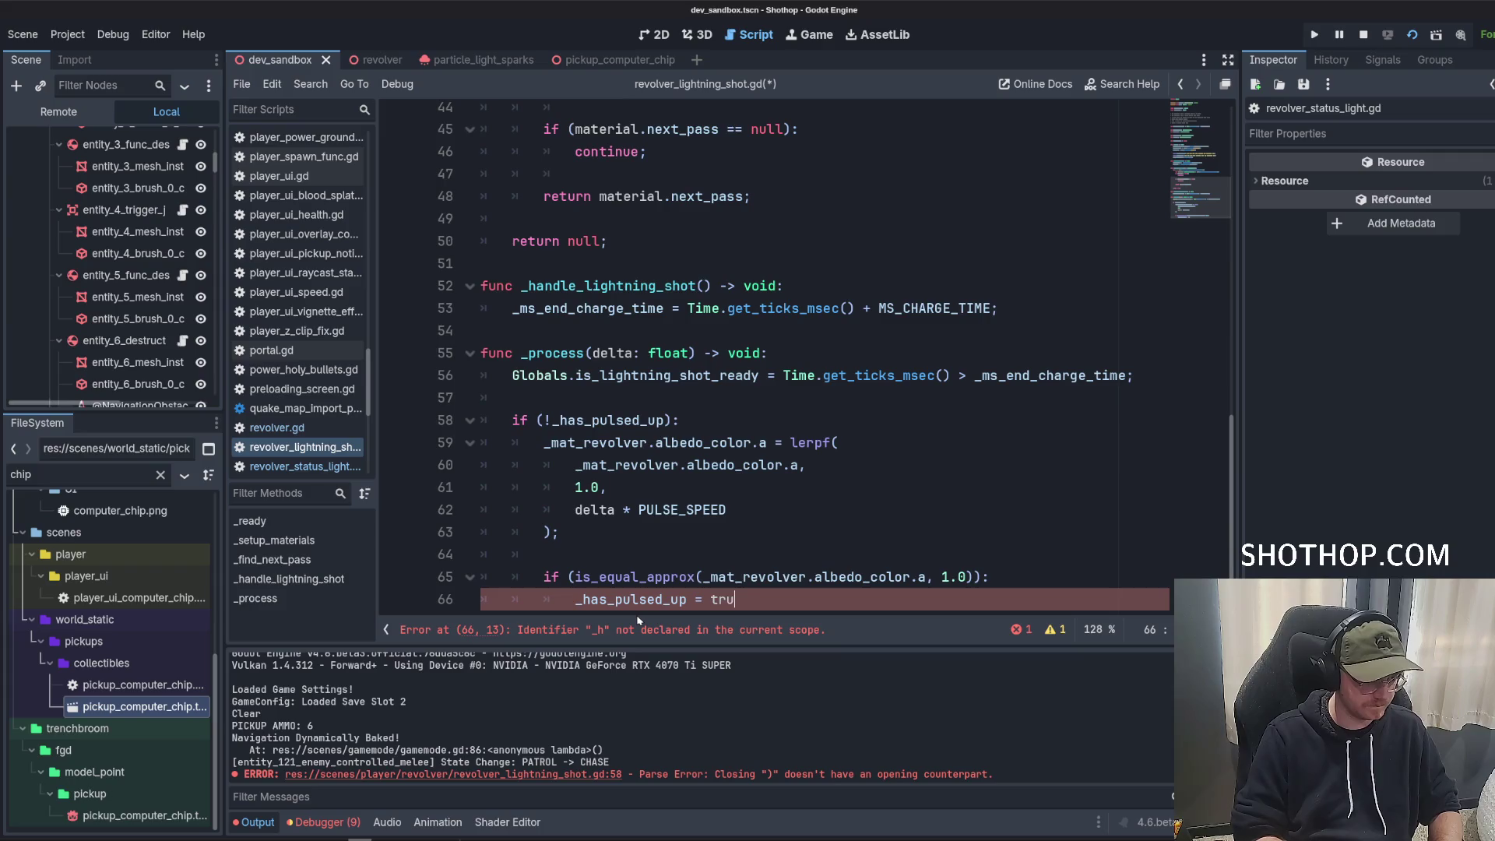
type("e;")
key("Return")
key("BackSpace")
key("BackSpace")
type("else")
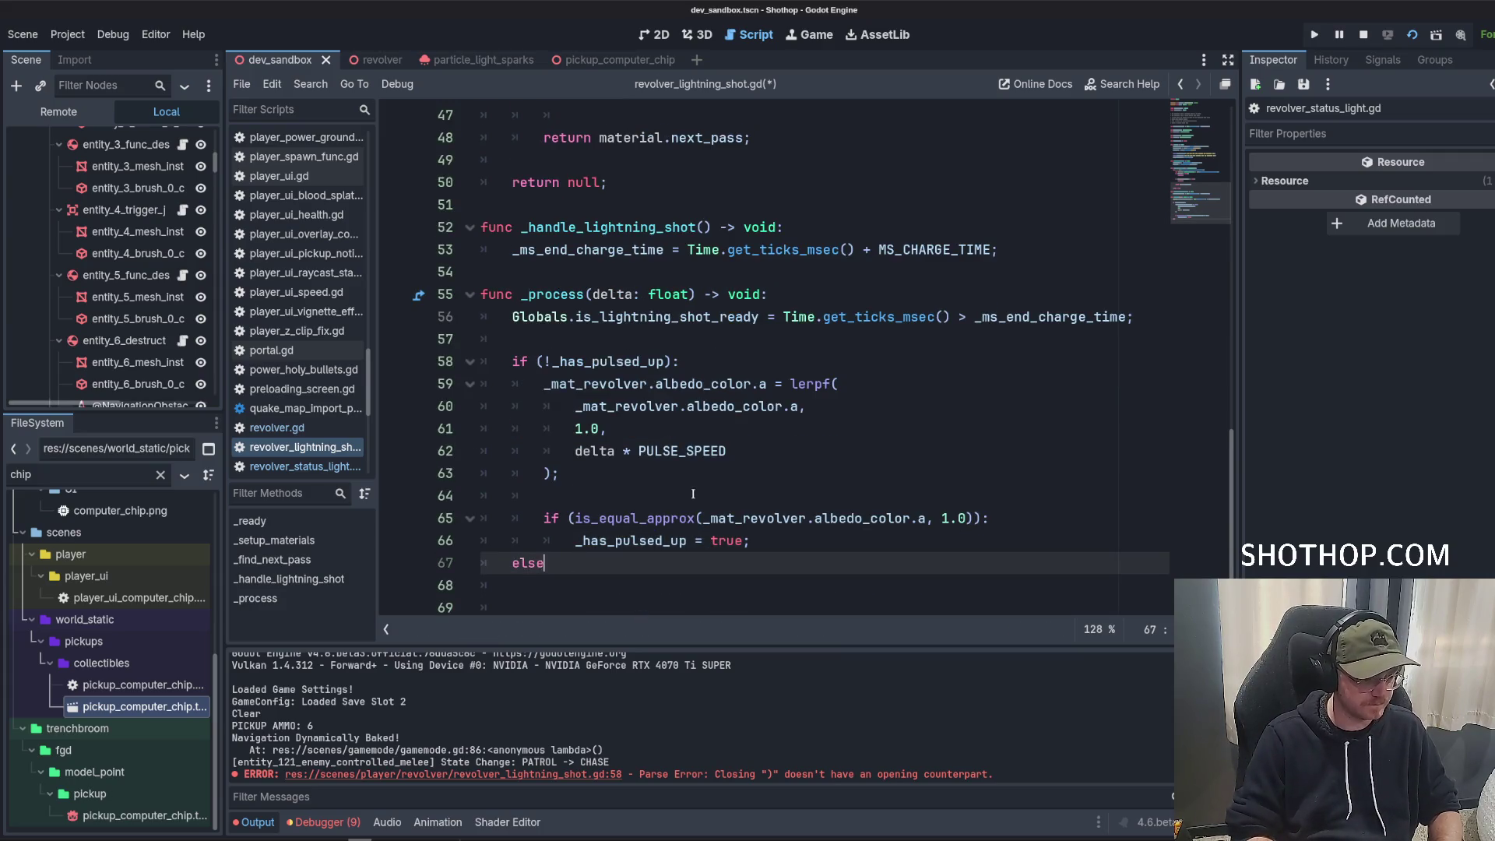
type(":")
key("Return")
Declare var target_value = 1.0 near the top of _process.
left_click(779, 293)
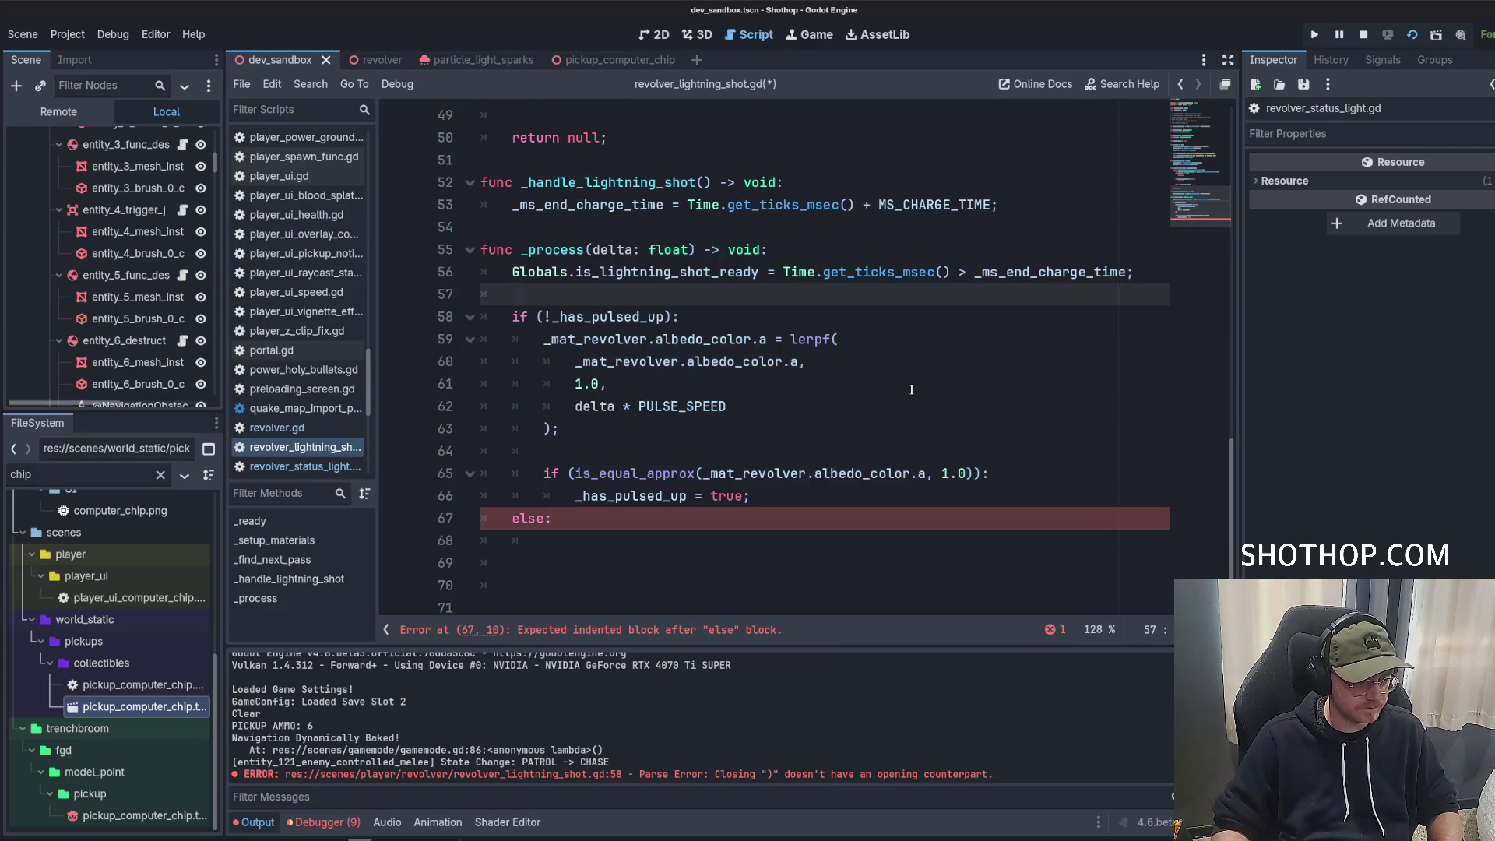
key("Return")
key("Return")
key("Up")
type("var targ")
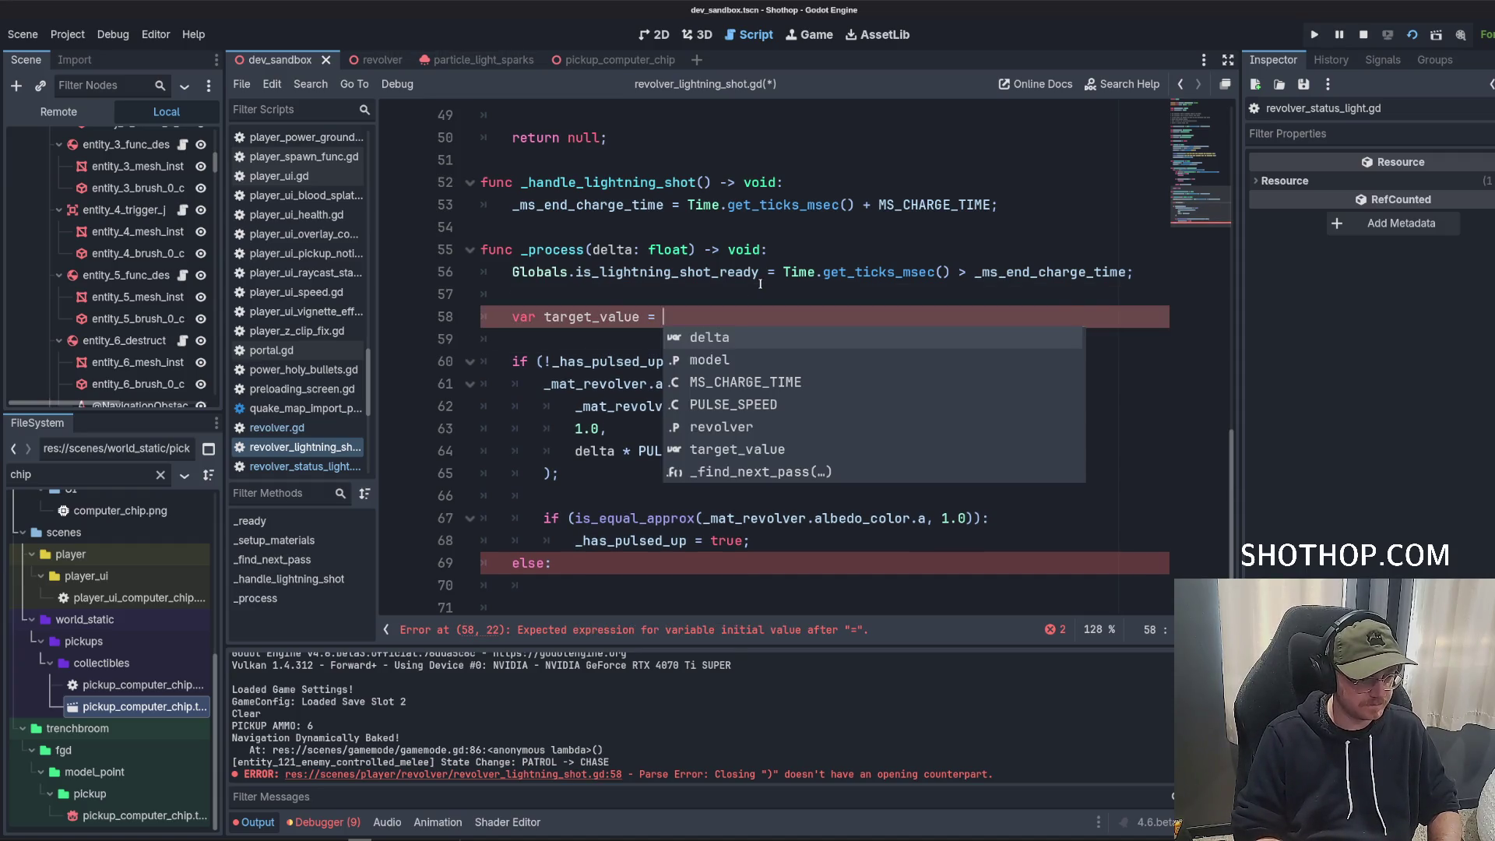
key("Escape")
type(";")
key("Return")
type("if (")
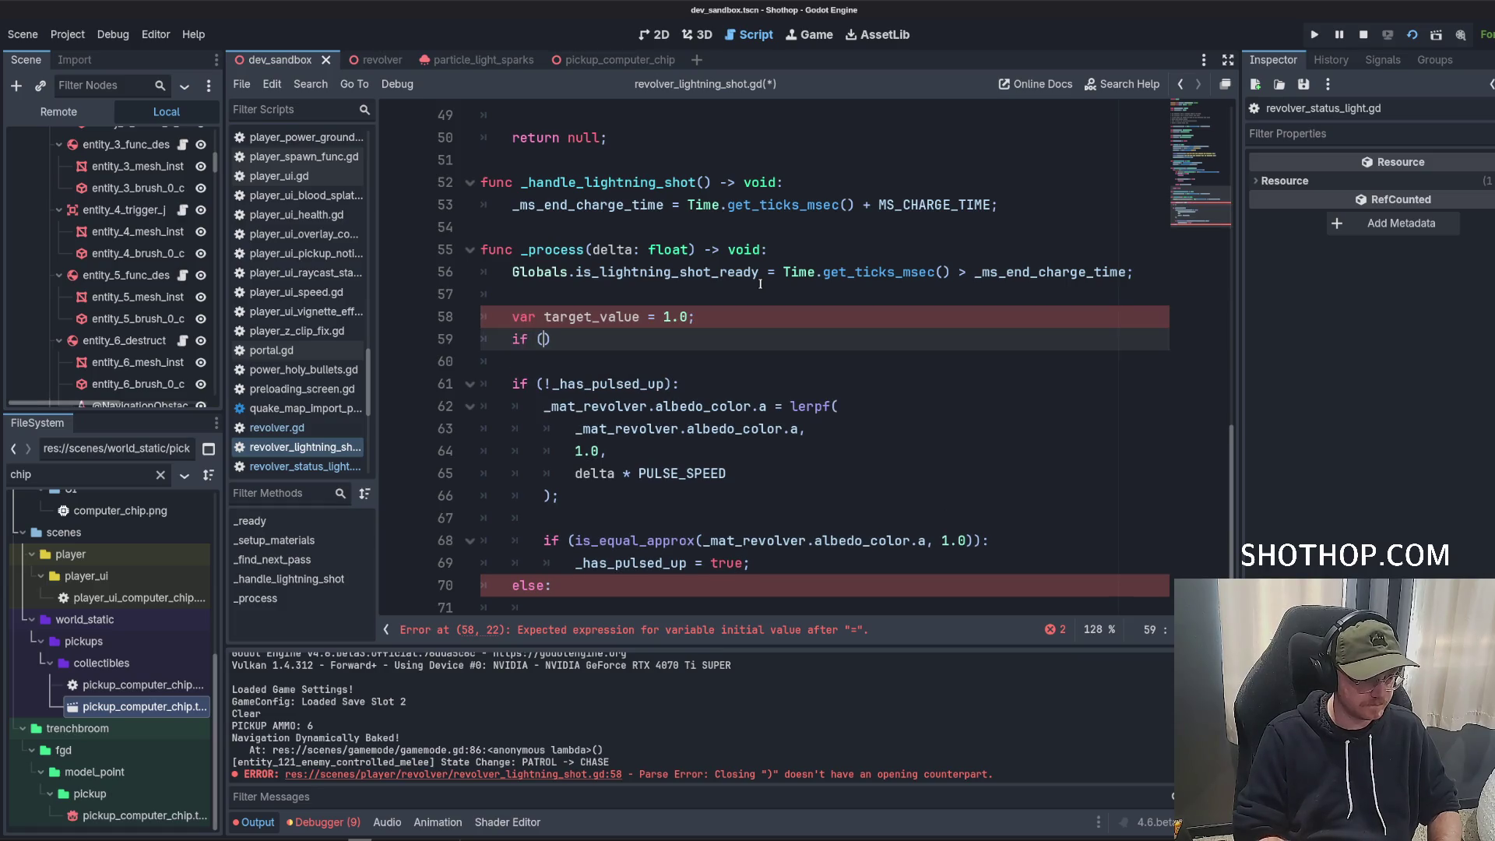
Add if (_has_pulsed_up): target_value = 0.0 after the declaration.
type("_has")
key("Return")
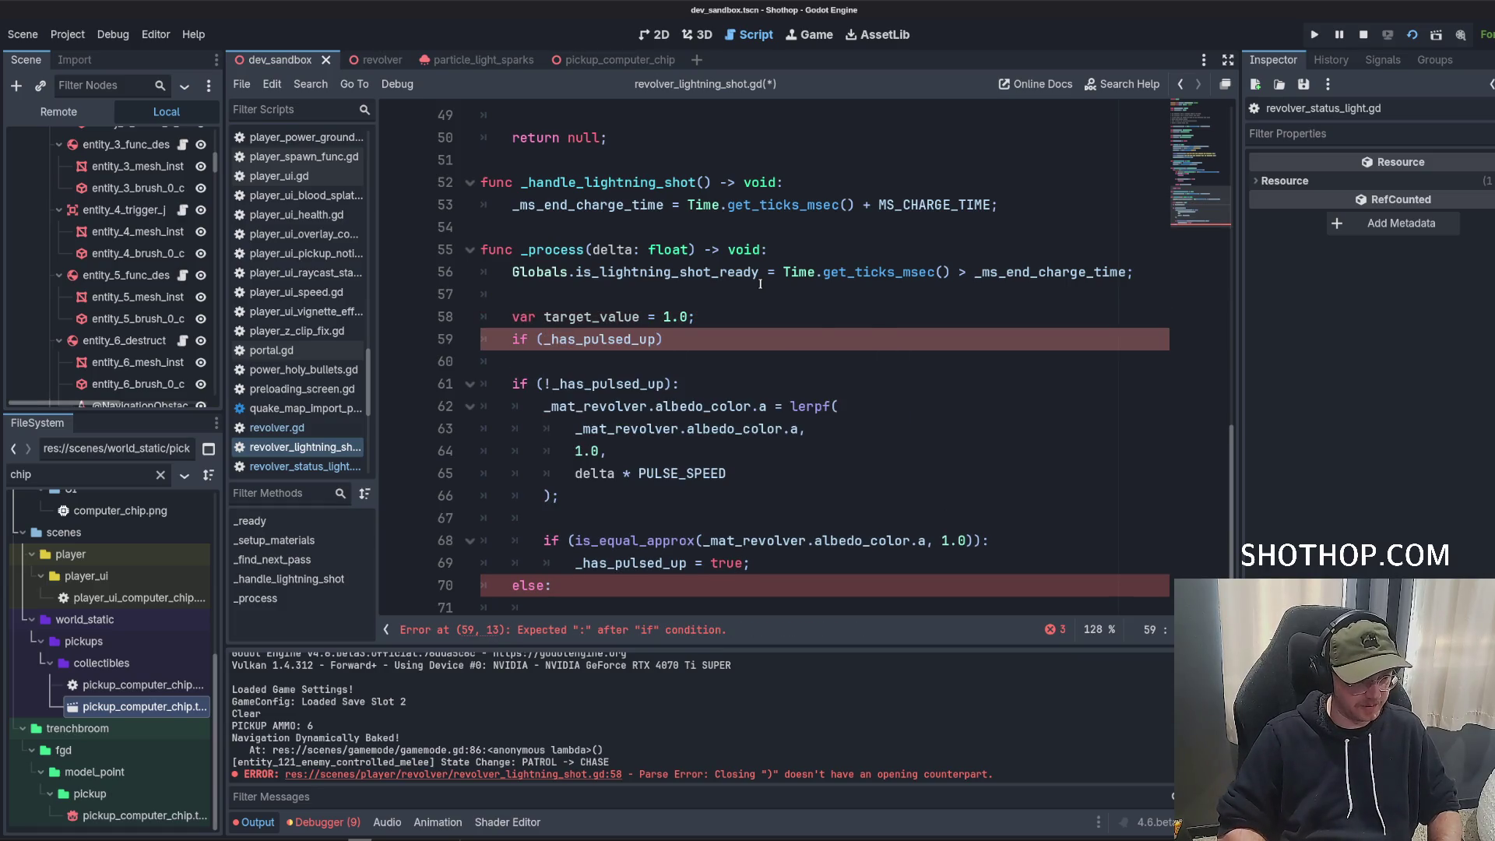
type(":")
key("Return")
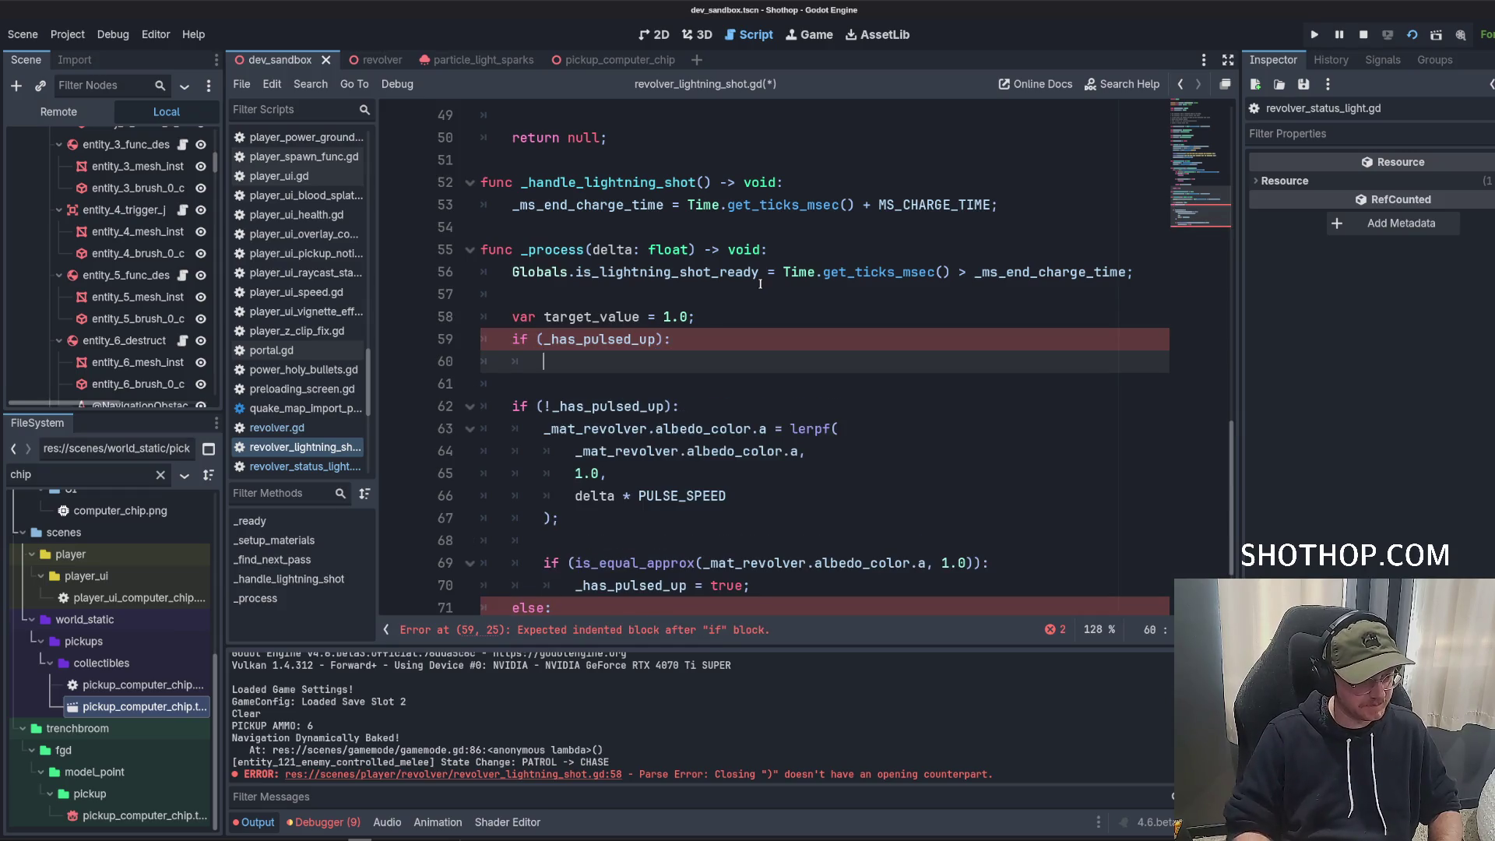
left_click(541, 339)
type("!")
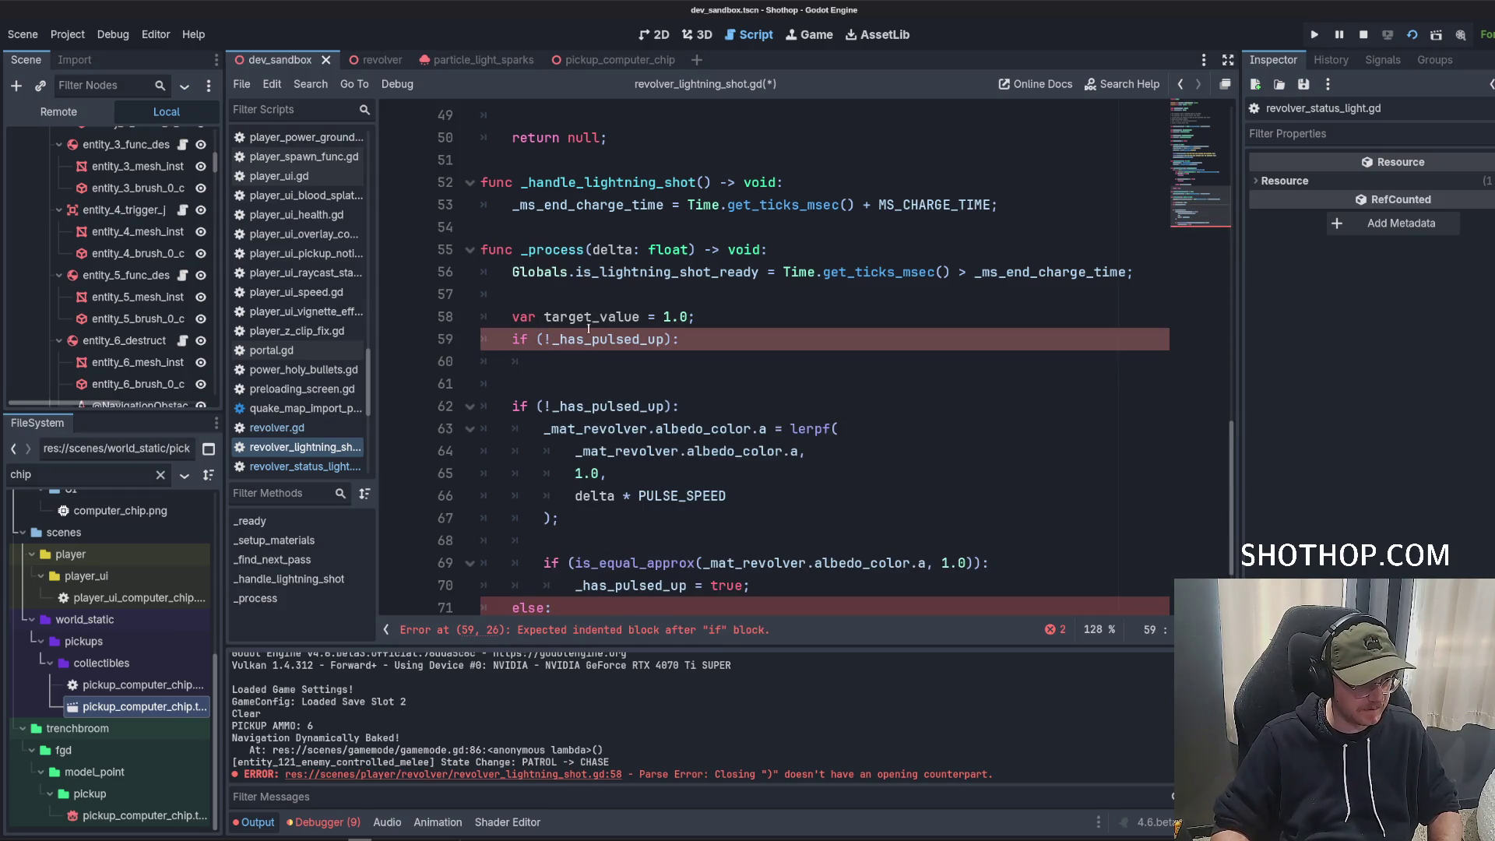
key("BackSpace")
left_click(575, 361)
type("target_value = 0.0;")
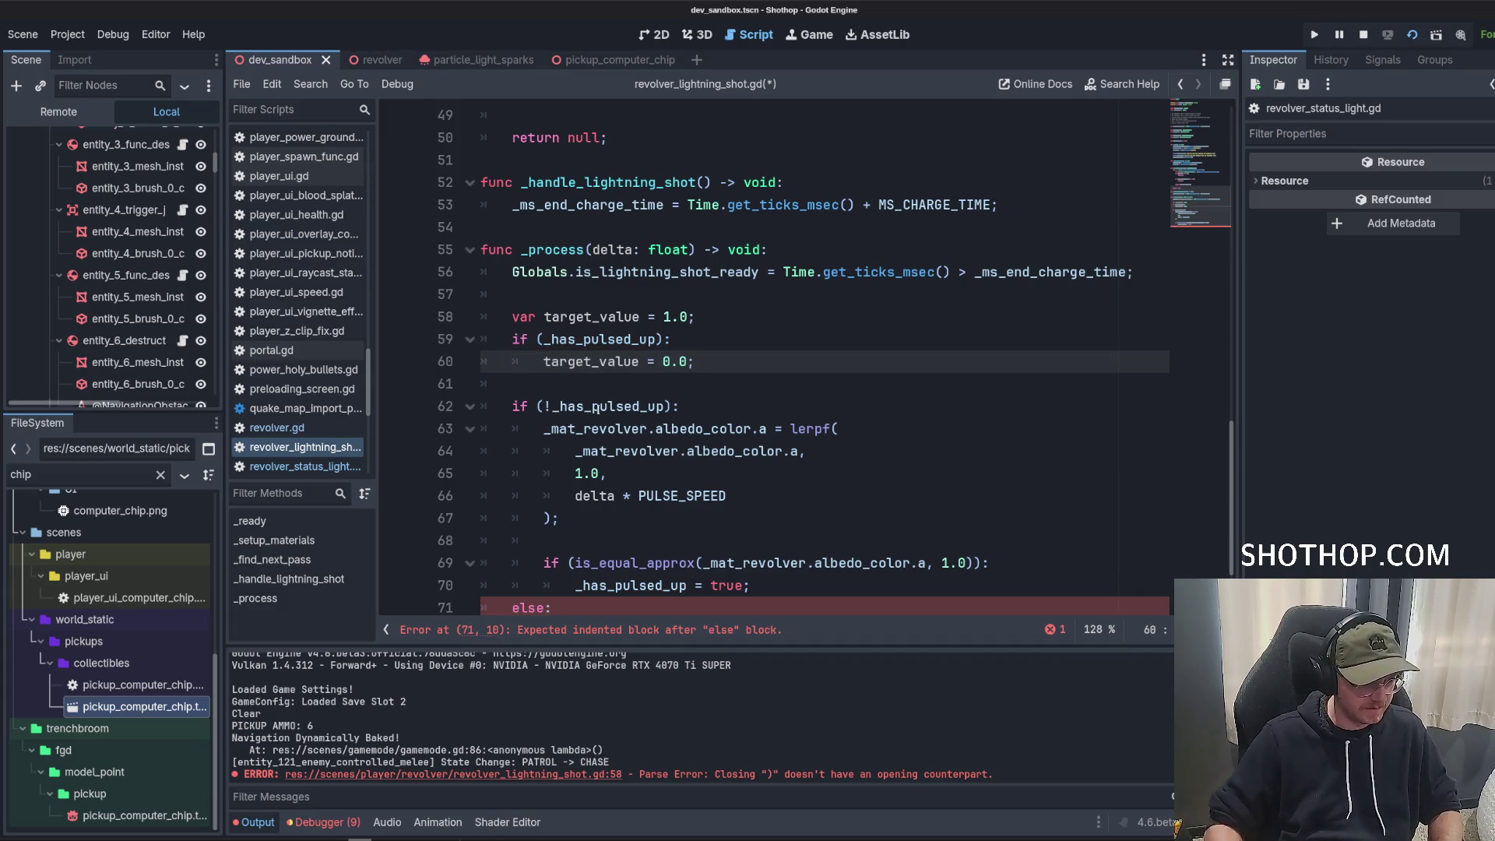
Replace the 1.0 argument in lerpf with target_value.
double_click(573, 472)
type("target_va,")
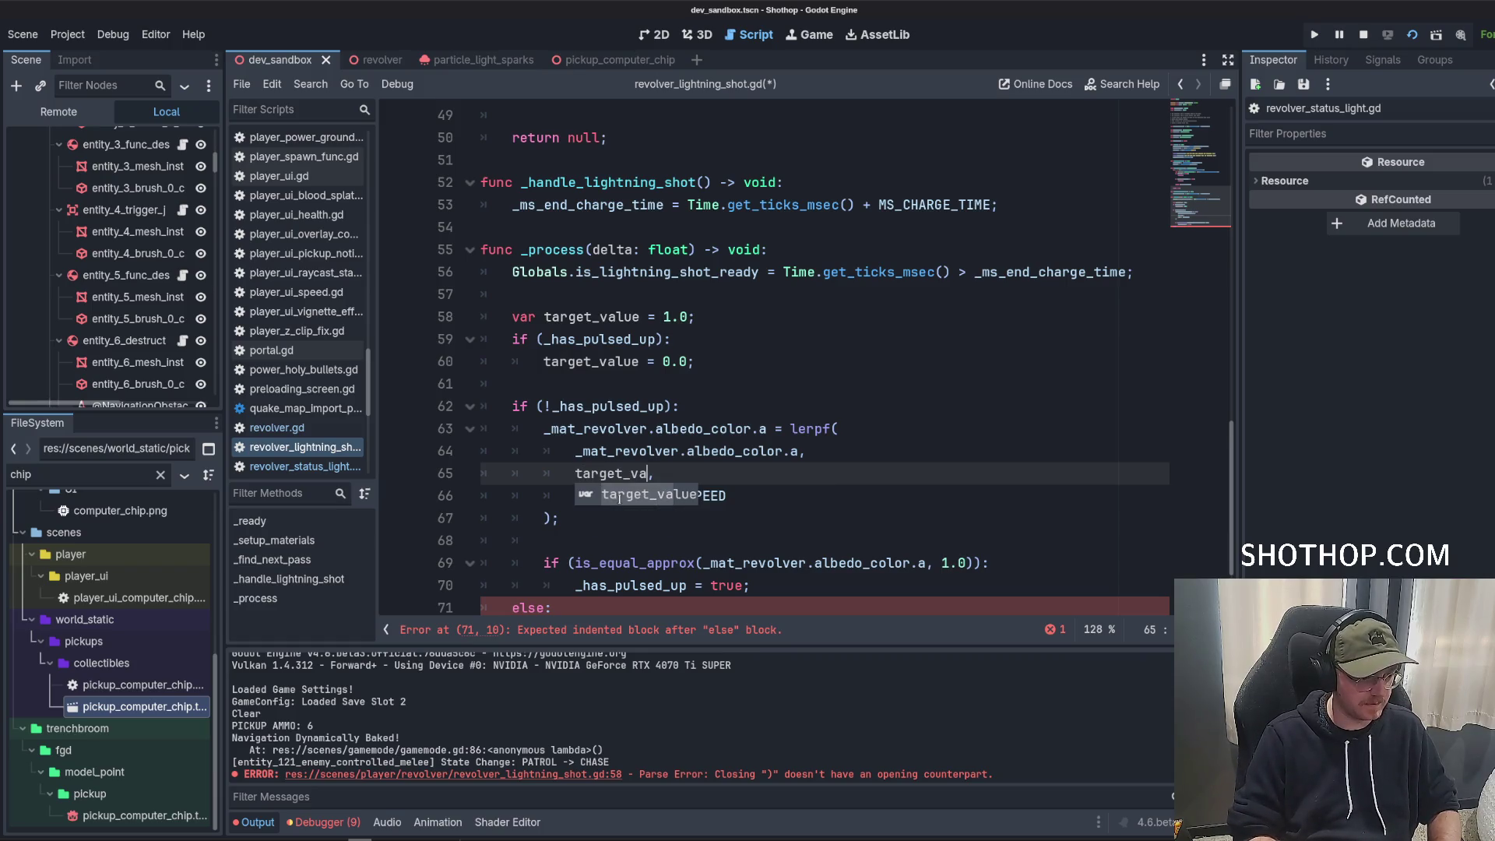
key("Return")
scroll(621, 497, "down", 1)
left_click_drag(544, 362, 604, 449)
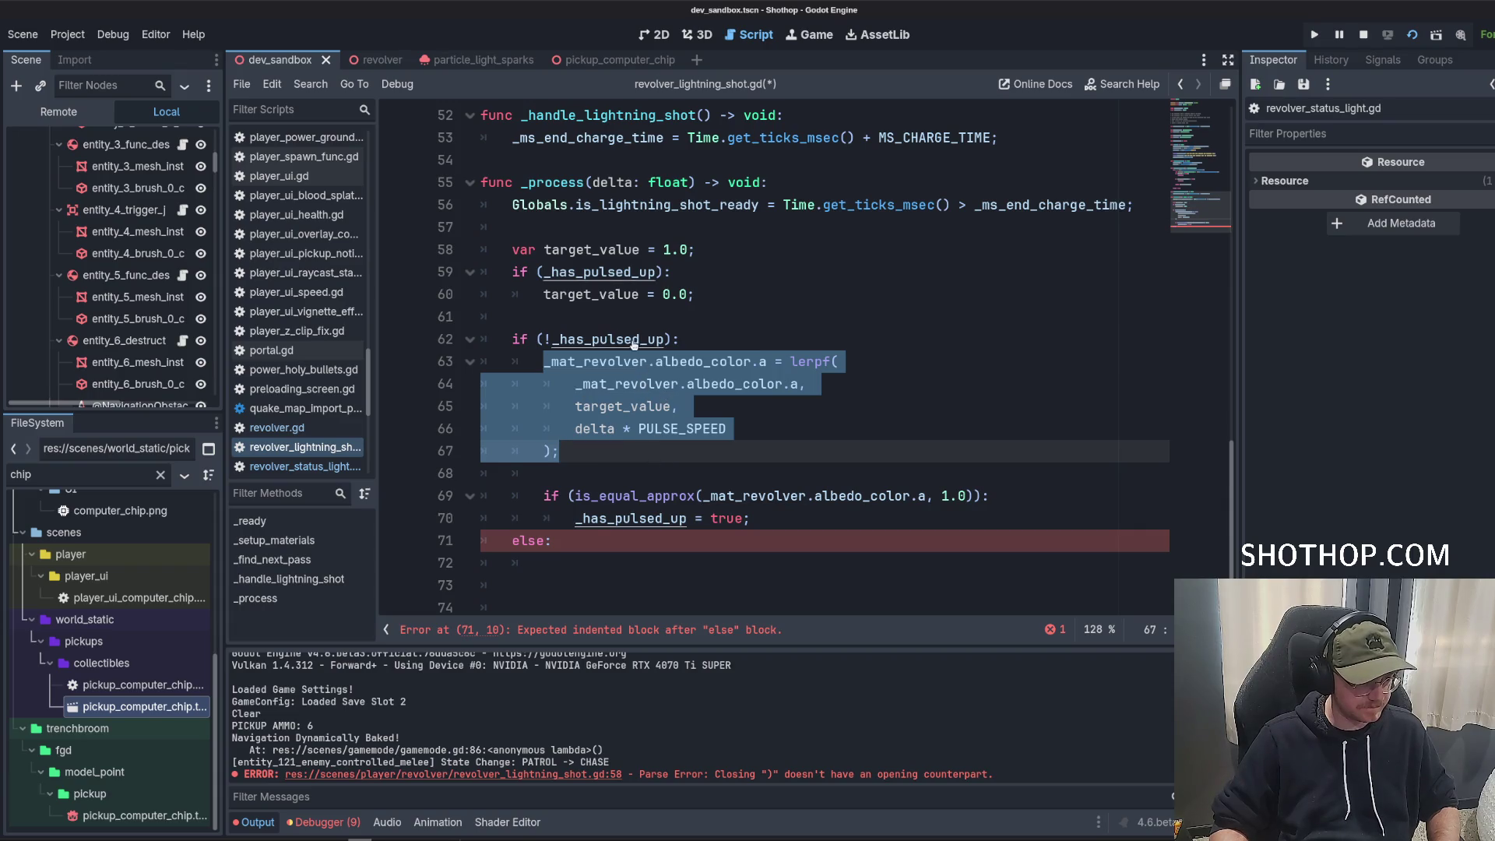
Move the lerpf alpha call out of the if so it sits above it, dedented one level.
key("ctrl+x")
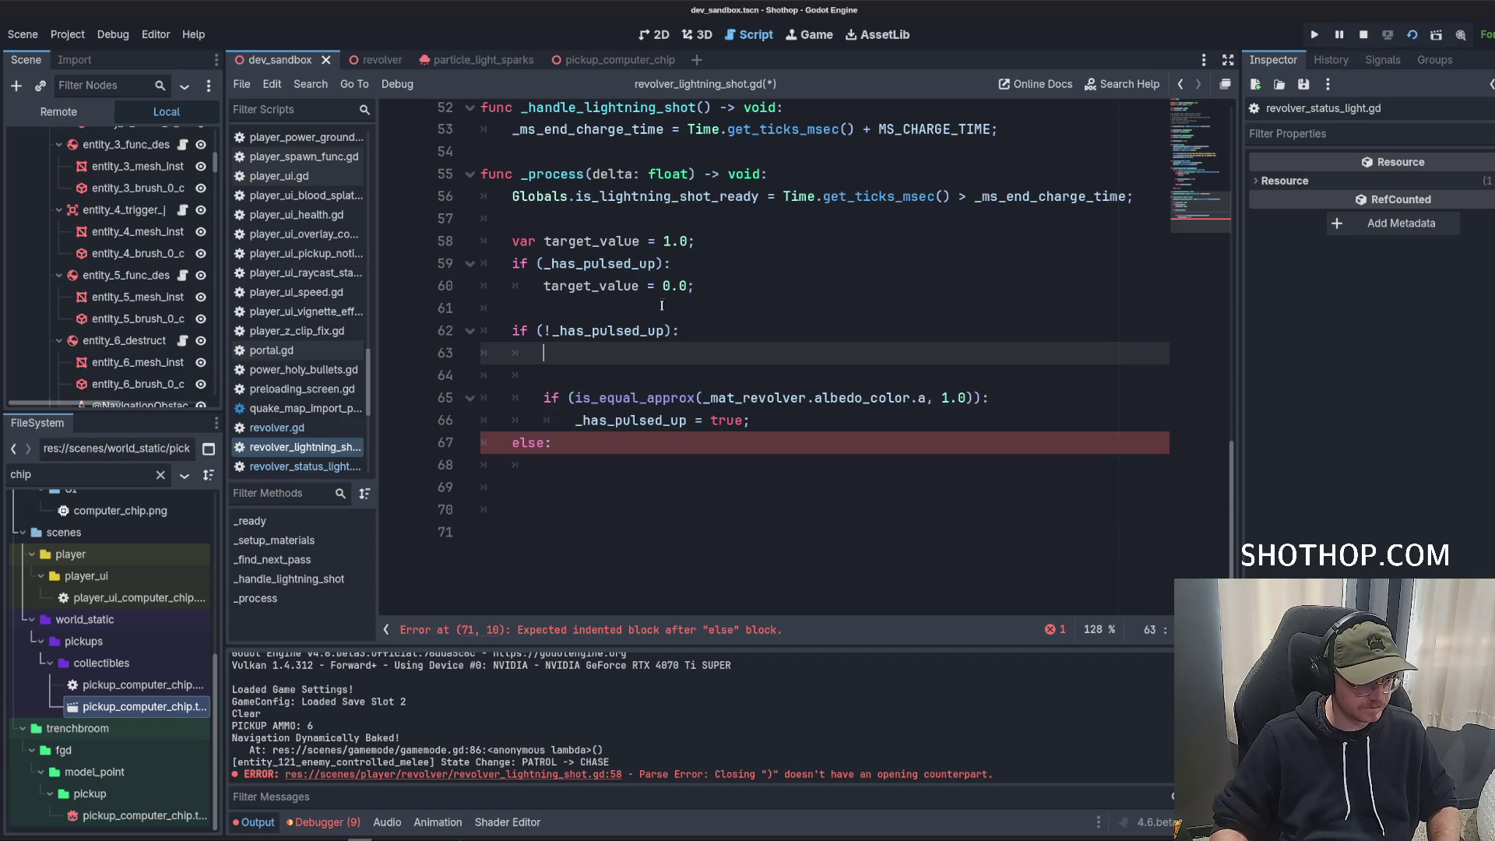
left_click(663, 307)
key("Return")
key("ctrl+v")
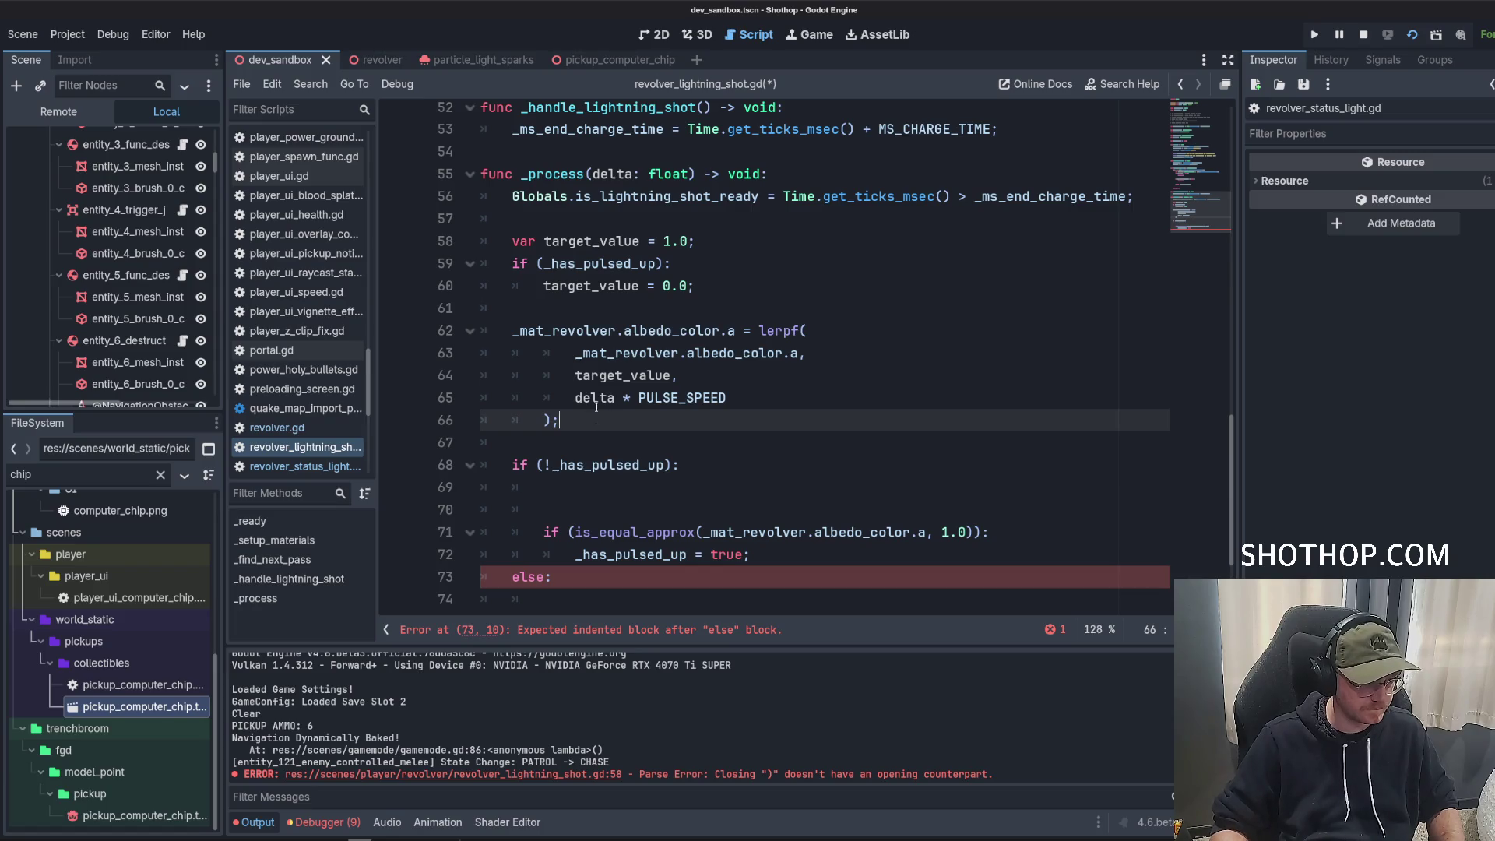
key("shift+Up")
key("shift+Up")
key("shift+Up")
key("shift+Tab")
Start an is_equal_approx check on _mat_revolver's alpha below the lerpf call.
left_click(589, 421)
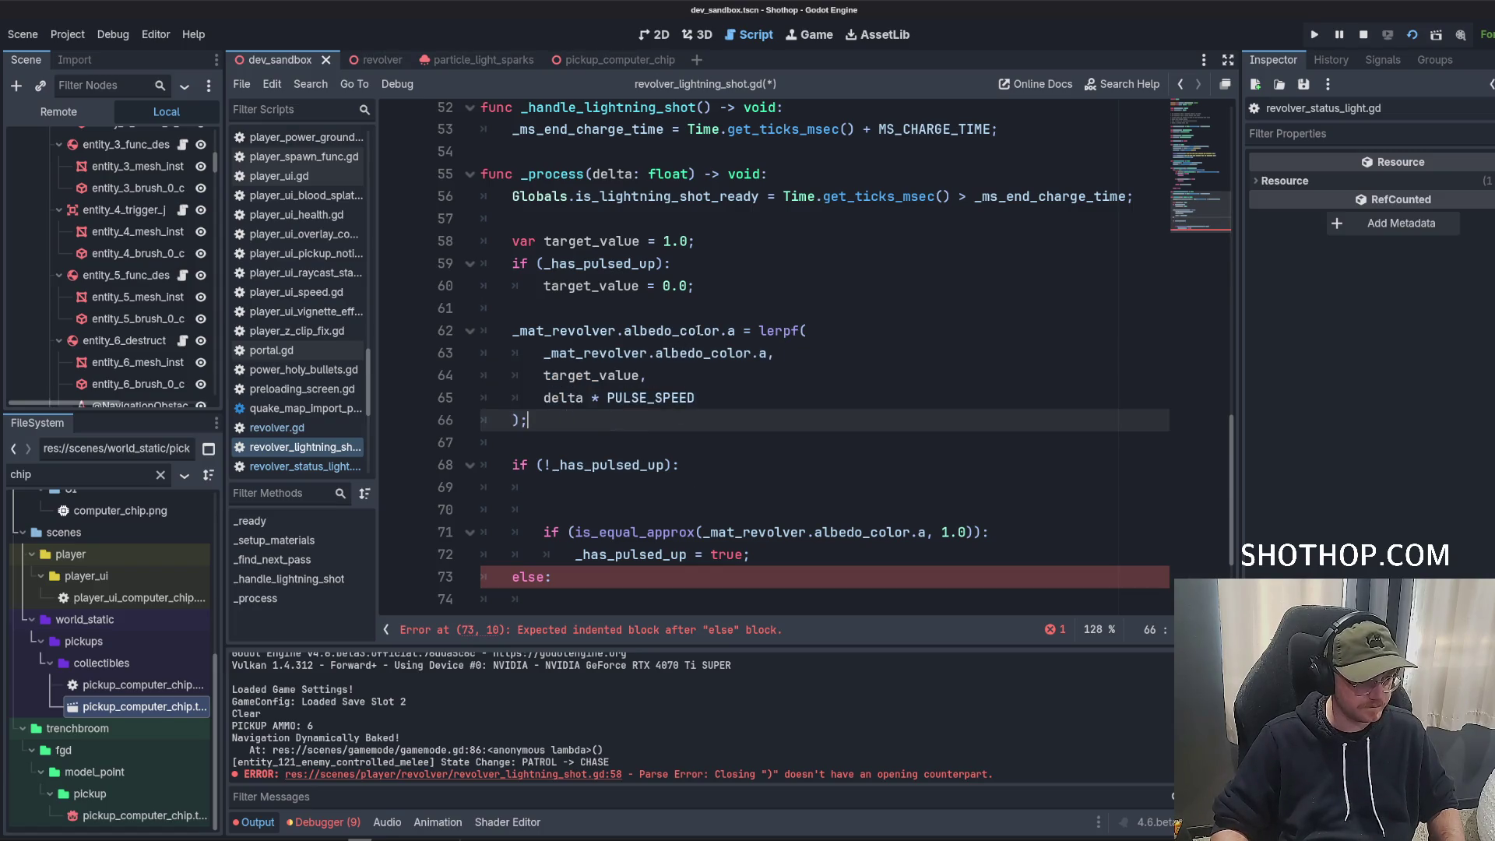
key("Return")
key("Return")
type("if (is_")
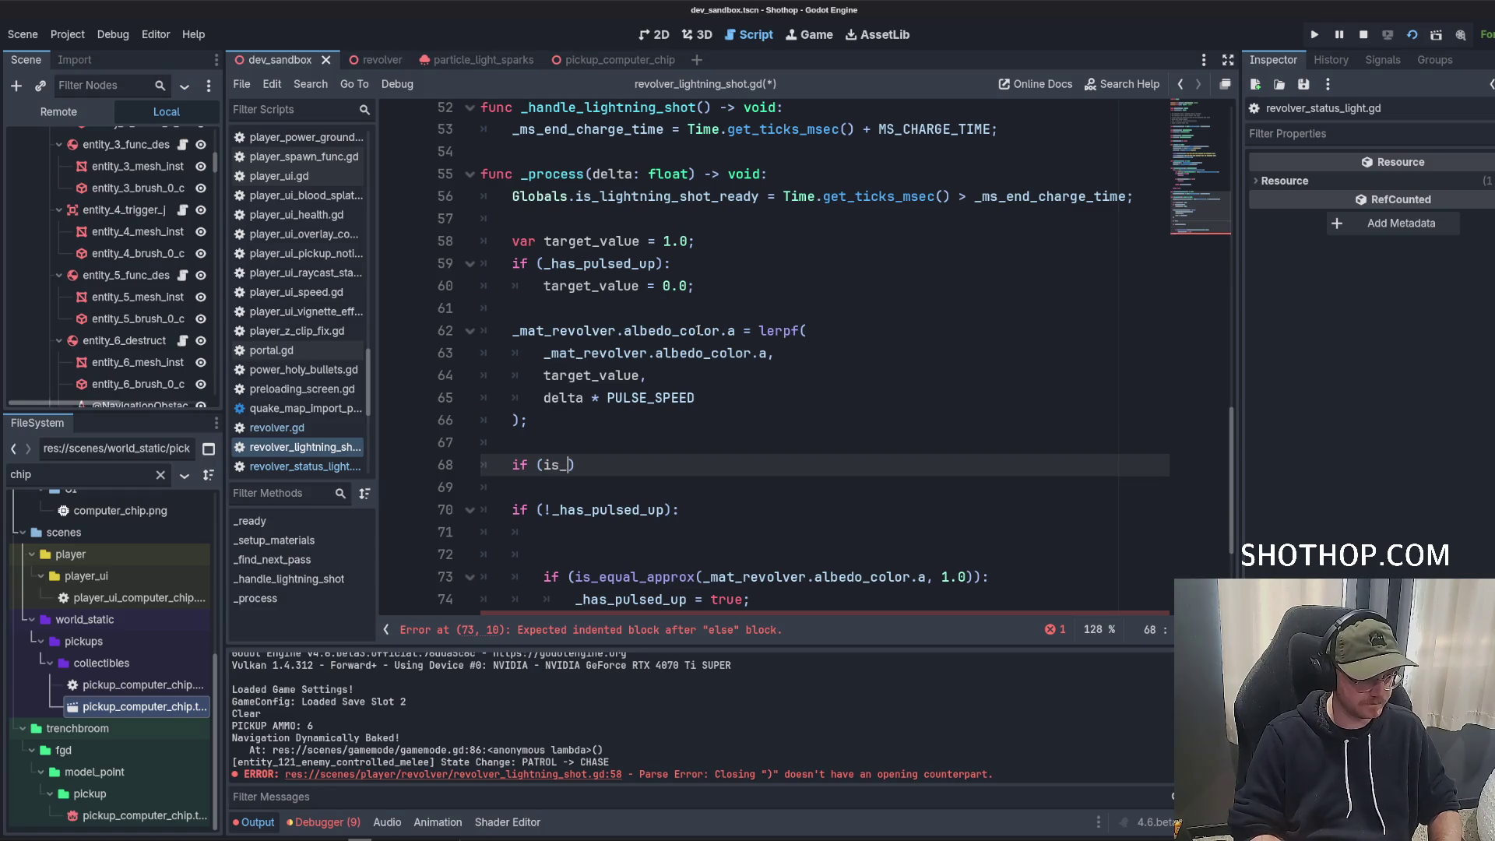
type("eq")
key("Return")
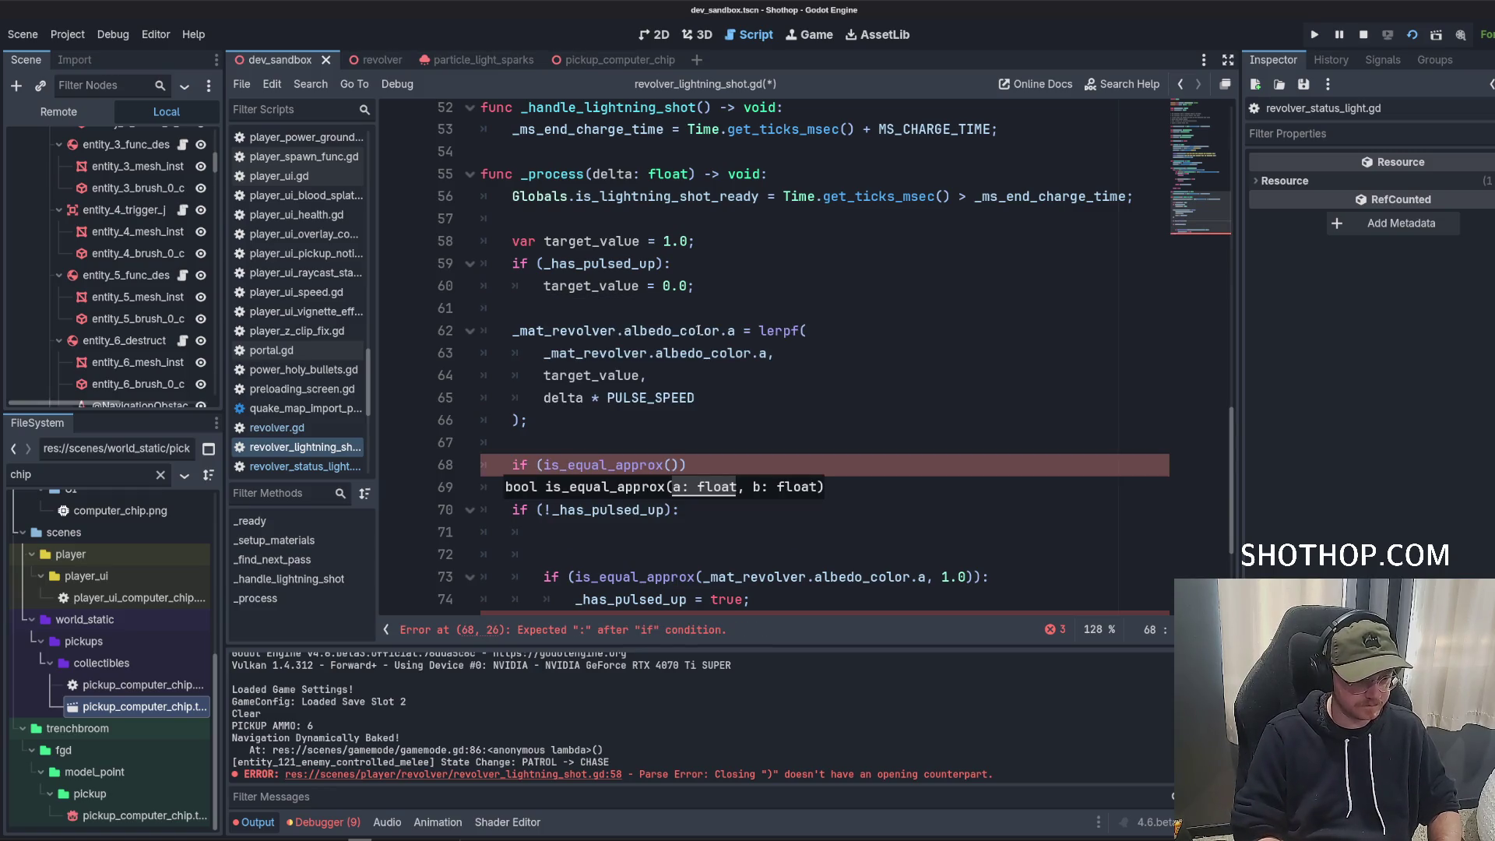
type("_mat_re")
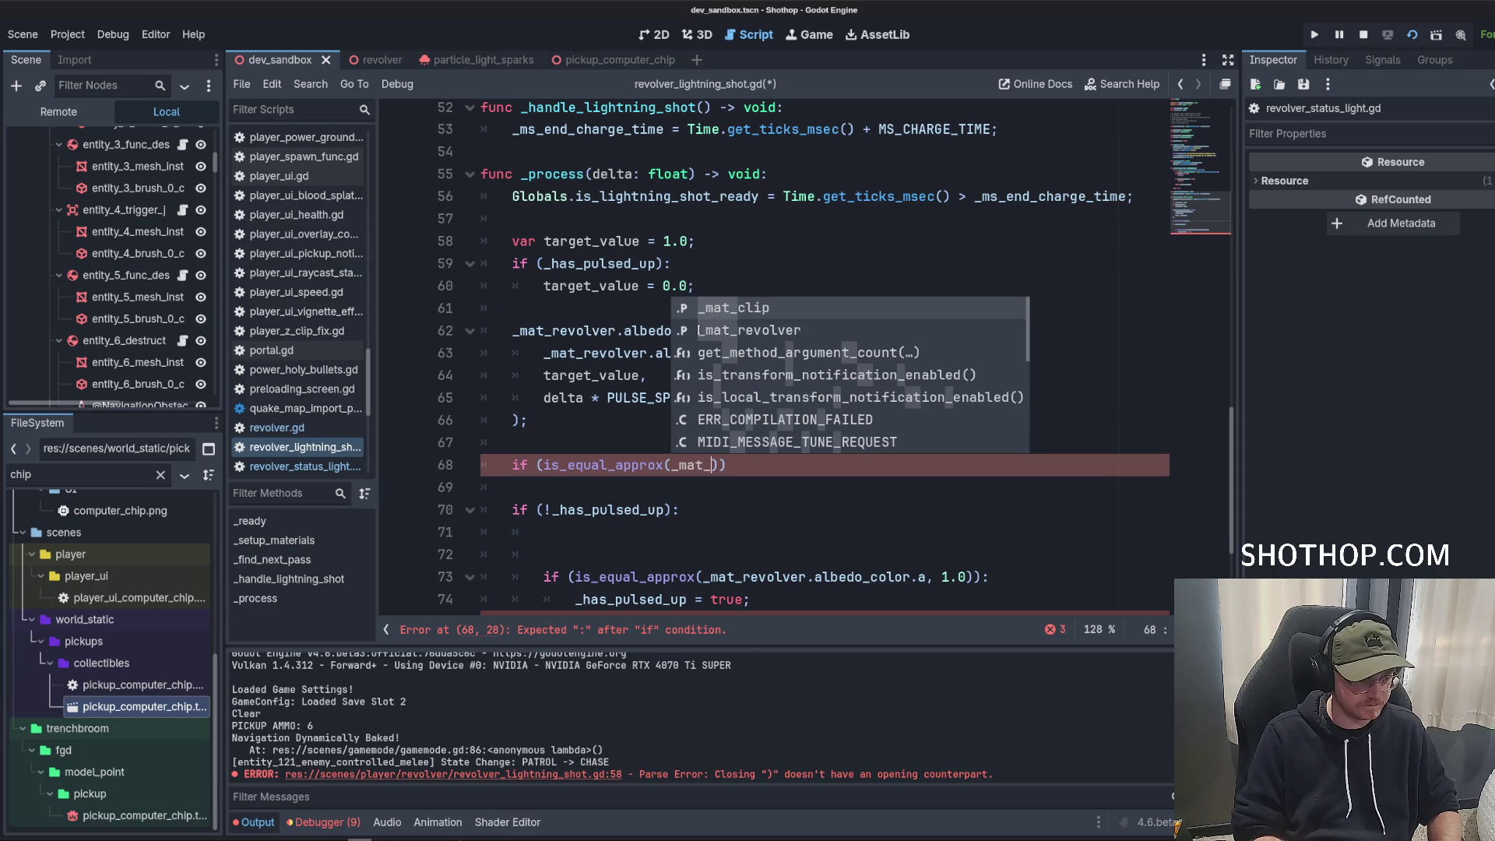
key("Return")
type(".able")
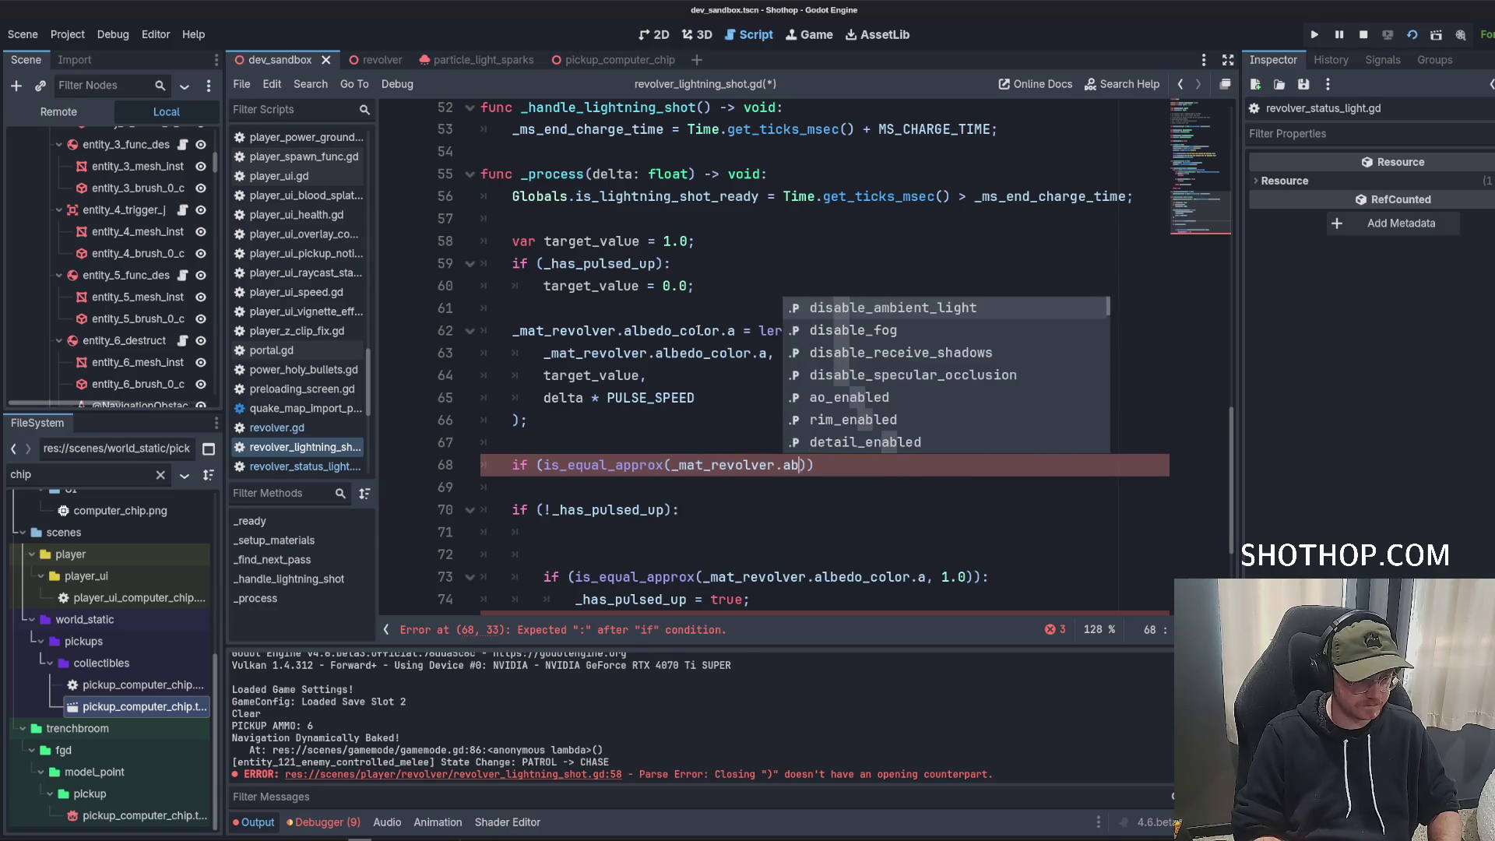
type("do_")
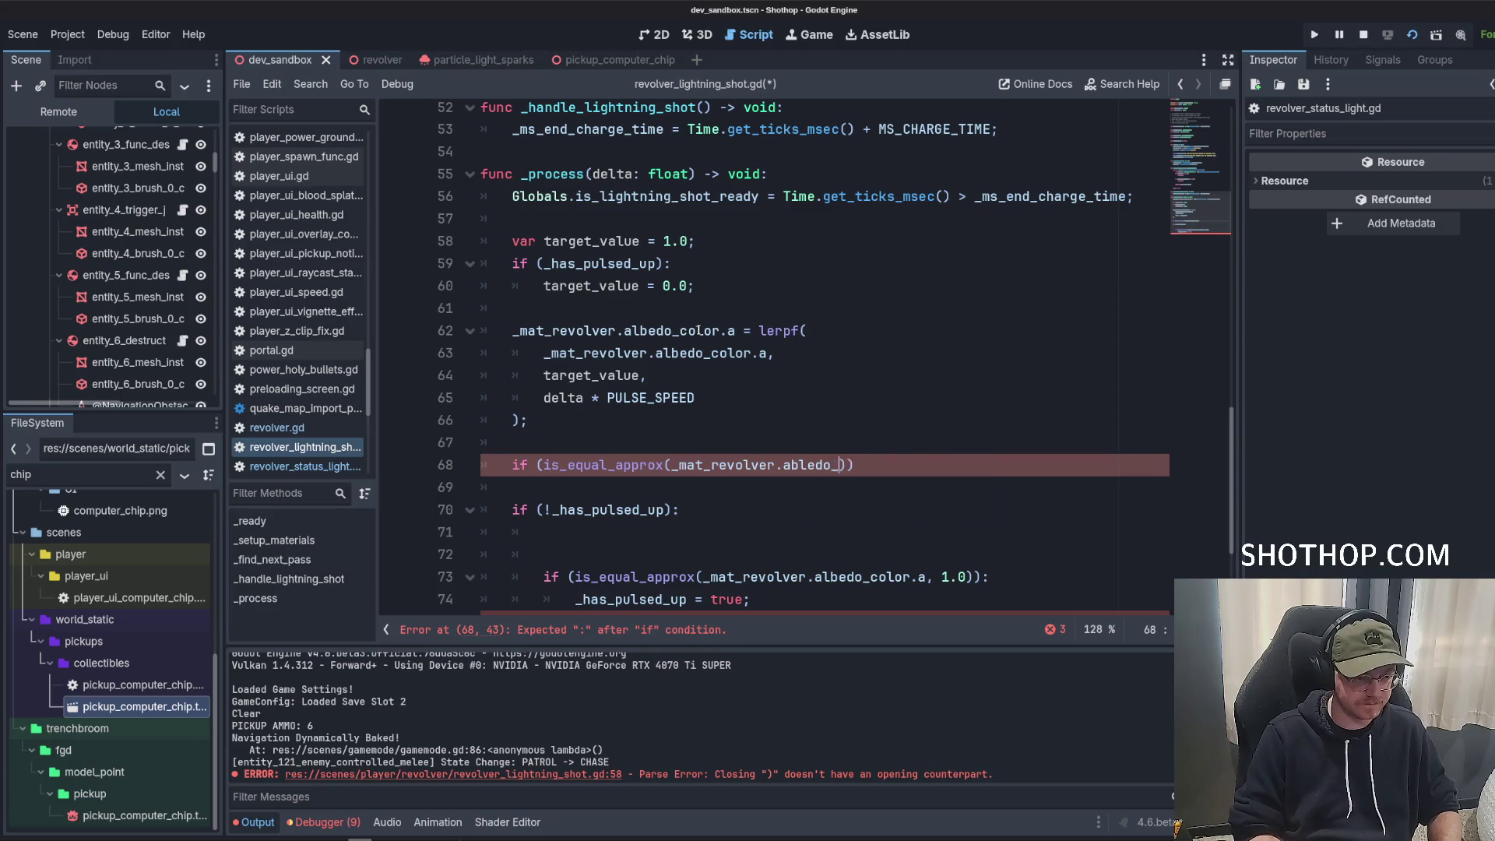
type("c")
Correct the property to albedo_color and toggle _has_pulsed_up when alpha reaches target_value.
double_click(862, 577)
key("ctrl+c")
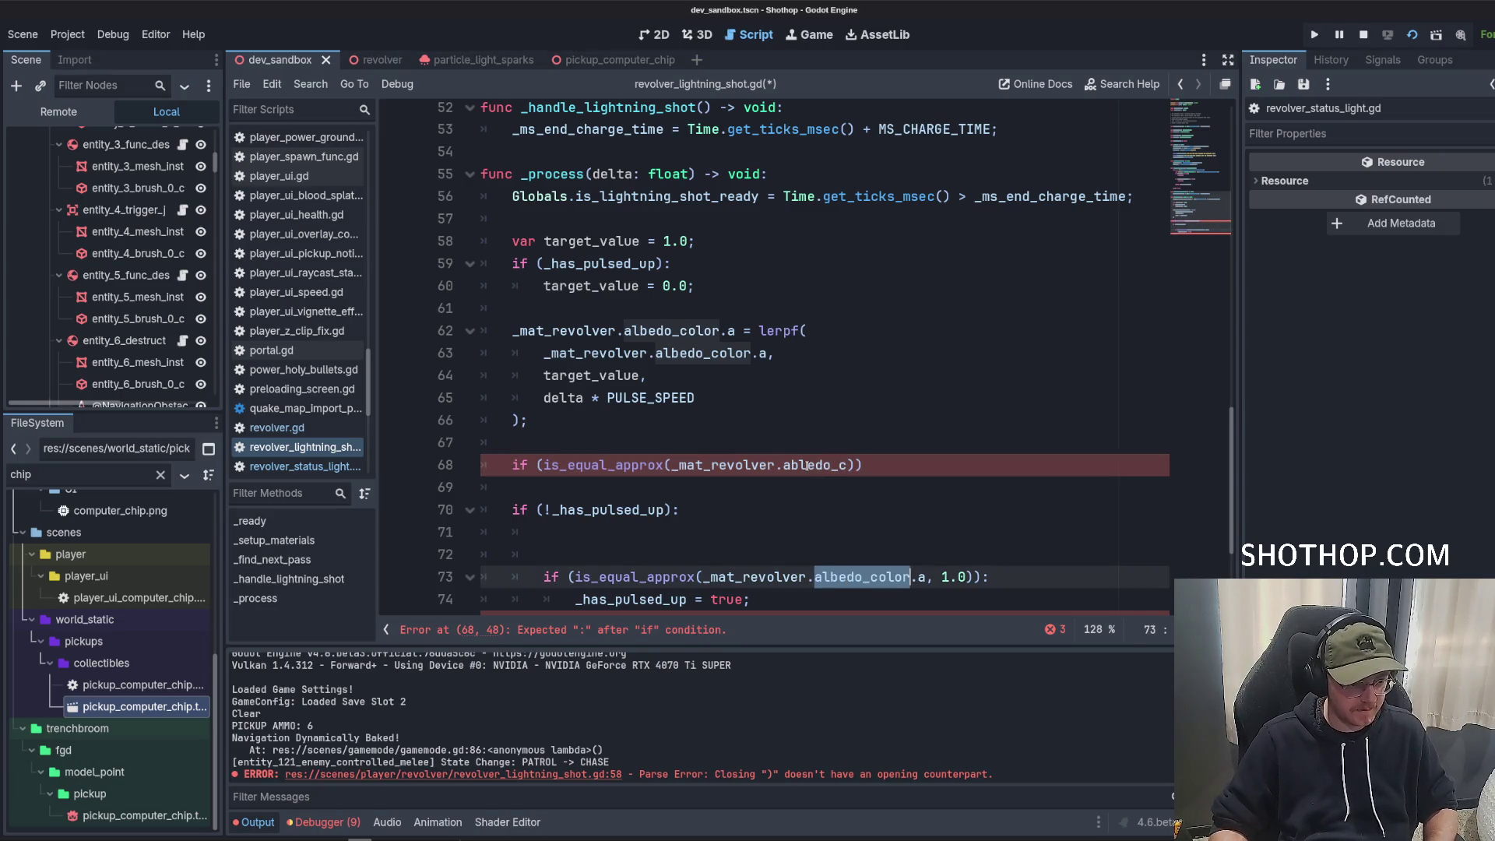
double_click(816, 465)
key("ctrl+v")
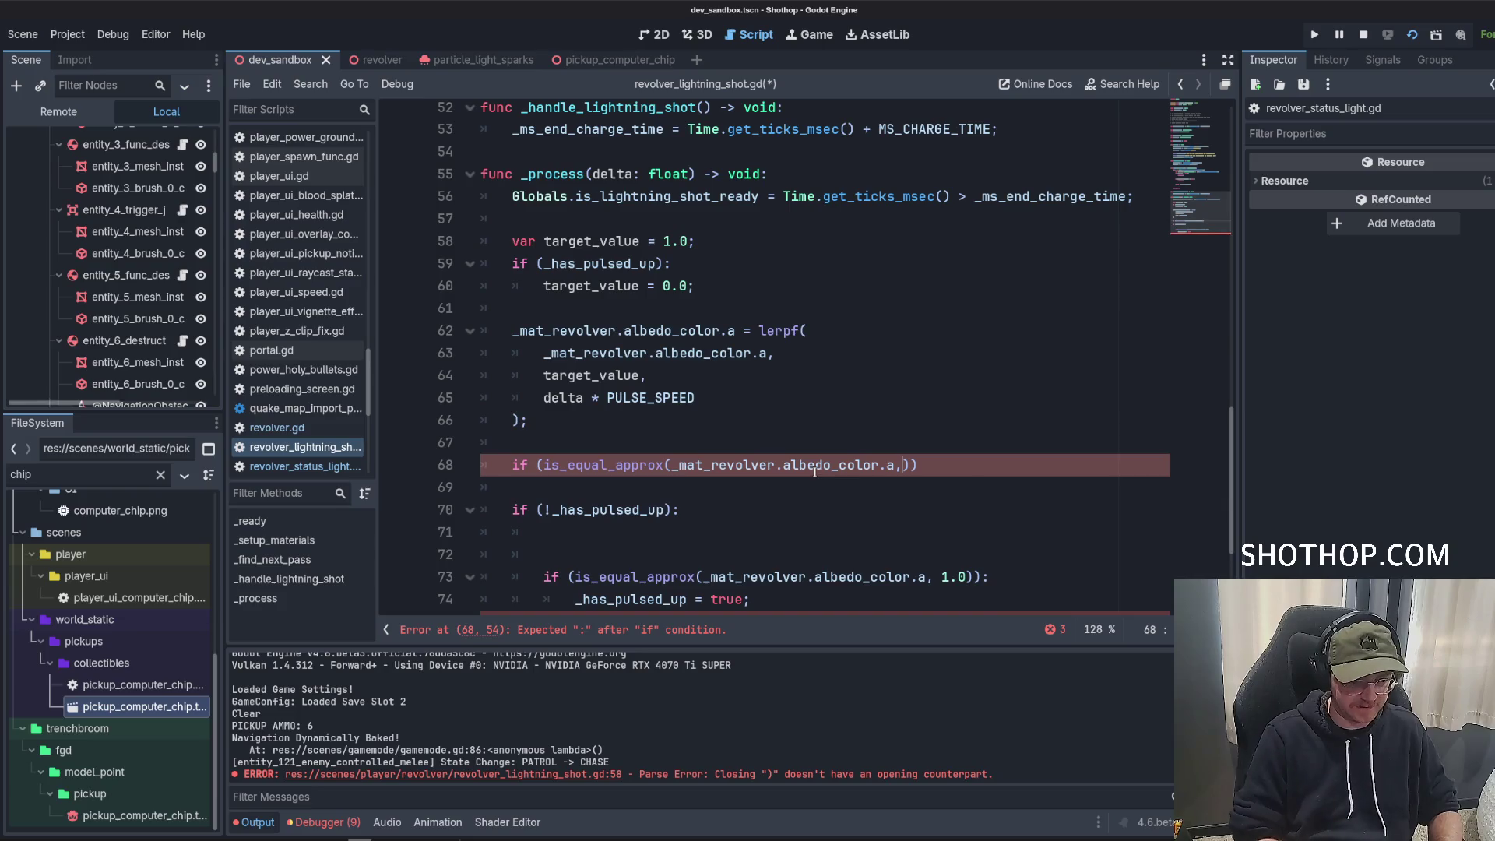
type("1")
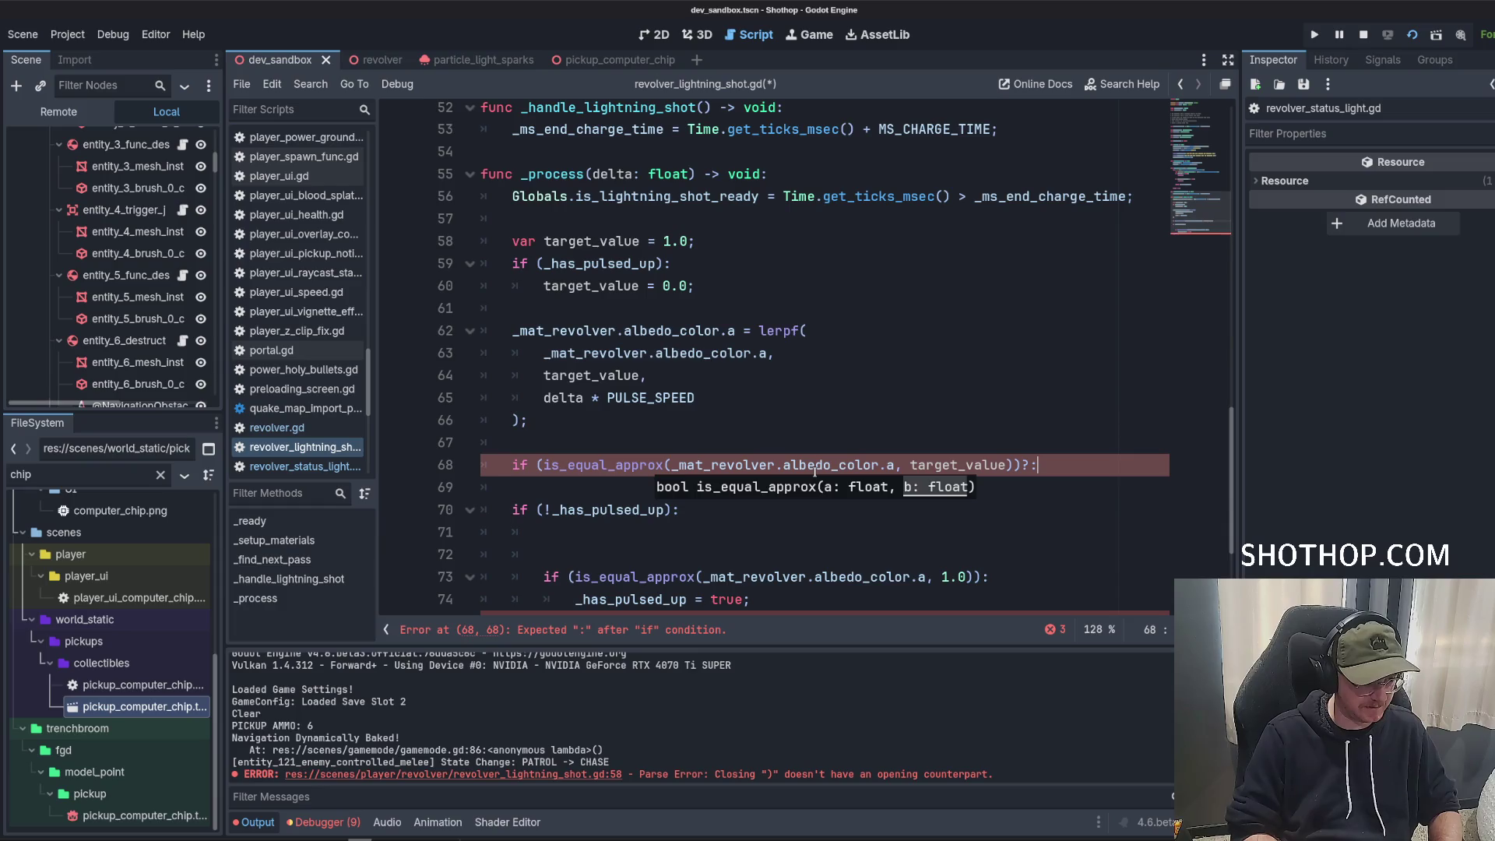
key("Return")
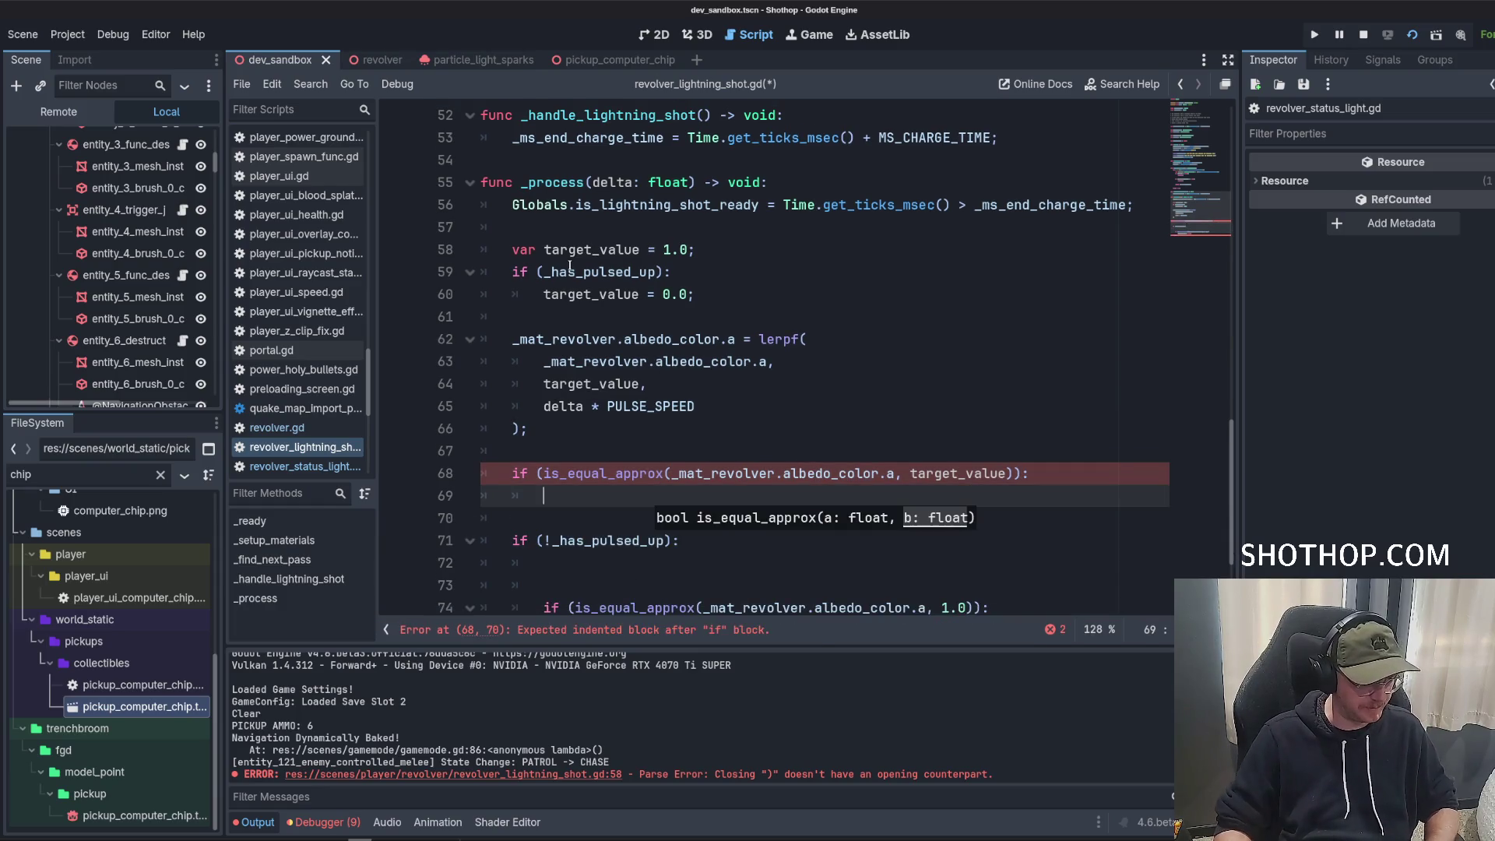
type("_has_pulsed_up = !_has_pulsed_up;")
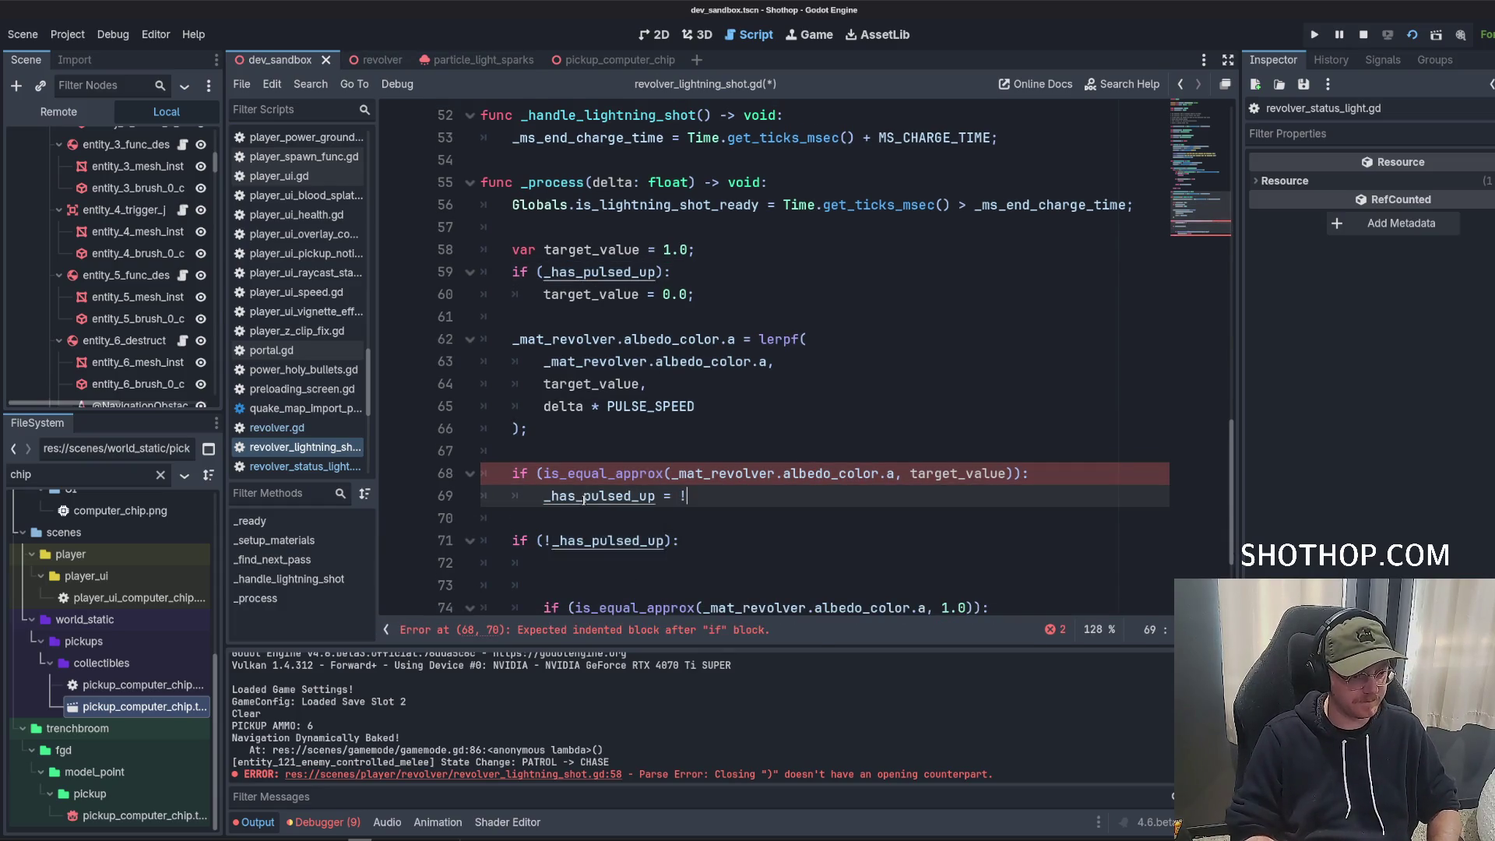
Delete the old pulse branches, save, and cut the pulse logic on lines 58–69 out of _process.
scroll(701, 467, "down", 2)
left_click_drag(483, 376, 786, 560)
key("BackSpace")
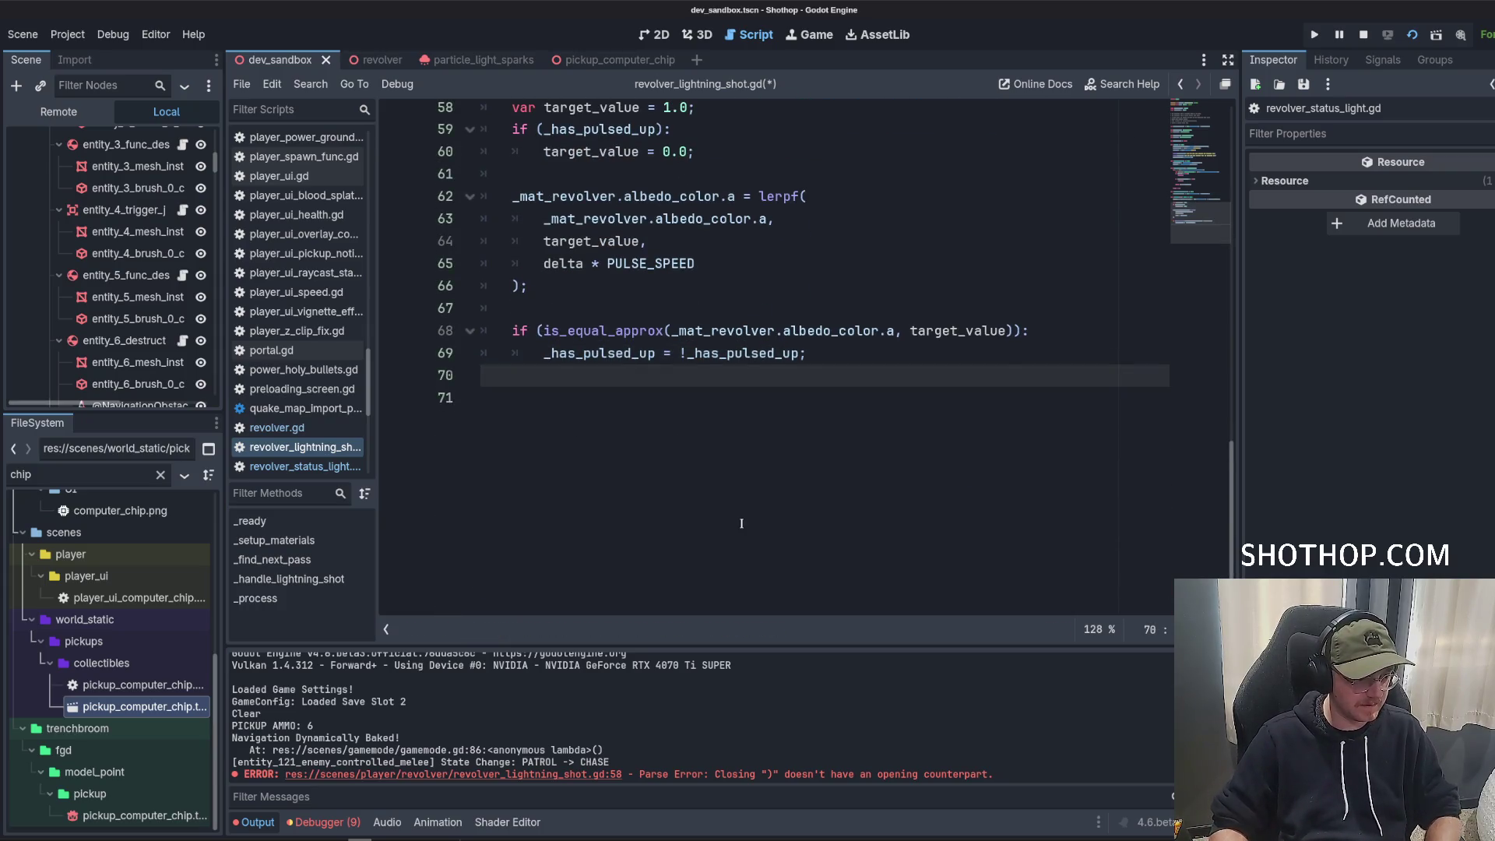
key("BackSpace")
key("ctrl+s")
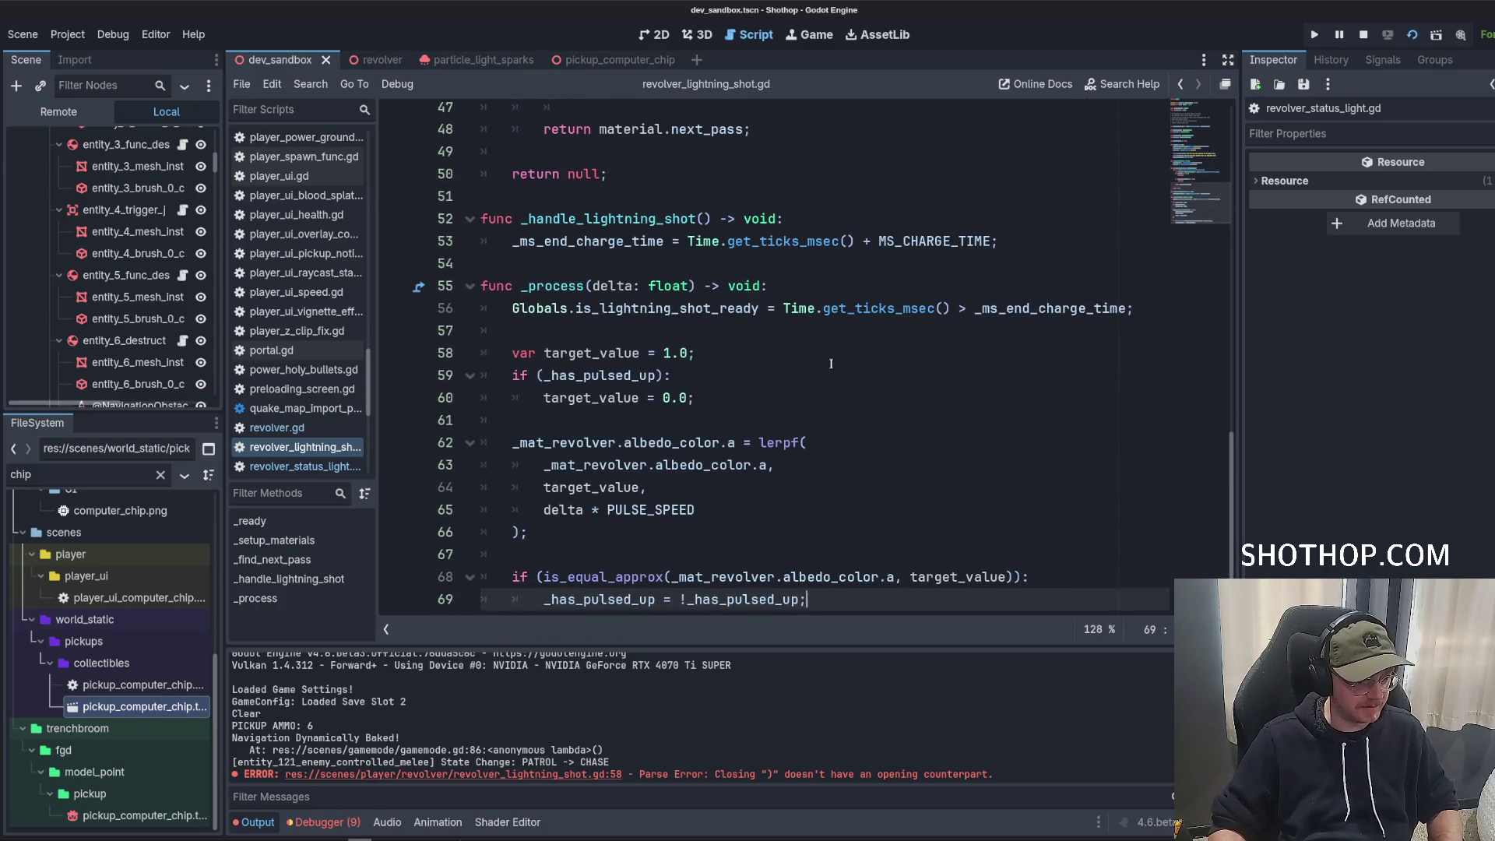
left_click_drag(877, 598, 483, 337)
key("ctrl+c")
key("BackSpace")
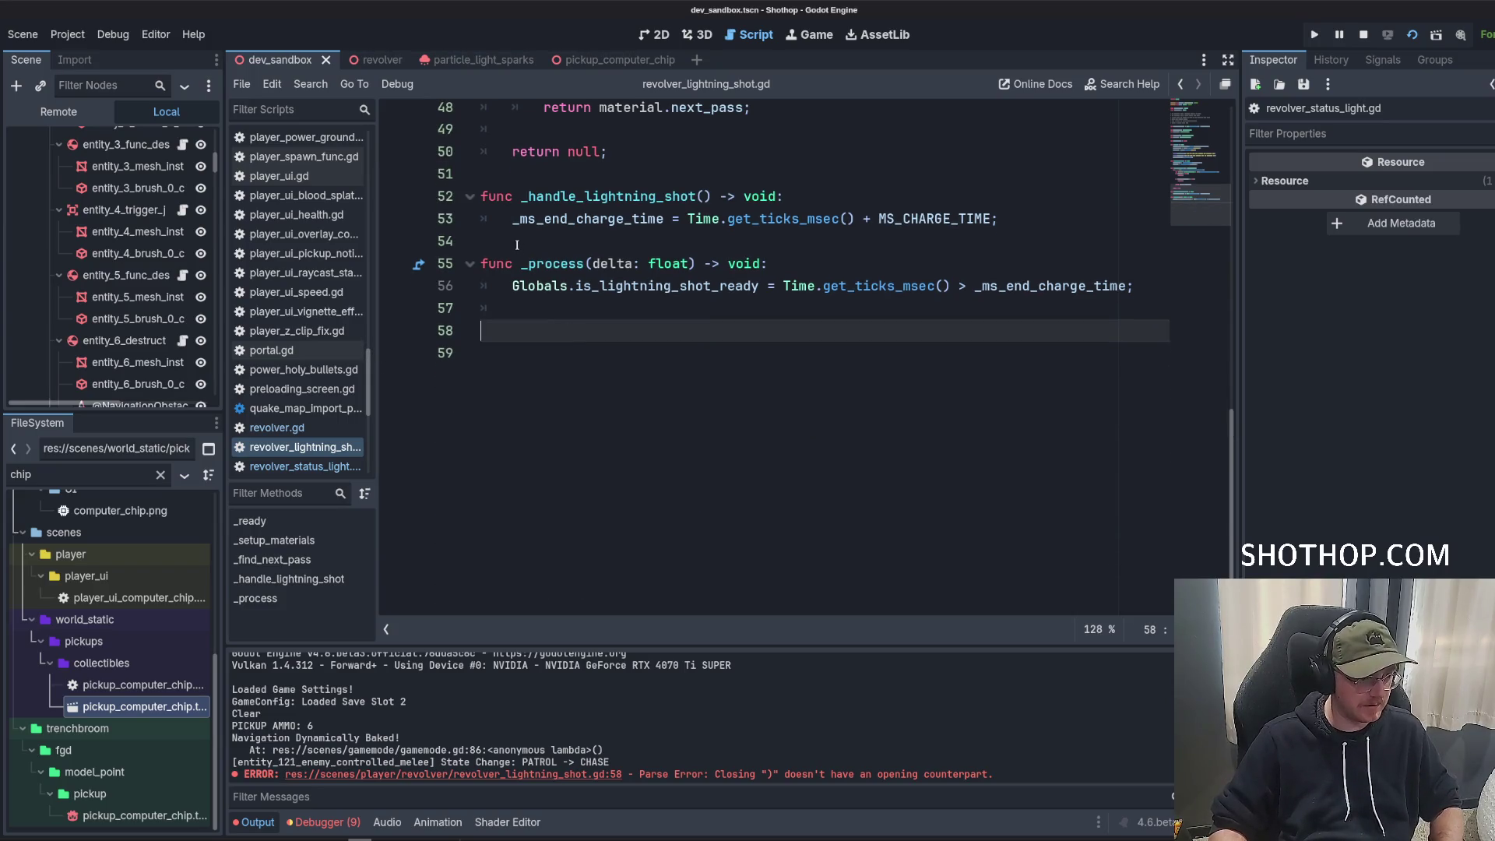
Create a _handle_light_pulsing function above _process with the cut pulse logic as its body.
left_click(518, 245)
key("Return")
key("Return")
key("Up")
type("fu")
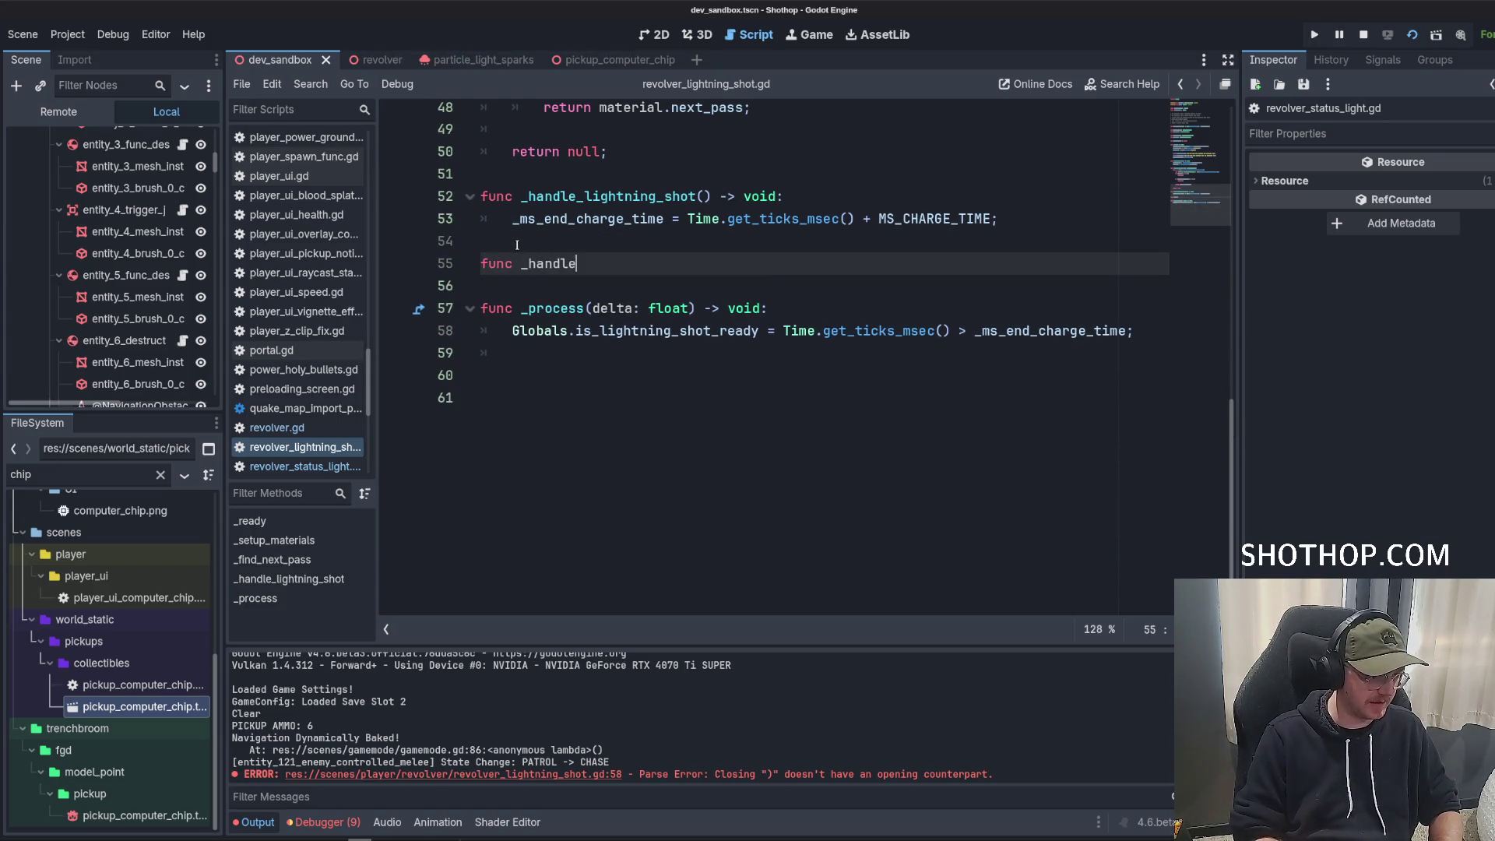
type("_light_pulsing() -> void")
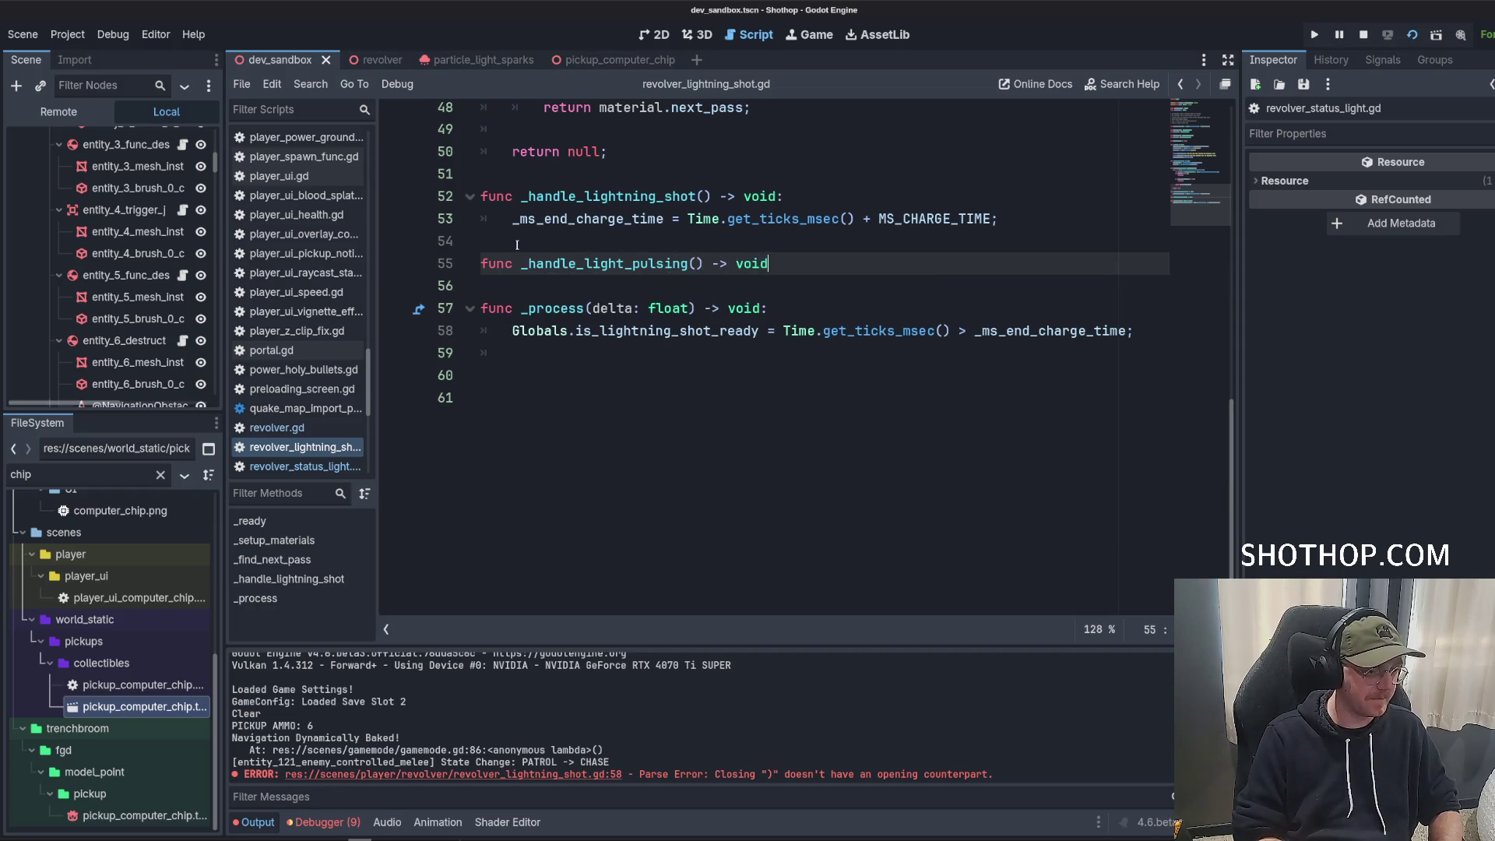
type(":")
key("Return")
key("ctrl+v")
left_click(748, 286)
key("shift+Tab")
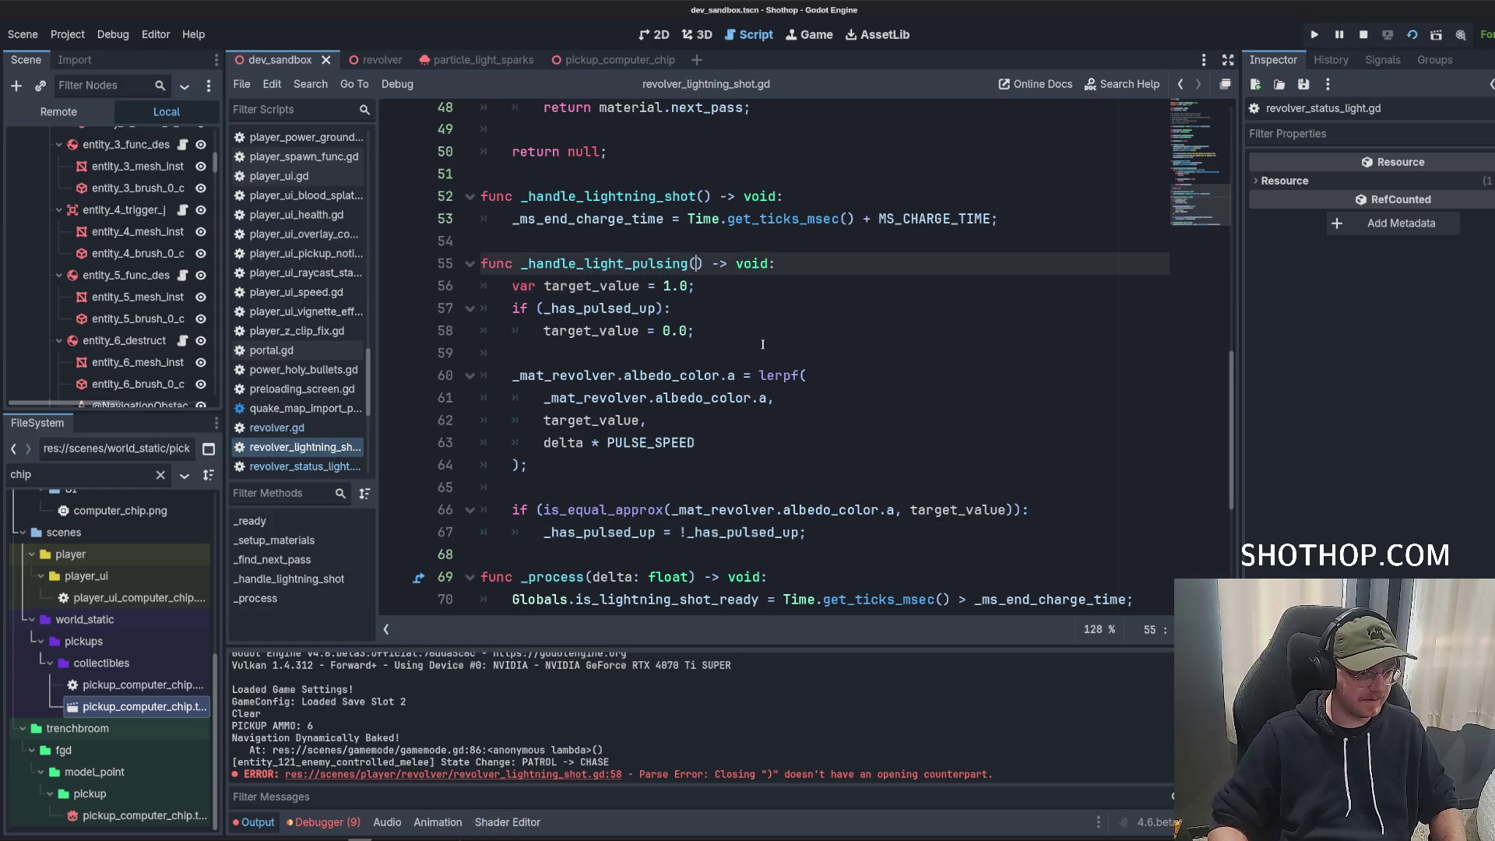
Give _handle_light_pulsing a delta: float parameter, call it from _process, and save.
key("Up")
type("delta: float")
scroll(748, 351, "up", 1)
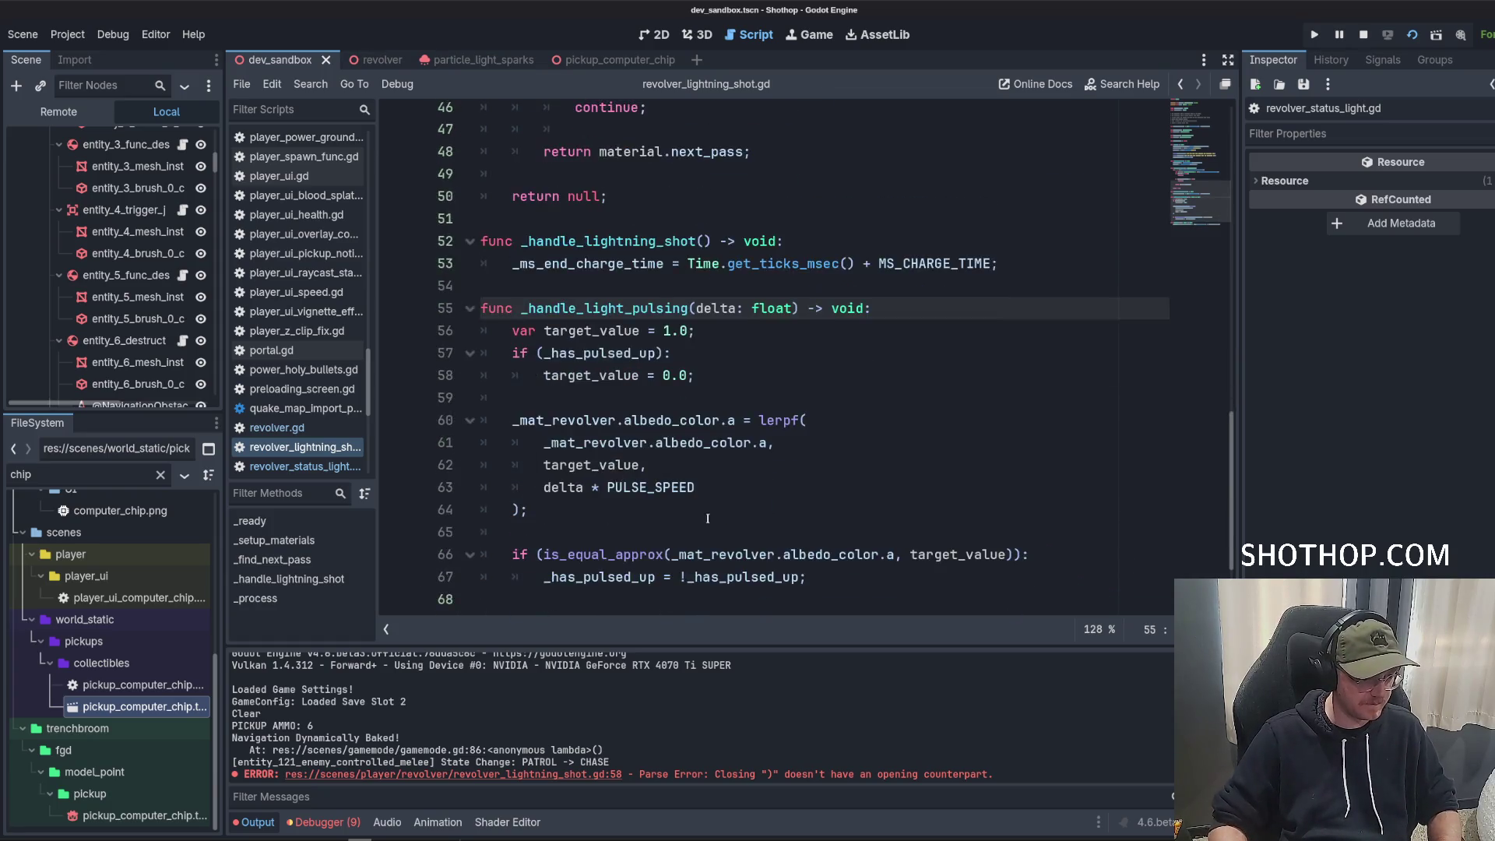
scroll(732, 468, "down", 2)
left_click(723, 567)
type("hand")
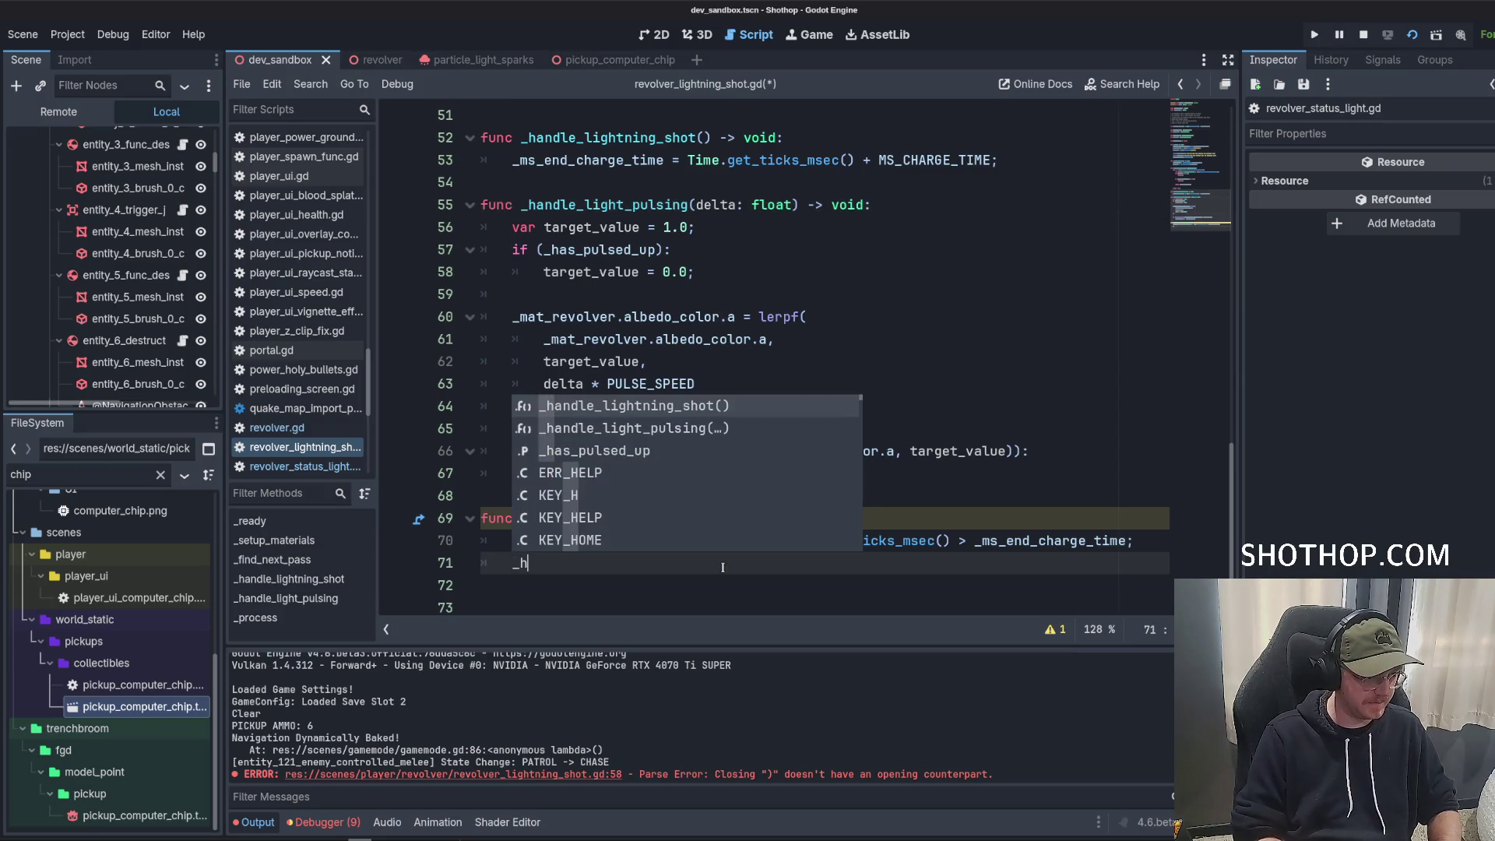
key("Down")
key("Return")
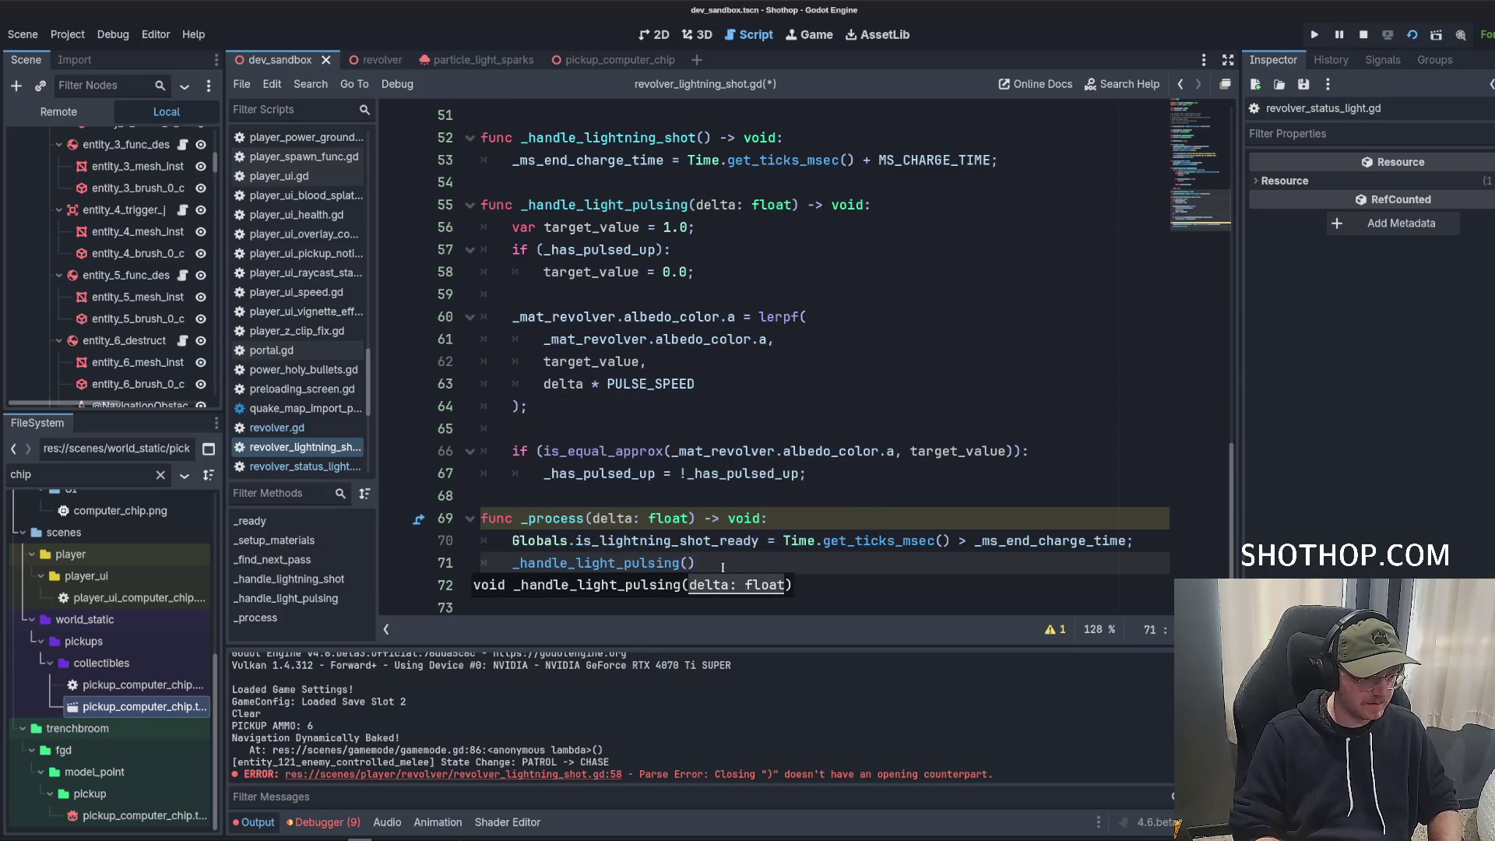
left_click(1035, 470)
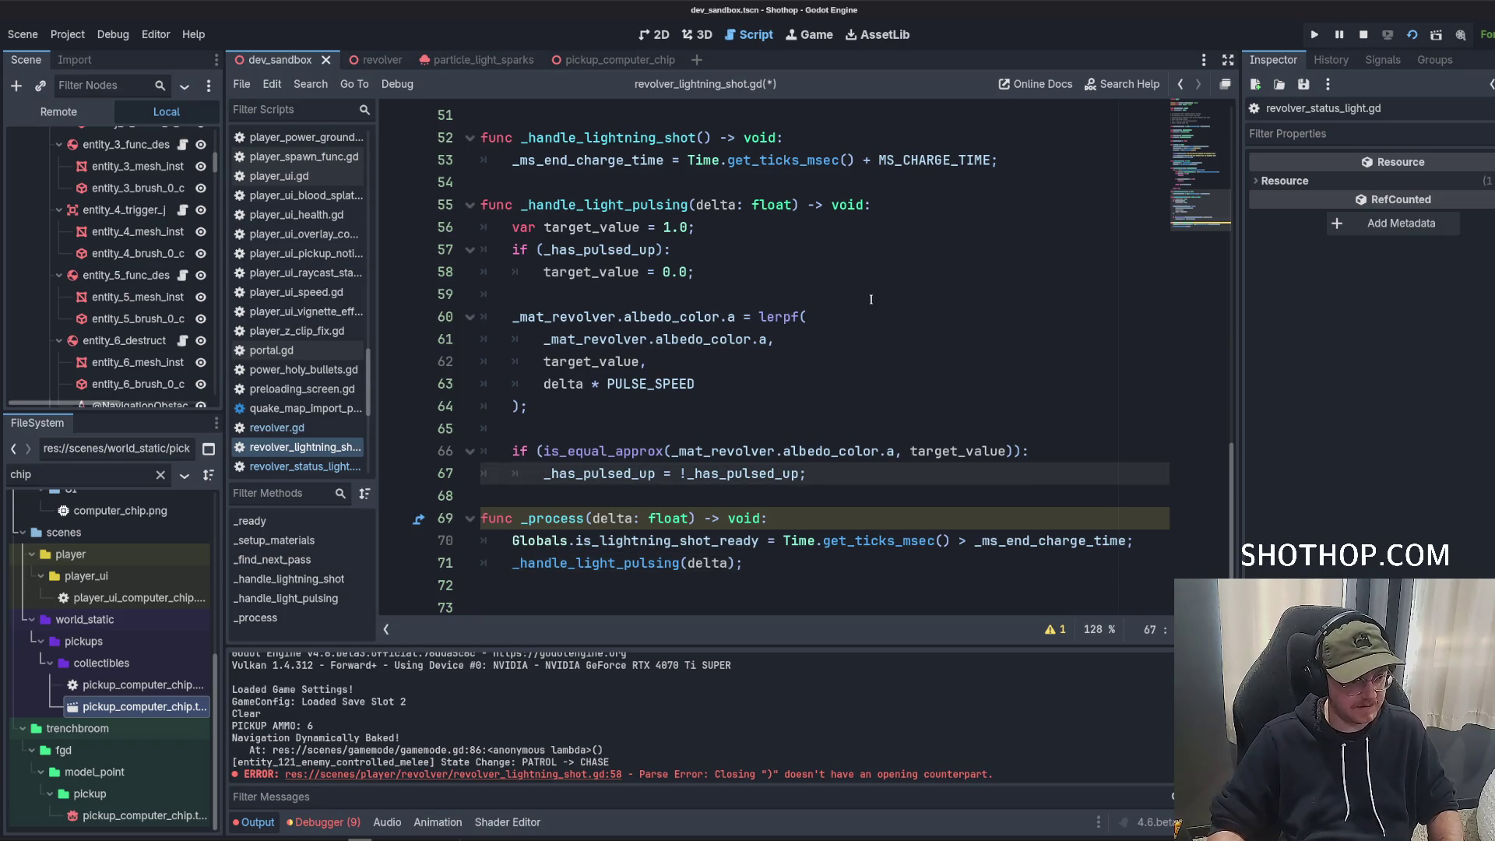
key("ctrl+s")
left_click(947, 241)
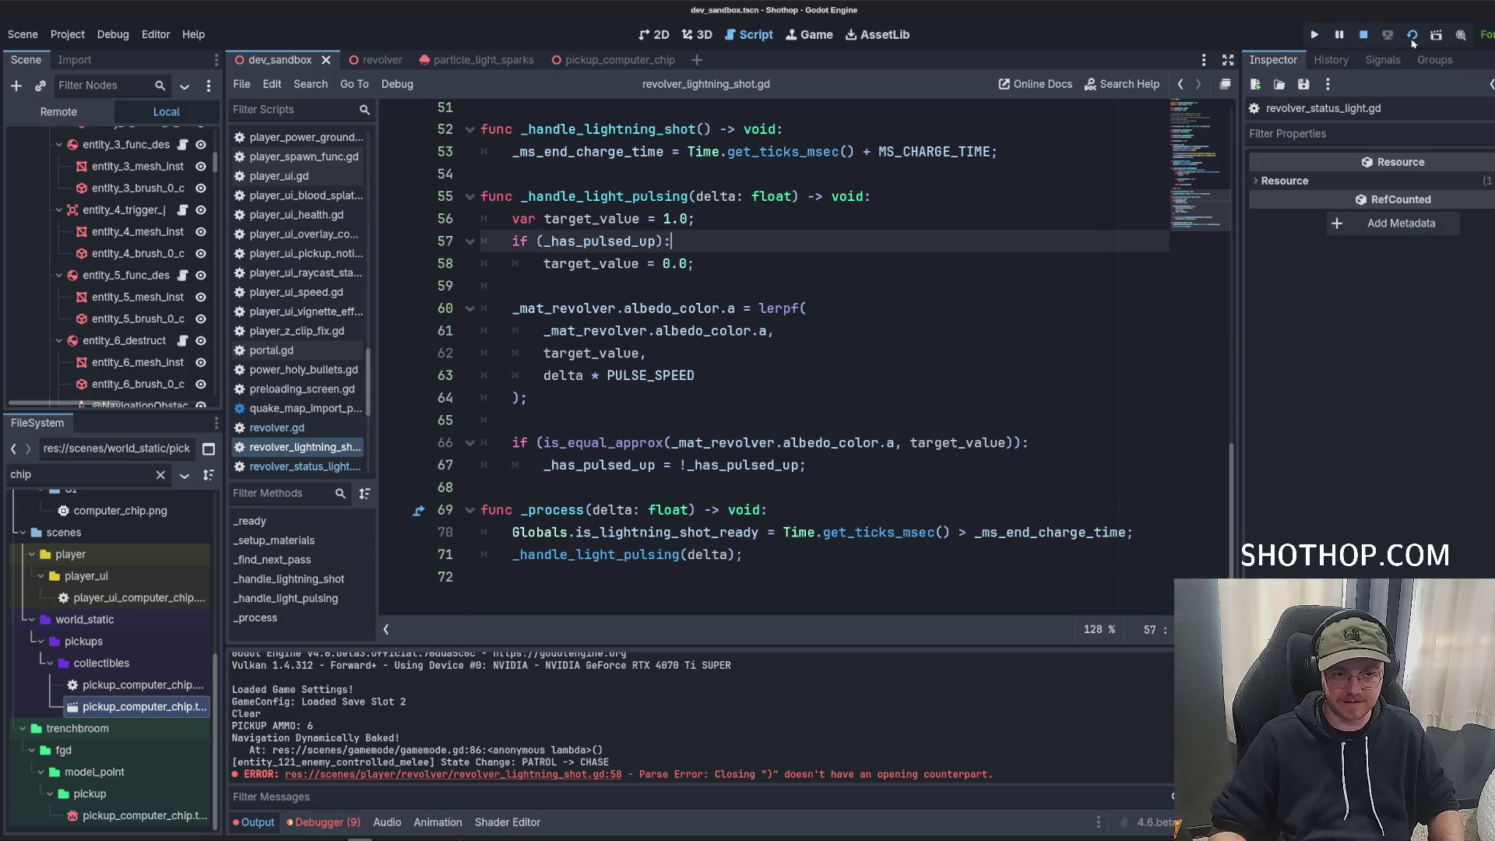
Run the project to test the lightning shot, then pause and return to the script editor.
left_click(1315, 34)
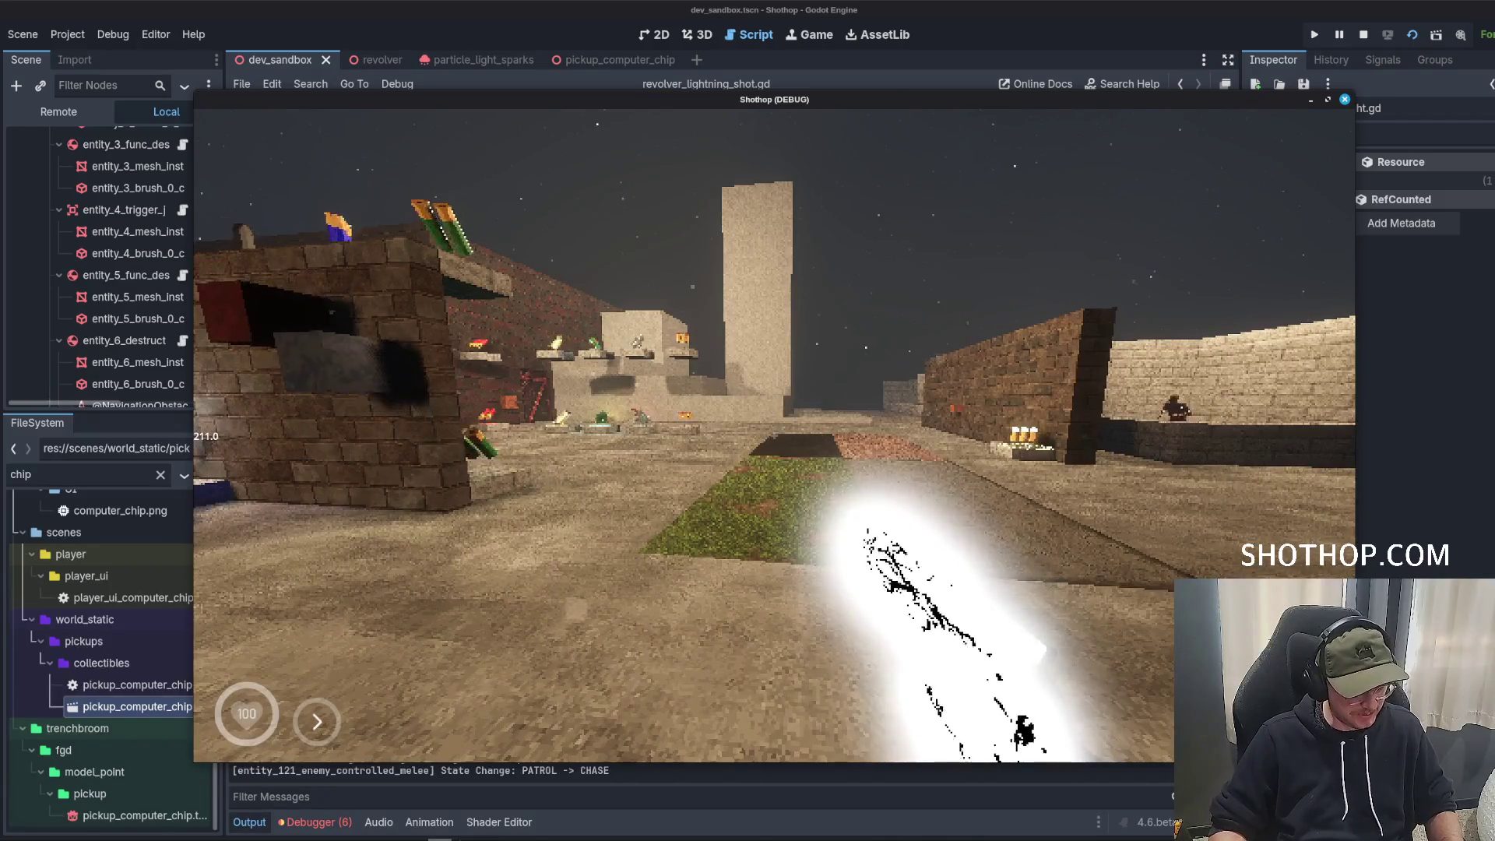
key("Escape")
key("Escape")
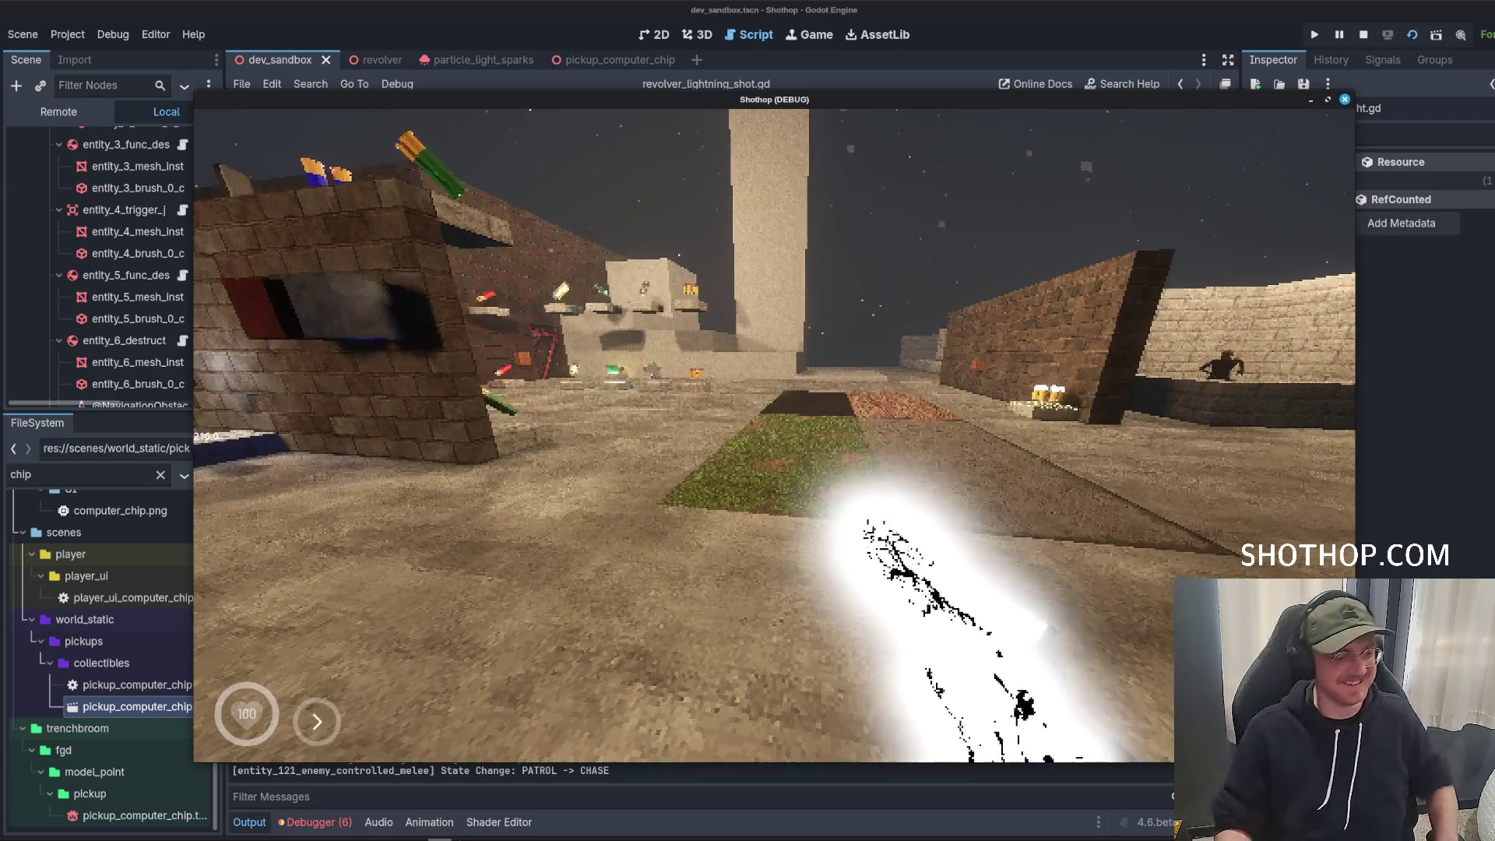
key("Escape")
left_click(797, 378)
left_click(726, 265)
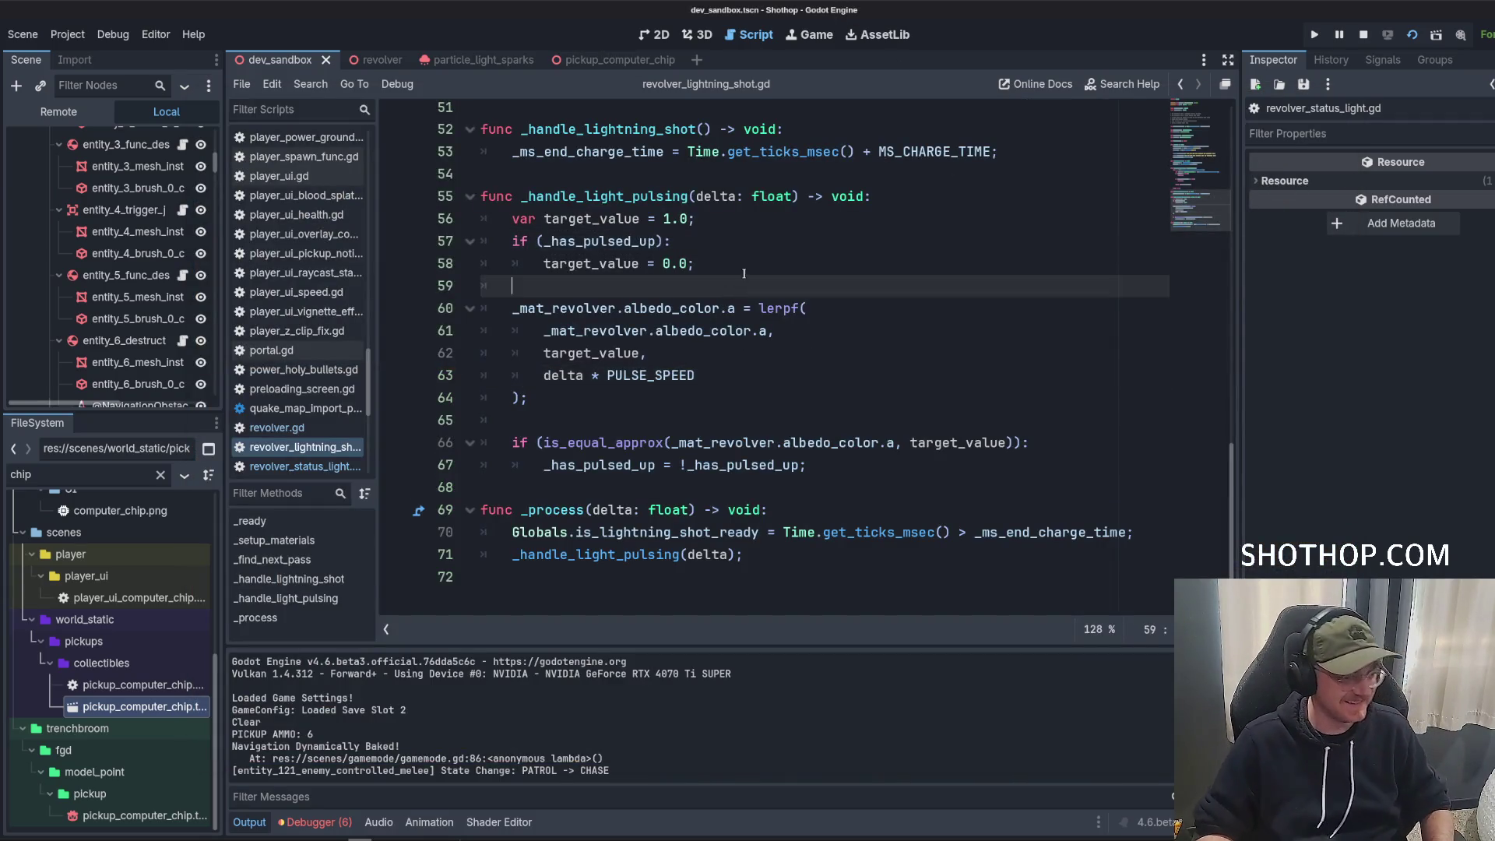
Add print(_mat_revolver.albedo_color.a) on a new line after the lerpf call.
key("Down")
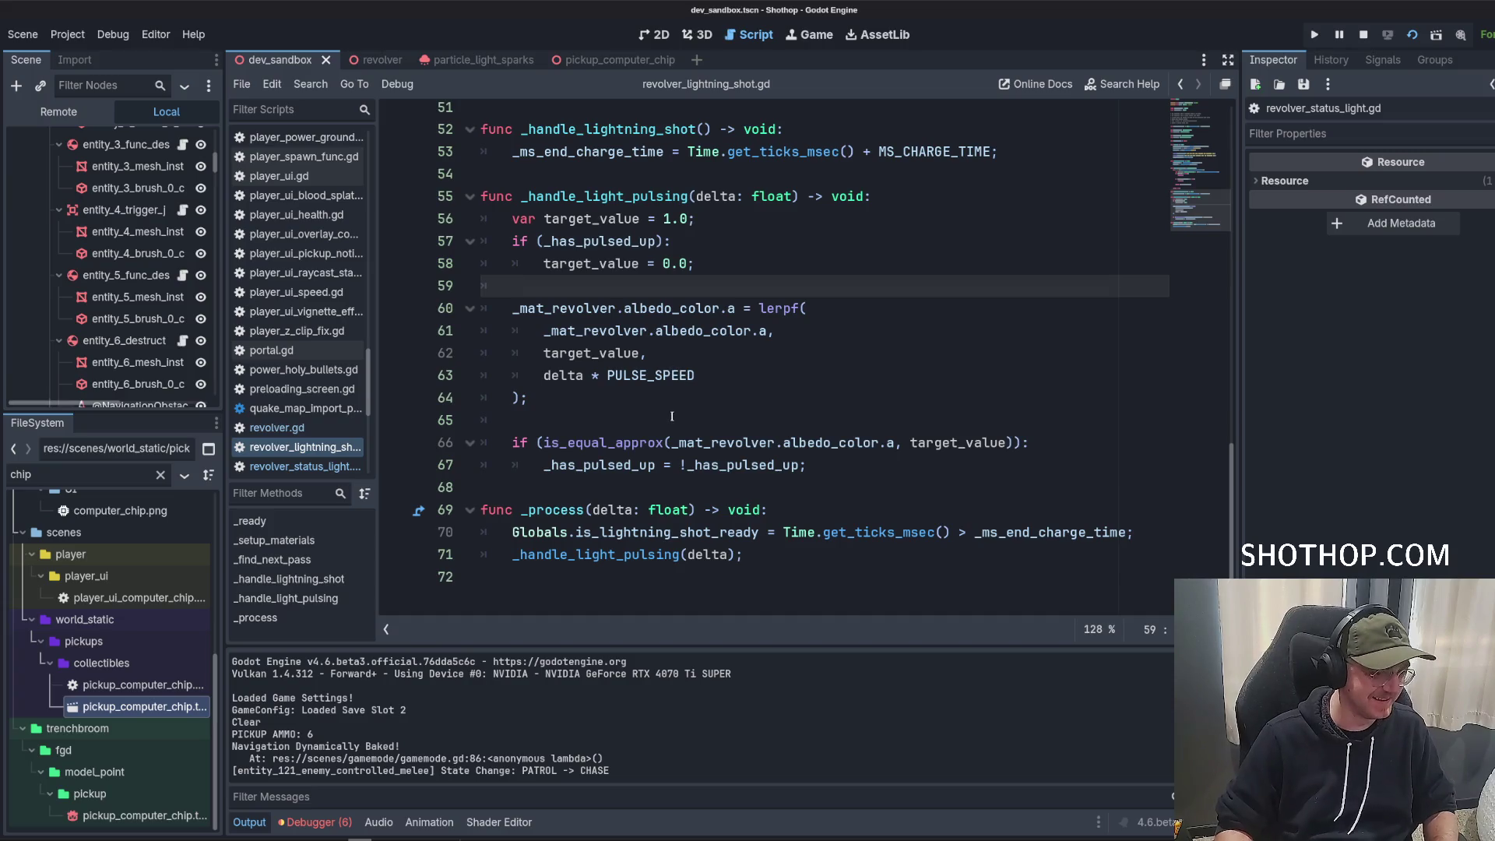
left_click(661, 398)
left_click(818, 330)
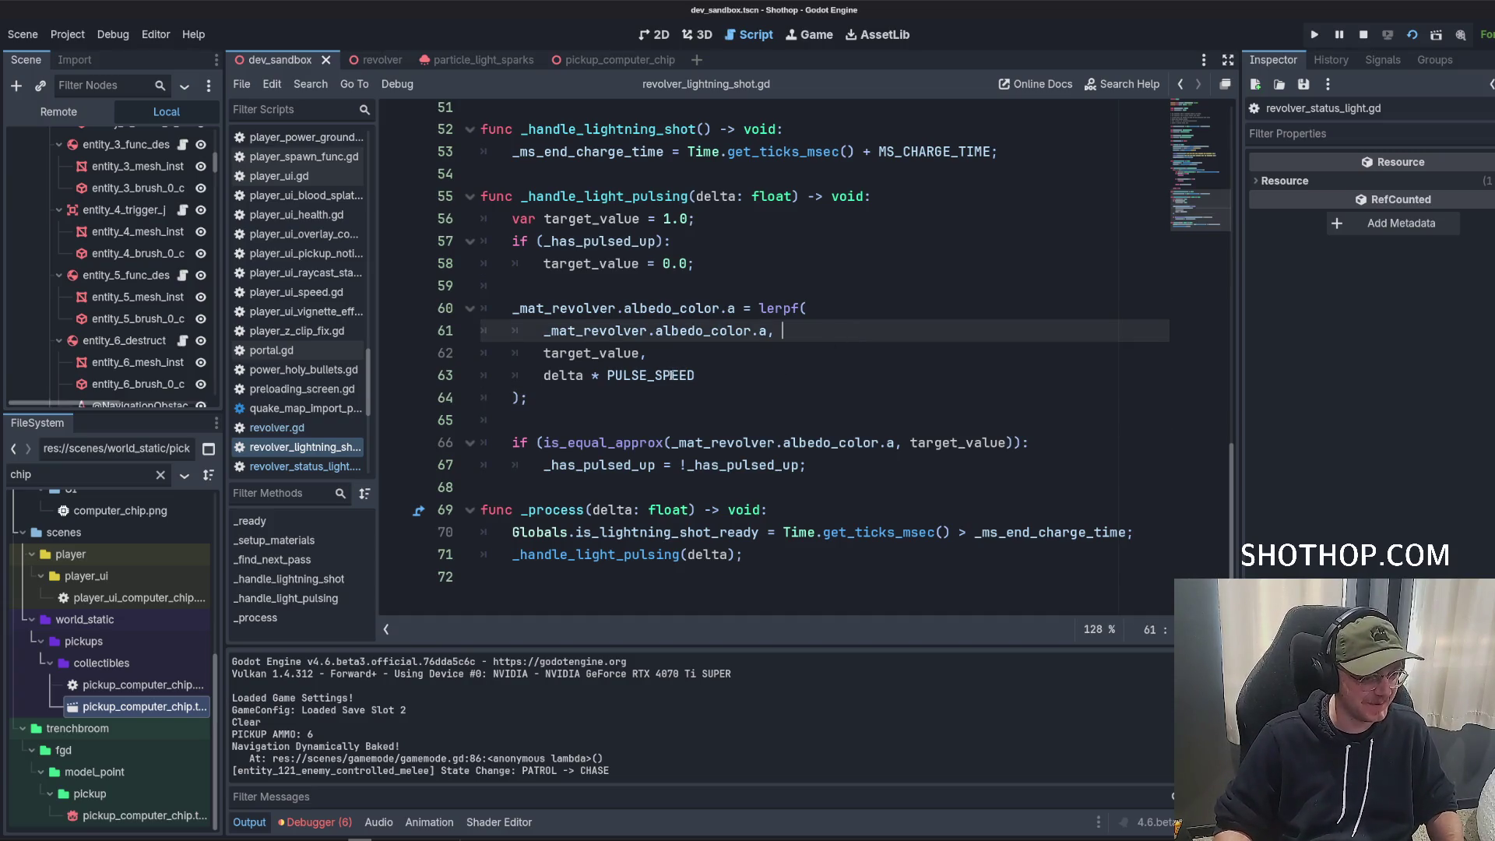
double_click(650, 375)
left_click(733, 404)
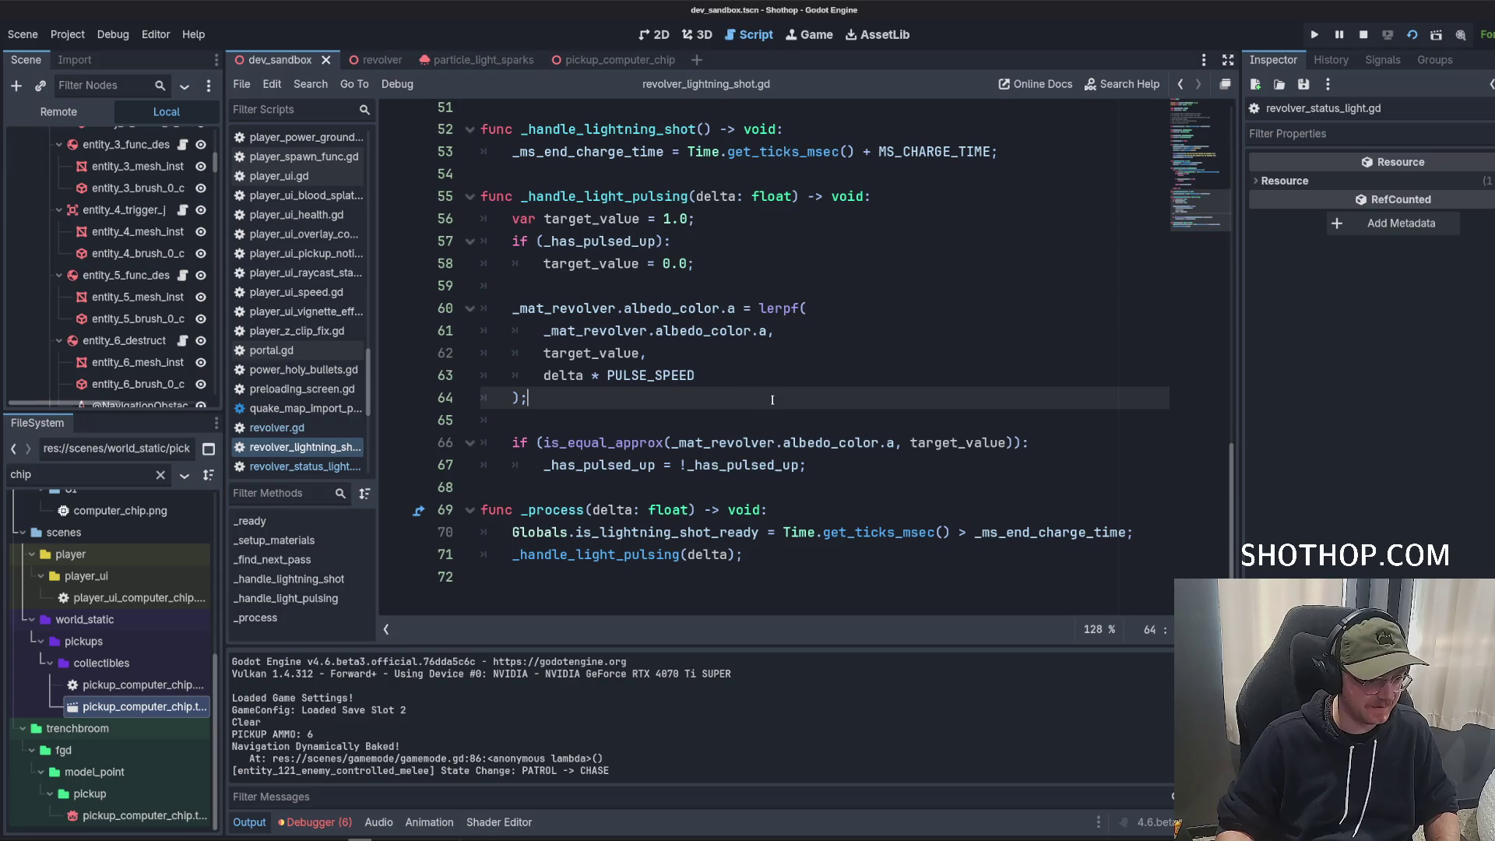
mouse_move(546, 331)
left_mouse_down()
mouse_move(779, 331)
mouse_move(766, 331)
left_mouse_up()
key("ctrl+c")
left_click(667, 389)
key("Return")
key("Return")
type("print(")
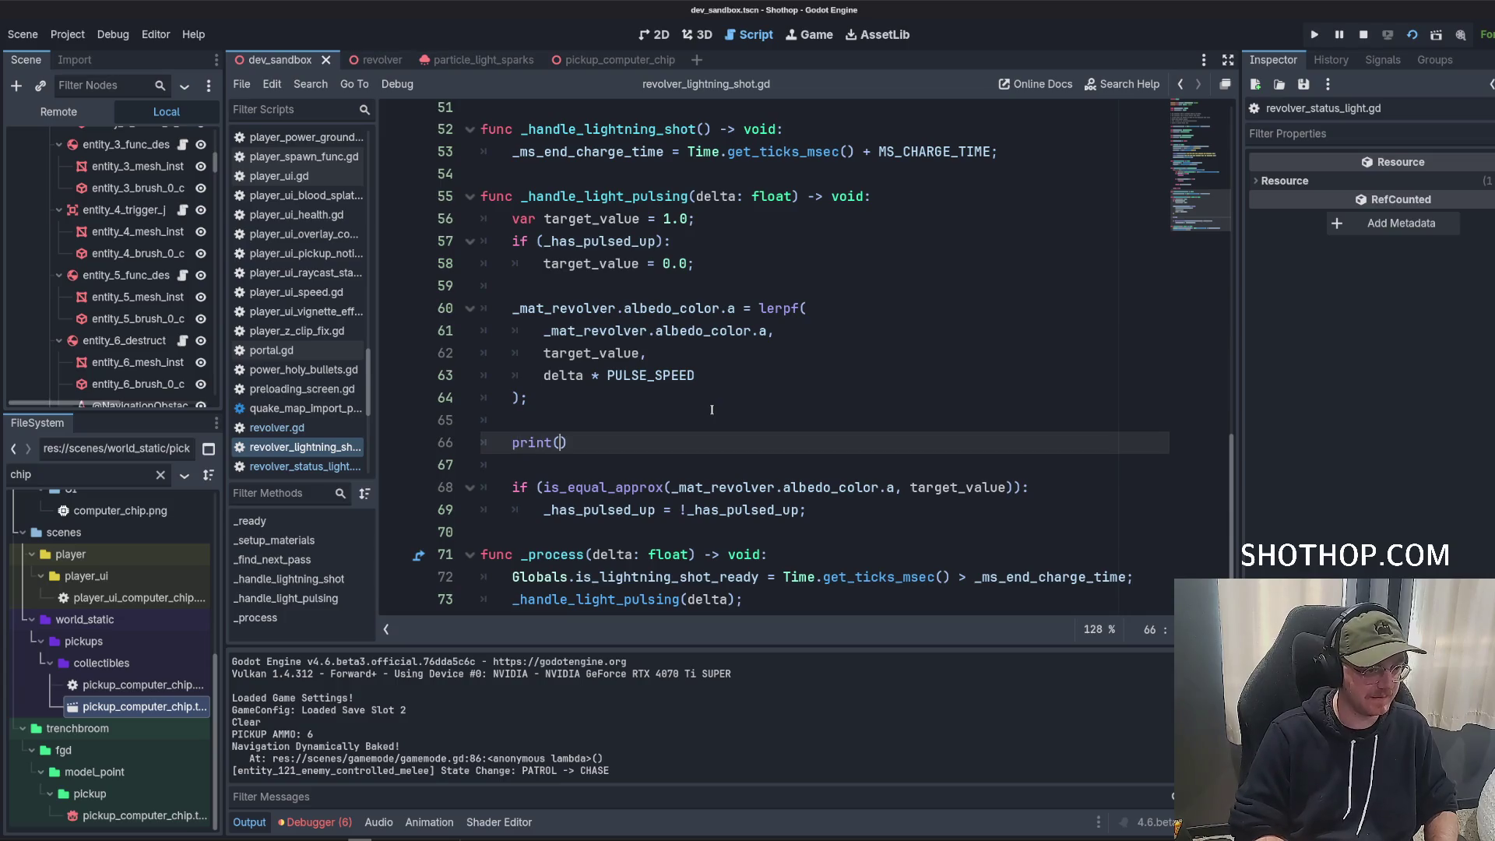
key("ctrl+v")
Run the game and fire the lightning shot to see the printed alpha value.
left_click(701, 286)
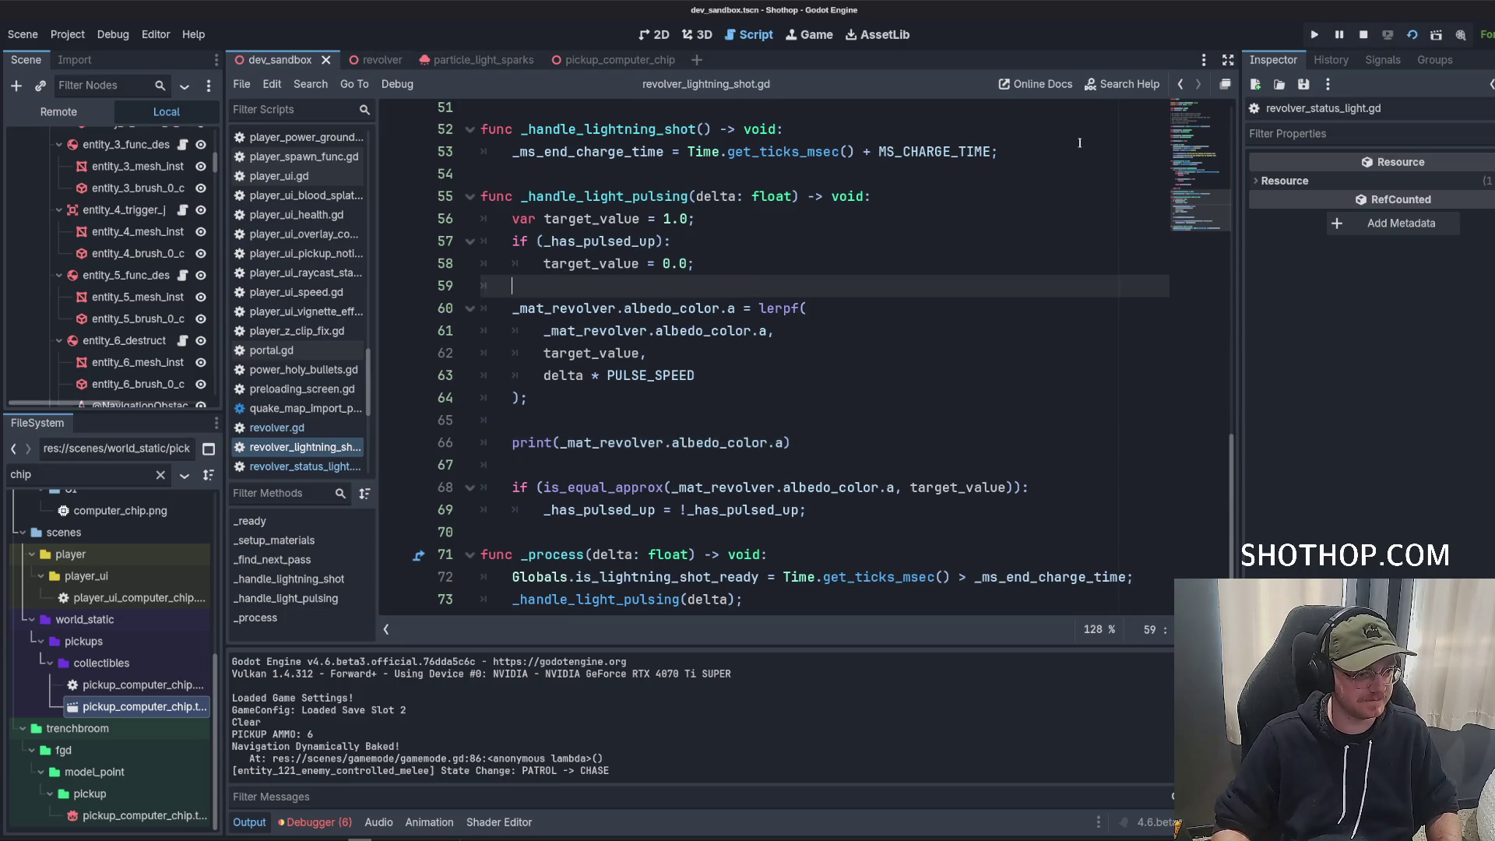
left_click(1314, 34)
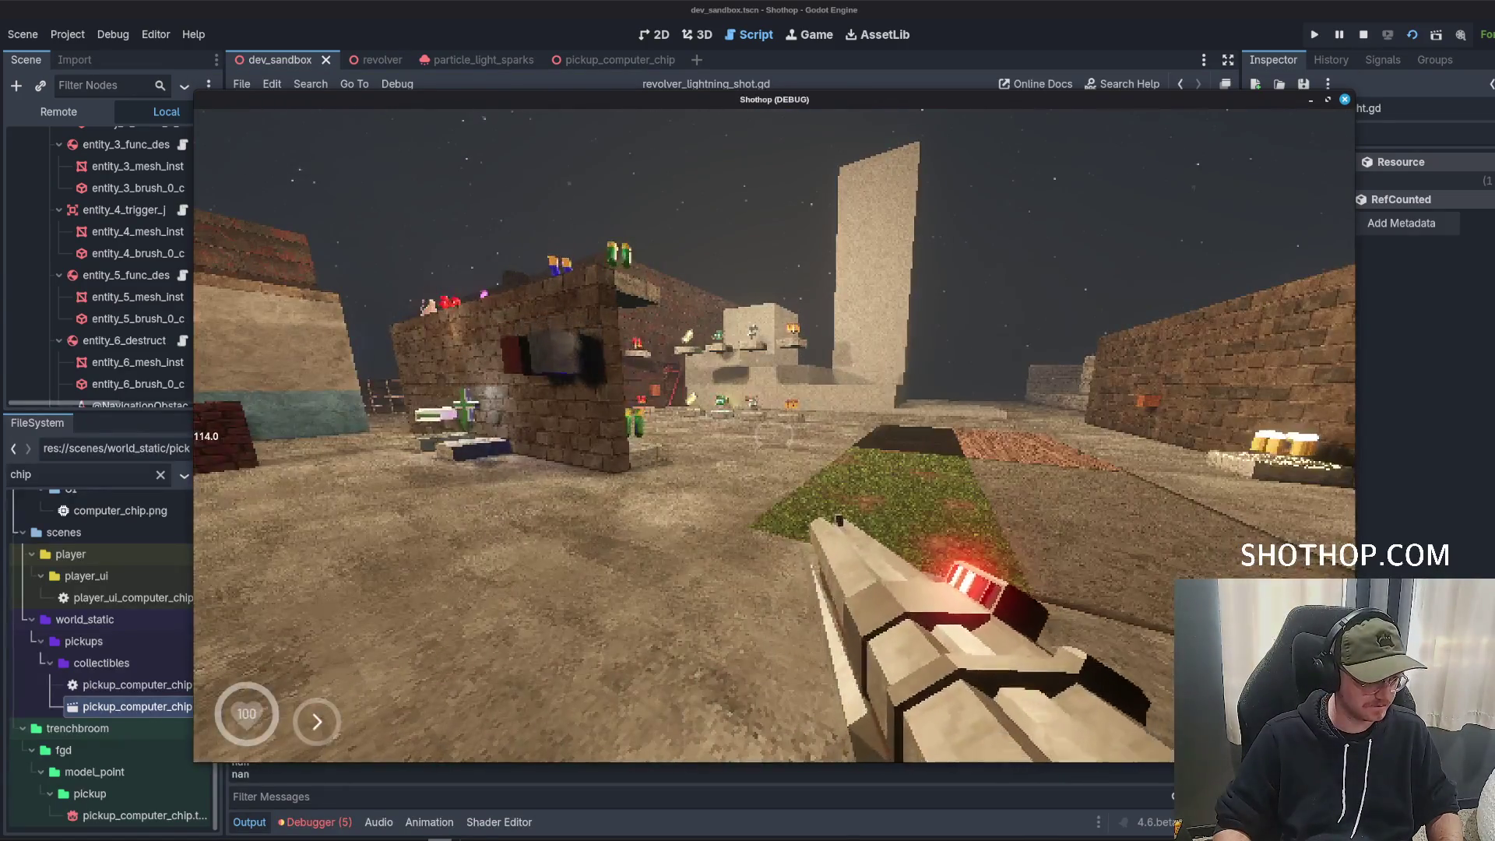
left_click(775, 436)
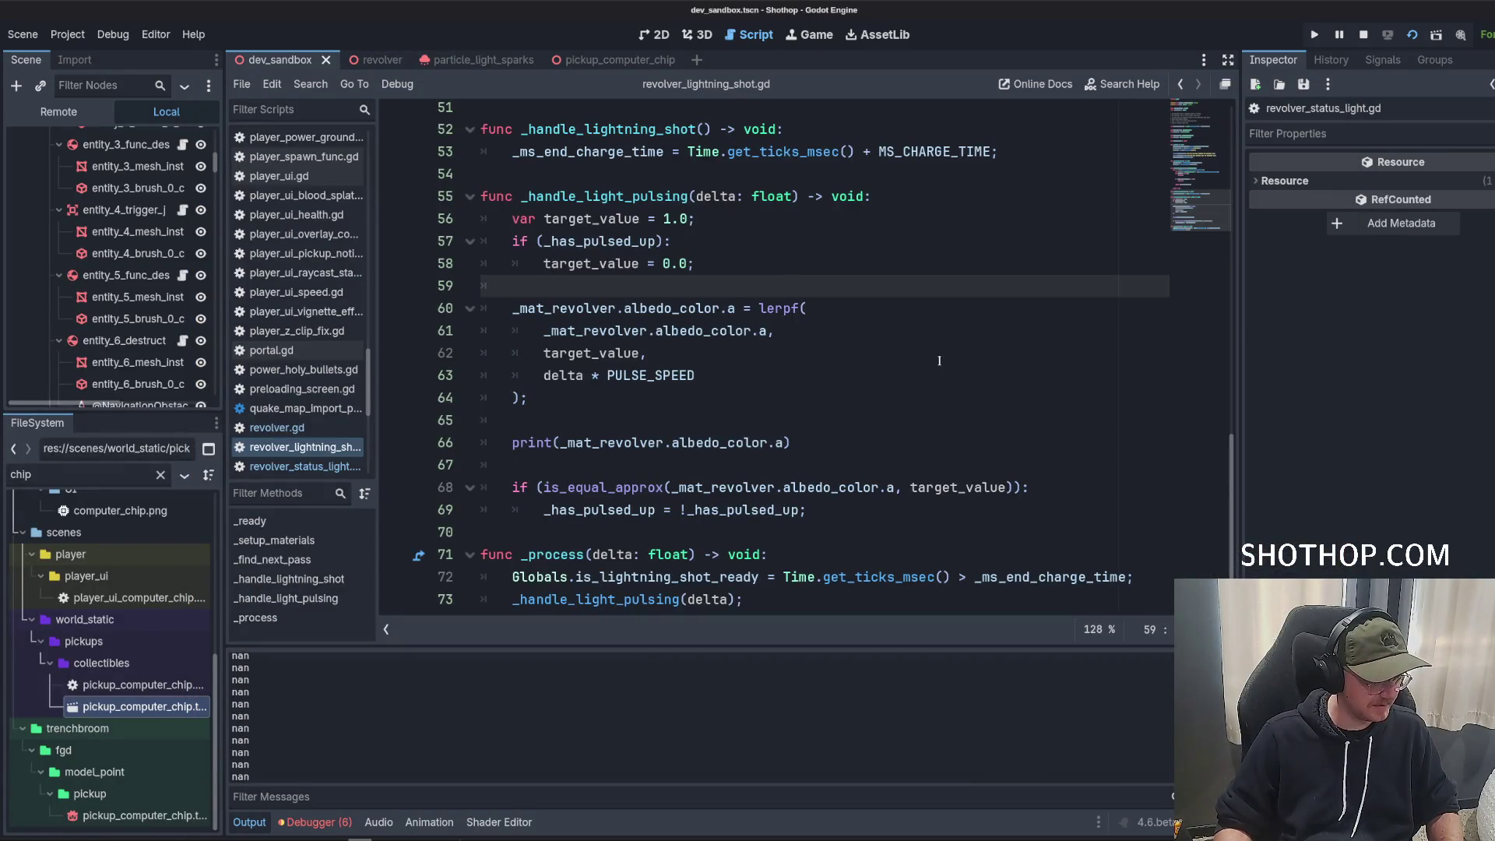
Stop the running game and move to the start of _handle_light_pulsing.
left_click(973, 331)
left_click(1363, 35)
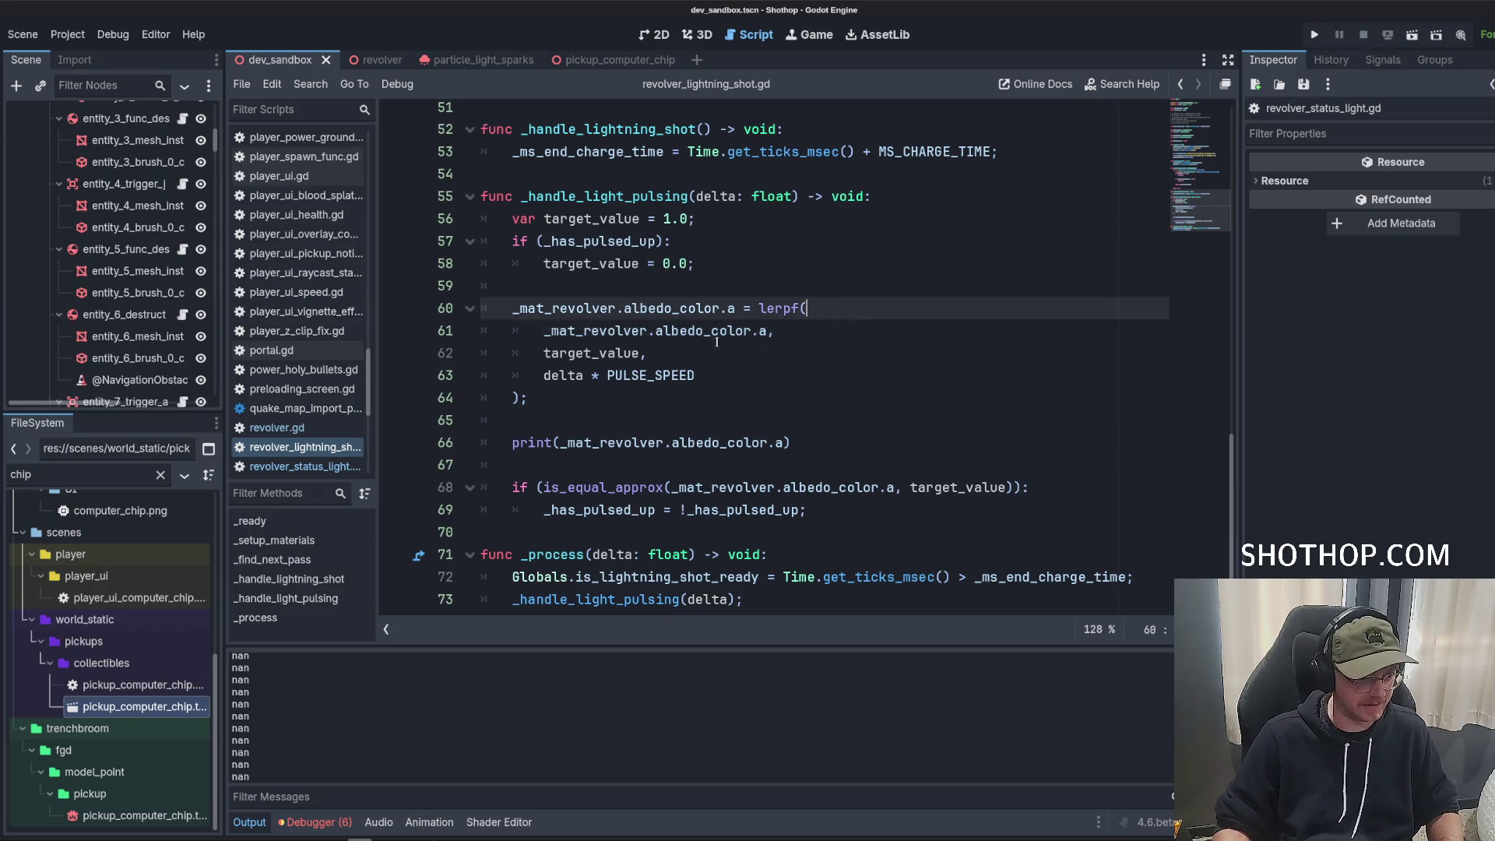
double_click(564, 331)
left_click(564, 331)
key("Up")
key("Up")
key("Up")
key("End")
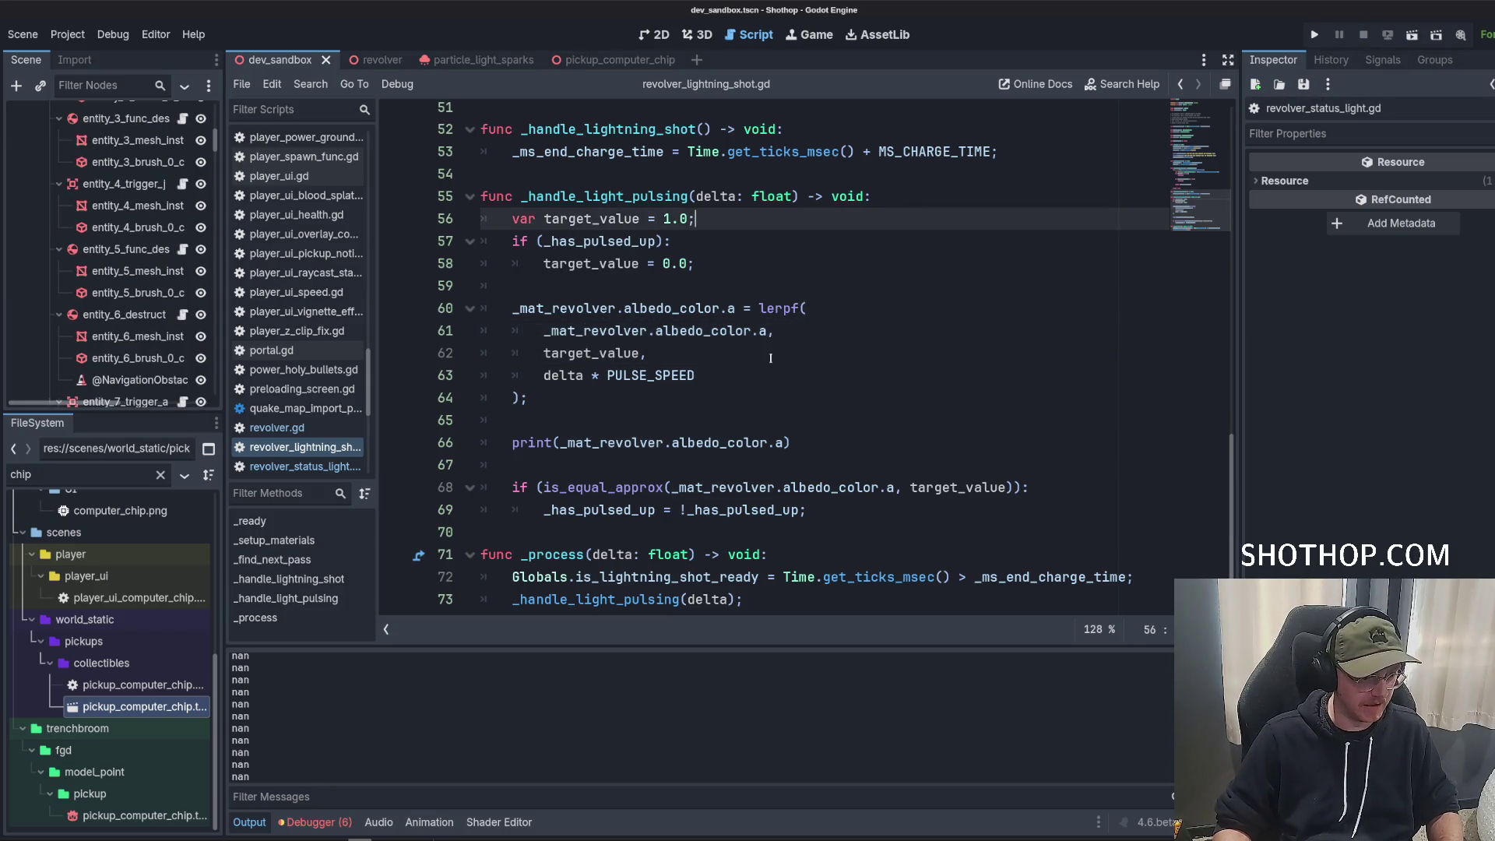
key("Up")
Add 'if (!_mat_revolver): return;' at the top of _handle_light_pulsing and save.
key("Up")
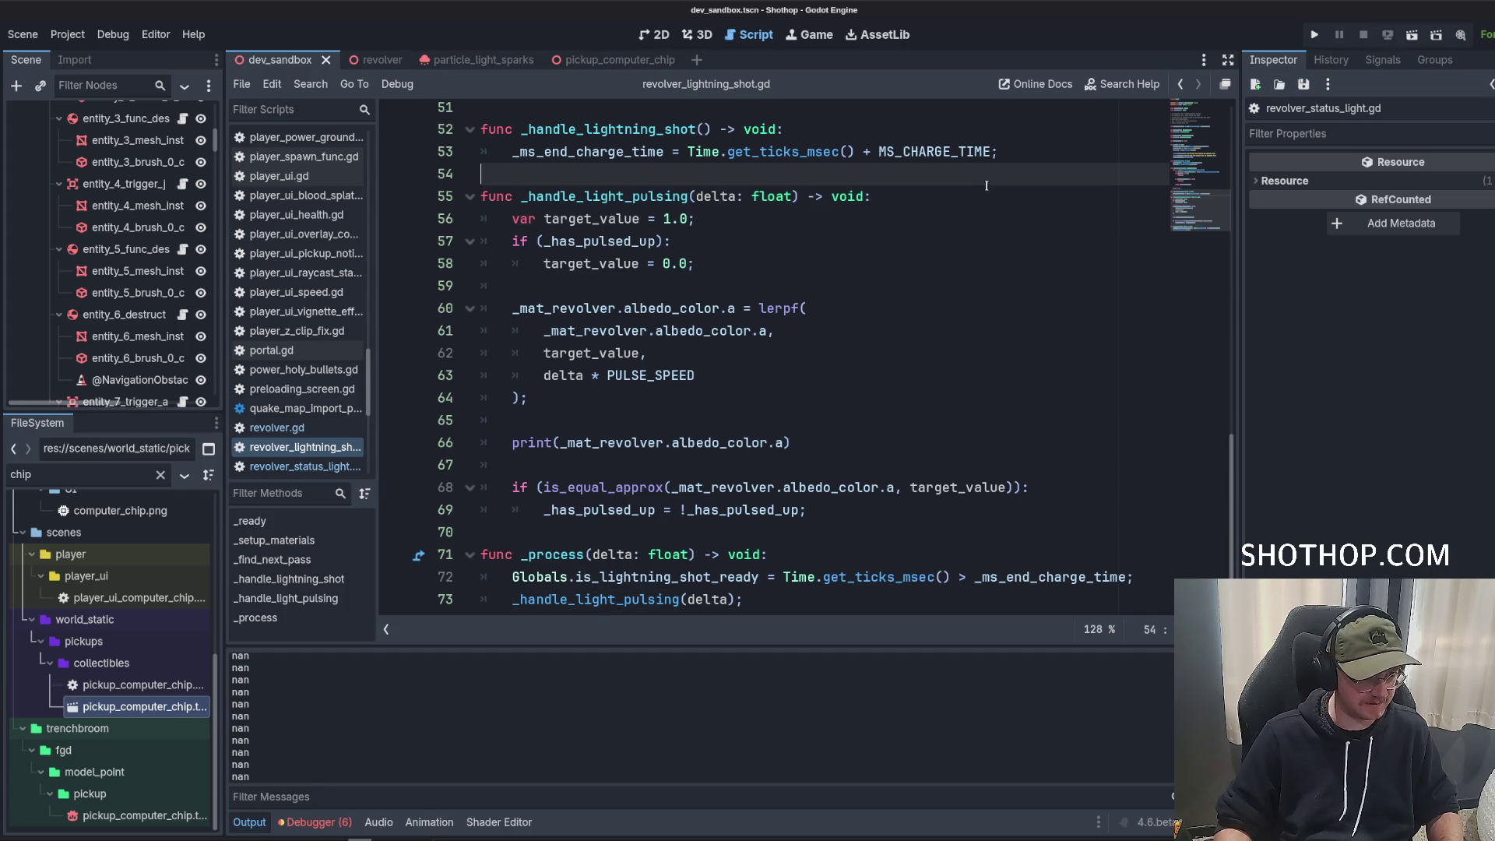
key("Down")
scroll(895, 353, "down", 1)
scroll(894, 352, "up", 4)
key("Return")
key("Return")
key("Up")
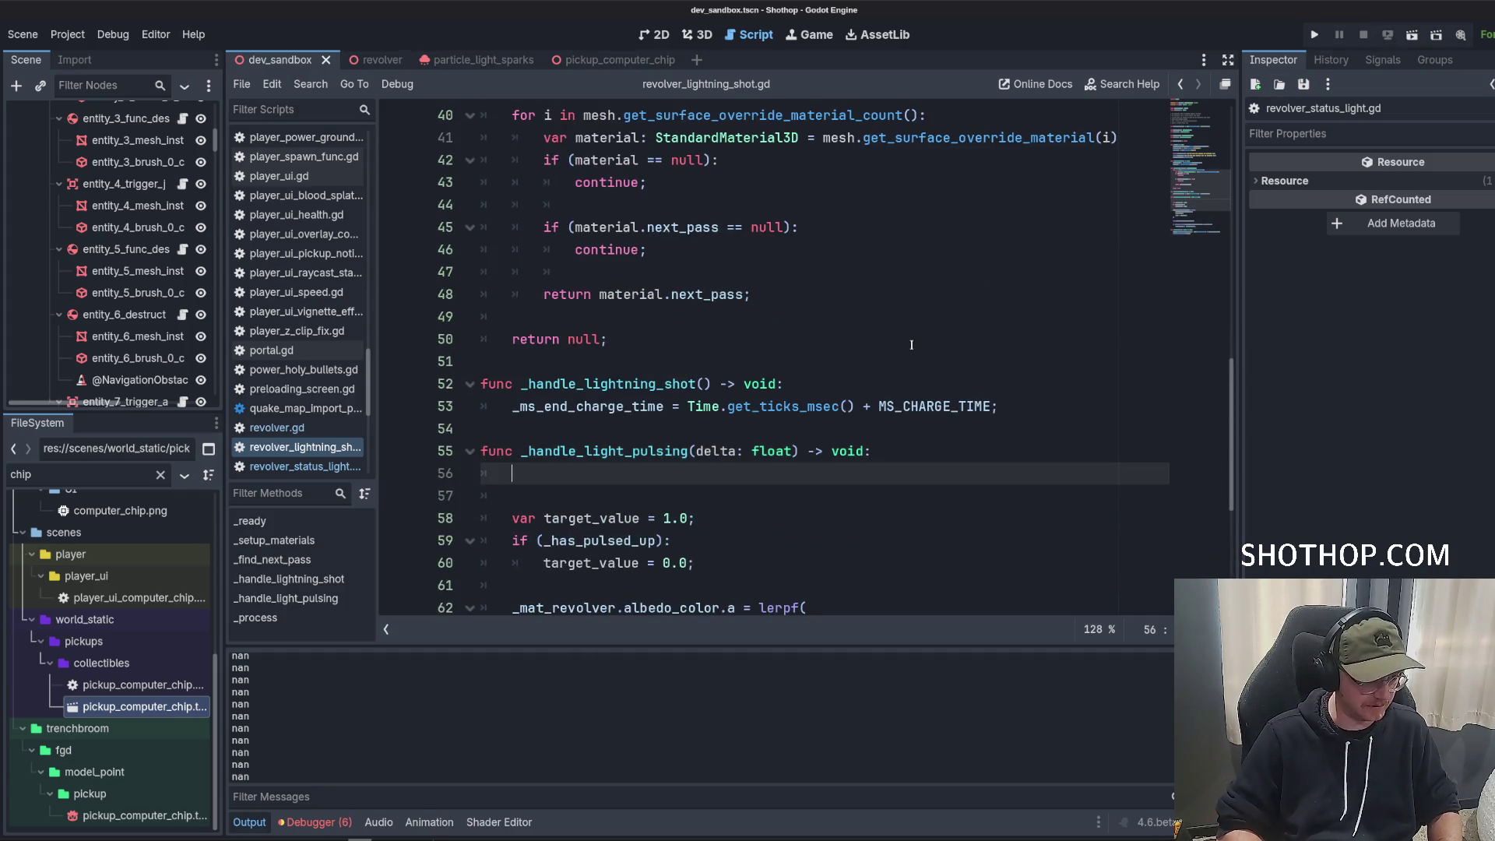
type("if (!")
scroll(912, 344, "up", 8)
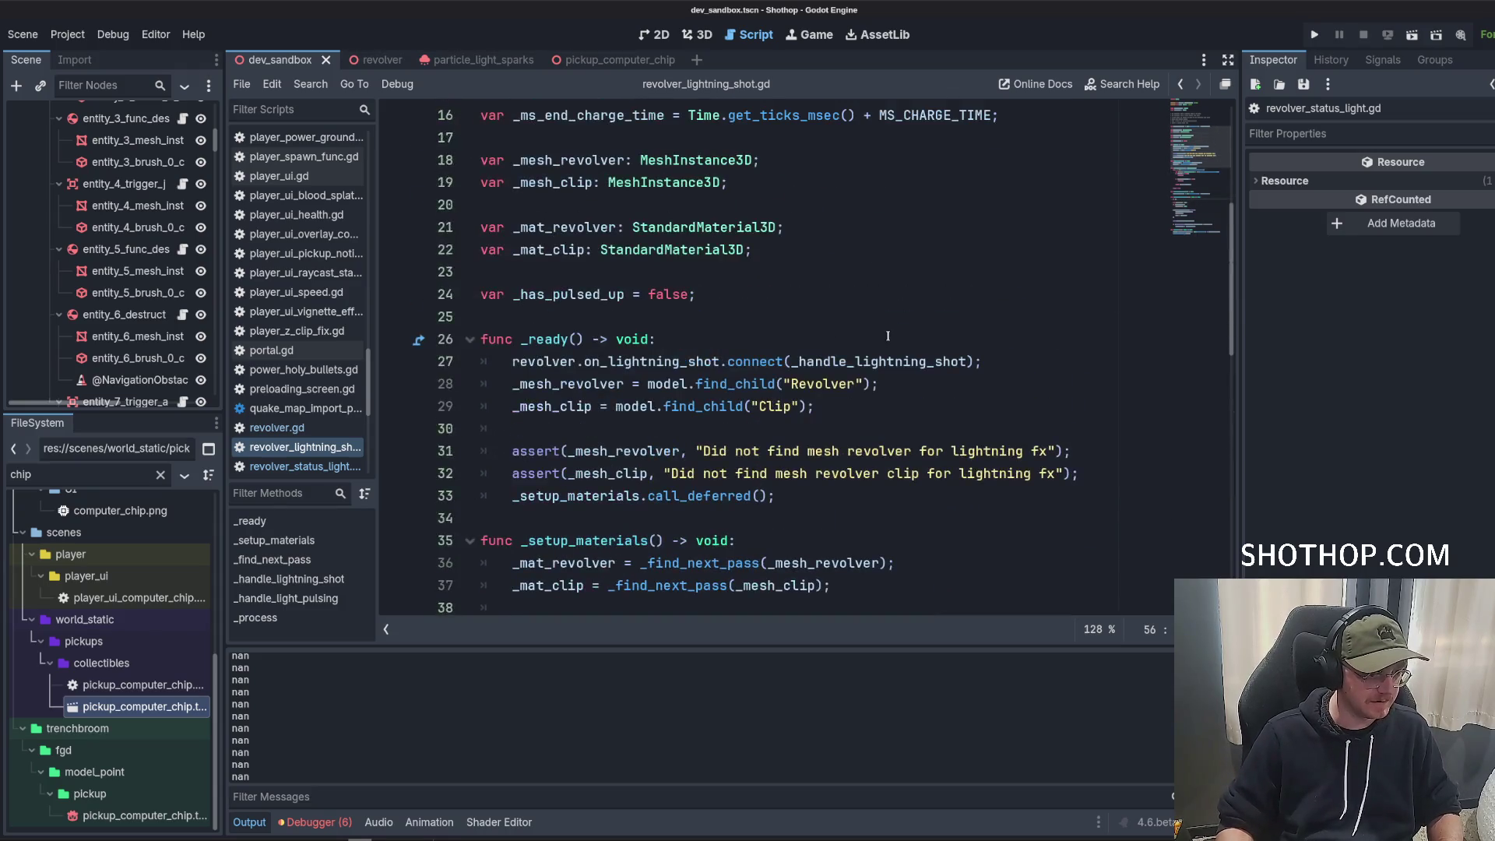
type("_mat_revolver)")
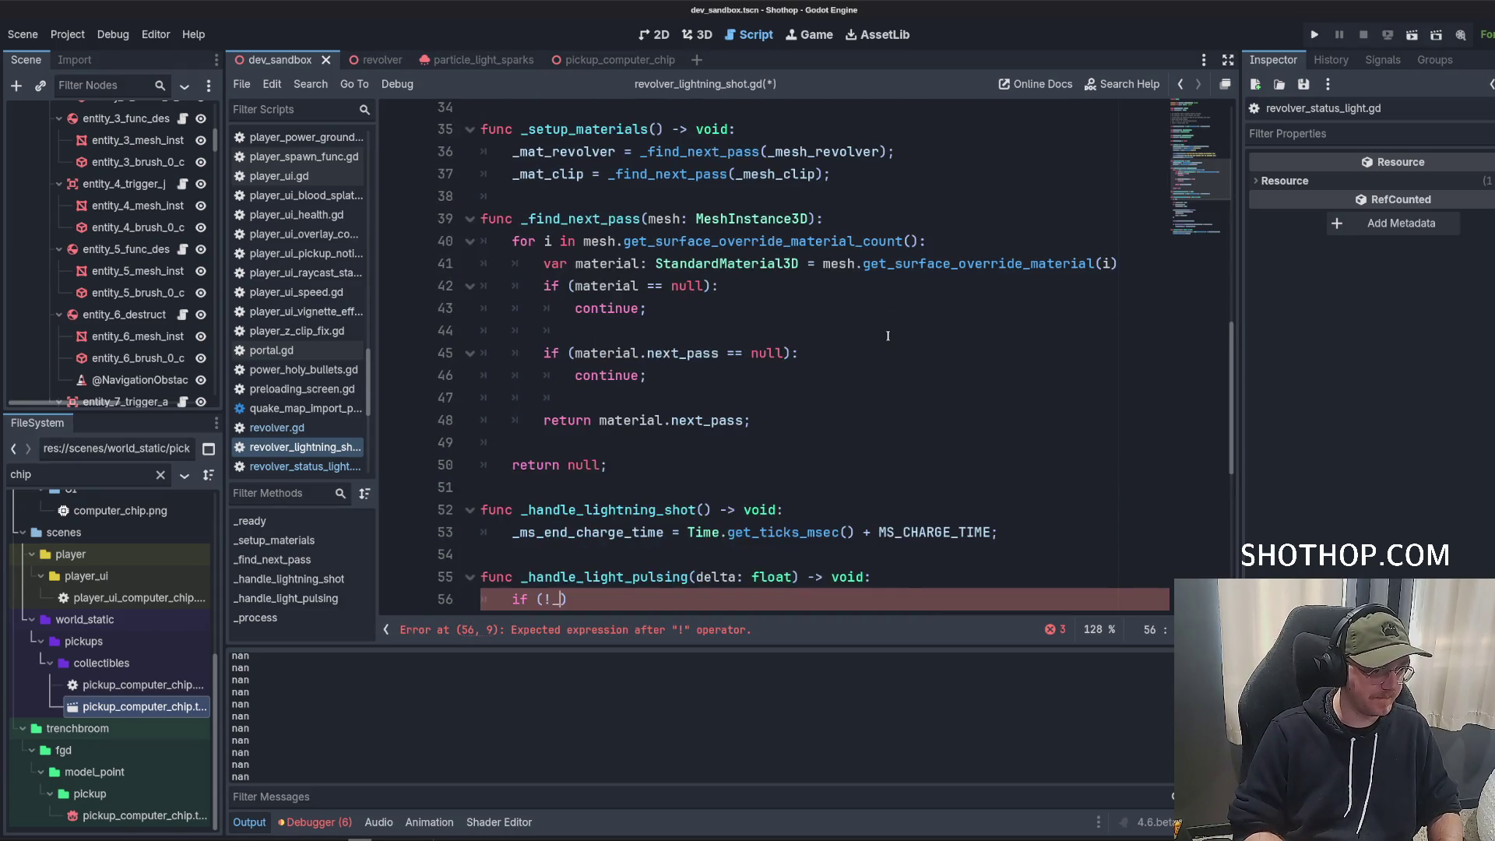
type(":")
key("Return")
type("return;")
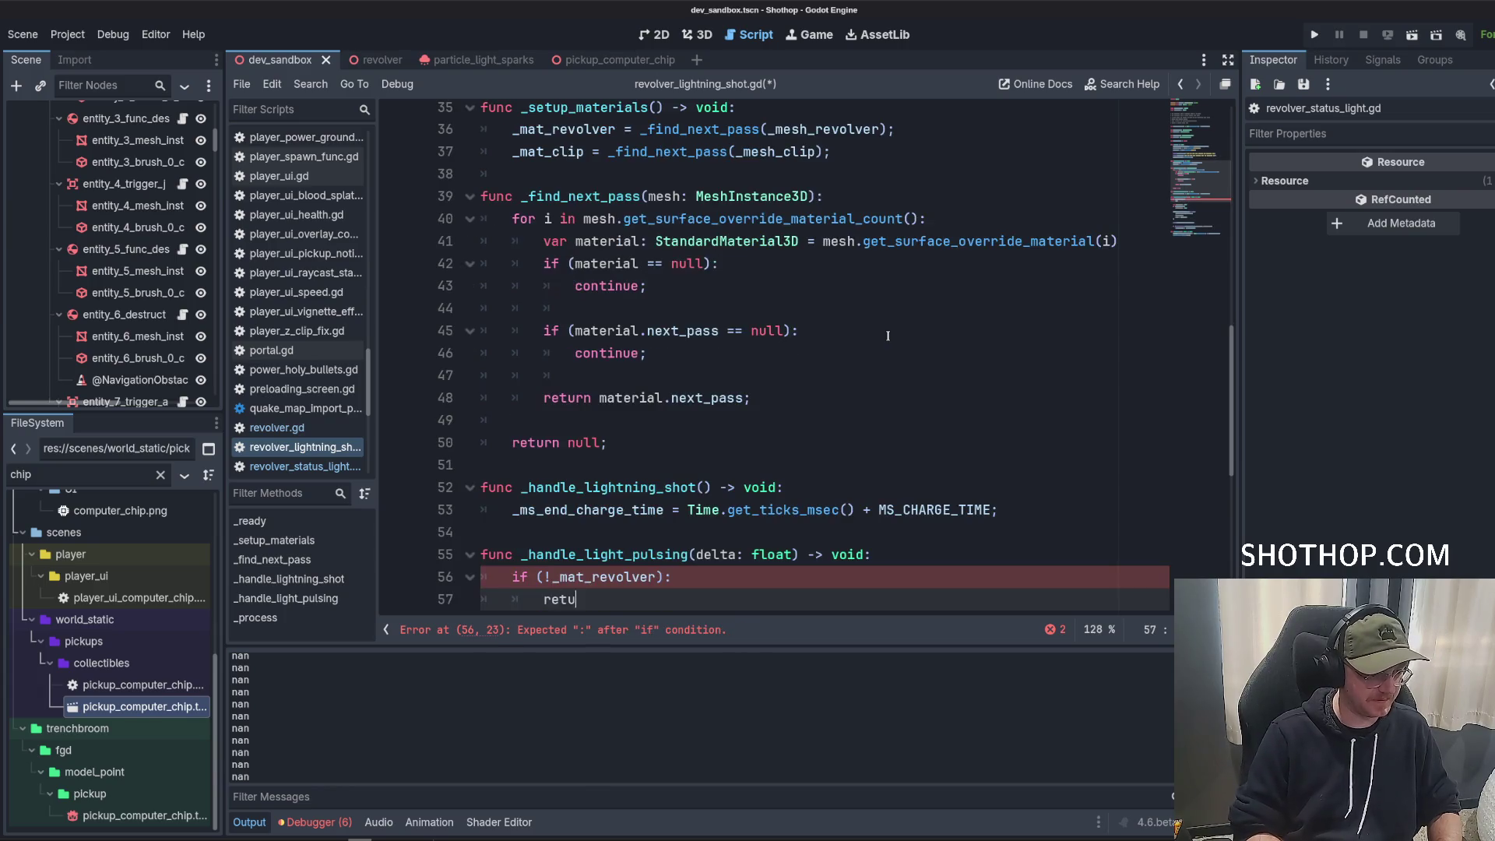
scroll(1008, 207, "down", 5)
key("ctrl+s")
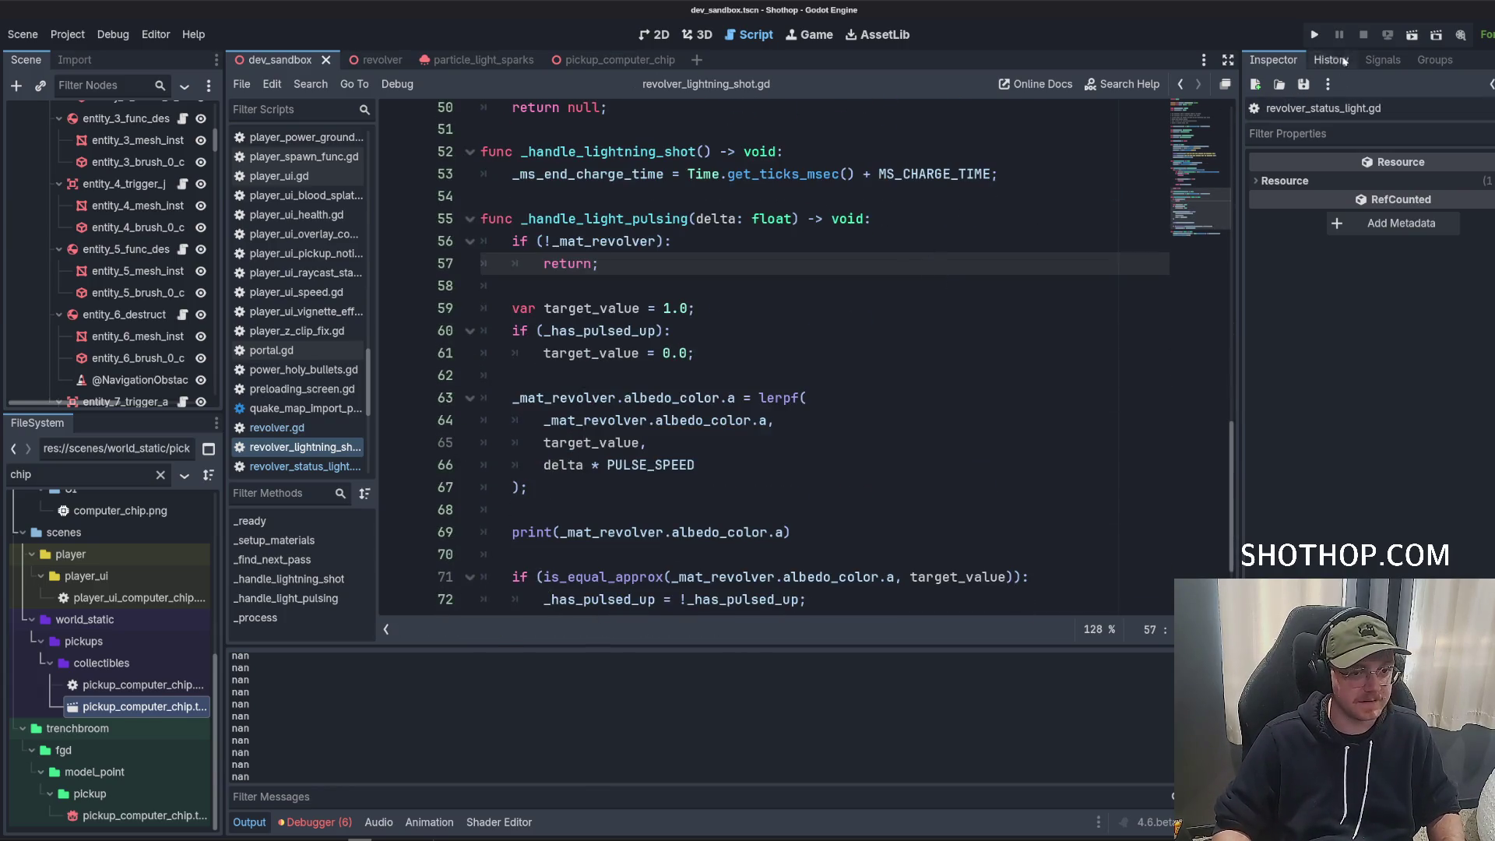
Rerun the game, fire the lightning shot, then pause and return to the editor.
left_click(1413, 34)
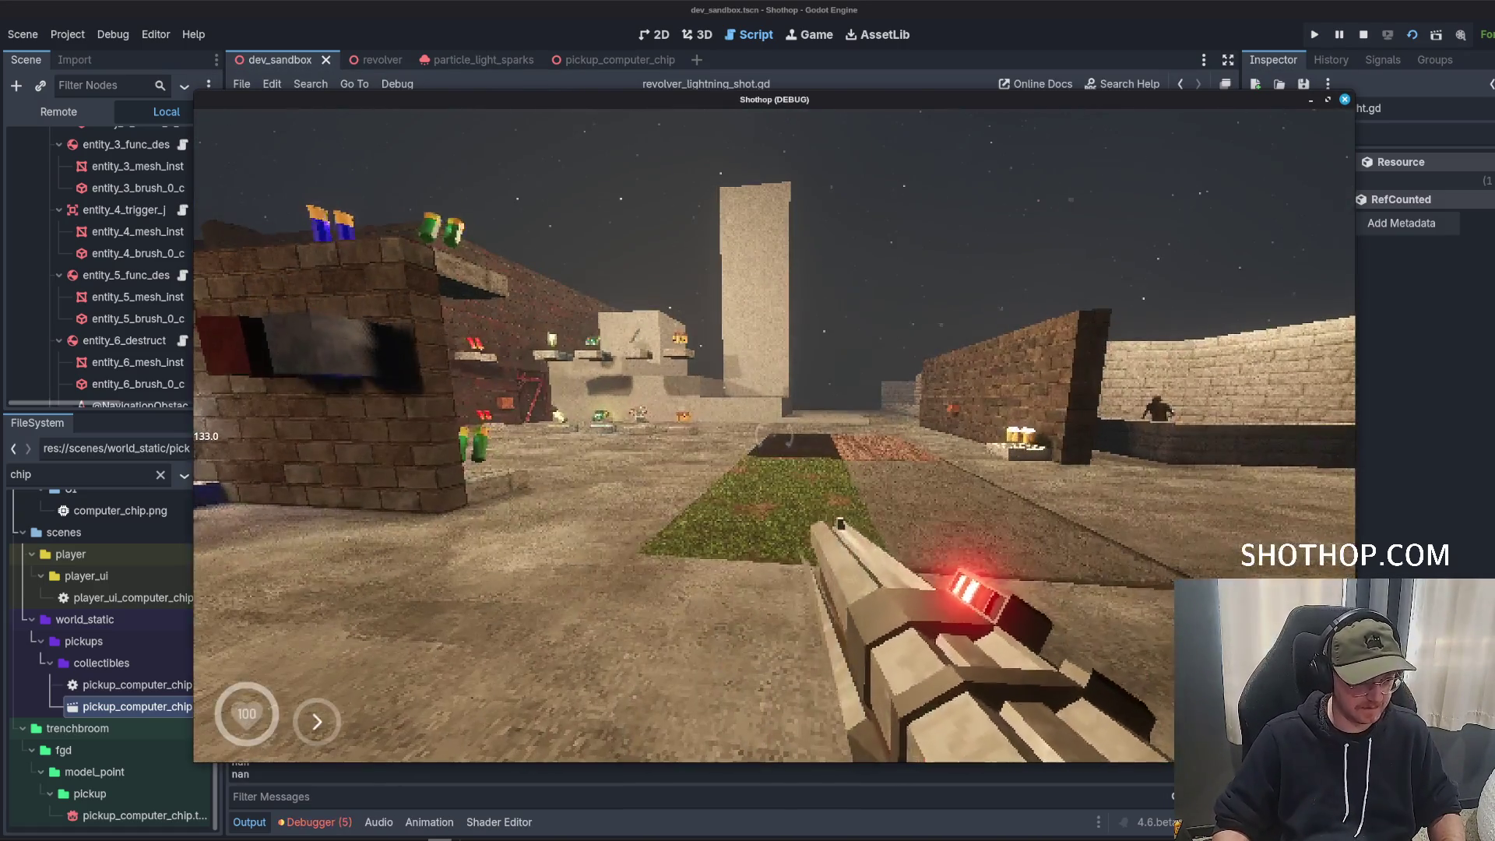
left_click(774, 435)
key("Escape")
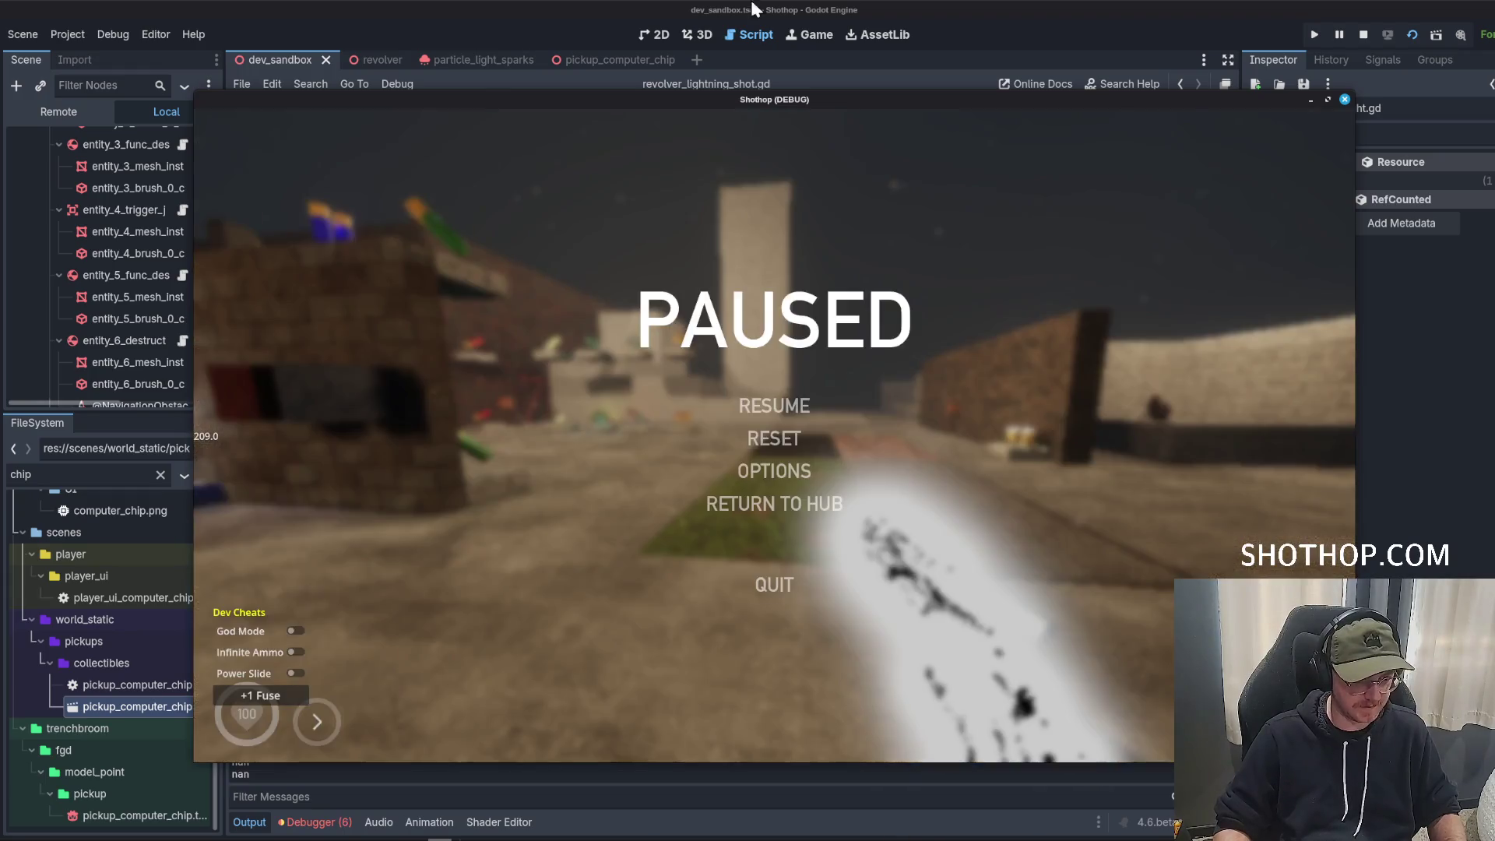
key("alt+Tab")
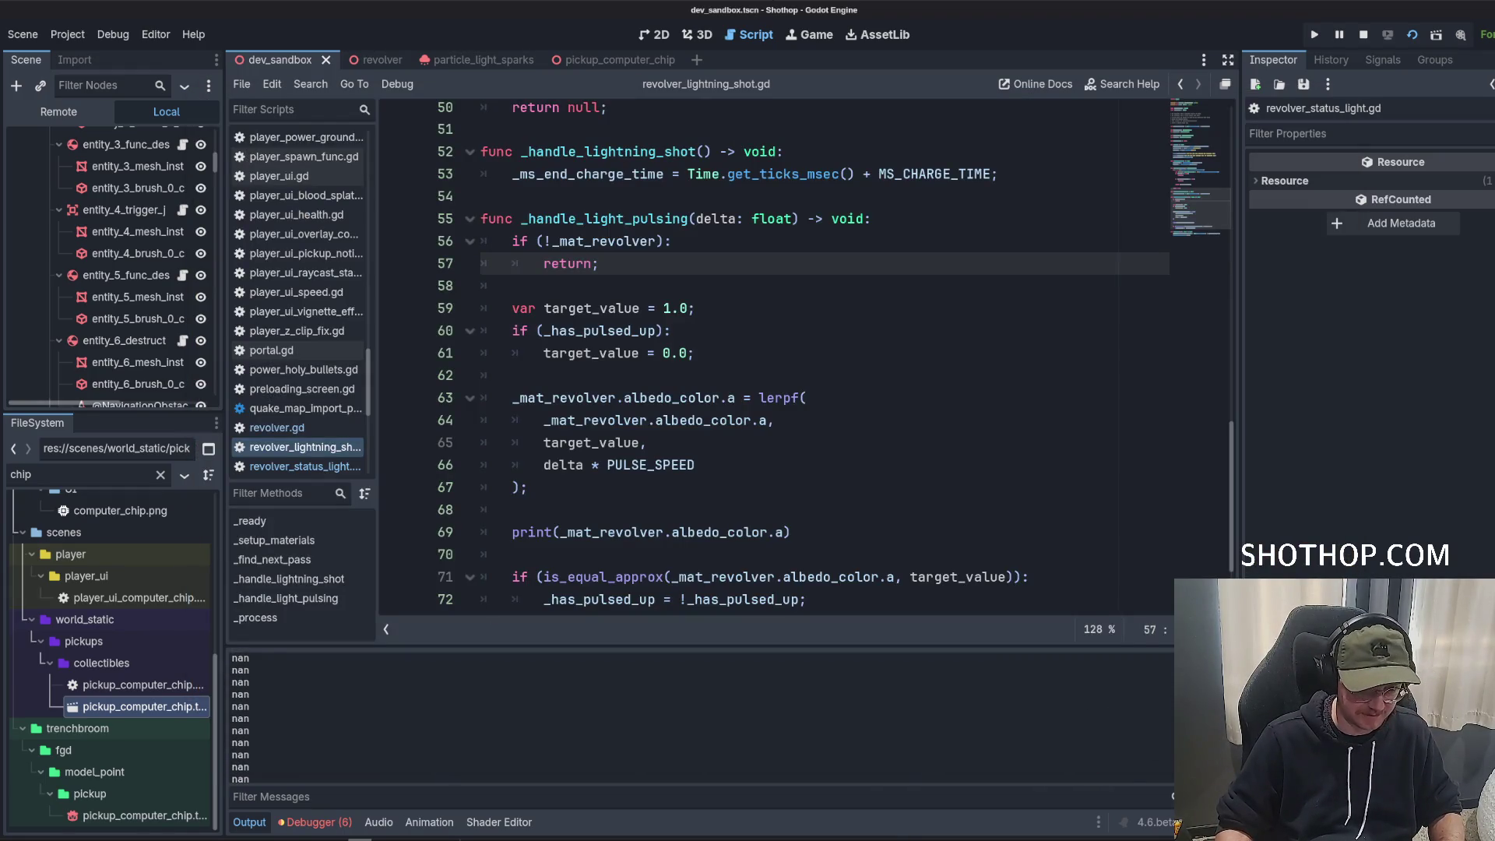
Inspect PULSE_SPEED's definition and its use in the pulsing function.
scroll(701, 717, "up", 10)
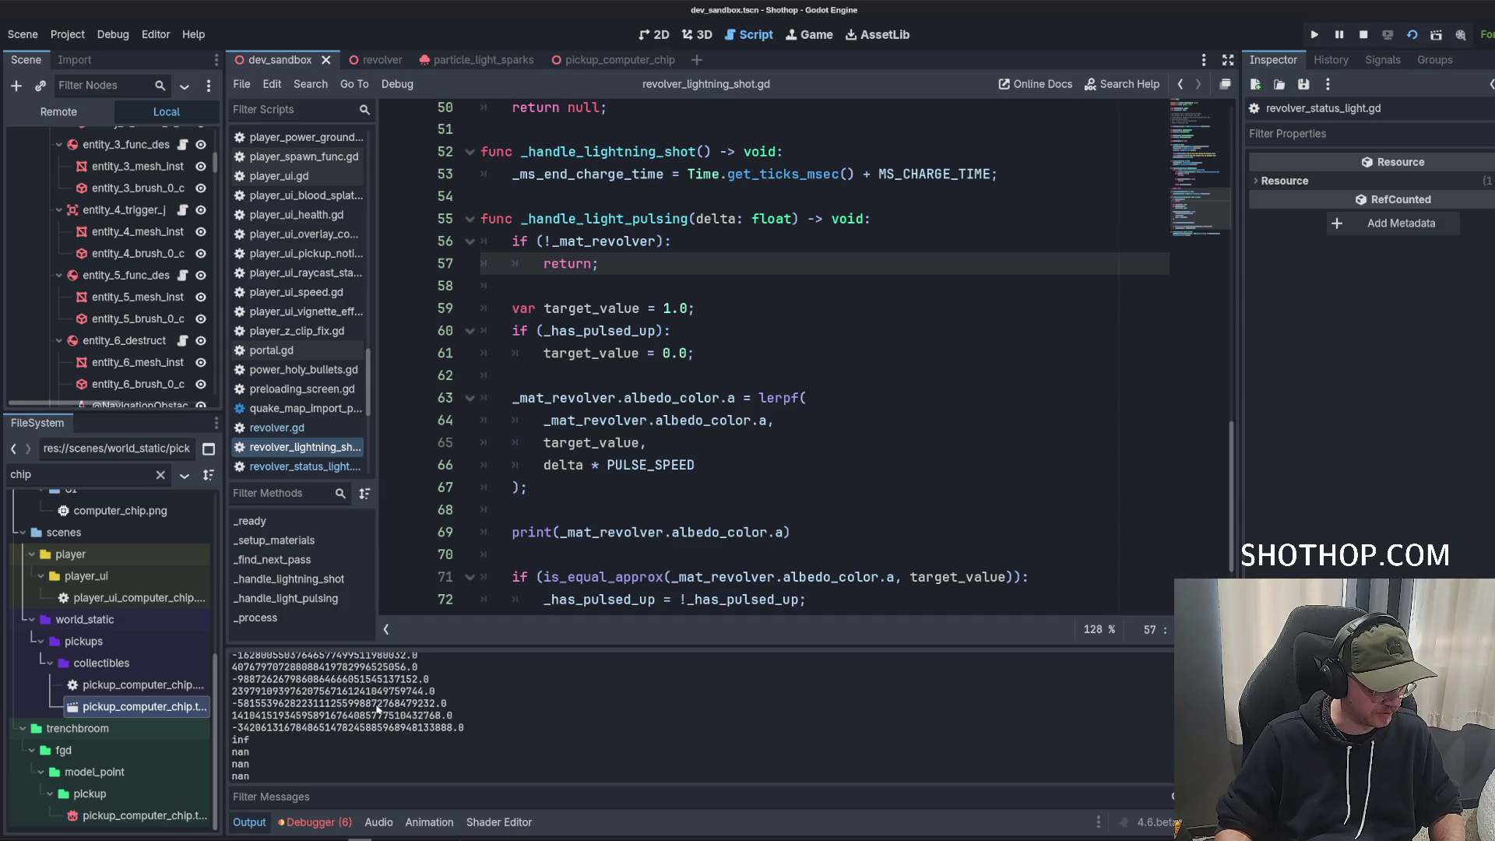
mouse_move(465, 727)
left_mouse_down()
mouse_move(280, 701)
mouse_move(266, 680)
left_mouse_up()
scroll(742, 413, "down", 2)
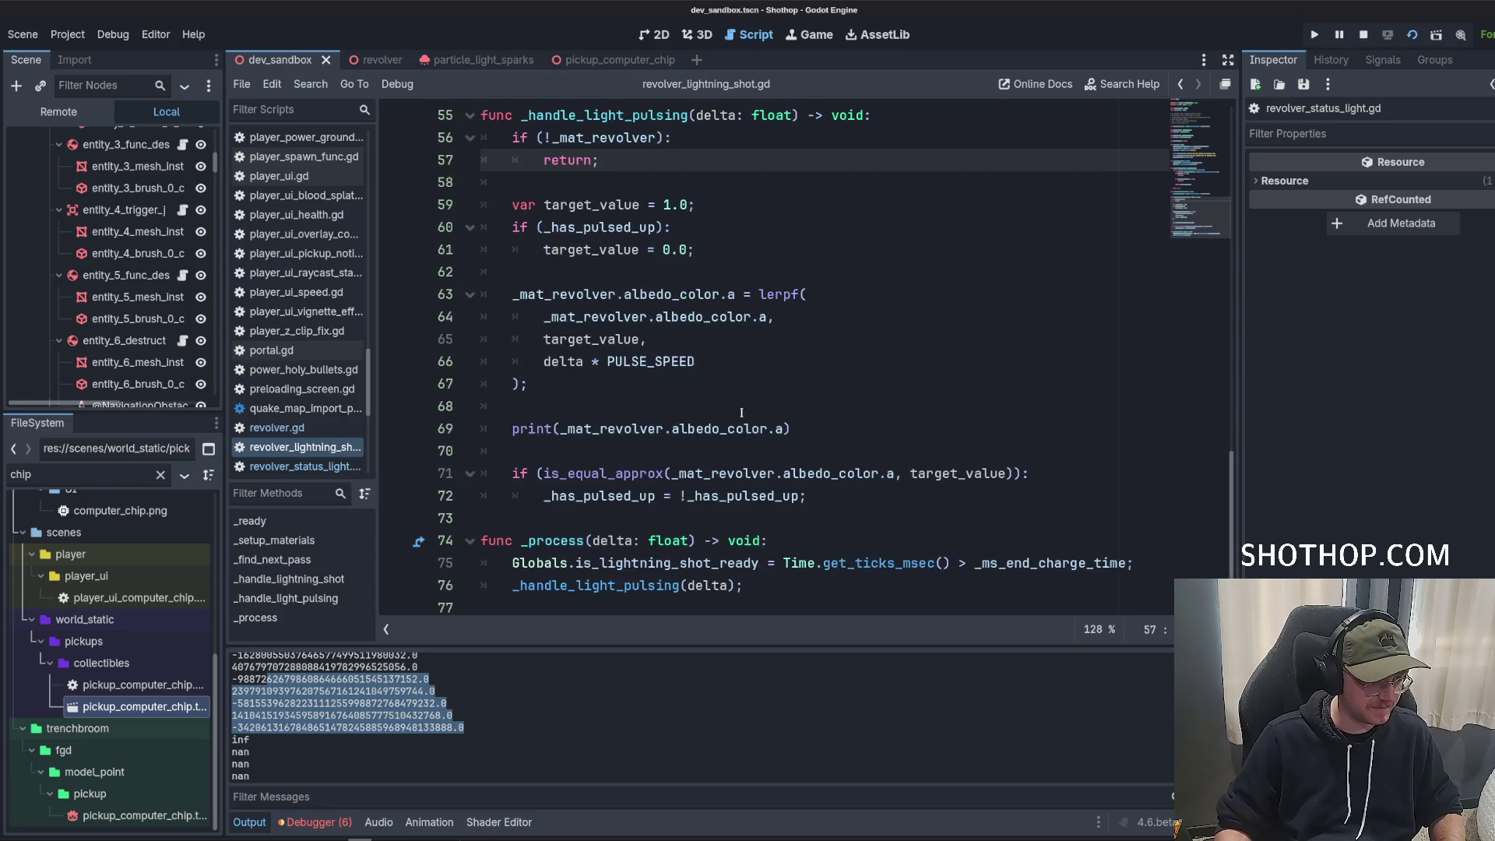
scroll(543, 711, "up", 10)
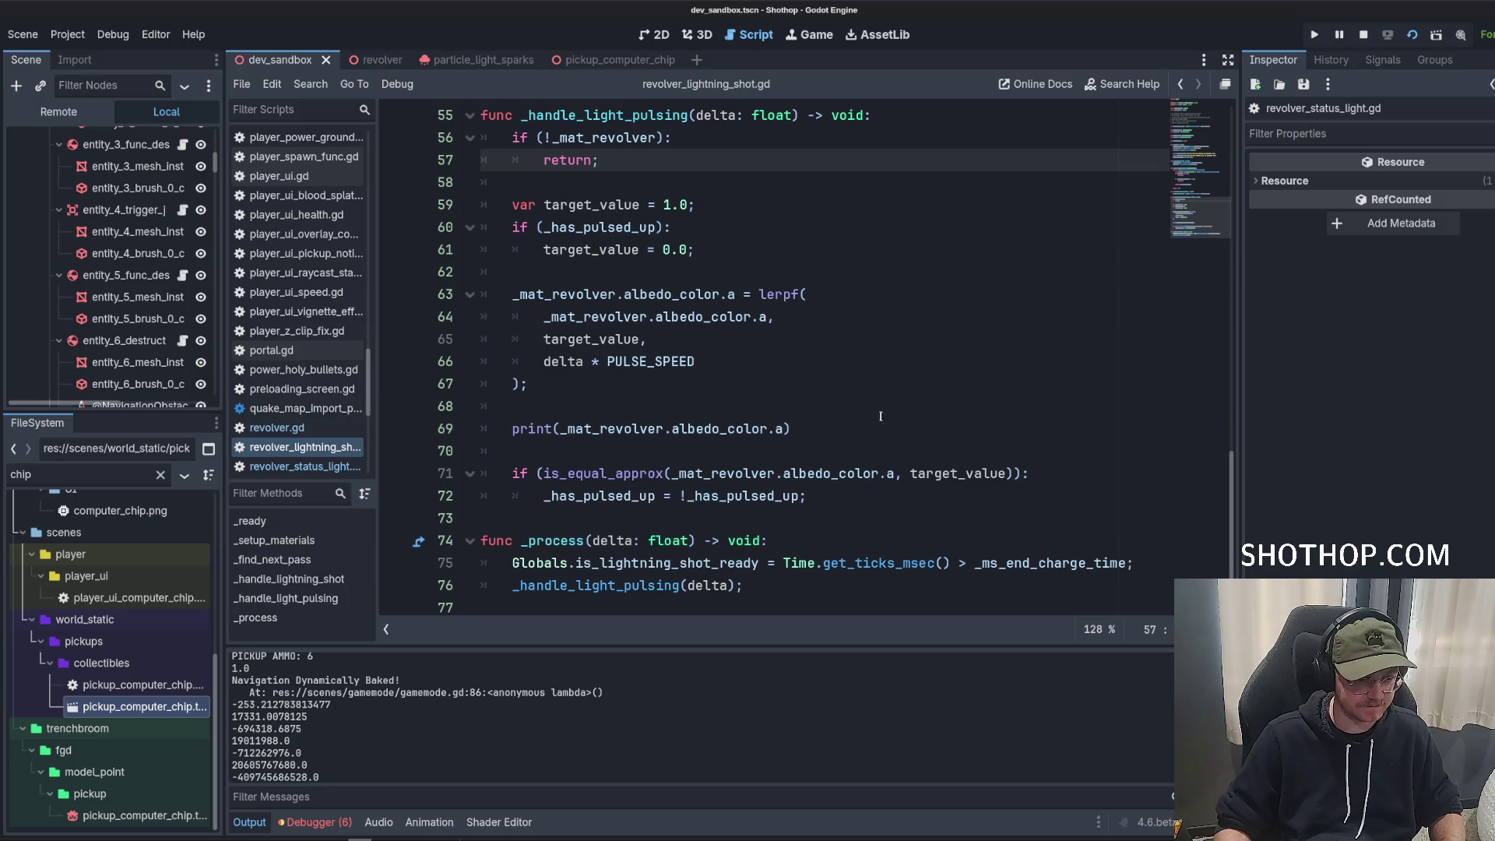
double_click(643, 362)
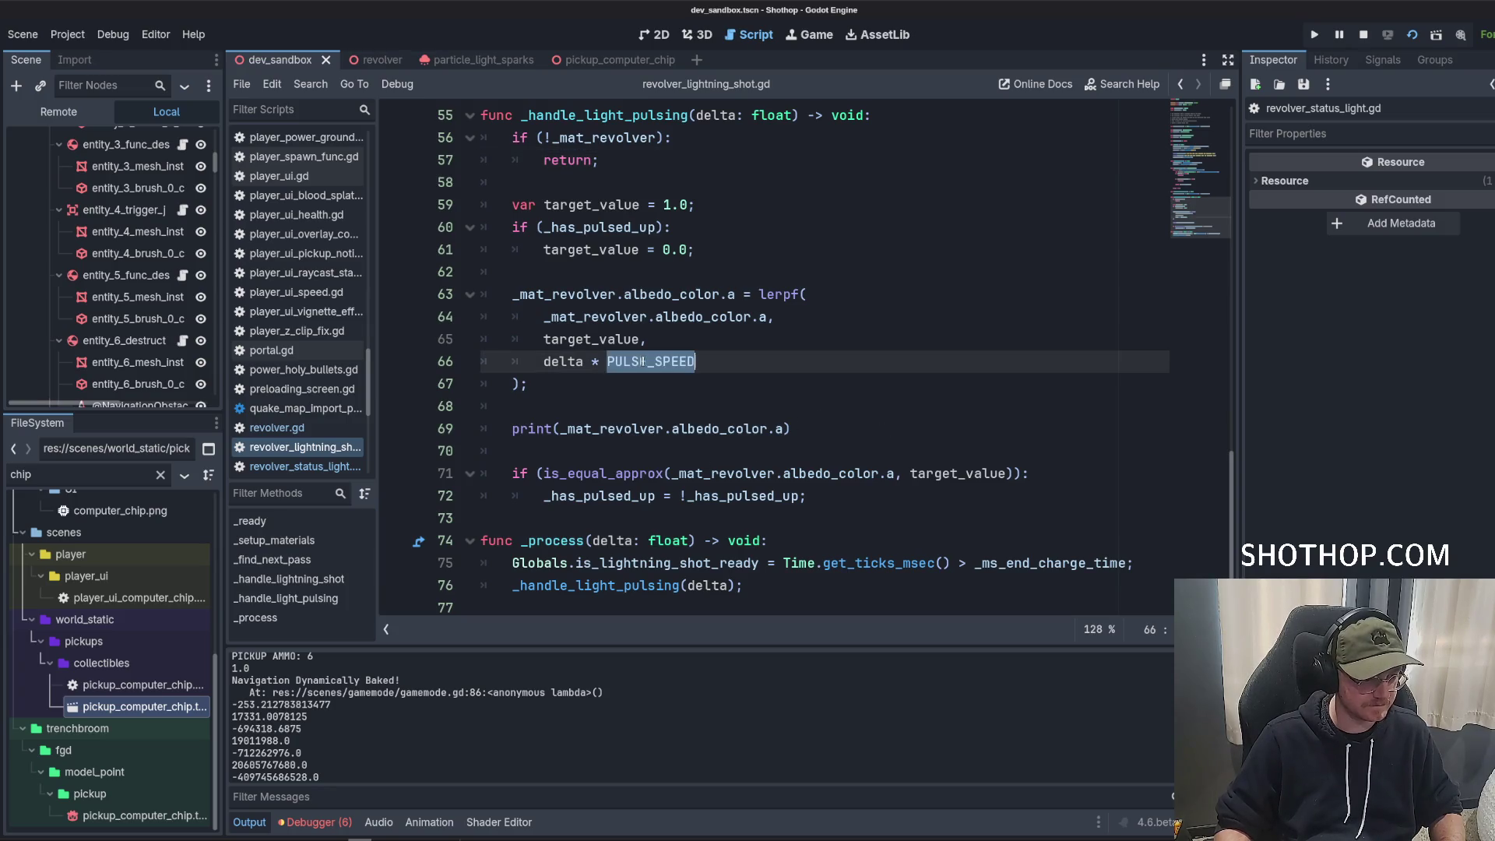
left_click(570, 366)
left_click(650, 362, "ctrl")
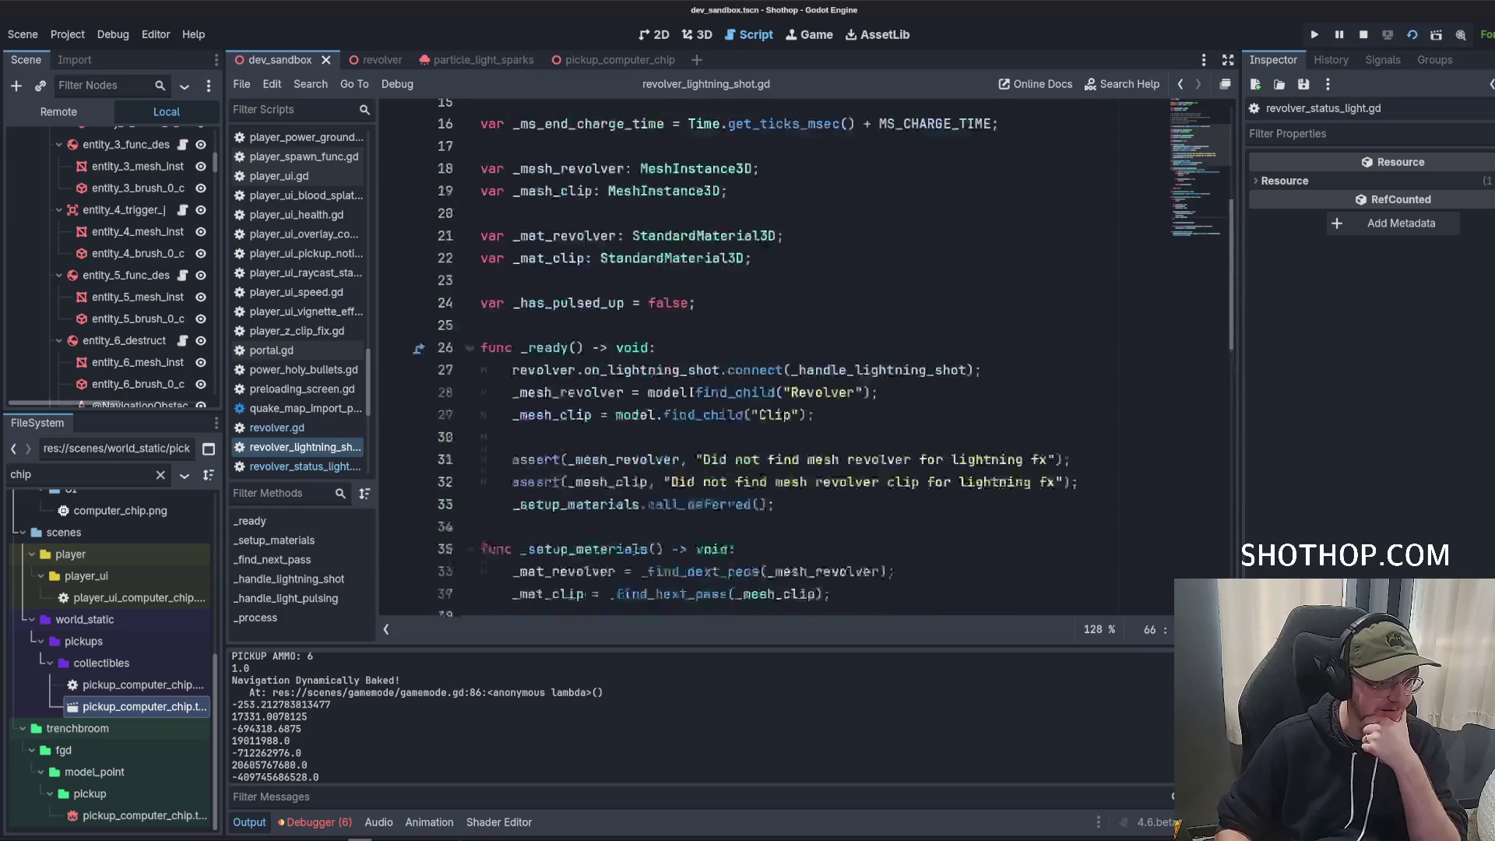
scroll(677, 384, "down", 15)
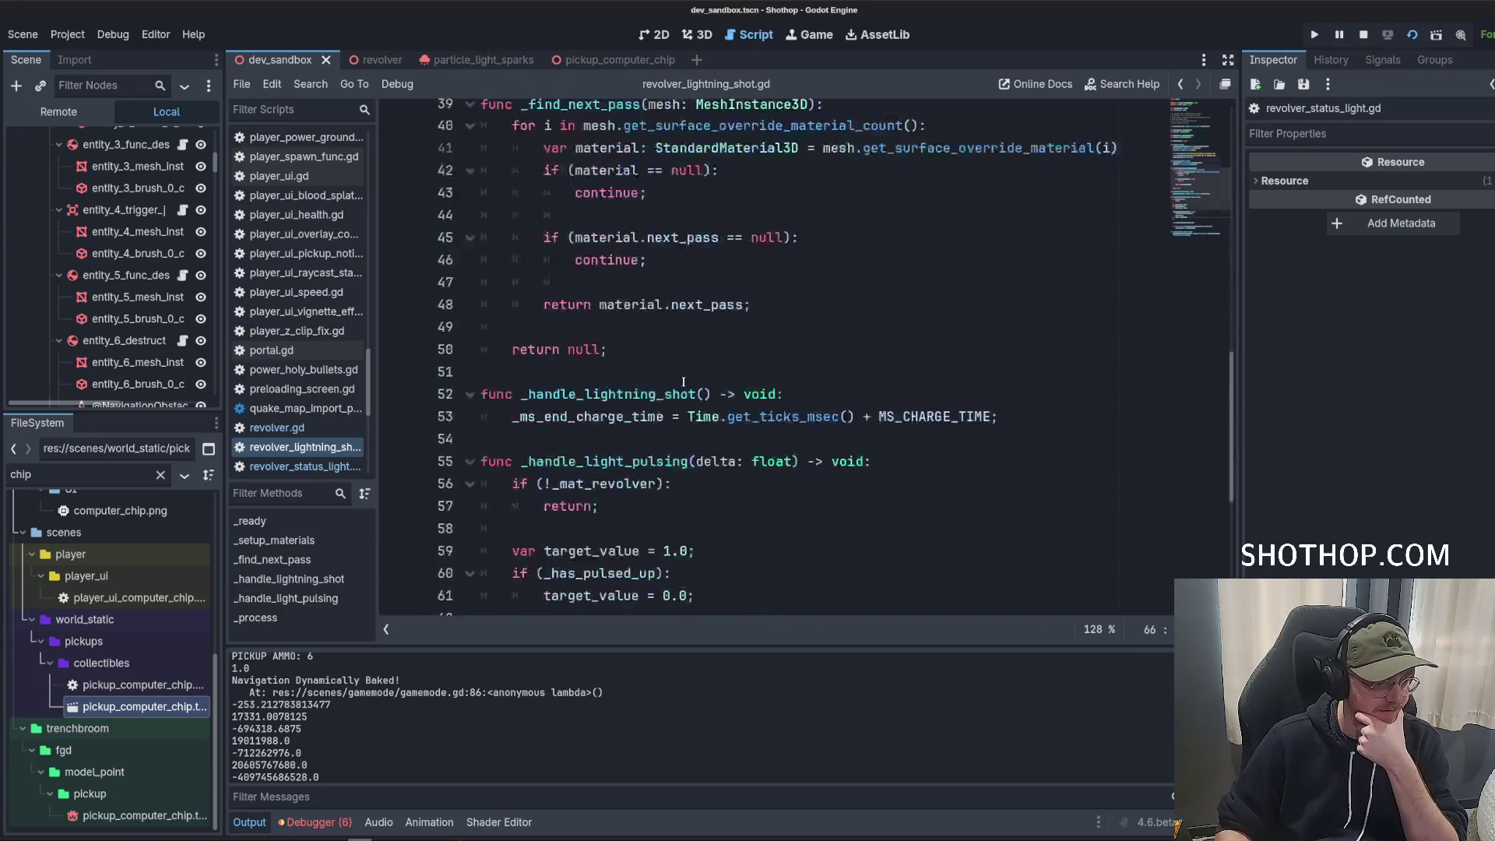
left_click(717, 379)
double_click(592, 339)
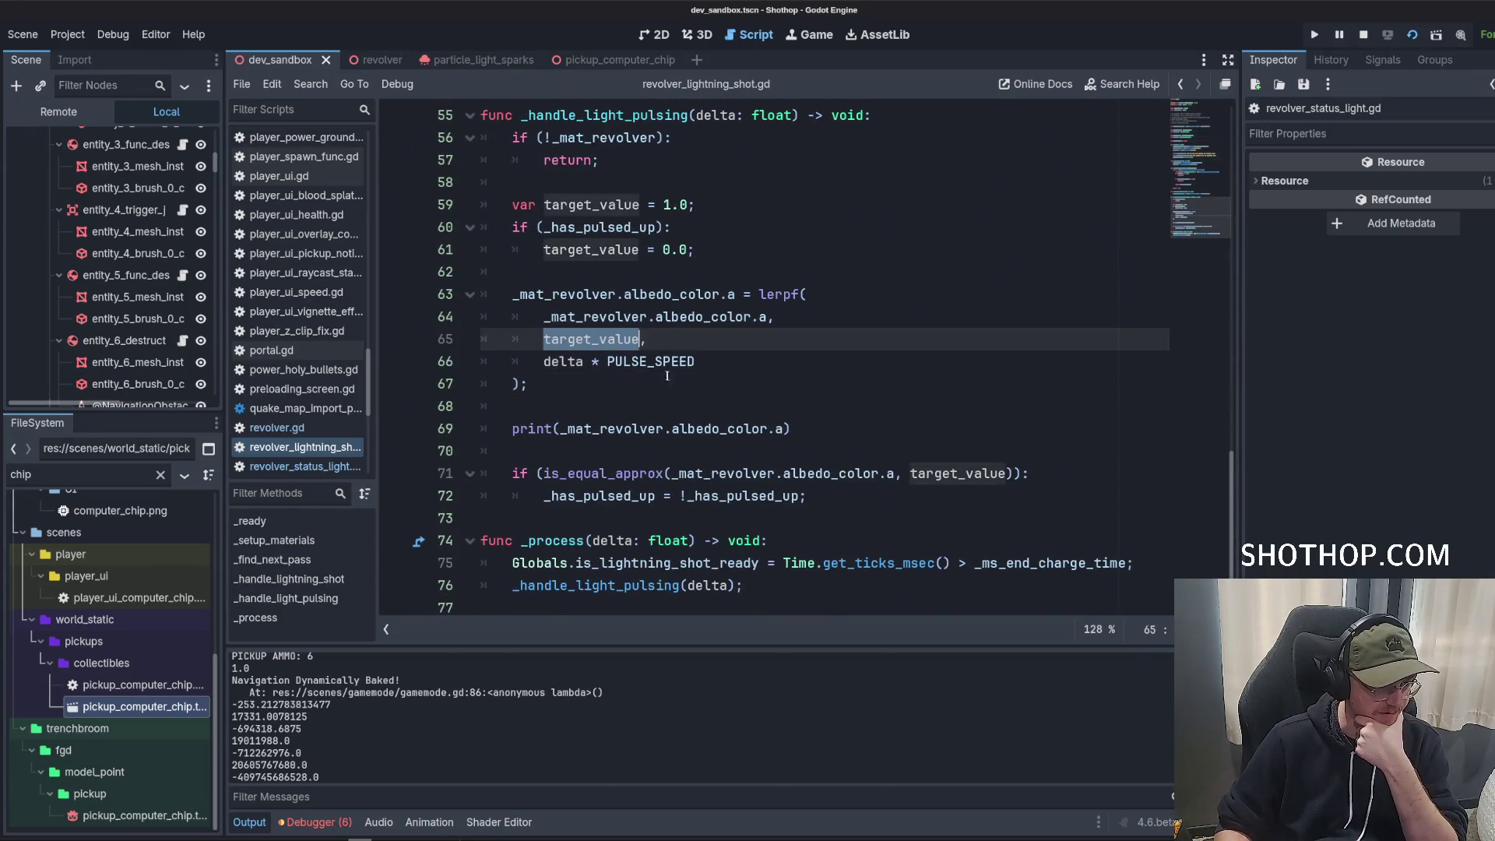
Review how target_value and the material alpha expression feed the lerpf call.
left_click(732, 258)
double_click(613, 249)
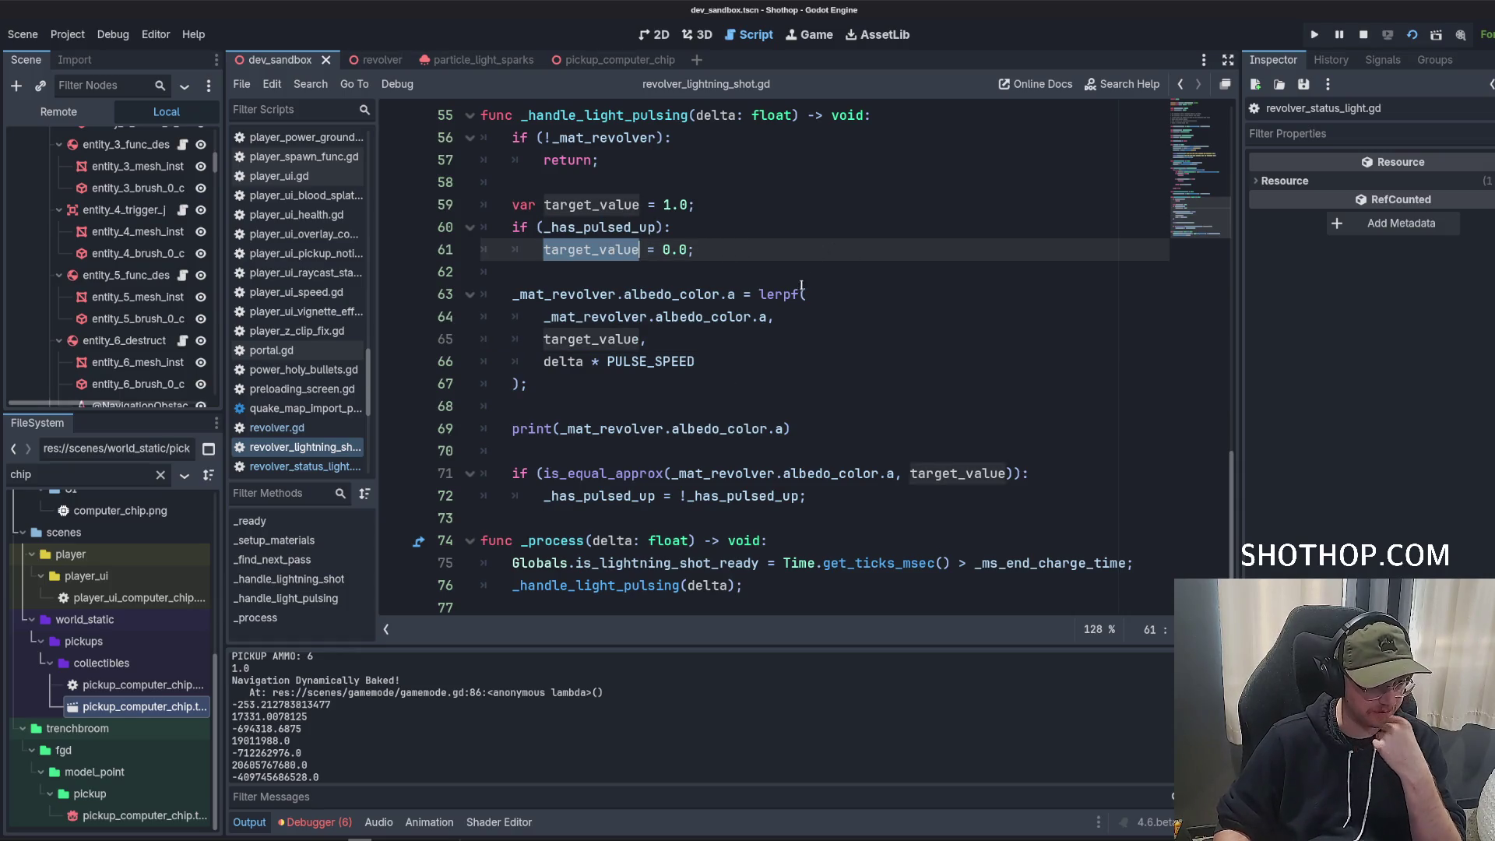
left_click(735, 343)
left_click(701, 250)
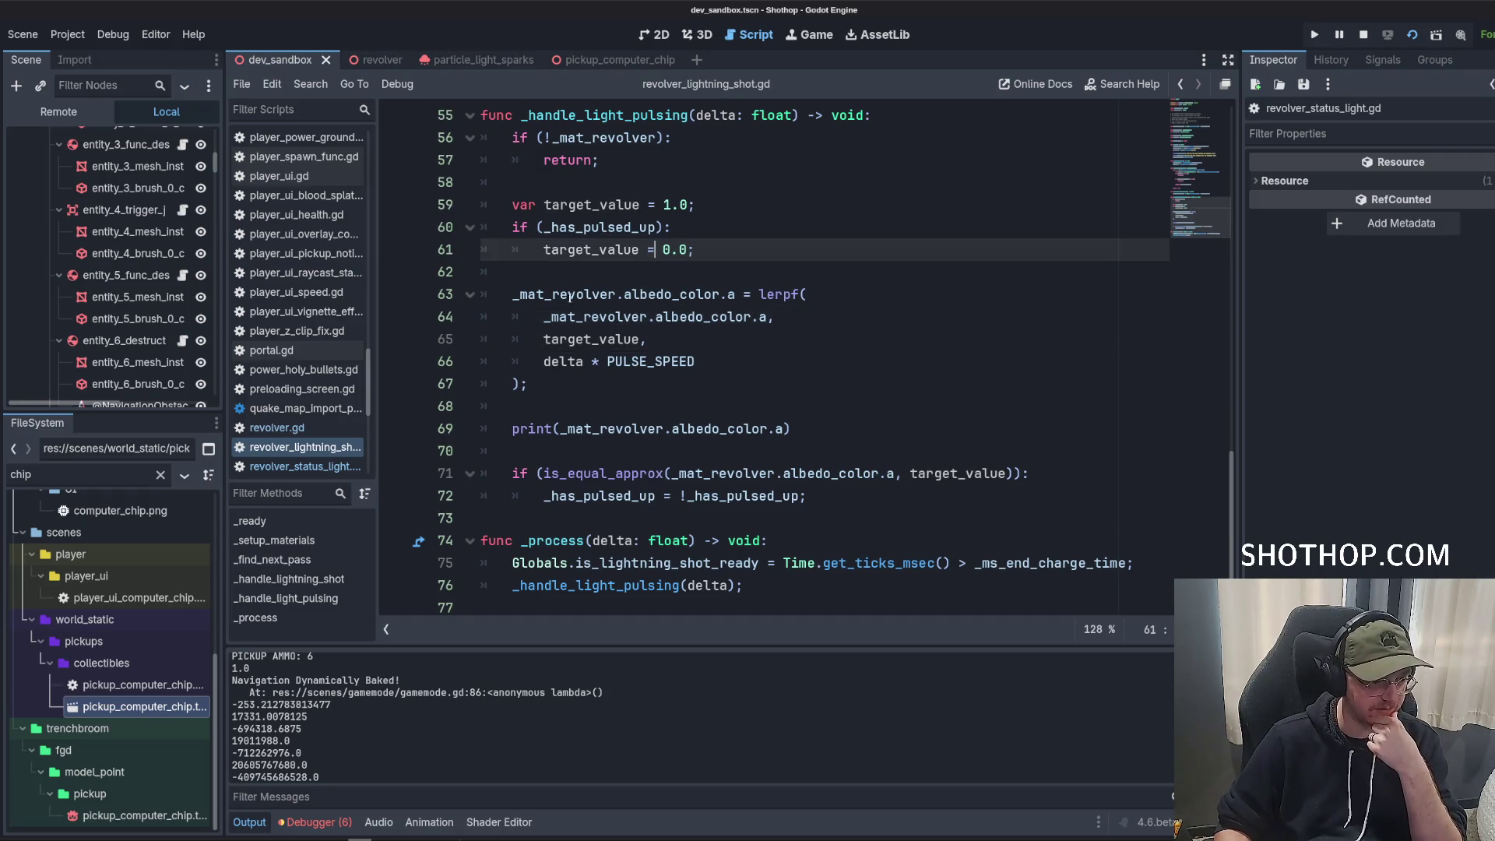
left_click_drag(512, 295, 744, 296)
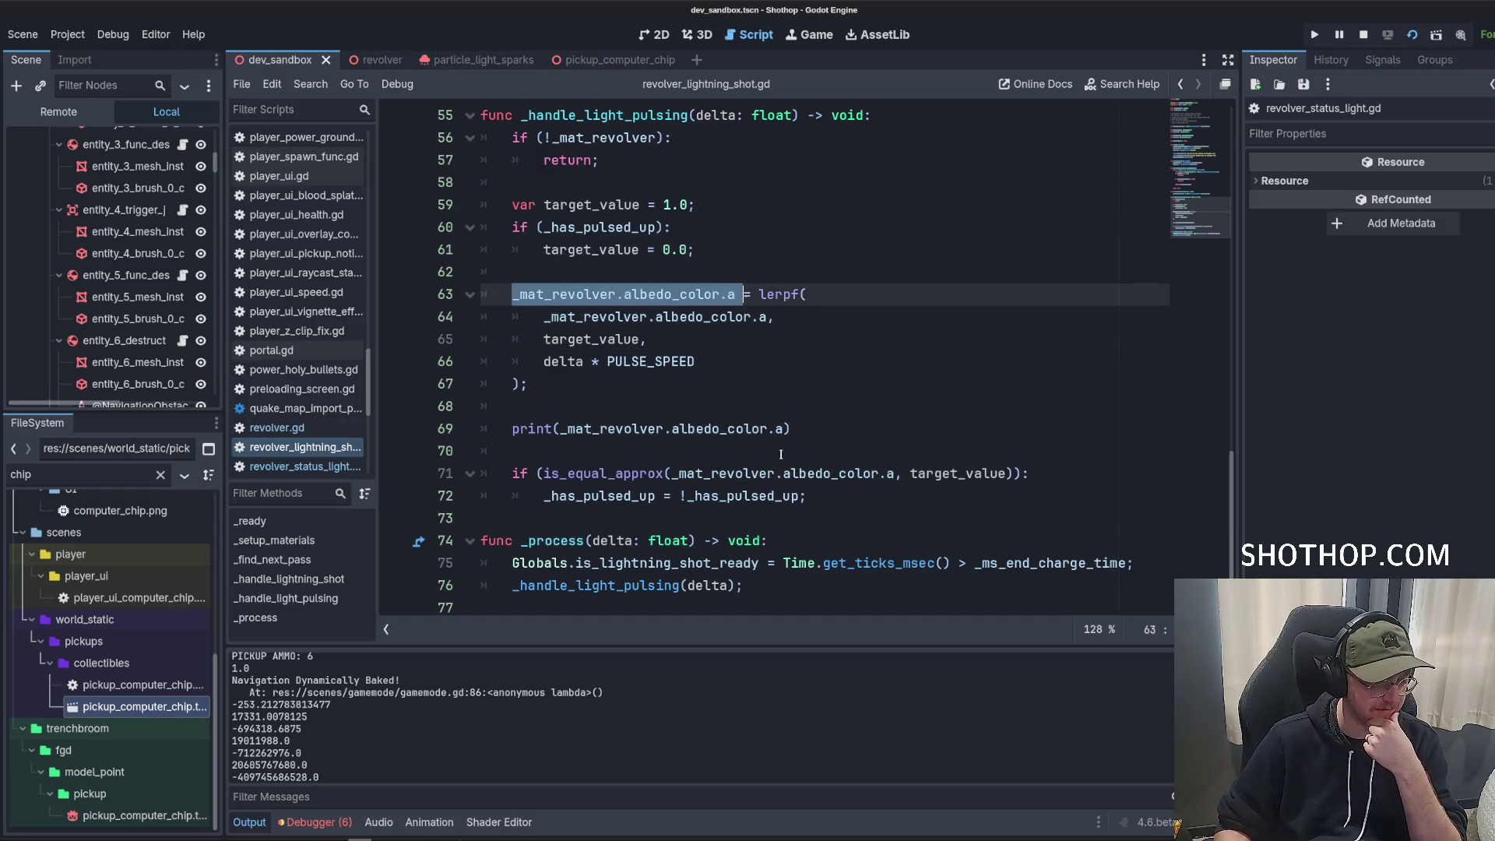
left_click(782, 384)
left_click(775, 294)
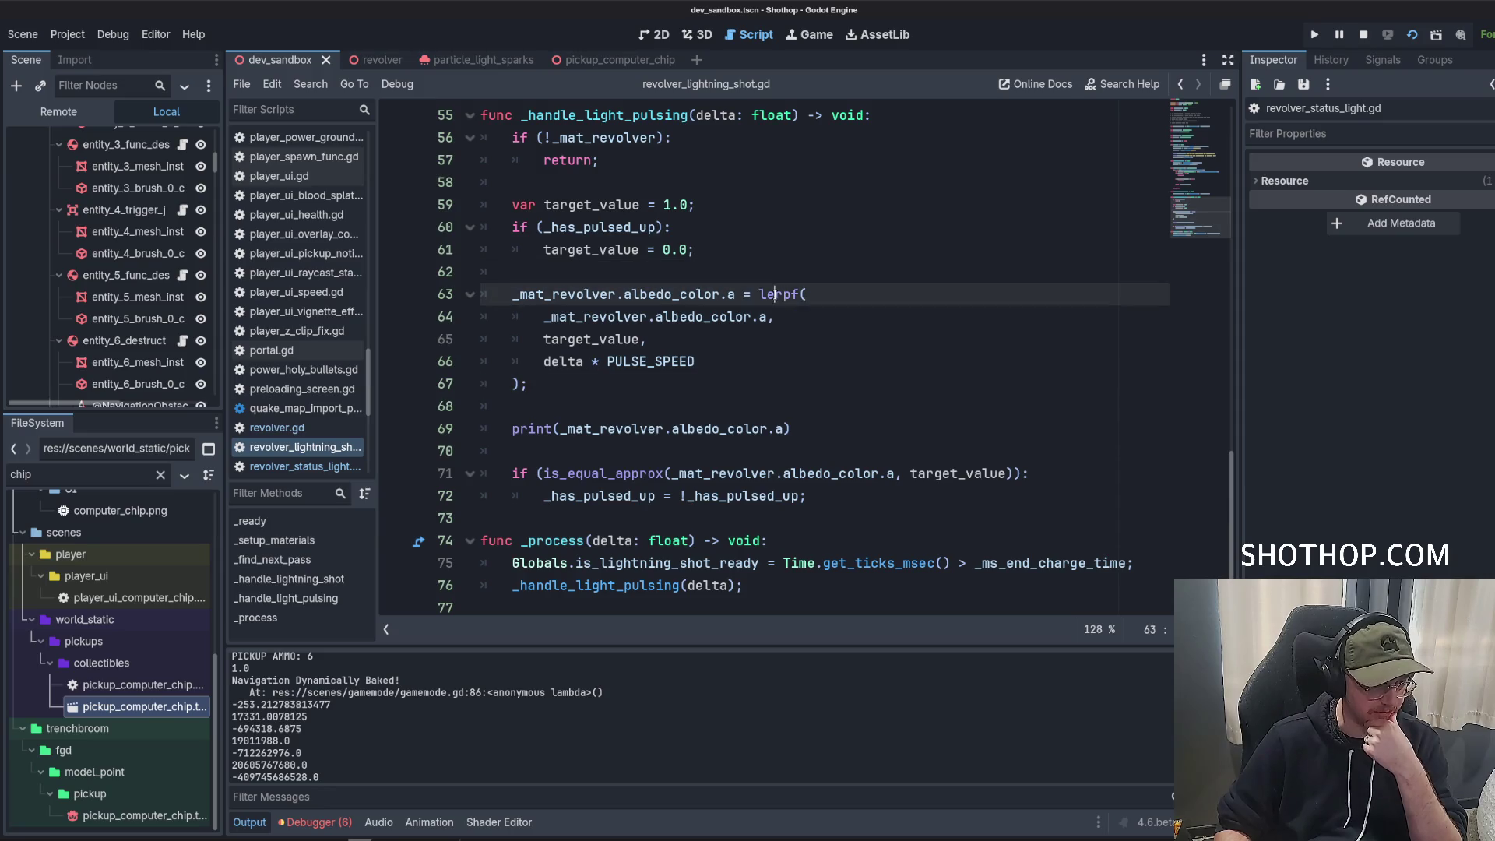
left_click(827, 379)
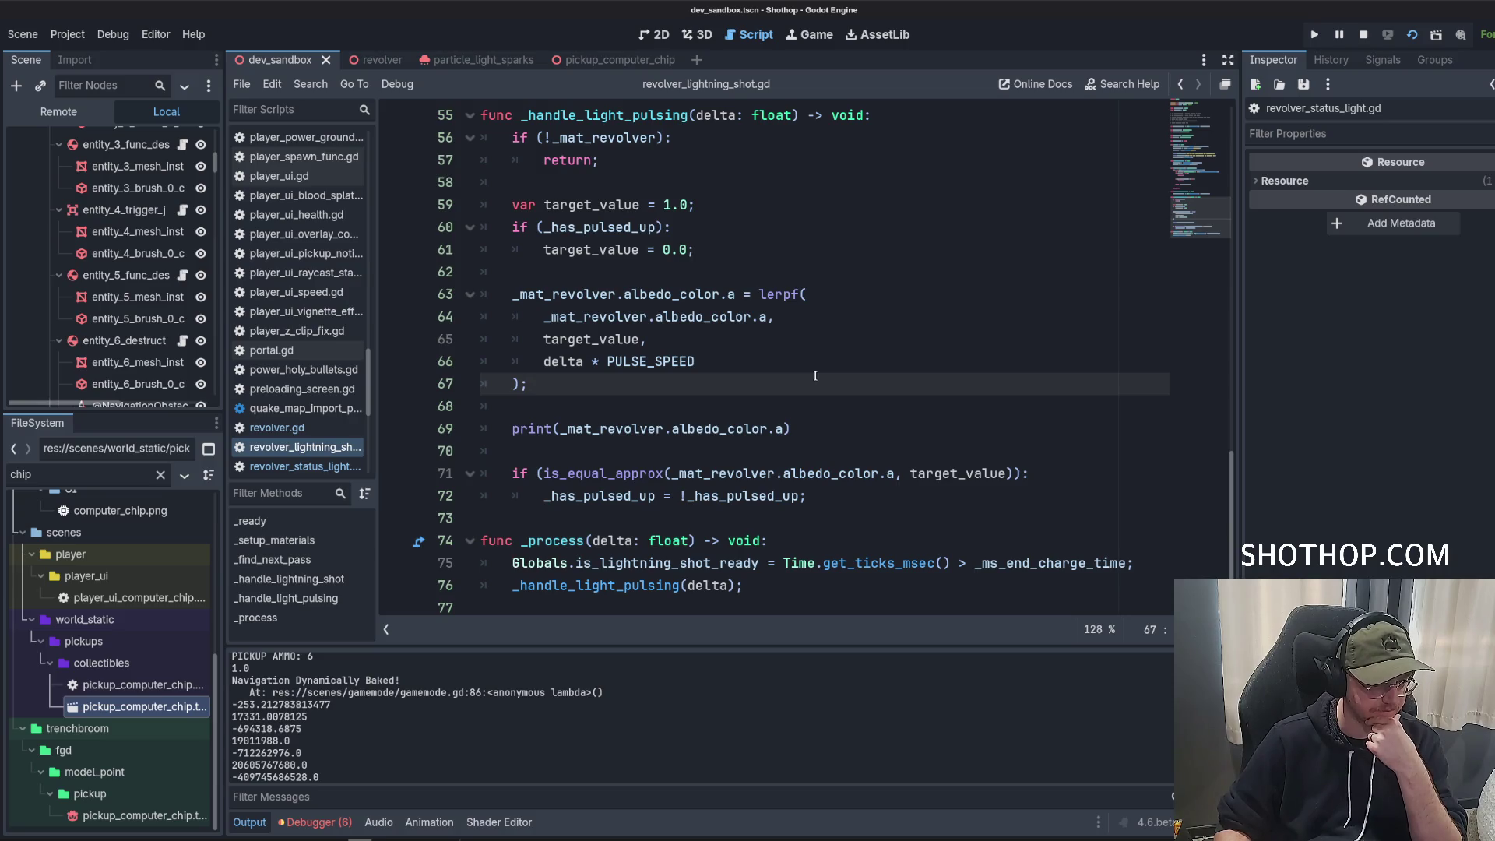
scroll(816, 376, "up", 1)
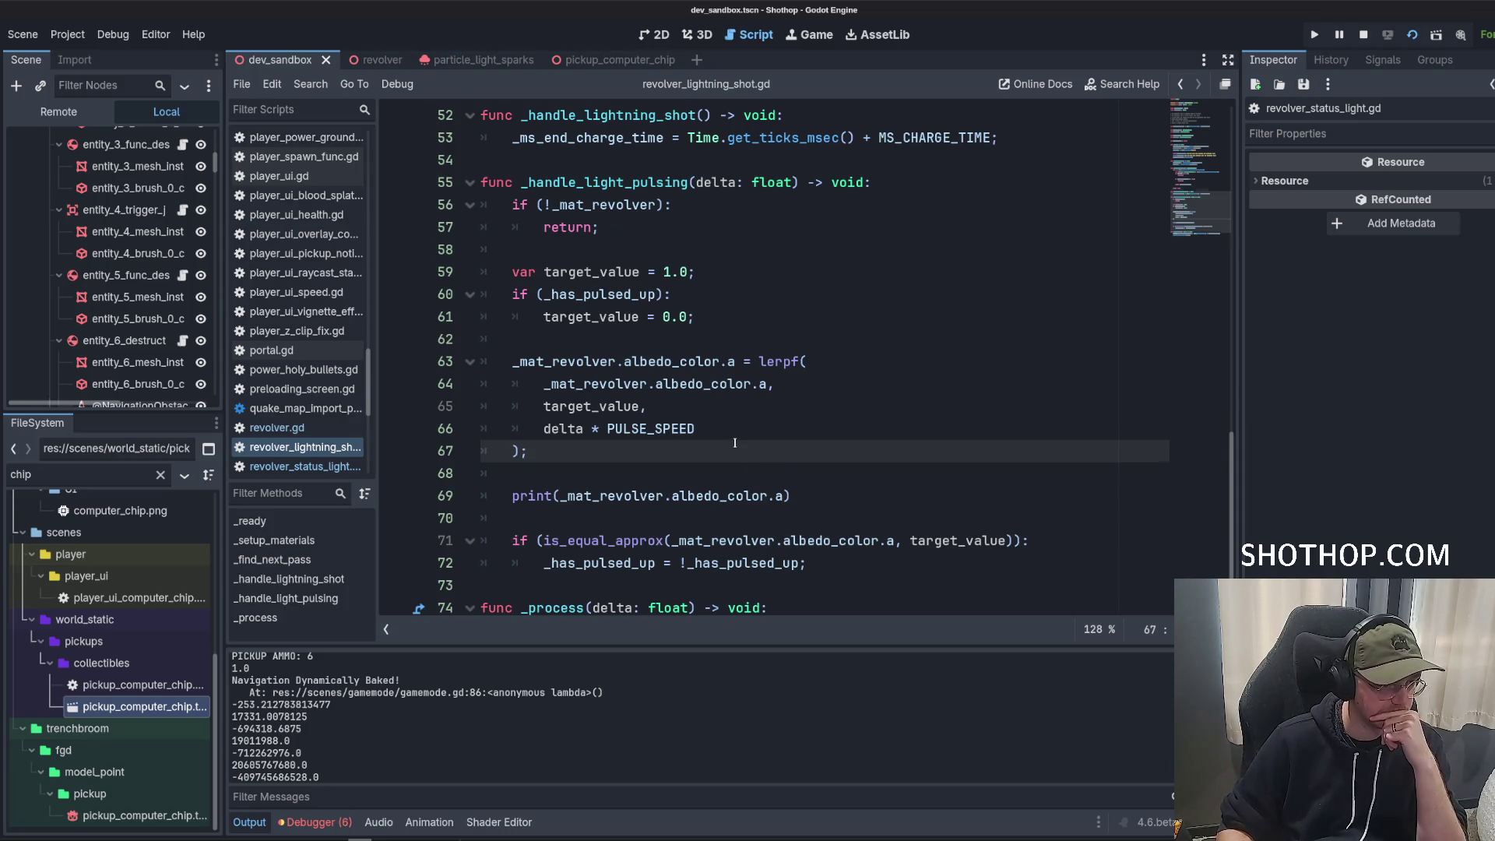
scroll(734, 442, "up", 3)
scroll(735, 443, "down", 3)
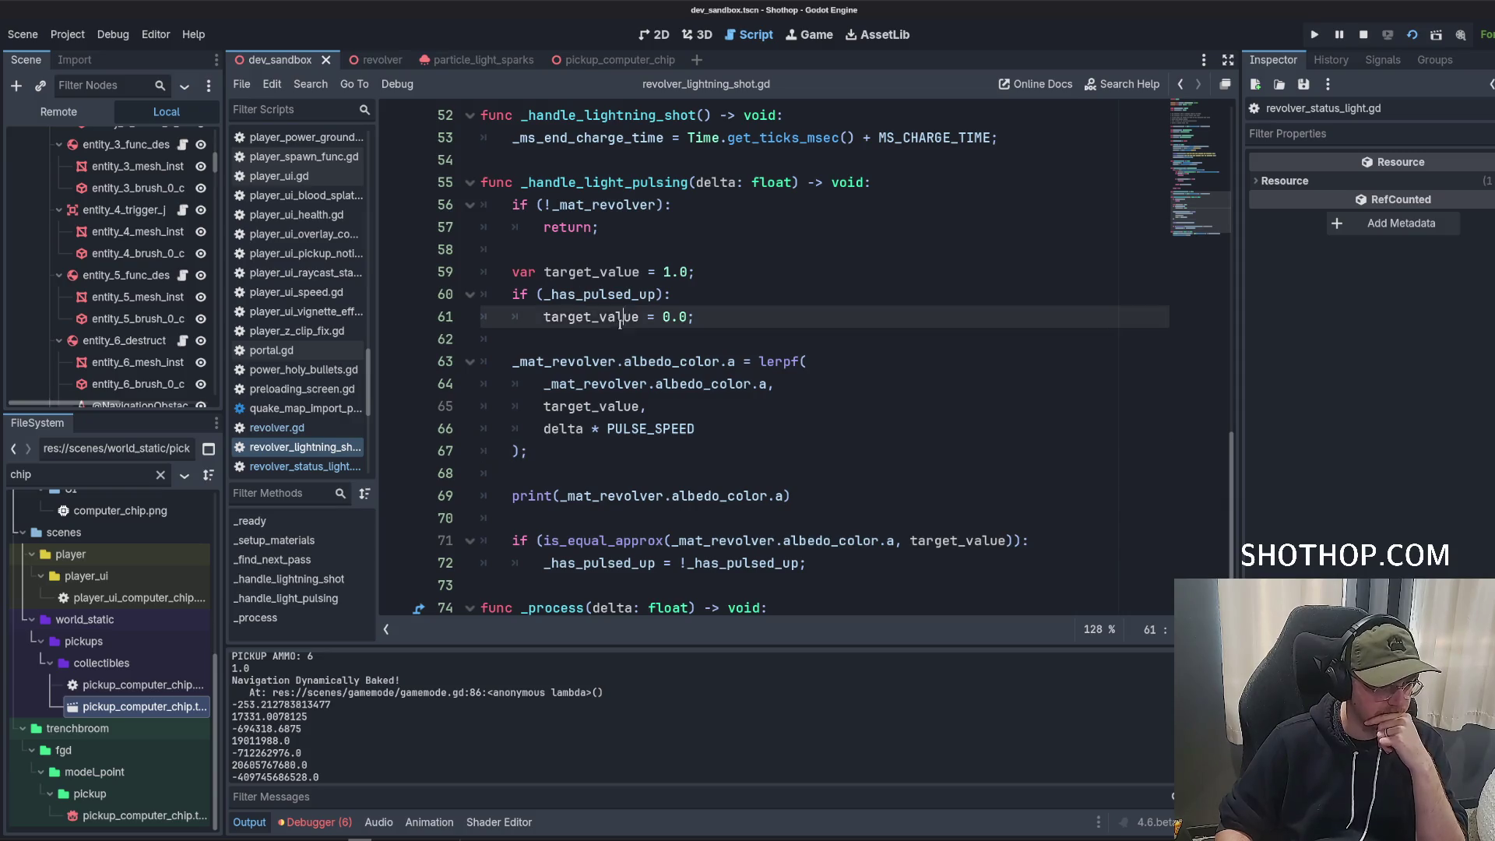
double_click(592, 316)
left_click(752, 317)
Add print(target_value) after line 61, comment out the alpha print, save, and run the game.
key("Return")
key("Return")
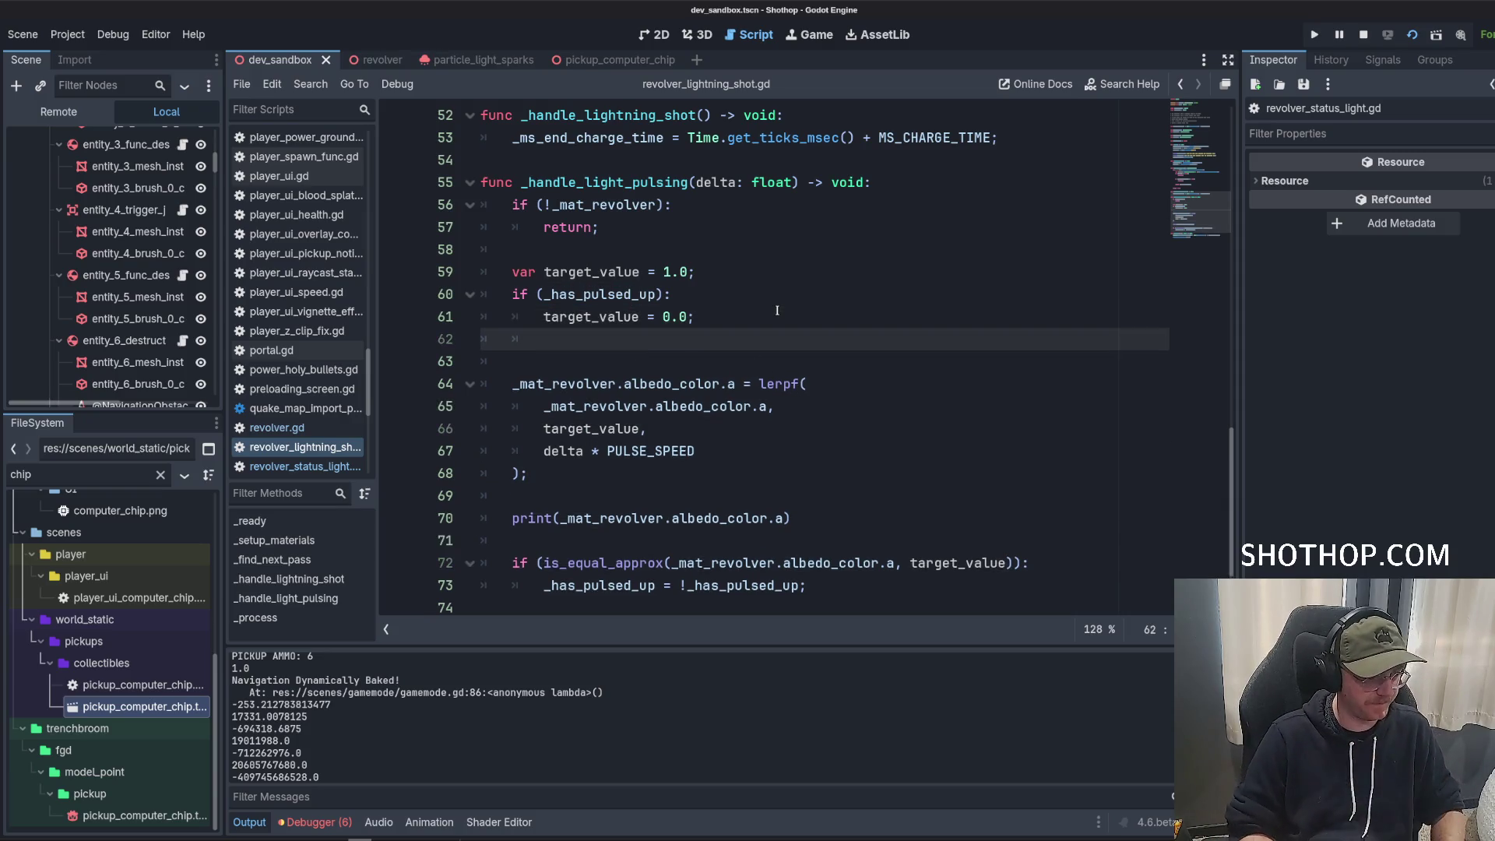
left_click(814, 541)
key("ctrl+k")
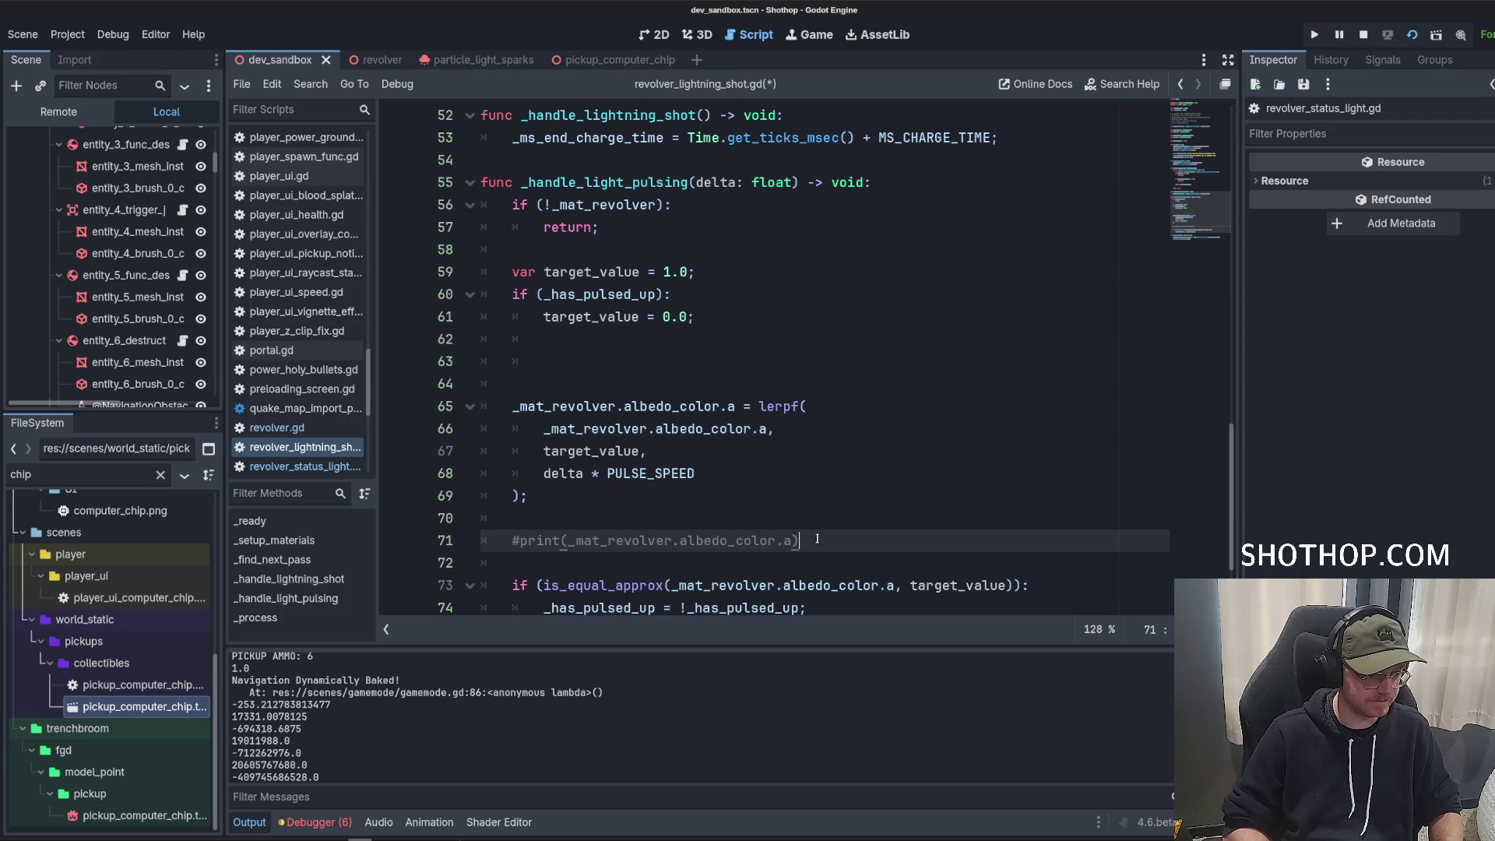
key("Up")
key("Up")
key("Up")
key("Up")
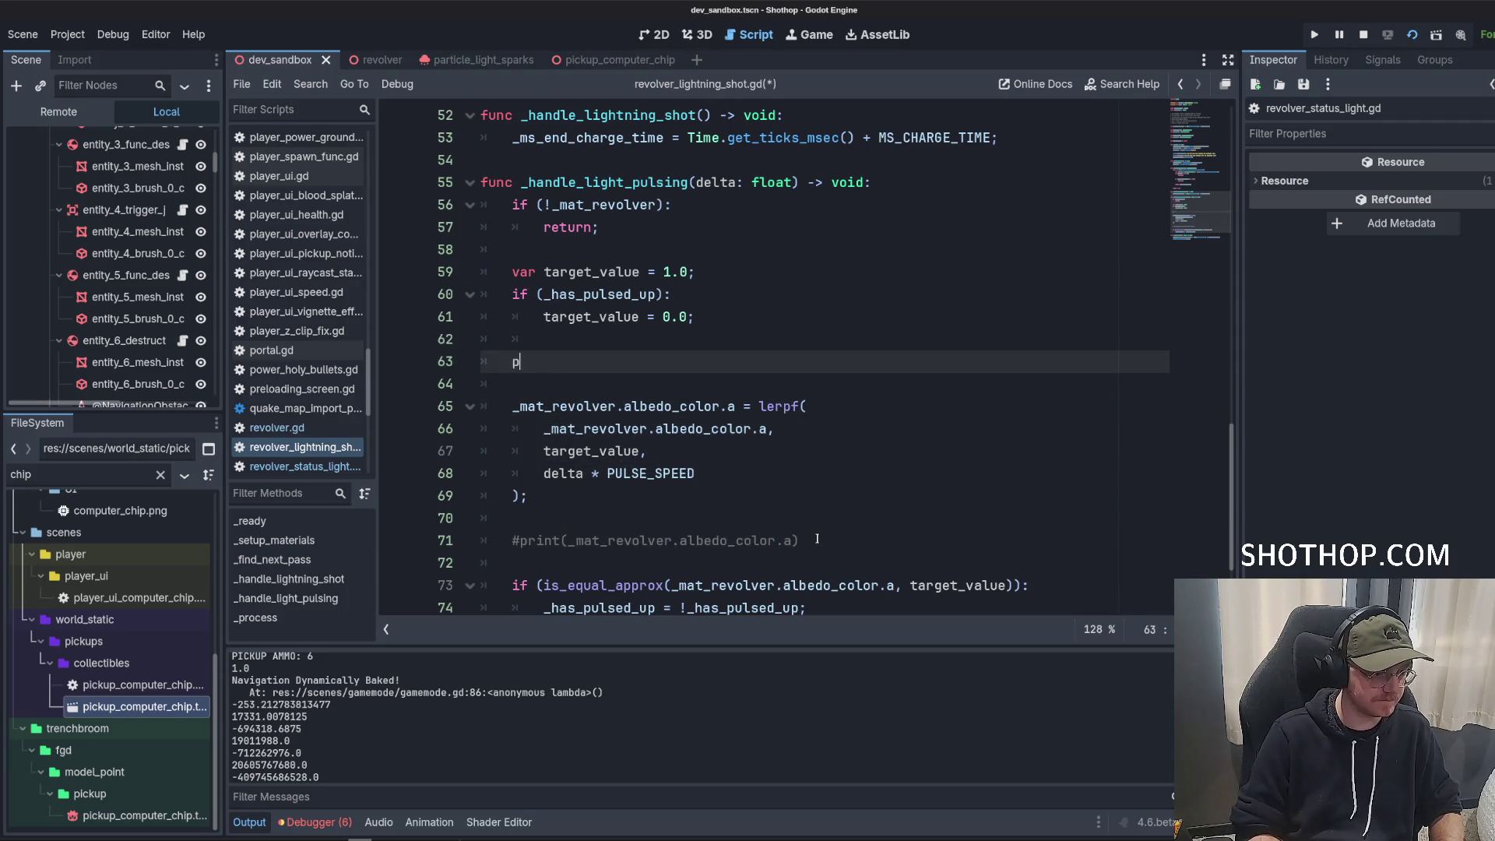
type("rint(target_value")
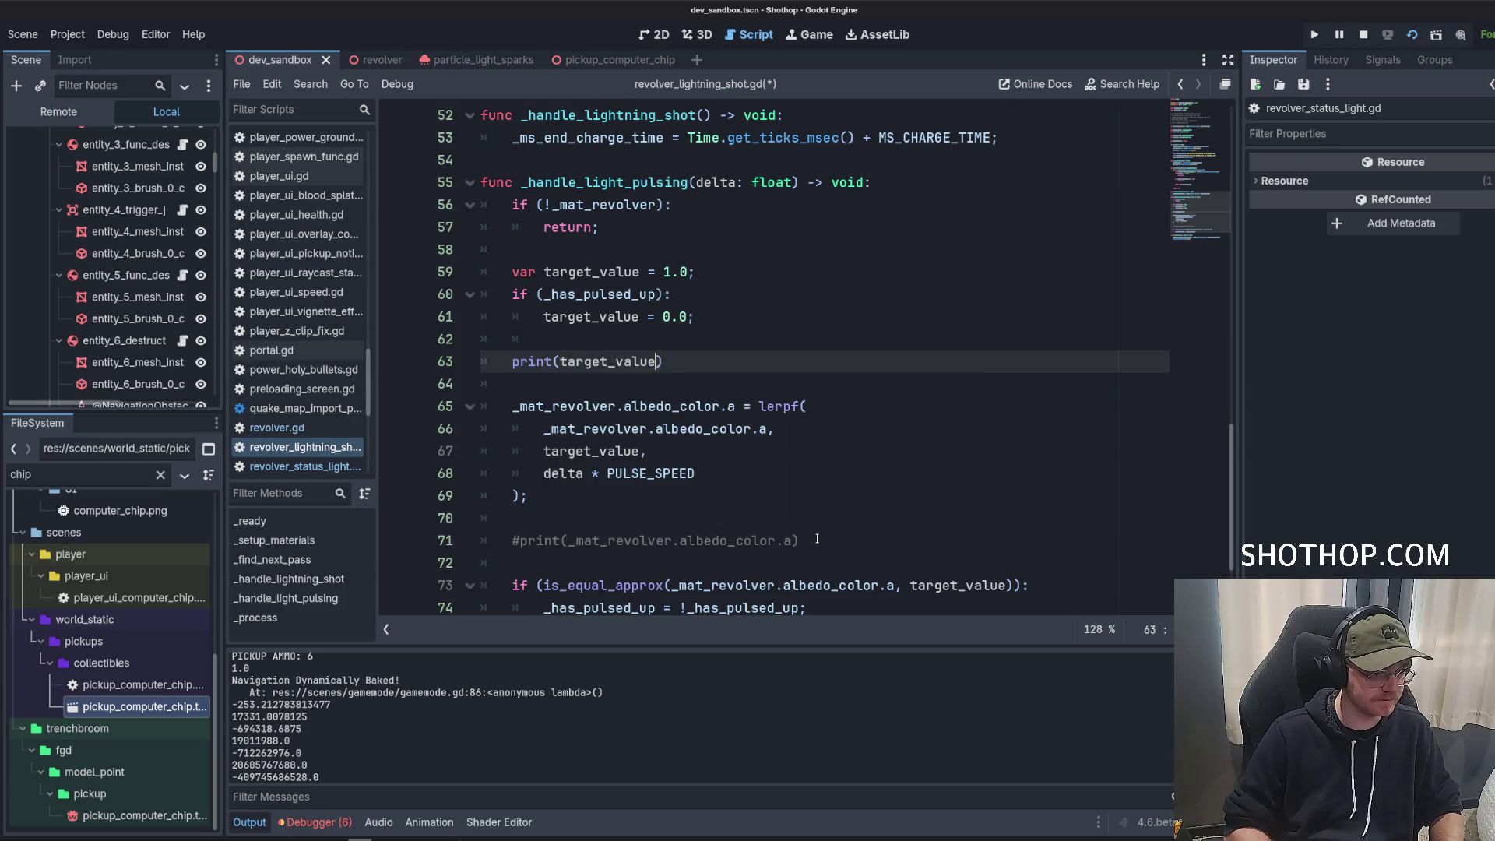
key("ctrl+s")
key("F5")
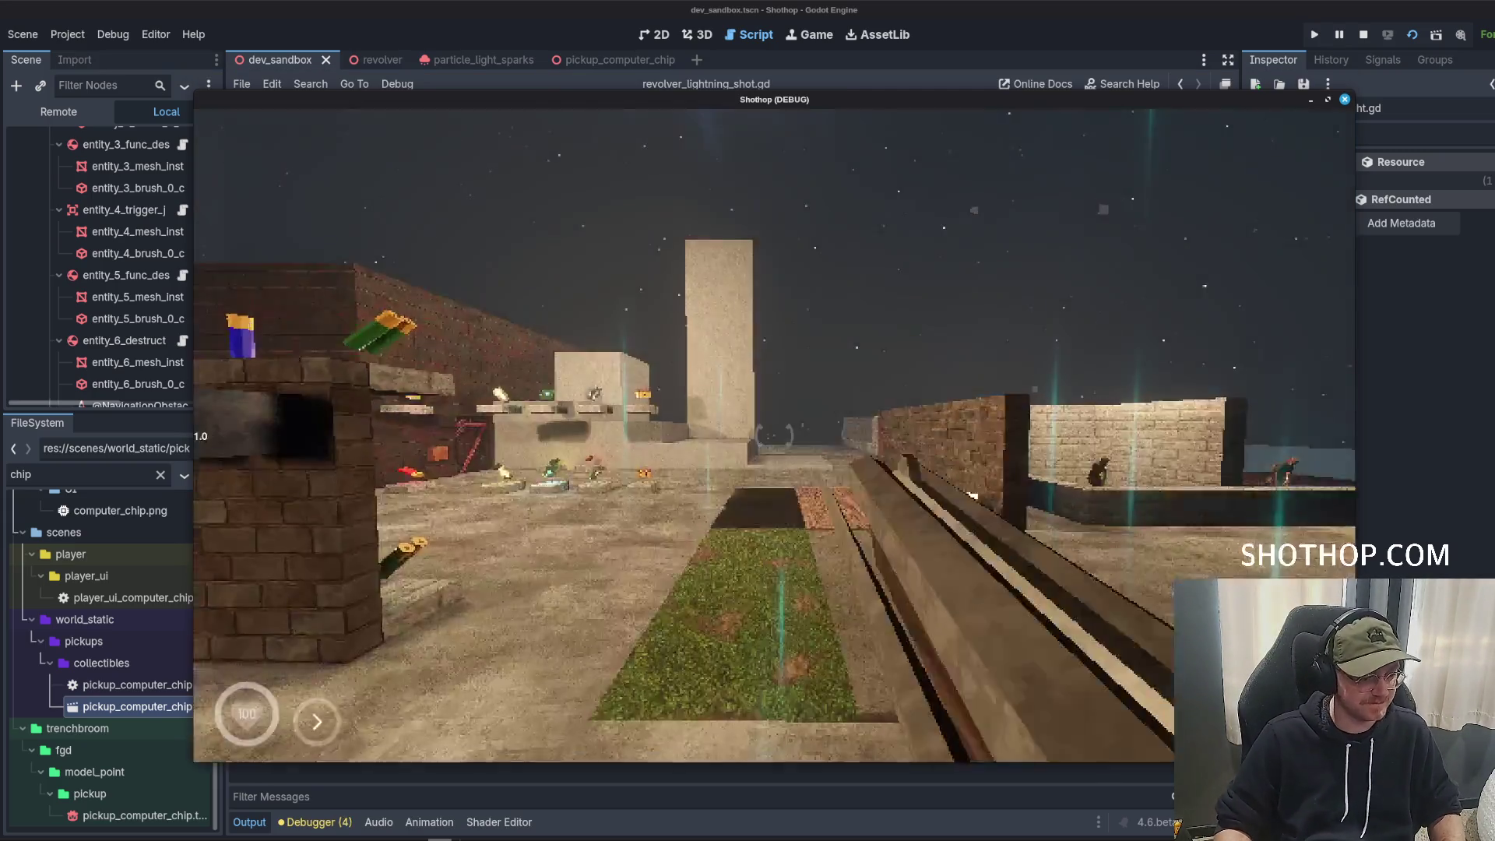
Fire the lightning shot, close the game, and delete the print(target_value) line.
left_click(775, 434)
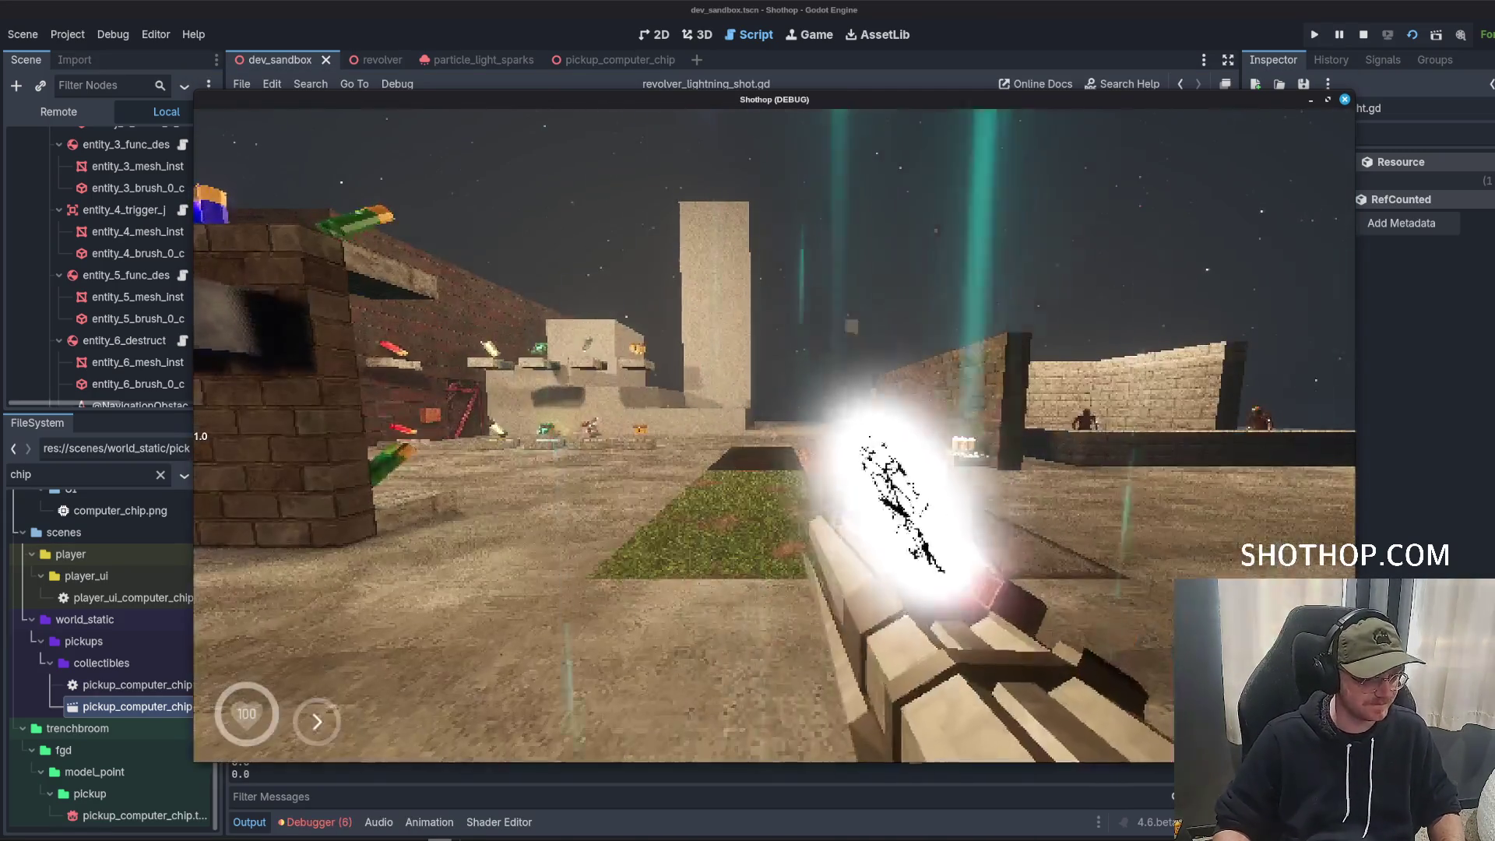
key("Escape")
key("F8")
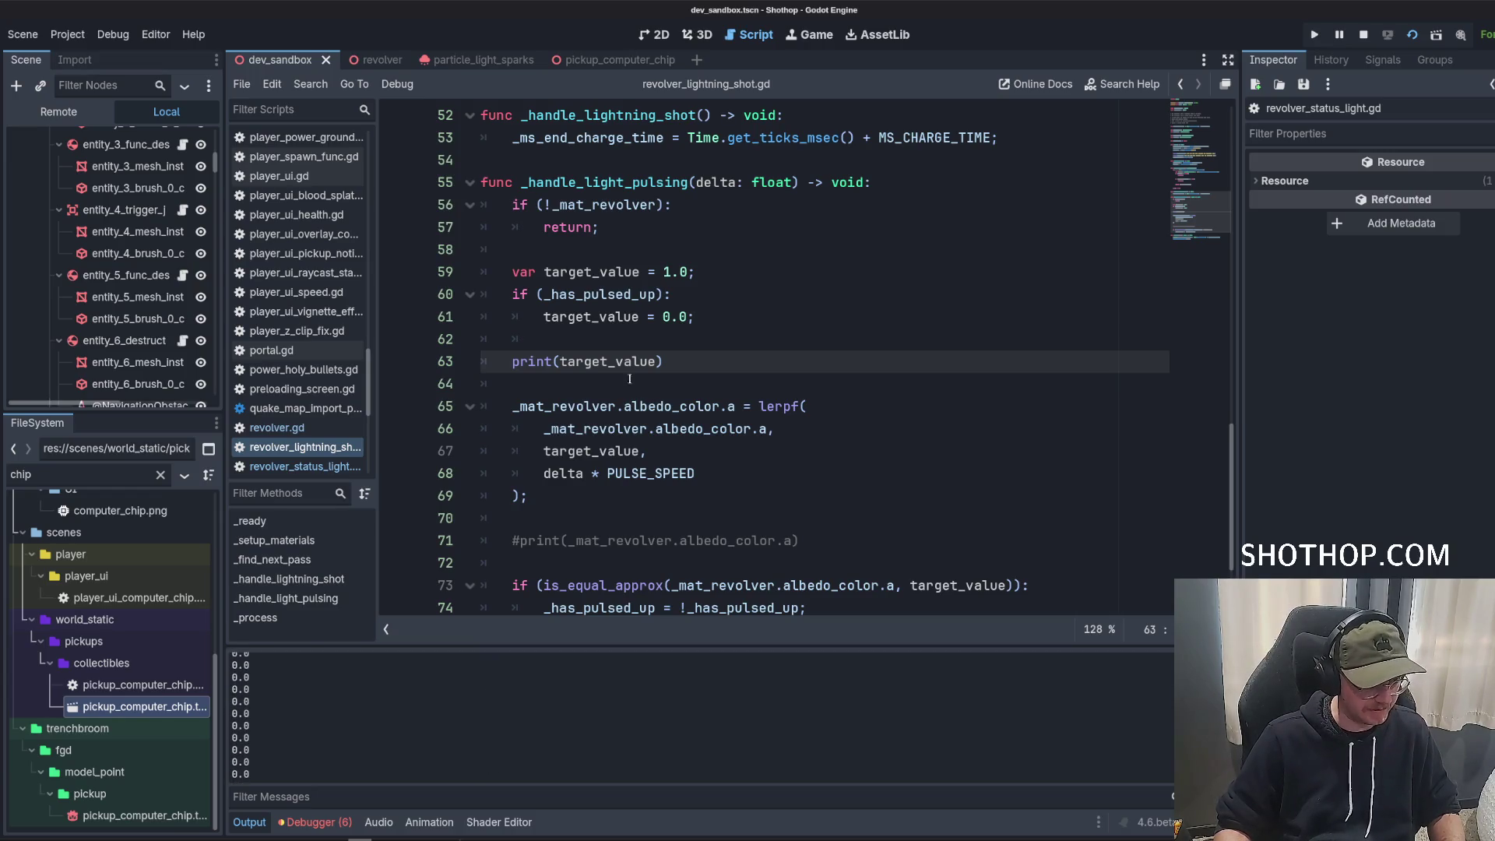
triple_click(610, 362)
key("BackSpace")
key("BackSpace")
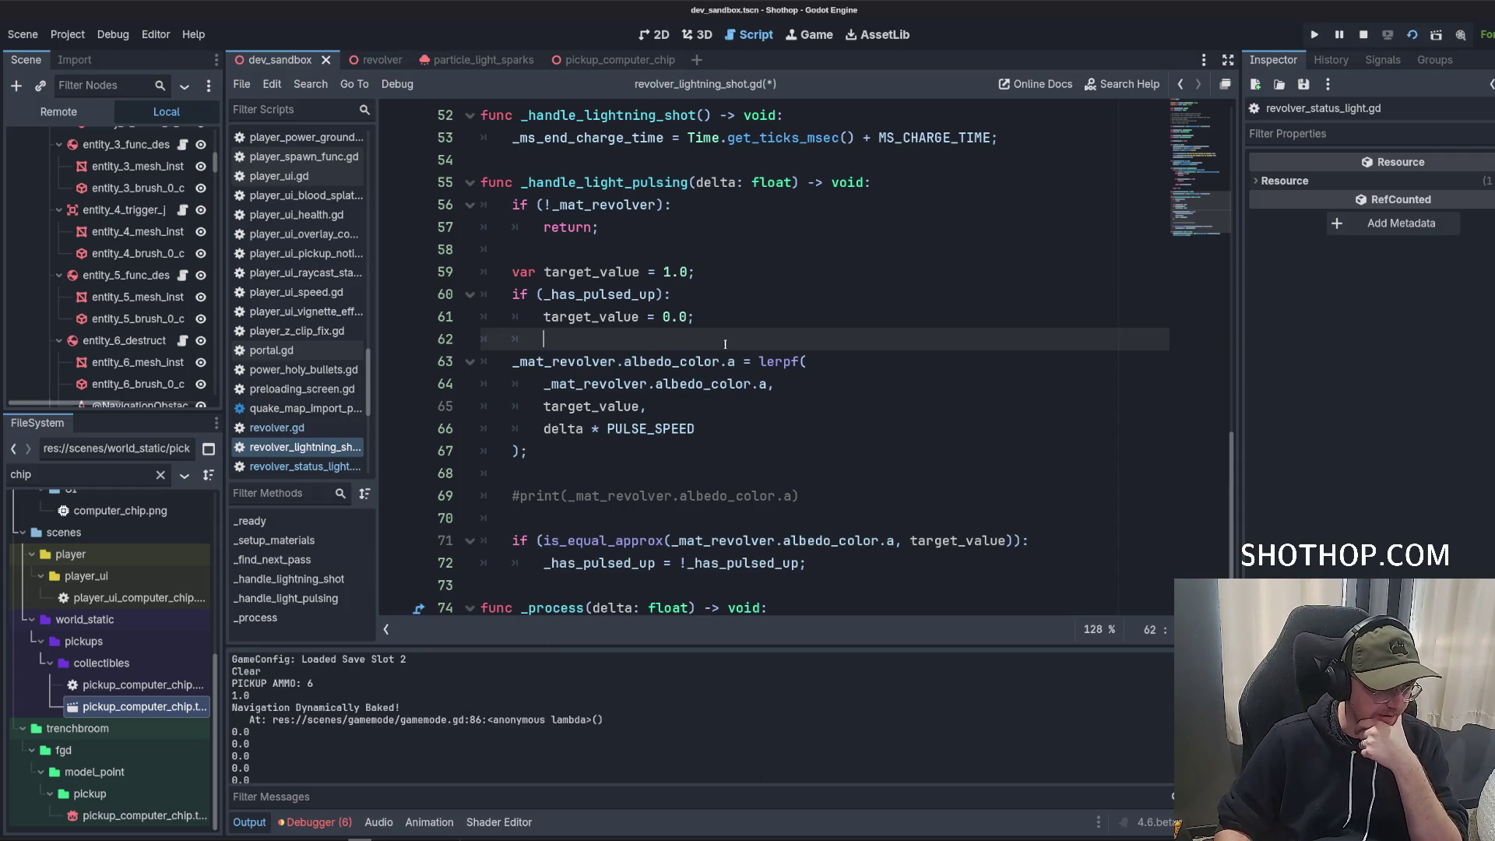
Lower PULSE_SPEED from 5_000 to 50 and save the script.
left_click_drag(725, 345, 385, 254)
left_click(602, 296)
double_click(602, 296)
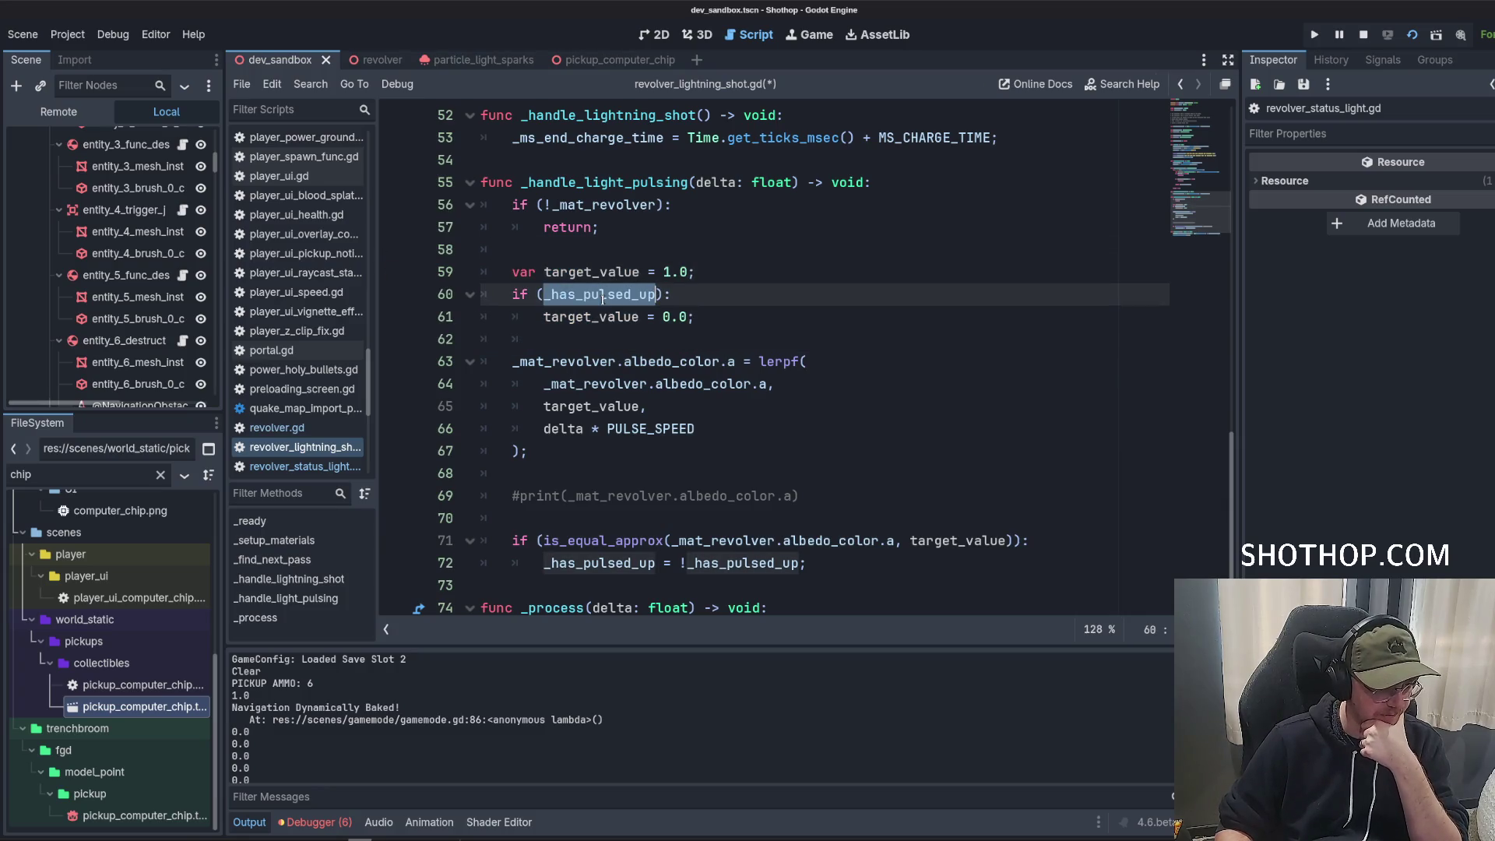
left_click(697, 445)
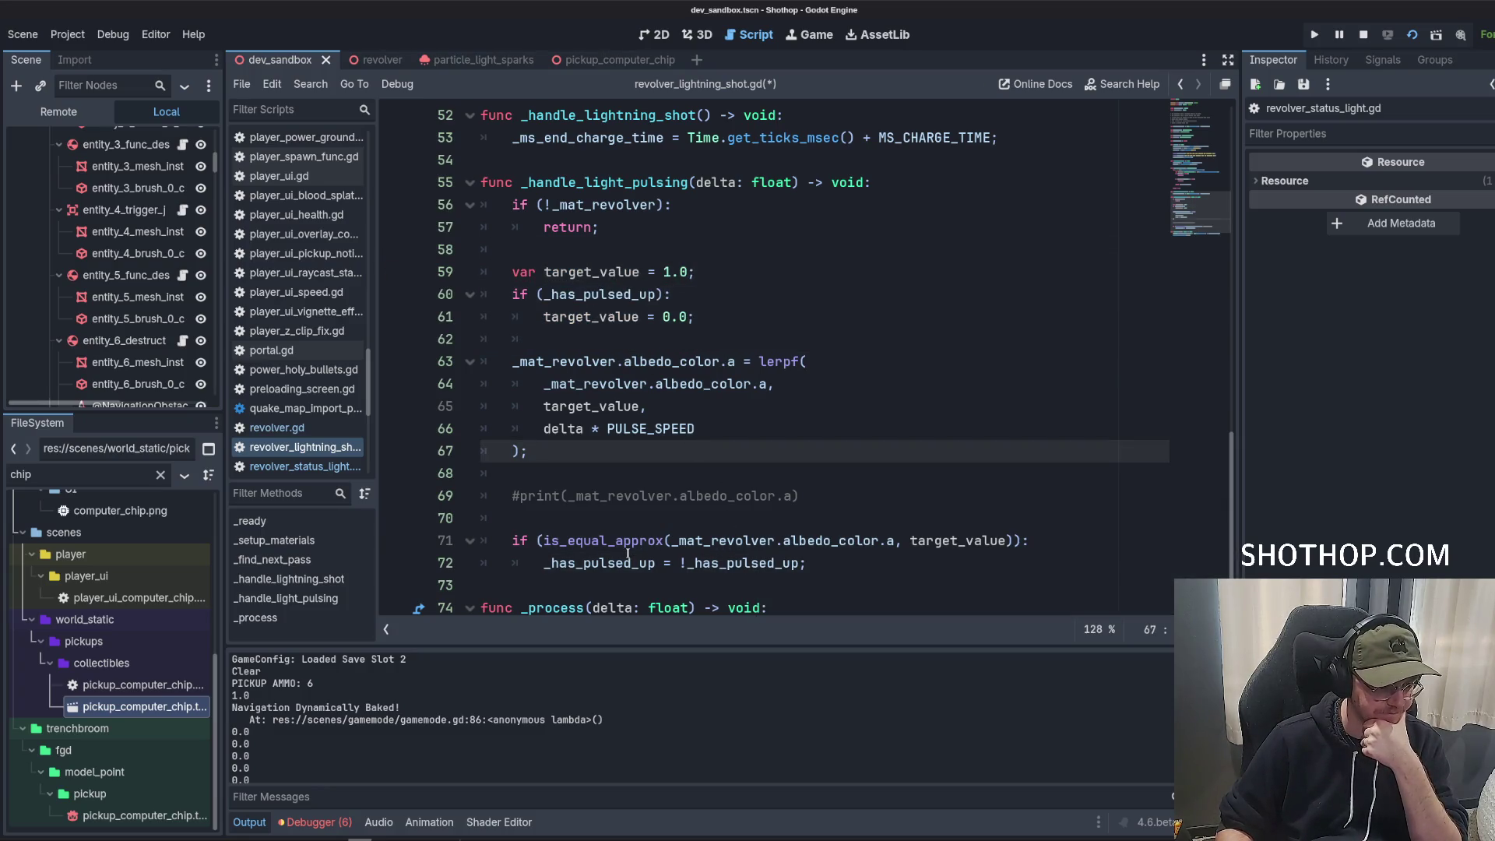
key("Up")
key("Up")
key("Up")
scroll(783, 444, "up", 15)
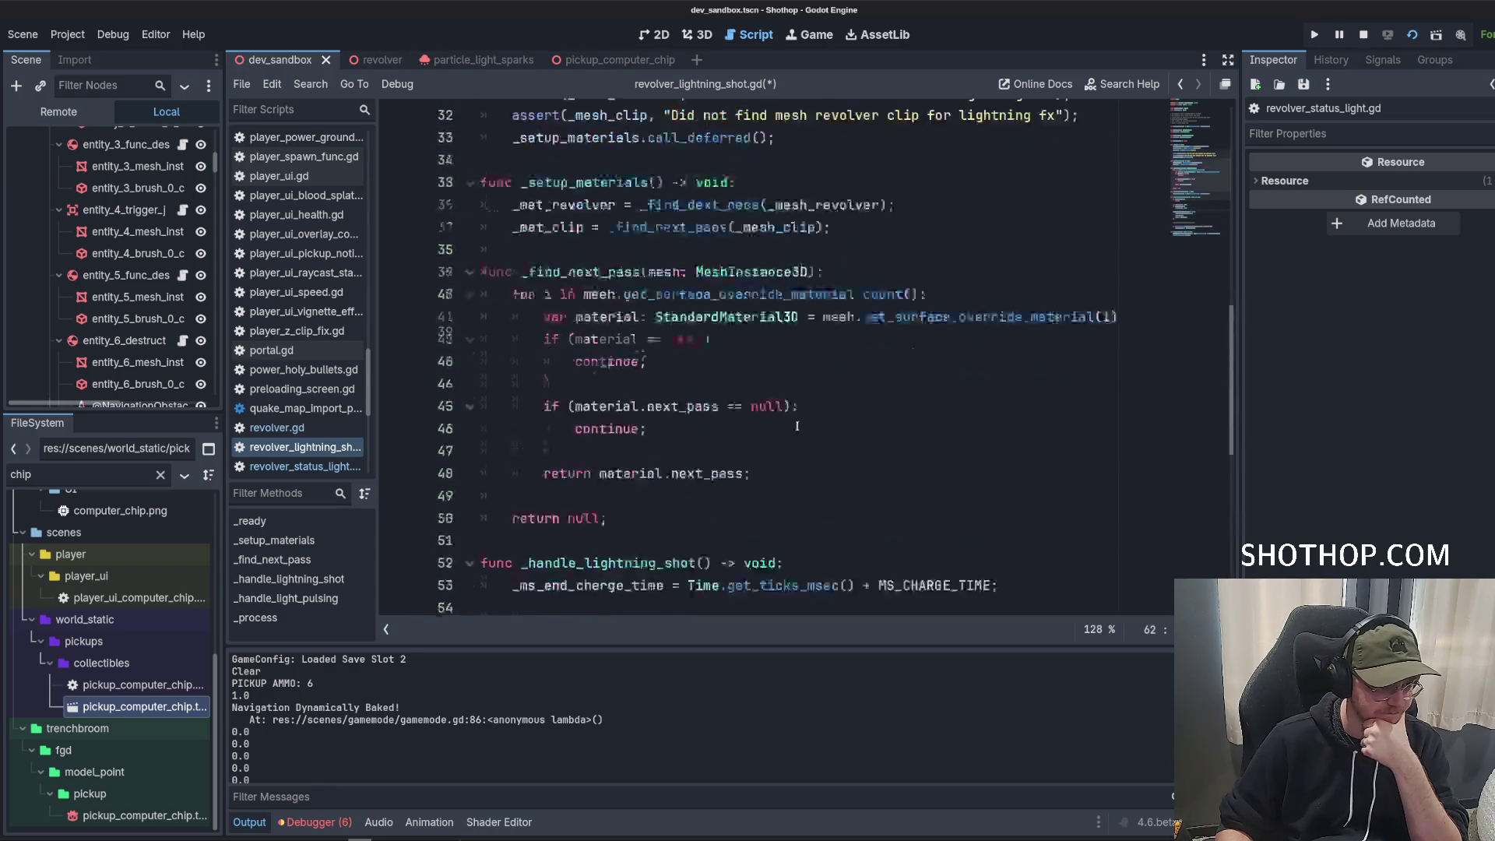
double_click(655, 250)
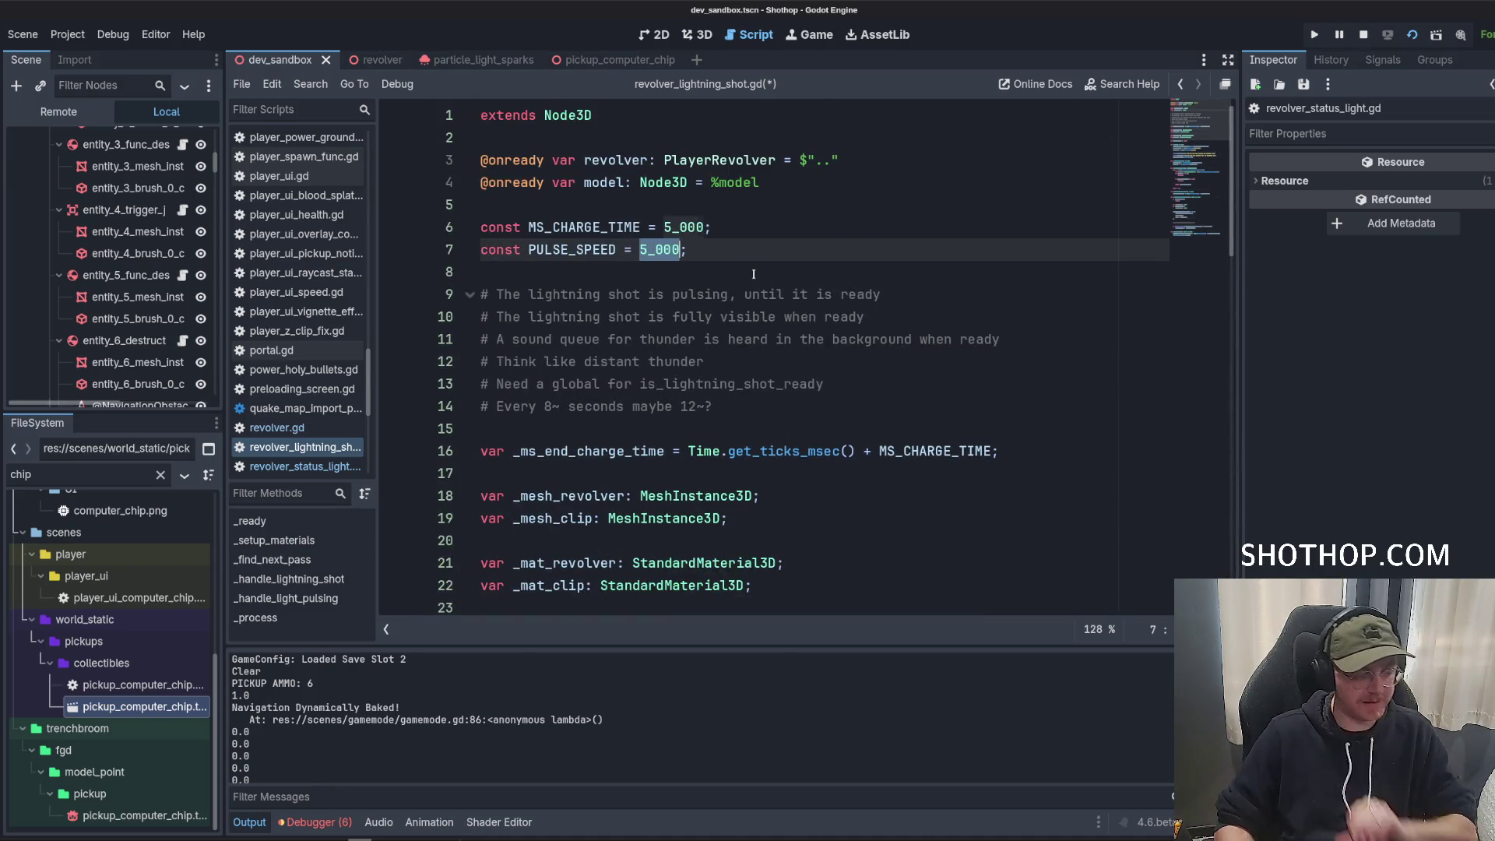
type("10")
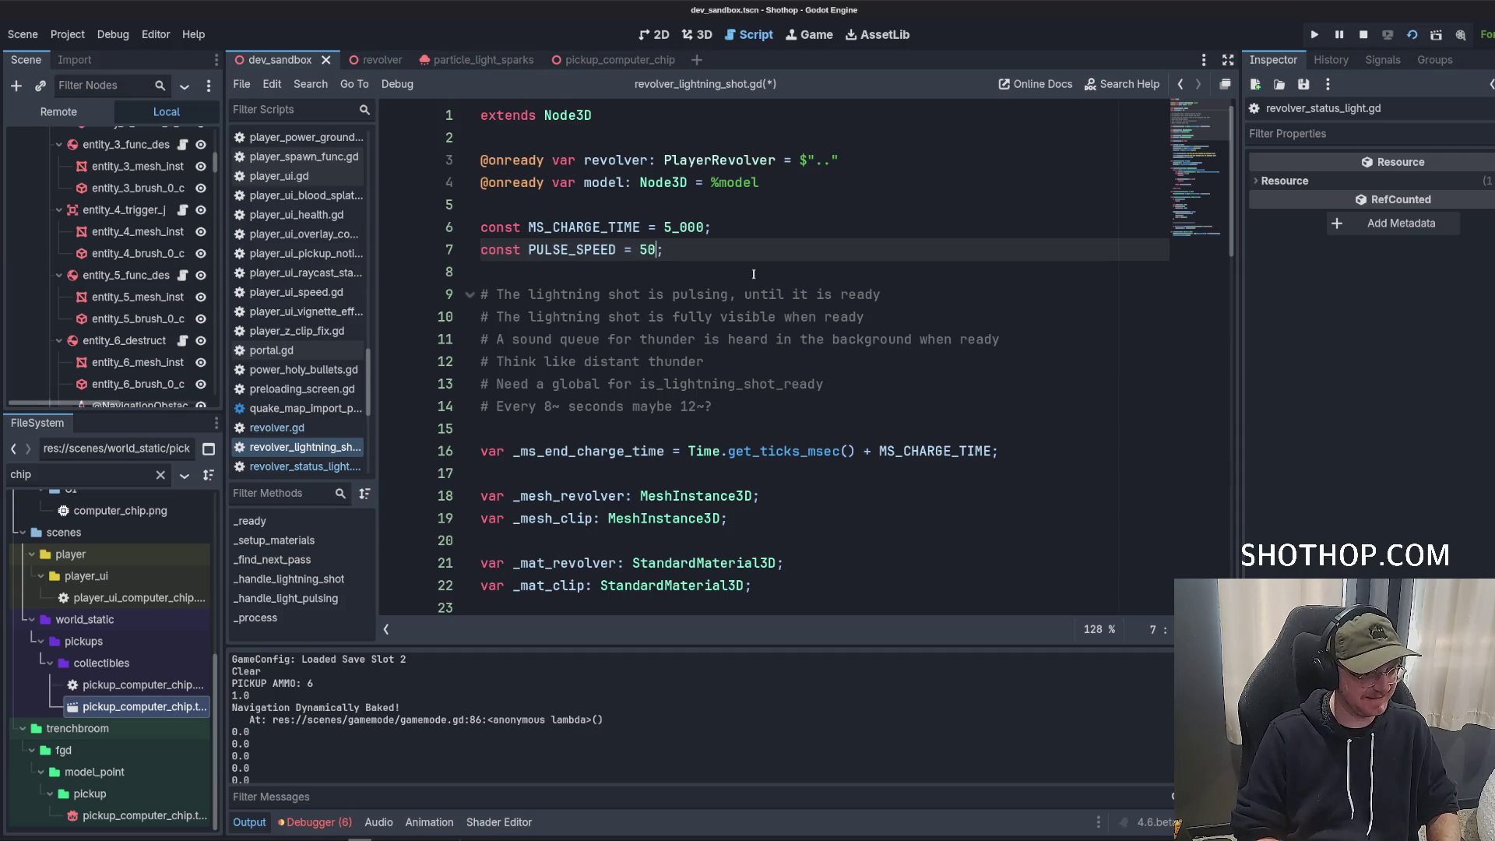
key("ctrl+s")
left_click(634, 249)
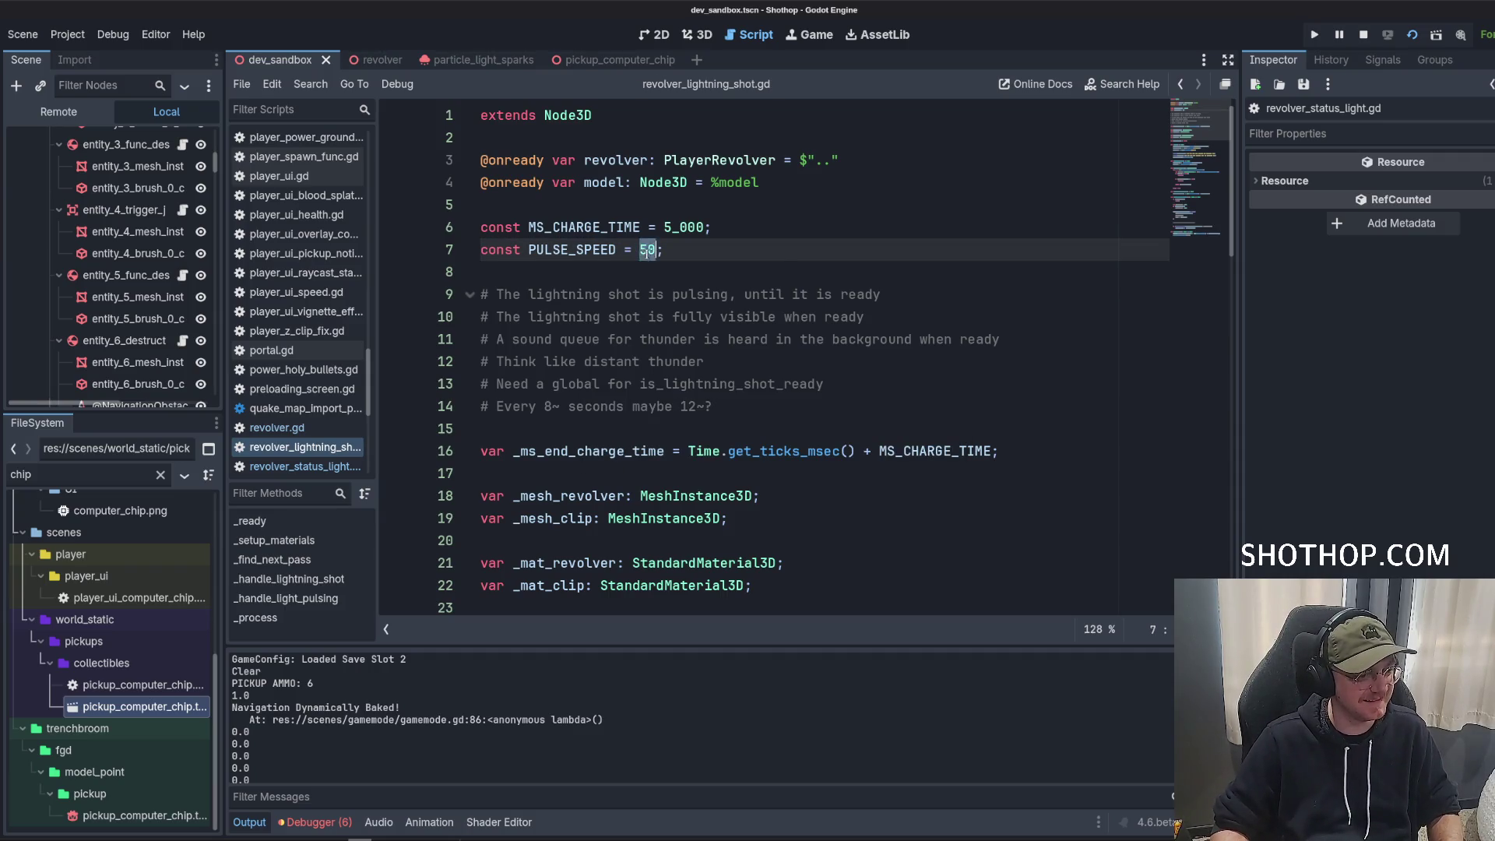
scroll(960, 247, "down", 15)
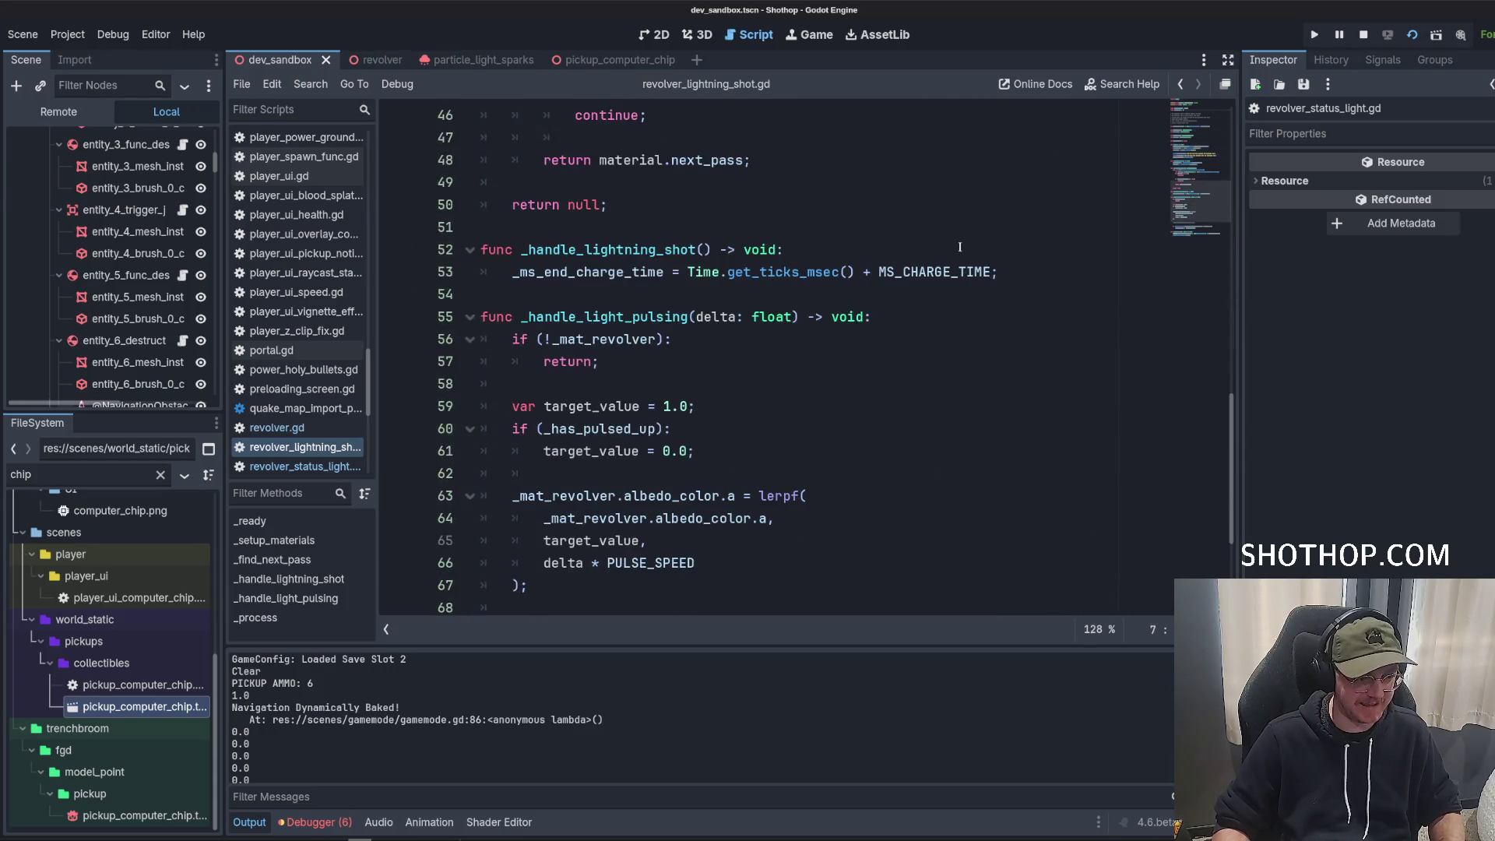
scroll(960, 247, "down", 2)
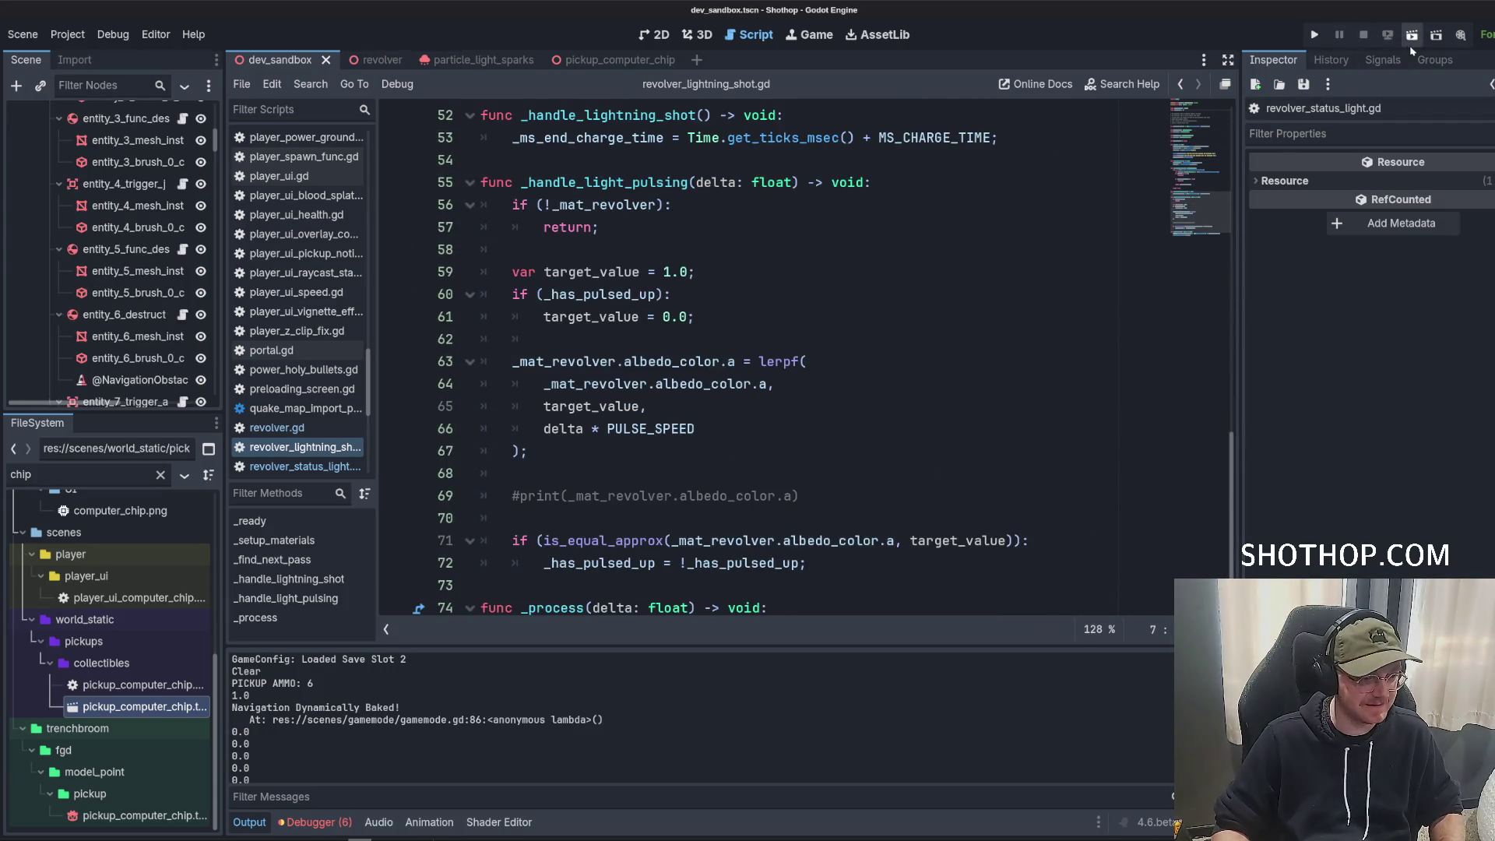
left_click(1412, 36)
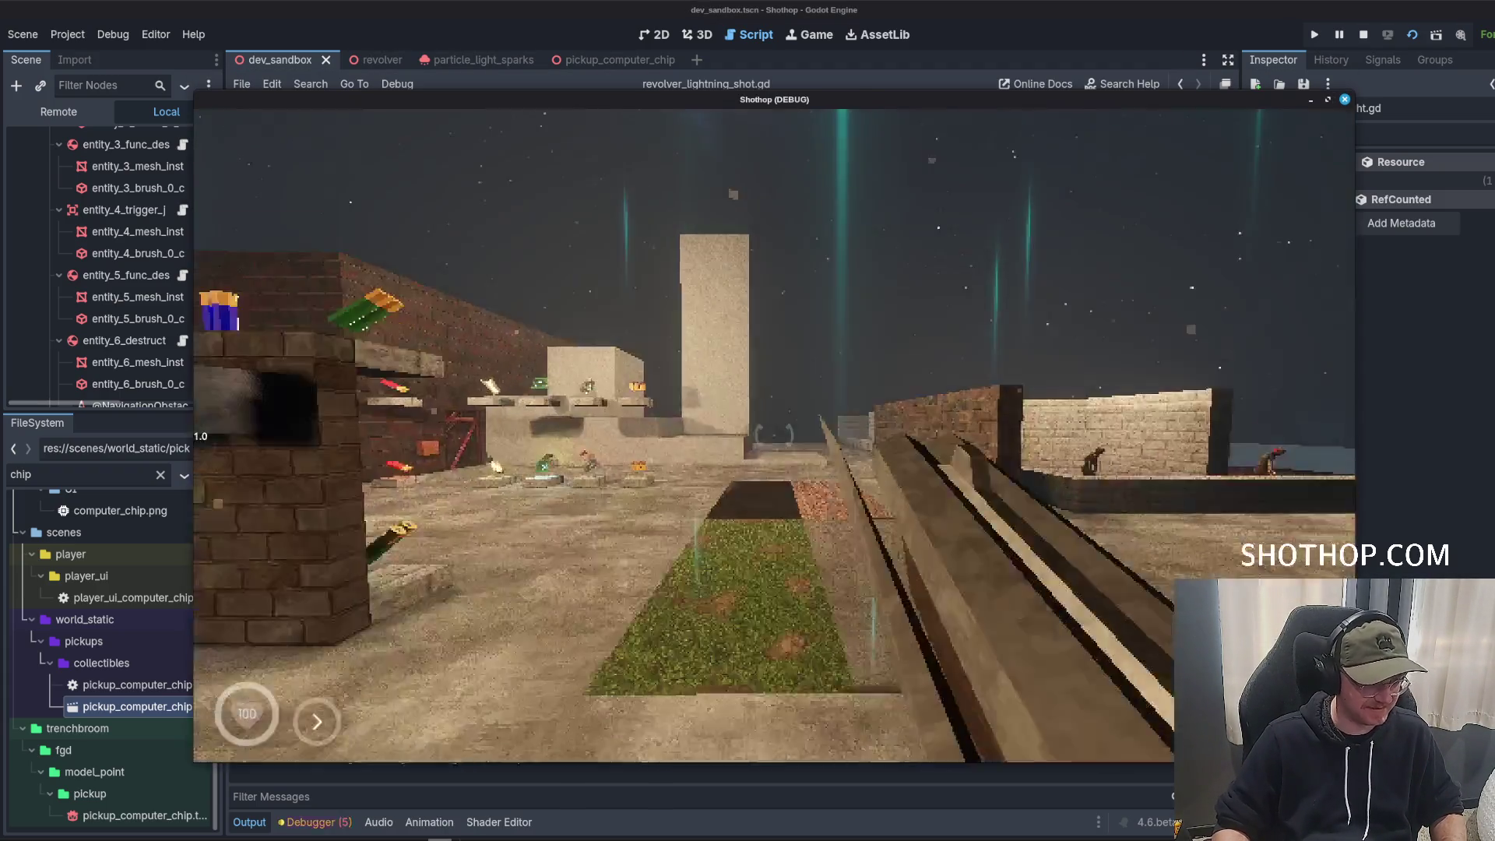
key("w")
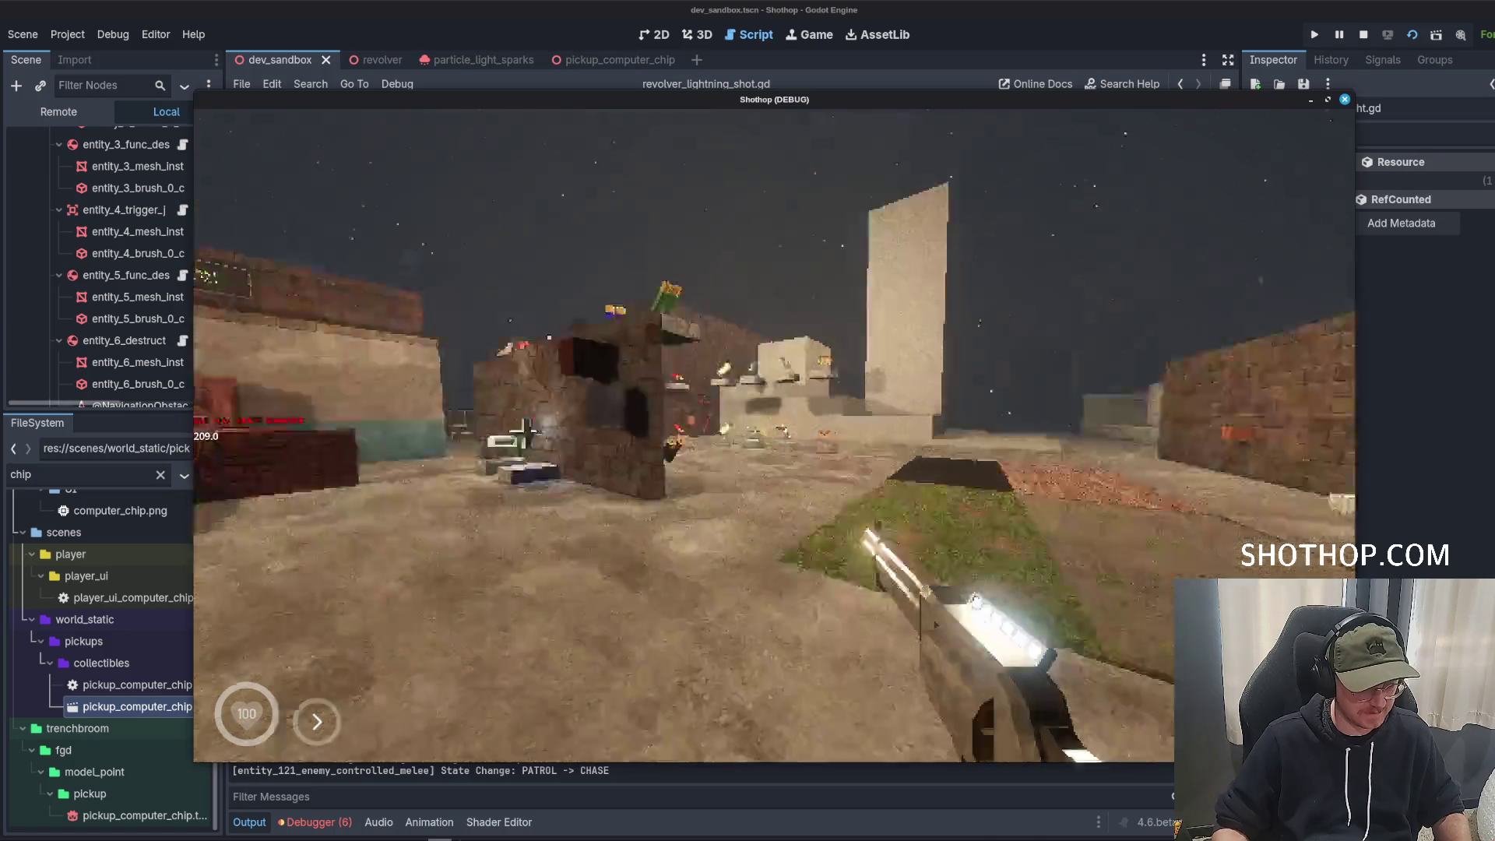
key("shift")
key("w")
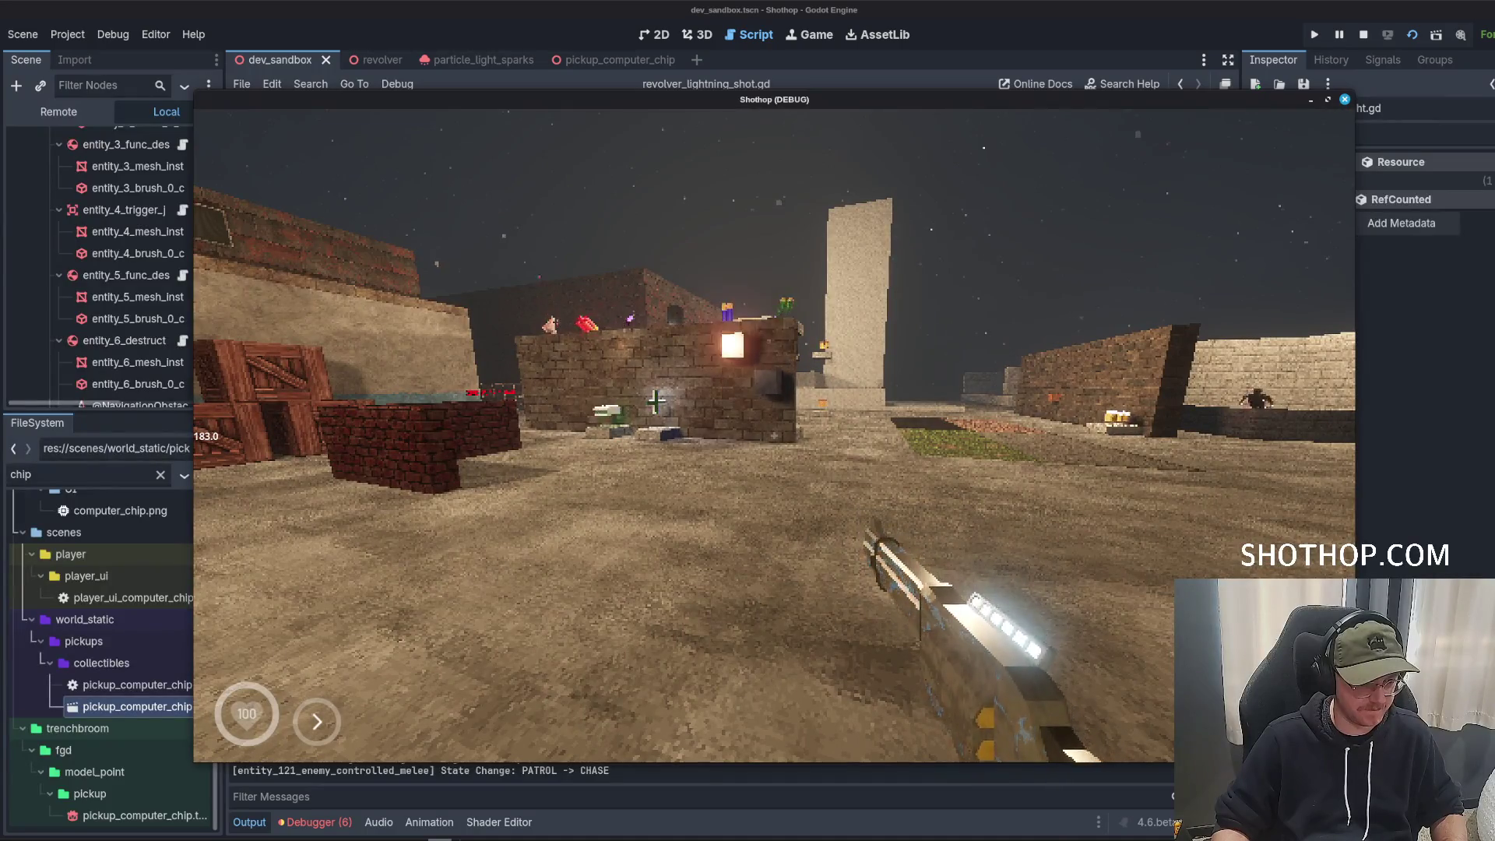
key("F8")
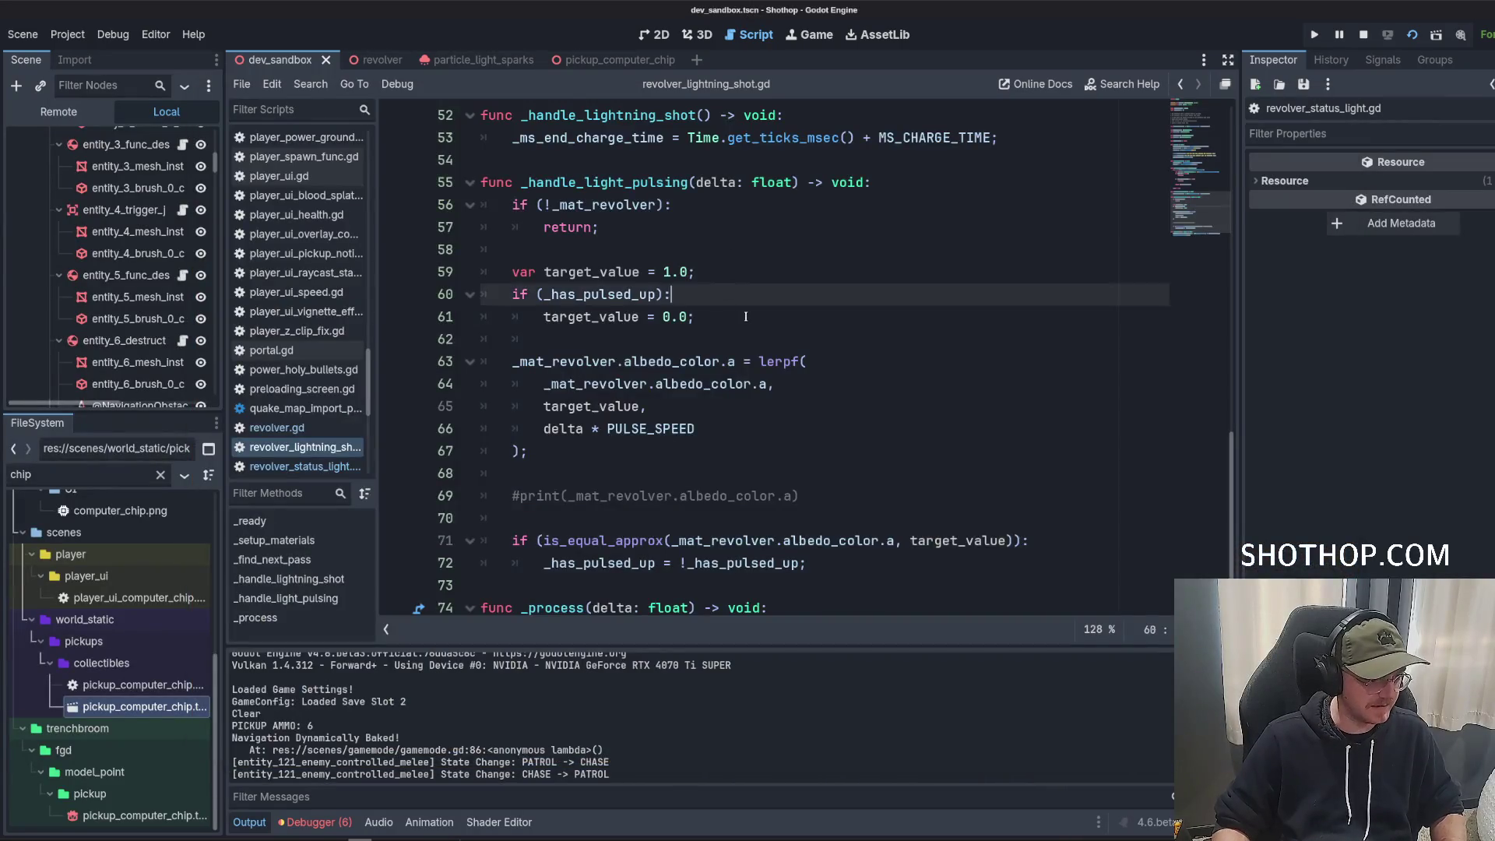
Change the PULSE_SPEED constant on line 7 to 10.
scroll(707, 355, "up", 15)
double_click(644, 249)
type("10")
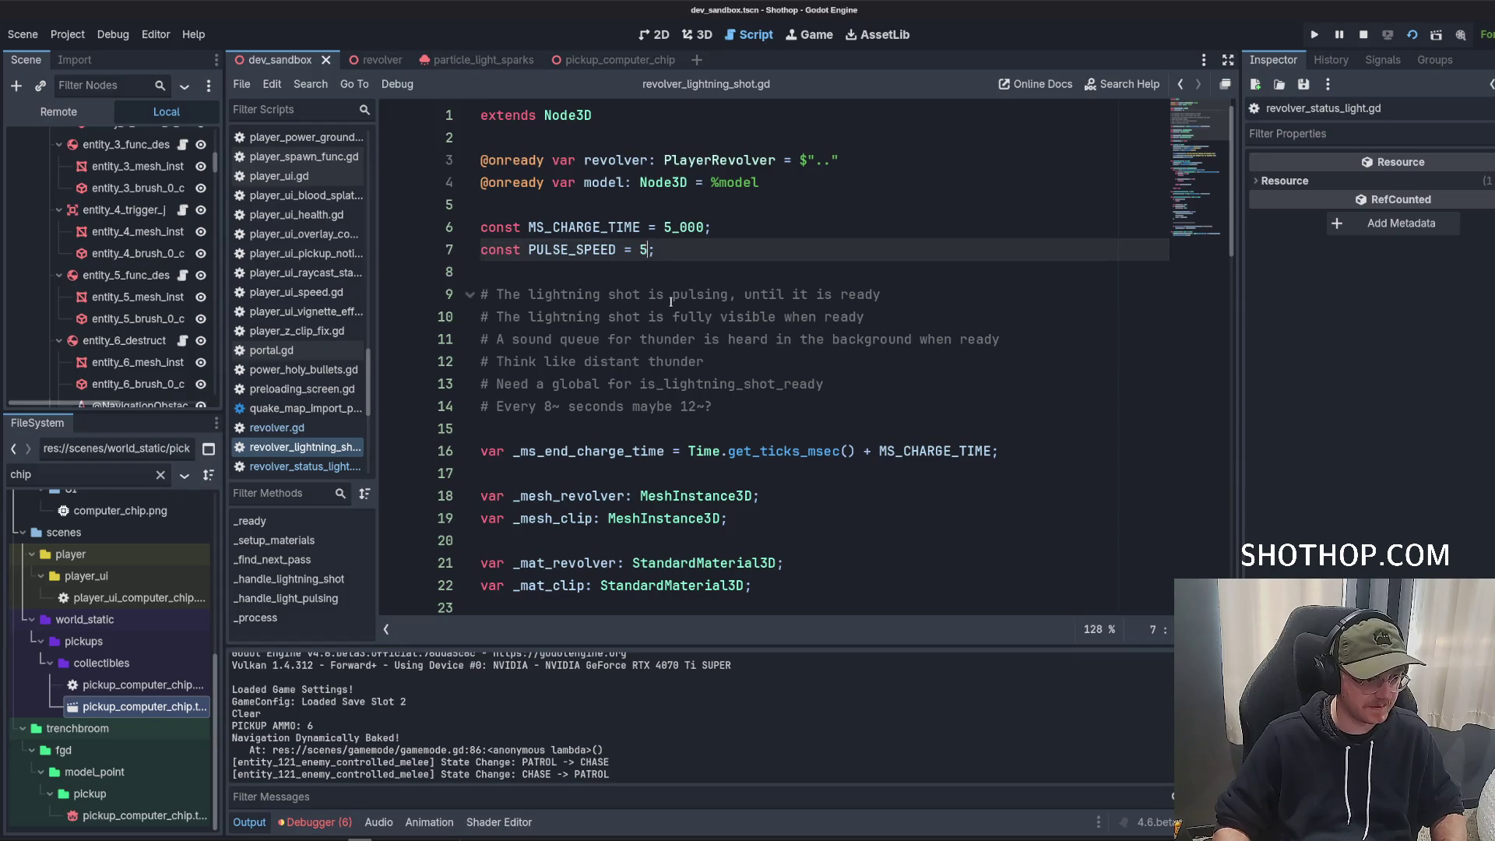
key("Down")
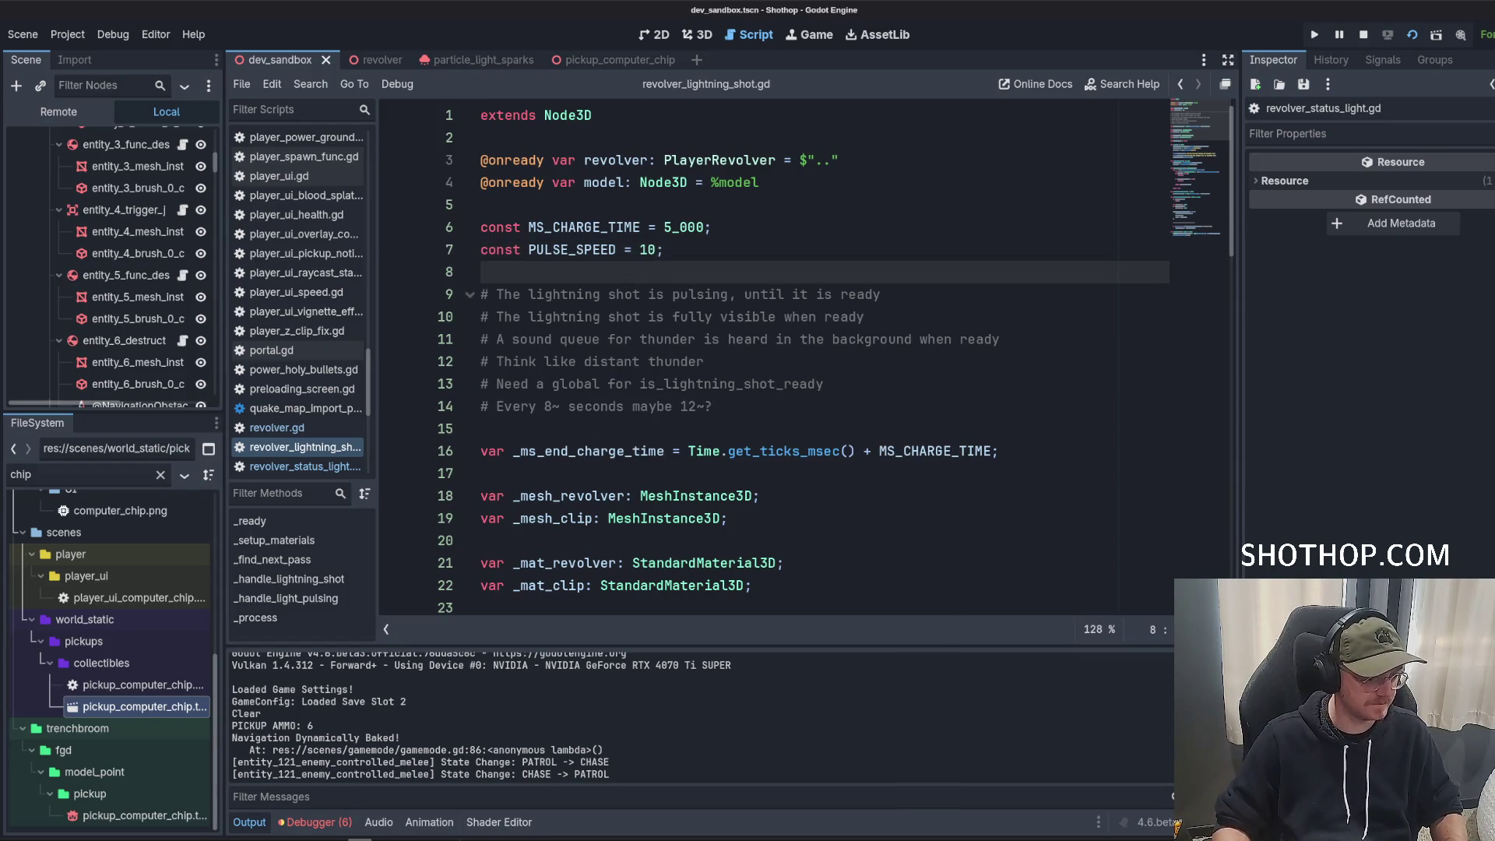
Play-test the game, turning toward the brick walls to watch the revolver's lightning pulse, then pause.
key("F5")
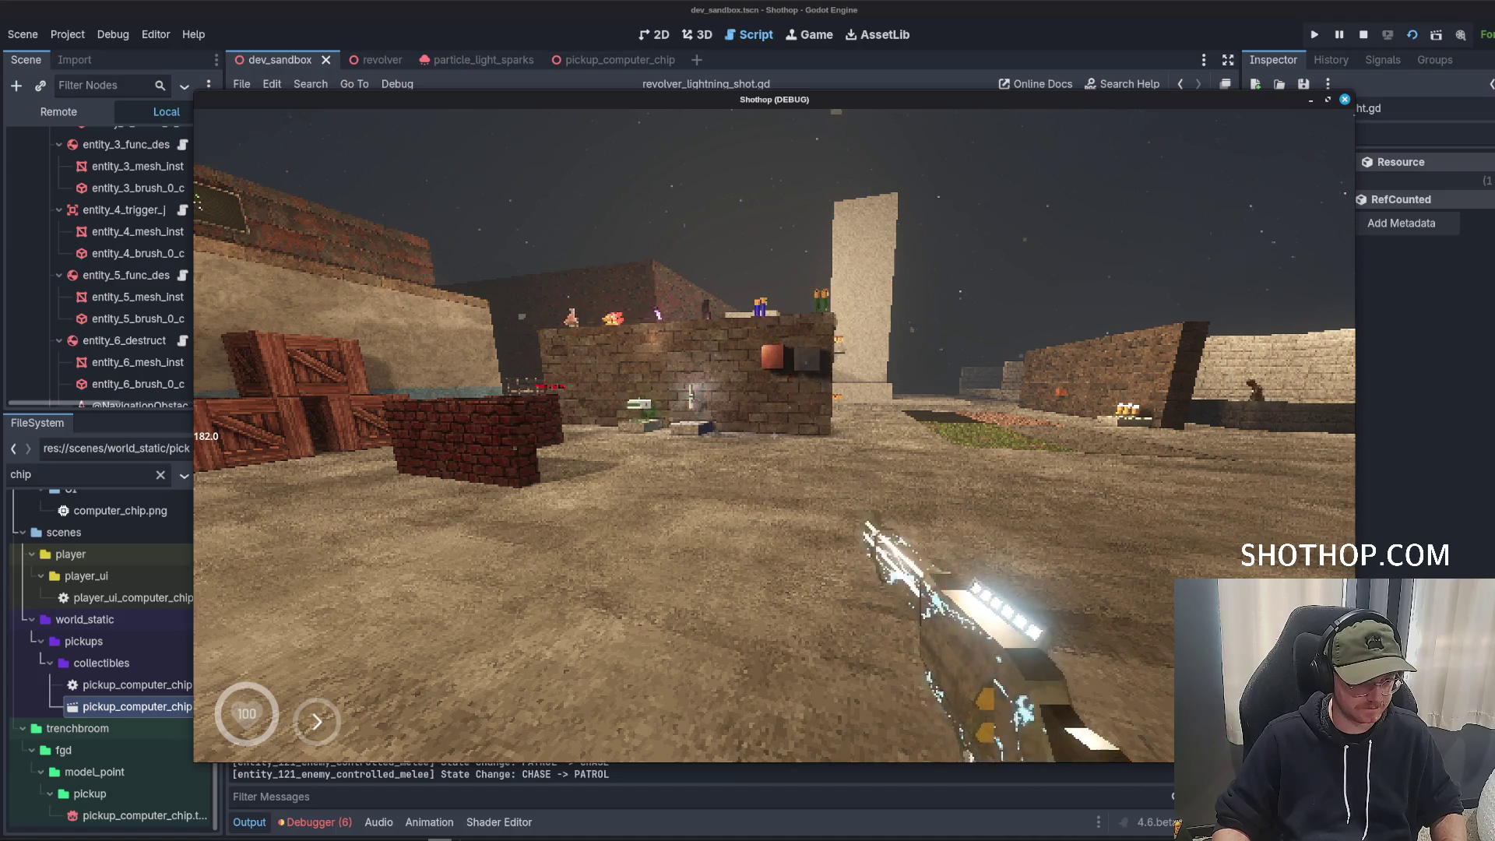
key("shift")
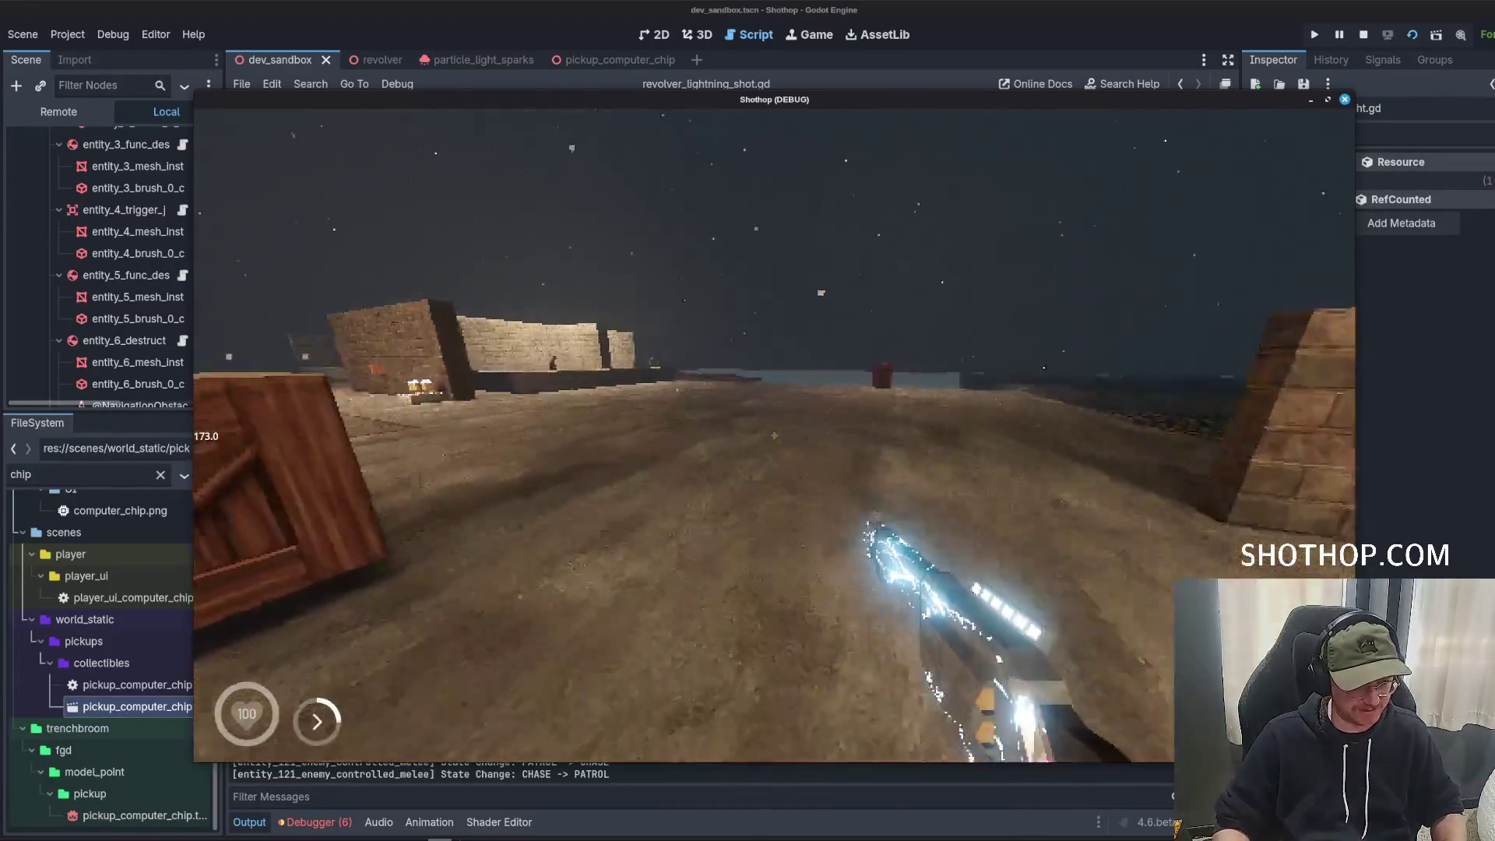
key("shift")
key("shift")
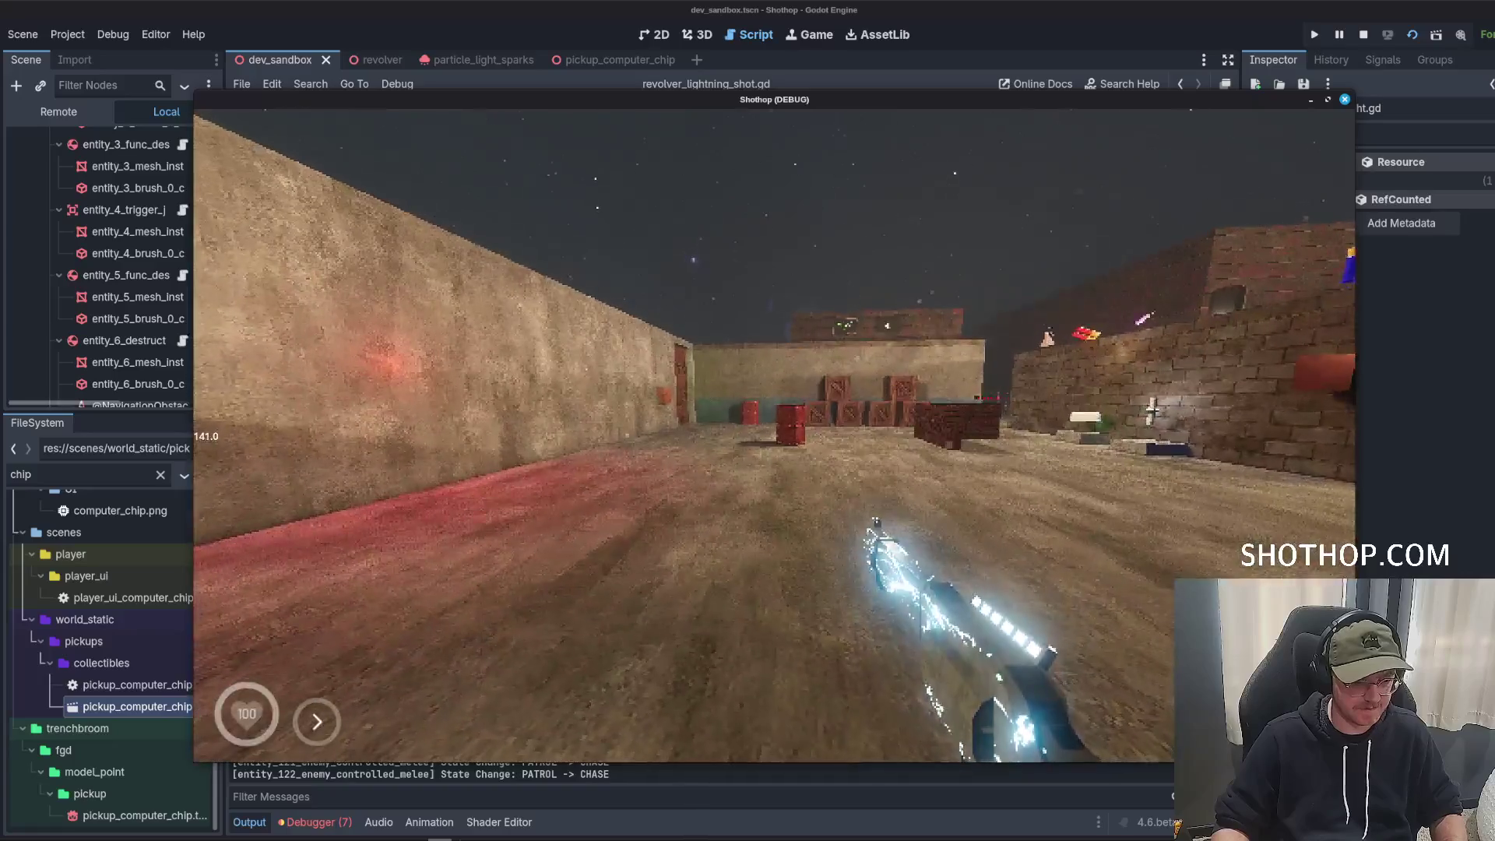
key("Escape")
left_click(783, 9)
scroll(783, 383, "down", 3)
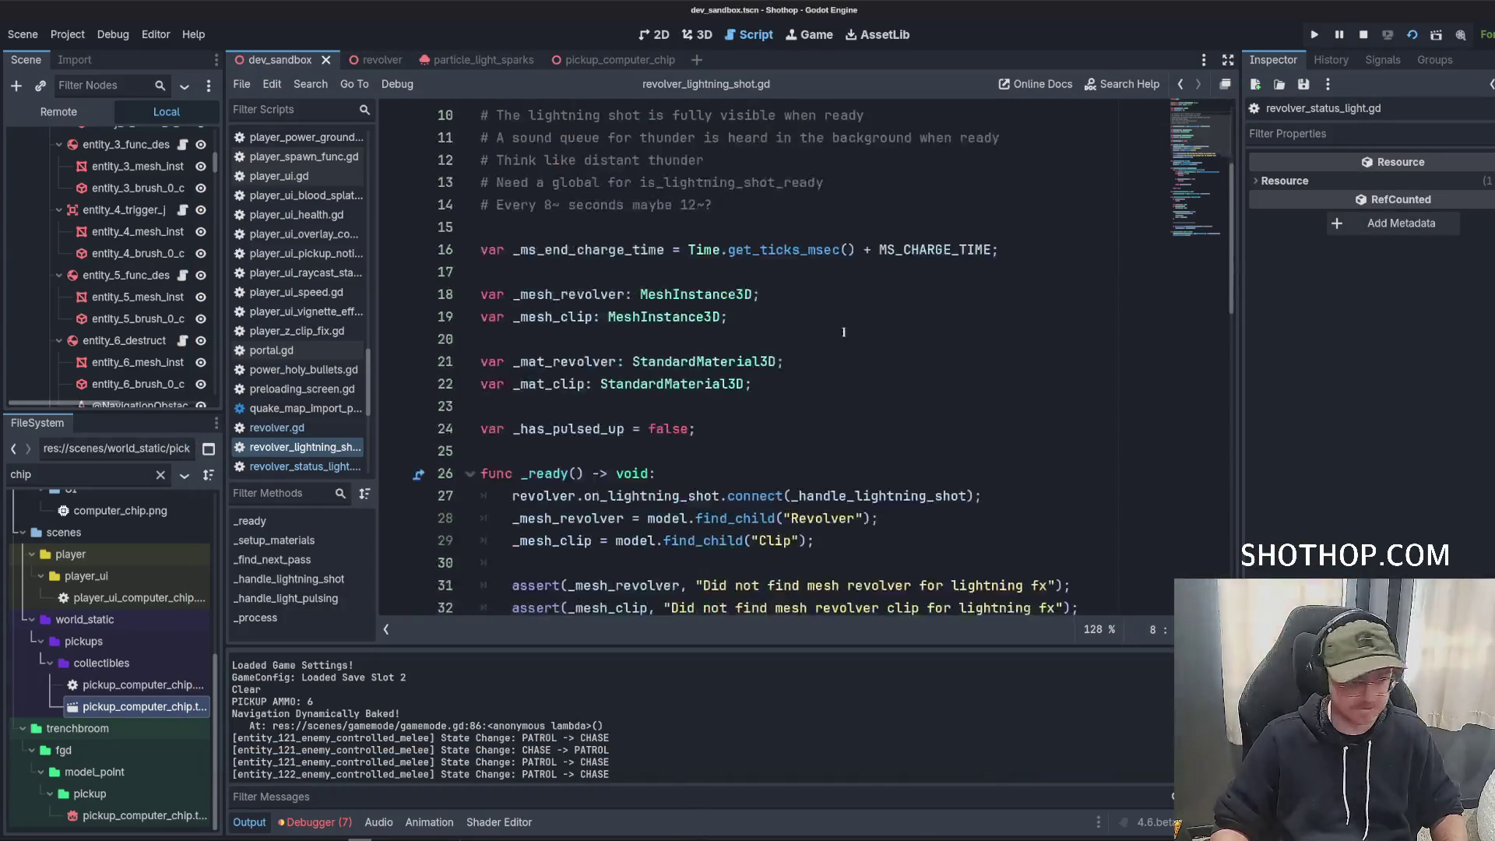
Delete the commented-out print line and save the script.
scroll(783, 384, "up", 3)
left_click_drag(728, 405, 480, 271)
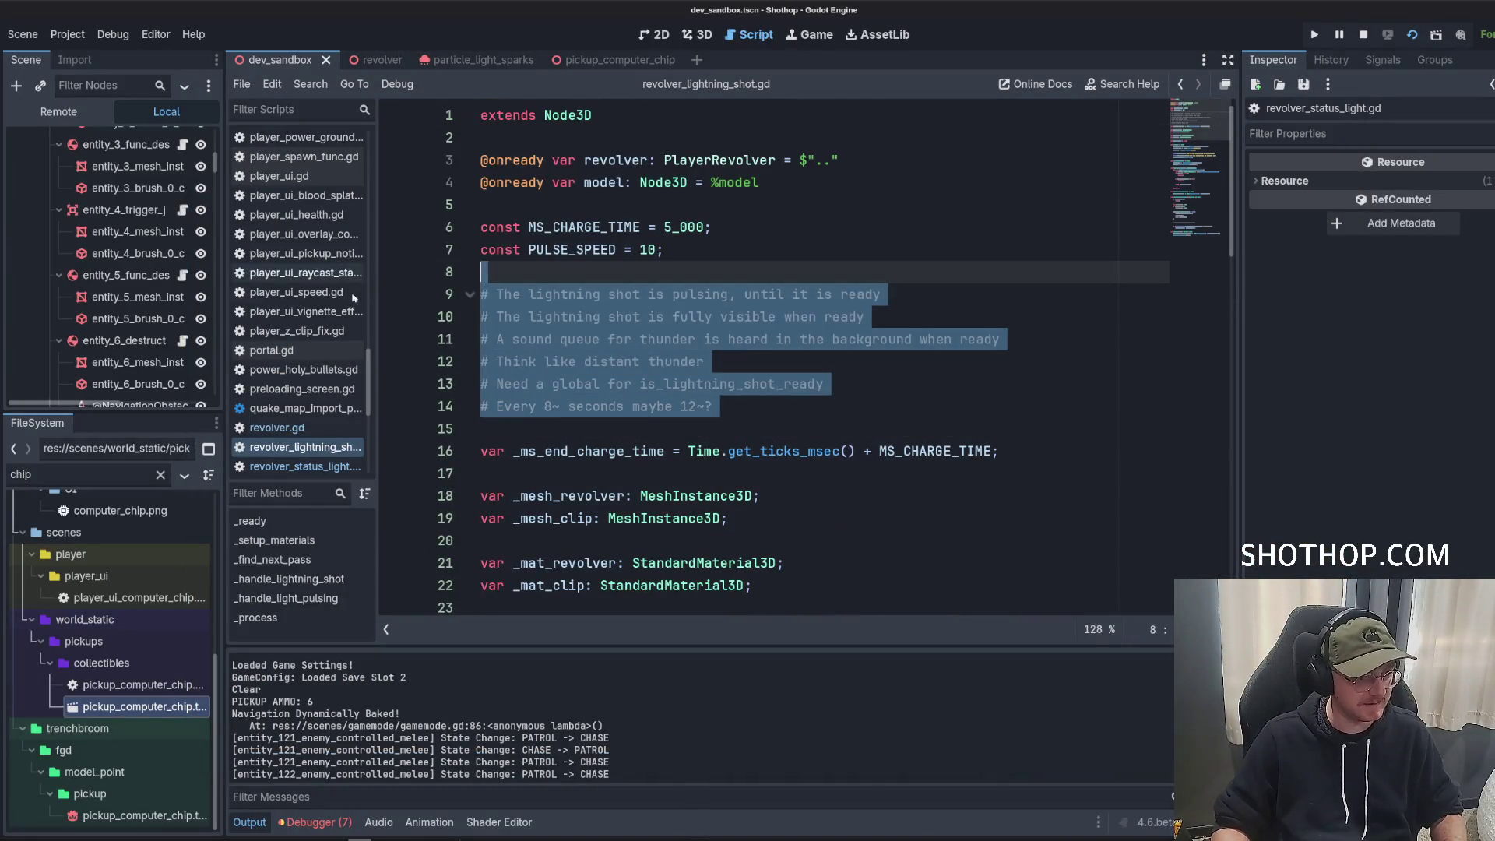
left_click(732, 383)
scroll(857, 382, "down", 15)
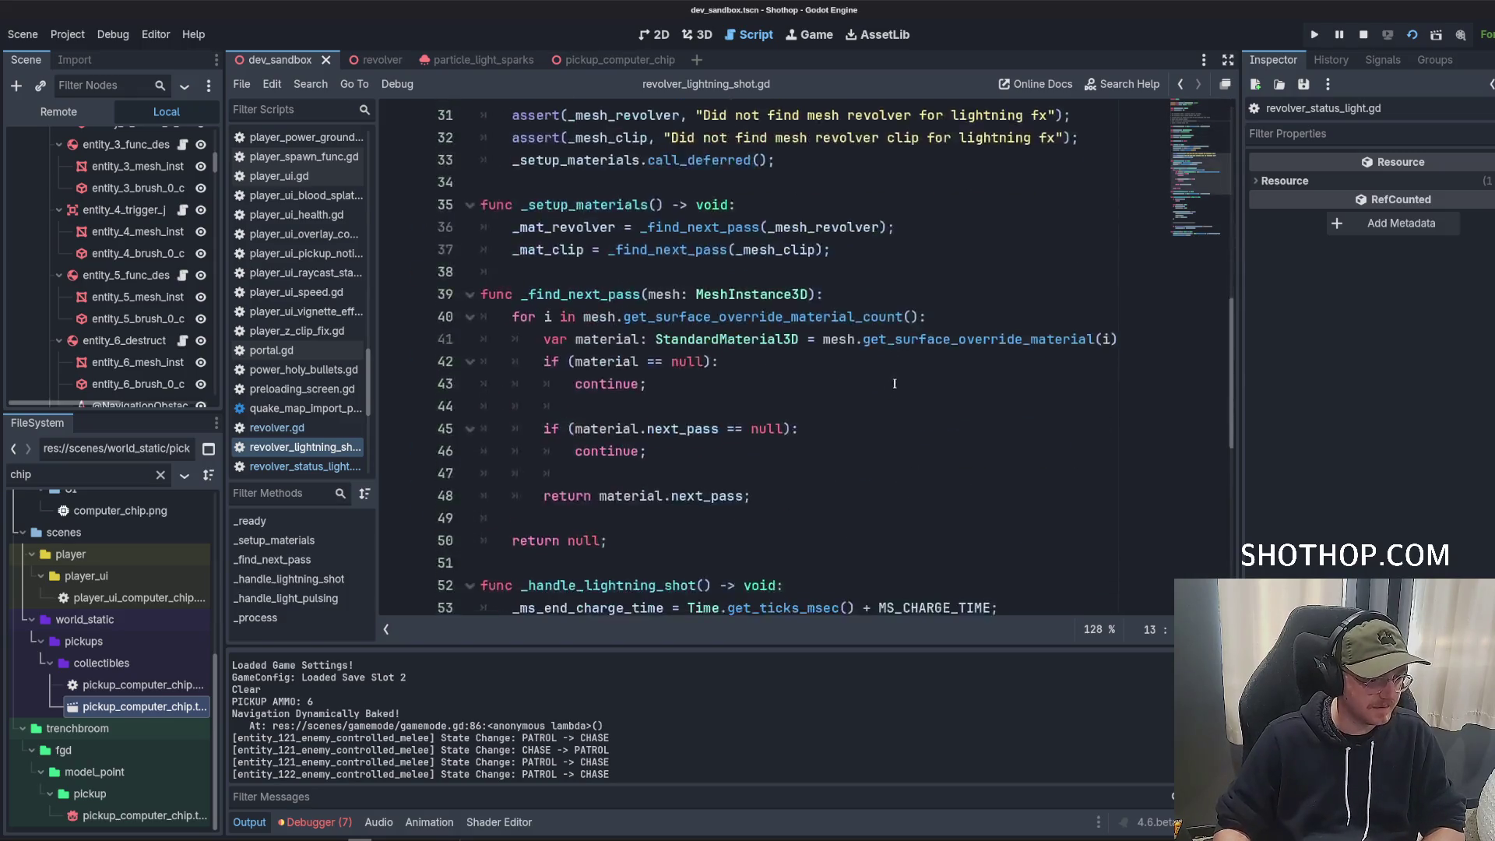
left_click_drag(802, 428, 529, 384)
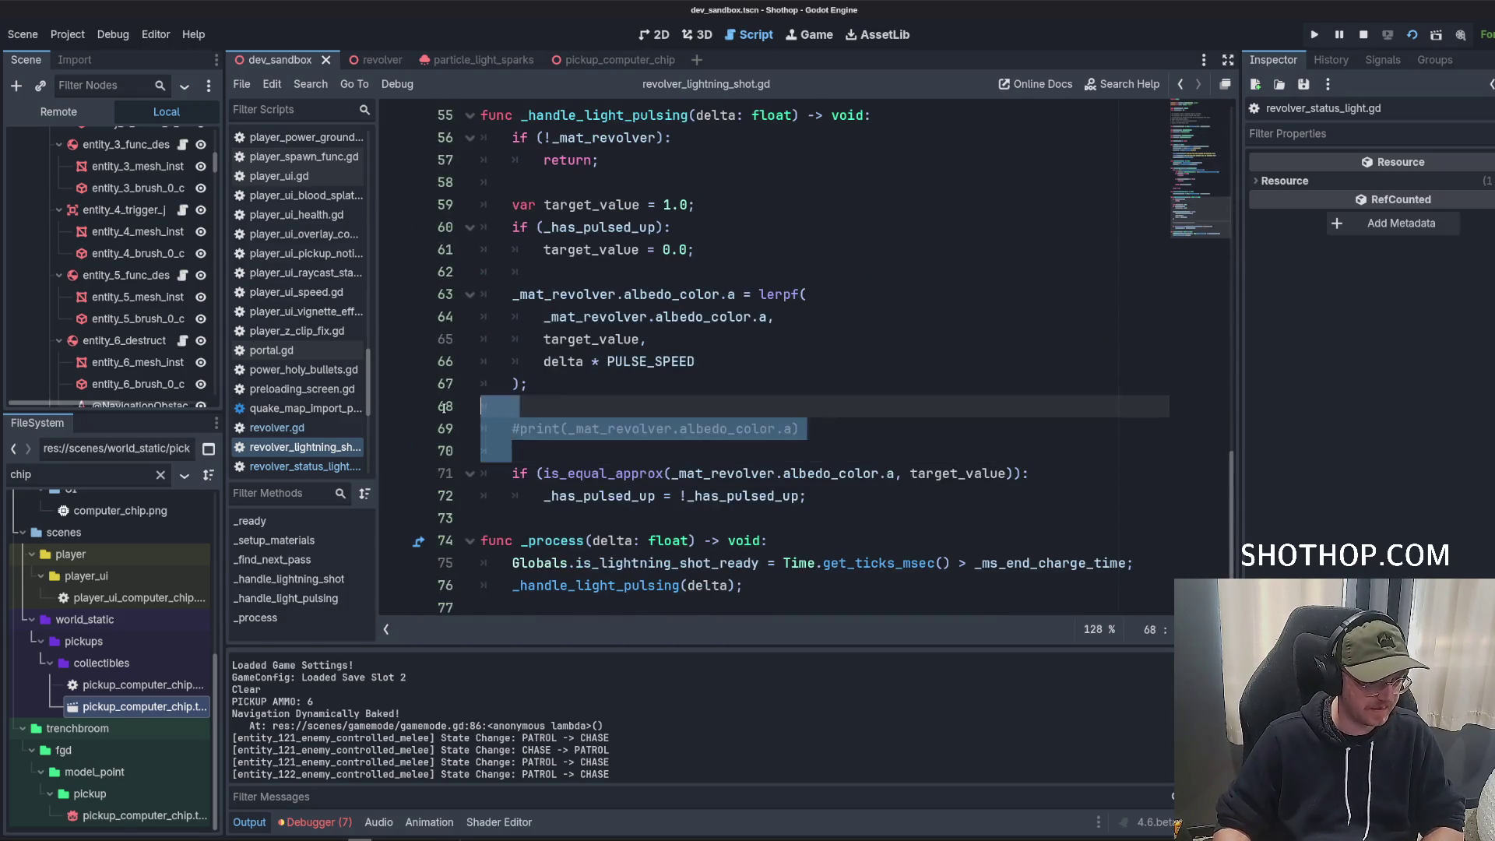
key("BackSpace")
left_click(814, 240)
key("ctrl+s")
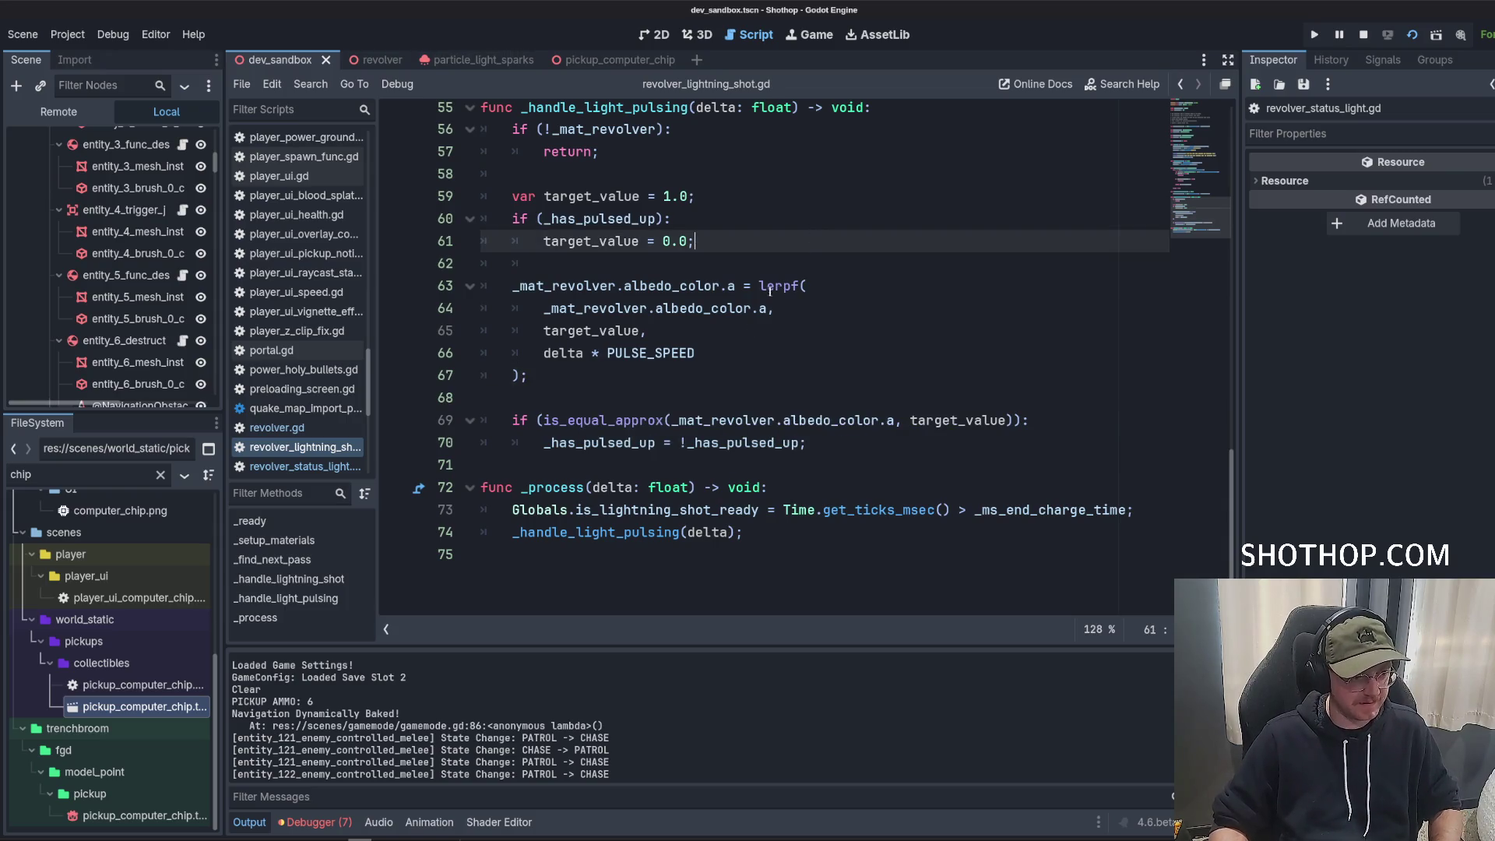
Add a MAX_ALPHA = 1.0 constant and a MIN_ALPHA constant below PULSE_SPEED.
scroll(813, 273, "up", 3)
scroll(810, 310, "down", 1)
scroll(810, 310, "down", 2)
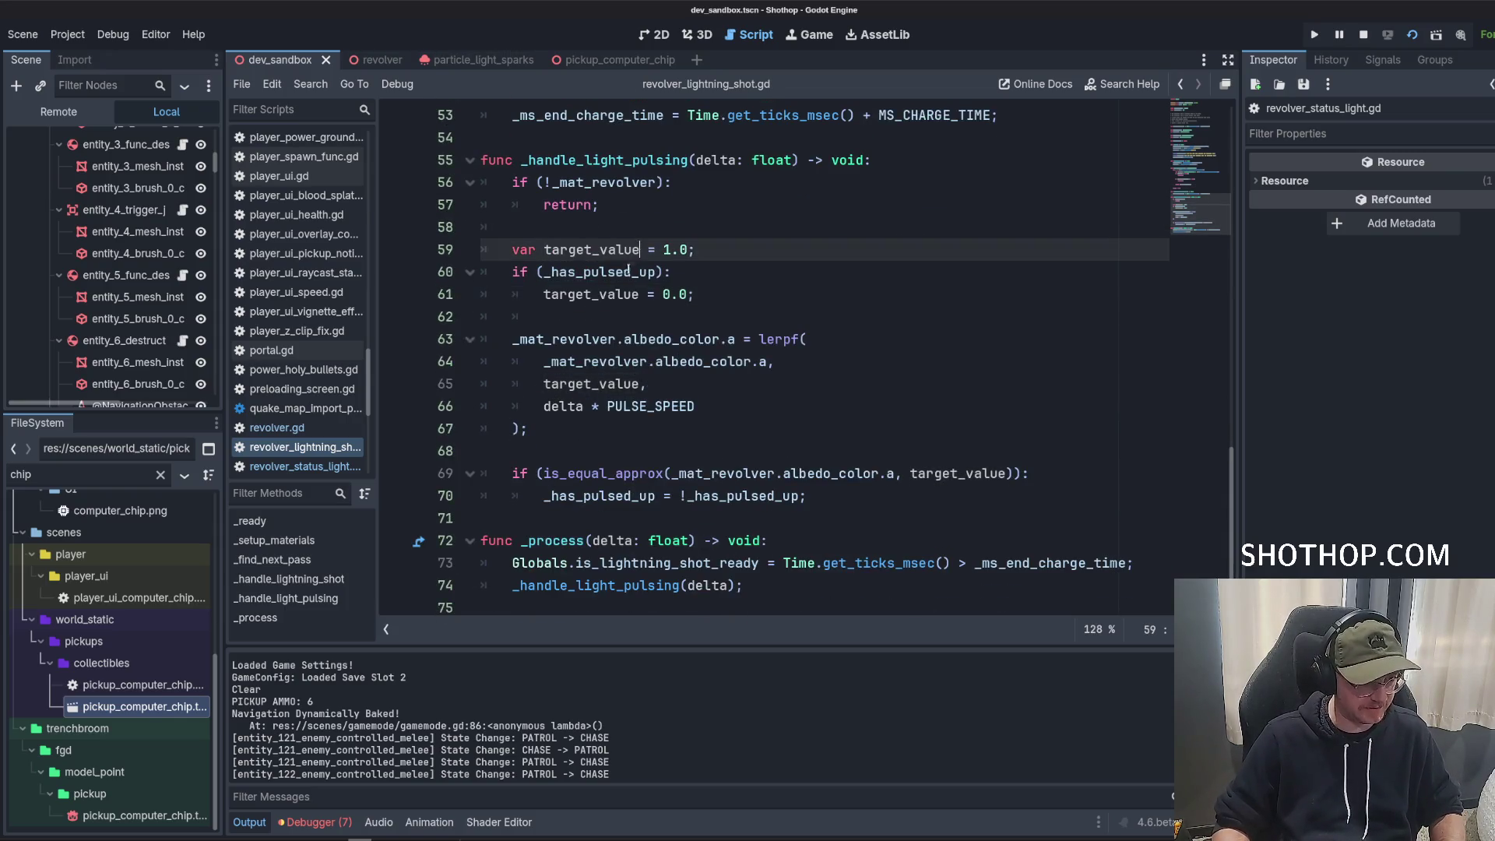
left_click(630, 268)
scroll(736, 299, "up", 8)
scroll(717, 335, "up", 8)
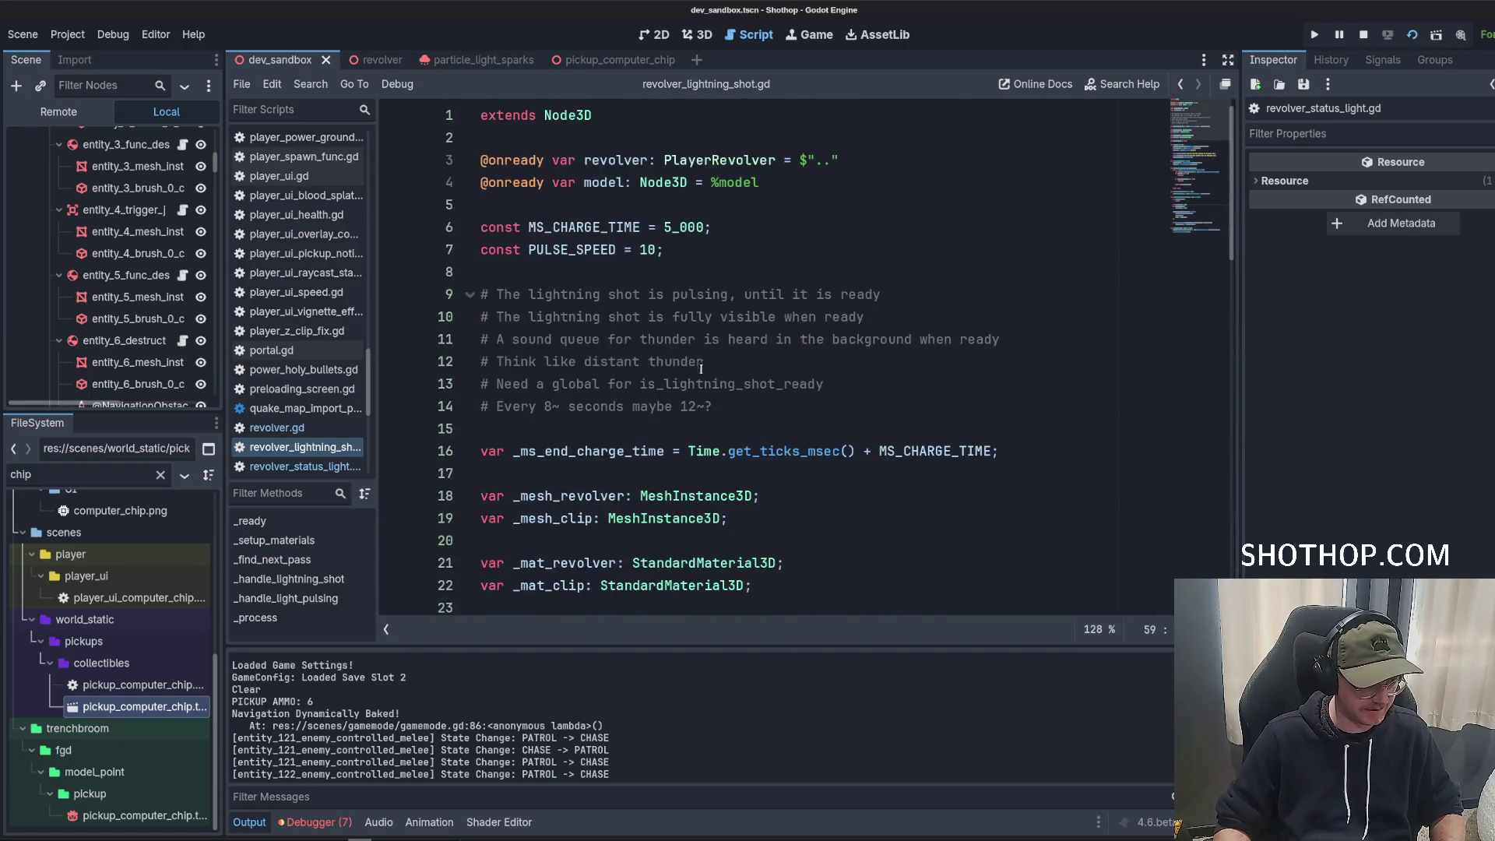
left_click(801, 259)
key("Return")
key("Return")
key("Up")
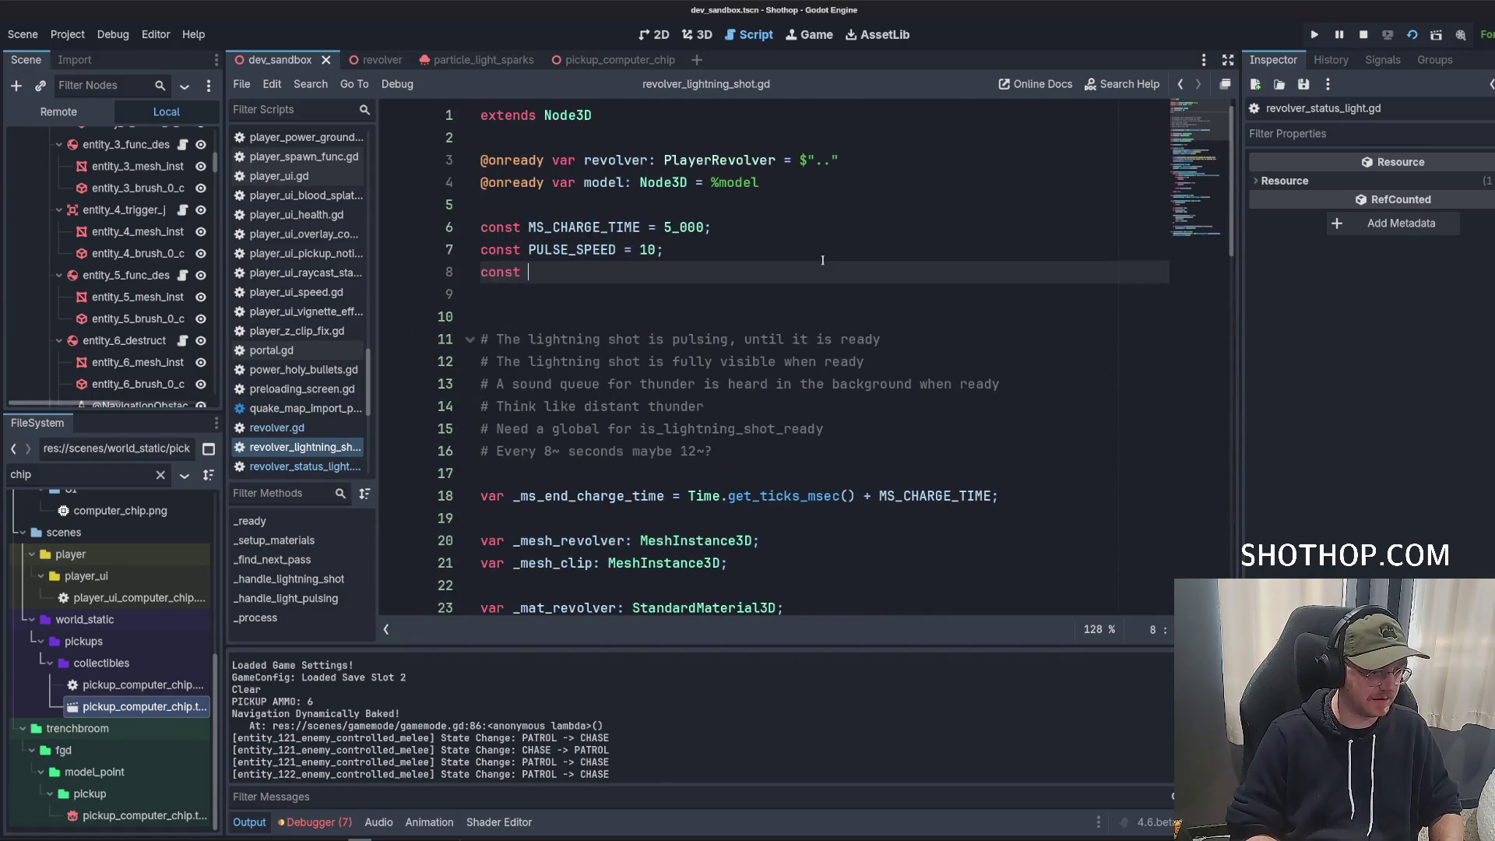
type("MAX_ALPHA")
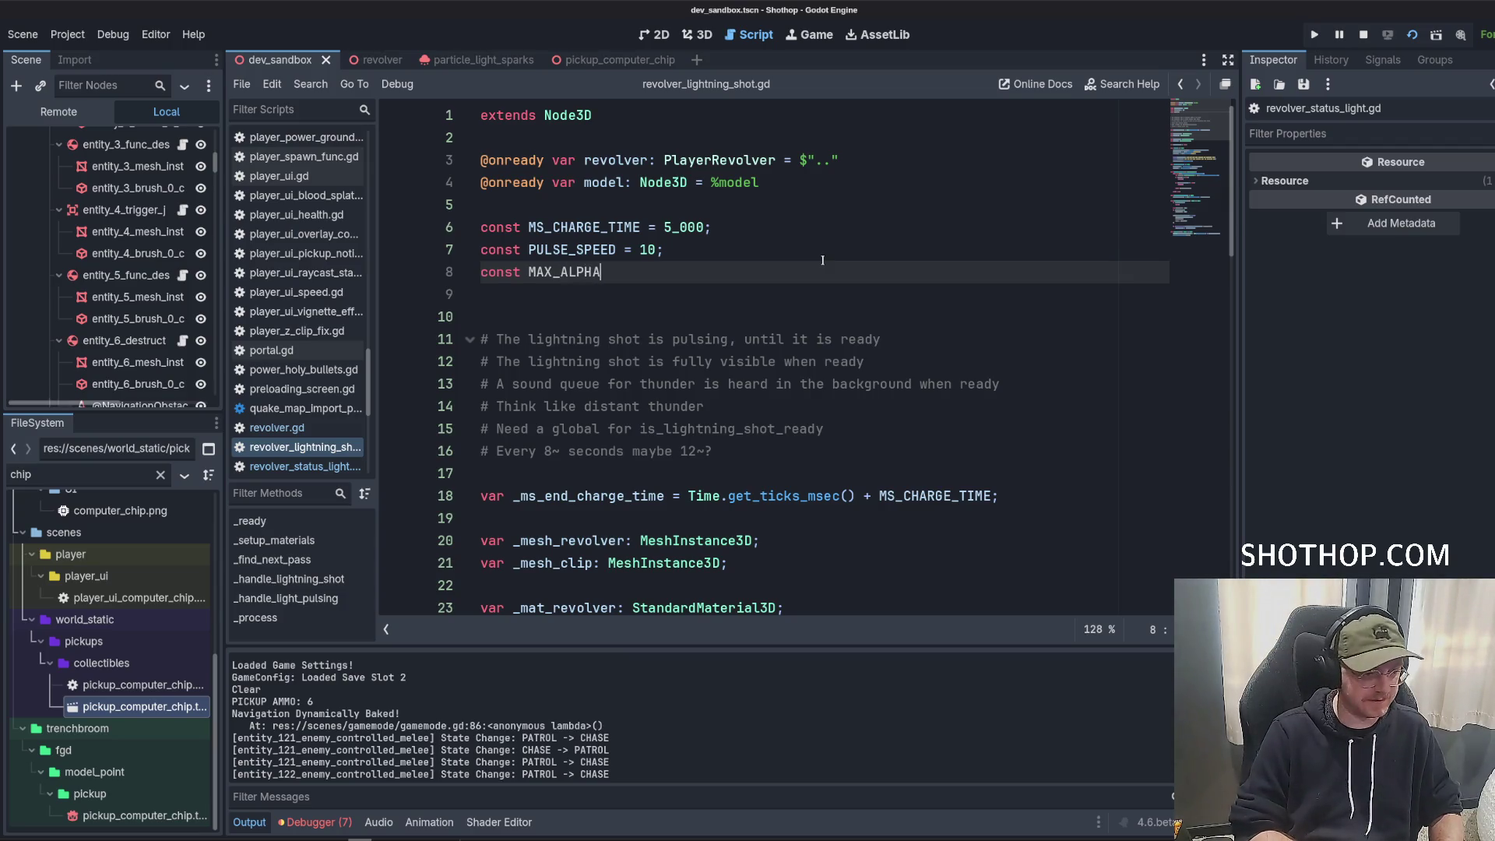
type(" = 1.0;")
key("Return")
type("const MIN_ALPHA = 0.5")
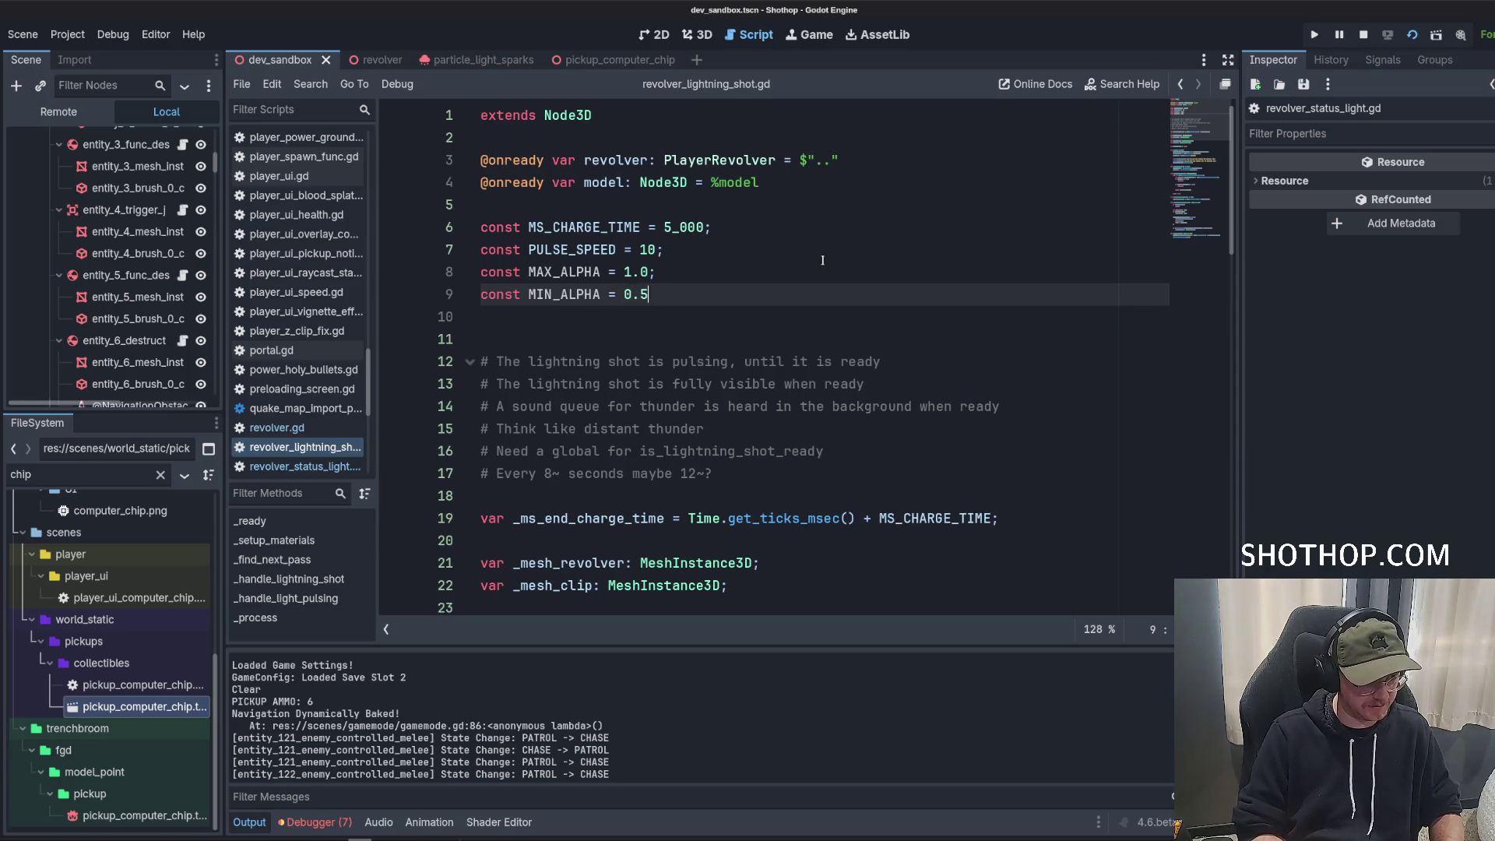
type(";")
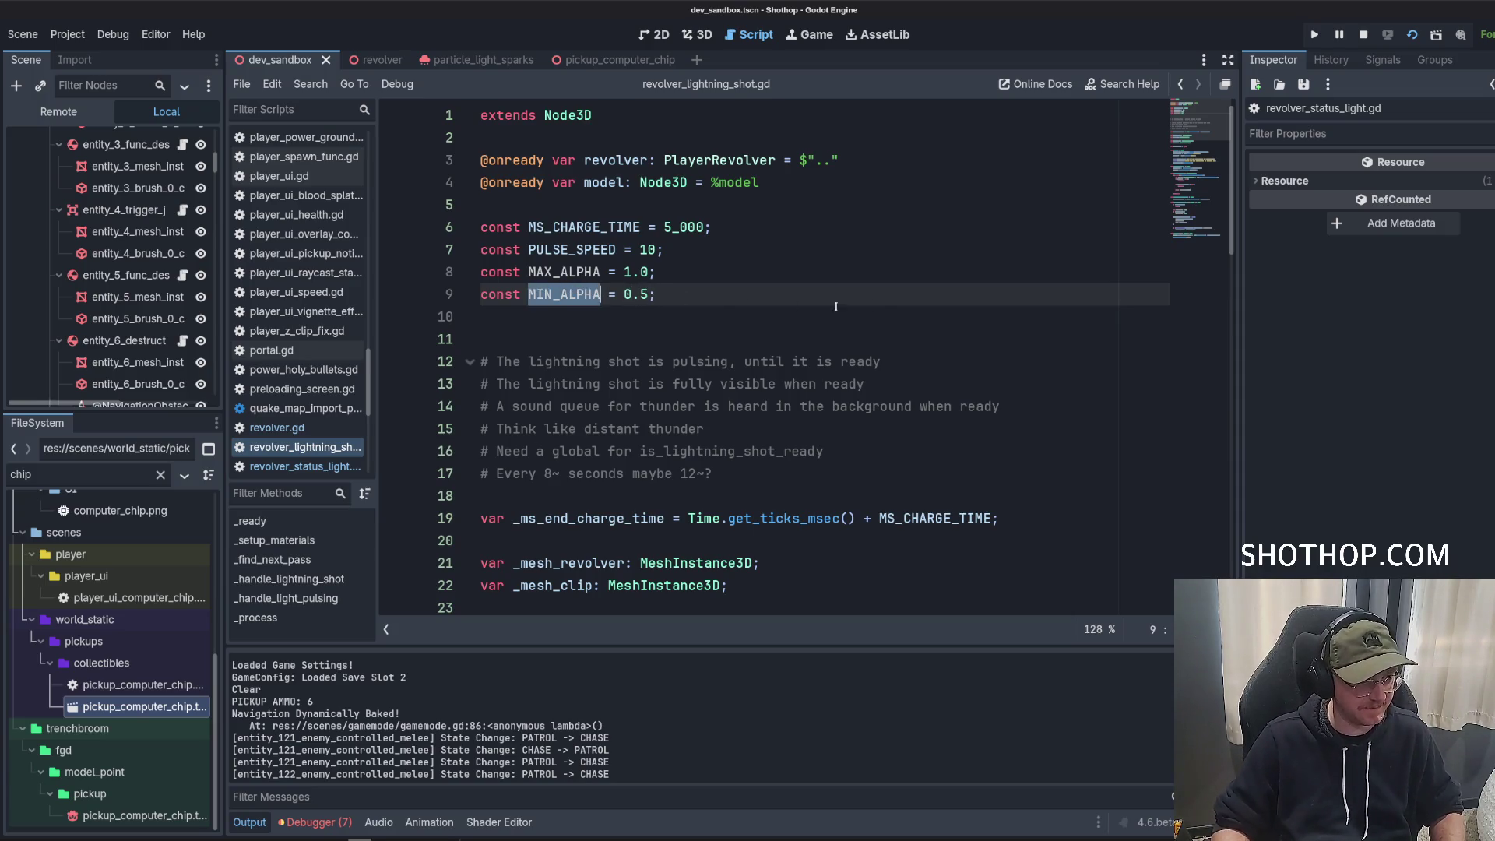
Set MIN_ALPHA to 0.25, use it in place of the 0.0 target value, and run the game.
left_click(677, 249)
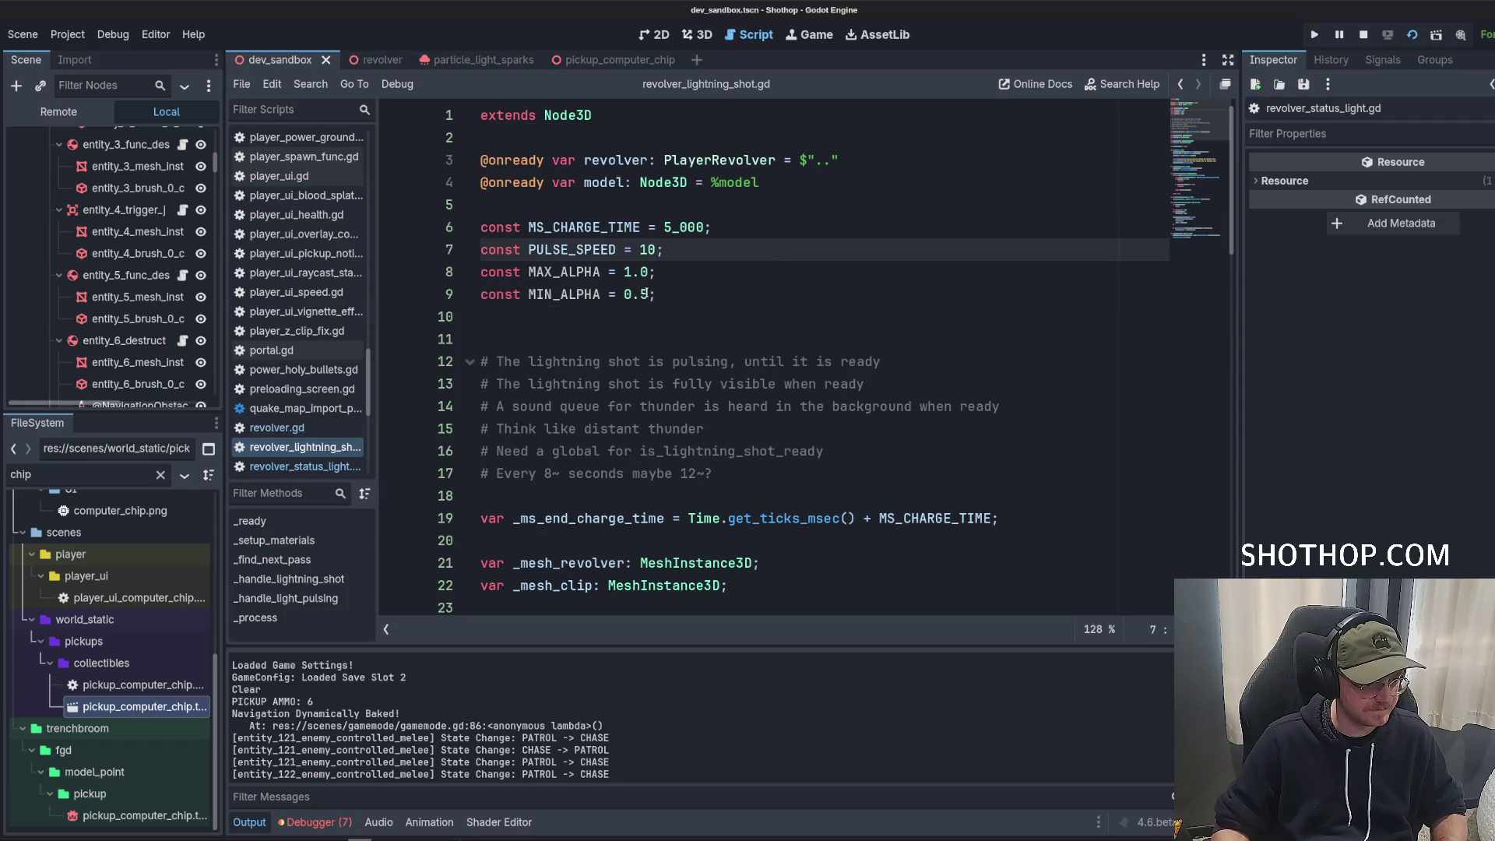
left_click(645, 293)
key("BackSpace")
type("25")
double_click(574, 297)
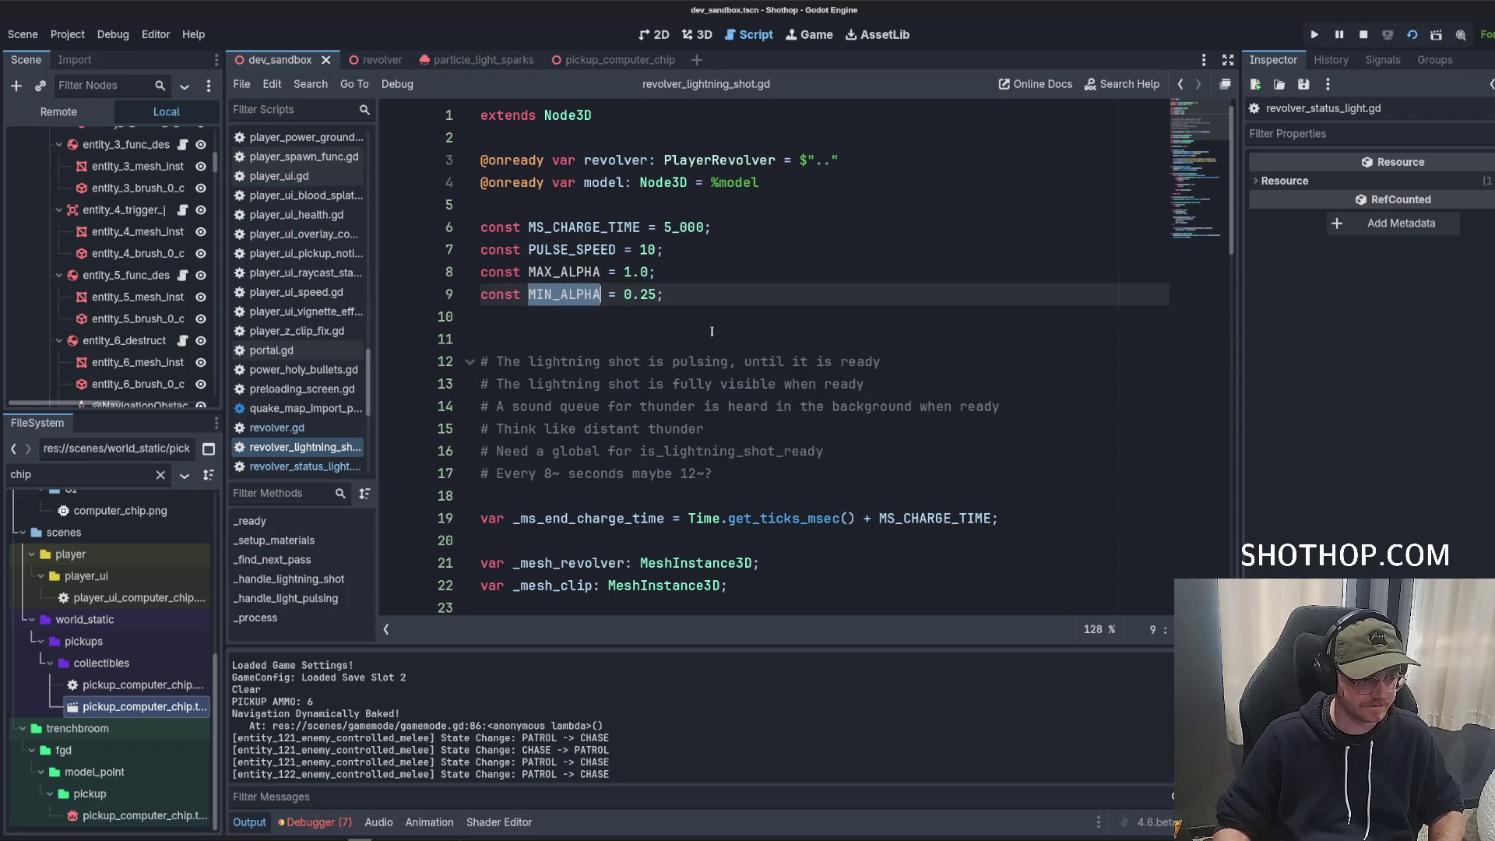
scroll(677, 335, "down", 15)
left_click(655, 294)
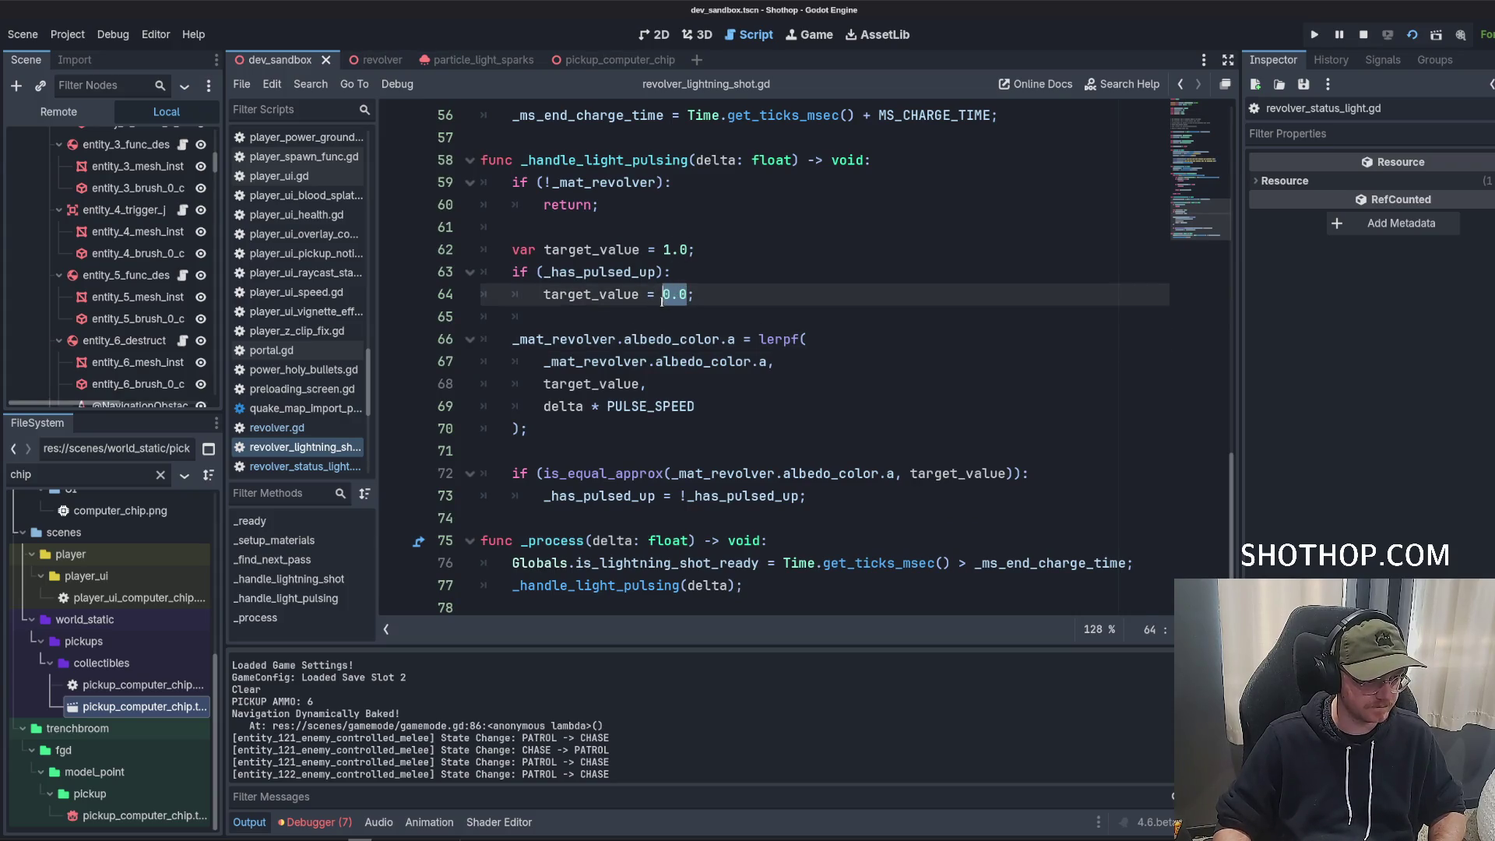
key("Up")
key("Up")
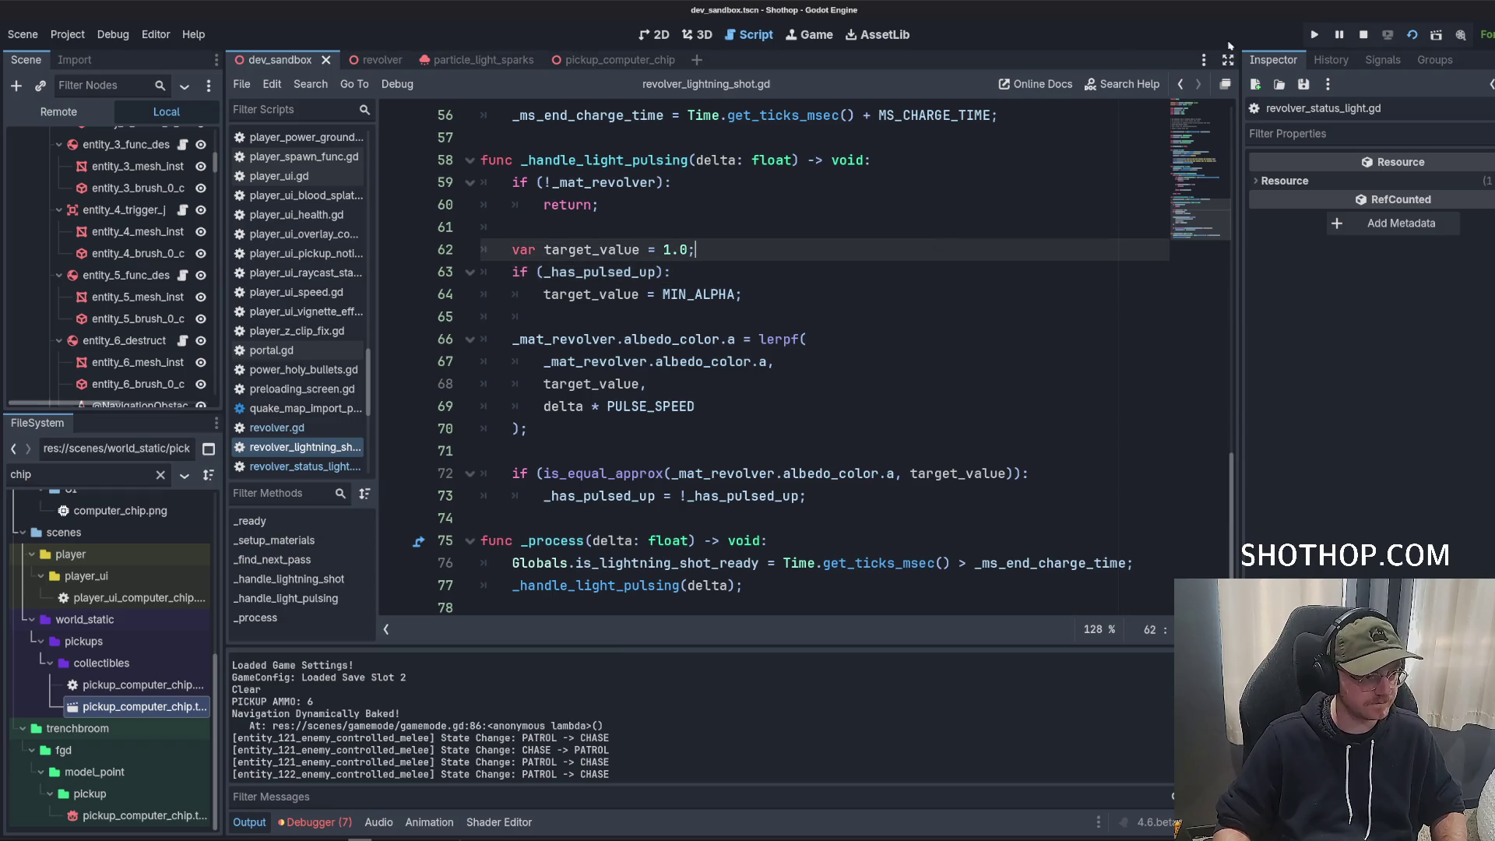
left_click(1376, 36)
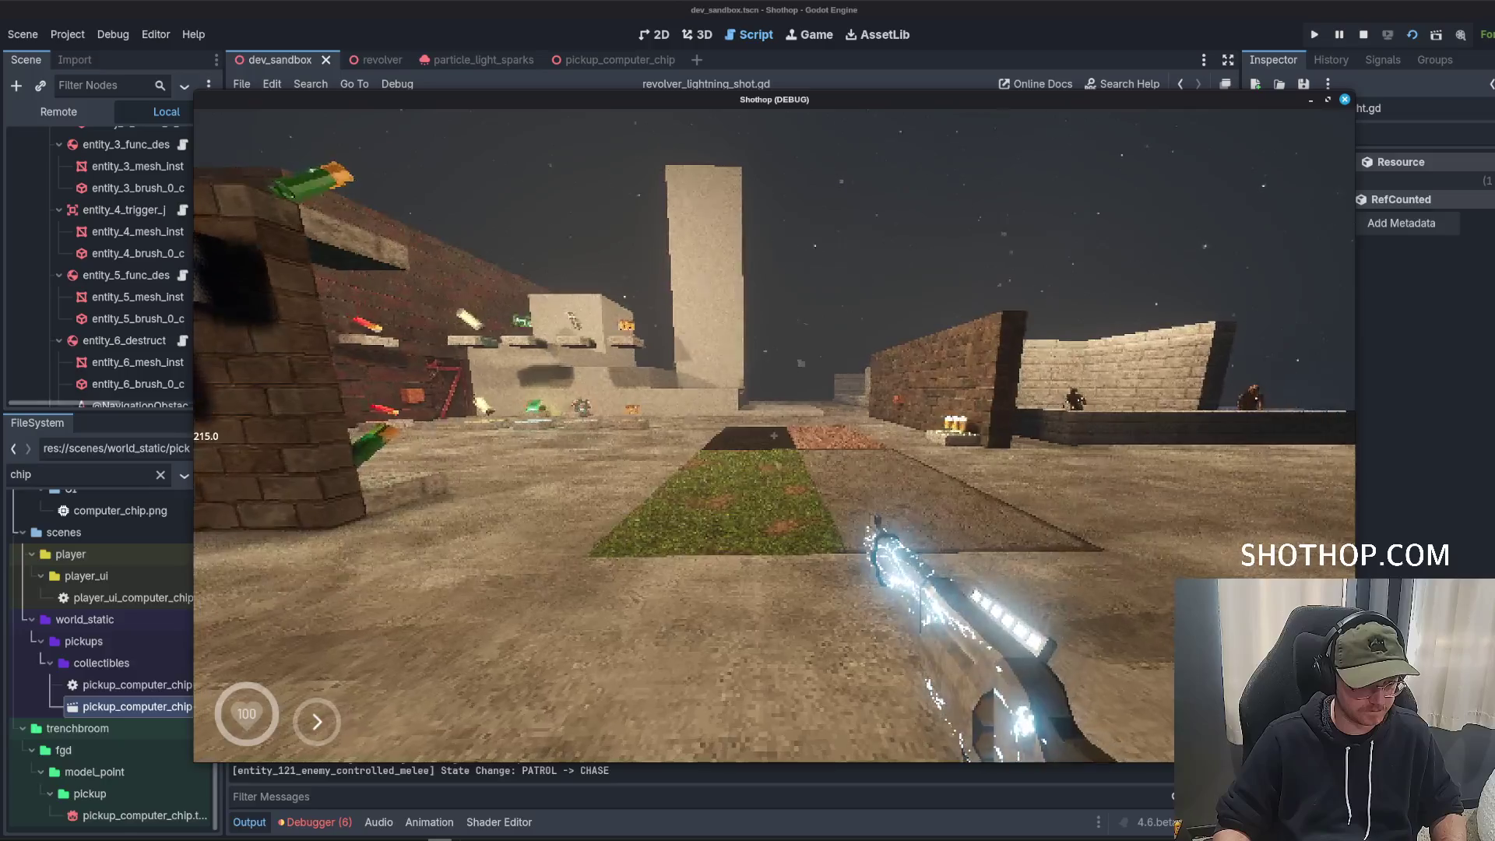
Stop the running game and return to the MIN_ALPHA value on line 9 to lower it to 0.1.
key("F8")
scroll(651, 294, "up", 15)
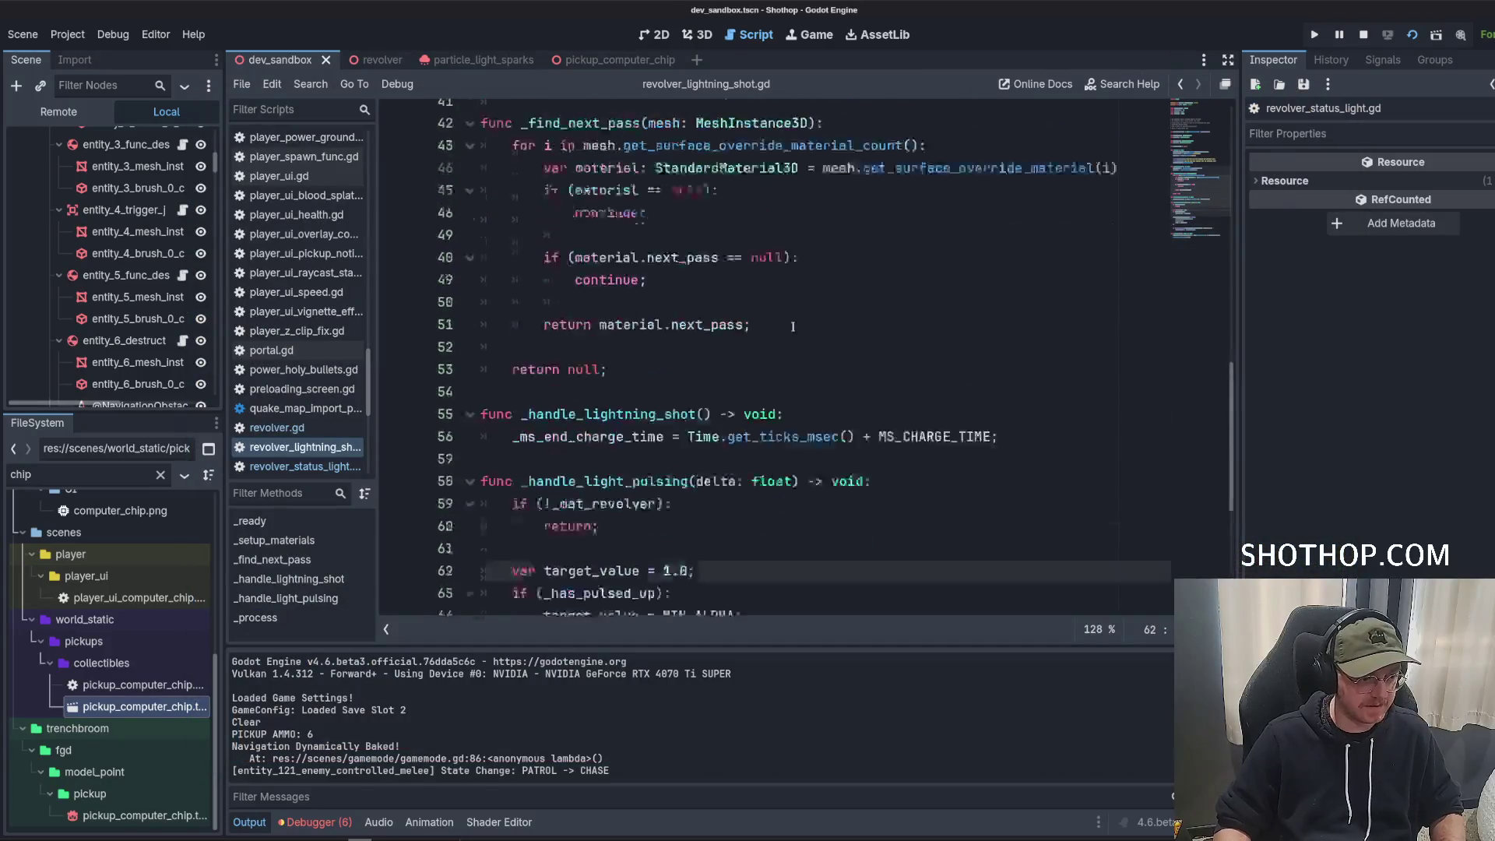
left_click(651, 294)
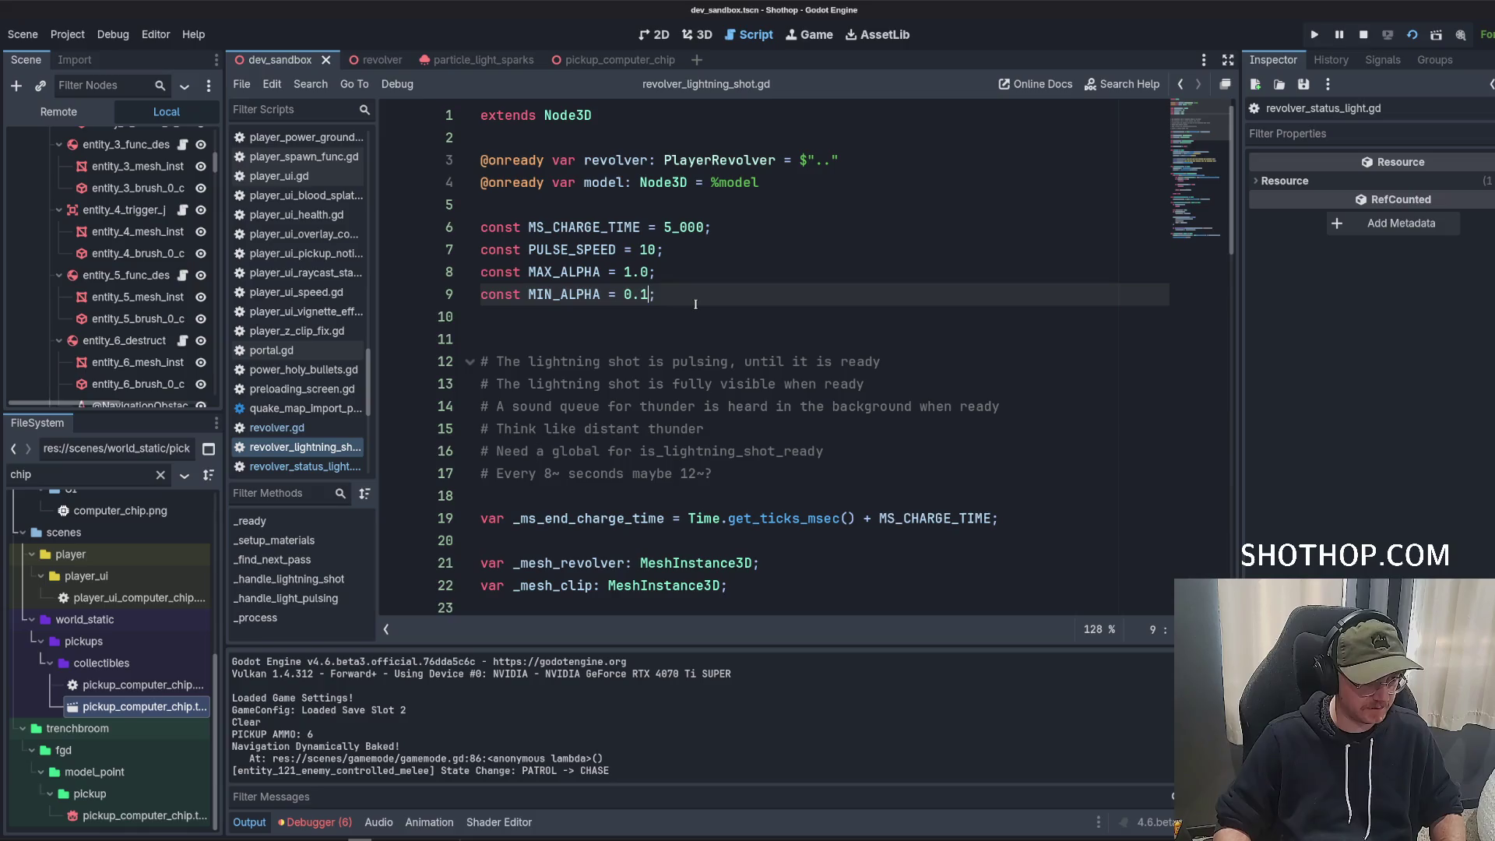
Separate the alpha constants with a blank line and declare a _target_color variable after _mat_clip.
key("Up")
key("Up")
key("Return")
left_click(771, 339)
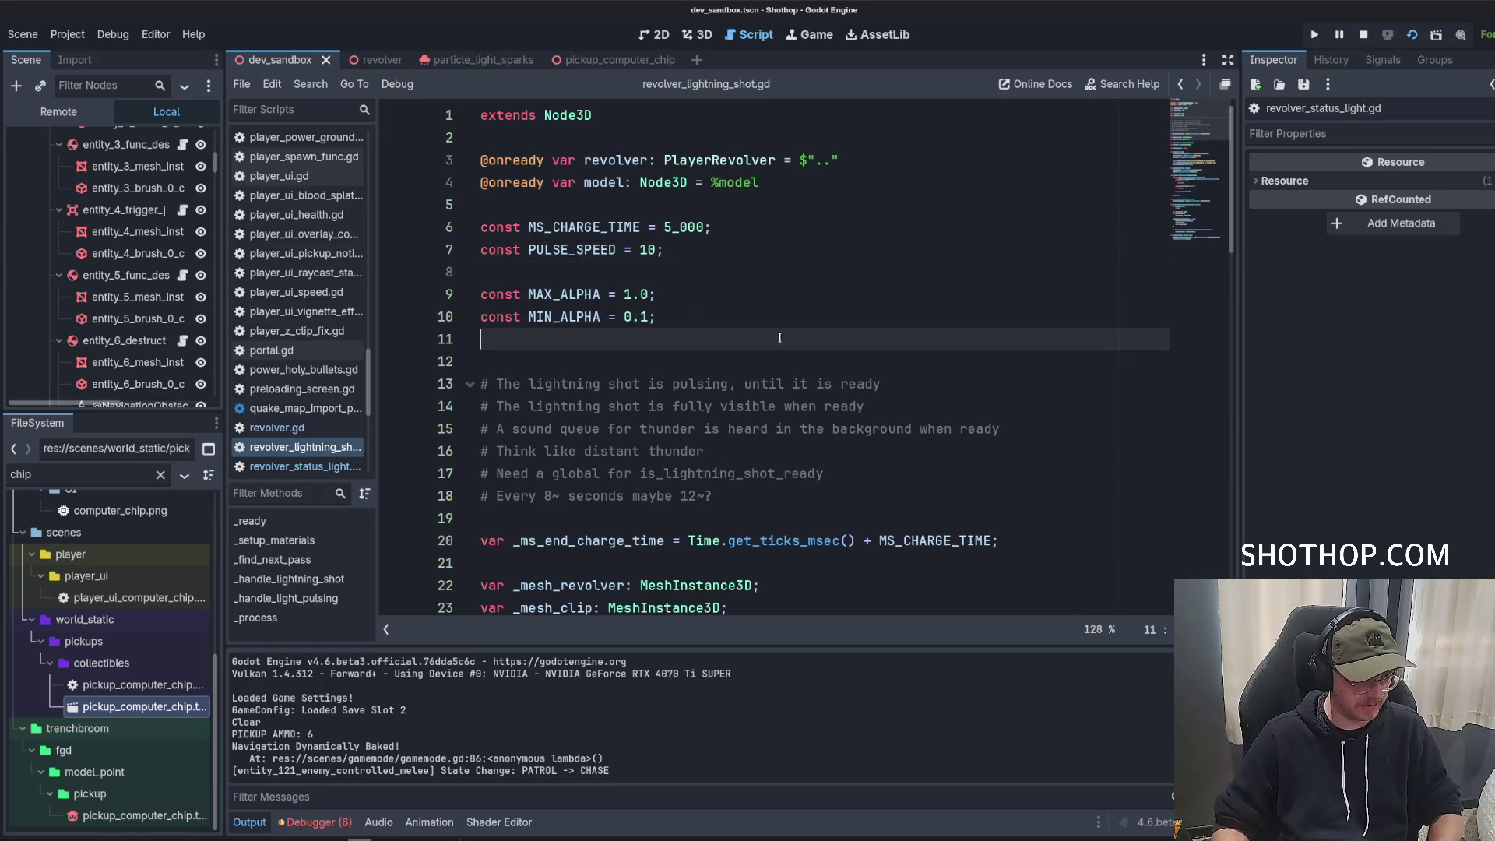
scroll(771, 338, "down", 2)
scroll(771, 338, "down", 3)
left_click(779, 317)
left_click(779, 384)
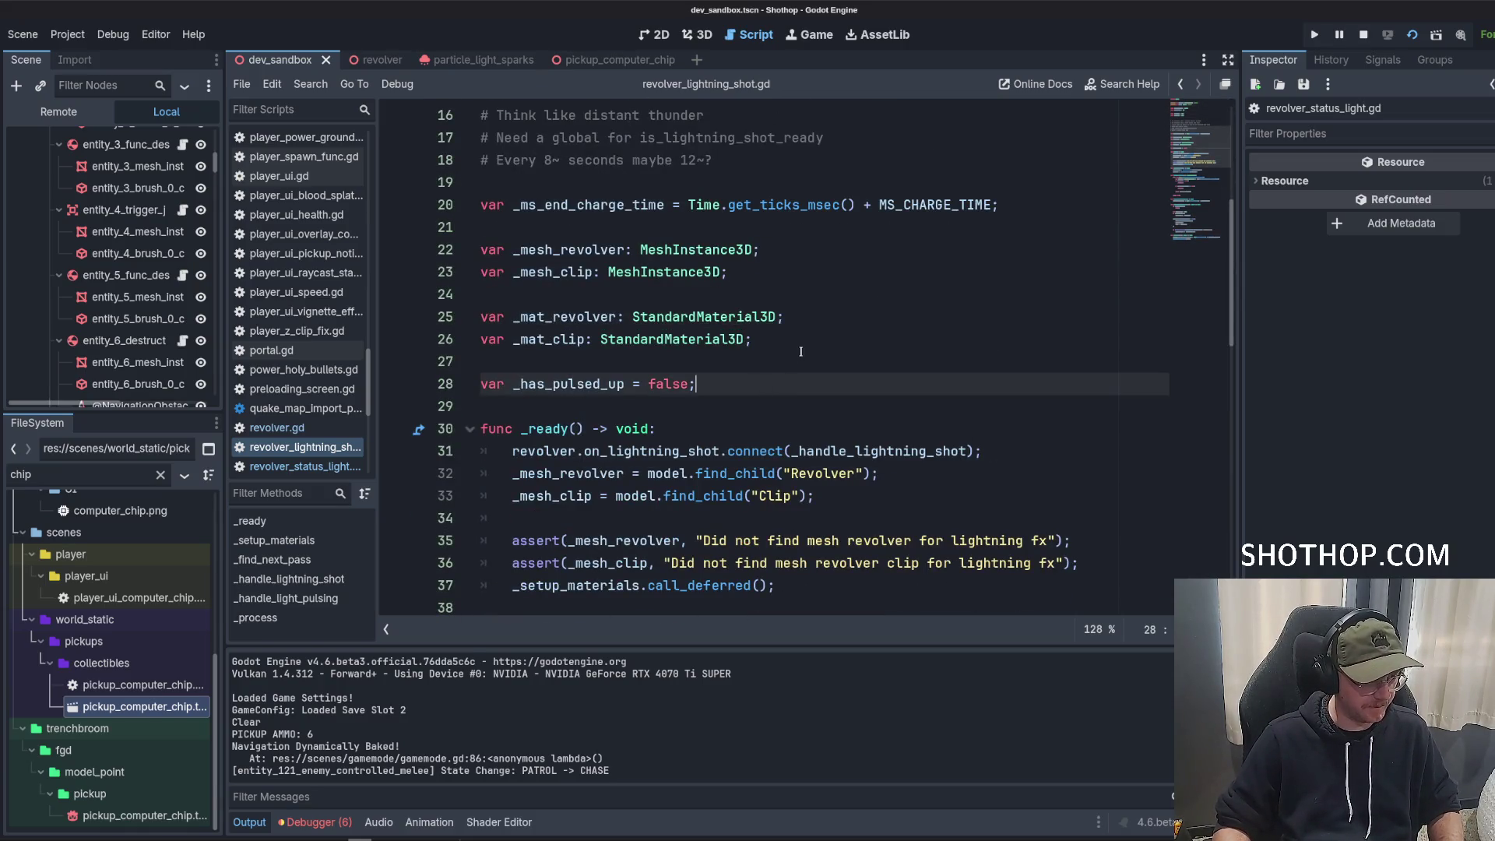
left_click(825, 339)
key("Return")
key("Return")
type("ar _target_color: Colo")
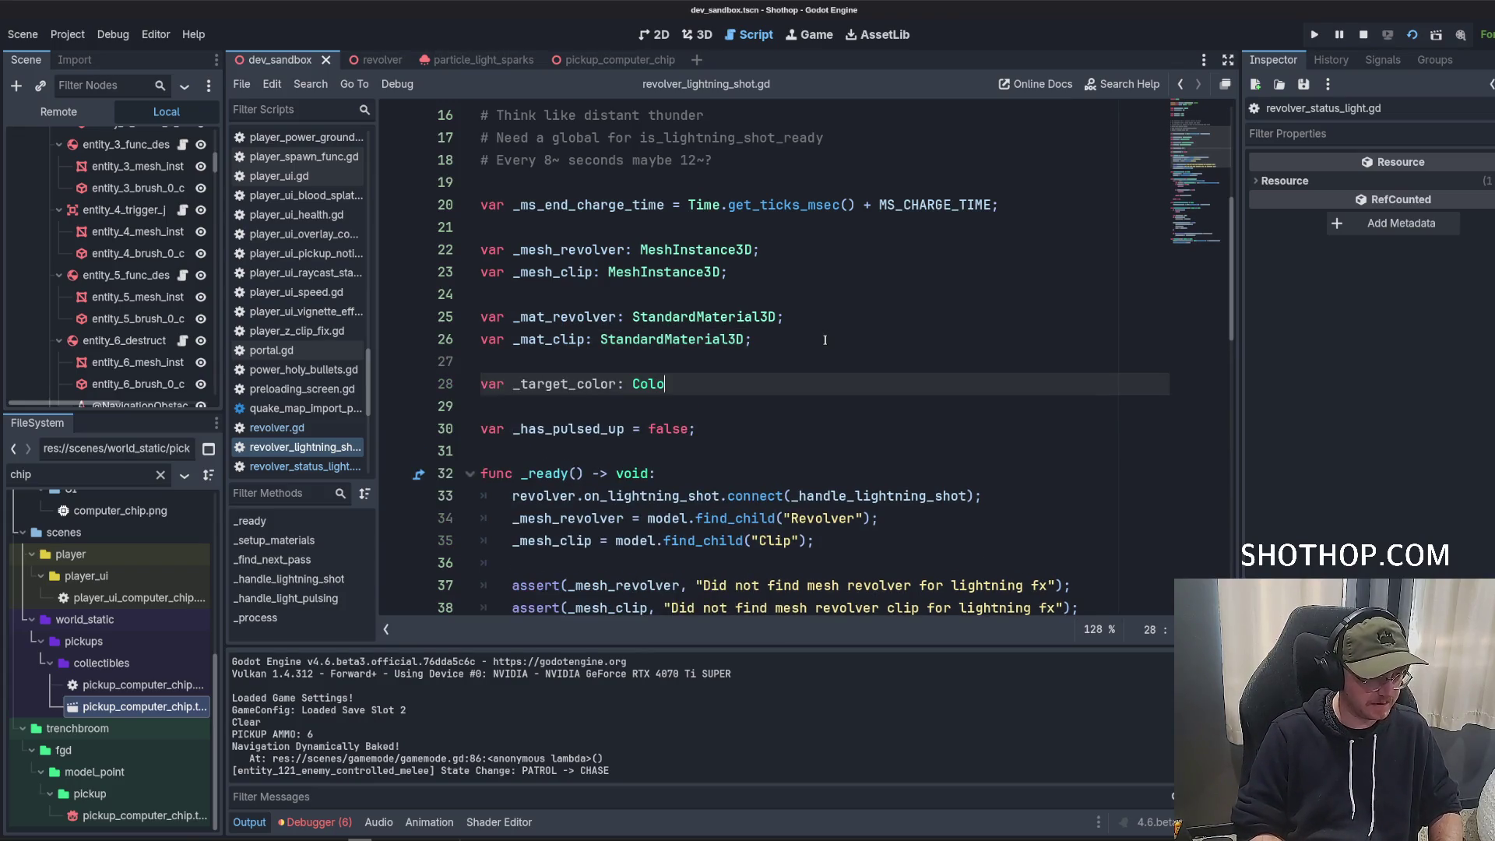
type("r;")
Look up the _mat_revolver declaration and where it is assigned in _setup_materials.
scroll(752, 384, "down", 3)
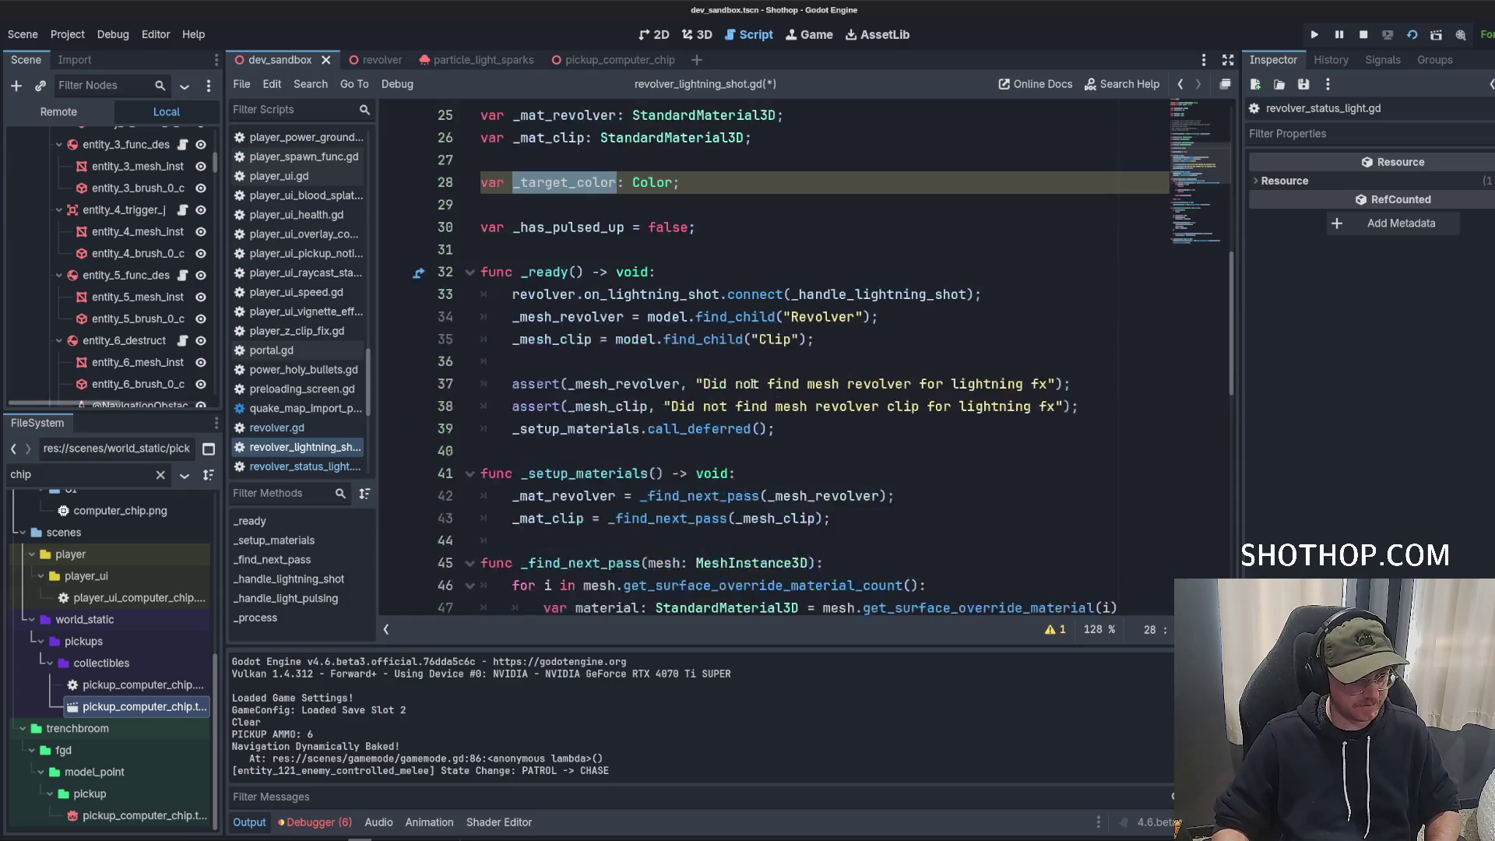
scroll(752, 384, "up", 3)
scroll(734, 381, "down", 5)
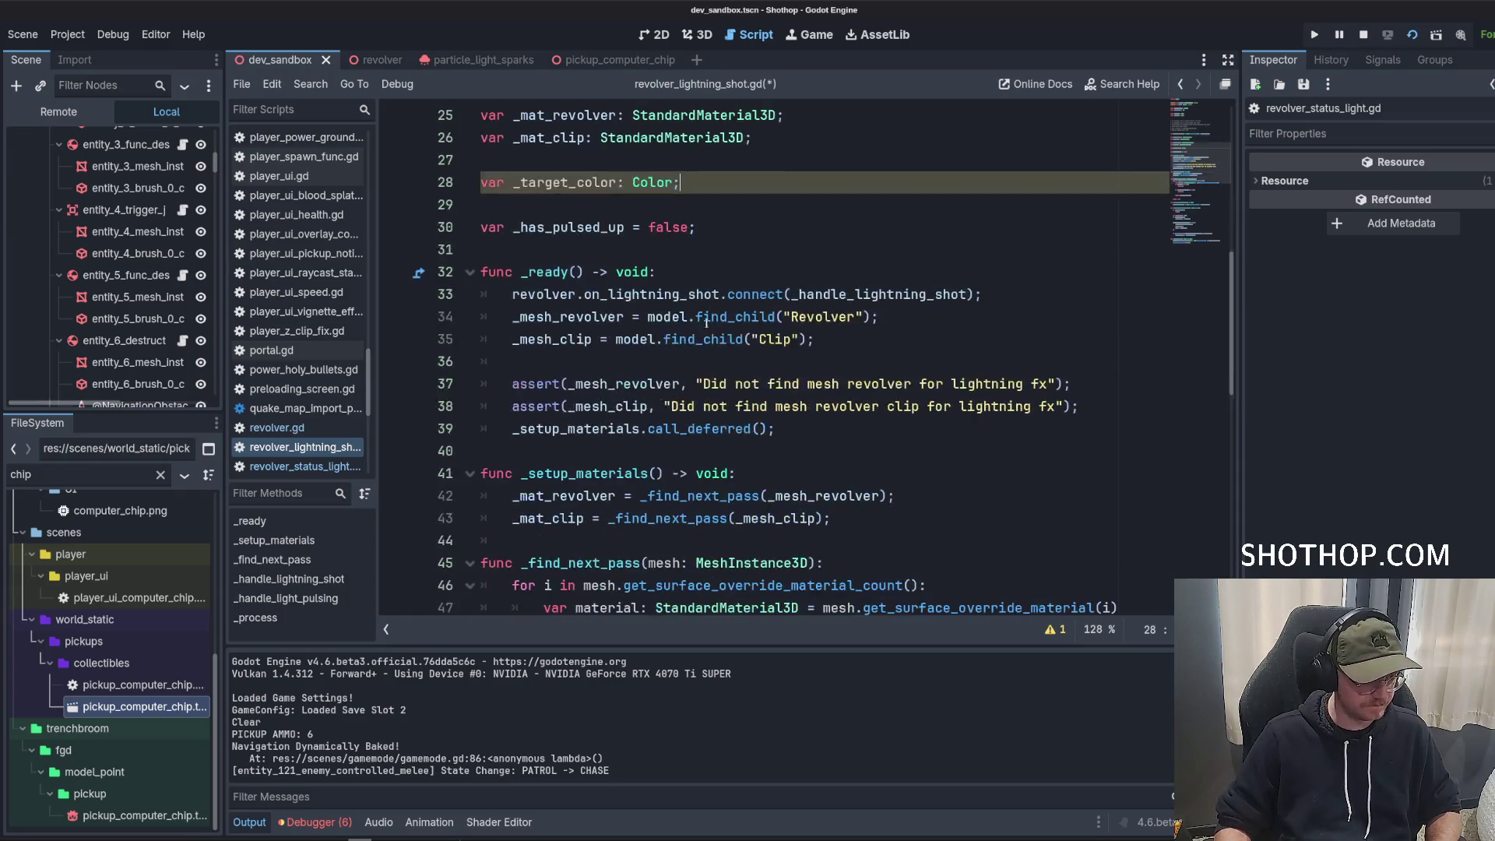
left_click(580, 363)
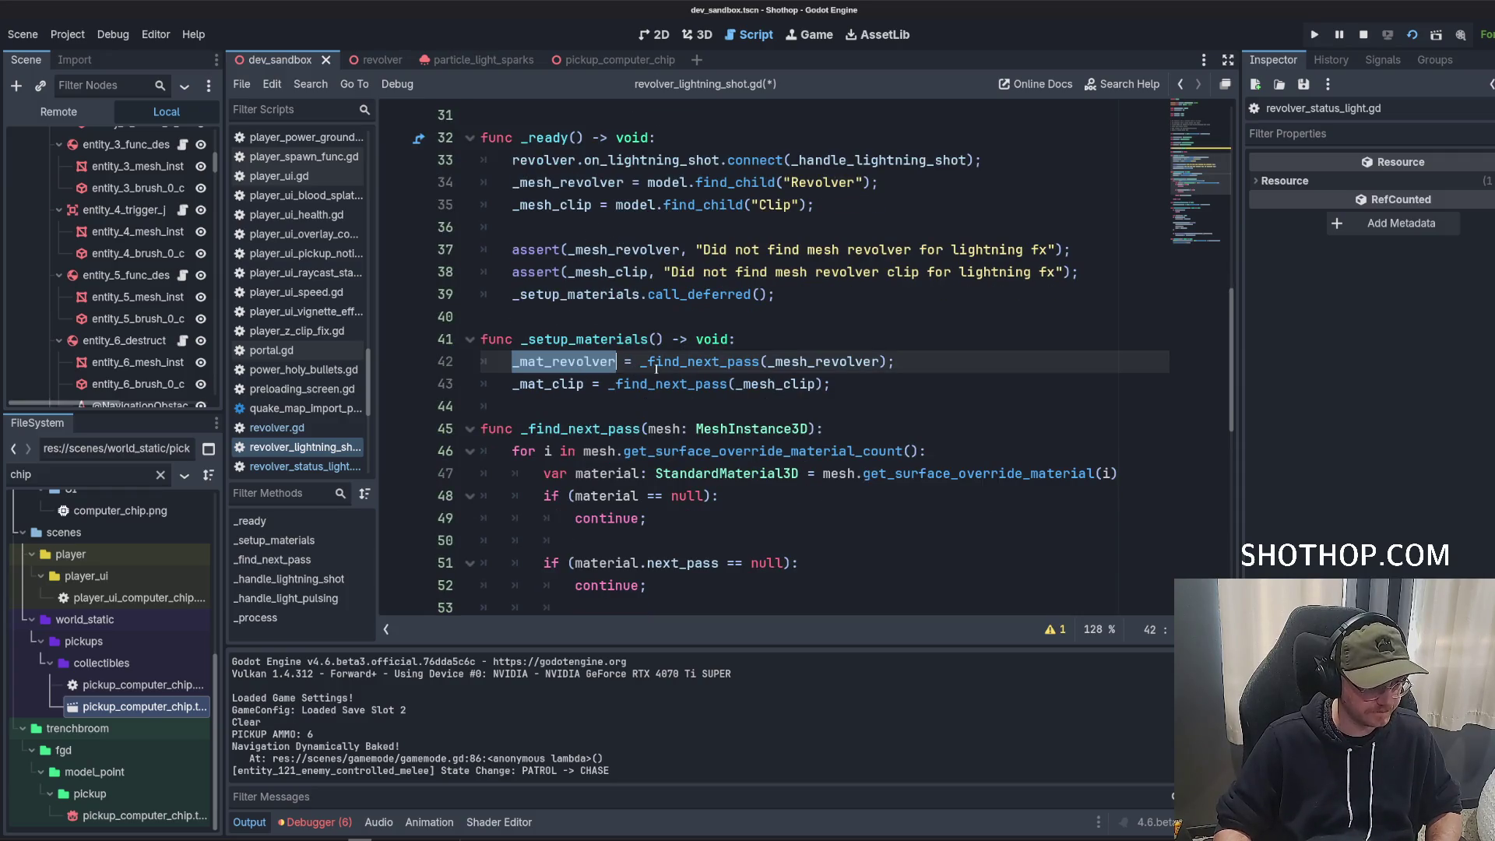
scroll(646, 365, "up", 5)
key("alt+Left")
key("alt+Left")
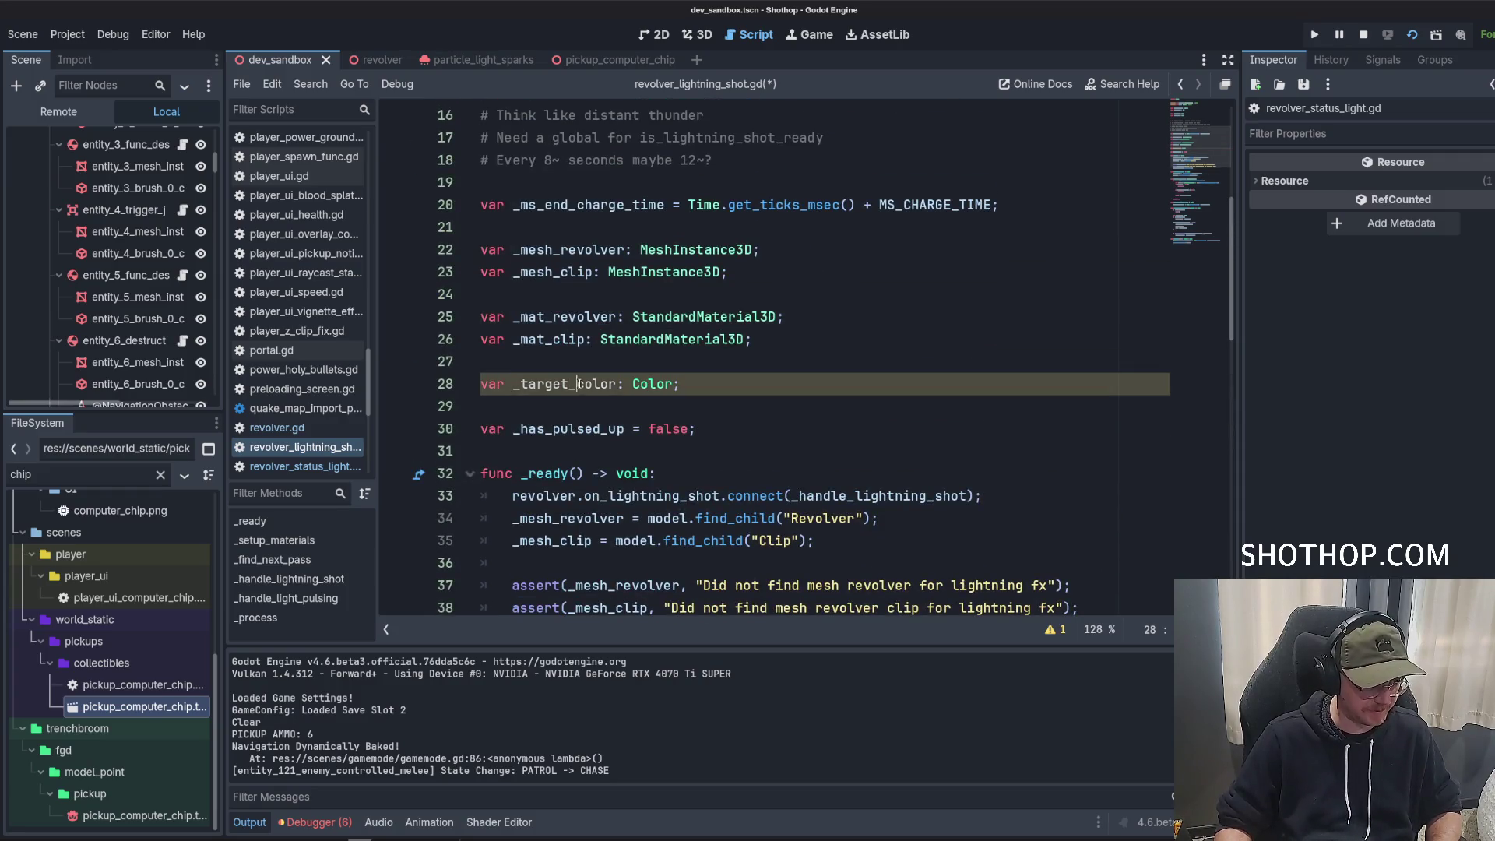
scroll(657, 342, "down", 8)
left_click(657, 342)
left_click(576, 227)
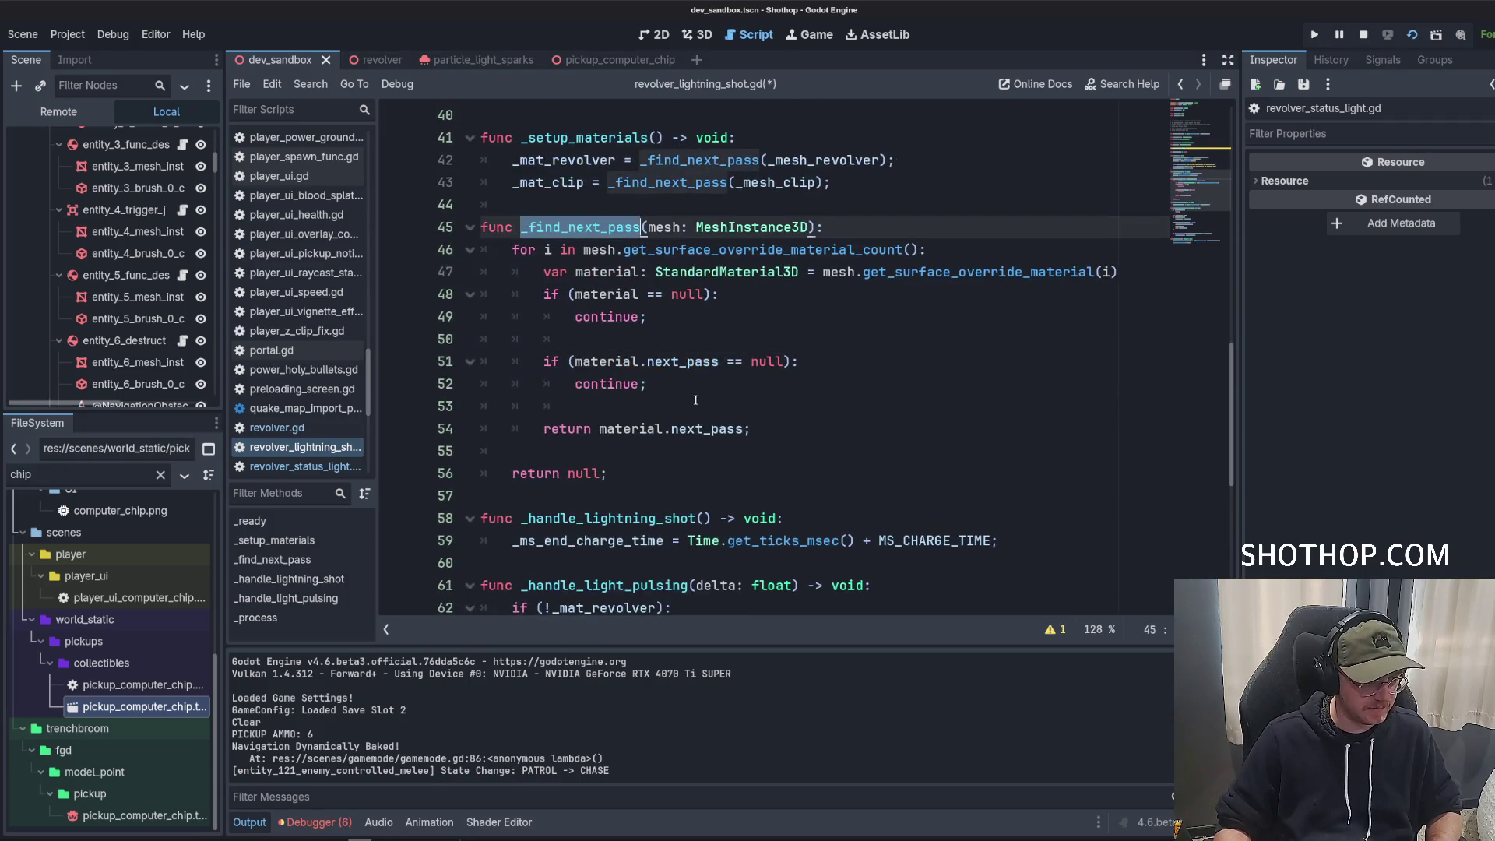
scroll(701, 350, "up", 3)
Store _mat_revolver.albedo_color in _target_color at the end of _setup_materials and save.
left_click(884, 397)
left_click(885, 388)
key("Return")
key("Return")
type("_target_color")
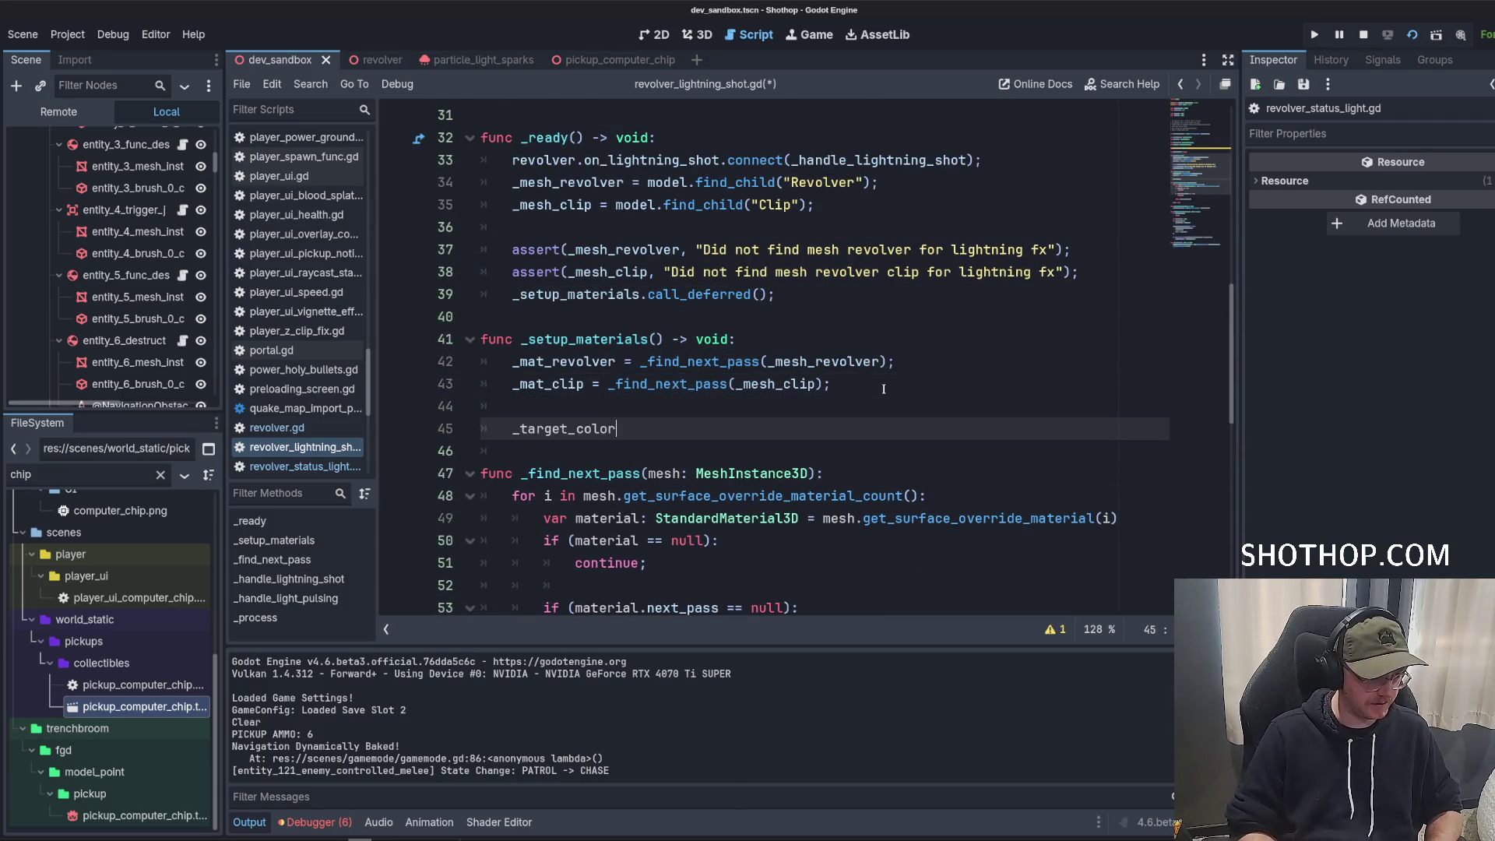
type(" = _mat_revolver.")
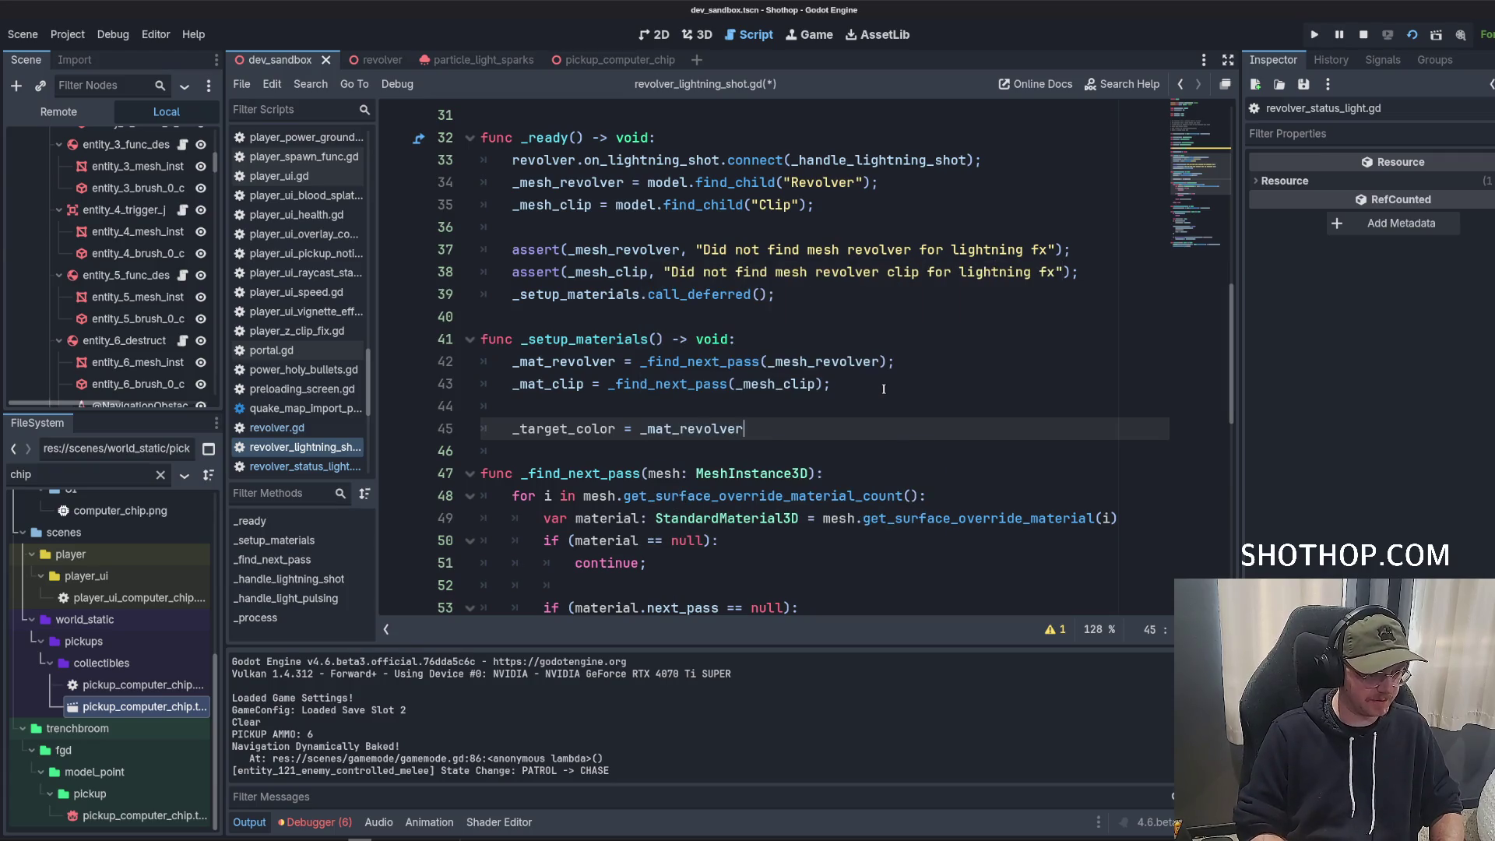
key("Return")
type(";")
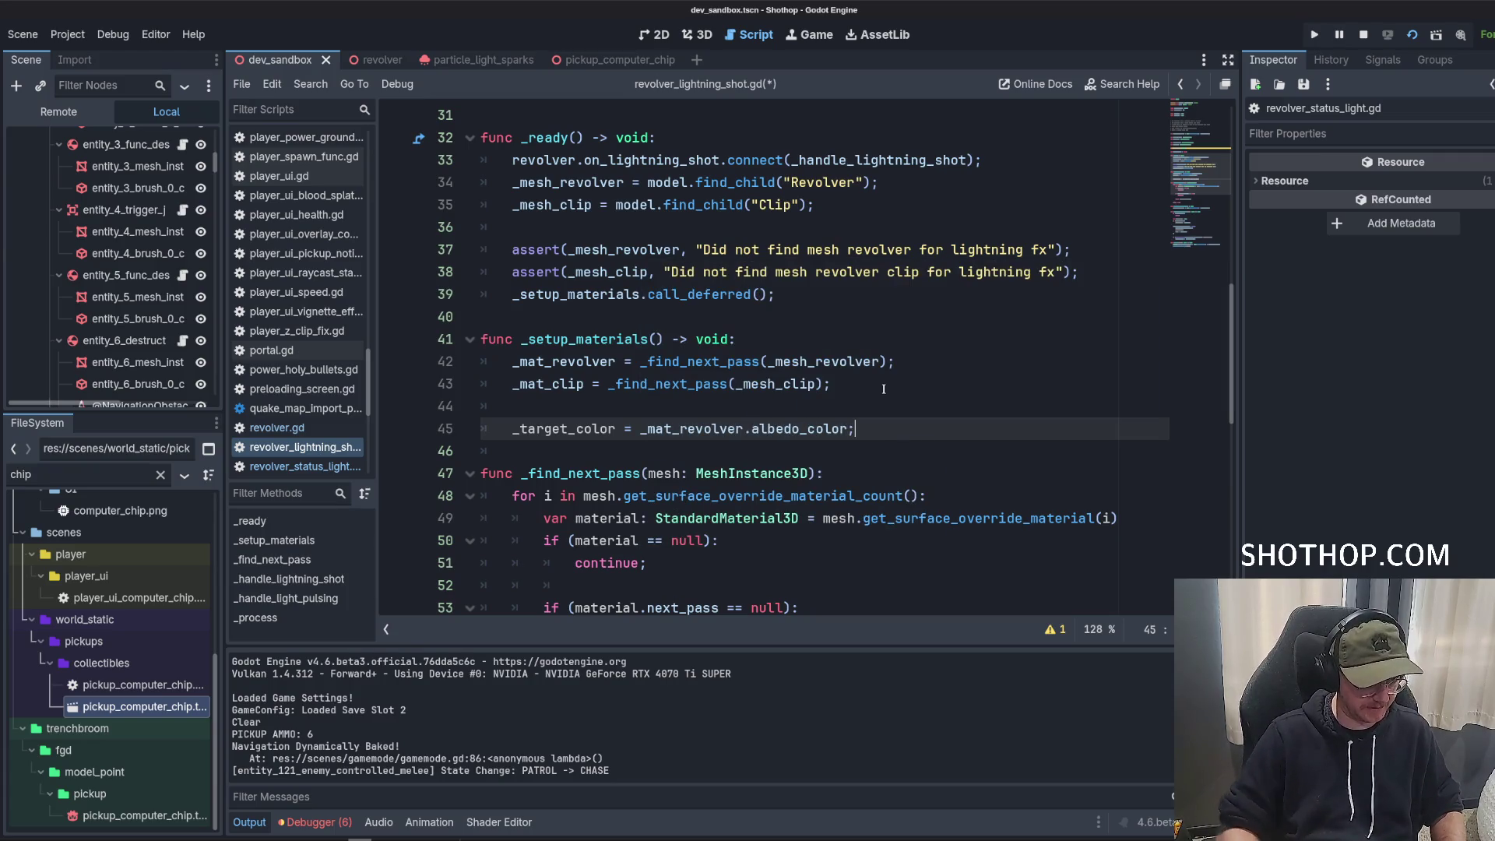
key("ctrl+s")
left_click(980, 319)
scroll(979, 323, "down", 3)
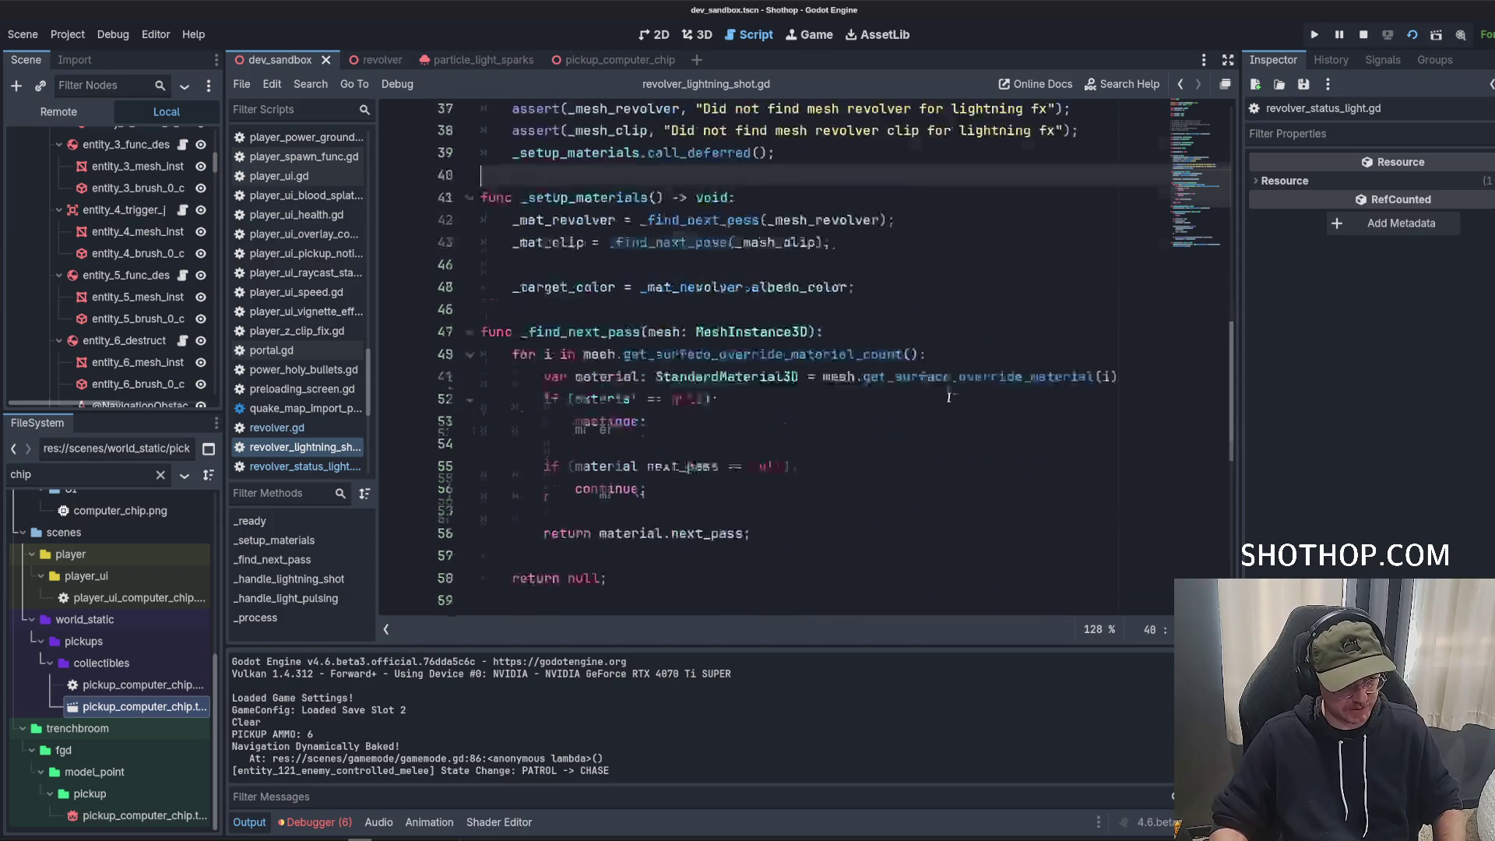
left_click(859, 230)
scroll(864, 272, "up", 5)
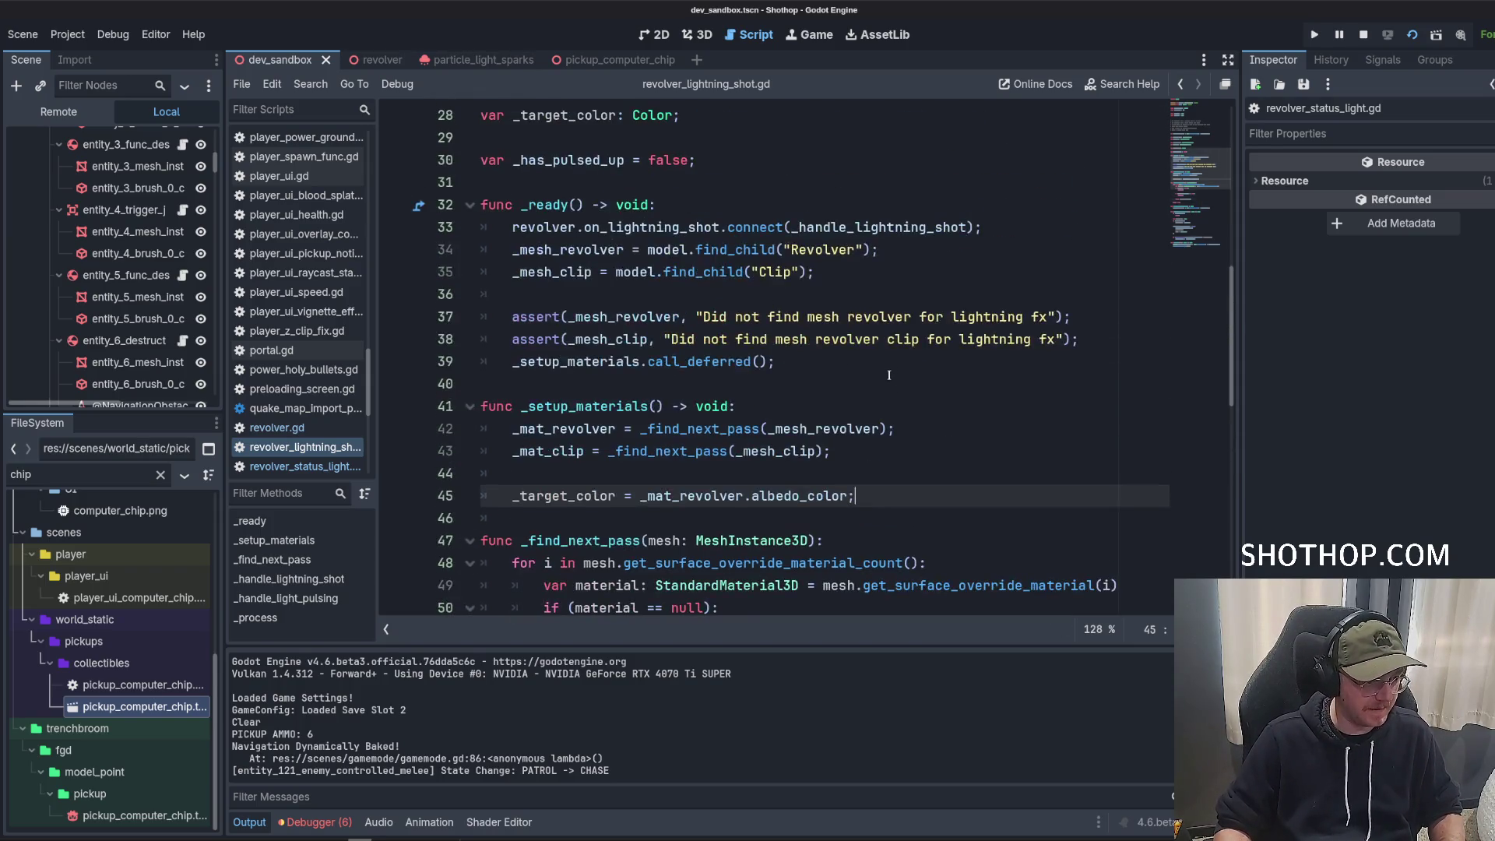
scroll(881, 365, "down", 3)
scroll(881, 365, "down", 2)
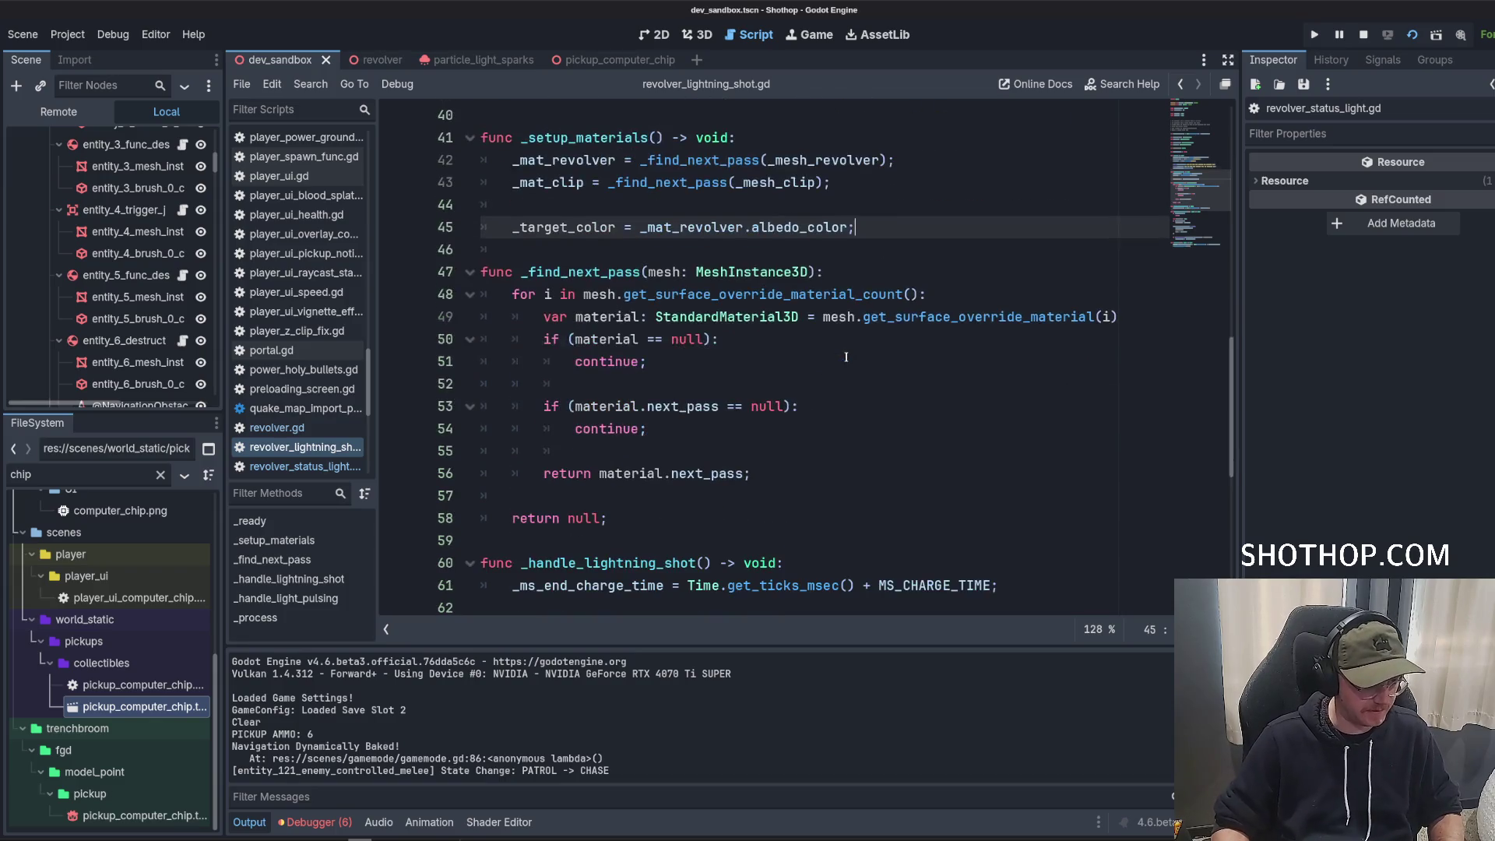
Add a line setting _mat_revolver.albedo_color.a to 0.0 and save the script.
key("Return")
type("_")
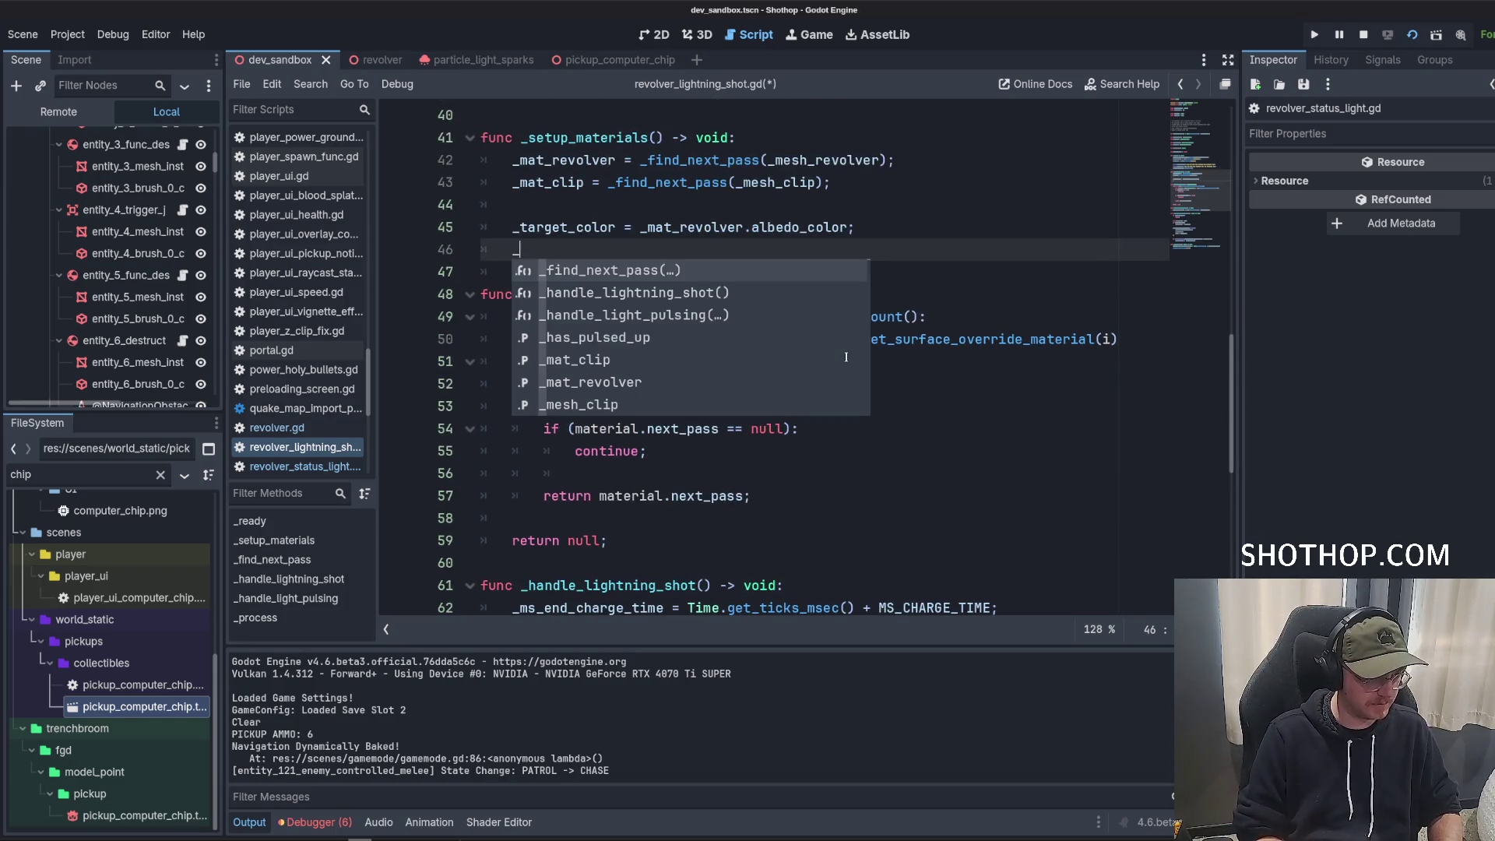
type("tar")
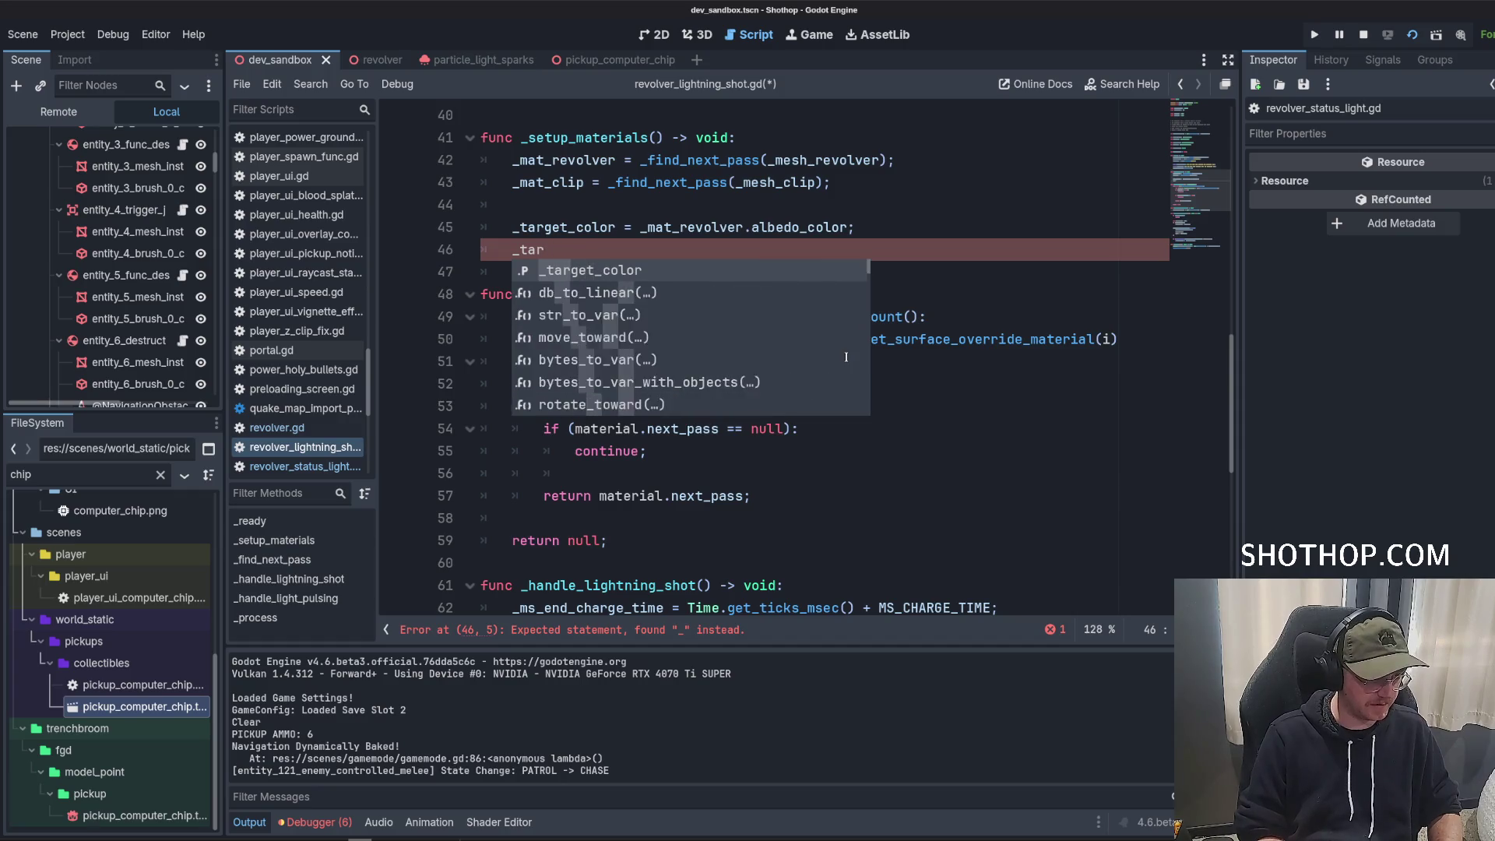
key("BackSpace")
key("BackSpace")
key("BackSpace")
type("mat_revolver.")
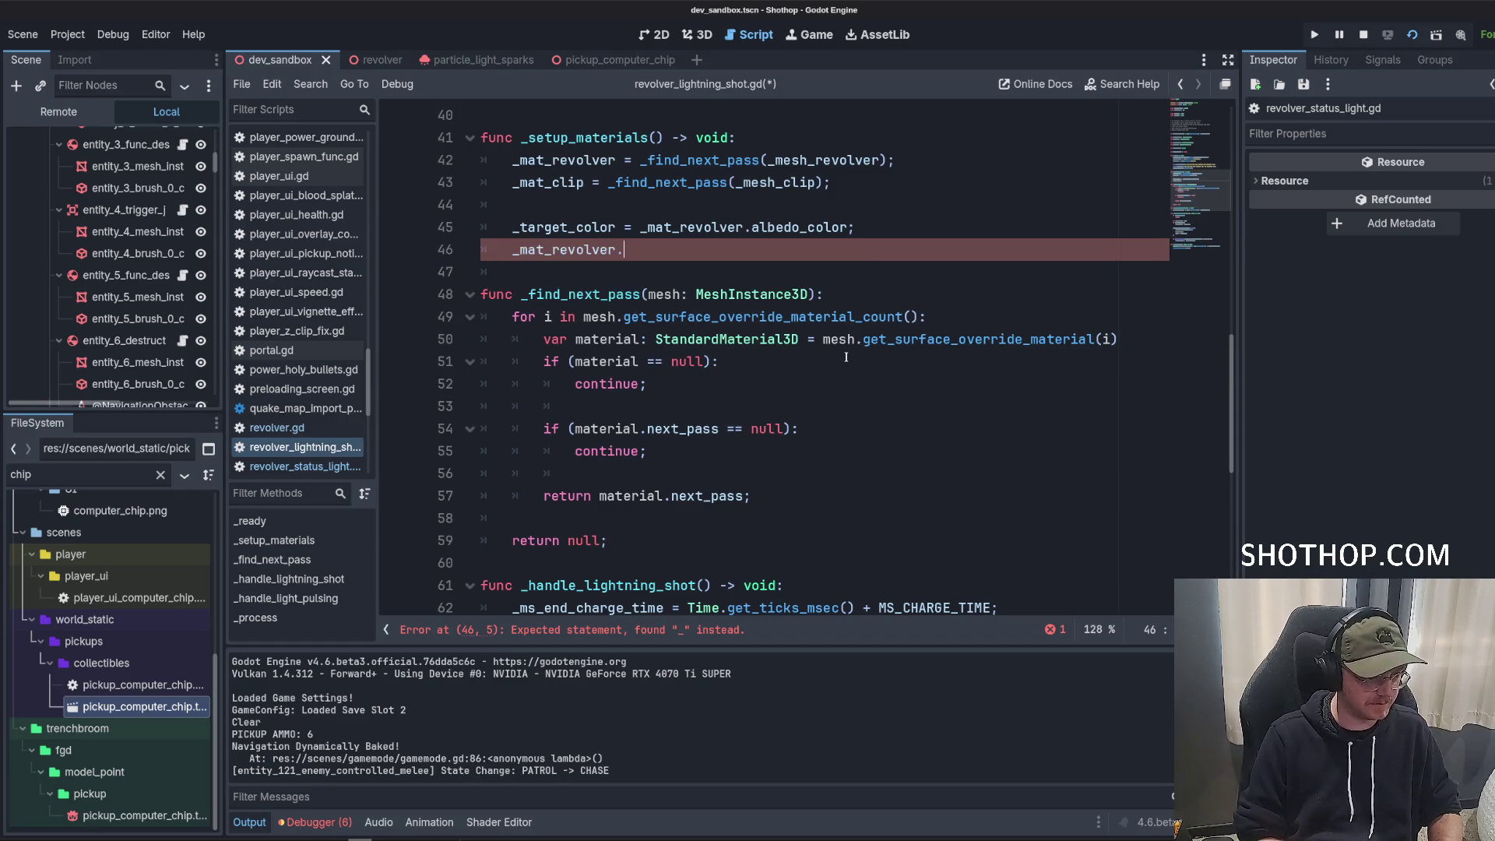
type("ab")
key("BackSpace")
type("l")
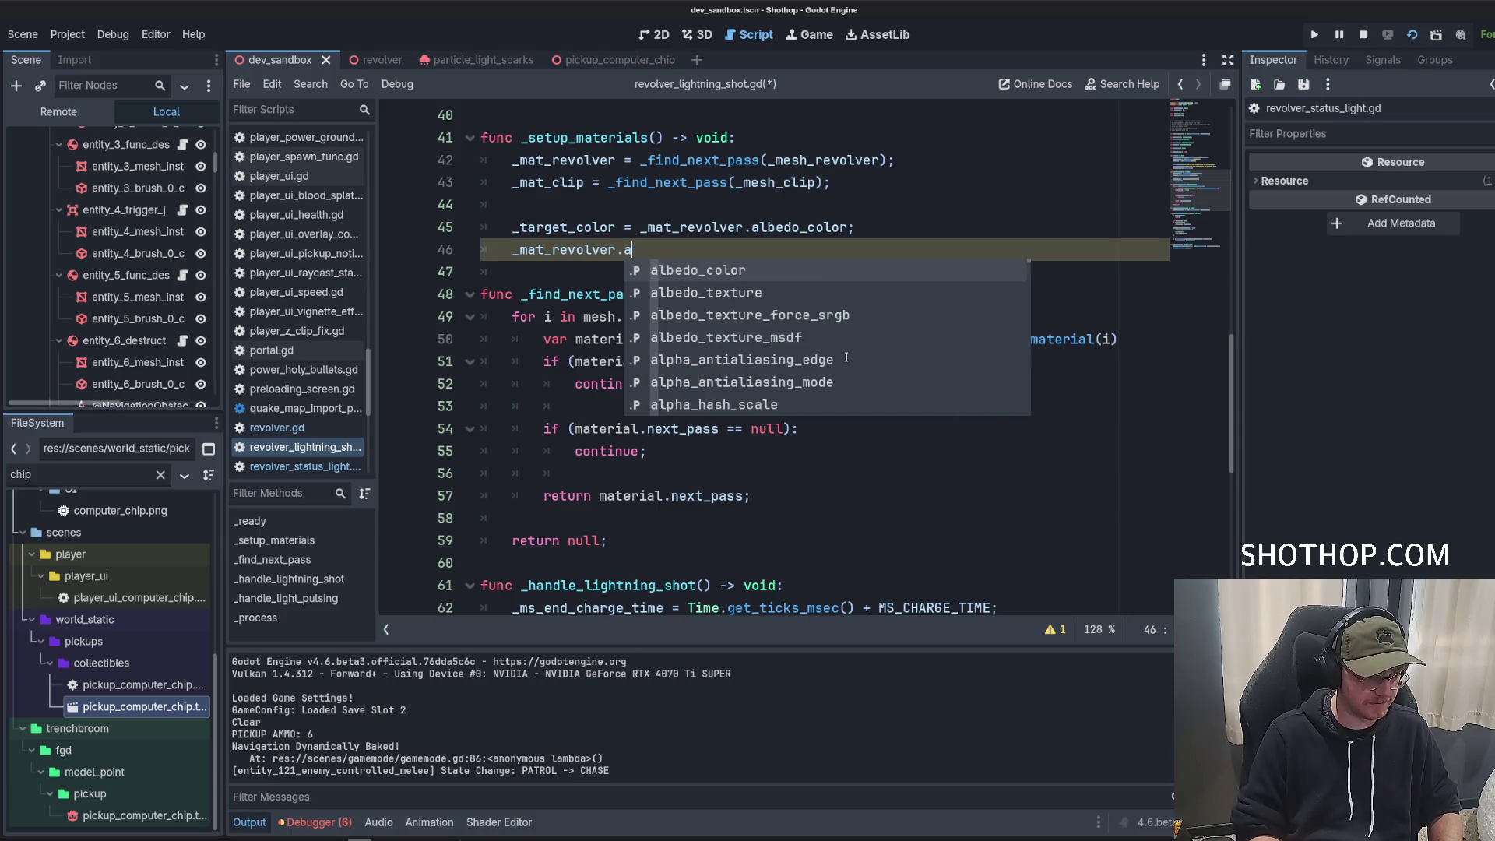
type("b")
key("Return")
type(".a = 0.0;")
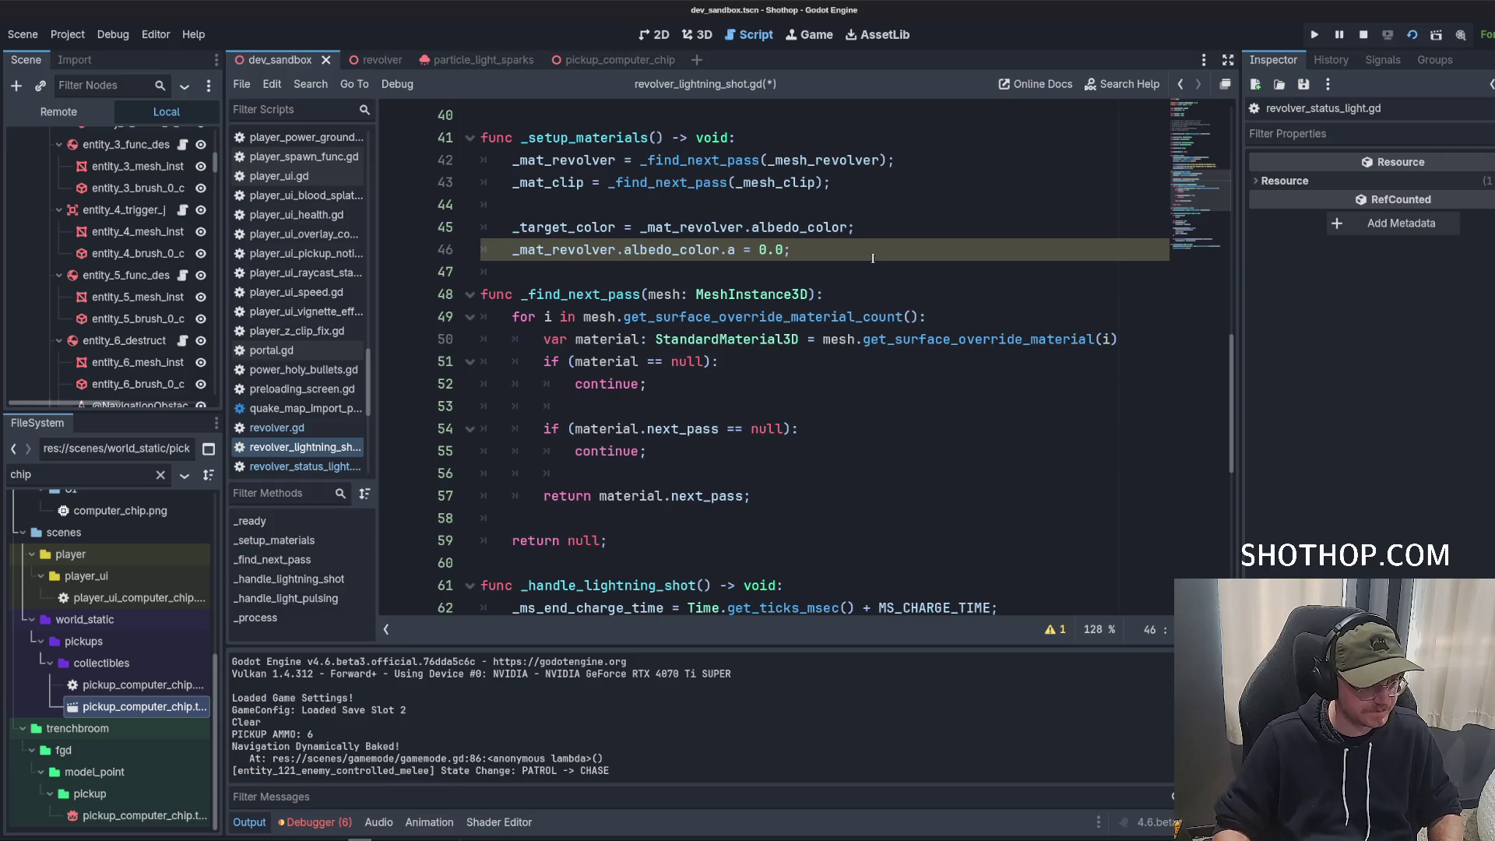
key("ctrl+s")
left_click(888, 201)
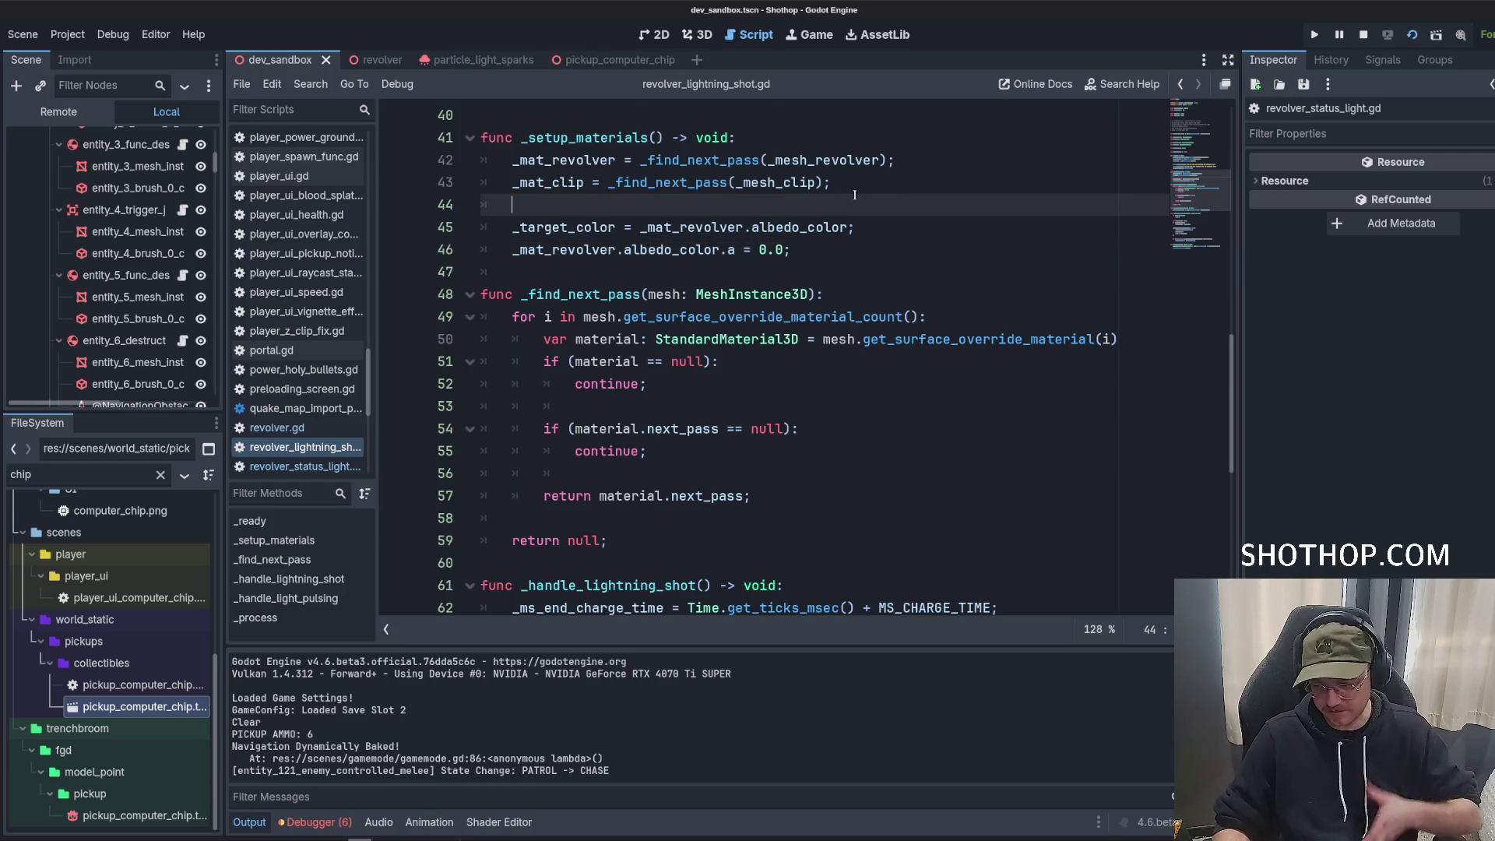
scroll(855, 195, "down", 4)
Below the MIN_ALPHA check, declare `var target_color = _target_color;`.
left_click(857, 193)
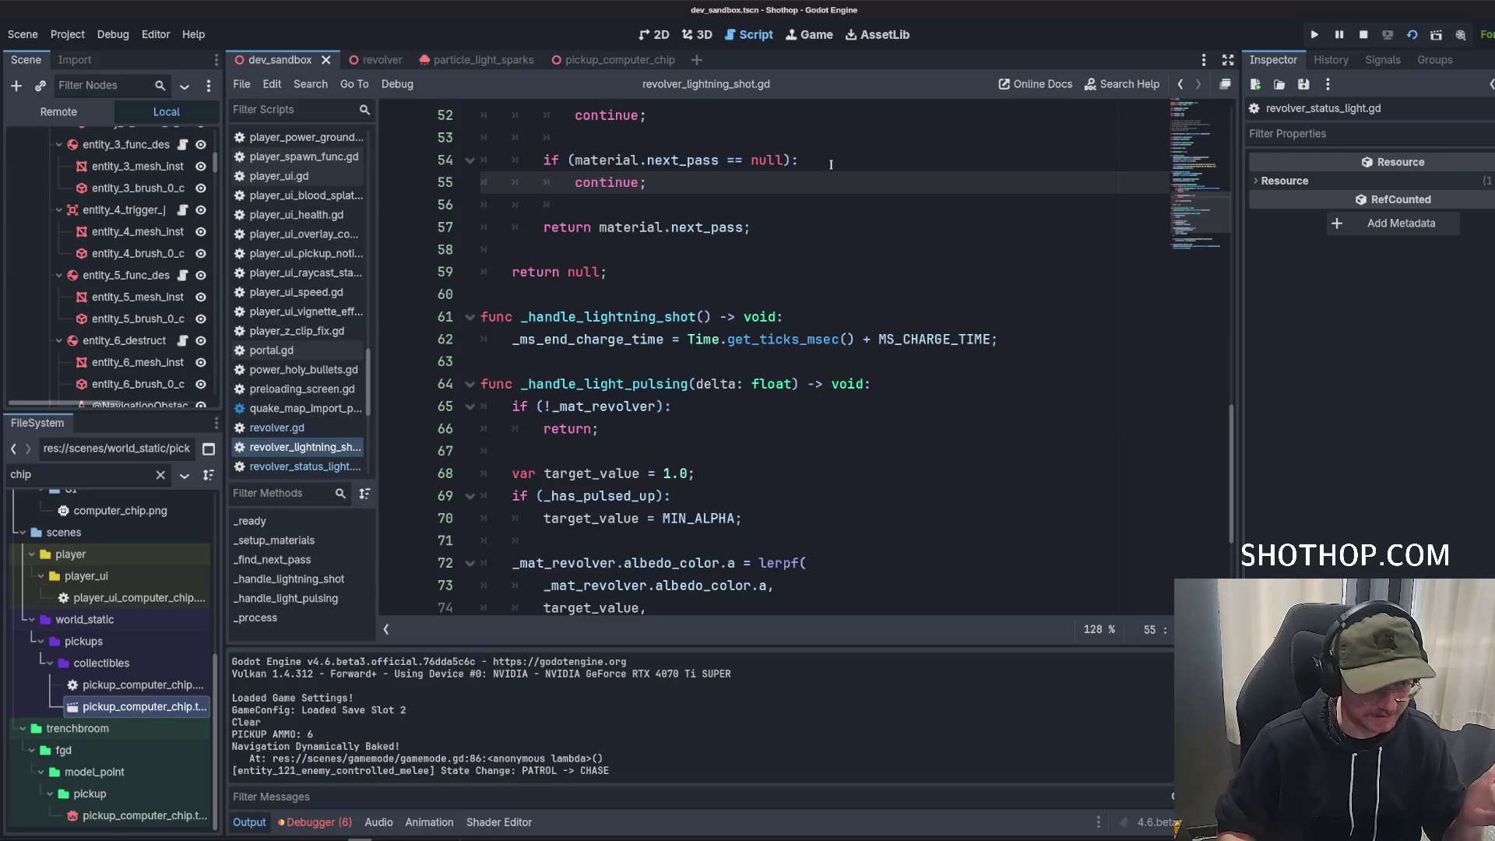
scroll(831, 164, "down", 3)
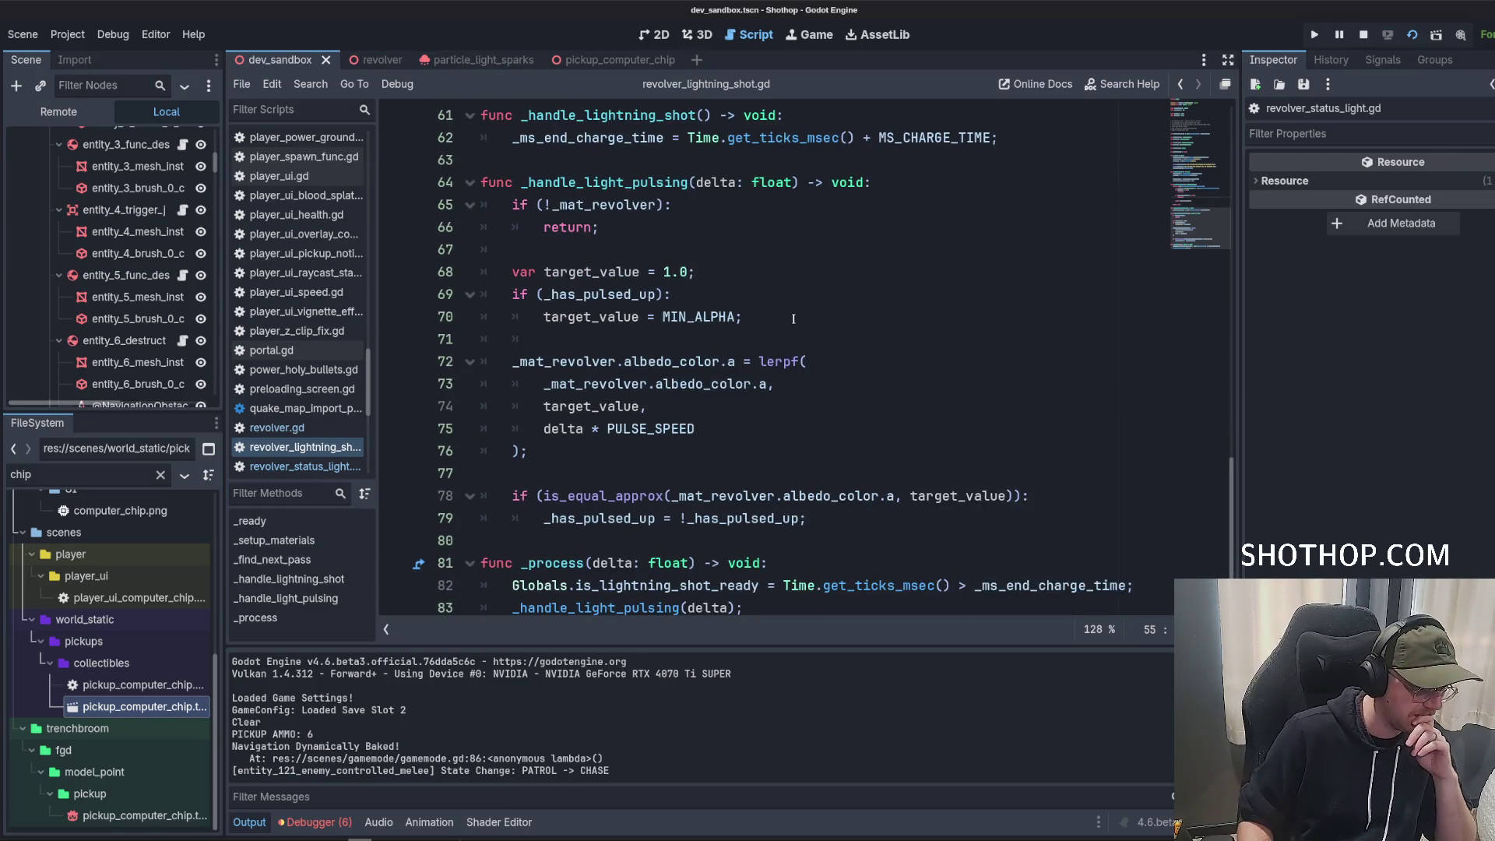
scroll(792, 321, "down", 1)
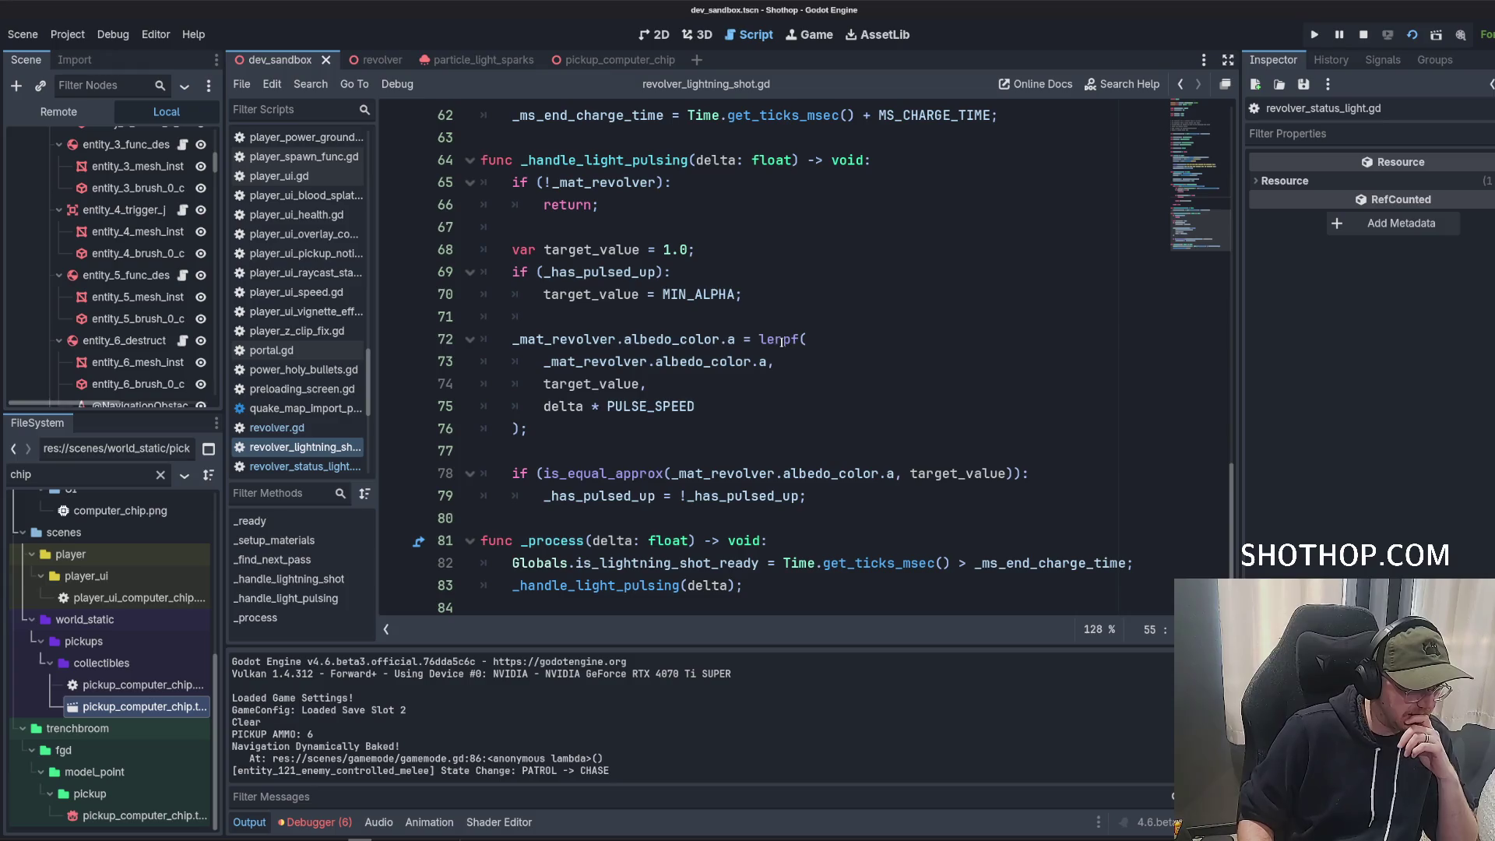
left_click(780, 254)
left_click(800, 272)
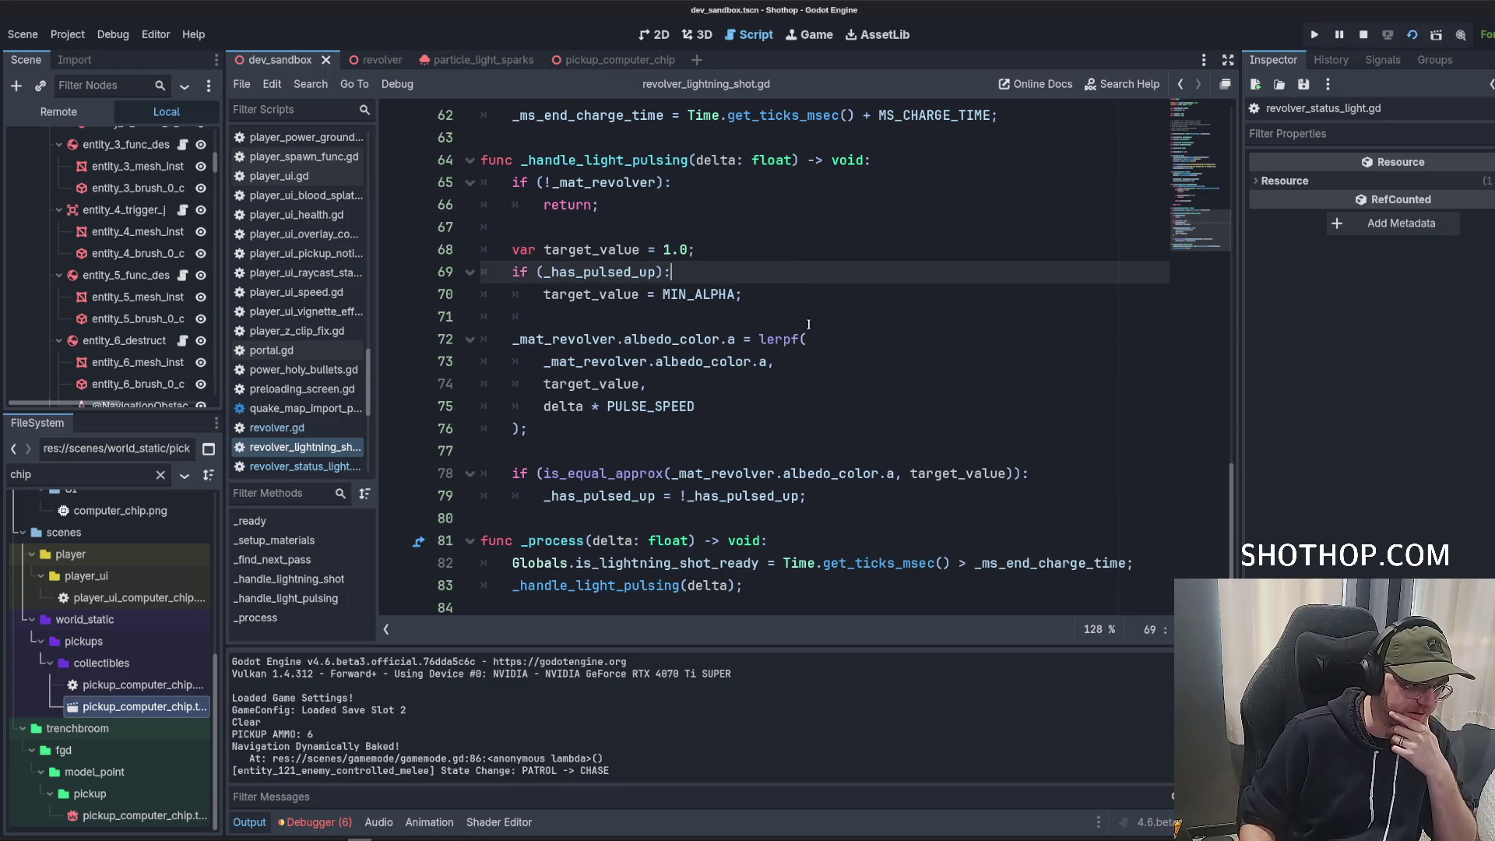
left_click(824, 294)
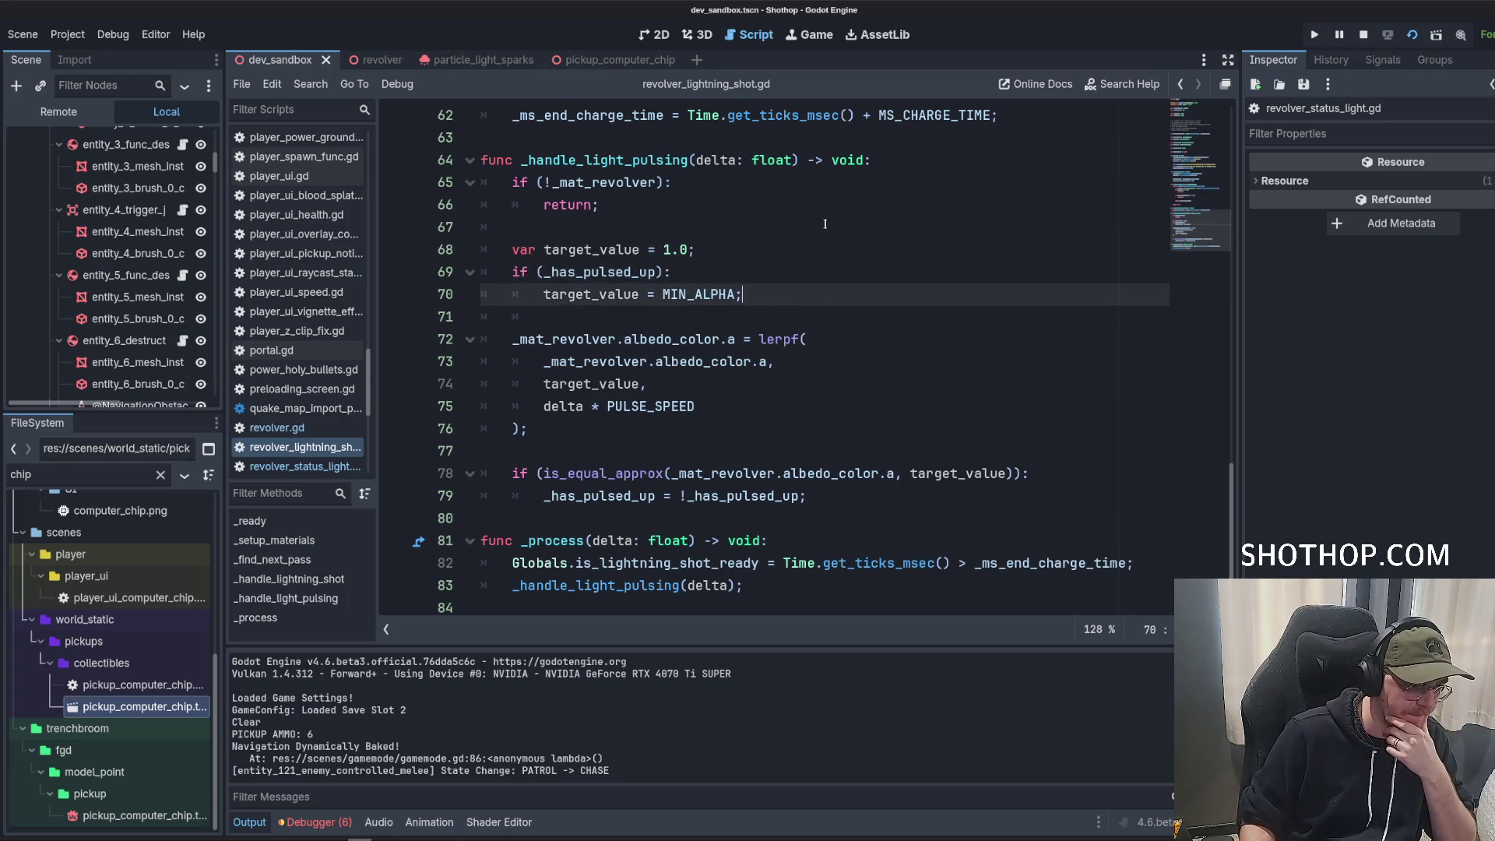
key("Return")
key("Return")
type("var ")
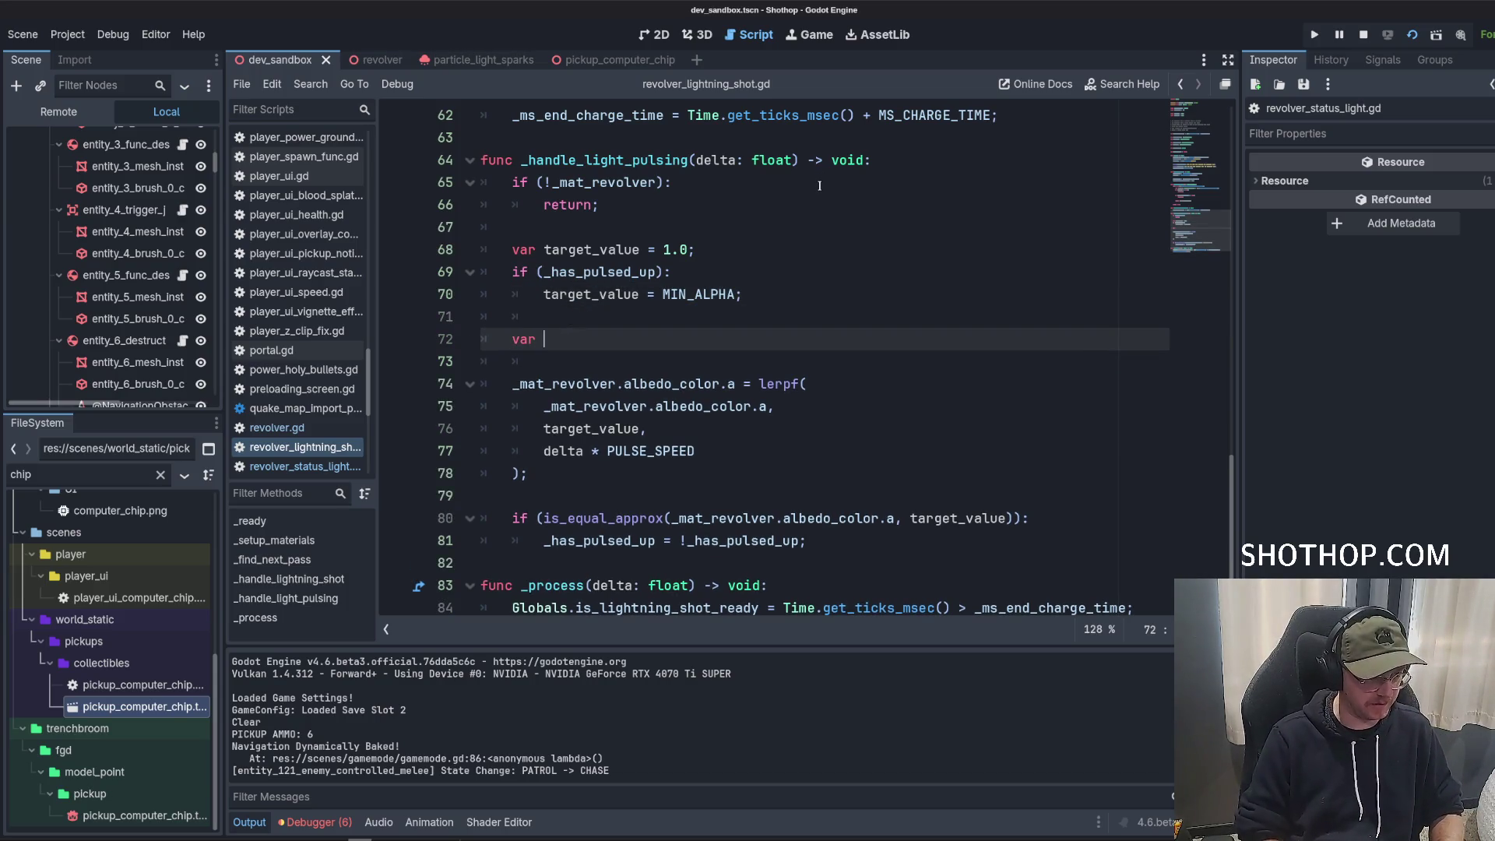
type("target_color = ")
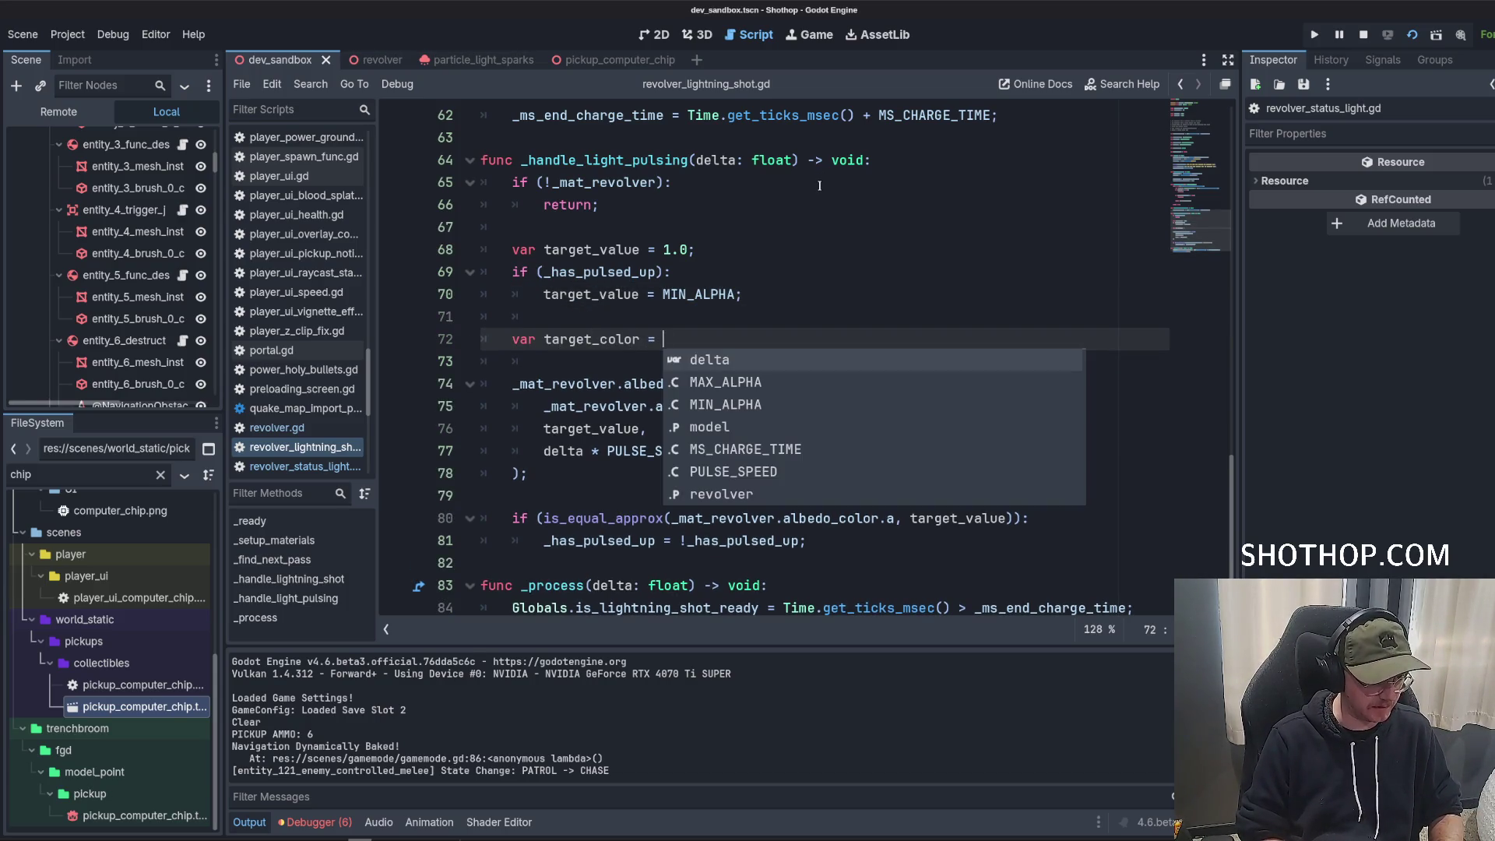
type("_target_color;")
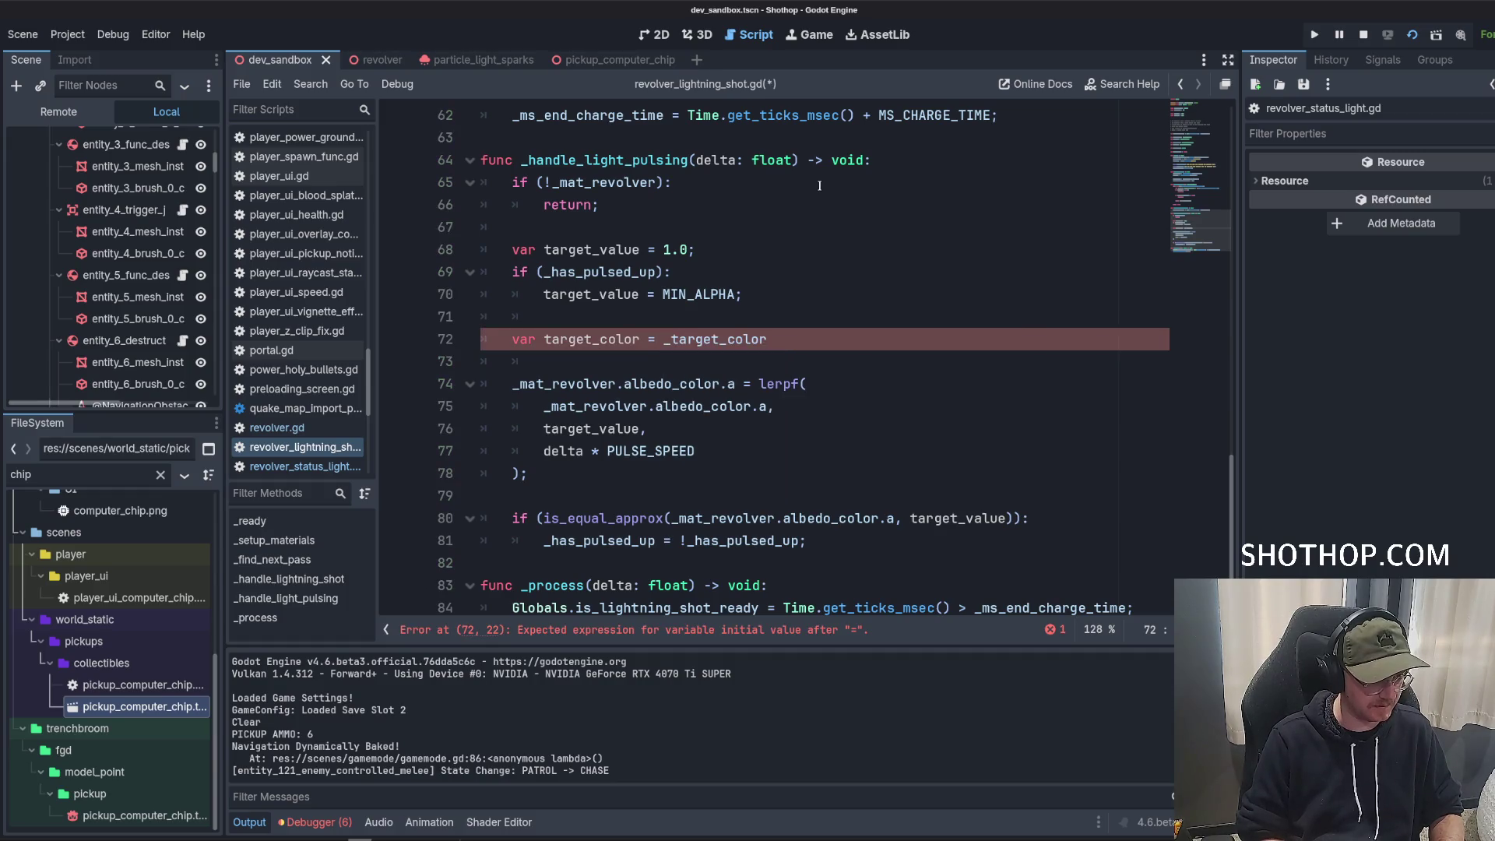
key("Return")
Add `if (_has_pulsed_up): target_color = Color.BLACK;` and save the script.
type("if (")
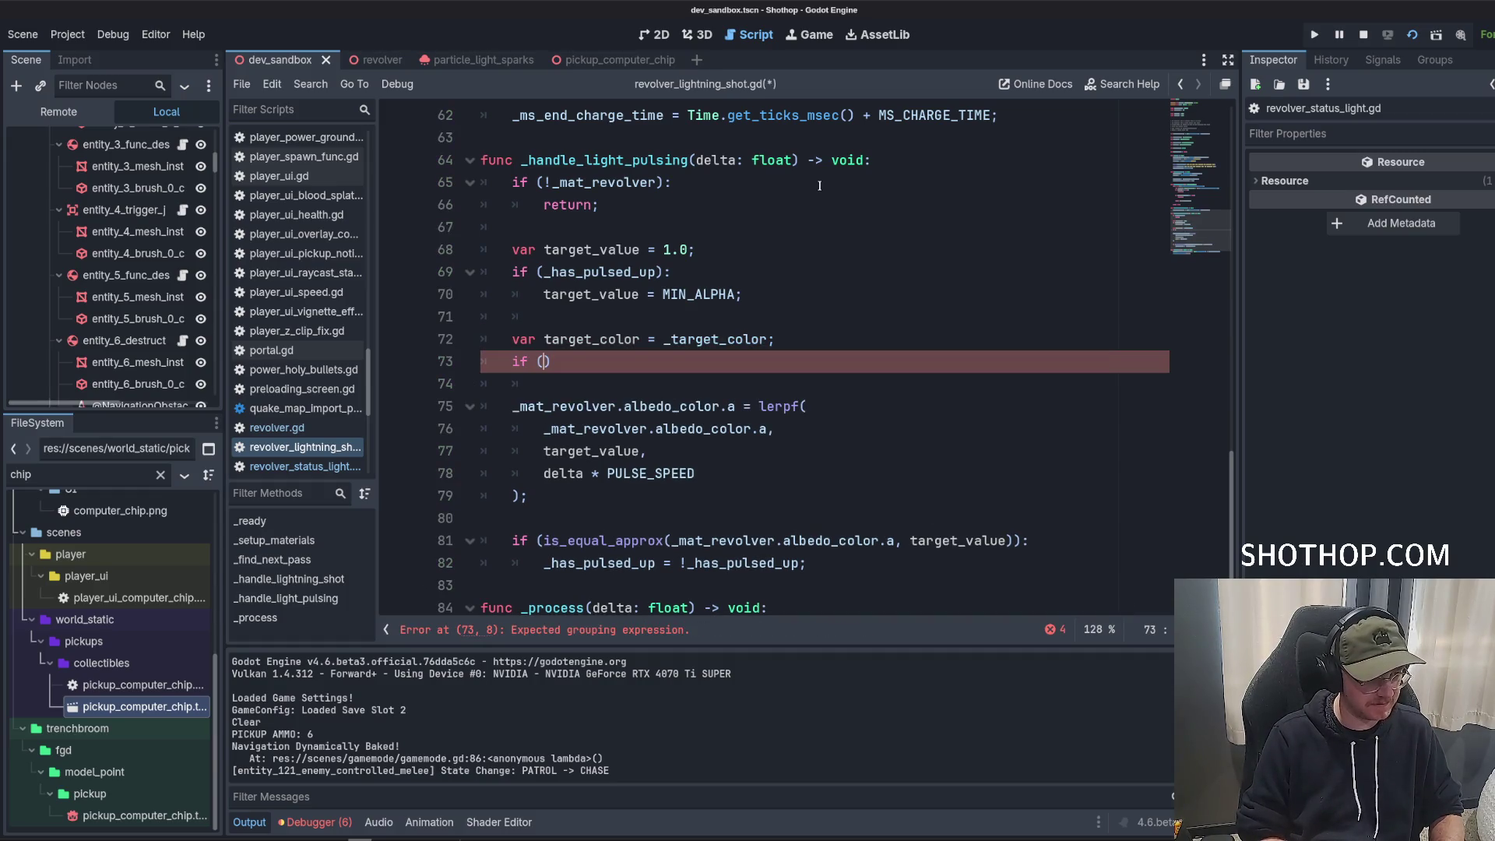
type("_has_p")
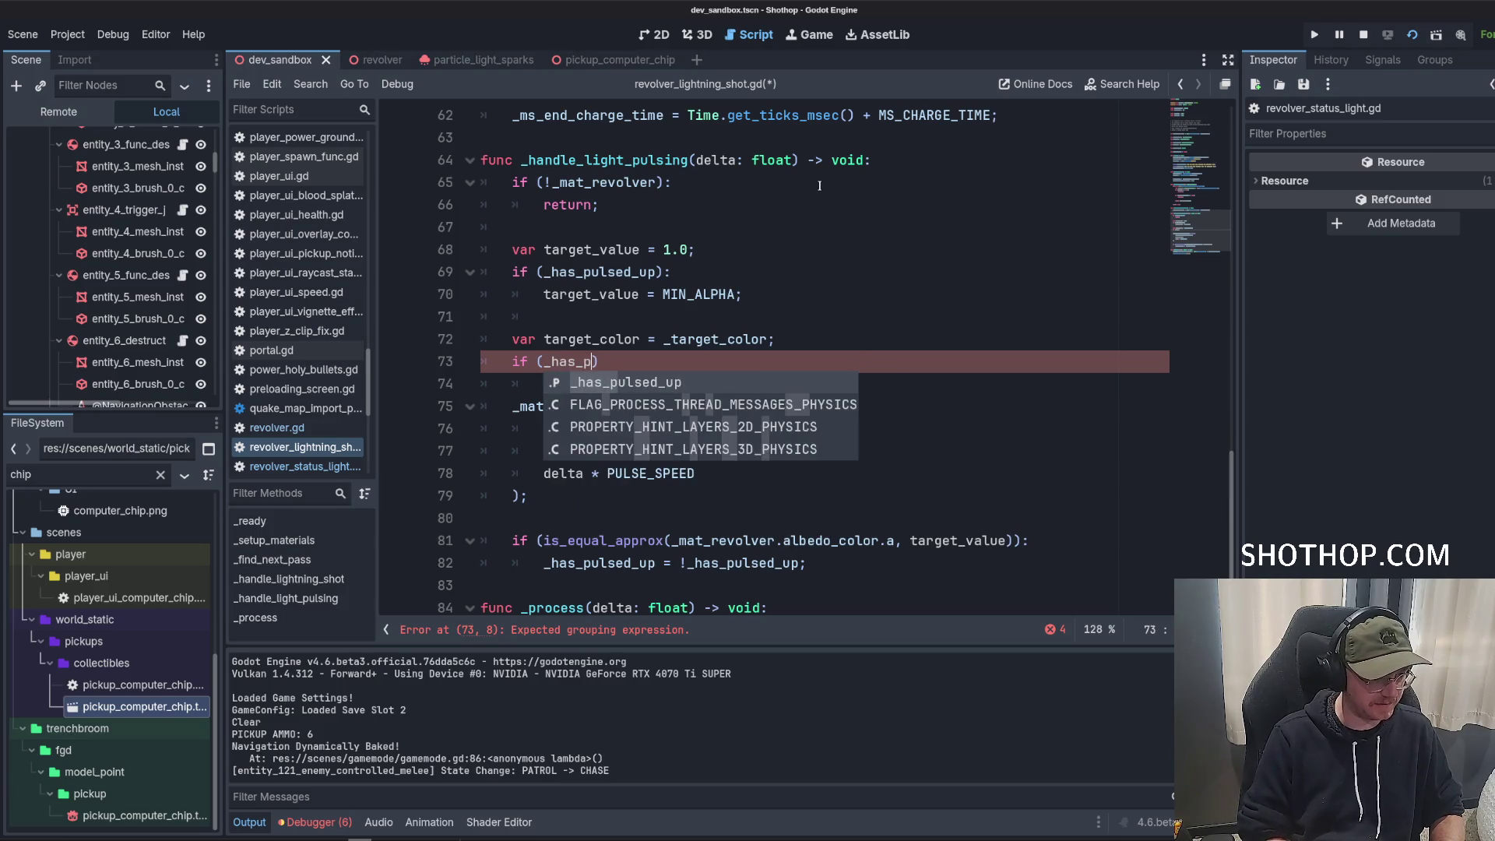
key("Return")
type("):")
key("Return")
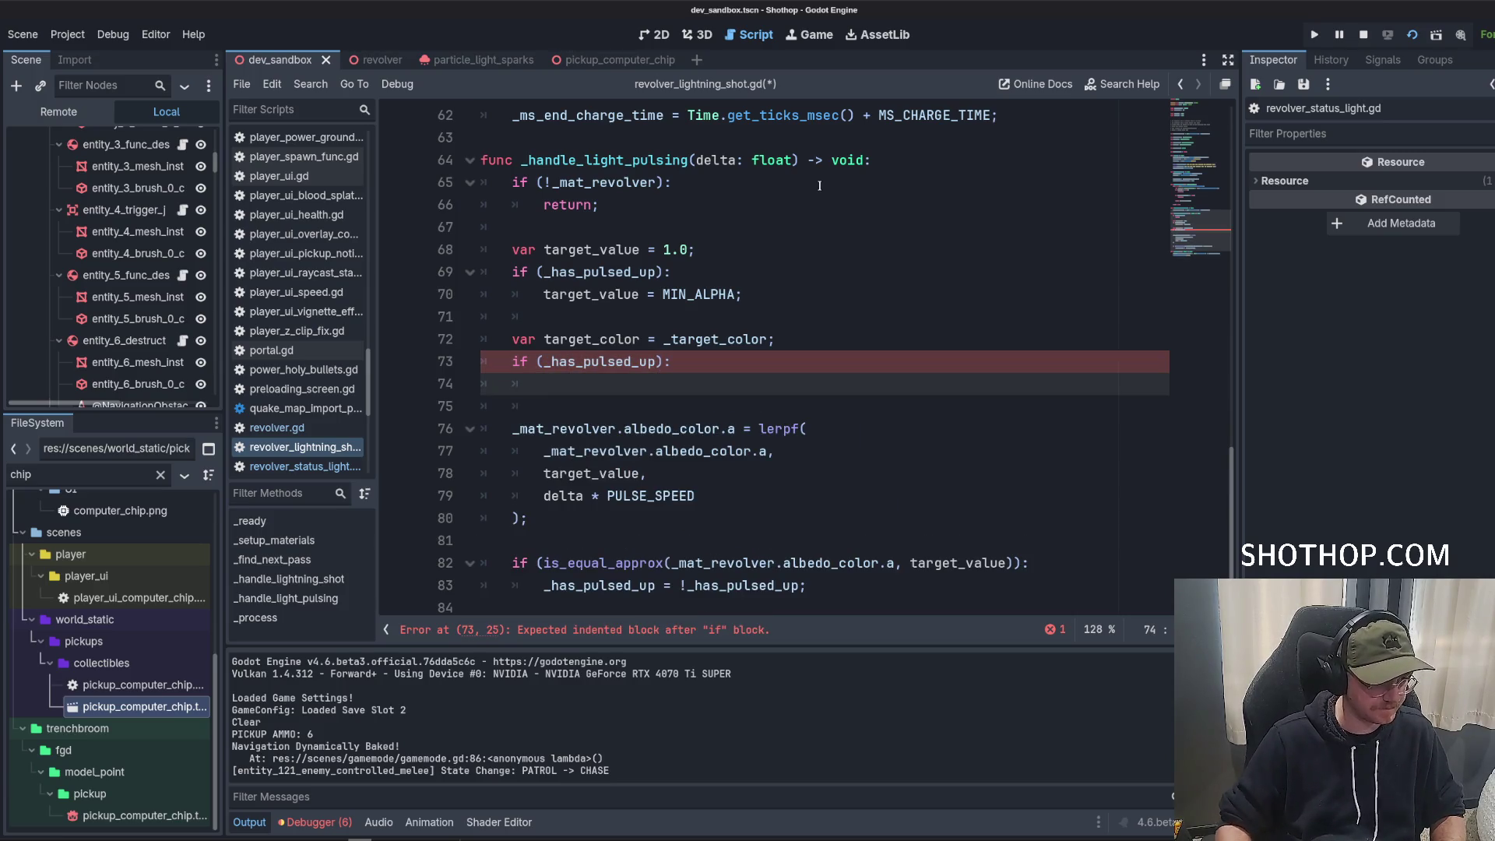
type("targe")
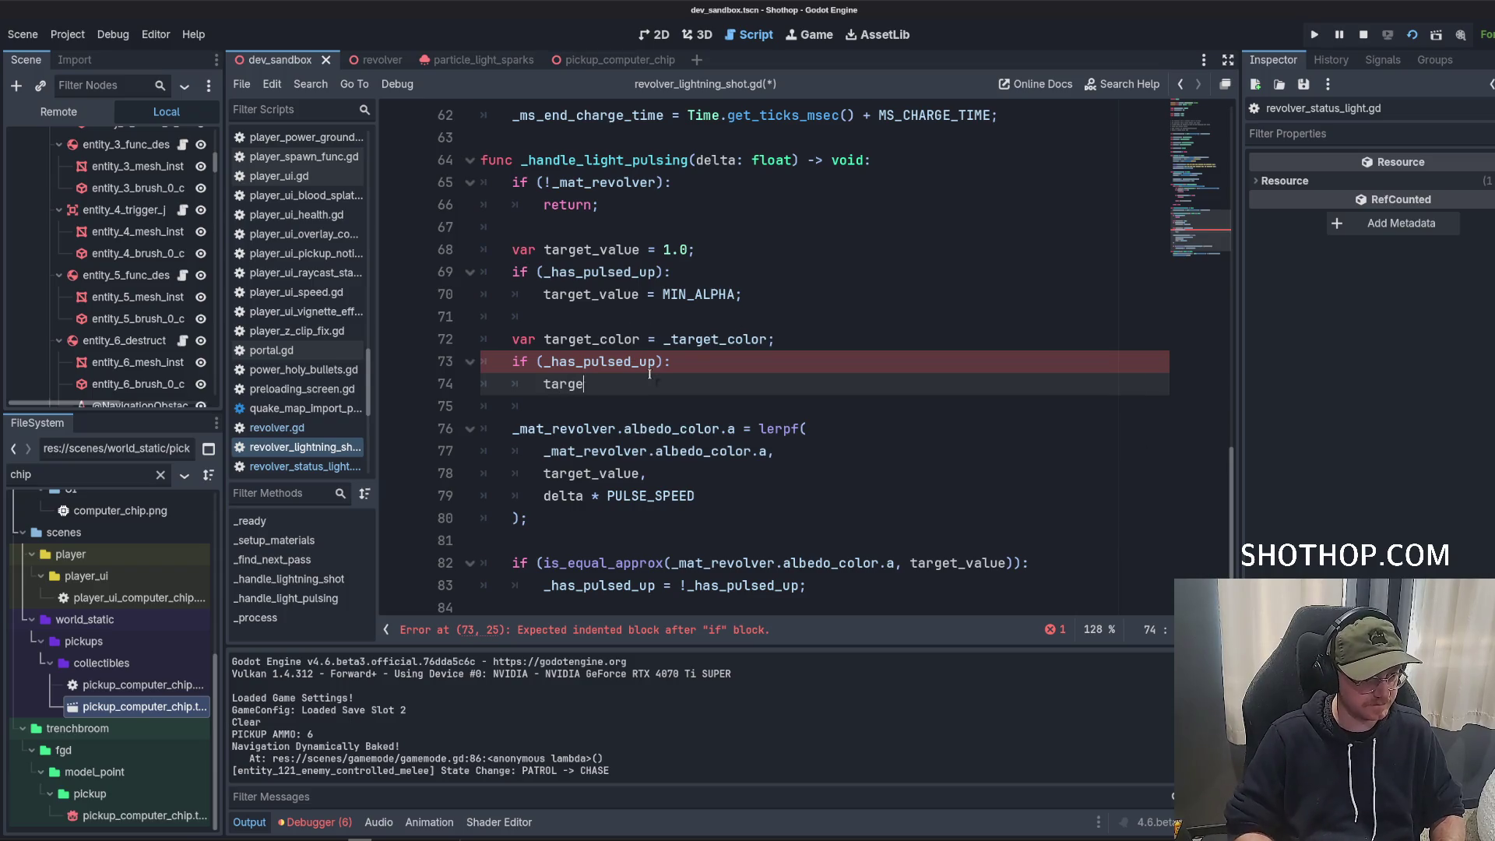
type("t_color = Col")
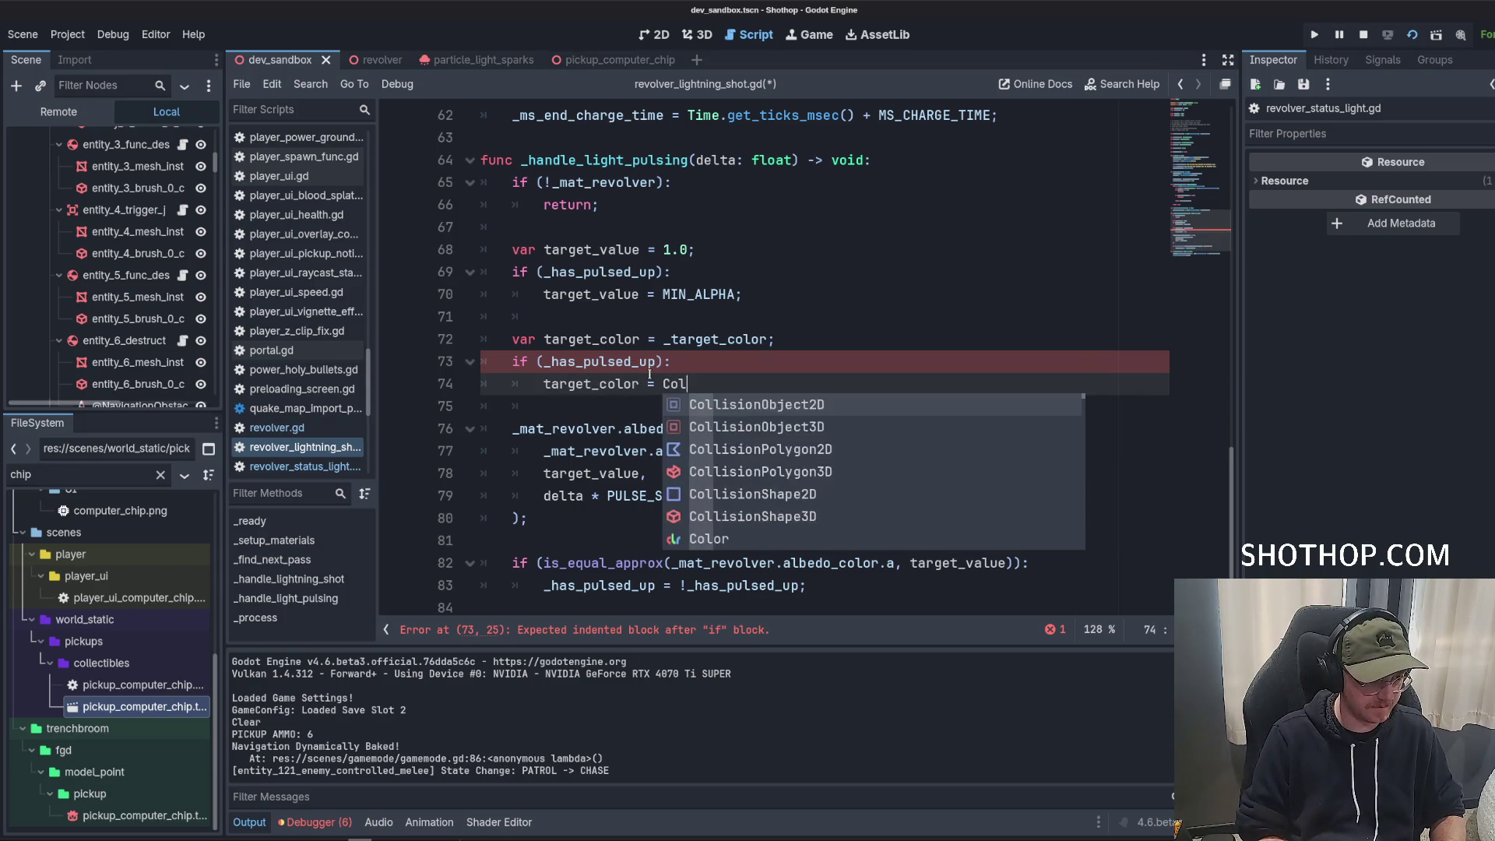
type("or.BL")
key("Return")
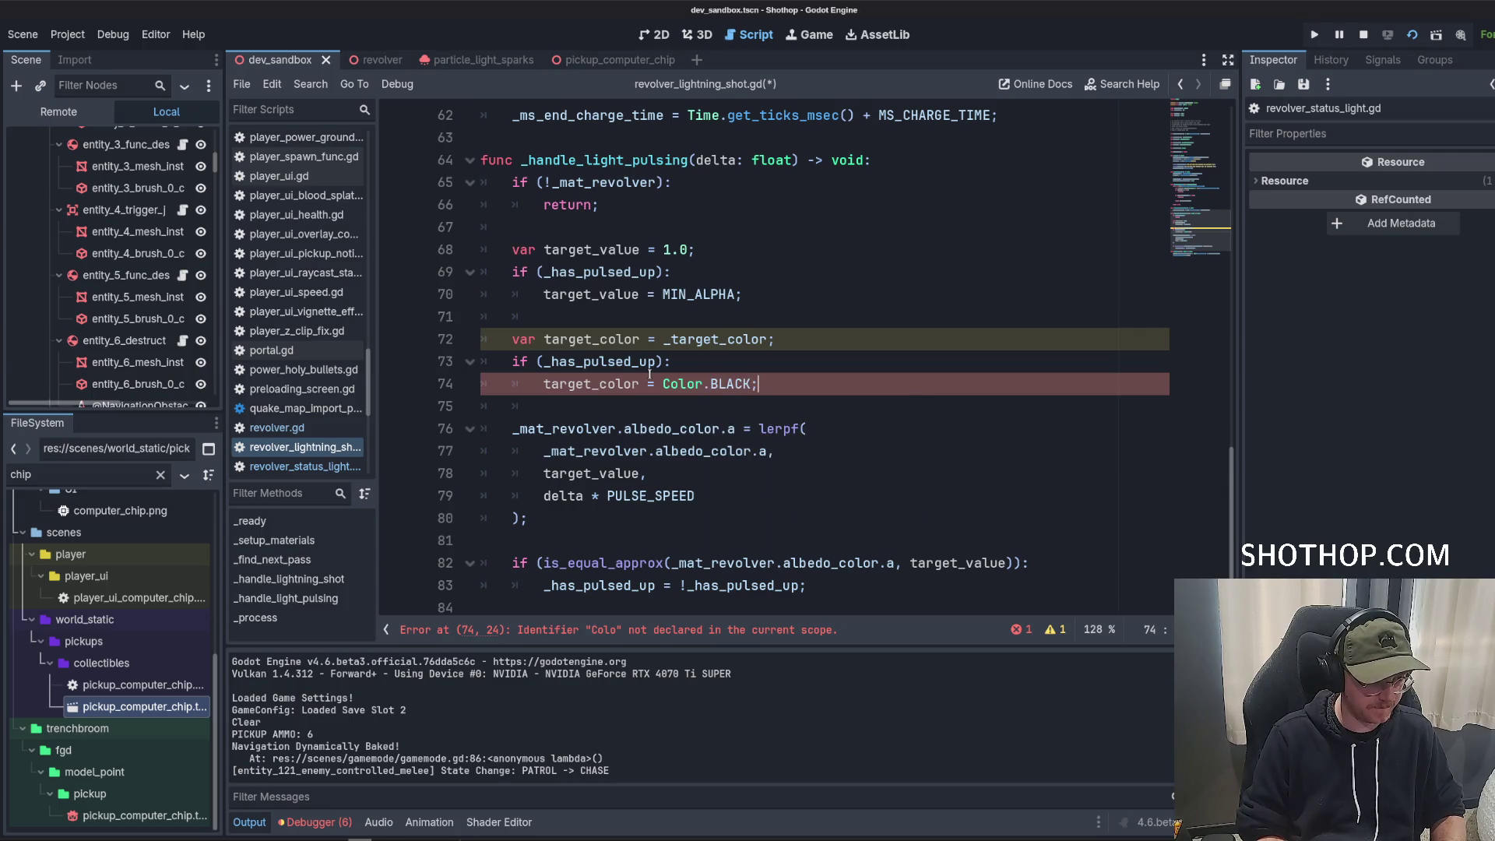
type(";")
scroll(724, 363, "down", 2)
key("ctrl+s")
Begin a new _mat_revolver line below the alpha lerpf call.
left_click(770, 233)
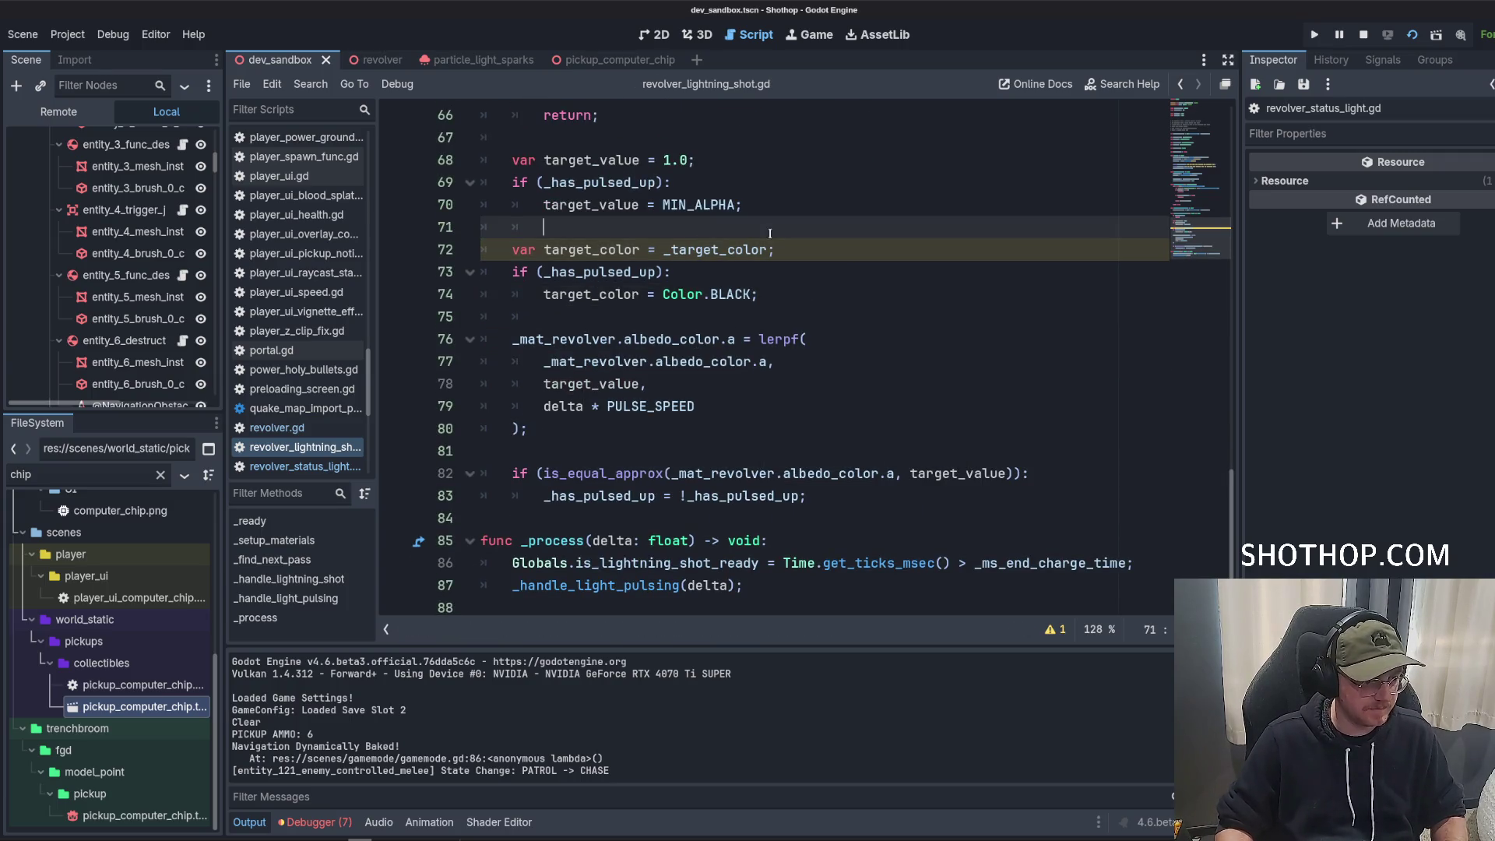
left_click(592, 249)
left_click(554, 431)
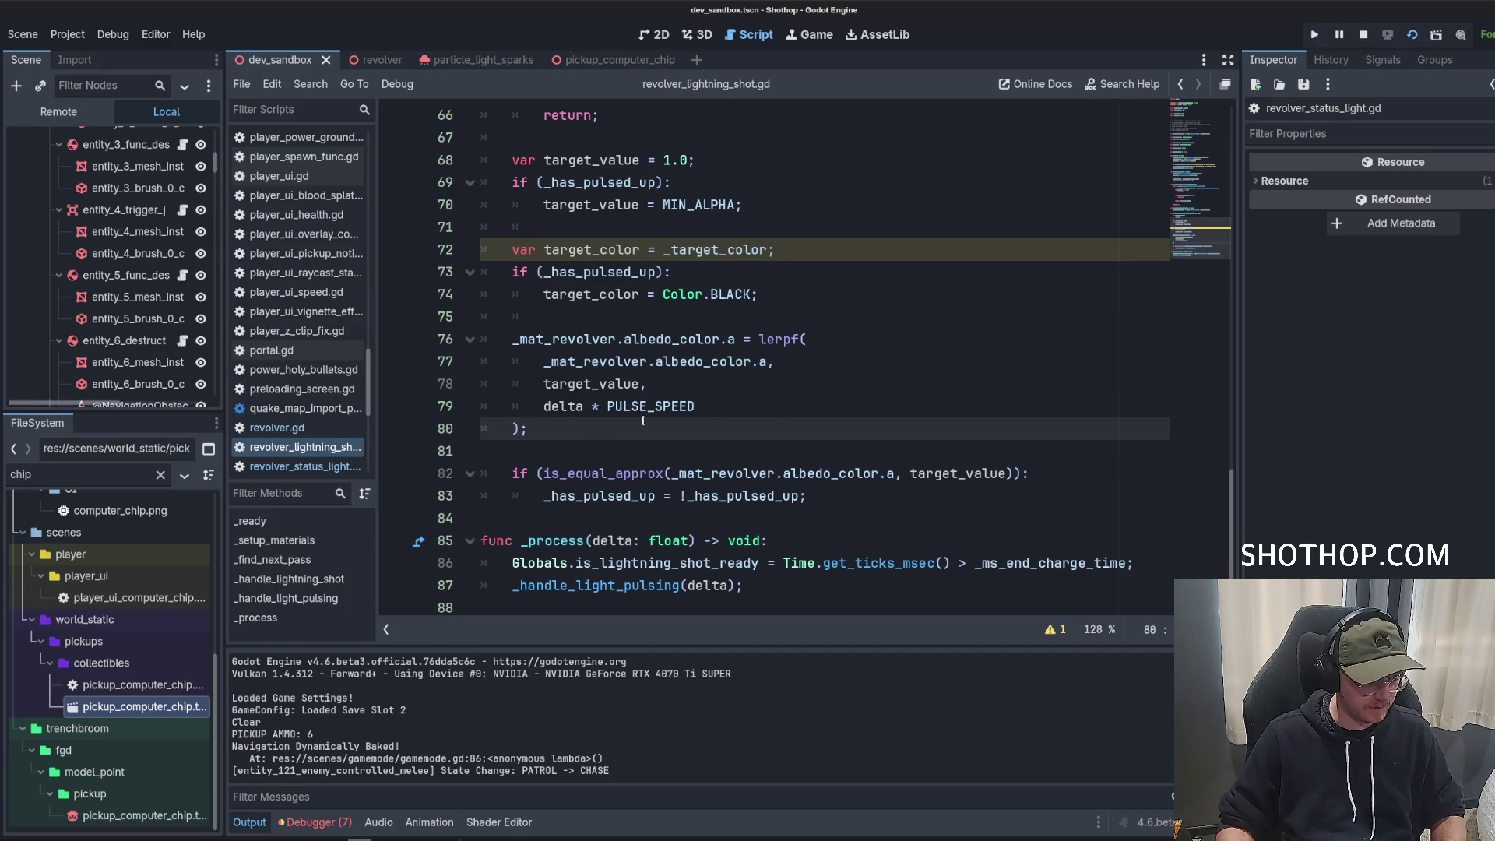
key("Return")
key("Return")
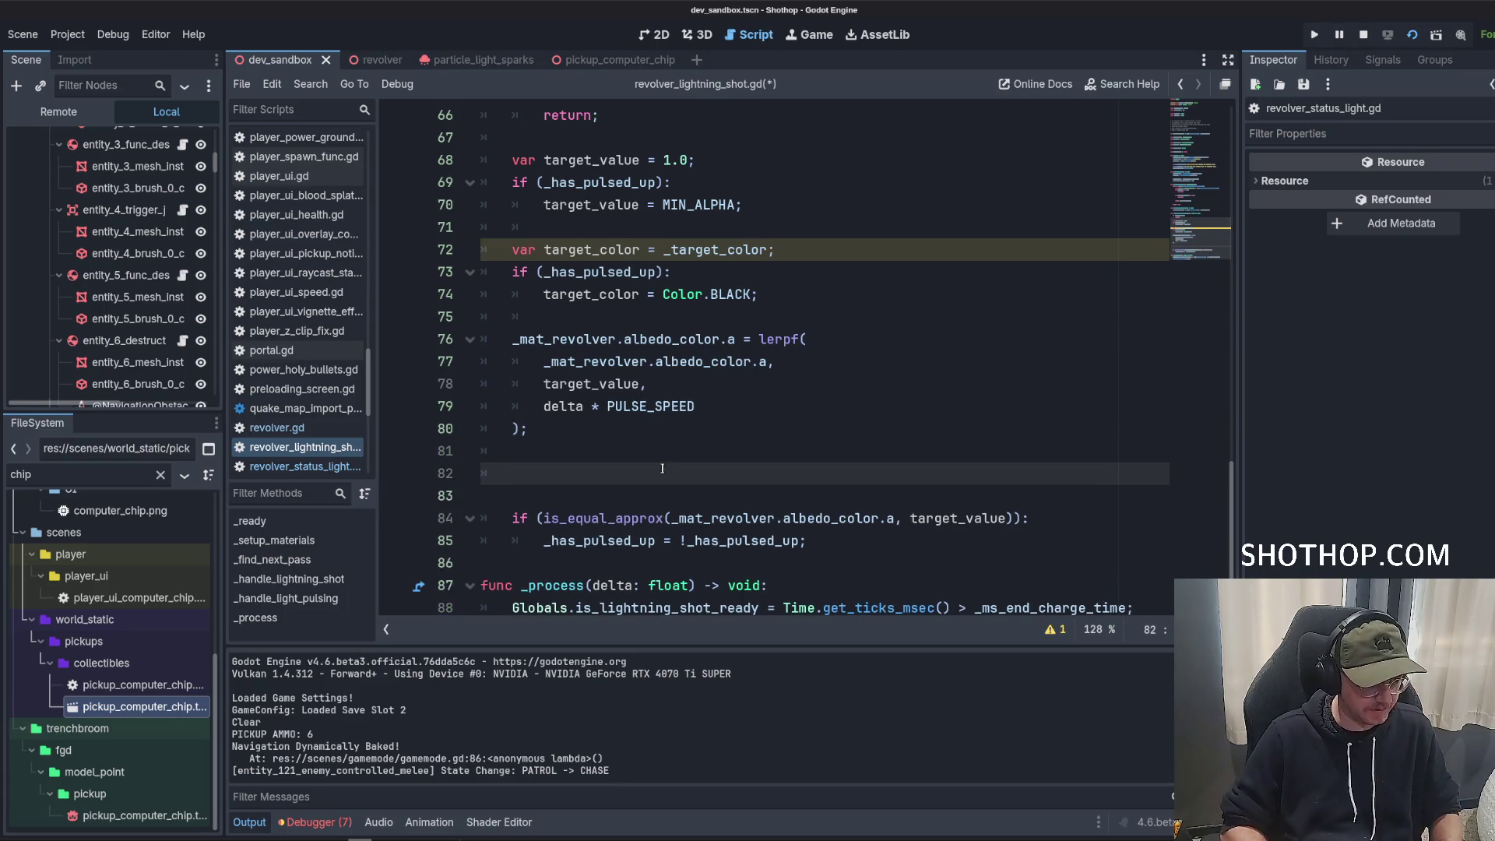
type("_mat")
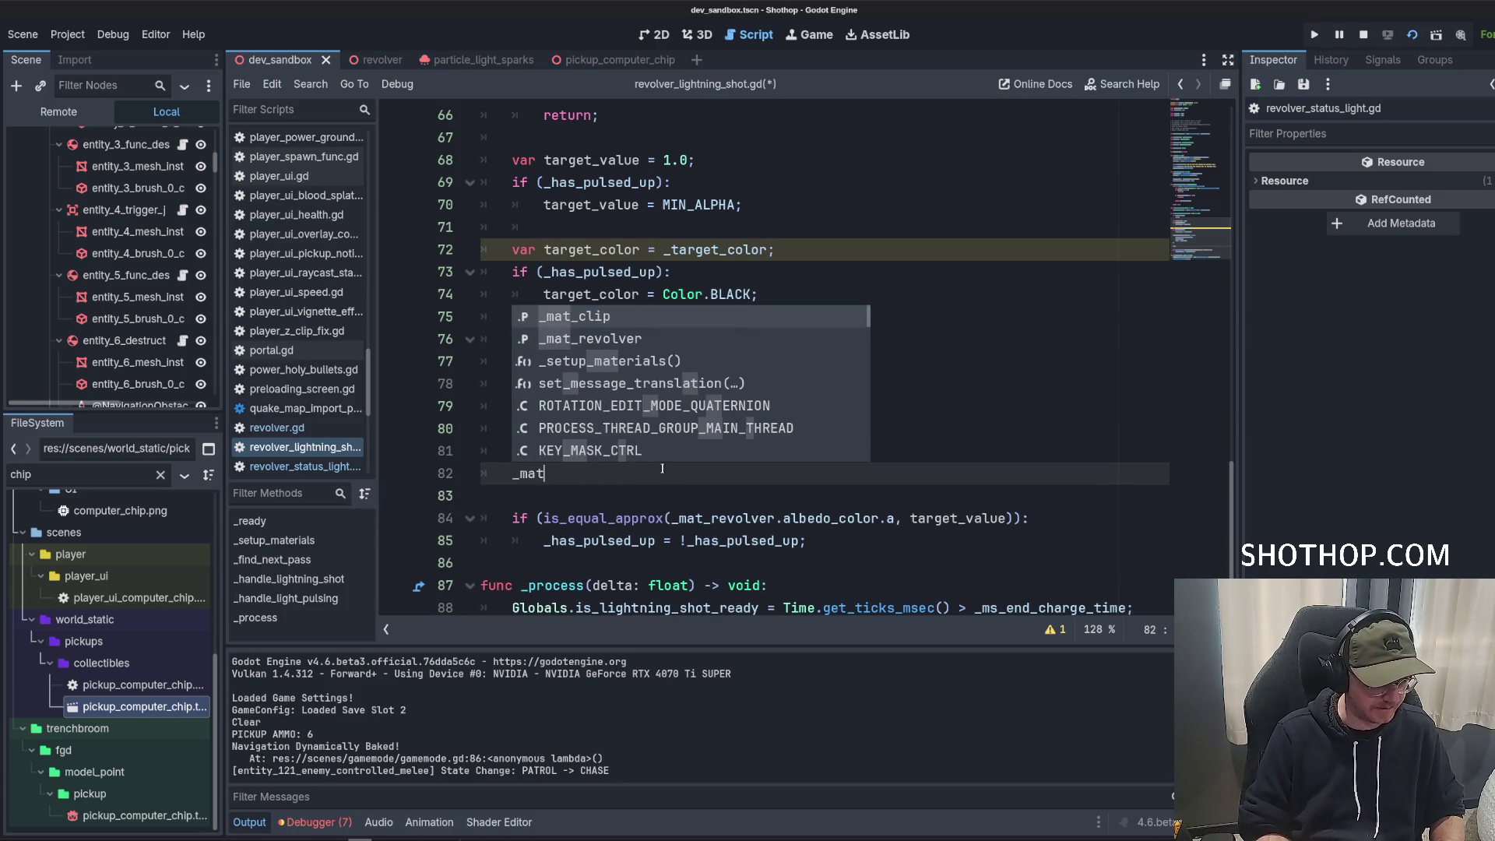
key("Down")
key("Return")
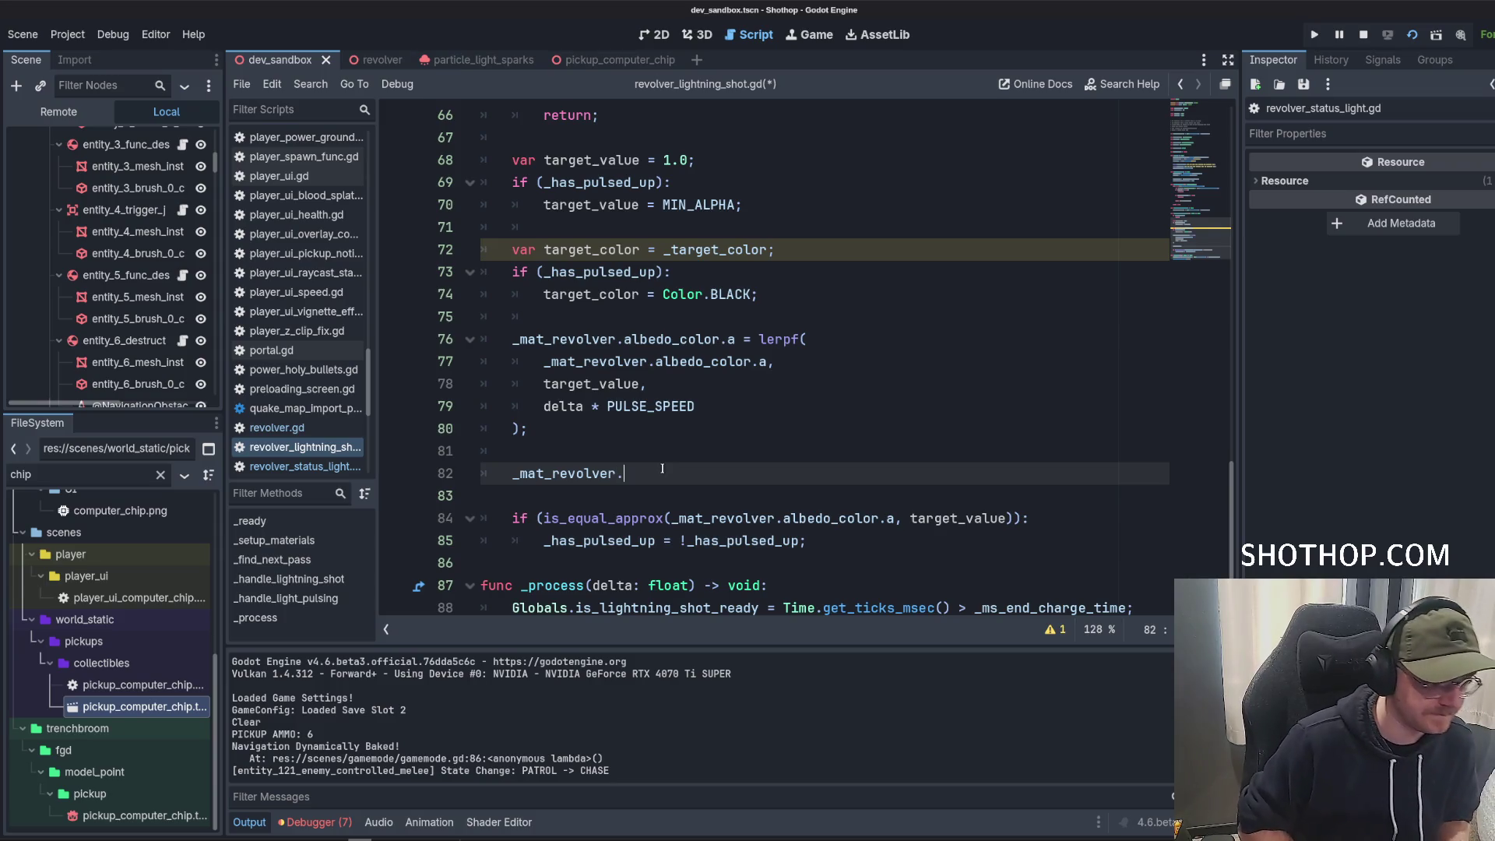
type(".a")
key("BackSpace")
key("BackSpace")
key("BackSpace")
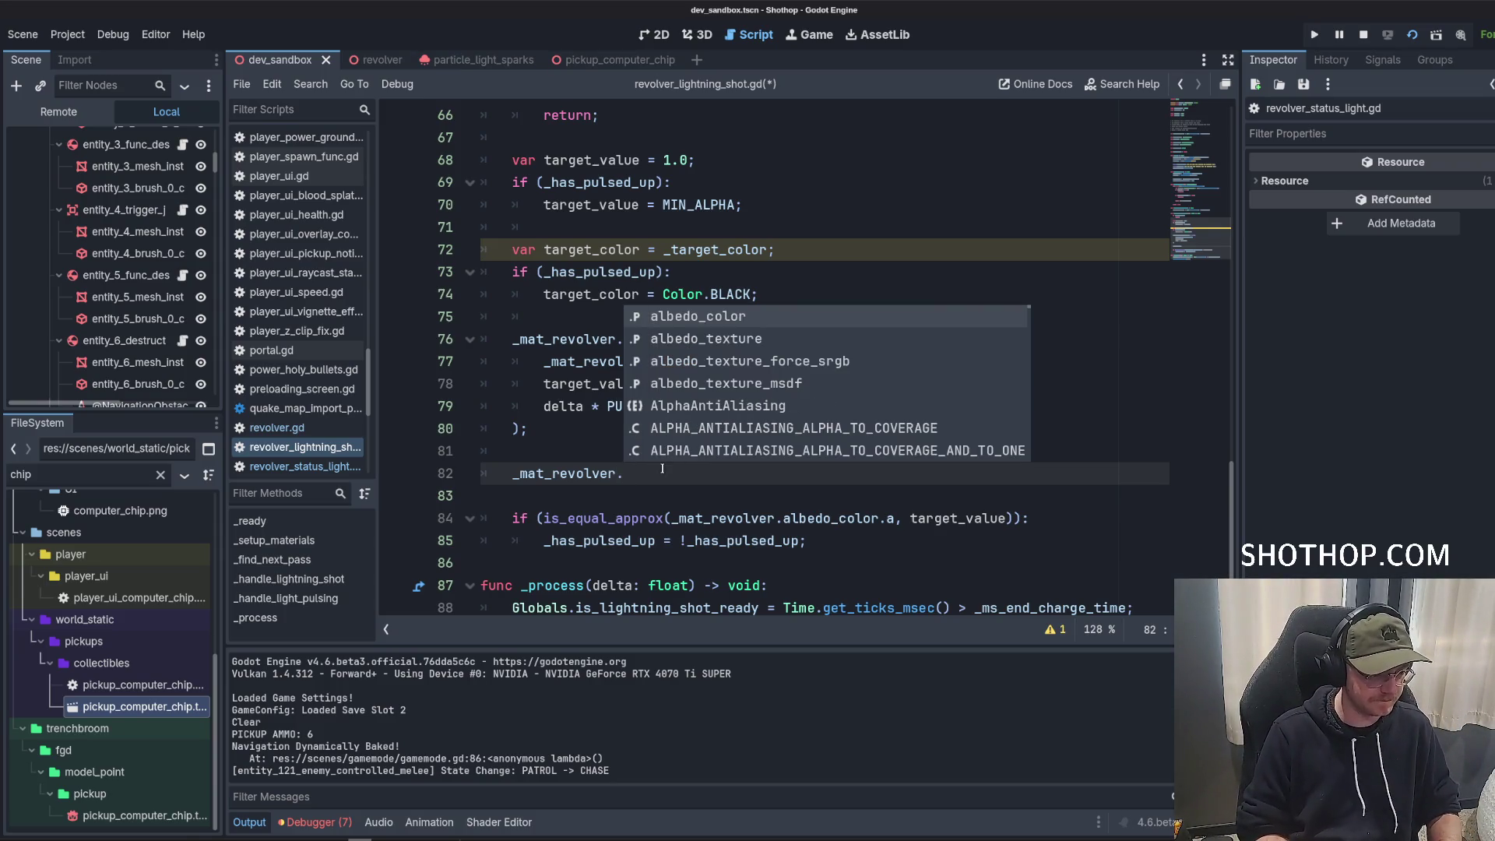